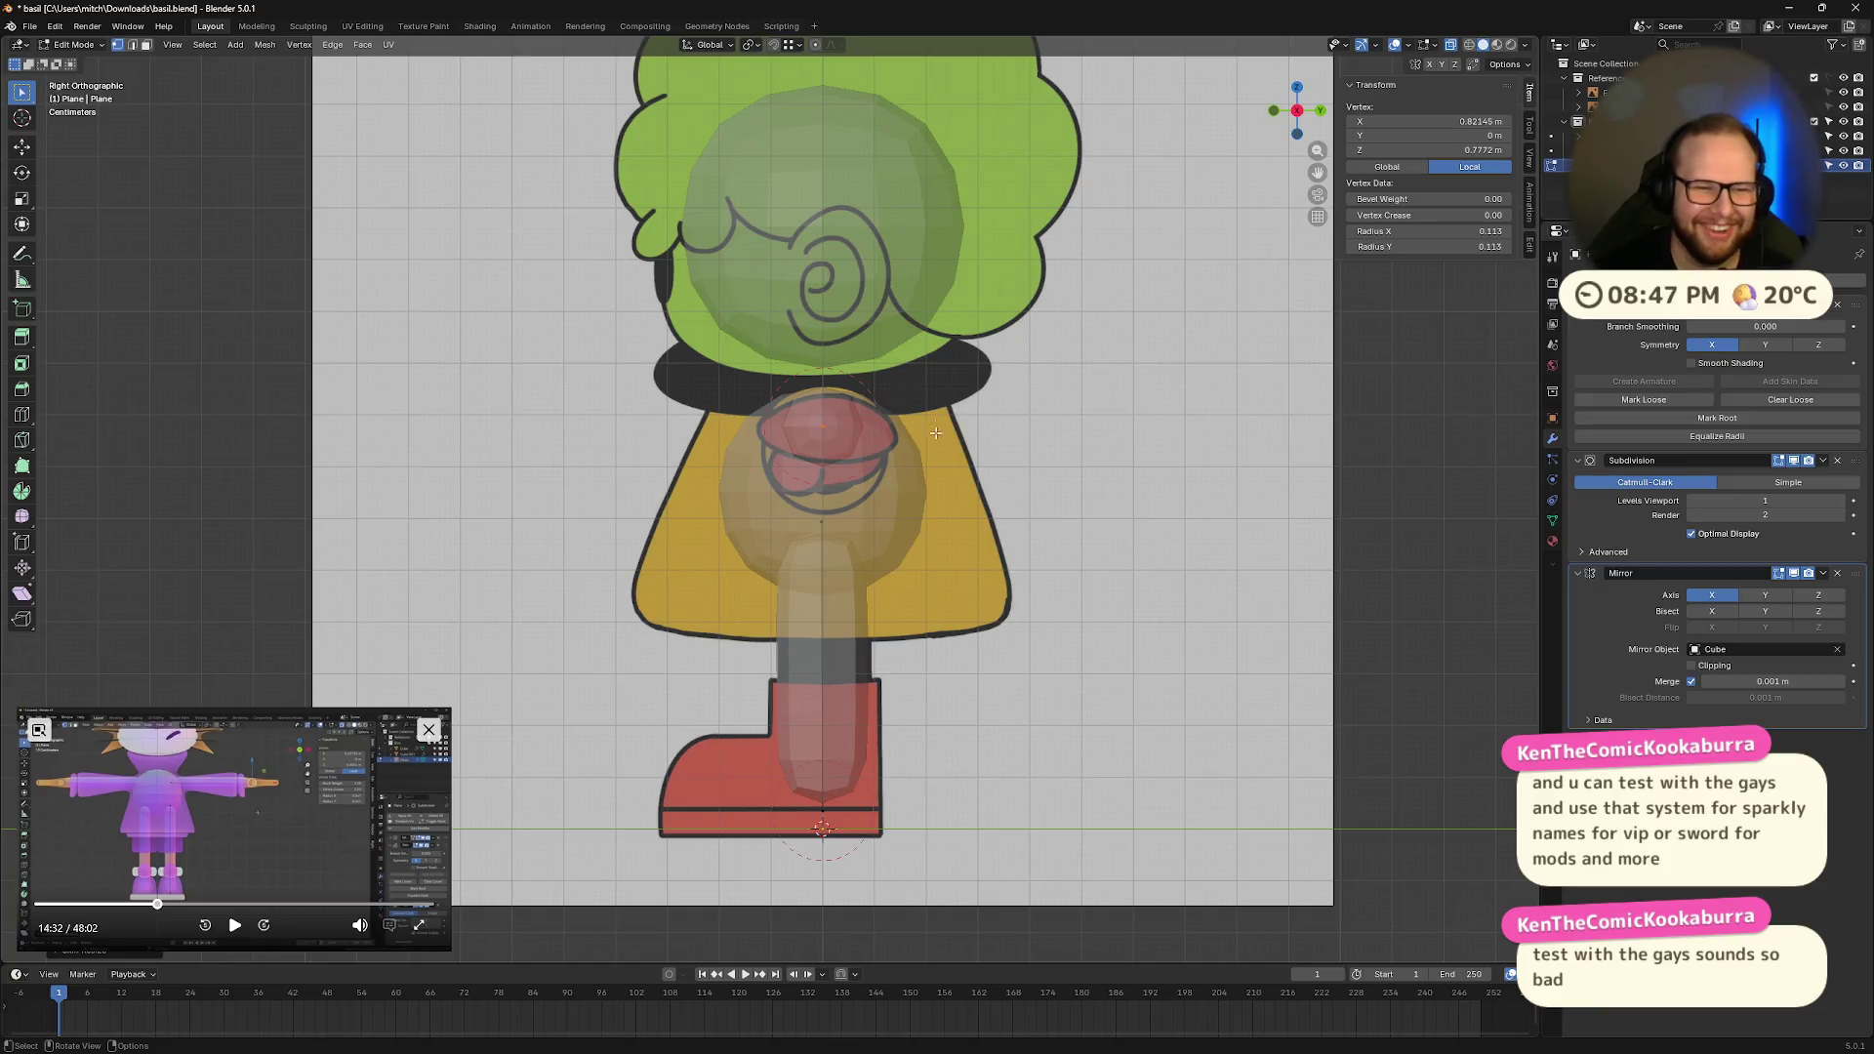
# Step: Shrink the arm's skin thickness
pyautogui.scroll(5, 898, 402)
pyautogui.moveTo(1019, 379)
pyautogui.mouseDown(button='middle')
pyautogui.moveTo(1059, 377)
pyautogui.moveTo(1180, 439)
pyautogui.moveTo(1042, 339)
pyautogui.moveTo(1067, 385)
pyautogui.moveTo(1175, 406)
pyautogui.moveTo(1094, 416)
pyautogui.moveTo(1142, 448)
pyautogui.moveTo(1265, 437)
pyautogui.moveTo(1103, 452)
pyautogui.mouseUp(button='middle')
pyautogui.scroll(5, 1084, 398)
pyautogui.hotkey('ctrl', 'z')
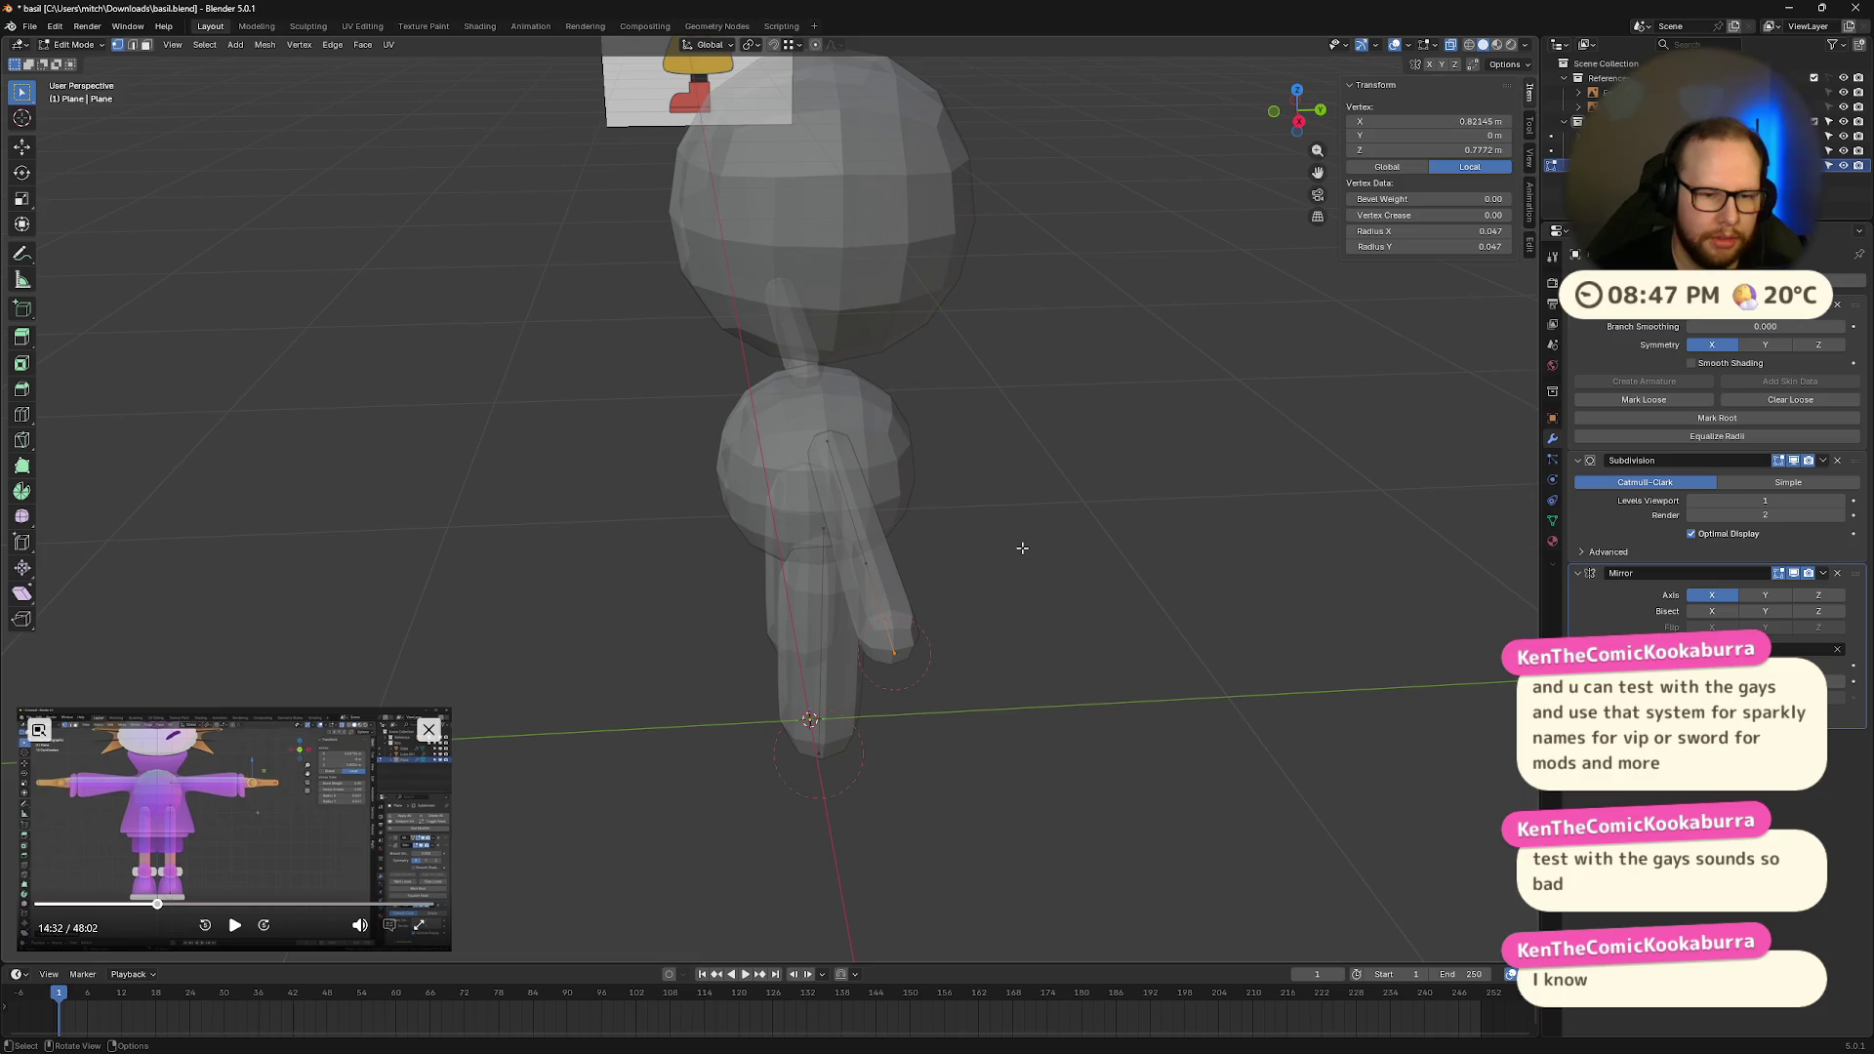
# Step: Save the blend file, then try a bulkier hand and undo it
pyautogui.hotkey('ctrl', 's')
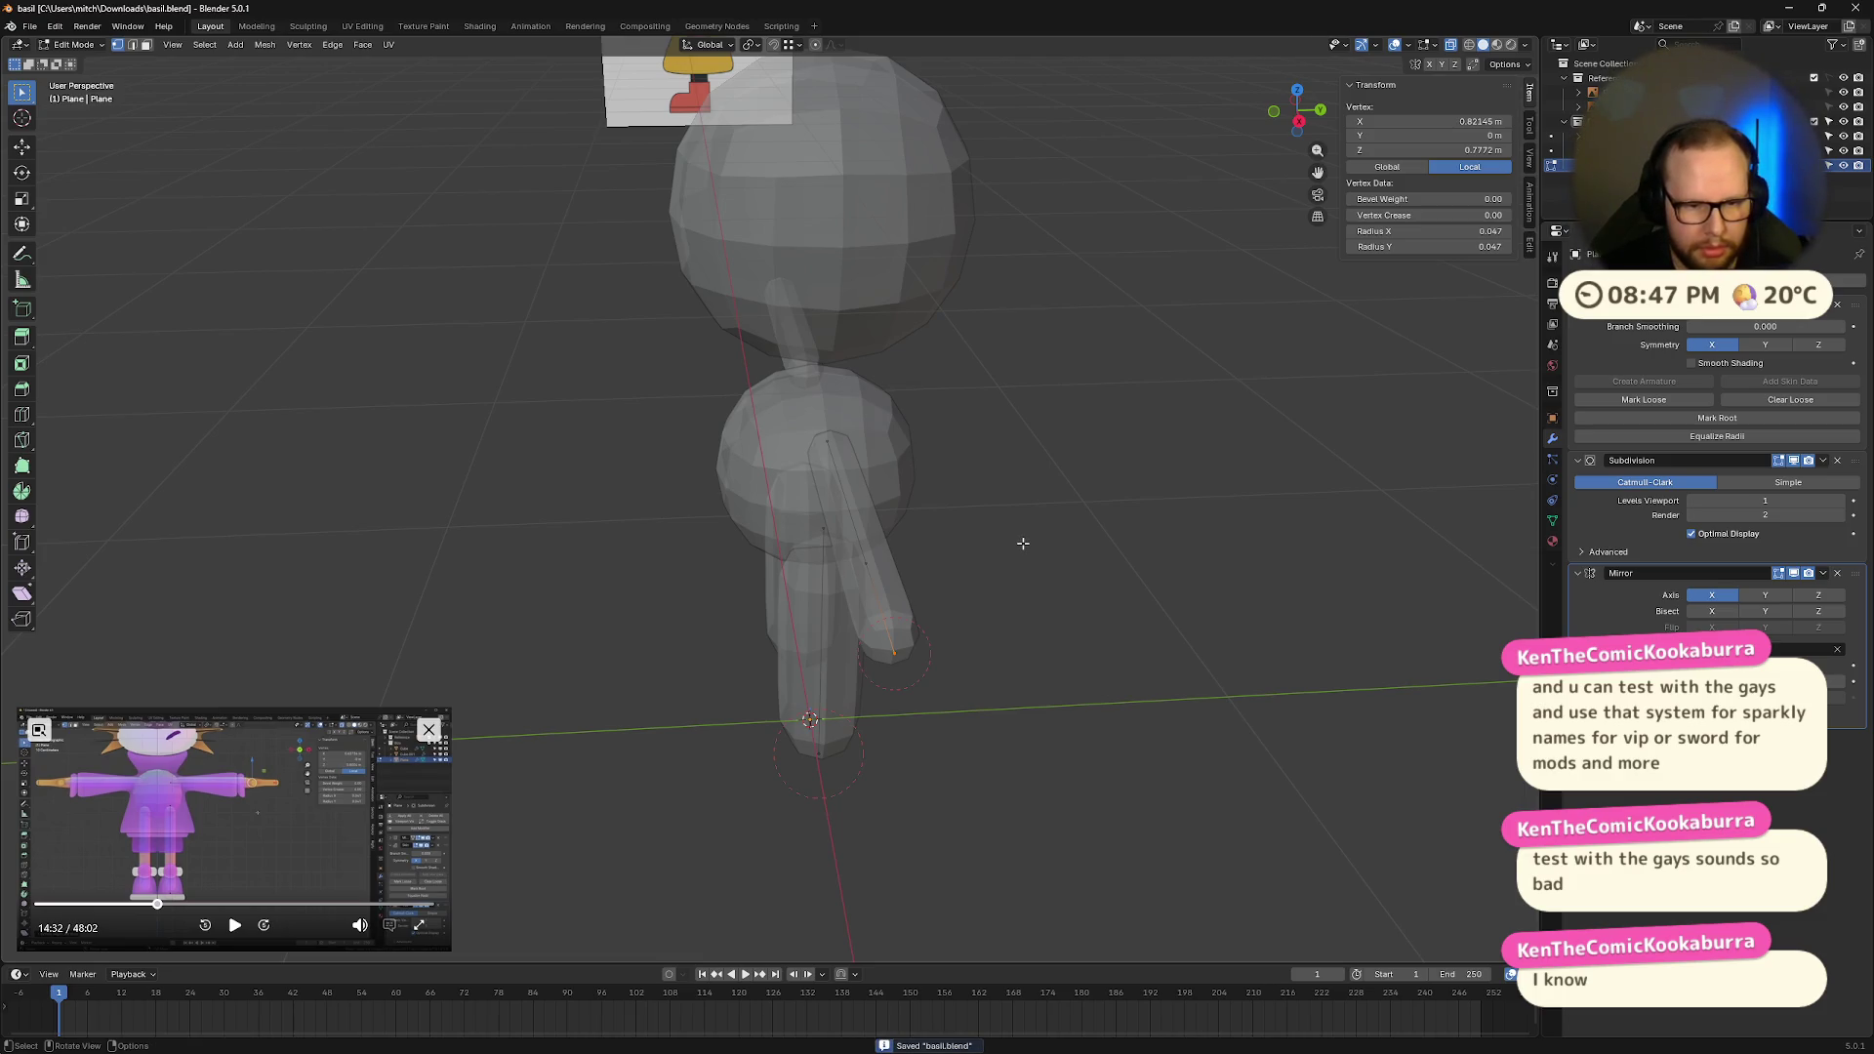
pyautogui.hotkey('ctrl', 'shift', 'z')
pyautogui.moveTo(1050, 506)
pyautogui.mouseDown(button='middle')
pyautogui.moveTo(1188, 635)
pyautogui.moveTo(1168, 592)
pyautogui.mouseUp(button='middle')
pyautogui.scroll(10, 1169, 592)
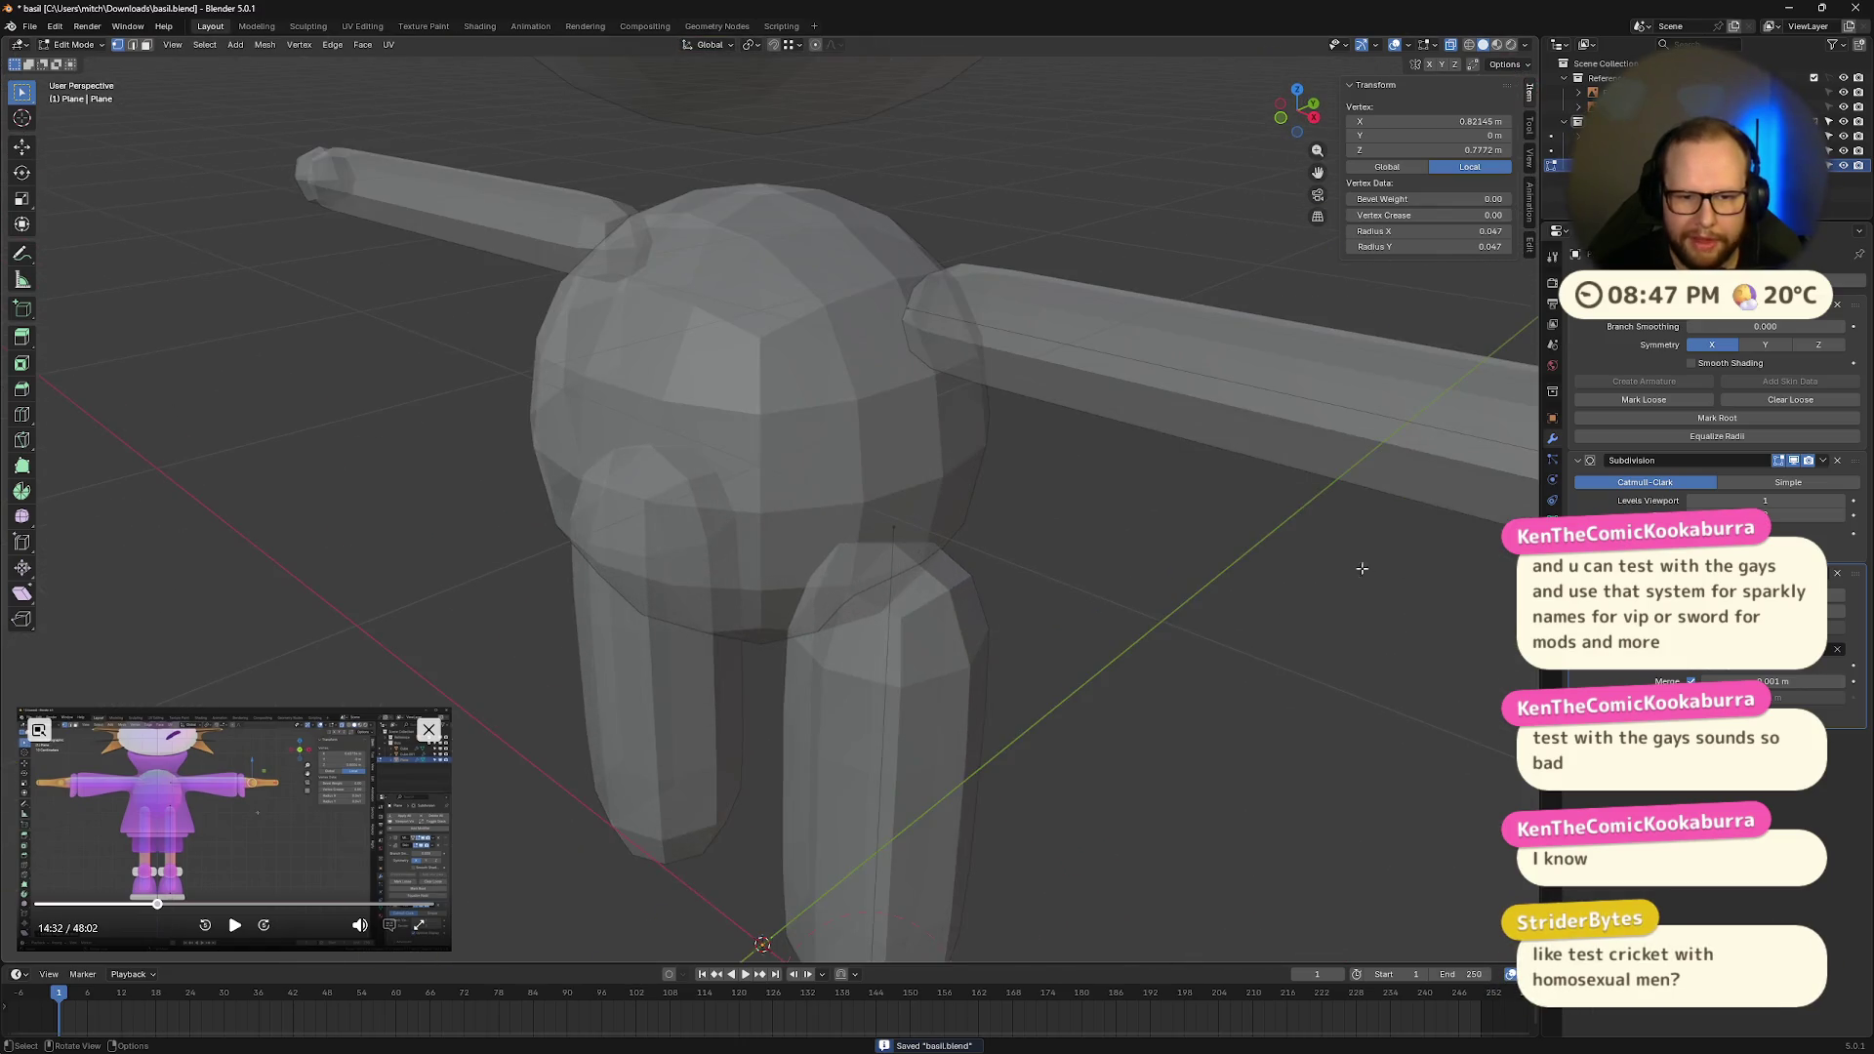
pyautogui.hotkey('ctrl', 'z')
pyautogui.hotkey('ctrl', 'shift', 'z')
pyautogui.hotkey('ctrl', 'z')
# Step: Widen the arm tip's skin along X to 0.096 (Y 0.047), forming a flat hand paddle
pyautogui.moveTo(1239, 528); pyautogui.dragTo(1199, 536, button='middle')
pyautogui.hotkey('ctrl', 'a')
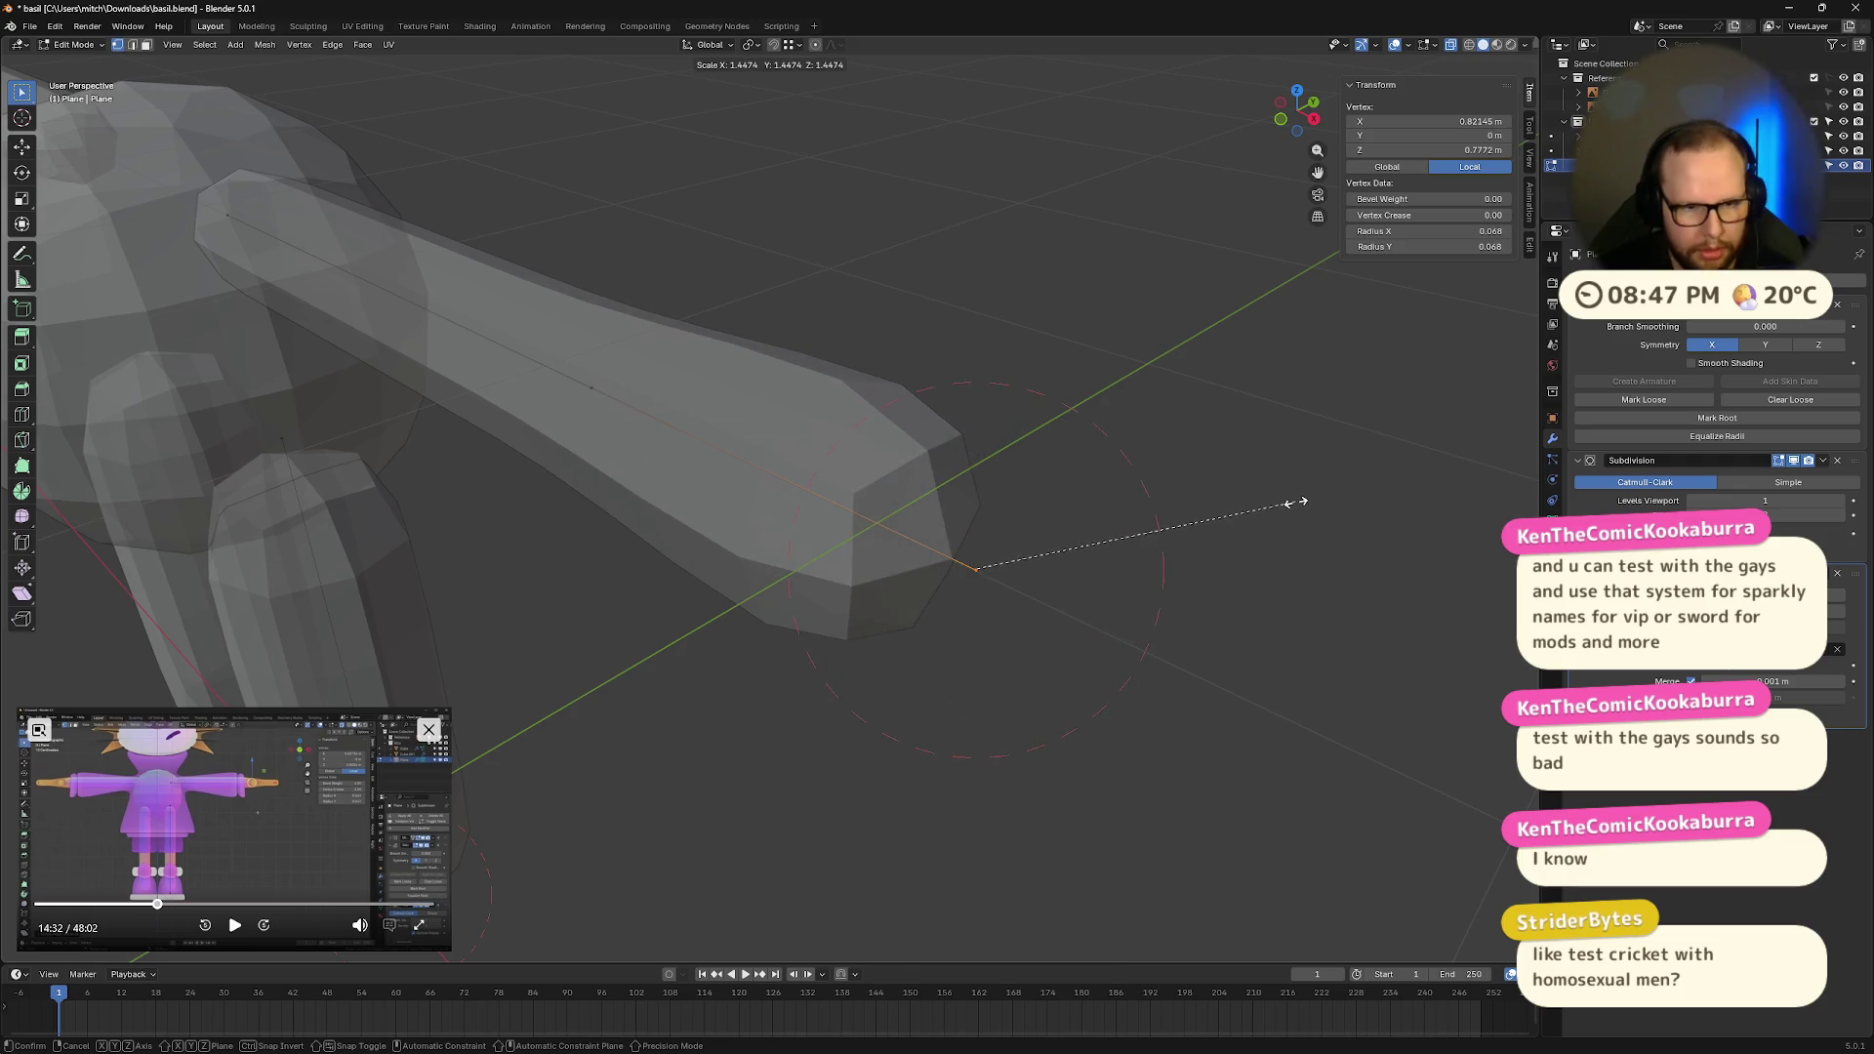
pyautogui.press('z')
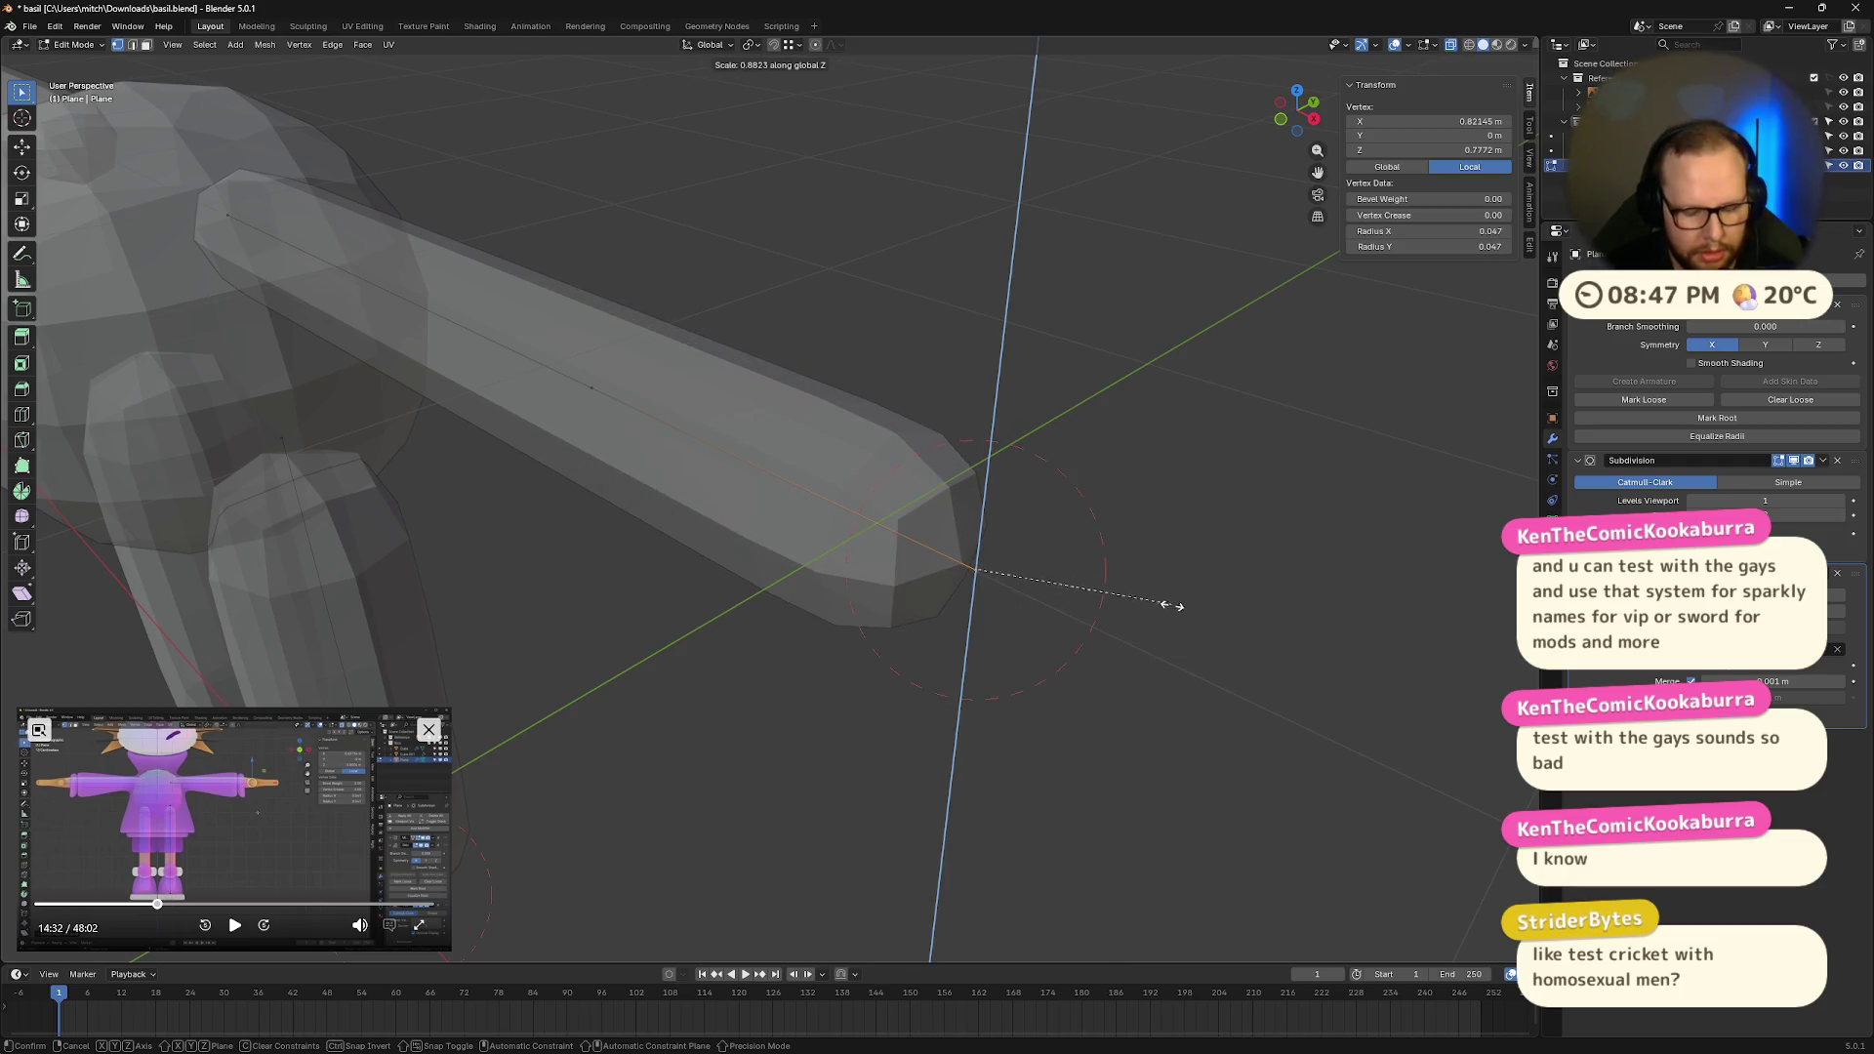
pyautogui.press('x')
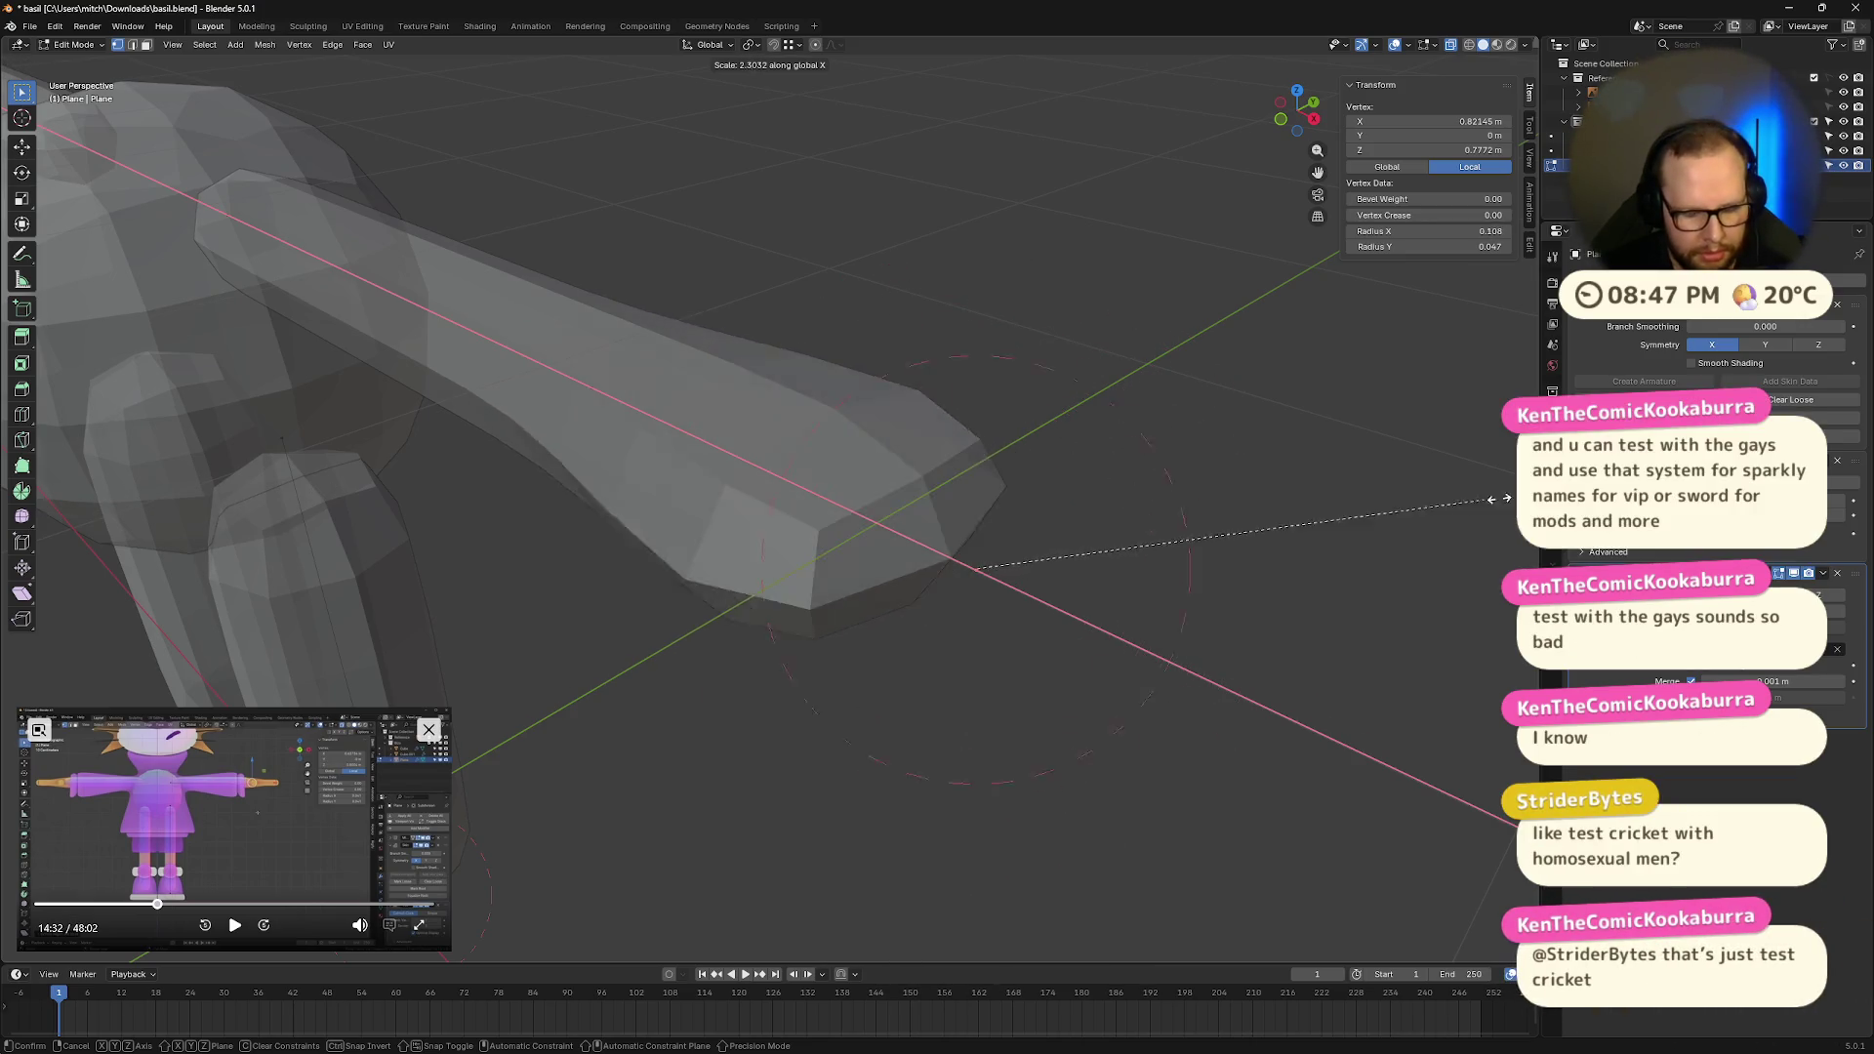
pyautogui.press('y')
pyautogui.press('x')
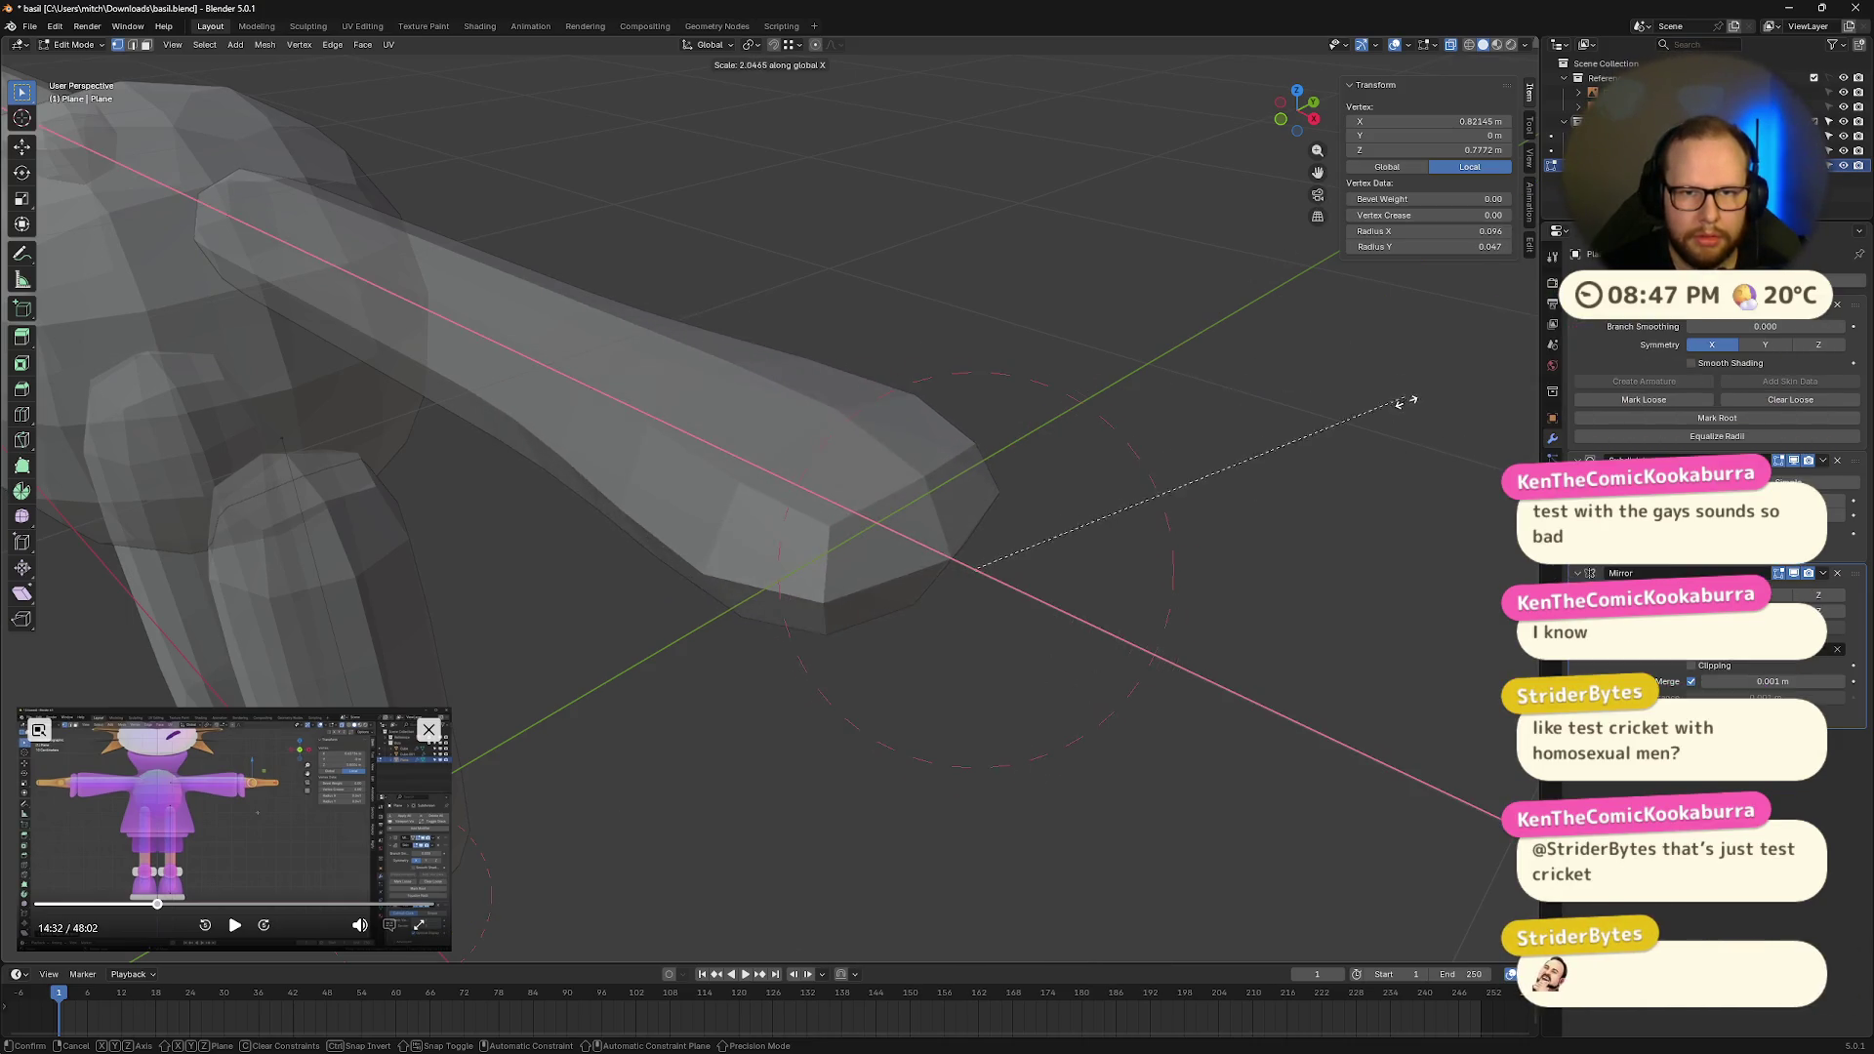
pyautogui.click(1319, 194)
pyautogui.click(1314, 118)
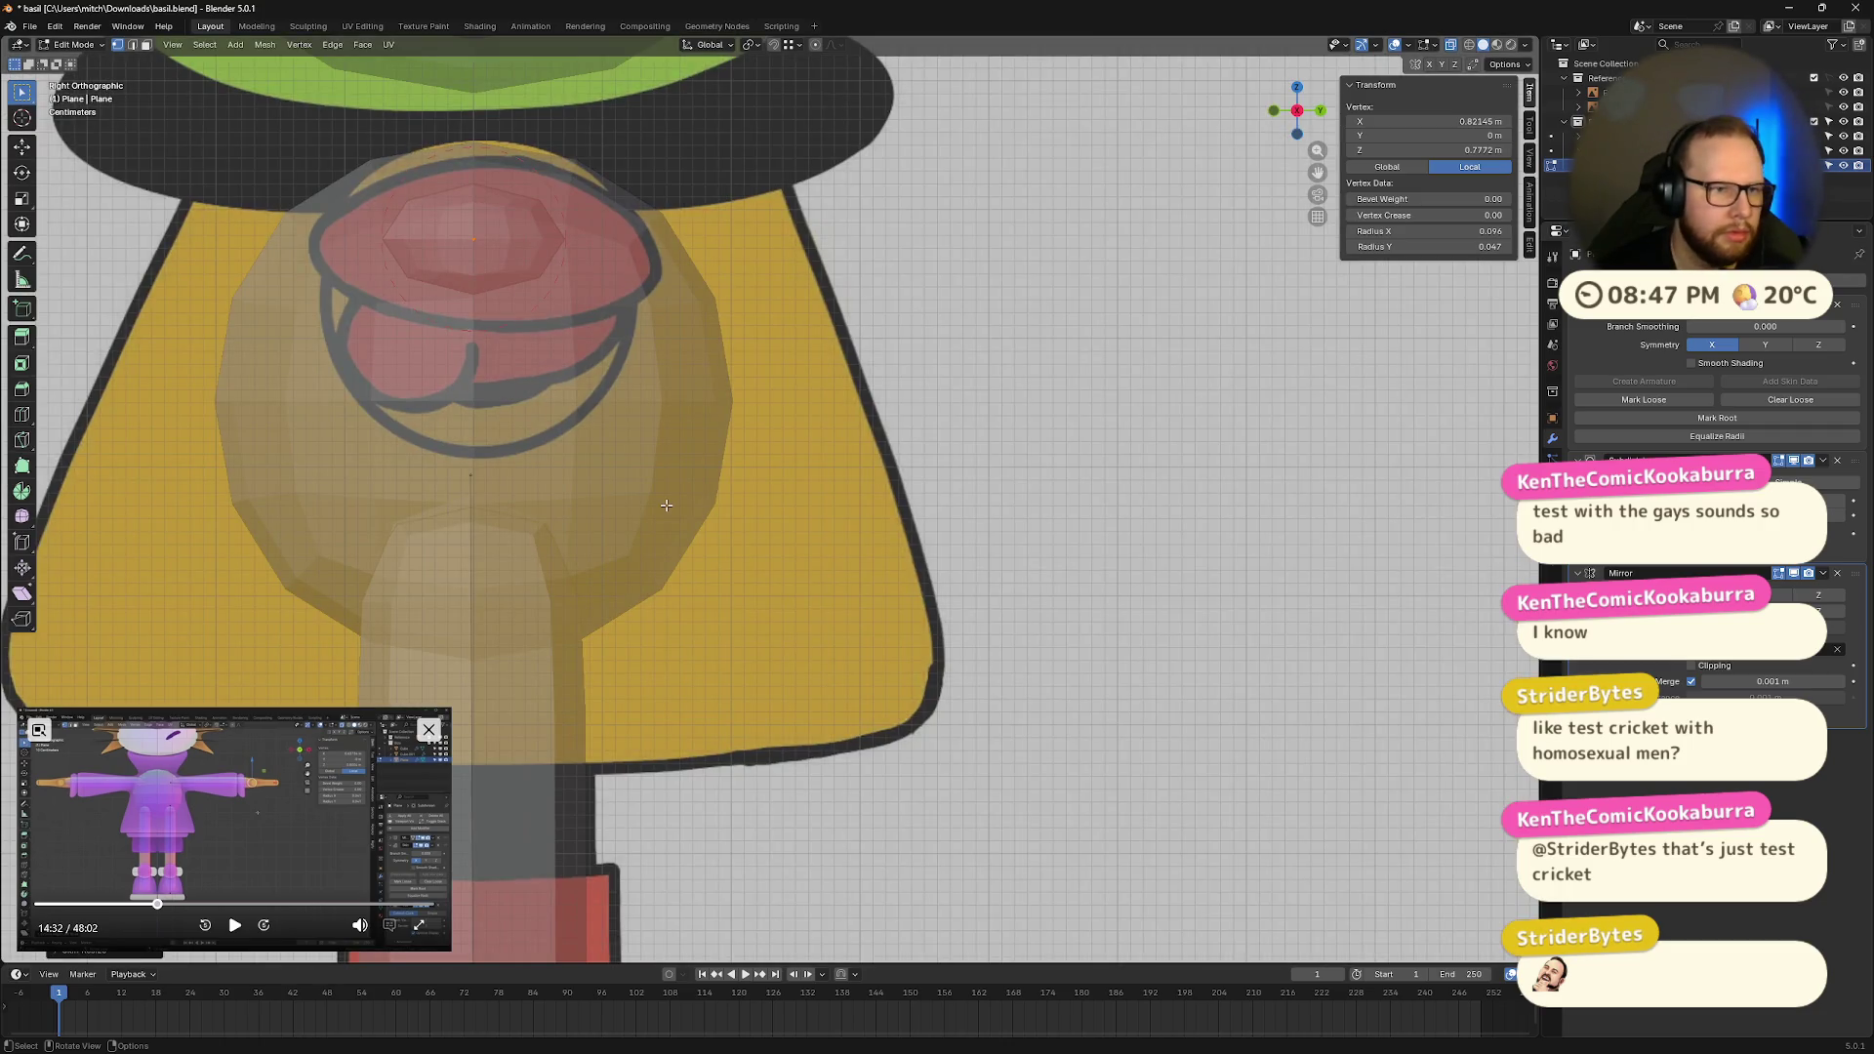
# Step: Widen the mouth node's skin radius along X
pyautogui.hotkey('ctrl', 'a')
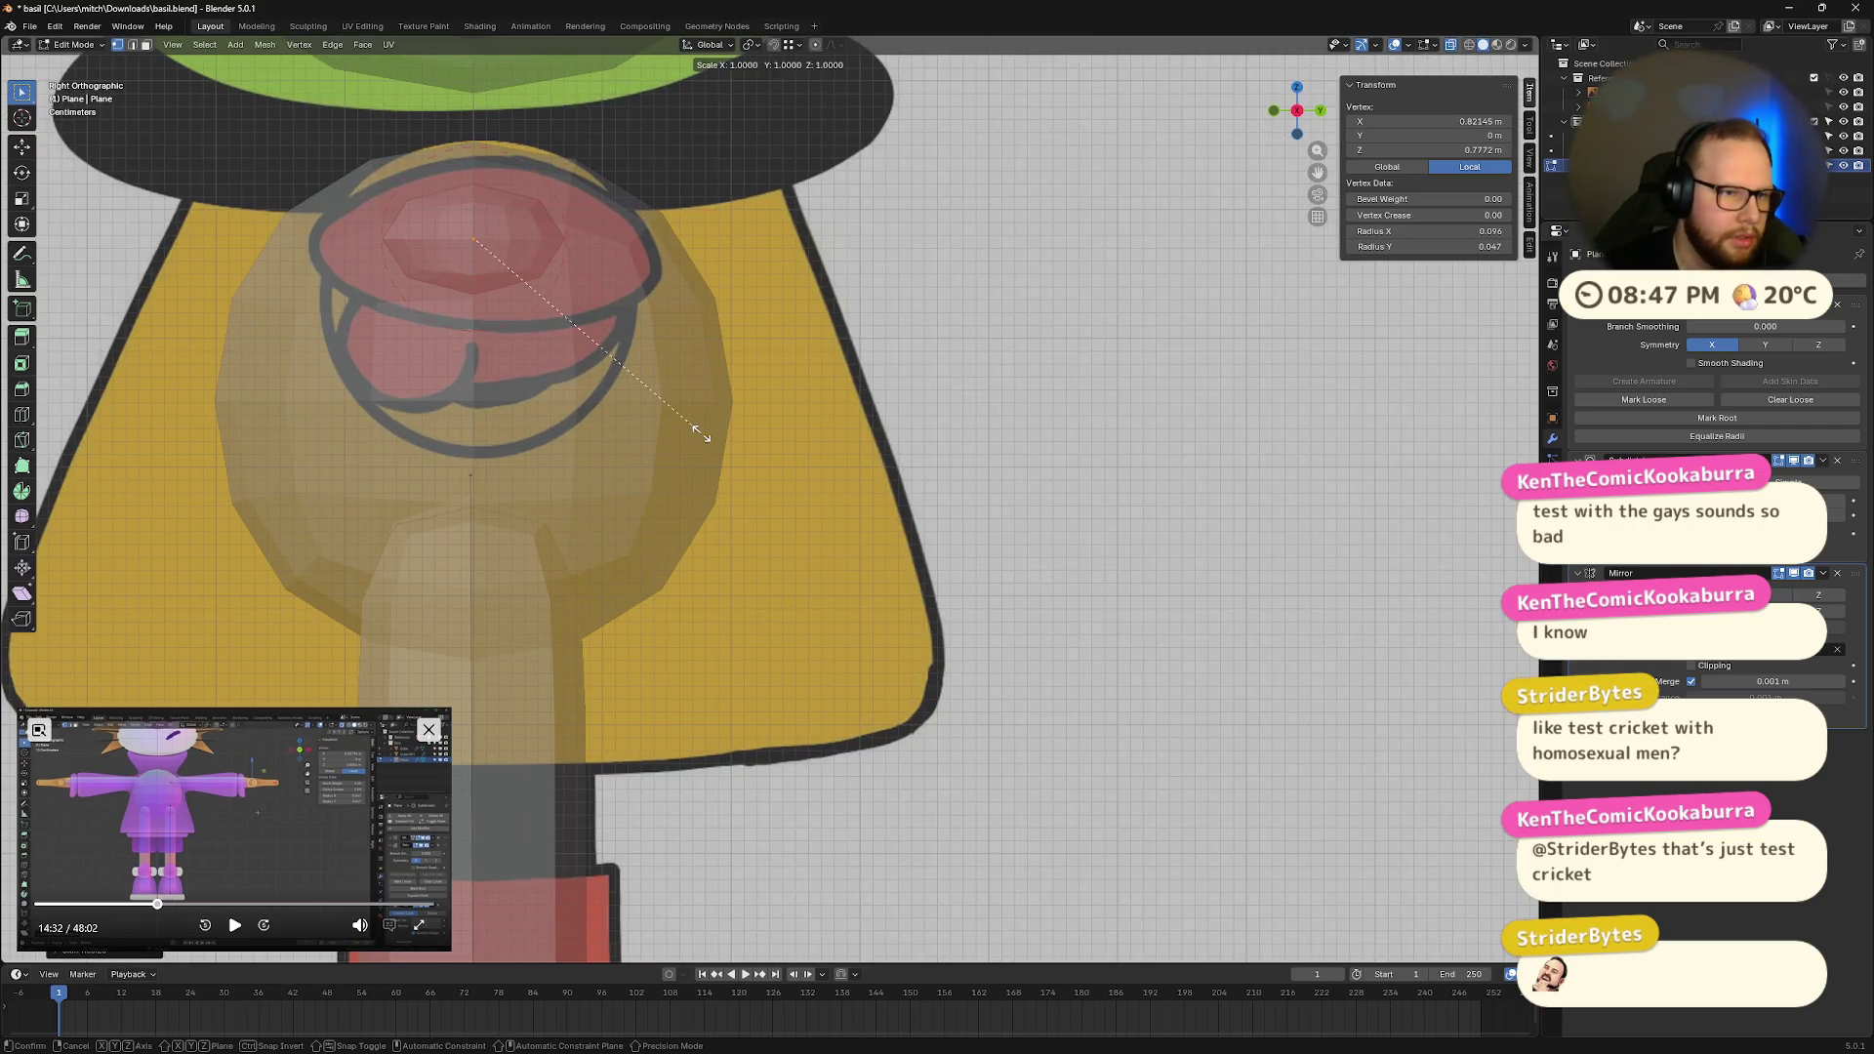
pyautogui.press('x')
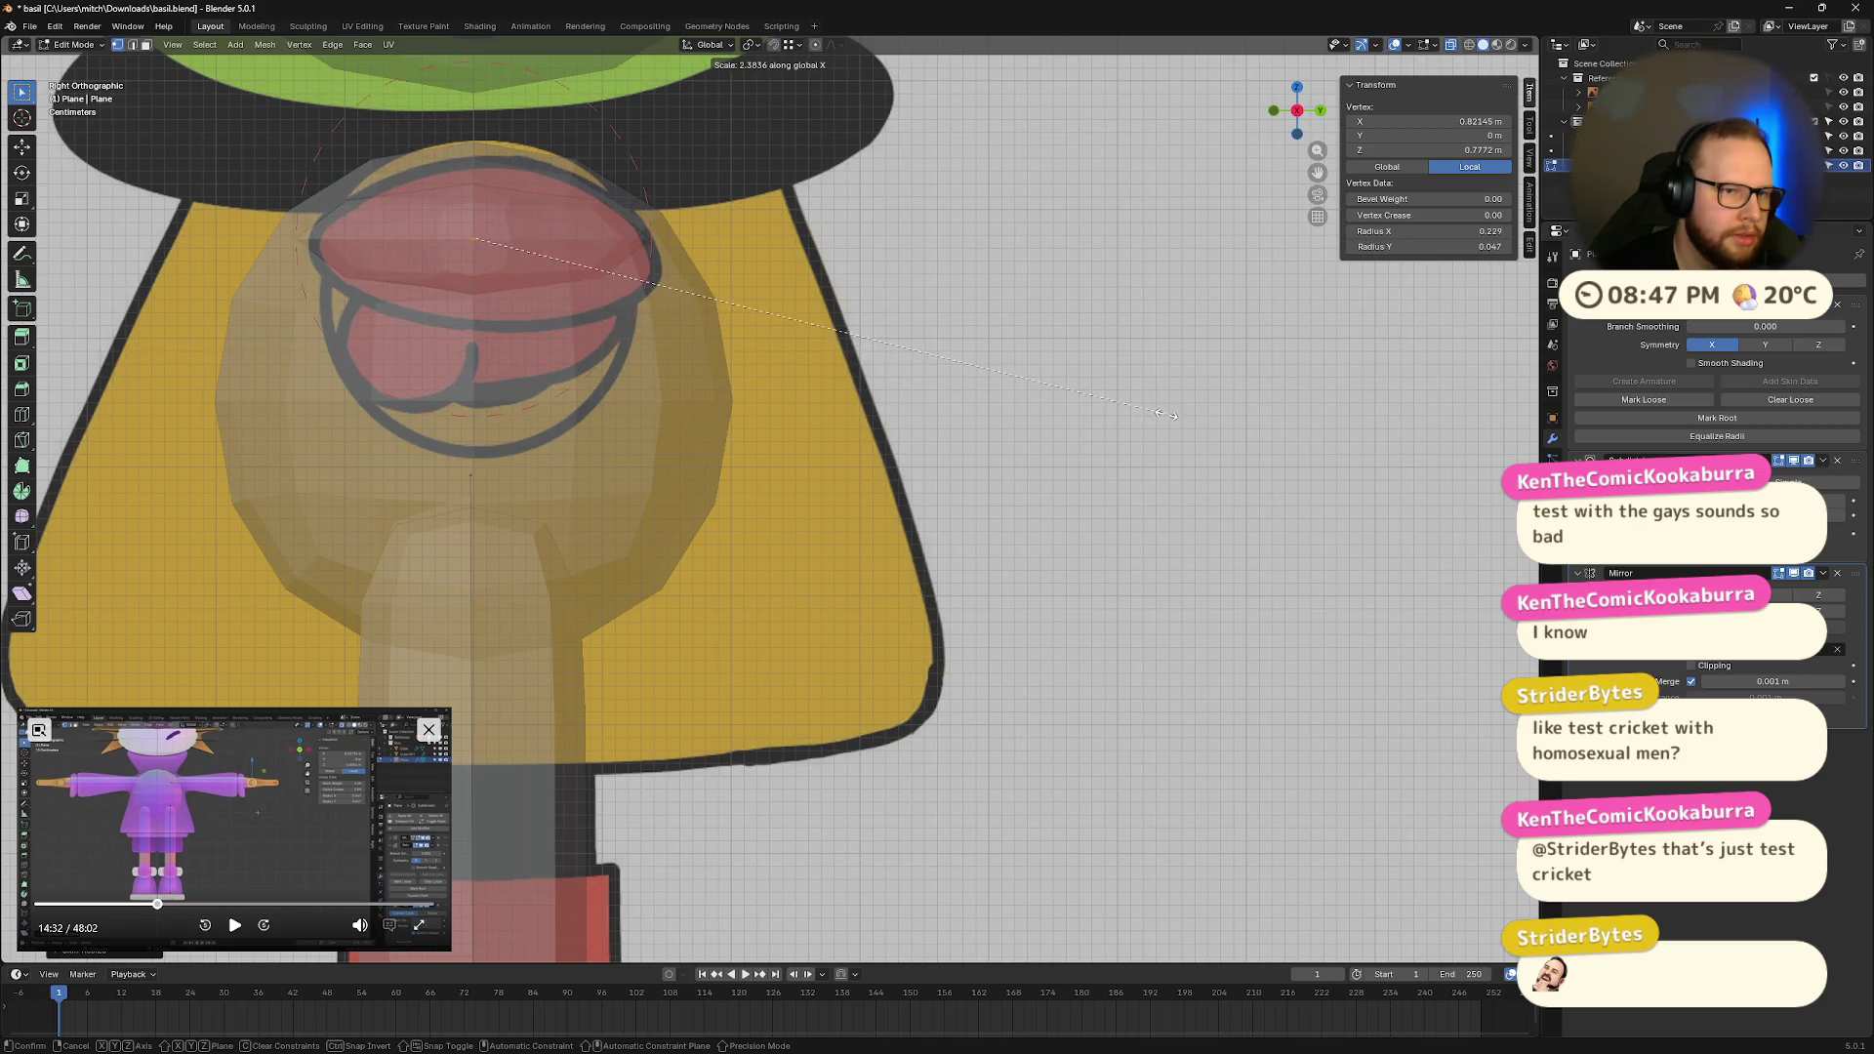
pyautogui.click(1172, 418)
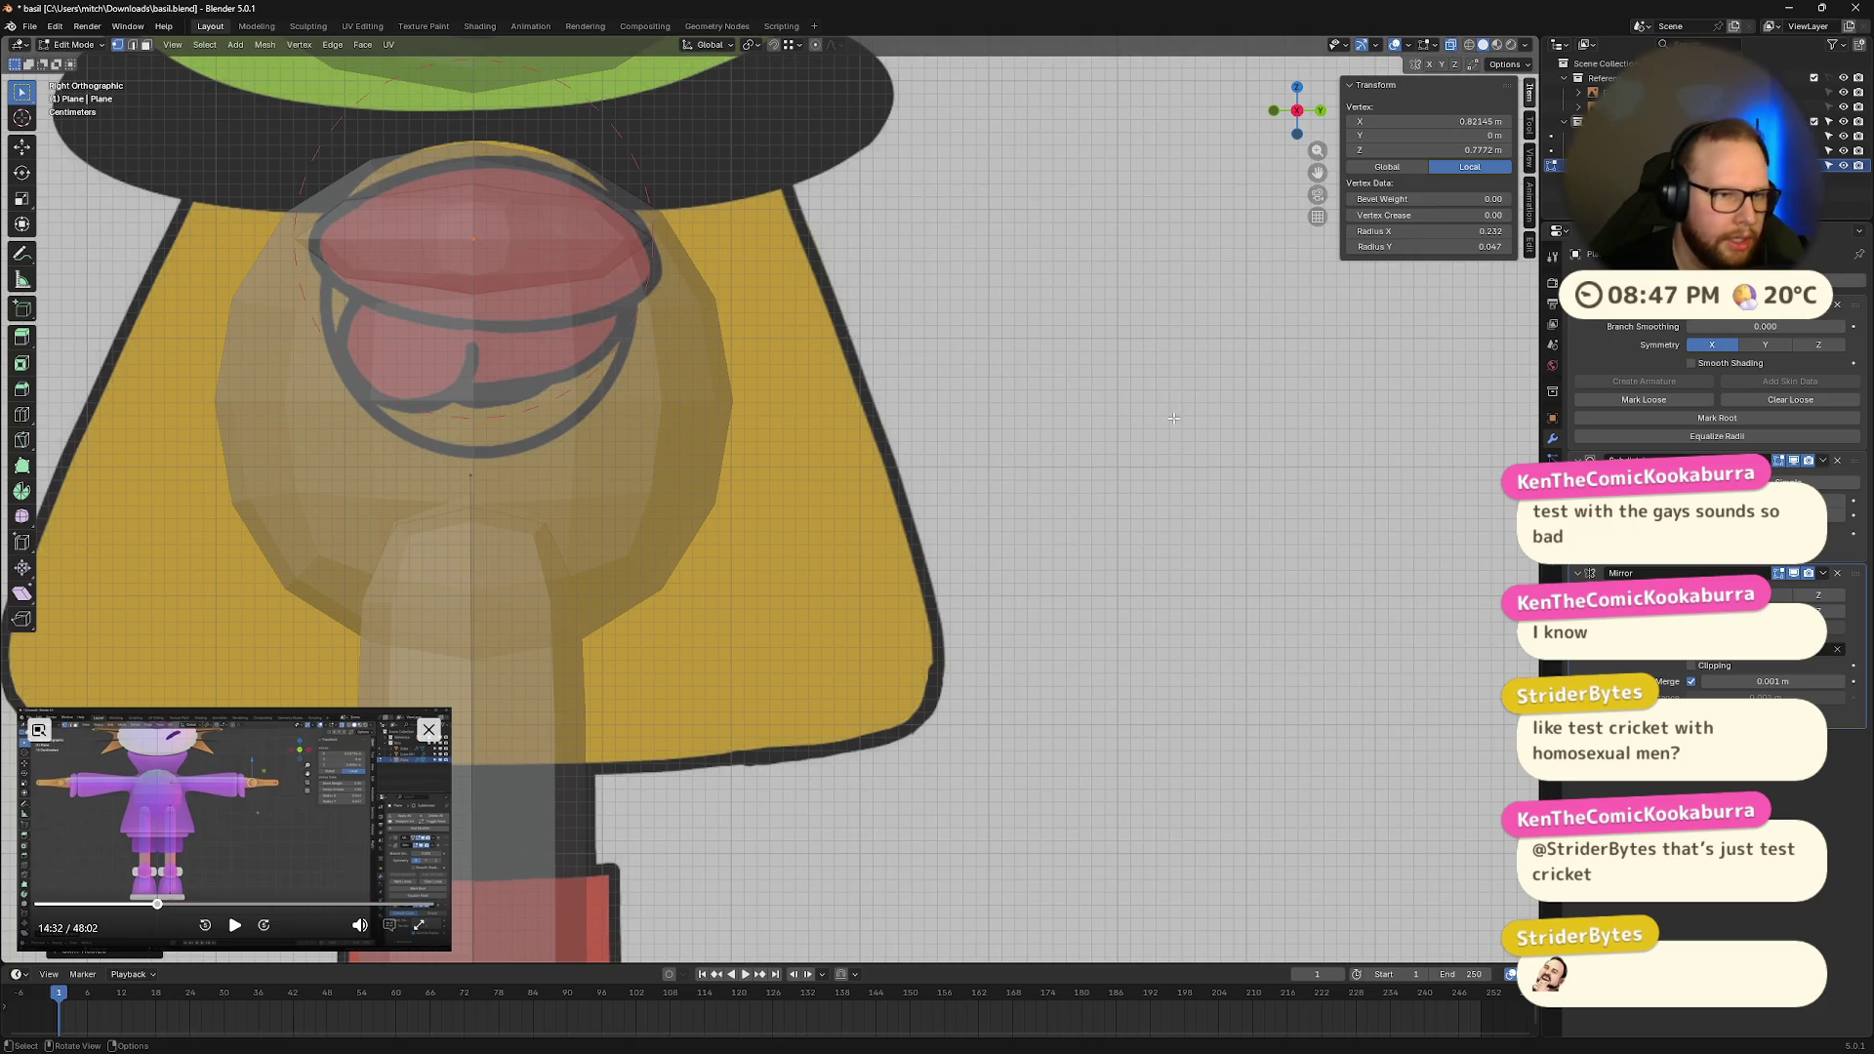
pyautogui.keyDown('shift'); pyautogui.moveTo(857, 336); pyautogui.dragTo(1085, 496, button='middle'); pyautogui.keyUp('shift')
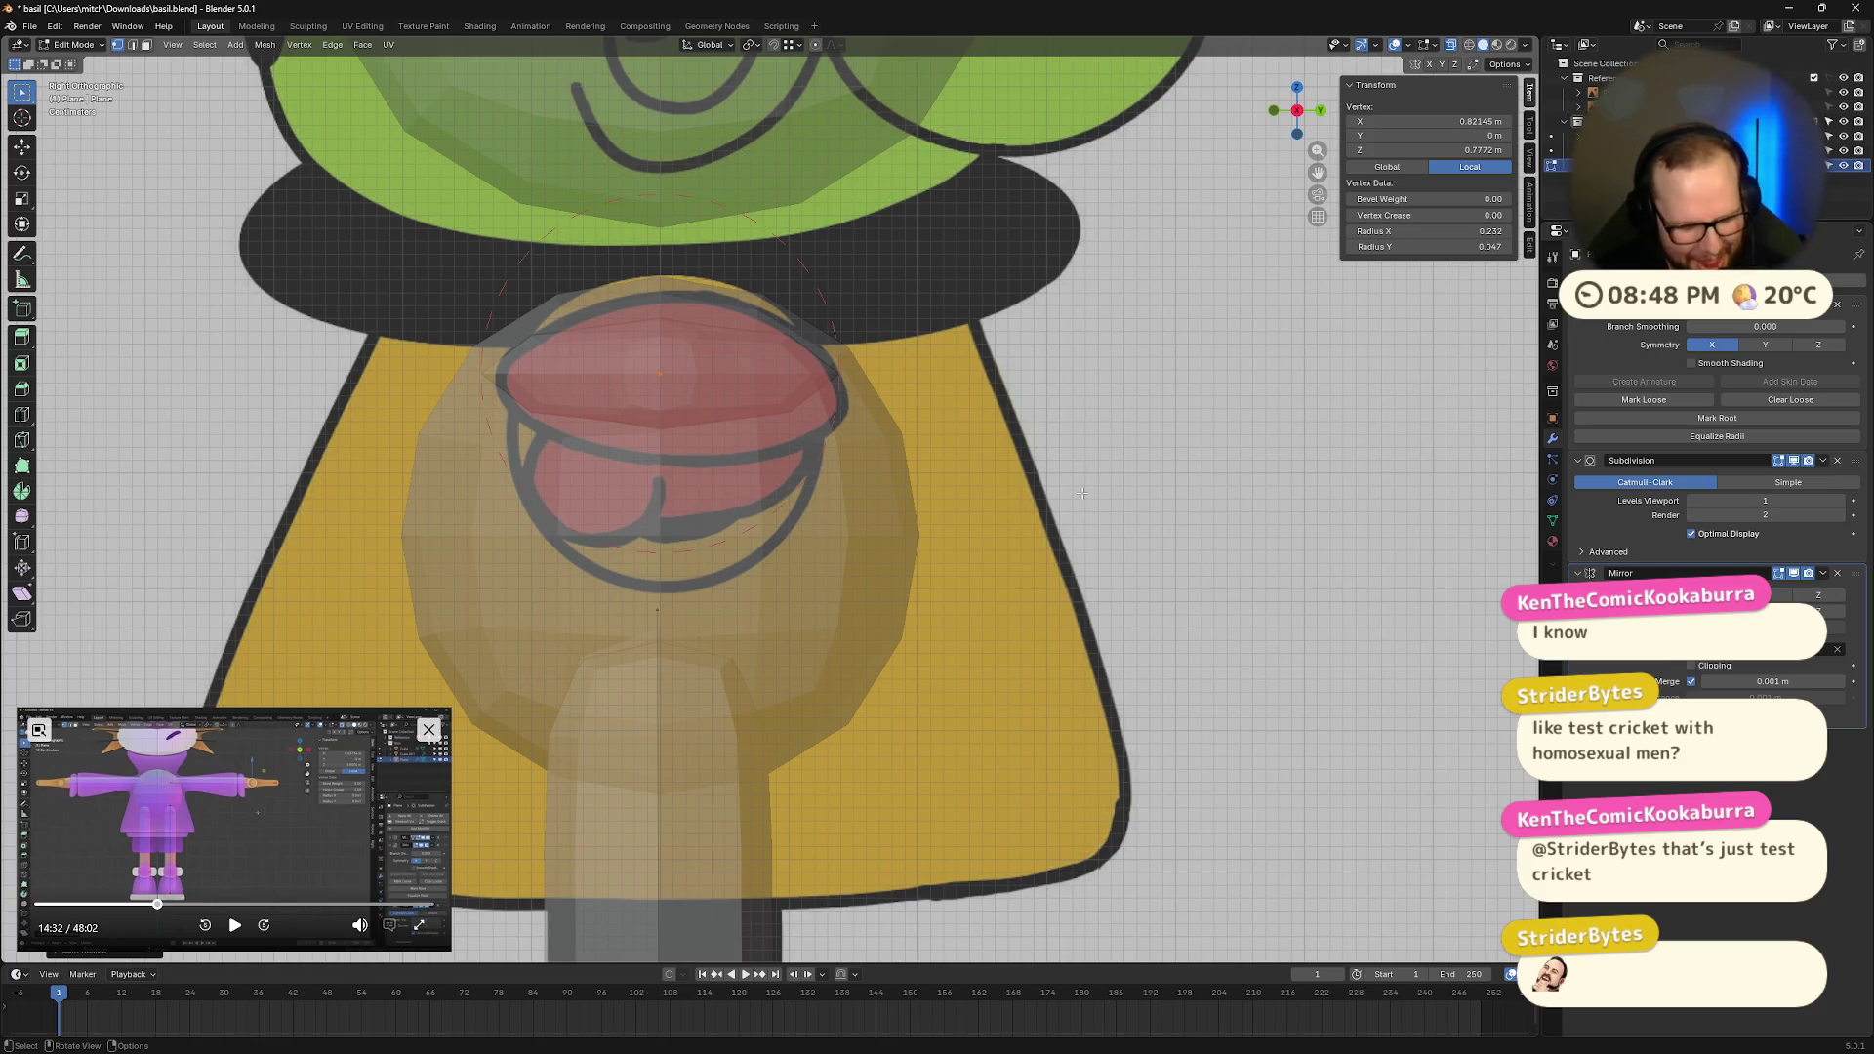
# Step: Scale the mouth vertex vertically along Z and save basil.blend
pyautogui.press('s')
pyautogui.press('z')
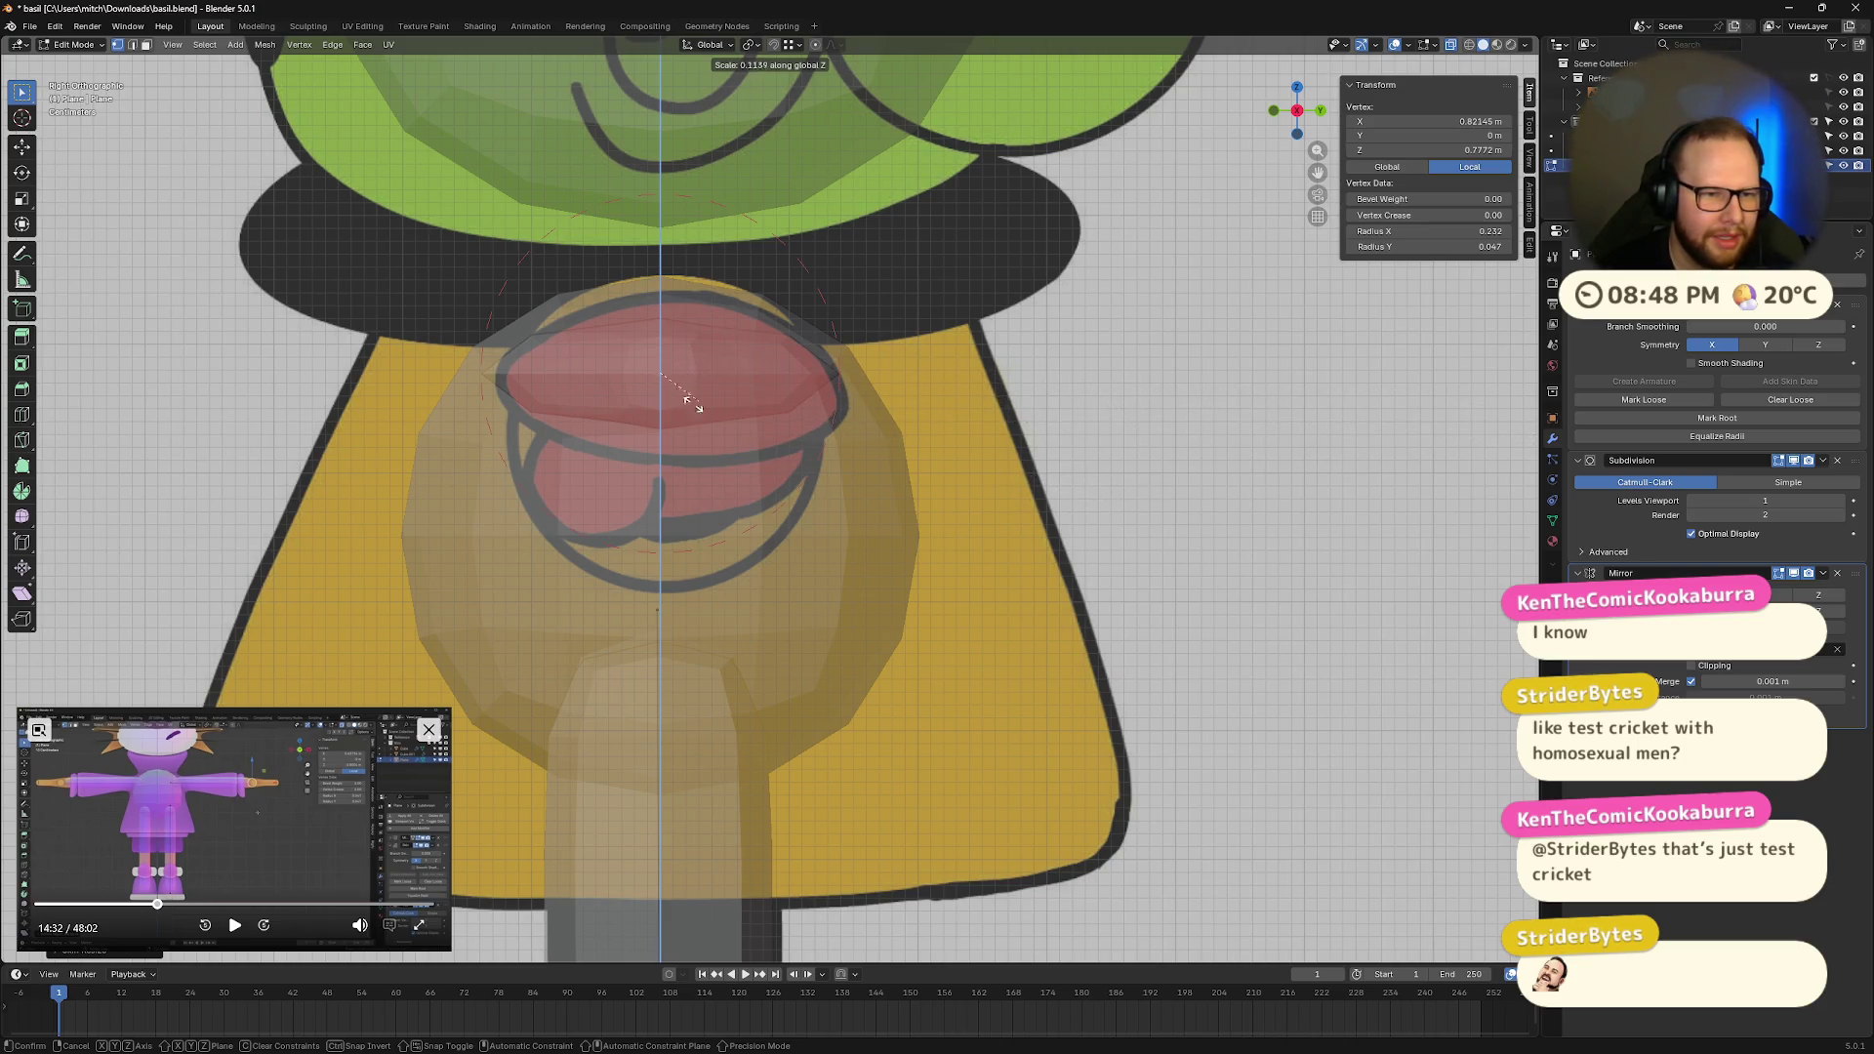
pyautogui.click(1132, 652)
pyautogui.moveTo(913, 431)
pyautogui.mouseDown(button='middle')
pyautogui.moveTo(999, 514)
pyautogui.moveTo(1151, 536)
pyautogui.moveTo(1079, 528)
pyautogui.moveTo(1100, 566)
pyautogui.mouseUp(button='middle')
pyautogui.hotkey('ctrl', 's')
# Step: Resize the mouth skin along Y, then return to the side view and deselect all
pyautogui.hotkey('ctrl', 'a')
pyautogui.press('x')
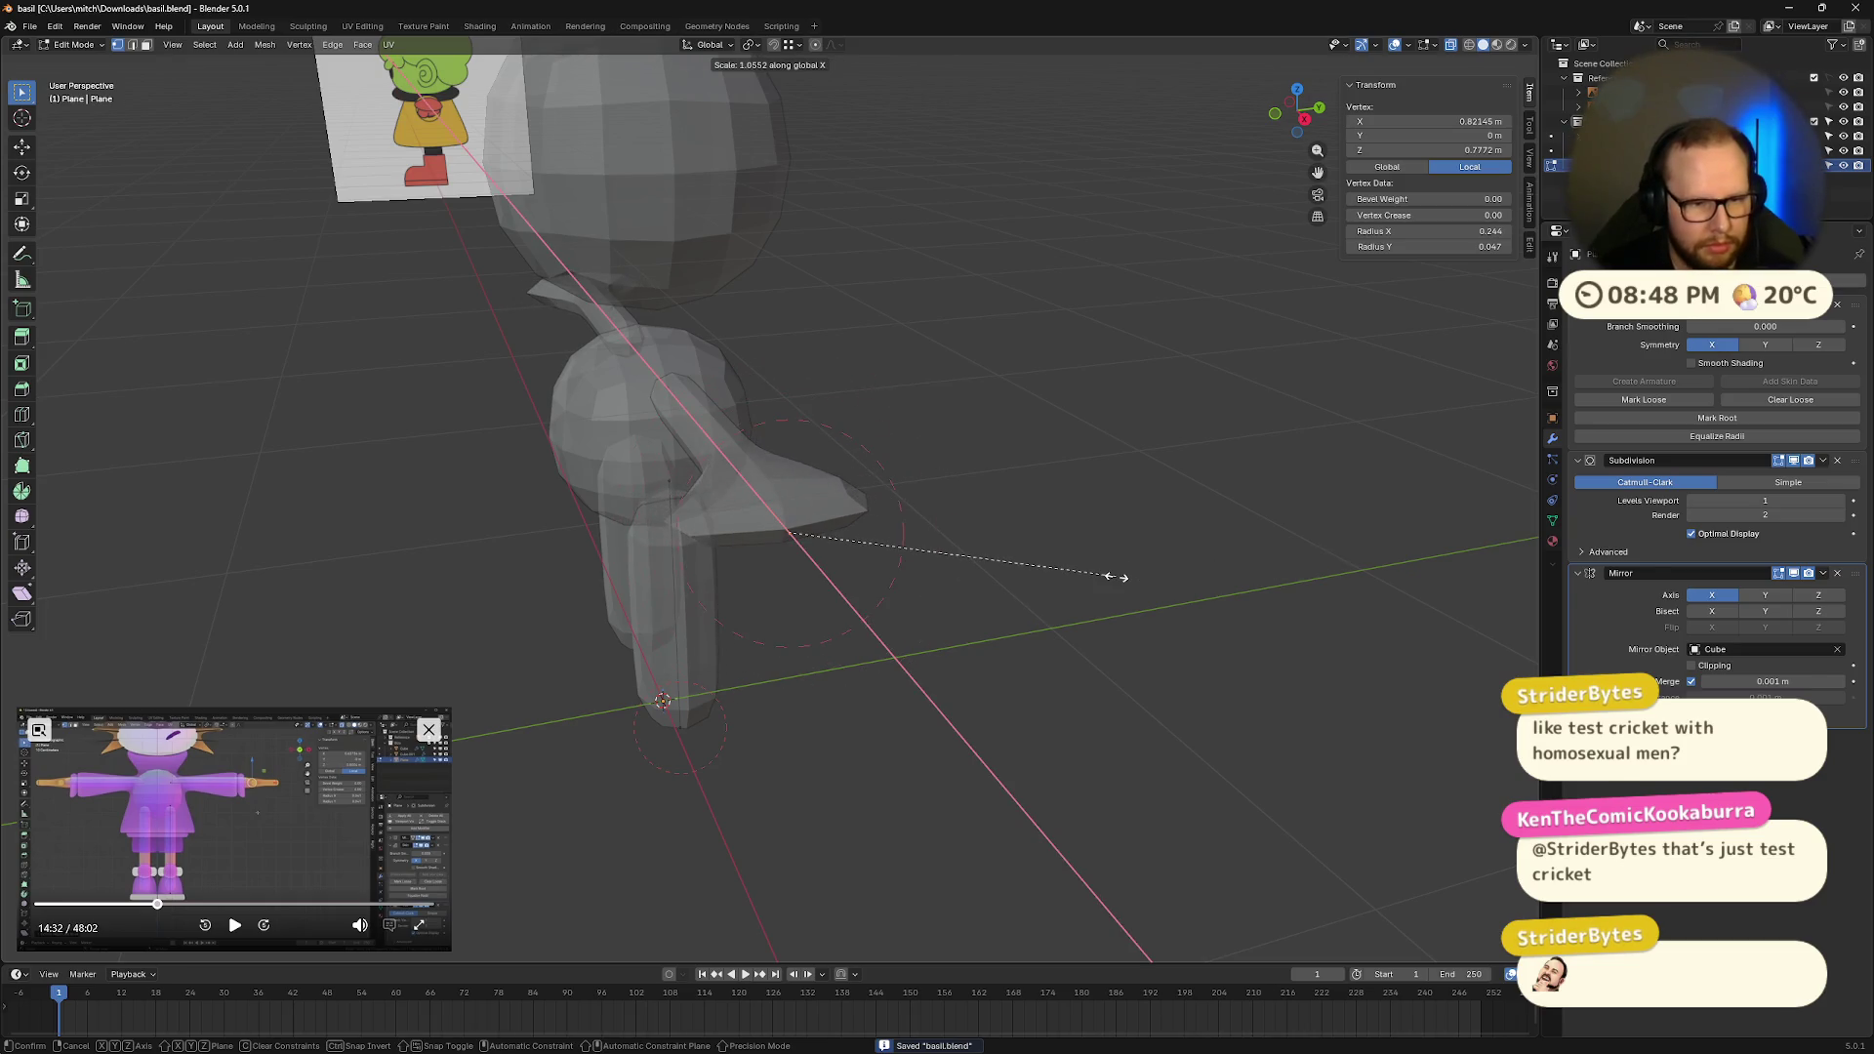
pyautogui.rightClick(1114, 574)
pyautogui.hotkey('ctrl', 'a')
pyautogui.press('z')
pyautogui.press('y')
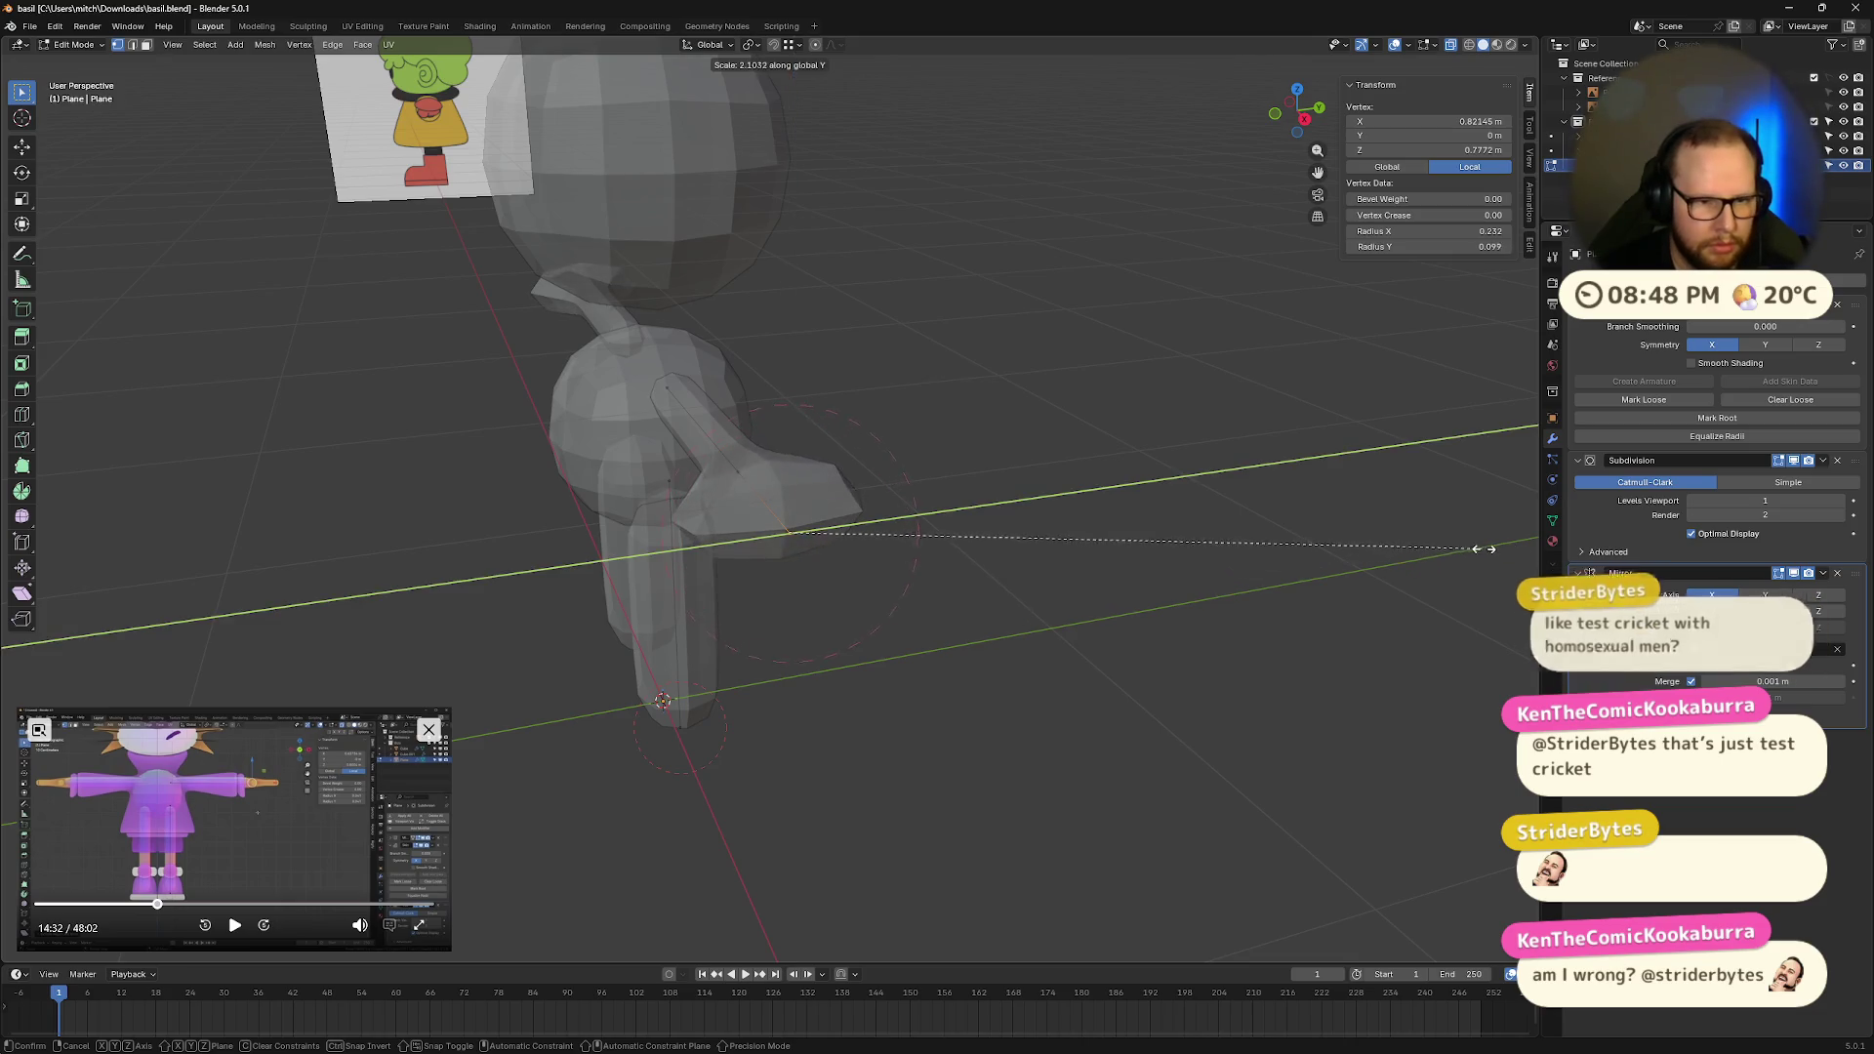
pyautogui.press('Return')
pyautogui.press('KP_3')
pyautogui.hotkey('alt', 'a')
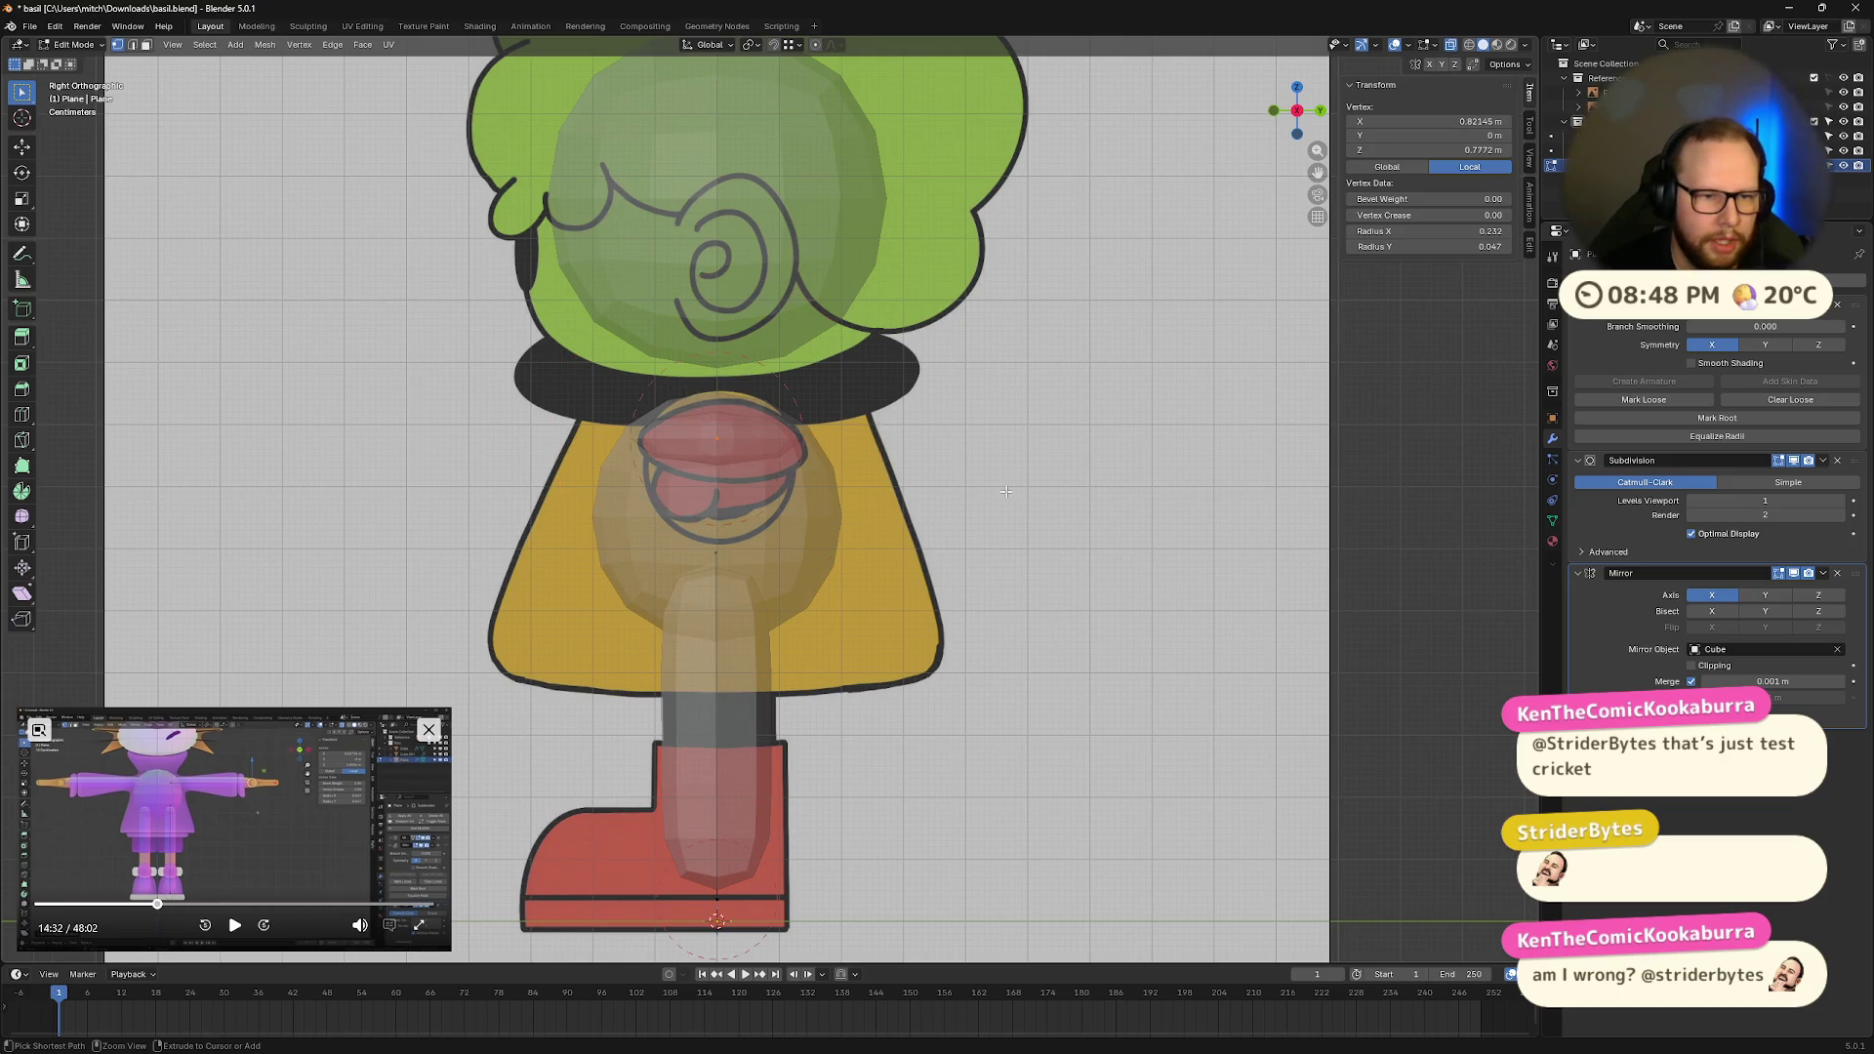
# Step: Stretch the mouth vertex along Y and return to the orthographic side view
pyautogui.scroll(3, 834, 423)
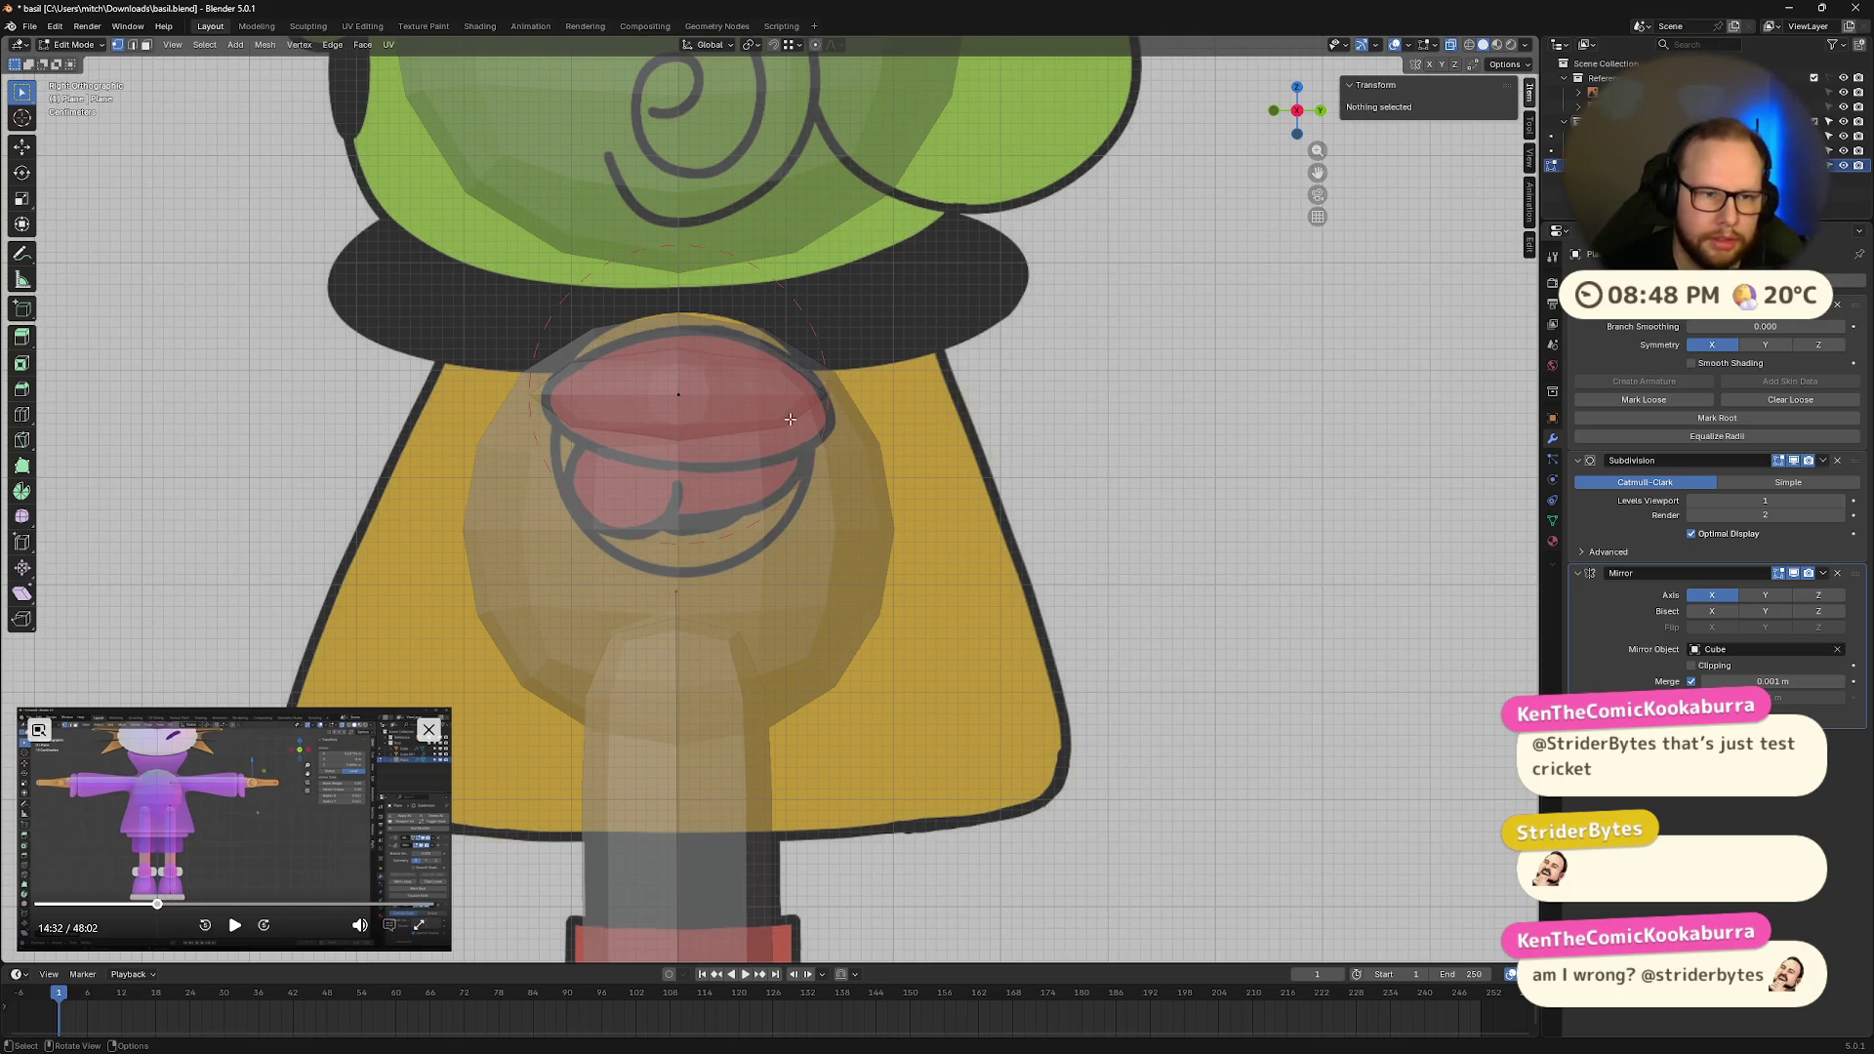
pyautogui.click(680, 396)
pyautogui.press('s')
pyautogui.press('y')
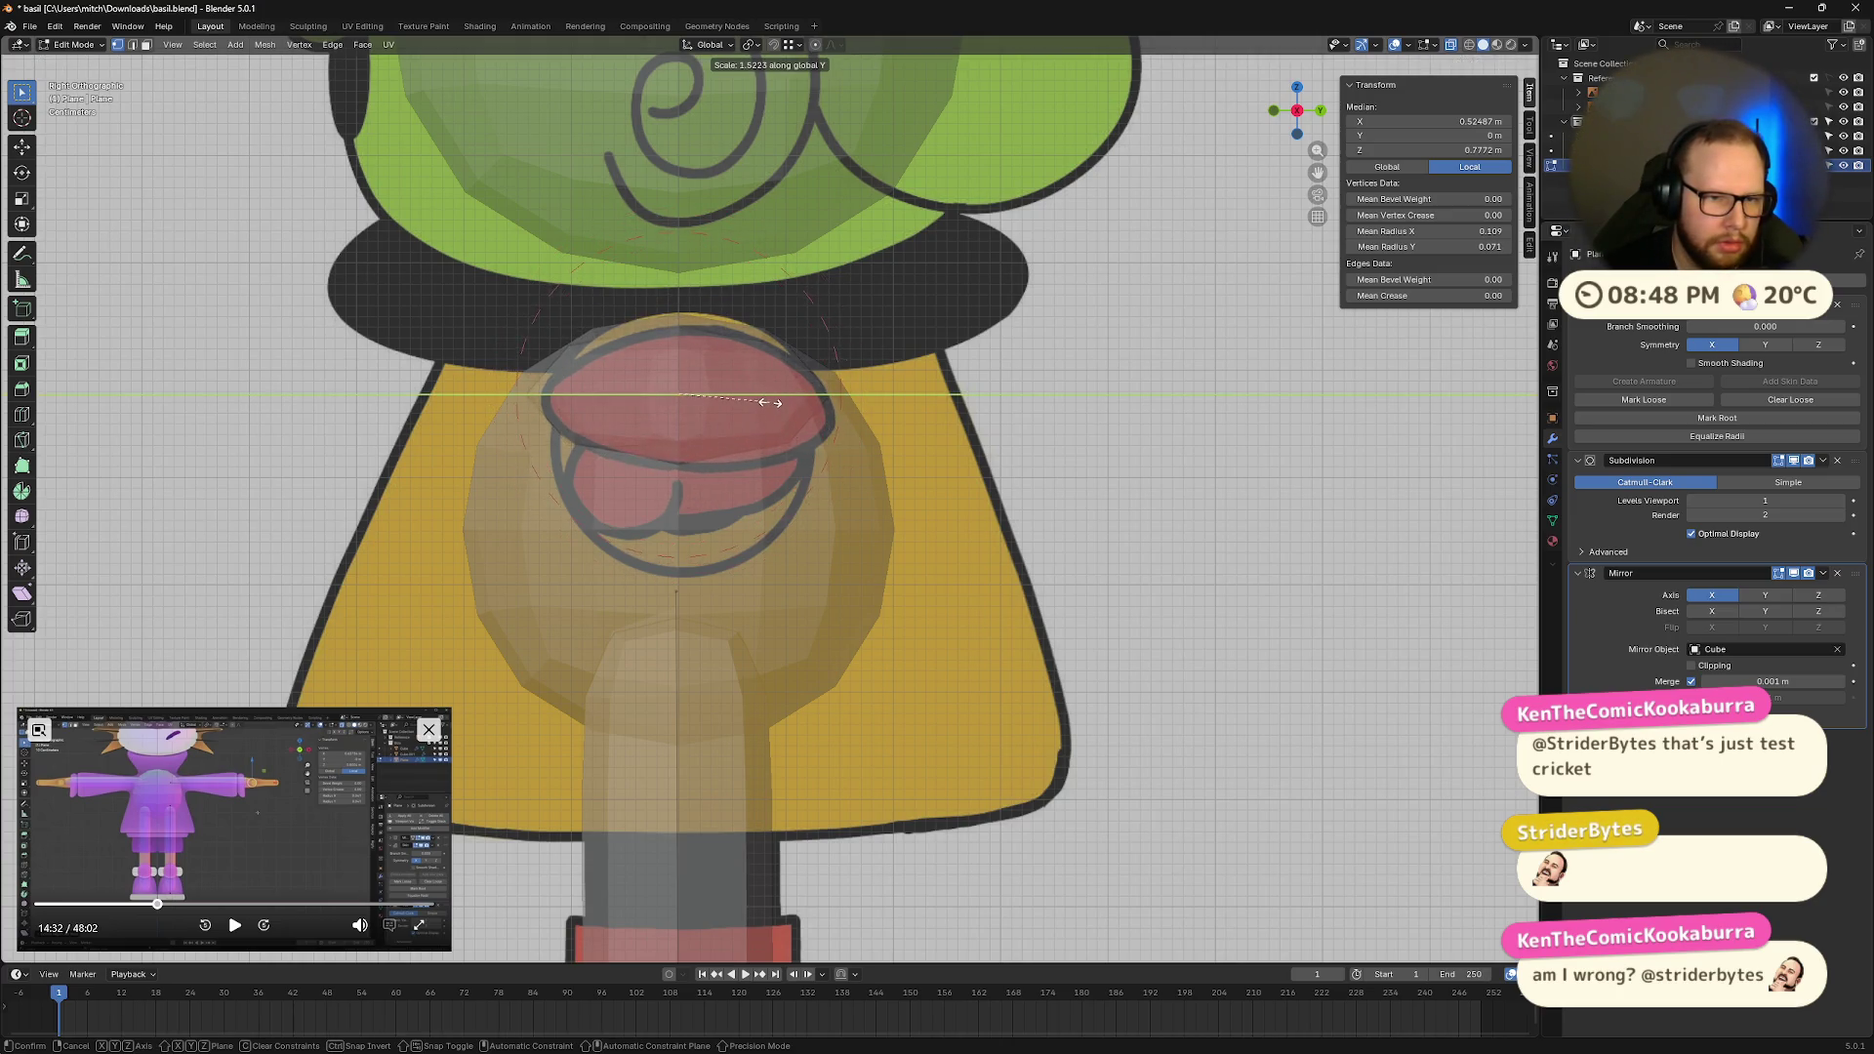
pyautogui.click(778, 403)
pyautogui.moveTo(778, 403)
pyautogui.mouseDown(button='middle')
pyautogui.moveTo(932, 502)
pyautogui.moveTo(837, 515)
pyautogui.moveTo(840, 453)
pyautogui.mouseUp(button='middle')
pyautogui.click(1298, 110)
pyautogui.click(1266, 157)
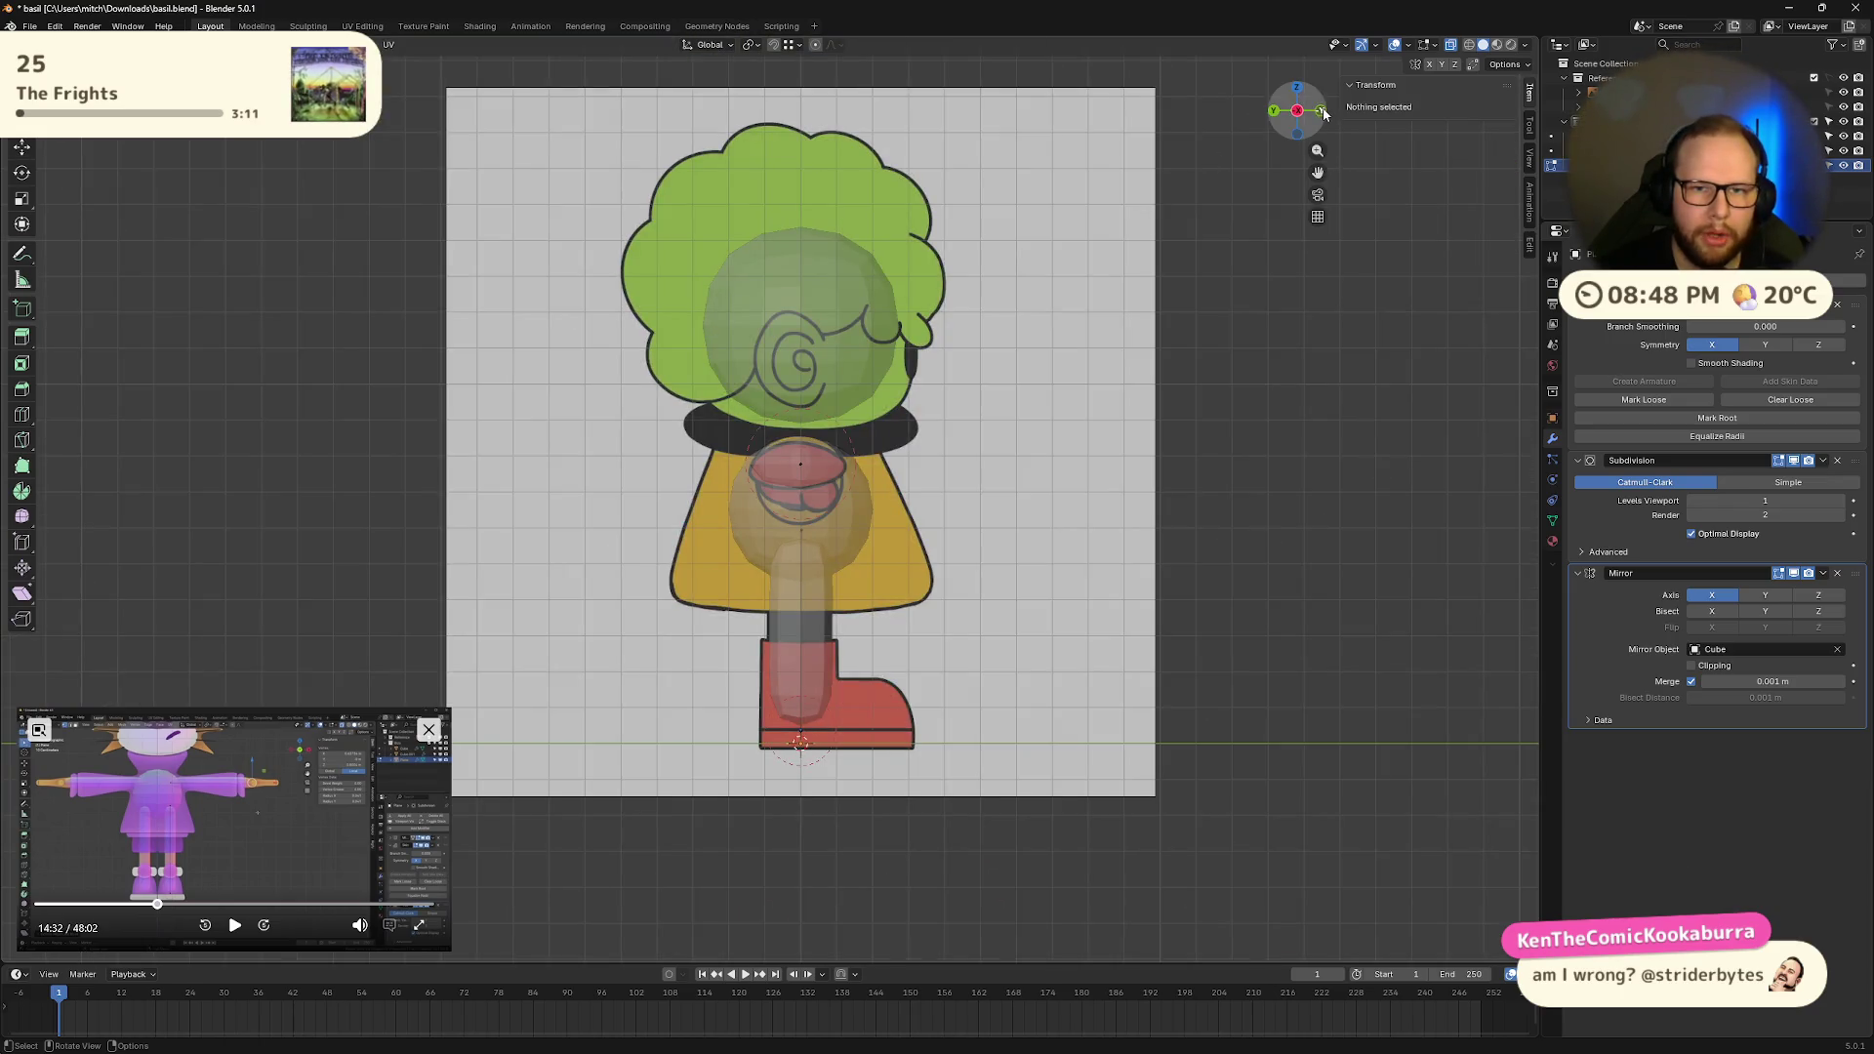
pyautogui.click(1298, 110)
# Step: Set the Subdivision viewport level to 2 and toggle X-ray to check the shape
pyautogui.click(1840, 501)
pyautogui.scroll(5, 854, 486)
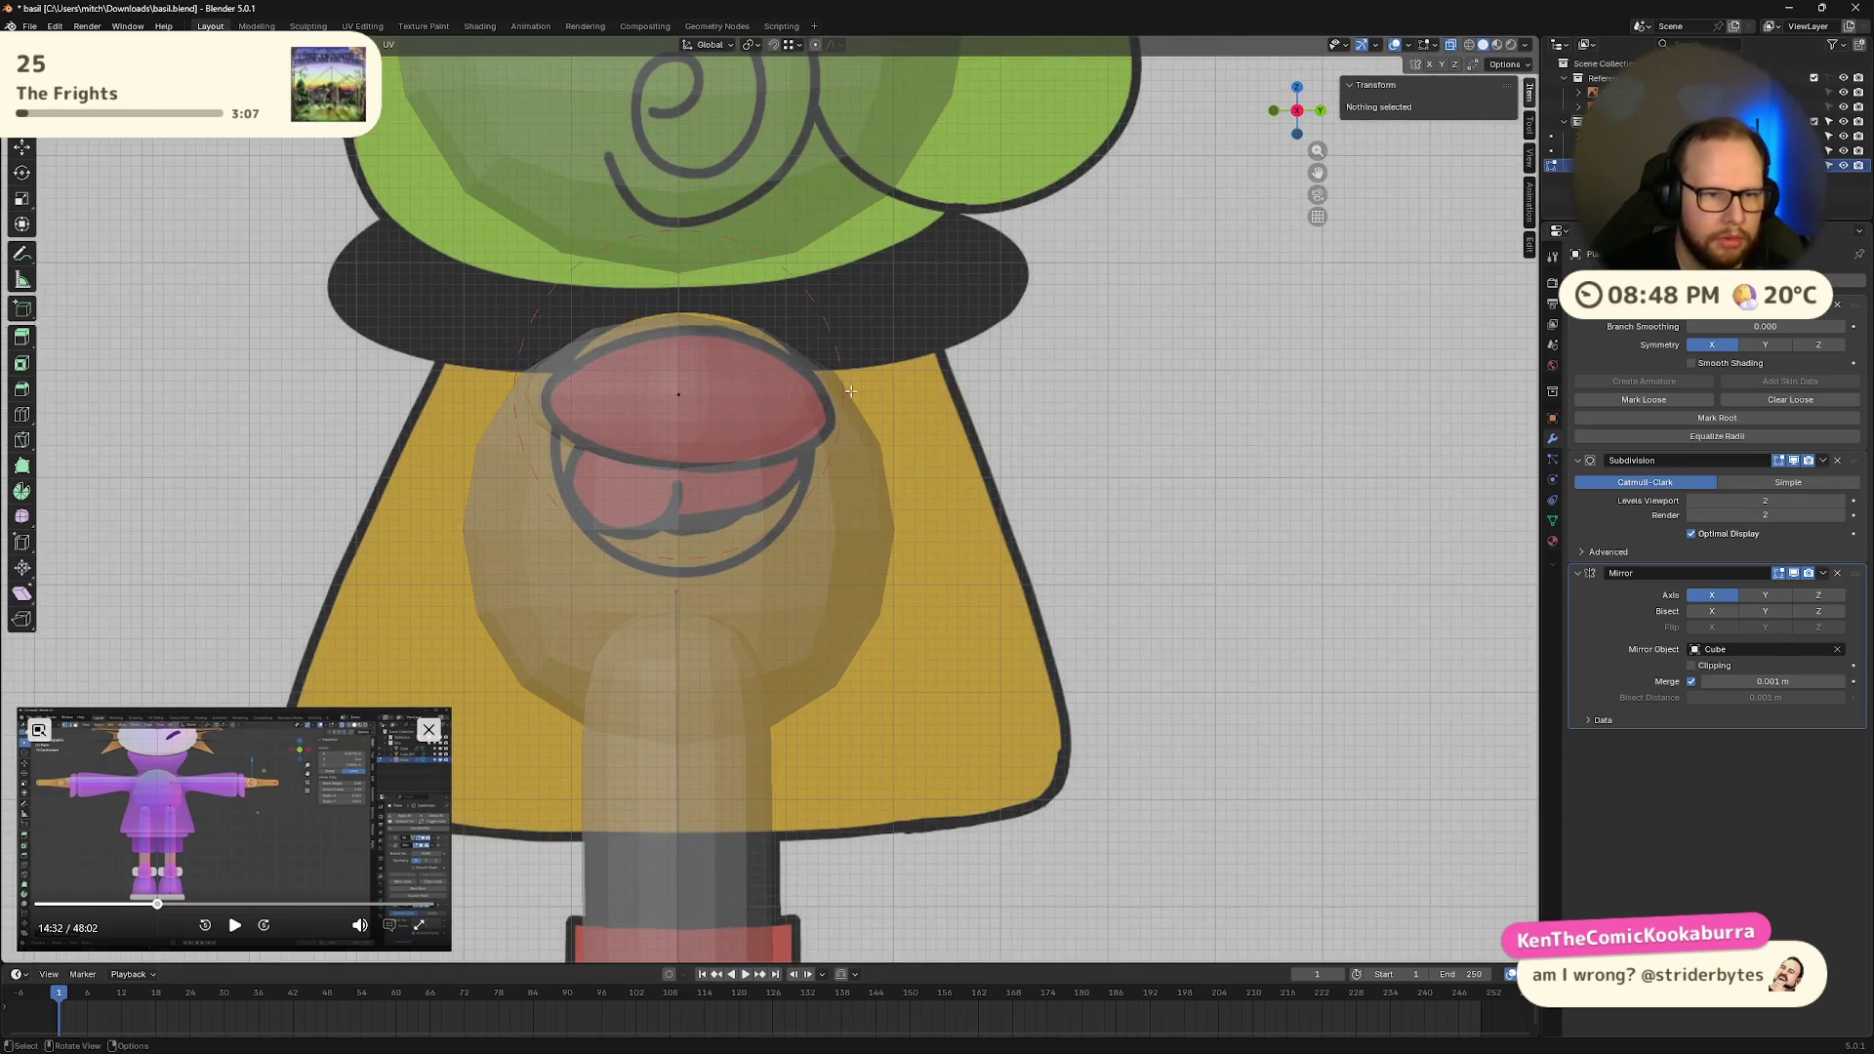
pyautogui.scroll(2, 774, 351)
pyautogui.hotkey('alt', 'z')
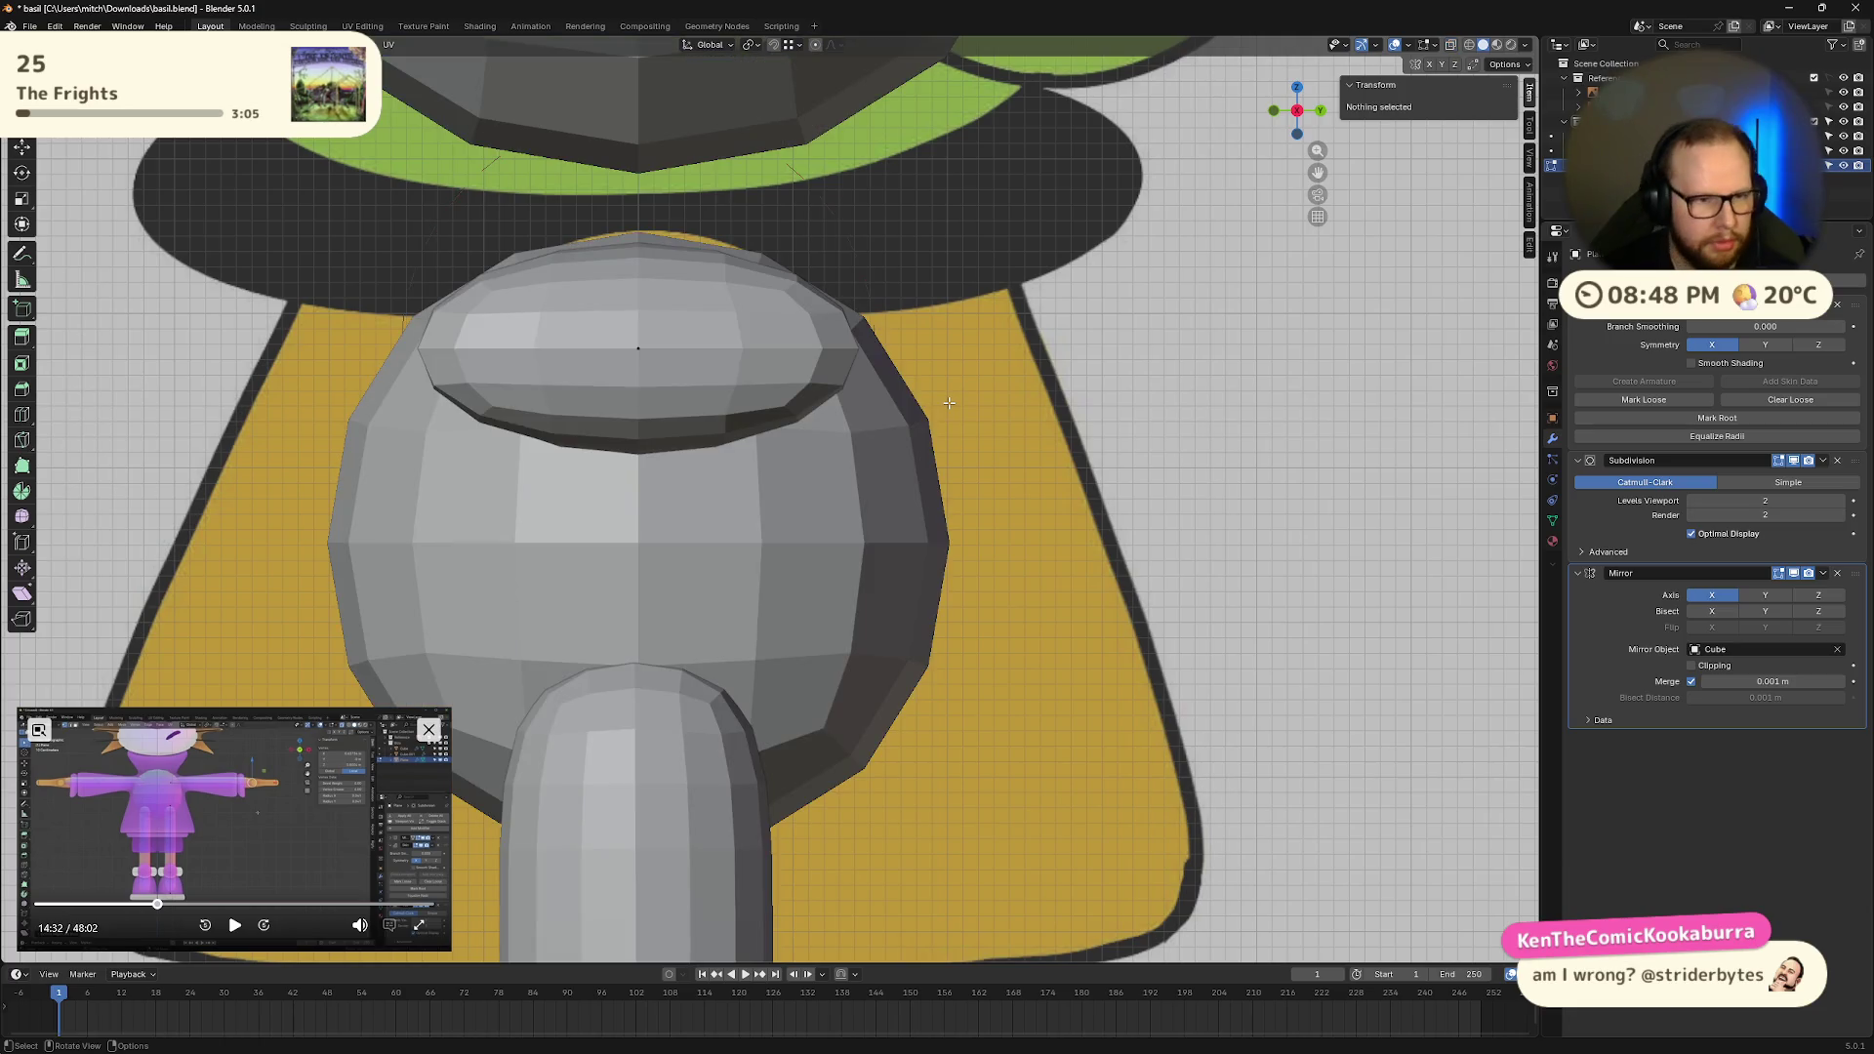
pyautogui.scroll(-2, 703, 357)
pyautogui.hotkey('alt', 'z')
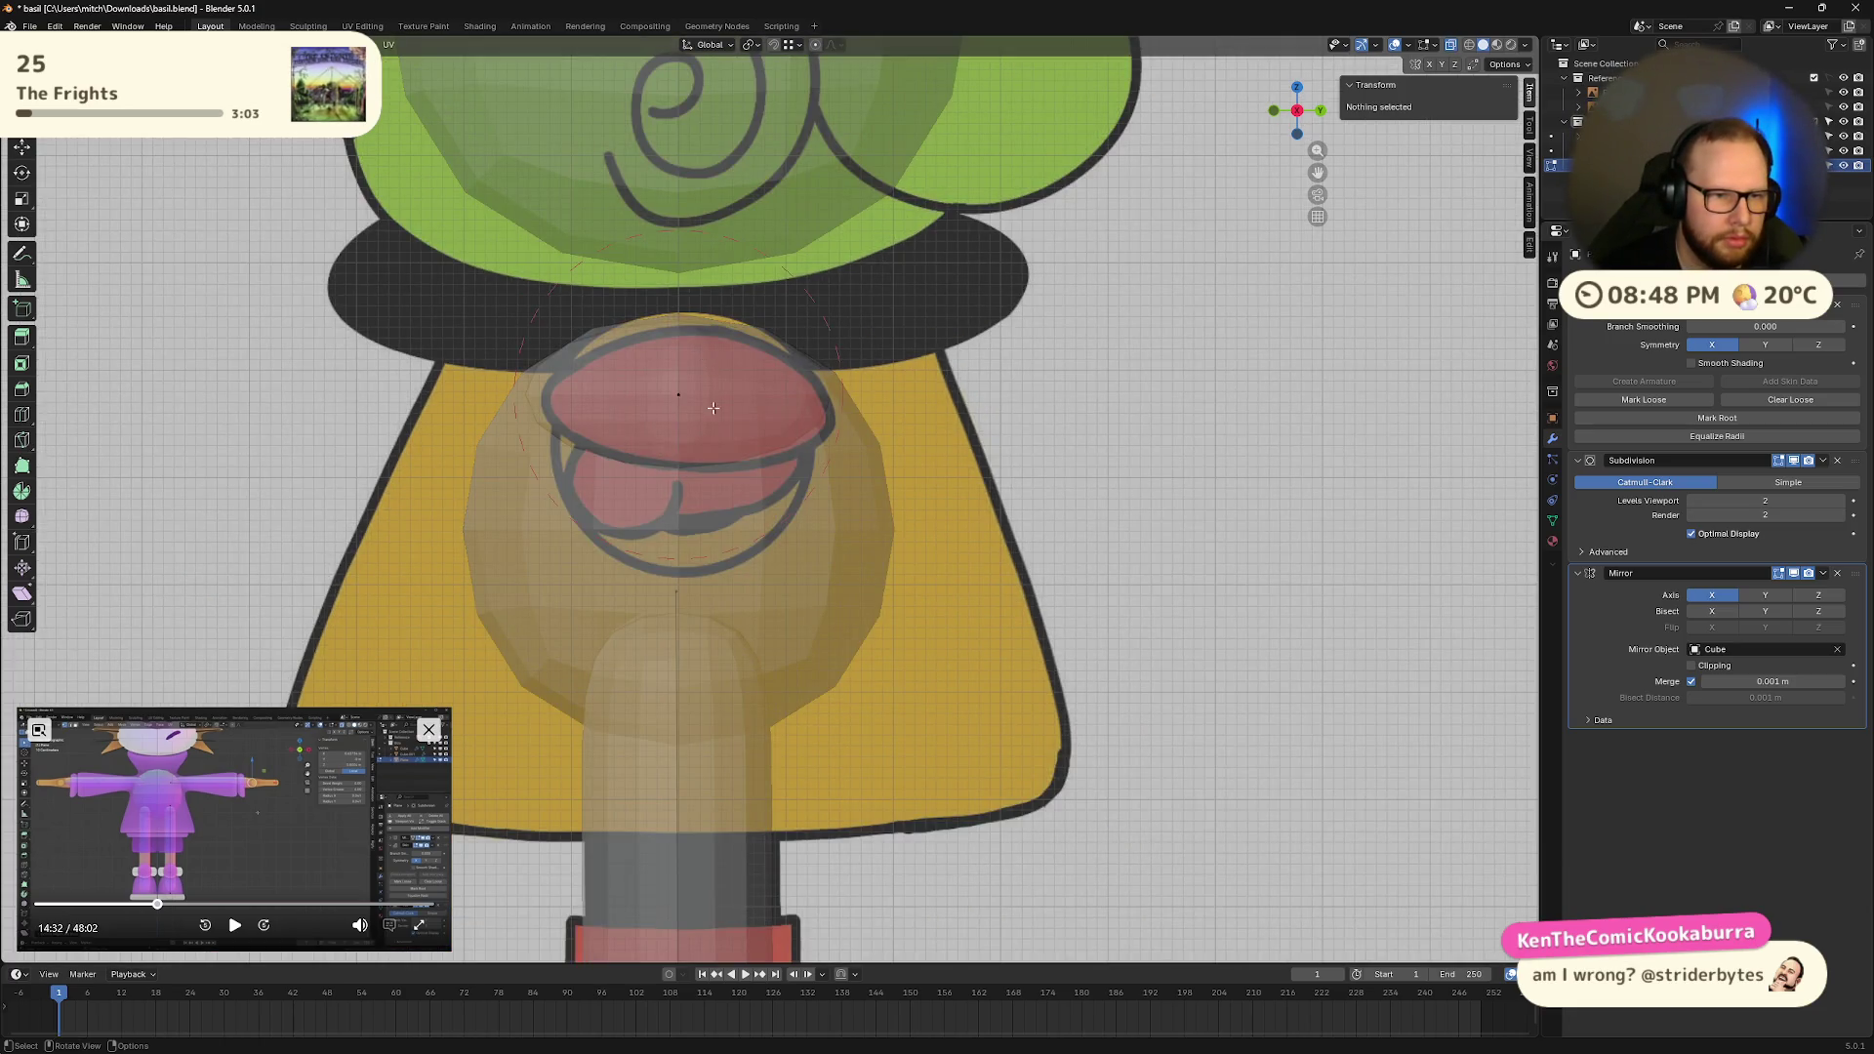
# Step: Scale the mouth vertex along X, then flatten it along Y to 0.063
pyautogui.click(656, 392)
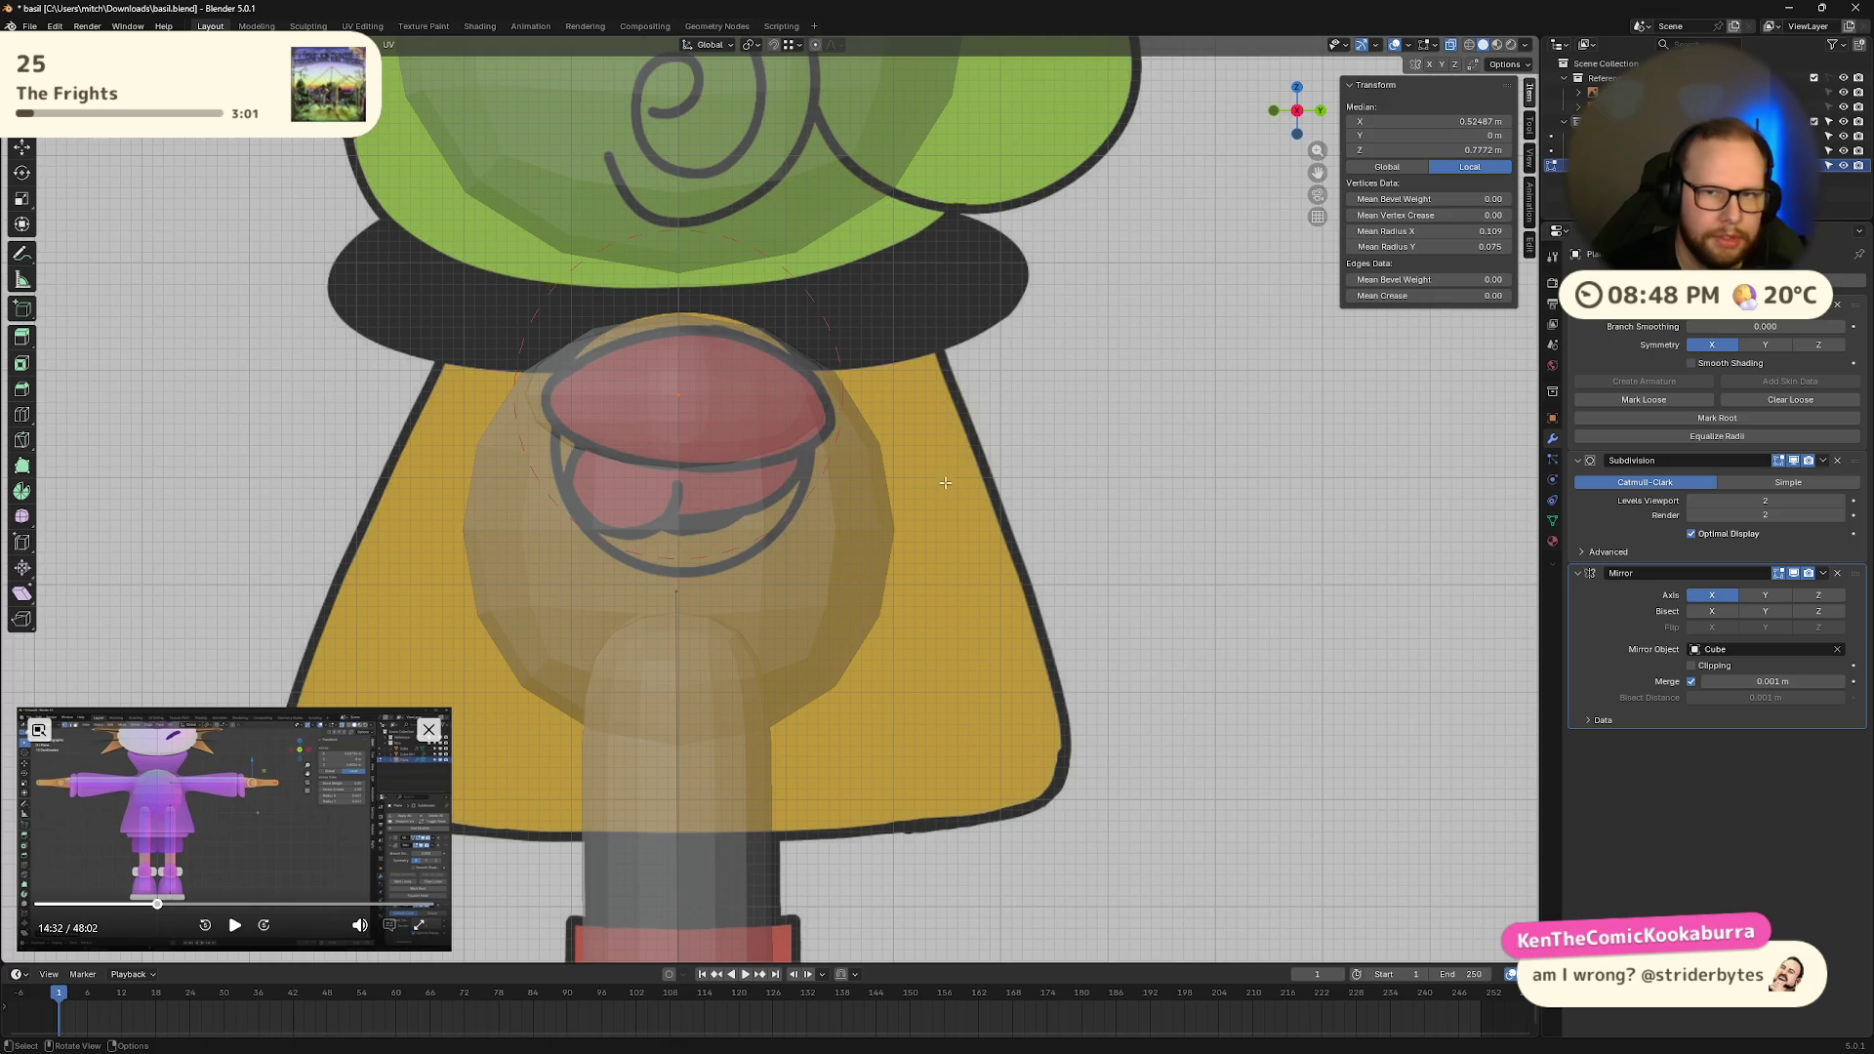
pyautogui.press('s')
pyautogui.press('x')
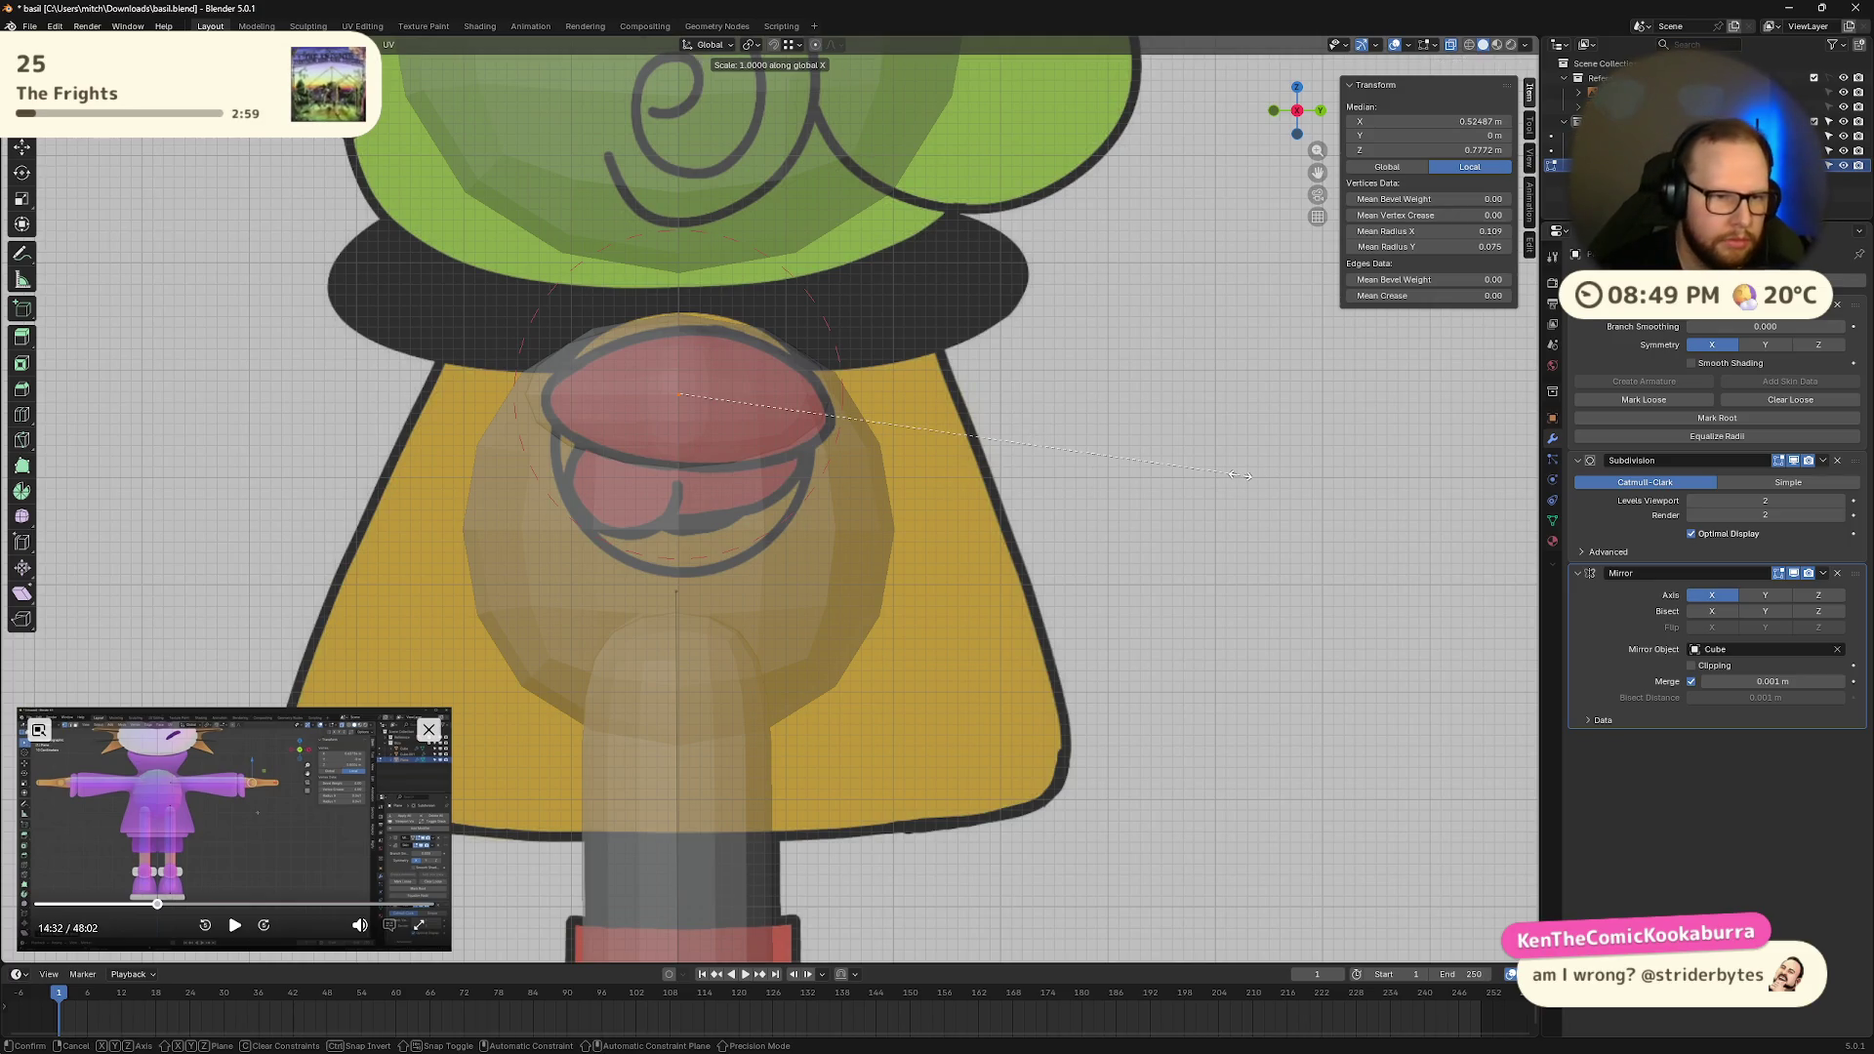
pyautogui.click(1177, 461)
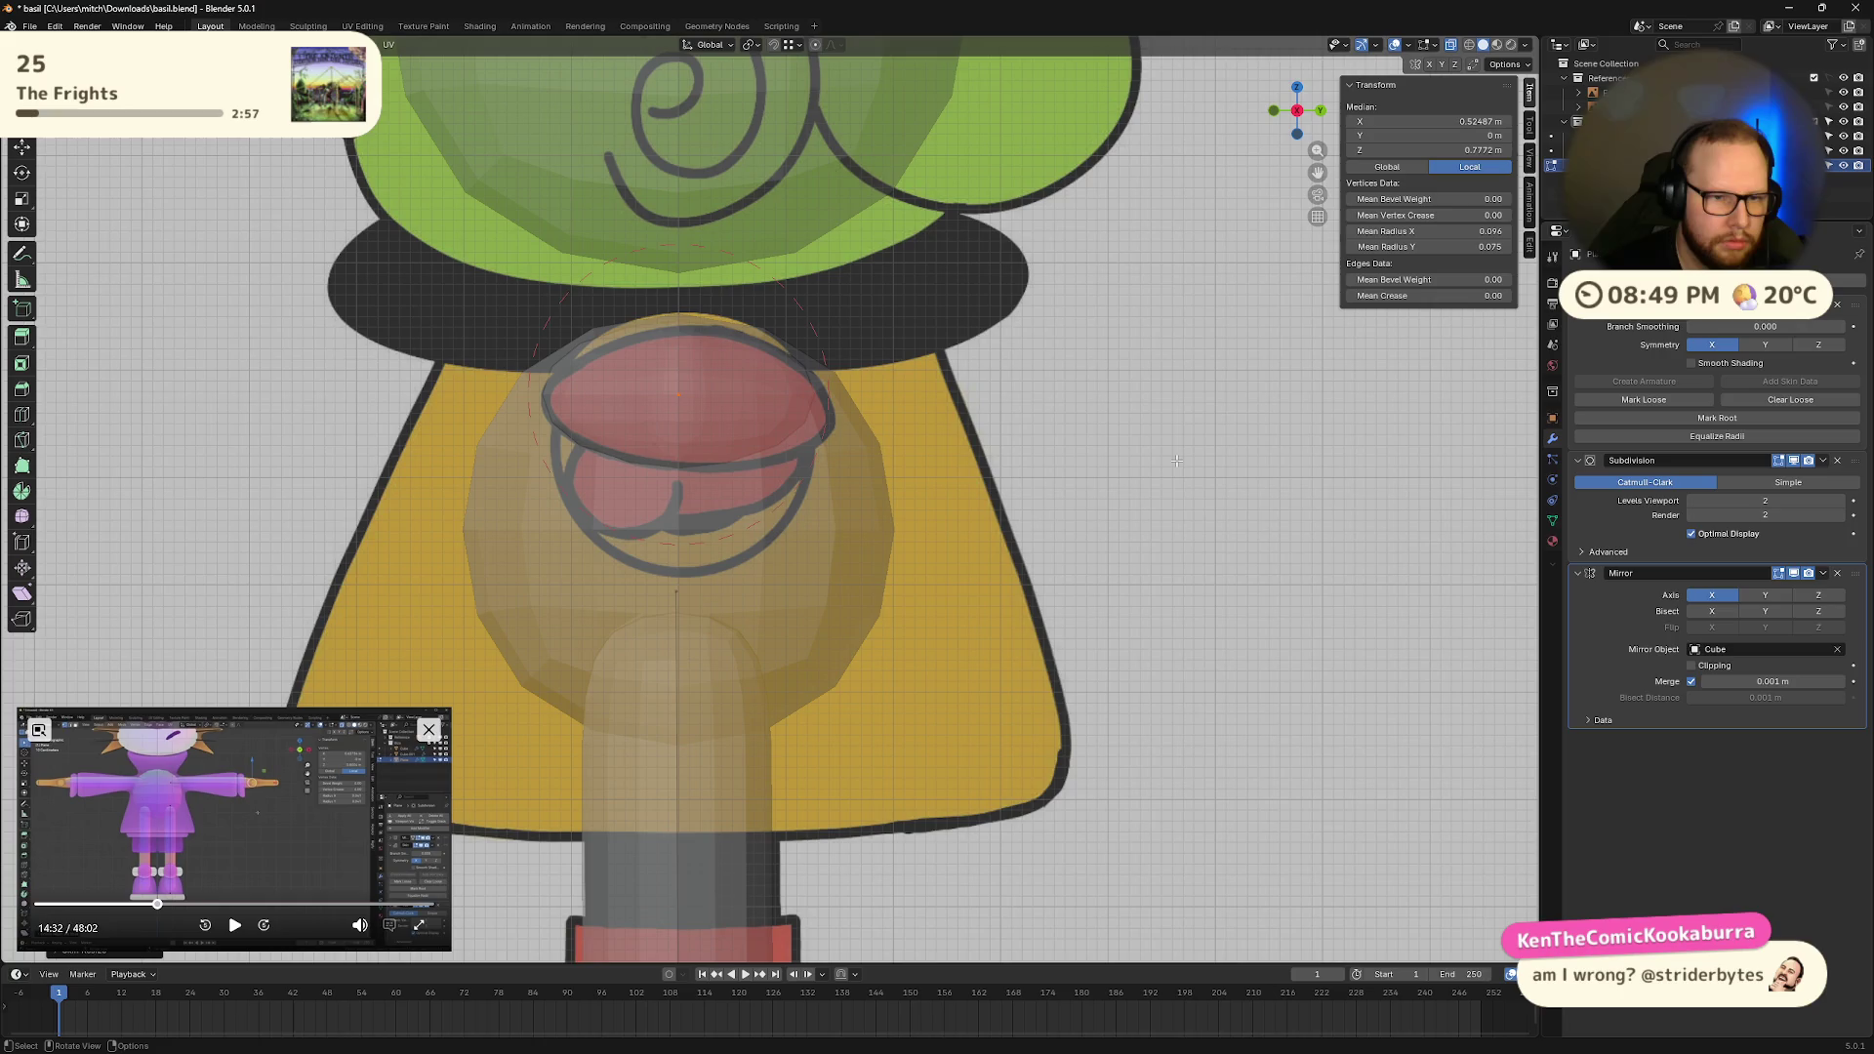
pyautogui.press('s')
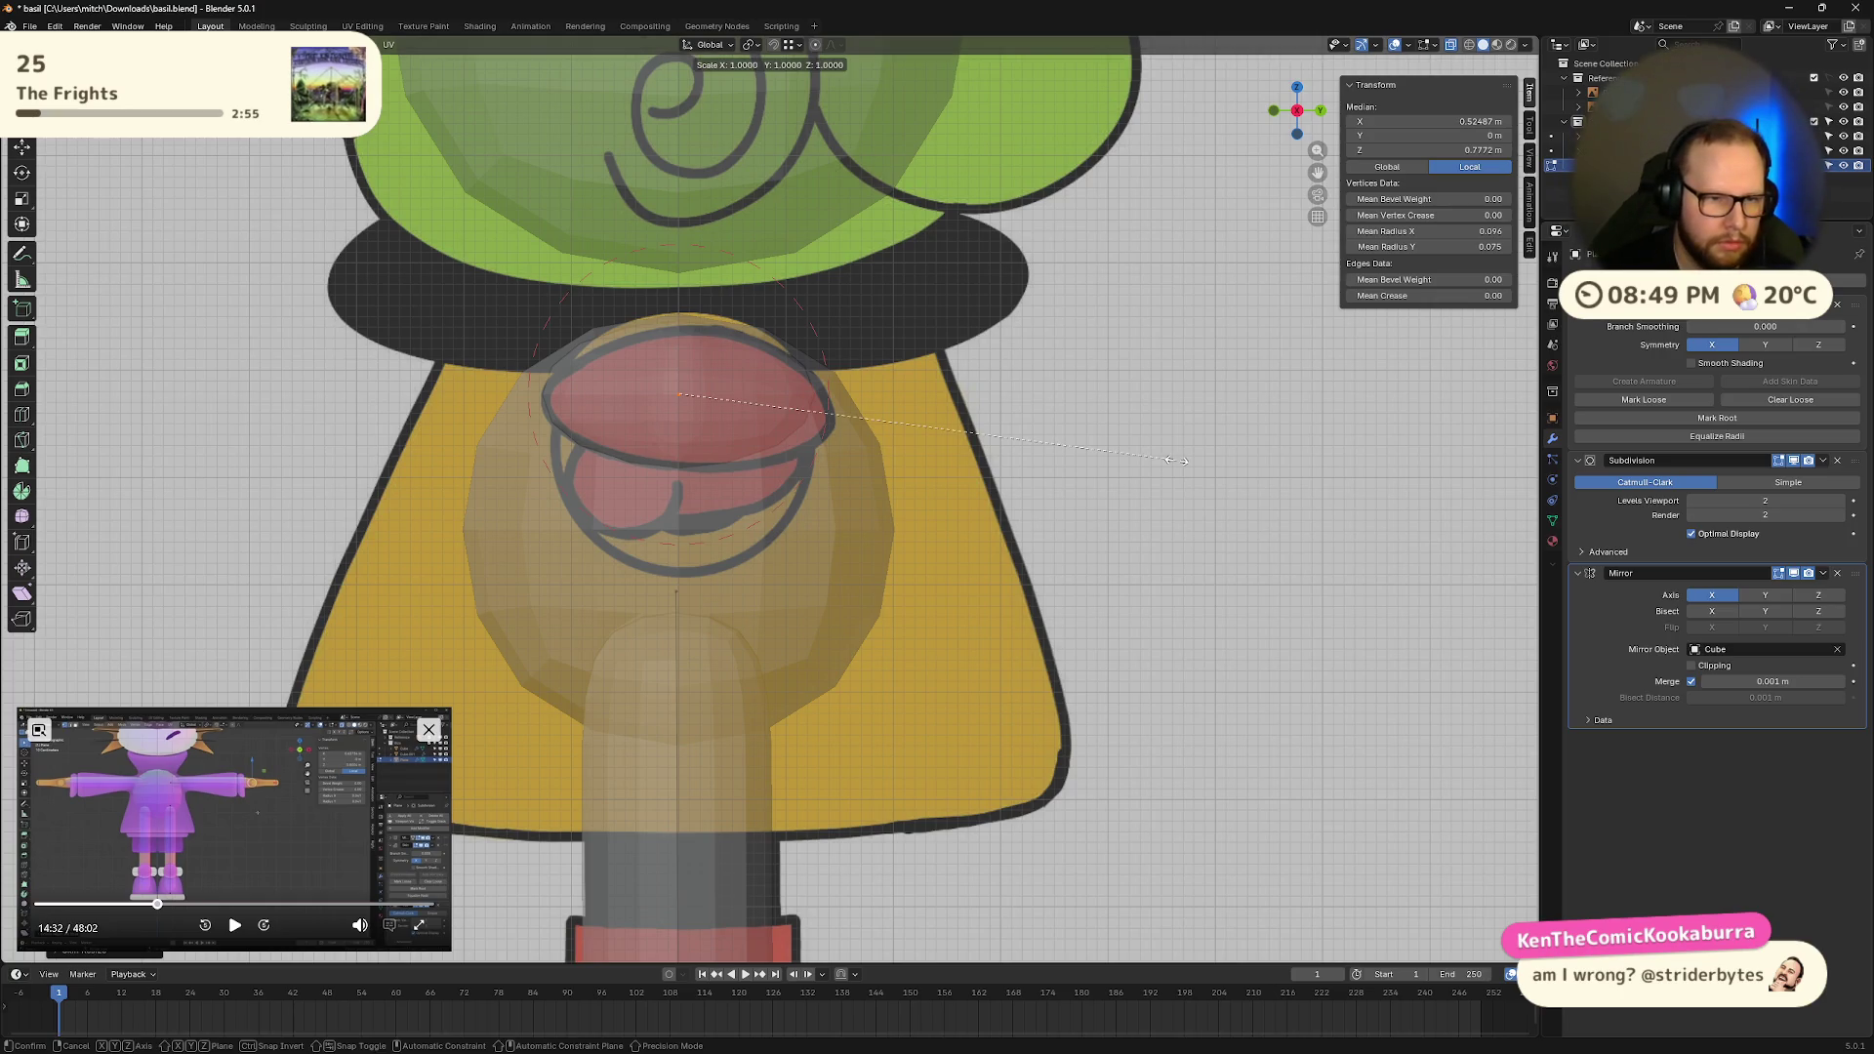
pyautogui.press('y')
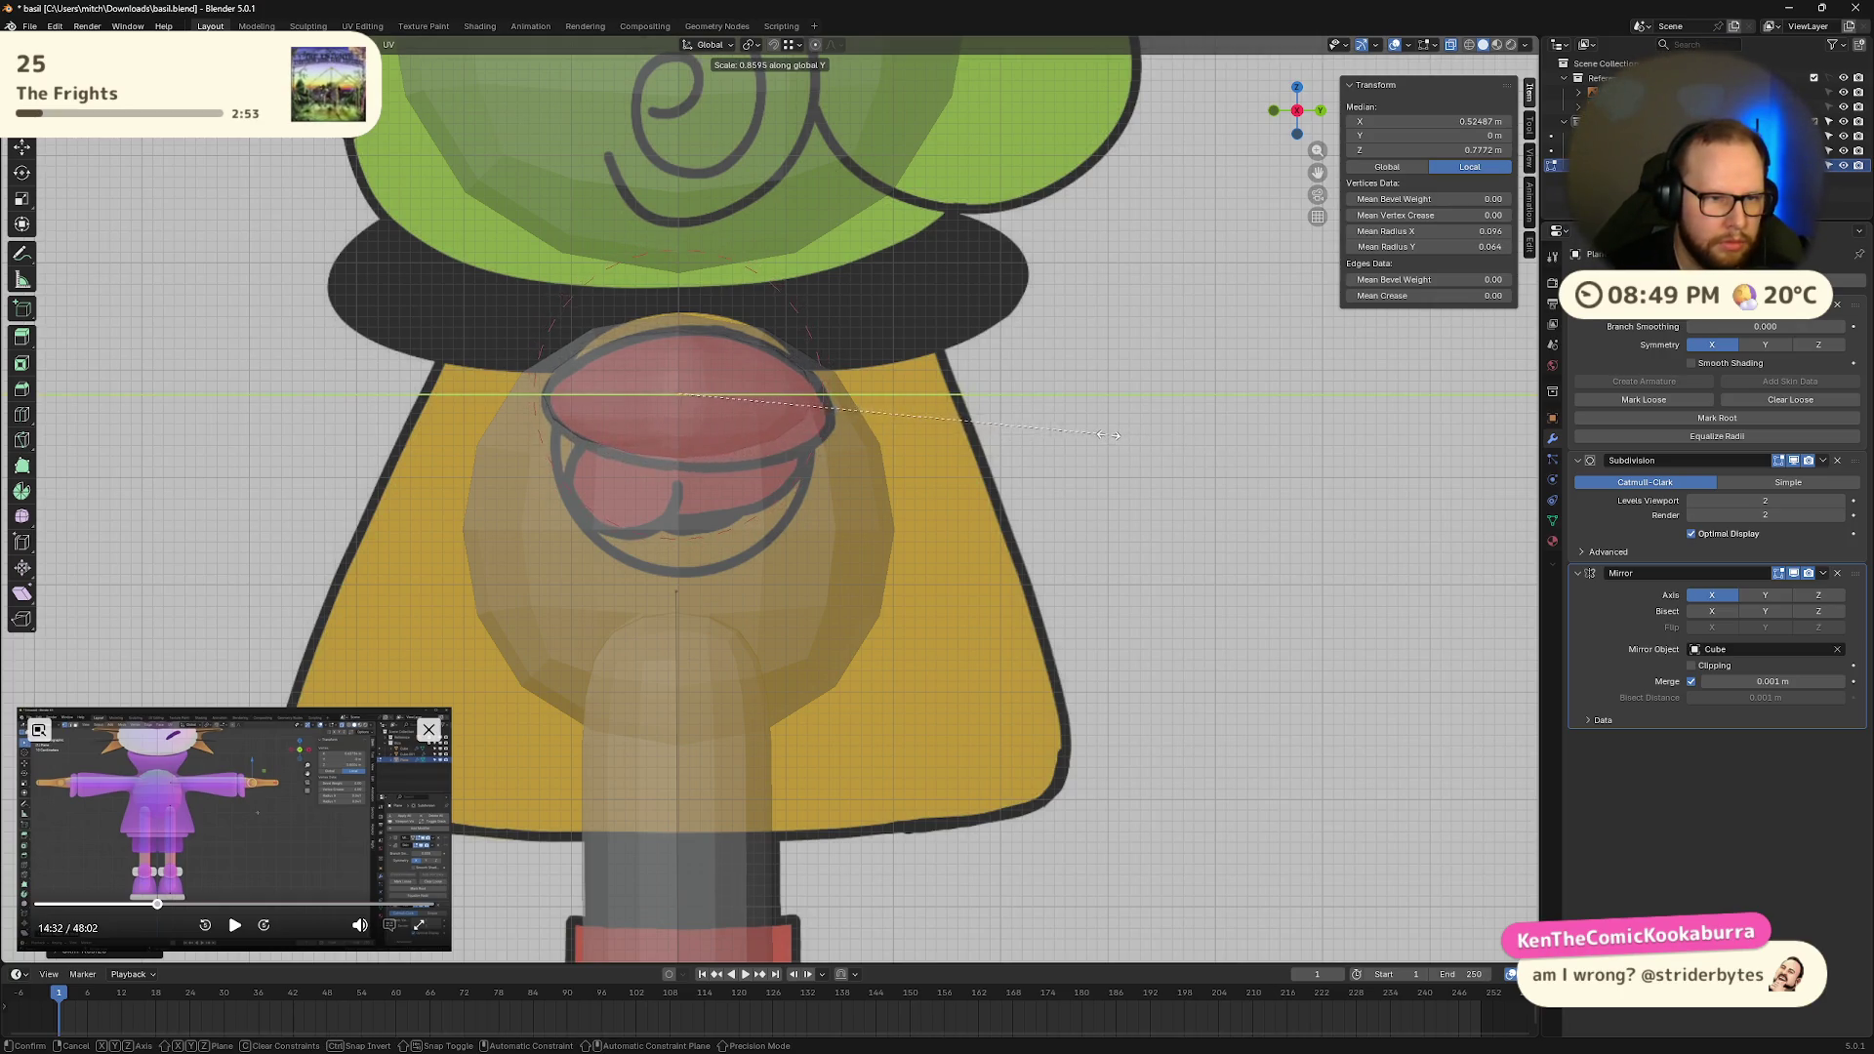
pyautogui.moveTo(1098, 434)
pyautogui.mouseDown(button='middle')
pyautogui.moveTo(921, 430)
pyautogui.moveTo(996, 546)
pyautogui.moveTo(928, 598)
pyautogui.moveTo(944, 492)
pyautogui.moveTo(983, 544)
pyautogui.moveTo(1096, 535)
pyautogui.moveTo(848, 549)
pyautogui.mouseUp(button='middle')
# Step: Box-select the arm's inner vertices and thicken their skin radius
pyautogui.click(848, 549)
pyautogui.moveTo(543, 458)
pyautogui.mouseDown()
pyautogui.moveTo(656, 533)
pyautogui.moveTo(846, 532)
pyautogui.mouseUp()
pyautogui.hotkey('ctrl', 'a')
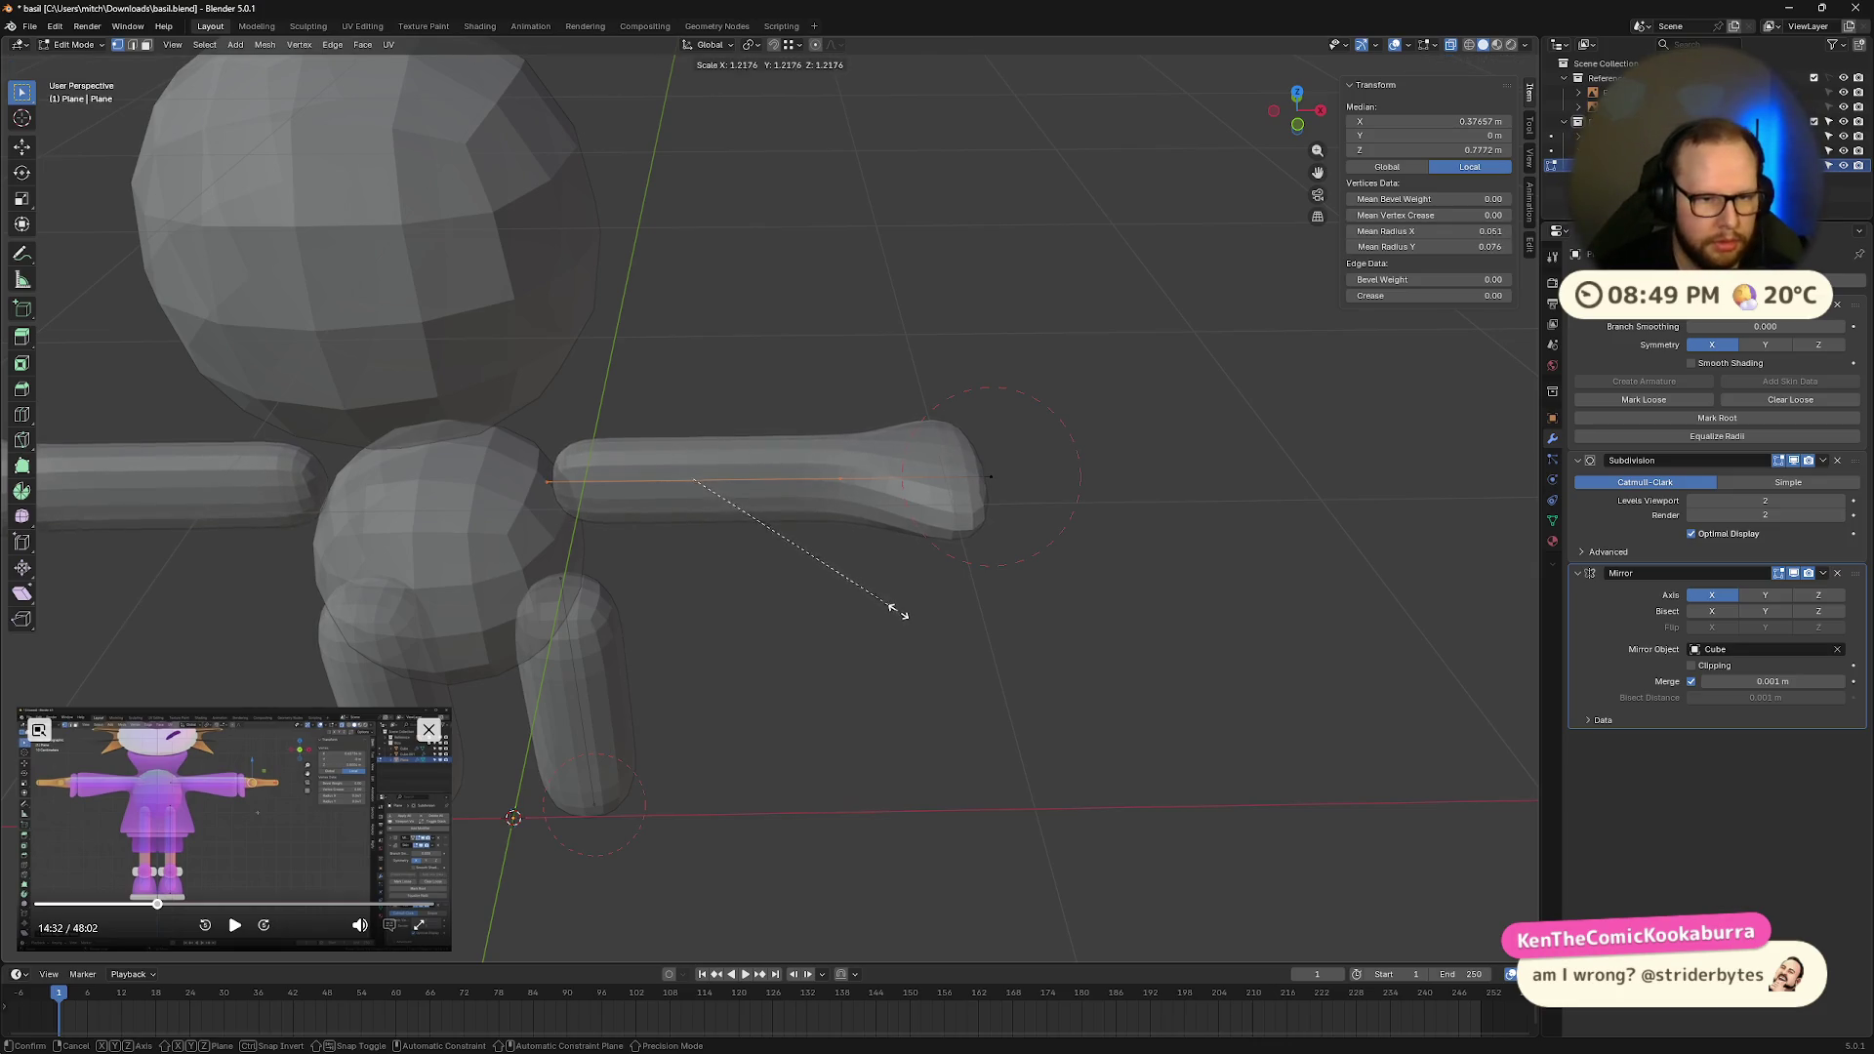
pyautogui.click(922, 615)
pyautogui.moveTo(923, 615)
pyautogui.mouseDown(button='middle')
pyautogui.moveTo(921, 543)
pyautogui.moveTo(751, 590)
pyautogui.moveTo(746, 637)
pyautogui.moveTo(739, 564)
pyautogui.mouseUp(button='middle')
# Step: Widen the hand-end vertex's skin, then flatten it along Y (0.063 X, 0.059 Y)
pyautogui.click(725, 527)
pyautogui.hotkey('ctrl', 'a')
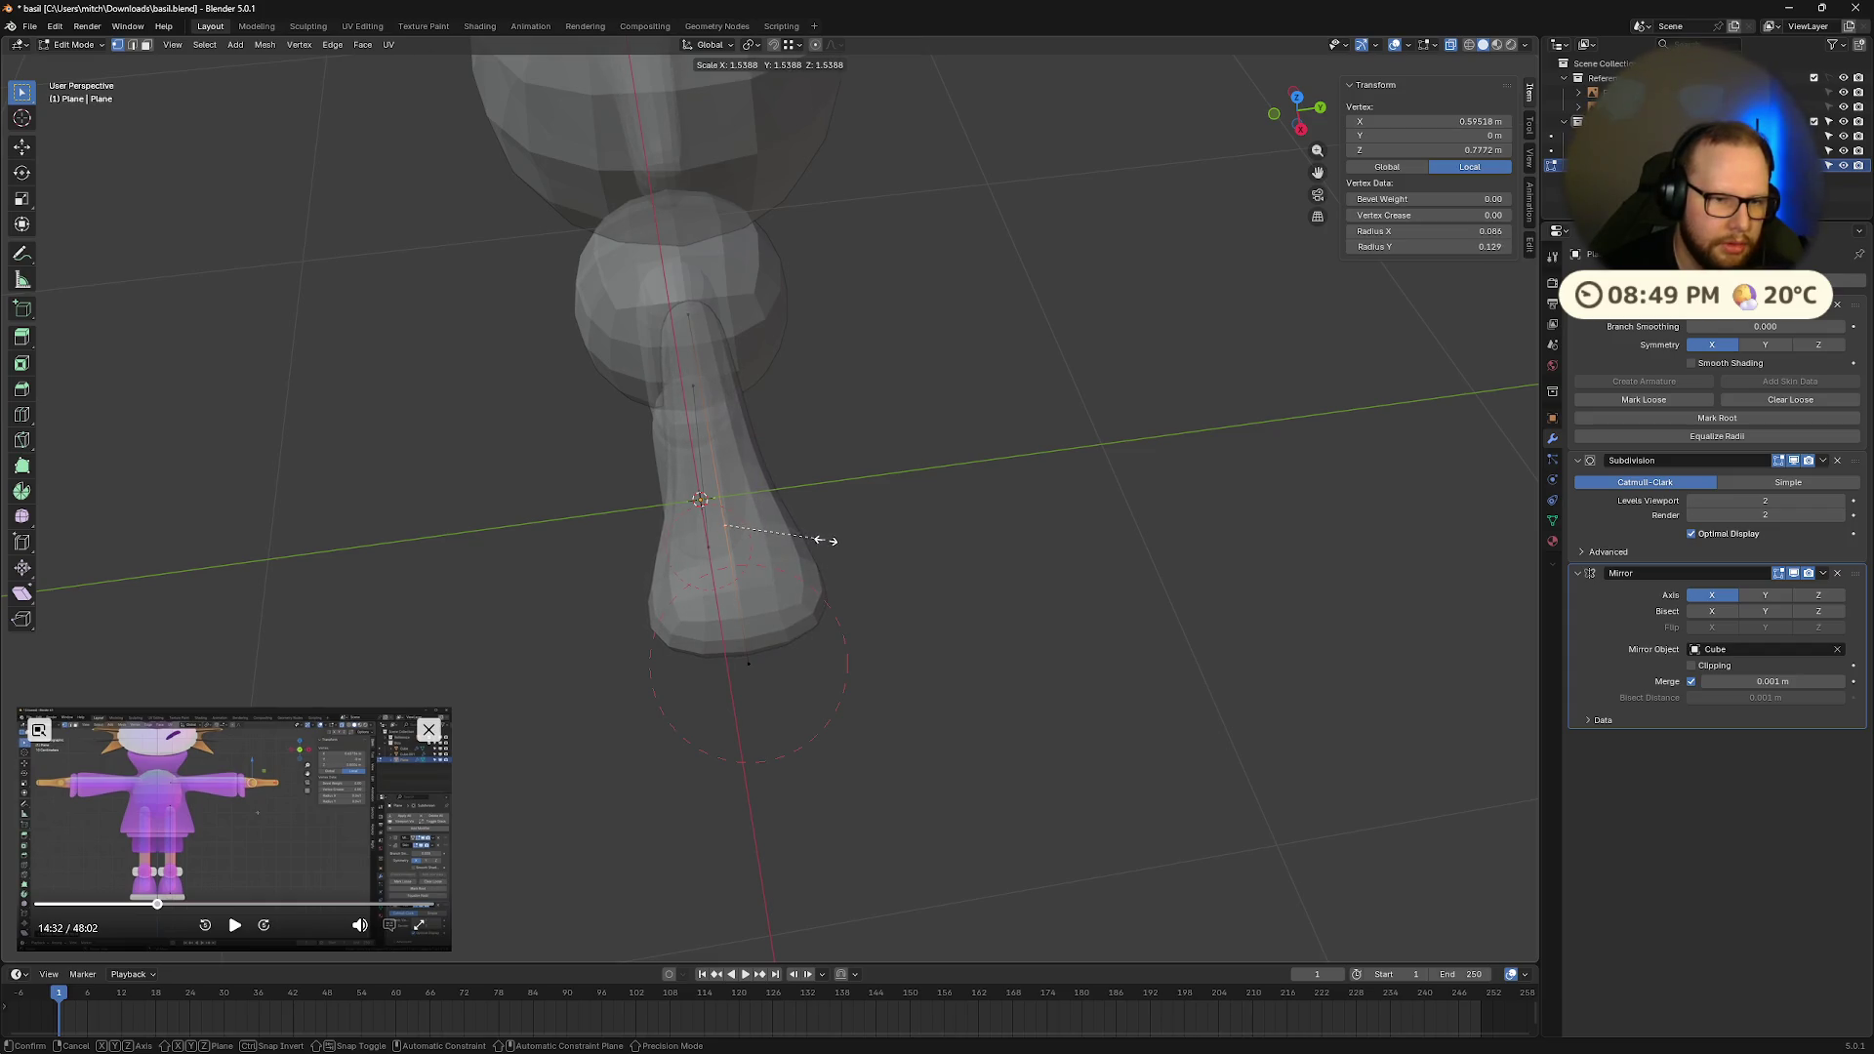
pyautogui.click(822, 539)
pyautogui.moveTo(822, 539)
pyautogui.mouseDown(button='middle')
pyautogui.moveTo(907, 560)
pyautogui.moveTo(1042, 528)
pyautogui.moveTo(1042, 472)
pyautogui.moveTo(970, 595)
pyautogui.moveTo(921, 527)
pyautogui.moveTo(1031, 503)
pyautogui.moveTo(971, 540)
pyautogui.moveTo(972, 567)
pyautogui.mouseUp(button='middle')
pyautogui.hotkey('ctrl', 'a')
pyautogui.press('y')
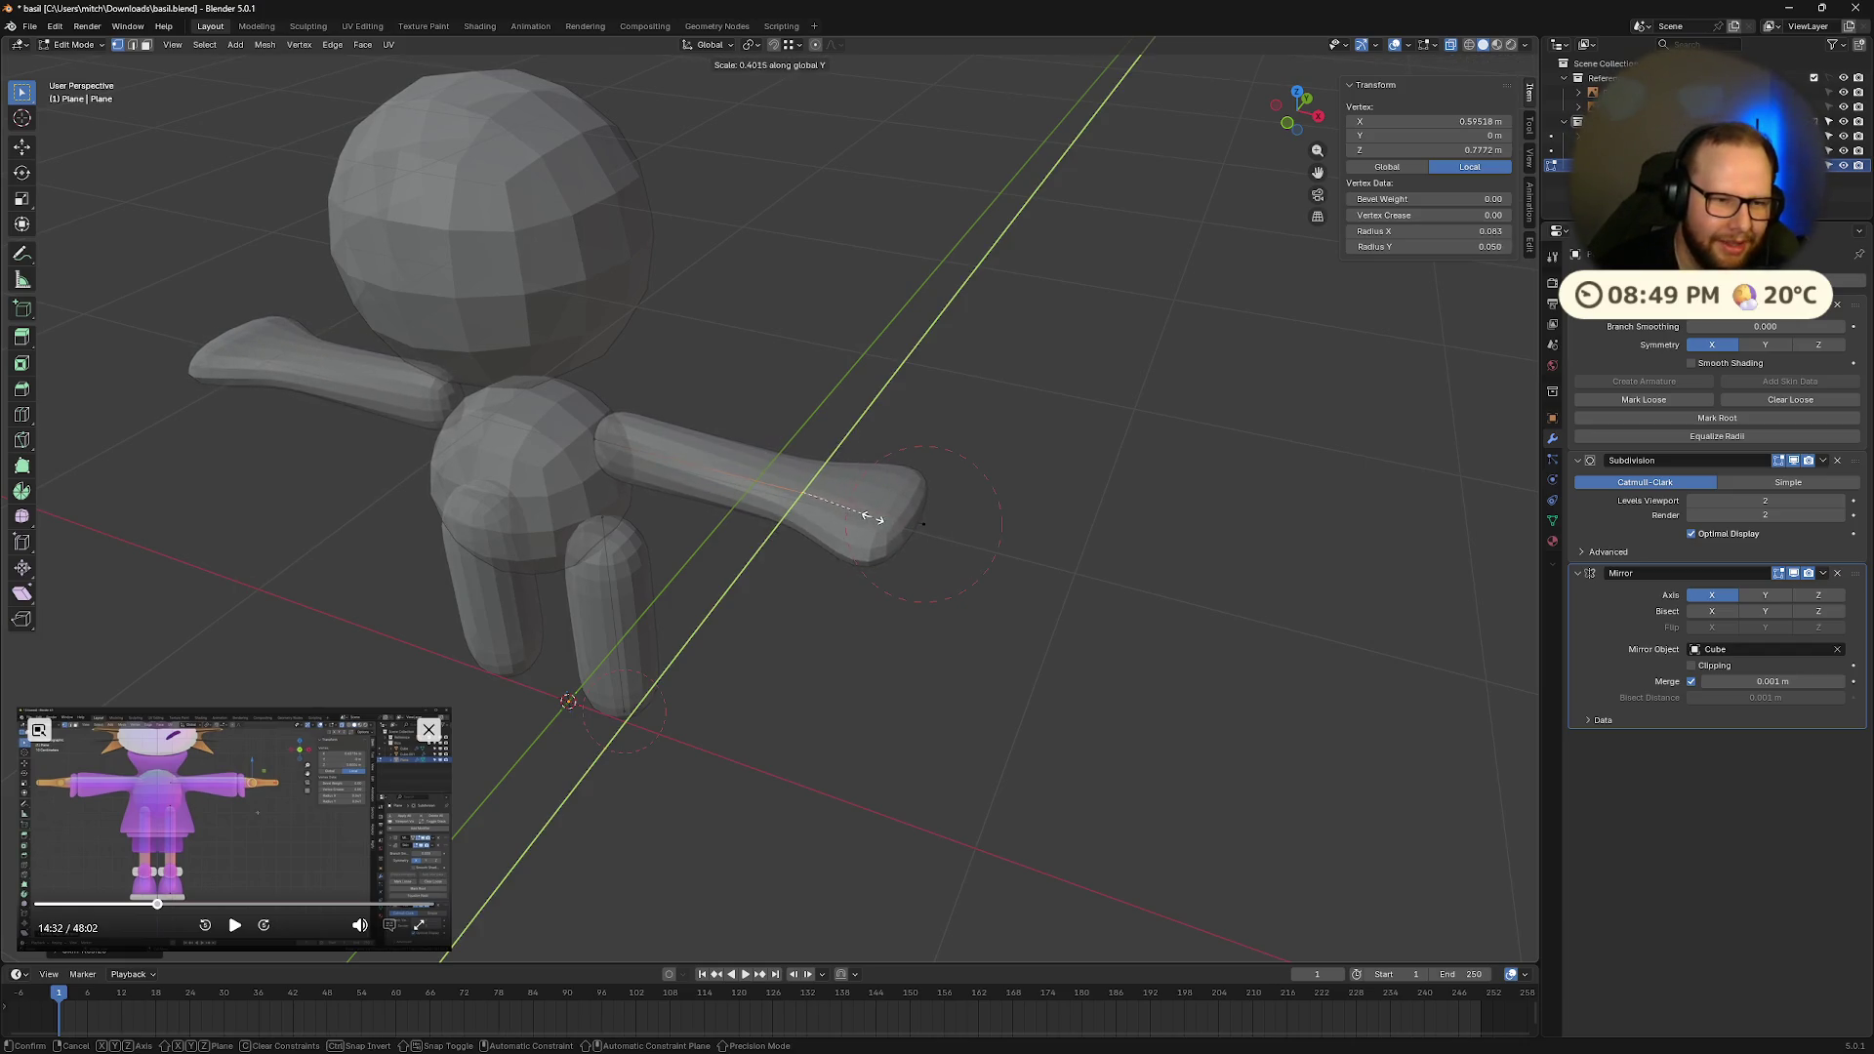
pyautogui.click(888, 521)
# Step: Try extruding a new point from the arm's end, then cancel it
pyautogui.moveTo(887, 520)
pyautogui.mouseDown(button='middle')
pyautogui.moveTo(862, 489)
pyautogui.moveTo(778, 536)
pyautogui.moveTo(894, 532)
pyautogui.mouseUp(button='middle')
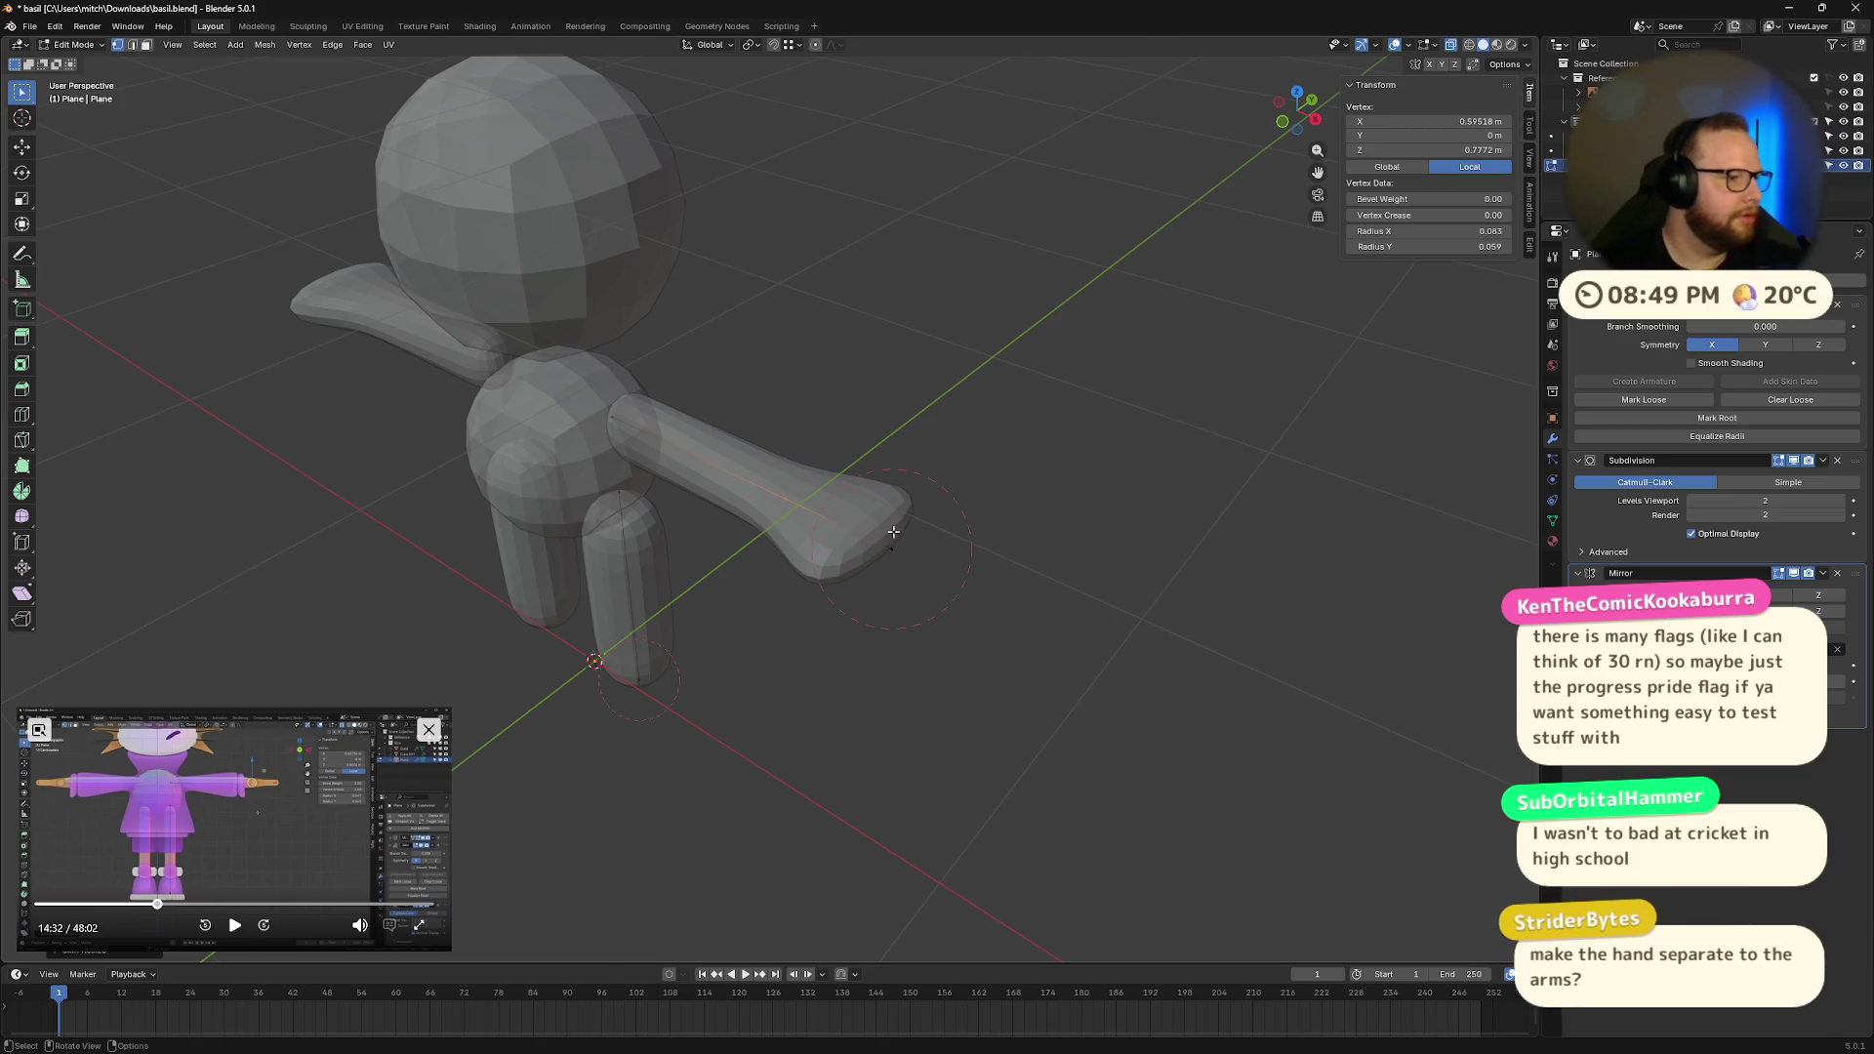
pyautogui.moveTo(954, 526)
pyautogui.mouseDown(button='middle')
pyautogui.moveTo(928, 481)
pyautogui.moveTo(866, 518)
pyautogui.moveTo(918, 489)
pyautogui.moveTo(854, 471)
pyautogui.moveTo(1009, 522)
pyautogui.moveTo(785, 529)
pyautogui.mouseUp(button='middle')
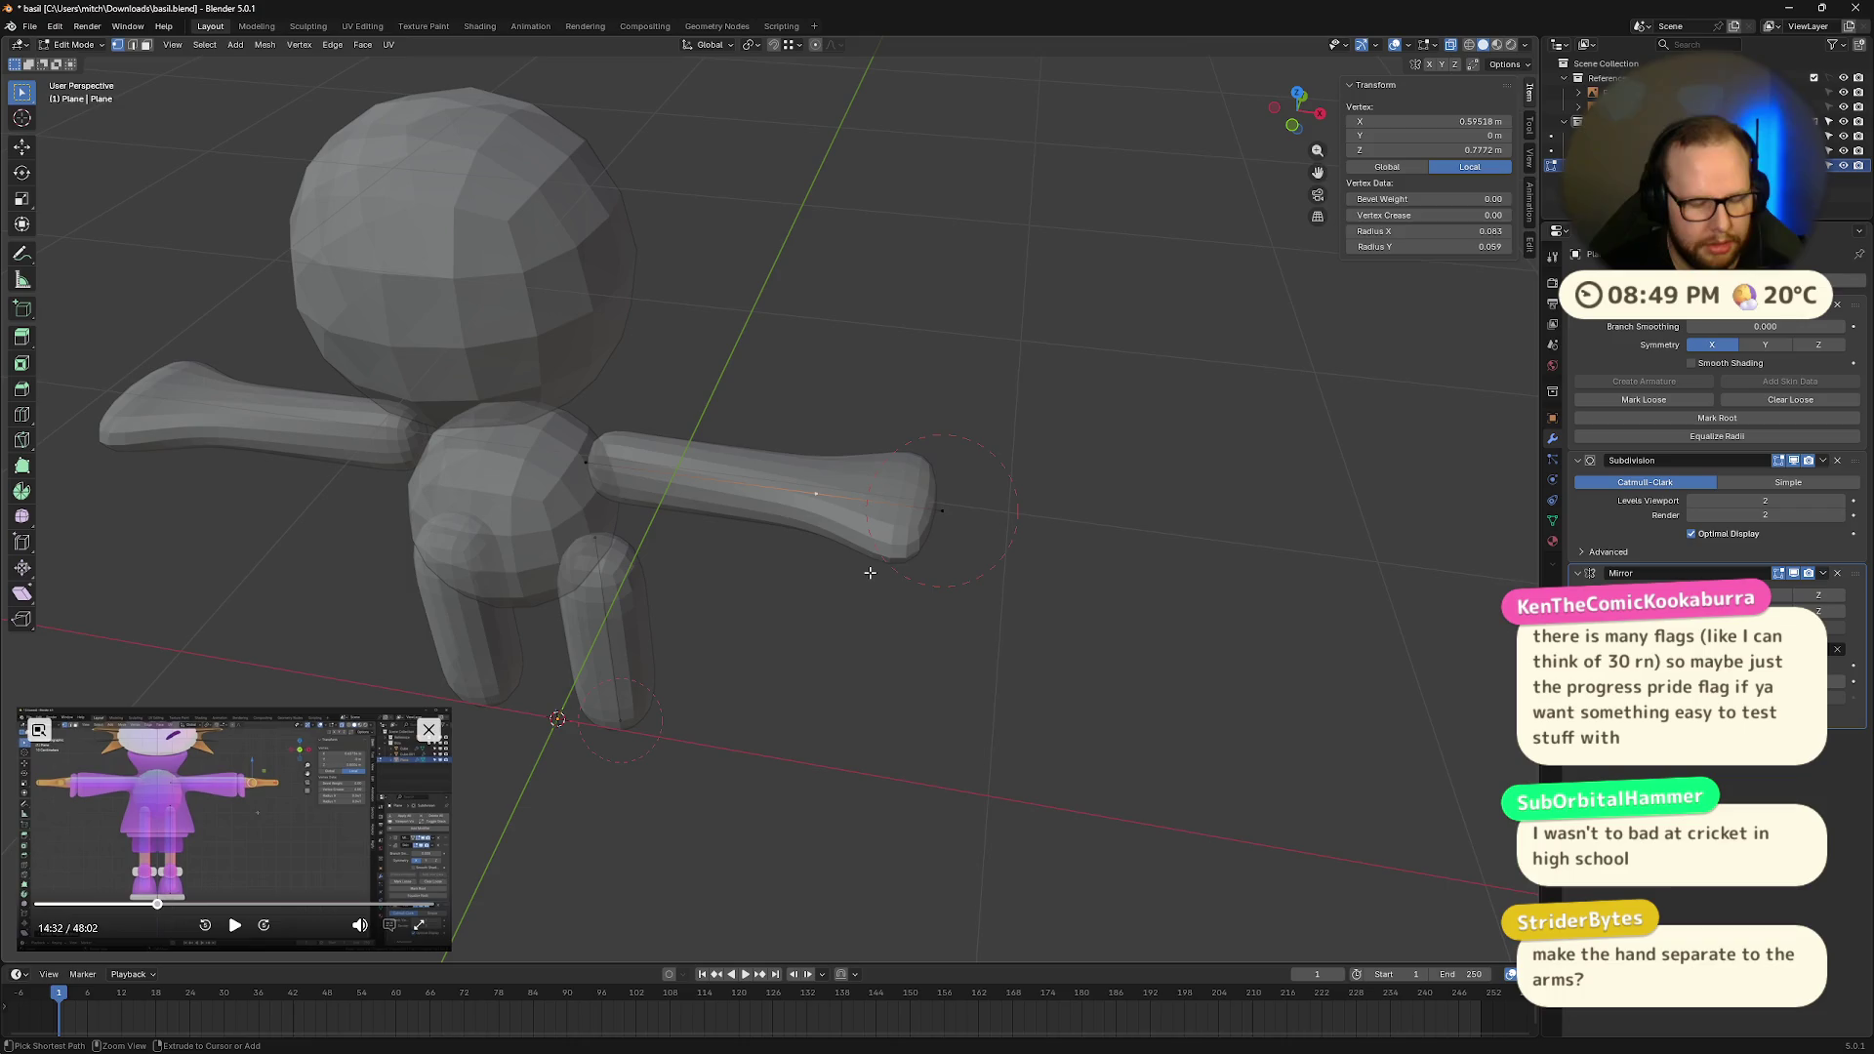
pyautogui.press('e')
pyautogui.rightClick(866, 657)
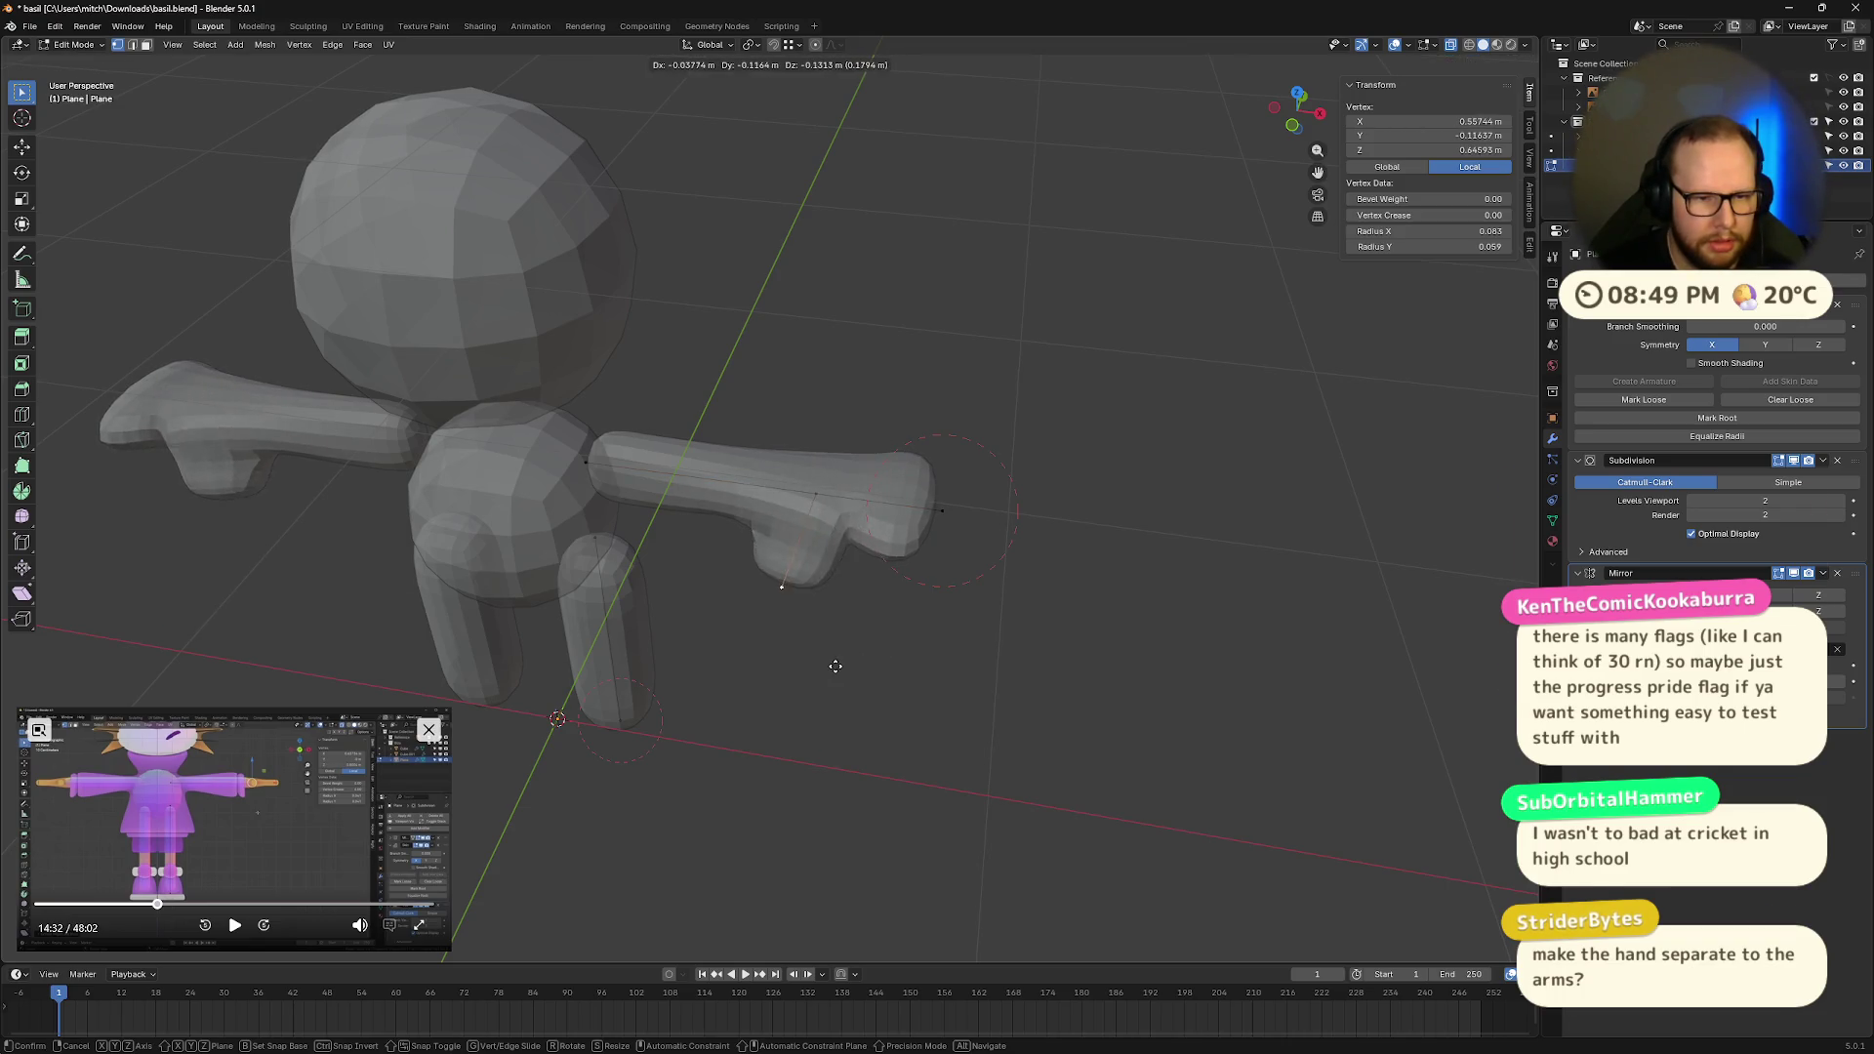
pyautogui.click(1297, 94)
# Step: Extrude a branch below the arm point, then undo the flared hand back to a plain arm
pyautogui.press('e')
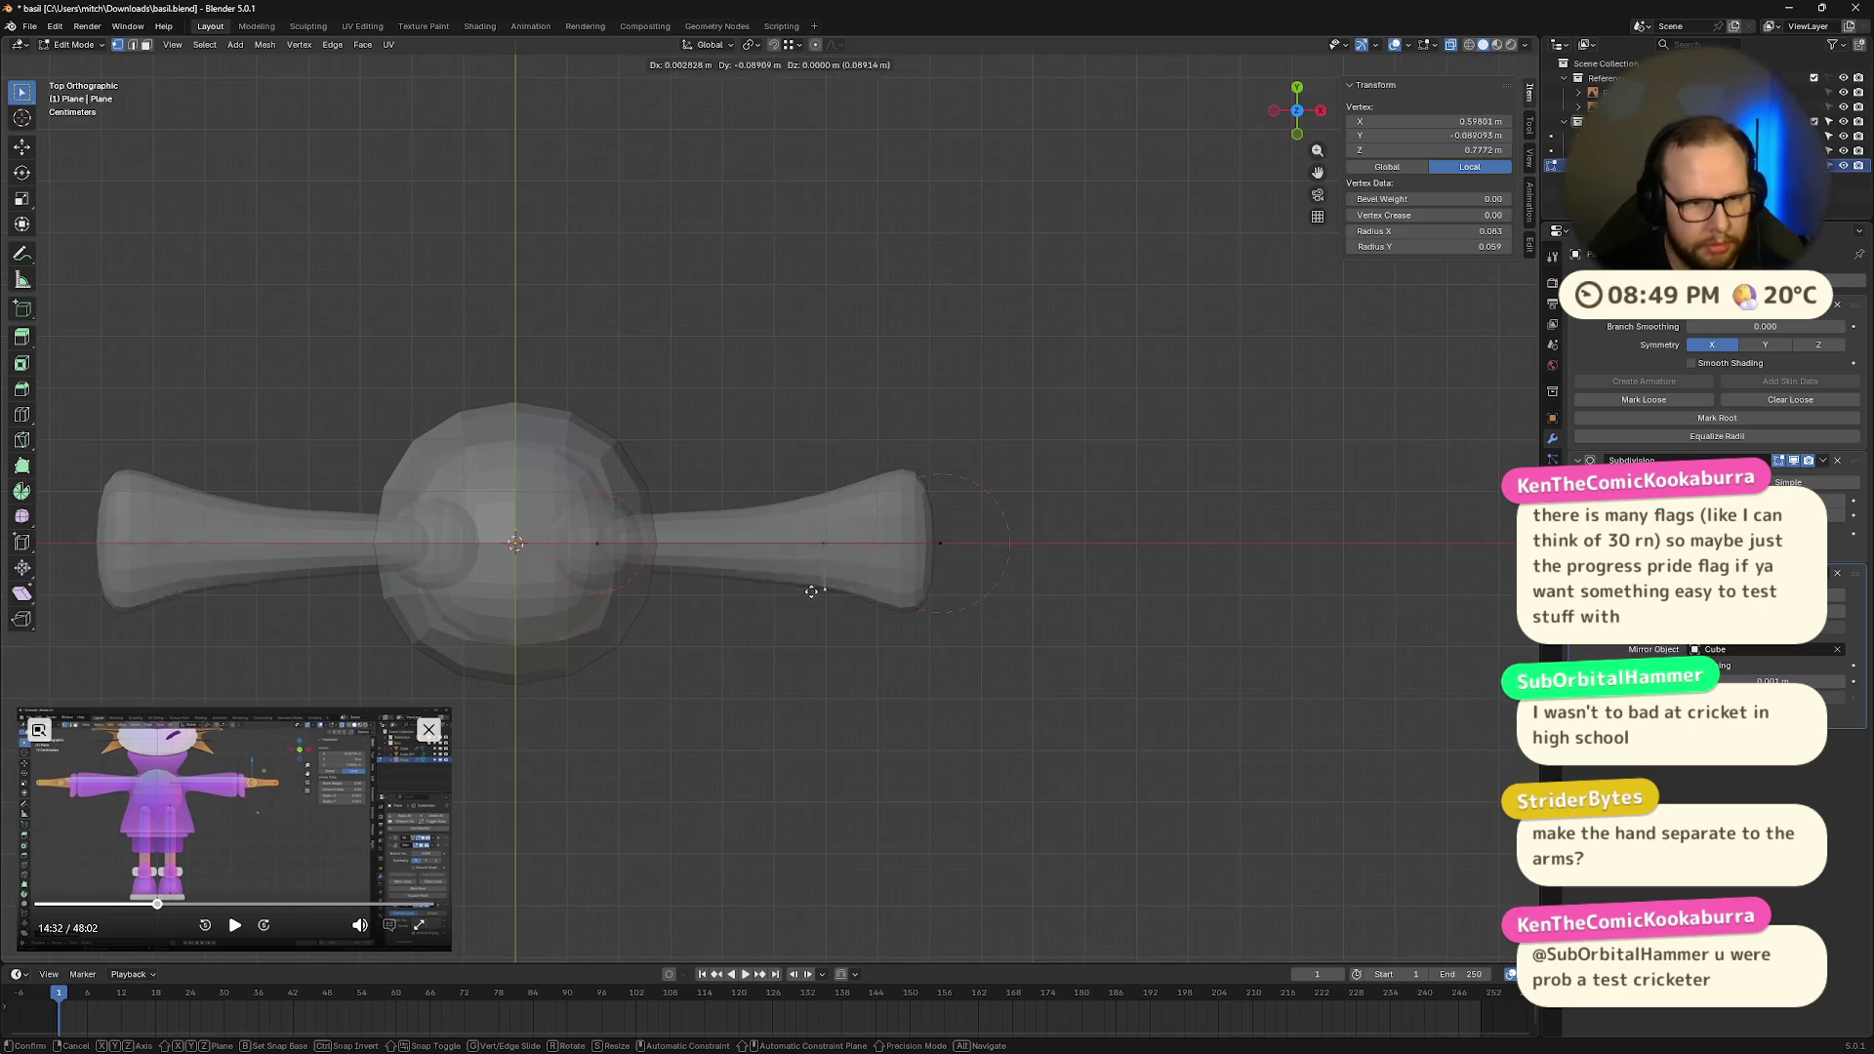
pyautogui.click(808, 648)
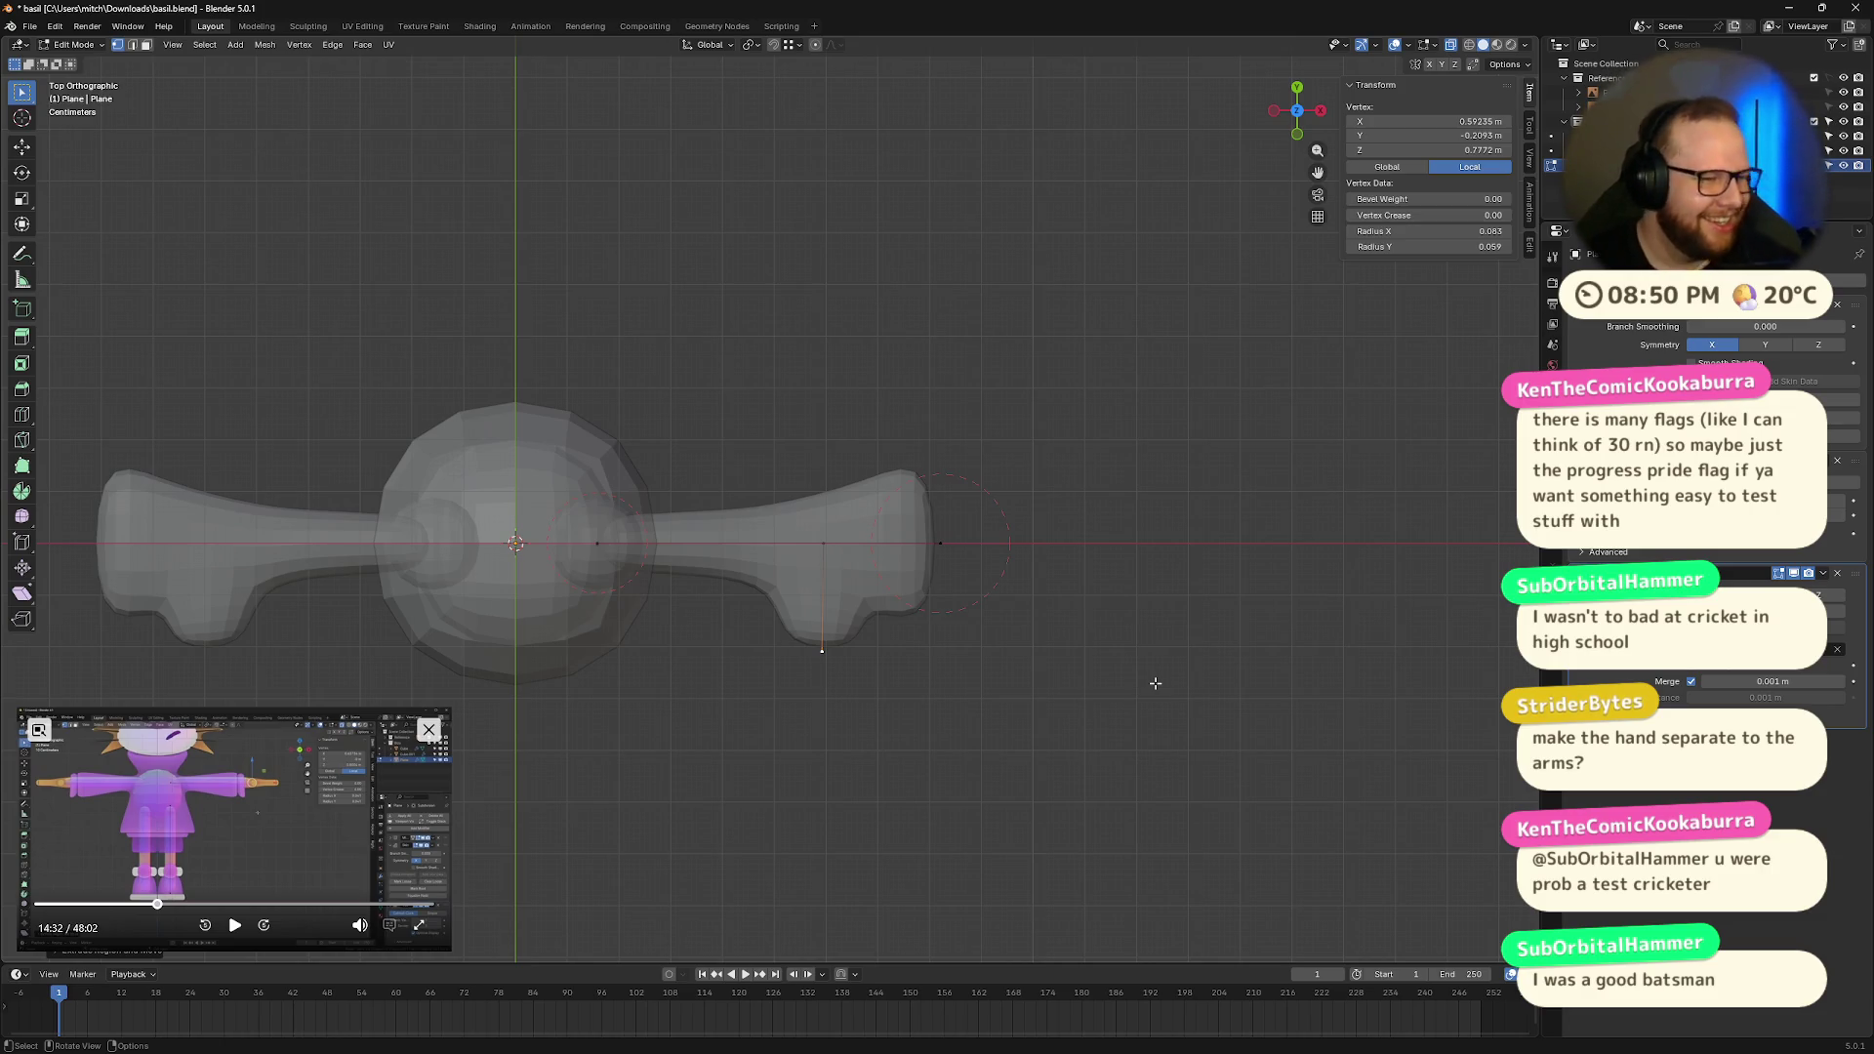
pyautogui.moveTo(1098, 714)
pyautogui.mouseDown(button='middle')
pyautogui.moveTo(1046, 670)
pyautogui.moveTo(983, 536)
pyautogui.moveTo(1046, 412)
pyautogui.moveTo(1008, 666)
pyautogui.mouseUp(button='middle')
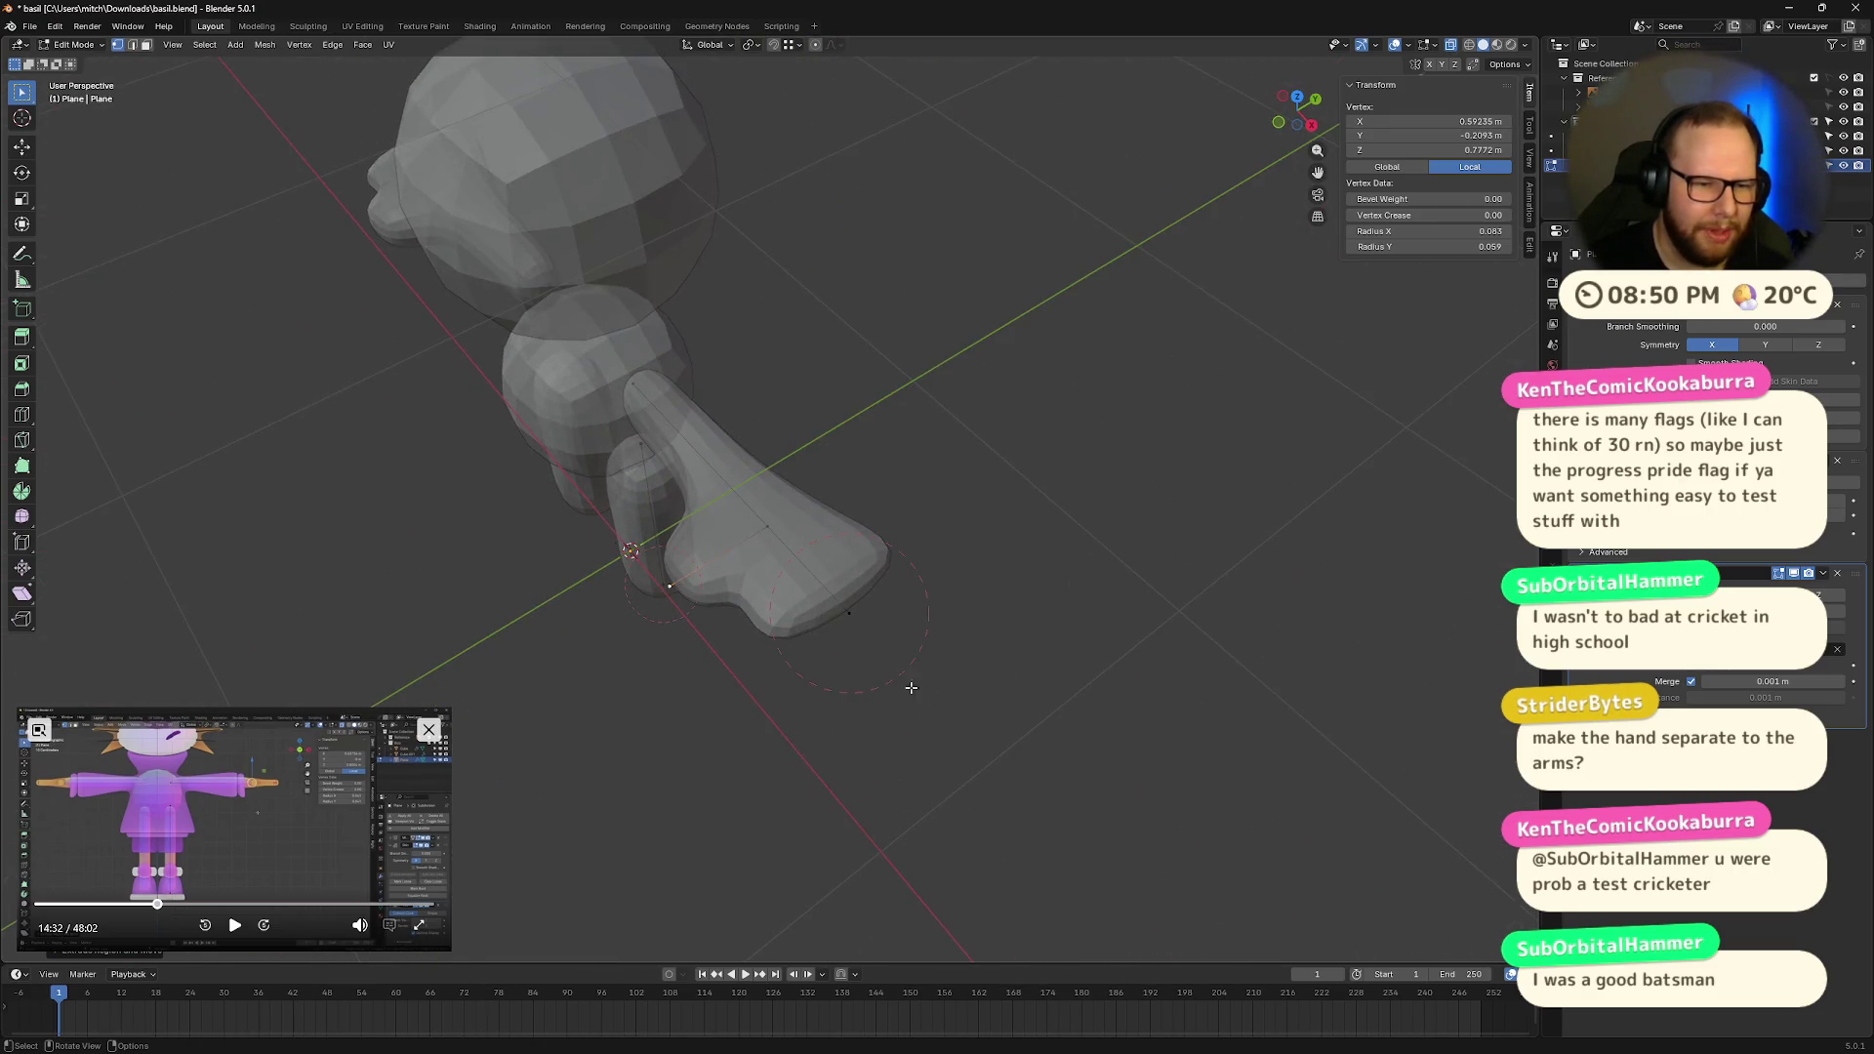
pyautogui.moveTo(894, 691); pyautogui.dragTo(1171, 640, button='middle')
pyautogui.hotkey('ctrl', 'l')
pyautogui.hotkey('ctrl', 'z')
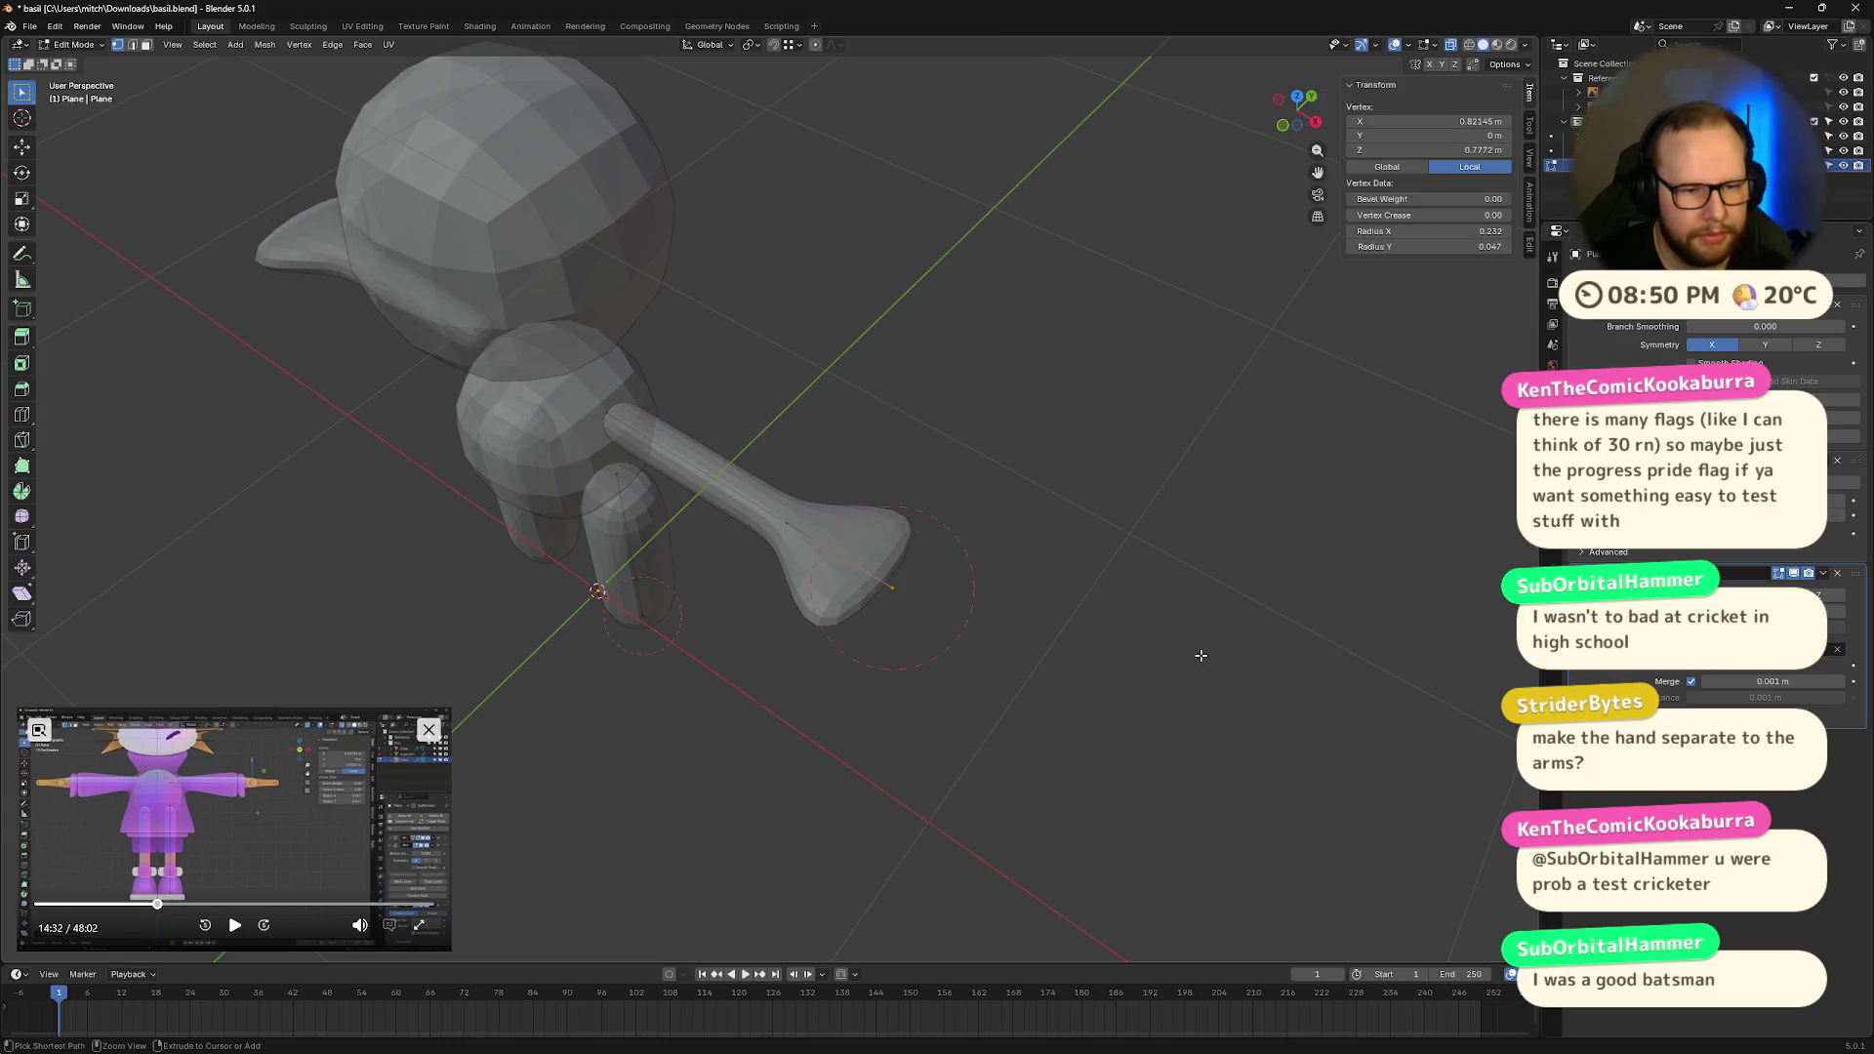
pyautogui.hotkey('ctrl', 'z')
pyautogui.hotkey('ctrl', 'z')
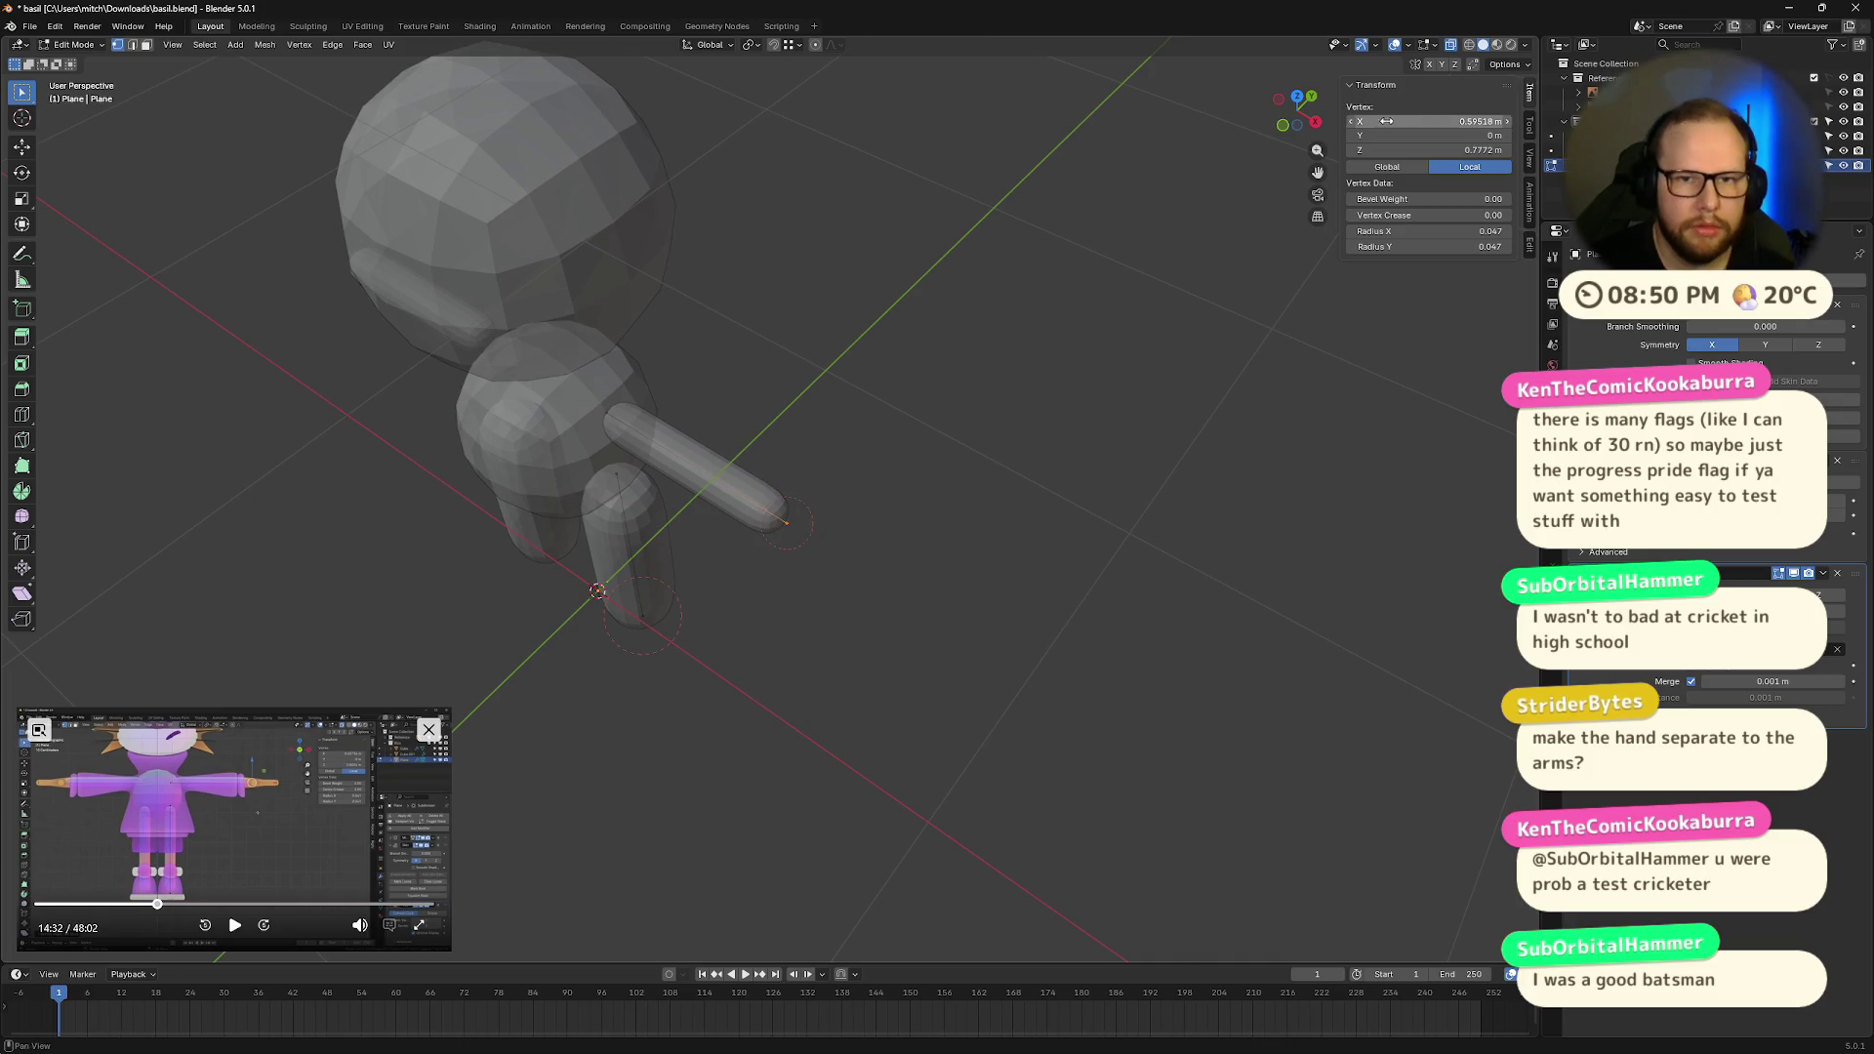
pyautogui.click(1298, 96)
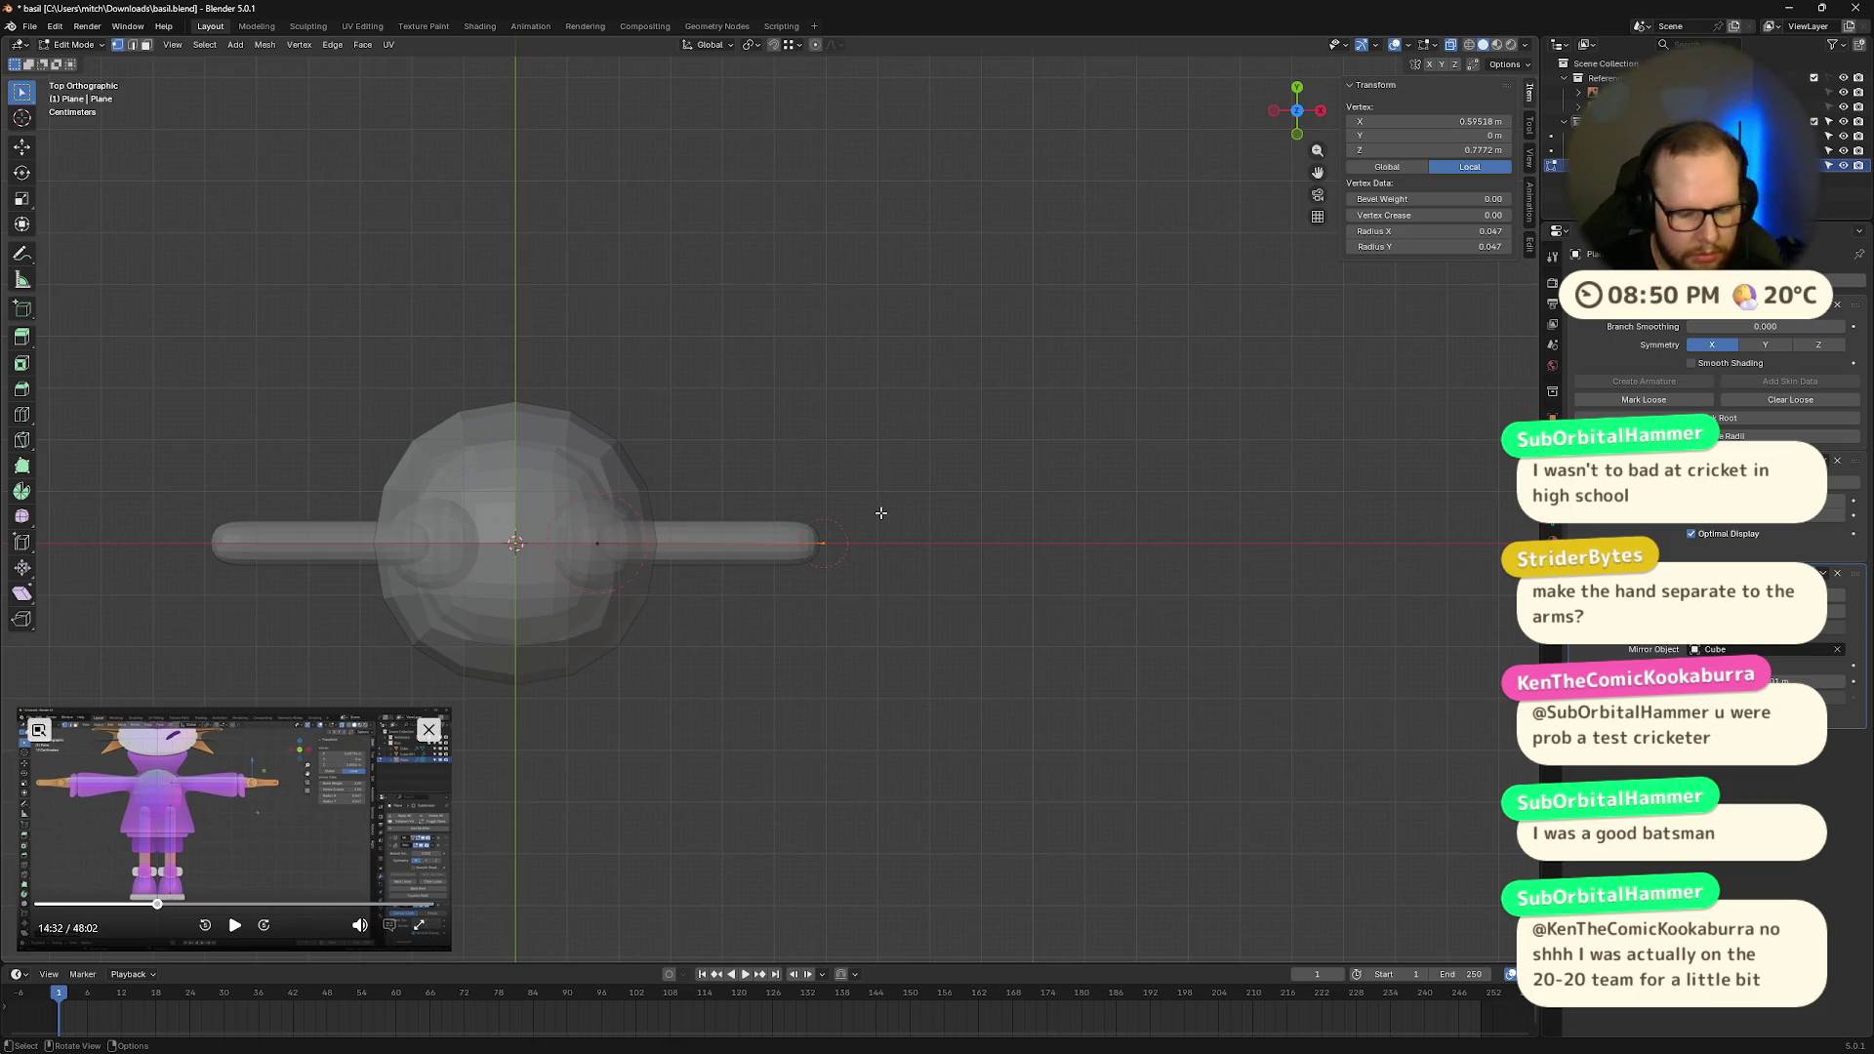
# Step: Pull the thumb point down and outward and shrink its skin radius to 0.021
pyautogui.press('g')
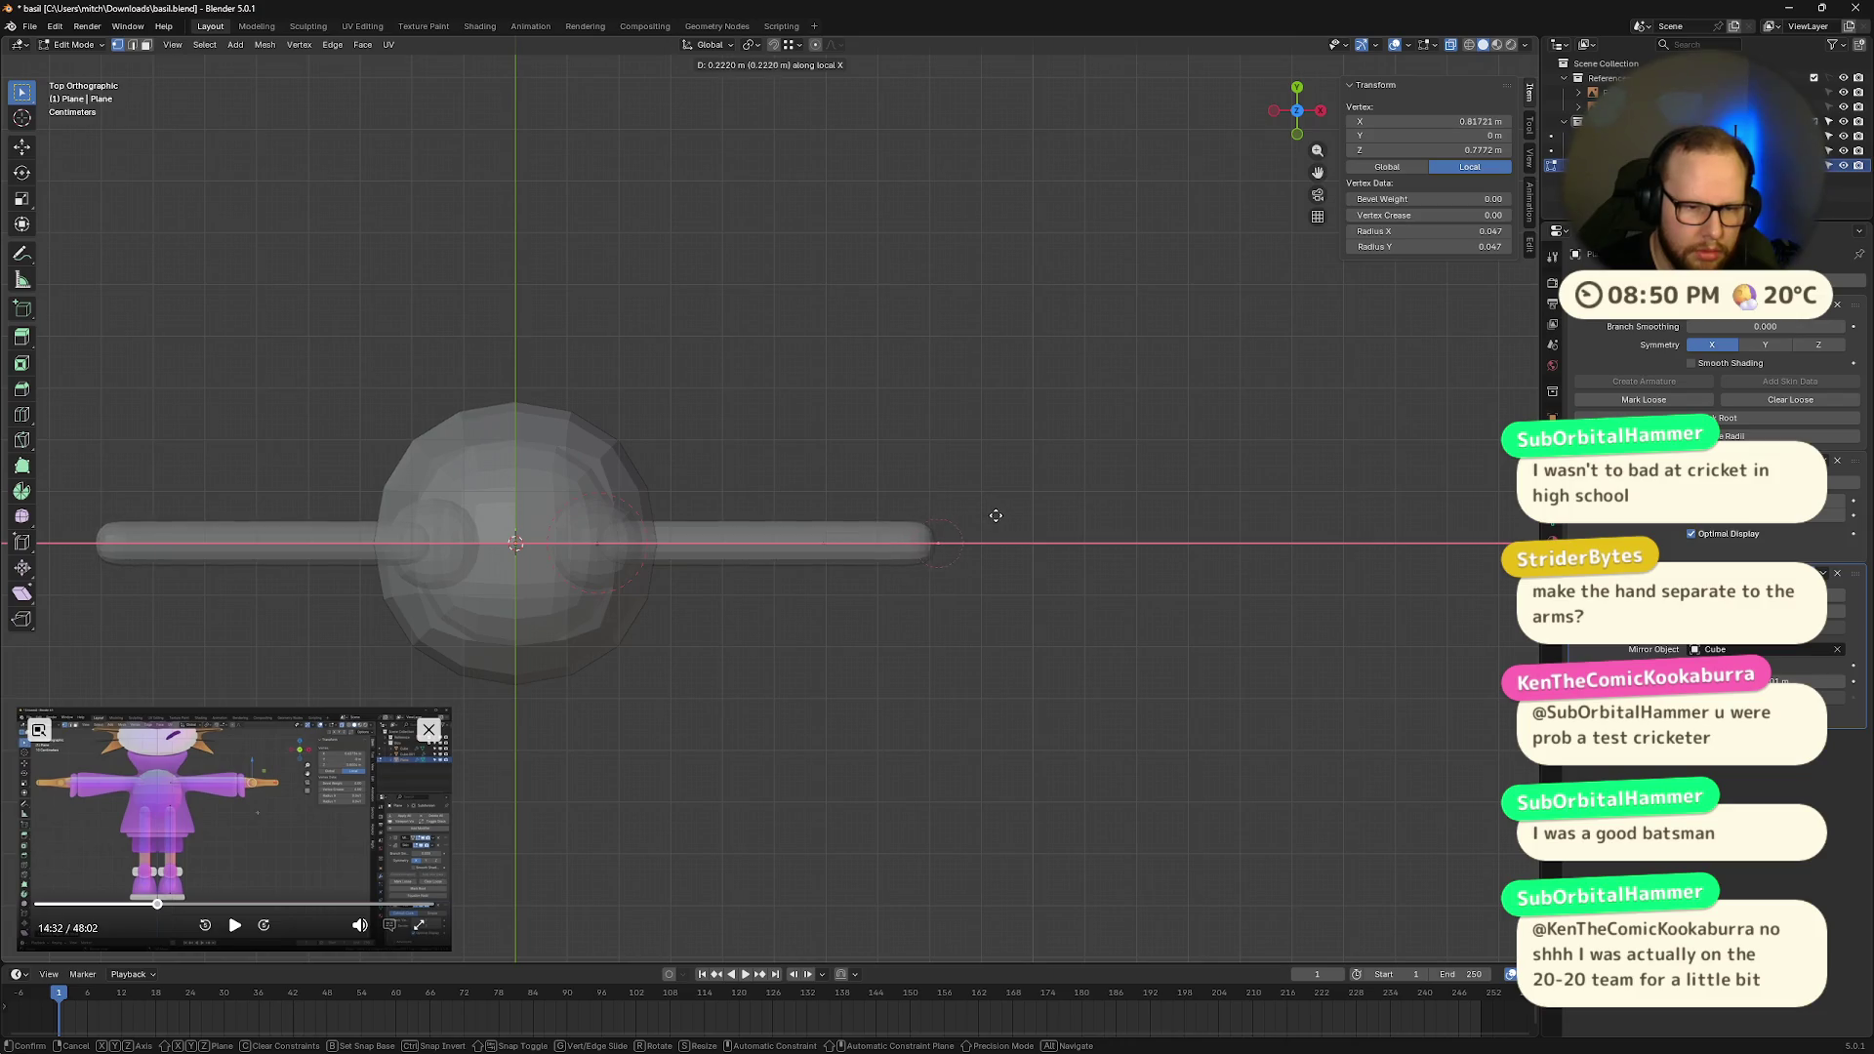
pyautogui.rightClick(984, 514)
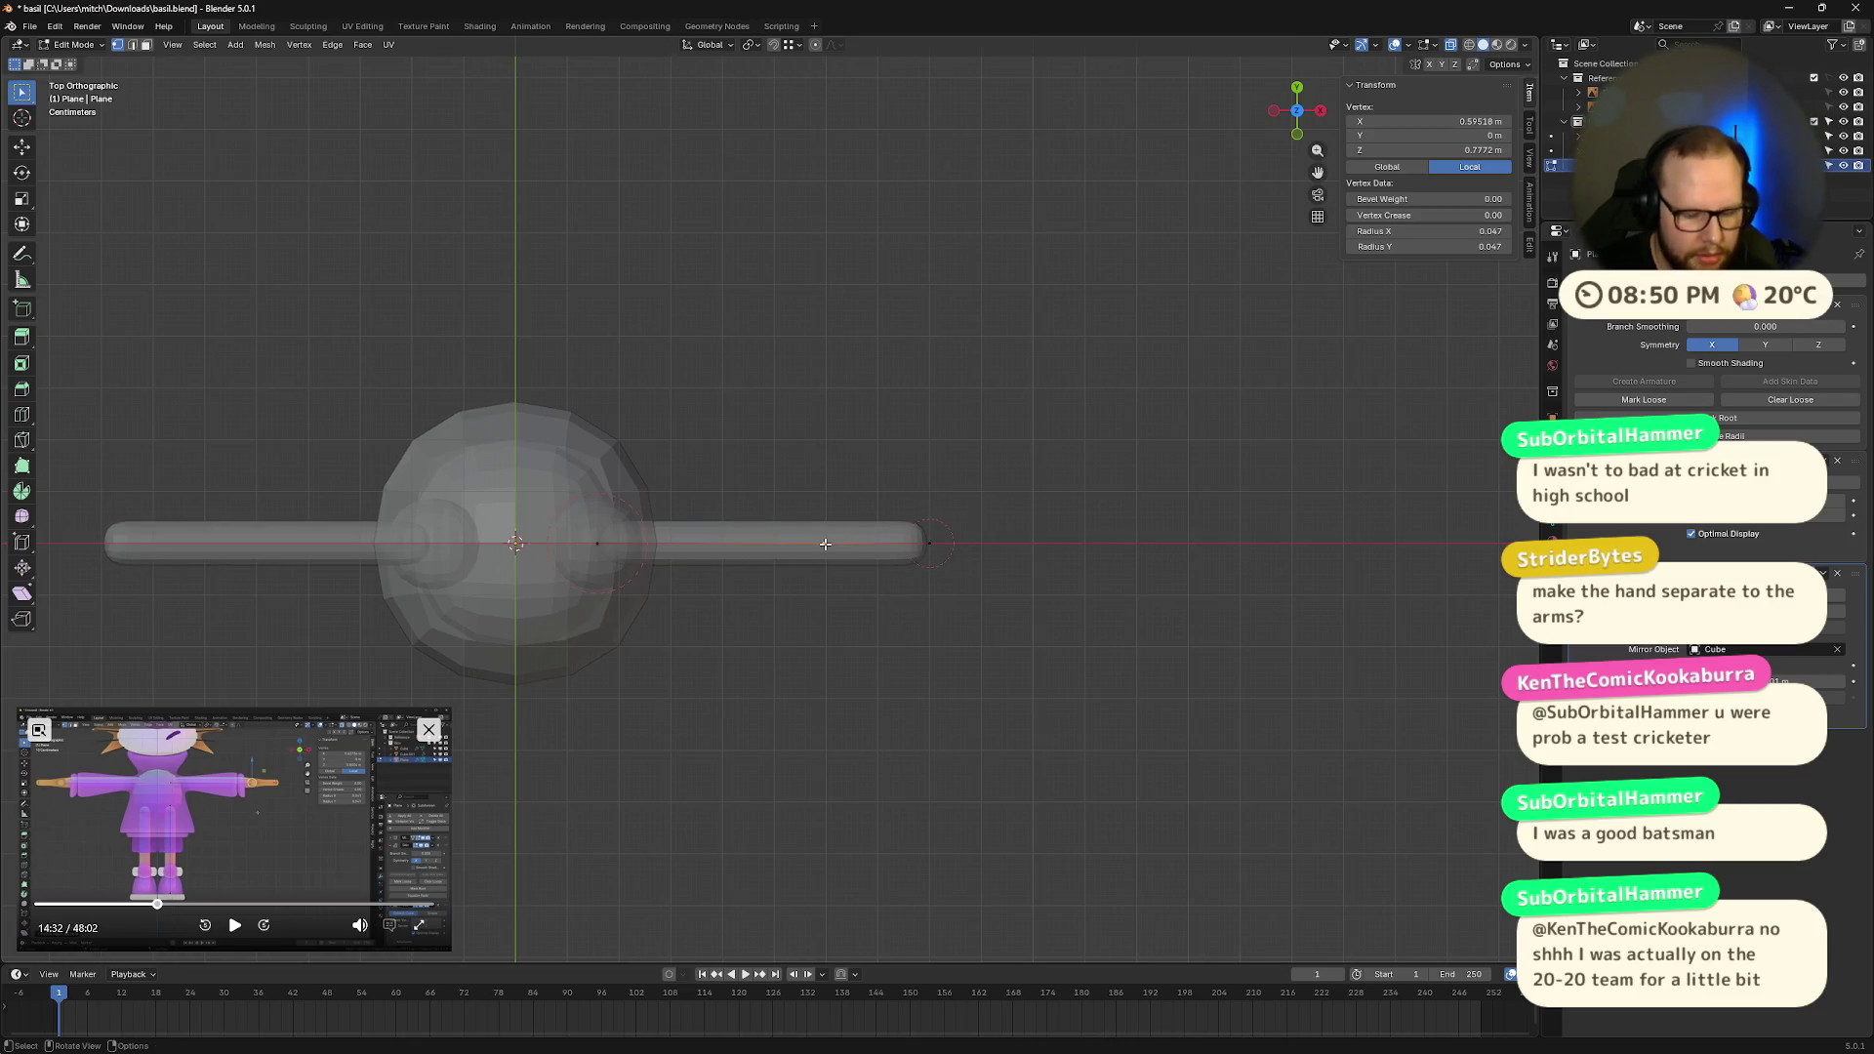
pyautogui.press('g')
pyautogui.press('x')
pyautogui.rightClick(845, 669)
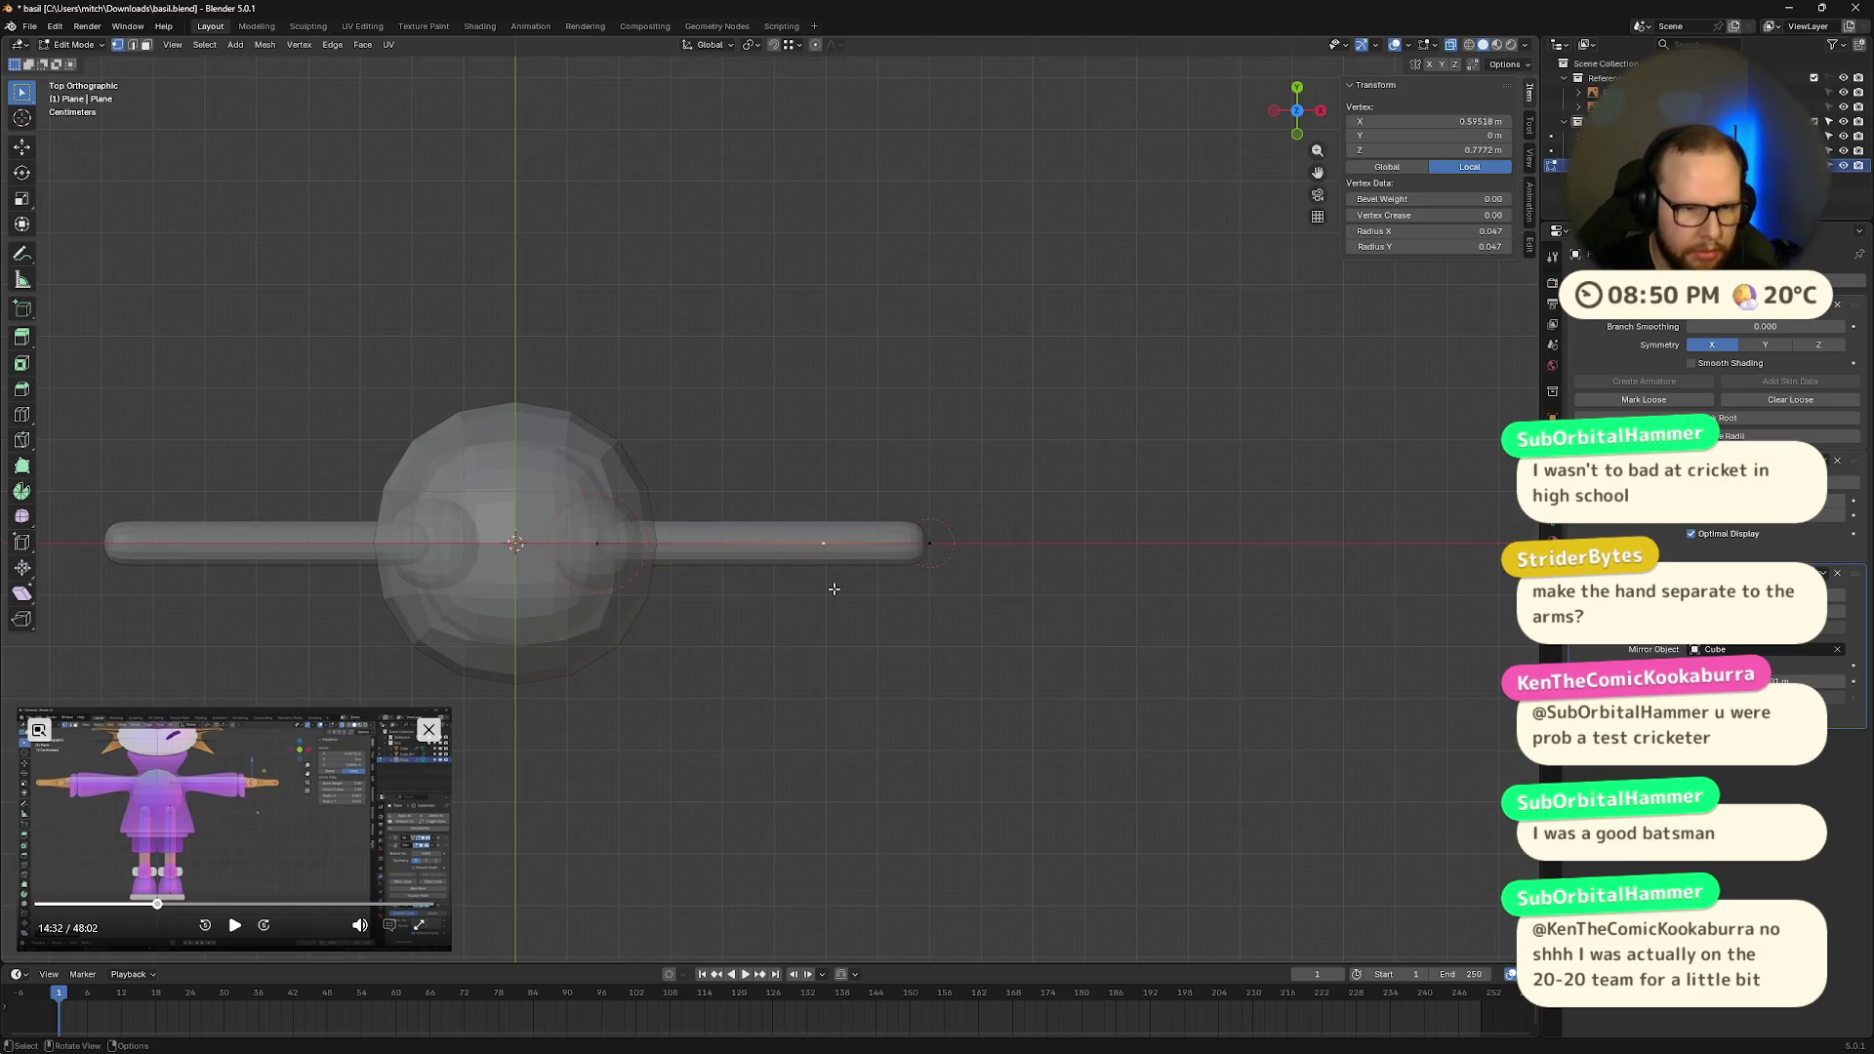
pyautogui.press('g')
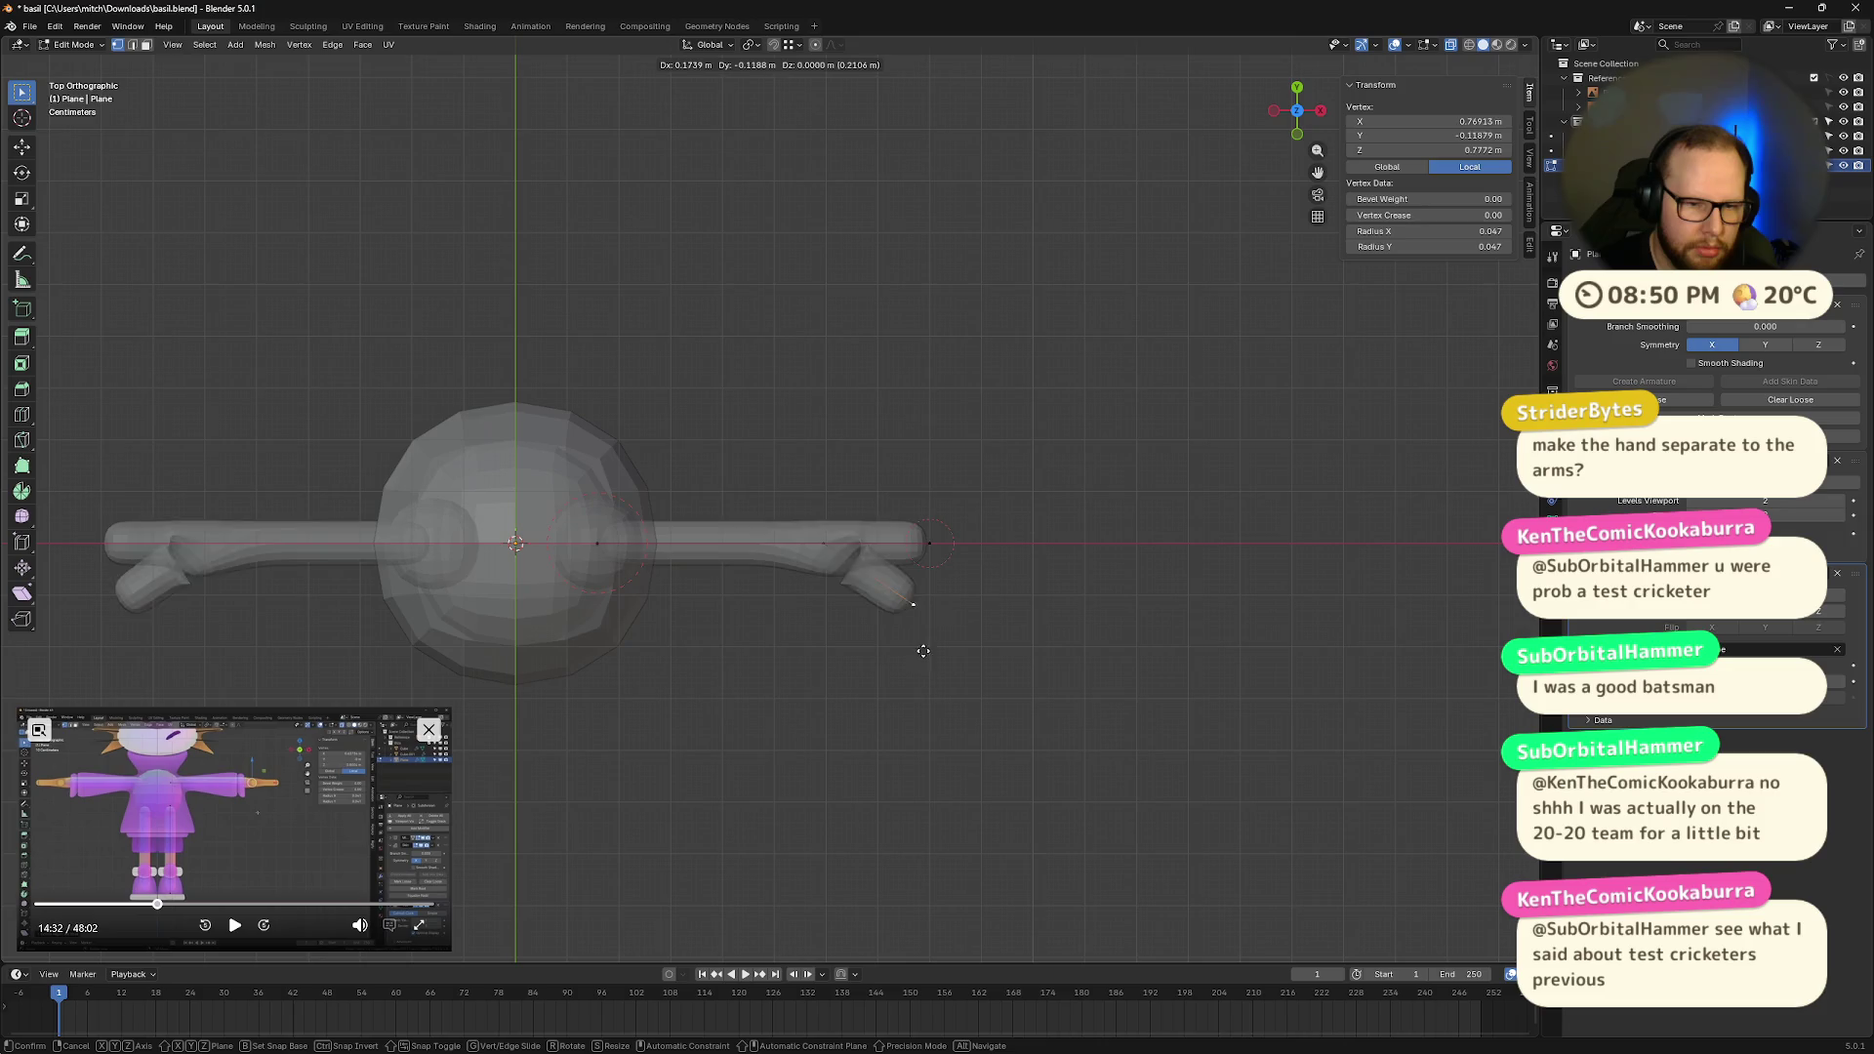
pyautogui.click(903, 654)
pyautogui.press('s')
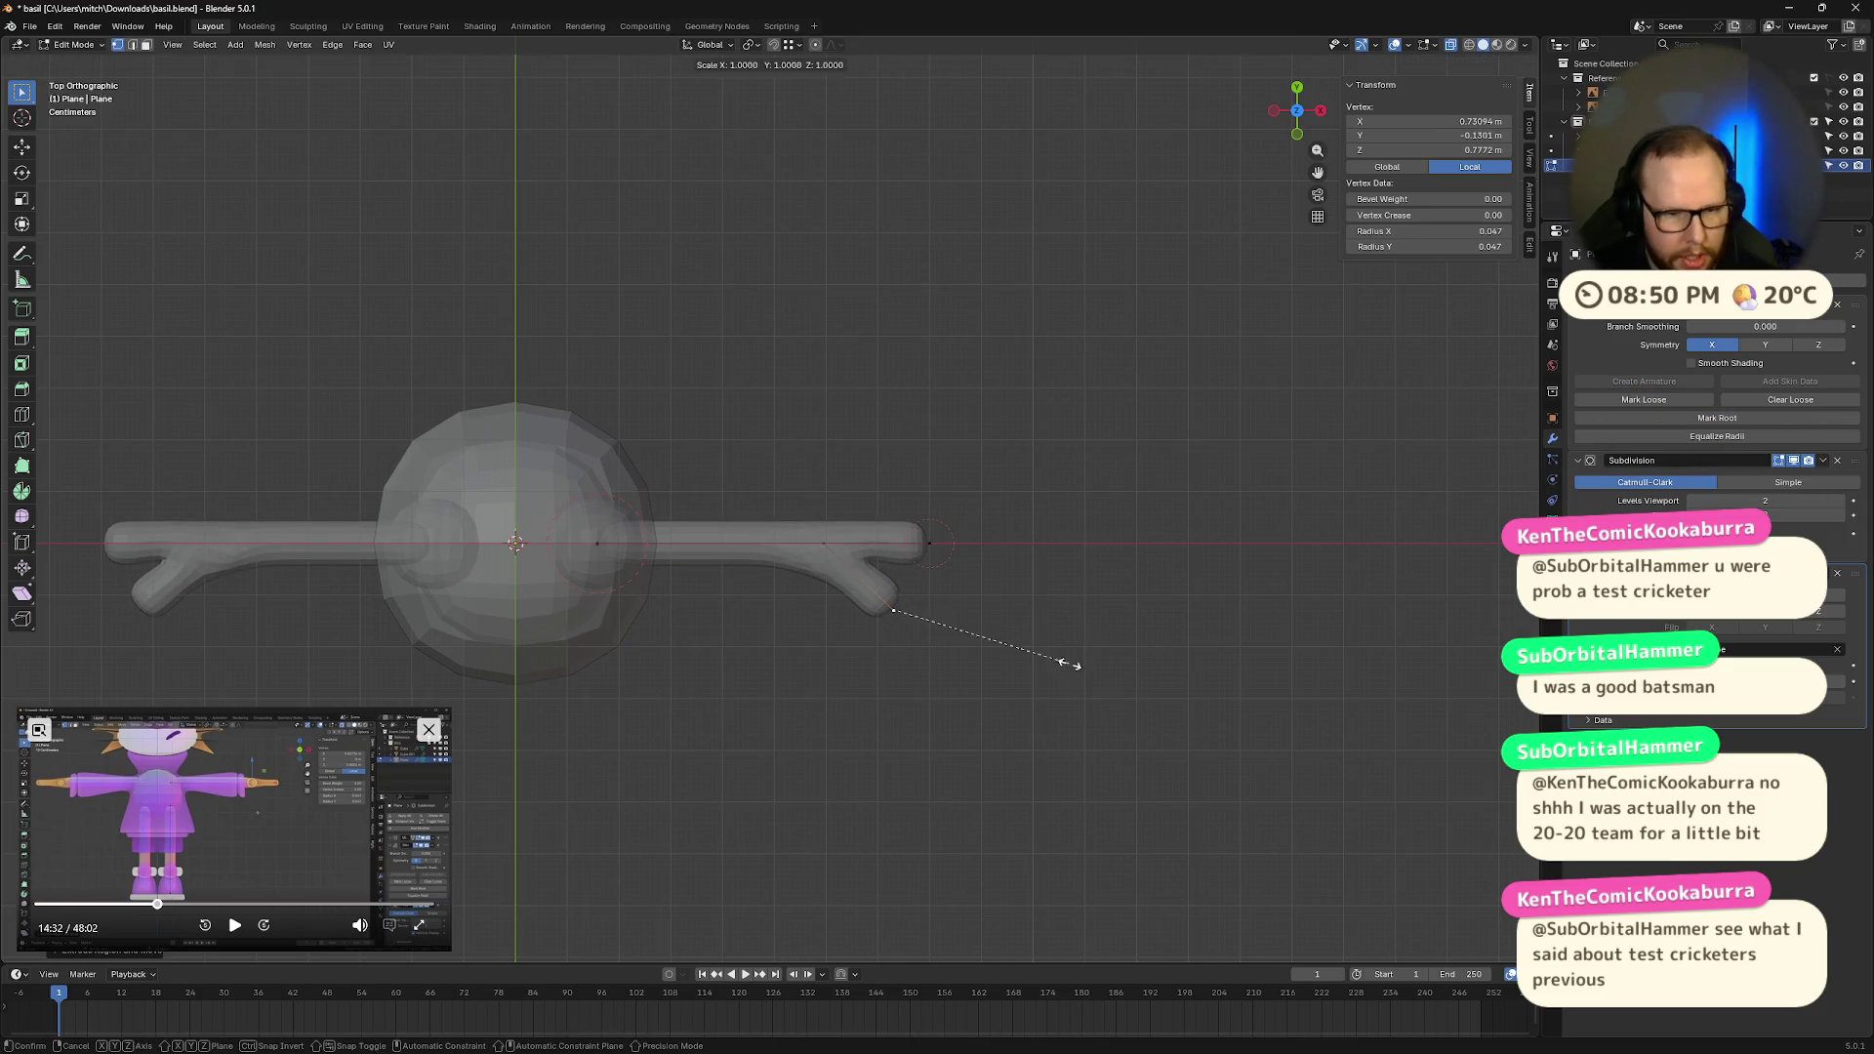
pyautogui.click(972, 649)
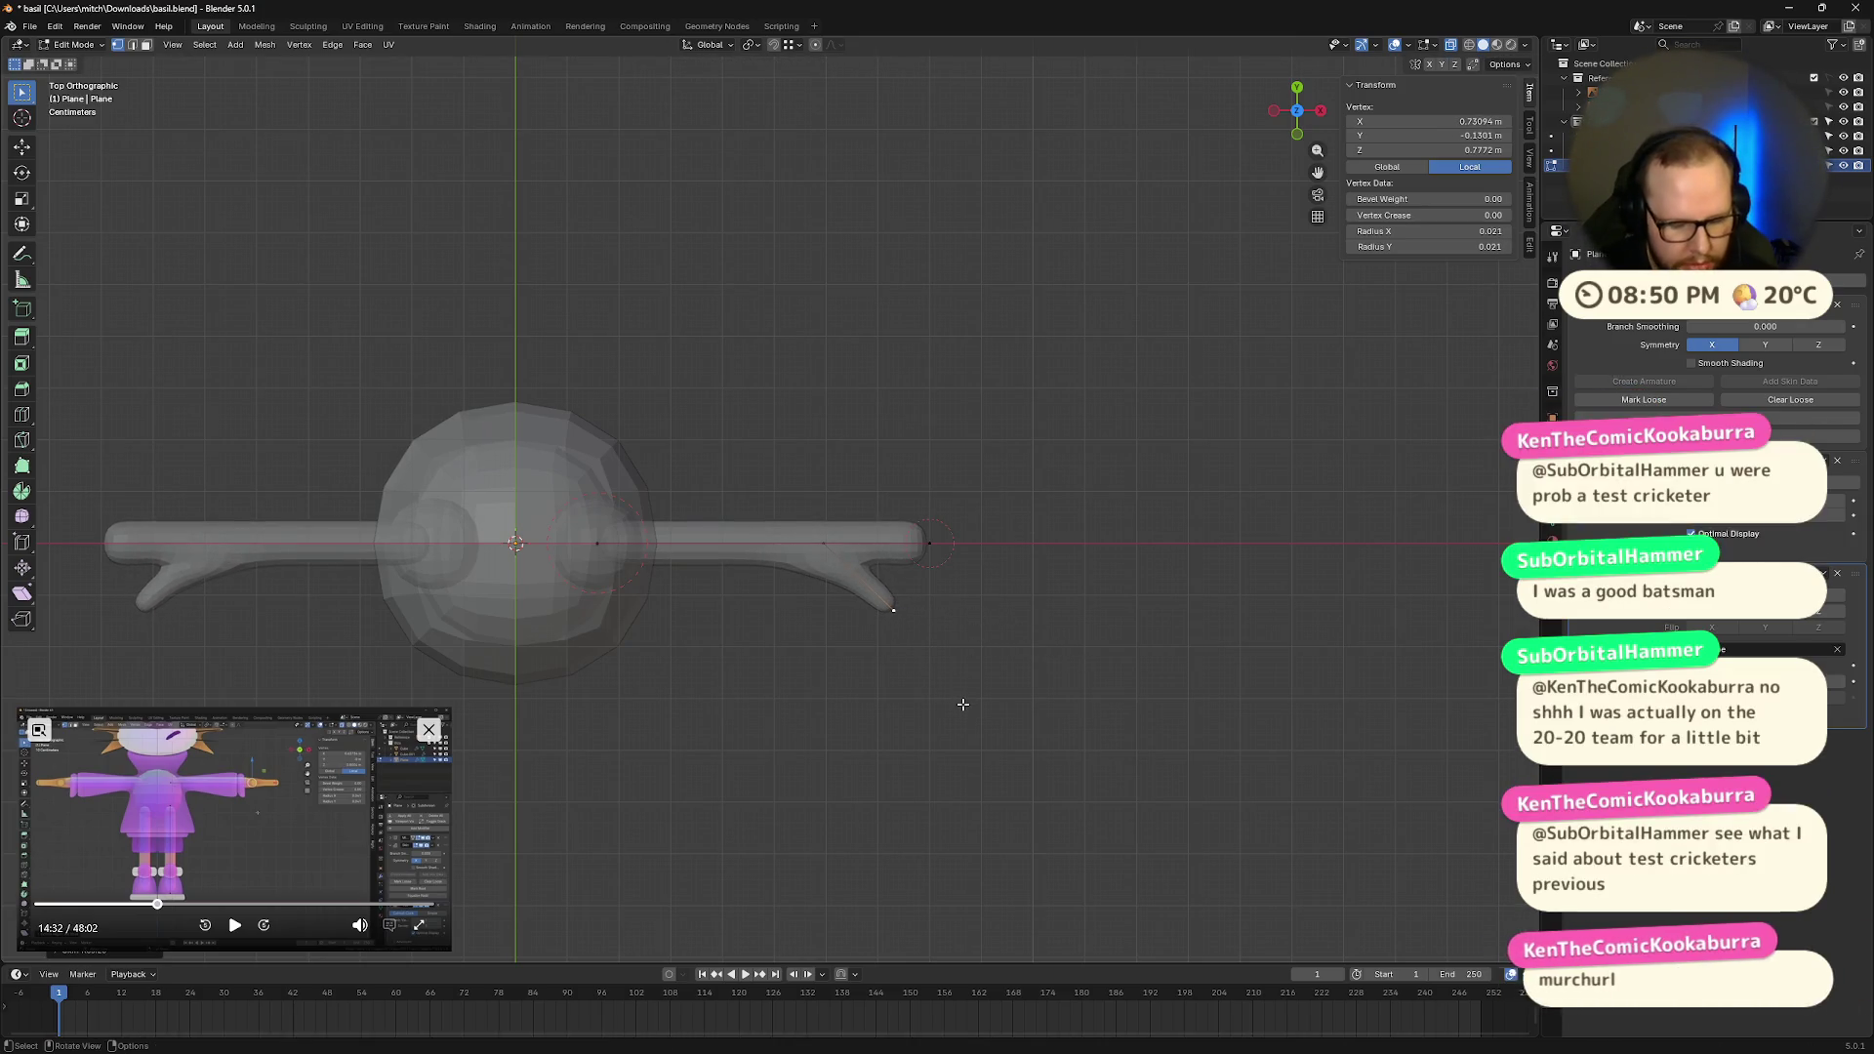
# Step: Pull the arm-tip point slightly inward
pyautogui.press('g')
pyautogui.rightClick(940, 687)
pyautogui.click(929, 543)
pyautogui.press('g')
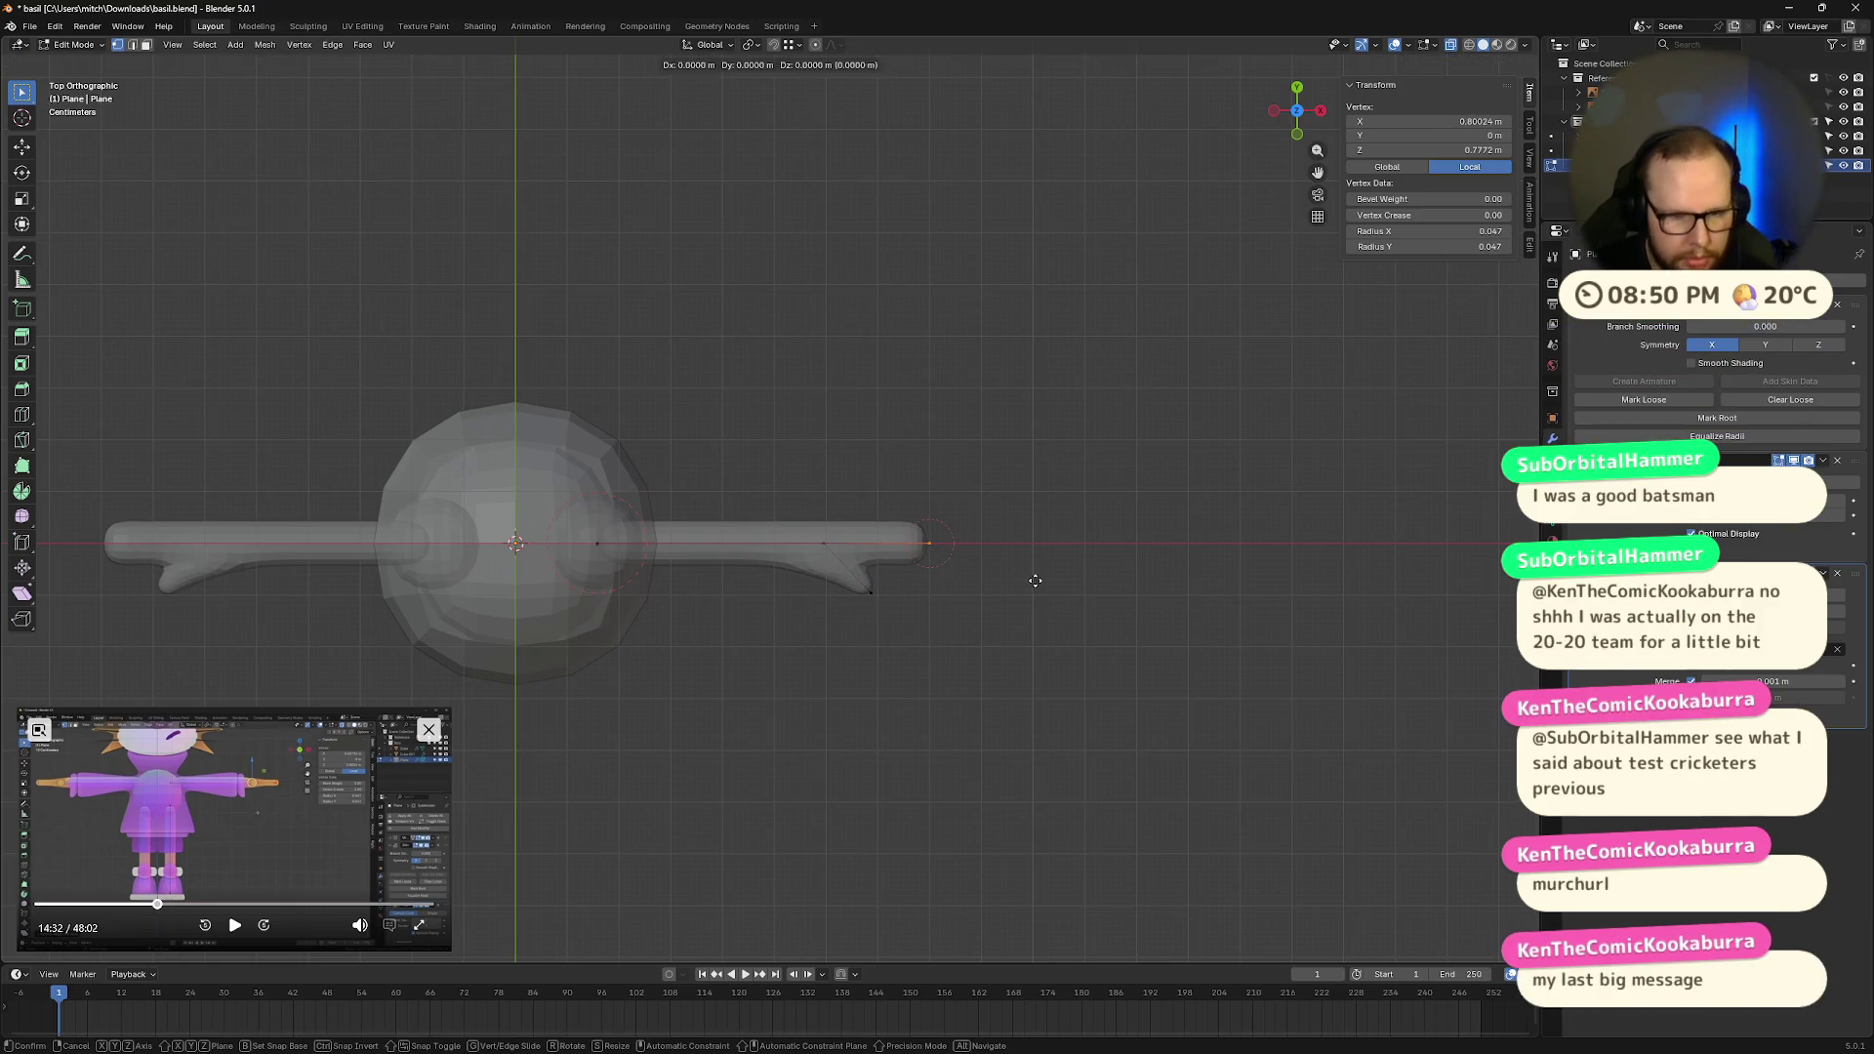
pyautogui.click(1011, 581)
pyautogui.moveTo(1011, 580)
pyautogui.mouseDown(button='middle')
pyautogui.moveTo(959, 496)
pyautogui.moveTo(1012, 527)
pyautogui.moveTo(984, 531)
pyautogui.moveTo(992, 616)
pyautogui.moveTo(885, 594)
pyautogui.moveTo(955, 573)
pyautogui.mouseUp(button='middle')
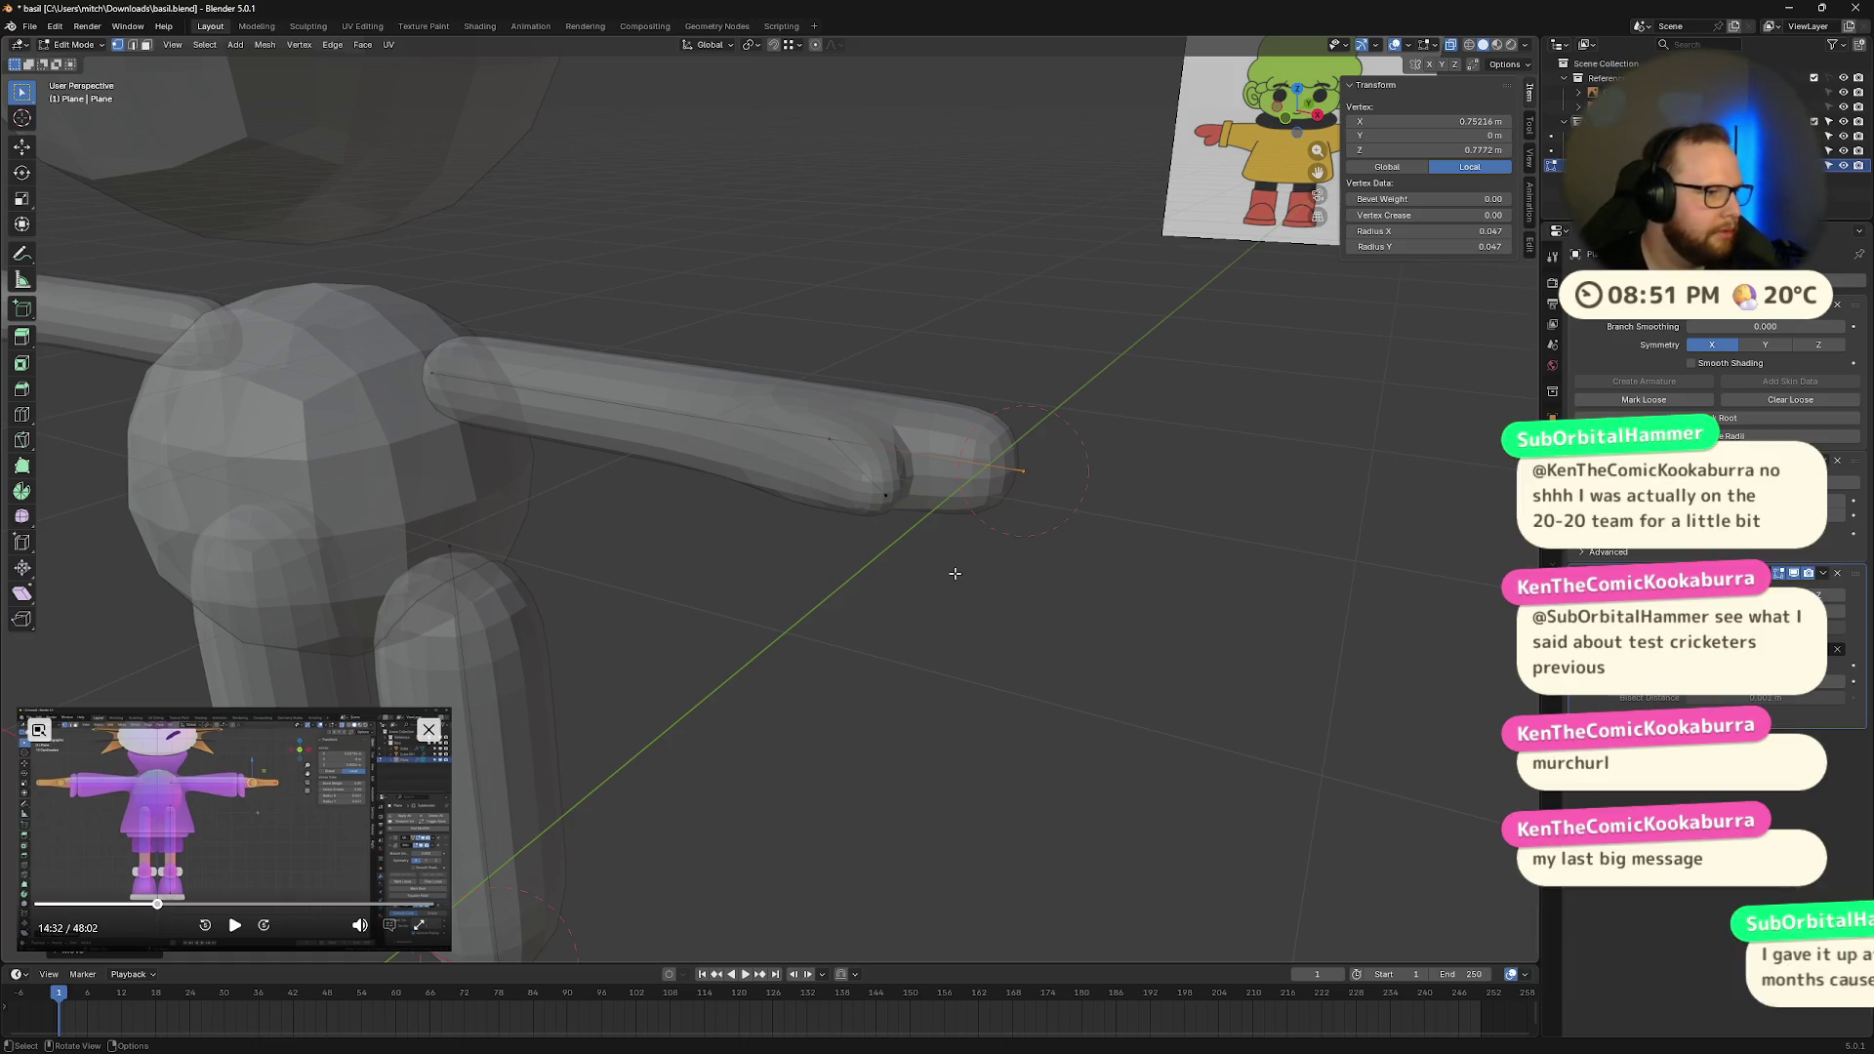
# Step: Switch to Front Orthographic view framing the character and reference image
pyautogui.moveTo(606, 544)
pyautogui.mouseDown(button='middle')
pyautogui.moveTo(816, 486)
pyautogui.moveTo(1063, 470)
pyautogui.moveTo(1137, 420)
pyautogui.mouseUp(button='middle')
pyautogui.click(1296, 113)
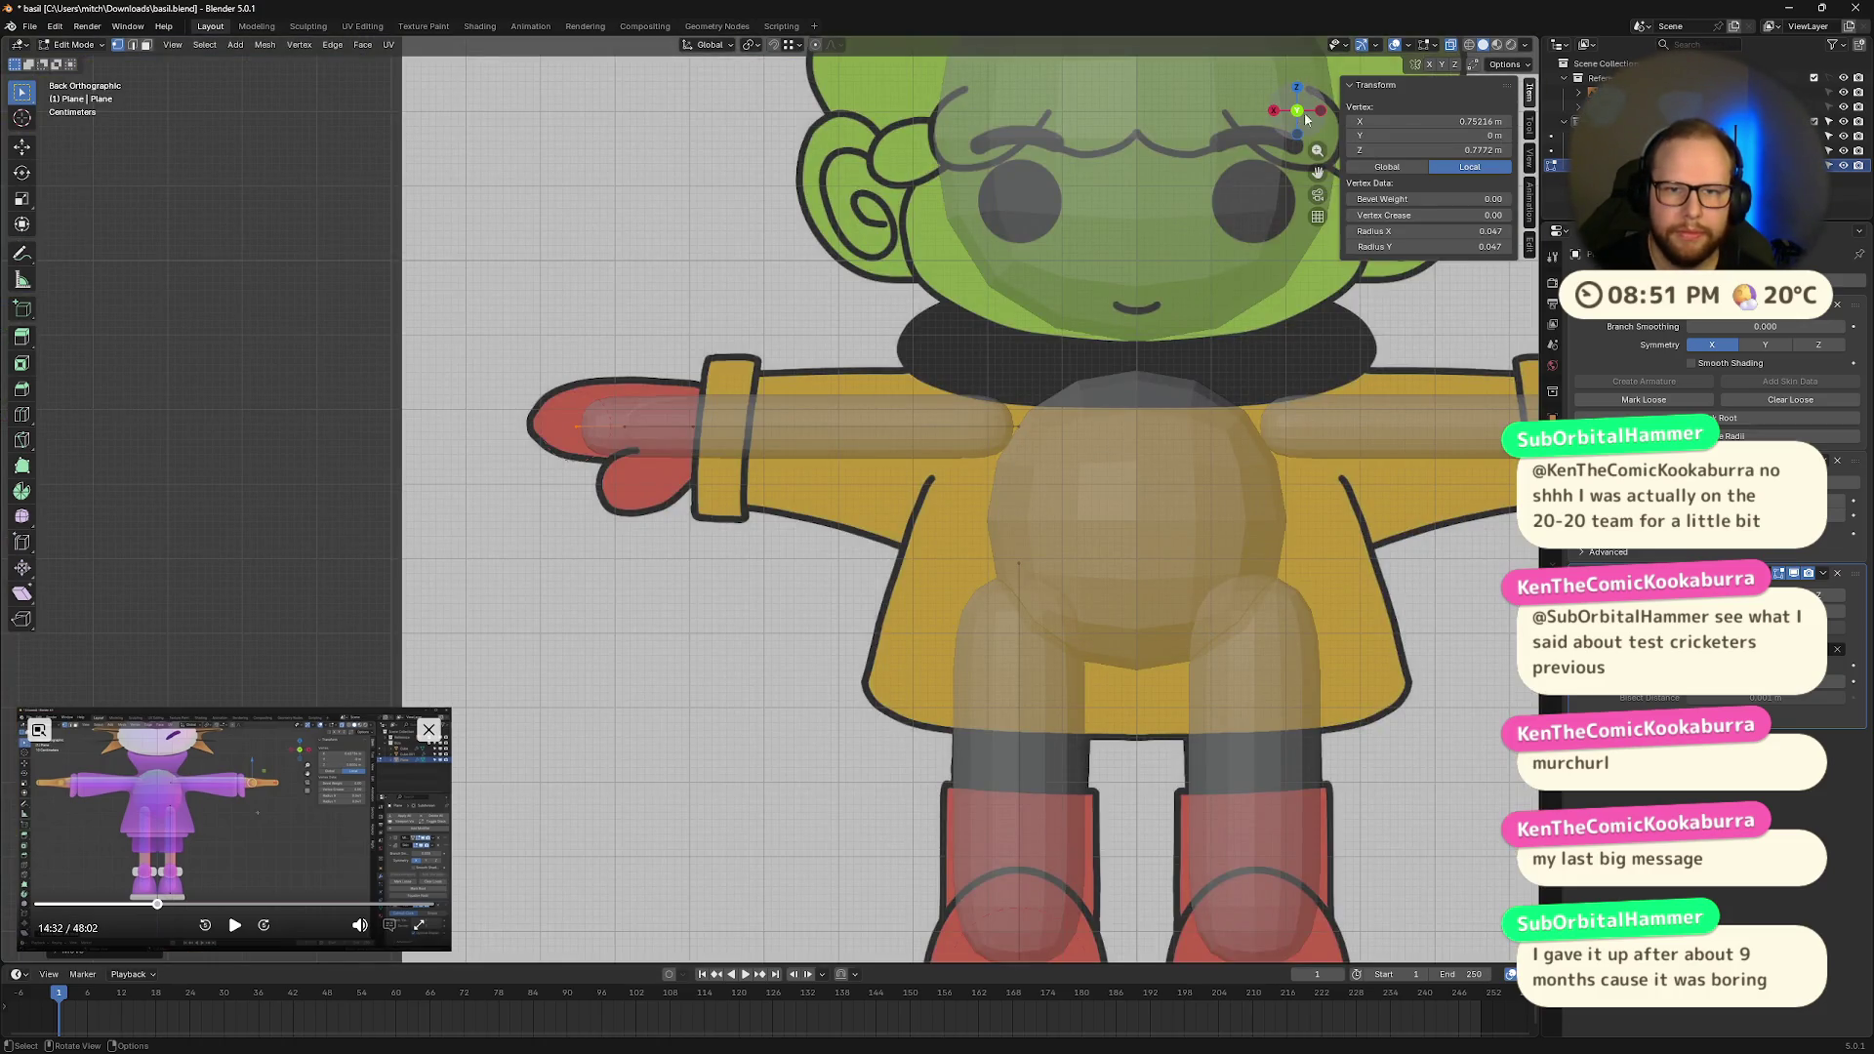
pyautogui.press('Home')
pyautogui.click(1297, 111)
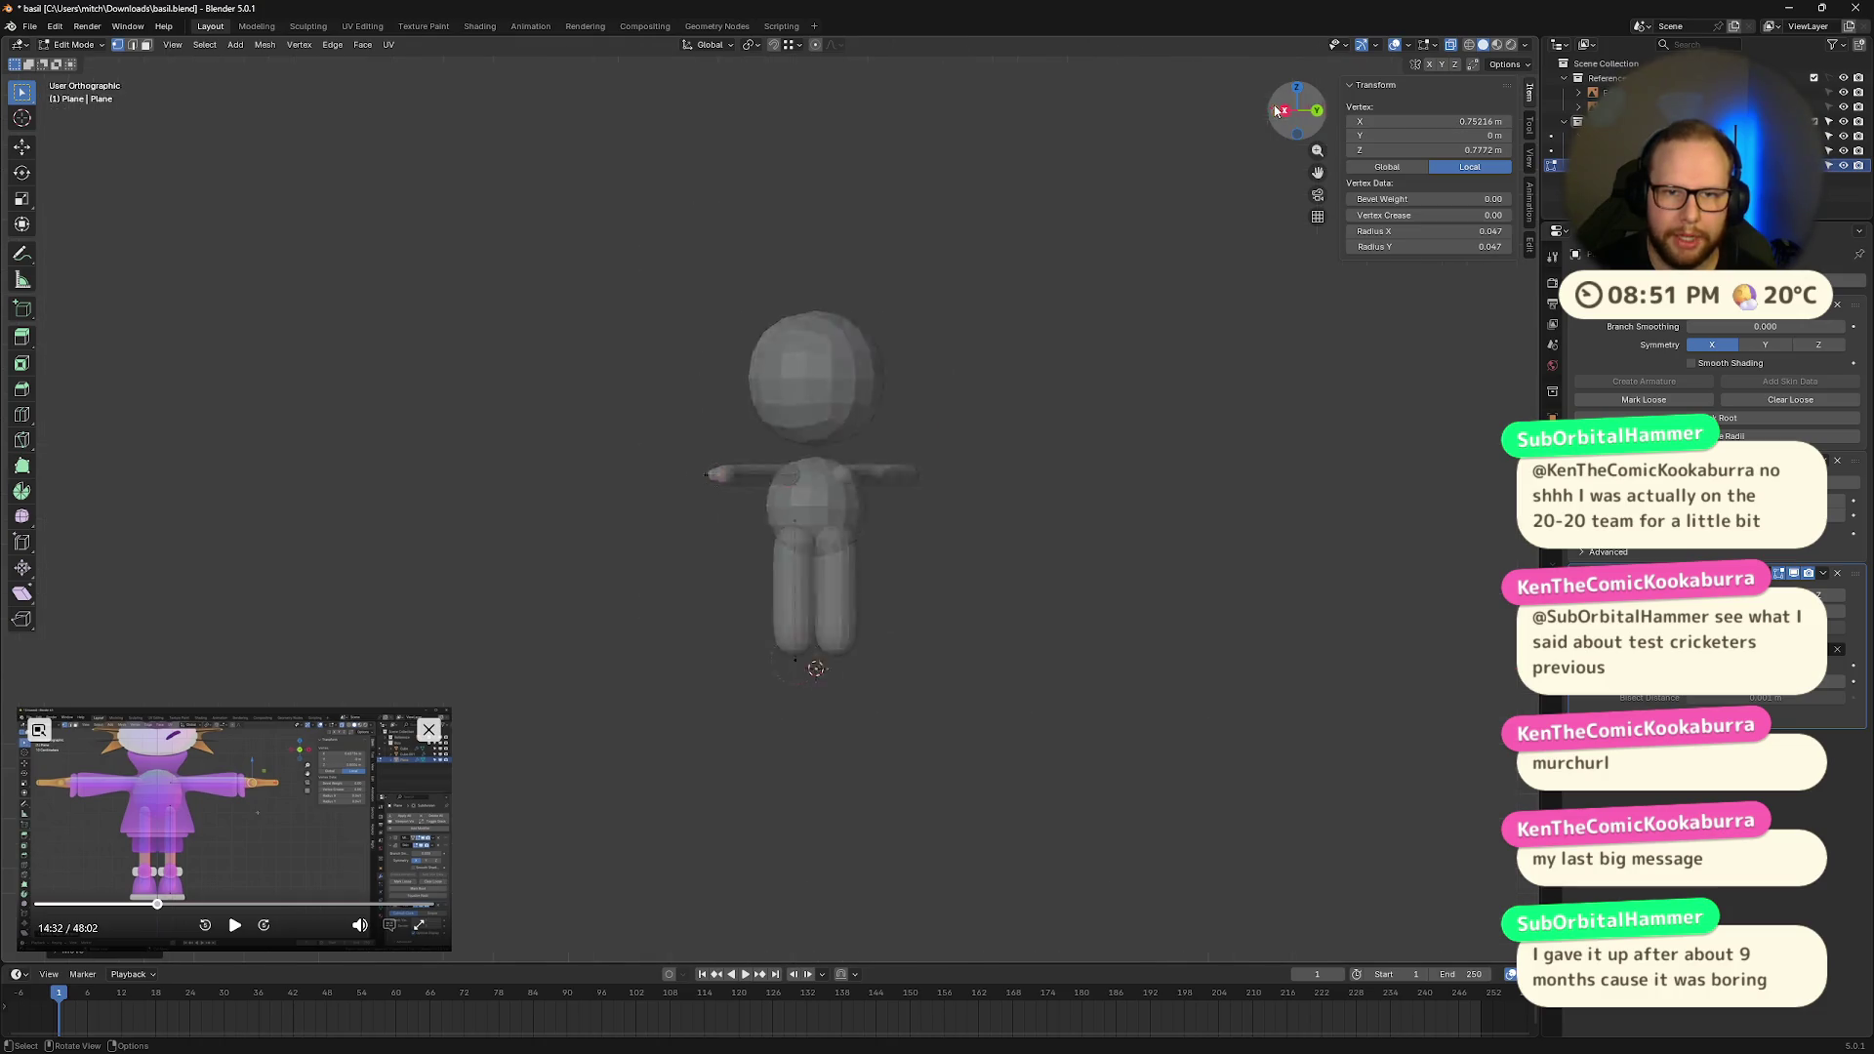
pyautogui.scroll(7, 1018, 466)
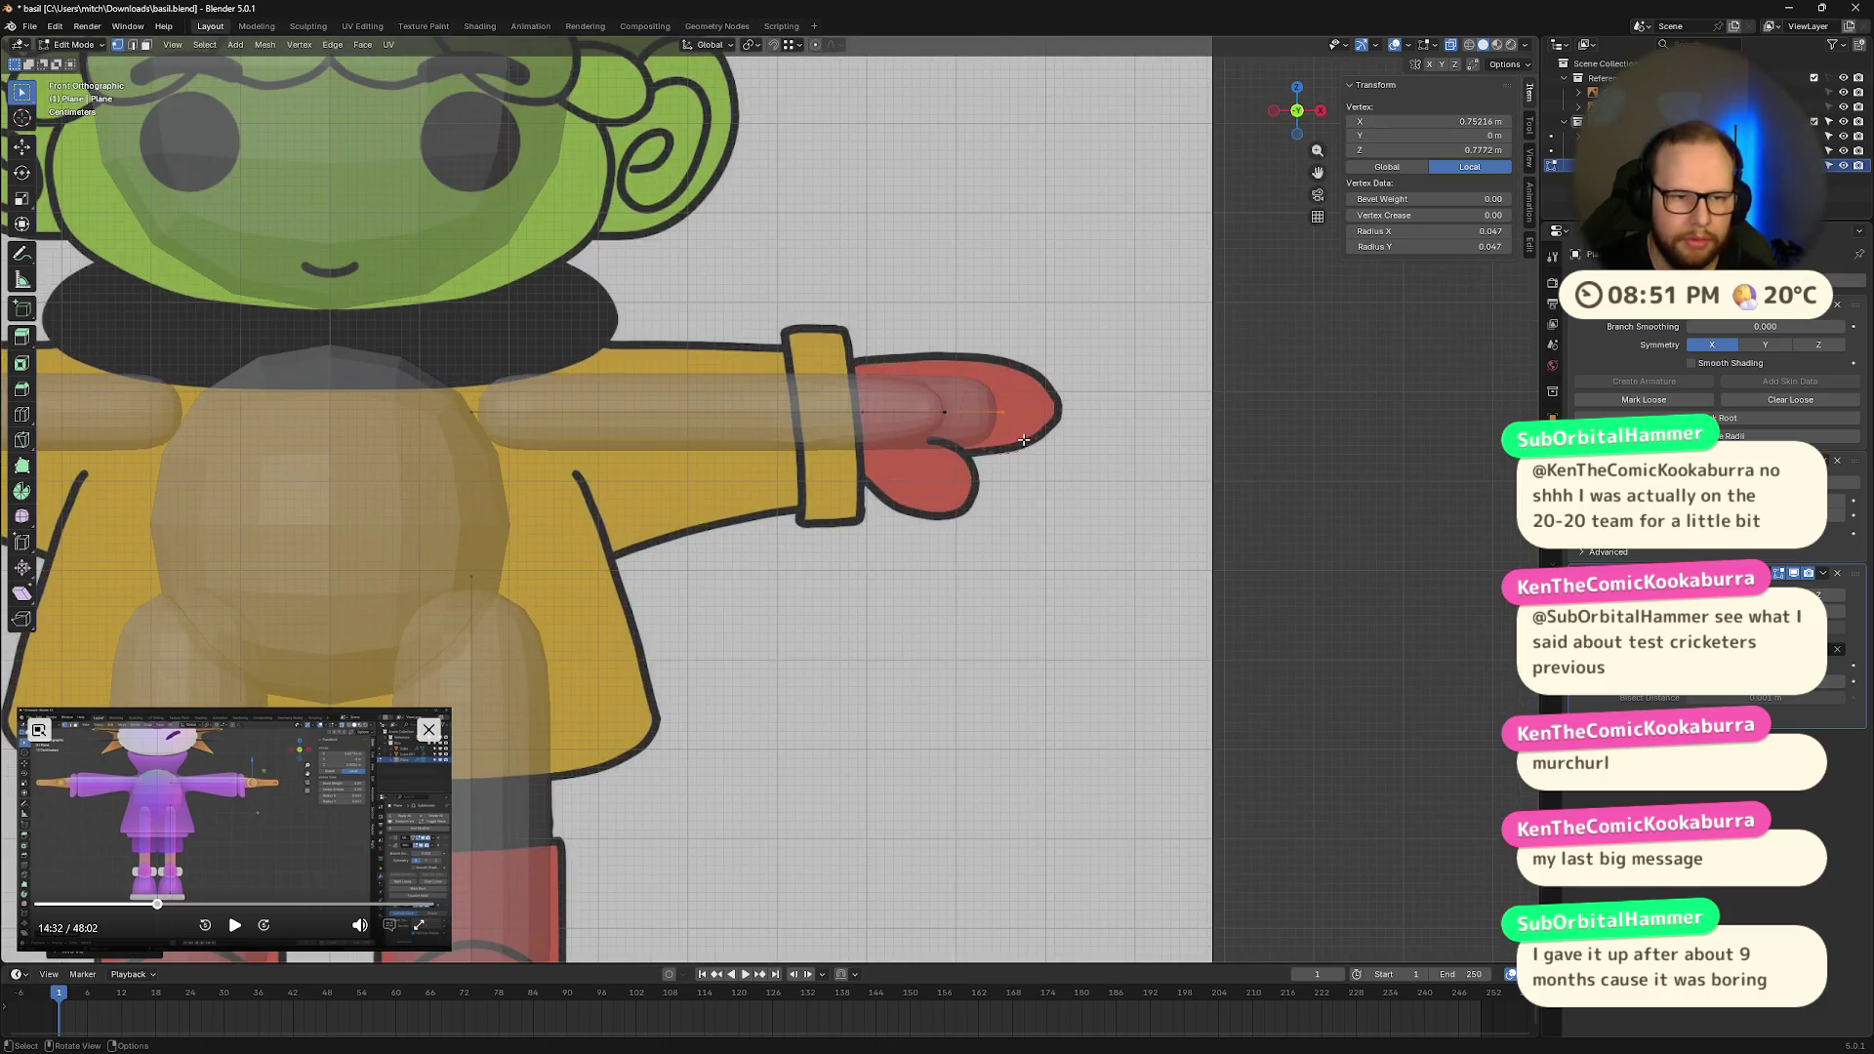
pyautogui.scroll(-6, 1024, 440)
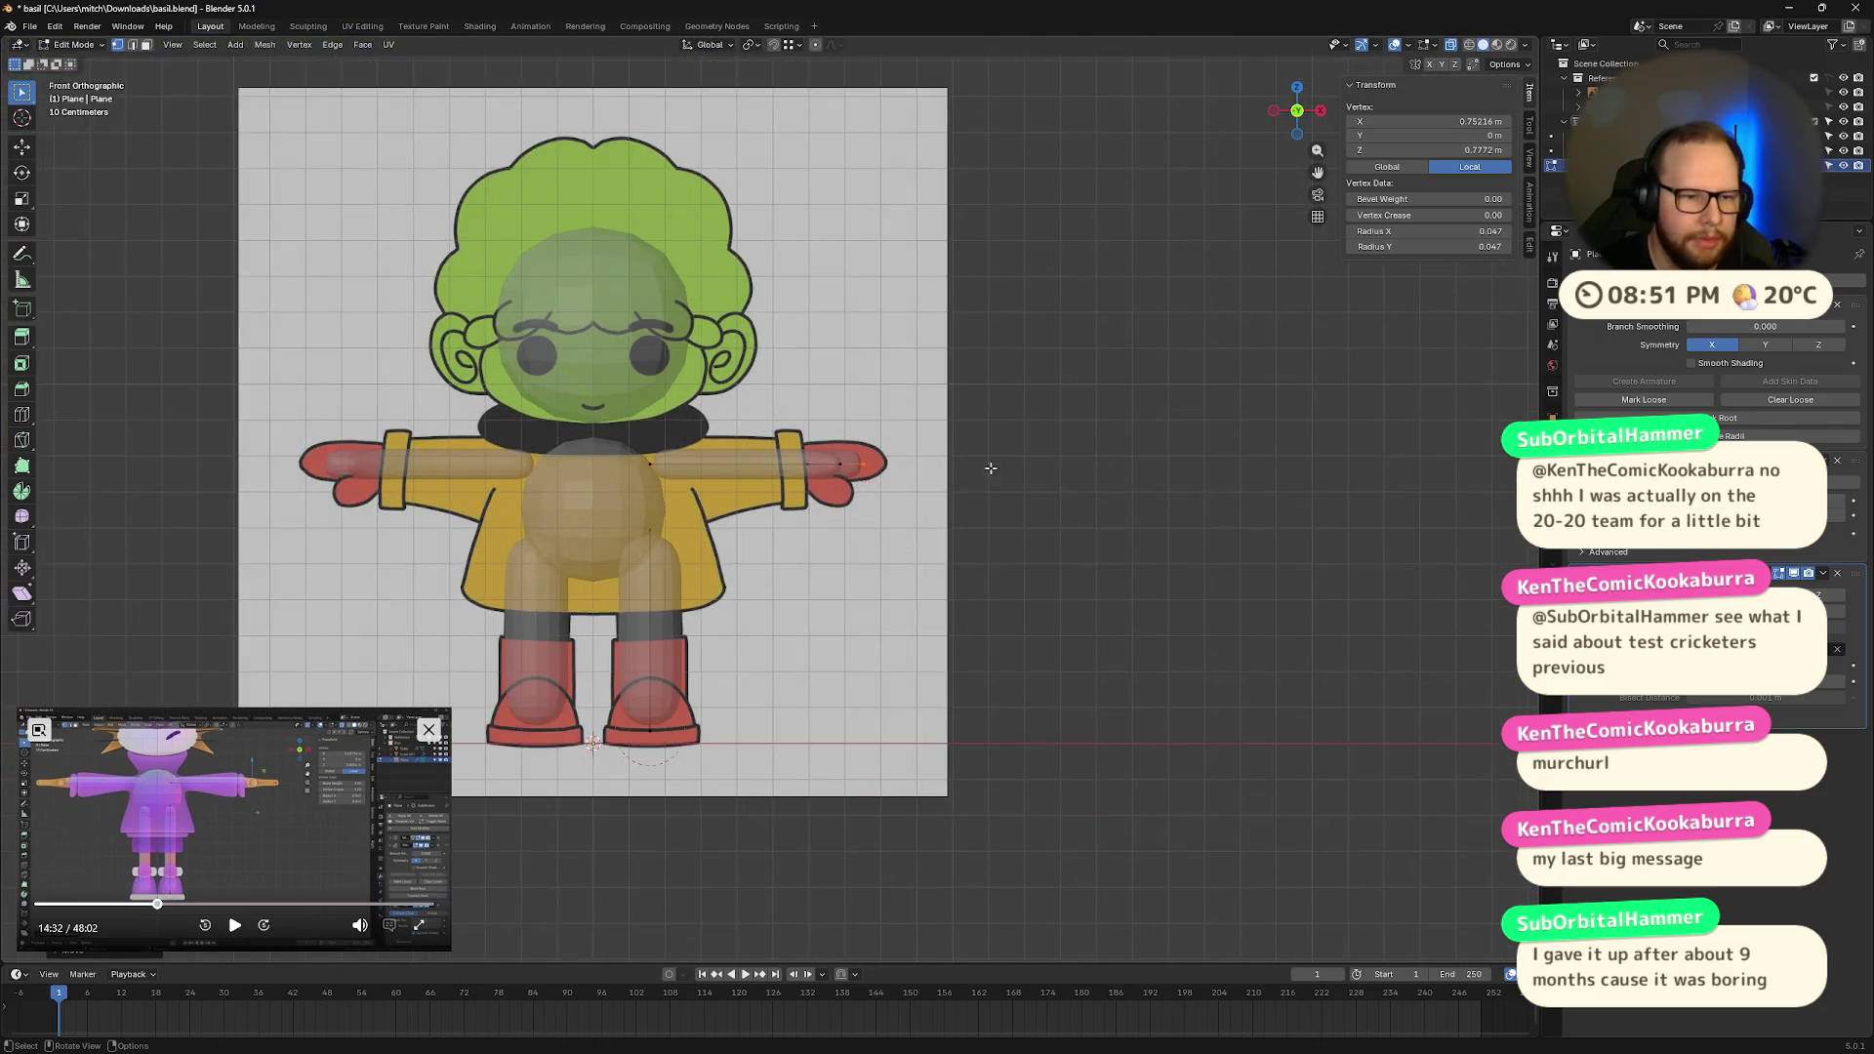
# Step: Box-select the right arm's vertices and delete them
pyautogui.click(1008, 454)
pyautogui.moveTo(987, 443); pyautogui.dragTo(676, 472)
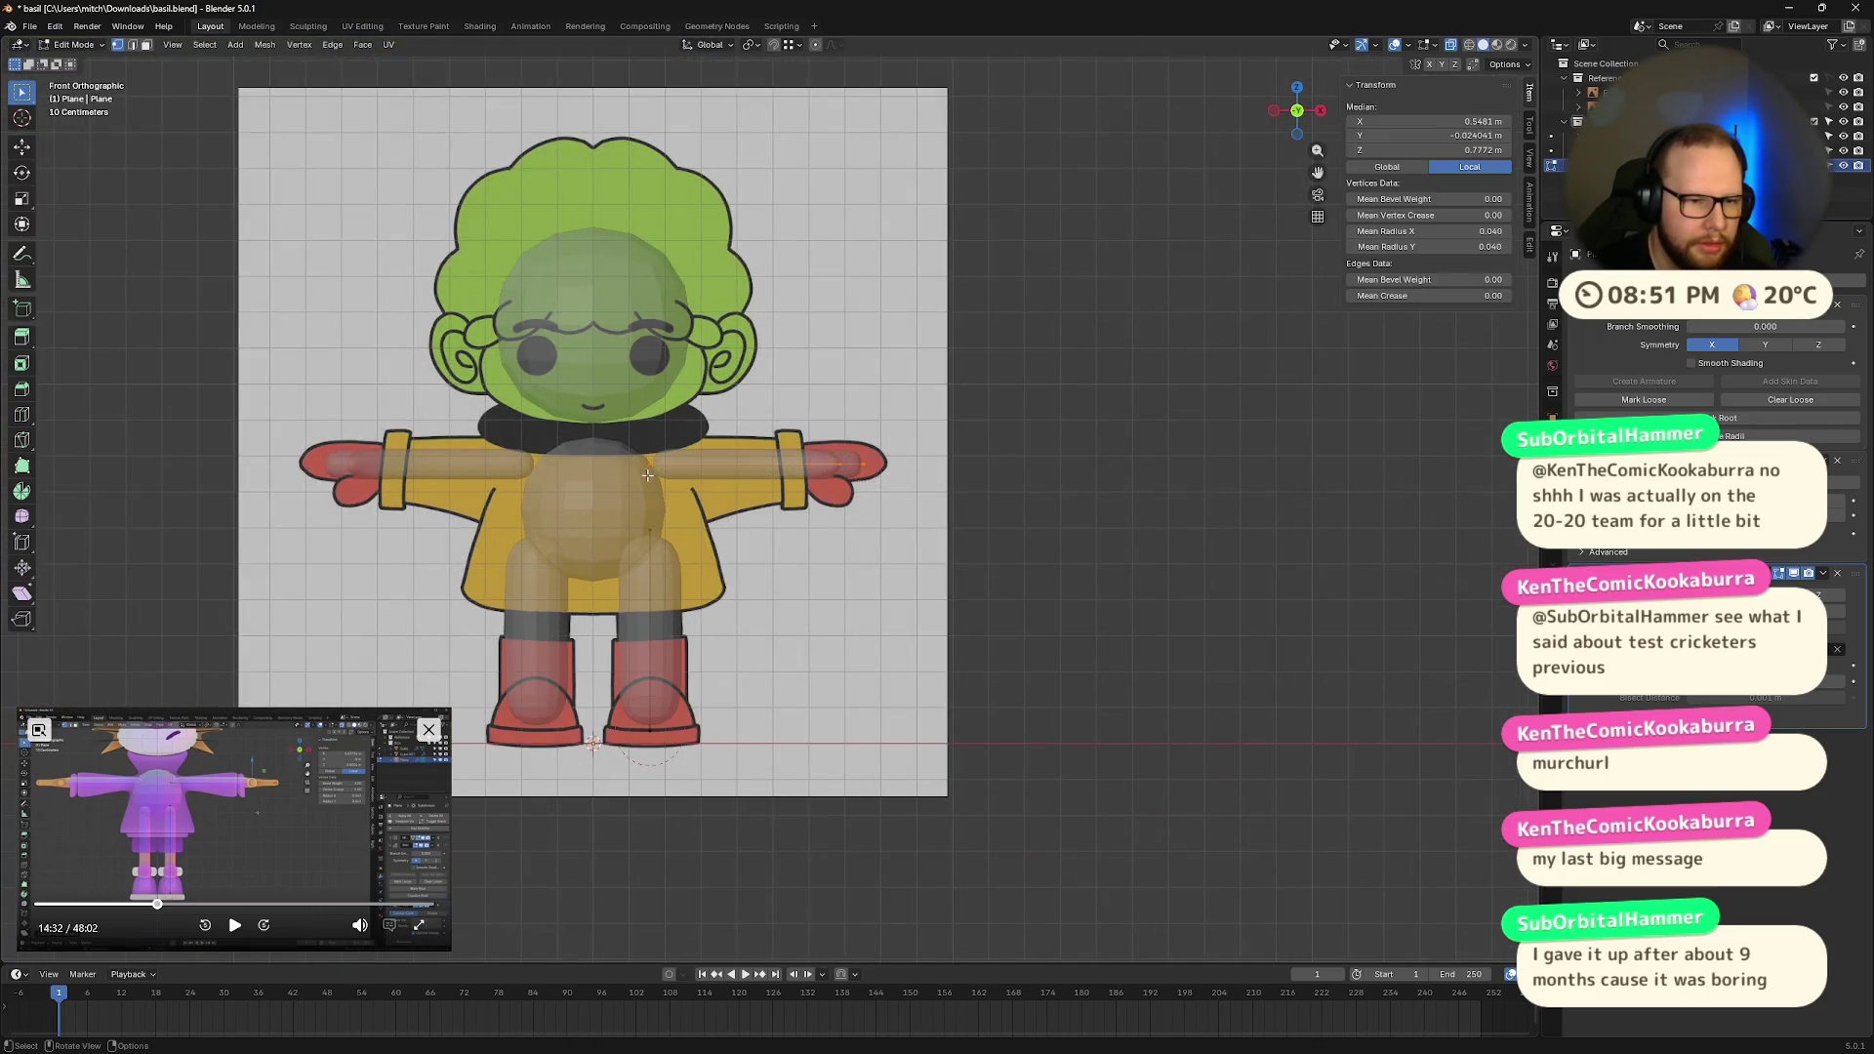
pyautogui.press('x')
pyautogui.click(975, 452)
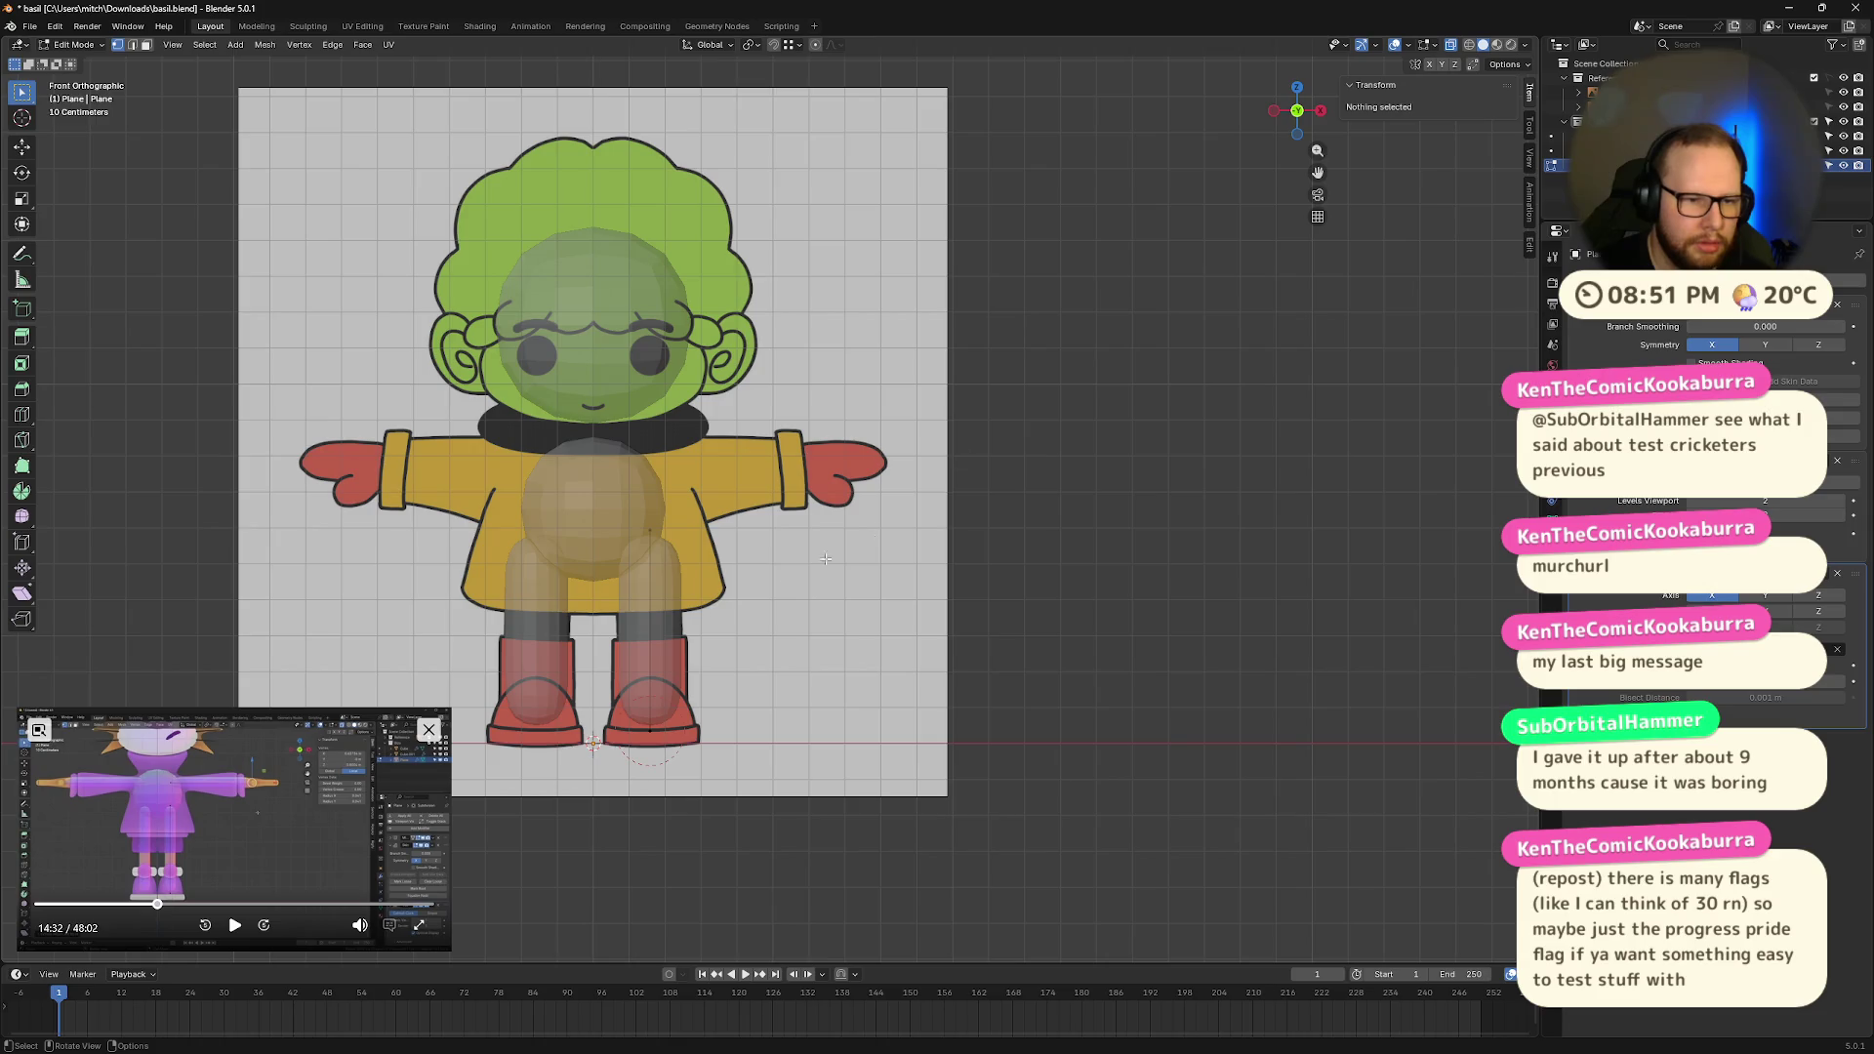
# Step: Move a point to the top of the body as the shoulder, nudged outward along X
pyautogui.click(647, 739)
pyautogui.press('g')
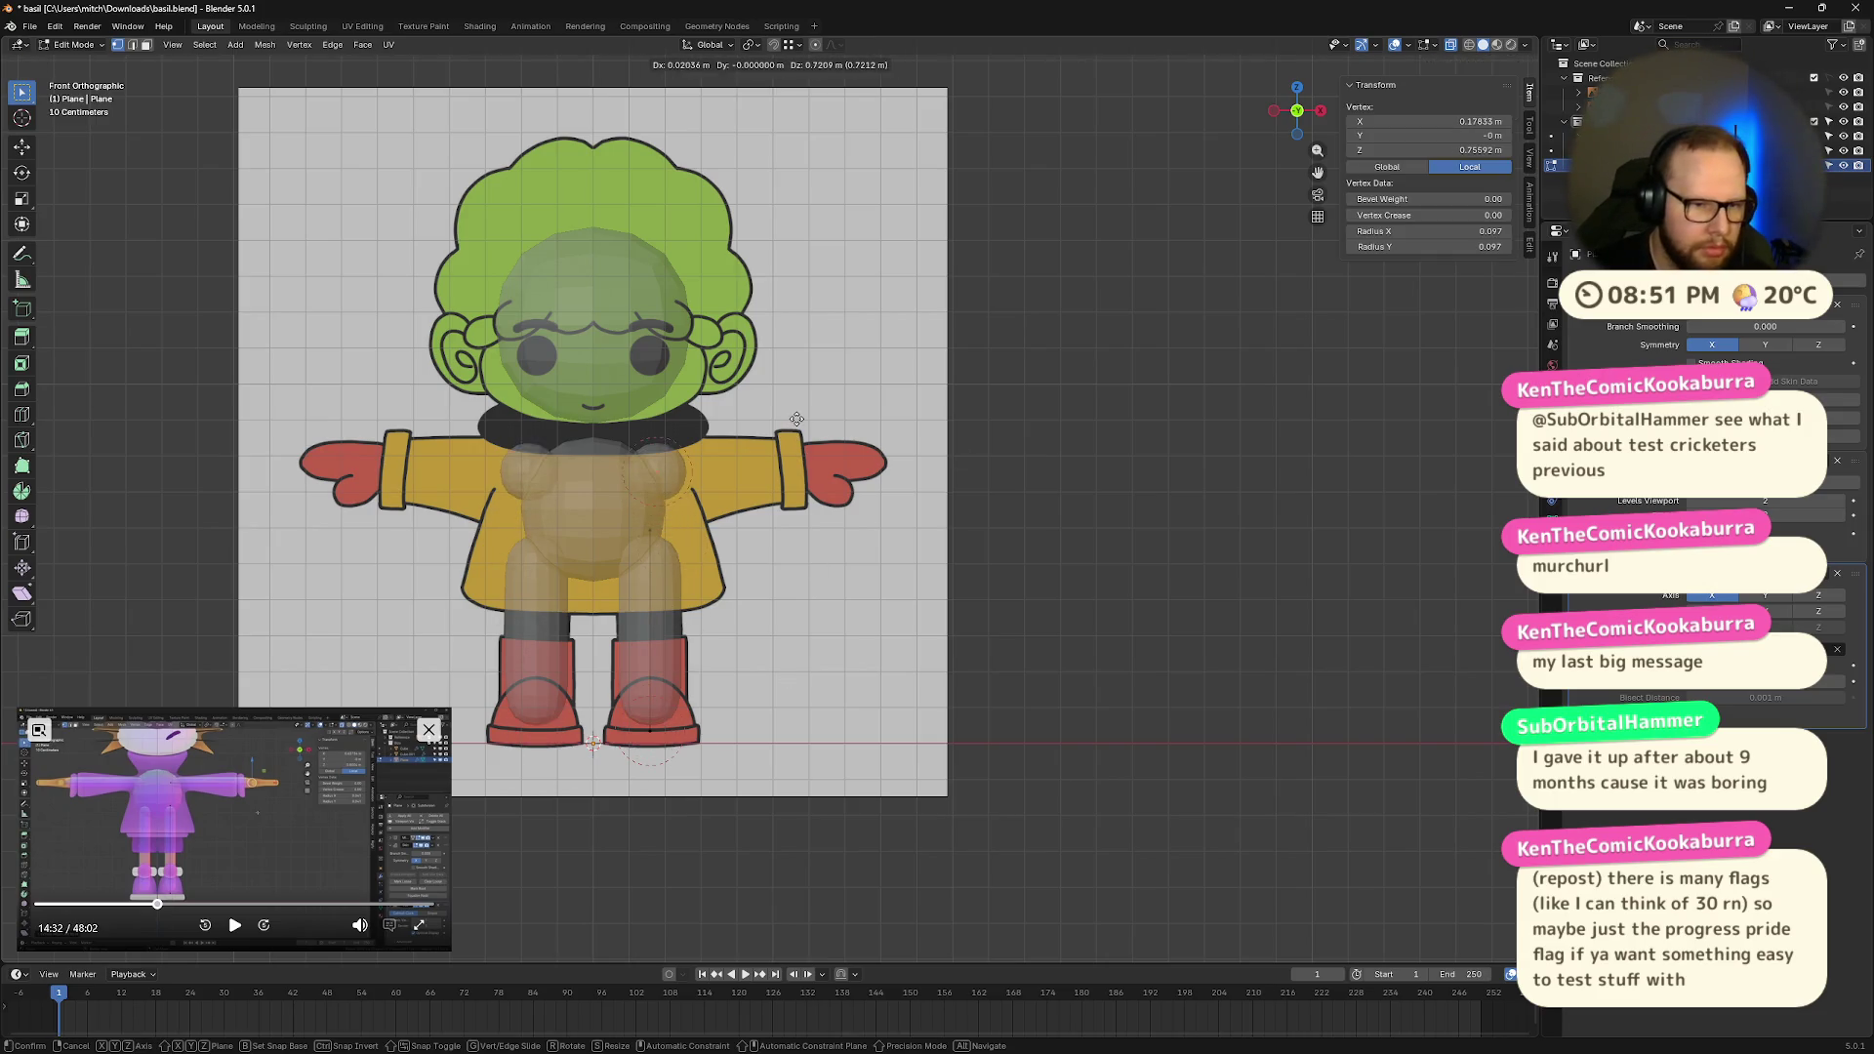
pyautogui.click(787, 415)
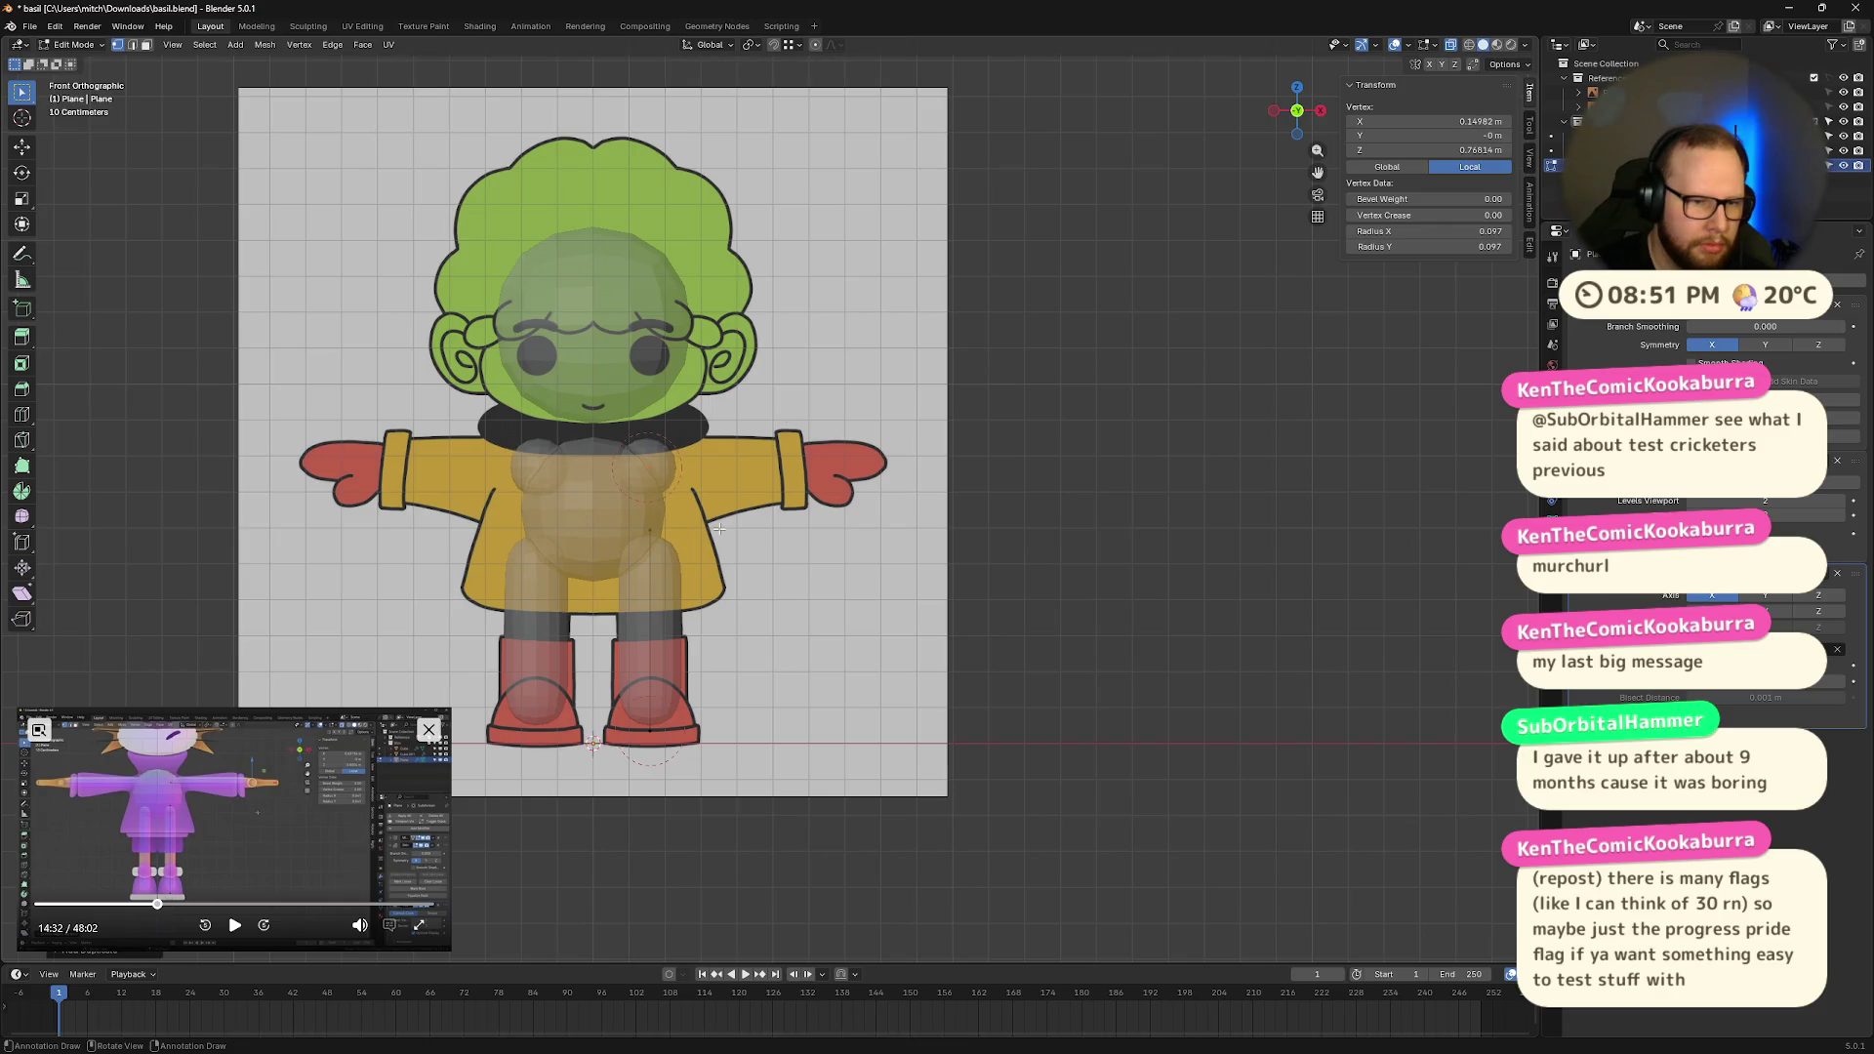
pyautogui.press('g')
pyautogui.press('x')
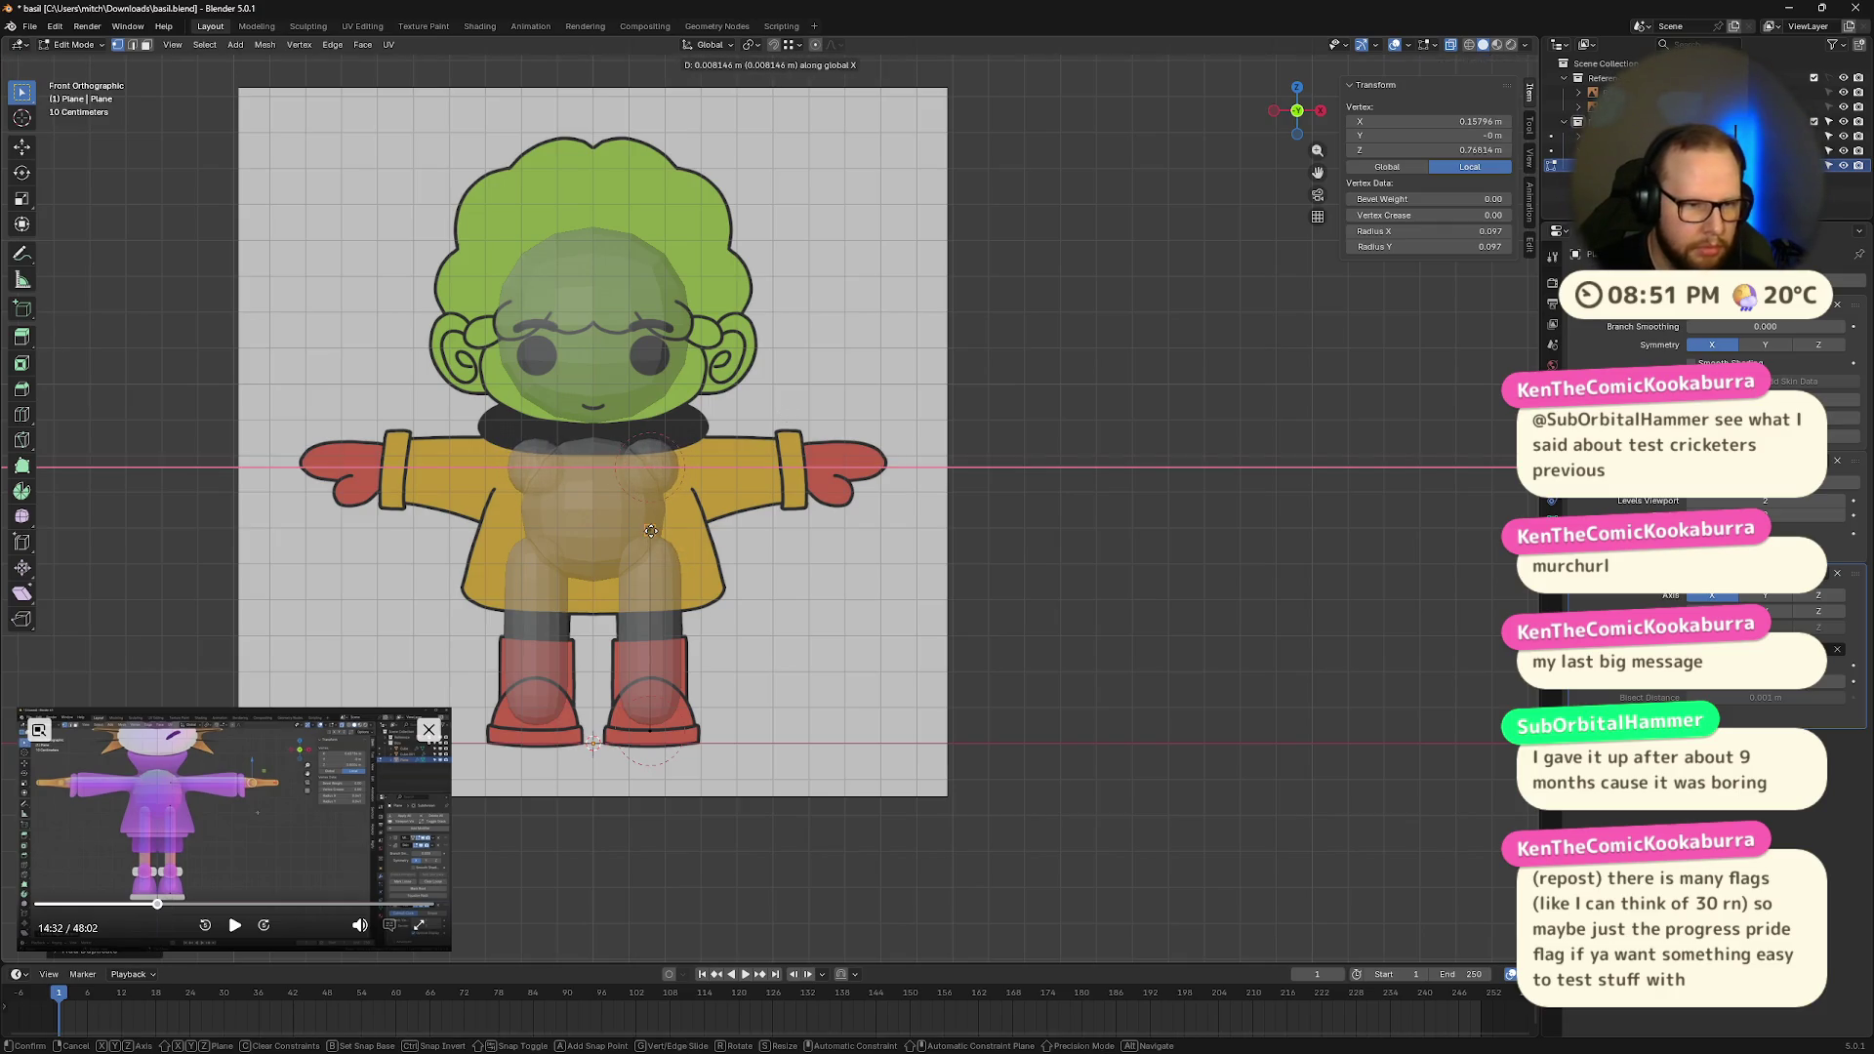
pyautogui.click(659, 527)
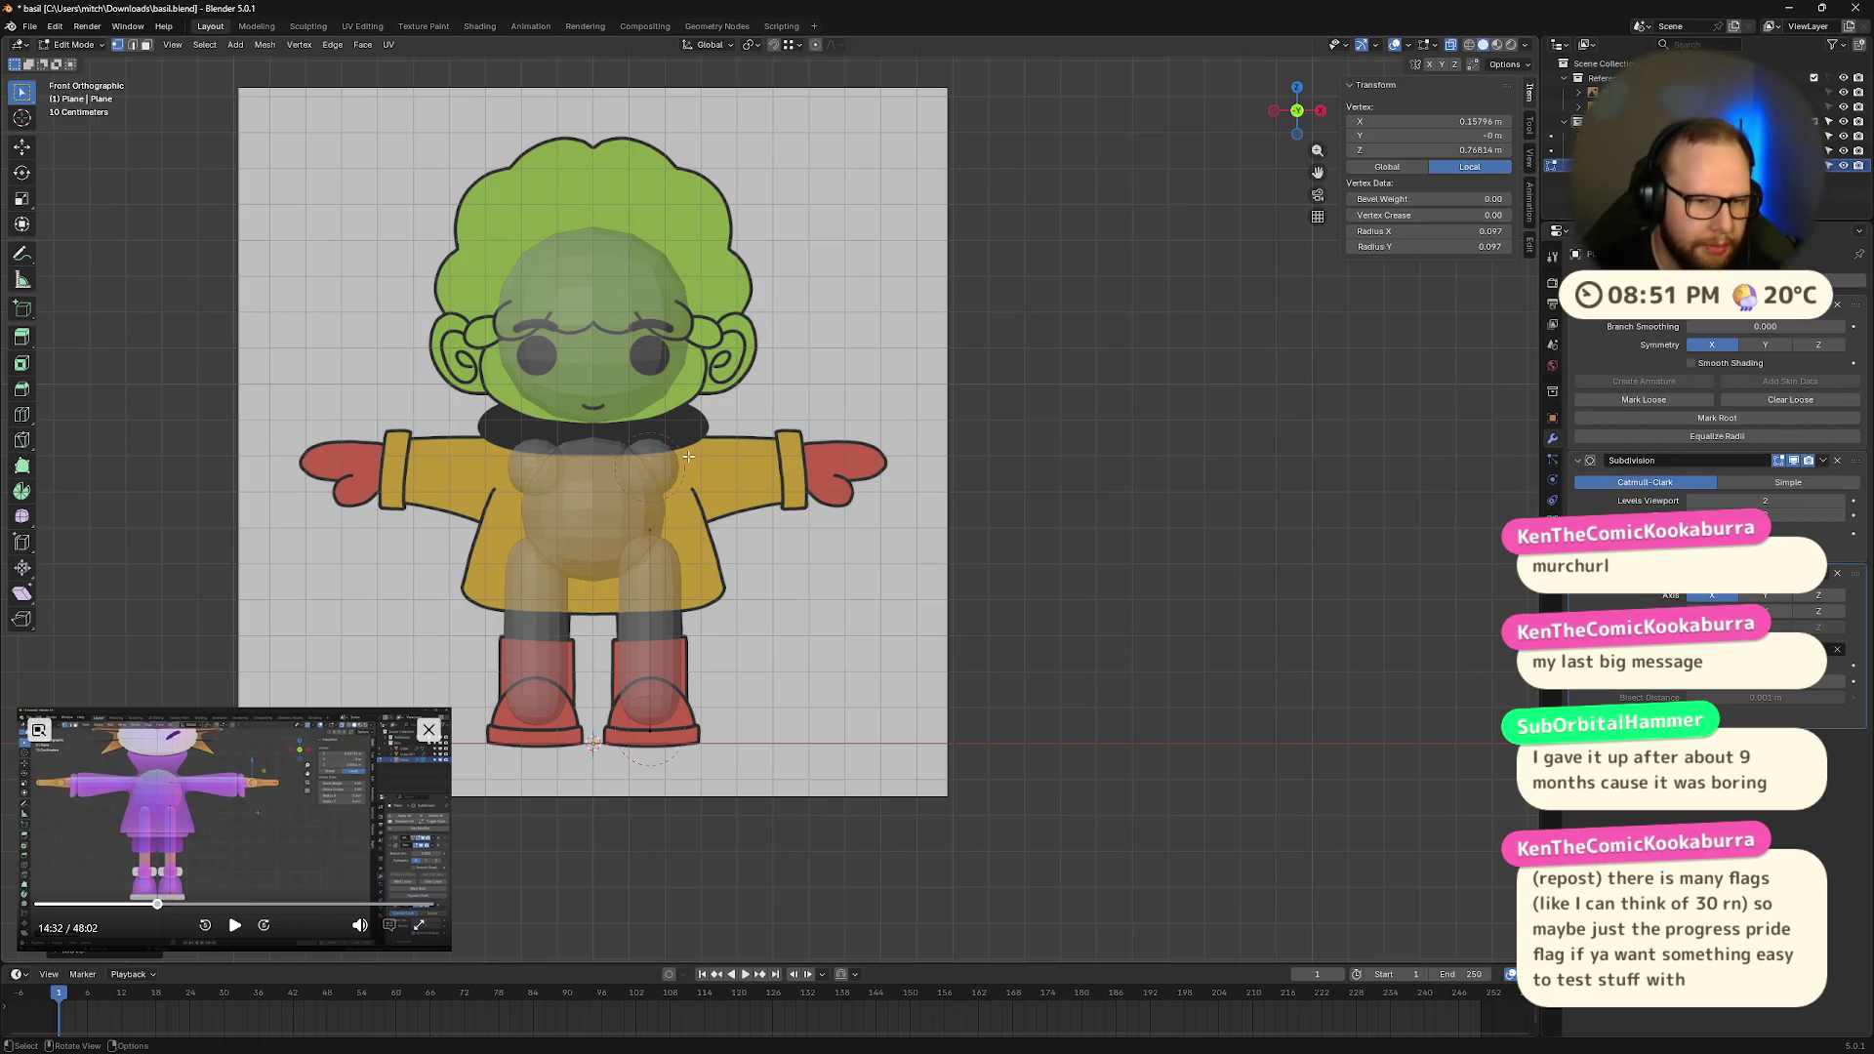
# Step: Try stretching the arm out along X, cancelling each attempt
pyautogui.press('g')
pyautogui.press('Escape')
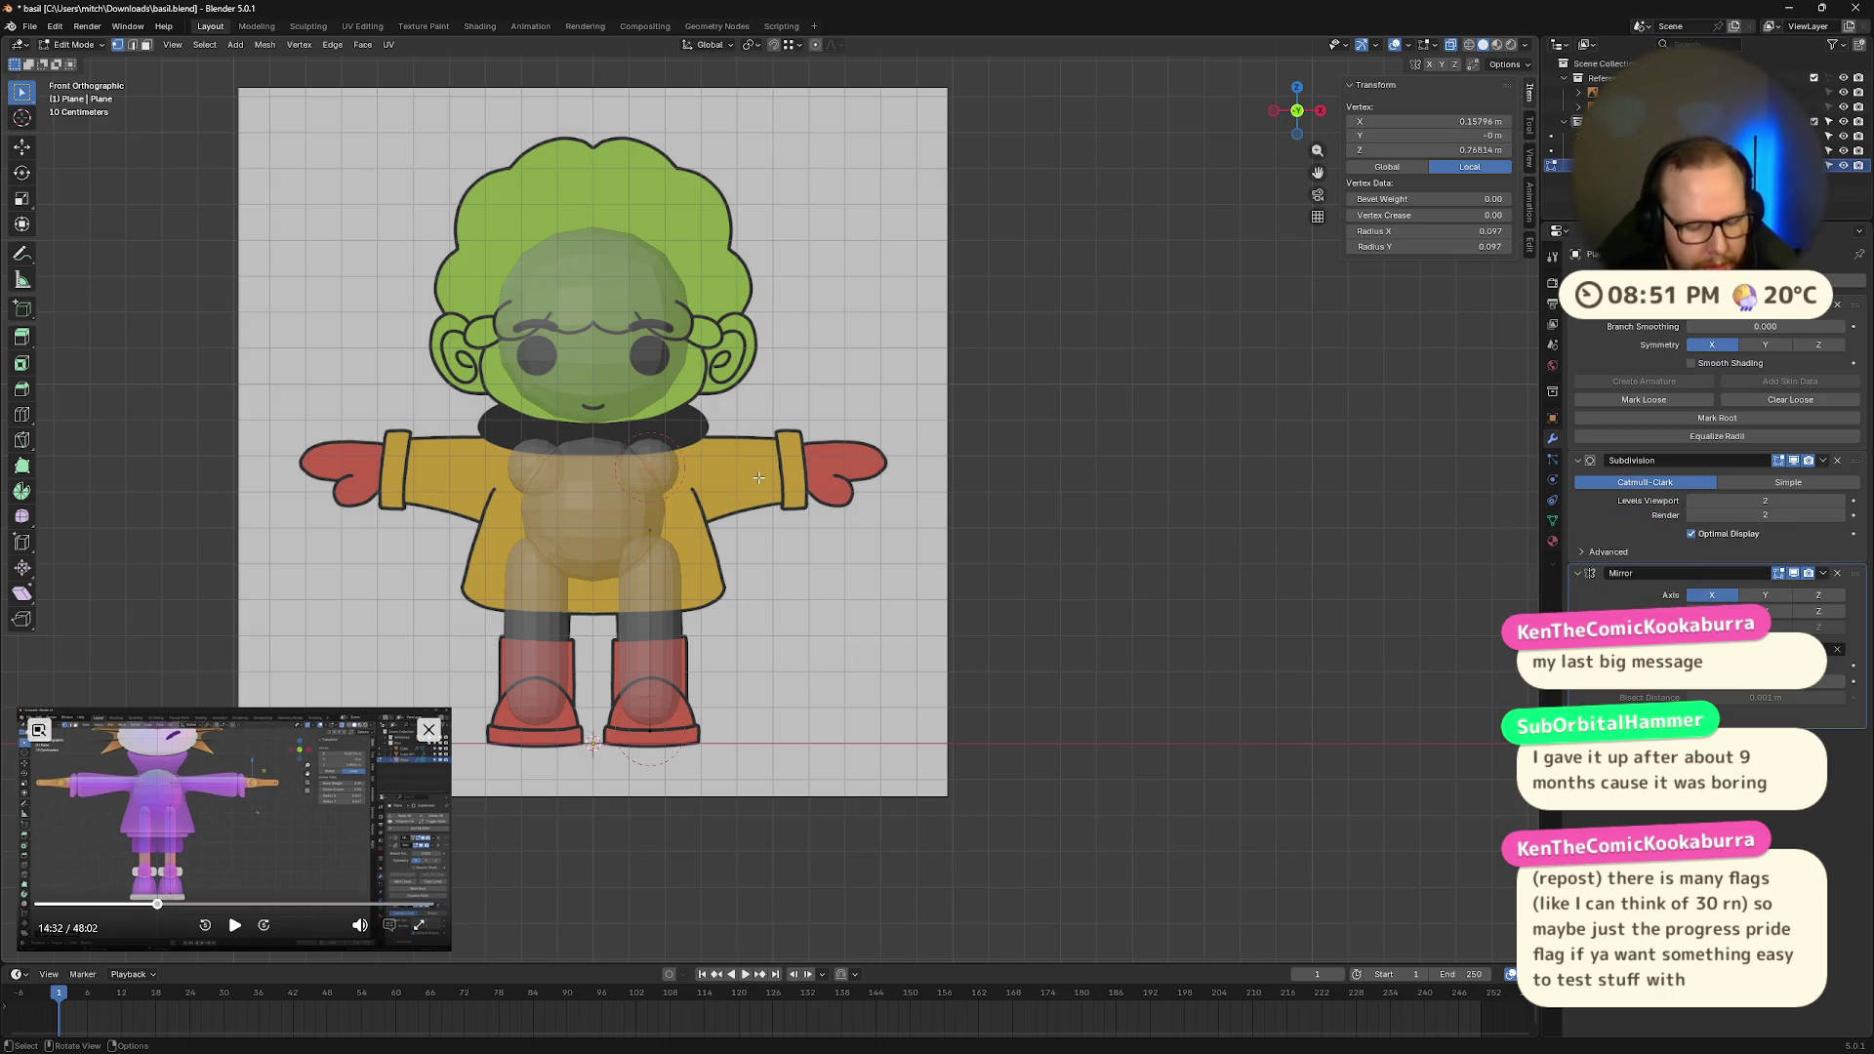
pyautogui.press('g')
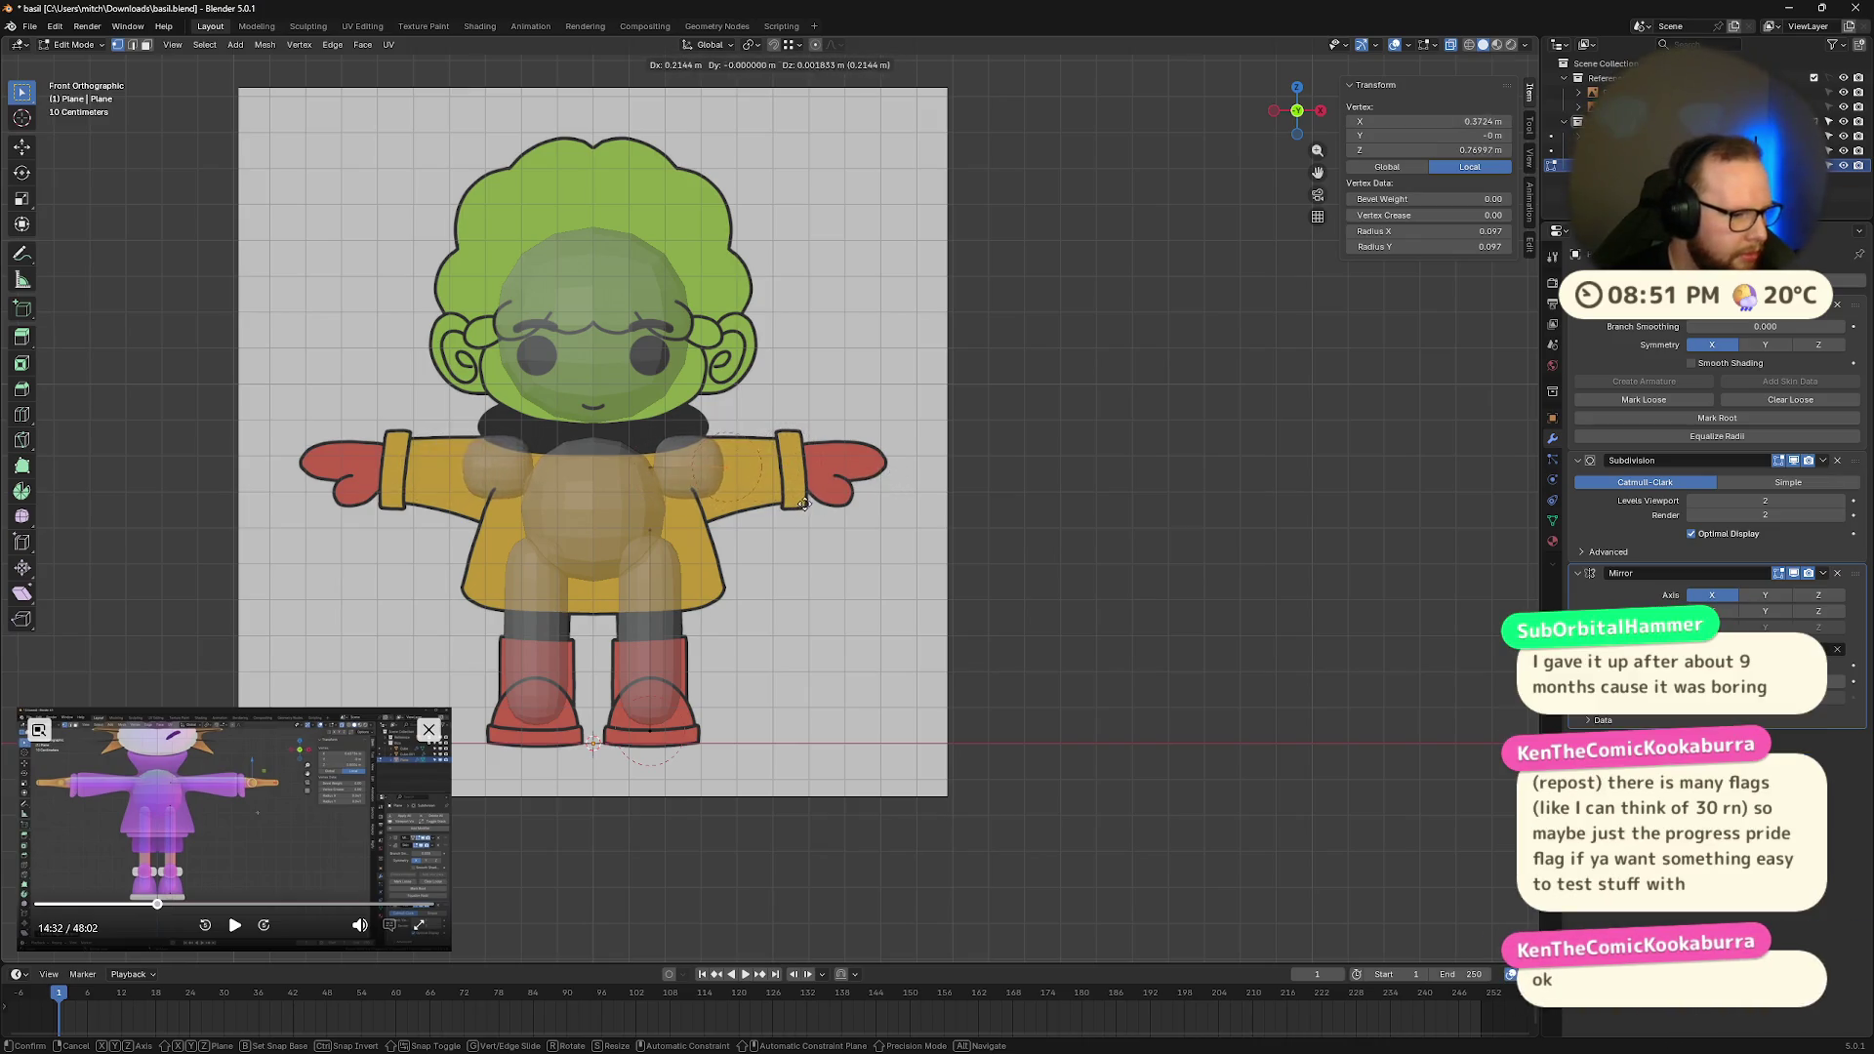
pyautogui.press('x')
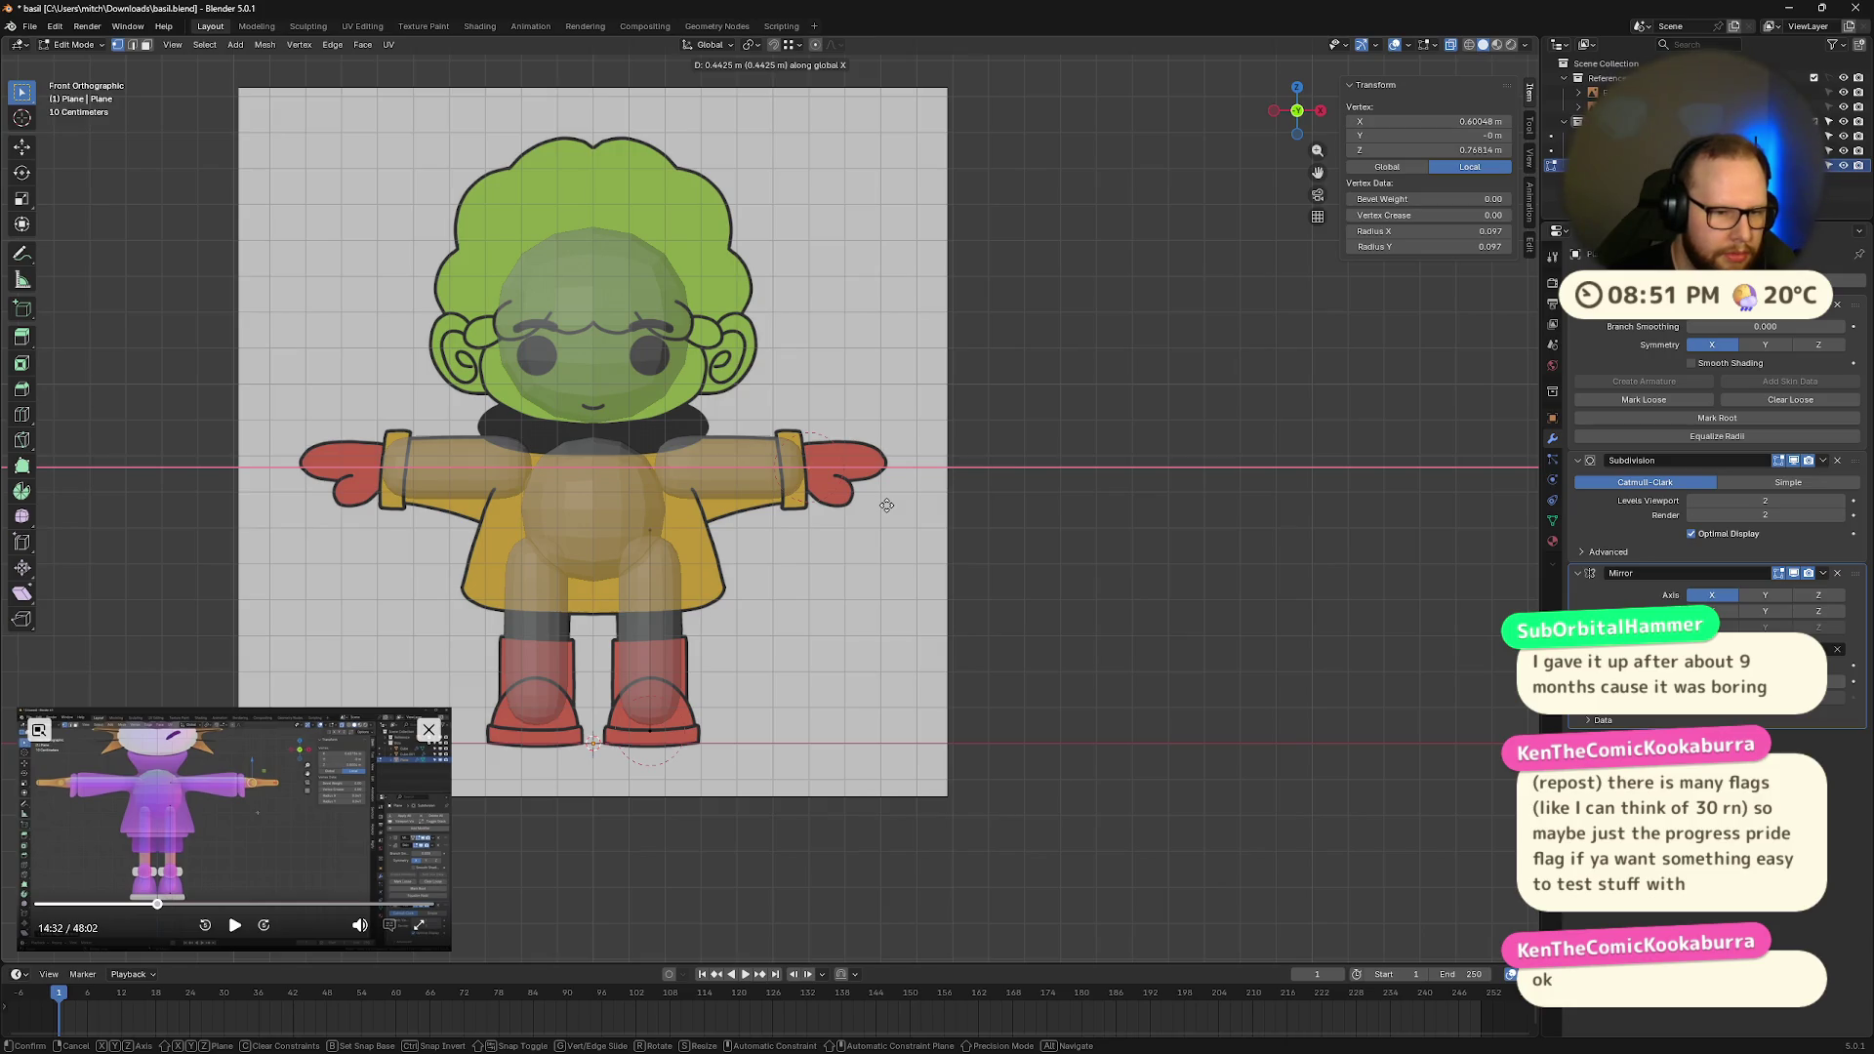
pyautogui.press('Escape')
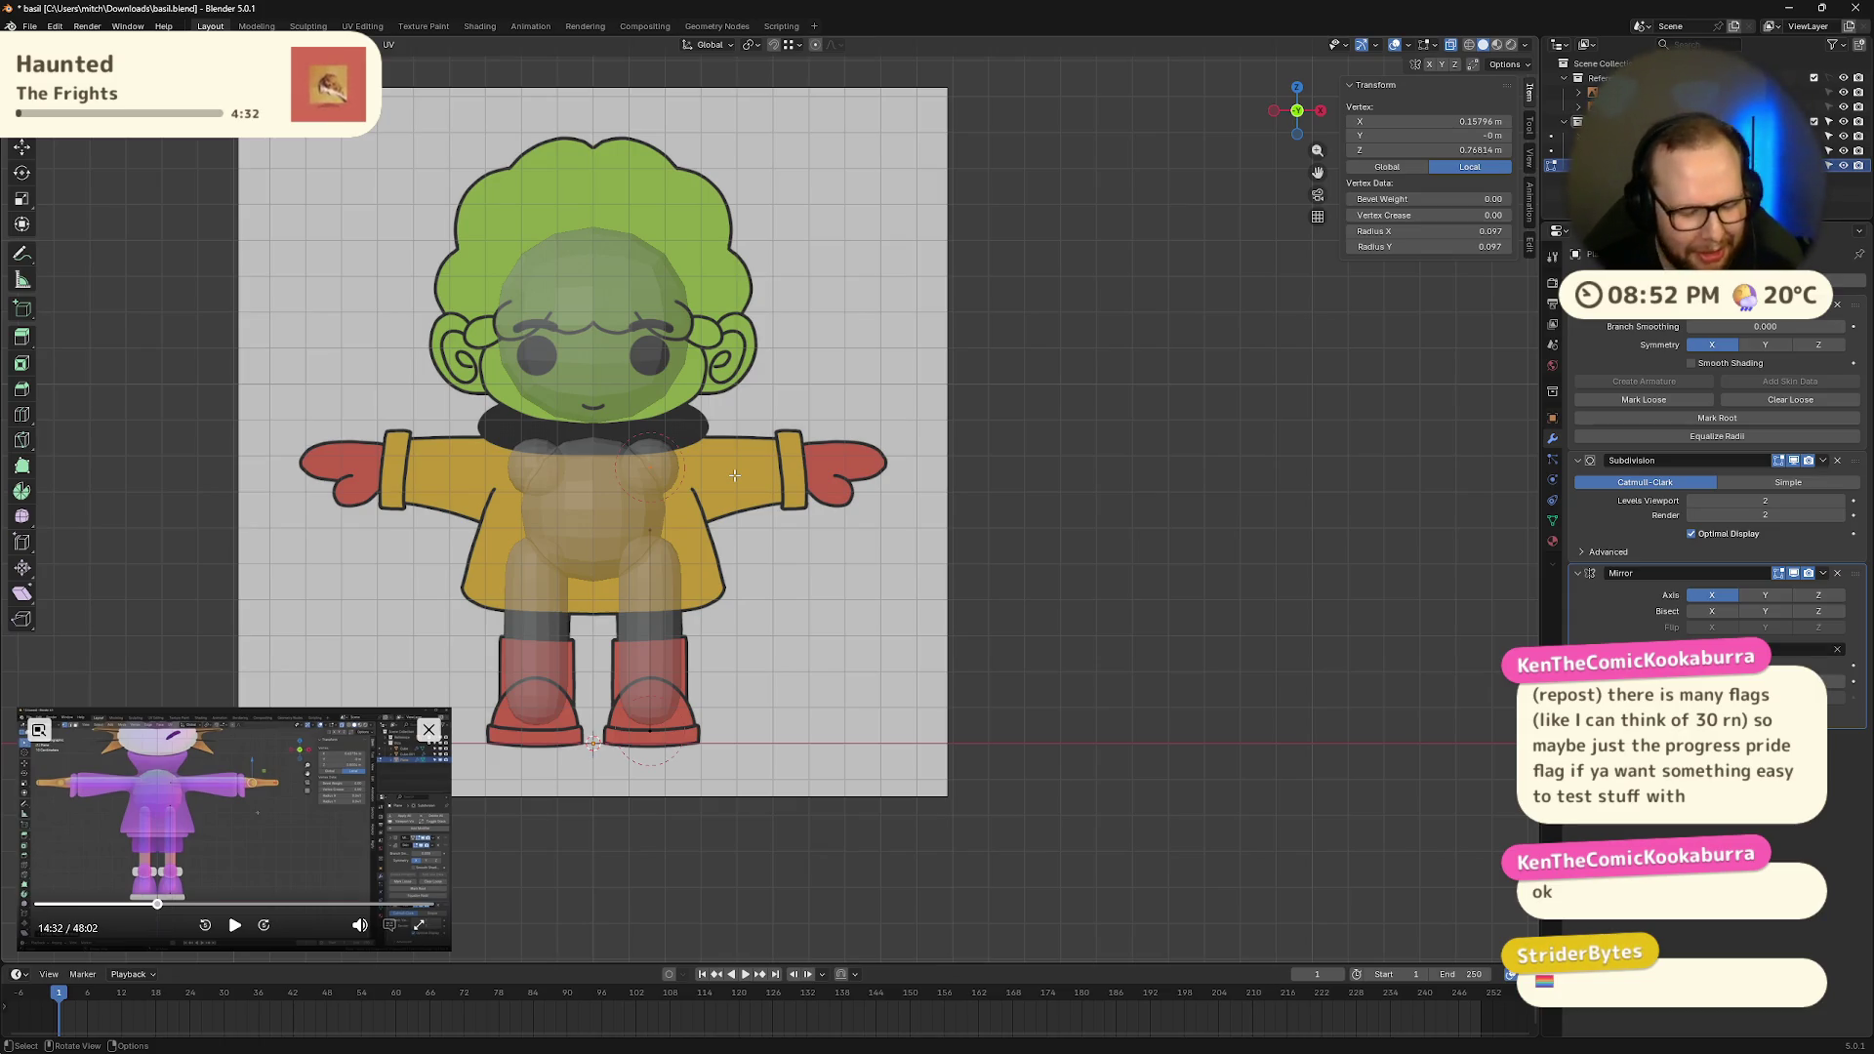
# Step: Stretch the arm tip along X to the reference's wrist cuff, at X 0.6019 m
pyautogui.press('g')
pyautogui.press('x')
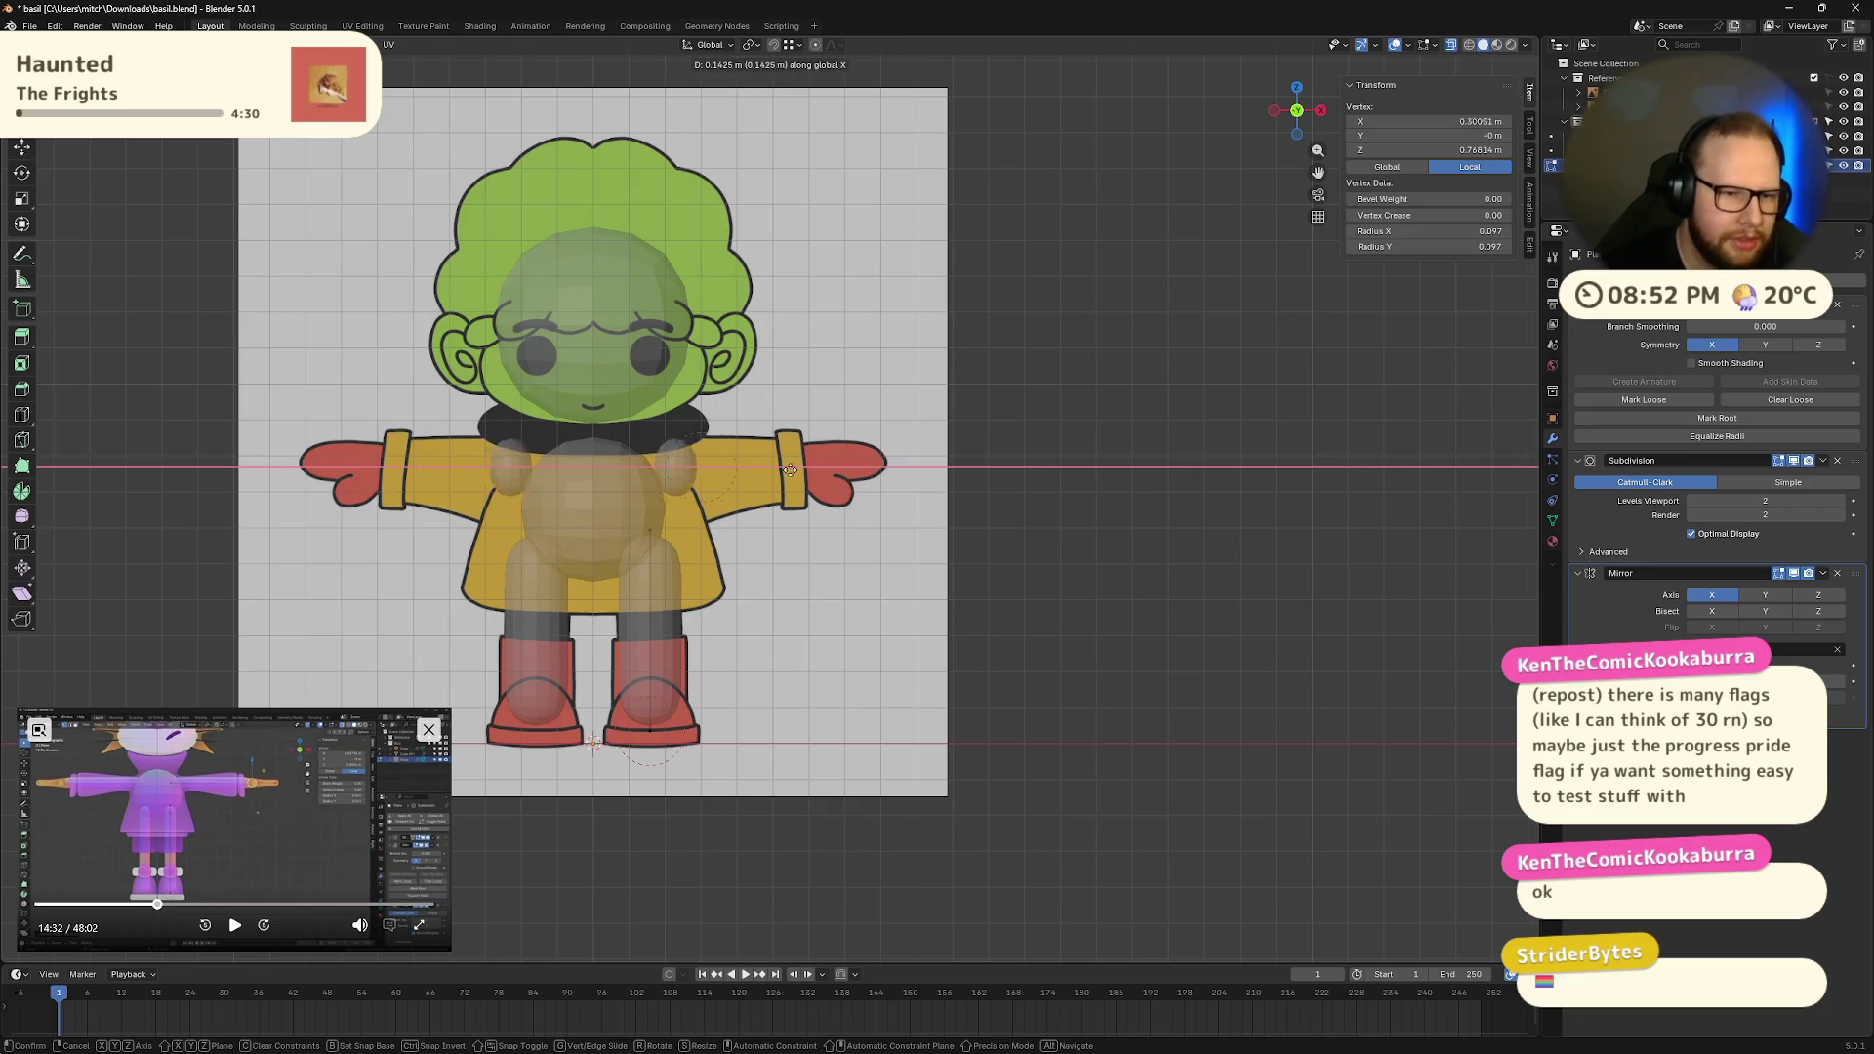
pyautogui.click(890, 473)
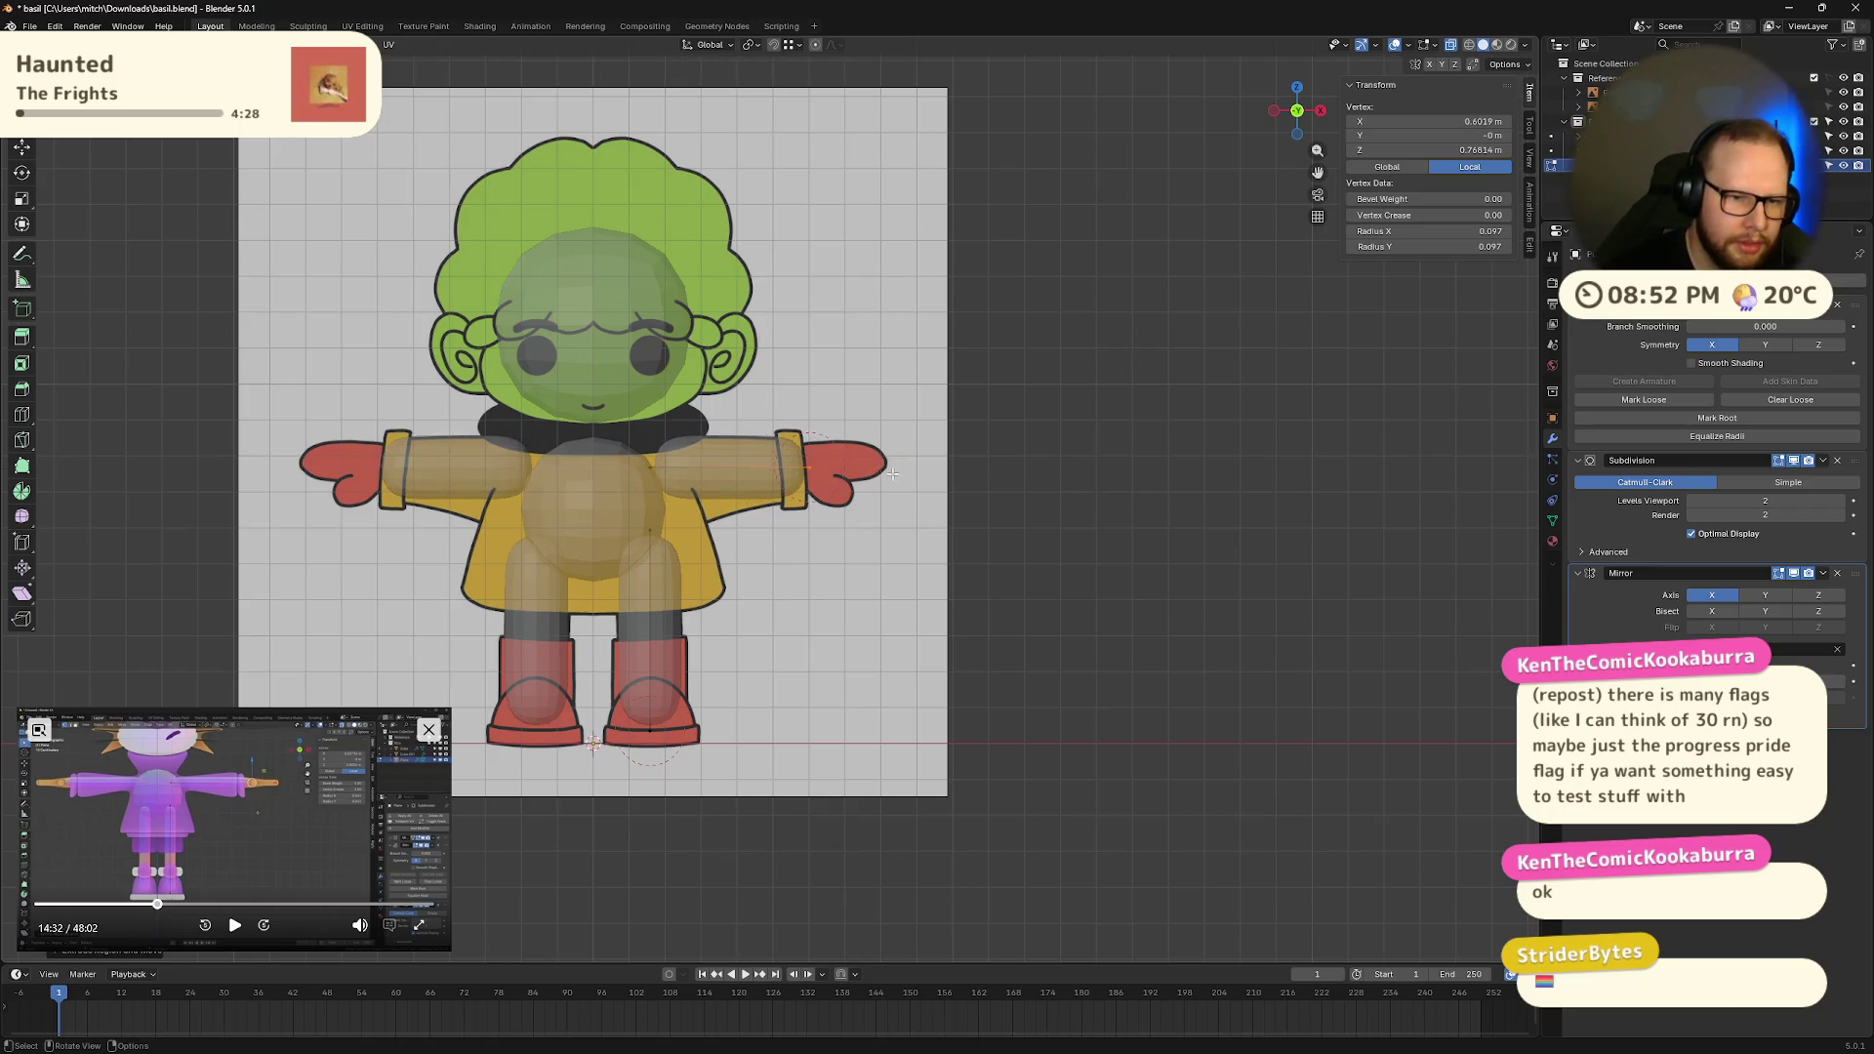
pyautogui.scroll(2, 1074, 434)
pyautogui.scroll(2, 953, 447)
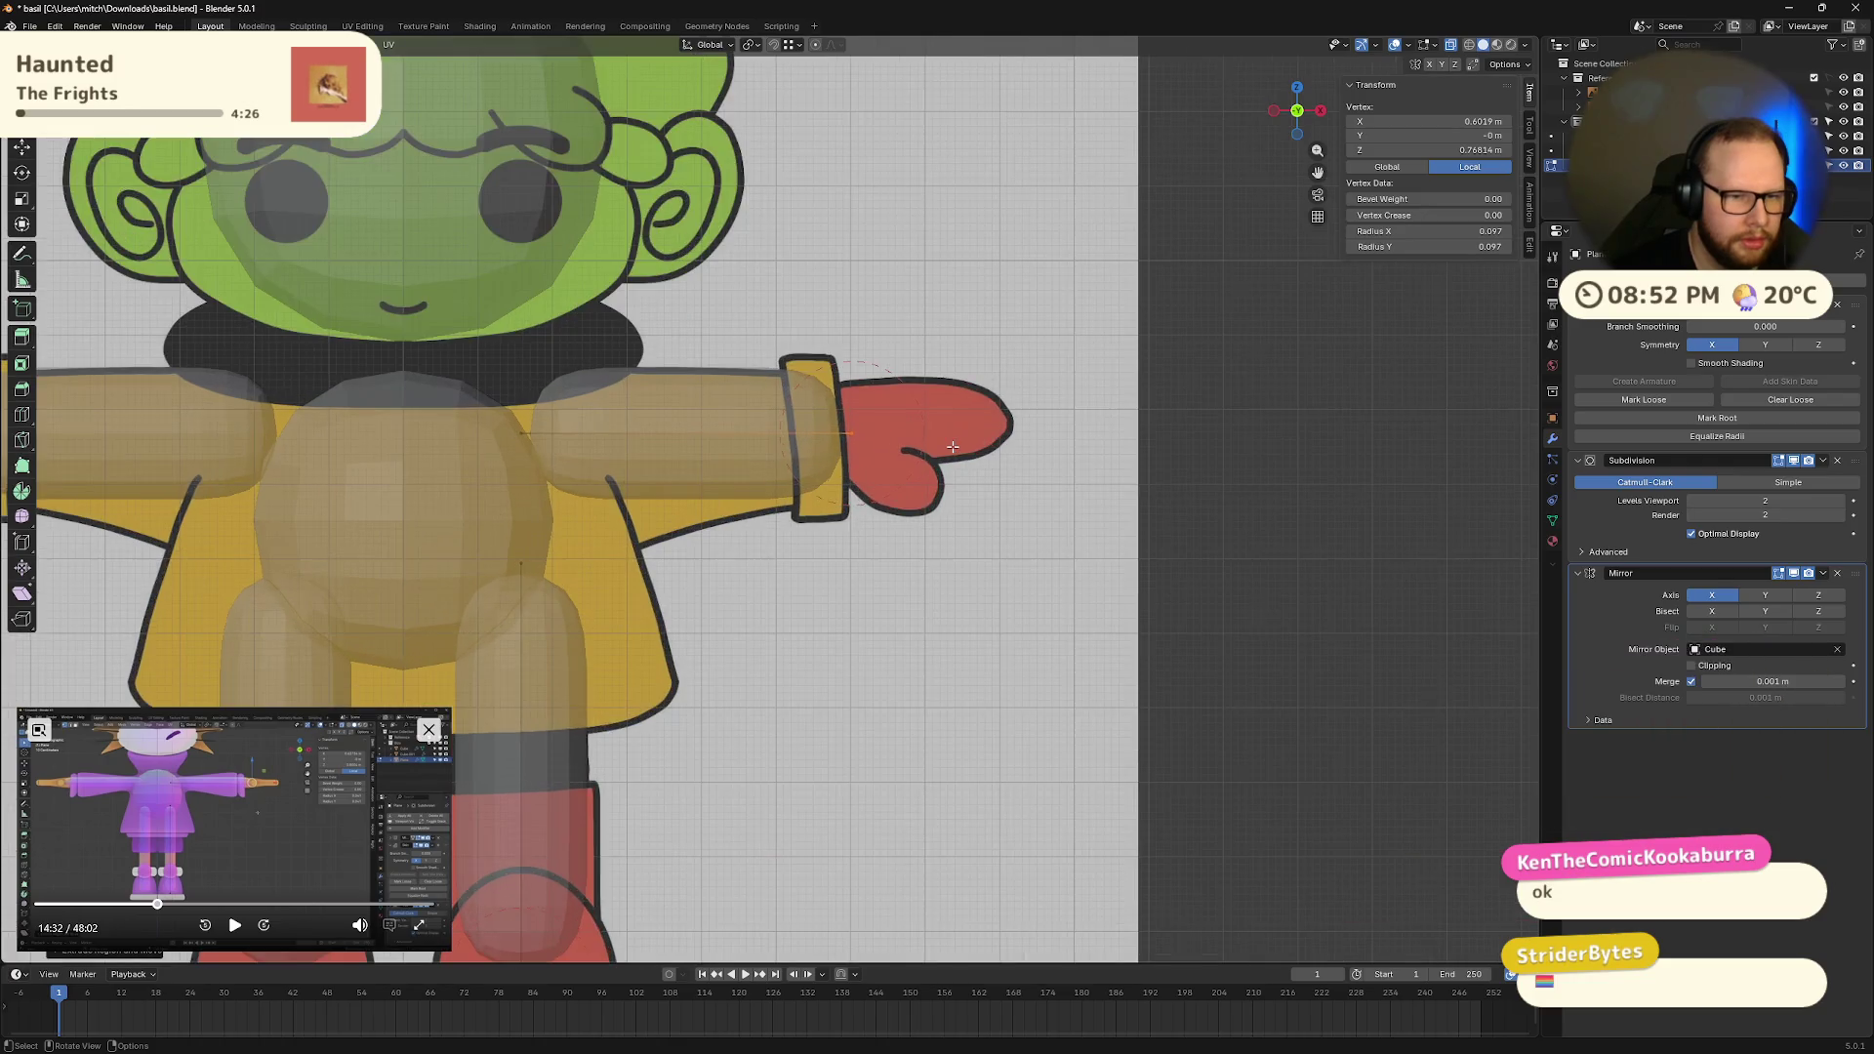
# Step: Slim both arm vertices' skin radius to about 0.075, then return to Front view
pyautogui.keyDown('shift'); pyautogui.click(496, 442); pyautogui.keyUp('shift')
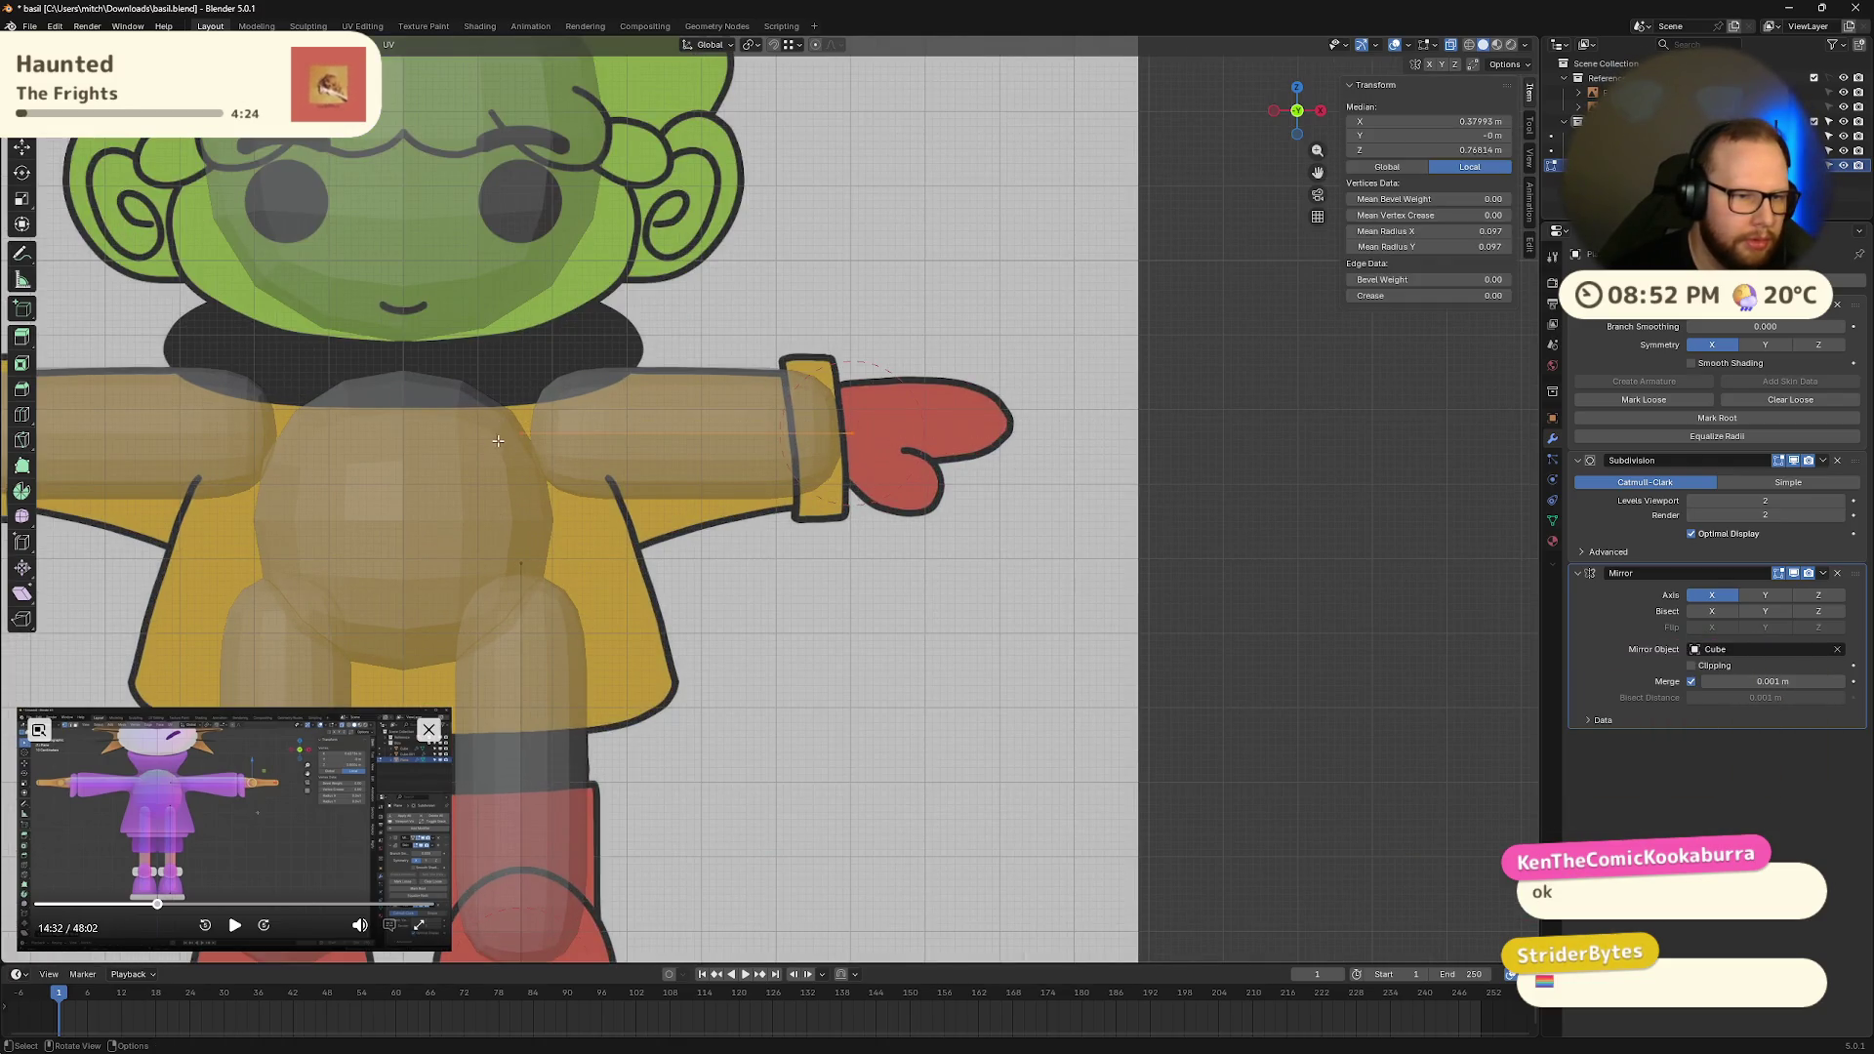
pyautogui.hotkey('ctrl', 'a')
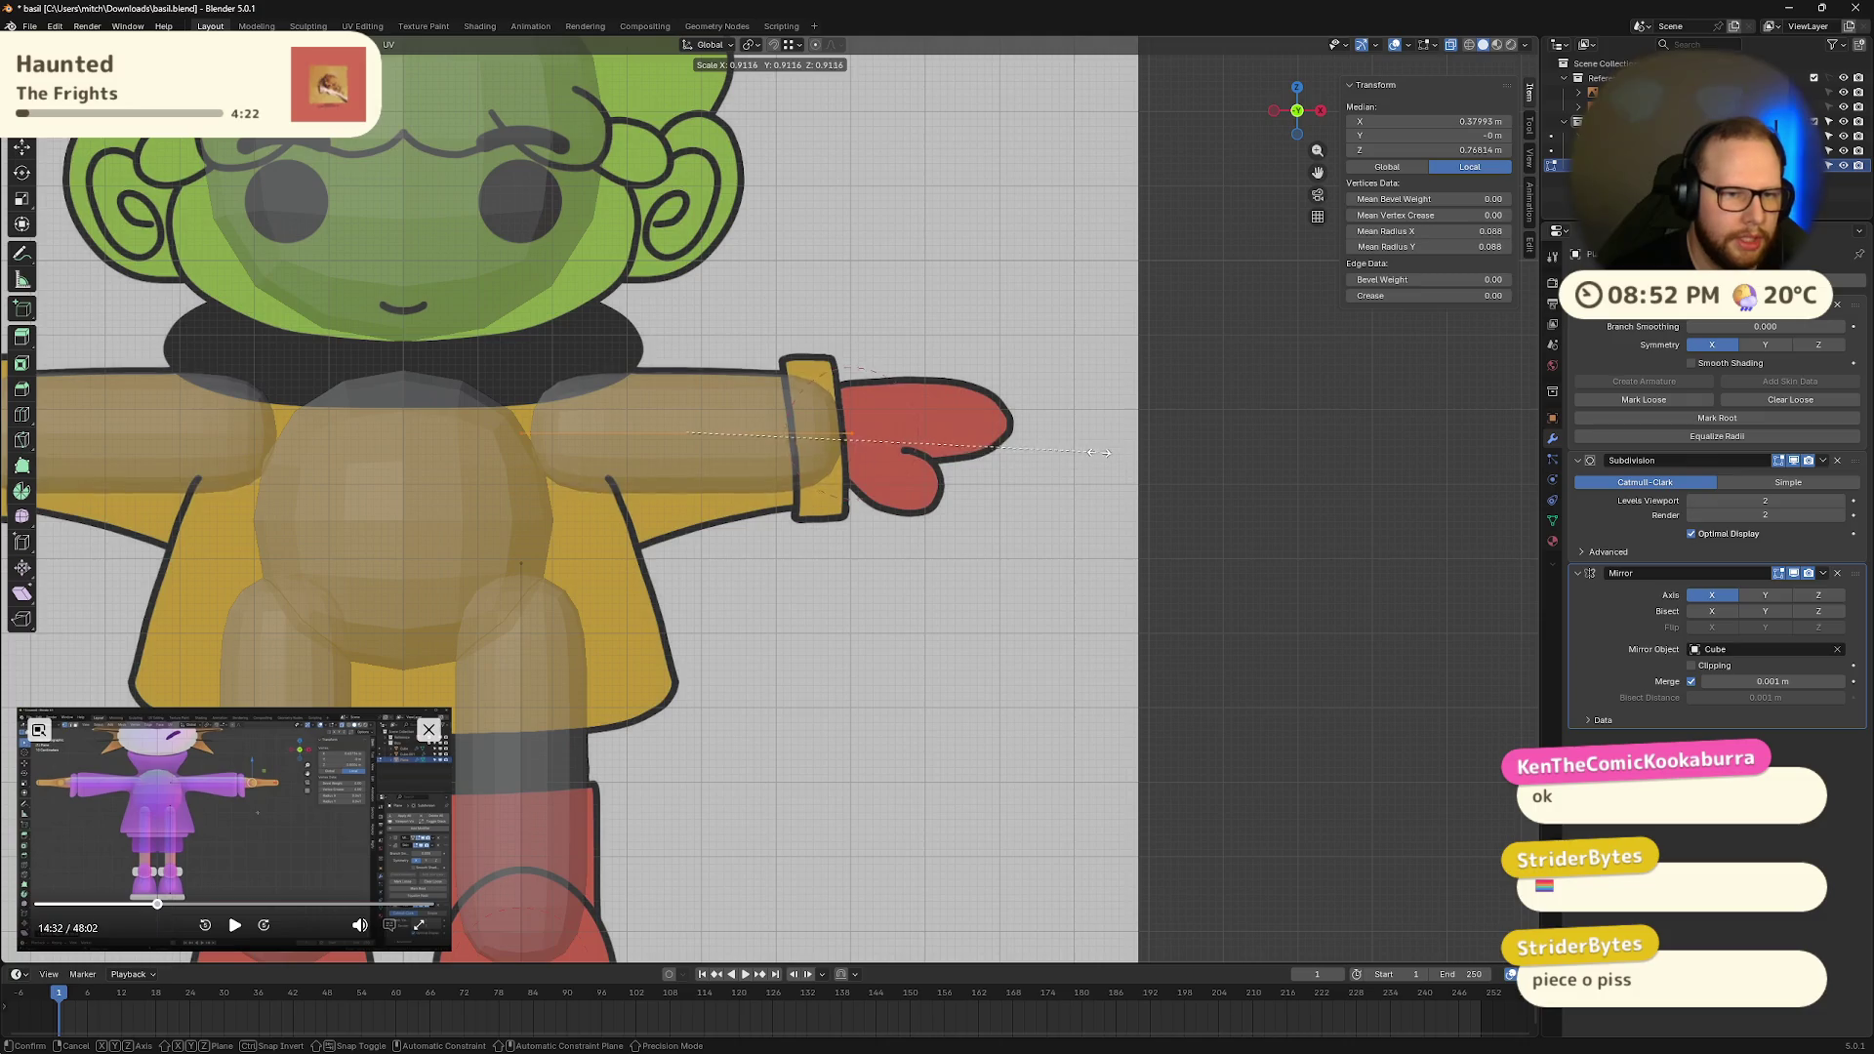
pyautogui.click(1036, 448)
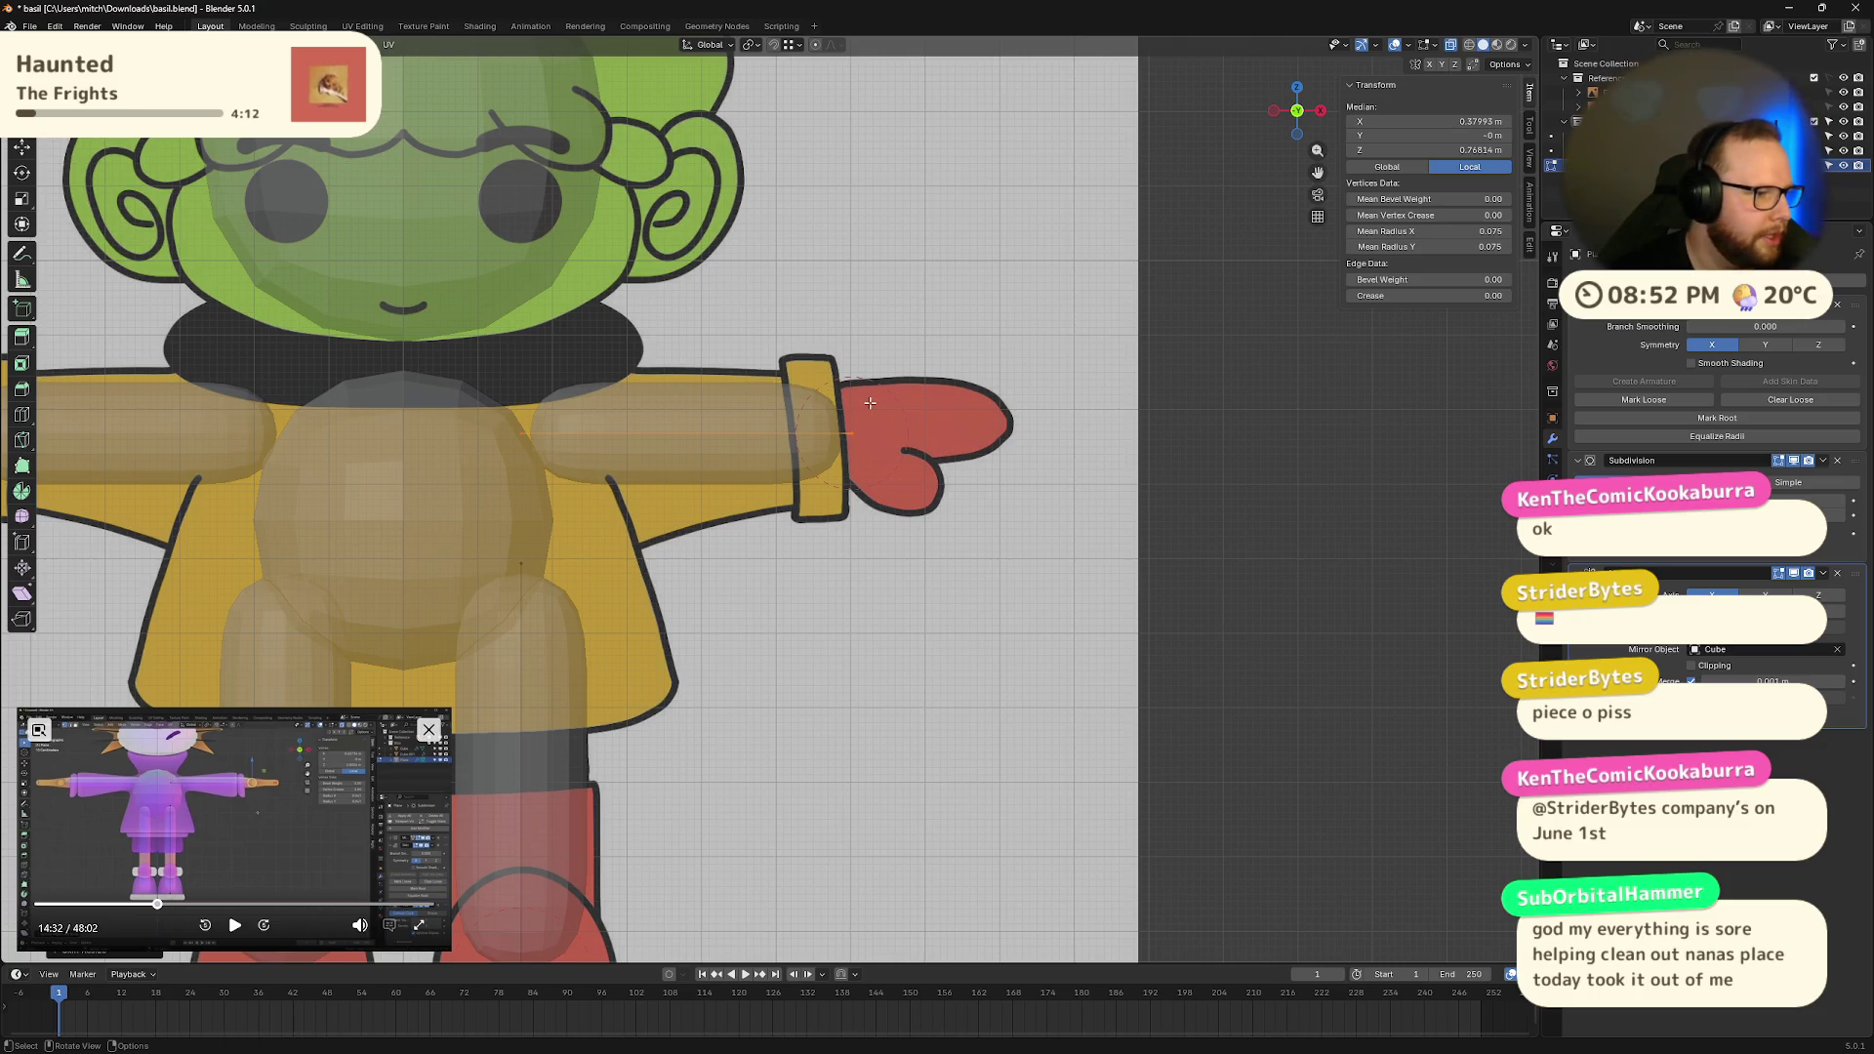
pyautogui.moveTo(870, 402)
pyautogui.mouseDown(button='middle')
pyautogui.moveTo(945, 410)
pyautogui.moveTo(941, 440)
pyautogui.mouseUp(button='middle')
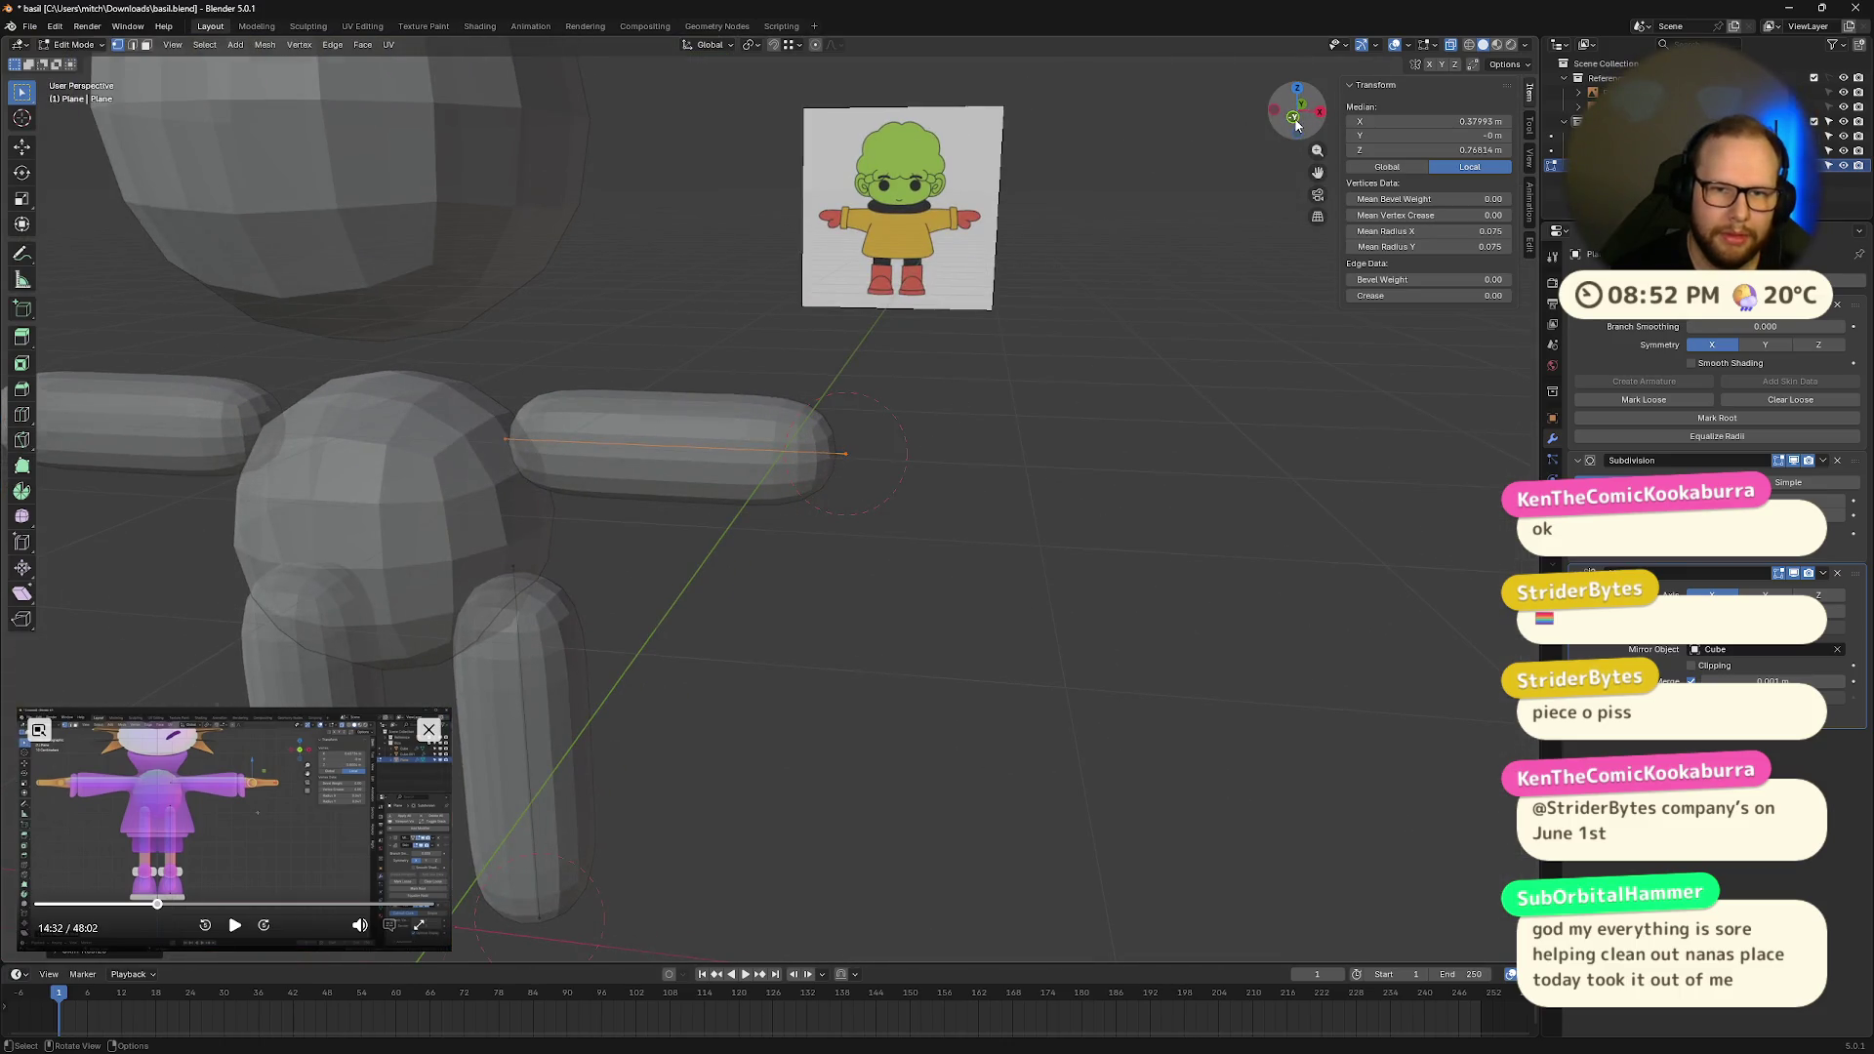
pyautogui.press('KP_1')
pyautogui.click(867, 343)
pyautogui.moveTo(867, 344); pyautogui.dragTo(833, 464)
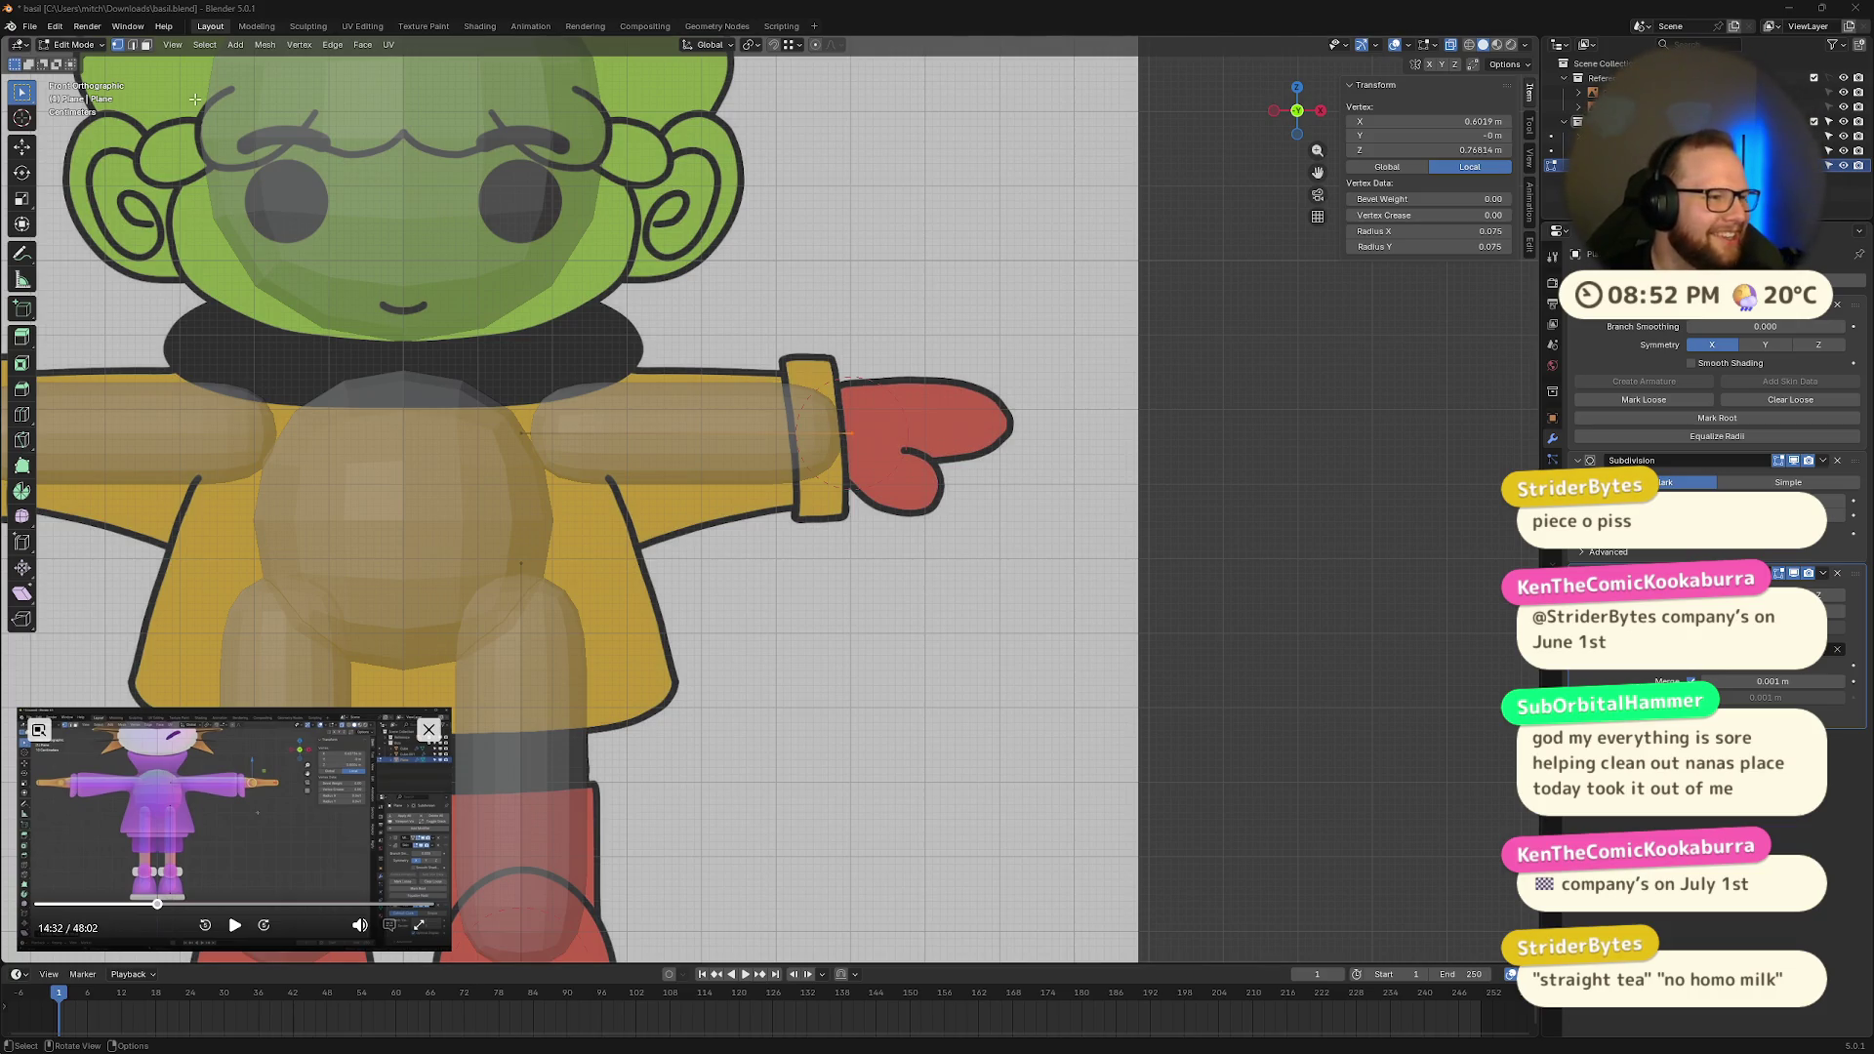
# Step: Extend a hand vertex from the wrist along X to the glove's fingertip at X 0.8248 m
pyautogui.hotkey('alt', 'a')
pyautogui.hotkey('ctrl', 'z')
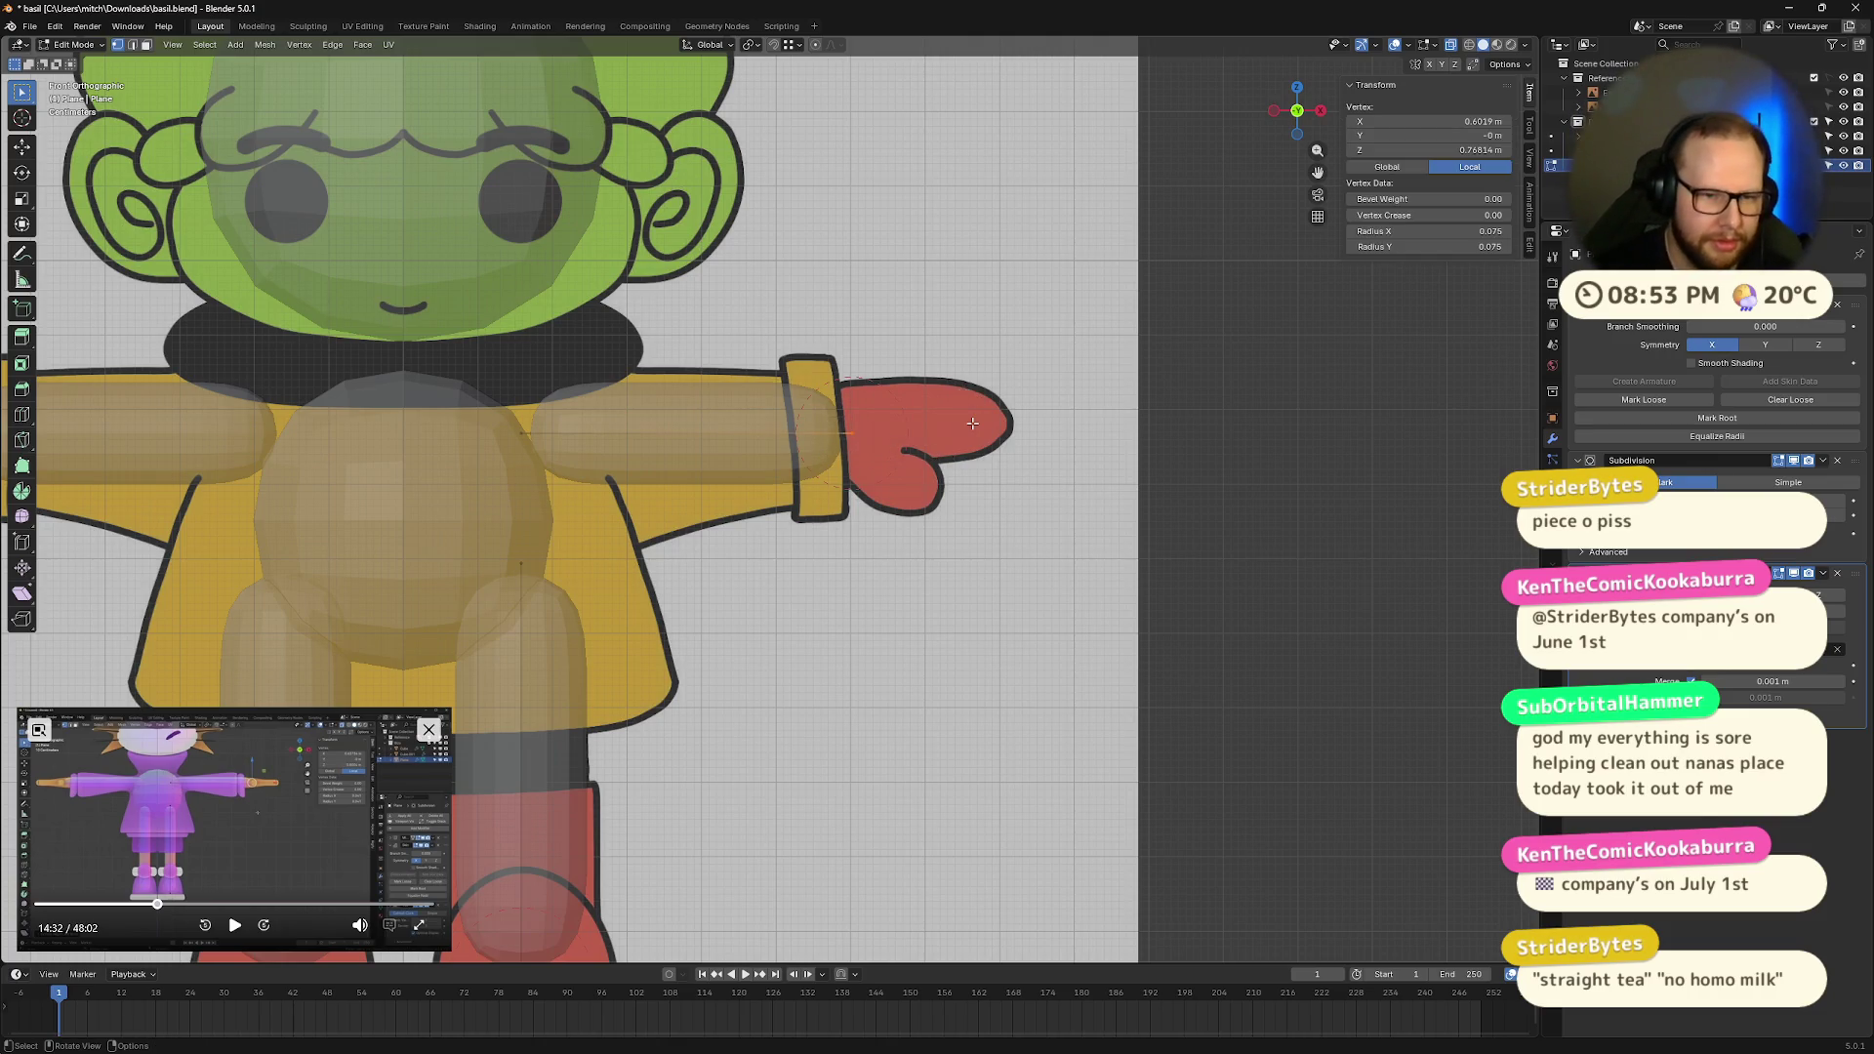
pyautogui.press('g')
pyautogui.press('x')
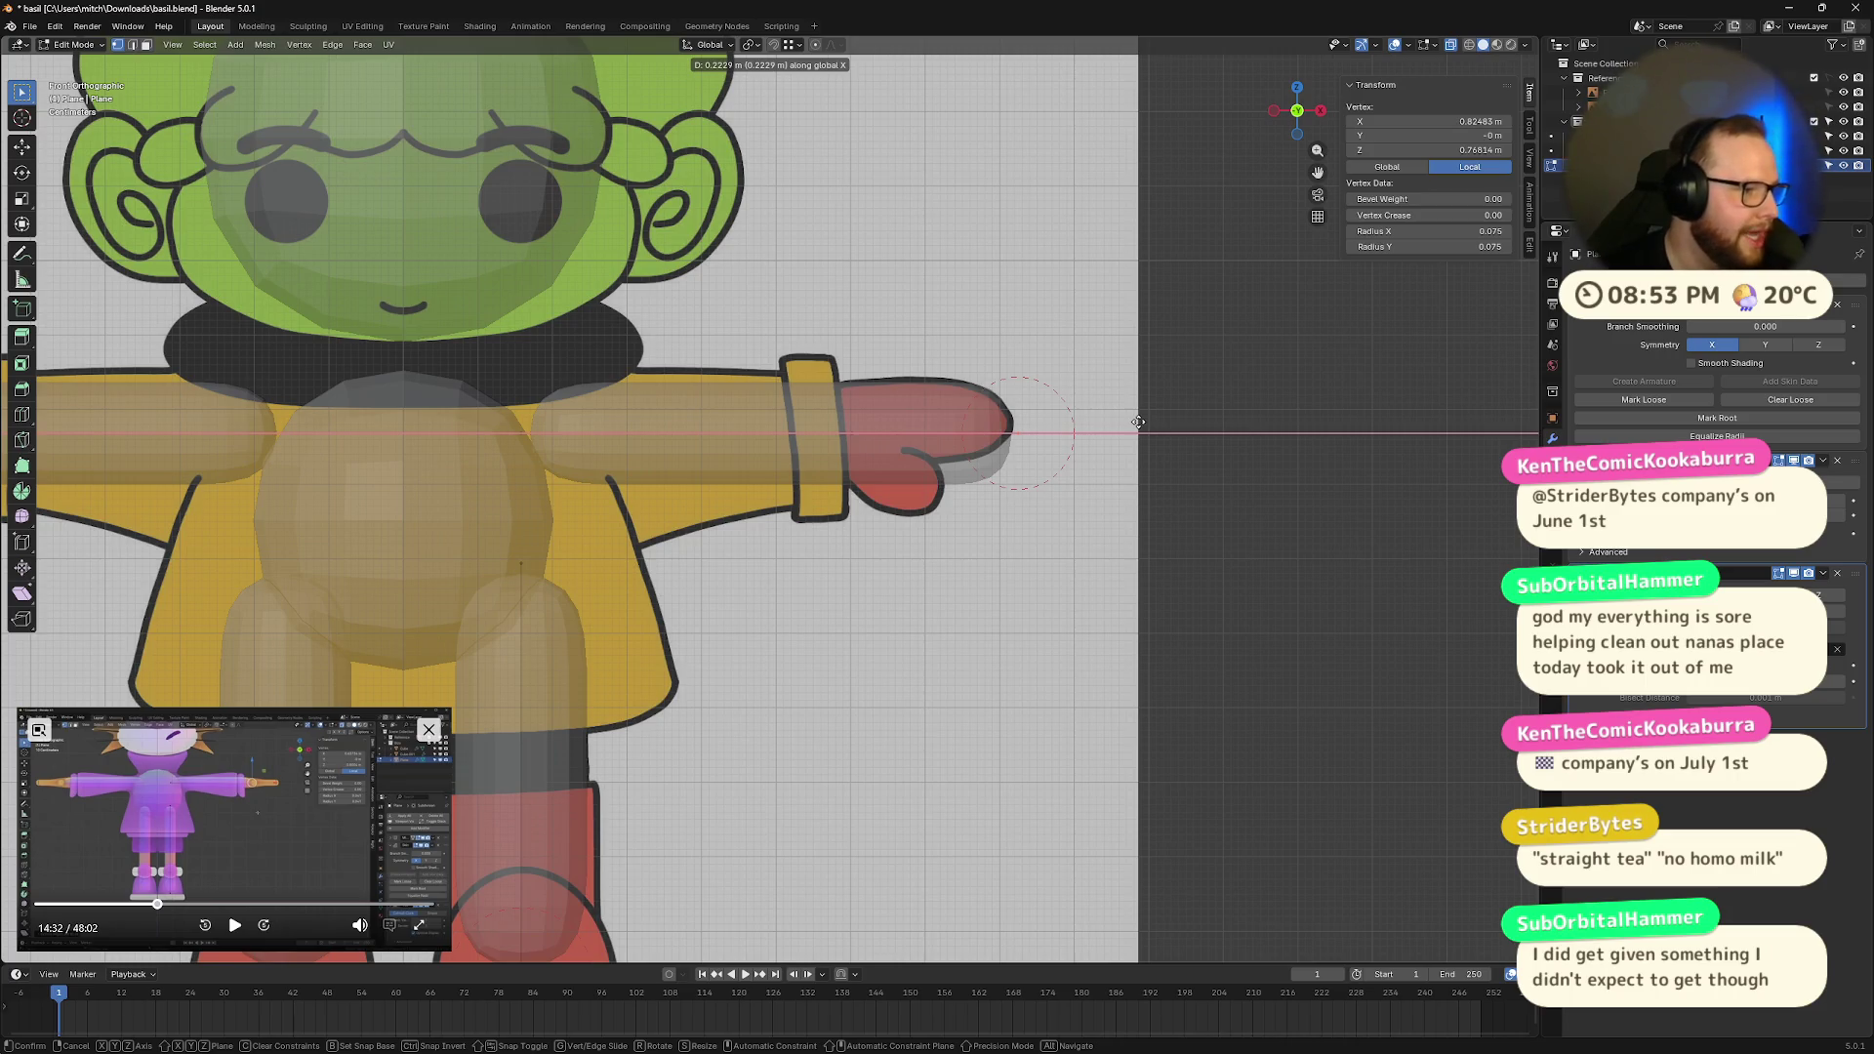
pyautogui.click(1139, 421)
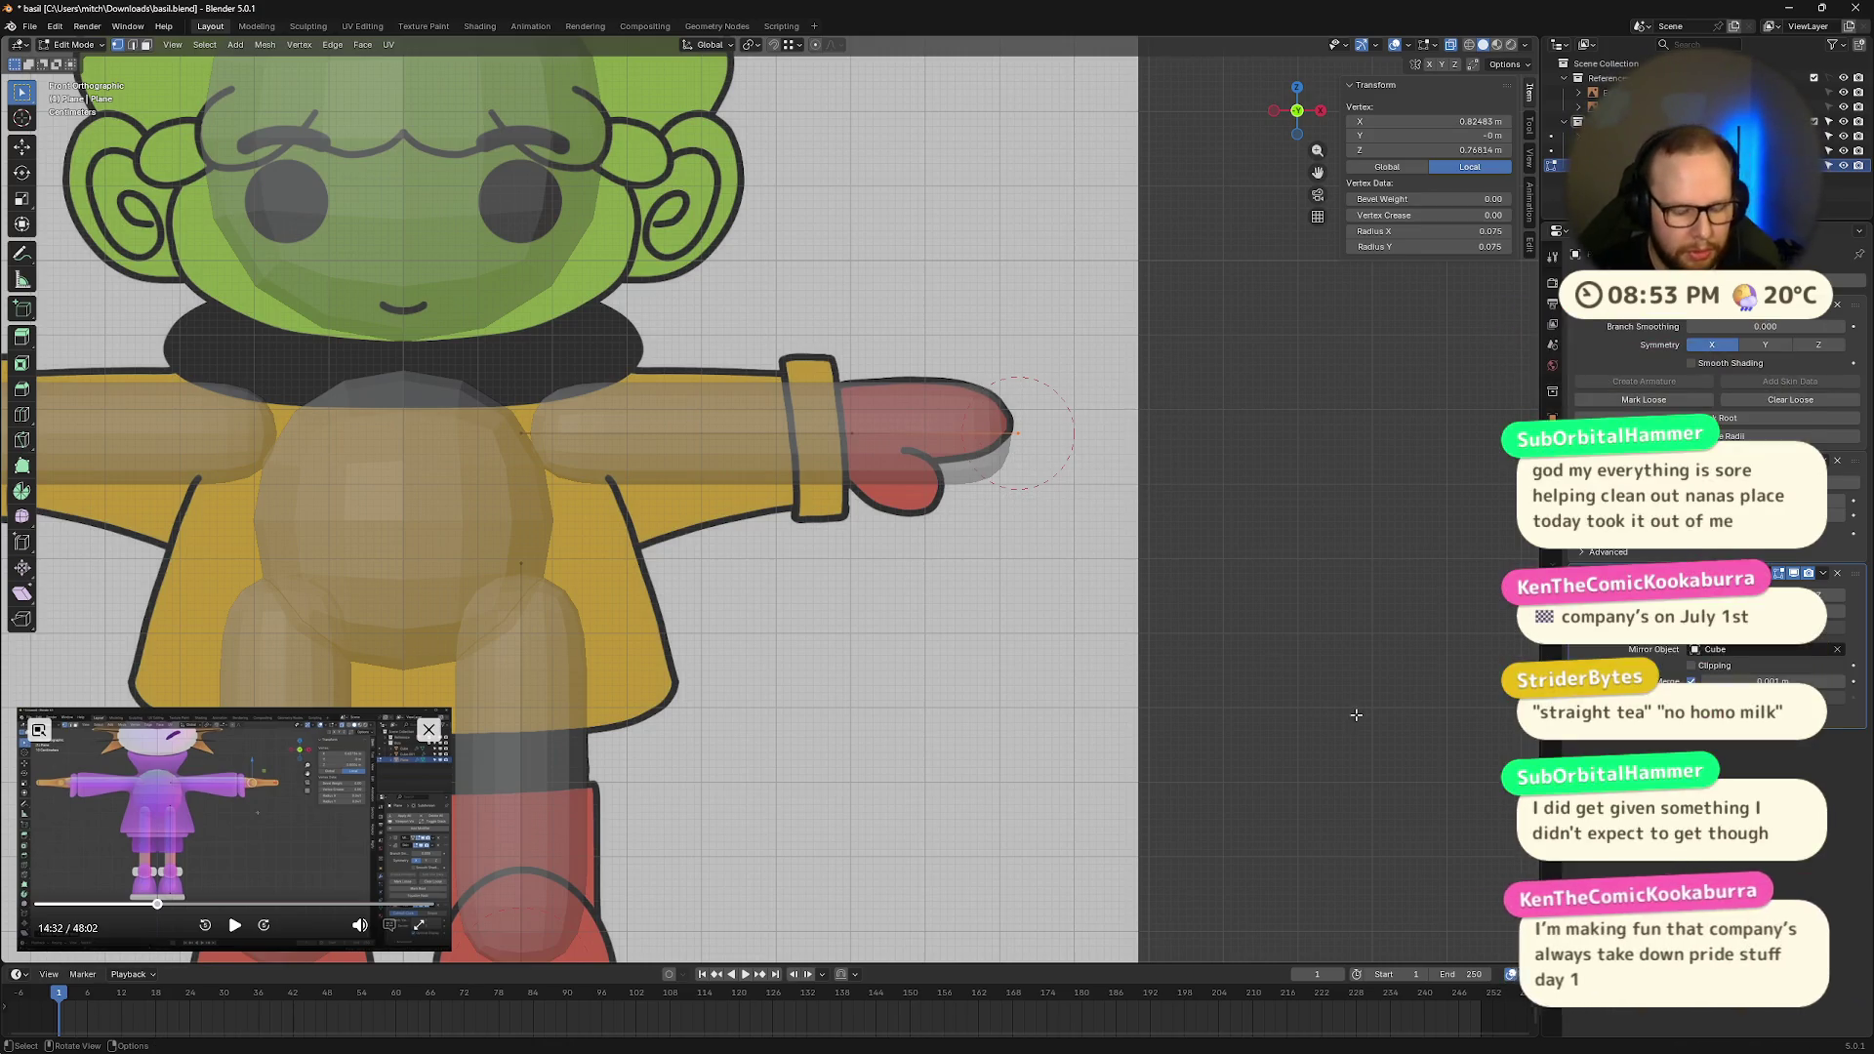
# Step: Flatten the hand's skin radius along Y and raise the tip slightly in Z
pyautogui.hotkey('ctrl', 'a')
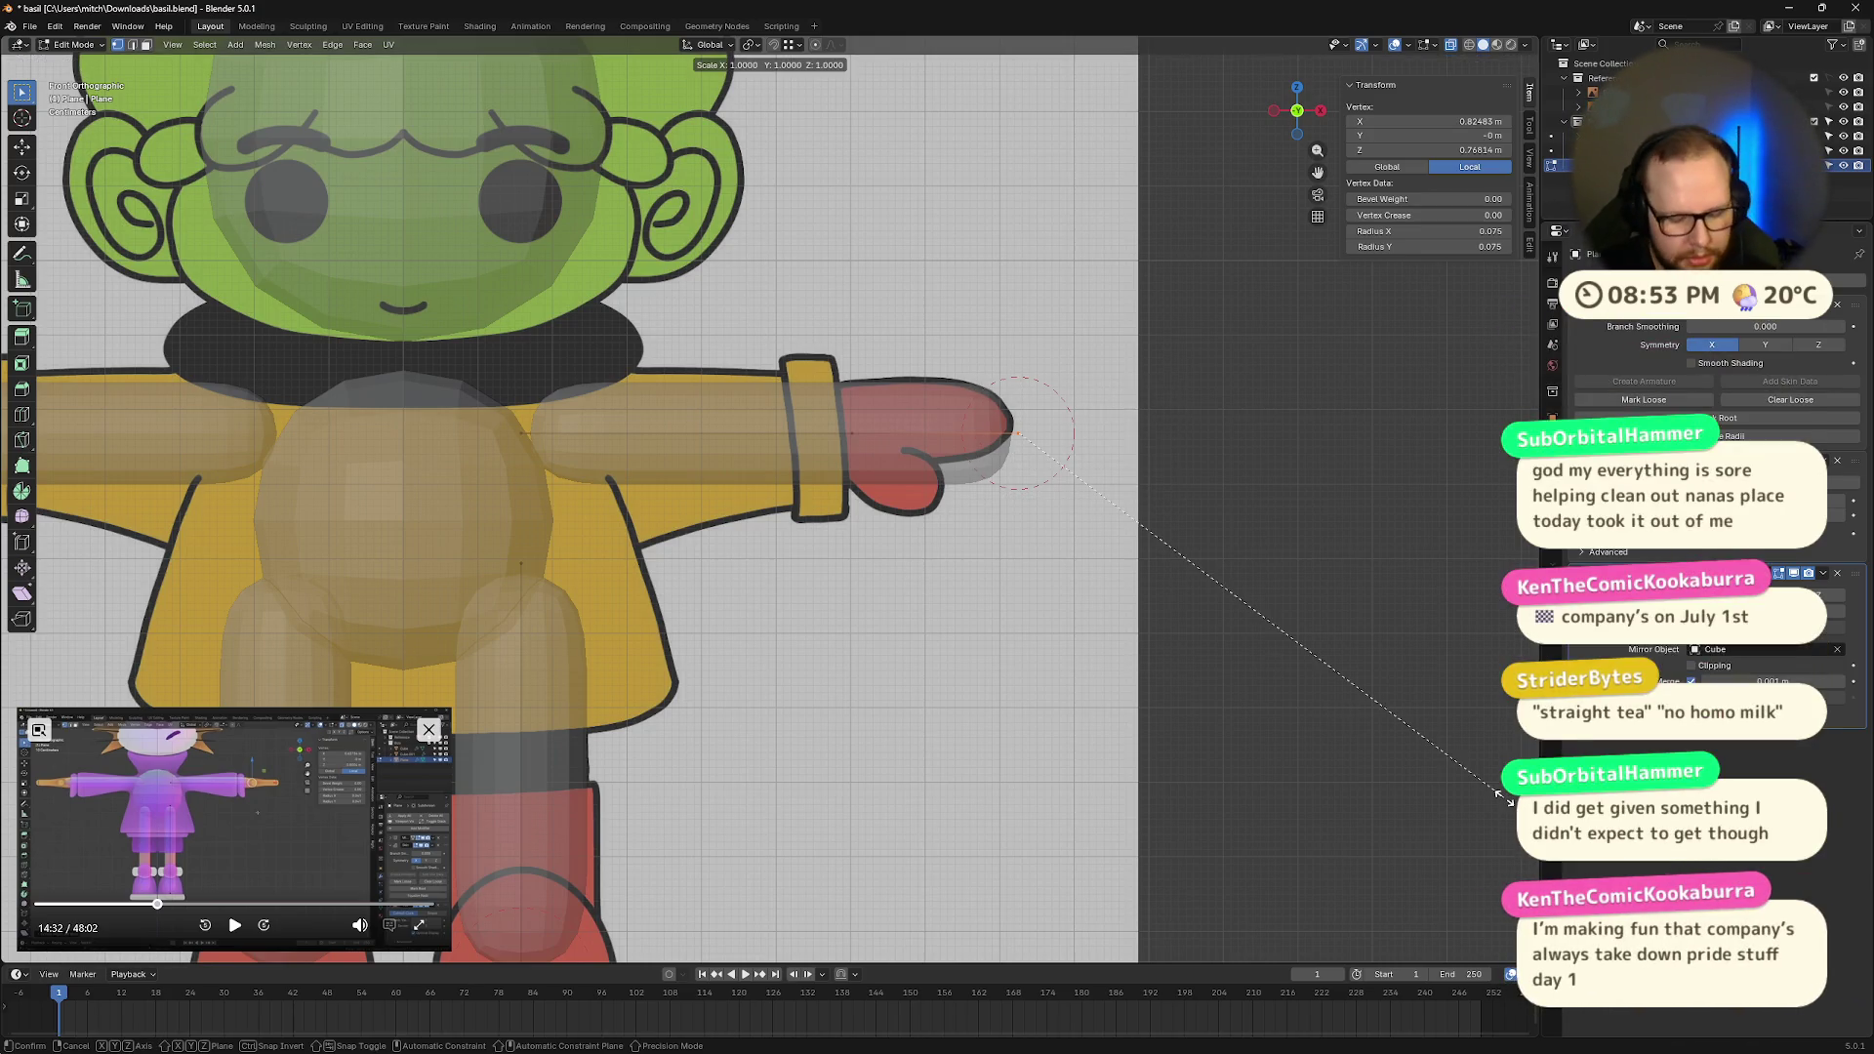
pyautogui.press('y')
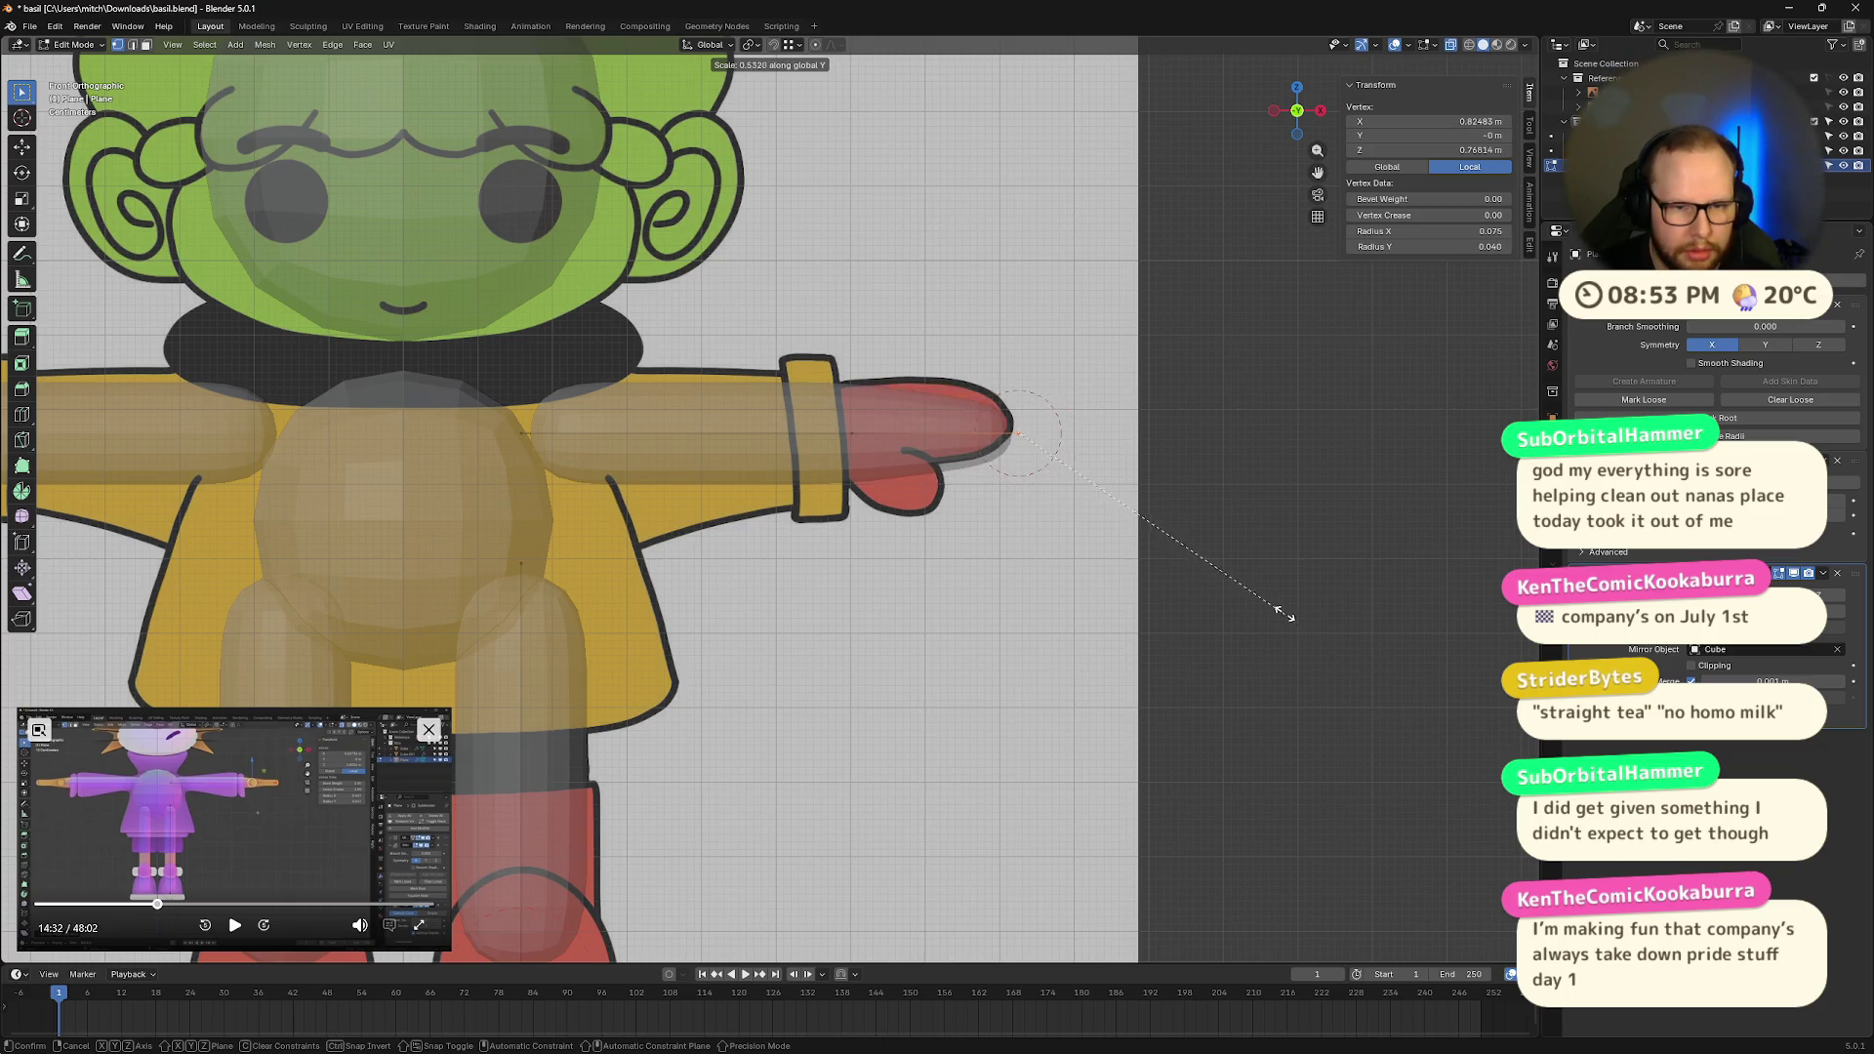
pyautogui.click(1226, 587)
pyautogui.press('g')
pyautogui.press('z')
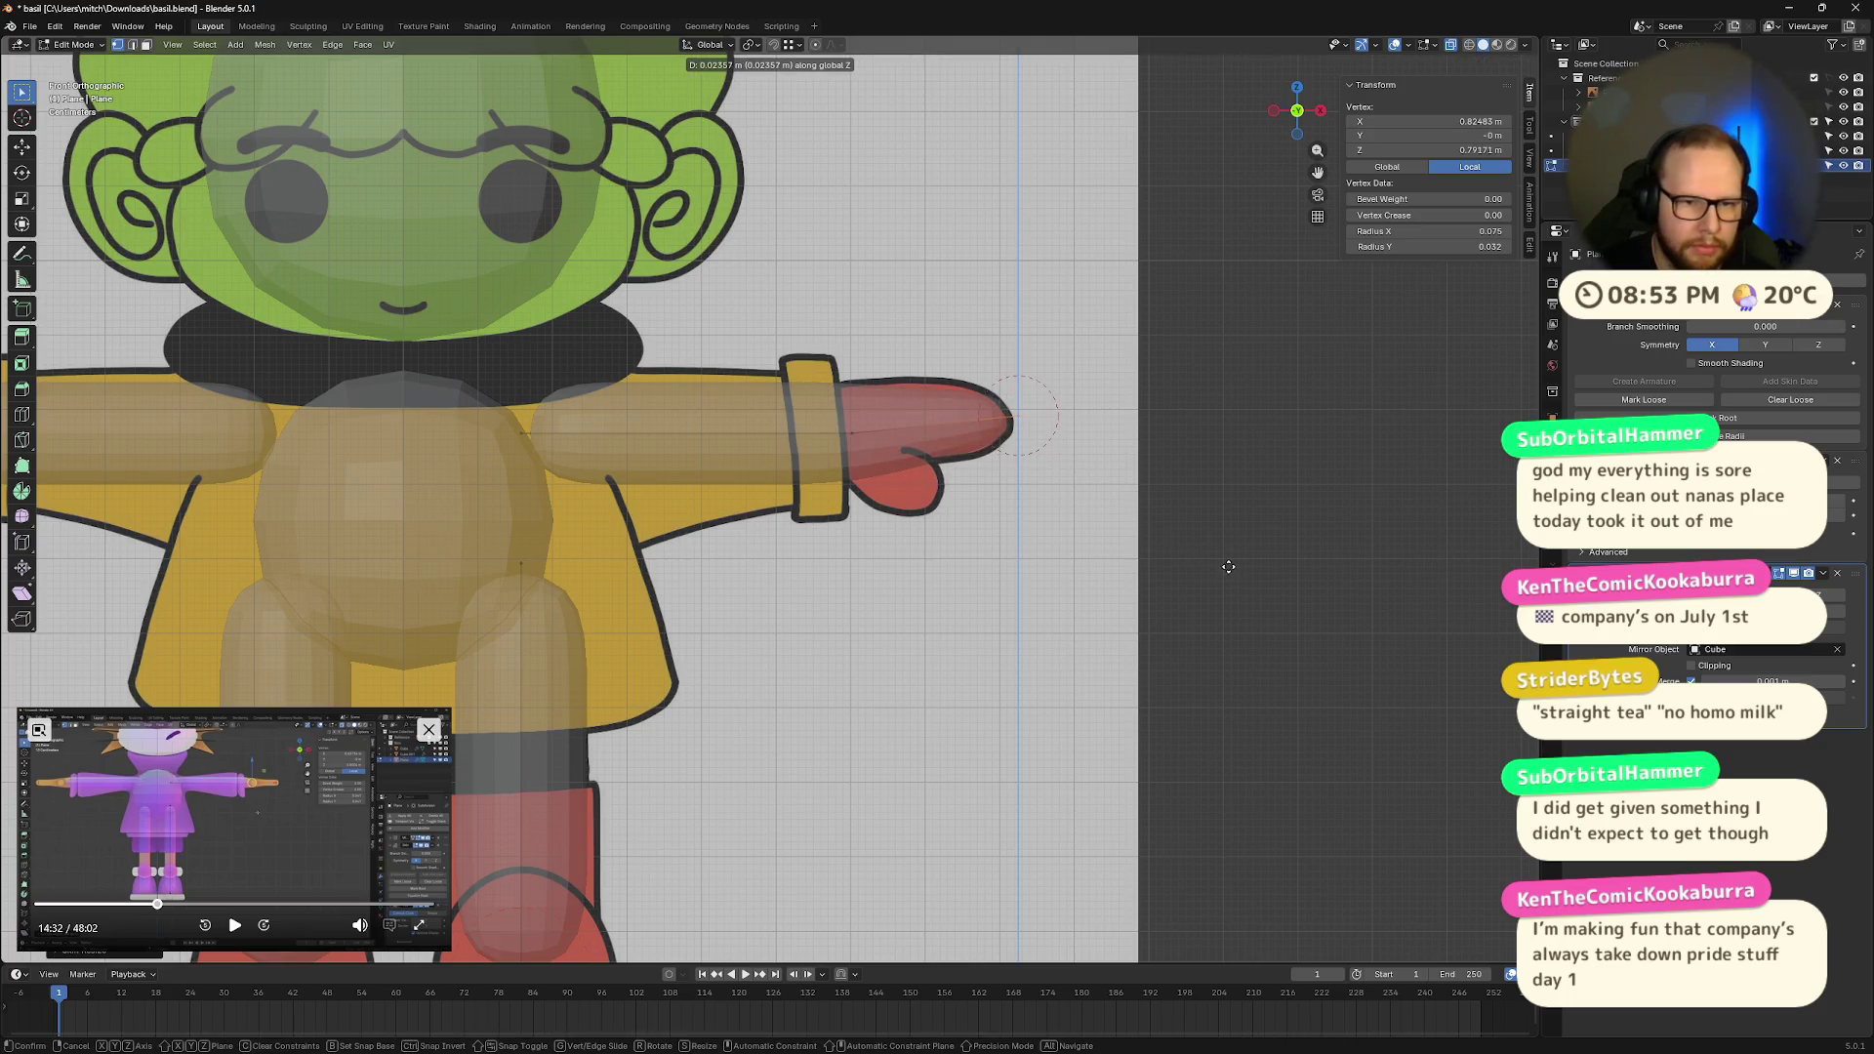
pyautogui.click(1228, 565)
# Step: Thicken the hand slightly along Y to about 0.045 and check its shape
pyautogui.press('s')
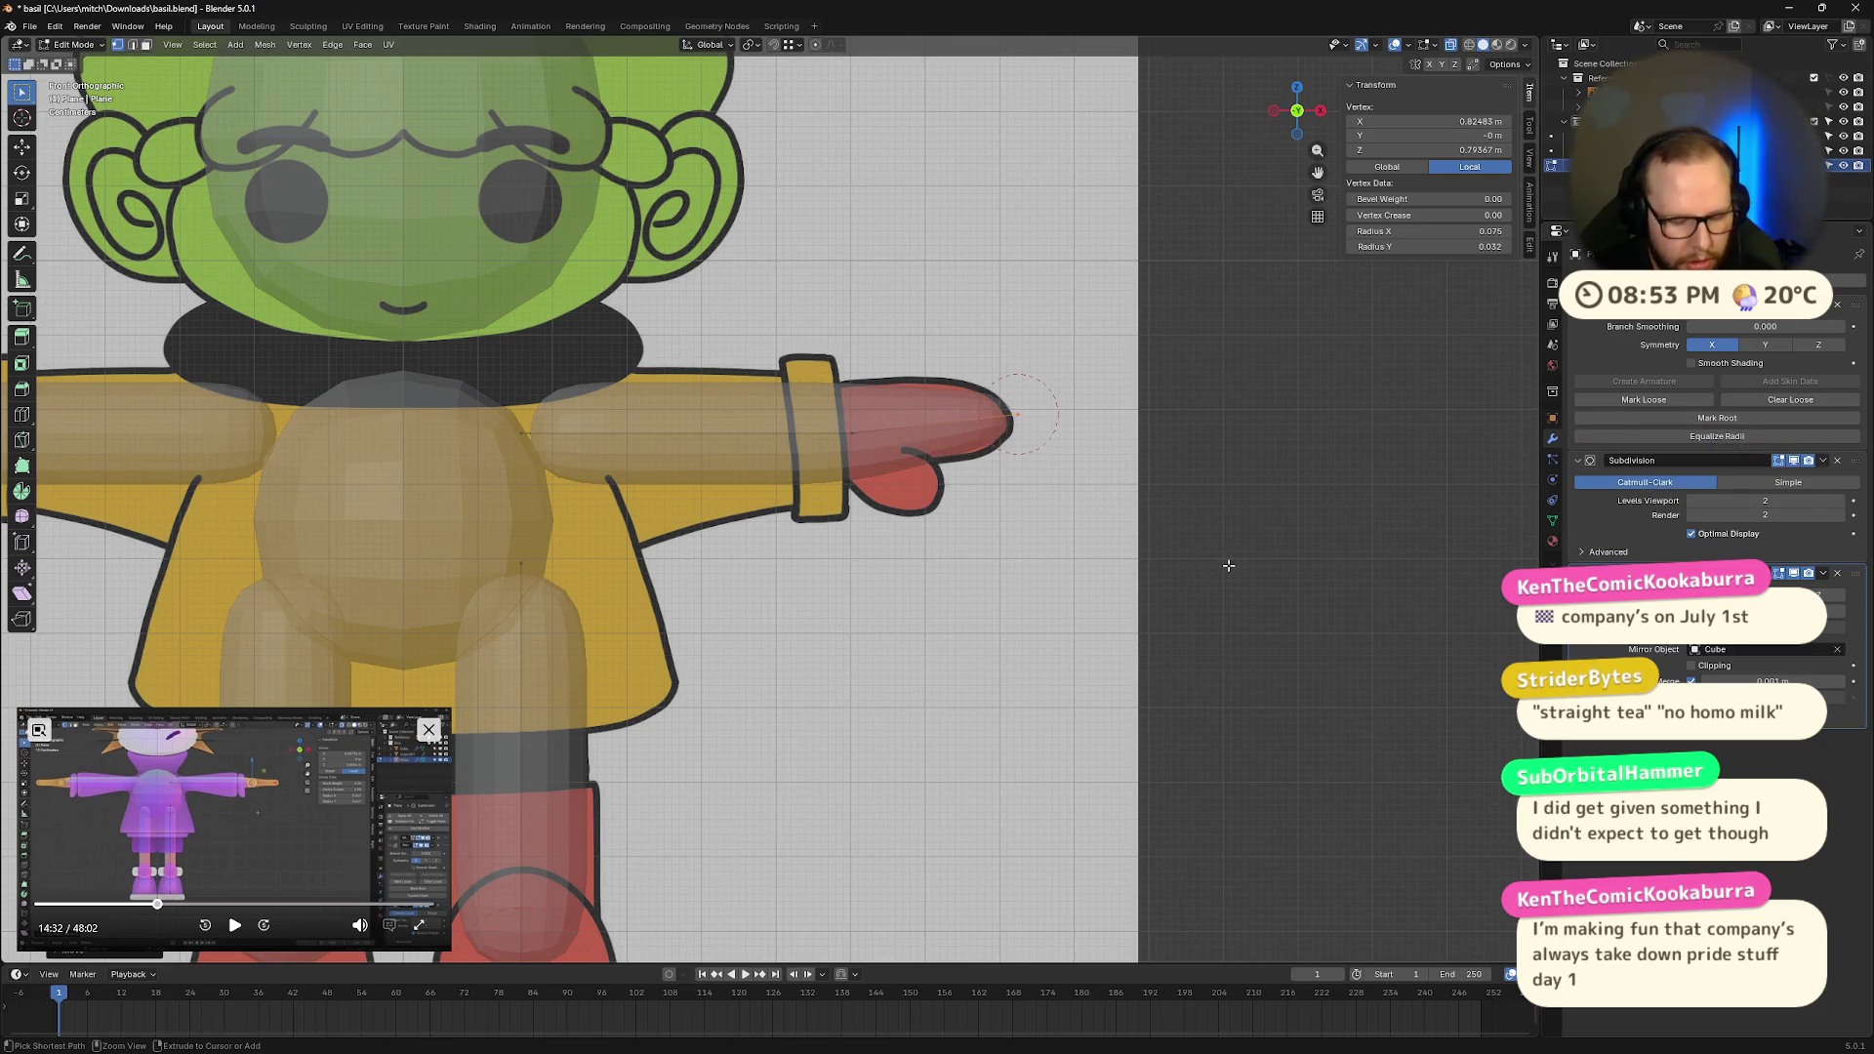
pyautogui.press('y')
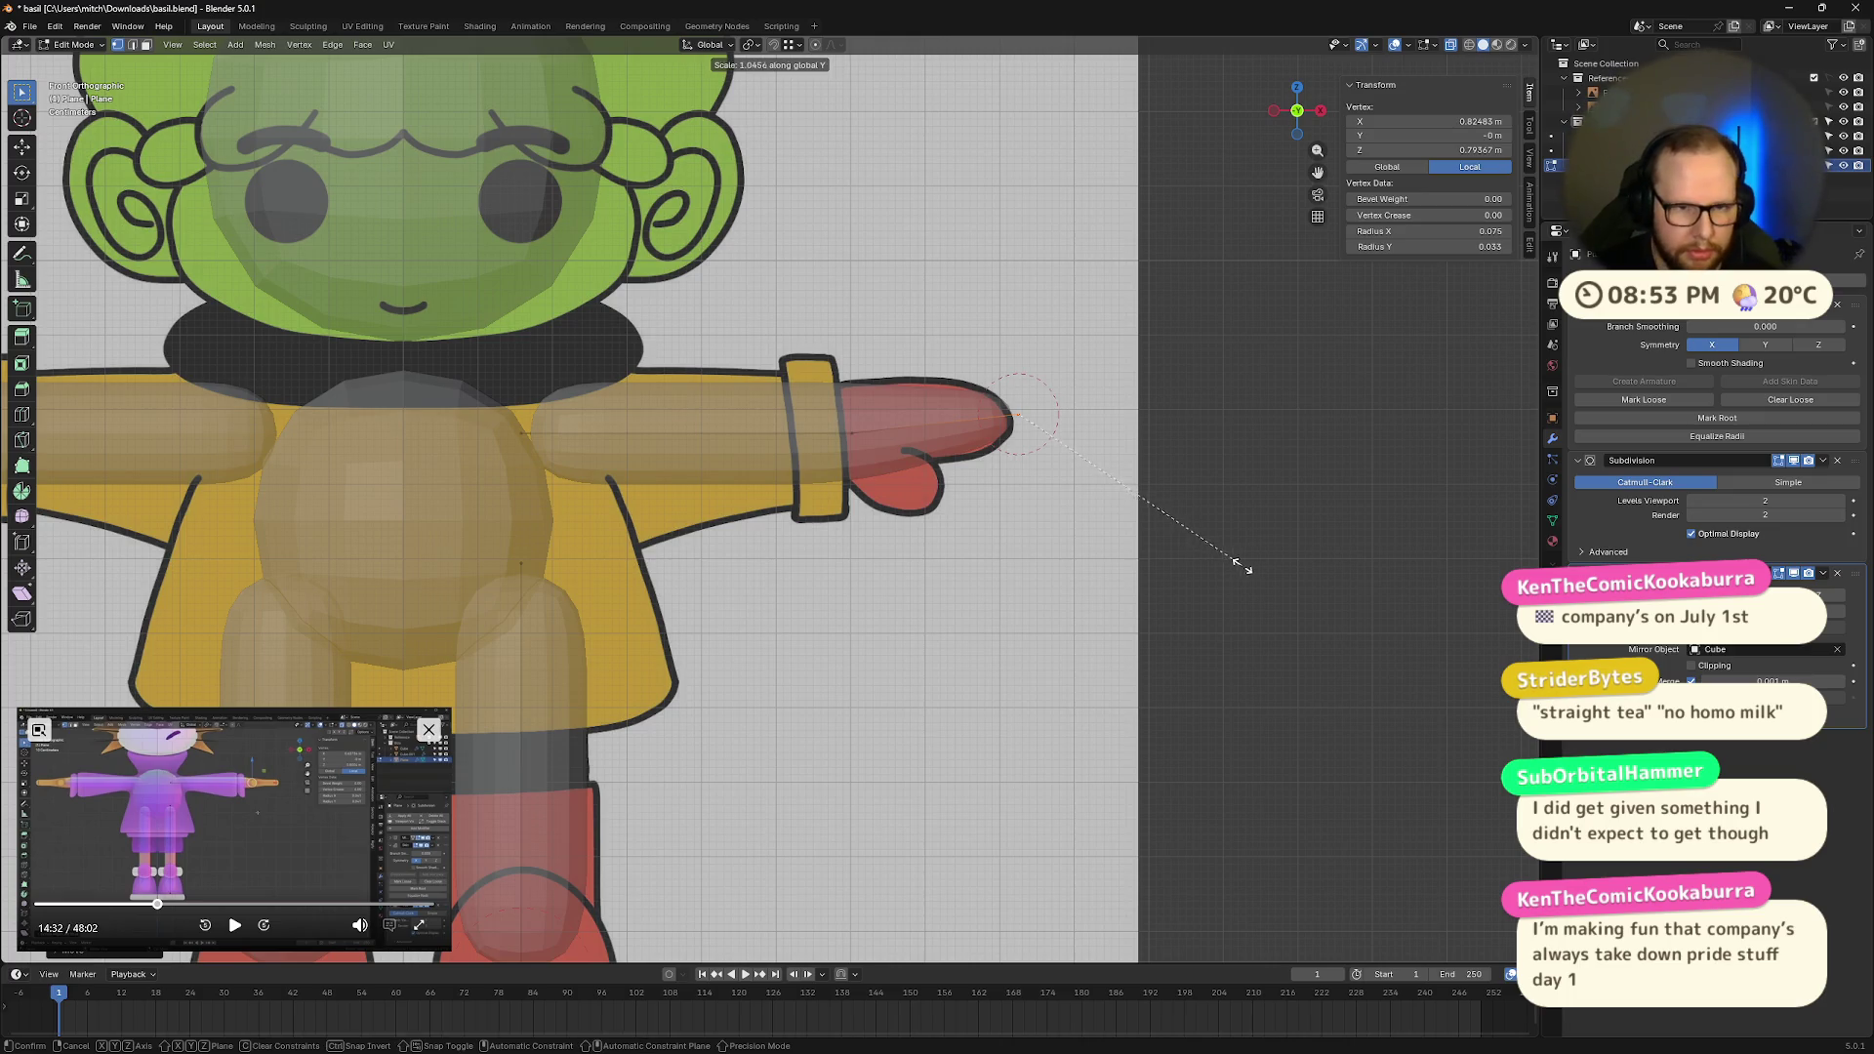
pyautogui.click(1343, 571)
pyautogui.moveTo(1297, 635)
pyautogui.mouseDown(button='middle')
pyautogui.moveTo(1284, 585)
pyautogui.moveTo(1134, 627)
pyautogui.moveTo(1235, 584)
pyautogui.moveTo(1298, 657)
pyautogui.moveTo(1294, 508)
pyautogui.mouseUp(button='middle')
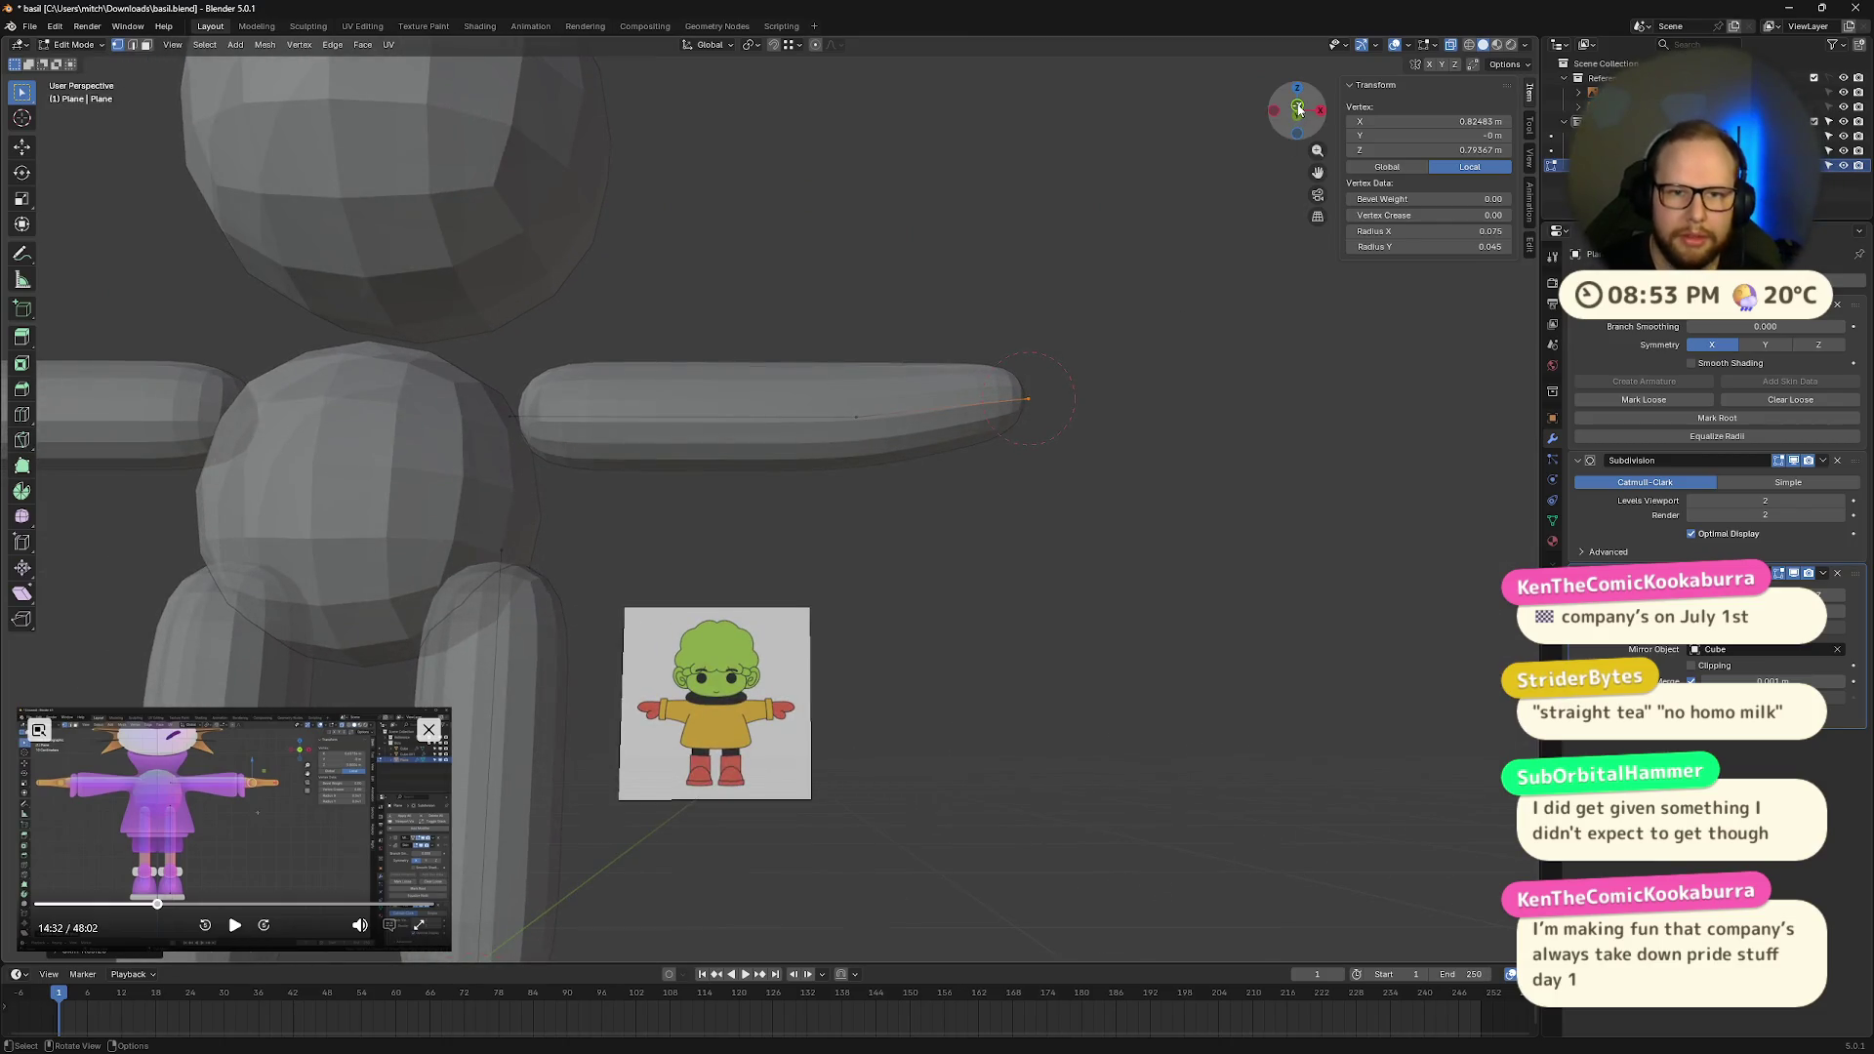
pyautogui.click(1298, 115)
pyautogui.click(1298, 89)
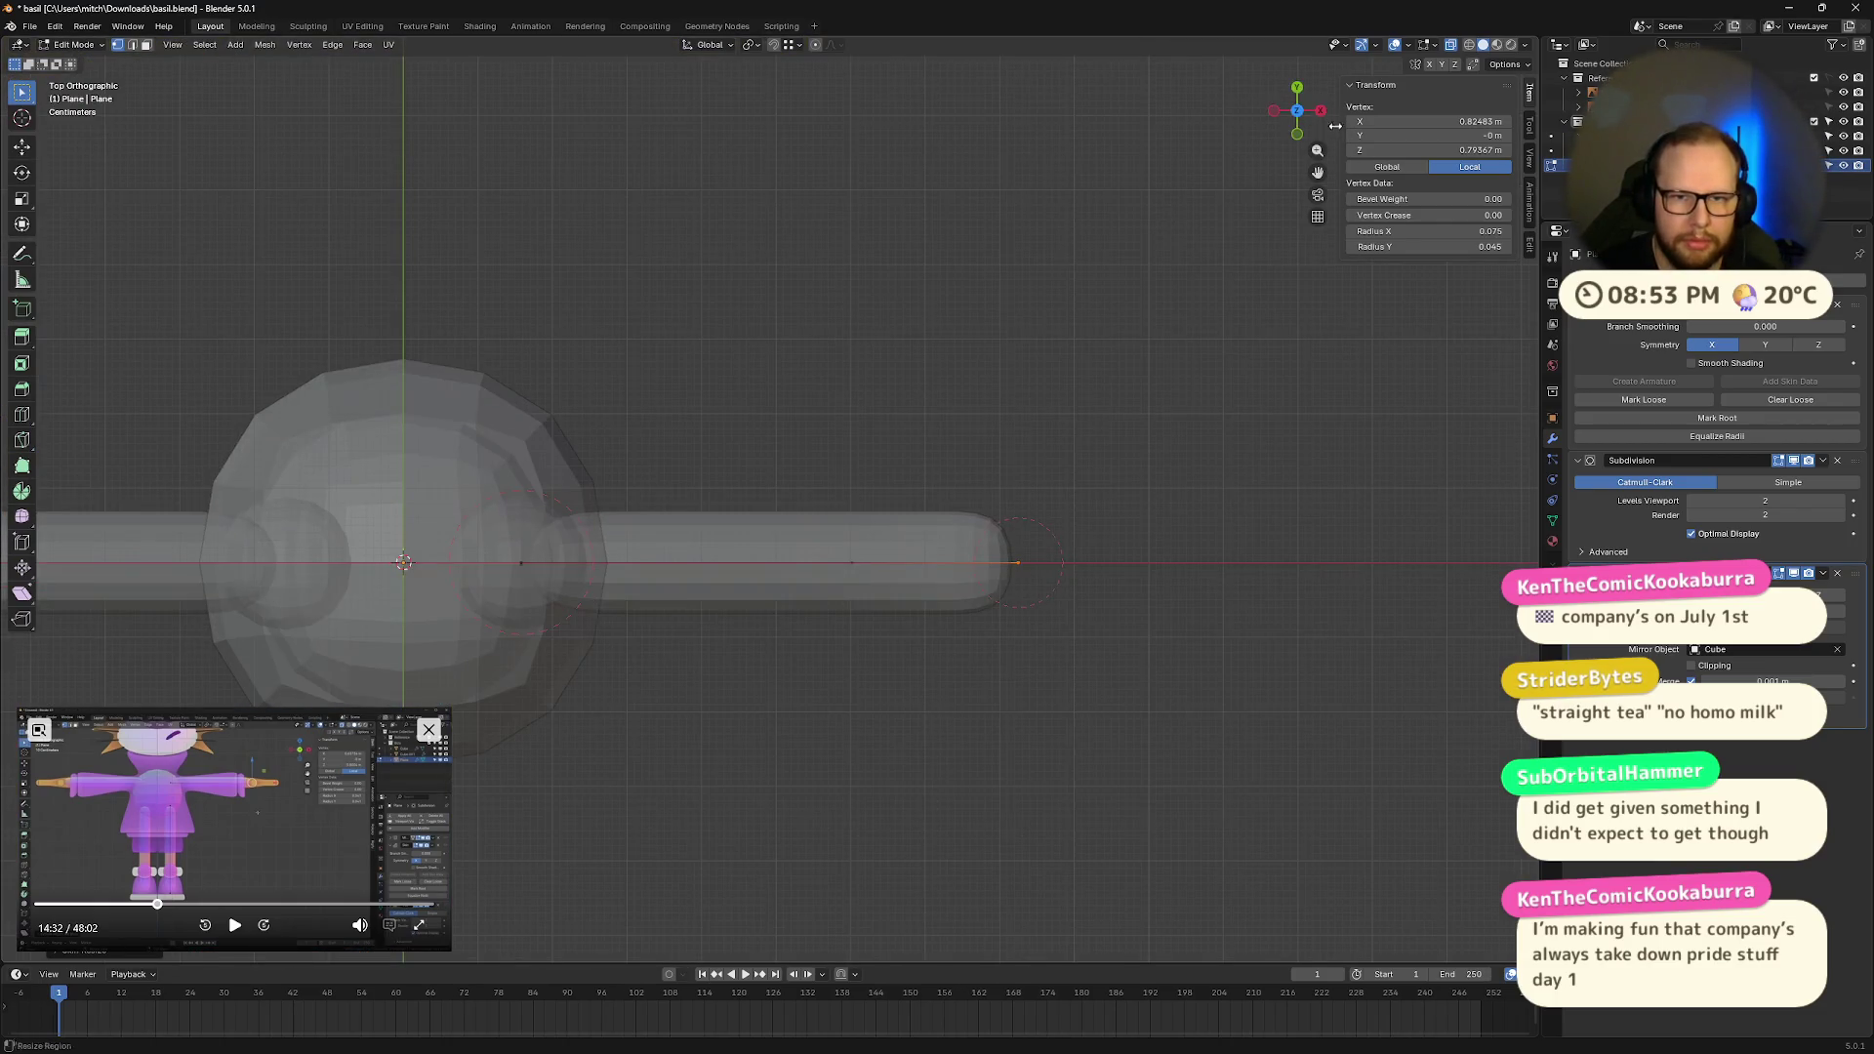
# Step: In the side reference view, widen the hand's skin along X, then undo the overly wide result
pyautogui.click(1321, 110)
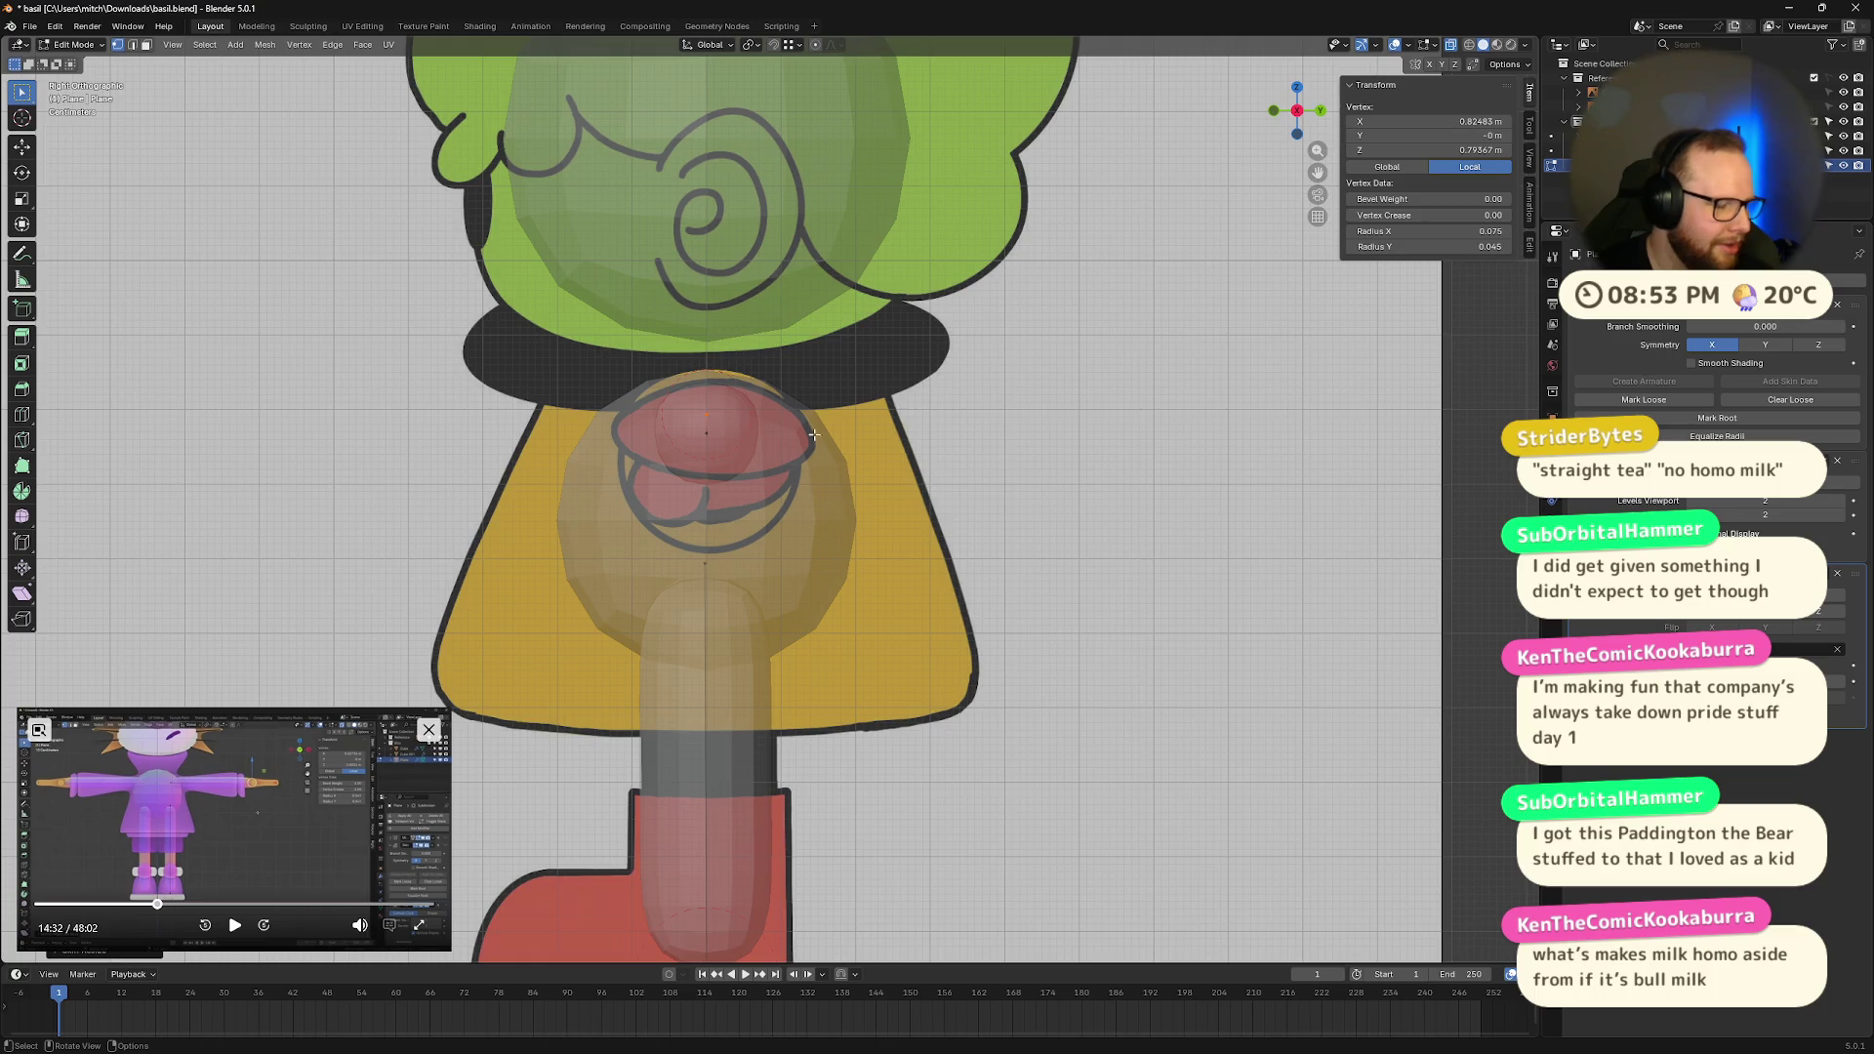
pyautogui.moveTo(884, 431)
pyautogui.mouseDown(button='middle')
pyautogui.moveTo(928, 464)
pyautogui.moveTo(1209, 97)
pyautogui.mouseUp(button='middle')
pyautogui.moveTo(1287, 117)
pyautogui.mouseDown()
pyautogui.moveTo(878, 489)
pyautogui.moveTo(886, 547)
pyautogui.moveTo(875, 500)
pyautogui.mouseUp()
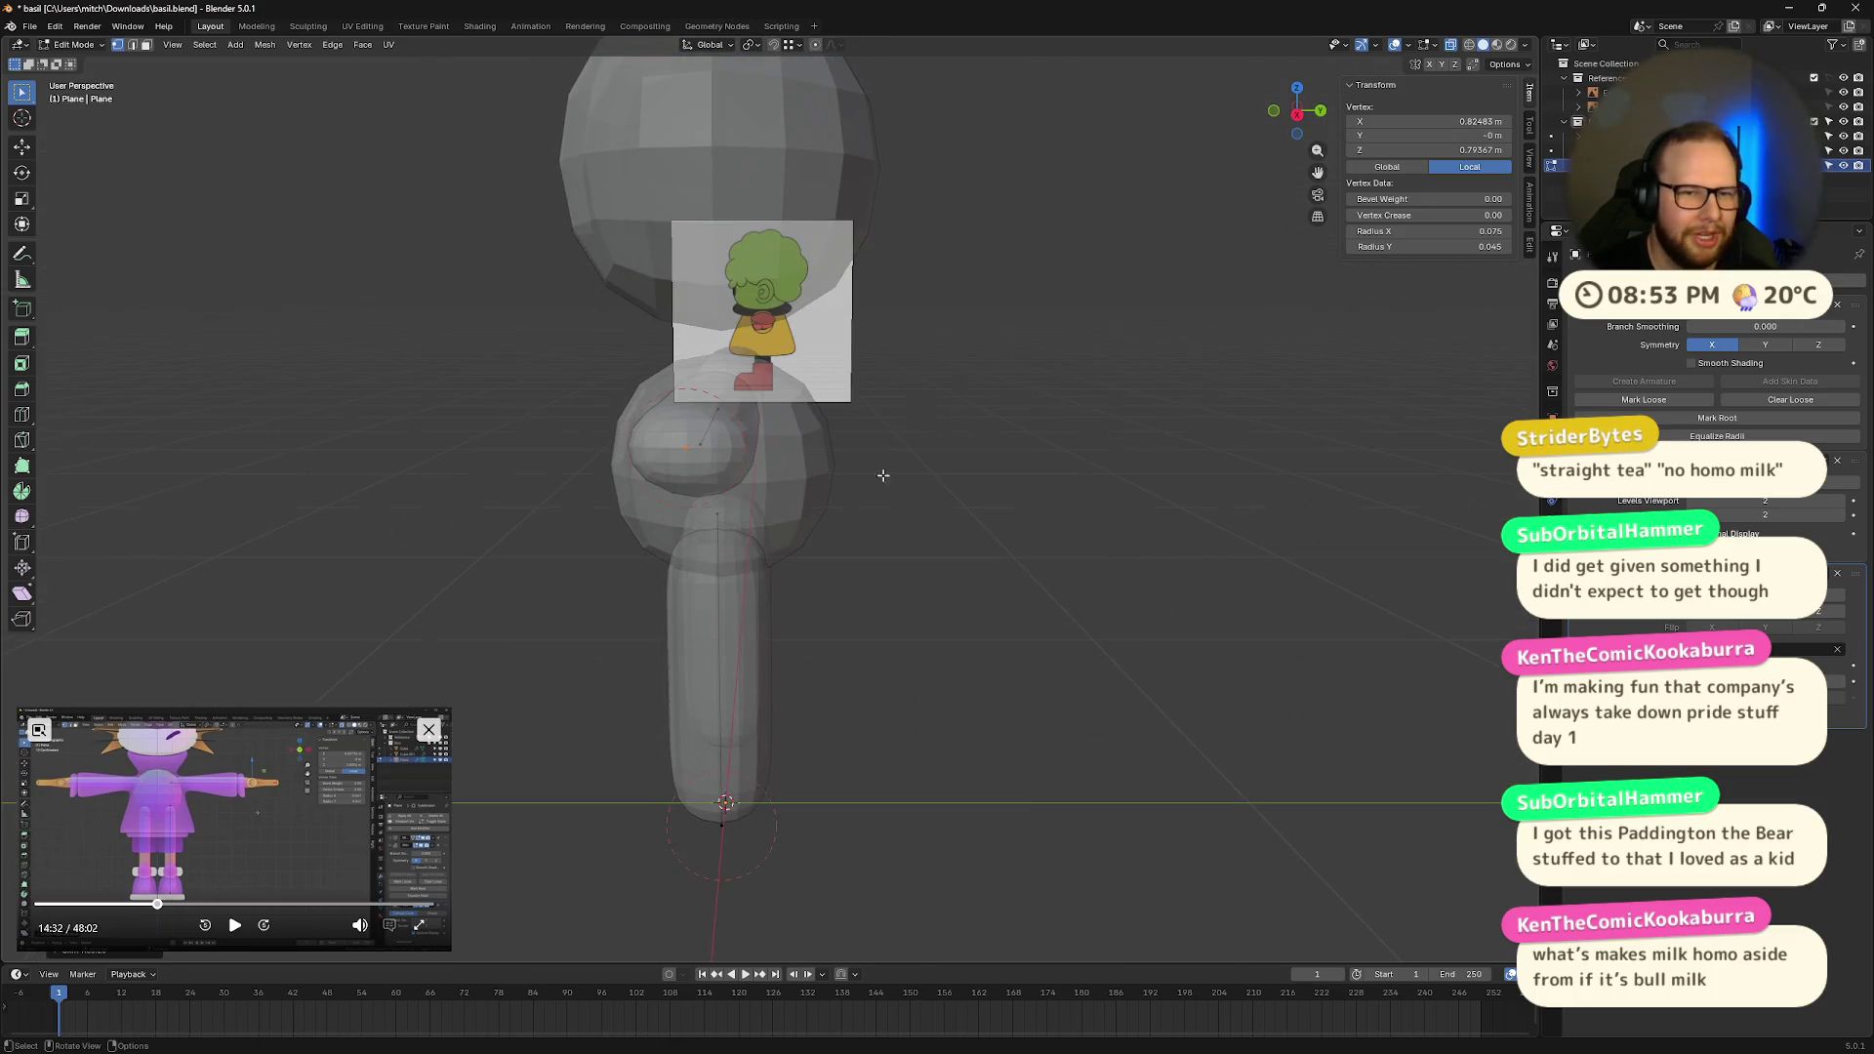
pyautogui.scroll(5, 930, 467)
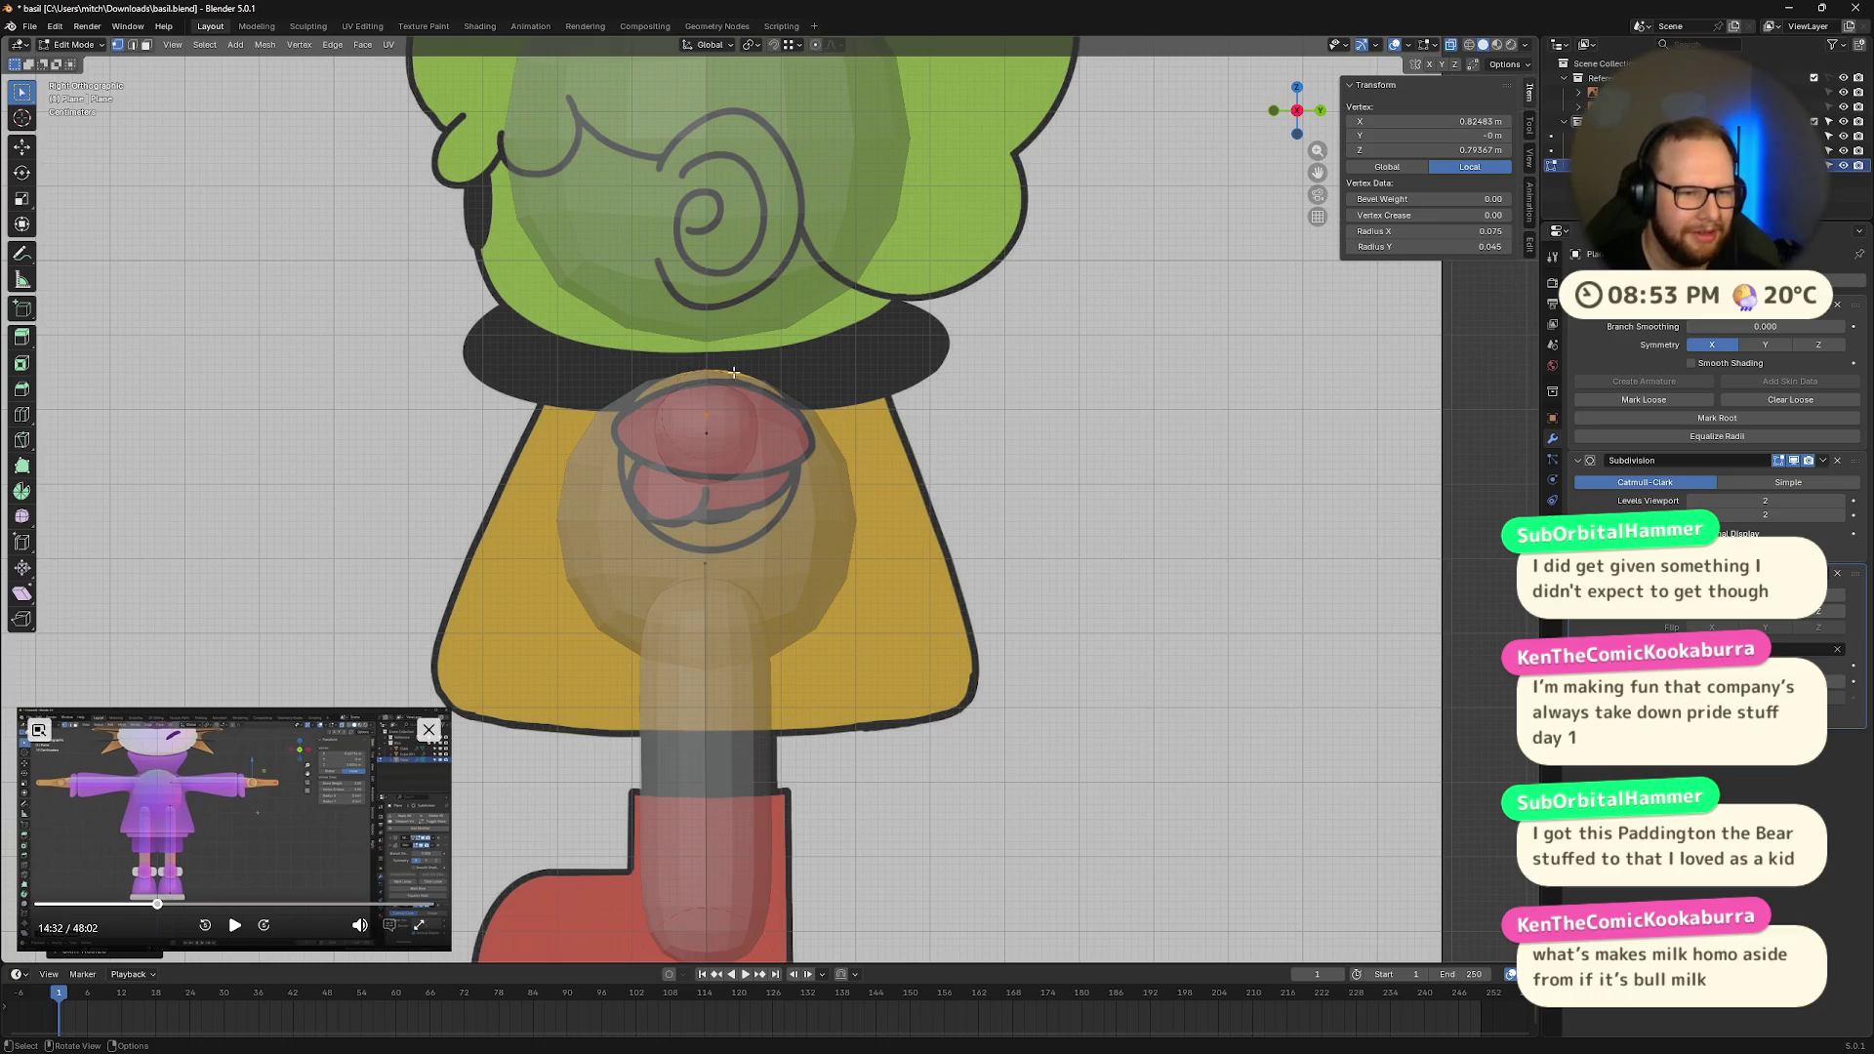
pyautogui.hotkey('ctrl', 'a')
pyautogui.press('x')
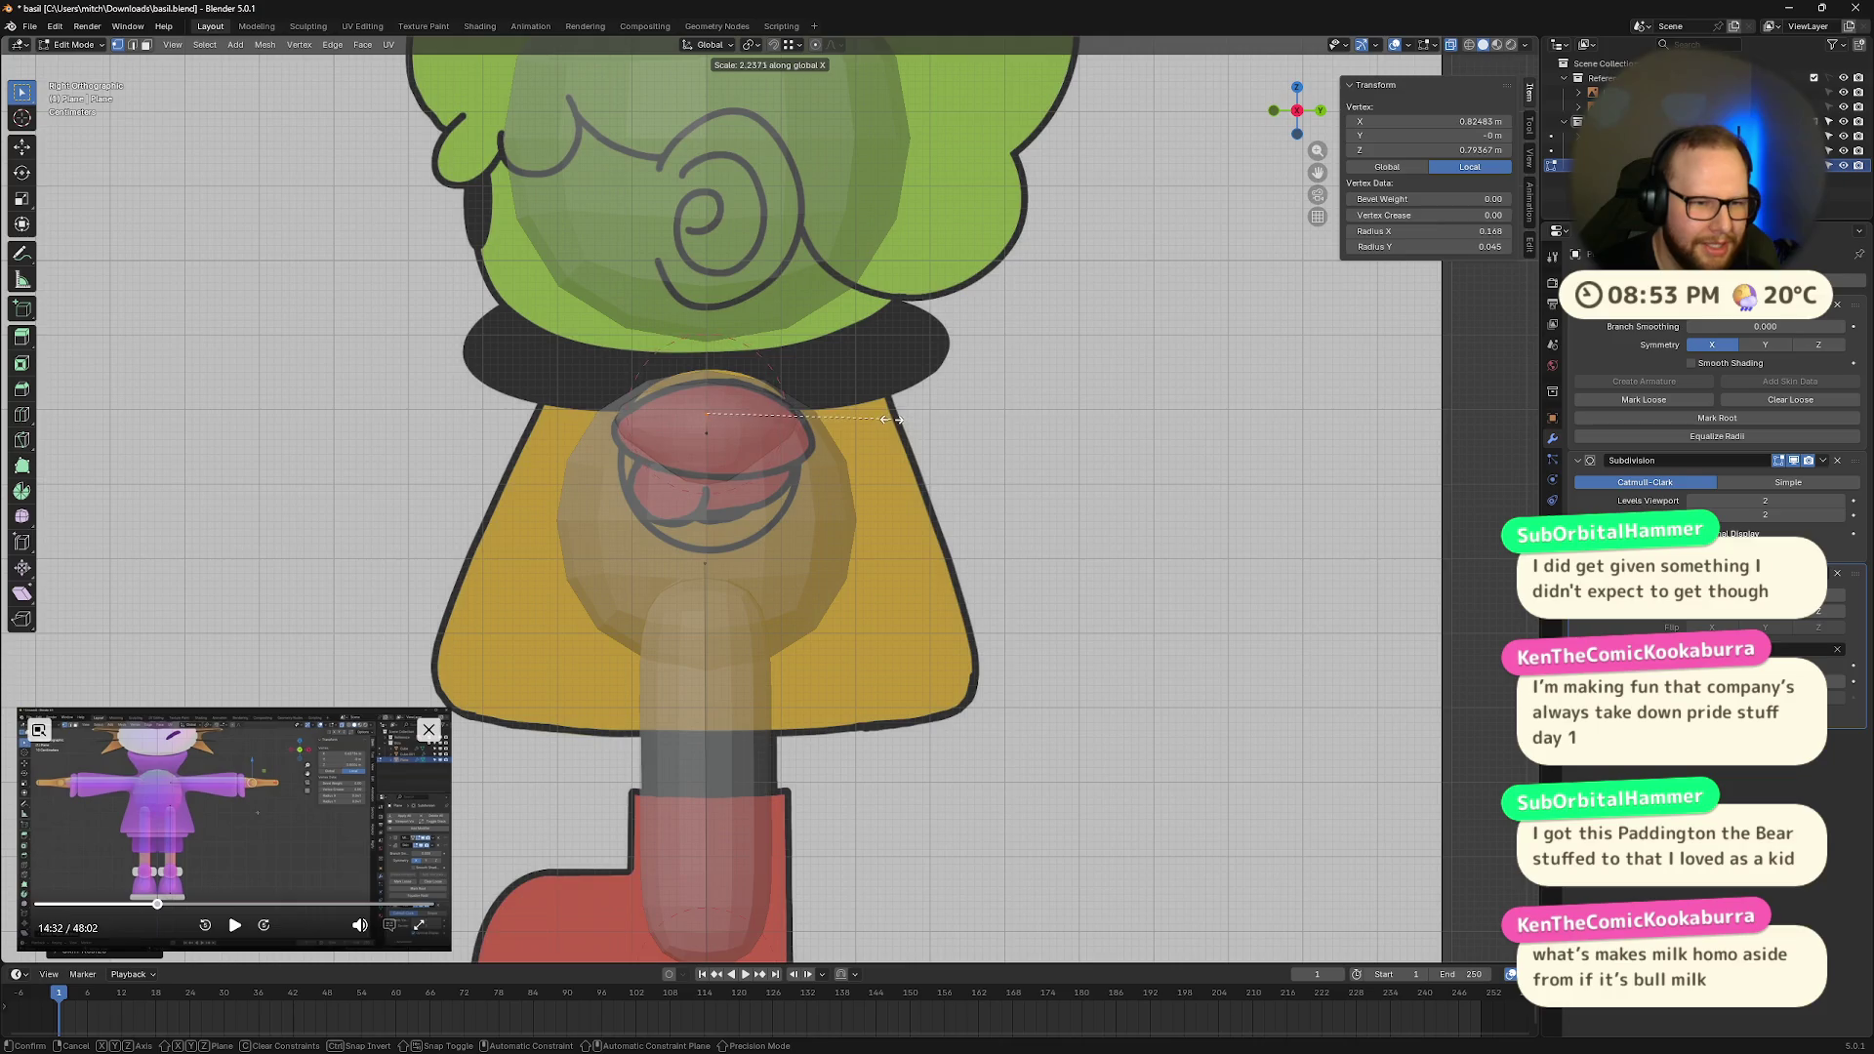
pyautogui.click(882, 410)
pyautogui.moveTo(882, 410)
pyautogui.mouseDown(button='middle')
pyautogui.moveTo(854, 418)
pyautogui.moveTo(866, 447)
pyautogui.moveTo(940, 409)
pyautogui.moveTo(1123, 423)
pyautogui.moveTo(1080, 448)
pyautogui.mouseUp(button='middle')
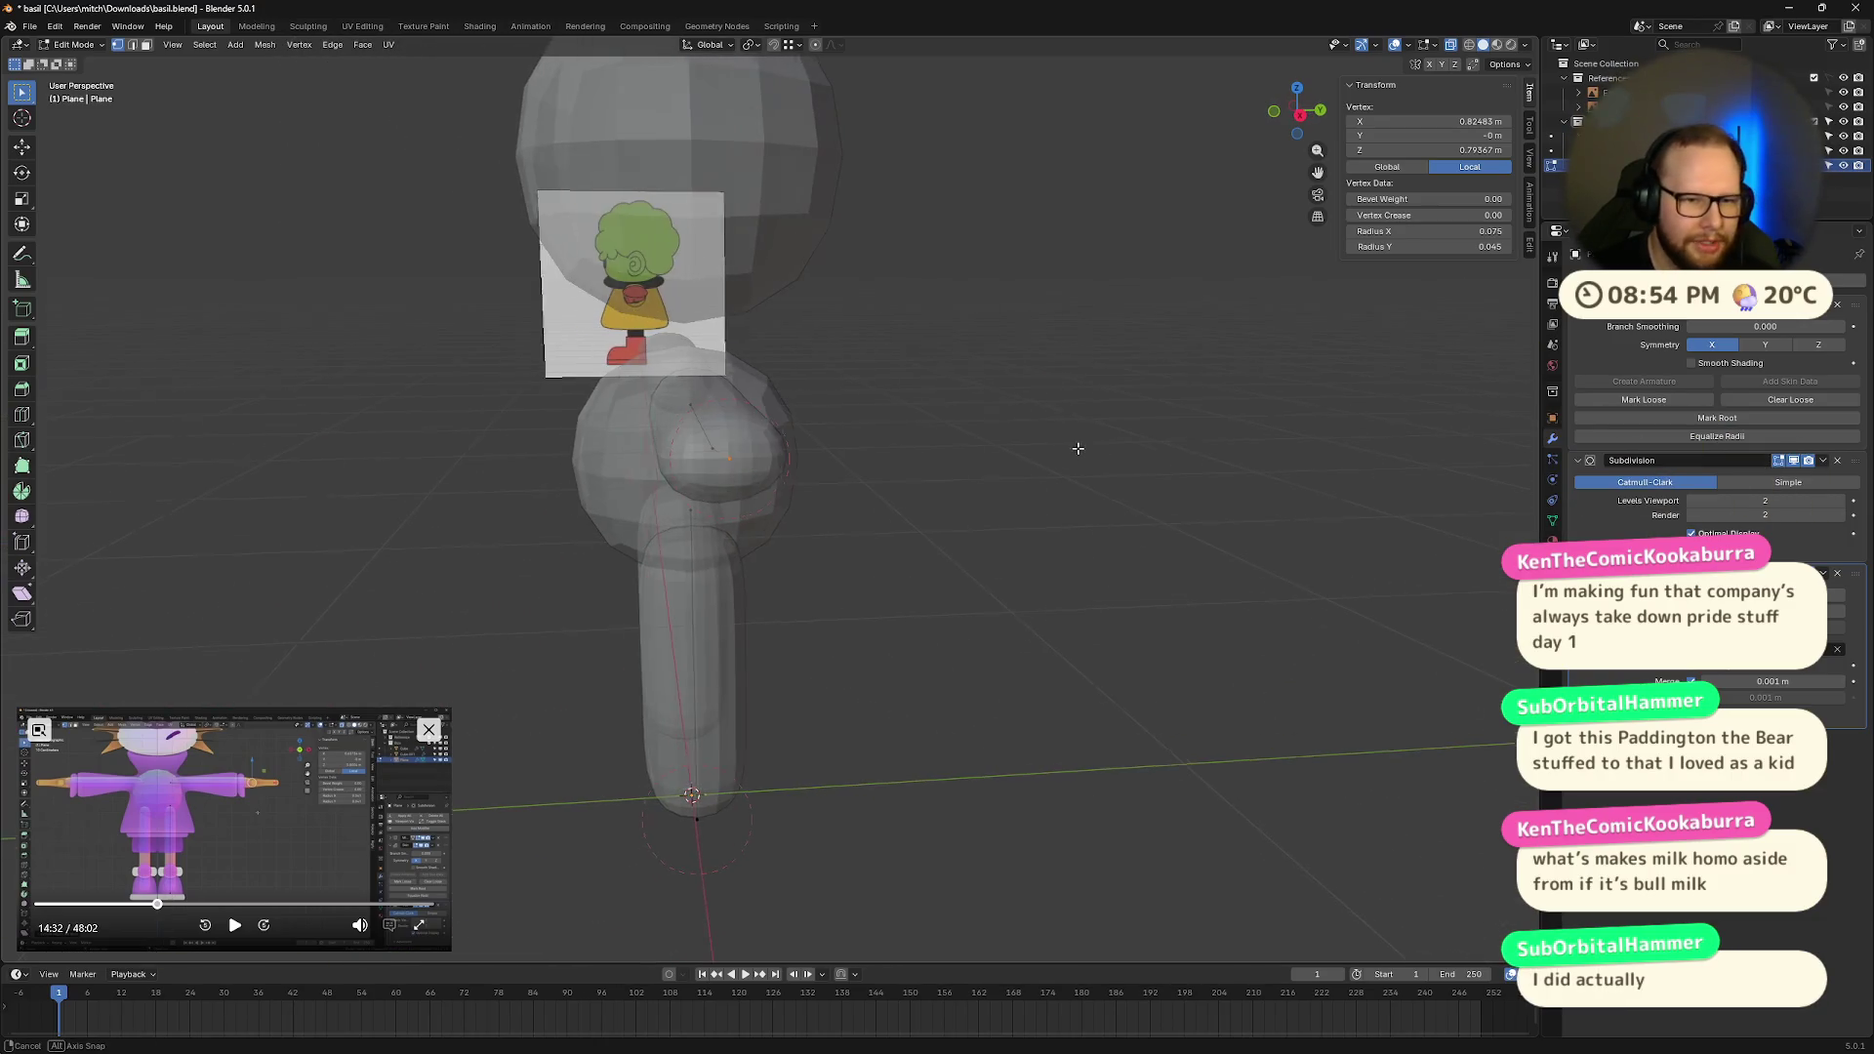
pyautogui.hotkey('ctrl', 'z')
# Step: Enlarge the hand's skin radius slightly and widen it along X again
pyautogui.hotkey('ctrl', 'a')
pyautogui.click(1100, 448)
pyautogui.hotkey('ctrl', 'a')
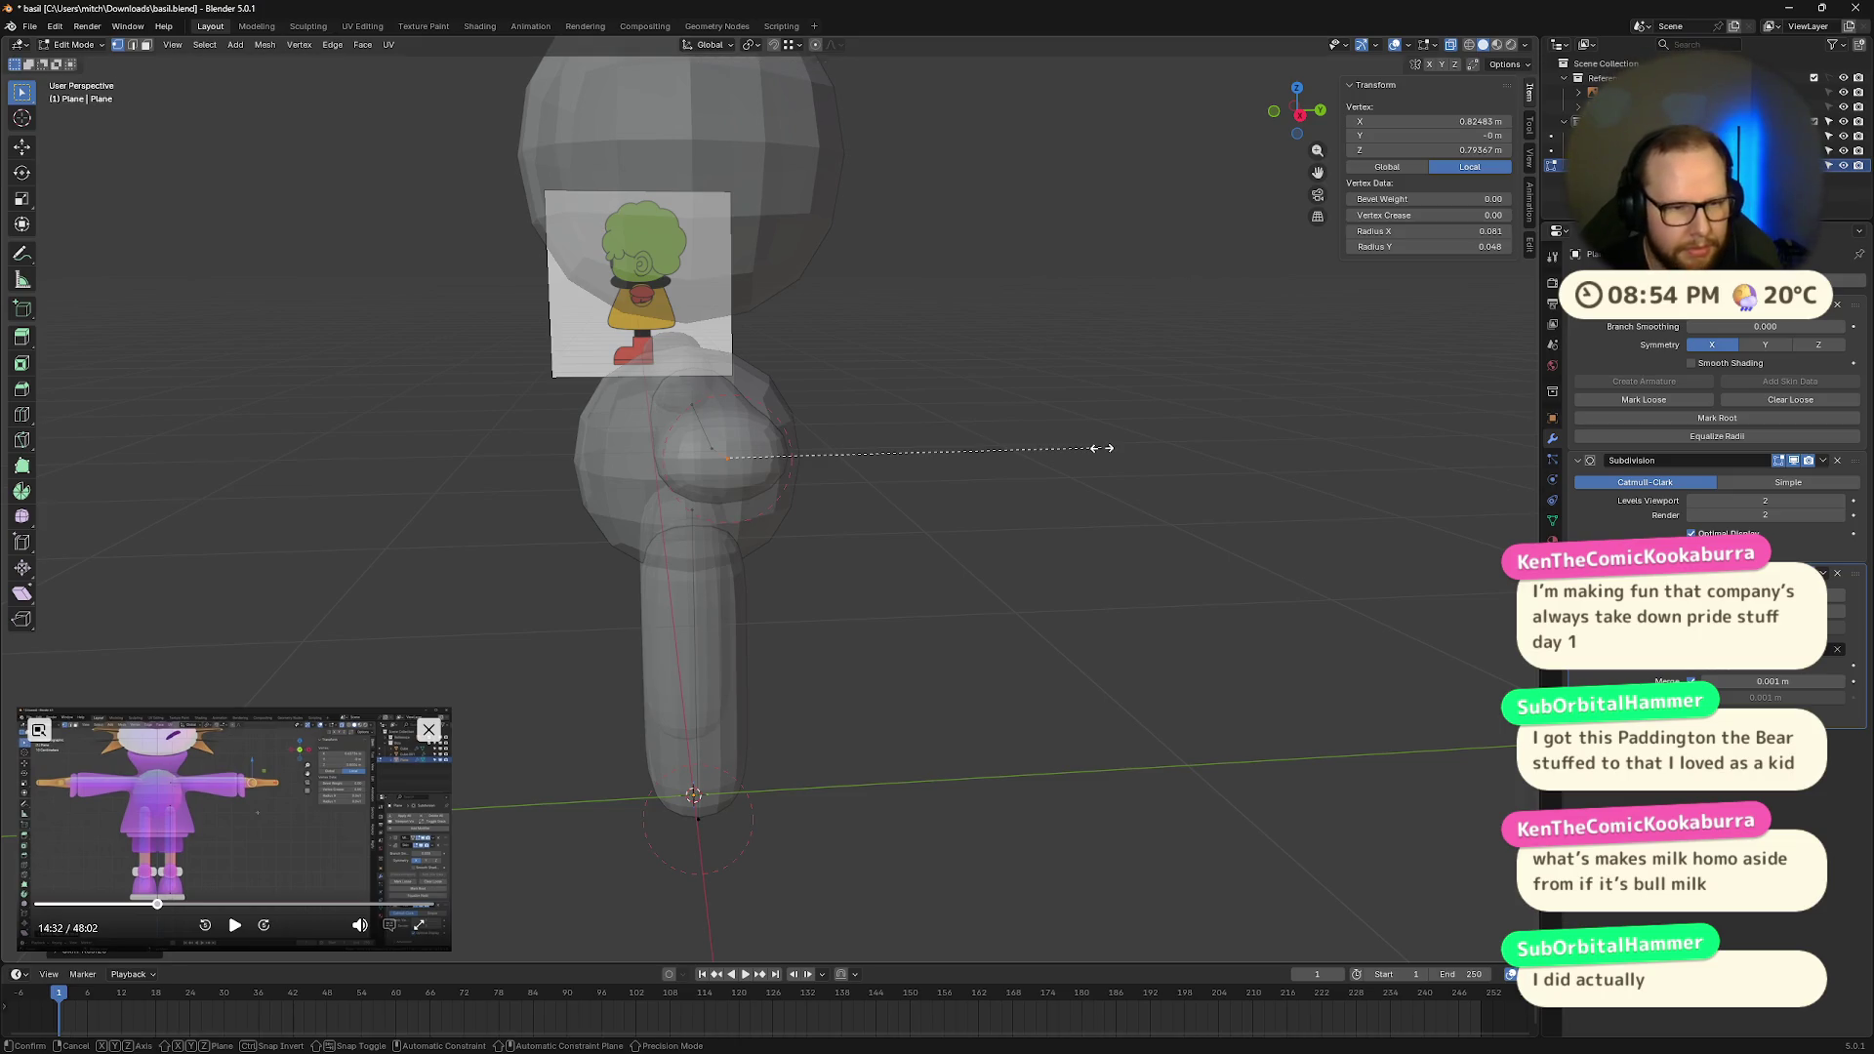
pyautogui.press('x')
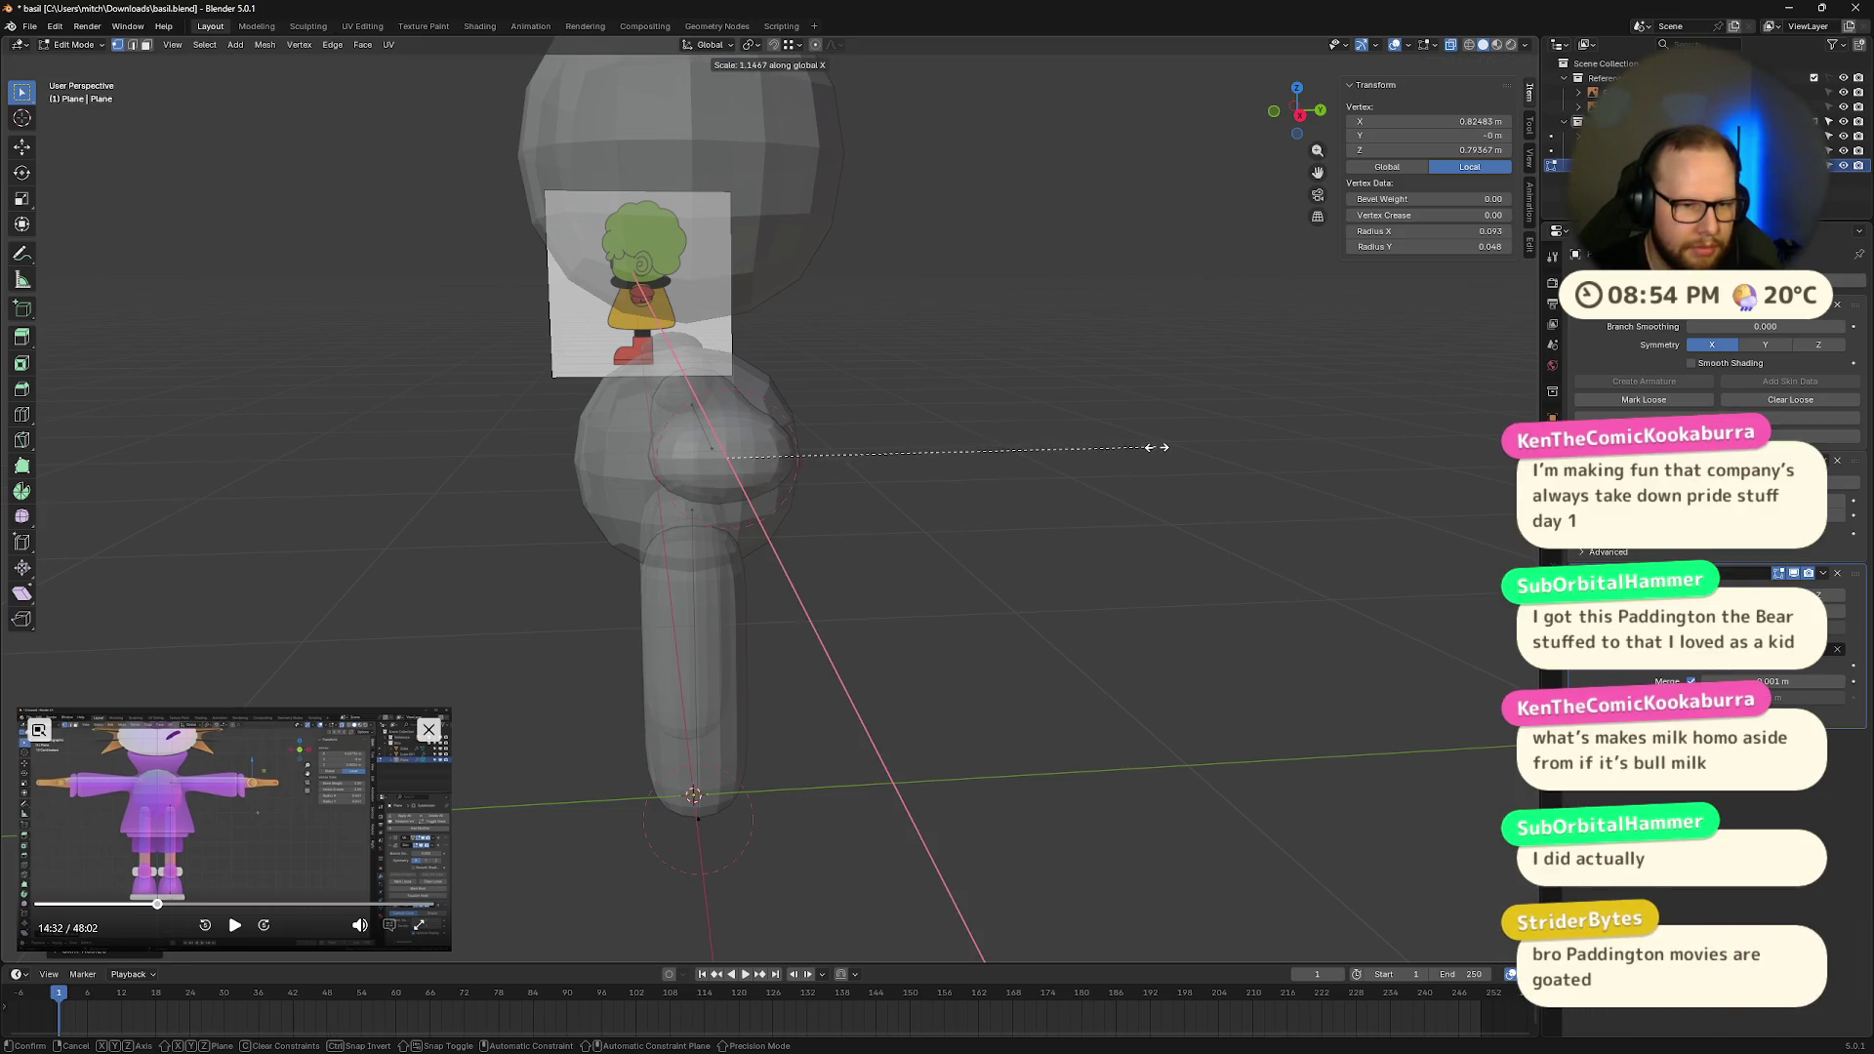
pyautogui.click(1193, 447)
# Step: Match the hand's width to the side reference glove, reaching an X radius of 0.159
pyautogui.moveTo(1086, 329); pyautogui.dragTo(1323, 164, button='middle')
pyautogui.click(1320, 115)
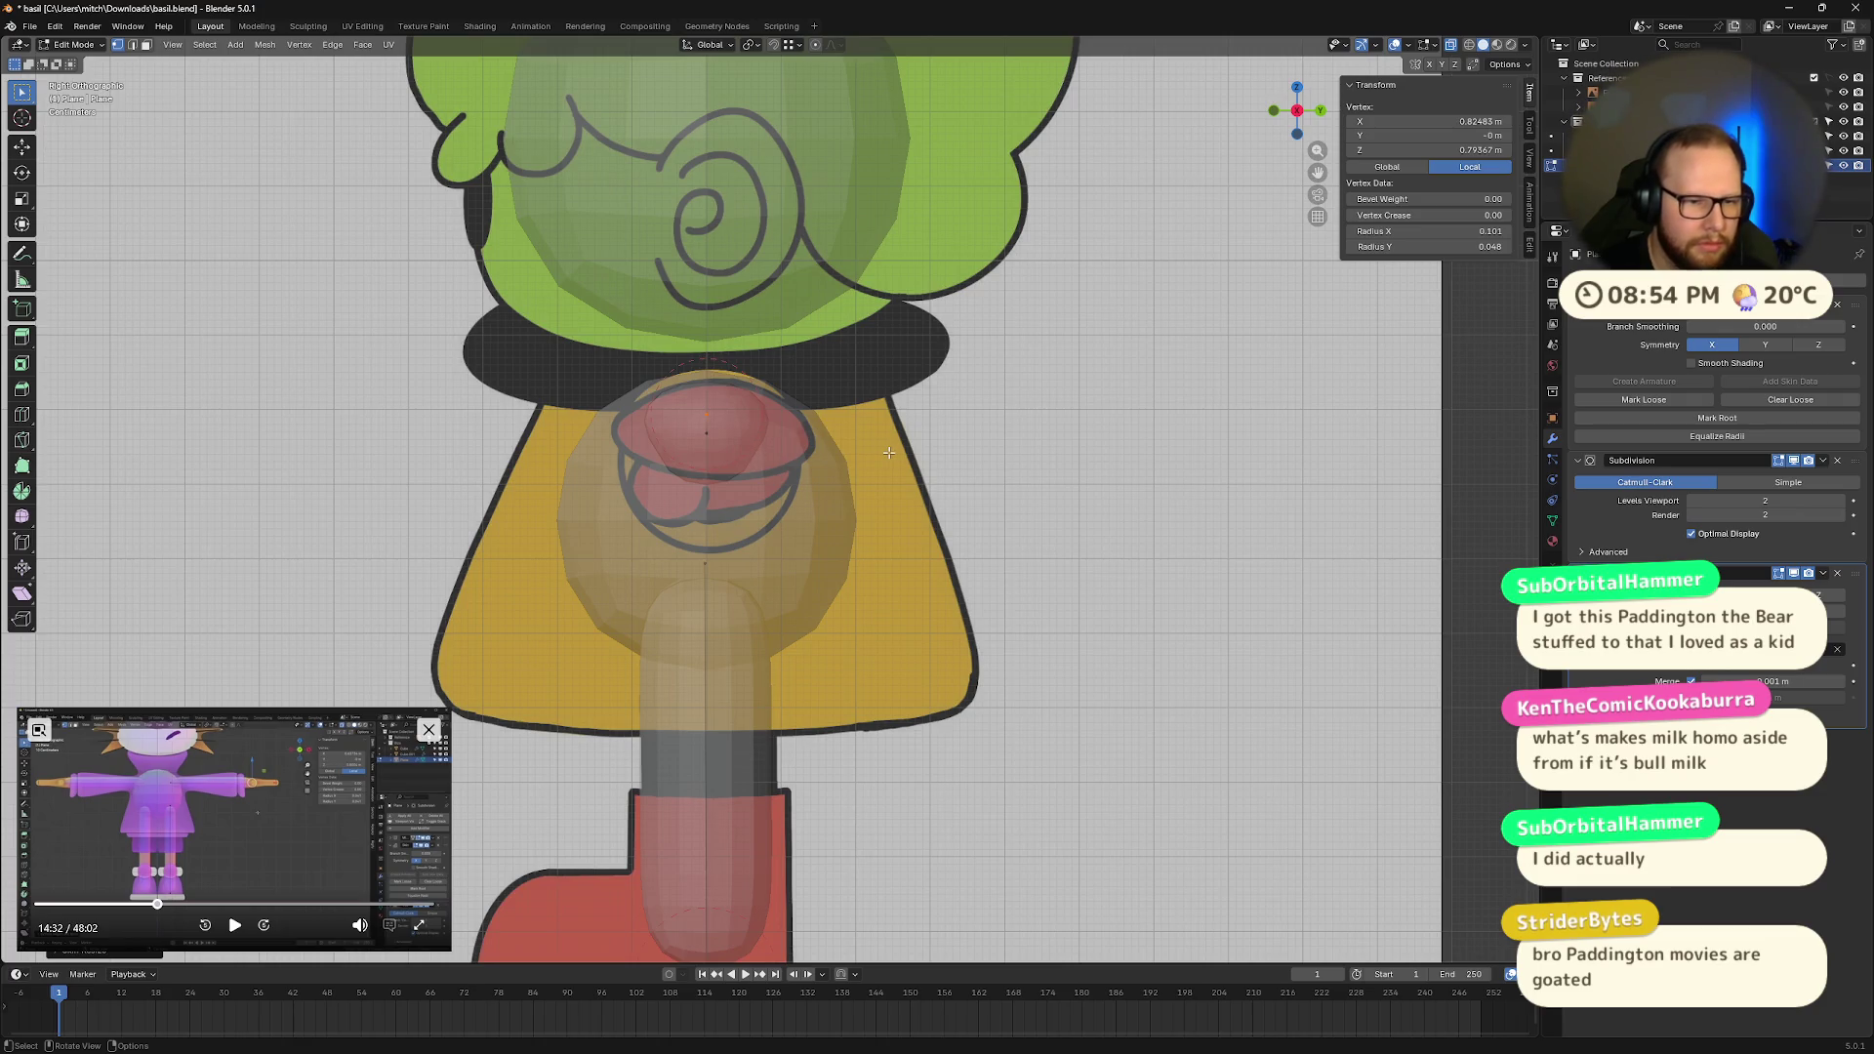
pyautogui.hotkey('ctrl', 'a')
pyautogui.press('x')
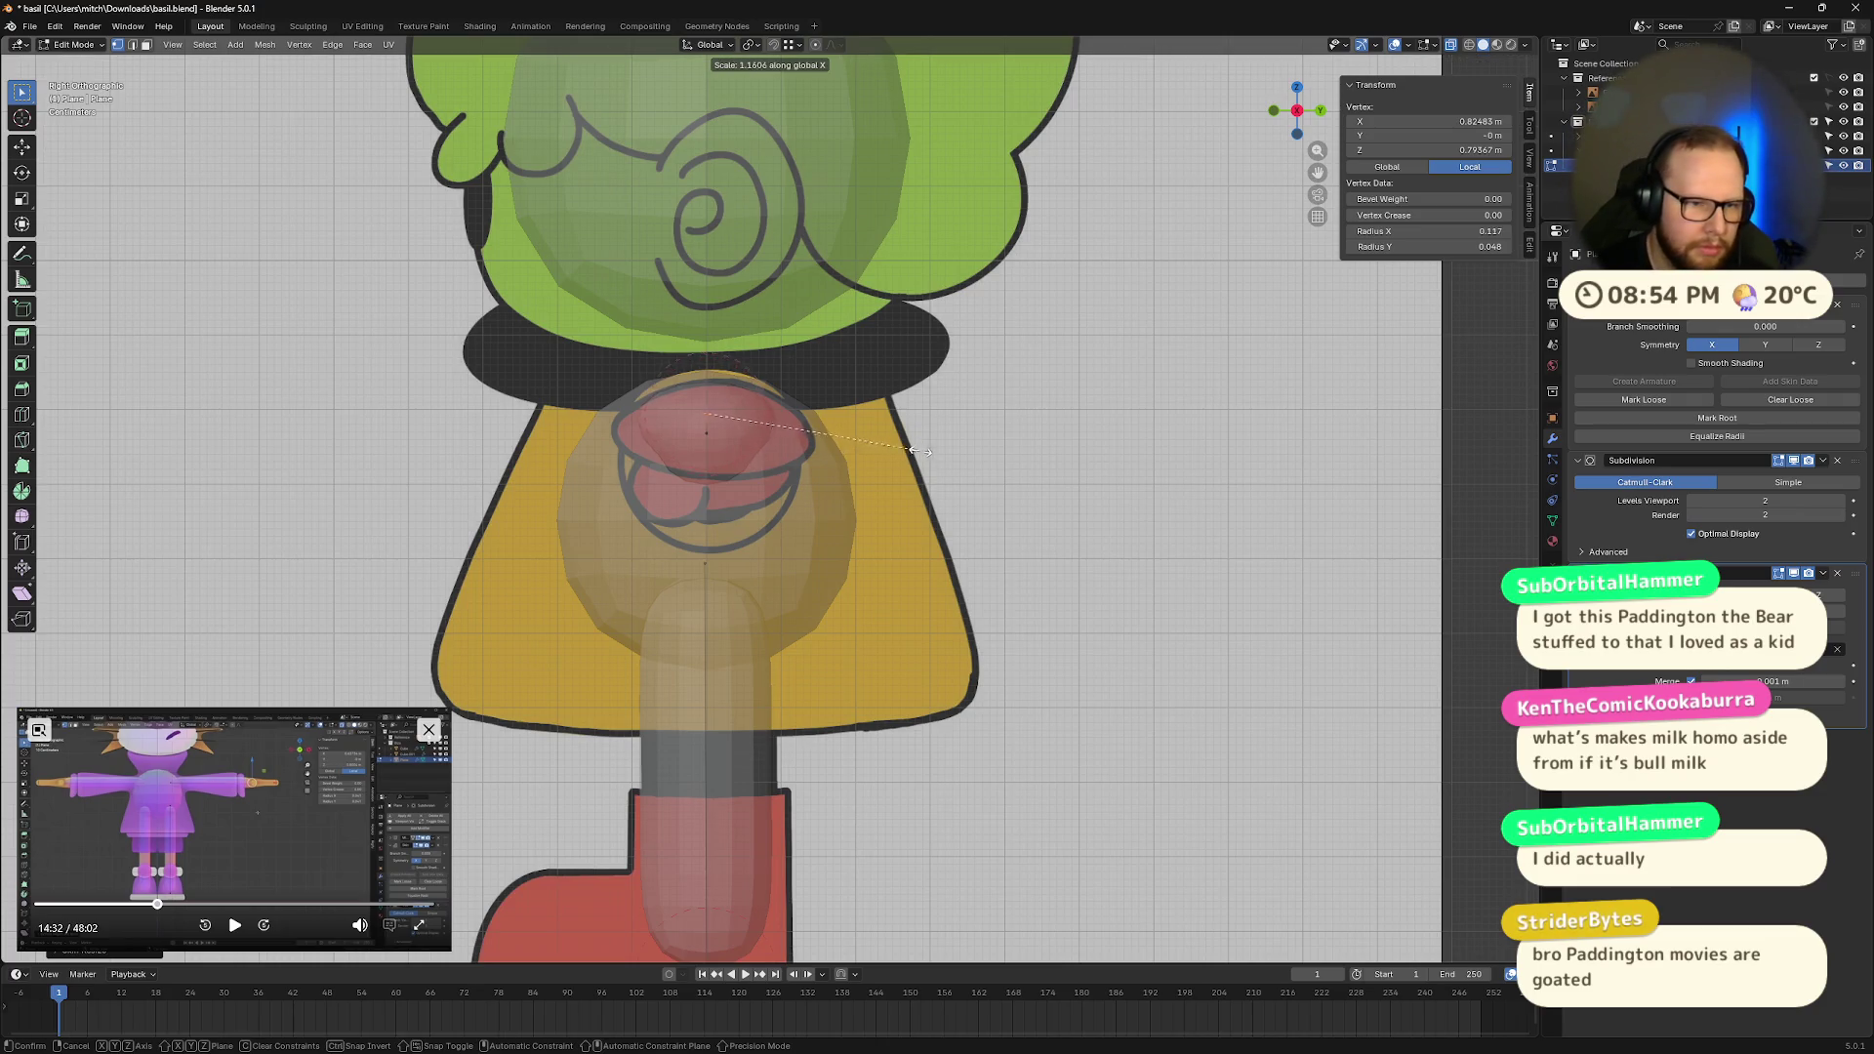
pyautogui.click(997, 453)
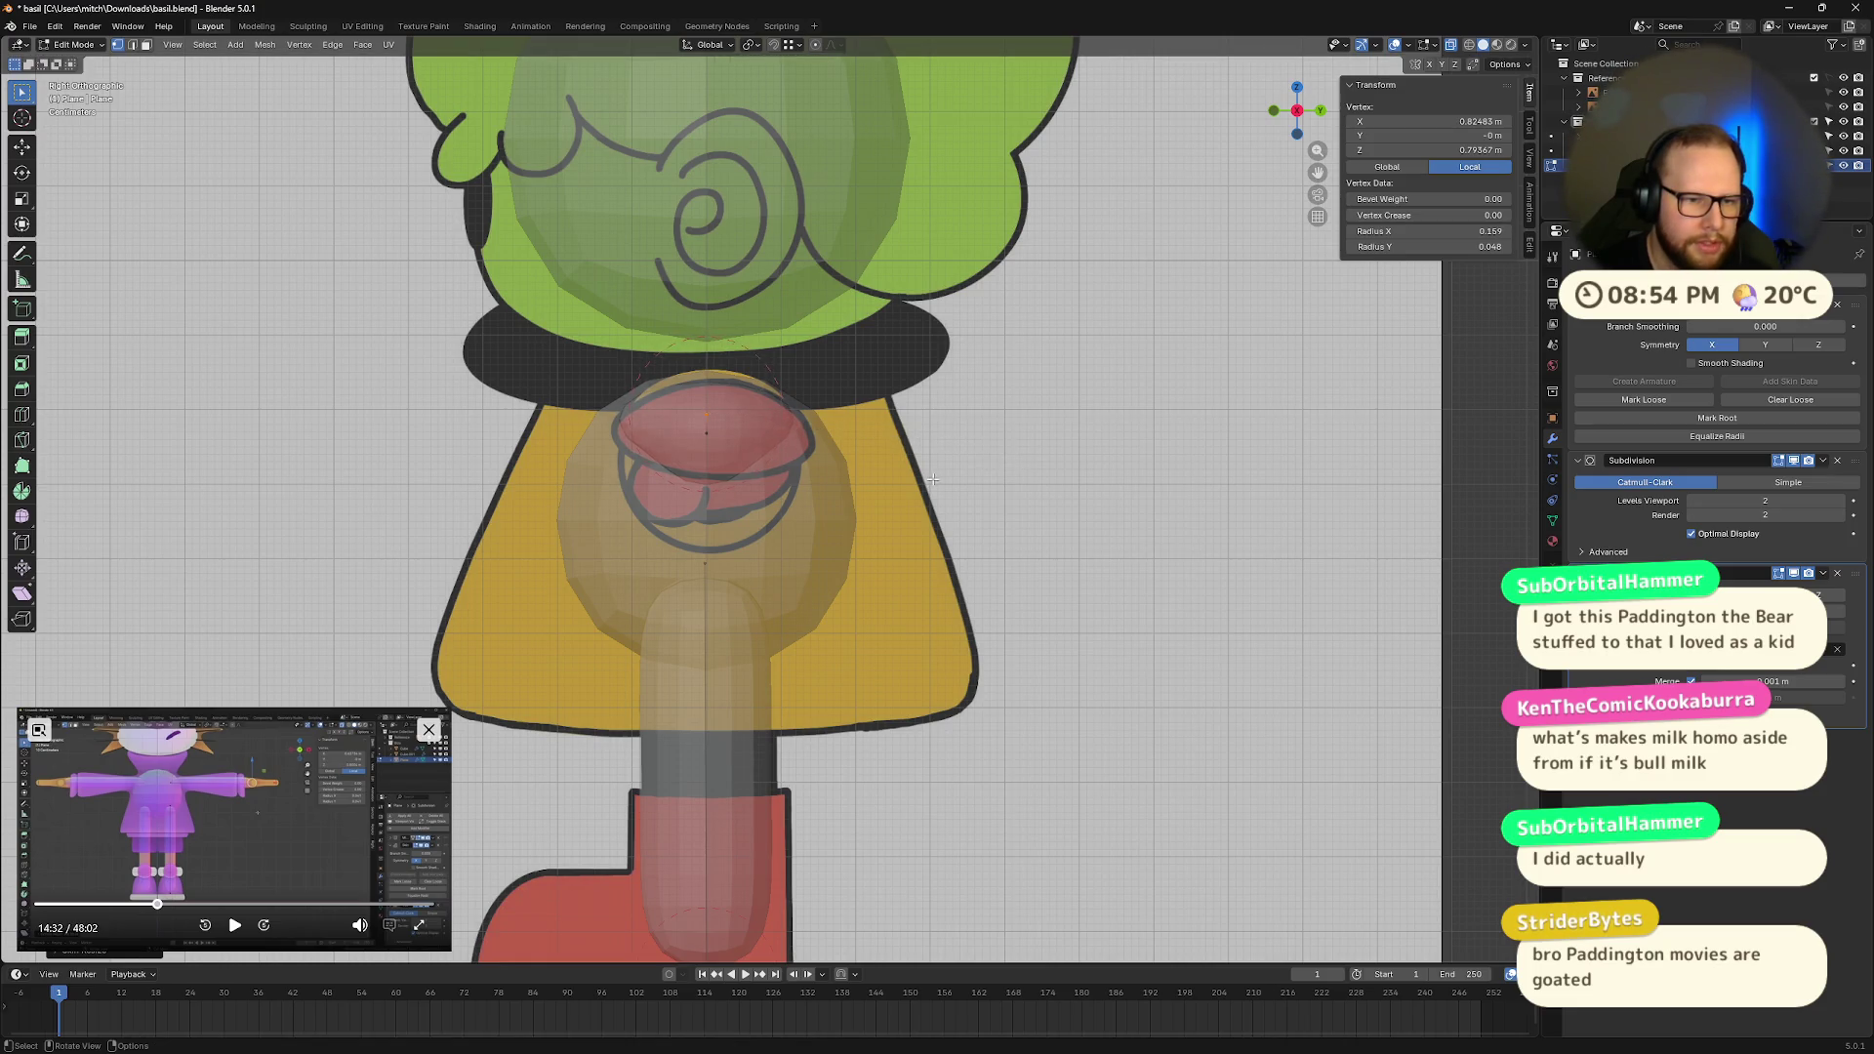
pyautogui.moveTo(1277, 105)
pyautogui.mouseDown()
pyautogui.moveTo(1074, 332)
pyautogui.moveTo(1038, 502)
pyautogui.moveTo(928, 546)
pyautogui.moveTo(976, 561)
pyautogui.mouseUp()
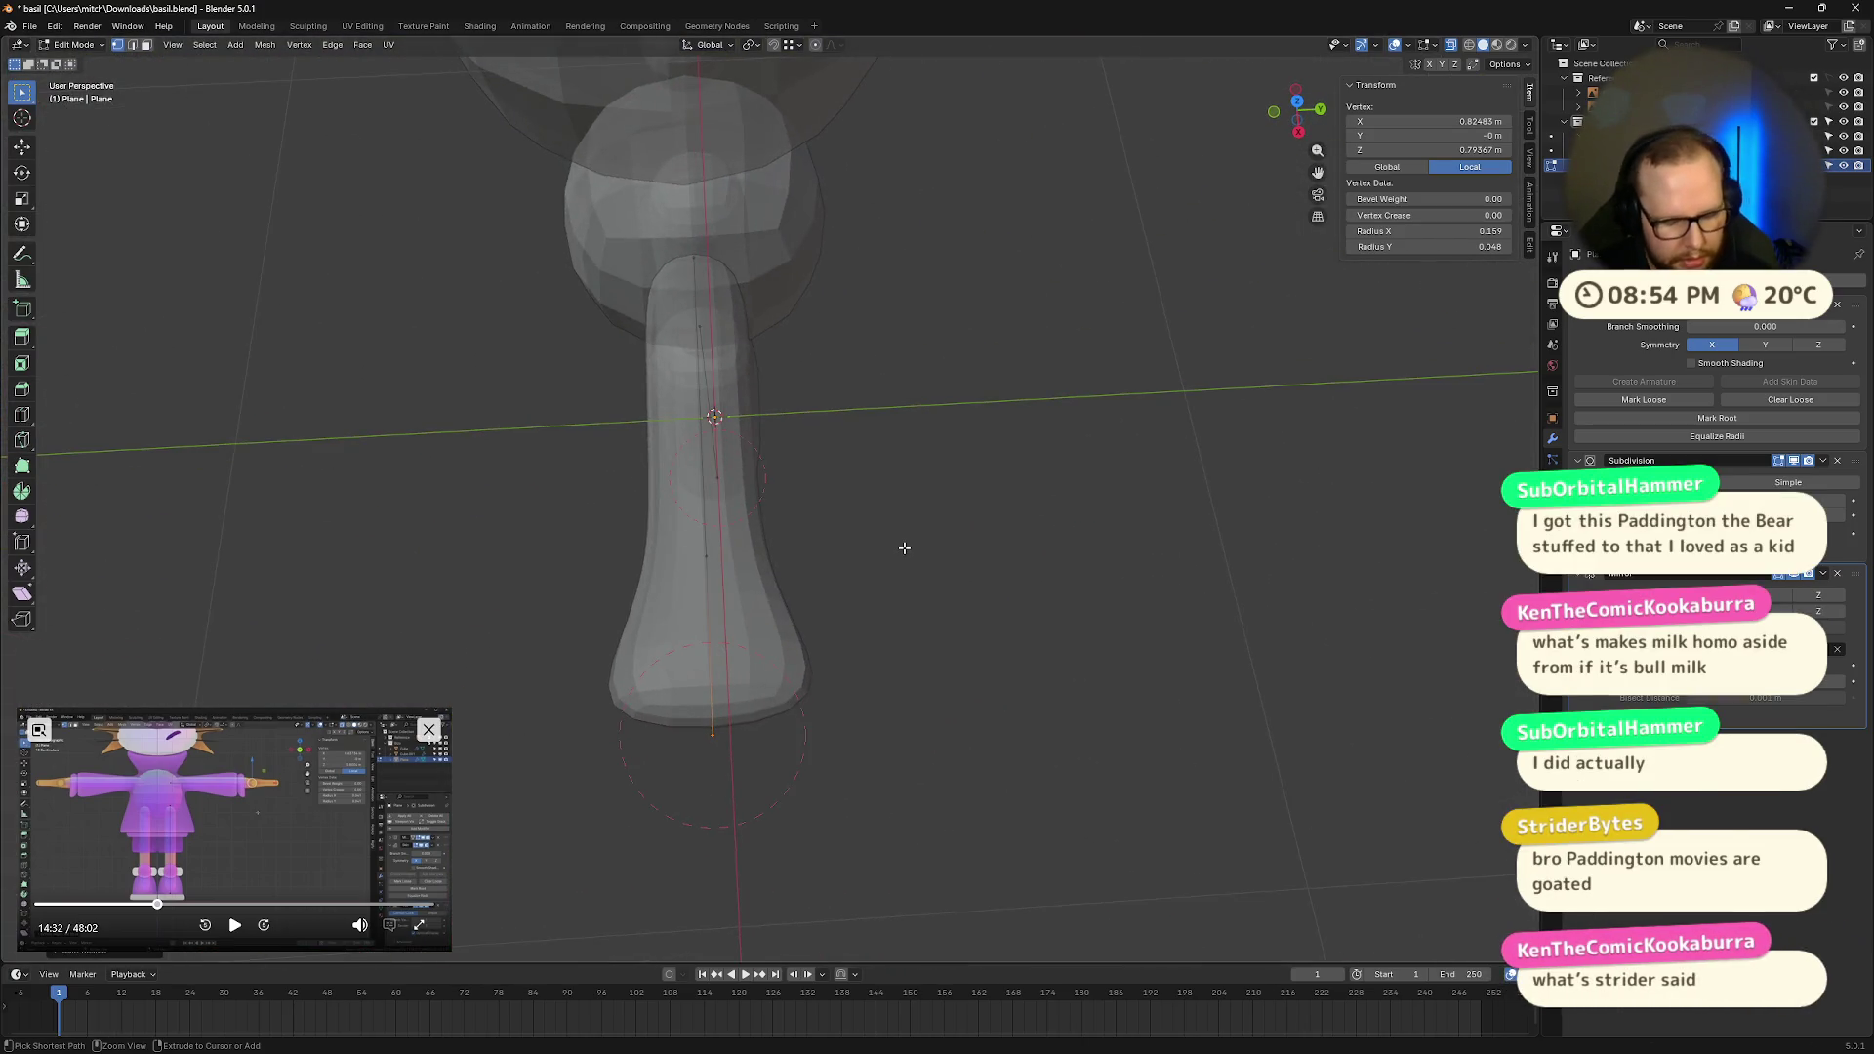
# Step: Adjust the hand's width along X and try a thinner wrist, then undo it
pyautogui.hotkey('ctrl', 'a')
pyautogui.press('x')
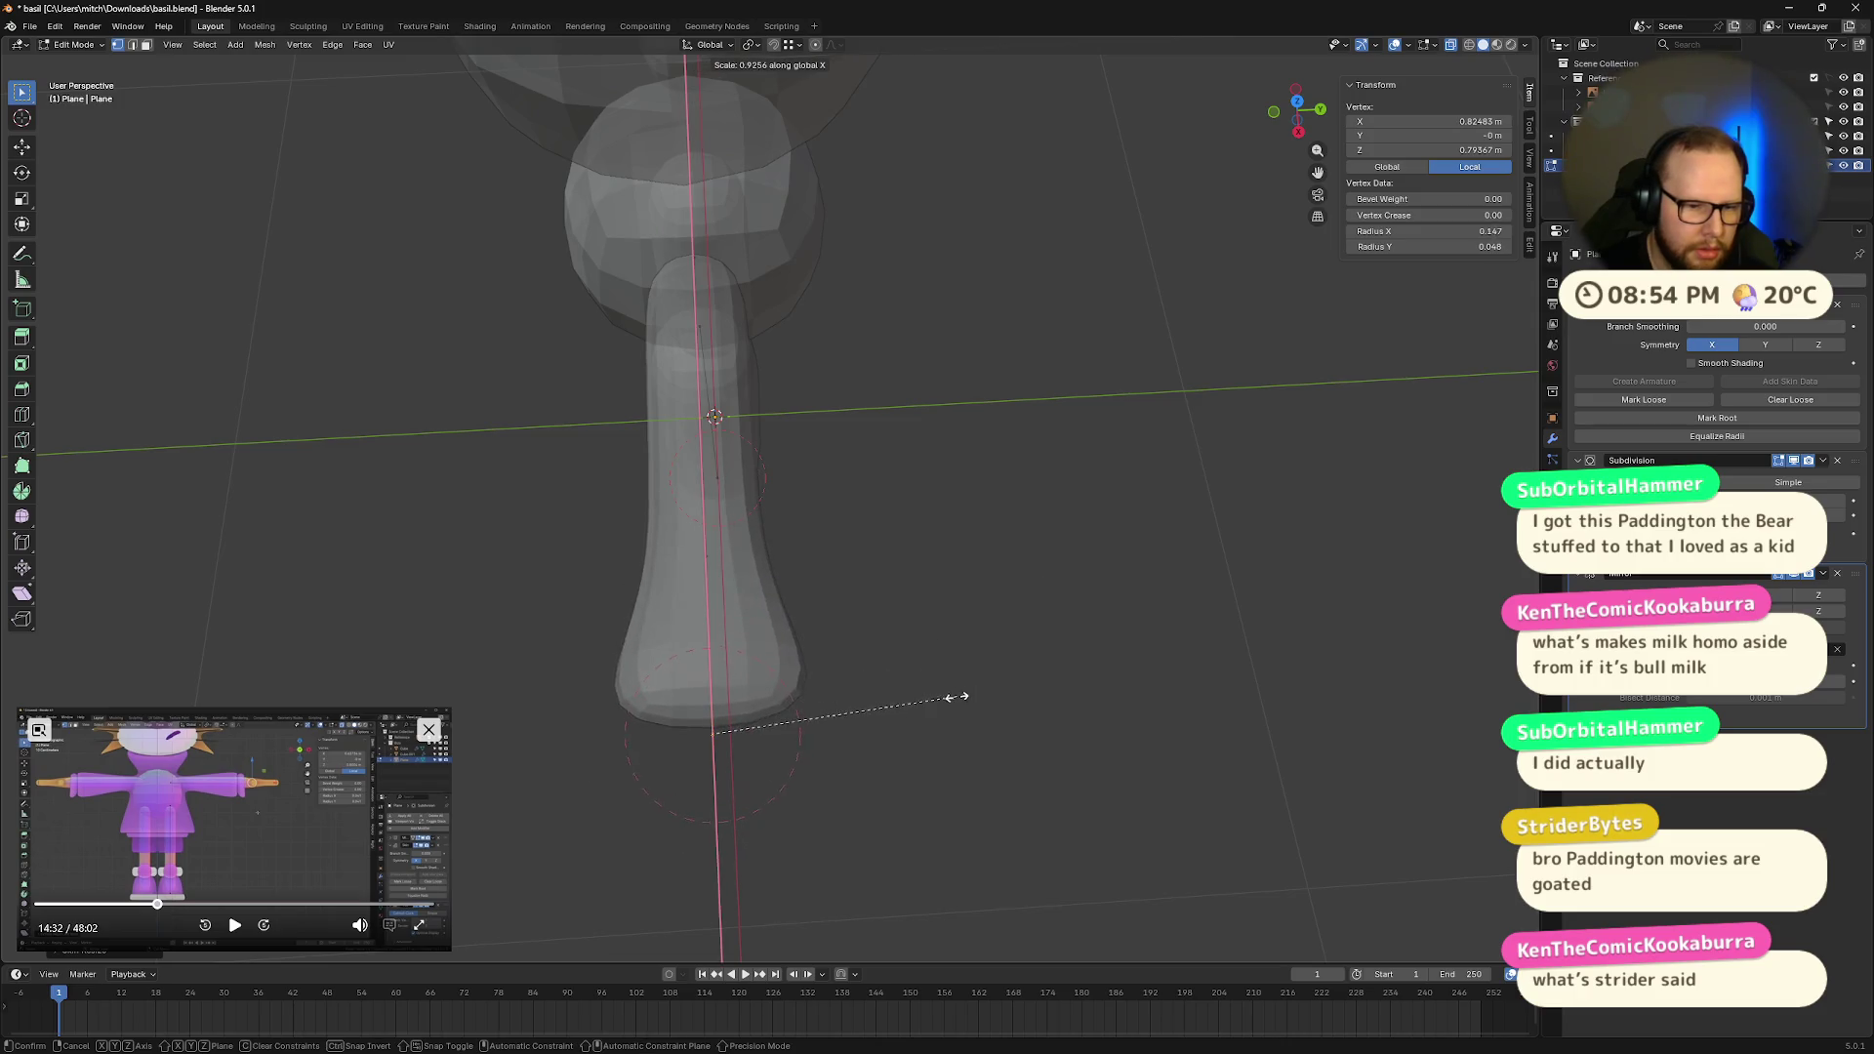
pyautogui.click(903, 720)
pyautogui.moveTo(903, 720)
pyautogui.mouseDown(button='middle')
pyautogui.moveTo(1006, 661)
pyautogui.moveTo(733, 523)
pyautogui.mouseUp(button='middle')
pyautogui.hotkey('ctrl', 'z')
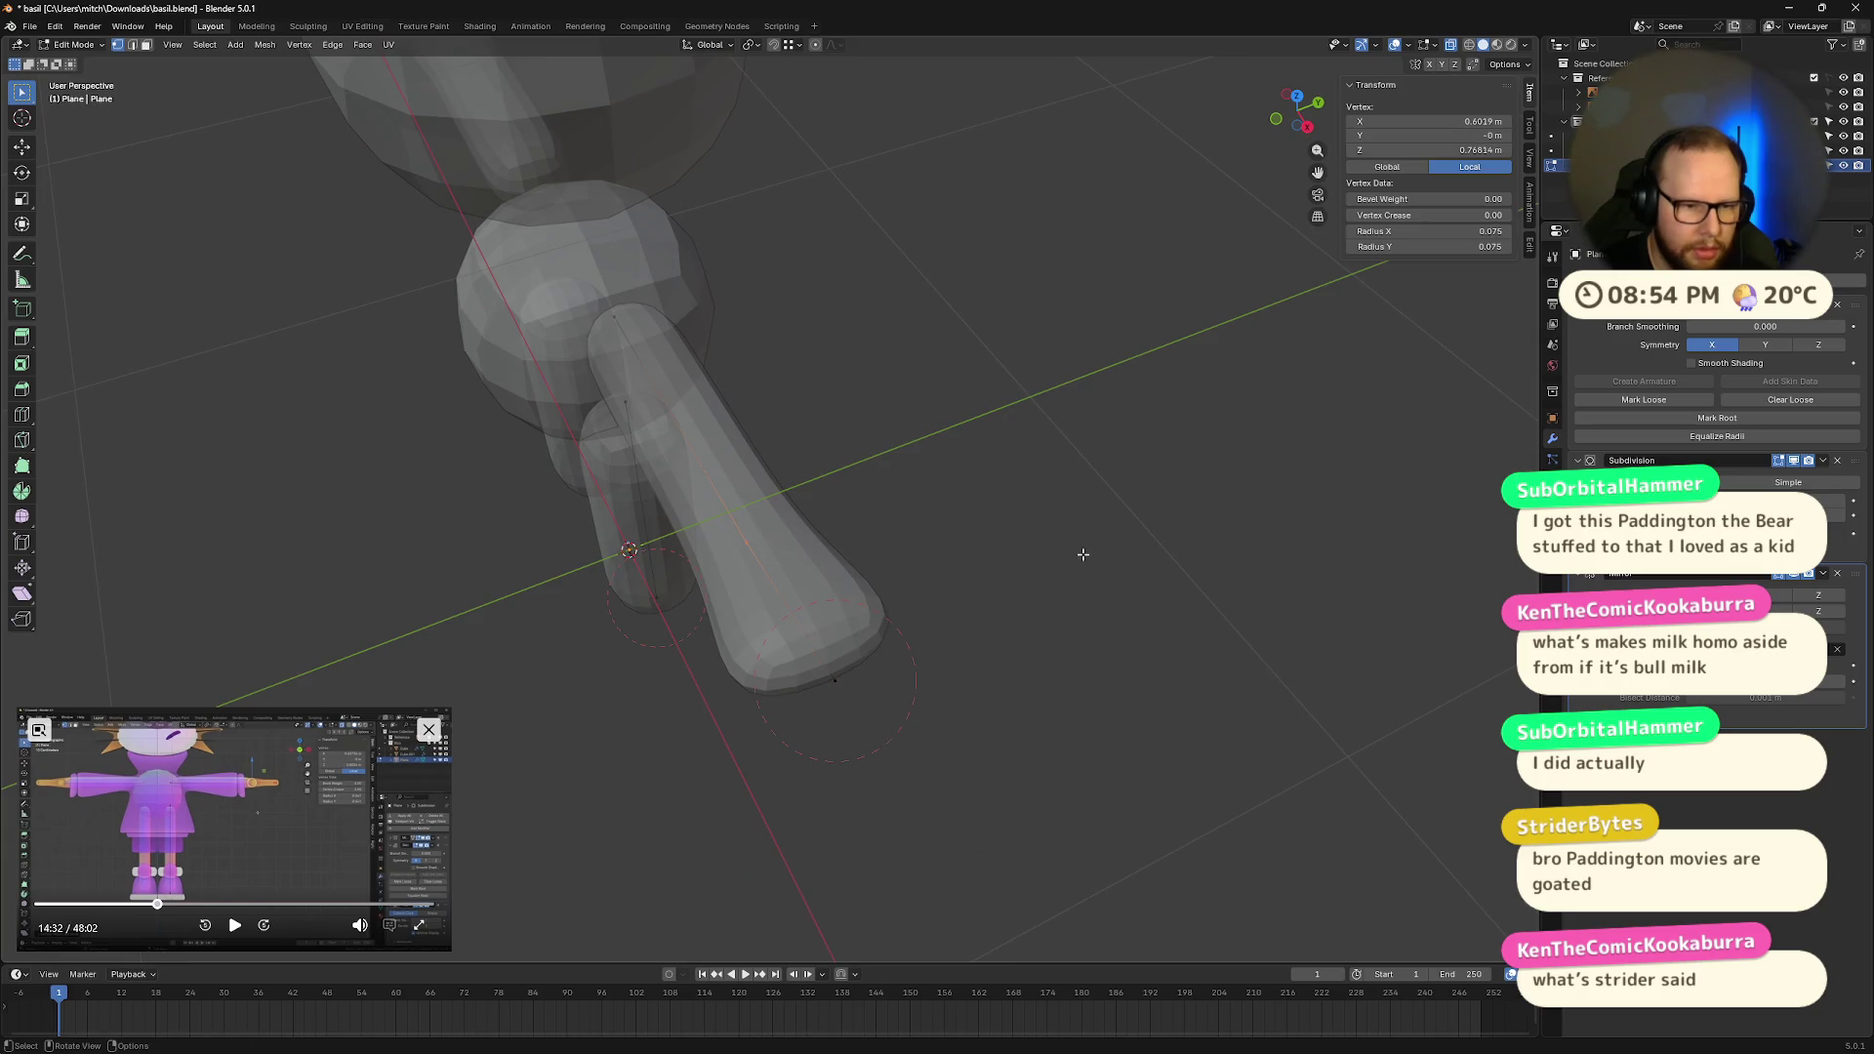
pyautogui.hotkey('ctrl', 'a')
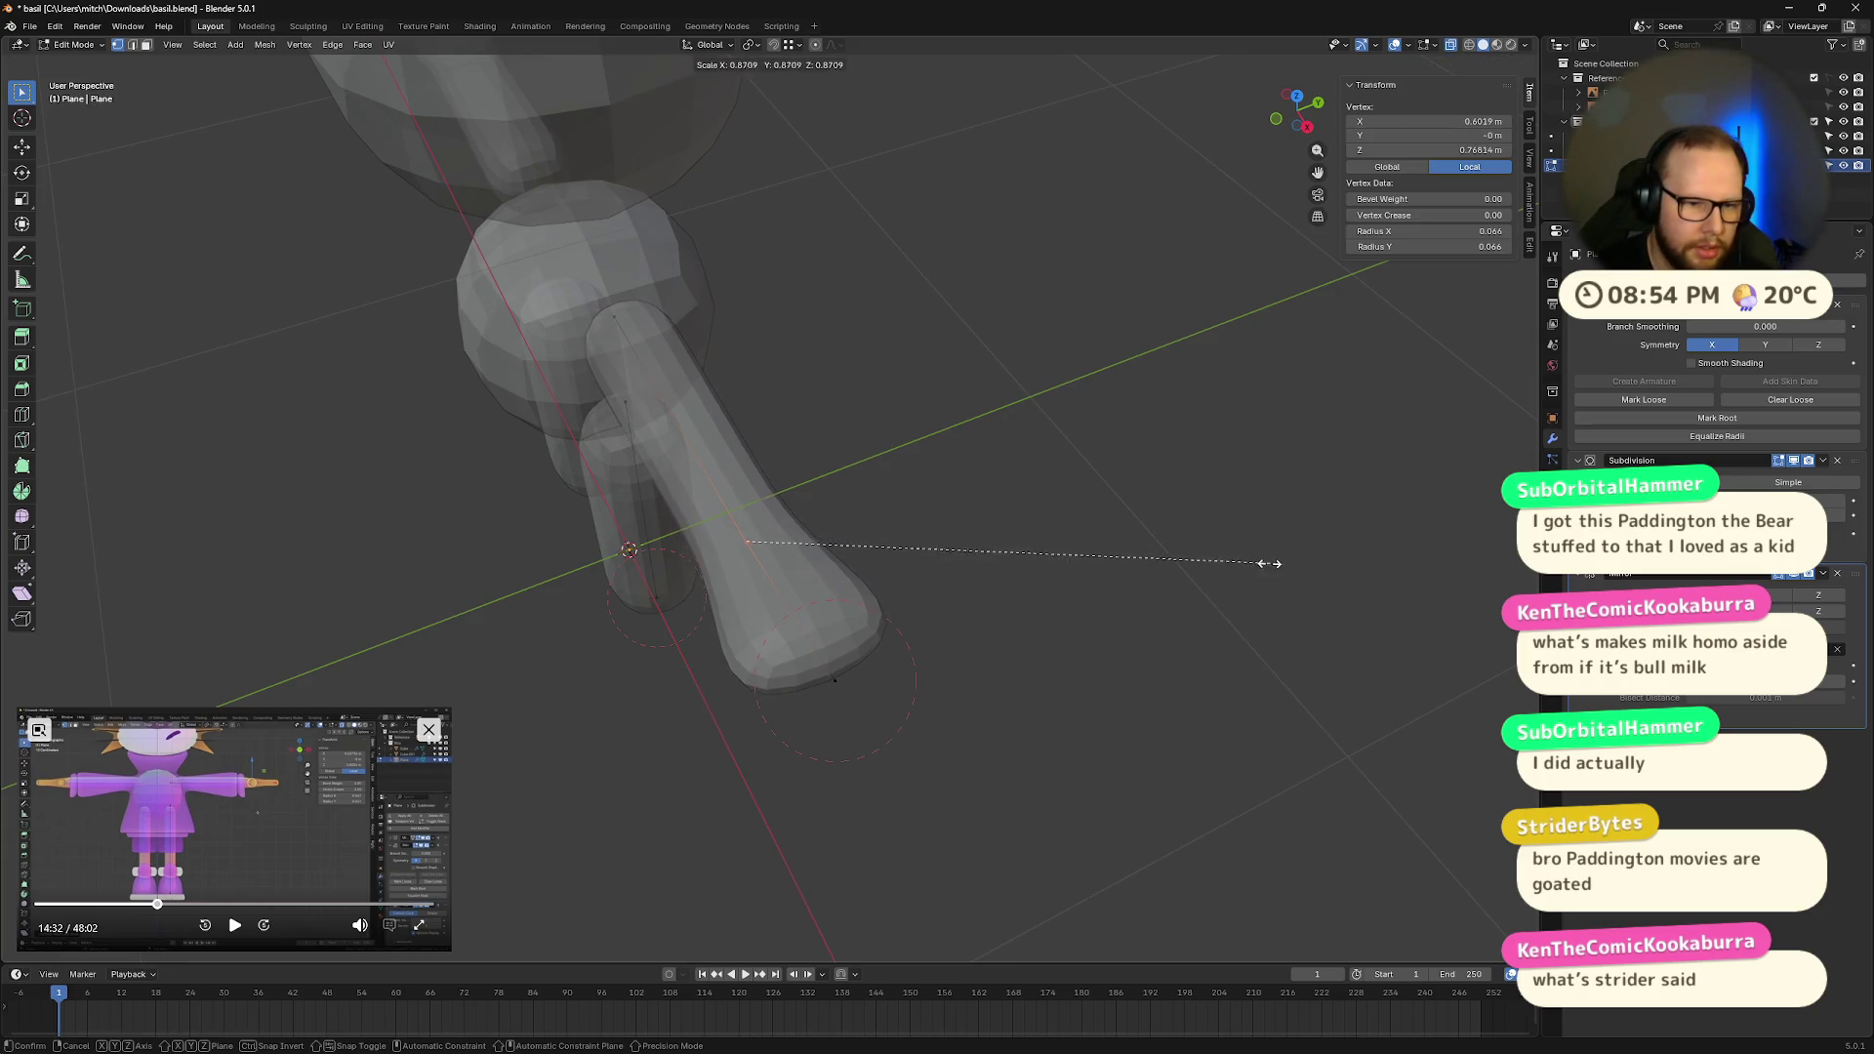
pyautogui.click(1172, 556)
pyautogui.moveTo(1171, 556)
pyautogui.mouseDown(button='middle')
pyautogui.moveTo(1097, 565)
pyautogui.moveTo(1169, 537)
pyautogui.mouseUp(button='middle')
pyautogui.moveTo(961, 632); pyautogui.dragTo(975, 678, button='middle')
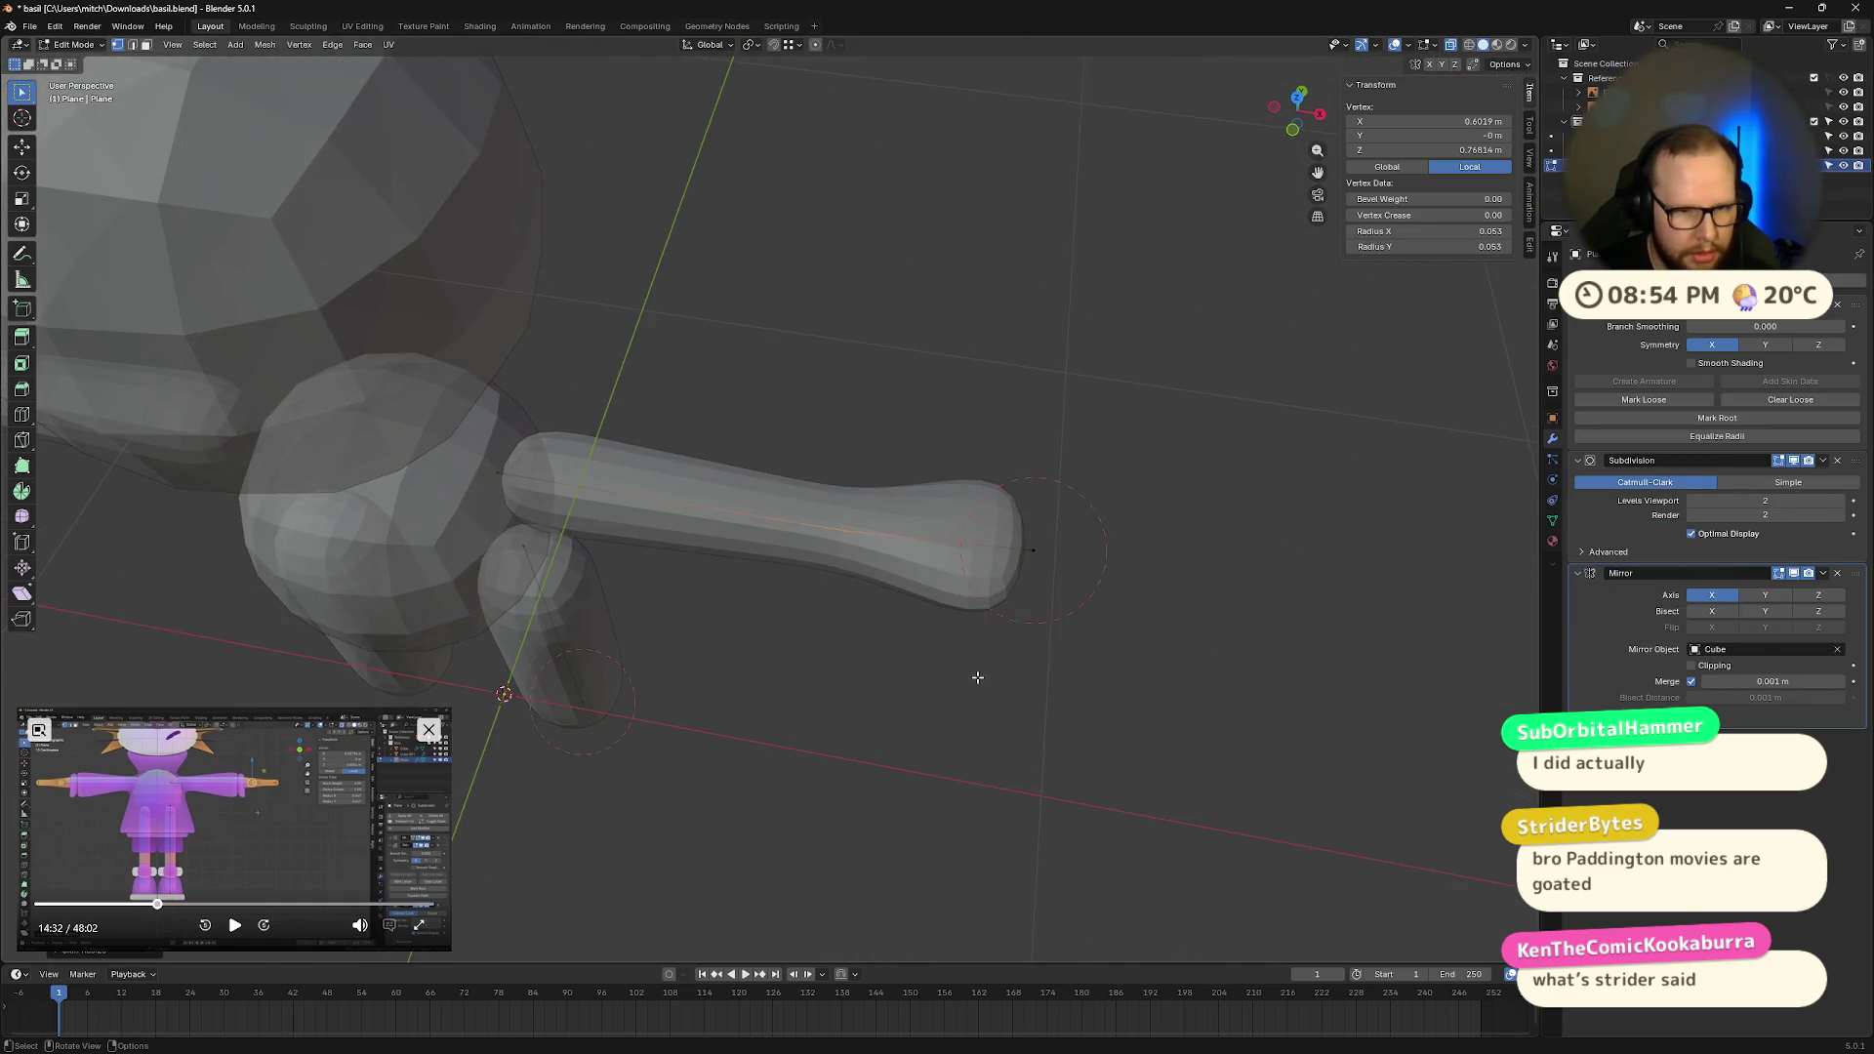
pyautogui.hotkey('ctrl', 'z')
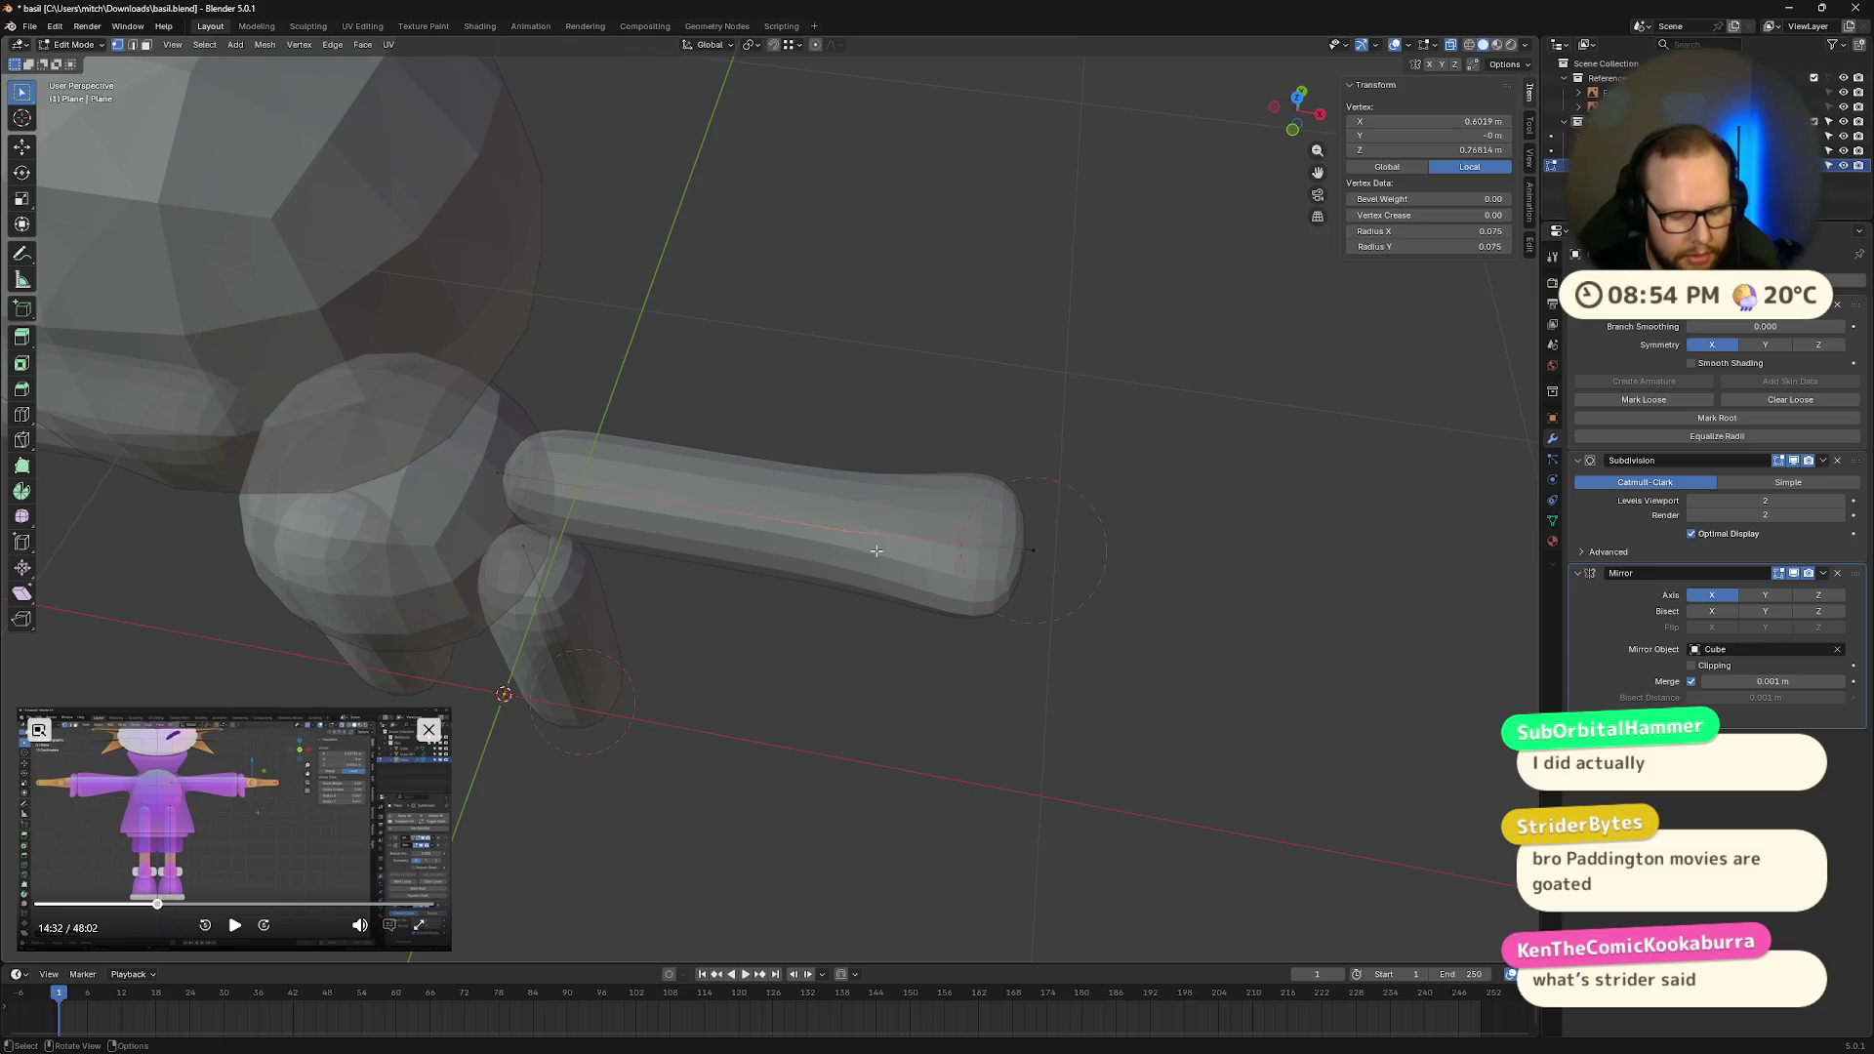
# Step: Try extruding a thumb from the wrist, then cancel it and undo the thickness change
pyautogui.press('e')
pyautogui.hotkey('shift', 'z')
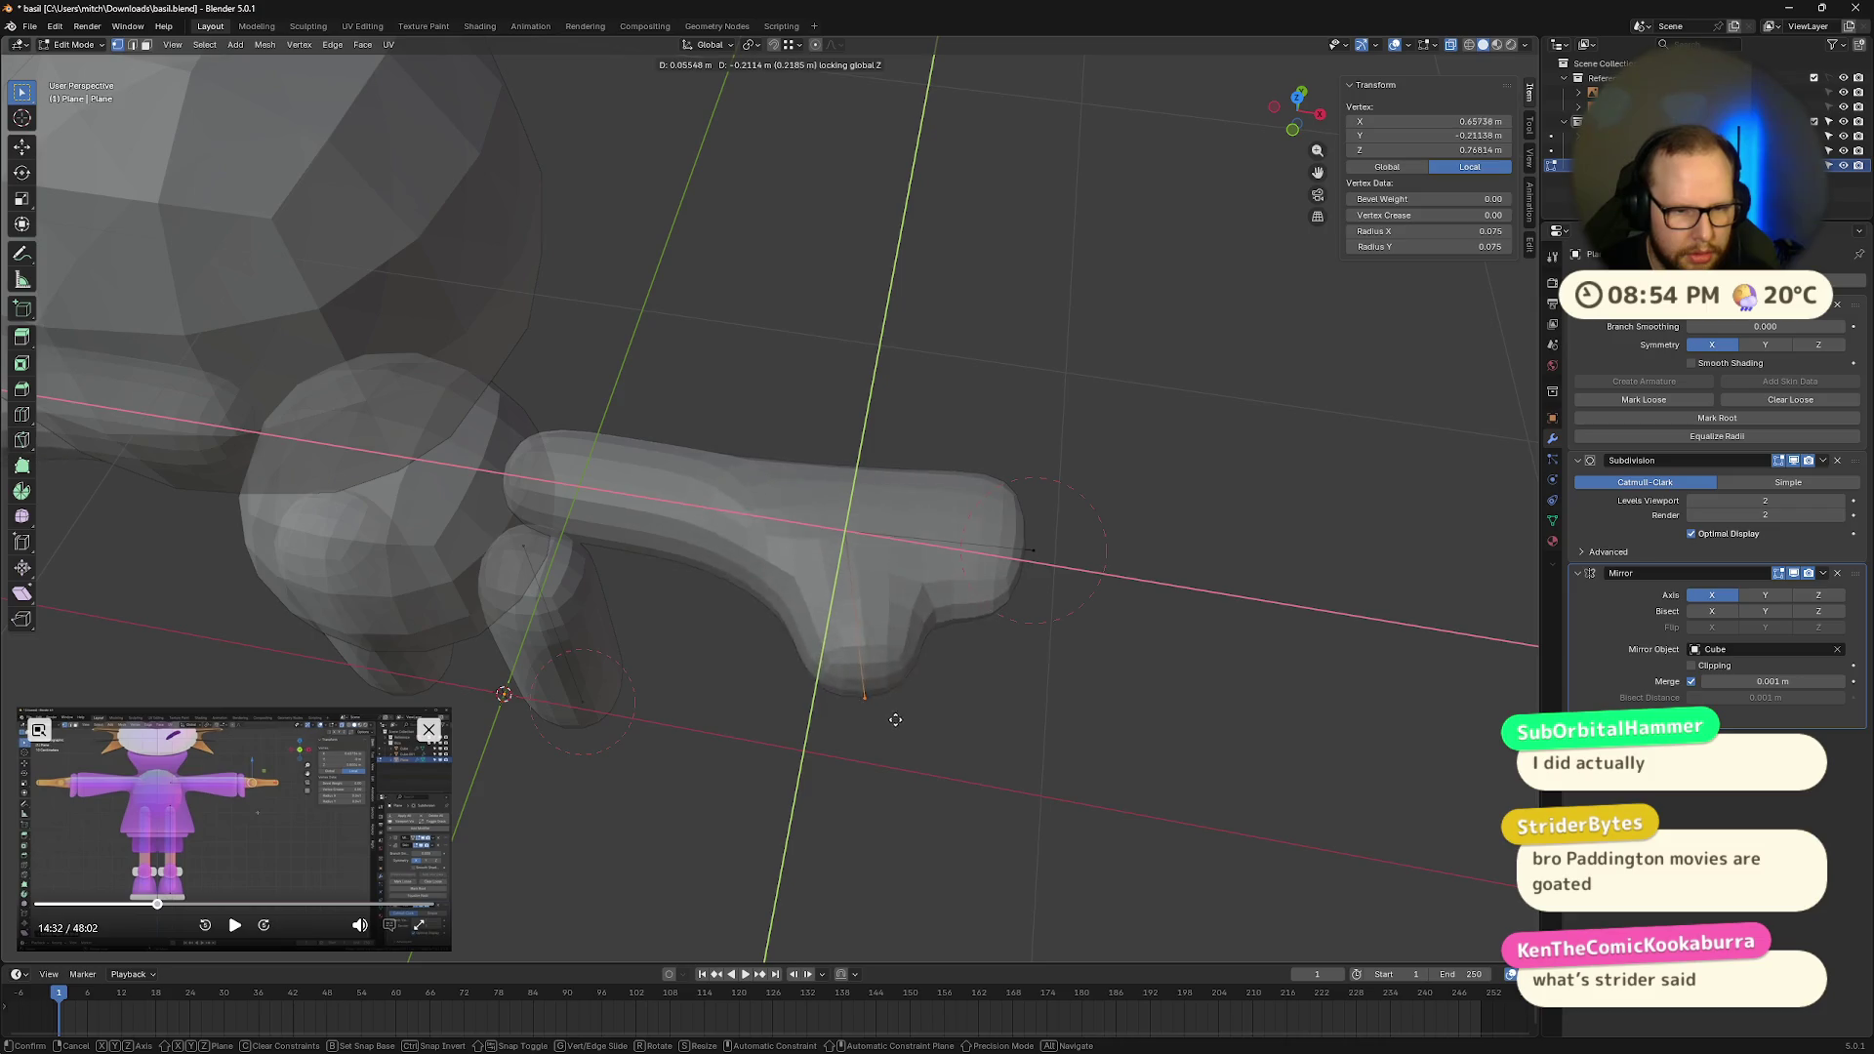
pyautogui.rightClick(896, 717)
pyautogui.moveTo(897, 718); pyautogui.dragTo(818, 576, button='middle')
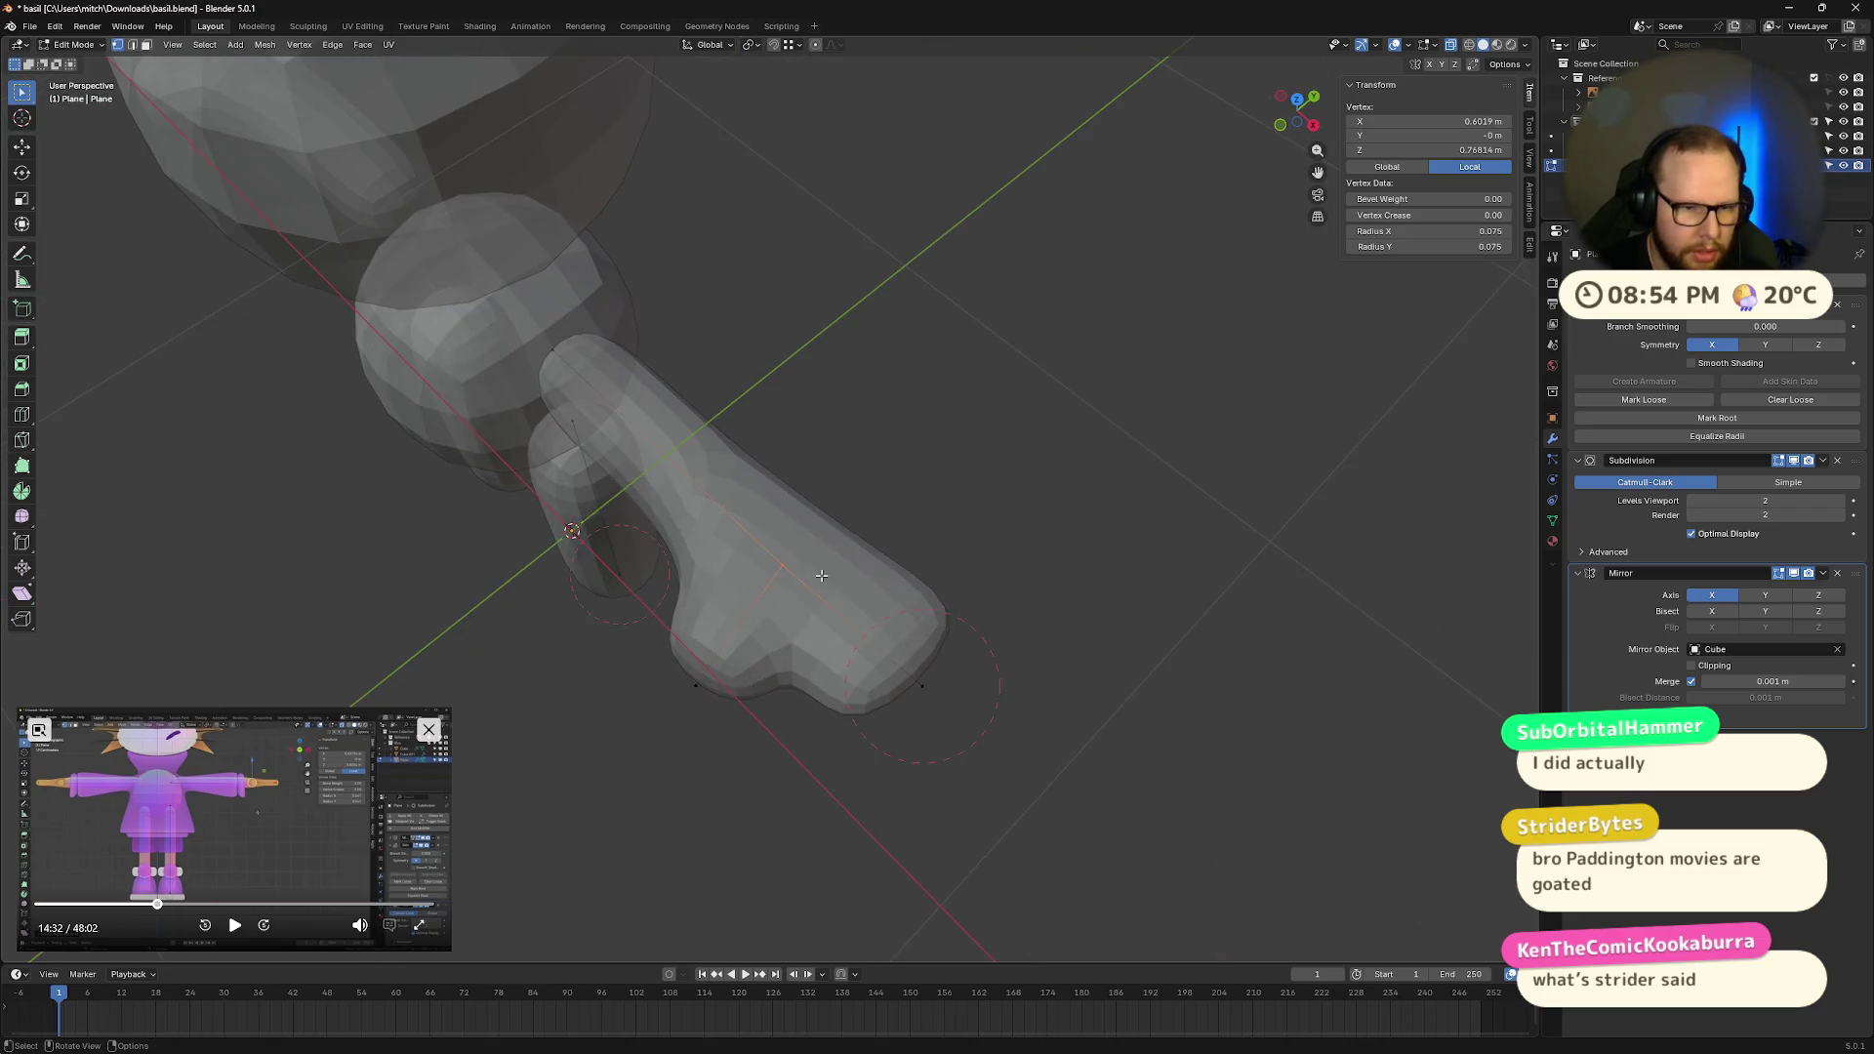
pyautogui.hotkey('ctrl', 'a')
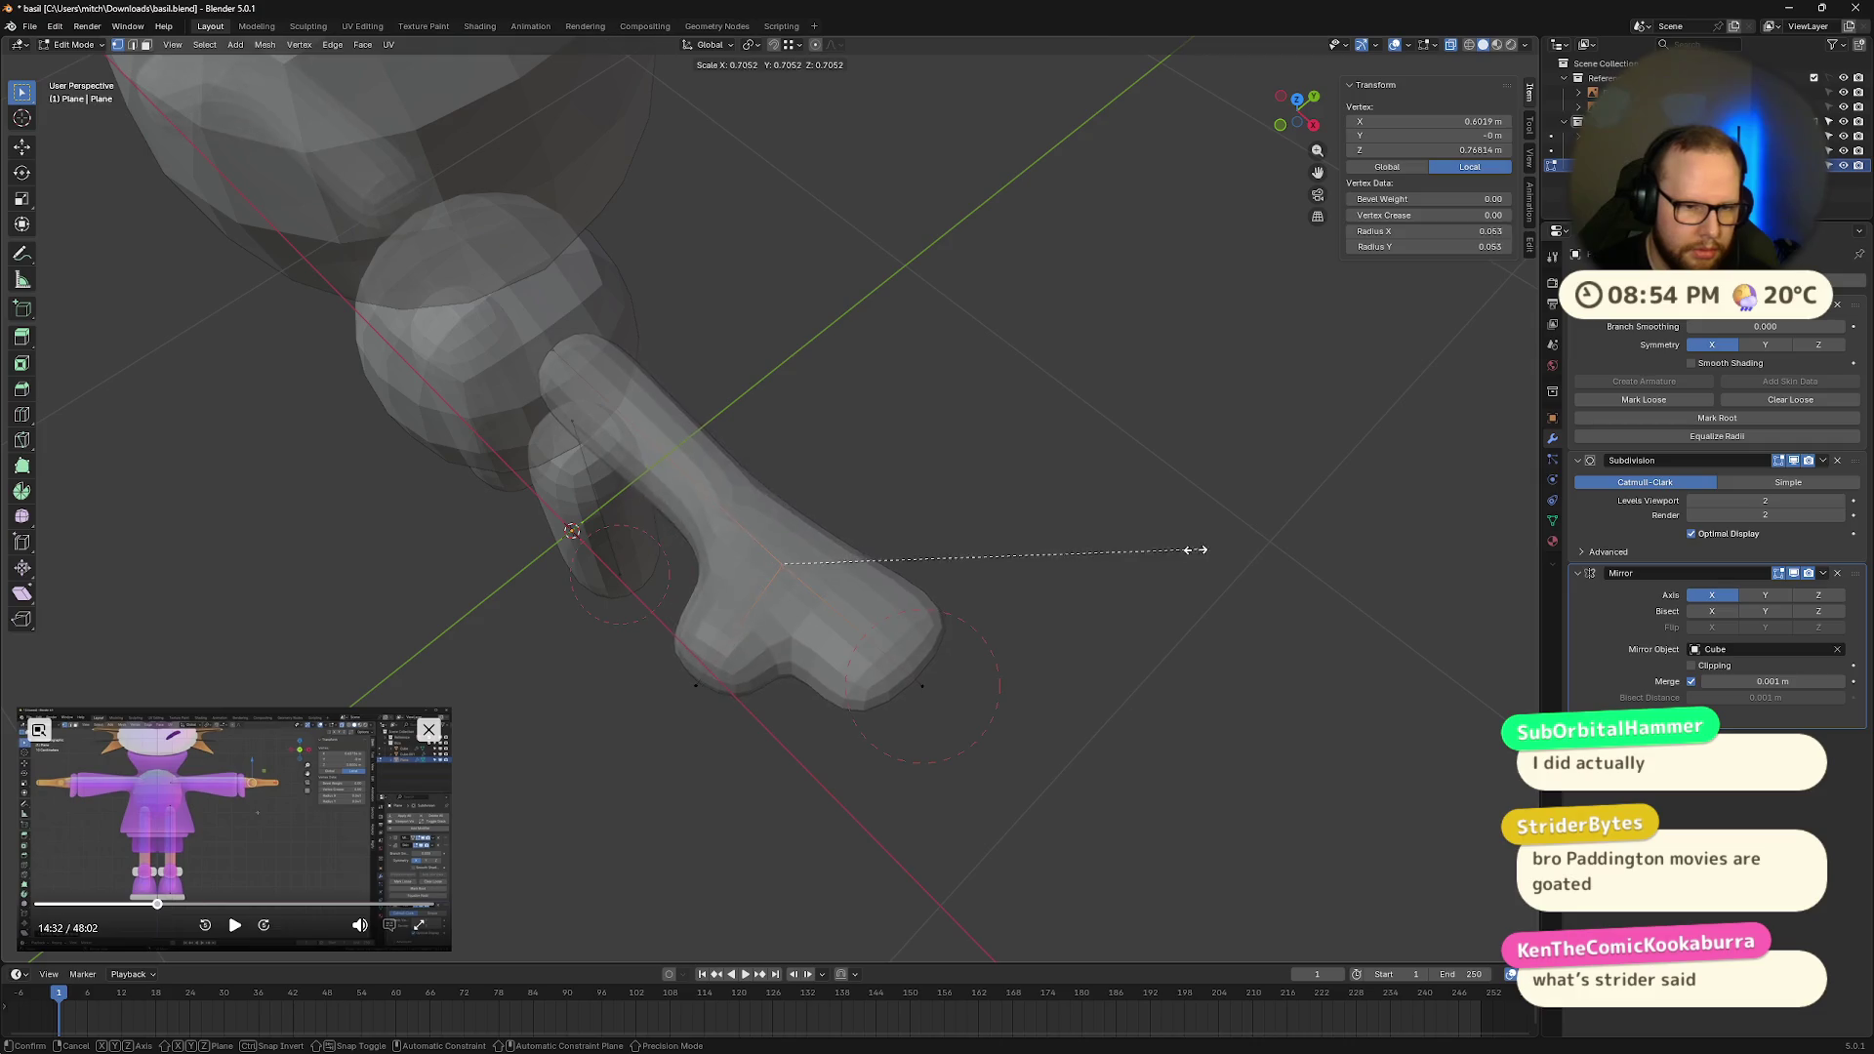
pyautogui.click(1055, 549)
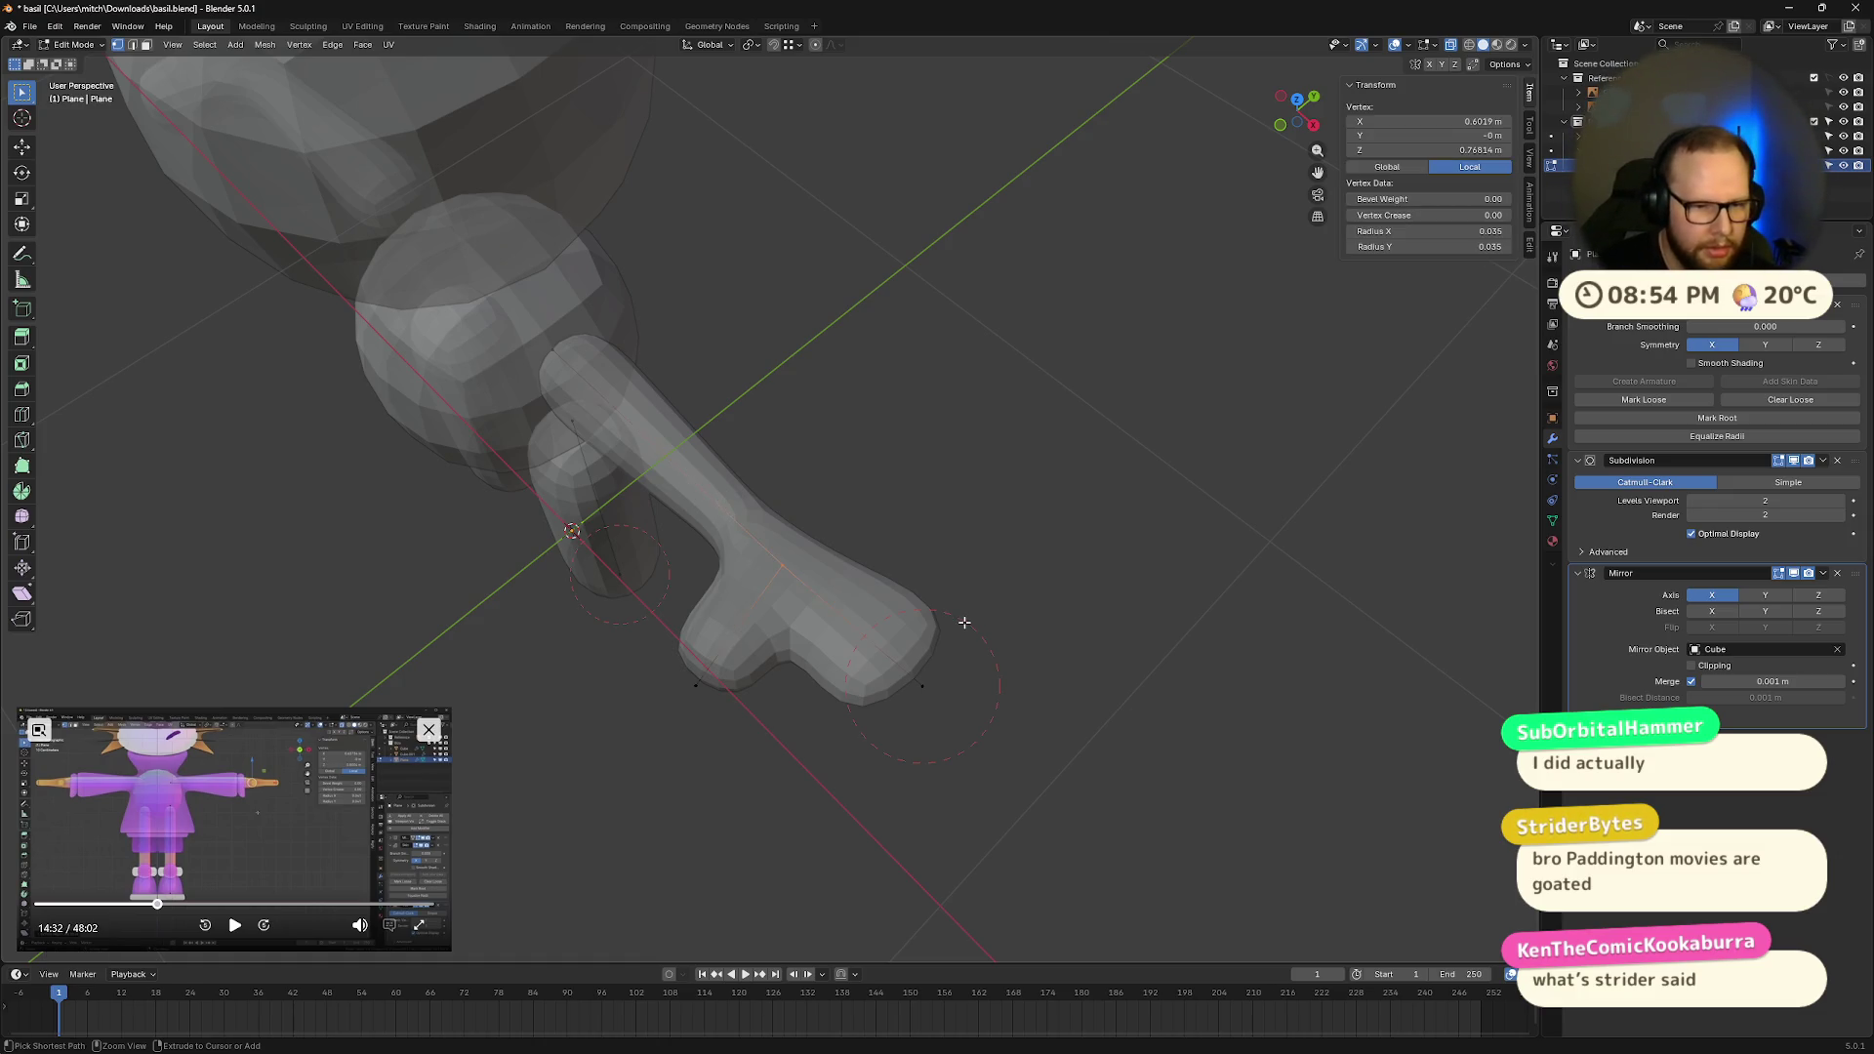
pyautogui.hotkey('ctrl', 'z')
pyautogui.hotkey('ctrl', 'z')
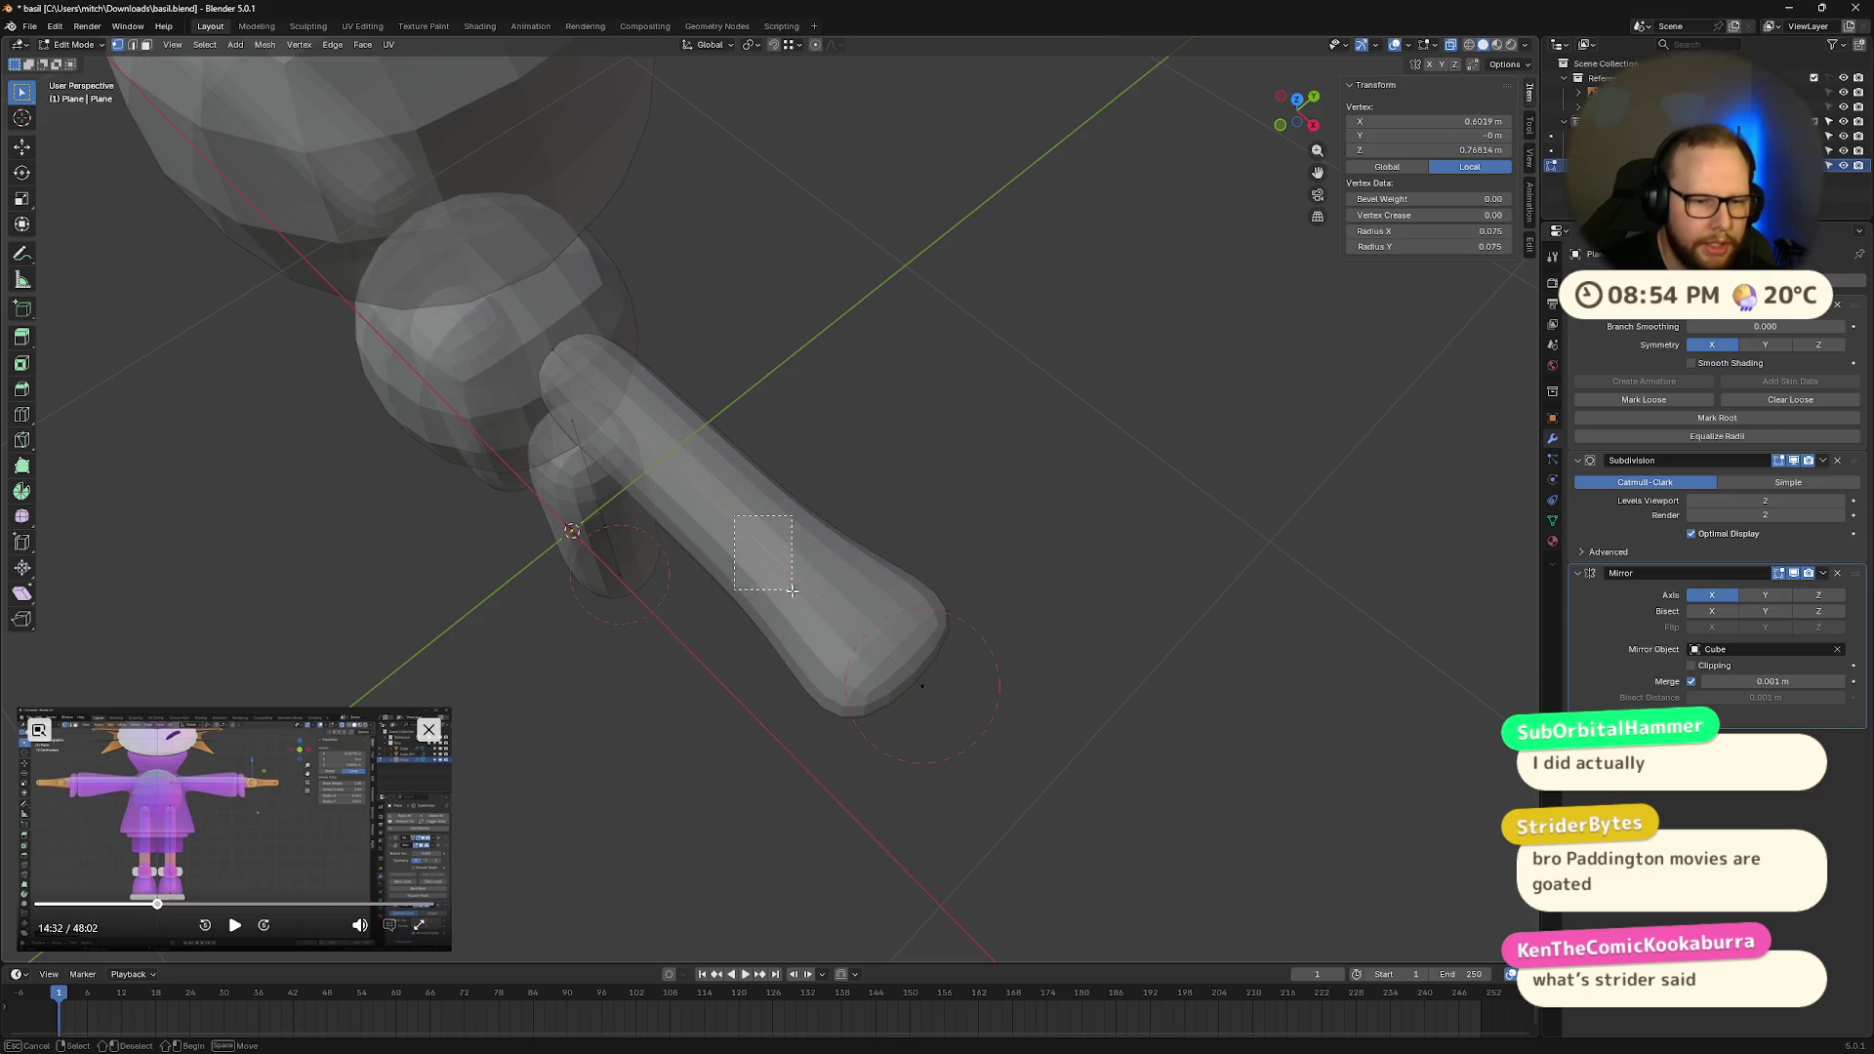
# Step: Slim the hand tip and extrude a new thumb vertex with a 0.056 skin radius
pyautogui.moveTo(781, 566)
pyautogui.mouseDown(button='middle')
pyautogui.moveTo(929, 707)
pyautogui.moveTo(1184, 758)
pyautogui.mouseUp(button='middle')
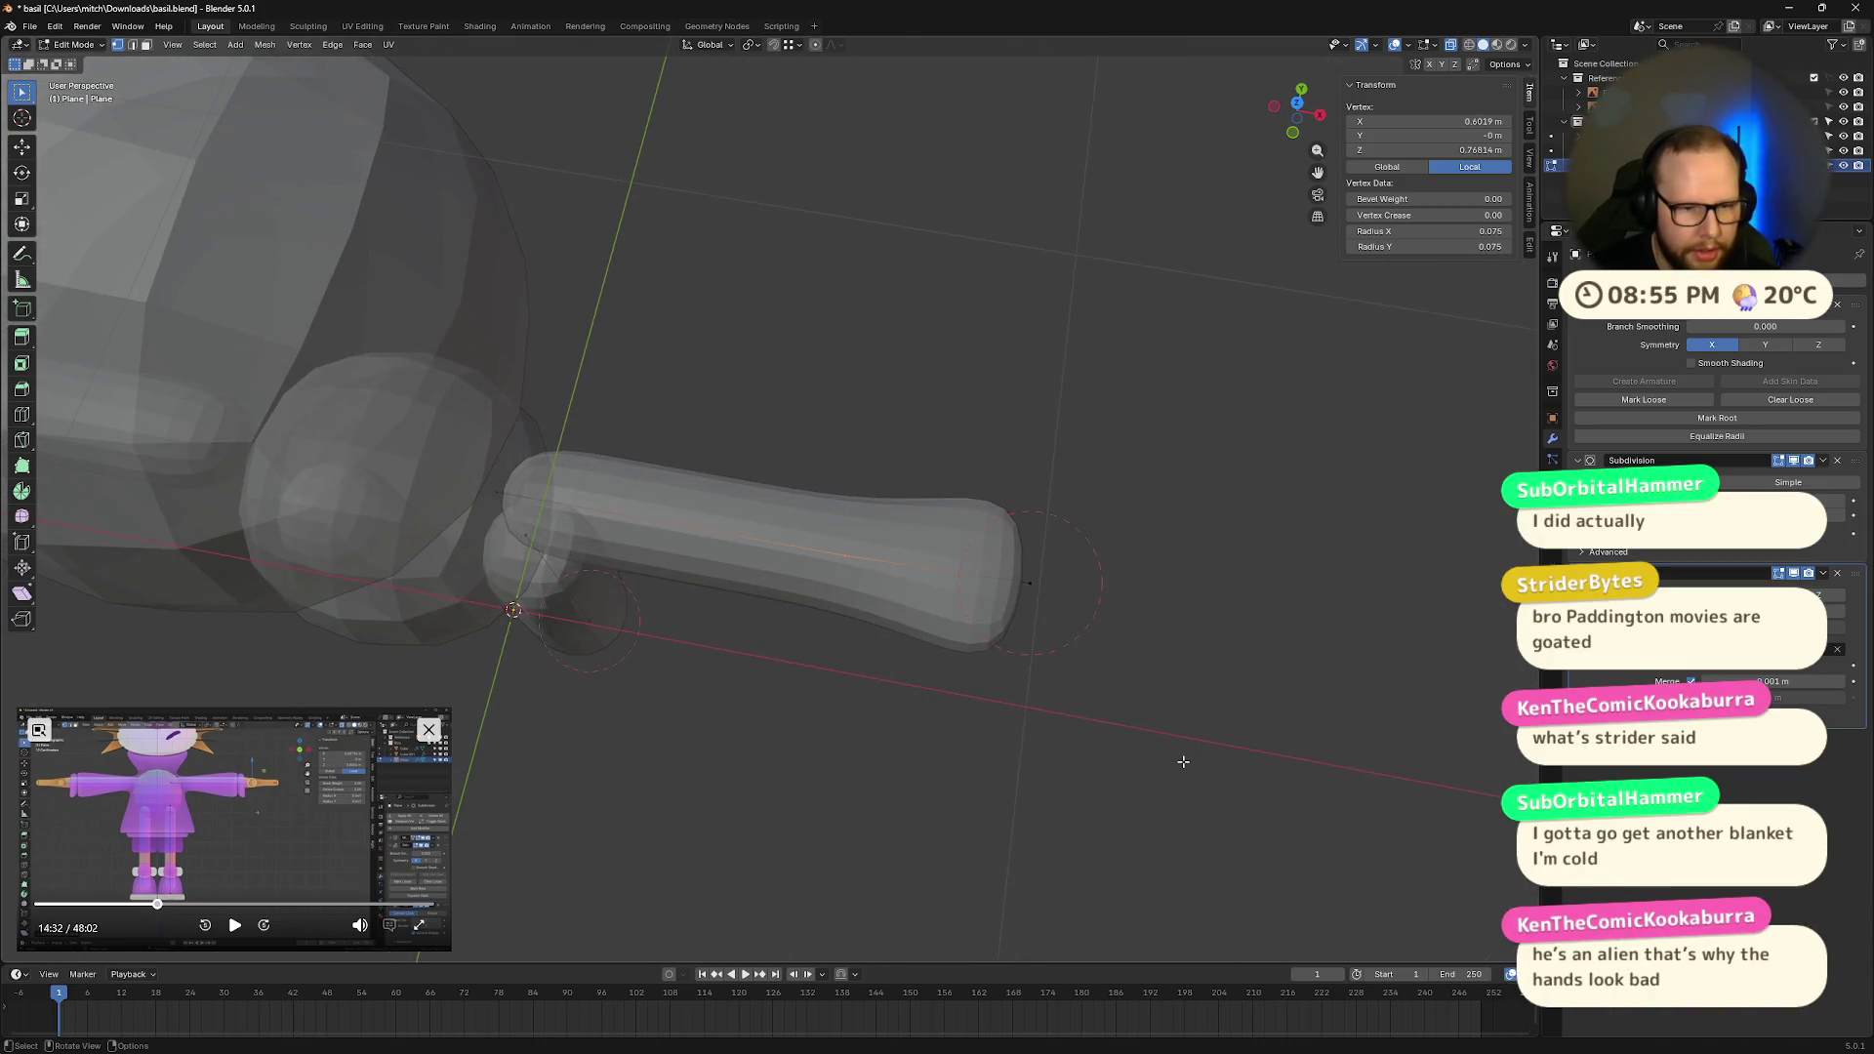
pyautogui.hotkey('ctrl', 'a')
pyautogui.click(1105, 700)
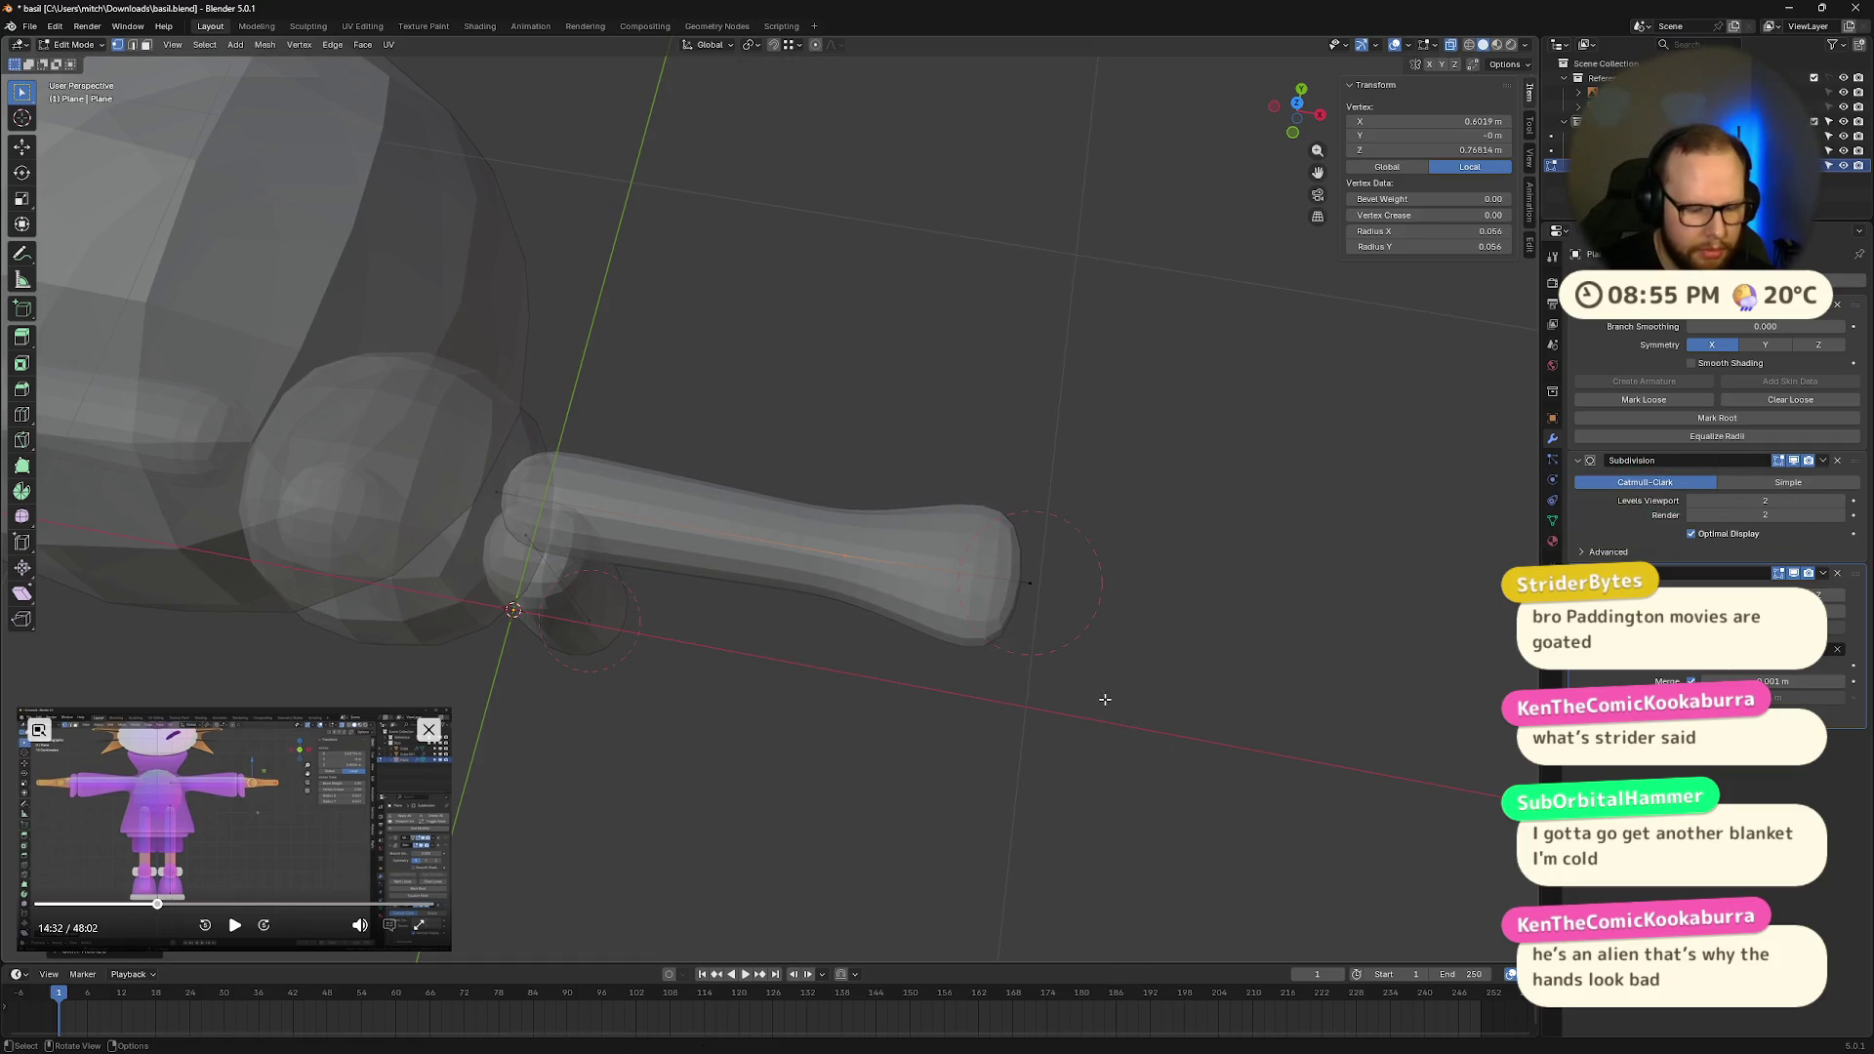
pyautogui.press('e')
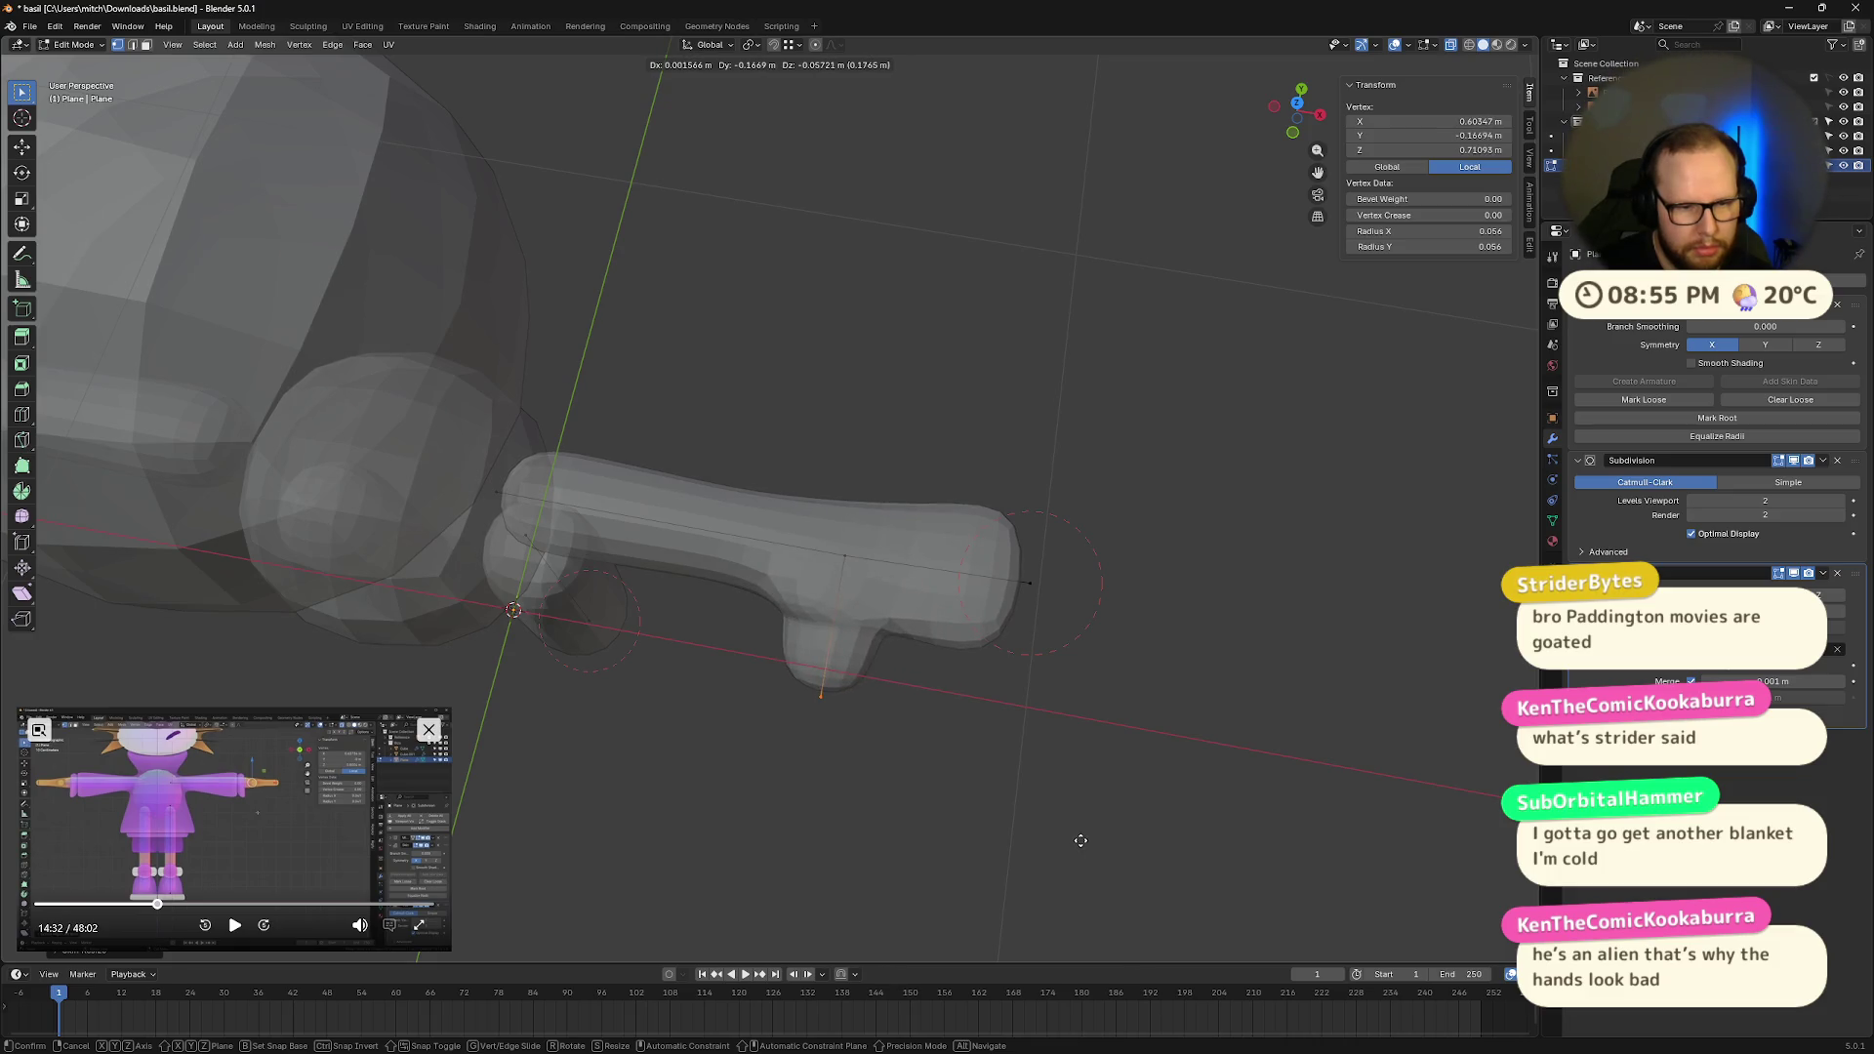
pyautogui.hotkey('shift', 'z')
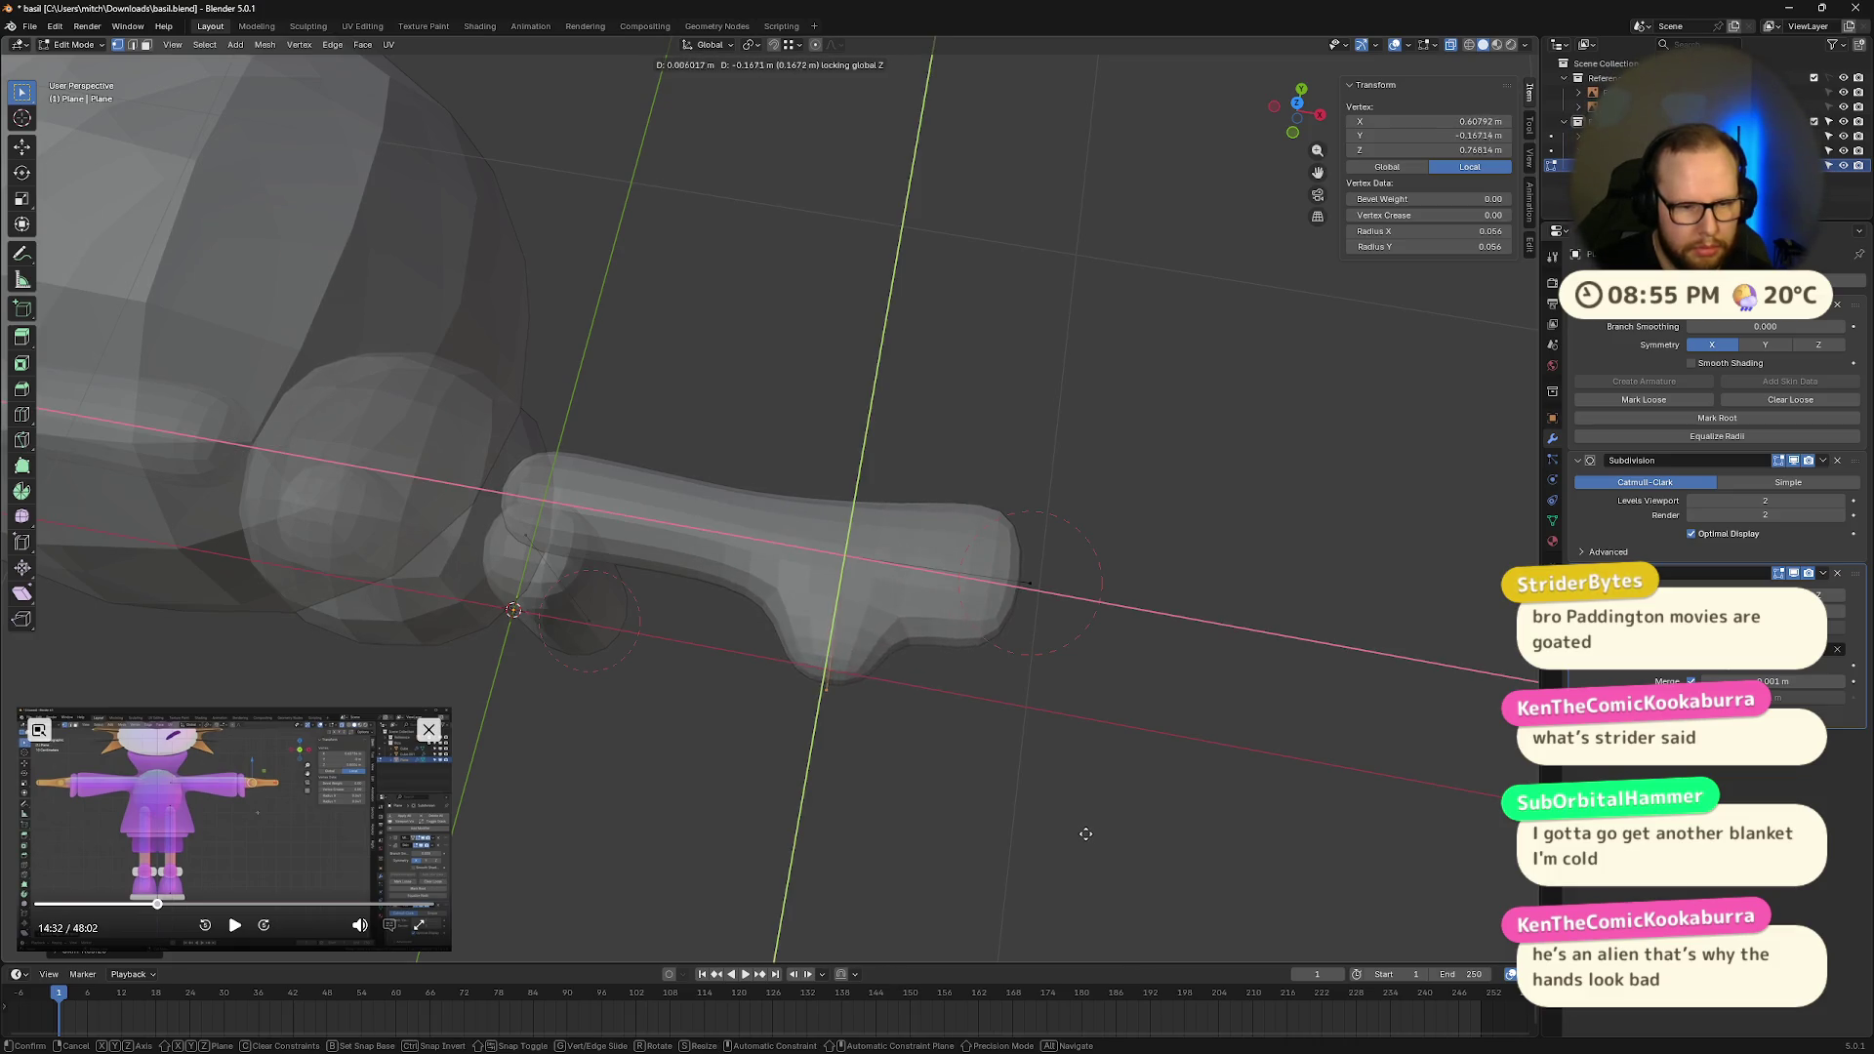
pyautogui.click(1062, 842)
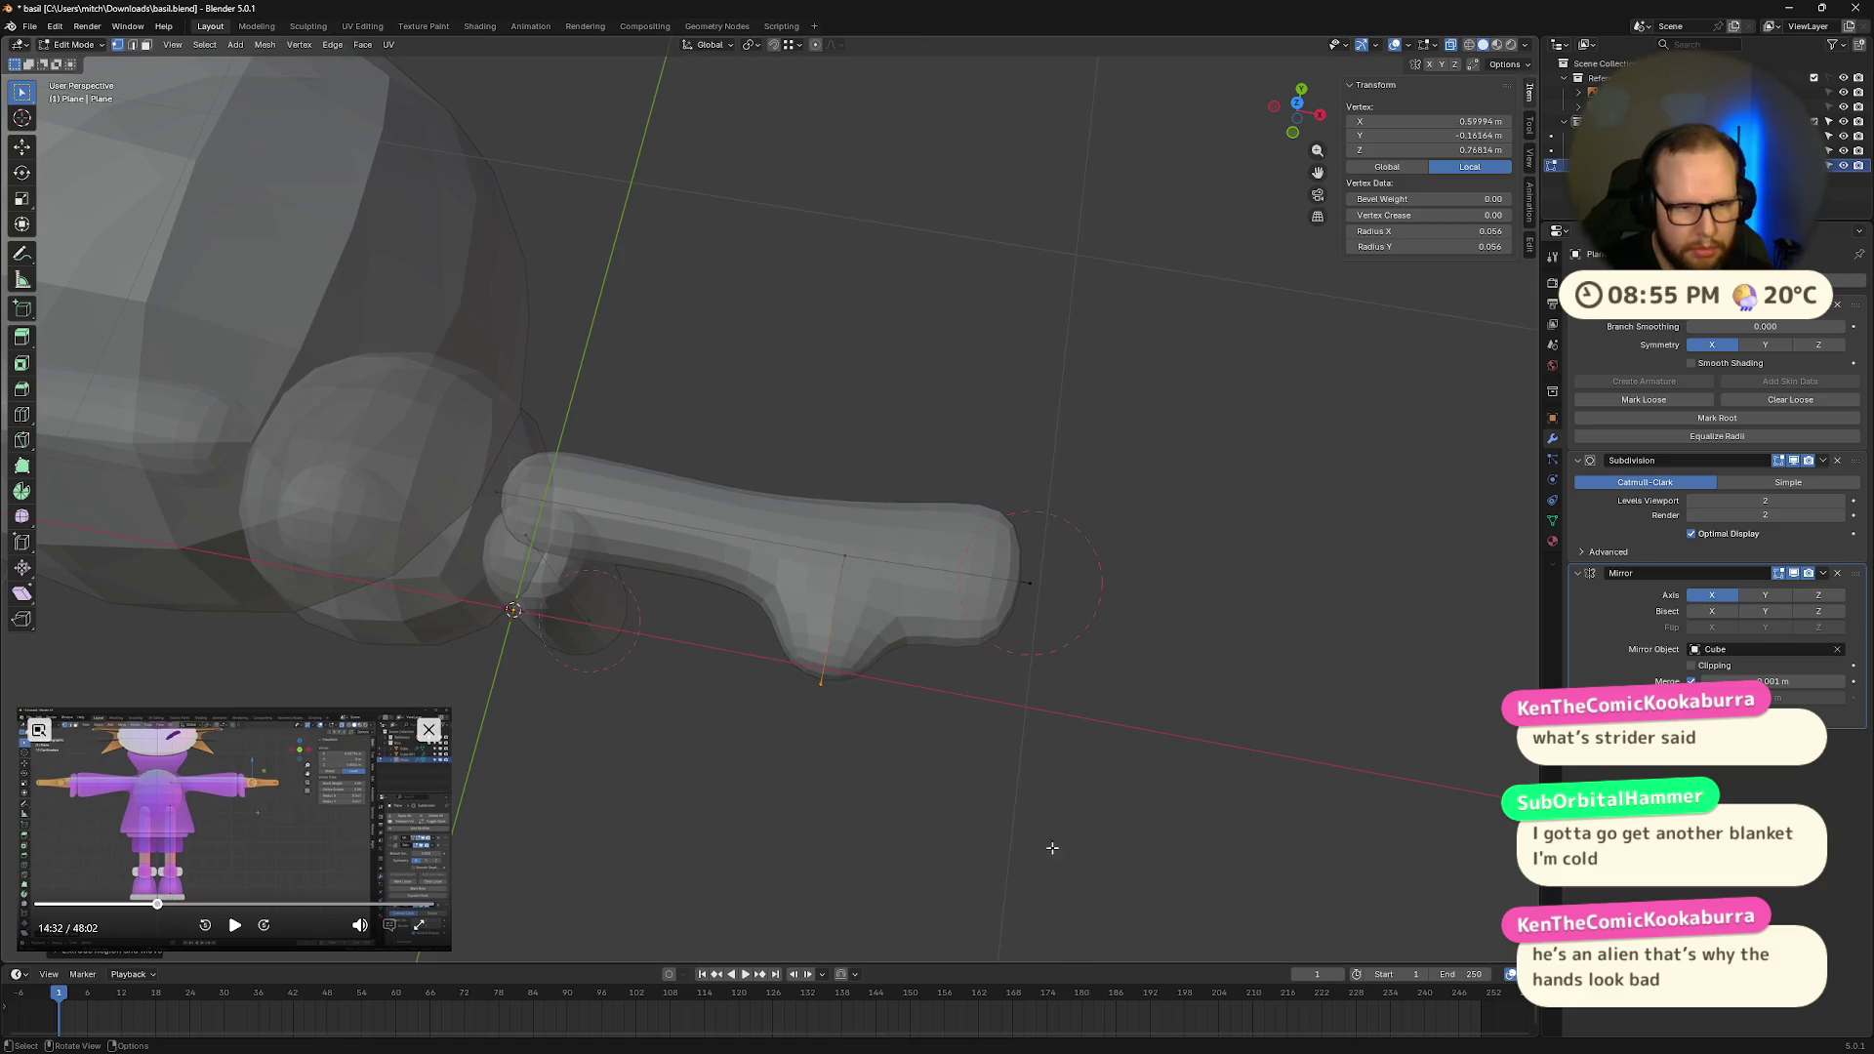
pyautogui.click(1293, 132)
pyautogui.scroll(3, 981, 443)
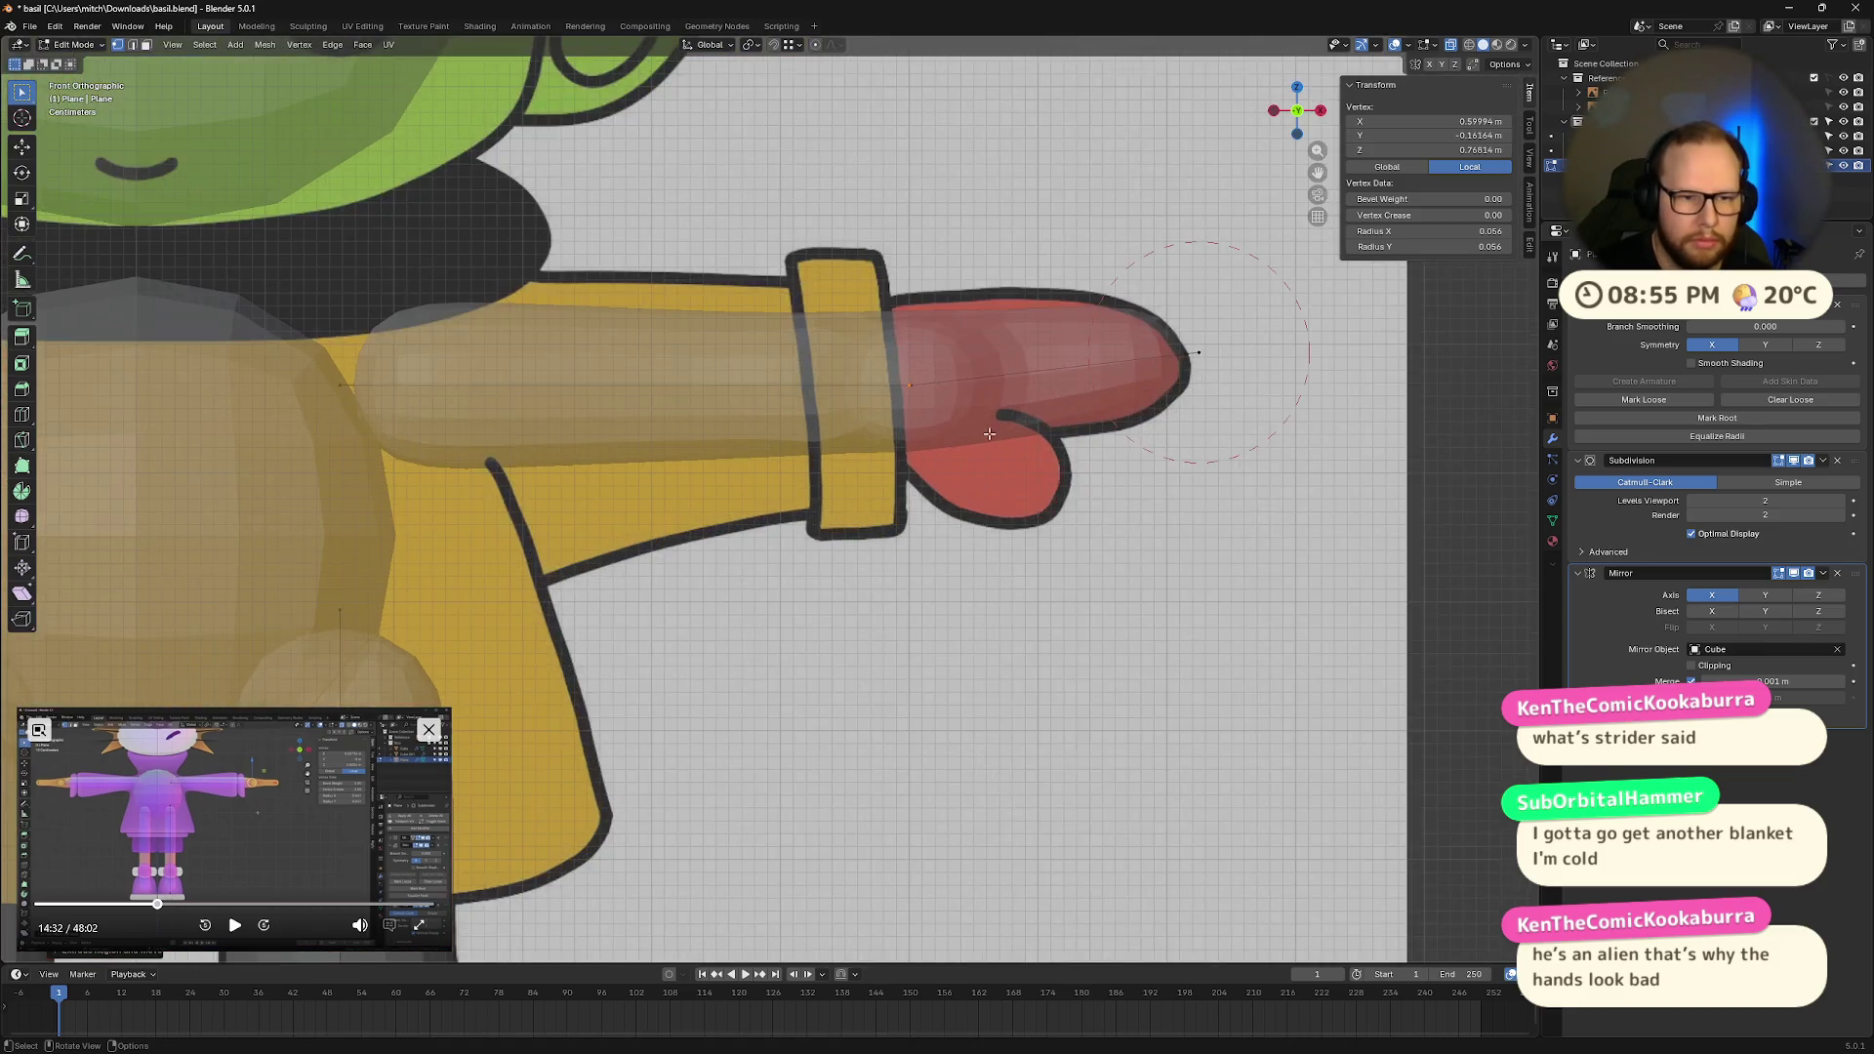
# Step: Reposition the thumb and fingertip vertices onto the front reference outline
pyautogui.press('g')
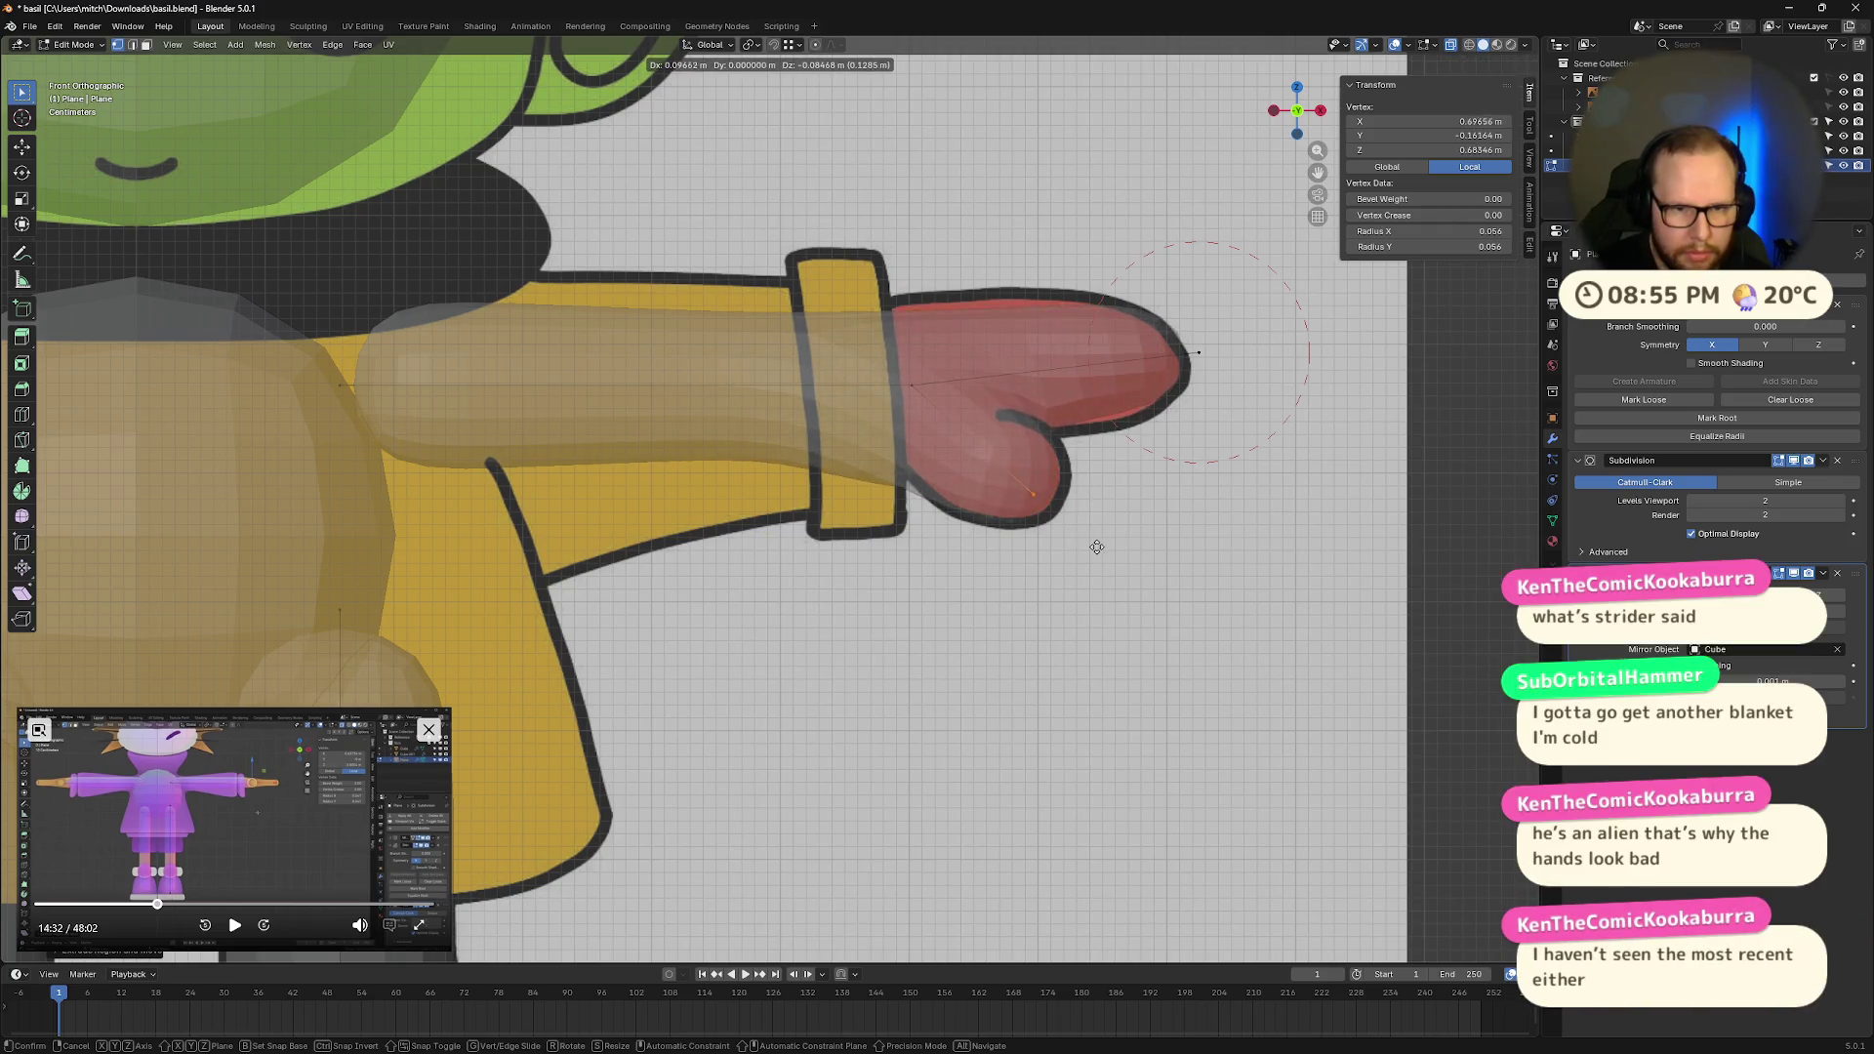
pyautogui.click(1098, 549)
pyautogui.click(1209, 394)
pyautogui.press('g')
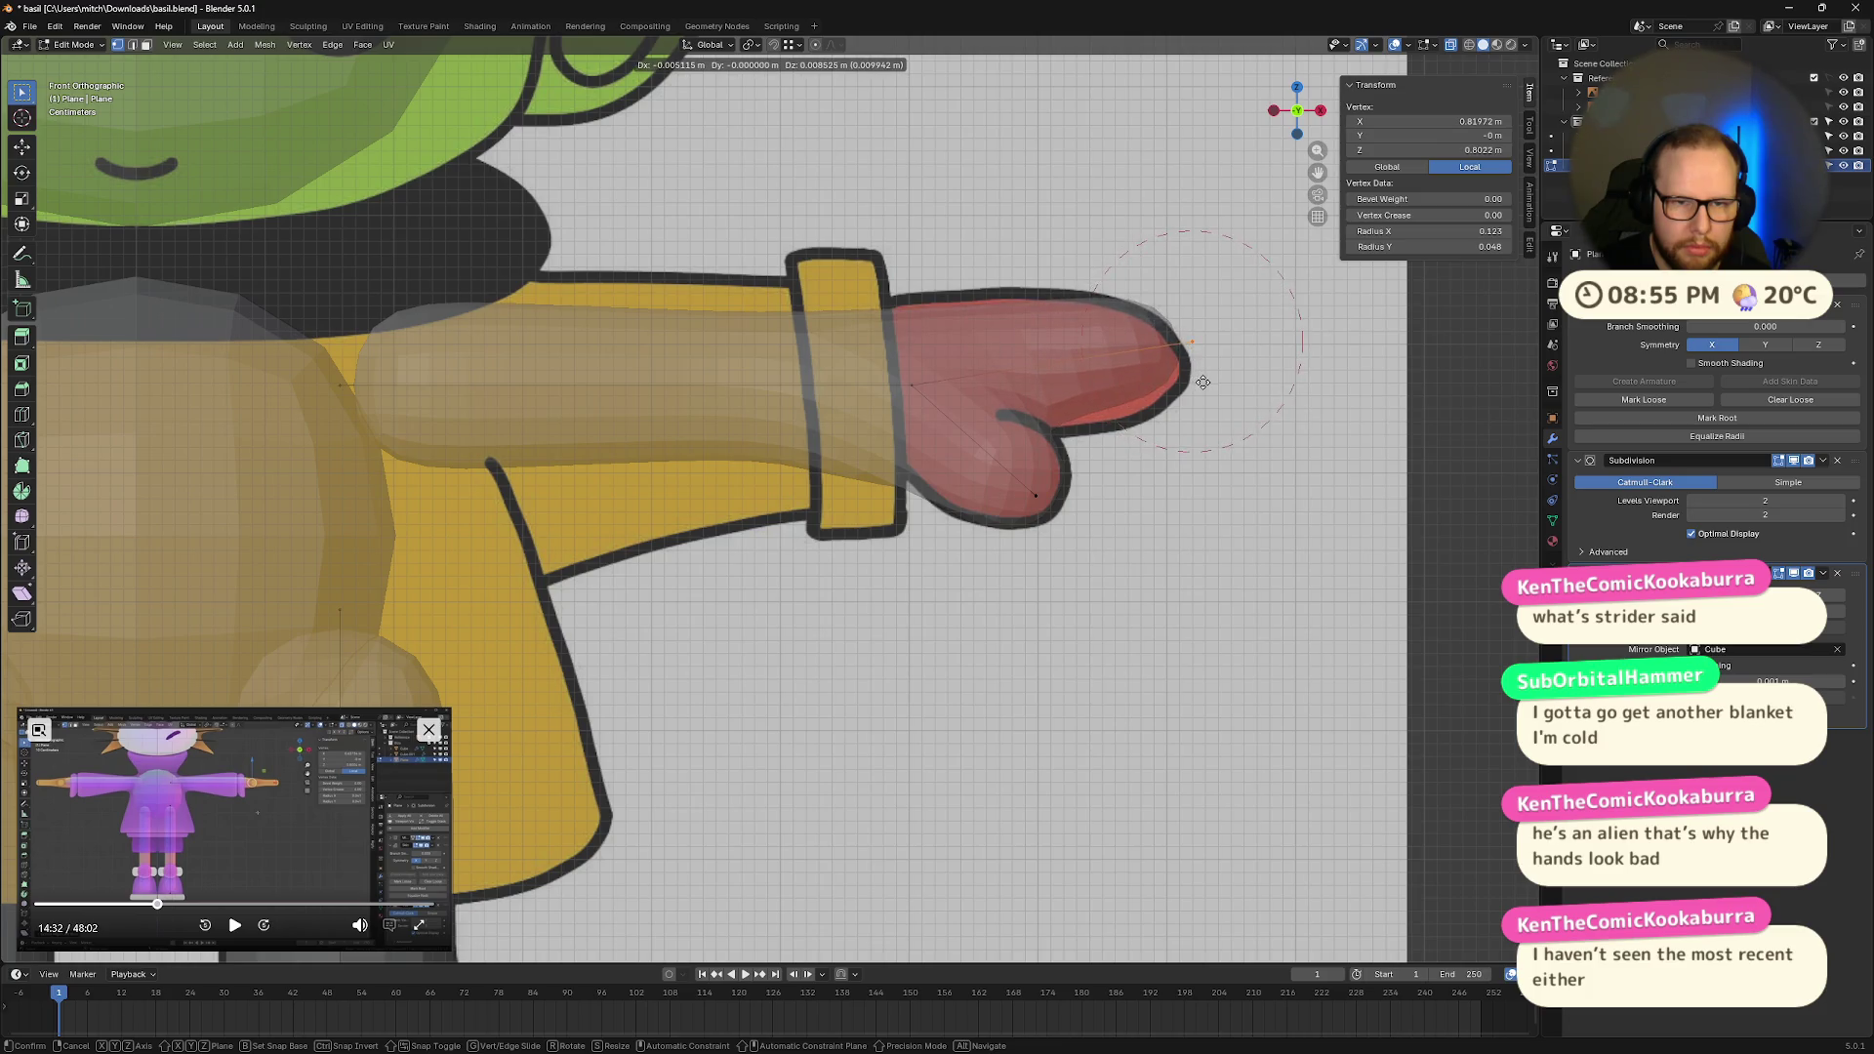
pyautogui.click(1203, 394)
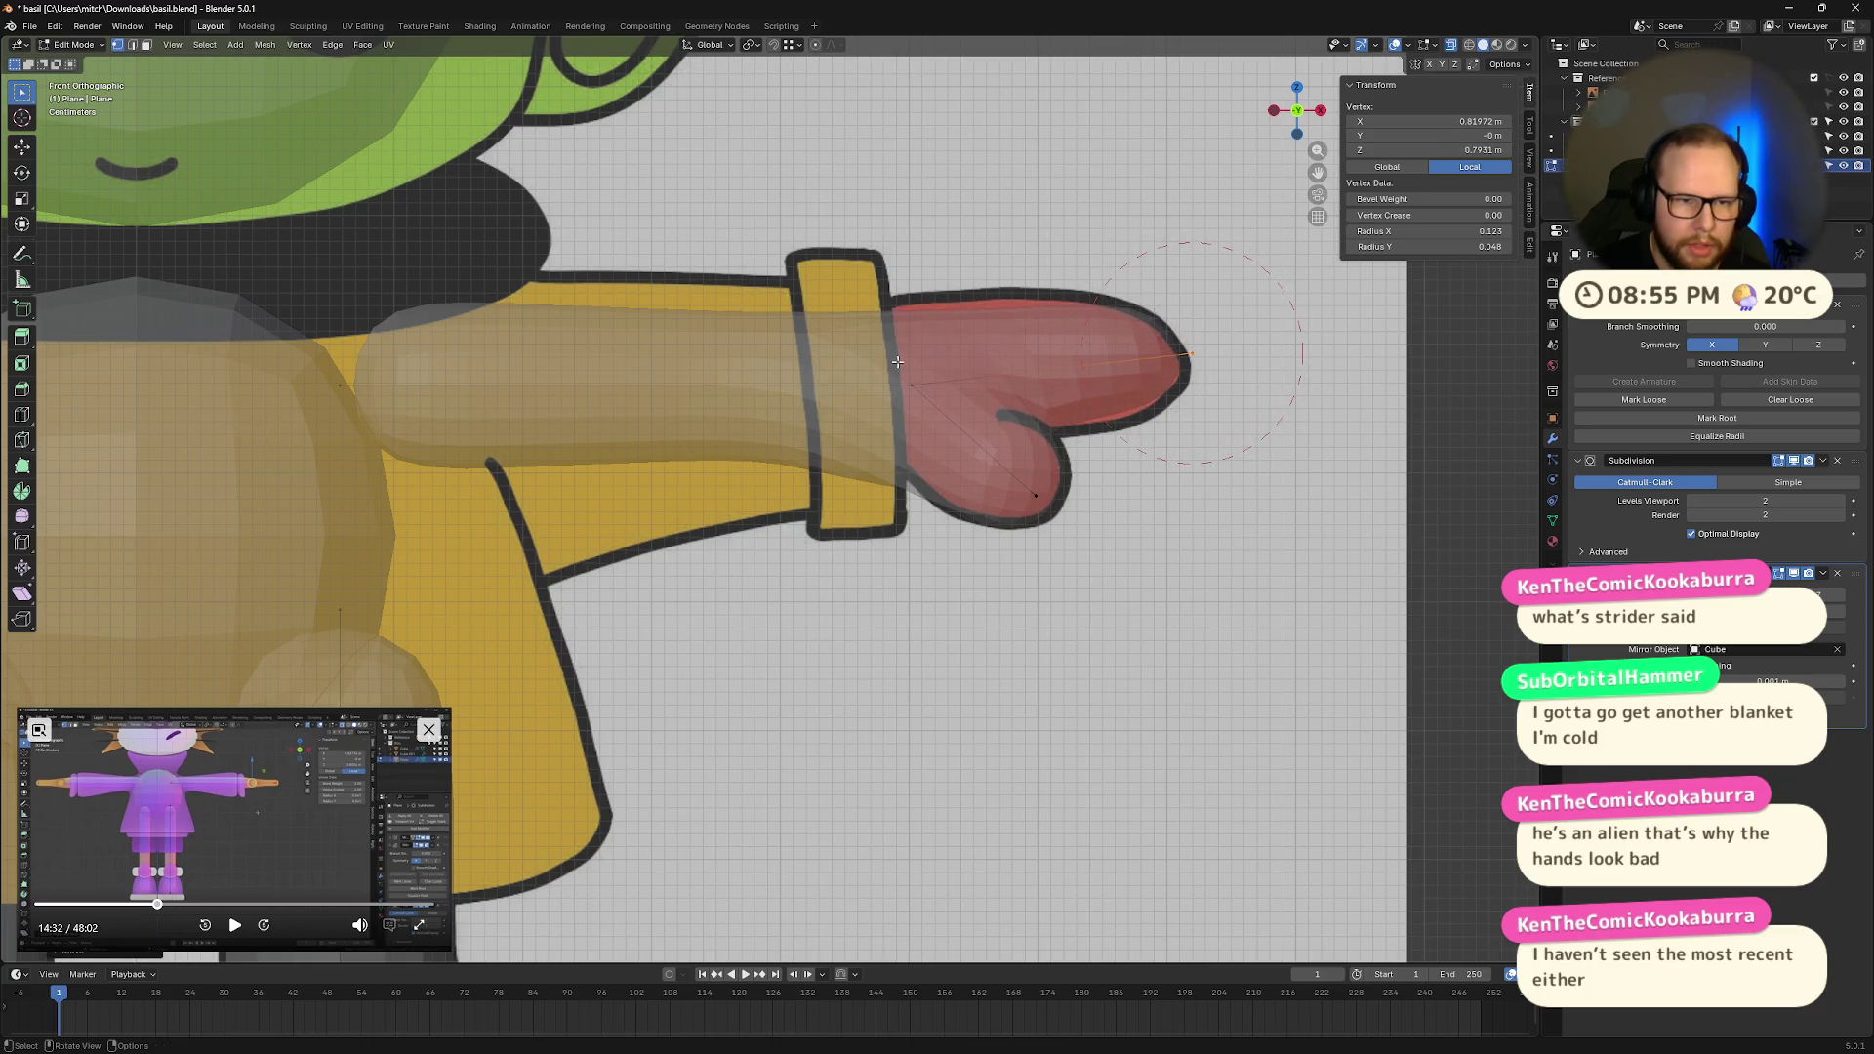
# Step: Box-select the arm vertices and raise them vertically to line up with the reference
pyautogui.moveTo(263, 356); pyautogui.dragTo(930, 419)
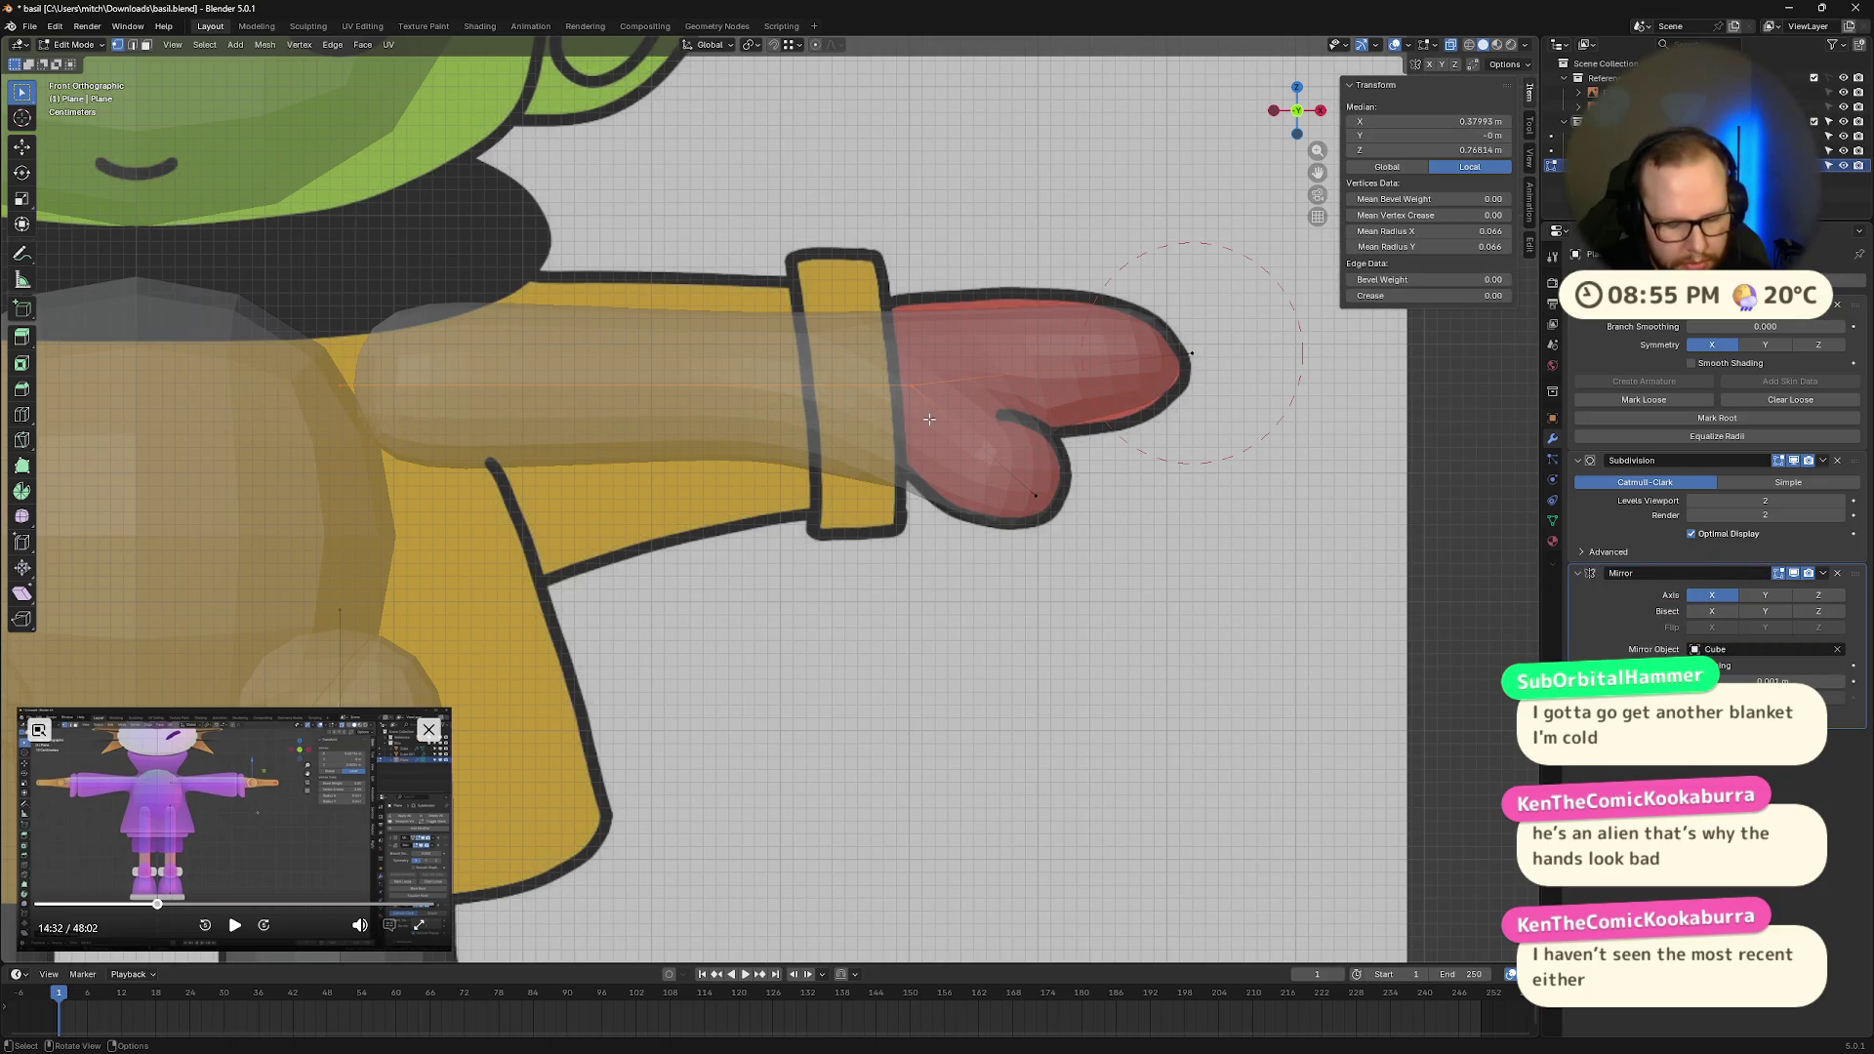
pyautogui.press('g')
pyautogui.press('z')
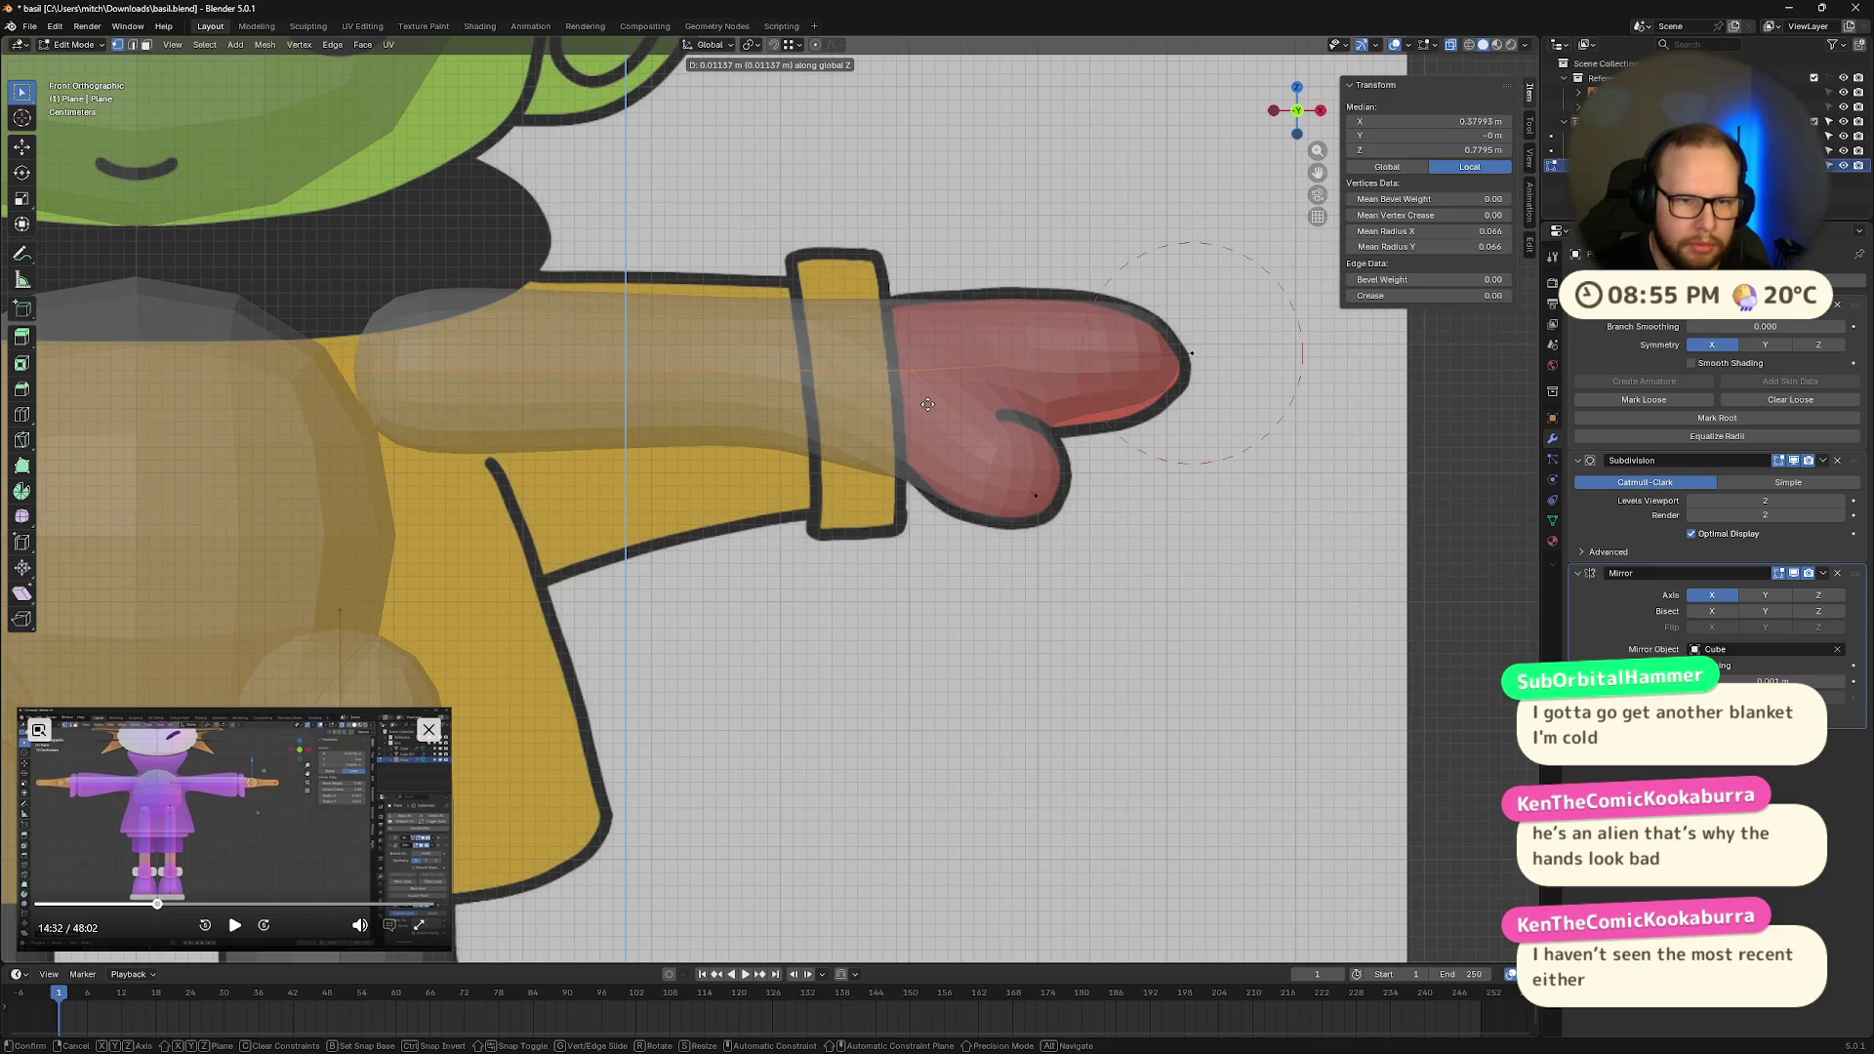
pyautogui.click(927, 402)
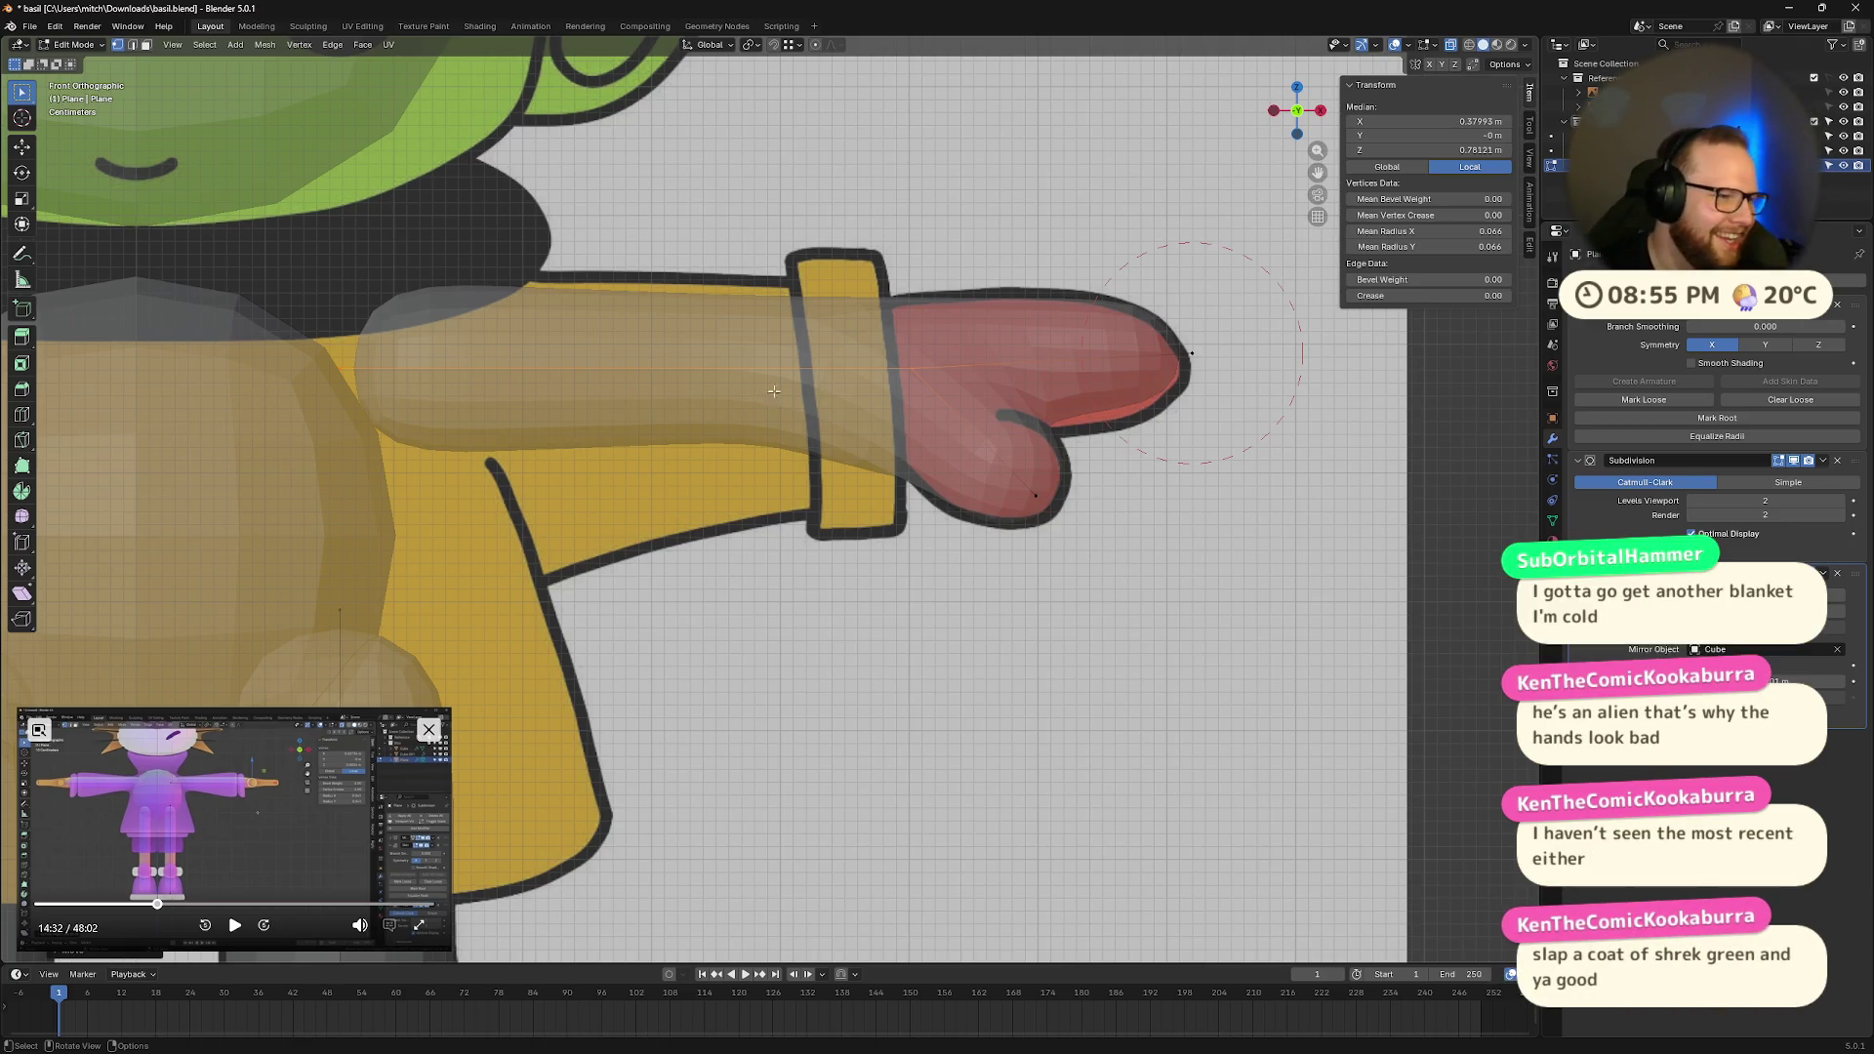
pyautogui.moveTo(1137, 220)
pyautogui.mouseDown(button='middle')
pyautogui.moveTo(1030, 292)
pyautogui.moveTo(888, 564)
pyautogui.moveTo(968, 468)
pyautogui.mouseUp(button='middle')
pyautogui.scroll(8, 937, 508)
pyautogui.moveTo(828, 481)
pyautogui.mouseDown(button='middle')
pyautogui.moveTo(991, 527)
pyautogui.moveTo(1017, 619)
pyautogui.moveTo(854, 611)
pyautogui.moveTo(809, 528)
pyautogui.moveTo(816, 430)
pyautogui.moveTo(900, 381)
pyautogui.moveTo(957, 476)
pyautogui.mouseUp(button='middle')
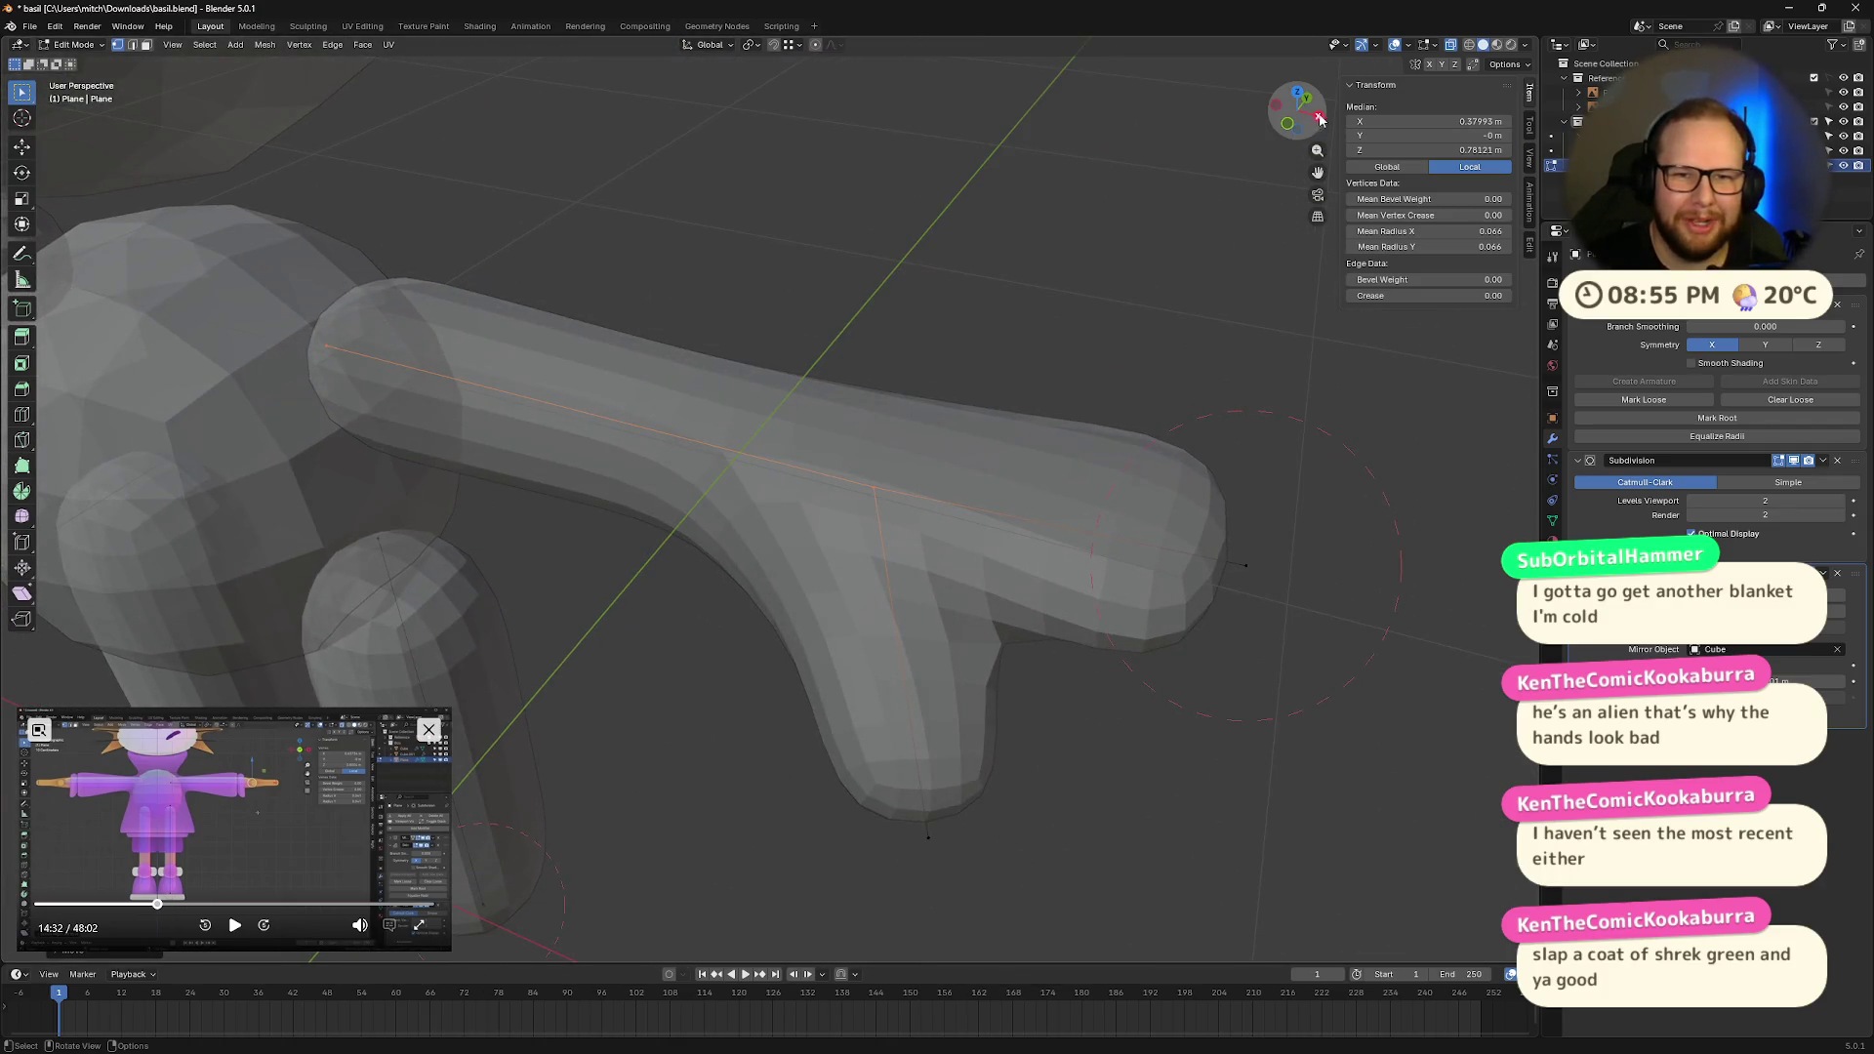
# Step: Shrink the thumb tip's skin to radii of 0.050 X and 0.058 Y
pyautogui.click(1318, 117)
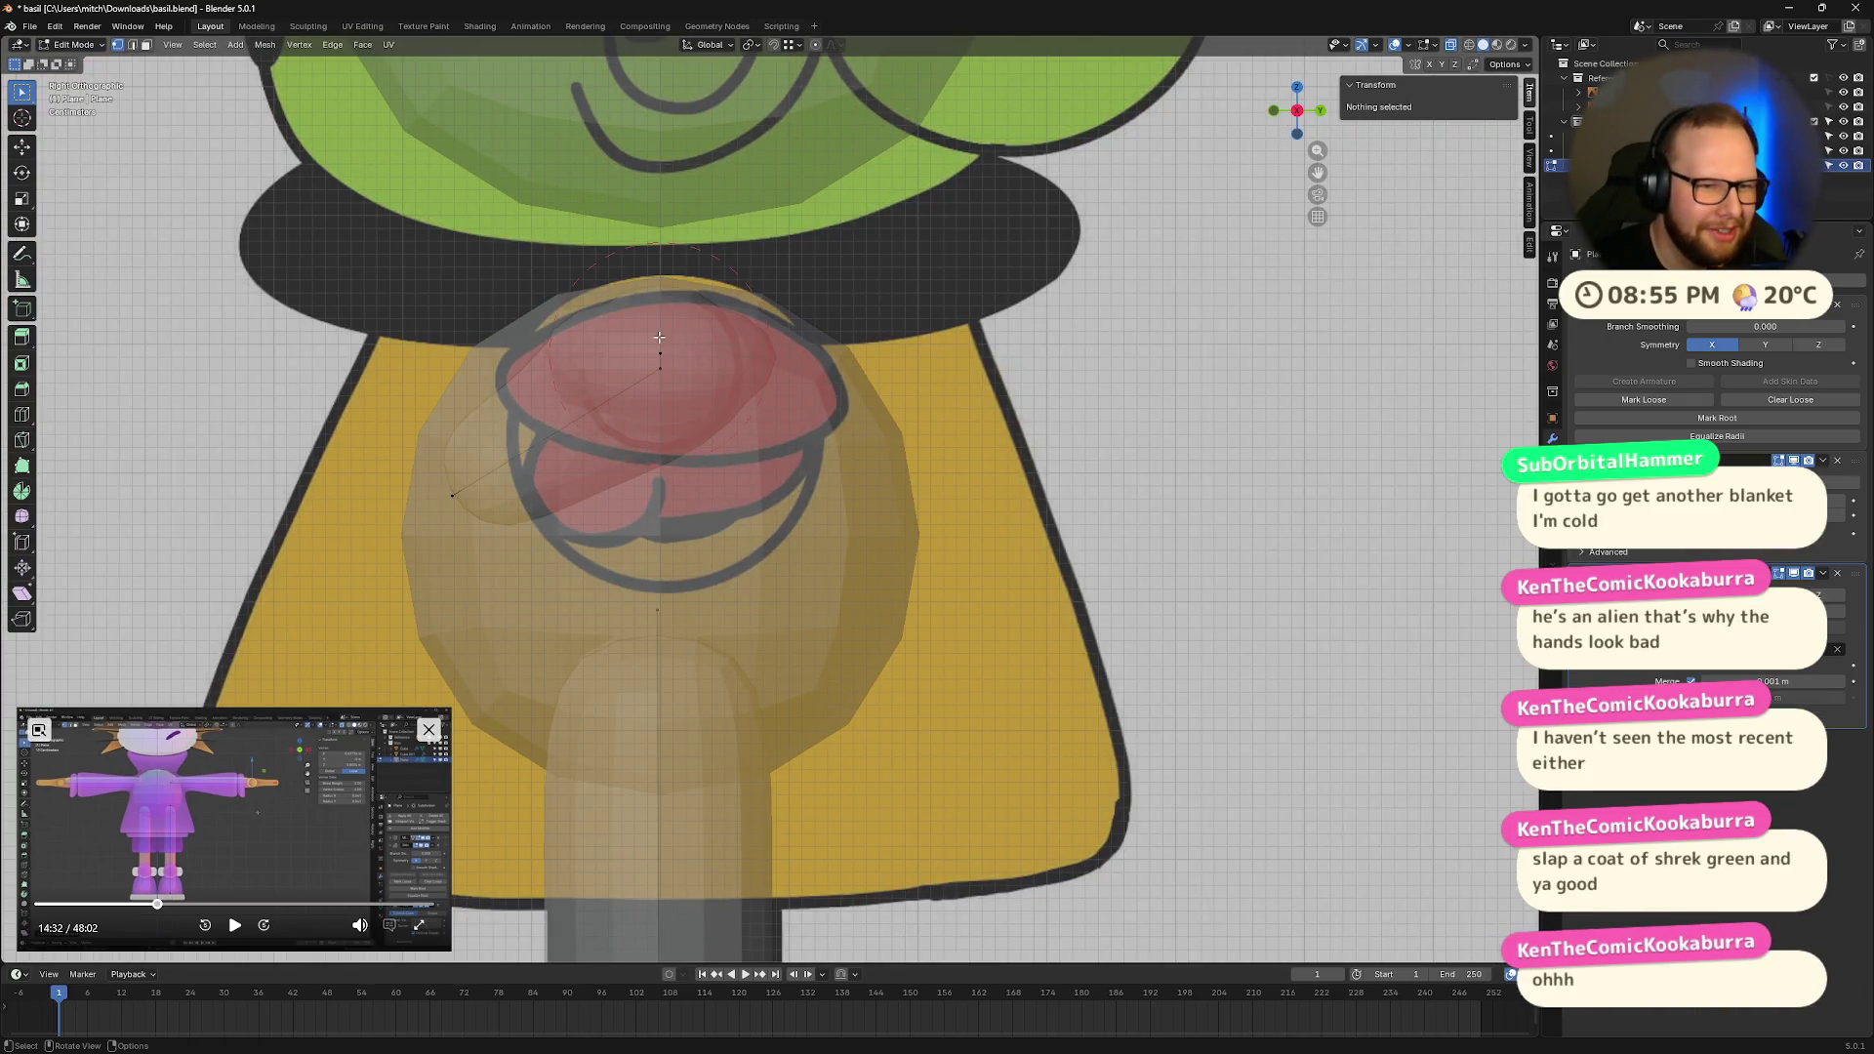
pyautogui.click(662, 354)
pyautogui.moveTo(694, 357)
pyautogui.mouseDown(button='middle')
pyautogui.moveTo(858, 369)
pyautogui.moveTo(870, 414)
pyautogui.moveTo(883, 323)
pyautogui.moveTo(640, 636)
pyautogui.mouseUp(button='middle')
pyautogui.moveTo(489, 650); pyautogui.dragTo(543, 704)
pyautogui.press('s')
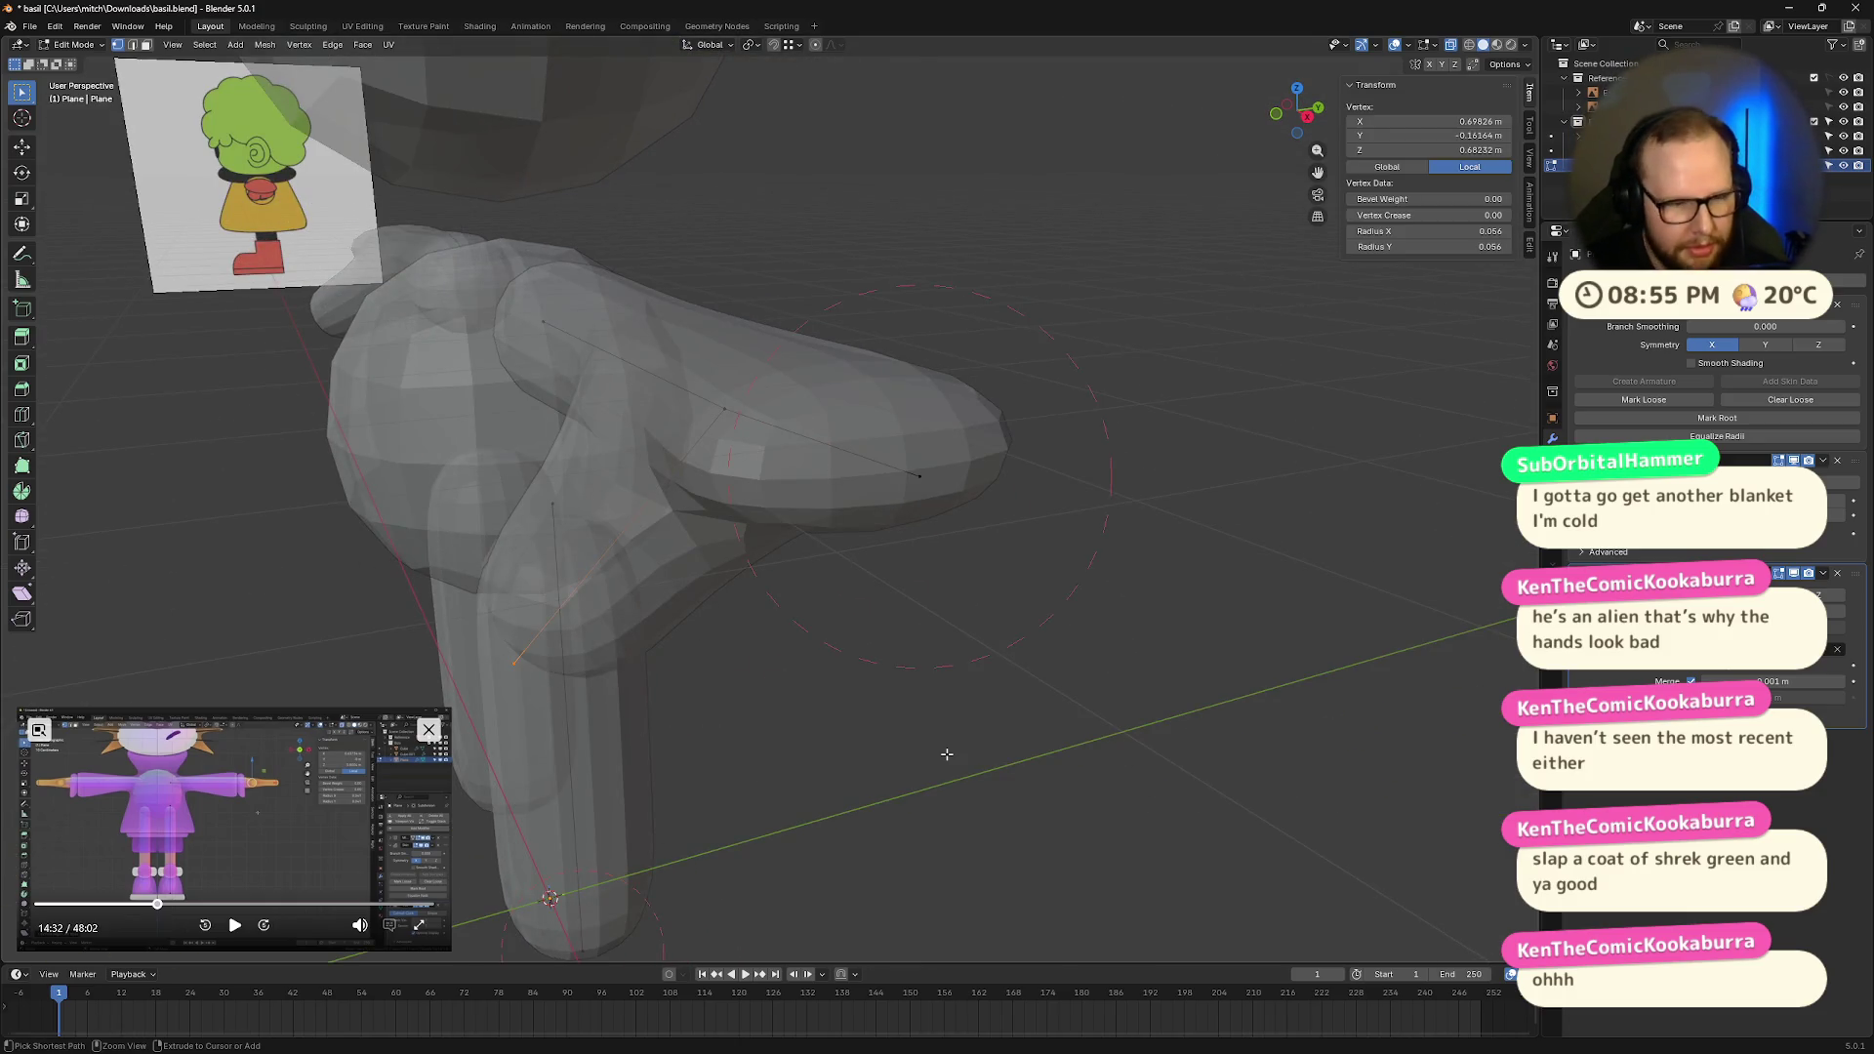
pyautogui.click(761, 670)
pyautogui.moveTo(765, 673)
pyautogui.mouseDown(button='middle')
pyautogui.moveTo(868, 689)
pyautogui.moveTo(979, 528)
pyautogui.moveTo(1000, 436)
pyautogui.moveTo(899, 389)
pyautogui.moveTo(958, 348)
pyautogui.moveTo(1123, 549)
pyautogui.moveTo(1107, 276)
pyautogui.mouseUp(button='middle')
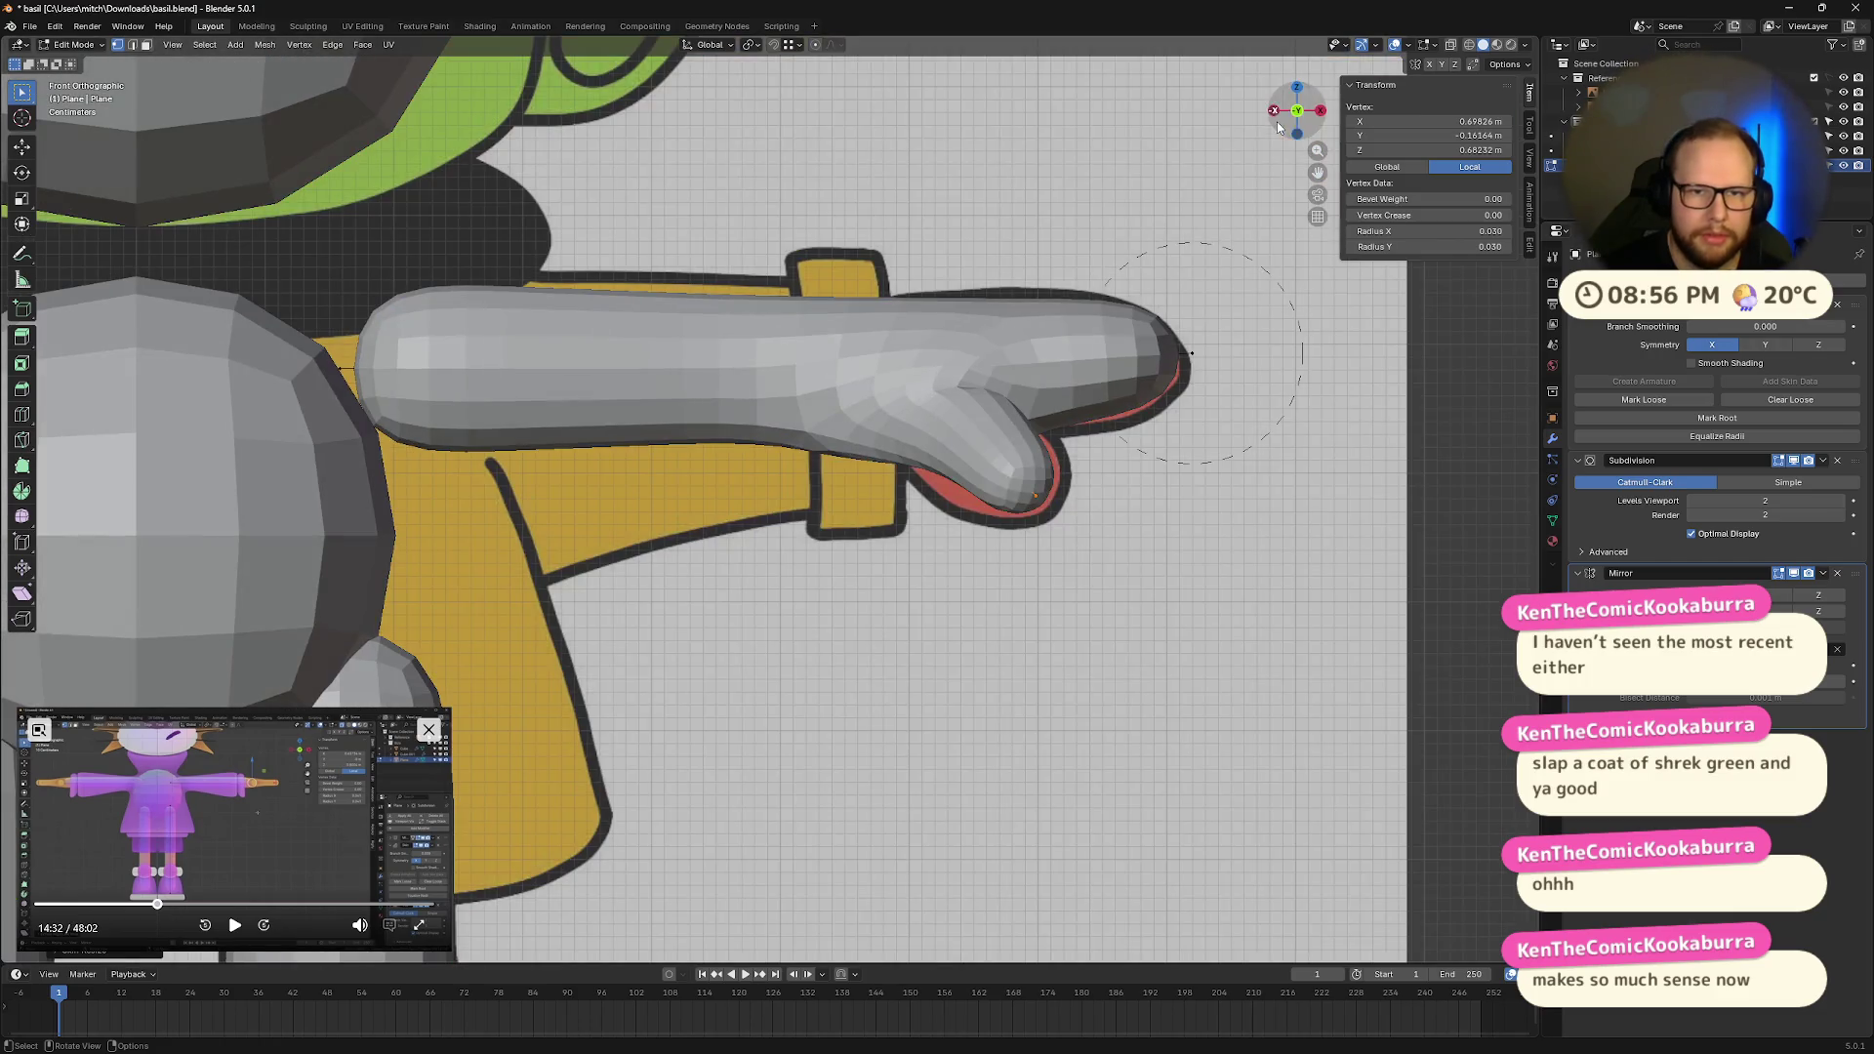
# Step: Raise the thumb tip vertically to Z 0.7931 m, level with the hand
pyautogui.click(1276, 117)
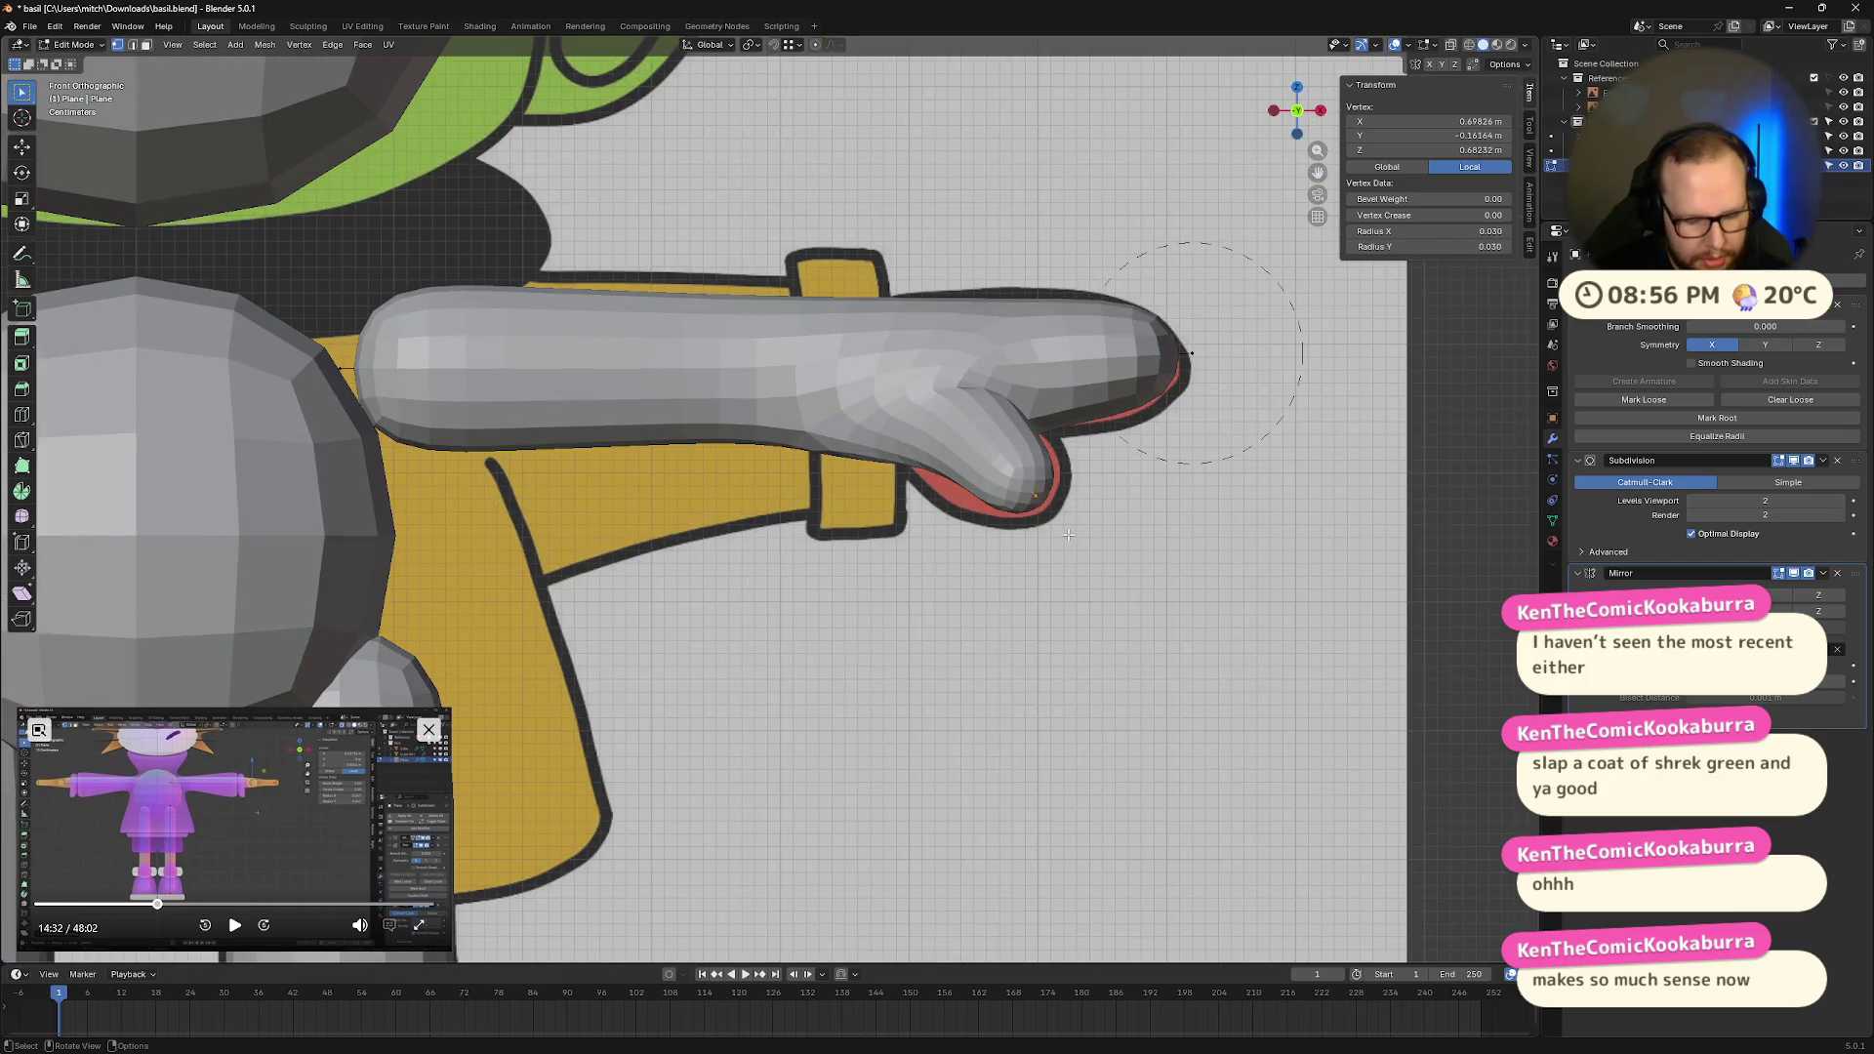
pyautogui.press('g')
pyautogui.press('z')
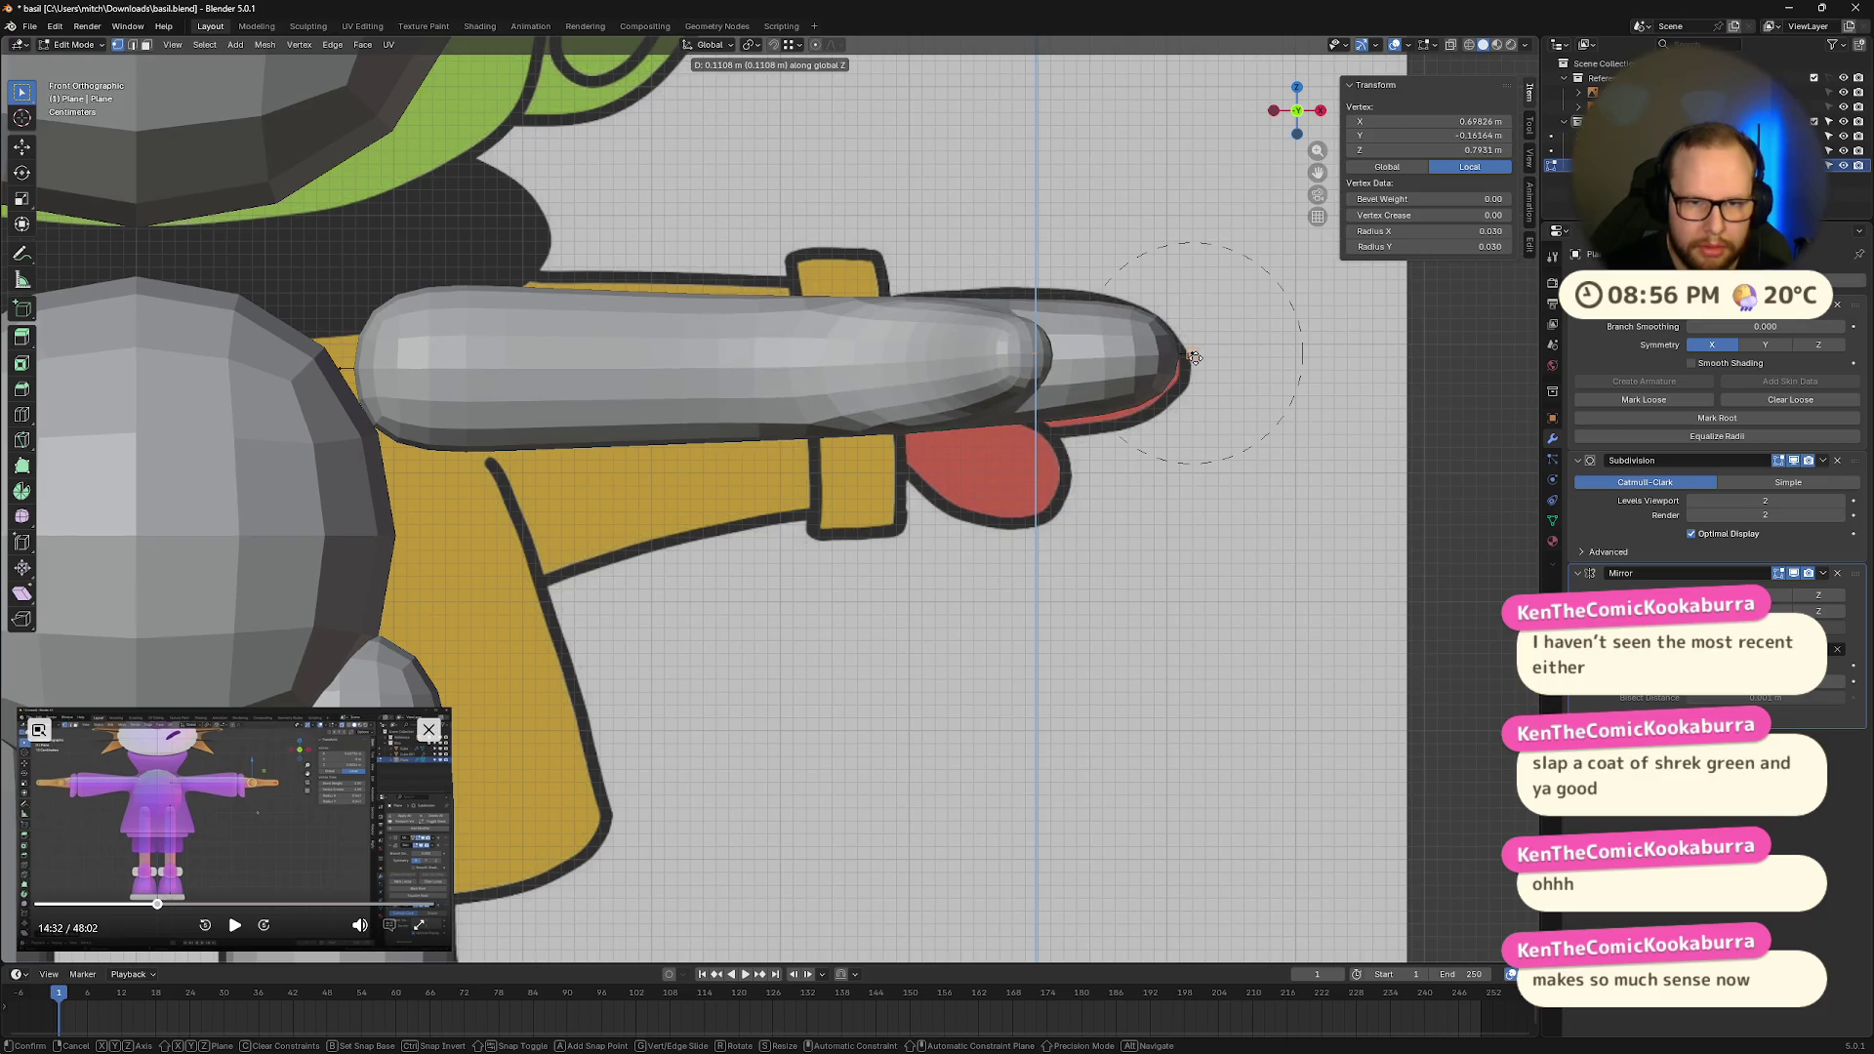
pyautogui.click(1195, 358)
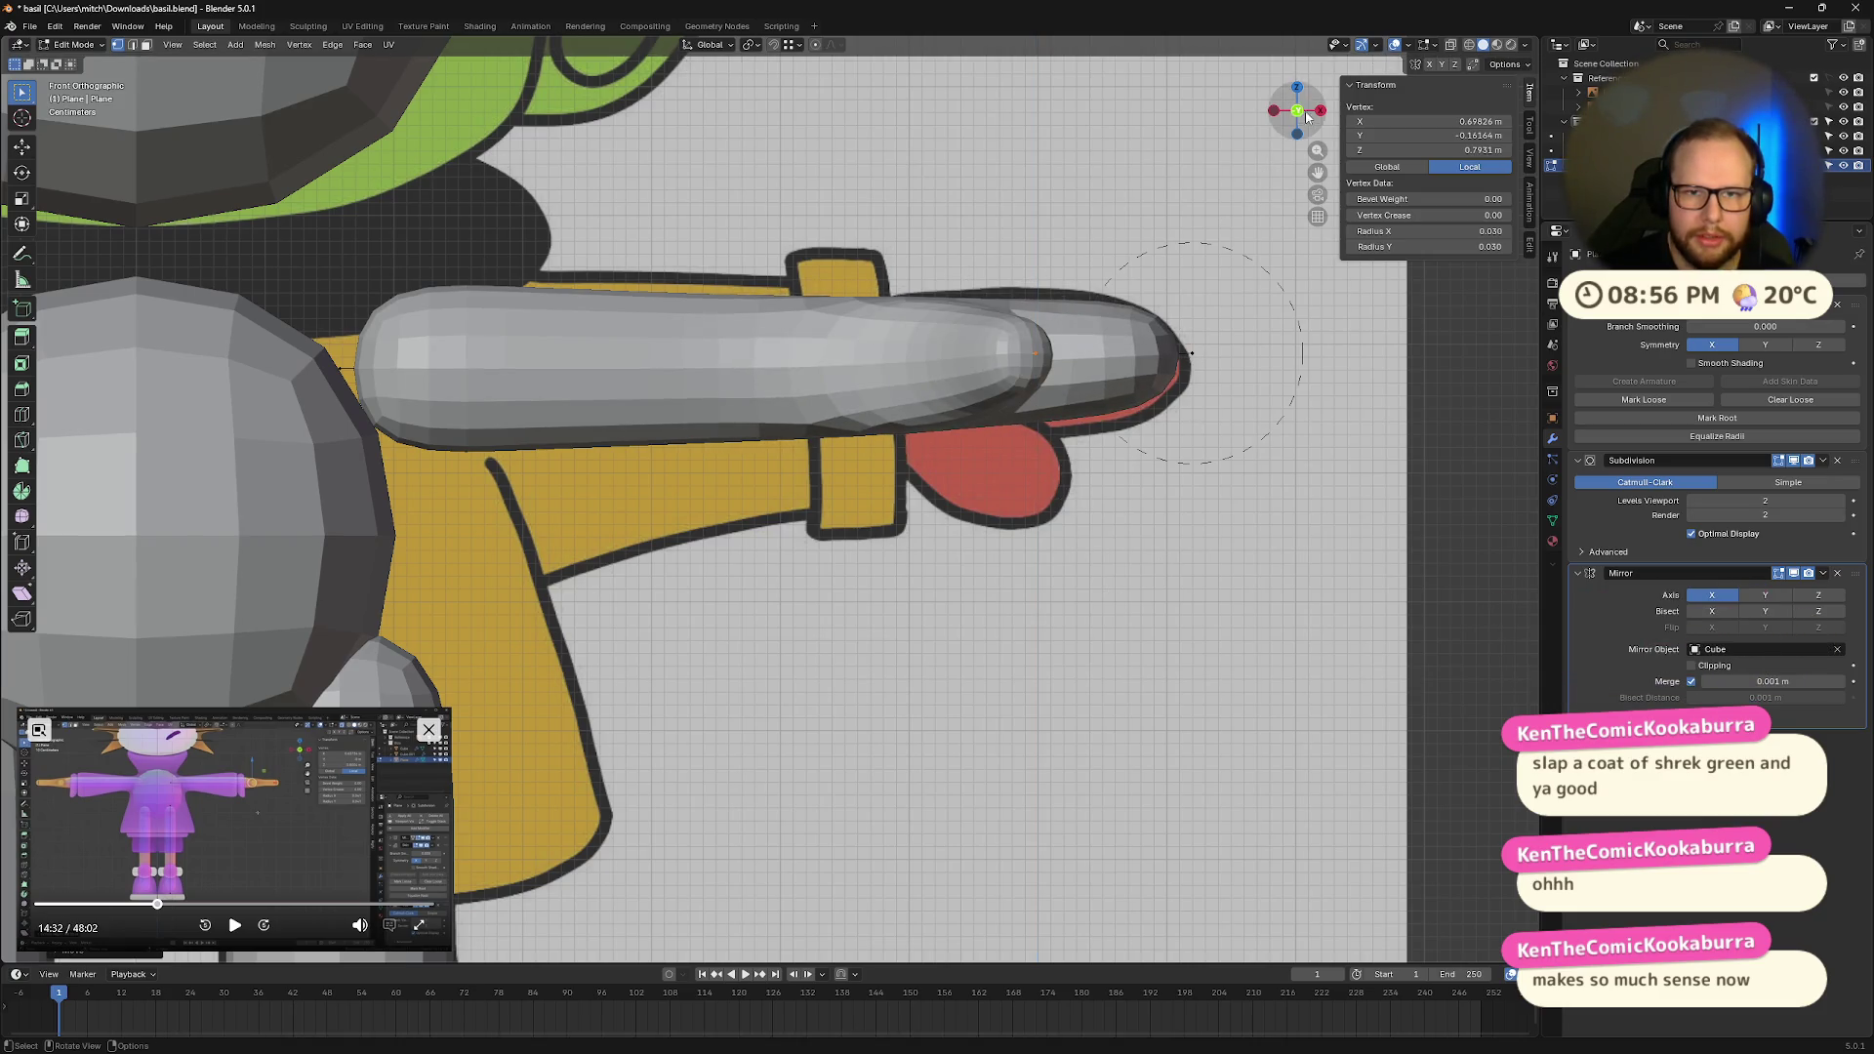
pyautogui.click(1296, 89)
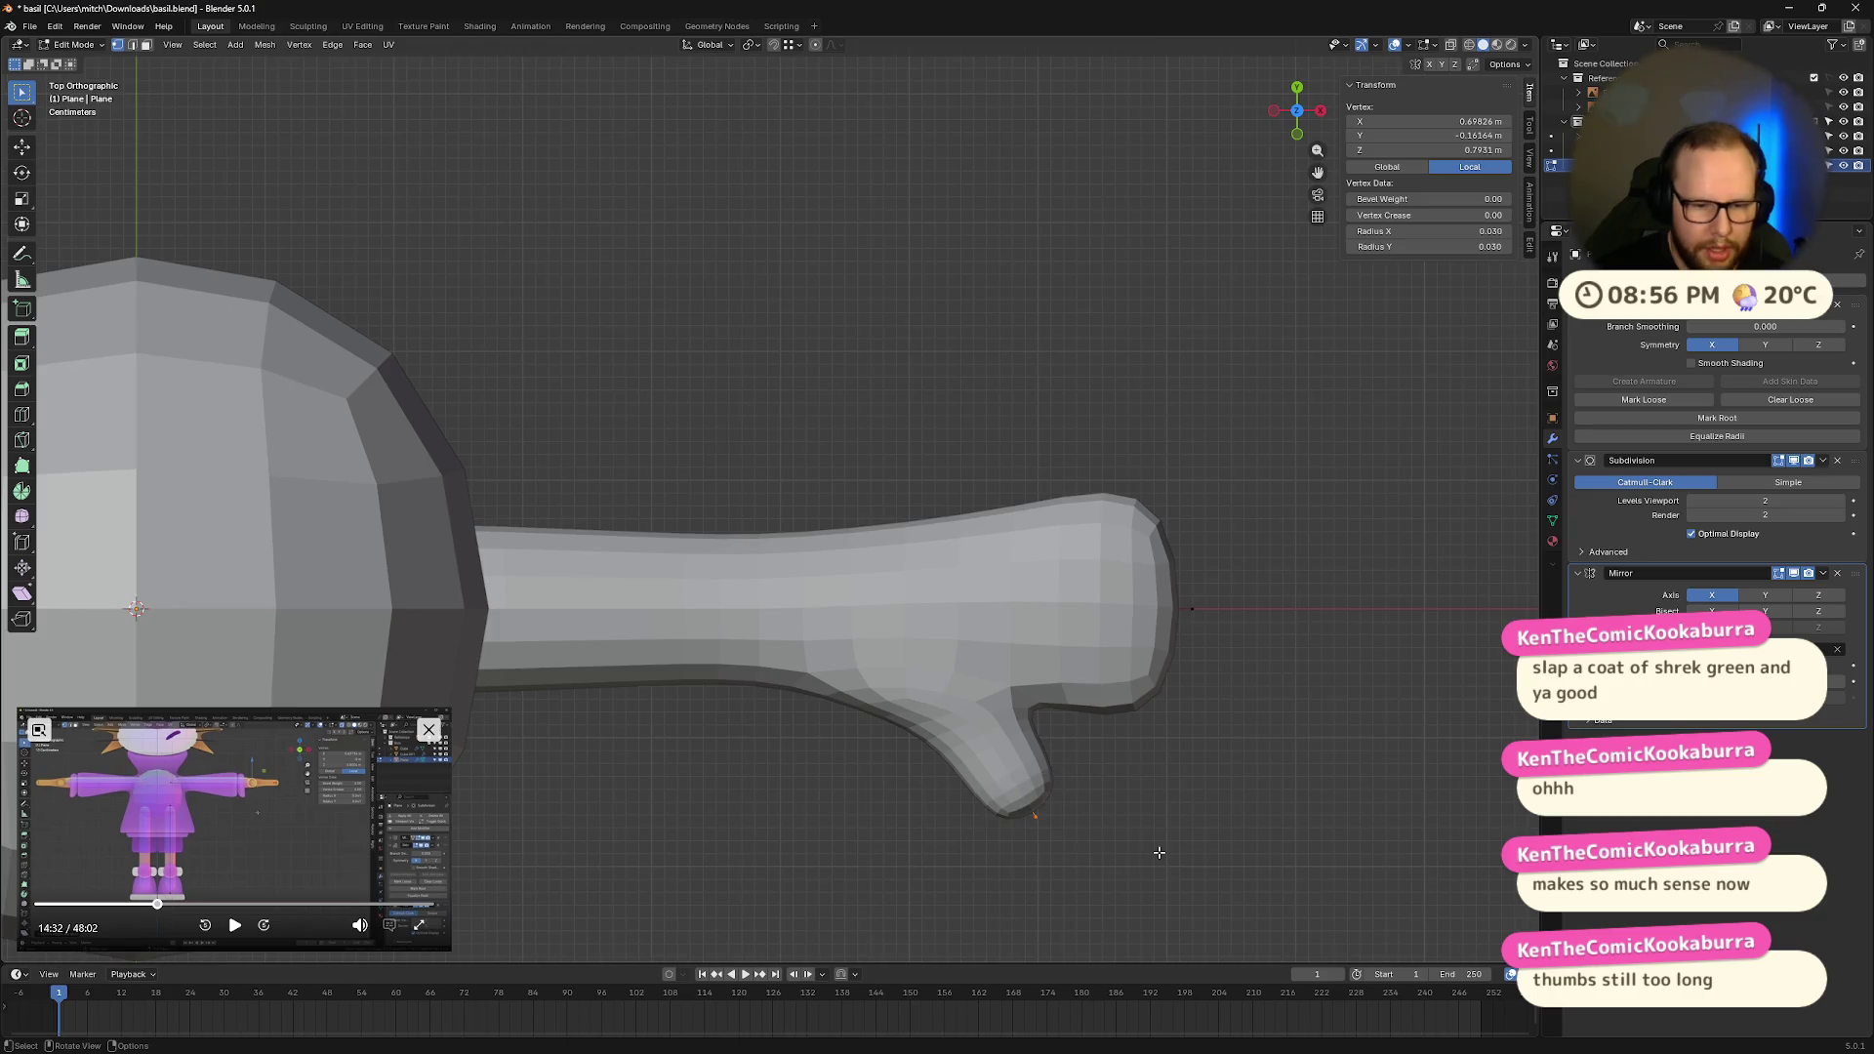
# Step: Turn on X-ray and slide the thumb vertex along X
pyautogui.hotkey('alt', 'z')
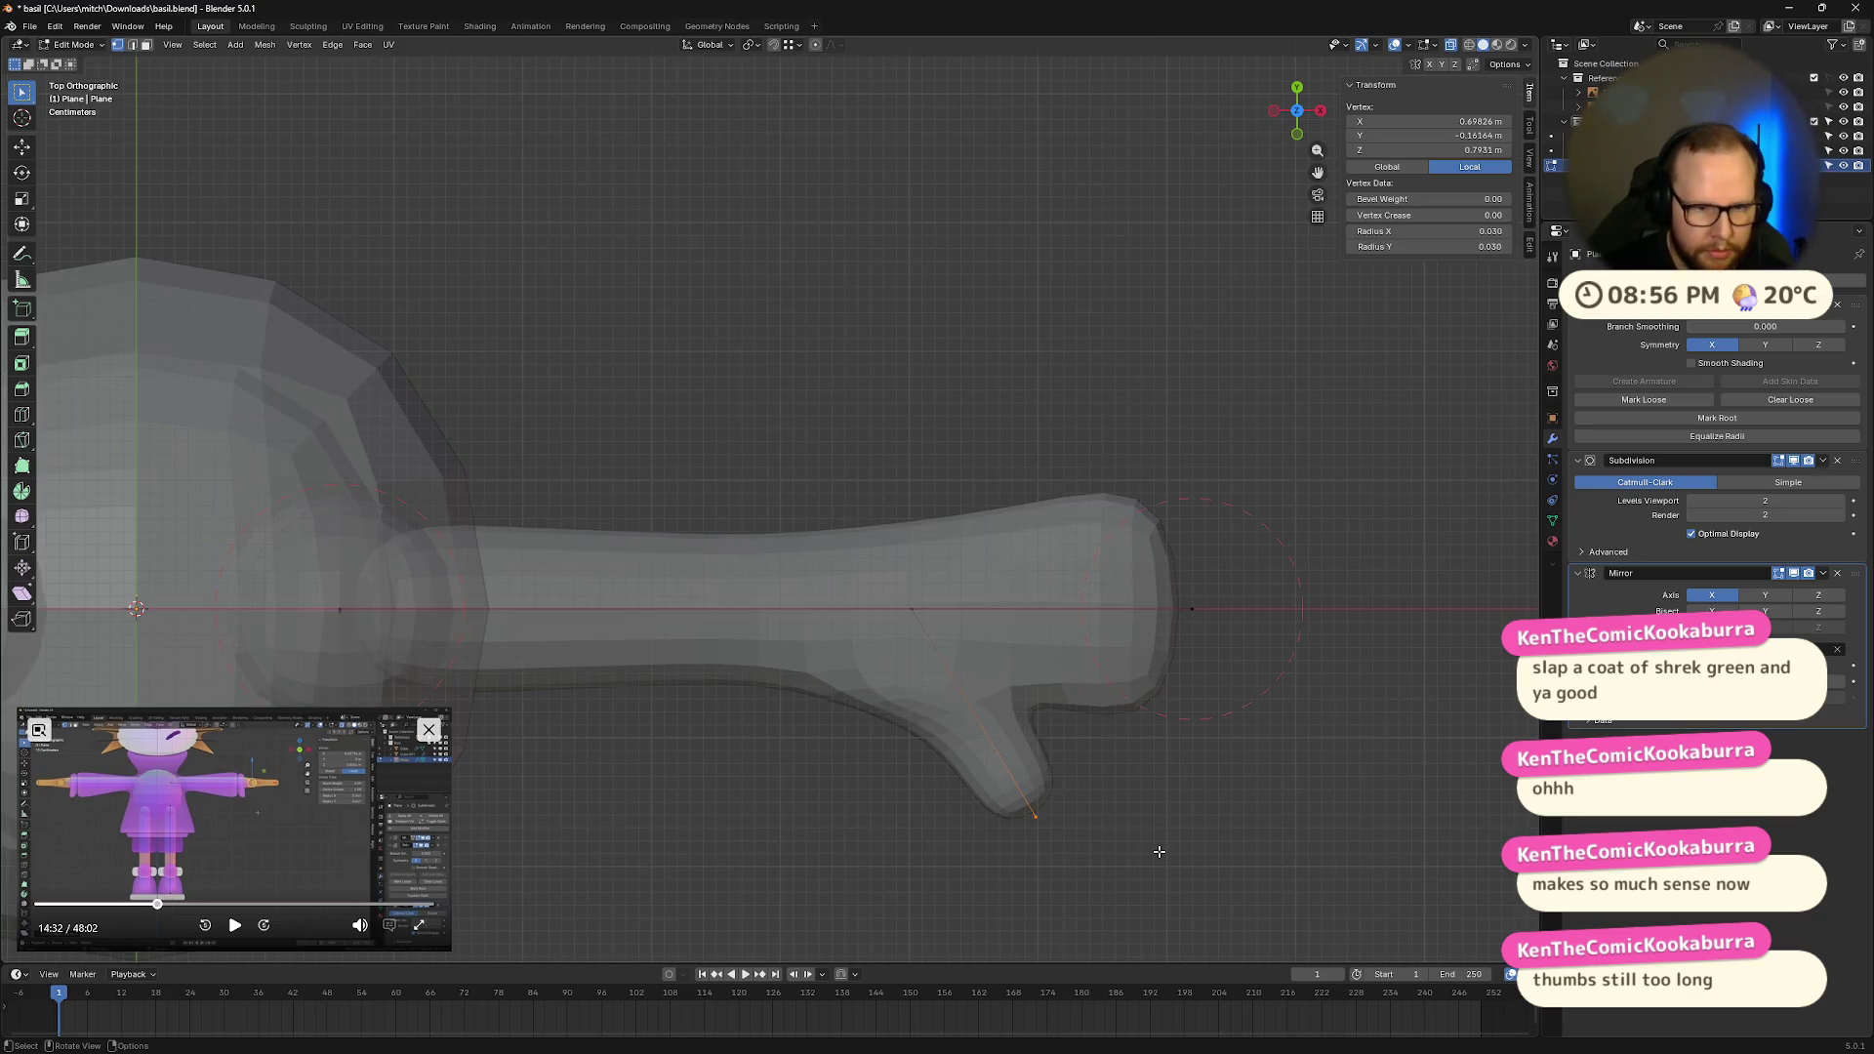
pyautogui.press('g')
pyautogui.press('z')
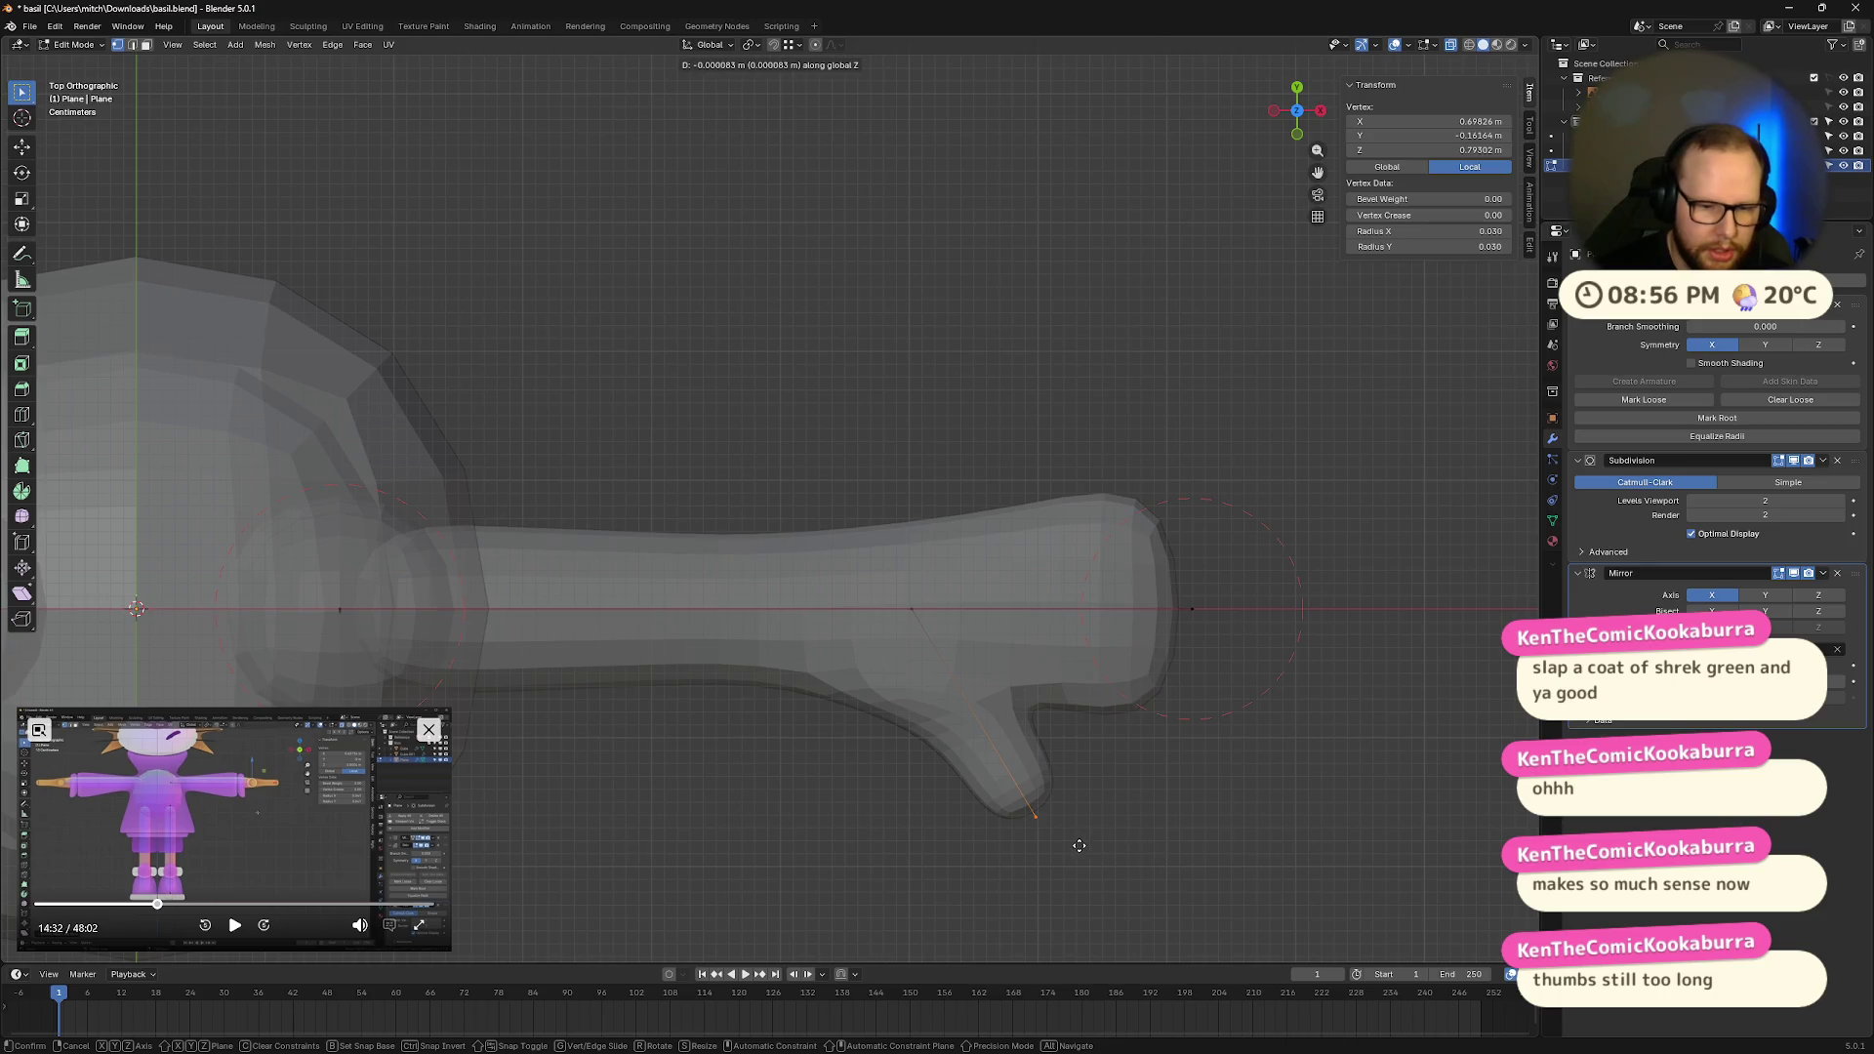
pyautogui.press('x')
pyautogui.click(909, 606)
# Step: Try scaling the thumb tip along Y and then X, discarding both attempts
pyautogui.moveTo(1079, 393); pyautogui.dragTo(1260, 685)
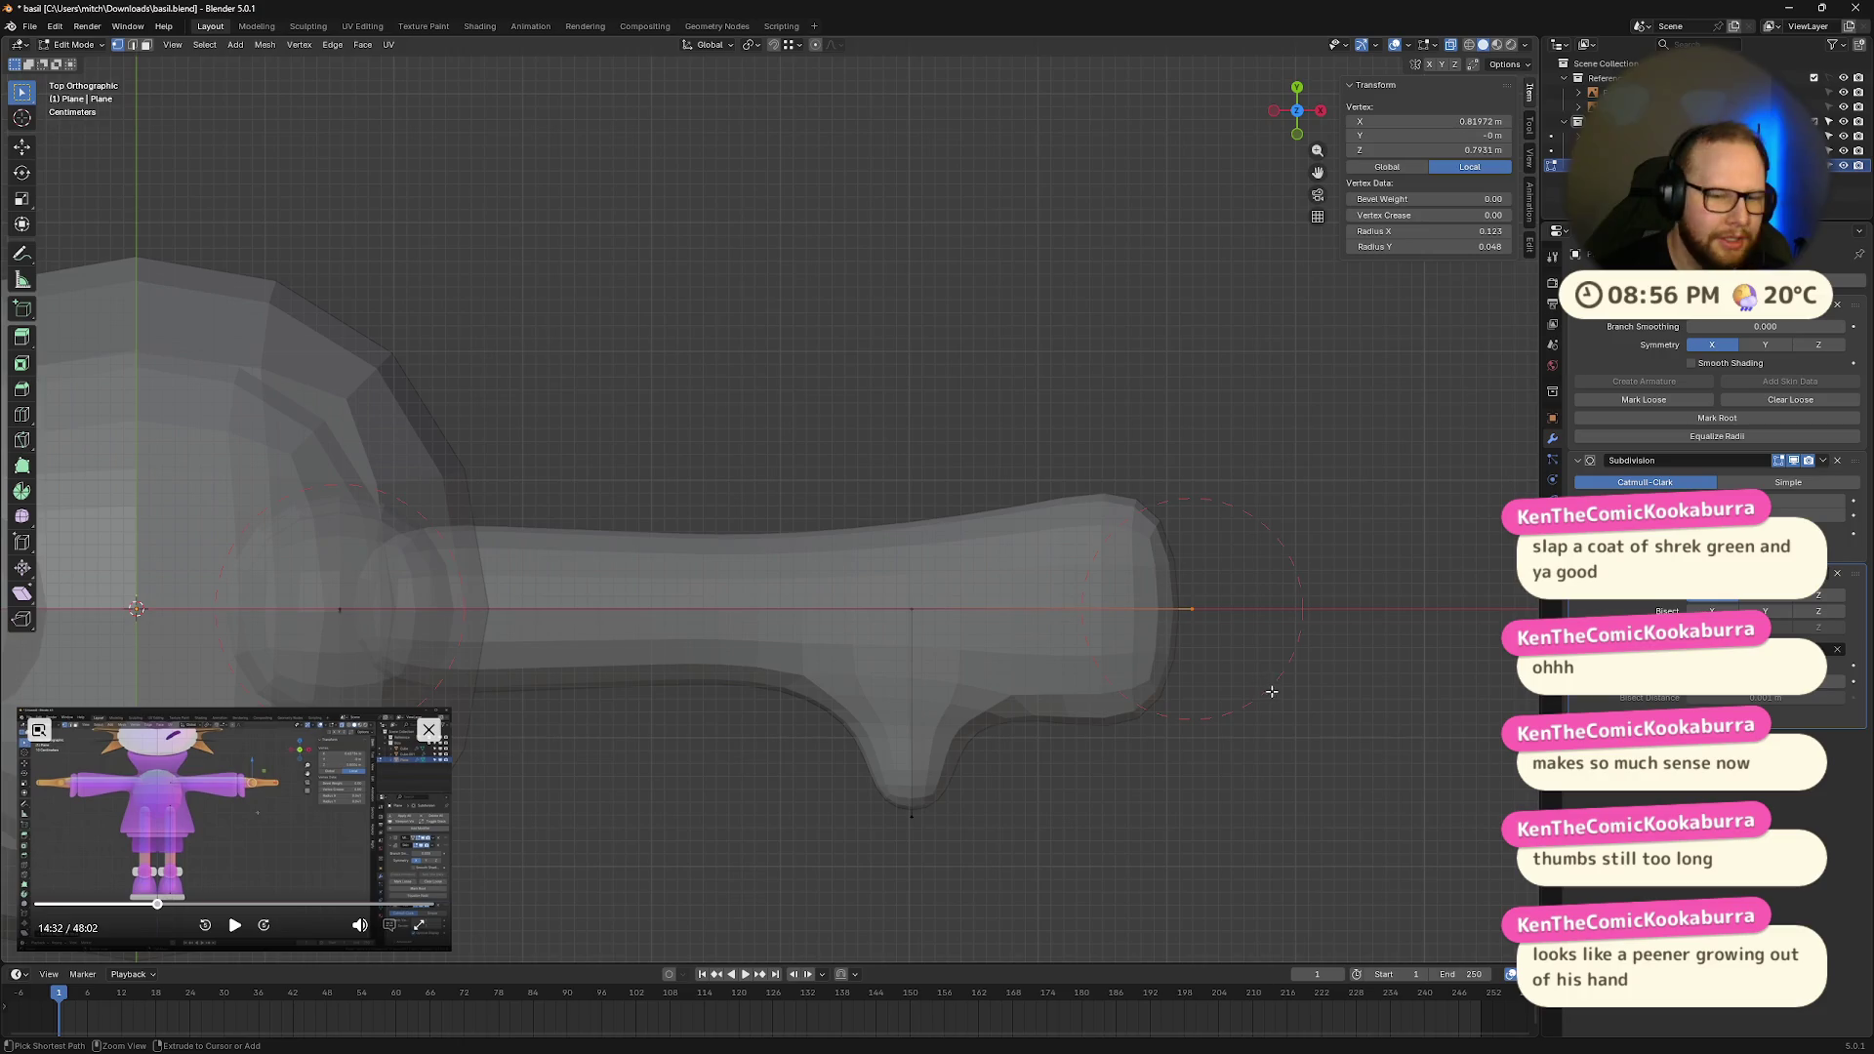
pyautogui.press('s')
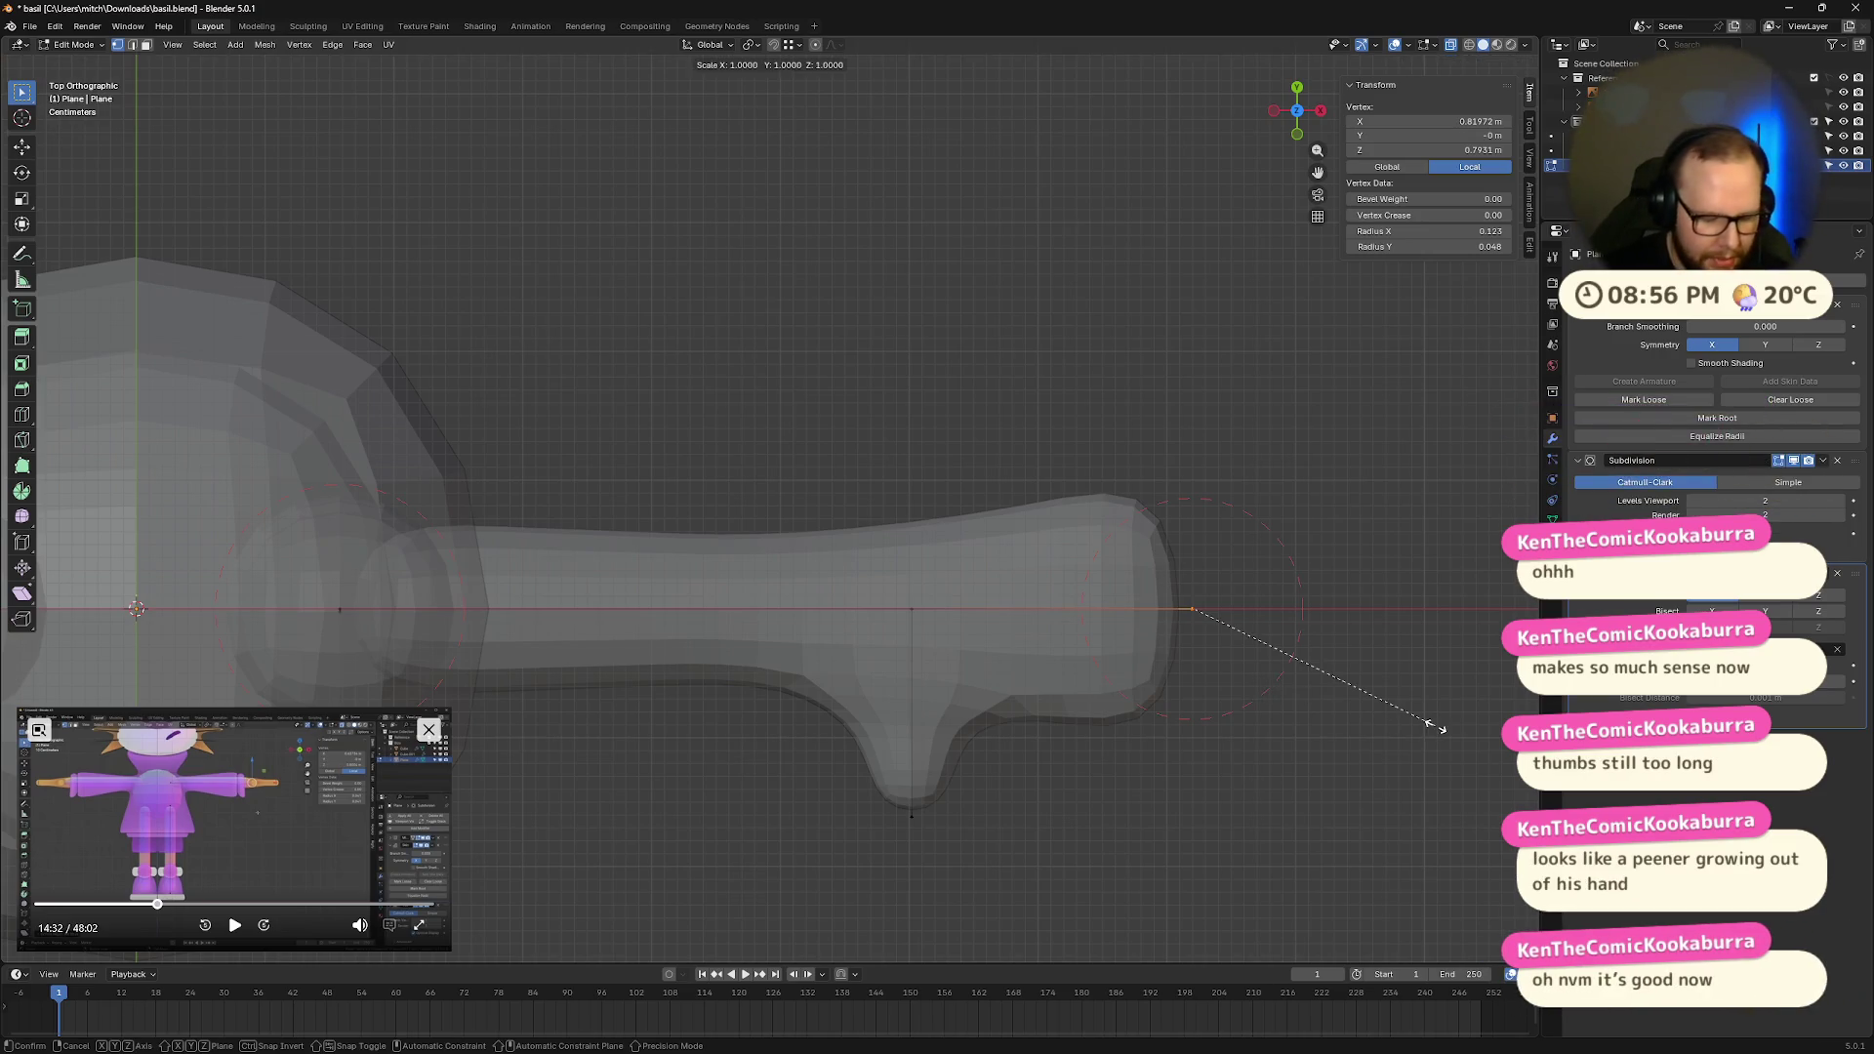
pyautogui.press('y')
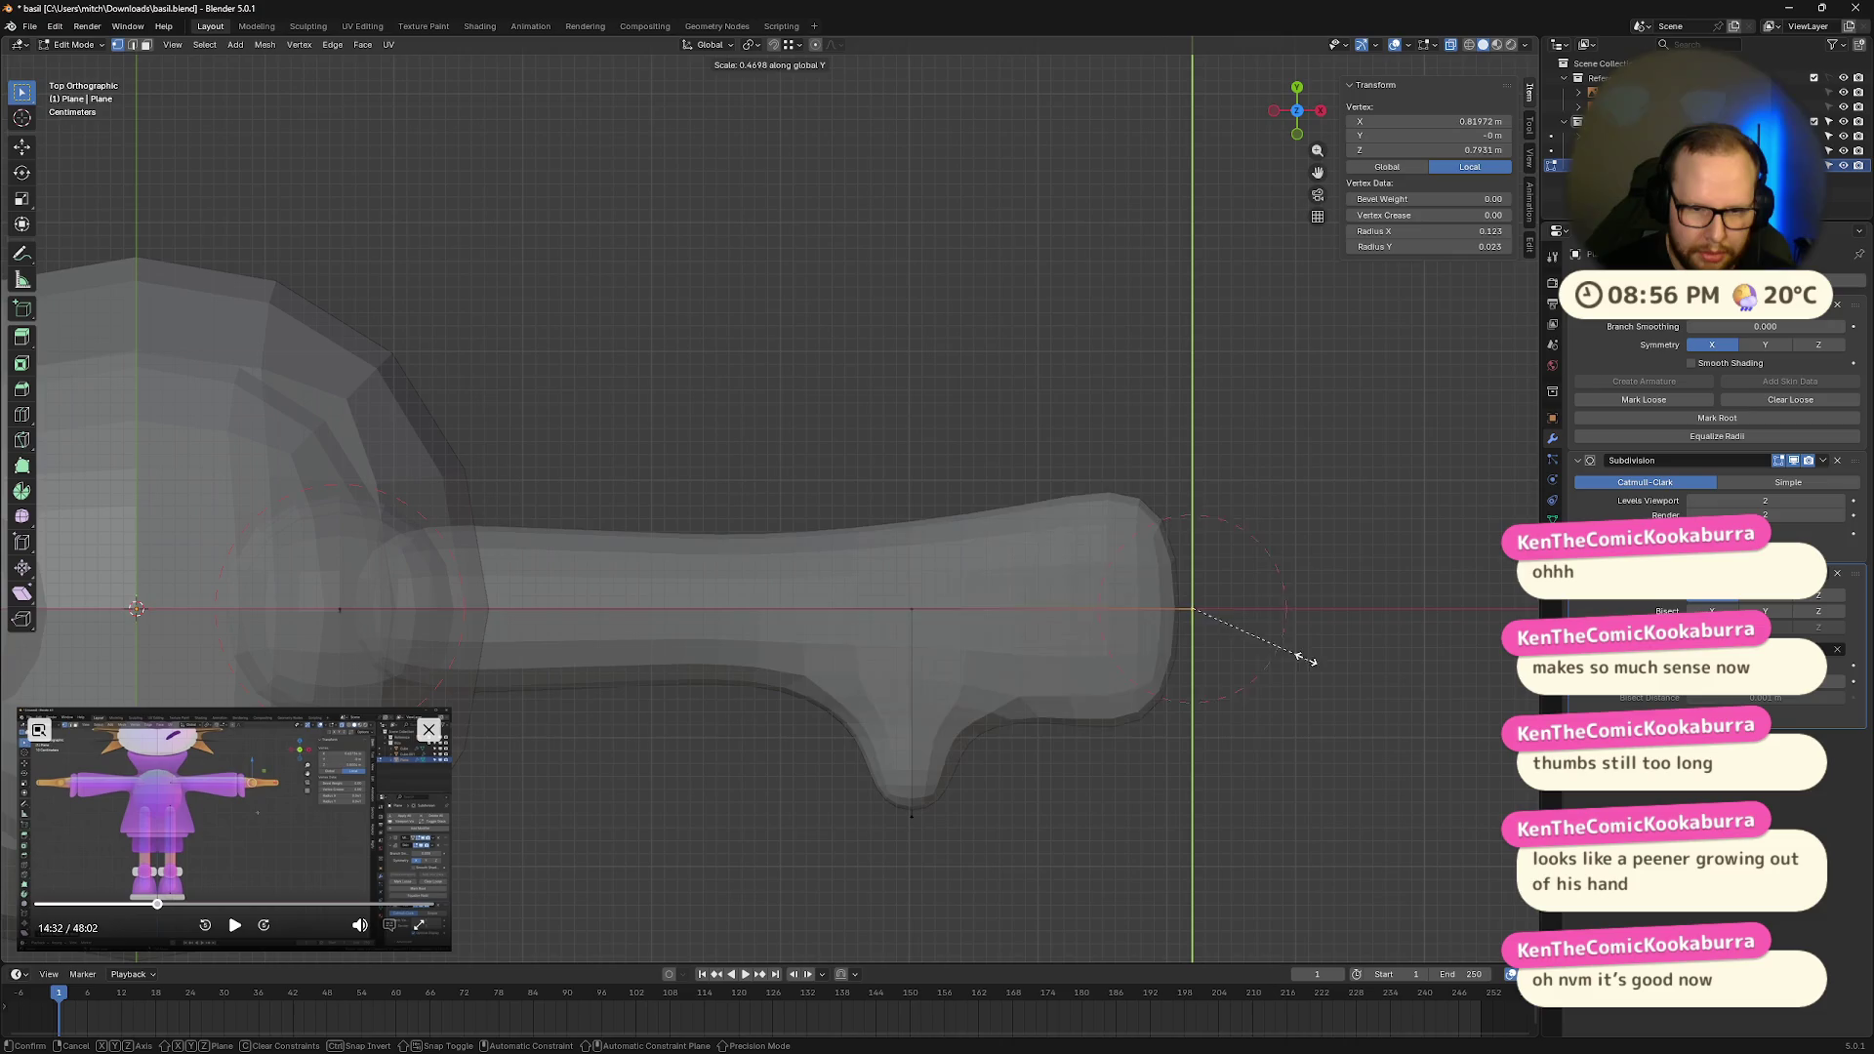
pyautogui.click(1342, 642)
pyautogui.press('s')
pyautogui.press('x')
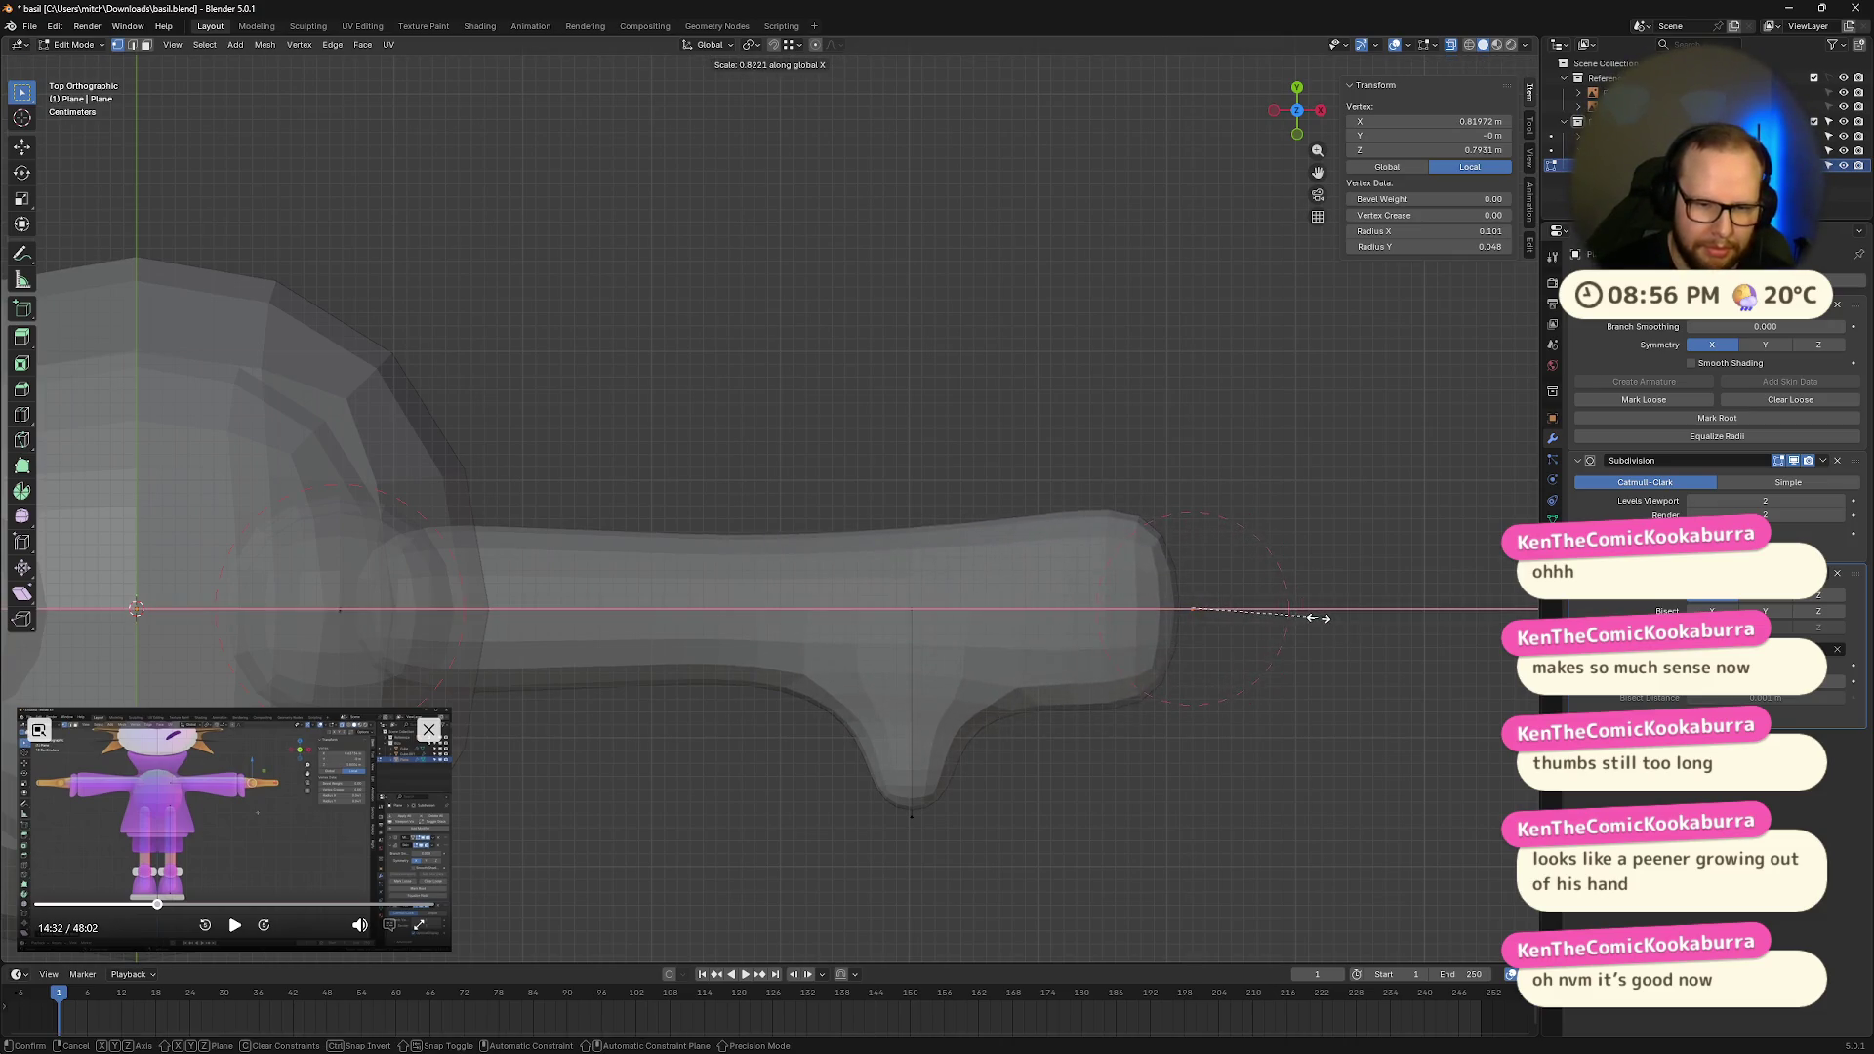
pyautogui.click(1323, 619)
# Step: Slim the thumb's skin to about 0.048 and slide the thumb along X to 0.6604 m
pyautogui.click(913, 623)
pyautogui.hotkey('ctrl', 'a')
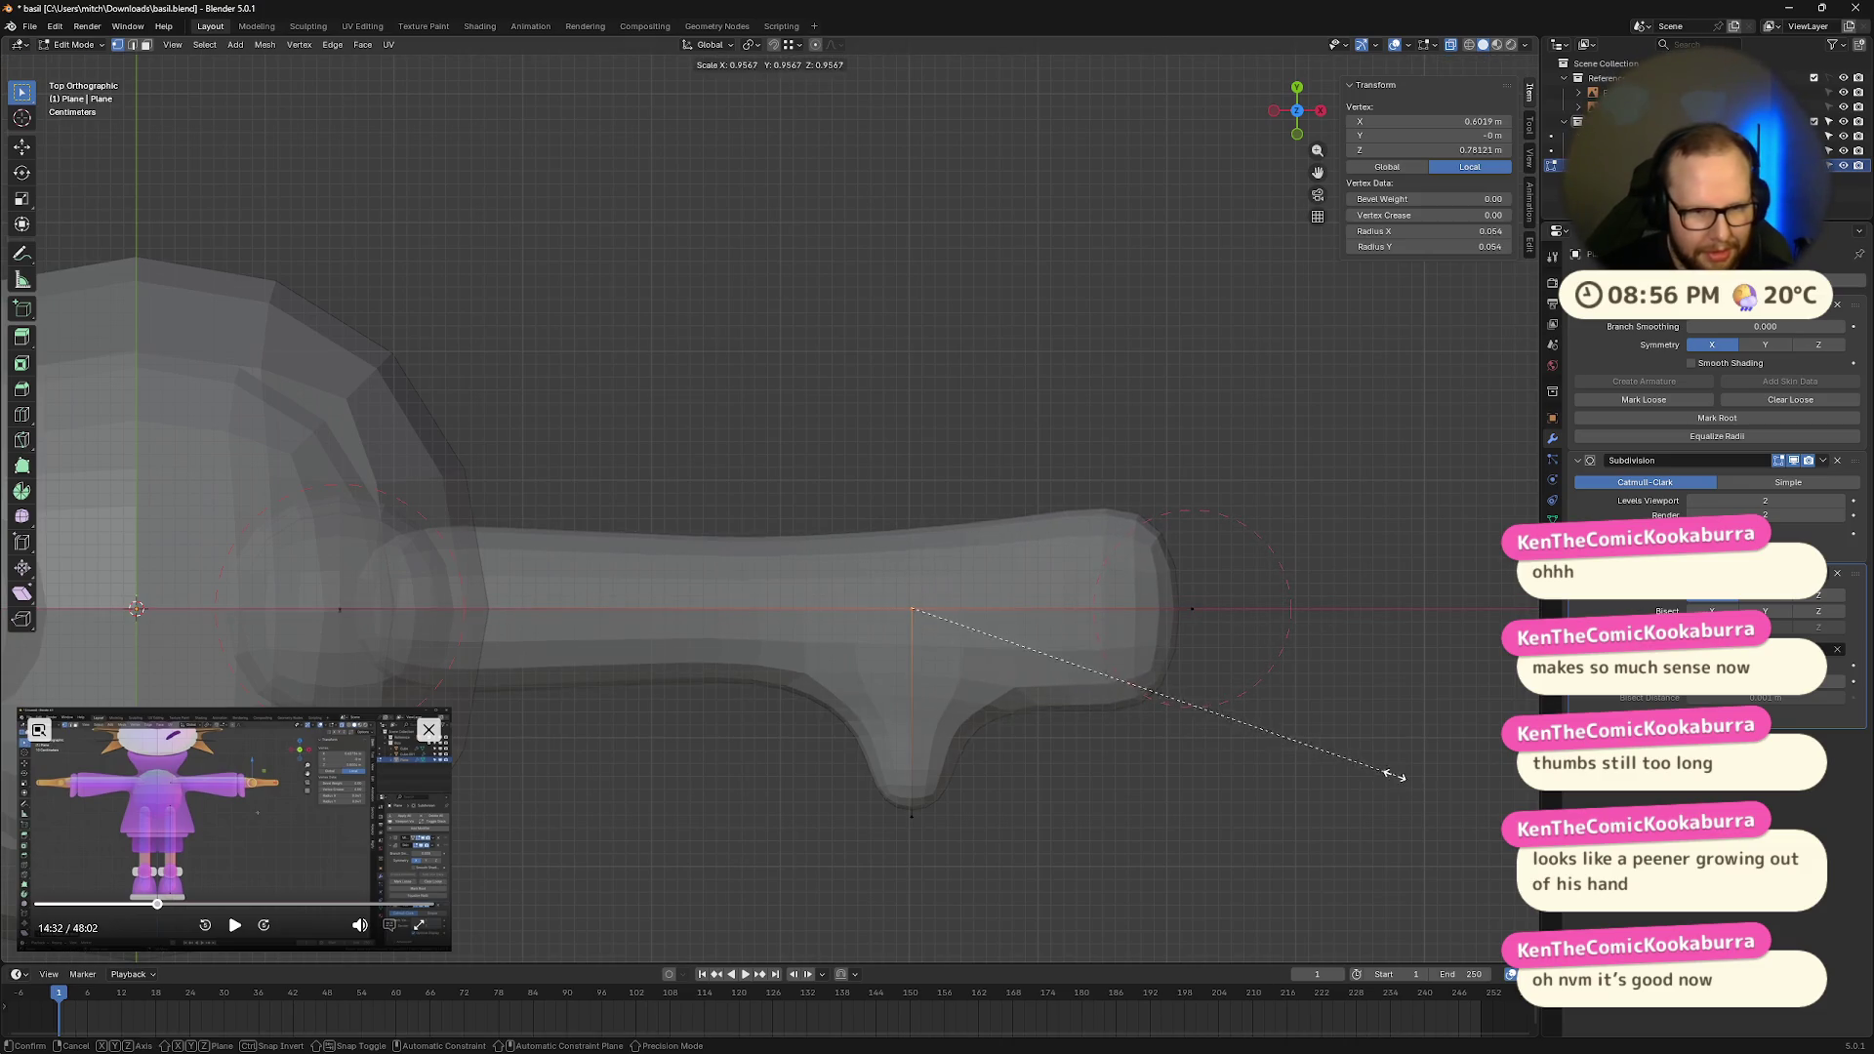
pyautogui.click(1350, 734)
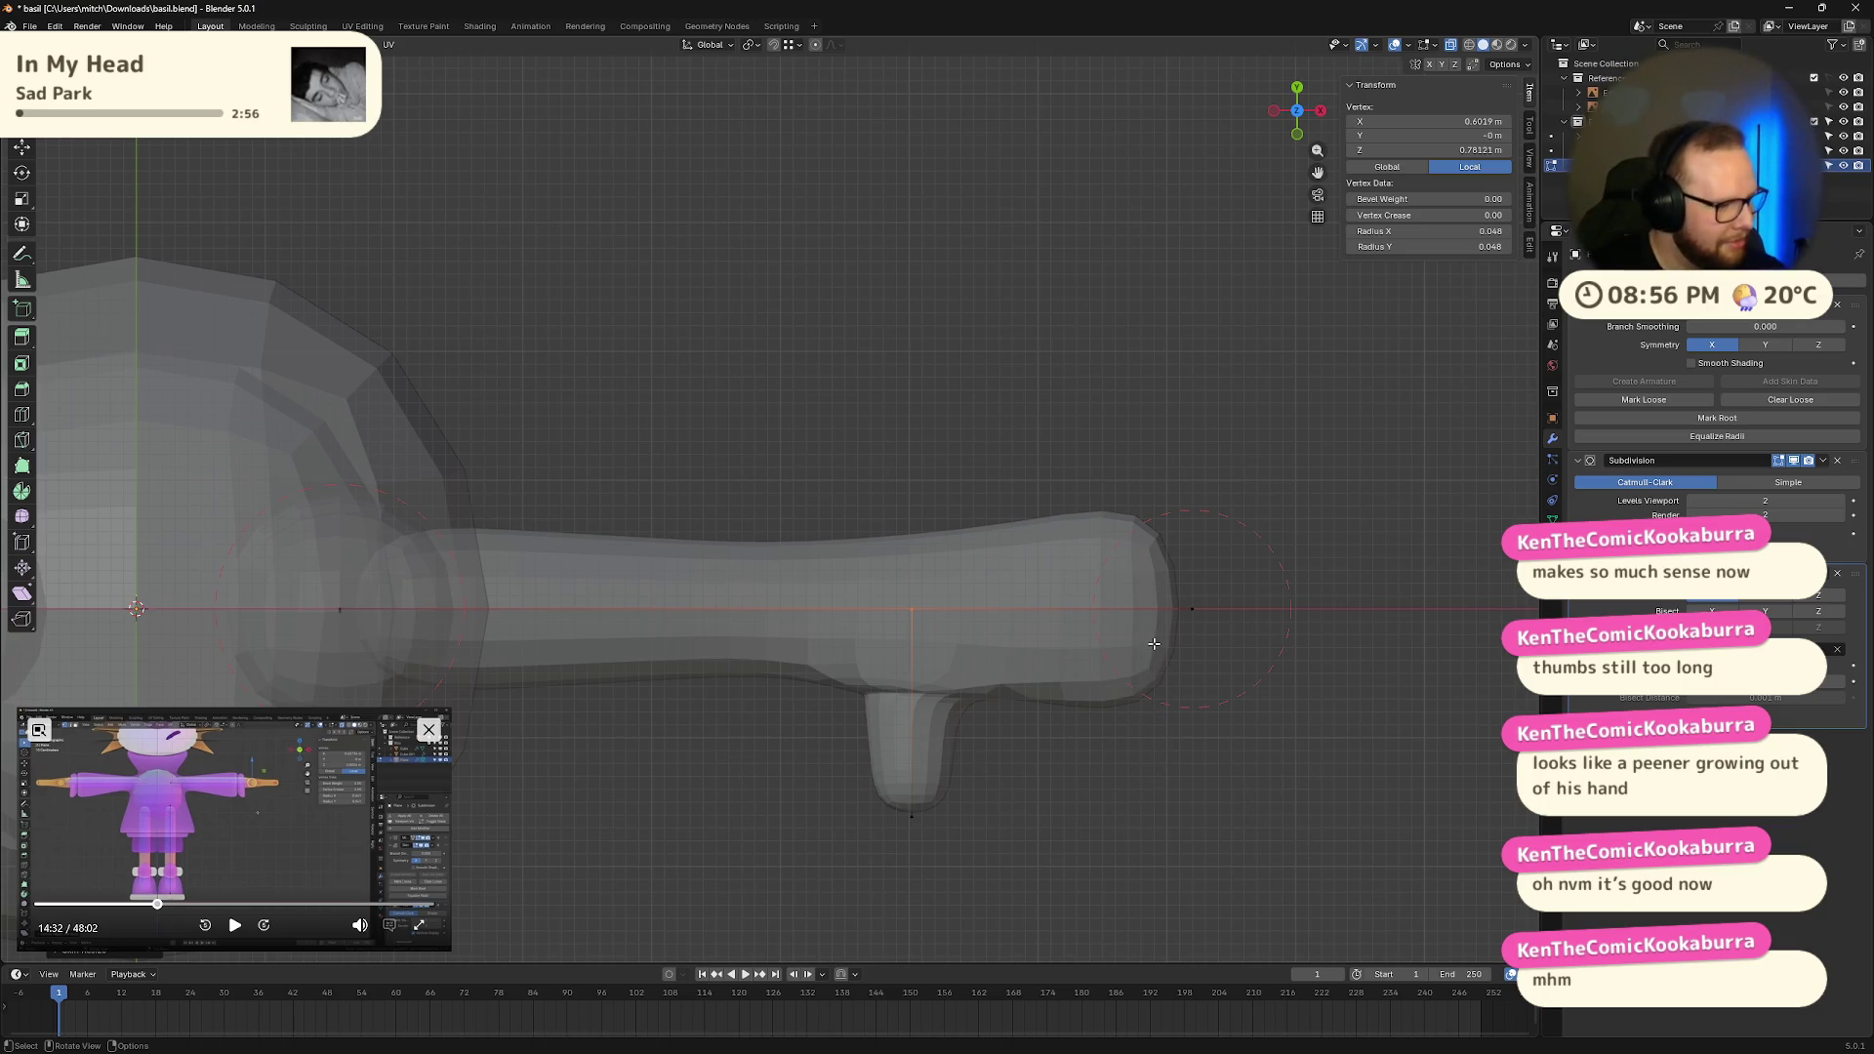
pyautogui.click(1192, 609)
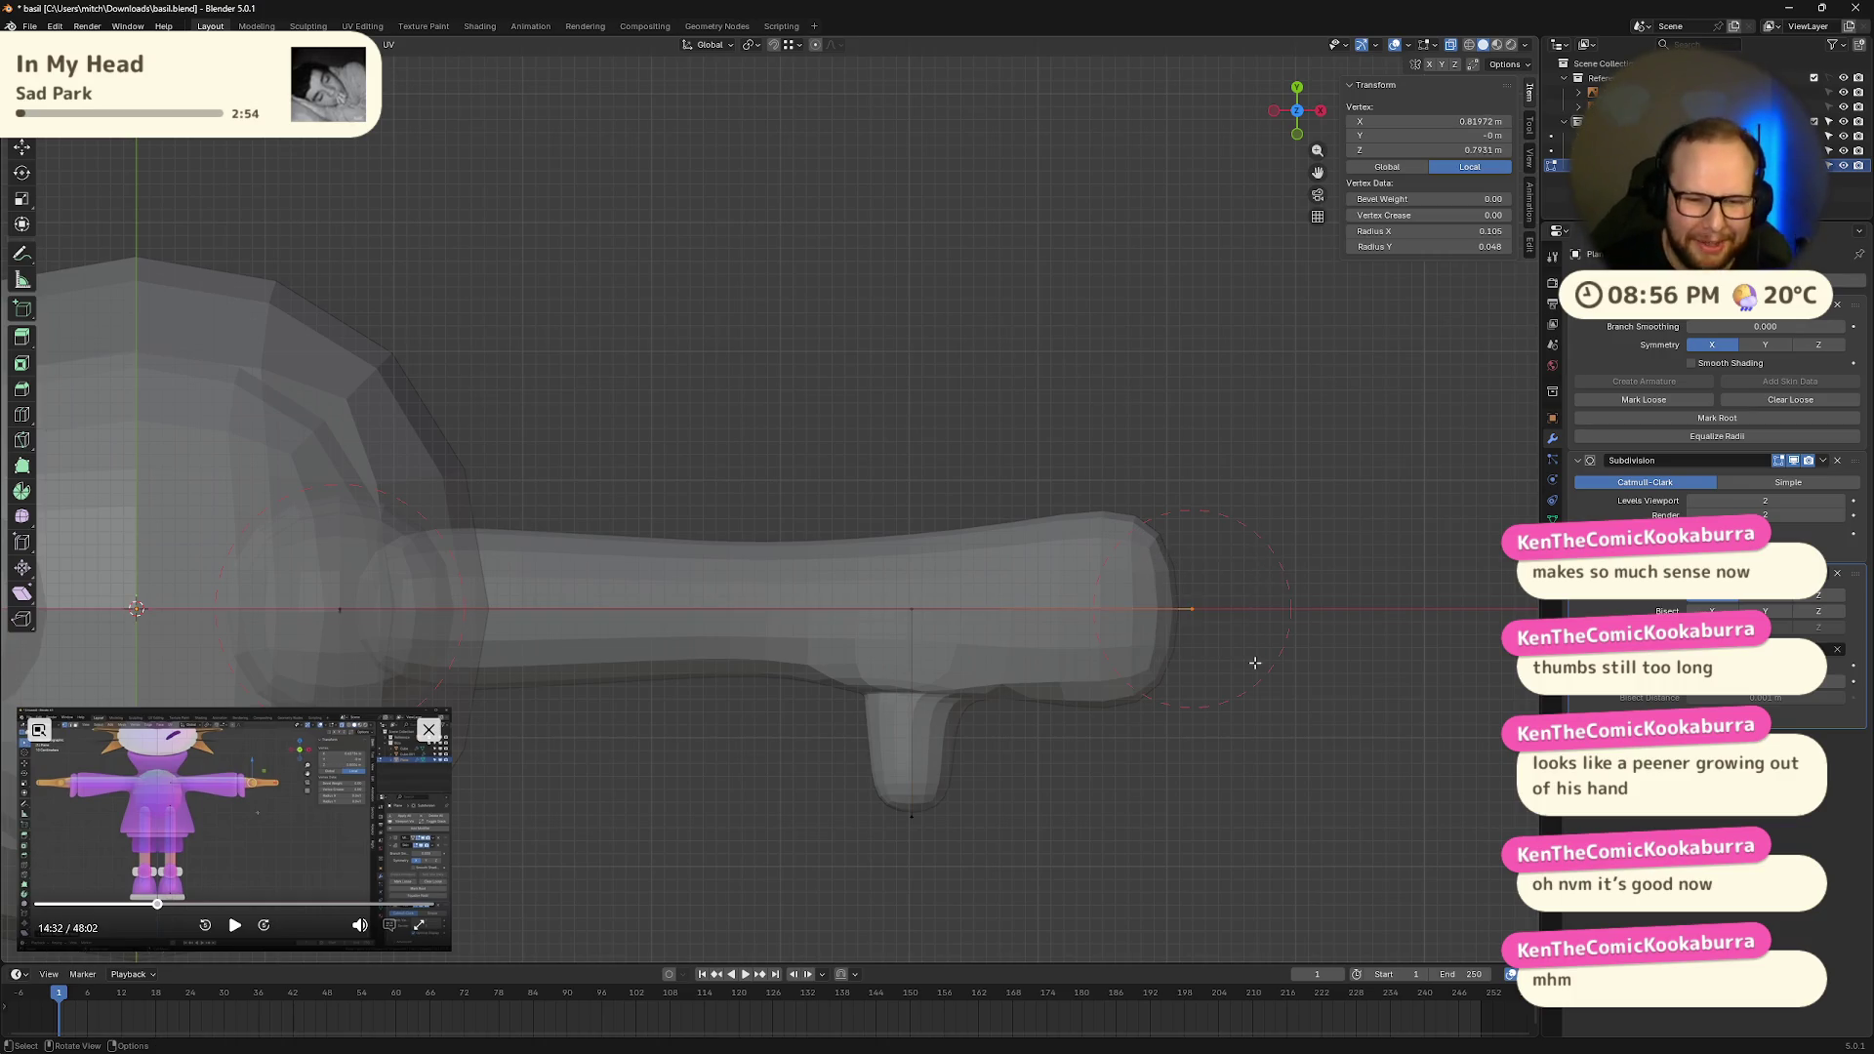
pyautogui.moveTo(848, 570); pyautogui.dragTo(999, 863)
pyautogui.press('g')
pyautogui.press('x')
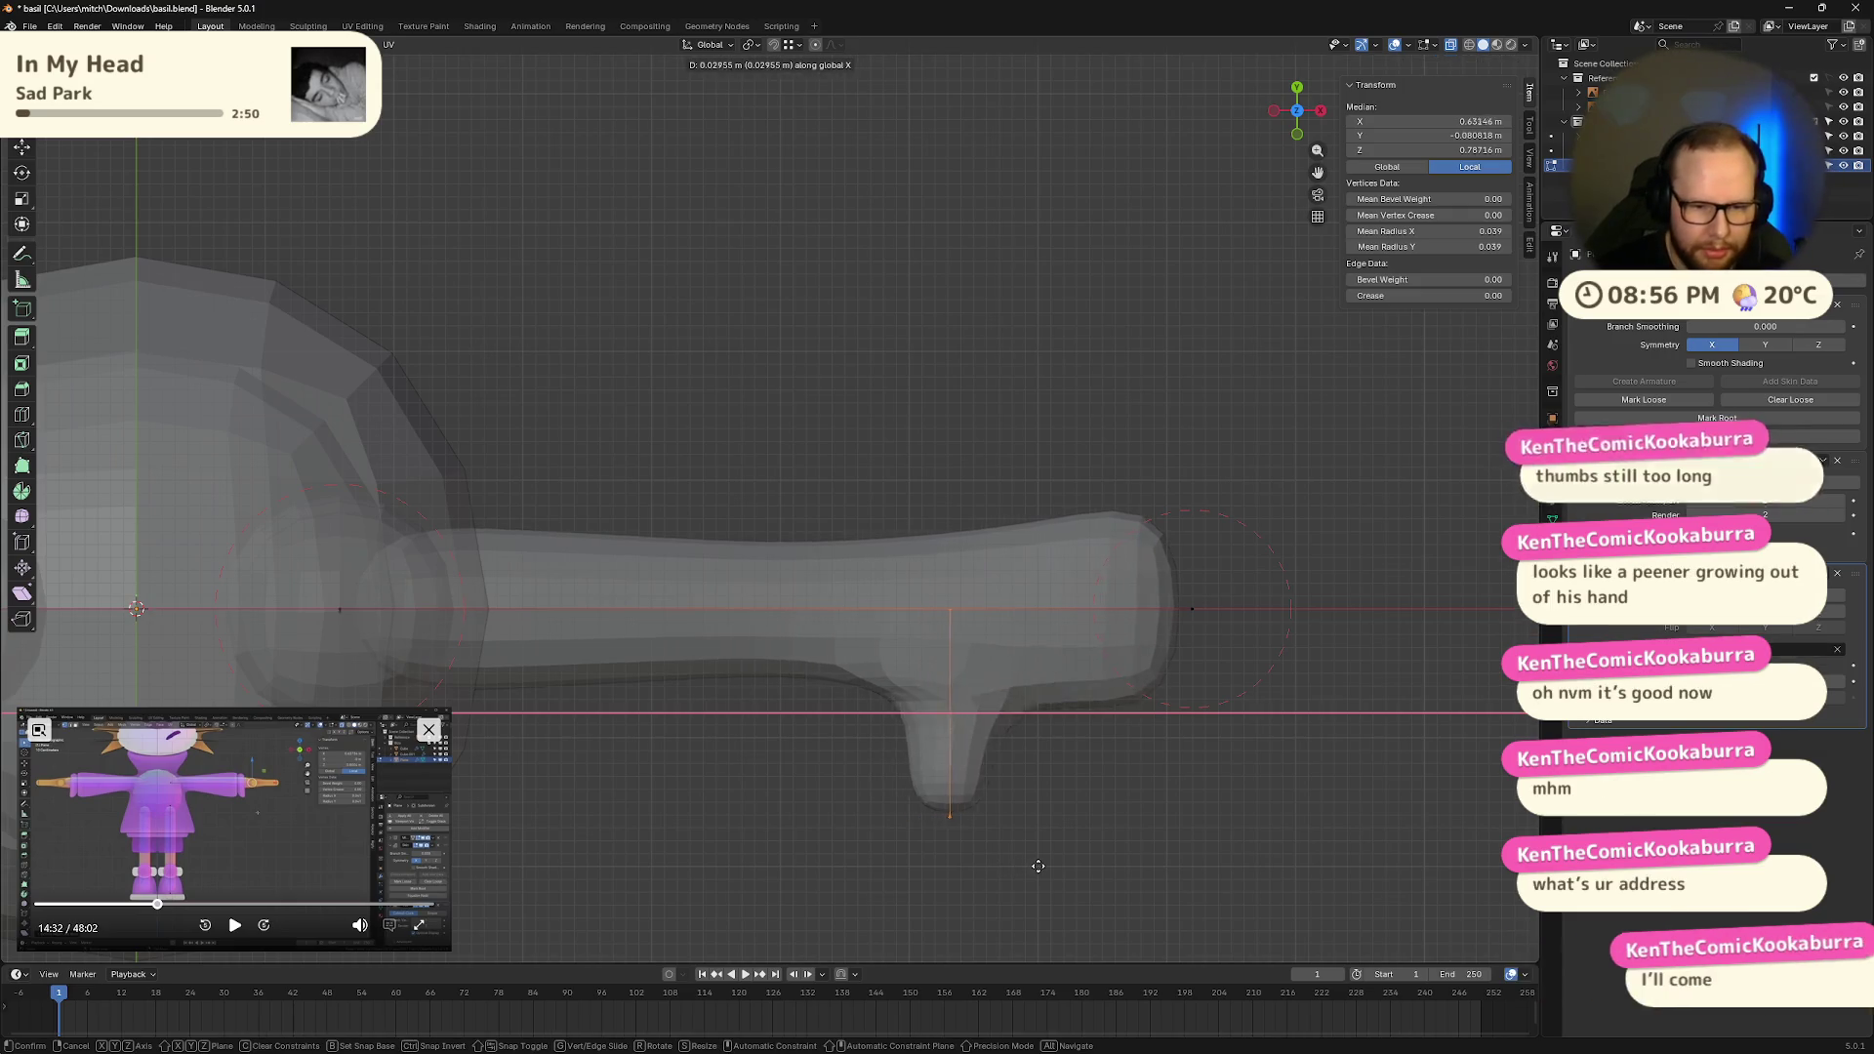
pyautogui.click(1074, 866)
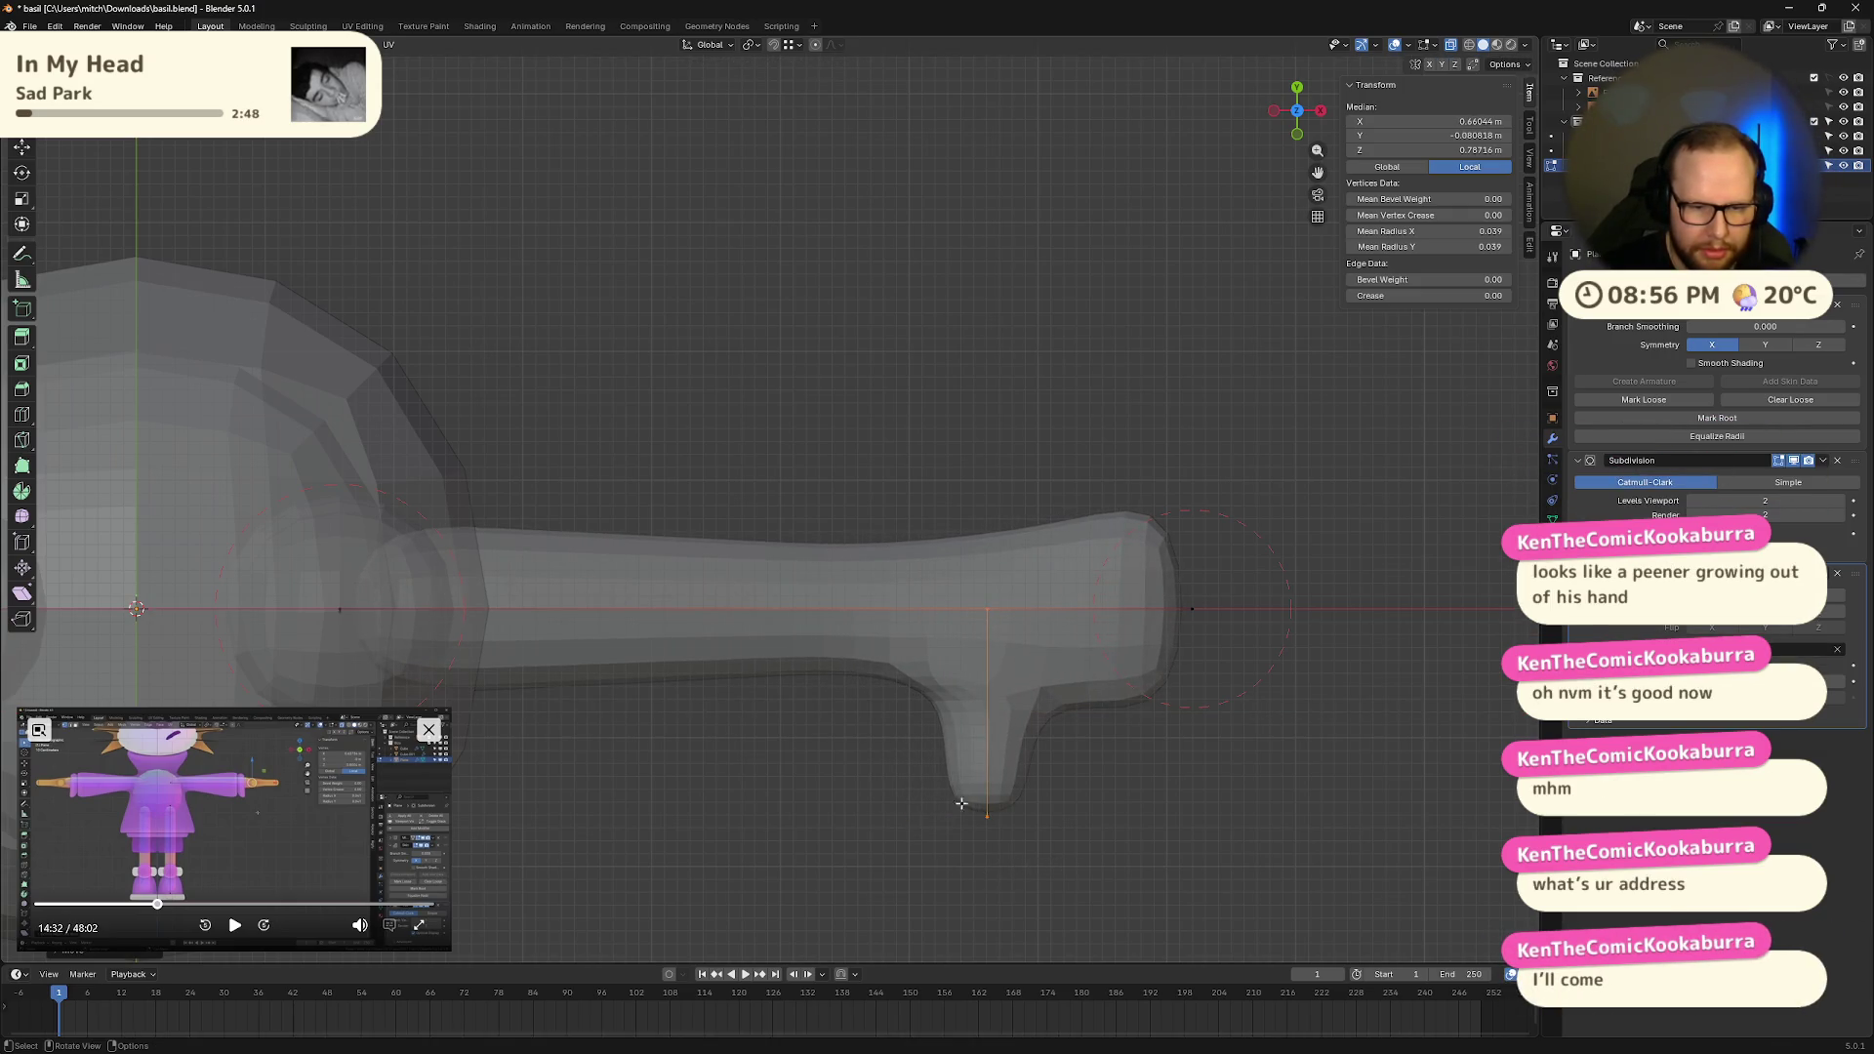
# Step: Thicken the arm's skin at the shoulder vertex to a 0.086 radius
pyautogui.hotkey('alt', 'a')
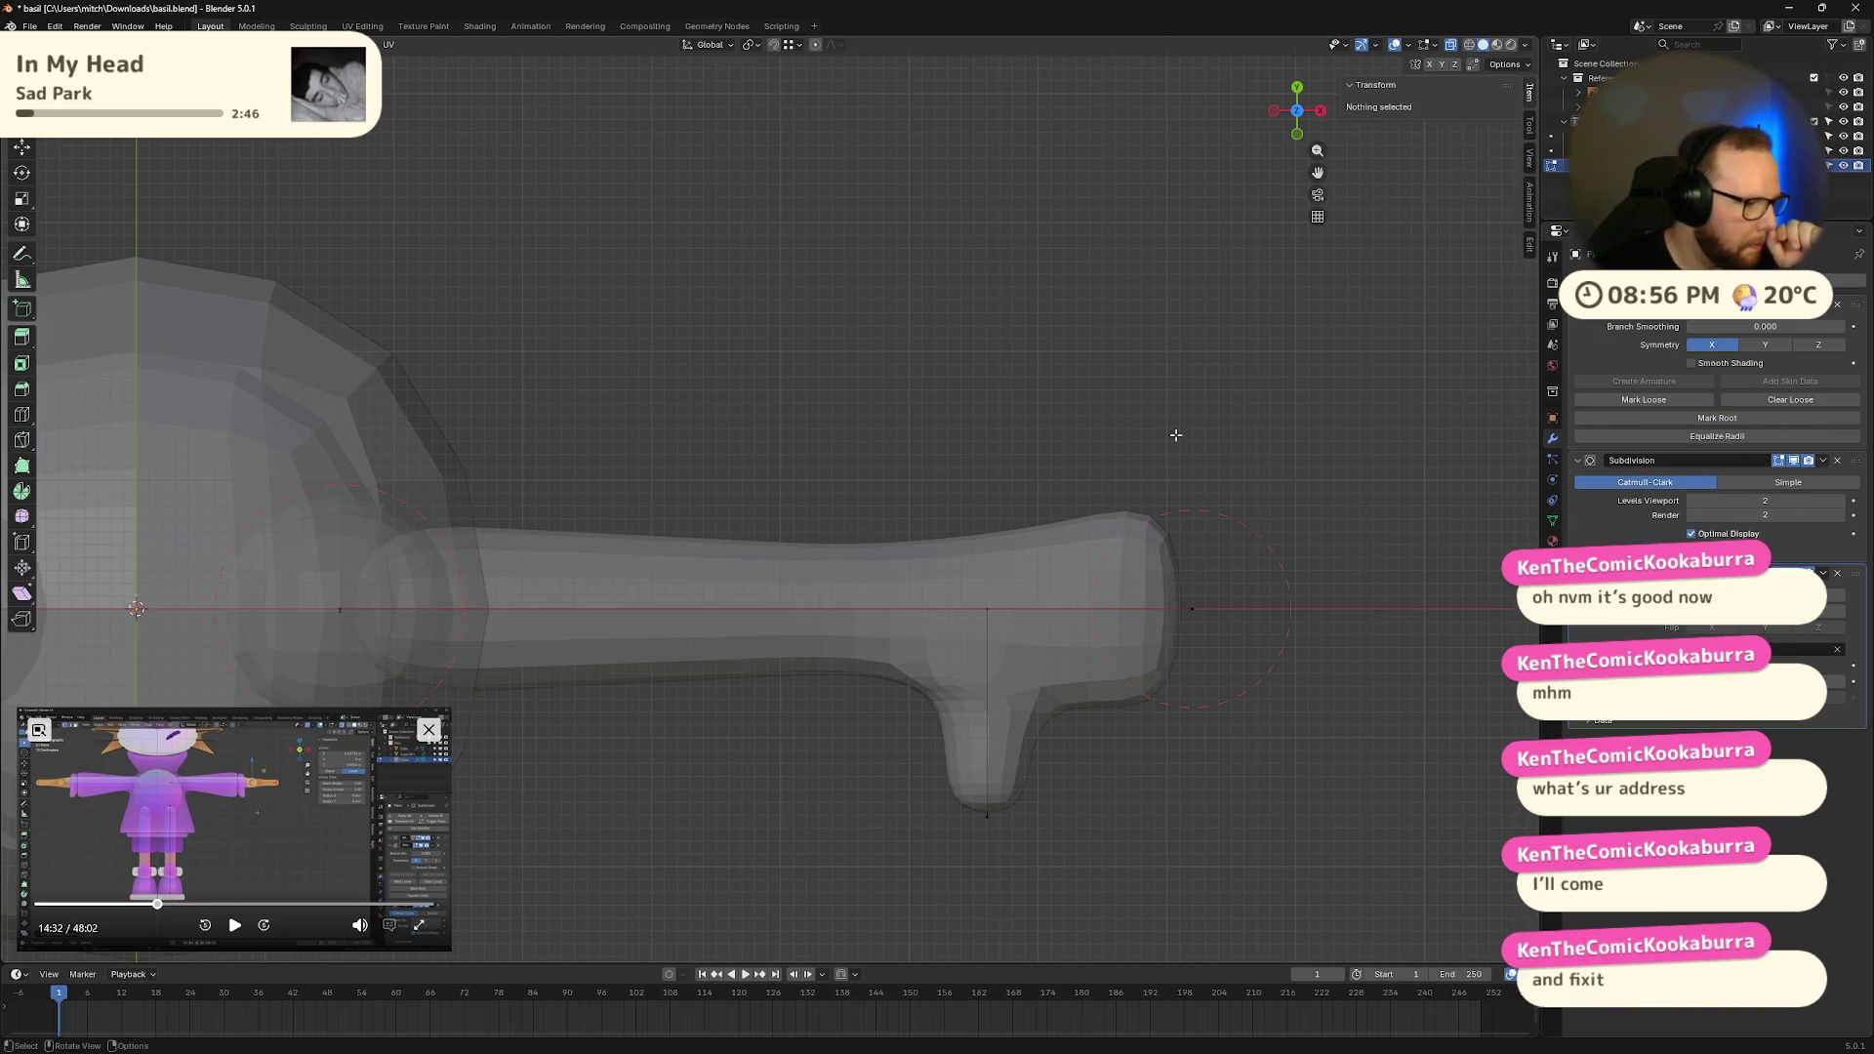
pyautogui.moveTo(1026, 709)
pyautogui.mouseDown(button='middle')
pyautogui.moveTo(1176, 824)
pyautogui.moveTo(1075, 732)
pyautogui.moveTo(1071, 682)
pyautogui.moveTo(793, 741)
pyautogui.mouseUp(button='middle')
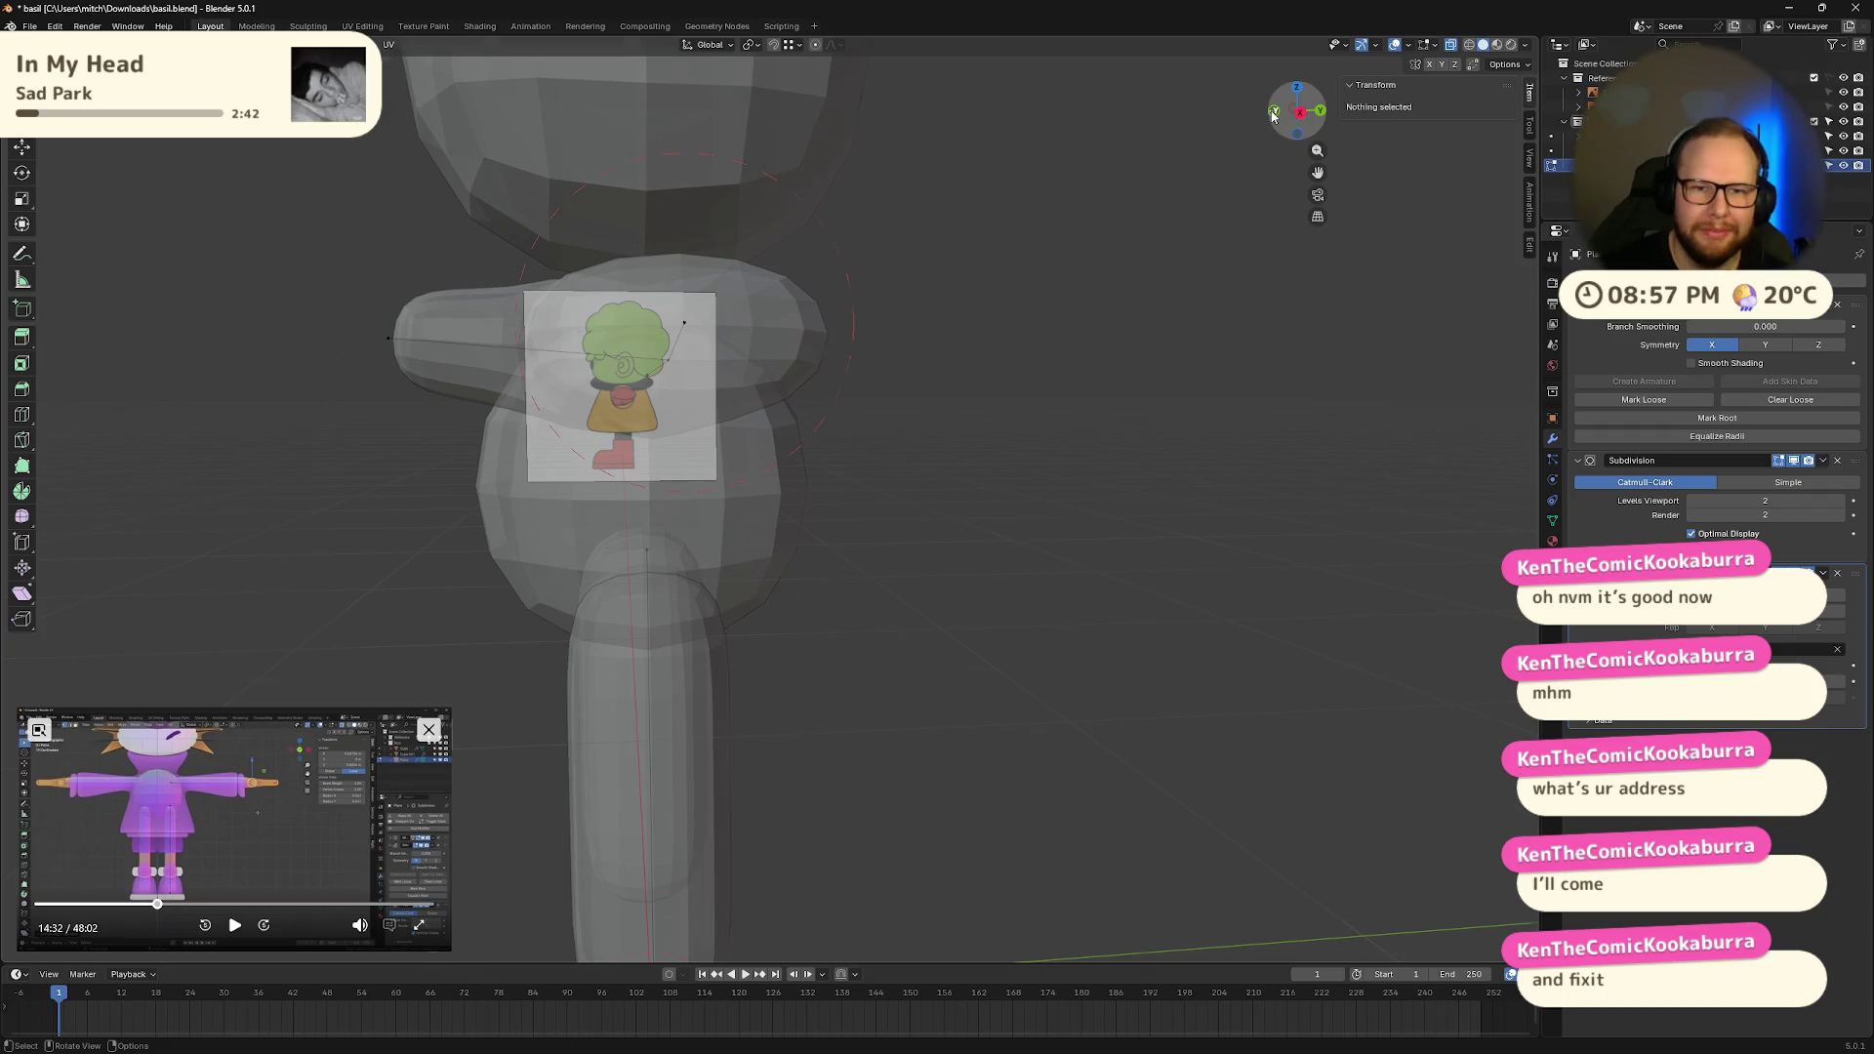
pyautogui.click(1274, 110)
pyautogui.scroll(-6, 1126, 415)
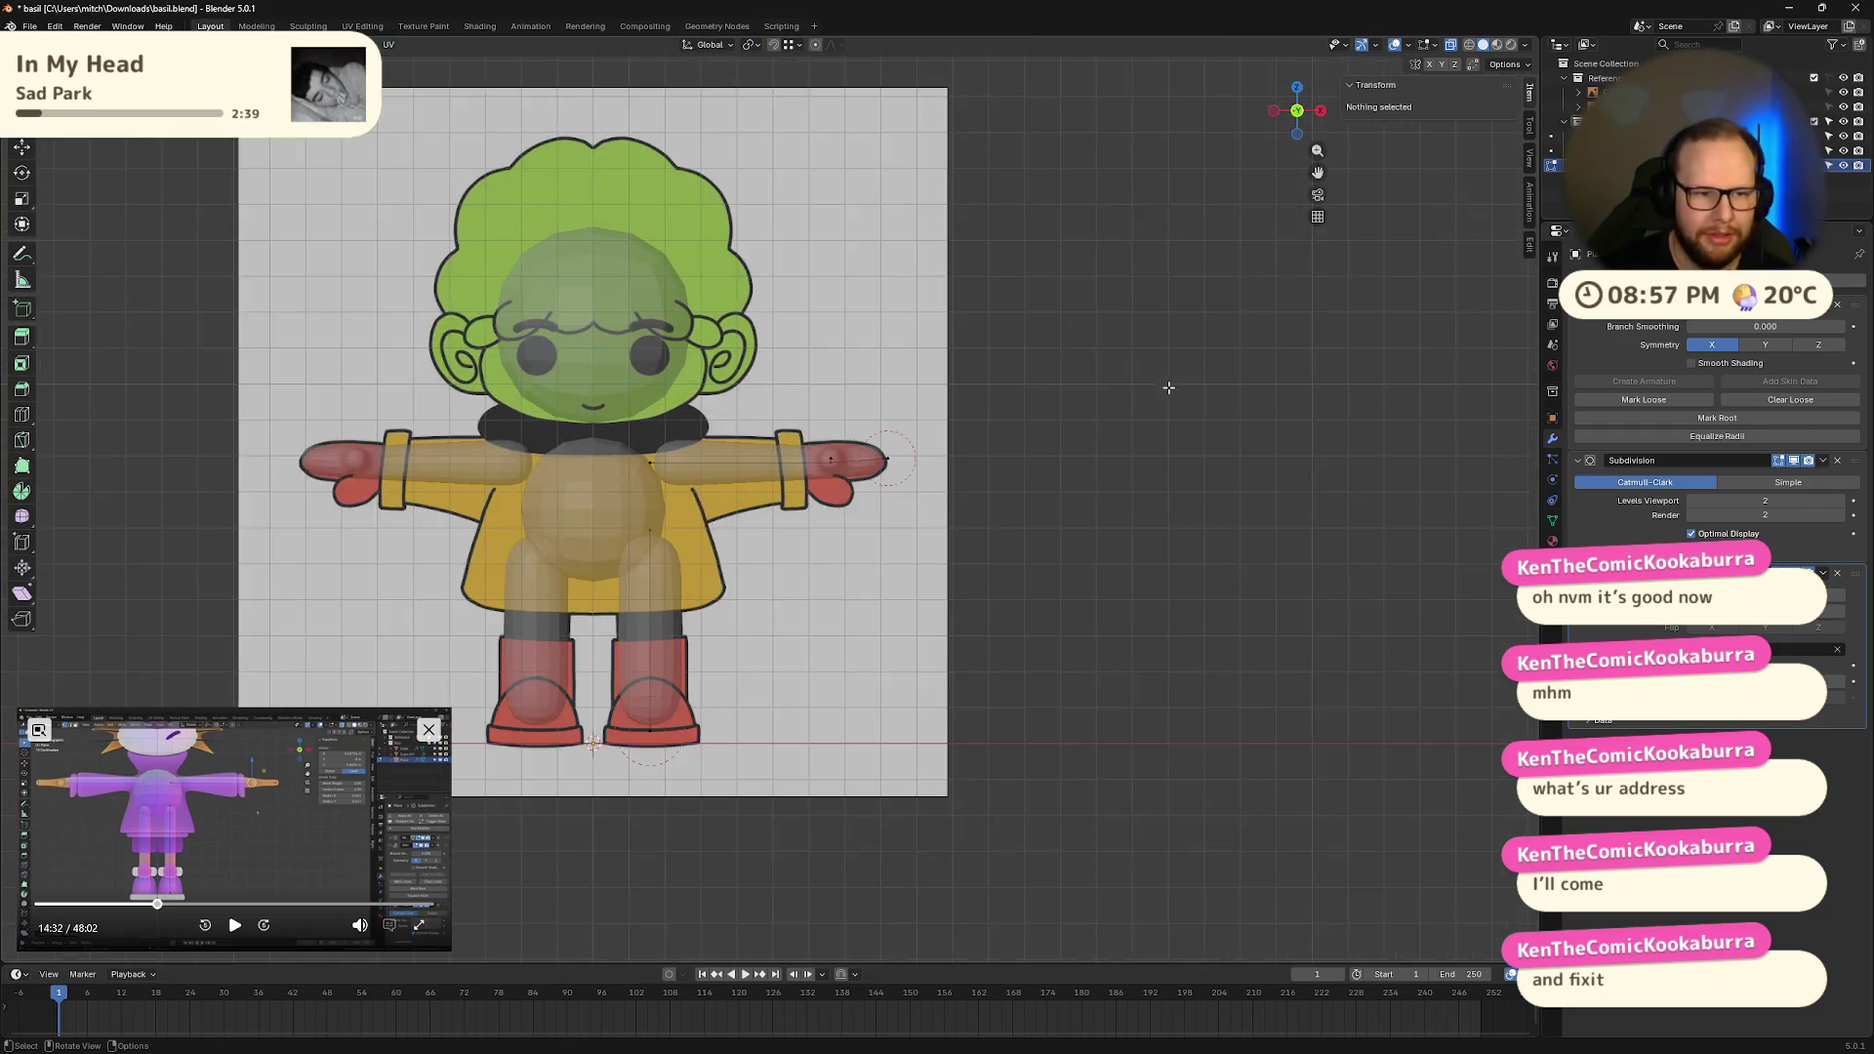
pyautogui.scroll(4, 1121, 410)
pyautogui.moveTo(1121, 410)
pyautogui.mouseDown(button='middle')
pyautogui.moveTo(1079, 511)
pyautogui.moveTo(521, 400)
pyautogui.mouseUp(button='middle')
pyautogui.moveTo(468, 409); pyautogui.dragTo(514, 467)
pyautogui.hotkey('ctrl', 'a')
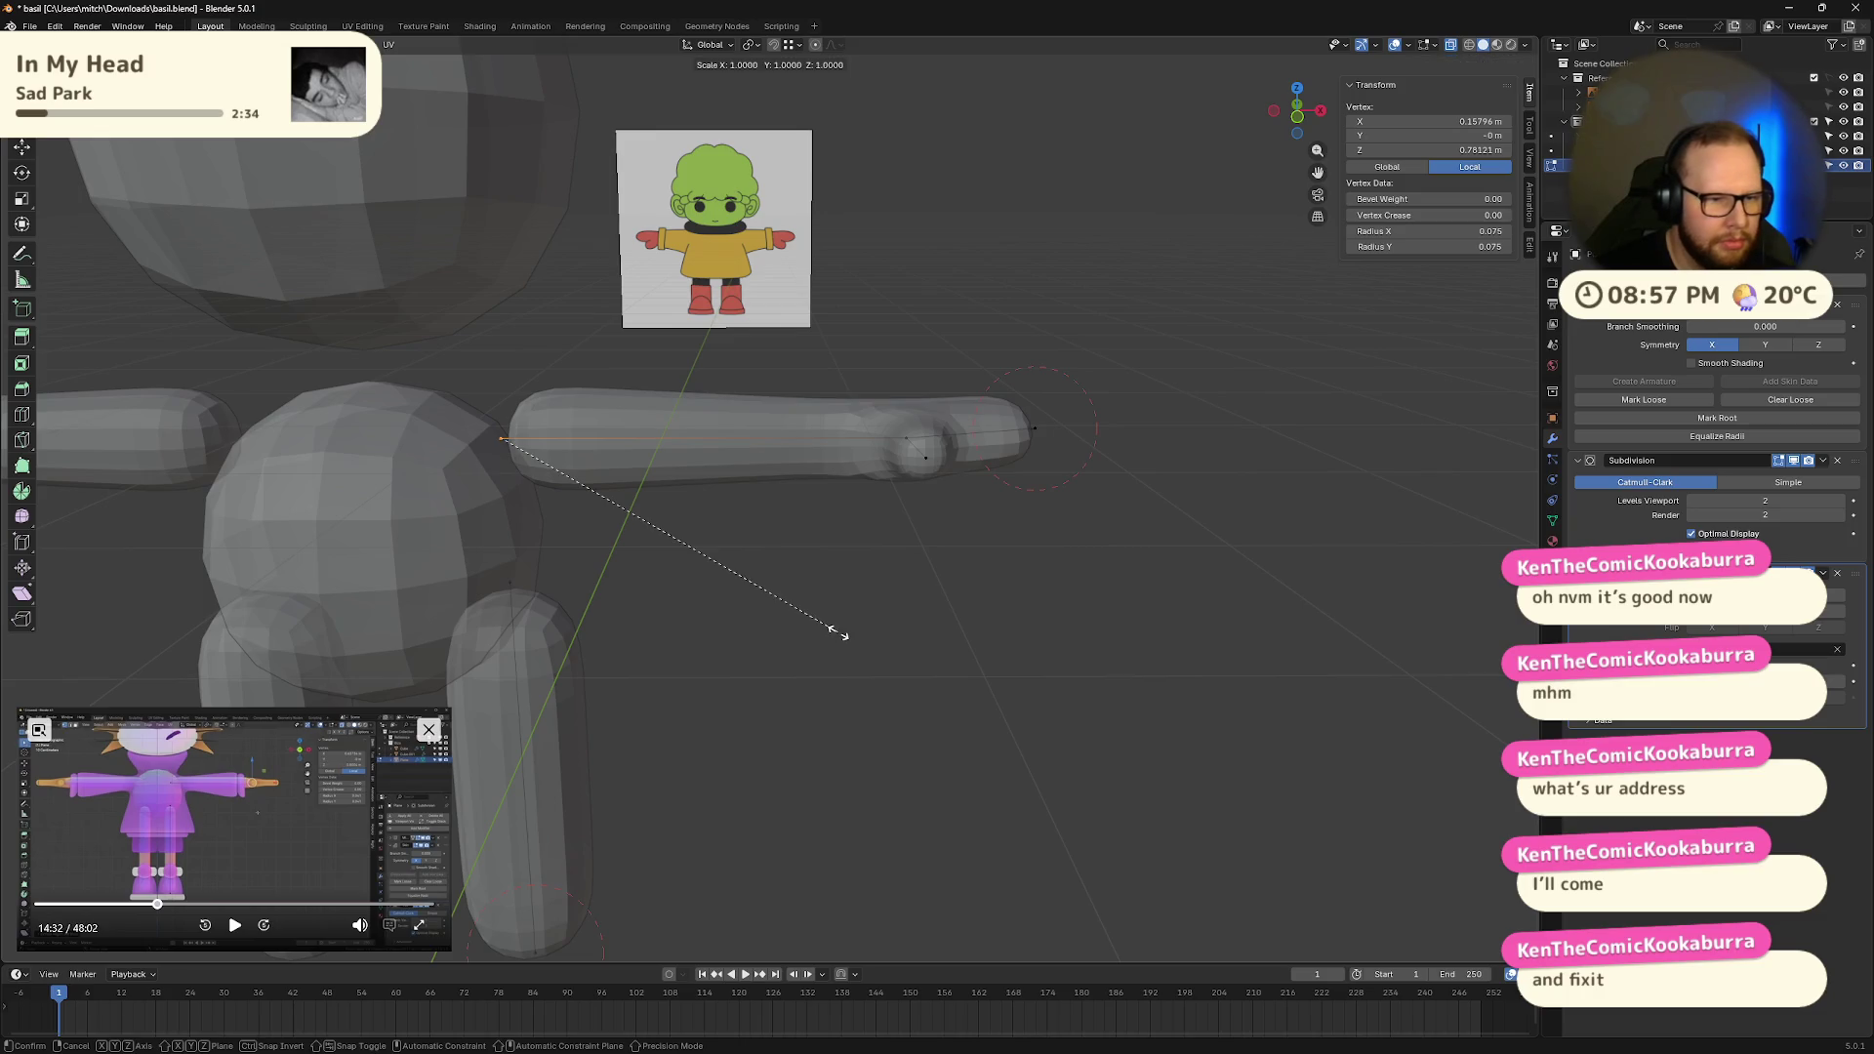
pyautogui.click(888, 657)
pyautogui.moveTo(1046, 633)
pyautogui.mouseDown(button='middle')
pyautogui.moveTo(929, 657)
pyautogui.moveTo(884, 699)
pyautogui.mouseUp(button='middle')
pyautogui.moveTo(668, 538); pyautogui.dragTo(693, 577)
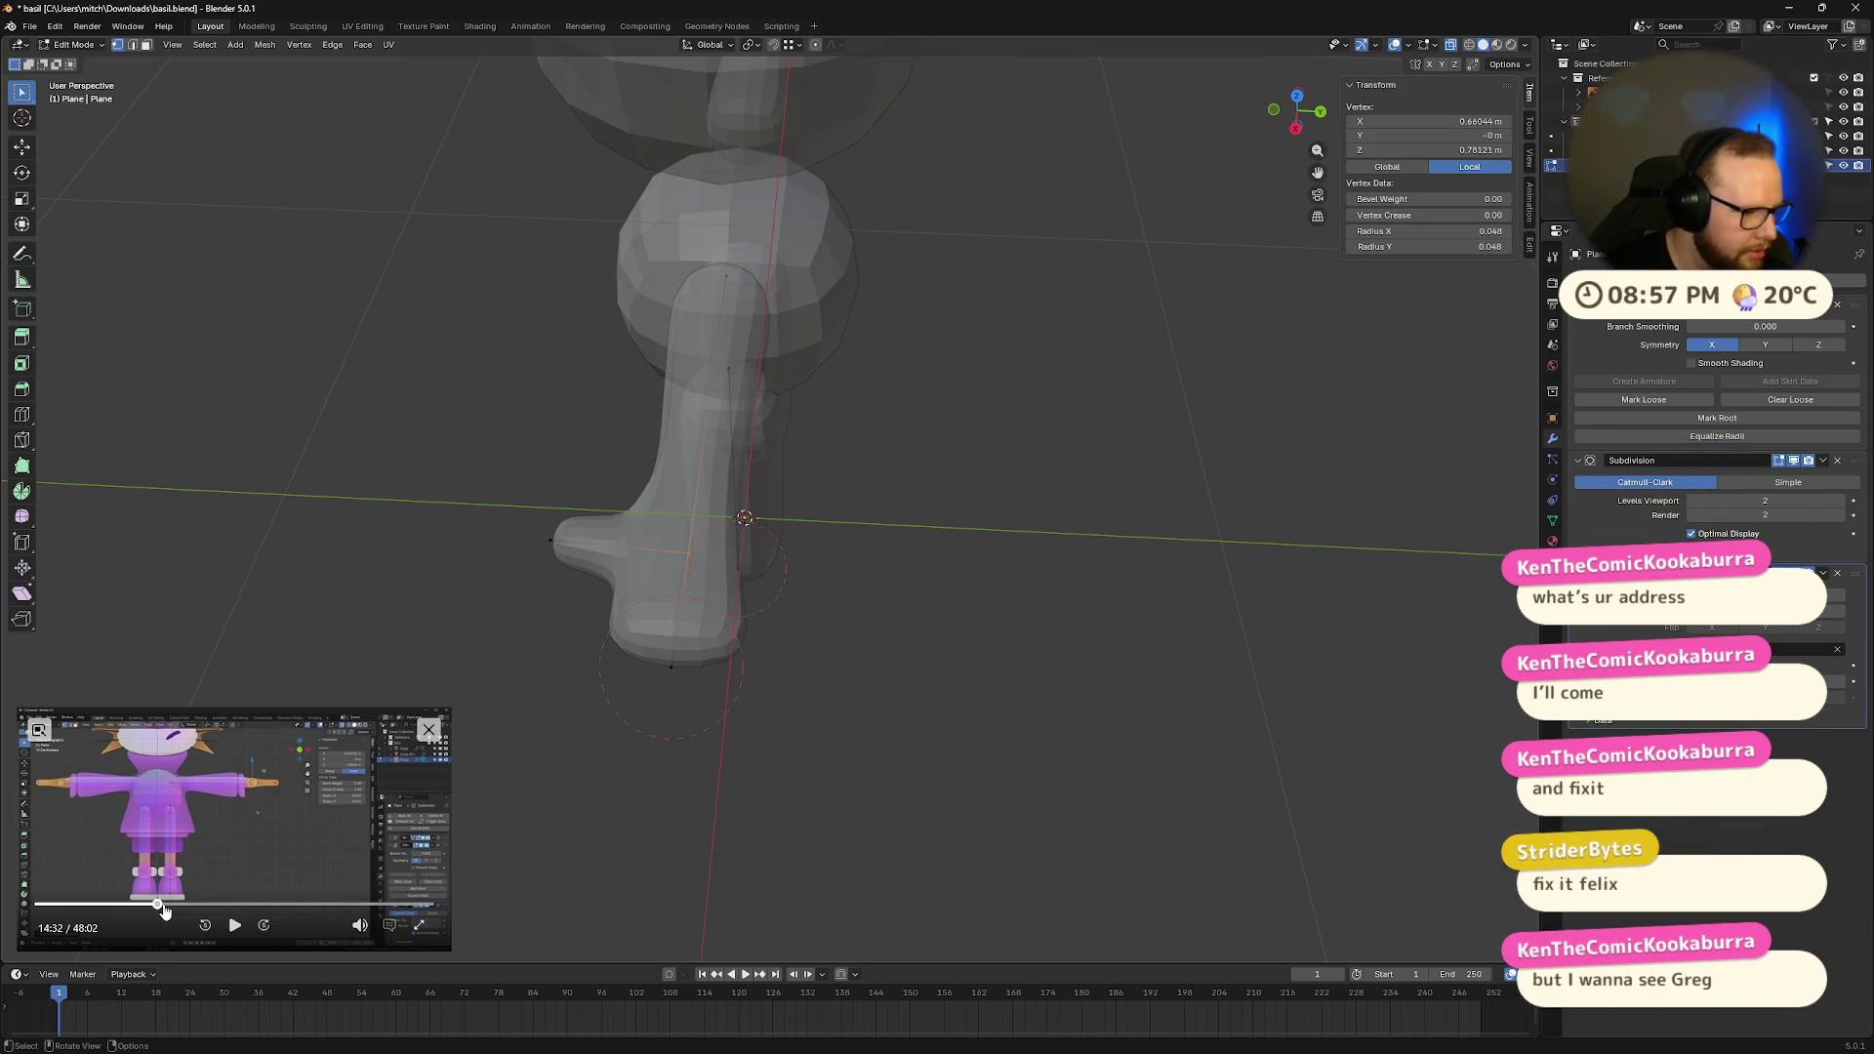
pyautogui.moveTo(166, 910); pyautogui.dragTo(240, 910)
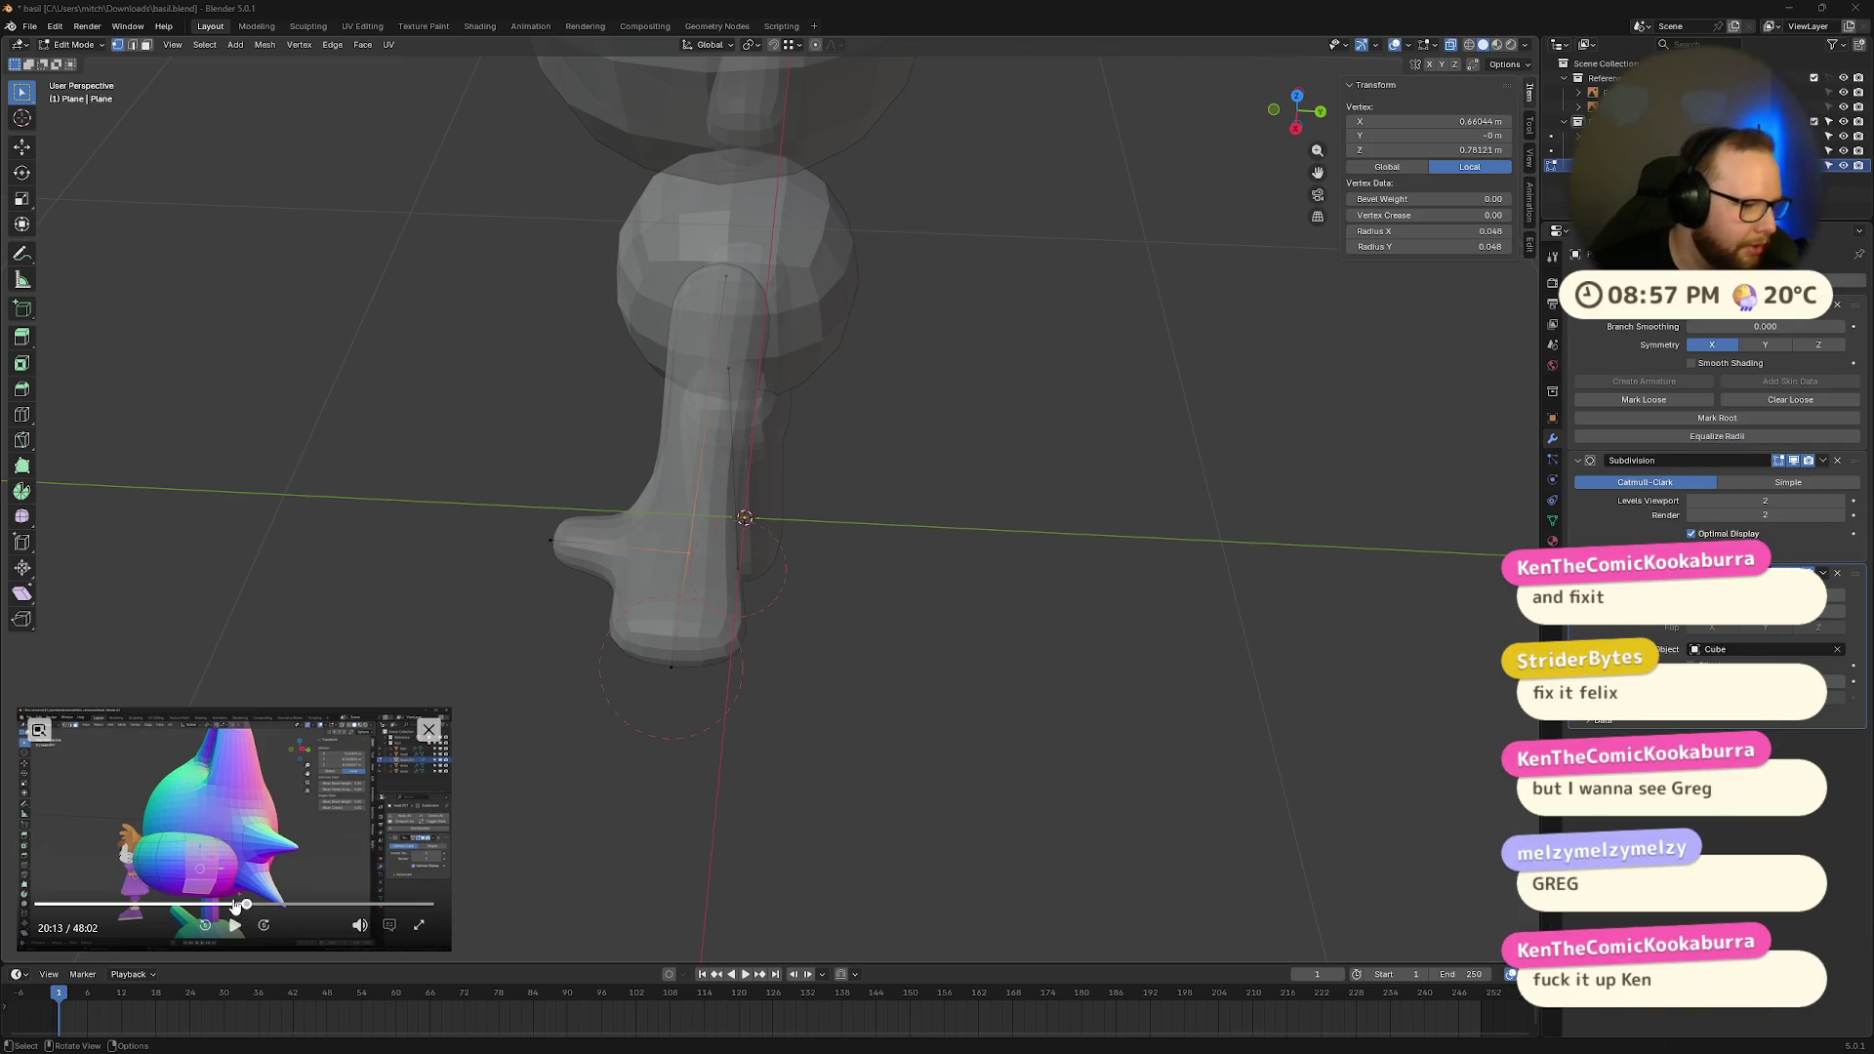
pyautogui.click(247, 903)
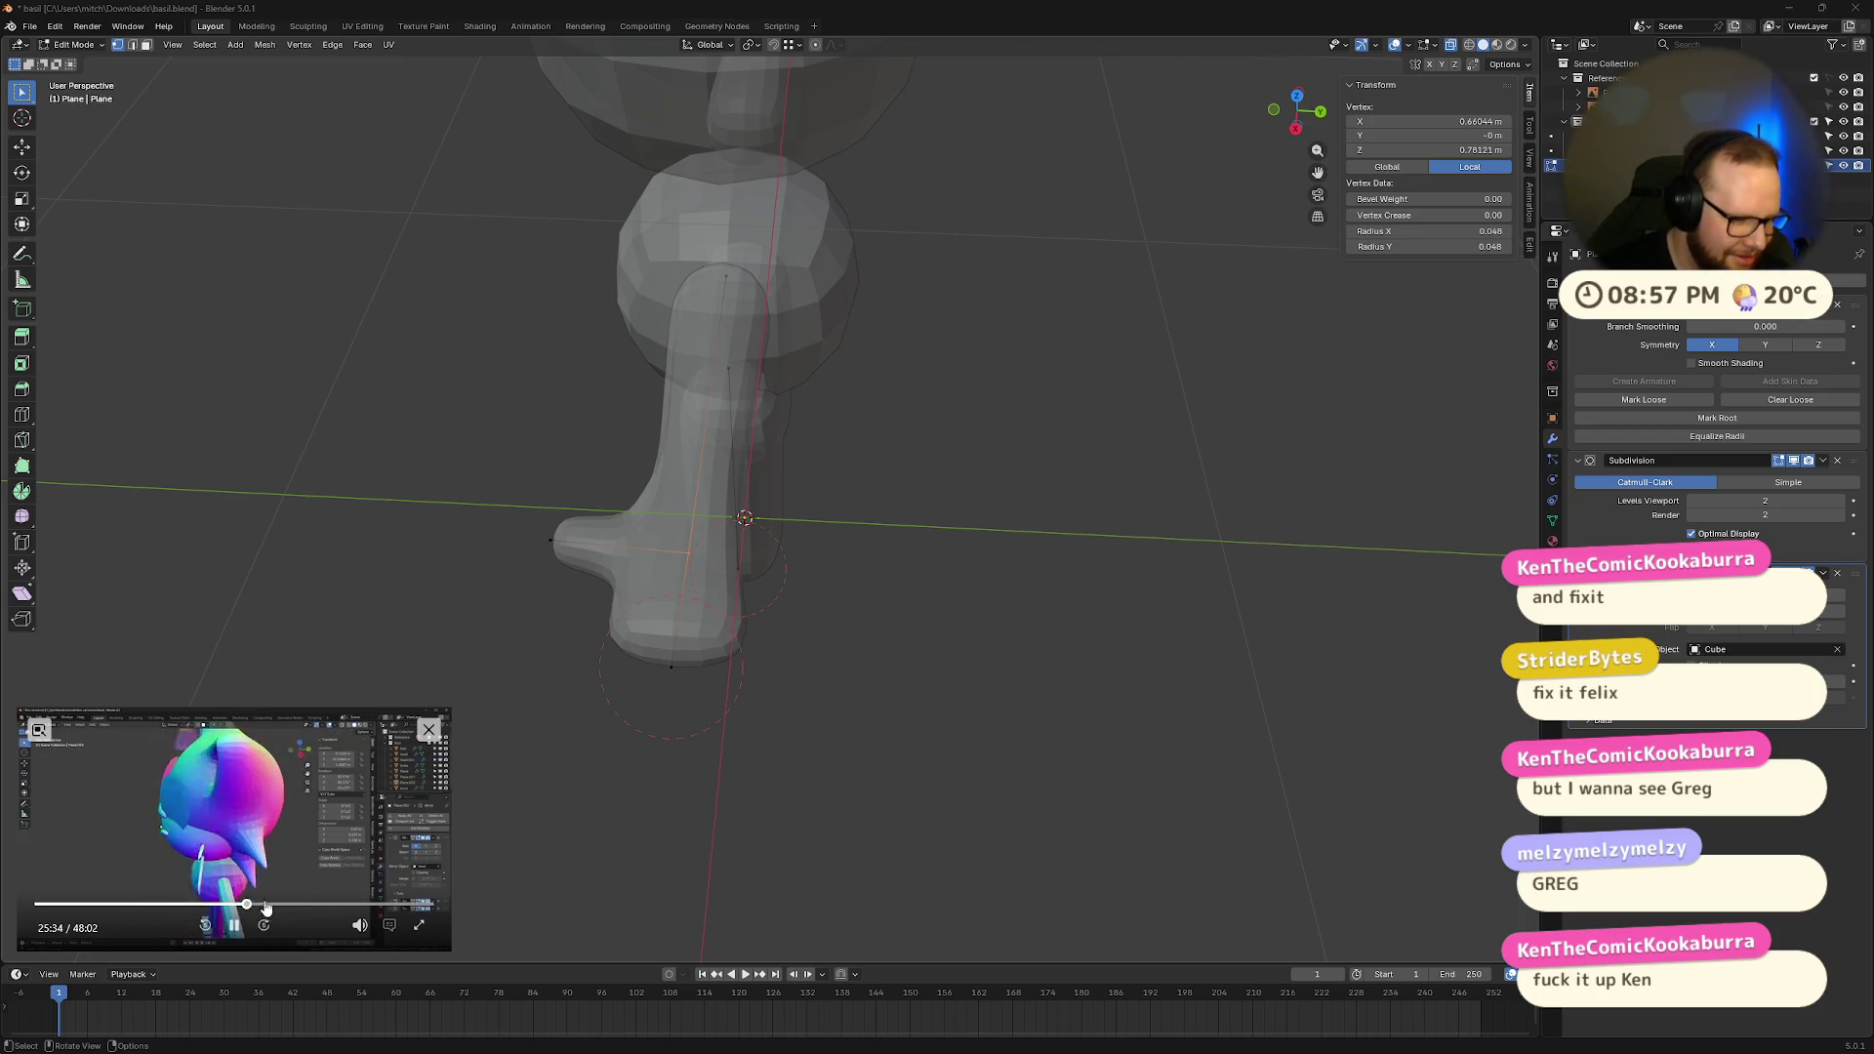
pyautogui.click(283, 906)
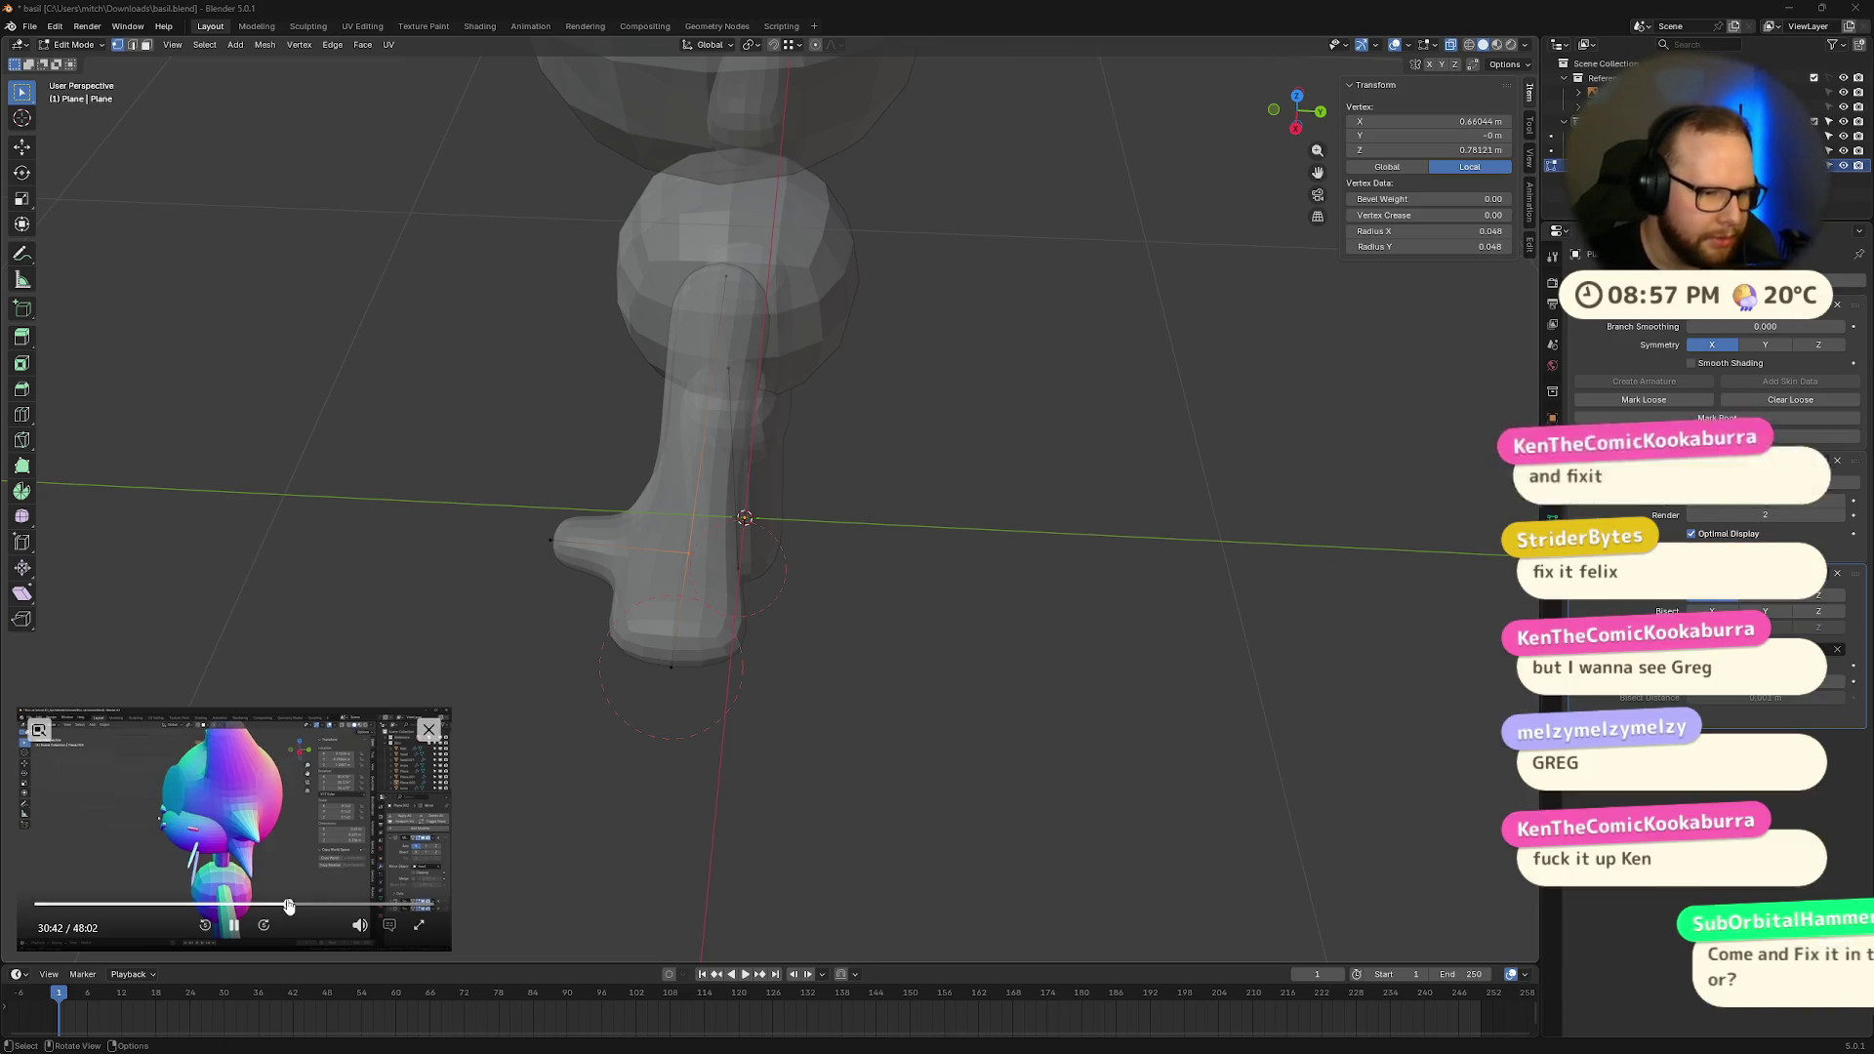
pyautogui.moveTo(289, 908); pyautogui.dragTo(306, 906)
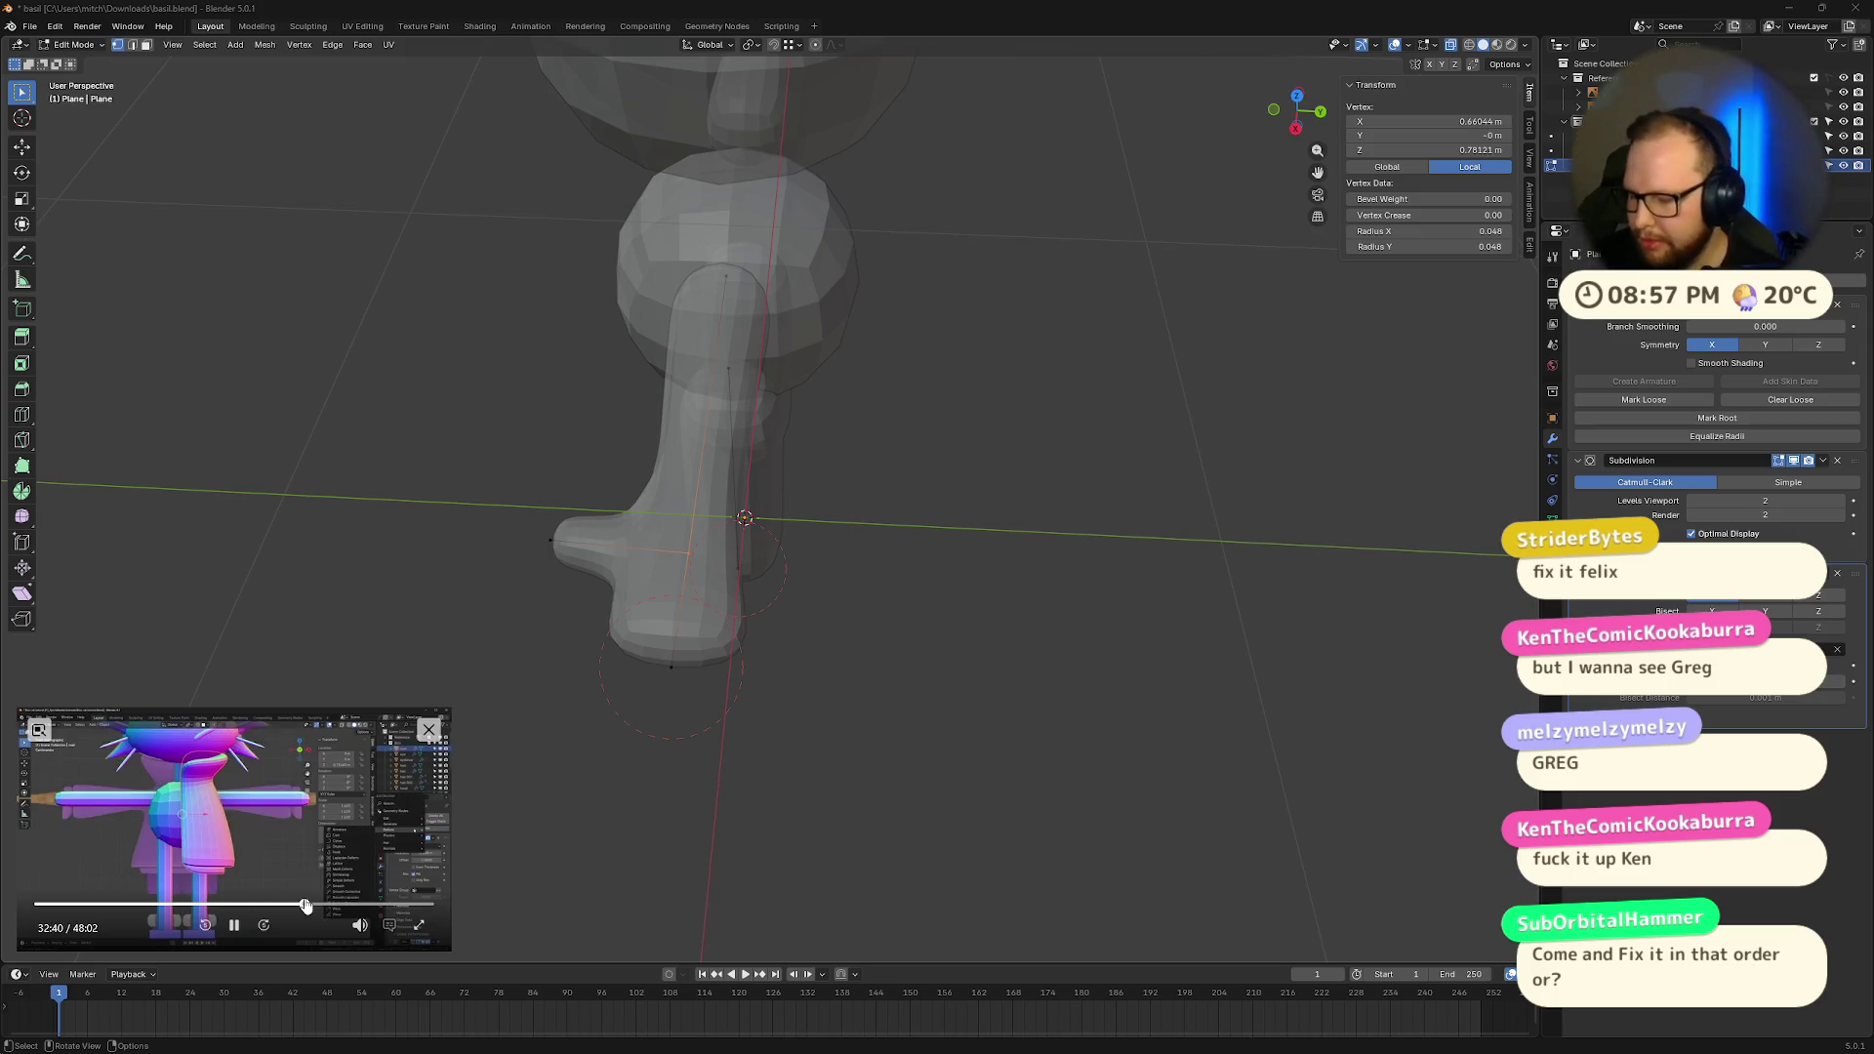
pyautogui.click(235, 925)
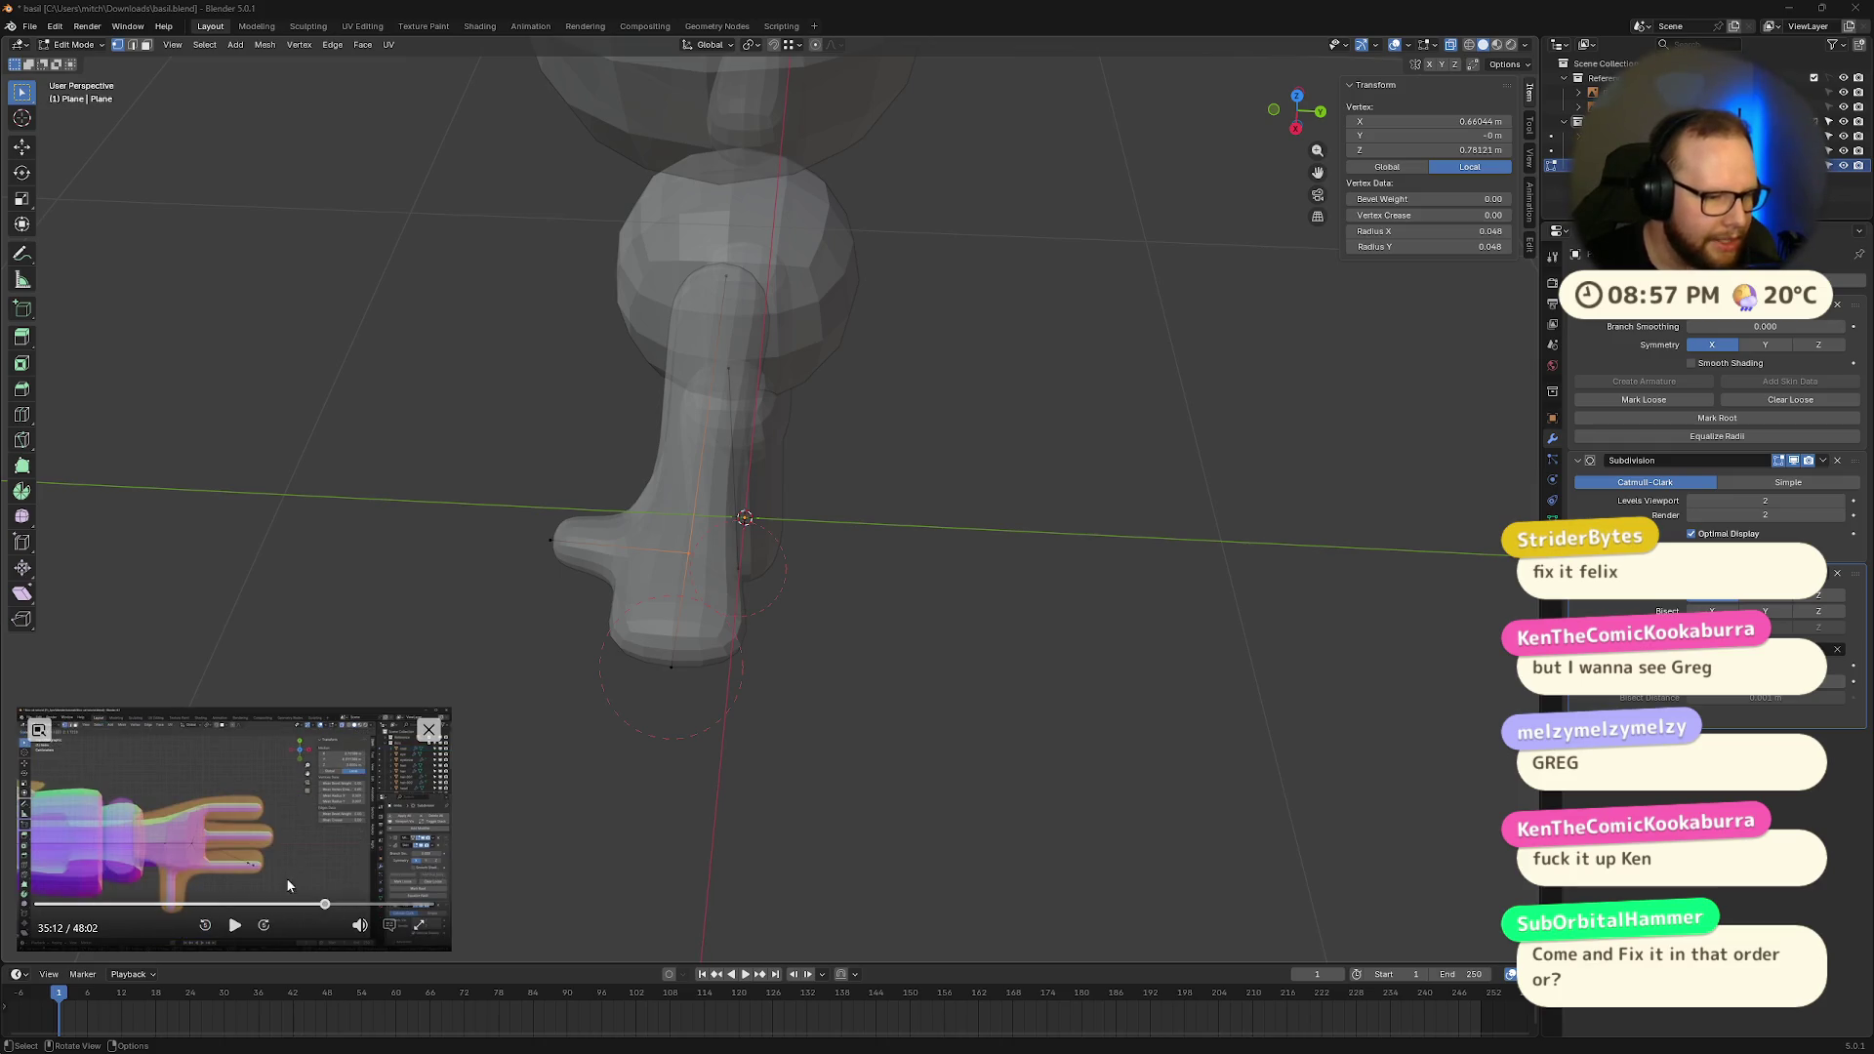
pyautogui.click(234, 925)
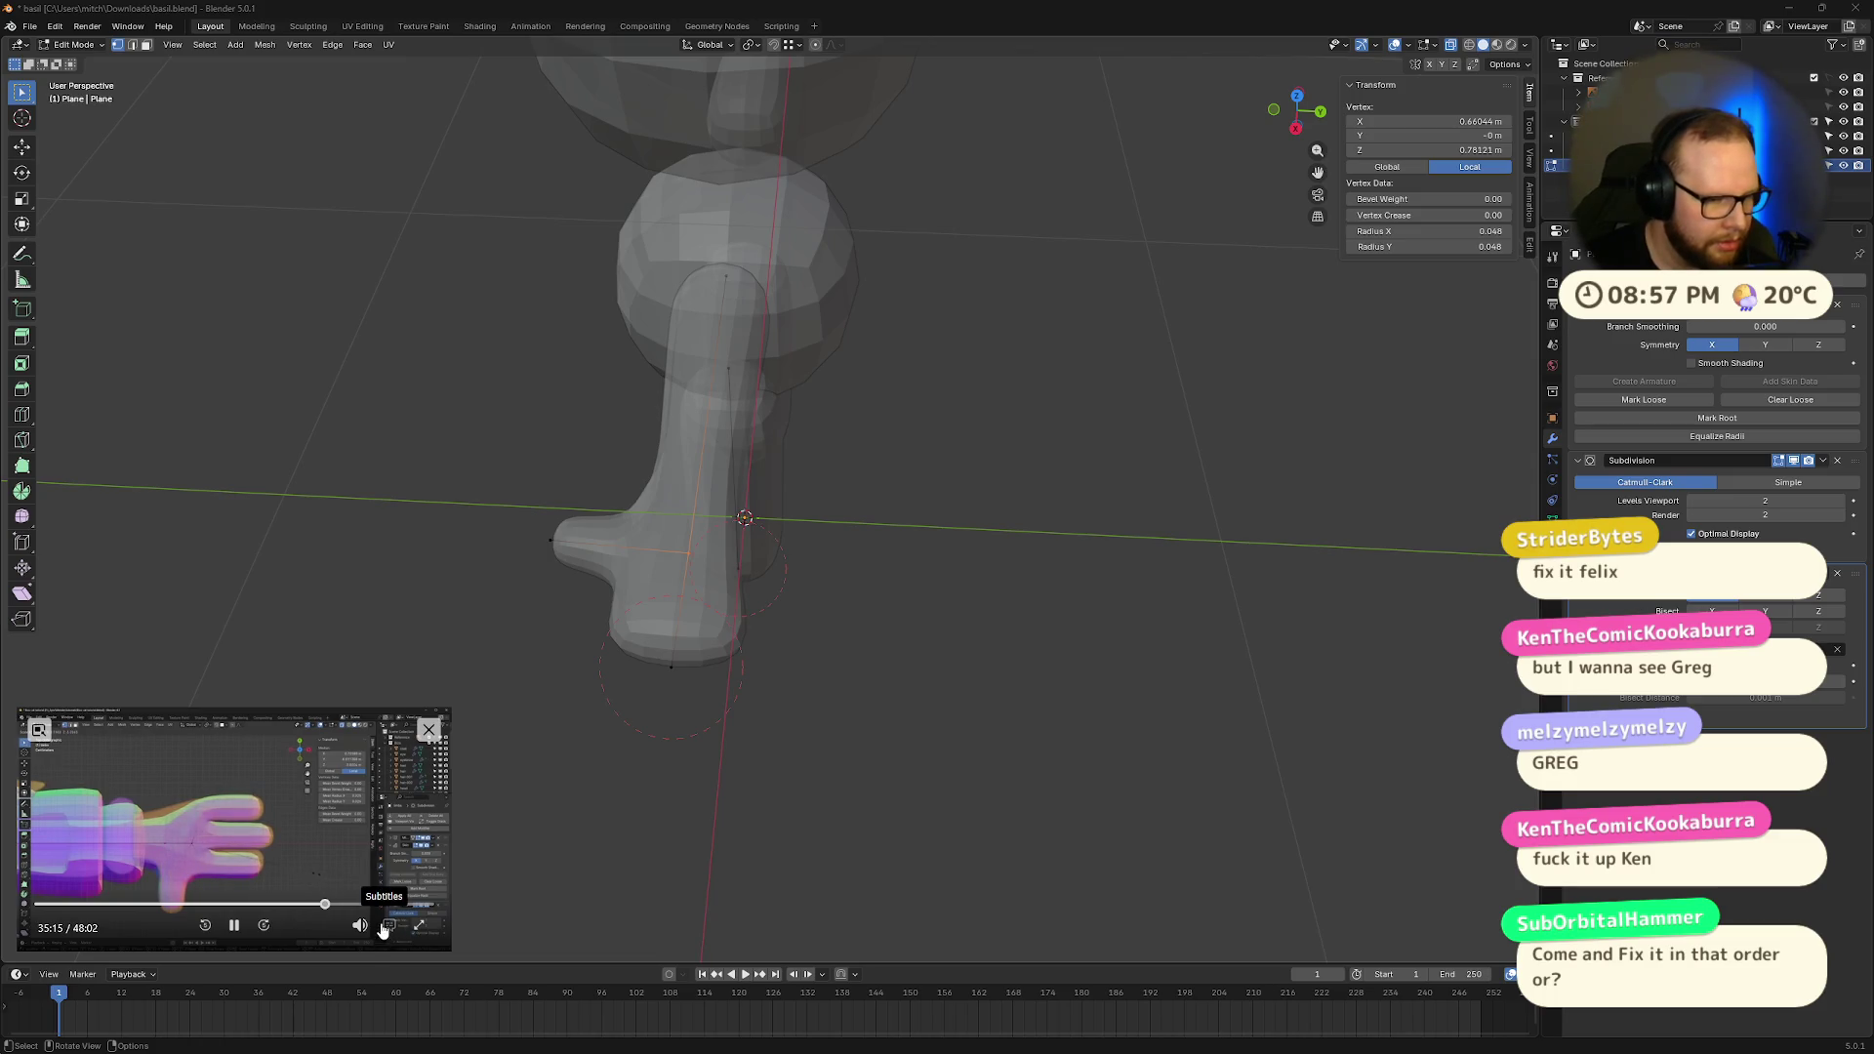
pyautogui.click(233, 927)
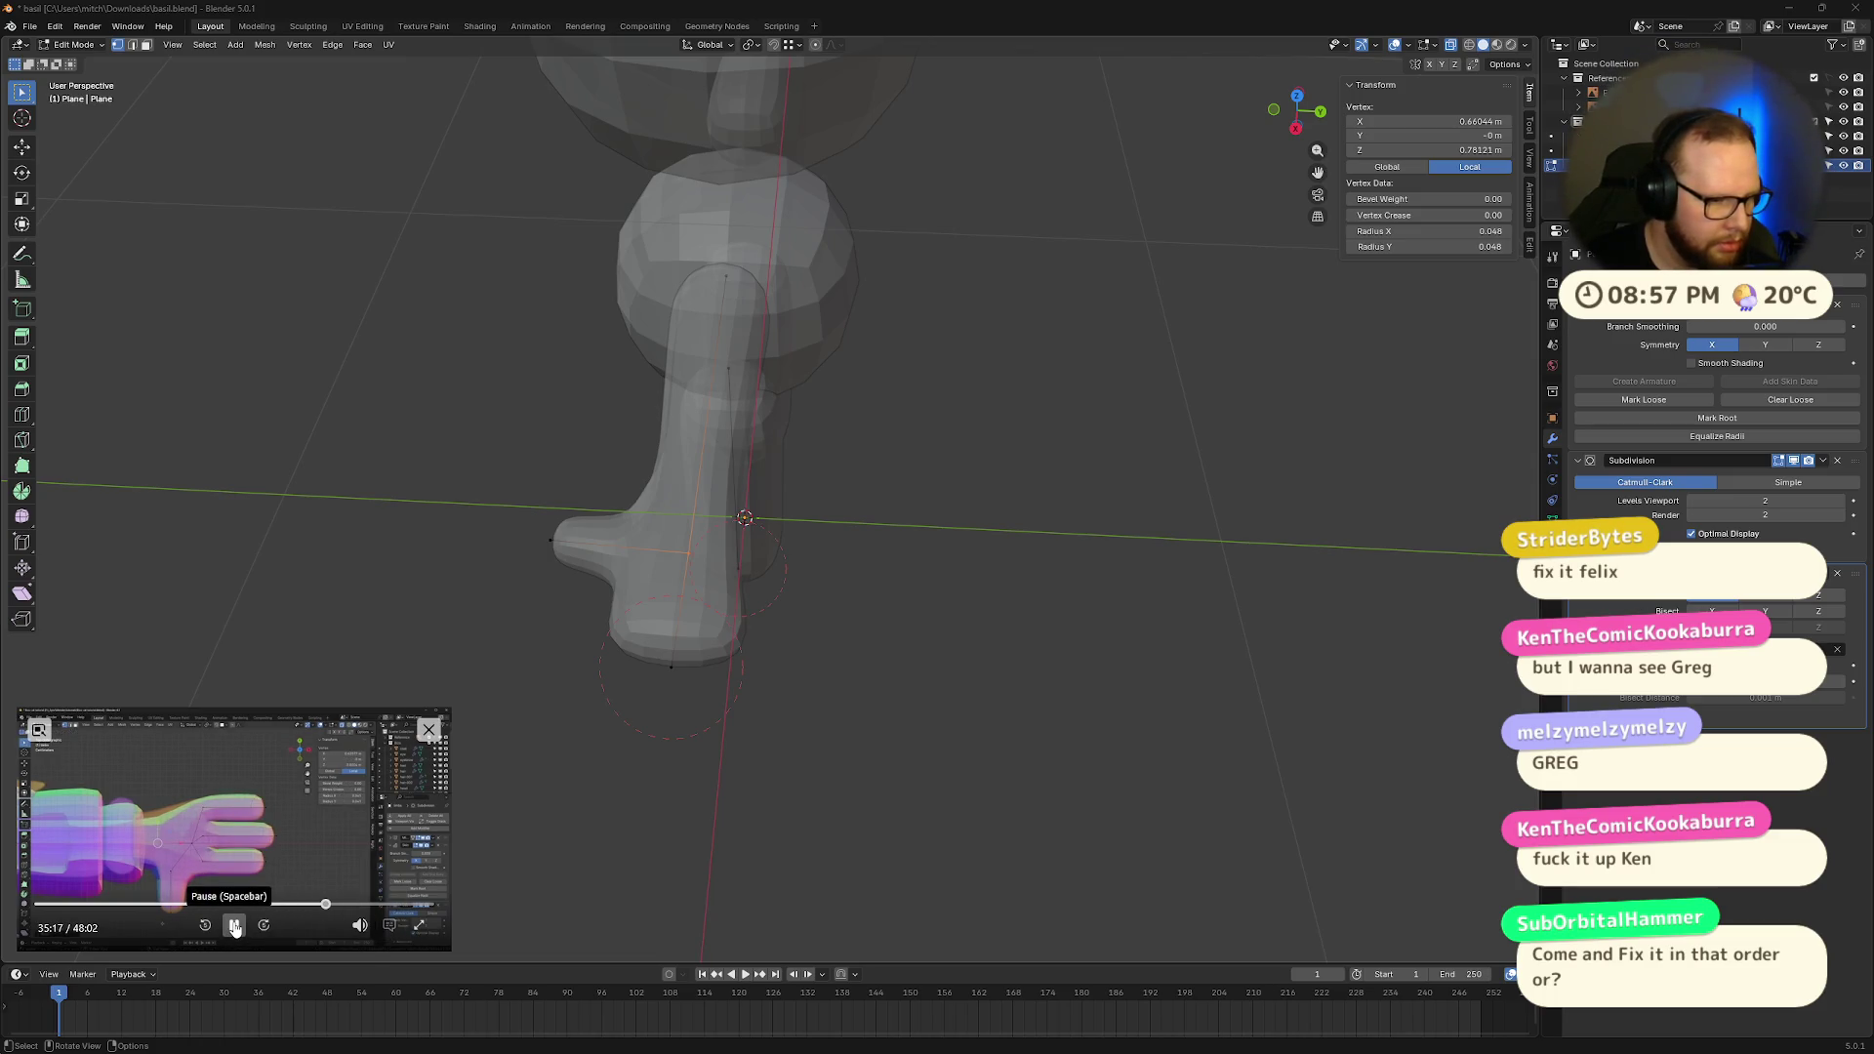
# Step: Bend the thumb inward by moving its tip vertex in top view
pyautogui.moveTo(801, 547); pyautogui.dragTo(1078, 645, button='middle')
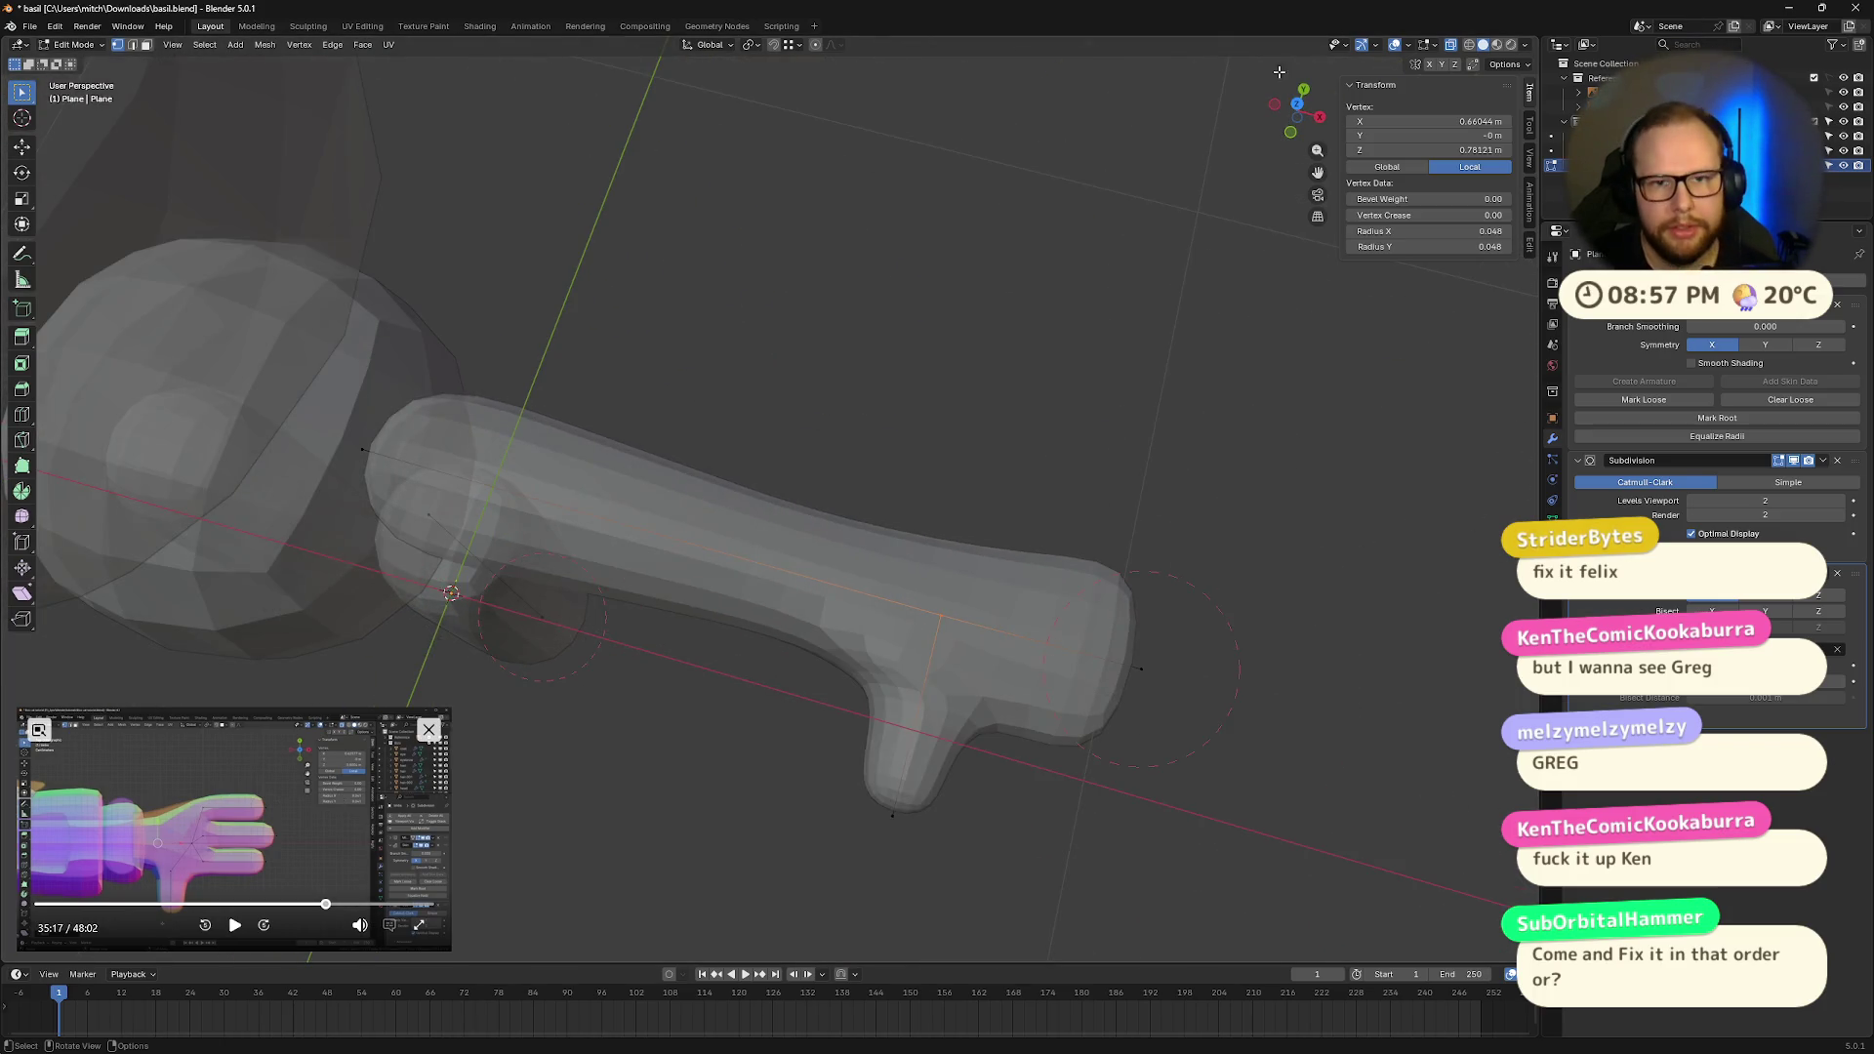
pyautogui.press('KP_1')
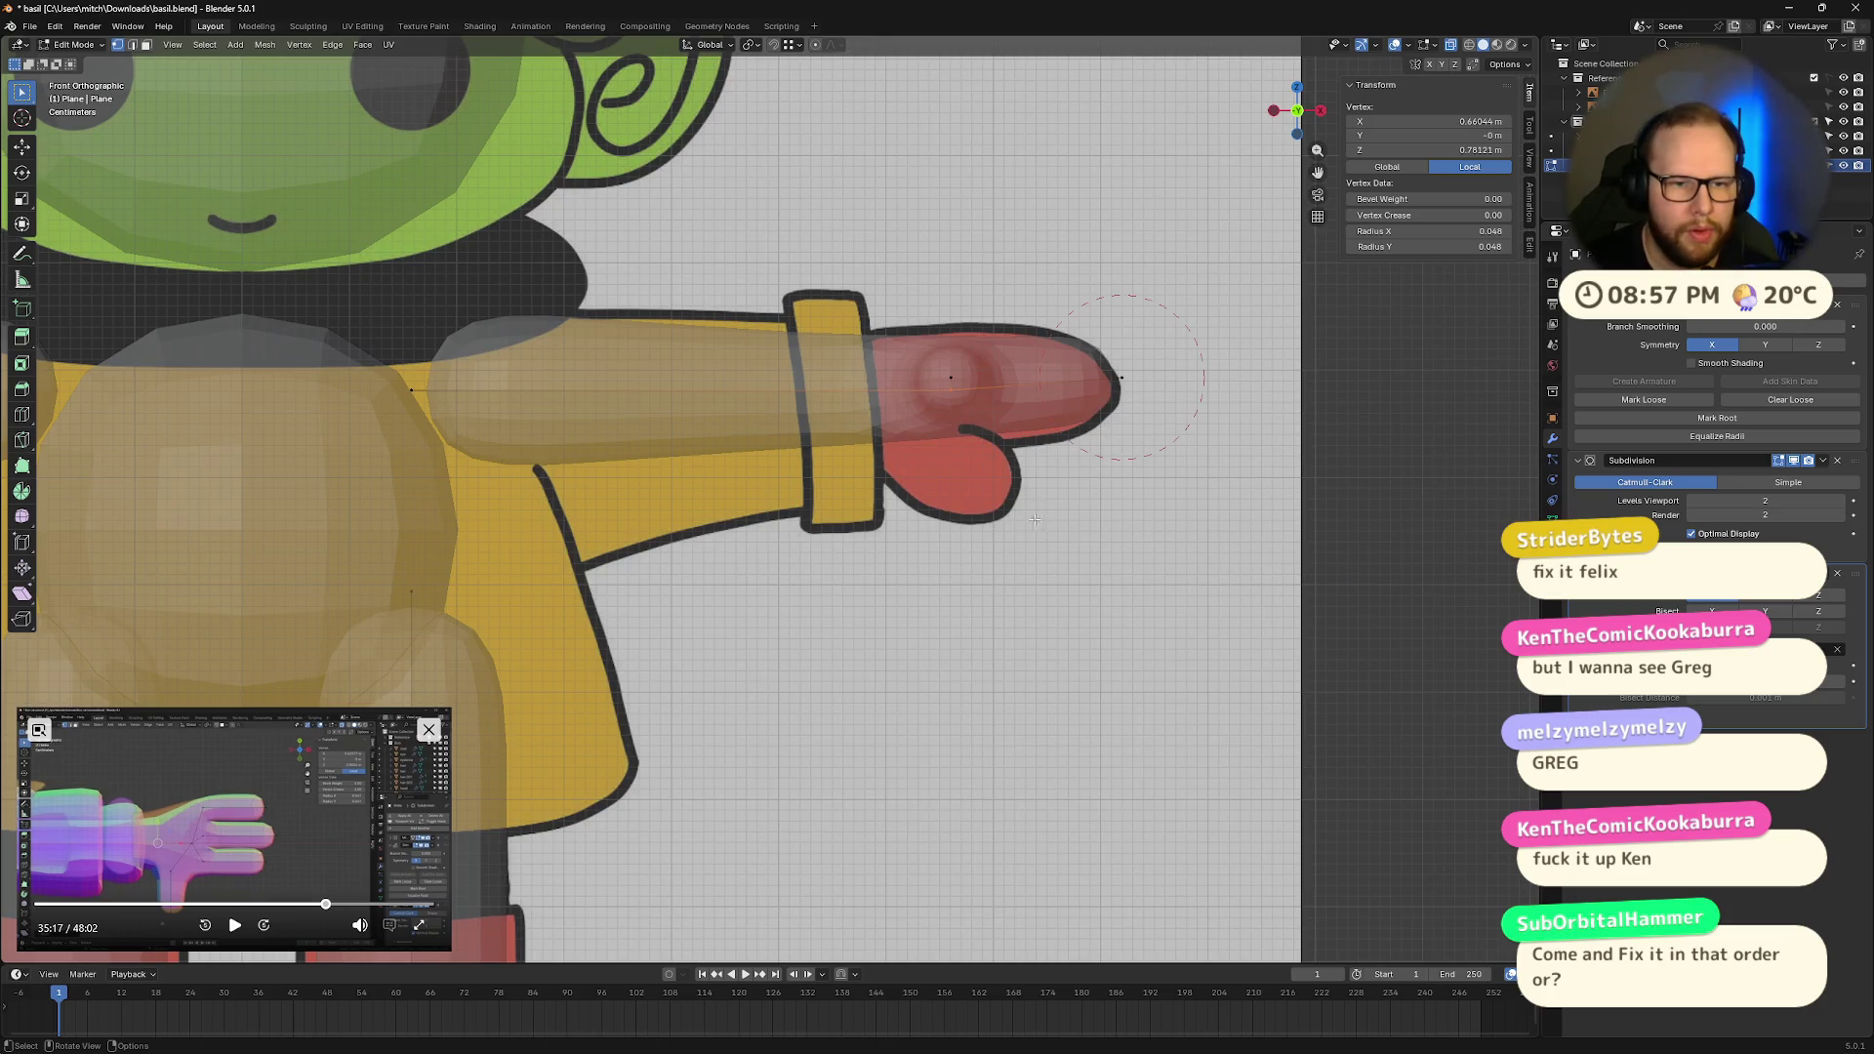
pyautogui.press('KP_7')
pyautogui.moveTo(931, 553); pyautogui.dragTo(964, 603)
pyautogui.press('g')
pyautogui.click(866, 604)
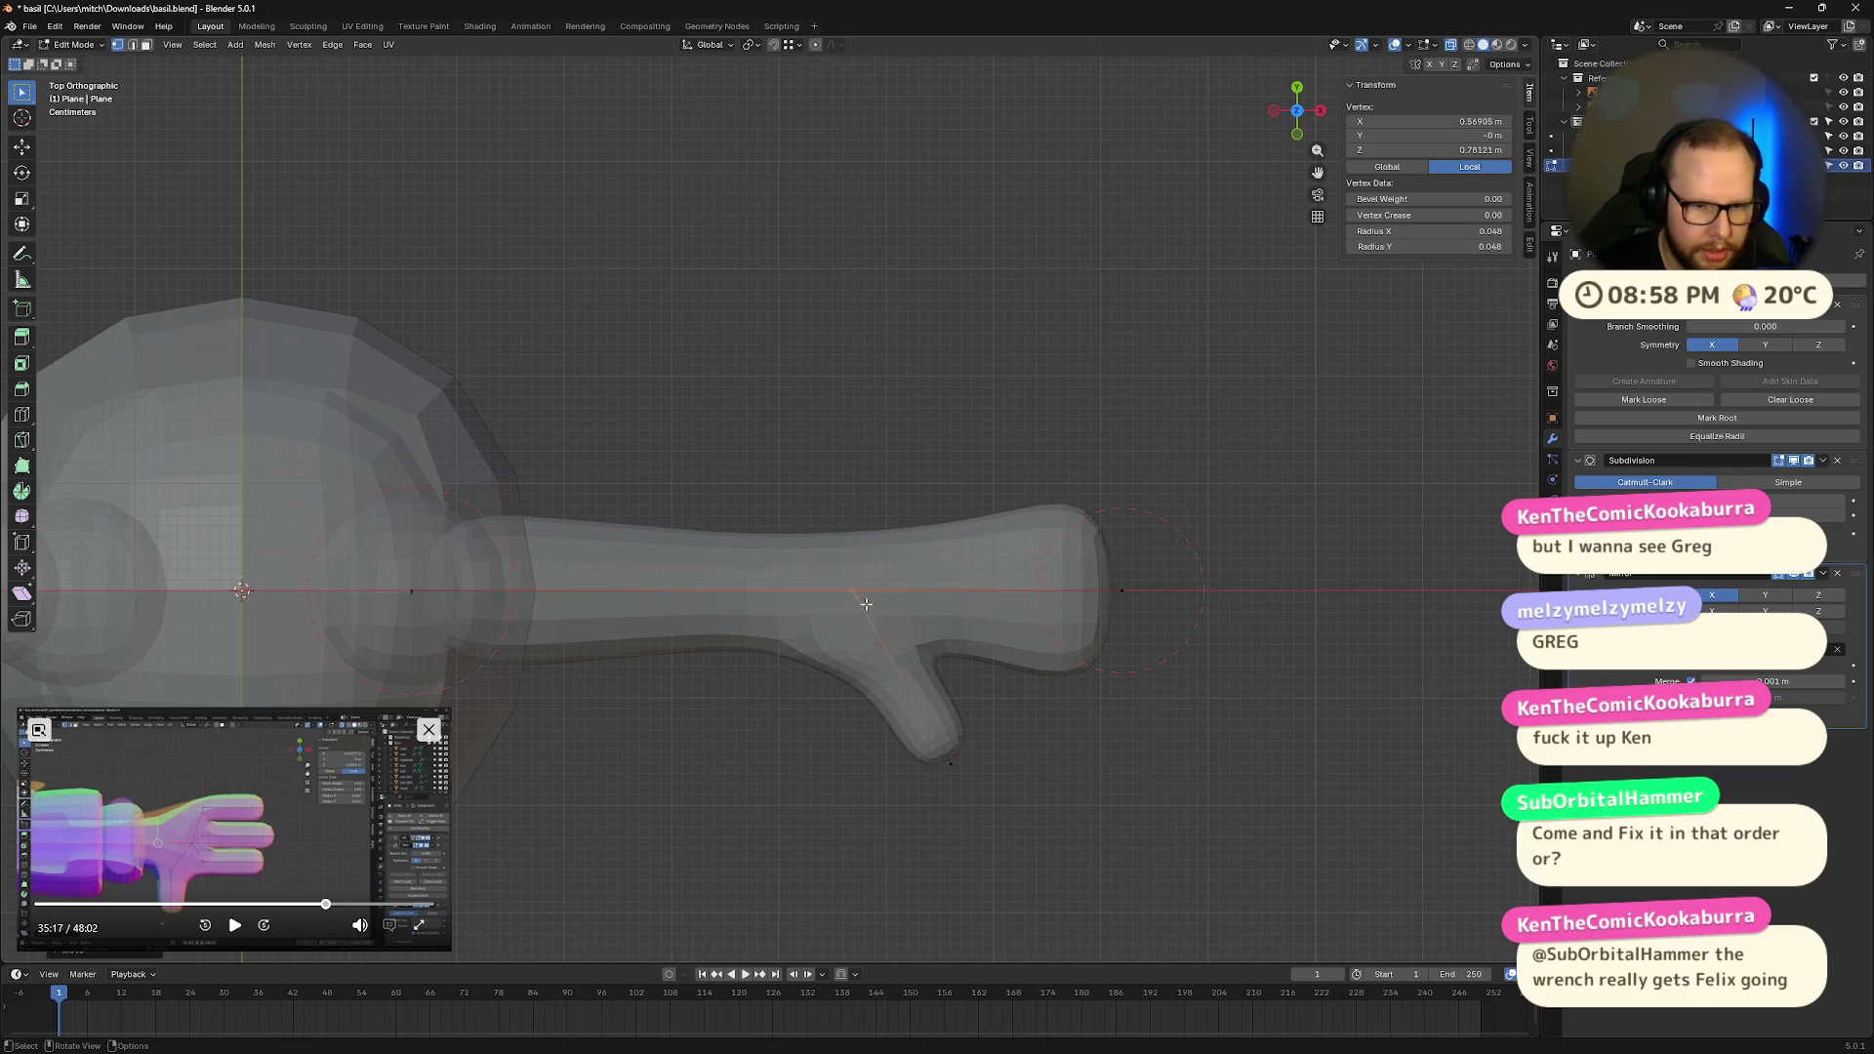
# Step: Delete the arm end and thumb tip, then undo and dissolve those edges and vertices instead
pyautogui.moveTo(1213, 476); pyautogui.dragTo(893, 857)
pyautogui.press('x')
pyautogui.click(918, 836)
pyautogui.moveTo(812, 646)
pyautogui.mouseDown(button='middle')
pyautogui.moveTo(1003, 703)
pyautogui.moveTo(974, 623)
pyautogui.moveTo(1083, 661)
pyautogui.moveTo(1047, 655)
pyautogui.mouseUp(button='middle')
pyautogui.hotkey('ctrl', 'z')
pyautogui.press('x')
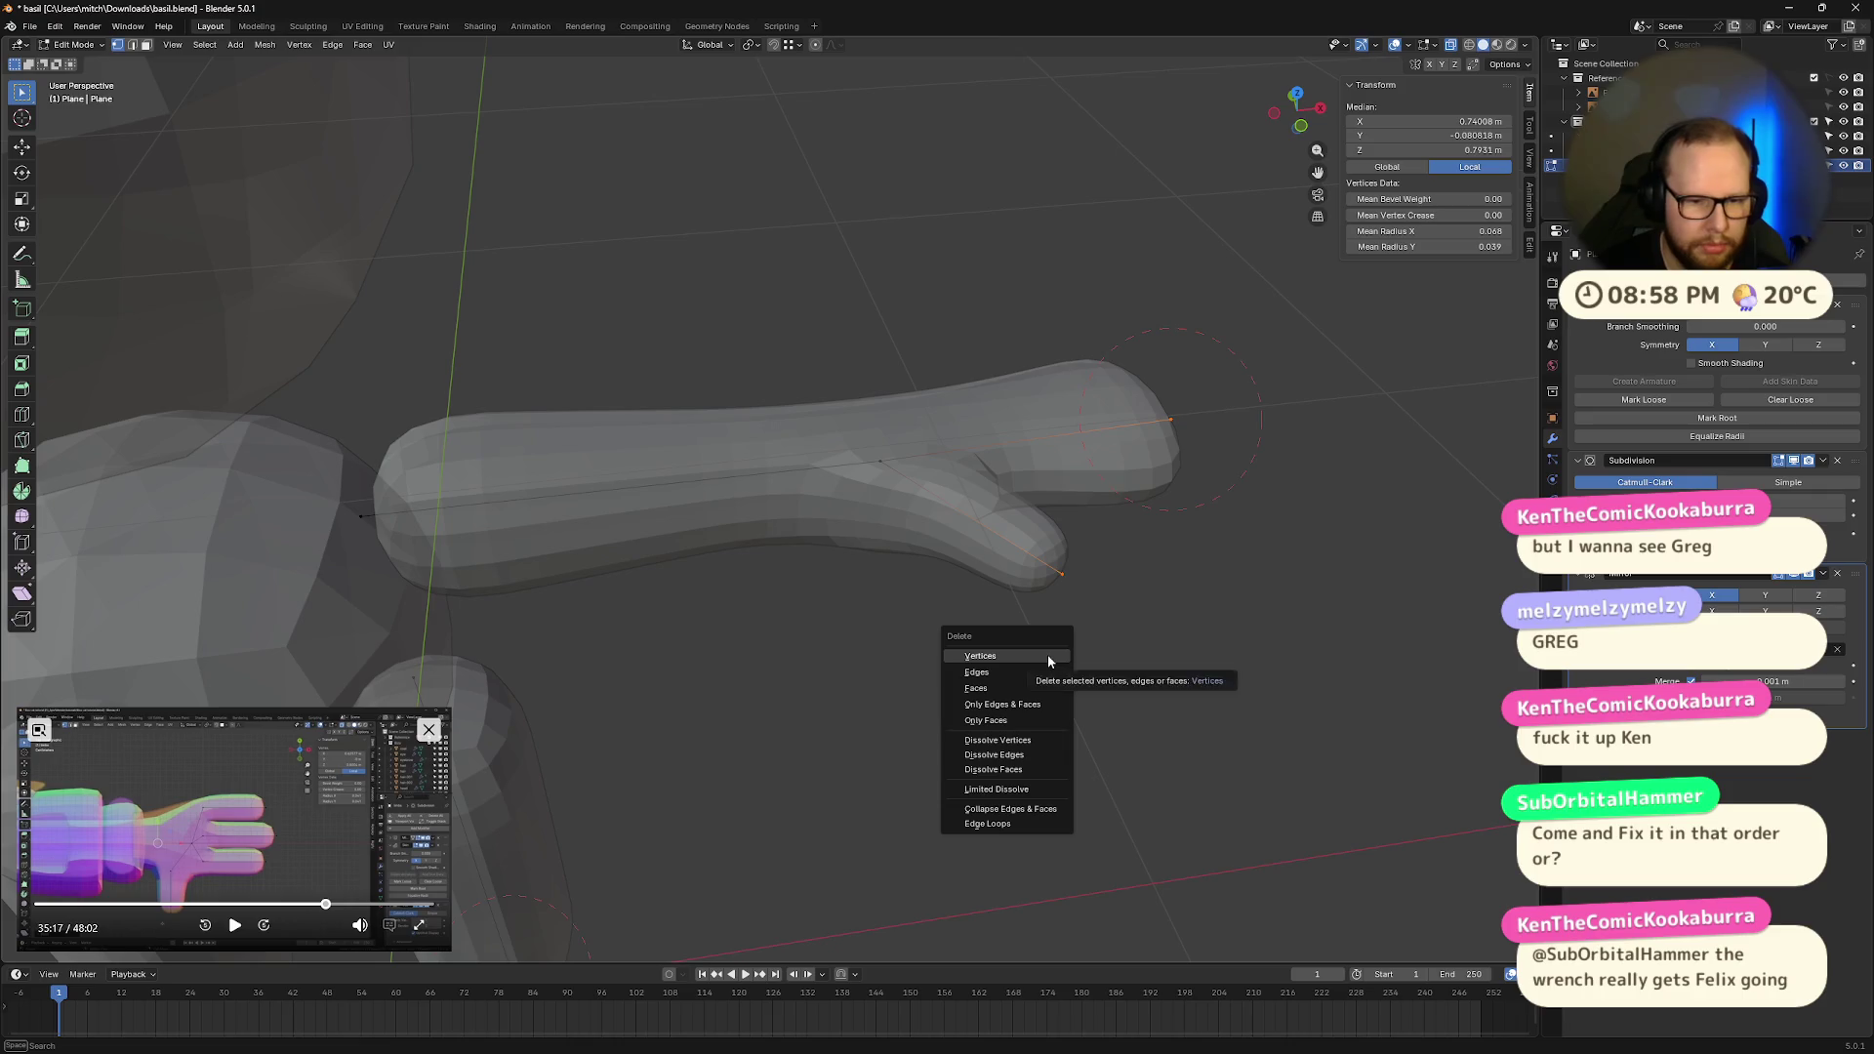
pyautogui.click(1029, 754)
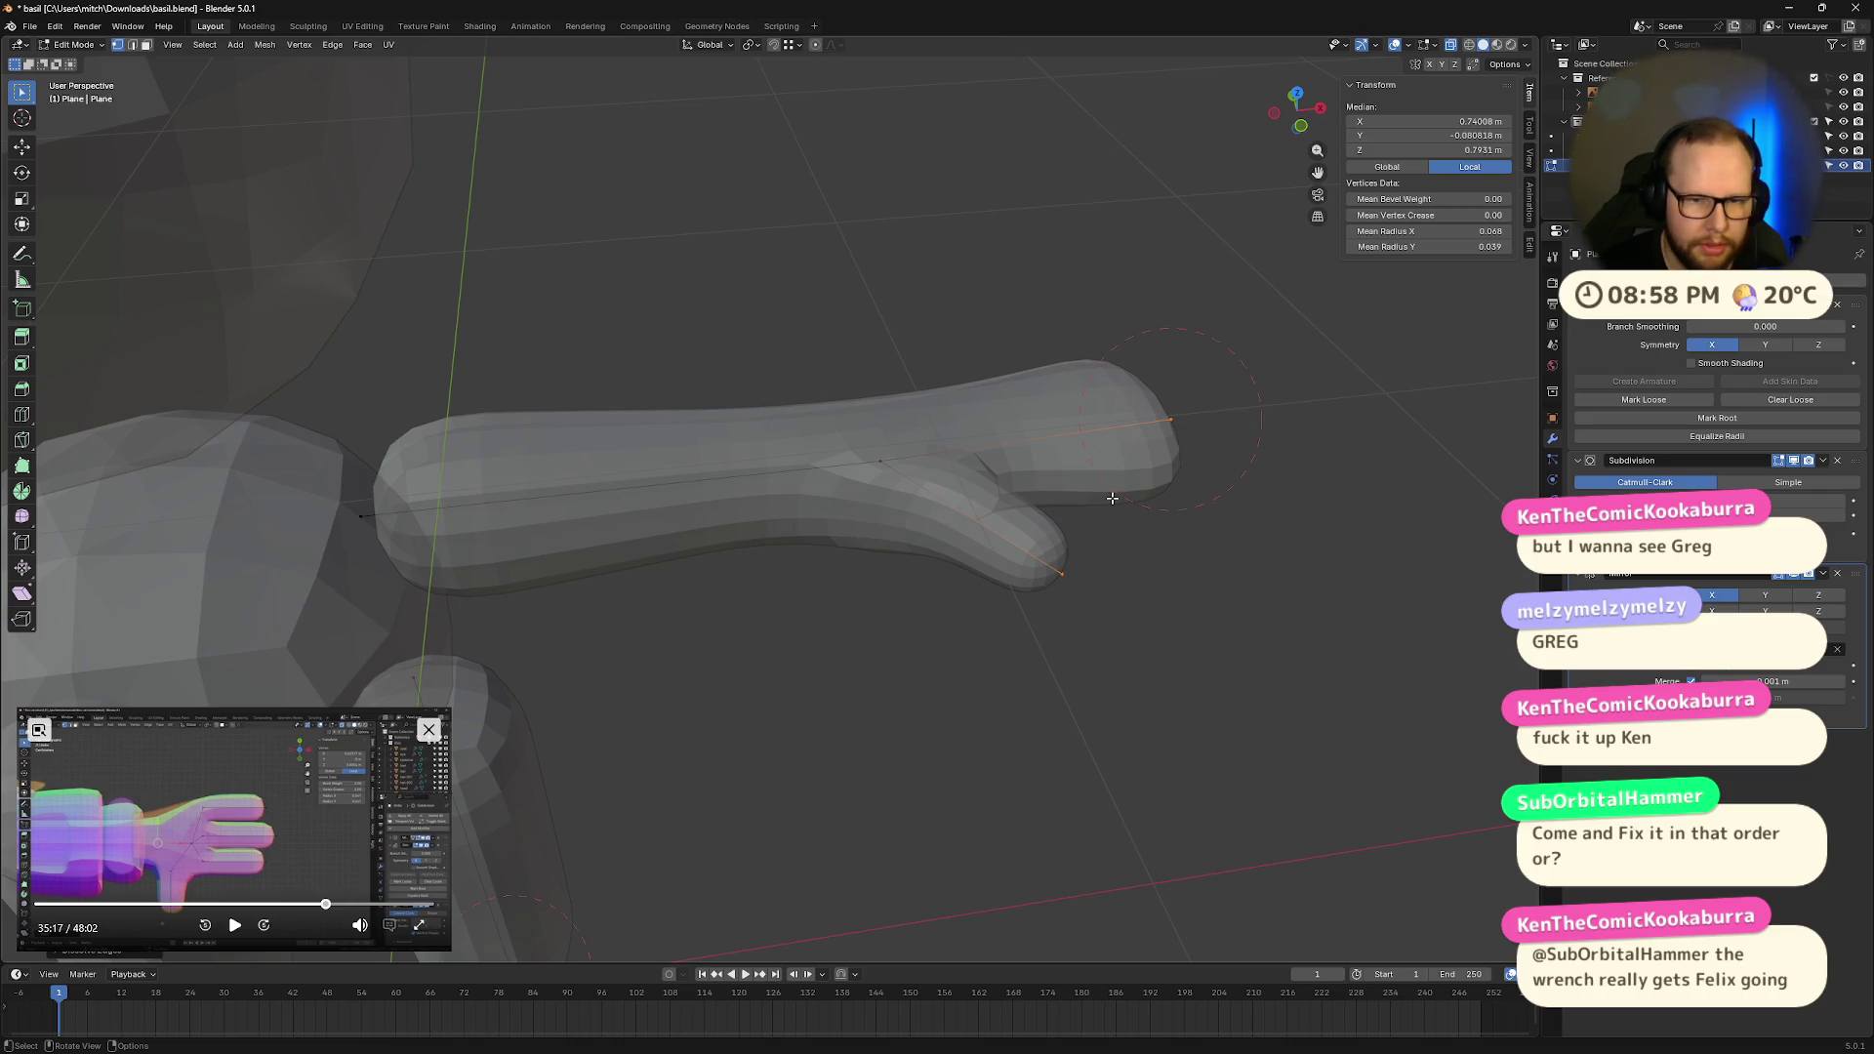
pyautogui.press('x')
pyautogui.click(1083, 494)
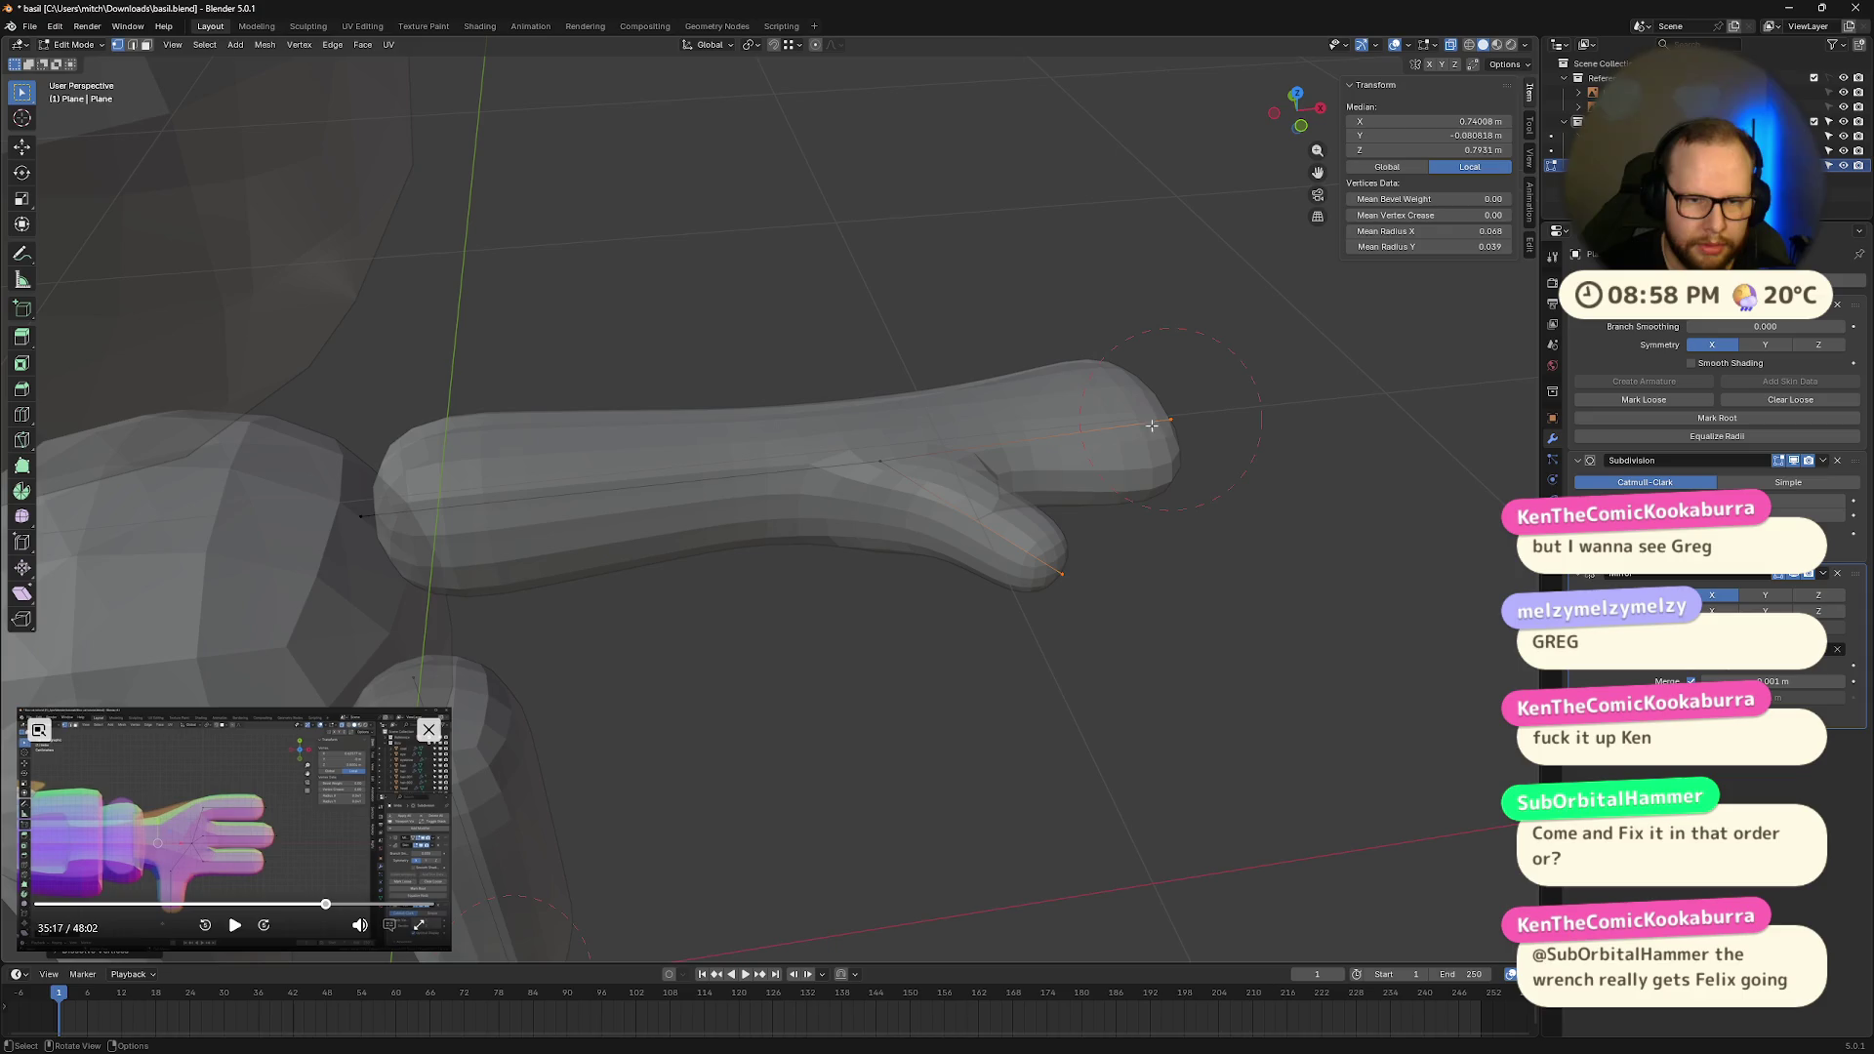
# Step: Dissolve a single leftover vertex on the hand
pyautogui.moveTo(1067, 284); pyautogui.dragTo(807, 753, button='middle')
pyautogui.moveTo(585, 669)
pyautogui.mouseDown()
pyautogui.moveTo(709, 780)
pyautogui.moveTo(705, 747)
pyautogui.mouseUp()
pyautogui.moveTo(705, 745); pyautogui.dragTo(761, 745, button='middle')
pyautogui.moveTo(826, 632)
pyautogui.mouseDown()
pyautogui.moveTo(750, 724)
pyautogui.moveTo(772, 720)
pyautogui.mouseUp()
pyautogui.press('x')
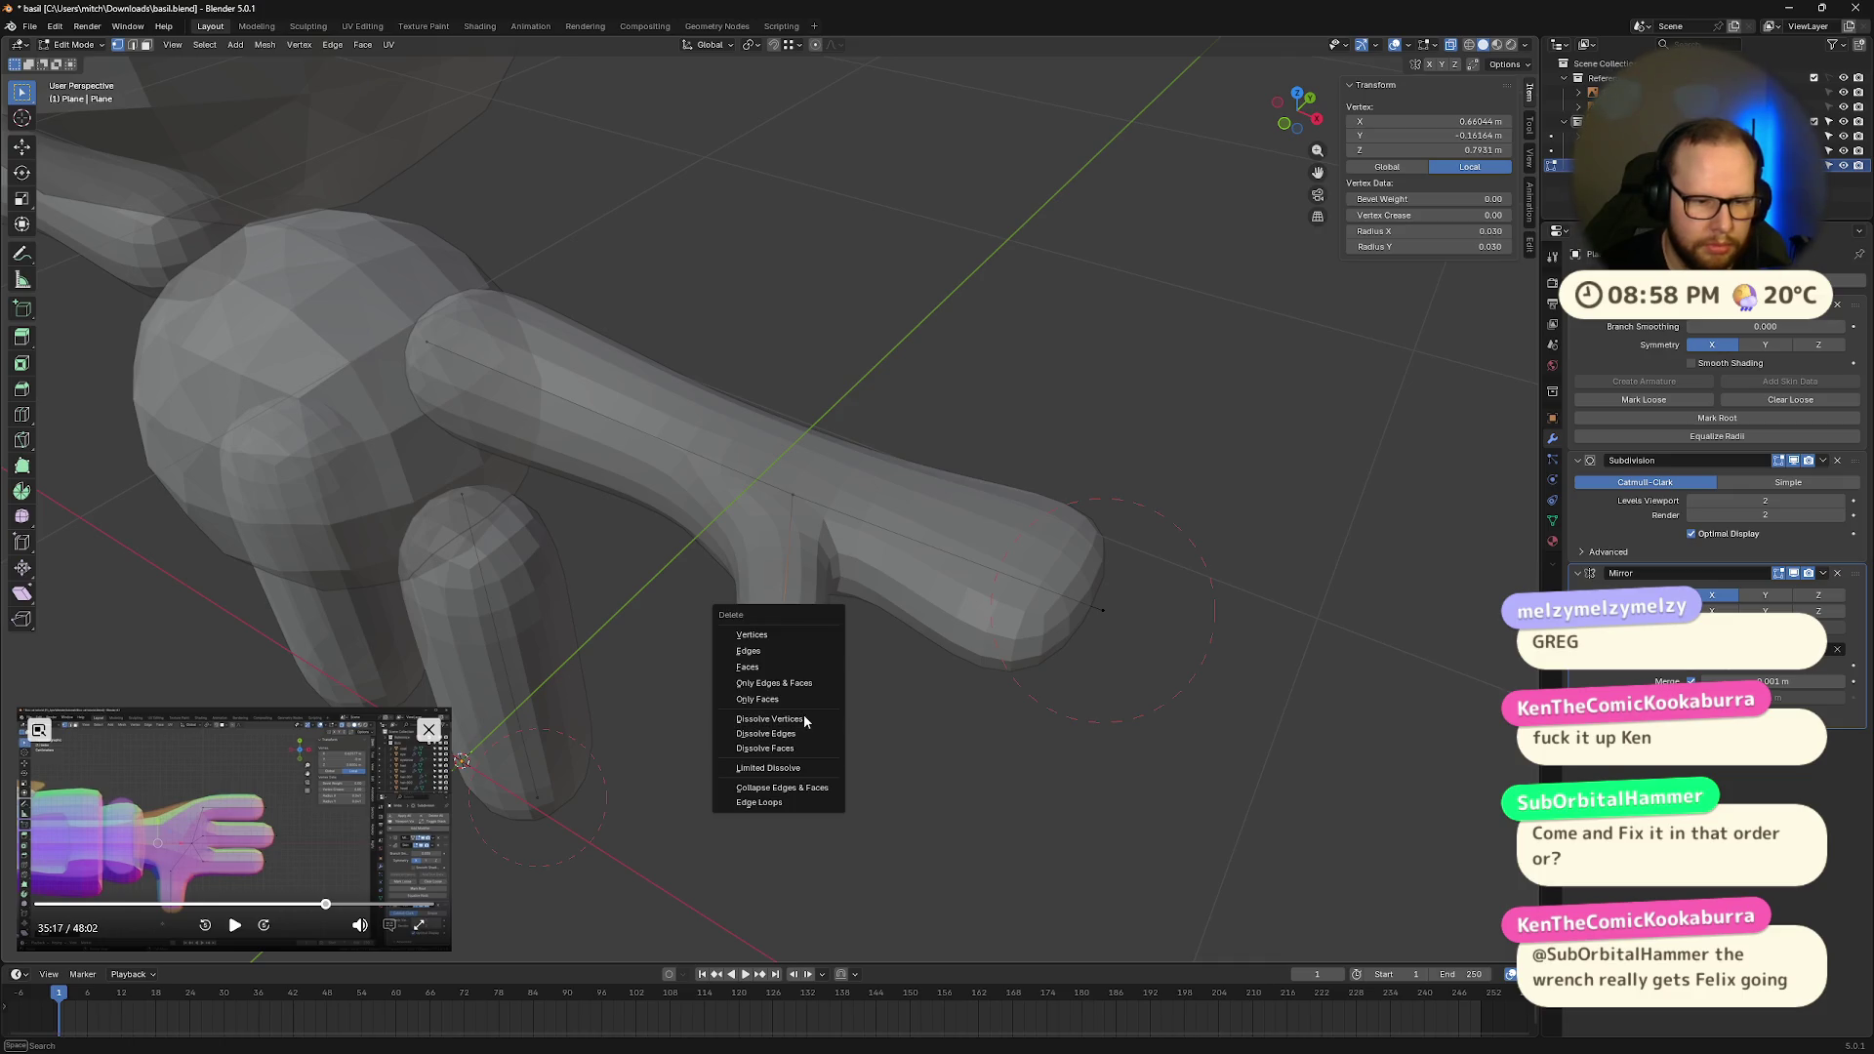
pyautogui.click(771, 718)
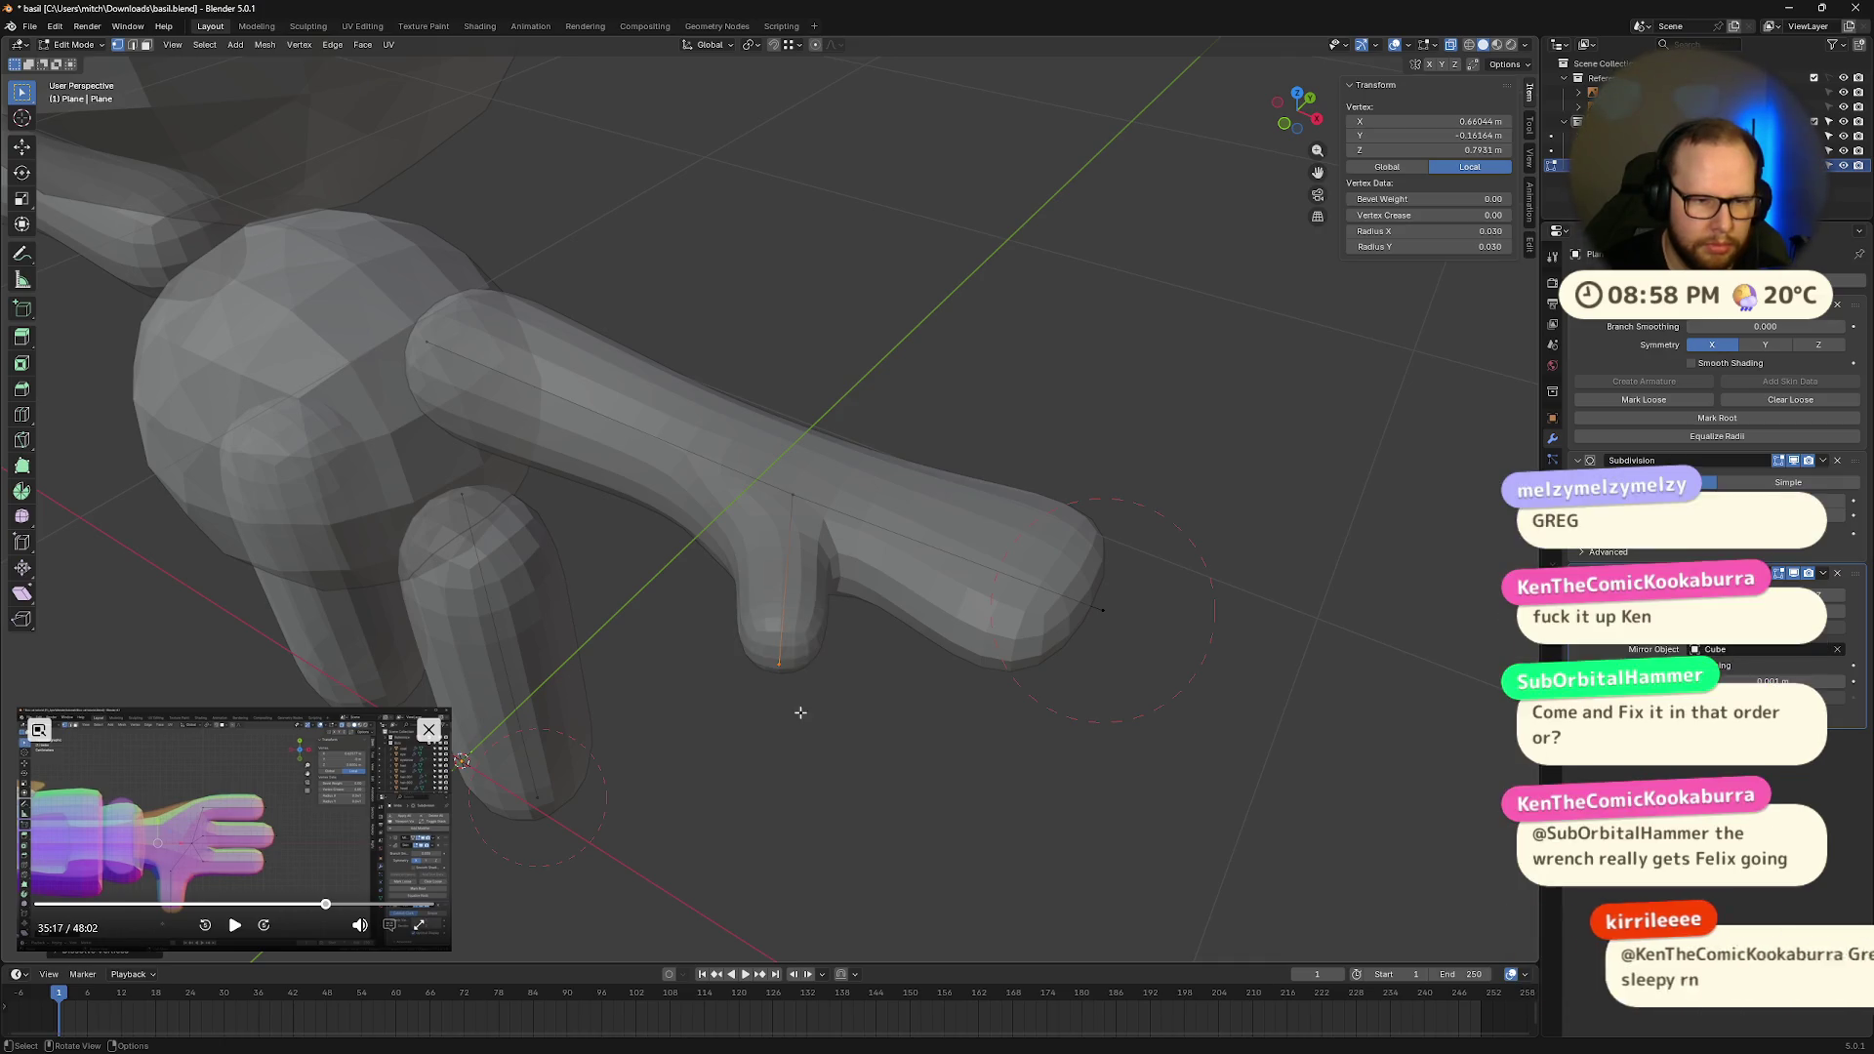
# Step: Delete the remaining arm vertices and the leftover oval mesh
pyautogui.moveTo(779, 474); pyautogui.dragTo(807, 723)
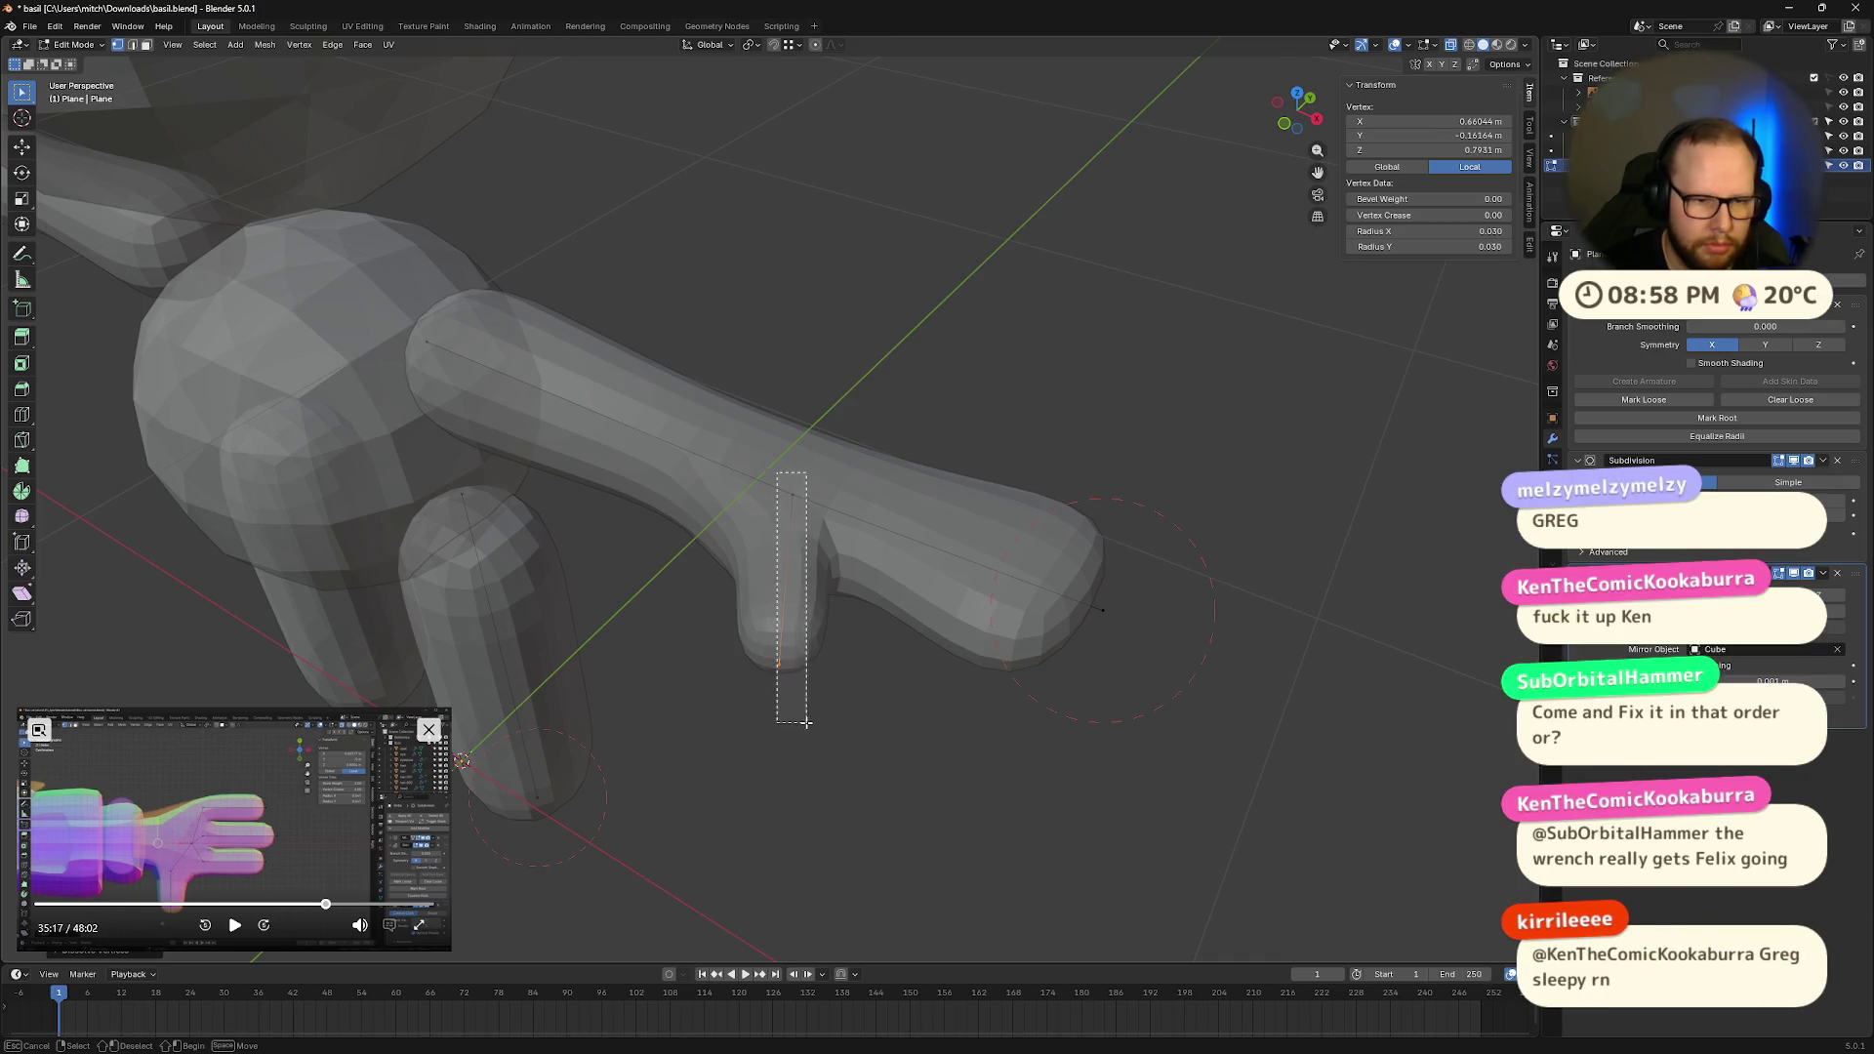
pyautogui.press('x')
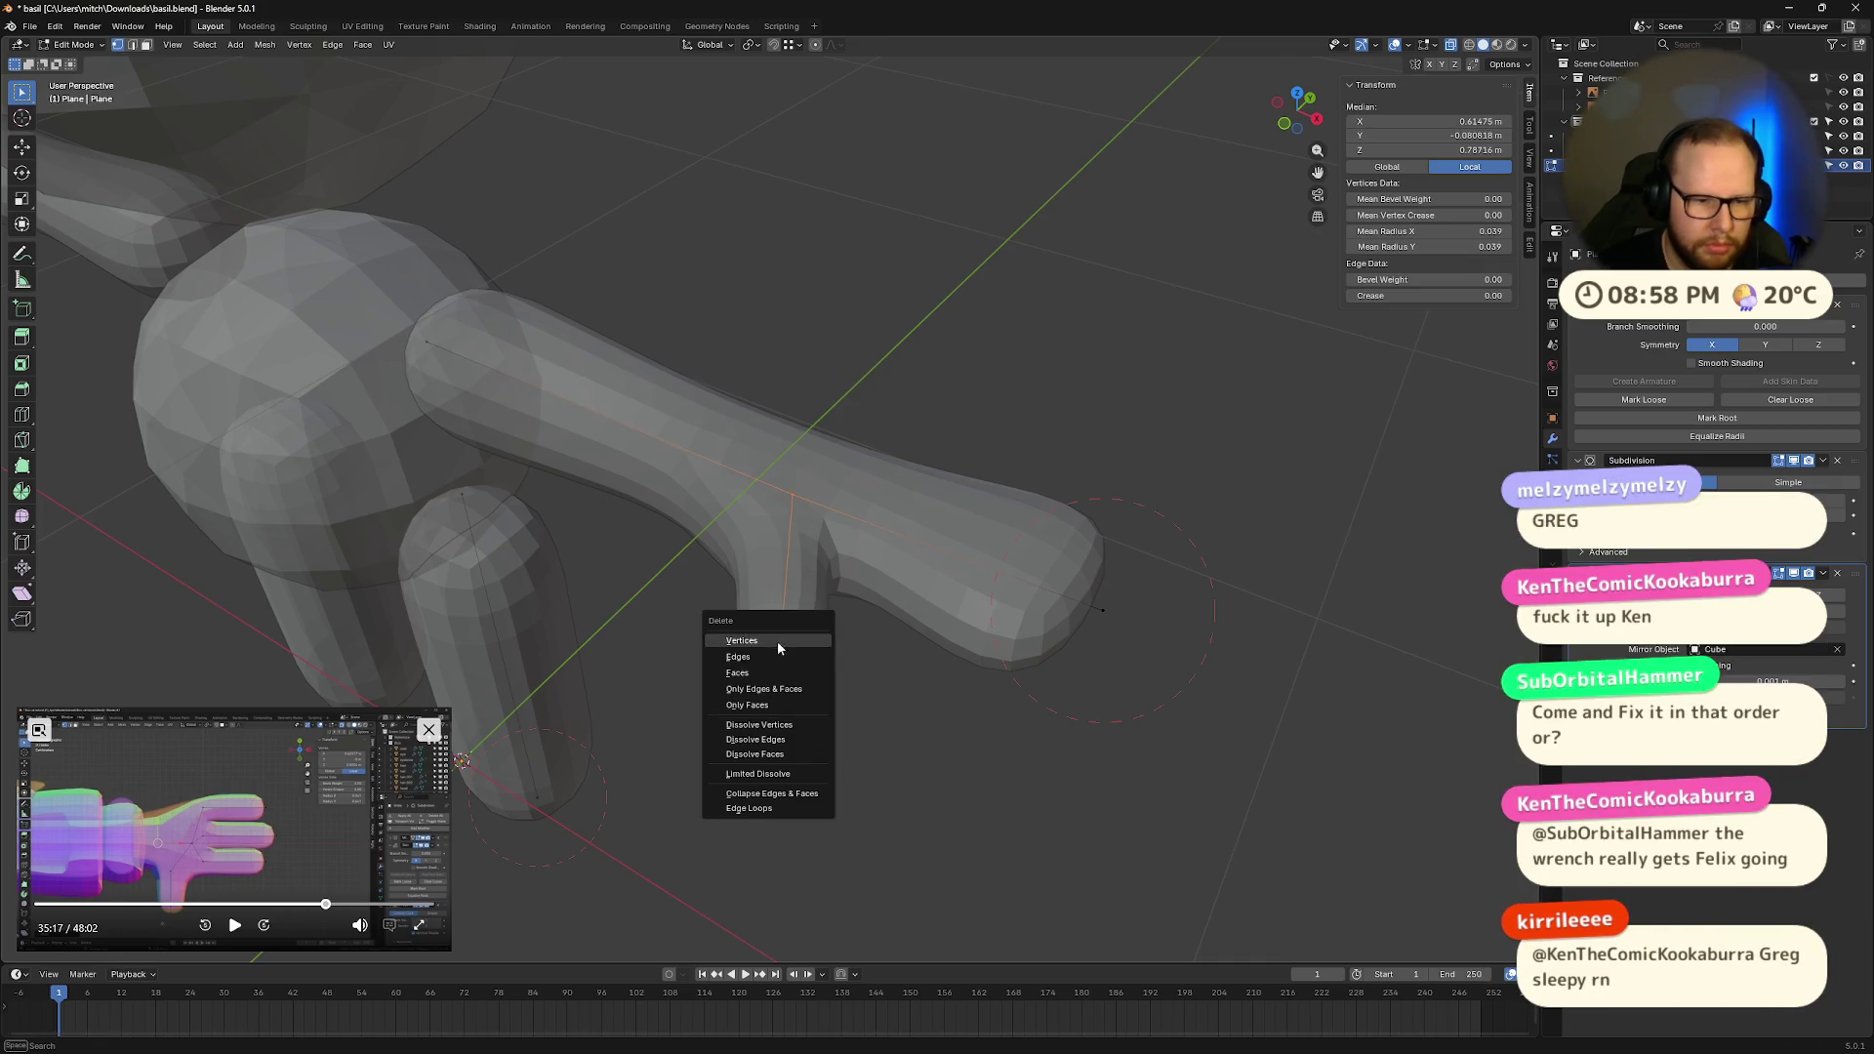
pyautogui.click(777, 643)
pyautogui.moveTo(1063, 436); pyautogui.dragTo(1203, 748)
pyautogui.press('x')
pyautogui.click(1205, 750)
pyautogui.scroll(4, 1142, 721)
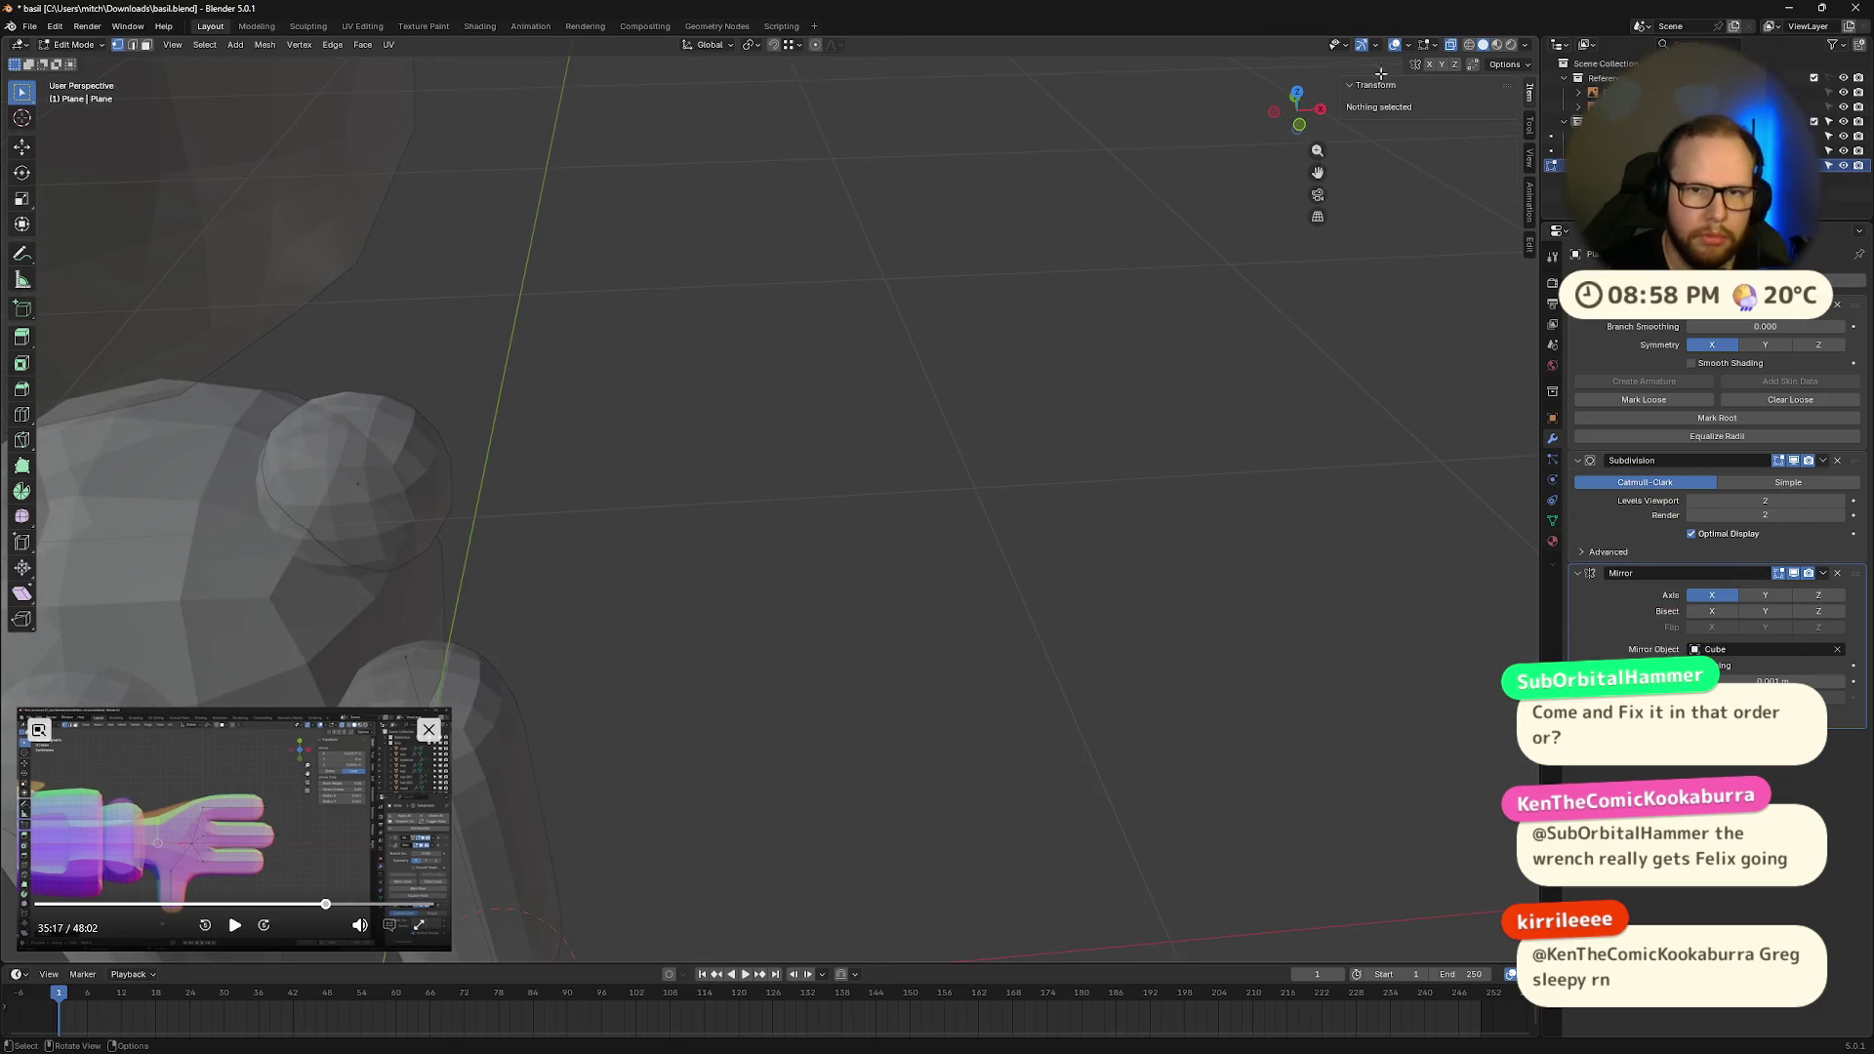
# Step: In front view, slide the shoulder vertex along X to about 0.55 m
pyautogui.click(1285, 124)
pyautogui.click(433, 416)
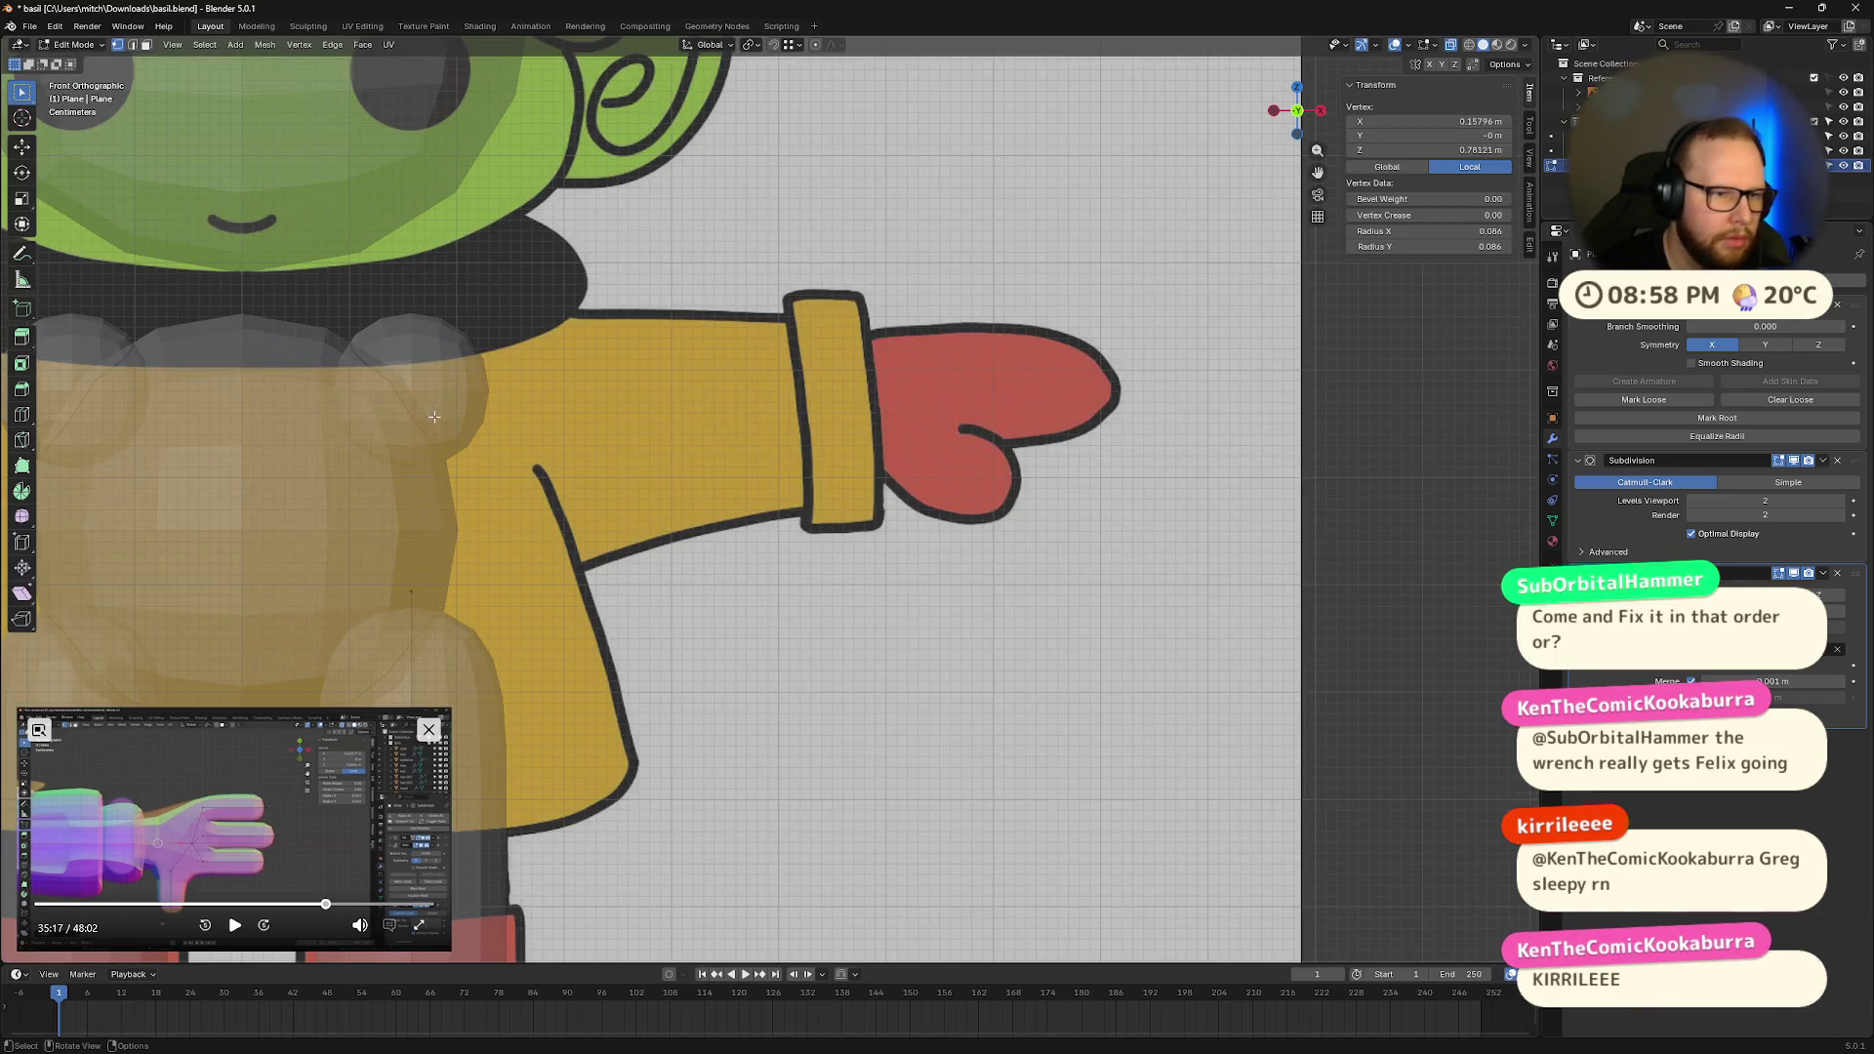
pyautogui.press('g')
pyautogui.press('x')
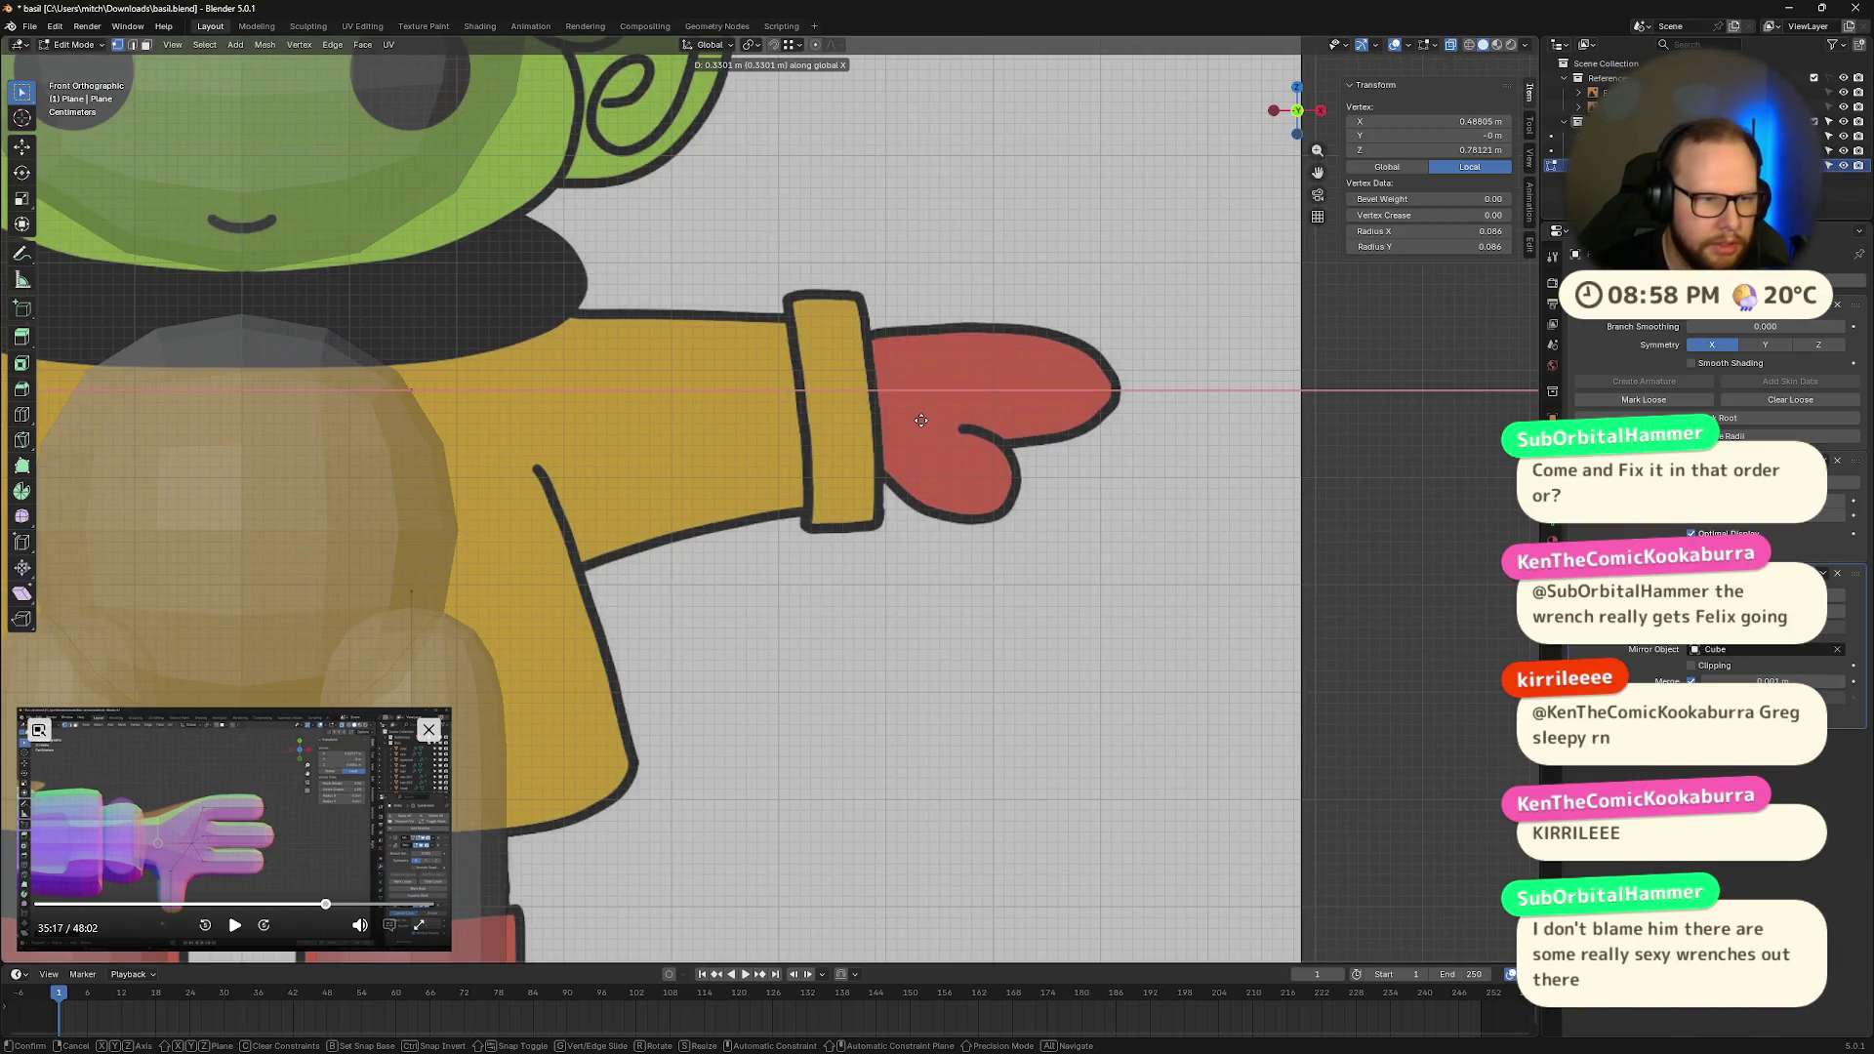
pyautogui.click(987, 320)
pyautogui.moveTo(963, 553); pyautogui.dragTo(867, 608, button='middle')
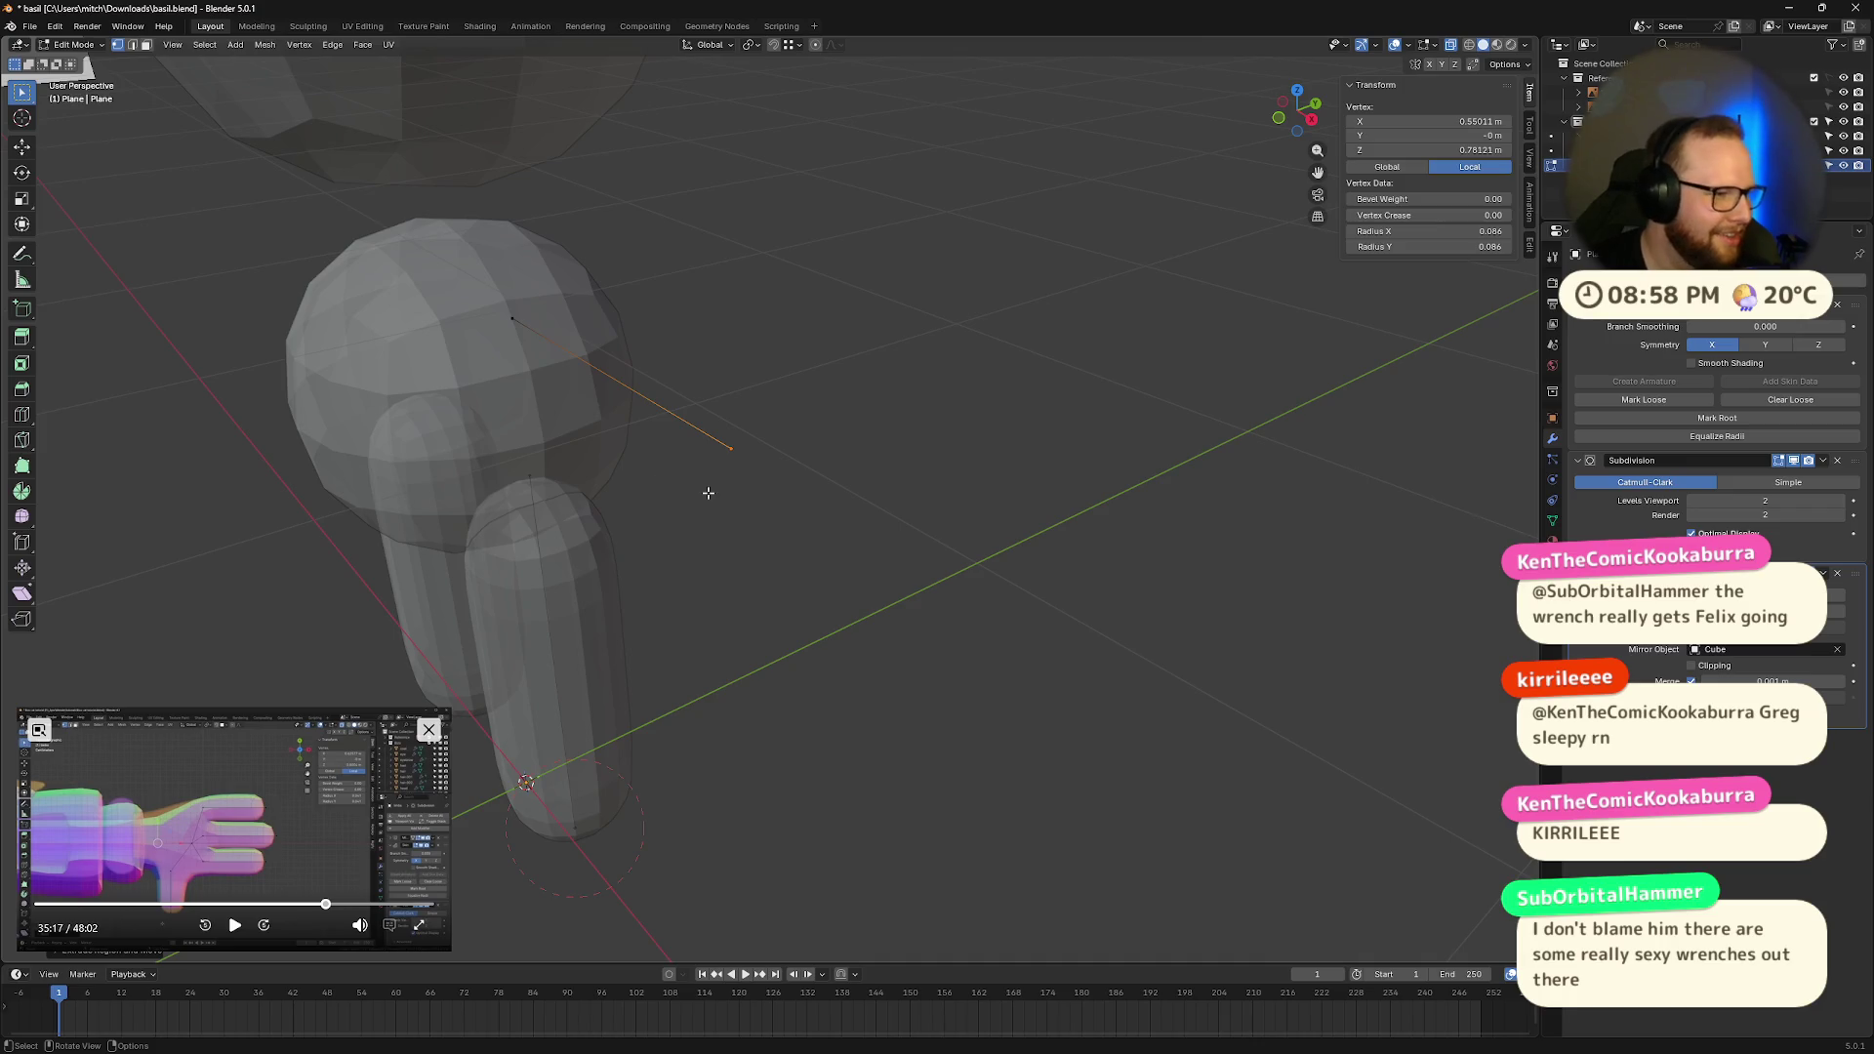
pyautogui.scroll(-3, 627, 428)
pyautogui.moveTo(627, 428); pyautogui.dragTo(836, 461, button='middle')
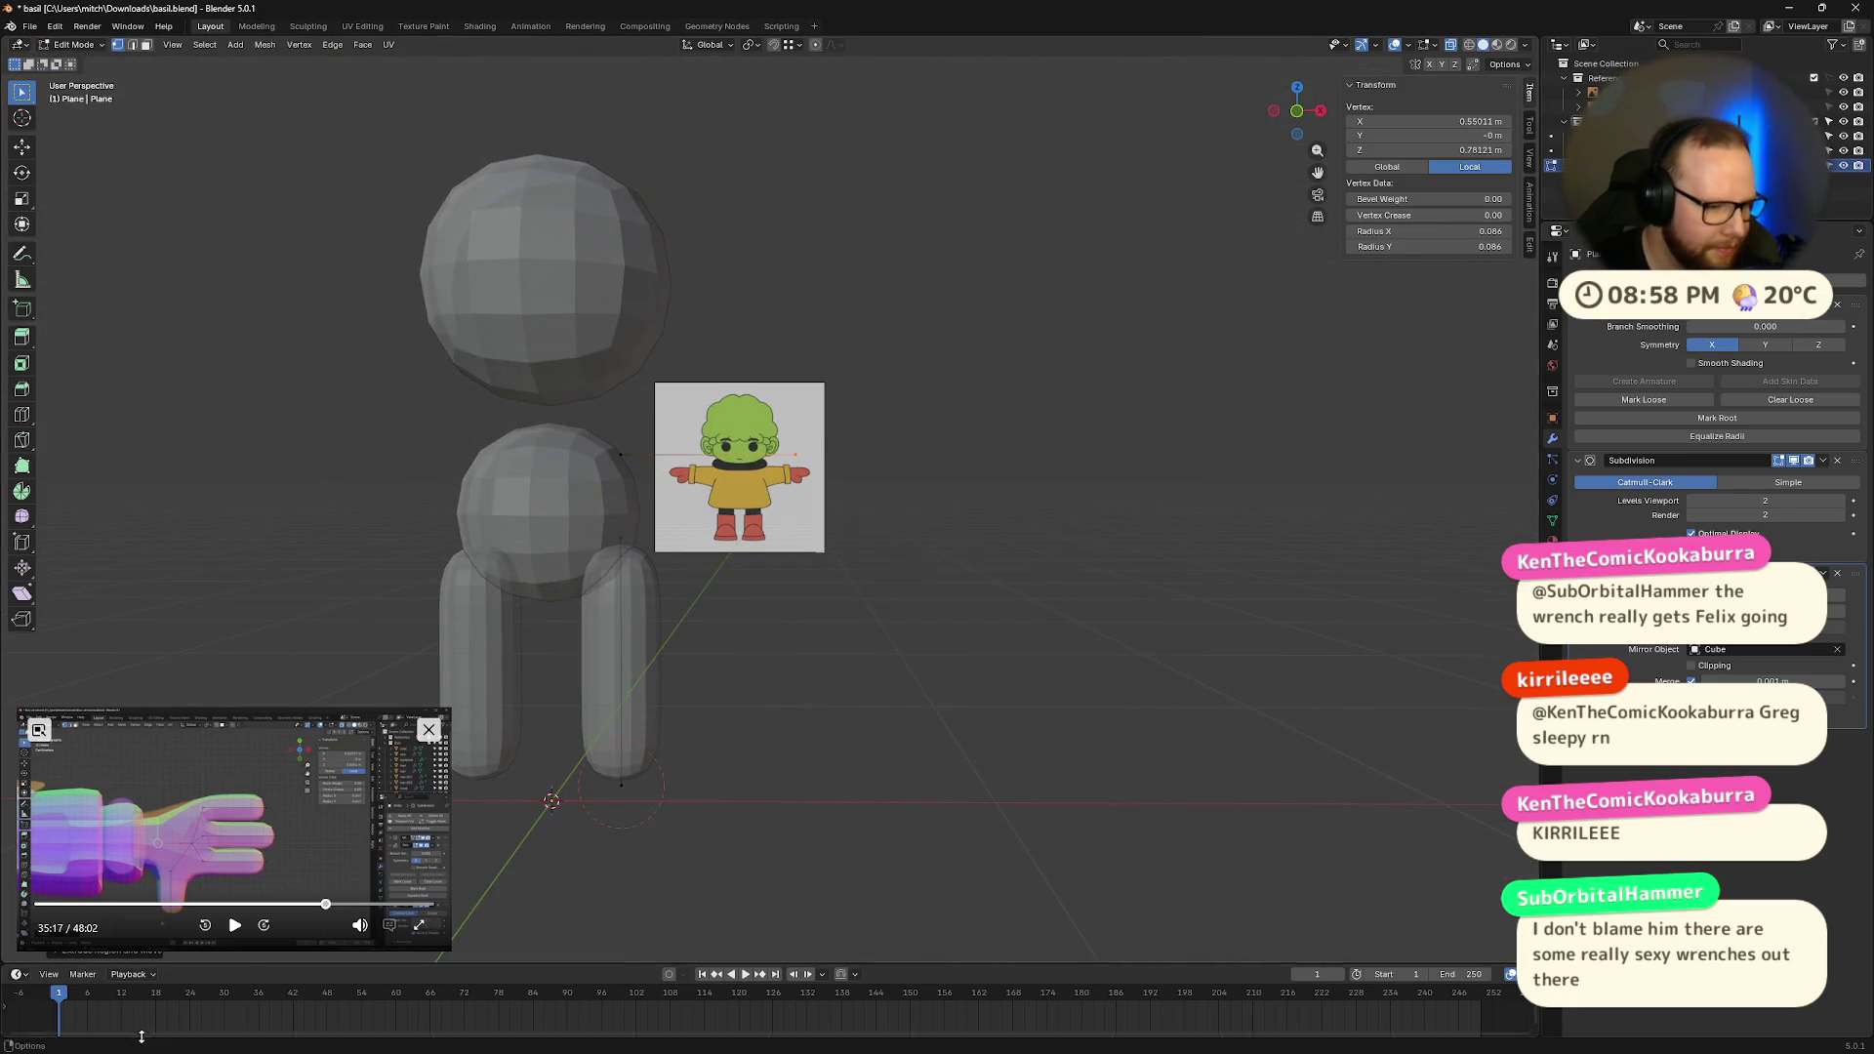
# Step: Scrub the reference tutorial video to about 14:49 and pause it
pyautogui.moveTo(322, 913); pyautogui.dragTo(136, 913)
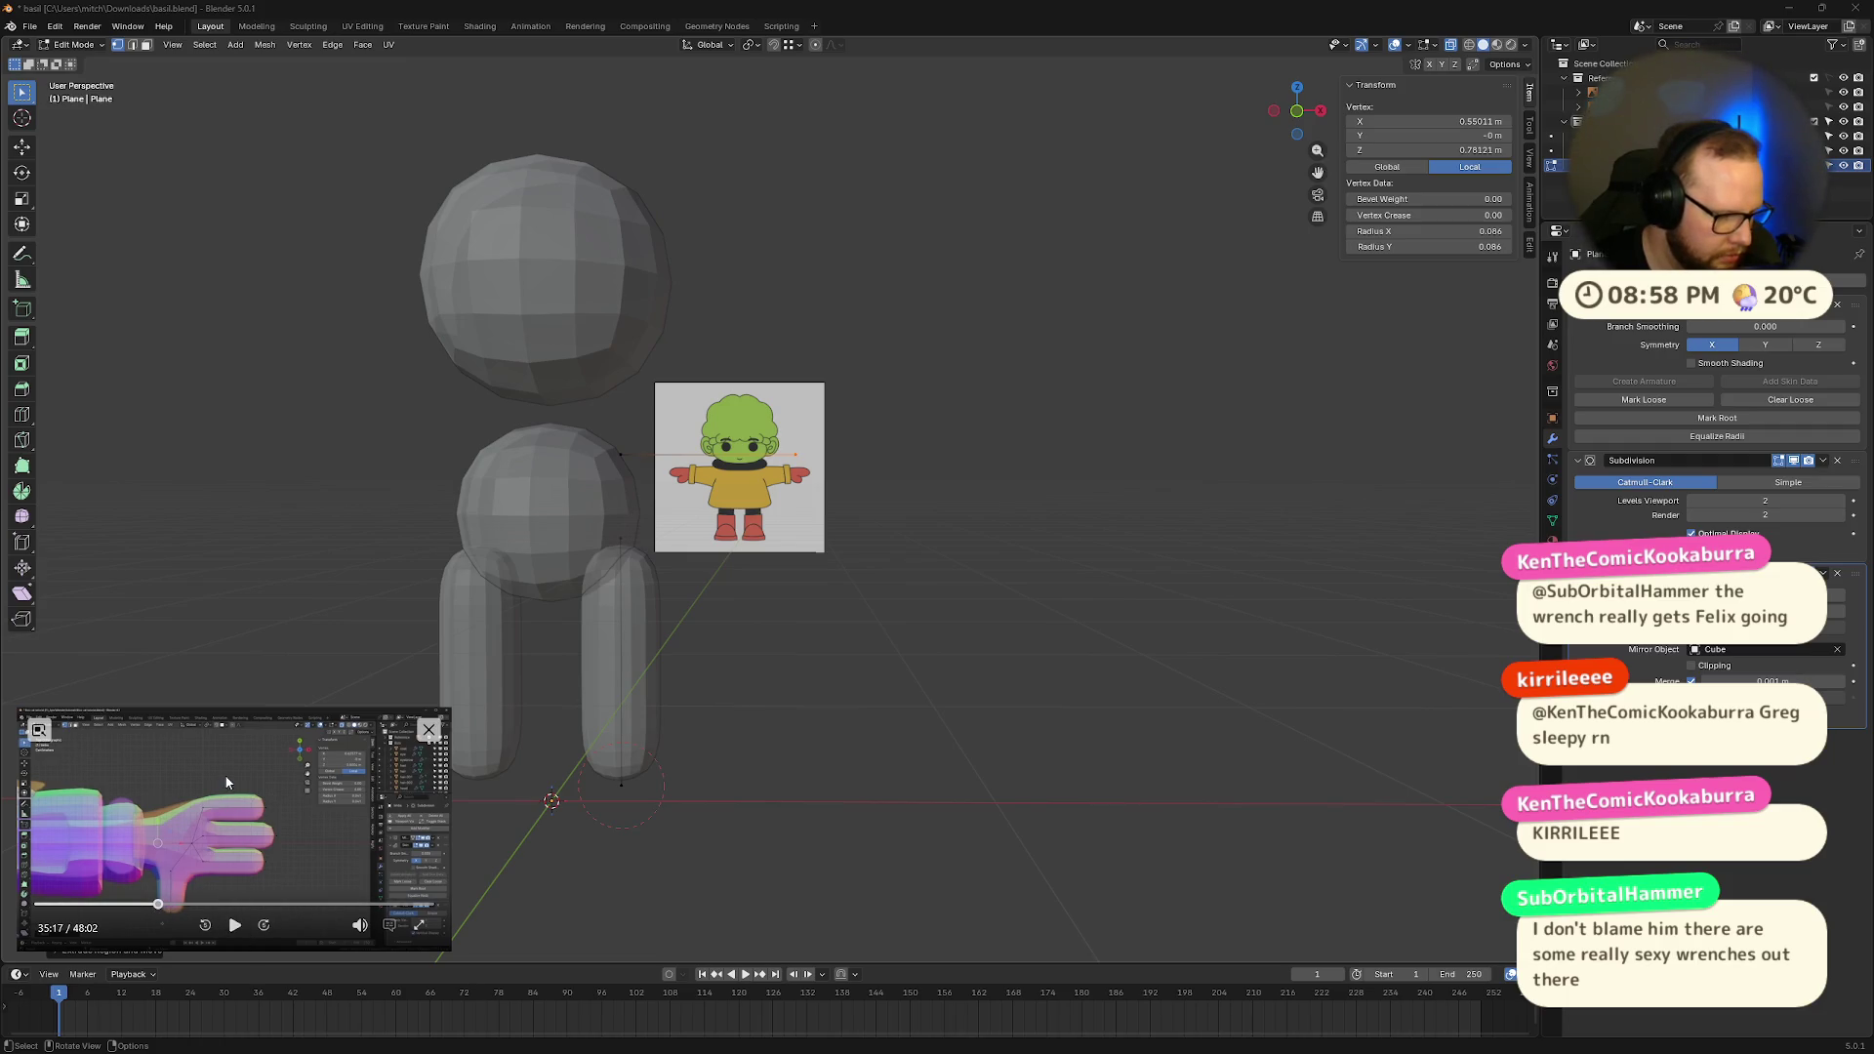
pyautogui.click(236, 925)
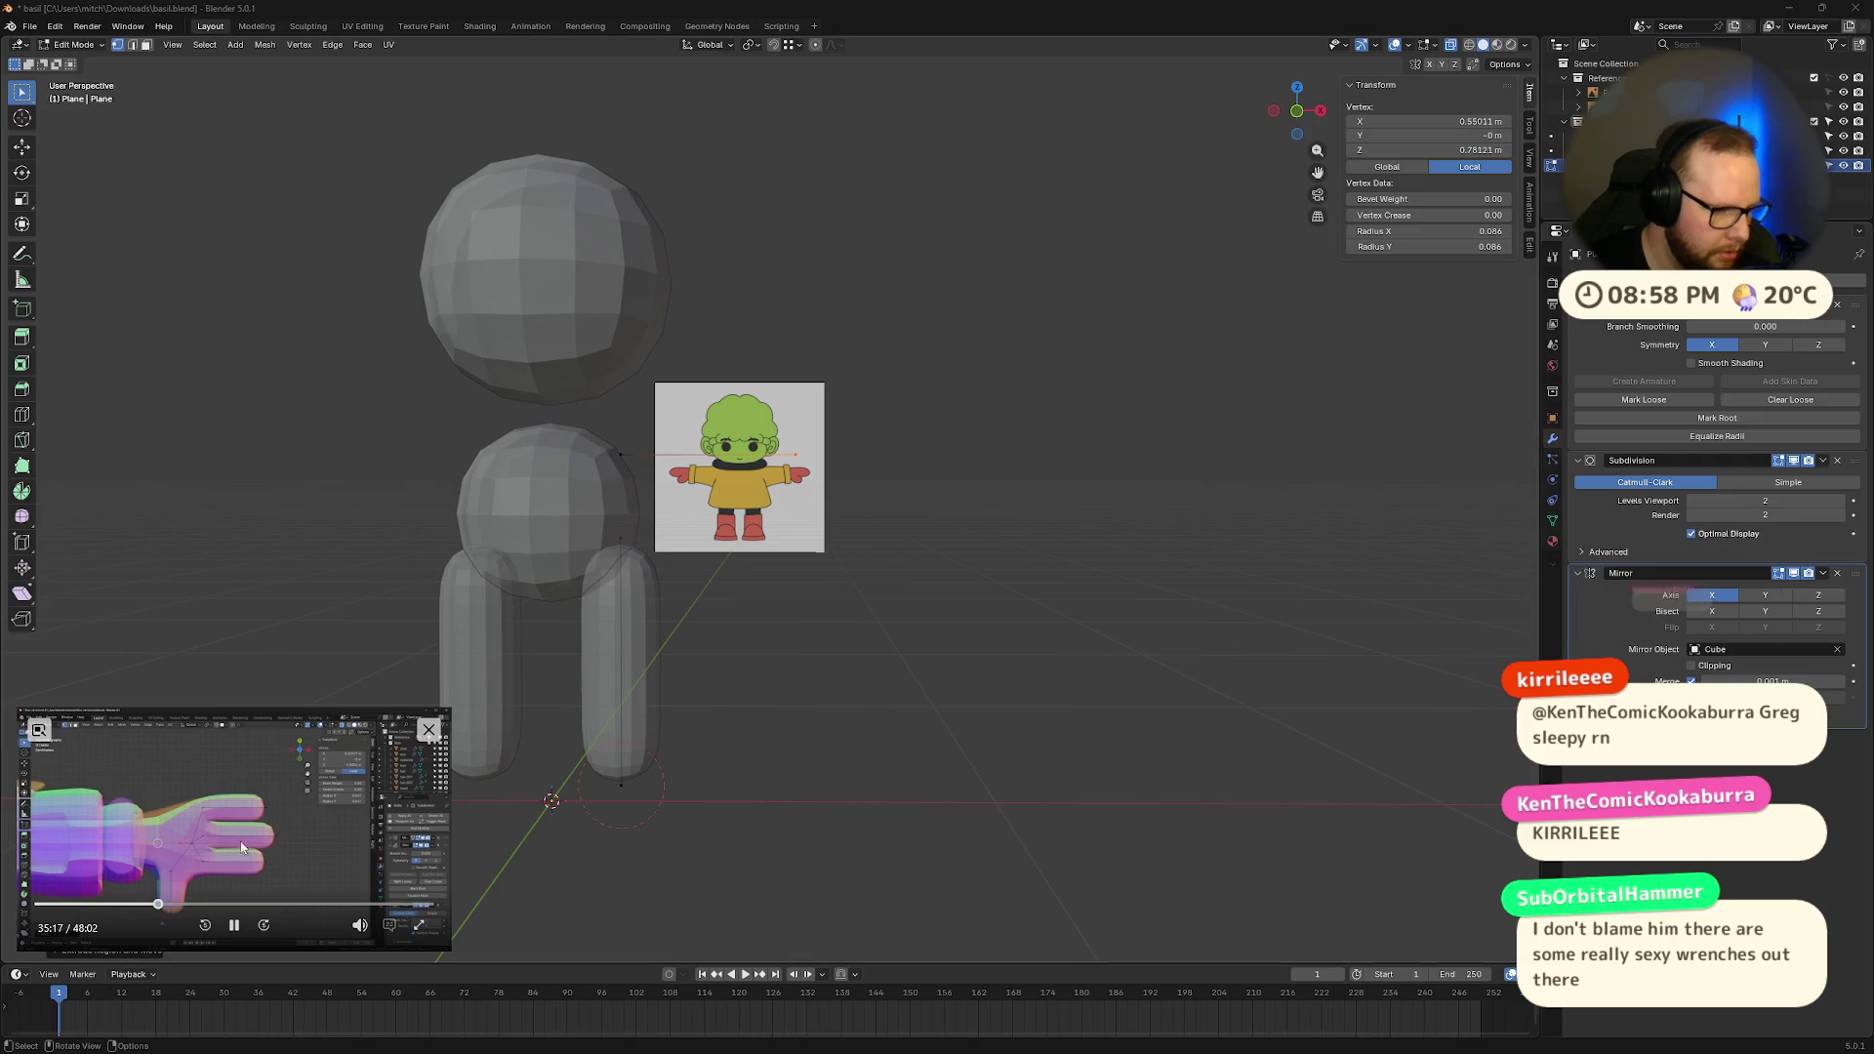
pyautogui.click(151, 904)
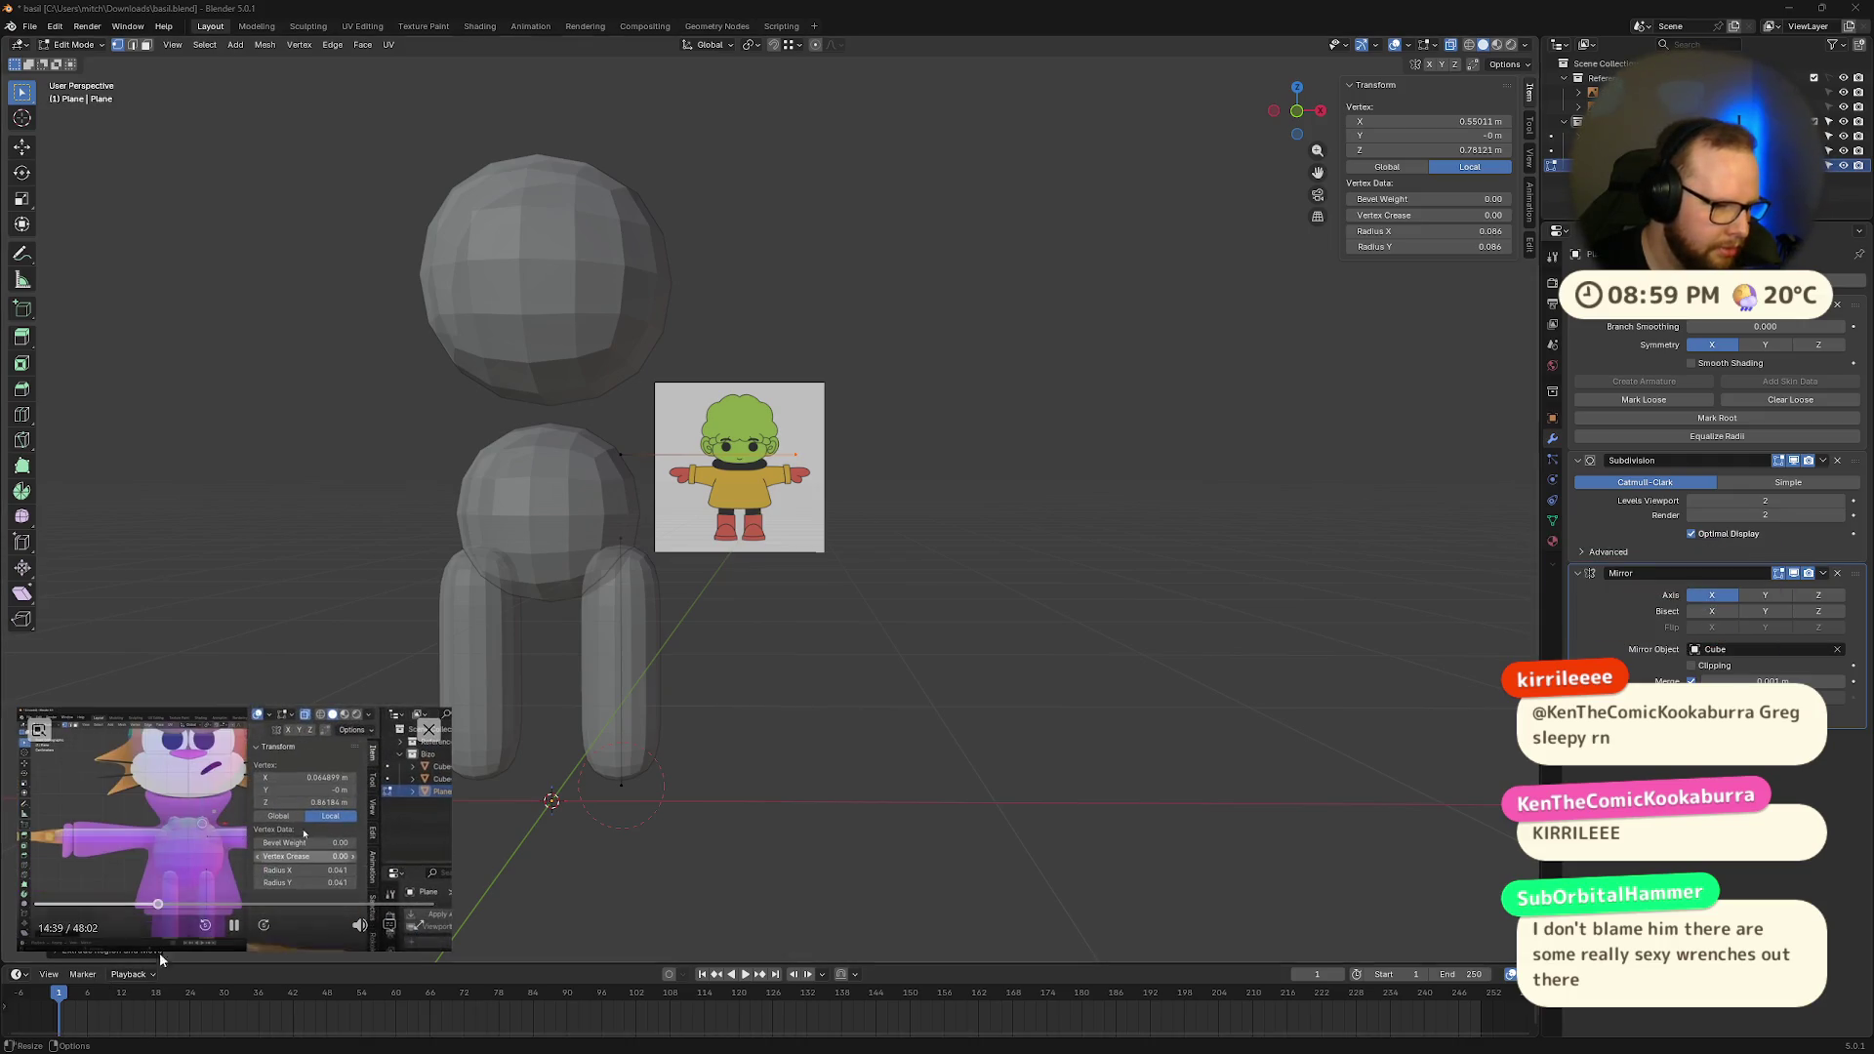
pyautogui.click(149, 905)
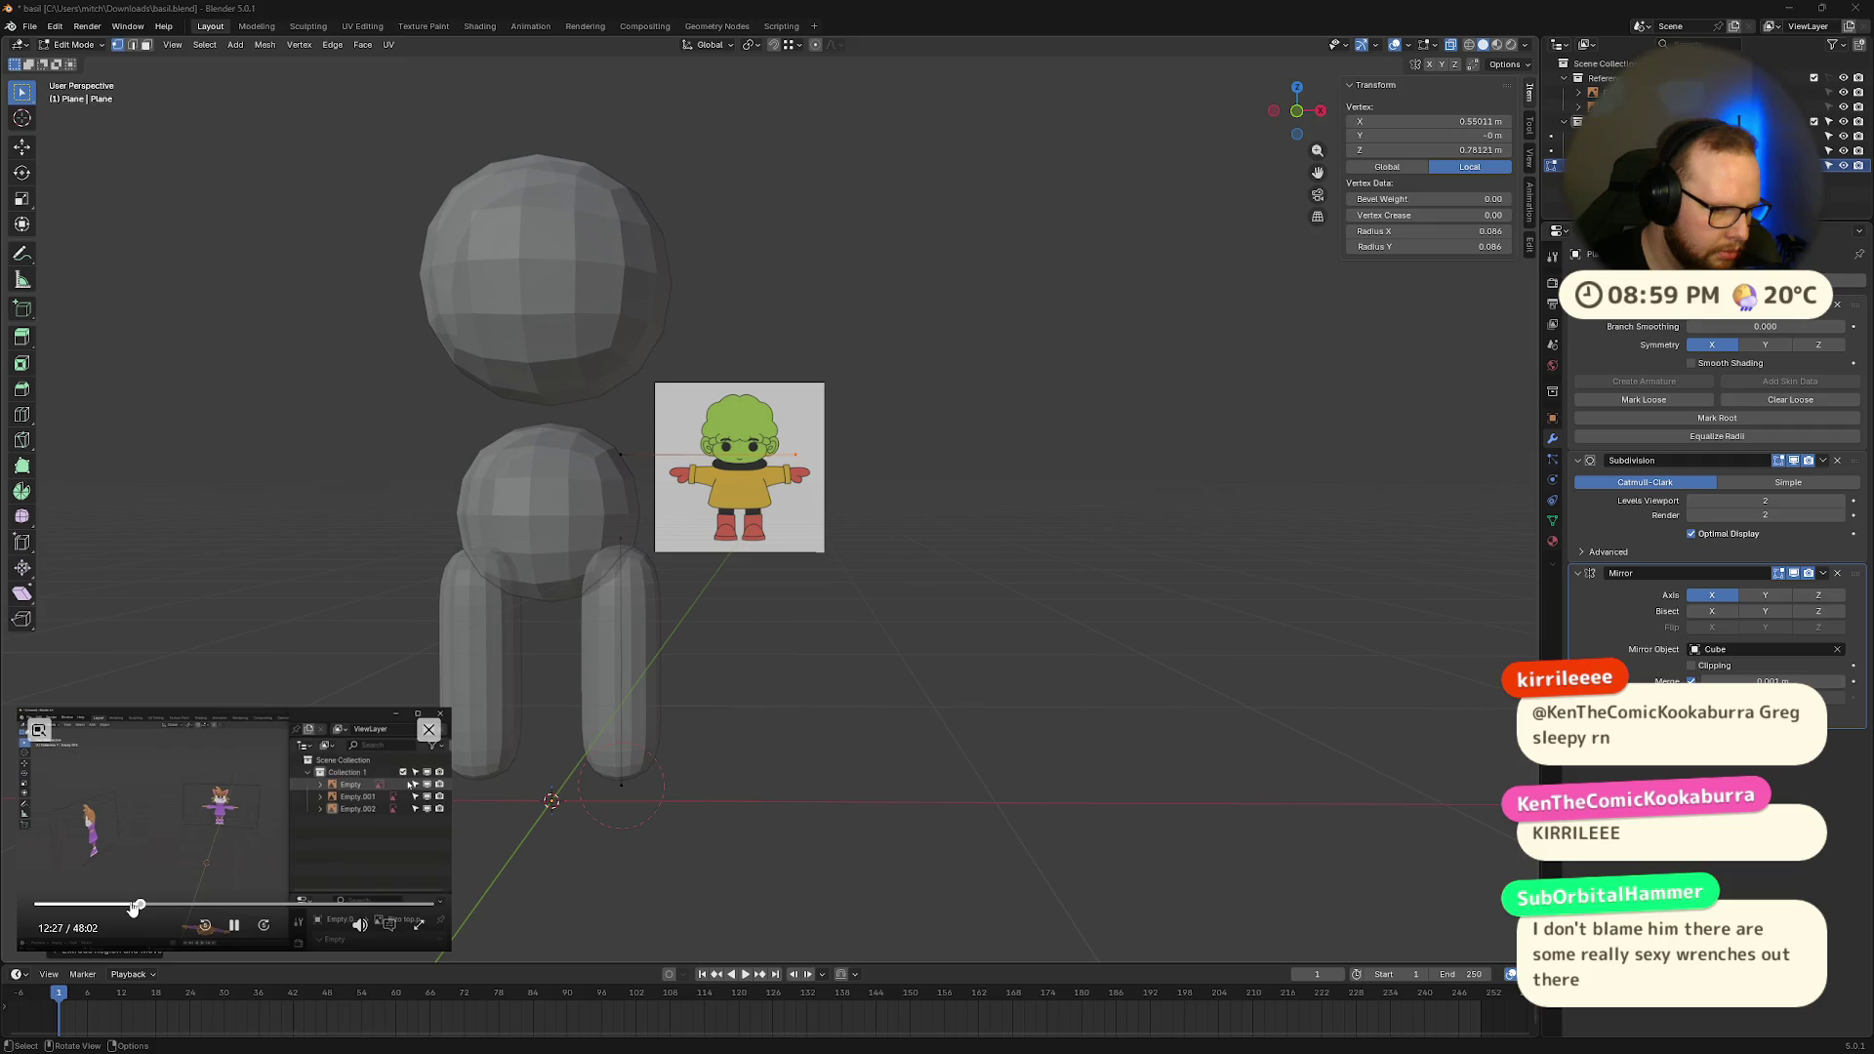
pyautogui.click(157, 905)
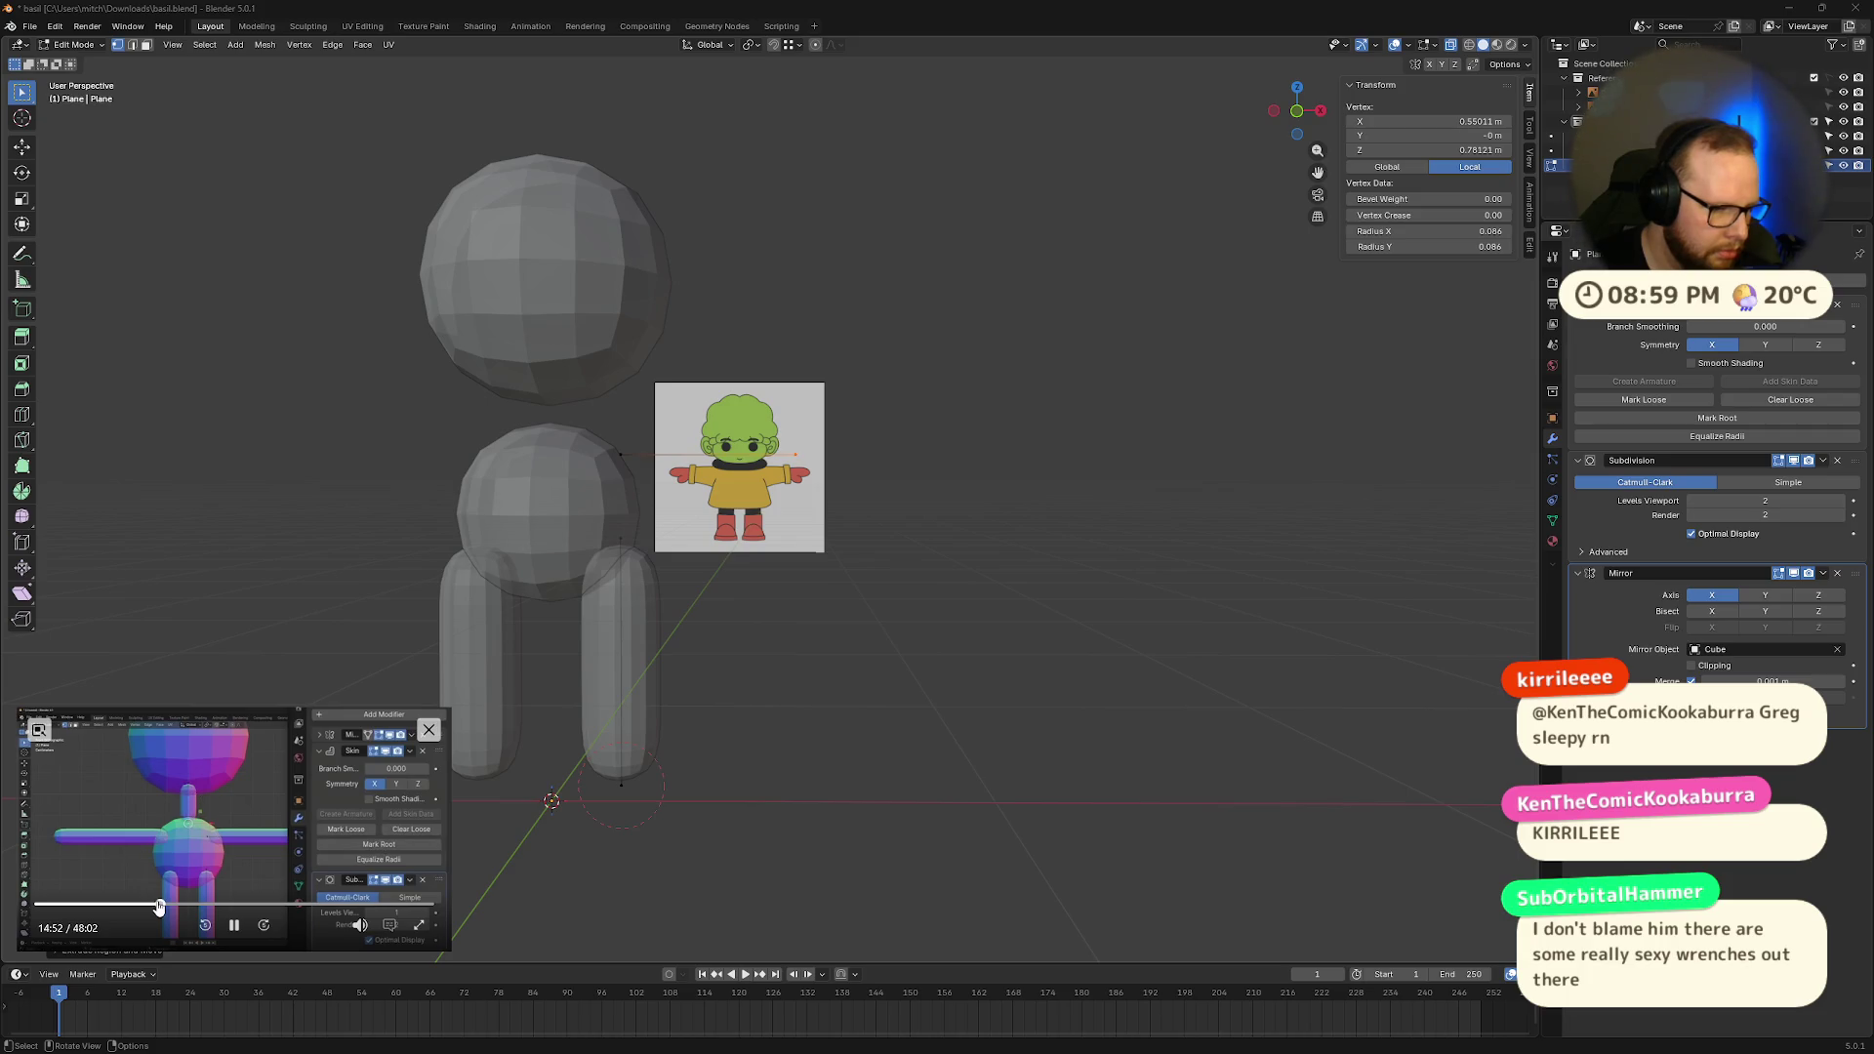
pyautogui.click(234, 926)
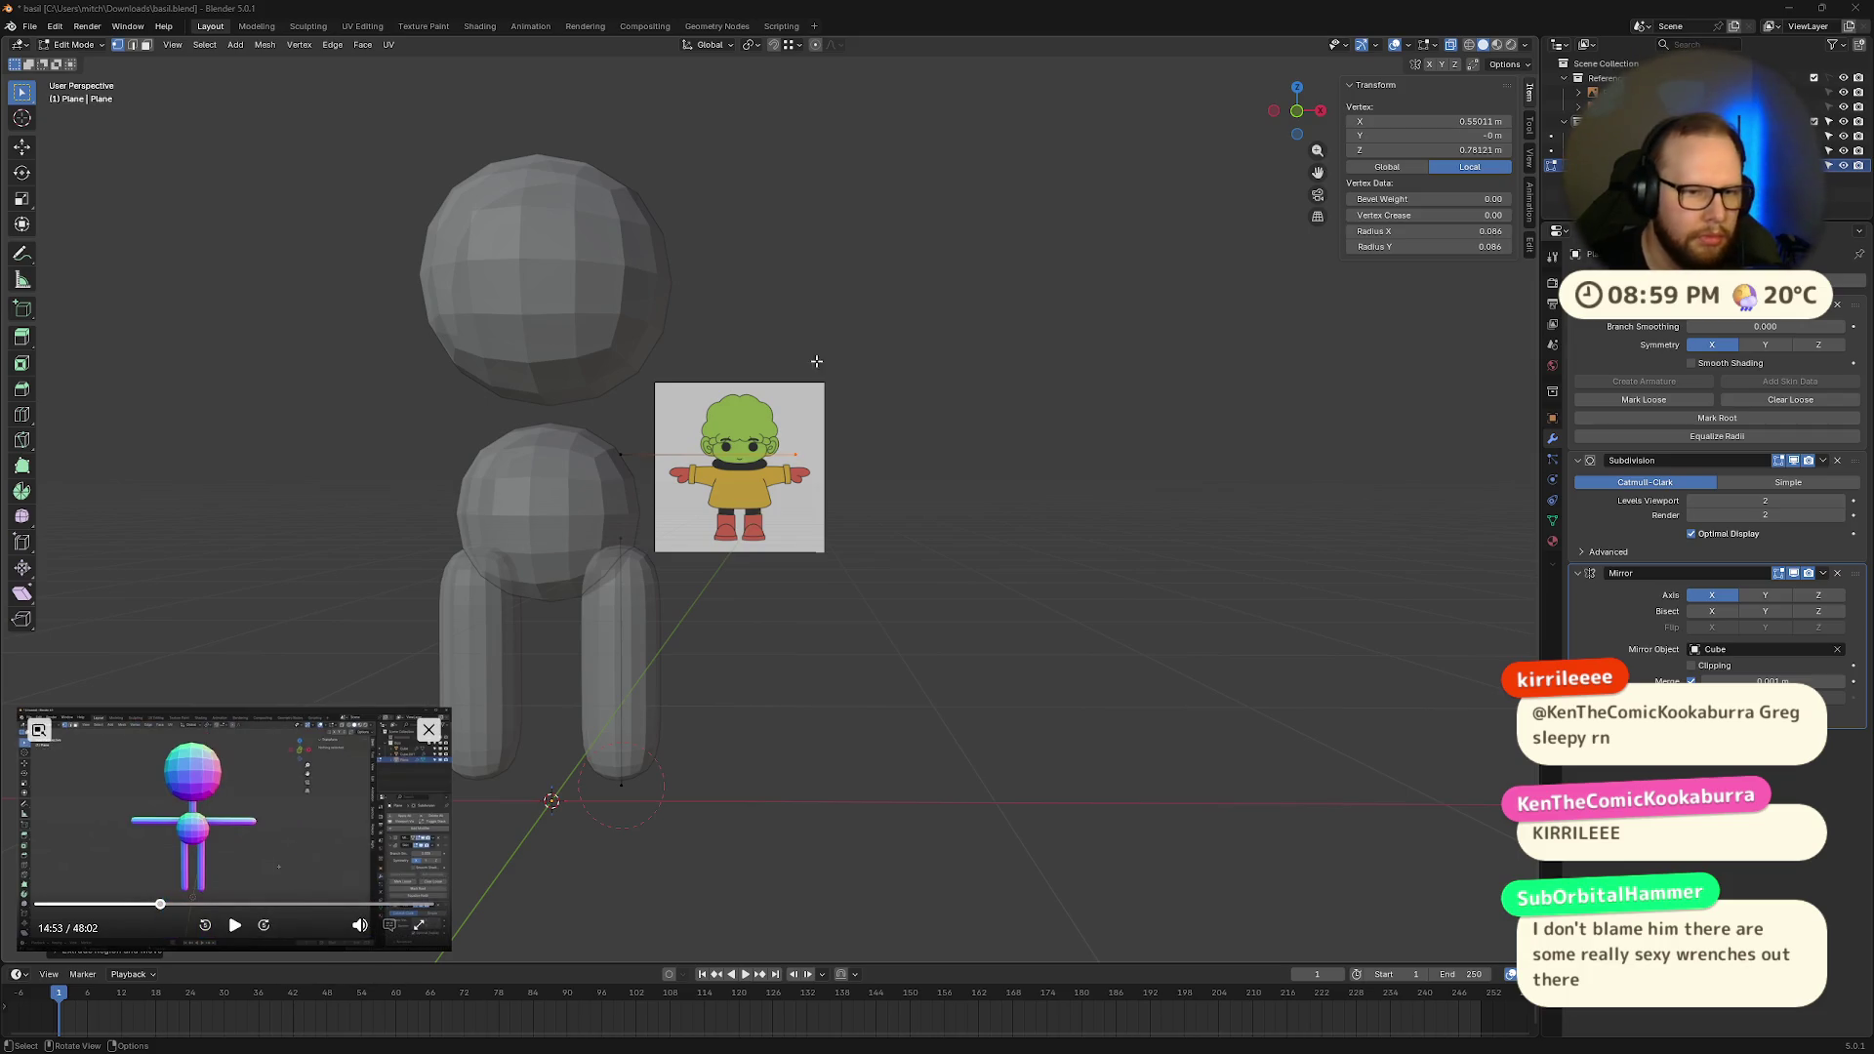
# Step: Equalize the Skin modifier radii and view the mesh in front orthographic
pyautogui.click(1717, 436)
pyautogui.scroll(2, 762, 398)
pyautogui.click(1297, 117)
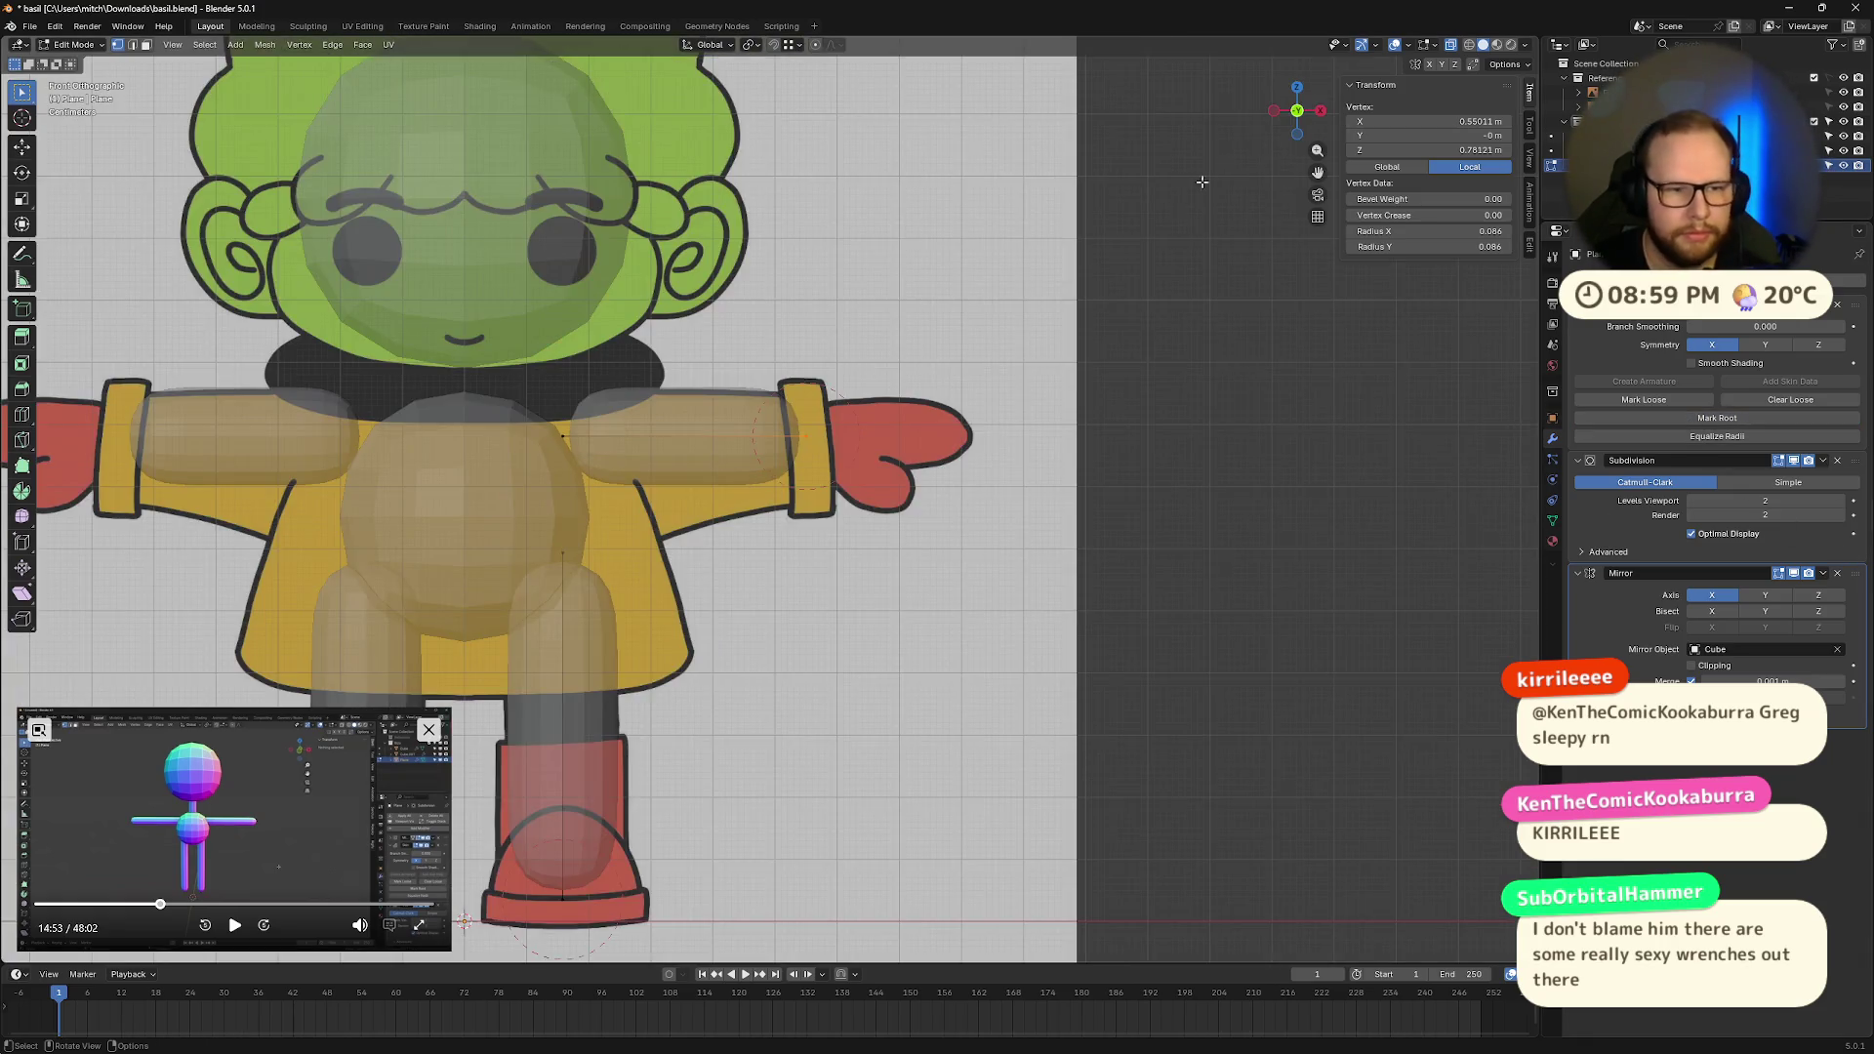
# Step: Shrink the skin radius of both arm vertices to thin the arm
pyautogui.keyDown('shift'); pyautogui.click(524, 422); pyautogui.keyUp('shift')
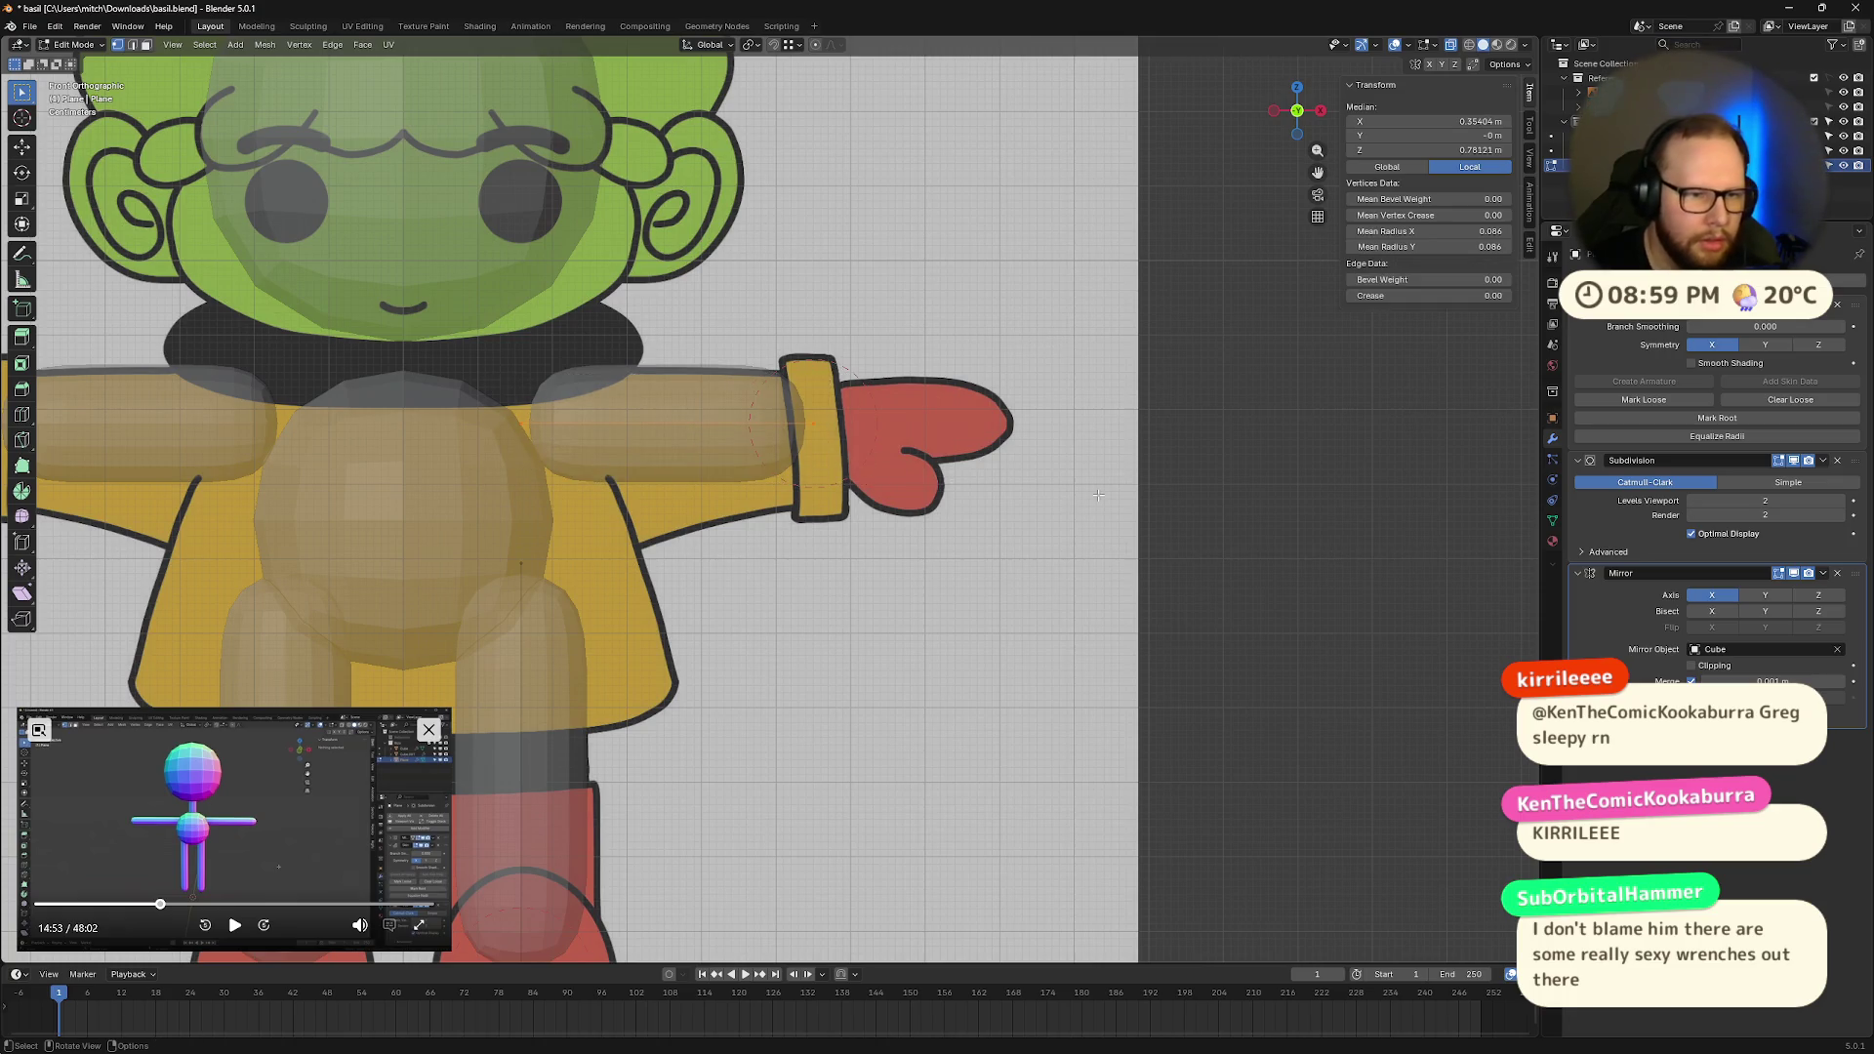
pyautogui.hotkey('ctrl', 'a')
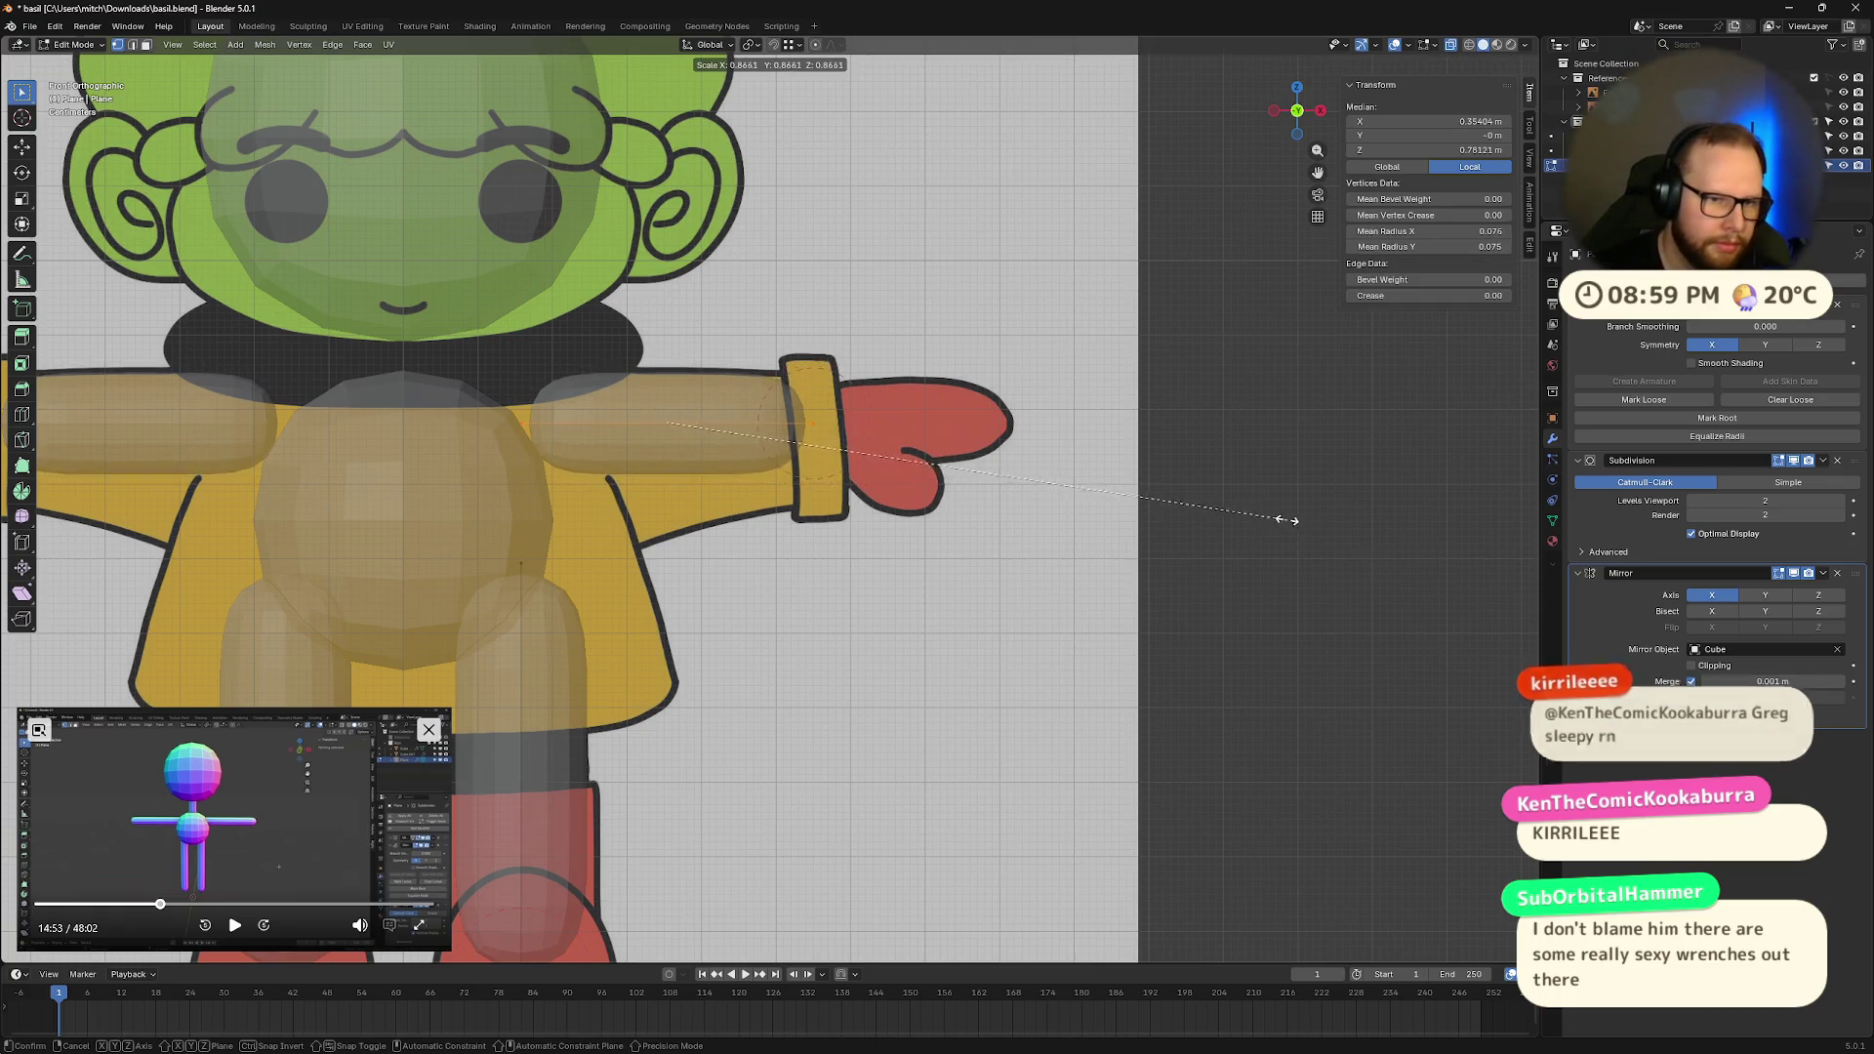
pyautogui.click(1218, 479)
pyautogui.click(916, 502)
# Step: Slide the wrist vertex along X toward the glove
pyautogui.click(813, 424)
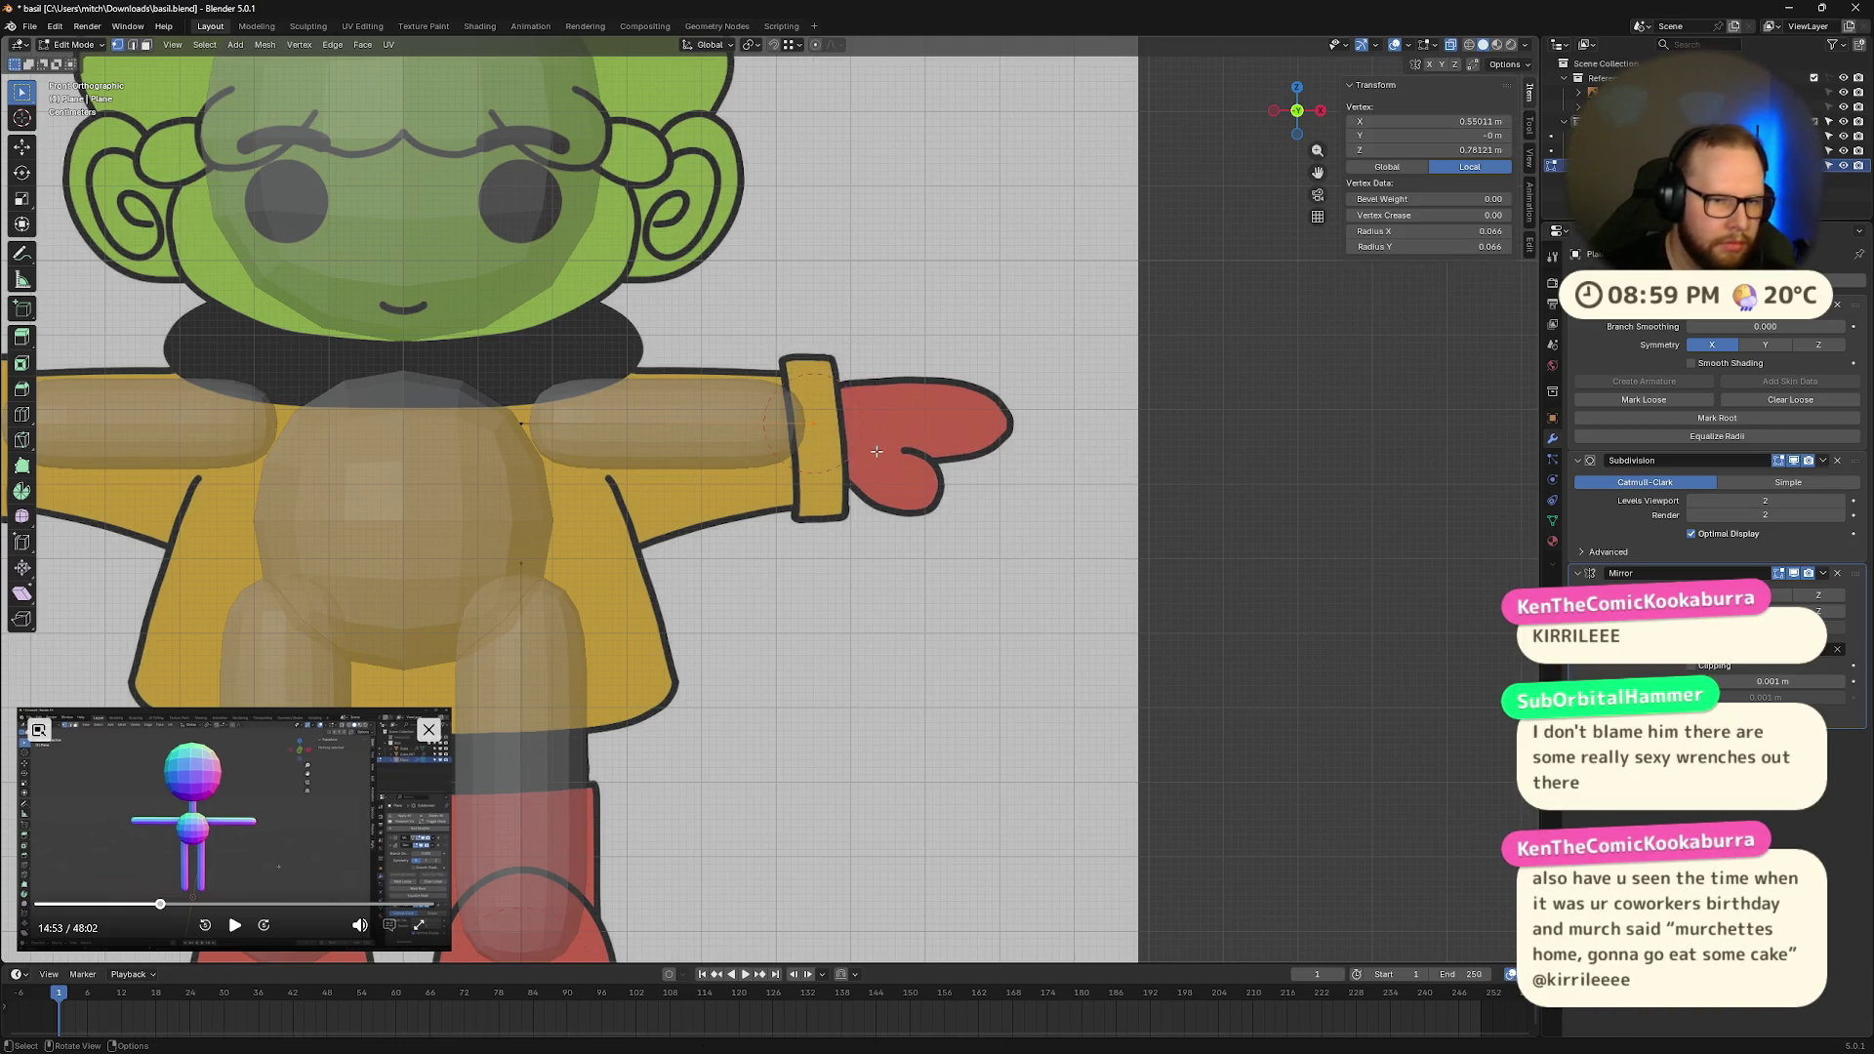
pyautogui.press('g')
pyautogui.press('x')
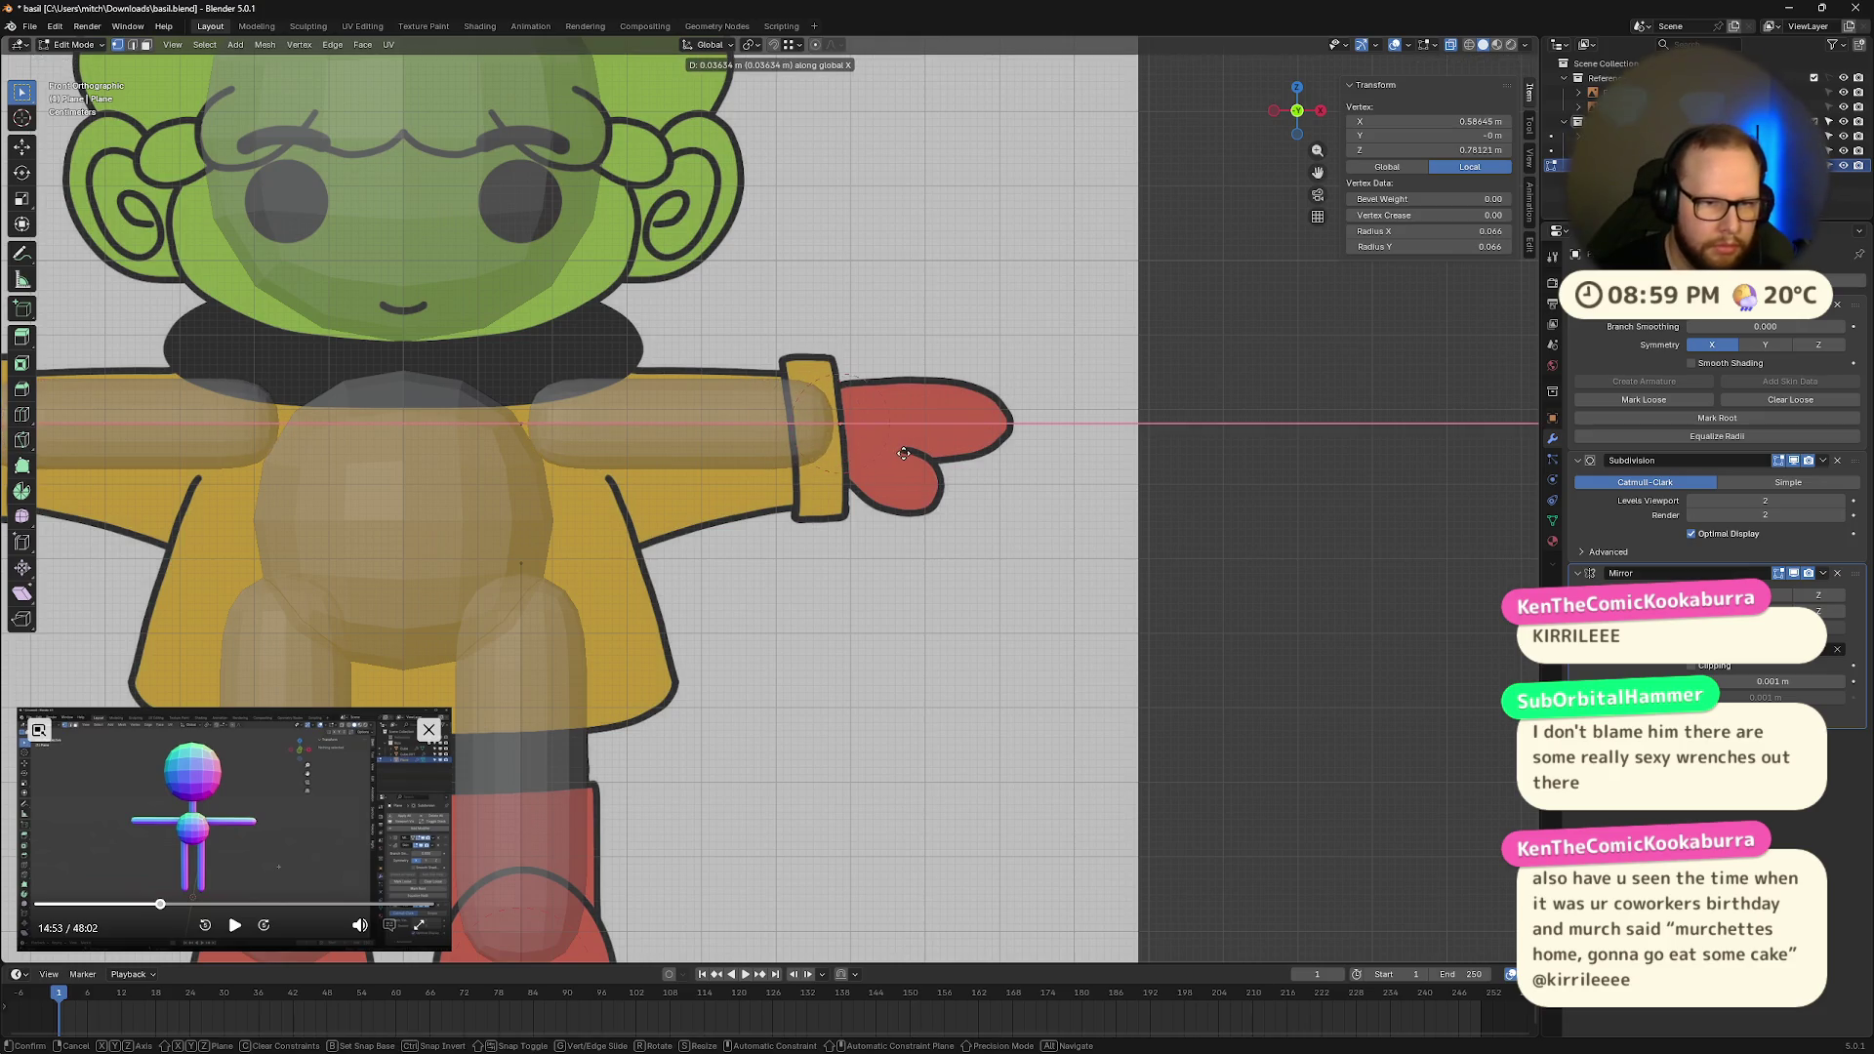
pyautogui.click(907, 455)
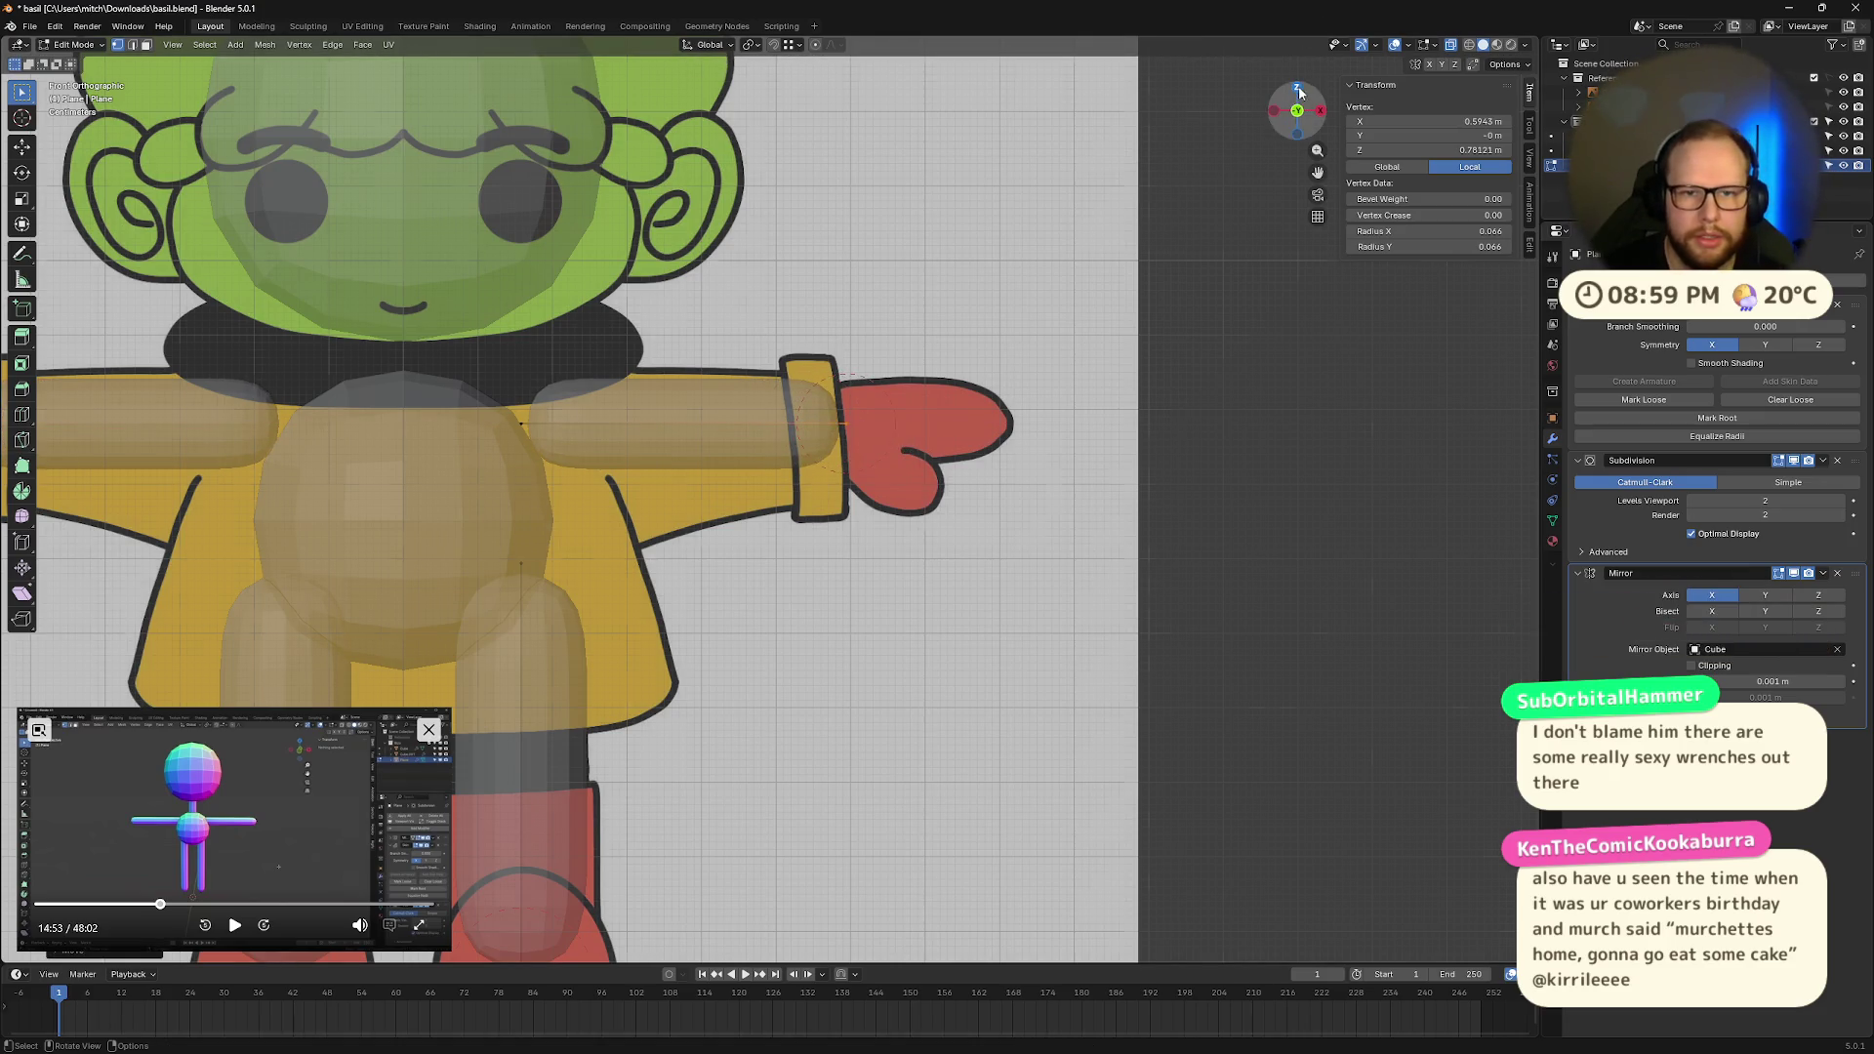
pyautogui.click(1297, 87)
pyautogui.scroll(3, 883, 664)
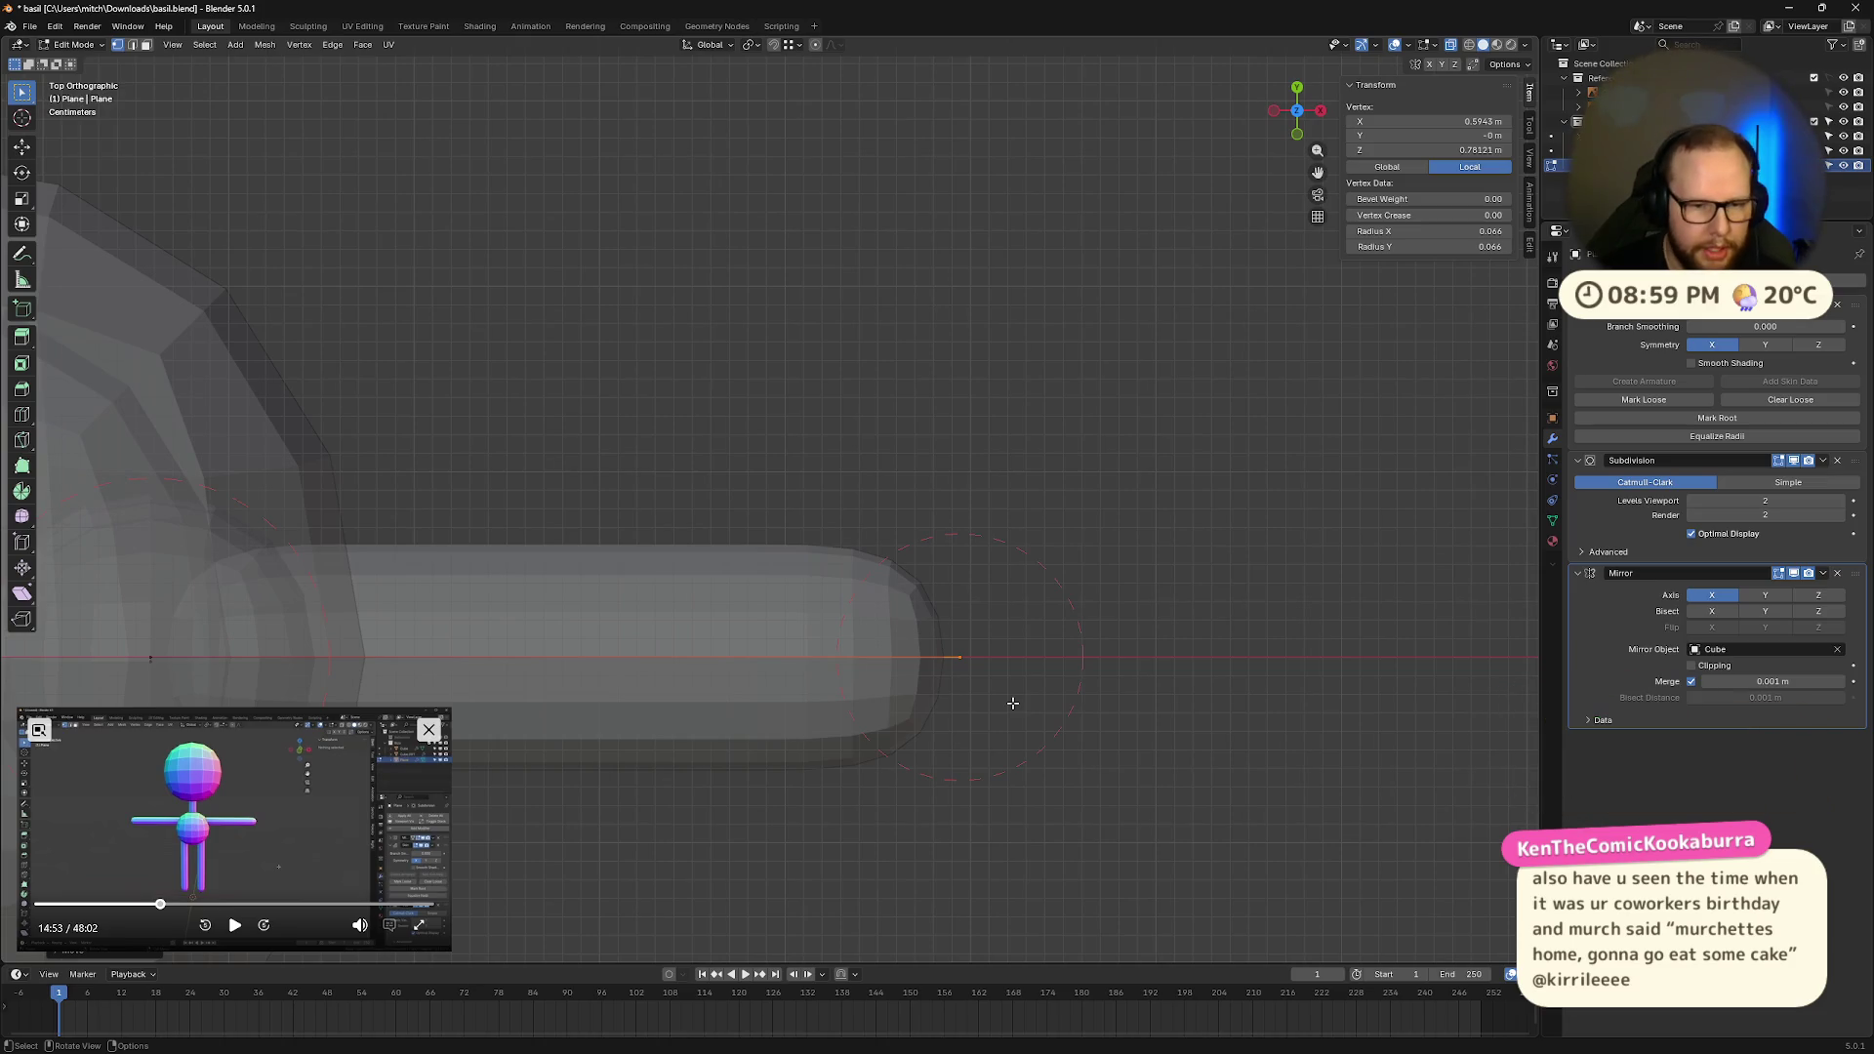
# Step: Push the wrist vertex further along X to the glove's edge
pyautogui.press('g')
pyautogui.press('x')
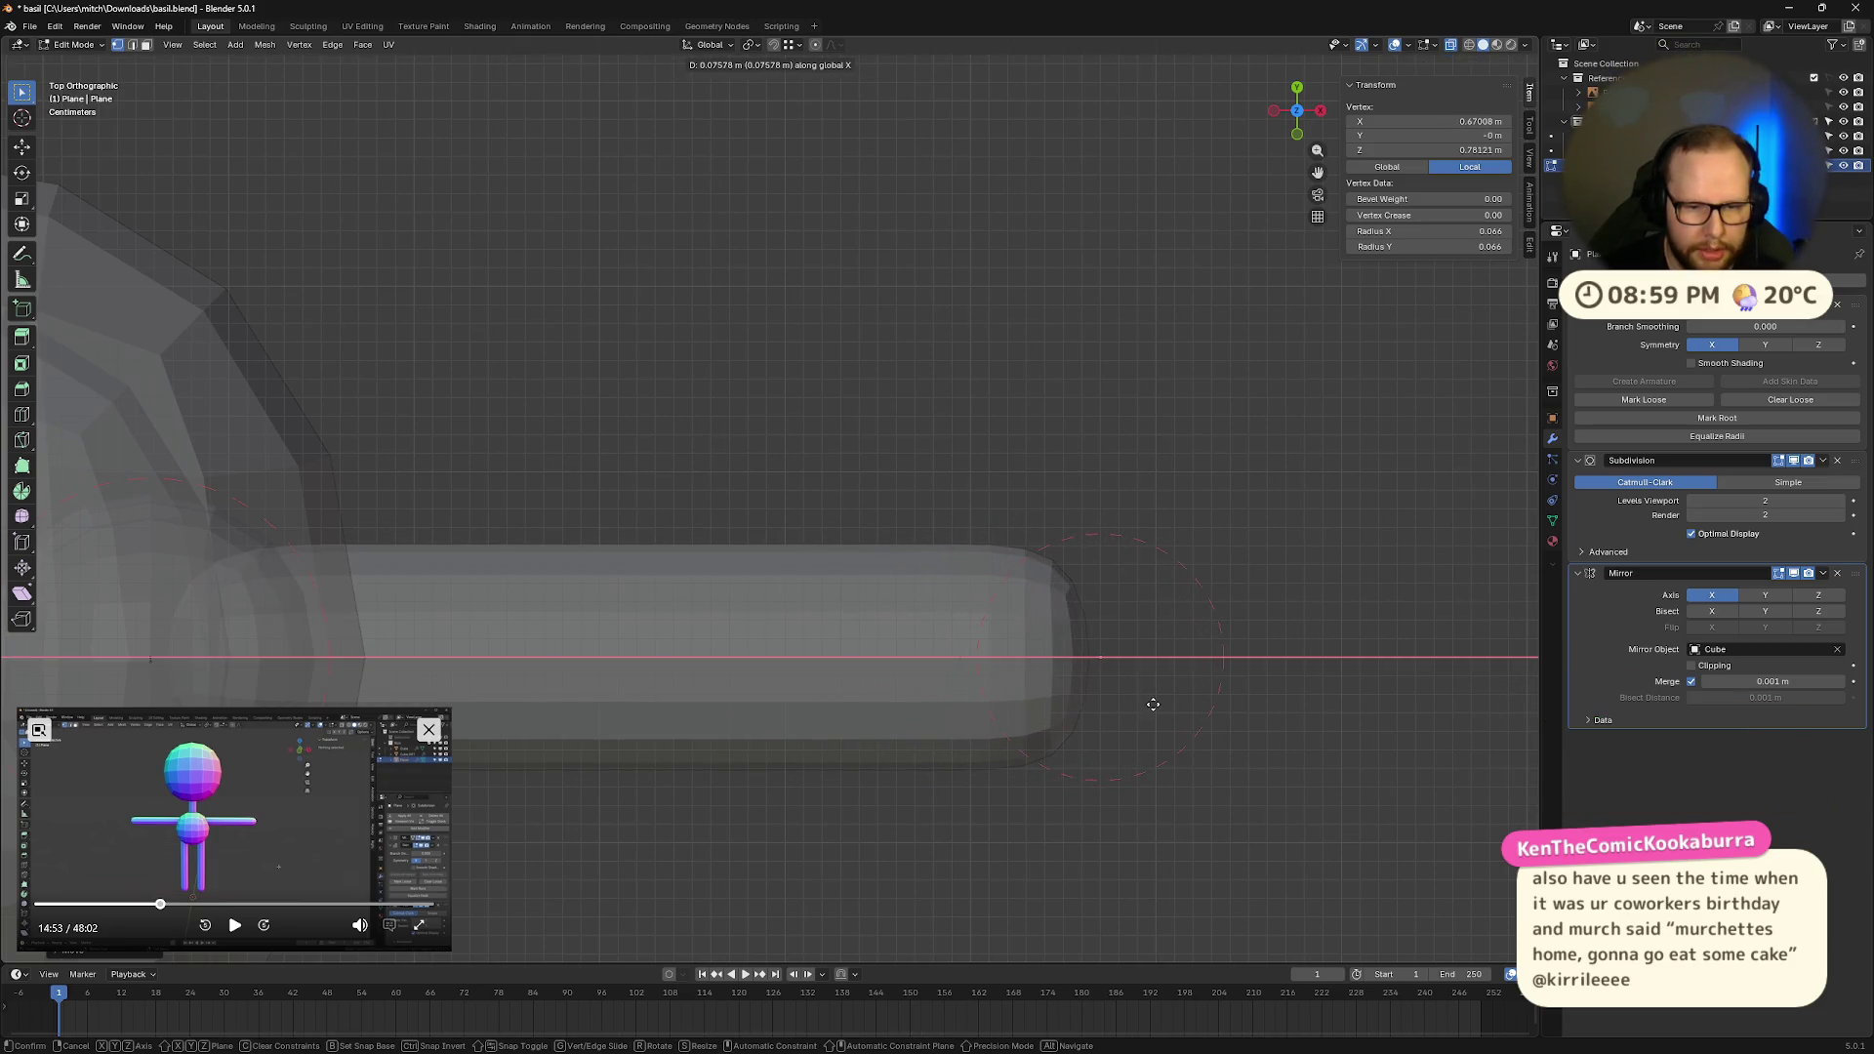
pyautogui.click(1153, 703)
pyautogui.click(1299, 136)
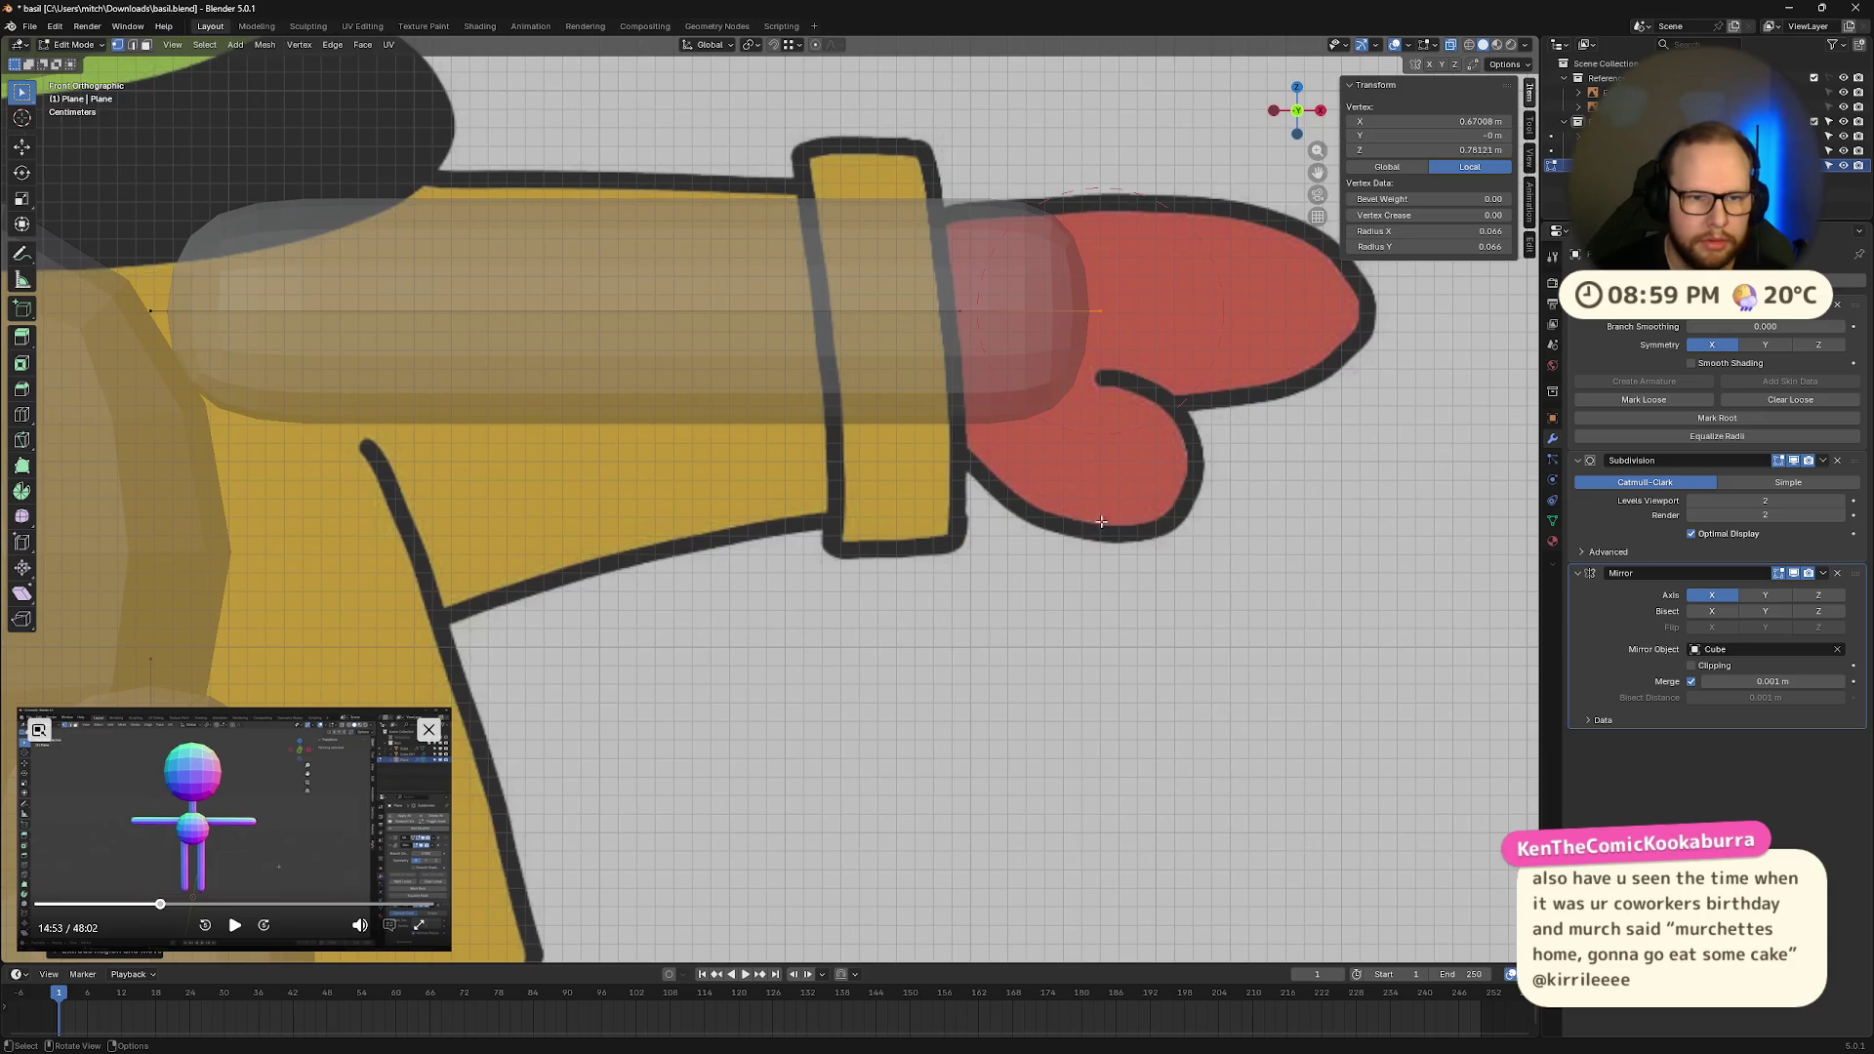
pyautogui.press('g')
pyautogui.press('x')
pyautogui.click(1142, 354)
# Step: Shrink the hand vertex's skin radius for a slimmer hand
pyautogui.hotkey('ctrl', 'a')
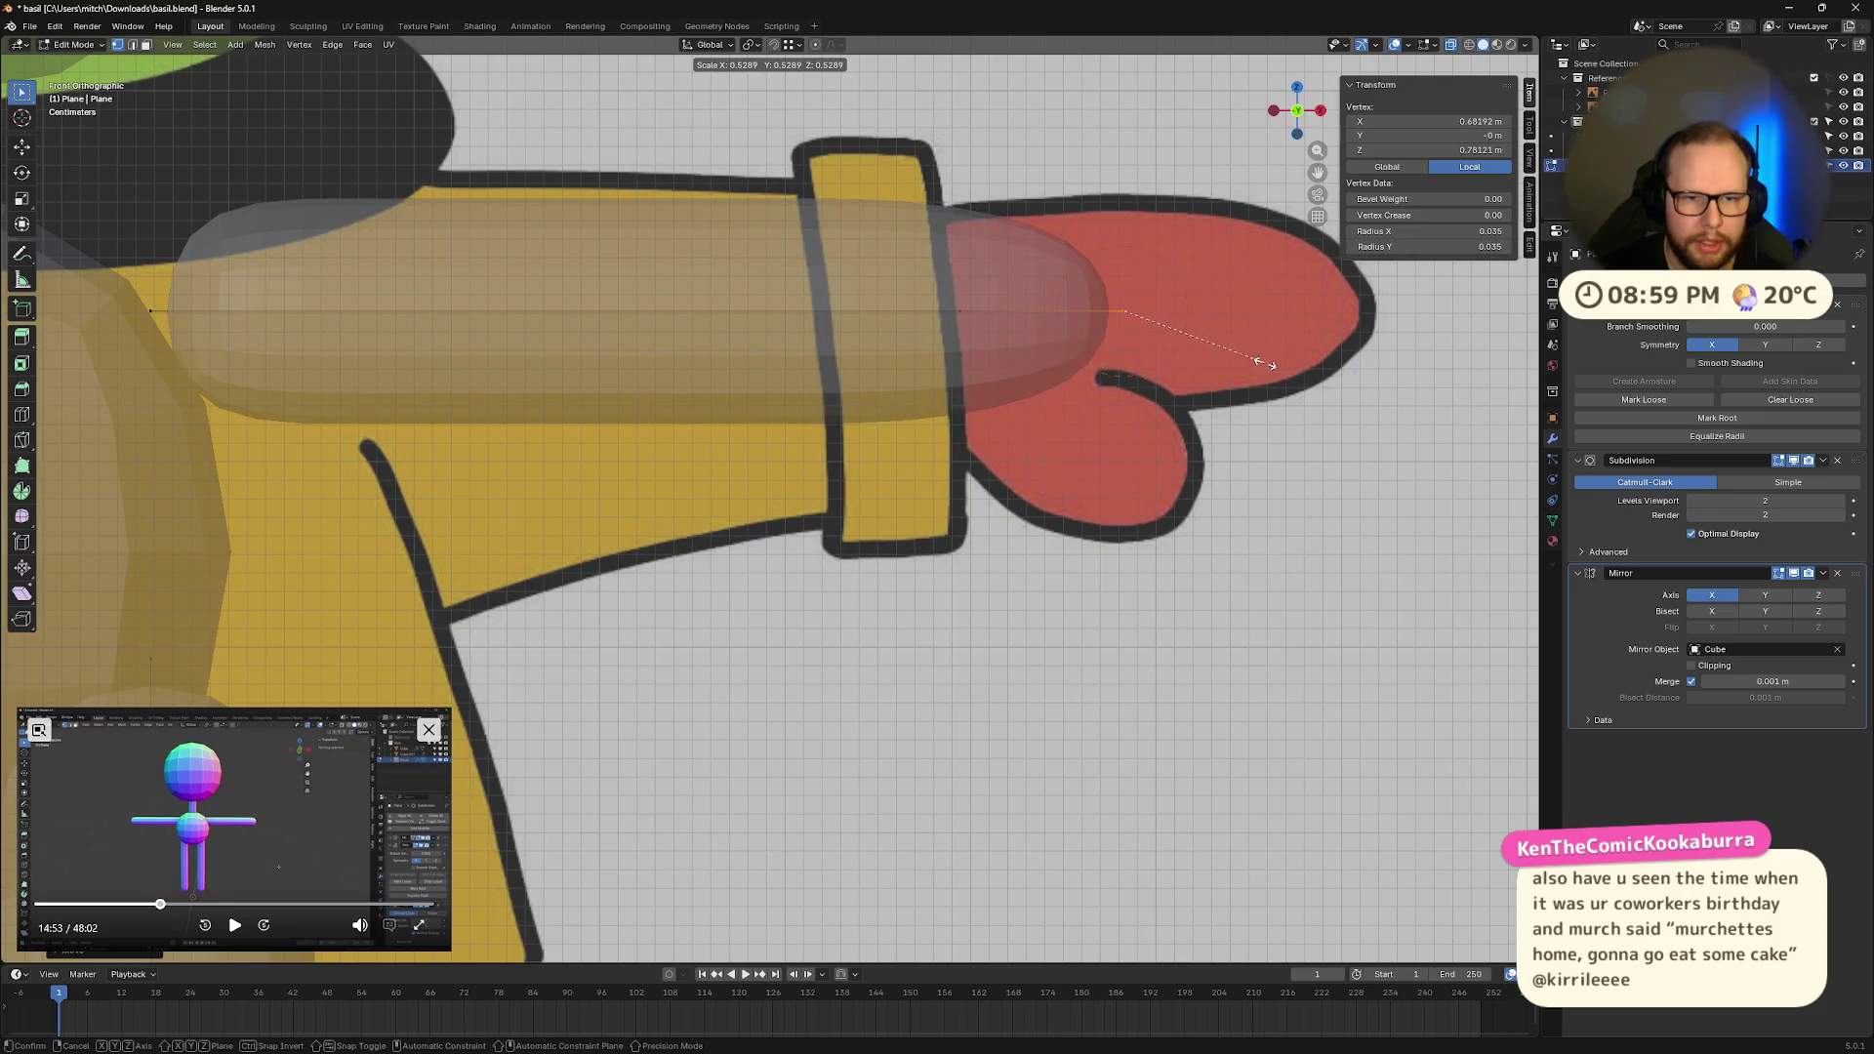
pyautogui.click(1274, 364)
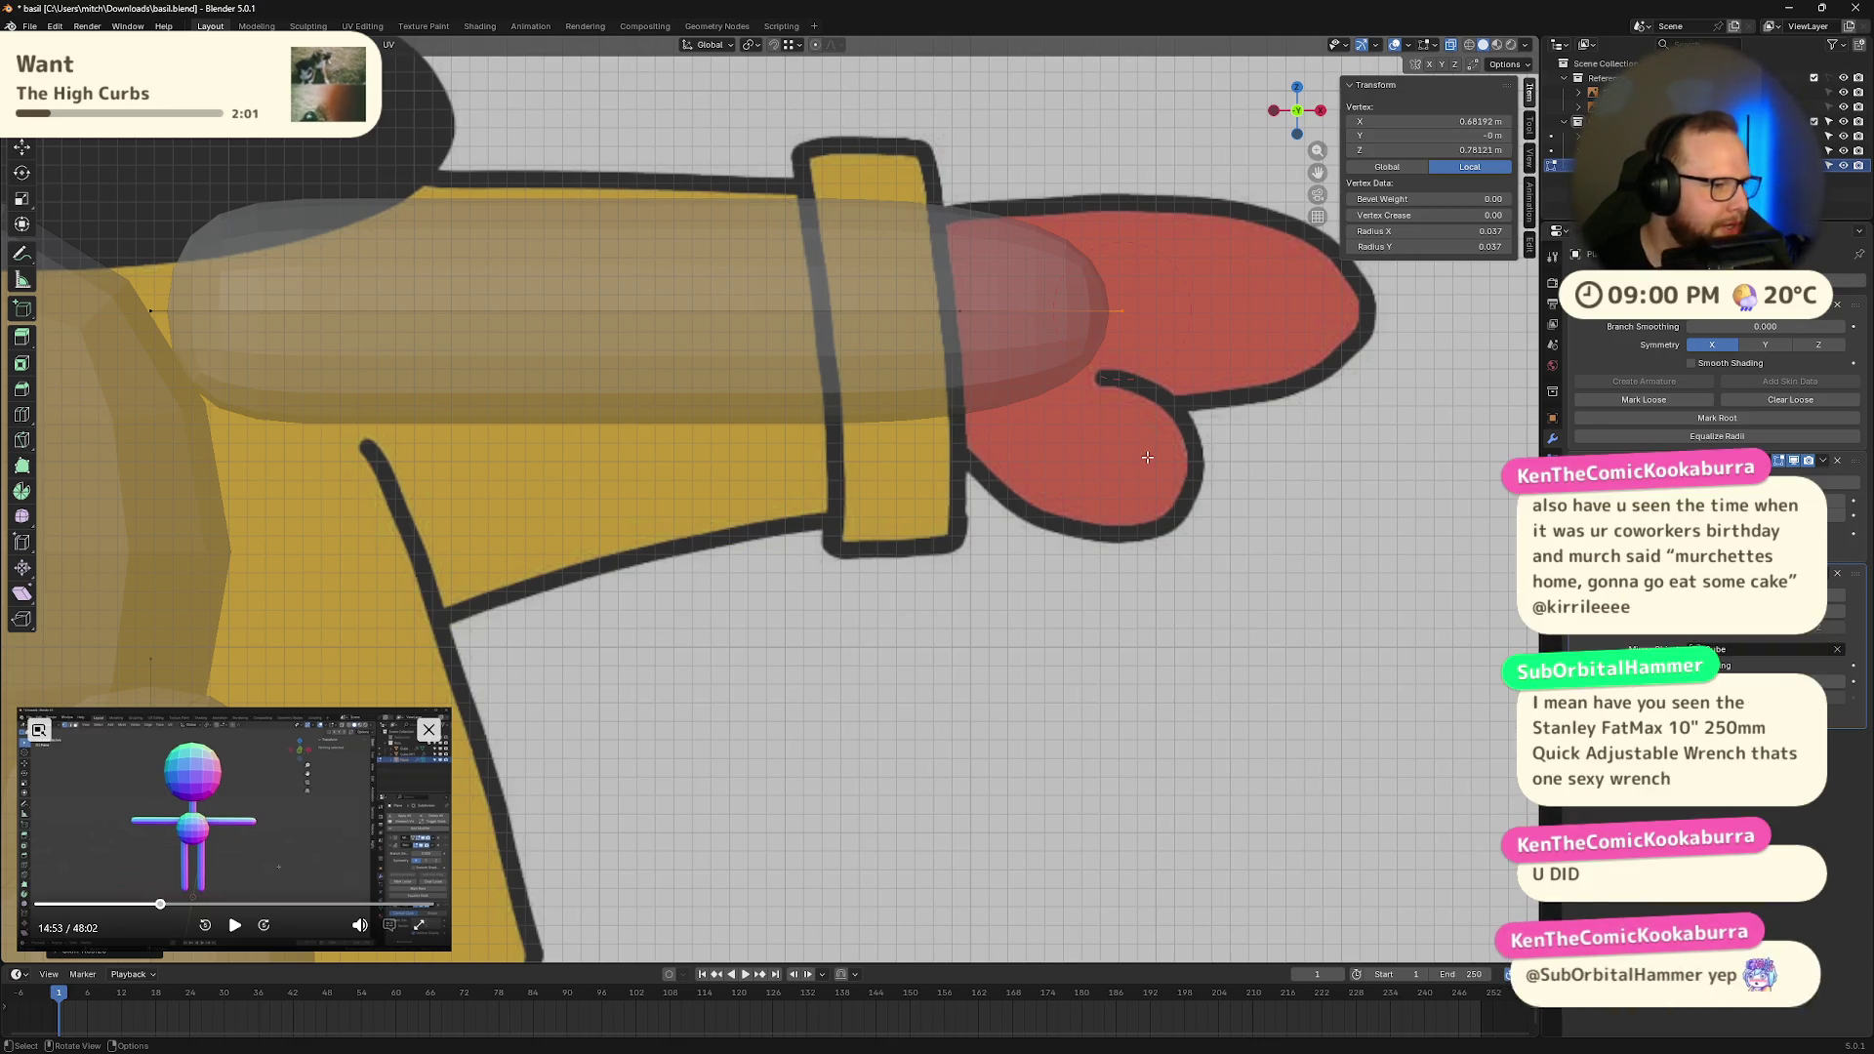
pyautogui.scroll(-2, 1189, 367)
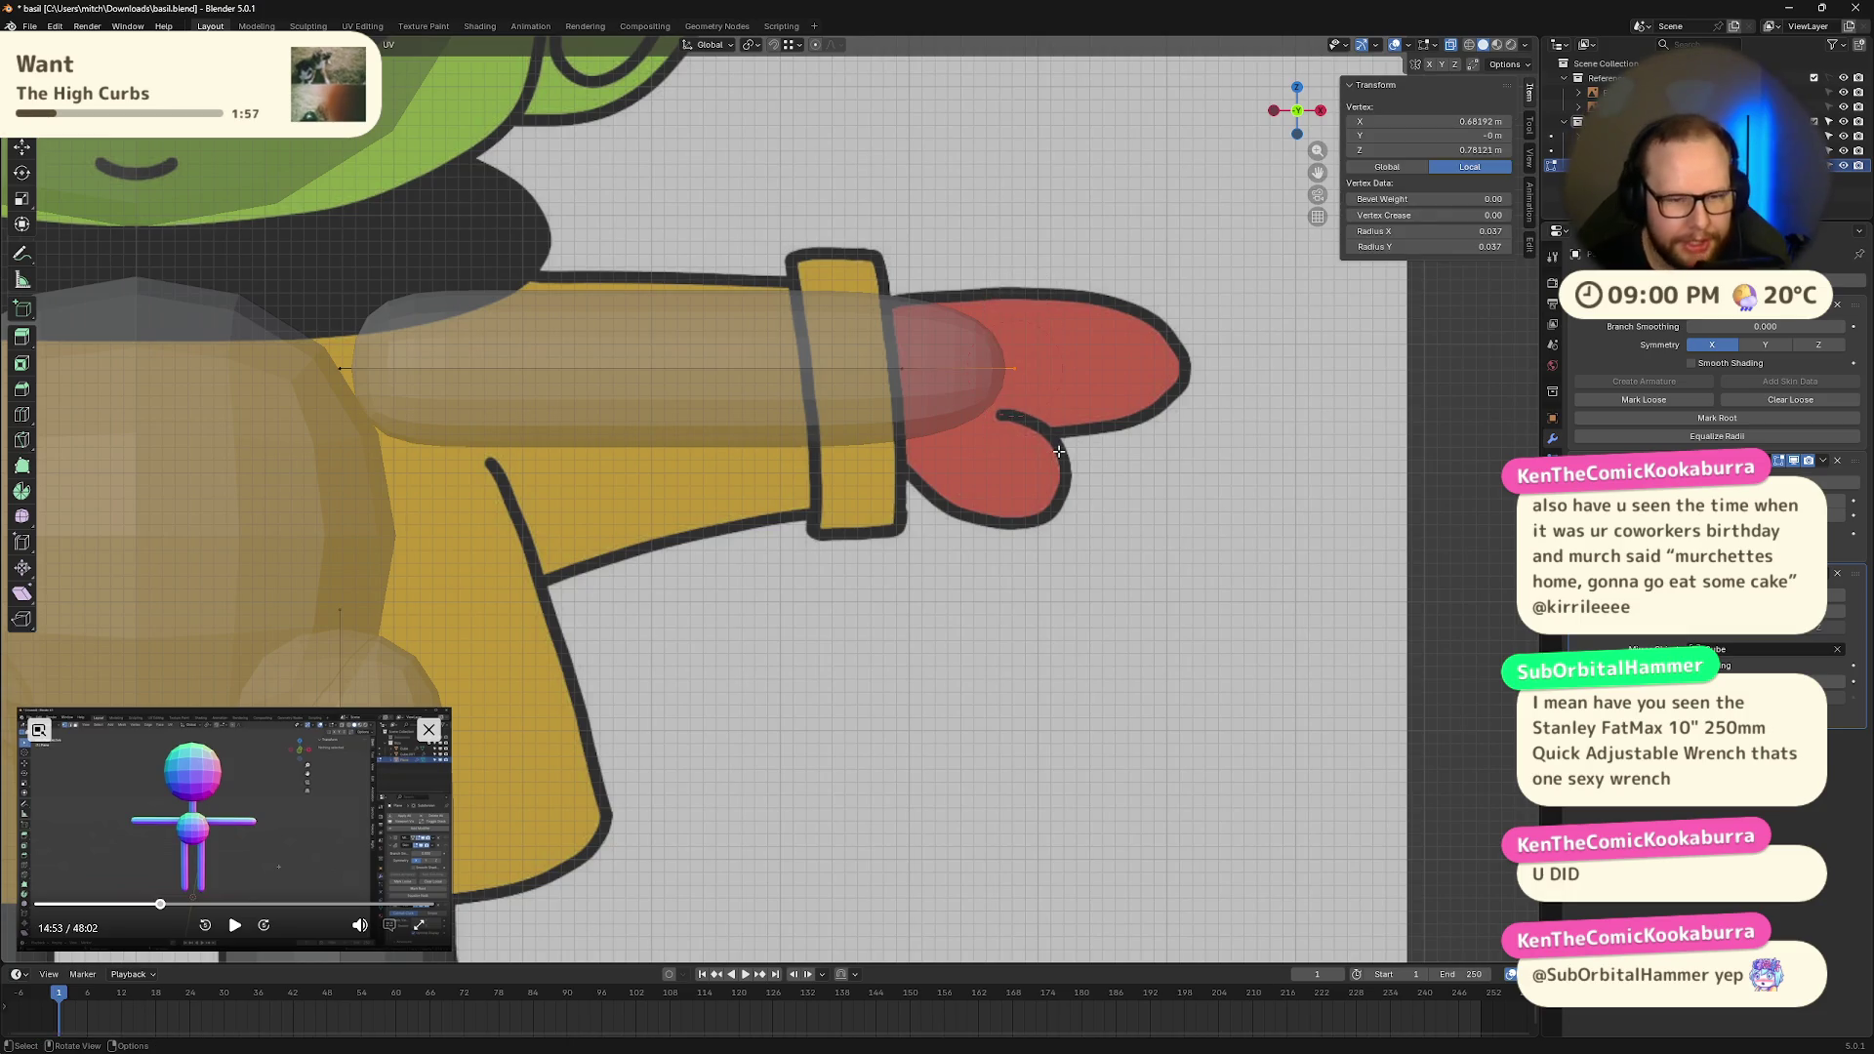
pyautogui.press('g')
pyautogui.press('z')
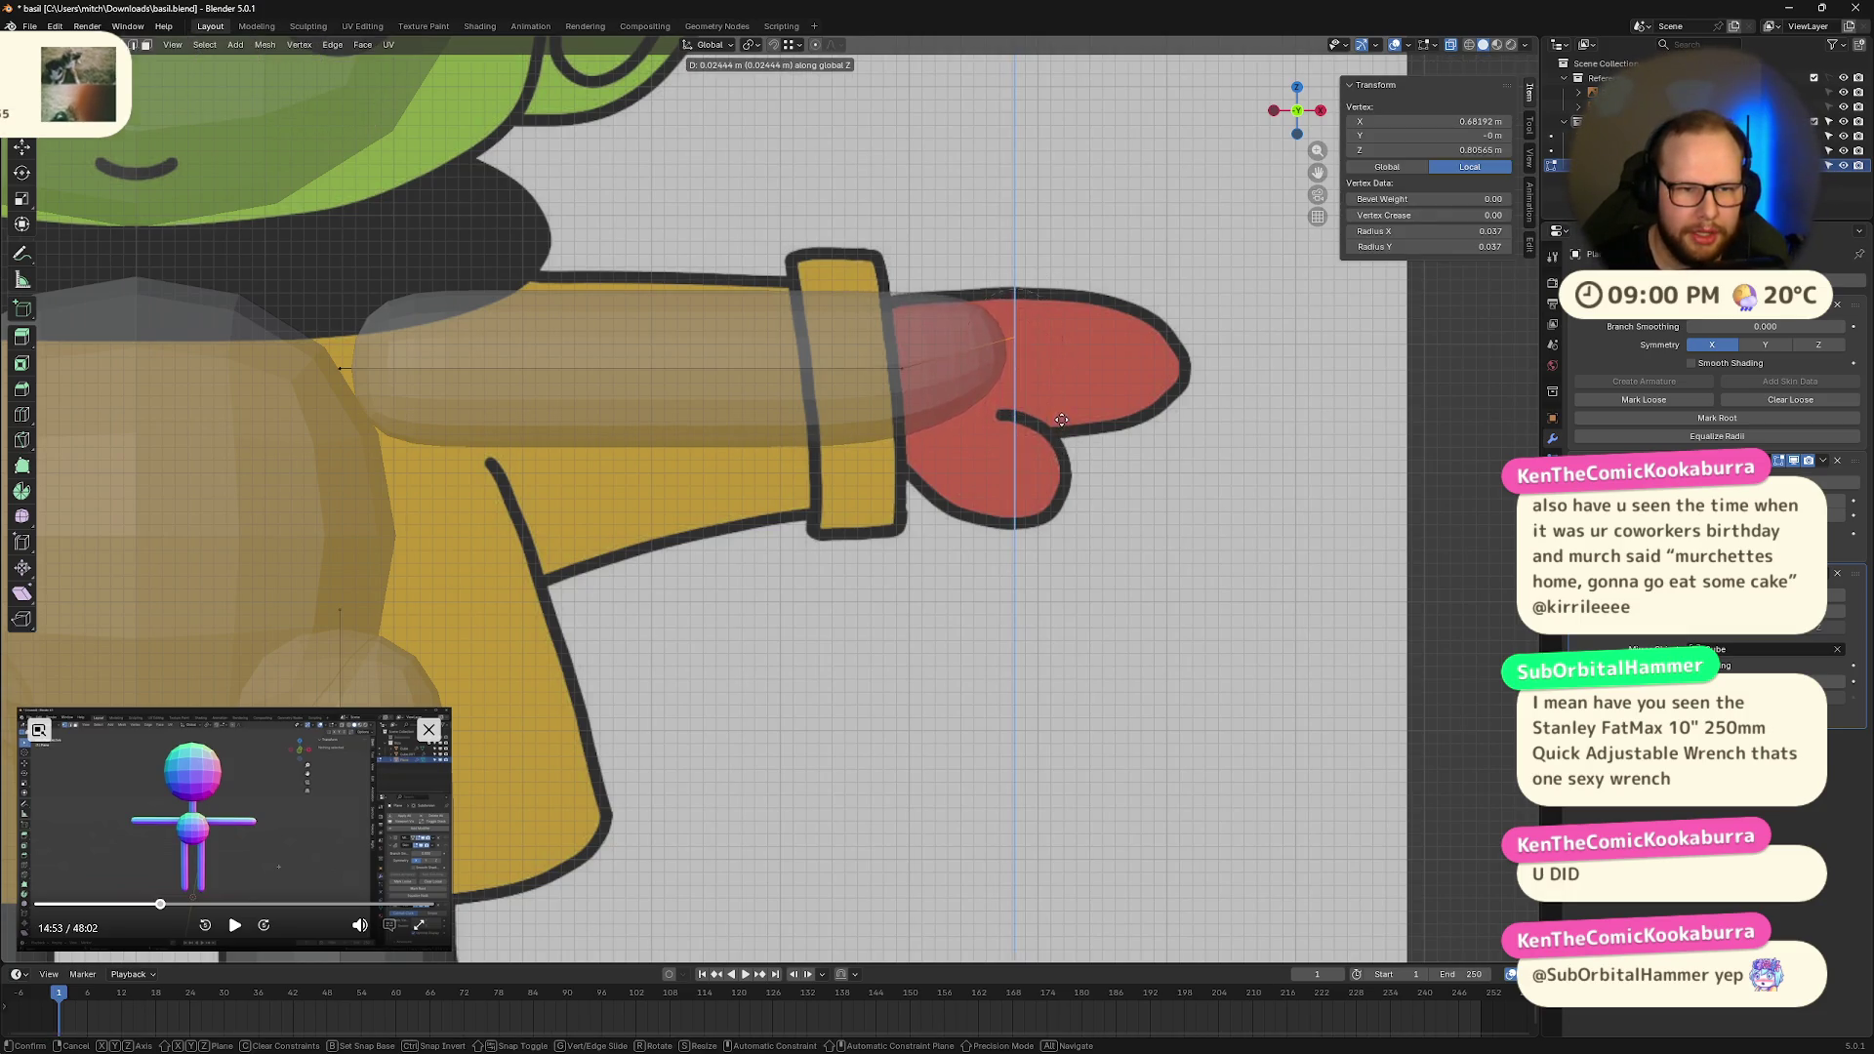
pyautogui.press('Escape')
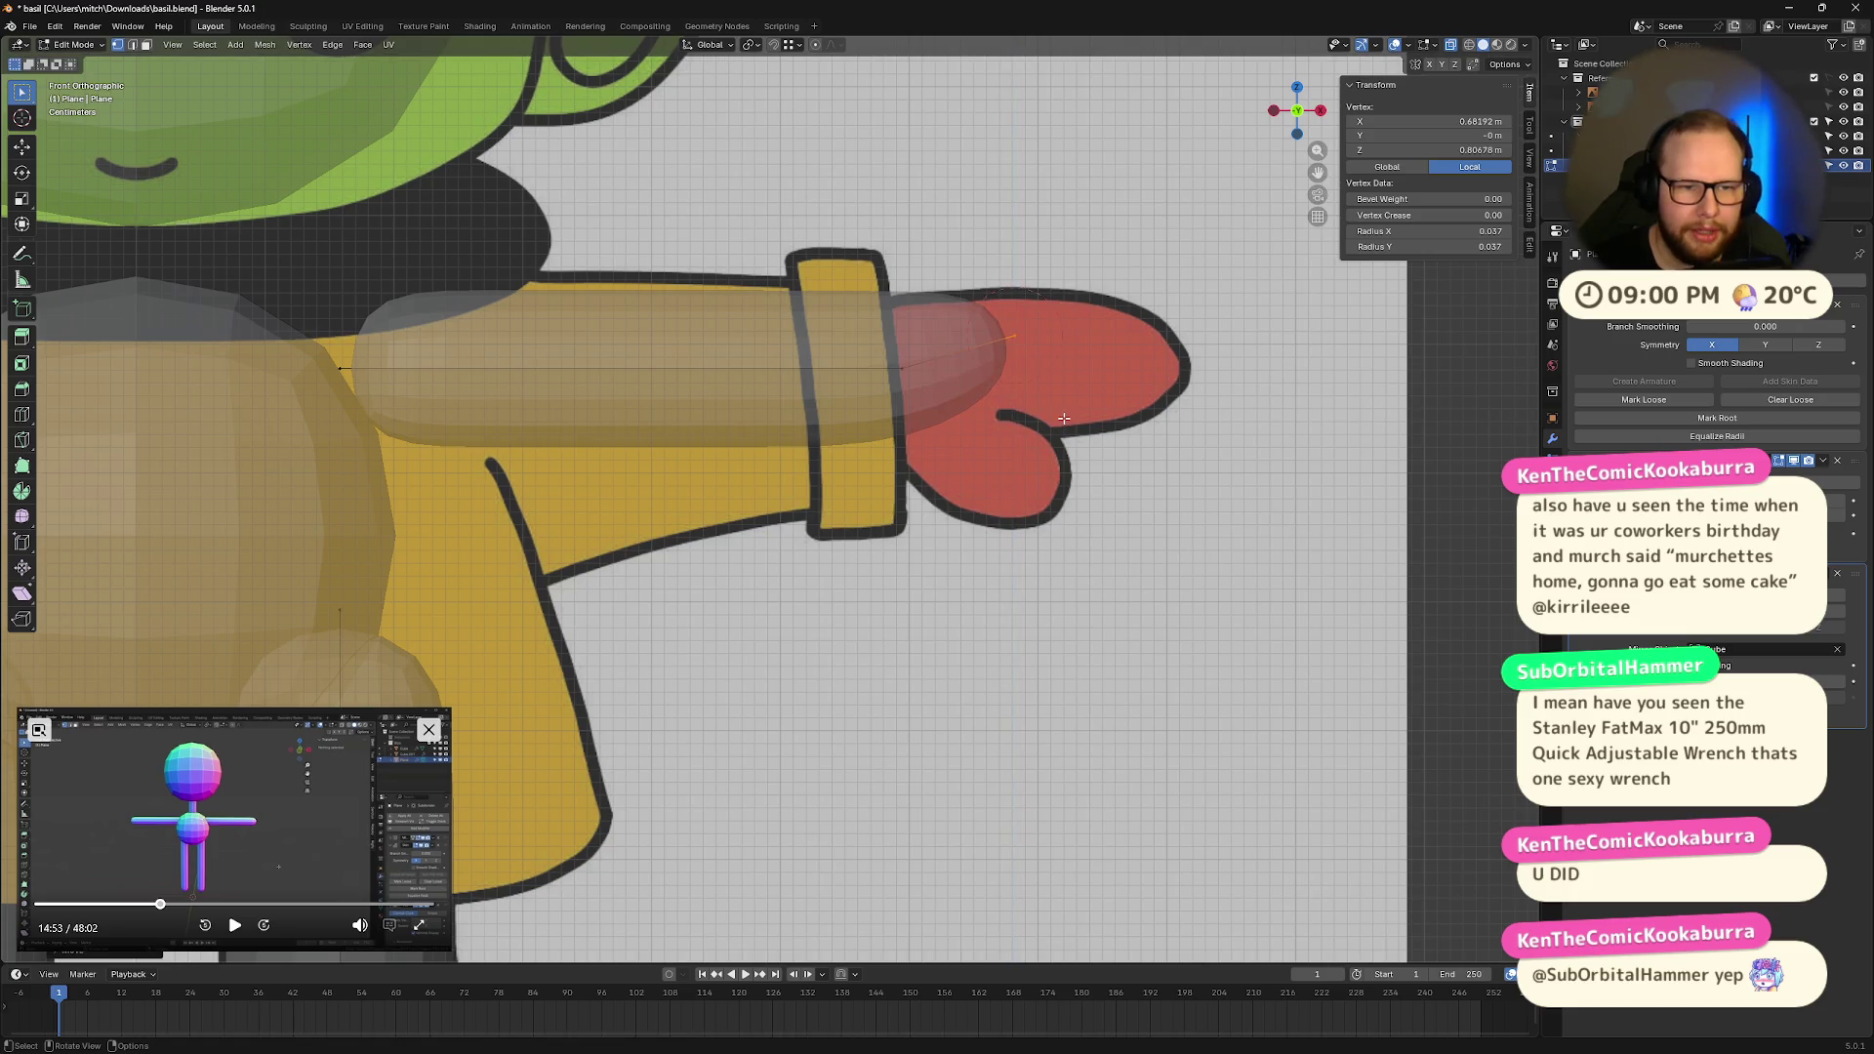
pyautogui.scroll(-1, 1200, 433)
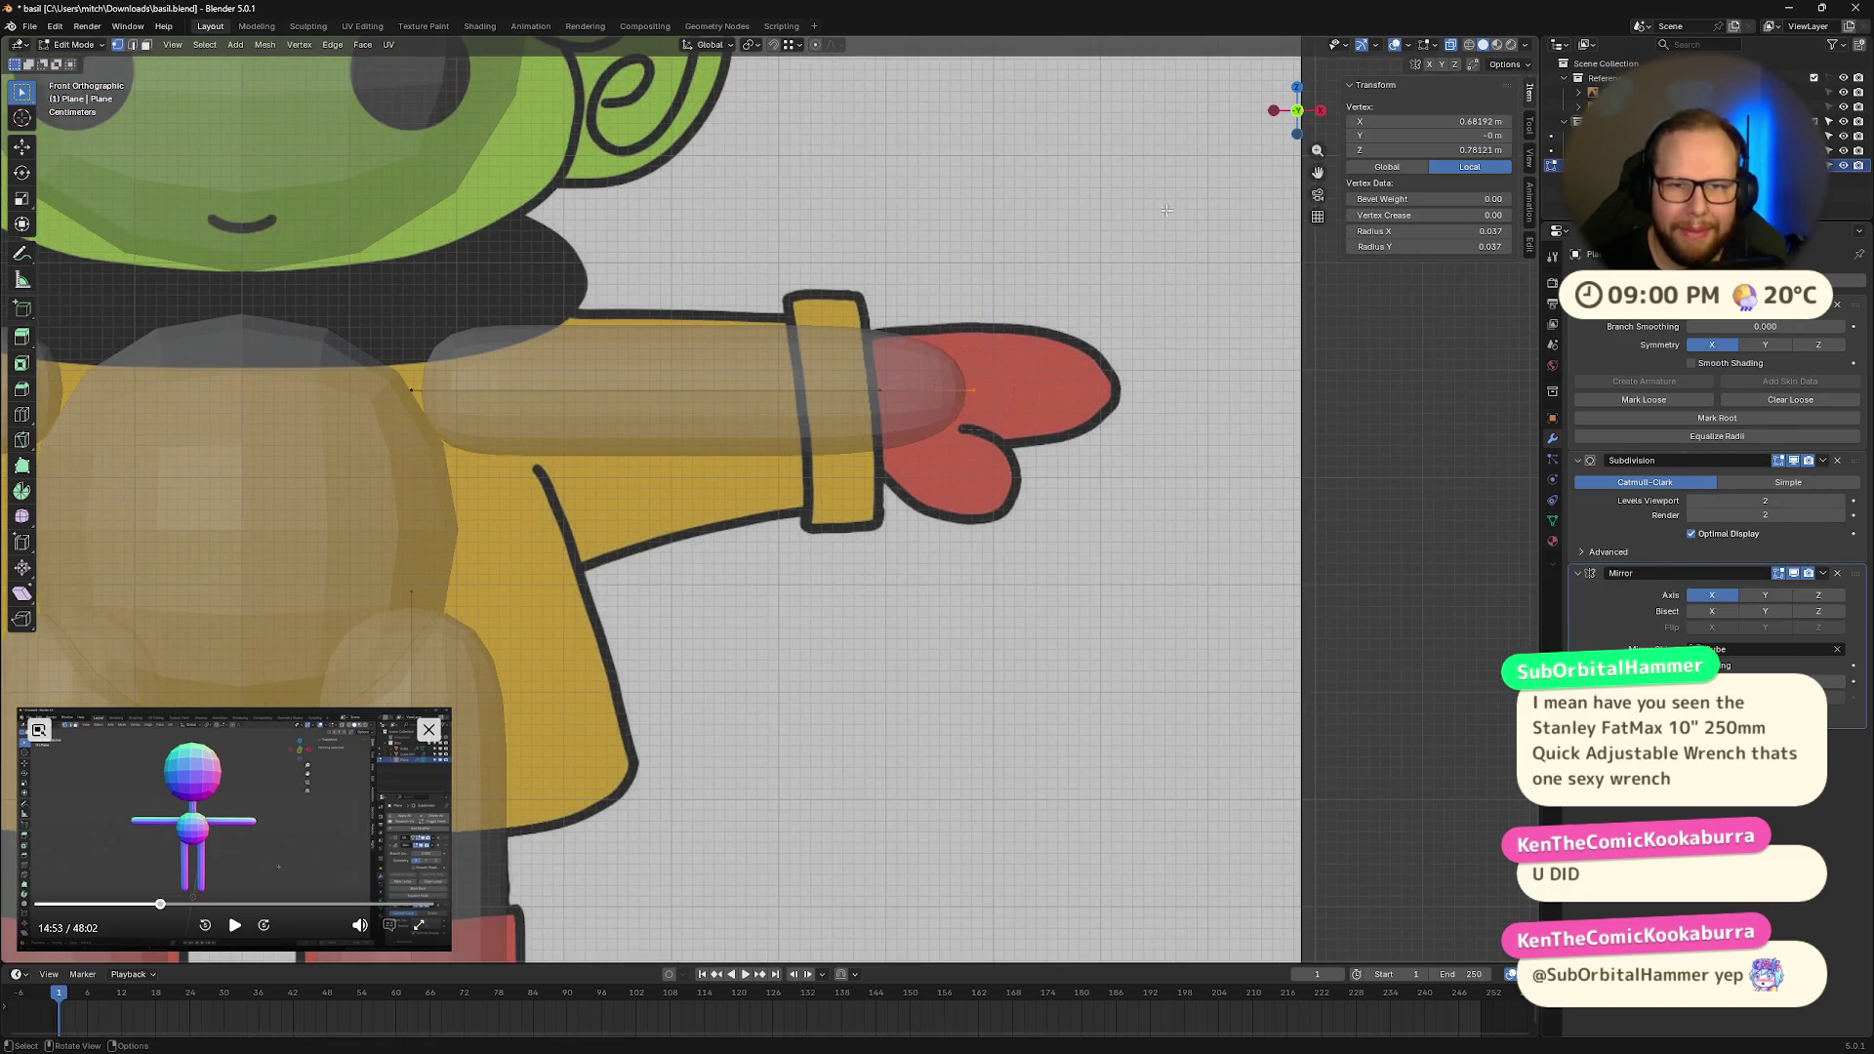
# Step: Extrude a new vertex along X out to the reference's fingertip
pyautogui.press('g')
pyautogui.press('x')
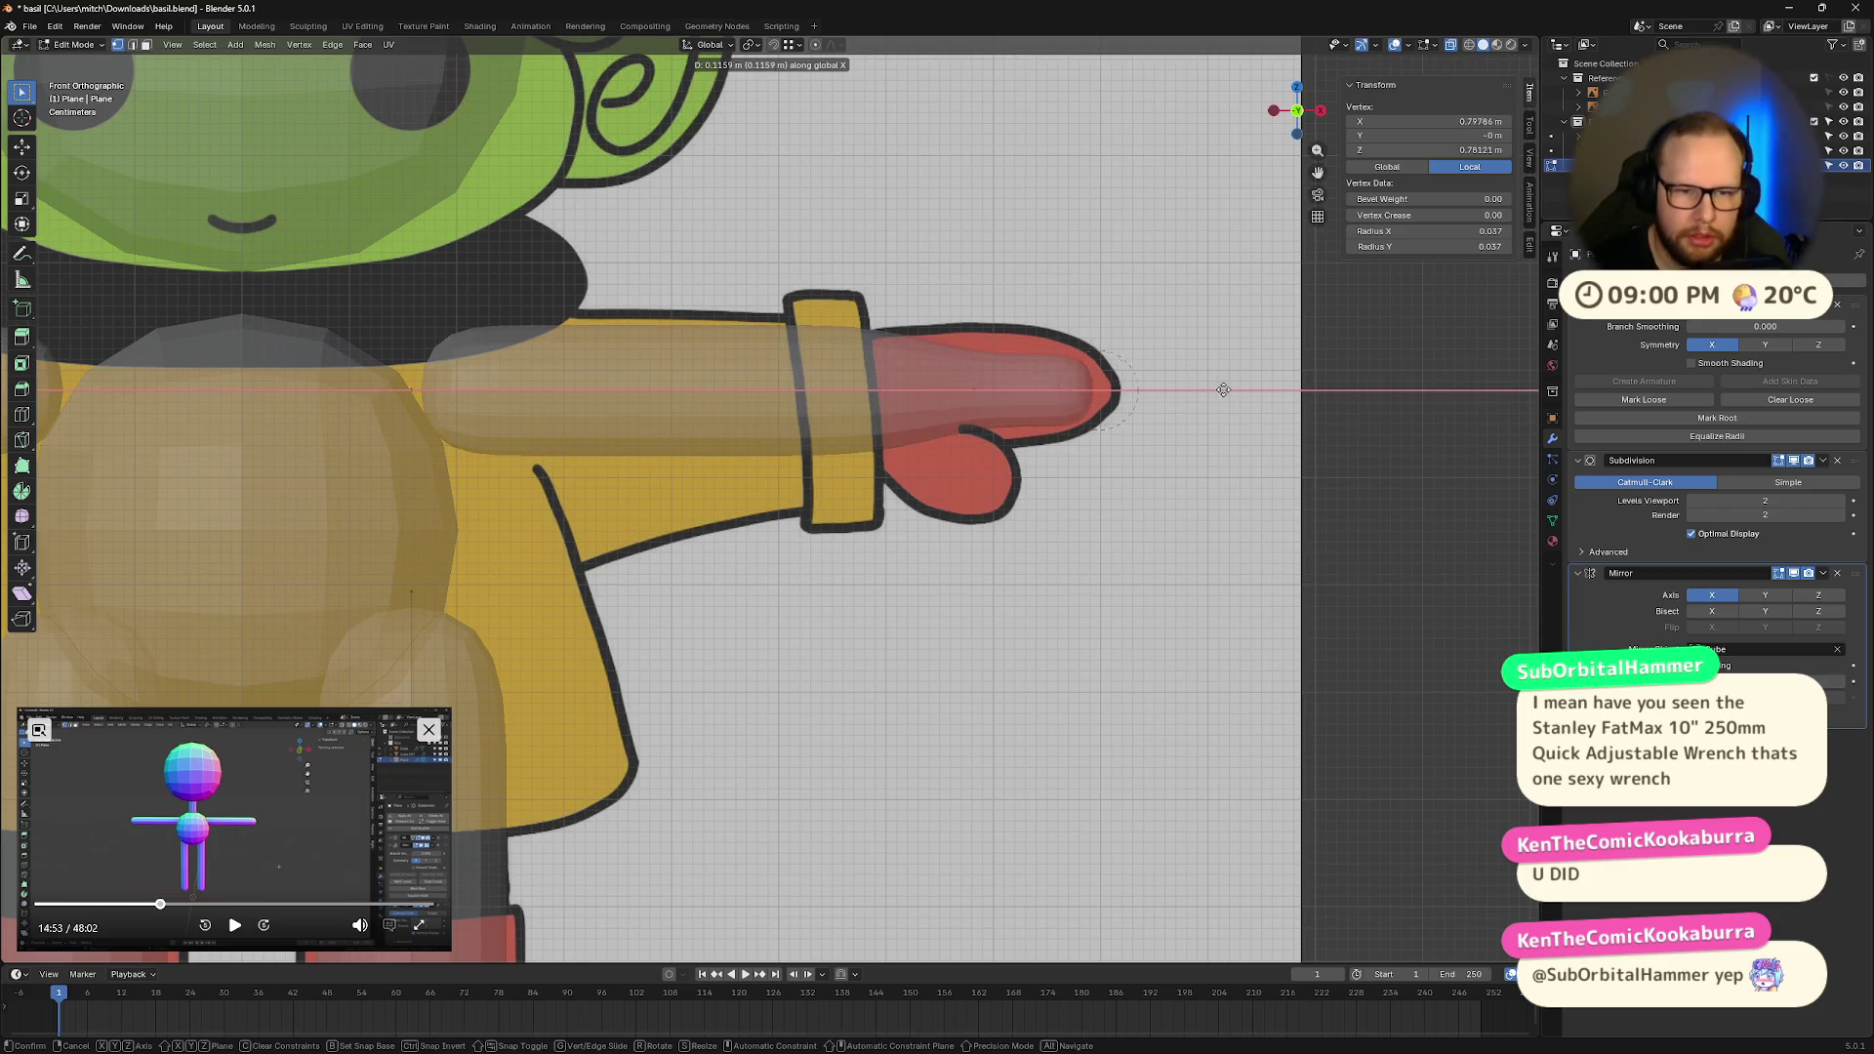
pyautogui.click(1241, 391)
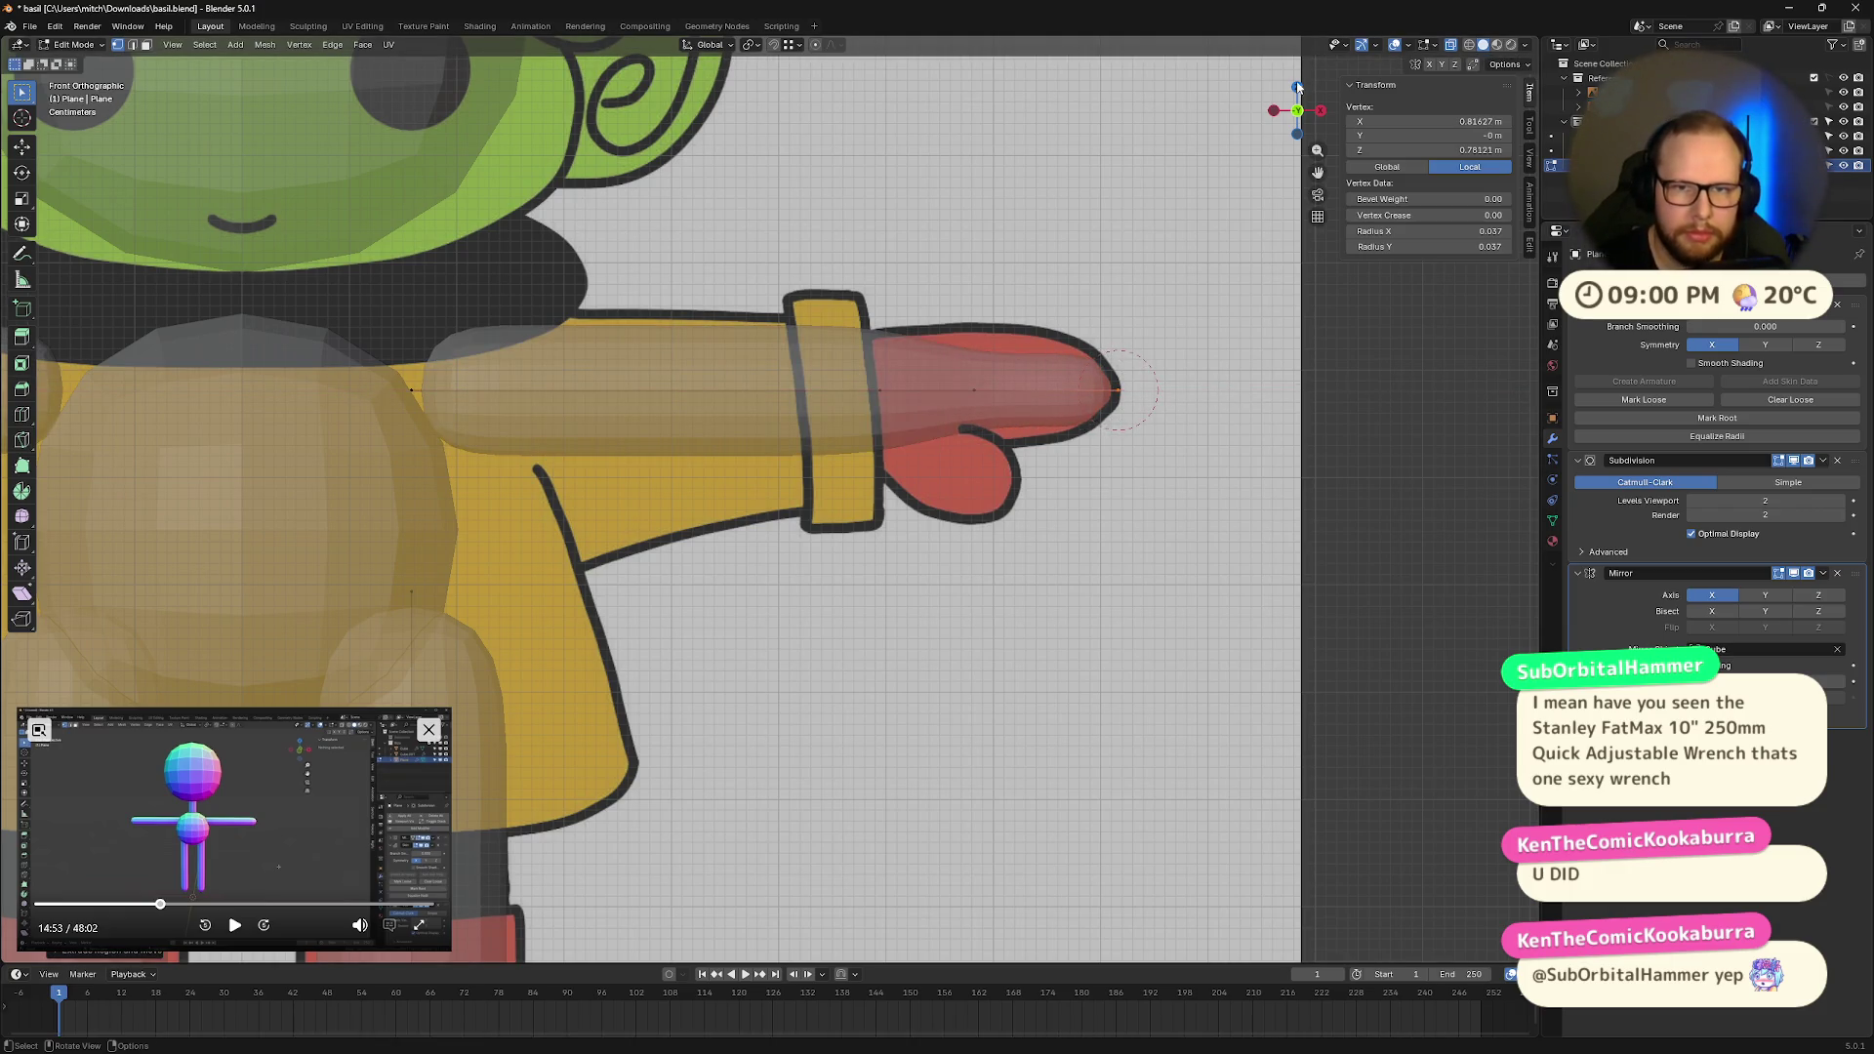
pyautogui.click(1299, 86)
pyautogui.click(976, 603)
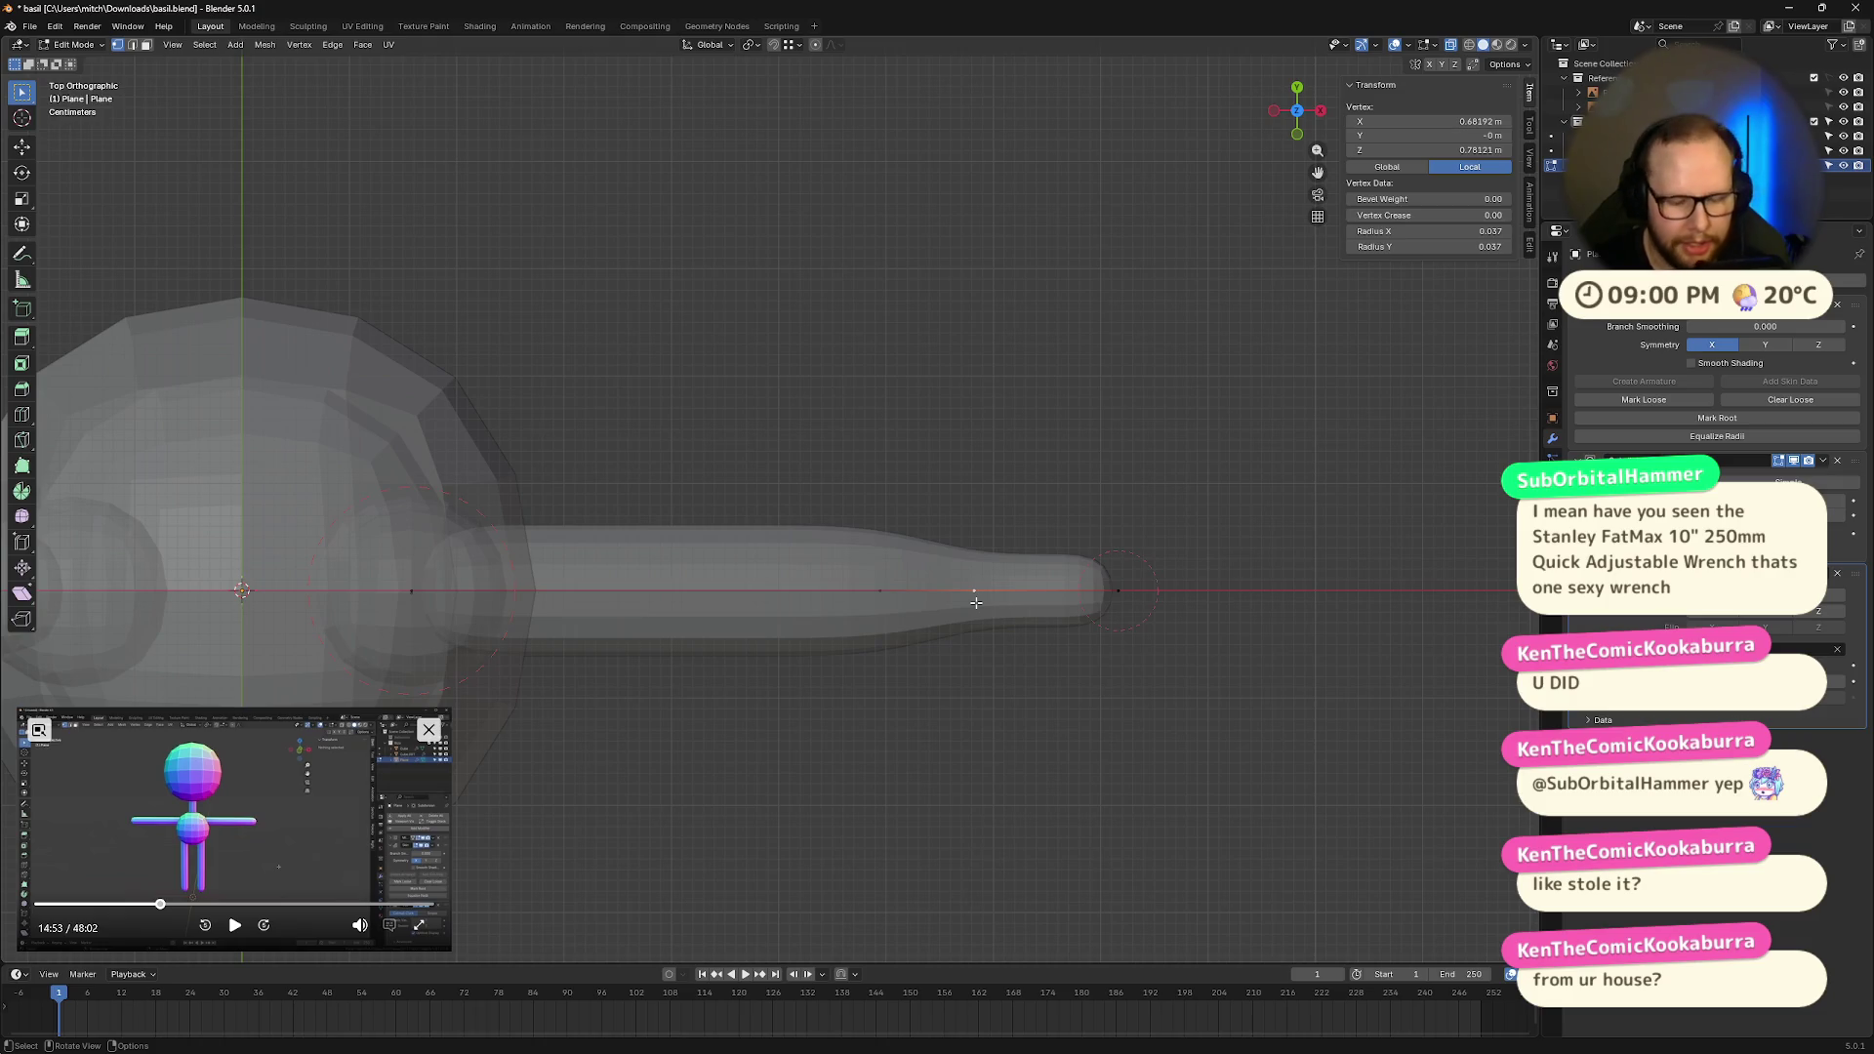
# Step: Extrude a thumb vertex along Y to sit below the hand
pyautogui.press('g')
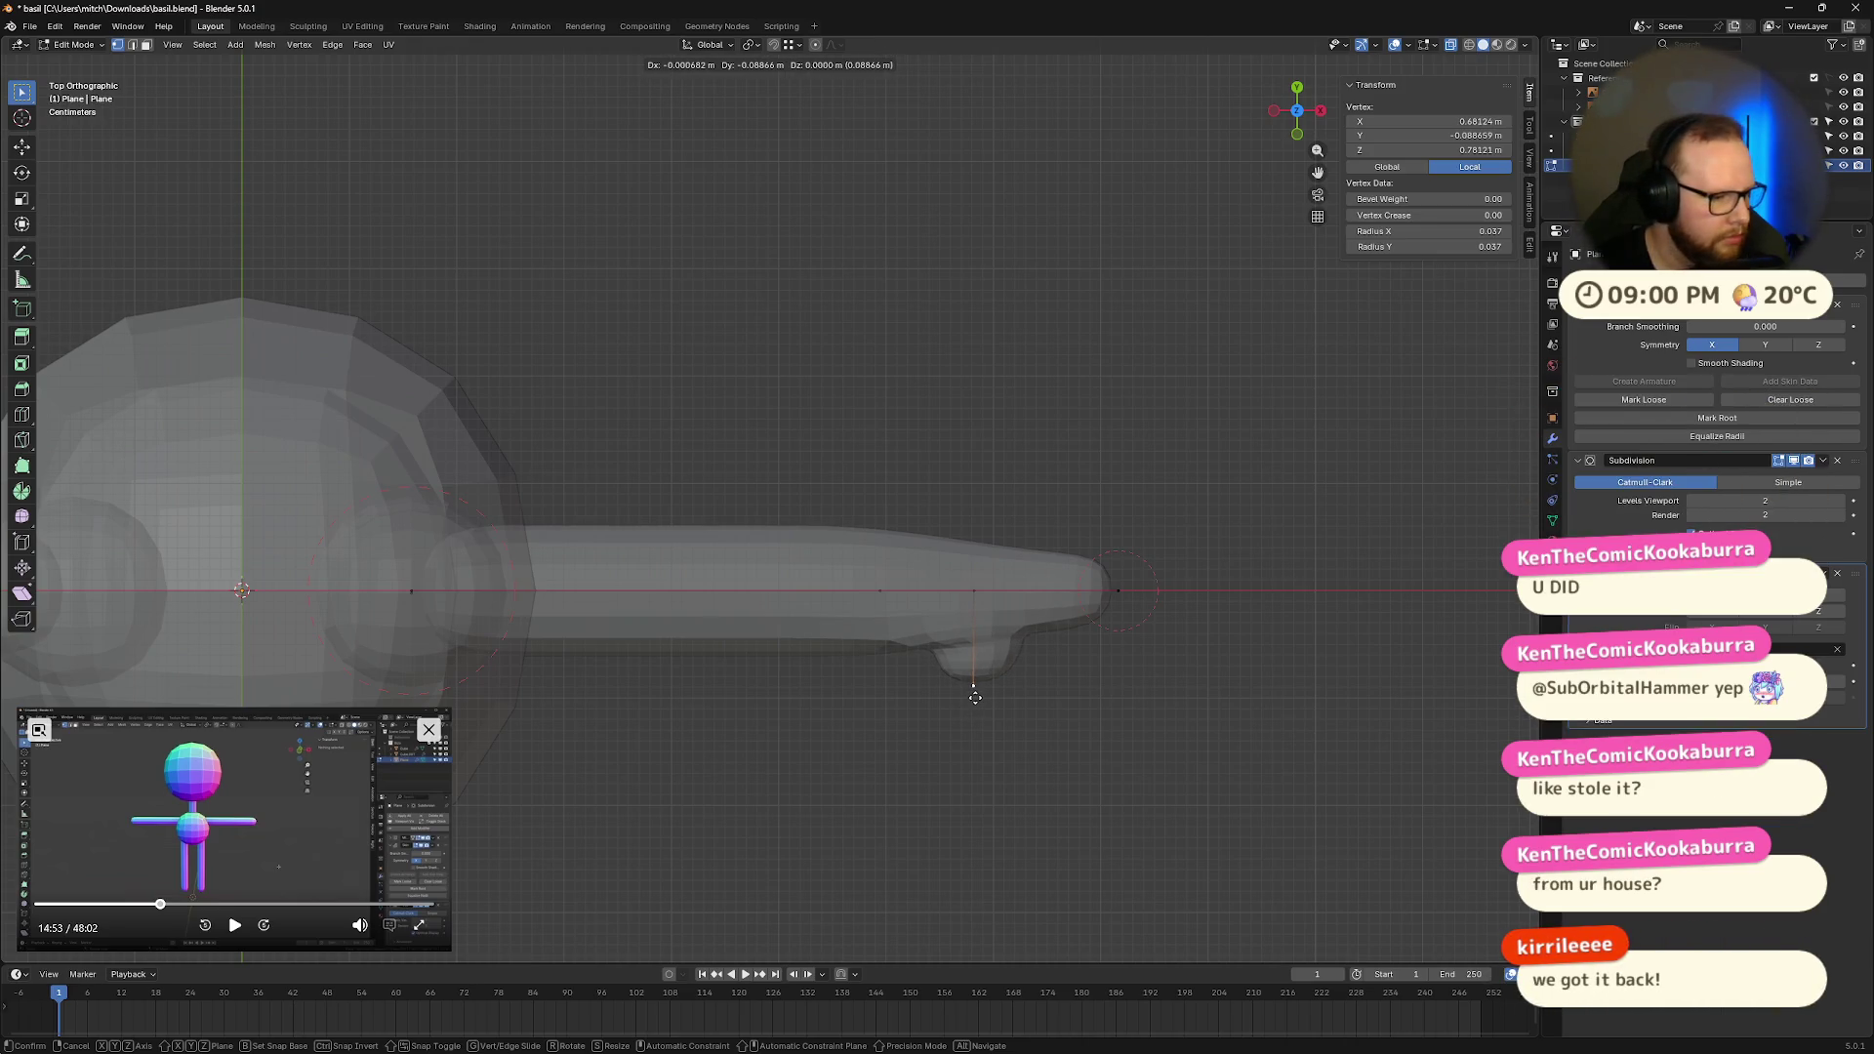
pyautogui.press('y')
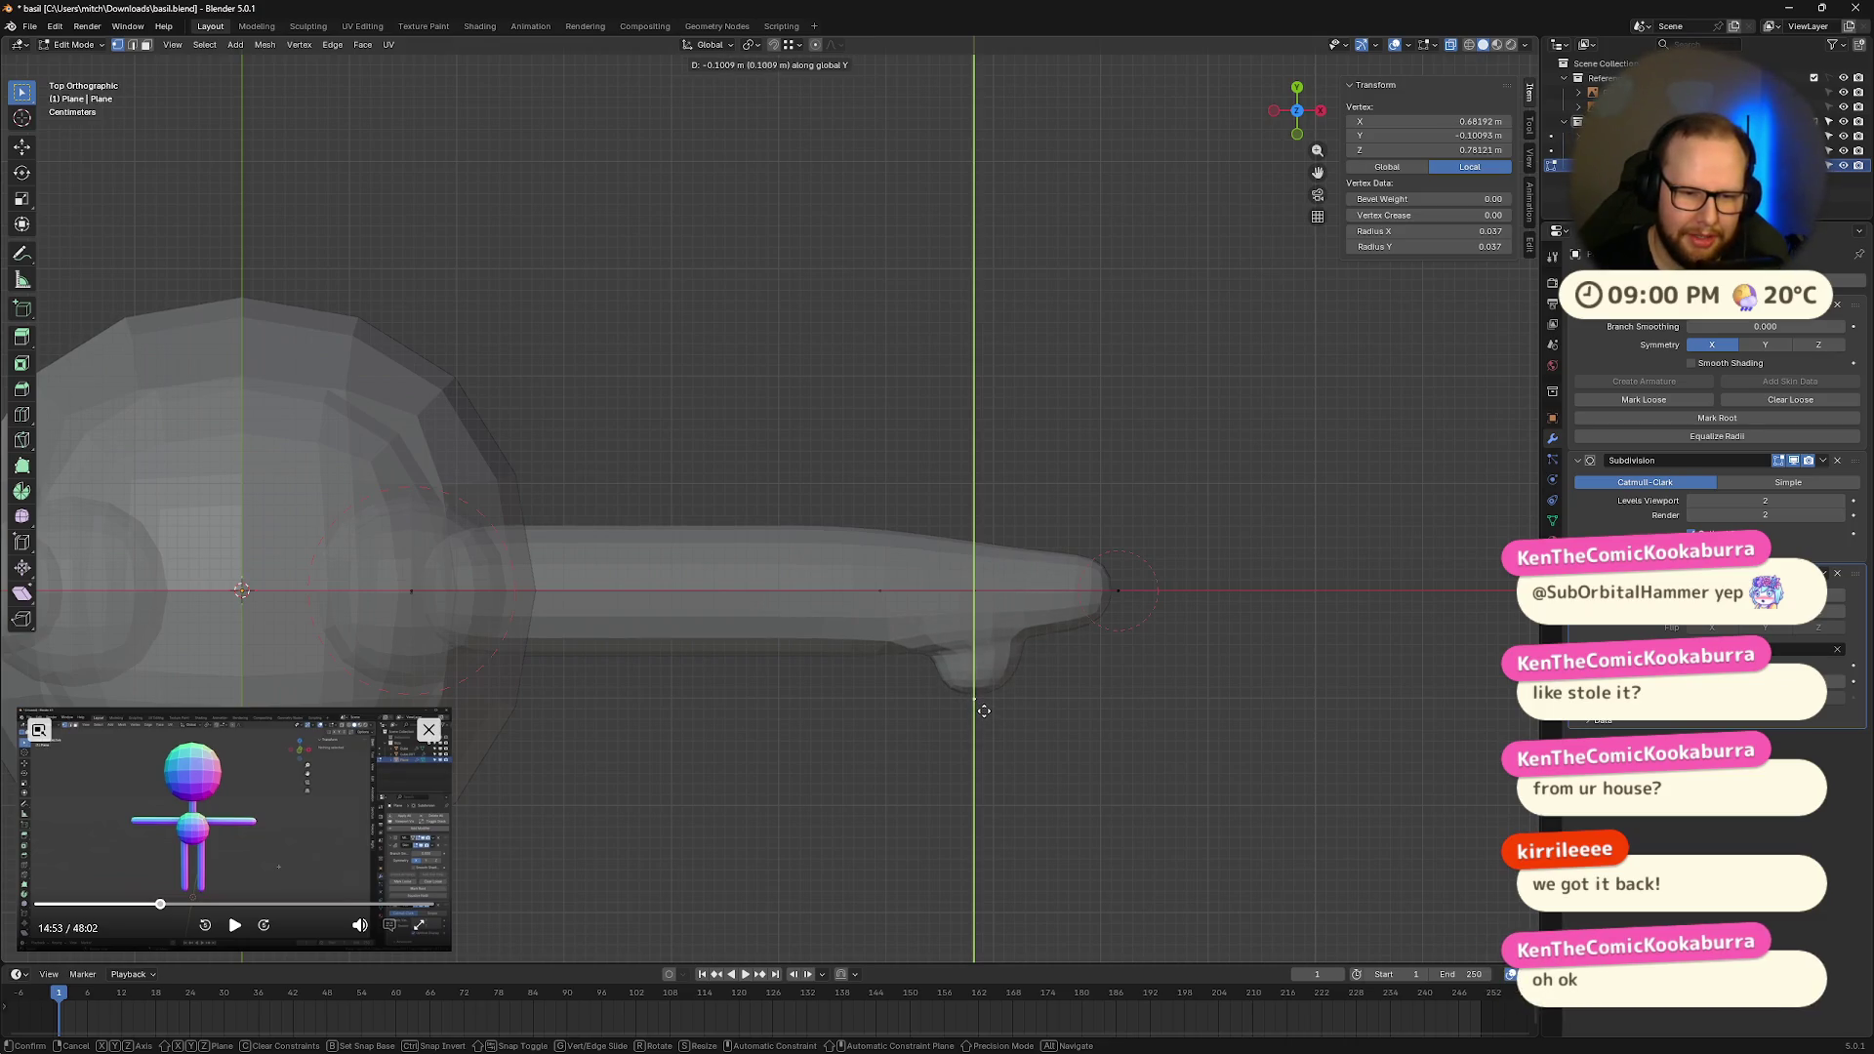
pyautogui.click(986, 715)
pyautogui.click(933, 752)
# Step: Select the fingertip and thumb tip vertices and save the file
pyautogui.moveTo(960, 553); pyautogui.dragTo(972, 621)
pyautogui.press('Escape')
pyautogui.moveTo(1193, 534)
pyautogui.mouseDown()
pyautogui.moveTo(1025, 711)
pyautogui.moveTo(1074, 713)
pyautogui.mouseUp()
pyautogui.press('b')
pyautogui.press('Escape')
pyautogui.keyDown('shift'); pyautogui.click(980, 691); pyautogui.keyUp('shift')
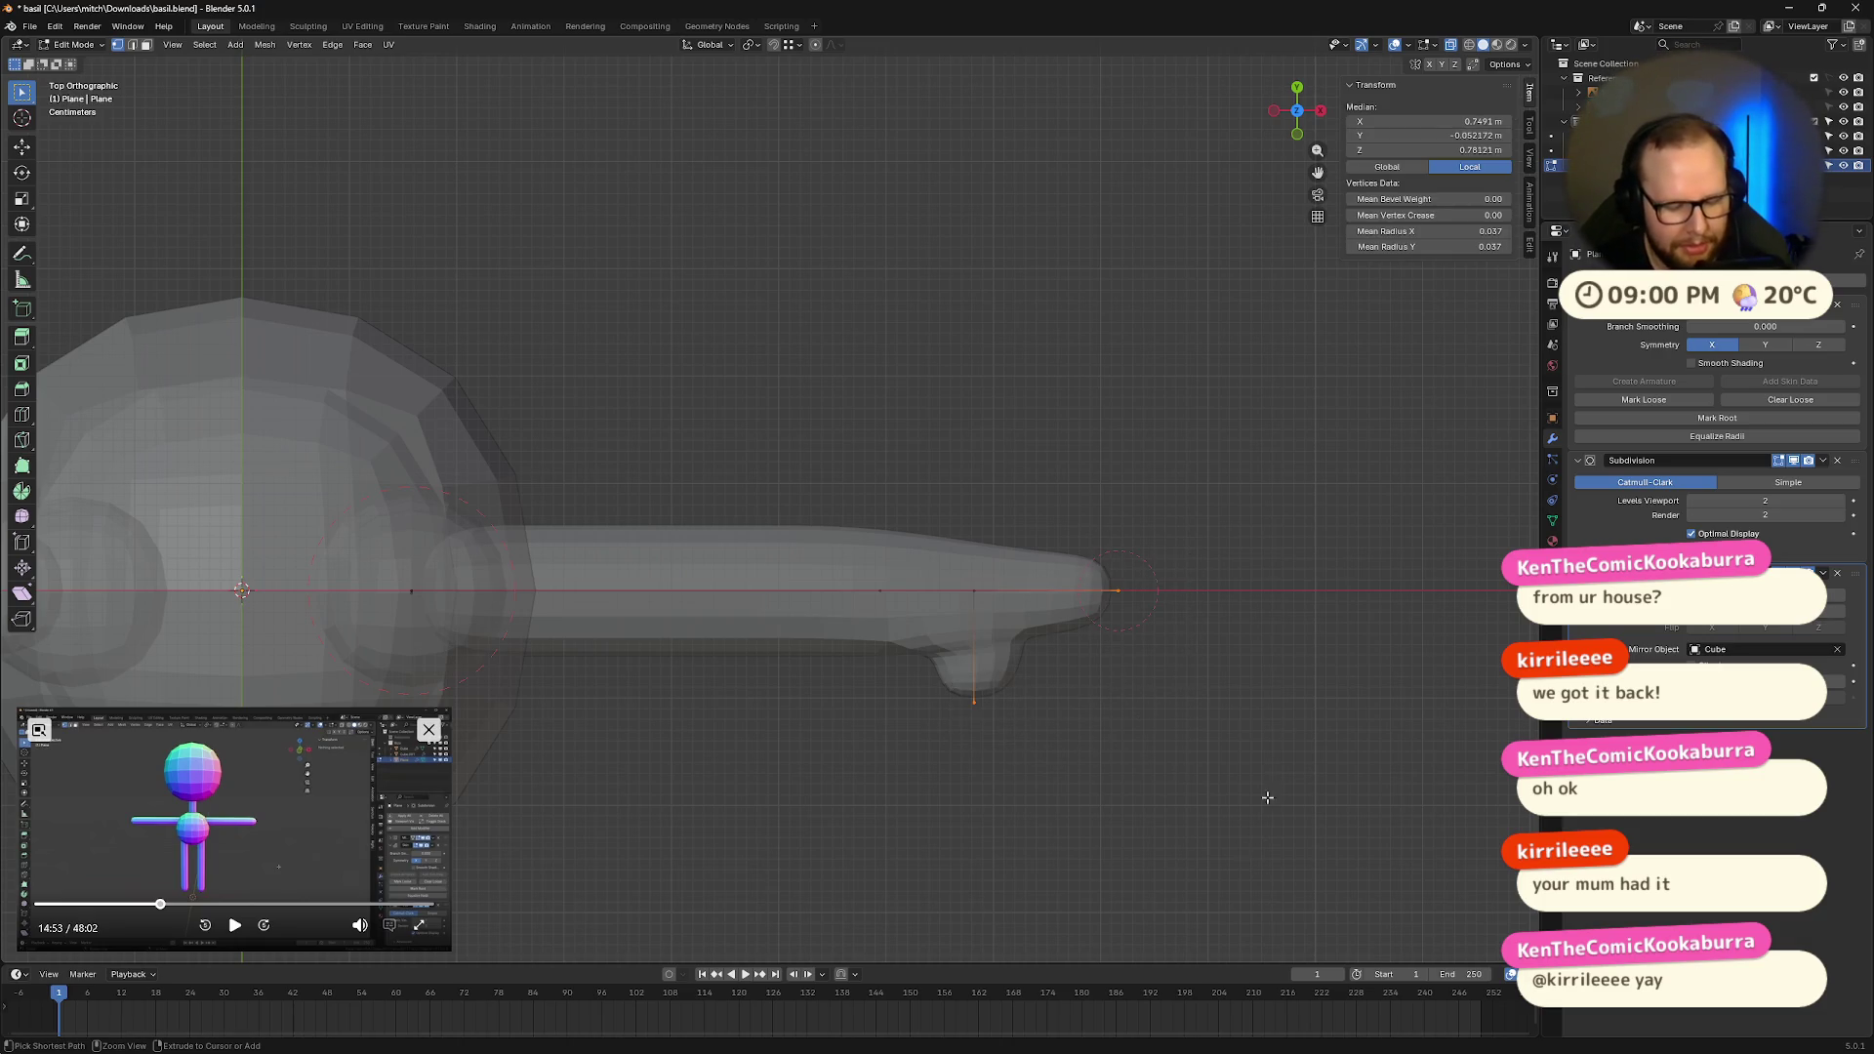
pyautogui.hotkey('ctrl', 's')
# Step: Shrink the skin radius of the fingertip, thumb tip and thumb base
pyautogui.hotkey('ctrl', 'a')
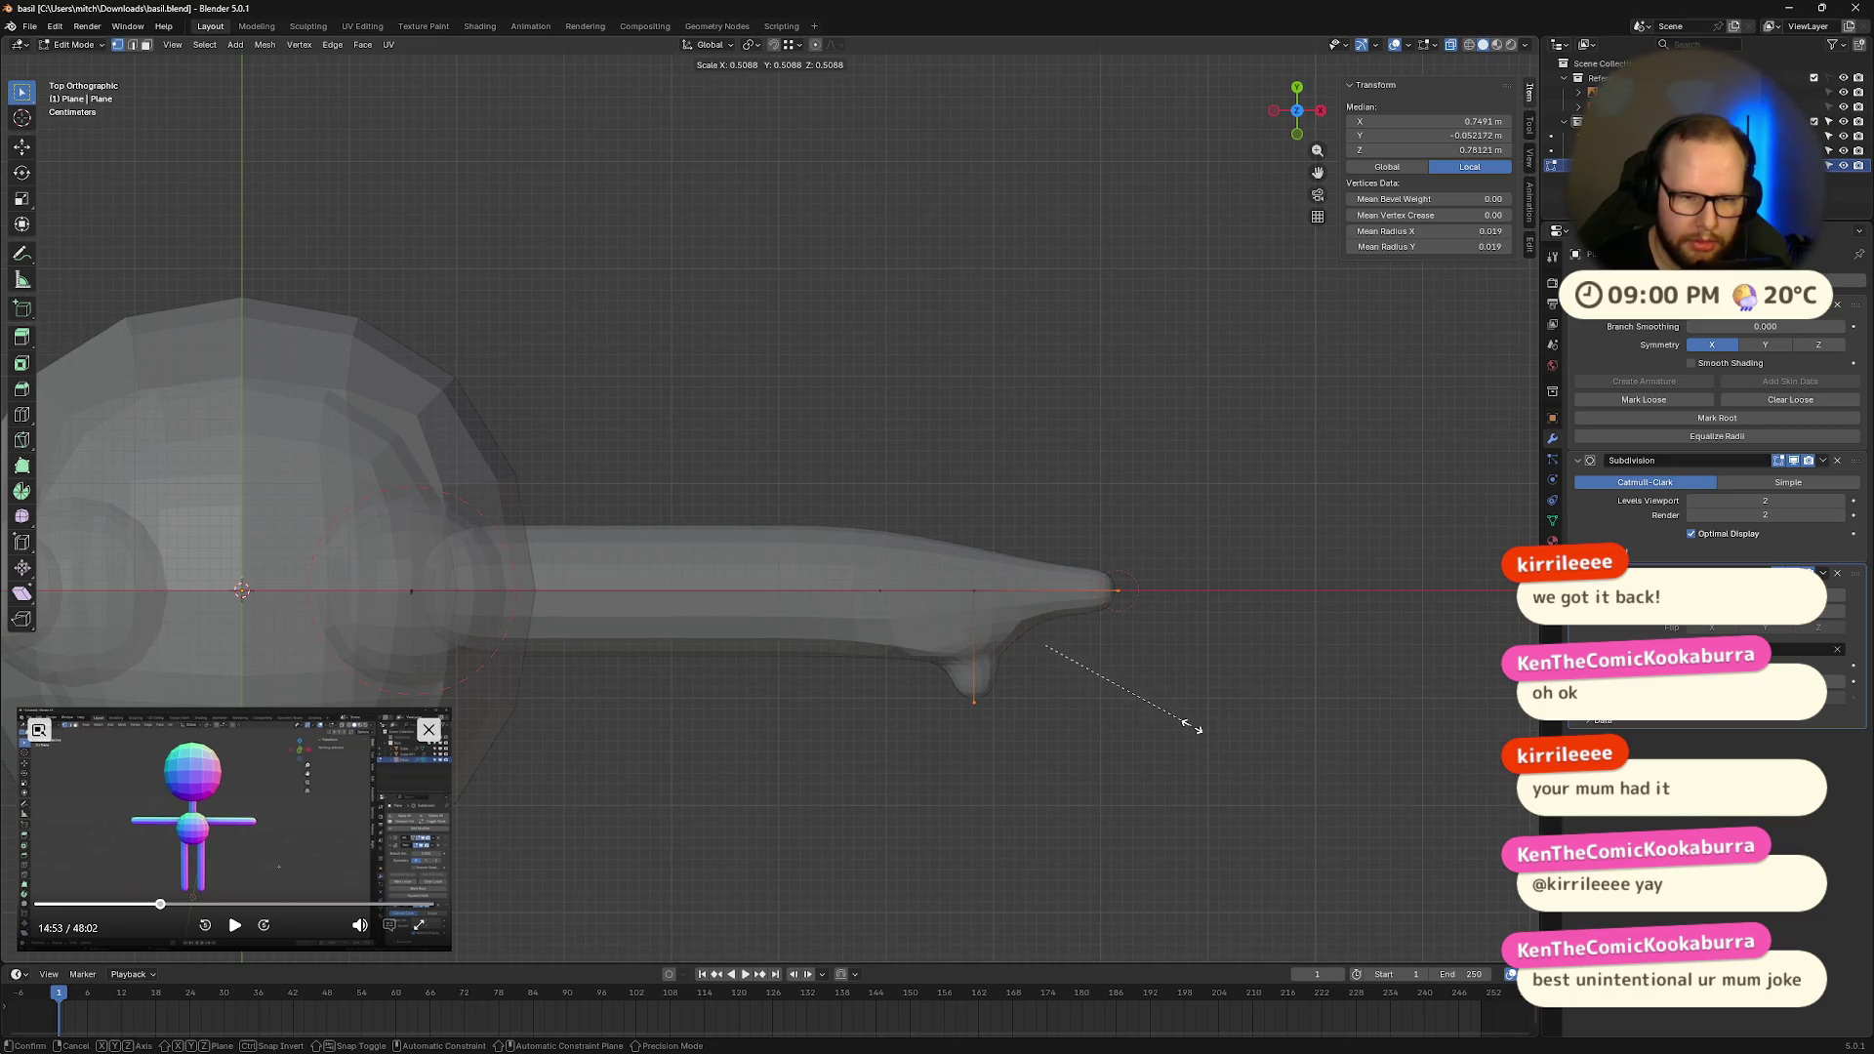
pyautogui.click(1193, 729)
pyautogui.click(966, 581)
pyautogui.hotkey('ctrl', 'a')
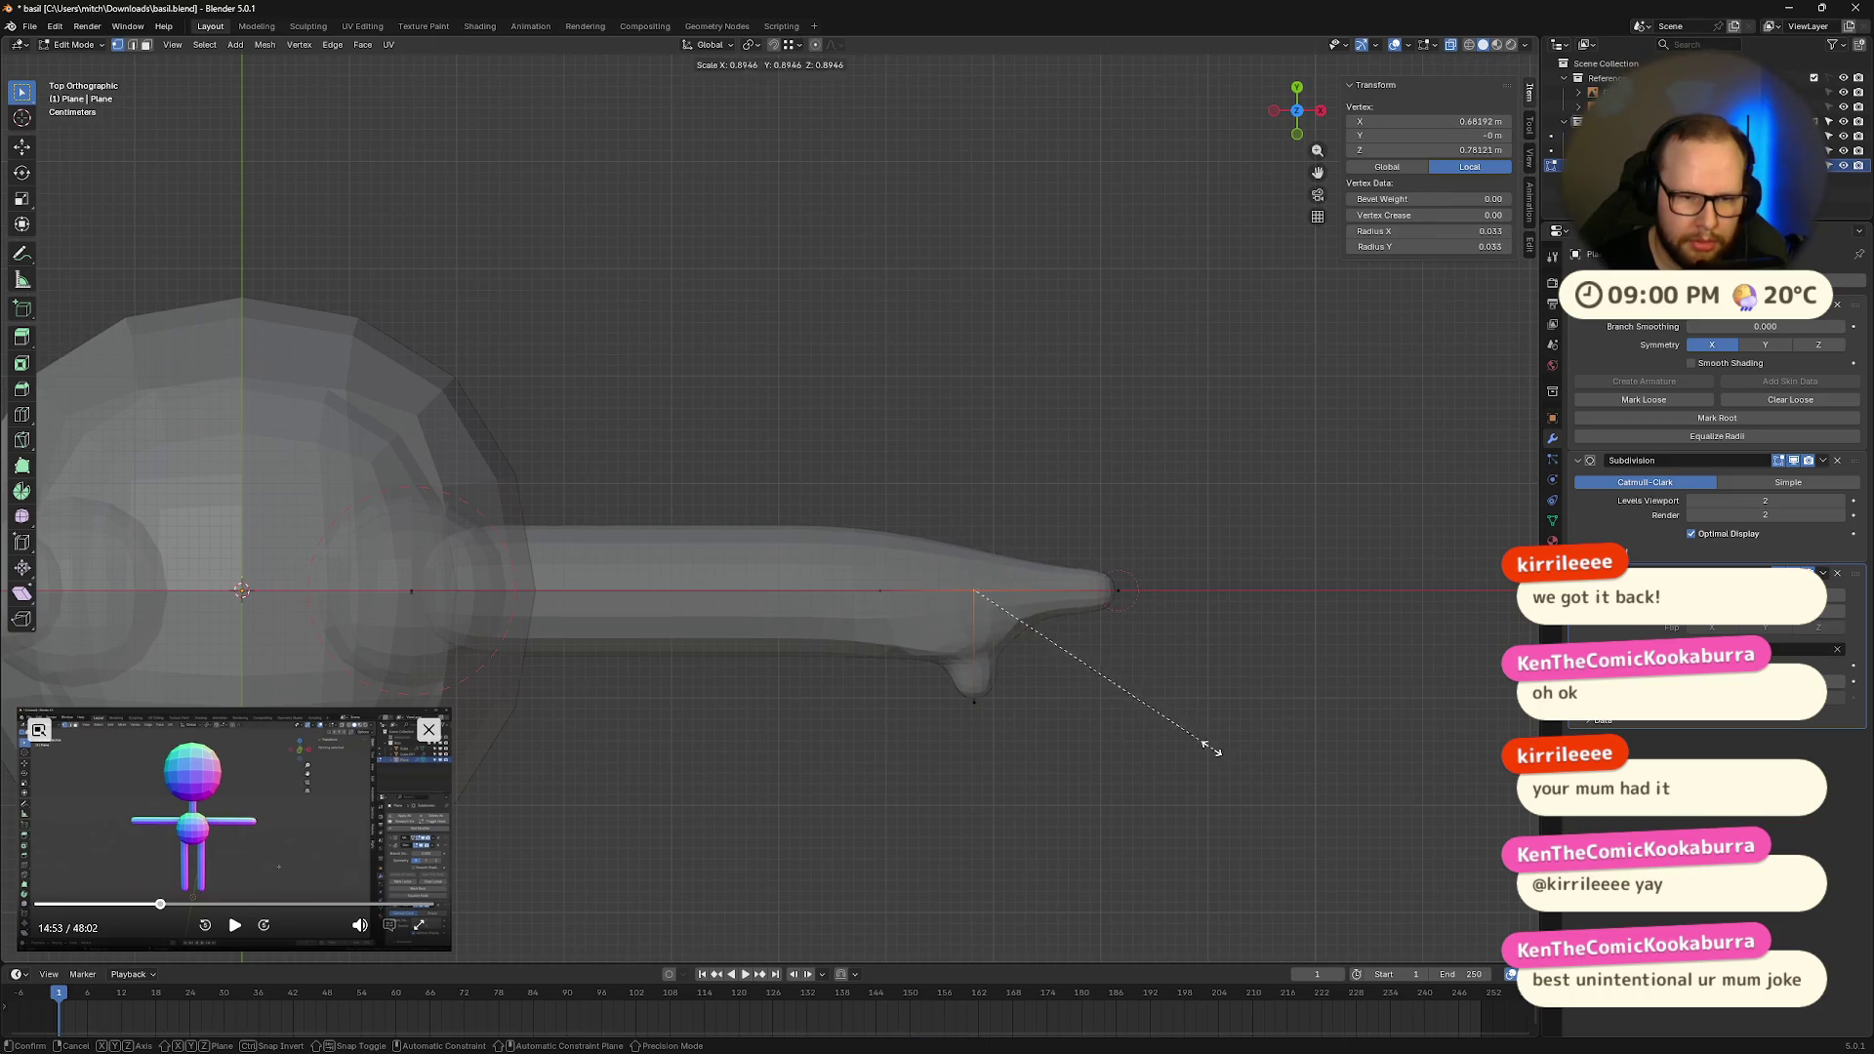
pyautogui.click(1133, 677)
pyautogui.click(1134, 507)
pyautogui.moveTo(1272, 815)
pyautogui.mouseDown(button='middle')
pyautogui.moveTo(1113, 678)
pyautogui.moveTo(1183, 688)
pyautogui.moveTo(1255, 628)
pyautogui.moveTo(1272, 565)
pyautogui.moveTo(1222, 736)
pyautogui.moveTo(1222, 689)
pyautogui.mouseUp(button='middle')
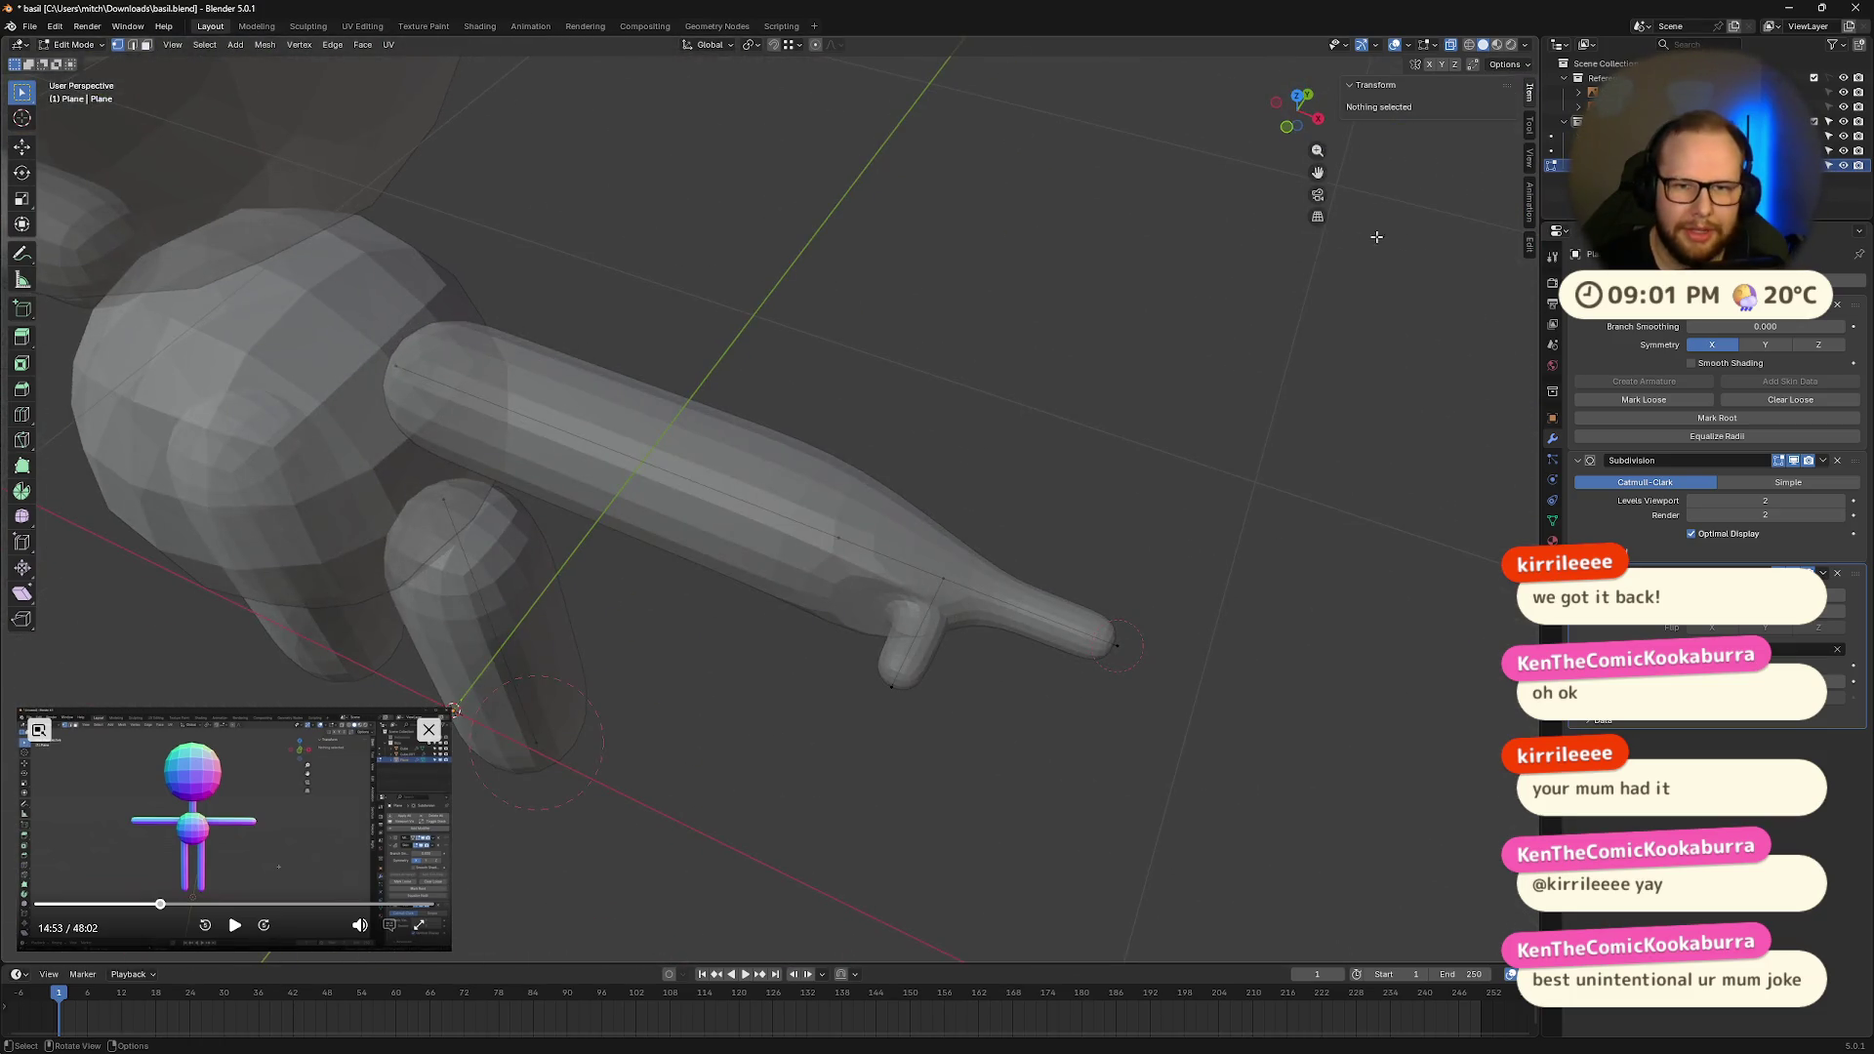
# Step: Enlarge the fingertip vertex's skin radius for a rounder hand end
pyautogui.click(1301, 95)
pyautogui.scroll(3, 1353, 619)
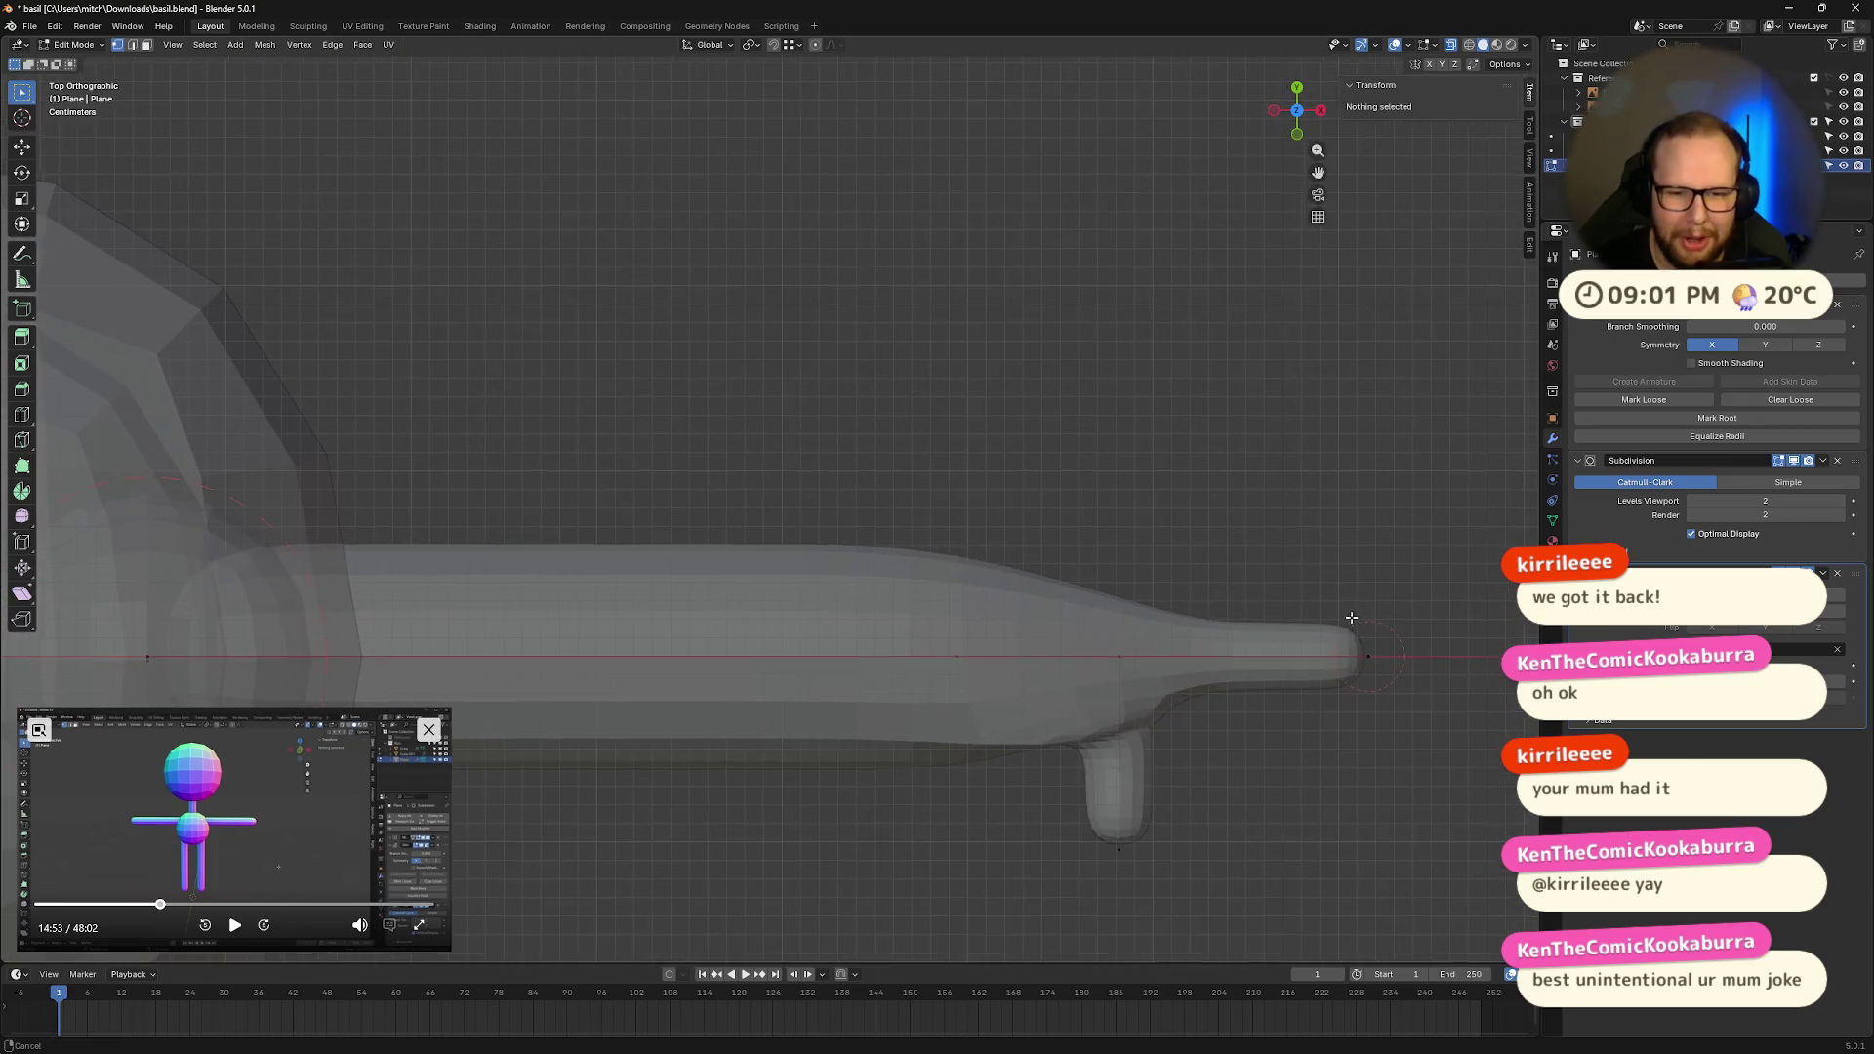
pyautogui.click(1299, 135)
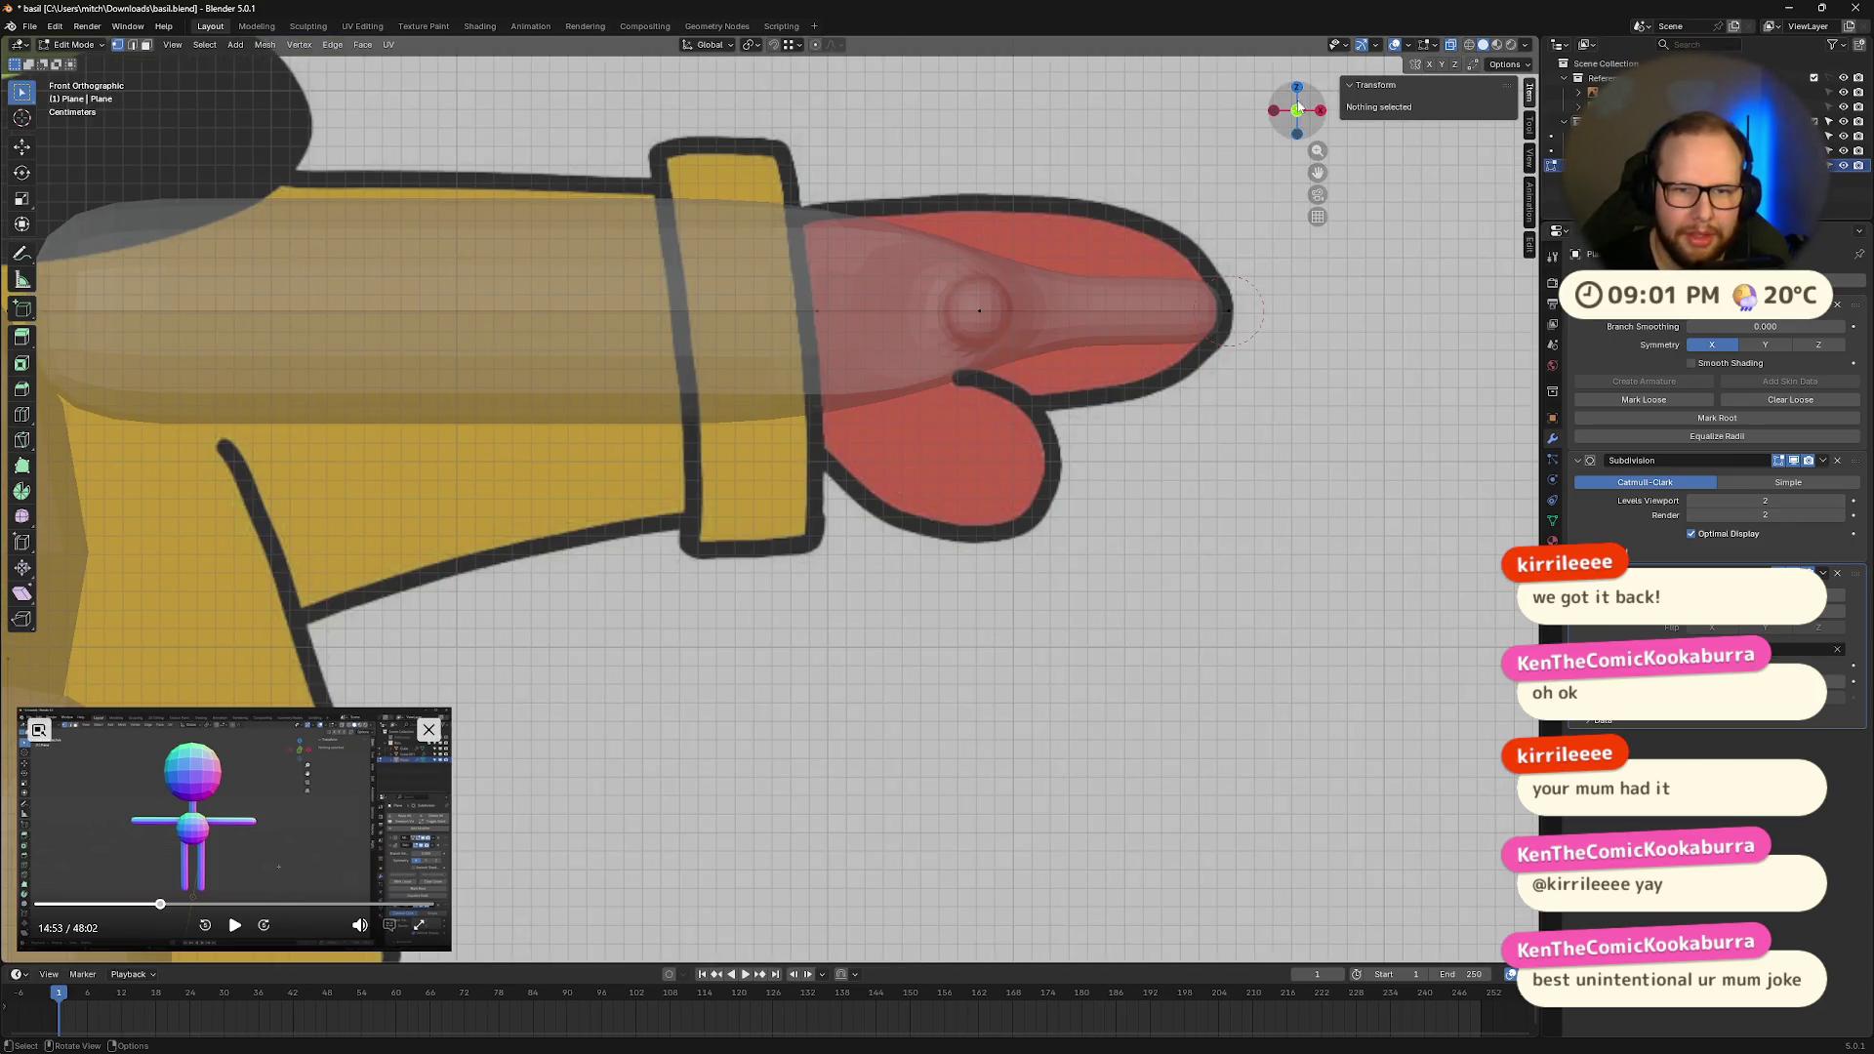
pyautogui.click(1297, 86)
pyautogui.moveTo(1202, 553); pyautogui.dragTo(1299, 652)
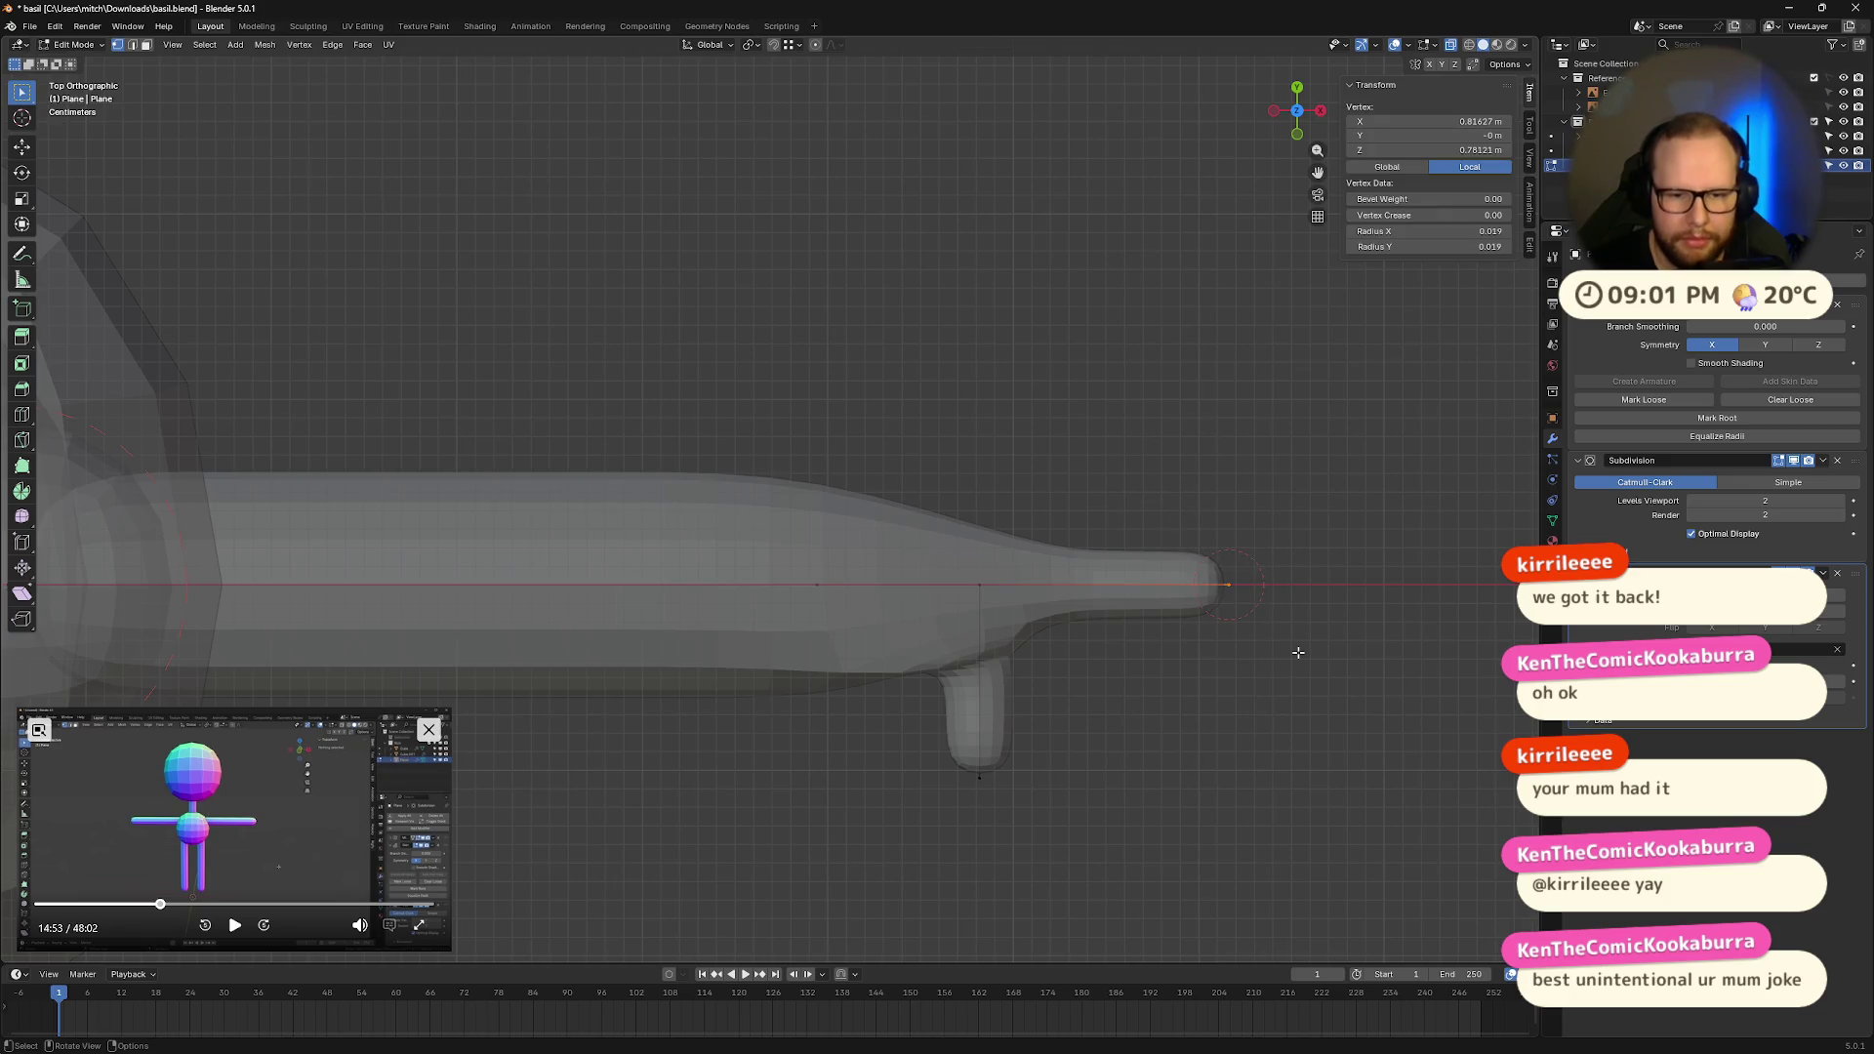
pyautogui.hotkey('ctrl', 'a')
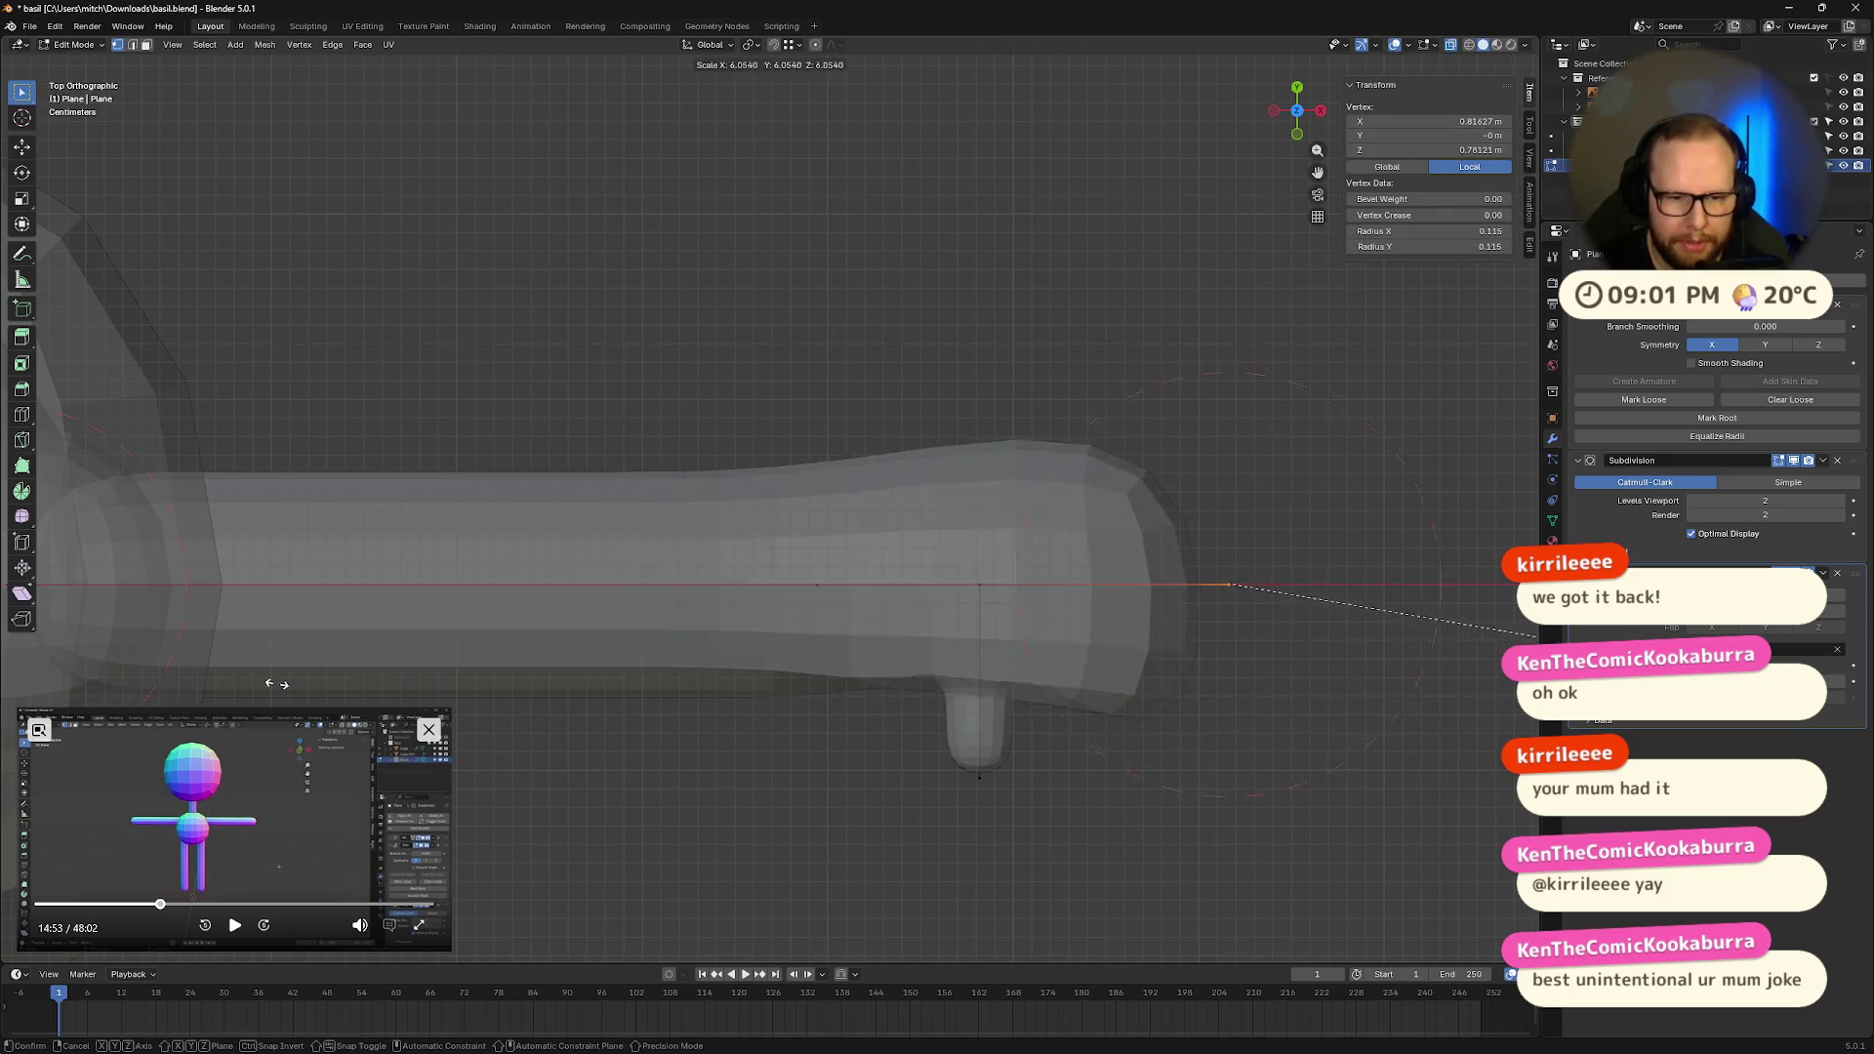
pyautogui.click(256, 664)
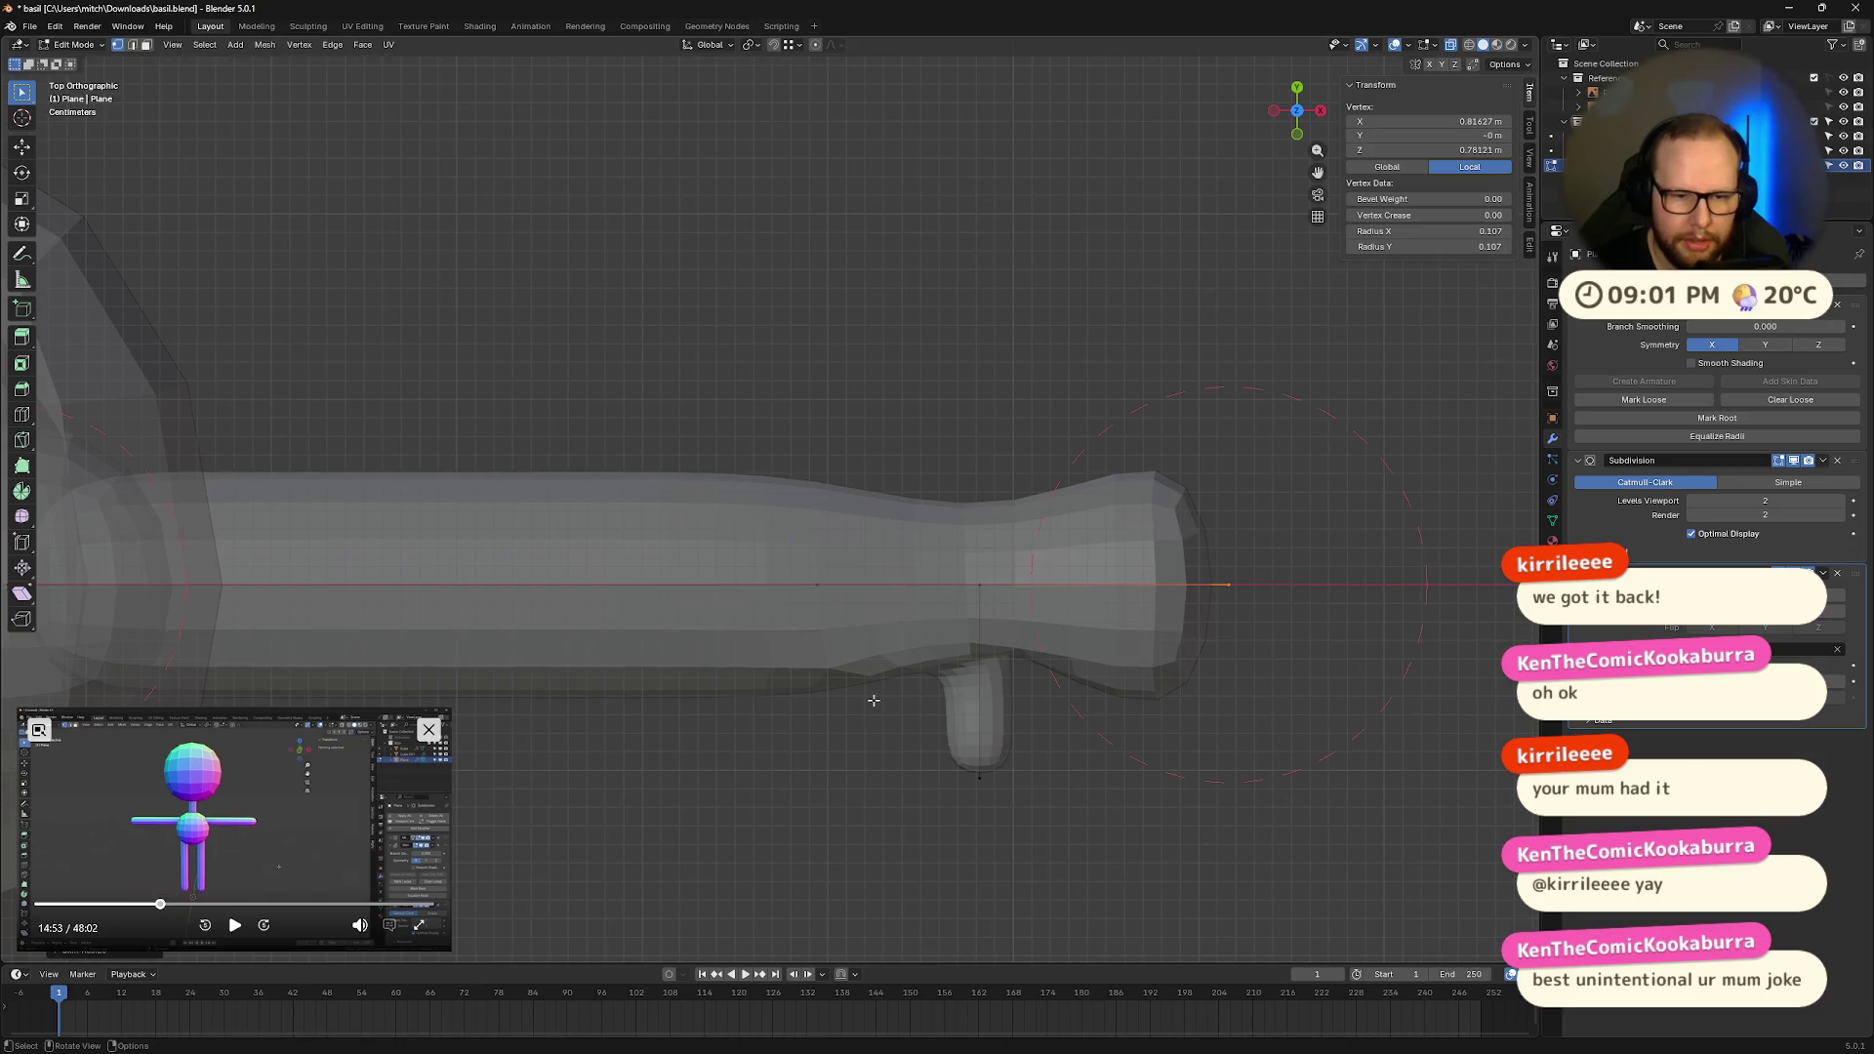
pyautogui.click(975, 581)
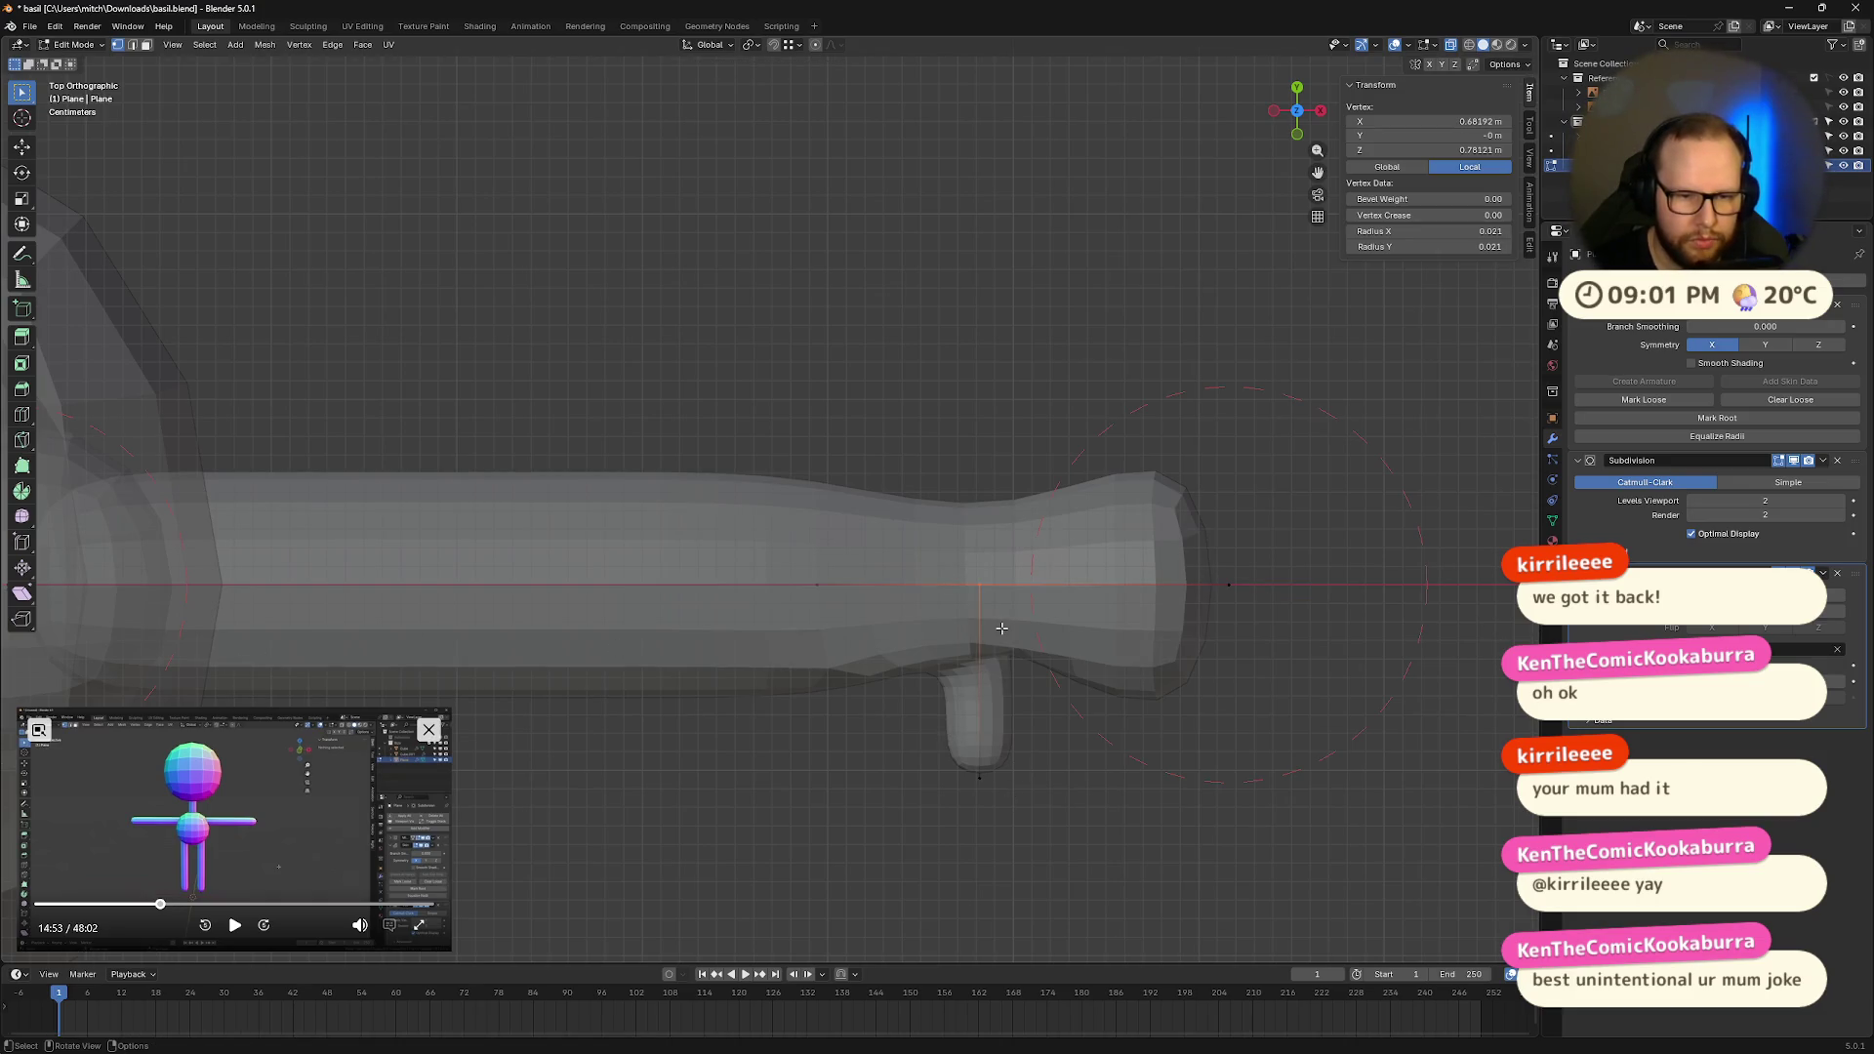
# Step: Pause the reference video on the hand pose, deselect all and undo the flared end
pyautogui.click(234, 926)
pyautogui.click(296, 907)
pyautogui.moveTo(296, 907); pyautogui.dragTo(328, 907)
pyautogui.click(234, 925)
pyautogui.click(354, 905)
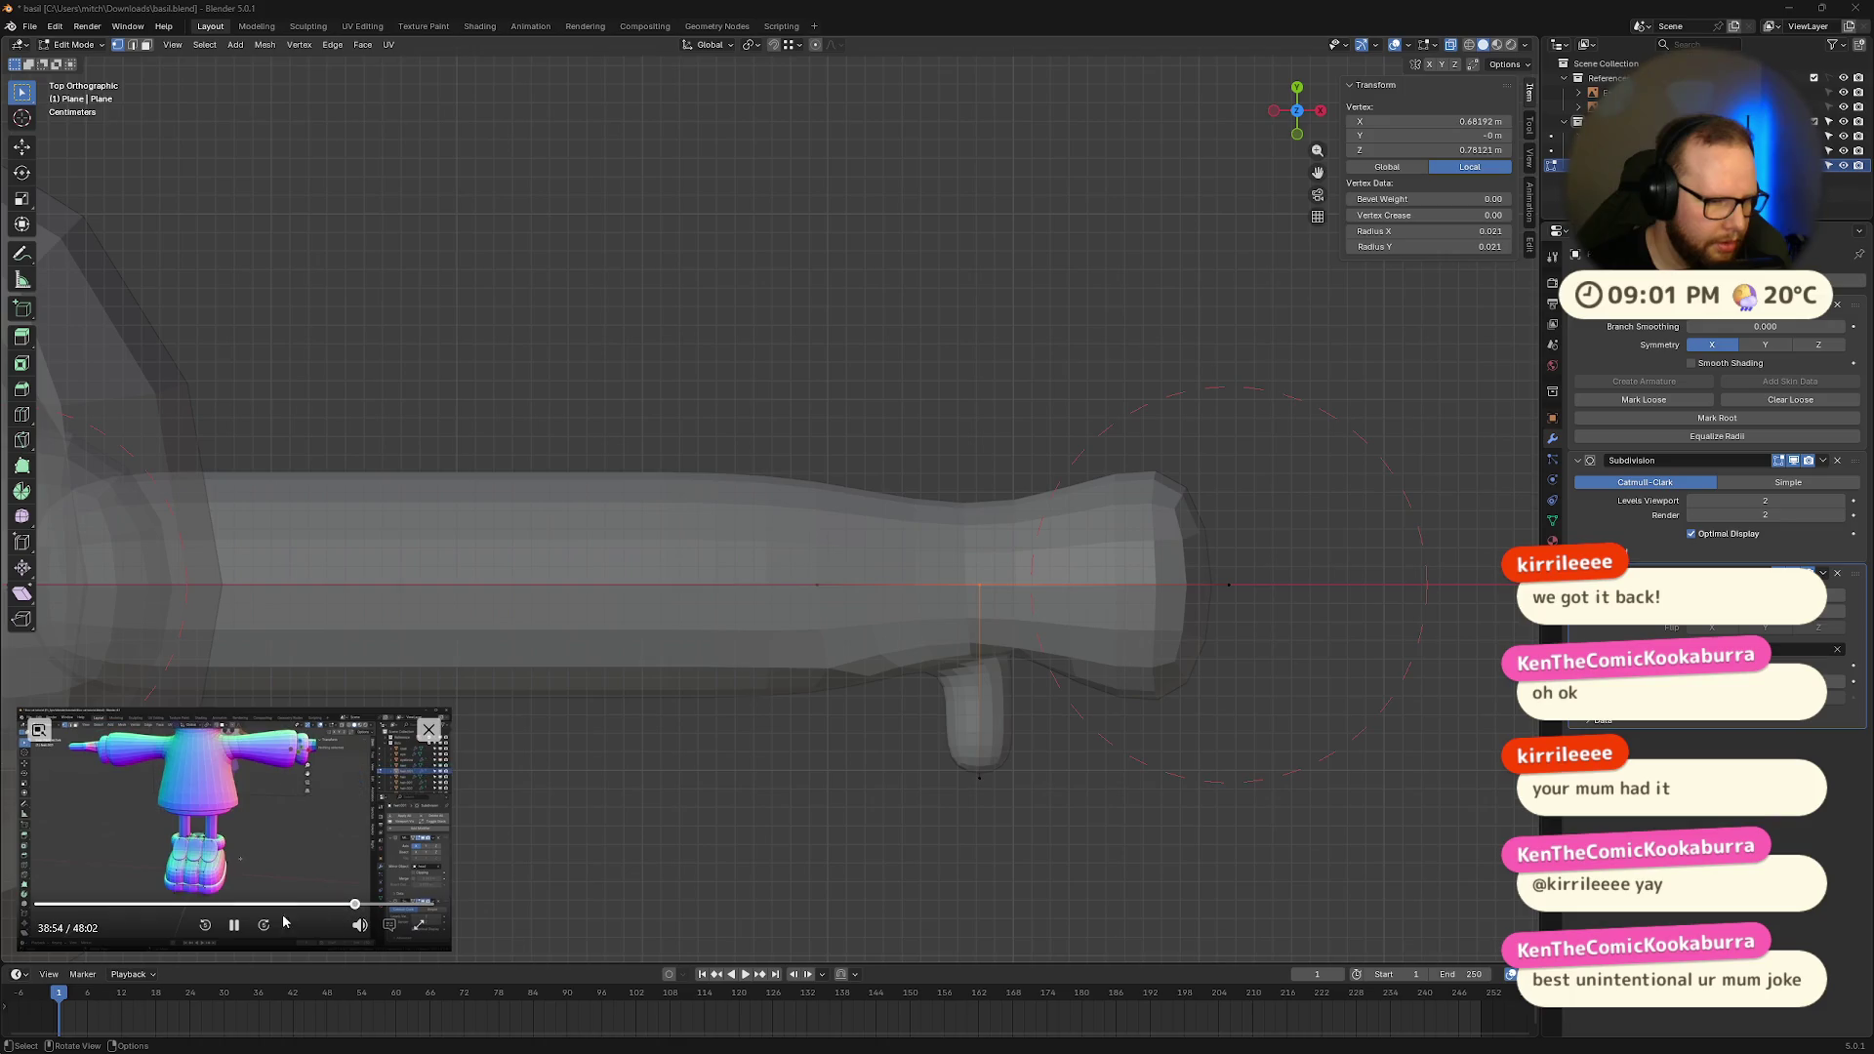
pyautogui.click(306, 905)
pyautogui.click(325, 905)
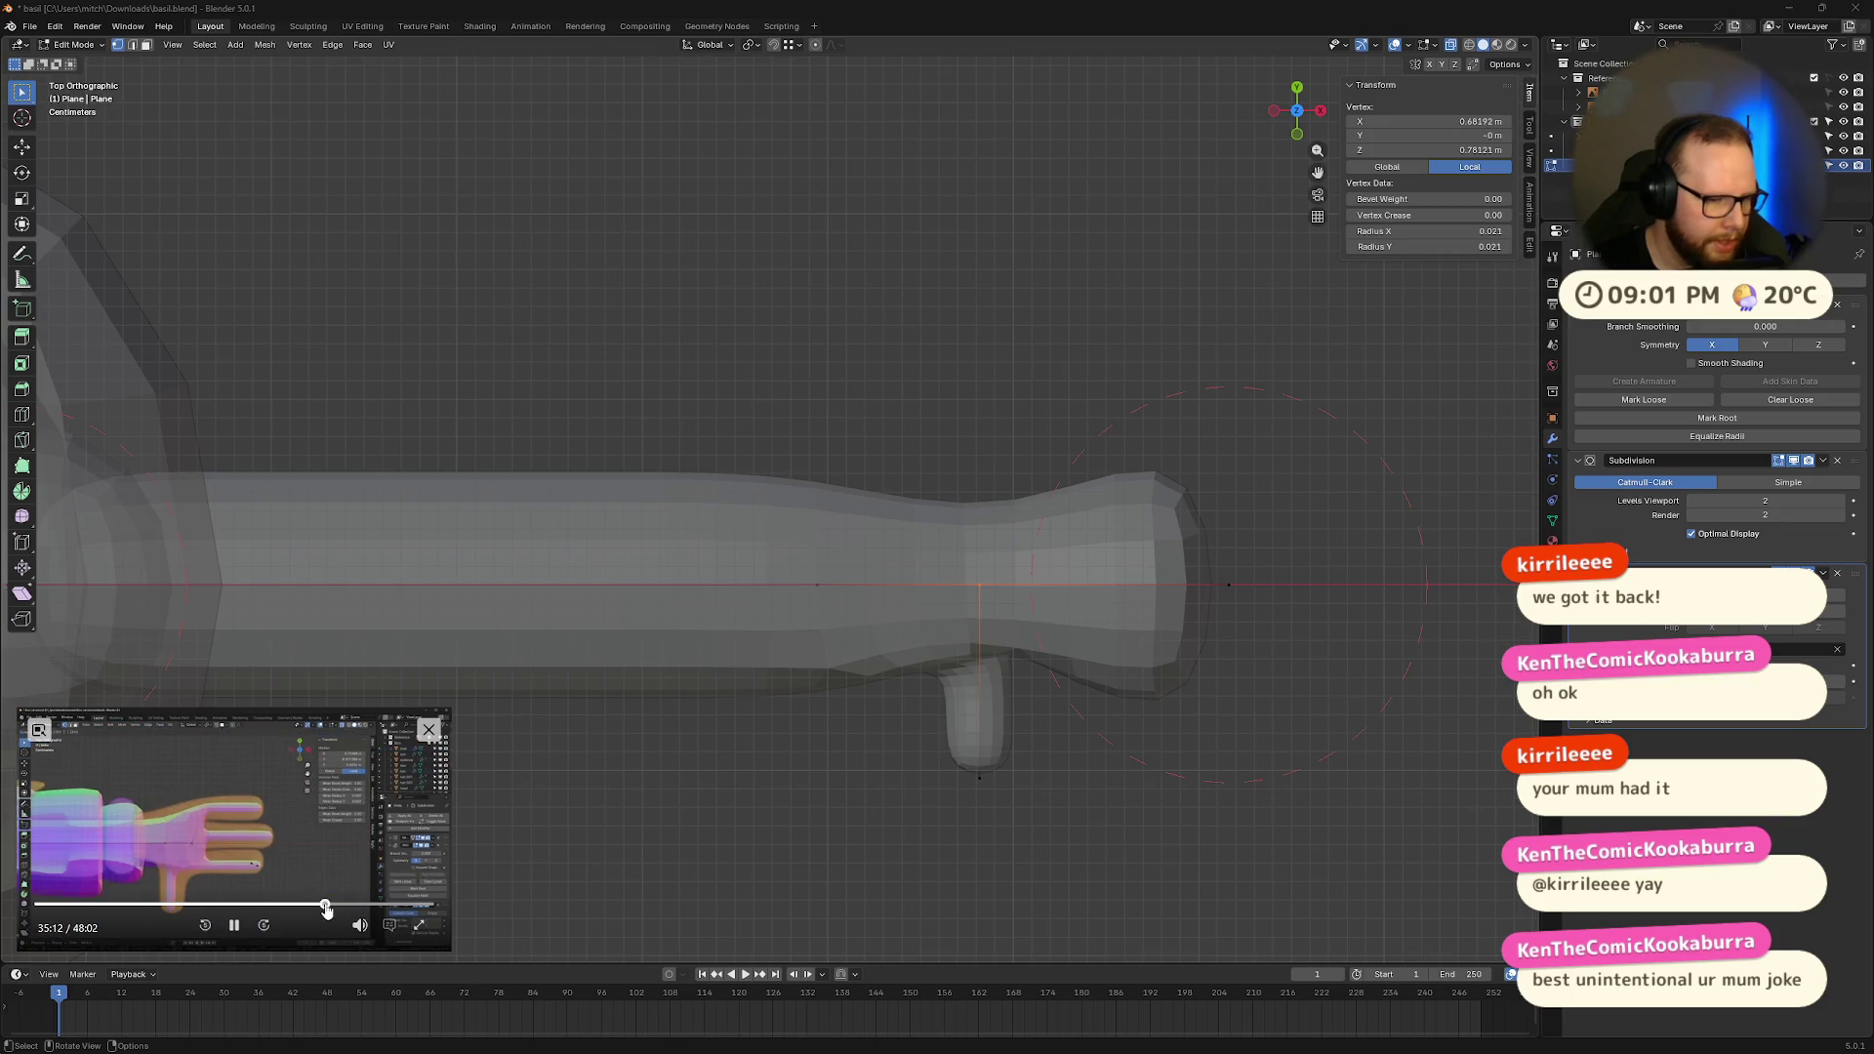
pyautogui.click(234, 926)
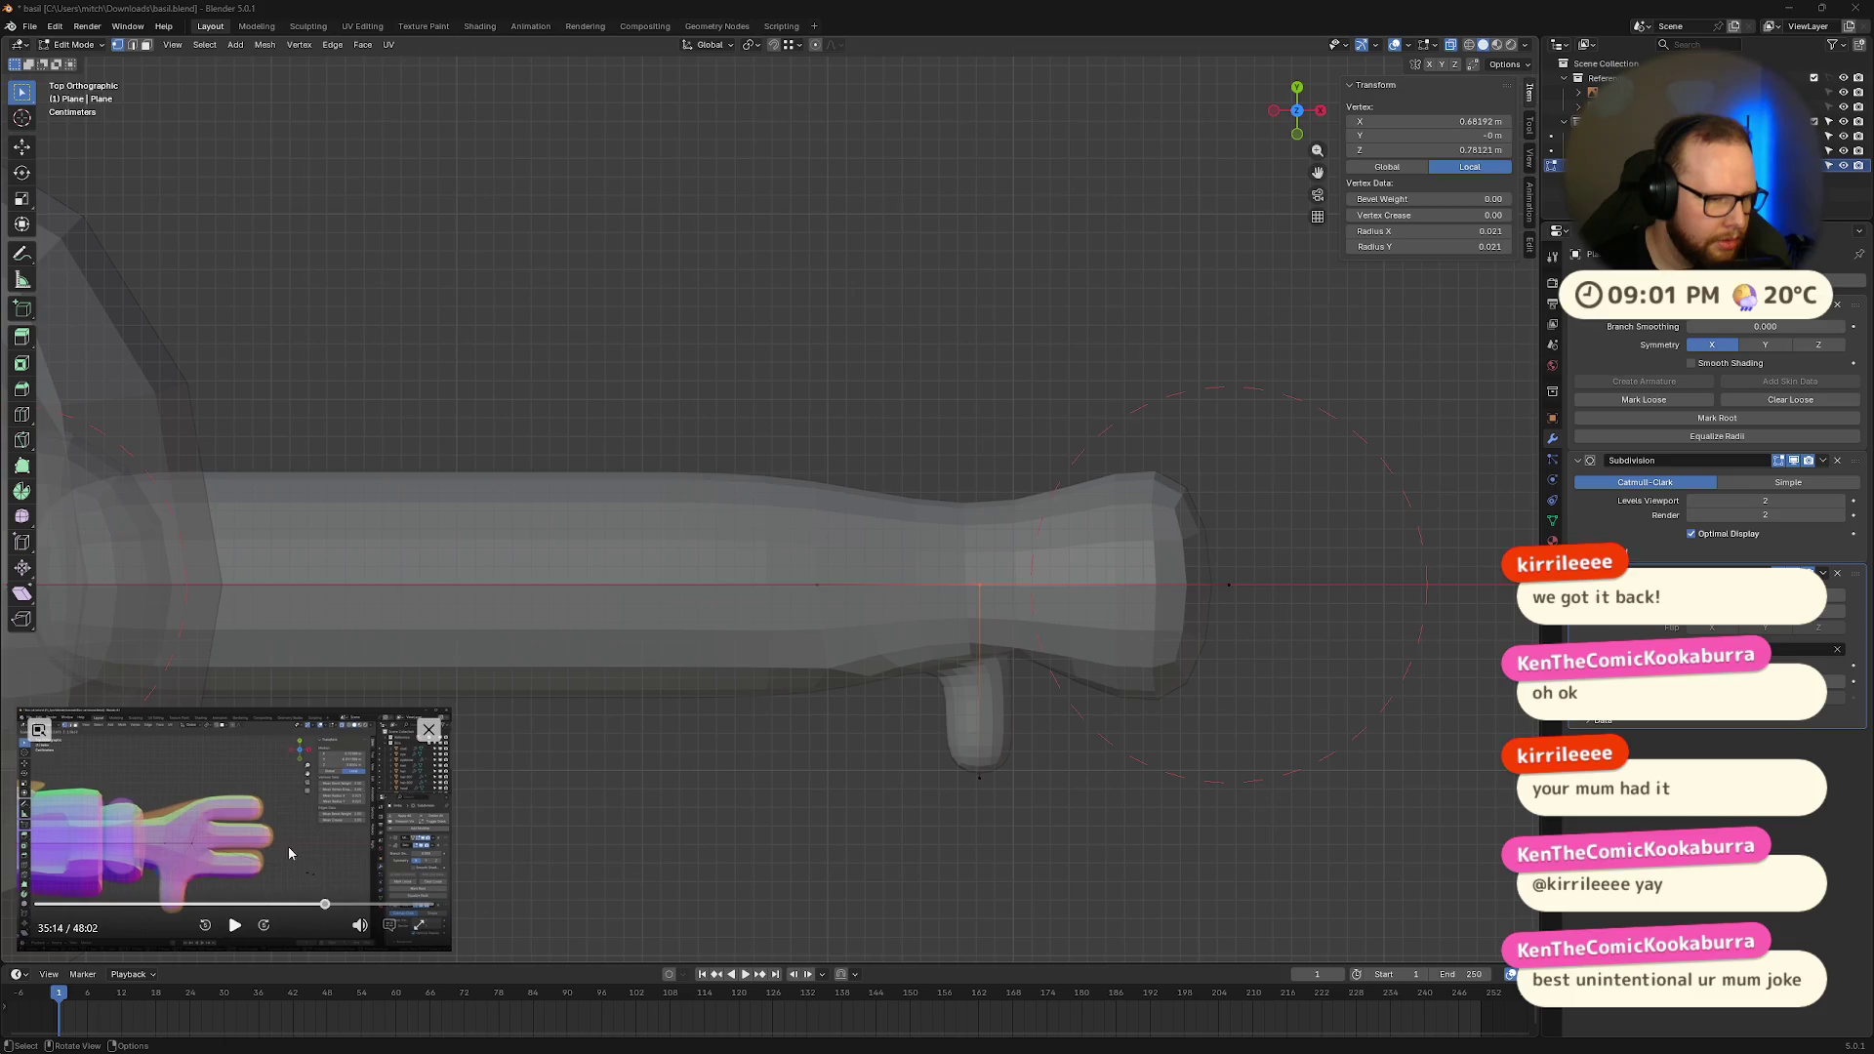
pyautogui.click(1130, 579)
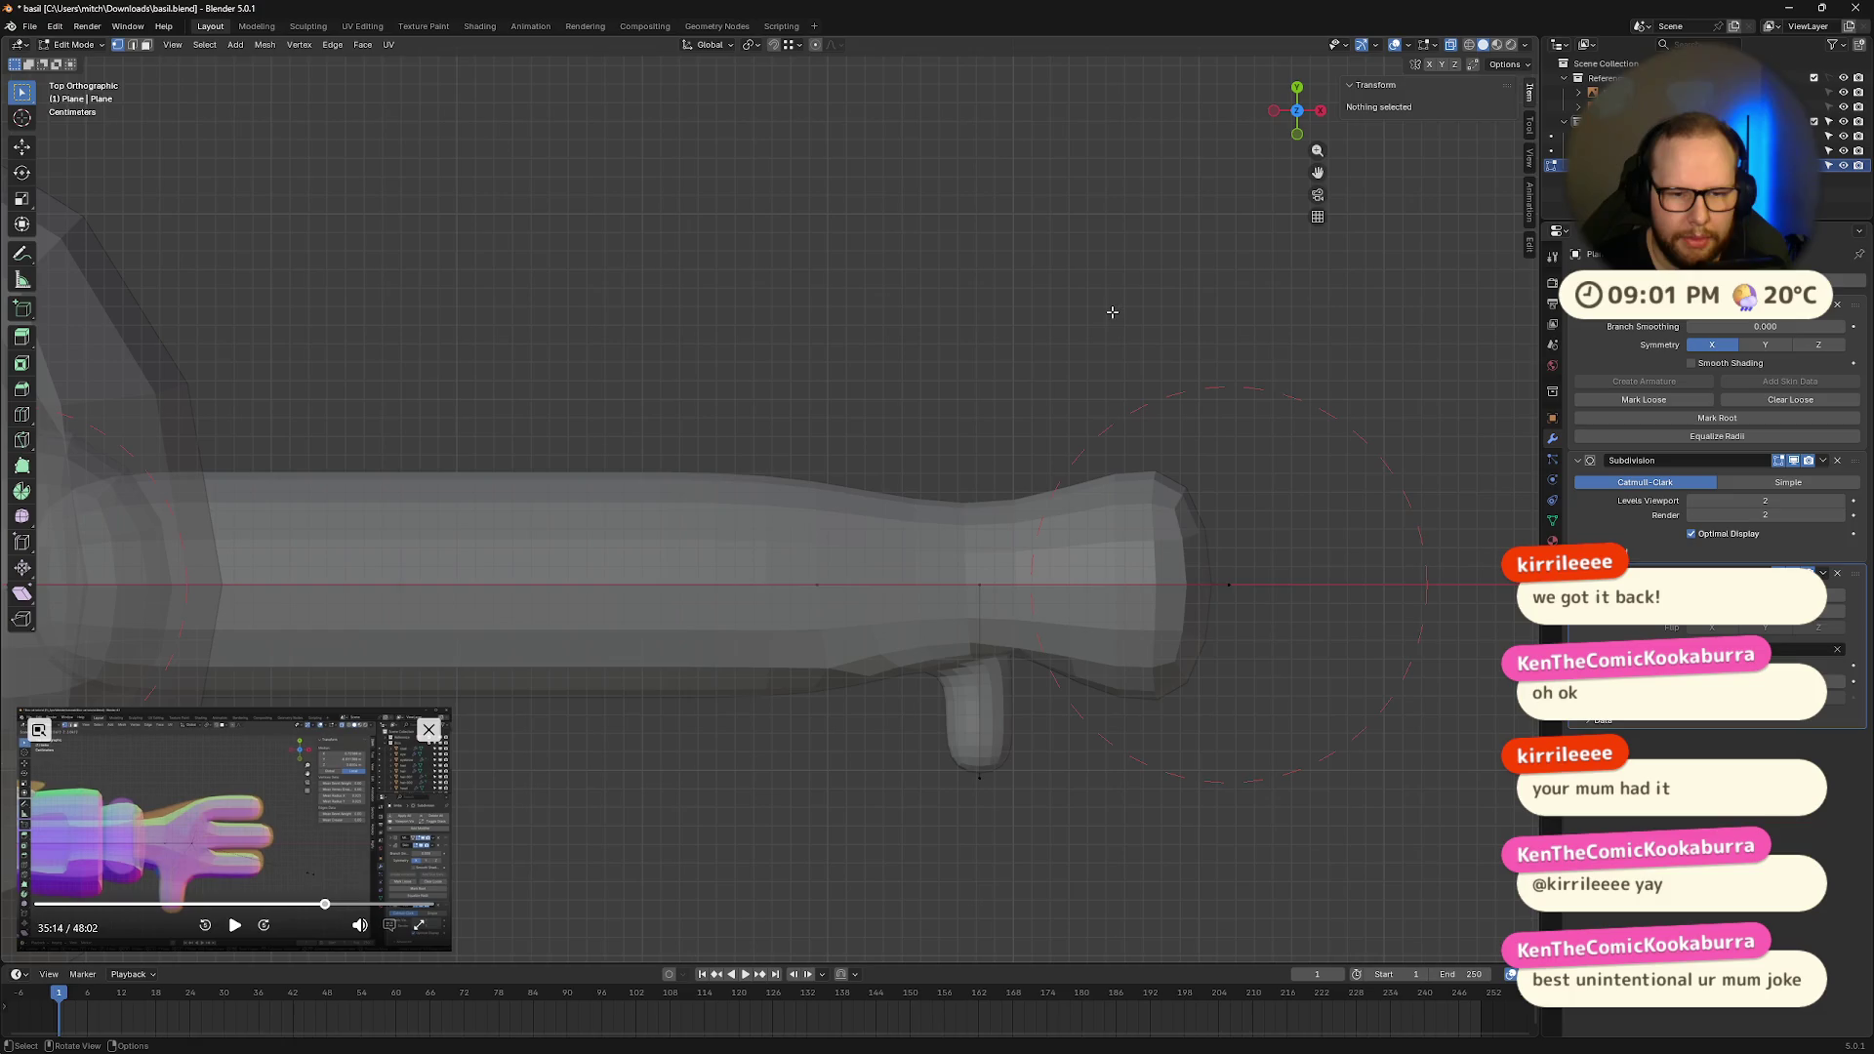
pyautogui.hotkey('ctrl', 'z')
pyautogui.hotkey('ctrl', 'z')
pyautogui.hotkey('ctrl', 'z')
# Step: Undo the earlier thumb and extrude a new thumb down from the hand's underside
pyautogui.hotkey('ctrl', 'z')
pyautogui.hotkey('ctrl', 'z')
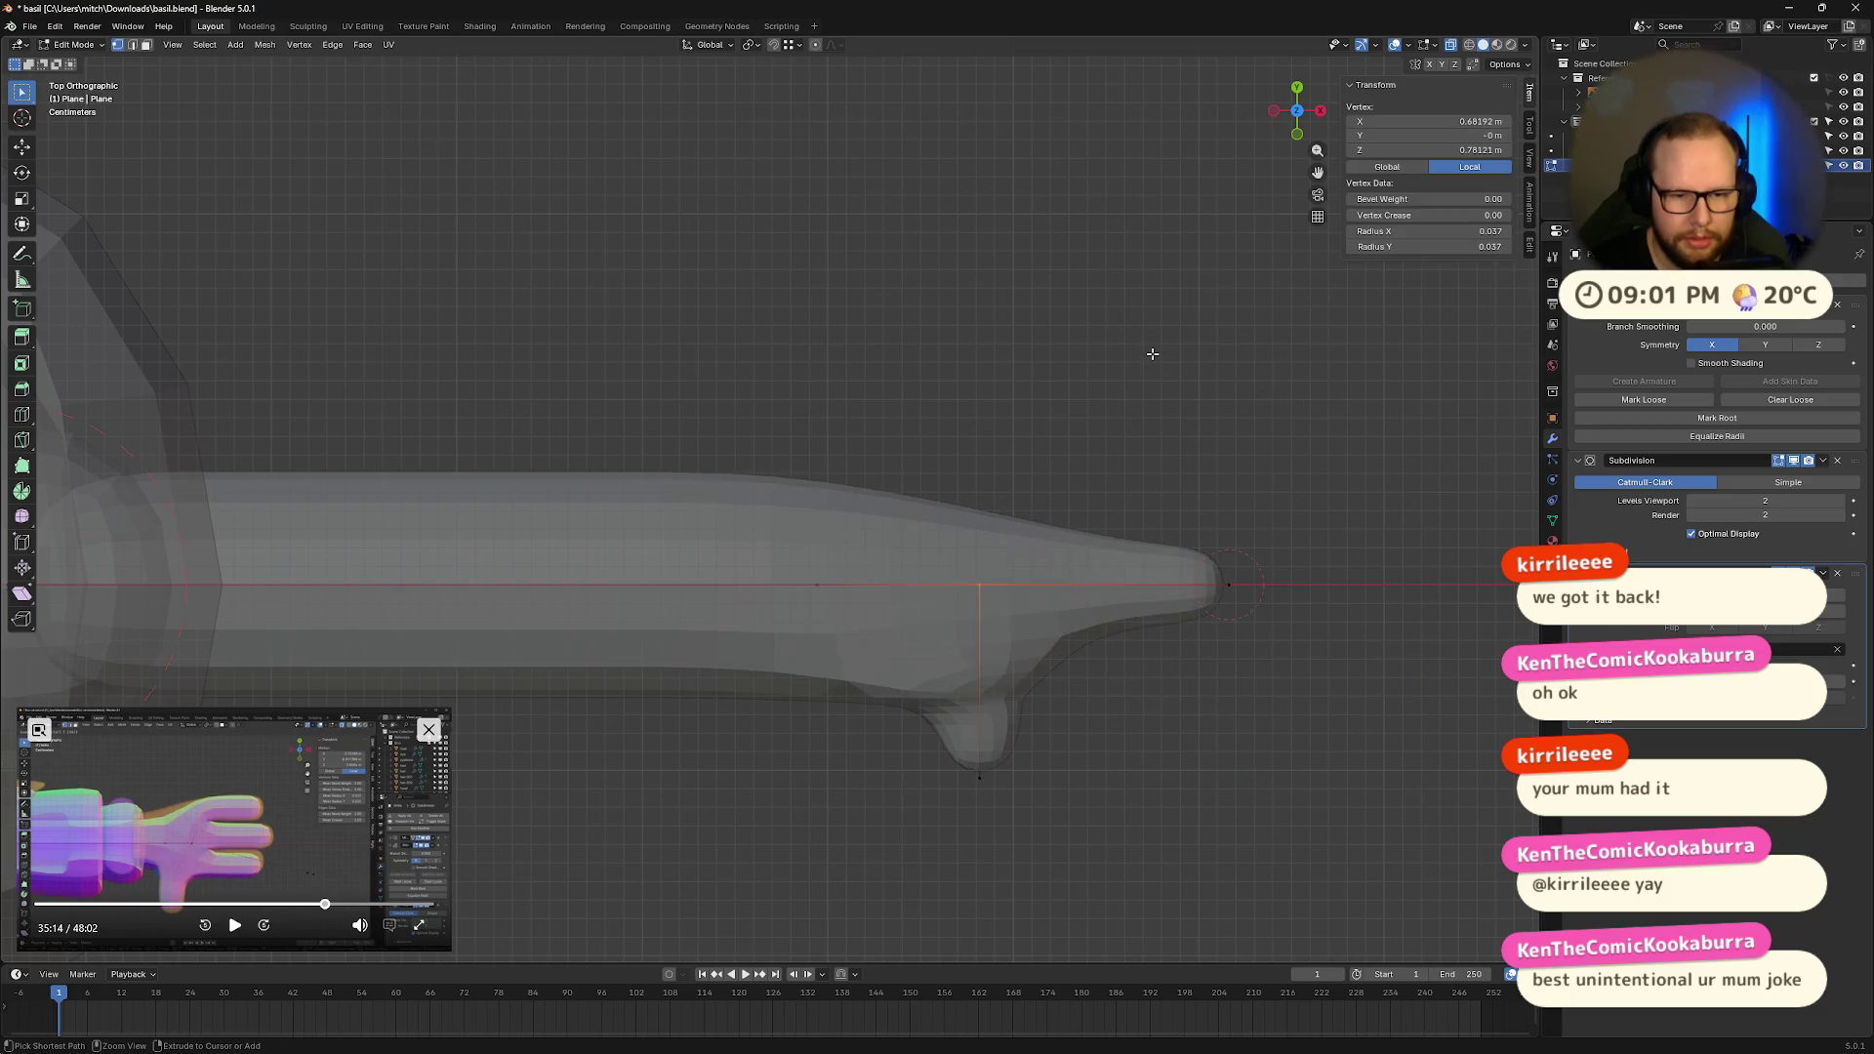
pyautogui.hotkey('ctrl', 'z')
pyautogui.hotkey('ctrl', 'z')
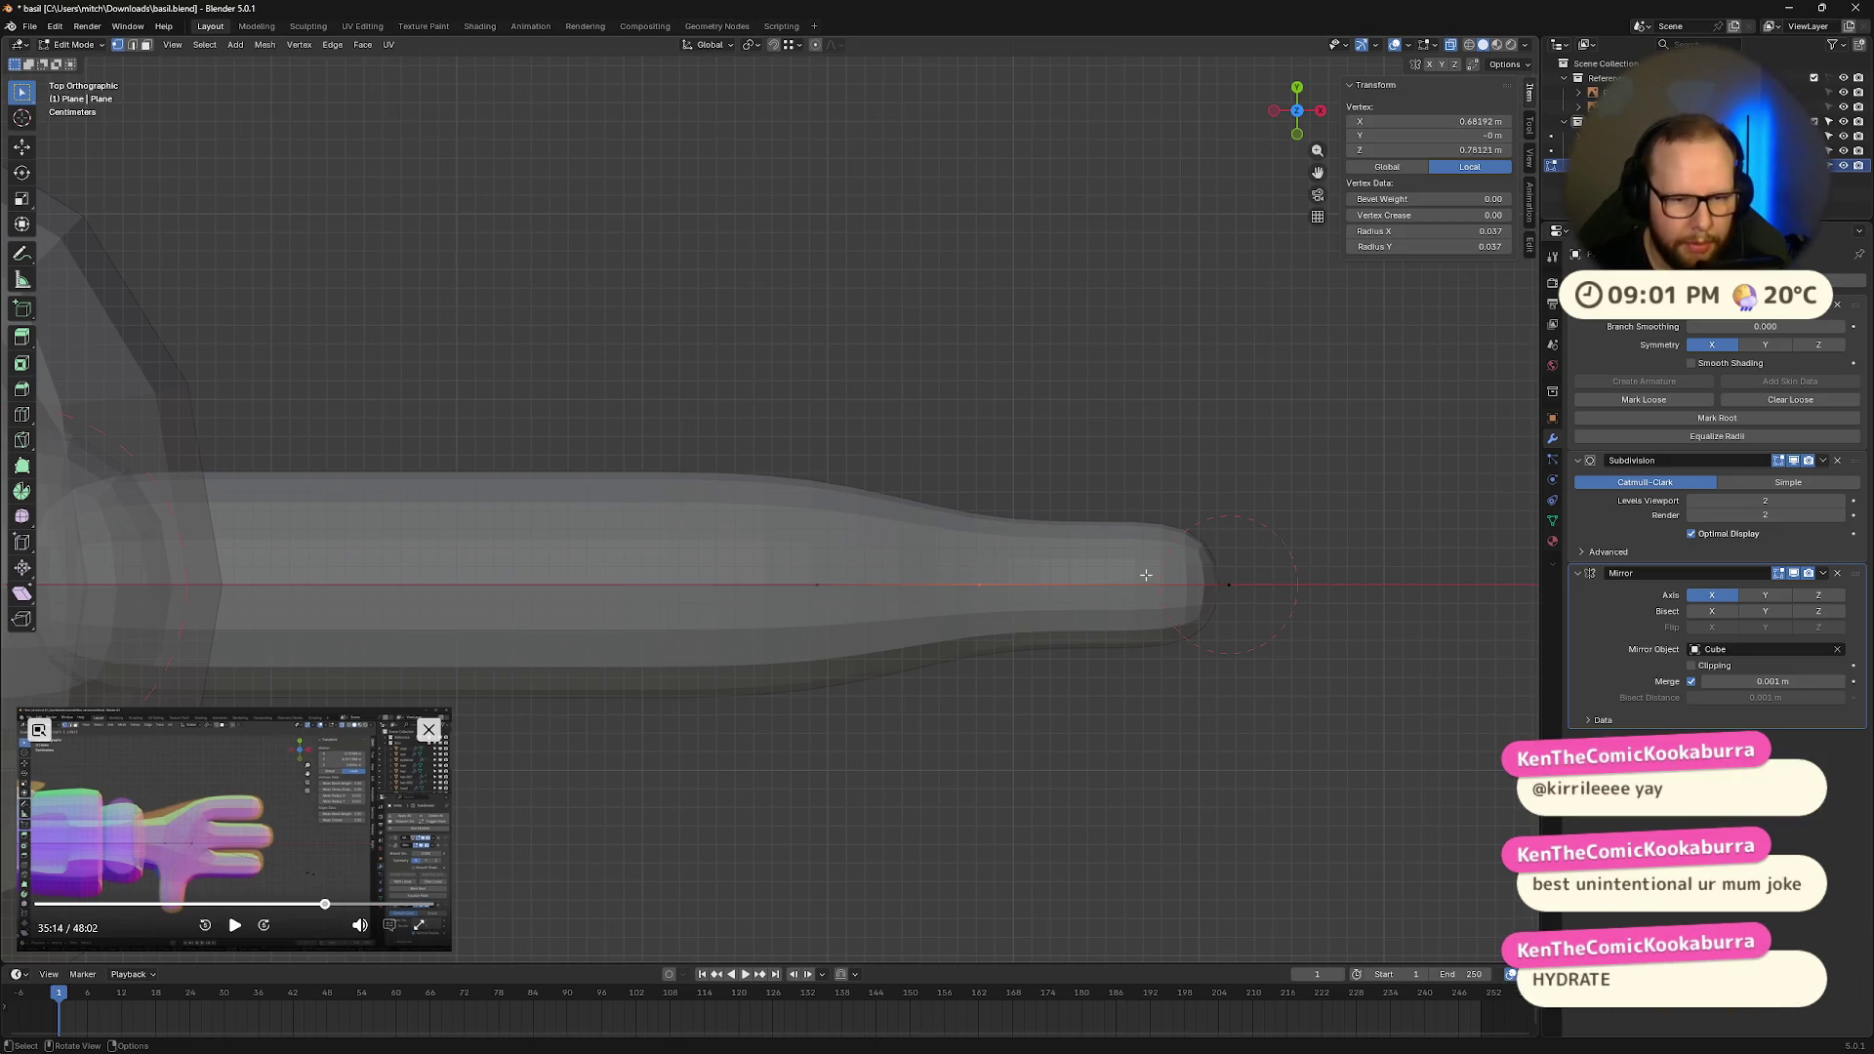
pyautogui.press('g')
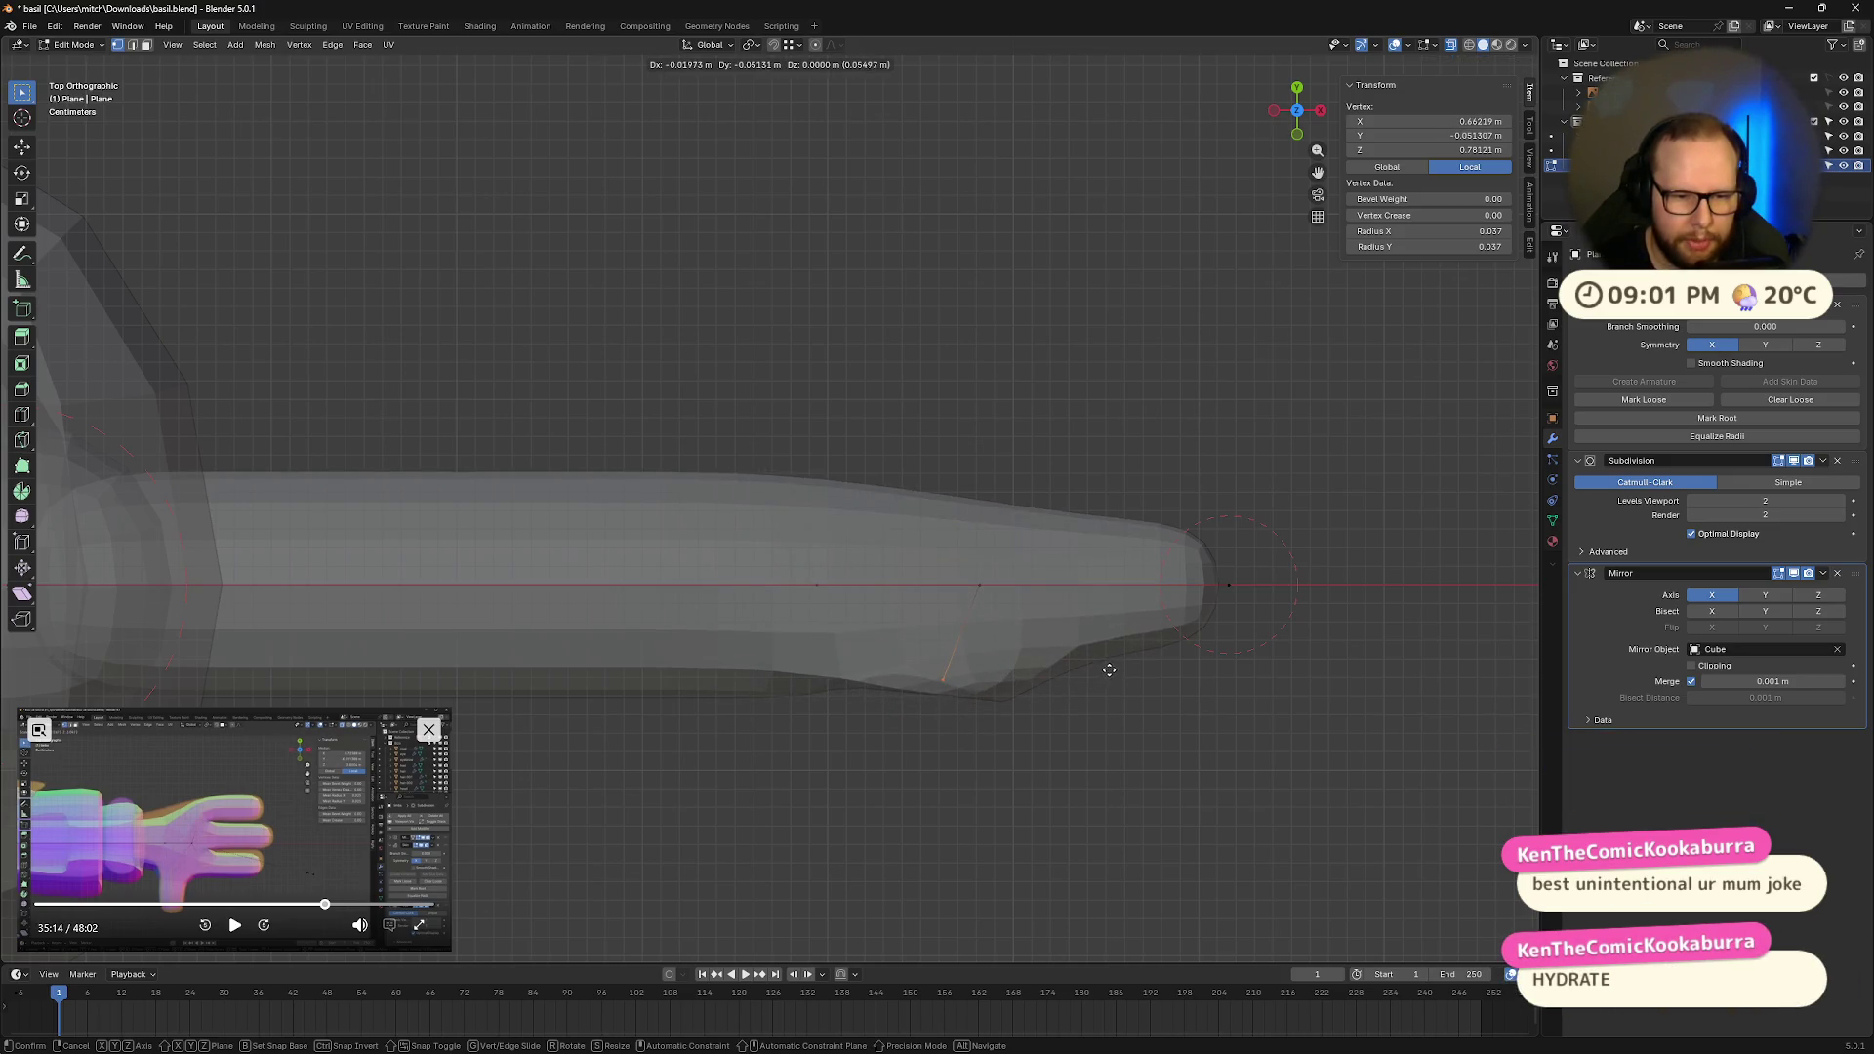
pyautogui.click(1110, 670)
pyautogui.press('e')
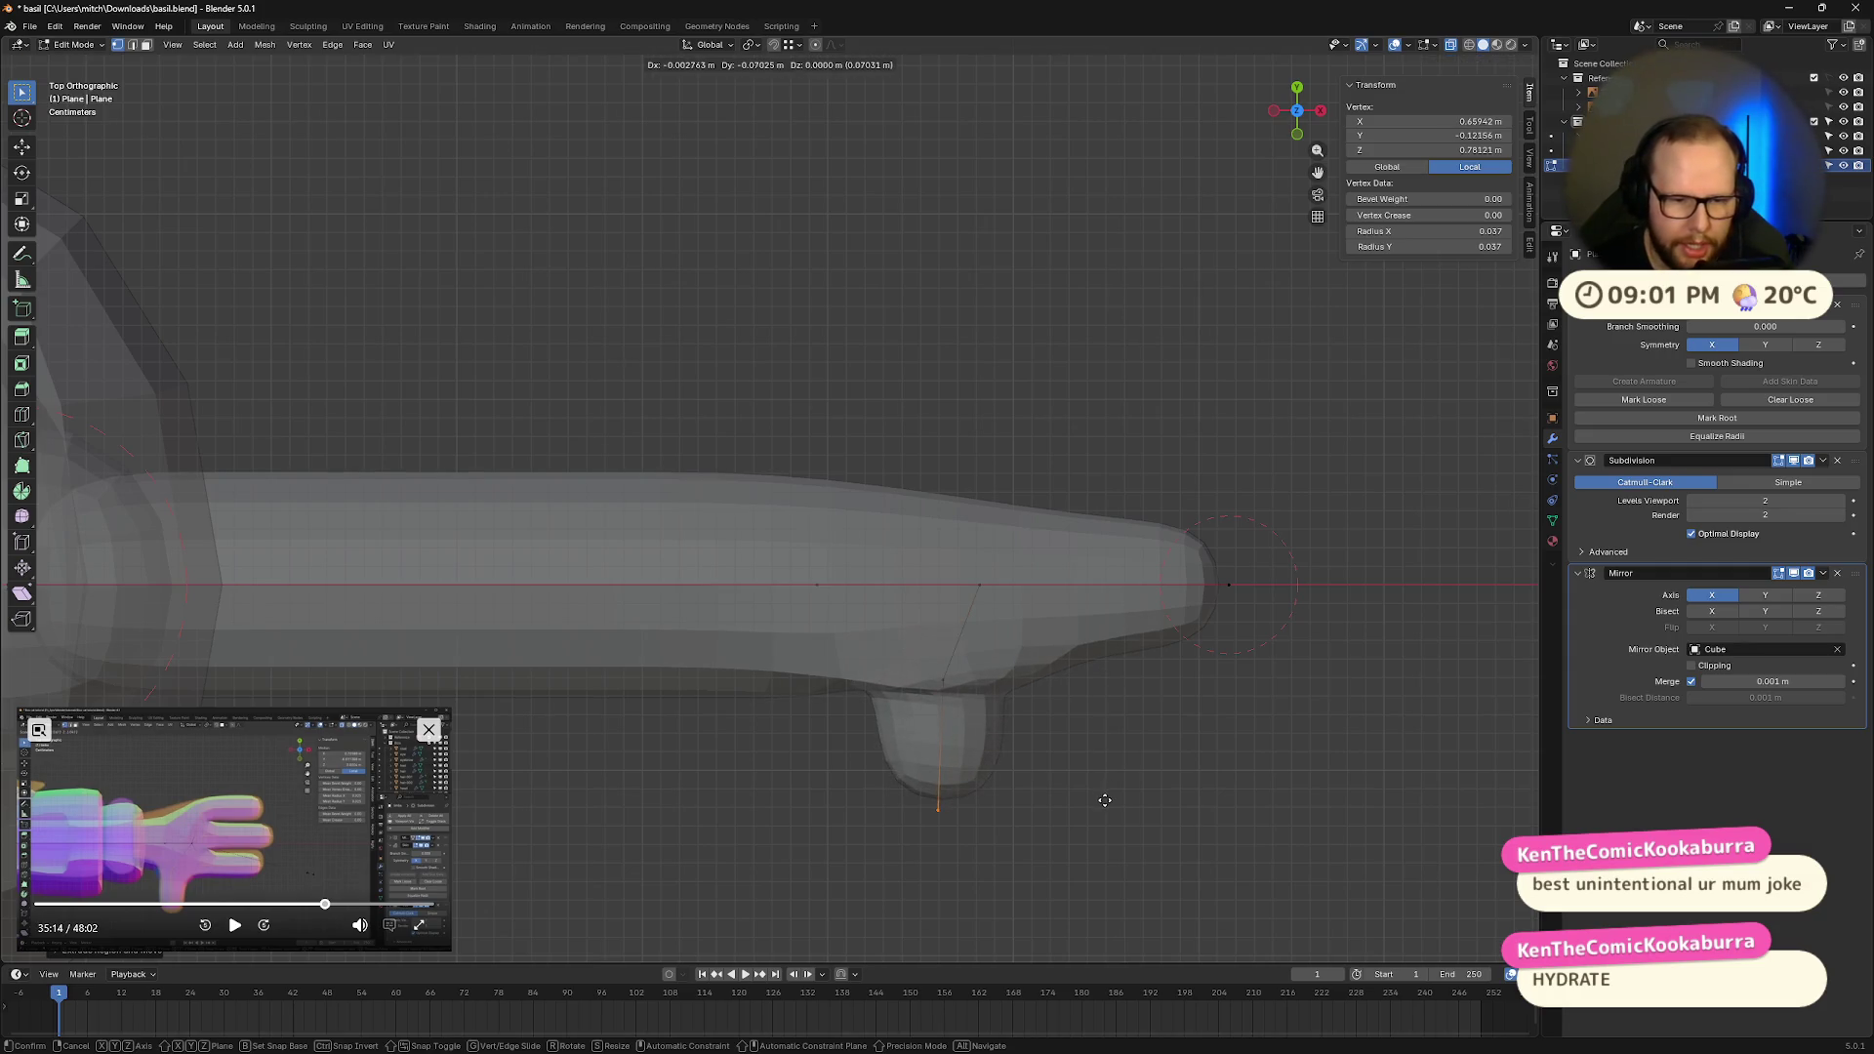
pyautogui.click(1103, 781)
# Step: Widen the new thumb's skin radius and view it from the front
pyautogui.moveTo(904, 686); pyautogui.dragTo(1006, 810)
pyautogui.hotkey('ctrl', 'a')
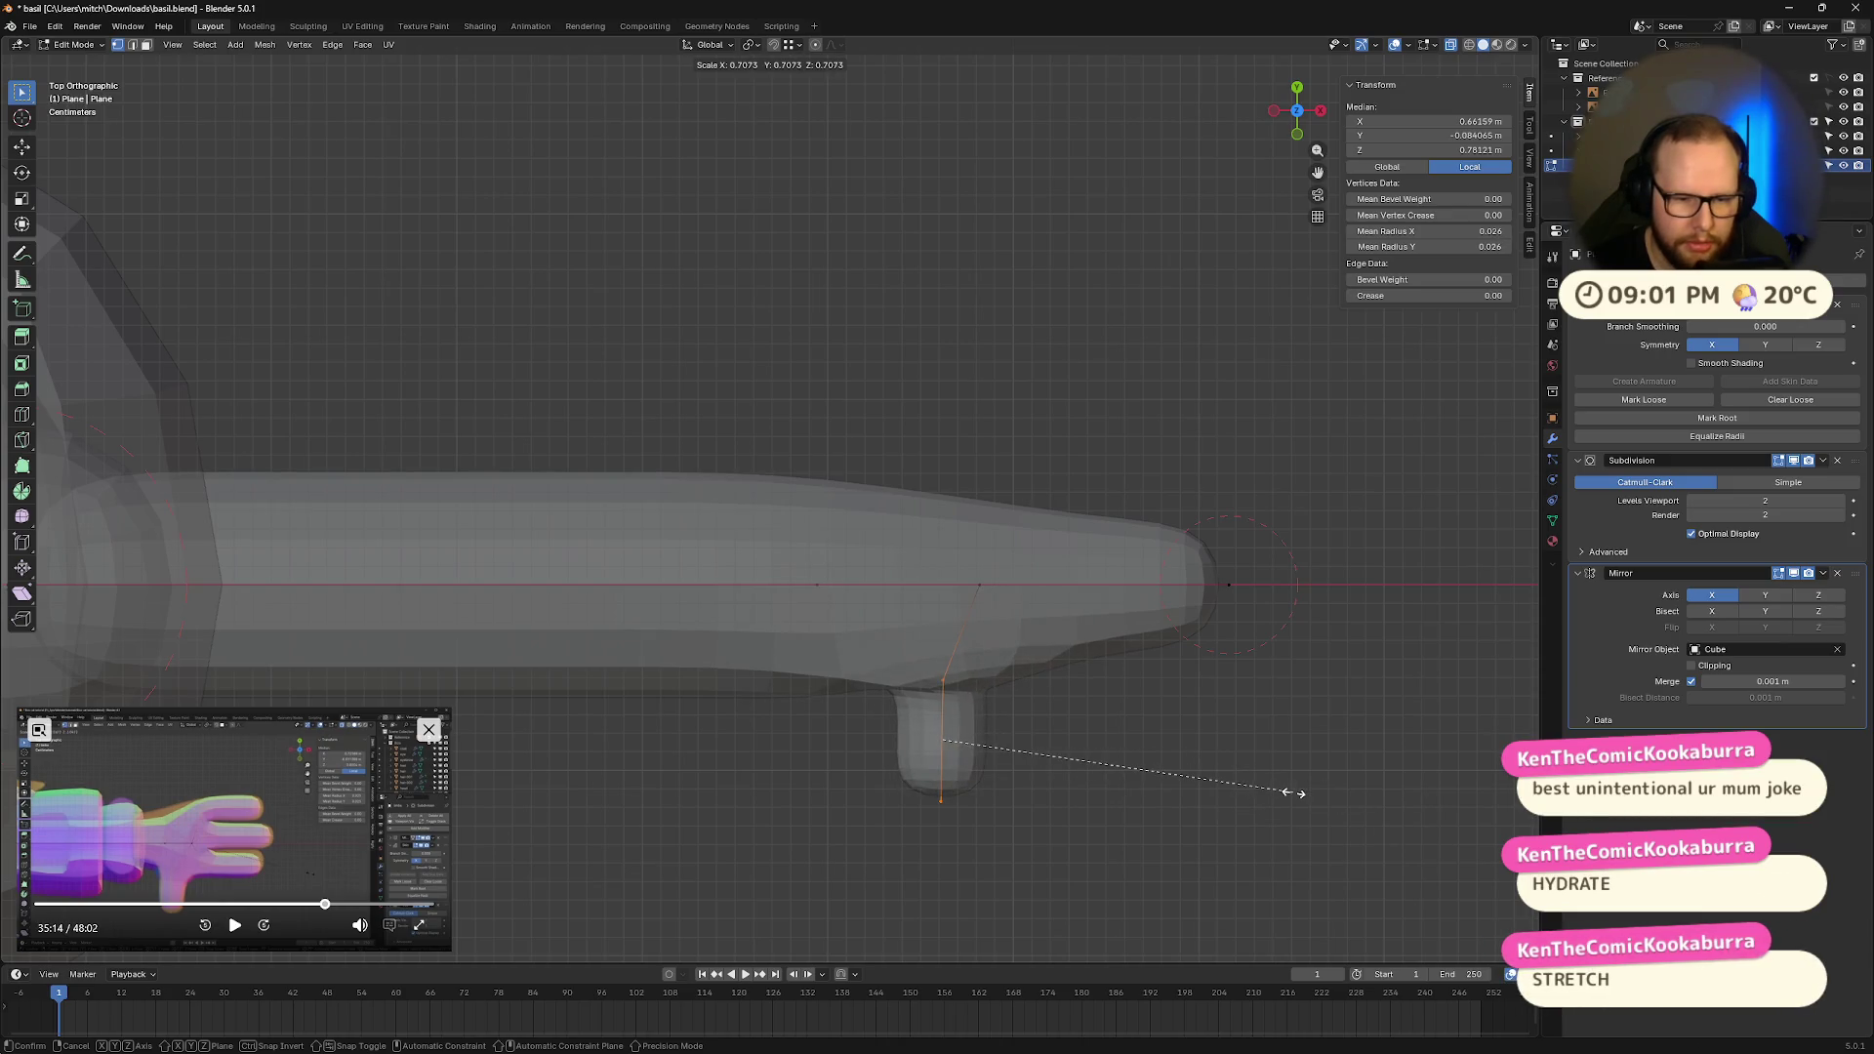
pyautogui.click(1293, 792)
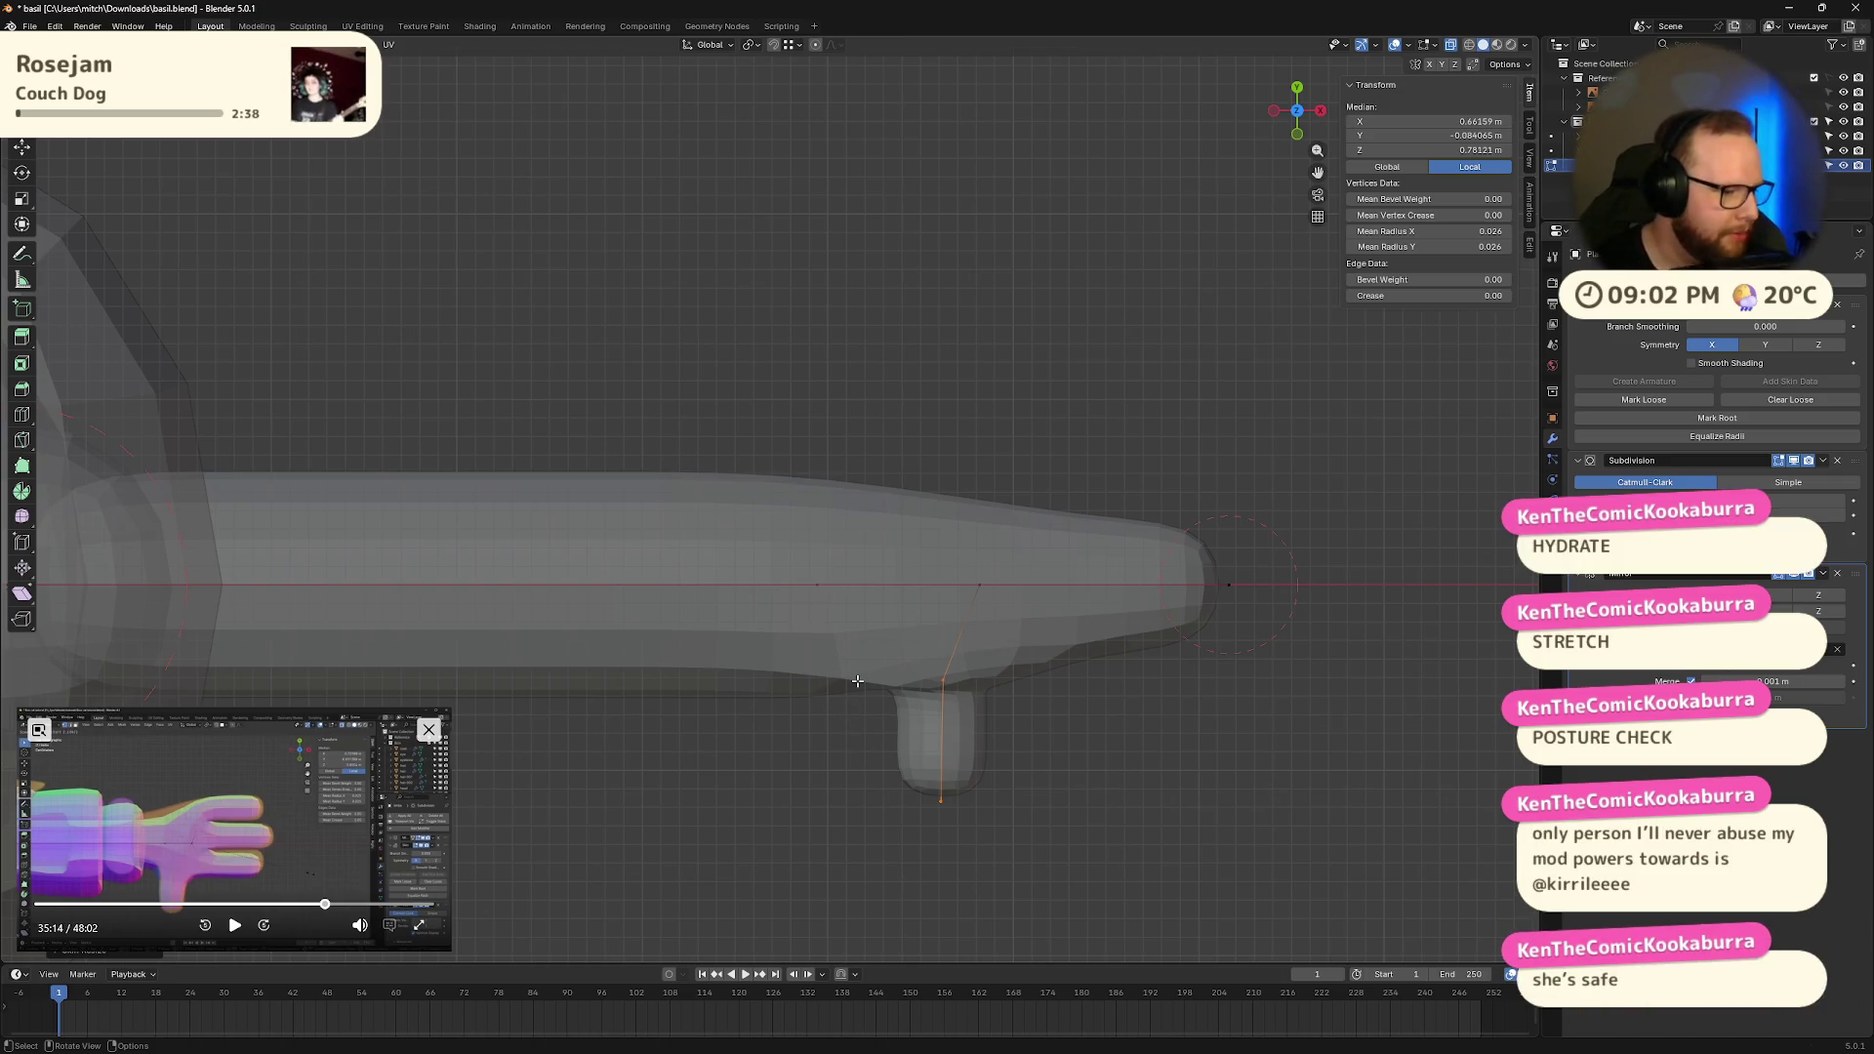
pyautogui.click(1326, 121)
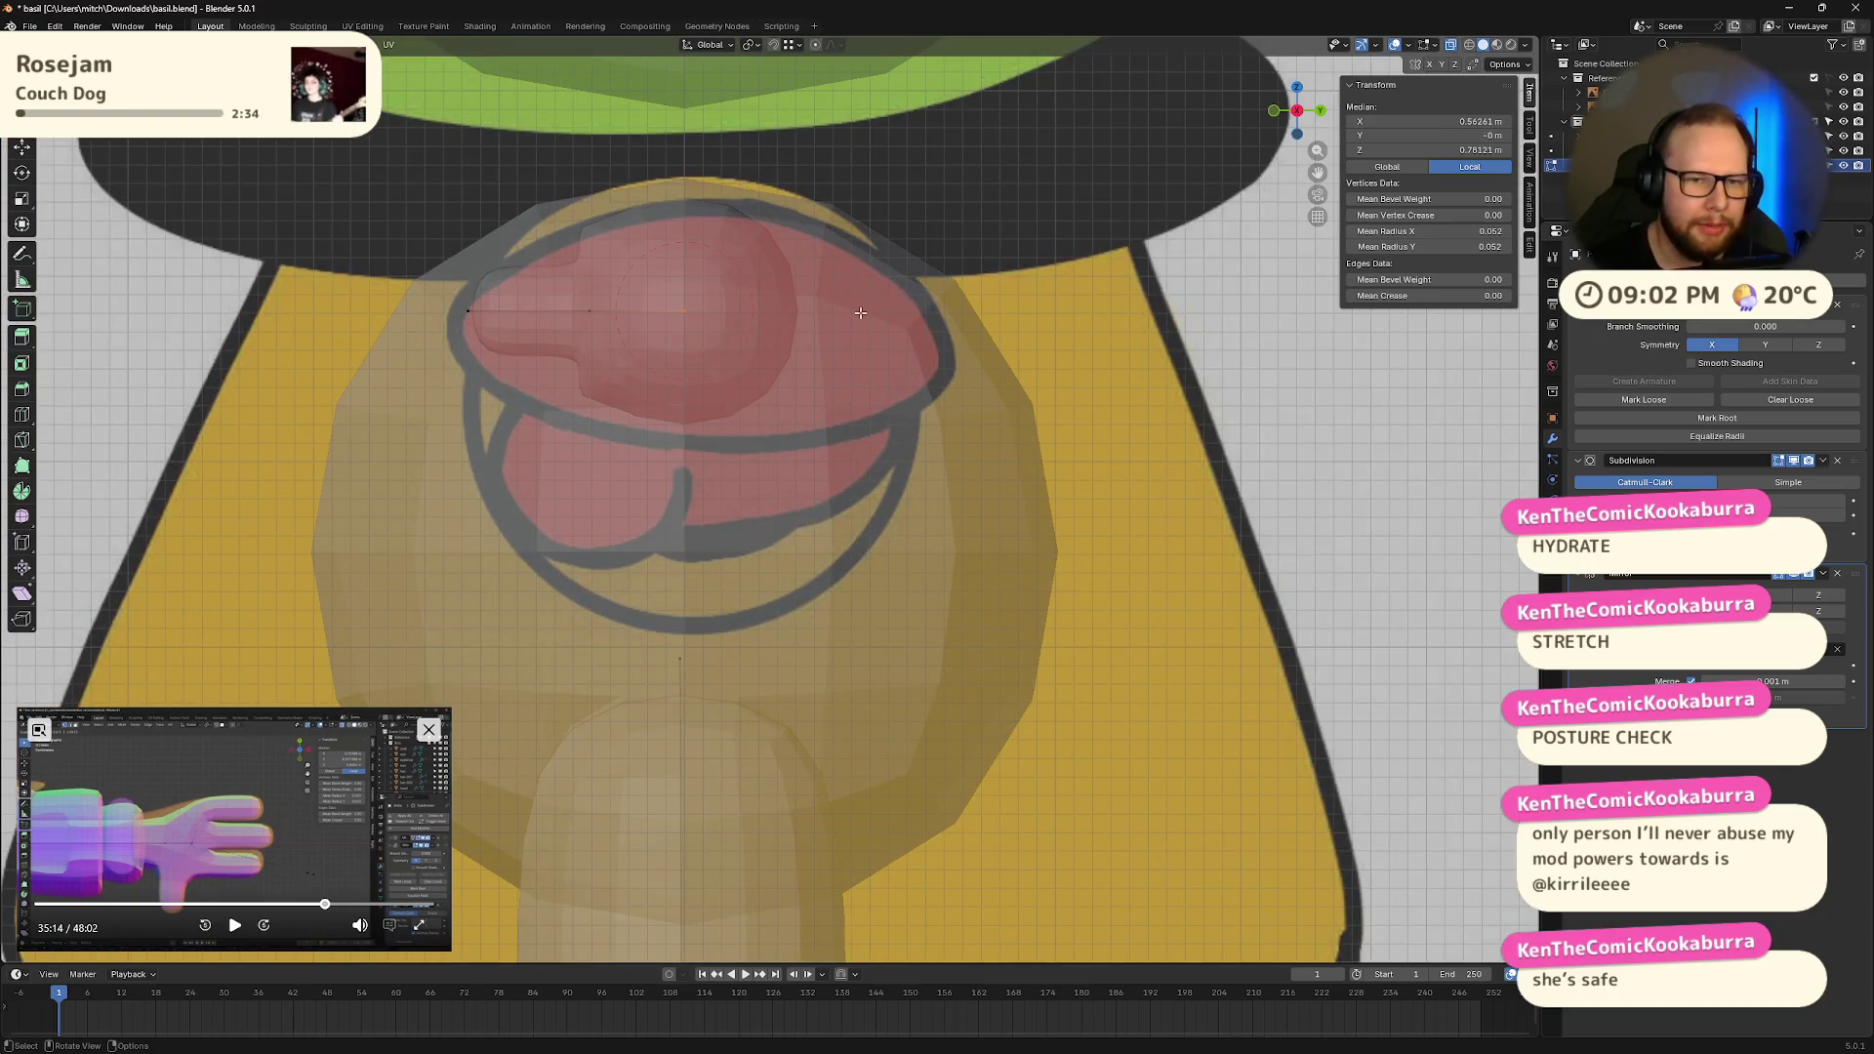
# Step: Widen the hand's skin radius along X to flatten it into a paddle
pyautogui.click(1275, 113)
pyautogui.moveTo(1275, 113)
pyautogui.mouseDown()
pyautogui.moveTo(1117, 381)
pyautogui.moveTo(1339, 343)
pyautogui.moveTo(1376, 468)
pyautogui.moveTo(1348, 481)
pyautogui.mouseUp()
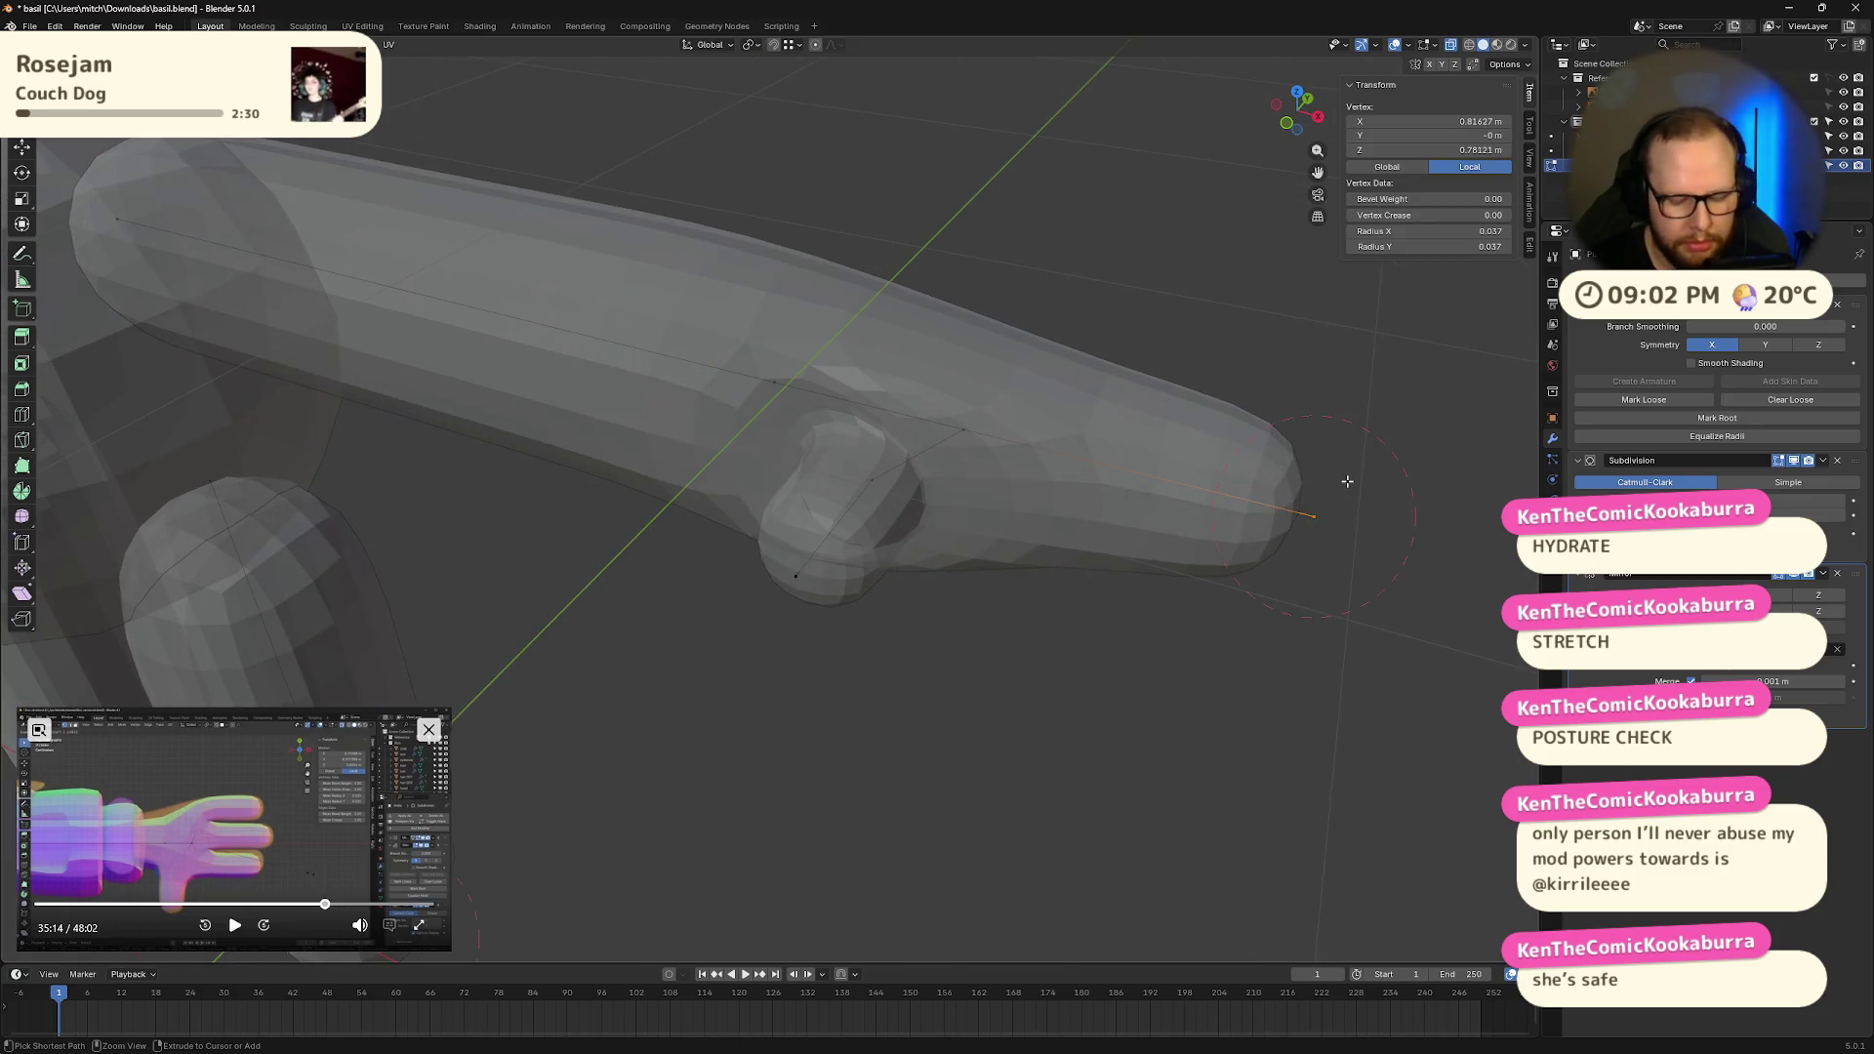
pyautogui.hotkey('ctrl', '1')
pyautogui.hotkey('ctrl', '2')
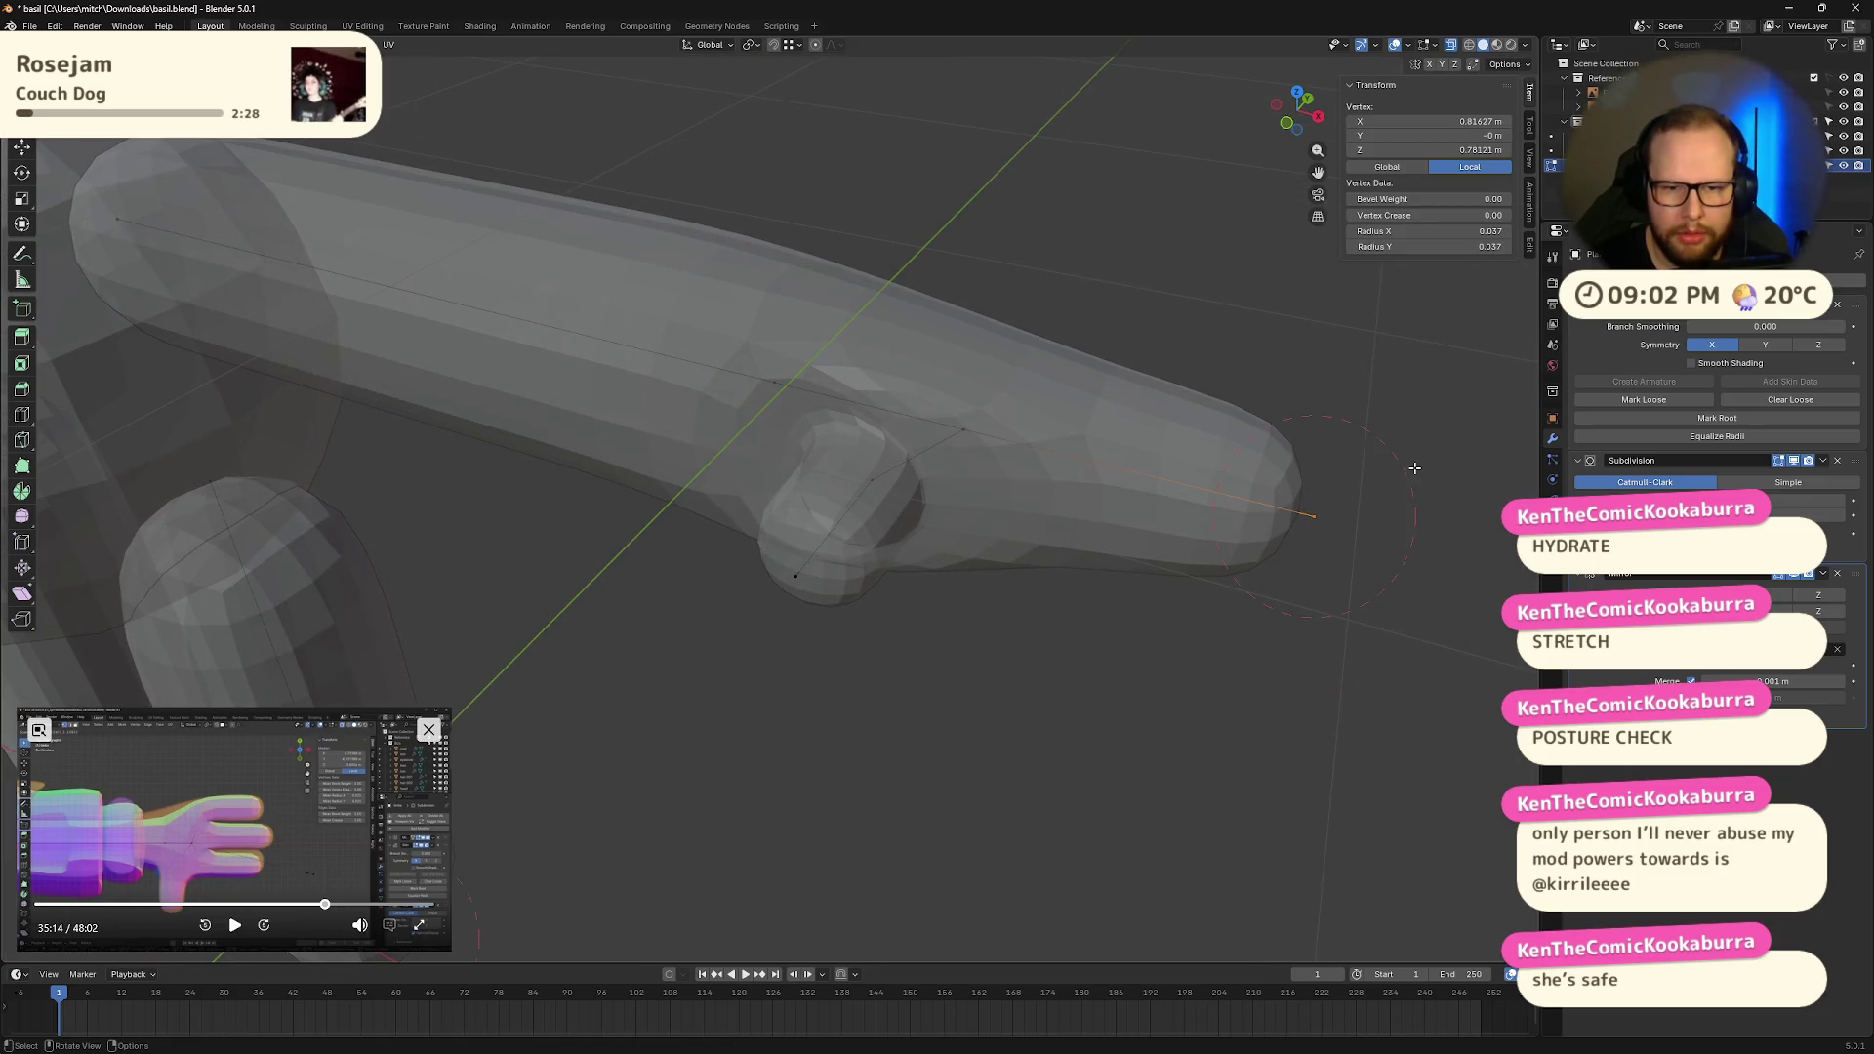
pyautogui.hotkey('ctrl', 'a')
pyautogui.press('x')
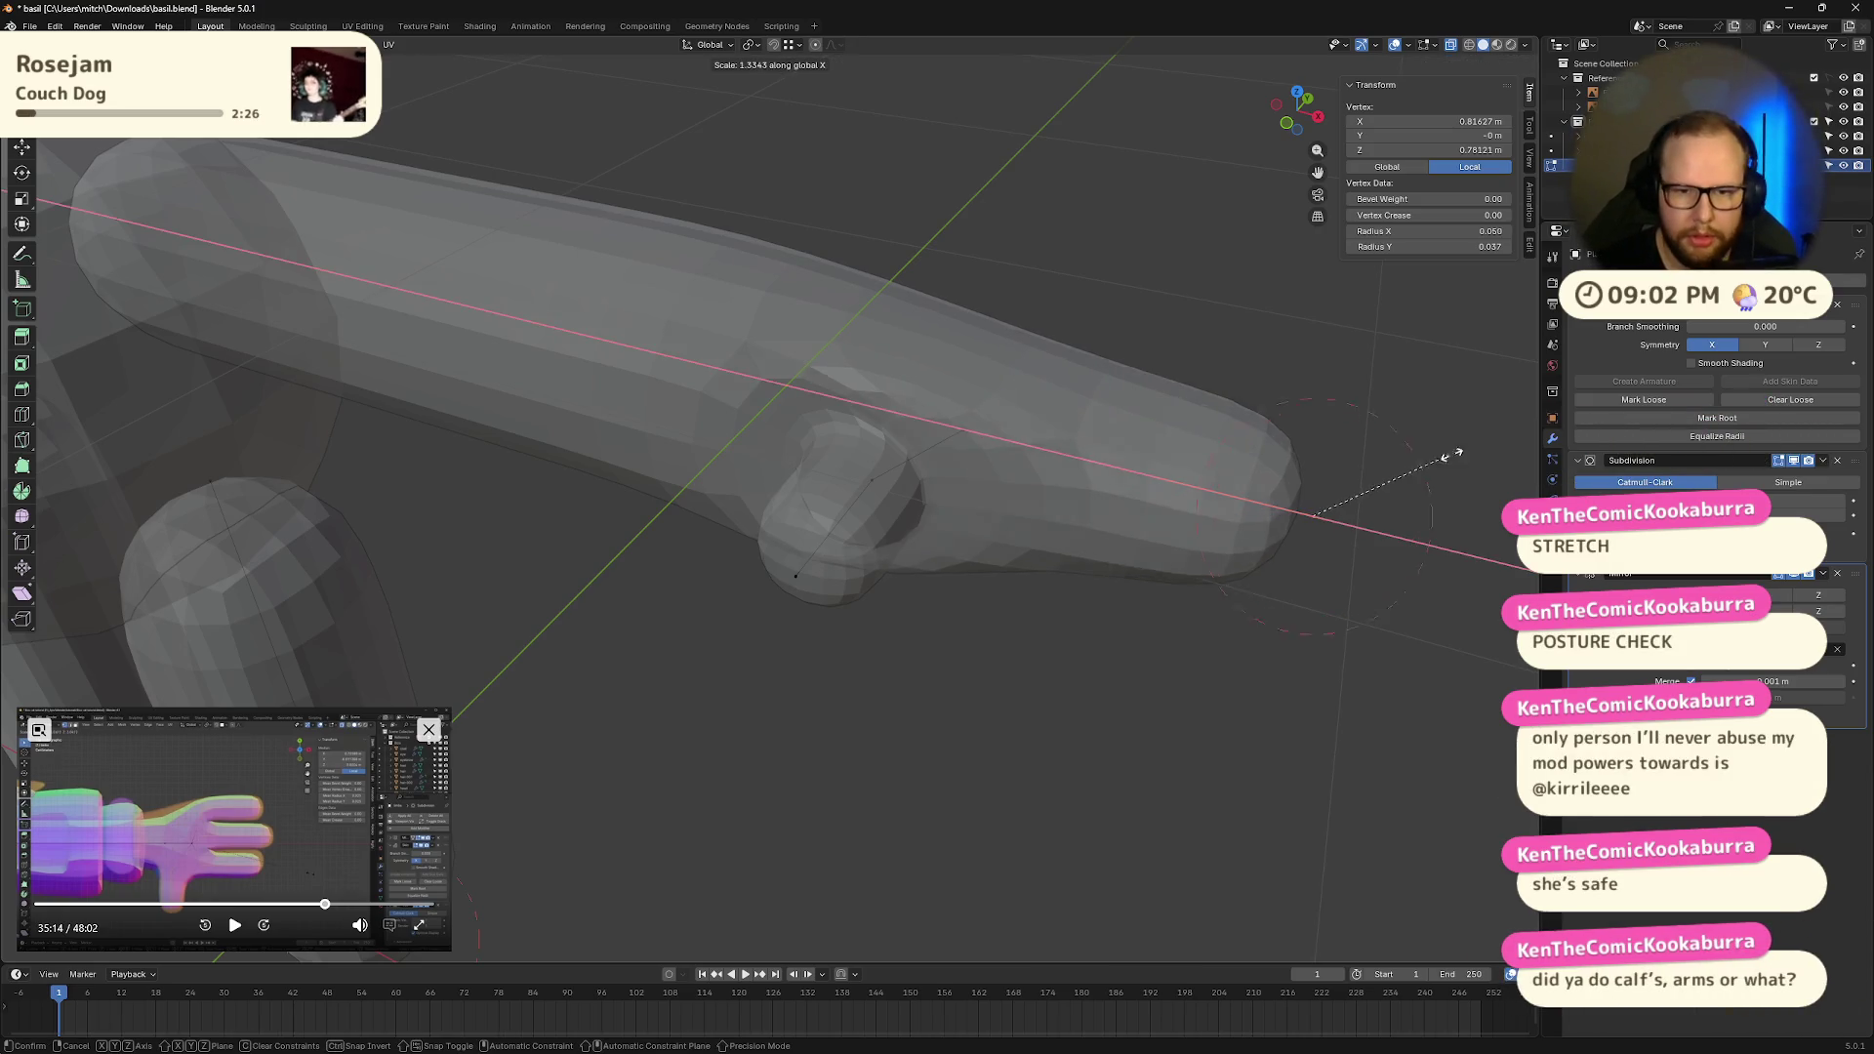
pyautogui.press('Return')
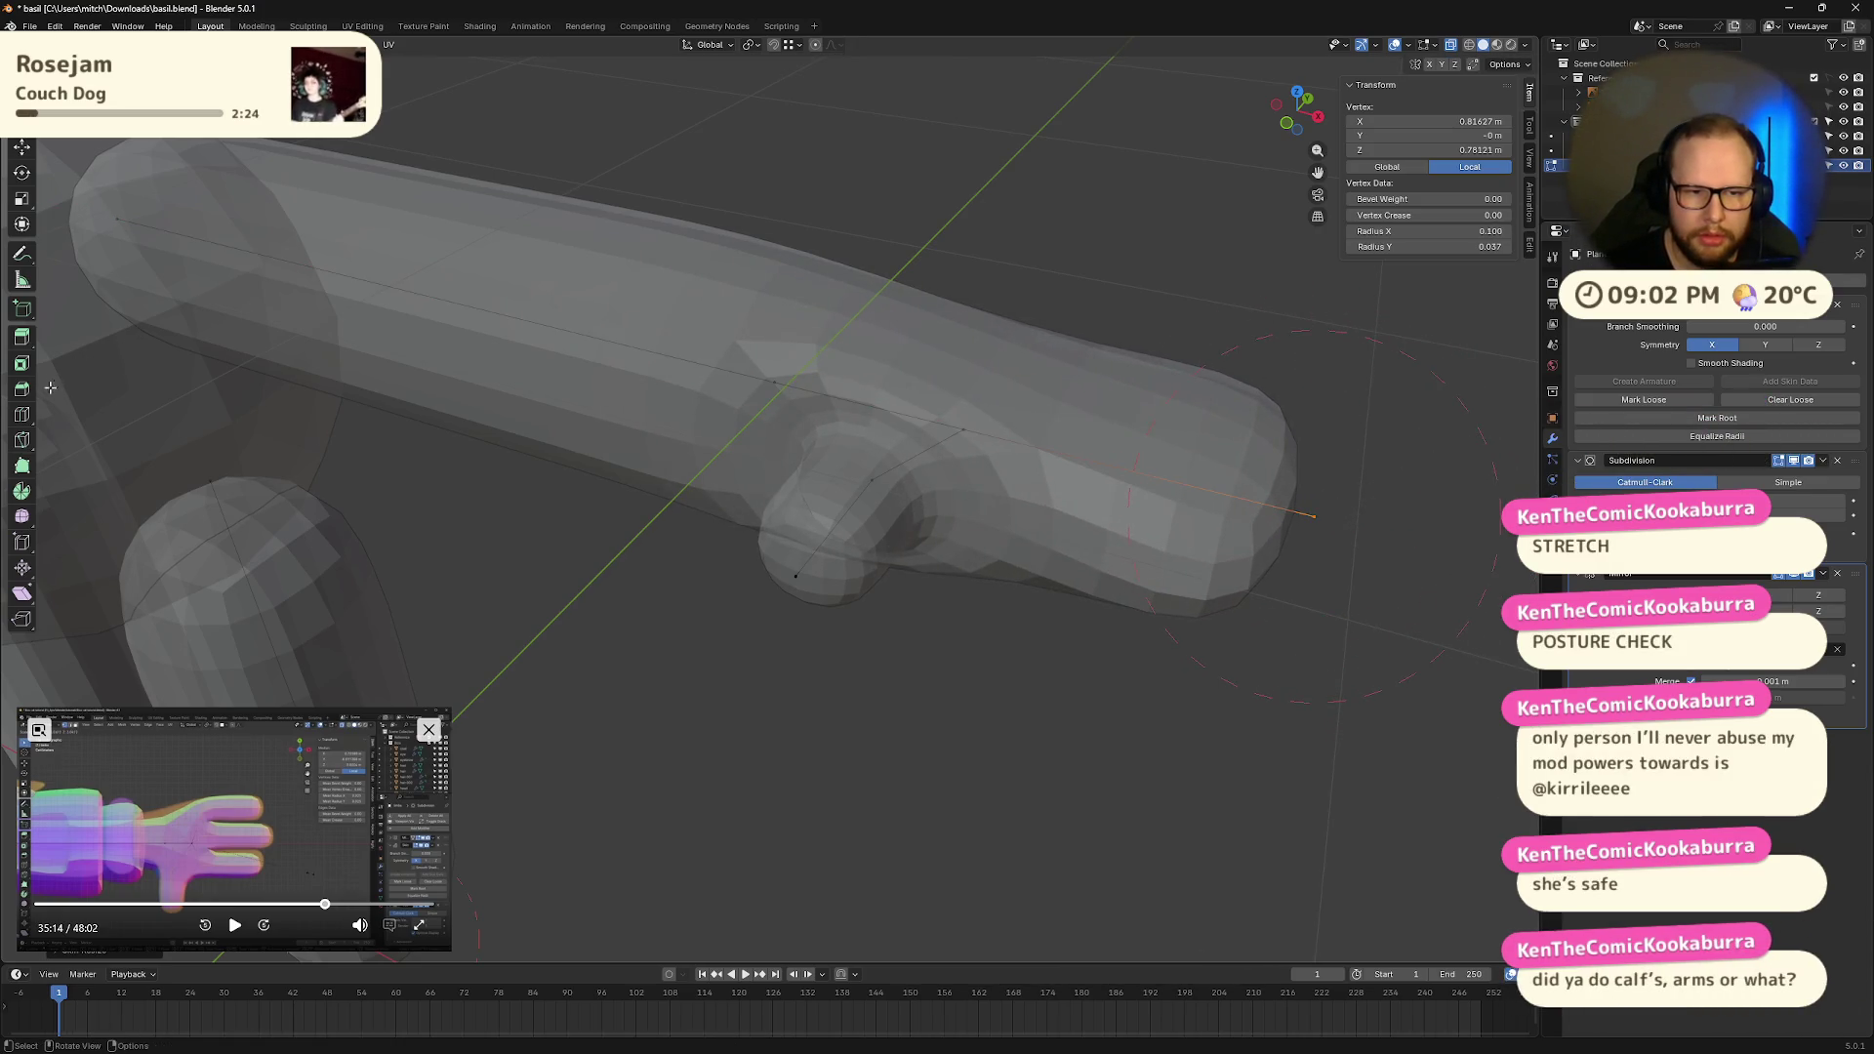
# Step: Widen the wrist vertex's skin radius along X
pyautogui.moveTo(101, 488)
pyautogui.mouseDown(button='middle')
pyautogui.moveTo(556, 514)
pyautogui.moveTo(531, 501)
pyautogui.mouseUp(button='middle')
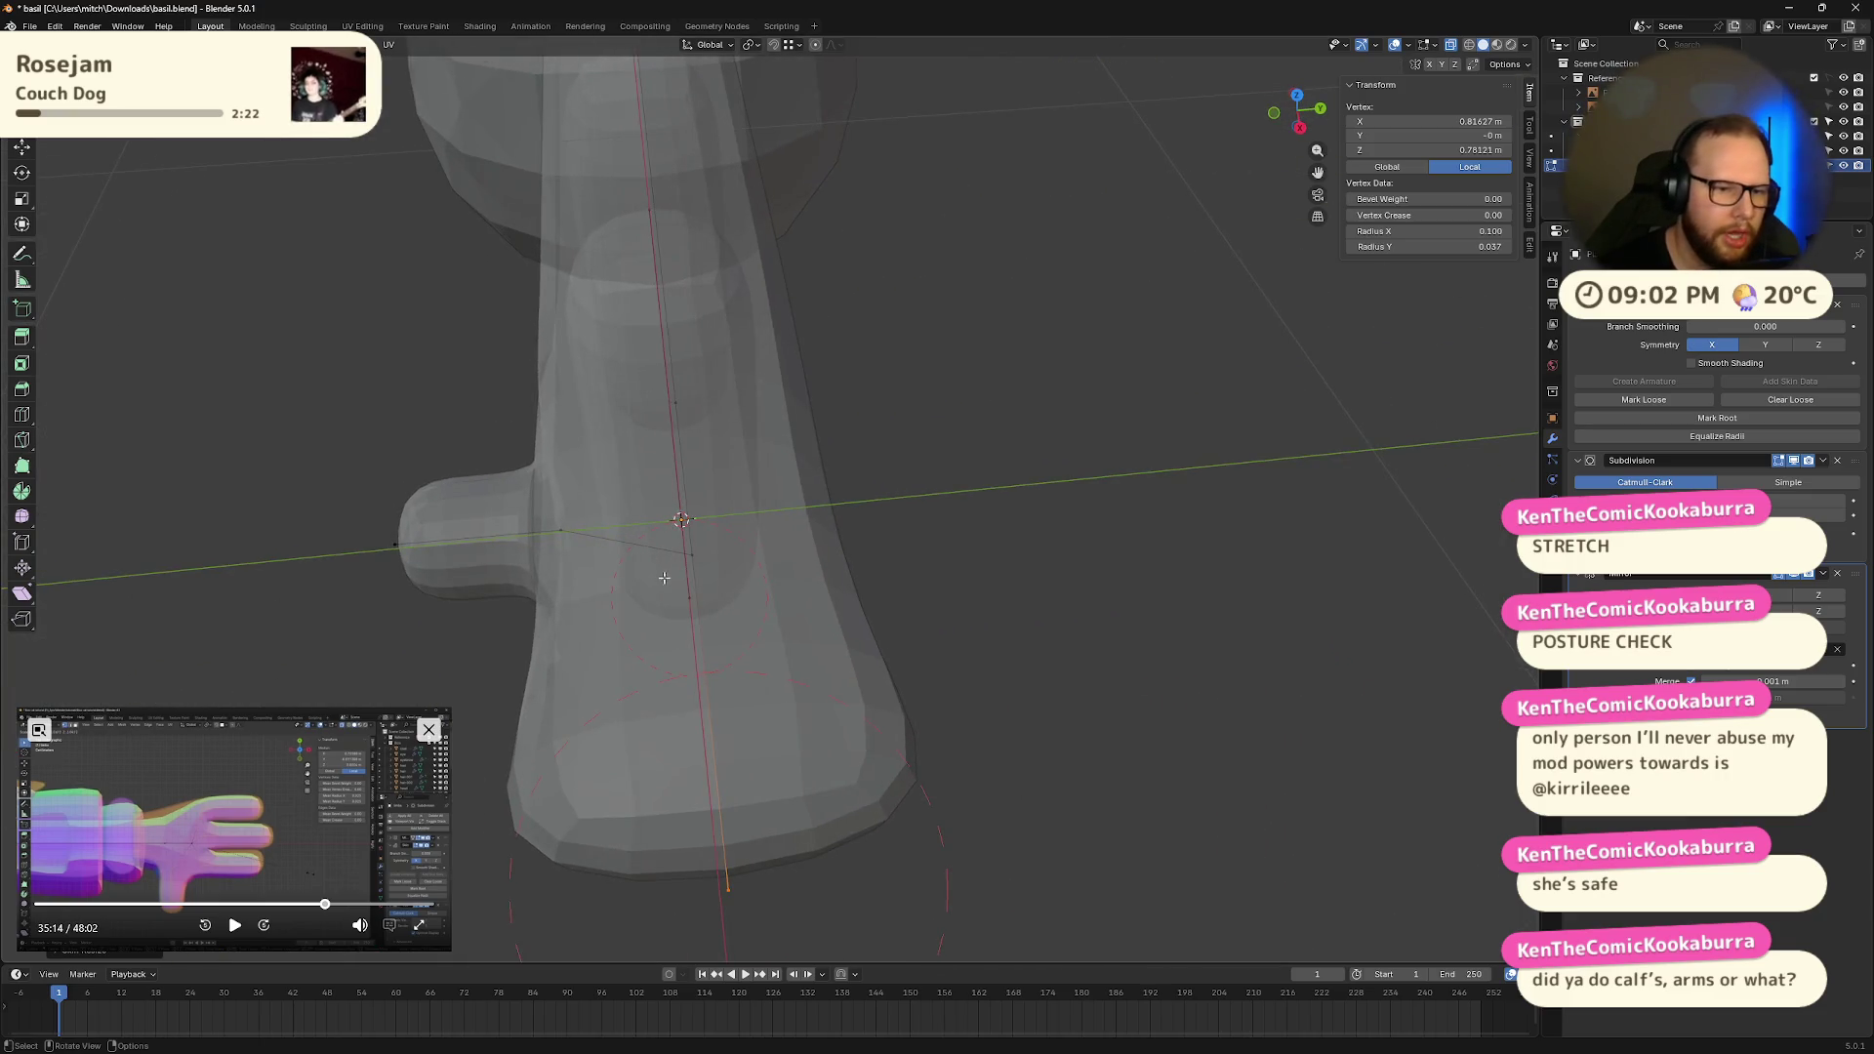
pyautogui.moveTo(664, 578); pyautogui.dragTo(727, 600, button='middle')
pyautogui.click(733, 569)
pyautogui.hotkey('ctrl', 'a')
pyautogui.press('x')
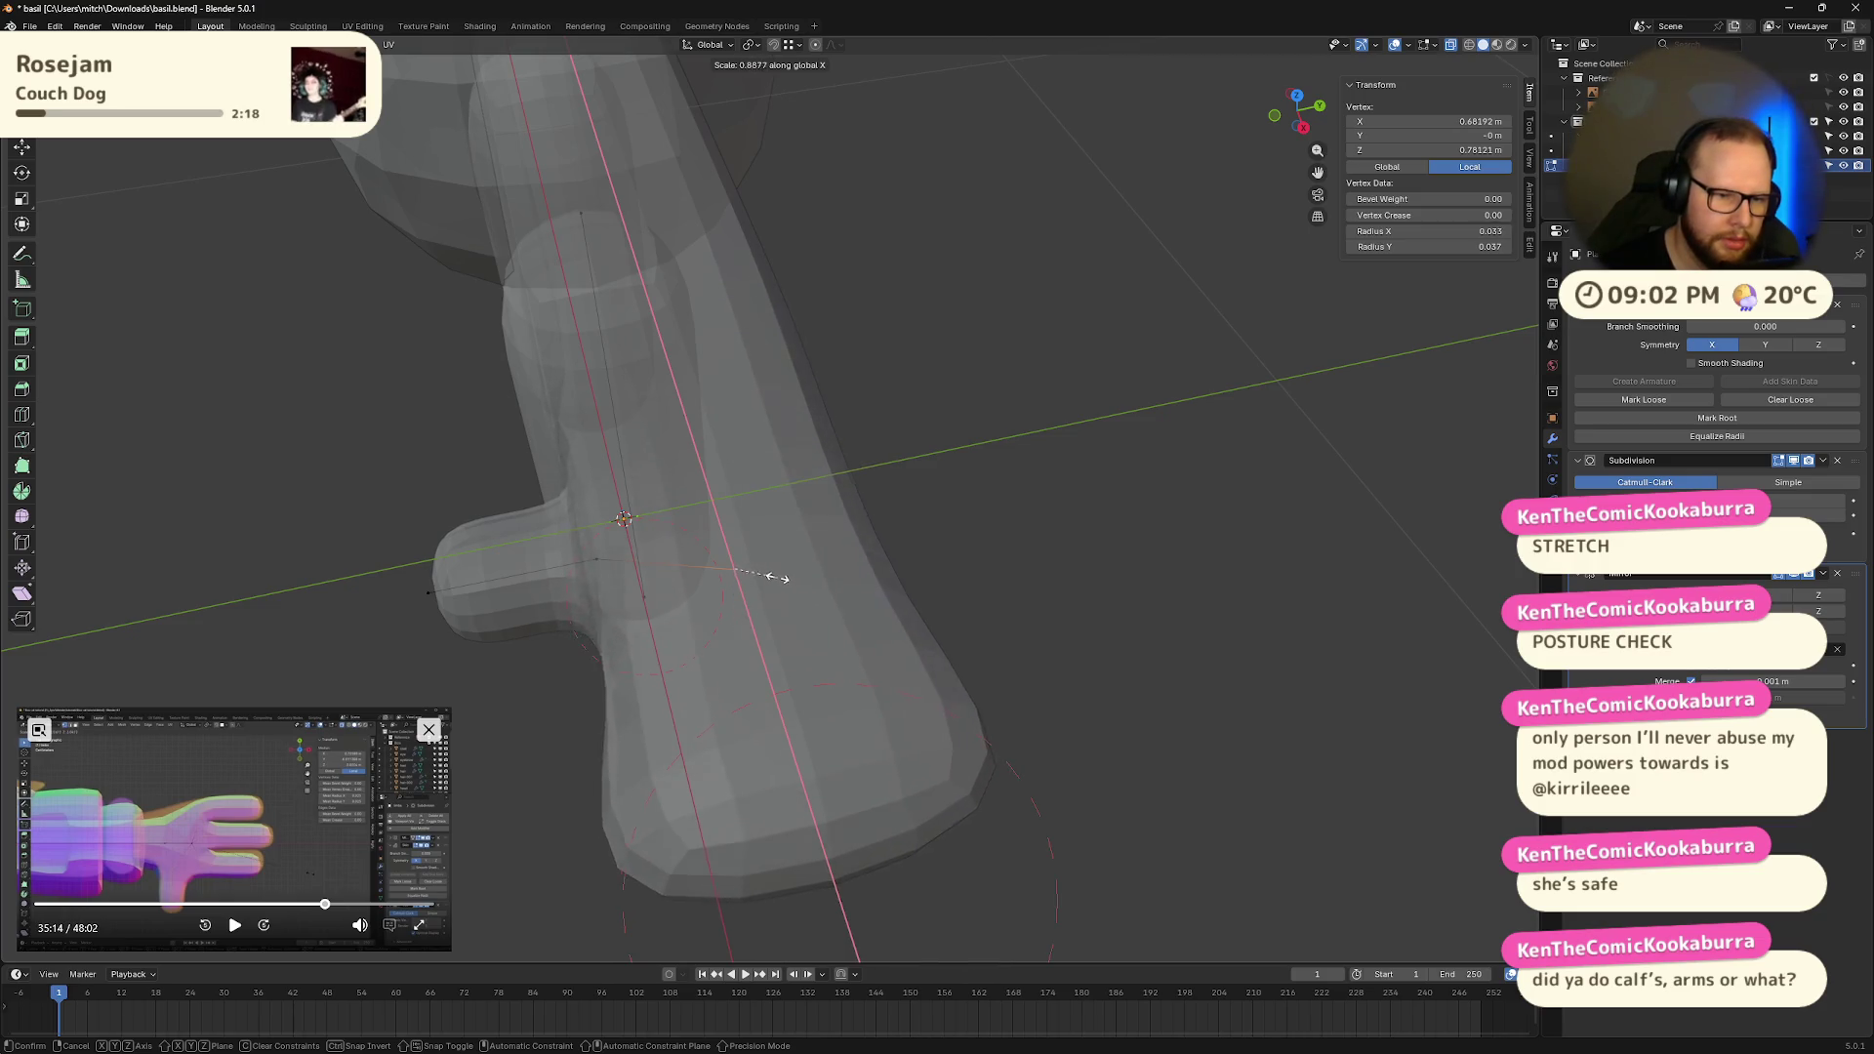
pyautogui.click(782, 576)
# Step: Thicken the thumb's skin radius
pyautogui.moveTo(782, 576); pyautogui.dragTo(810, 588, button='middle')
pyautogui.click(810, 588)
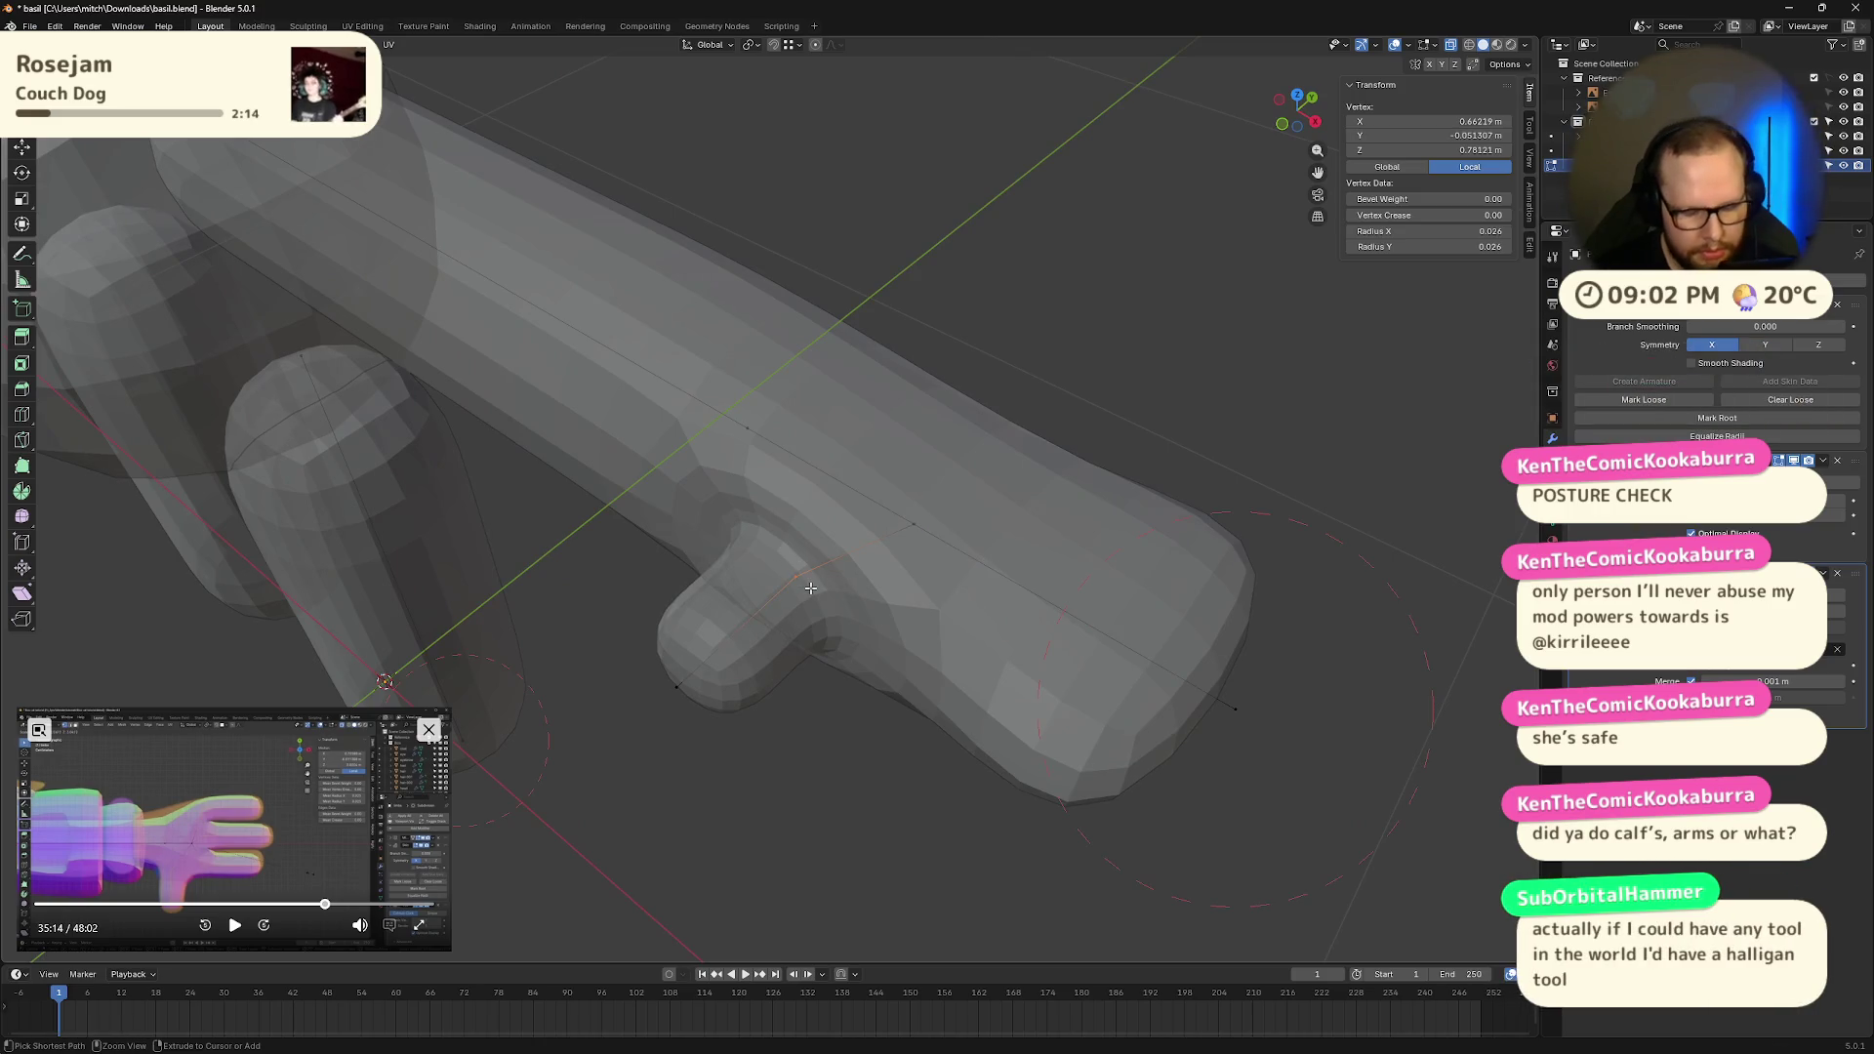
pyautogui.hotkey('ctrl', 'a')
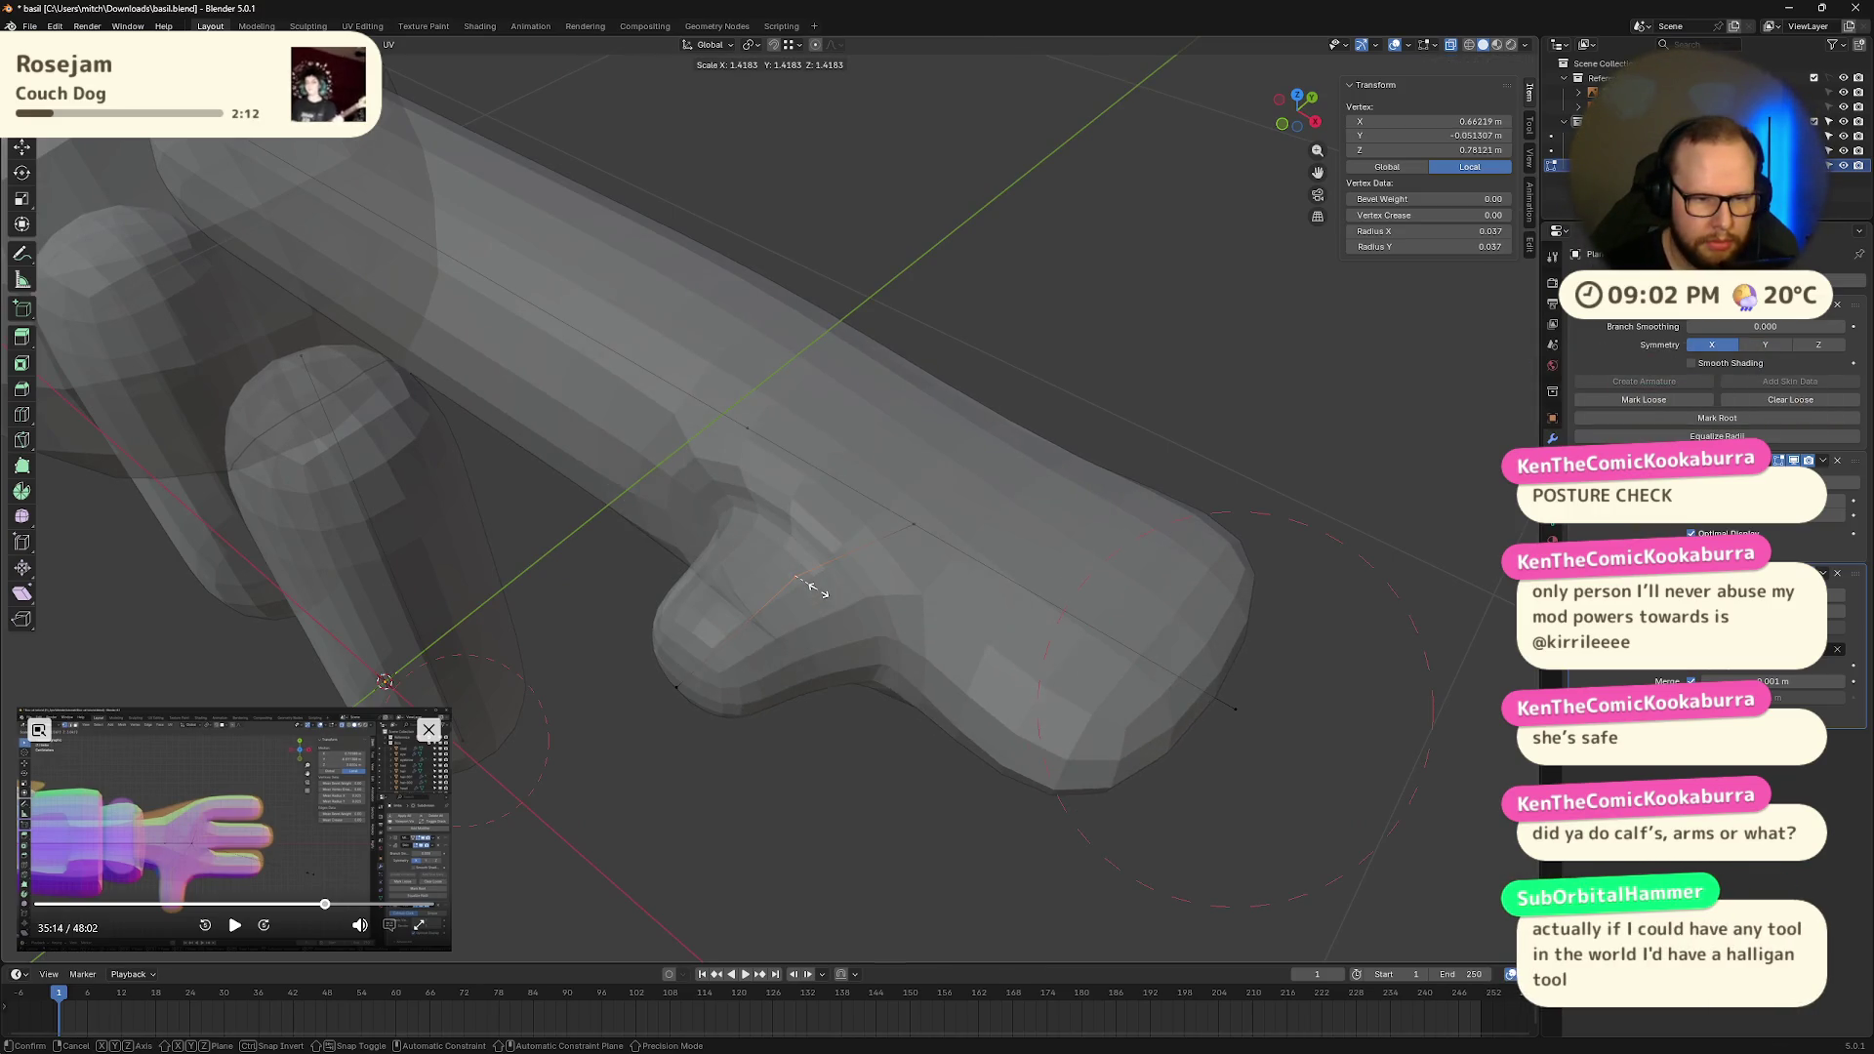
pyautogui.click(810, 588)
pyautogui.moveTo(811, 587)
pyautogui.mouseDown(button='middle')
pyautogui.moveTo(866, 661)
pyautogui.moveTo(829, 678)
pyautogui.moveTo(785, 617)
pyautogui.mouseUp(button='middle')
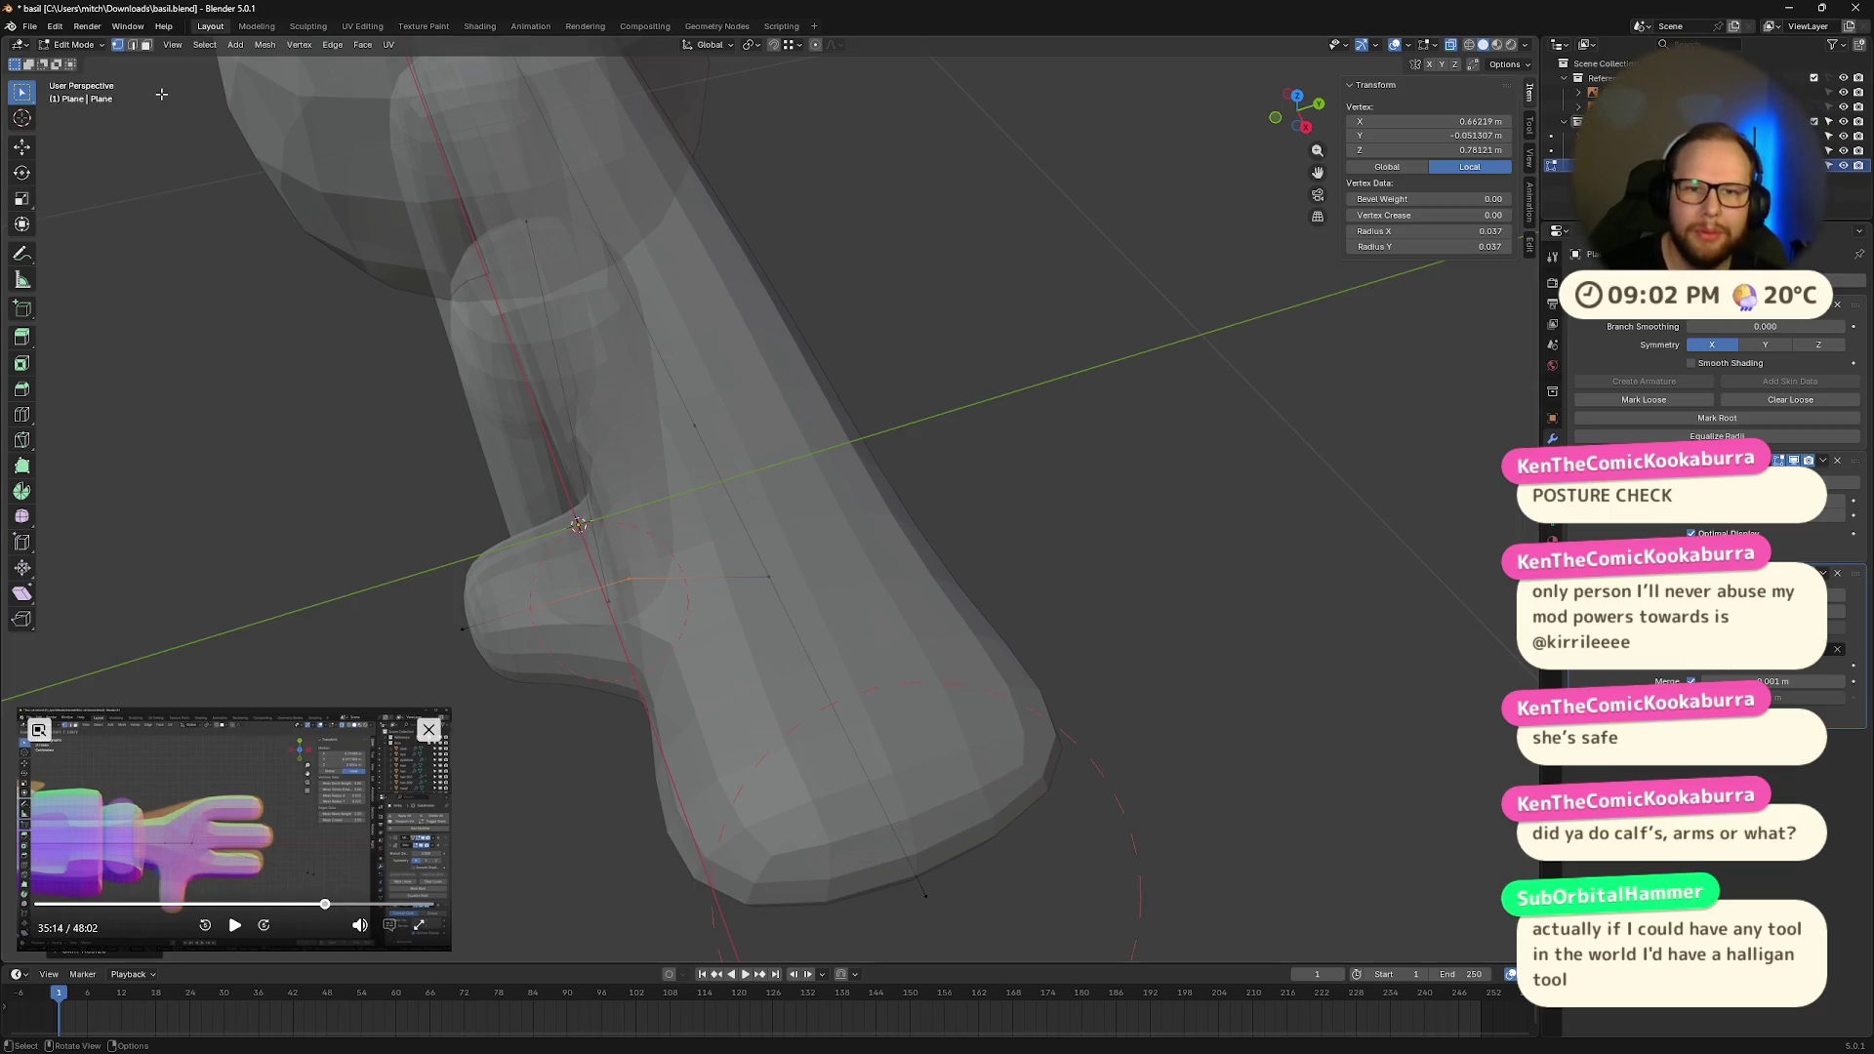
# Step: In side orthographic view, adjust a hand point along Y and select its whole ring
pyautogui.click(1305, 128)
pyautogui.keyDown('shift'); pyautogui.moveTo(496, 336); pyautogui.dragTo(704, 396, button='middle'); pyautogui.keyUp('shift')
pyautogui.click(704, 395)
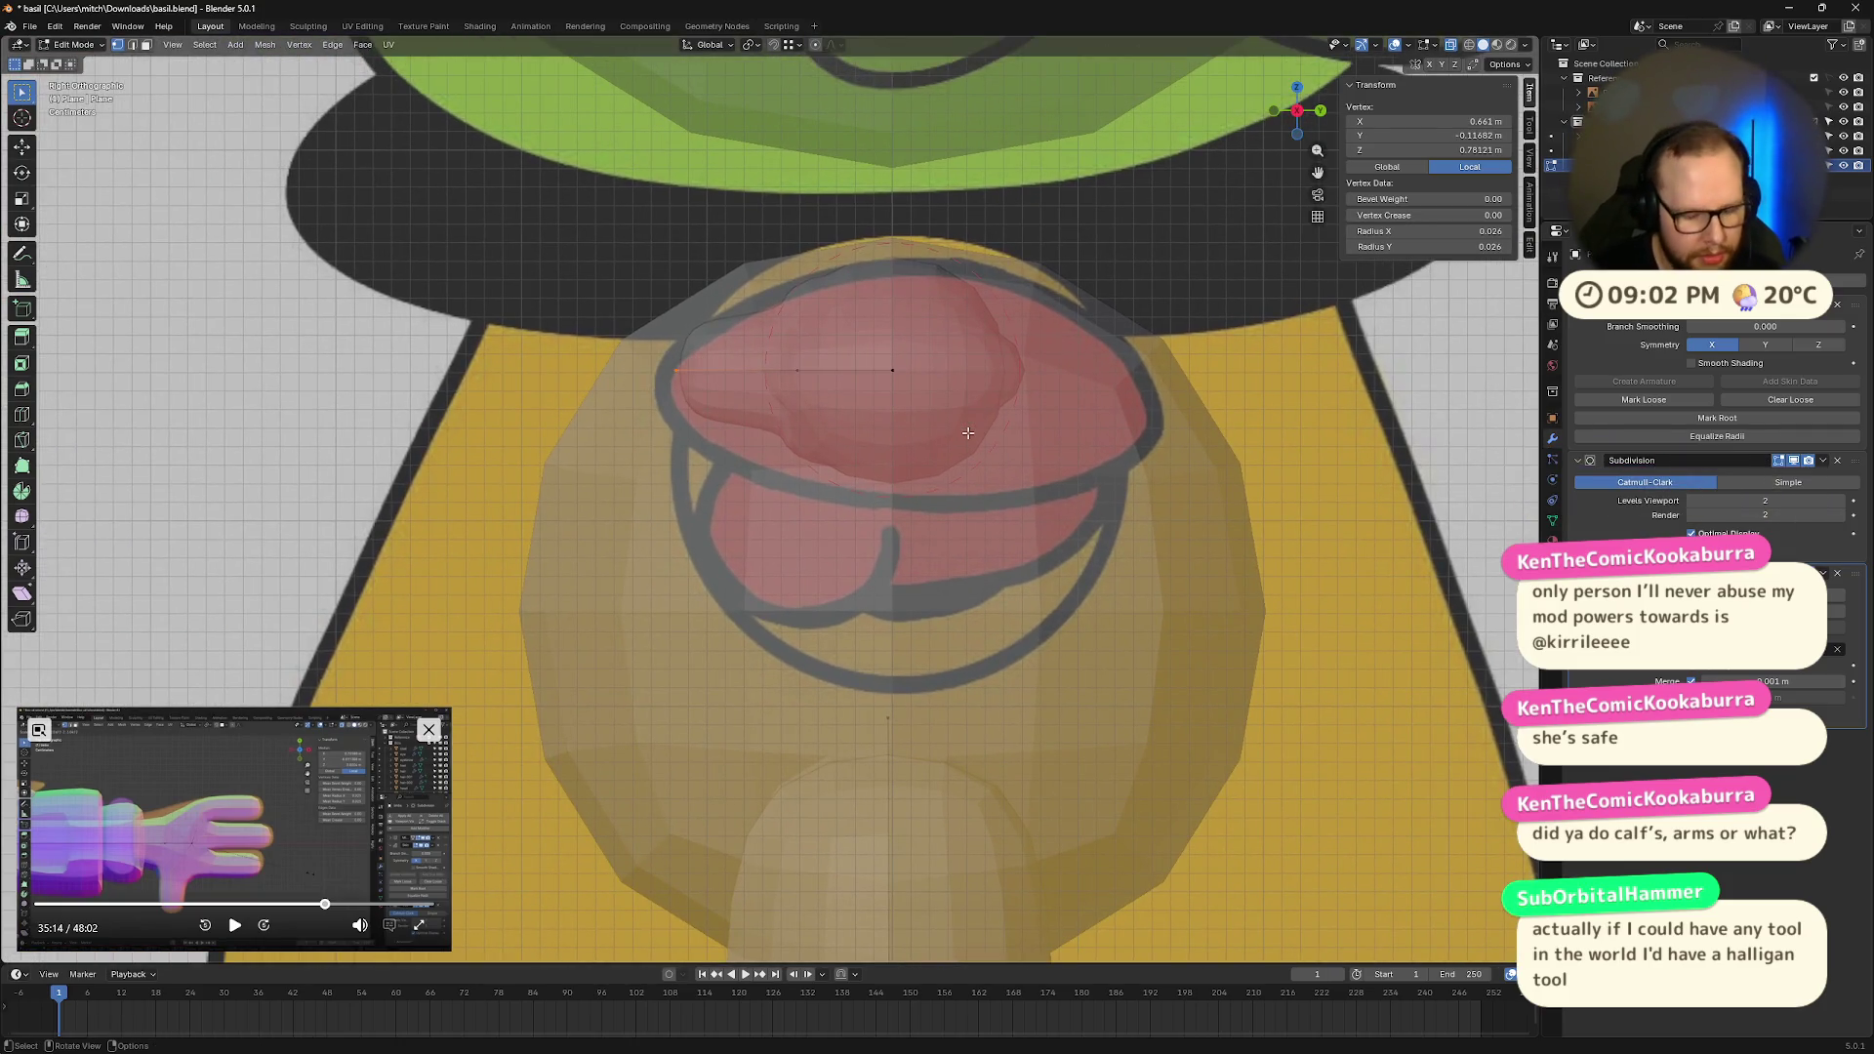
pyautogui.press('g')
pyautogui.press('y')
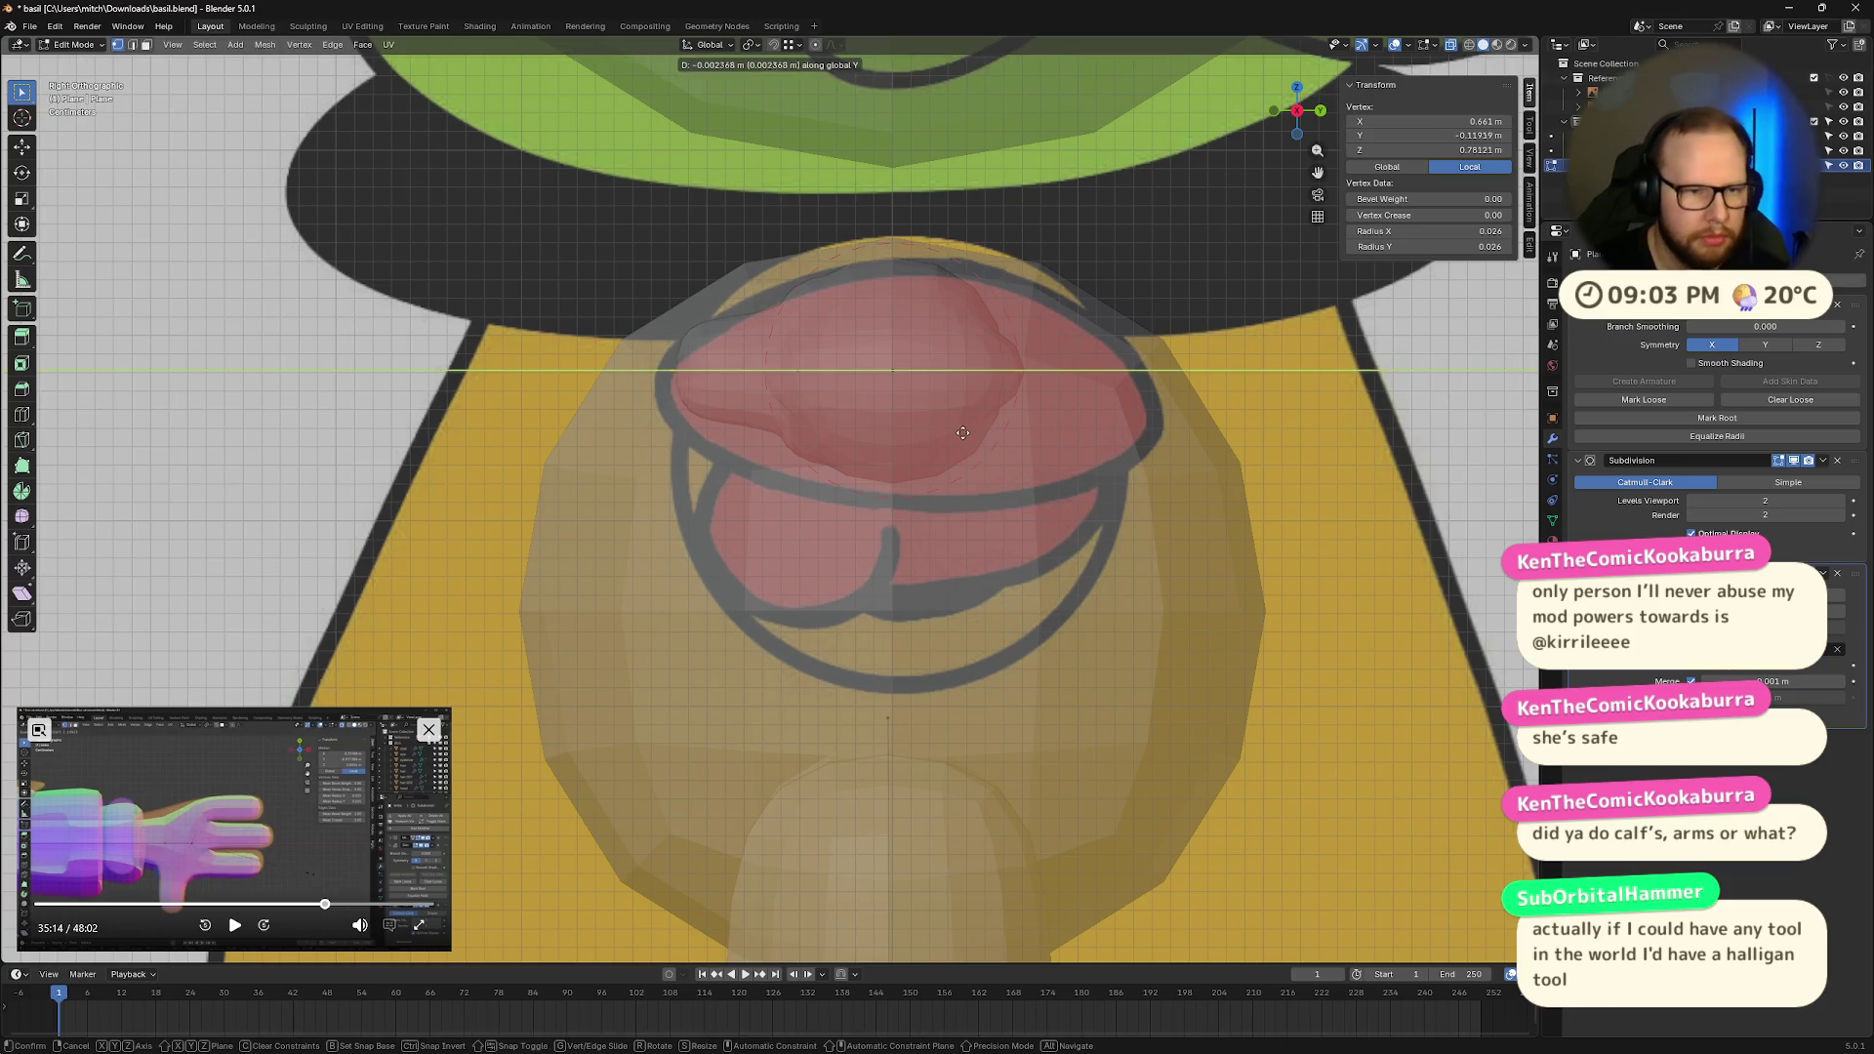
pyautogui.click(941, 434)
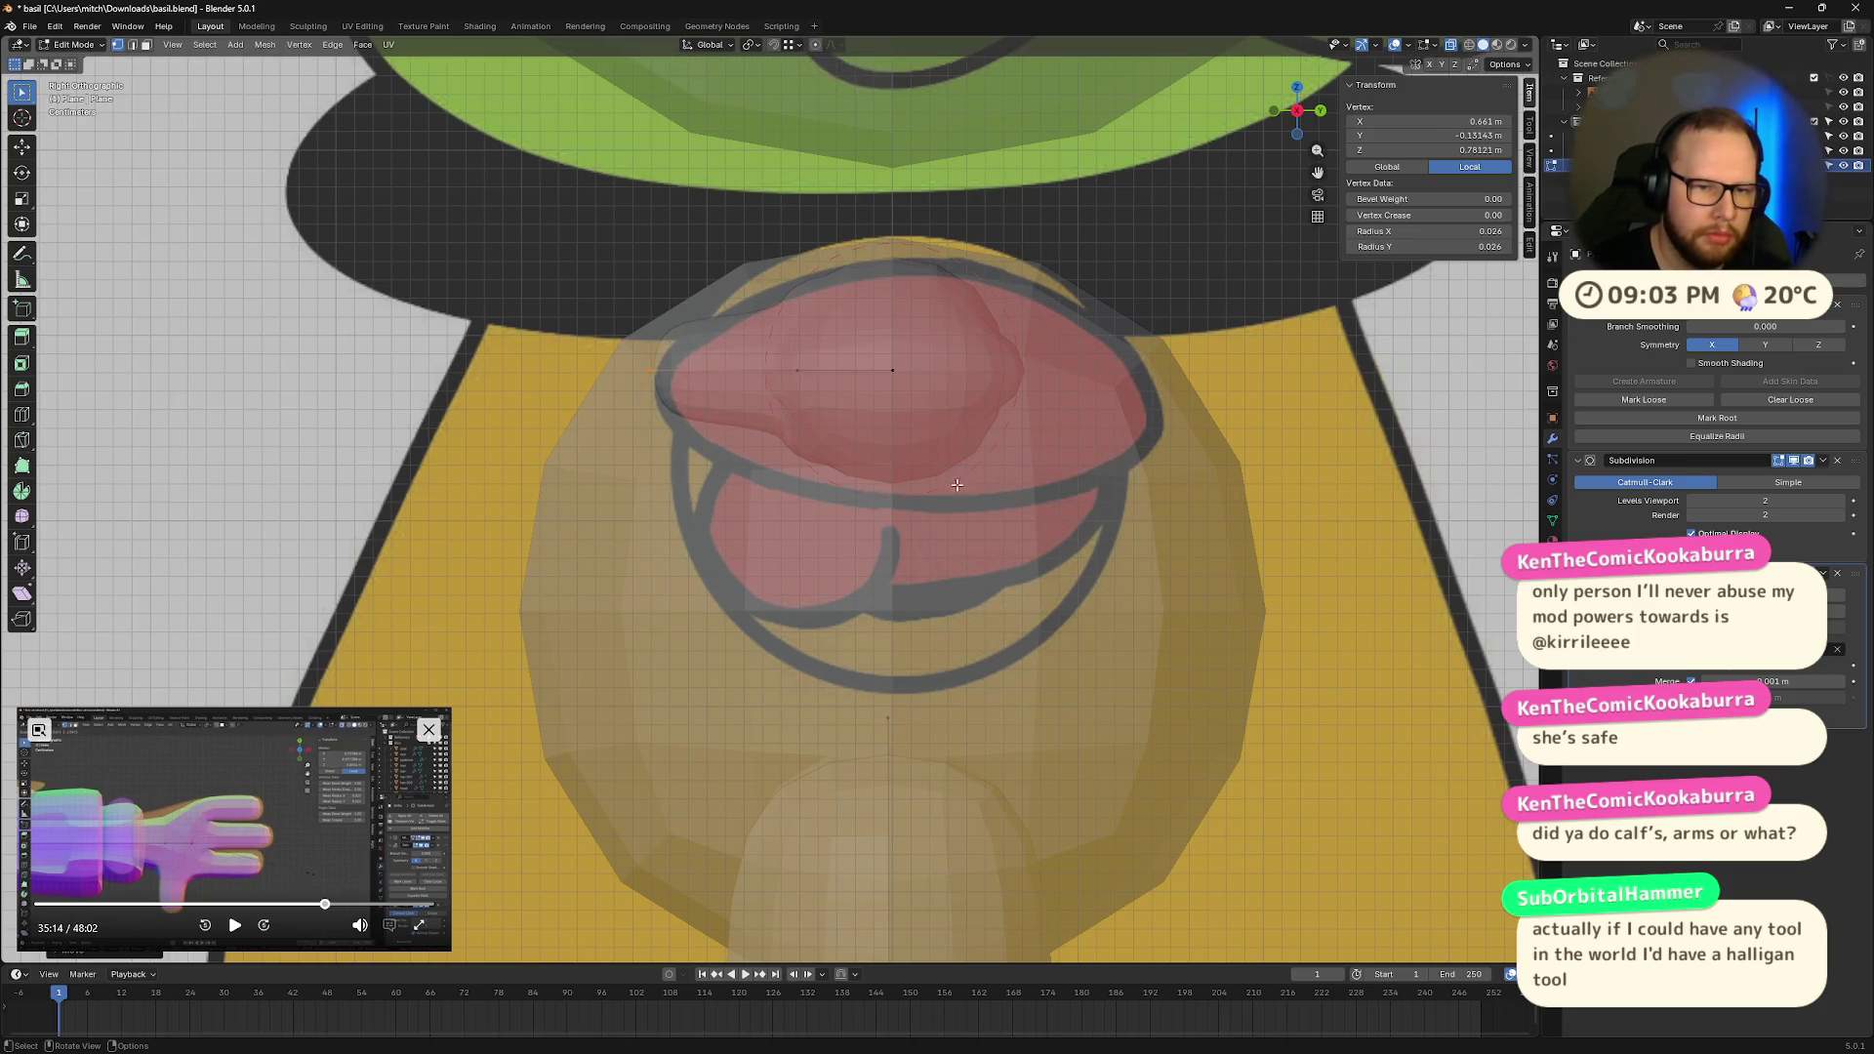
pyautogui.keyDown('alt'); pyautogui.click(913, 363); pyautogui.keyUp('alt')
# Step: Compare the hand against the reference drawing with X-ray toggled on and off
pyautogui.moveTo(960, 404); pyautogui.dragTo(1066, 527, button='middle')
pyautogui.click(1044, 527)
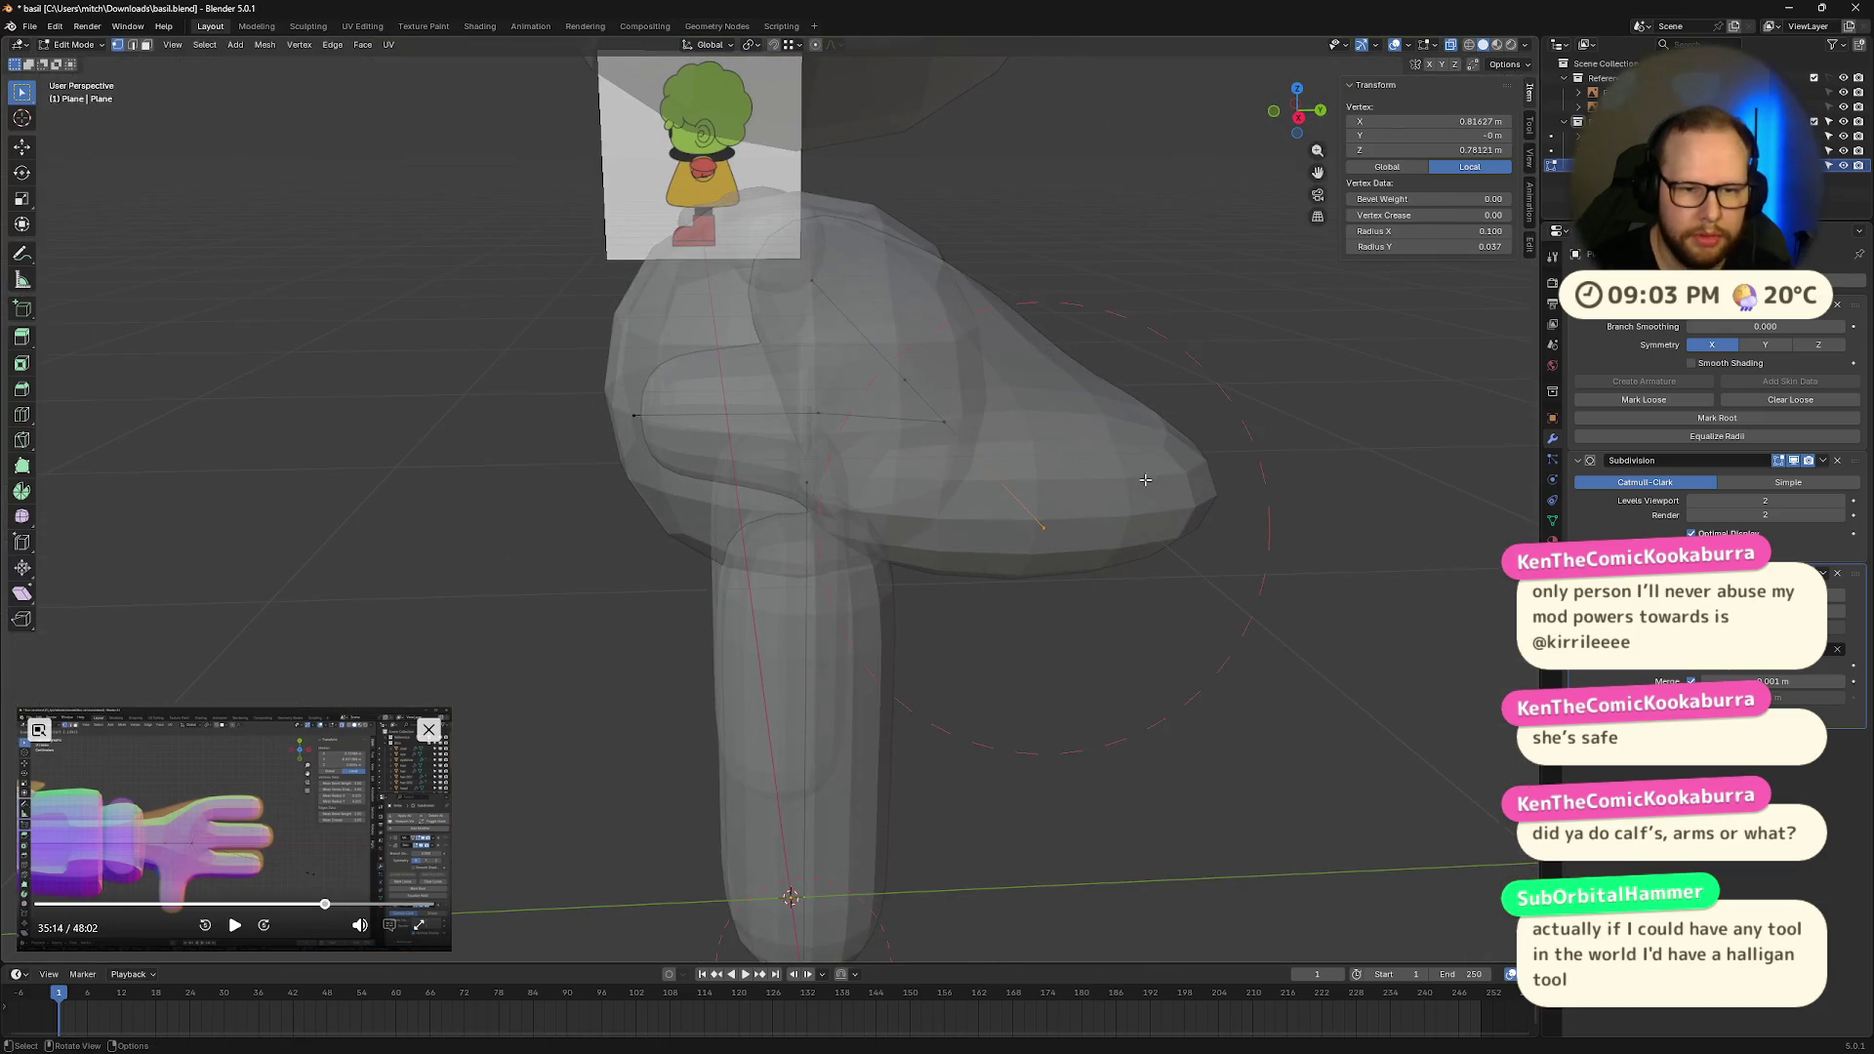
pyautogui.click(1299, 119)
pyautogui.hotkey('alt', 'z')
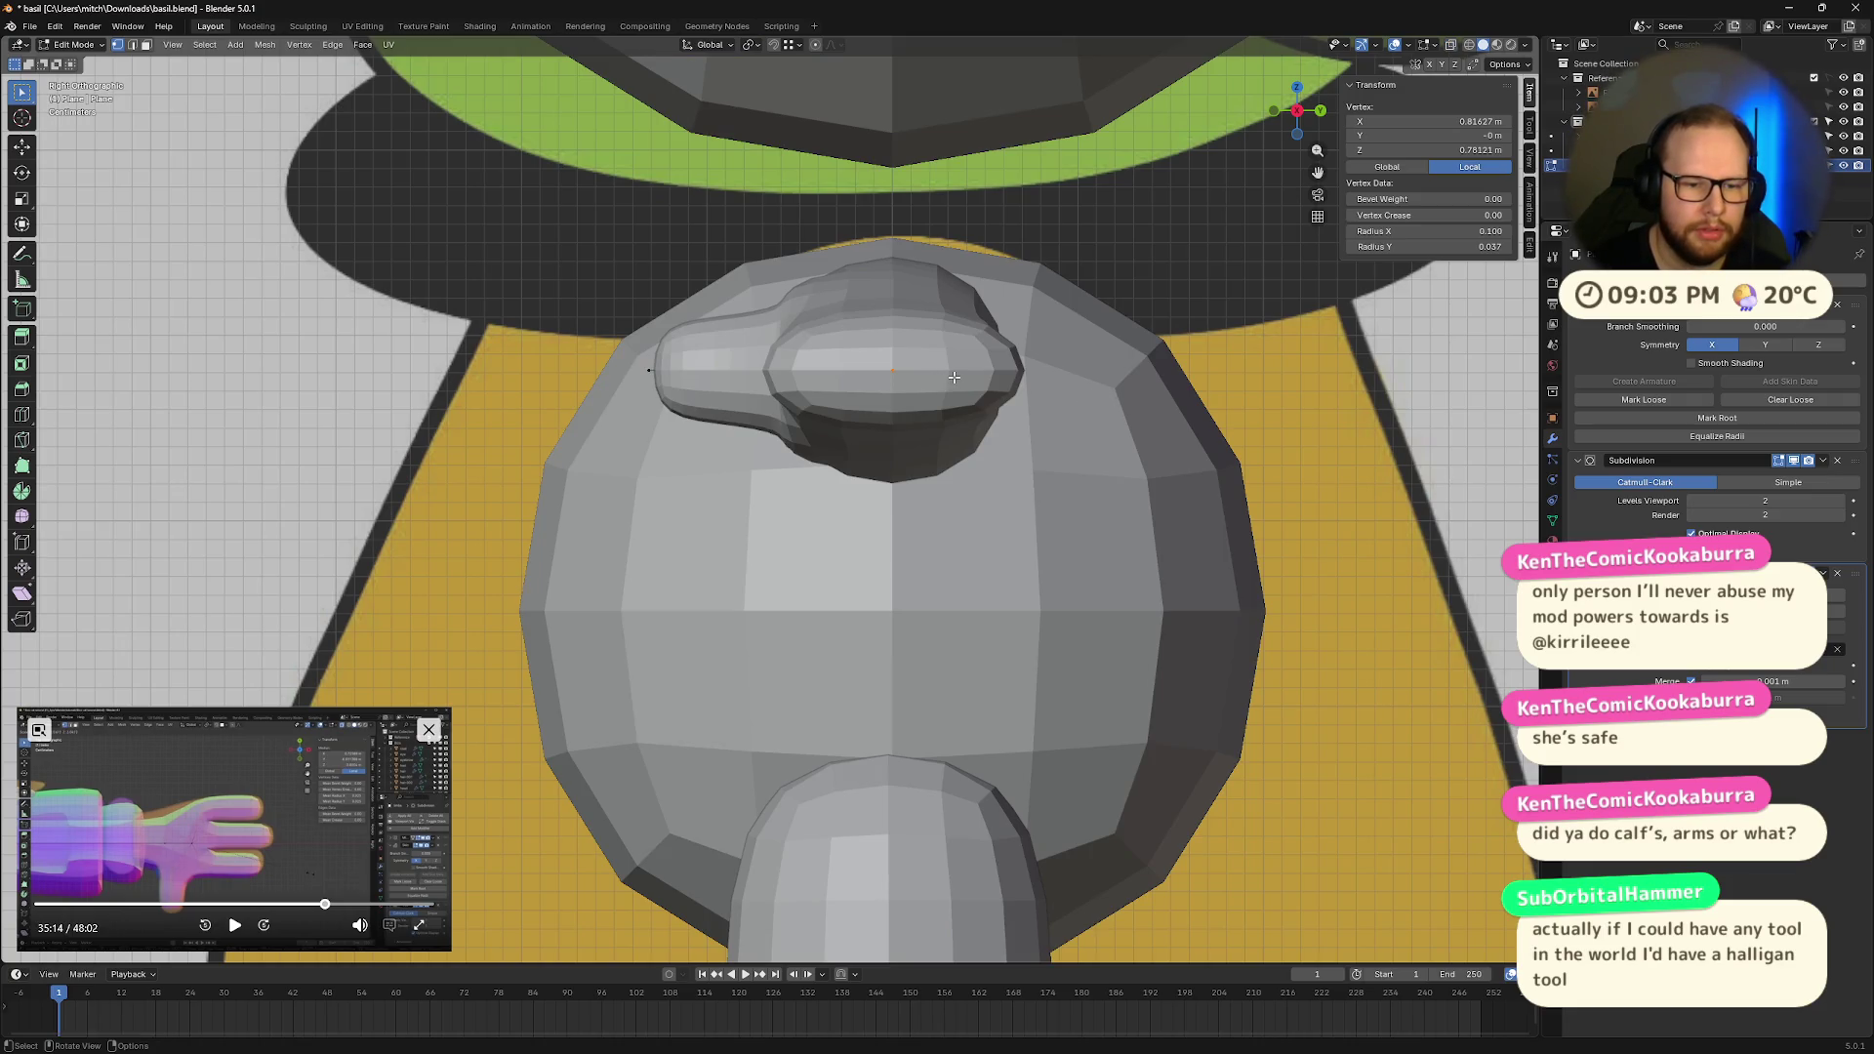
pyautogui.hotkey('alt', 'z')
pyautogui.scroll(-10, 959, 374)
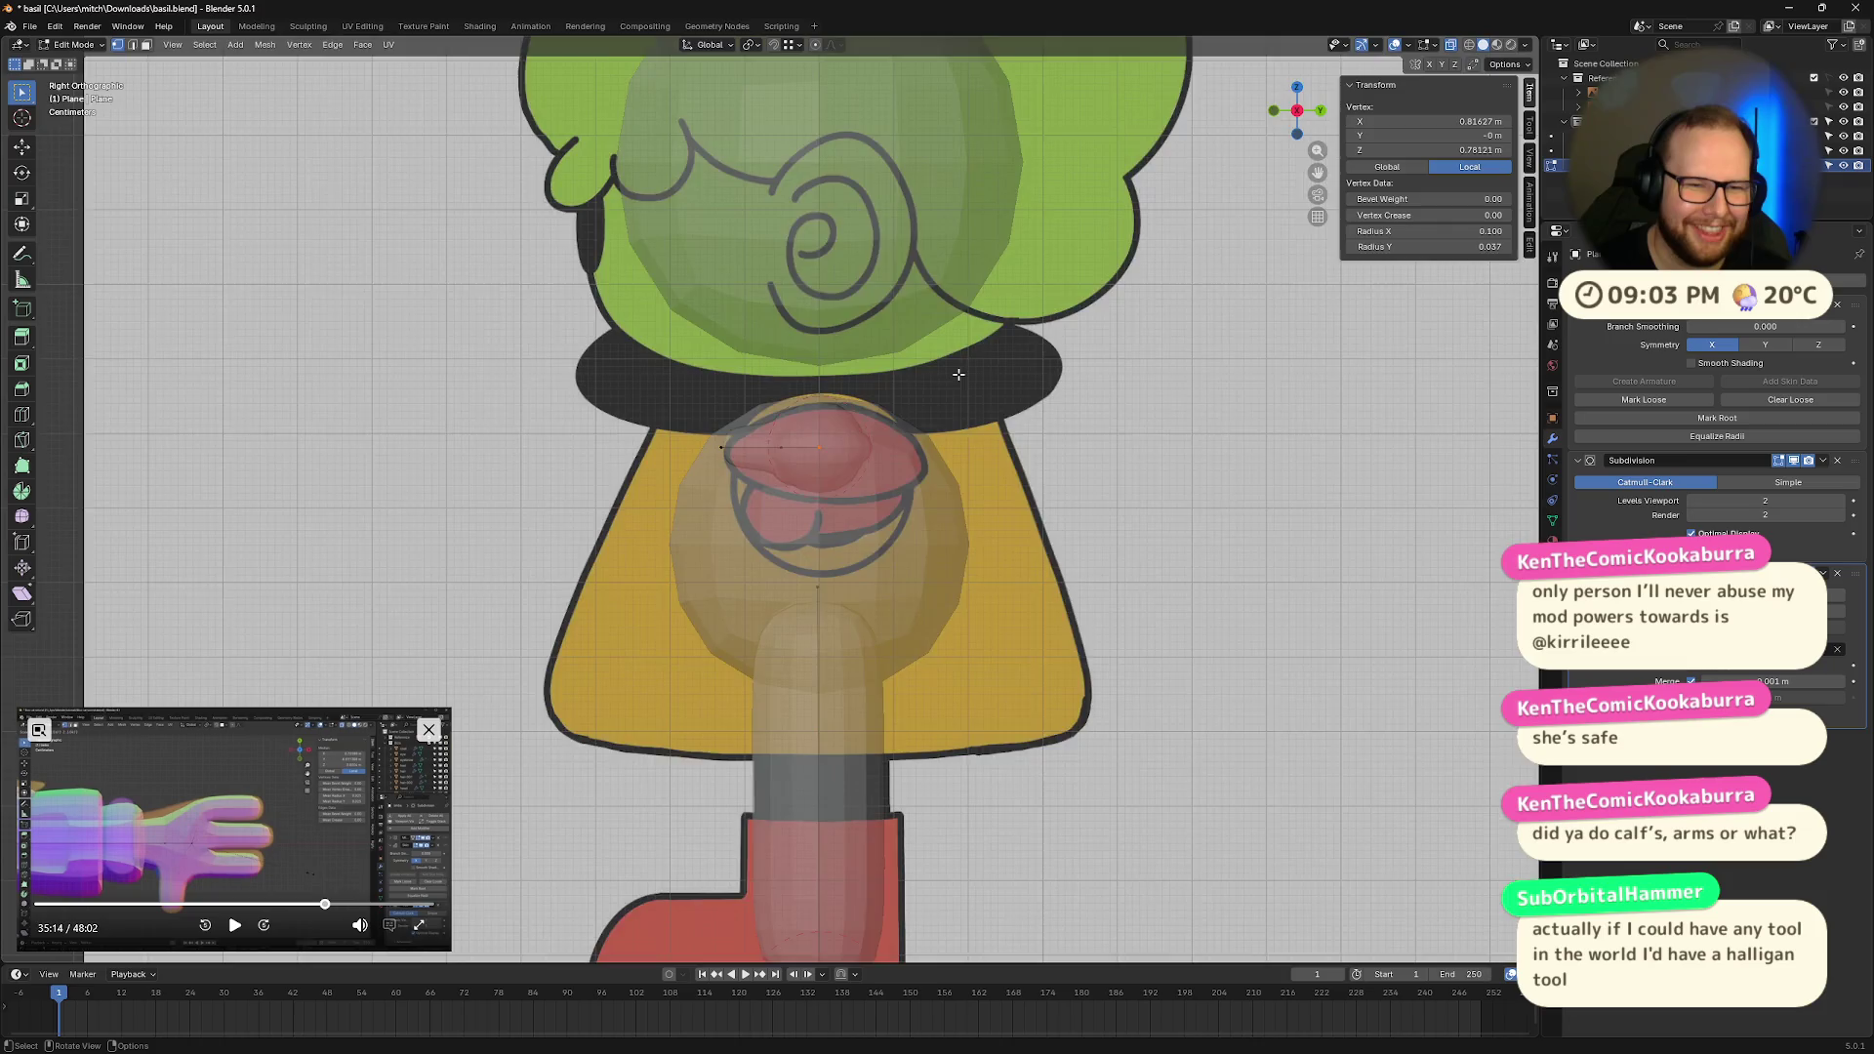
pyautogui.scroll(10, 959, 374)
pyautogui.hotkey('alt', 'z')
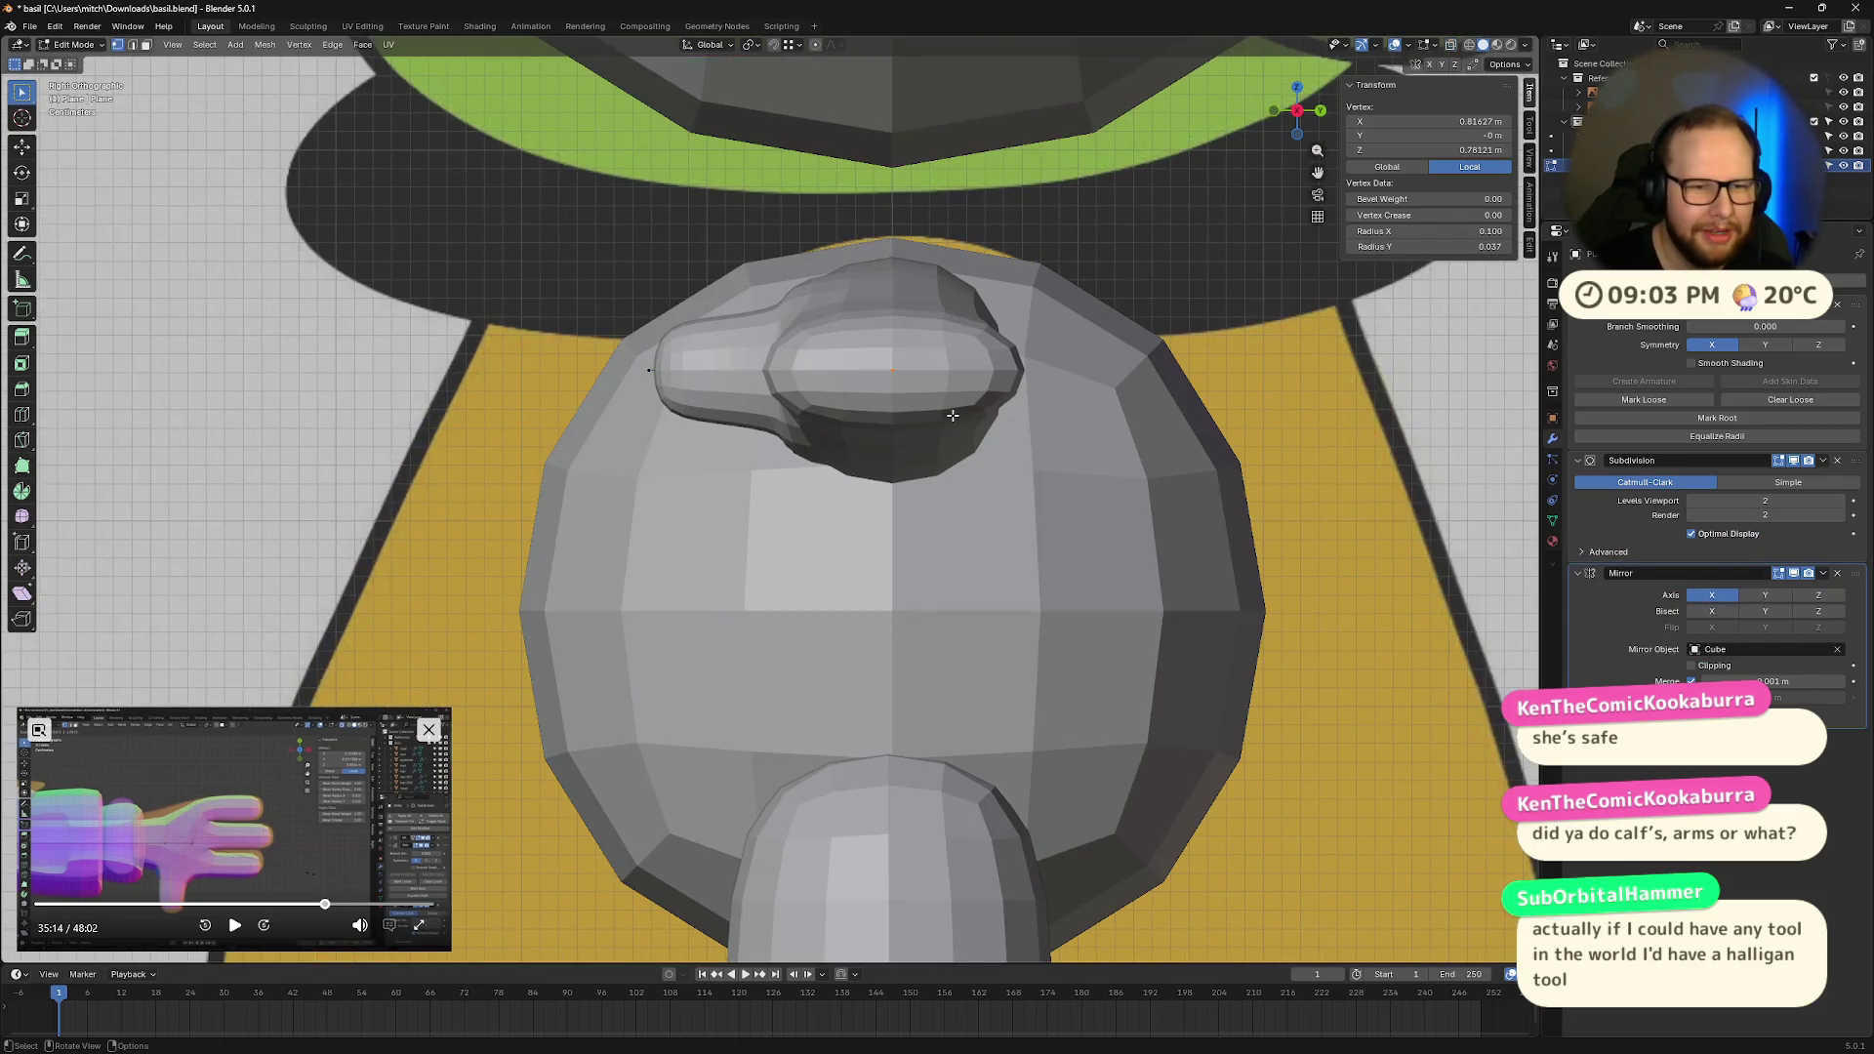
pyautogui.hotkey('alt', 'z')
pyautogui.hotkey('alt', 'z')
pyautogui.hotkey('alt', 'z')
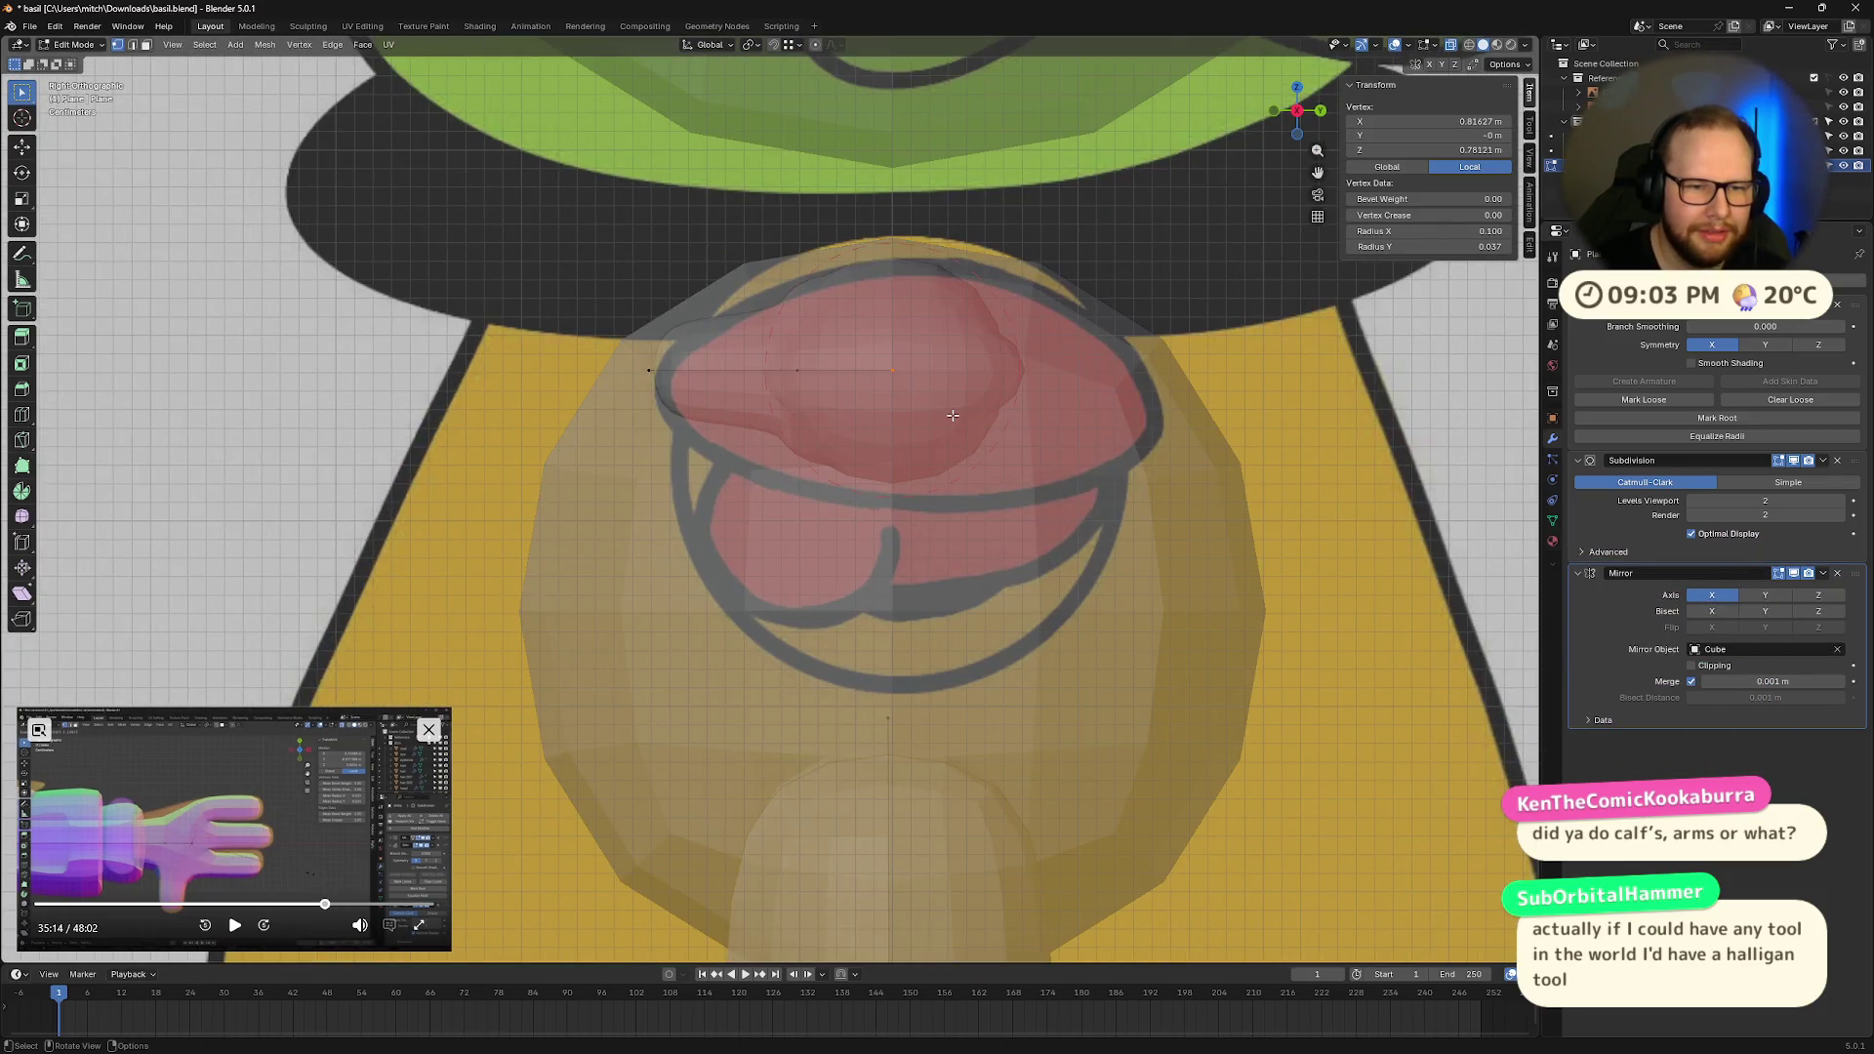
pyautogui.hotkey('alt', 'z')
pyautogui.hotkey('alt', 'z')
pyautogui.hotkey('alt', 'z')
pyautogui.hotkey('alt', 'z')
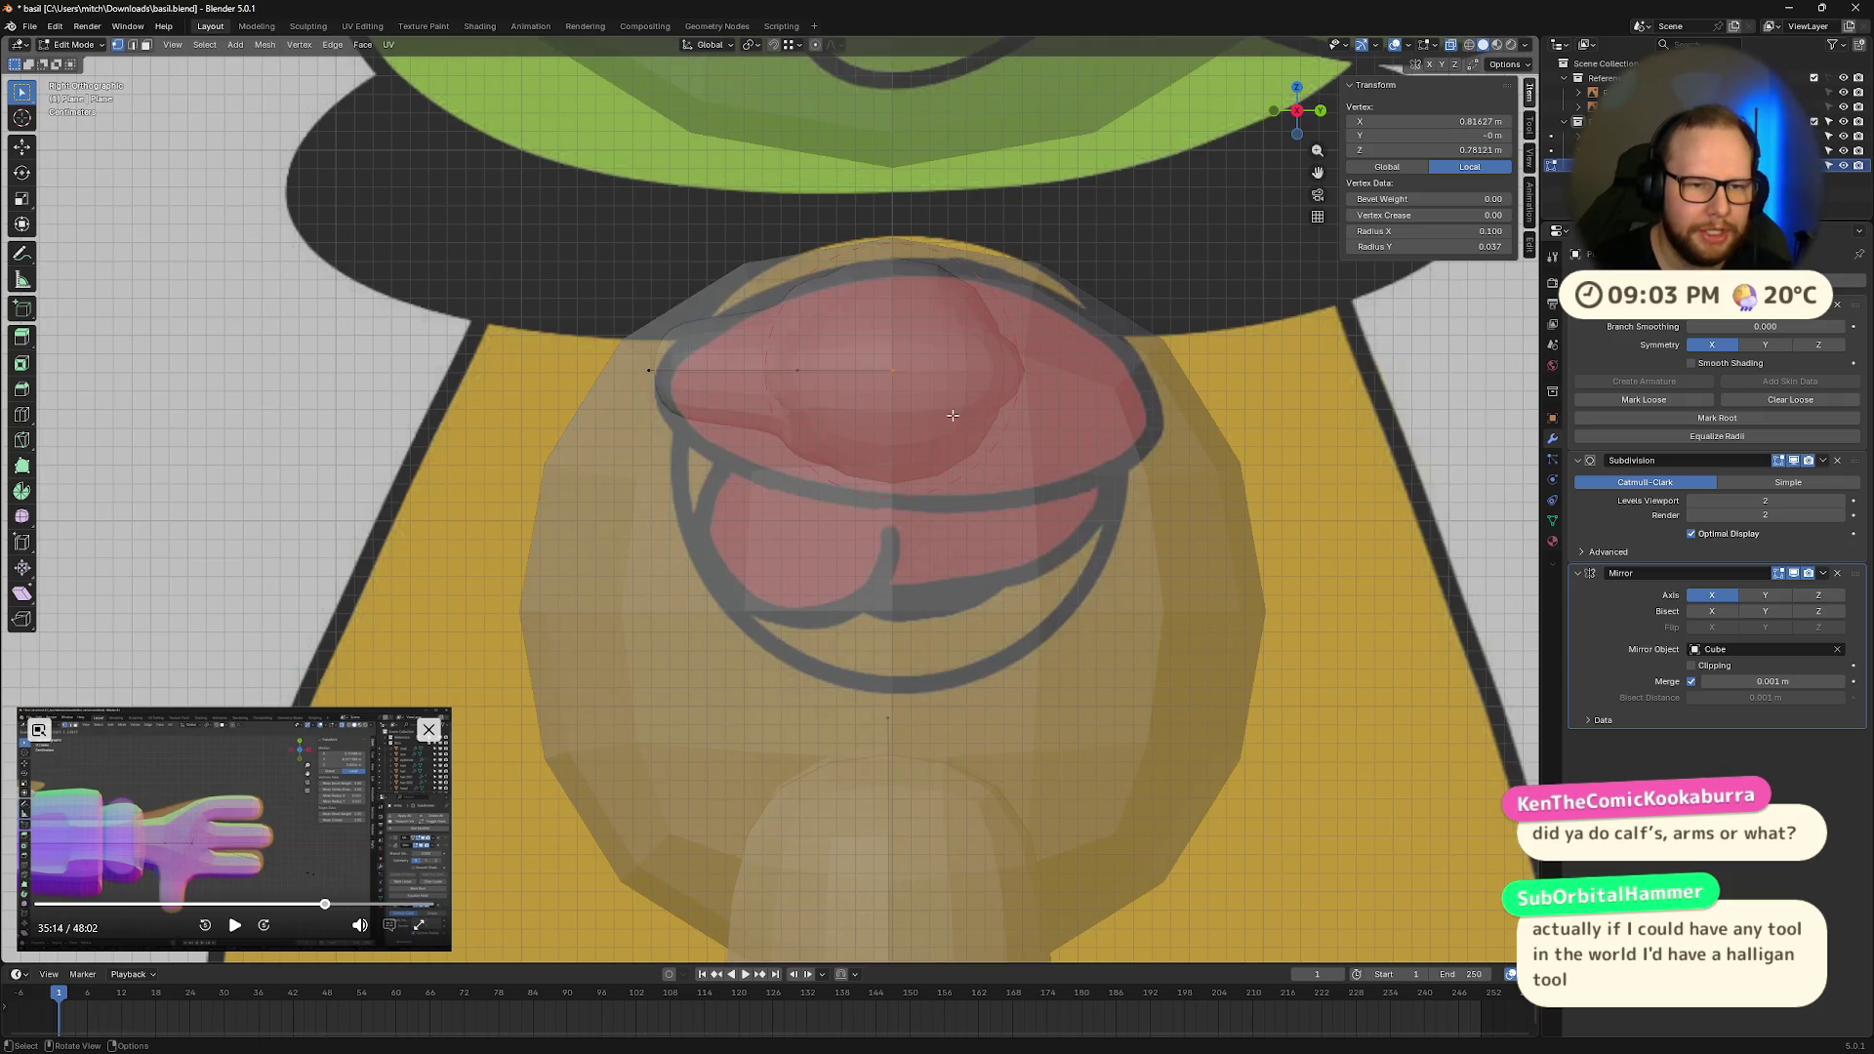
pyautogui.hotkey('alt', 'z')
pyautogui.hotkey('alt', 'z')
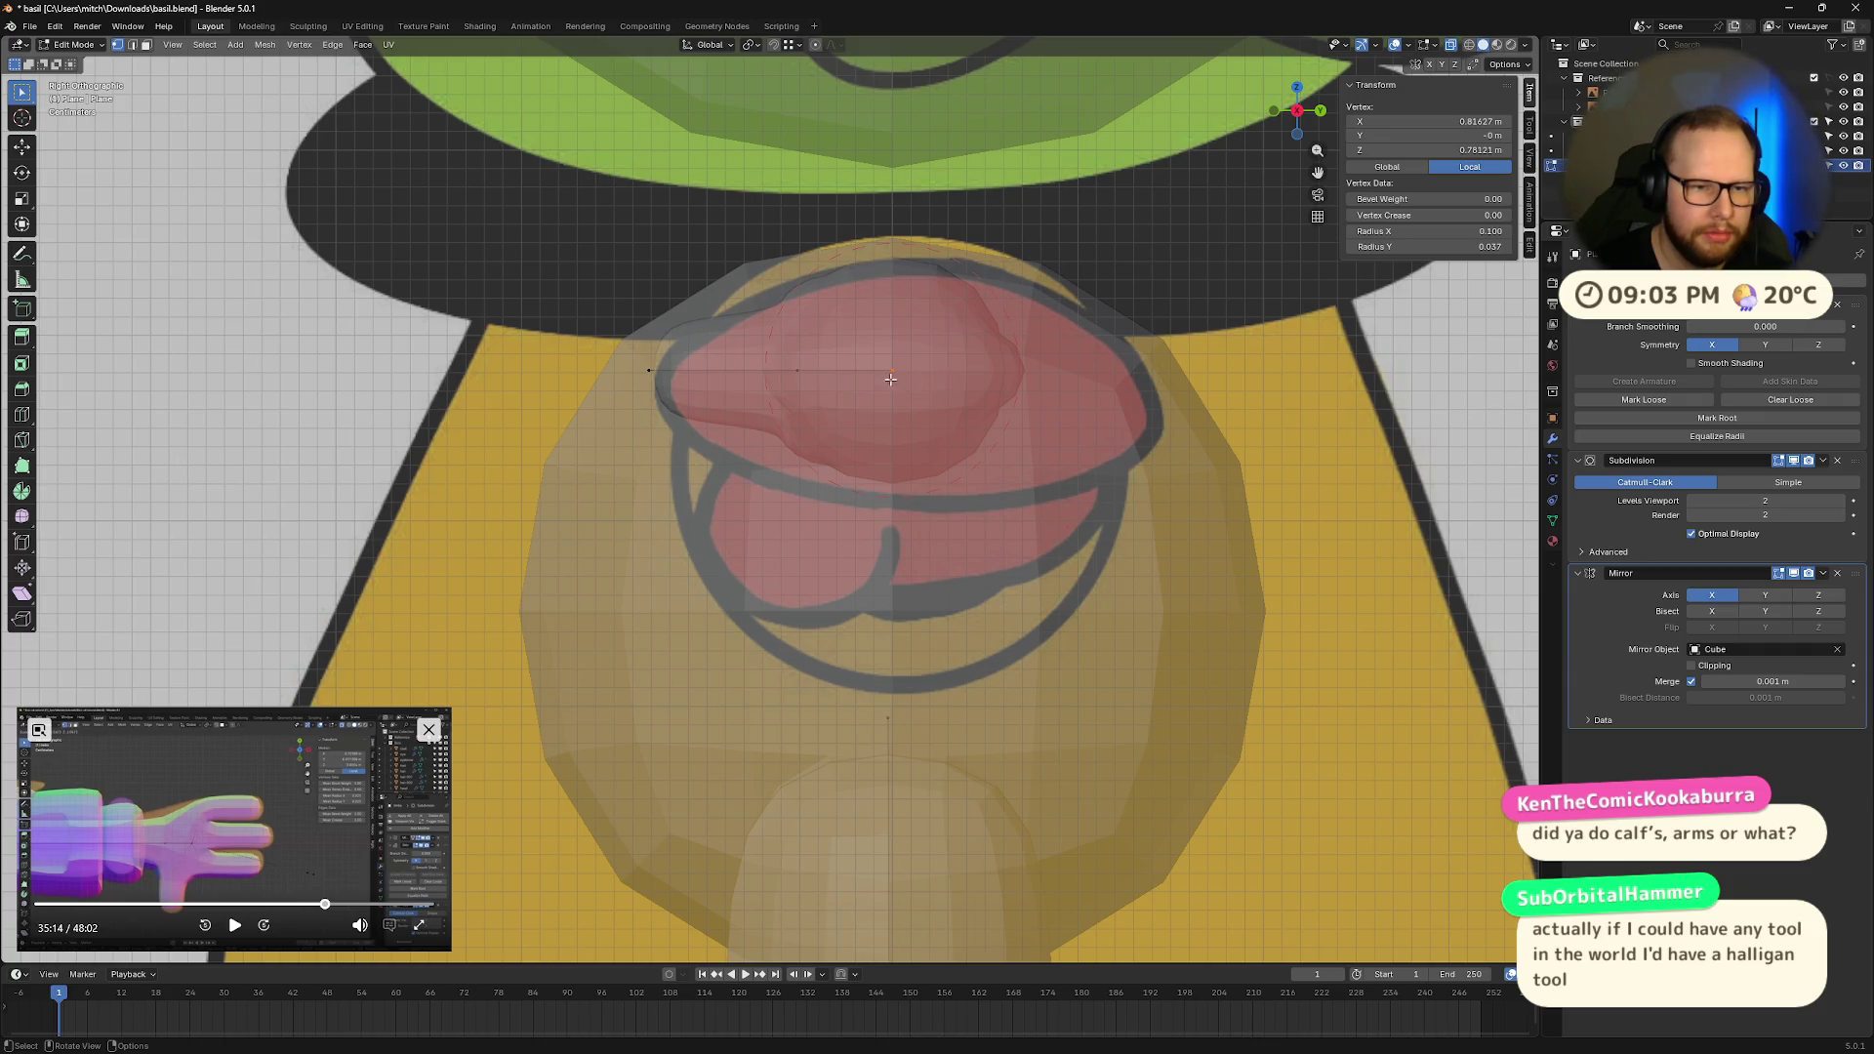
# Step: Enlarge the hand's skin radius to match the drawing, then select the fingertip point
pyautogui.hotkey('ctrl', 'a')
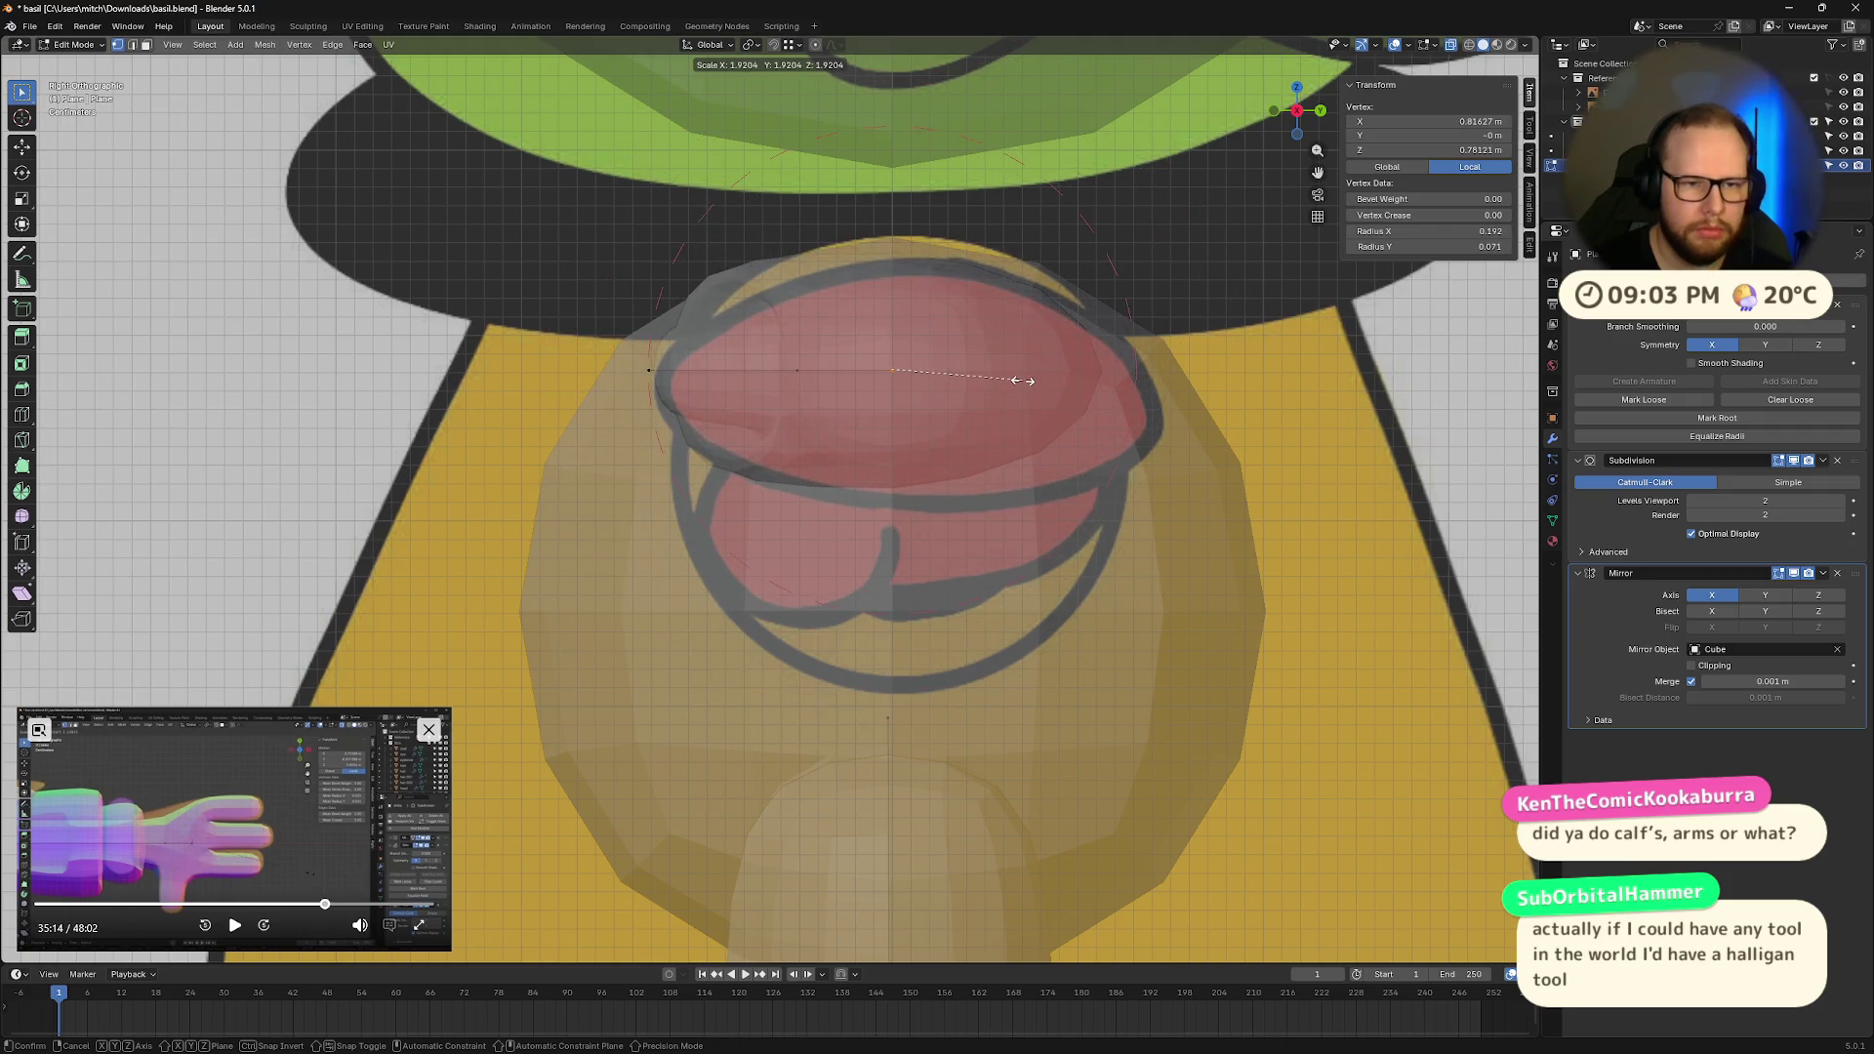
pyautogui.click(1020, 381)
pyautogui.moveTo(1020, 381)
pyautogui.mouseDown(button='middle')
pyautogui.moveTo(996, 384)
pyautogui.moveTo(1005, 443)
pyautogui.moveTo(891, 572)
pyautogui.mouseUp(button='middle')
pyautogui.moveTo(695, 566); pyautogui.dragTo(836, 660)
# Step: Move the arm's end vertex along Y
pyautogui.press('g')
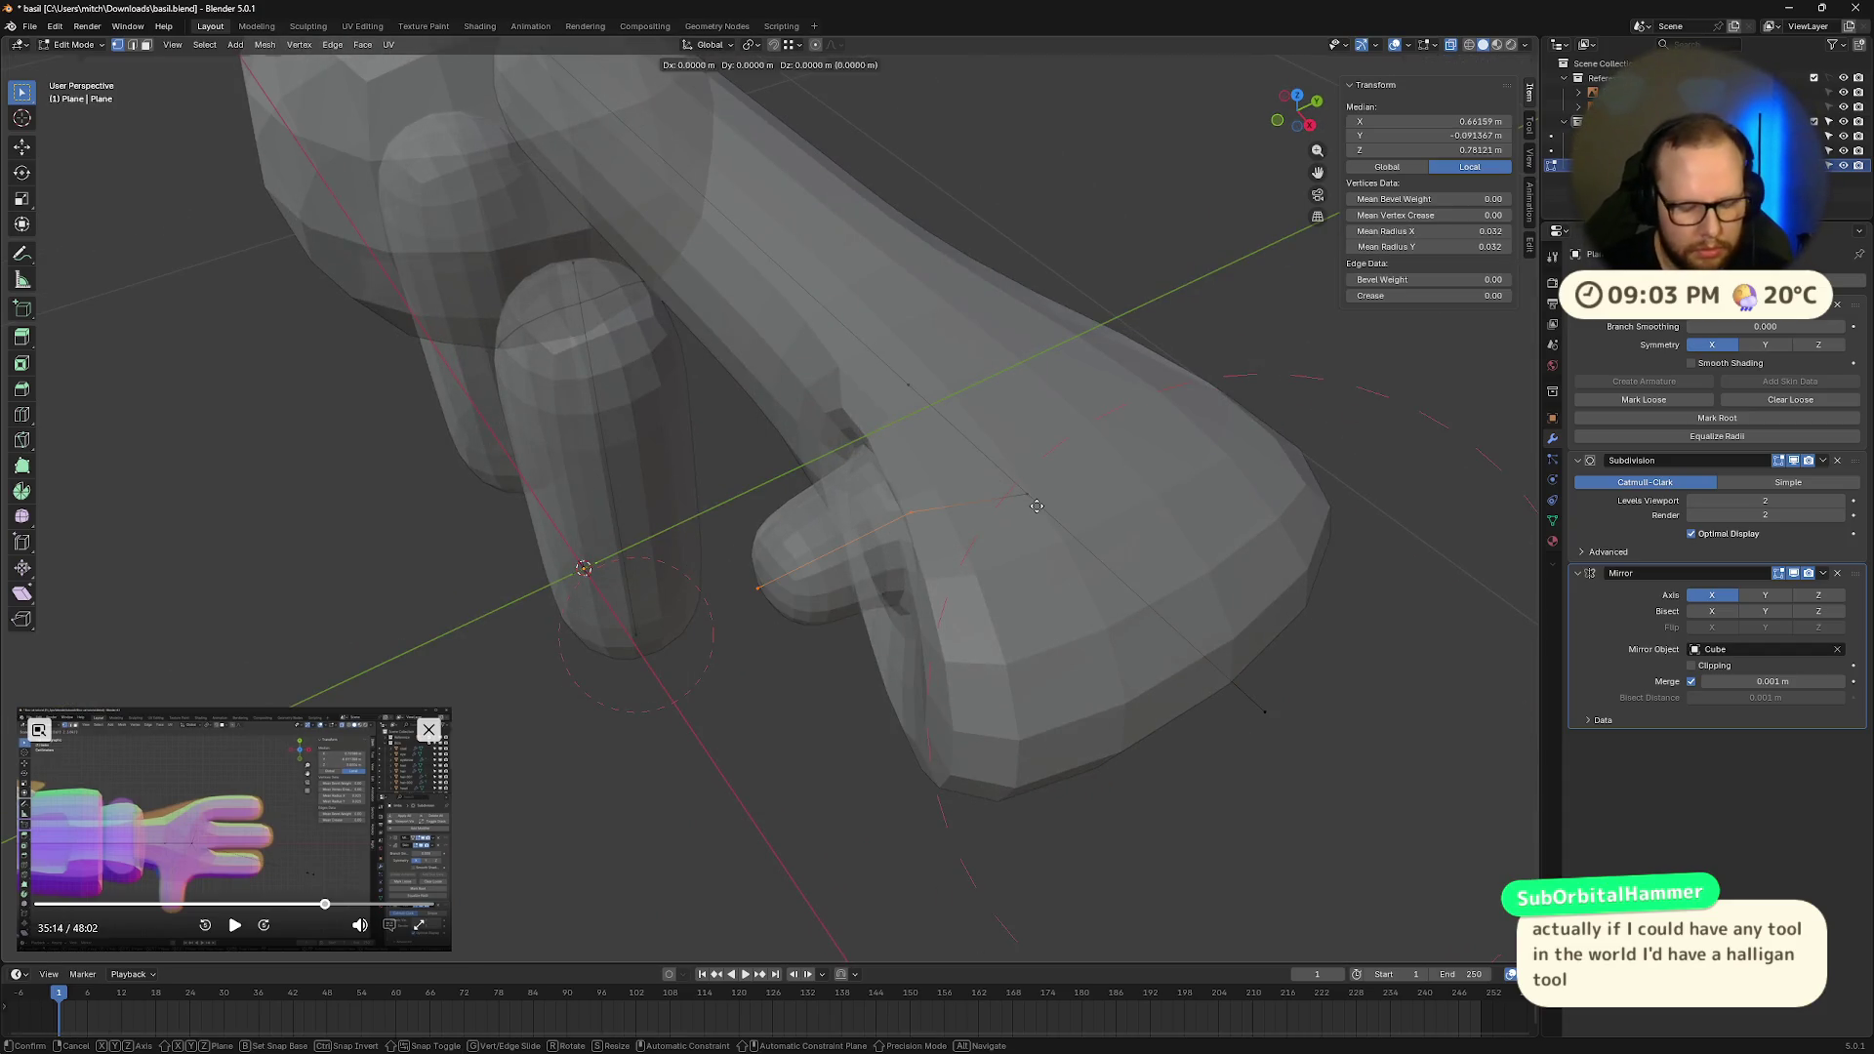
pyautogui.press('y')
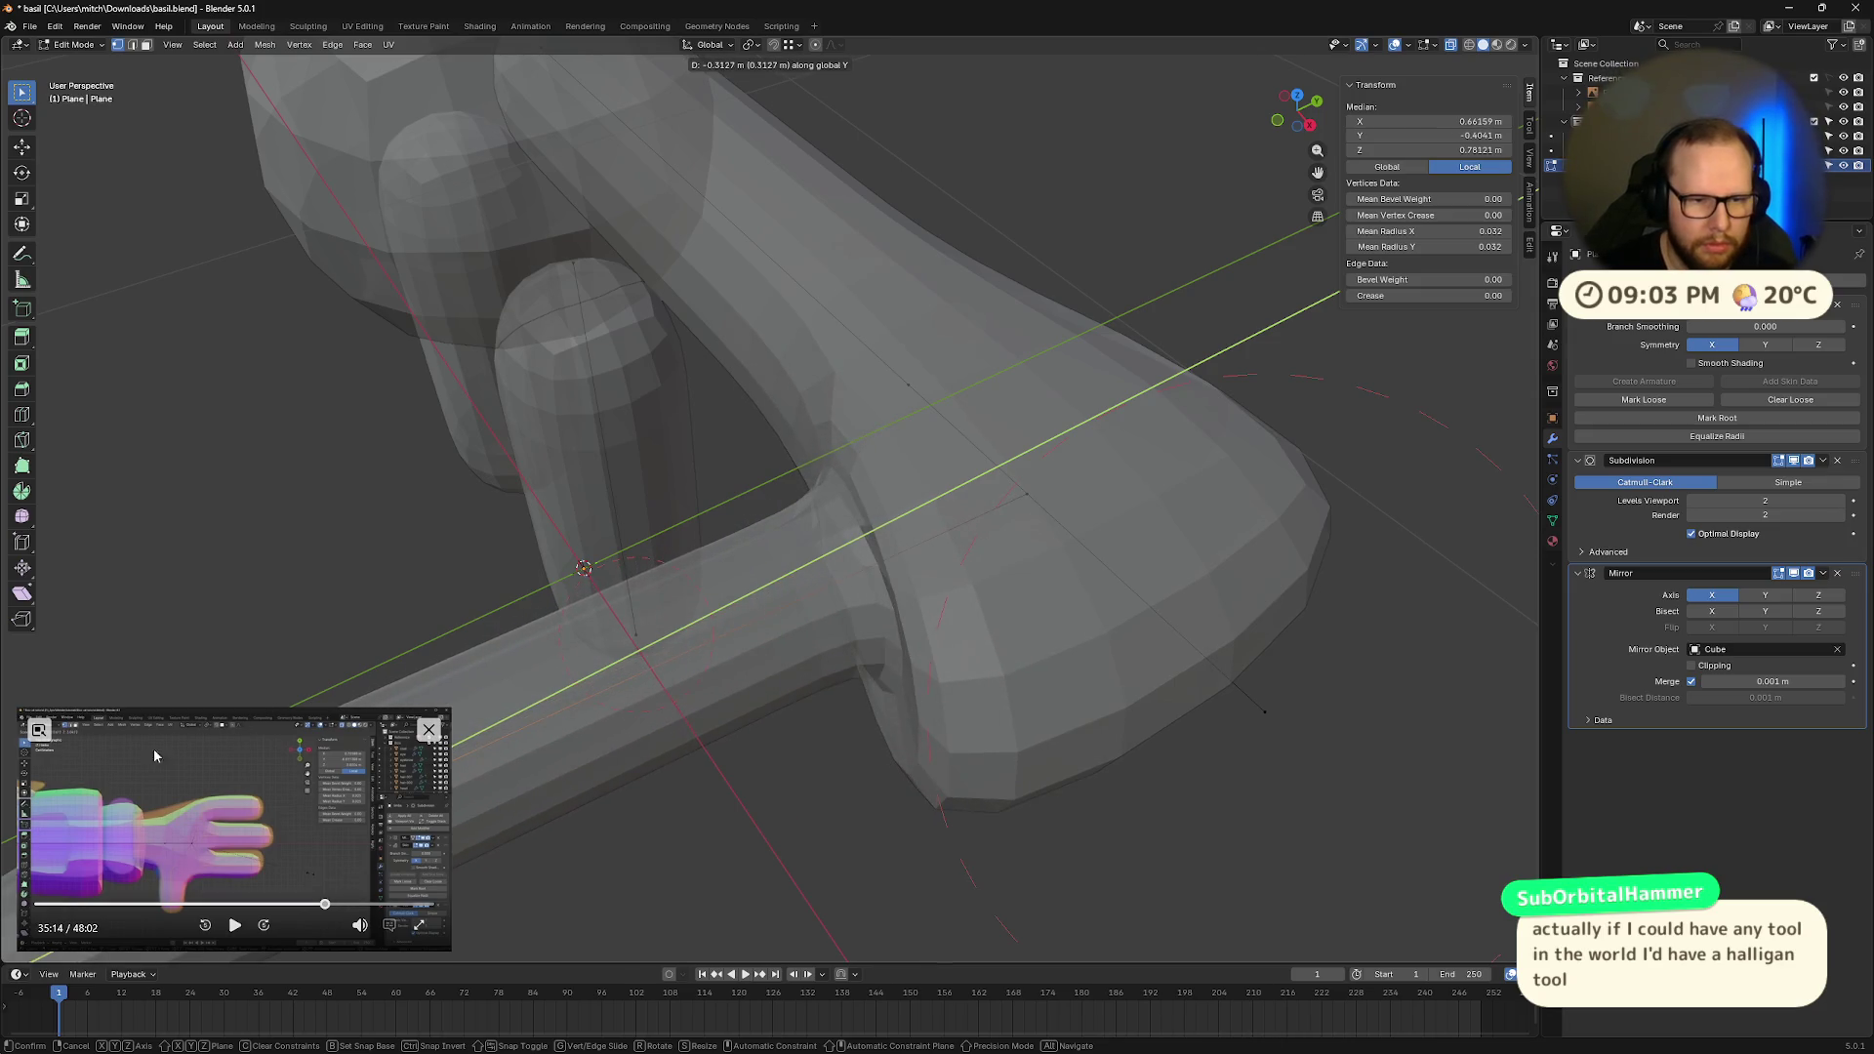
pyautogui.click(473, 554)
# Step: Orbit and zoom around the whole character to inspect it against the reference
pyautogui.scroll(-10, 474, 553)
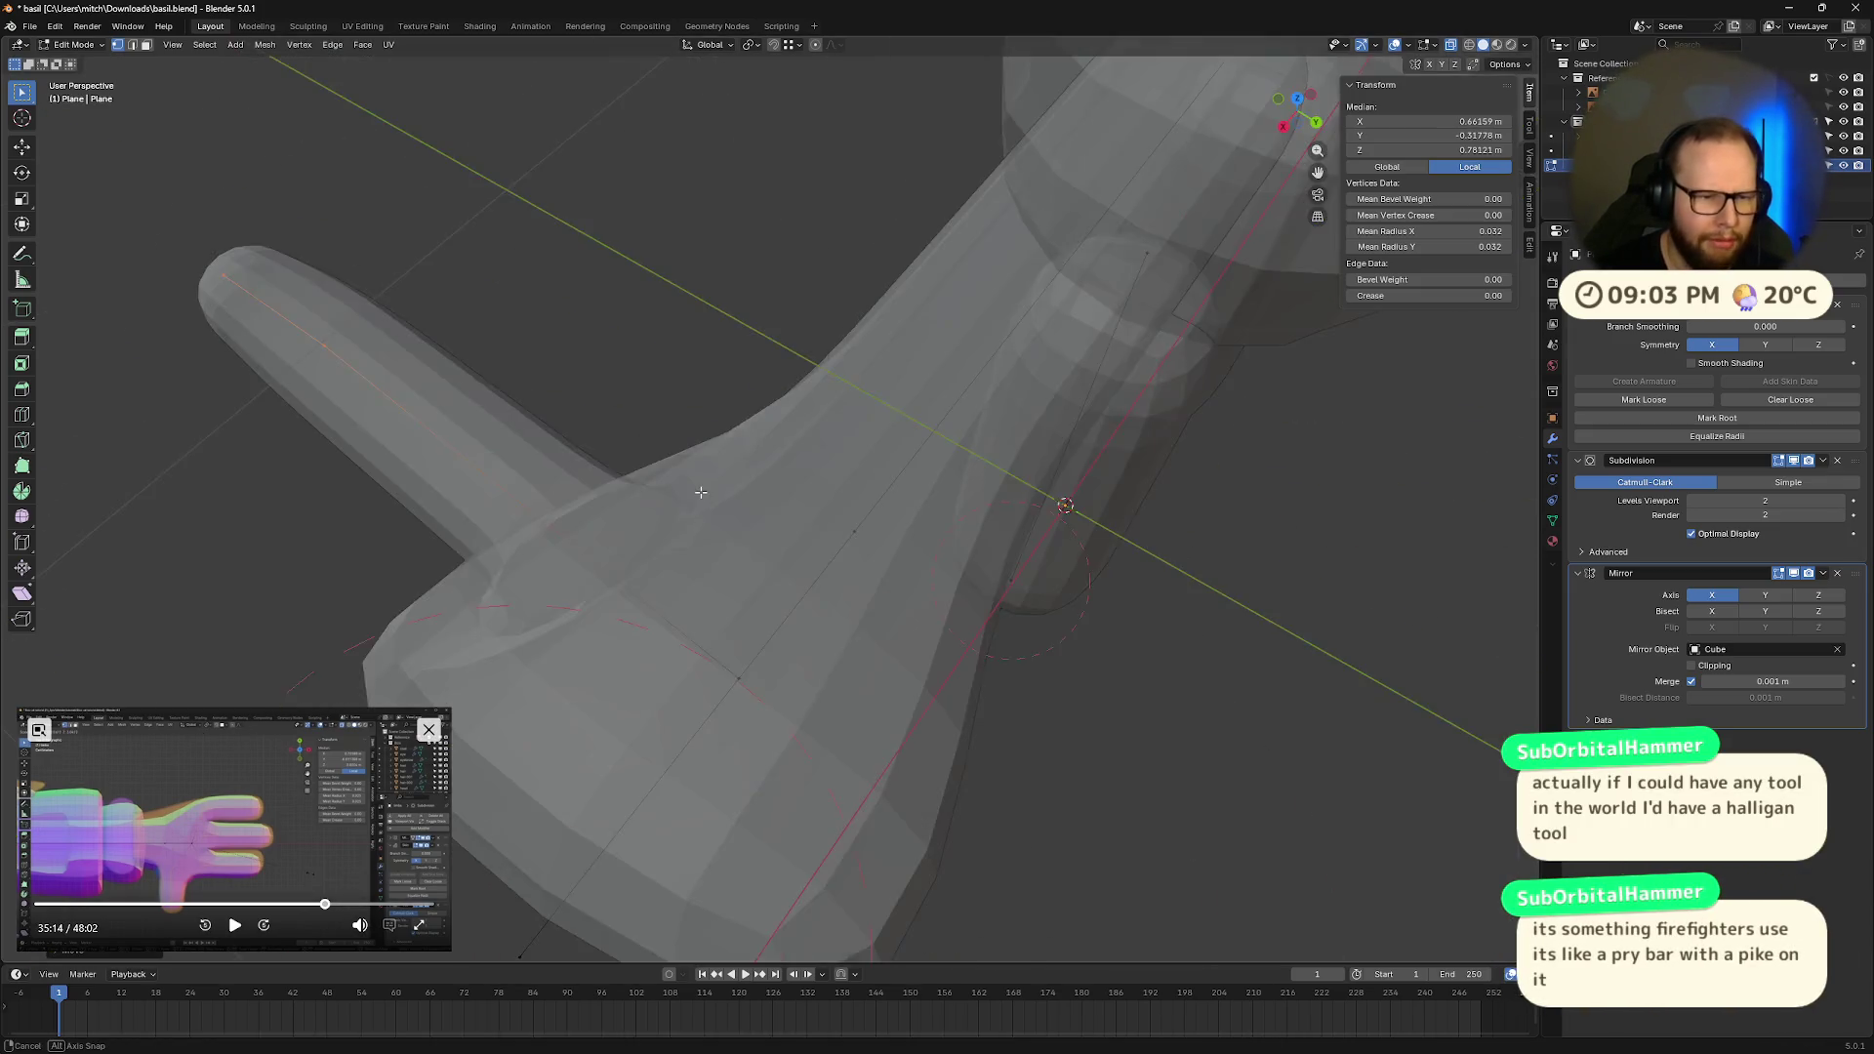
pyautogui.moveTo(473, 553)
pyautogui.mouseDown(button='middle')
pyautogui.moveTo(1023, 431)
pyautogui.moveTo(987, 381)
pyautogui.moveTo(768, 472)
pyautogui.mouseUp(button='middle')
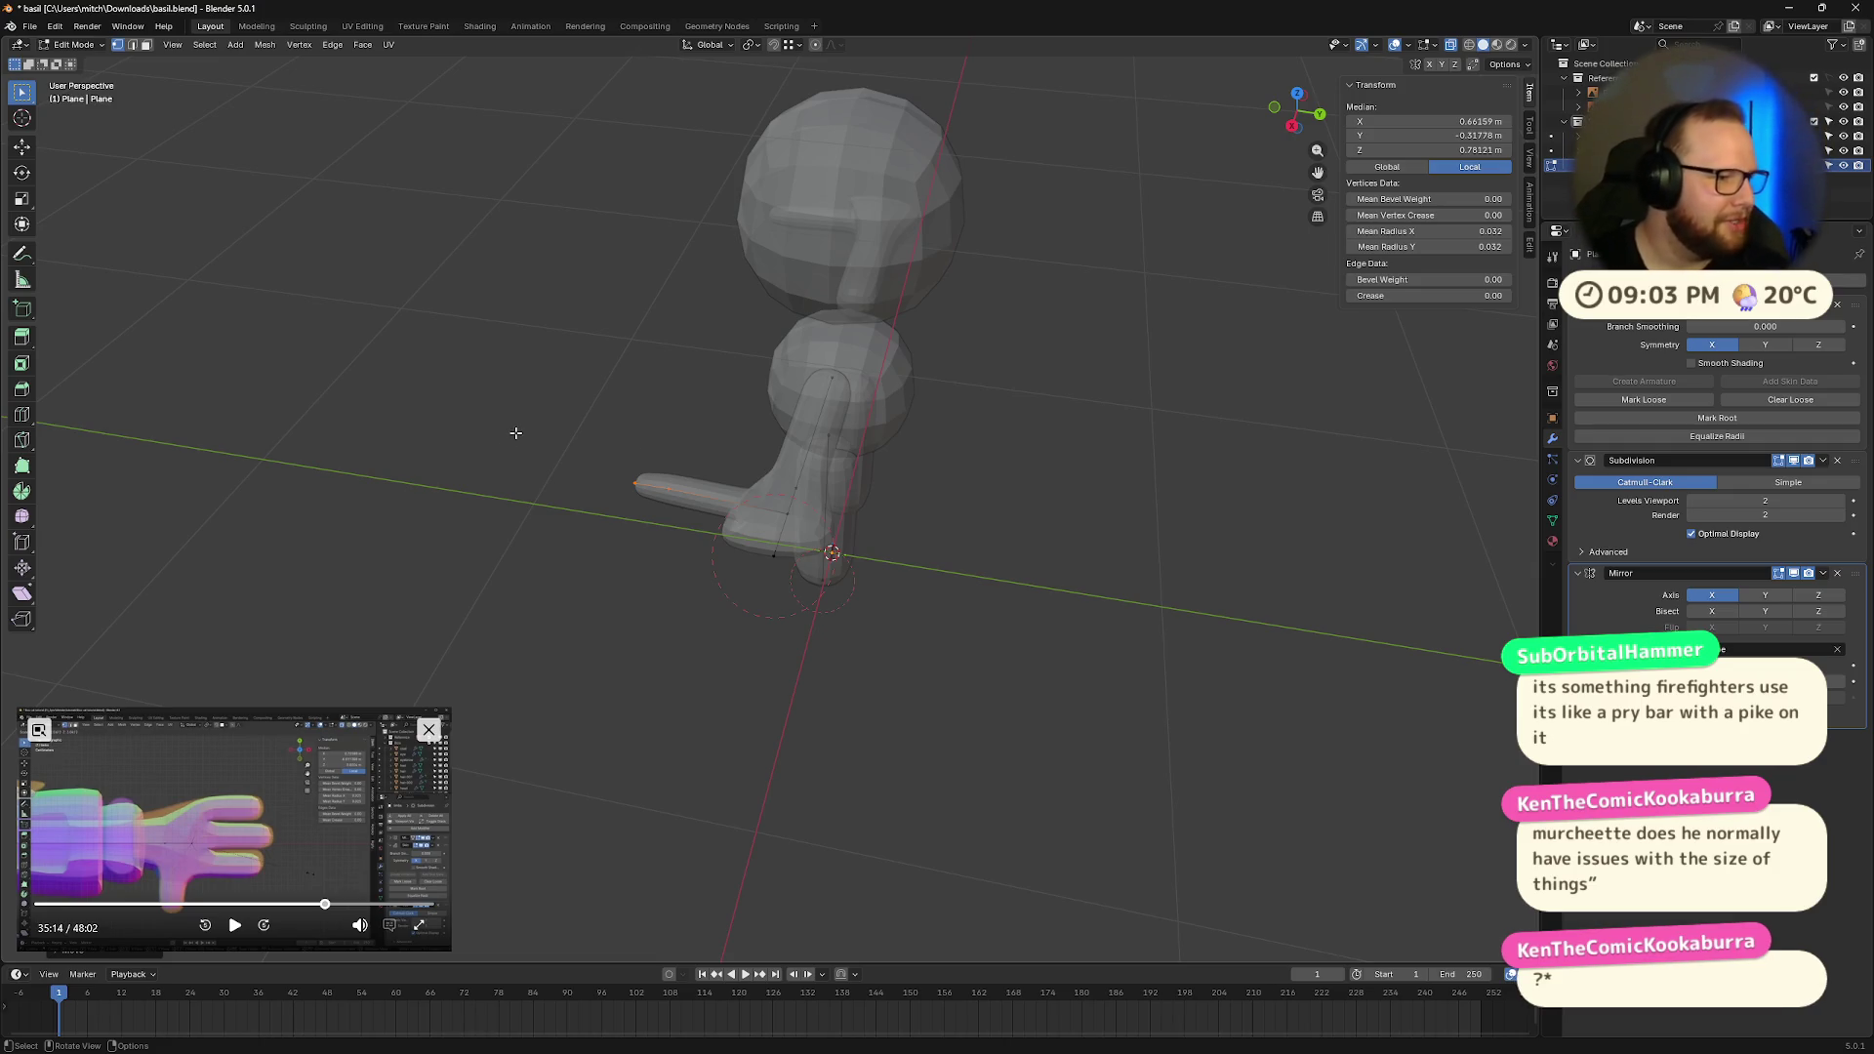
pyautogui.scroll(8, 979, 472)
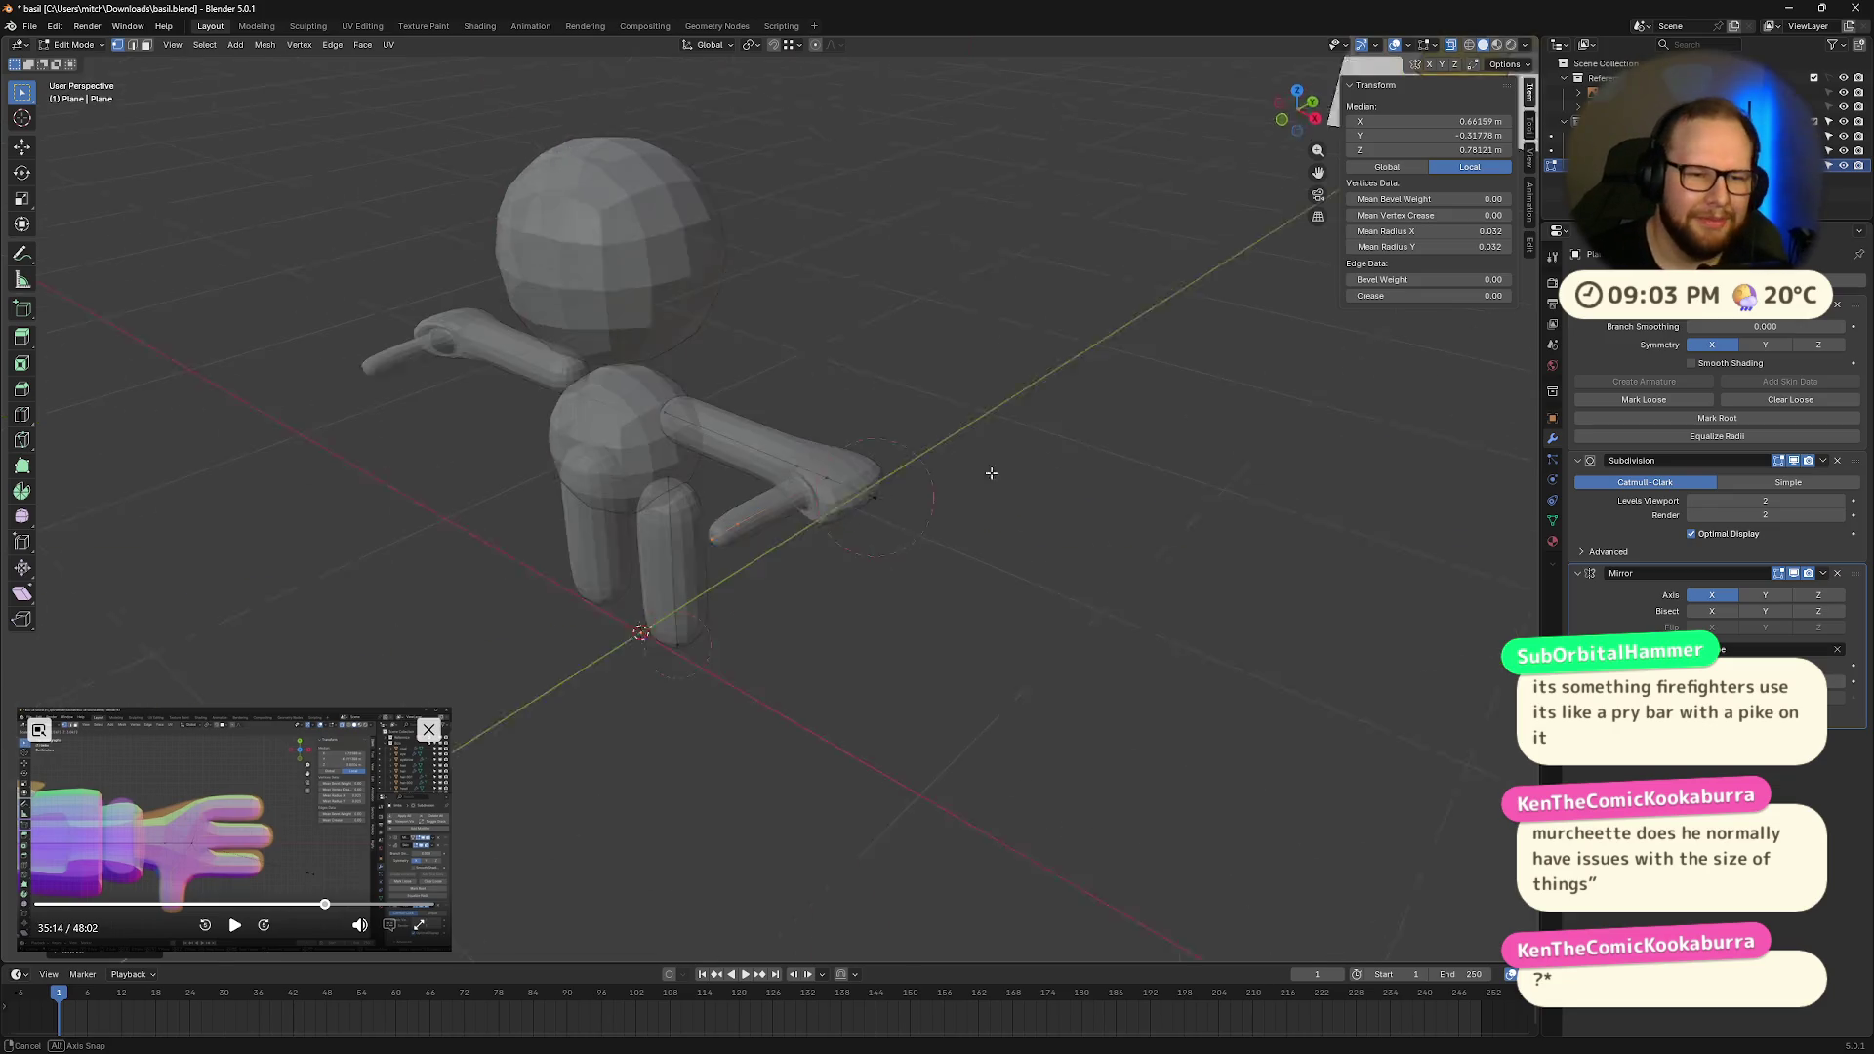
pyautogui.moveTo(911, 428); pyautogui.dragTo(958, 452, button='middle')
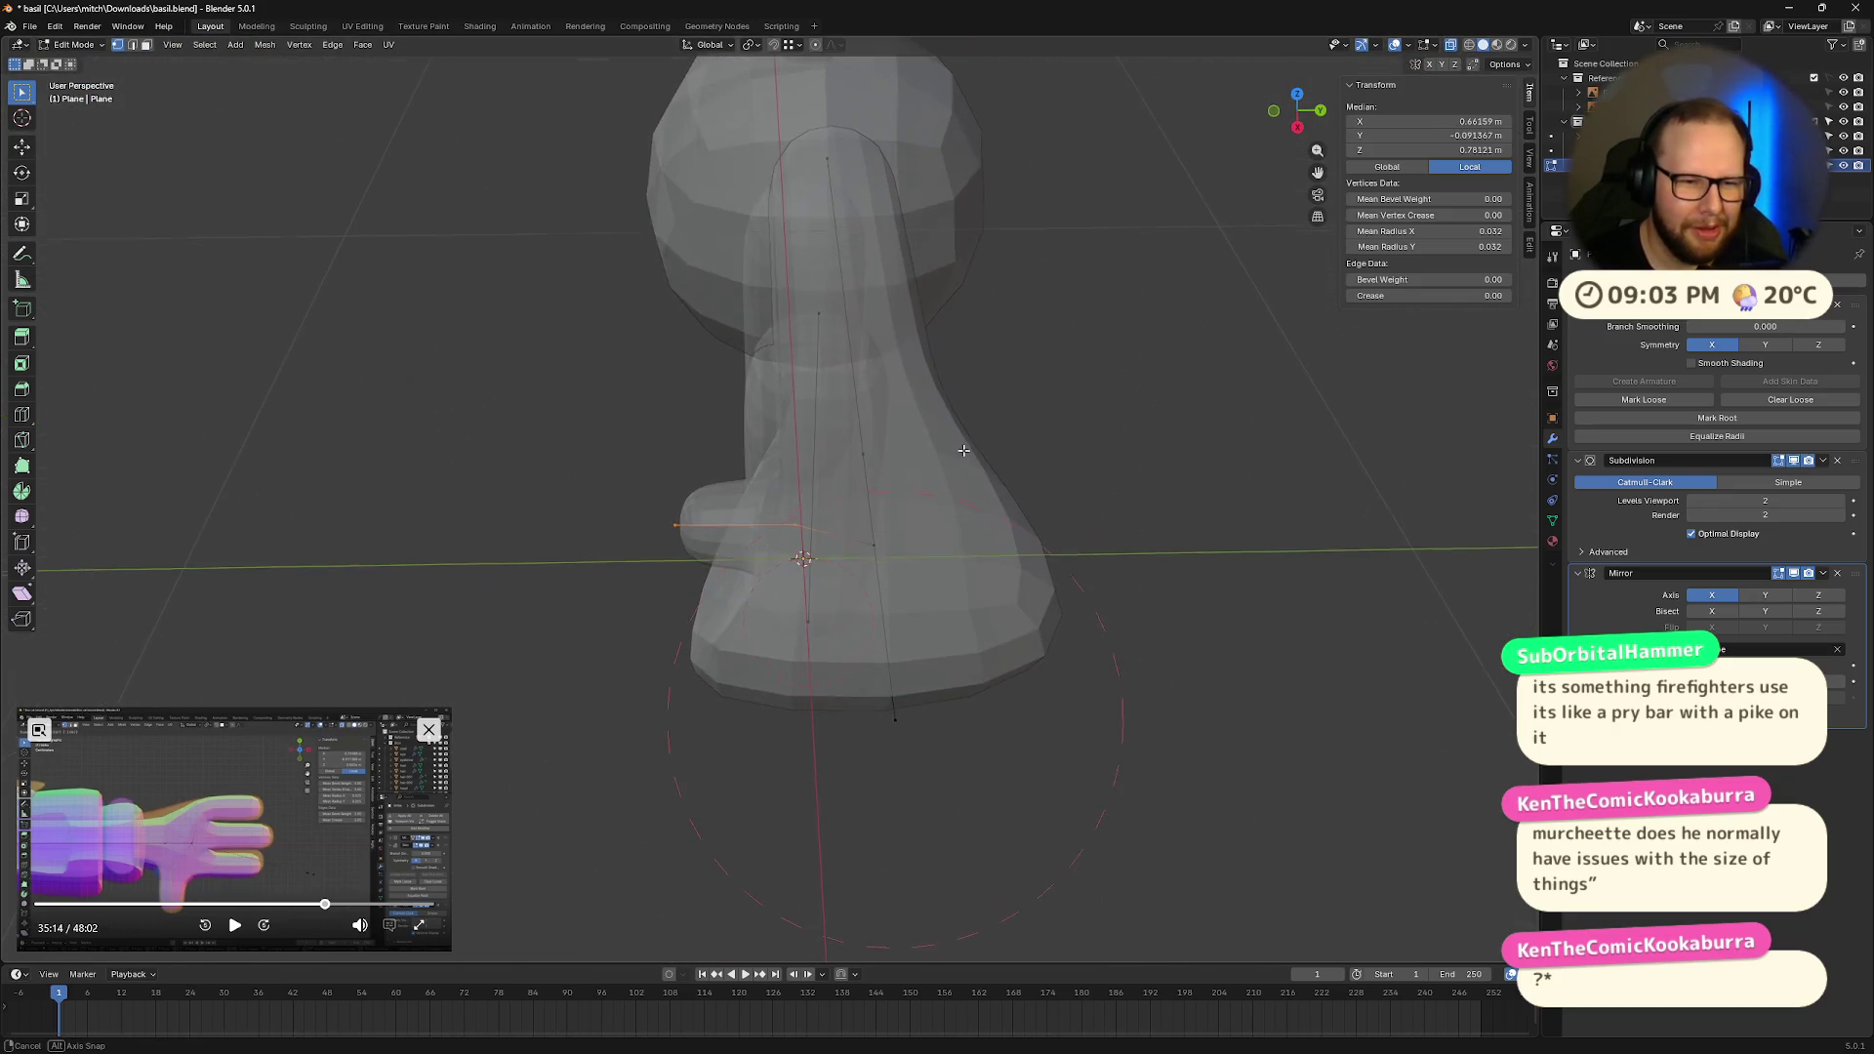
pyautogui.click(958, 452)
pyautogui.moveTo(930, 538)
pyautogui.mouseDown(button='middle')
pyautogui.moveTo(974, 414)
pyautogui.moveTo(934, 514)
pyautogui.mouseUp(button='middle')
# Step: From the side view, move the arm's short edge to a new position
pyautogui.click(1299, 105)
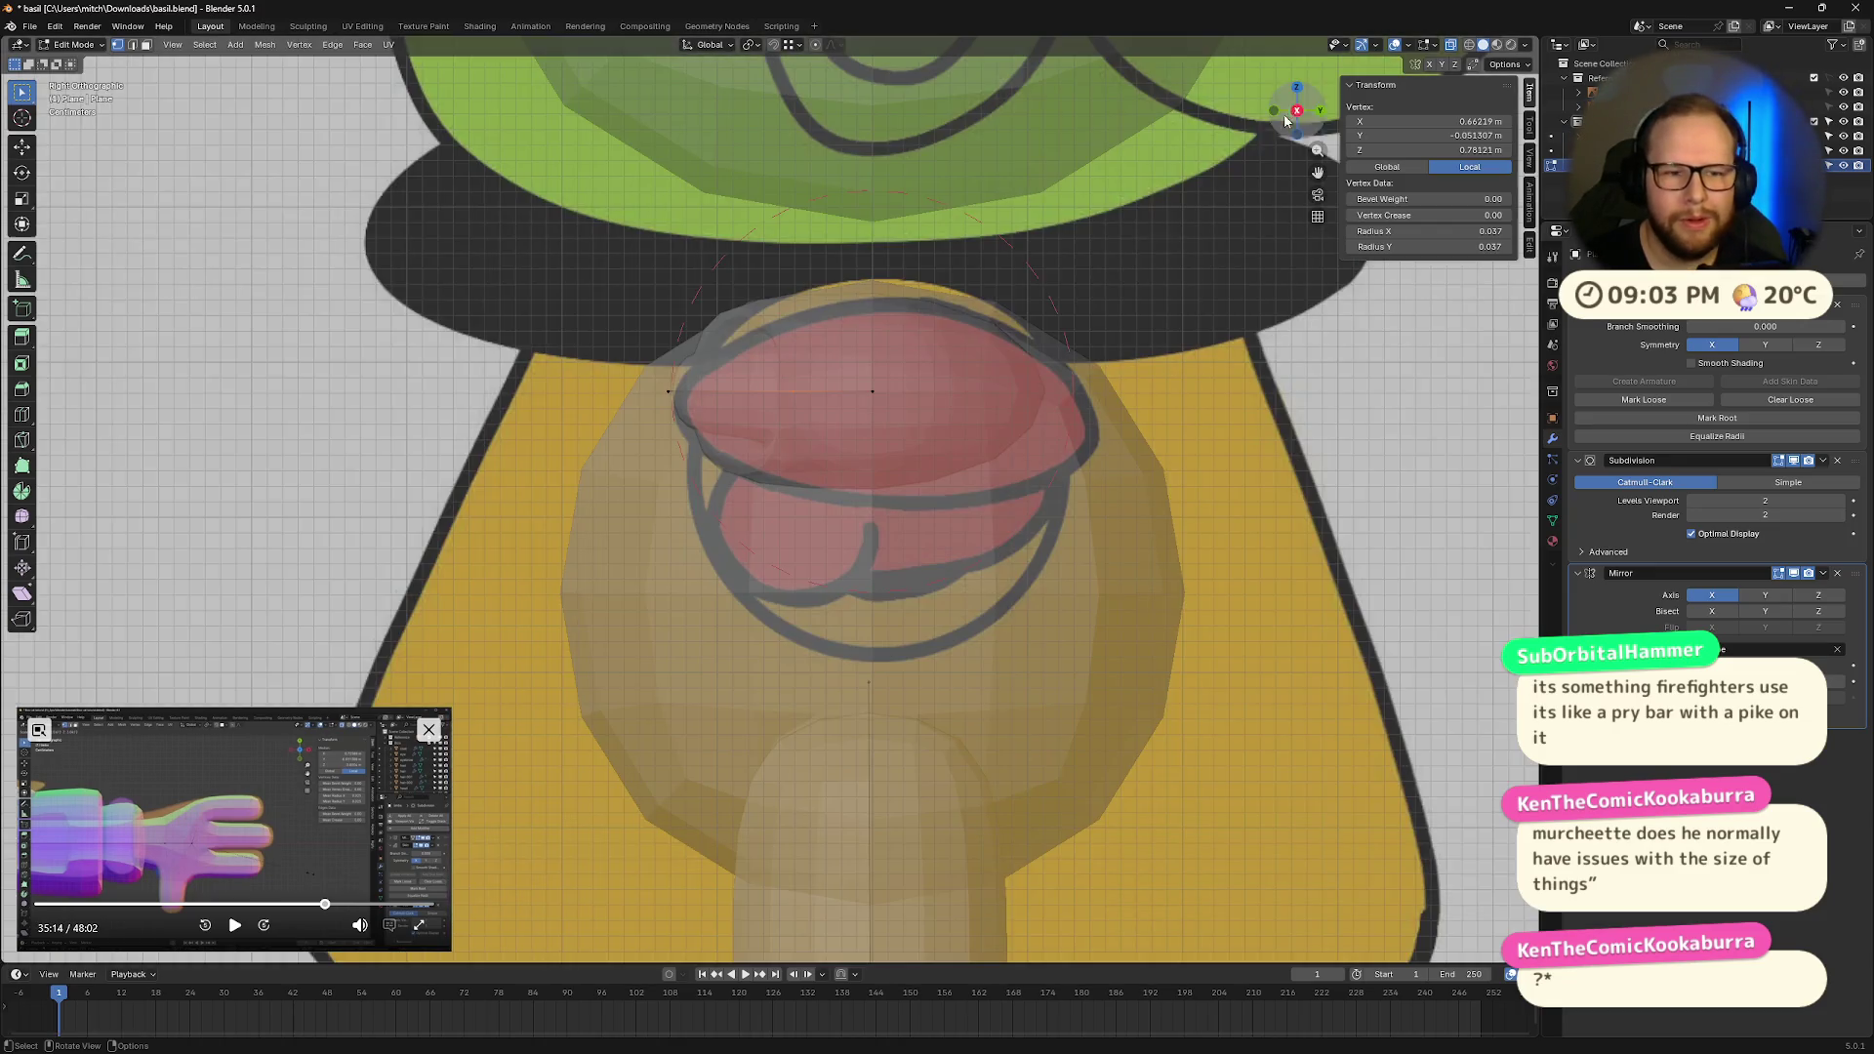
pyautogui.click(918, 370)
pyautogui.keyDown('alt'); pyautogui.click(932, 416); pyautogui.keyUp('alt')
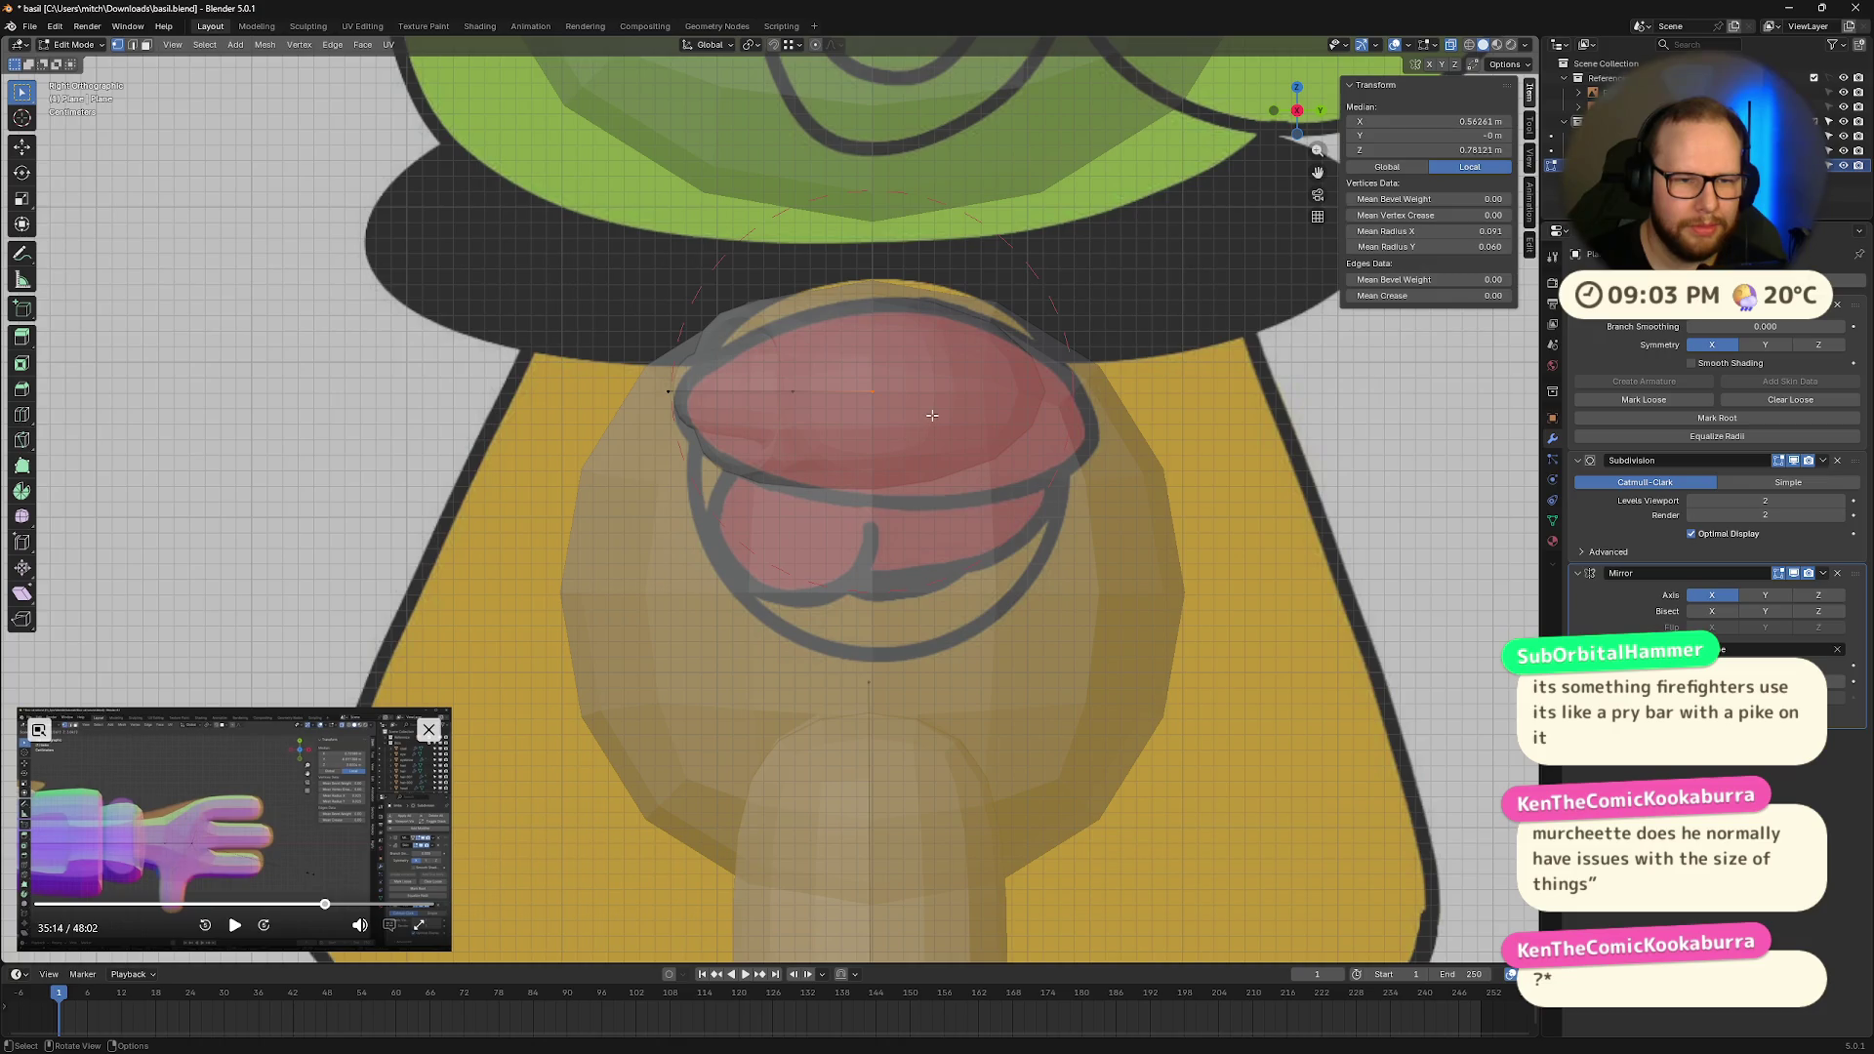
pyautogui.moveTo(934, 410); pyautogui.dragTo(942, 419, button='middle')
pyautogui.click(742, 441)
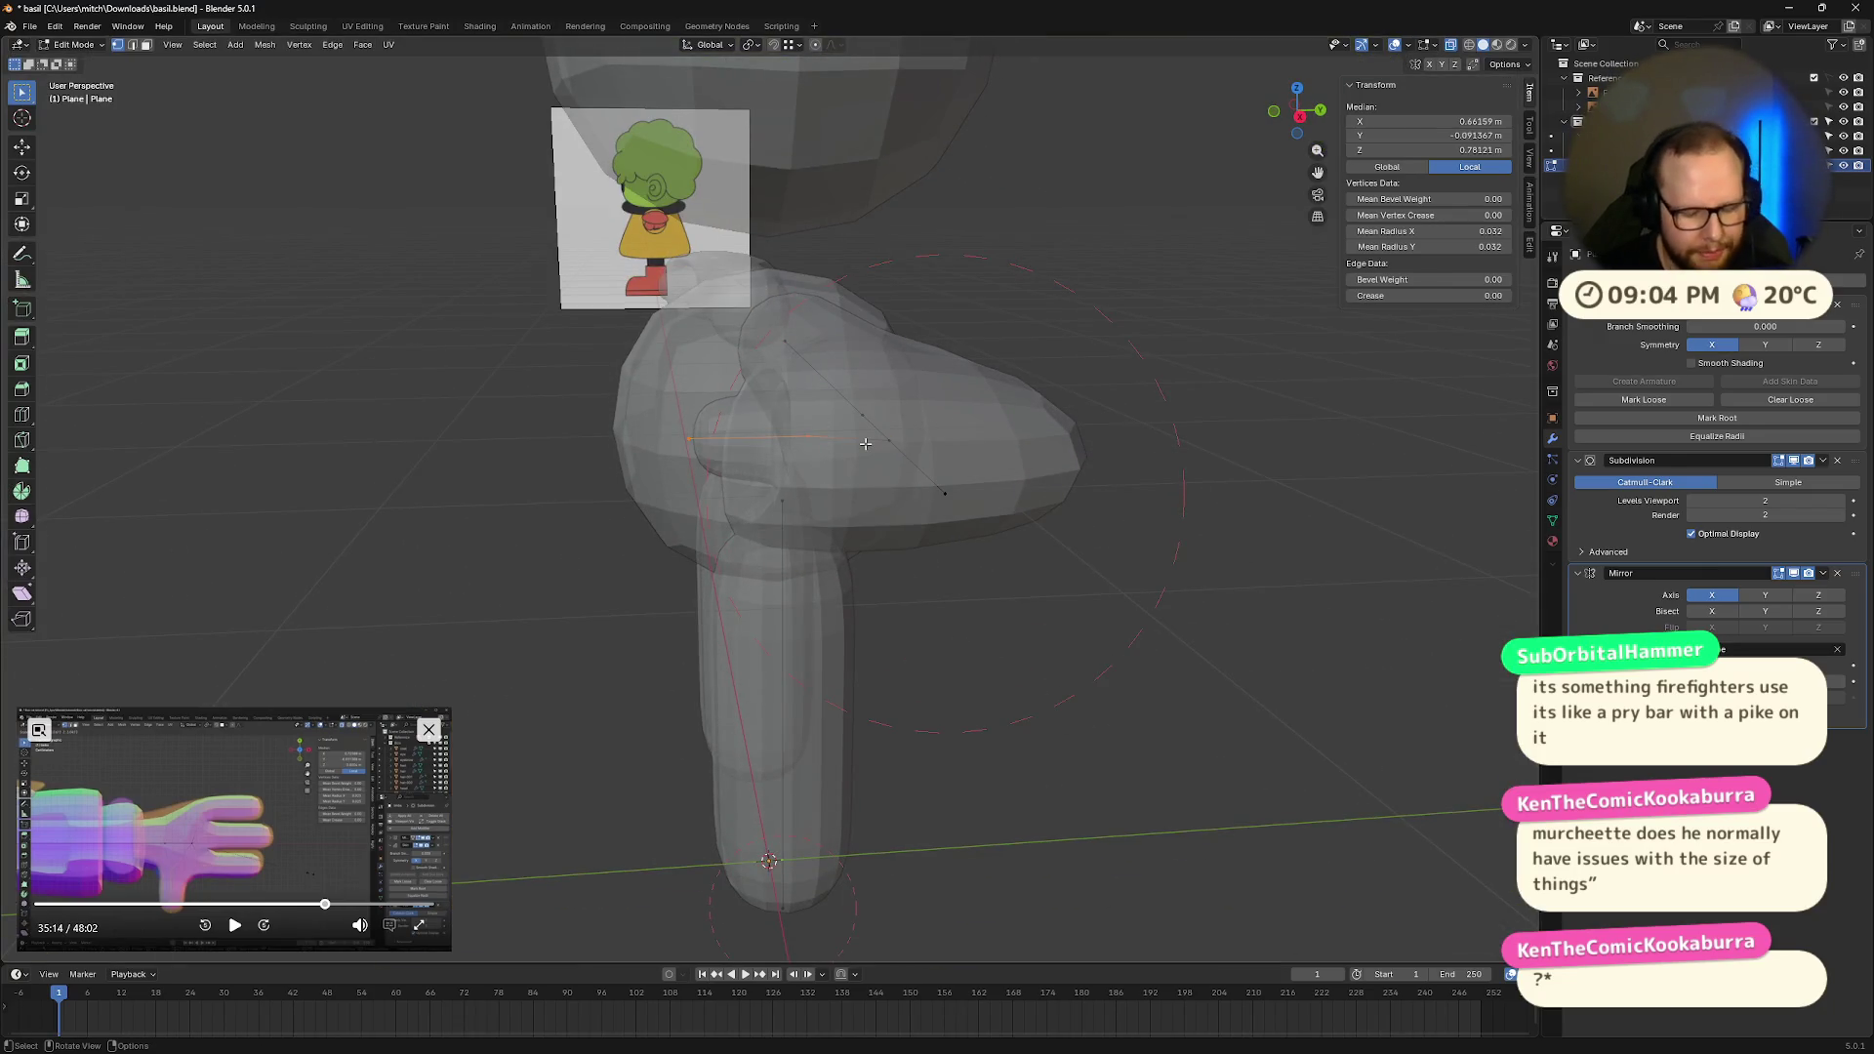
pyautogui.press('g')
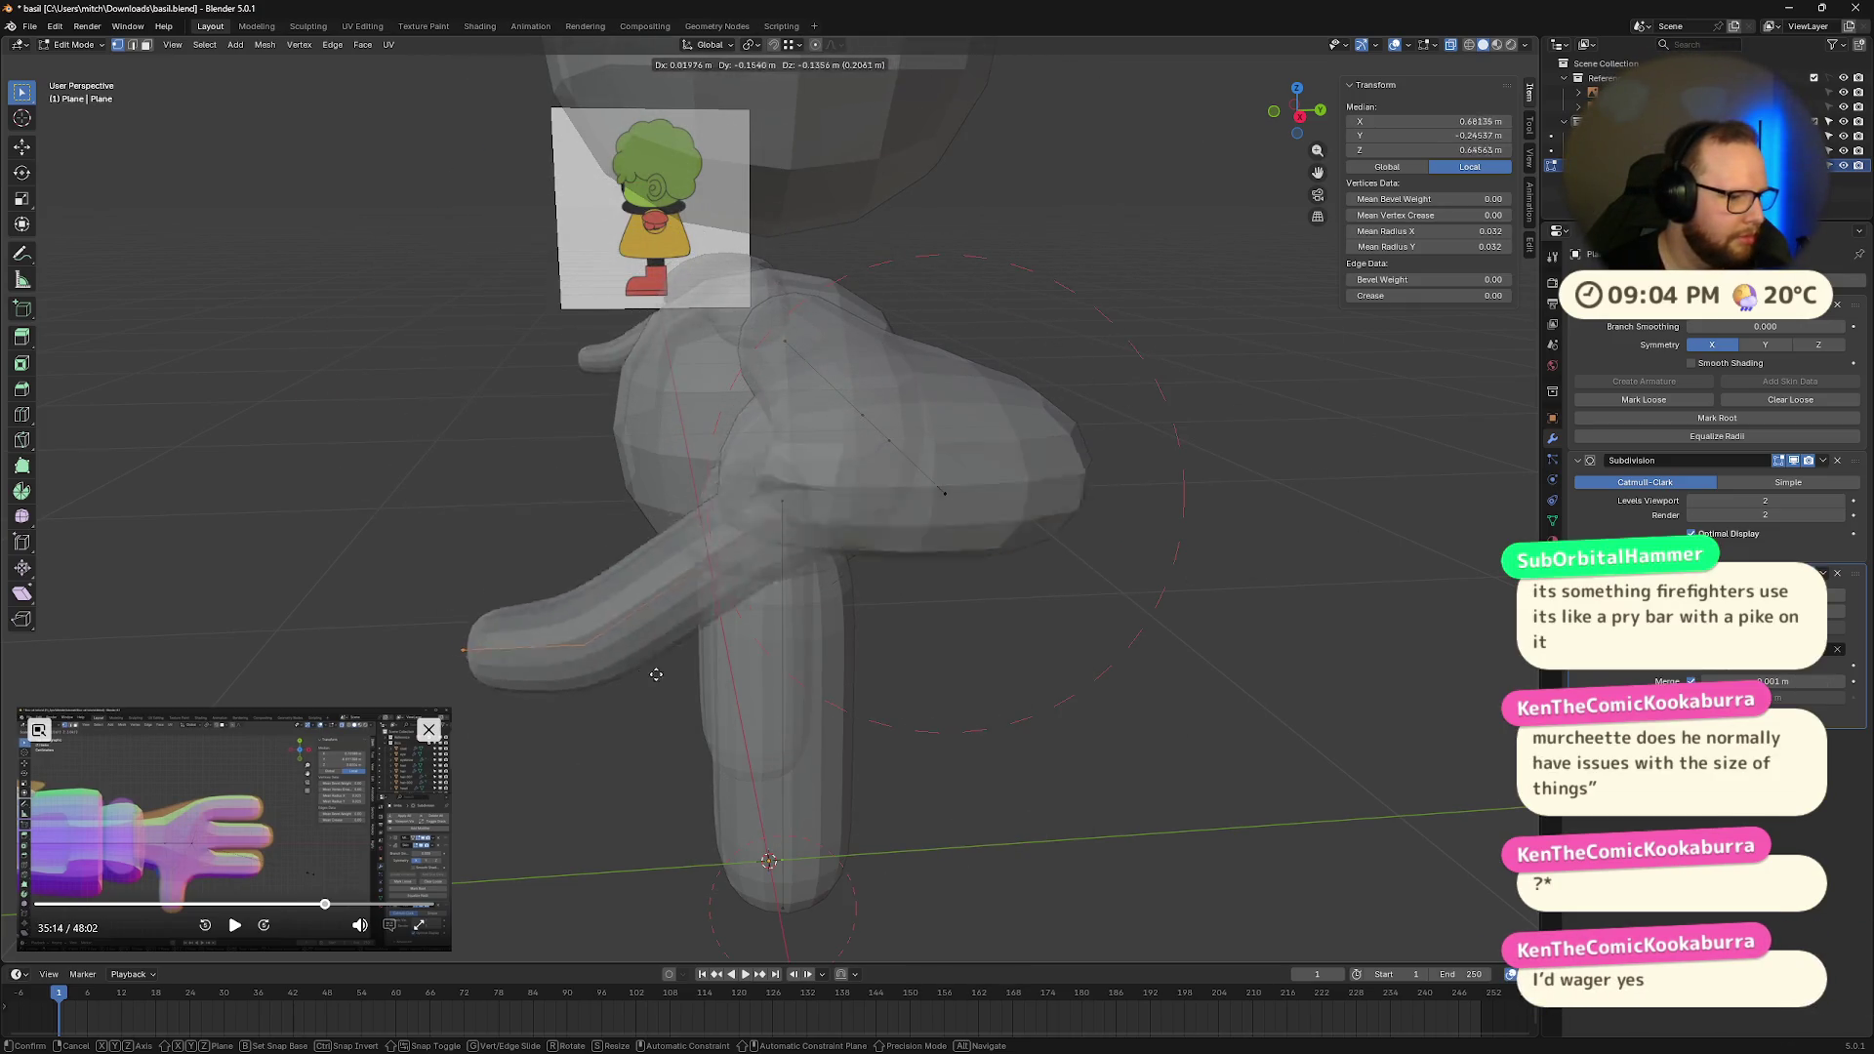
pyautogui.click(704, 409)
# Step: Increase the arm vertex's skin radius to 0.064
pyautogui.moveTo(924, 317)
pyautogui.mouseDown(button='middle')
pyautogui.moveTo(1161, 252)
pyautogui.moveTo(935, 355)
pyautogui.moveTo(937, 330)
pyautogui.moveTo(950, 381)
pyautogui.moveTo(806, 508)
pyautogui.mouseUp(button='middle')
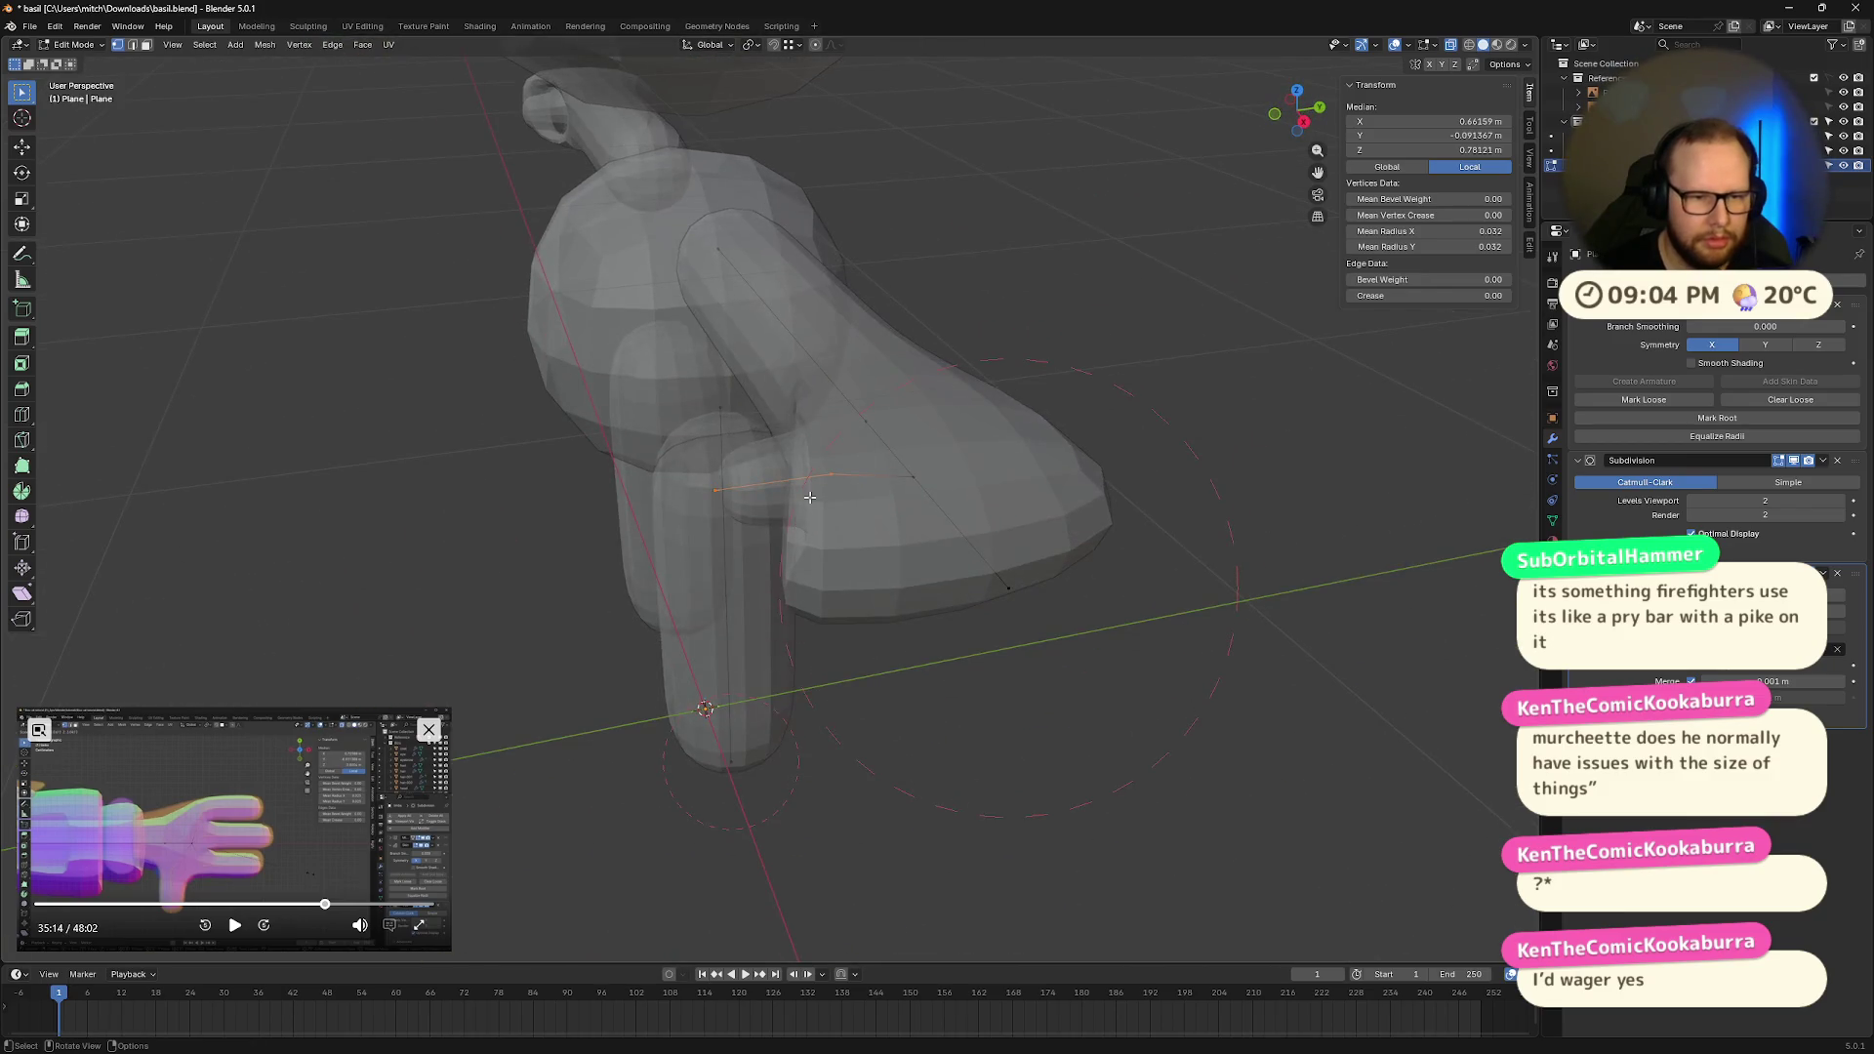
pyautogui.click(832, 479)
pyautogui.press('g')
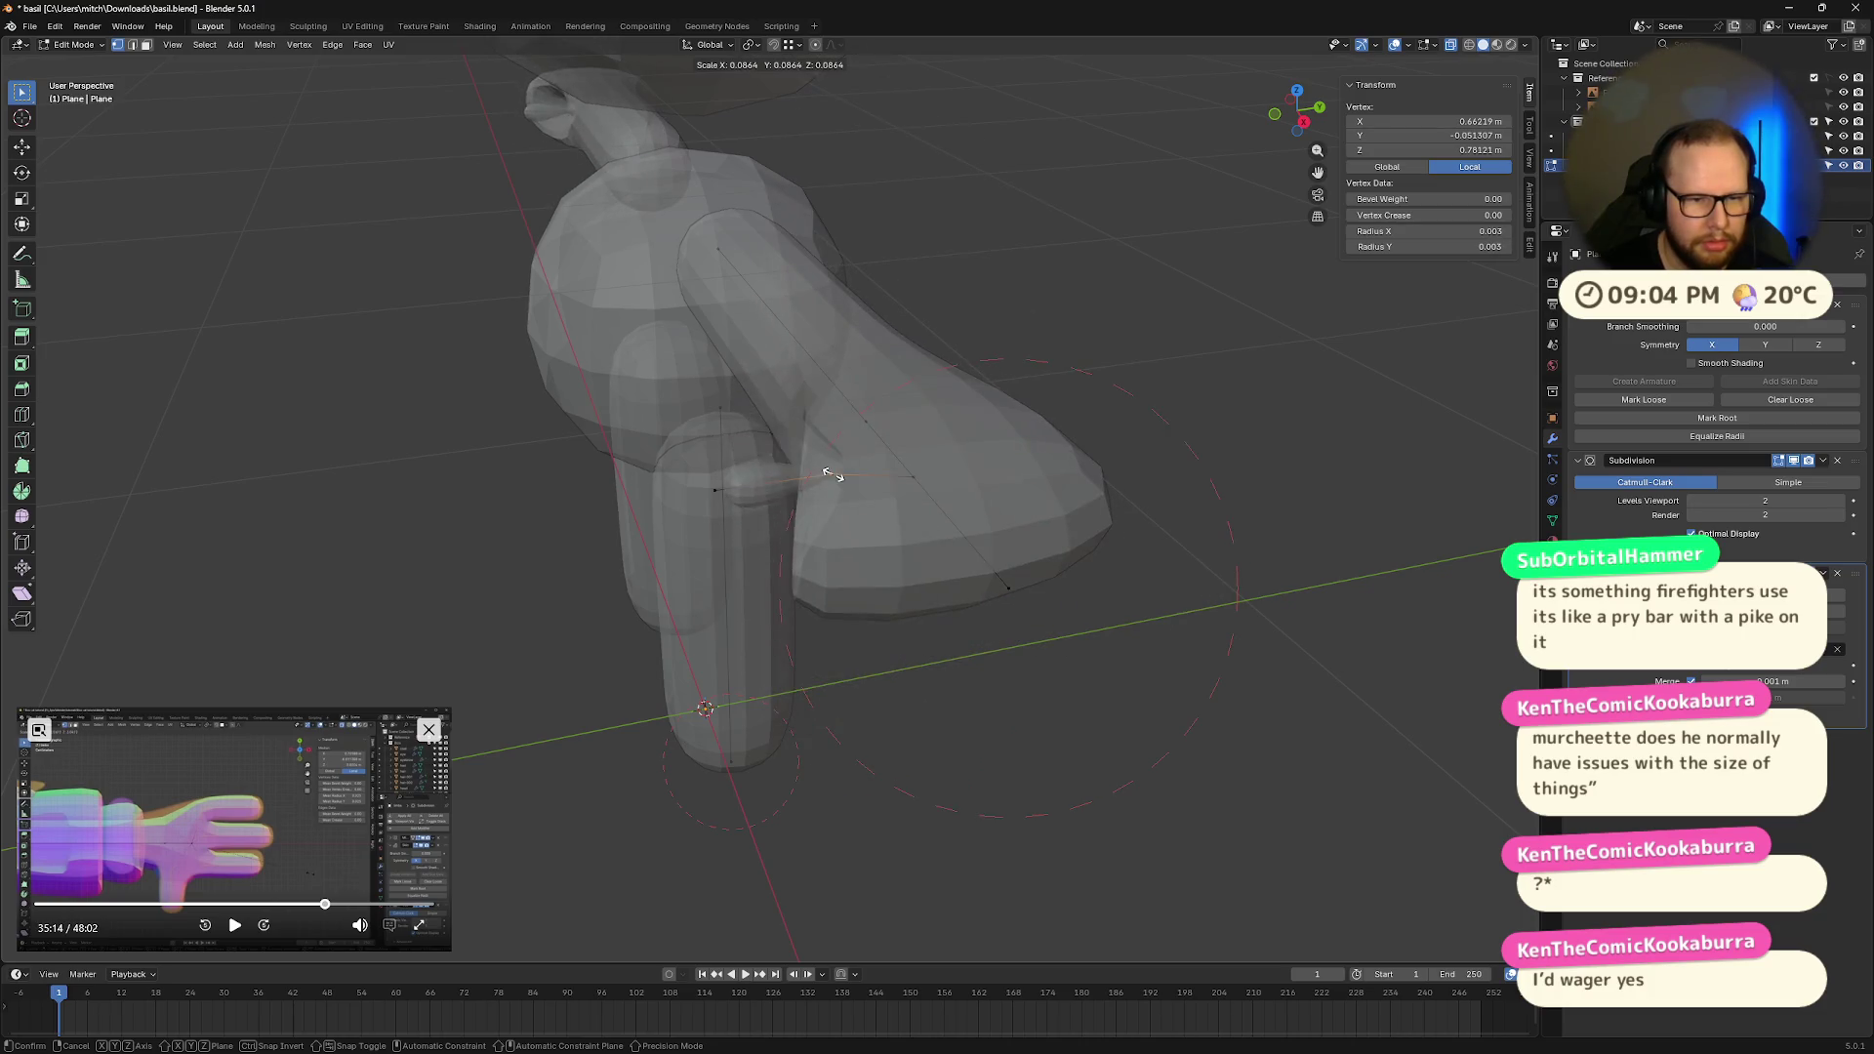
pyautogui.click(832, 475)
# Step: Box-select the arm tip geometry and delete its vertices
pyautogui.moveTo(832, 476)
pyautogui.mouseDown(button='middle')
pyautogui.moveTo(1071, 507)
pyautogui.moveTo(894, 467)
pyautogui.mouseUp(button='middle')
pyautogui.moveTo(825, 342); pyautogui.dragTo(1057, 564)
pyautogui.press('x')
pyautogui.click(1068, 553)
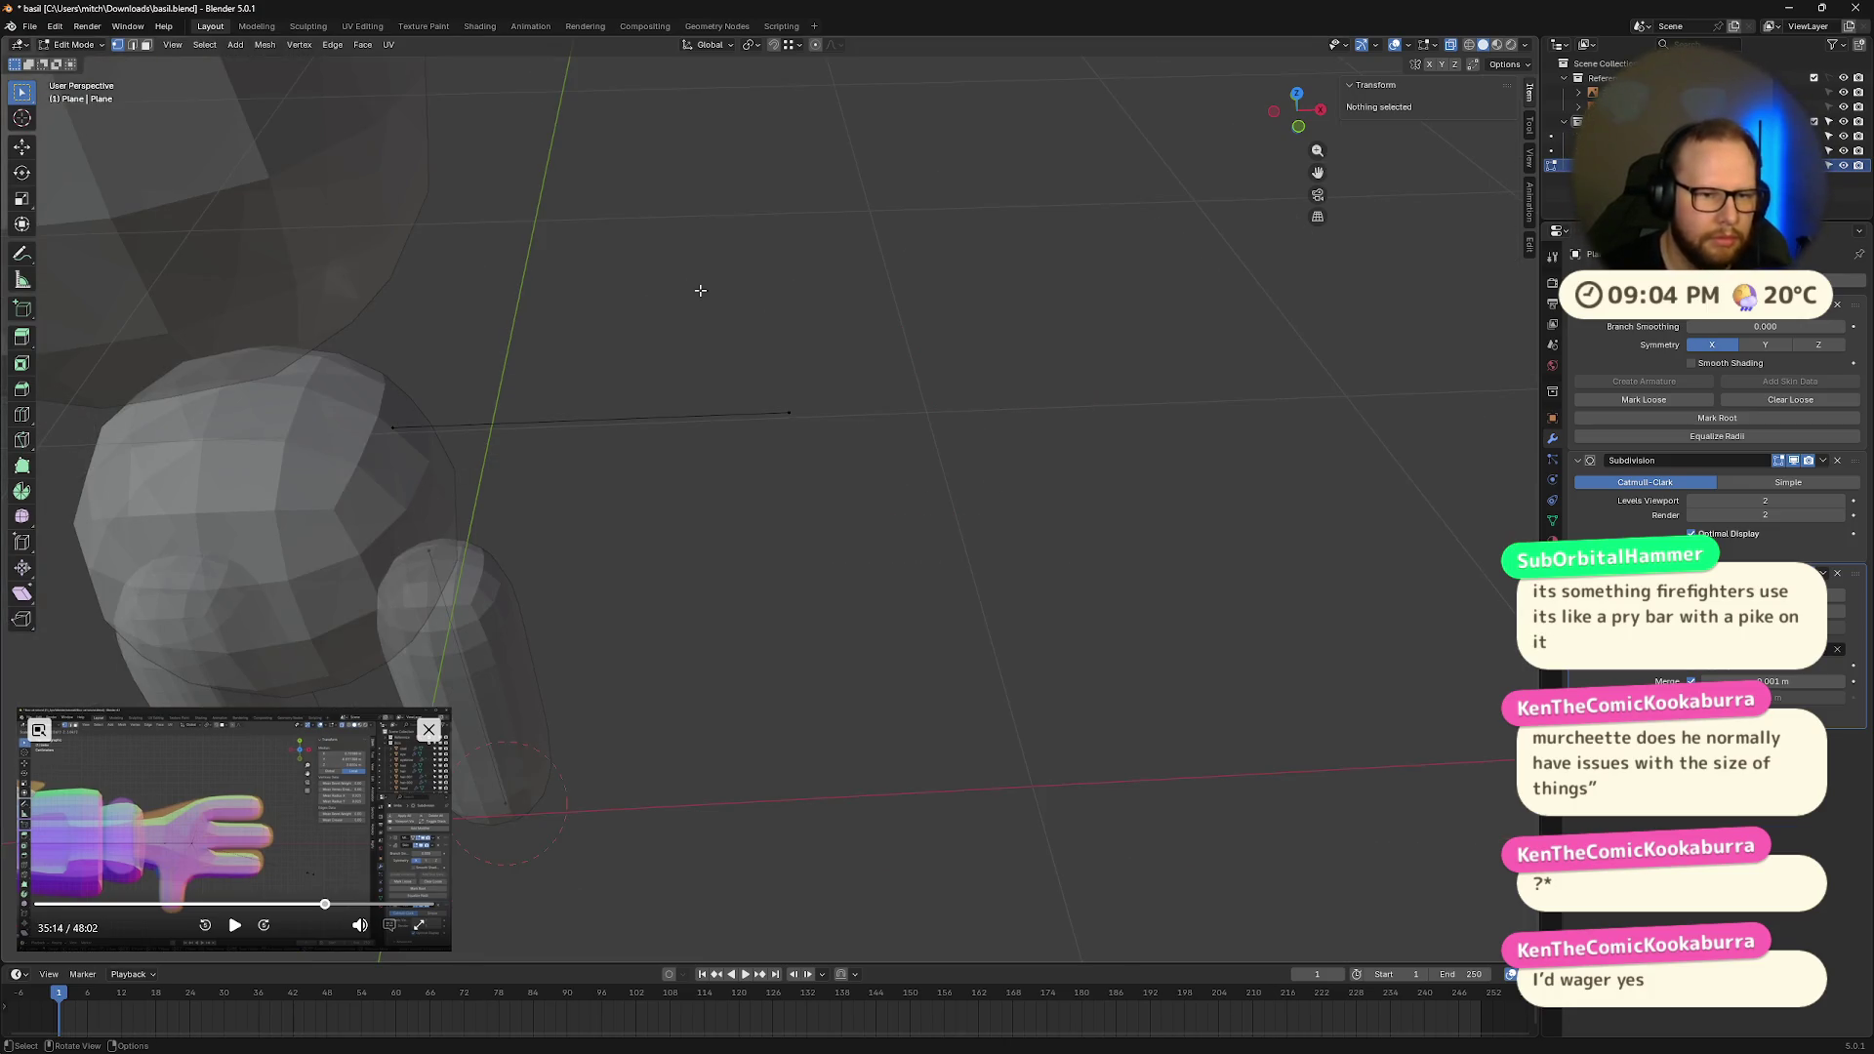
# Step: Mark the arm's end vertex as skin root and move it out to the hand's tip in front view
pyautogui.moveTo(731, 300); pyautogui.dragTo(937, 528)
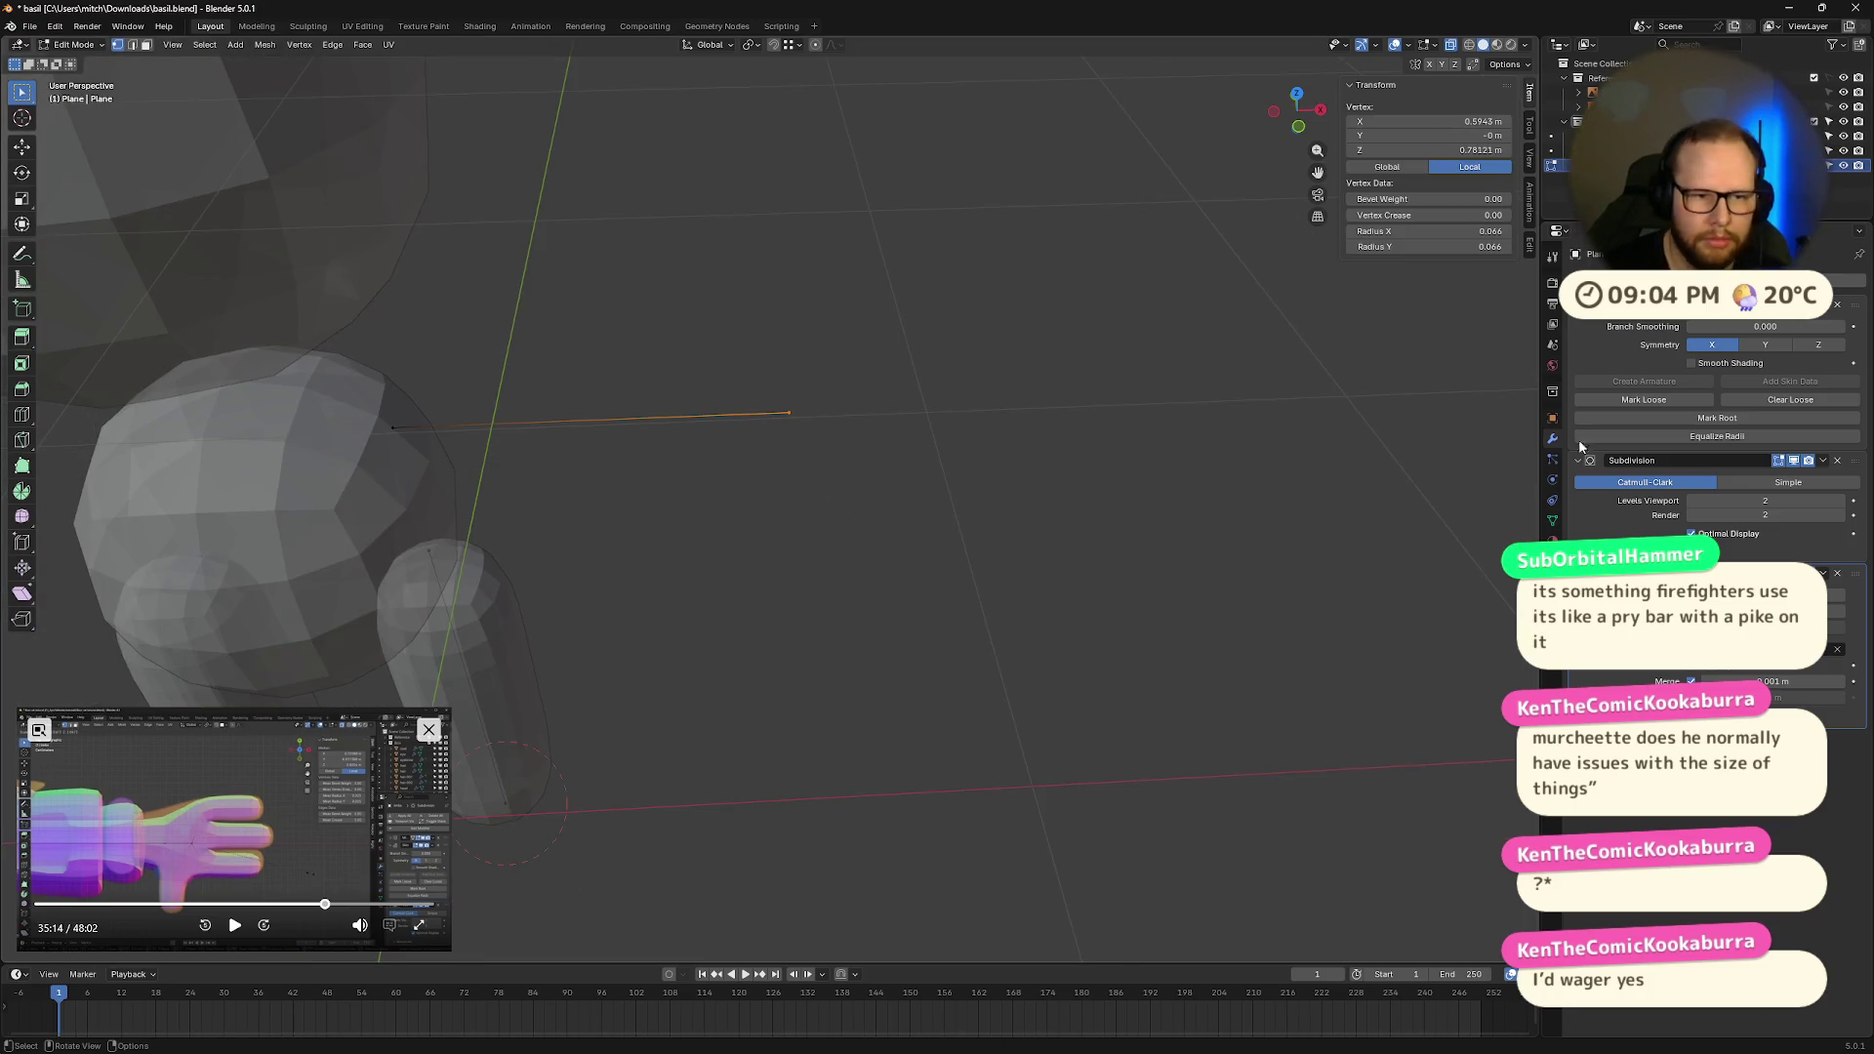
pyautogui.click(1717, 418)
pyautogui.click(1298, 127)
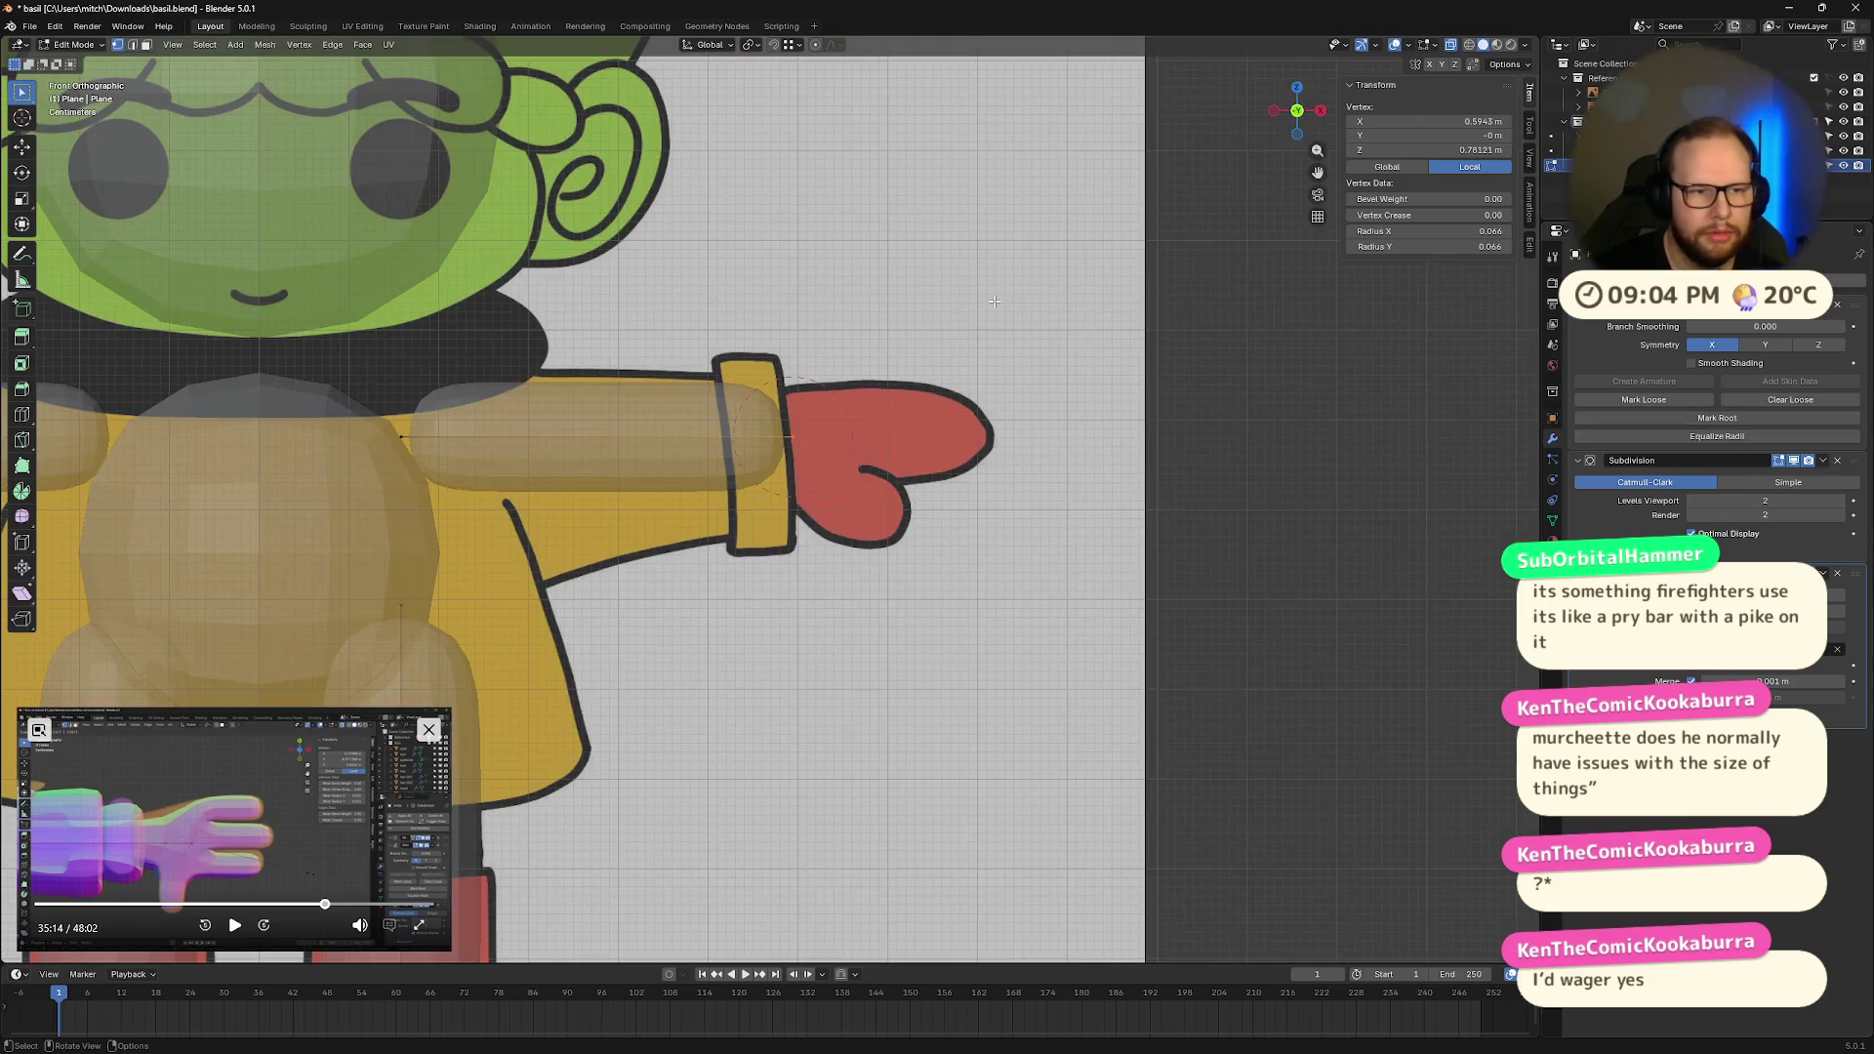
pyautogui.scroll(2, 1033, 334)
pyautogui.keyDown('shift'); pyautogui.moveTo(1033, 334); pyautogui.dragTo(995, 357, button='middle'); pyautogui.keyUp('shift')
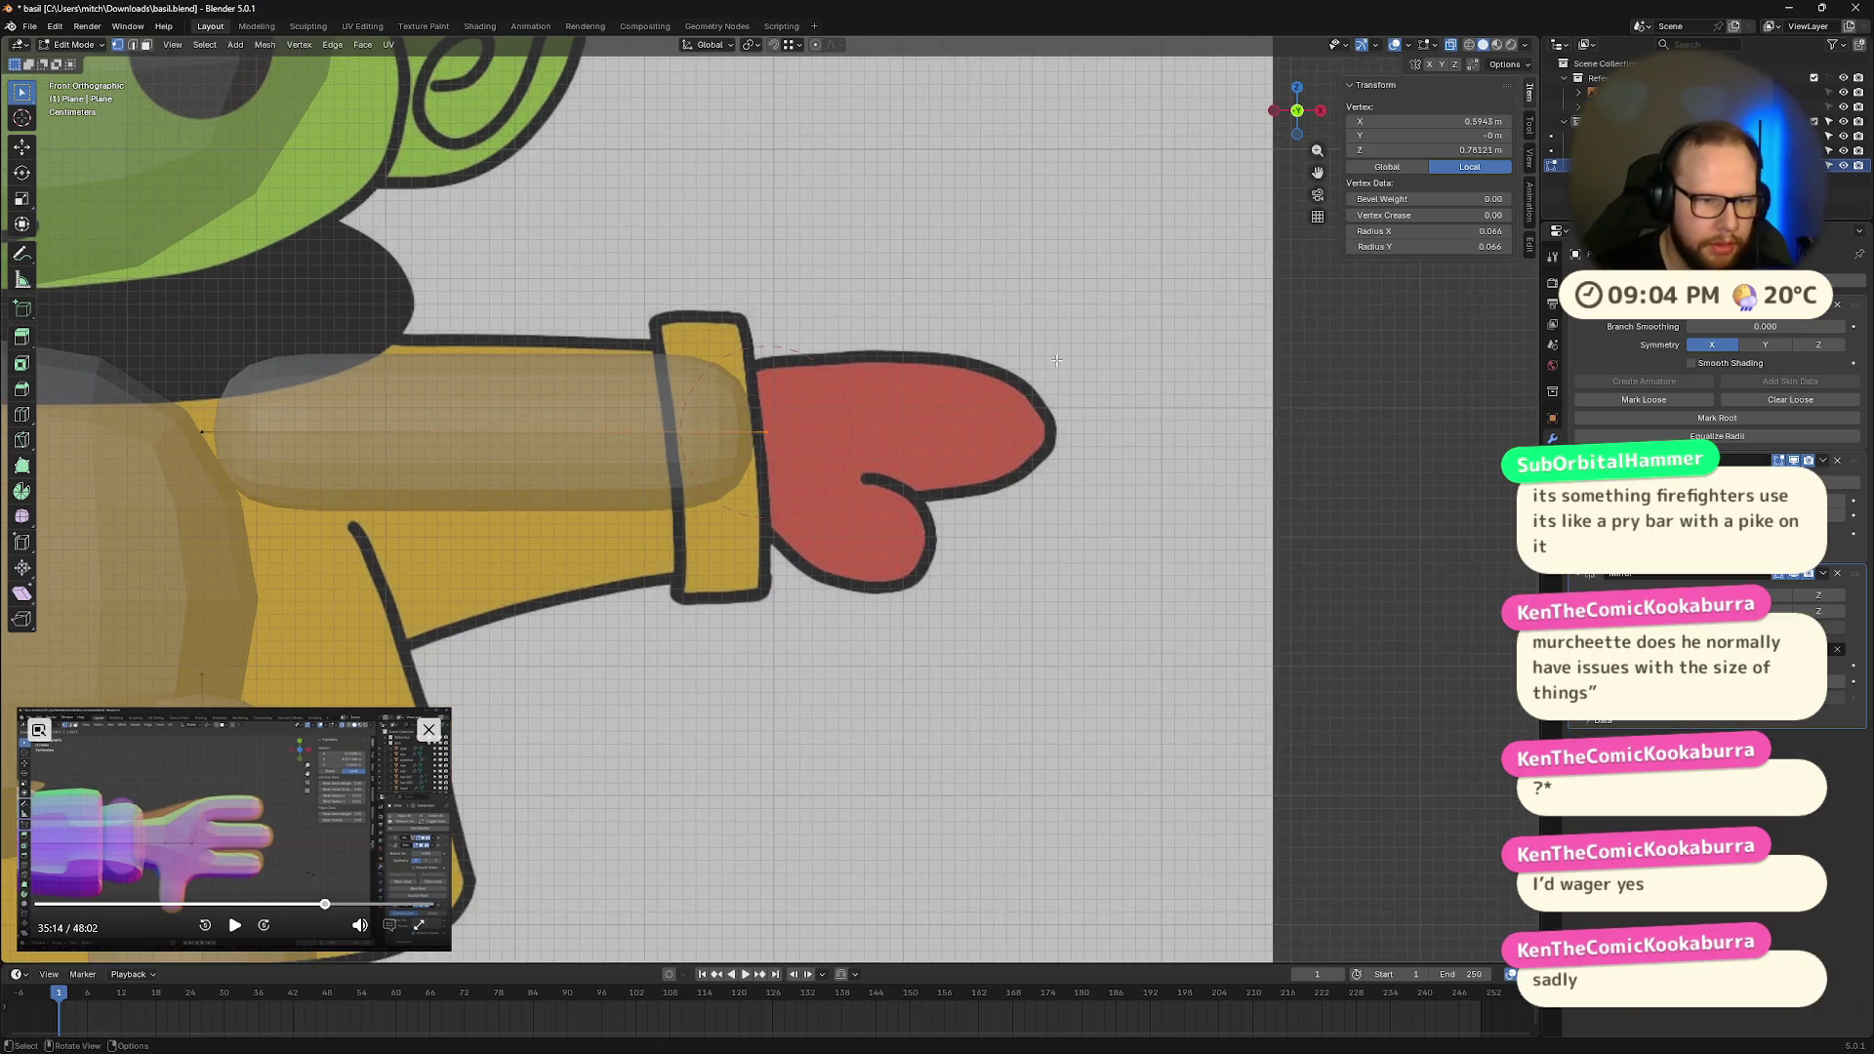
pyautogui.press('g')
pyautogui.press('x')
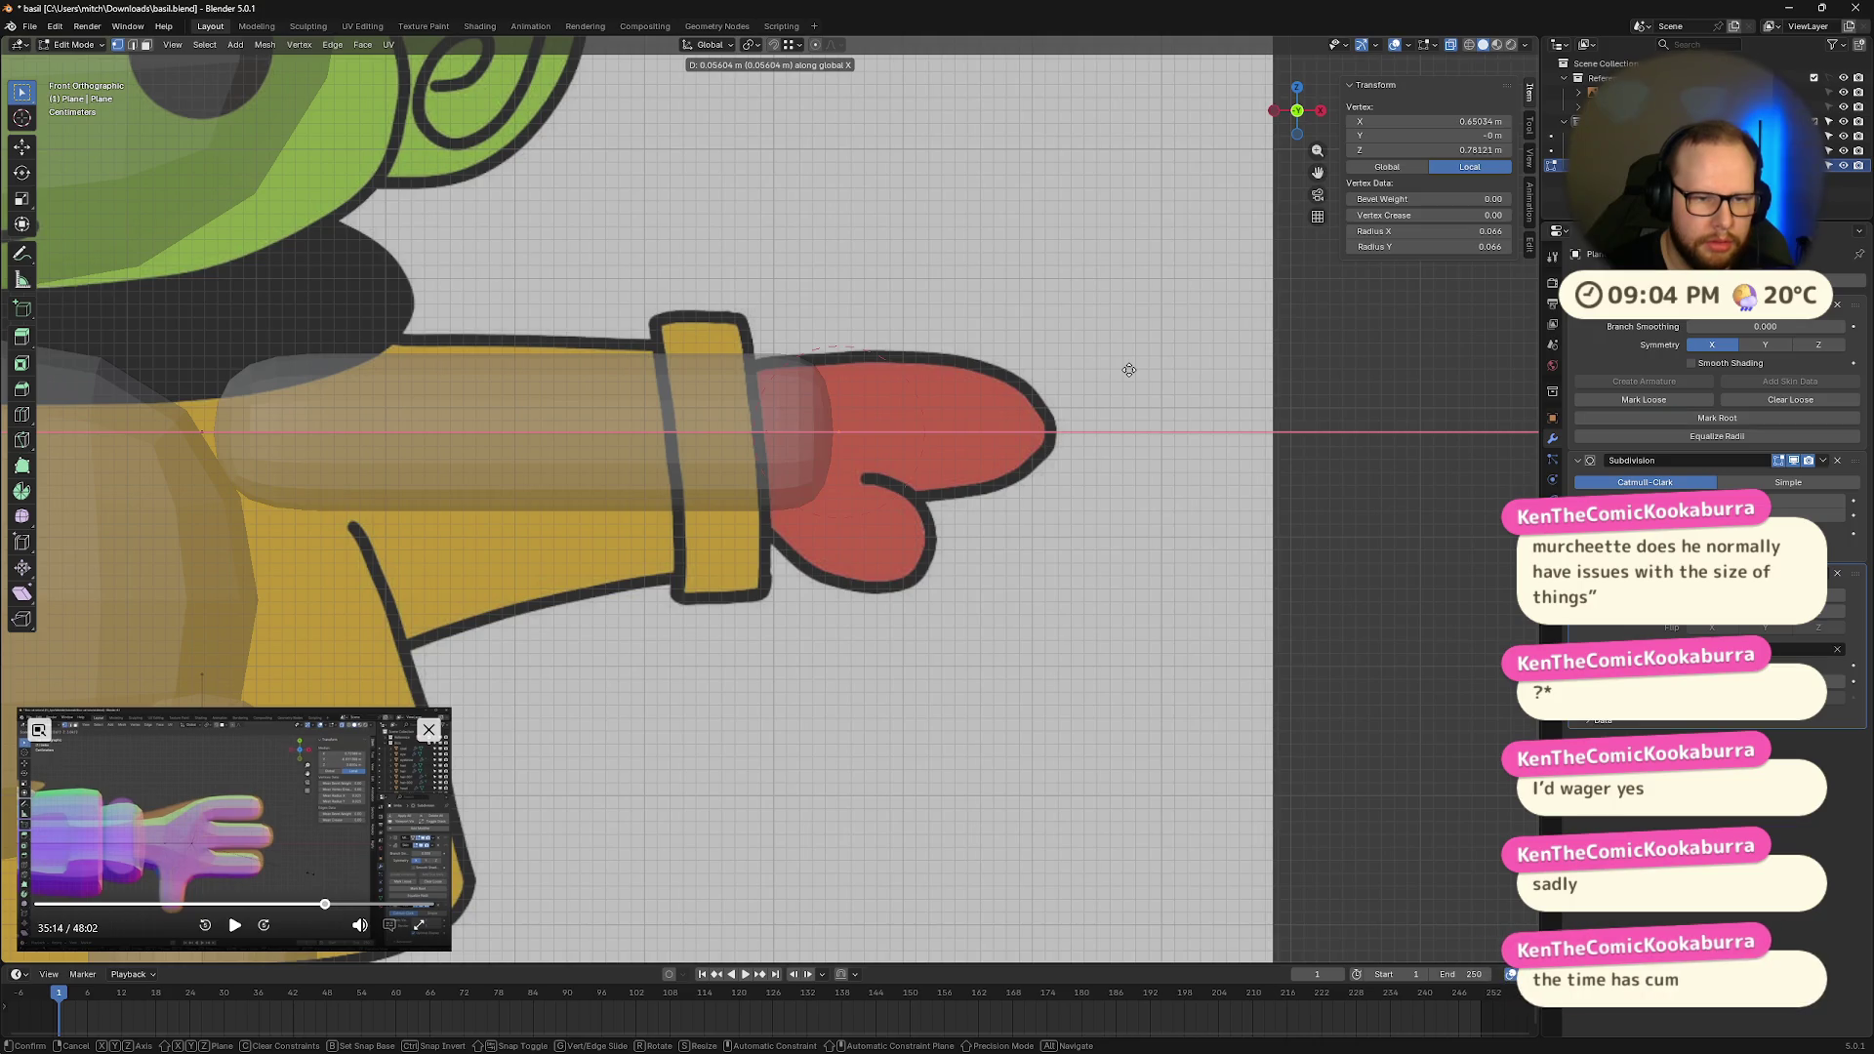
pyautogui.press('o')
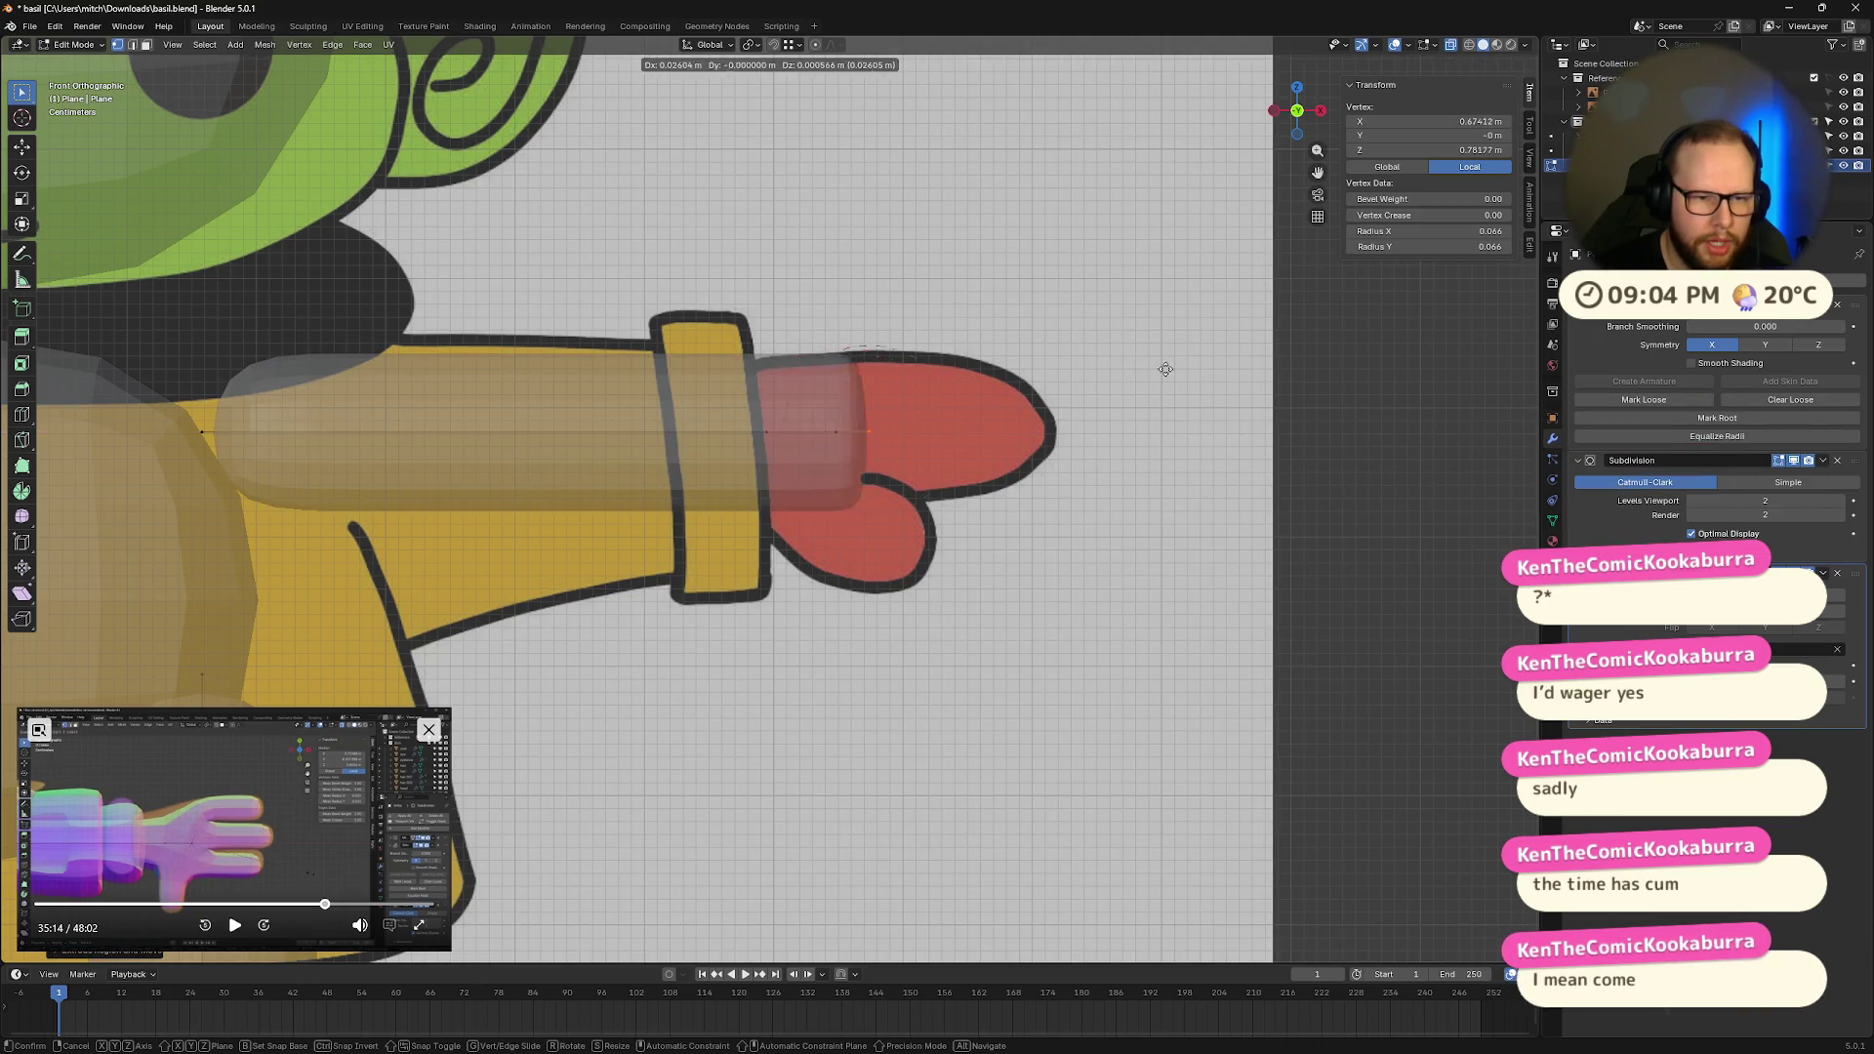
pyautogui.press('x')
pyautogui.click(1357, 410)
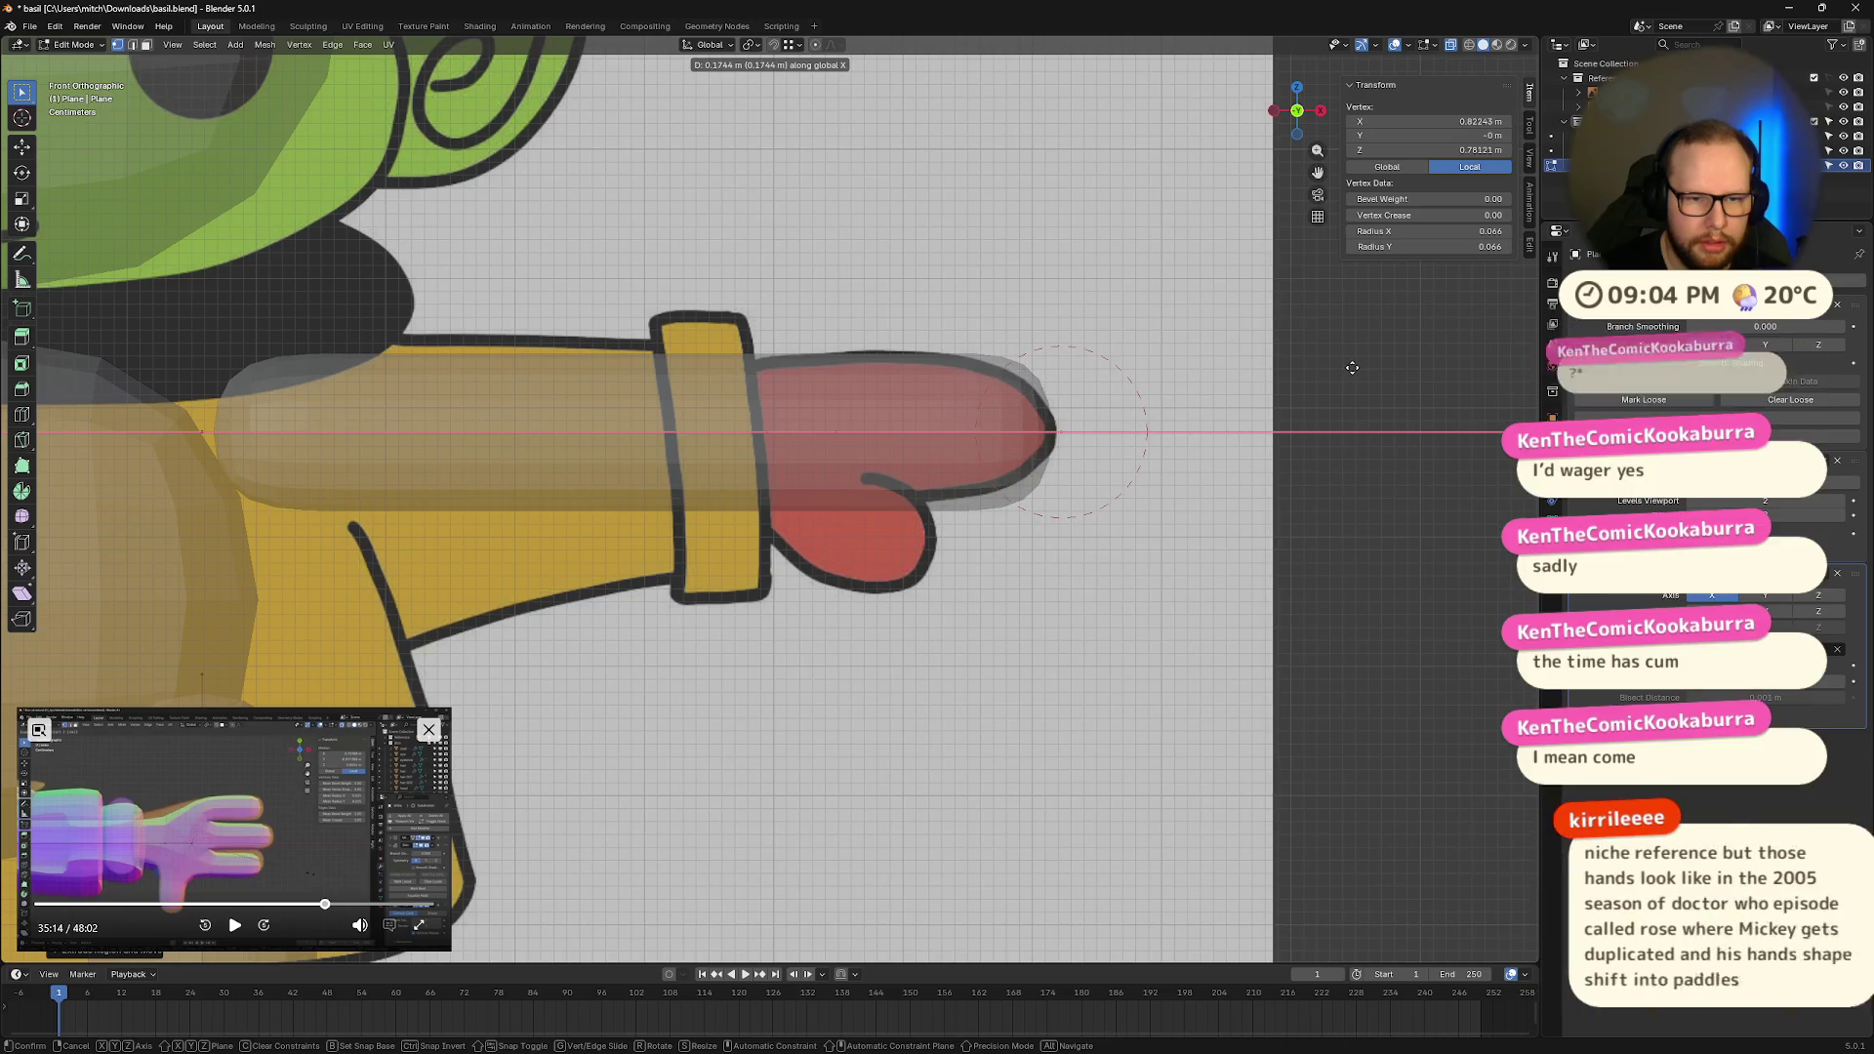
# Step: Shrink the skin radius at the arm's tip to taper it
pyautogui.hotkey('ctrl', 'a')
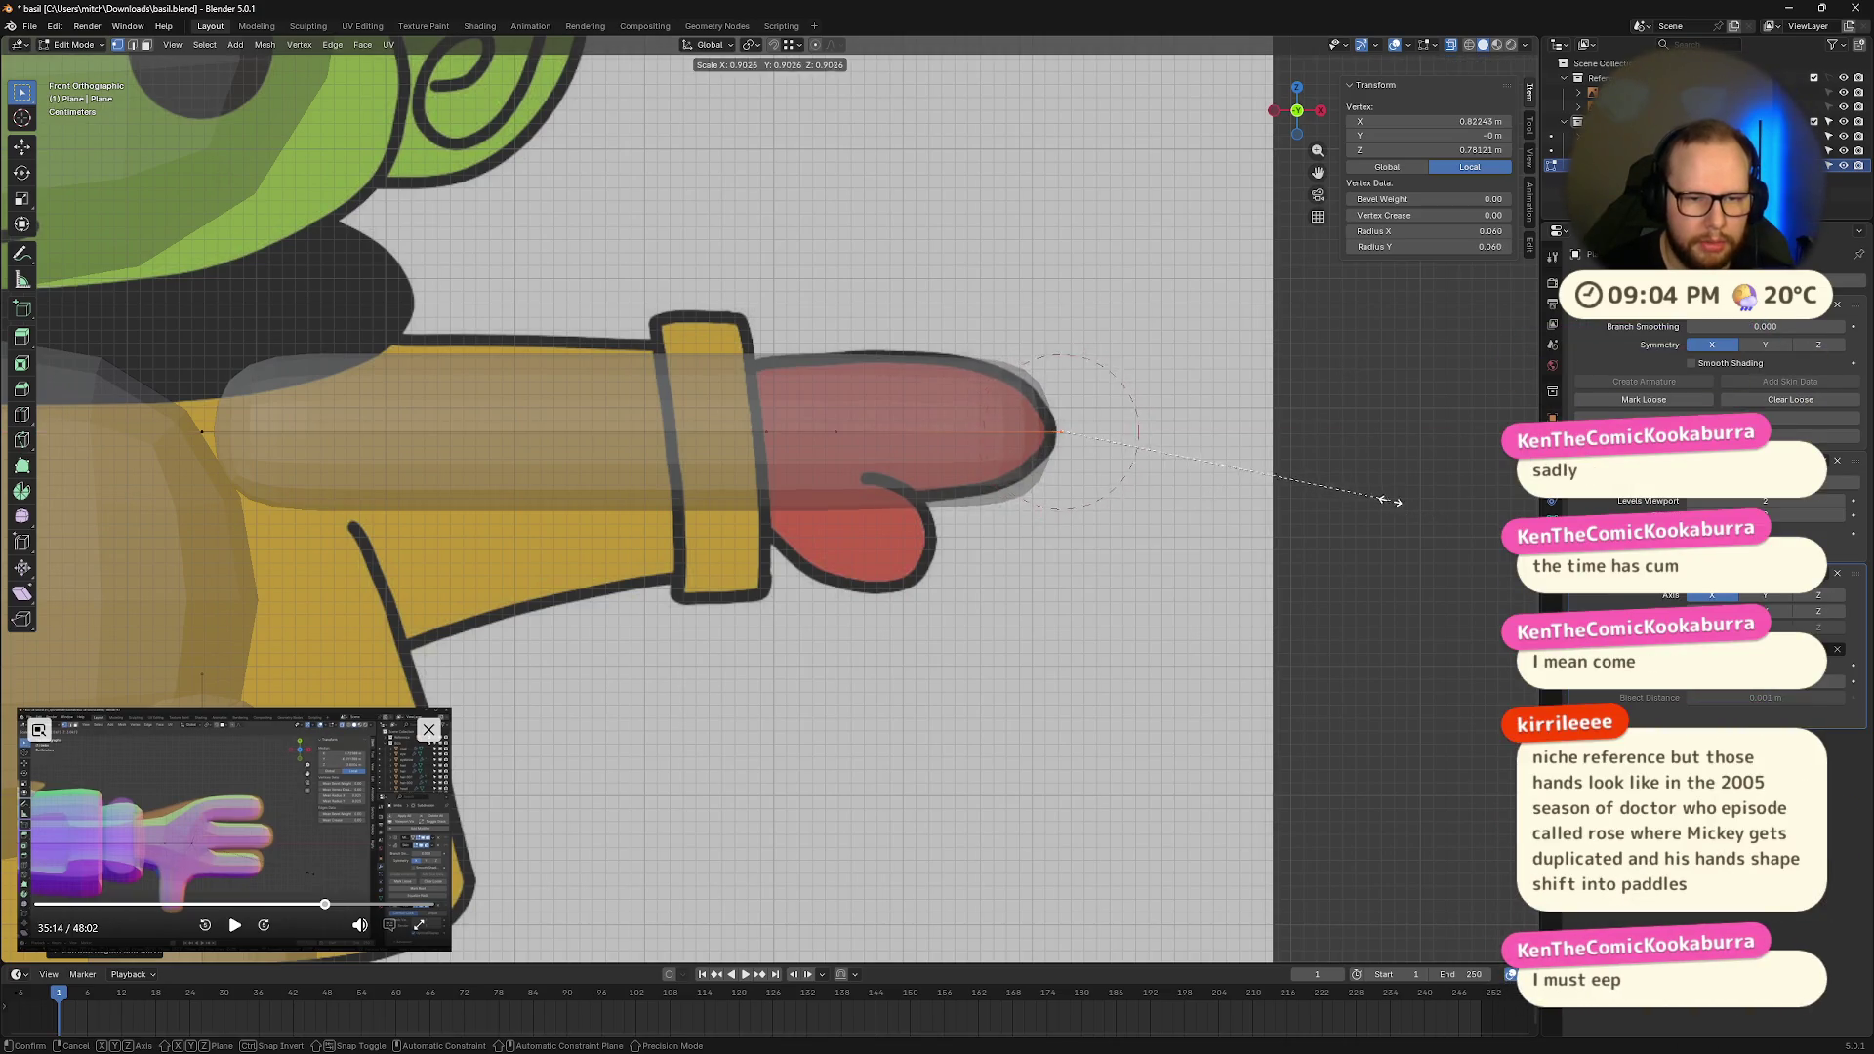
pyautogui.click(1262, 481)
pyautogui.click(838, 434)
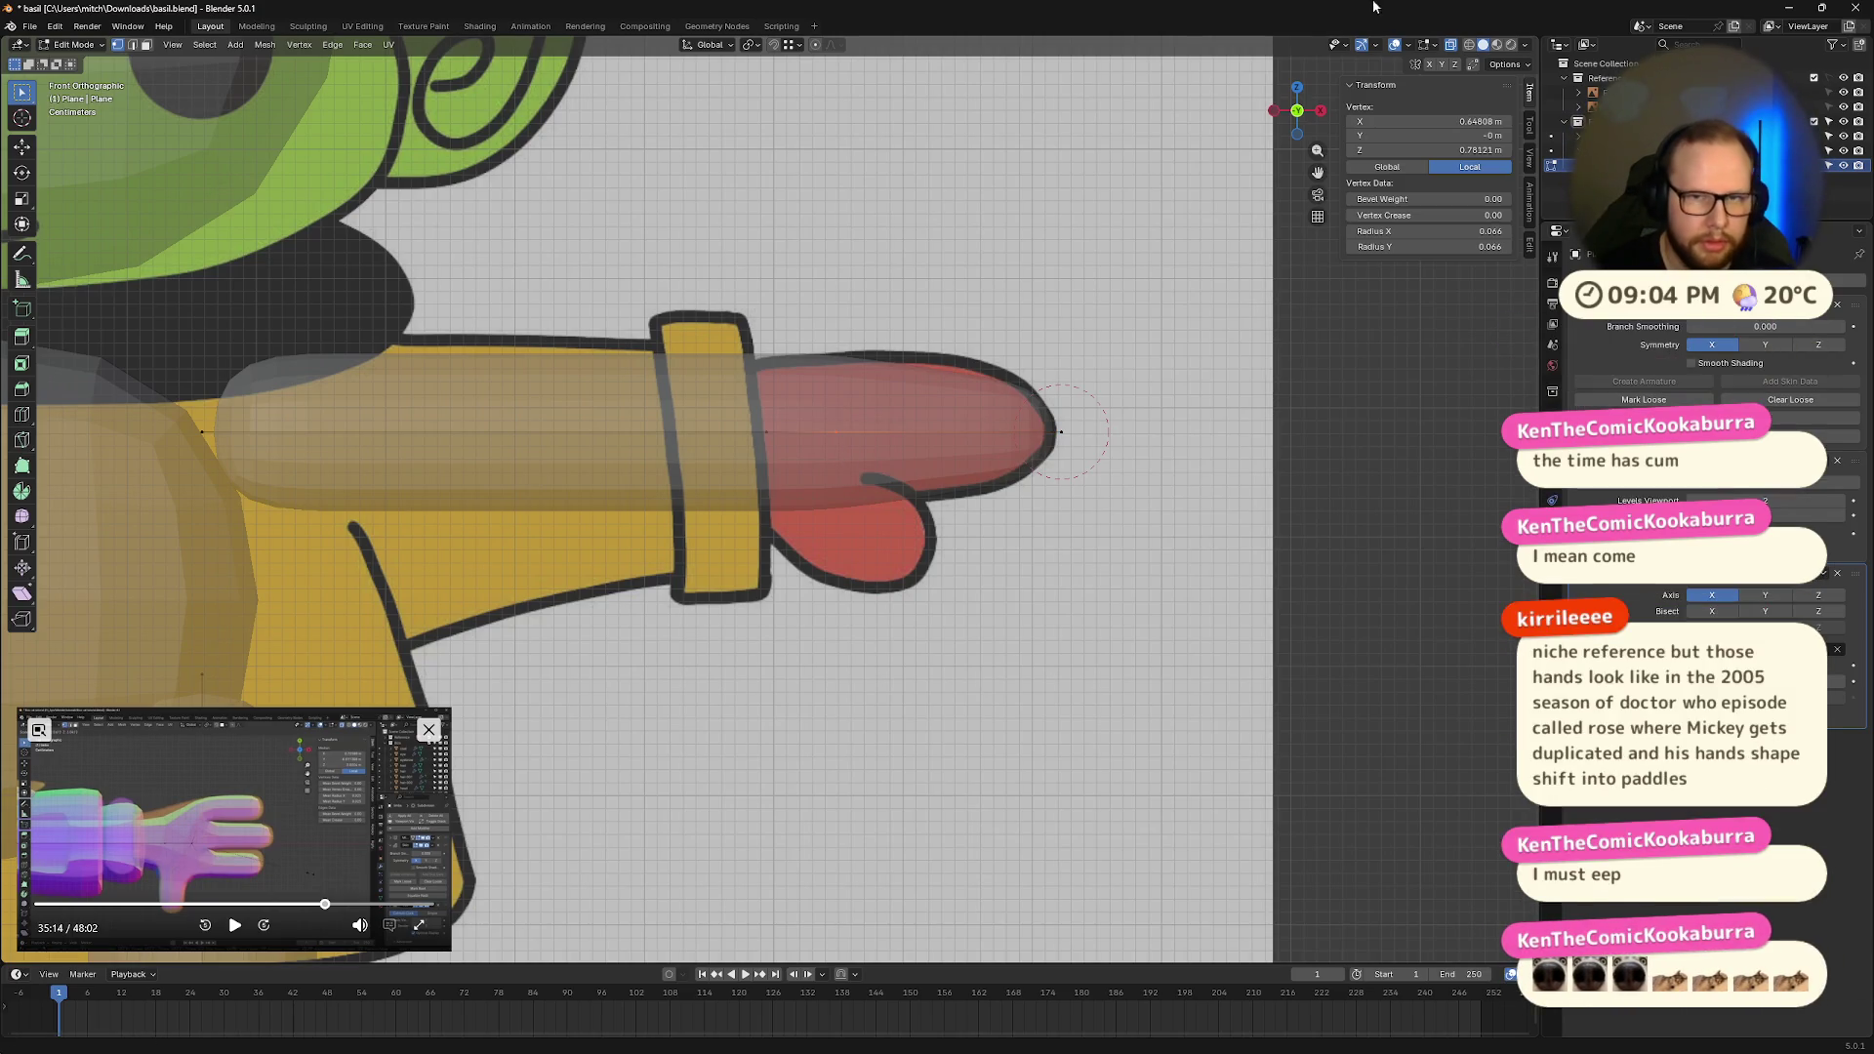
pyautogui.click(1297, 88)
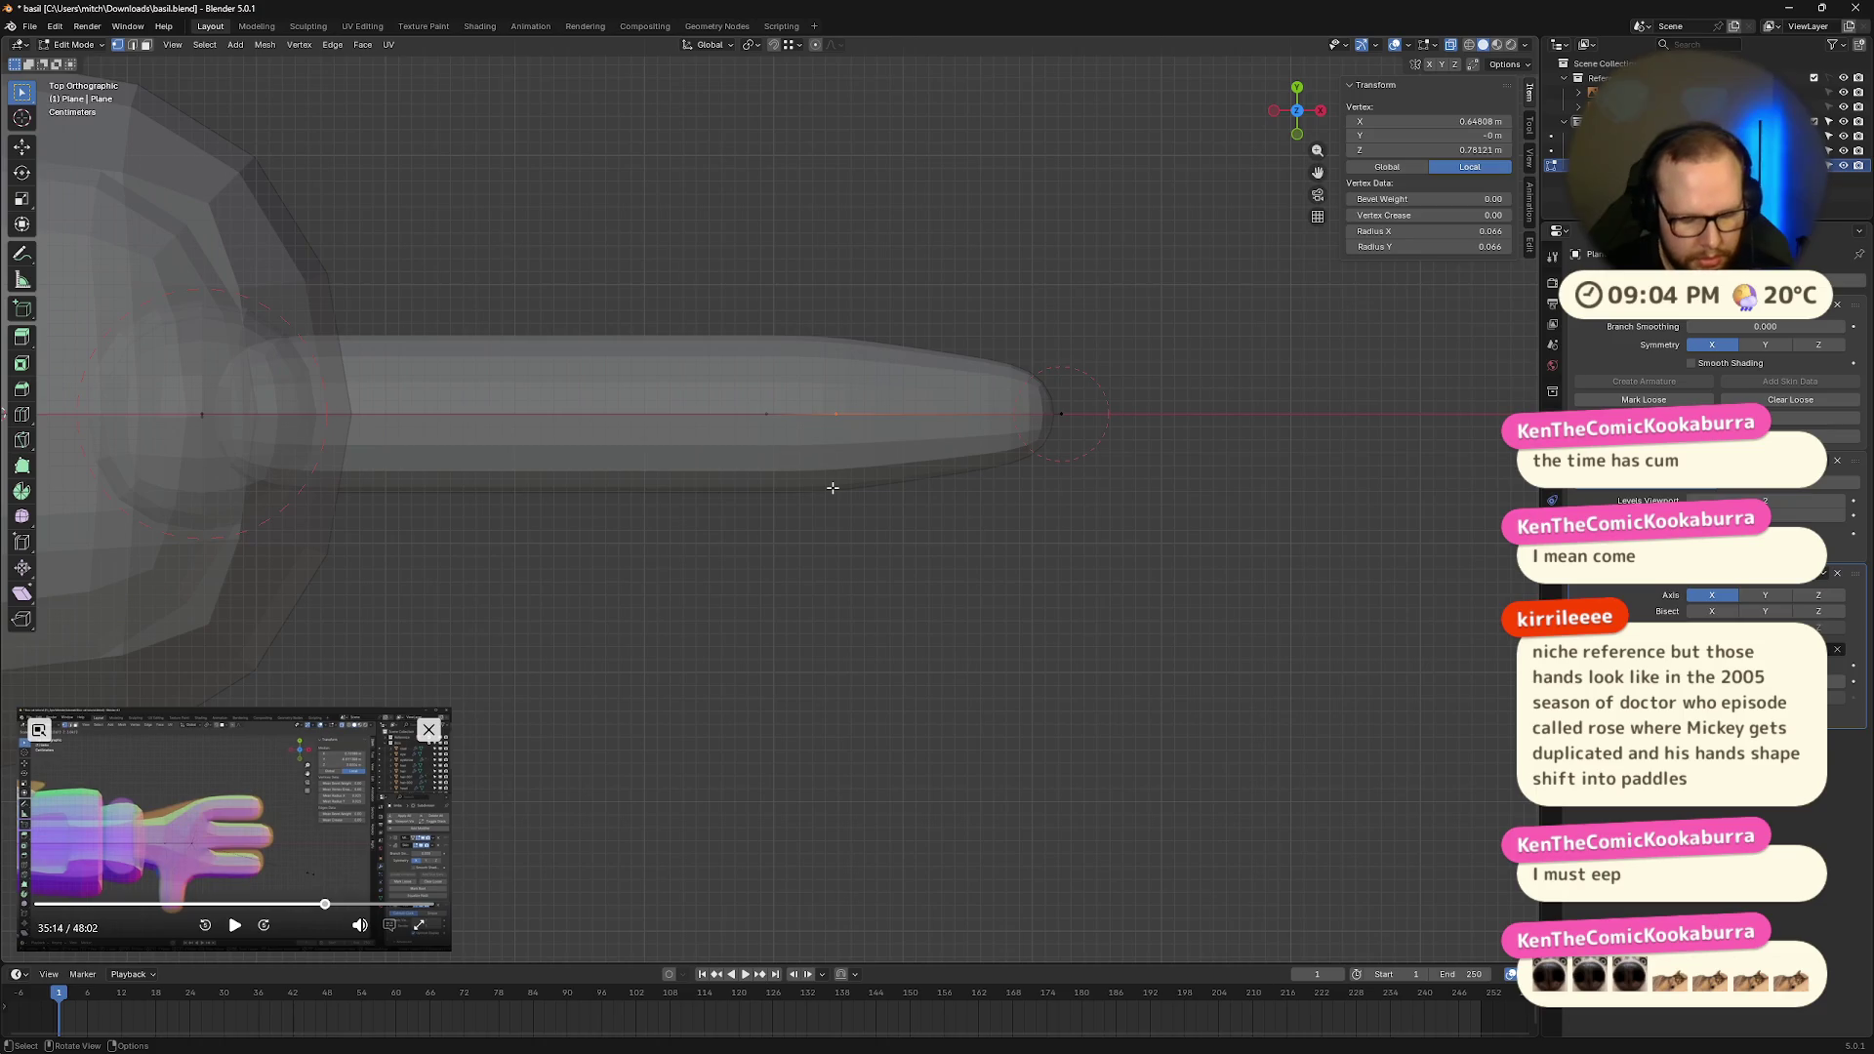
# Step: Extrude a new node from the hand vertex along Y, undoing a first misplaced move
pyautogui.press('g')
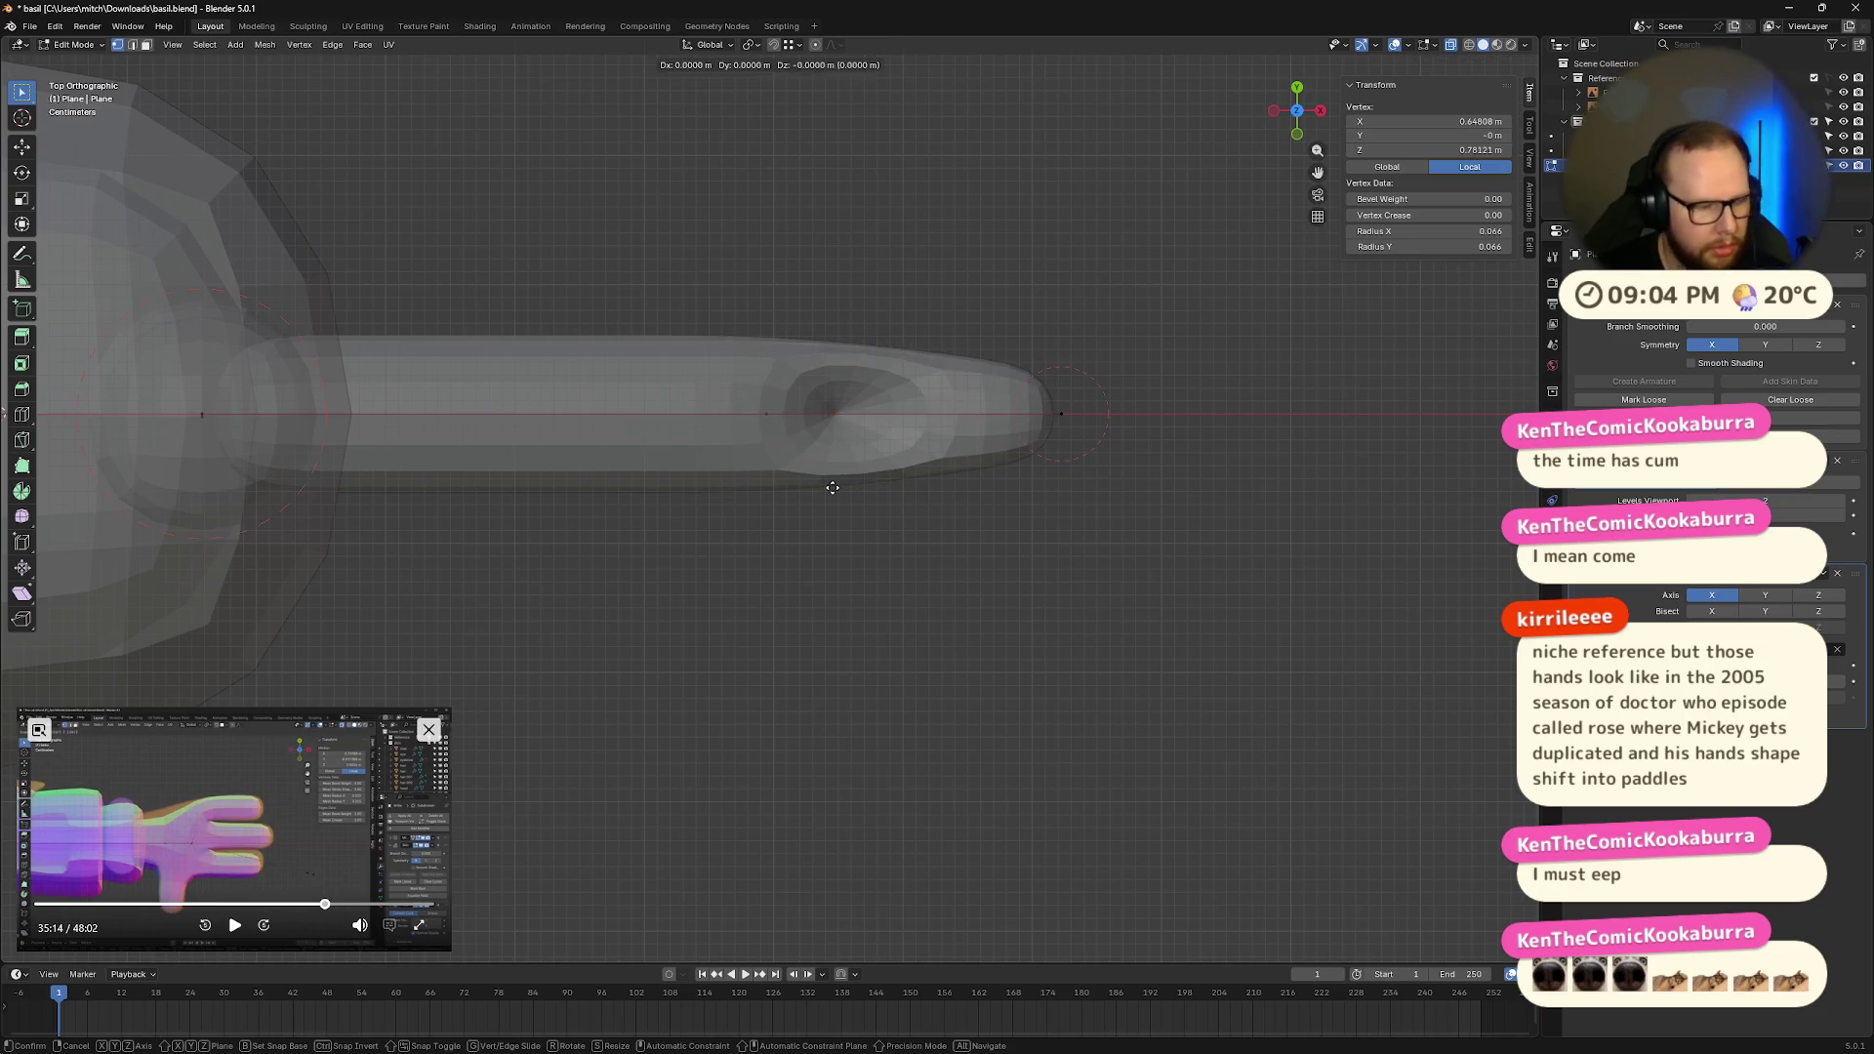
pyautogui.press('y')
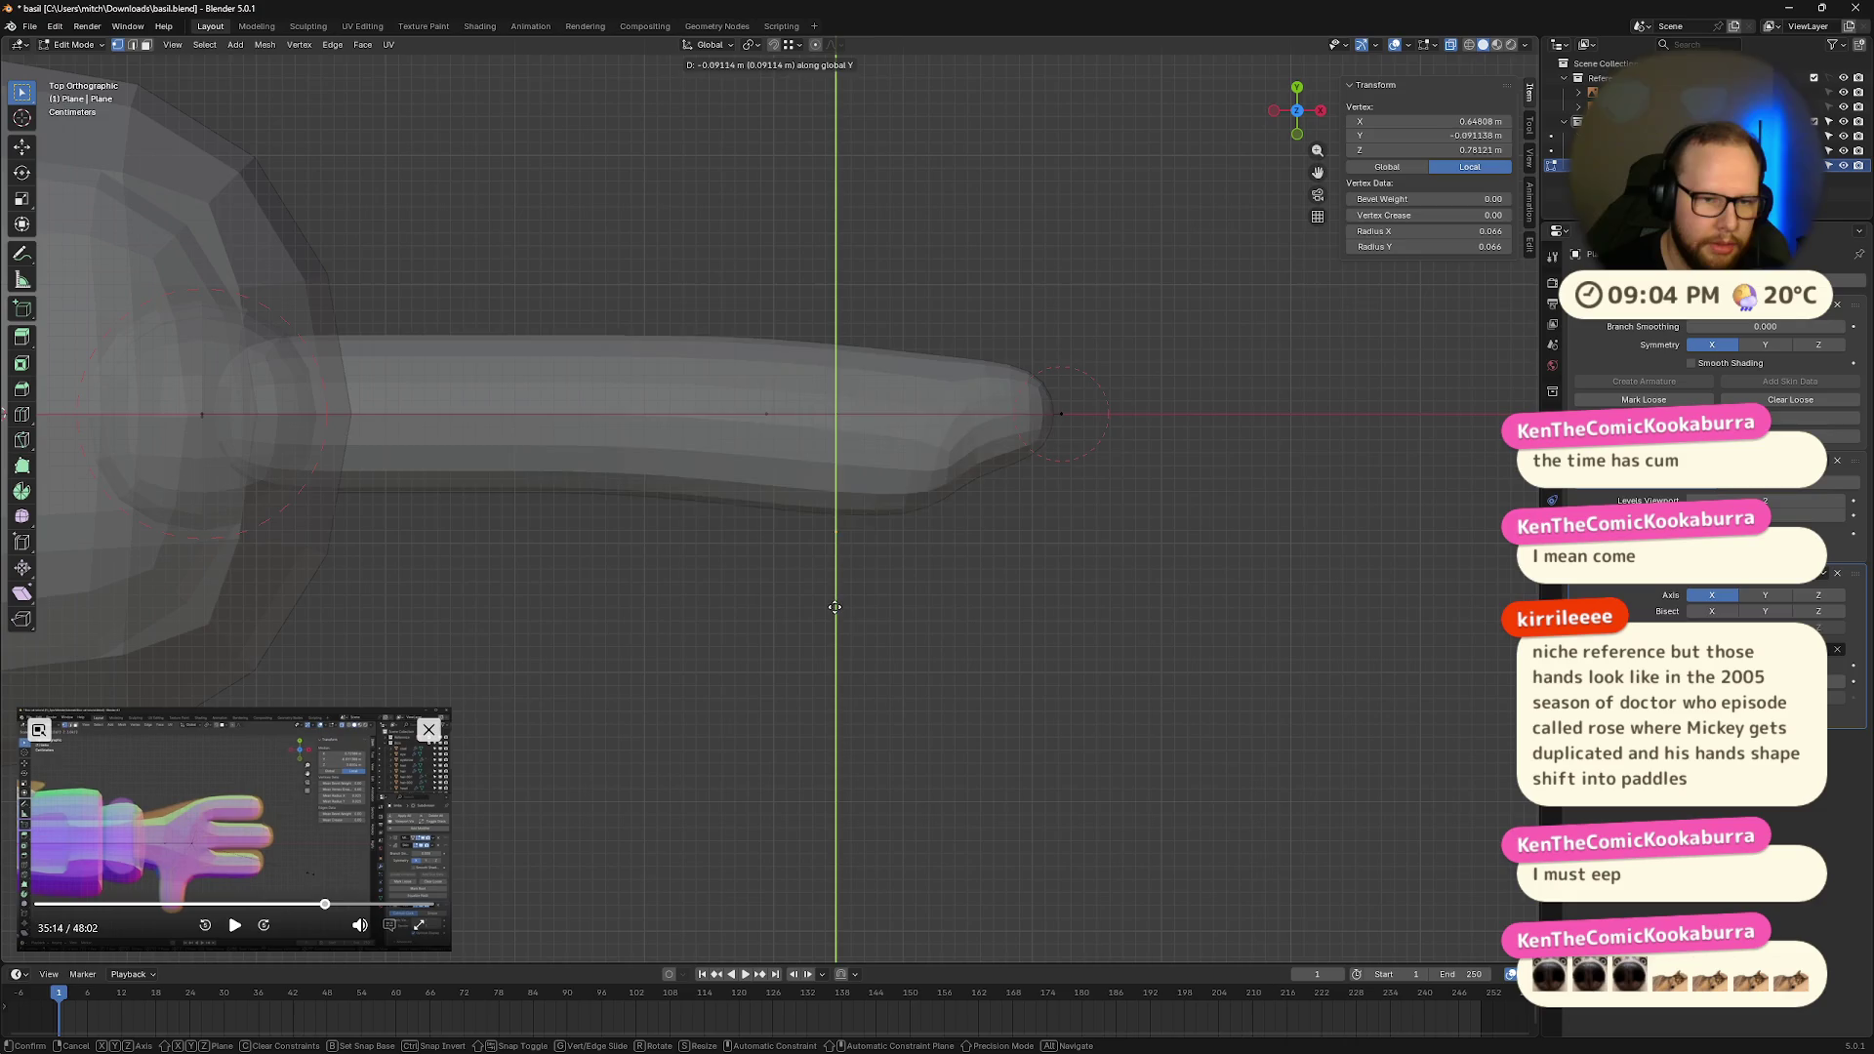
pyautogui.click(849, 548)
pyautogui.hotkey('ctrl', 'z')
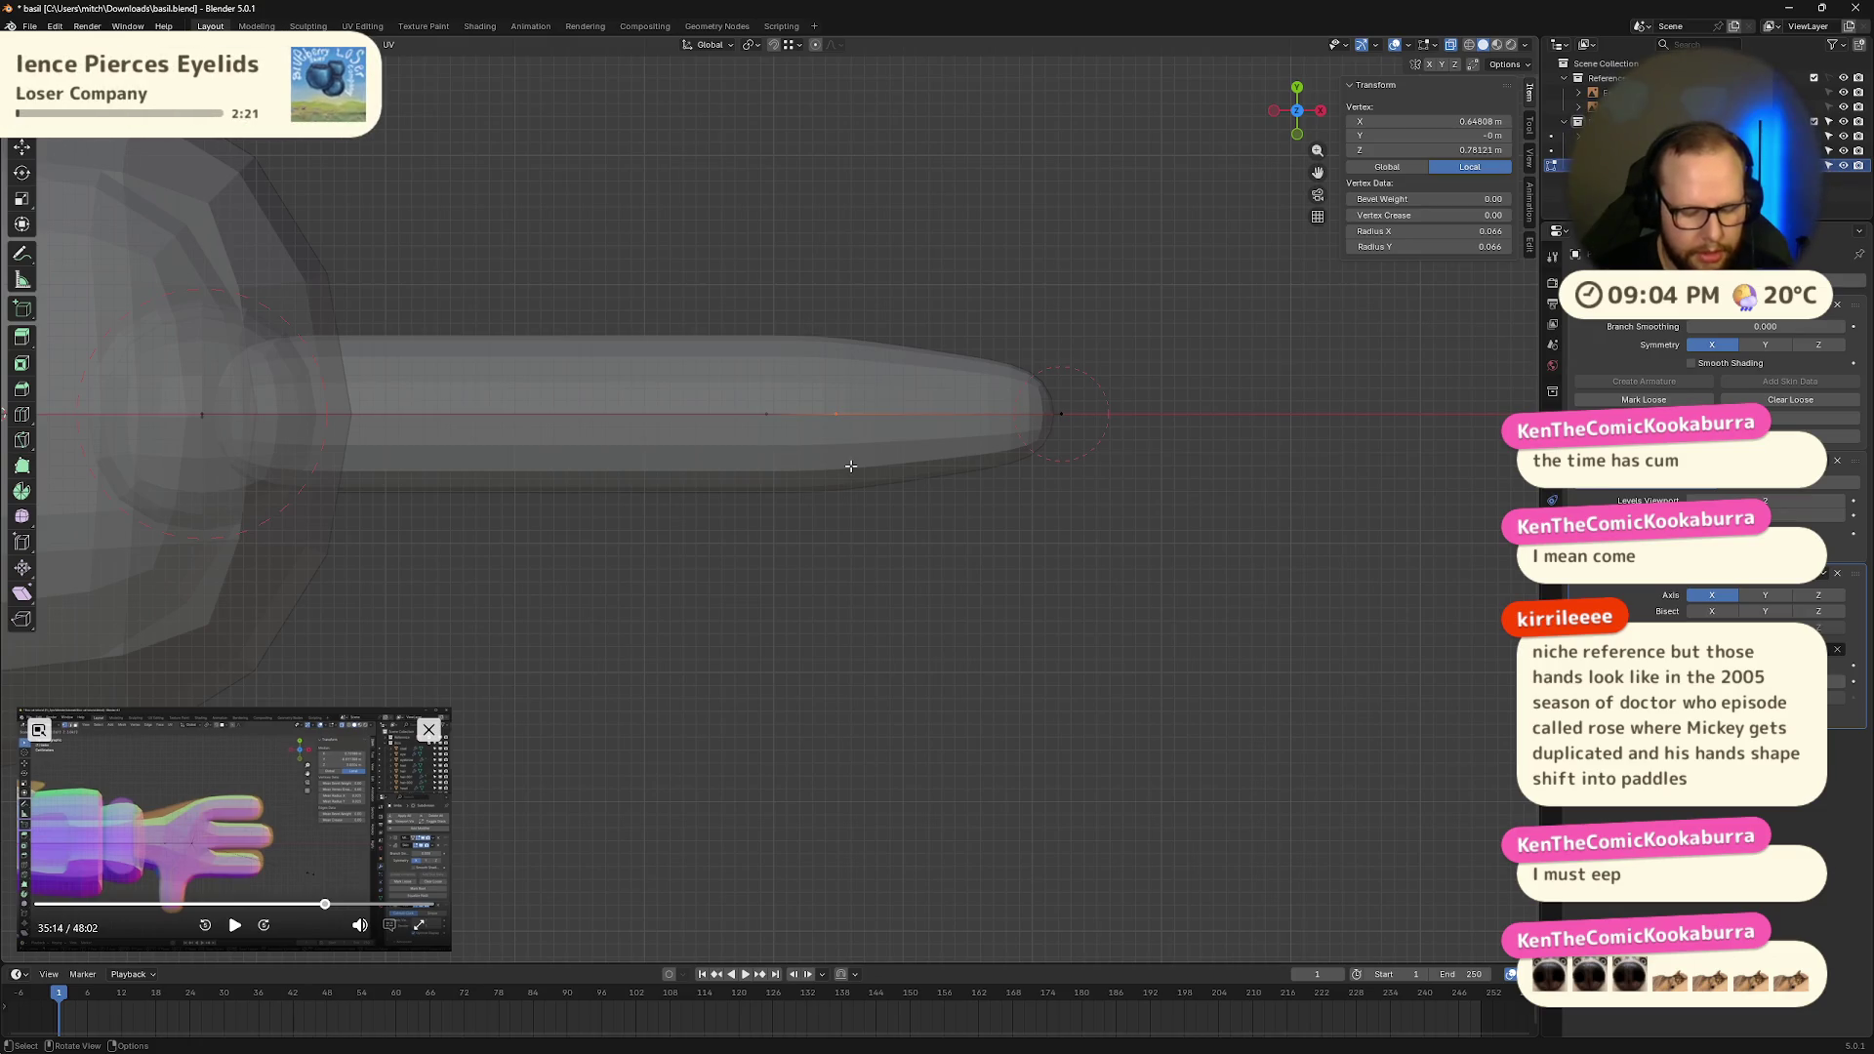
pyautogui.press('e')
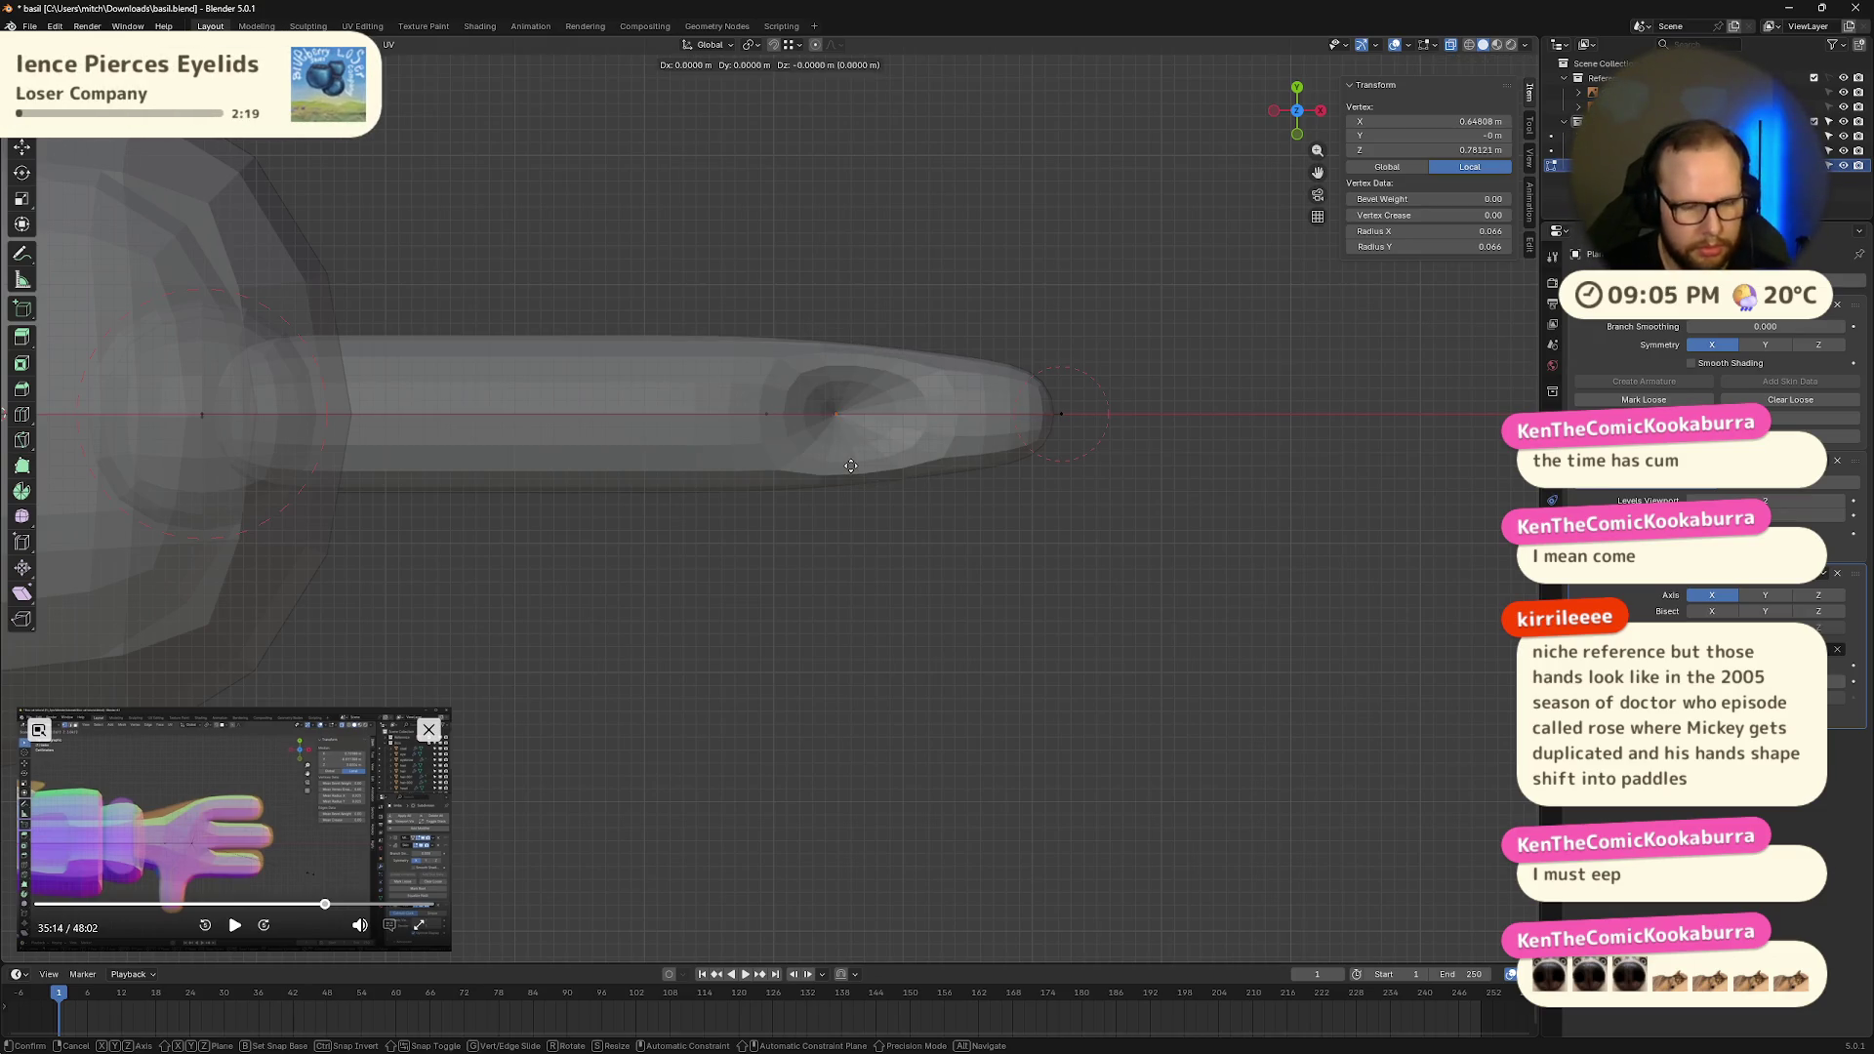
pyautogui.press('y')
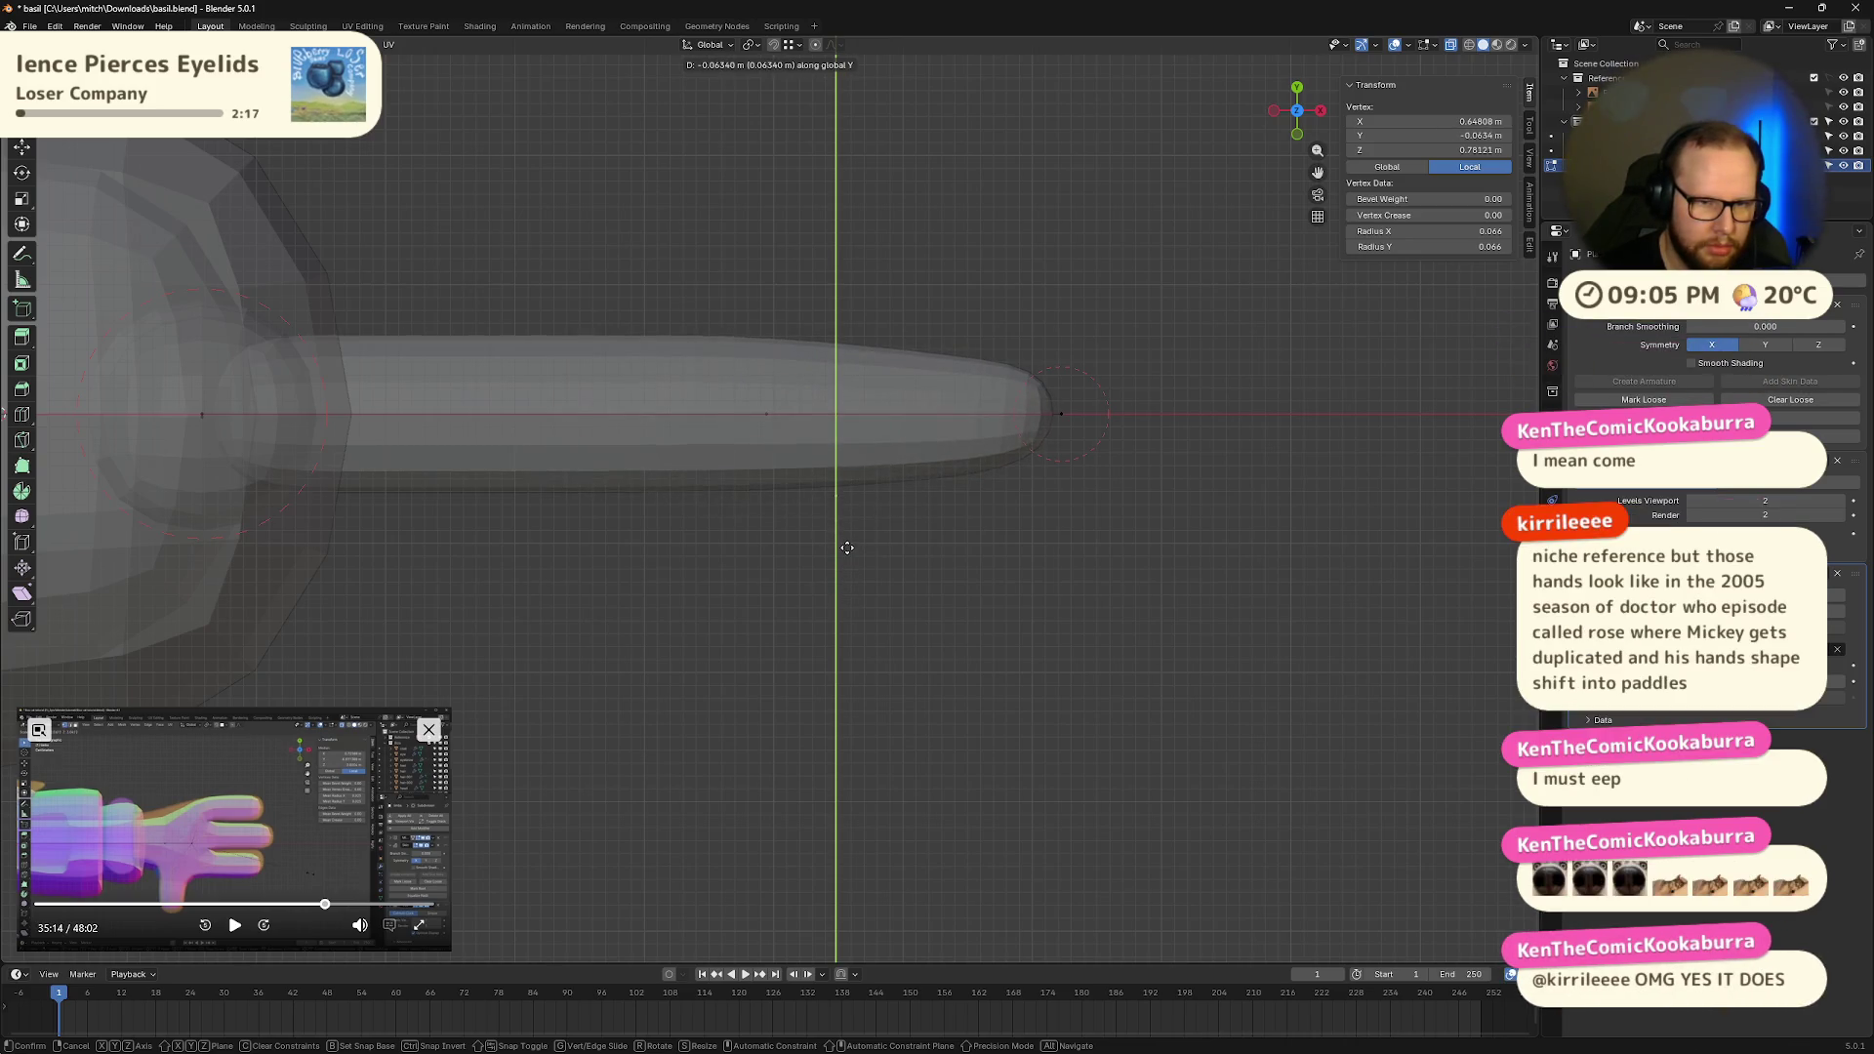
pyautogui.click(847, 542)
pyautogui.moveTo(815, 488); pyautogui.dragTo(889, 527)
# Step: Extrude a thumb node down from the hand's bottom vertex and reduce its skin radius
pyautogui.click(839, 482)
pyautogui.press('e')
pyautogui.press('y')
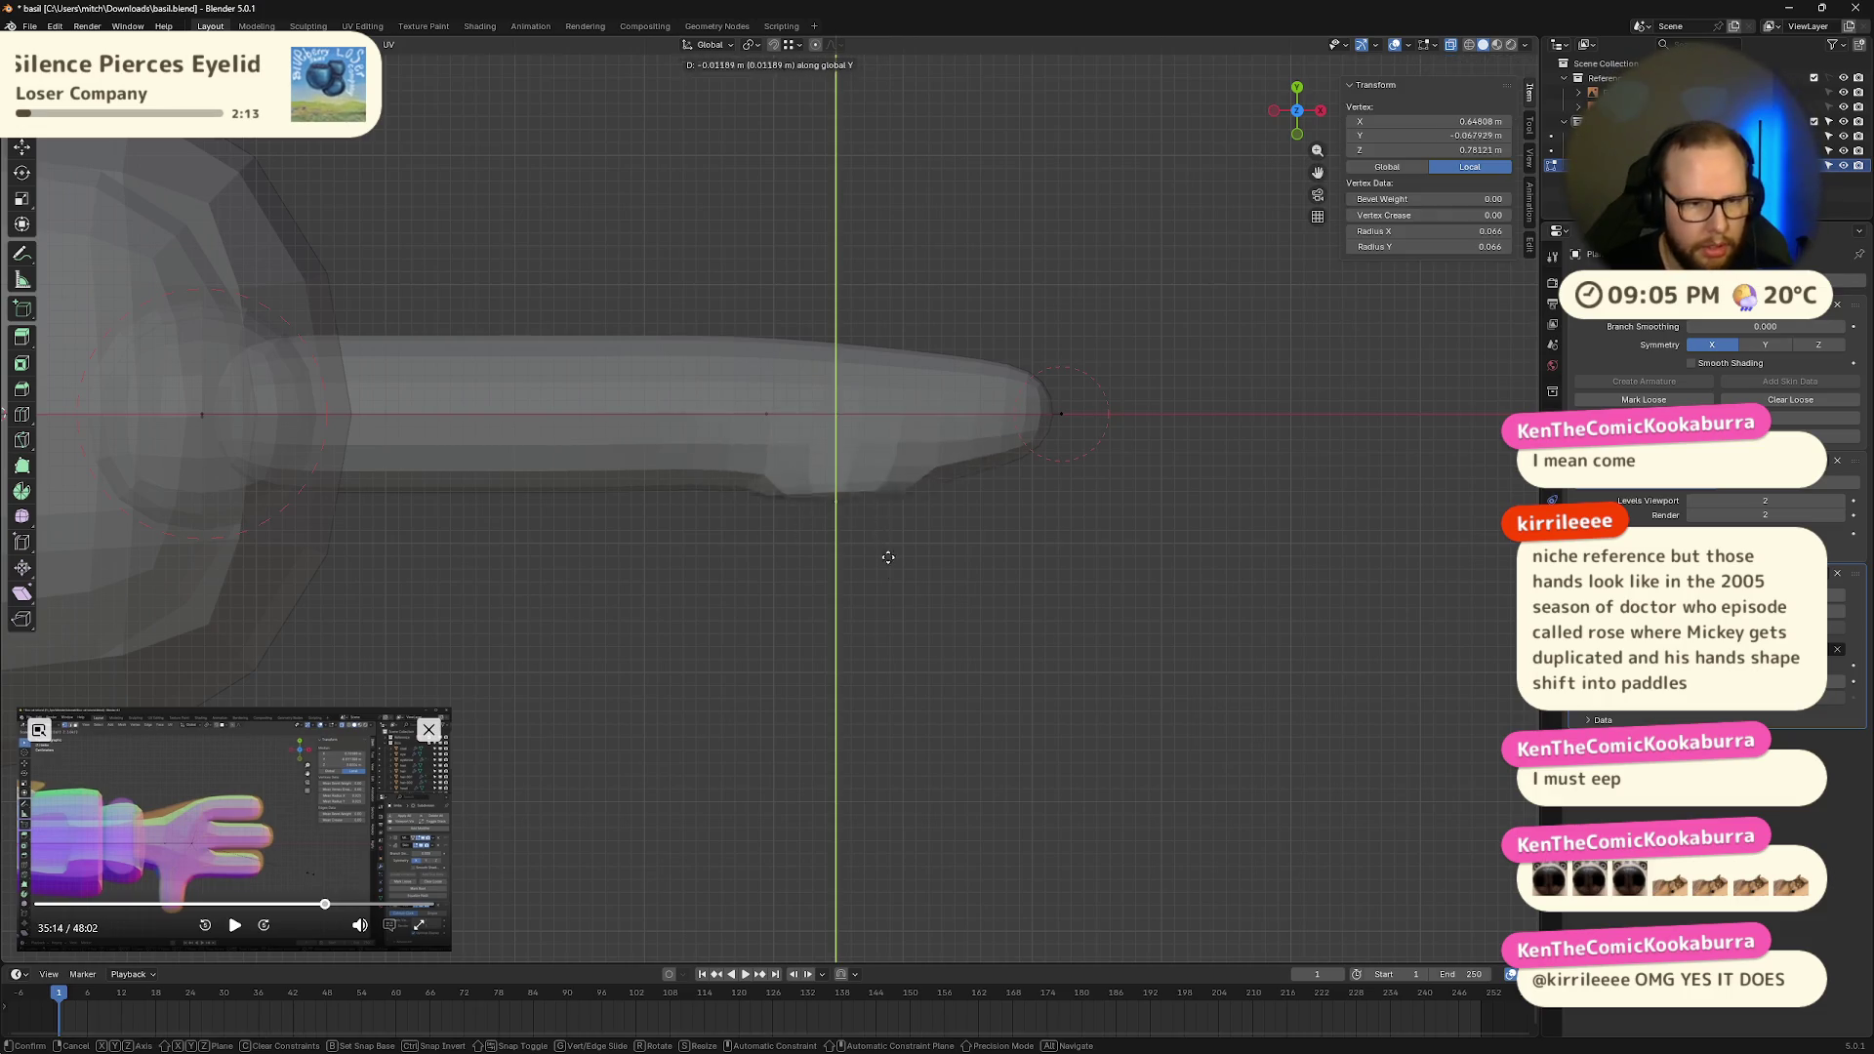
pyautogui.click(932, 594)
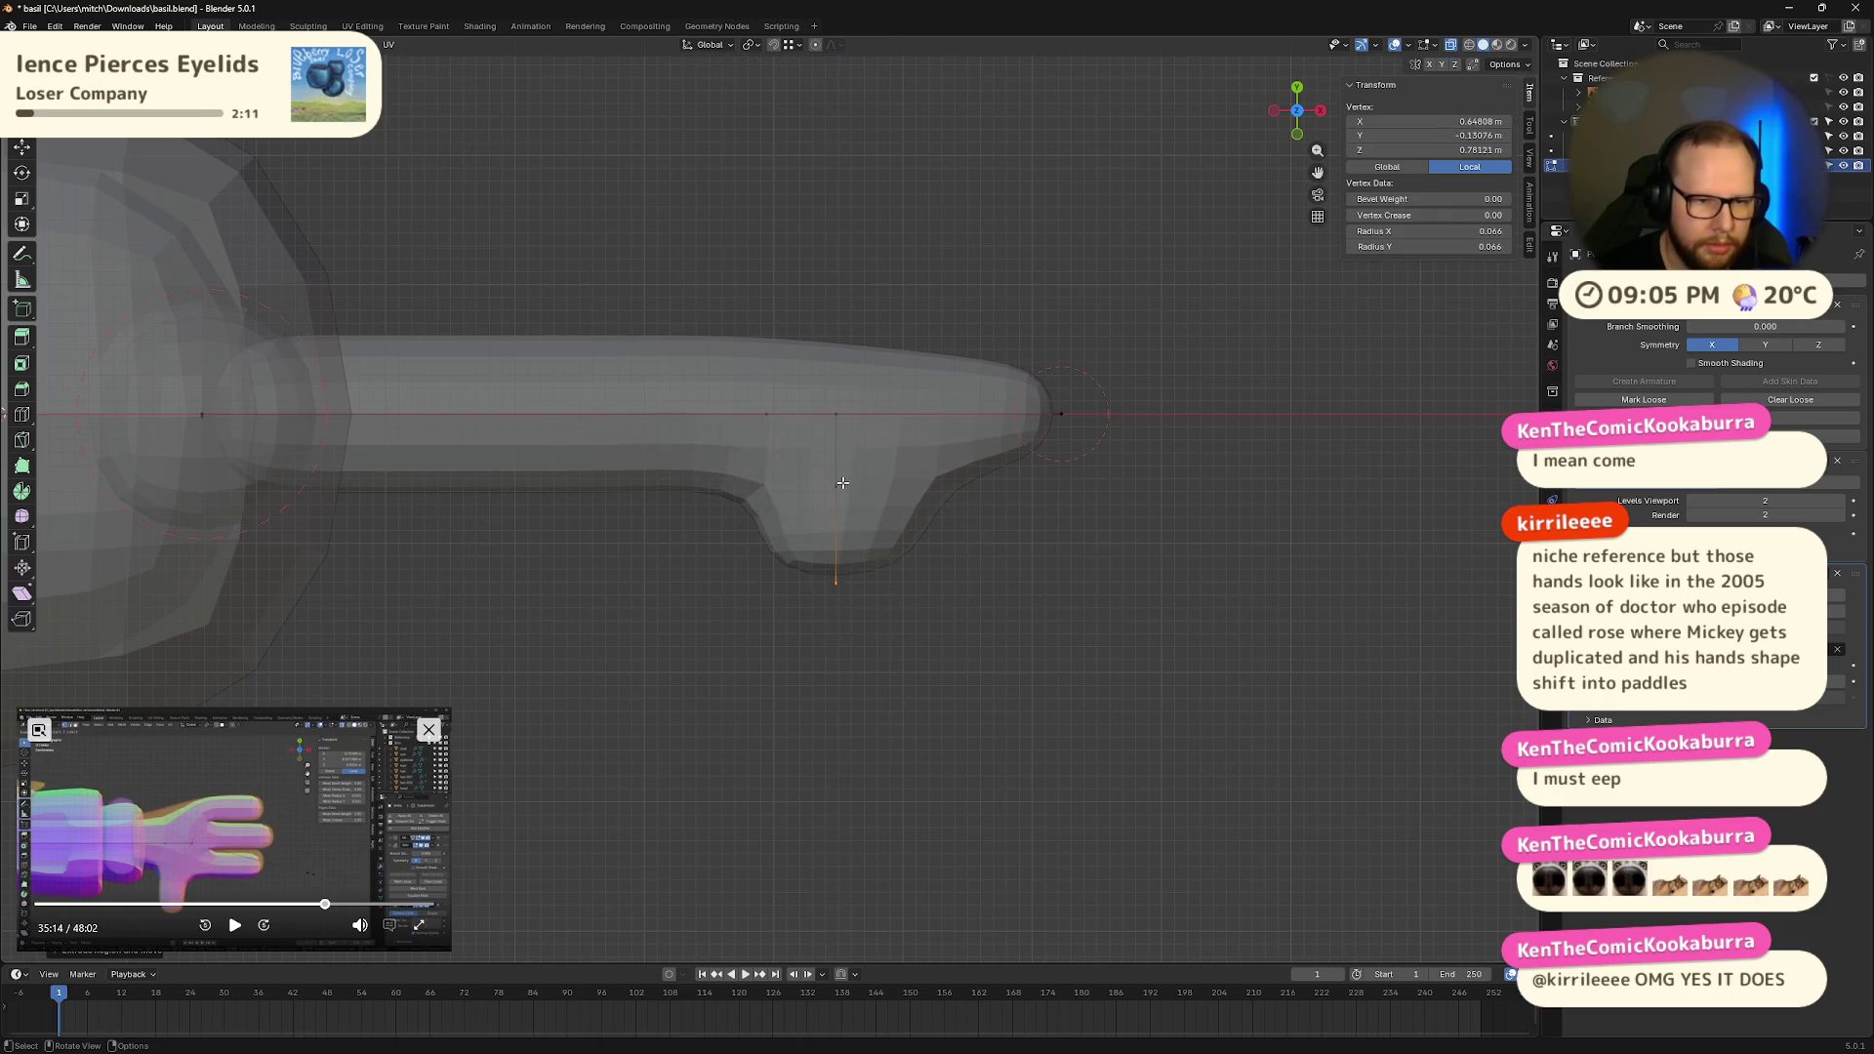
pyautogui.moveTo(796, 460); pyautogui.dragTo(890, 665)
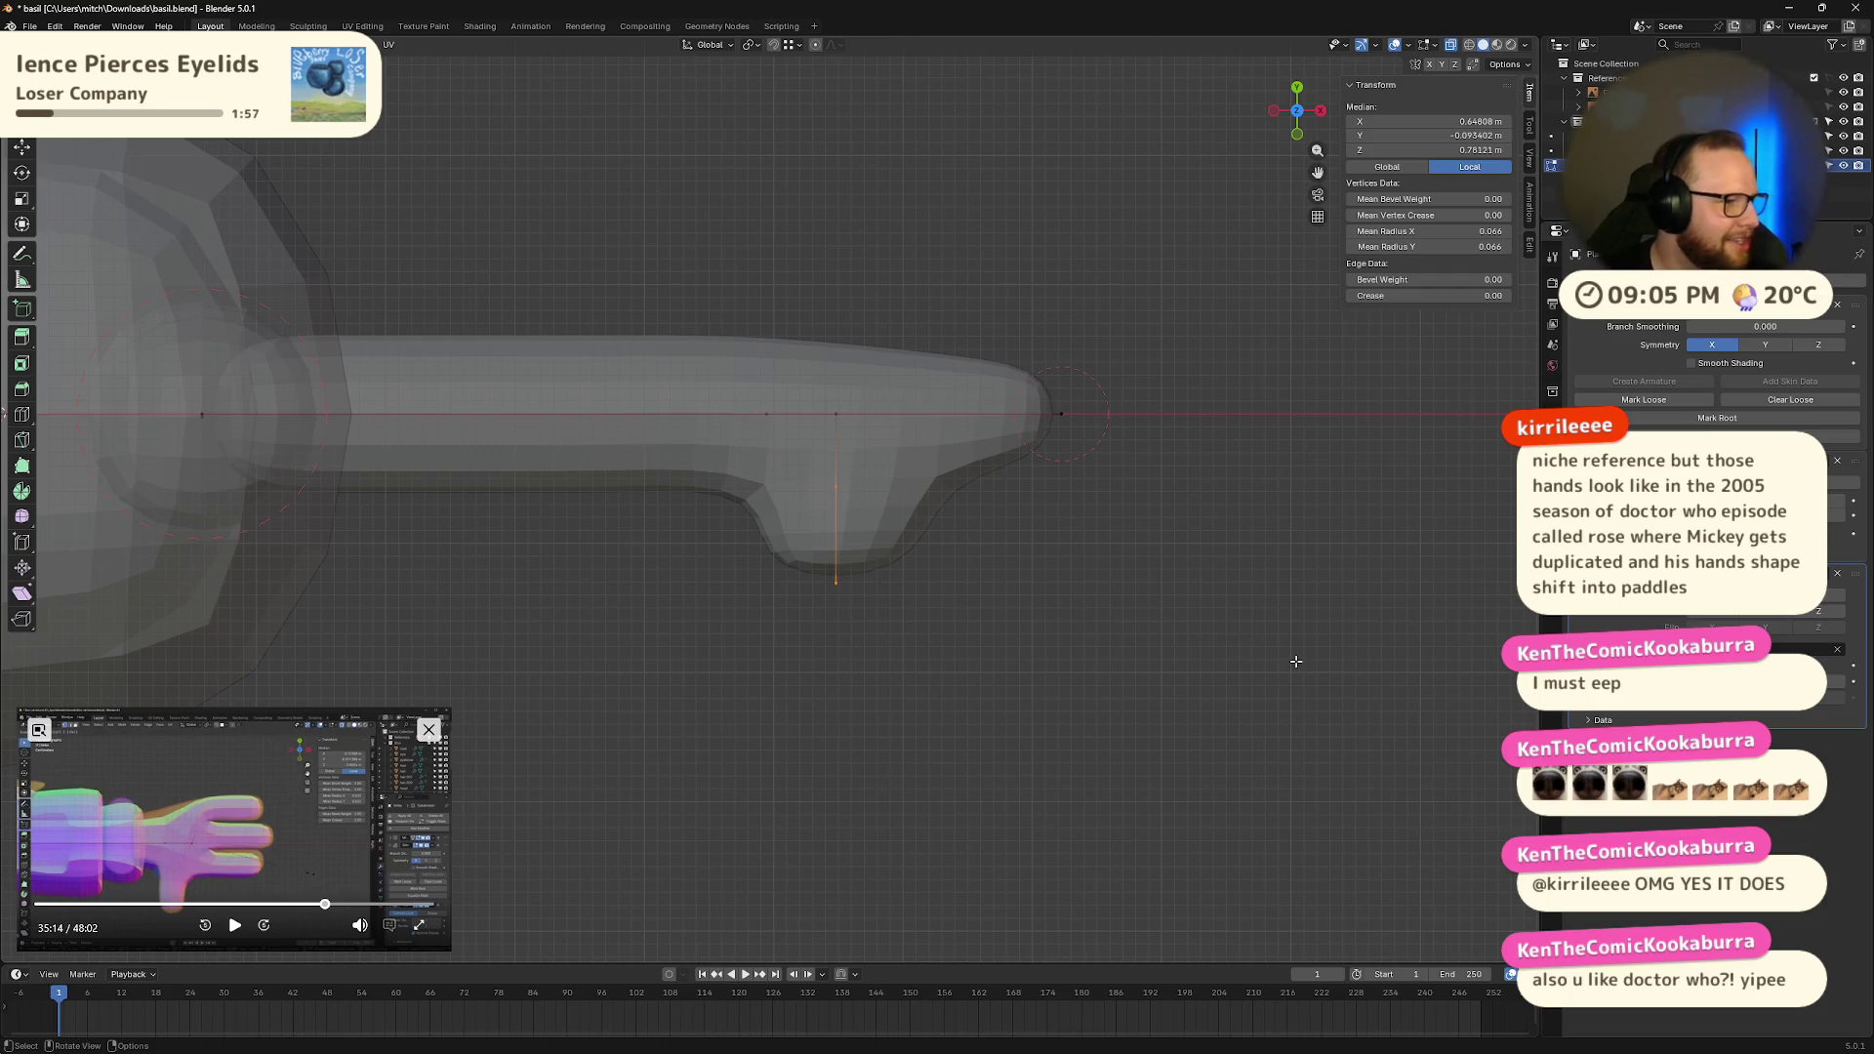
pyautogui.hotkey('ctrl', 'a')
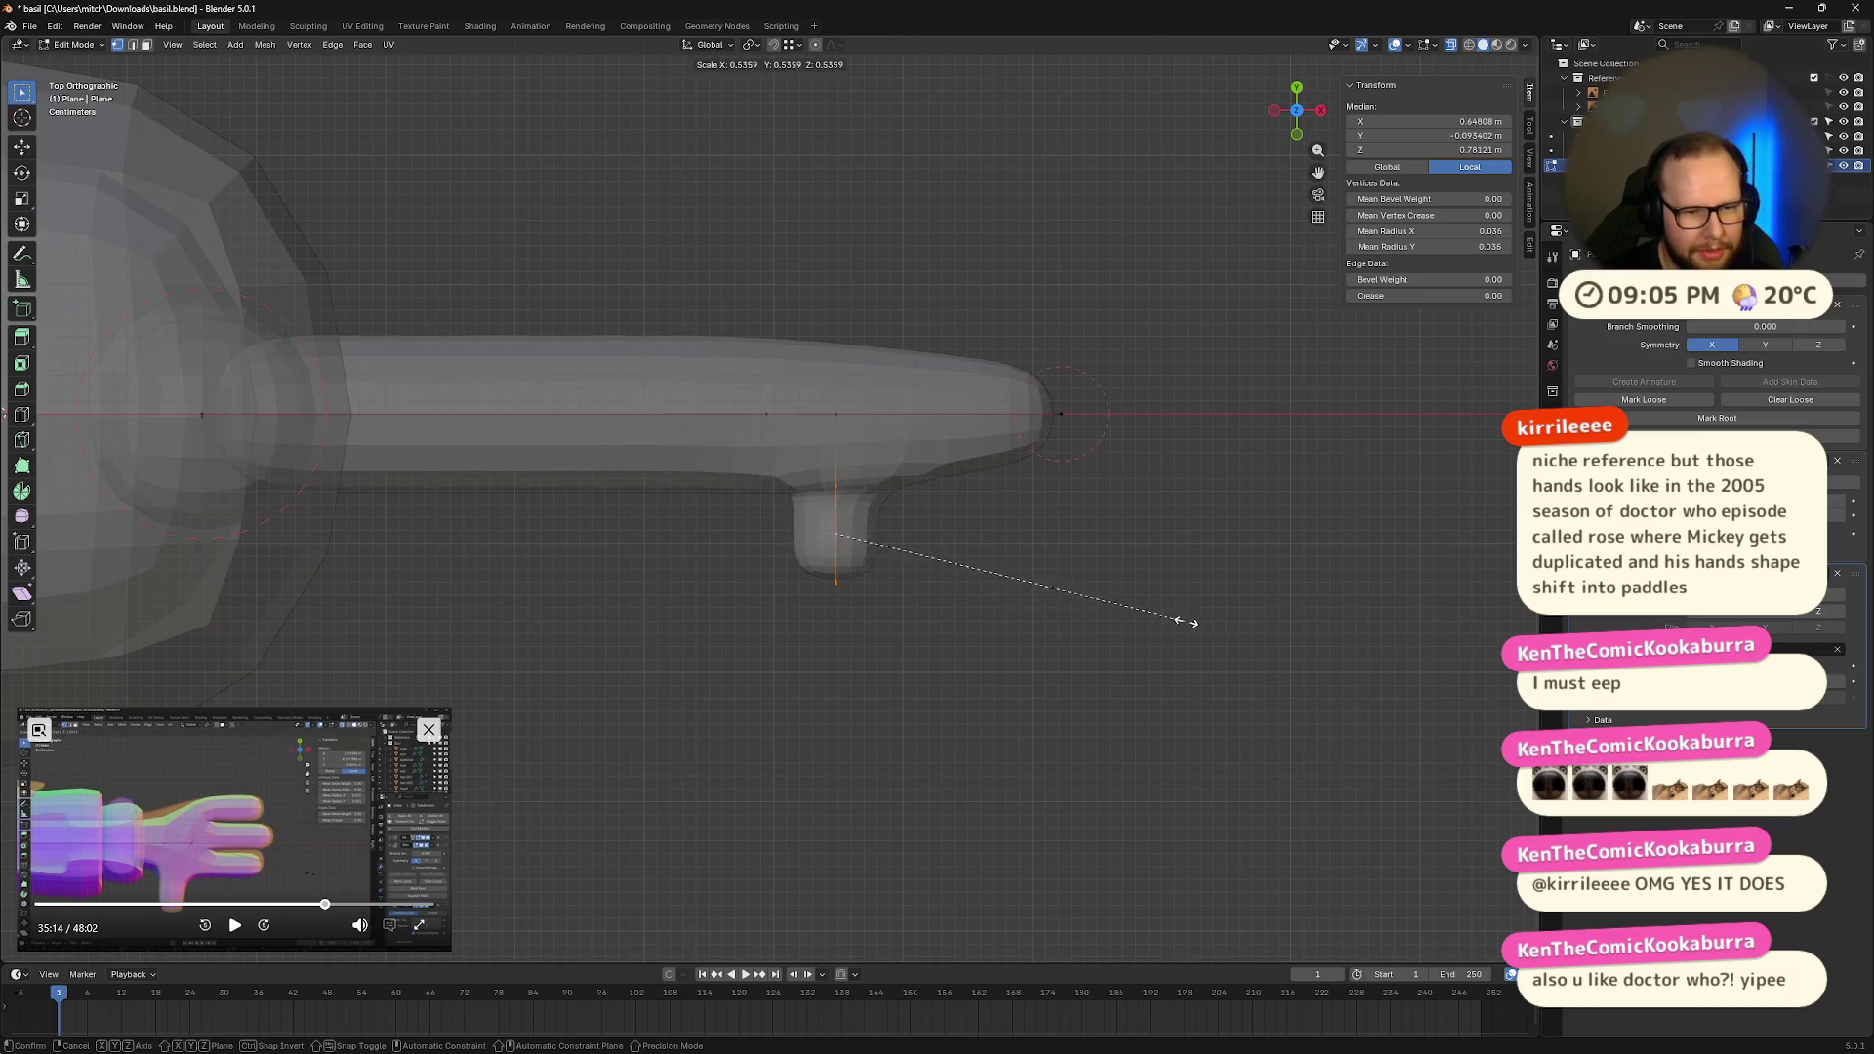
pyautogui.click(1188, 623)
pyautogui.click(1036, 316)
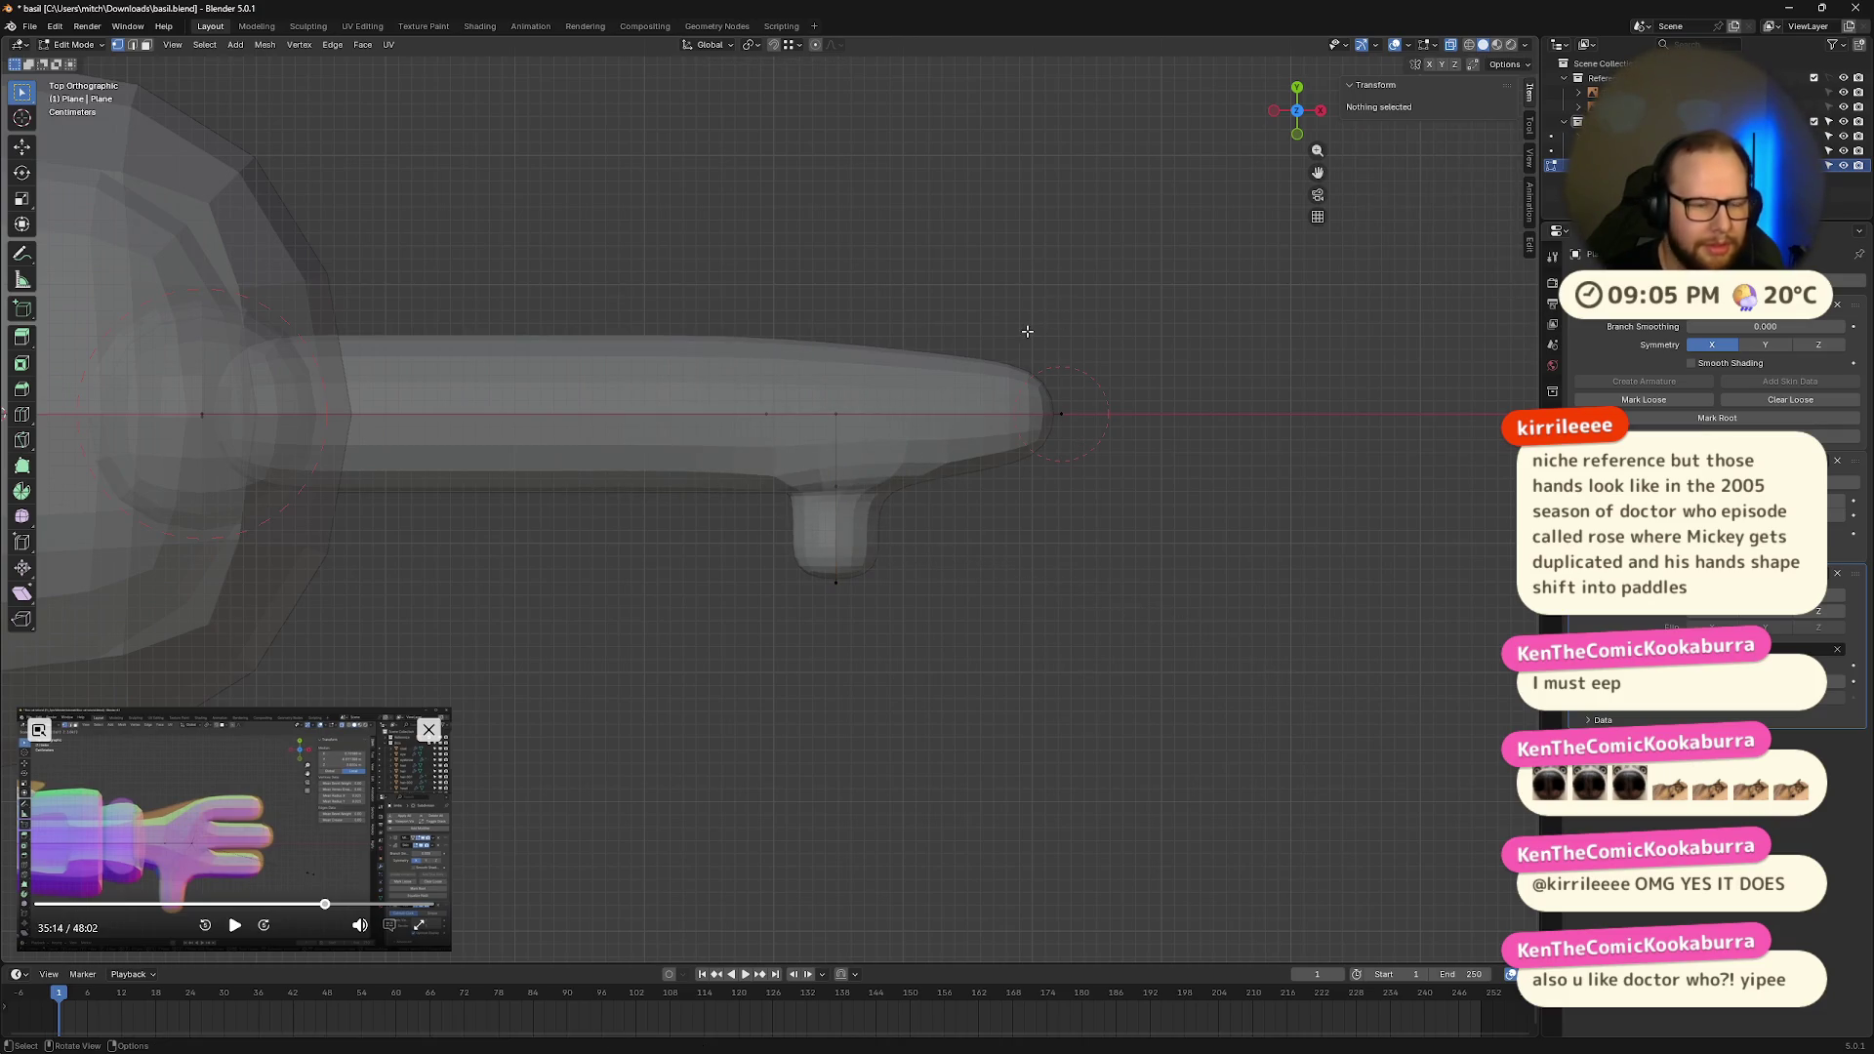
pyautogui.moveTo(1017, 325); pyautogui.dragTo(1193, 574)
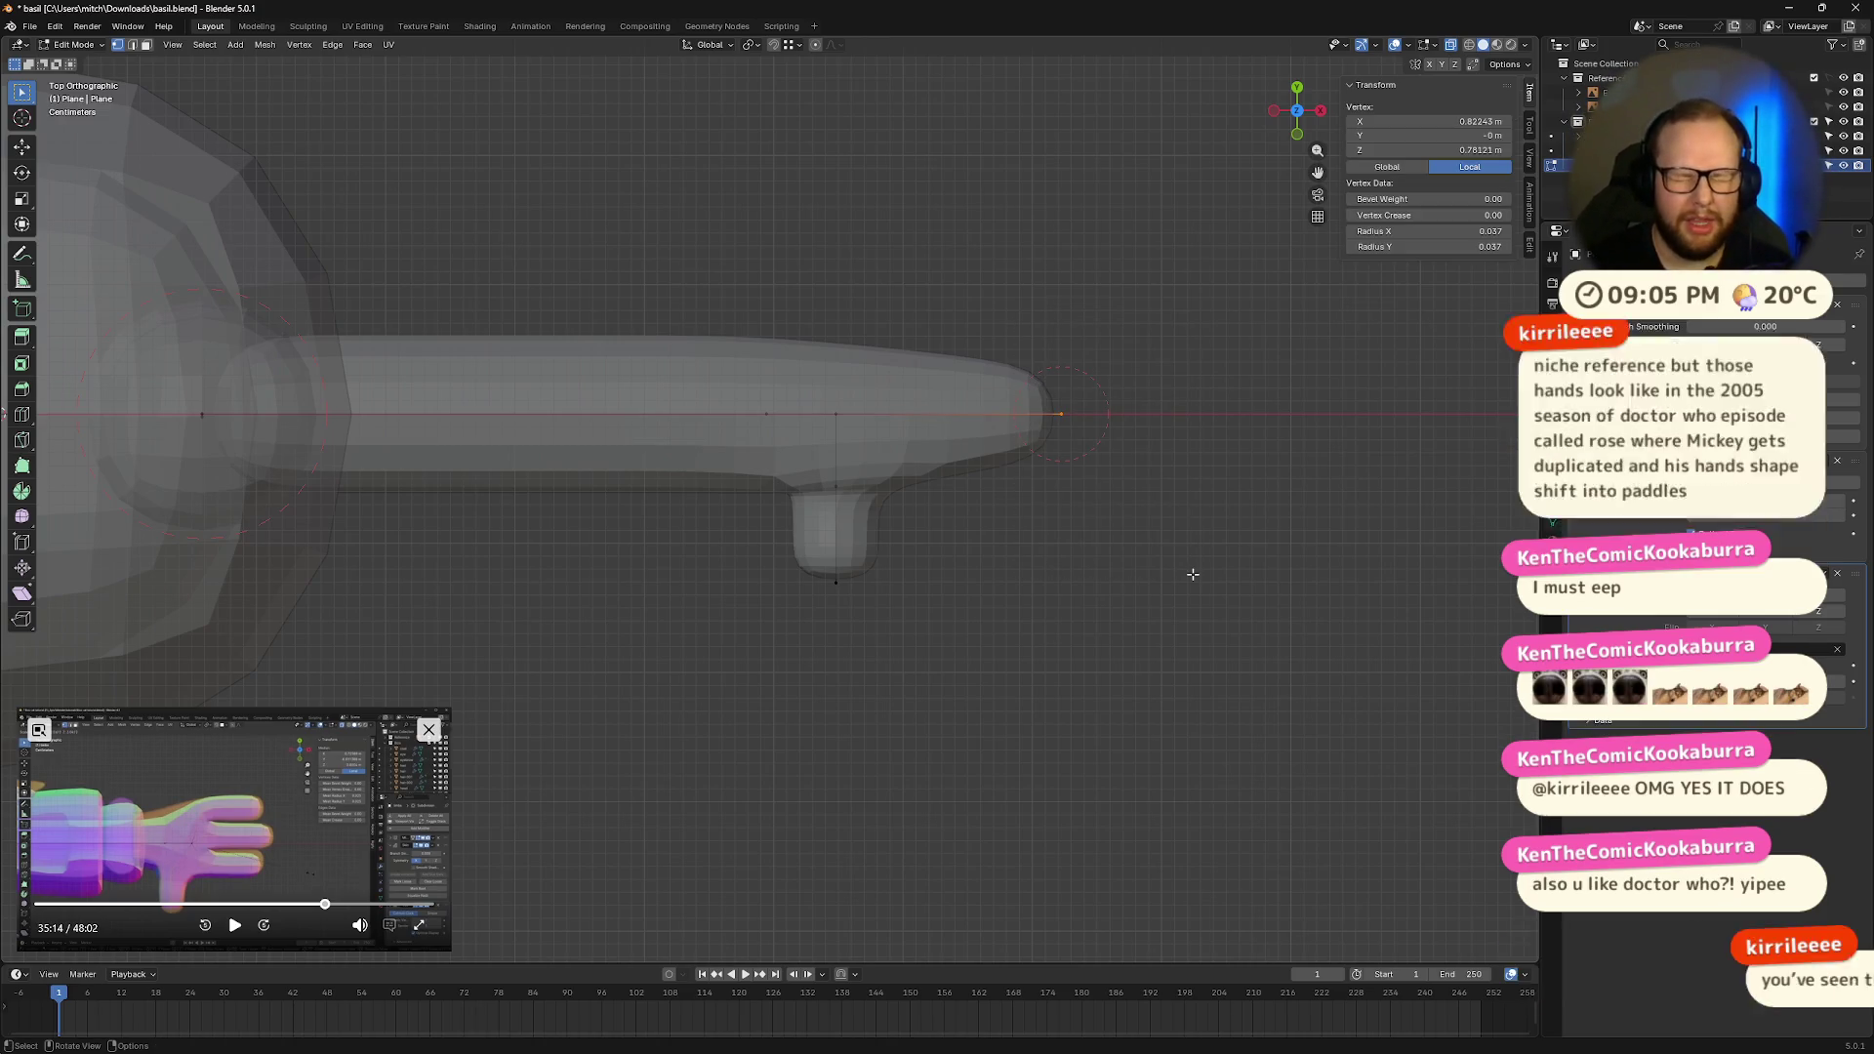
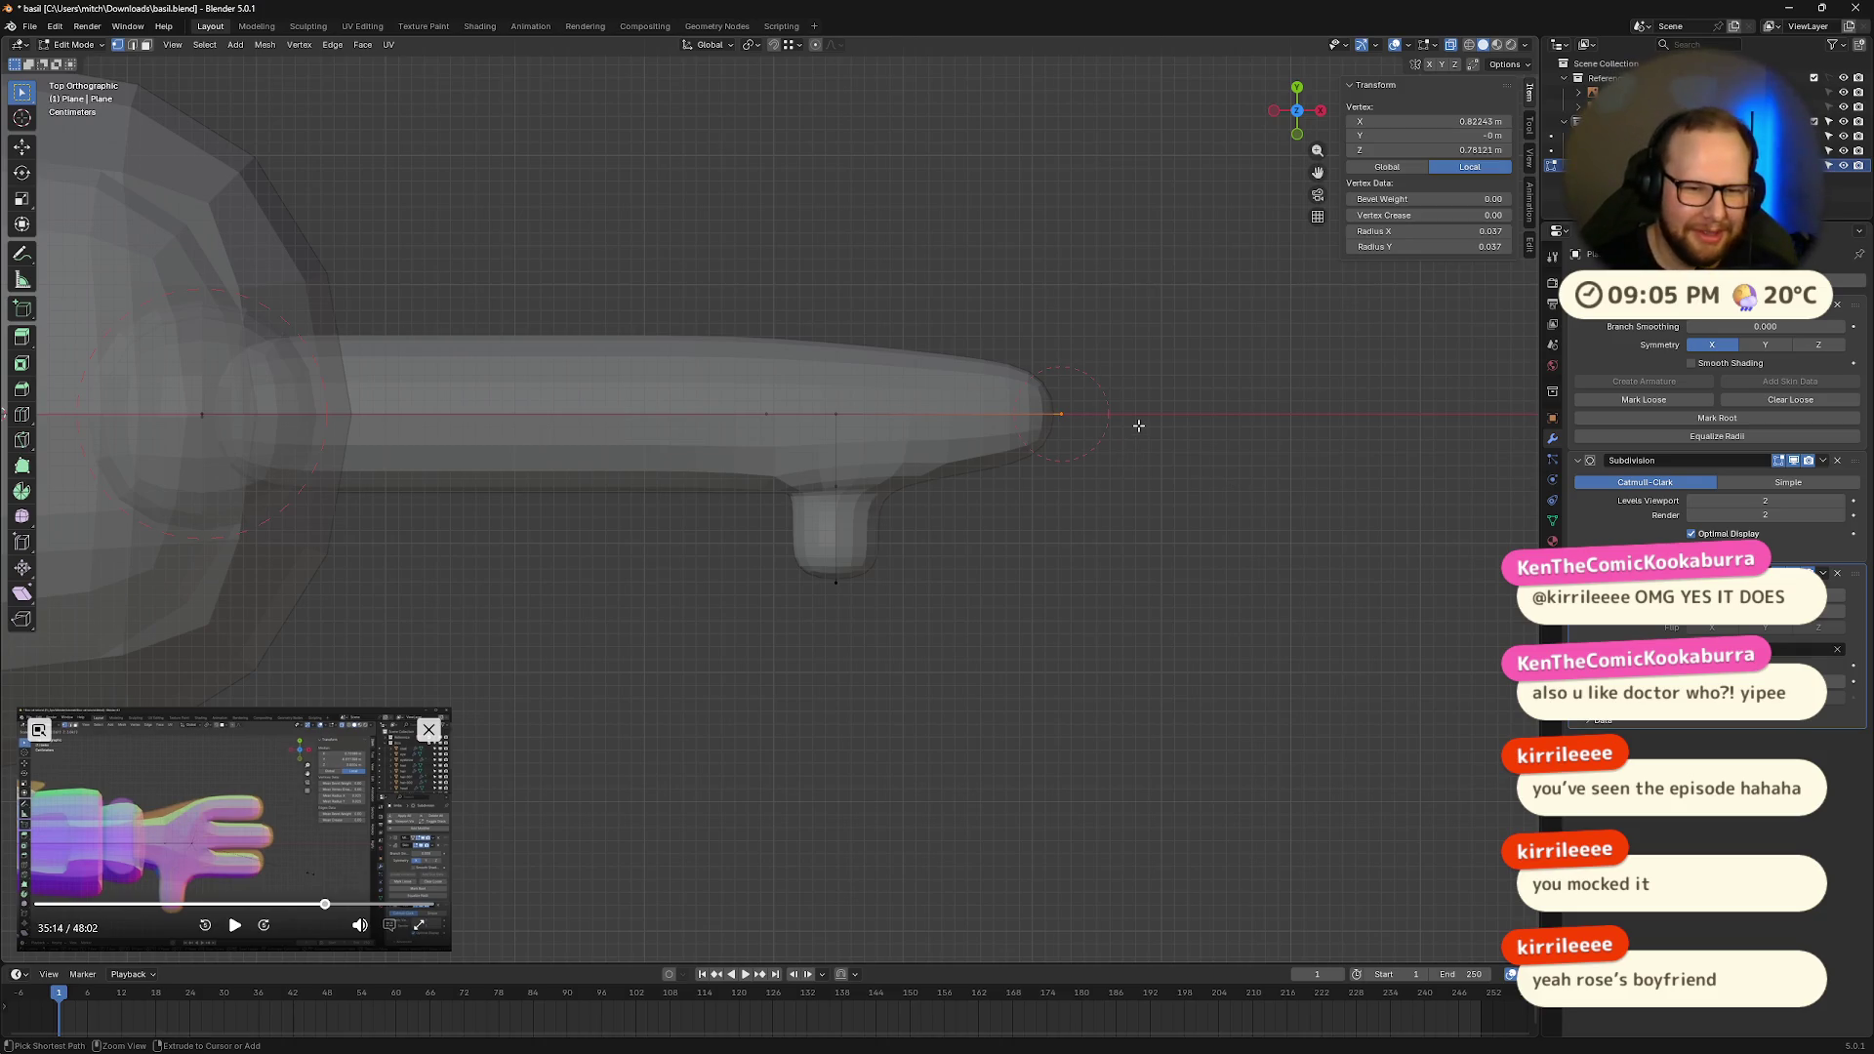
# Step: Save basil.blend and enlarge the arm-tip skin radius to about 0.061
pyautogui.hotkey('ctrl', 's')
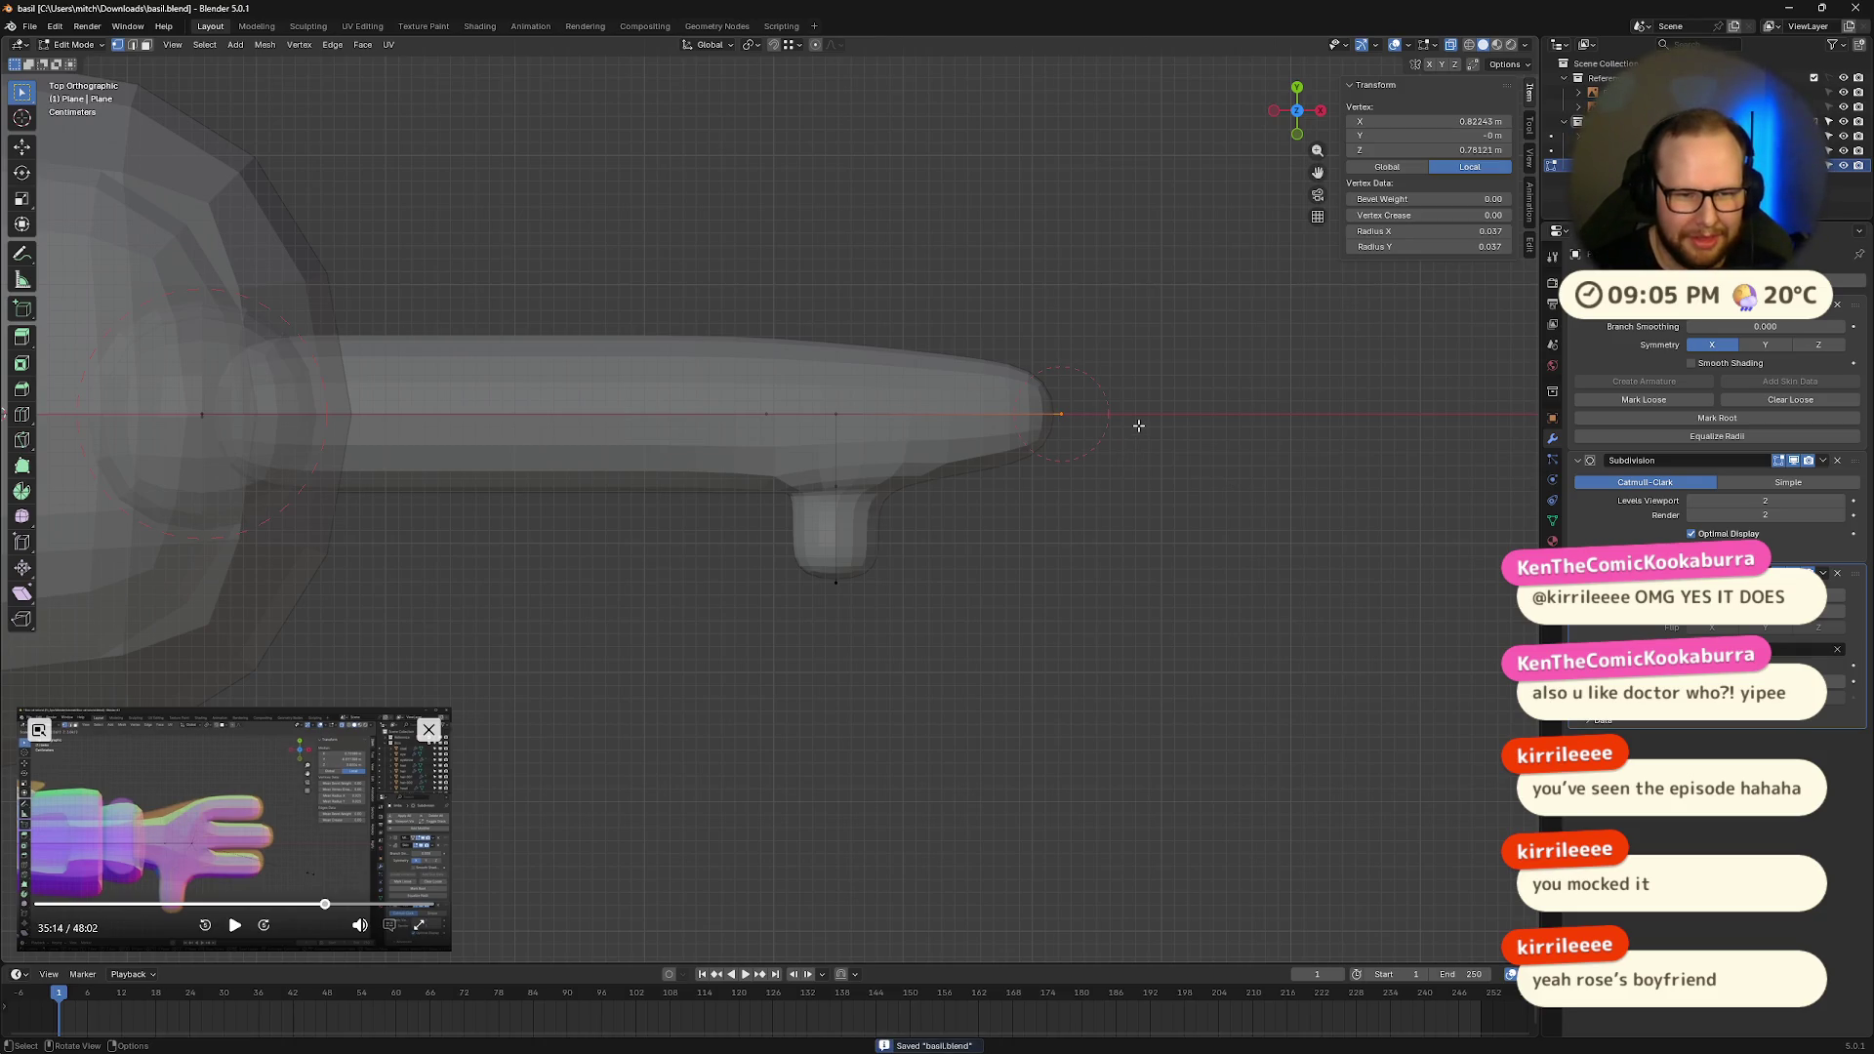
pyautogui.press('s')
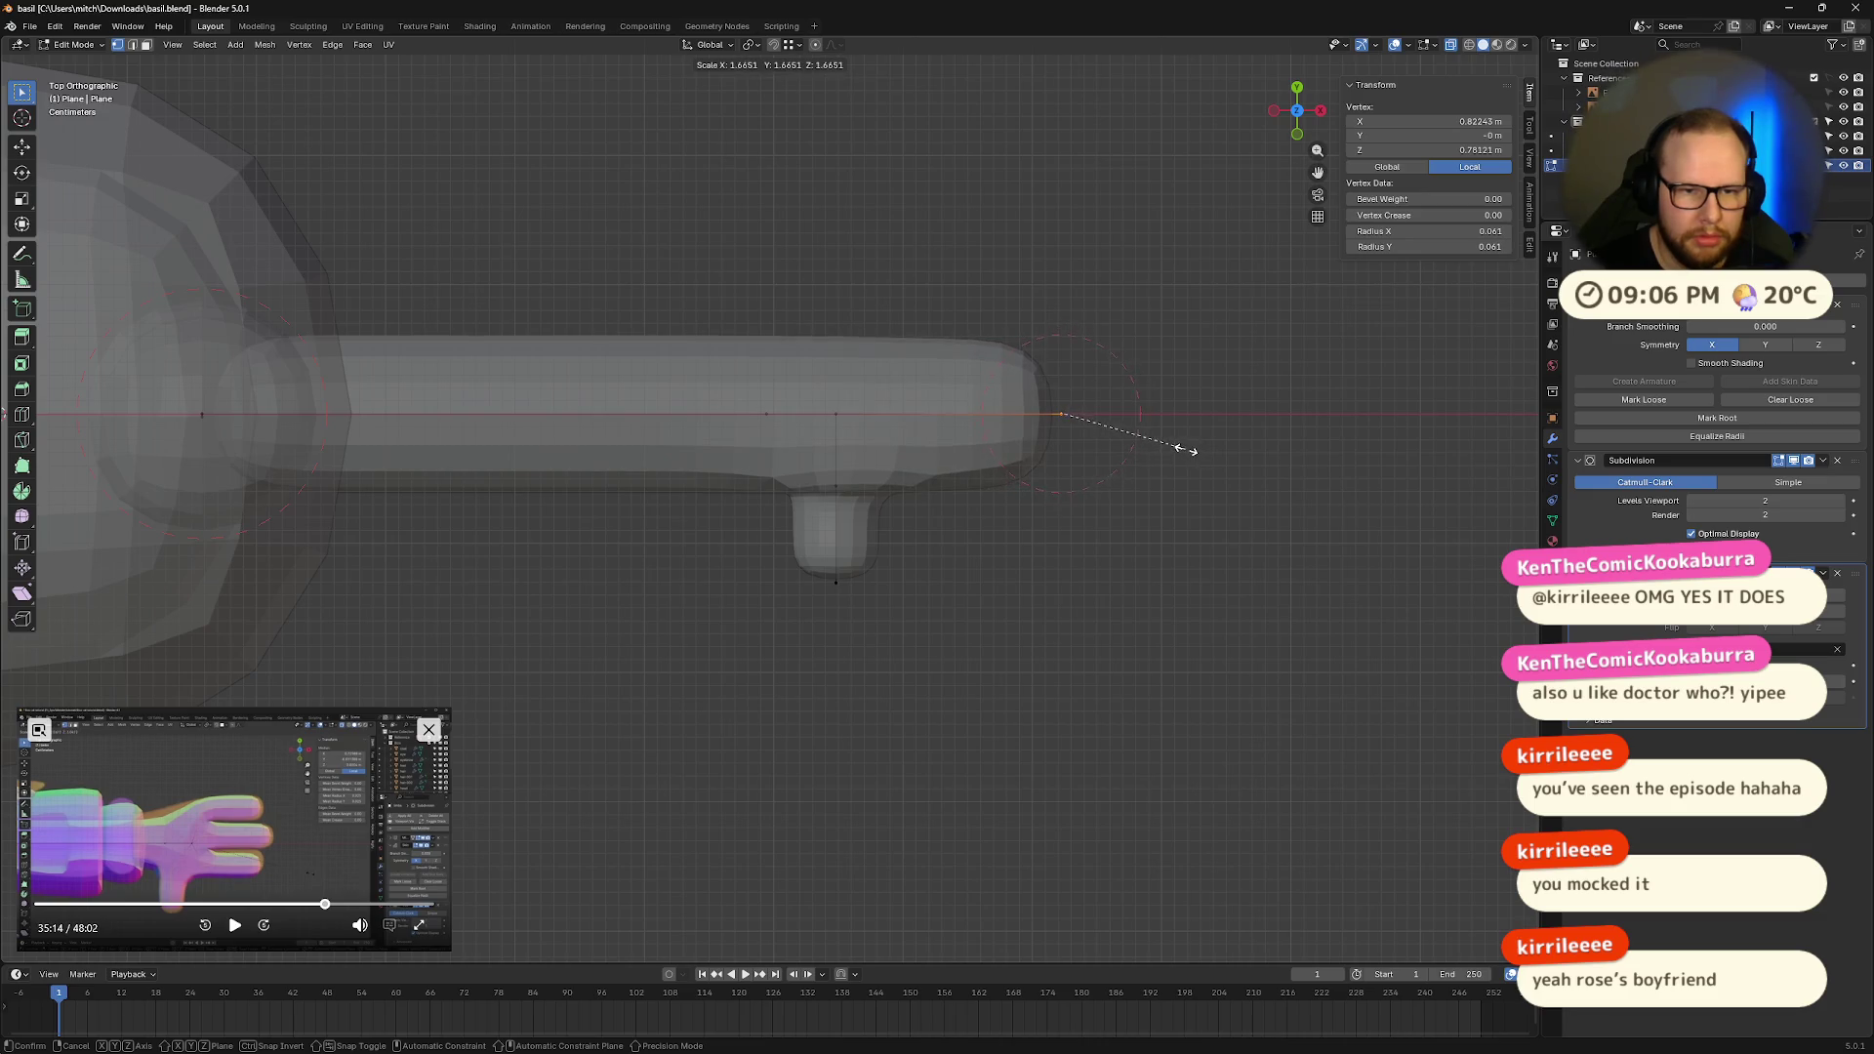
pyautogui.click(1193, 454)
pyautogui.hotkey('alt', 'a')
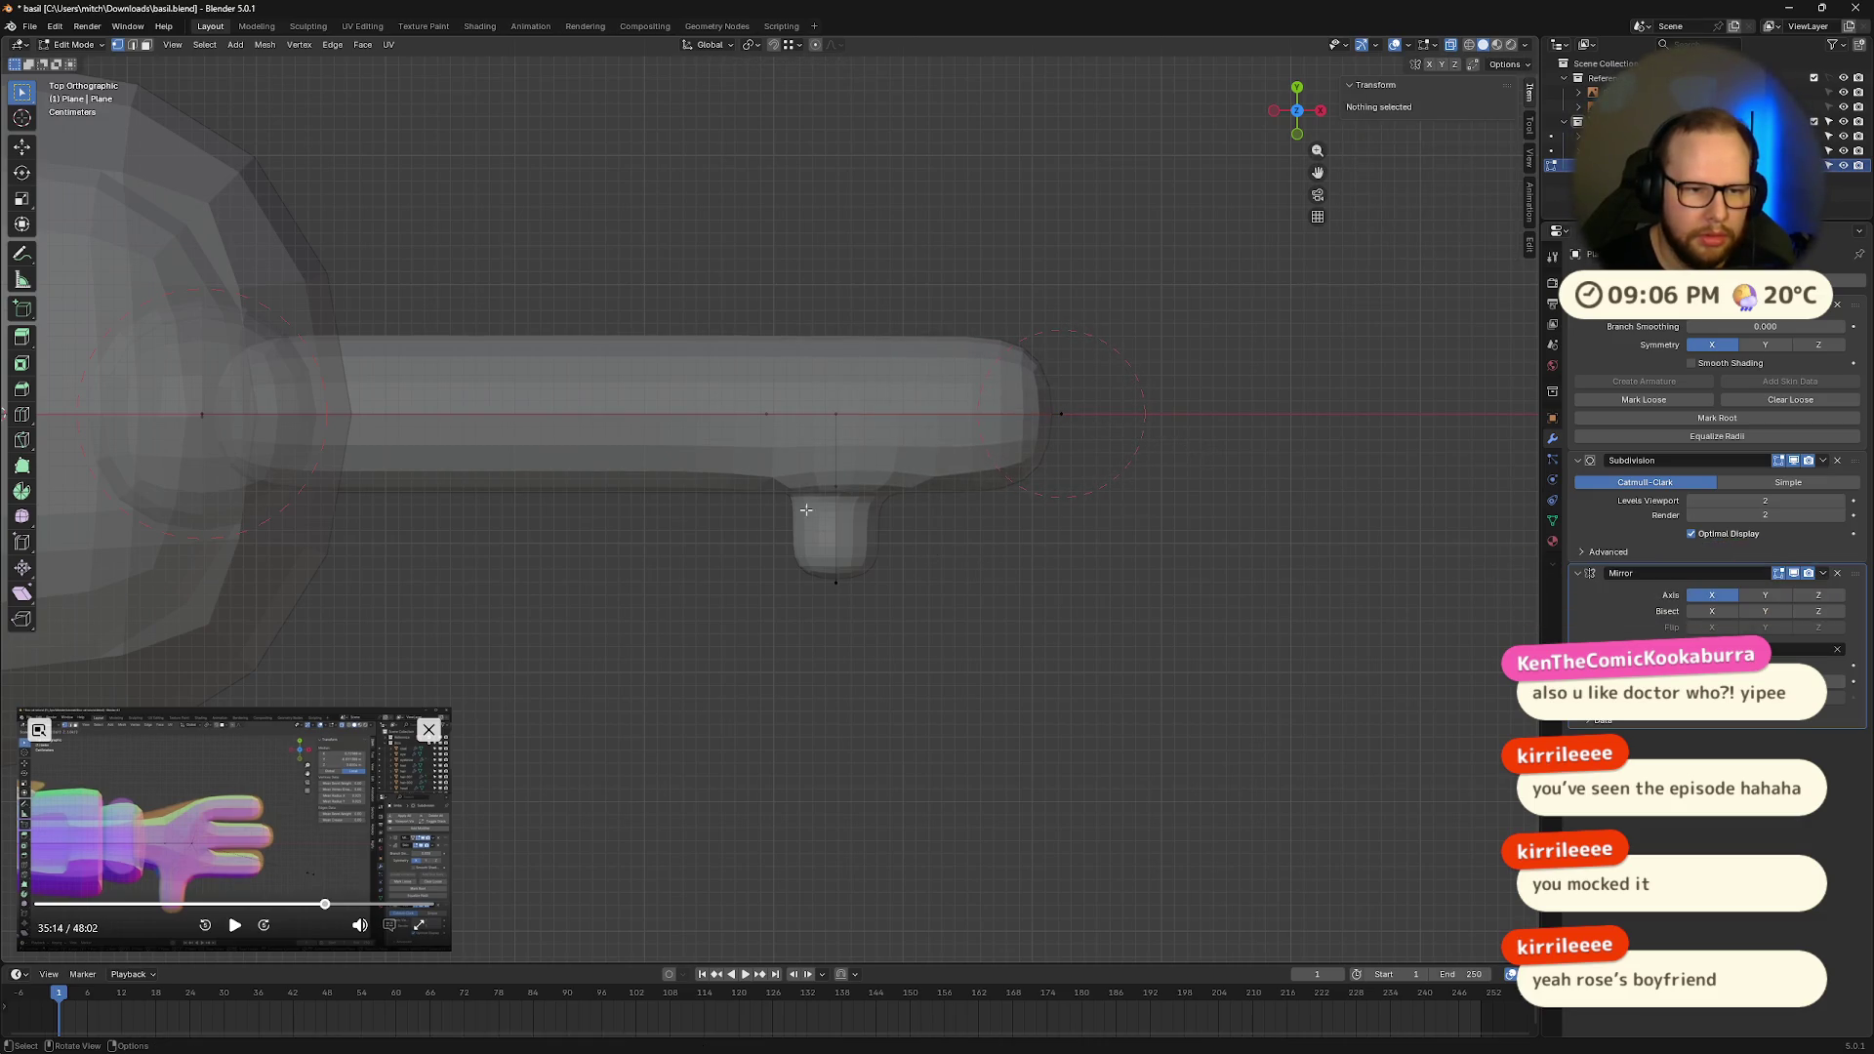
pyautogui.moveTo(1334, 546)
pyautogui.mouseDown(button='middle')
pyautogui.moveTo(1214, 523)
pyautogui.moveTo(1147, 423)
pyautogui.moveTo(1159, 390)
pyautogui.moveTo(1201, 404)
pyautogui.moveTo(1172, 388)
pyautogui.mouseUp(button='middle')
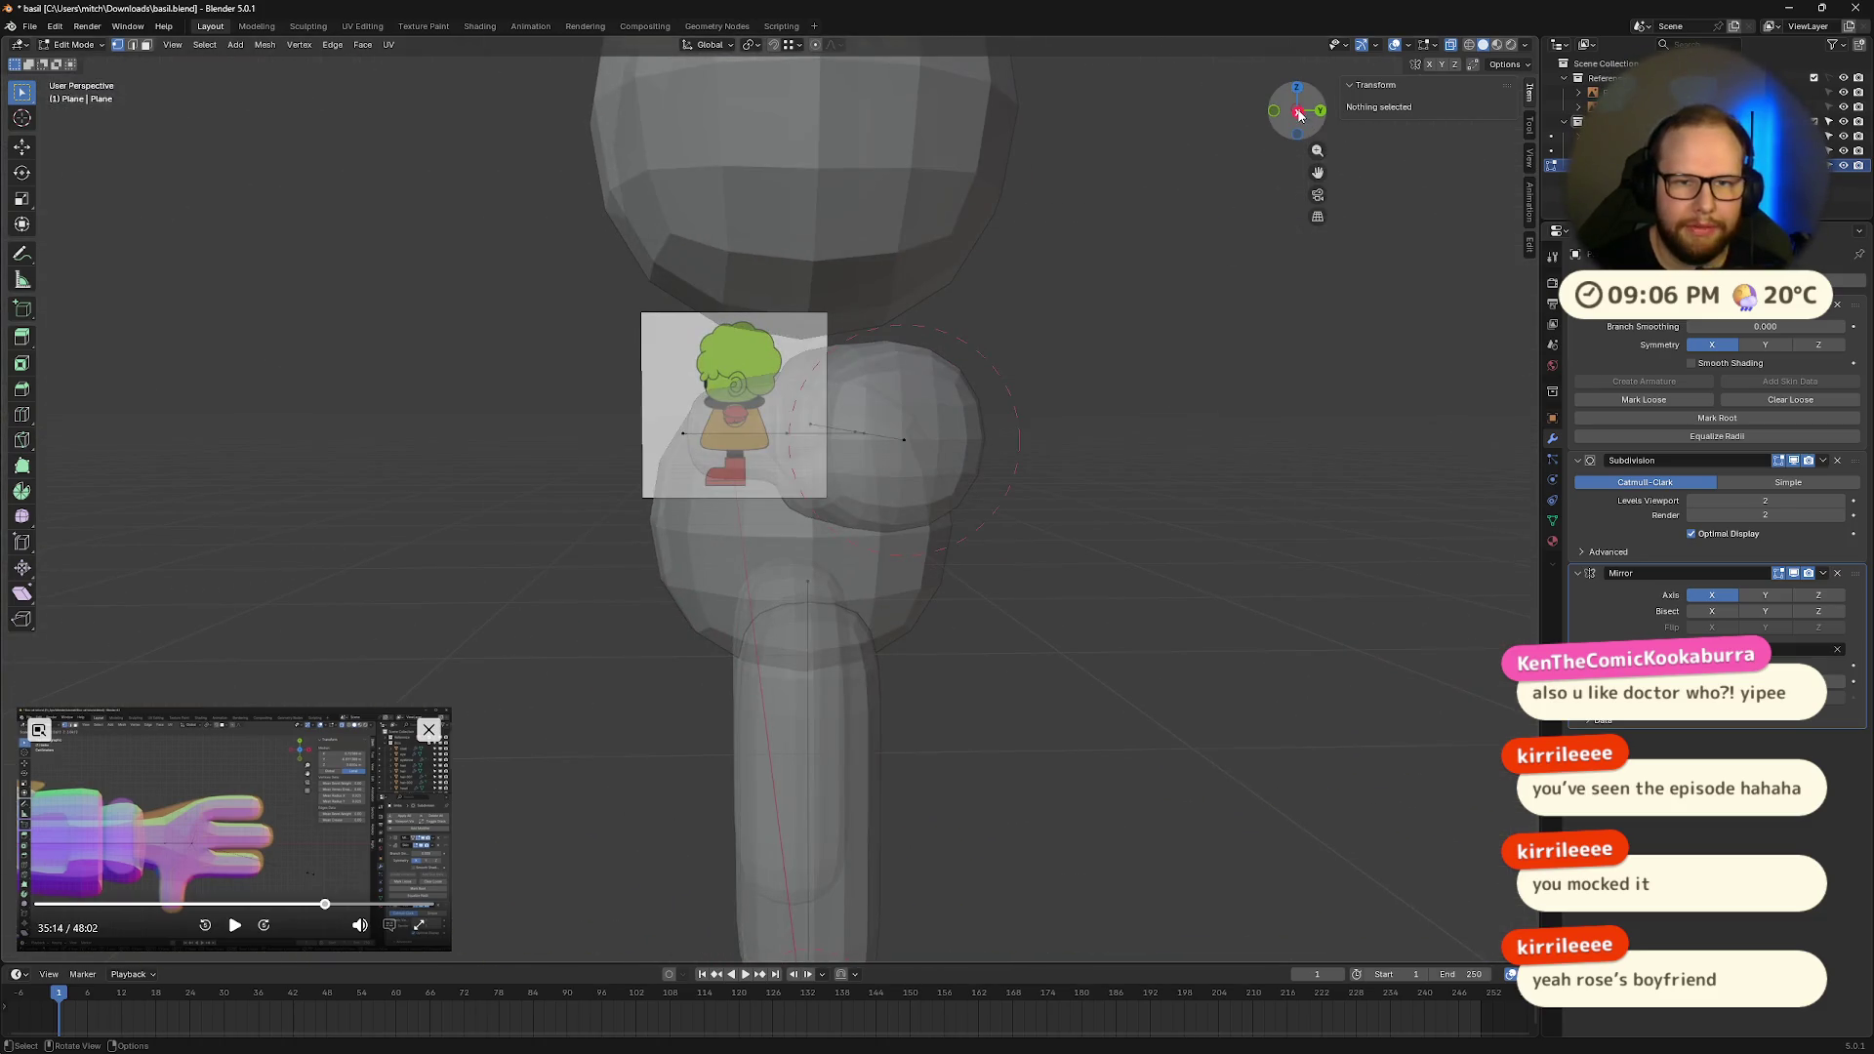
# Step: Check the arm against the side reference in Right Orthographic view and select the thumb vertex
pyautogui.click(1304, 115)
pyautogui.scroll(1, 1070, 405)
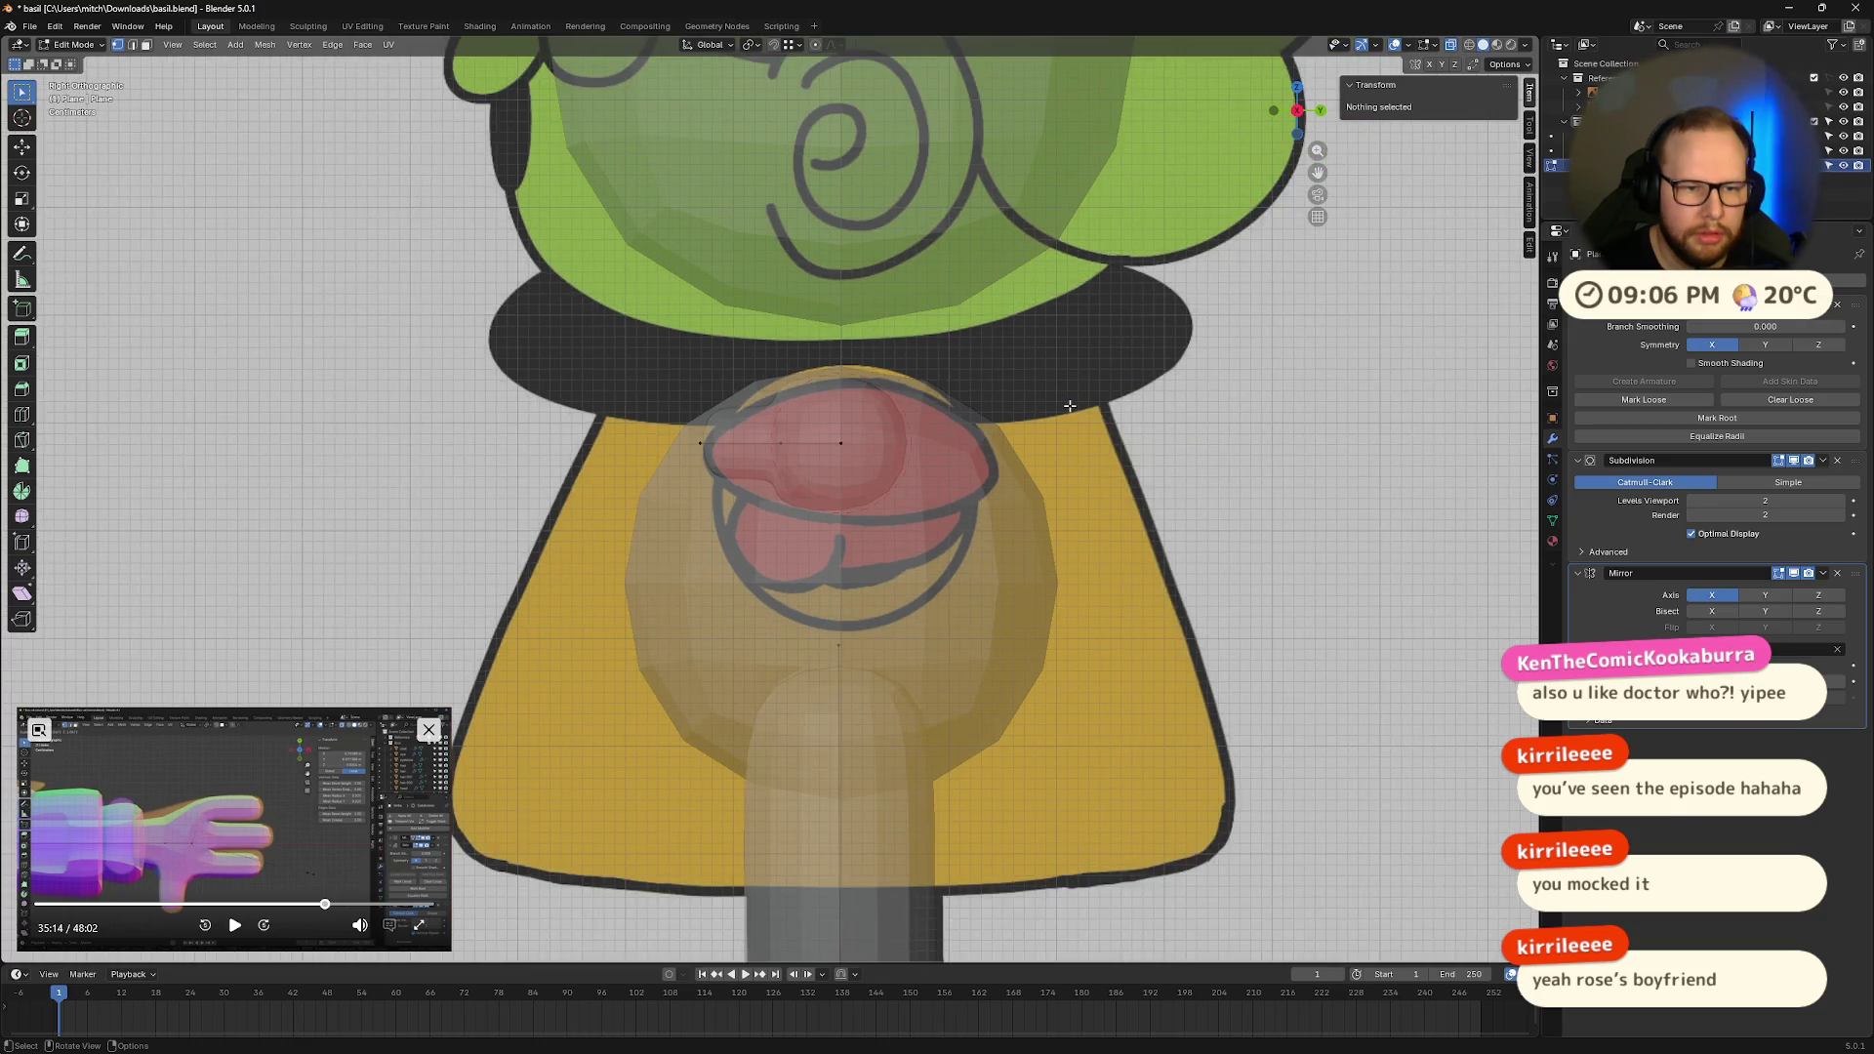
pyautogui.scroll(-2, 1070, 405)
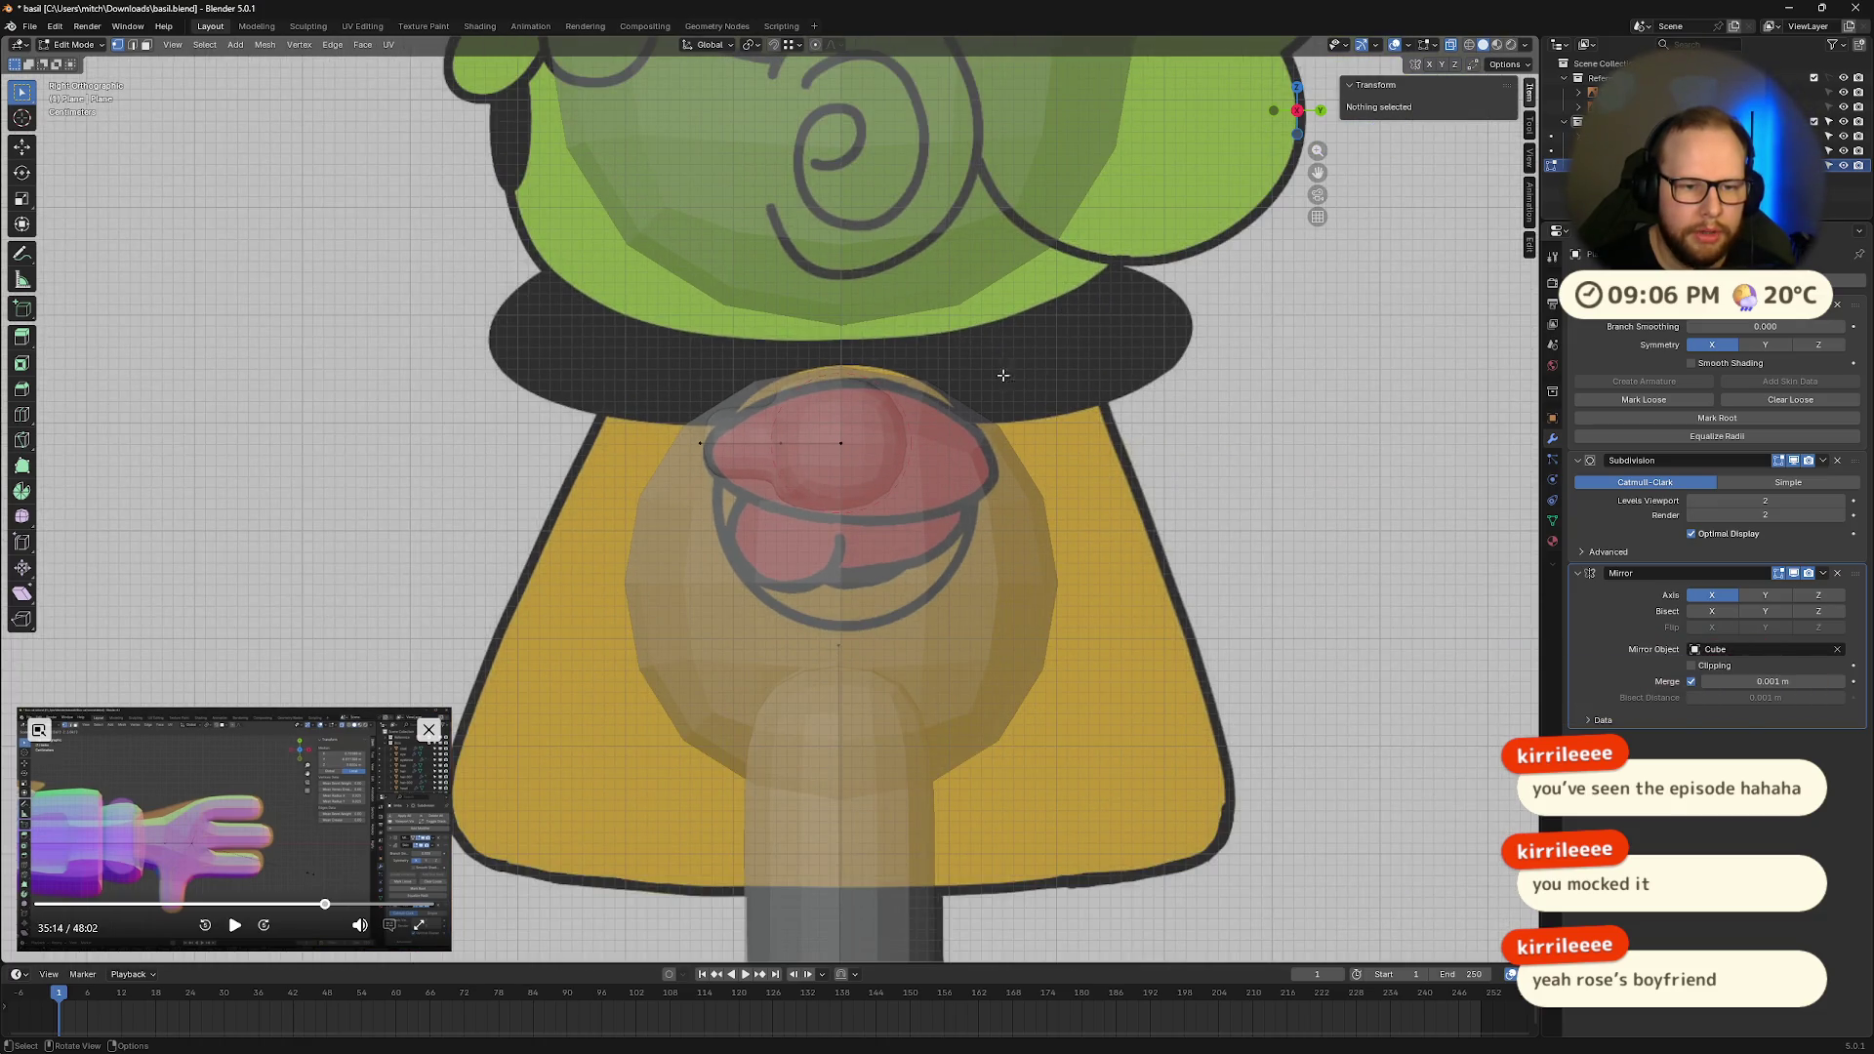
pyautogui.moveTo(1050, 328)
pyautogui.mouseDown(button='middle')
pyautogui.moveTo(1054, 406)
pyautogui.moveTo(1144, 175)
pyautogui.mouseUp(button='middle')
pyautogui.click(1293, 119)
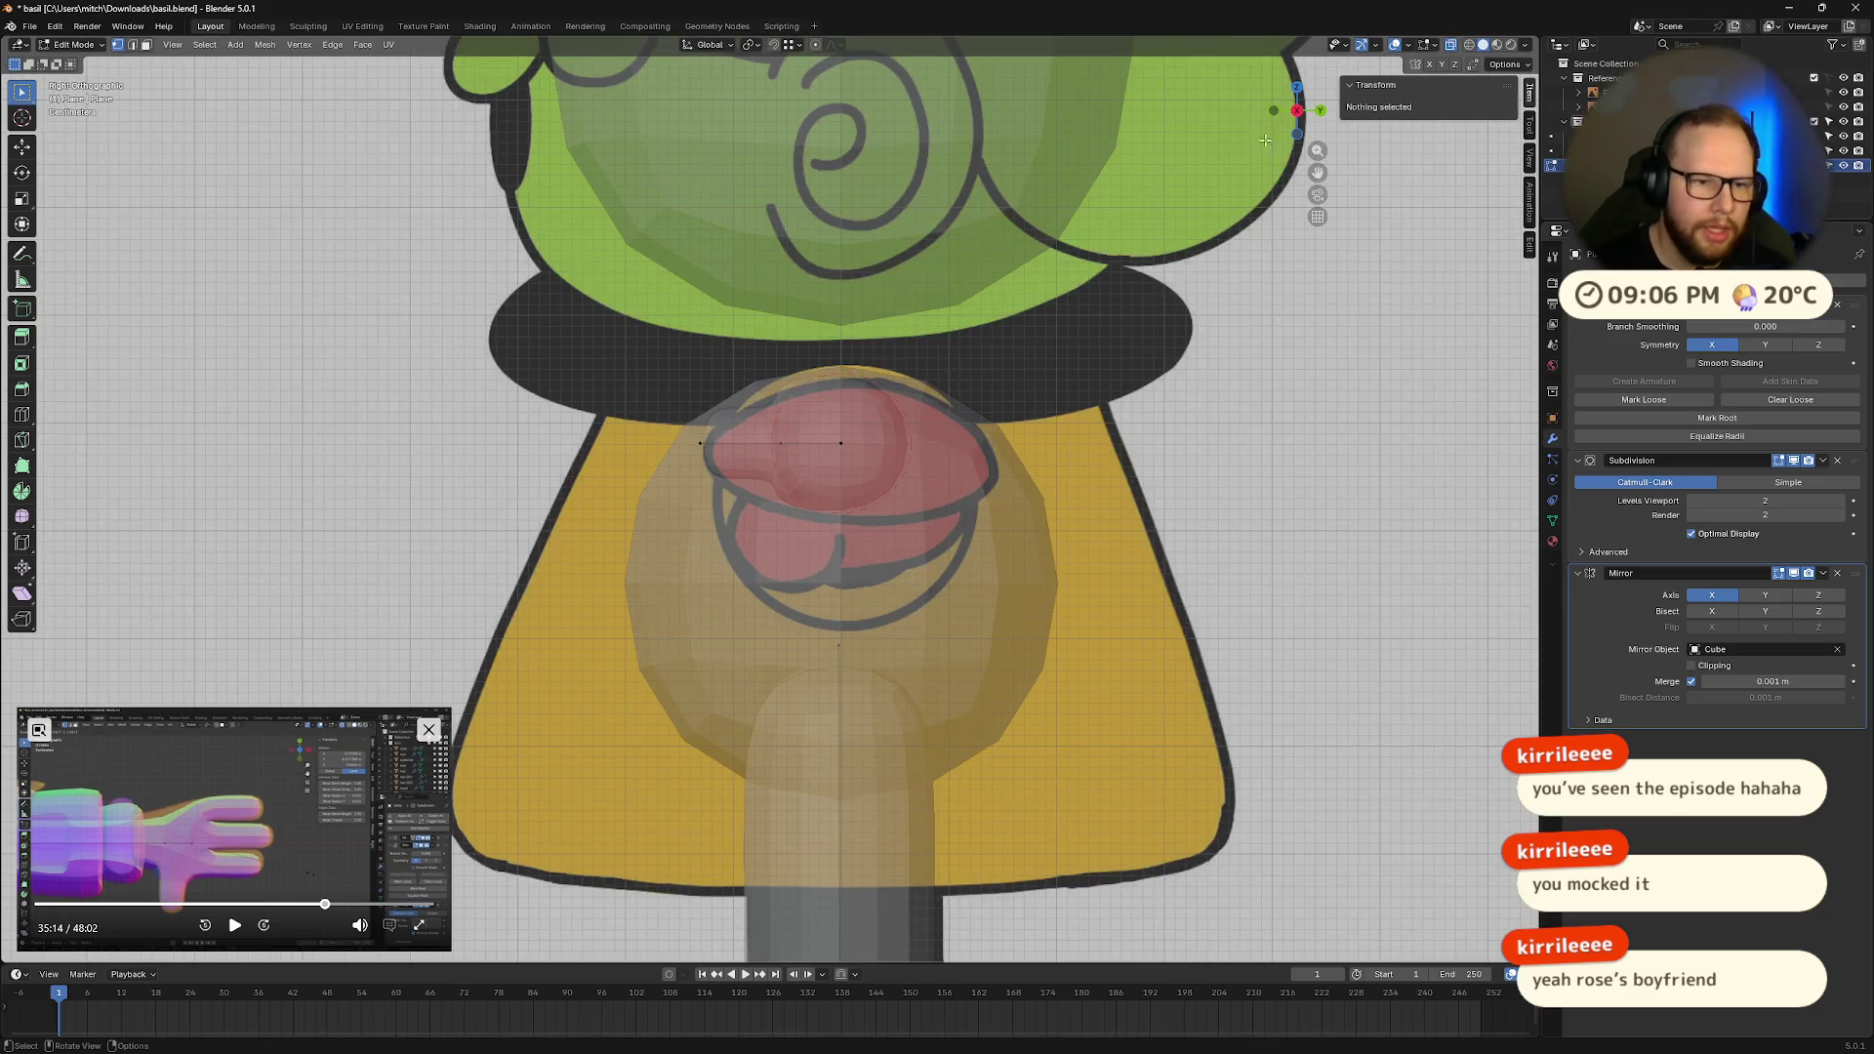
pyautogui.moveTo(667, 426); pyautogui.dragTo(786, 457)
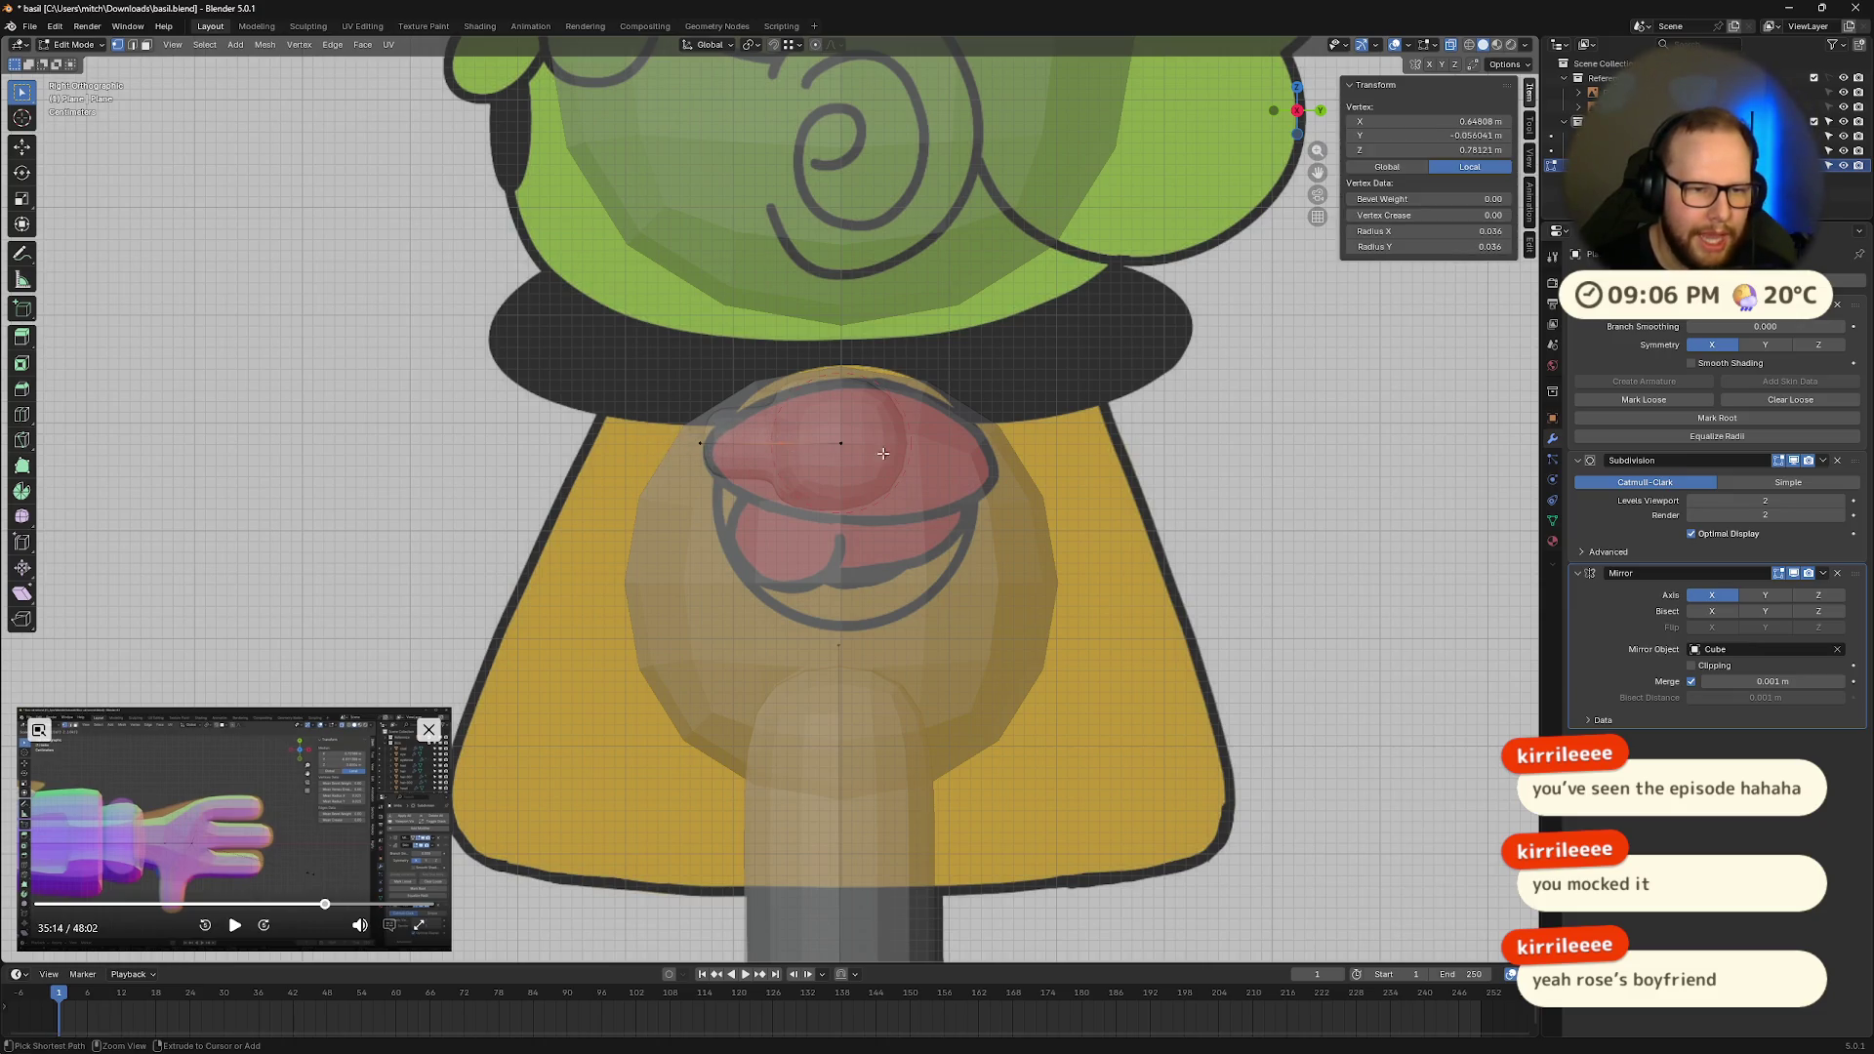
pyautogui.press('s')
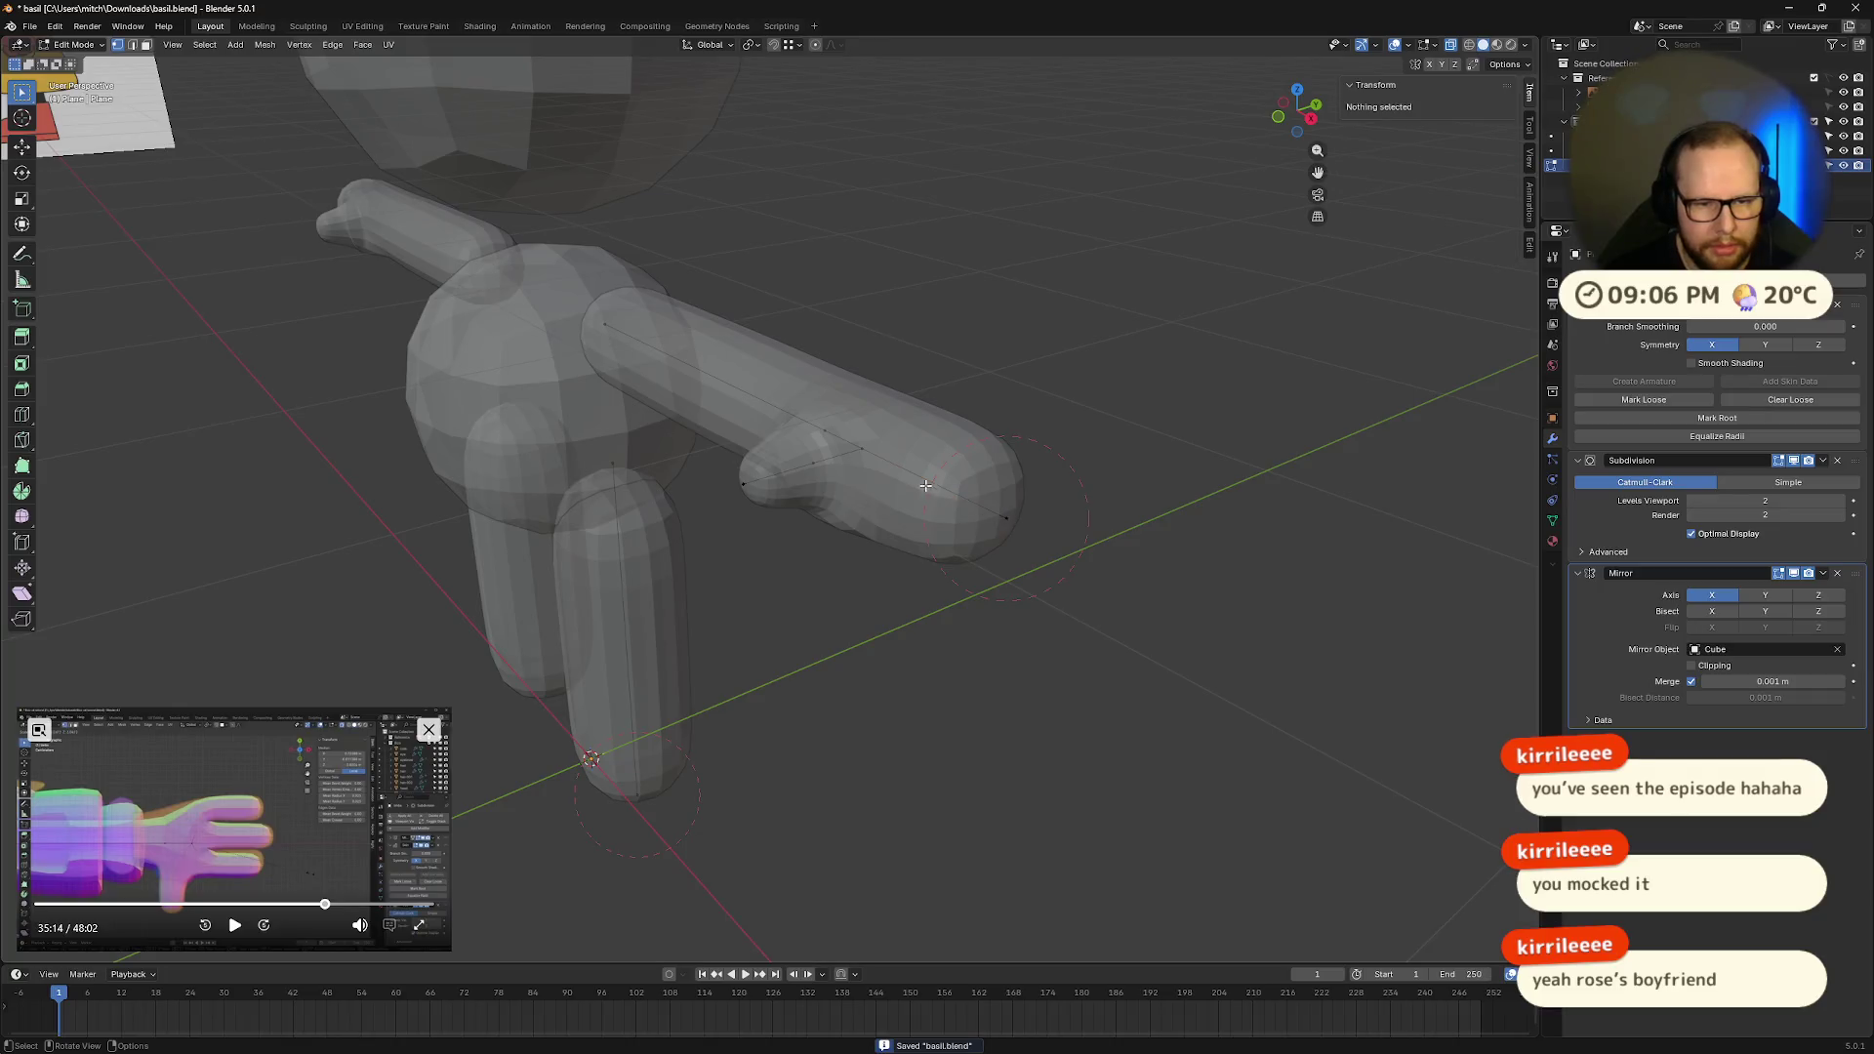
# Step: Flatten the arm-tip vertex by scaling its skin along Y
pyautogui.click(1006, 517)
pyautogui.press('s')
pyautogui.press('y')
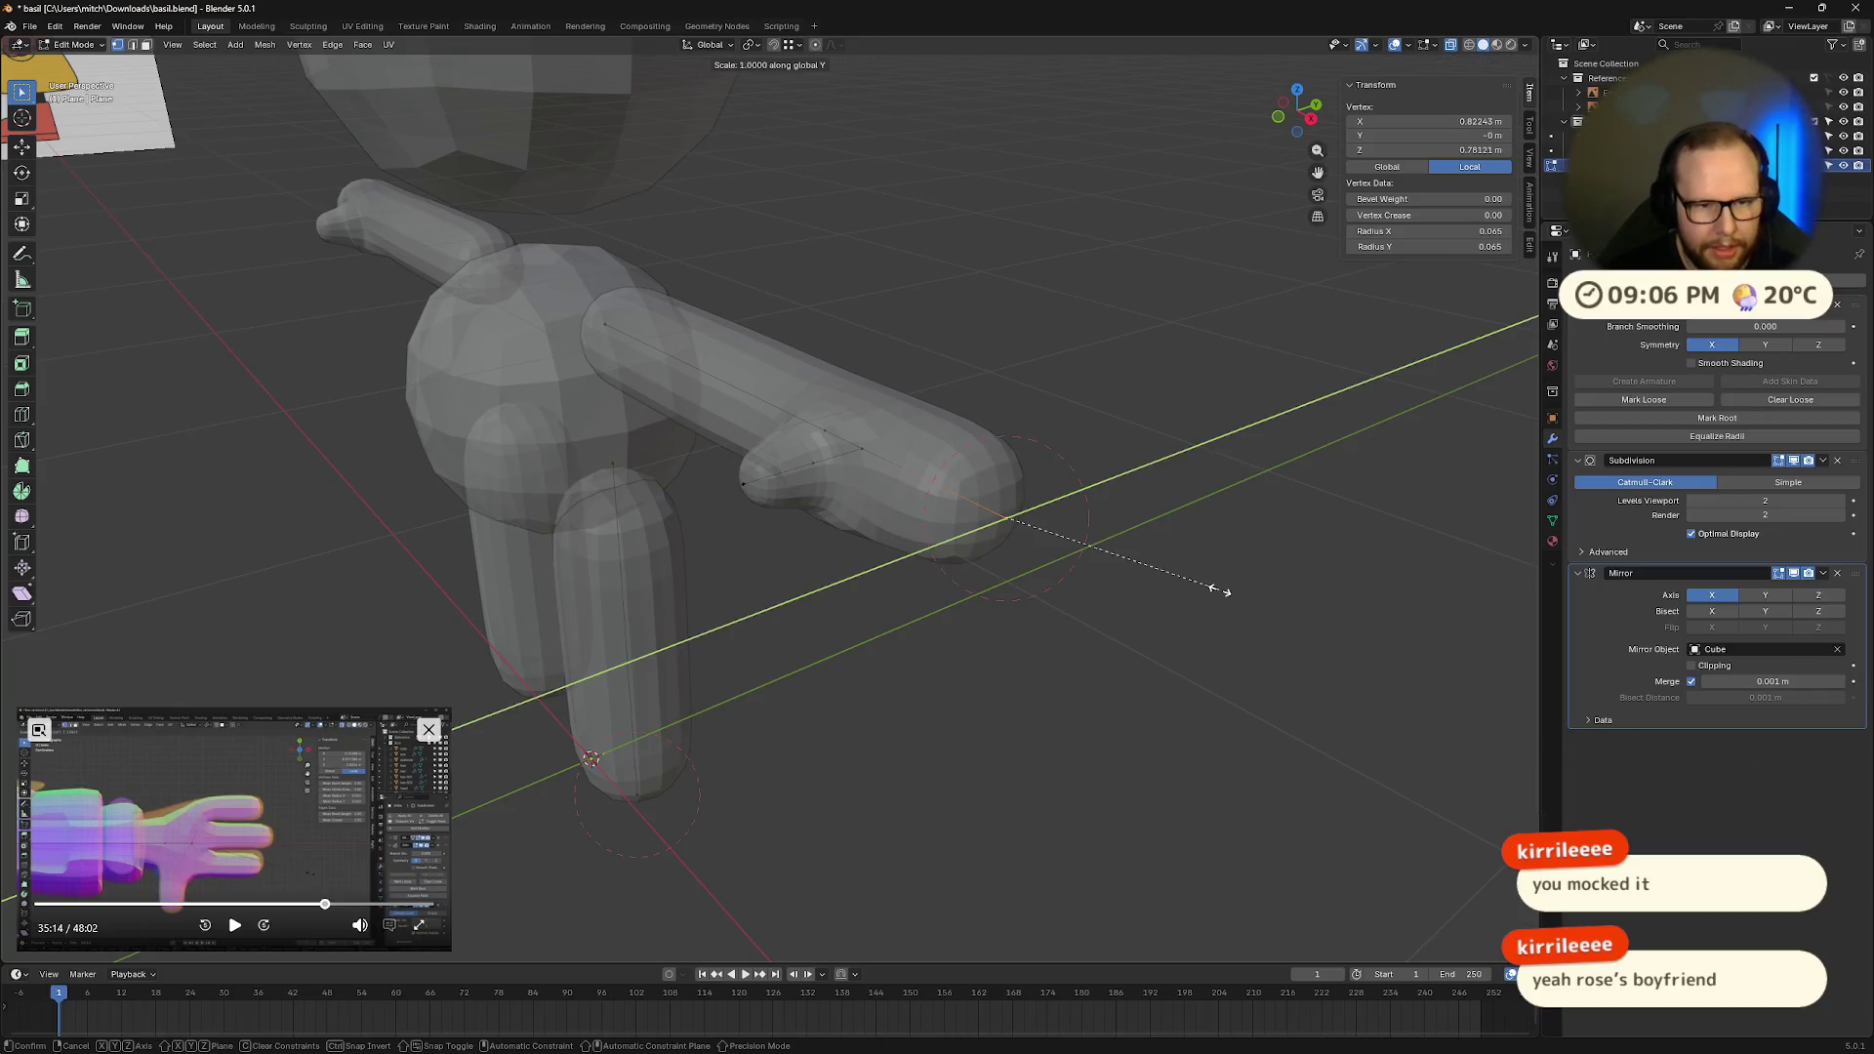
pyautogui.click(1117, 540)
pyautogui.moveTo(1255, 615)
pyautogui.mouseDown(button='middle')
pyautogui.moveTo(1192, 557)
pyautogui.moveTo(1355, 590)
pyautogui.moveTo(1079, 582)
pyautogui.mouseUp(button='middle')
# Step: Flatten the hand by skin-resizing the thumb and fingertip vertices along Y
pyautogui.press('b')
pyautogui.moveTo(708, 469); pyautogui.dragTo(727, 487)
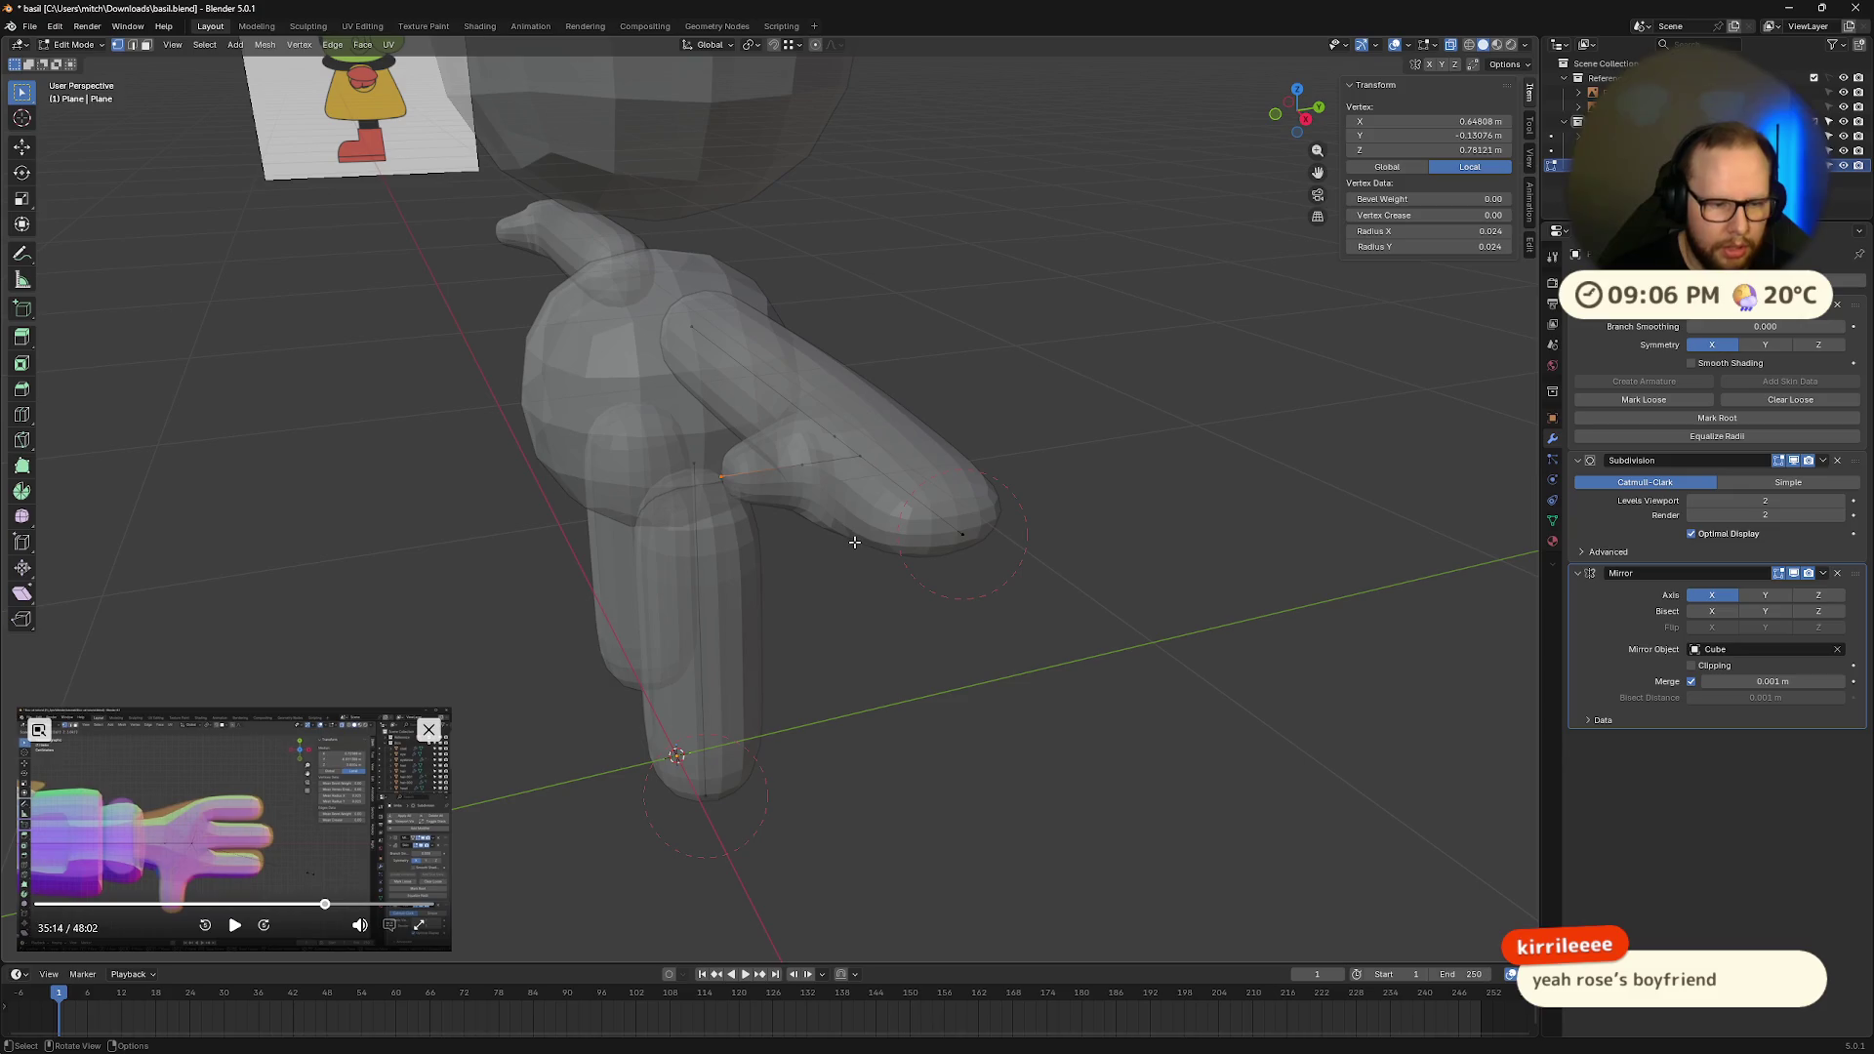
pyautogui.hotkey('ctrl', 'z')
pyautogui.hotkey('ctrl', 'z')
pyautogui.hotkey('alt', 'a')
pyautogui.press('b')
pyautogui.moveTo(707, 465); pyautogui.dragTo(742, 505)
pyautogui.keyDown('shift'); pyautogui.click(964, 535); pyautogui.keyUp('shift')
pyautogui.hotkey('ctrl', 'a')
pyautogui.press('y')
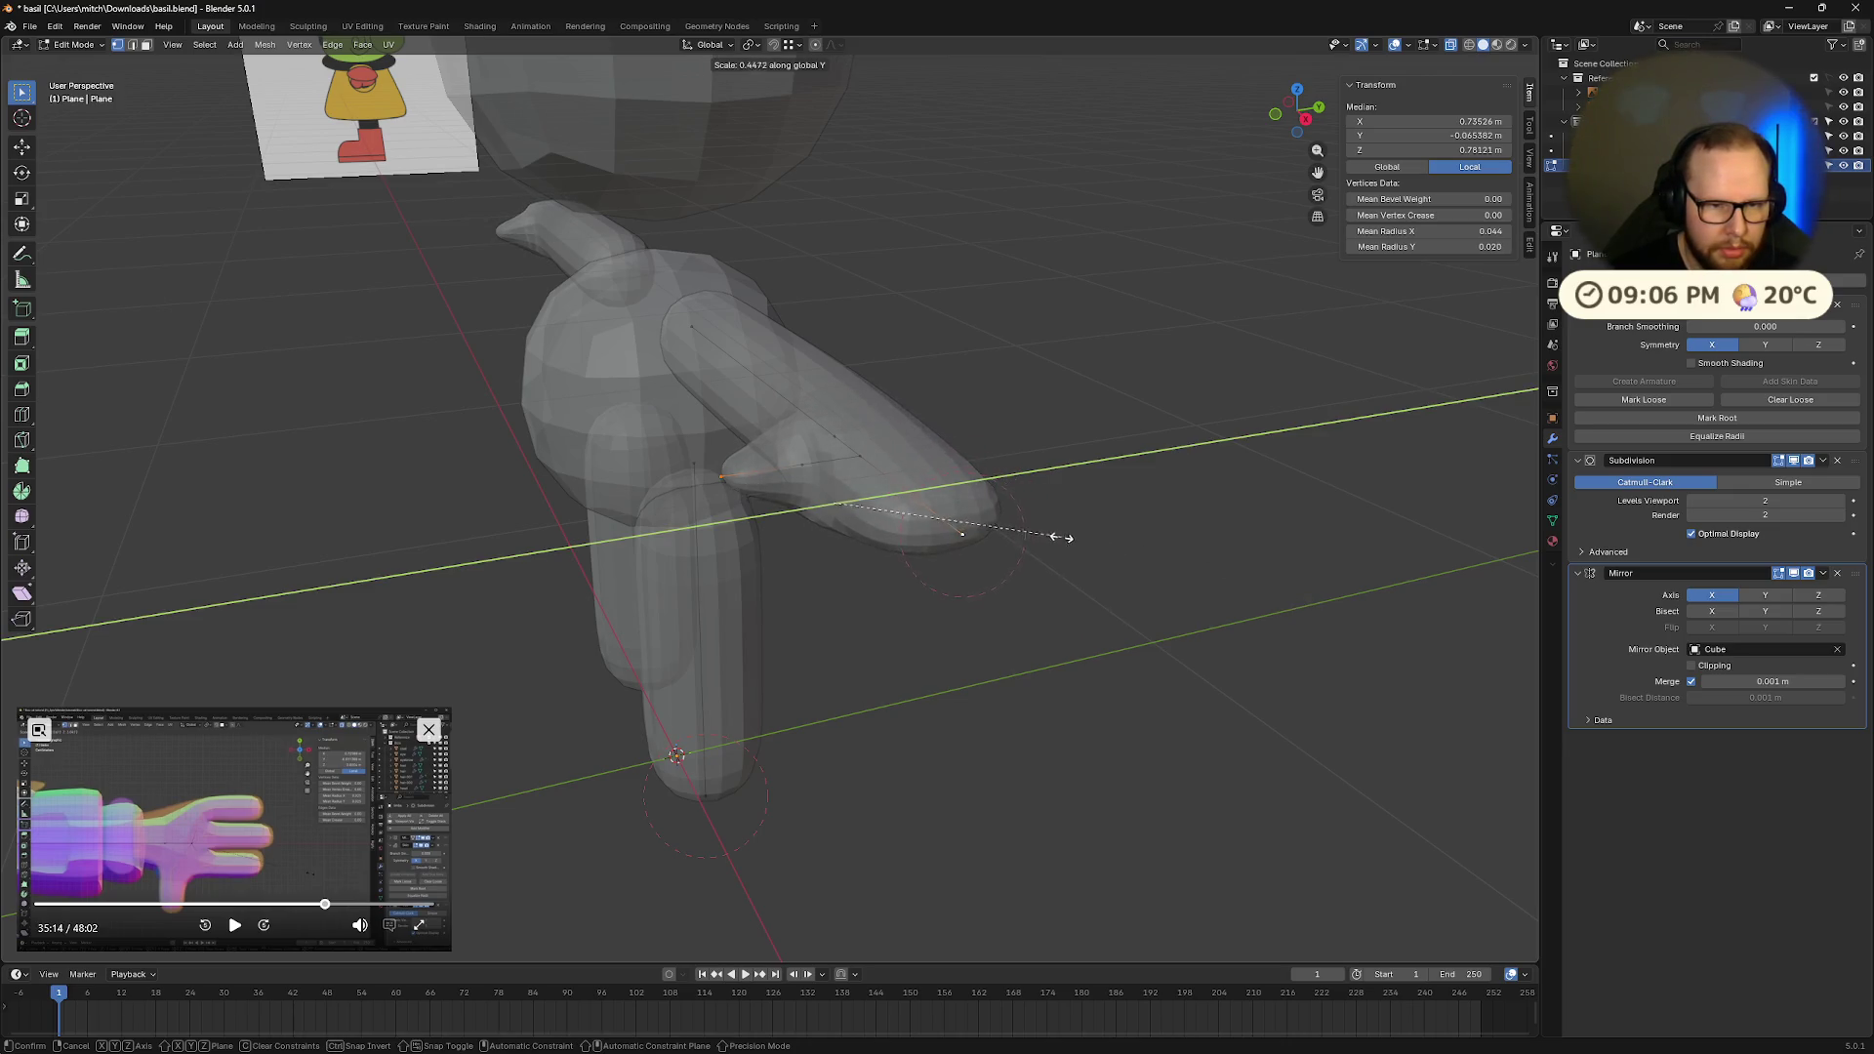
pyautogui.click(1052, 534)
pyautogui.moveTo(1052, 534)
pyautogui.mouseDown(button='middle')
pyautogui.moveTo(1054, 574)
pyautogui.moveTo(1230, 547)
pyautogui.moveTo(1158, 577)
pyautogui.moveTo(1049, 572)
pyautogui.mouseUp(button='middle')
# Step: Resize the thumb tip's skin radius to slim it down
pyautogui.press('b')
pyautogui.moveTo(818, 491); pyautogui.dragTo(802, 469)
pyautogui.hotkey('ctrl', 'a')
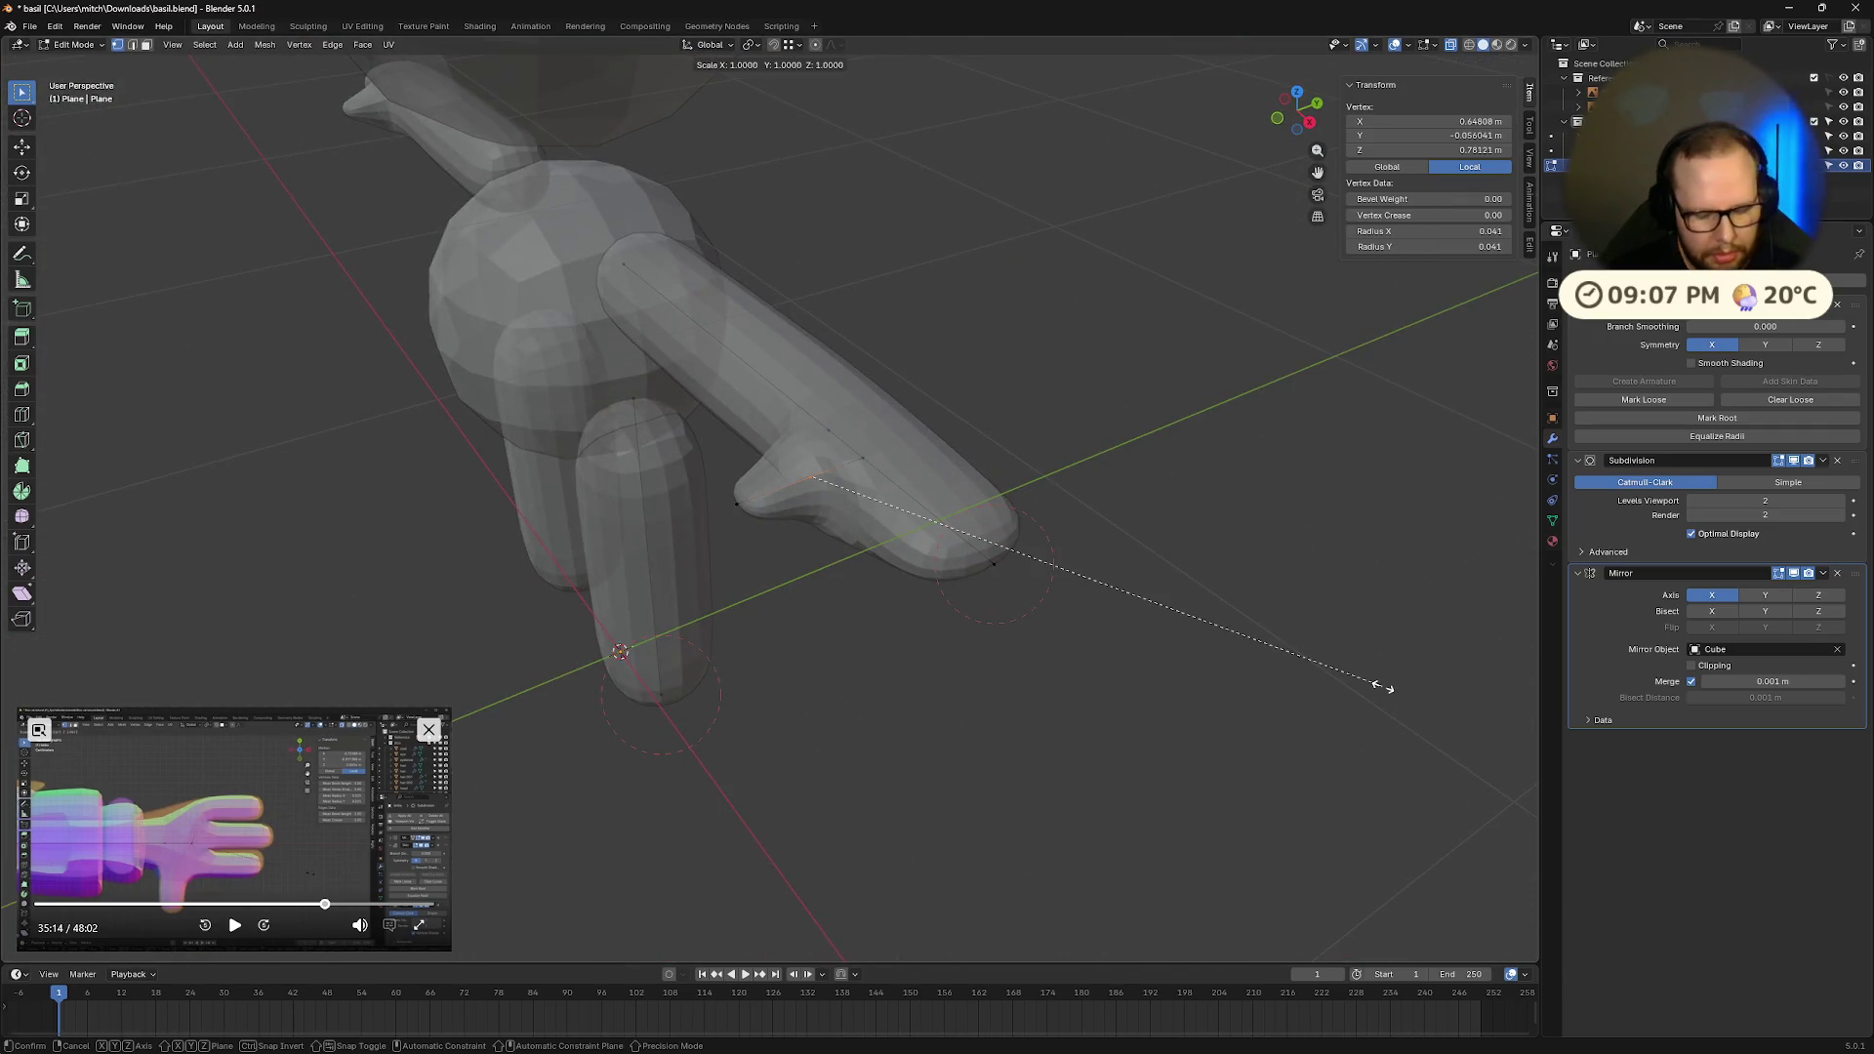
pyautogui.click(1280, 636)
pyautogui.press('KP_Decimal')
pyautogui.moveTo(1268, 628)
pyautogui.mouseDown(button='middle')
pyautogui.moveTo(1331, 682)
pyautogui.moveTo(1412, 572)
pyautogui.moveTo(1301, 690)
pyautogui.moveTo(1210, 707)
pyautogui.moveTo(1301, 680)
pyautogui.mouseUp(button='middle')
pyautogui.hotkey('ctrl', 'a')
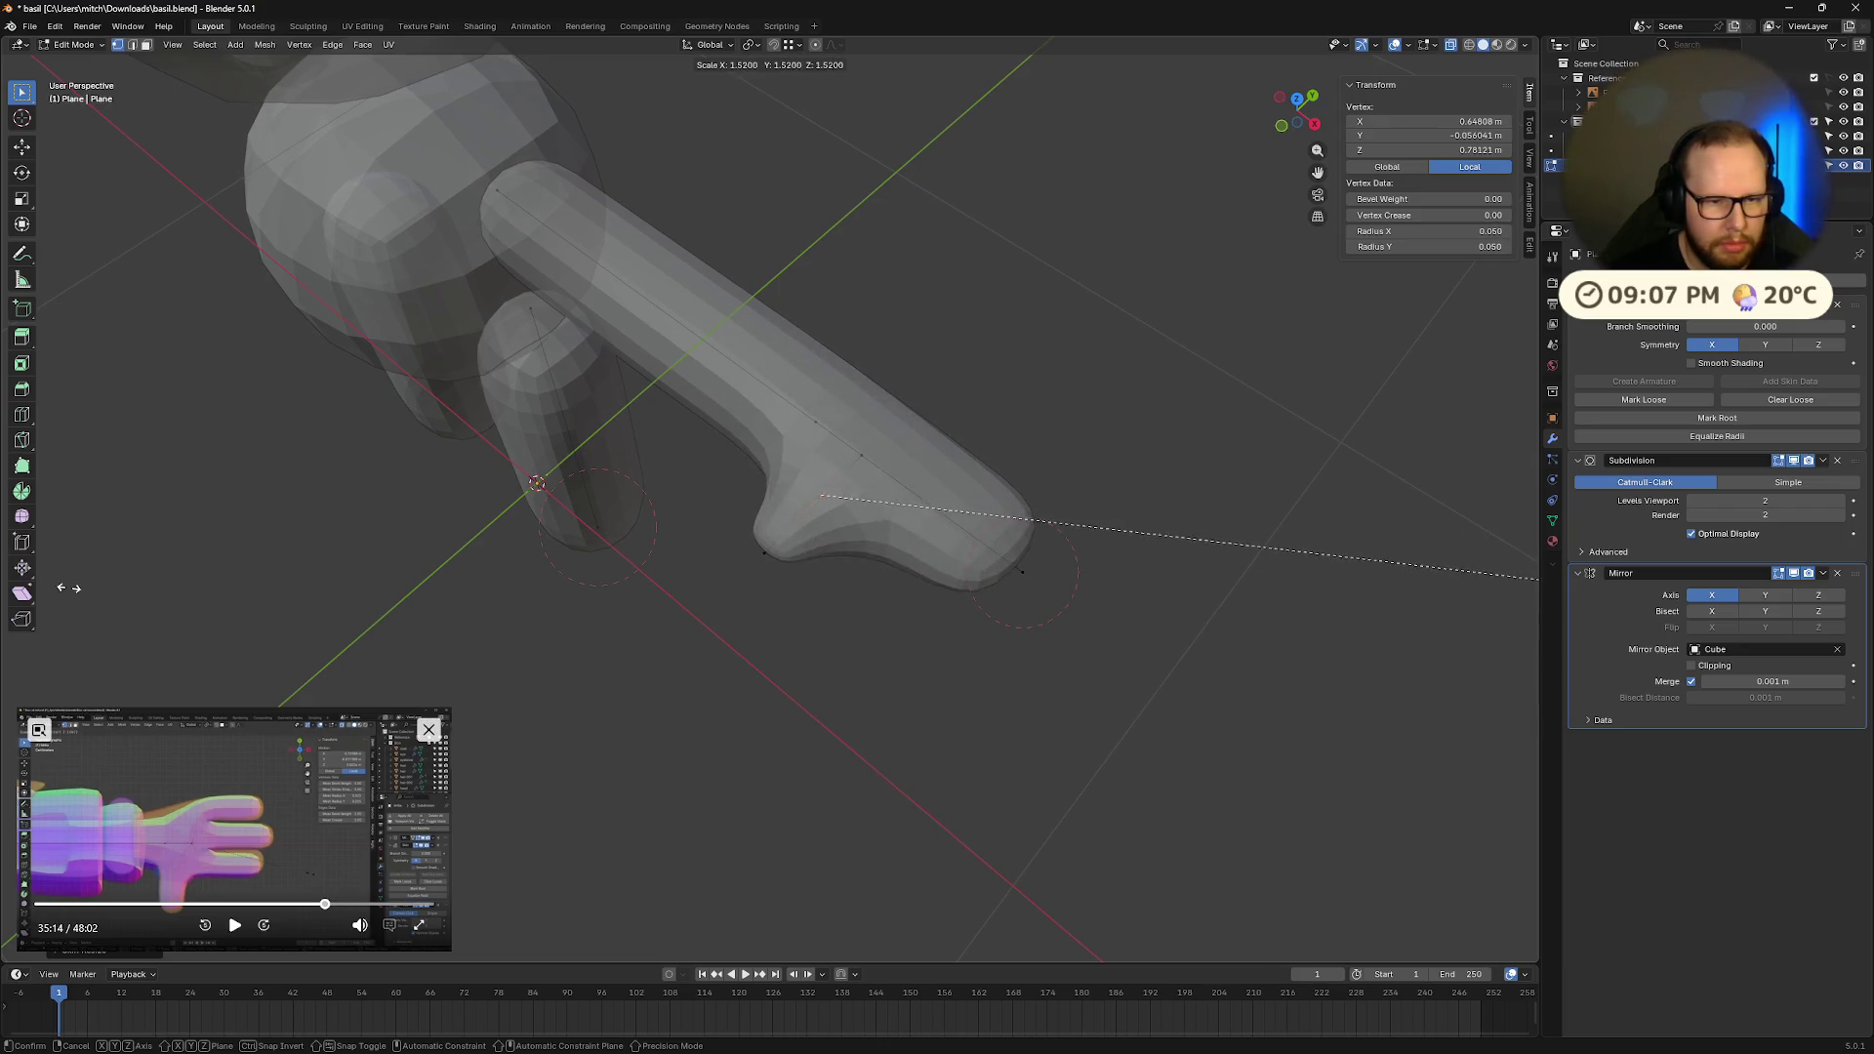
pyautogui.click(1518, 576)
pyautogui.moveTo(1269, 601)
pyautogui.mouseDown(button='middle')
pyautogui.moveTo(1243, 615)
pyautogui.moveTo(1293, 615)
pyautogui.moveTo(1260, 652)
pyautogui.mouseUp(button='middle')
# Step: Move the bottom thumb vertex further right and down
pyautogui.click(810, 563)
pyautogui.press('g')
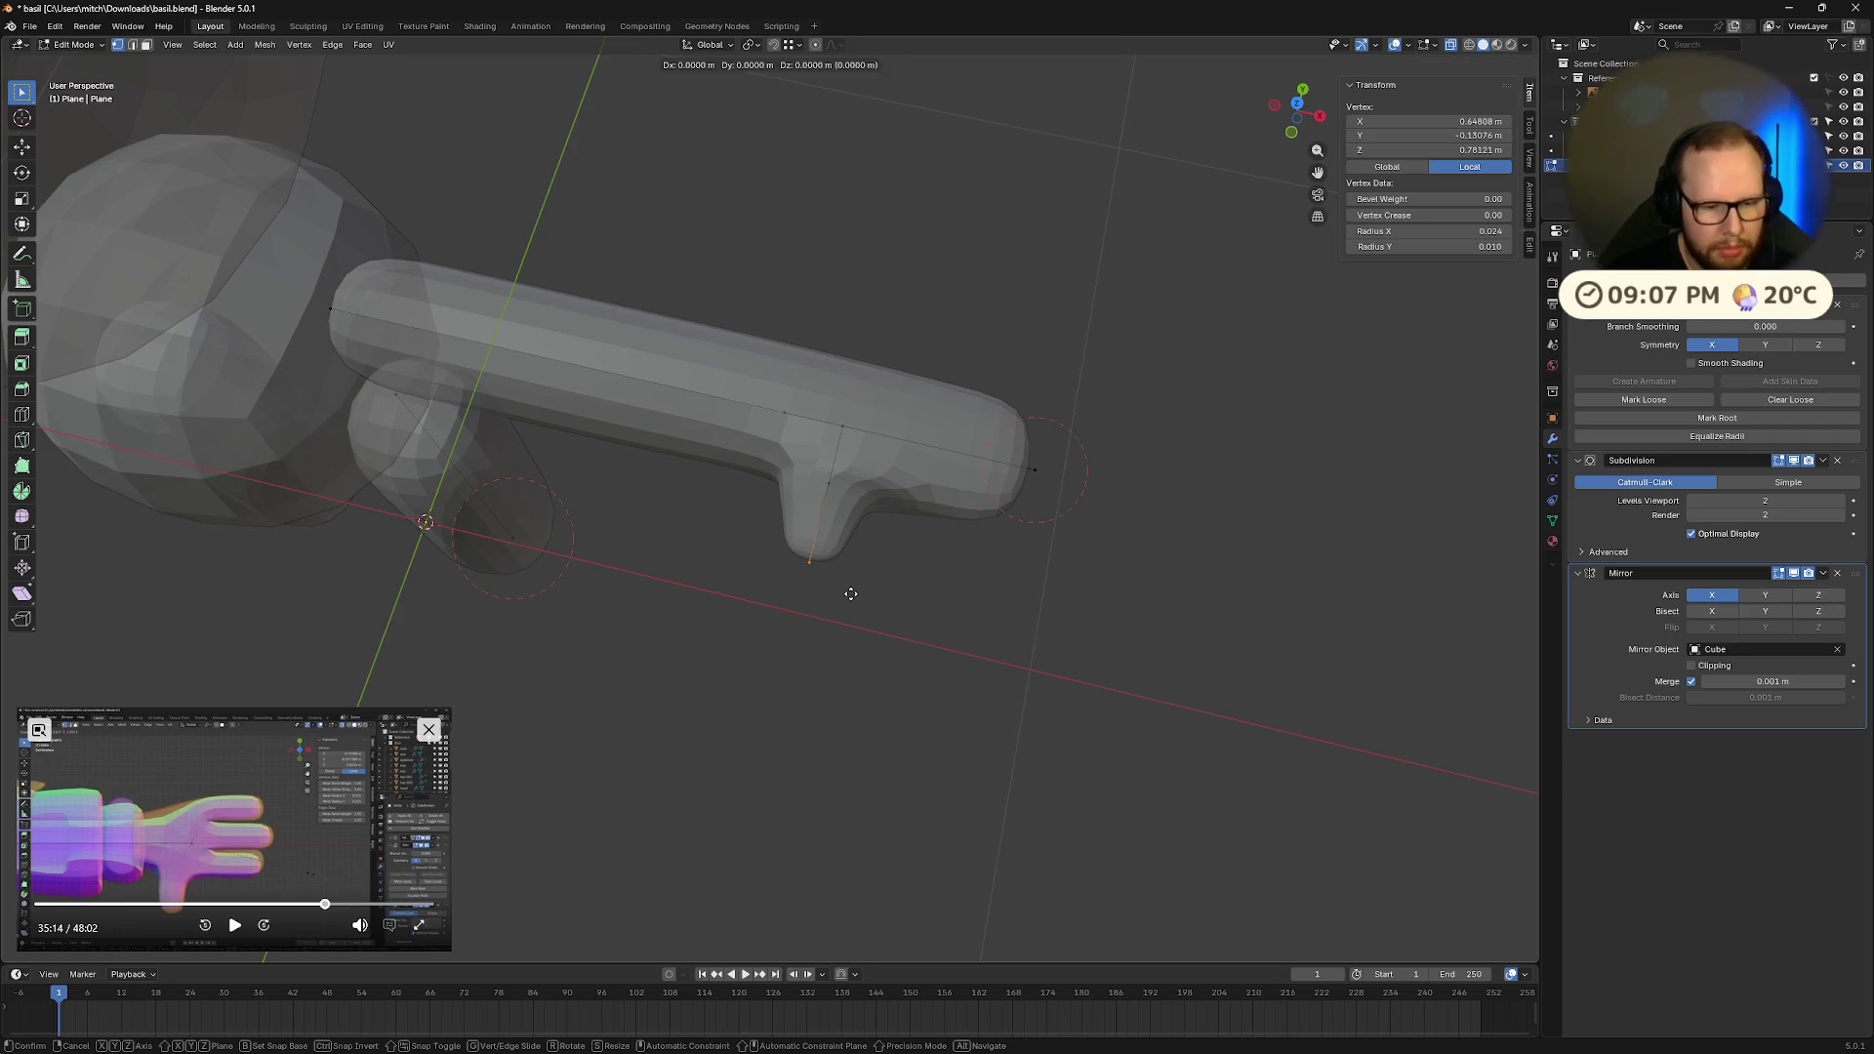
pyautogui.click(912, 584)
pyautogui.press('Tab')
pyautogui.moveTo(1101, 626)
pyautogui.mouseDown(button='middle')
pyautogui.moveTo(1063, 573)
pyautogui.moveTo(1299, 681)
pyautogui.mouseUp(button='middle')
pyautogui.moveTo(1305, 572)
pyautogui.mouseDown(button='middle')
pyautogui.moveTo(1384, 596)
pyautogui.moveTo(1322, 637)
pyautogui.moveTo(1229, 554)
pyautogui.moveTo(1287, 686)
pyautogui.moveTo(1204, 683)
pyautogui.moveTo(878, 513)
pyautogui.mouseUp(button='middle')
pyautogui.press('Tab')
# Step: Scale the thumb edge along the Y axis
pyautogui.moveTo(774, 492); pyautogui.dragTo(1050, 567)
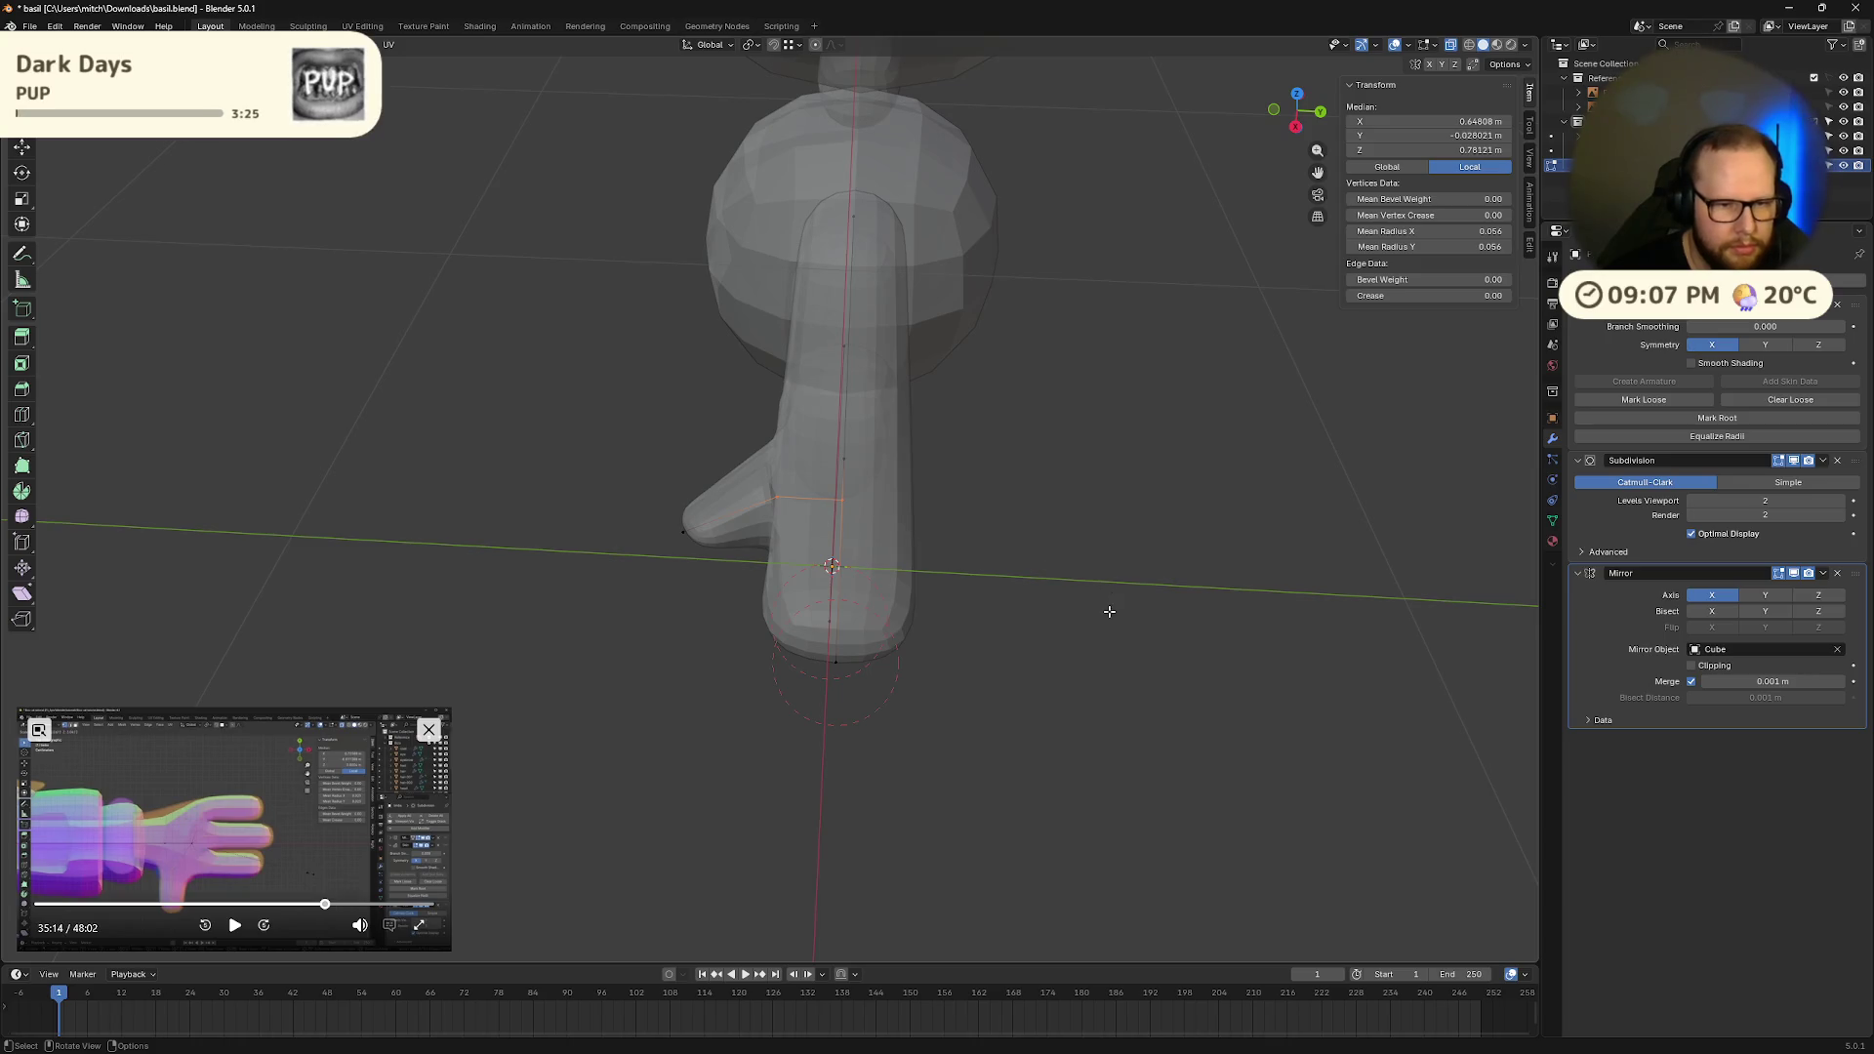
pyautogui.press('s')
pyautogui.press('y')
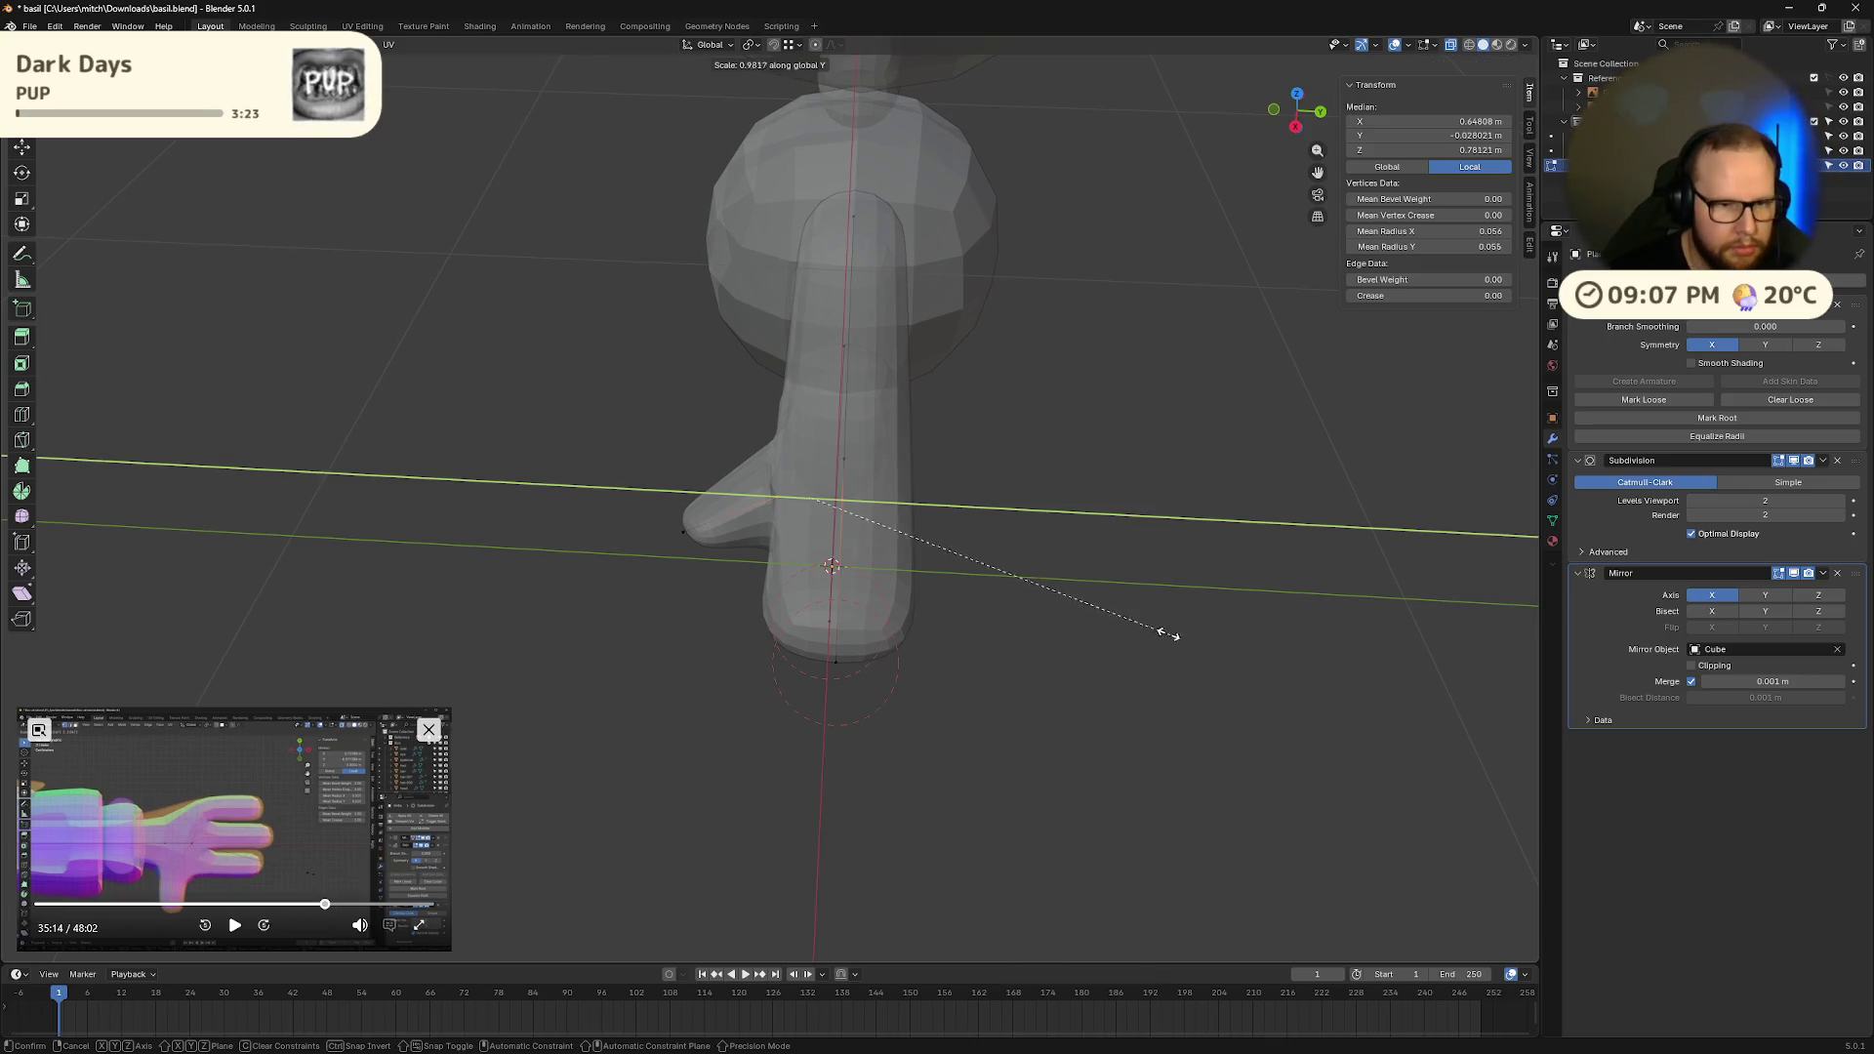
pyautogui.click(1006, 534)
pyautogui.moveTo(1017, 536)
pyautogui.mouseDown(button='middle')
pyautogui.moveTo(1130, 460)
pyautogui.moveTo(1238, 556)
pyautogui.moveTo(1238, 623)
pyautogui.moveTo(1059, 544)
pyautogui.moveTo(1075, 606)
pyautogui.moveTo(1164, 499)
pyautogui.moveTo(1159, 565)
pyautogui.moveTo(1088, 628)
pyautogui.moveTo(1175, 465)
pyautogui.moveTo(1097, 553)
pyautogui.moveTo(1097, 498)
pyautogui.moveTo(1080, 506)
pyautogui.moveTo(929, 649)
pyautogui.moveTo(849, 489)
pyautogui.moveTo(1164, 513)
pyautogui.moveTo(1142, 665)
pyautogui.moveTo(1120, 557)
pyautogui.mouseUp(button='middle')
# Step: In X-ray view, move the selected hand vertices along the Y axis
pyautogui.press('Tab')
pyautogui.press('Tab')
pyautogui.hotkey('alt', 'z')
pyautogui.moveTo(1134, 465); pyautogui.dragTo(1074, 518, button='middle')
pyautogui.click(771, 546)
pyautogui.press('g')
pyautogui.press('y')
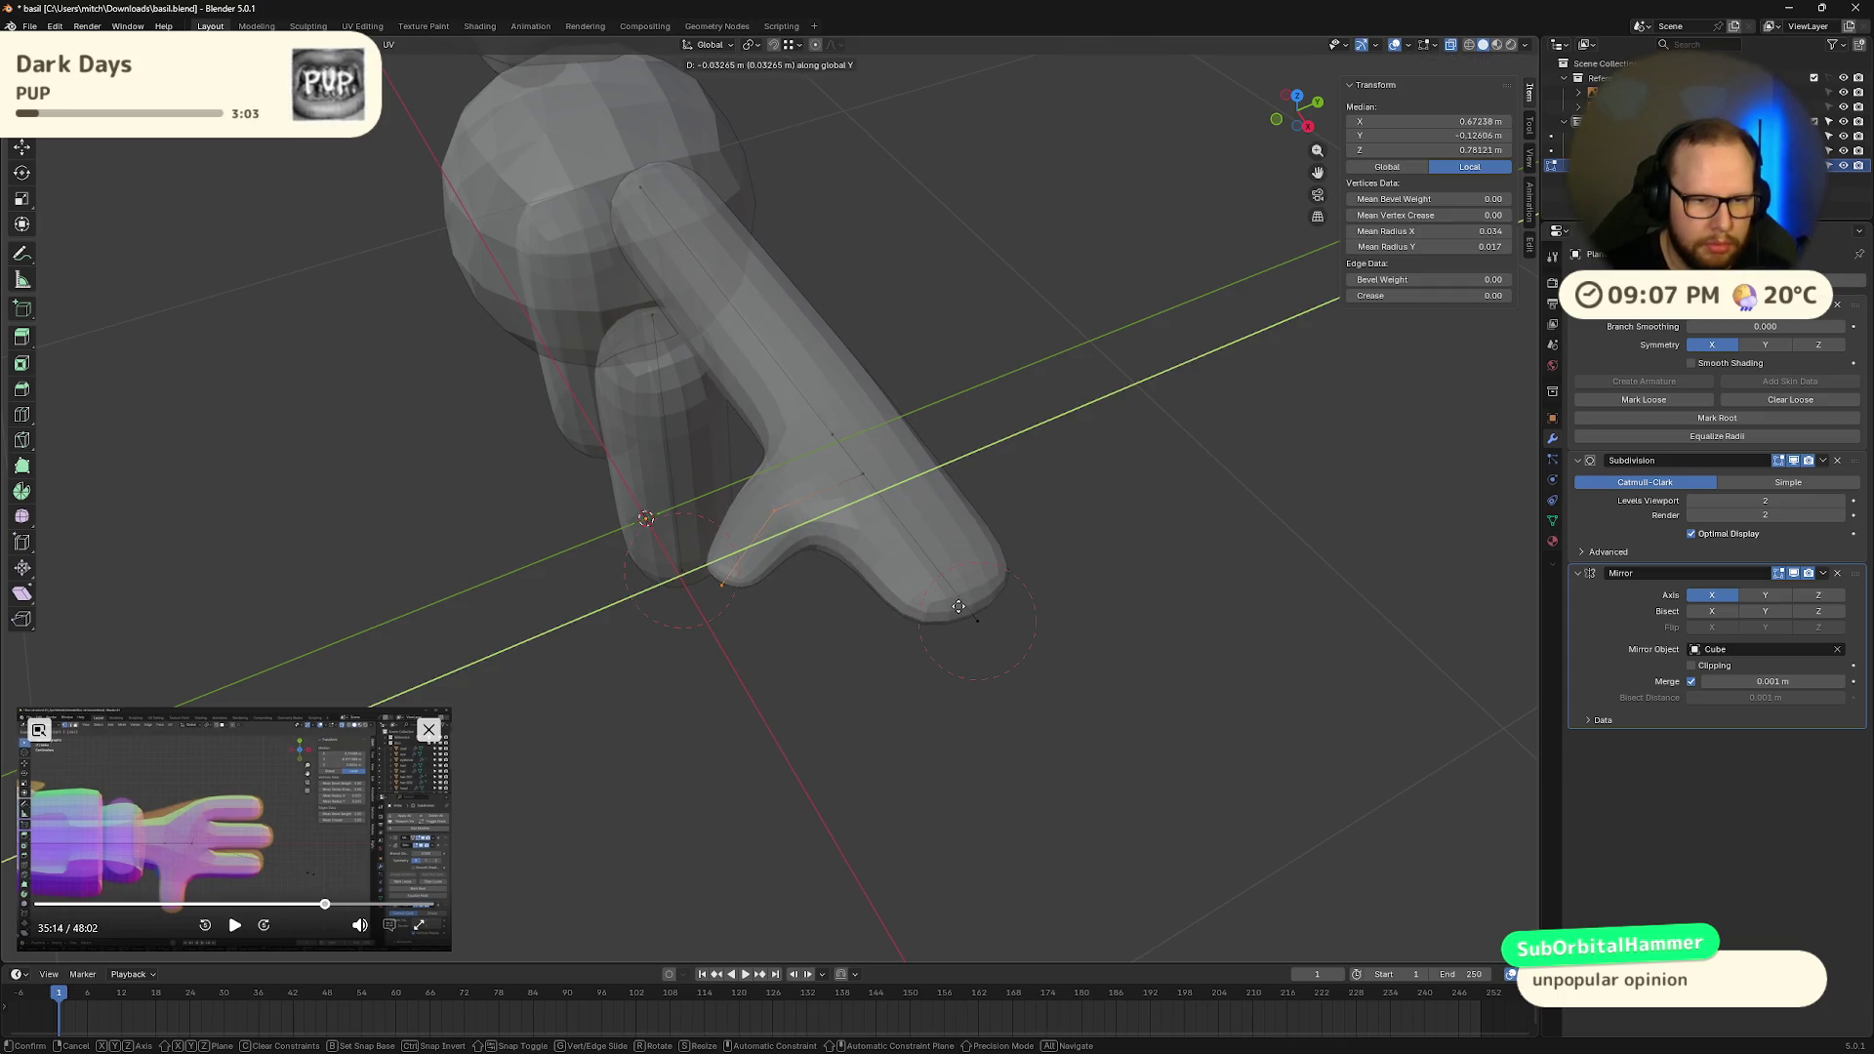
pyautogui.click(959, 606)
pyautogui.moveTo(959, 603)
pyautogui.mouseDown(button='middle')
pyautogui.moveTo(961, 524)
pyautogui.moveTo(925, 699)
pyautogui.moveTo(950, 611)
pyautogui.moveTo(929, 598)
pyautogui.mouseUp(button='middle')
# Step: Thicken the skin at the thumb base vertex
pyautogui.click(786, 524)
pyautogui.hotkey('ctrl', 'a')
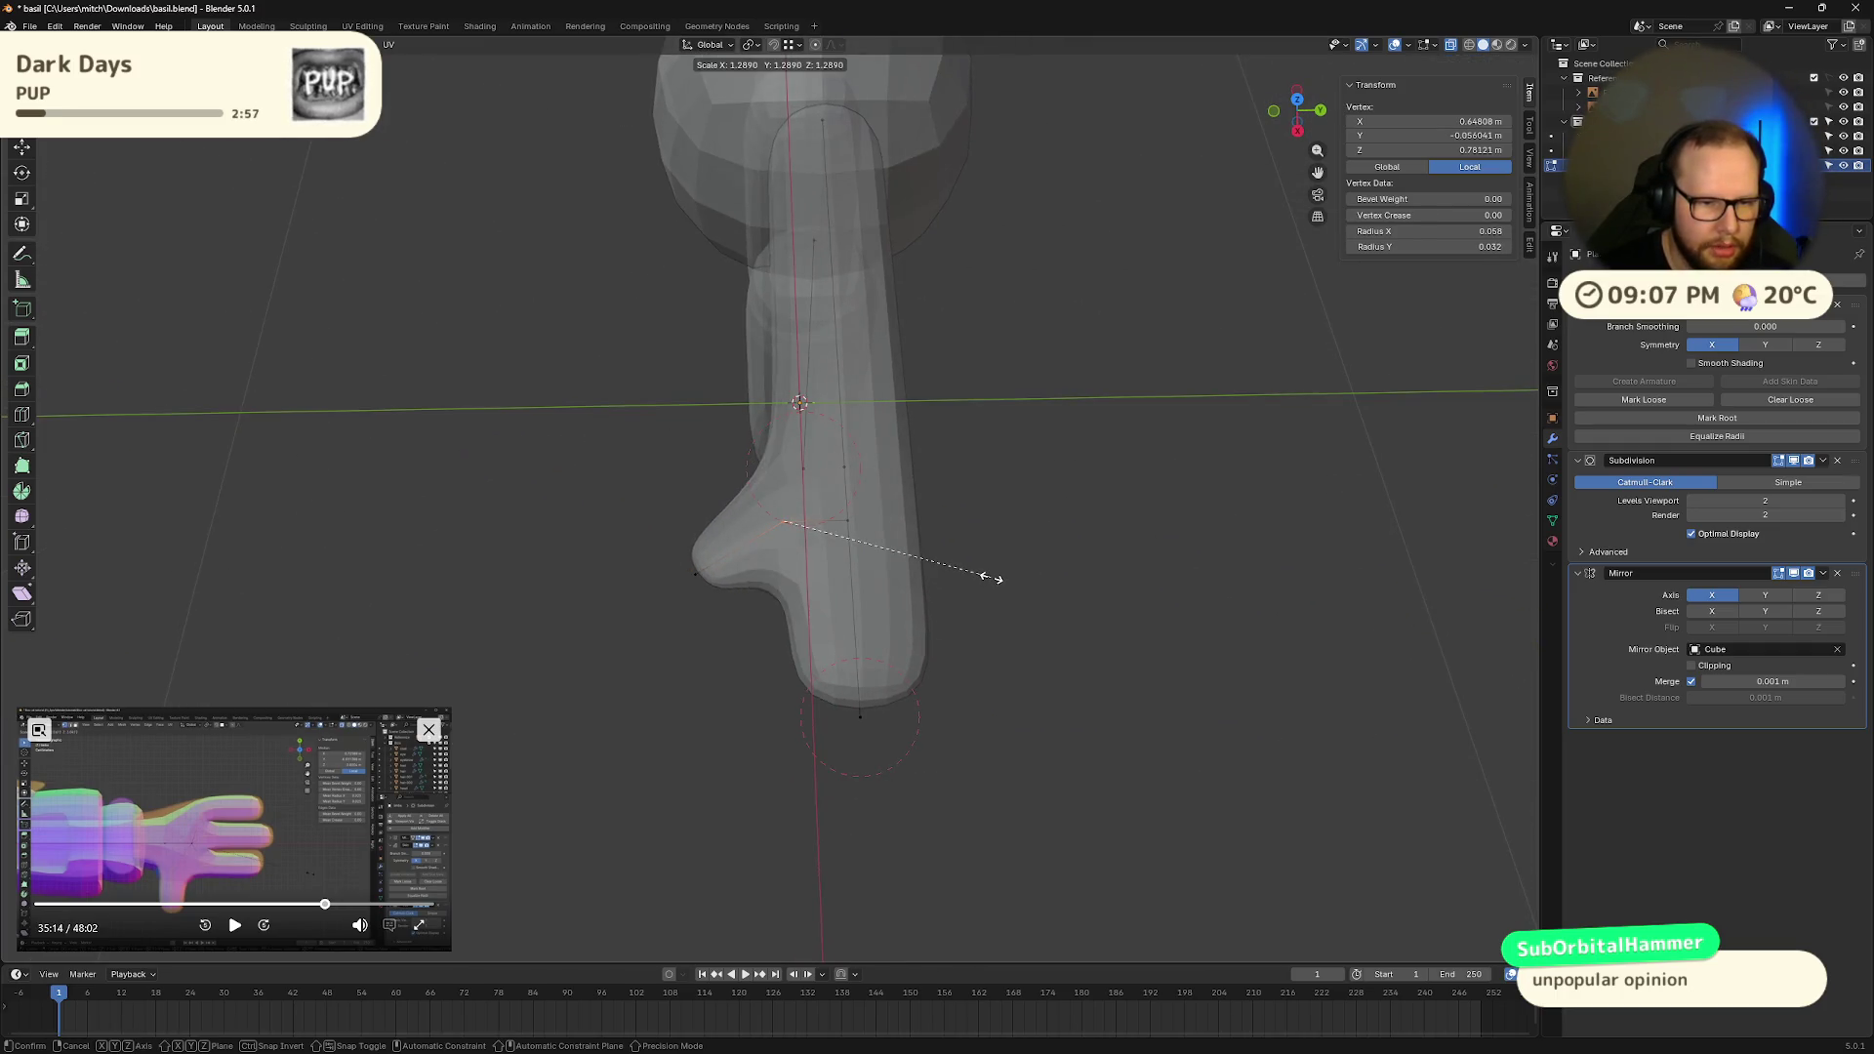
pyautogui.click(989, 577)
pyautogui.moveTo(990, 577); pyautogui.dragTo(1140, 543, button='middle')
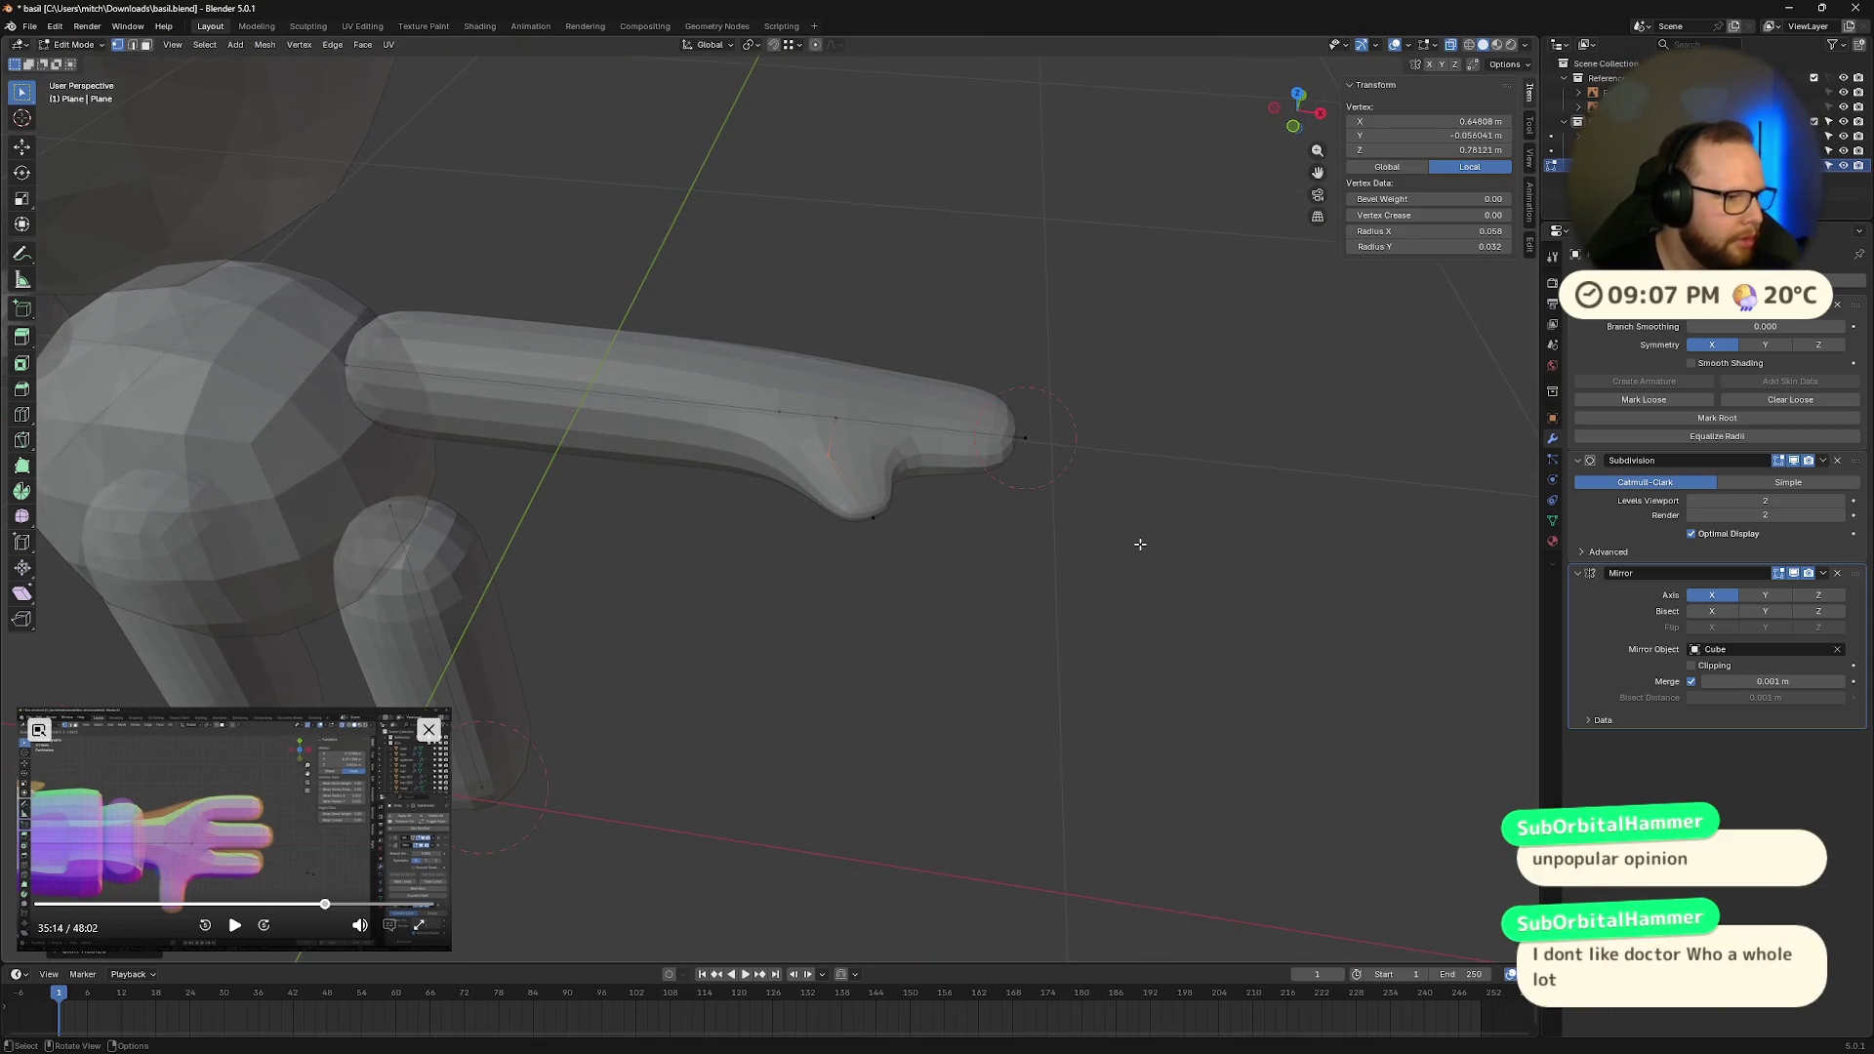
pyautogui.press('KP_7')
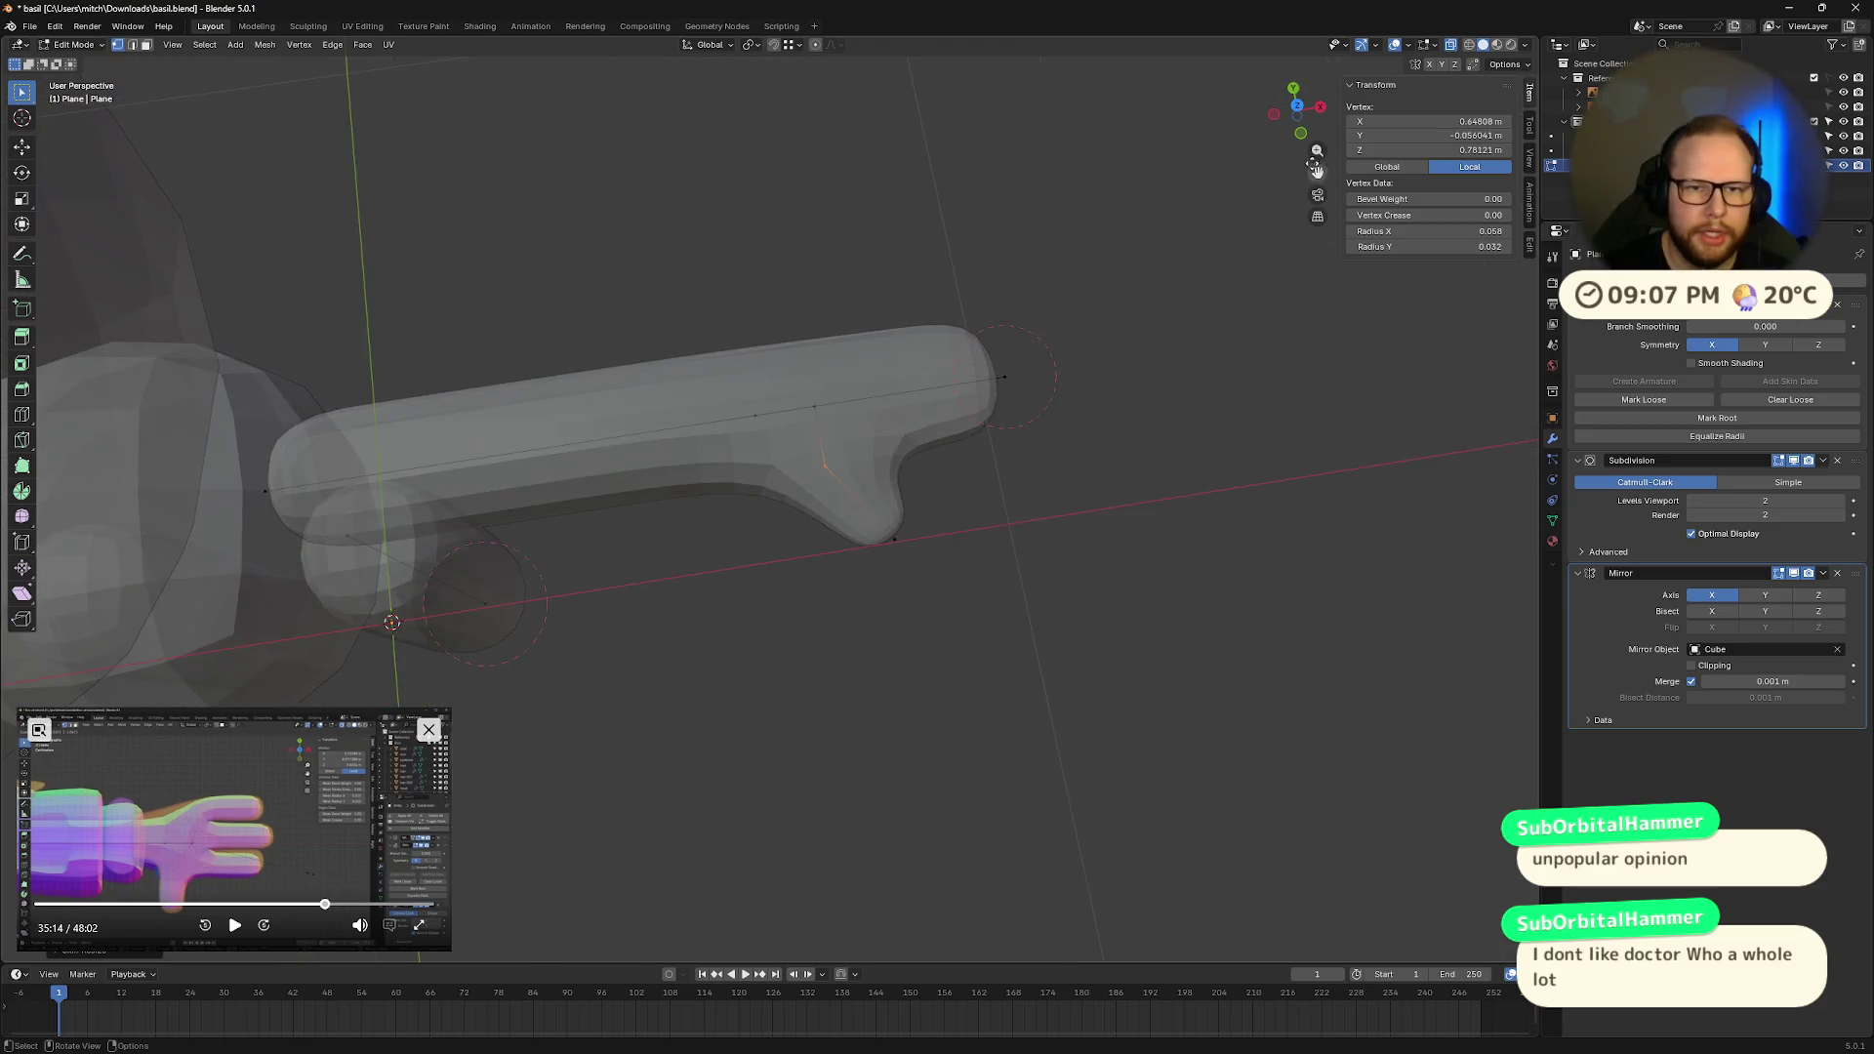
# Step: In front view, move the fingertip along X to match the reference drawing
pyautogui.press('KP_5')
pyautogui.scroll(-5, 1173, 757)
pyautogui.press('KP_1')
pyautogui.scroll(6, 1071, 386)
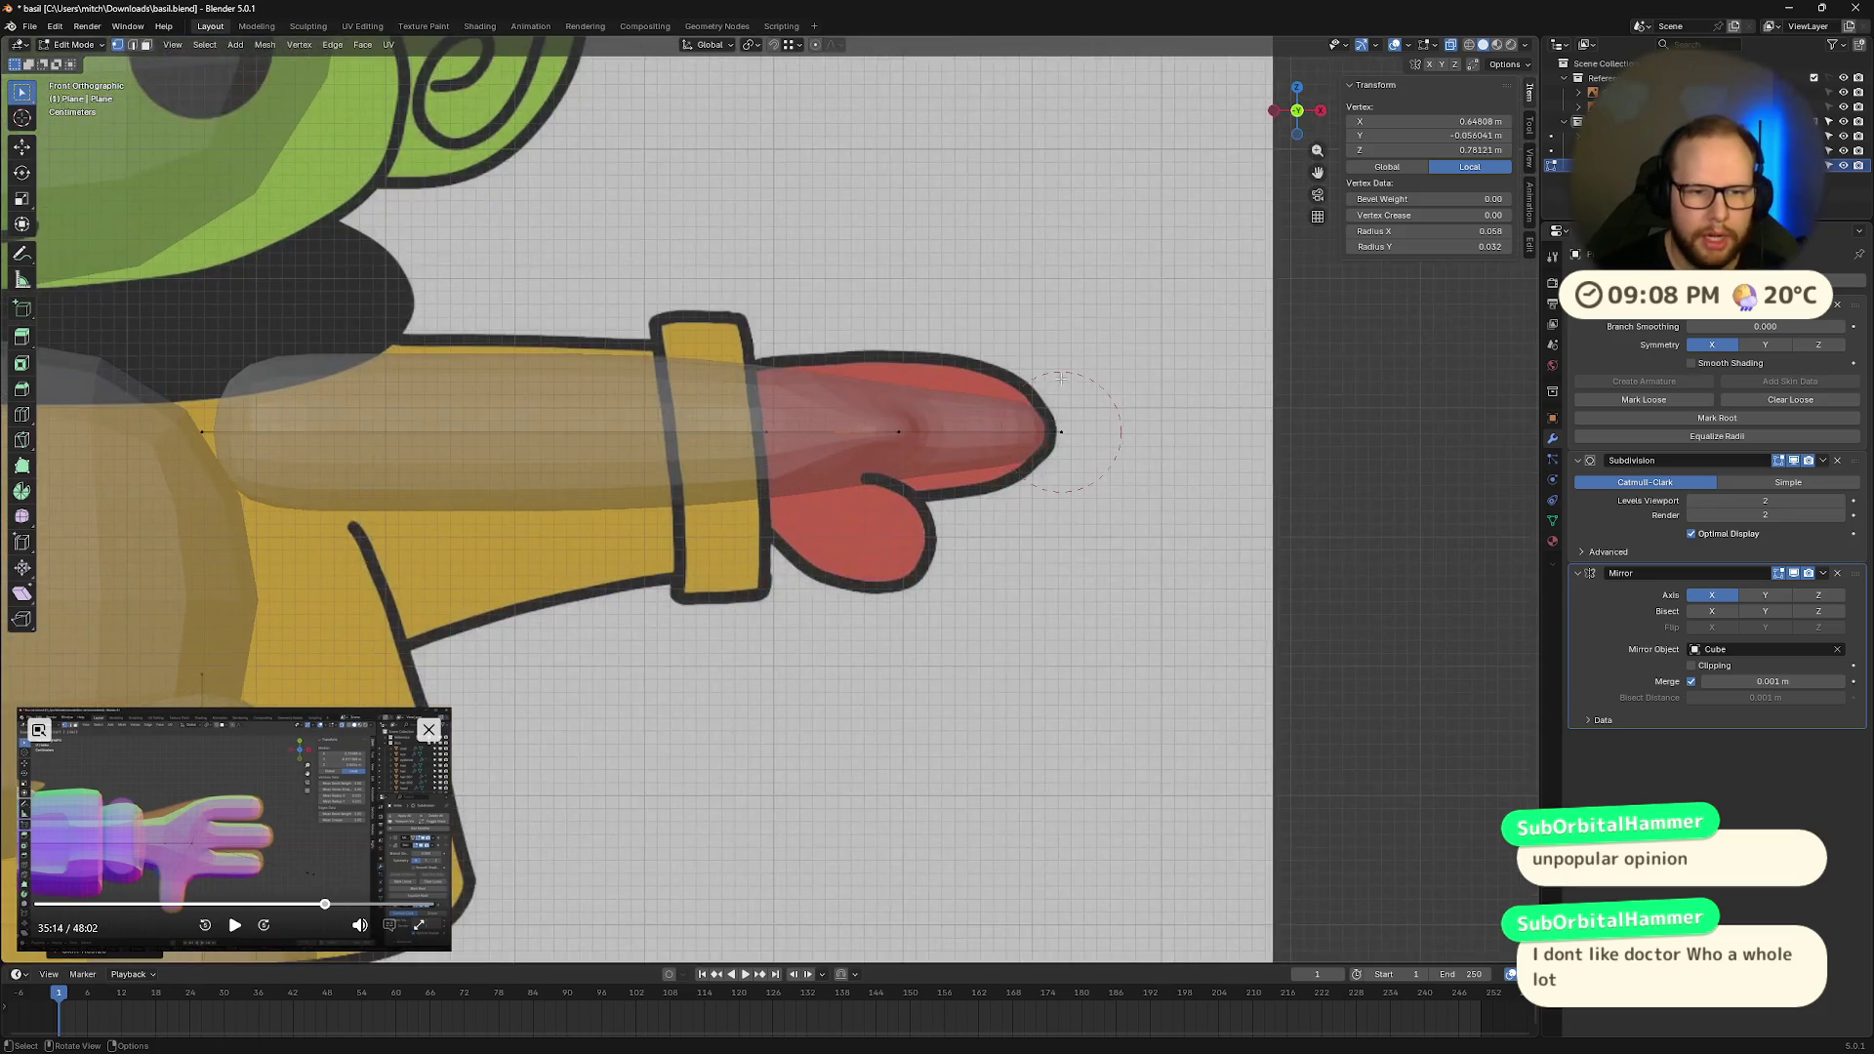
pyautogui.moveTo(1016, 339); pyautogui.dragTo(1086, 512)
pyautogui.press('g')
pyautogui.press('x')
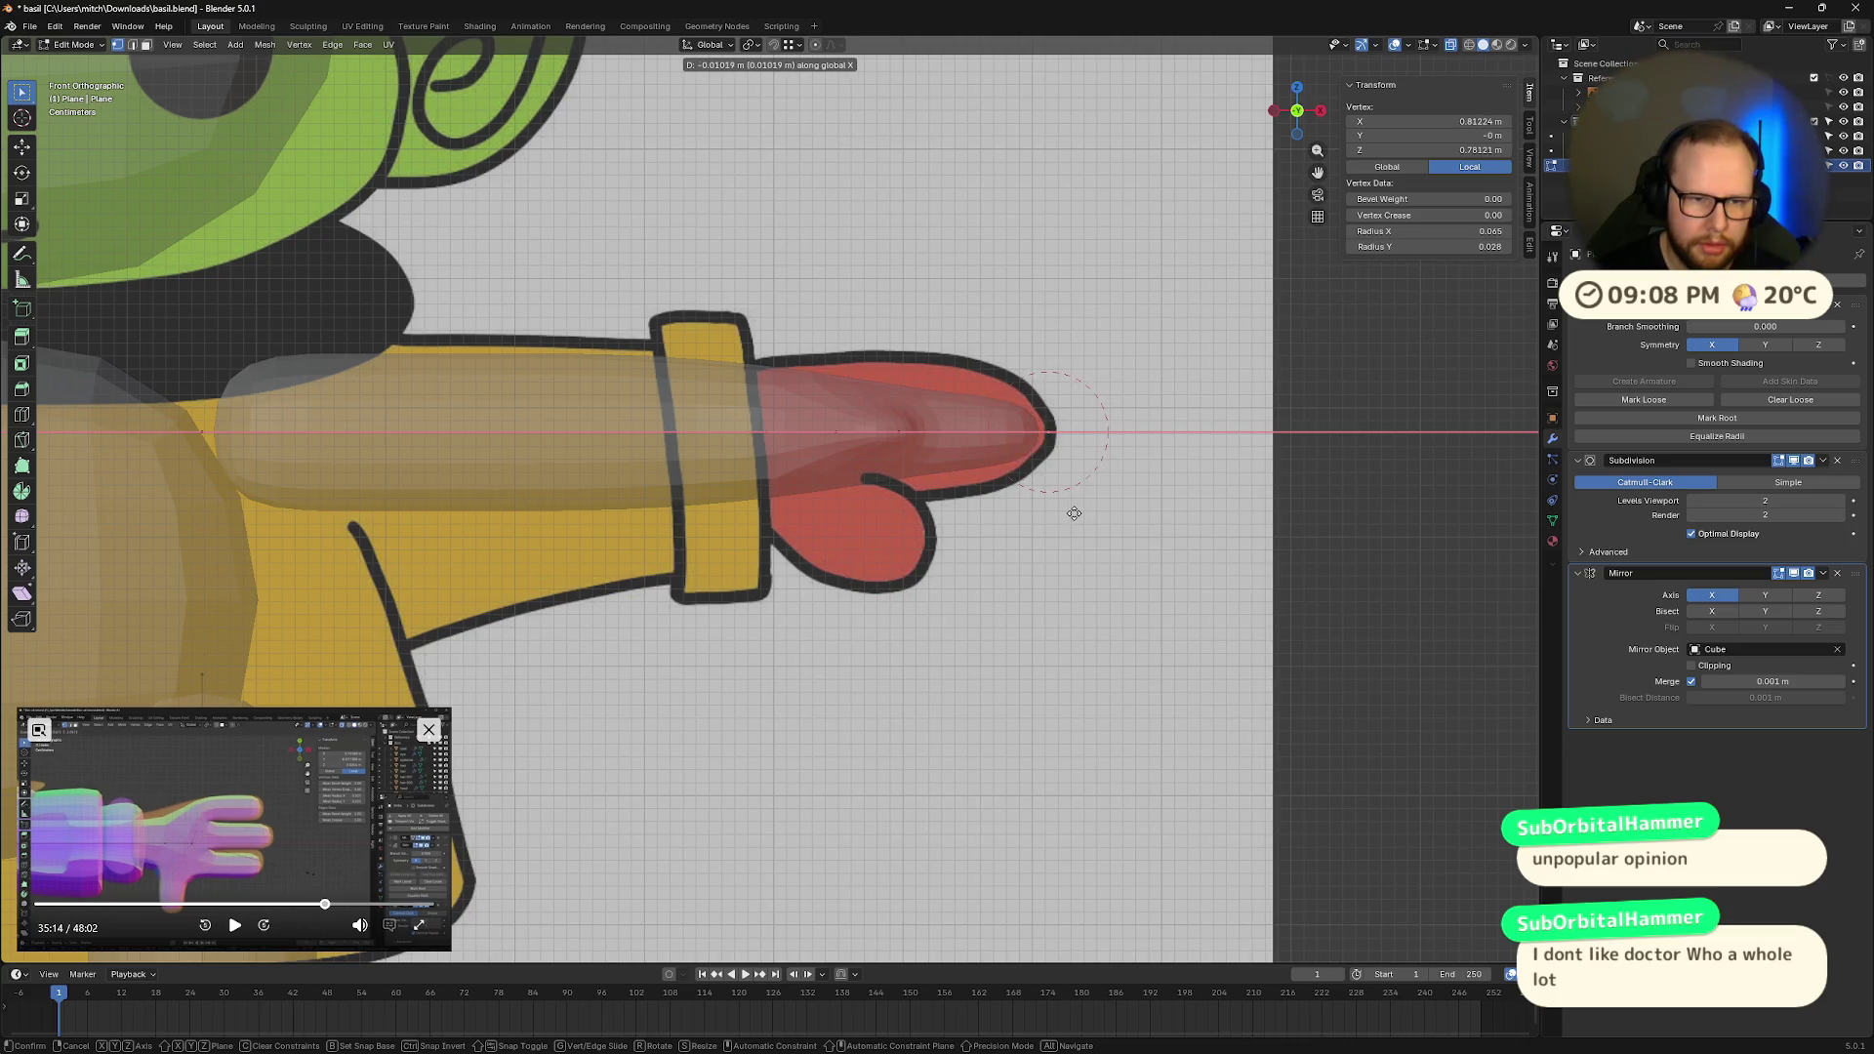
pyautogui.click(1075, 513)
# Step: Select the wrist vertex and shrink its skin radius to about 0.034
pyautogui.moveTo(1300, 95)
pyautogui.mouseDown()
pyautogui.moveTo(1185, 360)
pyautogui.moveTo(1221, 527)
pyautogui.moveTo(1084, 486)
pyautogui.moveTo(1056, 377)
pyautogui.moveTo(781, 469)
pyautogui.mouseUp()
pyautogui.scroll(5, 771, 481)
pyautogui.moveTo(817, 575); pyautogui.dragTo(819, 577)
pyautogui.moveTo(1112, 631); pyautogui.dragTo(1230, 649, button='middle')
pyautogui.hotkey('ctrl', 'a')
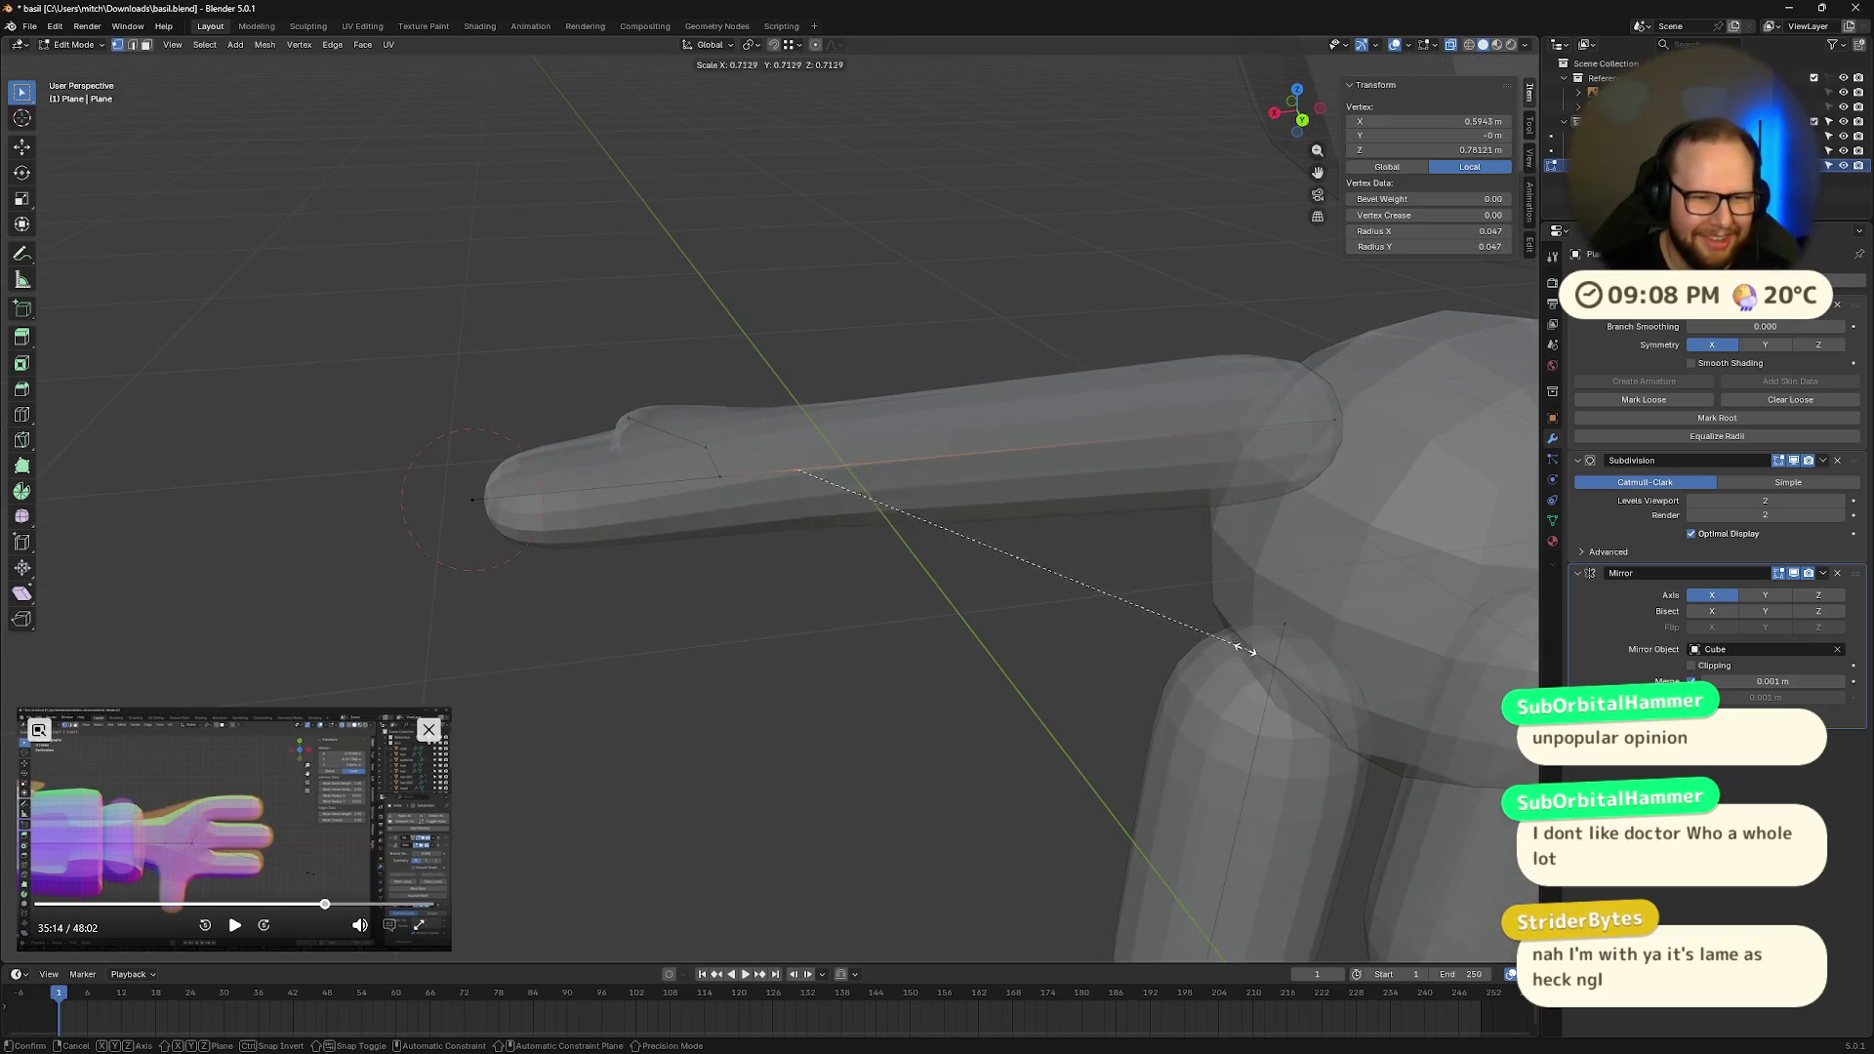
# Step: Confirm the slimmer wrist, then try resizing the four hand vertices' skin and cancel
pyautogui.click(1119, 590)
pyautogui.moveTo(1108, 586)
pyautogui.mouseDown(button='middle')
pyautogui.moveTo(870, 498)
pyautogui.moveTo(1072, 539)
pyautogui.moveTo(1209, 536)
pyautogui.moveTo(1197, 586)
pyautogui.moveTo(1185, 548)
pyautogui.moveTo(1226, 577)
pyautogui.moveTo(1184, 564)
pyautogui.mouseUp(button='middle')
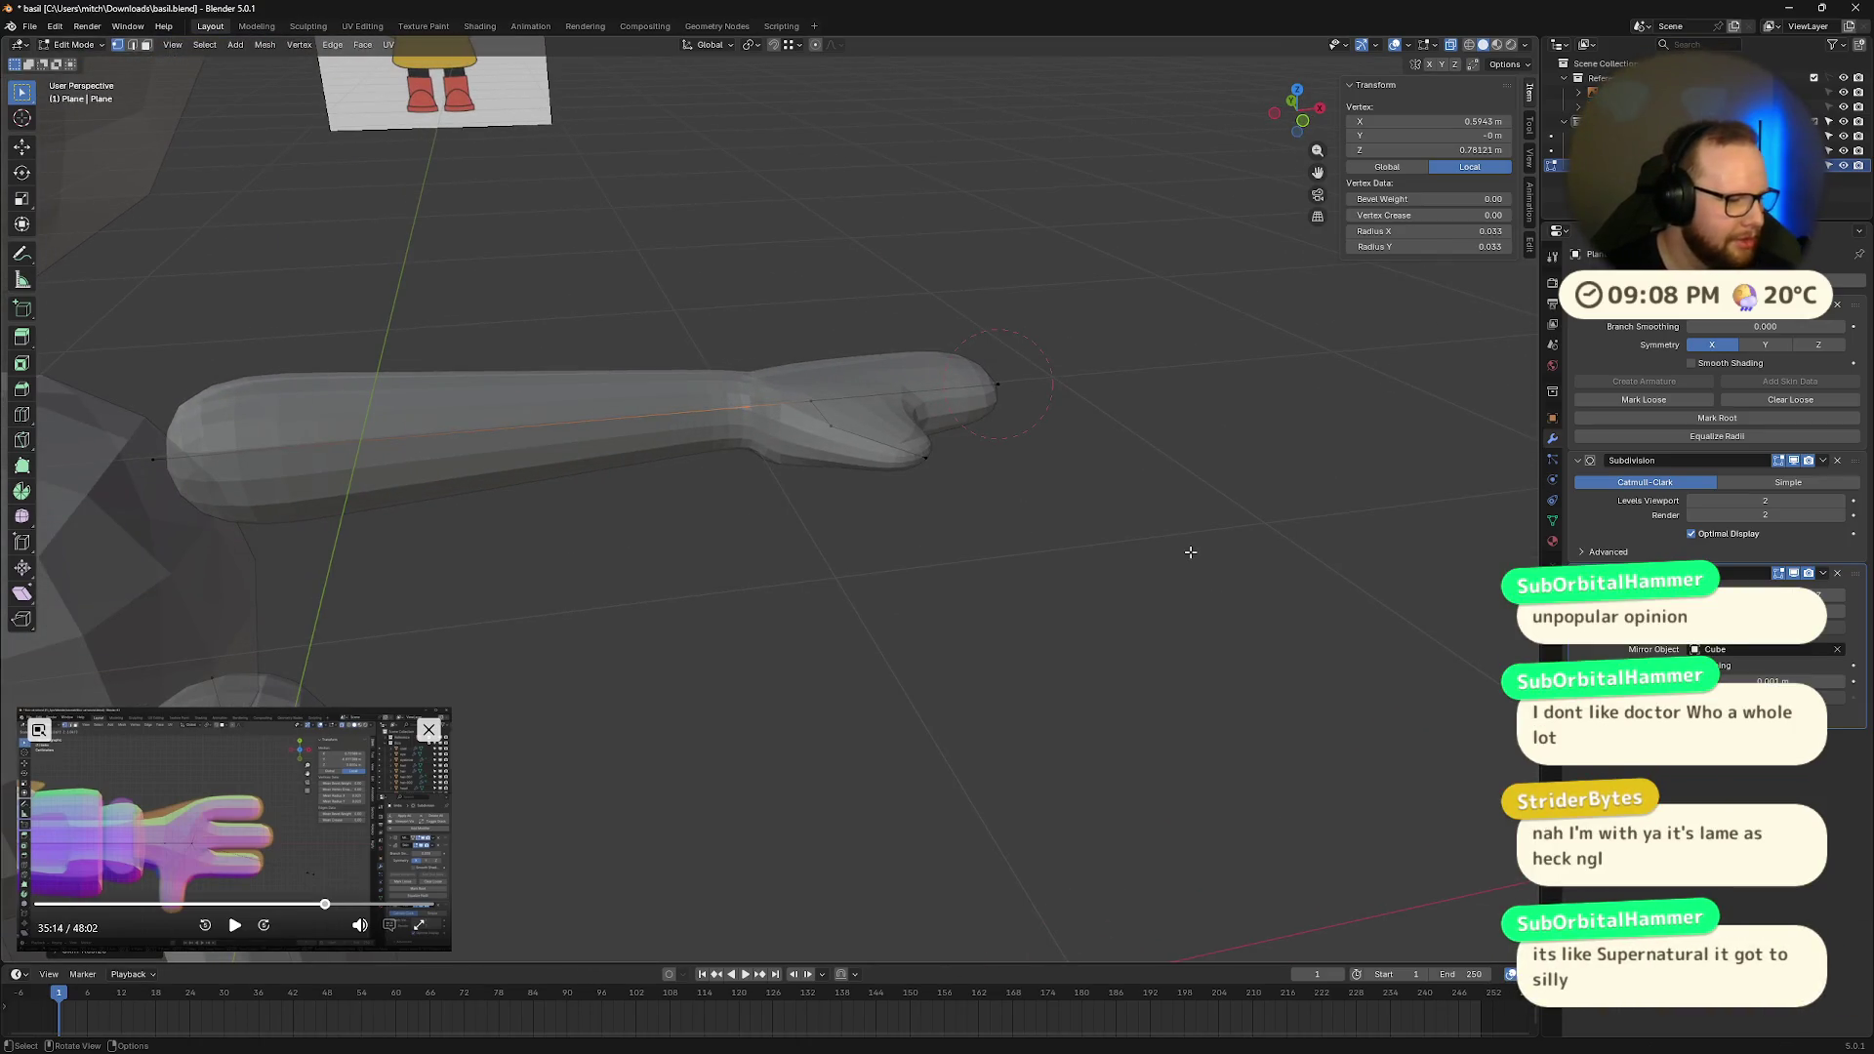
pyautogui.moveTo(1183, 558)
pyautogui.mouseDown(button='middle')
pyautogui.moveTo(1142, 518)
pyautogui.moveTo(1169, 547)
pyautogui.moveTo(1036, 509)
pyautogui.mouseUp(button='middle')
pyautogui.moveTo(803, 361); pyautogui.dragTo(1202, 524)
pyautogui.hotkey('ctrl', 'a')
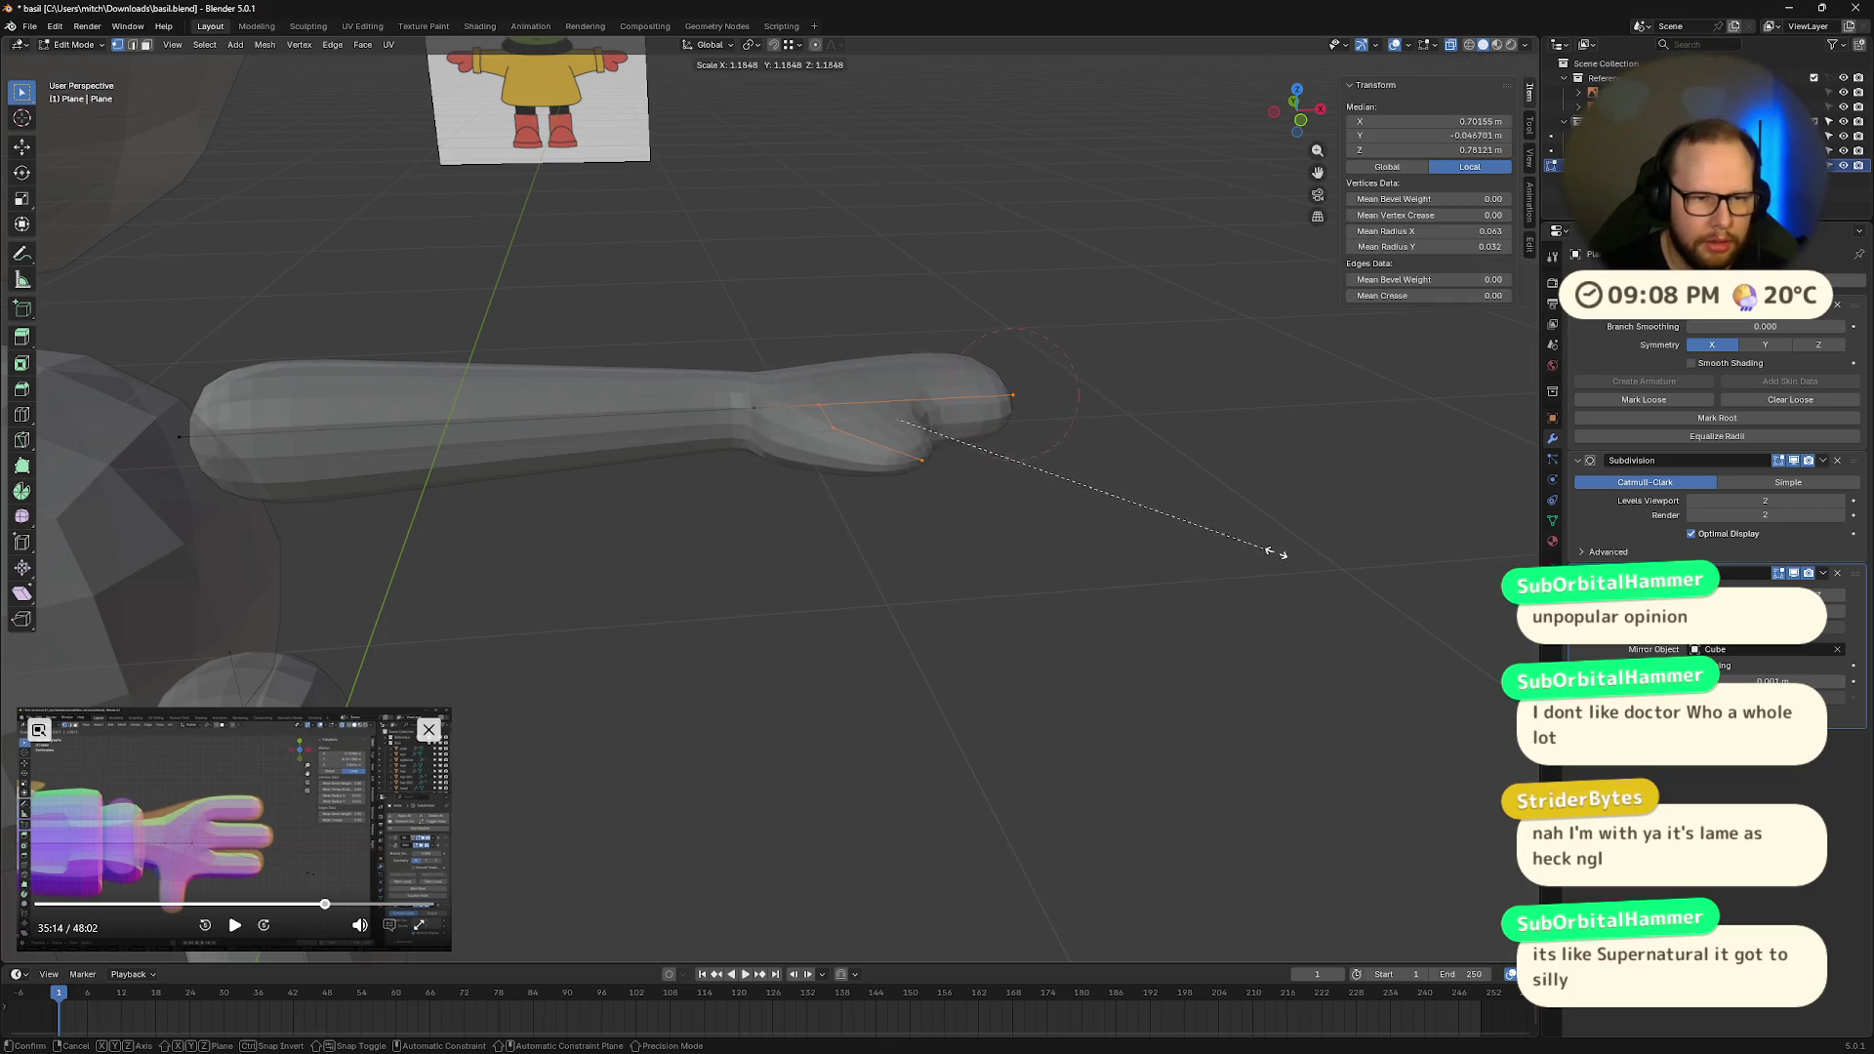
pyautogui.rightClick(1300, 554)
pyautogui.moveTo(1300, 553)
pyautogui.mouseDown(button='middle')
pyautogui.moveTo(1097, 640)
pyautogui.moveTo(1063, 586)
pyautogui.moveTo(1075, 648)
pyautogui.moveTo(966, 598)
pyautogui.moveTo(753, 665)
pyautogui.moveTo(958, 635)
pyautogui.moveTo(971, 653)
pyautogui.moveTo(978, 523)
pyautogui.moveTo(1184, 699)
pyautogui.moveTo(1257, 613)
pyautogui.mouseUp(button='middle')
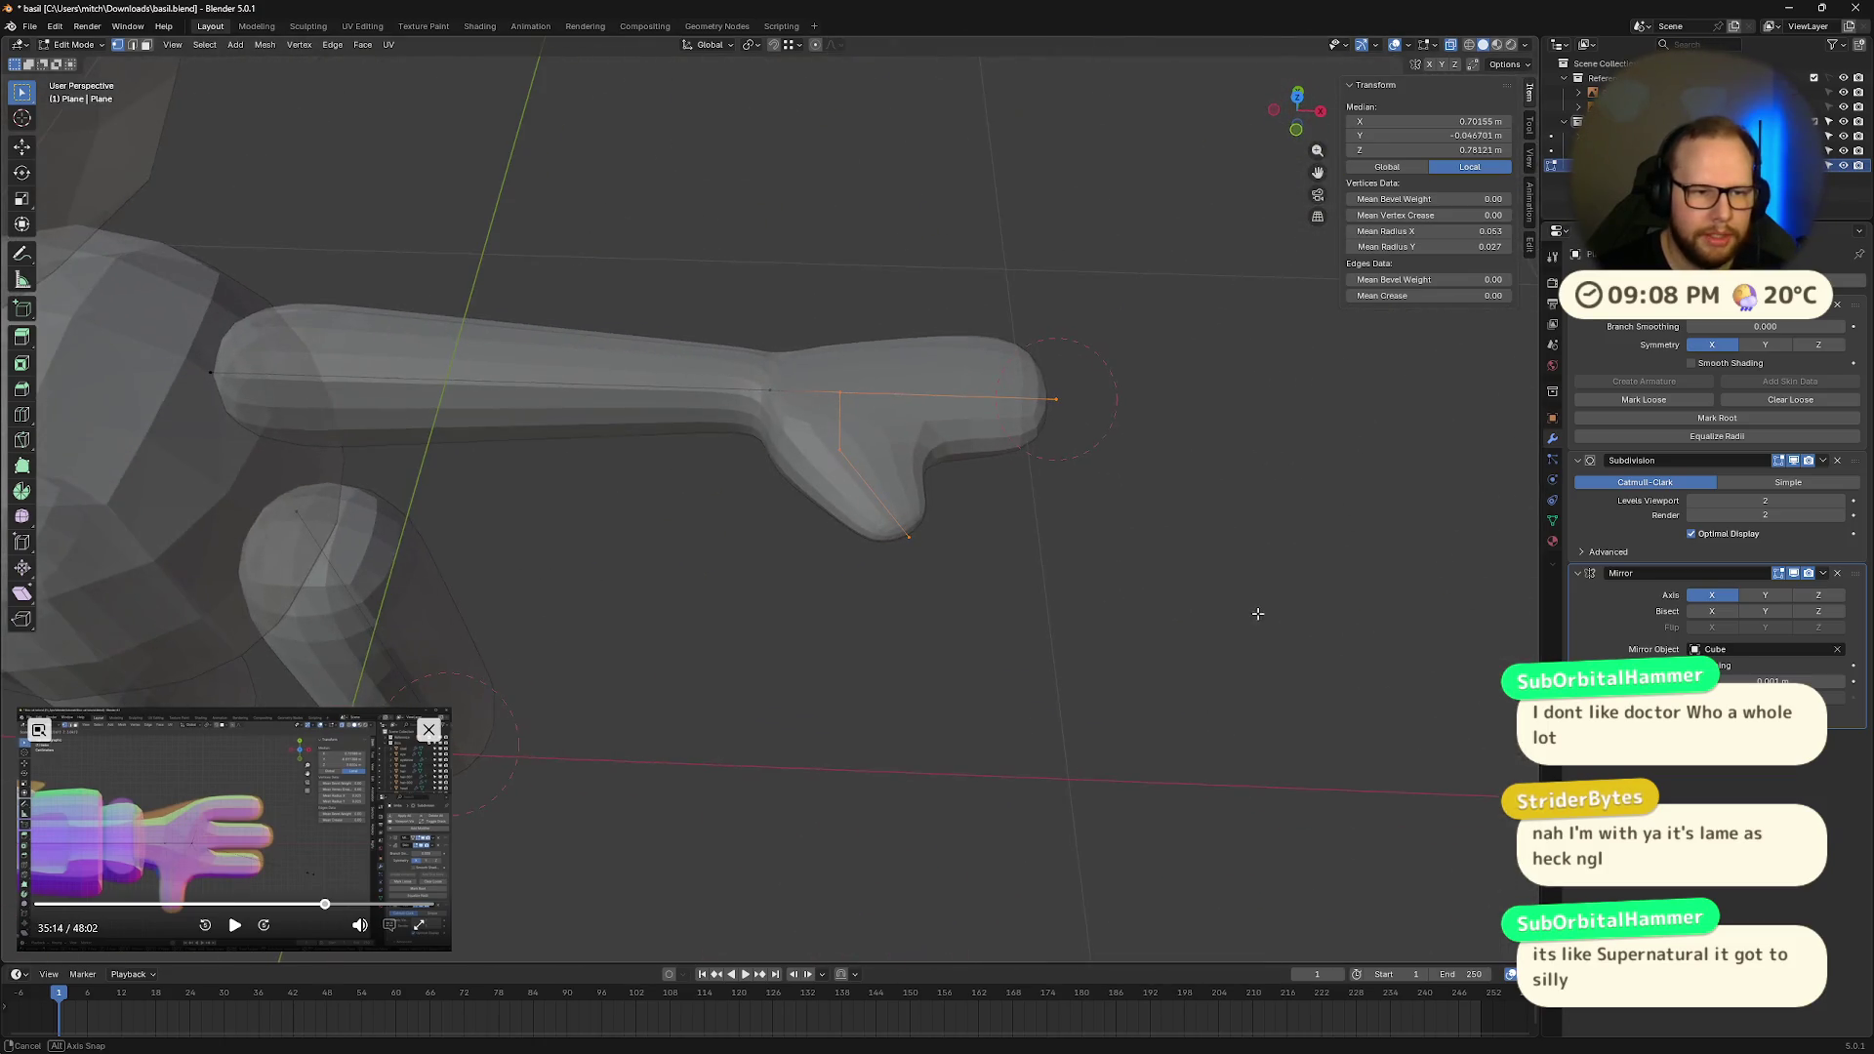
# Step: Move the hand's lower edge along the Y axis
pyautogui.click(769, 390)
pyautogui.moveTo(809, 418)
pyautogui.mouseDown(button='middle')
pyautogui.moveTo(944, 399)
pyautogui.moveTo(912, 368)
pyautogui.moveTo(755, 485)
pyautogui.mouseUp(button='middle')
pyautogui.moveTo(646, 514); pyautogui.dragTo(794, 632)
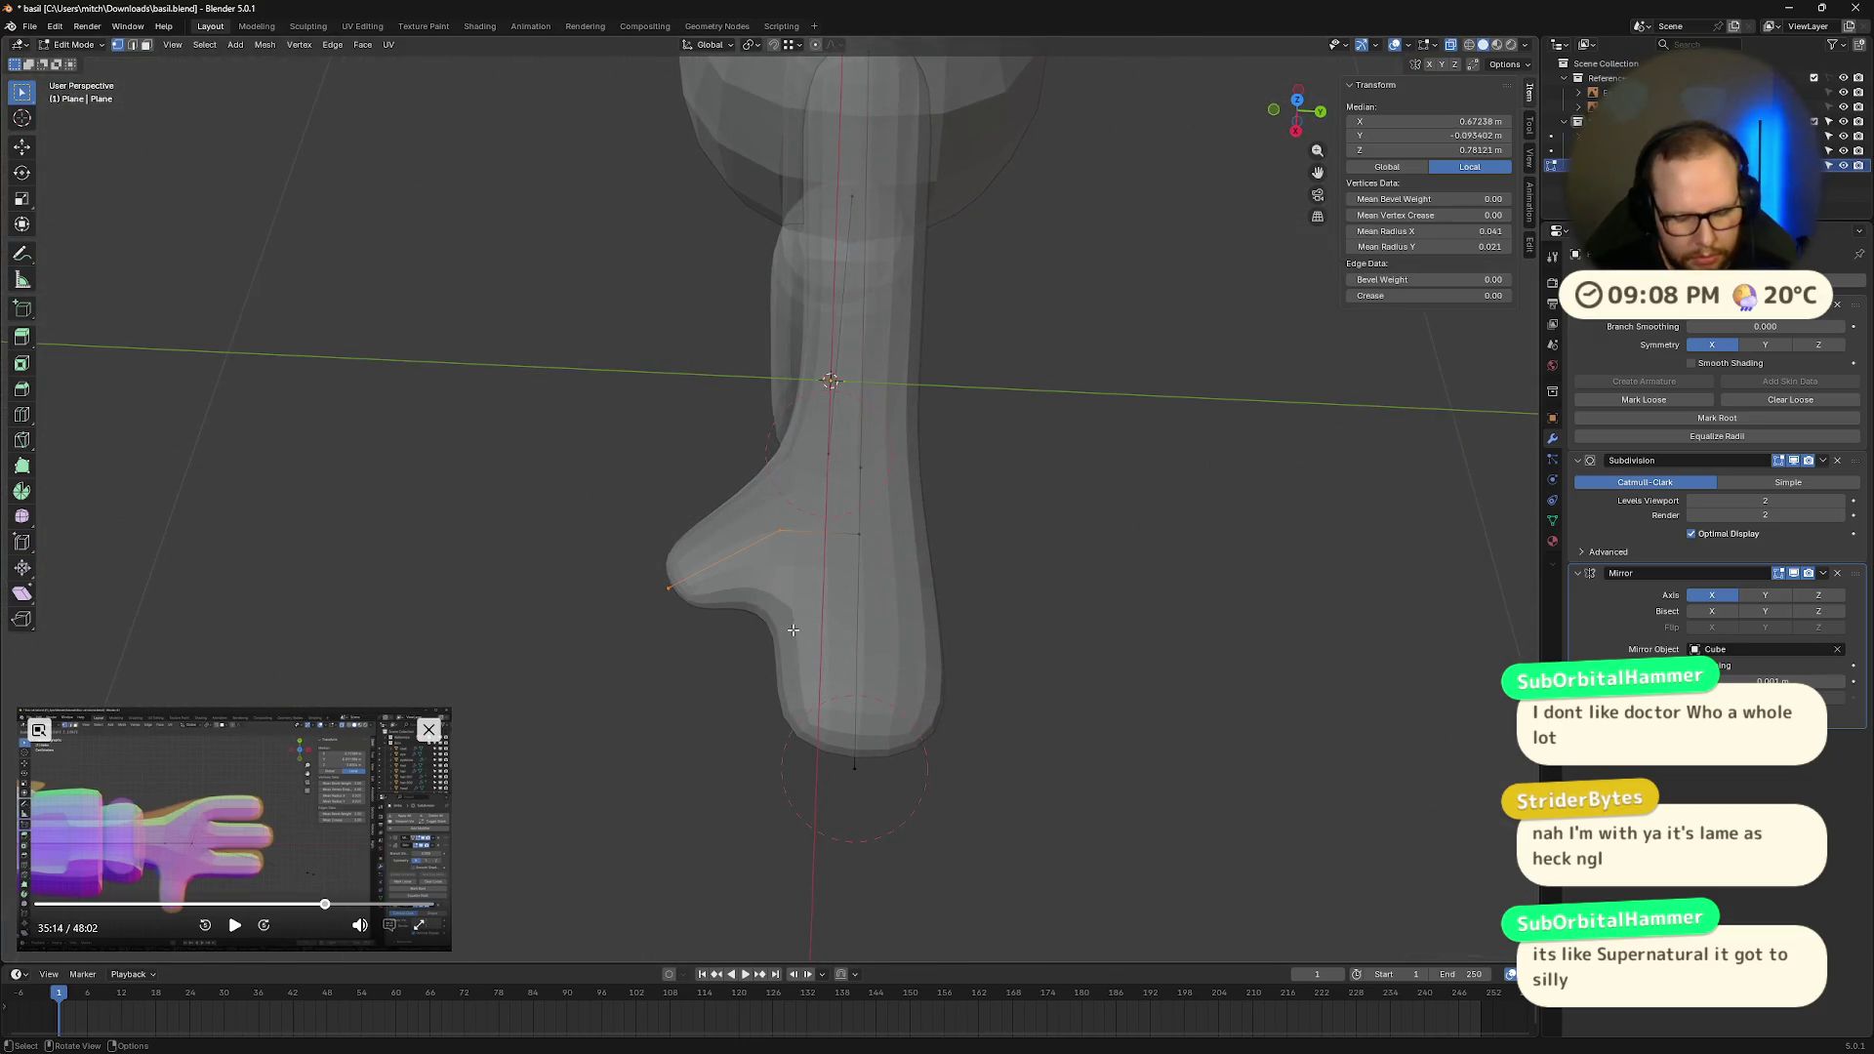
pyautogui.press('g')
pyautogui.press('x')
pyautogui.press('y')
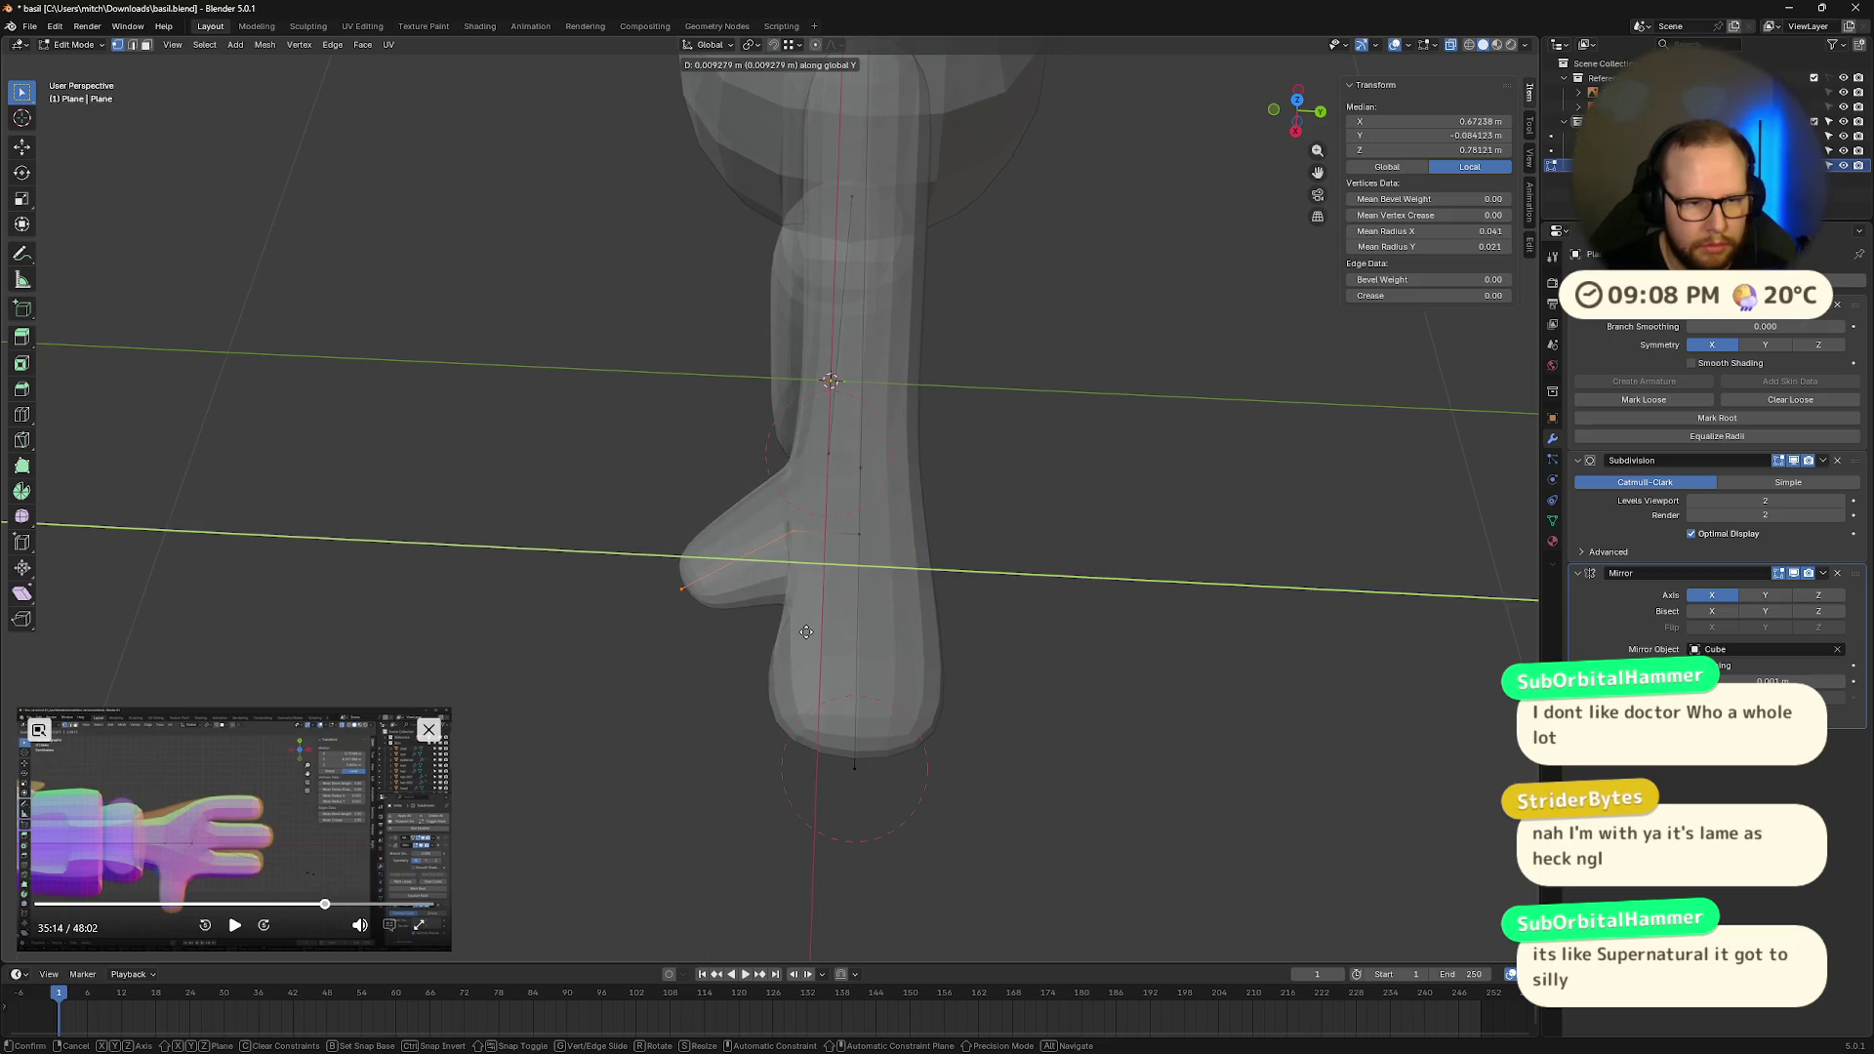
pyautogui.click(801, 632)
# Step: Reduce the skin radii of the thumb's bottom vertex and two other hand vertices
pyautogui.moveTo(800, 721); pyautogui.dragTo(939, 846)
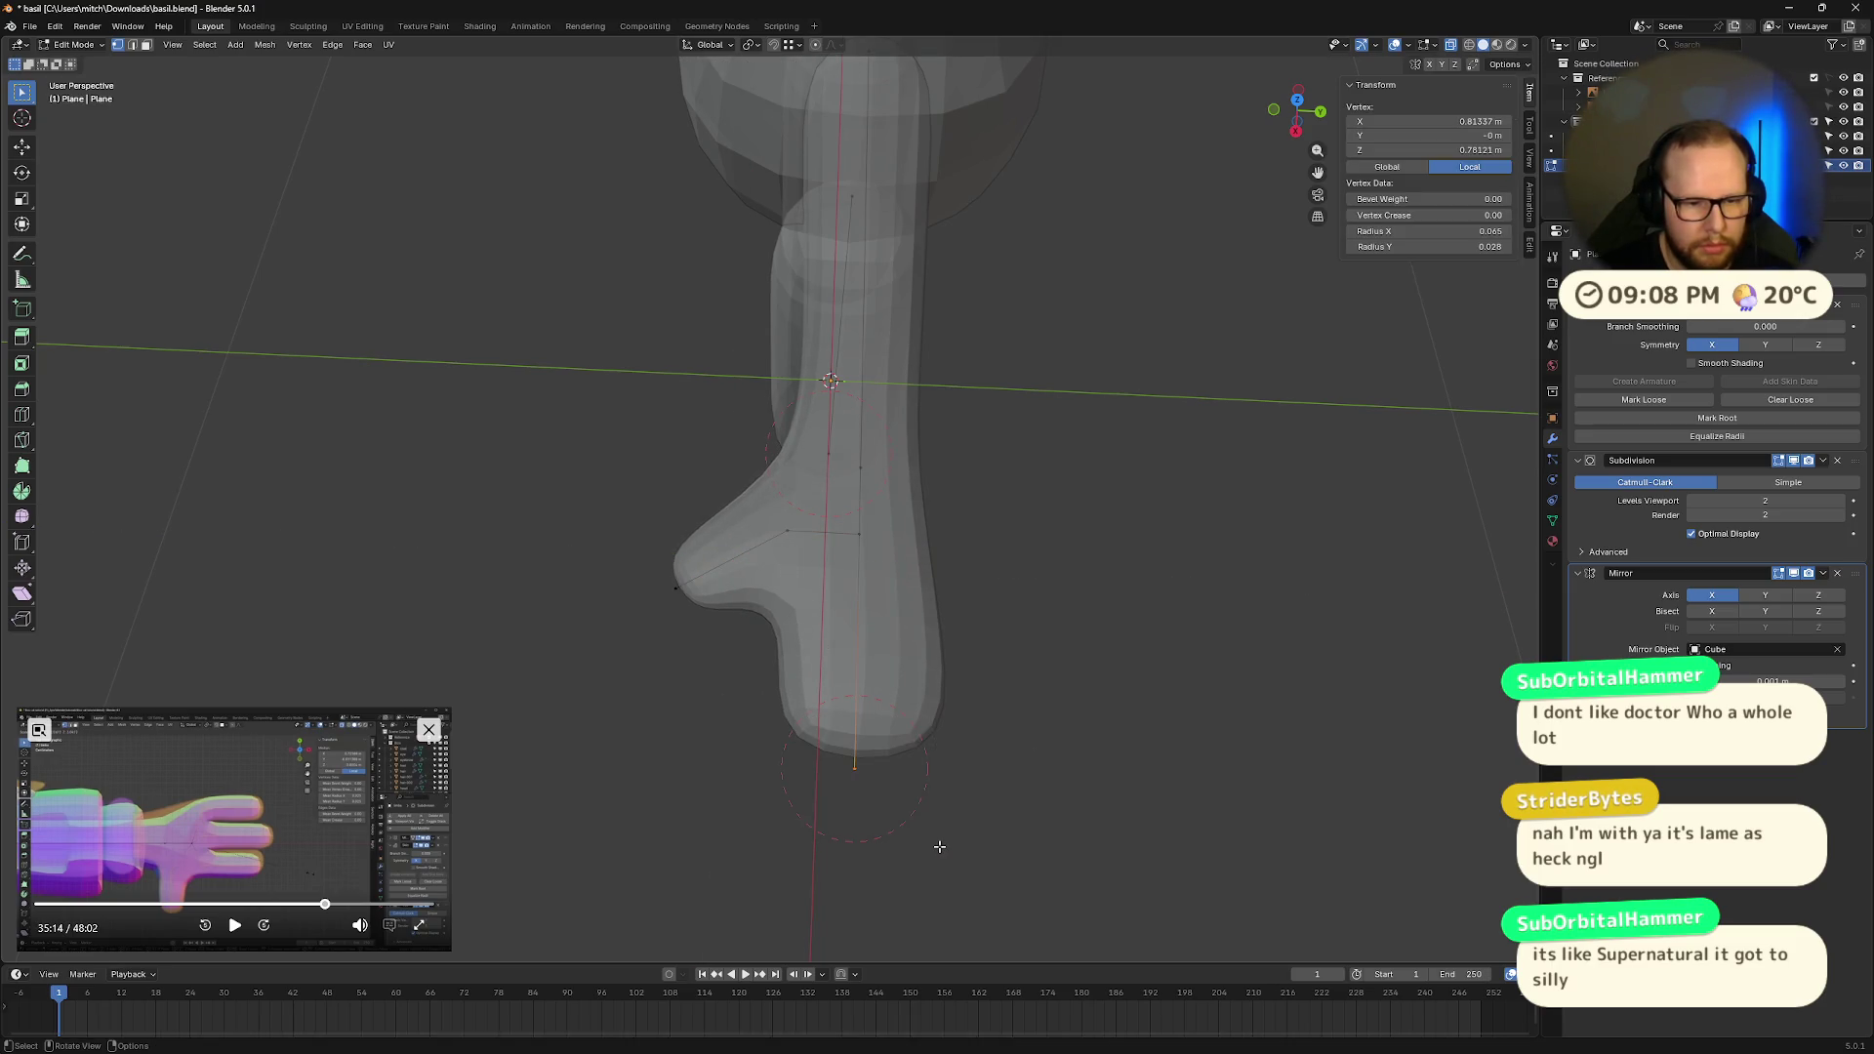
pyautogui.hotkey('ctrl', 'a')
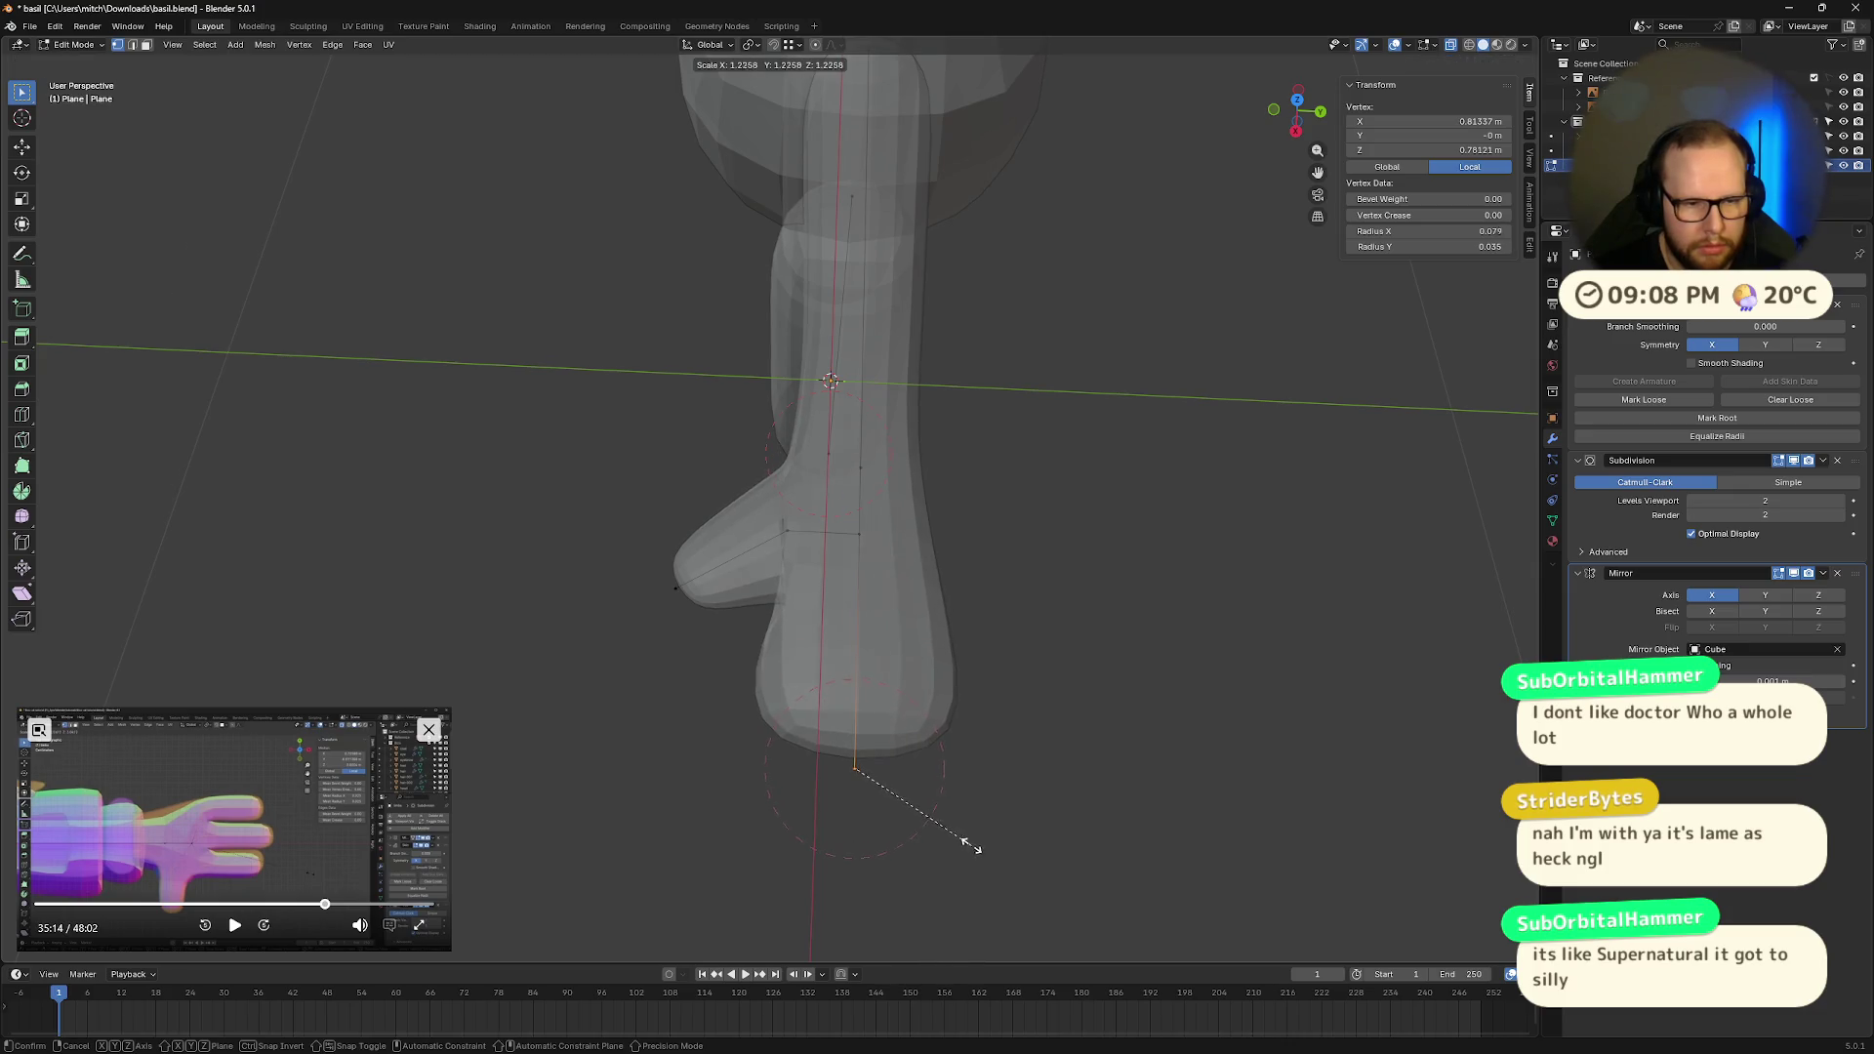
pyautogui.click(952, 845)
pyautogui.moveTo(953, 845)
pyautogui.mouseDown(button='middle')
pyautogui.moveTo(991, 710)
pyautogui.moveTo(962, 740)
pyautogui.moveTo(930, 639)
pyautogui.mouseUp(button='middle')
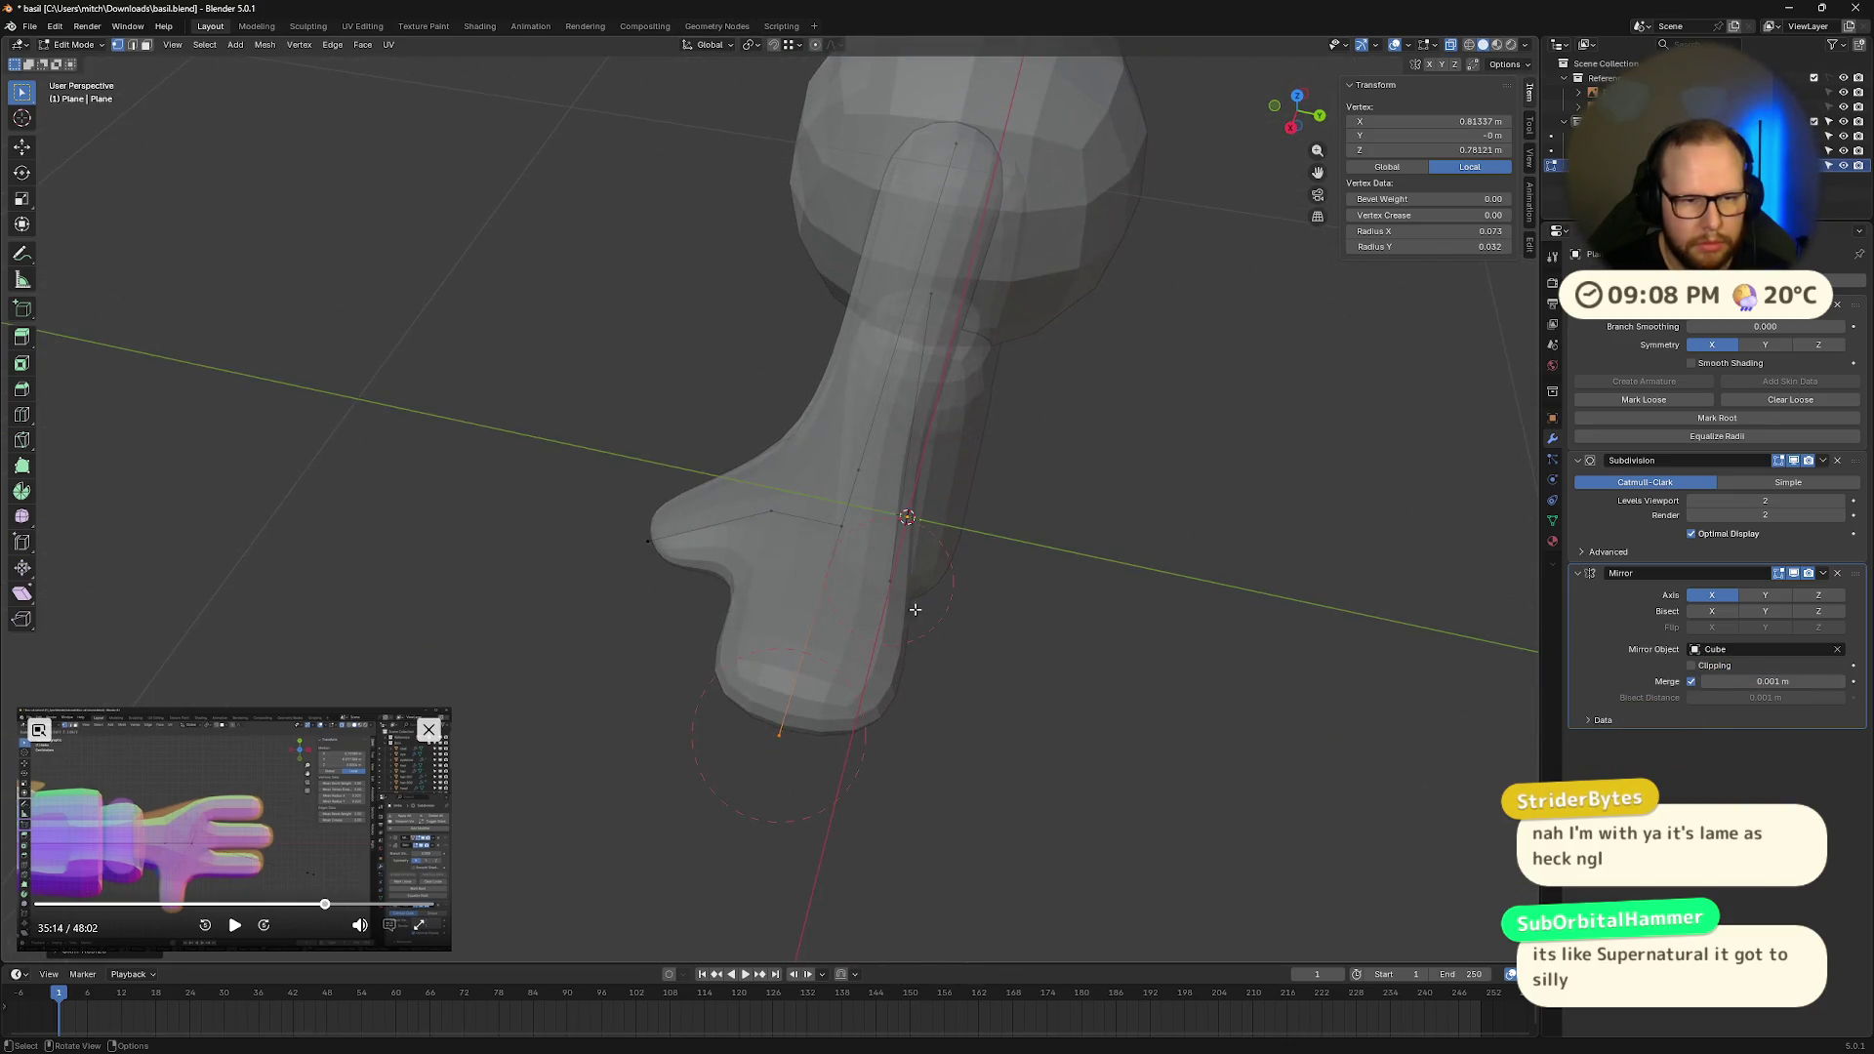
pyautogui.click(840, 527)
pyautogui.press('s')
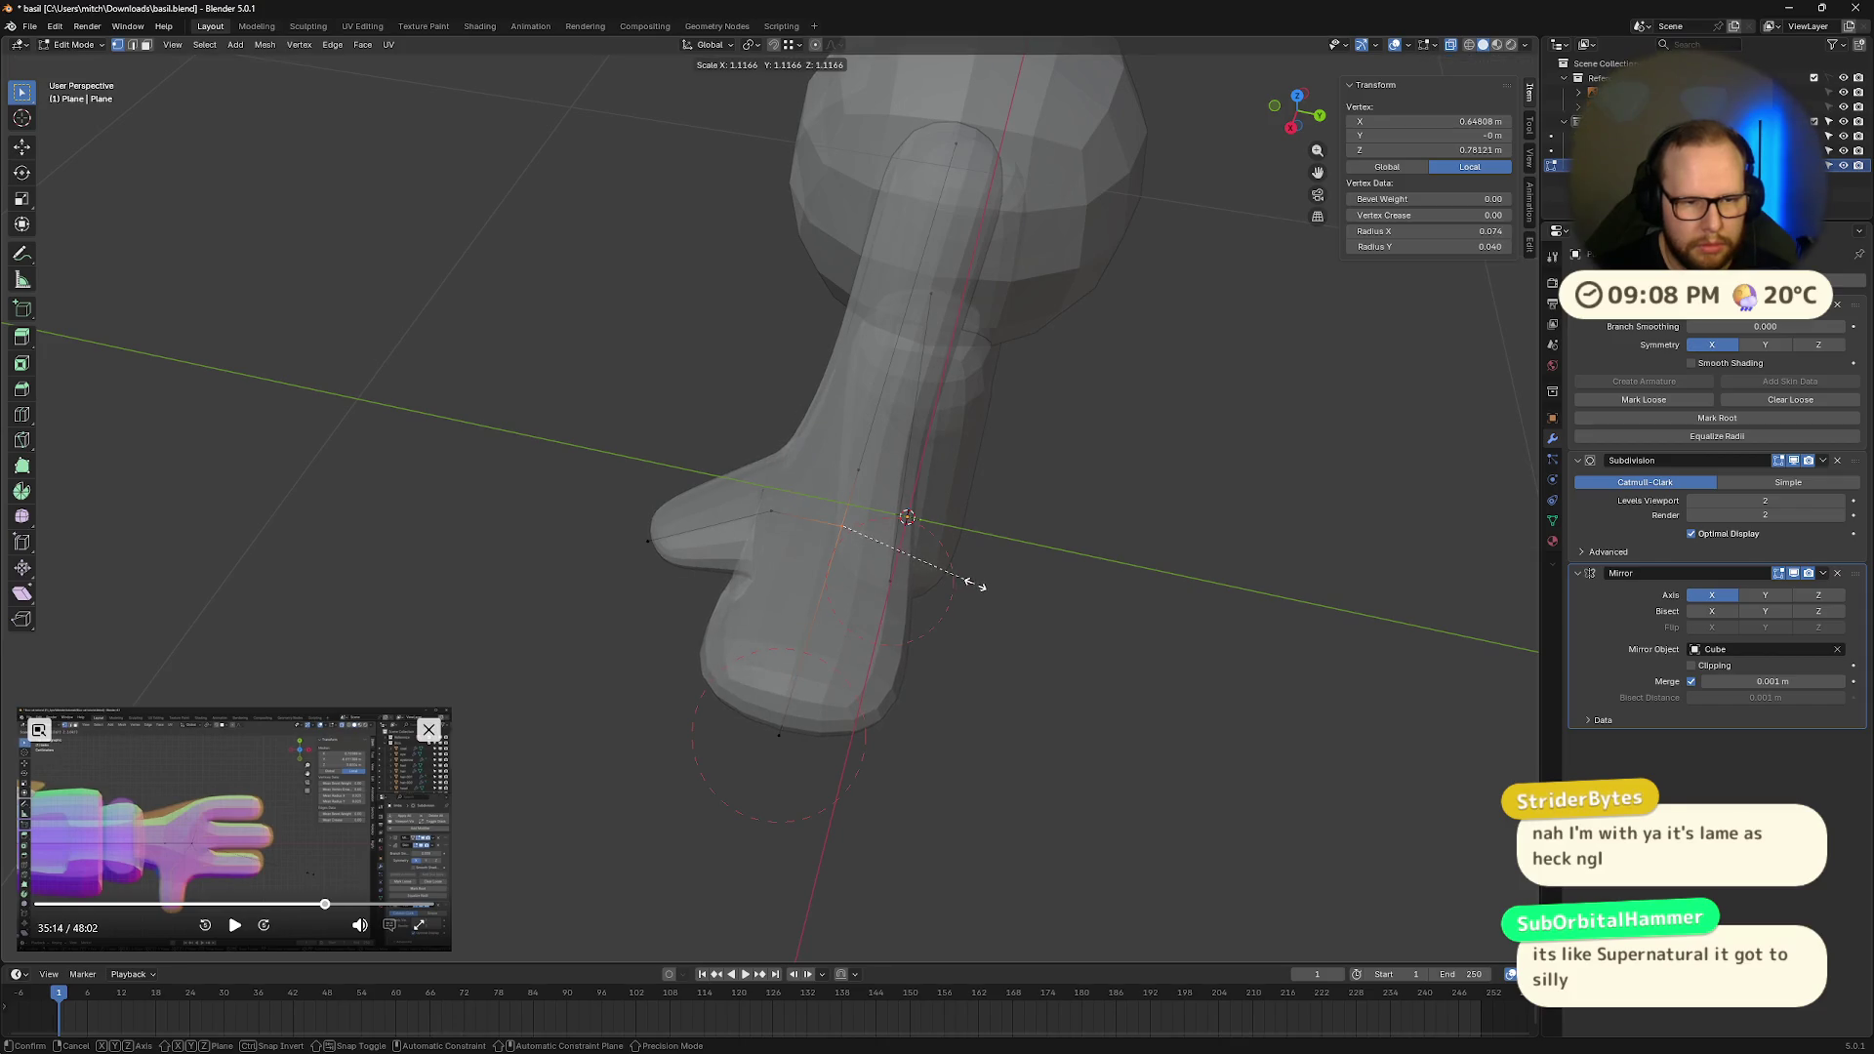
pyautogui.click(932, 566)
pyautogui.click(858, 471)
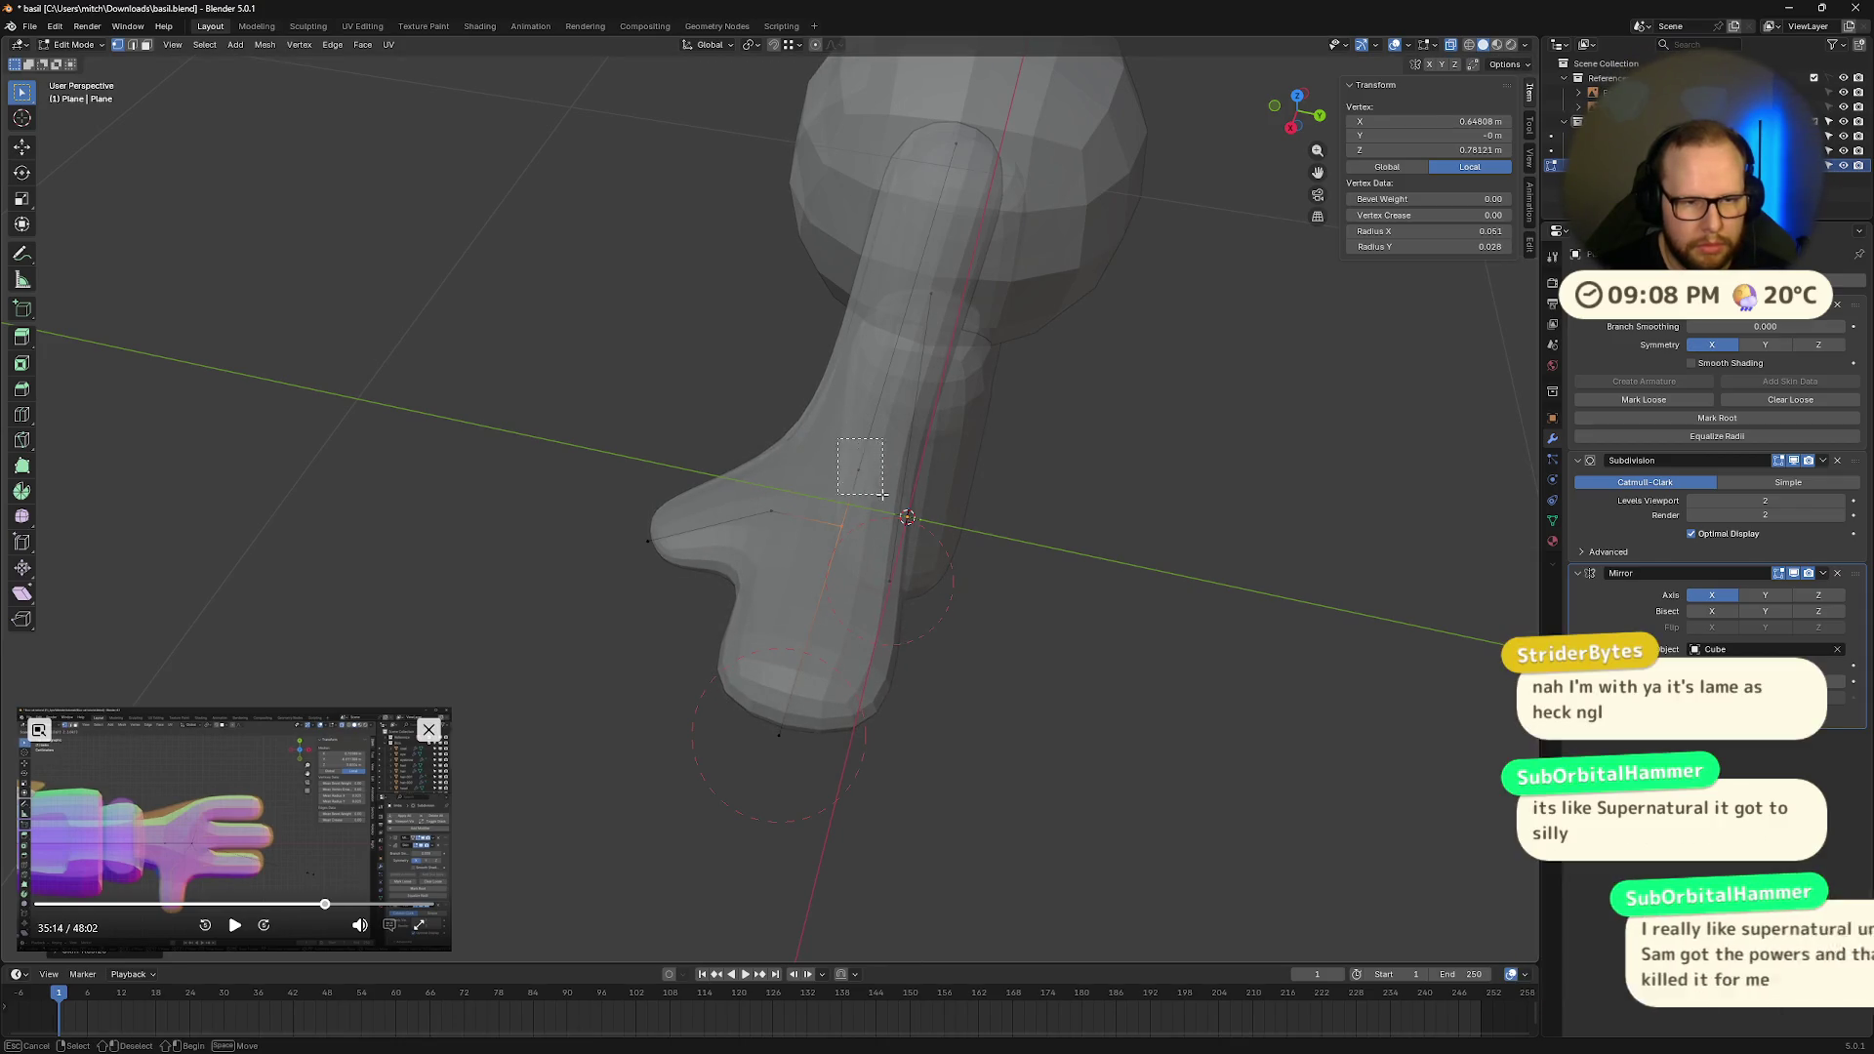
pyautogui.press('s')
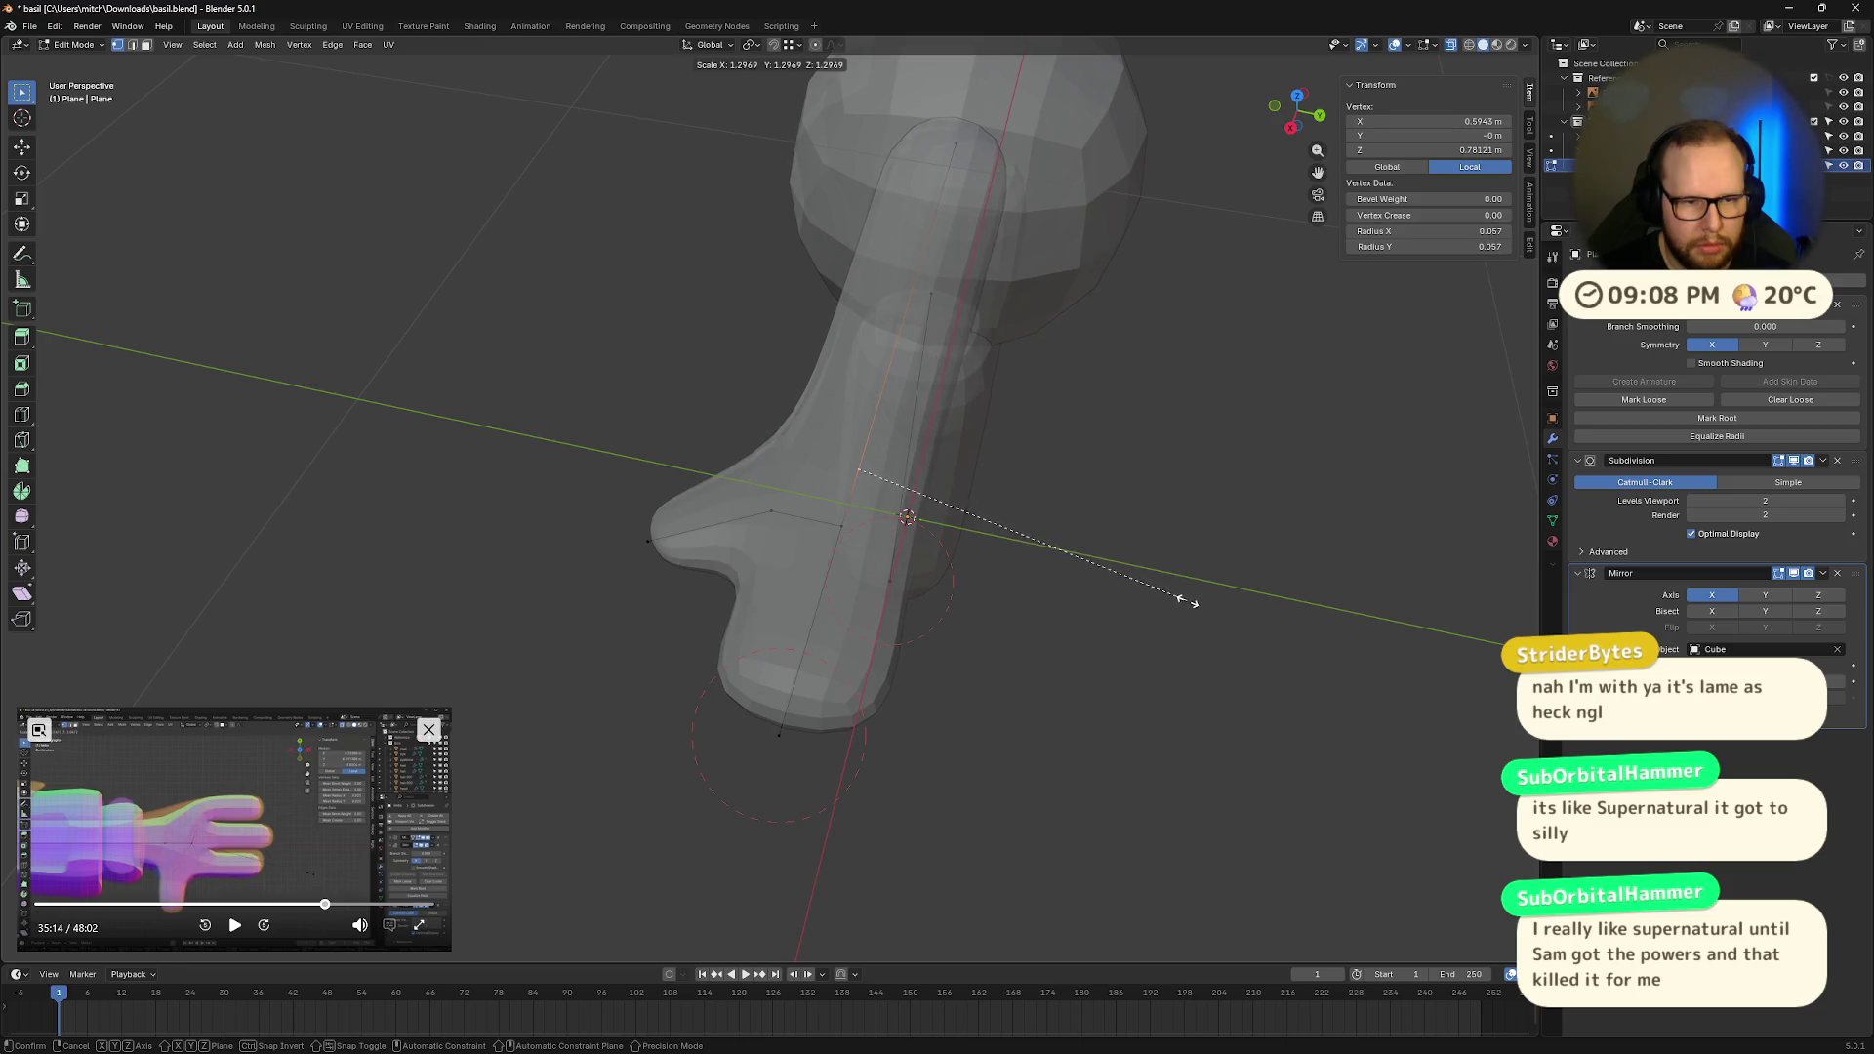
pyautogui.click(1162, 598)
pyautogui.moveTo(1162, 597)
pyautogui.mouseDown(button='middle')
pyautogui.moveTo(1343, 534)
pyautogui.moveTo(1234, 602)
pyautogui.moveTo(841, 648)
pyautogui.mouseUp(button='middle')
# Step: Thicken the fingertip's skin along Y, abandoning a two-vertex finger resize
pyautogui.click(809, 596)
pyautogui.press('s')
pyautogui.press('y')
pyautogui.click(908, 641)
pyautogui.moveTo(908, 641)
pyautogui.mouseDown(button='middle')
pyautogui.moveTo(912, 518)
pyautogui.moveTo(898, 565)
pyautogui.mouseUp(button='middle')
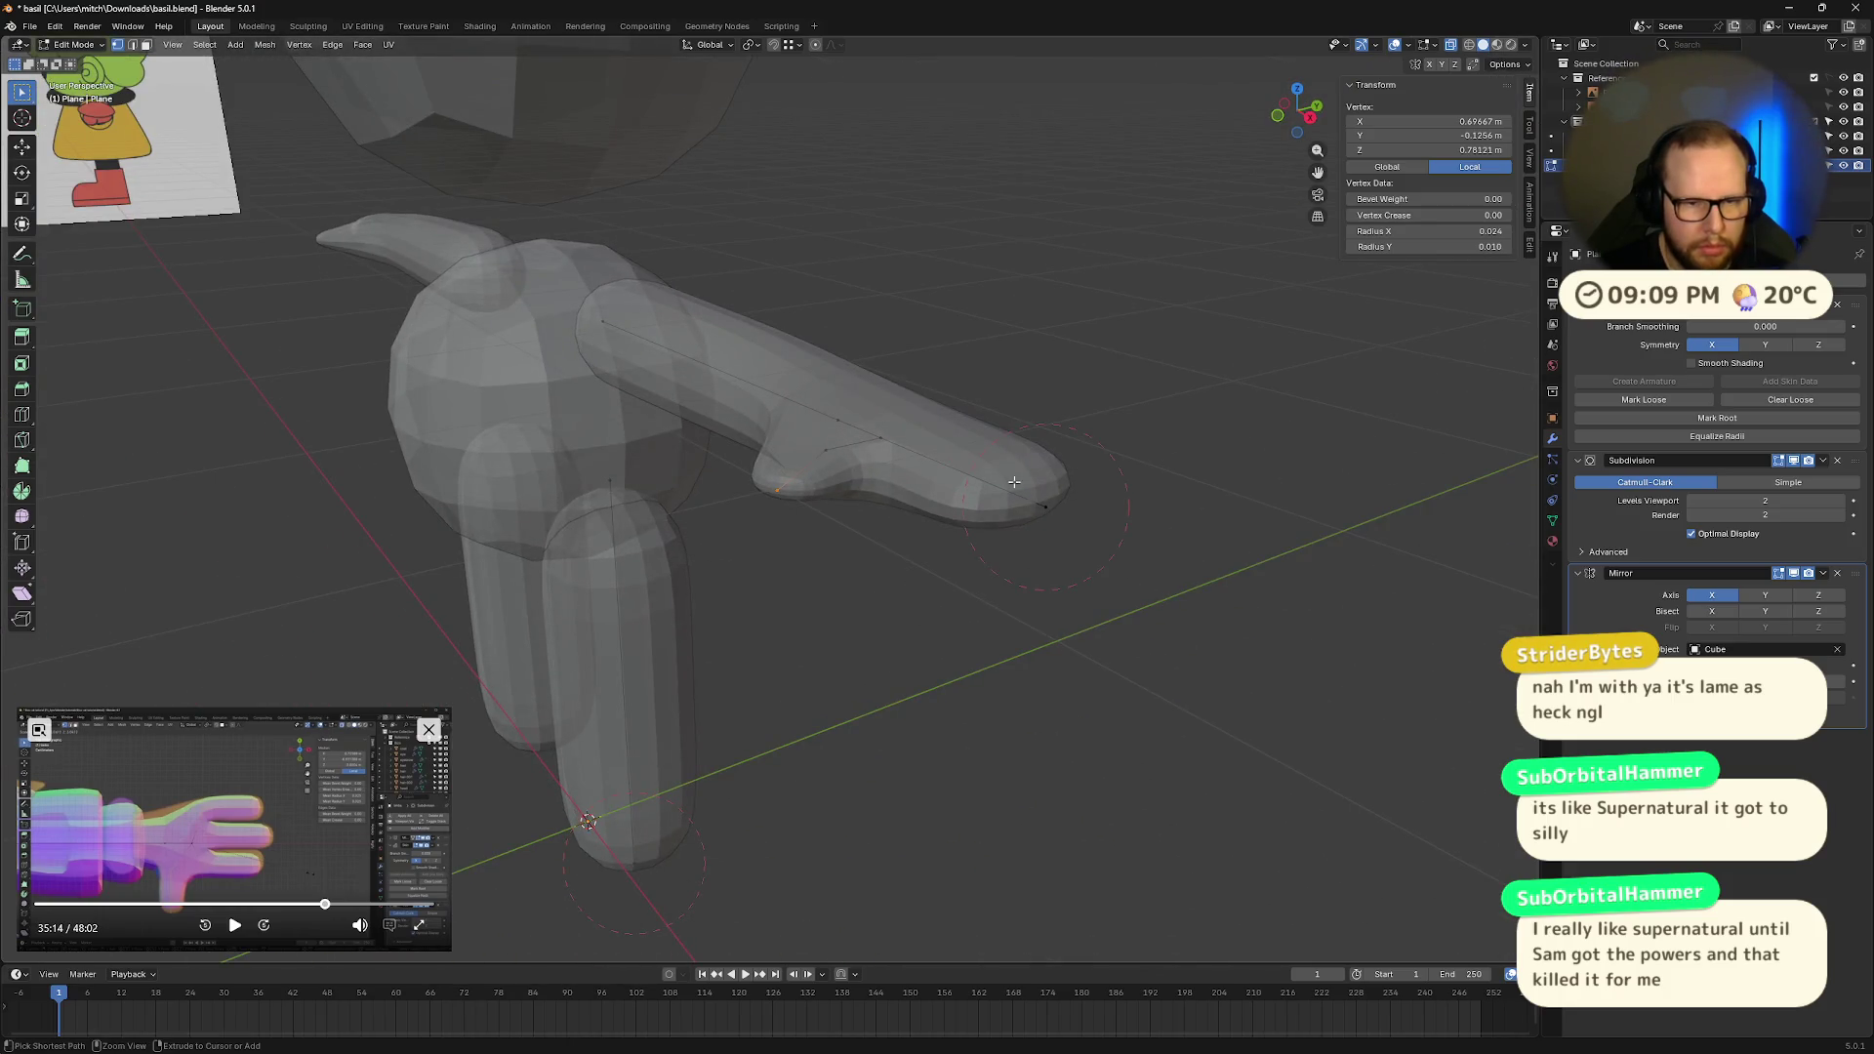
pyautogui.keyDown('shift'); pyautogui.click(1079, 543); pyautogui.keyUp('shift')
pyautogui.press('s')
pyautogui.press('y')
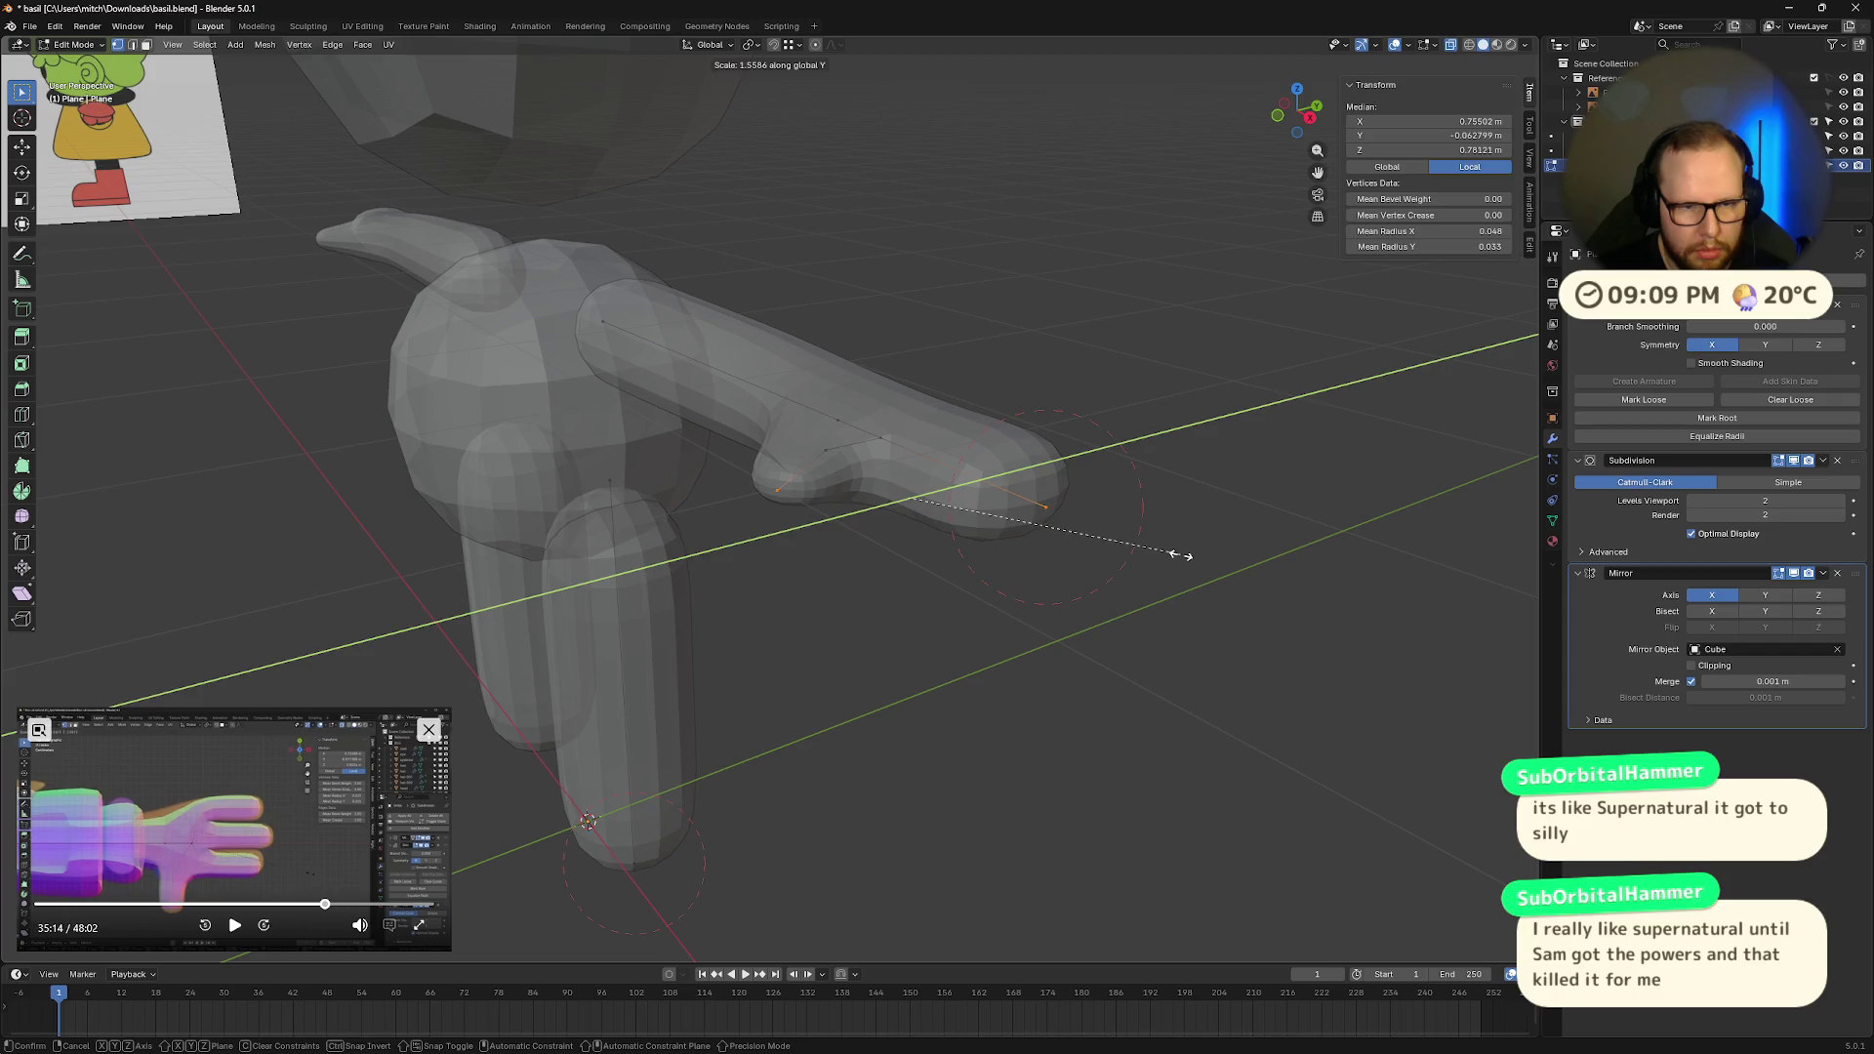
pyautogui.rightClick(1177, 553)
# Step: Thicken the finger-base and fingertip skin radii along the Y direction
pyautogui.click(929, 624)
pyautogui.click(782, 494)
pyautogui.press('s')
pyautogui.press('y')
pyautogui.click(883, 535)
pyautogui.moveTo(884, 535)
pyautogui.mouseDown(button='middle')
pyautogui.moveTo(946, 527)
pyautogui.moveTo(1012, 553)
pyautogui.moveTo(937, 557)
pyautogui.mouseUp(button='middle')
pyautogui.click(957, 473)
pyautogui.press('s')
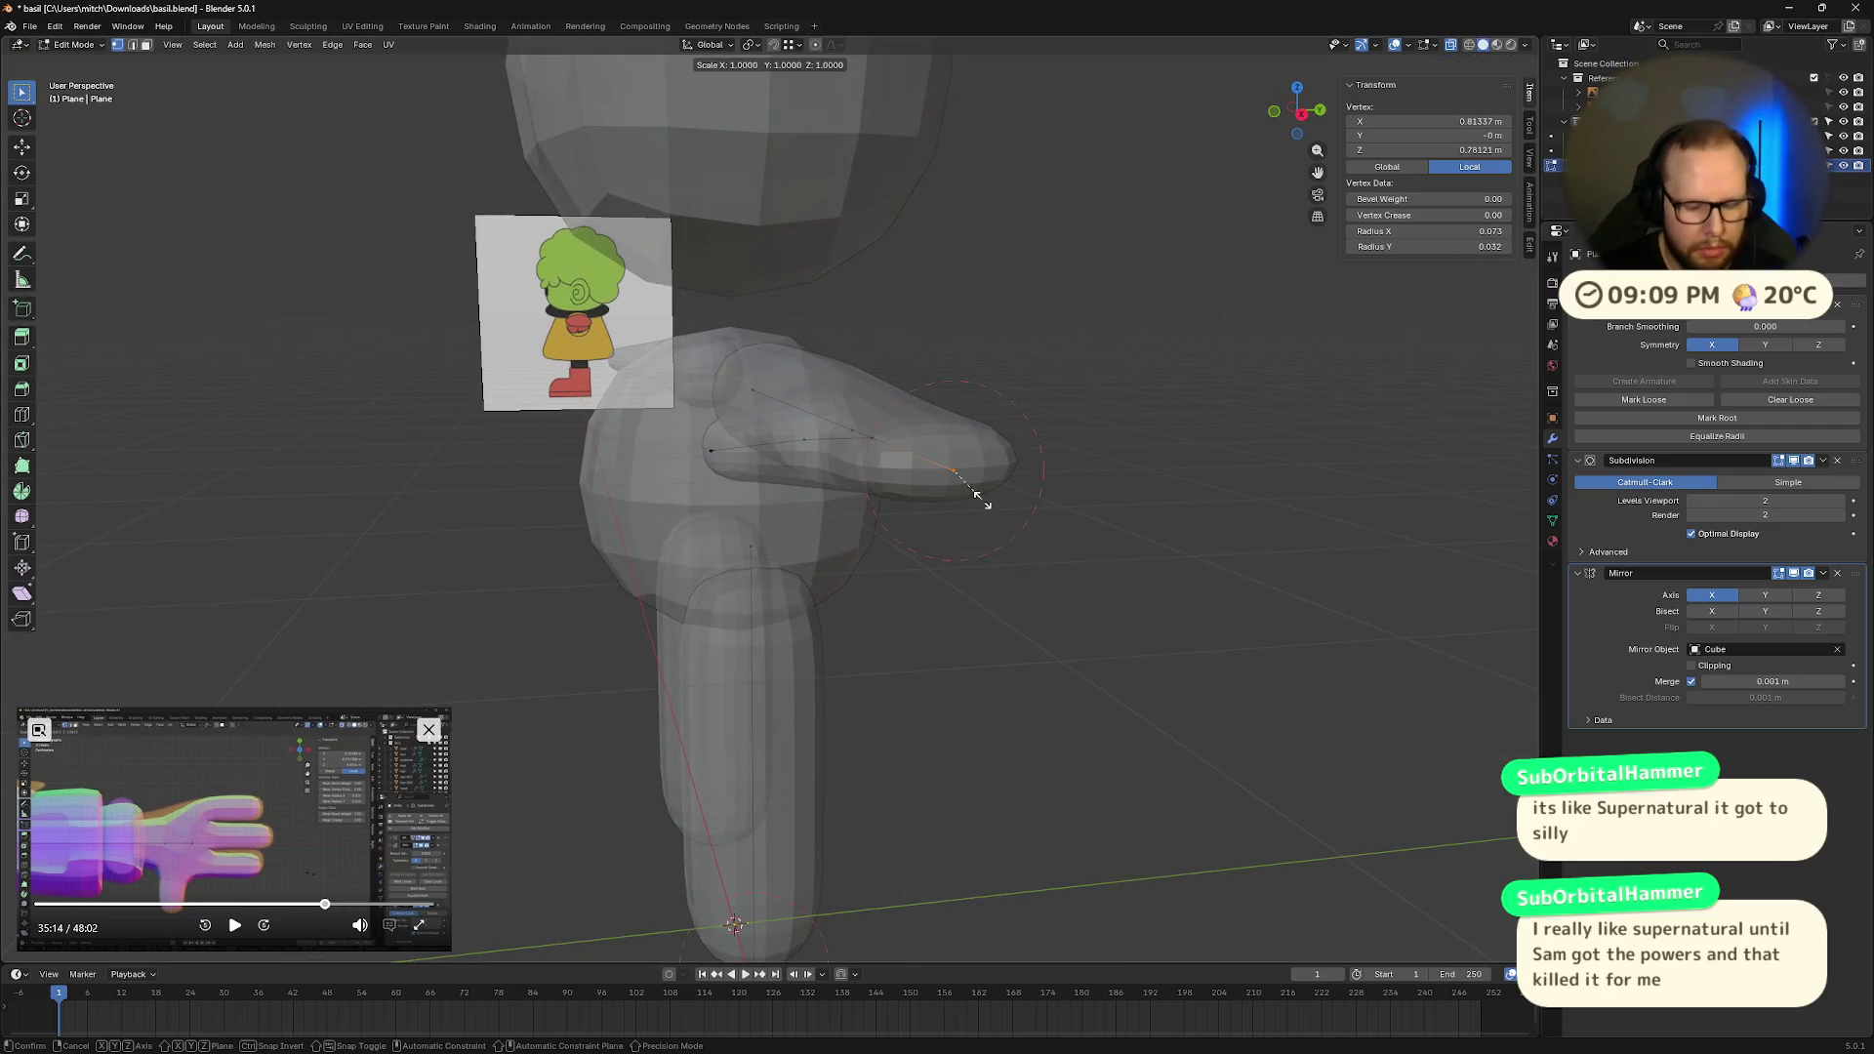
pyautogui.press('y')
pyautogui.click(996, 503)
pyautogui.moveTo(996, 503)
pyautogui.mouseDown(button='middle')
pyautogui.moveTo(1297, 536)
pyautogui.moveTo(1217, 665)
pyautogui.moveTo(1064, 674)
pyautogui.moveTo(977, 607)
pyautogui.mouseUp(button='middle')
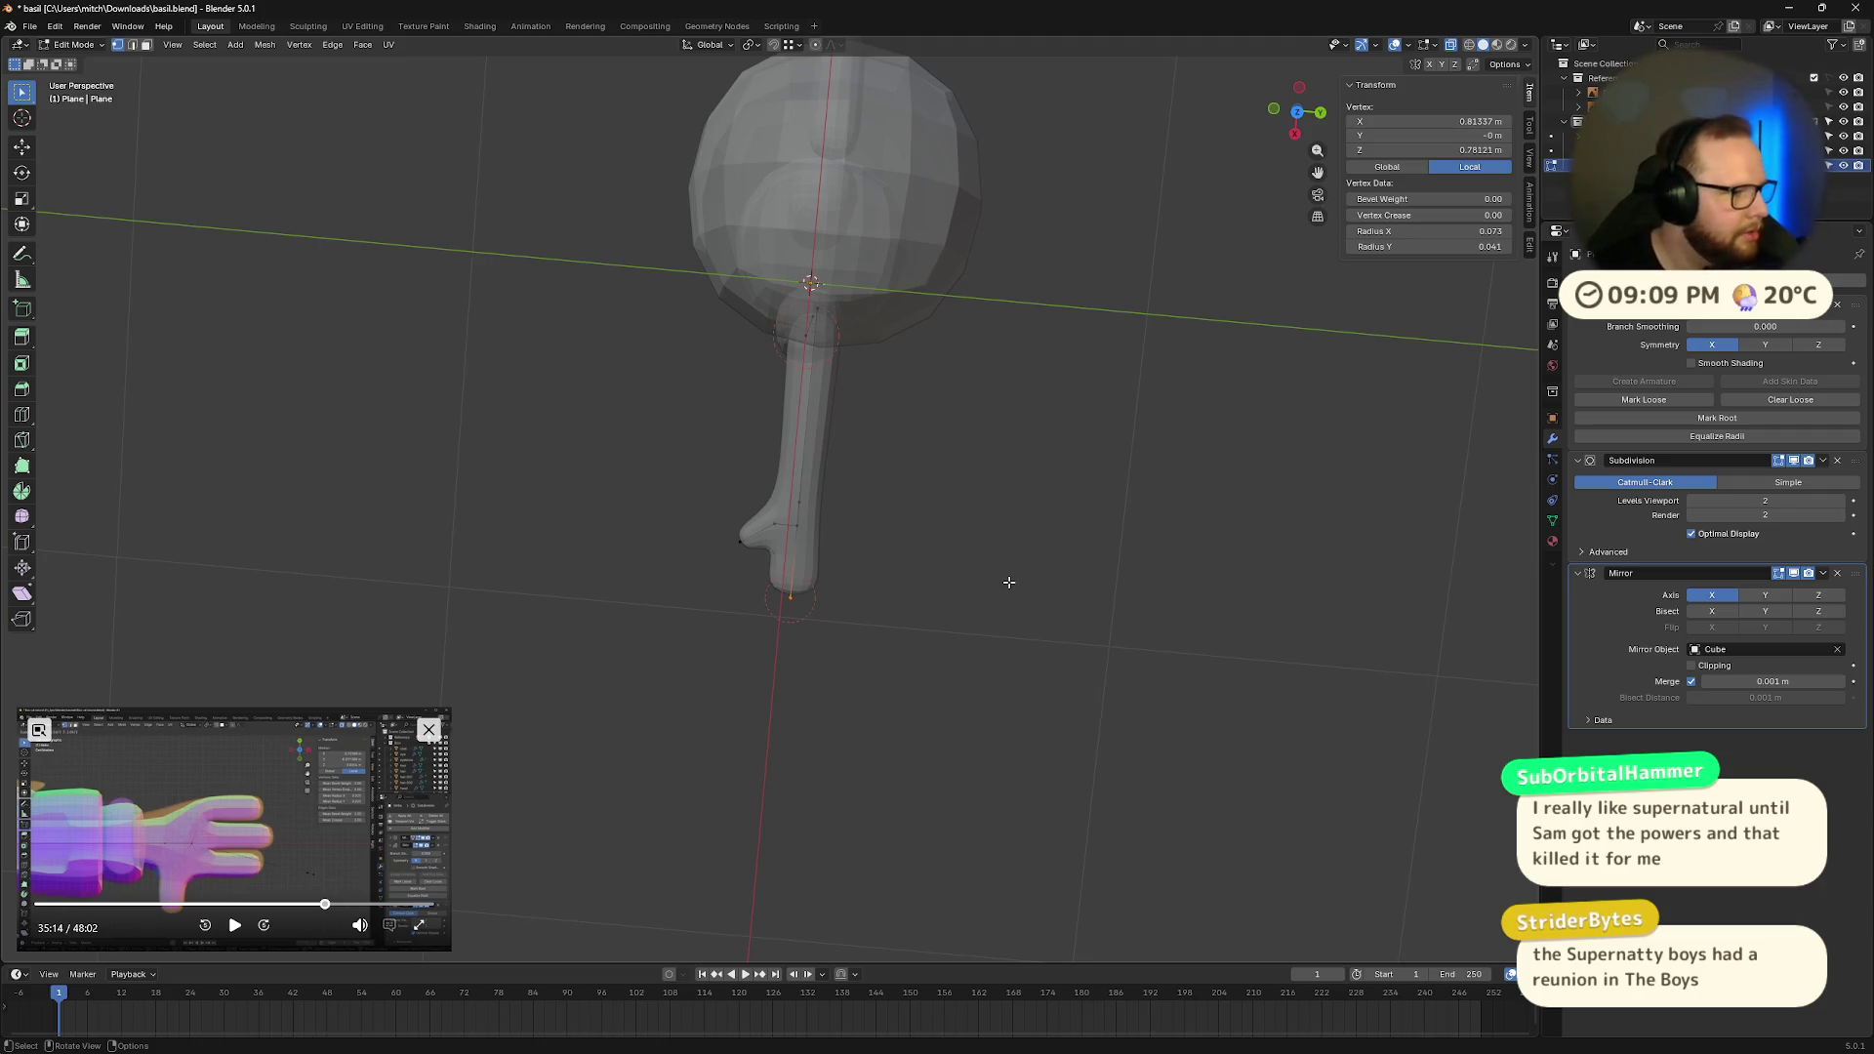
# Step: Inspect the arm from front and top axis views against the reference
pyautogui.moveTo(901, 532)
pyautogui.mouseDown(button='middle')
pyautogui.moveTo(918, 440)
pyautogui.moveTo(937, 508)
pyautogui.moveTo(1055, 469)
pyautogui.mouseUp(button='middle')
pyautogui.click(1302, 119)
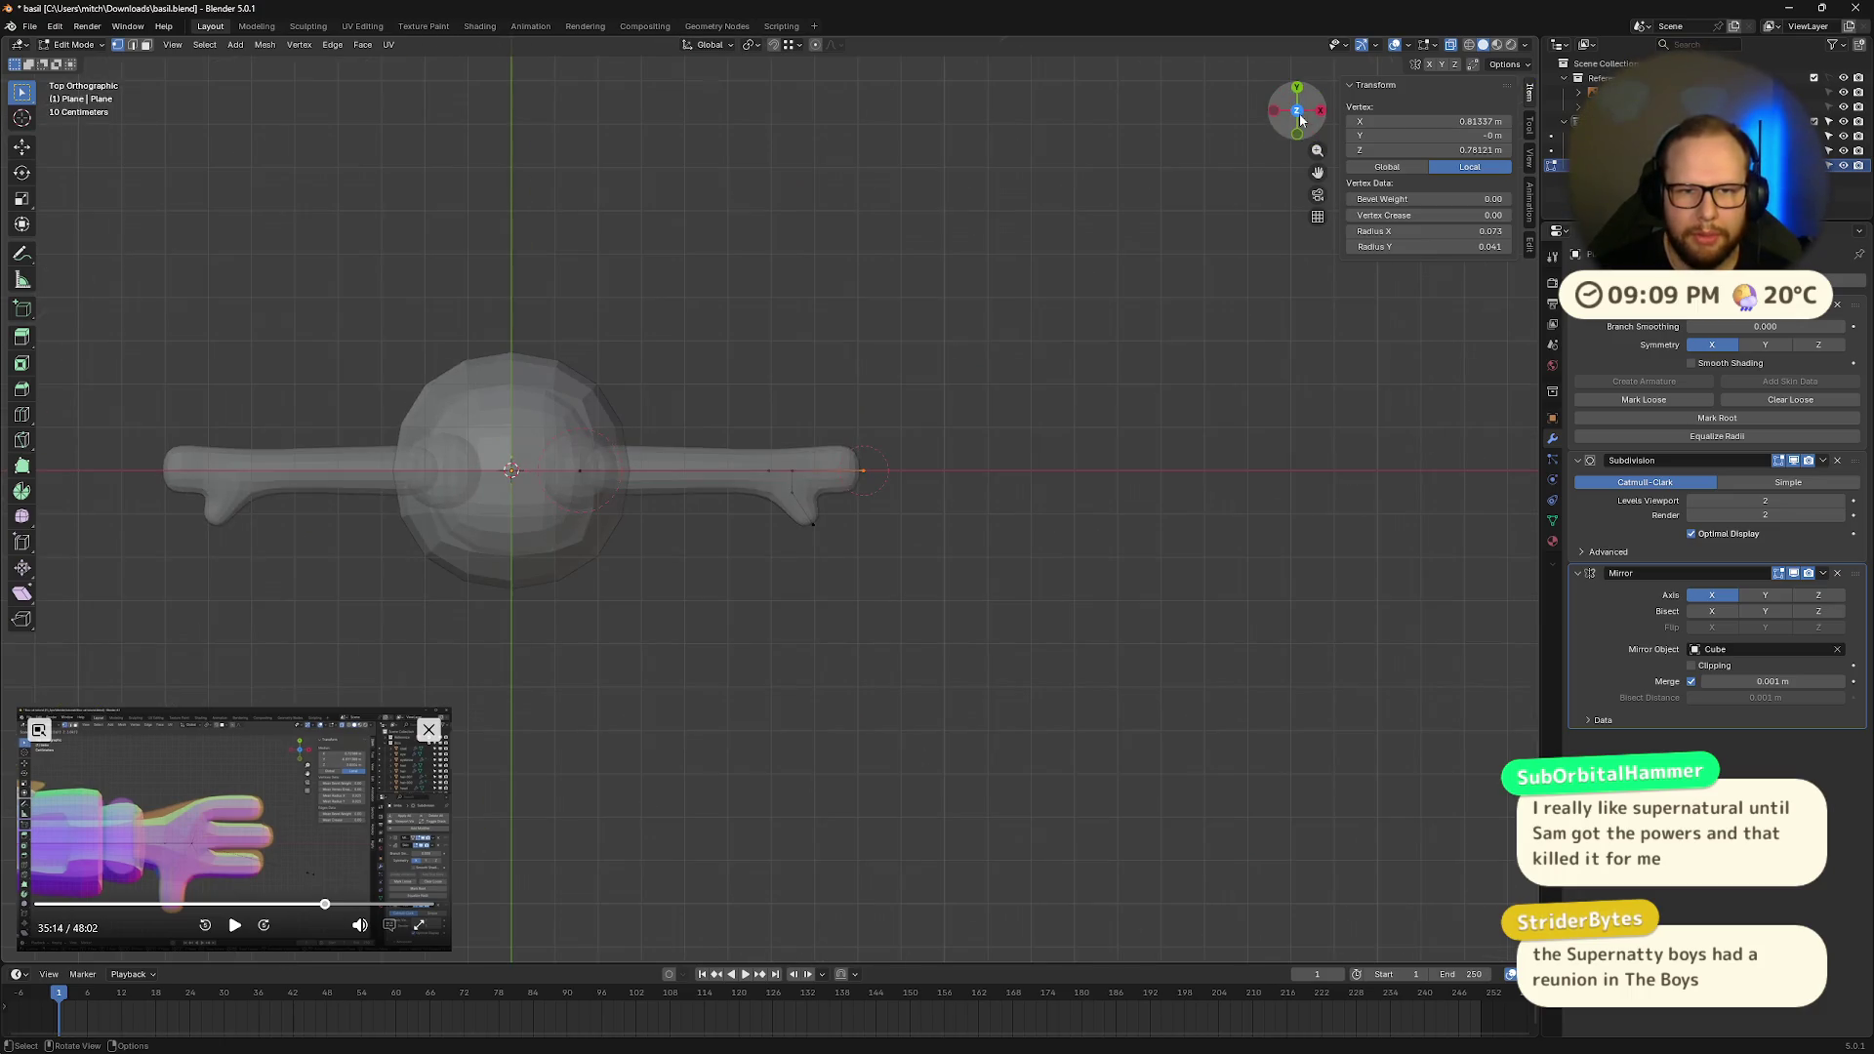
pyautogui.scroll(5, 967, 481)
pyautogui.moveTo(1060, 548)
pyautogui.mouseDown(button='middle')
pyautogui.moveTo(1069, 417)
pyautogui.moveTo(1046, 406)
pyautogui.mouseUp(button='middle')
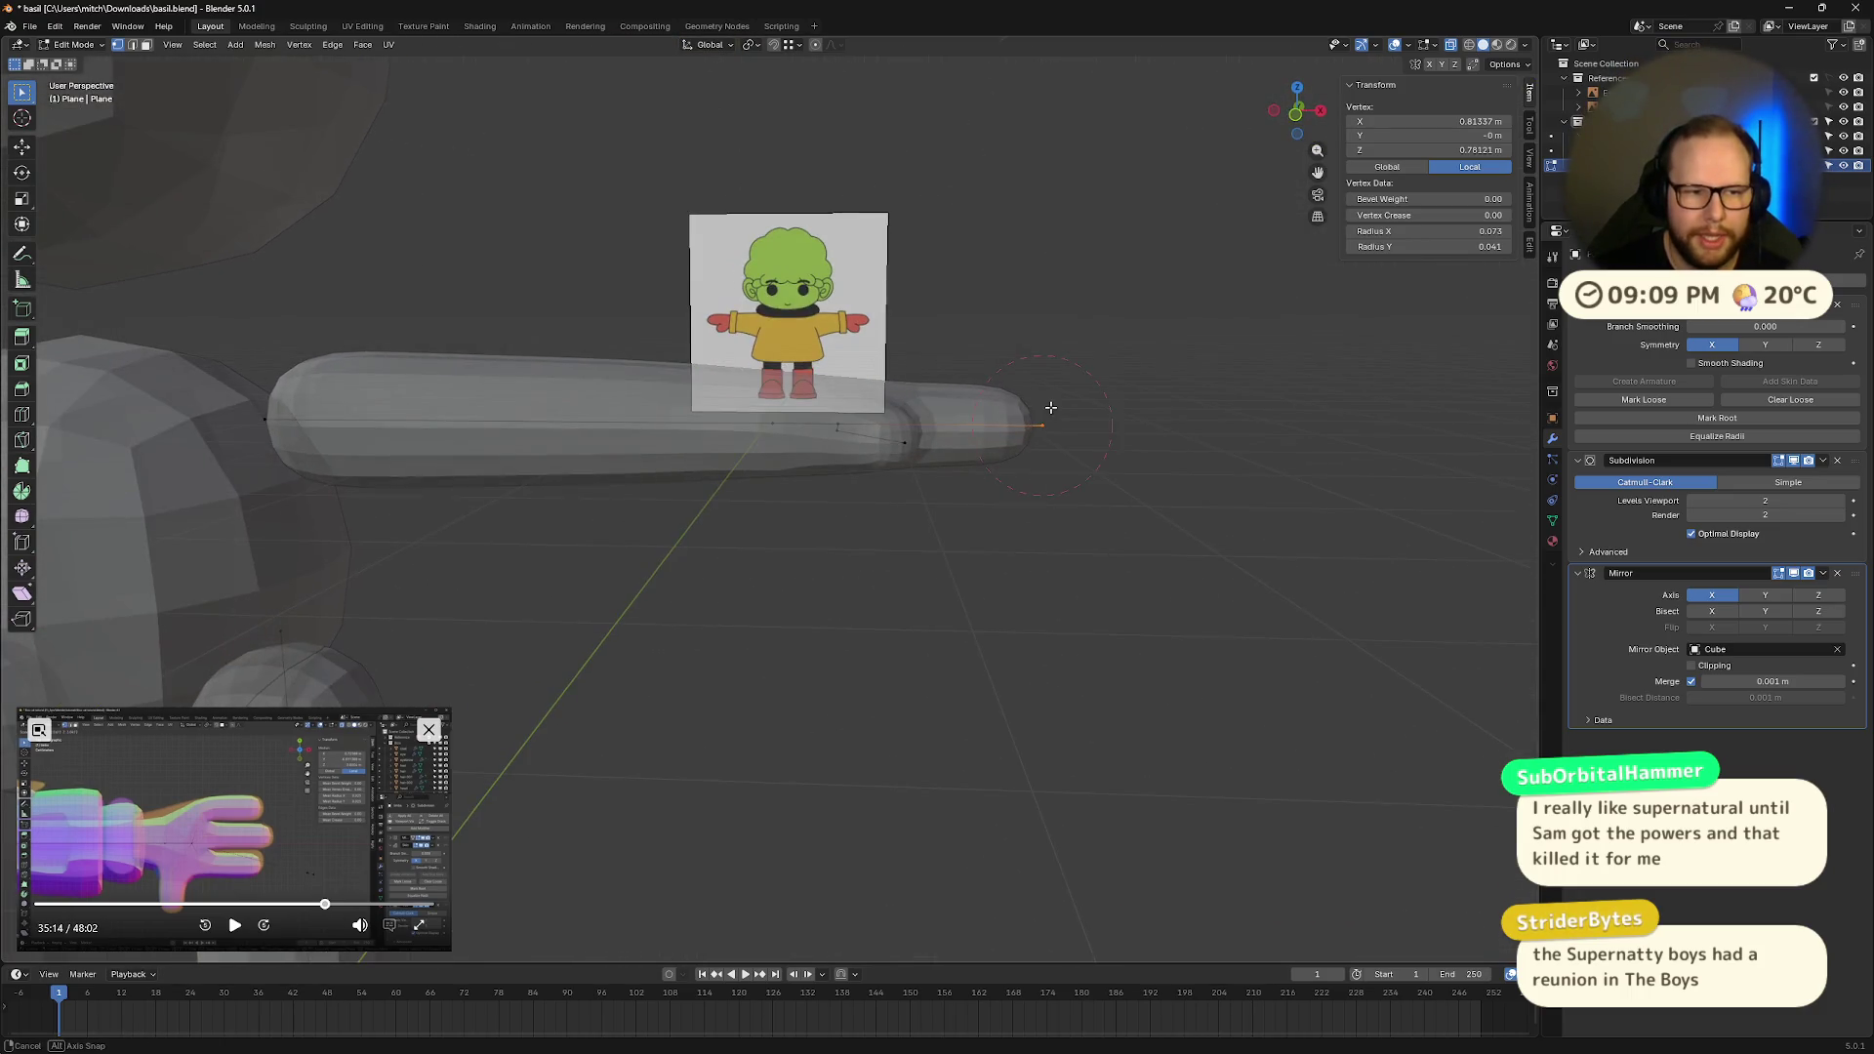
pyautogui.click(1296, 118)
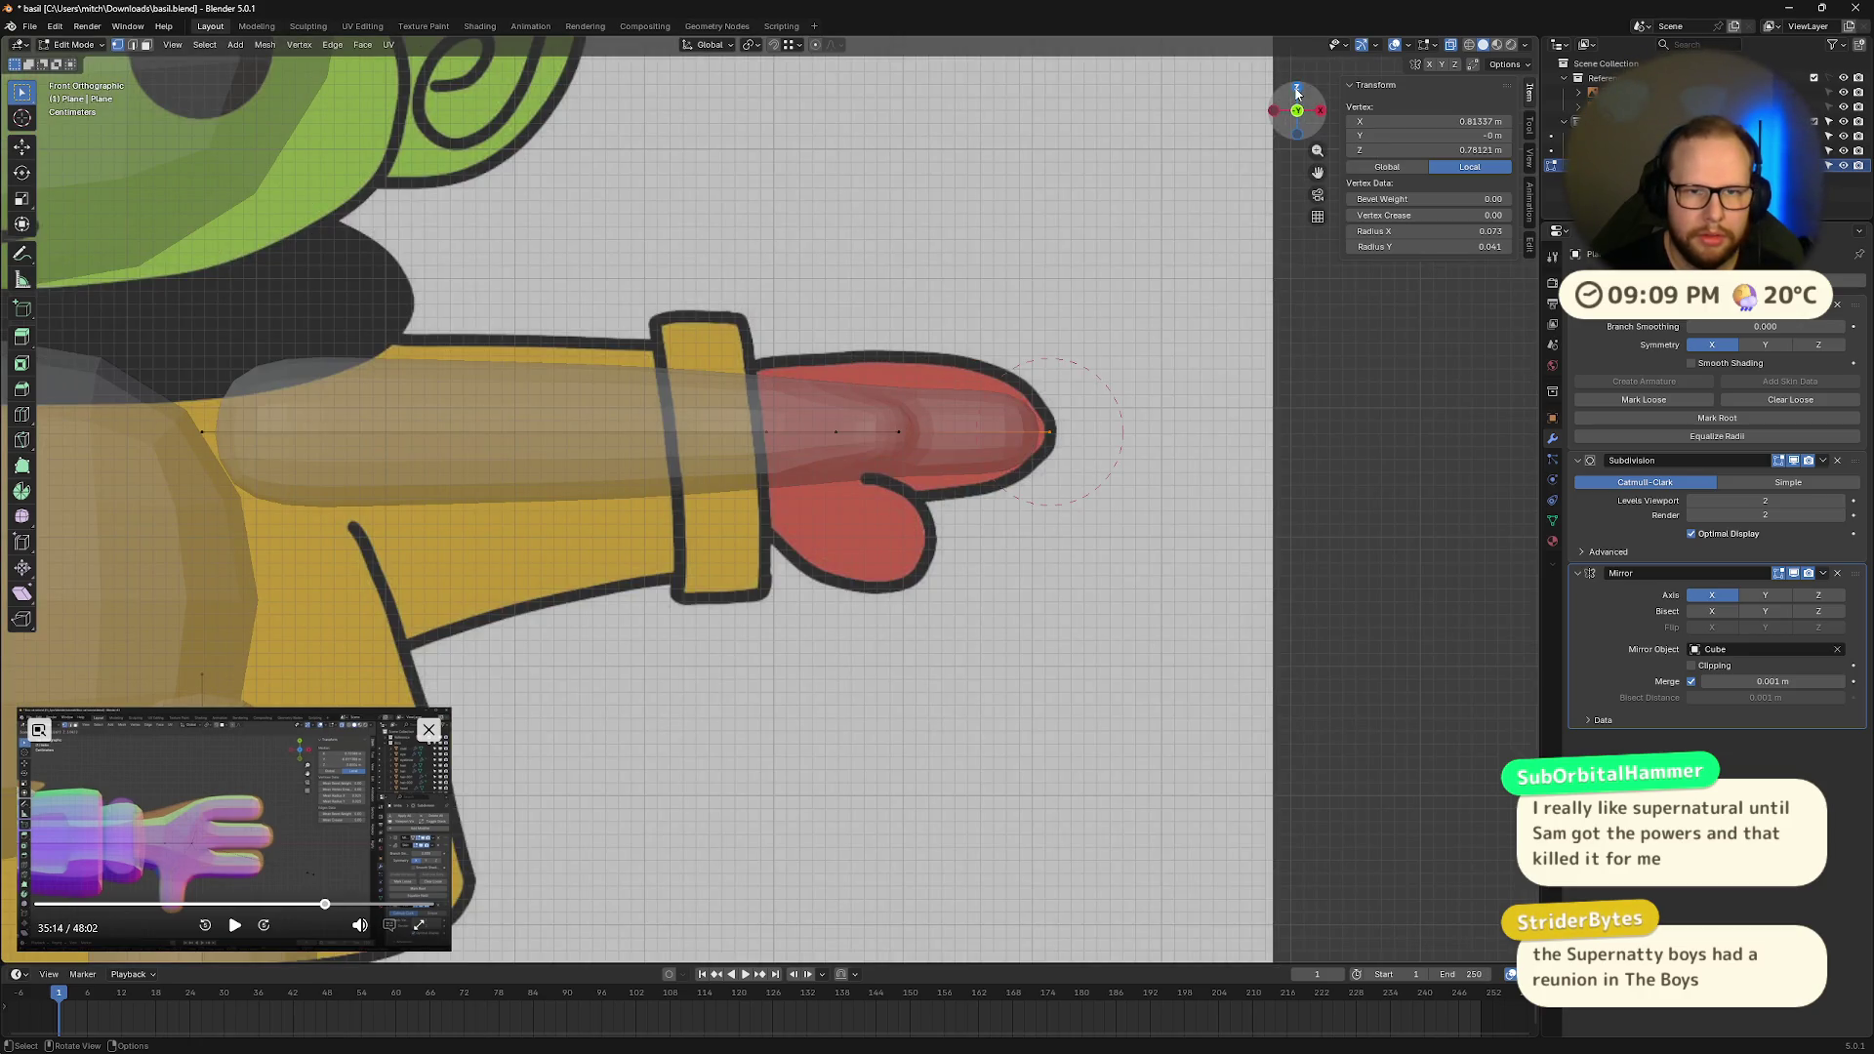
pyautogui.click(1296, 90)
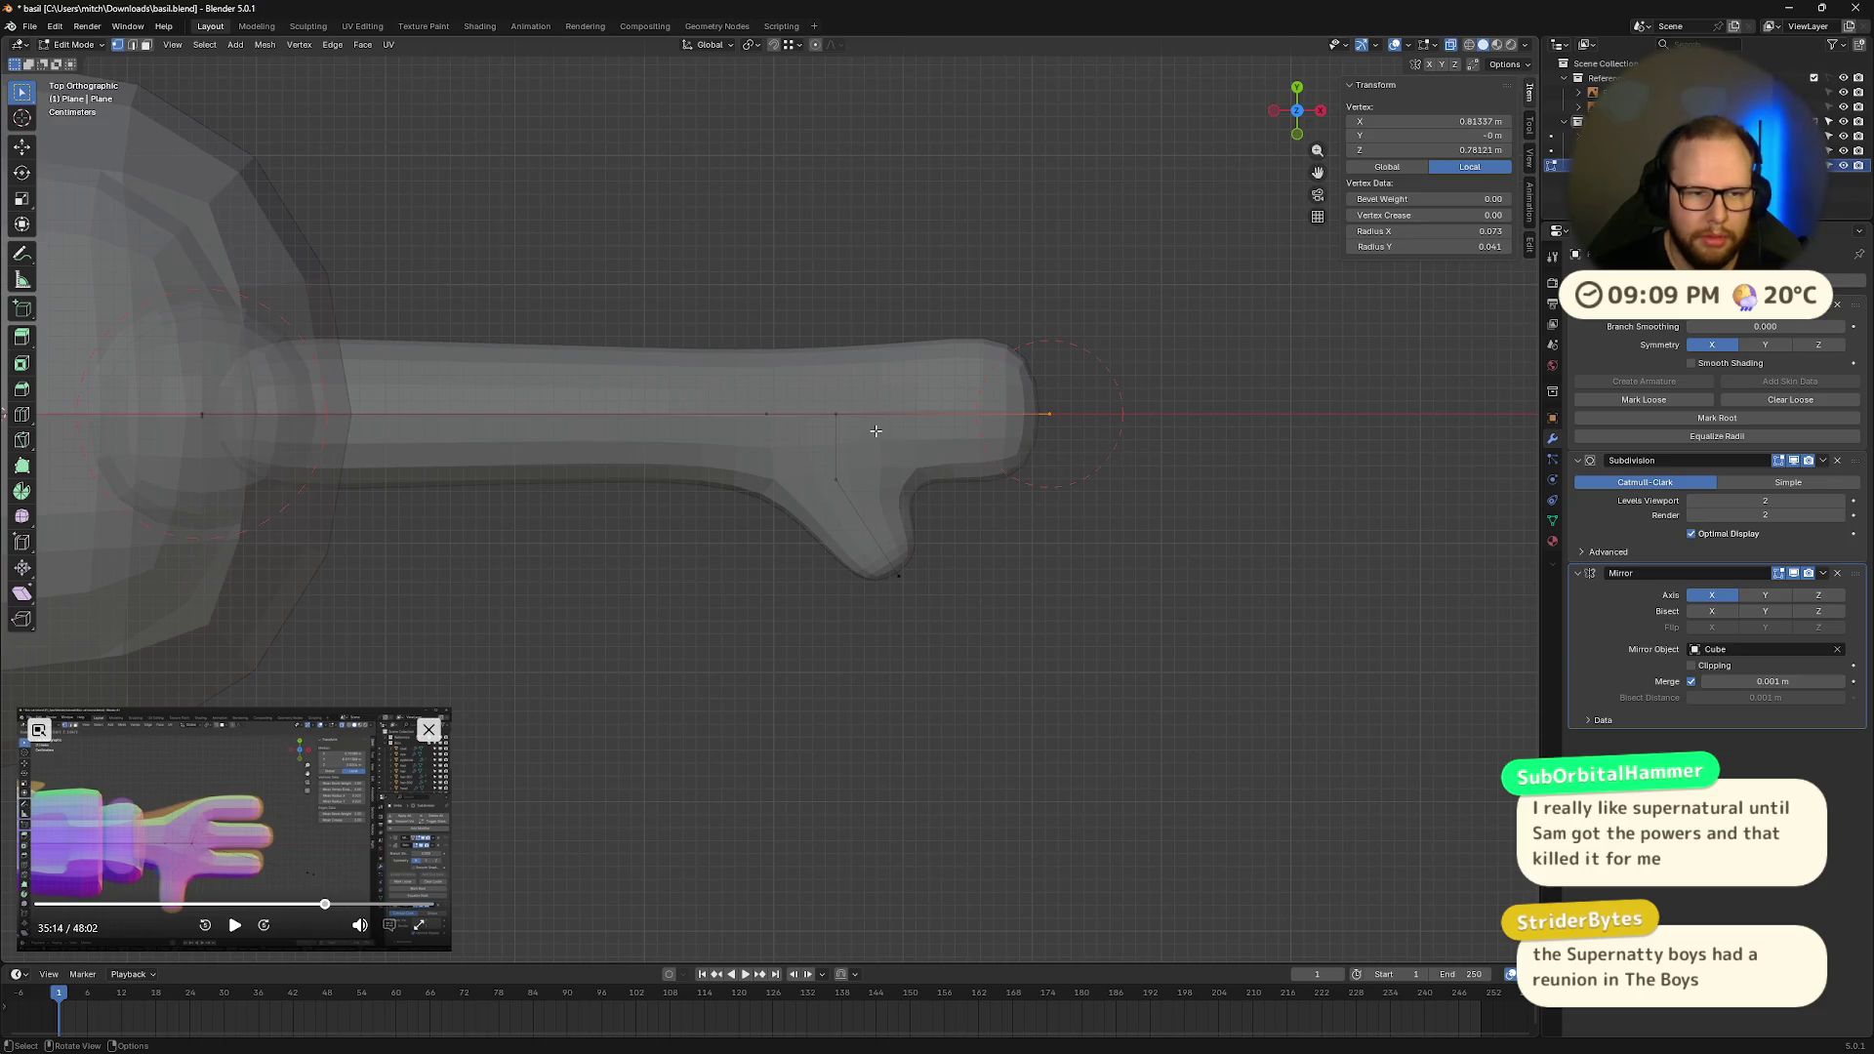
pyautogui.scroll(-6, 1163, 513)
pyautogui.moveTo(1041, 551)
pyautogui.mouseDown(button='middle')
pyautogui.moveTo(877, 419)
pyautogui.moveTo(1026, 576)
pyautogui.mouseUp(button='middle')
pyautogui.click(1296, 117)
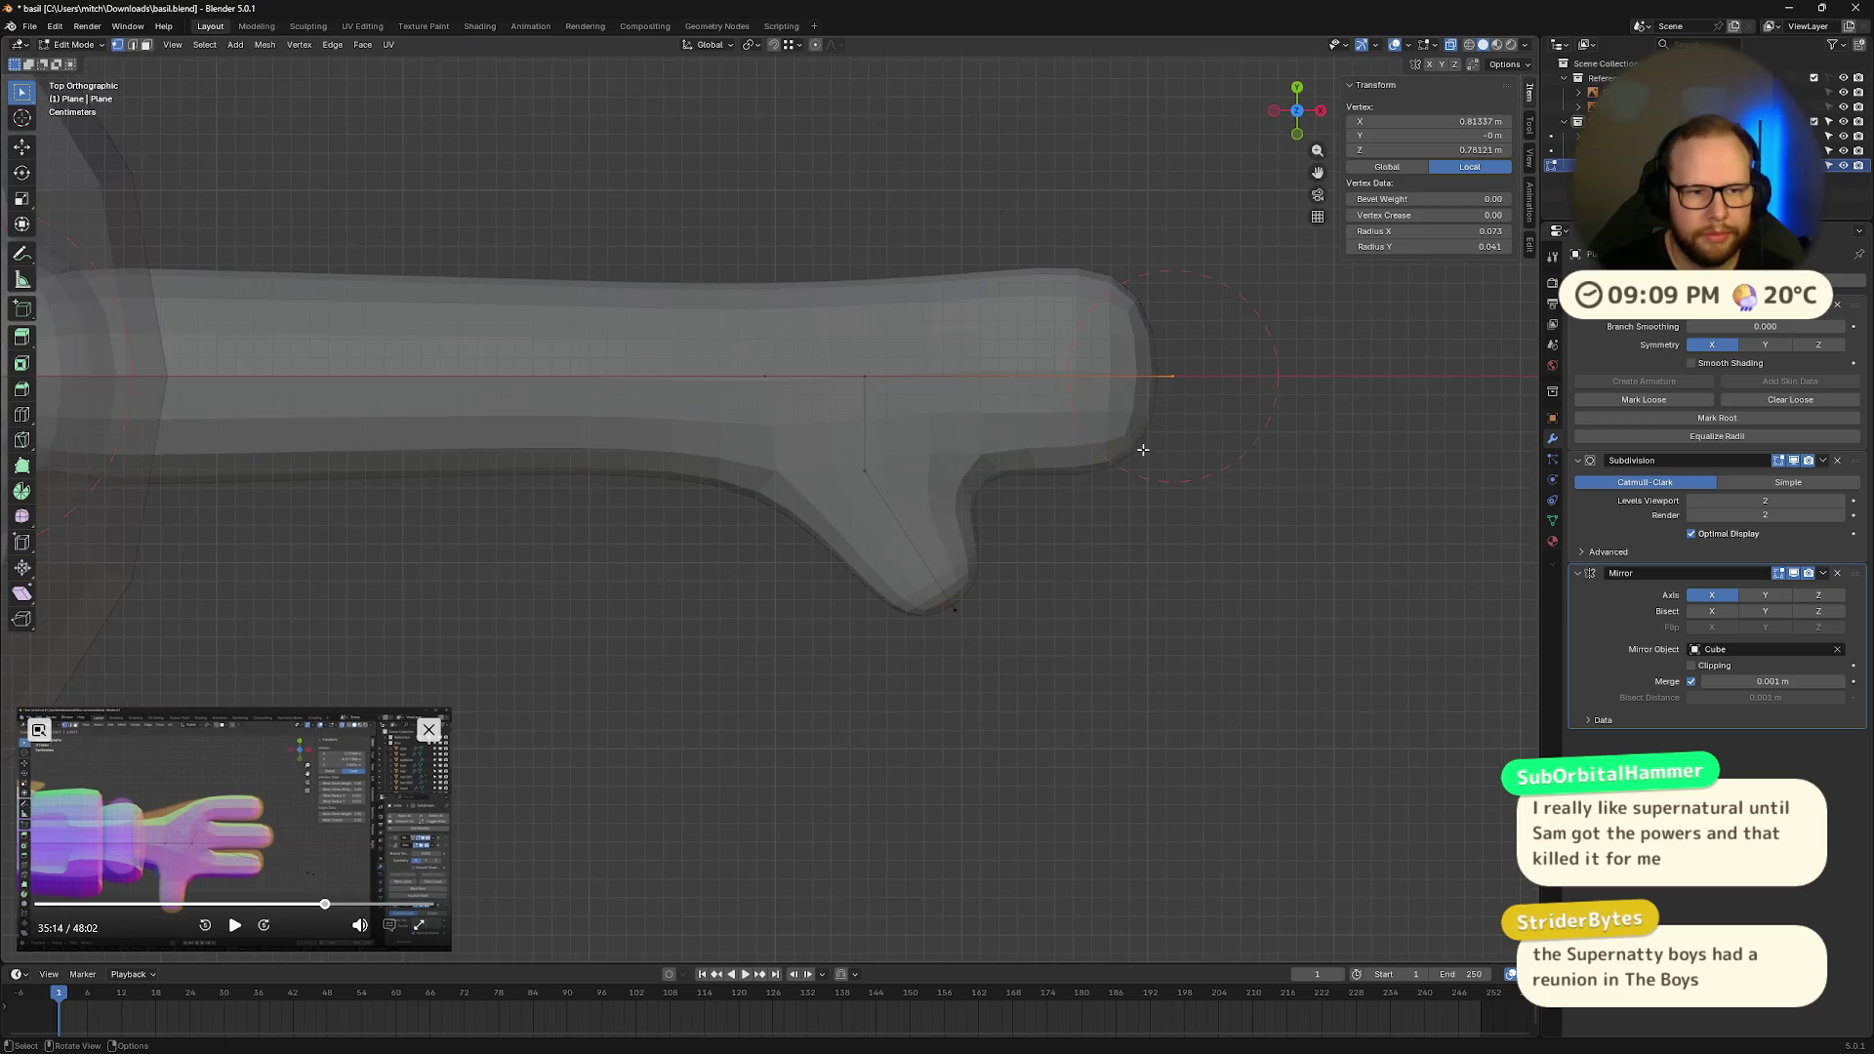
pyautogui.scroll(-2, 1151, 441)
# Step: Reshape the arm-tip vertex's skin radius along Y, undoing a first too-wide attempt
pyautogui.click(1067, 343)
pyautogui.moveTo(1013, 313); pyautogui.dragTo(1100, 495)
pyautogui.hotkey('ctrl', 'a')
pyautogui.press('y')
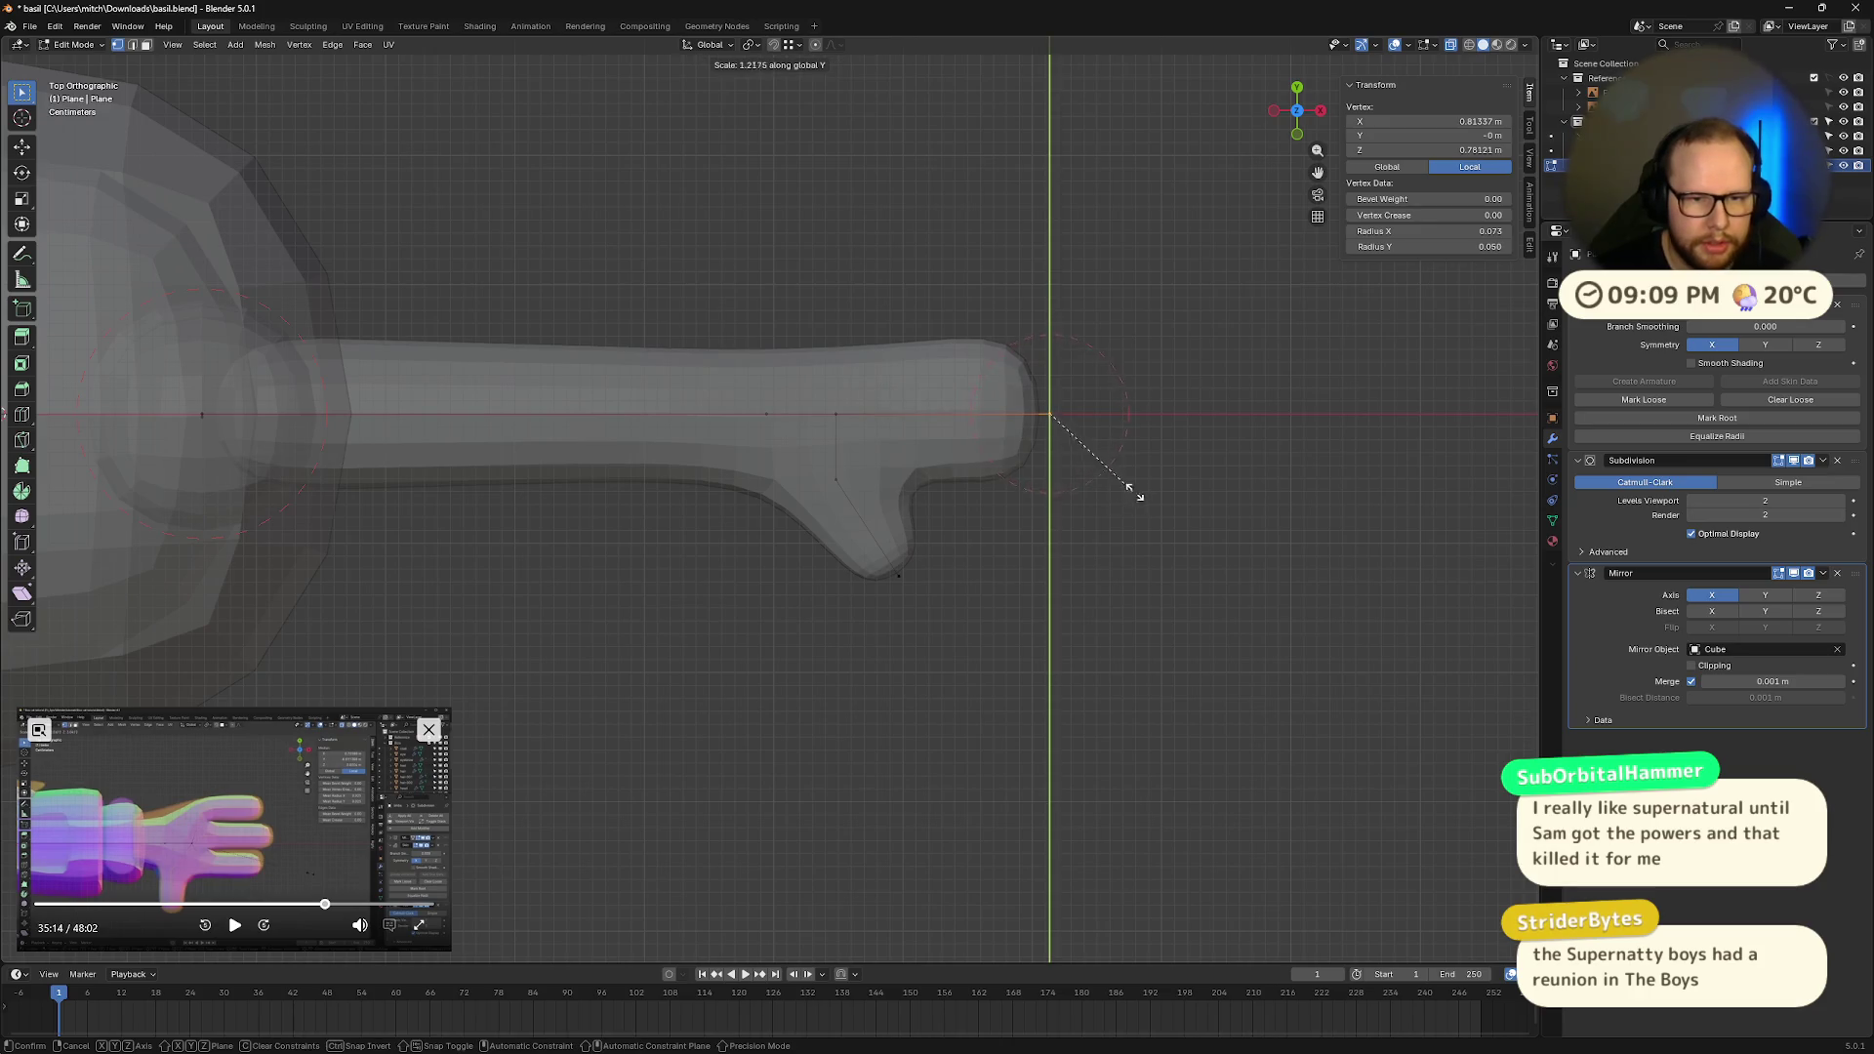
pyautogui.click(1290, 469)
pyautogui.moveTo(1290, 469)
pyautogui.mouseDown(button='middle')
pyautogui.moveTo(1152, 390)
pyautogui.moveTo(1201, 334)
pyautogui.moveTo(1214, 379)
pyautogui.mouseUp(button='middle')
pyautogui.hotkey('ctrl', 'z')
pyautogui.hotkey('ctrl', 'a')
pyautogui.press('x')
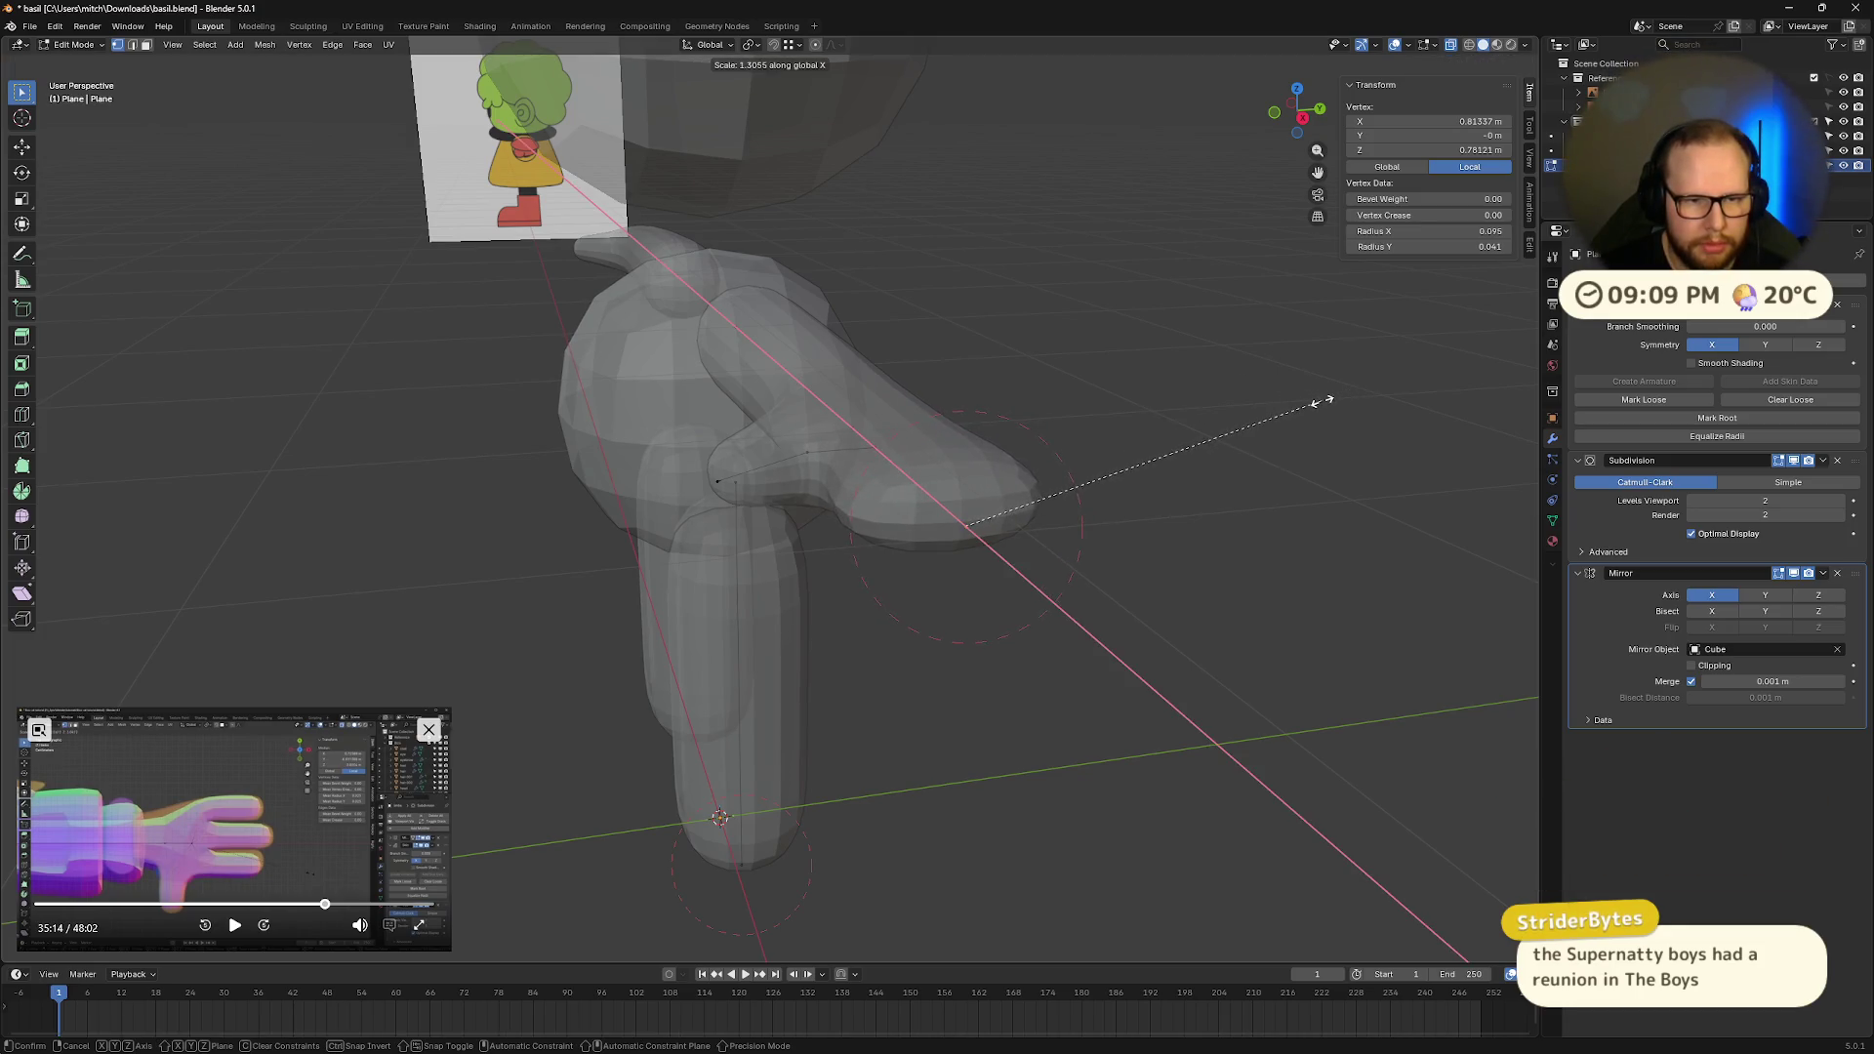
pyautogui.press('y')
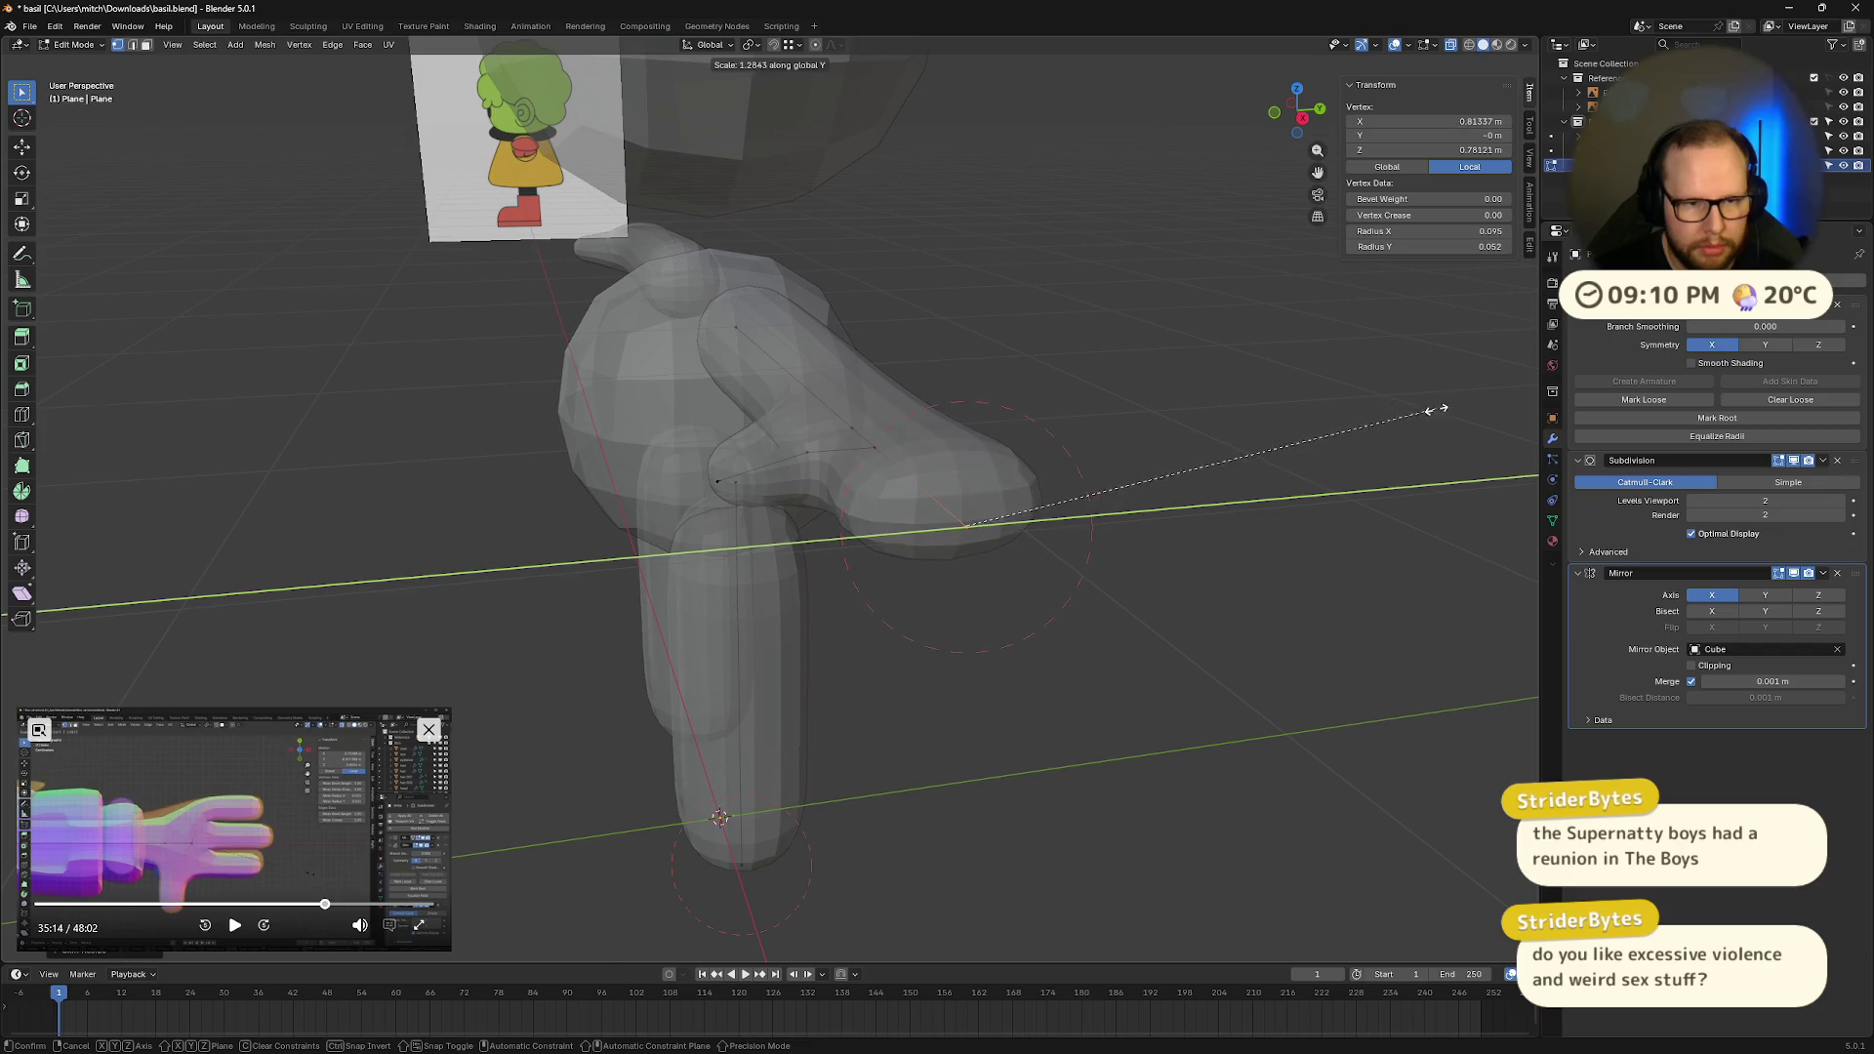
pyautogui.click(1435, 410)
# Step: After comparing with the front reference, scale up the thumb-base and tip vertices
pyautogui.scroll(5, 1435, 410)
pyautogui.moveTo(1435, 410); pyautogui.dragTo(1086, 452, button='middle')
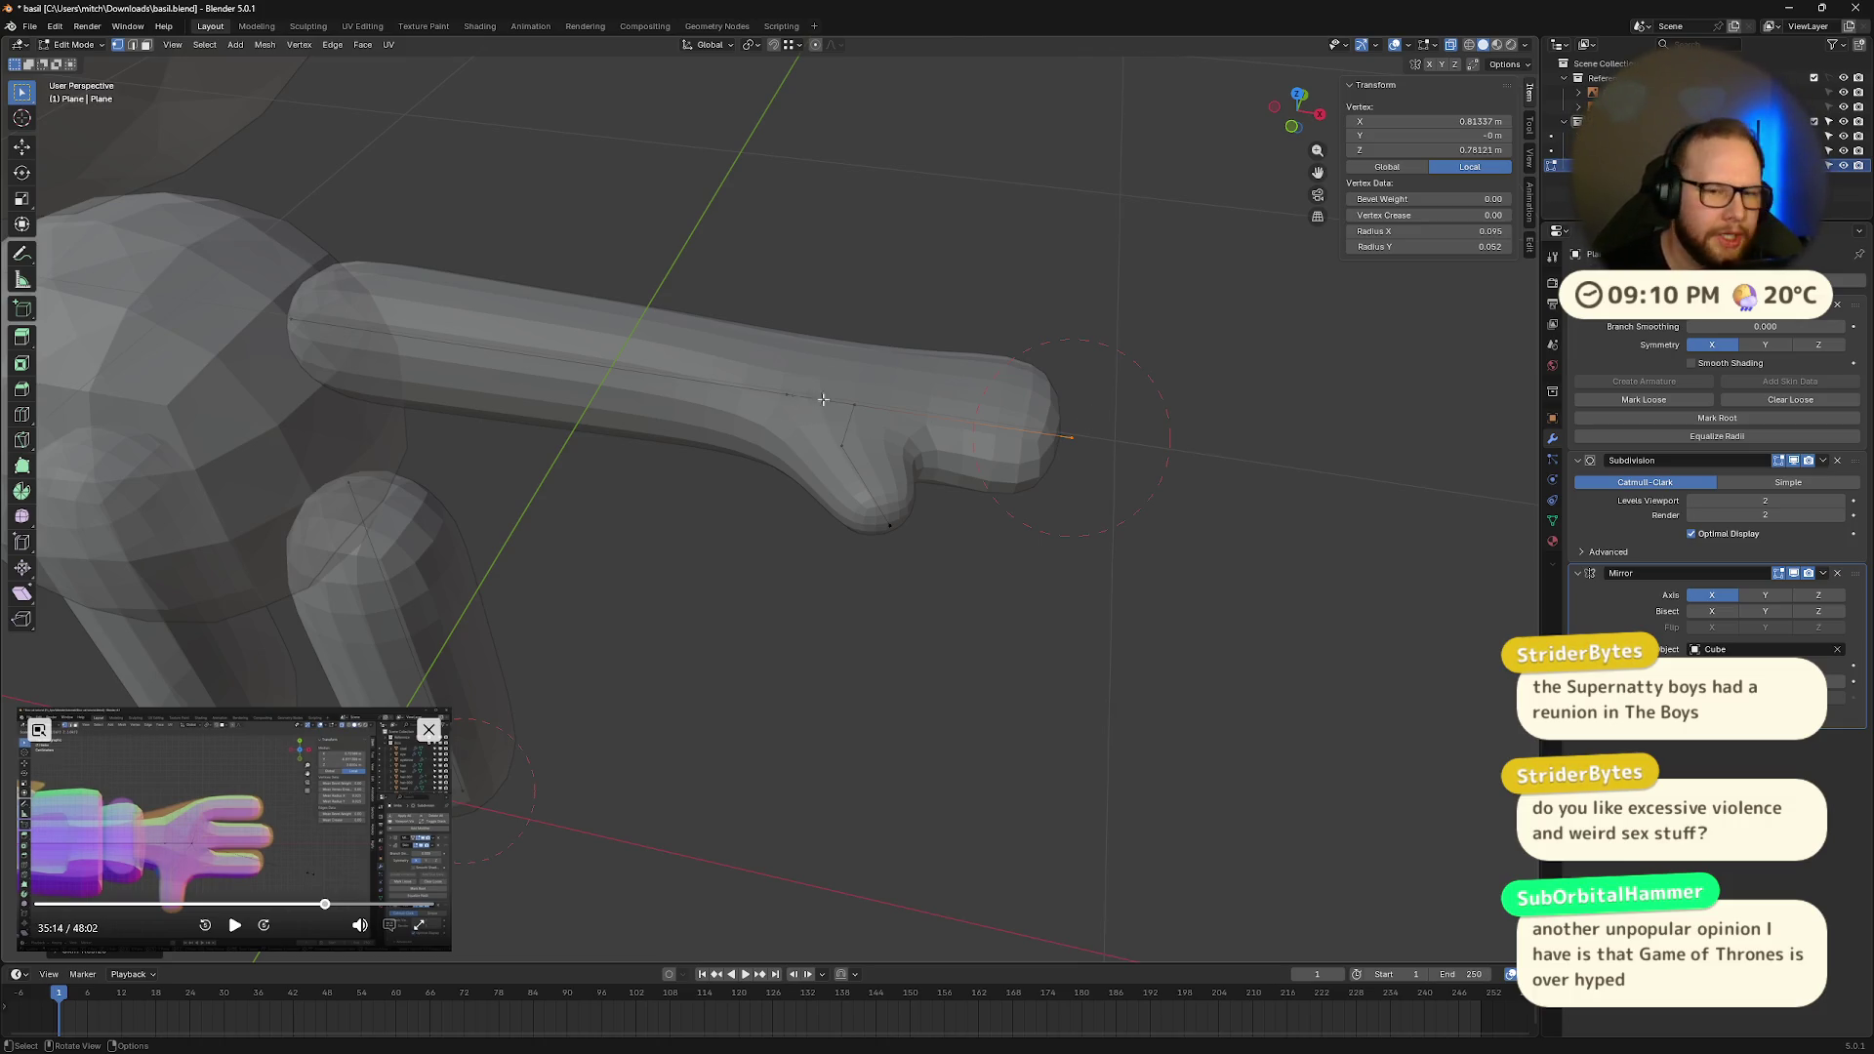
pyautogui.moveTo(811, 399); pyautogui.dragTo(1306, 140, button='middle')
pyautogui.click(1278, 118)
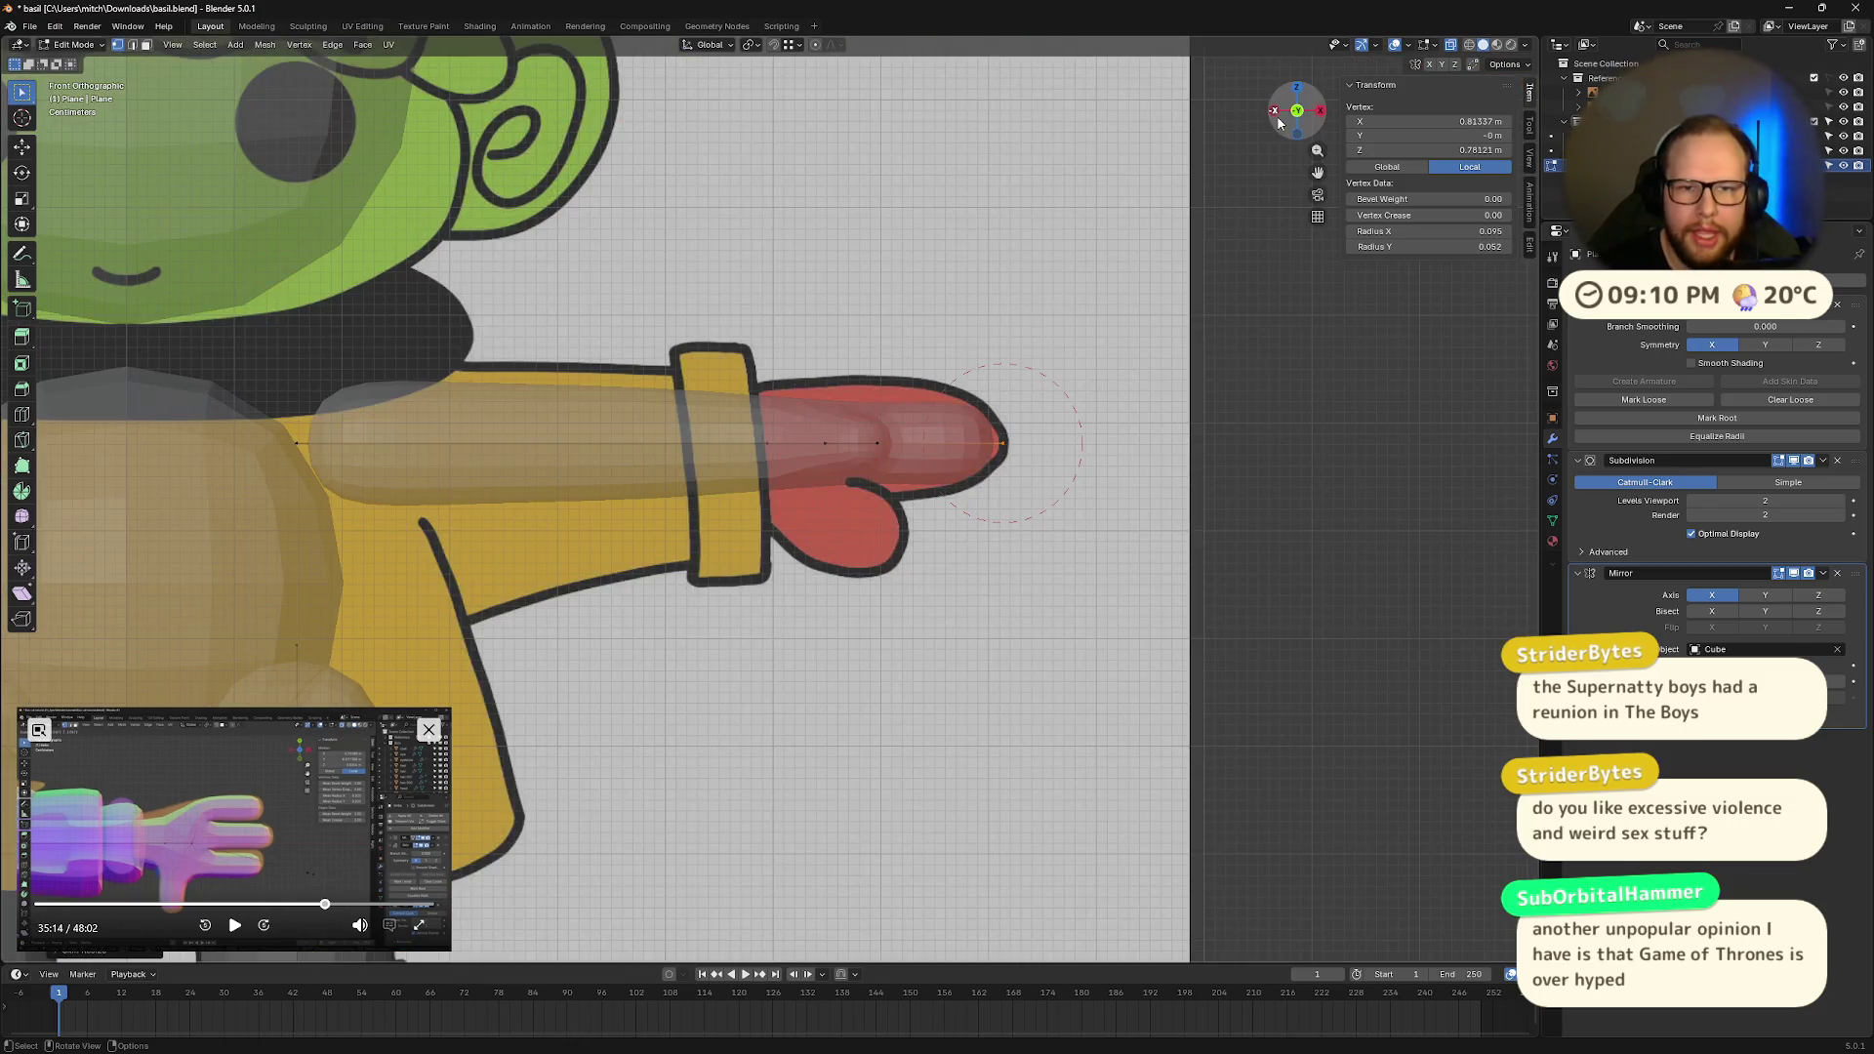
pyautogui.moveTo(1063, 380)
pyautogui.mouseDown(button='middle')
pyautogui.moveTo(1203, 410)
pyautogui.moveTo(1190, 426)
pyautogui.mouseUp(button='middle')
pyautogui.click(1298, 113)
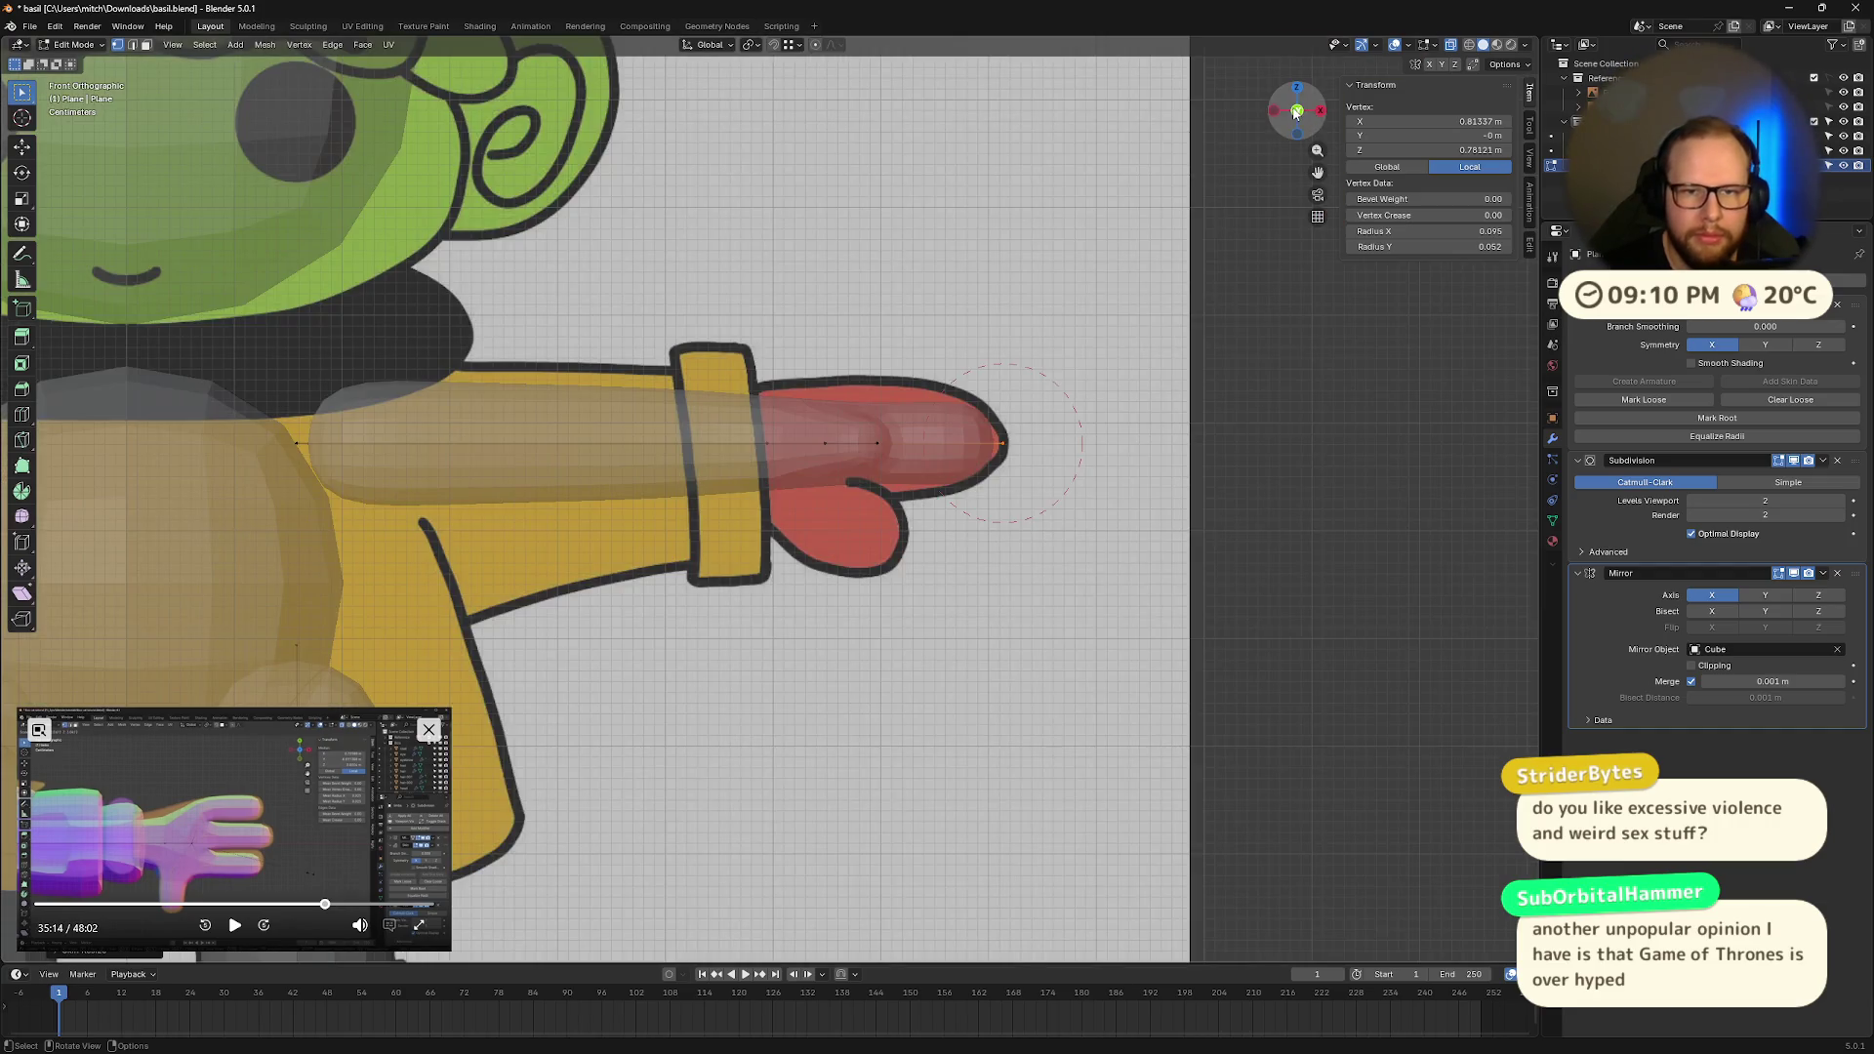
pyautogui.moveTo(1045, 369)
pyautogui.mouseDown(button='middle')
pyautogui.moveTo(1180, 464)
pyautogui.moveTo(901, 461)
pyautogui.mouseUp(button='middle')
pyautogui.moveTo(816, 399)
pyautogui.mouseDown()
pyautogui.moveTo(928, 531)
pyautogui.moveTo(909, 519)
pyautogui.mouseUp()
pyautogui.click(983, 411)
pyautogui.moveTo(804, 366); pyautogui.dragTo(1054, 518)
pyautogui.press('s')
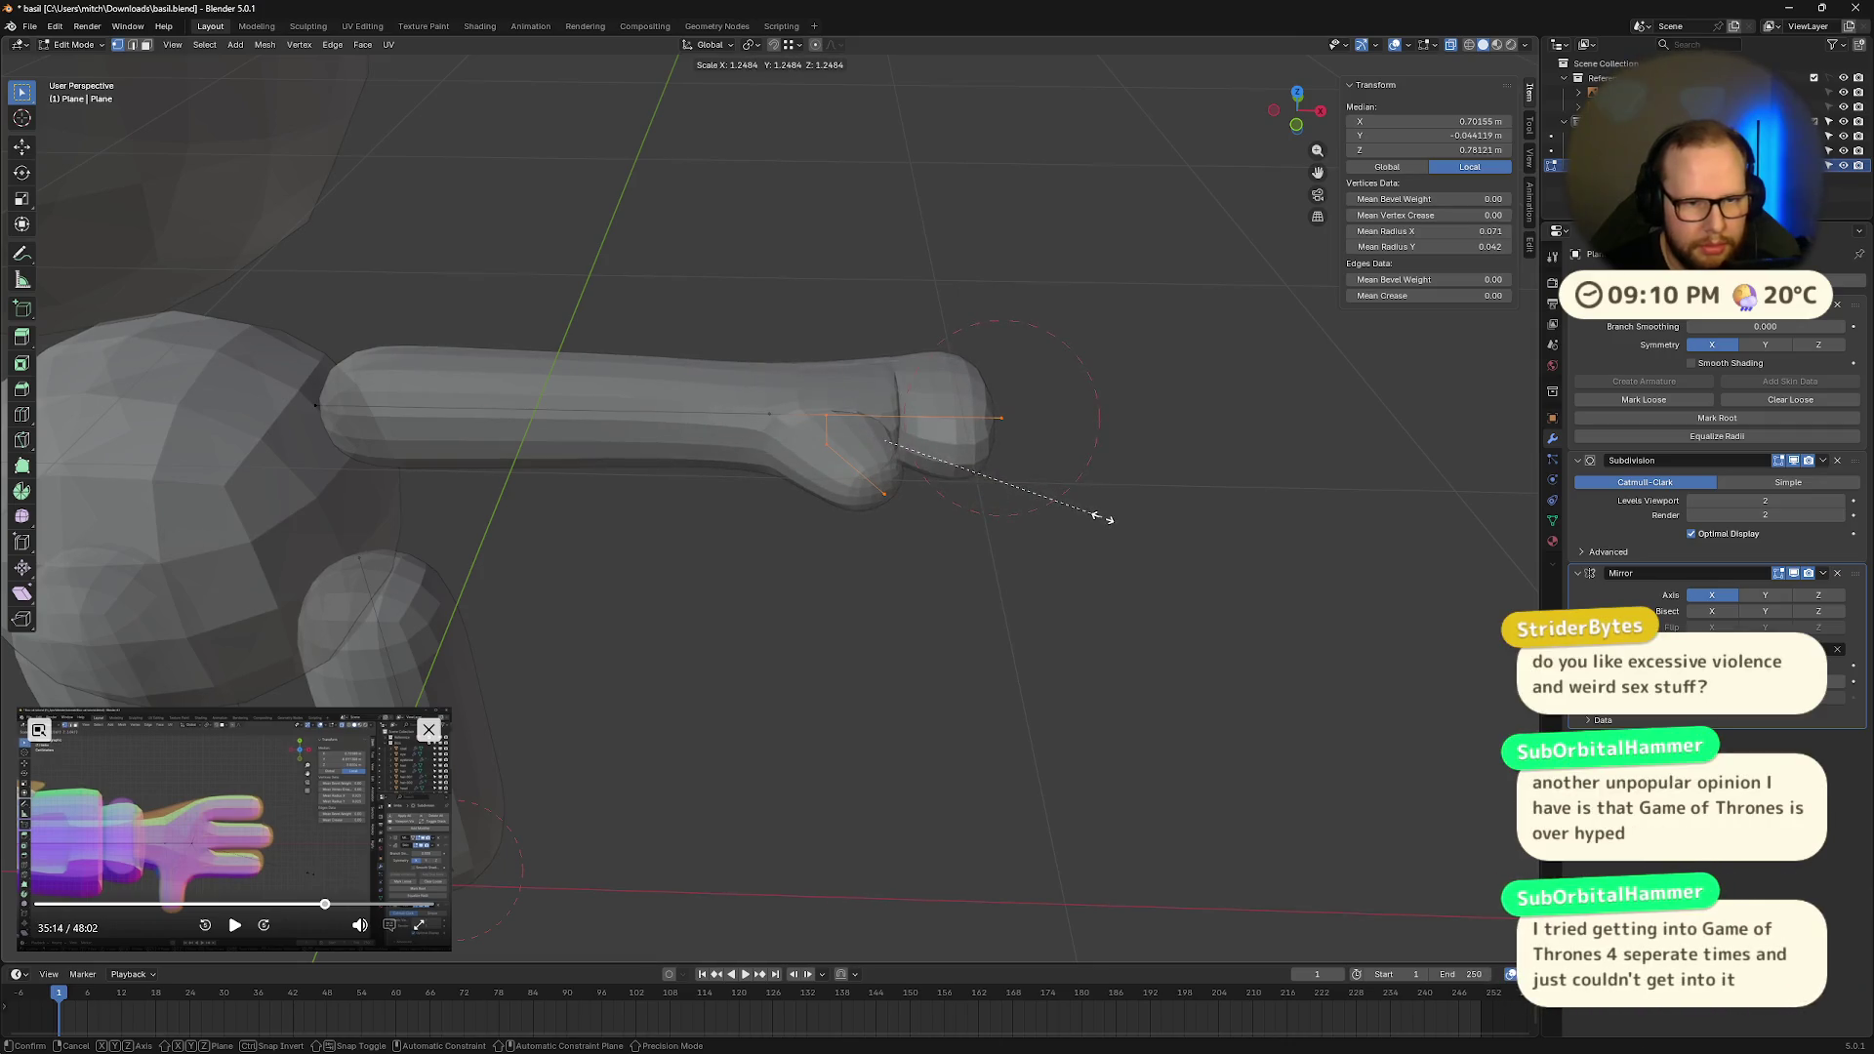
pyautogui.click(1090, 515)
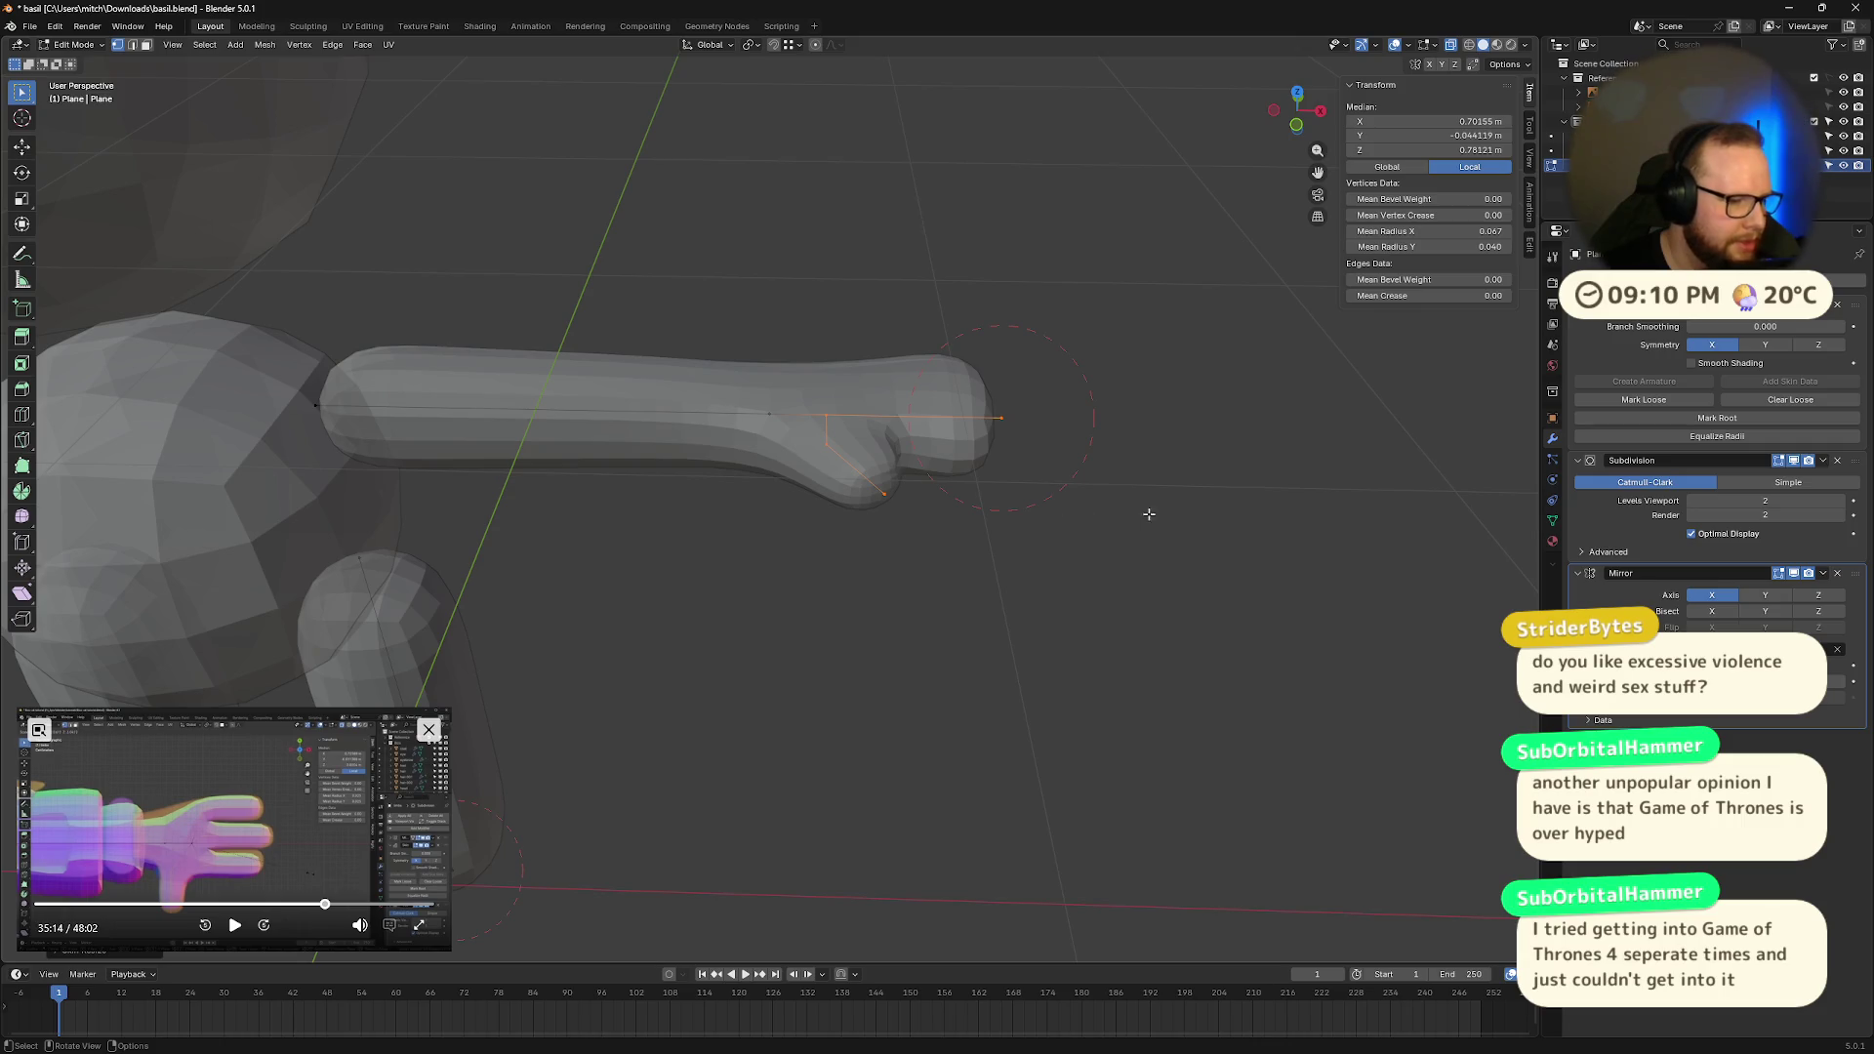
# Step: In front view, flatten the hand tip's skin radius along Y to about 0.115 by 0.050
pyautogui.press('KP_1')
pyautogui.scroll(8, 1291, 127)
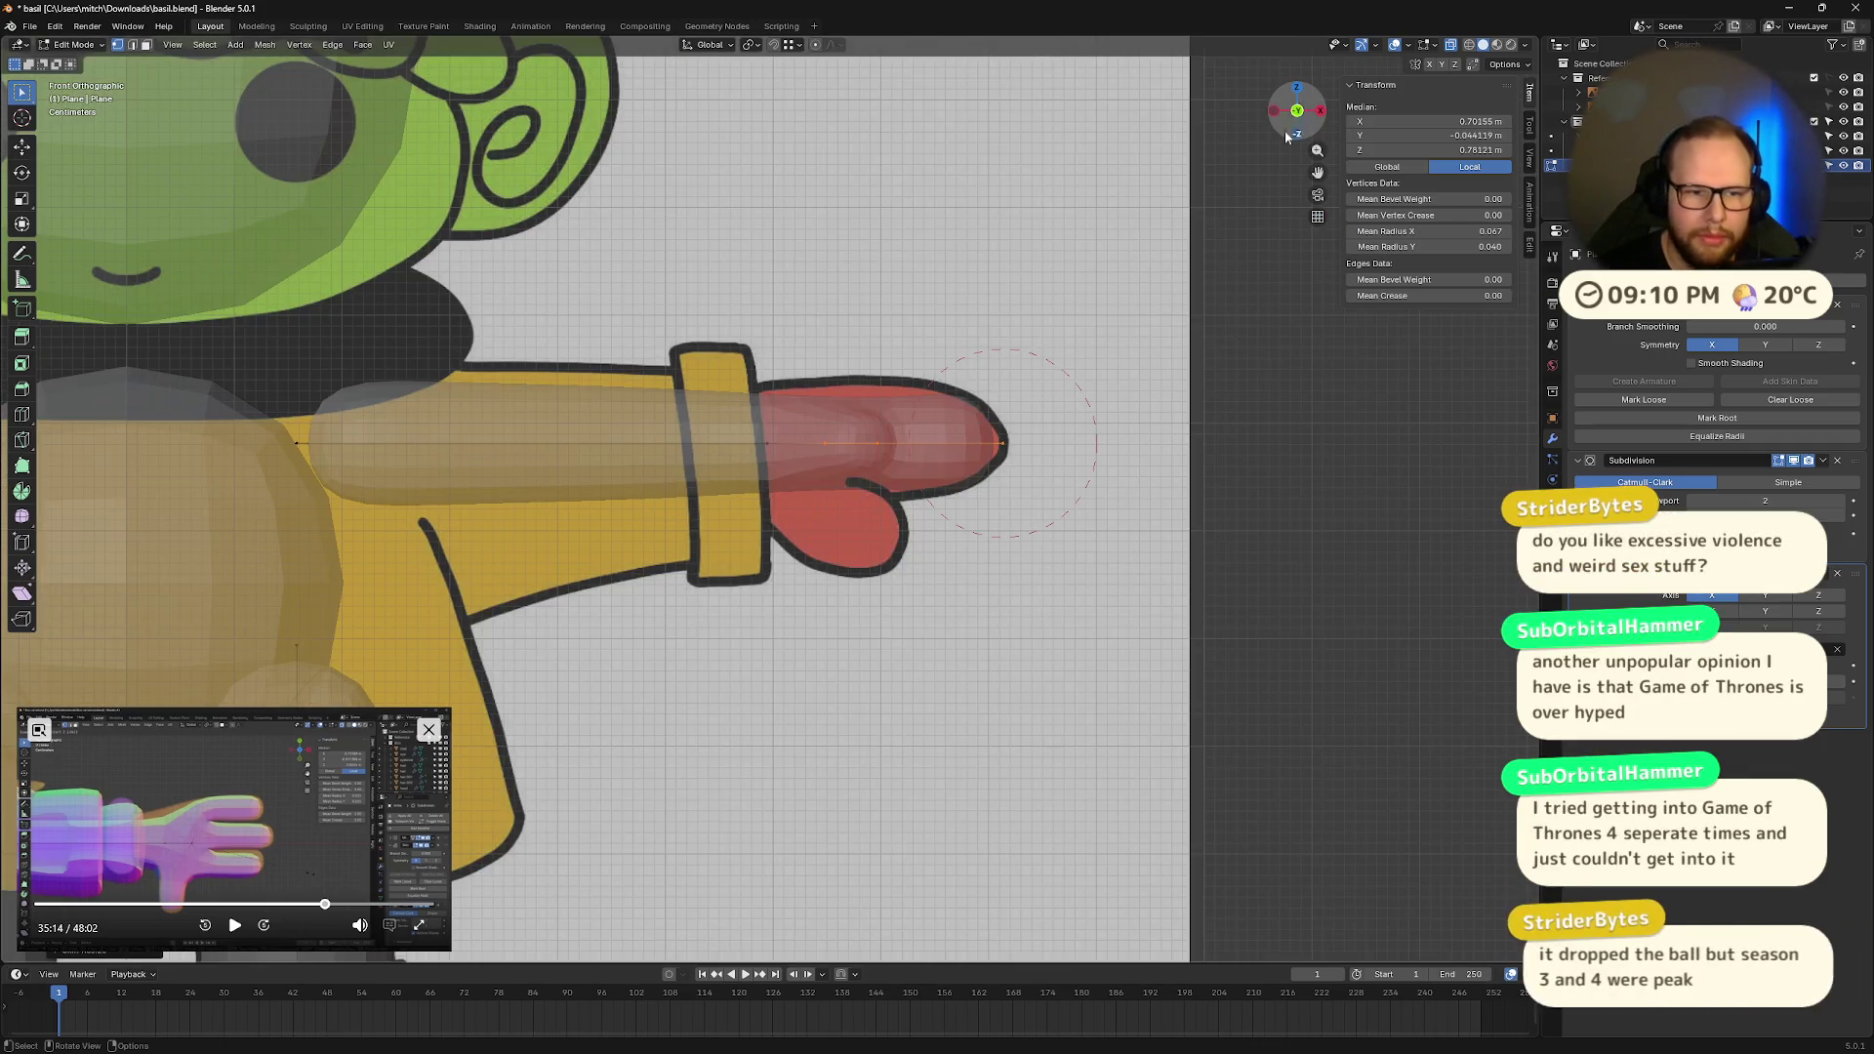
pyautogui.press('KP_5')
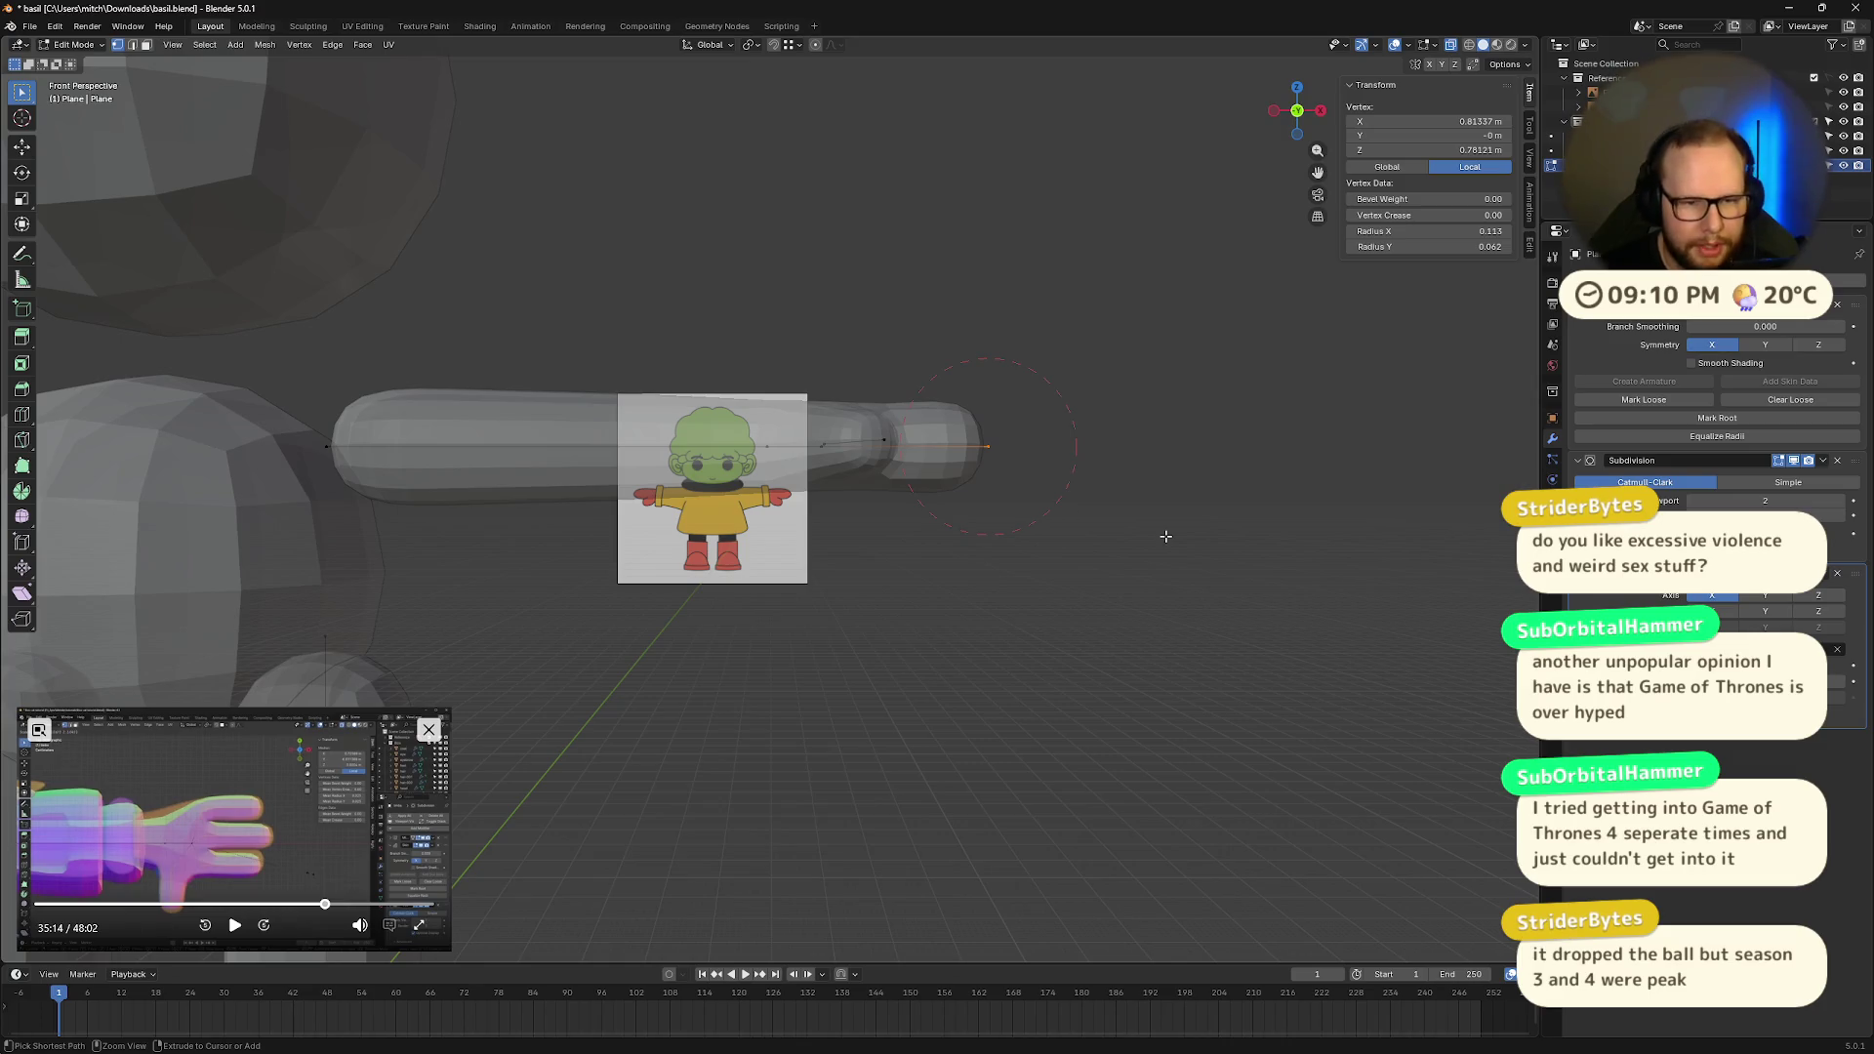
pyautogui.hotkey('ctrl', 'a')
pyautogui.press('y')
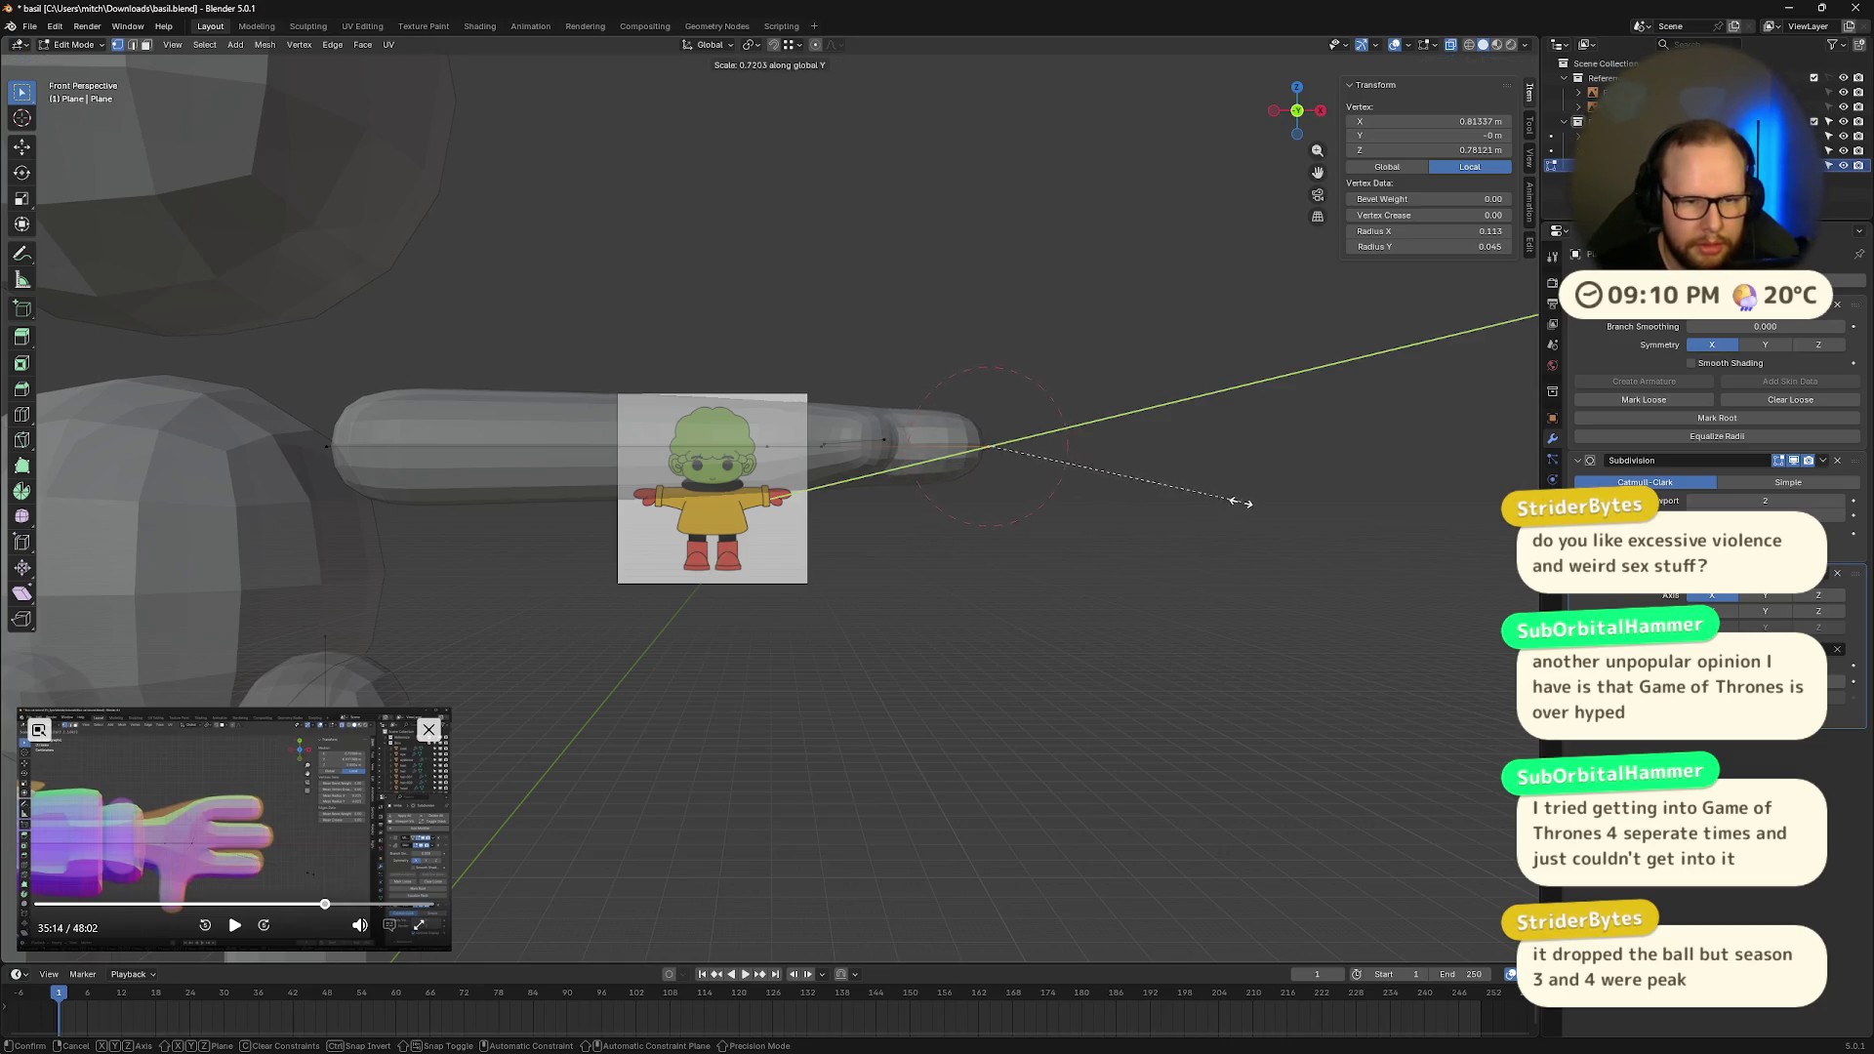
pyautogui.click(1155, 473)
pyautogui.moveTo(1154, 472)
pyautogui.mouseDown(button='middle')
pyautogui.moveTo(1130, 524)
pyautogui.moveTo(980, 595)
pyautogui.moveTo(975, 577)
pyautogui.mouseUp(button='middle')
# Step: Widen the thumb's skin and move the thumb vertices outward along Y
pyautogui.click(832, 508)
pyautogui.press('s')
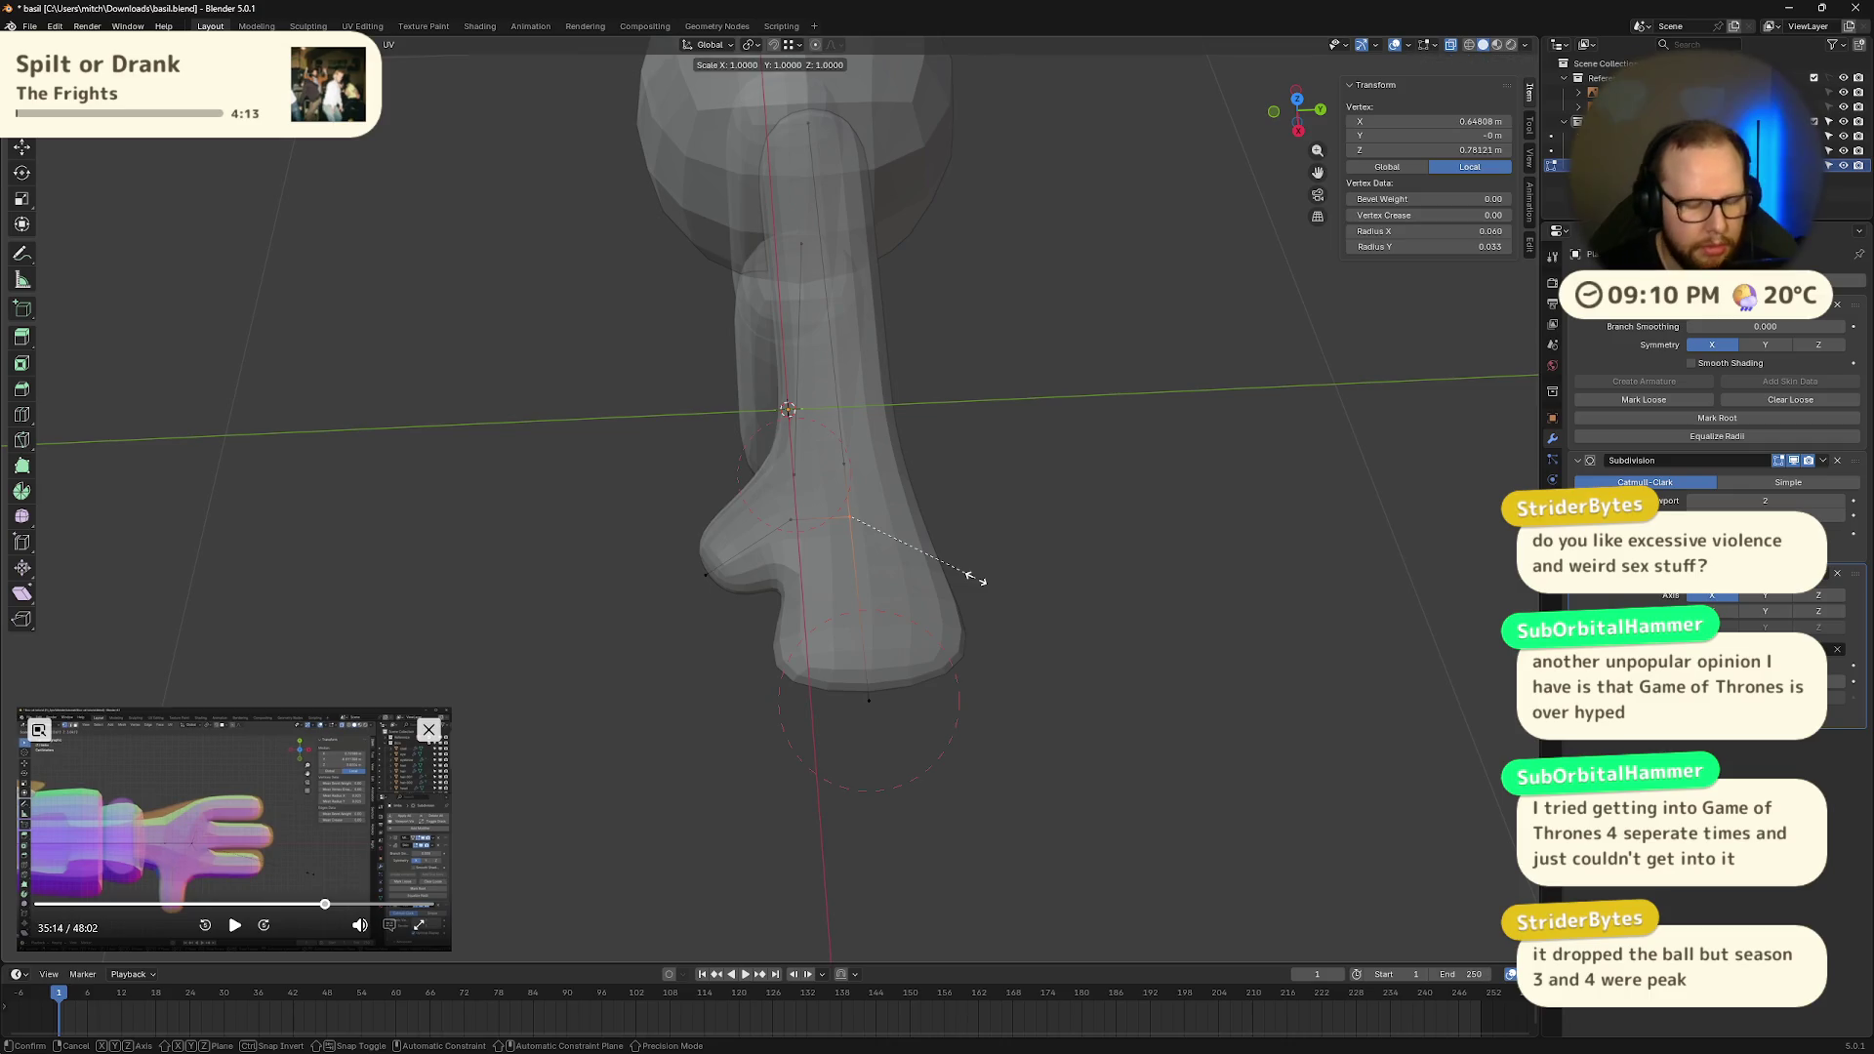
pyautogui.click(1059, 565)
pyautogui.press('b')
pyautogui.moveTo(771, 601); pyautogui.dragTo(668, 635)
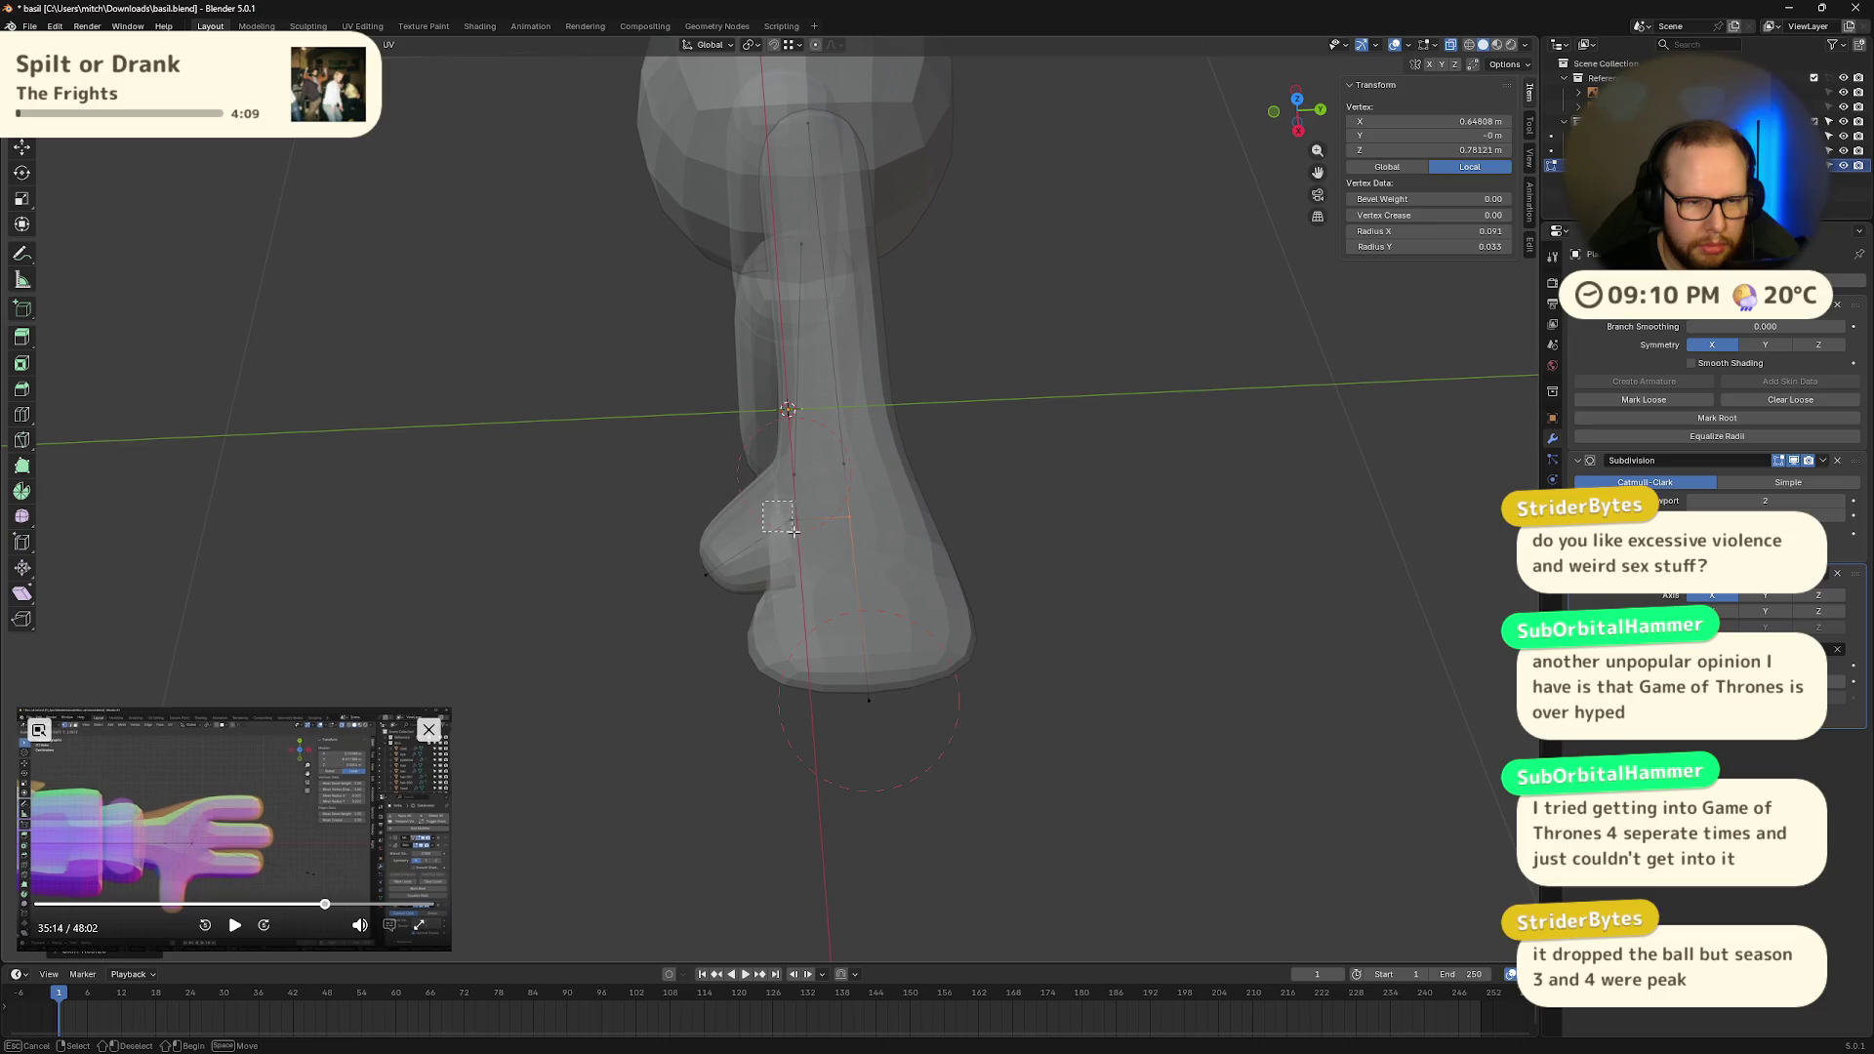
pyautogui.press('g')
pyautogui.press('x')
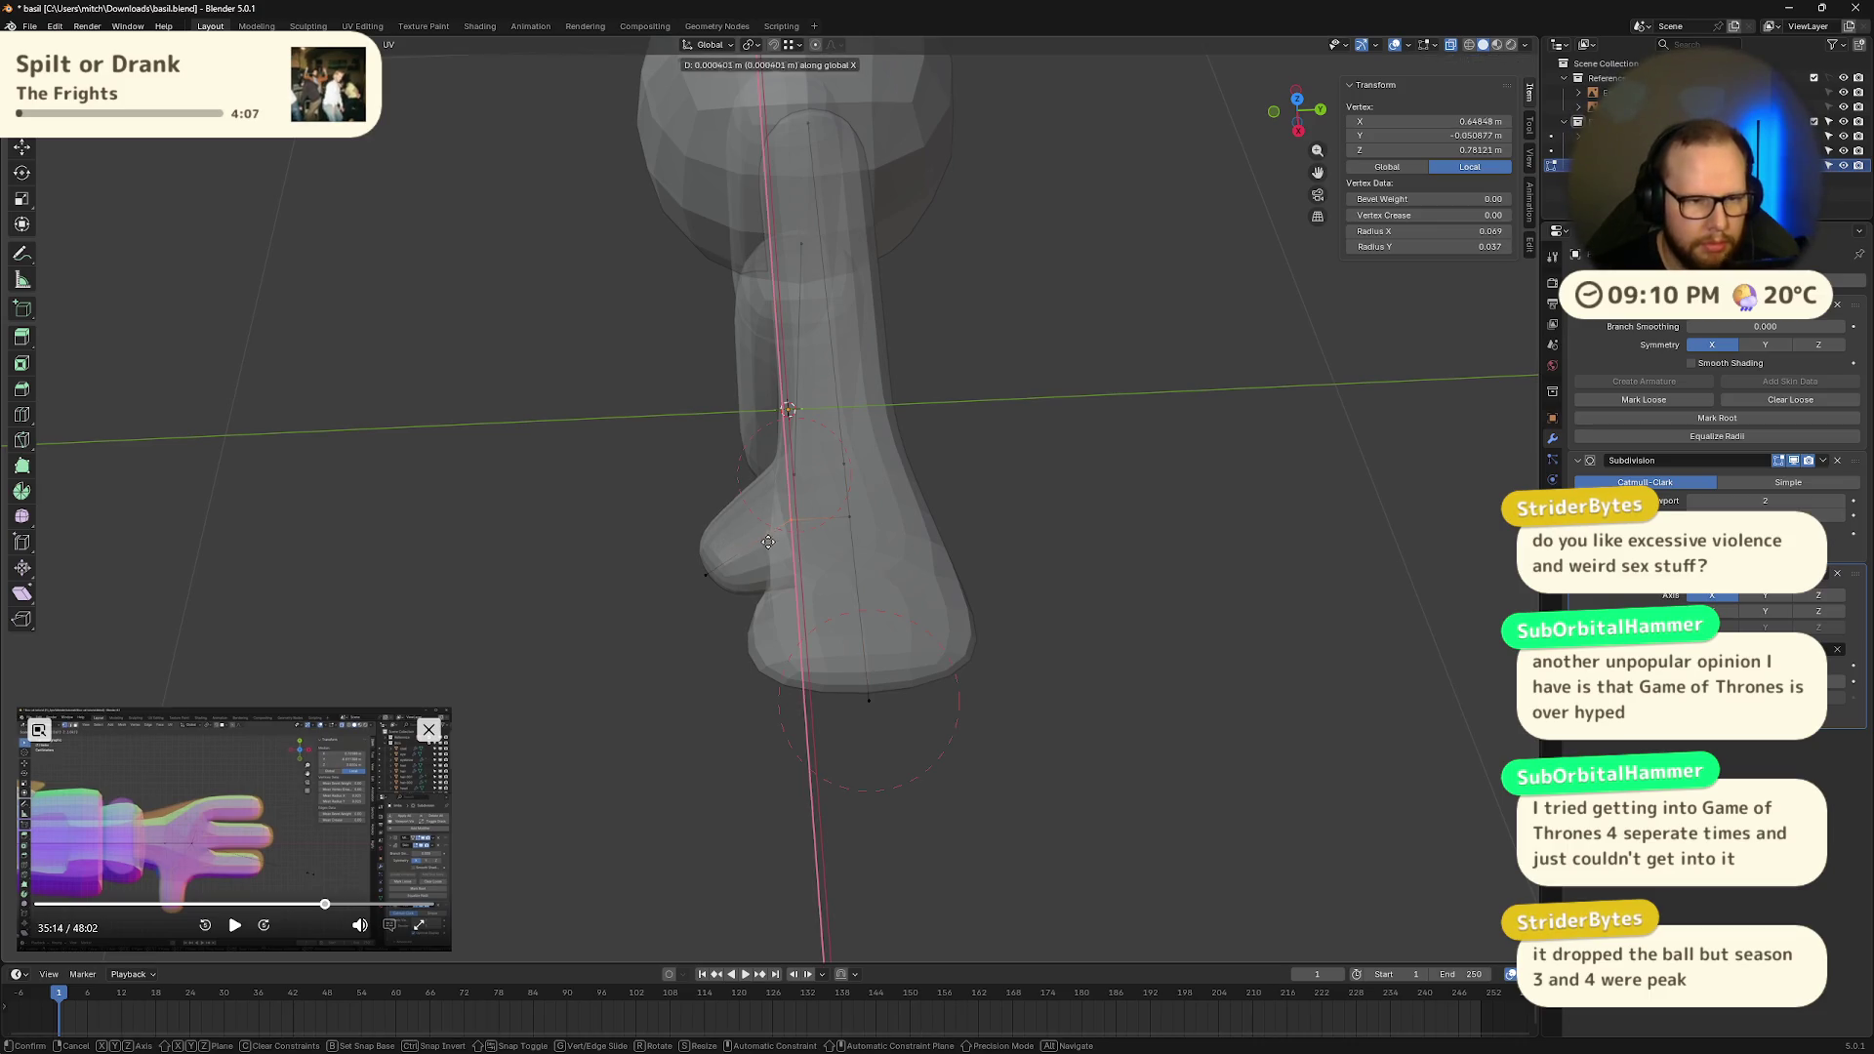
pyautogui.press('y')
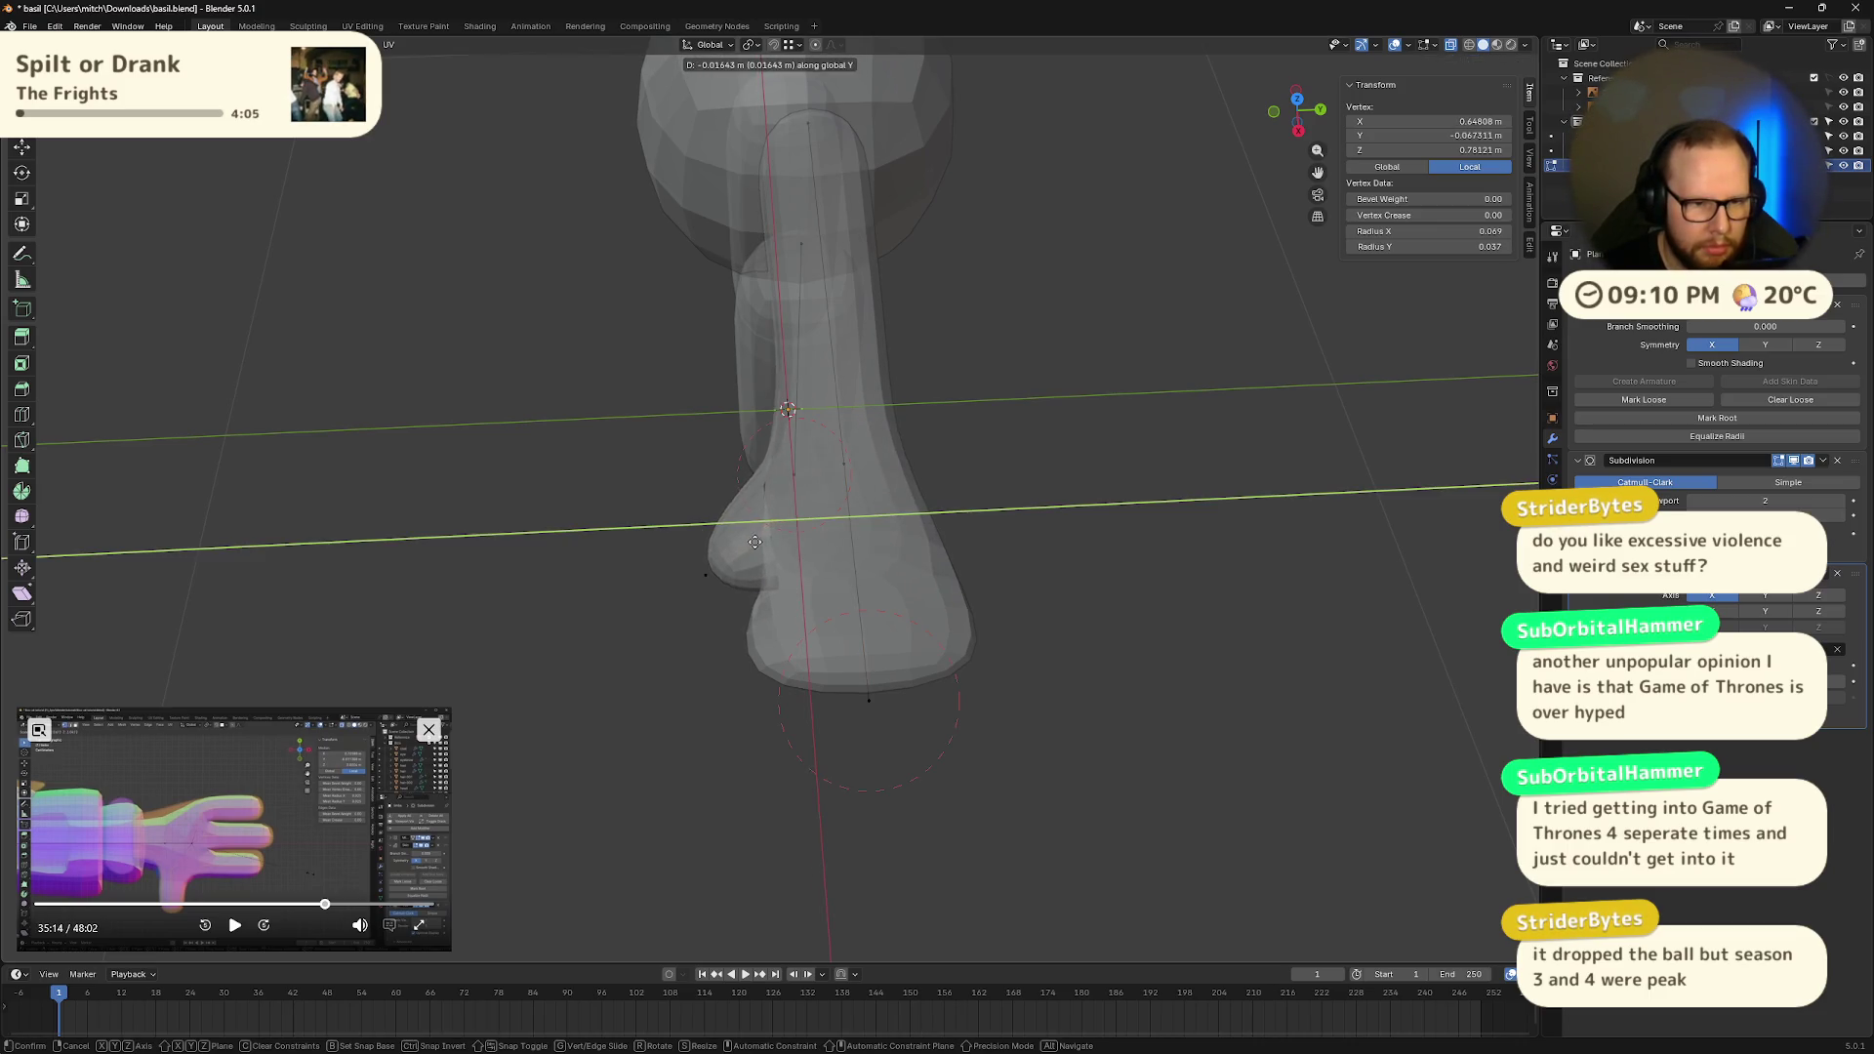
pyautogui.click(752, 547)
pyautogui.moveTo(649, 547); pyautogui.dragTo(712, 610)
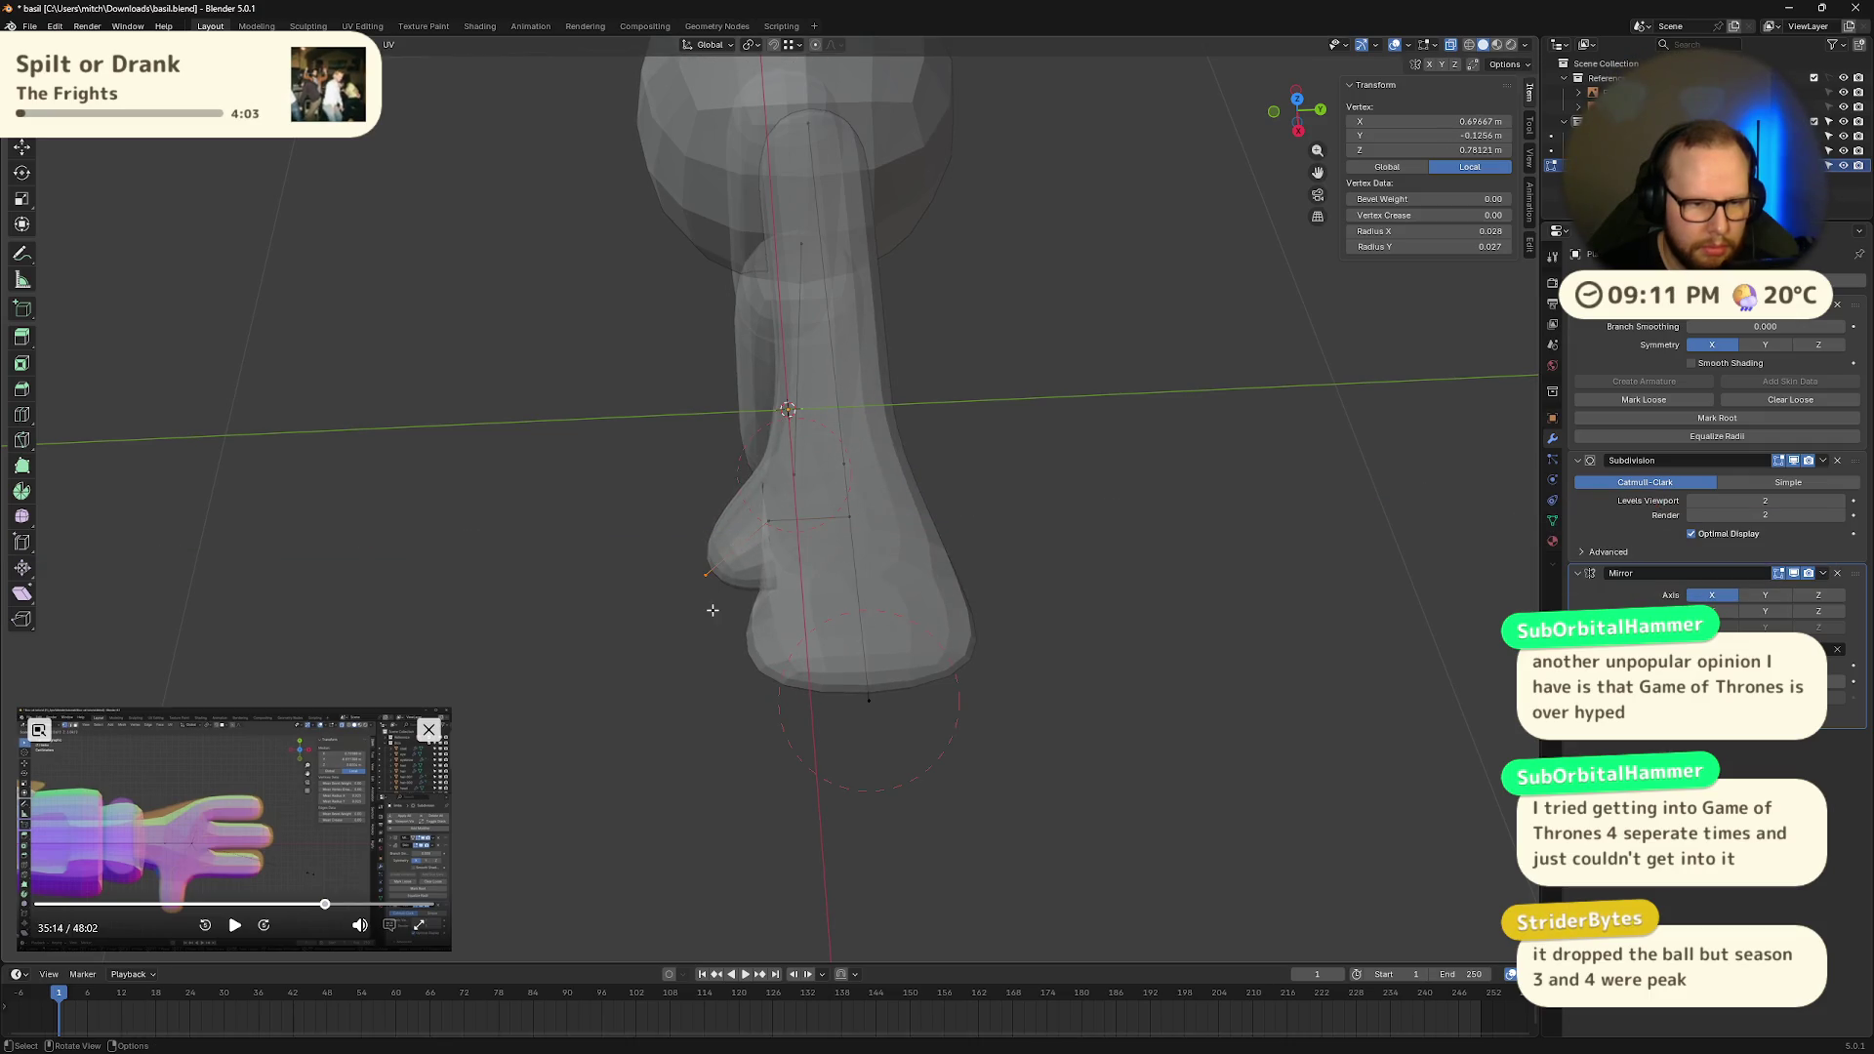
pyautogui.press('g')
pyautogui.press('y')
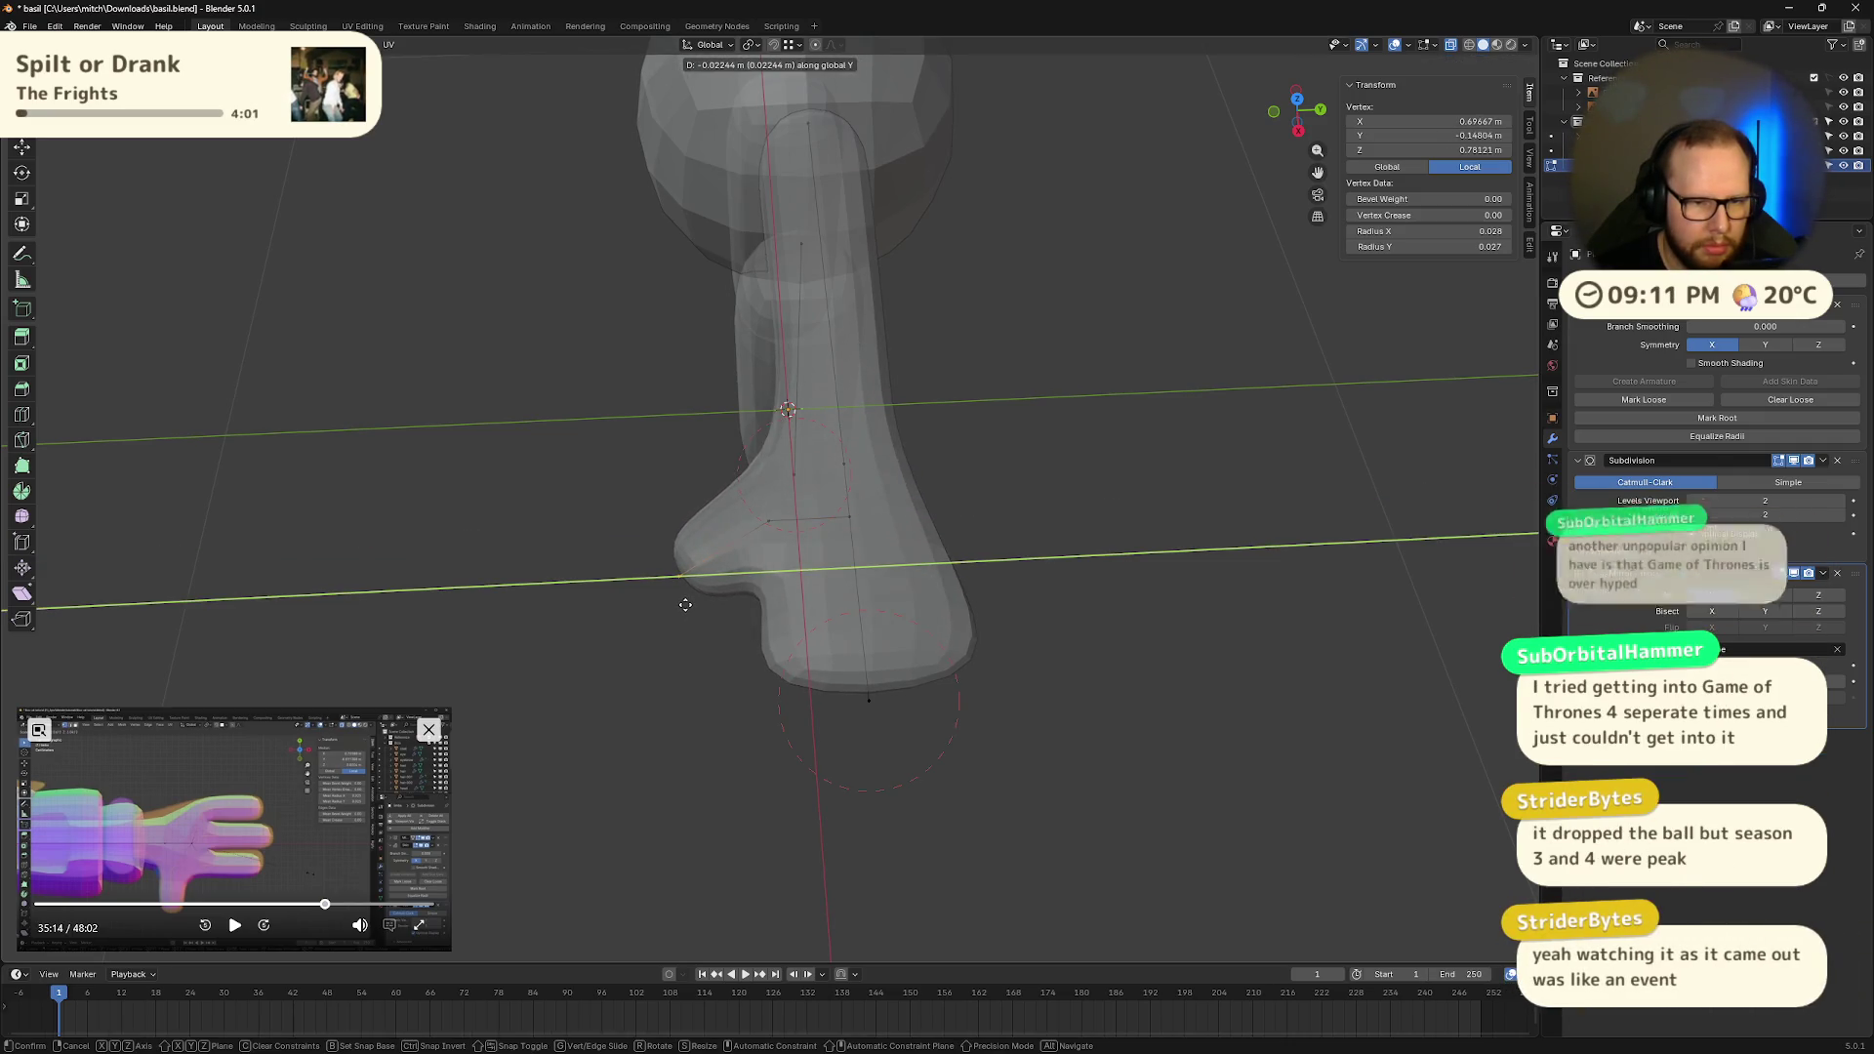
pyautogui.click(690, 606)
# Step: Box-select the hand vertices at the end of the arm
pyautogui.moveTo(690, 606)
pyautogui.mouseDown(button='middle')
pyautogui.moveTo(946, 566)
pyautogui.moveTo(983, 482)
pyautogui.moveTo(1171, 542)
pyautogui.moveTo(1167, 598)
pyautogui.mouseUp(button='middle')
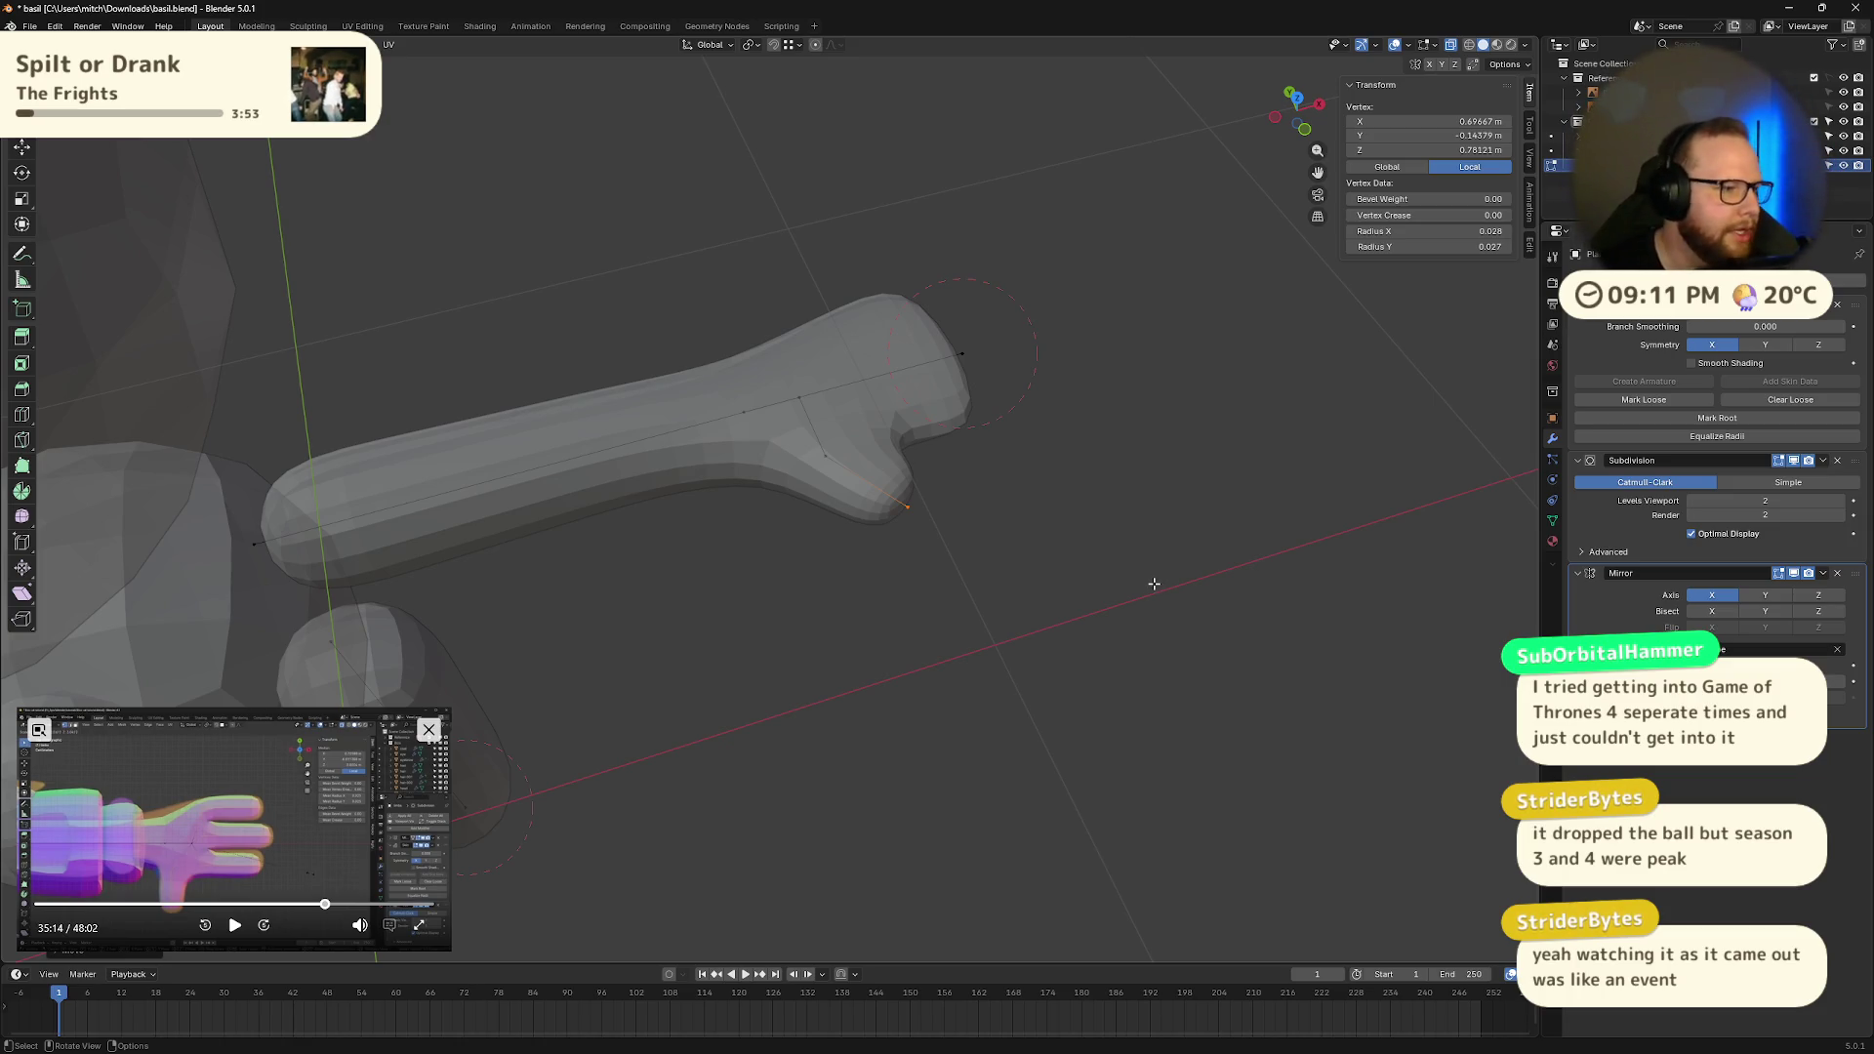
pyautogui.moveTo(1138, 569)
pyautogui.mouseDown(button='middle')
pyautogui.moveTo(1073, 537)
pyautogui.moveTo(1132, 625)
pyautogui.moveTo(1113, 556)
pyautogui.moveTo(1099, 633)
pyautogui.moveTo(1225, 530)
pyautogui.moveTo(1234, 615)
pyautogui.moveTo(1206, 595)
pyautogui.moveTo(1178, 611)
pyautogui.mouseUp(button='middle')
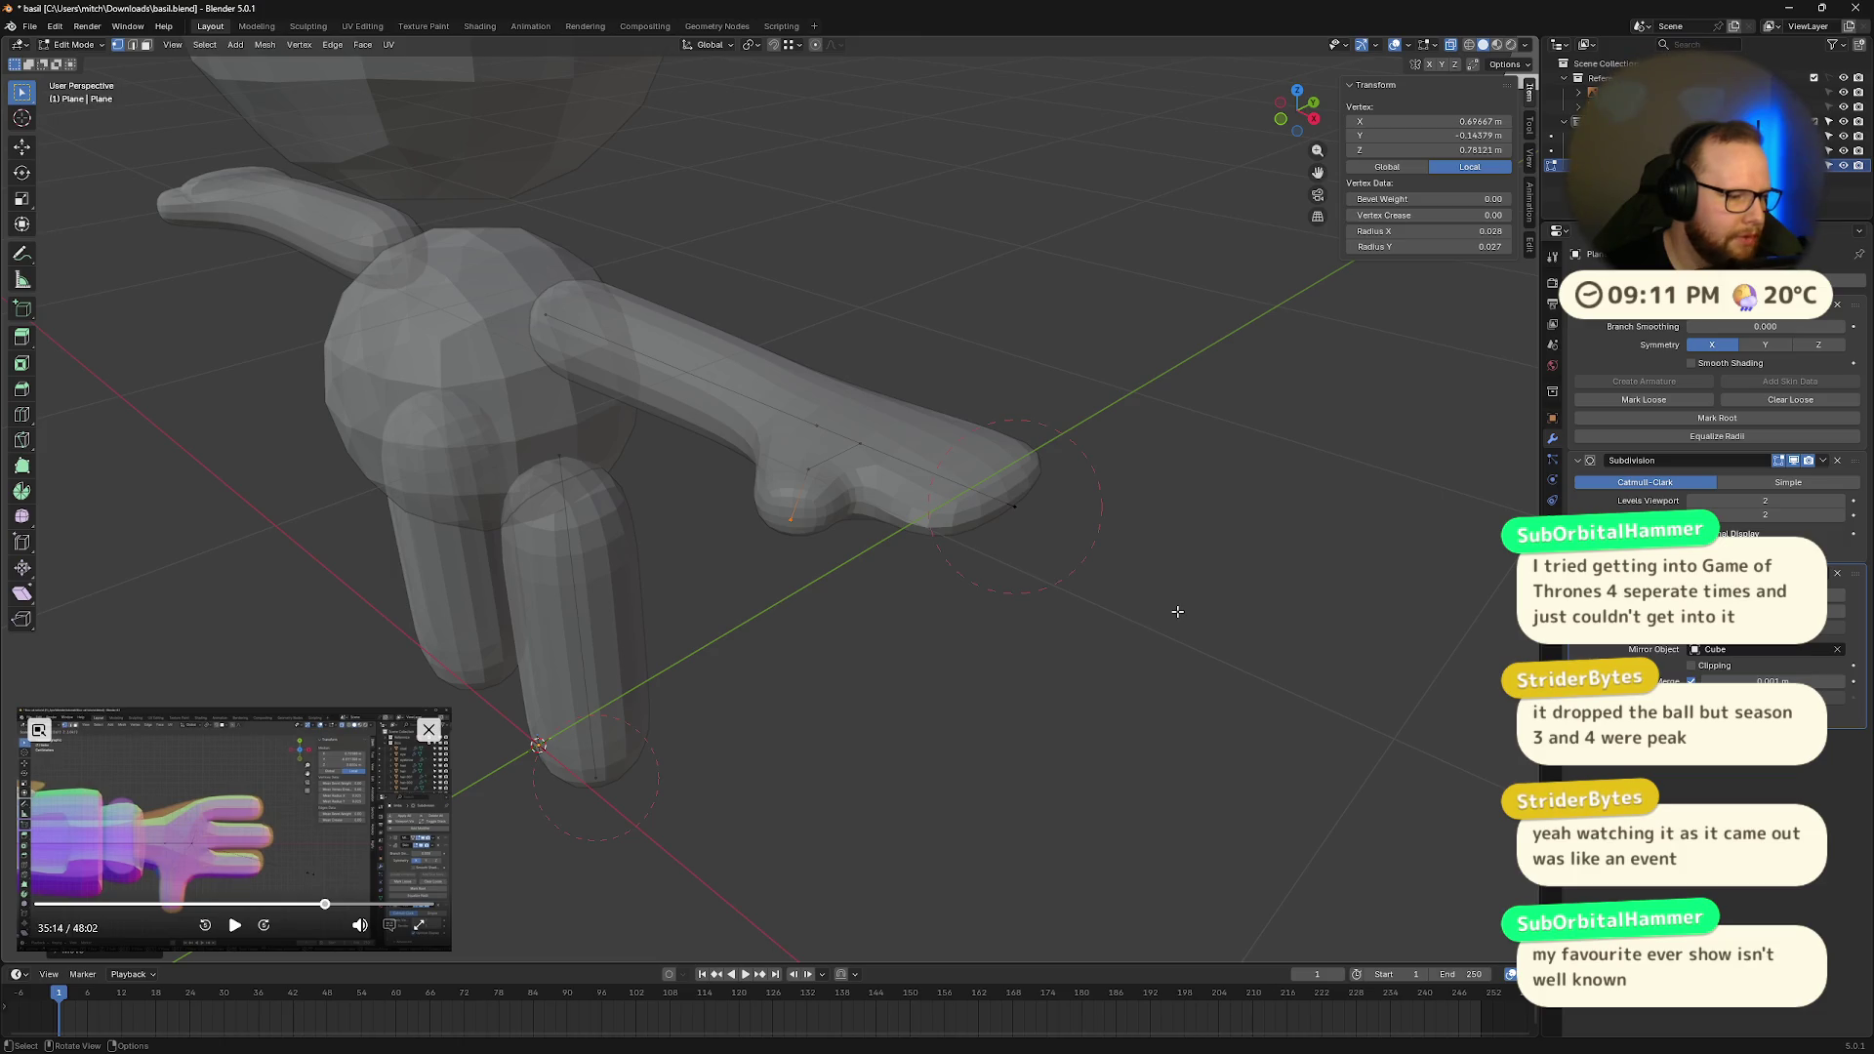
pyautogui.moveTo(1178, 612); pyautogui.dragTo(1239, 683, button='middle')
pyautogui.hotkey('ctrl', 'l')
pyautogui.moveTo(1159, 548)
pyautogui.mouseDown(button='middle')
pyautogui.moveTo(1218, 590)
pyautogui.moveTo(1178, 565)
pyautogui.mouseUp(button='middle')
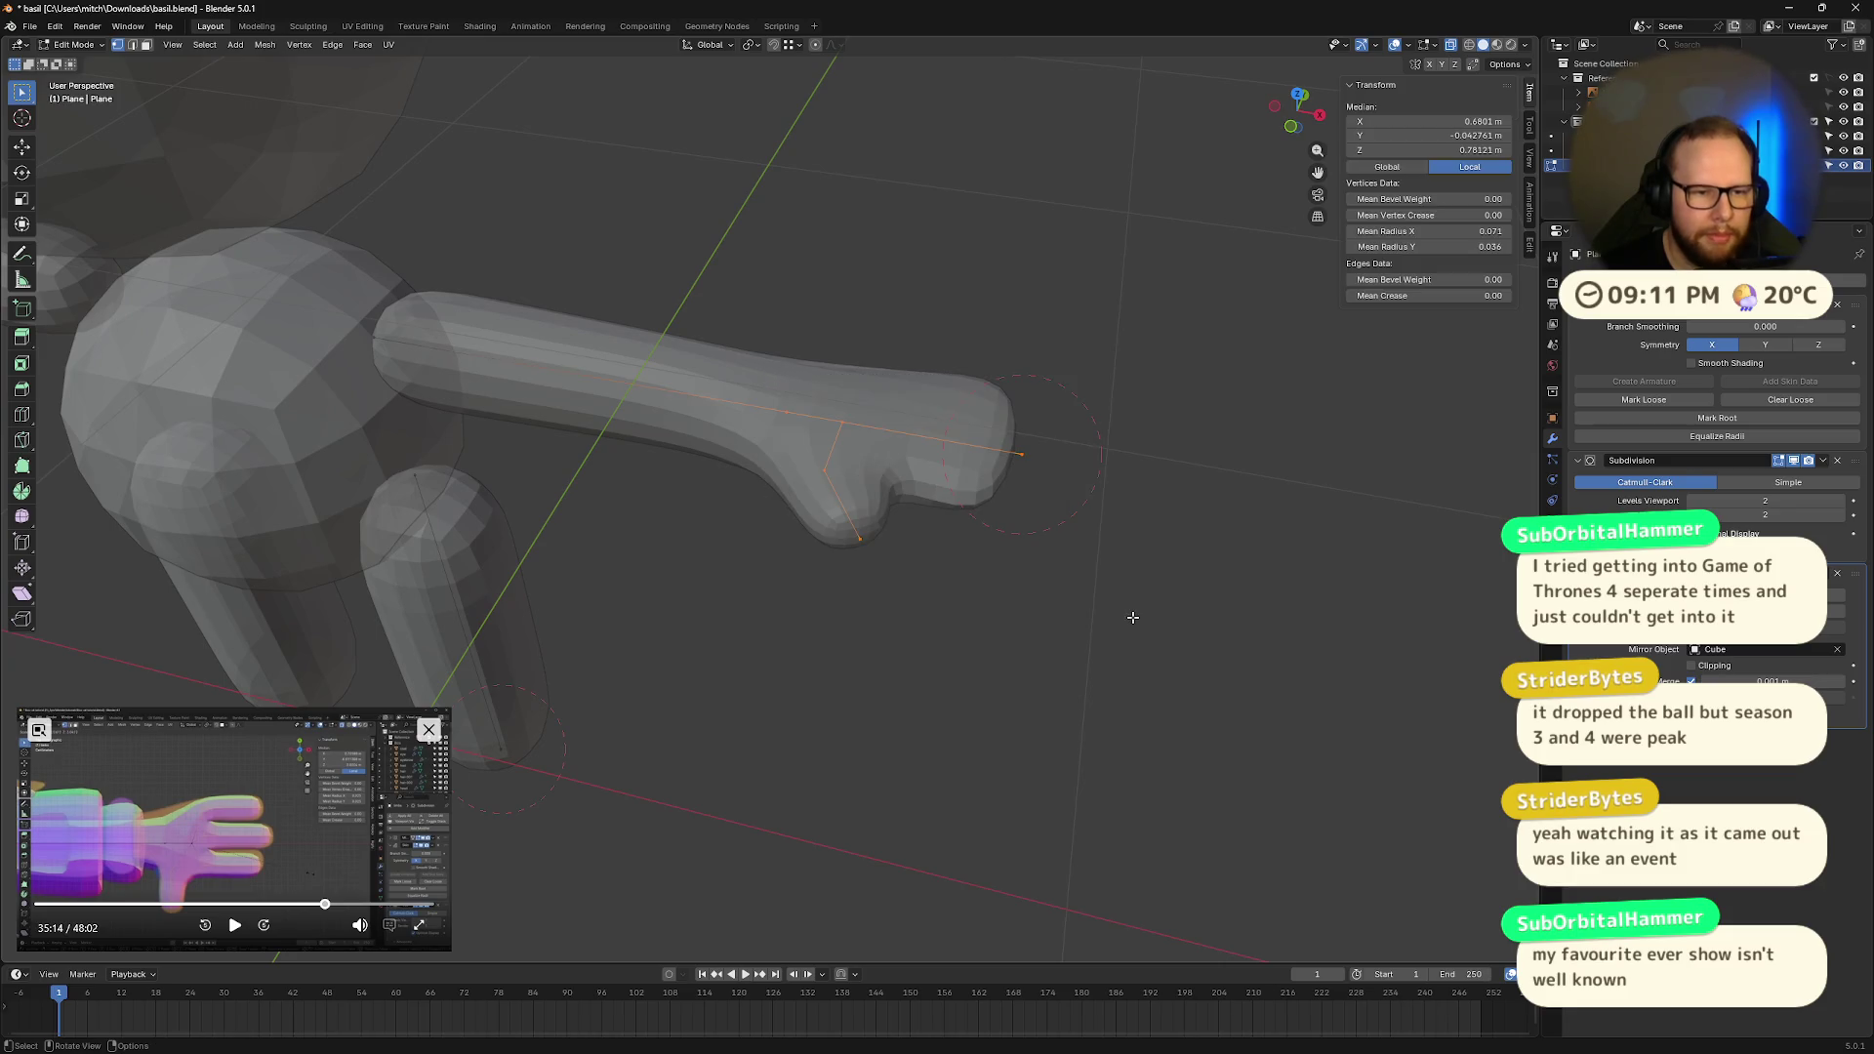
pyautogui.moveTo(826, 389); pyautogui.dragTo(1123, 666)
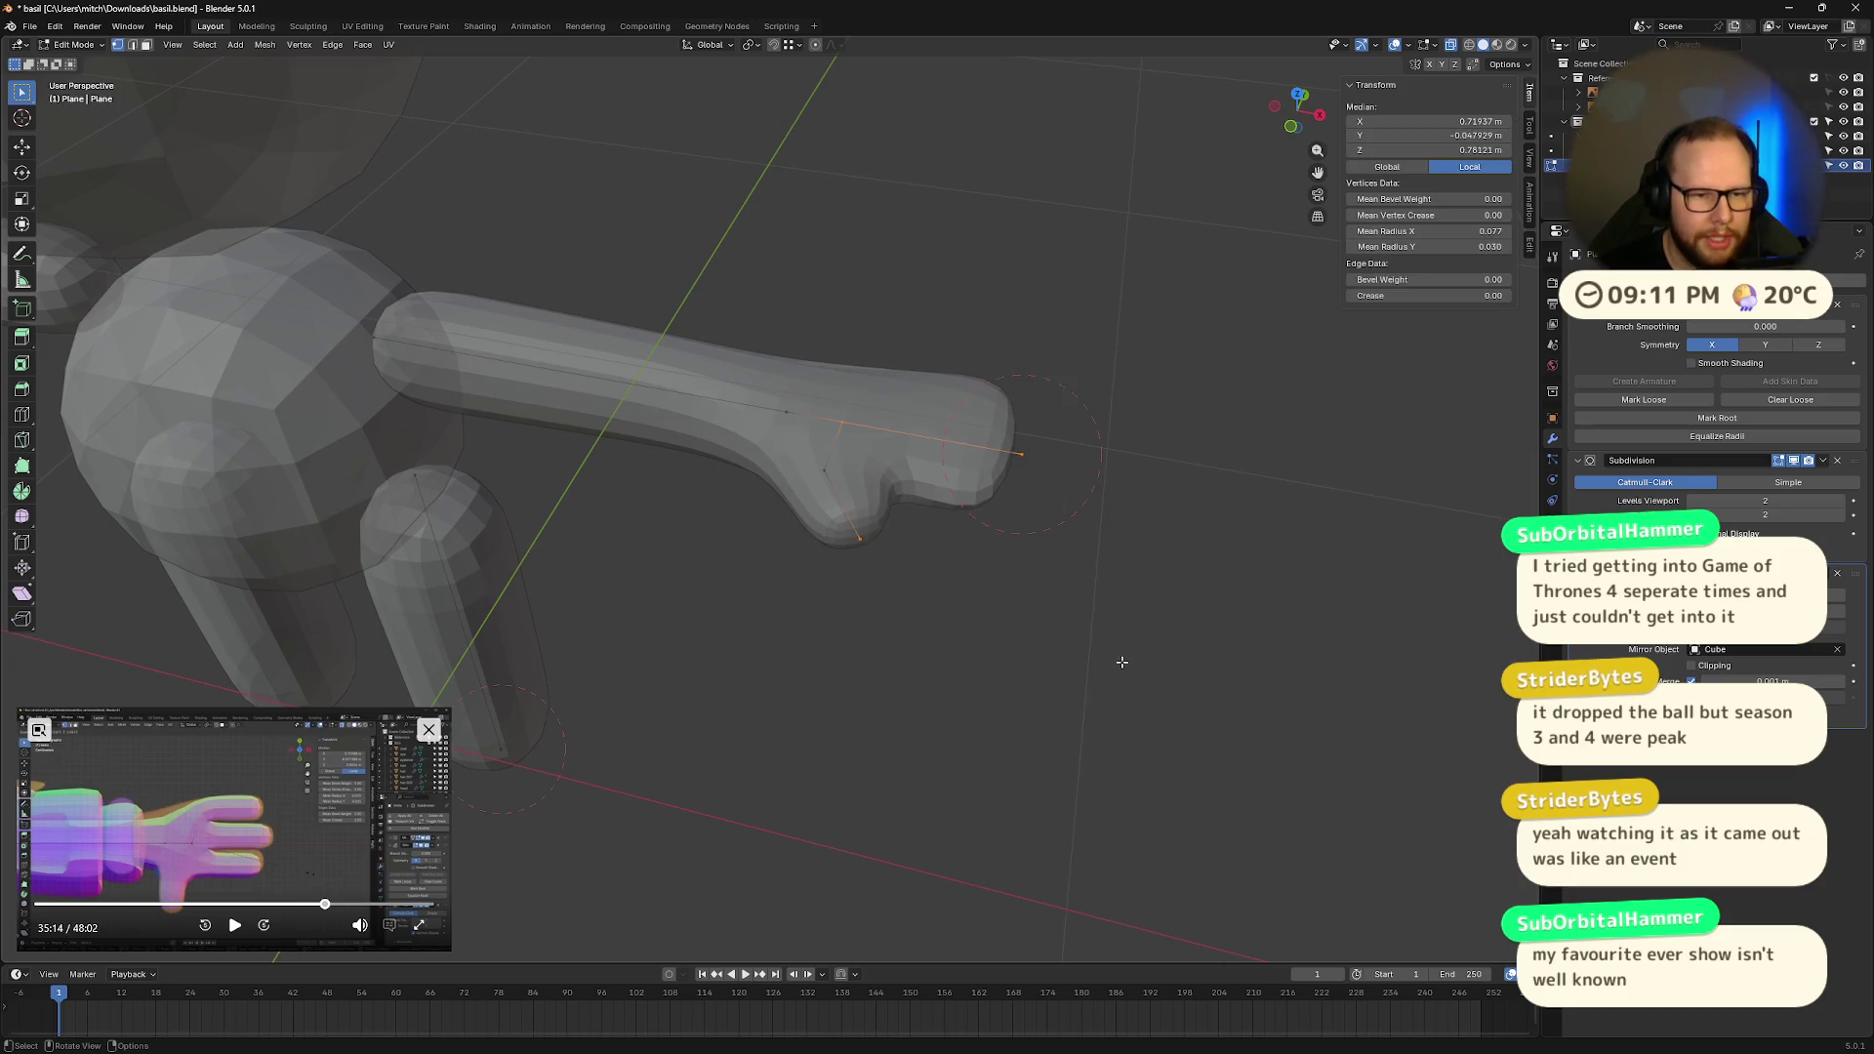
pyautogui.moveTo(800, 395); pyautogui.dragTo(1050, 644)
# Step: Delete the hand vertices and frame the arm's end vertex in front view
pyautogui.press('x')
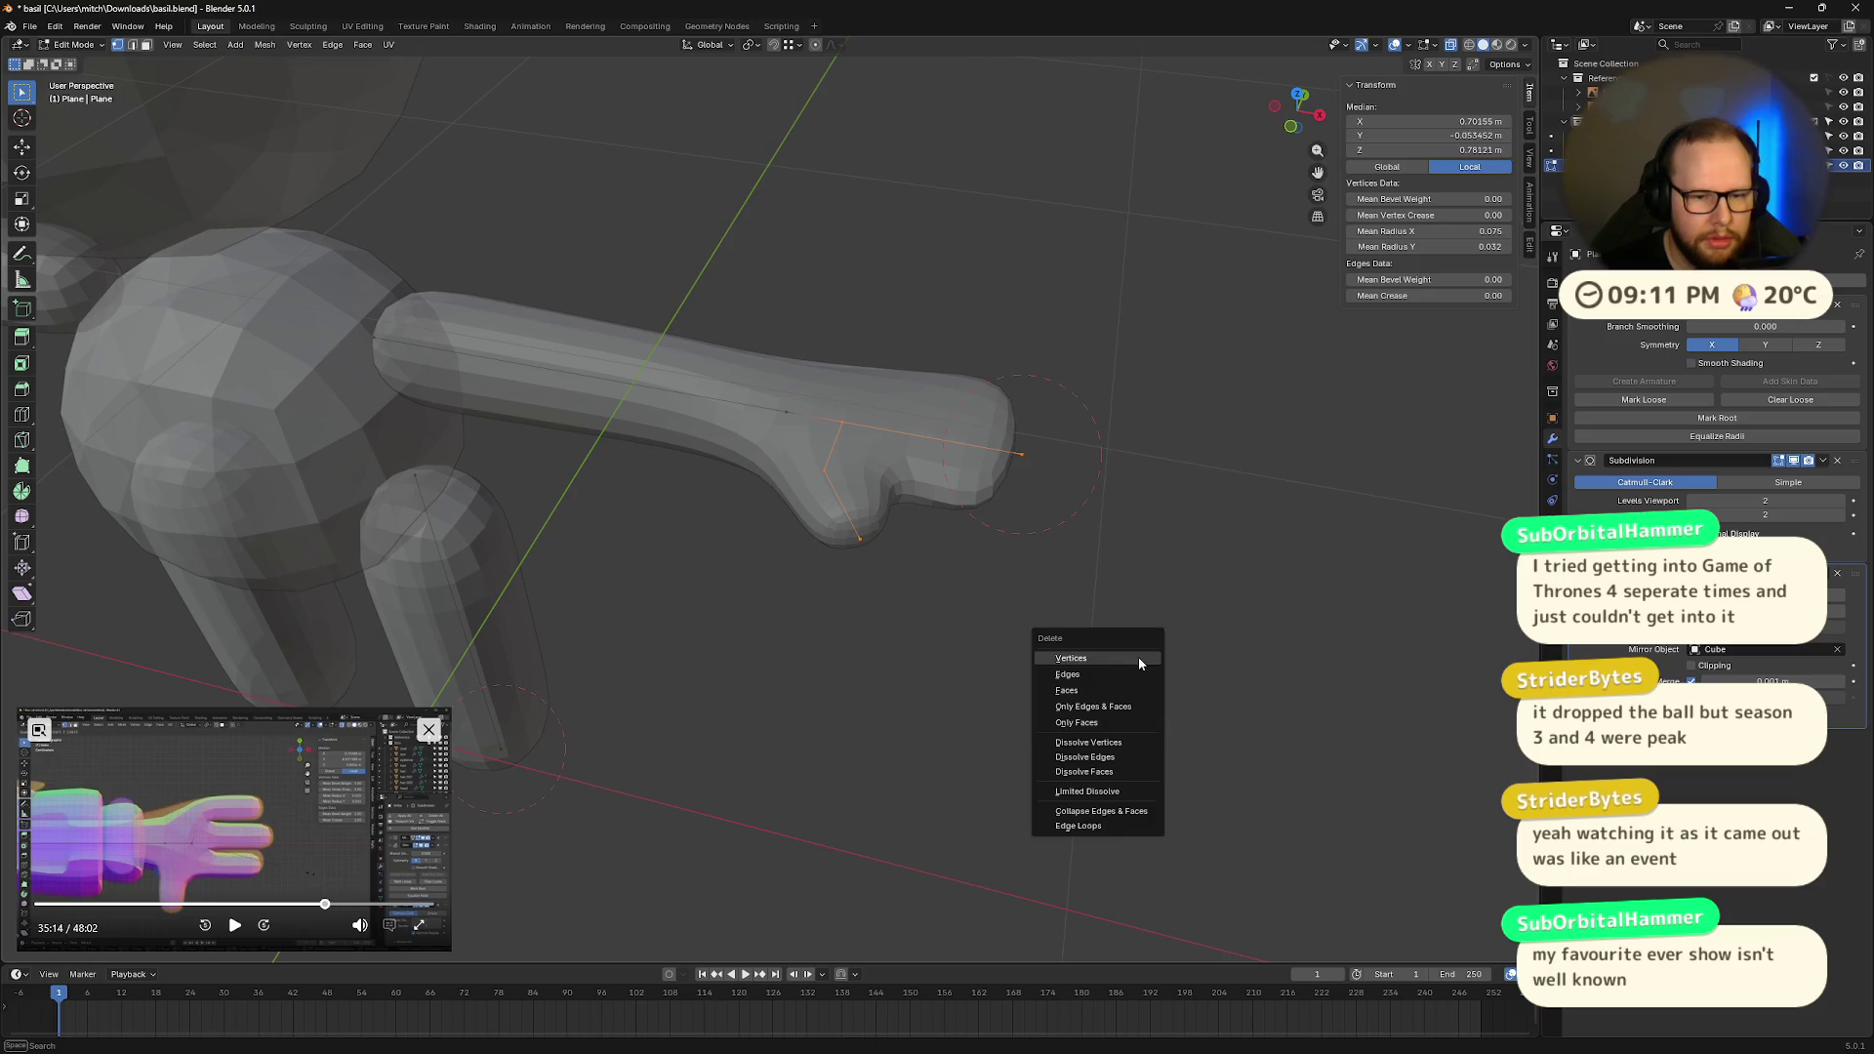
pyautogui.click(1139, 657)
pyautogui.click(992, 552)
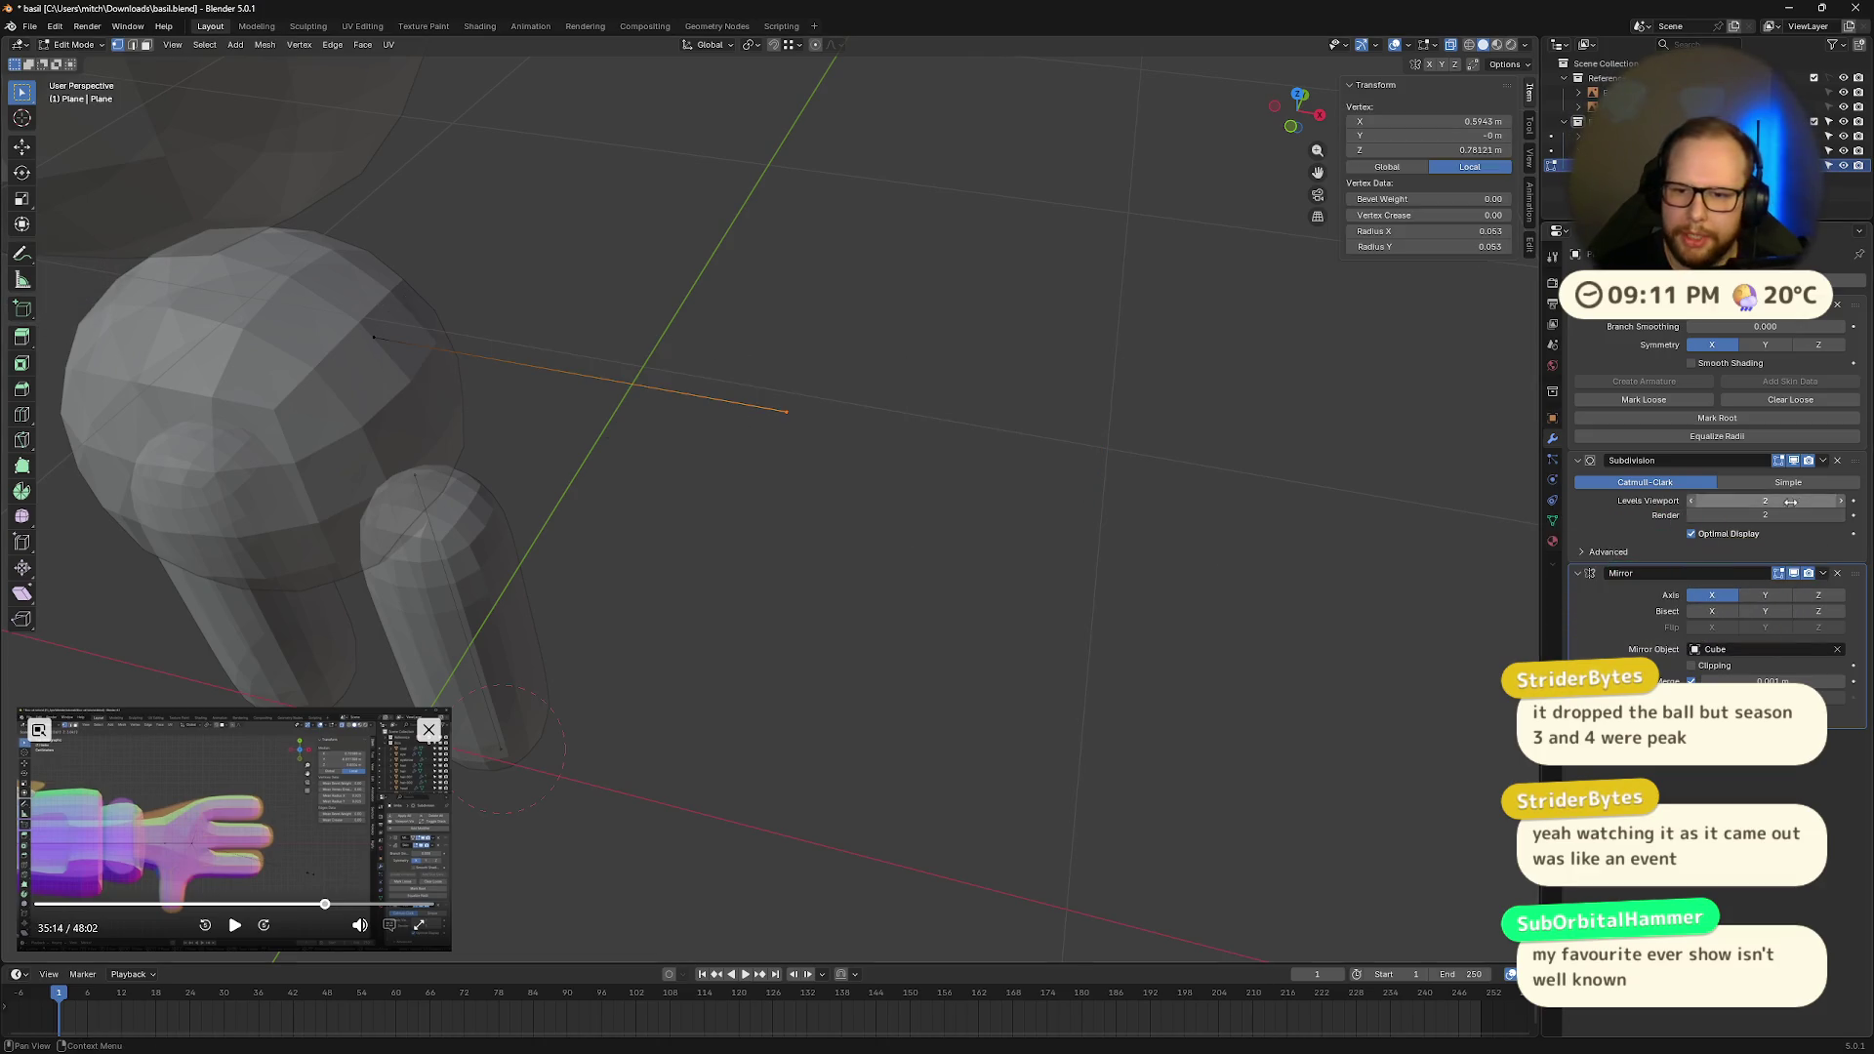
pyautogui.press('KP_Decimal')
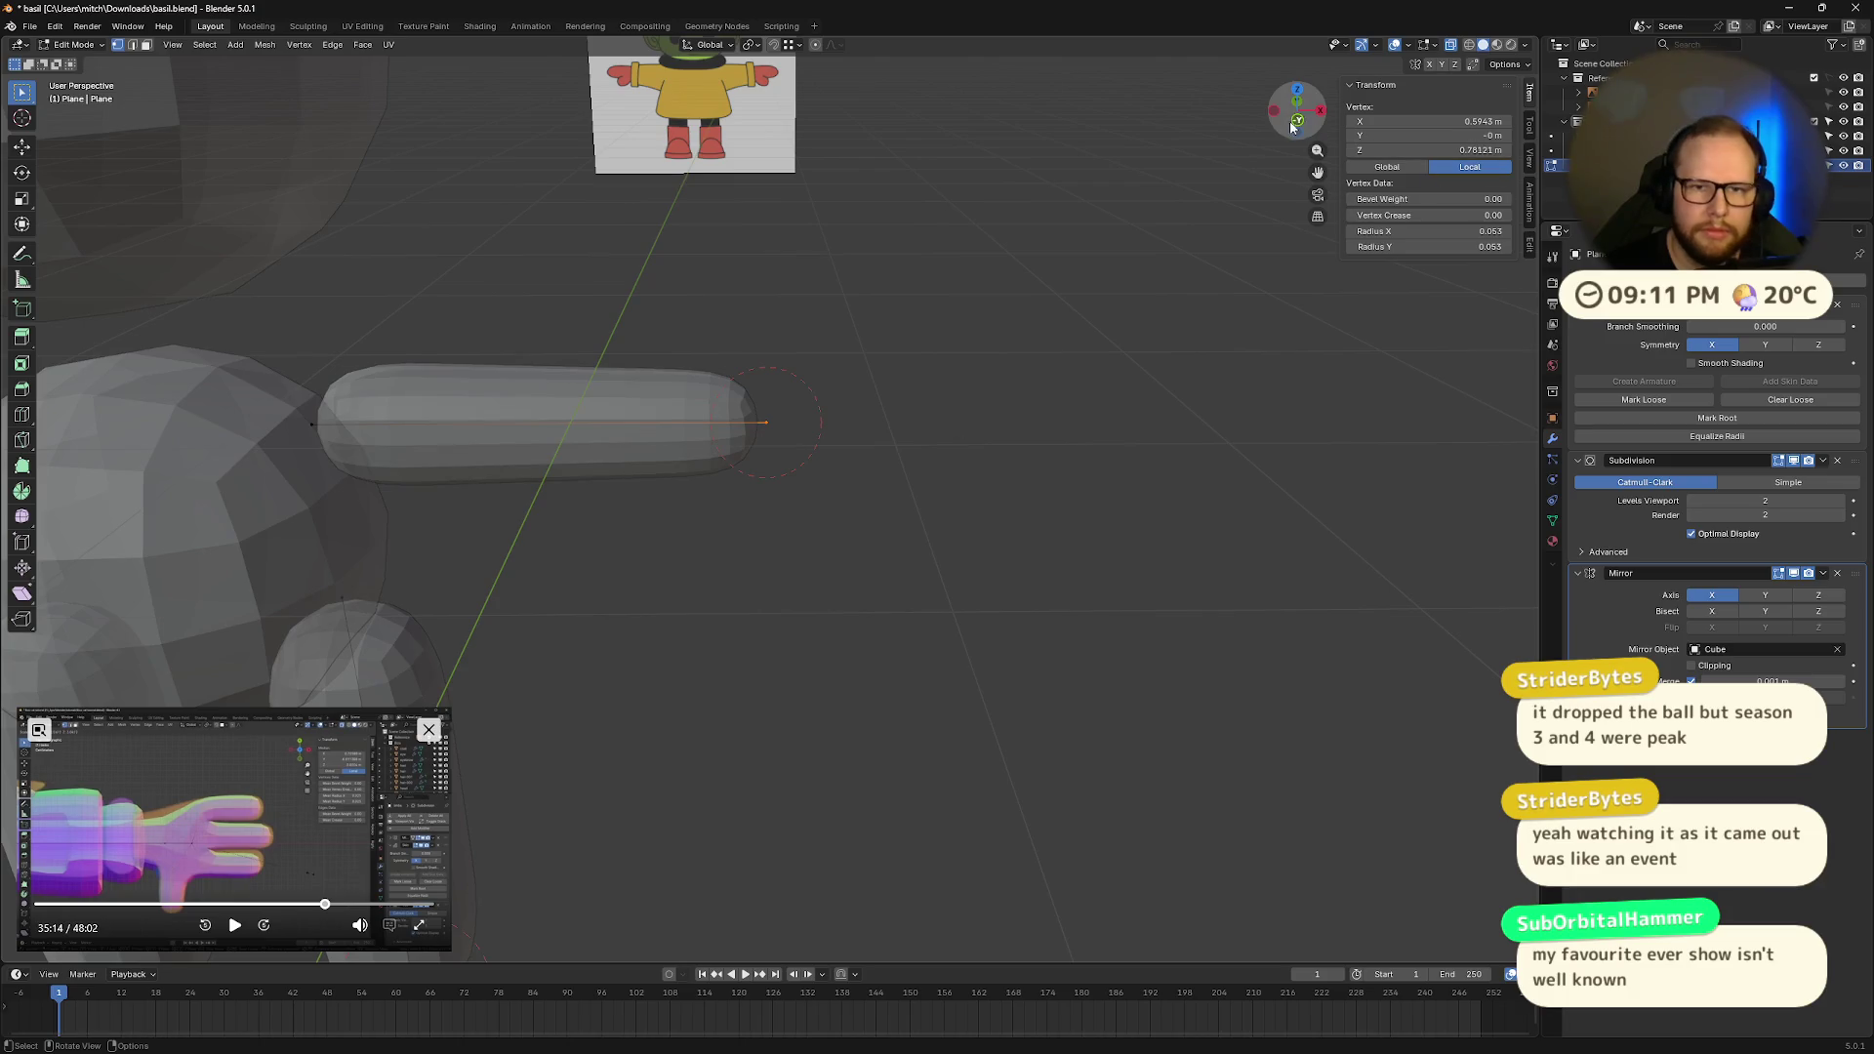
pyautogui.moveTo(1296, 115); pyautogui.dragTo(1299, 119)
pyautogui.click(1300, 119)
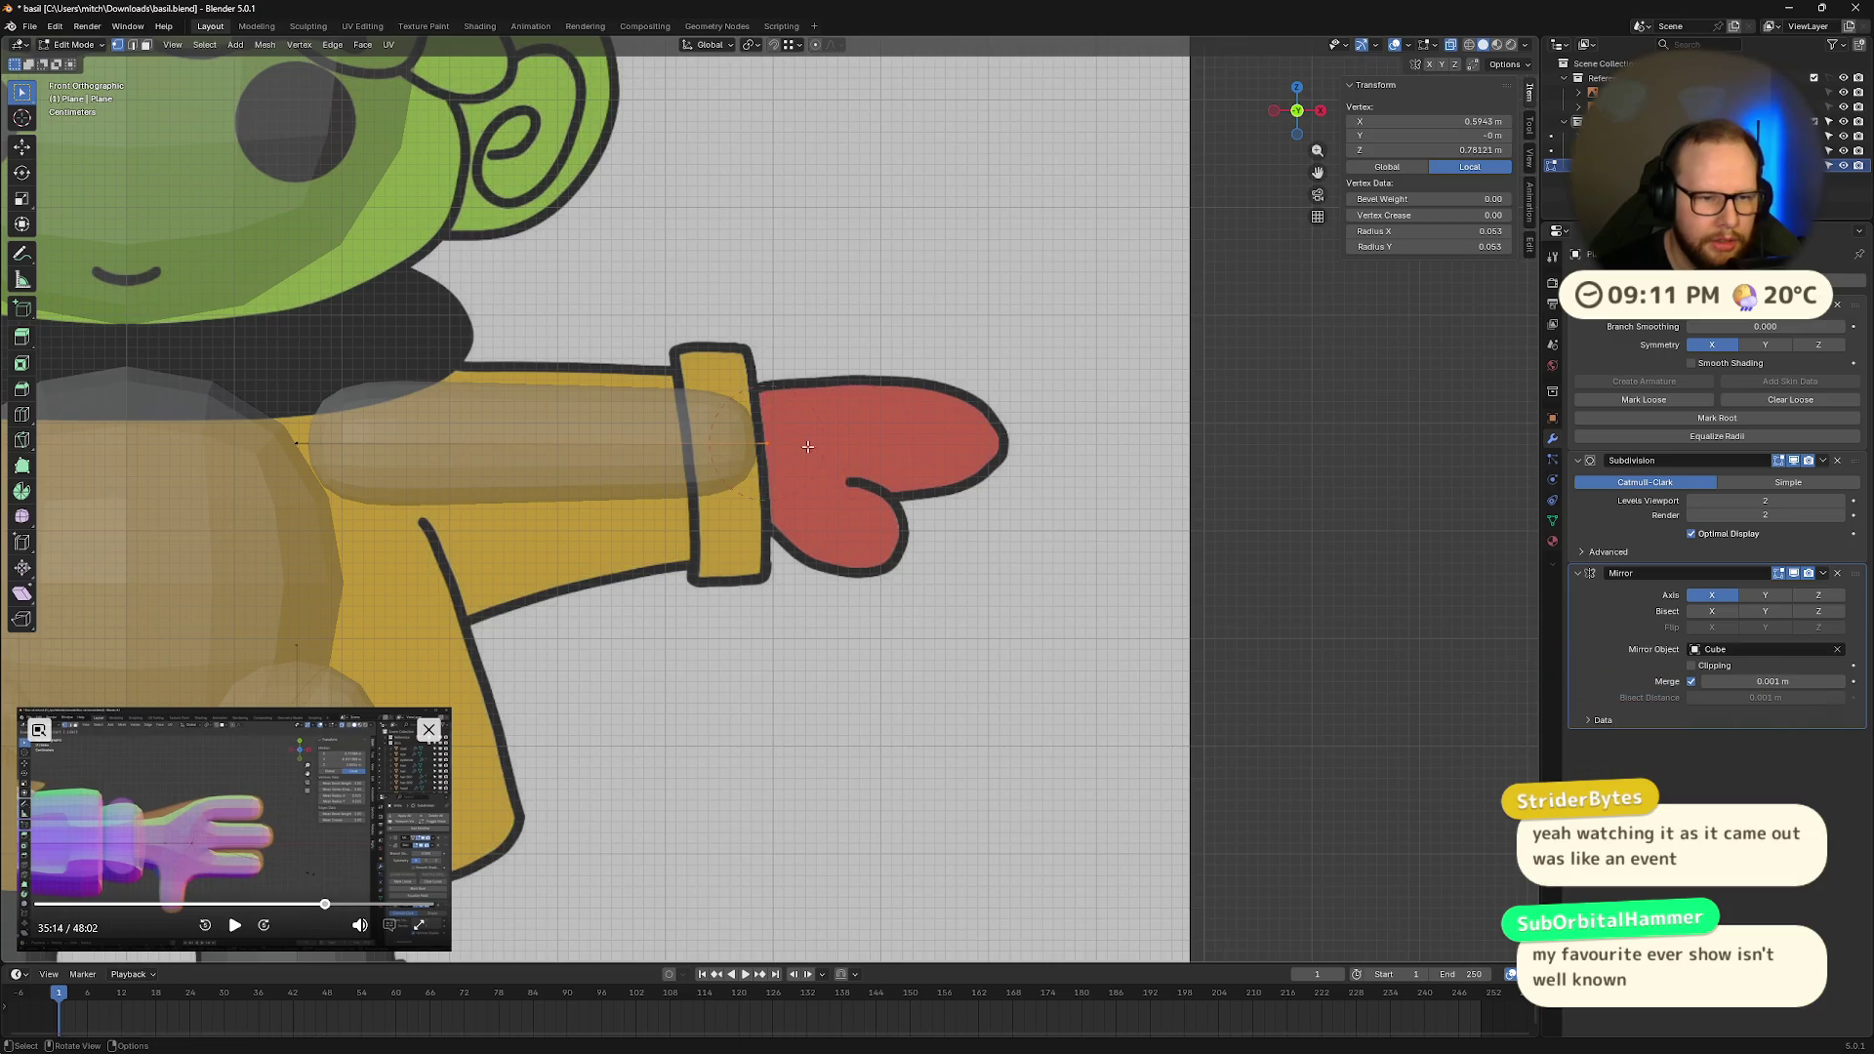
# Step: Pull the arm's end vertex along X, cancelling a tip skin-radius change
pyautogui.press('g')
pyautogui.press('x')
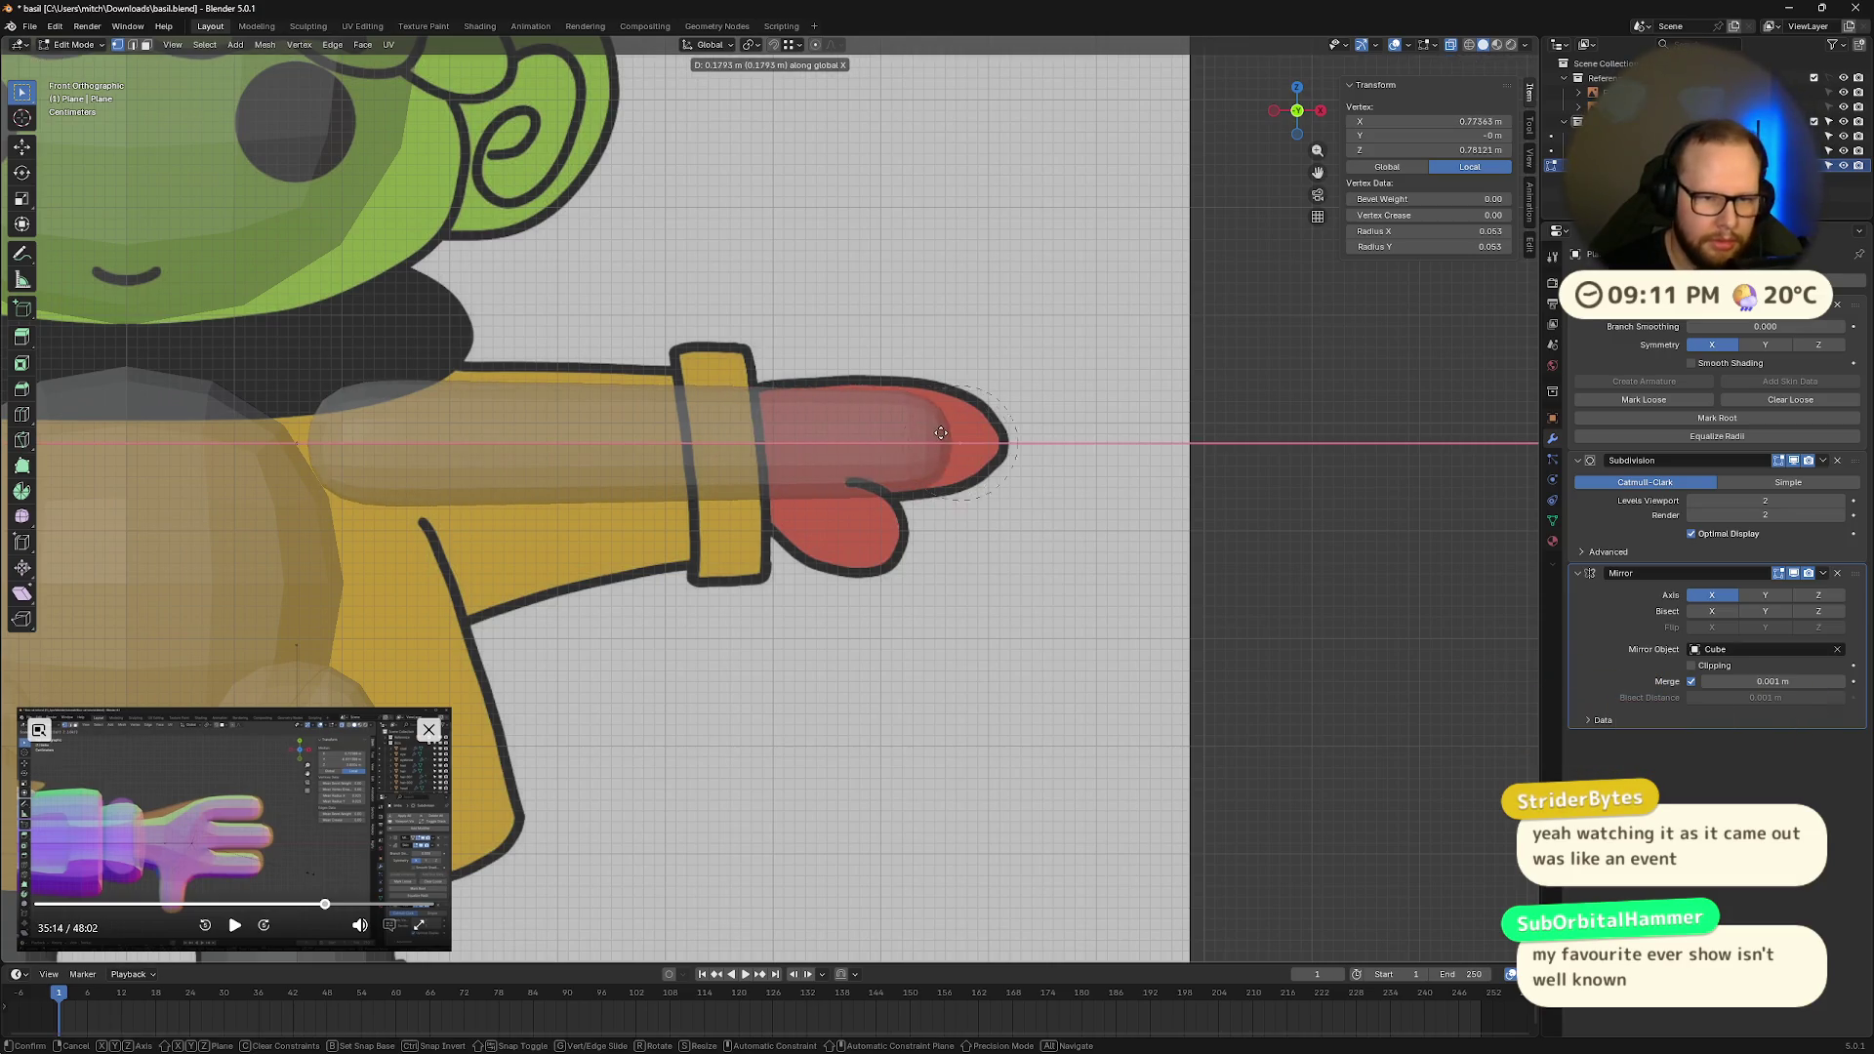
pyautogui.click(988, 436)
pyautogui.hotkey('alt', 'a')
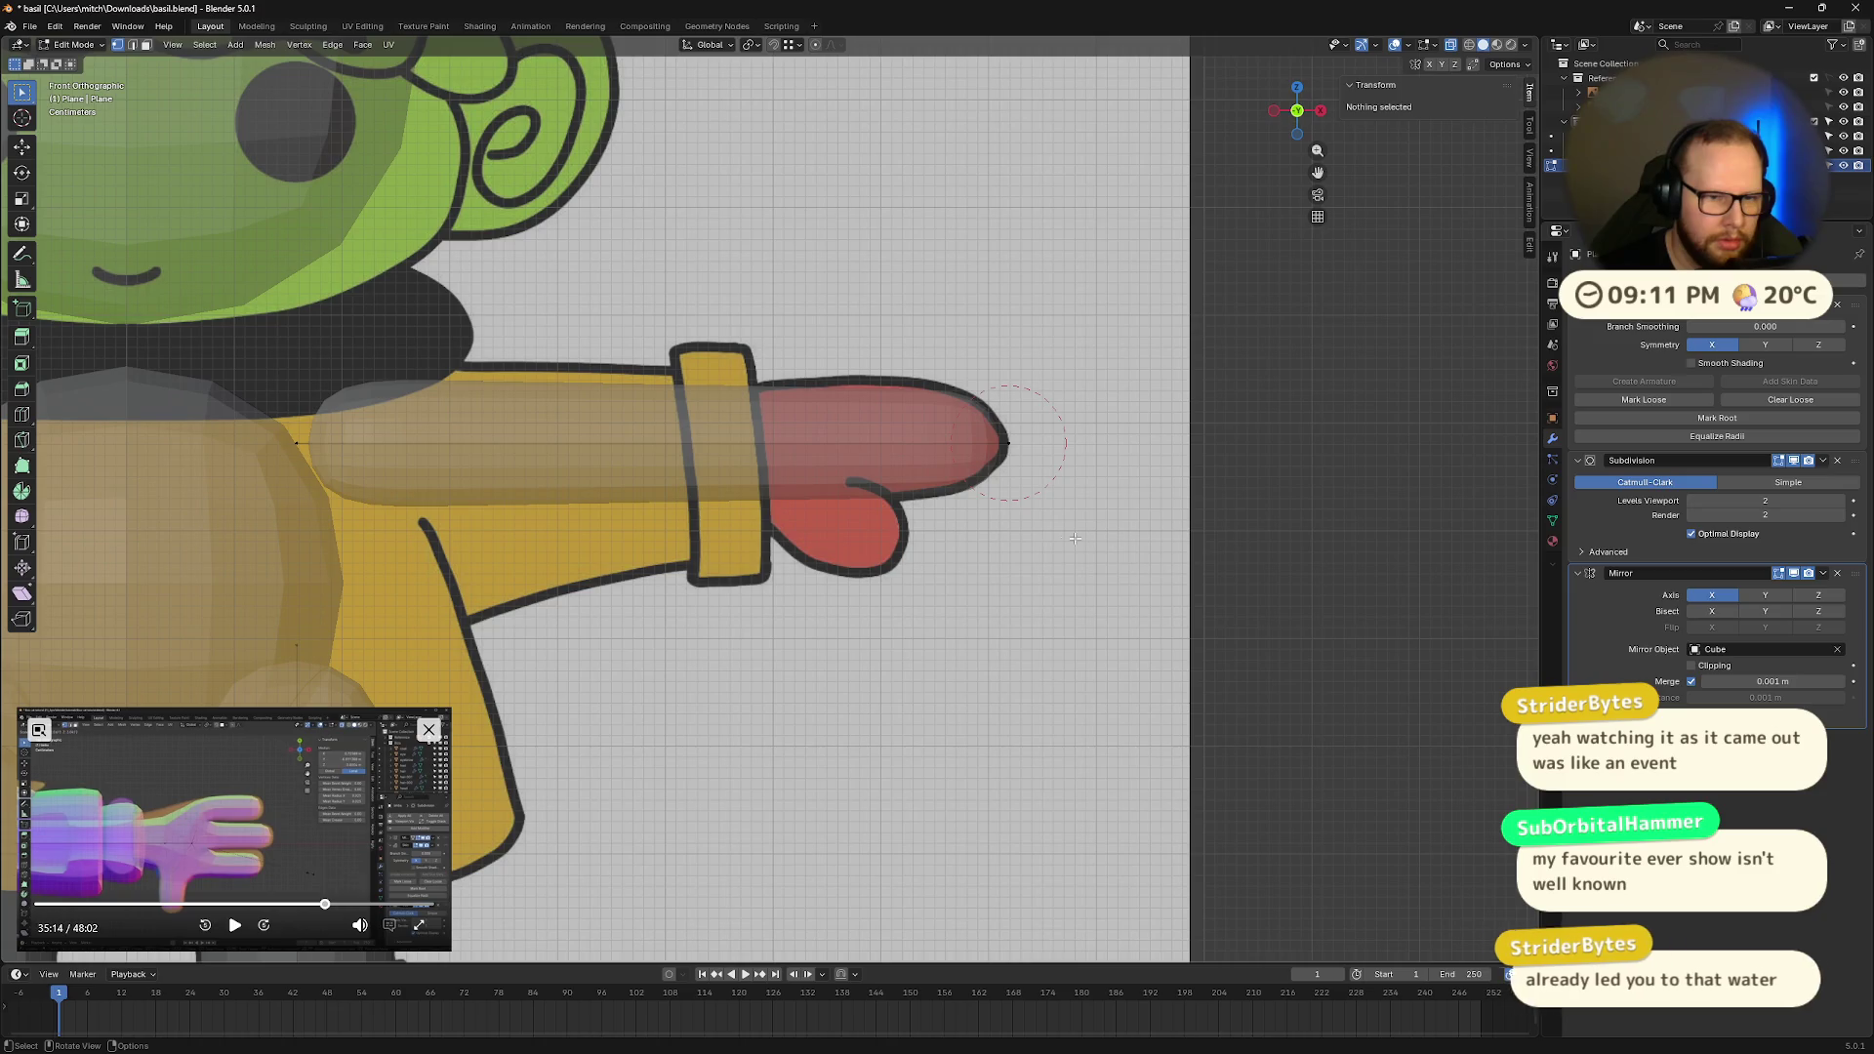
pyautogui.scroll(-3, 1065, 536)
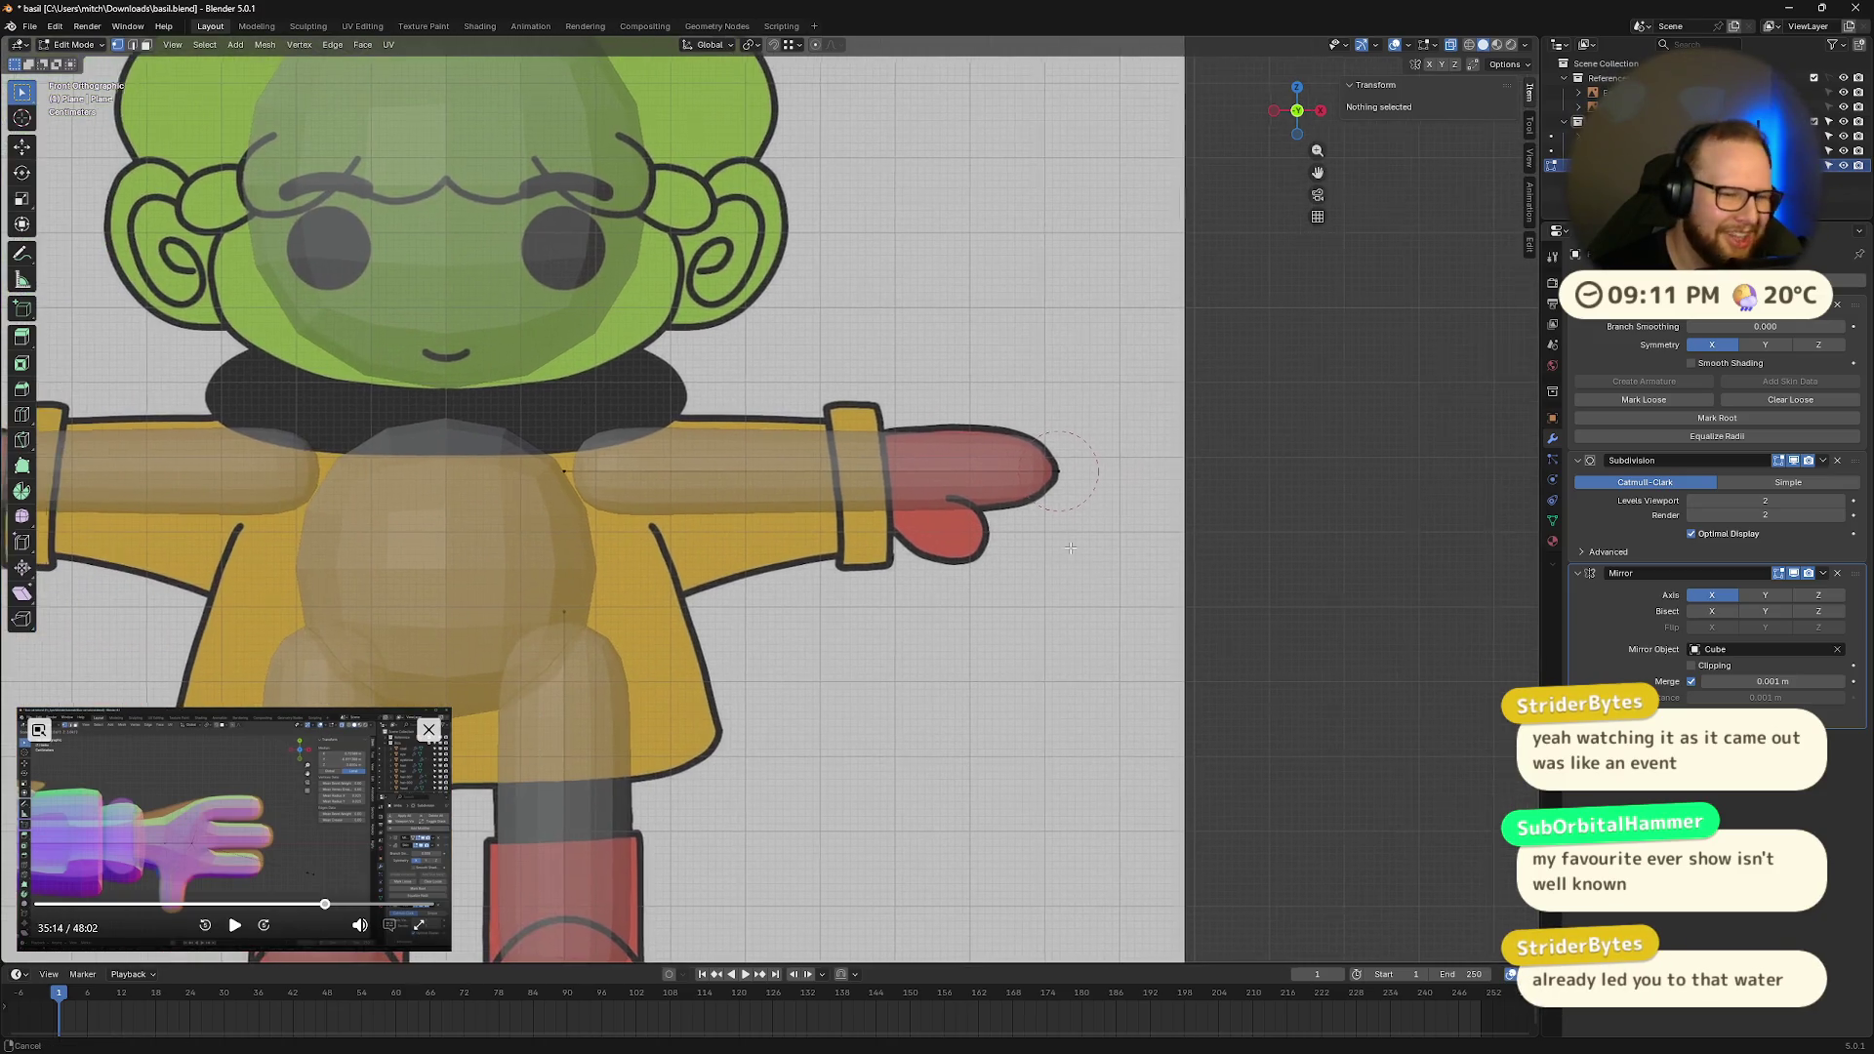
pyautogui.press('b')
pyautogui.moveTo(961, 459); pyautogui.dragTo(1083, 488)
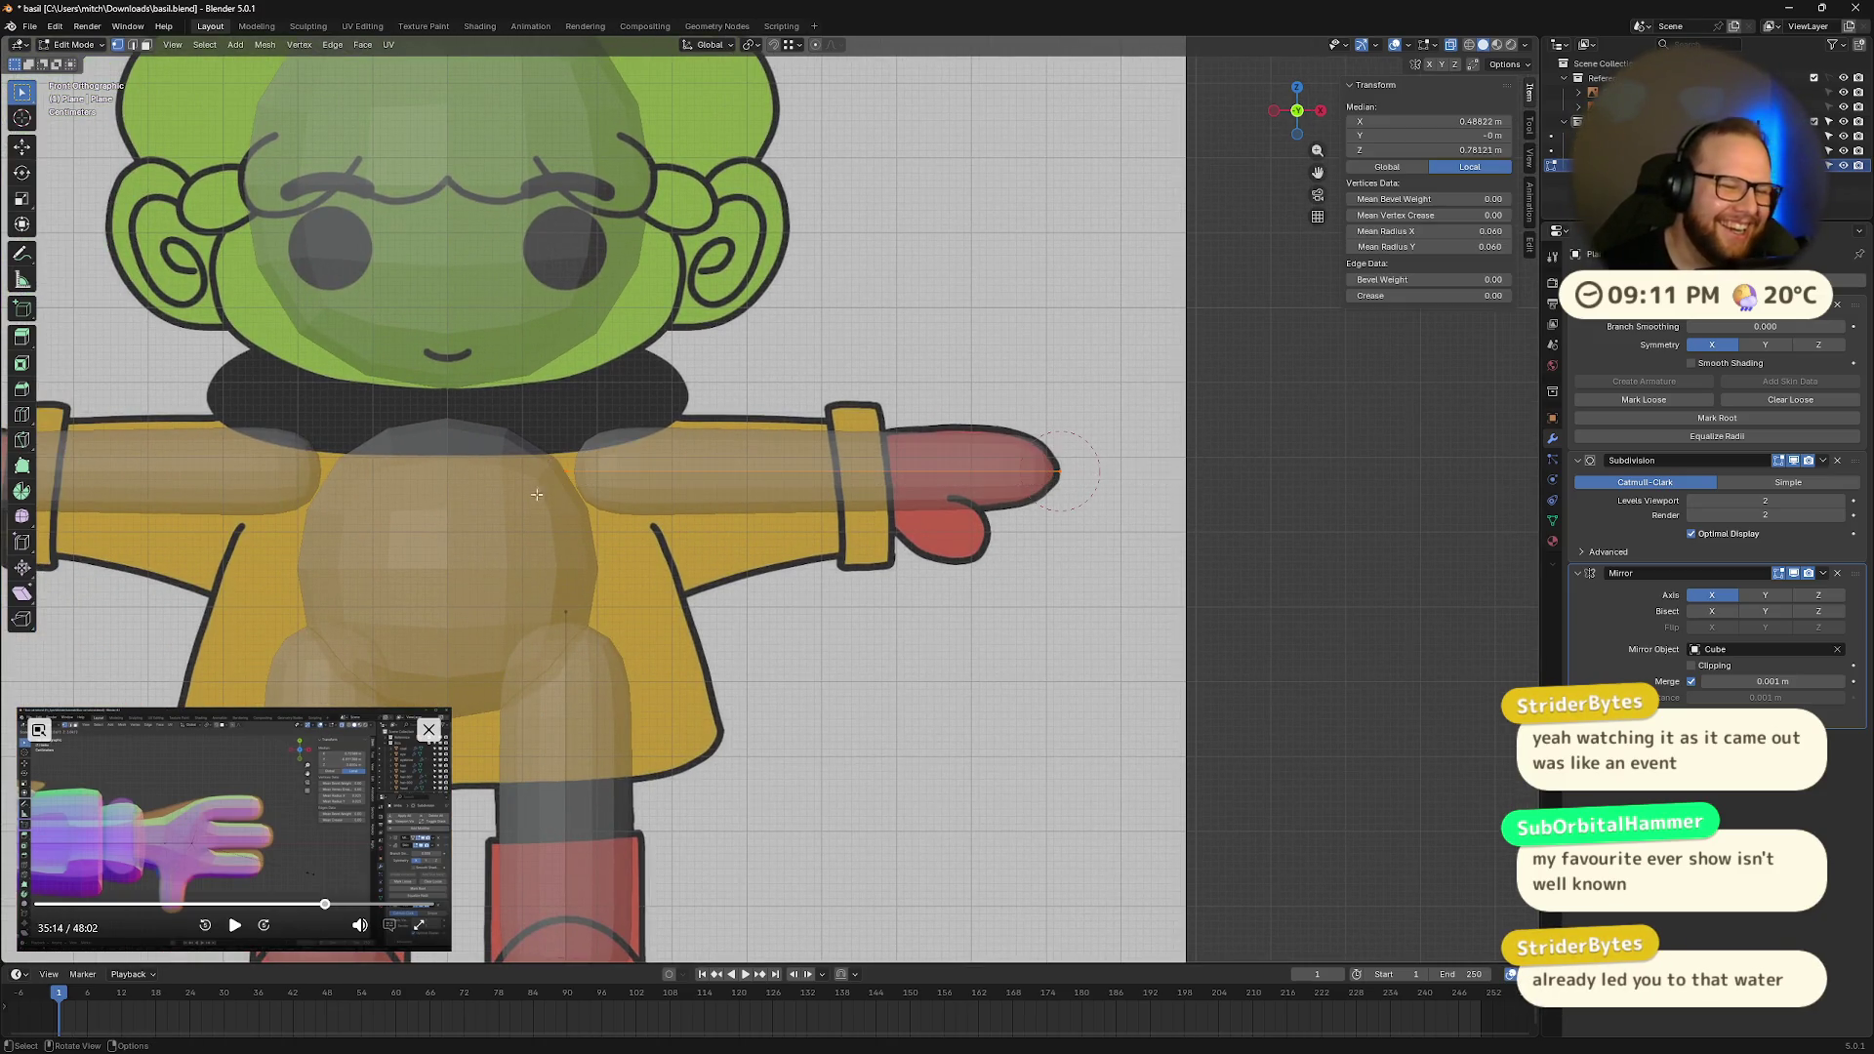
pyautogui.hotkey('ctrl', 'a')
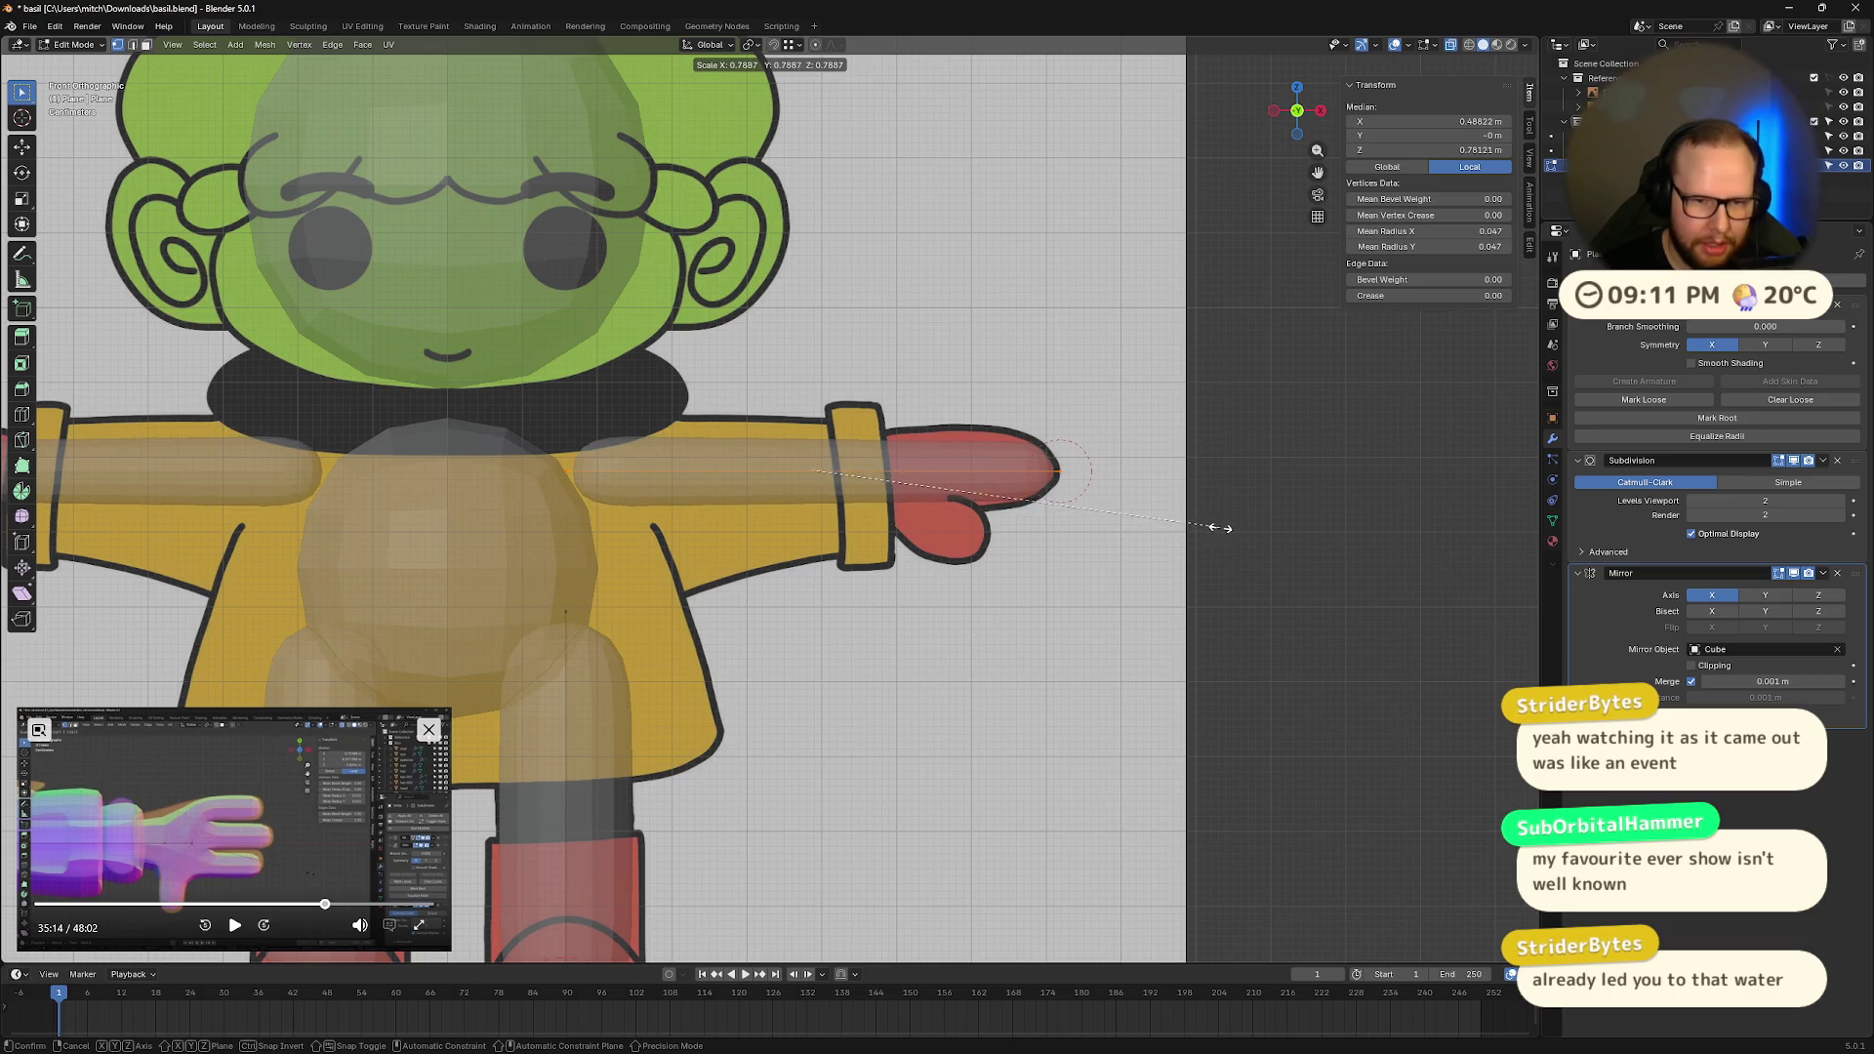
pyautogui.press('Escape')
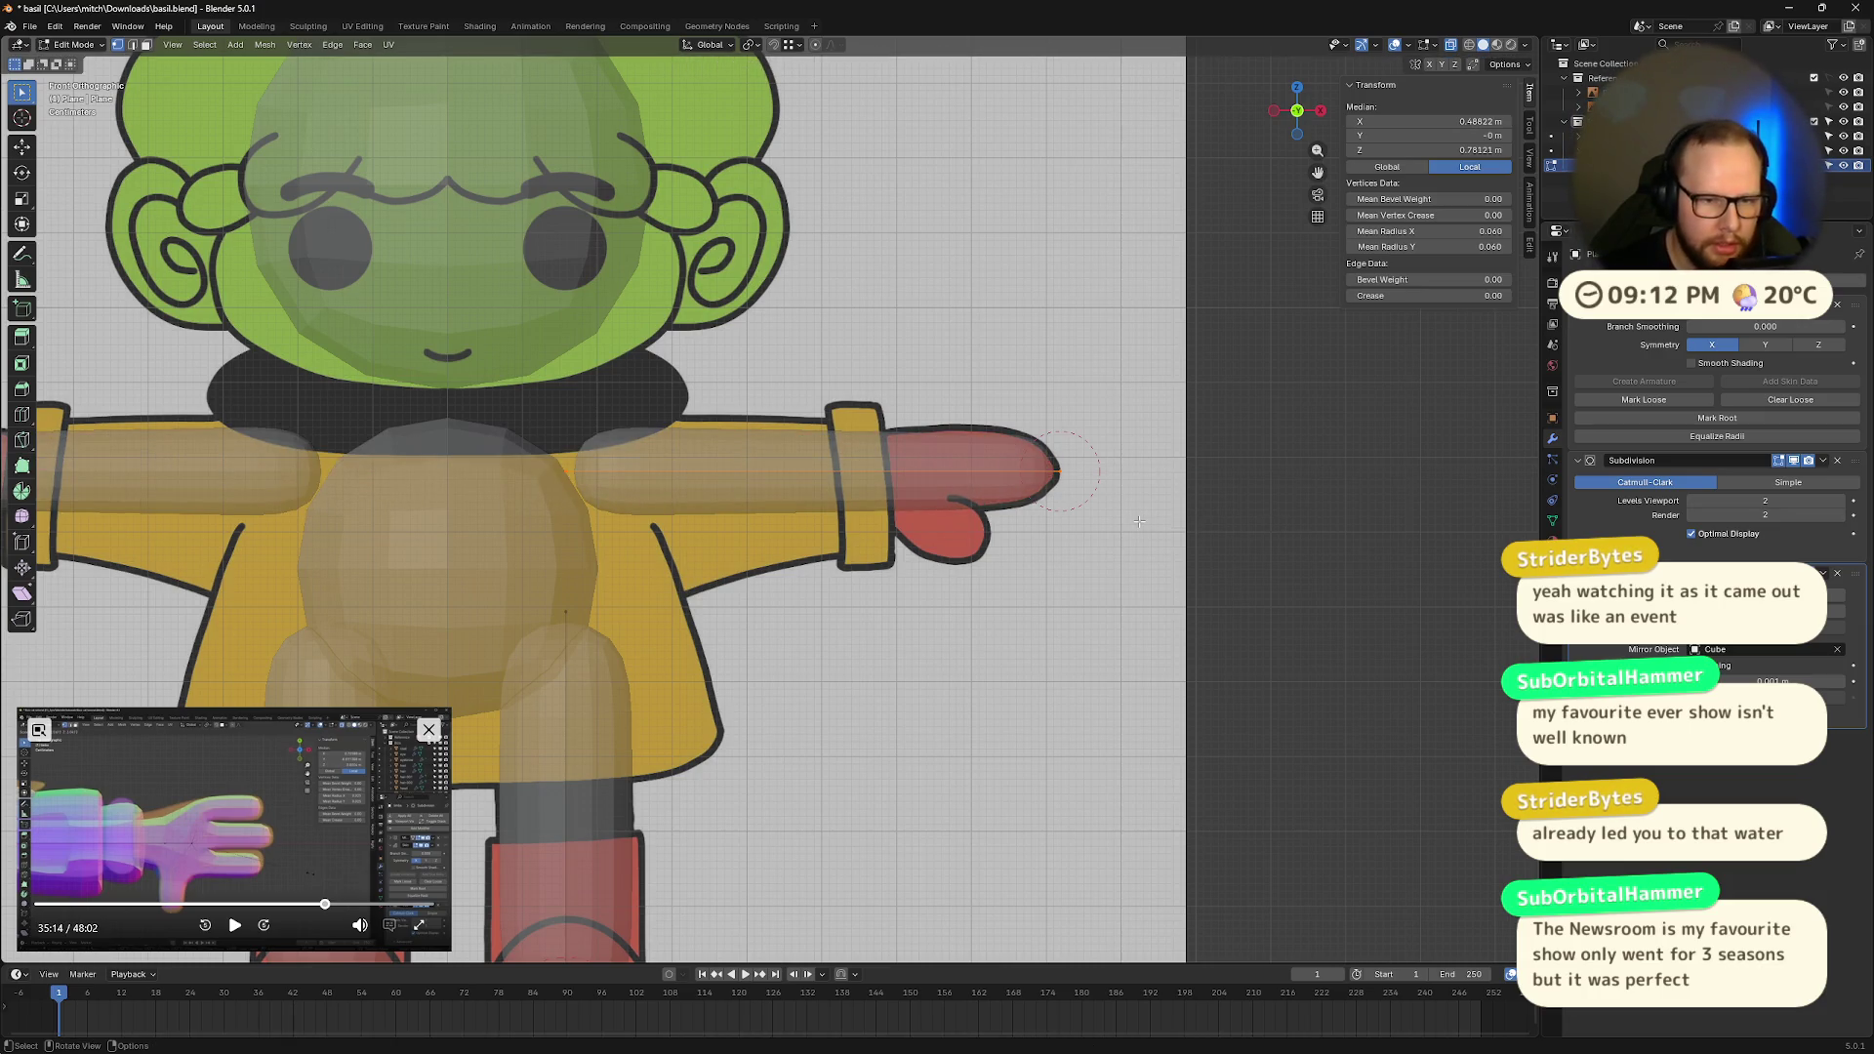
# Step: Move the arm tip along X so the arm ends at the wrist cuff
pyautogui.click(1065, 391)
pyautogui.click(1058, 470)
pyautogui.press('g')
pyautogui.press('x')
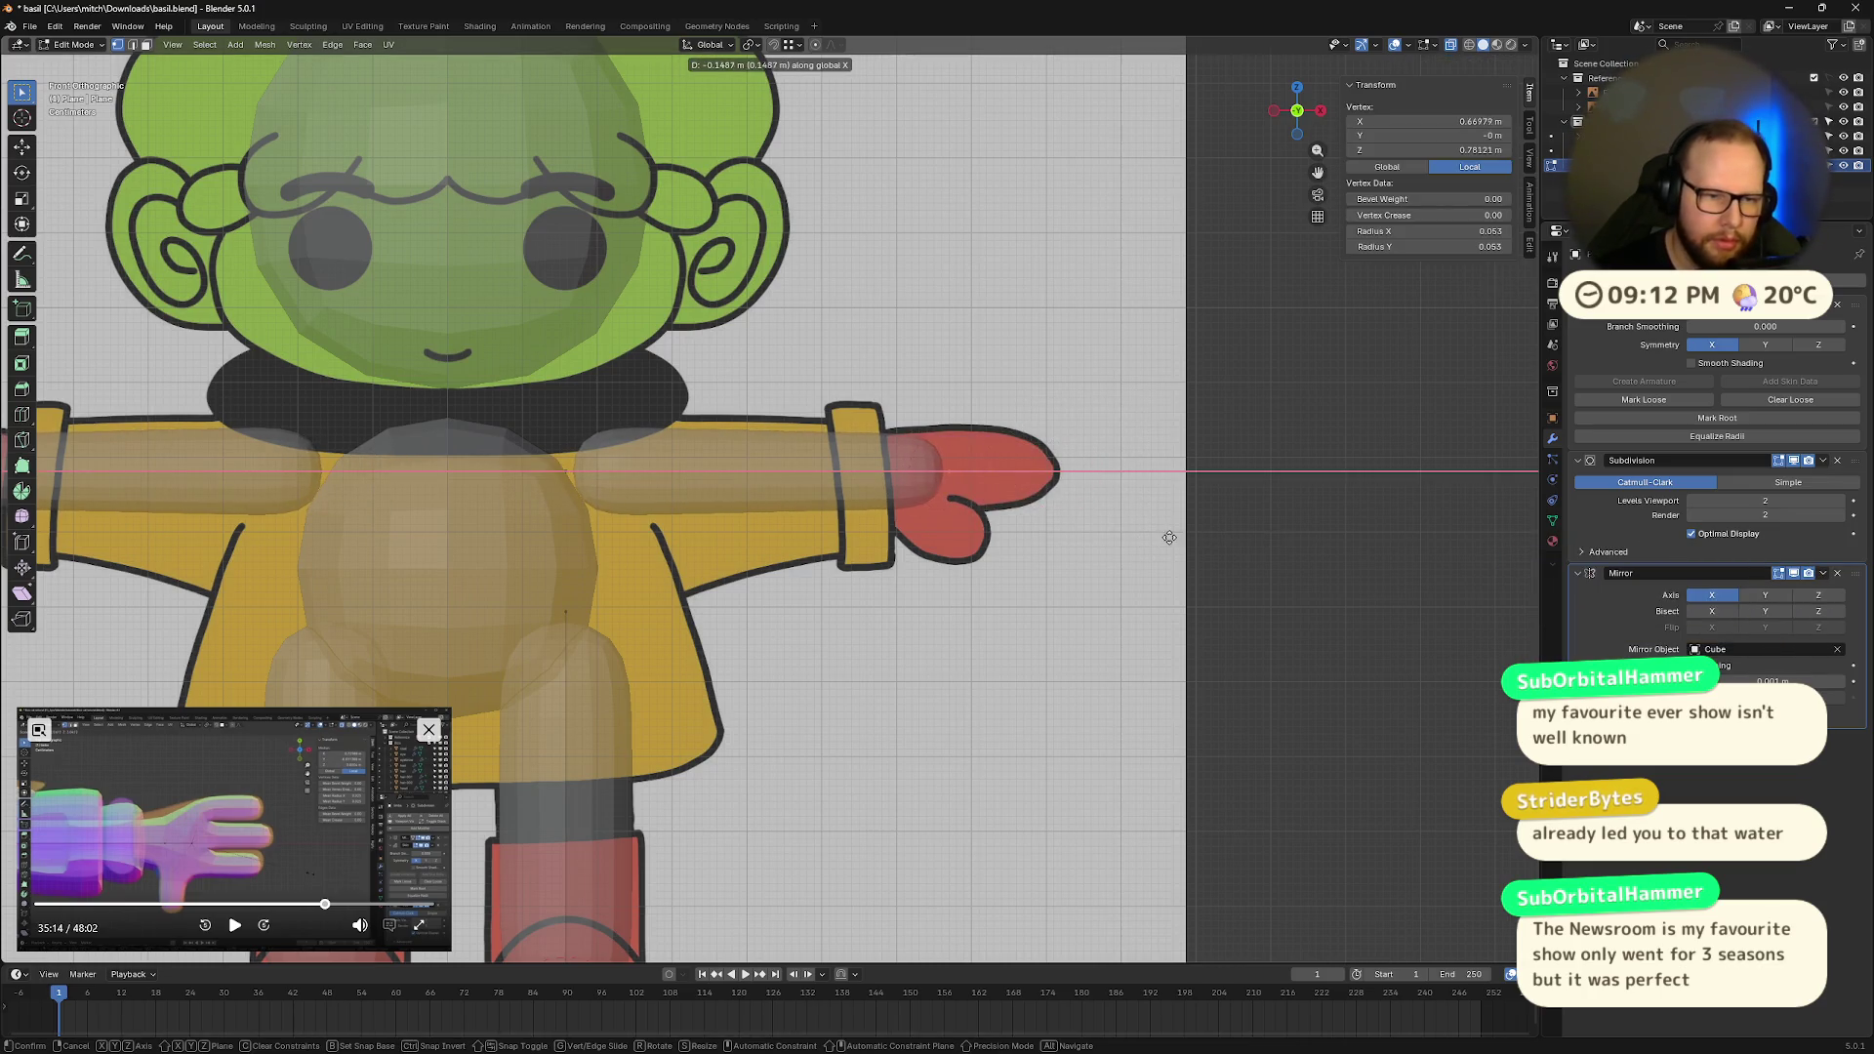
pyautogui.click(939, 503)
pyautogui.moveTo(939, 503)
pyautogui.mouseDown(button='middle')
pyautogui.moveTo(942, 635)
pyautogui.moveTo(952, 488)
pyautogui.moveTo(1074, 390)
pyautogui.moveTo(1173, 227)
pyautogui.mouseUp(button='middle')
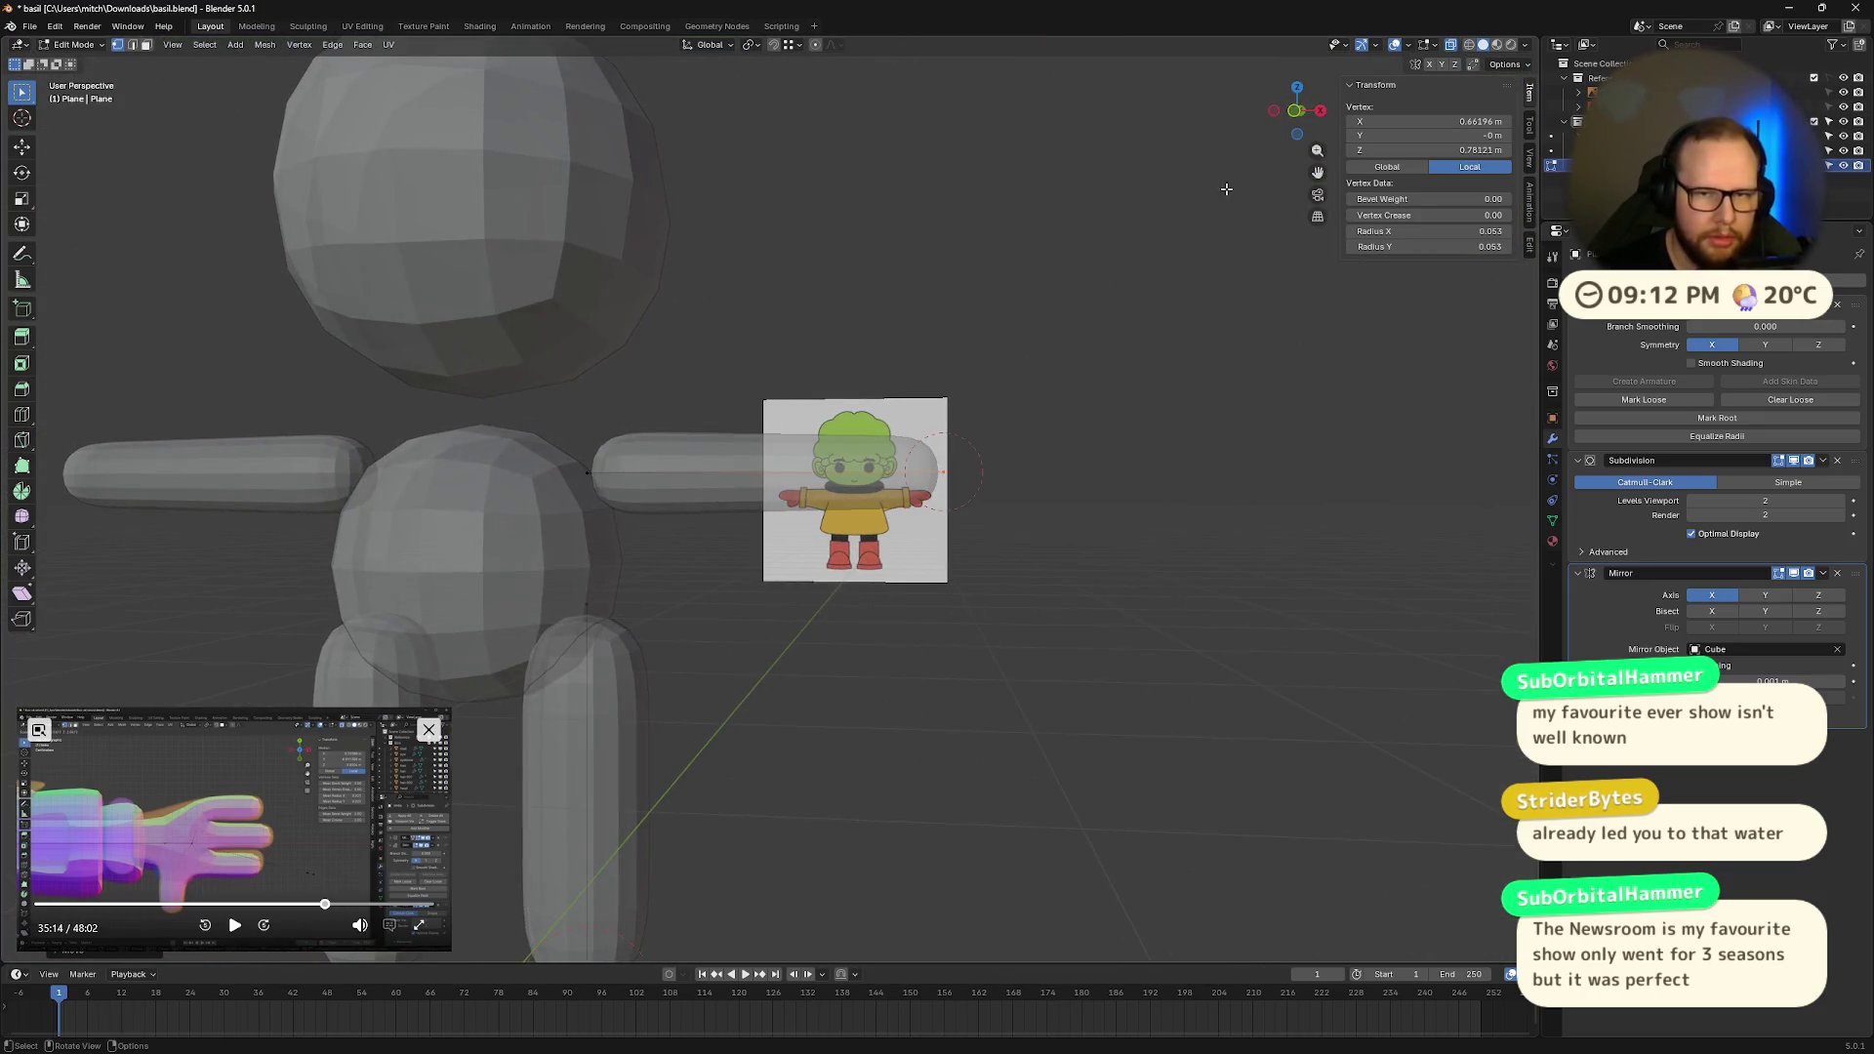
pyautogui.click(1297, 110)
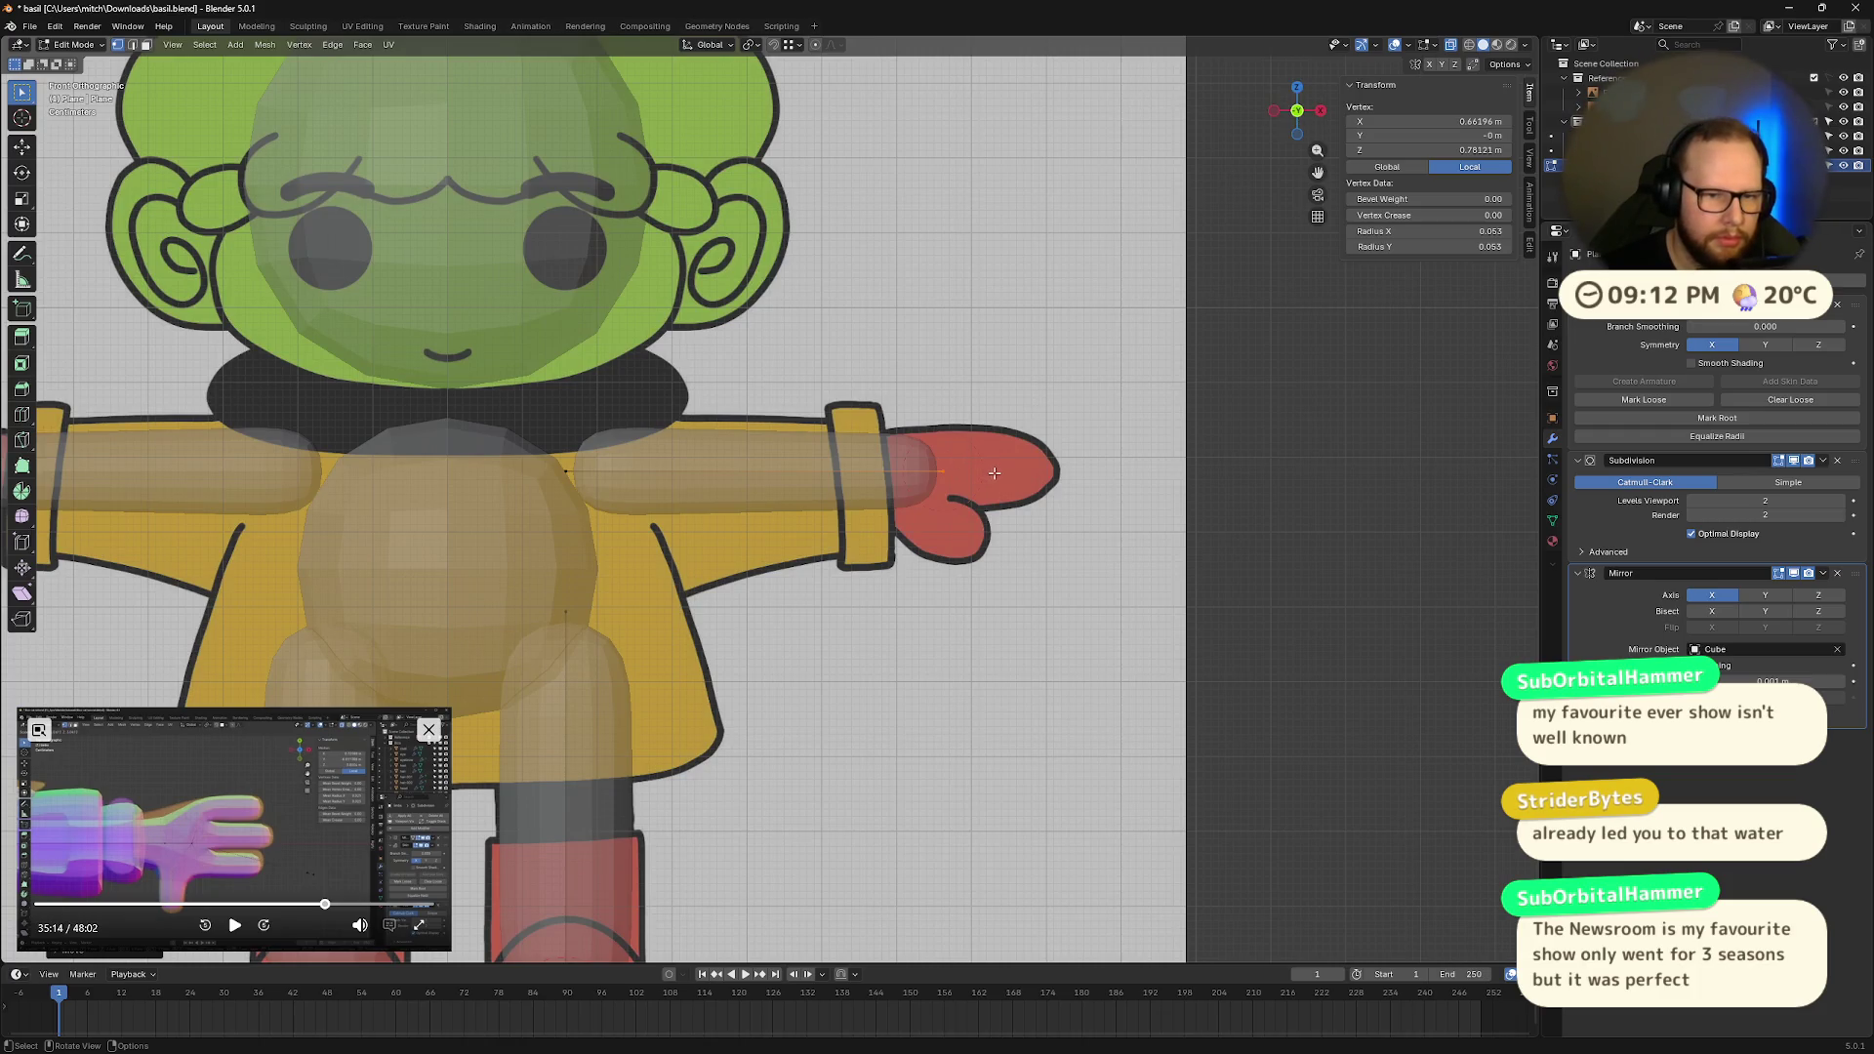
pyautogui.press('g')
pyautogui.press('x')
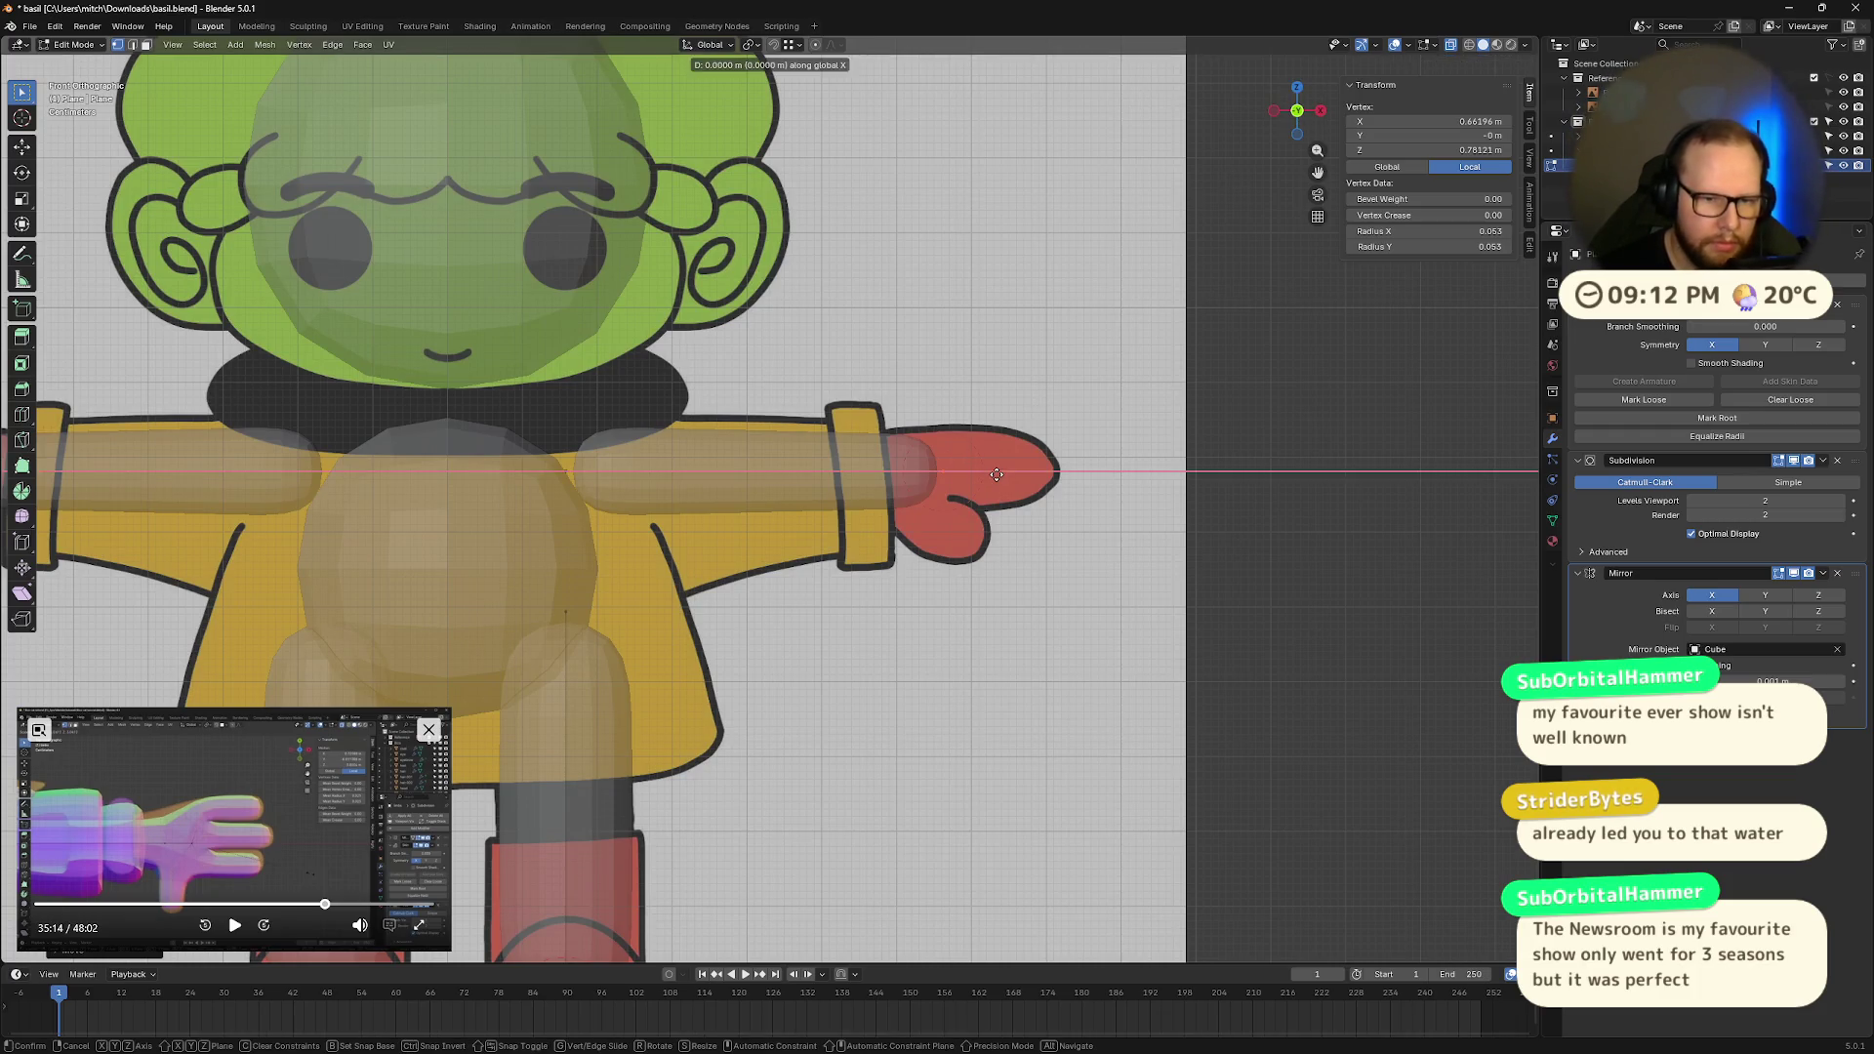
pyautogui.click(949, 484)
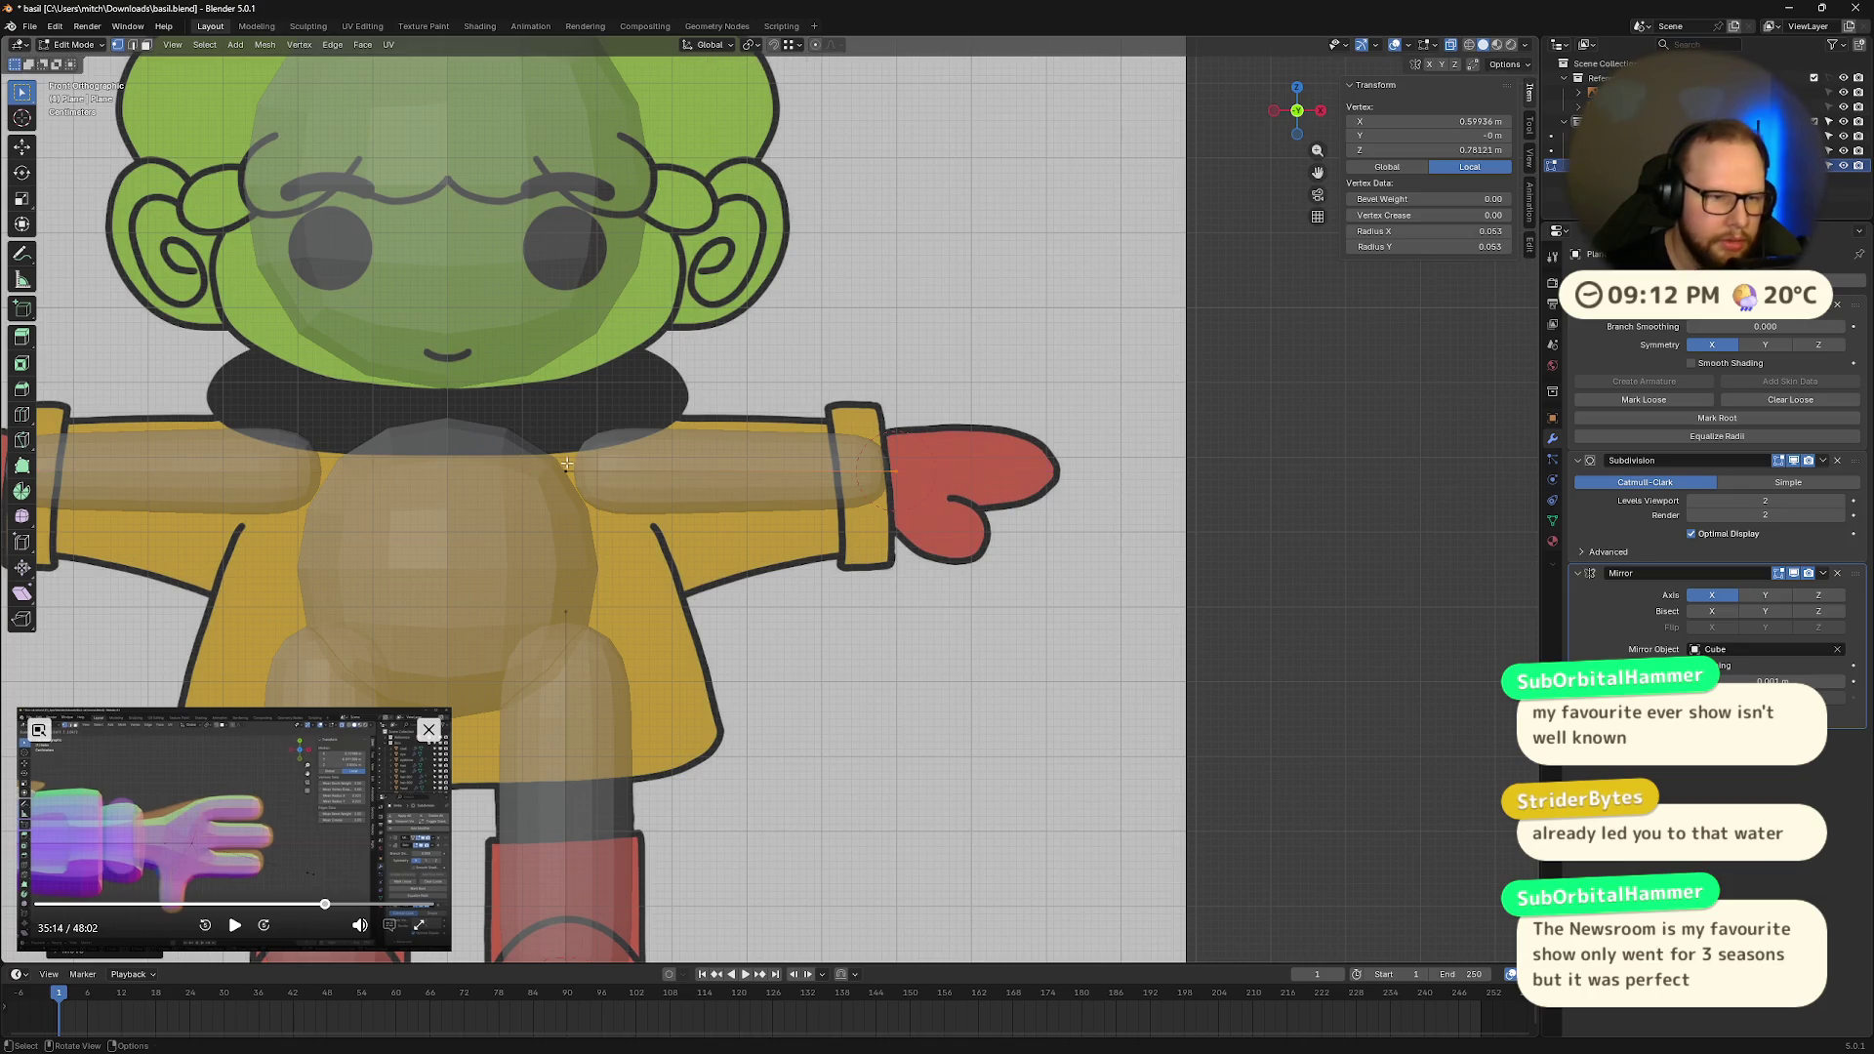
# Step: Enlarge the shoulder-end vertex's skin radius to 0.093
pyautogui.click(640, 497)
pyautogui.press('g')
pyautogui.press('x')
pyautogui.press('Escape')
pyautogui.hotkey('ctrl', 'a')
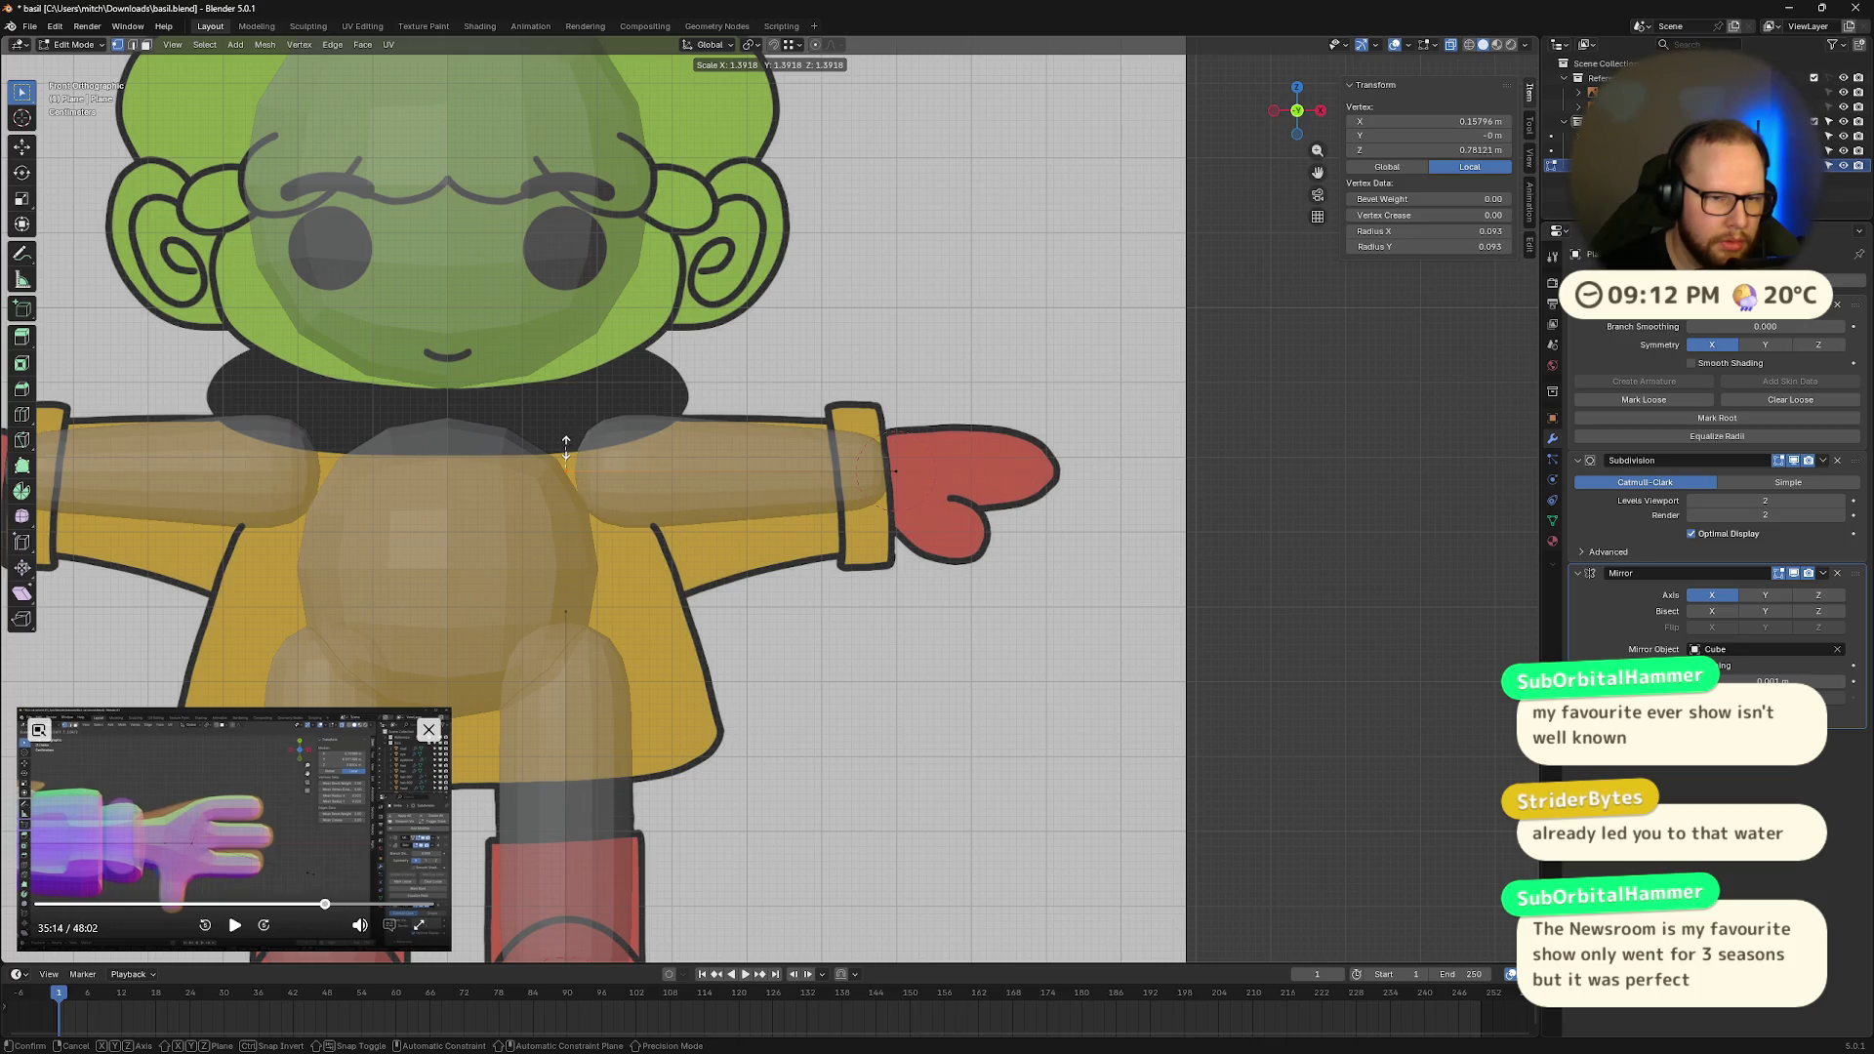
pyautogui.click(565, 447)
pyautogui.scroll(-3, 985, 479)
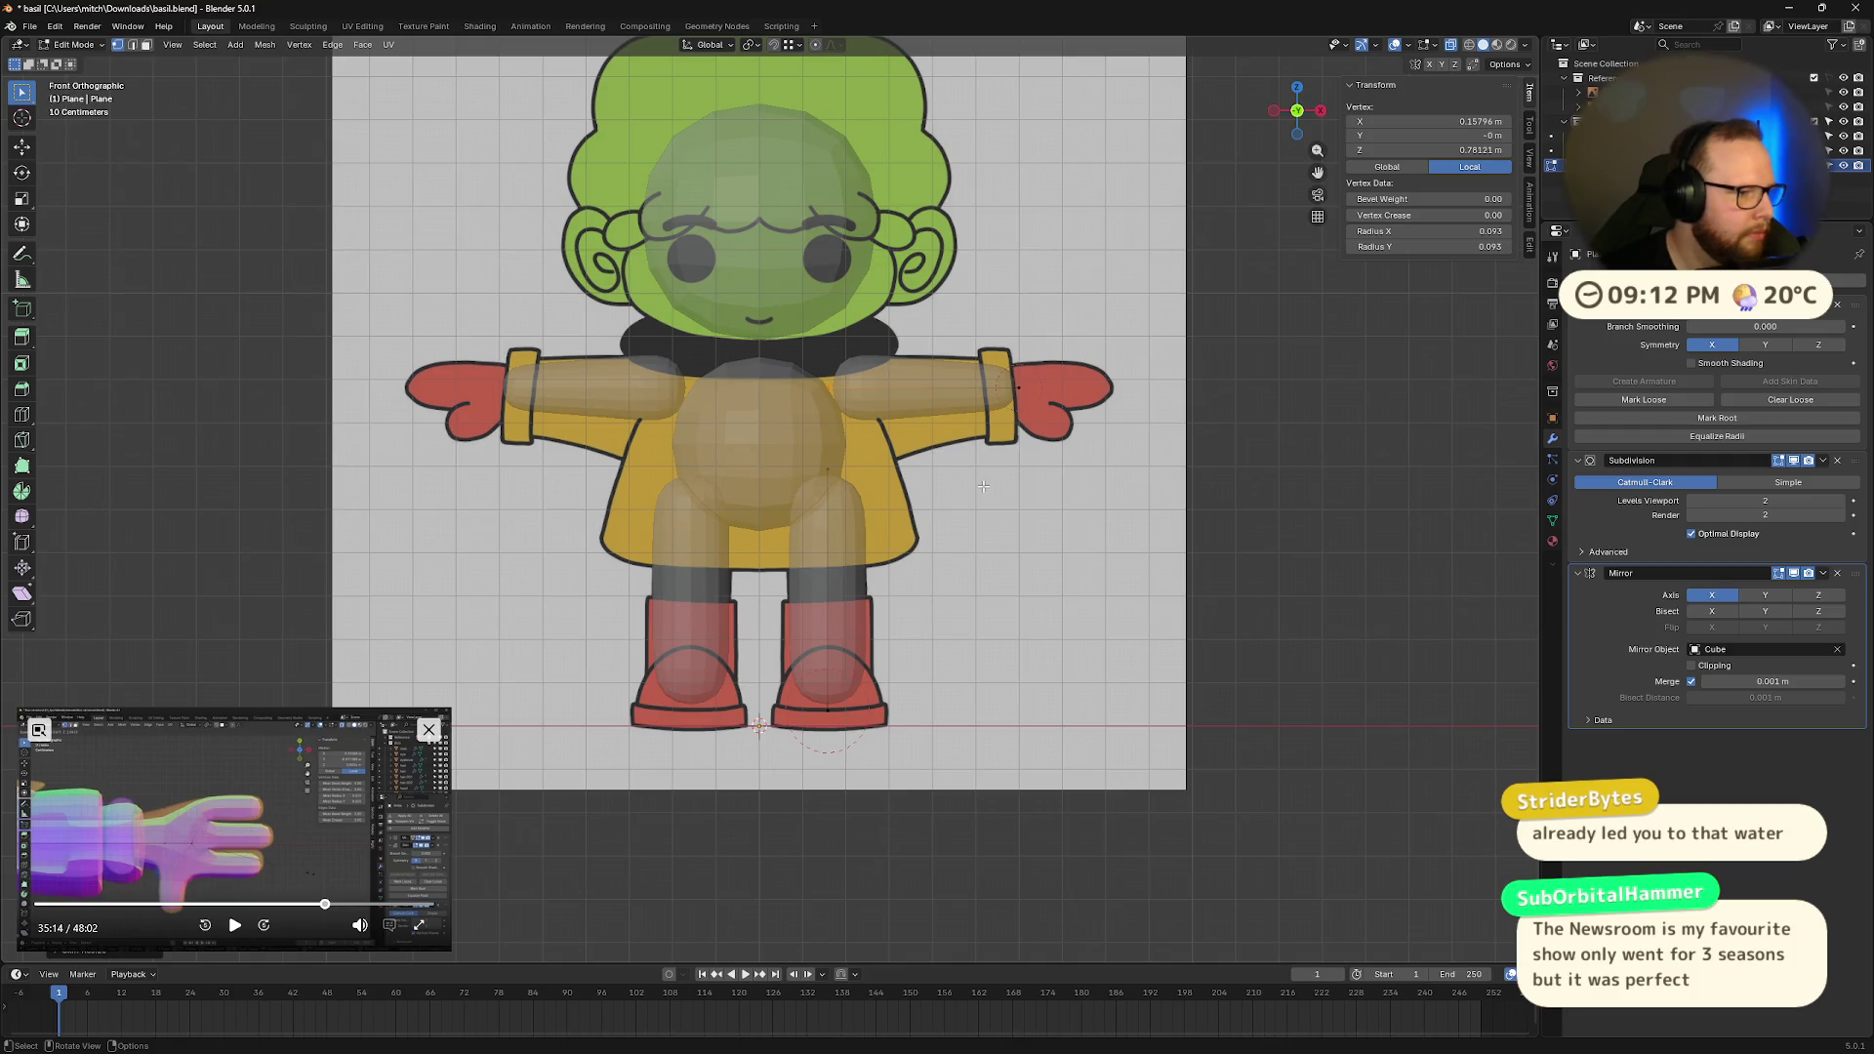
# Step: Slim the hip vertex's skin radius and enlarge the foot vertex's skin radius
pyautogui.scroll(1, 983, 486)
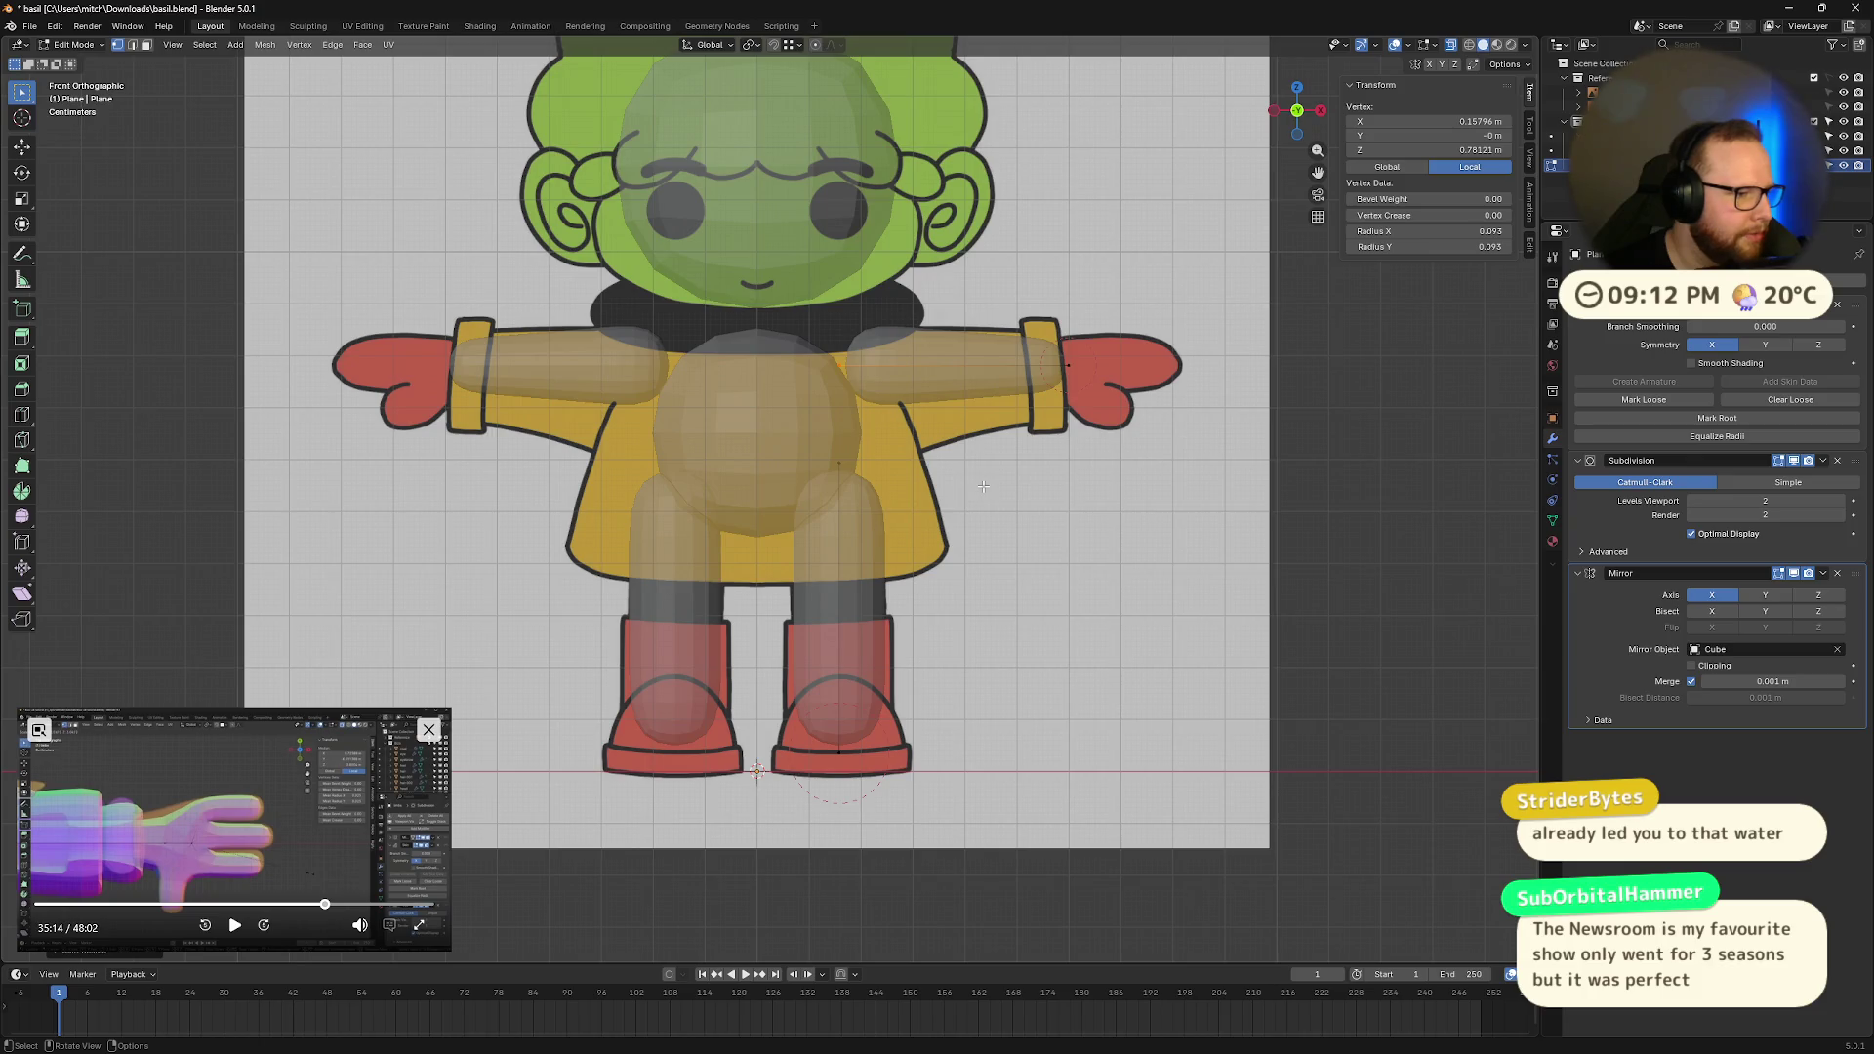
pyautogui.click(840, 463)
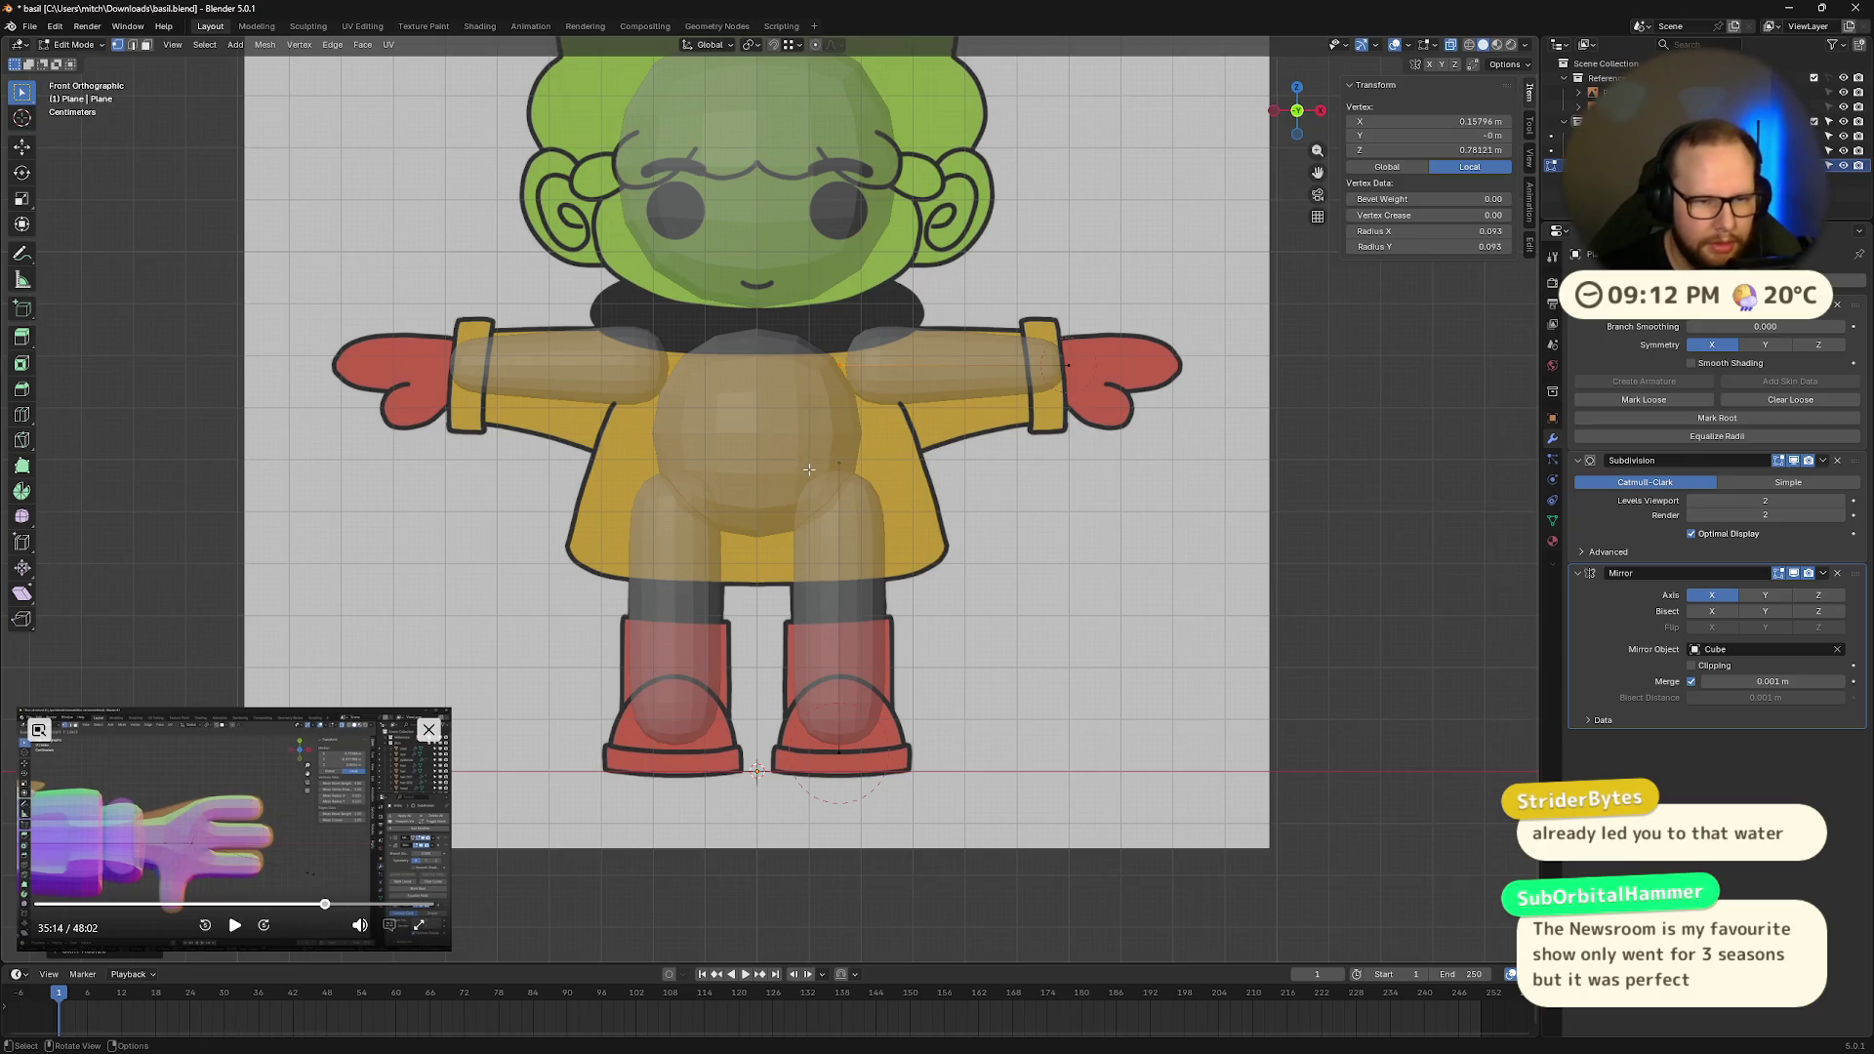
pyautogui.hotkey('ctrl', 'a')
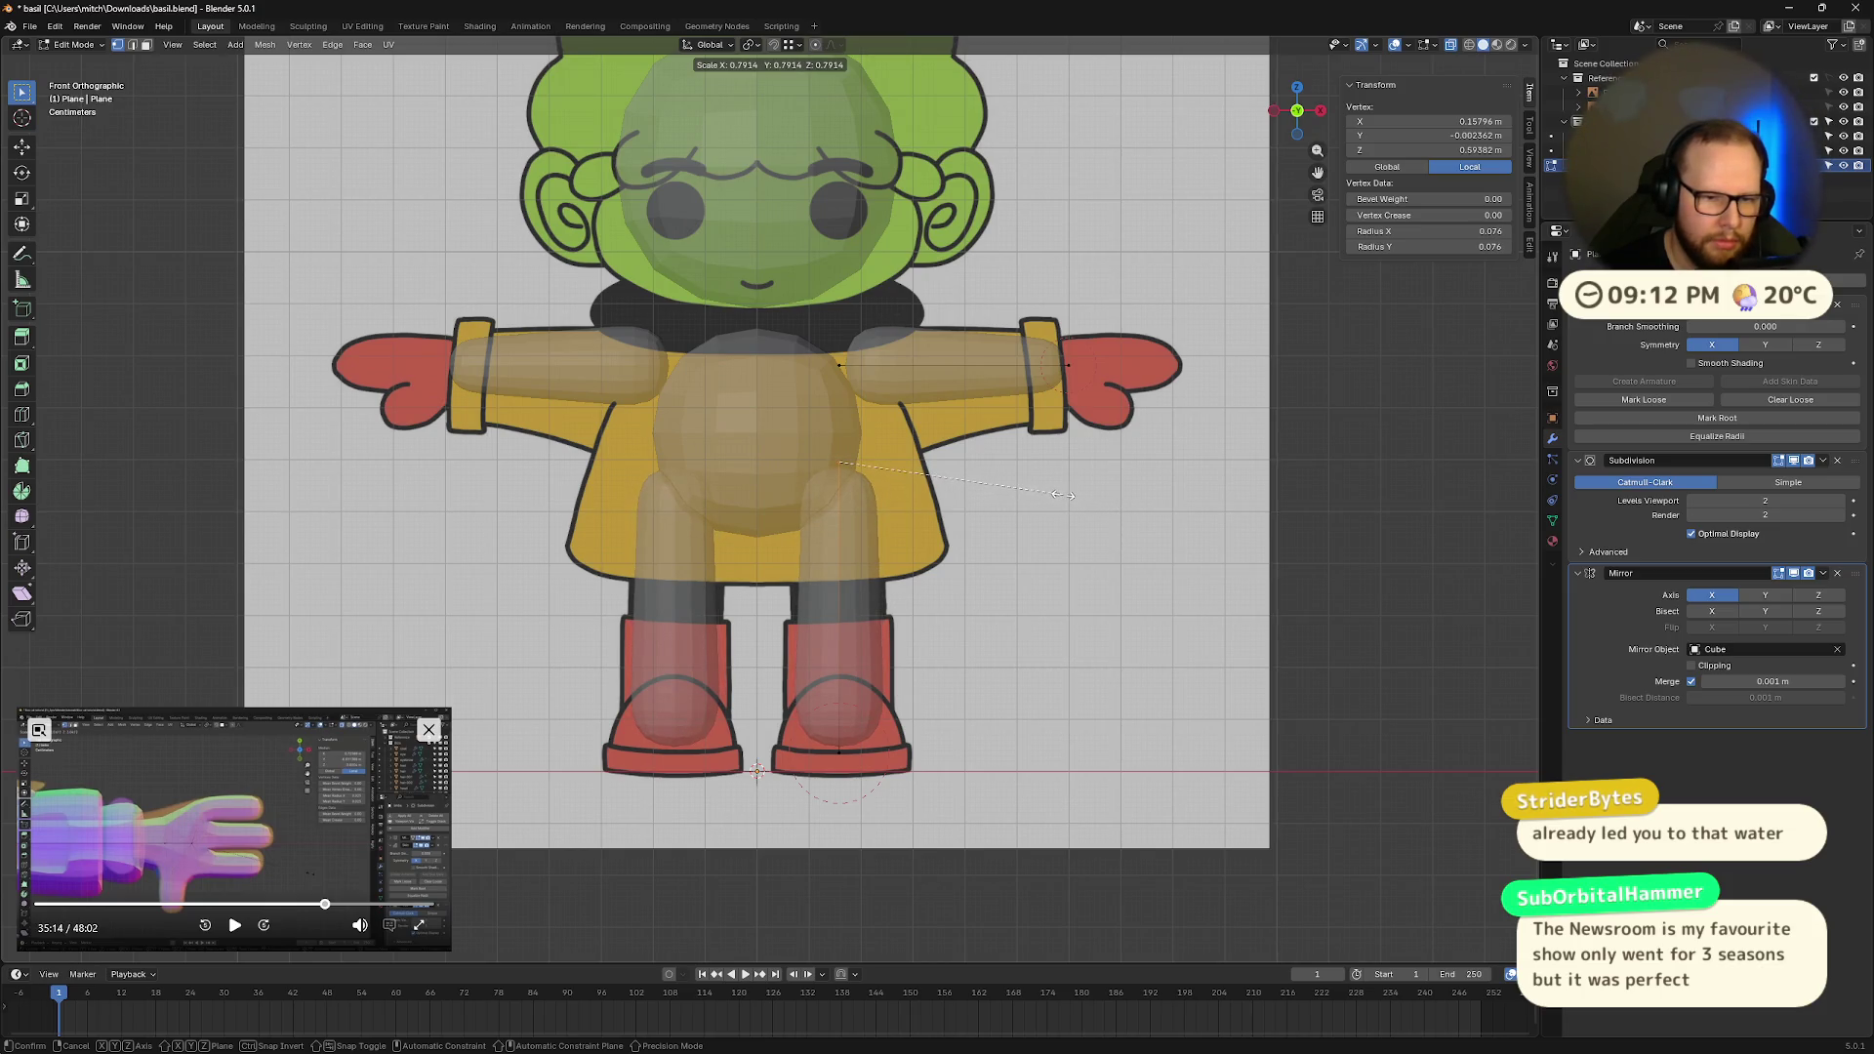
pyautogui.click(1063, 495)
pyautogui.click(837, 753)
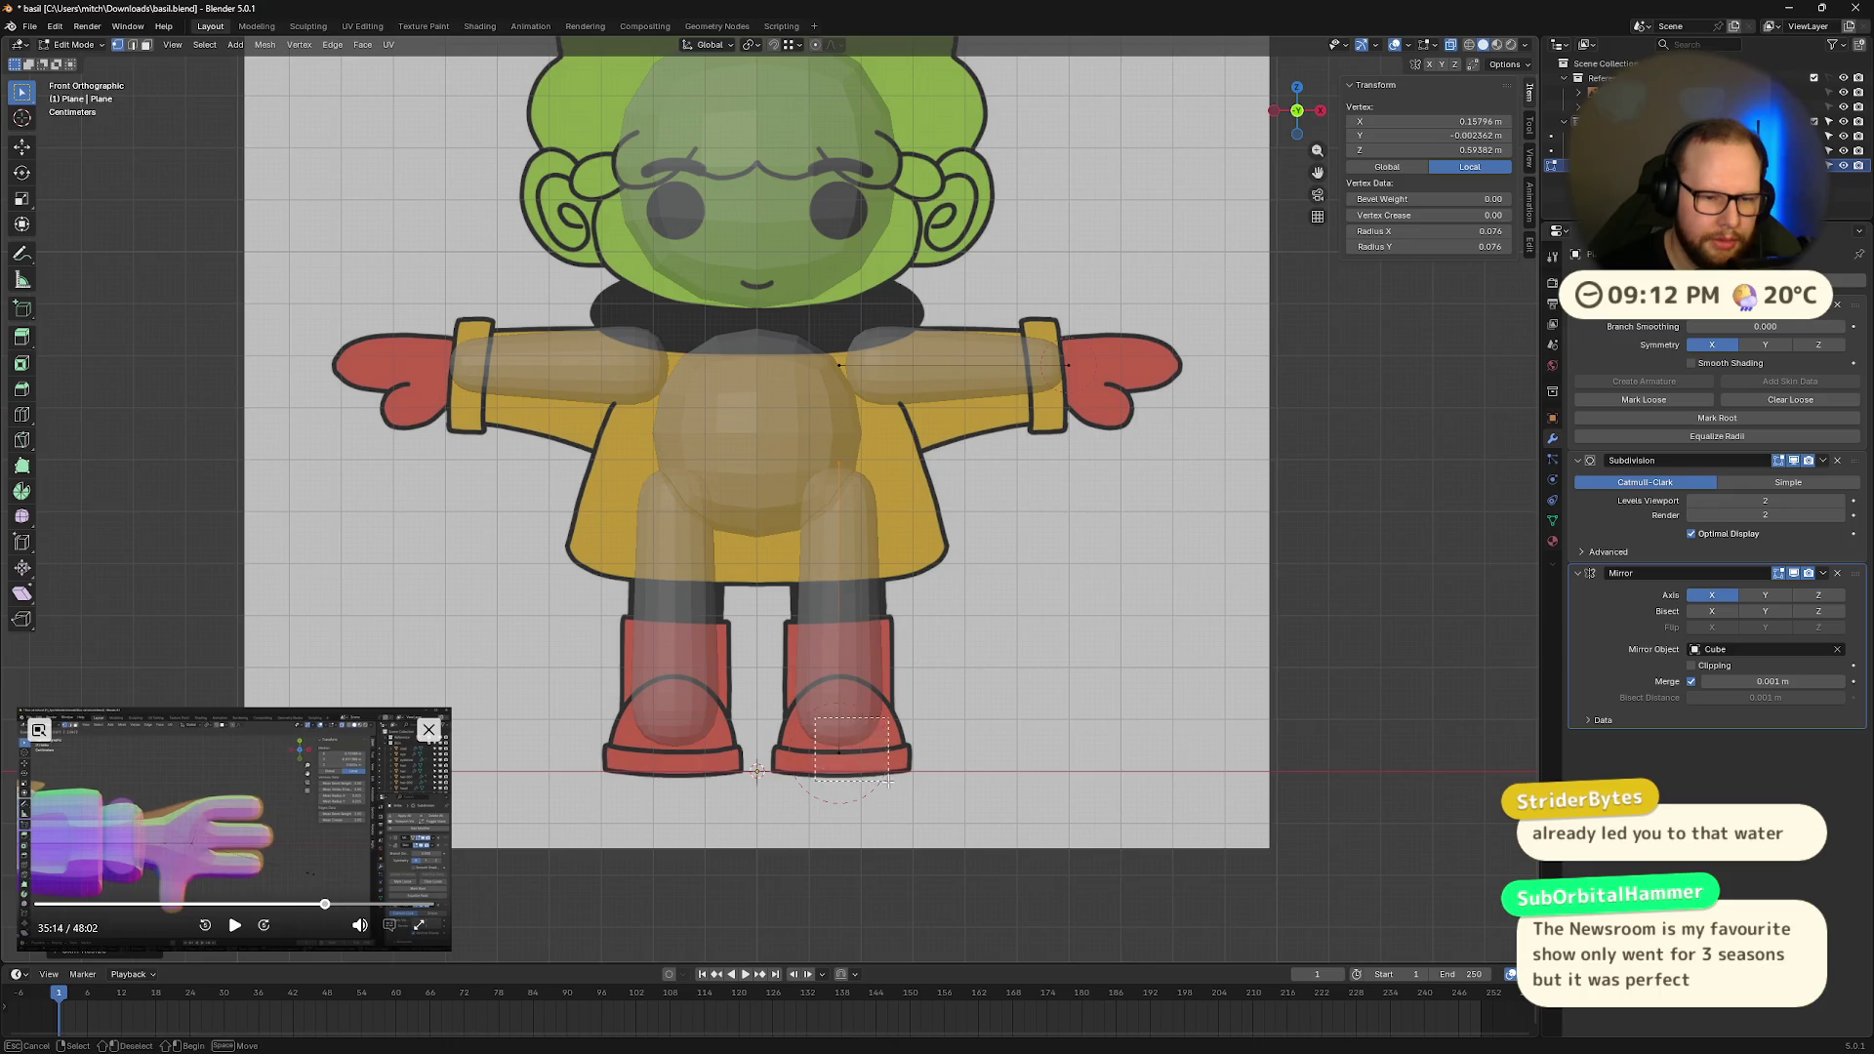
pyautogui.hotkey('ctrl', 'a')
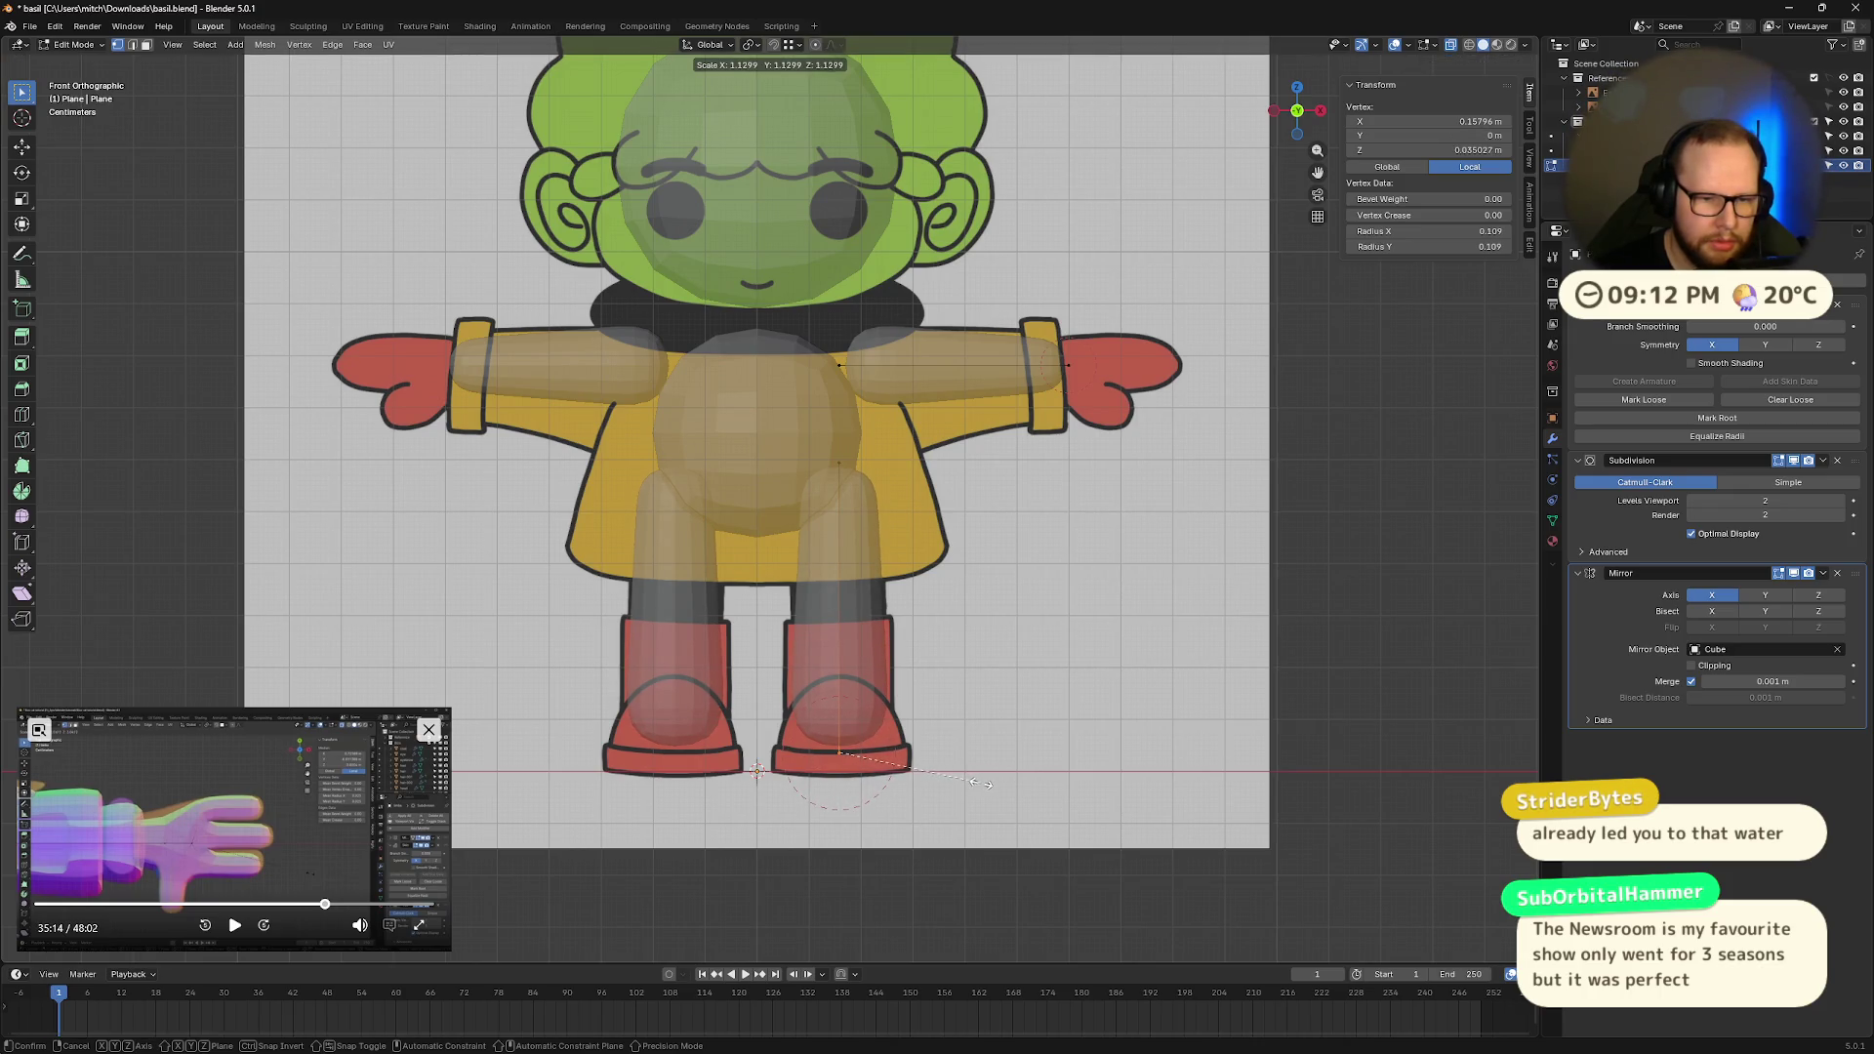
pyautogui.click(977, 781)
pyautogui.click(1144, 549)
# Step: Check the legs from another angle, then readjust the leg-bottom and hip skin radii
pyautogui.scroll(3, 1143, 550)
pyautogui.moveTo(1144, 550)
pyautogui.mouseDown(button='middle')
pyautogui.moveTo(1254, 558)
pyautogui.moveTo(1247, 523)
pyautogui.moveTo(1234, 565)
pyautogui.moveTo(1307, 571)
pyautogui.moveTo(1213, 577)
pyautogui.mouseUp(button='middle')
pyautogui.click(1314, 113)
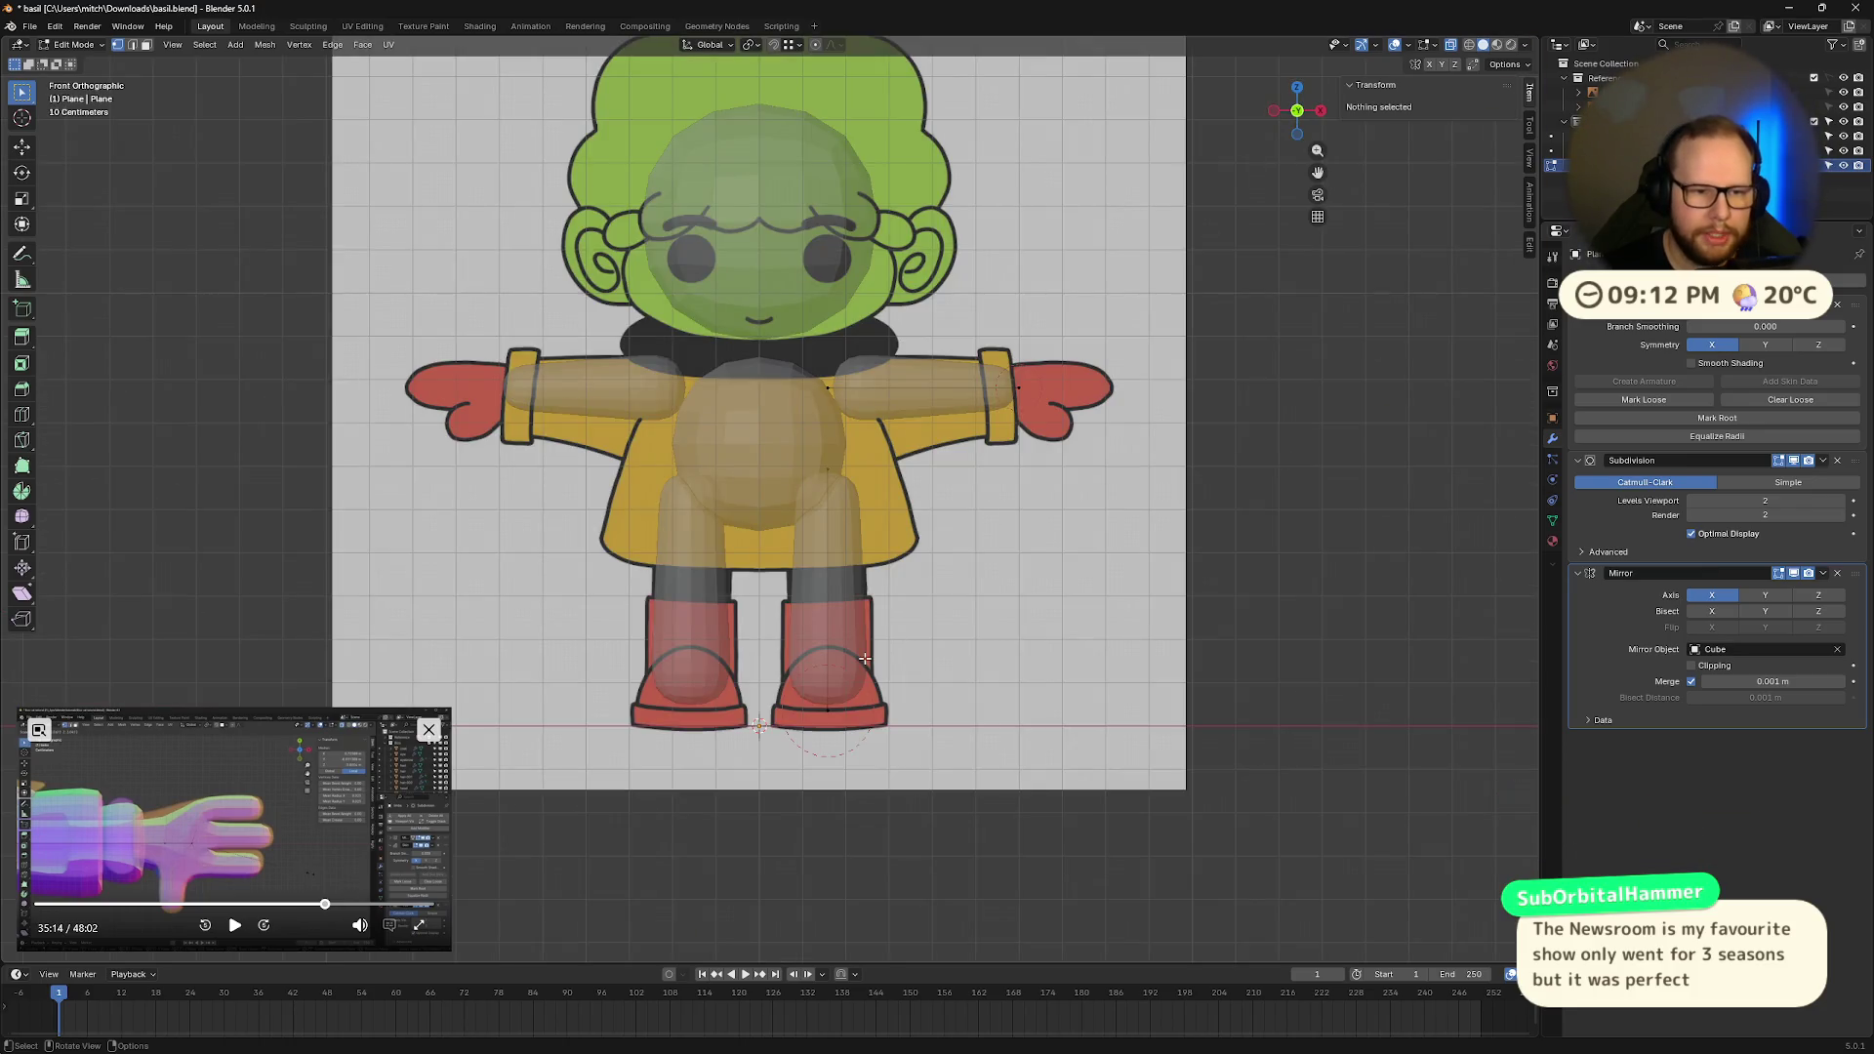
pyautogui.scroll(5, 873, 644)
pyautogui.scroll(-4, 1106, 595)
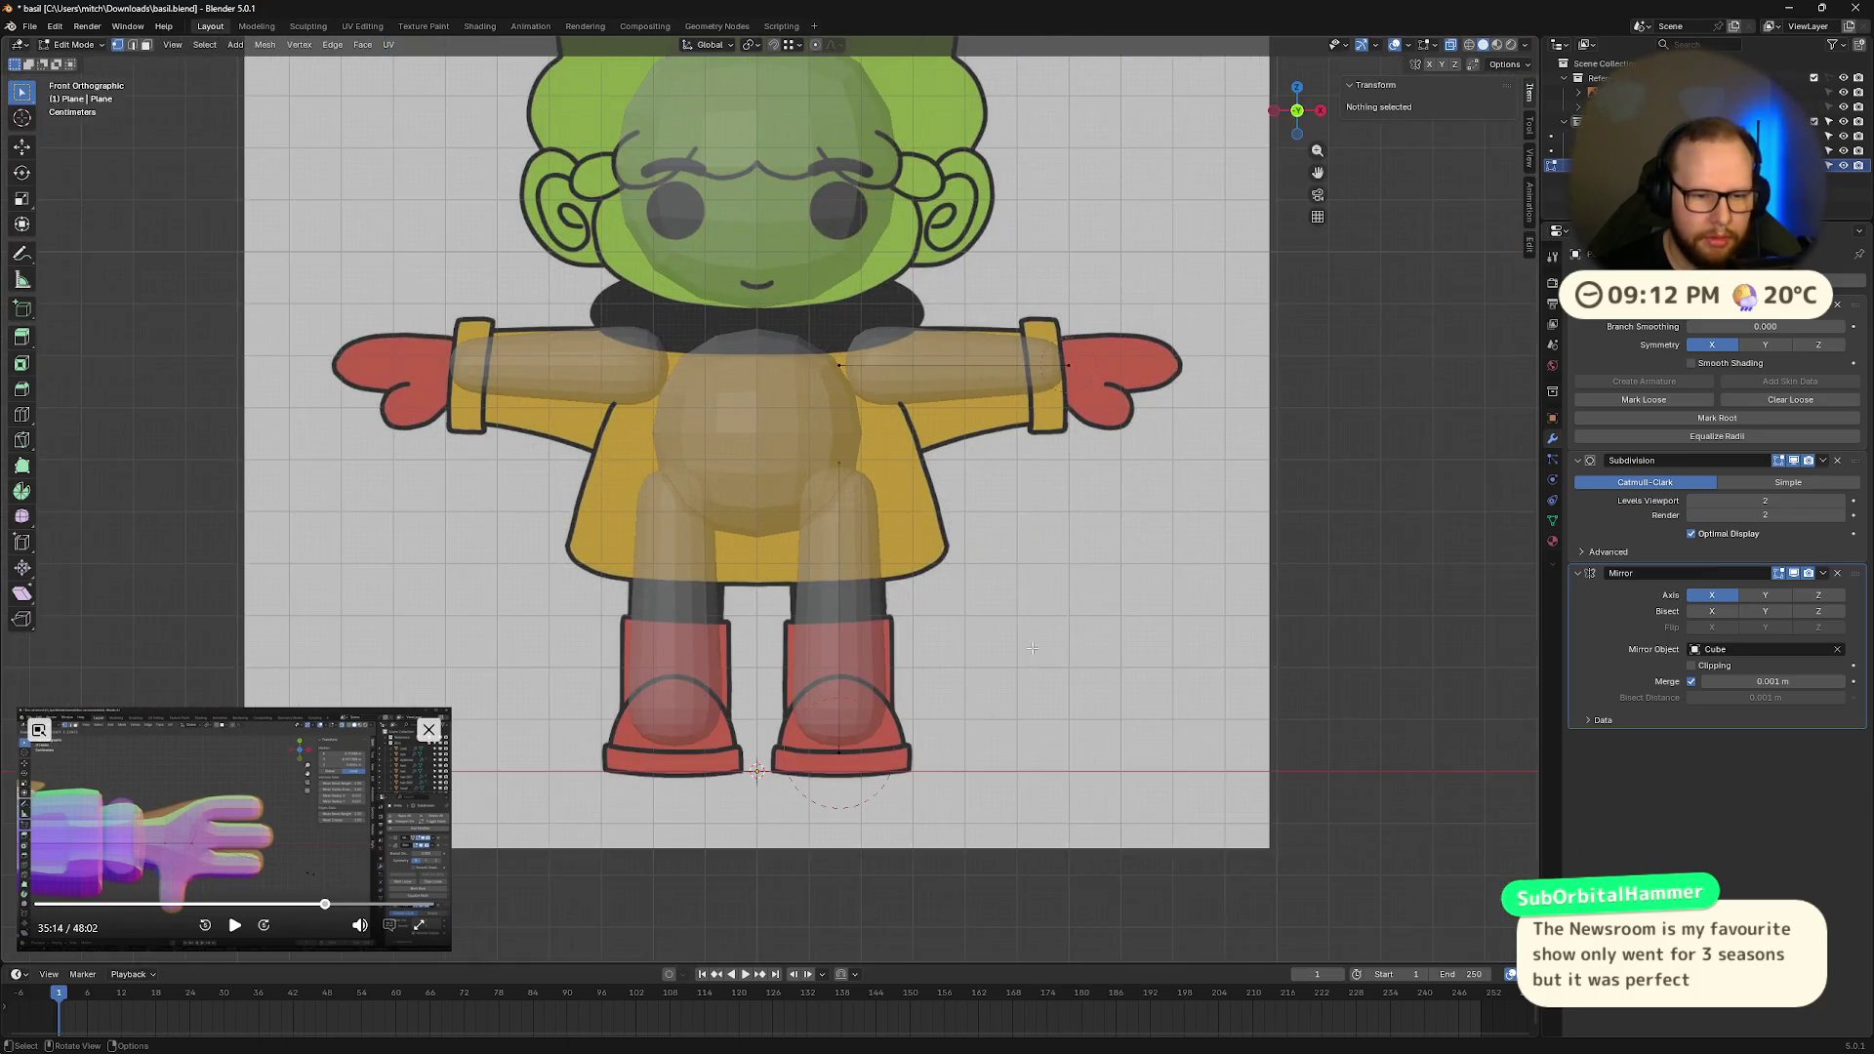
pyautogui.click(840, 751)
pyautogui.hotkey('ctrl', 'a')
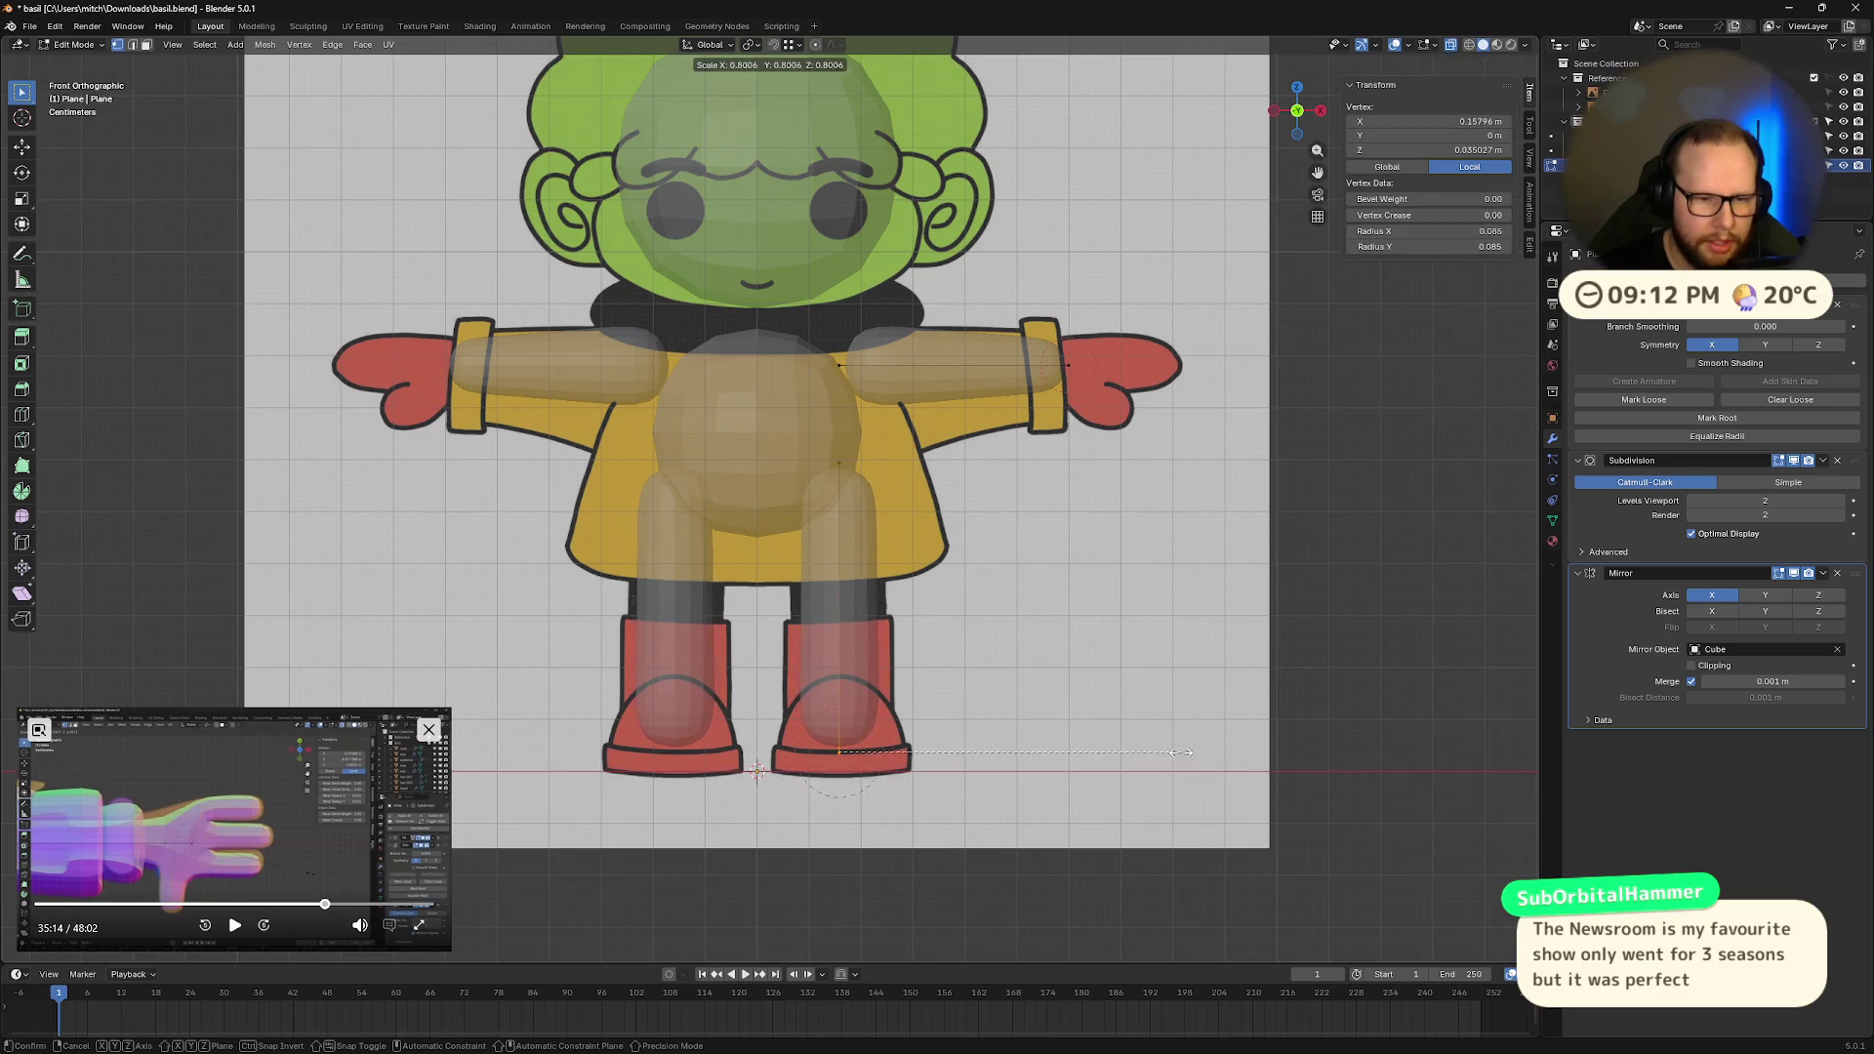
pyautogui.click(1152, 754)
pyautogui.hotkey('ctrl', 'a')
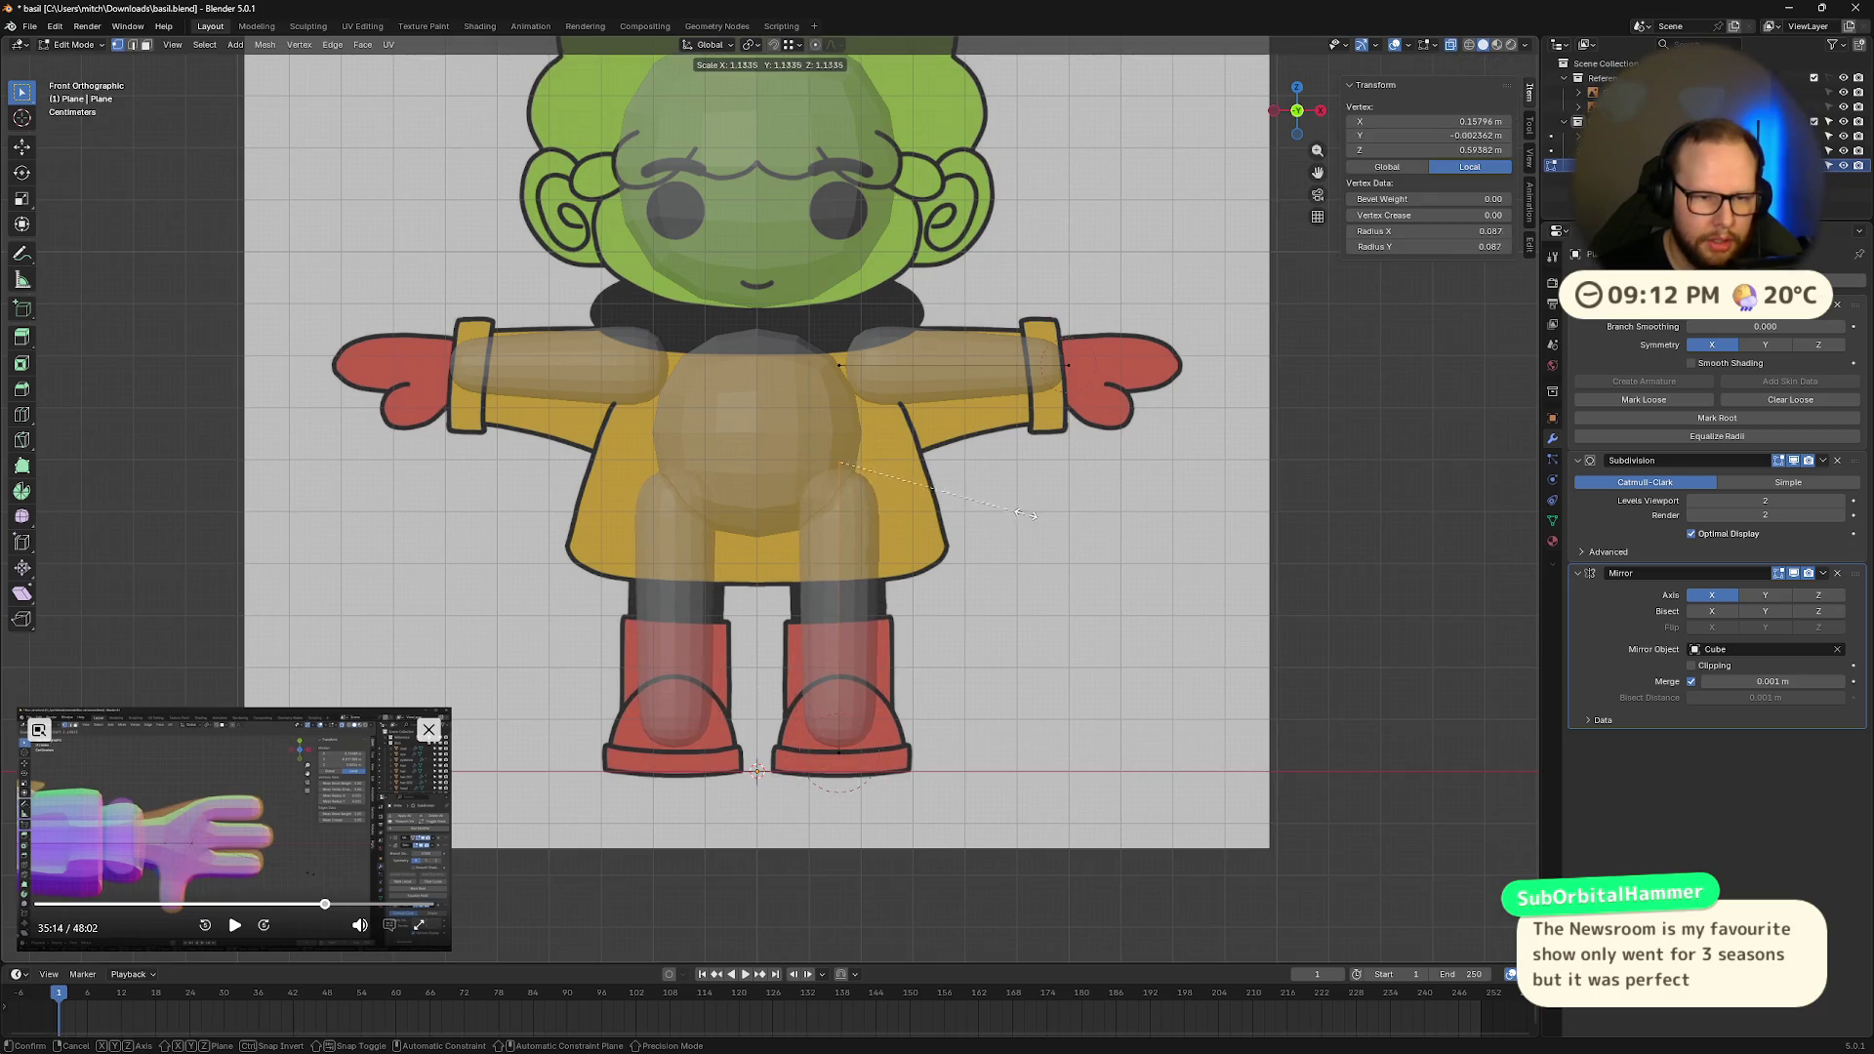
pyautogui.click(1084, 512)
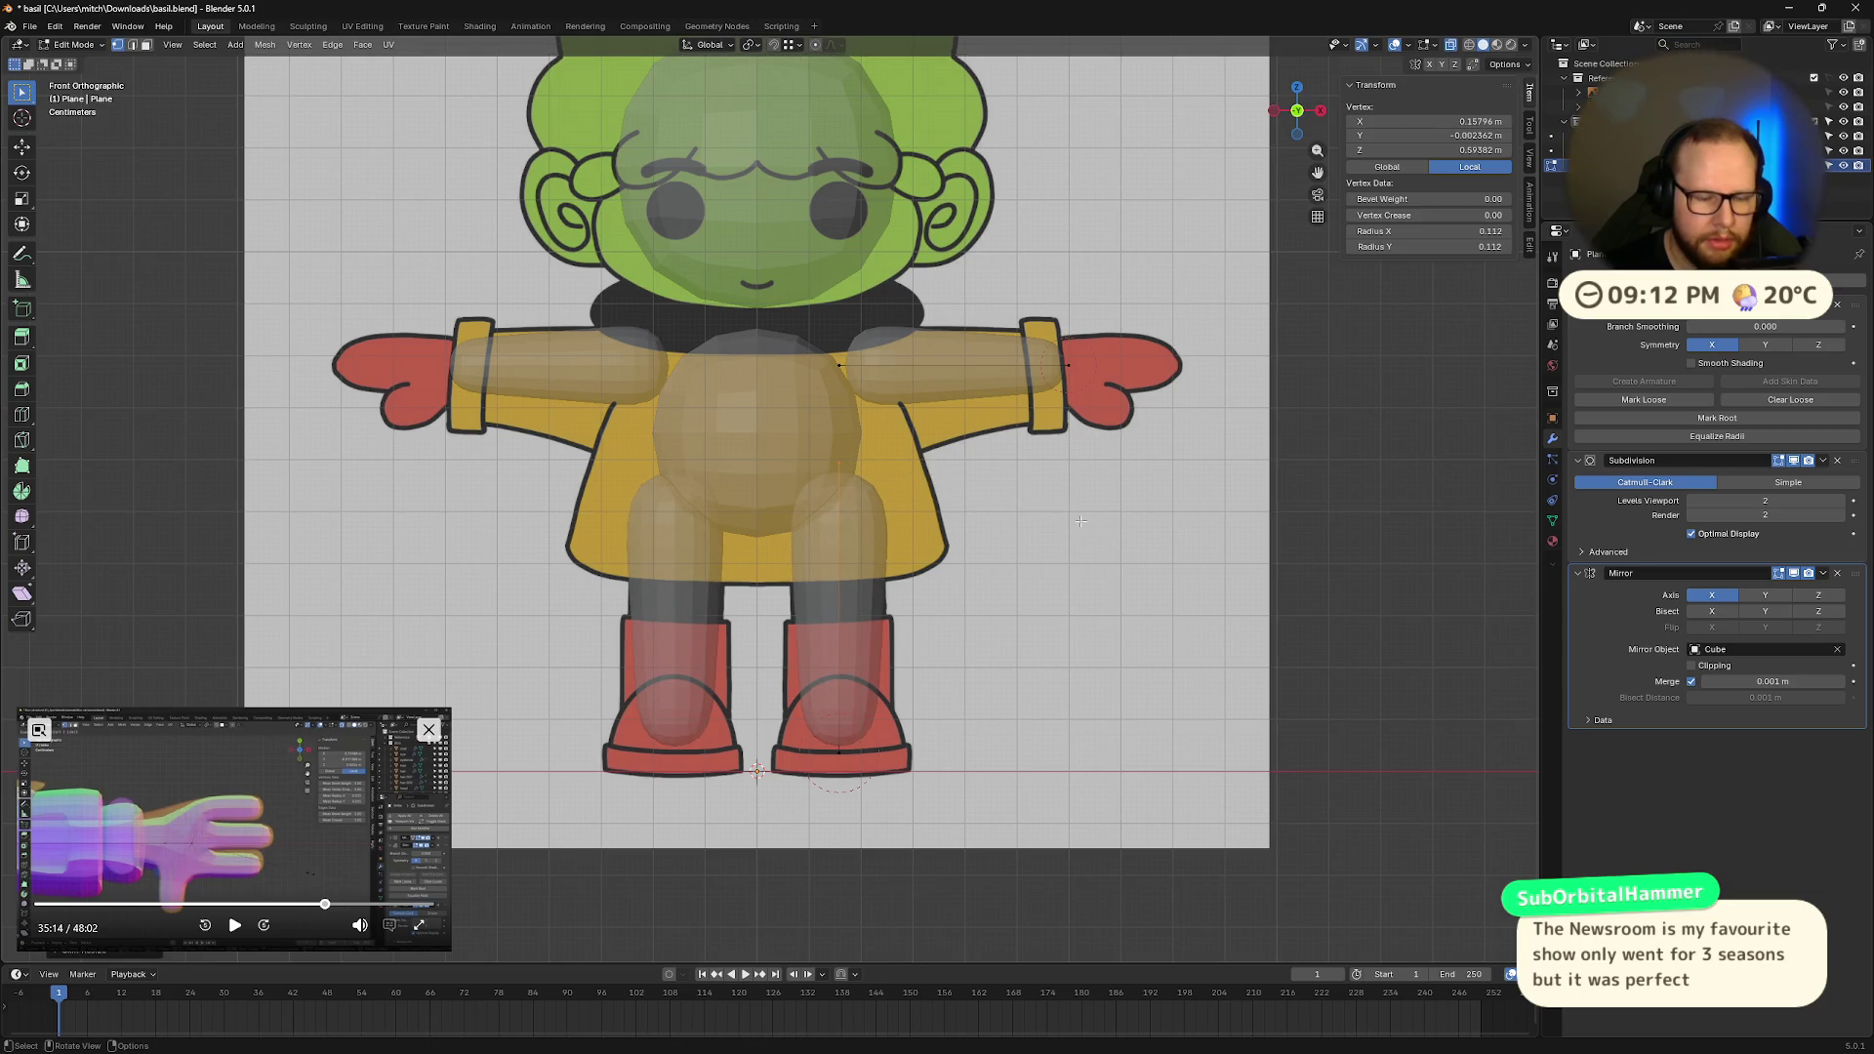
pyautogui.click(1088, 588)
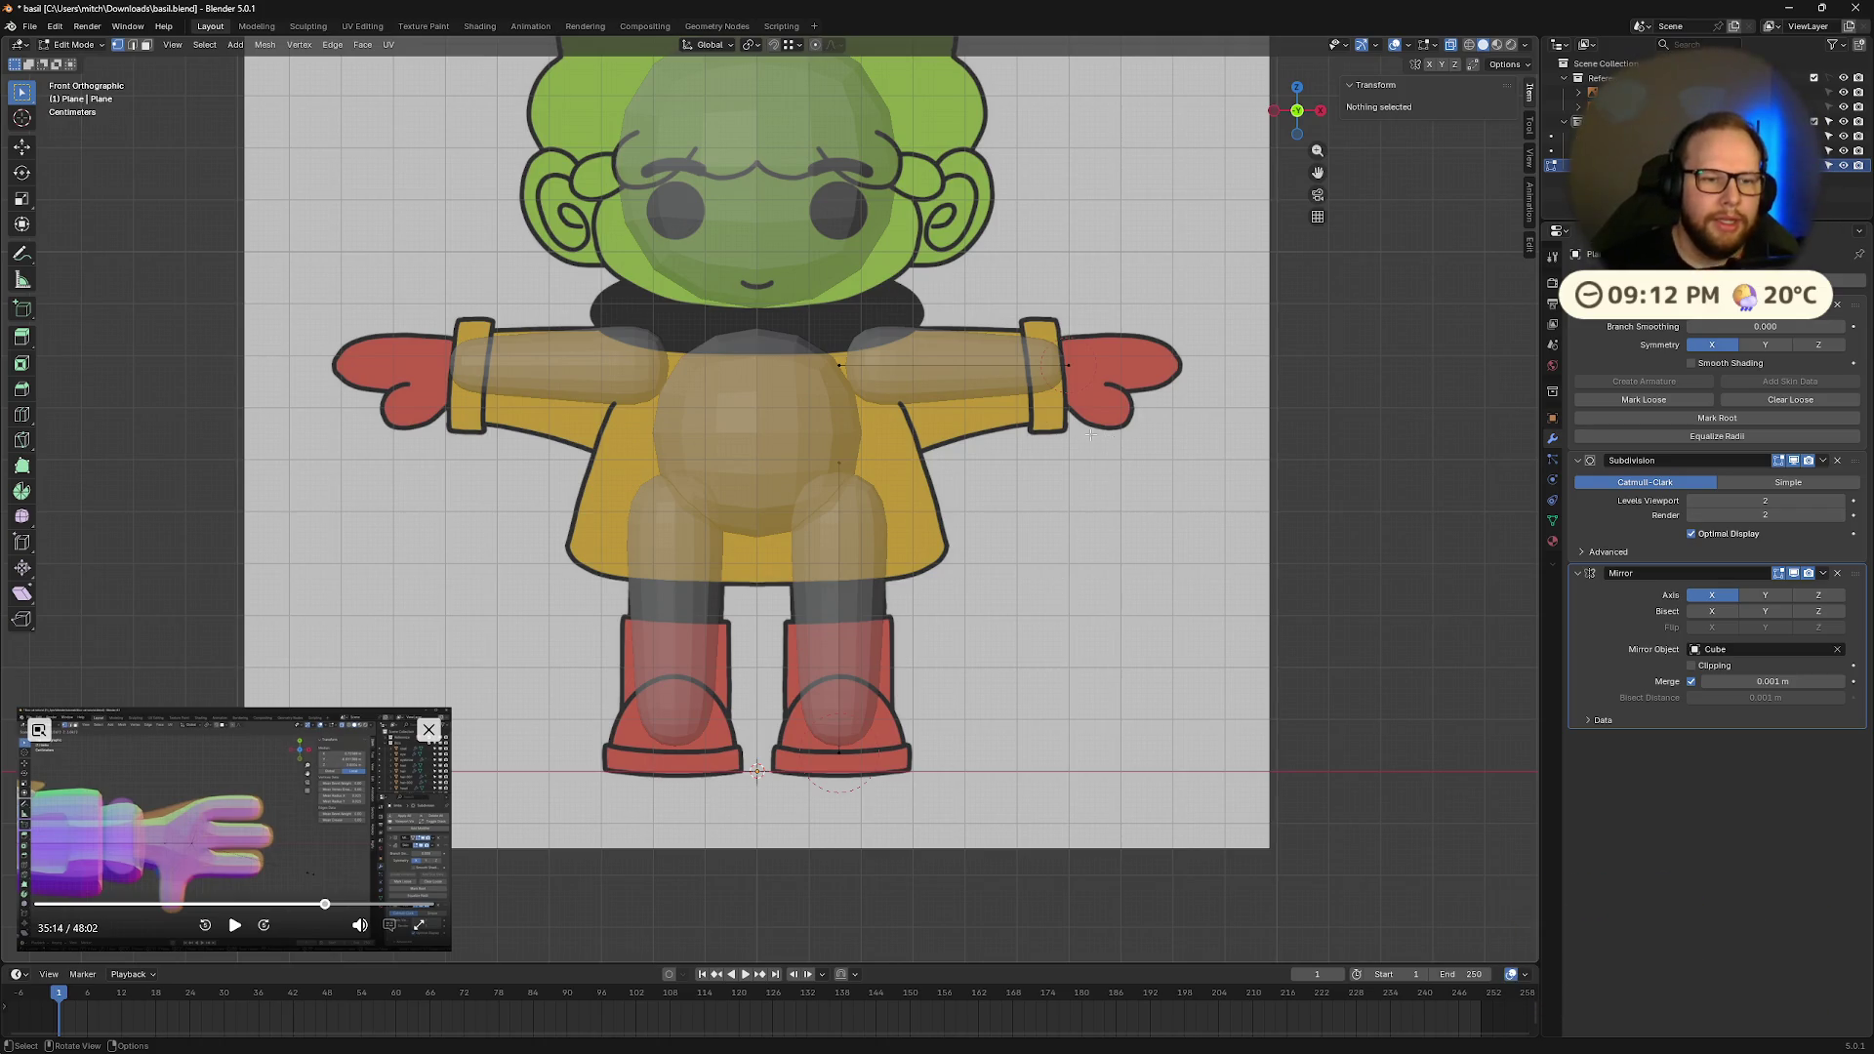
# Step: Nudge the wrist vertex vertically, then return to Object Mode
pyautogui.click(1104, 393)
pyautogui.press('g')
pyautogui.press('z')
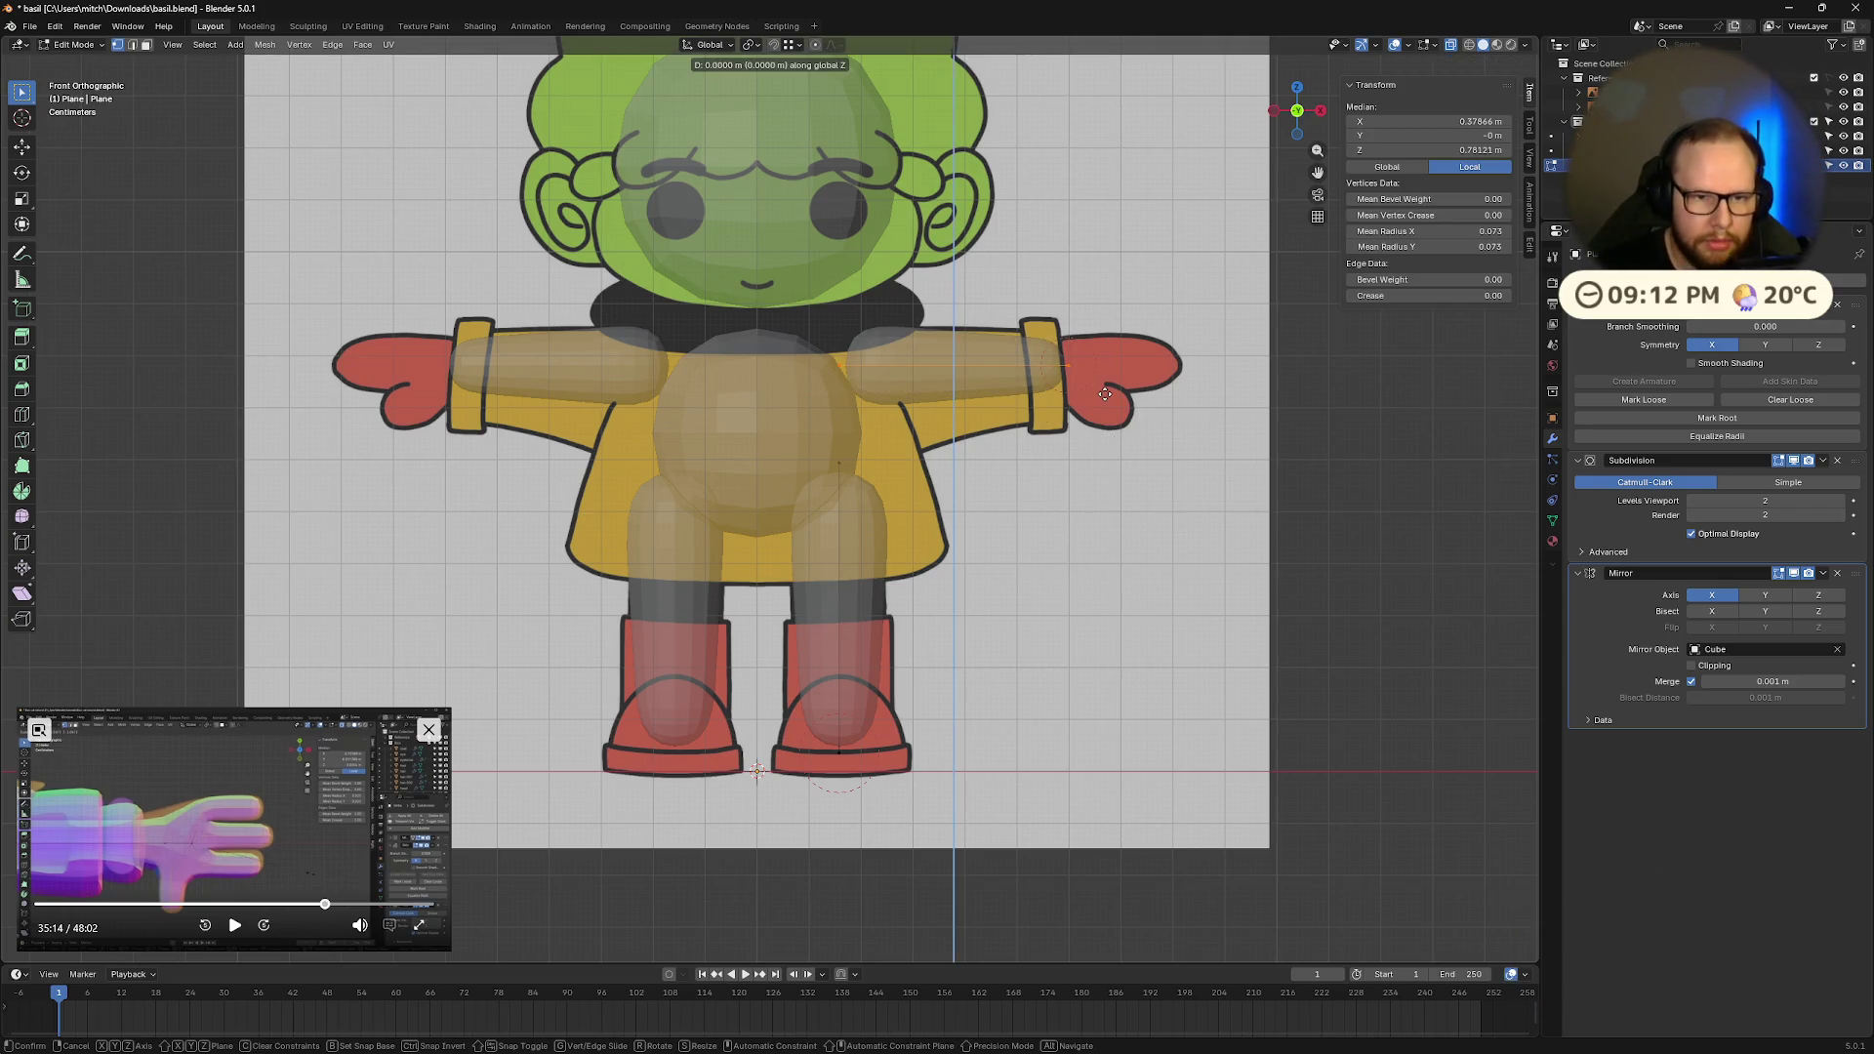
pyautogui.click(1105, 398)
pyautogui.scroll(-1, 1108, 400)
pyautogui.scroll(2, 1113, 402)
pyautogui.press('Tab')
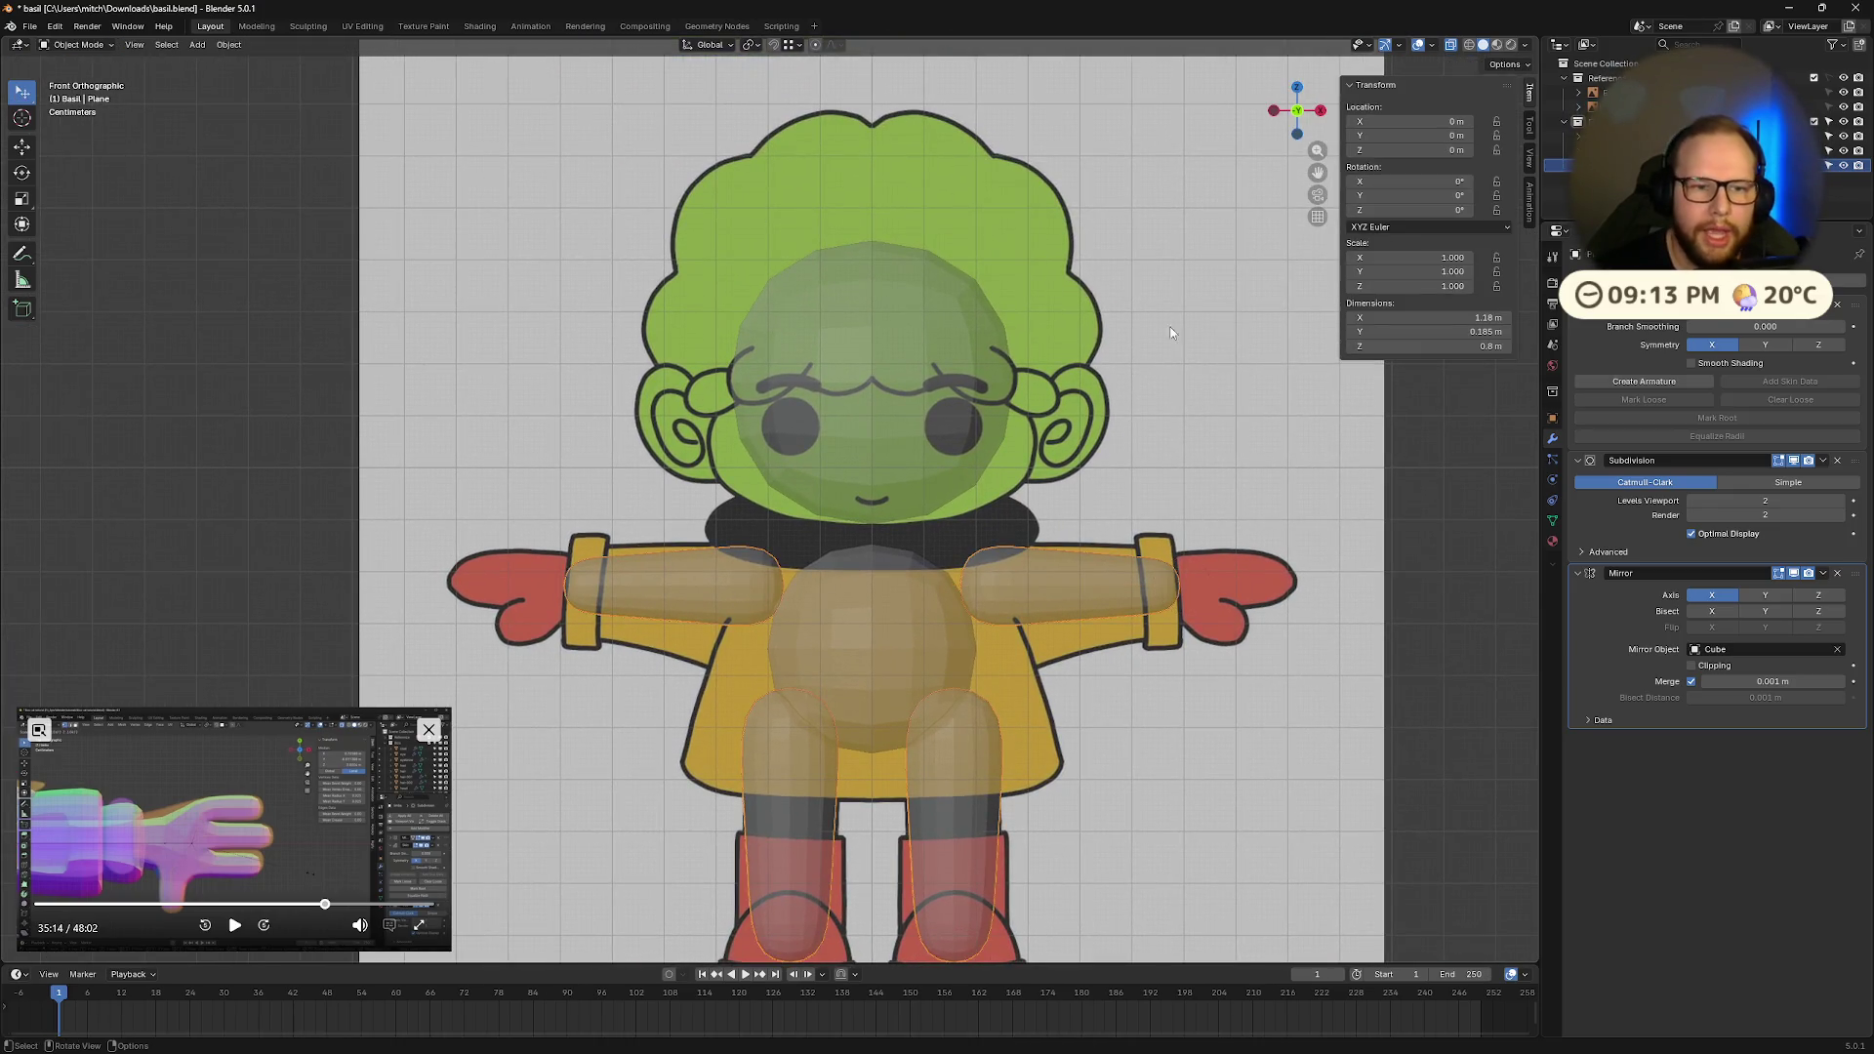
# Step: Scale the head sphere up uniformly to about 0.408
pyautogui.click(940, 325)
pyautogui.press('Tab')
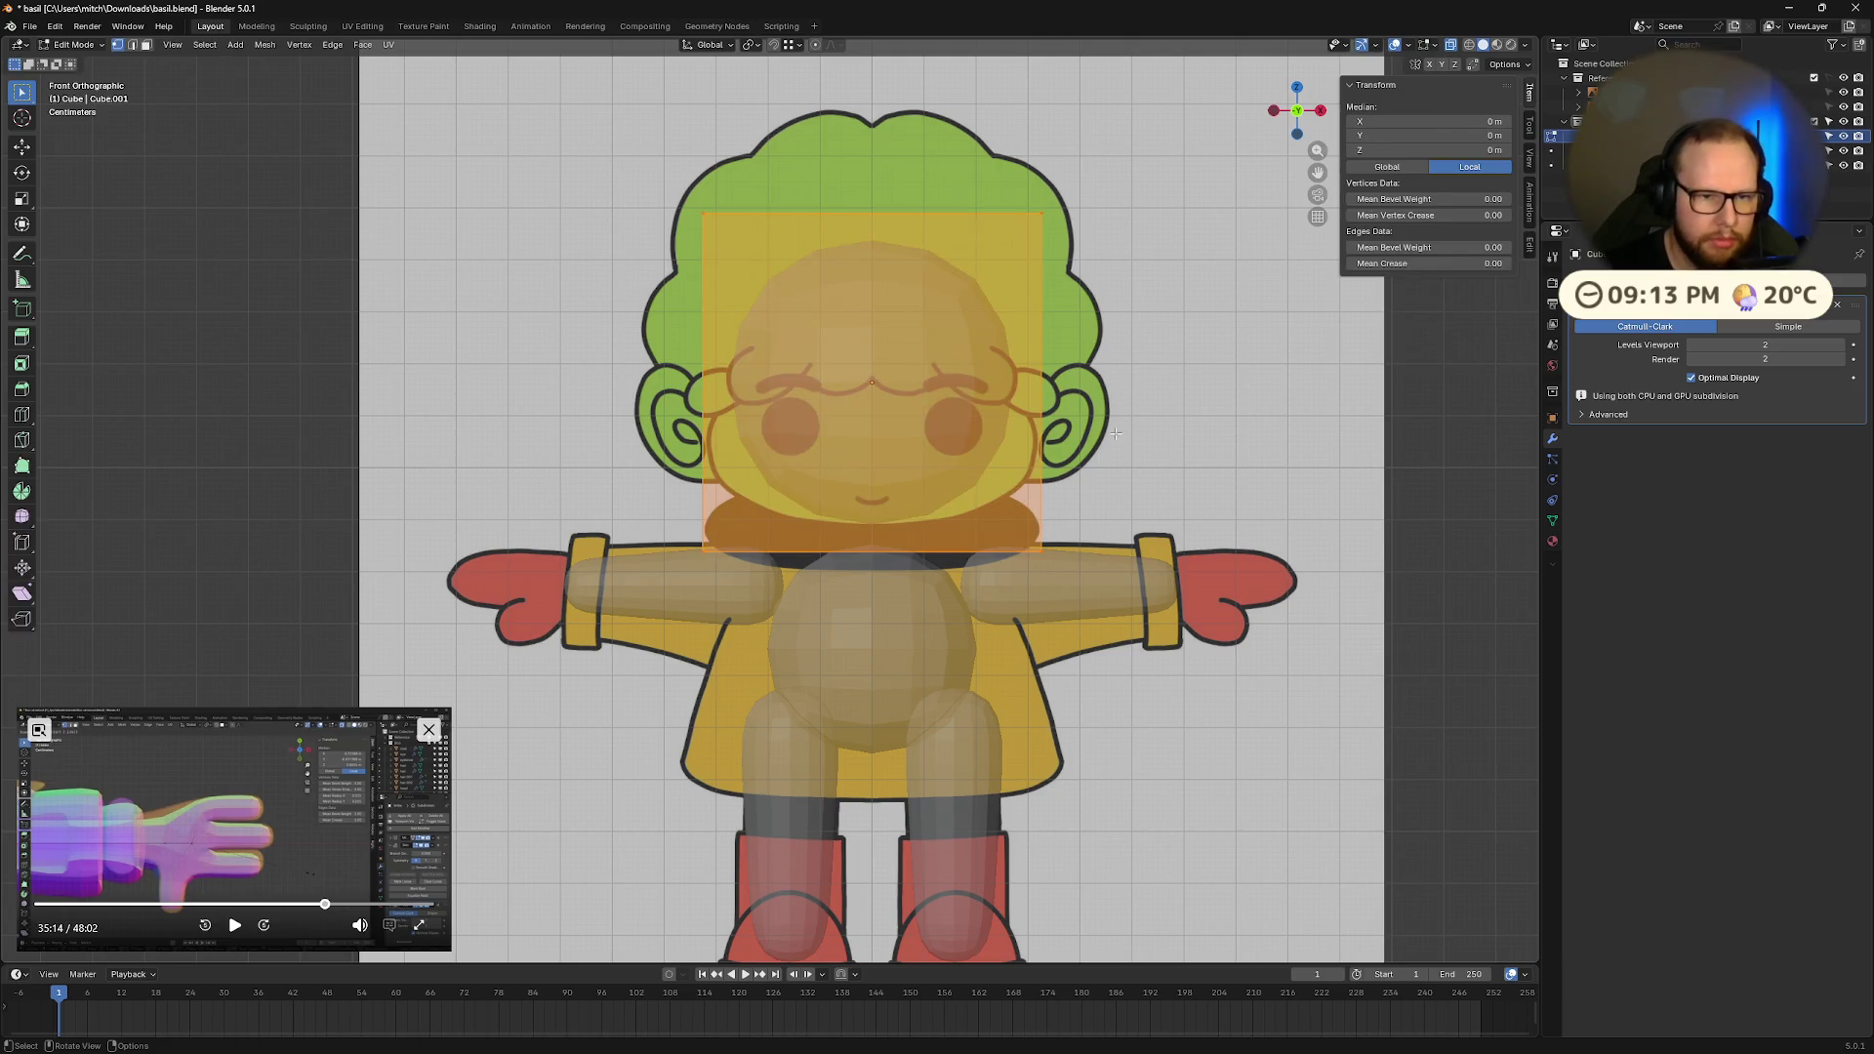
pyautogui.press('Tab')
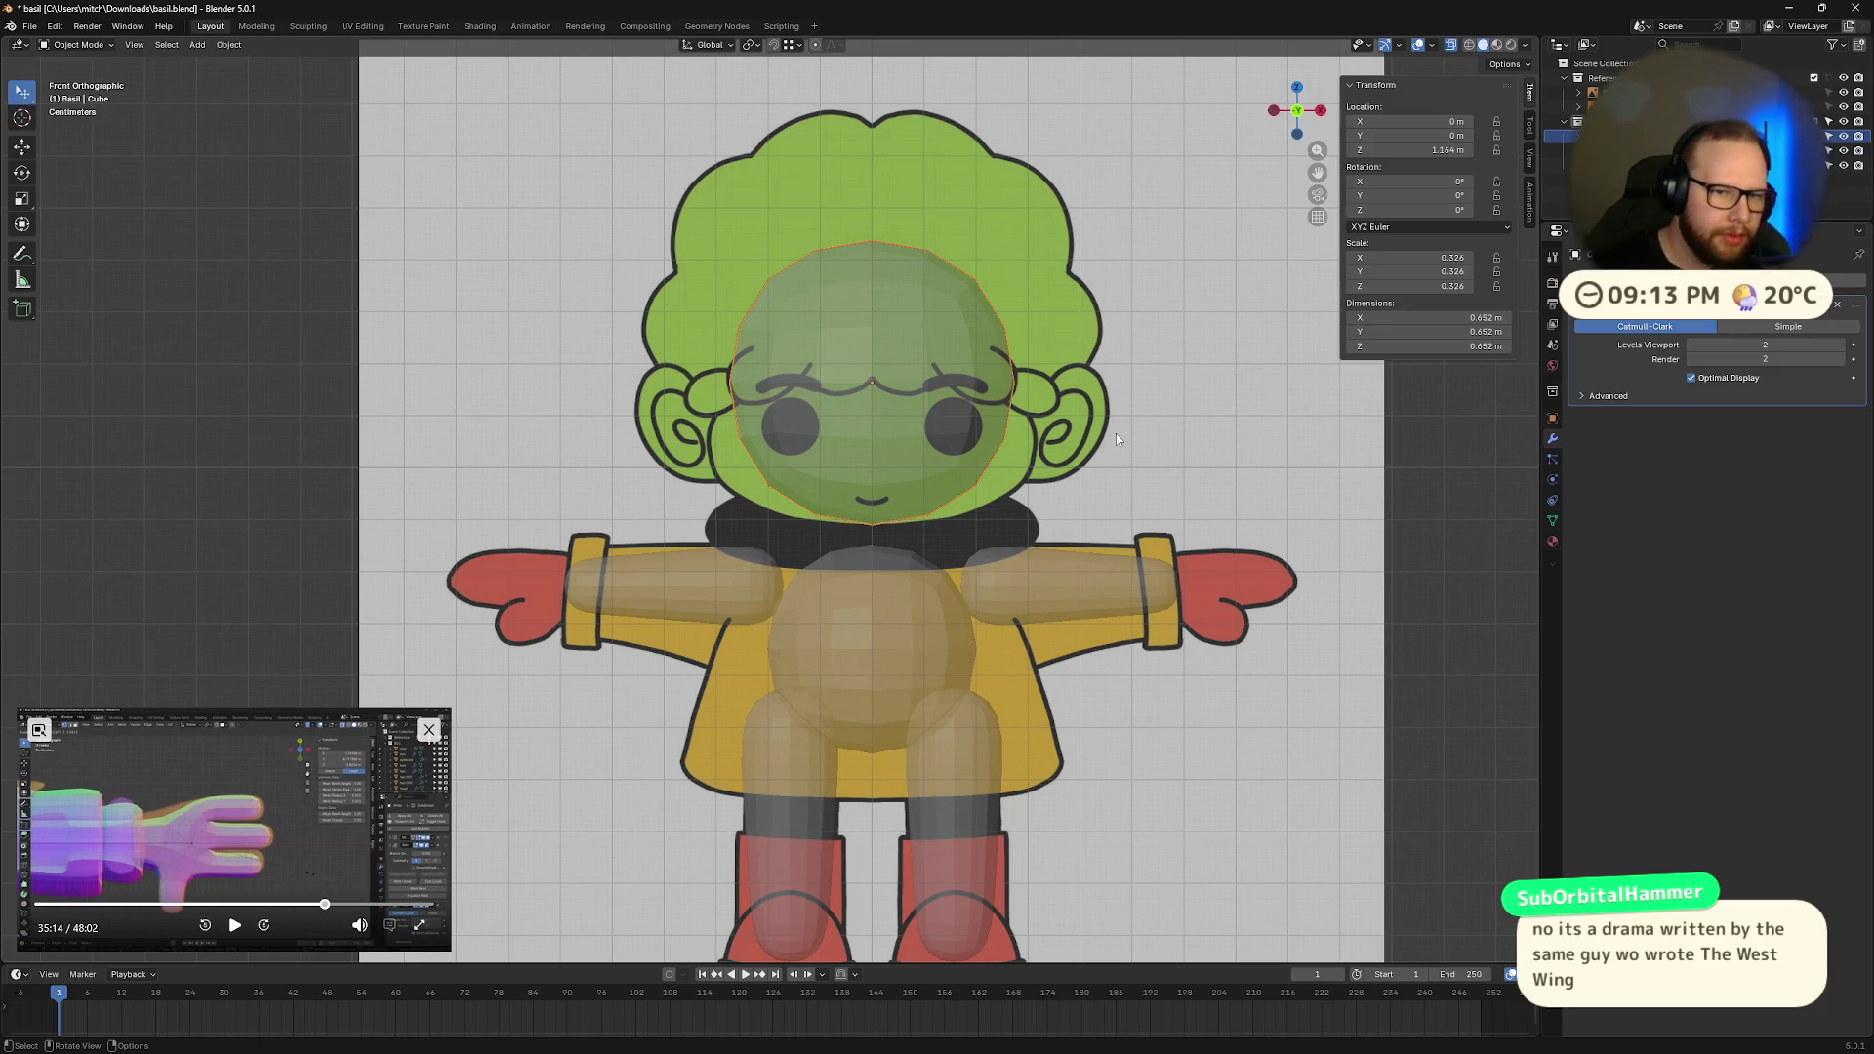
pyautogui.click(1101, 408)
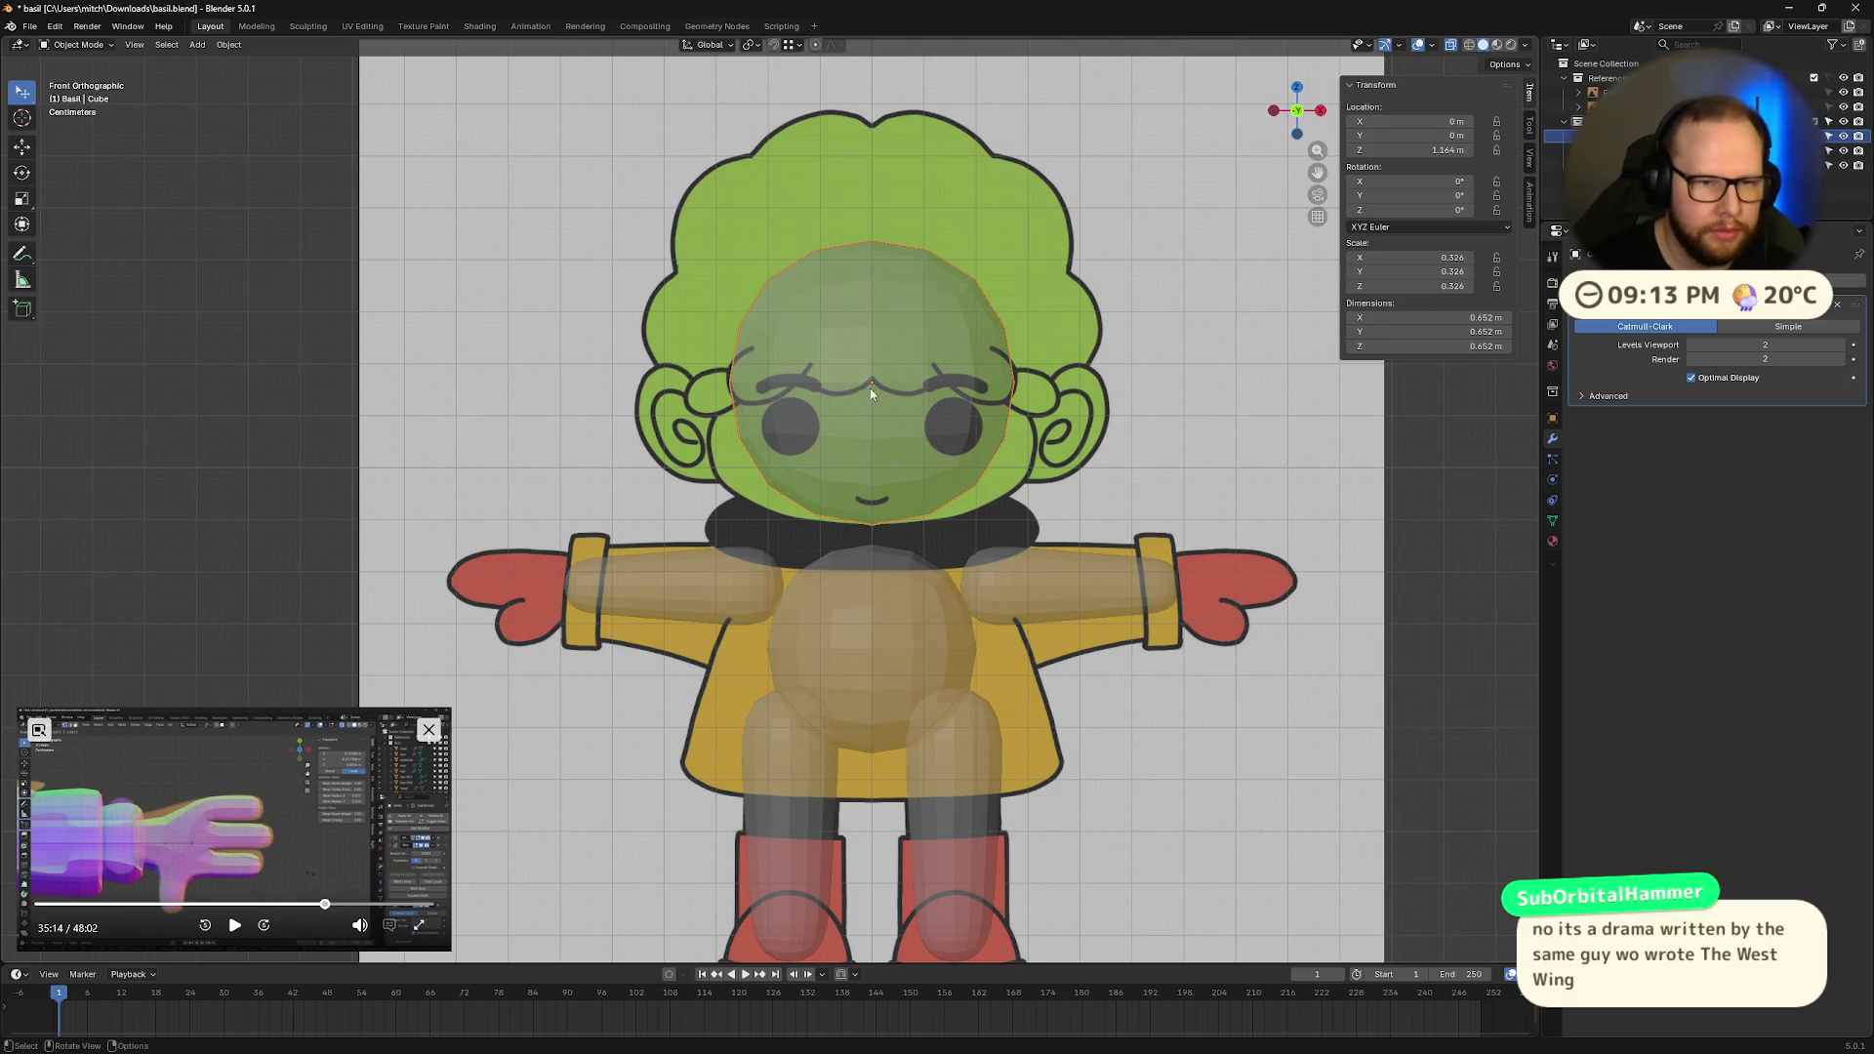
pyautogui.press('s')
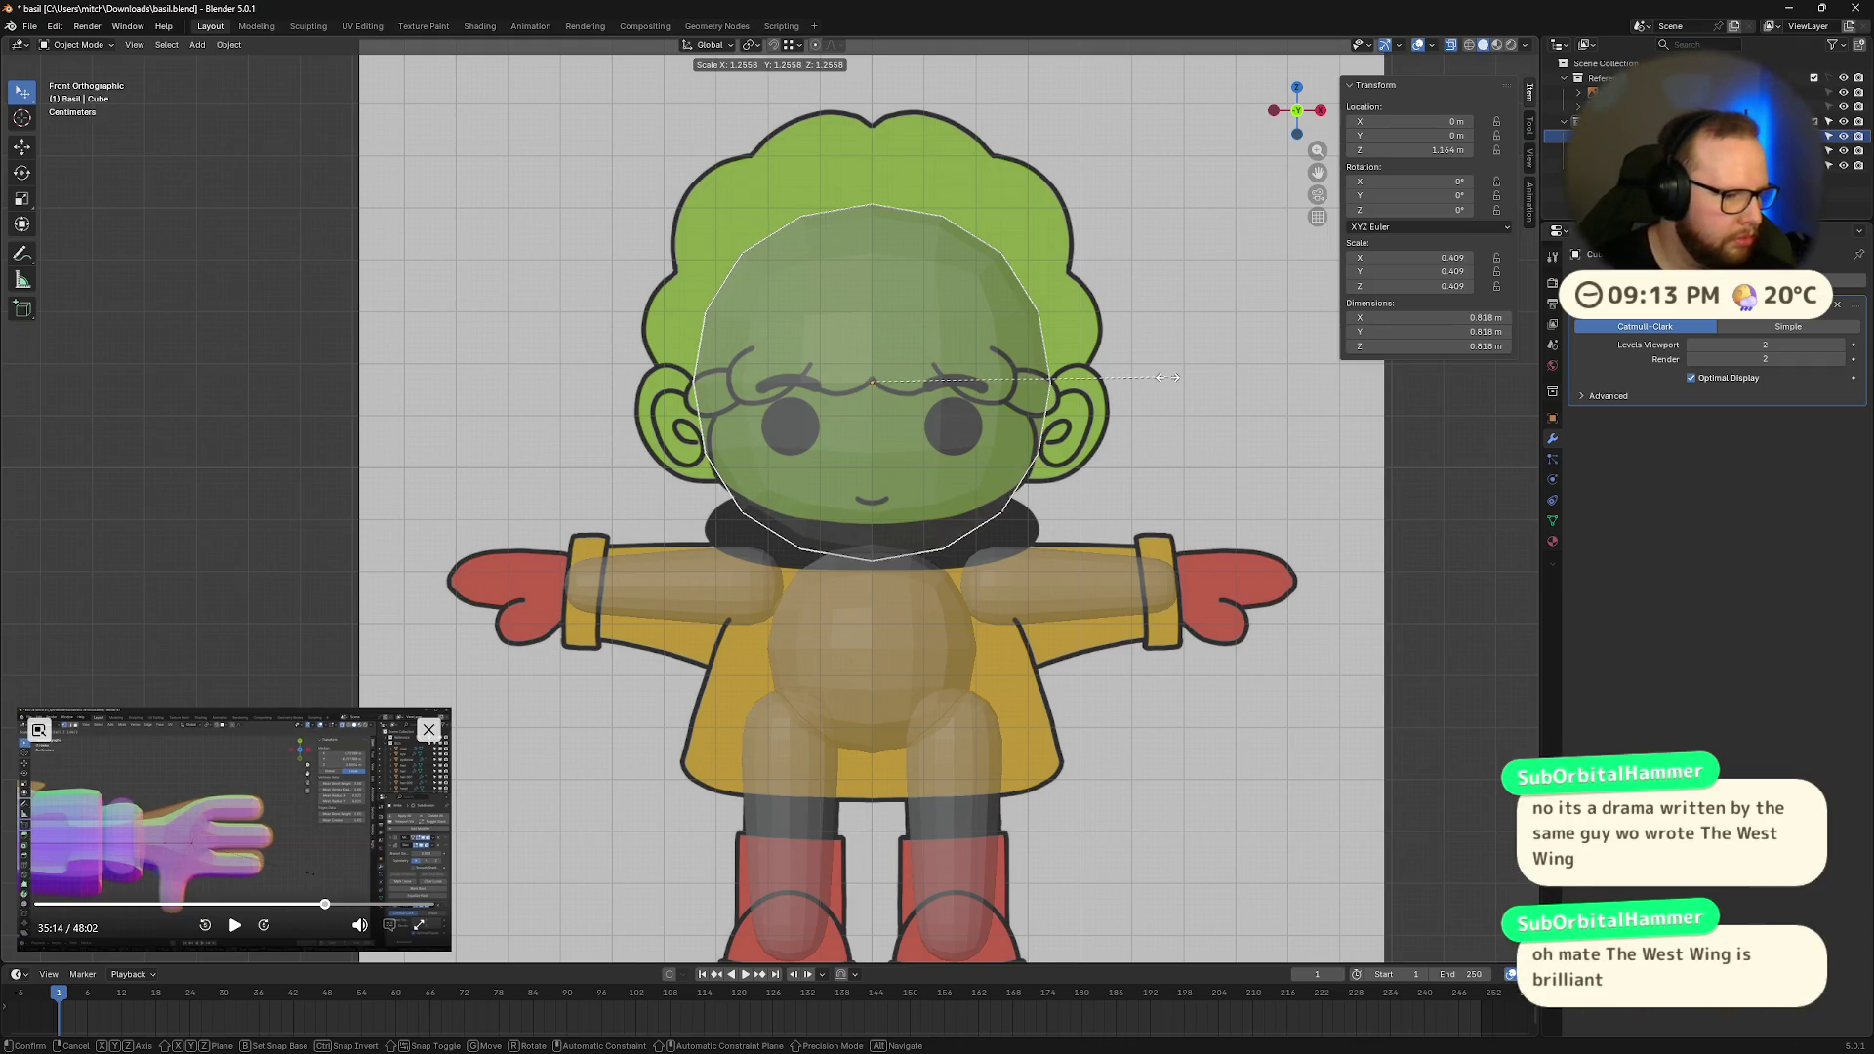
pyautogui.click(1168, 377)
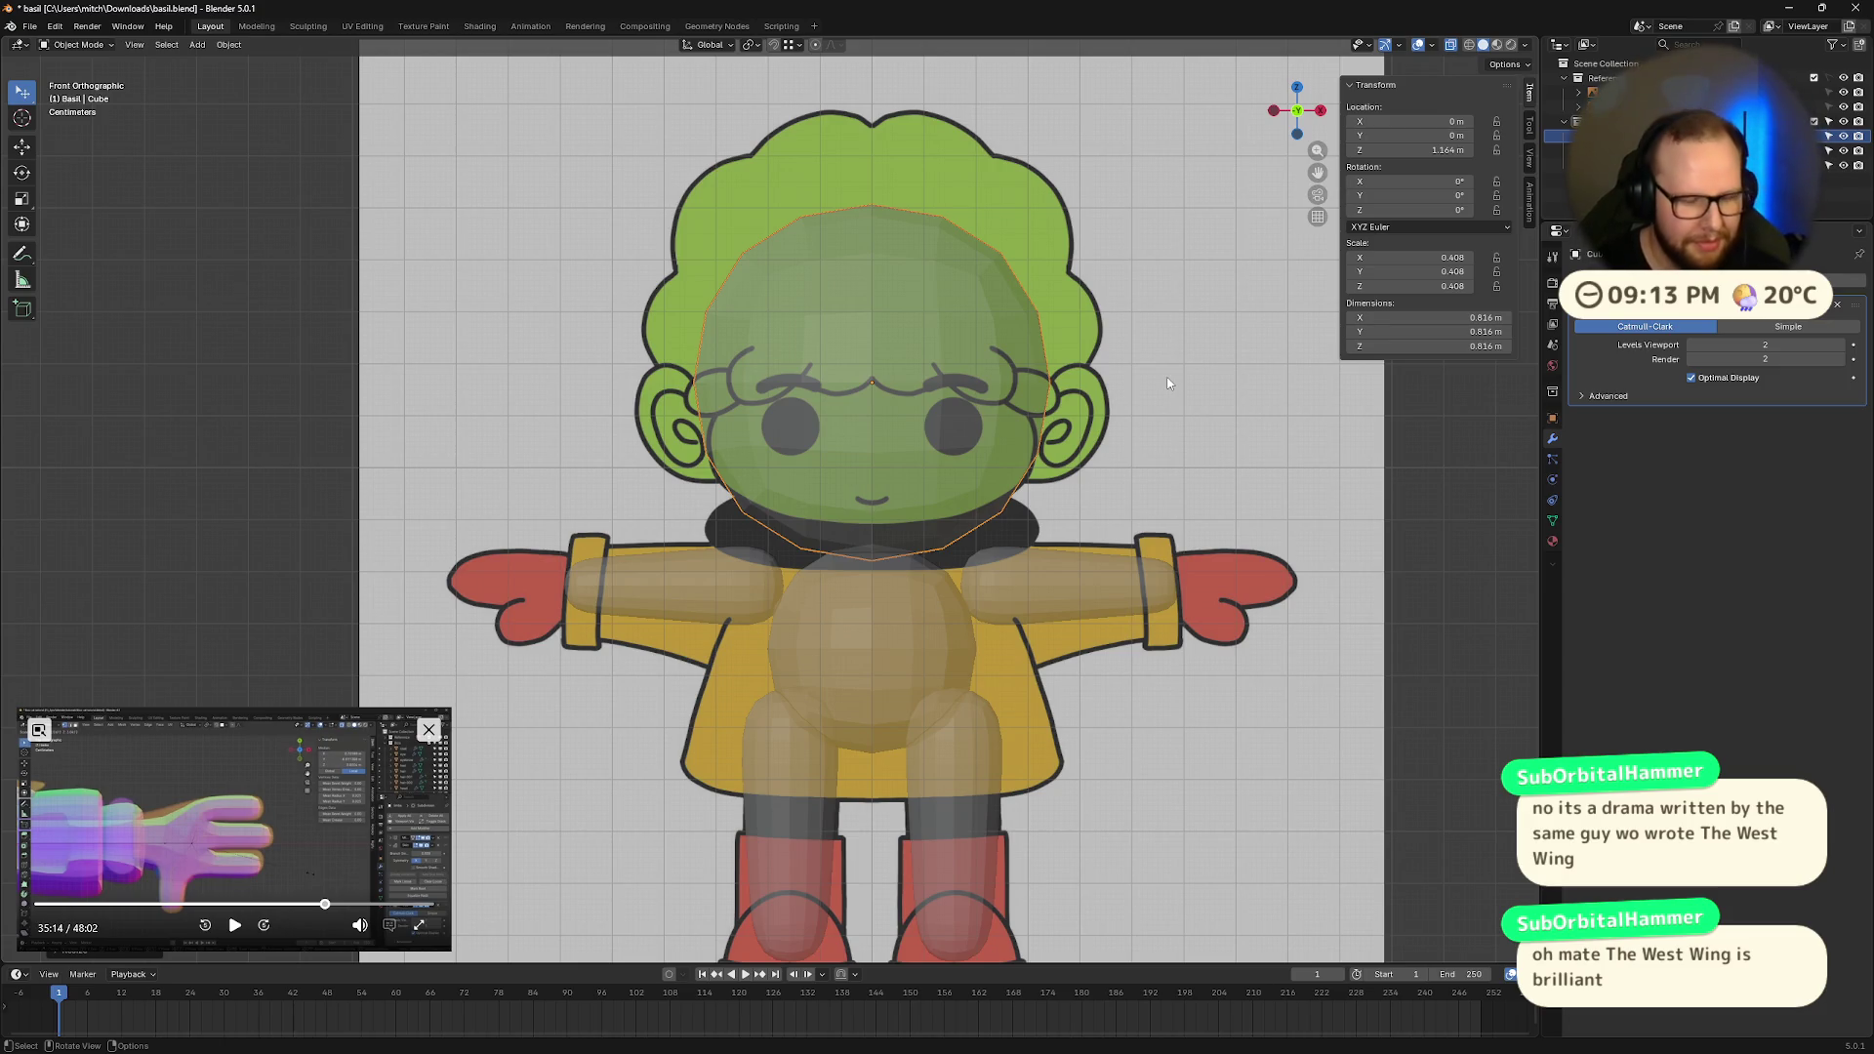
# Step: Try stretching the head along X and Z, cancel both, and view the body in perspective
pyautogui.press('s')
pyautogui.press('x')
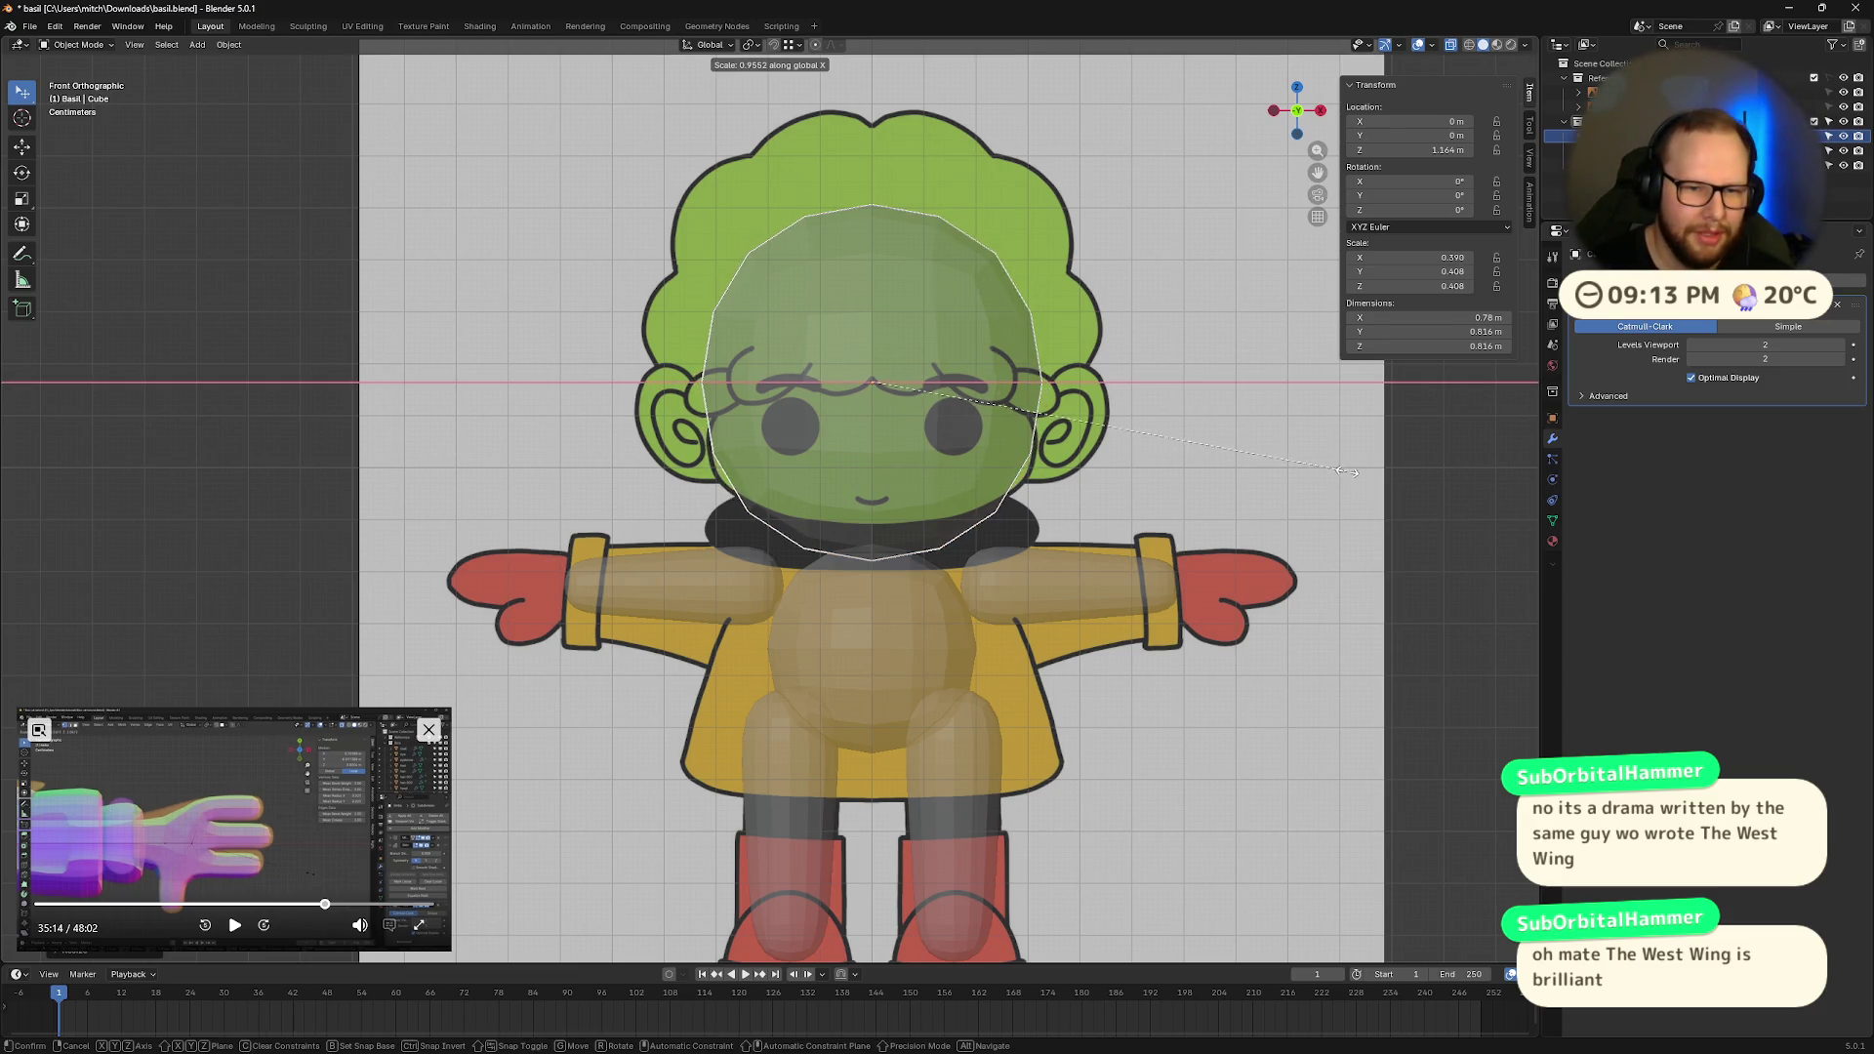
pyautogui.press('Escape')
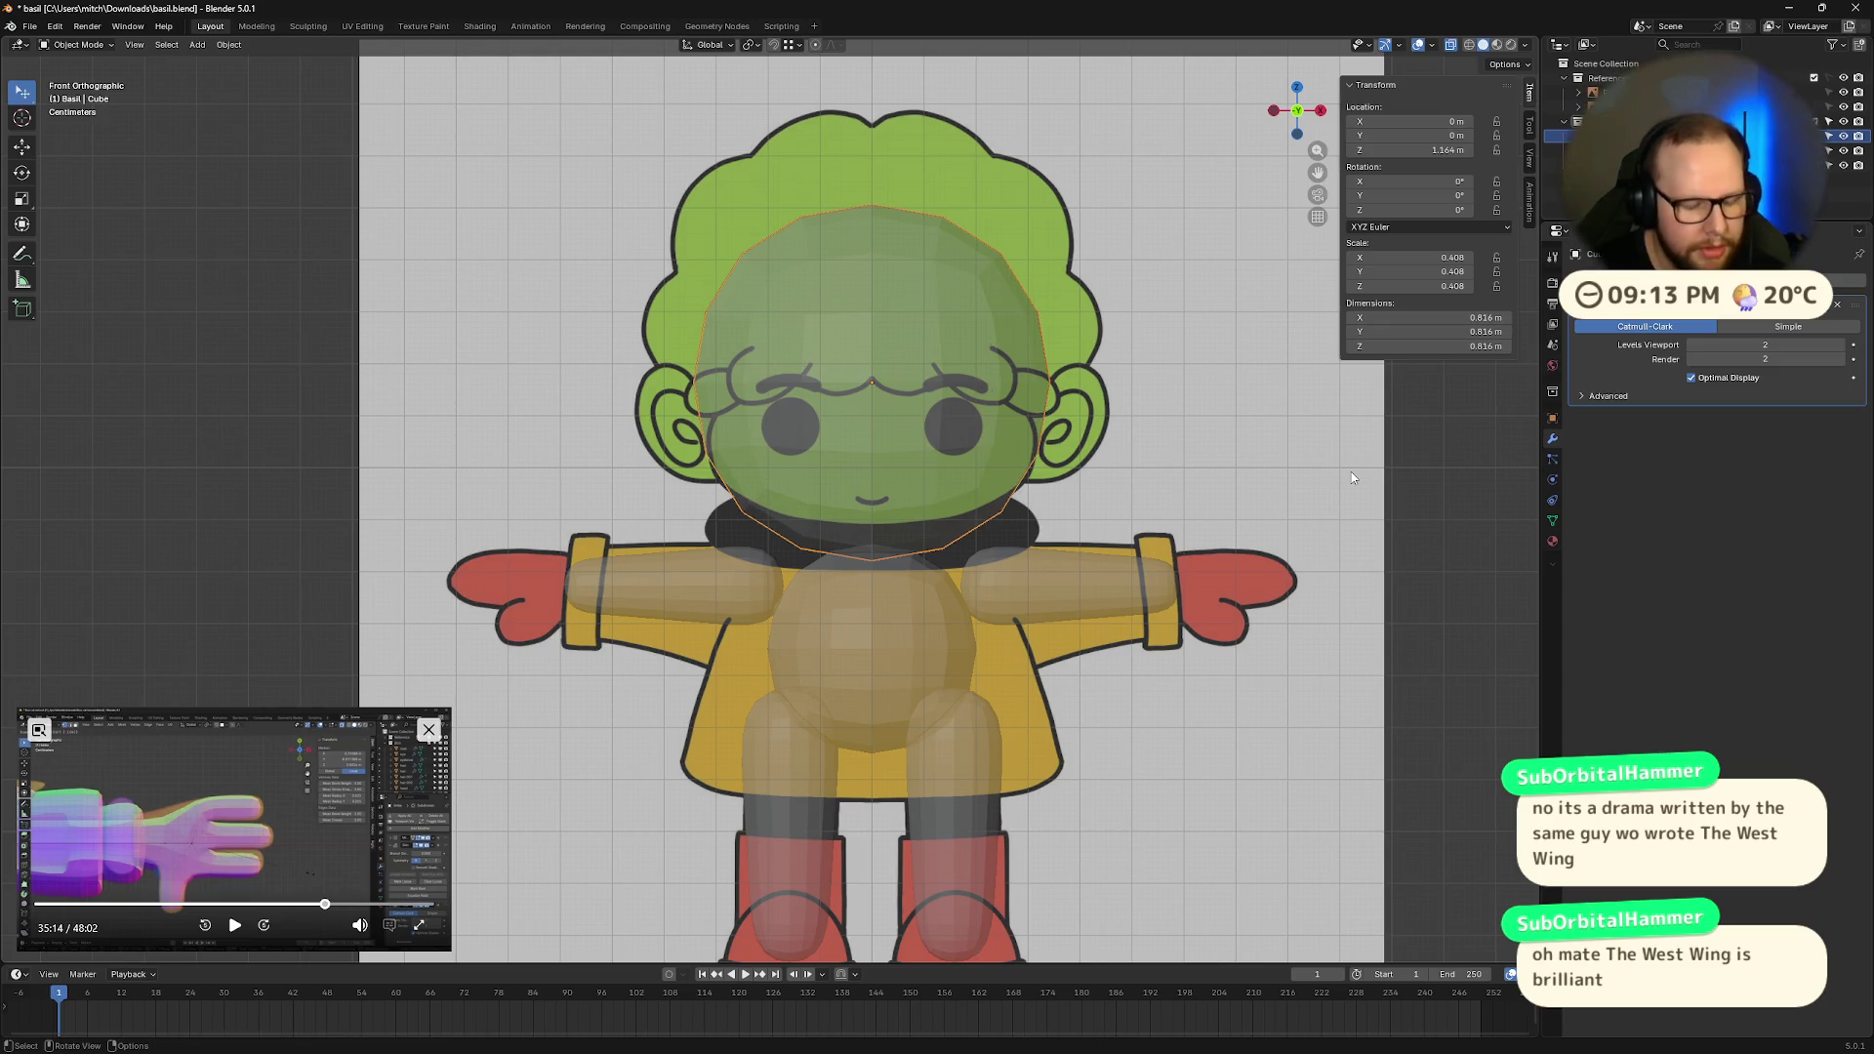
pyautogui.press('s')
pyautogui.press('z')
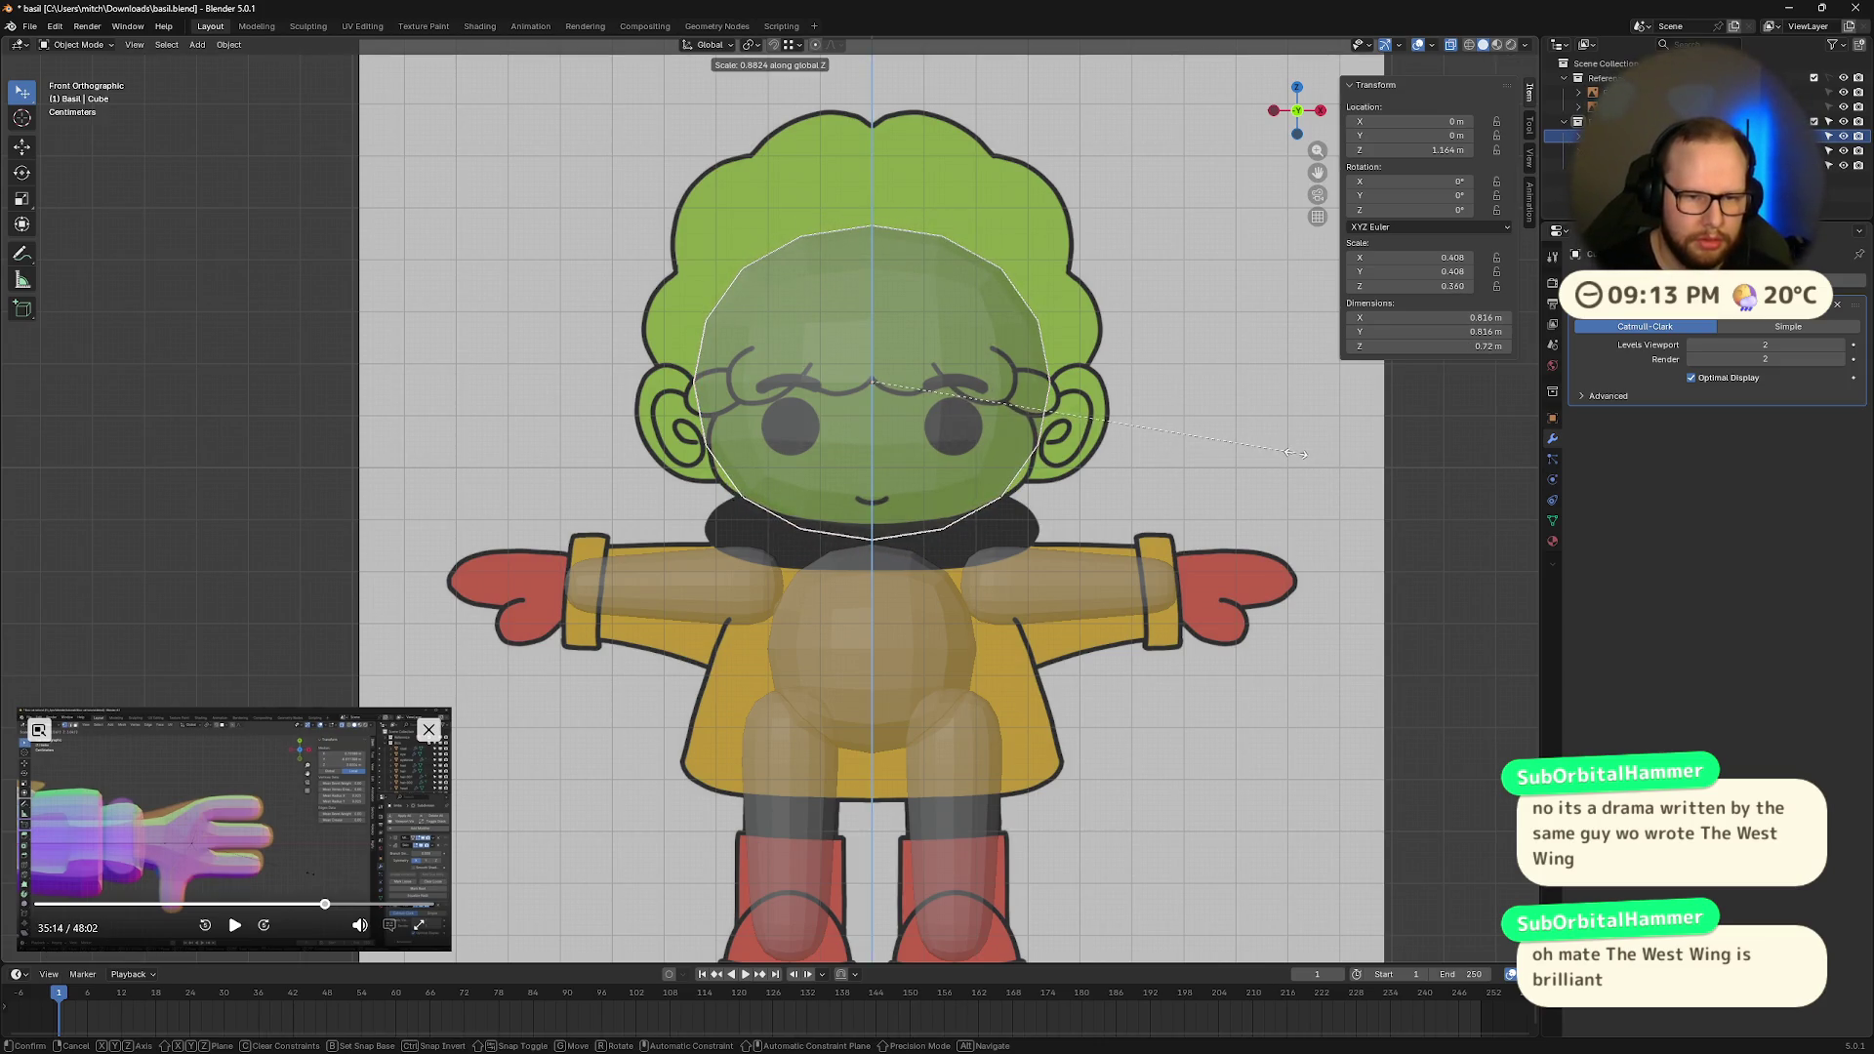
pyautogui.press('Escape')
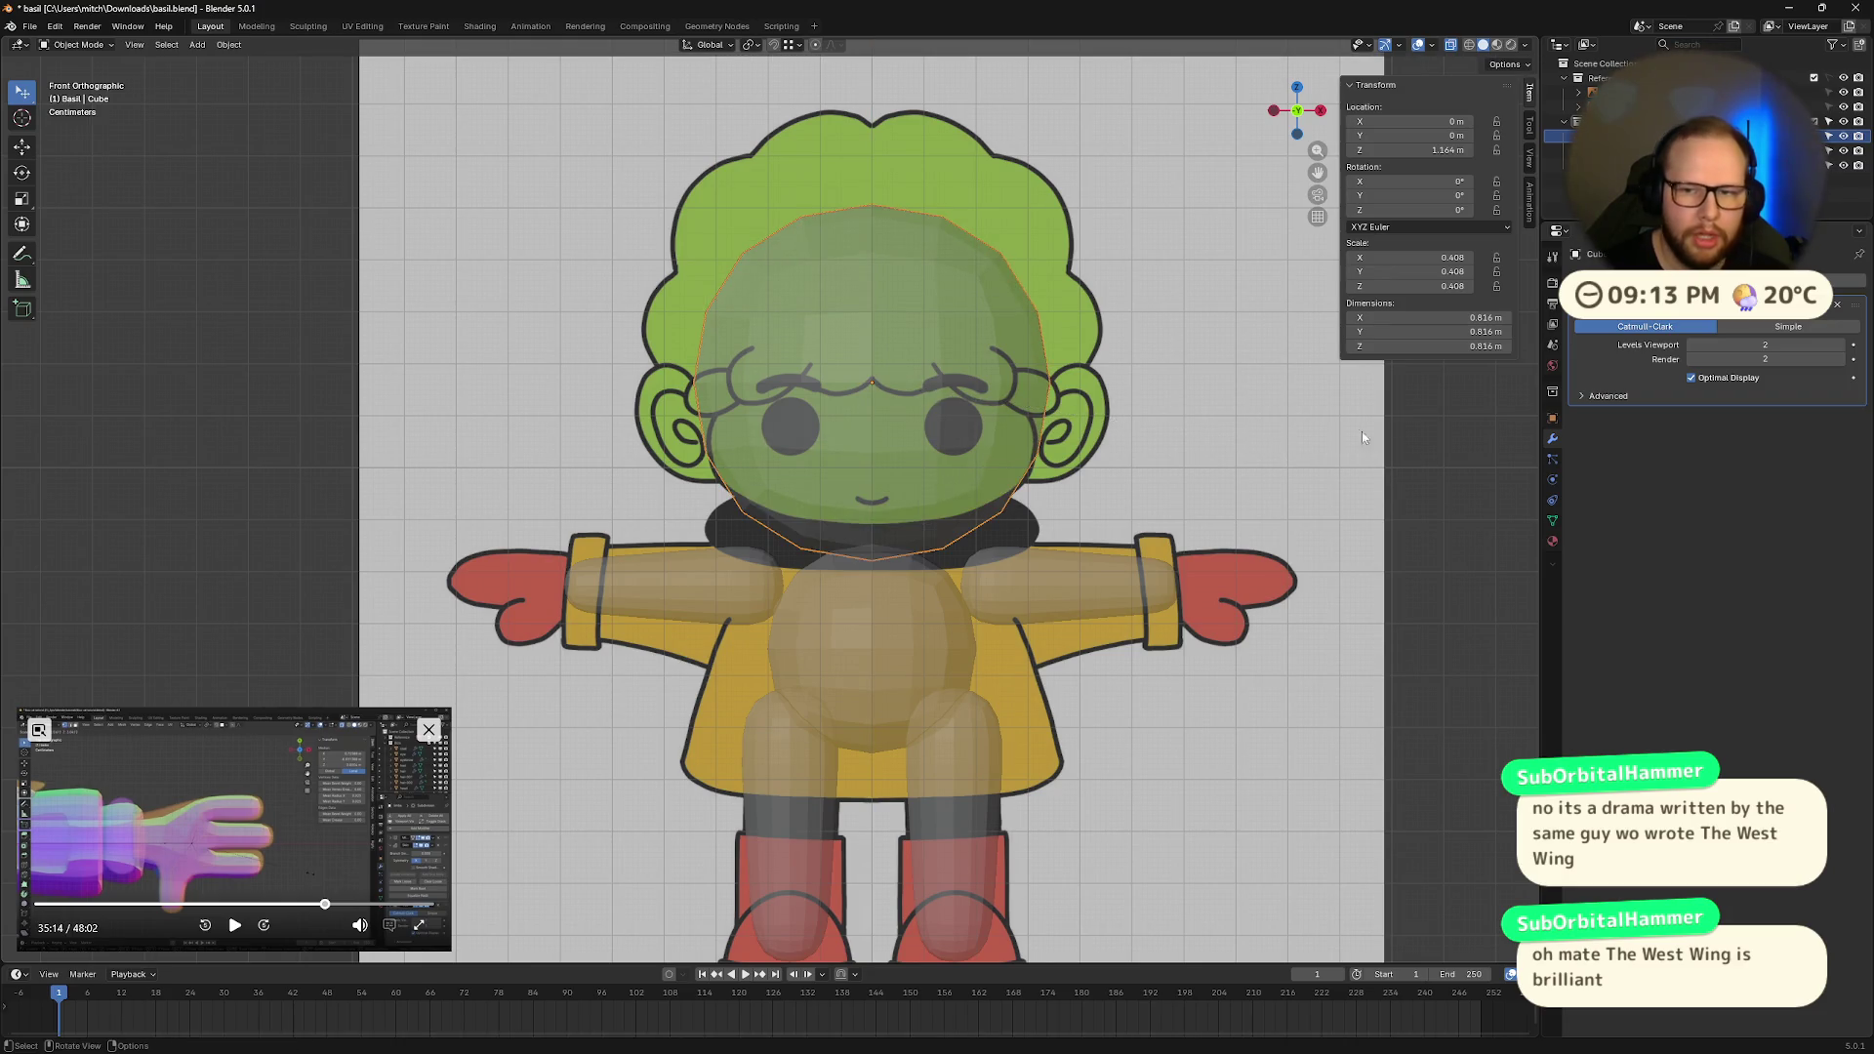
pyautogui.moveTo(1299, 426)
pyautogui.mouseDown(button='middle')
pyautogui.moveTo(1140, 453)
pyautogui.moveTo(1113, 439)
pyautogui.mouseUp(button='middle')
# Step: Test the head's viewport subdivision levels, then replace its modifier with a new Subdivision Surface
pyautogui.moveTo(1715, 353); pyautogui.dragTo(1681, 352)
pyautogui.moveTo(1123, 390); pyautogui.dragTo(1193, 408, button='middle')
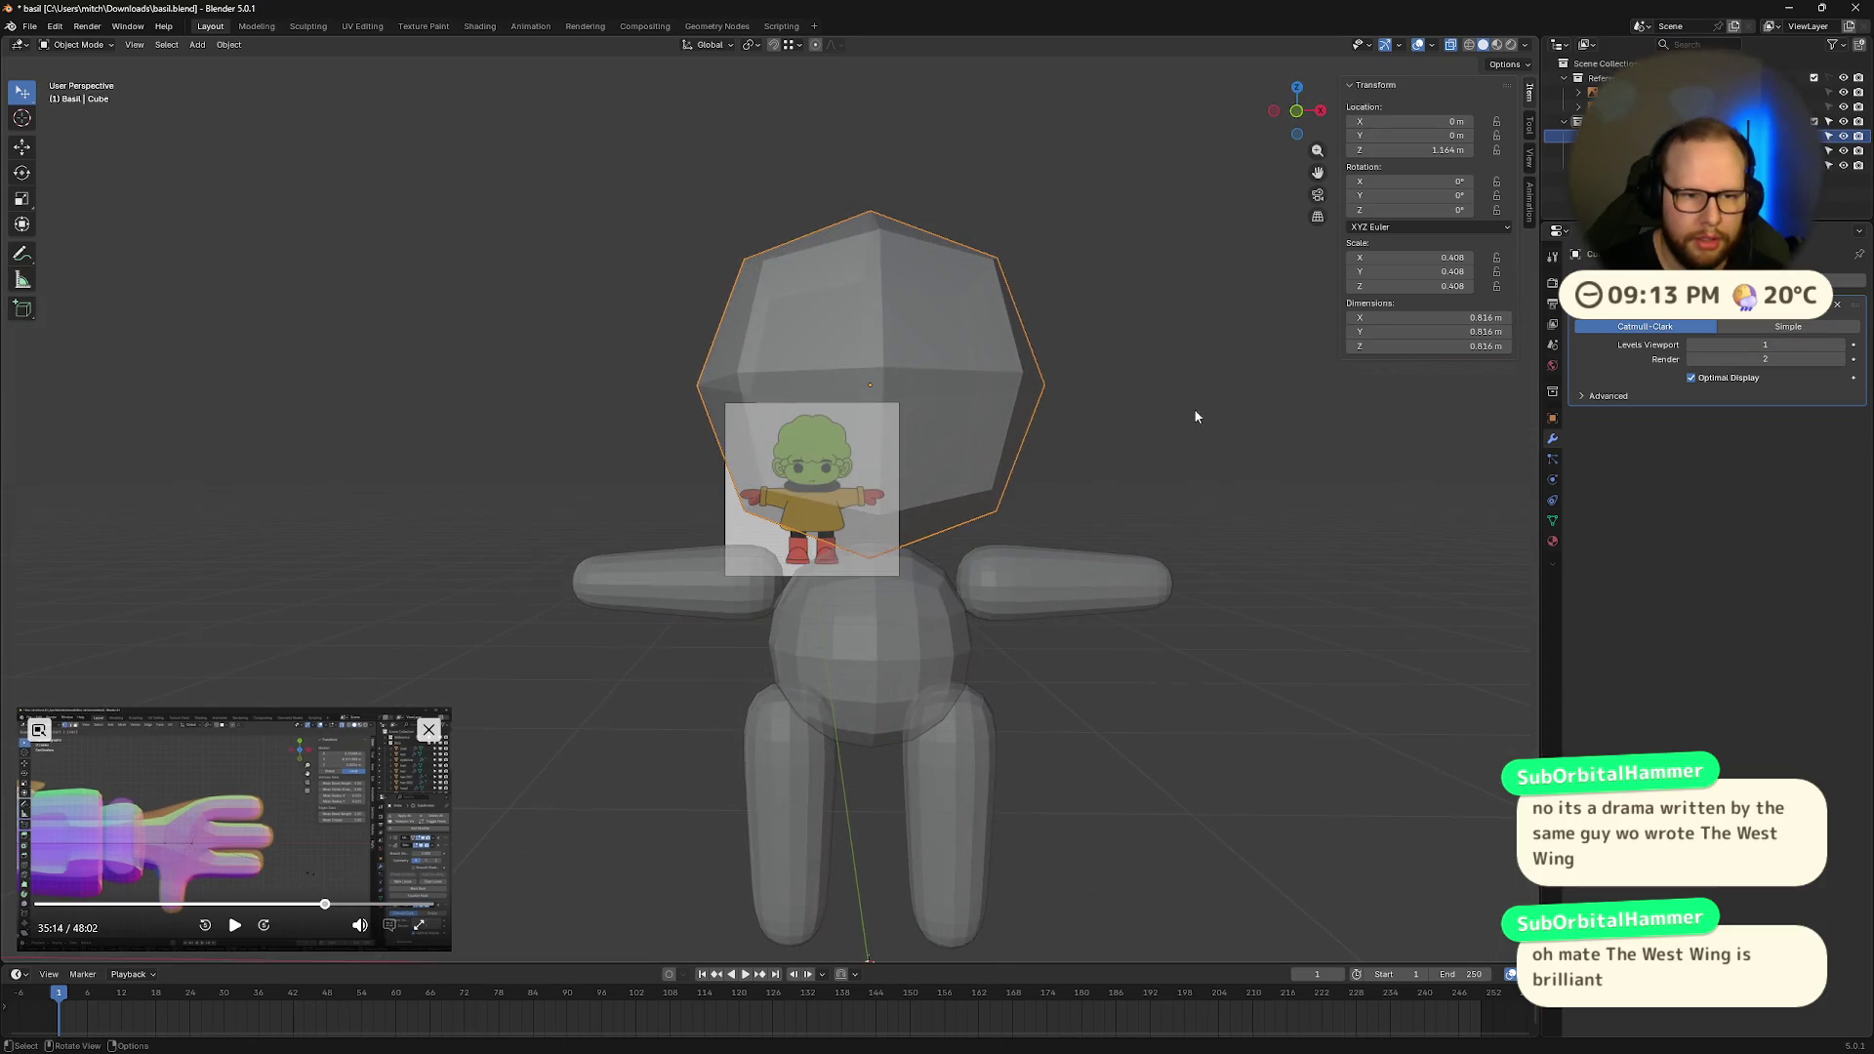
pyautogui.moveTo(1748, 344); pyautogui.dragTo(1802, 345)
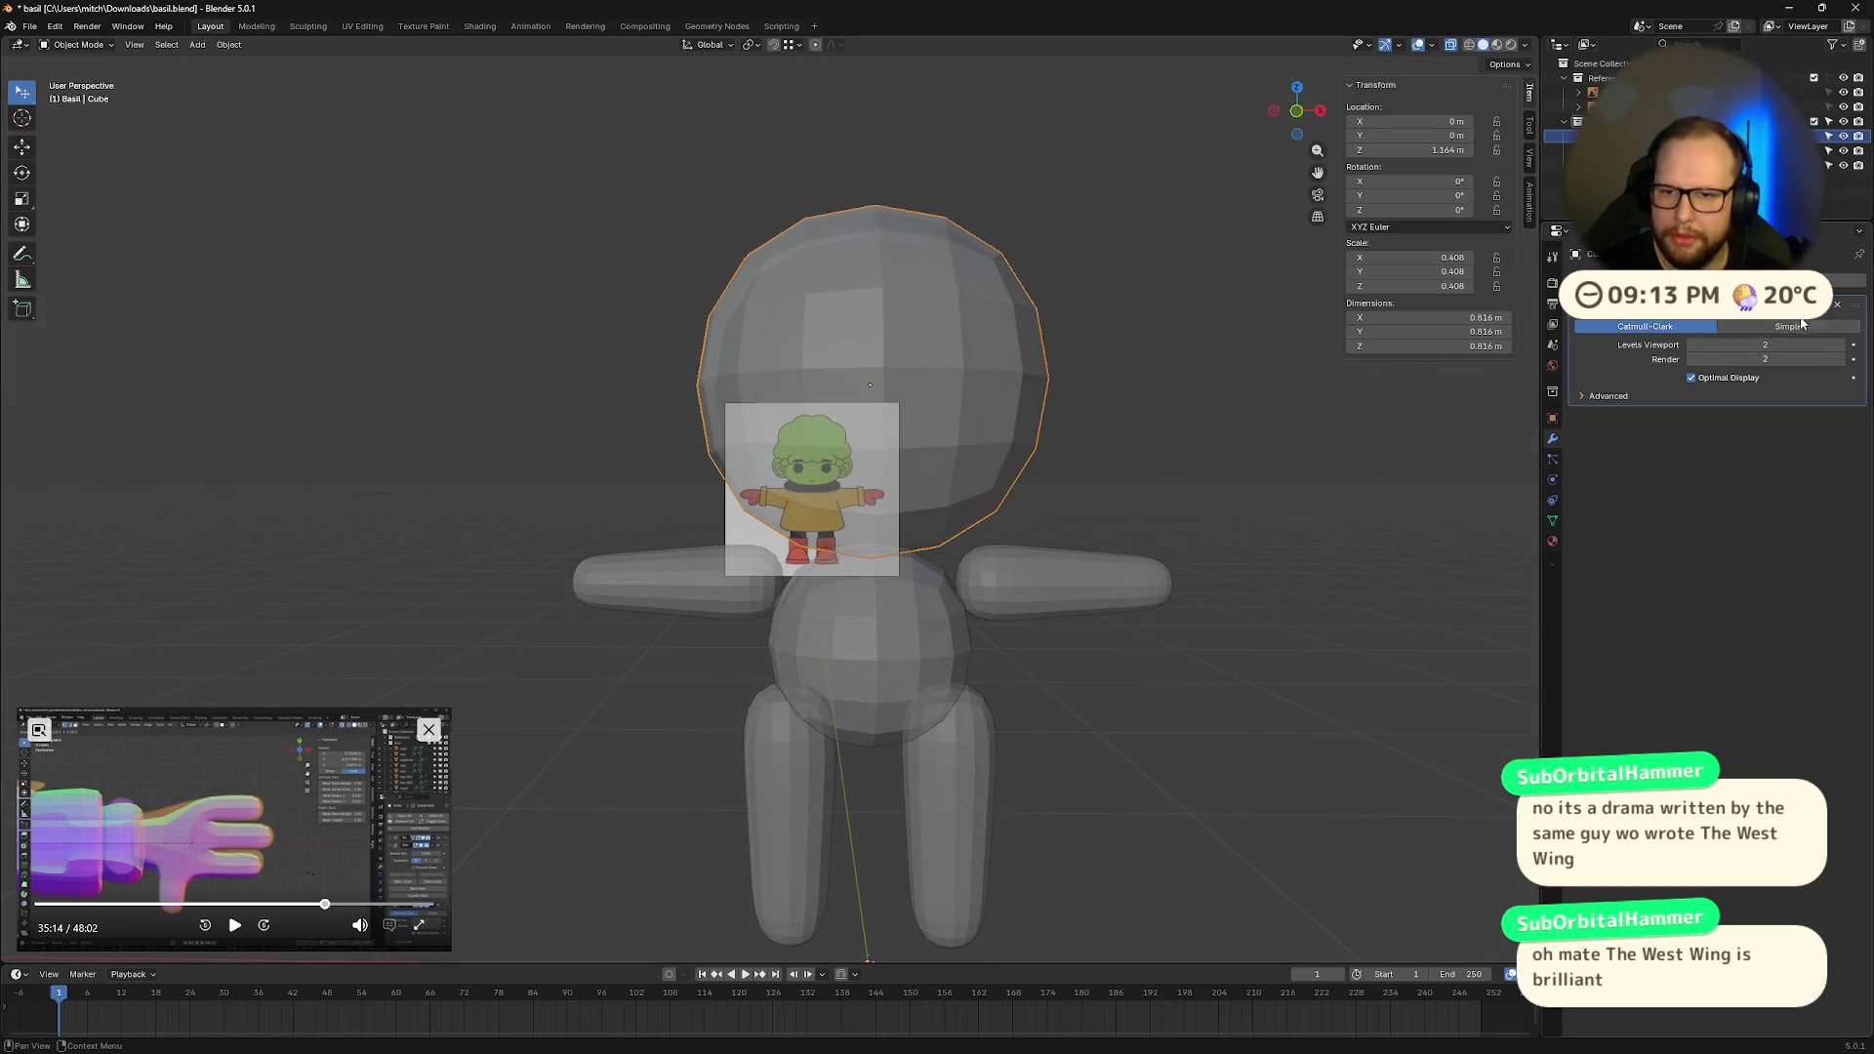
pyautogui.click(1837, 304)
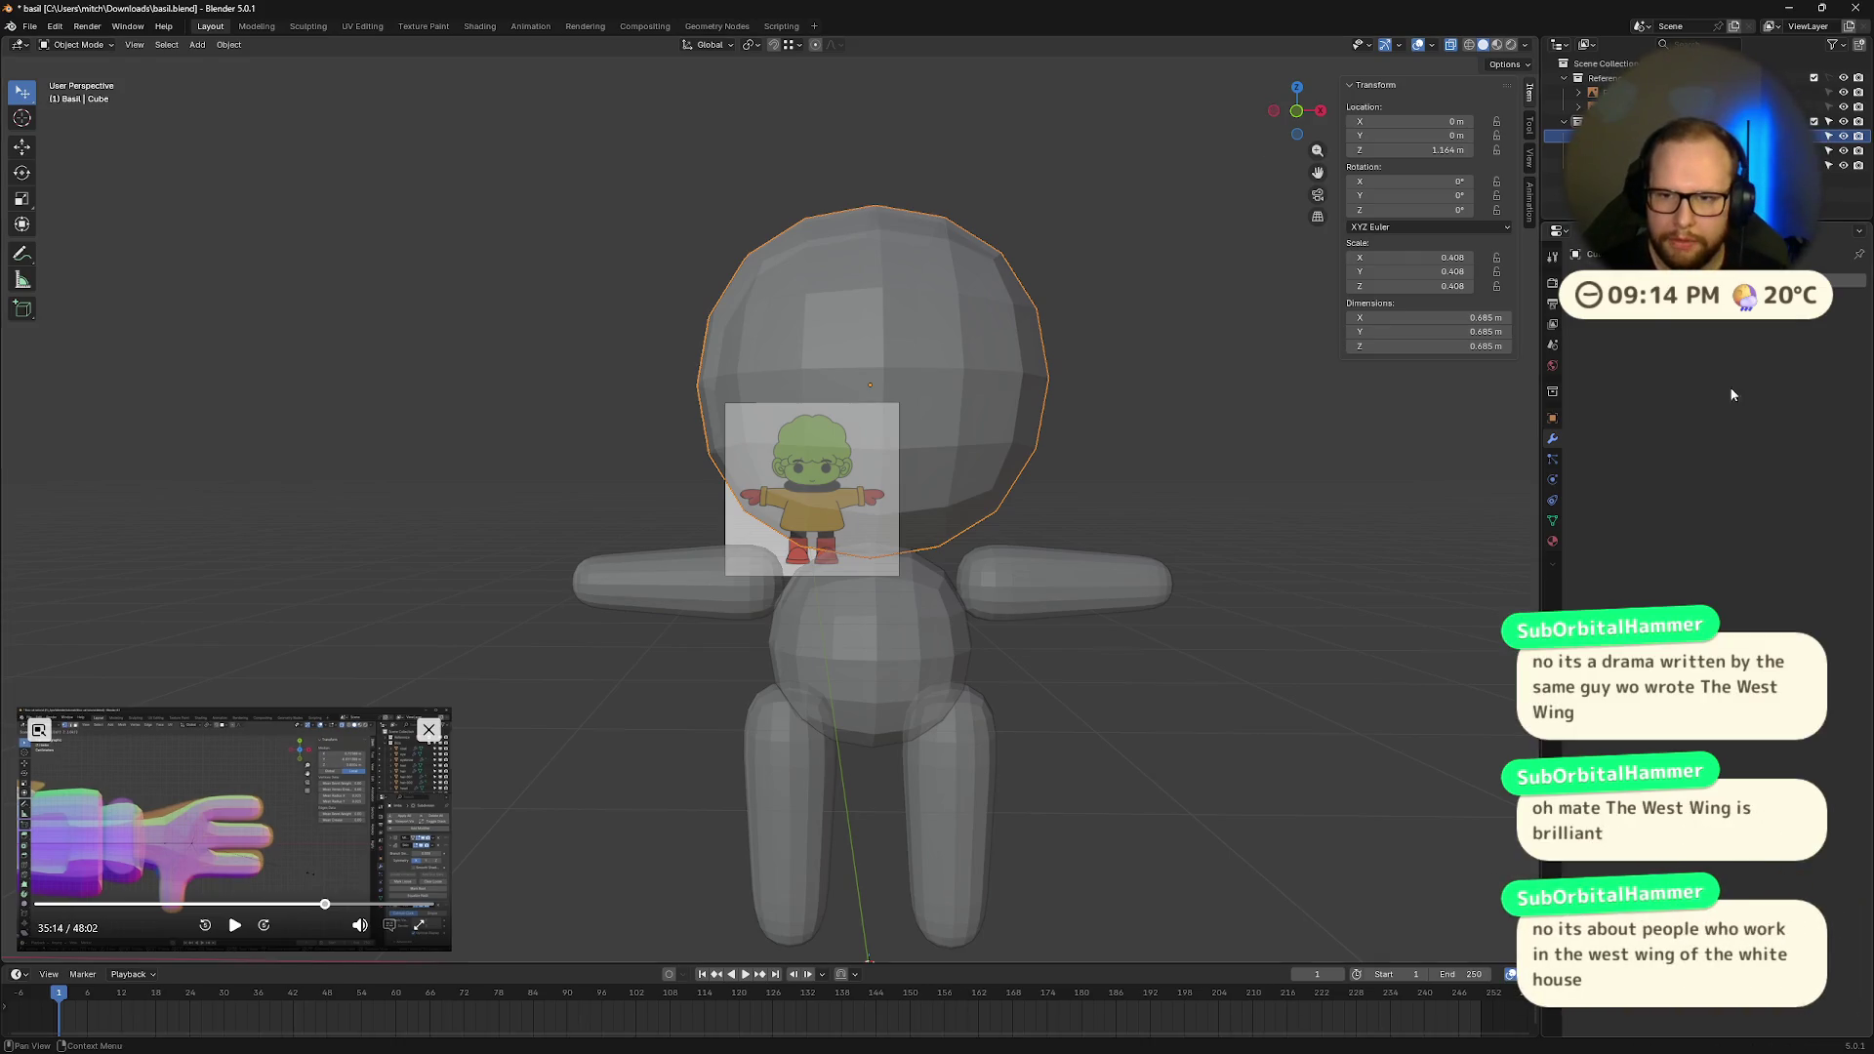
pyautogui.click(1703, 281)
pyautogui.write('sub')
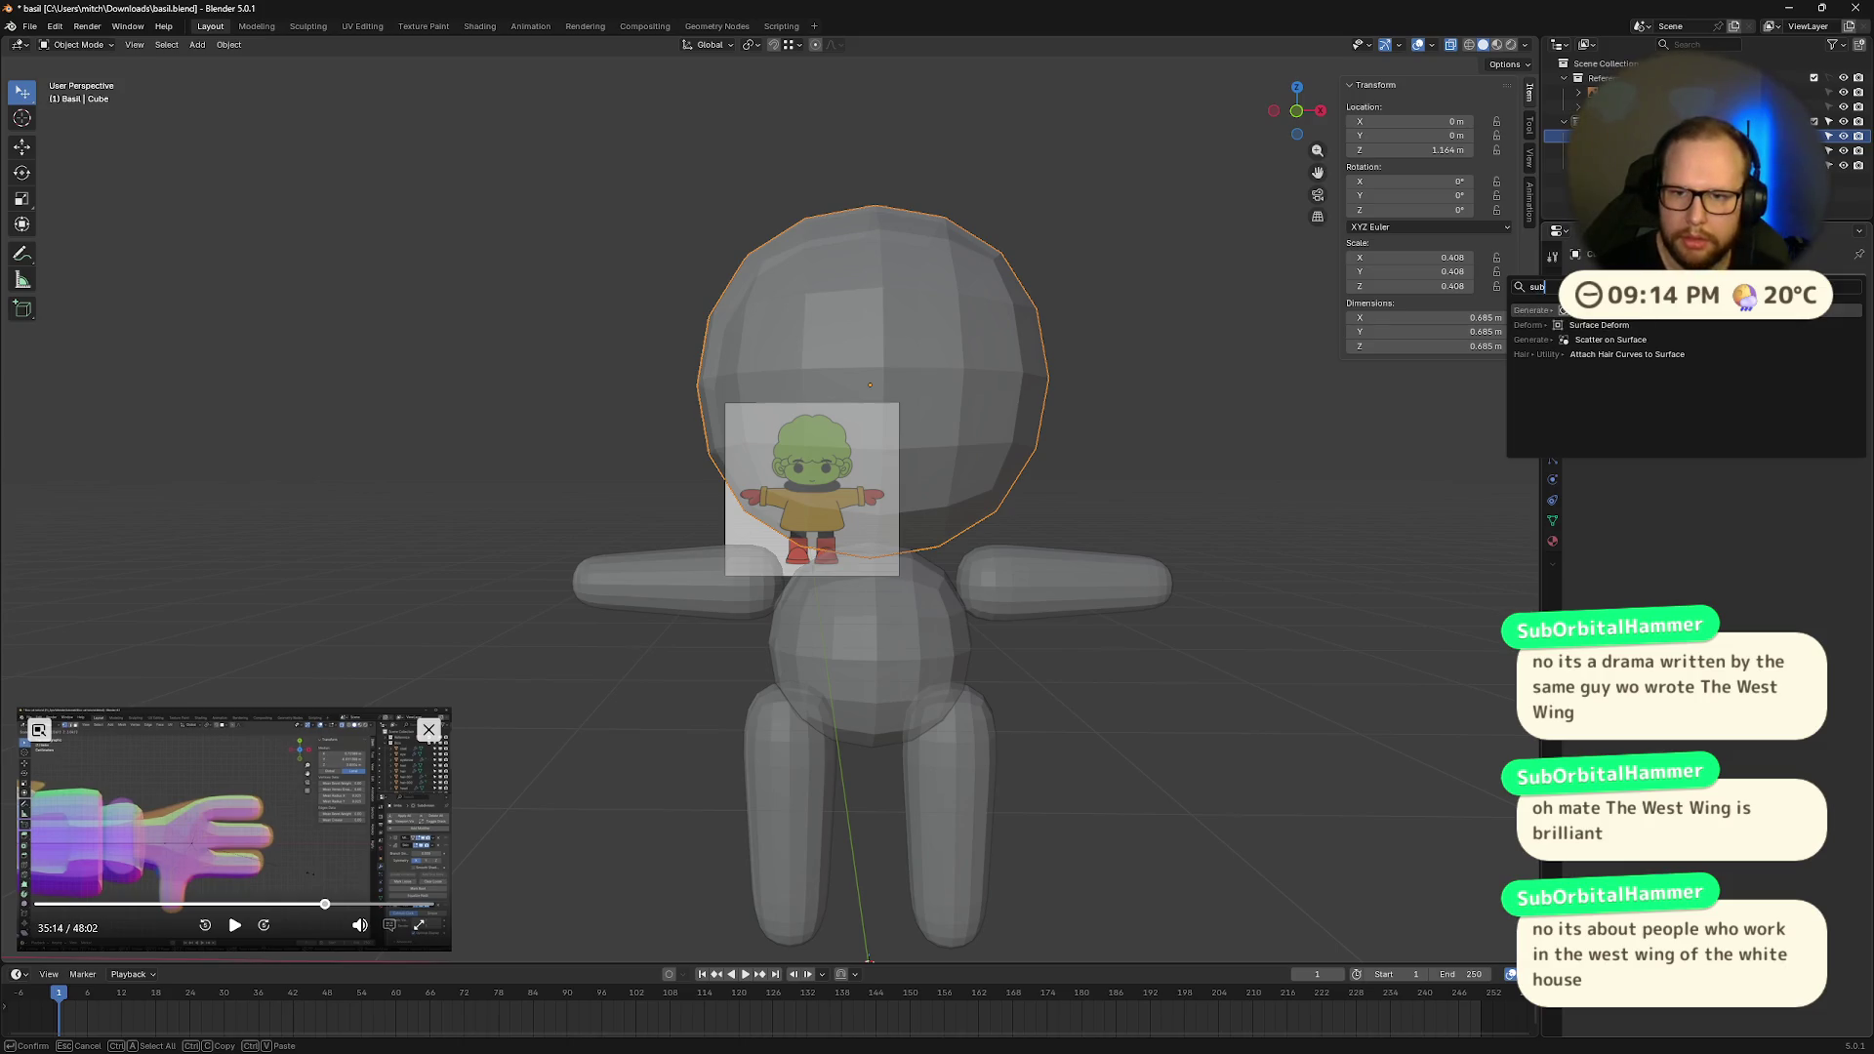
pyautogui.press('Return')
pyautogui.moveTo(1050, 451); pyautogui.dragTo(1098, 450, button='middle')
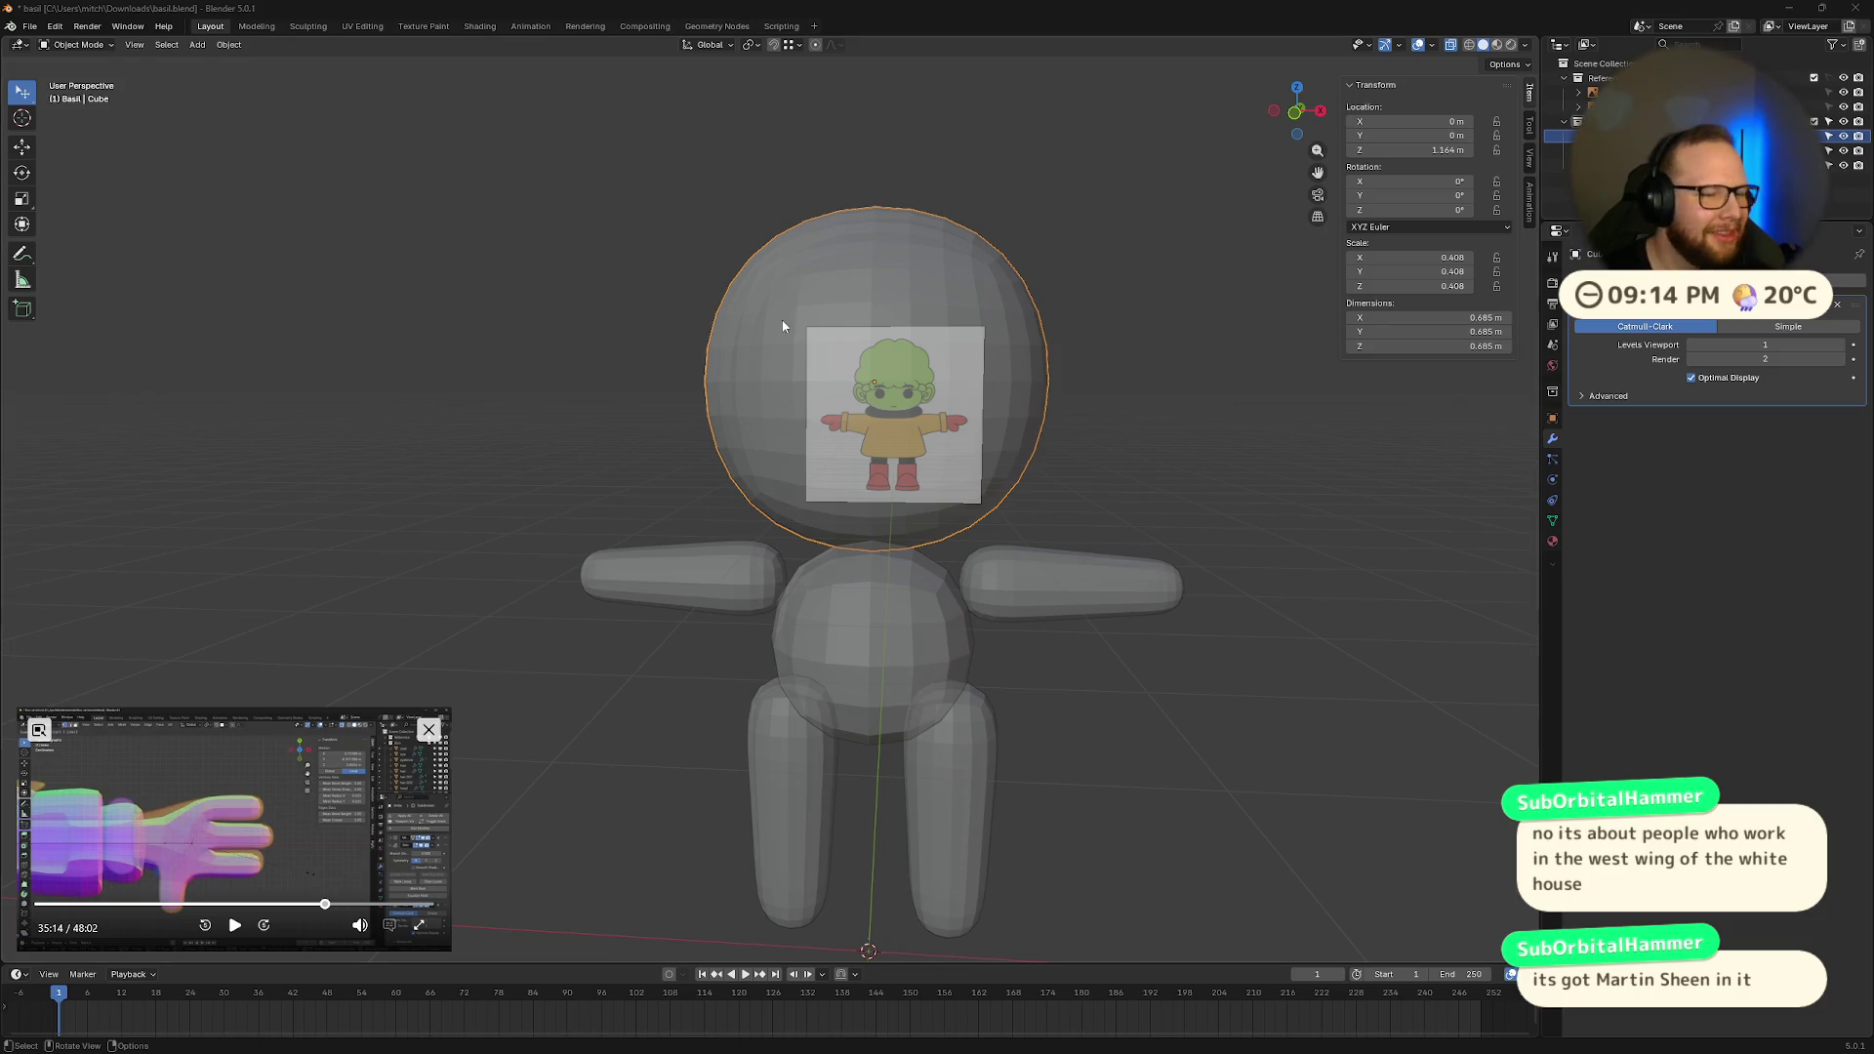
pyautogui.click(1295, 111)
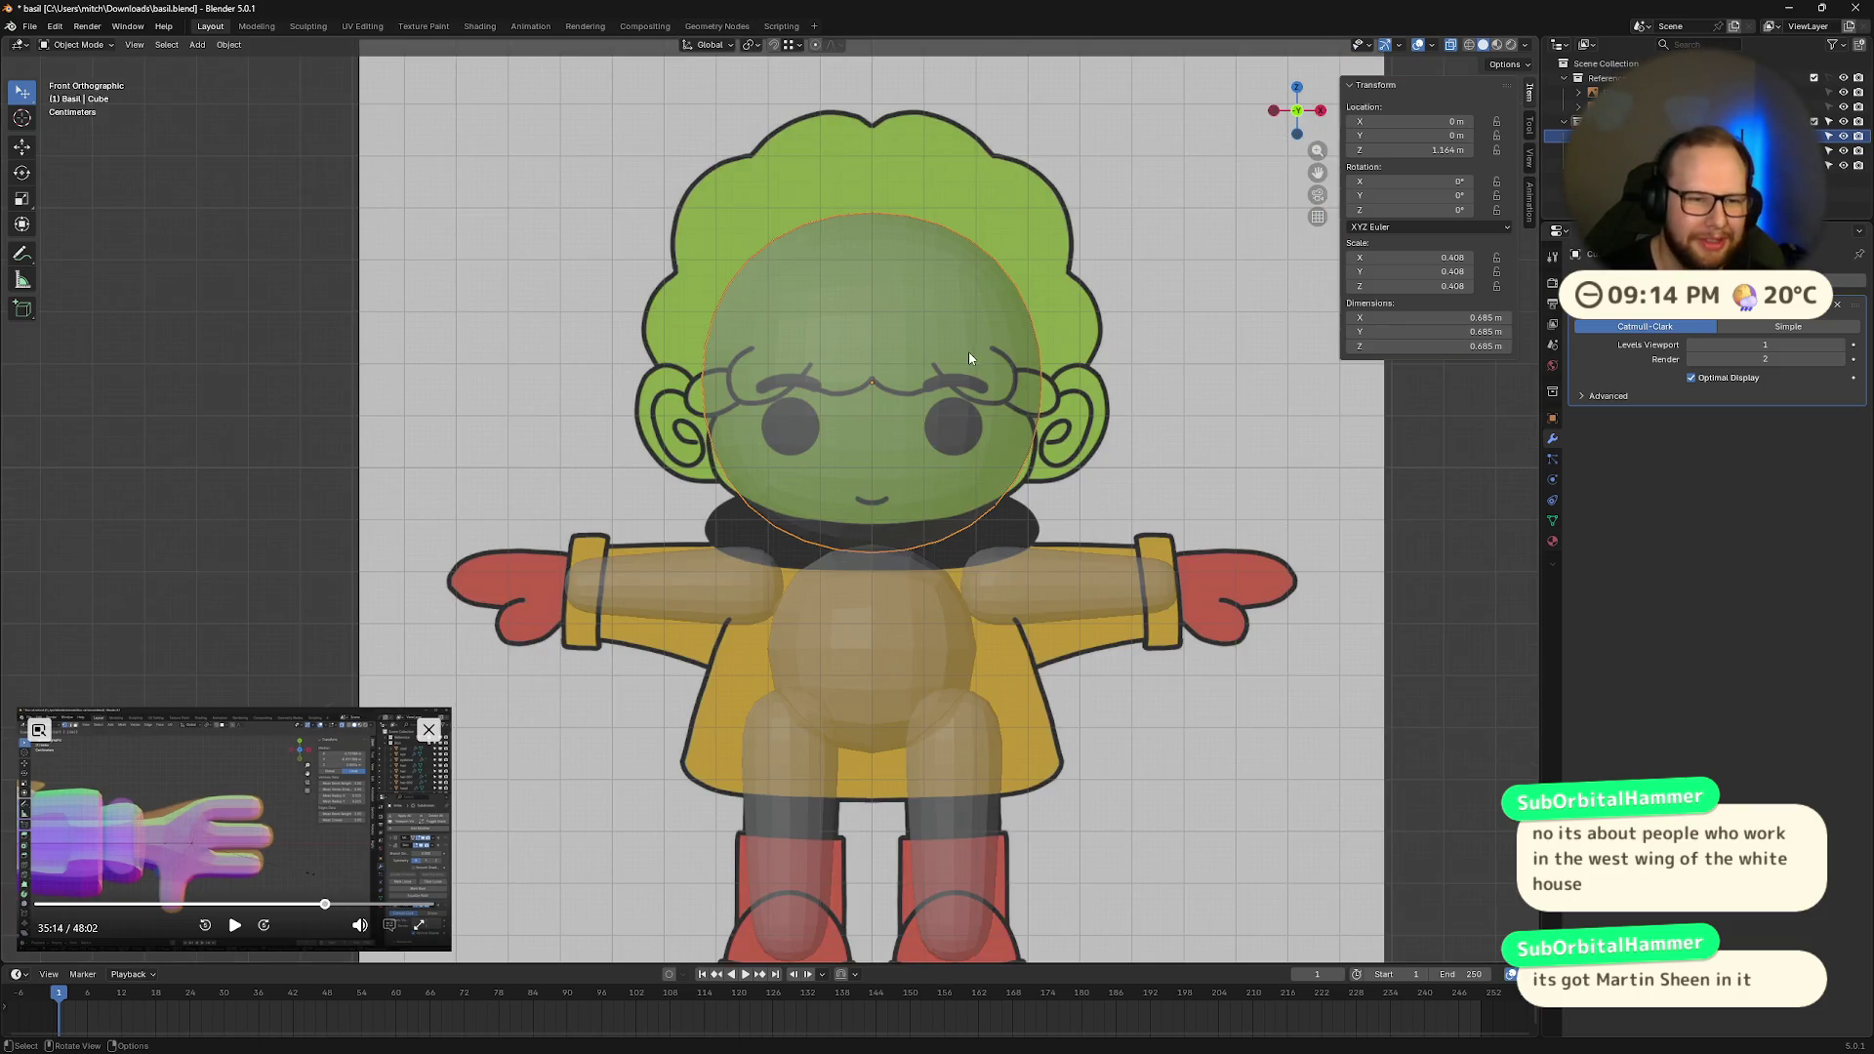
# Step: Reselect the head sphere from front view and start a resize, then cancel it
pyautogui.click(1178, 474)
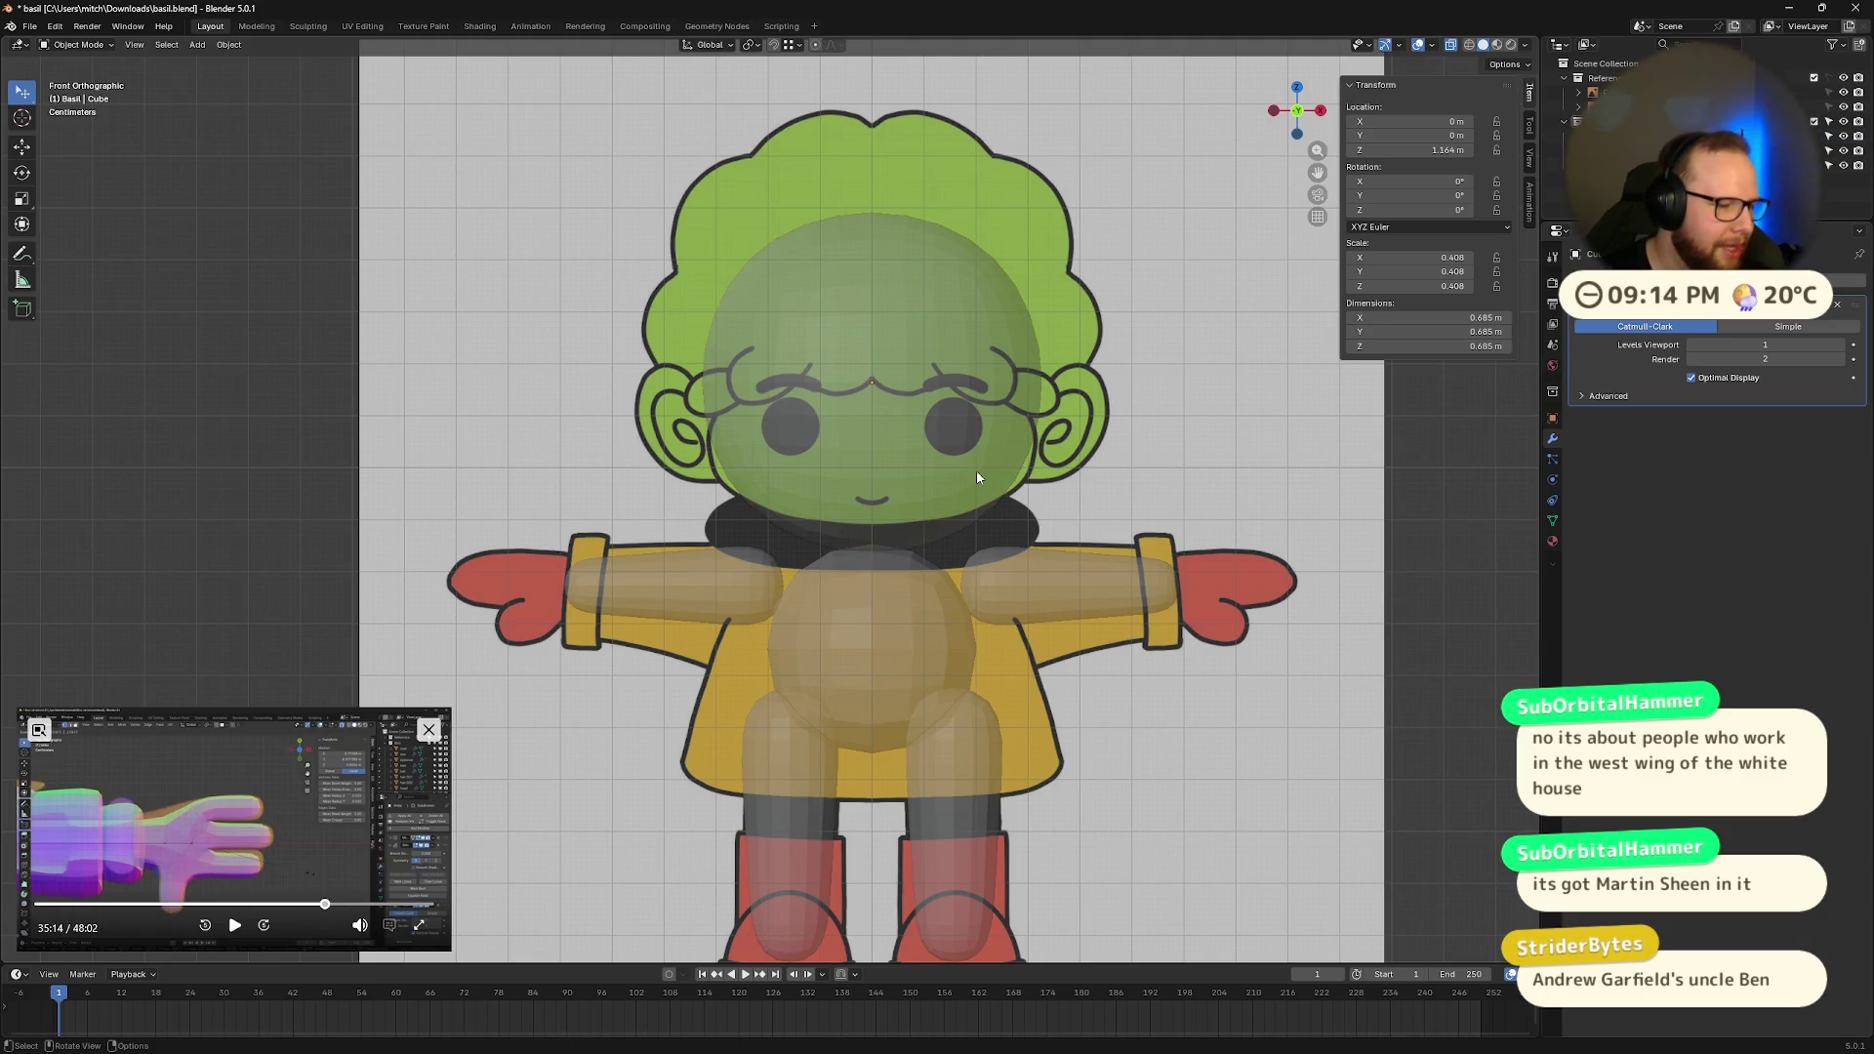
pyautogui.click(905, 416)
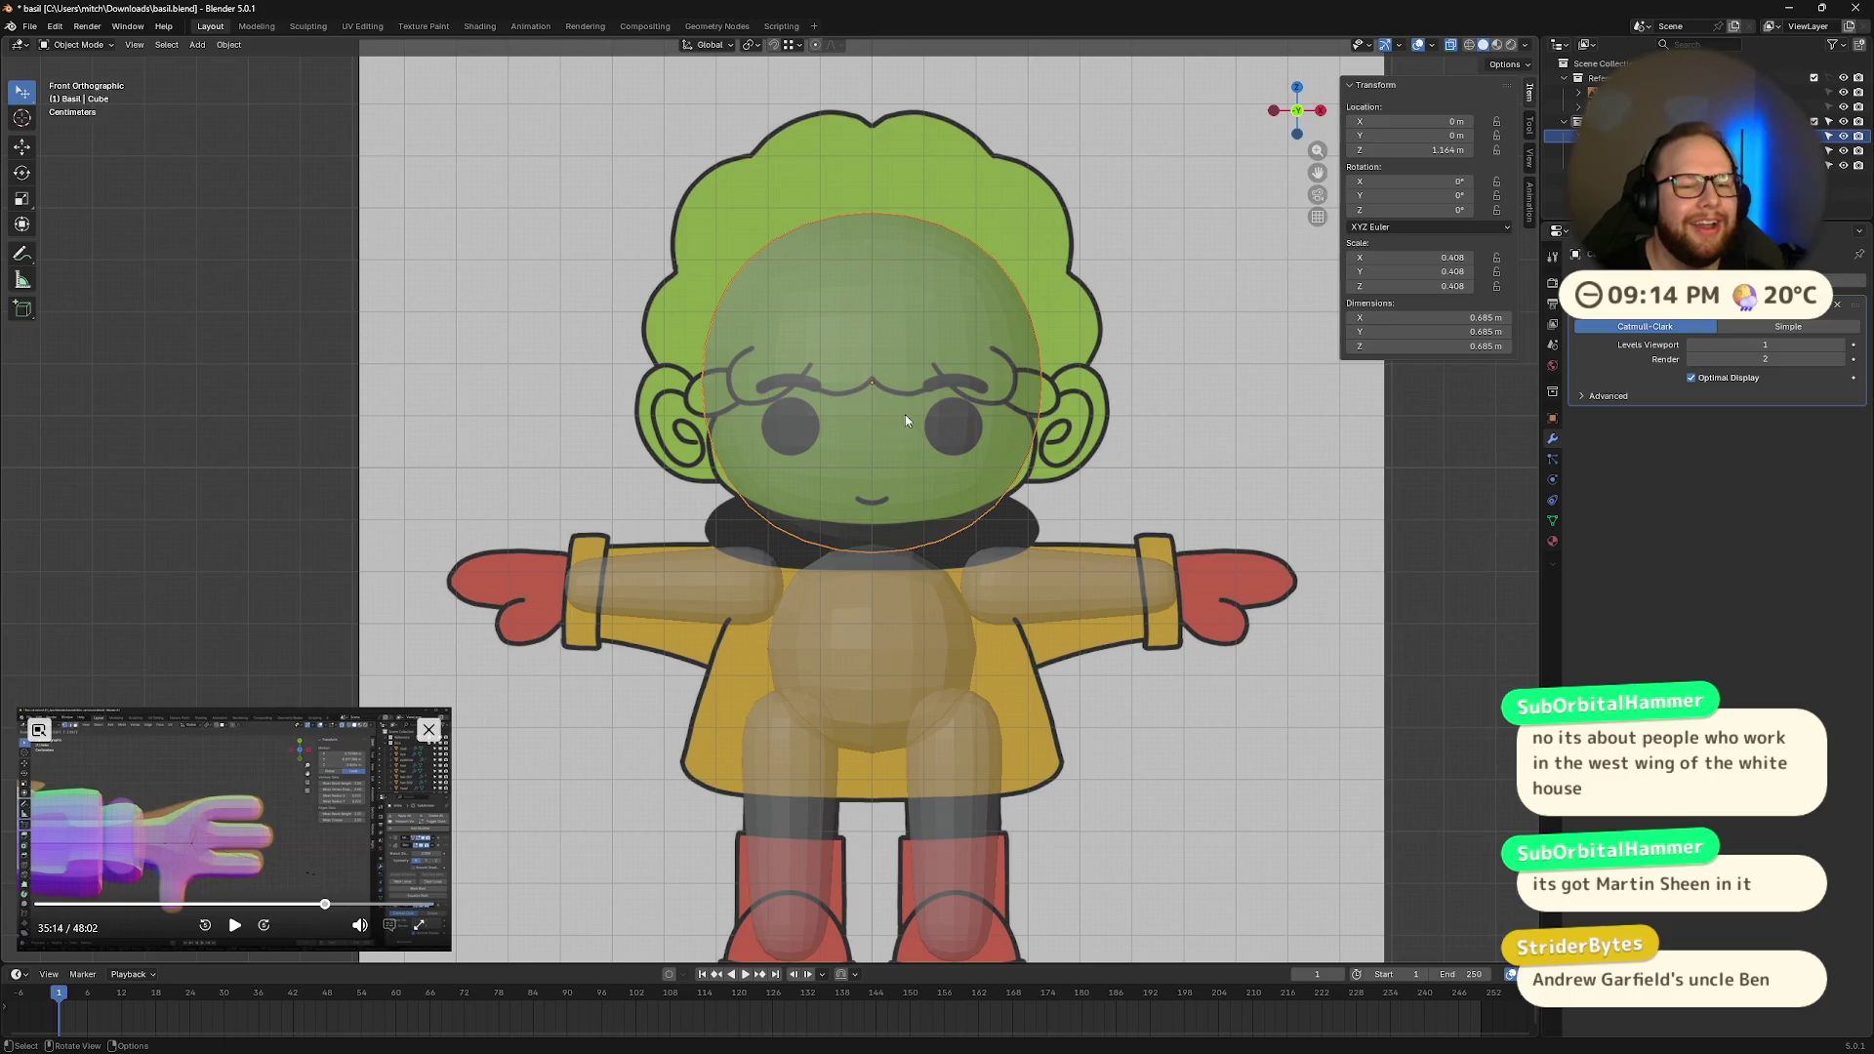
pyautogui.press('s')
pyautogui.rightClick(1140, 432)
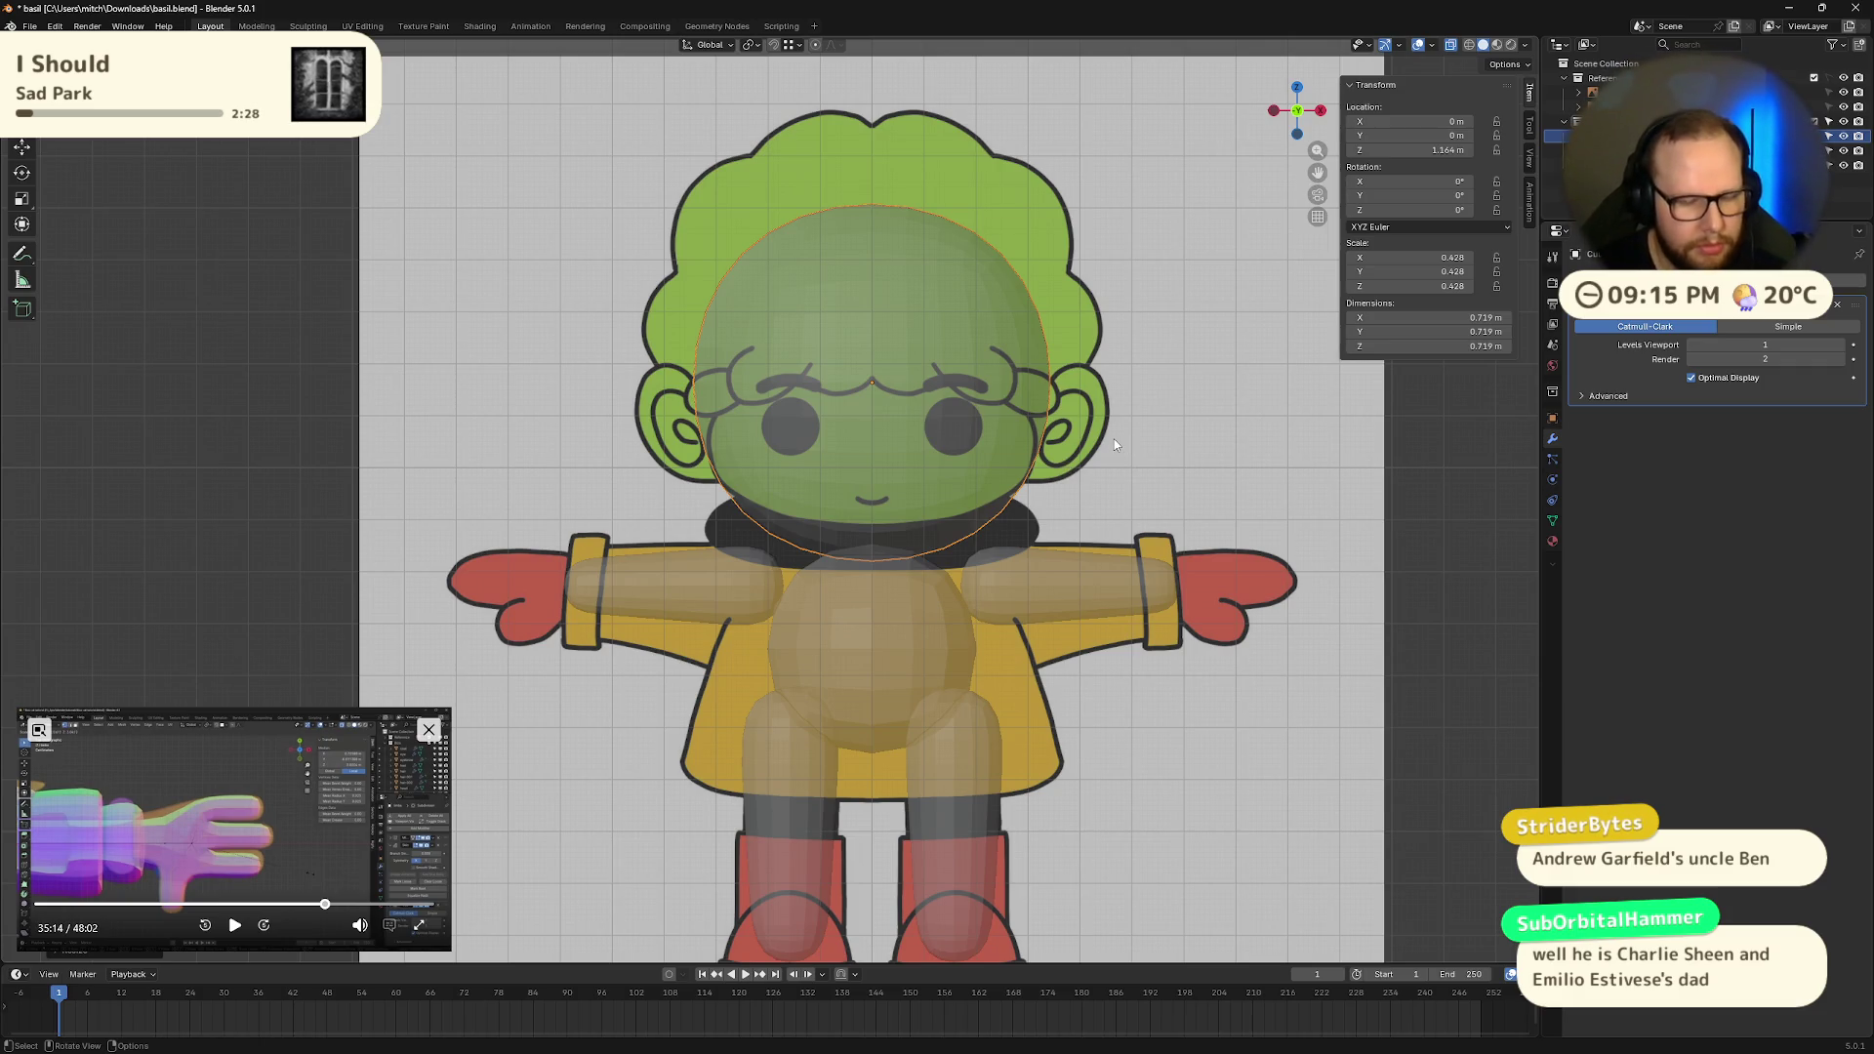
# Step: Flatten the head vertically, enlarge it slightly, lower it, and narrow its width
pyautogui.press('s')
pyautogui.press('z')
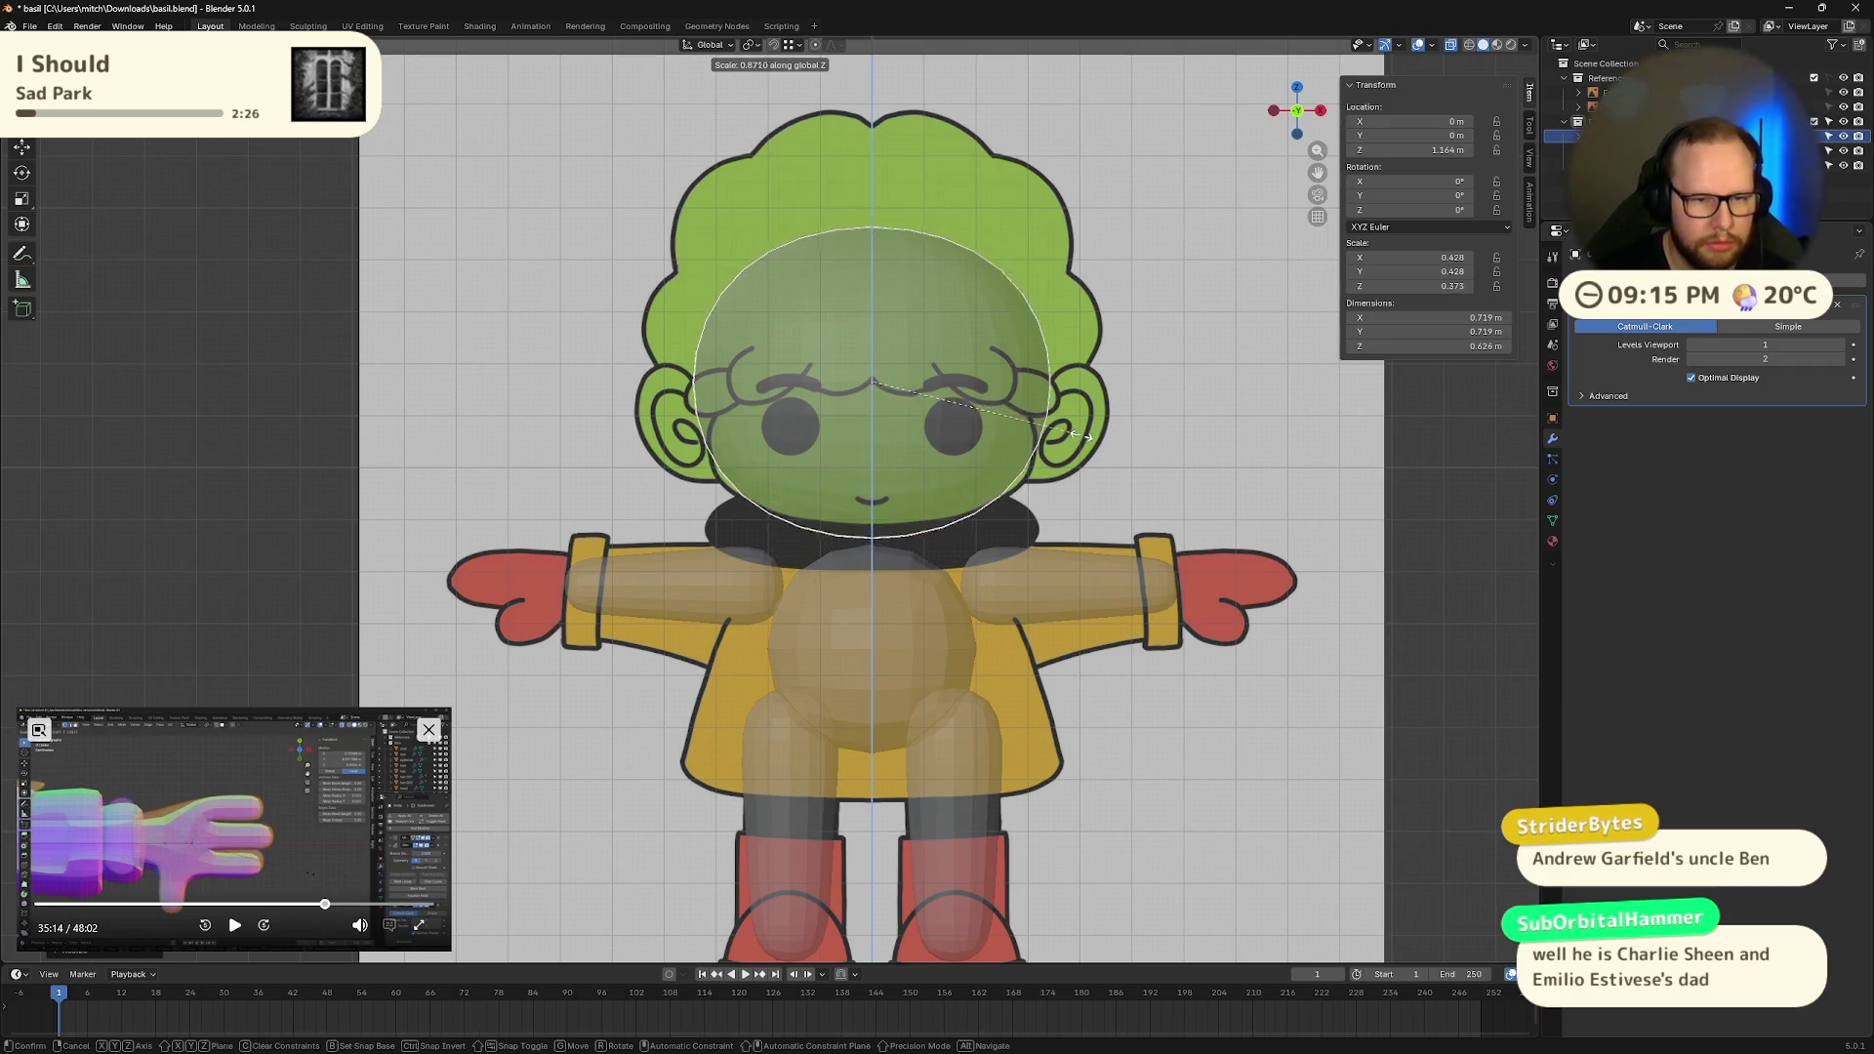
pyautogui.click(1064, 437)
pyautogui.press('s')
pyautogui.click(1109, 448)
pyautogui.press('g')
pyautogui.press('z')
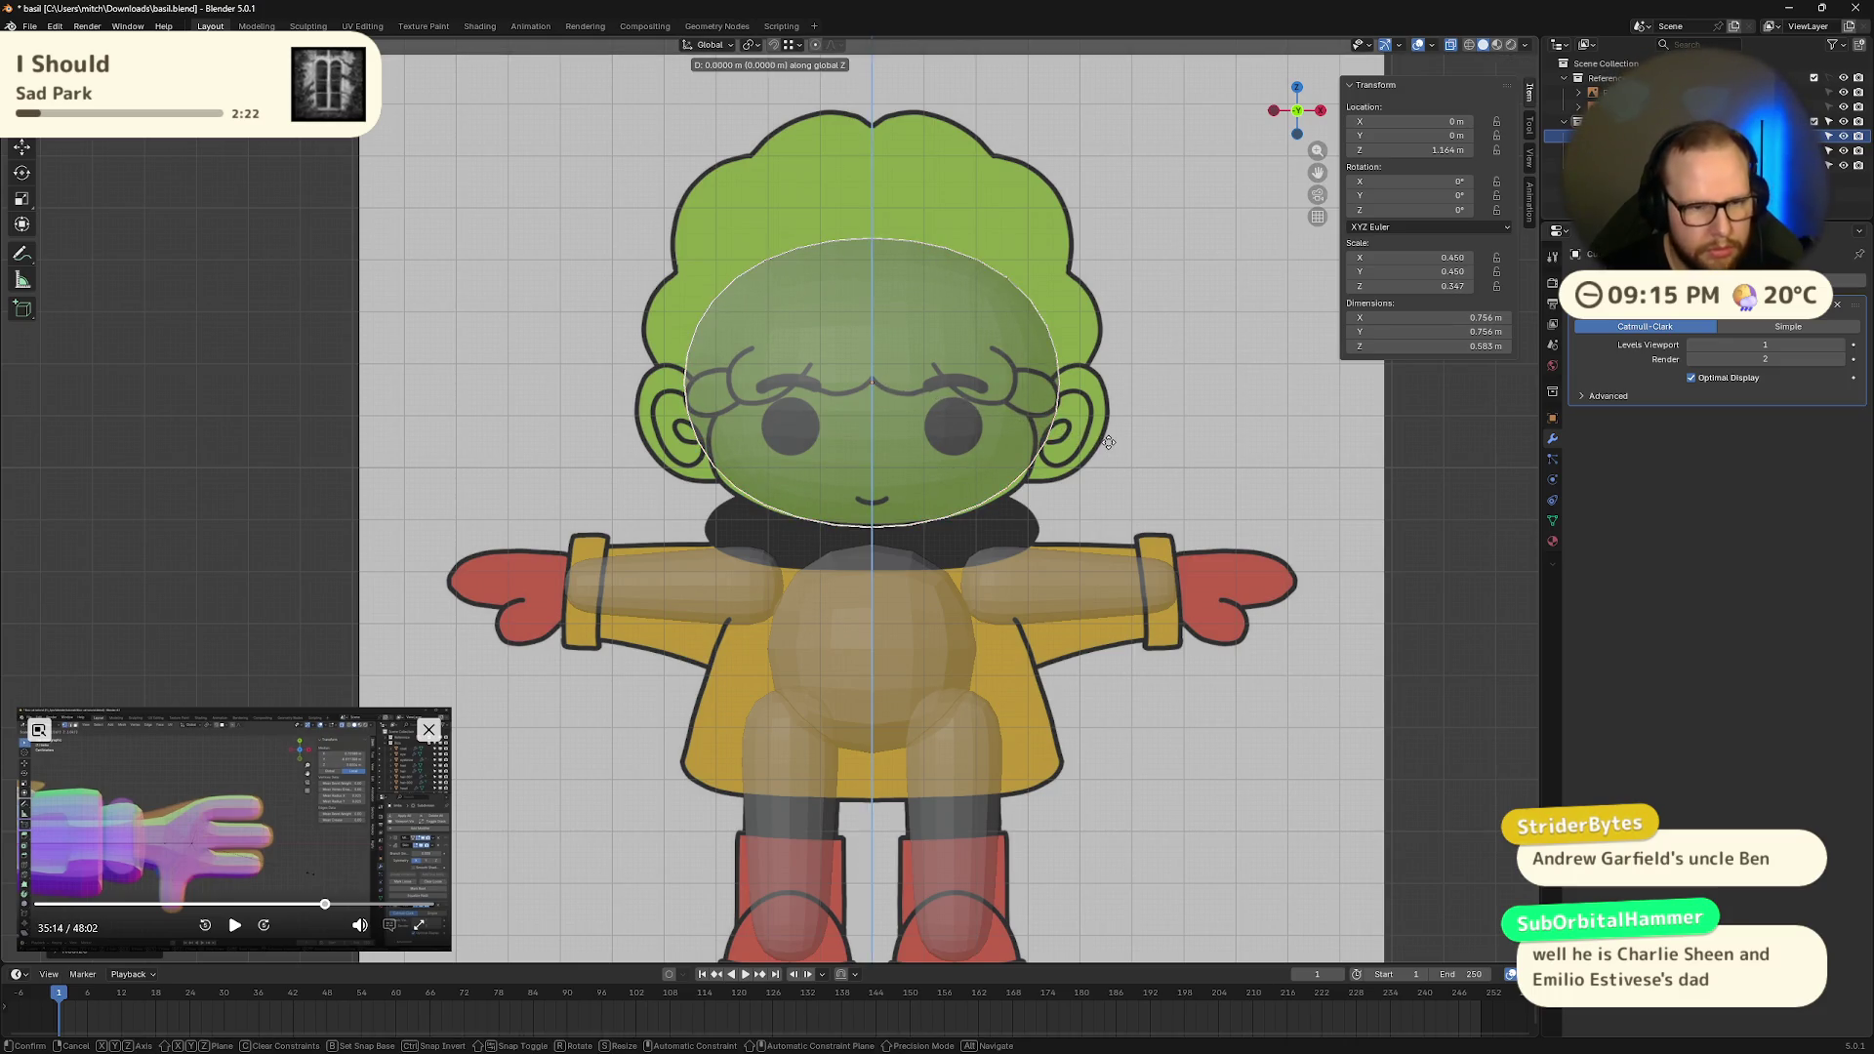
pyautogui.click(1127, 455)
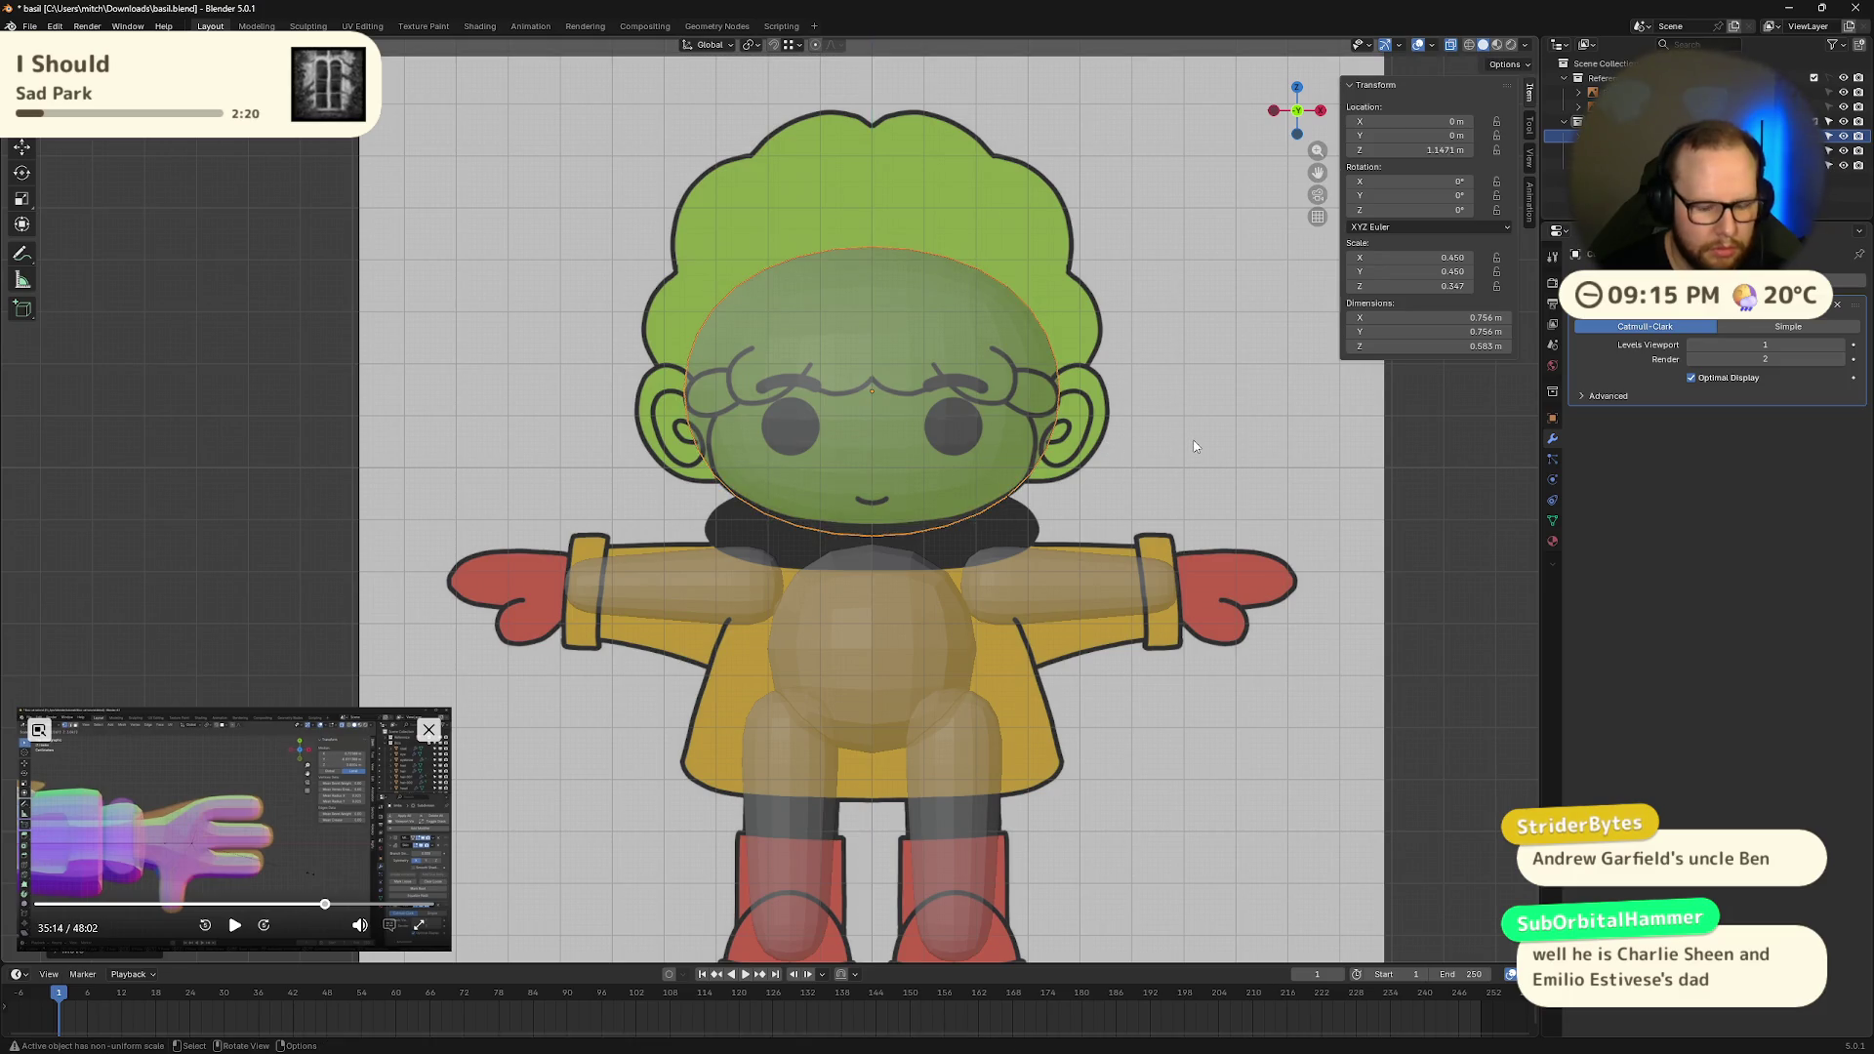
pyautogui.press('s')
pyautogui.press('x')
pyautogui.click(1164, 450)
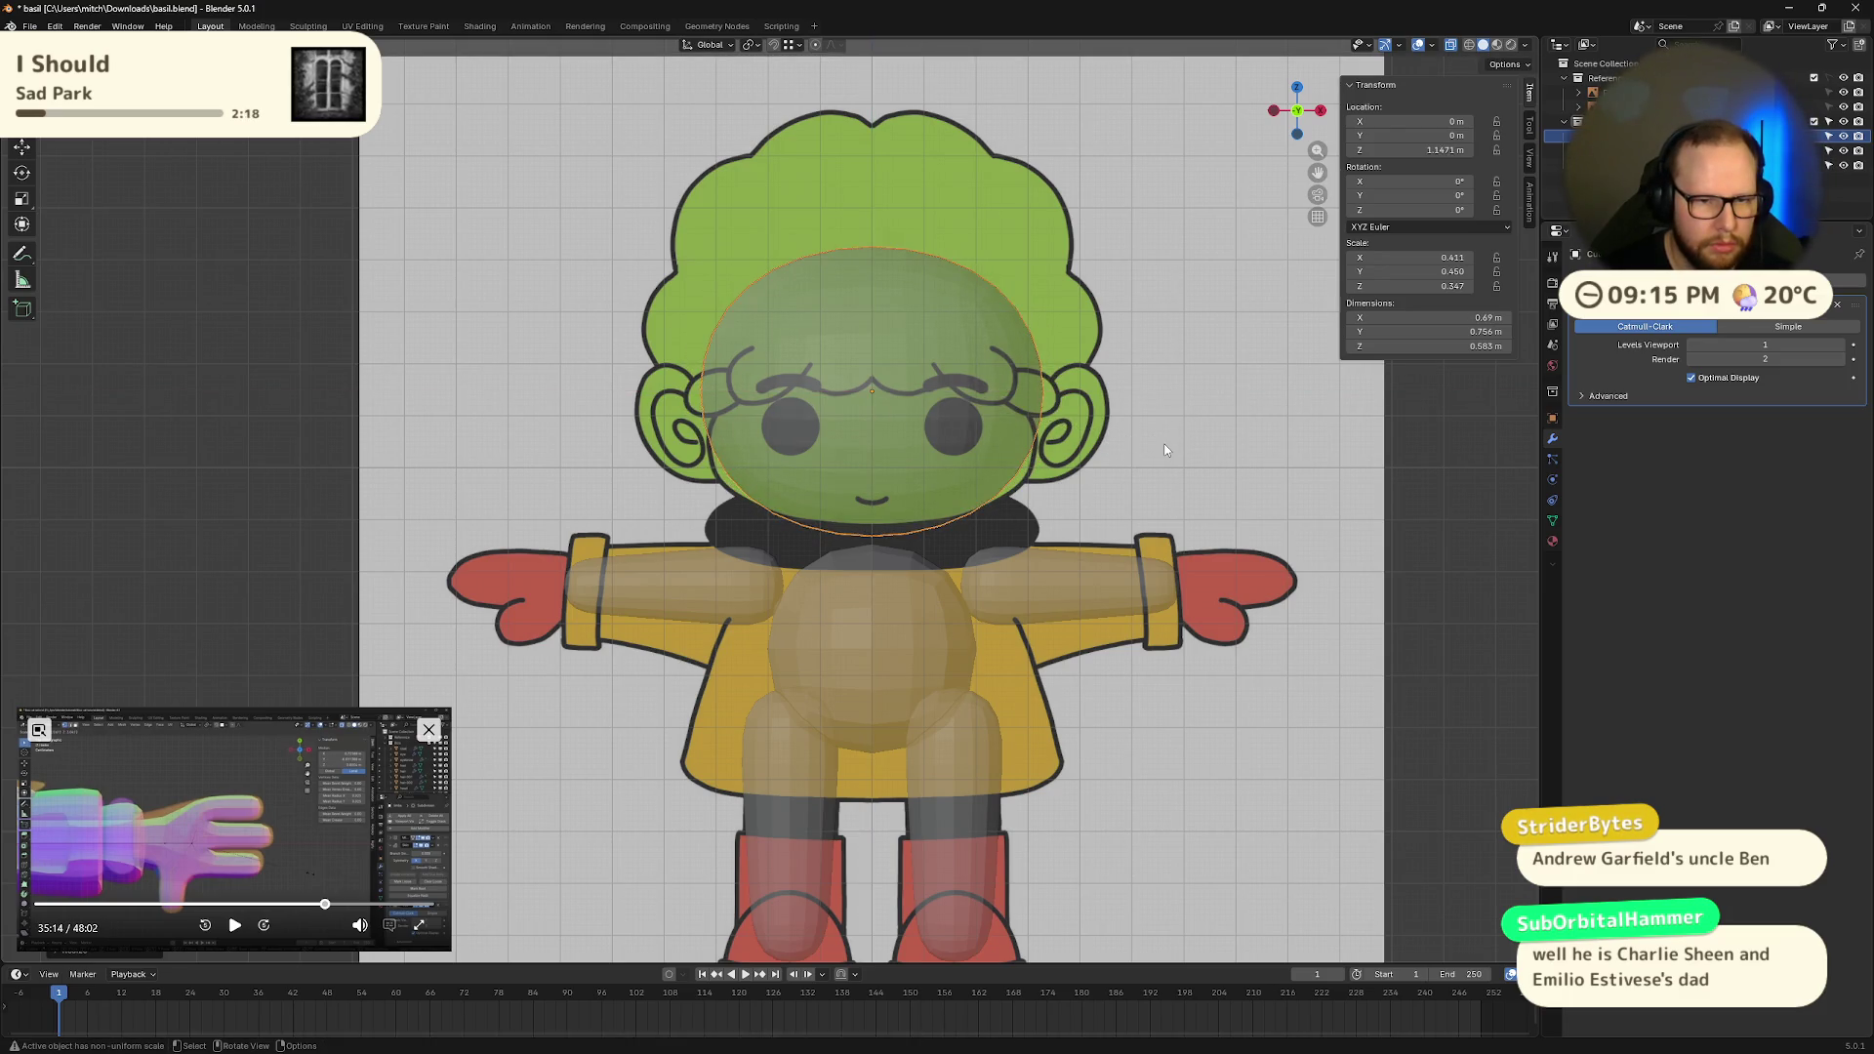
# Step: Lower the head again, make it slightly taller (Z scale 0.314), and enter Edit Mode deselected
pyautogui.press('g')
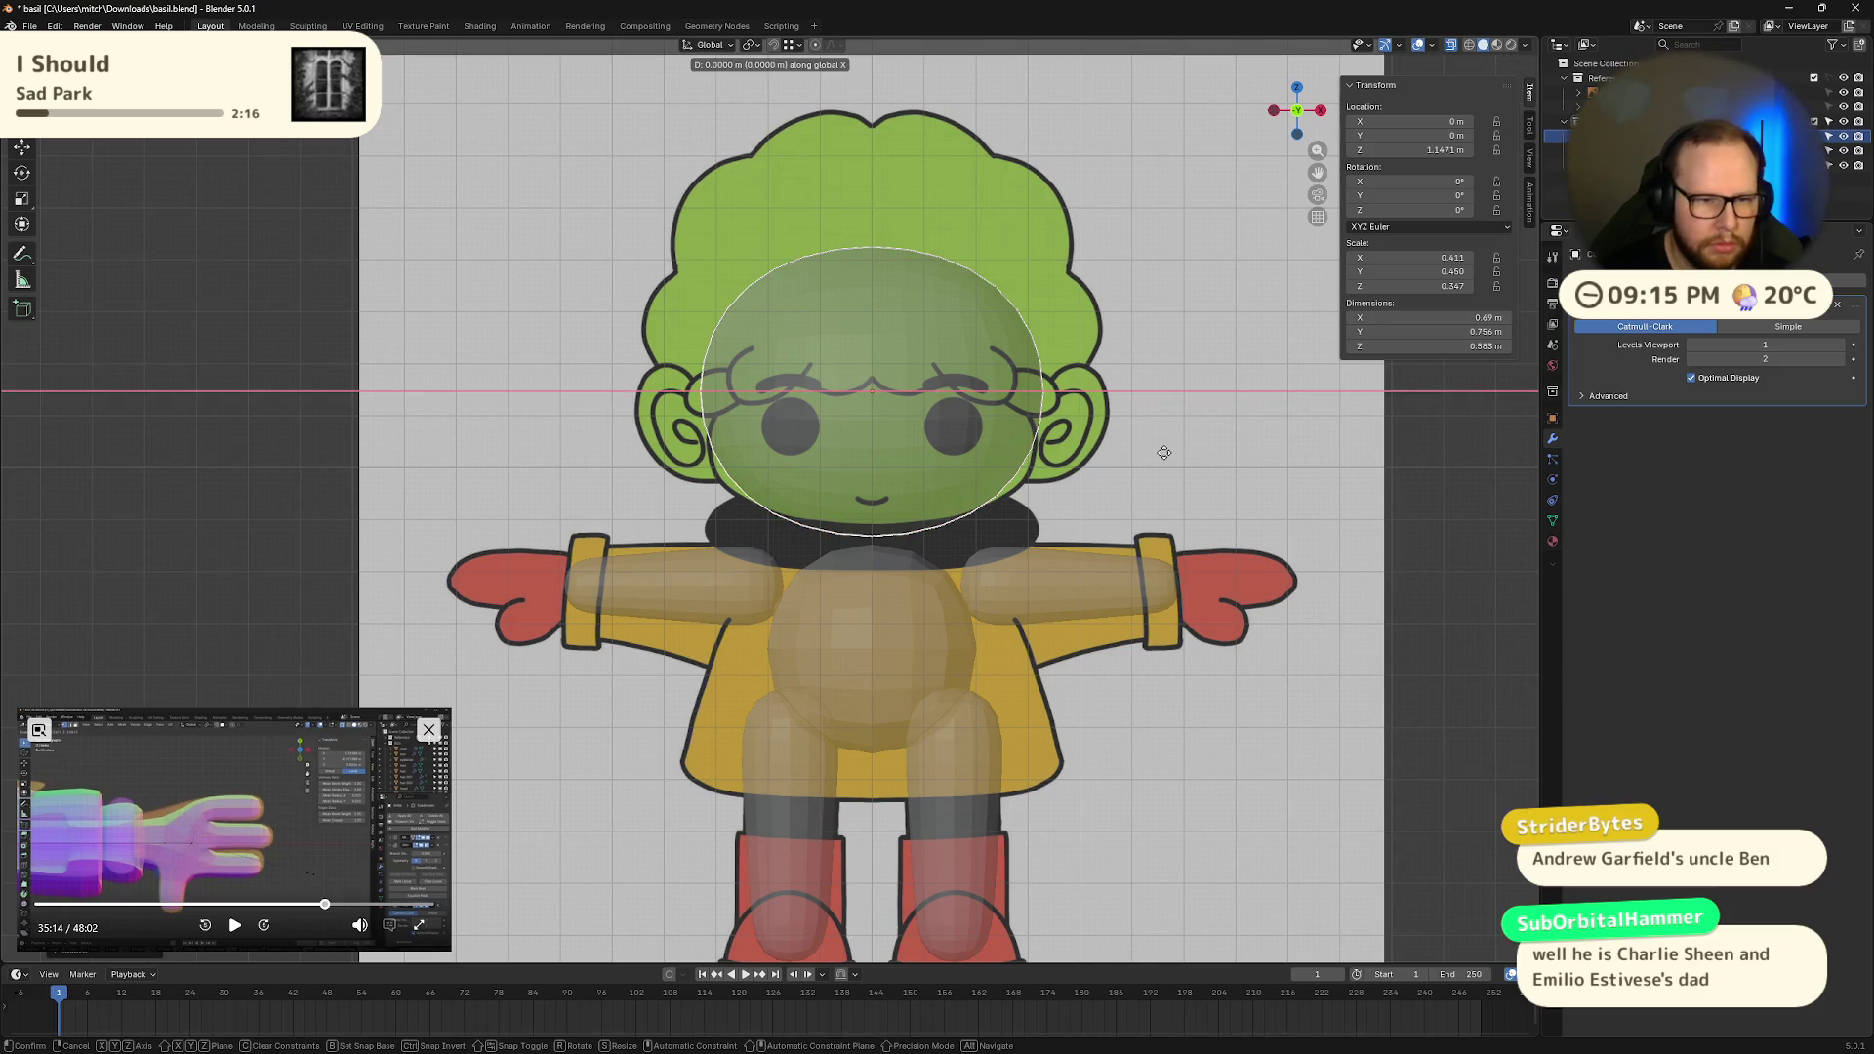
pyautogui.press('x')
pyautogui.press('z')
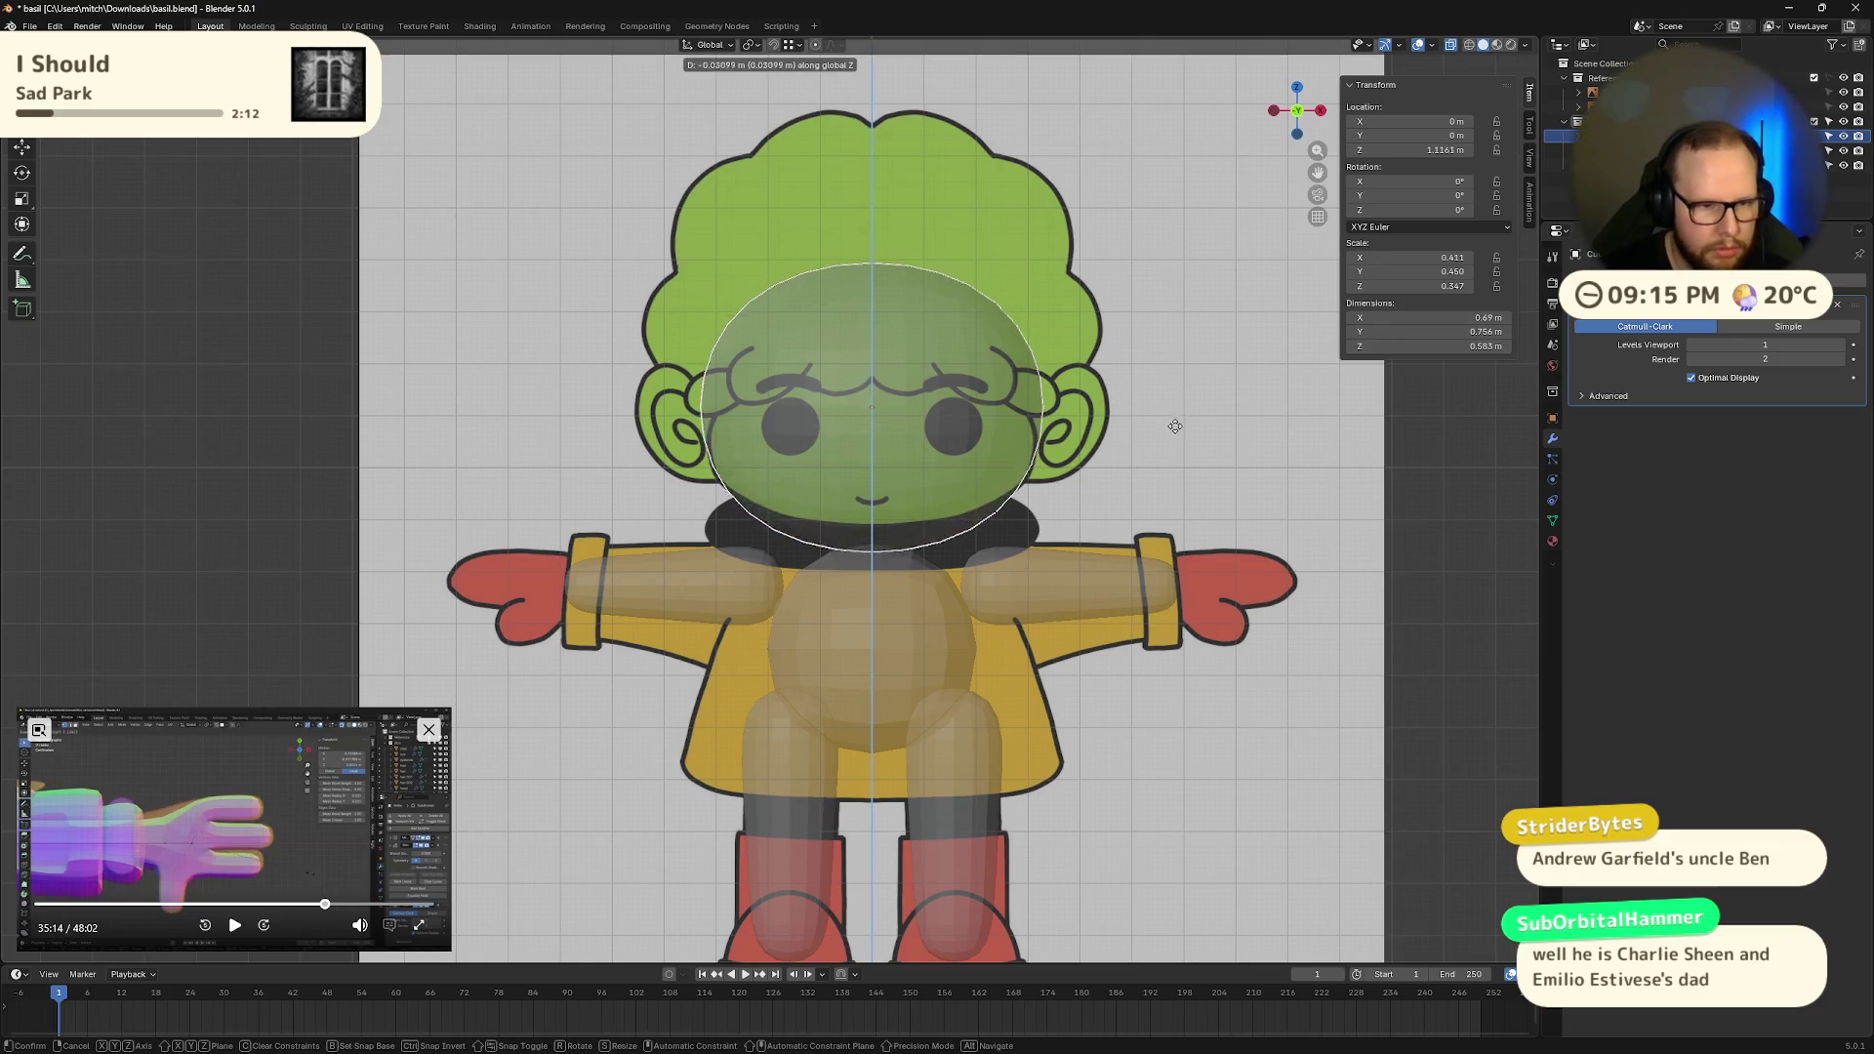
pyautogui.click(1240, 435)
pyautogui.press('s')
pyautogui.press('z')
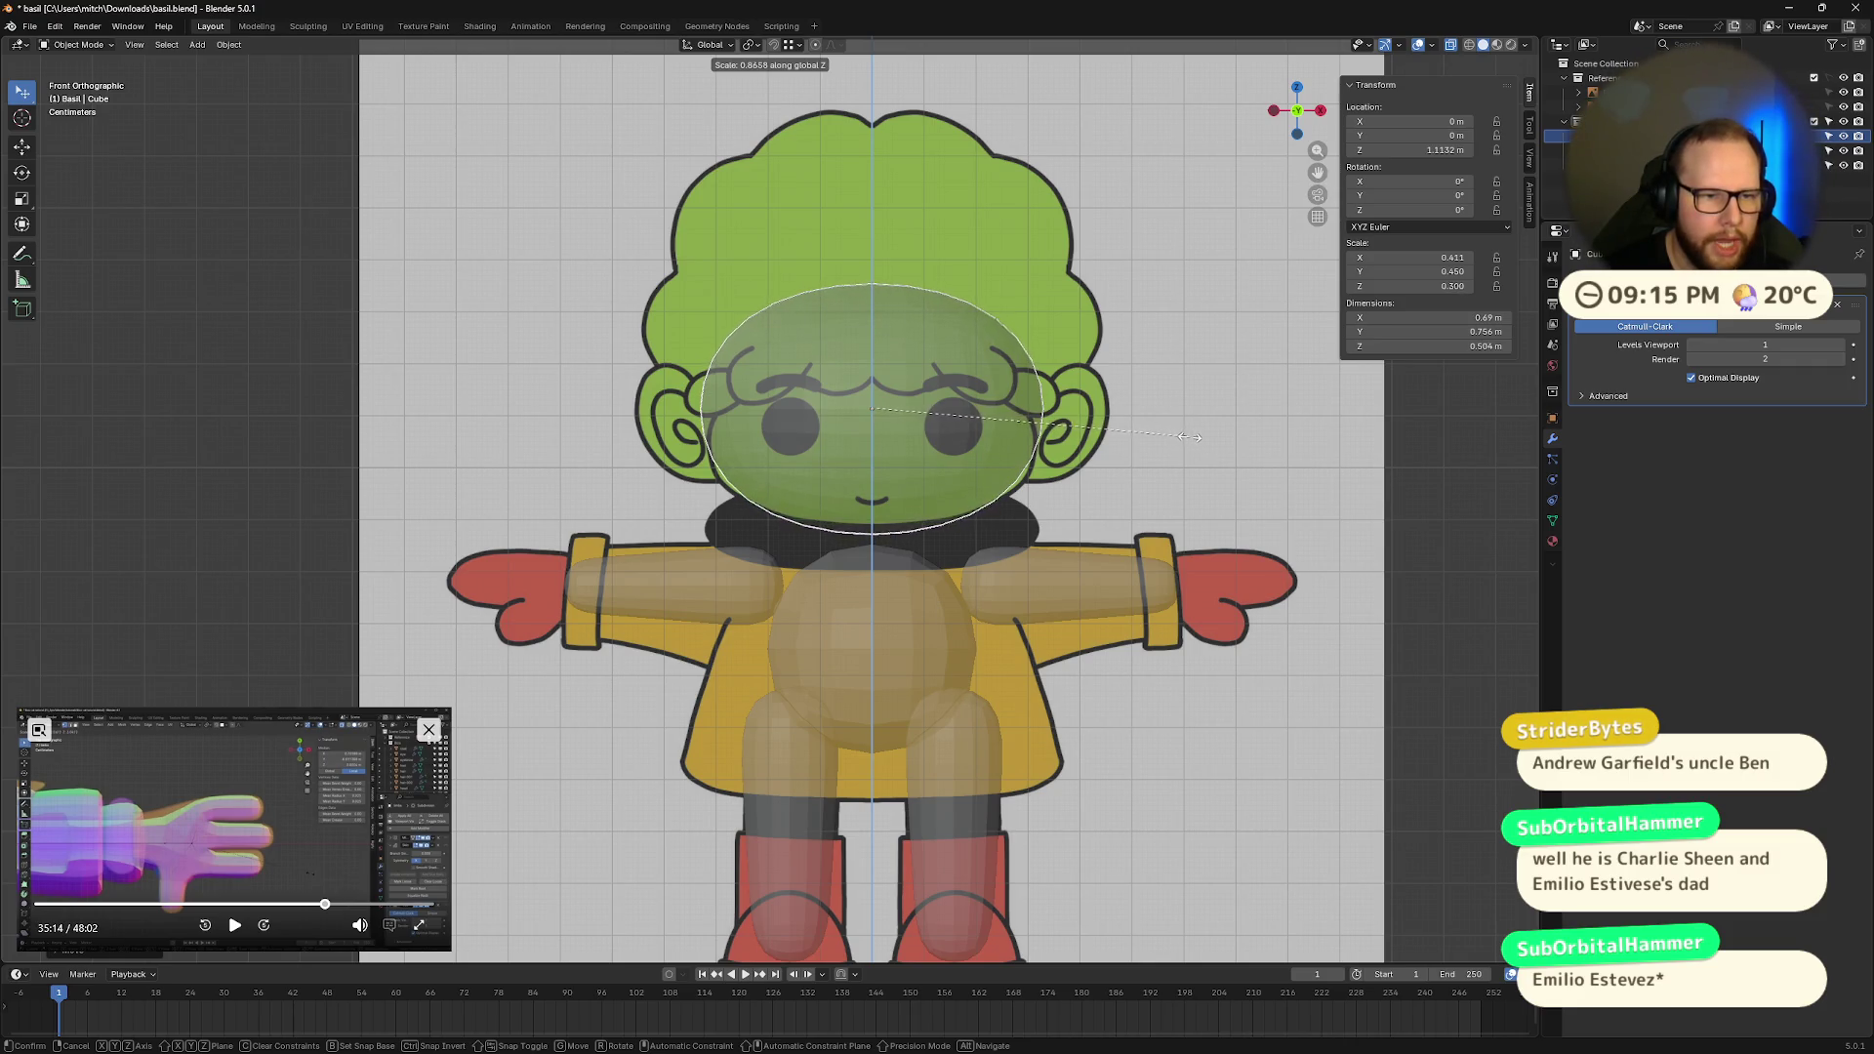
pyautogui.click(1207, 443)
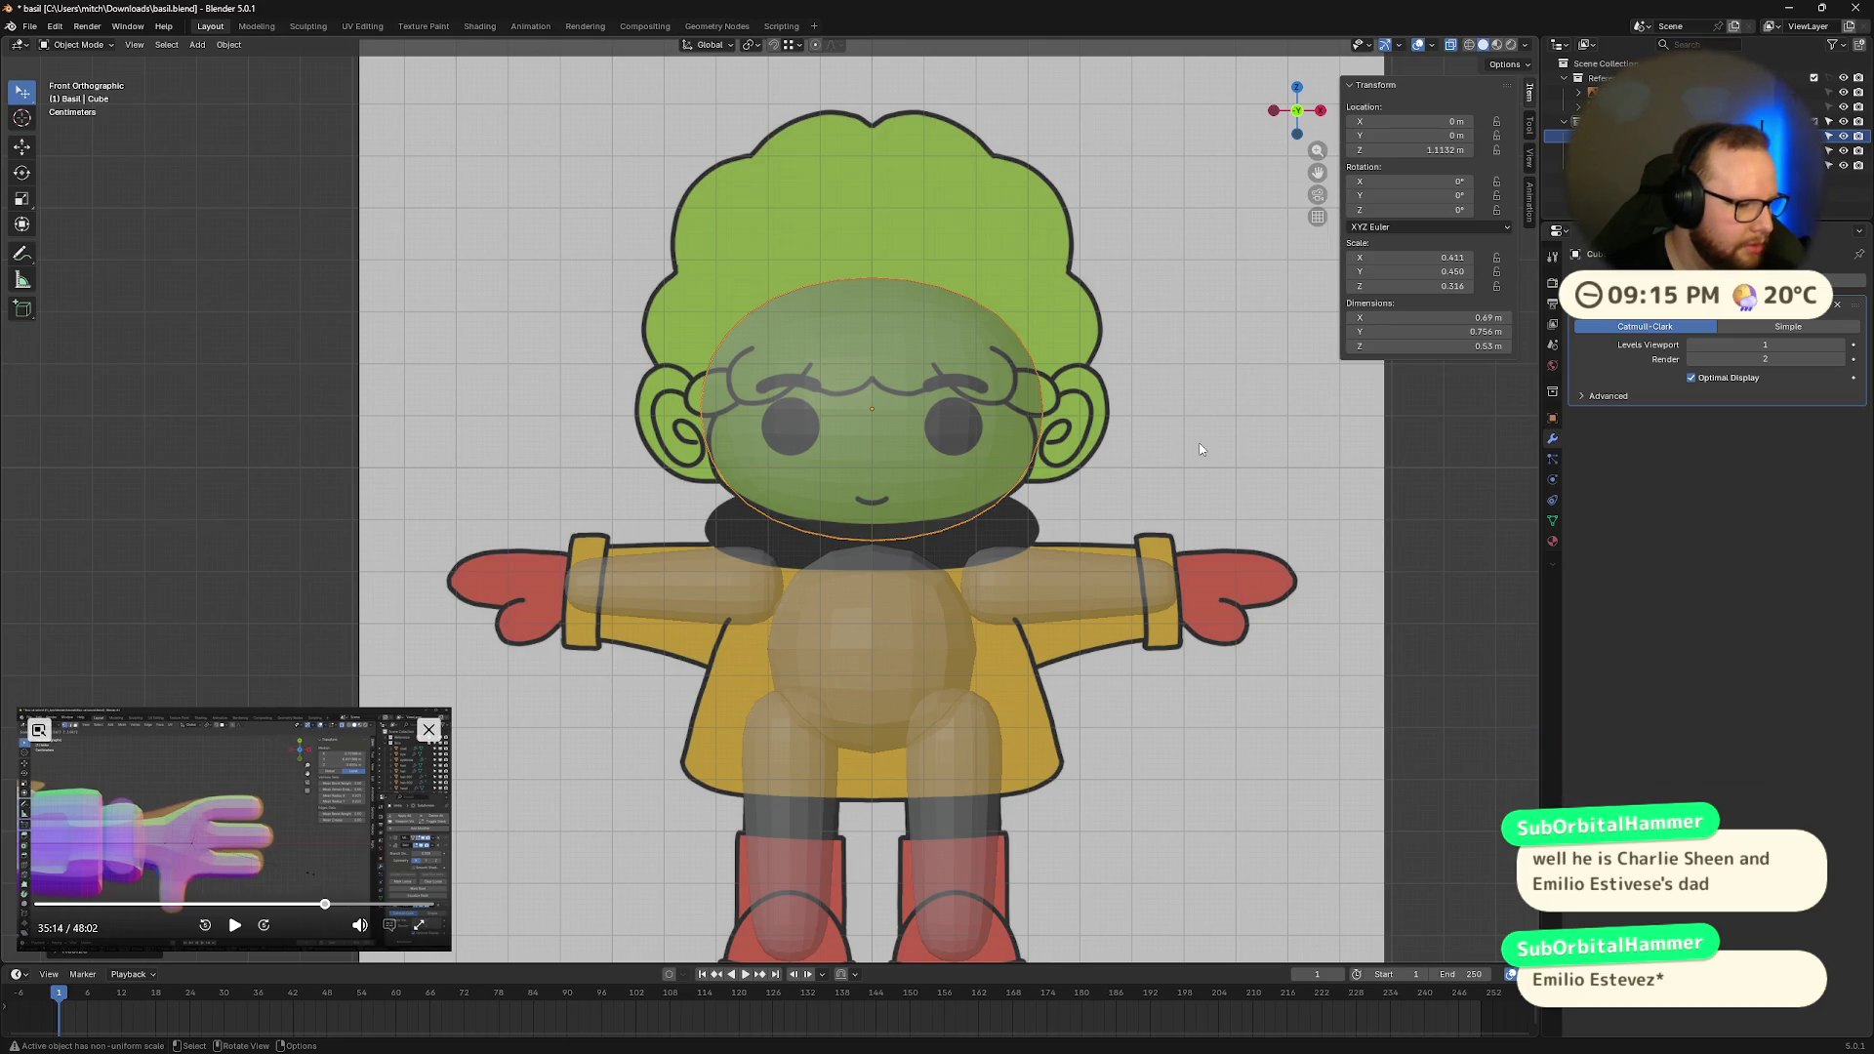
pyautogui.press('Tab')
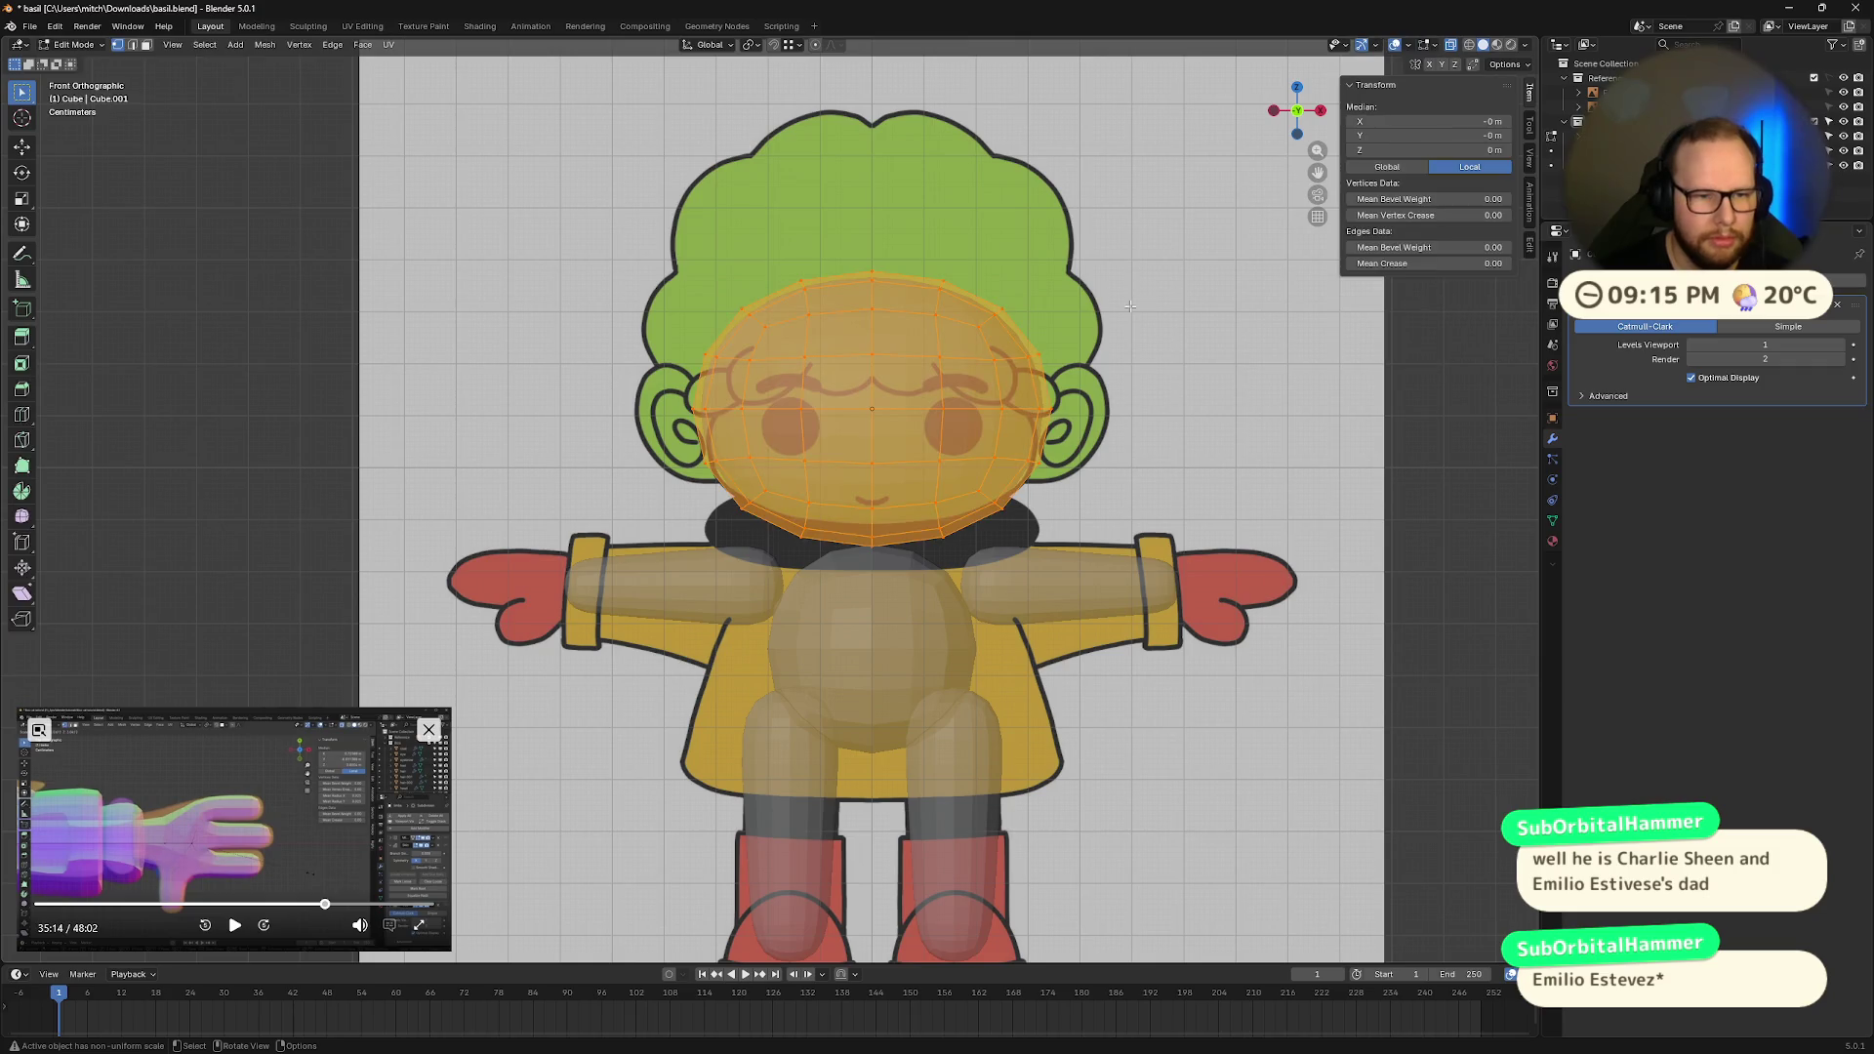
pyautogui.hotkey('alt', 'a')
# Step: Box-select the upper head vertex rows and test raising them, then undo
pyautogui.press('a')
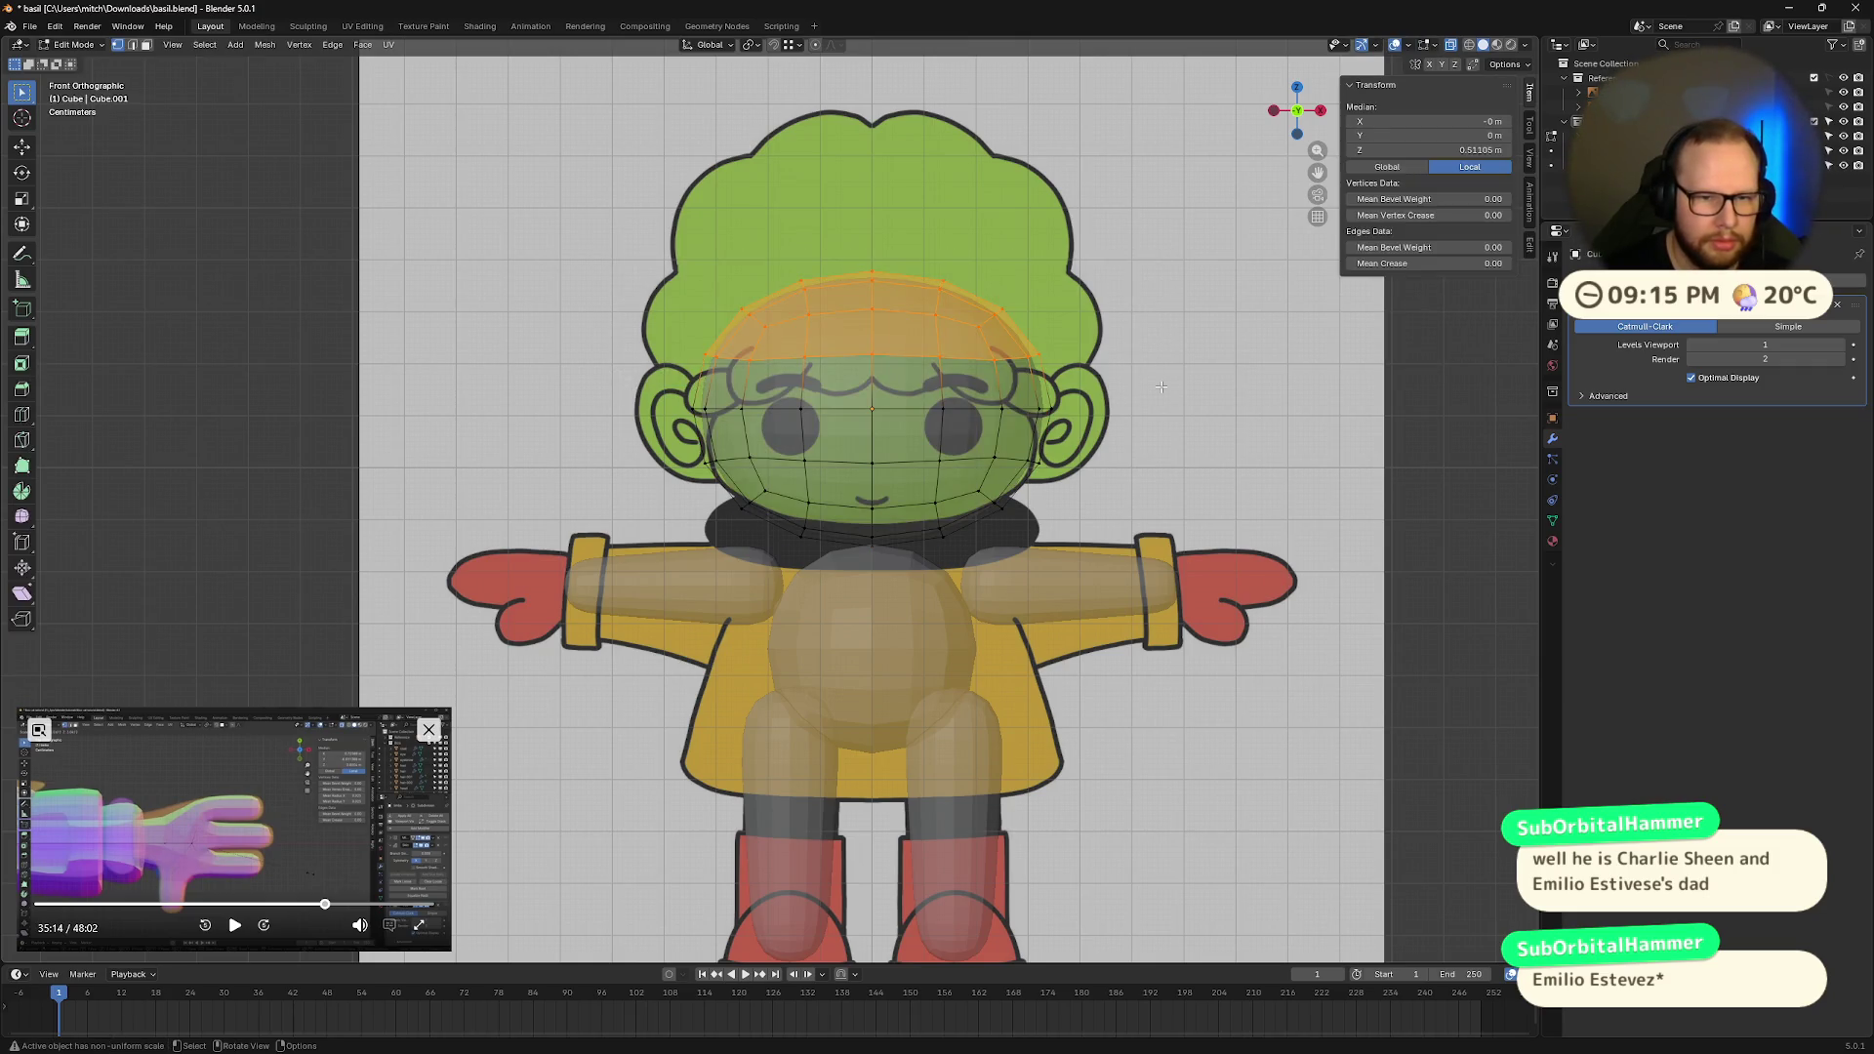
pyautogui.hotkey('alt', 'a')
pyautogui.press('b')
pyautogui.moveTo(648, 262); pyautogui.dragTo(1119, 389)
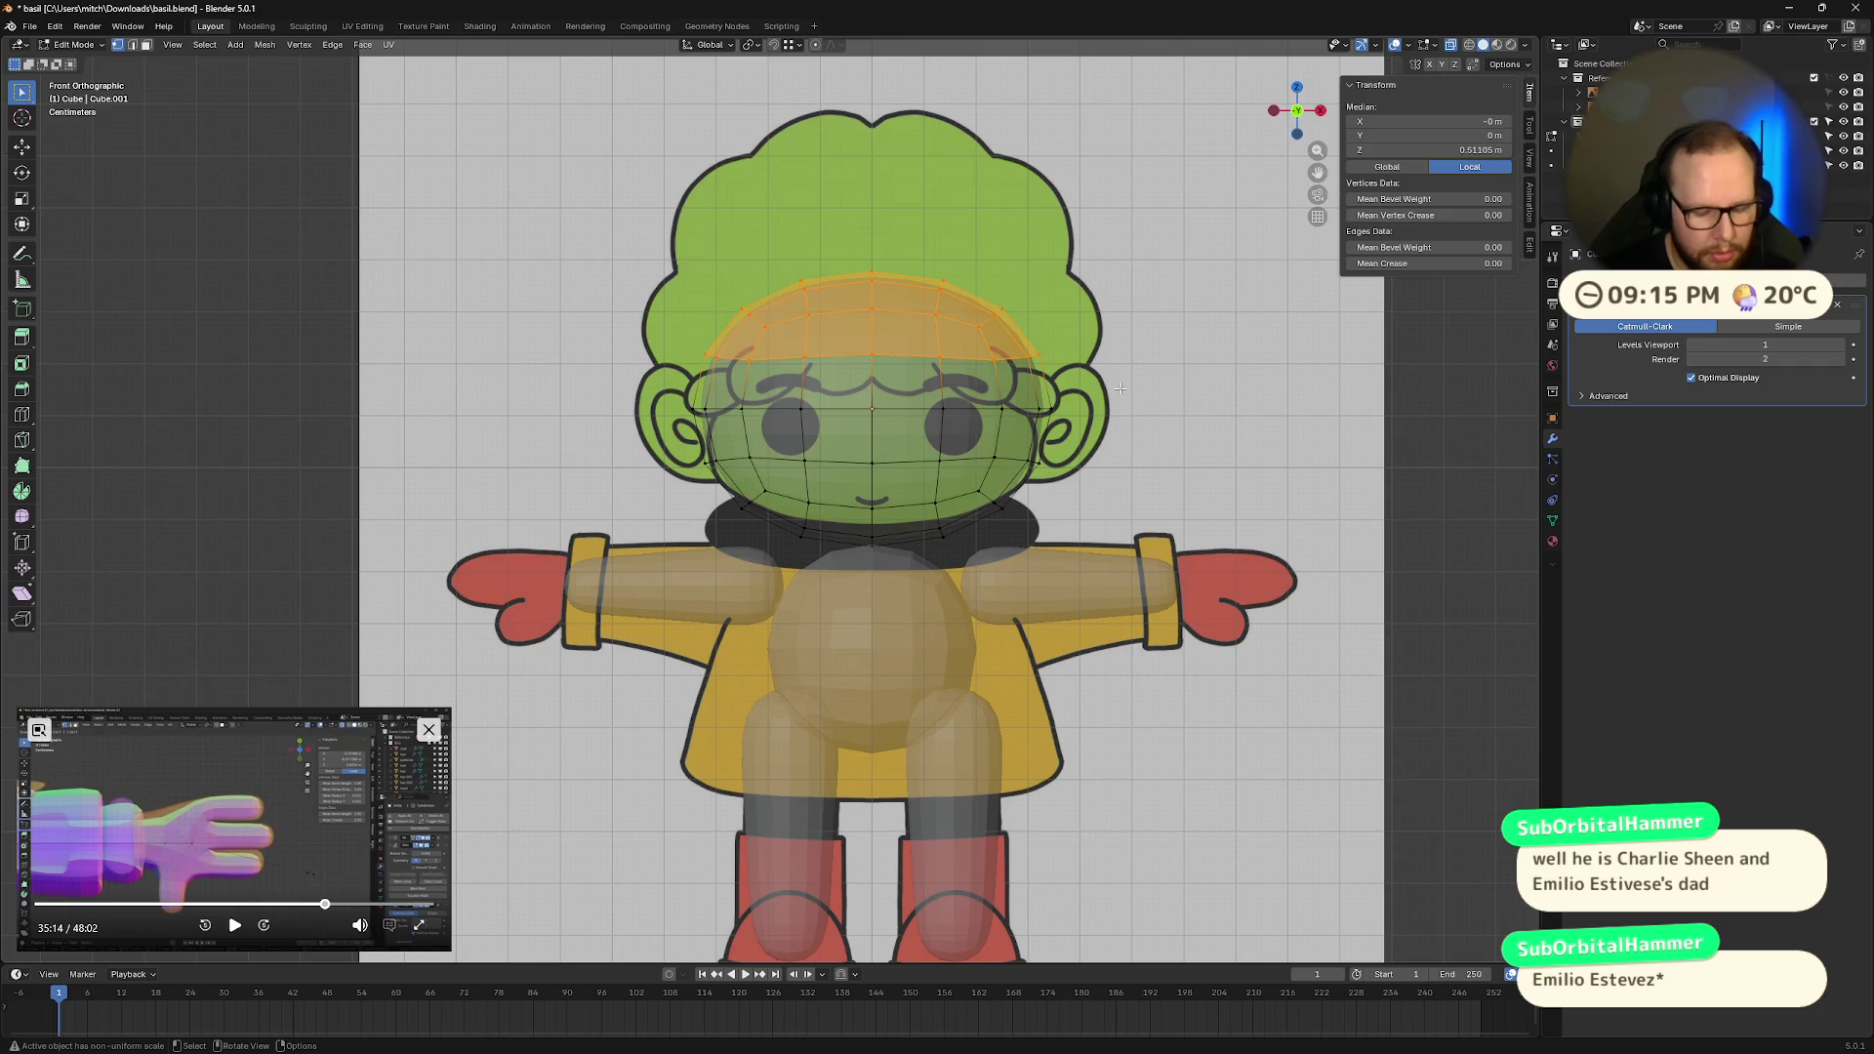
pyautogui.press('g')
pyautogui.press('z')
pyautogui.click(1112, 354)
pyautogui.hotkey('ctrl', 'z')
pyautogui.hotkey('ctrl', 'z')
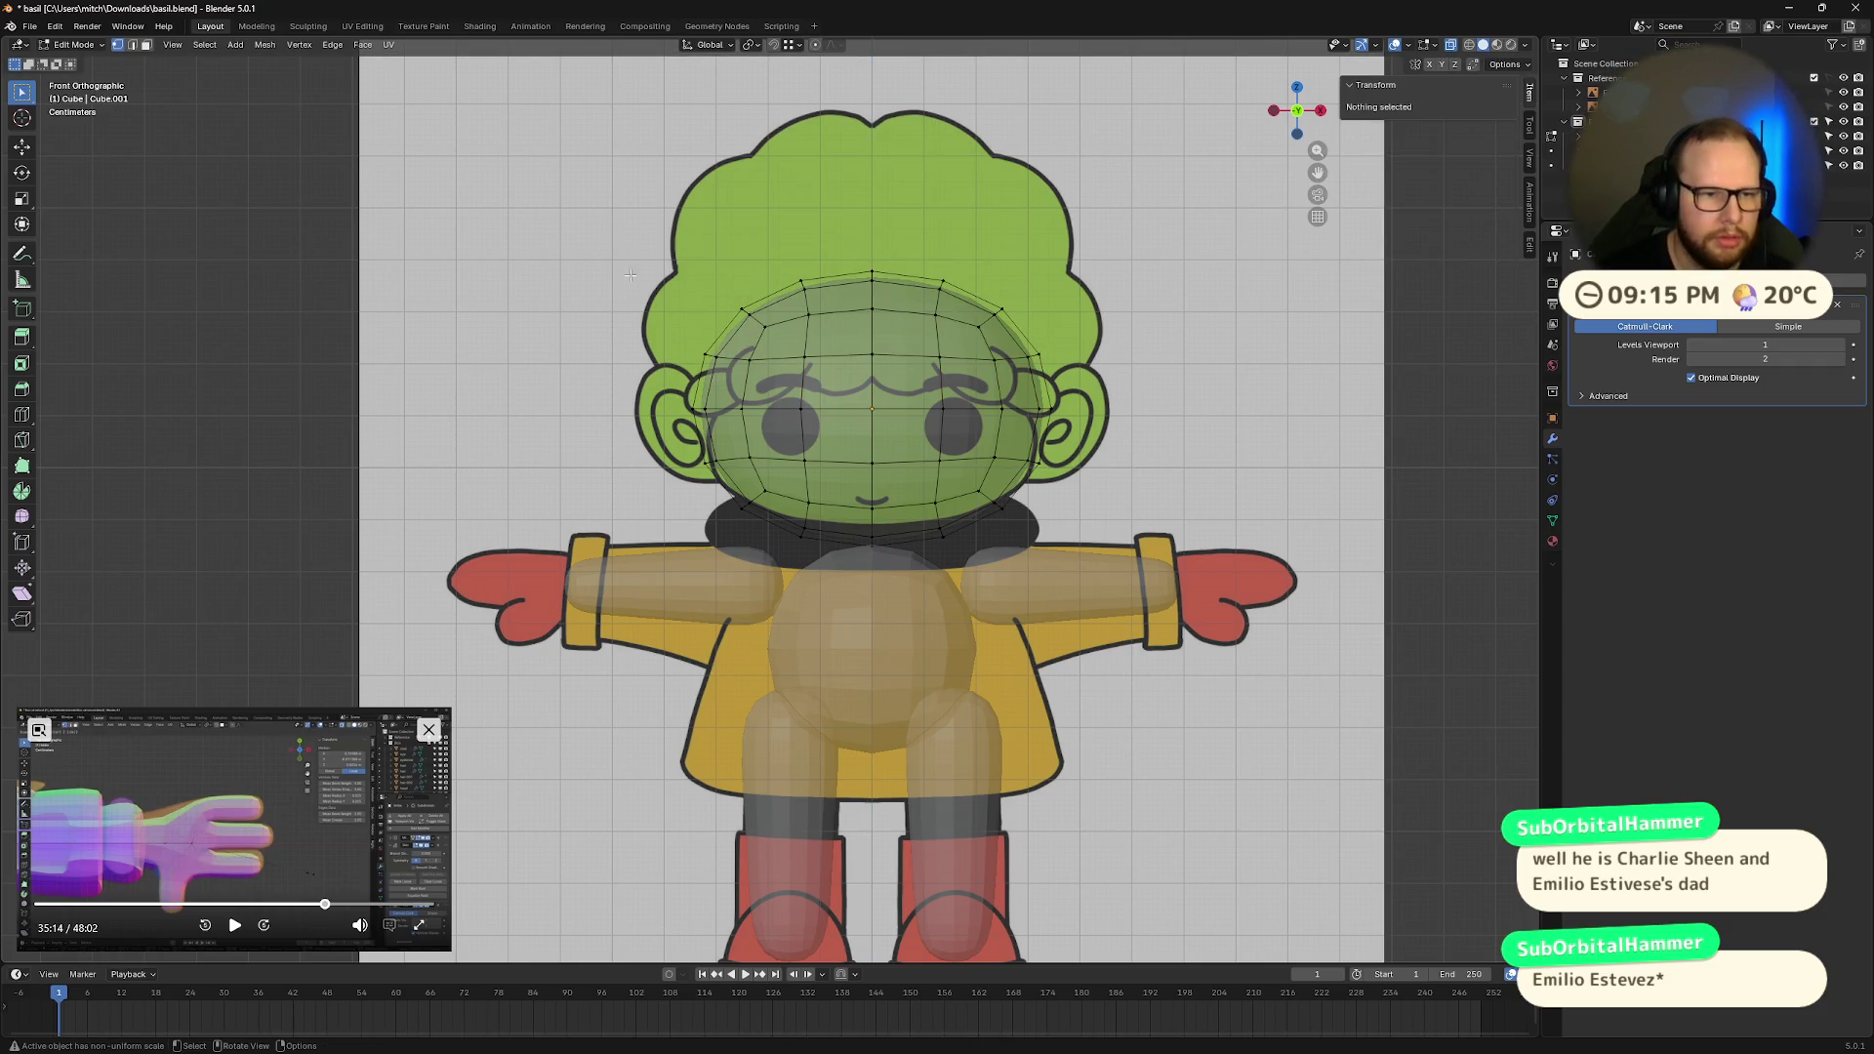
# Step: Delete the upper rows of head vertices, keeping the lower face portion
pyautogui.moveTo(649, 293); pyautogui.dragTo(1123, 383)
pyautogui.press('x')
pyautogui.click(1123, 383)
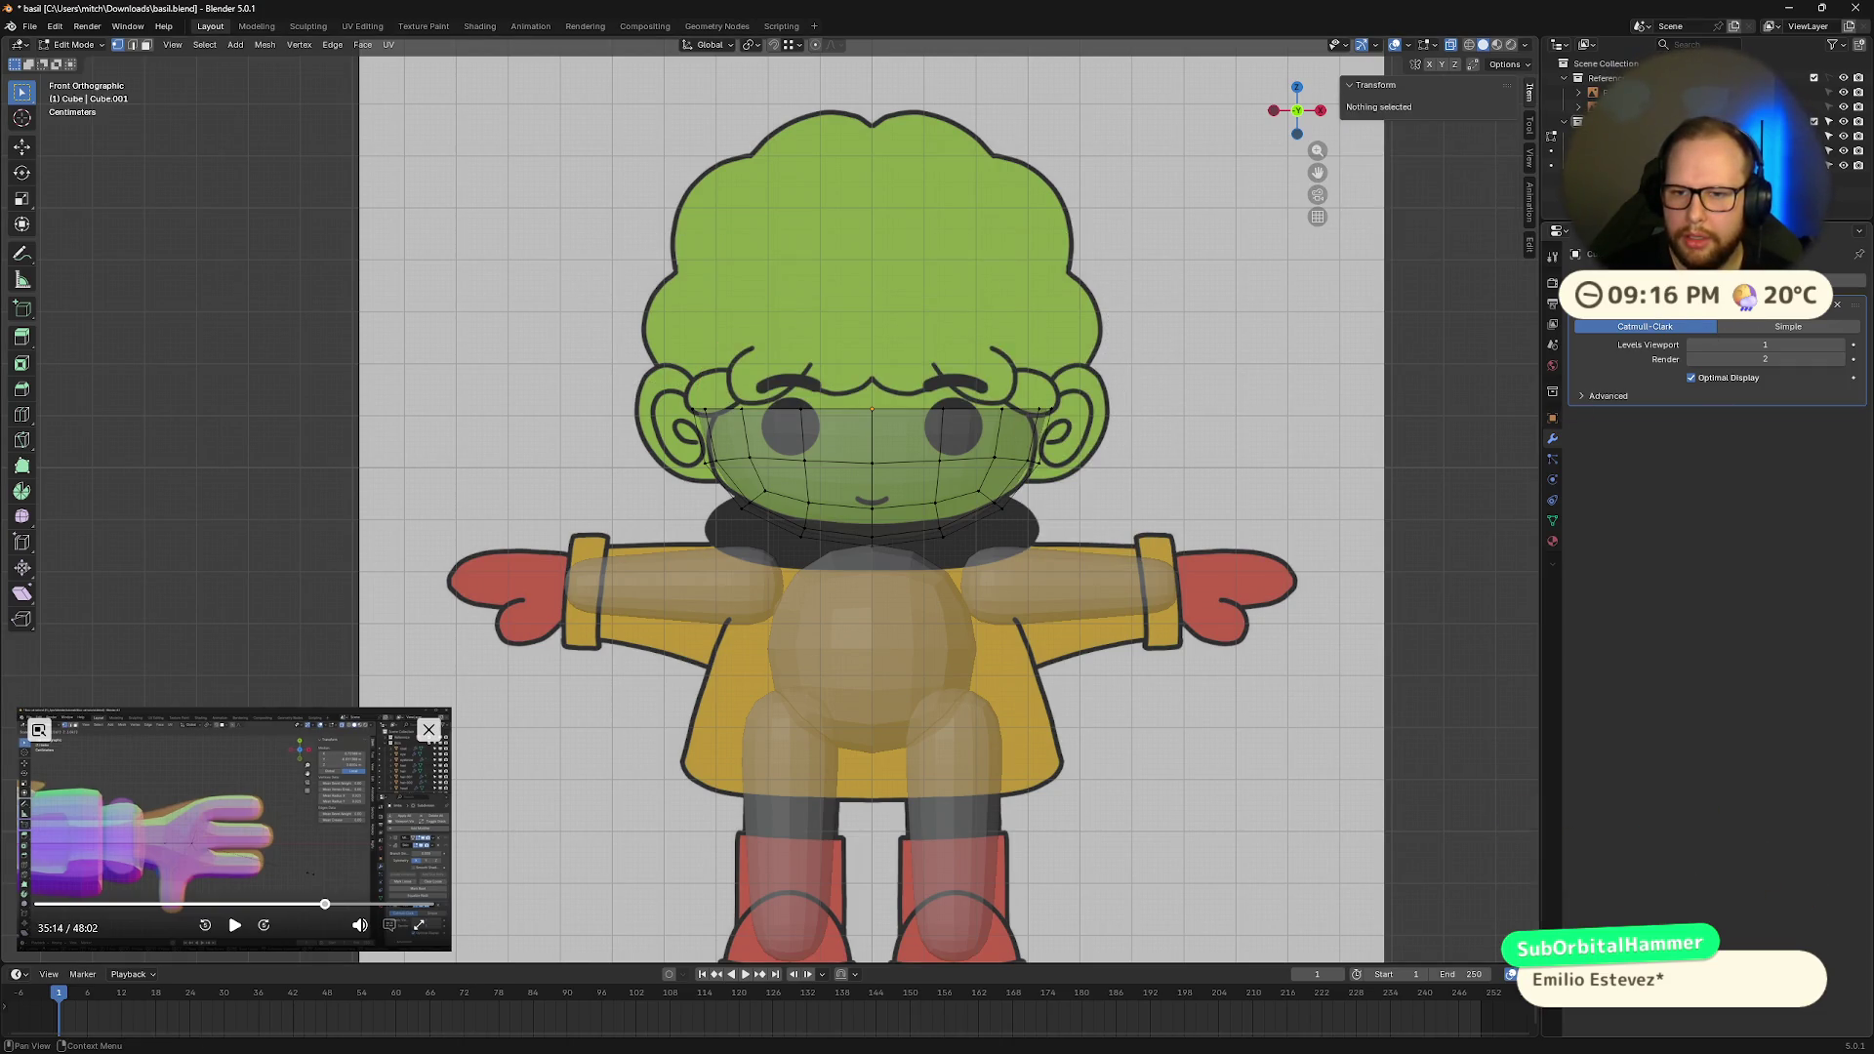
pyautogui.click(1845, 281)
pyautogui.write('mirro')
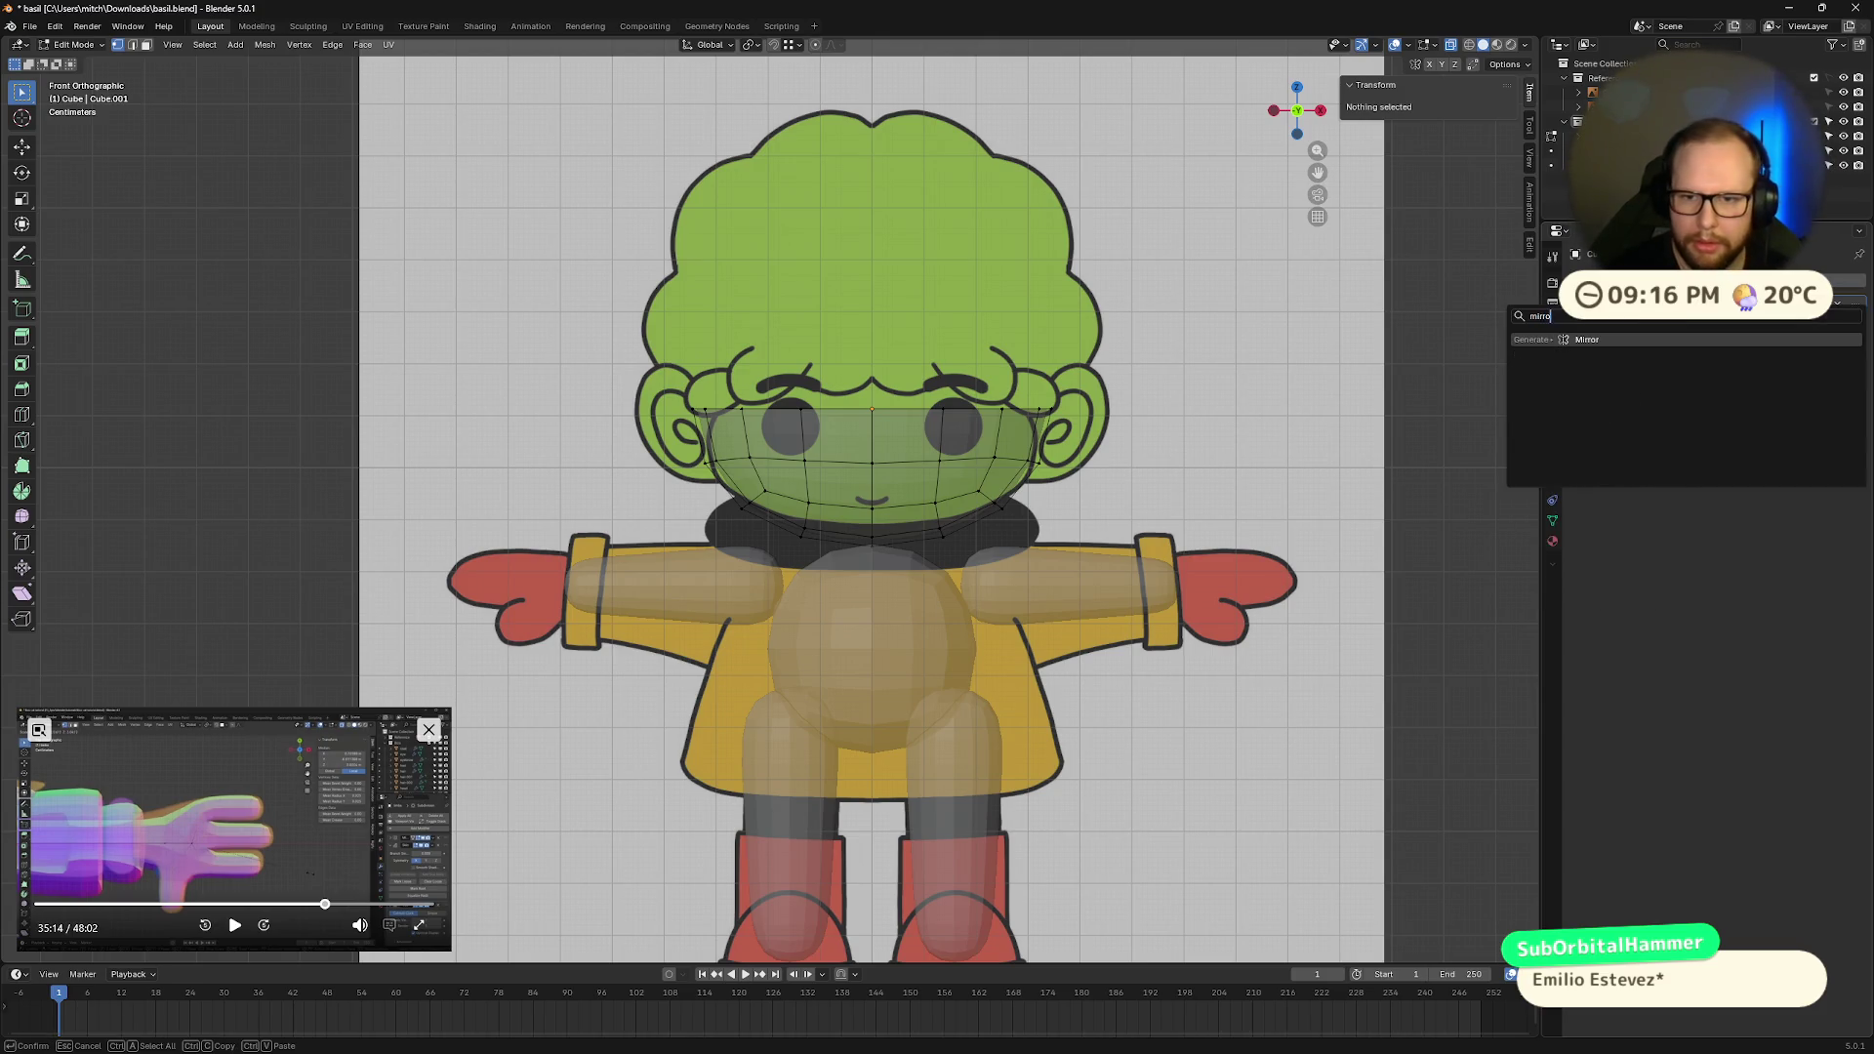
pyautogui.press('Return')
pyautogui.click(1766, 457)
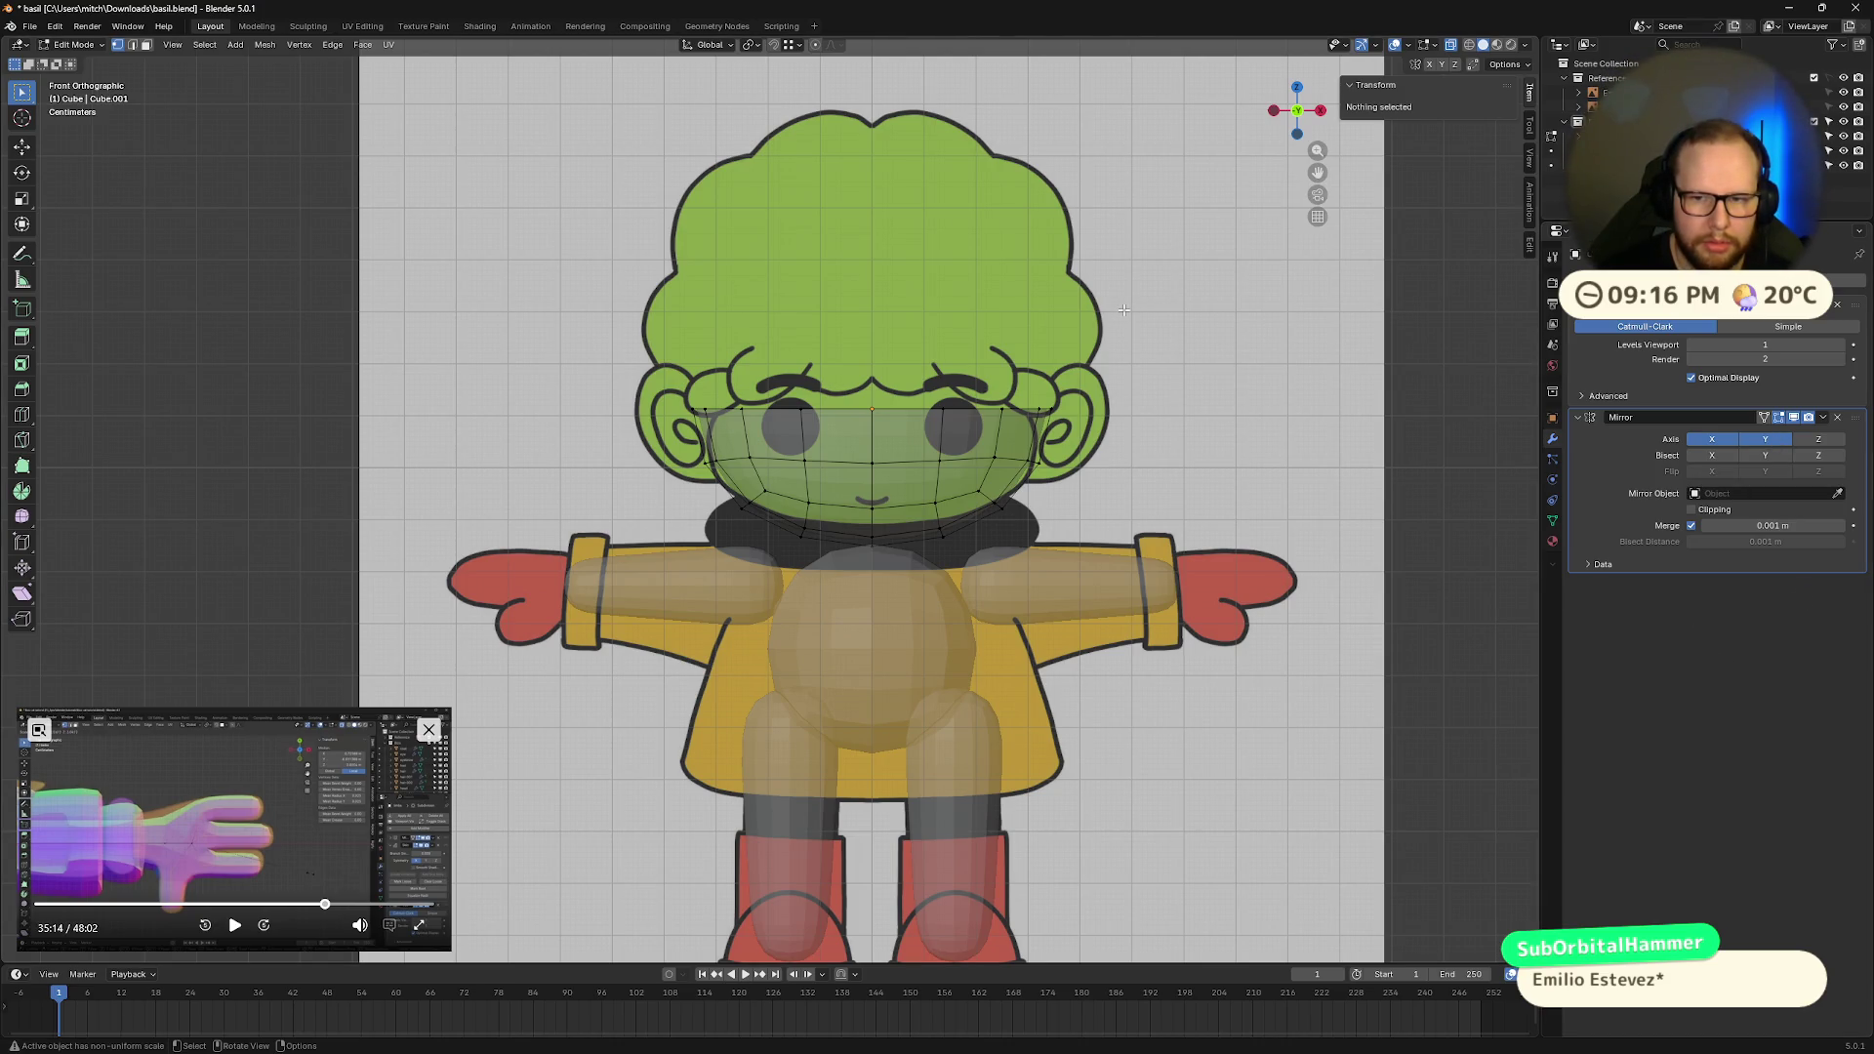
pyautogui.moveTo(1858, 425); pyautogui.dragTo(1858, 312)
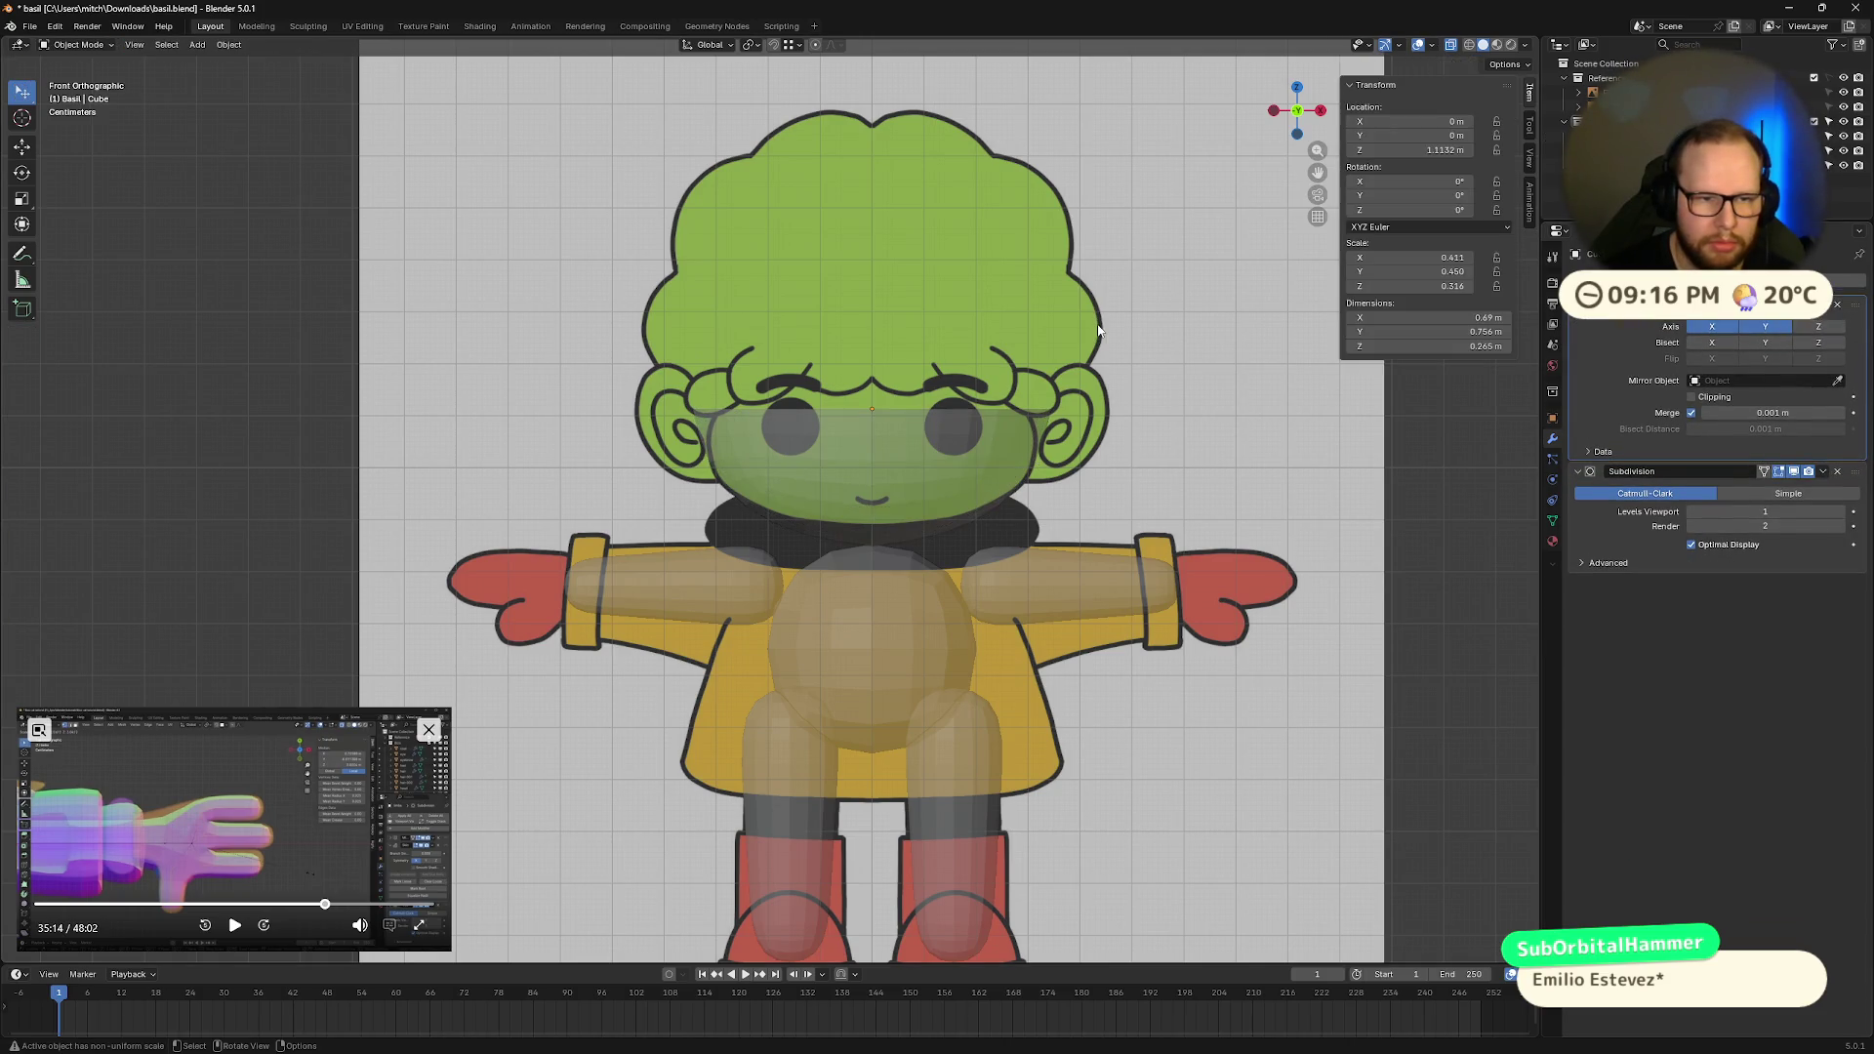
pyautogui.keyDown('alt'); pyautogui.click(1157, 422); pyautogui.keyUp('alt')
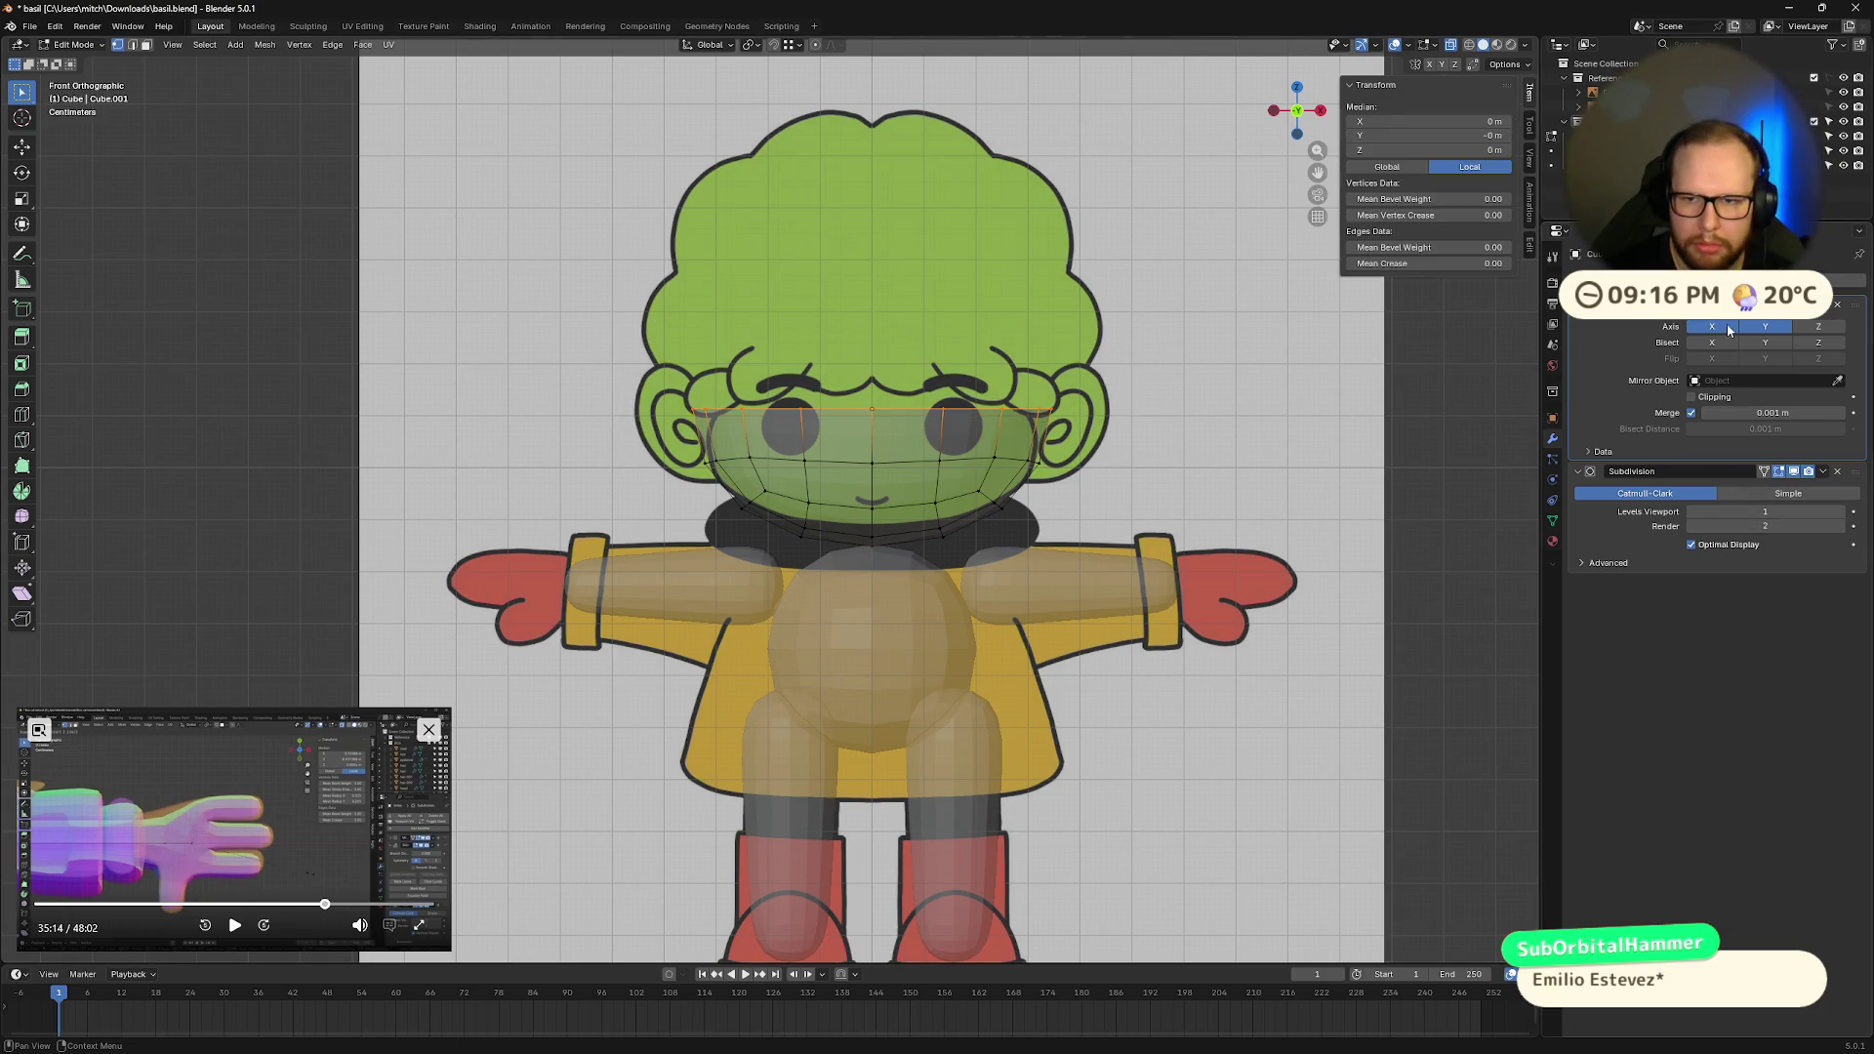
pyautogui.click(1203, 329)
pyautogui.hotkey('ctrl', 'z')
pyautogui.click(1203, 329)
pyautogui.hotkey('ctrl', 'z')
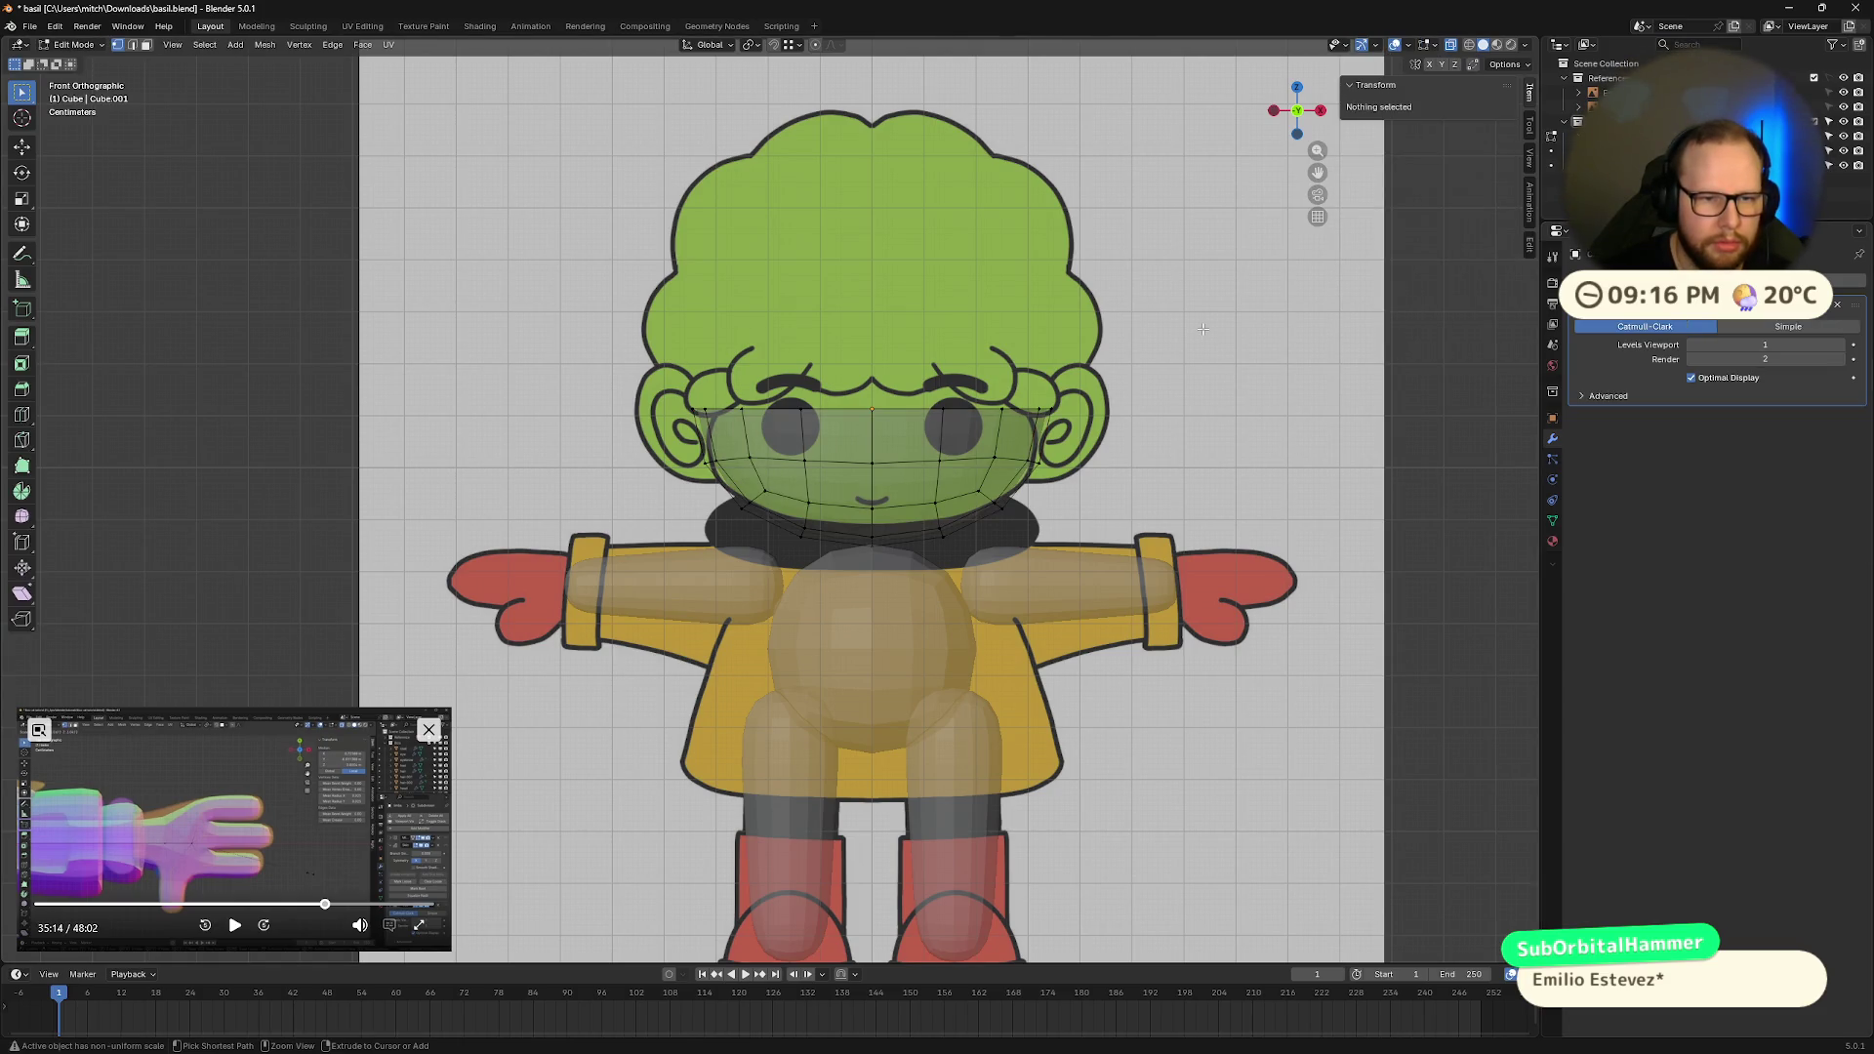
pyautogui.moveTo(1203, 329); pyautogui.dragTo(1280, 417, button='middle')
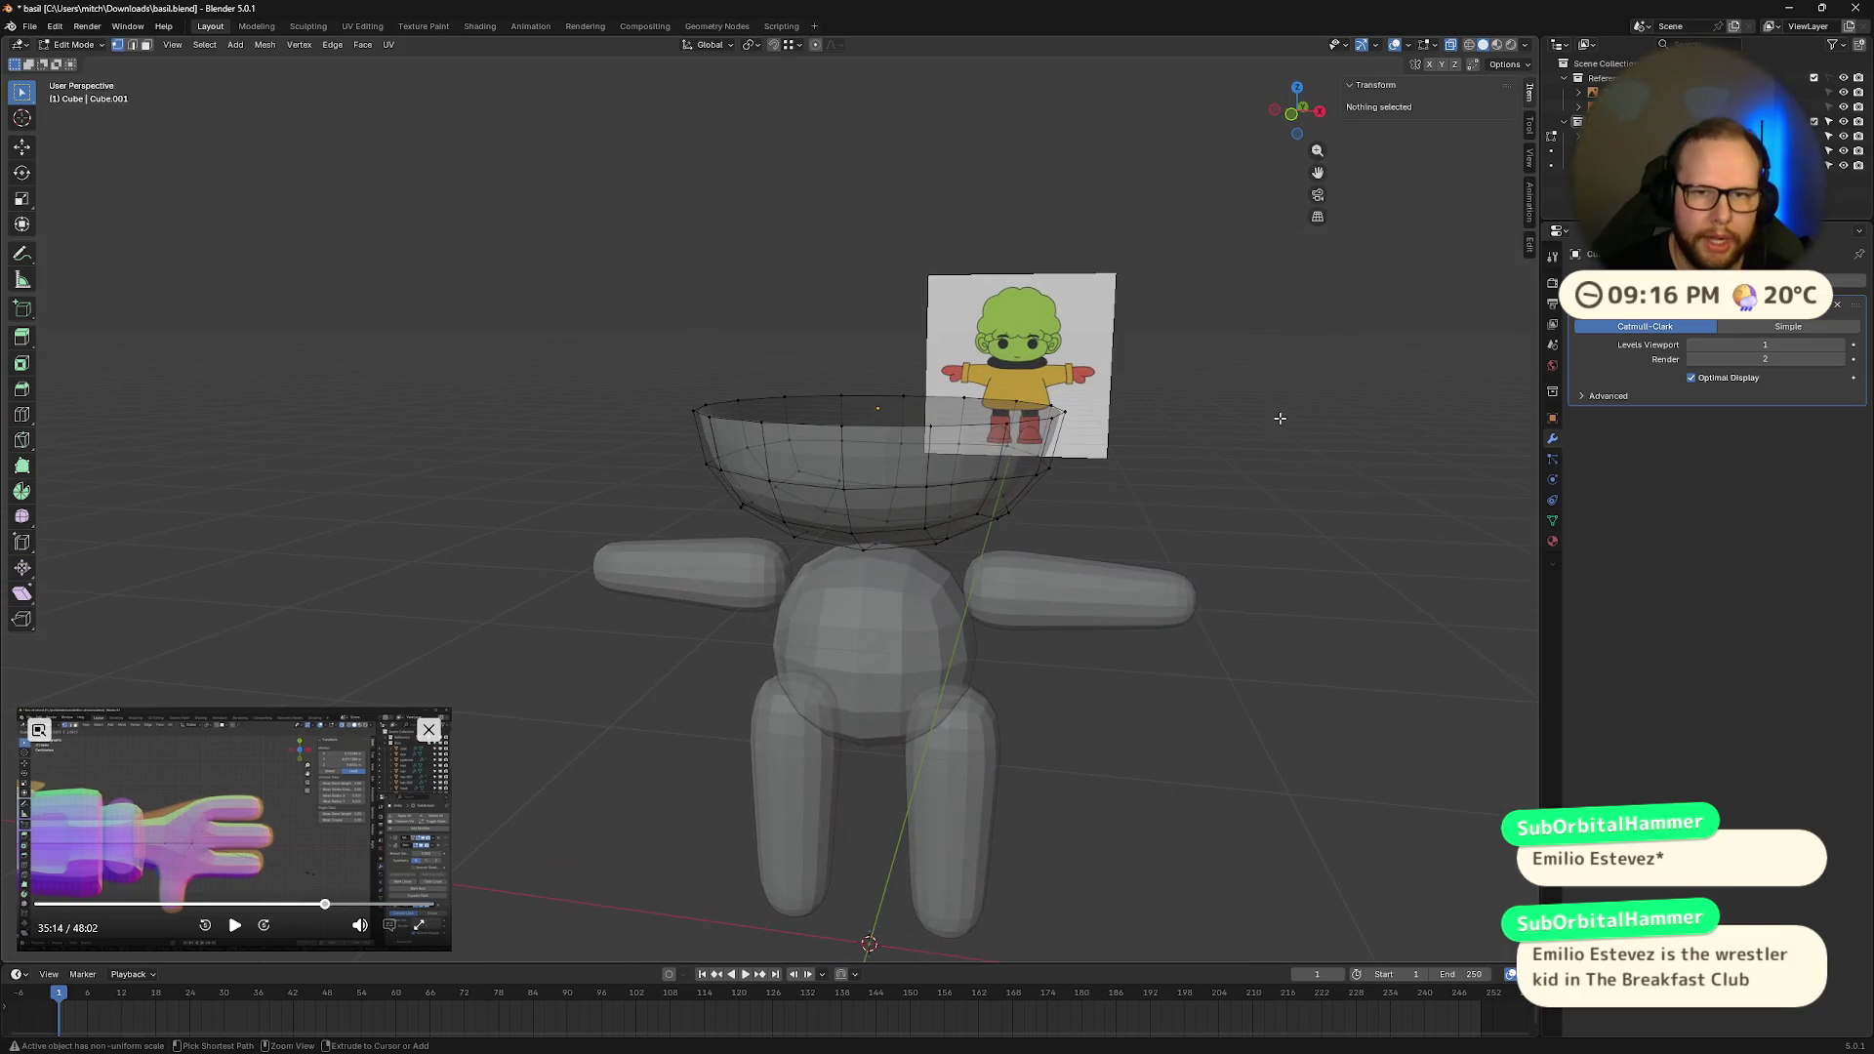
# Step: Restore the full head mesh, set viewport subdivision to 2, and select all head vertices from front
pyautogui.press('Tab')
pyautogui.press('Tab')
pyautogui.press('Tab')
pyautogui.press('Tab')
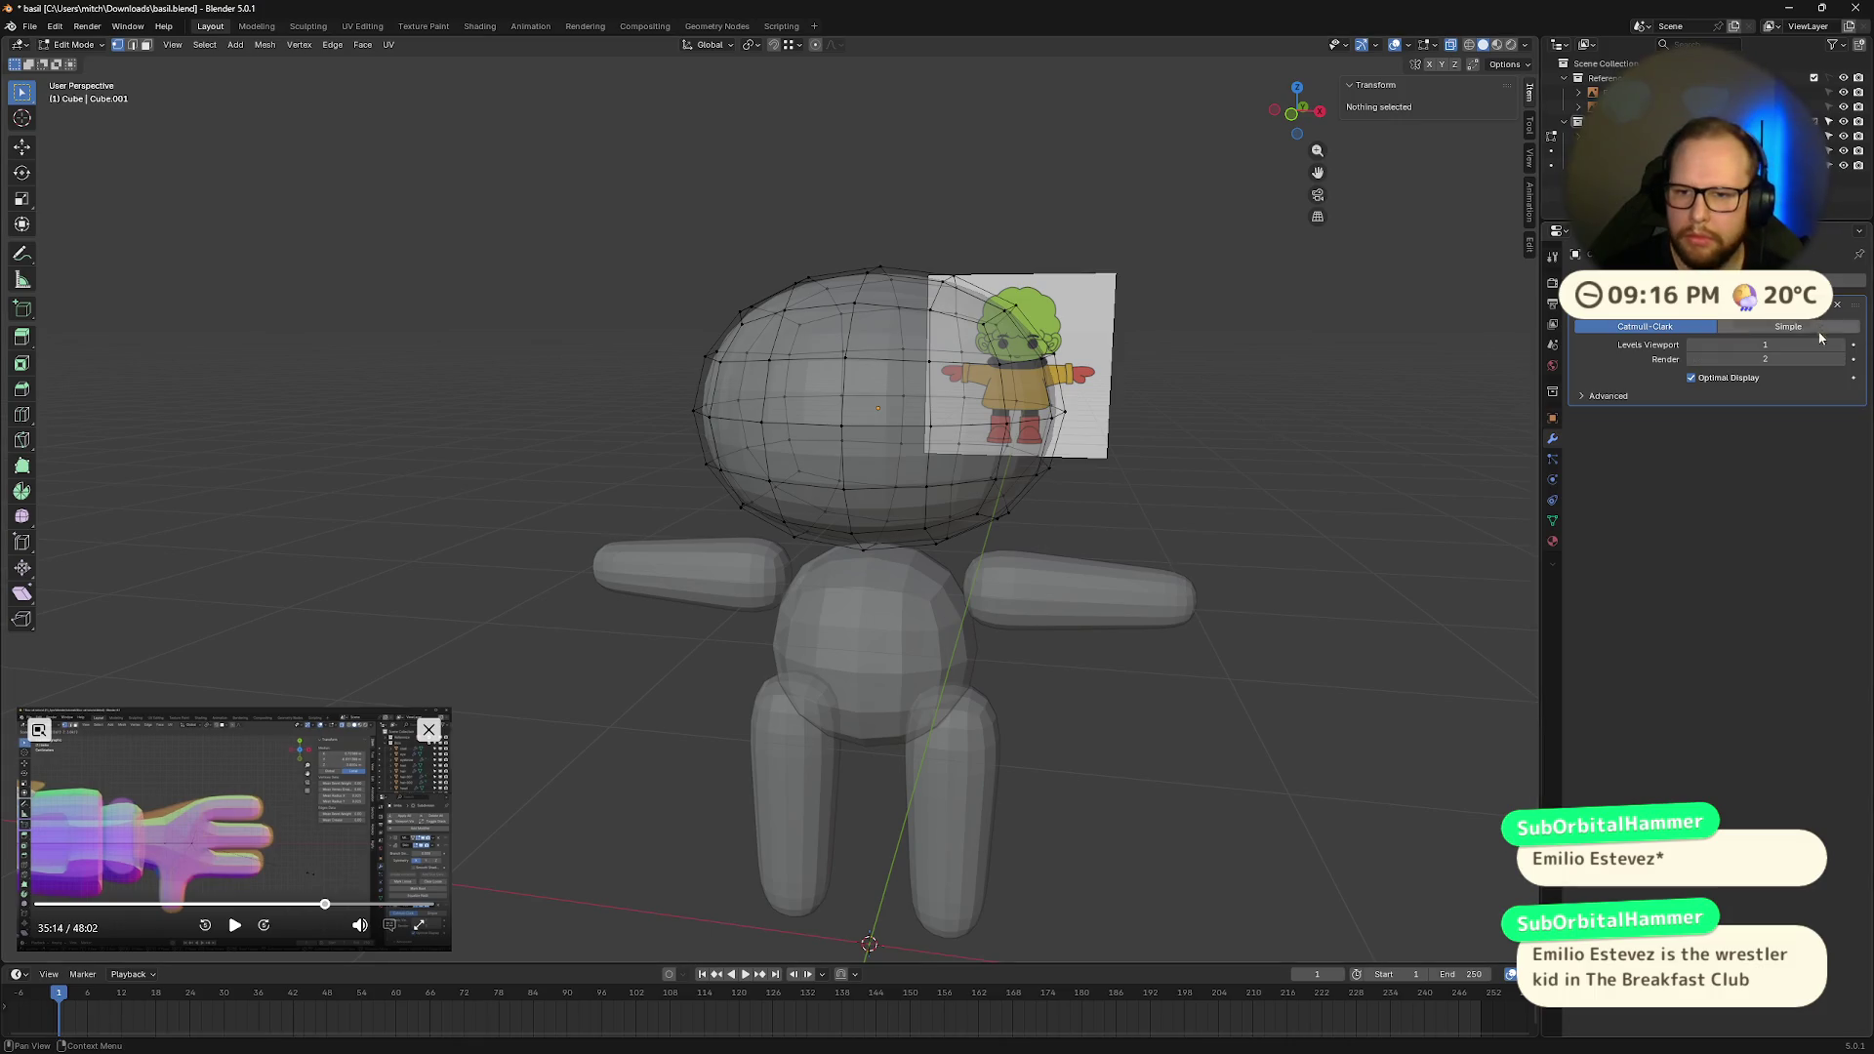
pyautogui.click(1840, 345)
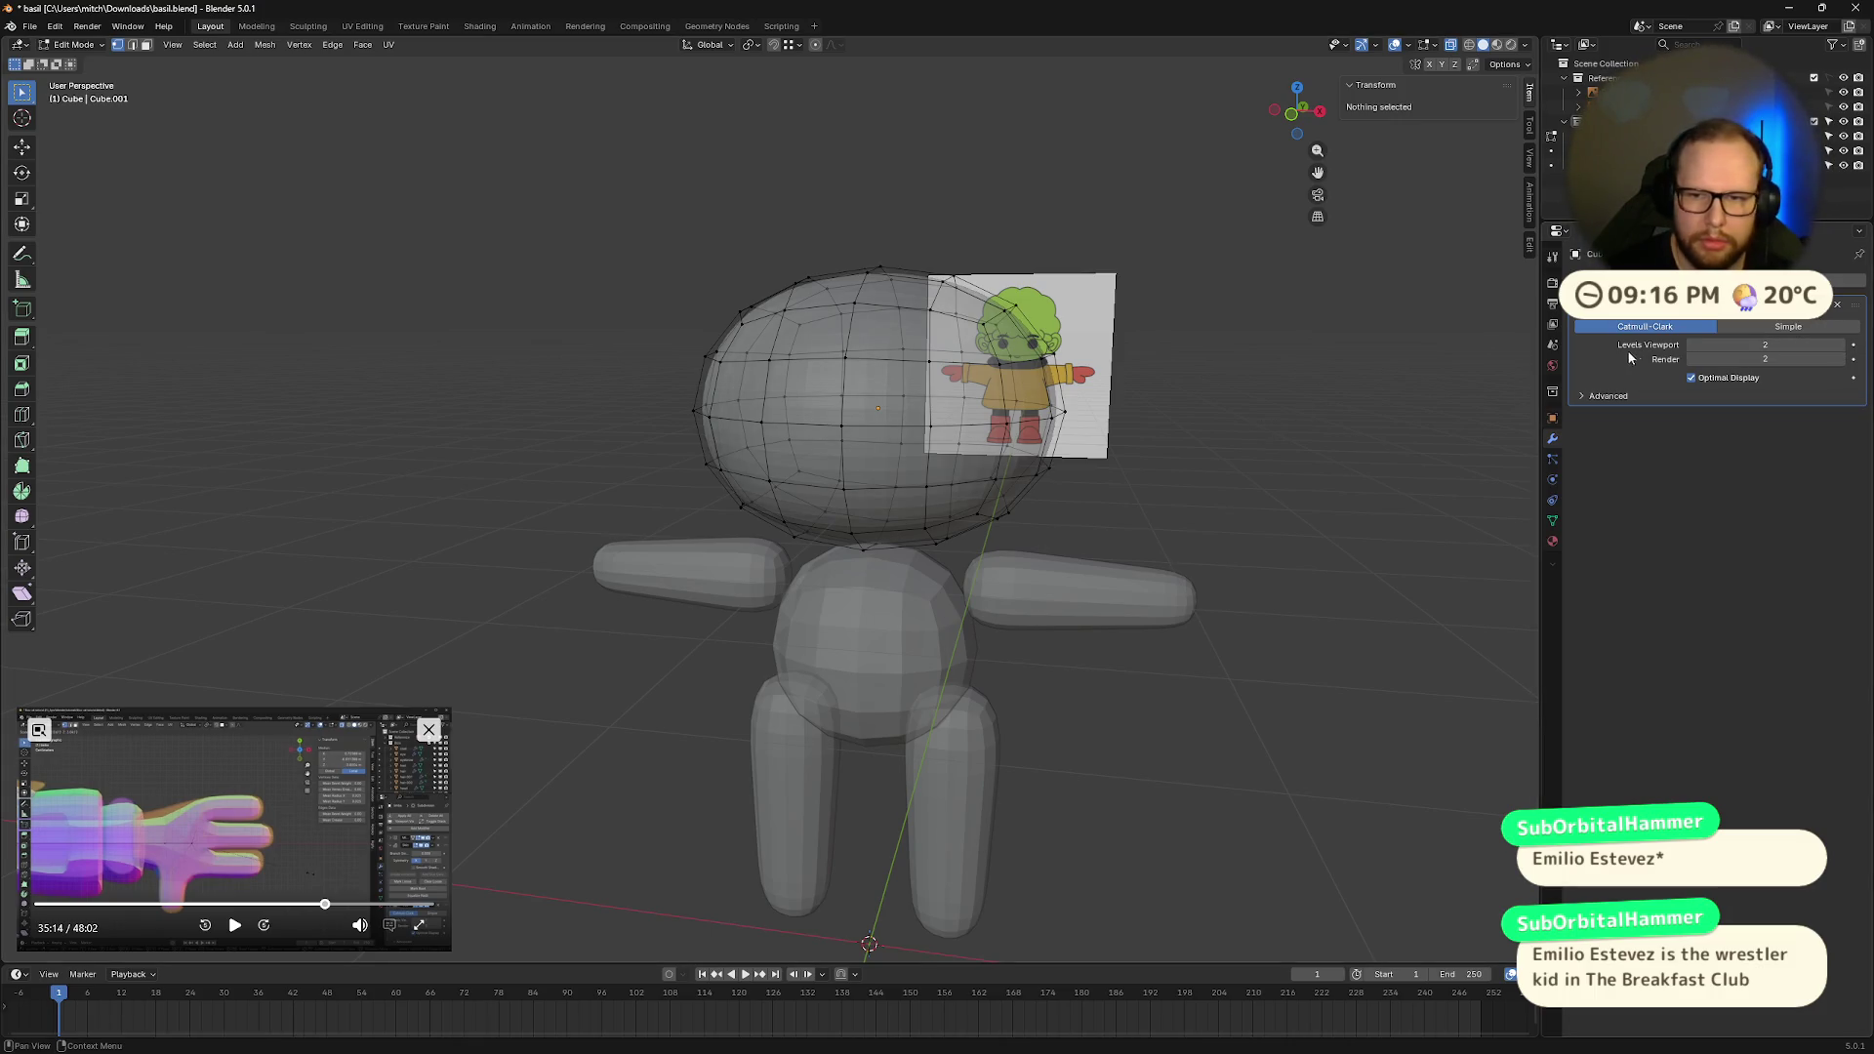
pyautogui.moveTo(1337, 417); pyautogui.dragTo(1148, 448, button='middle')
pyautogui.press('Tab')
pyautogui.press('Tab')
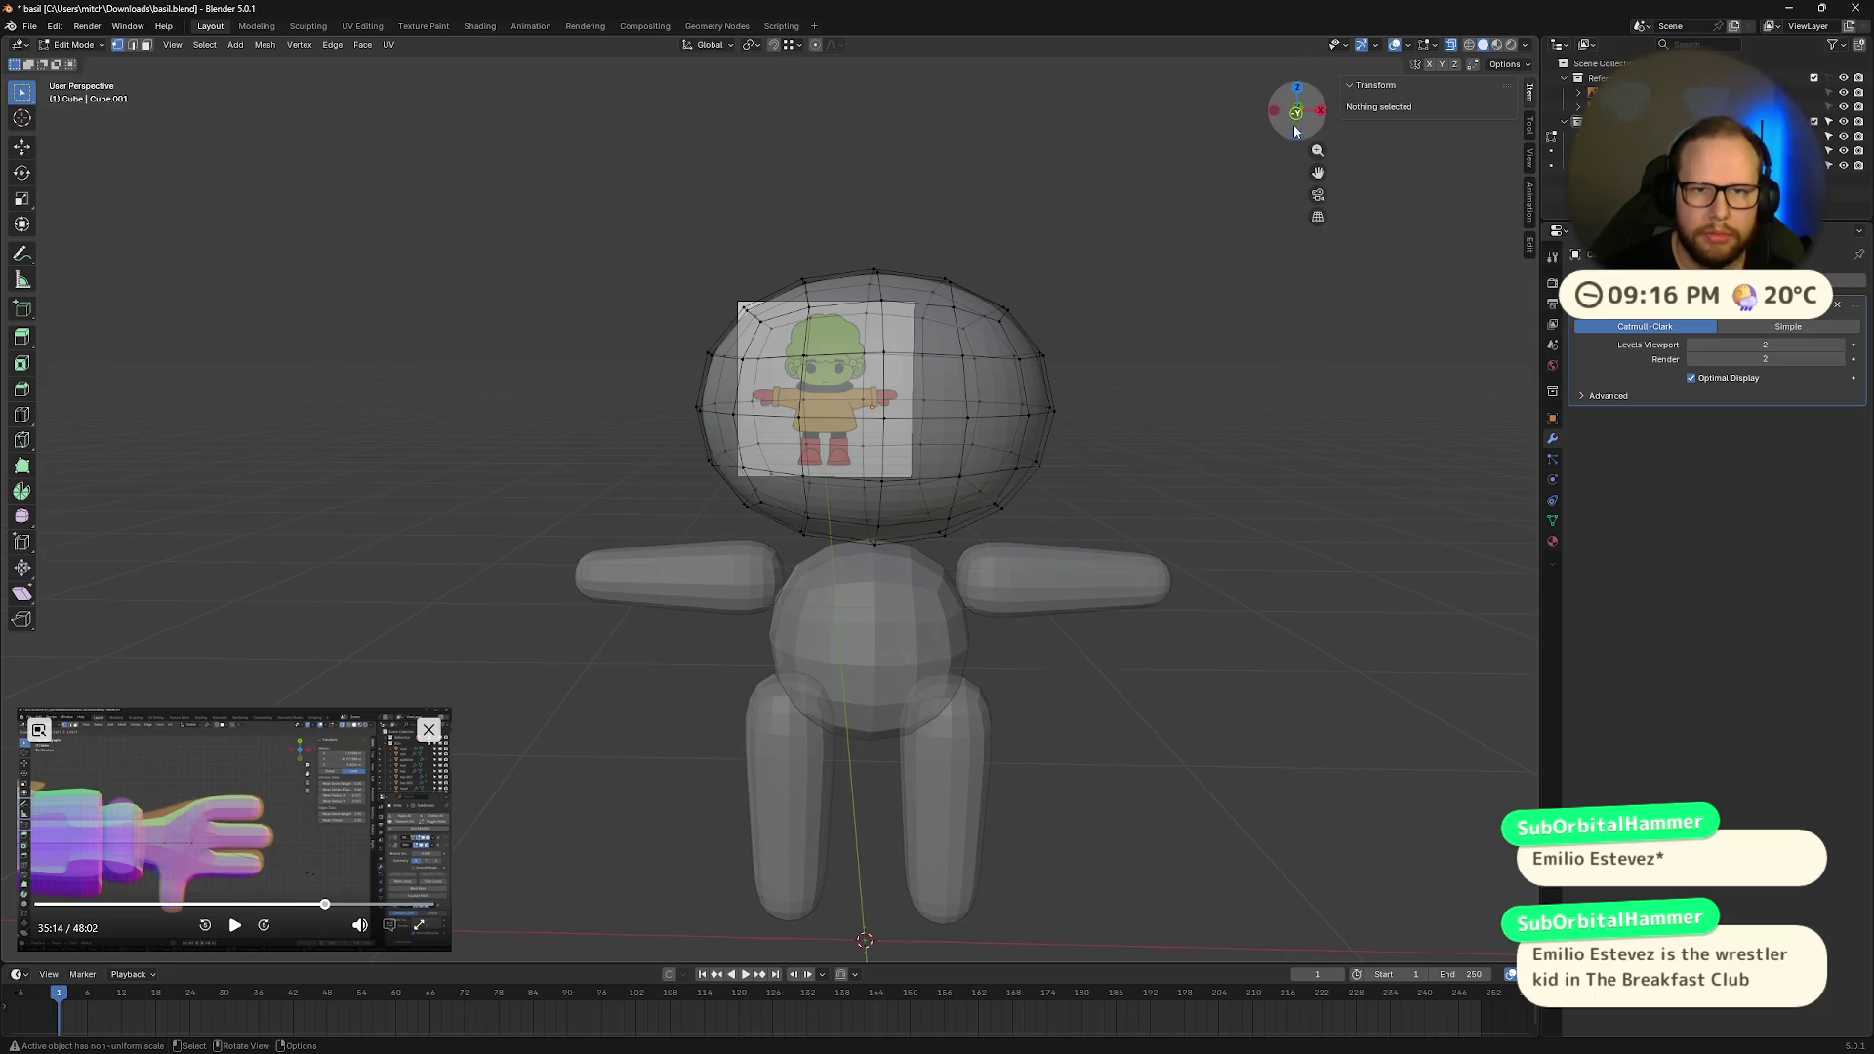
pyautogui.click(1295, 129)
pyautogui.moveTo(582, 219)
pyautogui.mouseDown()
pyautogui.moveTo(1110, 396)
pyautogui.moveTo(1132, 546)
pyautogui.mouseUp()
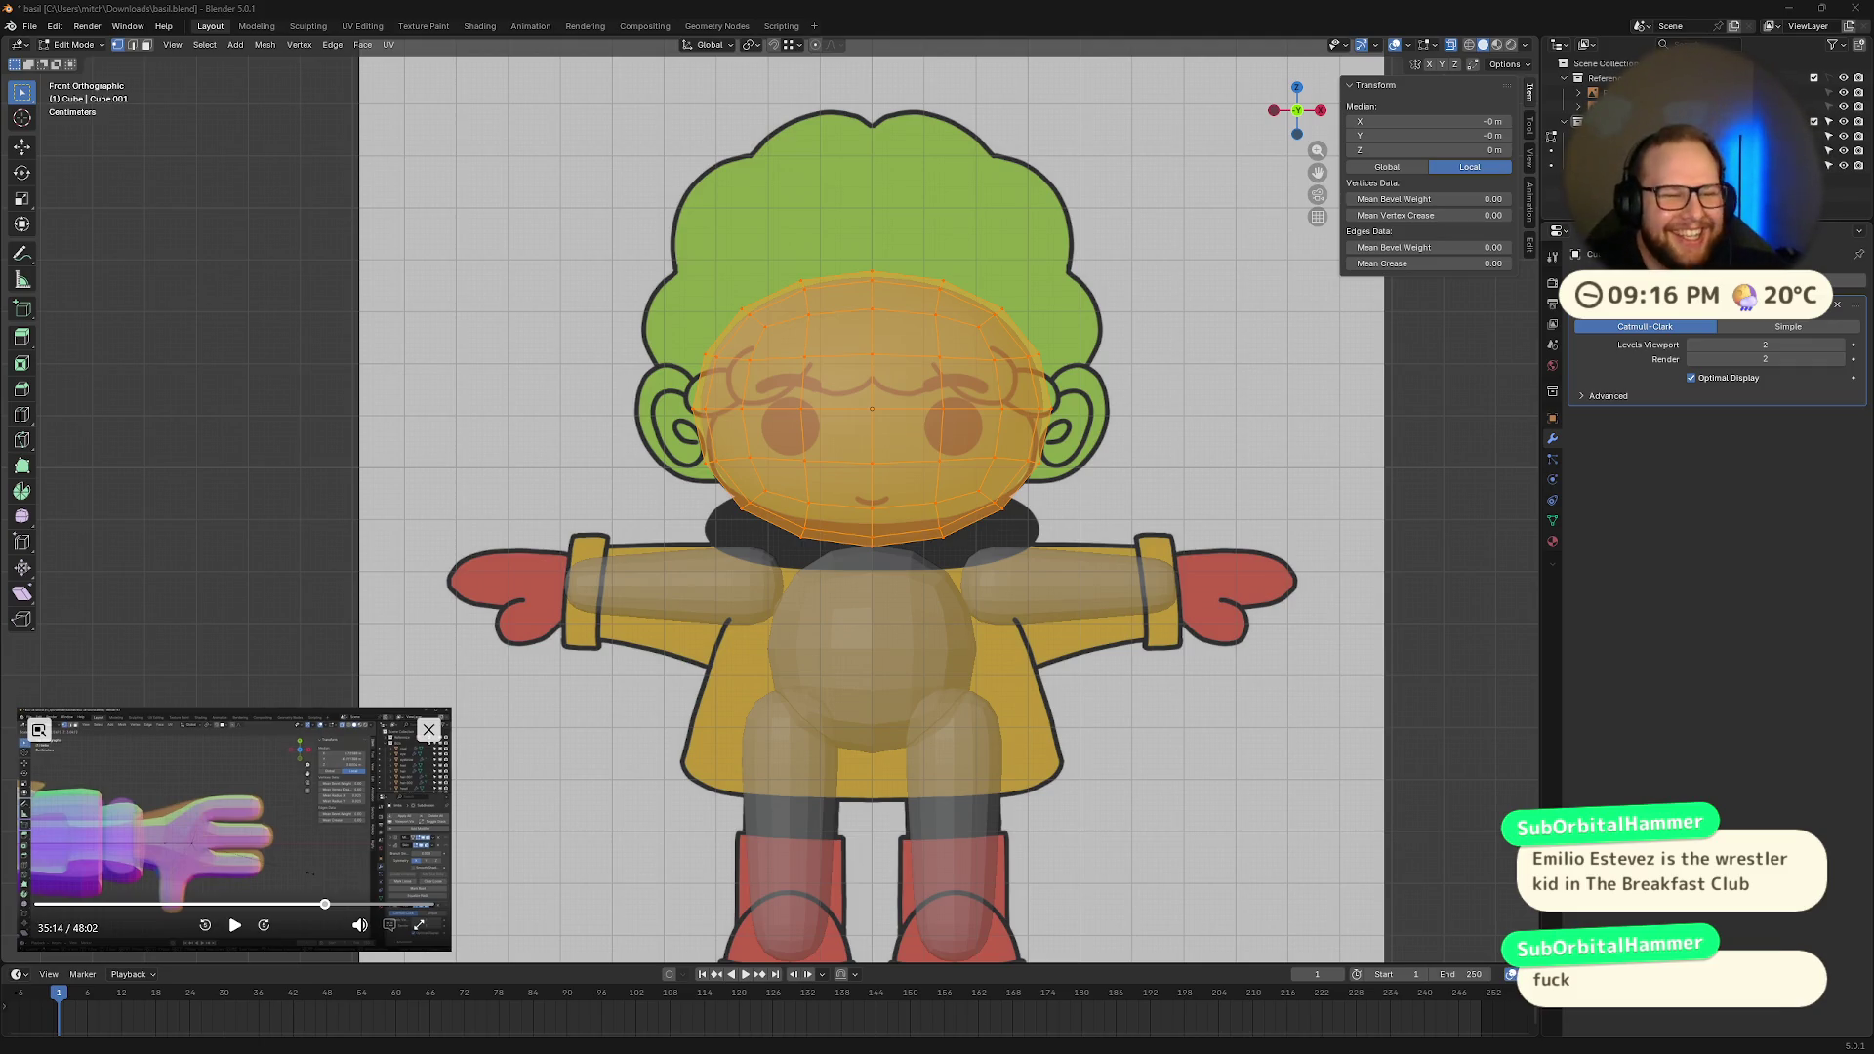
# Step: Select the upper head vertices and test a vertical move, then cancel it
pyautogui.click(703, 226)
pyautogui.moveTo(540, 208)
pyautogui.mouseDown()
pyautogui.moveTo(1053, 363)
pyautogui.moveTo(1142, 398)
pyautogui.moveTo(1140, 422)
pyautogui.mouseUp()
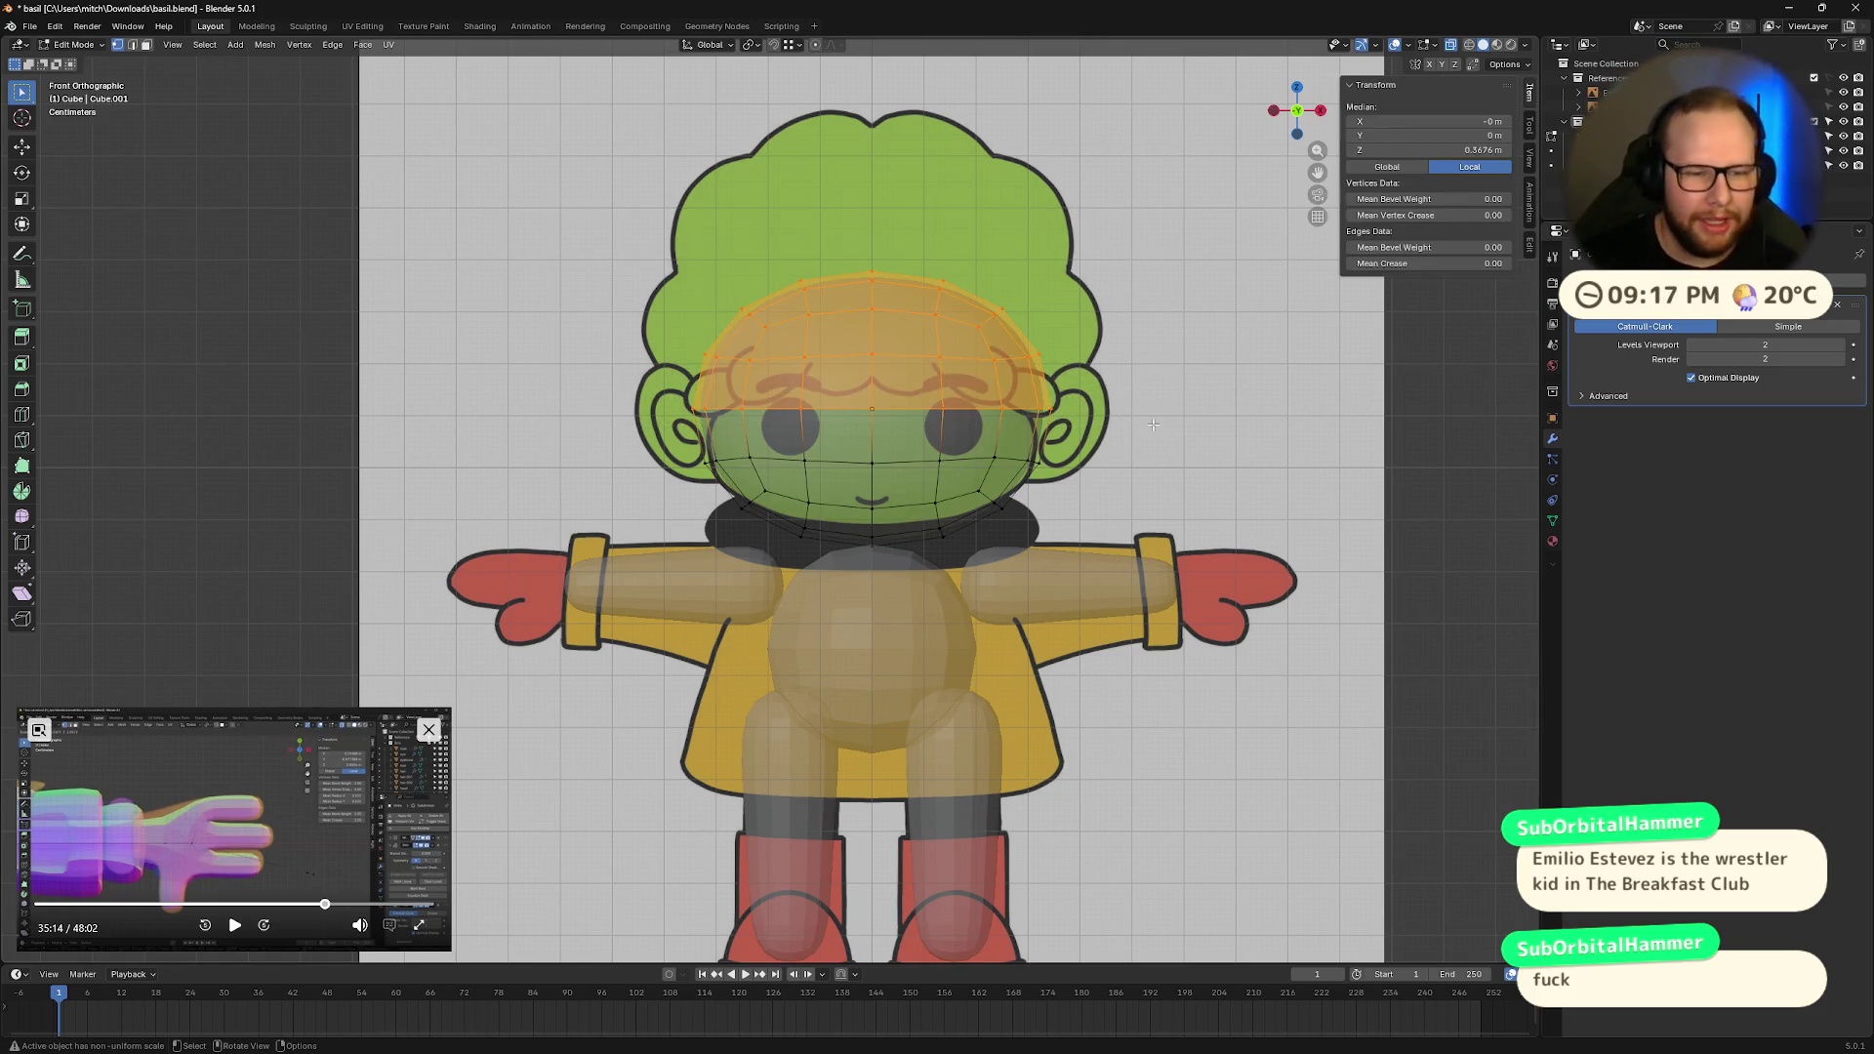
pyautogui.press('g')
pyautogui.press('z')
pyautogui.press('Escape')
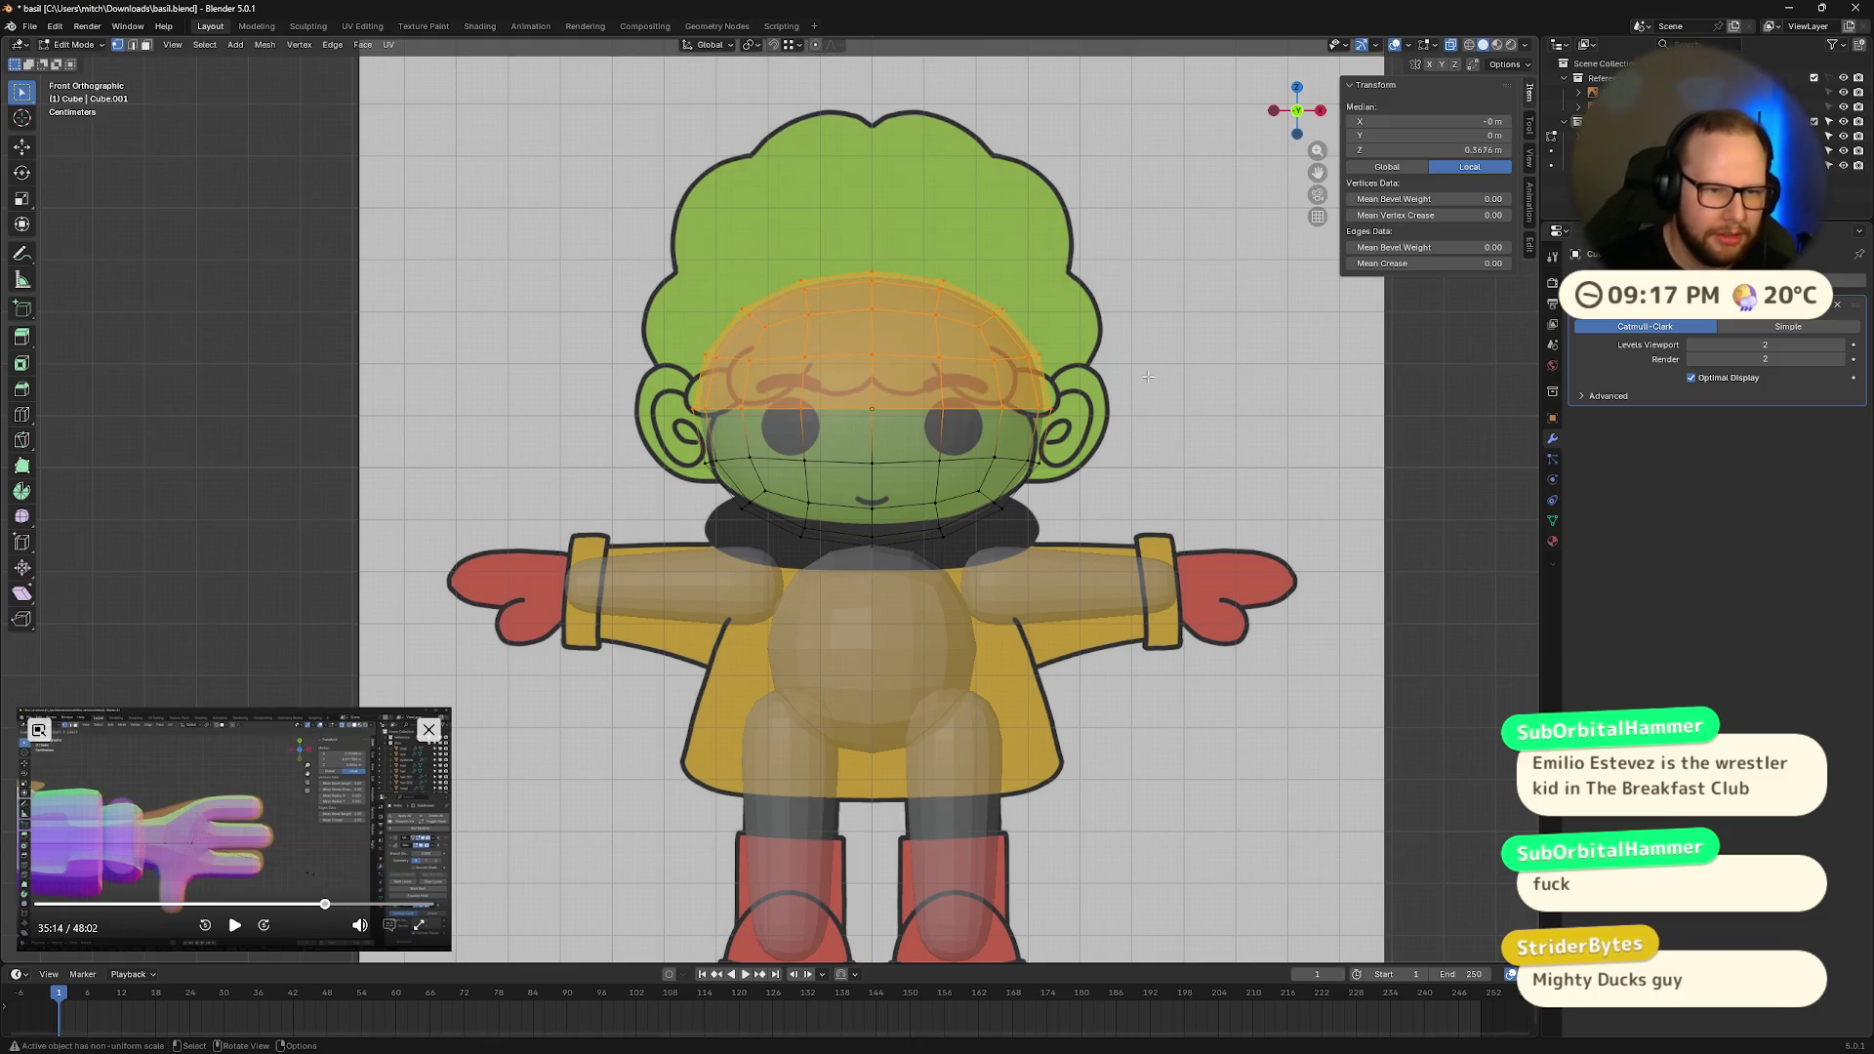
pyautogui.hotkey('alt', 'a')
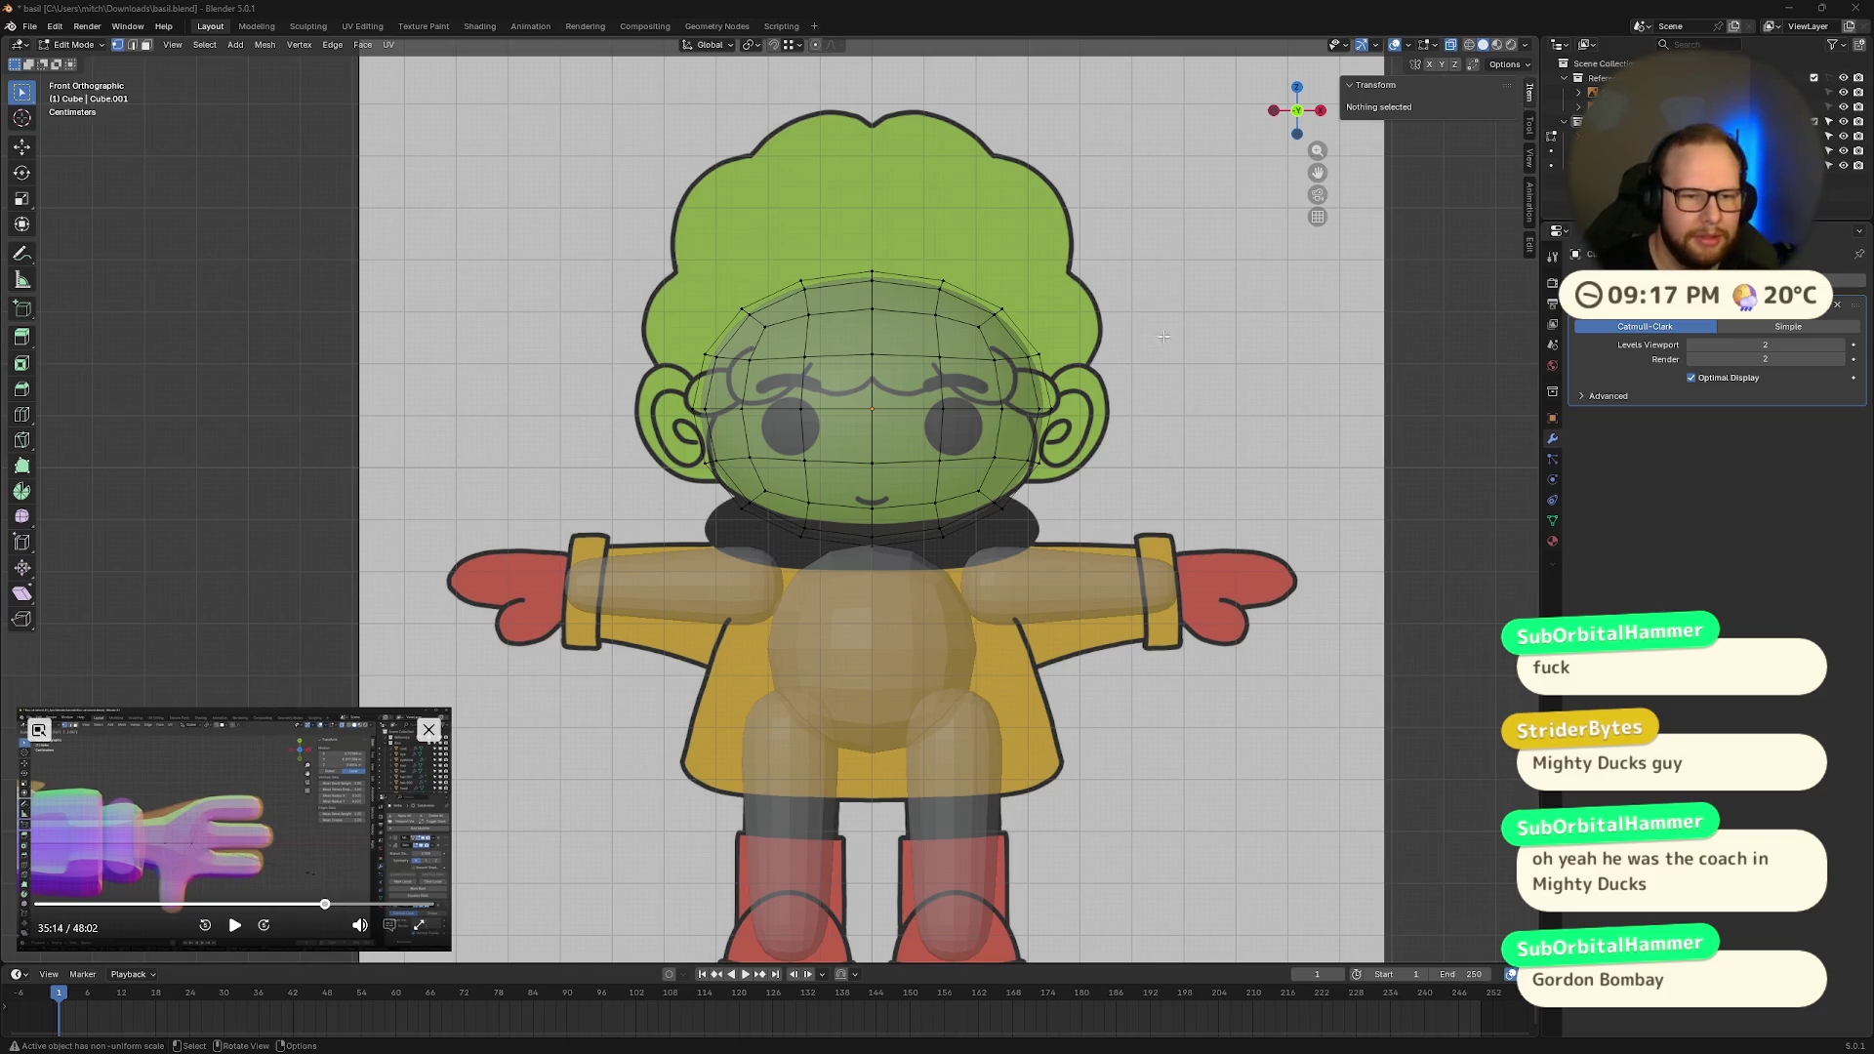
# Step: Scale the whole head mesh taller along Z and raise it
pyautogui.moveTo(683, 245); pyautogui.dragTo(1081, 555)
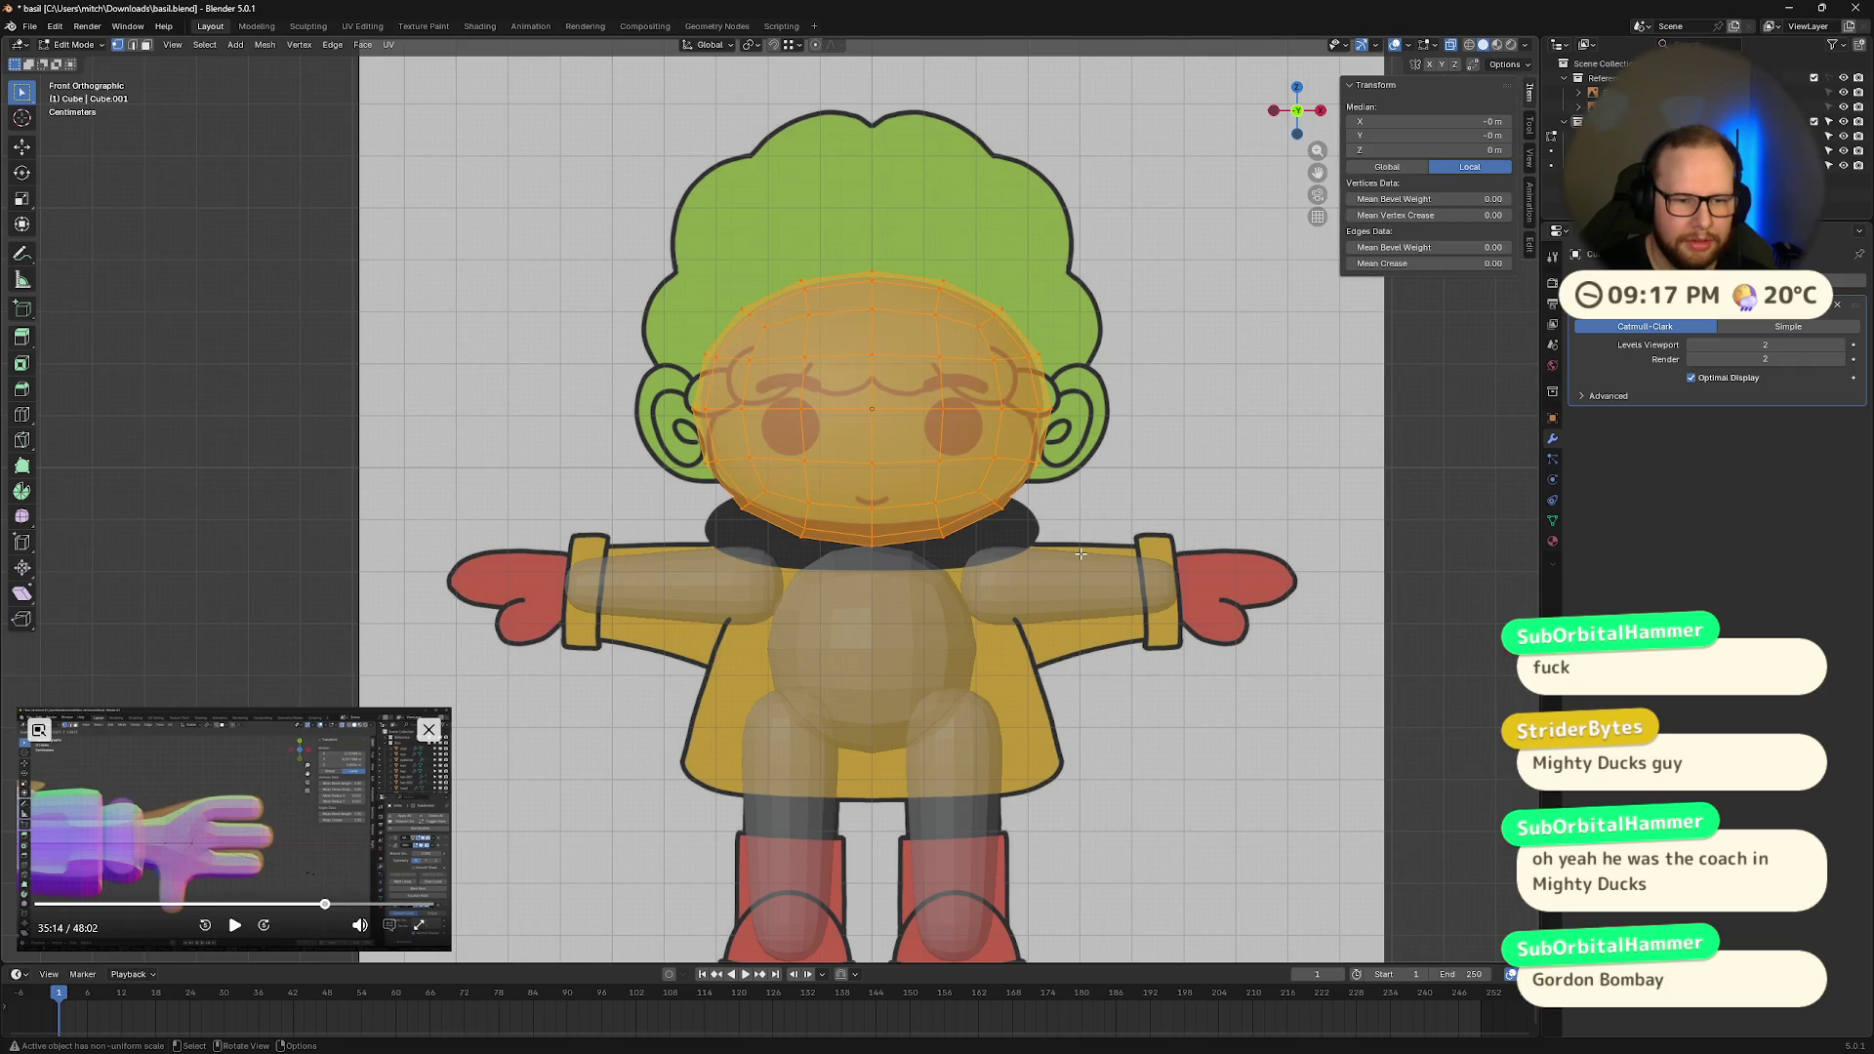
pyautogui.press('s')
pyautogui.press('z')
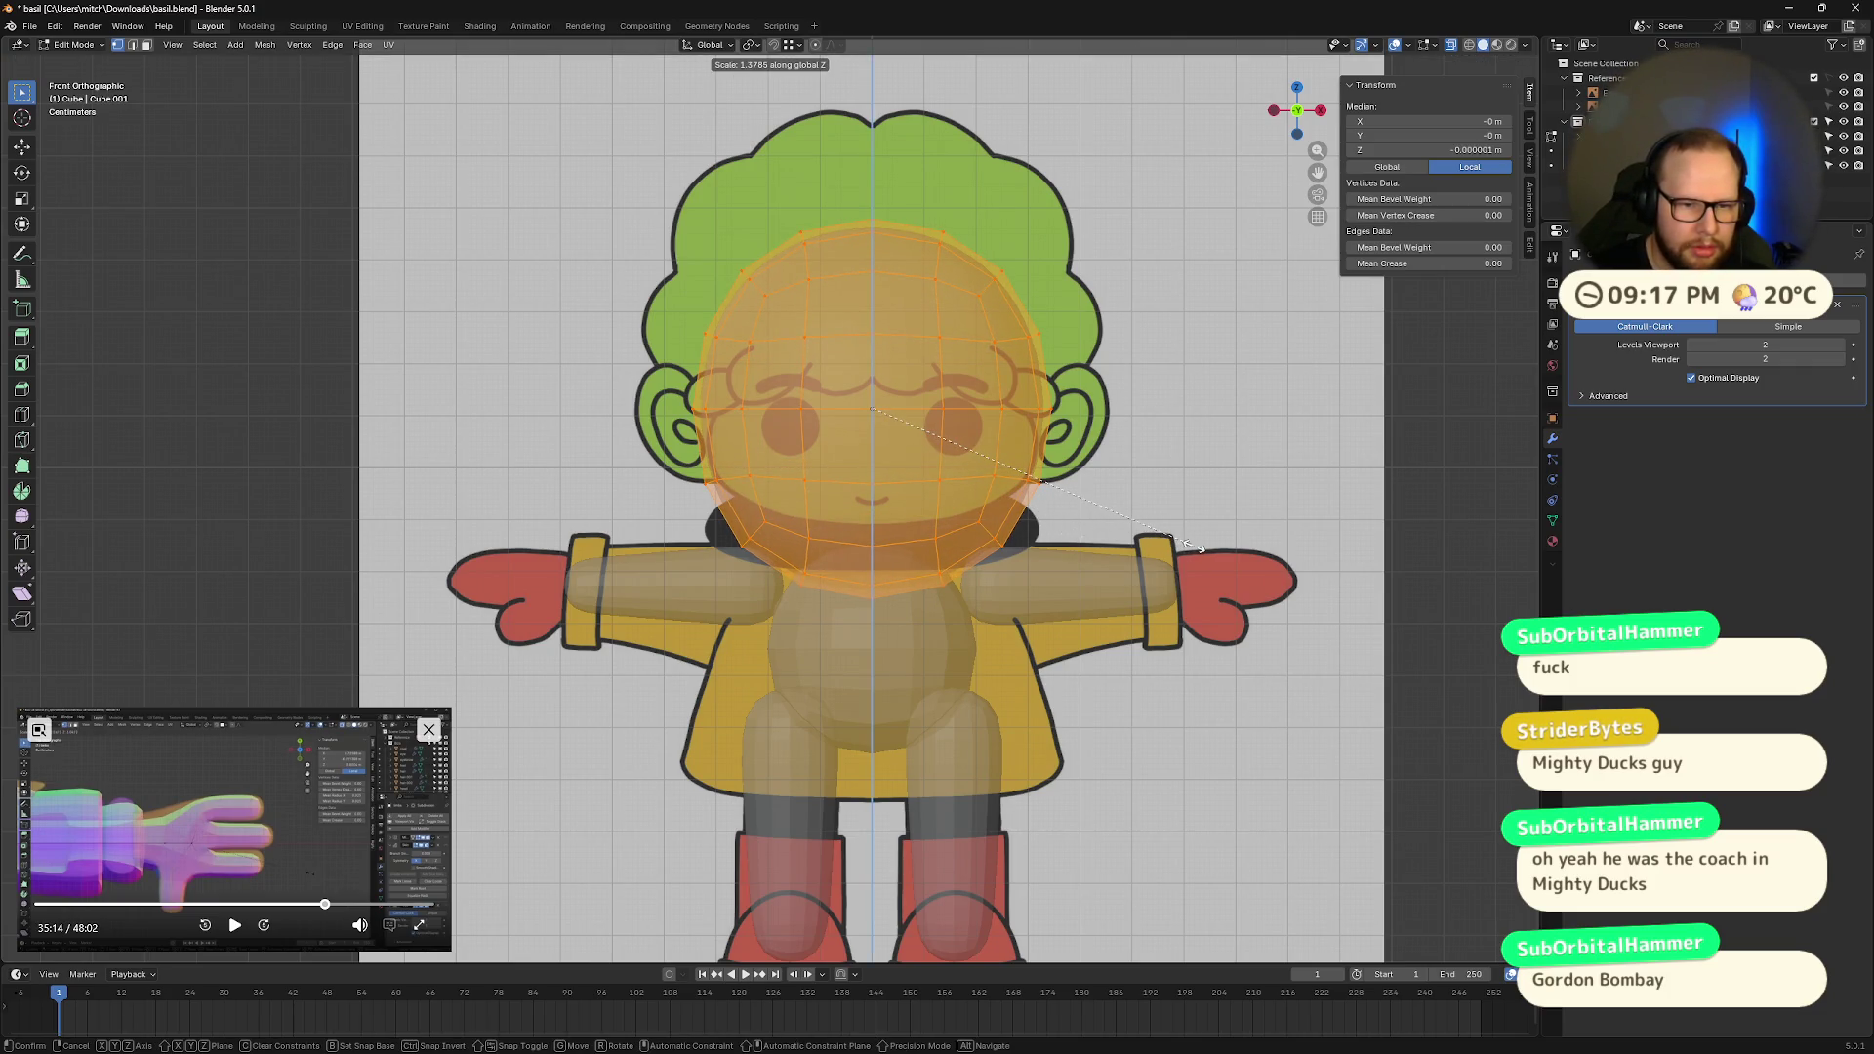
pyautogui.click(1177, 535)
pyautogui.press('g')
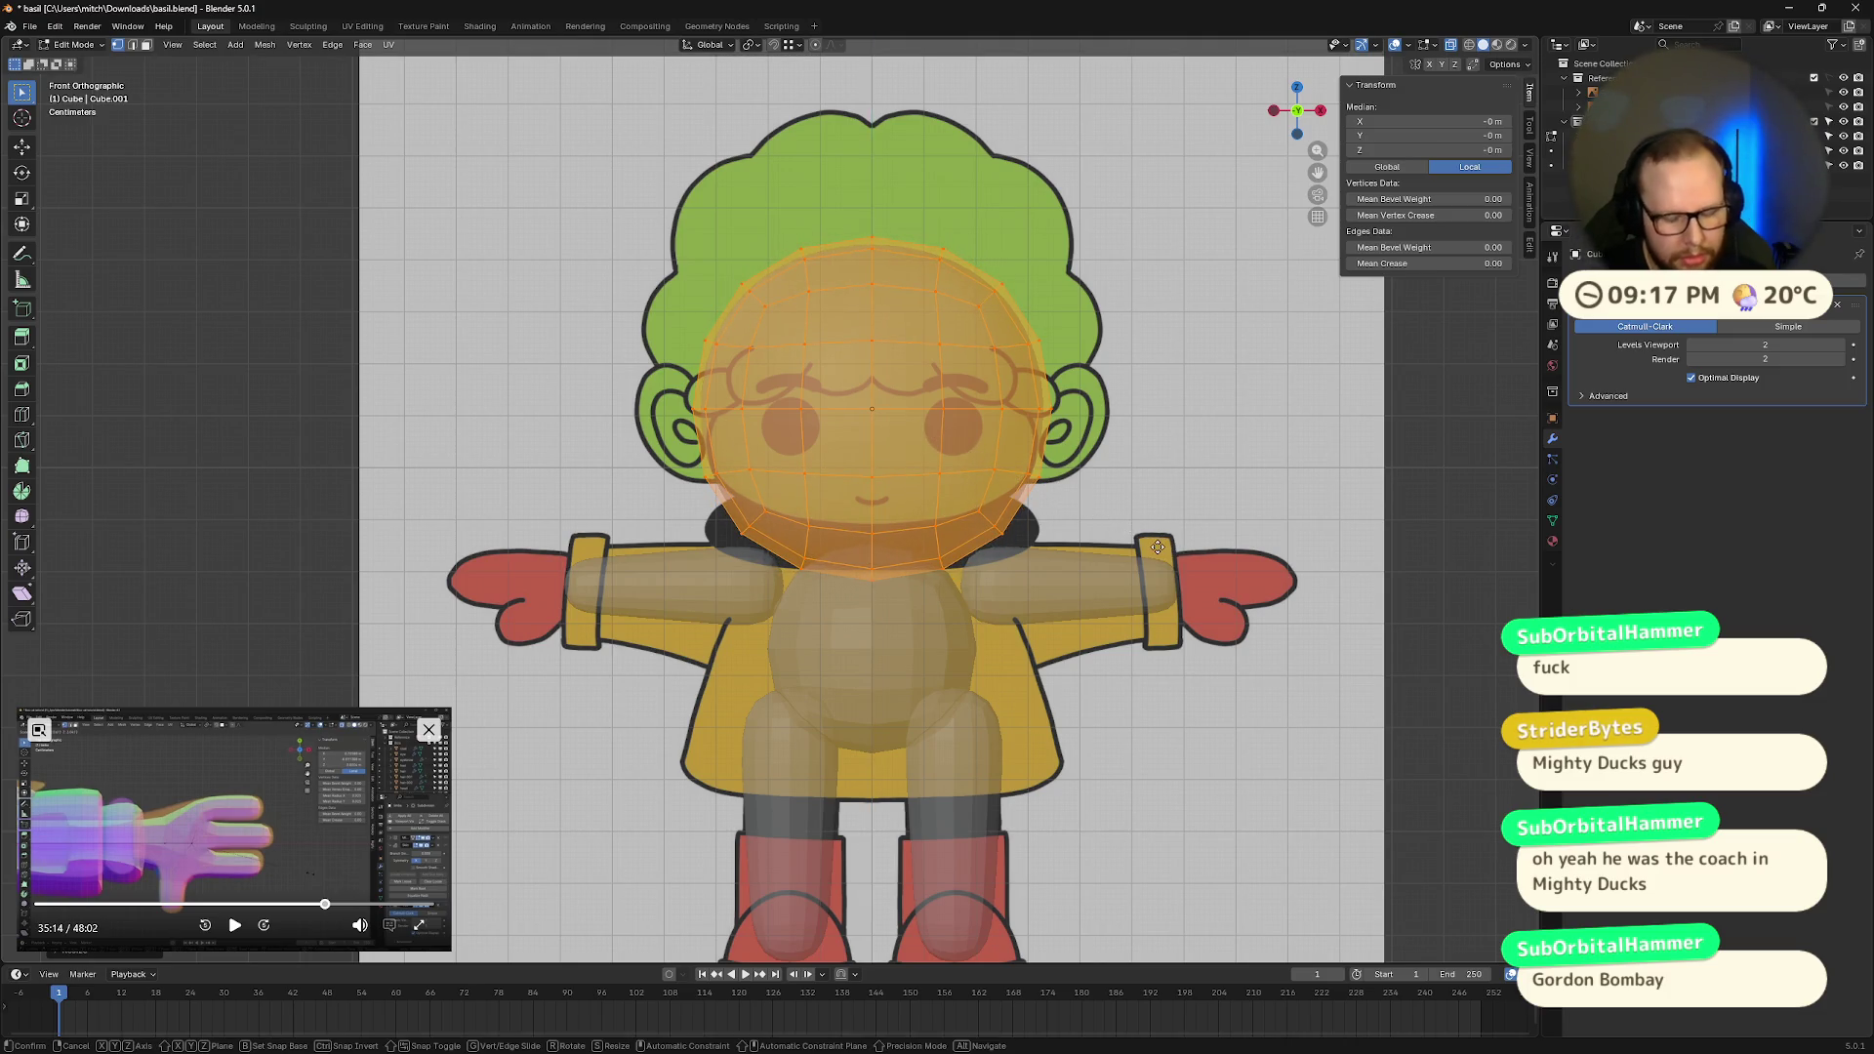
pyautogui.press('z')
pyautogui.click(1177, 515)
# Step: Check the head with X-ray toggled, then move the lower vertex rows up
pyautogui.press('Tab')
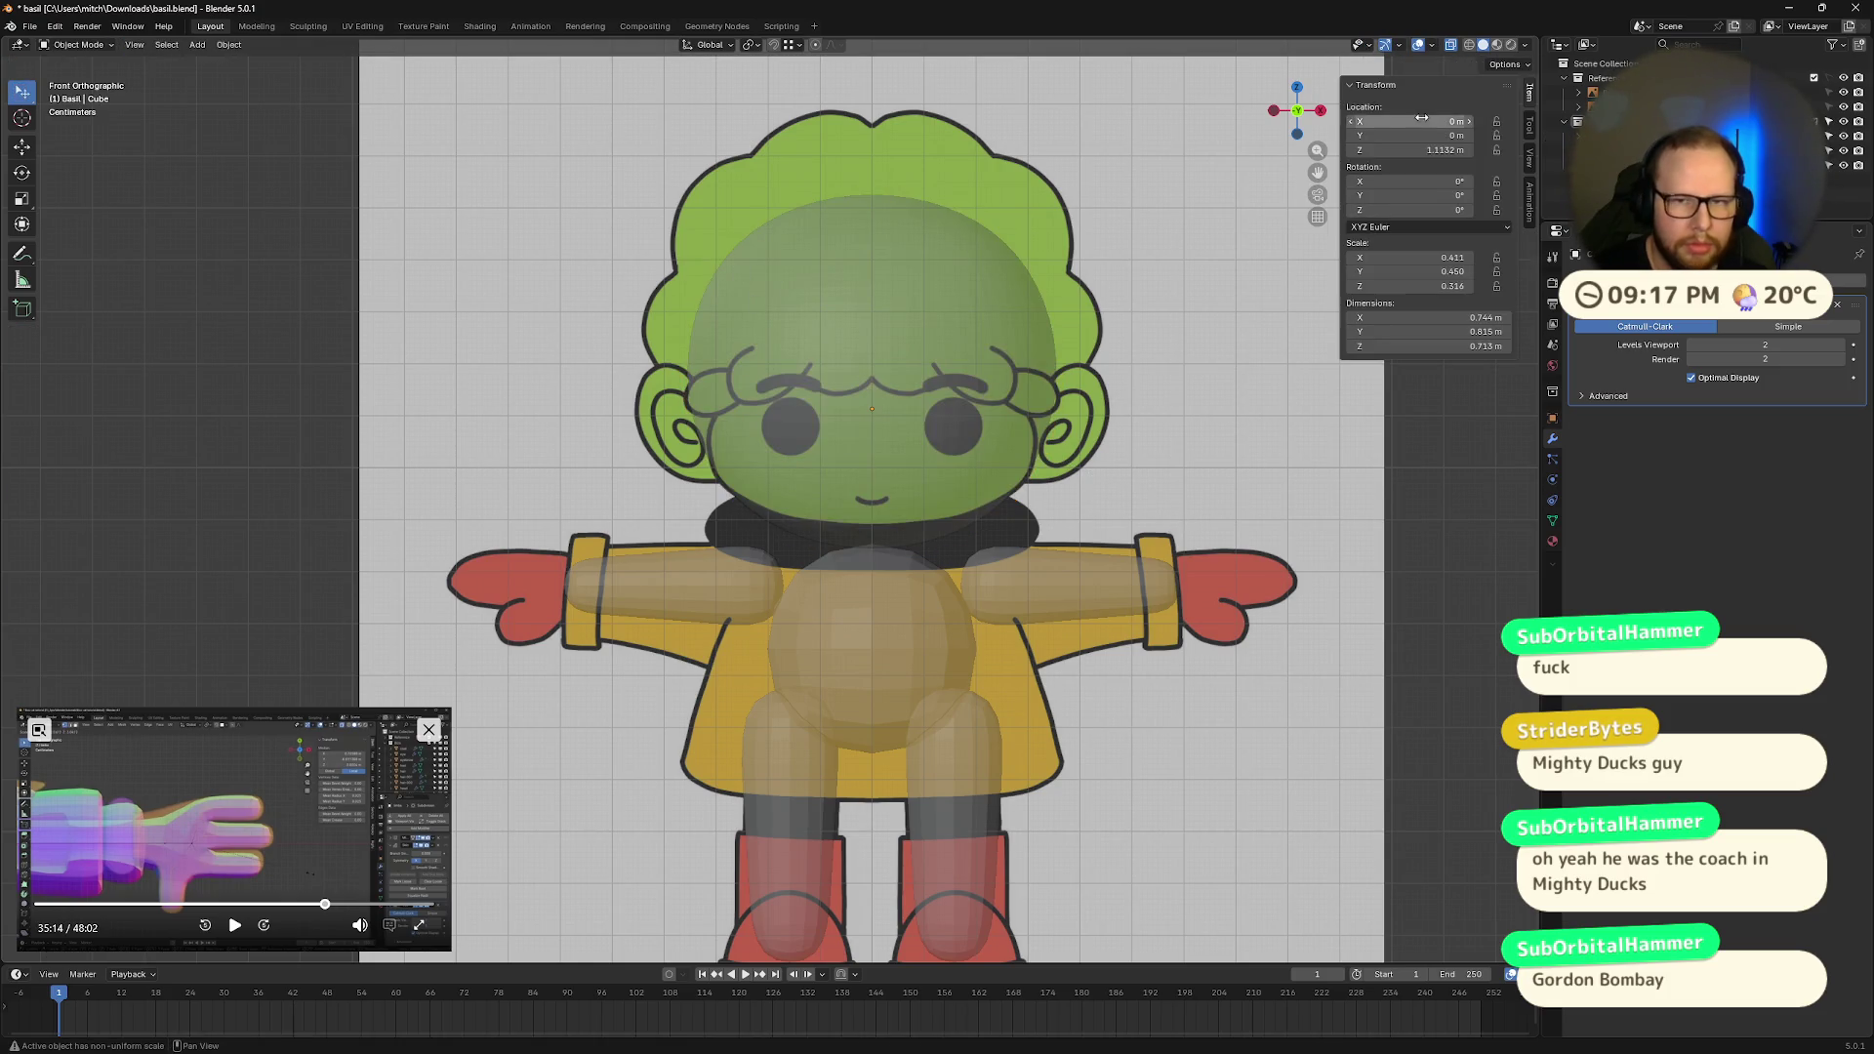
pyautogui.hotkey('alt', 'z')
pyautogui.hotkey('alt', 'z')
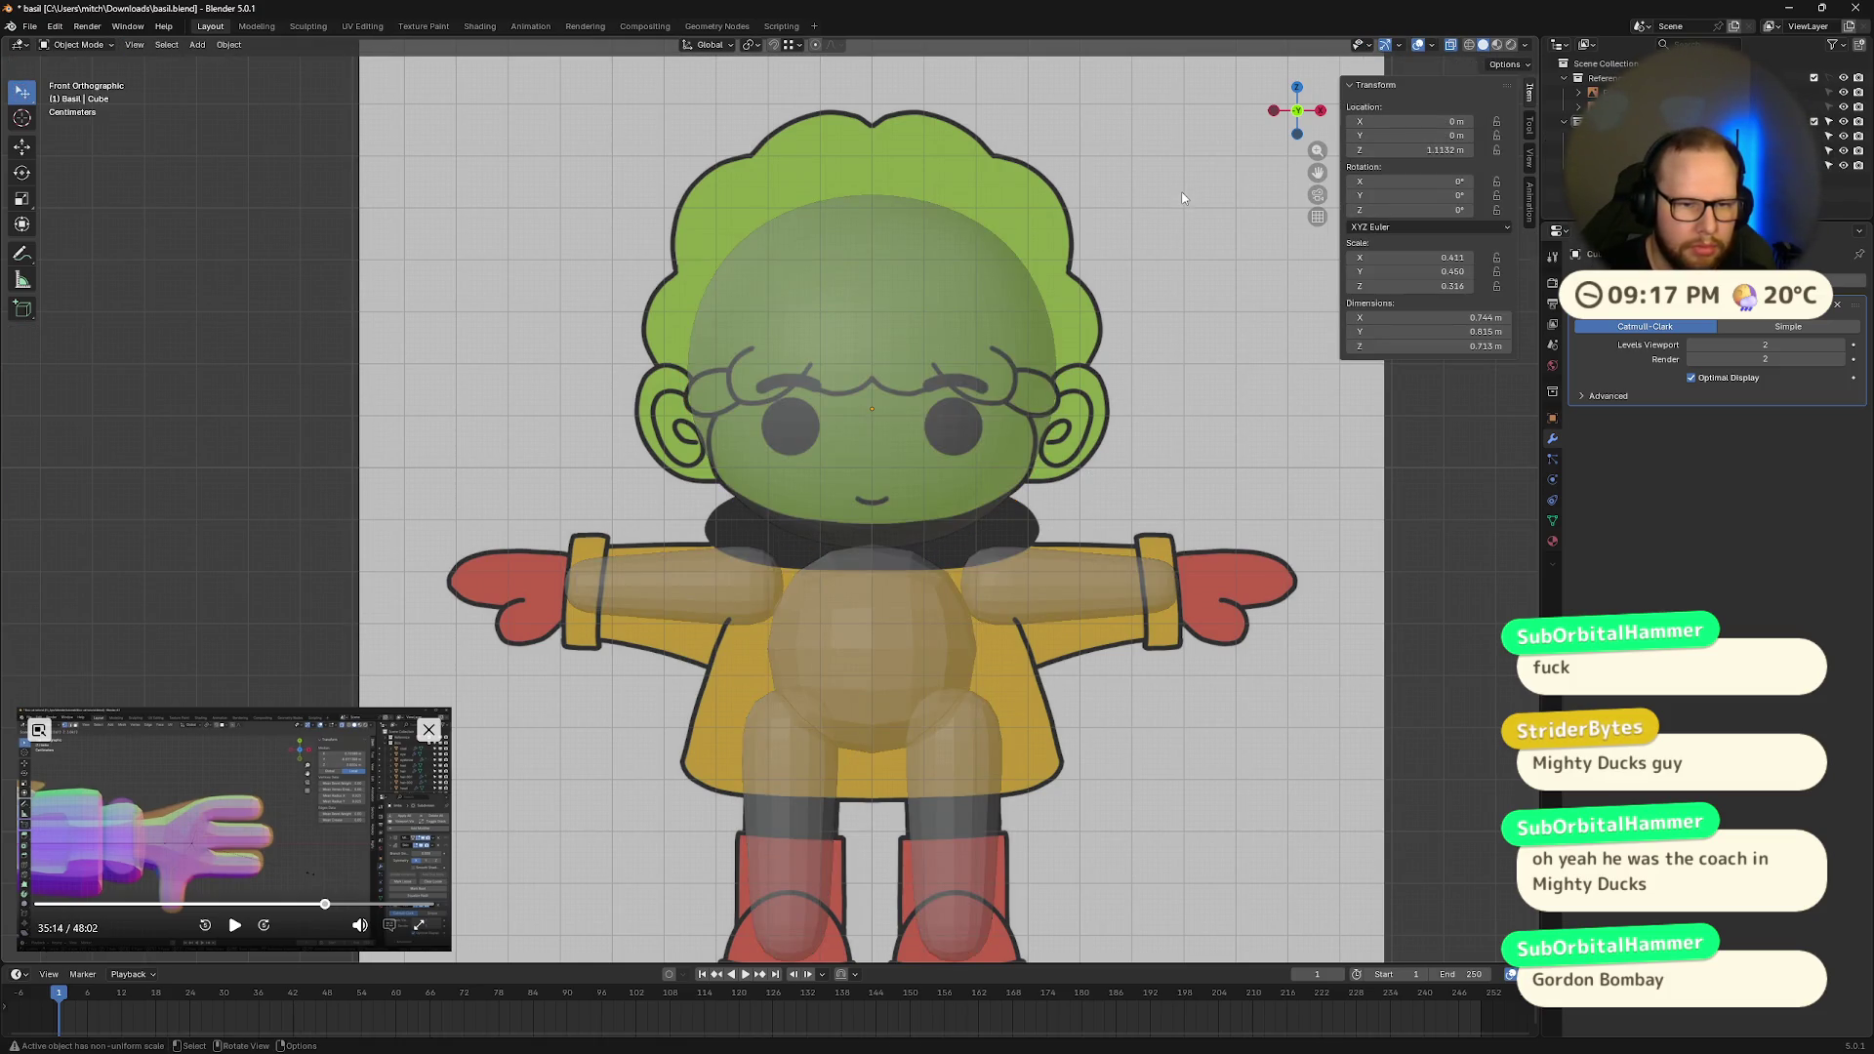
pyautogui.hotkey('alt', 'z')
pyautogui.hotkey('alt', 'z')
pyautogui.press('Tab')
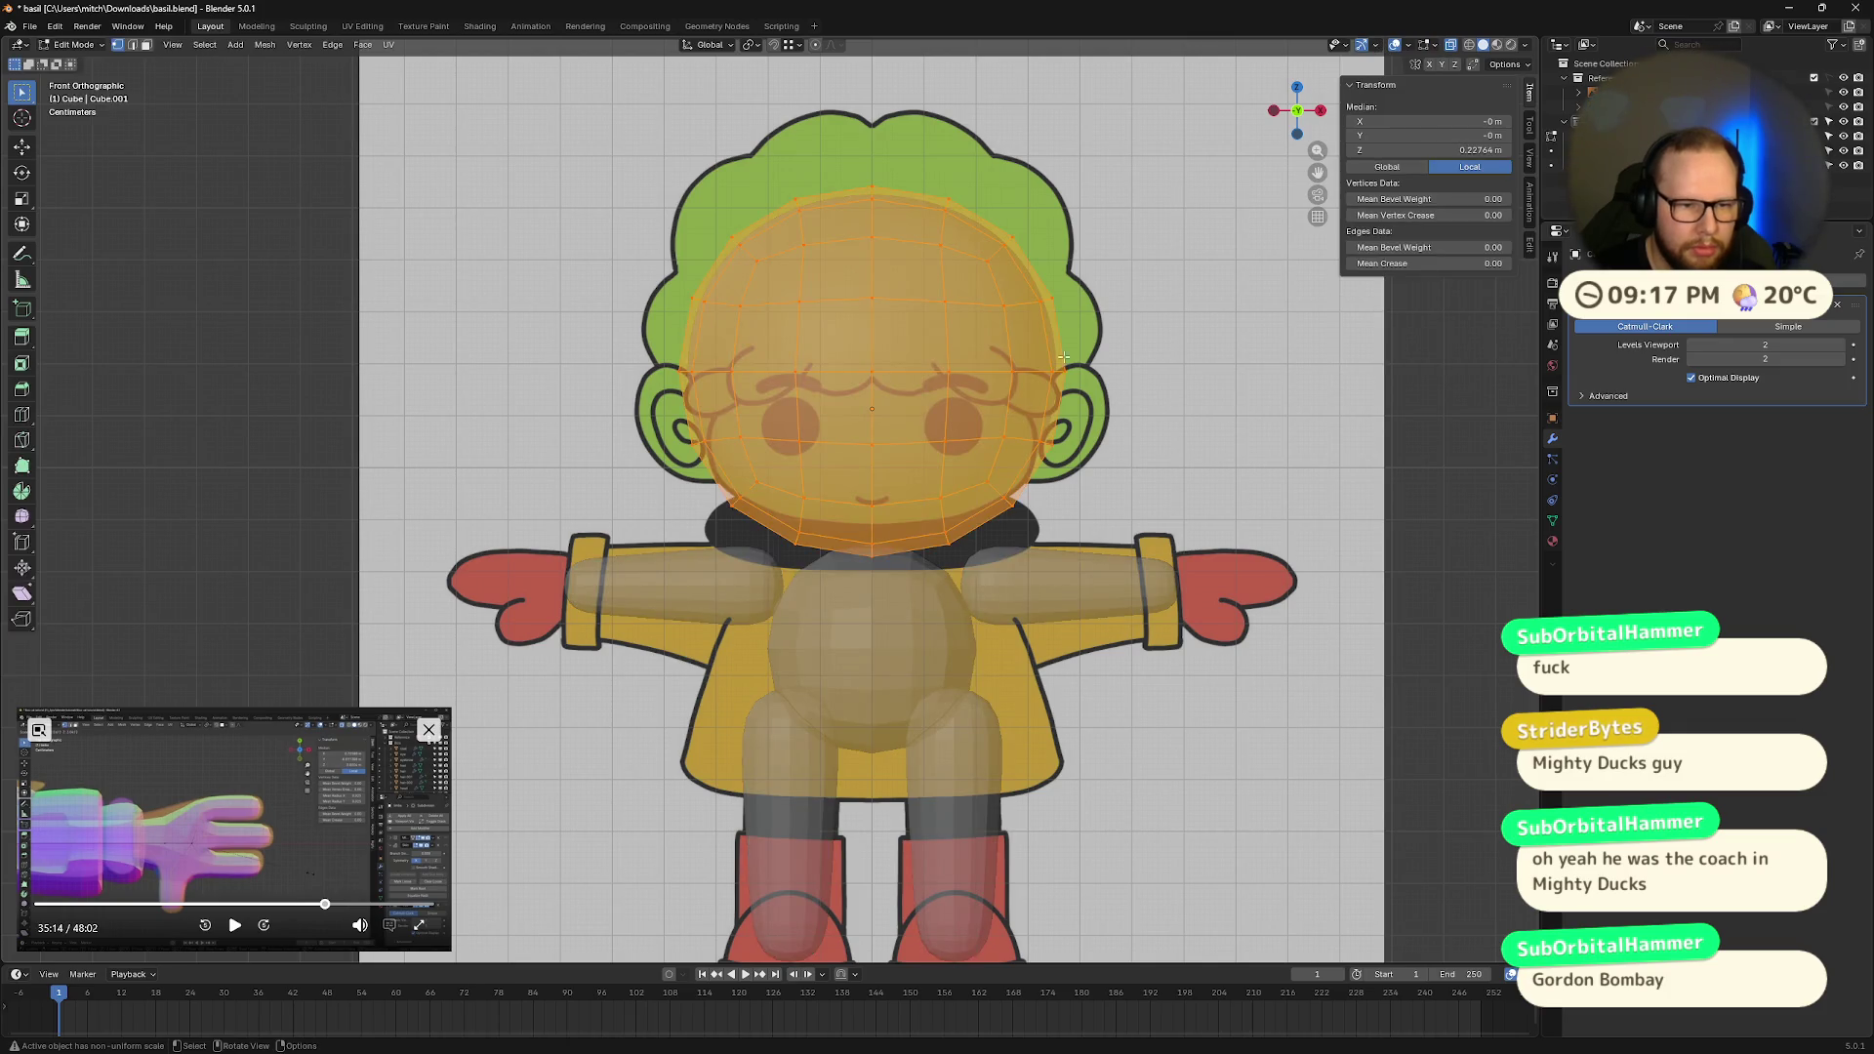
pyautogui.hotkey('alt', 'a')
pyautogui.moveTo(648, 434); pyautogui.dragTo(1129, 596)
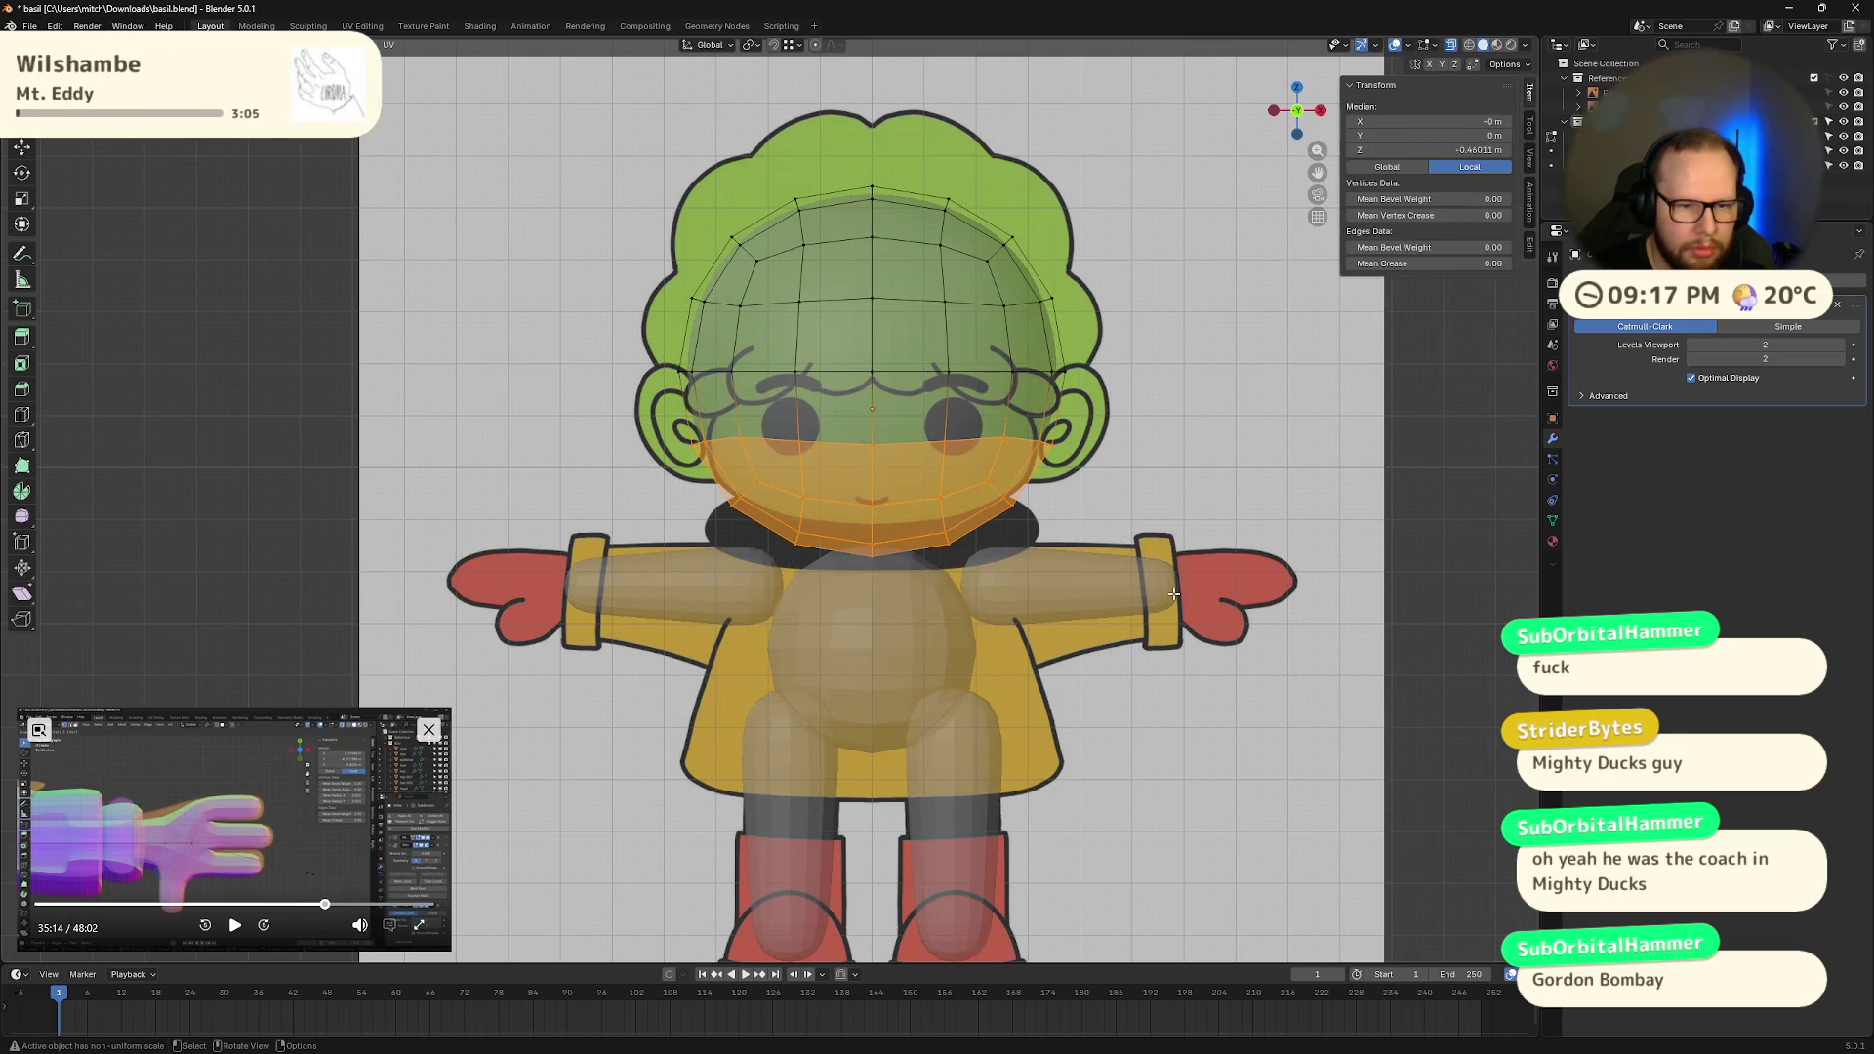
pyautogui.press('g')
pyautogui.click(1171, 572)
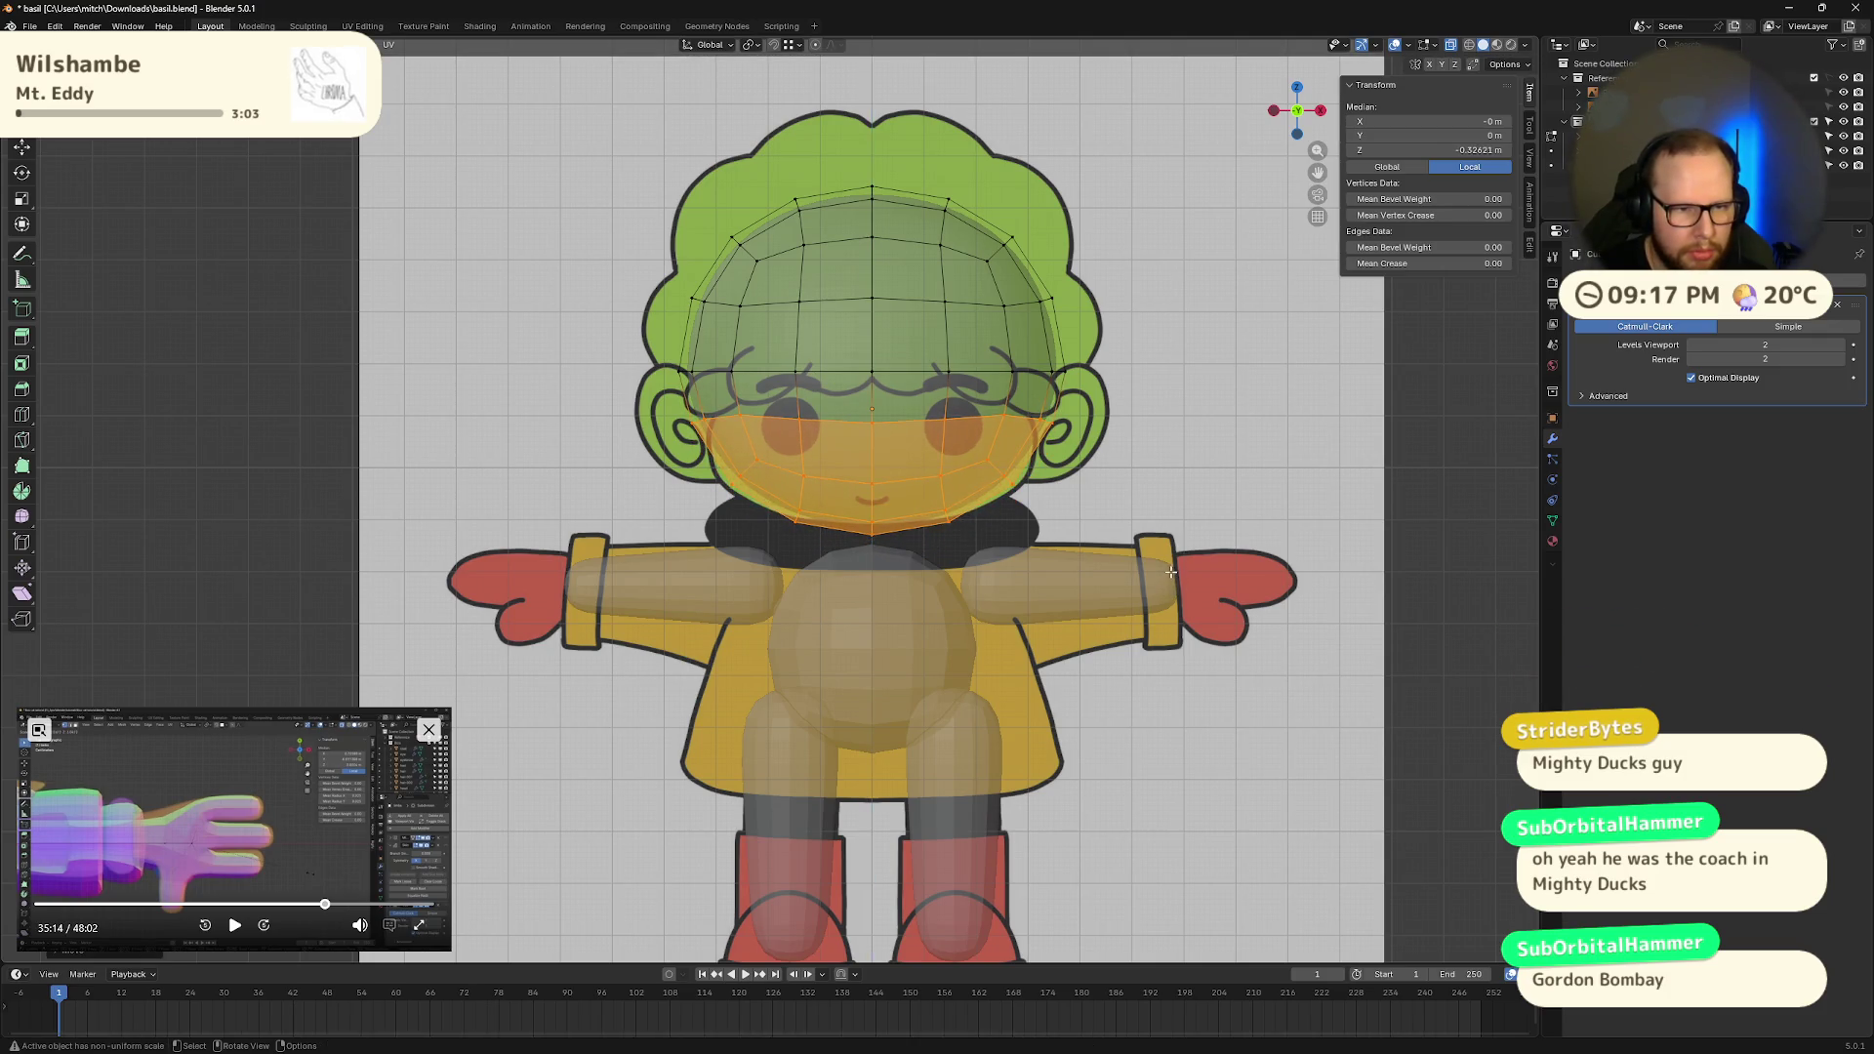
# Step: Reselect the head vertex rows, undo the last change, and review the head opaque
pyautogui.moveTo(626, 181)
pyautogui.mouseDown()
pyautogui.moveTo(1064, 551)
pyautogui.moveTo(1100, 553)
pyautogui.mouseUp()
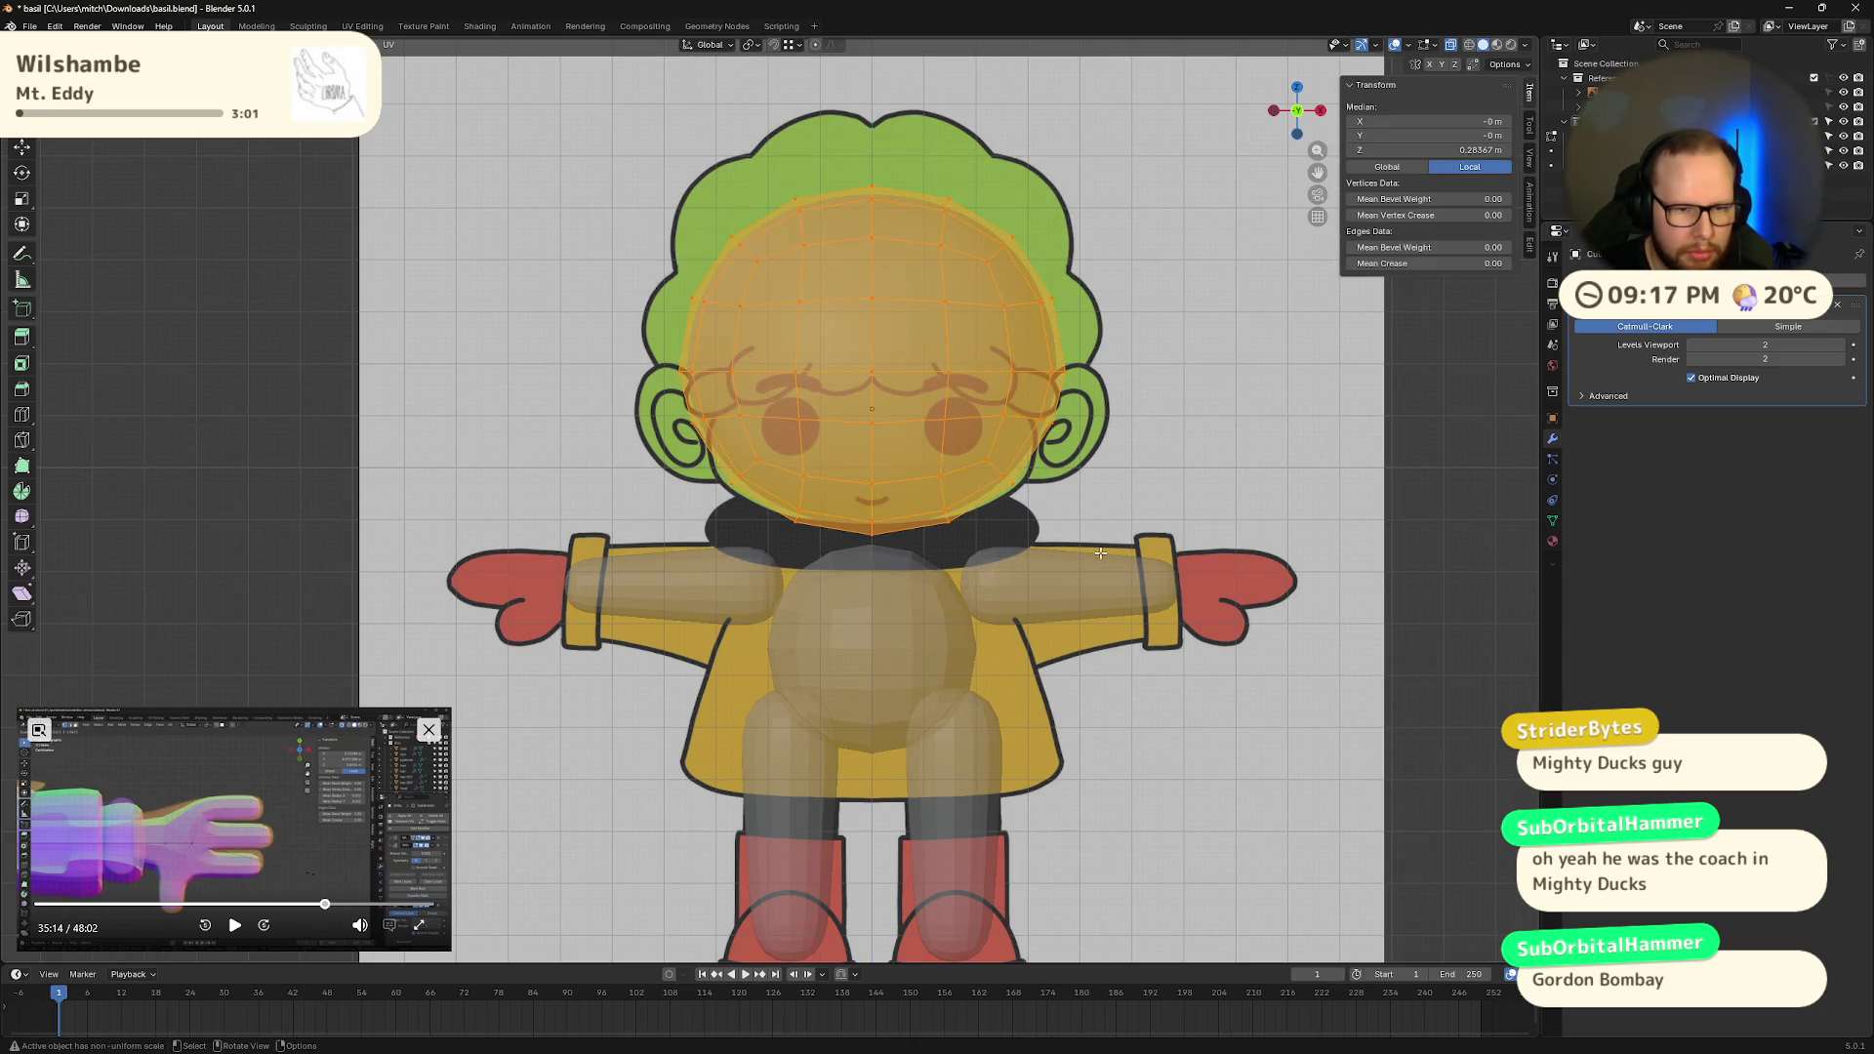
pyautogui.hotkey('alt', 'a')
pyautogui.moveTo(727, 507); pyautogui.dragTo(1053, 587)
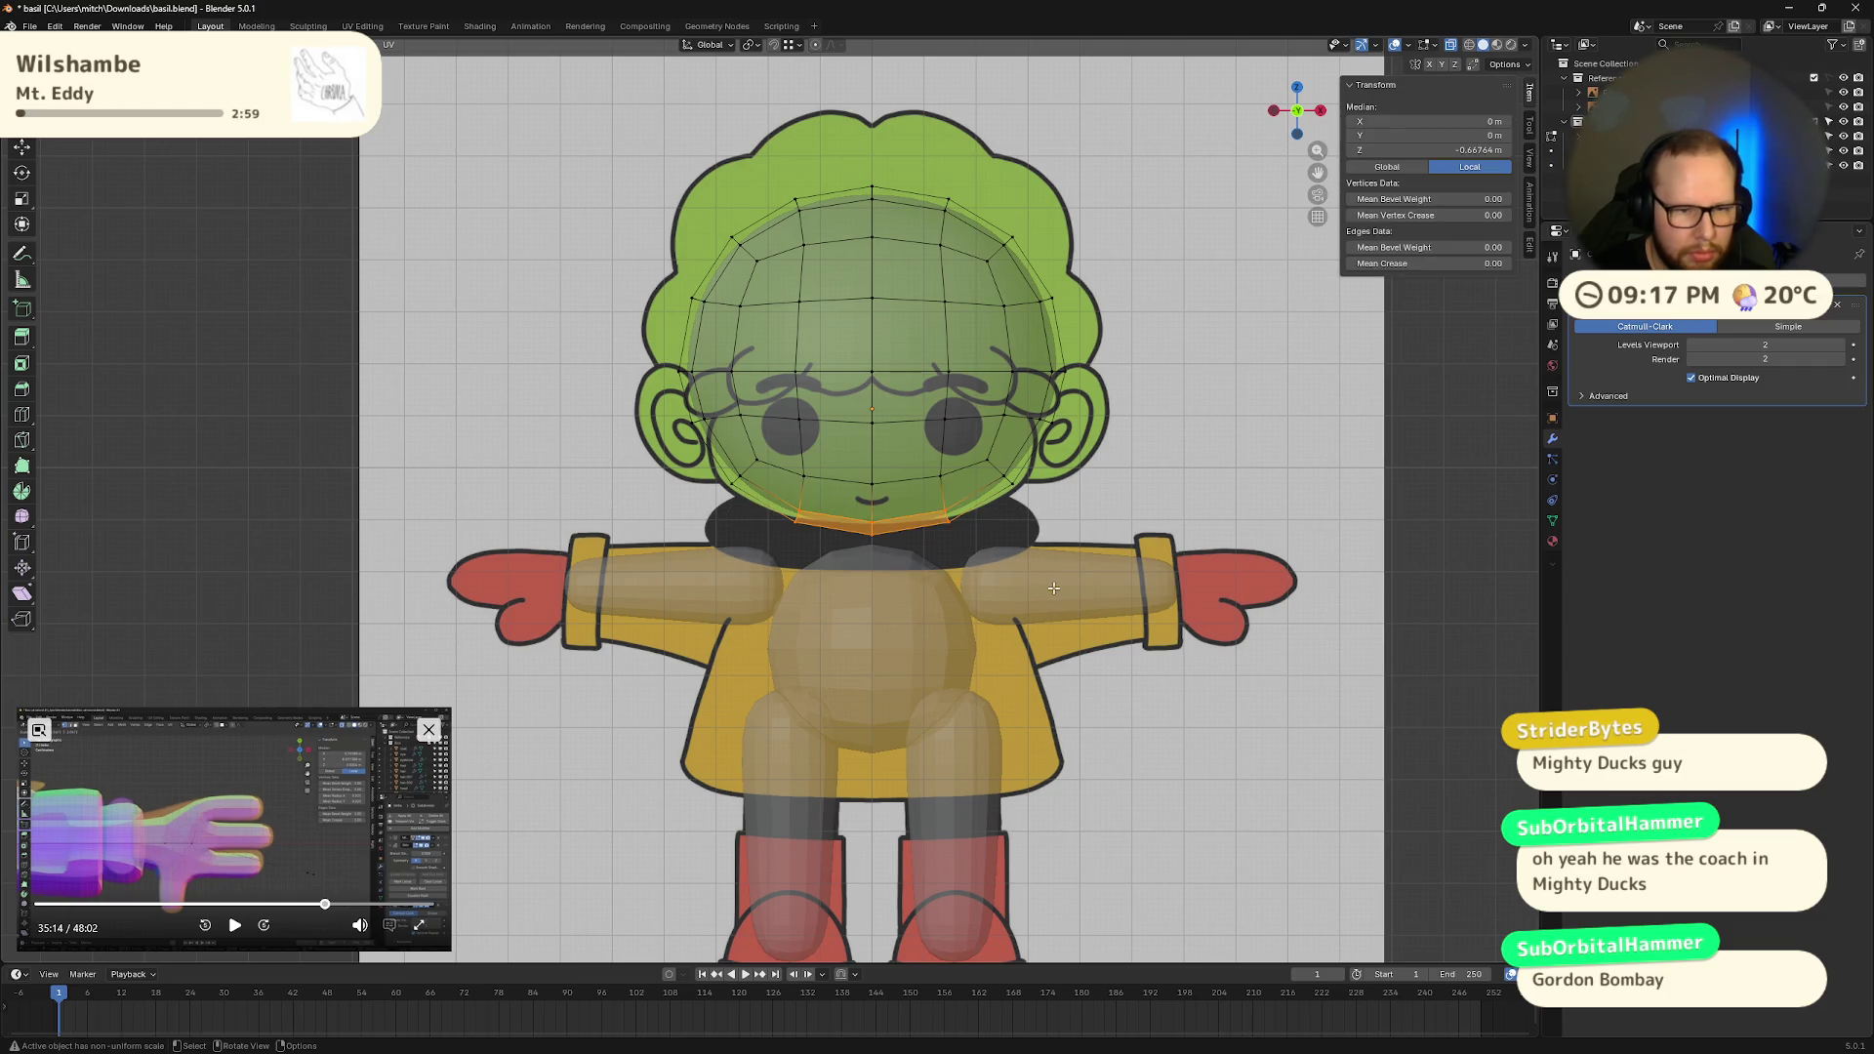
pyautogui.hotkey('alt', 'a')
pyautogui.moveTo(626, 124); pyautogui.dragTo(1107, 576)
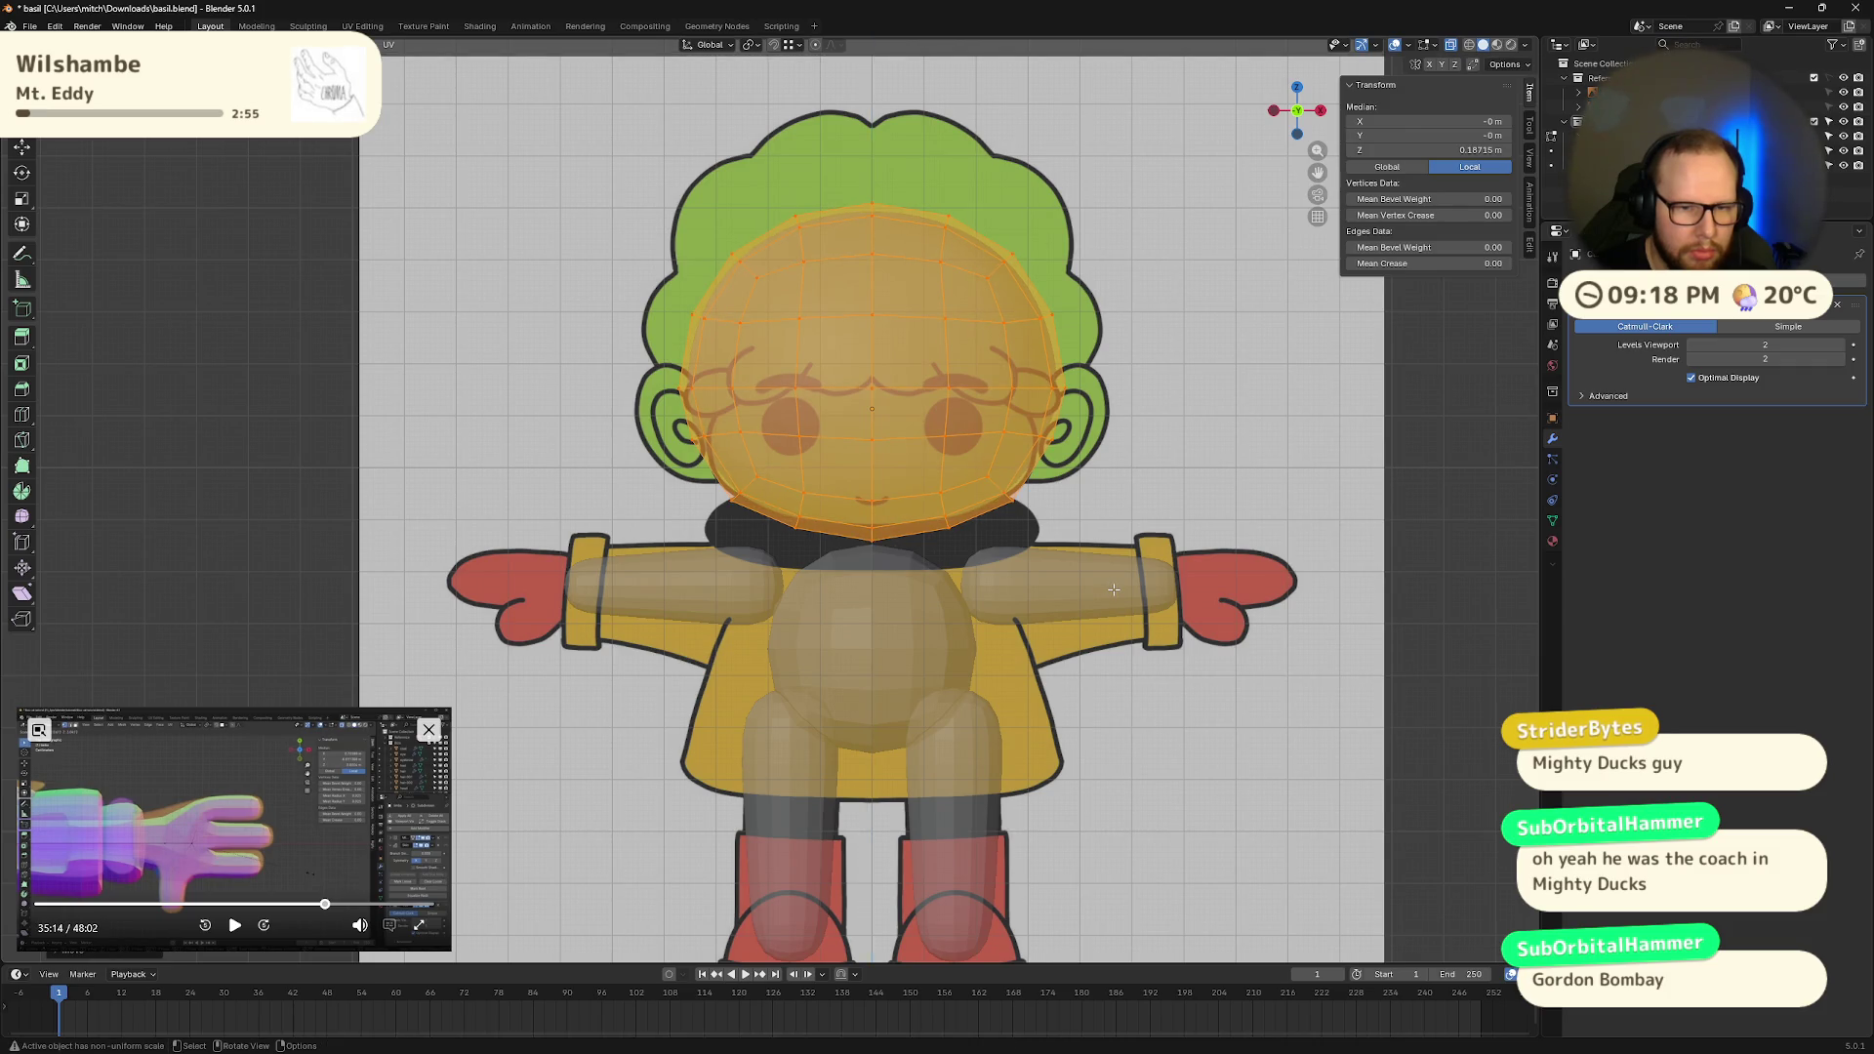
pyautogui.hotkey('ctrl', 'z')
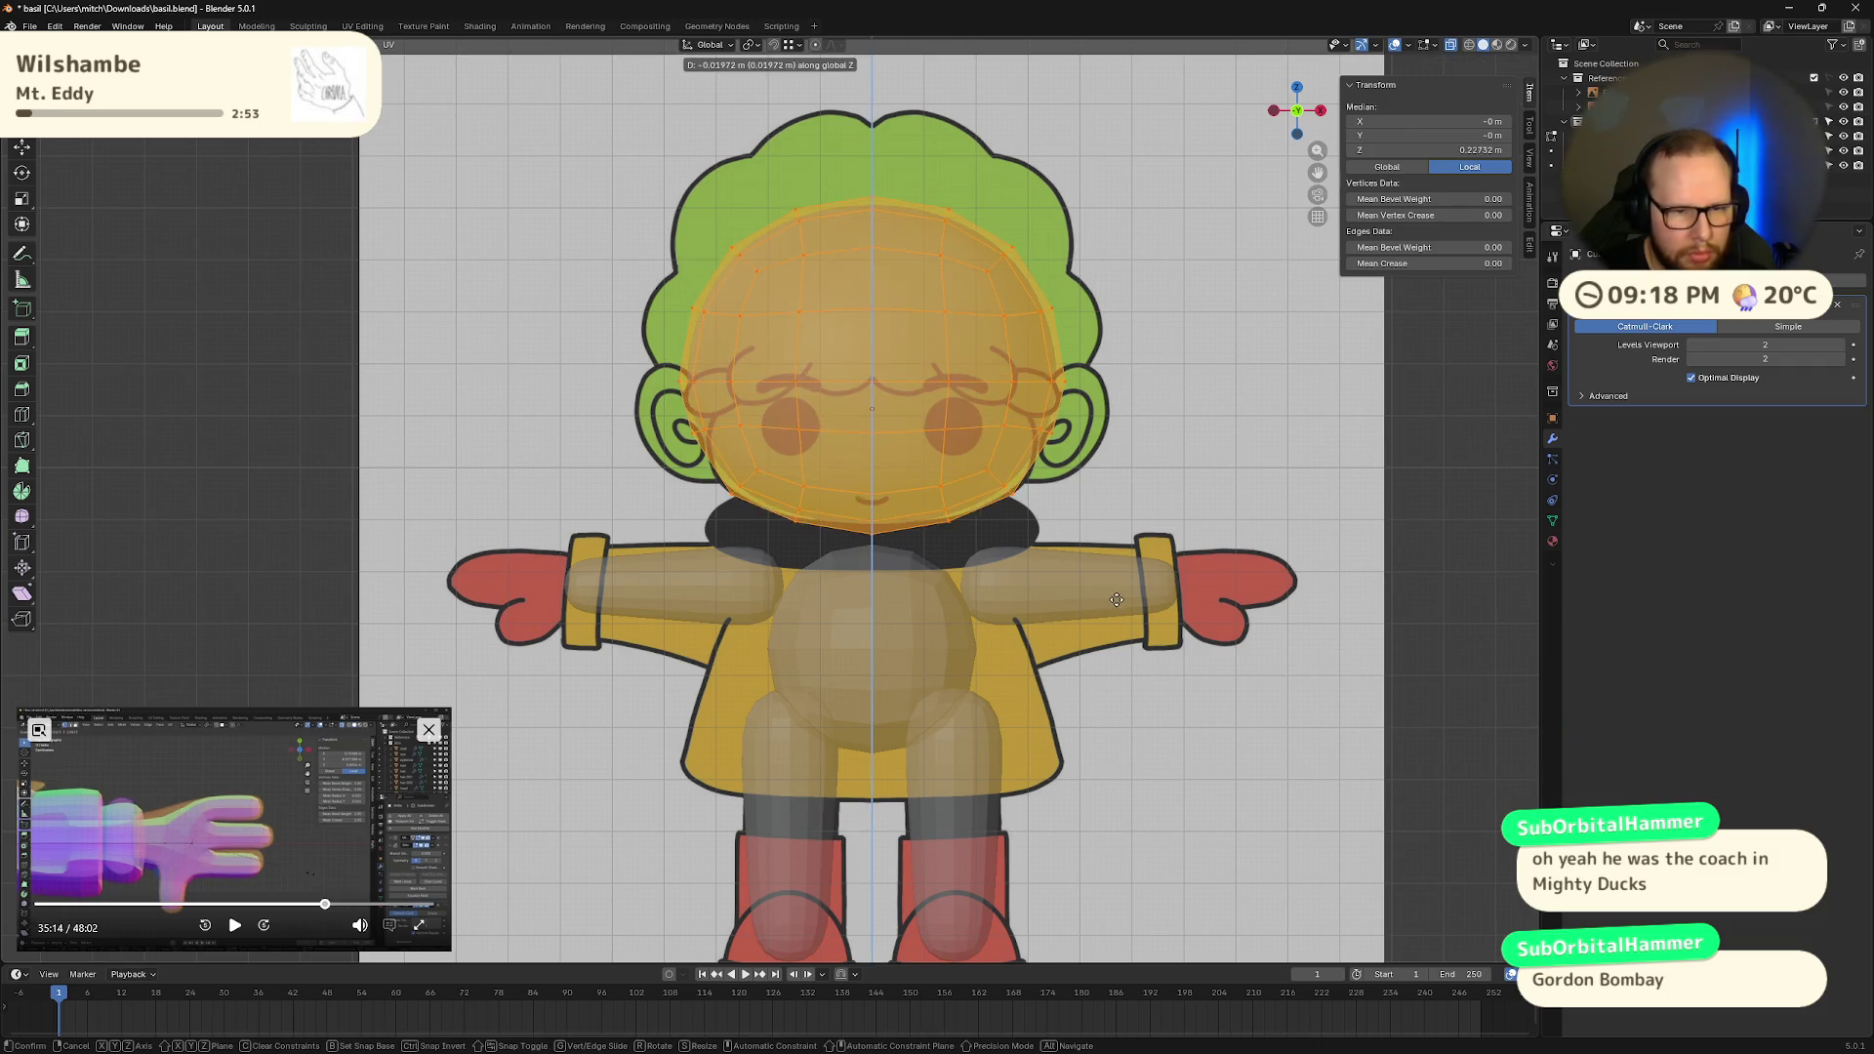
pyautogui.hotkey('alt', 'z')
pyautogui.hotkey('alt', 'a')
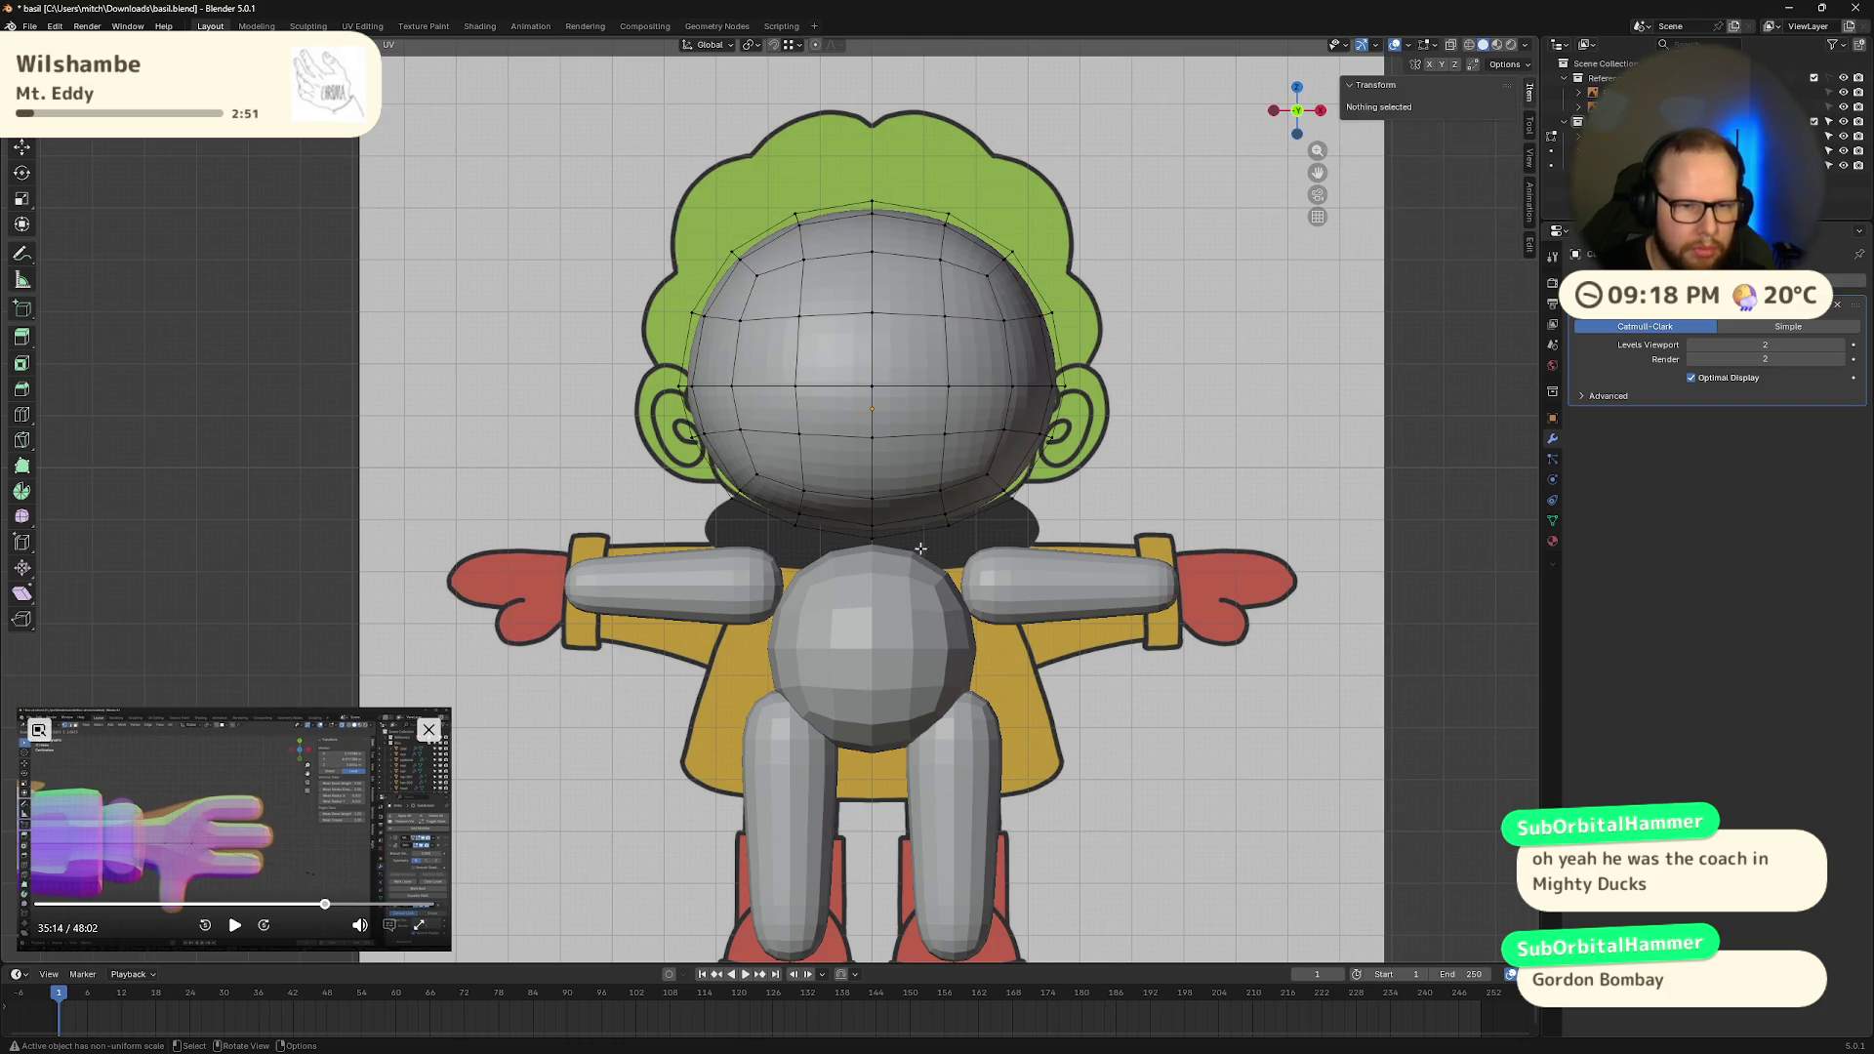
# Step: Narrow the head by scaling its vertices along the X axis
pyautogui.moveTo(767, 523); pyautogui.dragTo(978, 555)
pyautogui.hotkey('alt', 'z')
pyautogui.hotkey('alt', 'a')
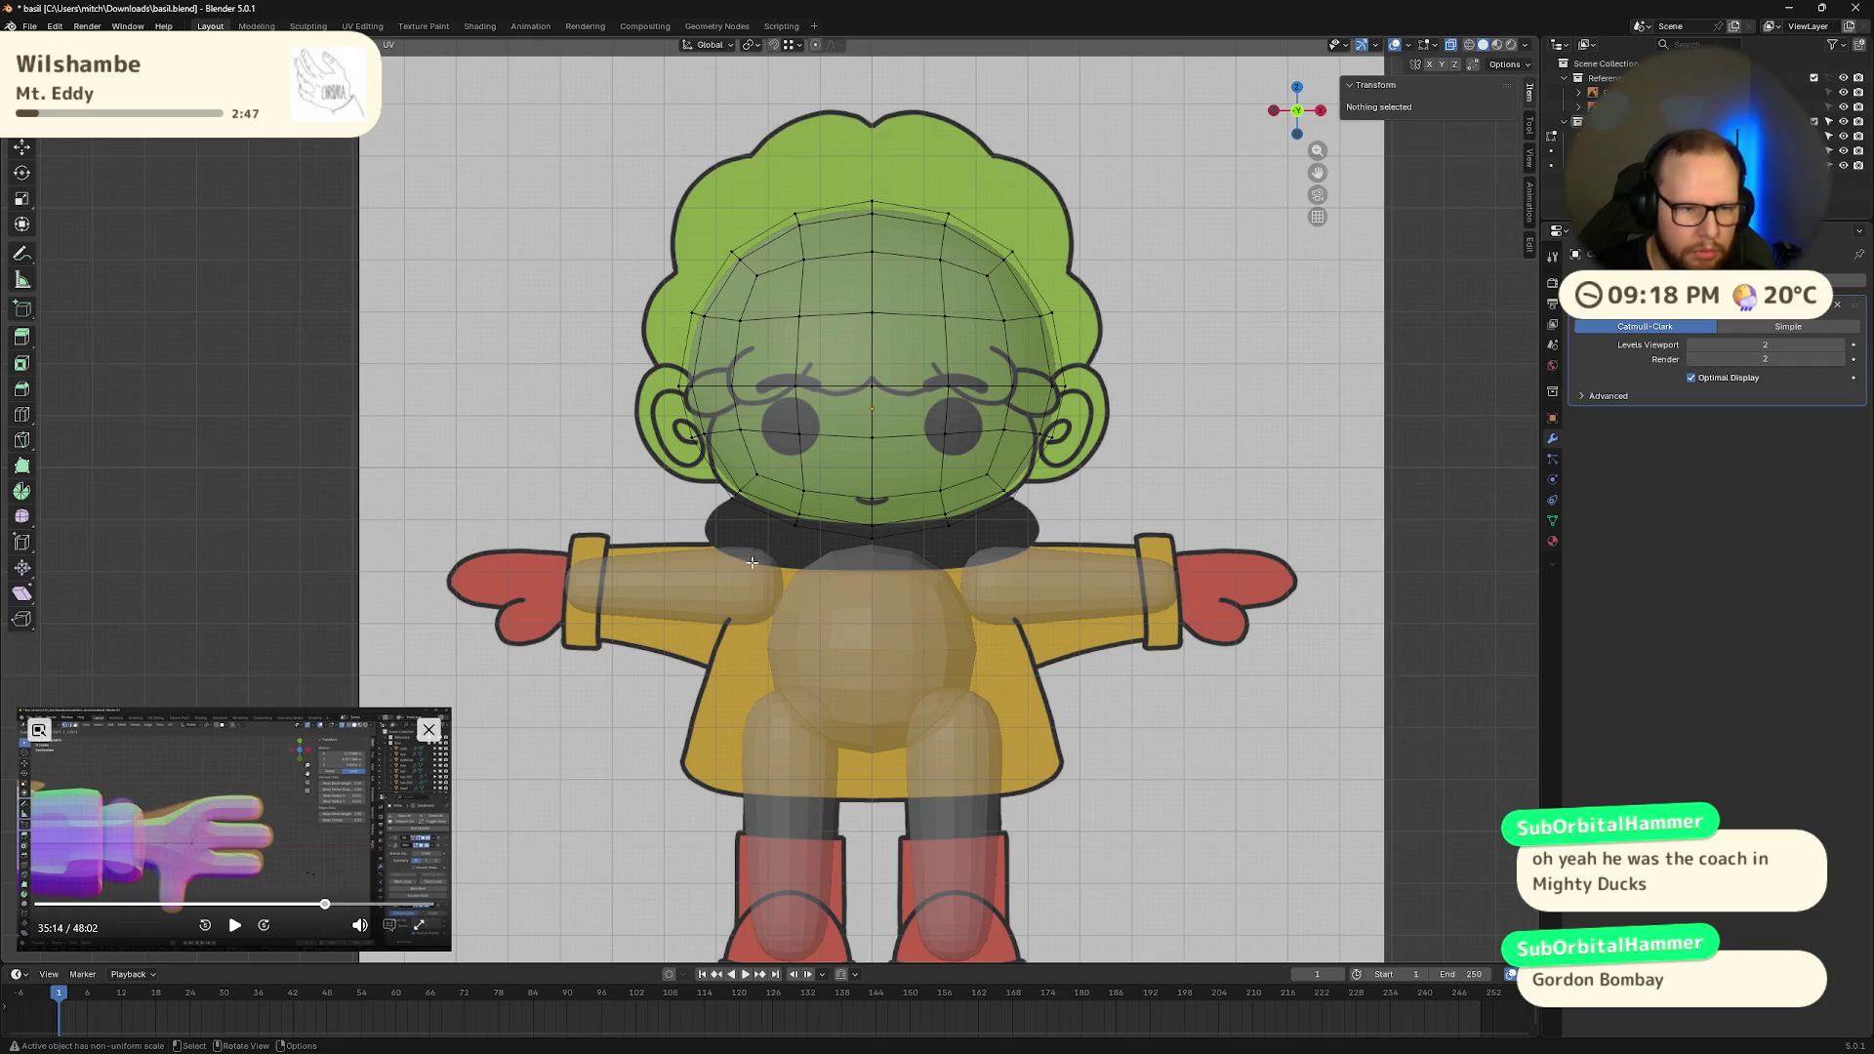
pyautogui.moveTo(656, 565); pyautogui.dragTo(1123, 226)
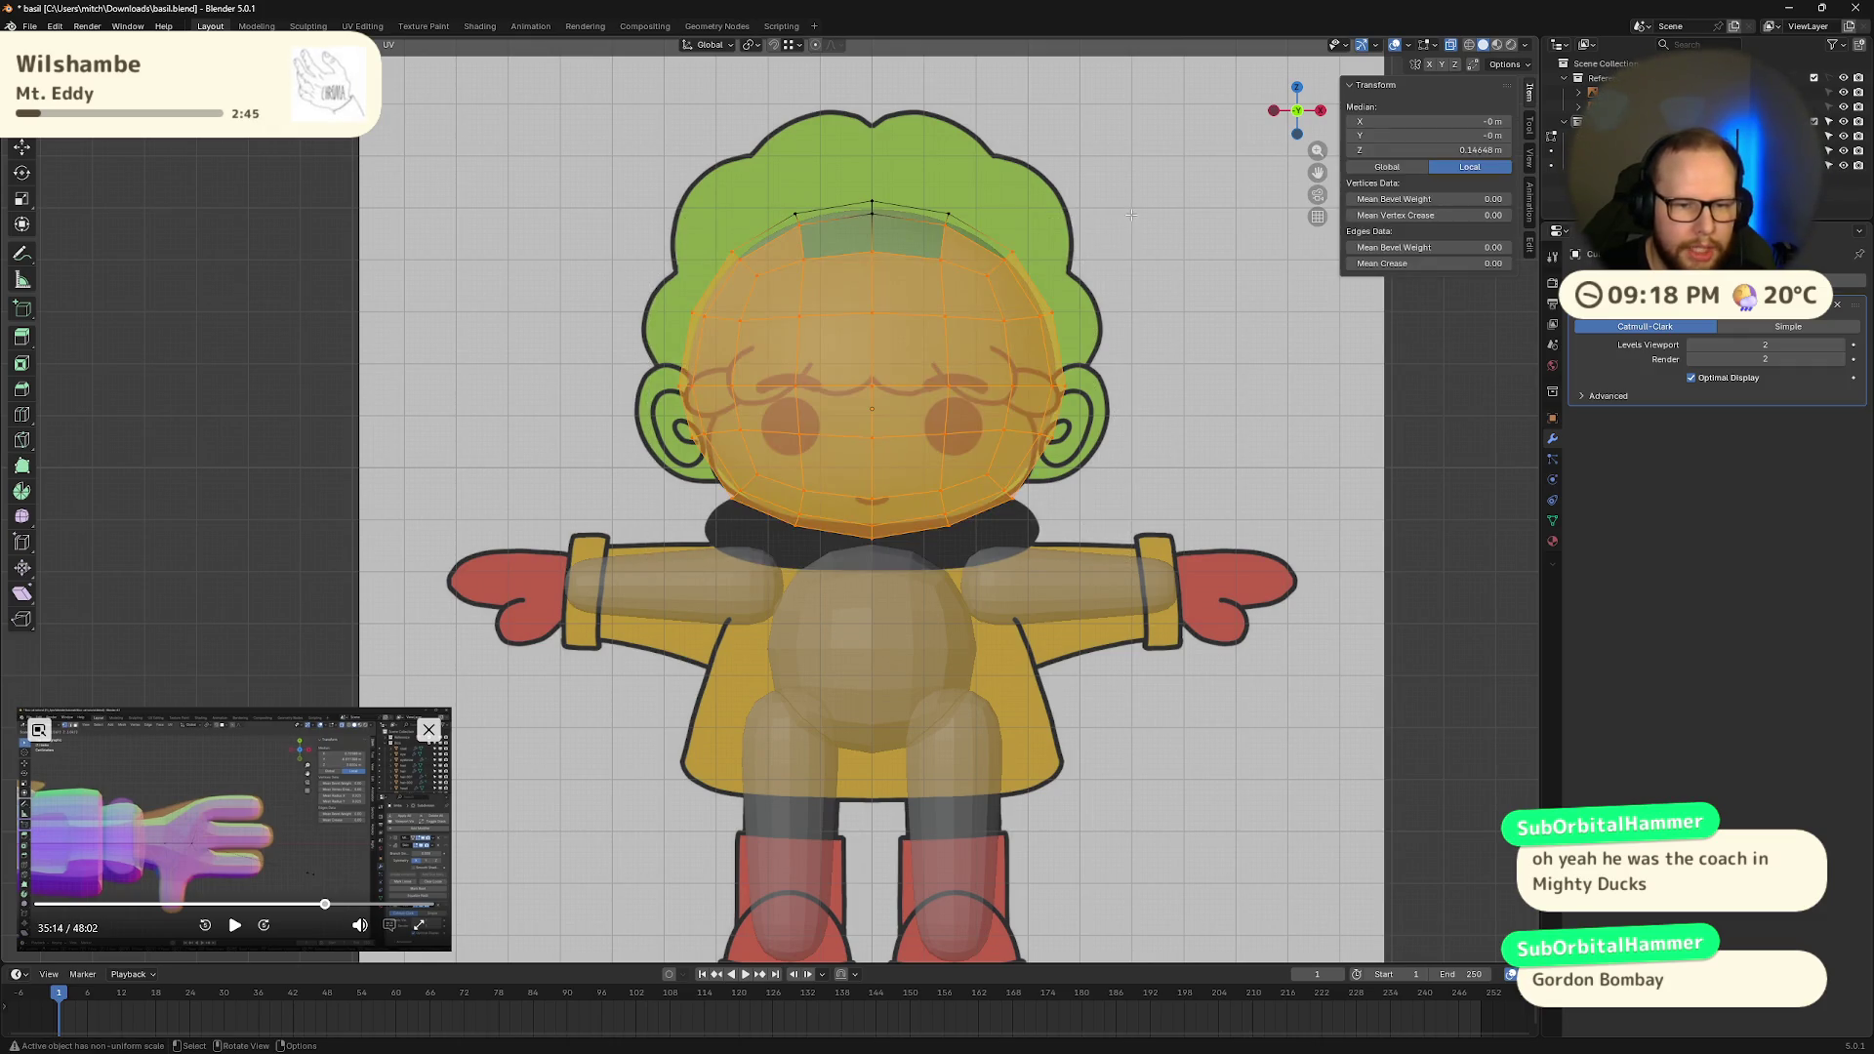
pyautogui.press('s')
pyautogui.press('Escape')
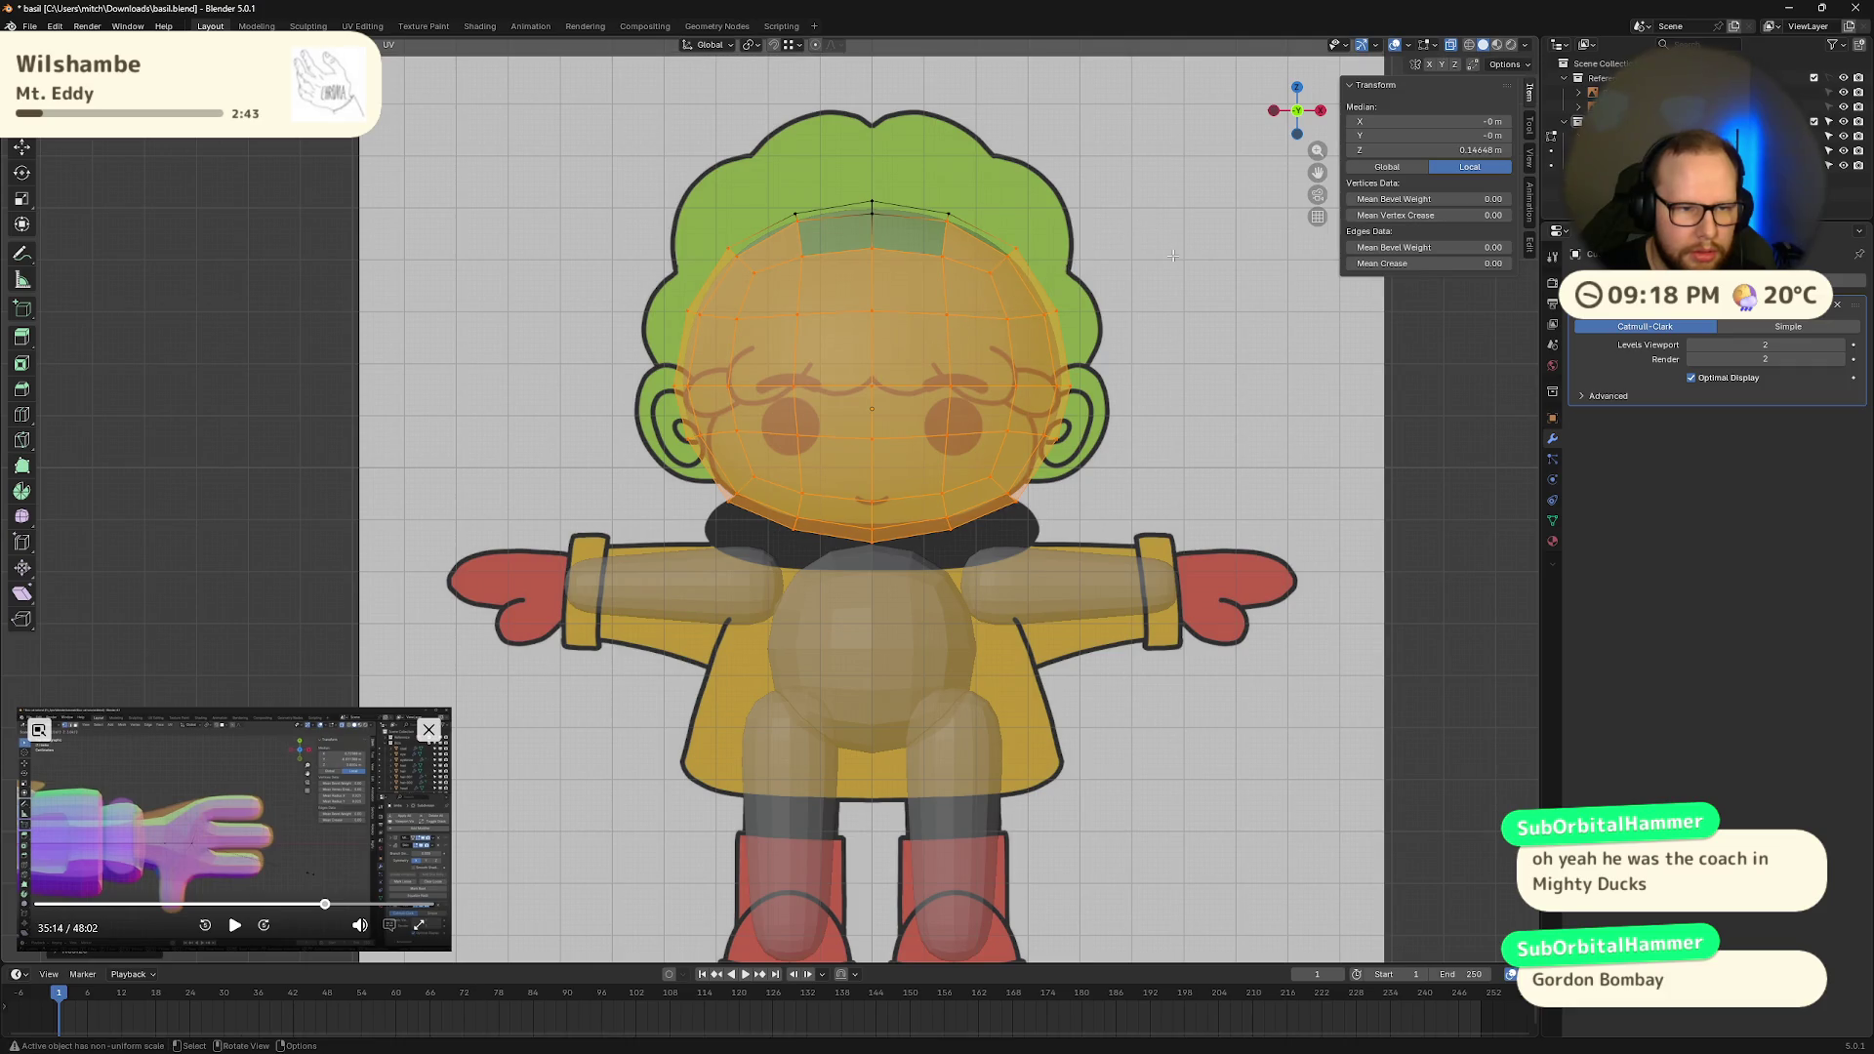
pyautogui.hotkey('alt', 'a')
pyautogui.moveTo(622, 146); pyautogui.dragTo(1148, 576)
pyautogui.press('s')
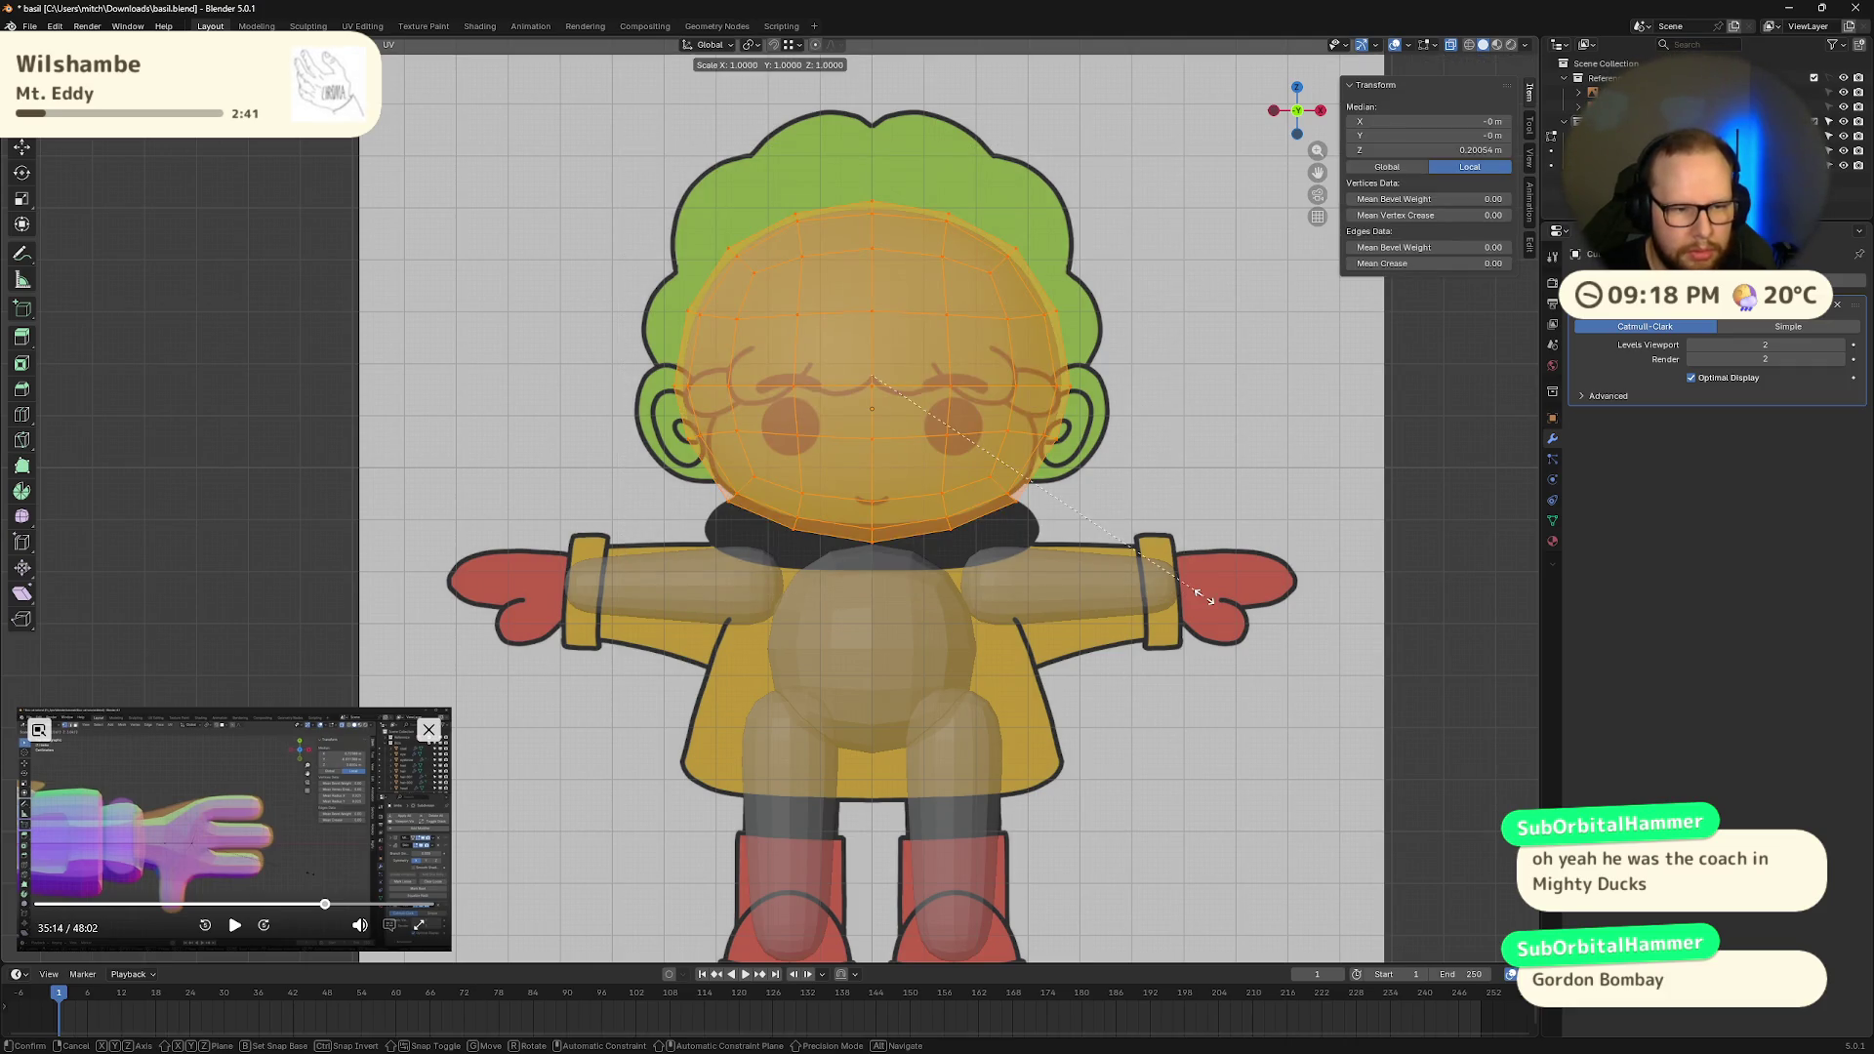
pyautogui.press('x')
pyautogui.click(1182, 590)
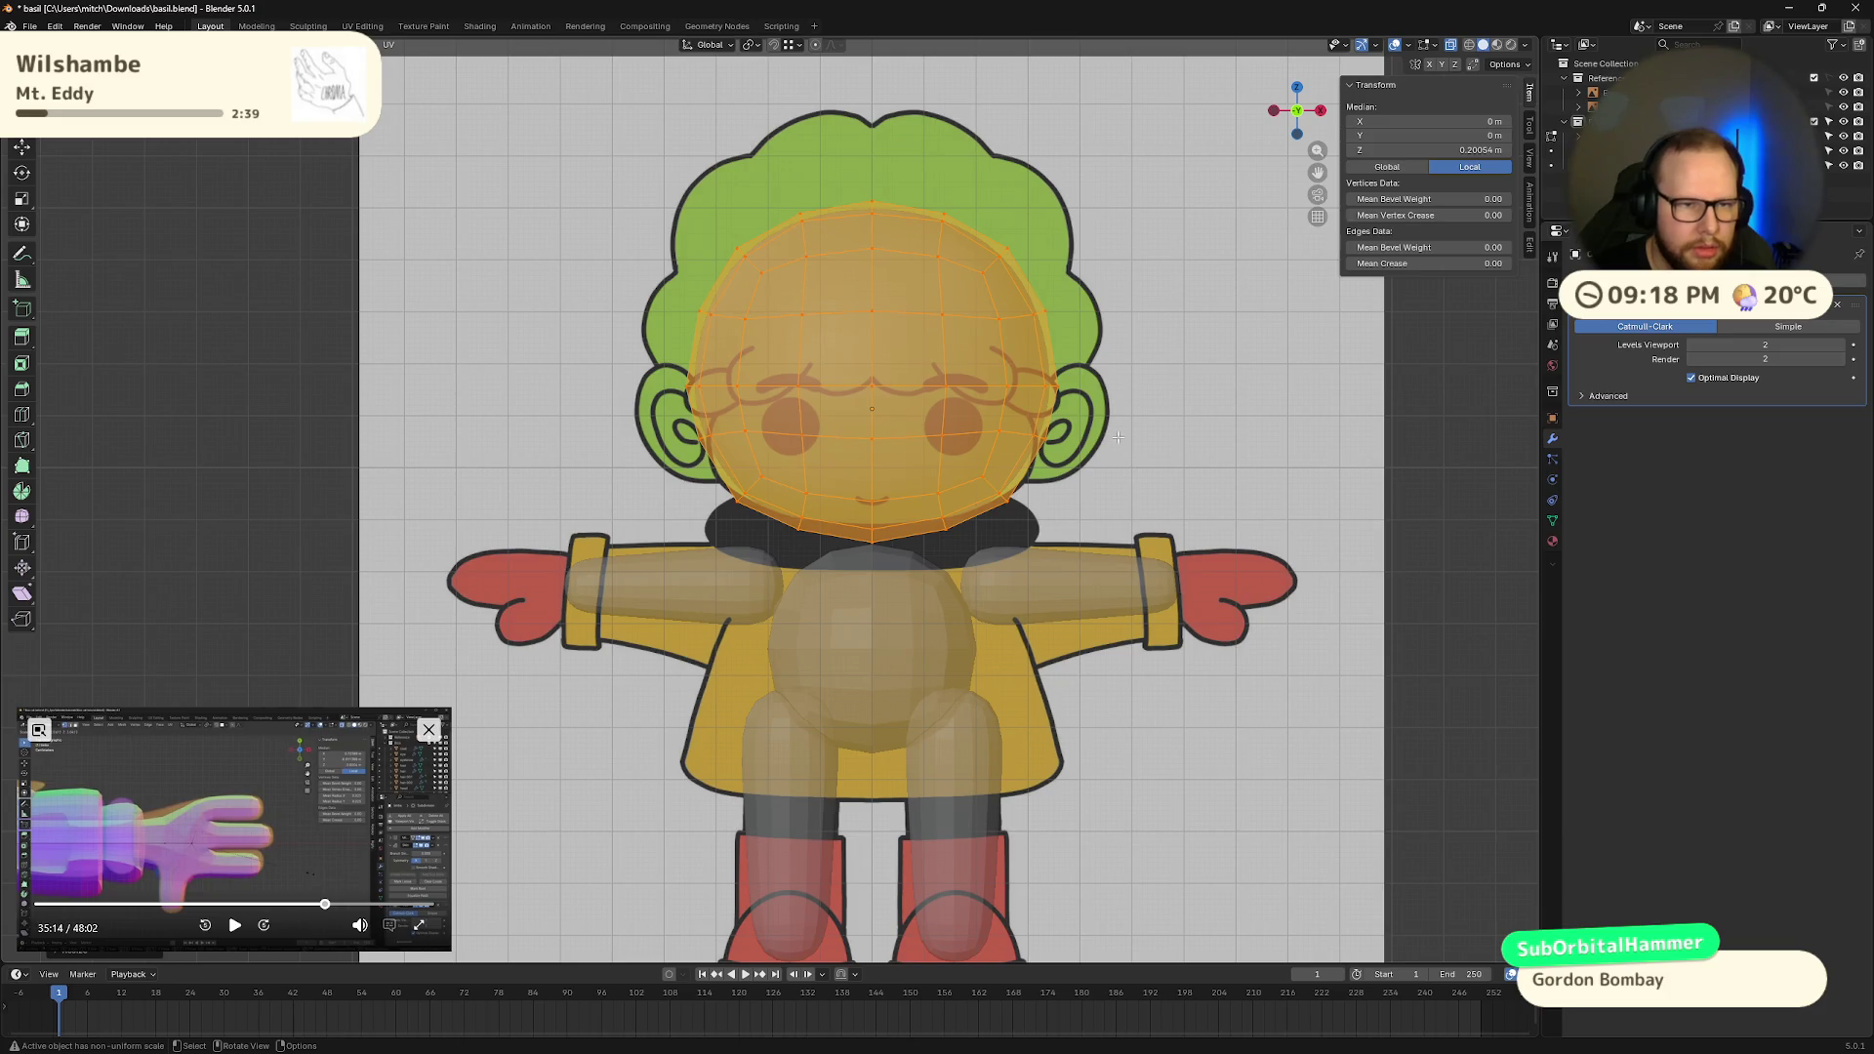
# Step: Raise the head vertices, then lift the neck ring vertically
pyautogui.press('g')
pyautogui.press('z')
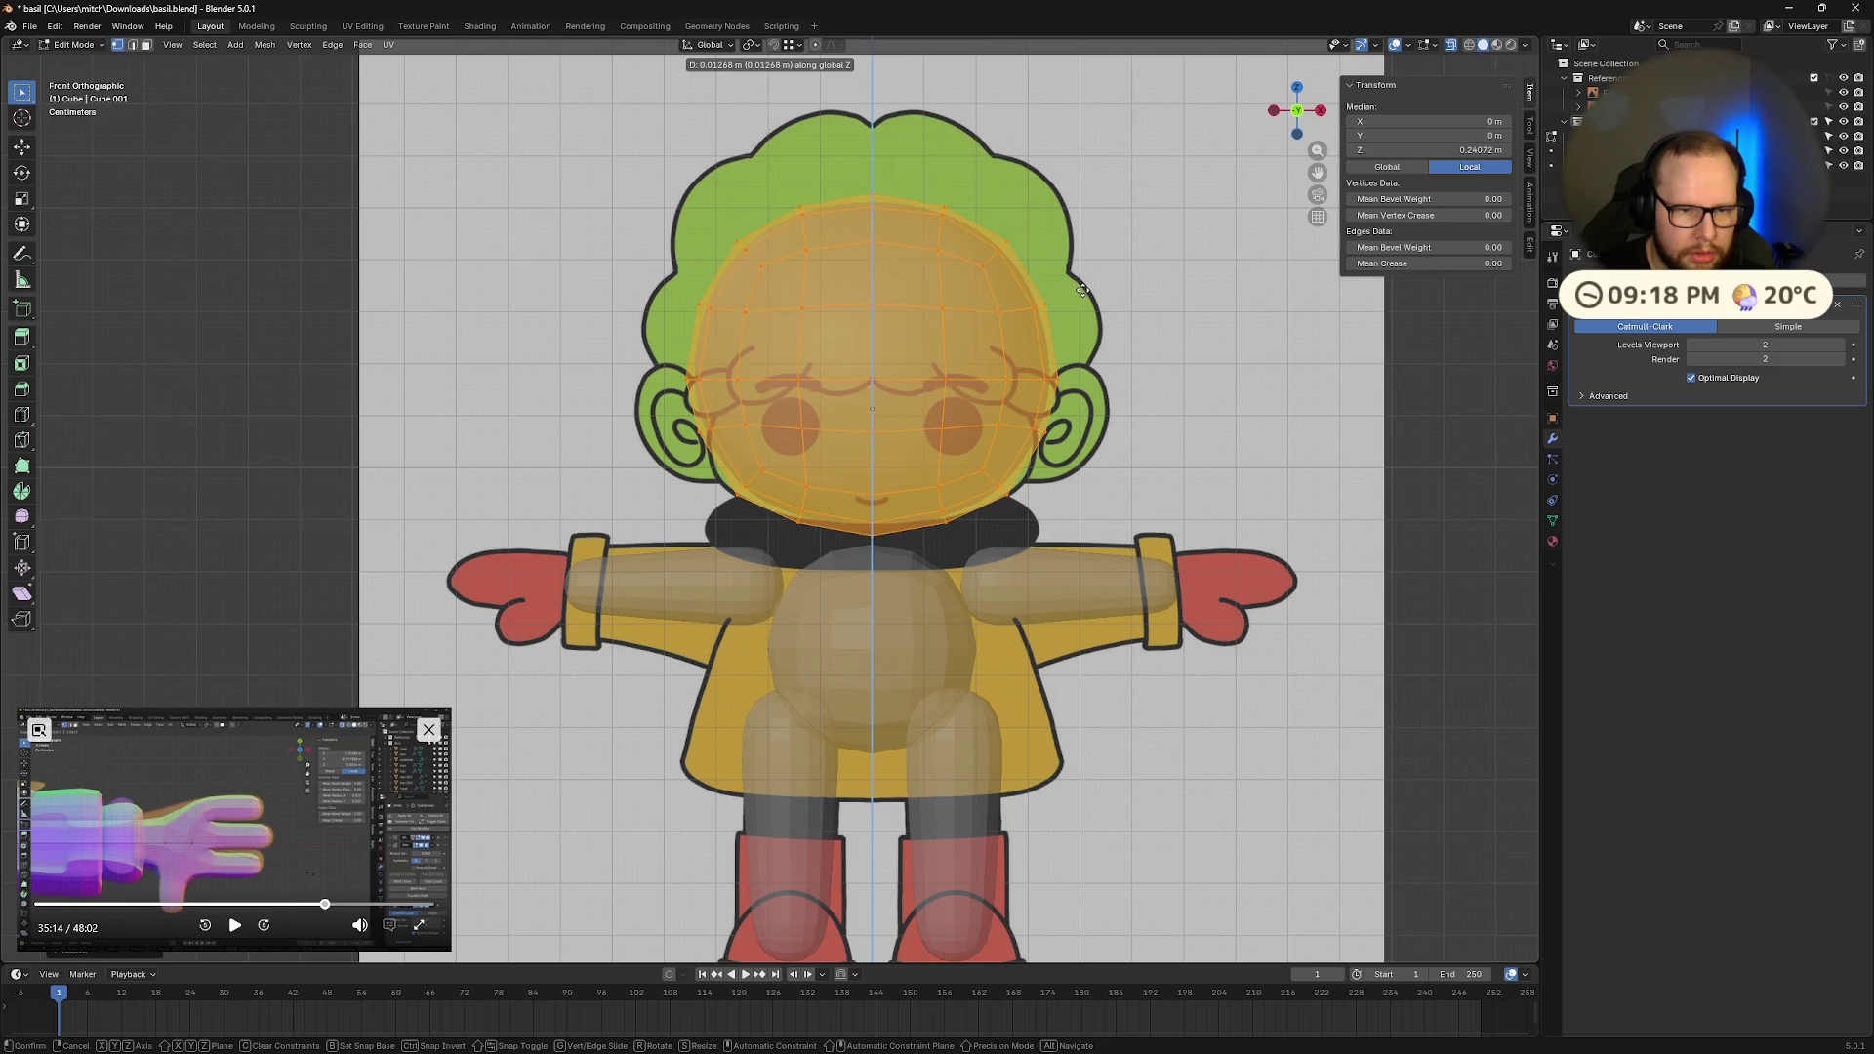
pyautogui.click(1083, 289)
pyautogui.hotkey('alt', 'a')
pyautogui.moveTo(771, 561); pyautogui.dragTo(963, 504)
pyautogui.press('g')
pyautogui.press('z')
pyautogui.click(968, 497)
# Step: Move the whole head mesh vertically to its new height
pyautogui.hotkey('alt', 'a')
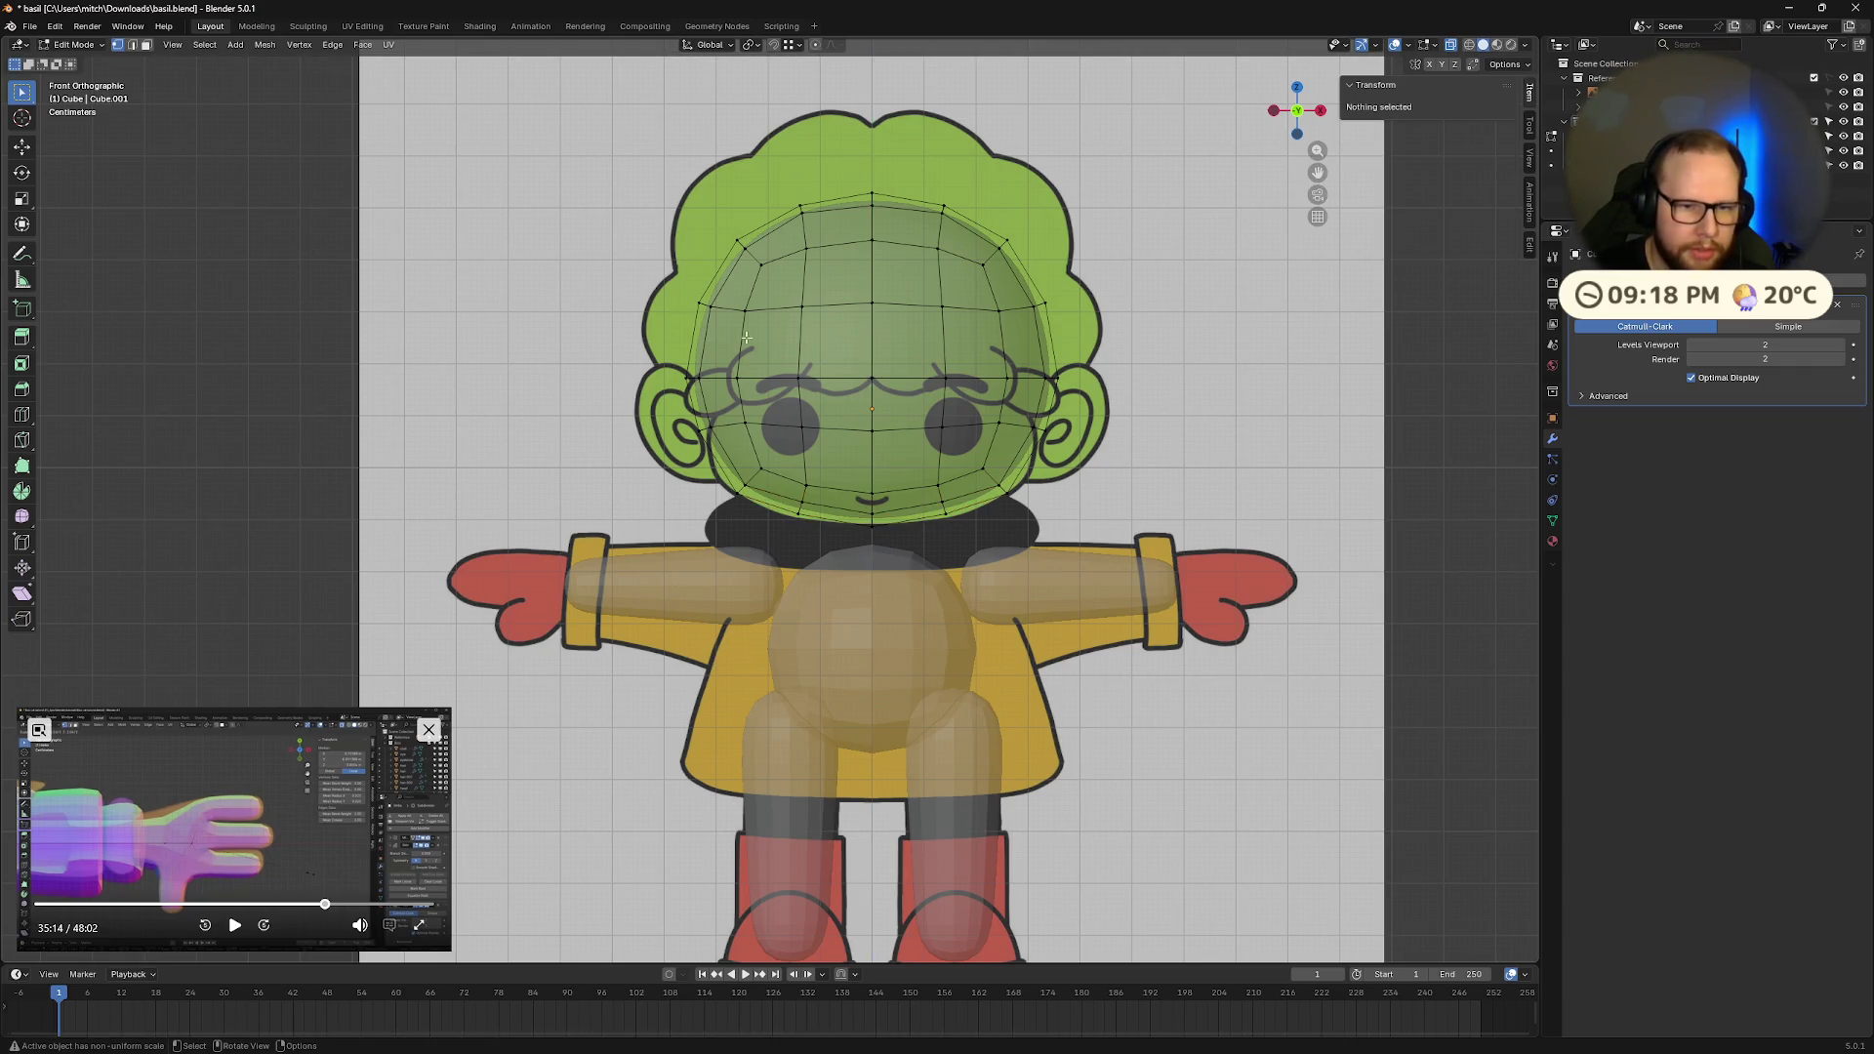
pyautogui.press('a')
pyautogui.press('g')
pyautogui.press('z')
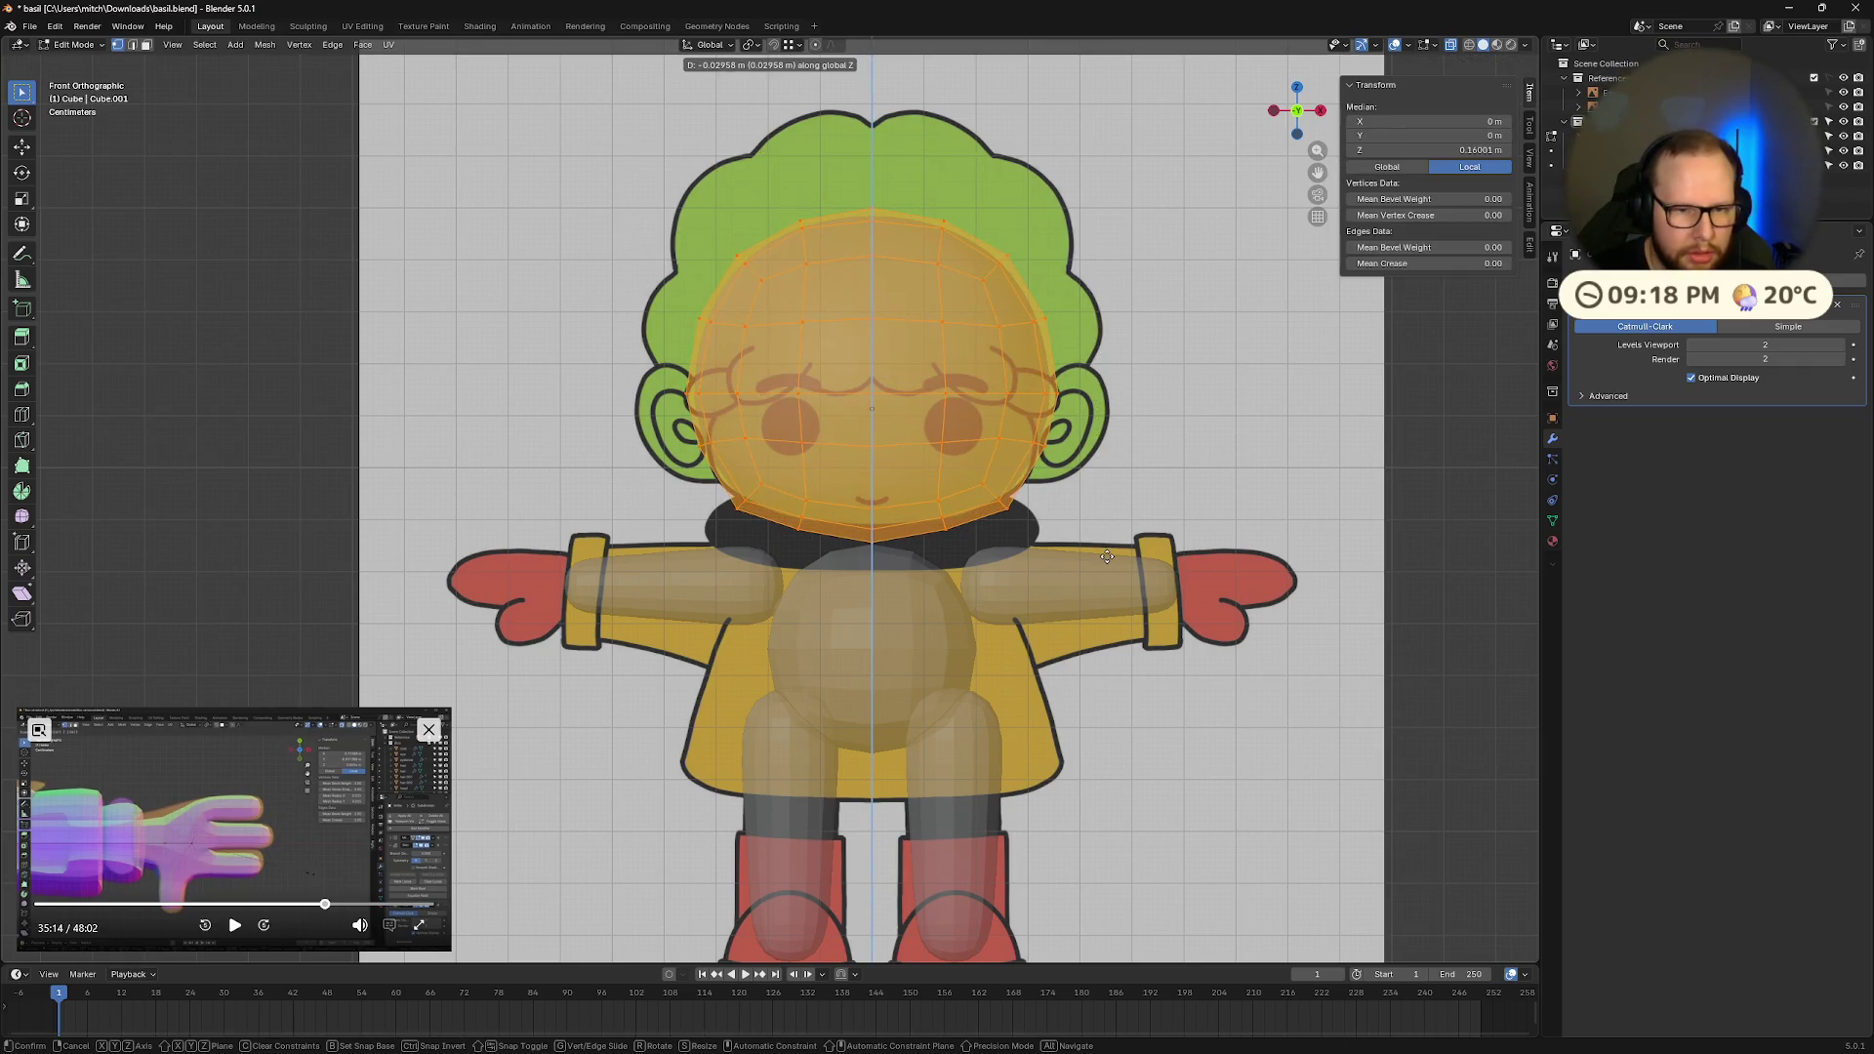
pyautogui.click(1106, 552)
pyautogui.hotkey('alt', 'a')
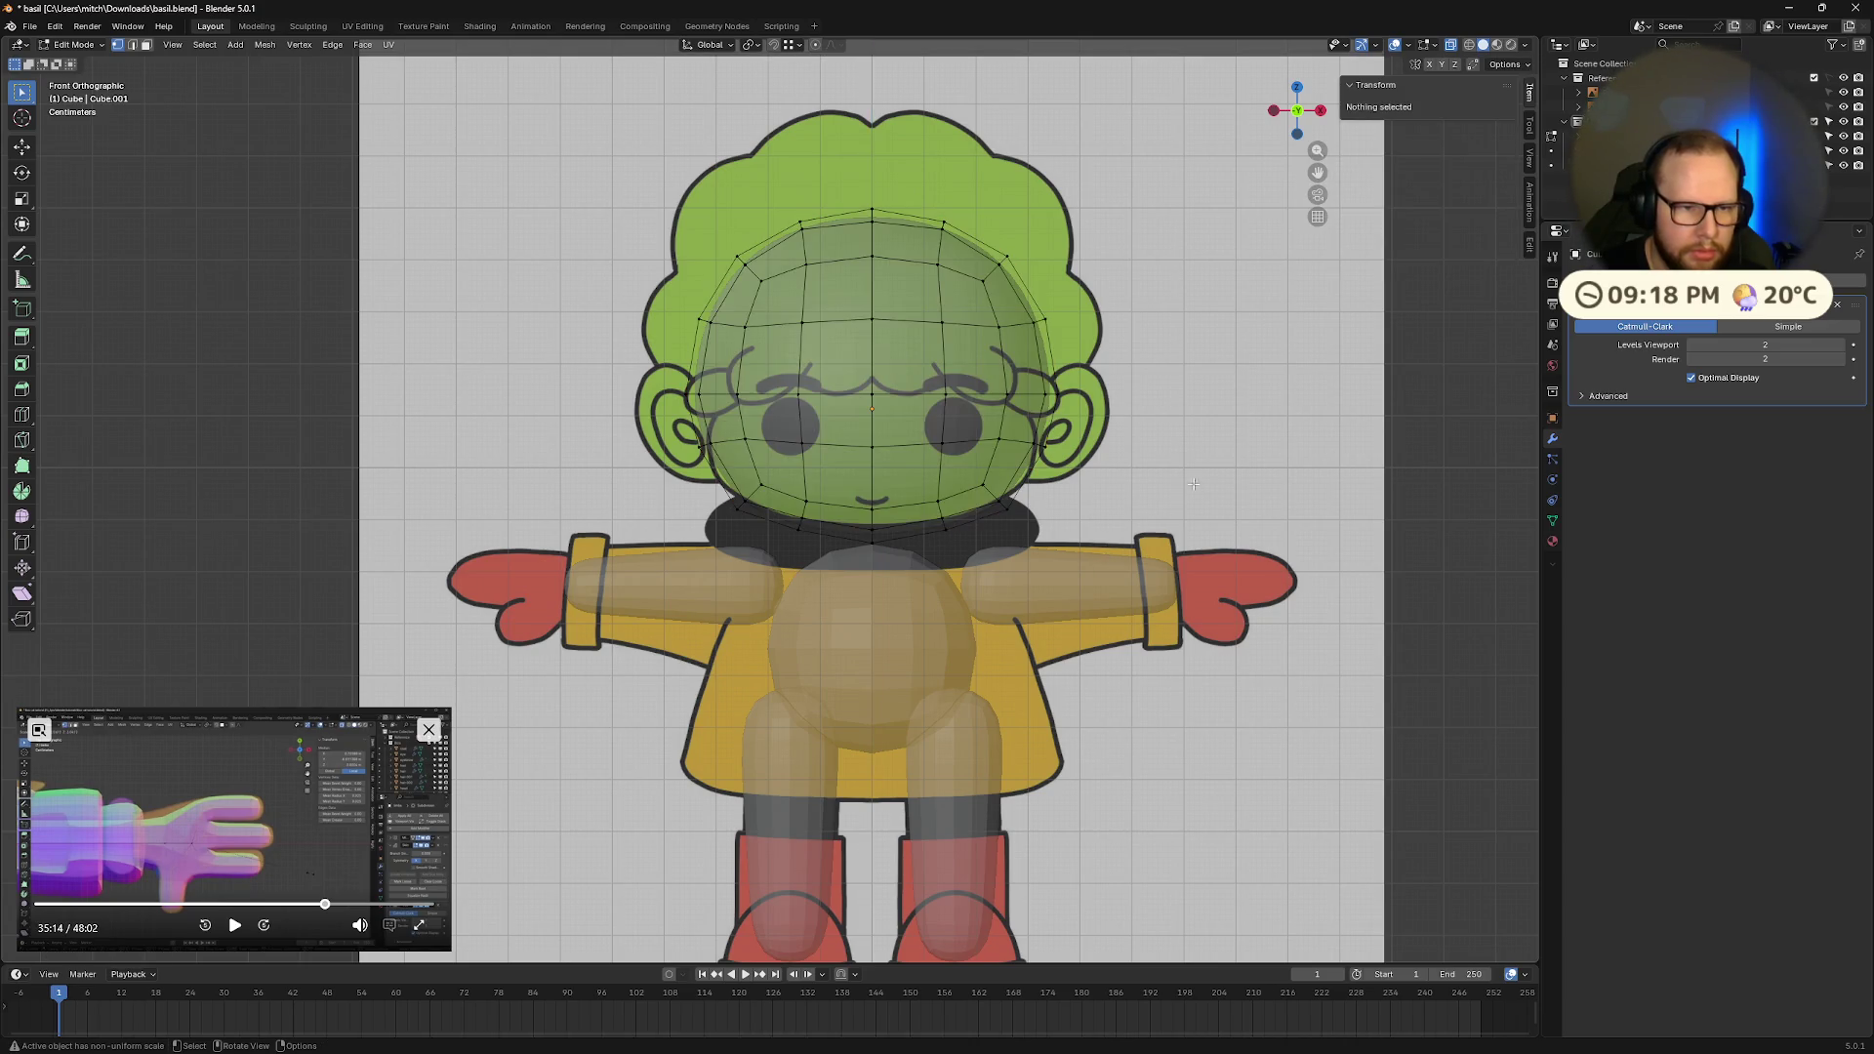
# Step: Scale the upper head rows slightly inward
pyautogui.moveTo(643, 144); pyautogui.dragTo(1157, 483)
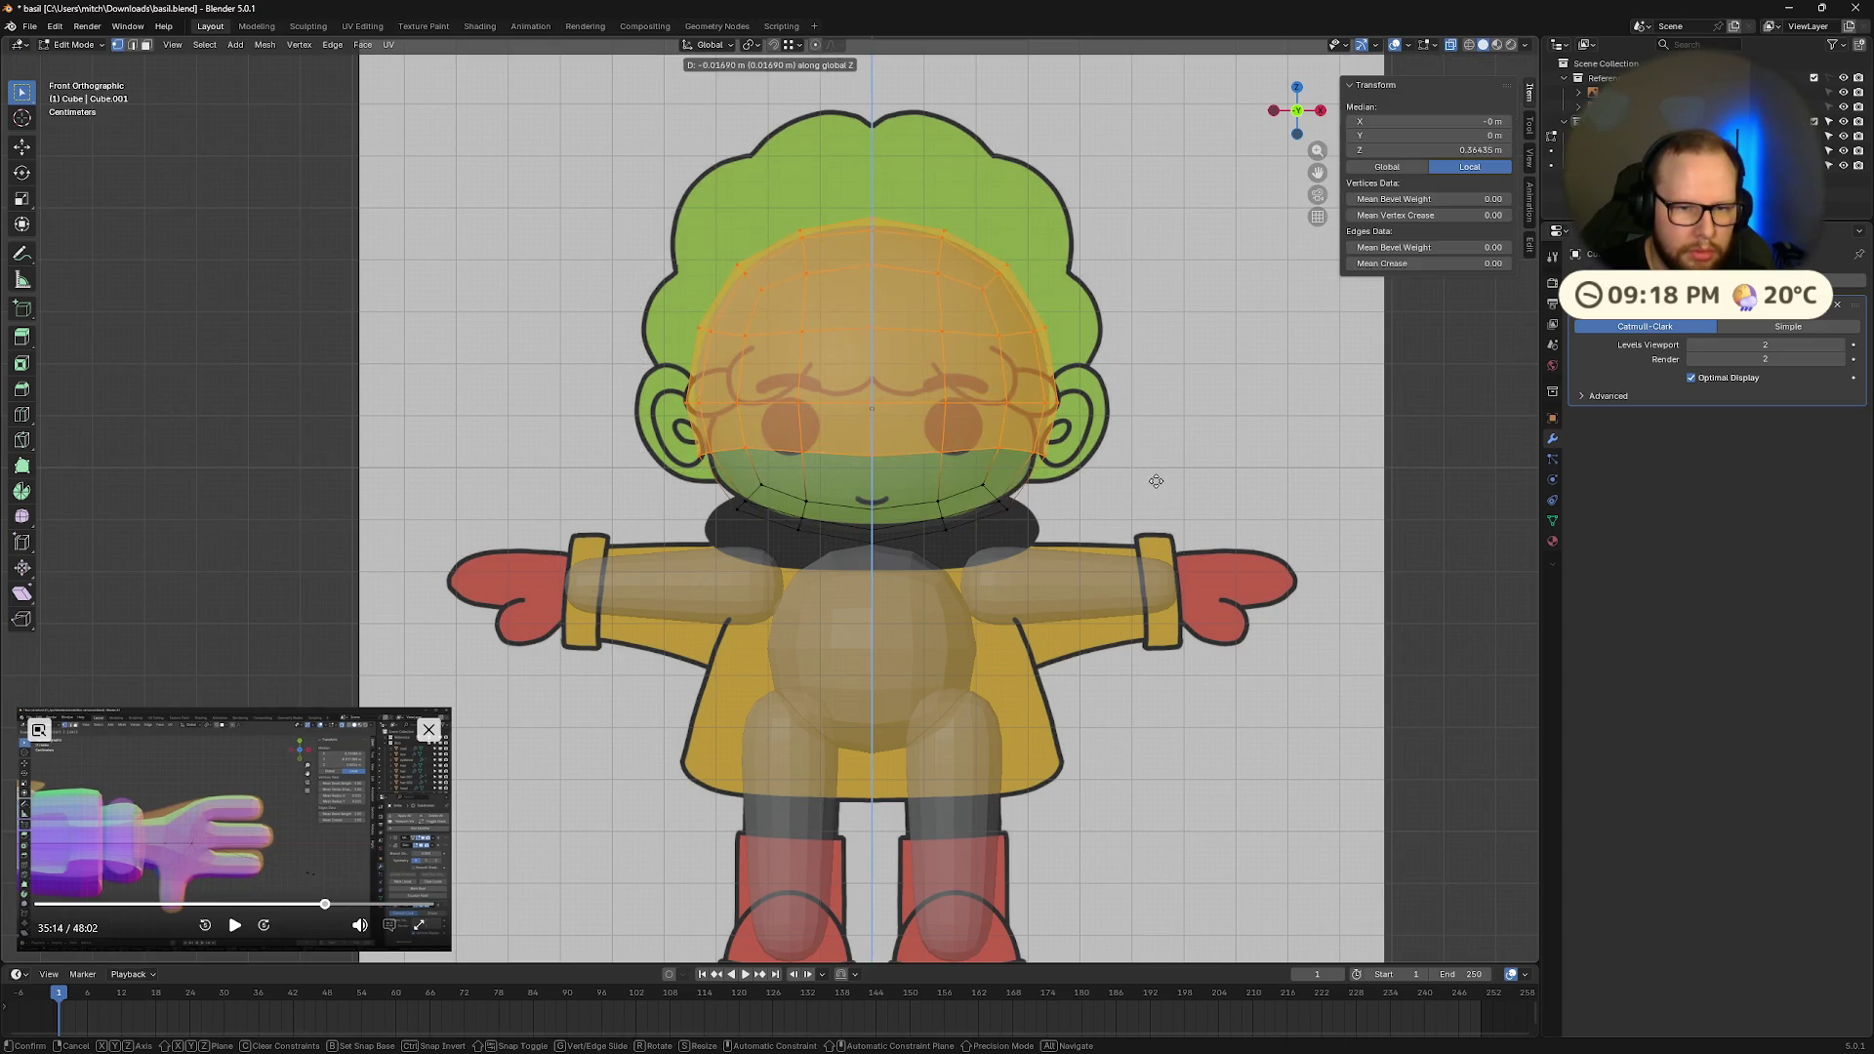
pyautogui.hotkey('alt', 'a')
pyautogui.moveTo(643, 159)
pyautogui.mouseDown()
pyautogui.moveTo(742, 293)
pyautogui.moveTo(1132, 488)
pyautogui.moveTo(1113, 439)
pyautogui.moveTo(1092, 467)
pyautogui.mouseUp()
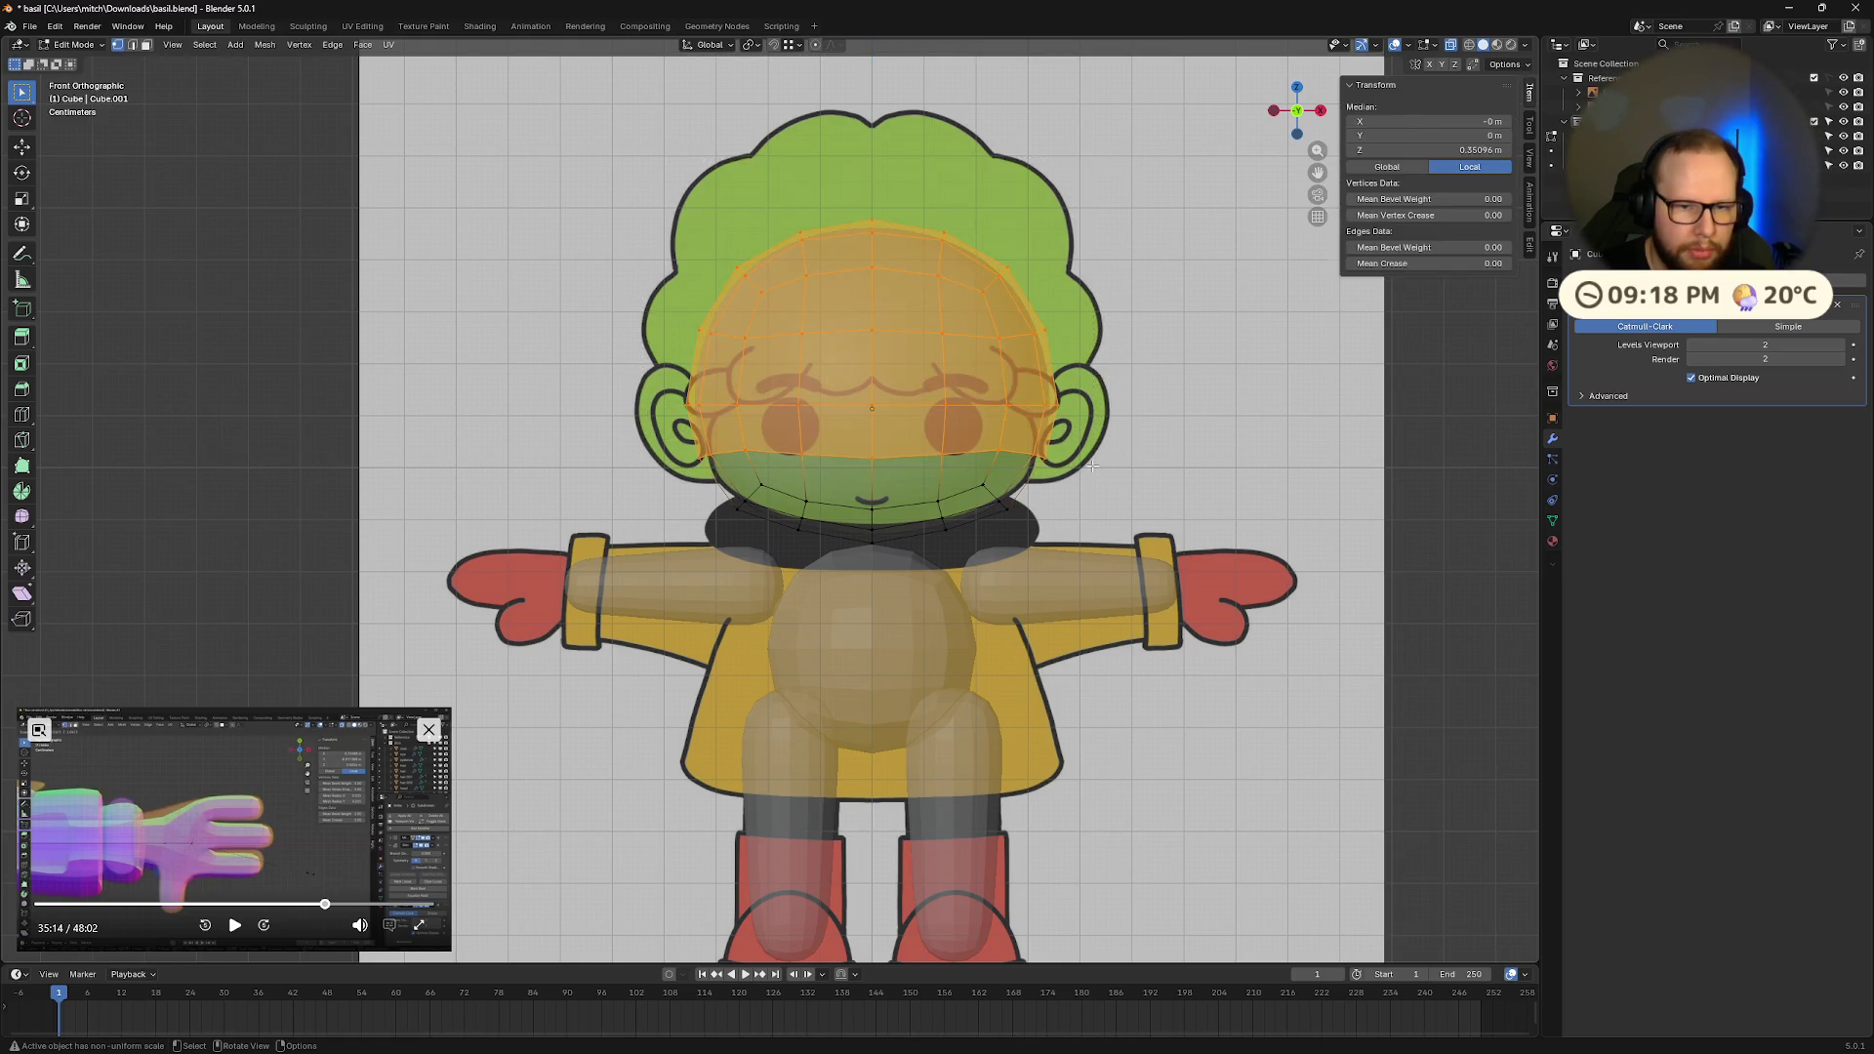
pyautogui.press('s')
pyautogui.click(1288, 433)
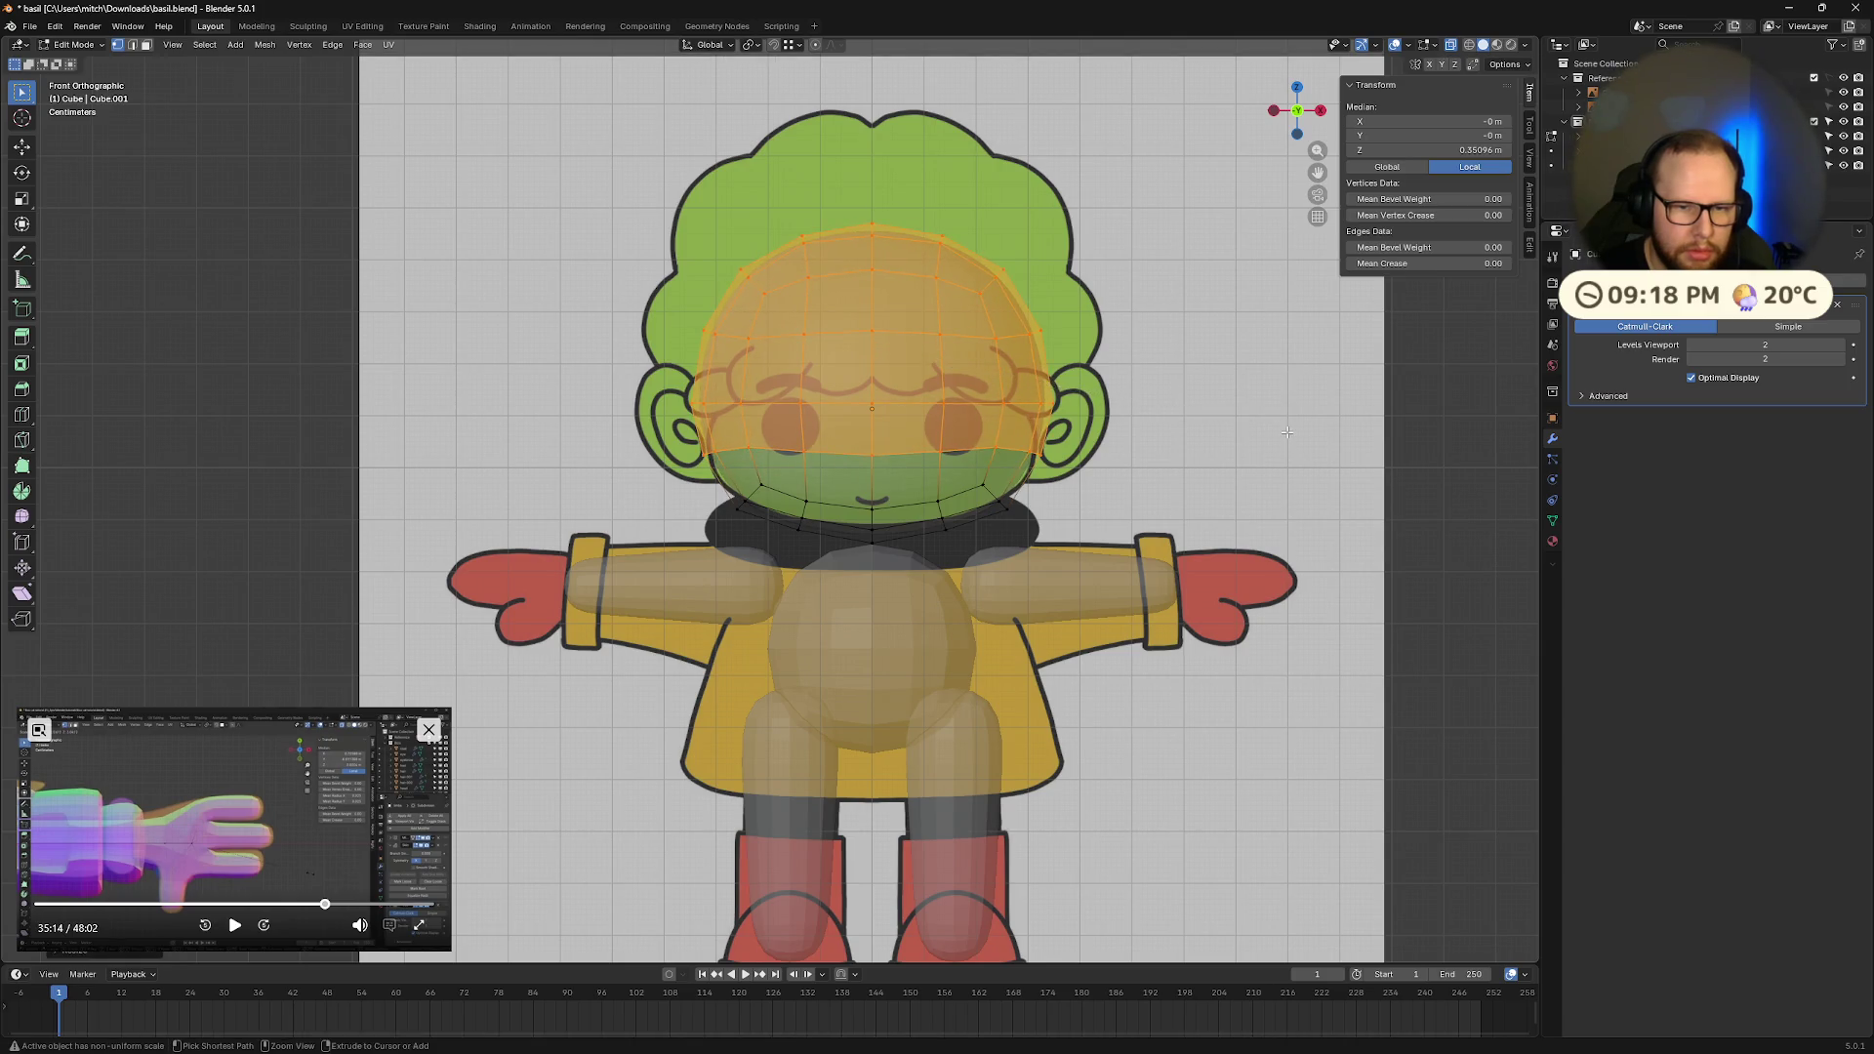
pyautogui.hotkey('alt', 'a')
# Step: Narrow the head vertices above the lowest row along the X axis
pyautogui.moveTo(673, 171); pyautogui.dragTo(1113, 416)
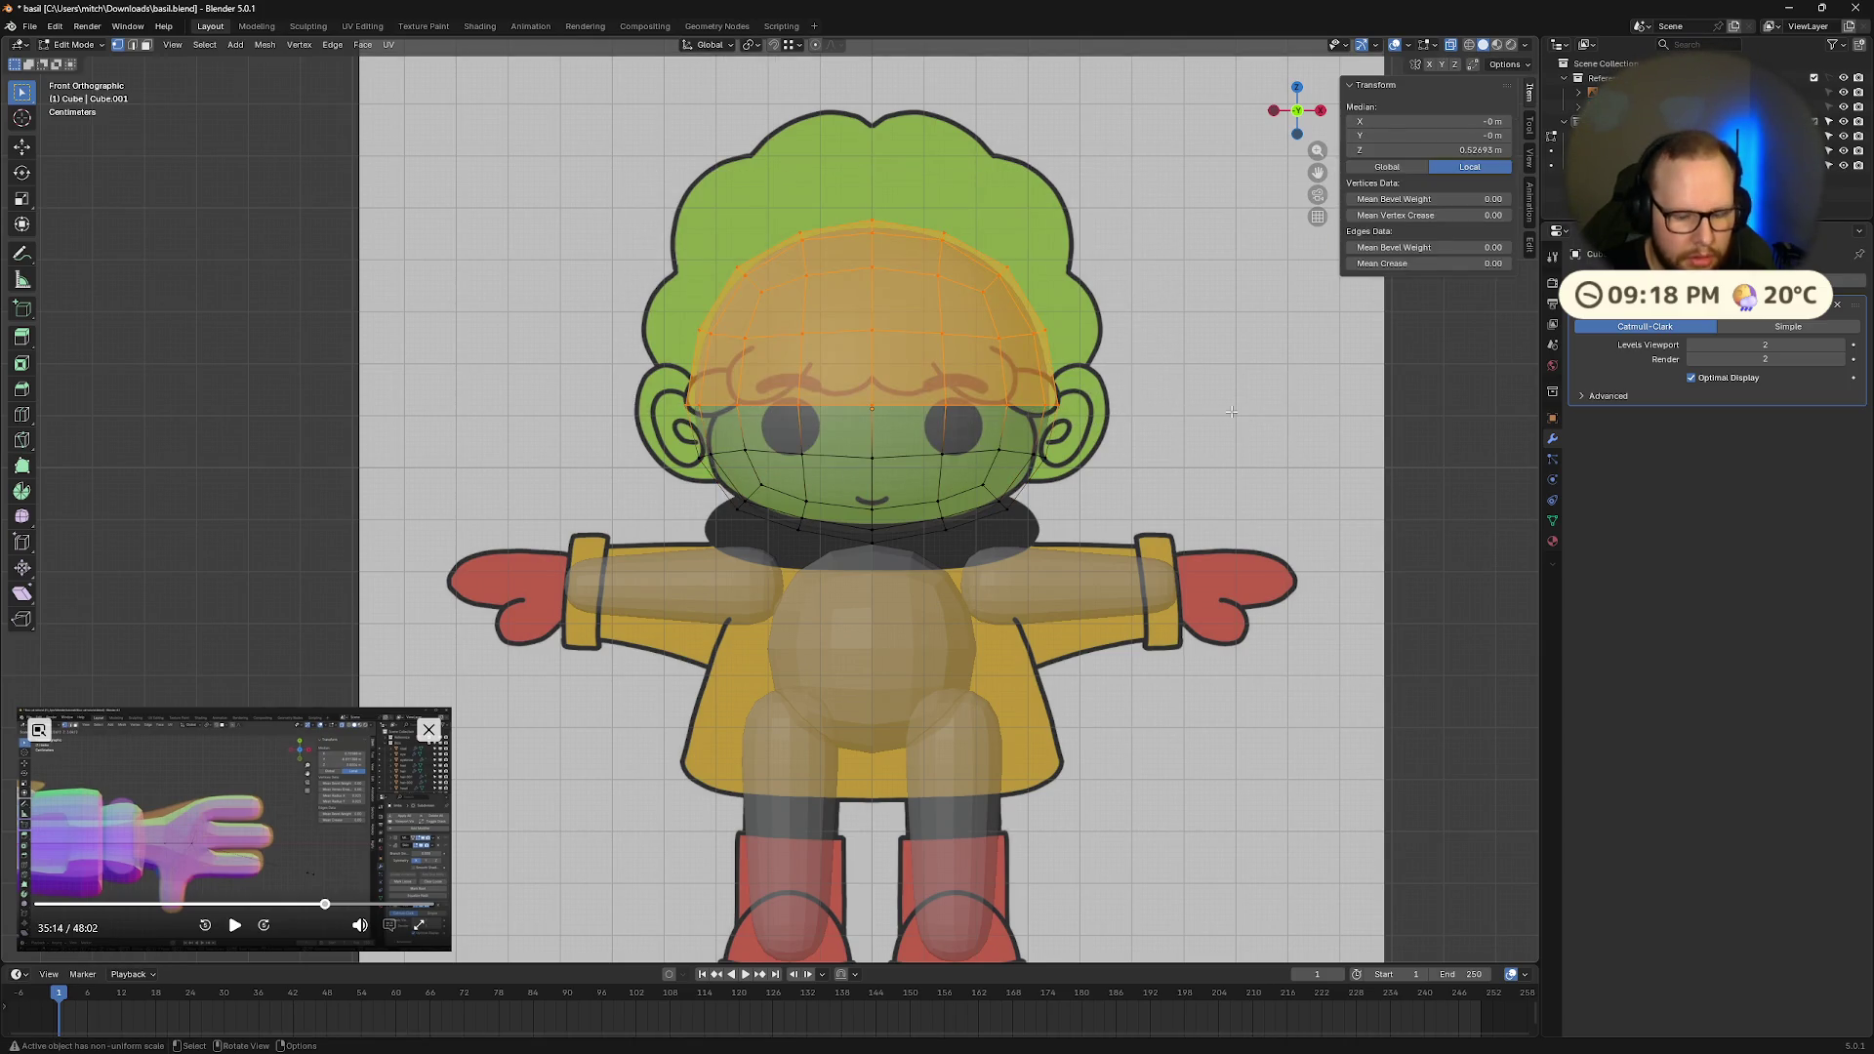
pyautogui.press('s')
pyautogui.press('x')
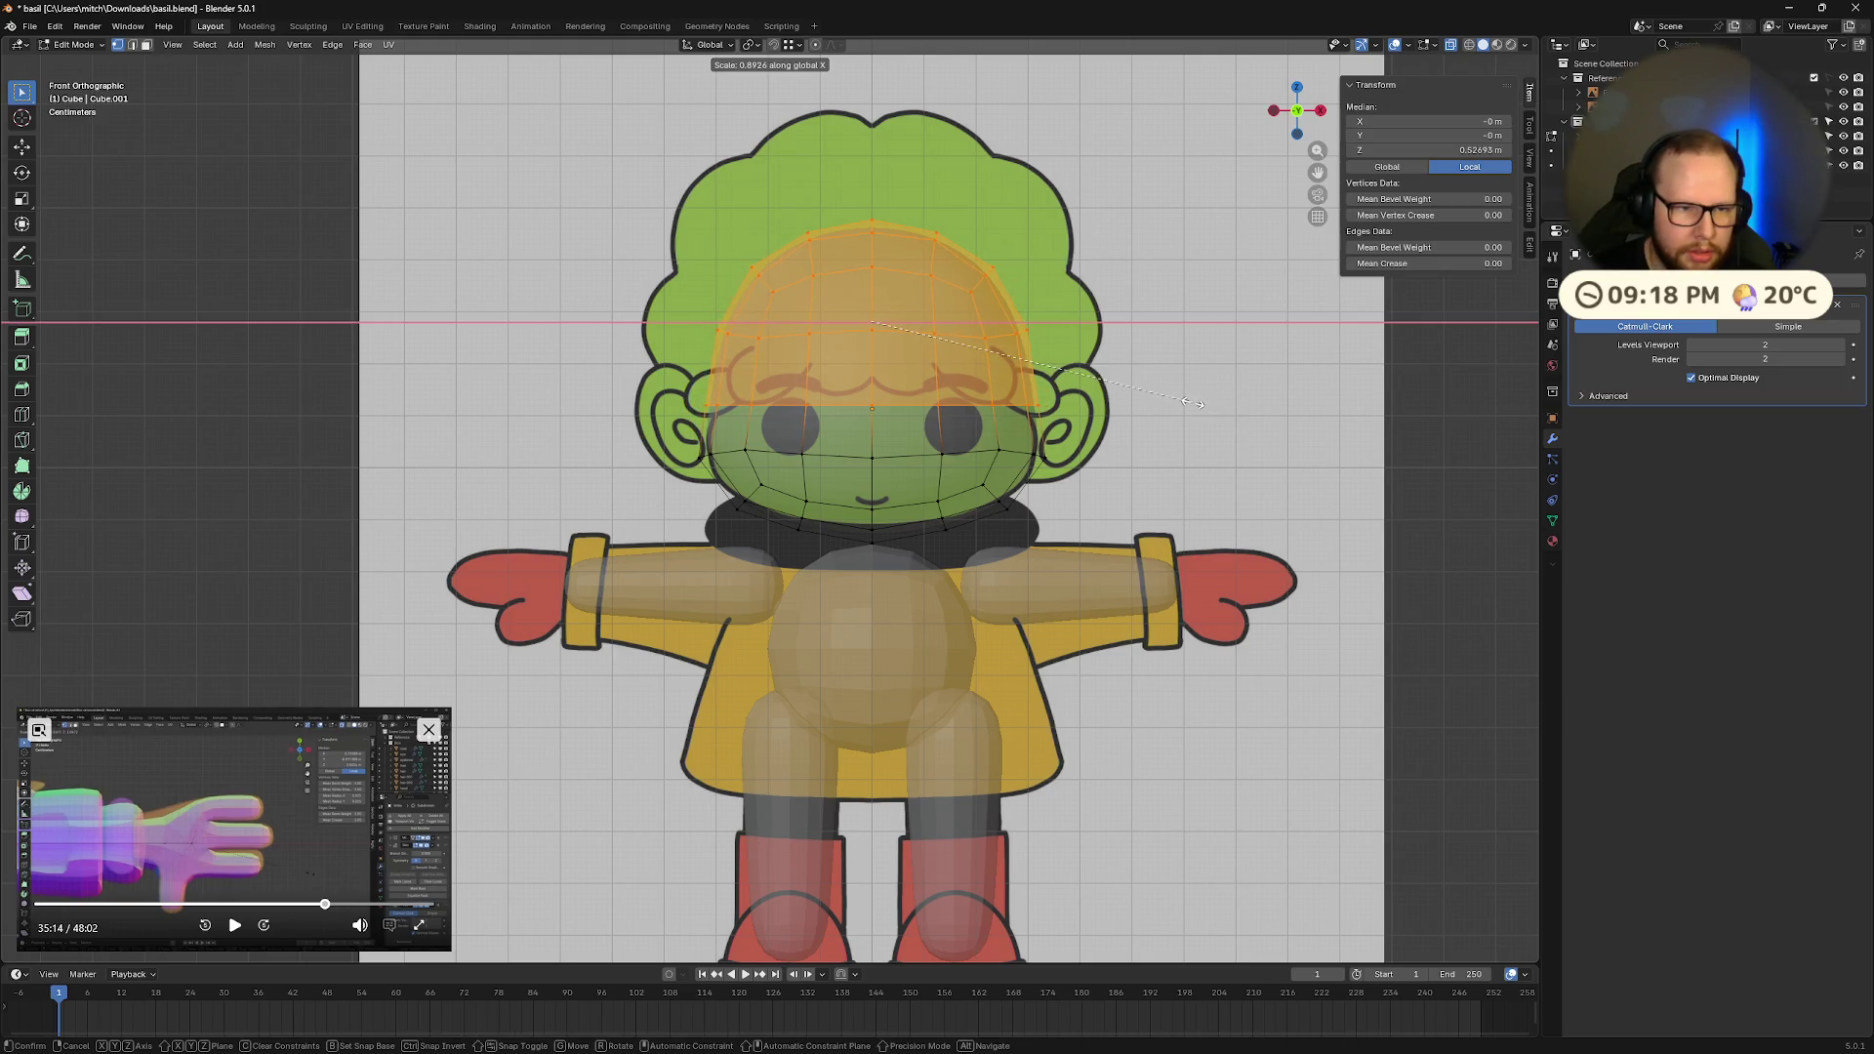
pyautogui.click(1190, 401)
pyautogui.hotkey('alt', 'a')
# Step: Lower the top rows of the head vertically
pyautogui.moveTo(674, 186)
pyautogui.mouseDown()
pyautogui.moveTo(1084, 375)
pyautogui.moveTo(1104, 357)
pyautogui.mouseUp()
pyautogui.press('g')
pyautogui.press('z')
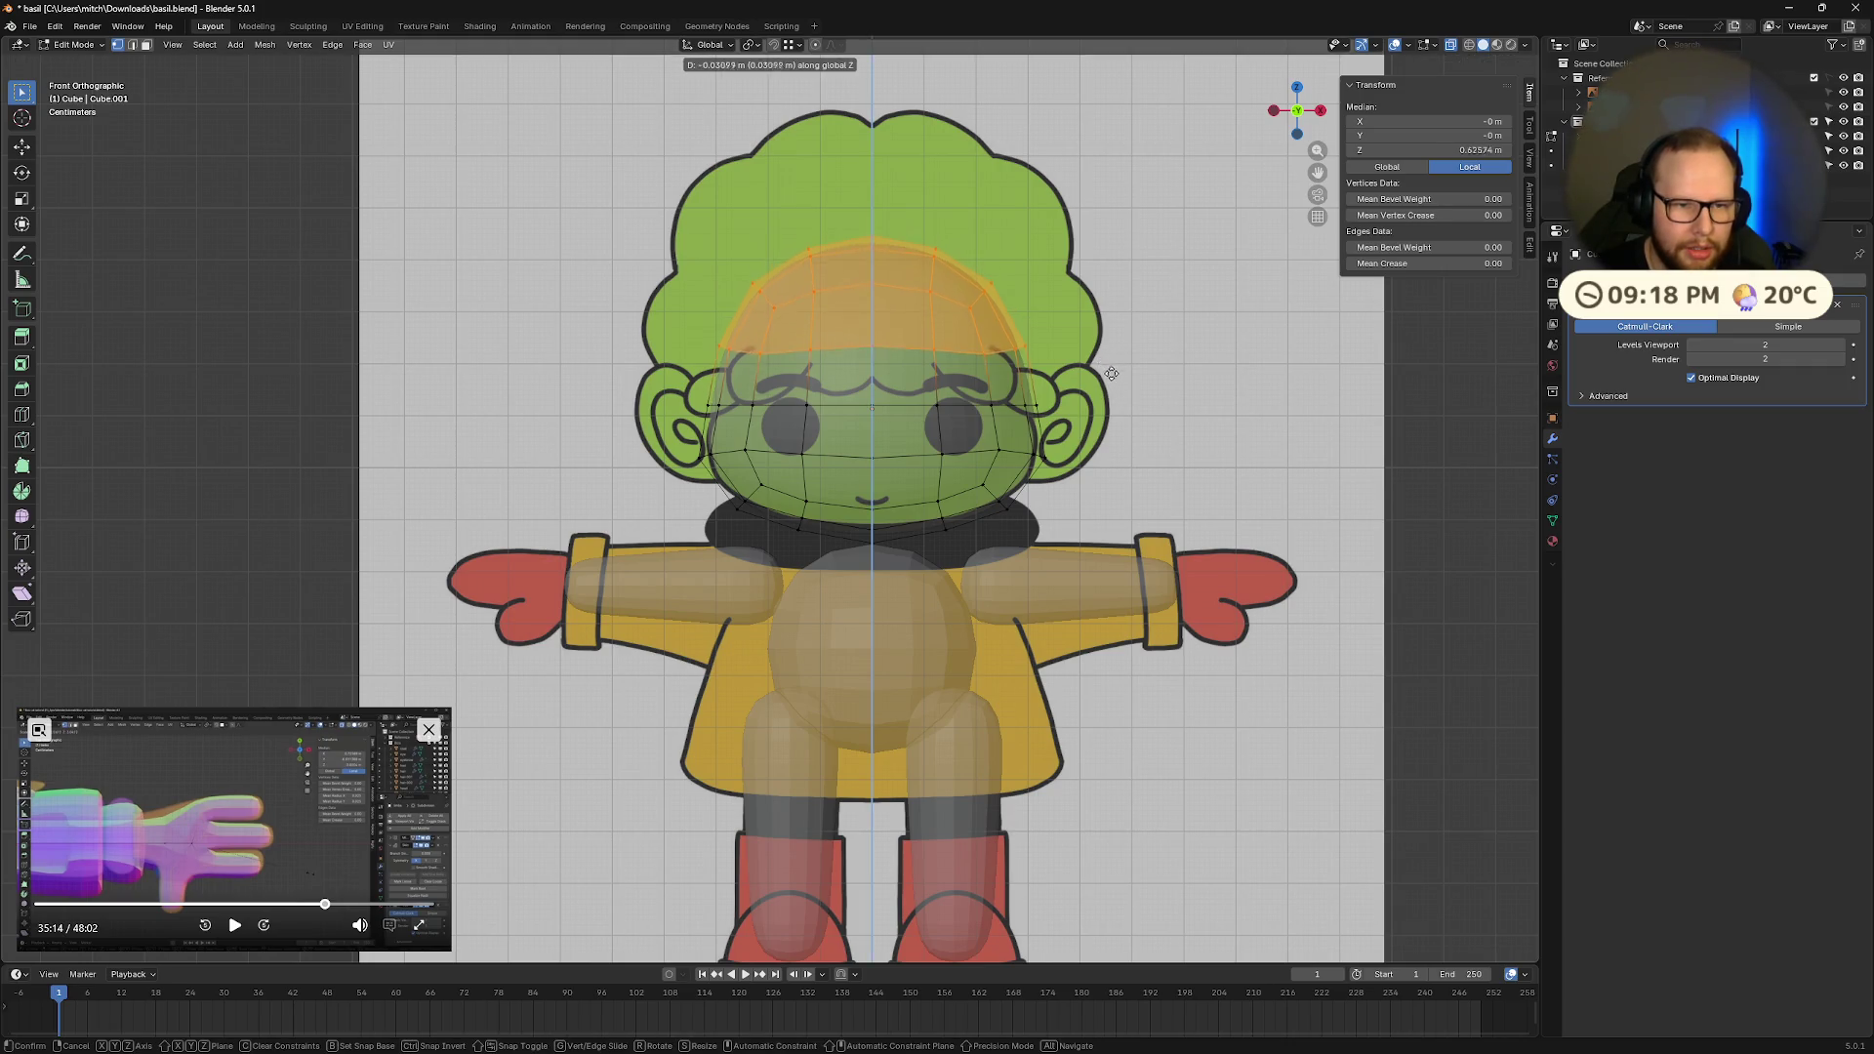
pyautogui.click(1104, 385)
pyautogui.hotkey('alt', 'a')
# Step: Flatten the top of the head, then return to Object Mode to inspect it
pyautogui.moveTo(718, 202); pyautogui.dragTo(1045, 332)
pyautogui.hotkey('alt', 'a')
pyautogui.moveTo(786, 225); pyautogui.dragTo(981, 293)
pyautogui.press('g')
pyautogui.press('z')
pyautogui.click(1087, 247)
pyautogui.press('Tab')
pyautogui.moveTo(1236, 343)
pyautogui.mouseDown(button='middle')
pyautogui.moveTo(1258, 377)
pyautogui.moveTo(1092, 389)
pyautogui.moveTo(1144, 412)
pyautogui.moveTo(1102, 395)
pyautogui.mouseUp(button='middle')
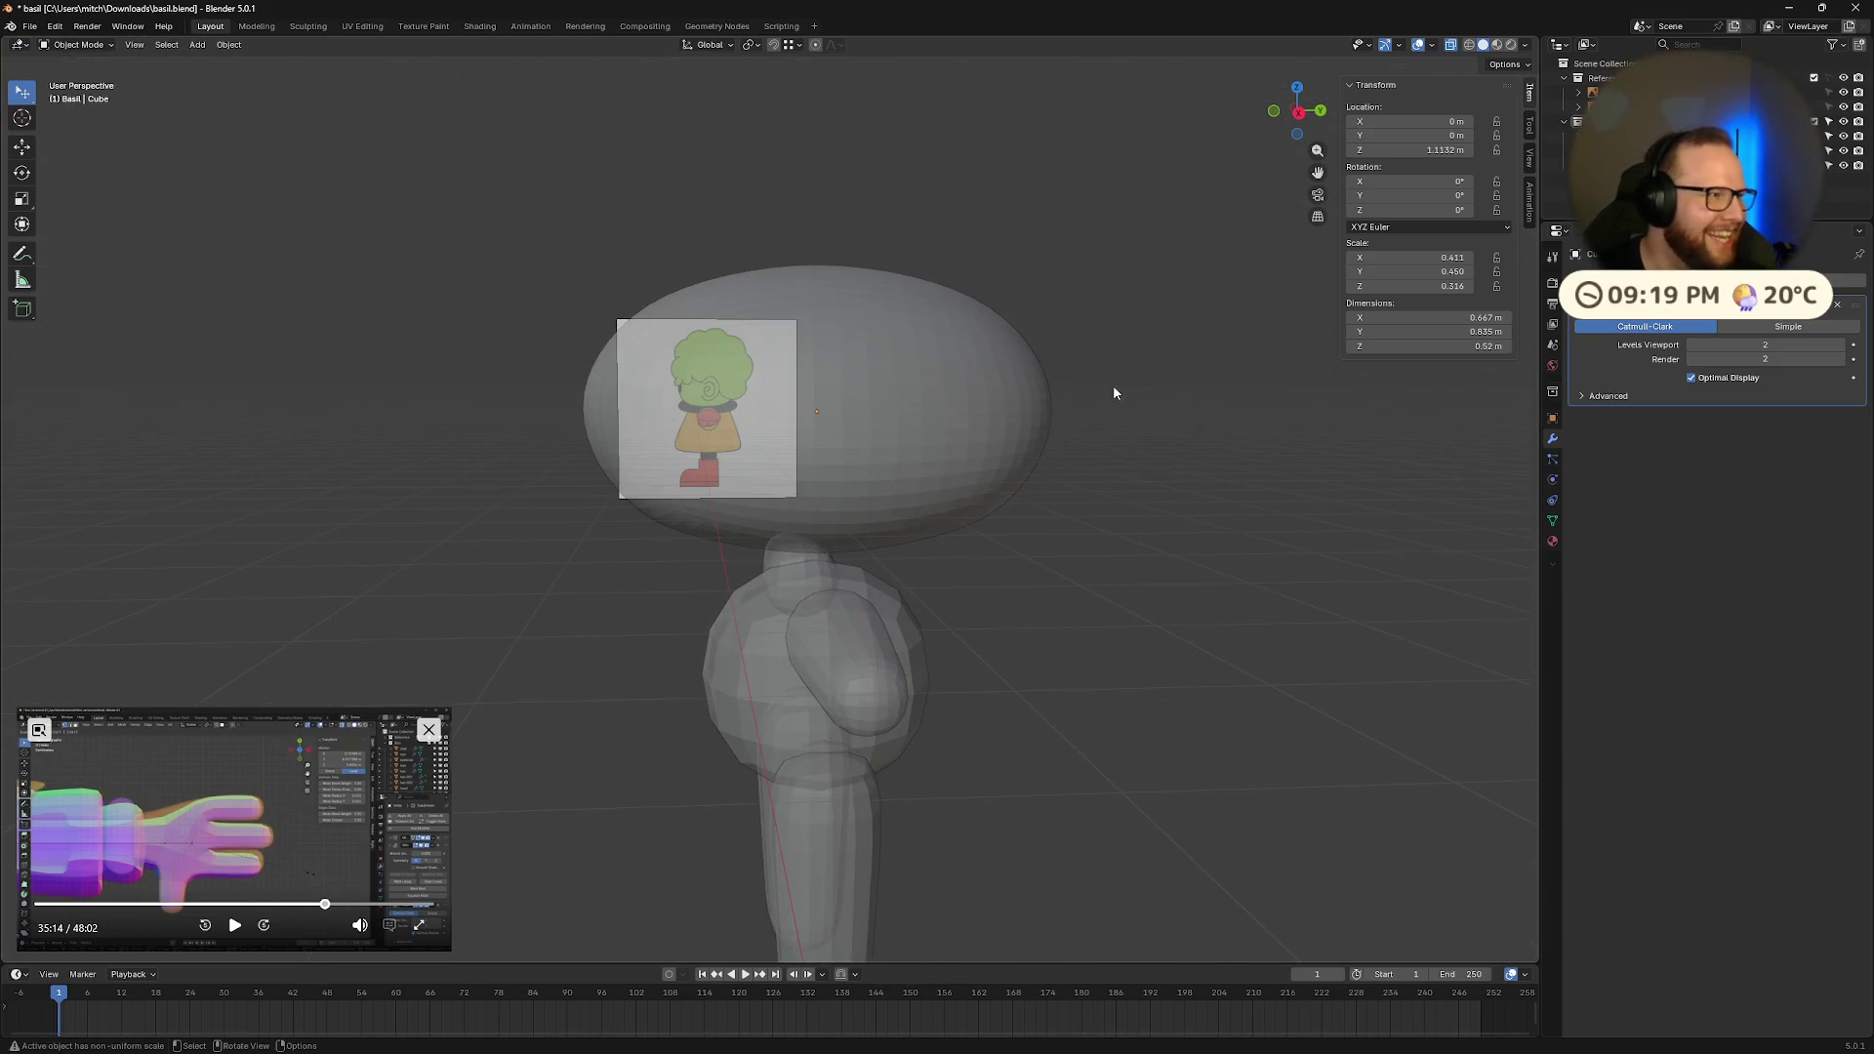
# Step: Switch to the right side view and select all head vertices in Edit Mode
pyautogui.scroll(-4, 1109, 440)
pyautogui.moveTo(1109, 477); pyautogui.dragTo(1055, 498, button='middle')
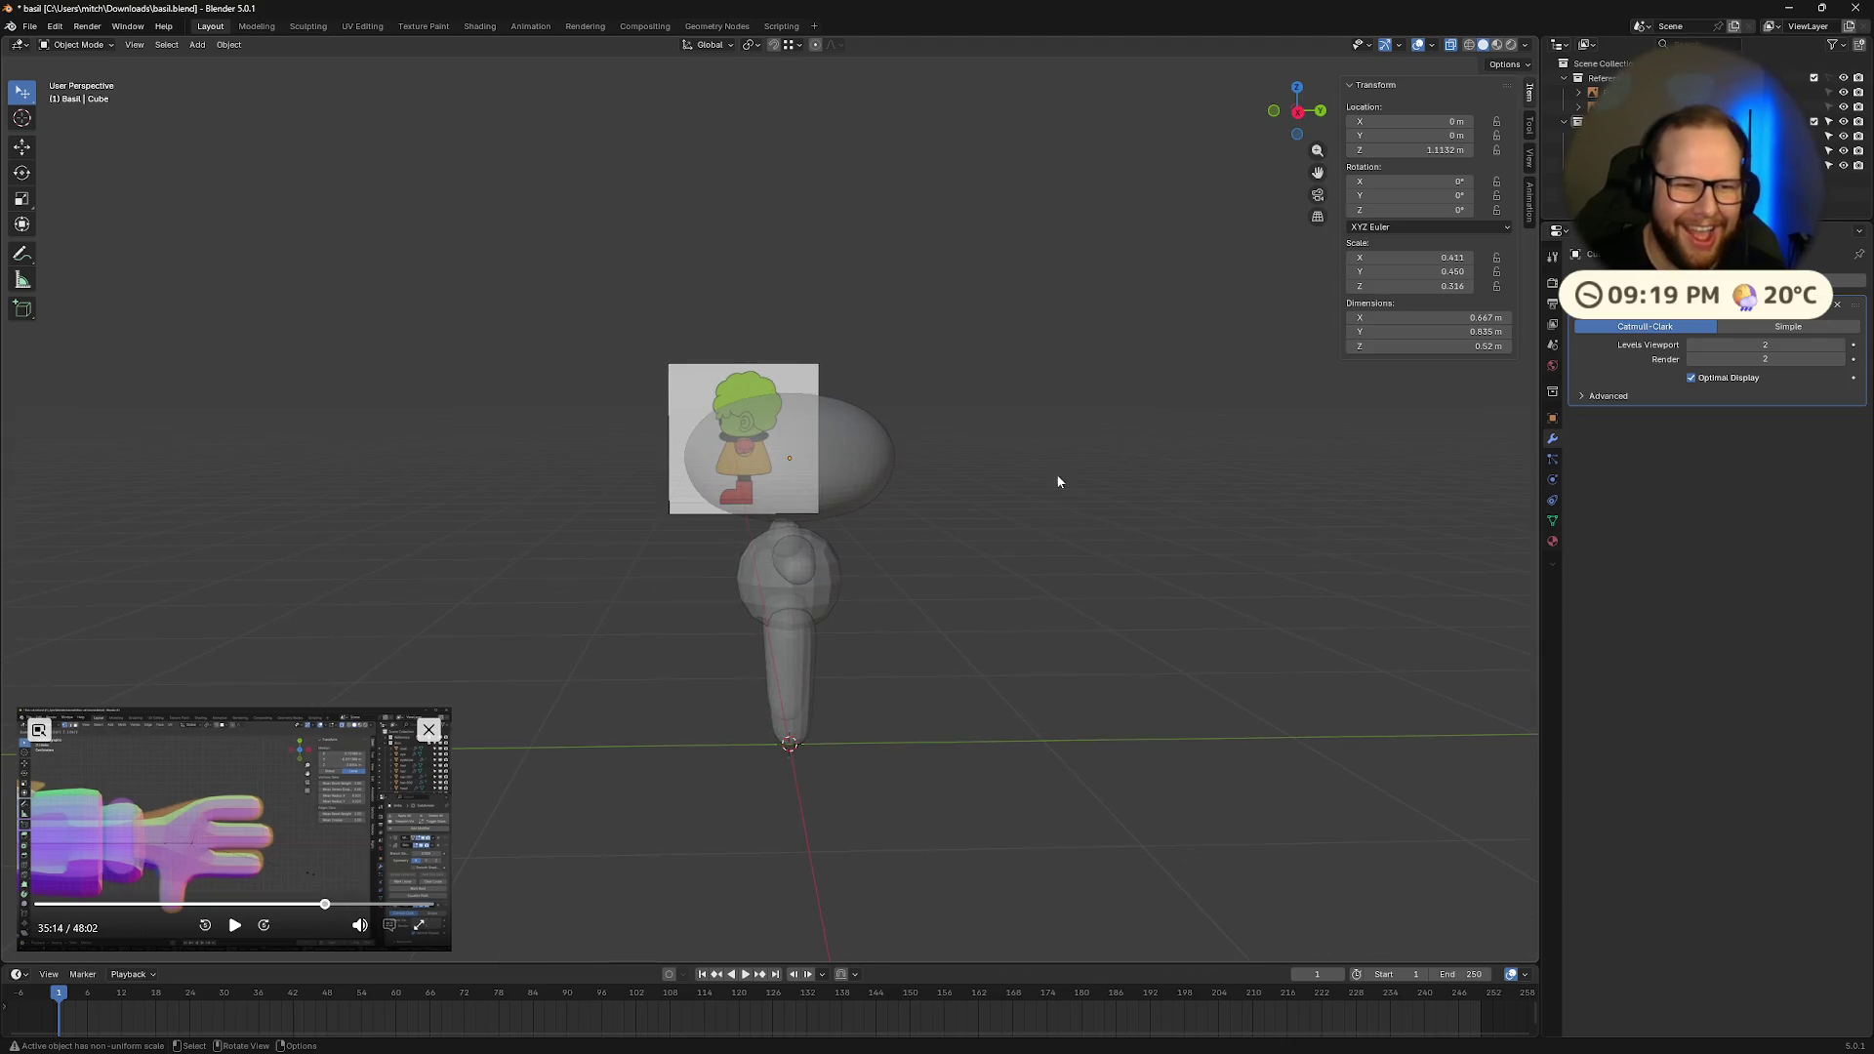
pyautogui.click(1301, 117)
pyautogui.scroll(2, 961, 441)
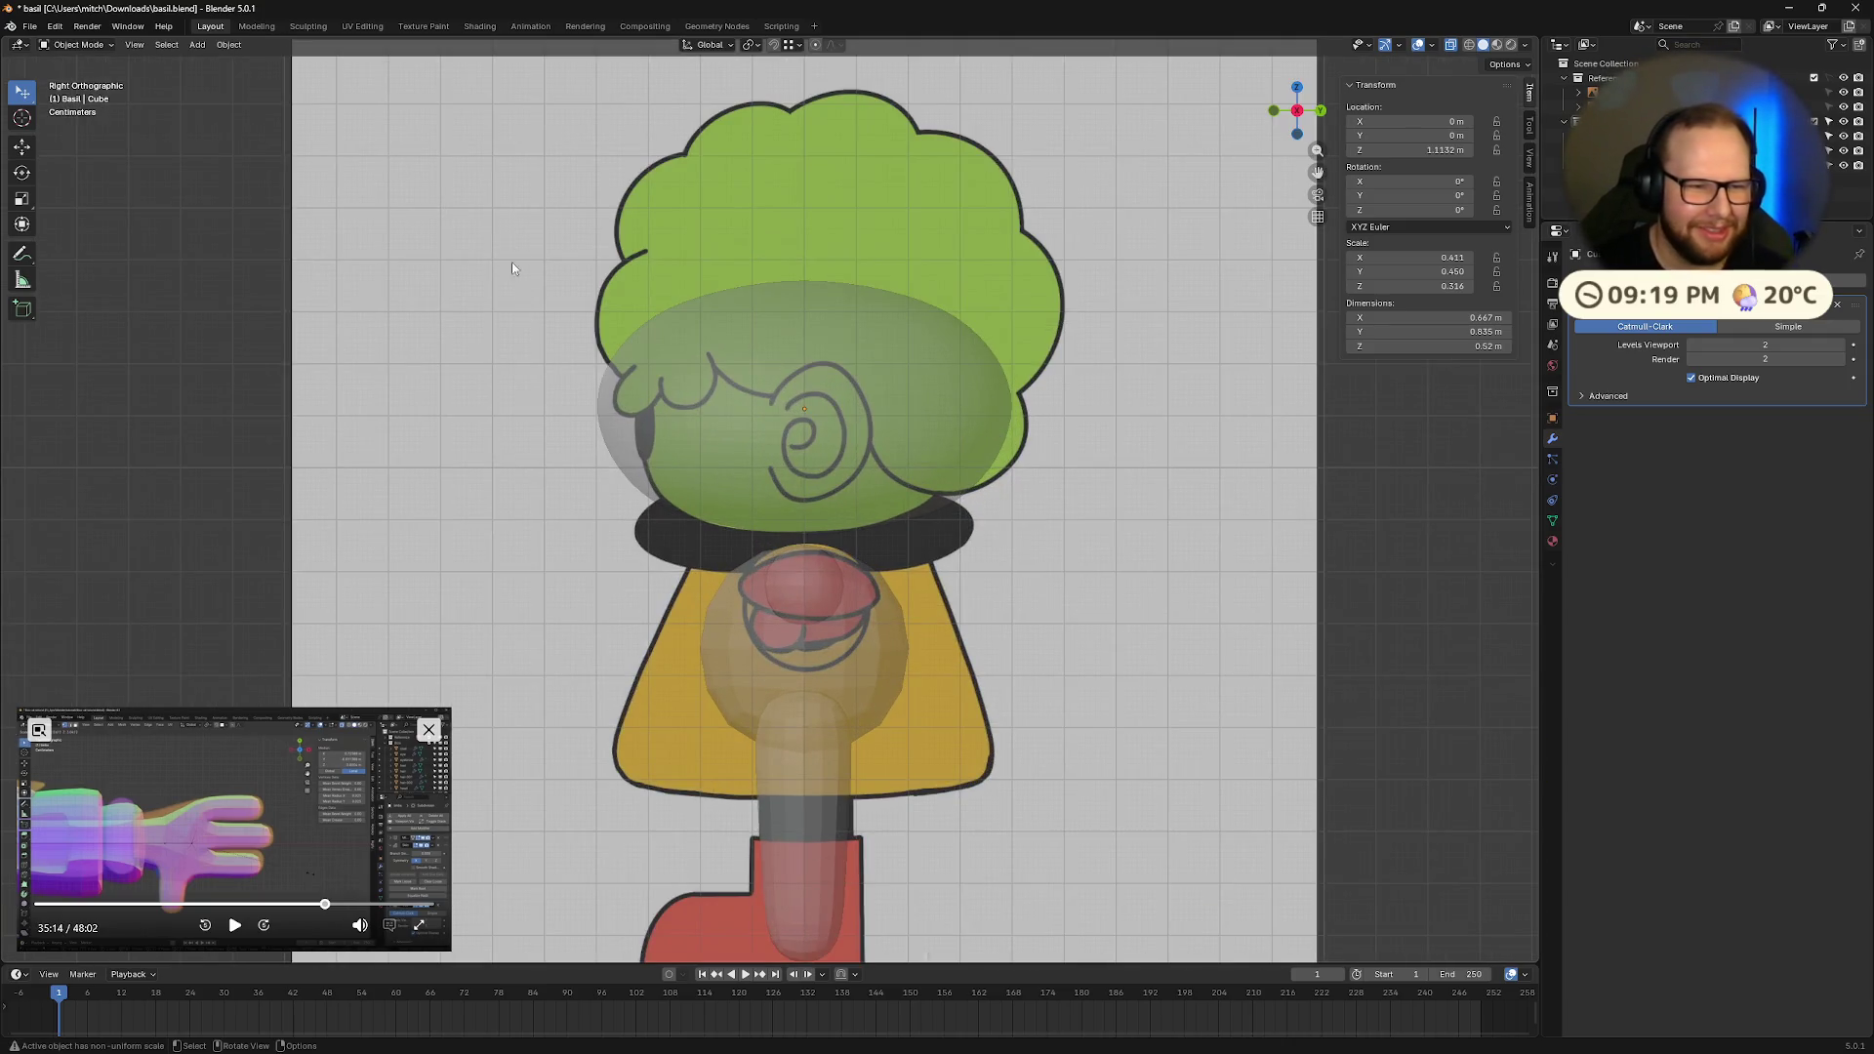
pyautogui.press('Tab')
pyautogui.moveTo(515, 219); pyautogui.dragTo(1077, 537)
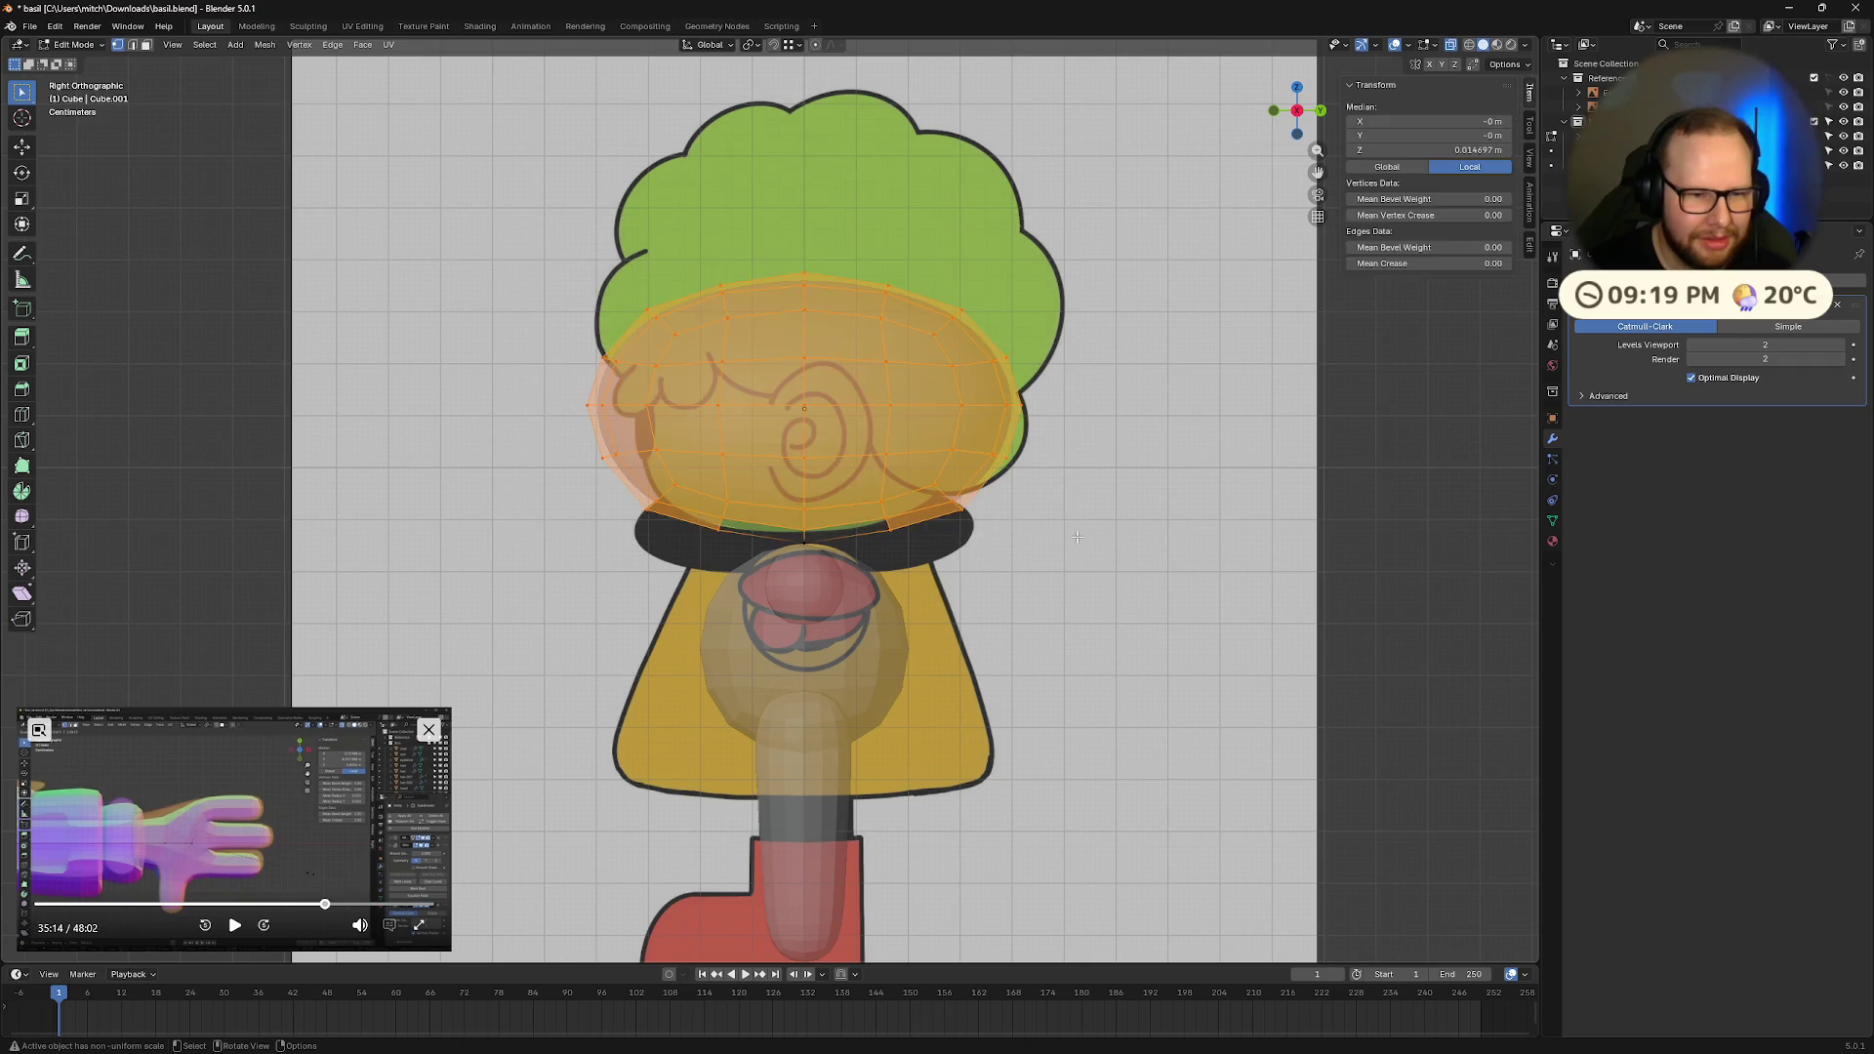
pyautogui.hotkey('alt', 'a')
pyautogui.moveTo(542, 251); pyautogui.dragTo(1095, 604)
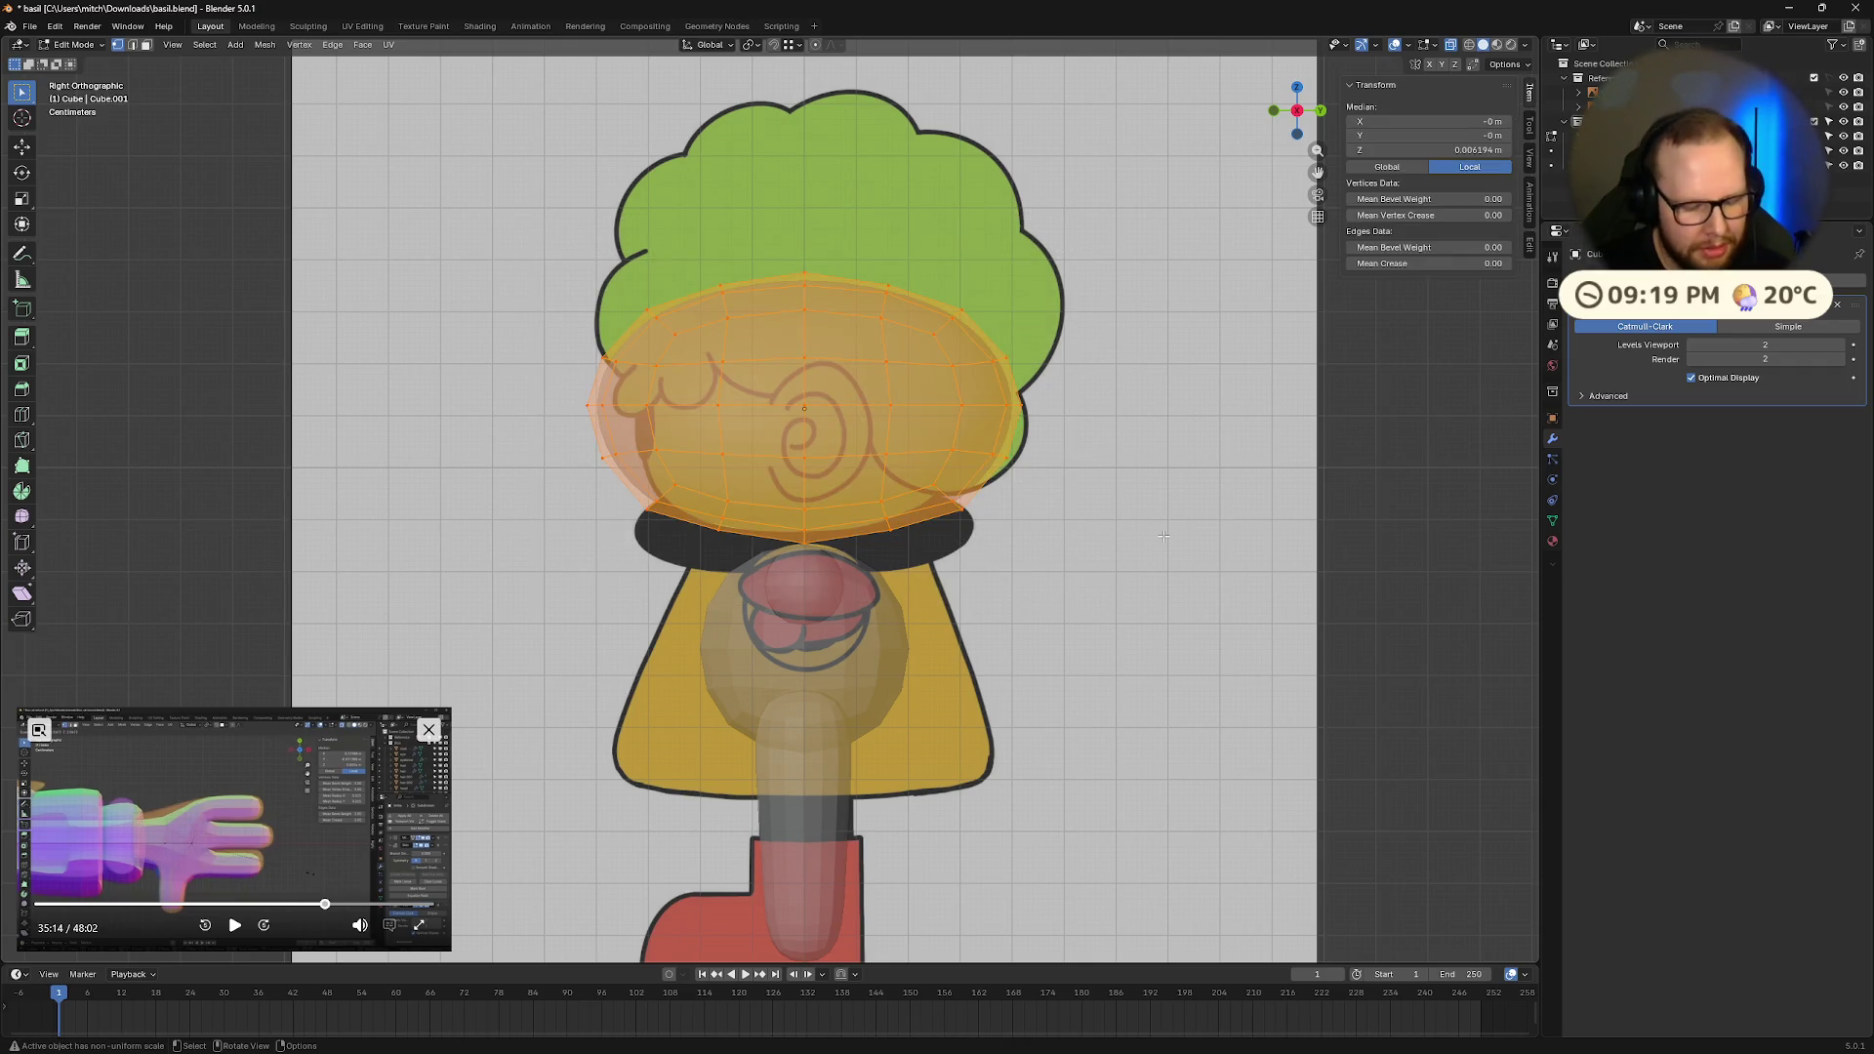
# Step: Make the head shallower by scaling it along the Y axis
pyautogui.press('g')
pyautogui.press('x')
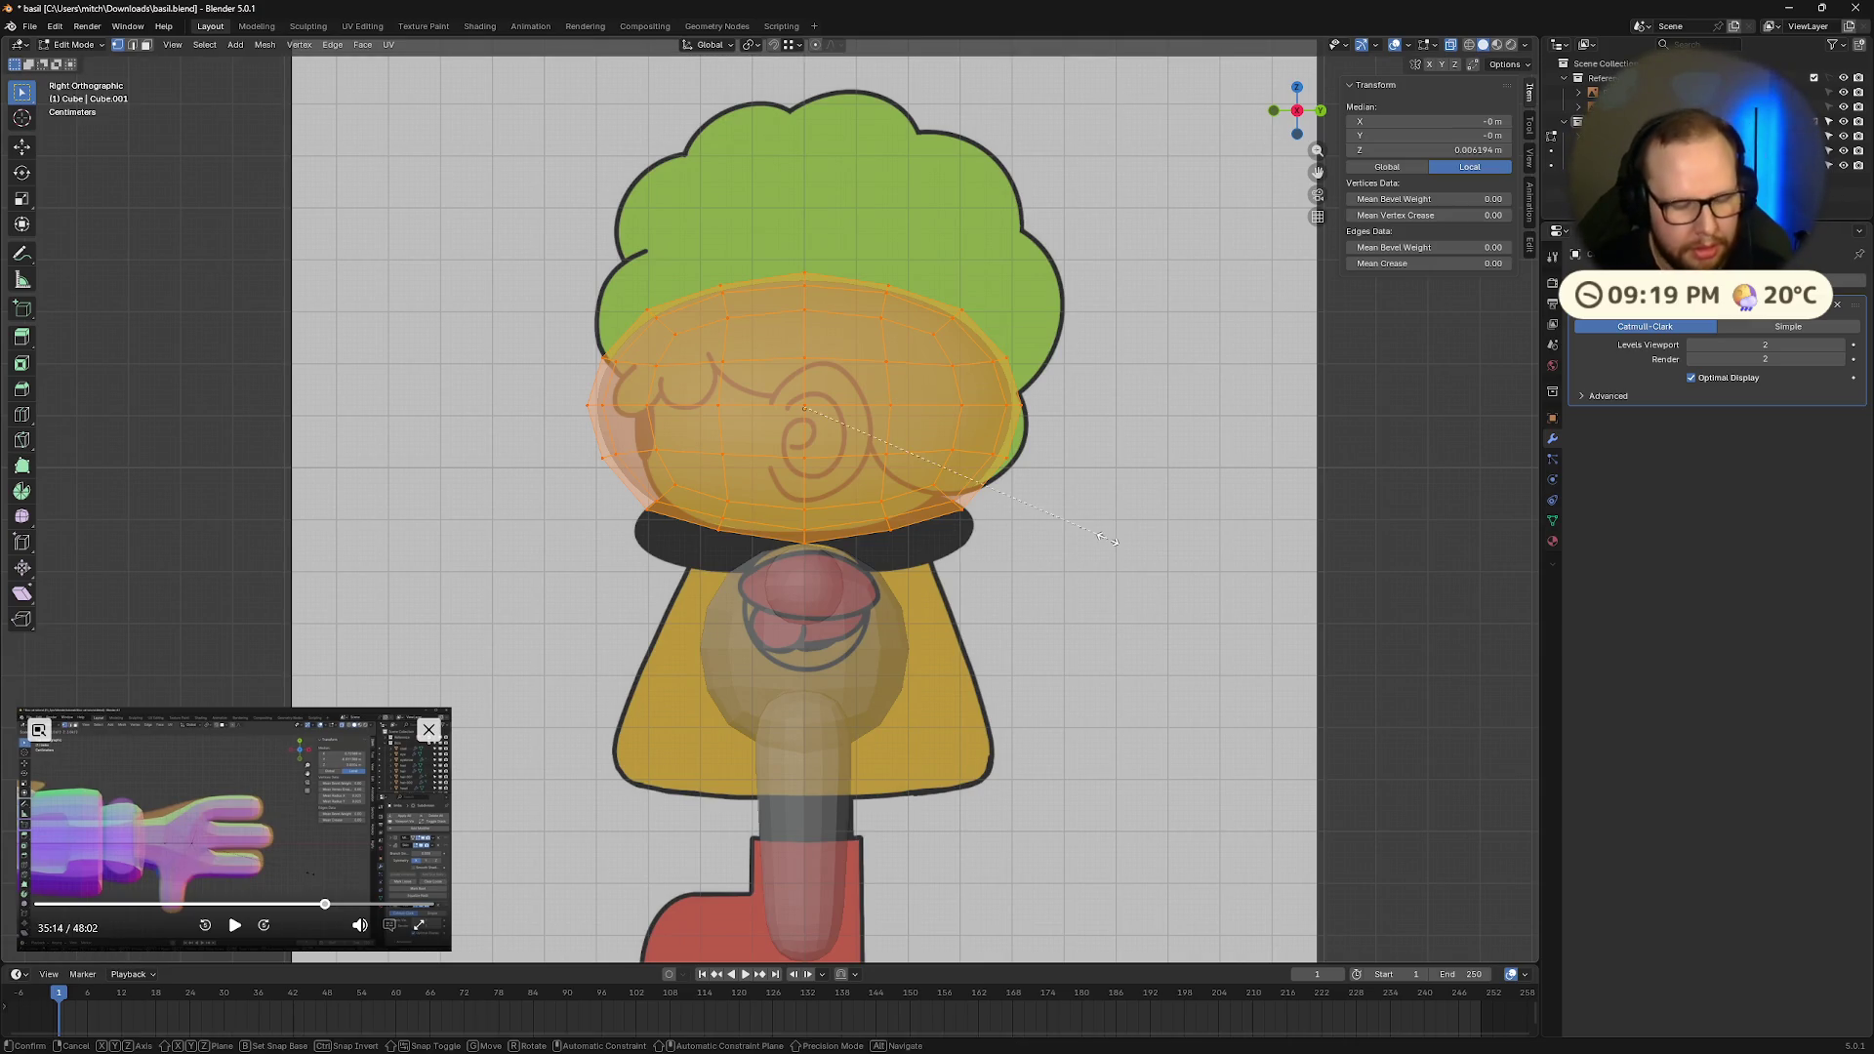
pyautogui.press('s')
pyautogui.press('Escape')
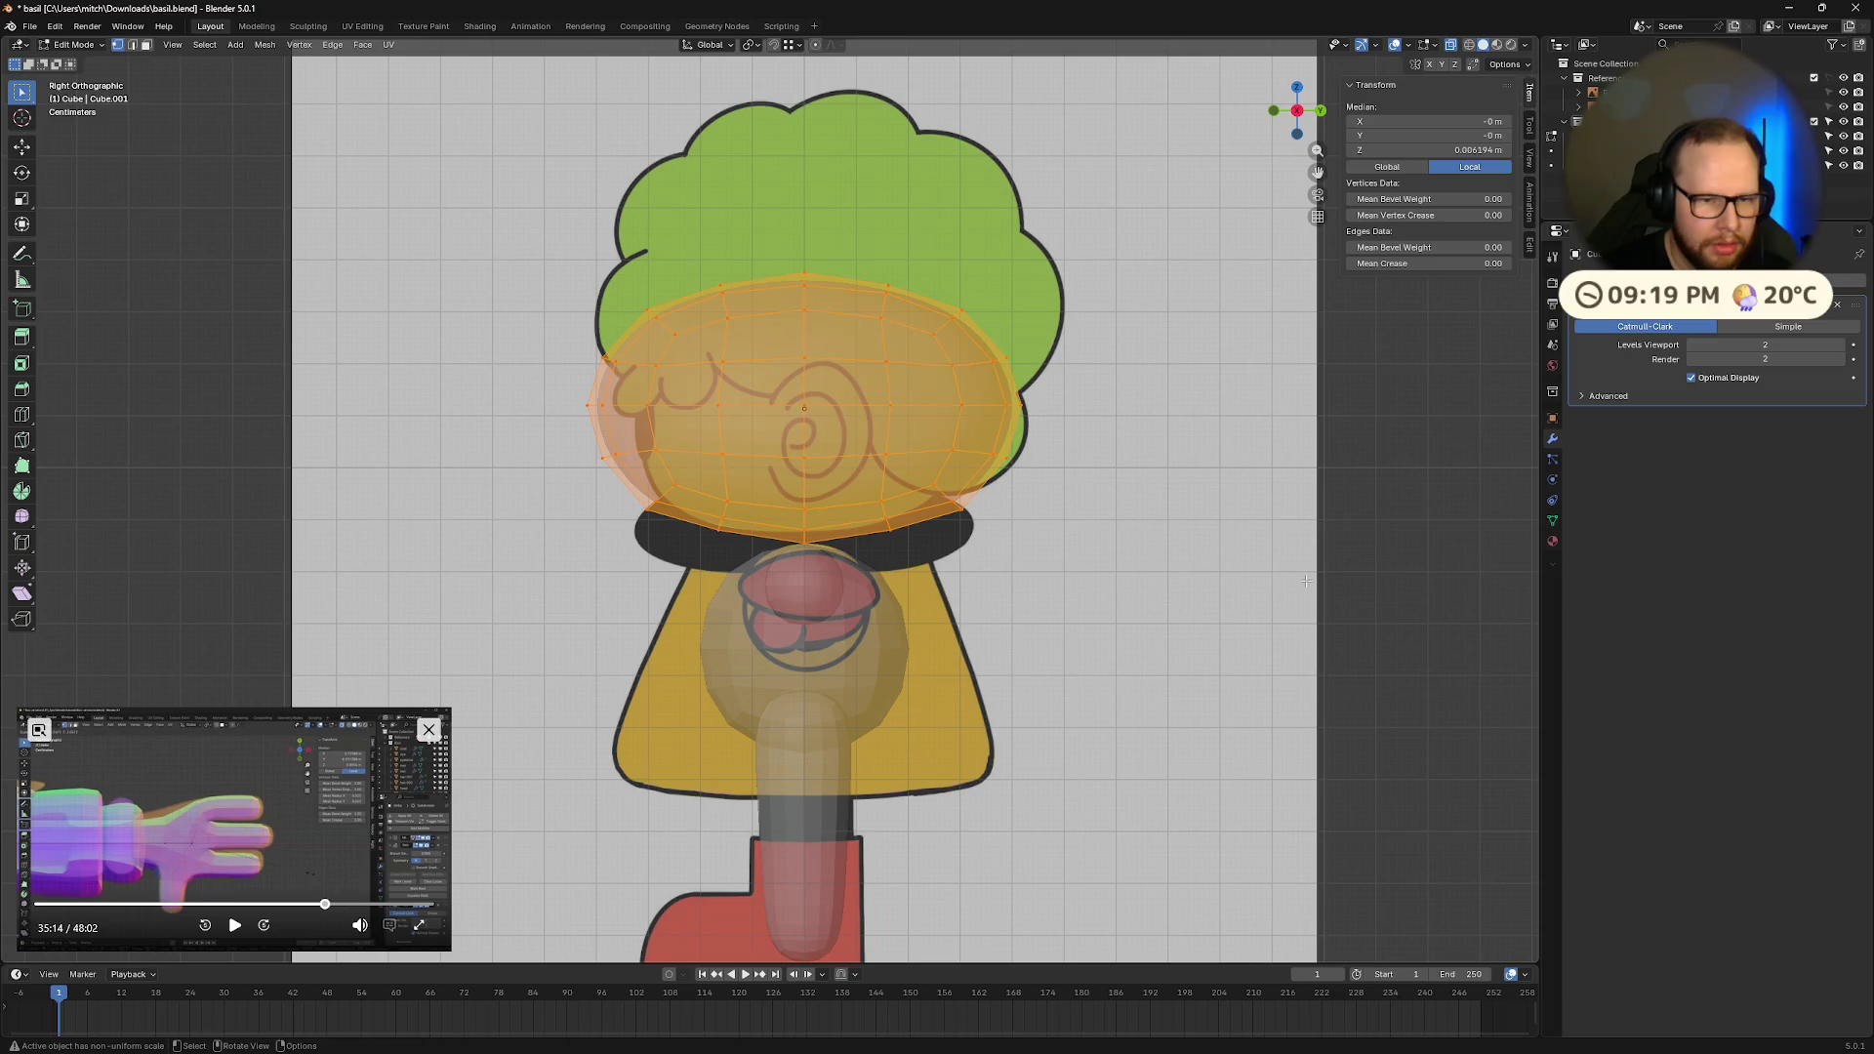
pyautogui.press('s')
pyautogui.press('y')
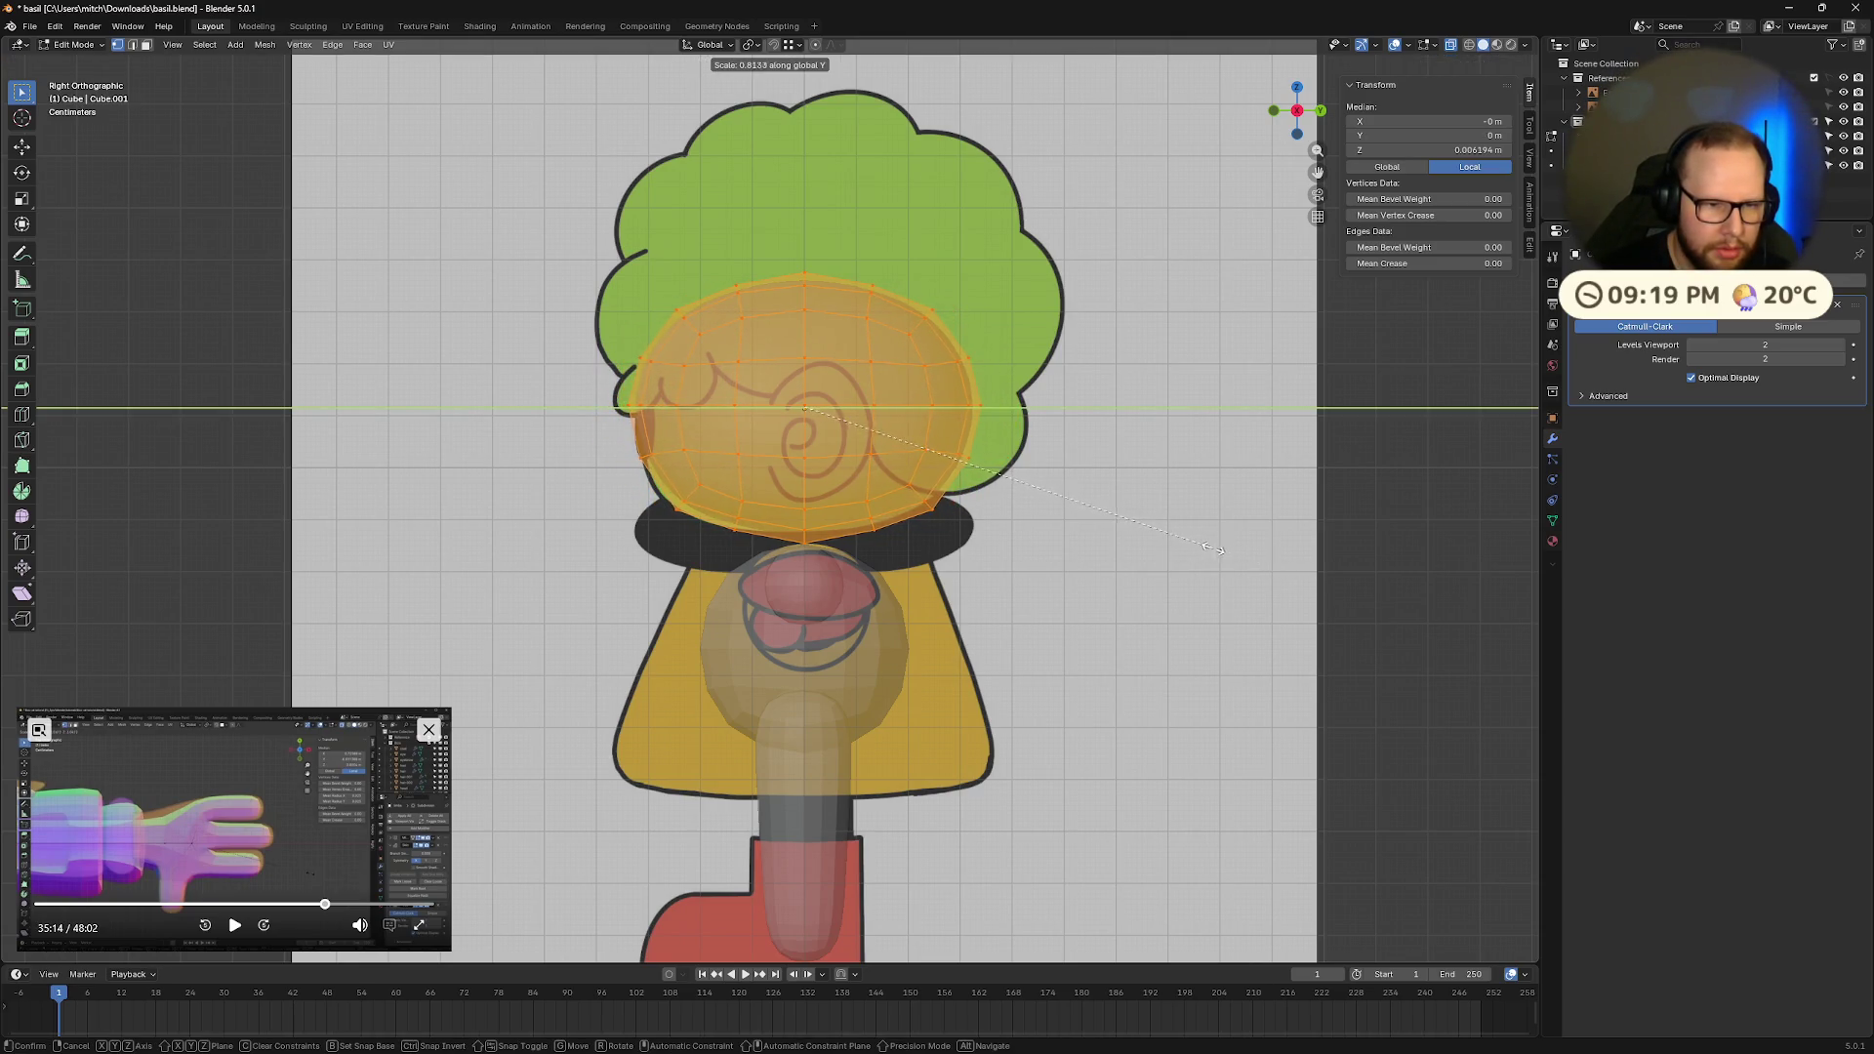
pyautogui.click(1224, 551)
pyautogui.click(1240, 548)
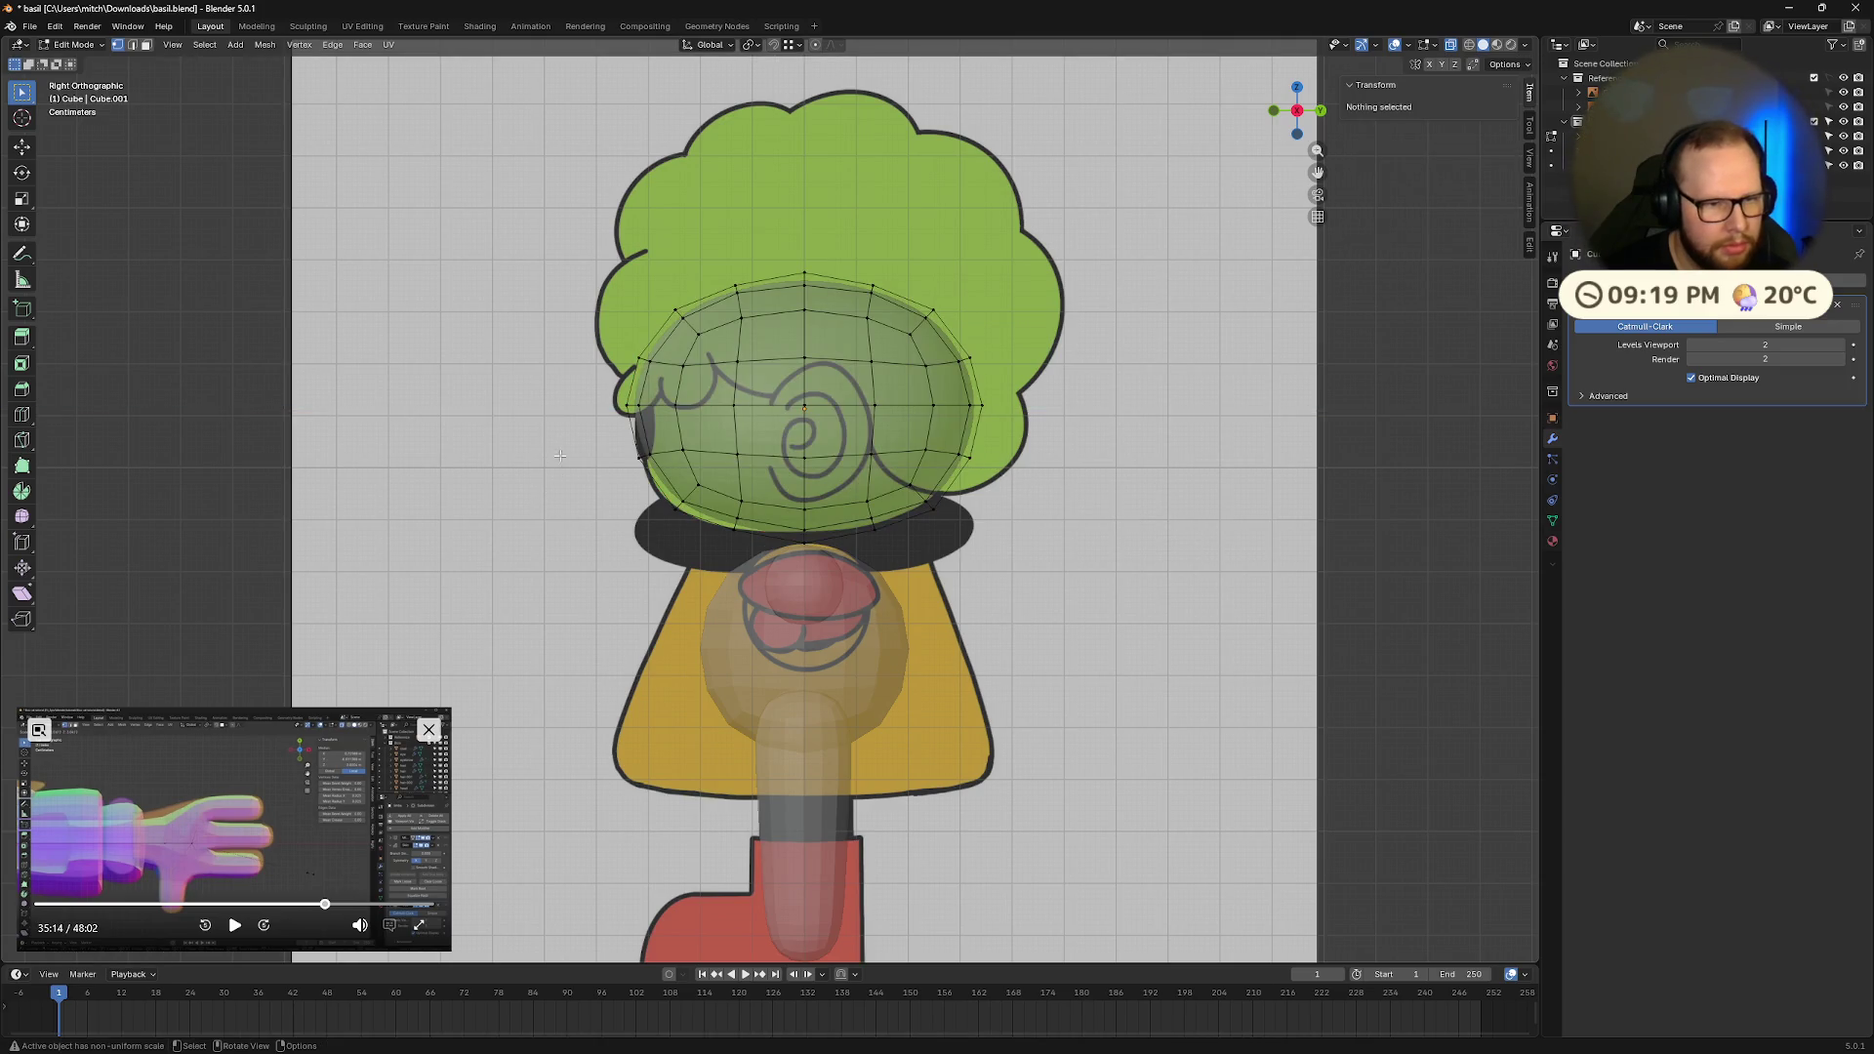
# Step: Tuck in the lower-left bulge of the head
pyautogui.moveTo(594, 440); pyautogui.dragTo(755, 552)
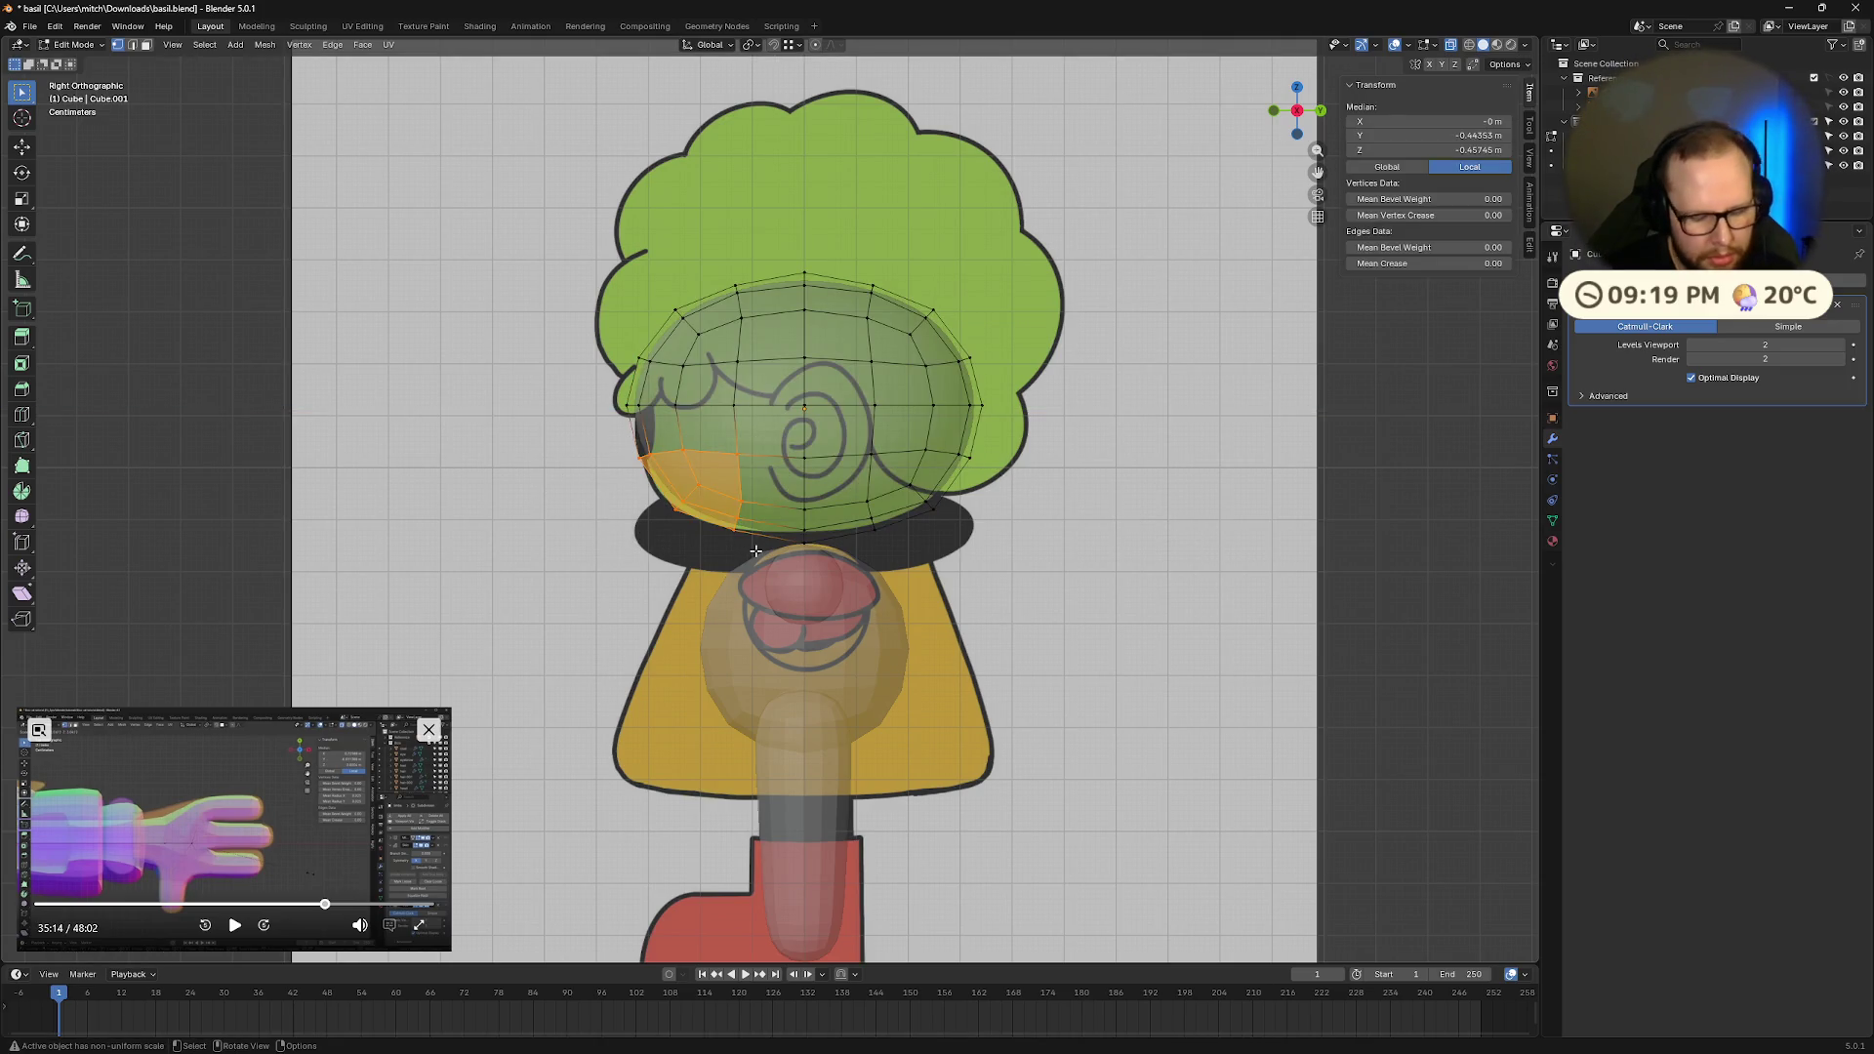
pyautogui.press('g')
pyautogui.hotkey('shift', 'z')
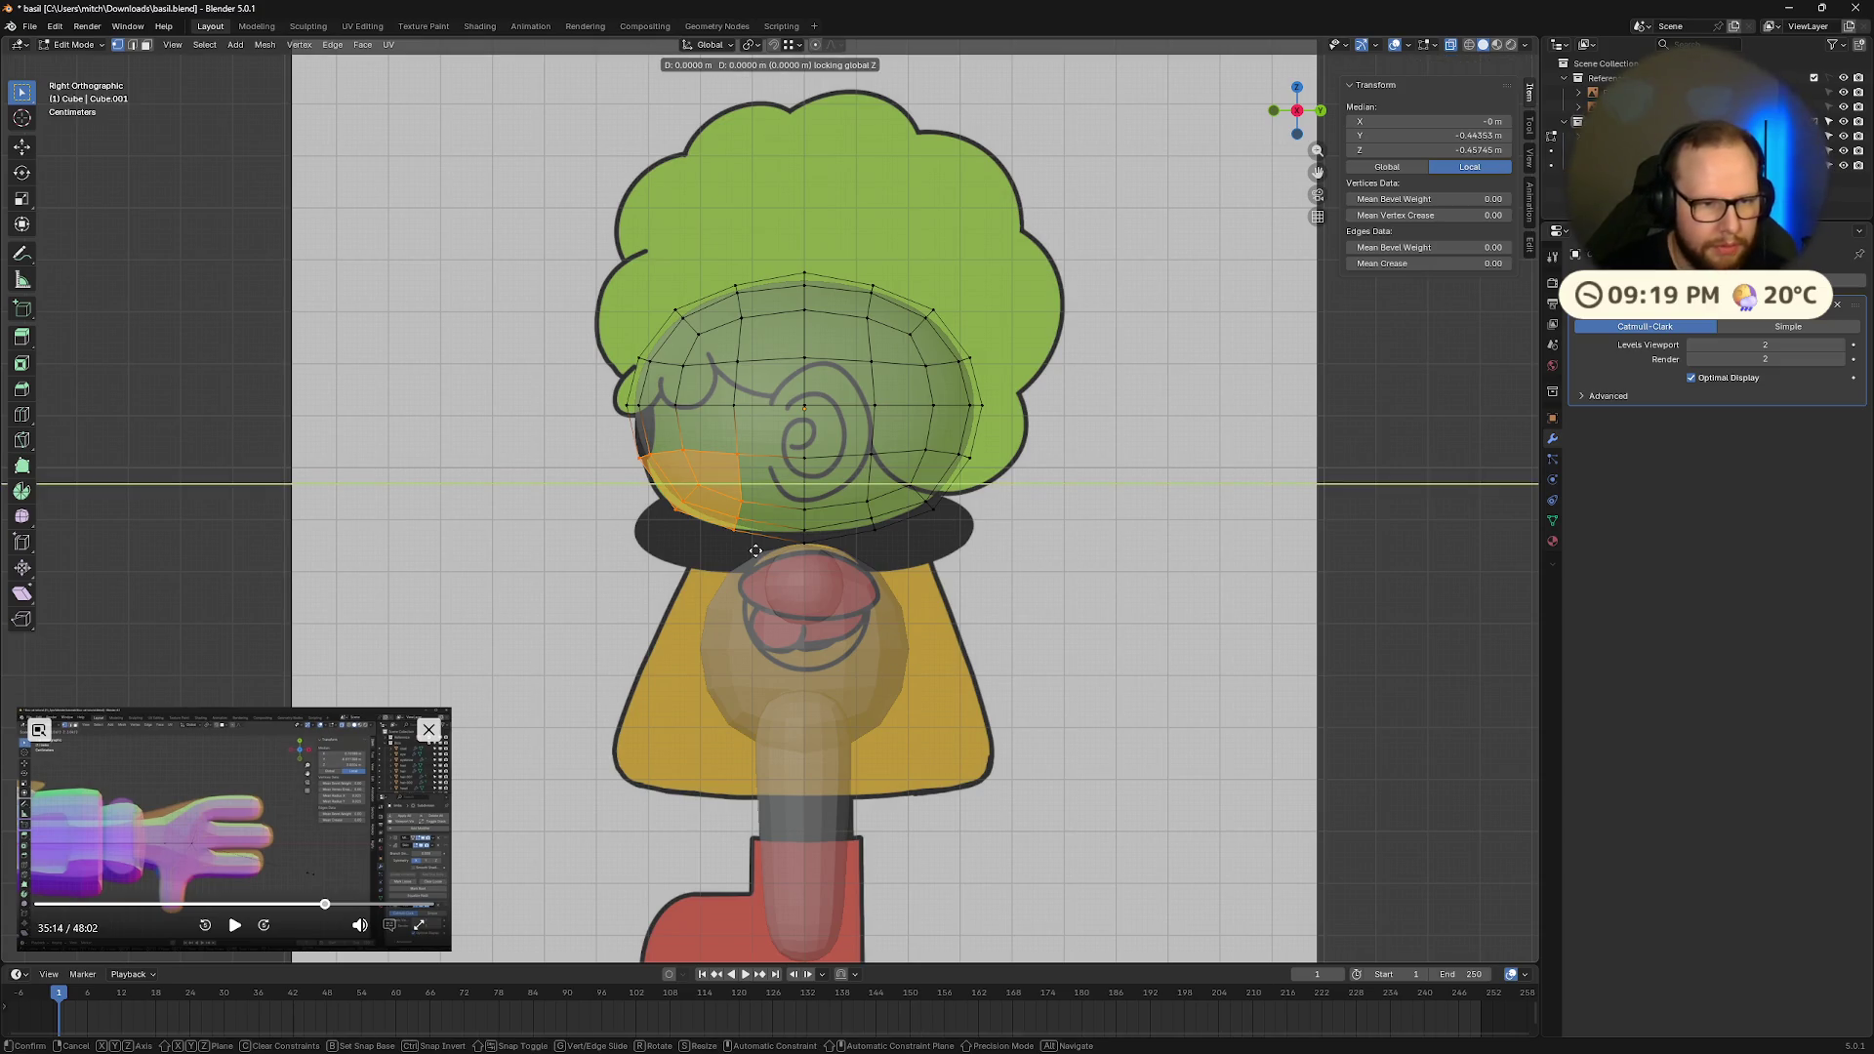
pyautogui.hotkey('shift', 'x')
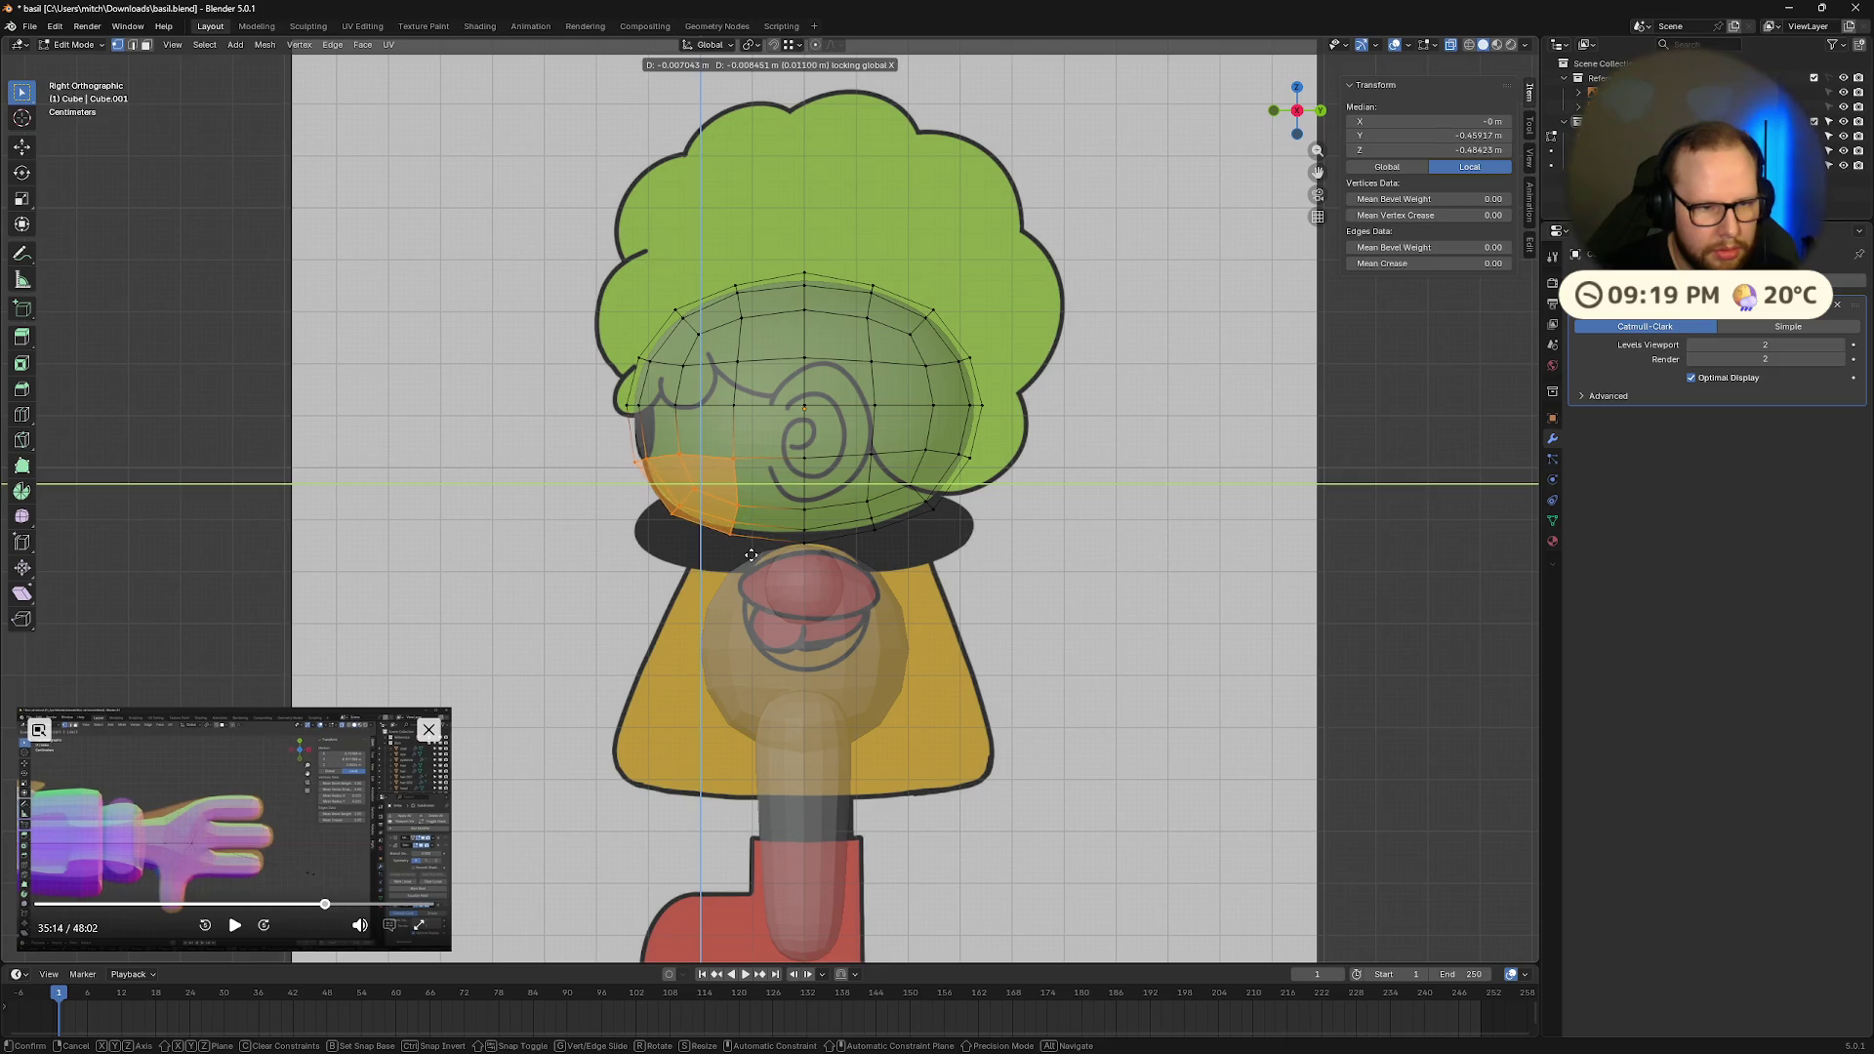
pyautogui.click(749, 556)
pyautogui.click(524, 316)
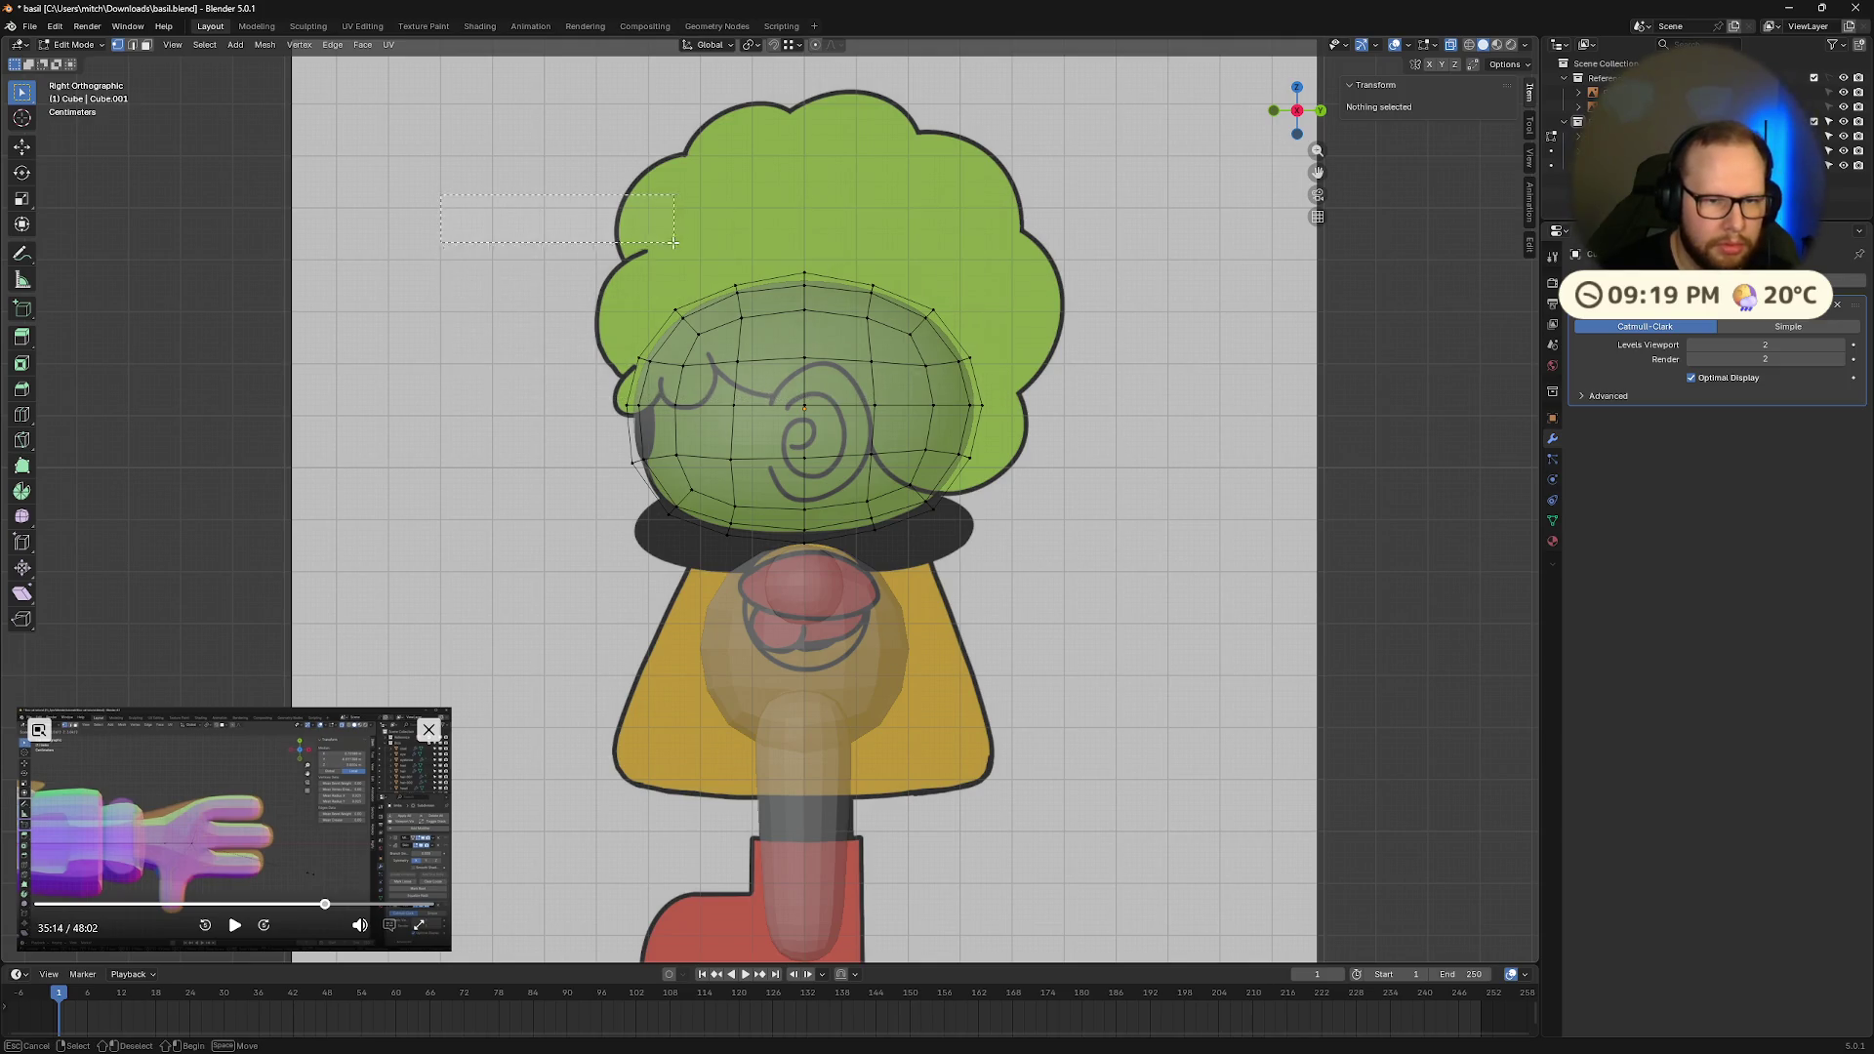
# Step: Pull the head's right-edge vertices inward along Y and return to Object Mode
pyautogui.moveTo(907, 272)
pyautogui.mouseDown()
pyautogui.moveTo(953, 415)
pyautogui.moveTo(1031, 549)
pyautogui.mouseUp()
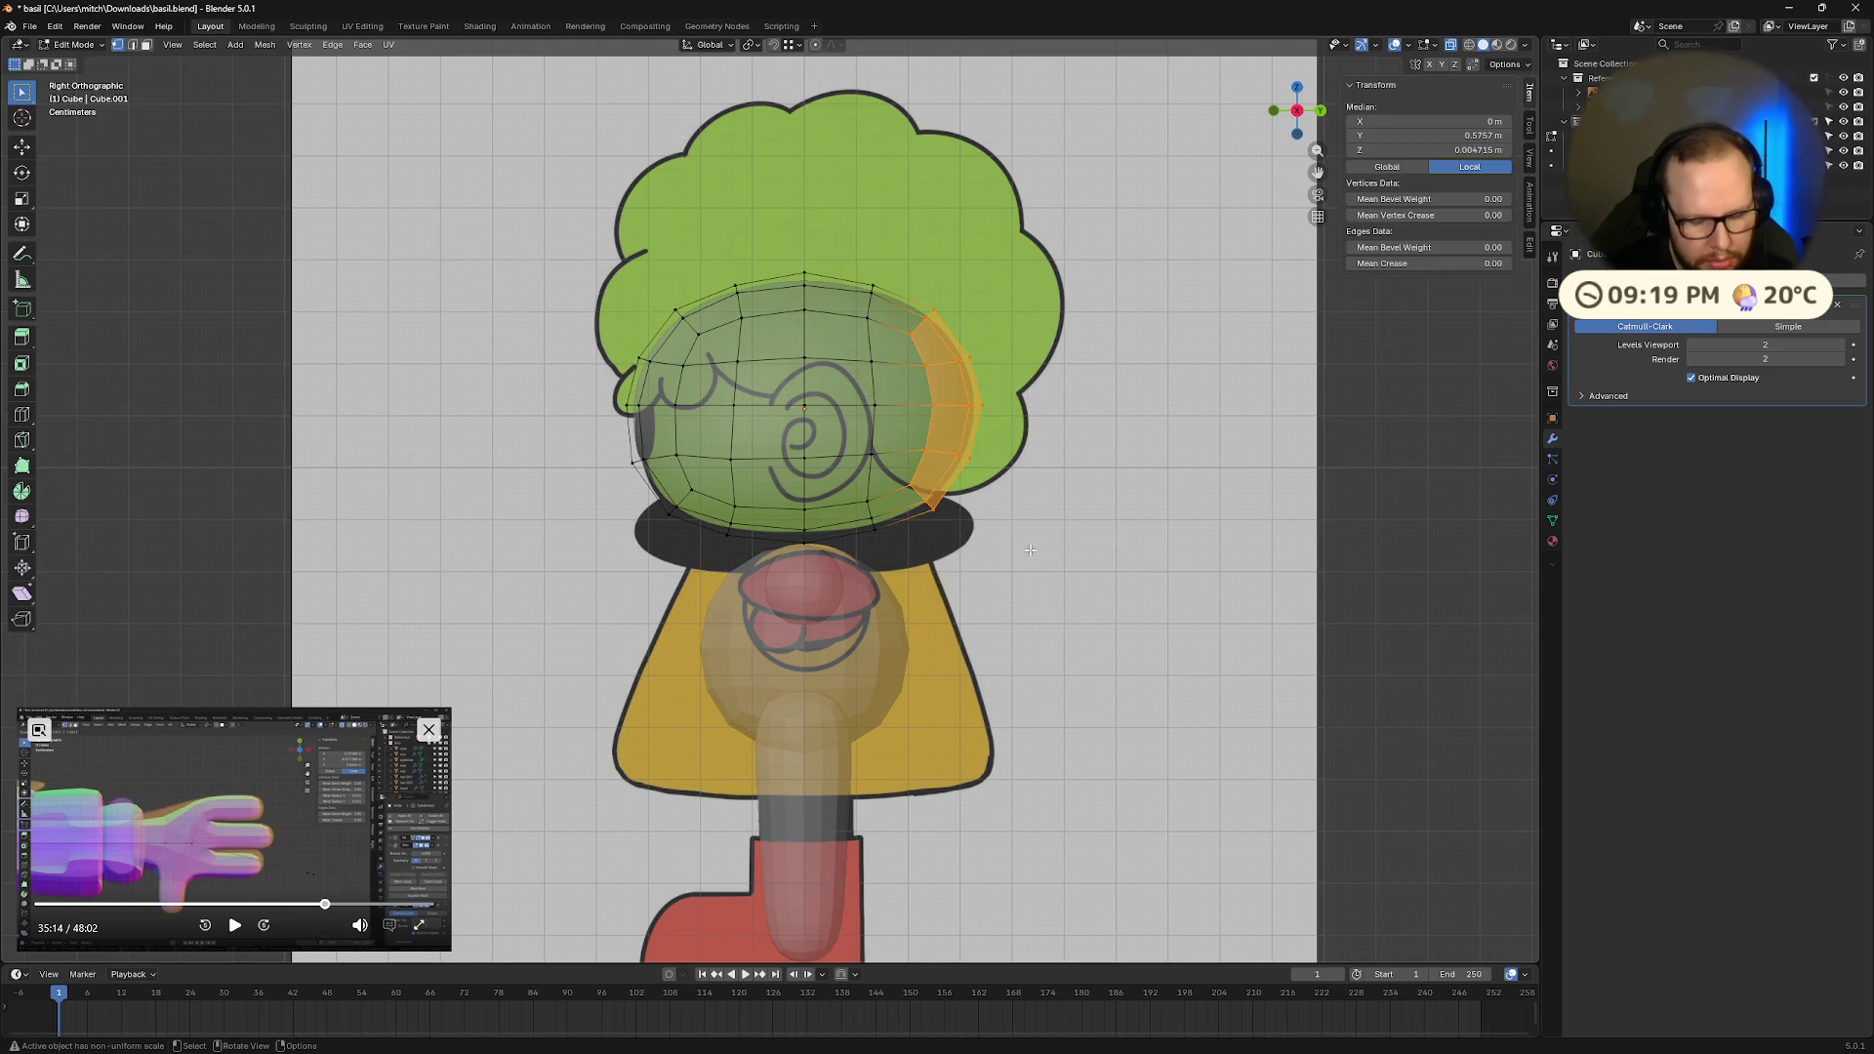
pyautogui.press('g')
pyautogui.press('x')
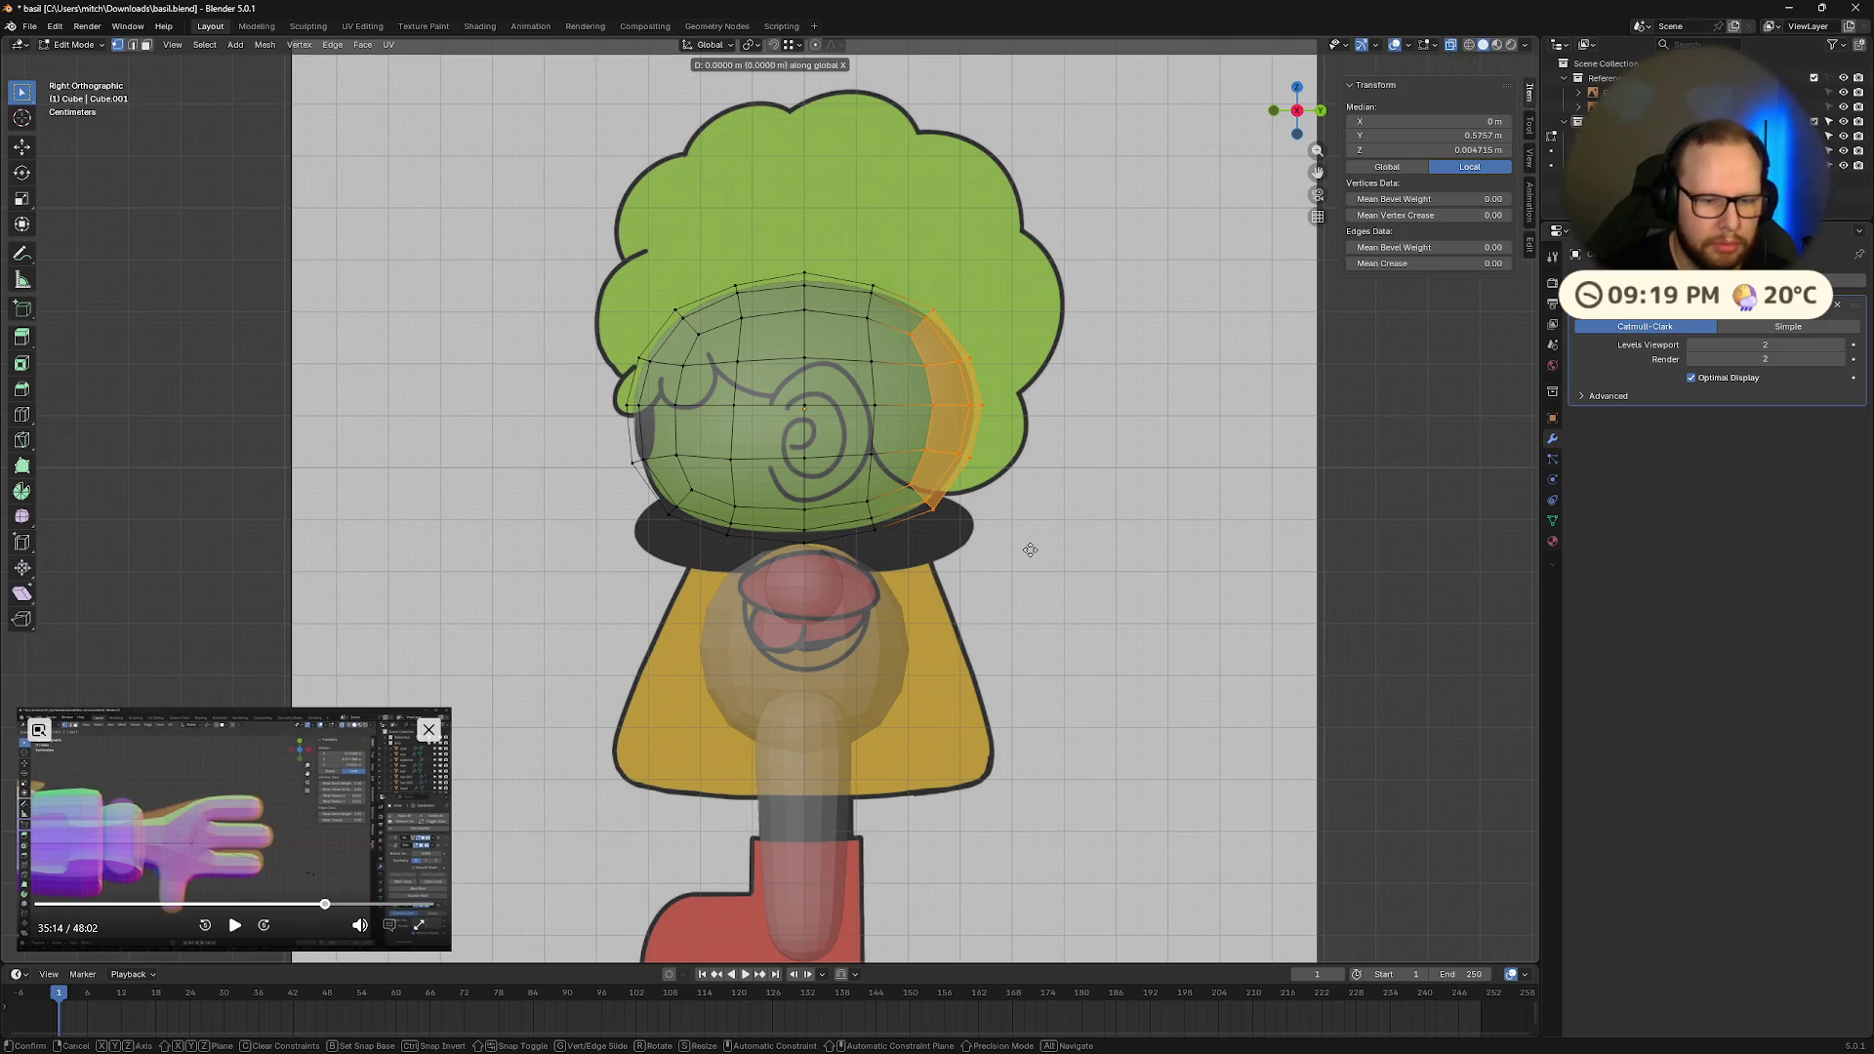
pyautogui.press('y')
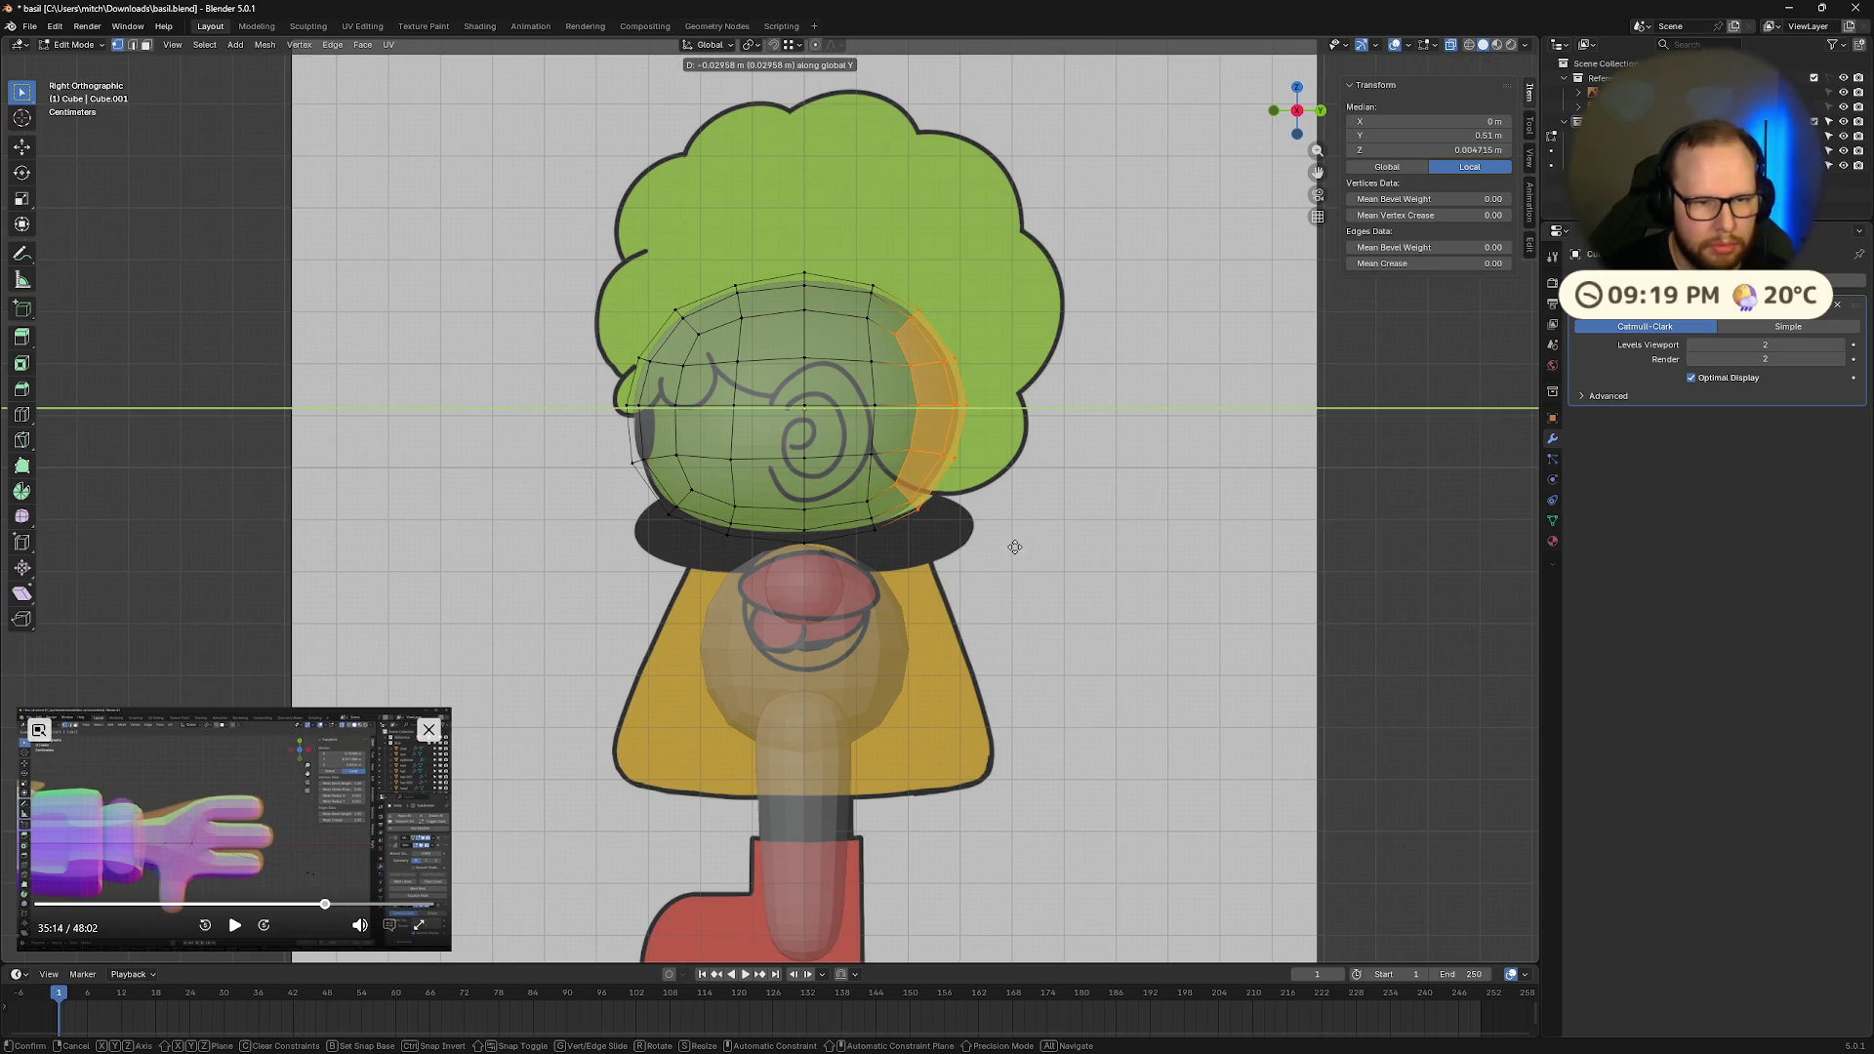
pyautogui.click(1032, 547)
pyautogui.click(924, 256)
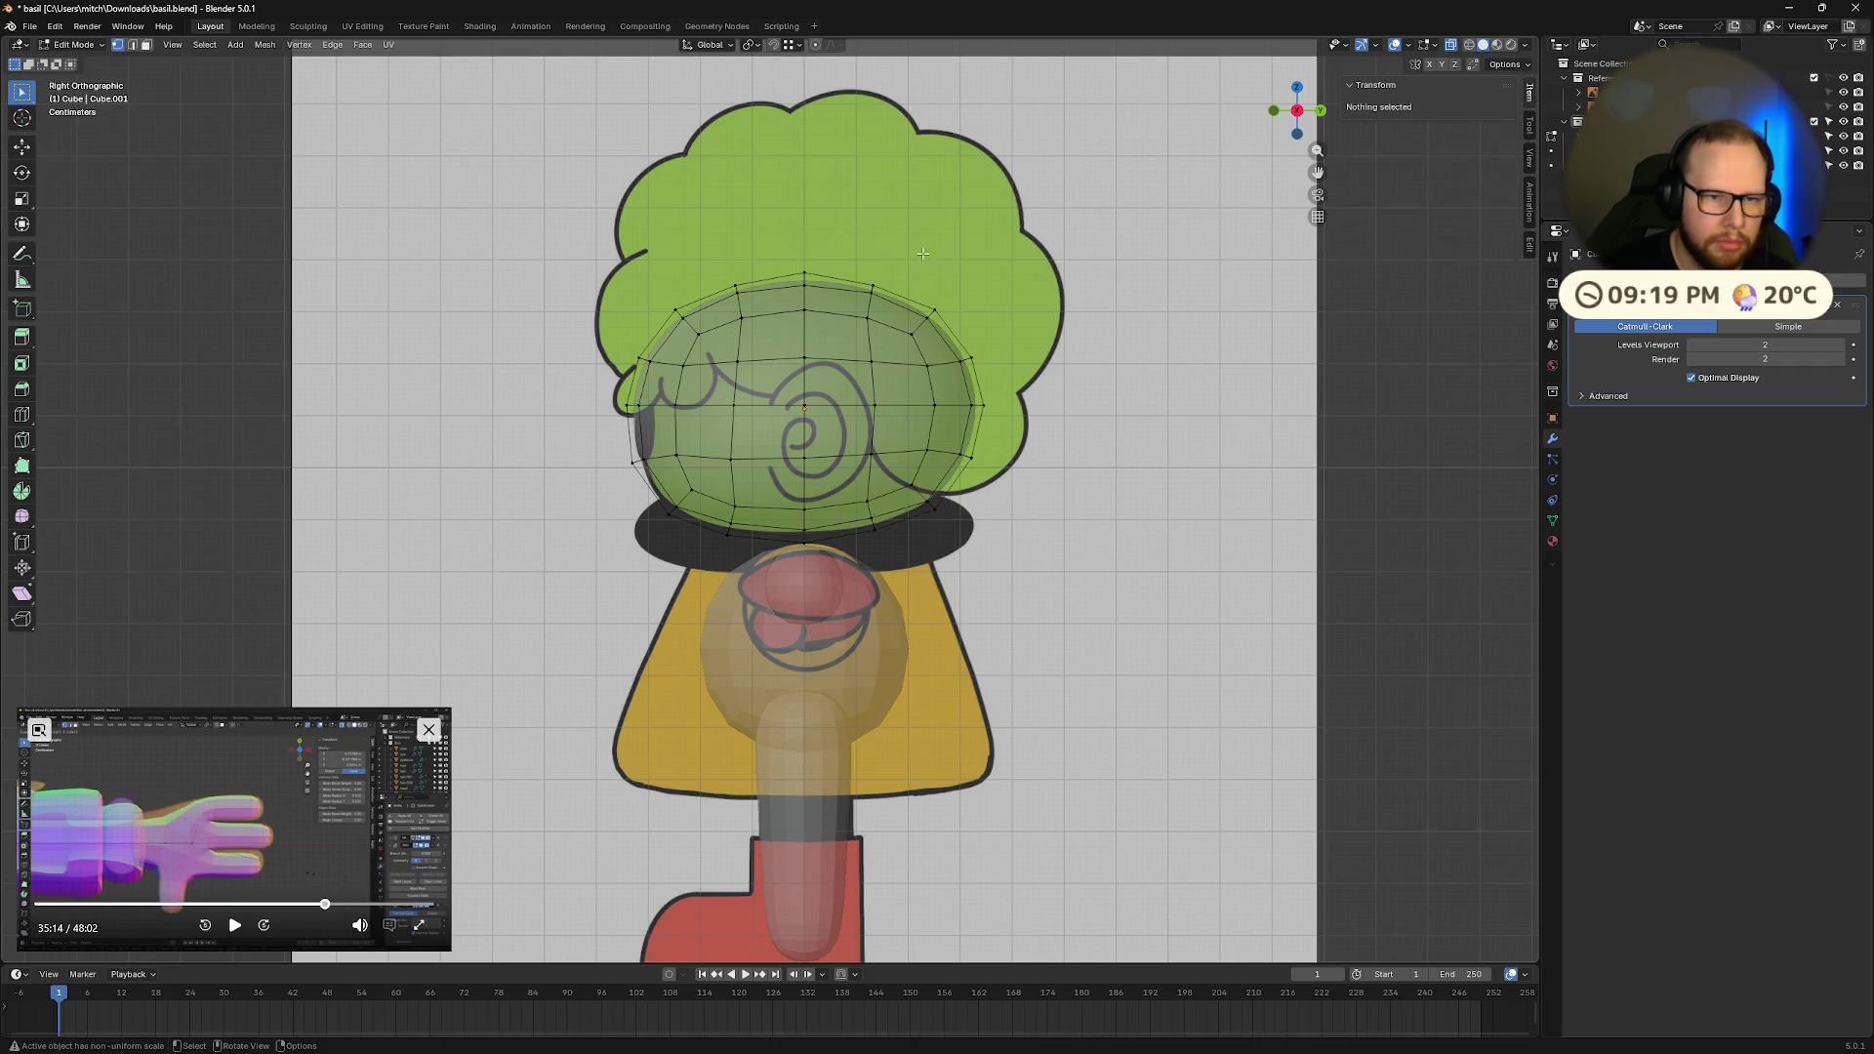
pyautogui.press('Tab')
pyautogui.moveTo(586, 457)
pyautogui.mouseDown(button='middle')
pyautogui.moveTo(1267, 471)
pyautogui.moveTo(1109, 514)
pyautogui.moveTo(1101, 494)
pyautogui.moveTo(1192, 368)
pyautogui.mouseUp(button='middle')
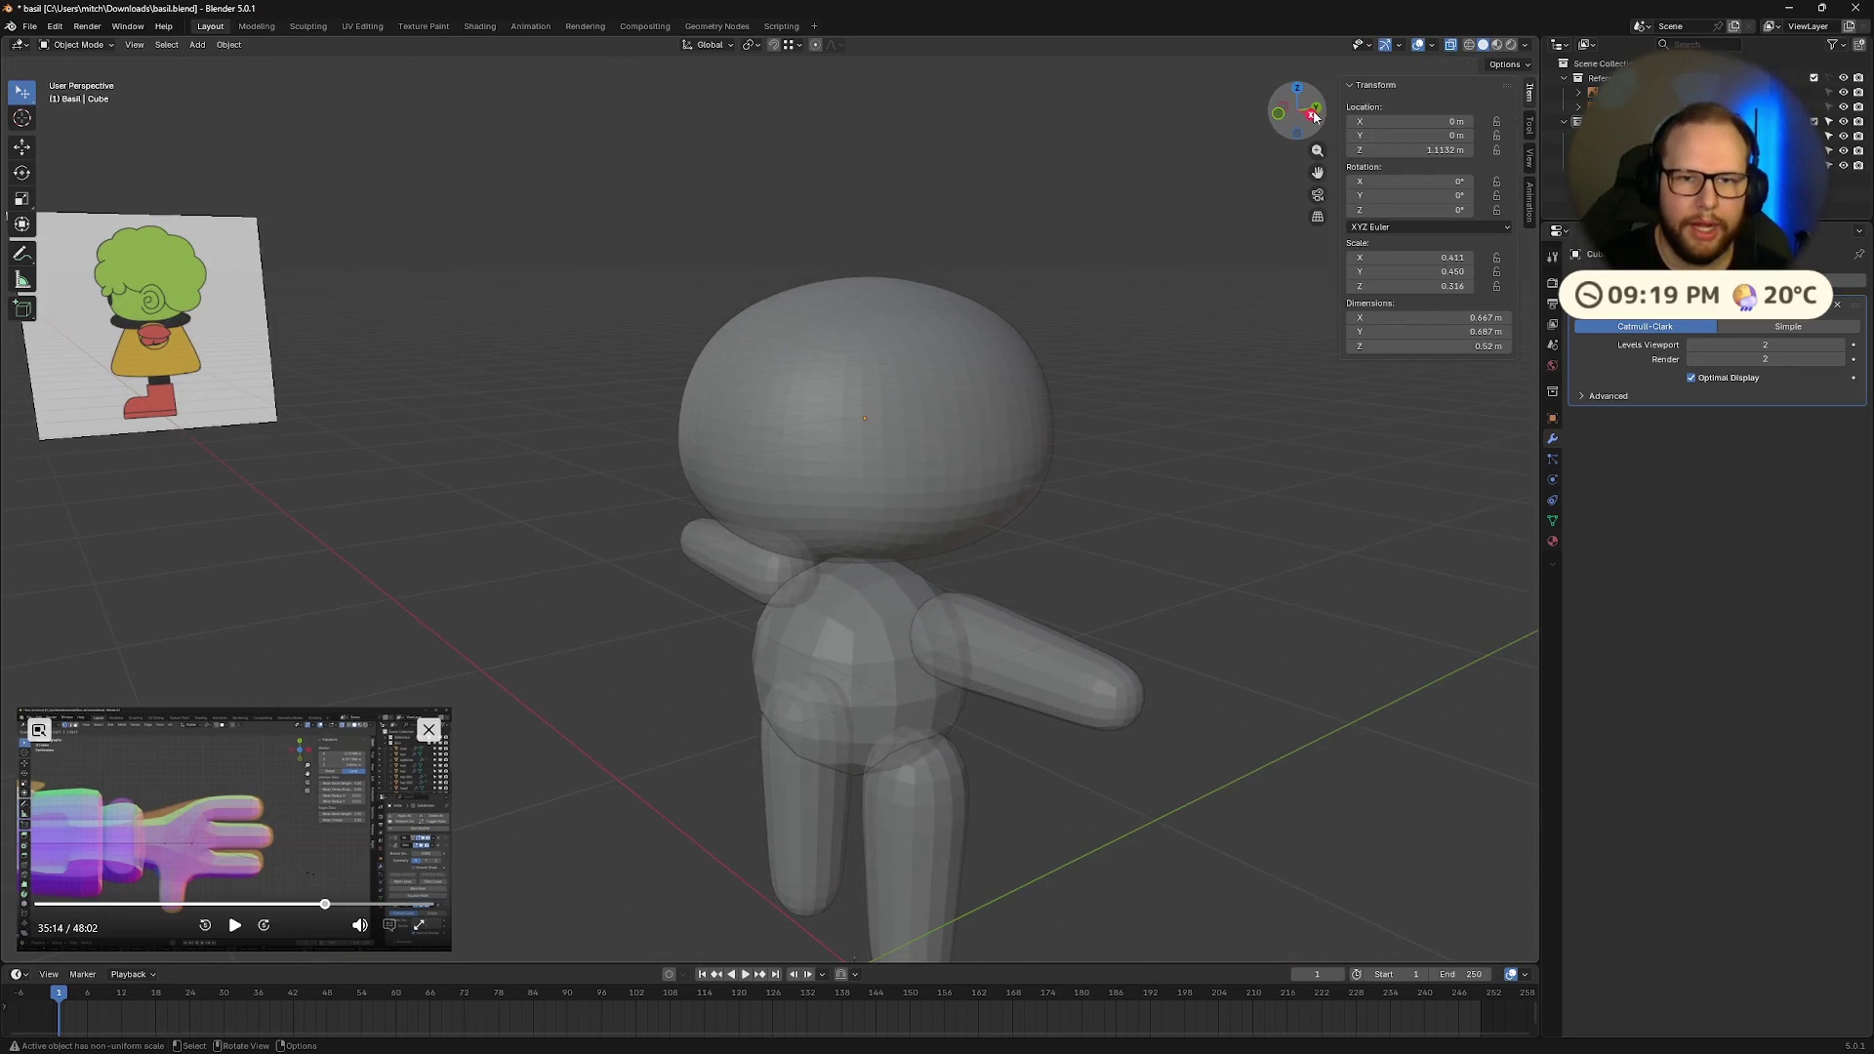
# Step: Lower the head's viewport subdivision level to 1 while inspecting the model
pyautogui.click(1318, 117)
pyautogui.scroll(-5, 1076, 451)
pyautogui.moveTo(953, 472)
pyautogui.mouseDown(button='middle')
pyautogui.moveTo(1031, 512)
pyautogui.moveTo(1069, 488)
pyautogui.mouseUp(button='middle')
pyautogui.moveTo(1696, 345); pyautogui.dragTo(1675, 344)
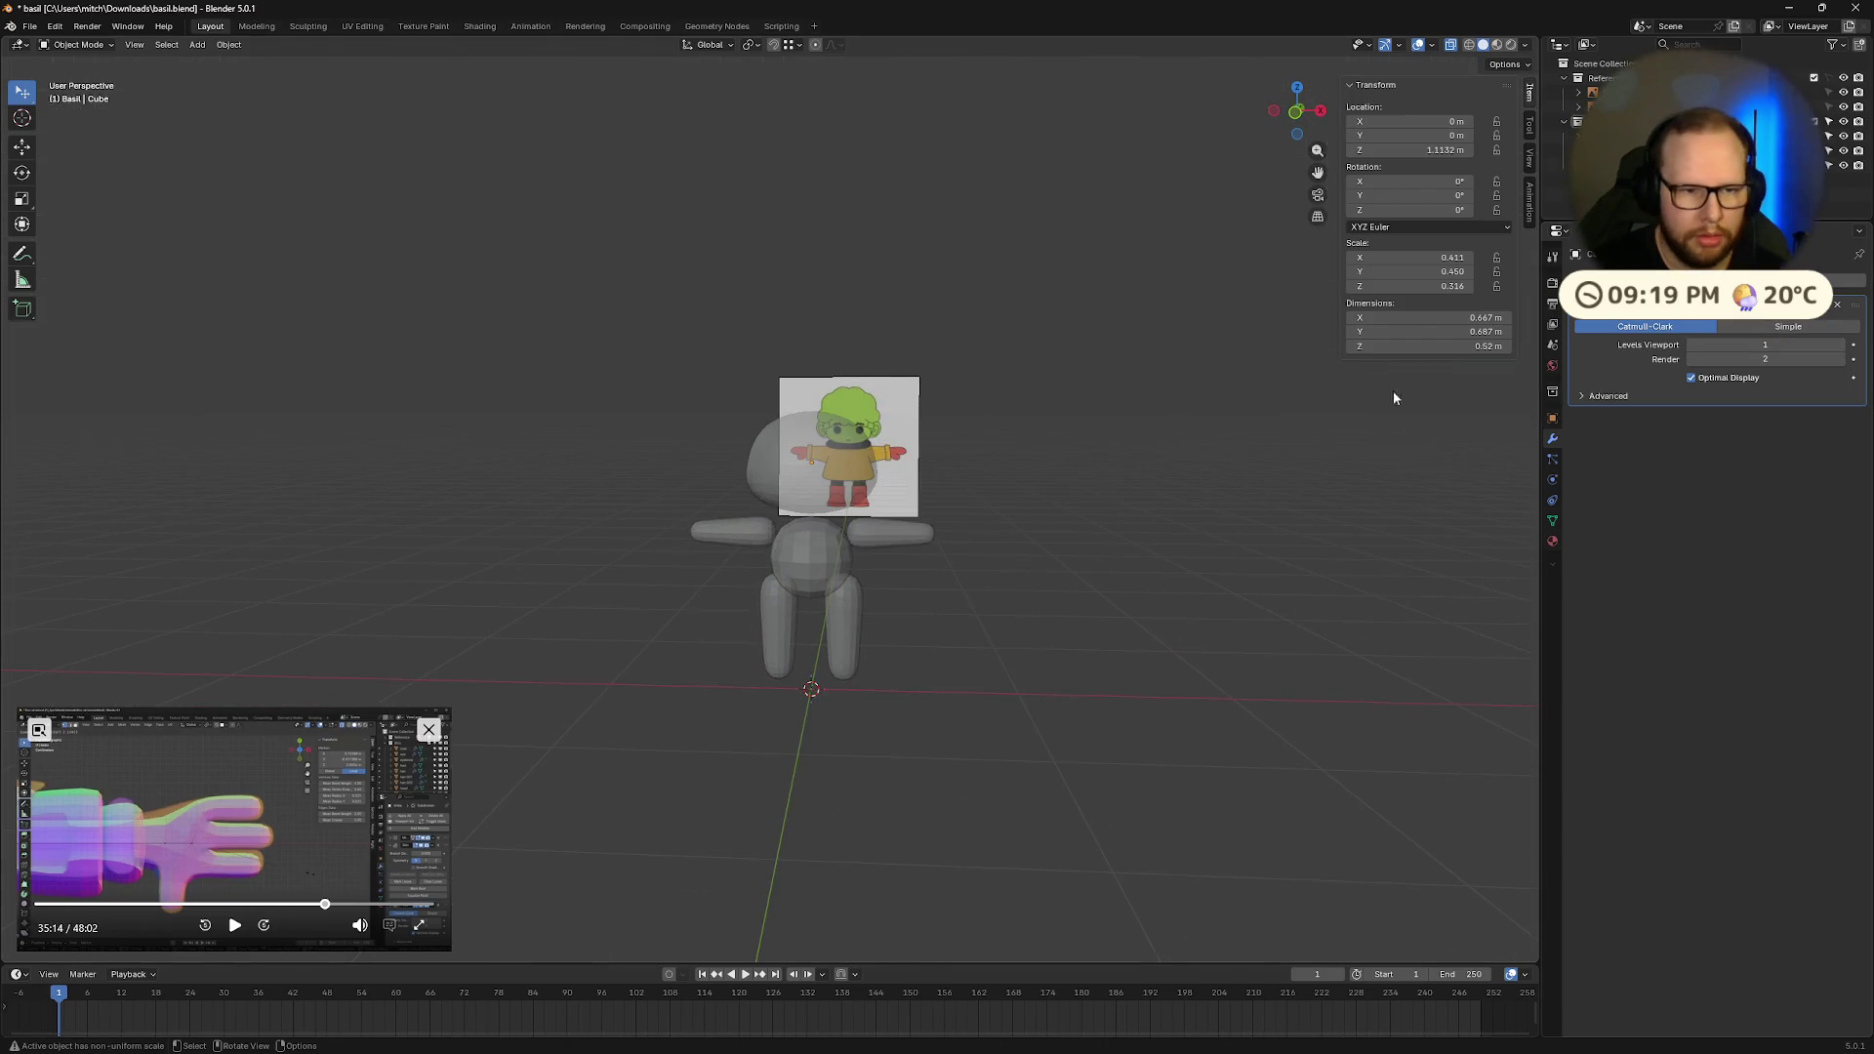
pyautogui.scroll(3, 1054, 452)
pyautogui.moveTo(1054, 452)
pyautogui.mouseDown(button='middle')
pyautogui.moveTo(1142, 494)
pyautogui.moveTo(1062, 459)
pyautogui.mouseUp(button='middle')
pyautogui.moveTo(1184, 463); pyautogui.dragTo(1015, 493, button='middle')
# Step: Go to the front view in Edit Mode and select the upper half of the head
pyautogui.click(1295, 113)
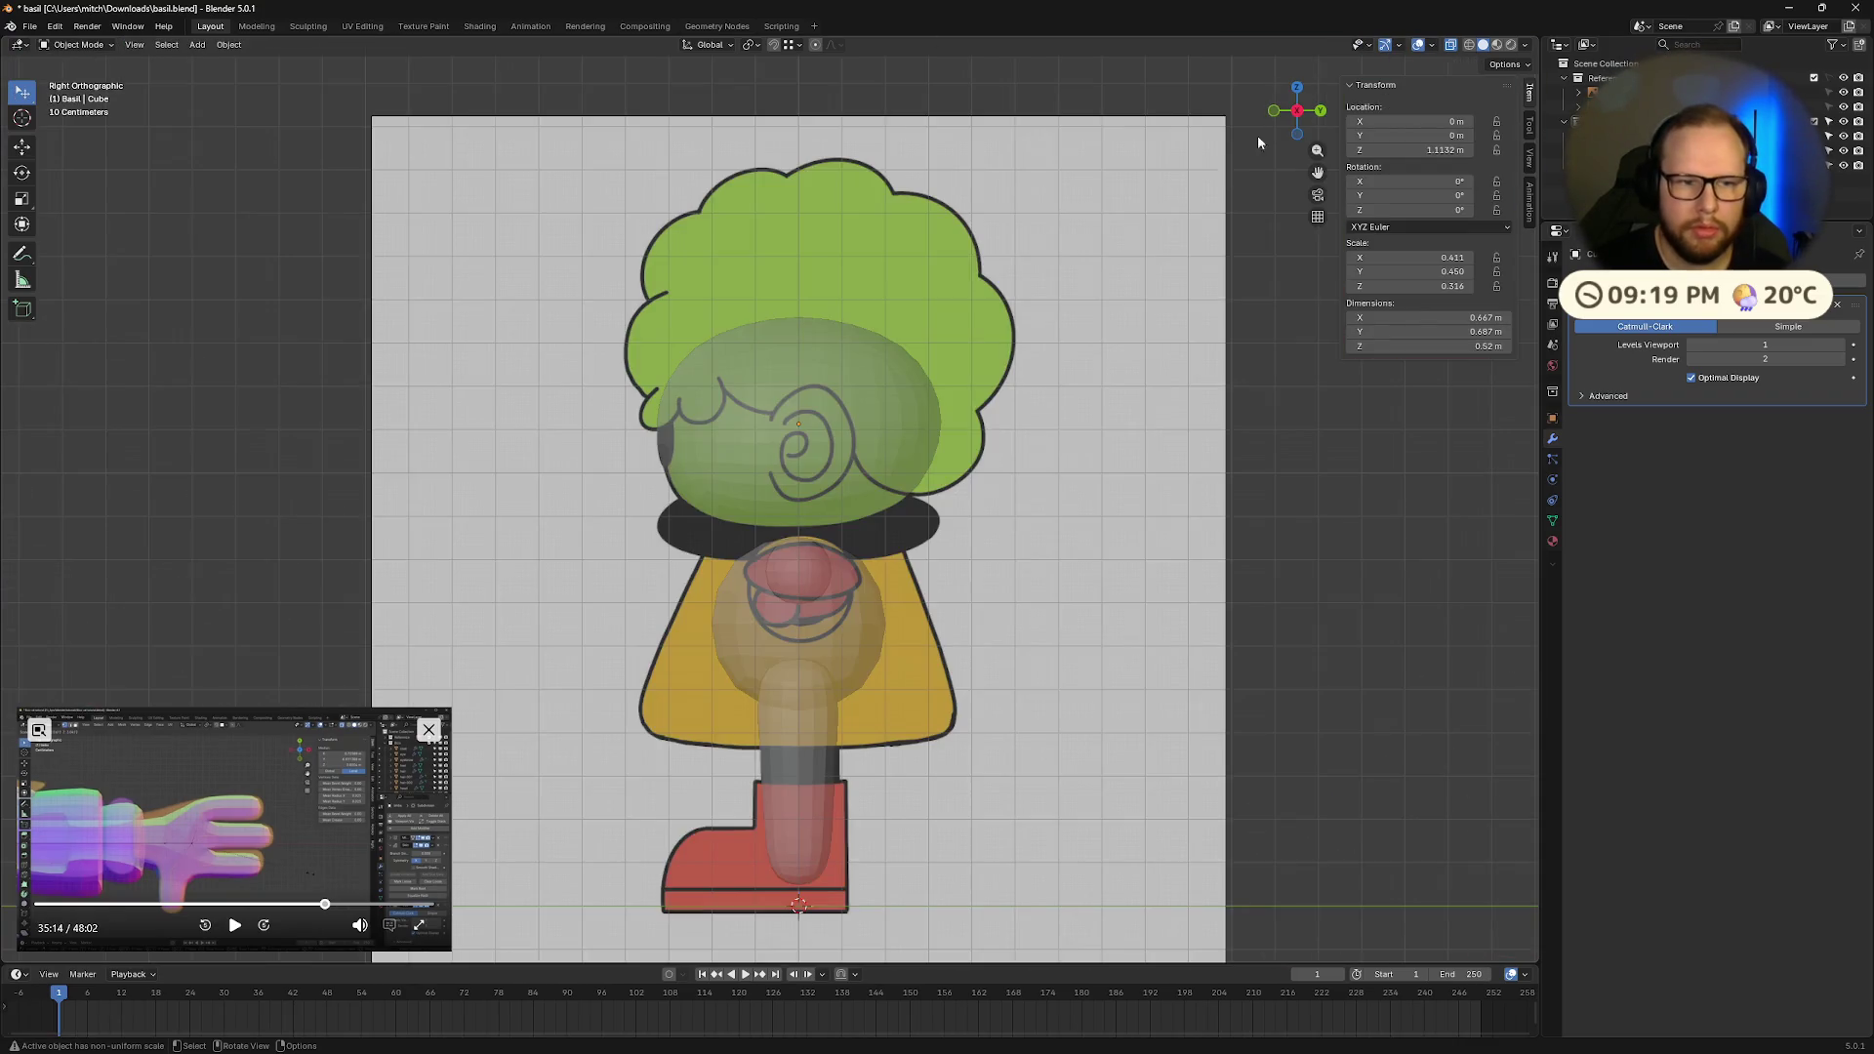
pyautogui.press('Tab')
pyautogui.press('Tab')
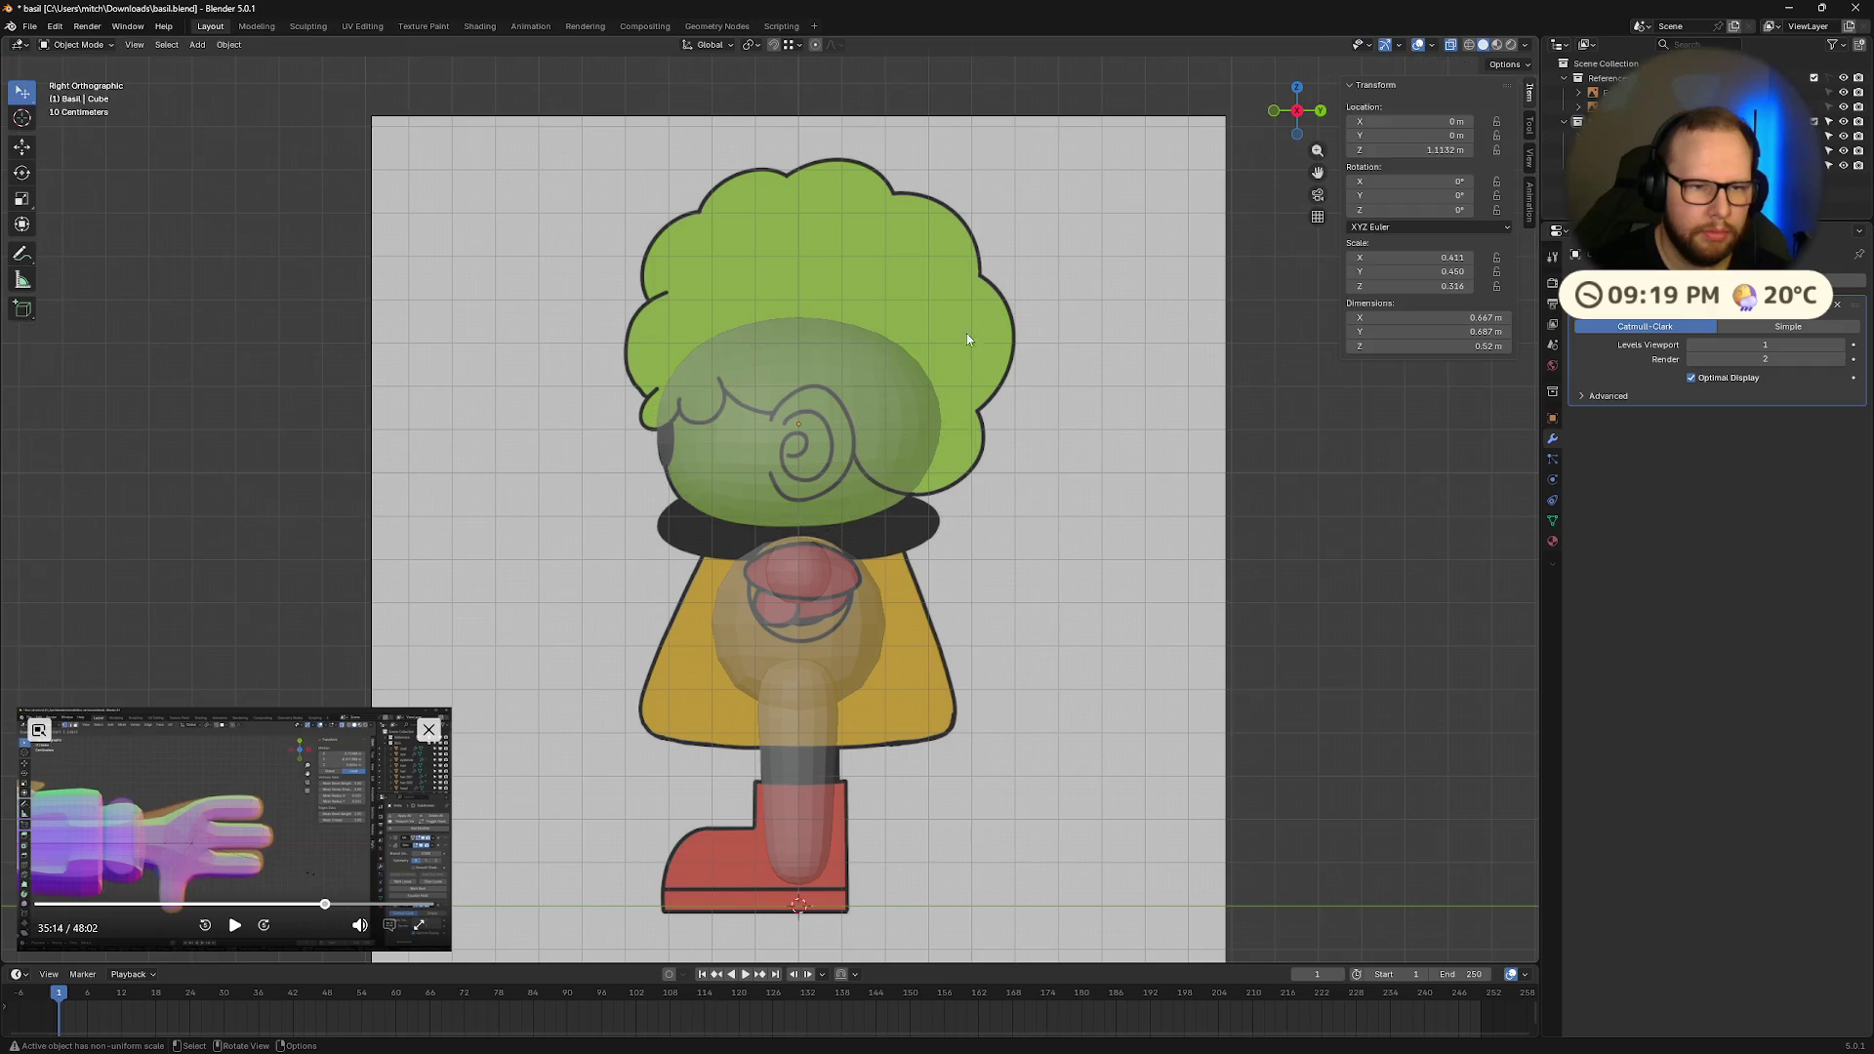
pyautogui.click(1273, 111)
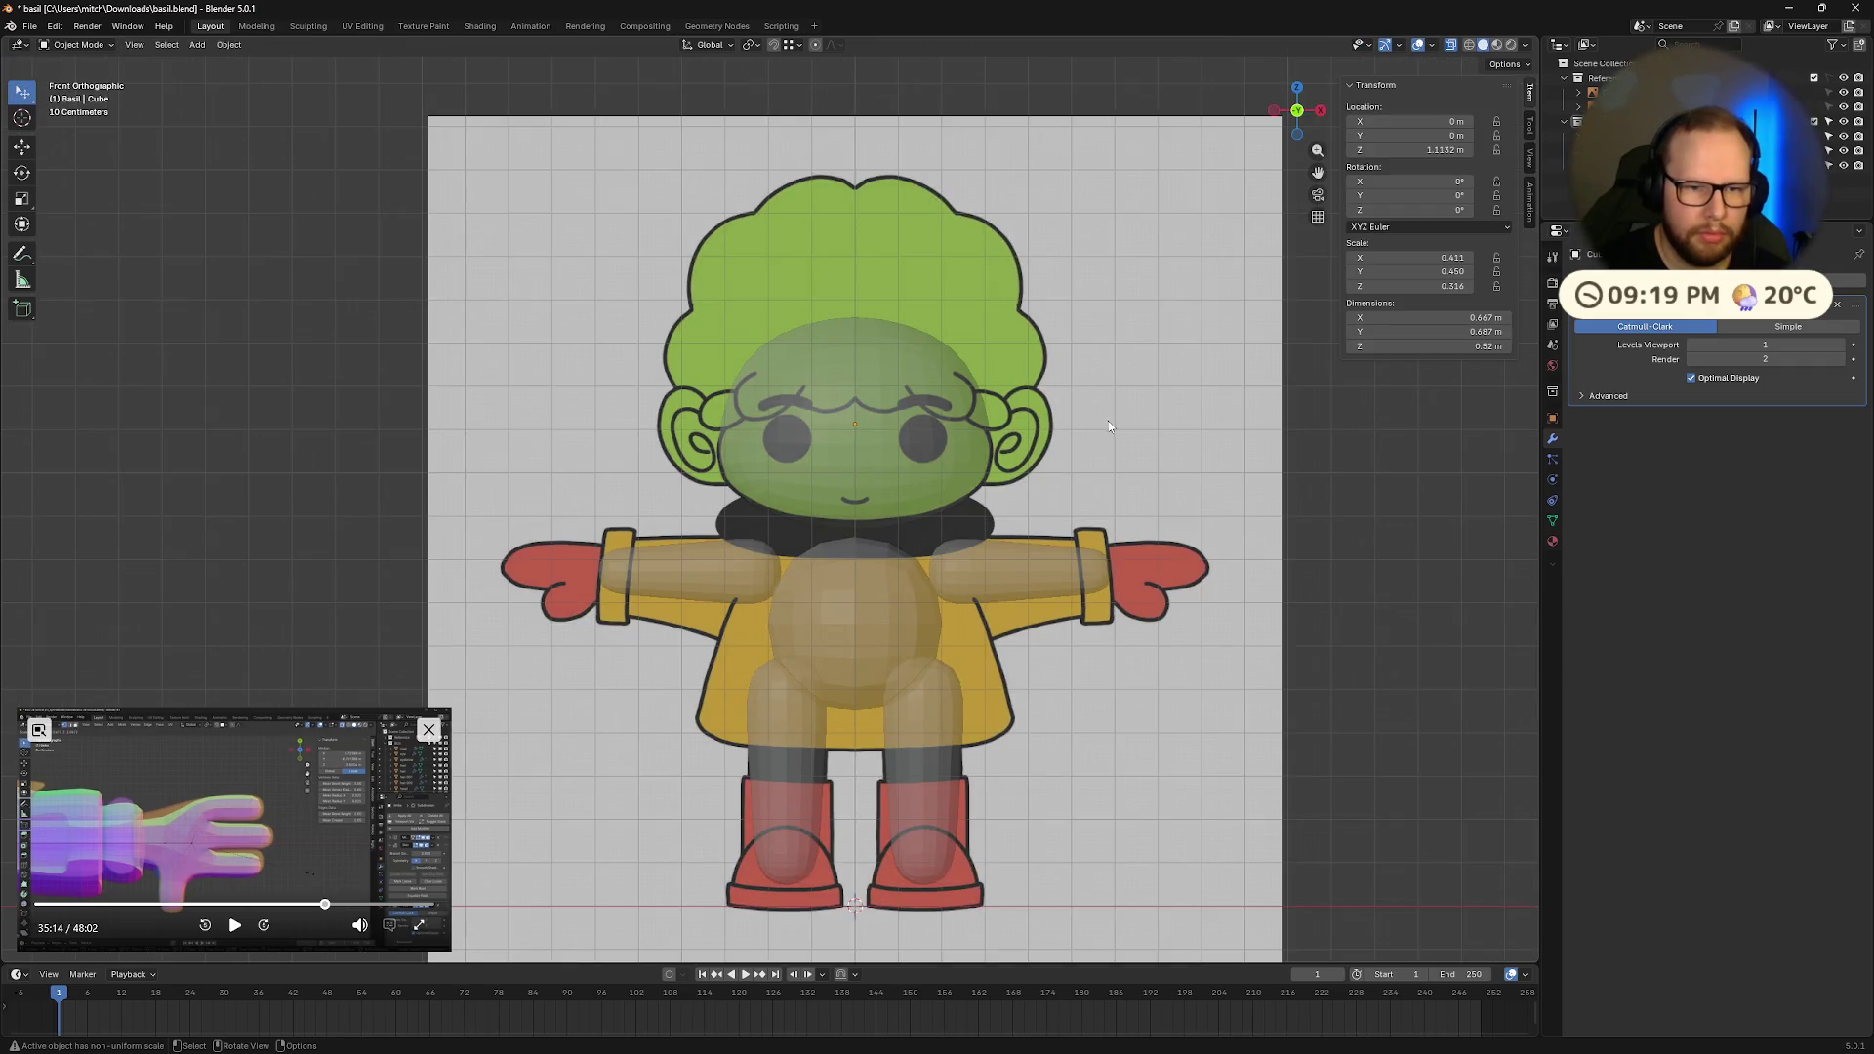
pyautogui.scroll(2, 1108, 422)
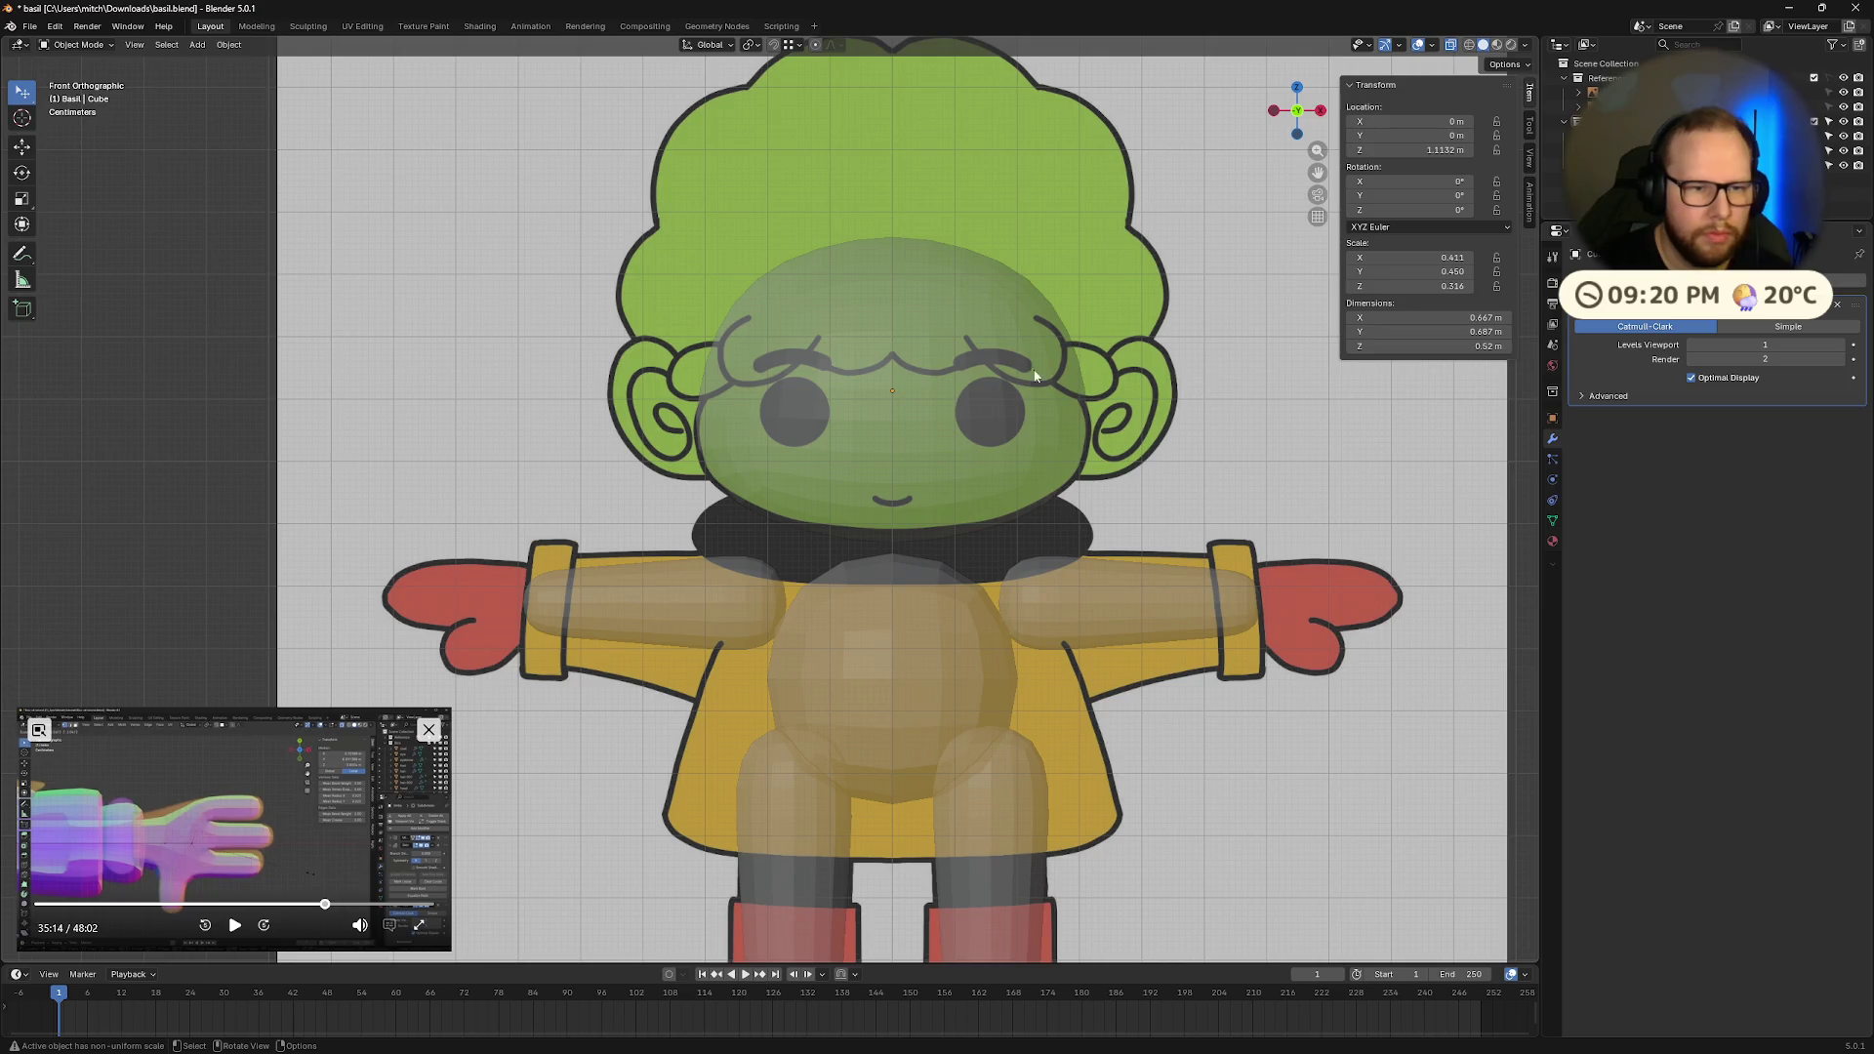
pyautogui.press('Tab')
pyautogui.moveTo(649, 190); pyautogui.dragTo(1186, 400)
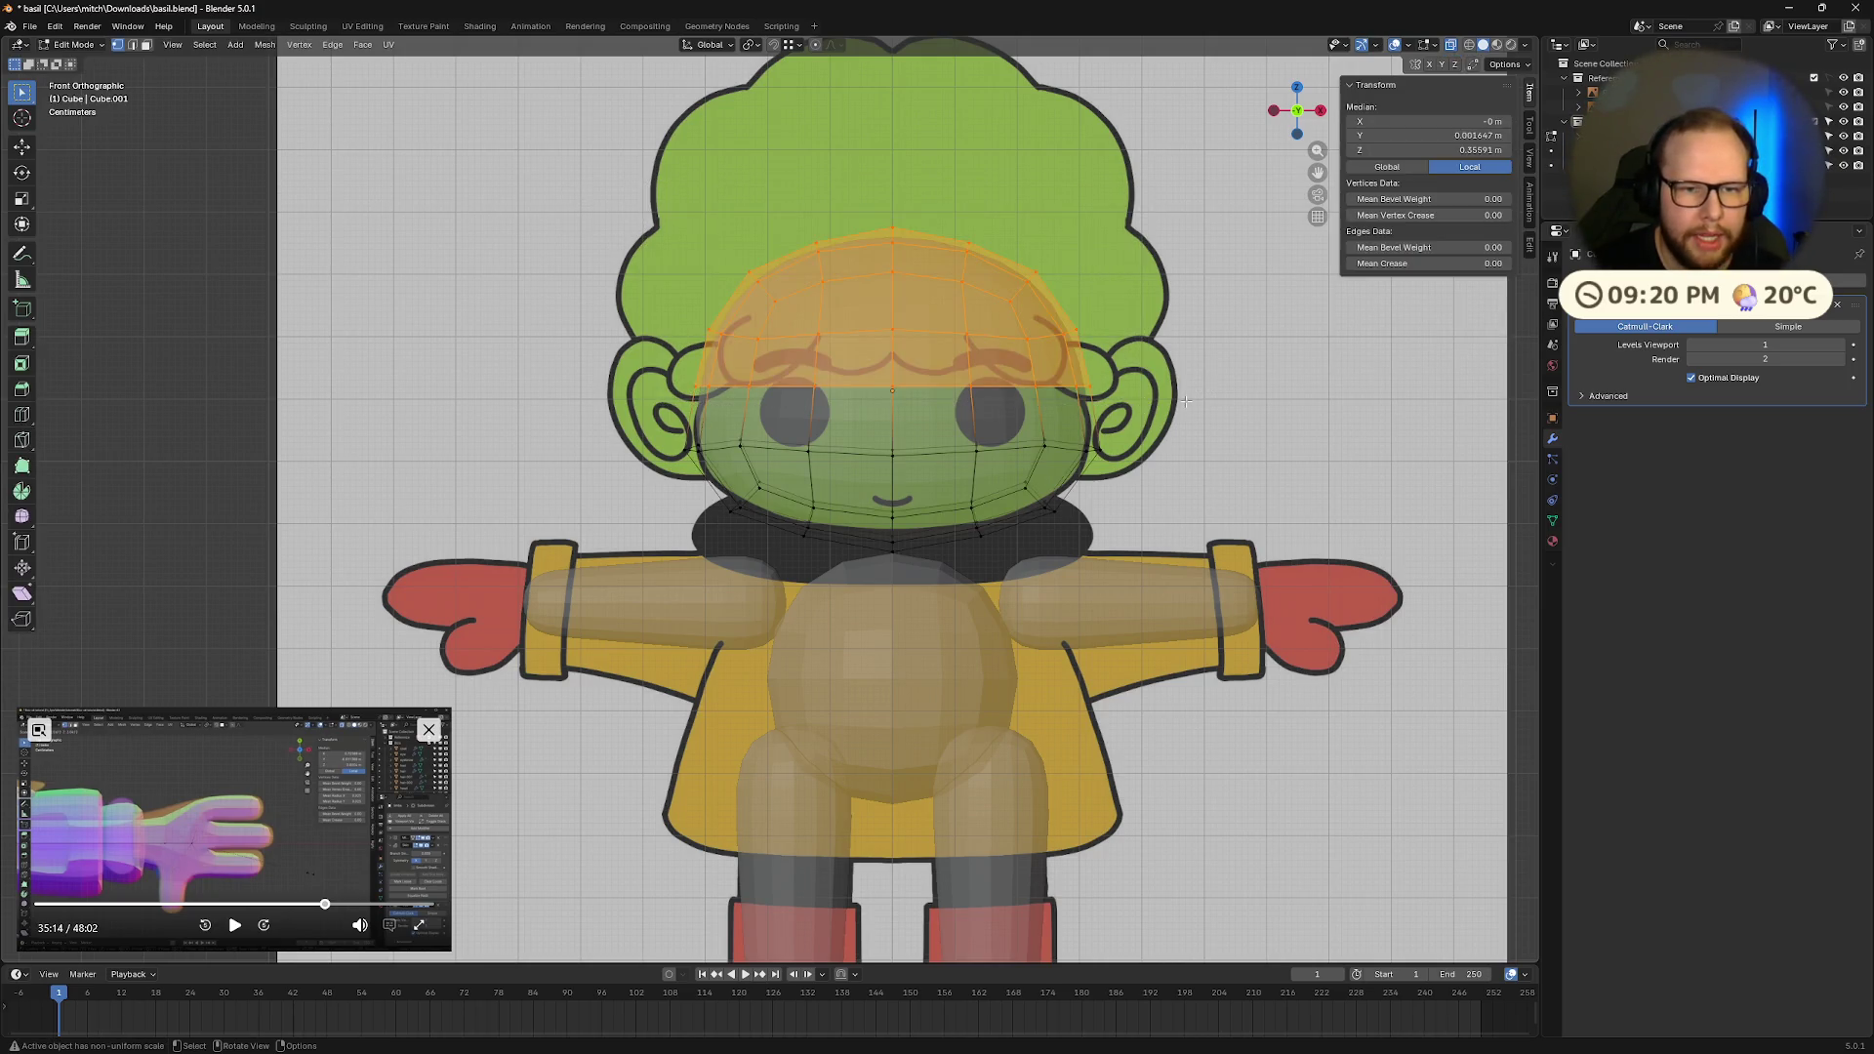
# Step: Narrow the upper head vertices along the X axis
pyautogui.press('s')
pyautogui.press('x')
pyautogui.click(1323, 400)
pyautogui.press('h')
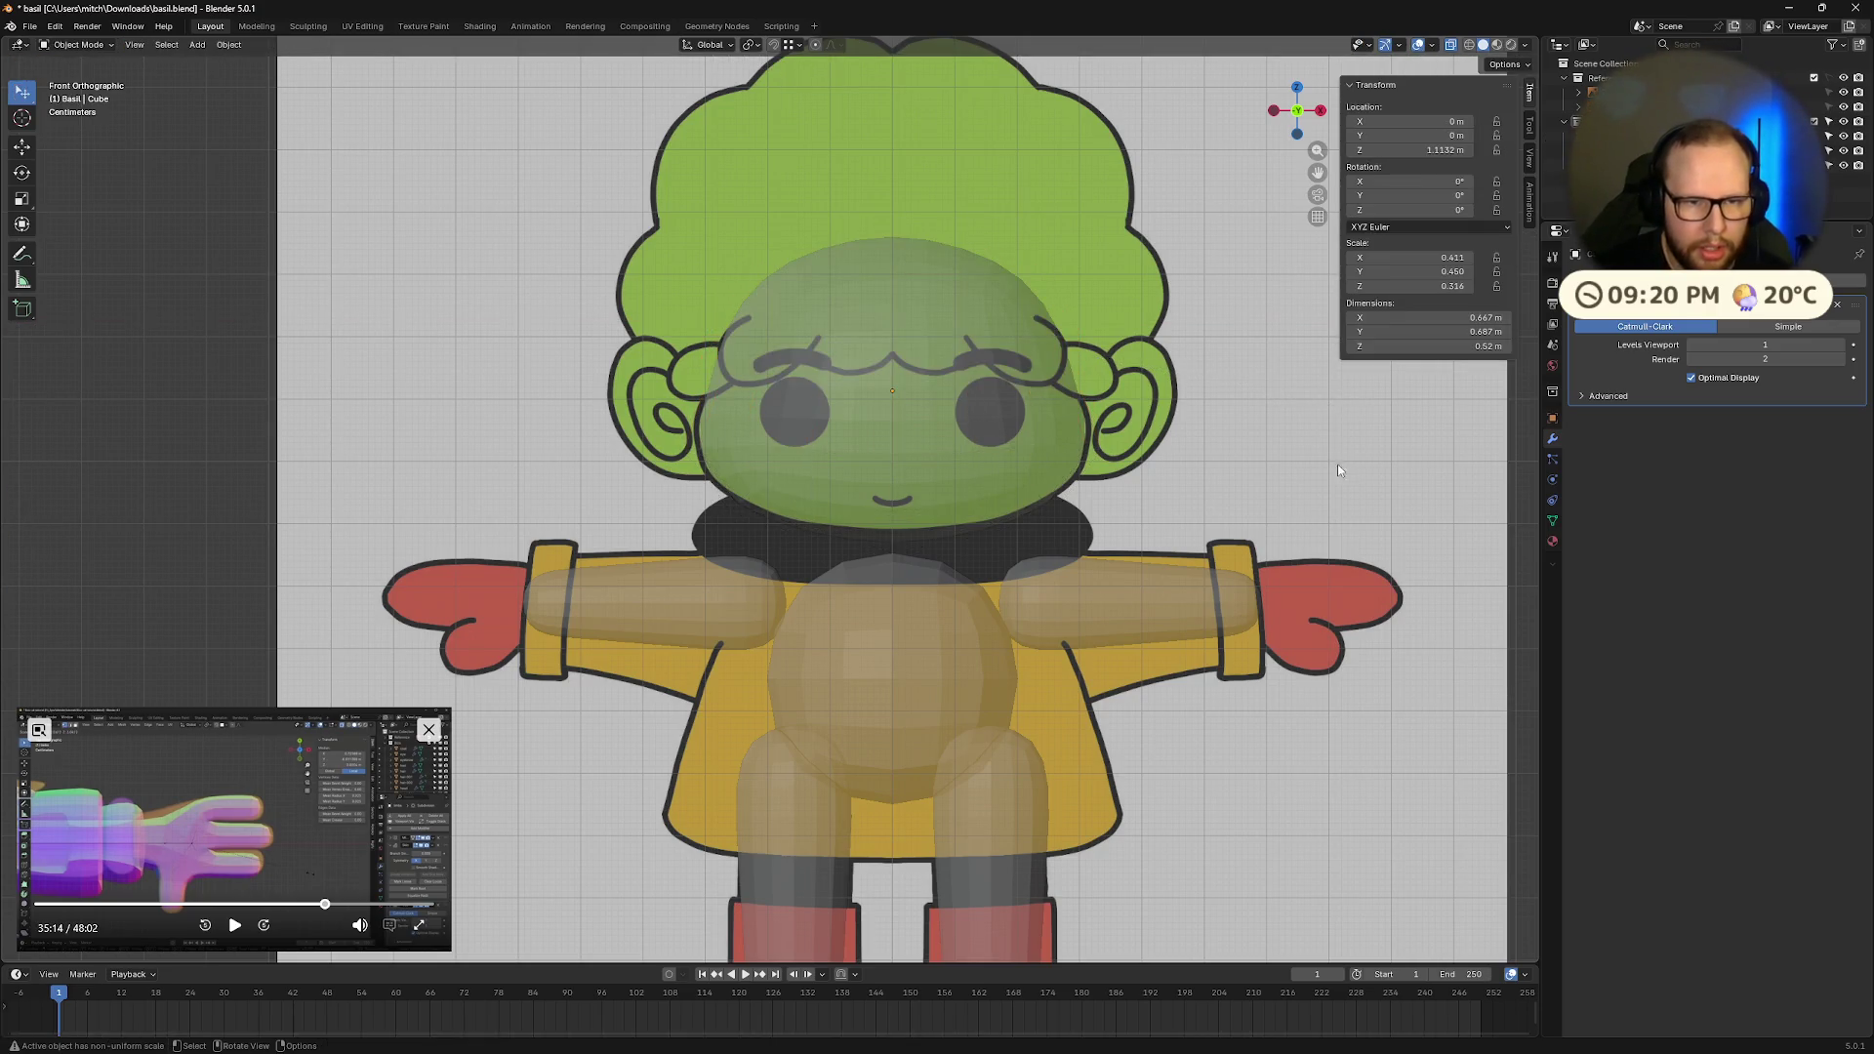
pyautogui.hotkey('alt', 'h')
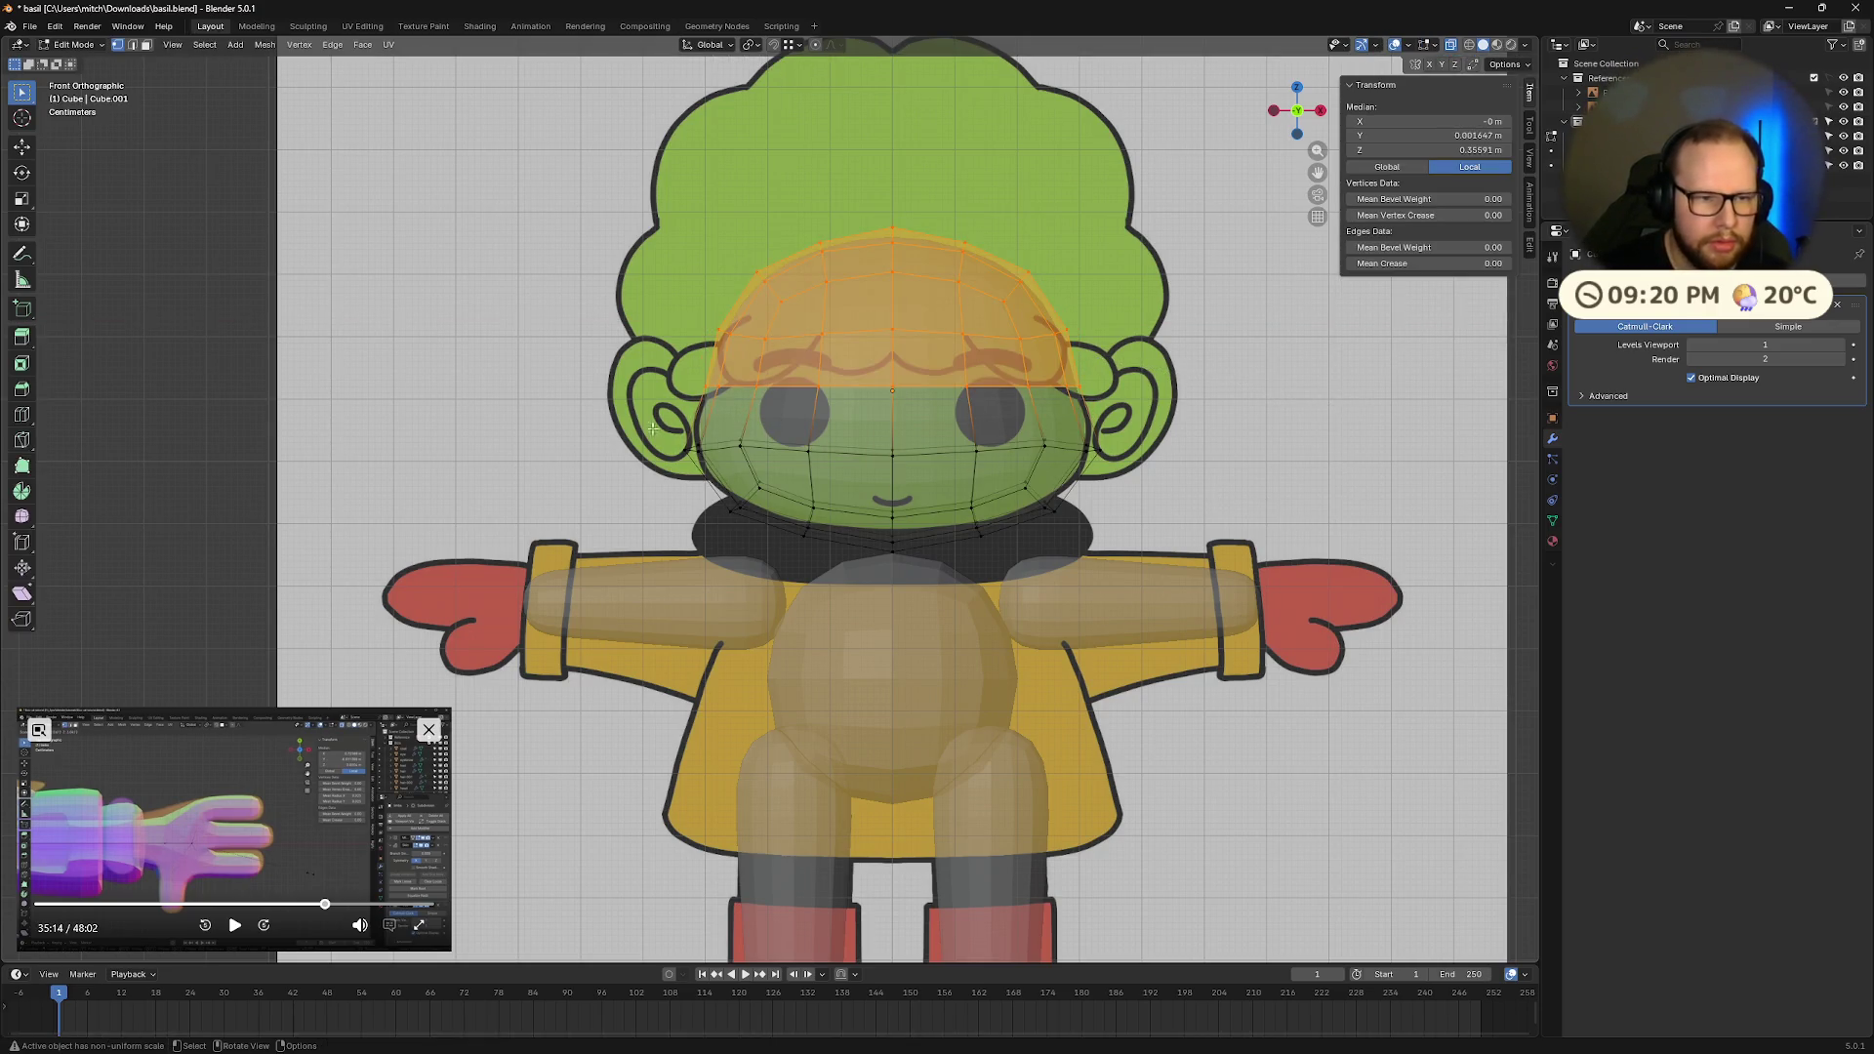
# Step: Scale the edge loop below the eyes and check the head from the side
pyautogui.click(657, 430)
pyautogui.keyDown('alt'); pyautogui.click(1098, 454); pyautogui.keyUp('alt')
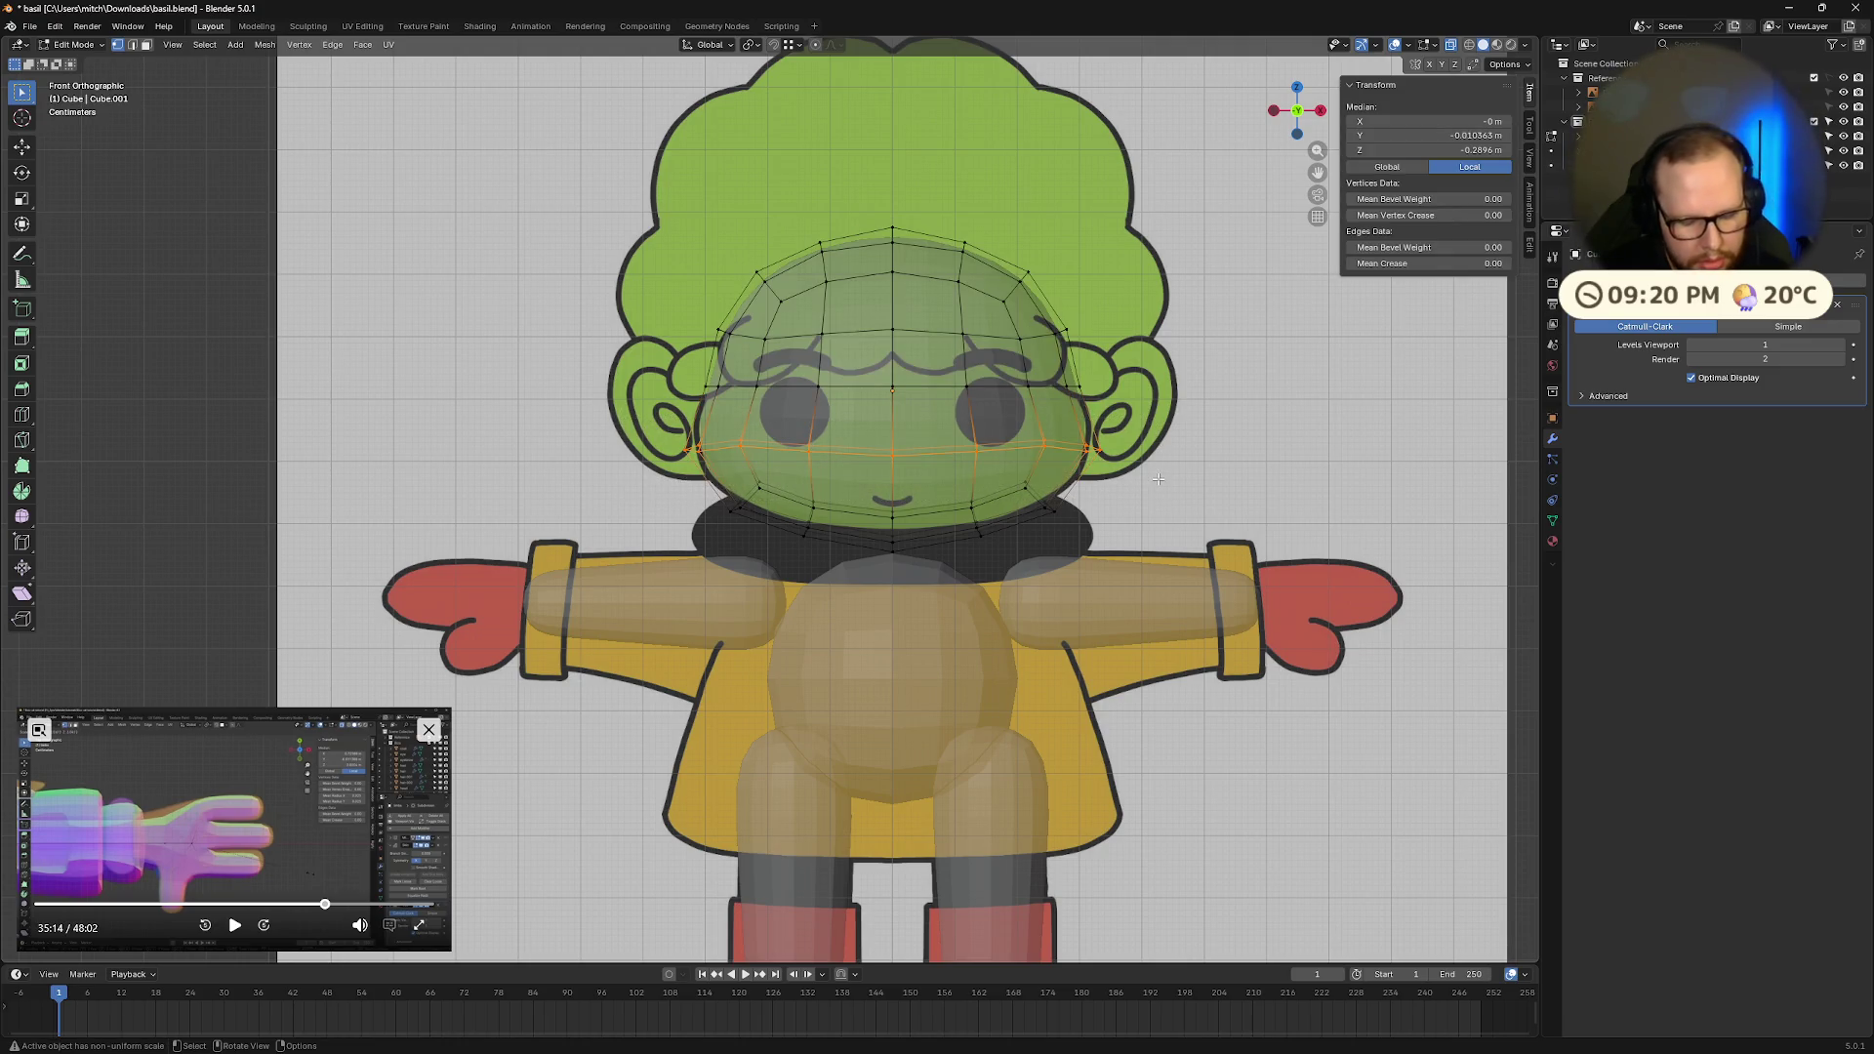
pyautogui.press('s')
pyautogui.click(1163, 479)
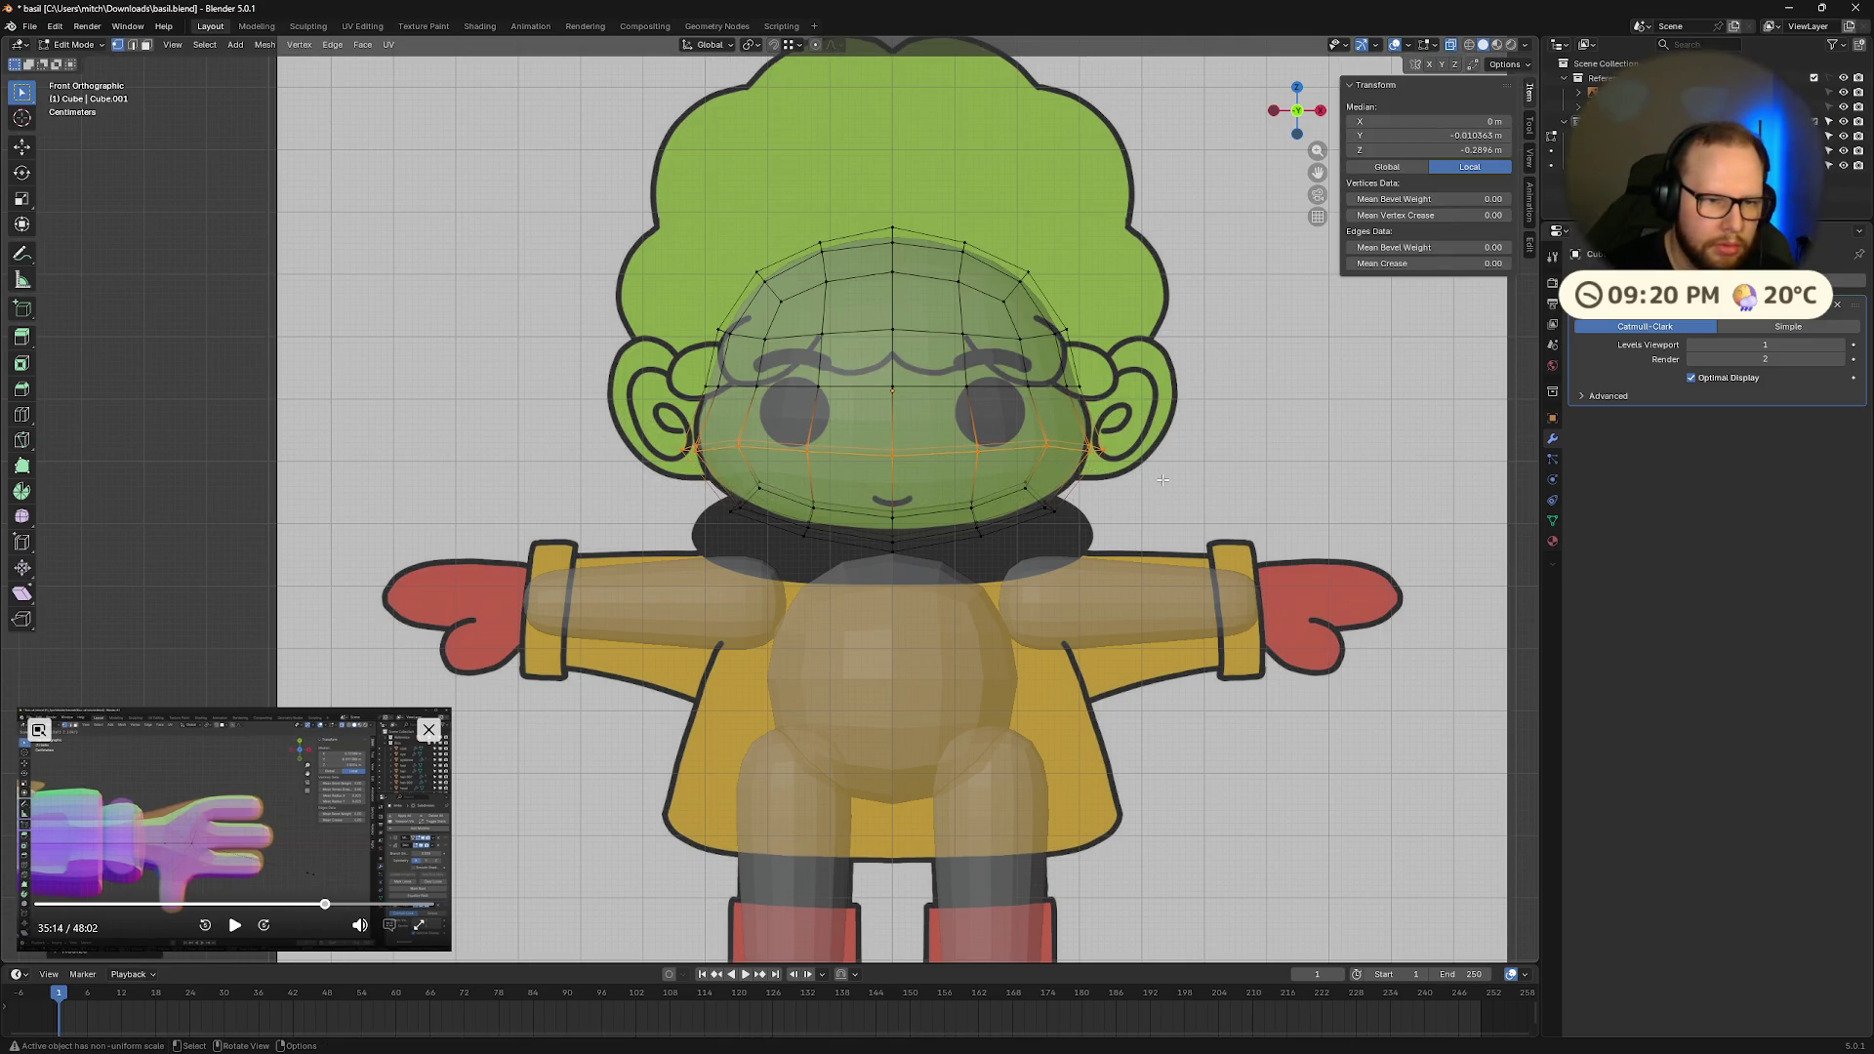
pyautogui.click(1151, 526)
pyautogui.moveTo(1151, 526); pyautogui.dragTo(1104, 493, button='middle')
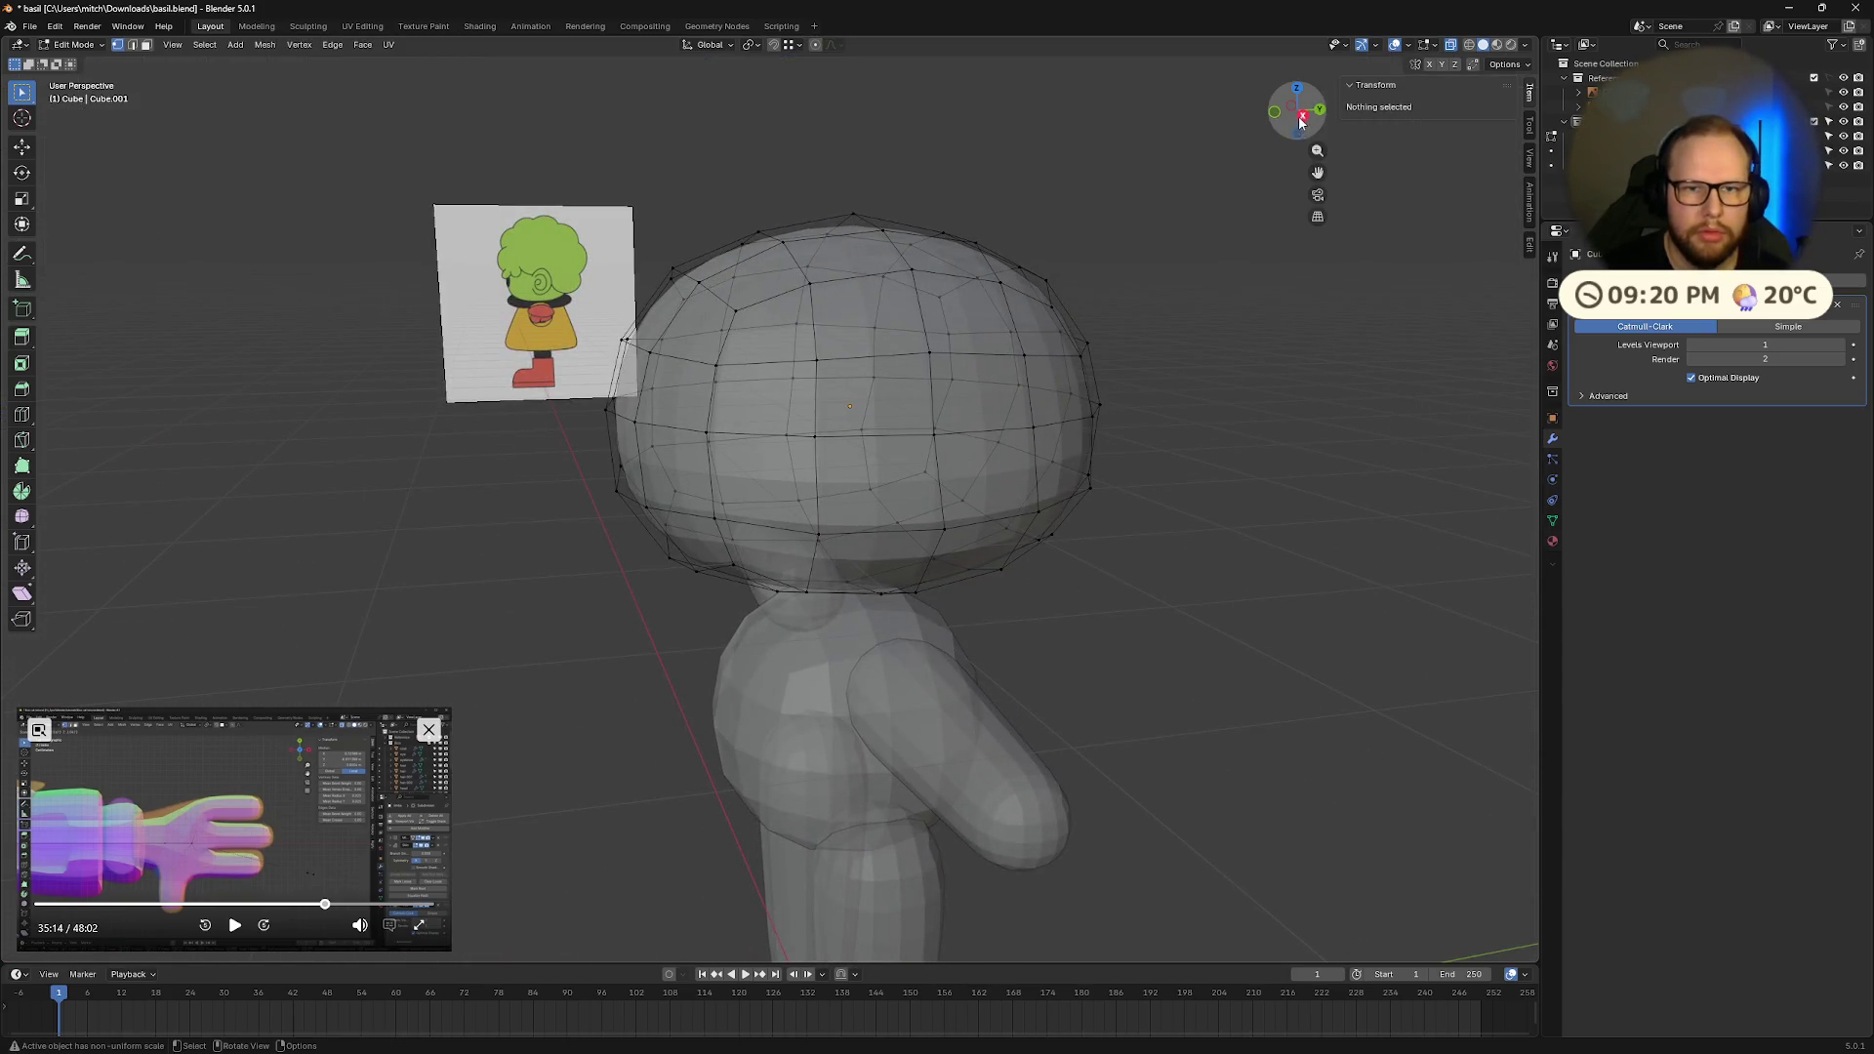
pyautogui.click(1304, 116)
pyautogui.press('Tab')
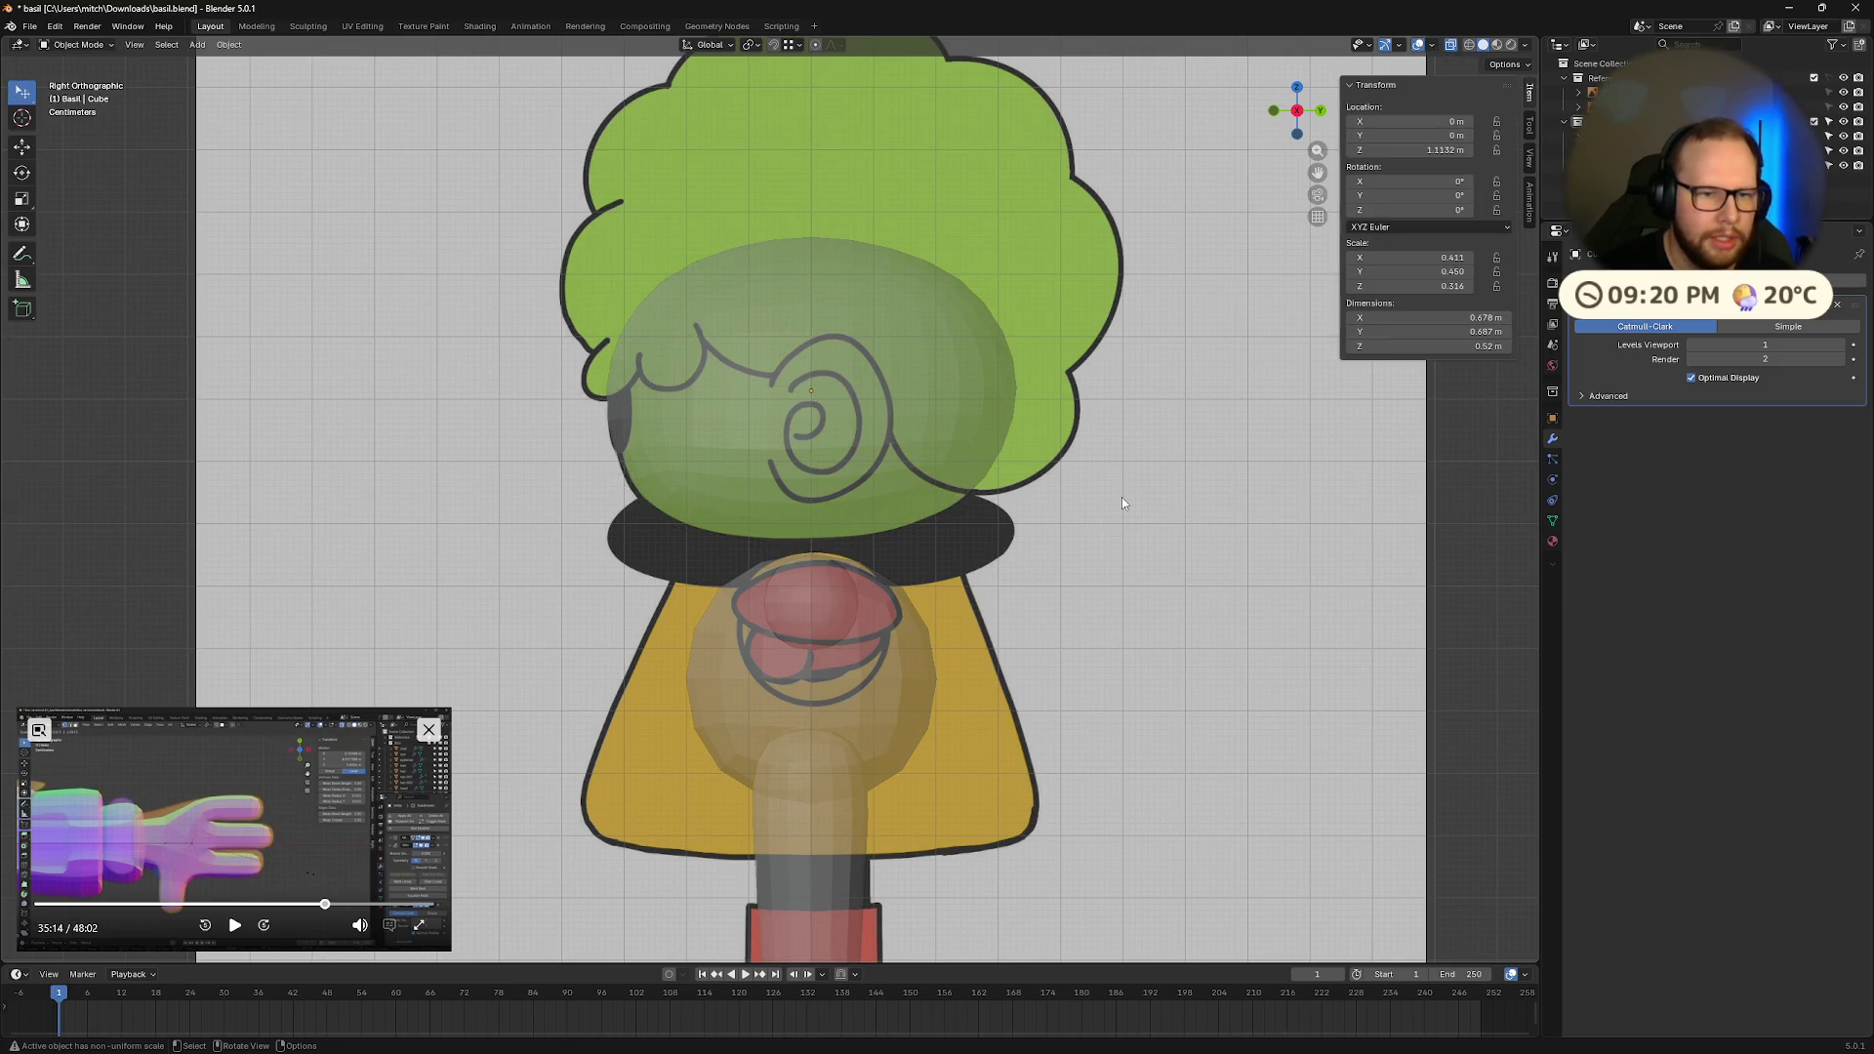
pyautogui.click(1274, 110)
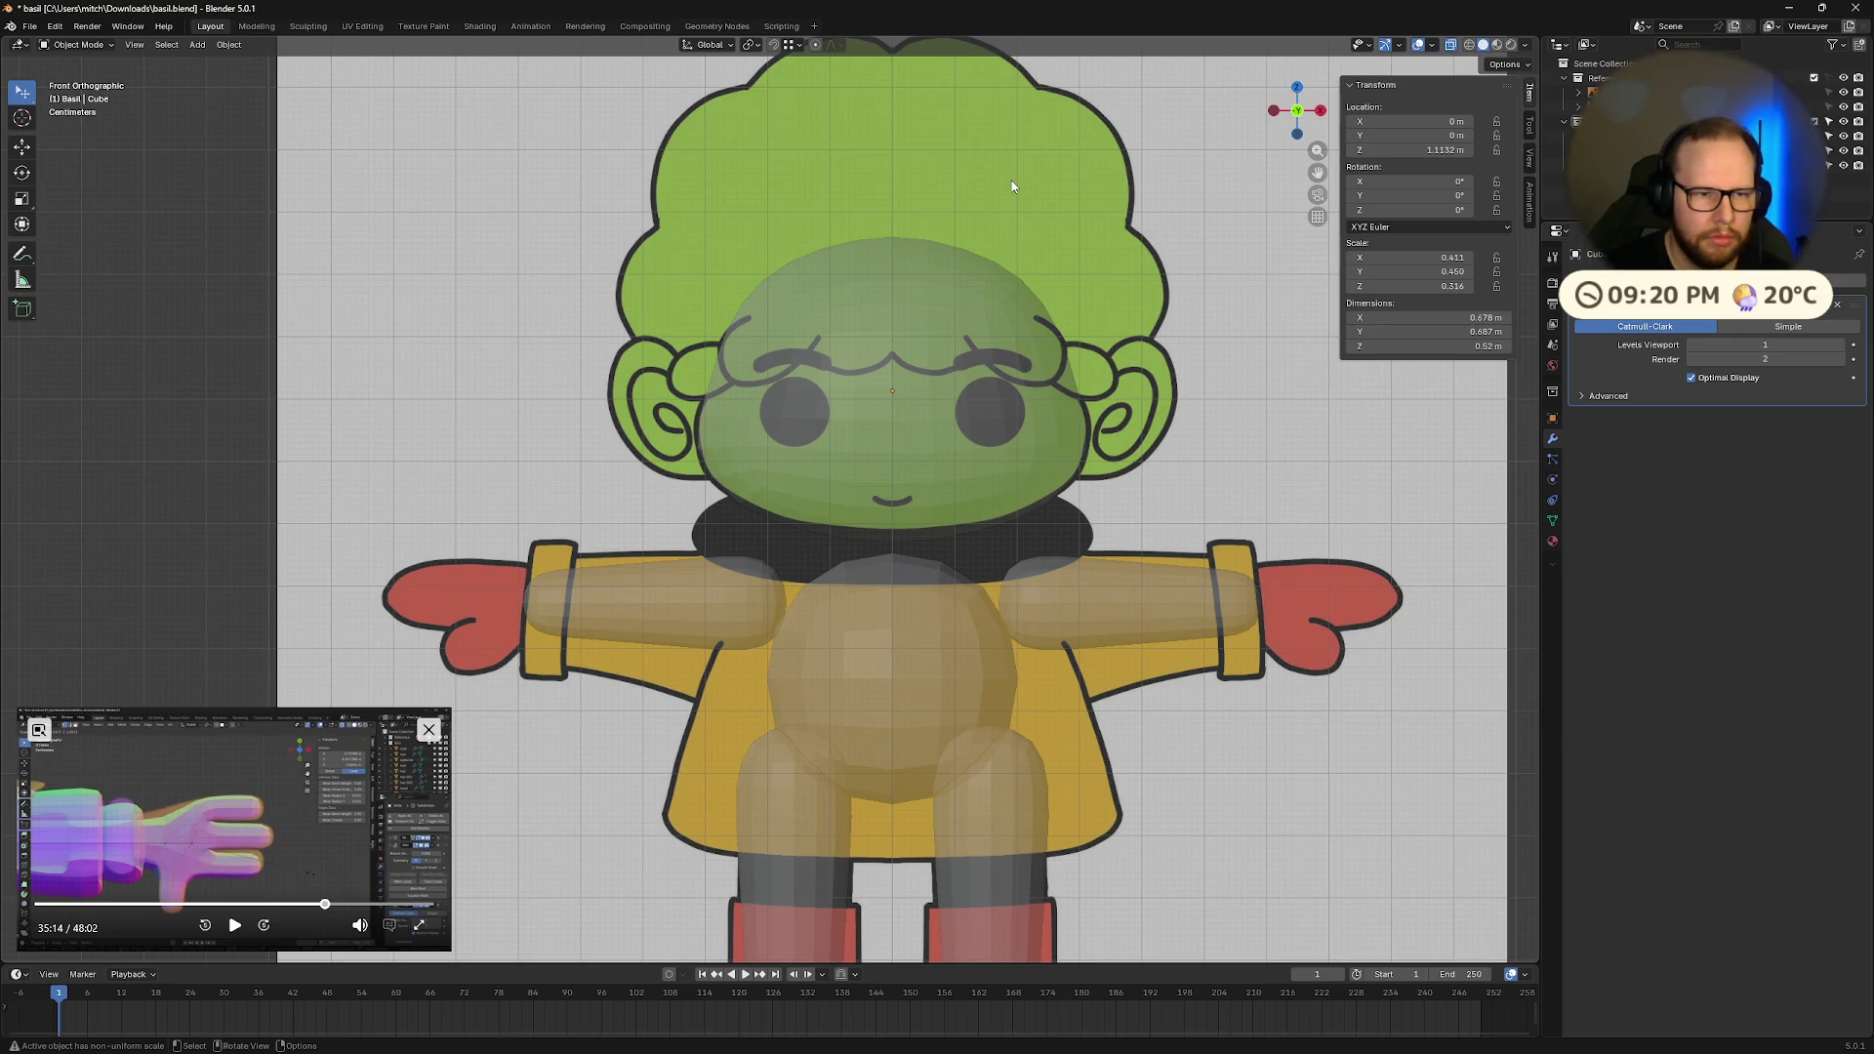
# Step: Narrow the upper half of the head again along the X axis
pyautogui.press('Tab')
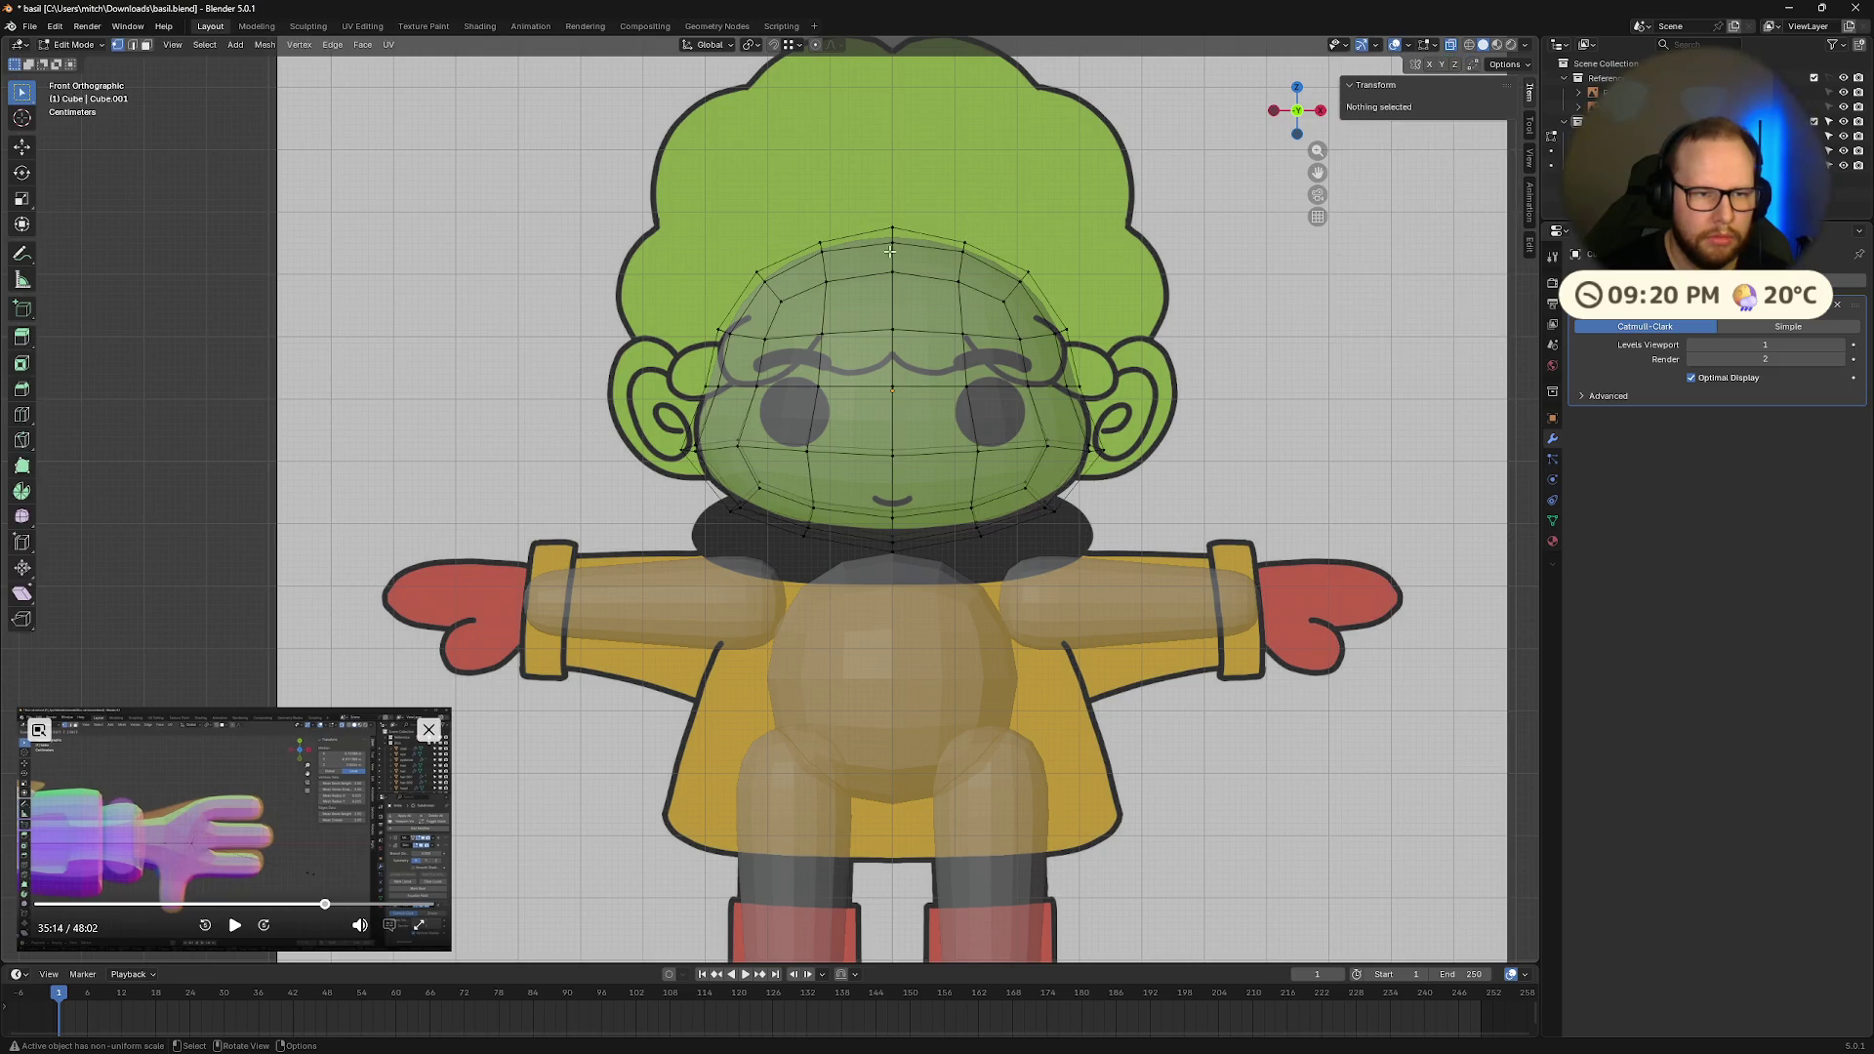
pyautogui.moveTo(672, 207)
pyautogui.mouseDown()
pyautogui.moveTo(1122, 391)
pyautogui.moveTo(1175, 391)
pyautogui.mouseUp()
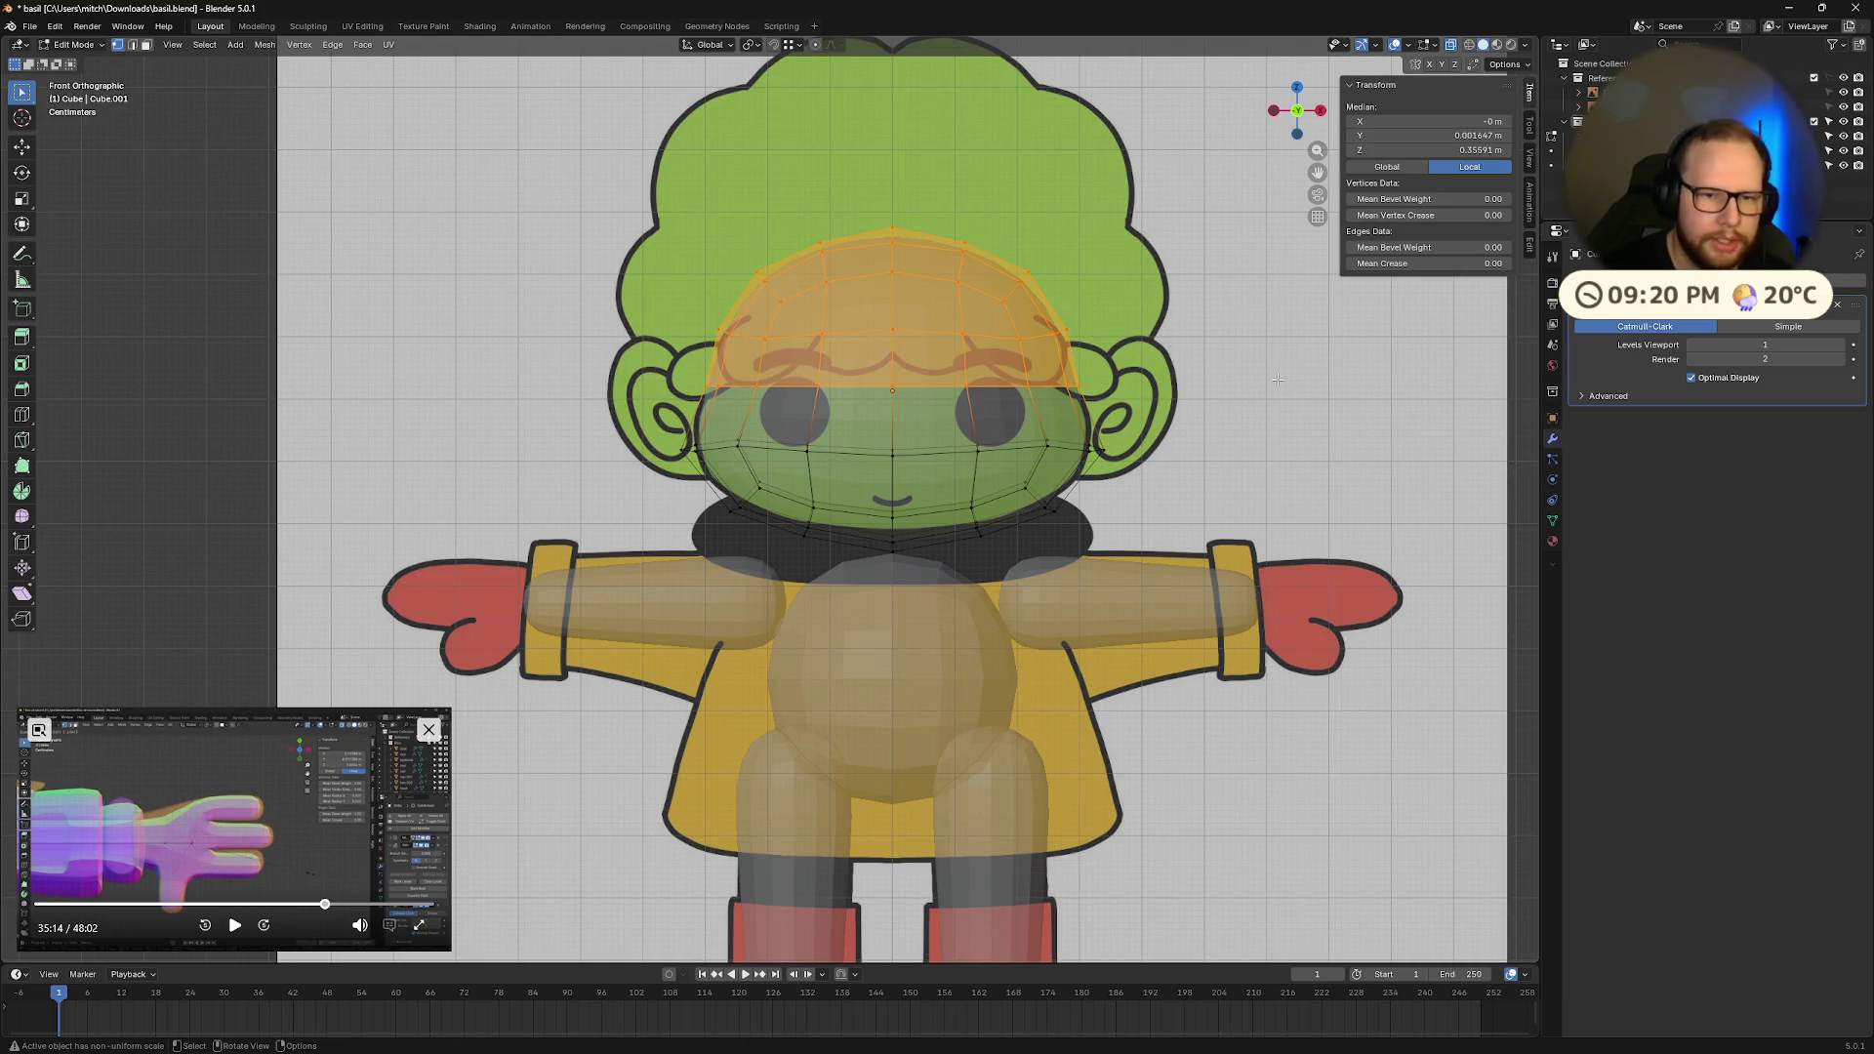
pyautogui.press('s')
pyautogui.press('x')
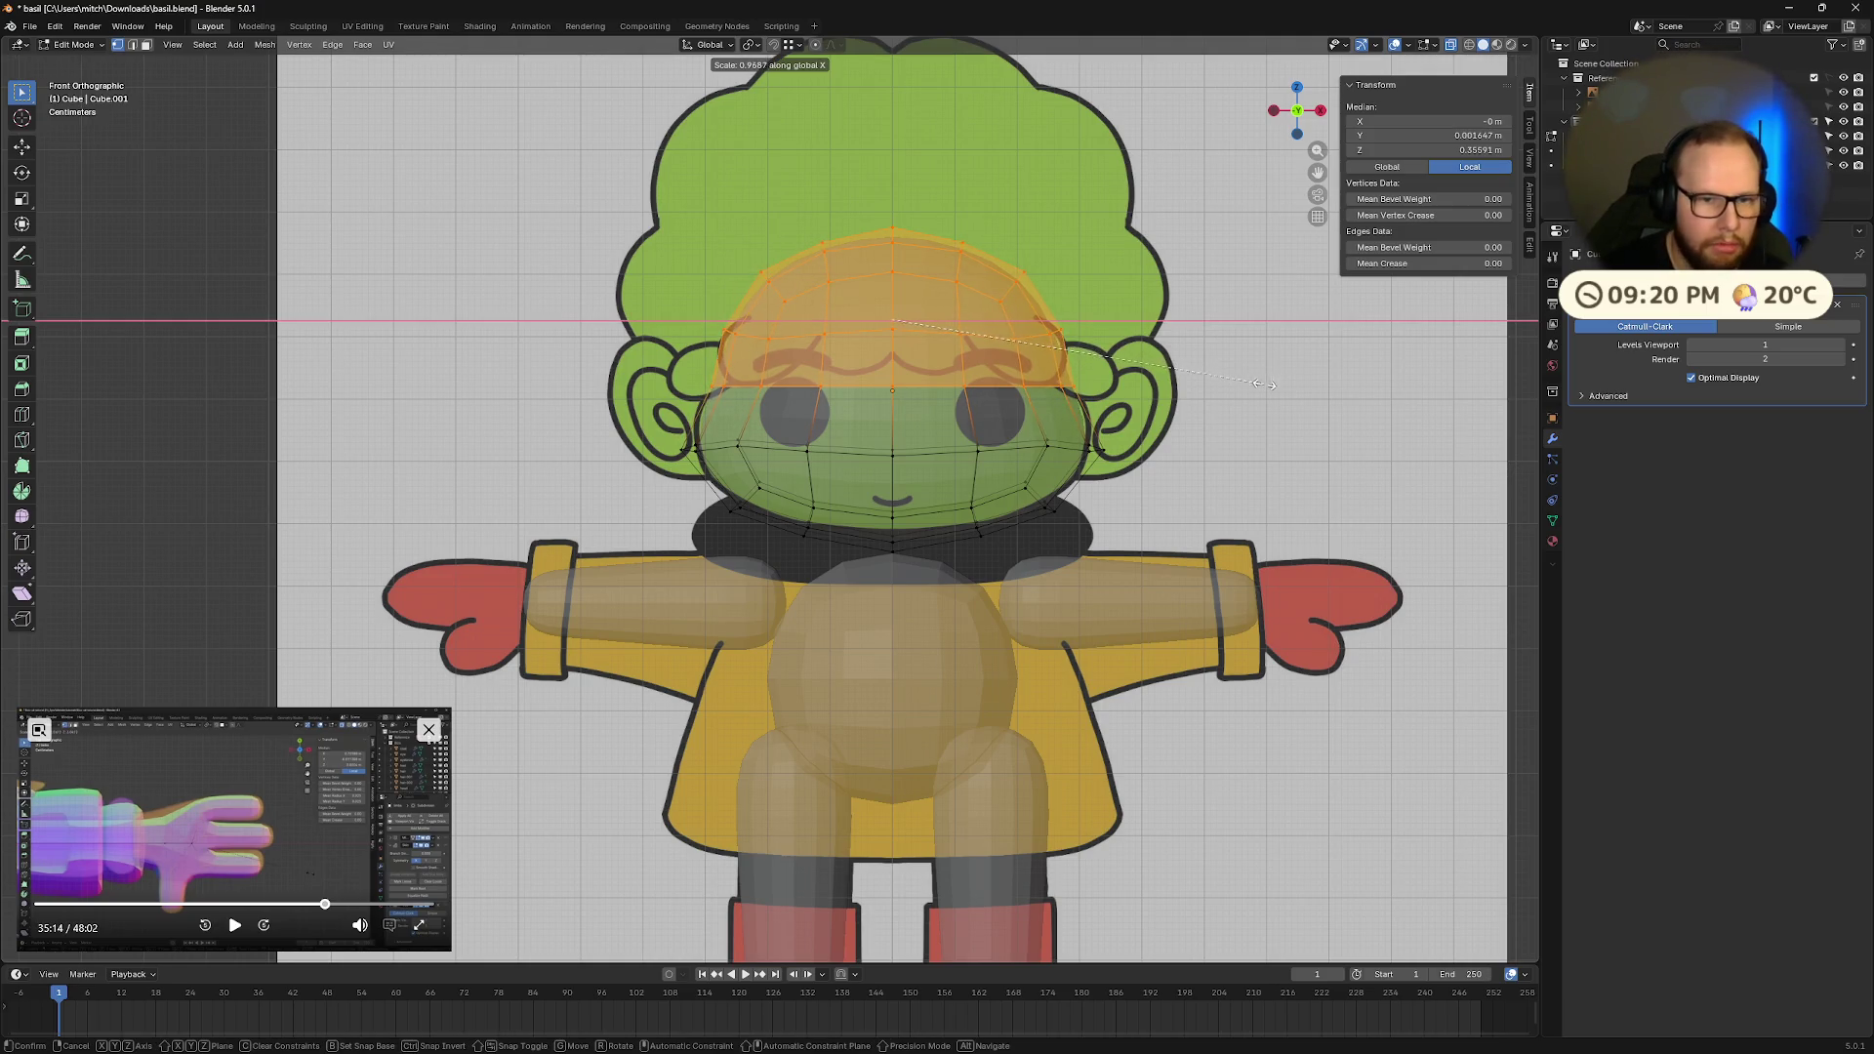
pyautogui.click(1259, 384)
pyautogui.hotkey('alt', 'a')
# Step: Lower the head cap and move the middle edge row vertically
pyautogui.moveTo(694, 206); pyautogui.dragTo(1142, 347)
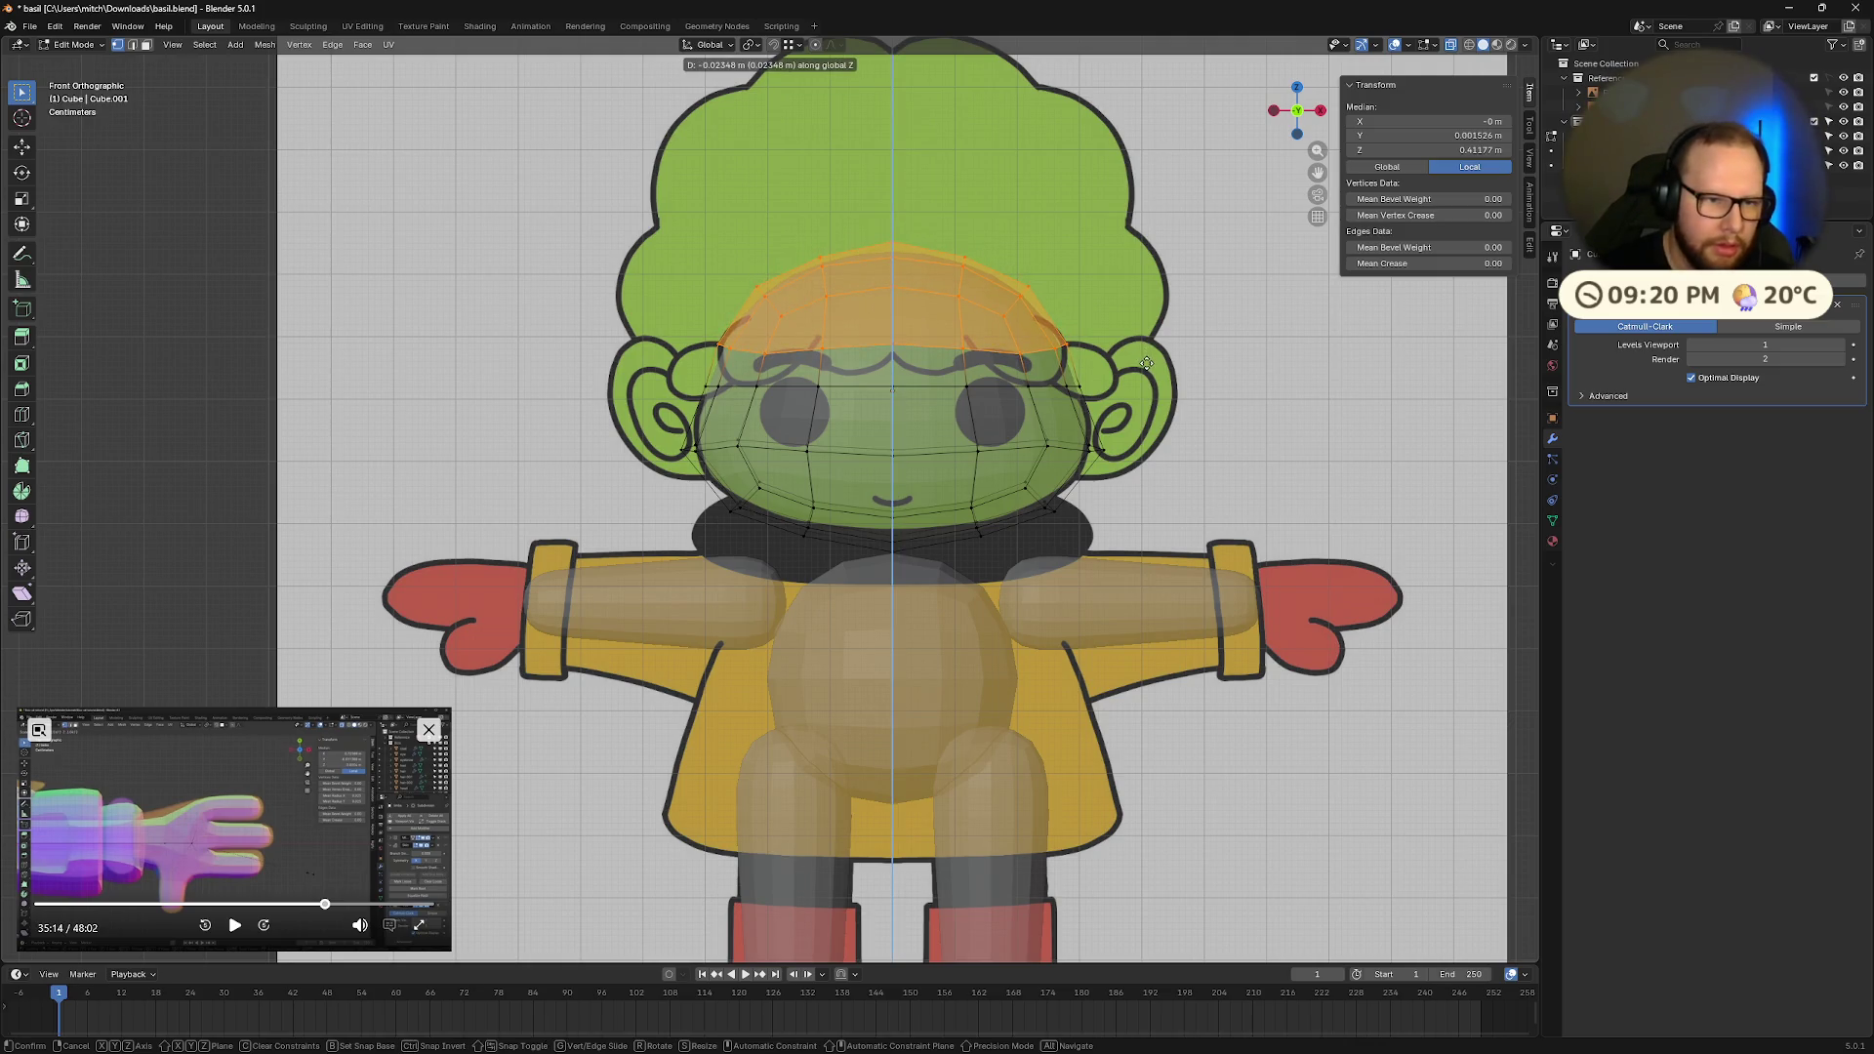
pyautogui.click(1143, 359)
pyautogui.hotkey('alt', 'a')
pyautogui.press('b')
pyautogui.moveTo(1126, 381); pyautogui.dragTo(647, 408)
pyautogui.press('g')
pyautogui.press('z')
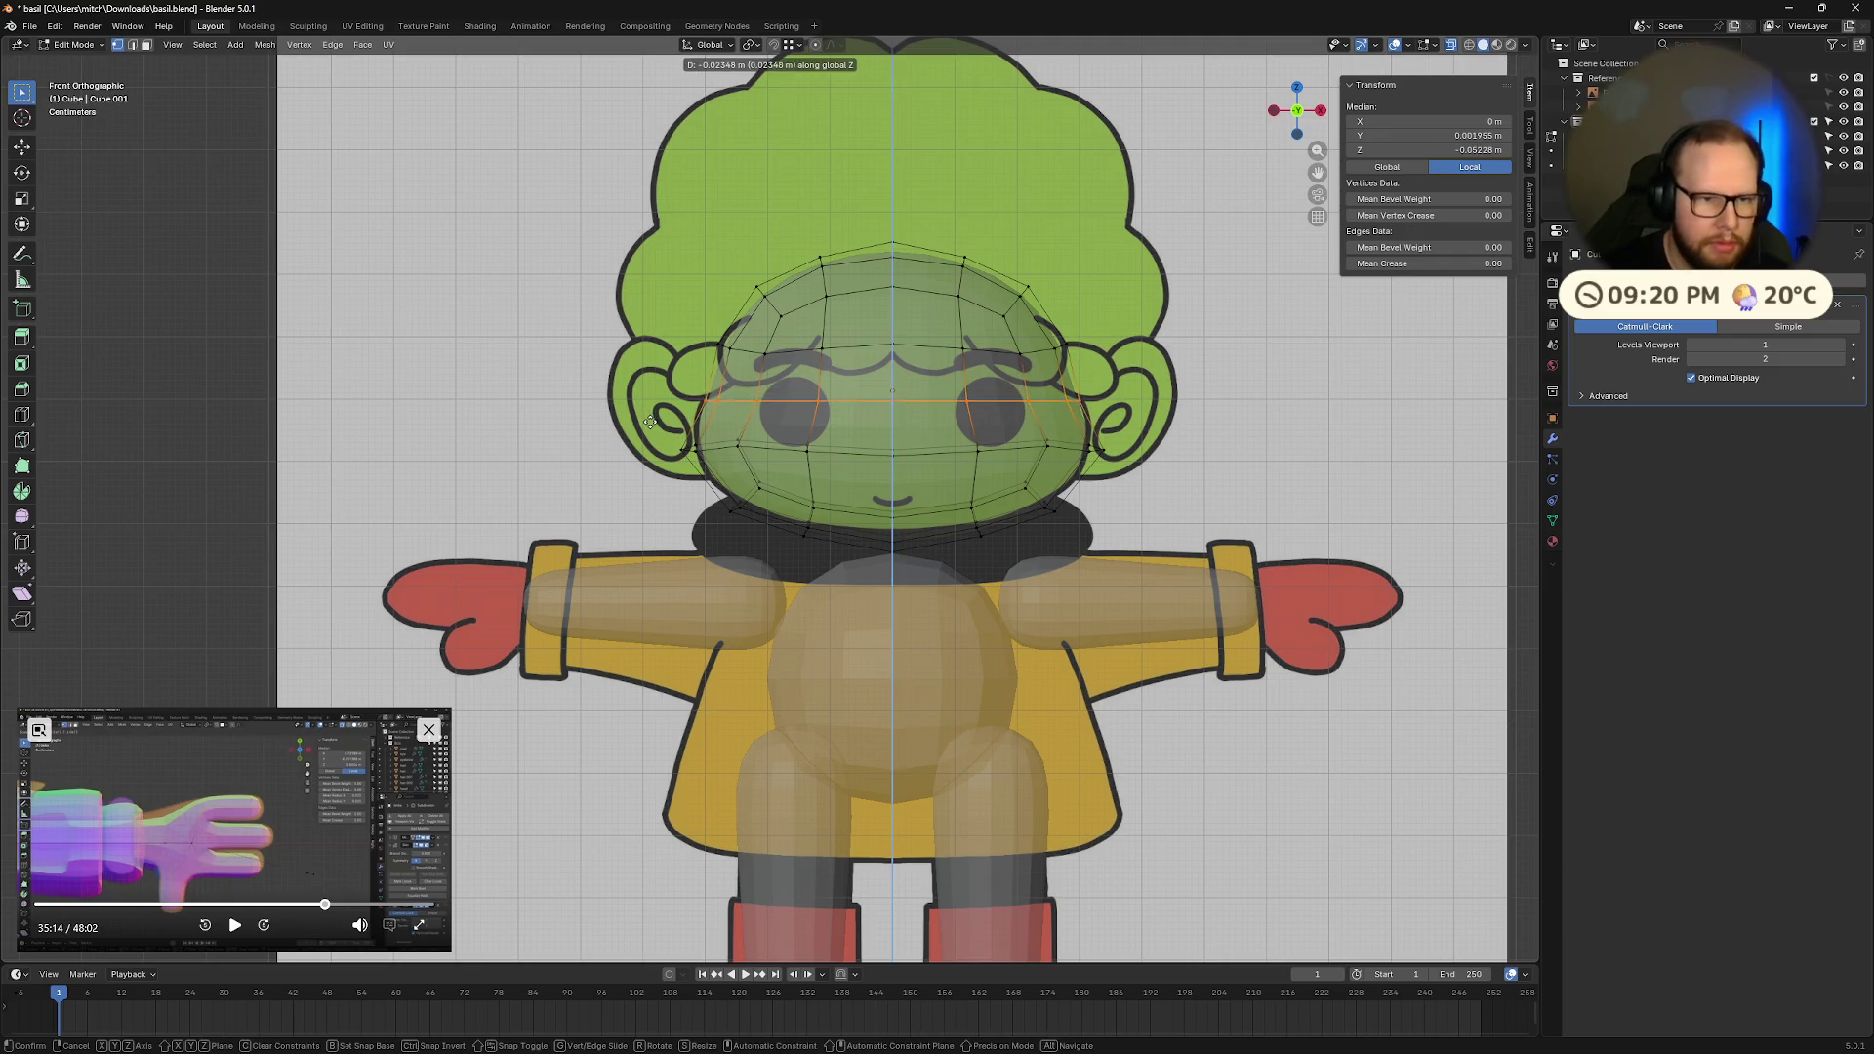
pyautogui.click(651, 419)
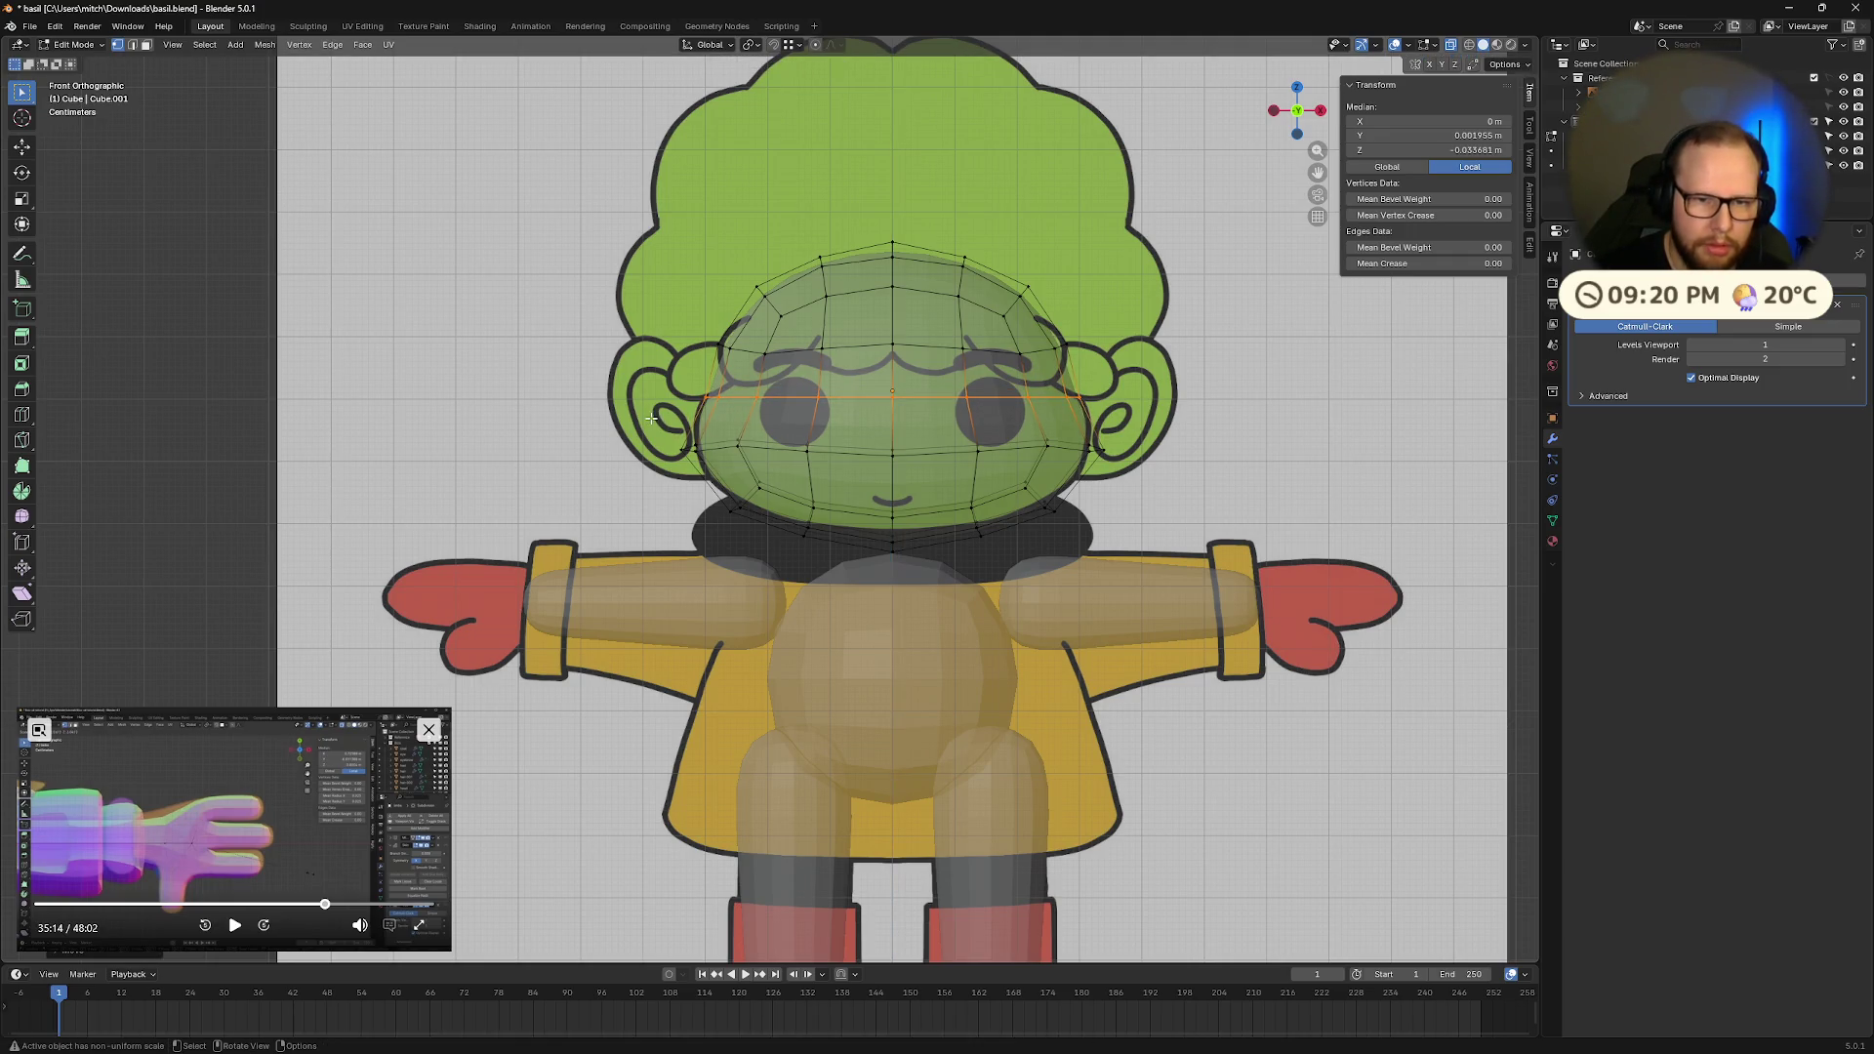
# Step: Check the head shape in Object Mode, then re-enter editing
pyautogui.press('Tab')
pyautogui.moveTo(1286, 359)
pyautogui.mouseDown(button='middle')
pyautogui.moveTo(1292, 422)
pyautogui.moveTo(1209, 443)
pyautogui.moveTo(1245, 529)
pyautogui.moveTo(1222, 523)
pyautogui.moveTo(1268, 176)
pyautogui.mouseUp(button='middle')
pyautogui.scroll(-3, 1138, 383)
pyautogui.scroll(5, 1138, 382)
pyautogui.press('Tab')
pyautogui.press('Tab')
pyautogui.moveTo(1146, 389)
pyautogui.mouseDown(button='middle')
pyautogui.moveTo(1146, 496)
pyautogui.moveTo(1046, 490)
pyautogui.moveTo(1221, 514)
pyautogui.moveTo(1368, 506)
pyautogui.moveTo(1504, 585)
pyautogui.moveTo(29, 556)
pyautogui.moveTo(577, 117)
pyautogui.mouseUp(button='middle')
pyautogui.scroll(-4, 1145, 496)
pyautogui.click(1296, 120)
pyautogui.click(1274, 113)
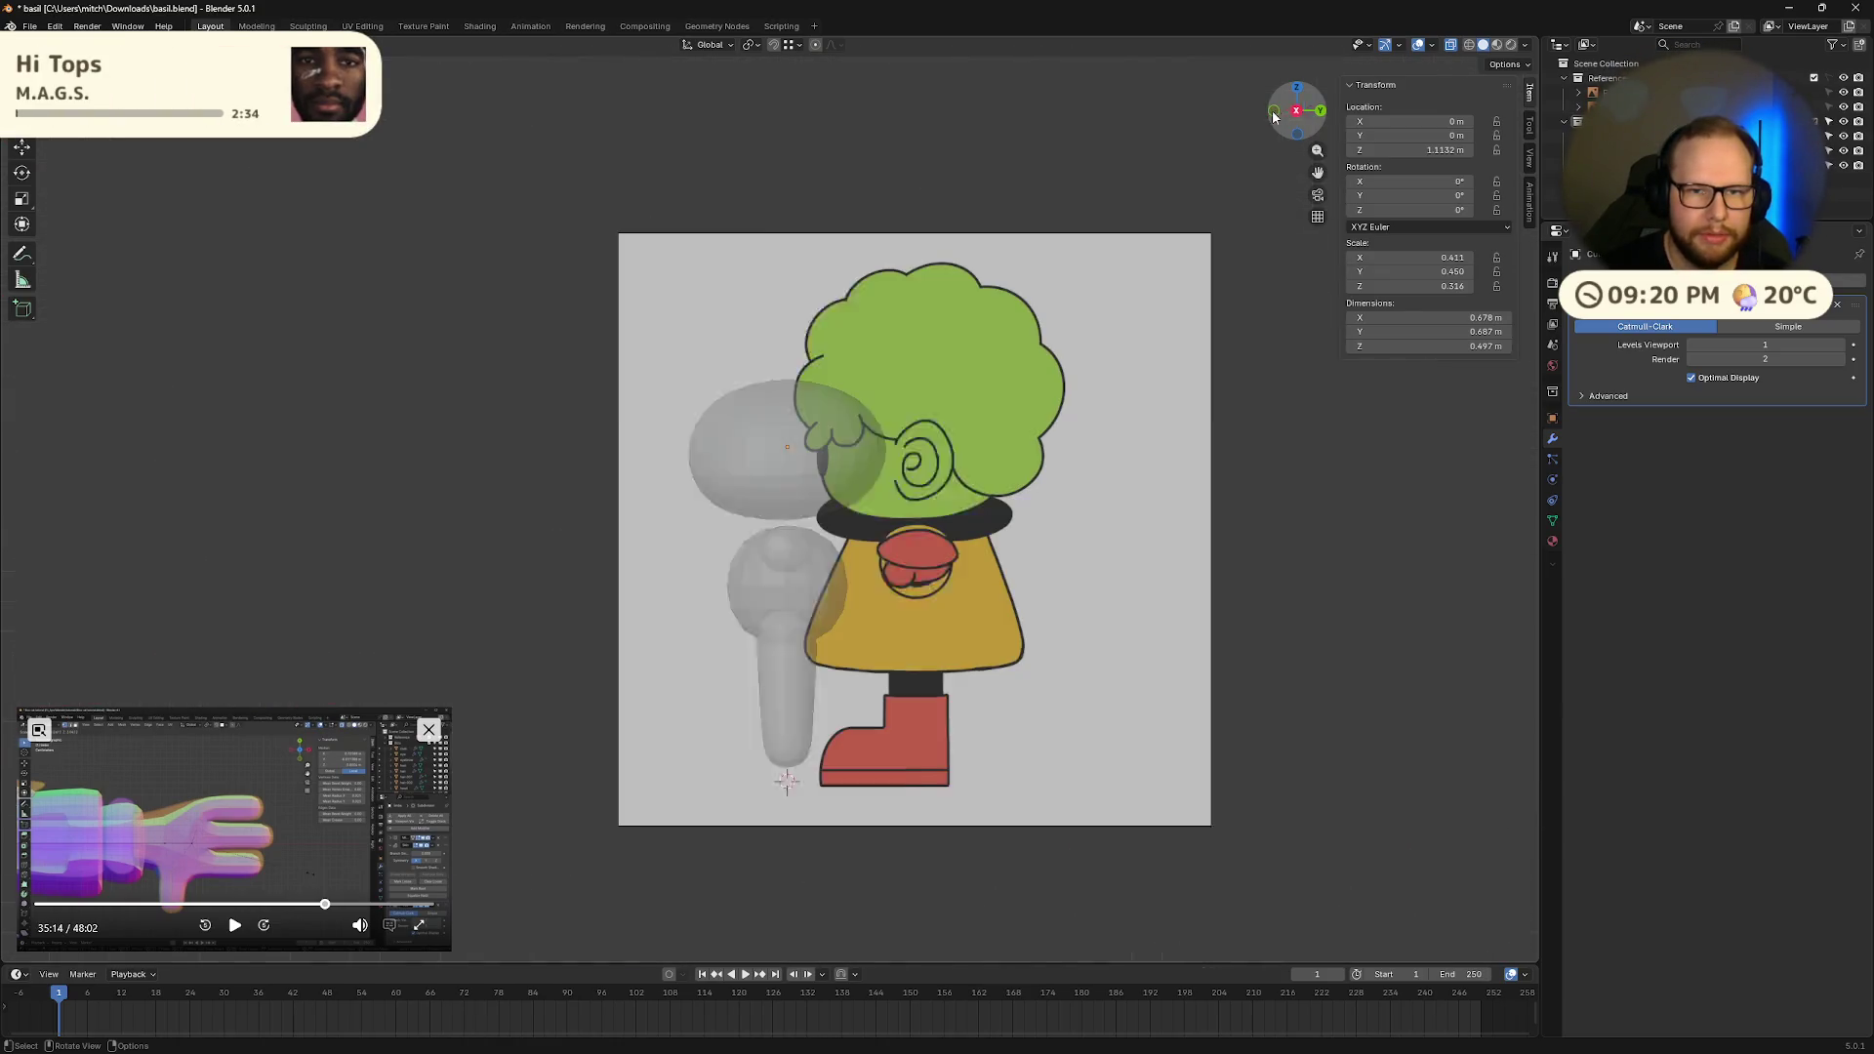
pyautogui.moveTo(1081, 467)
pyautogui.mouseDown(button='middle')
pyautogui.moveTo(910, 512)
pyautogui.moveTo(1121, 473)
pyautogui.moveTo(1214, 477)
pyautogui.mouseUp(button='middle')
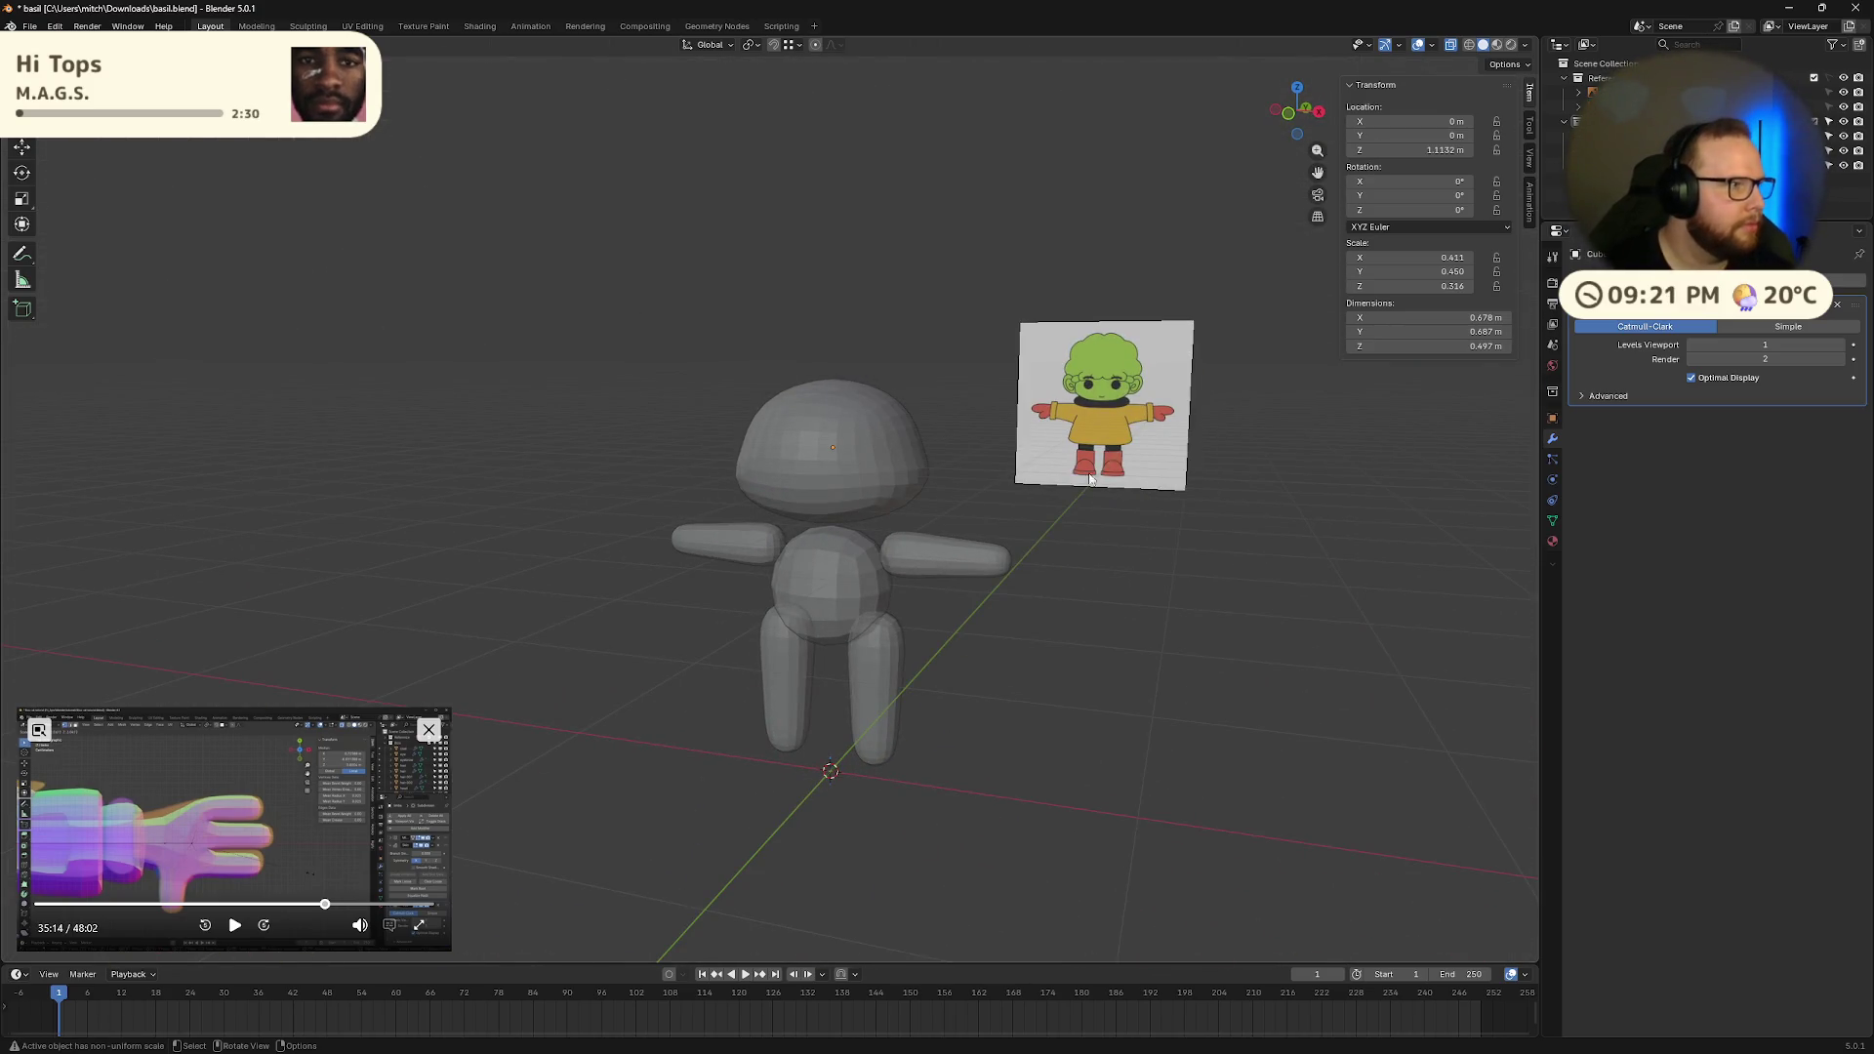
pyautogui.moveTo(991, 351)
pyautogui.mouseDown(button='middle')
pyautogui.moveTo(1028, 406)
pyautogui.moveTo(910, 397)
pyautogui.moveTo(1240, 354)
pyautogui.moveTo(1270, 244)
pyautogui.mouseUp(button='middle')
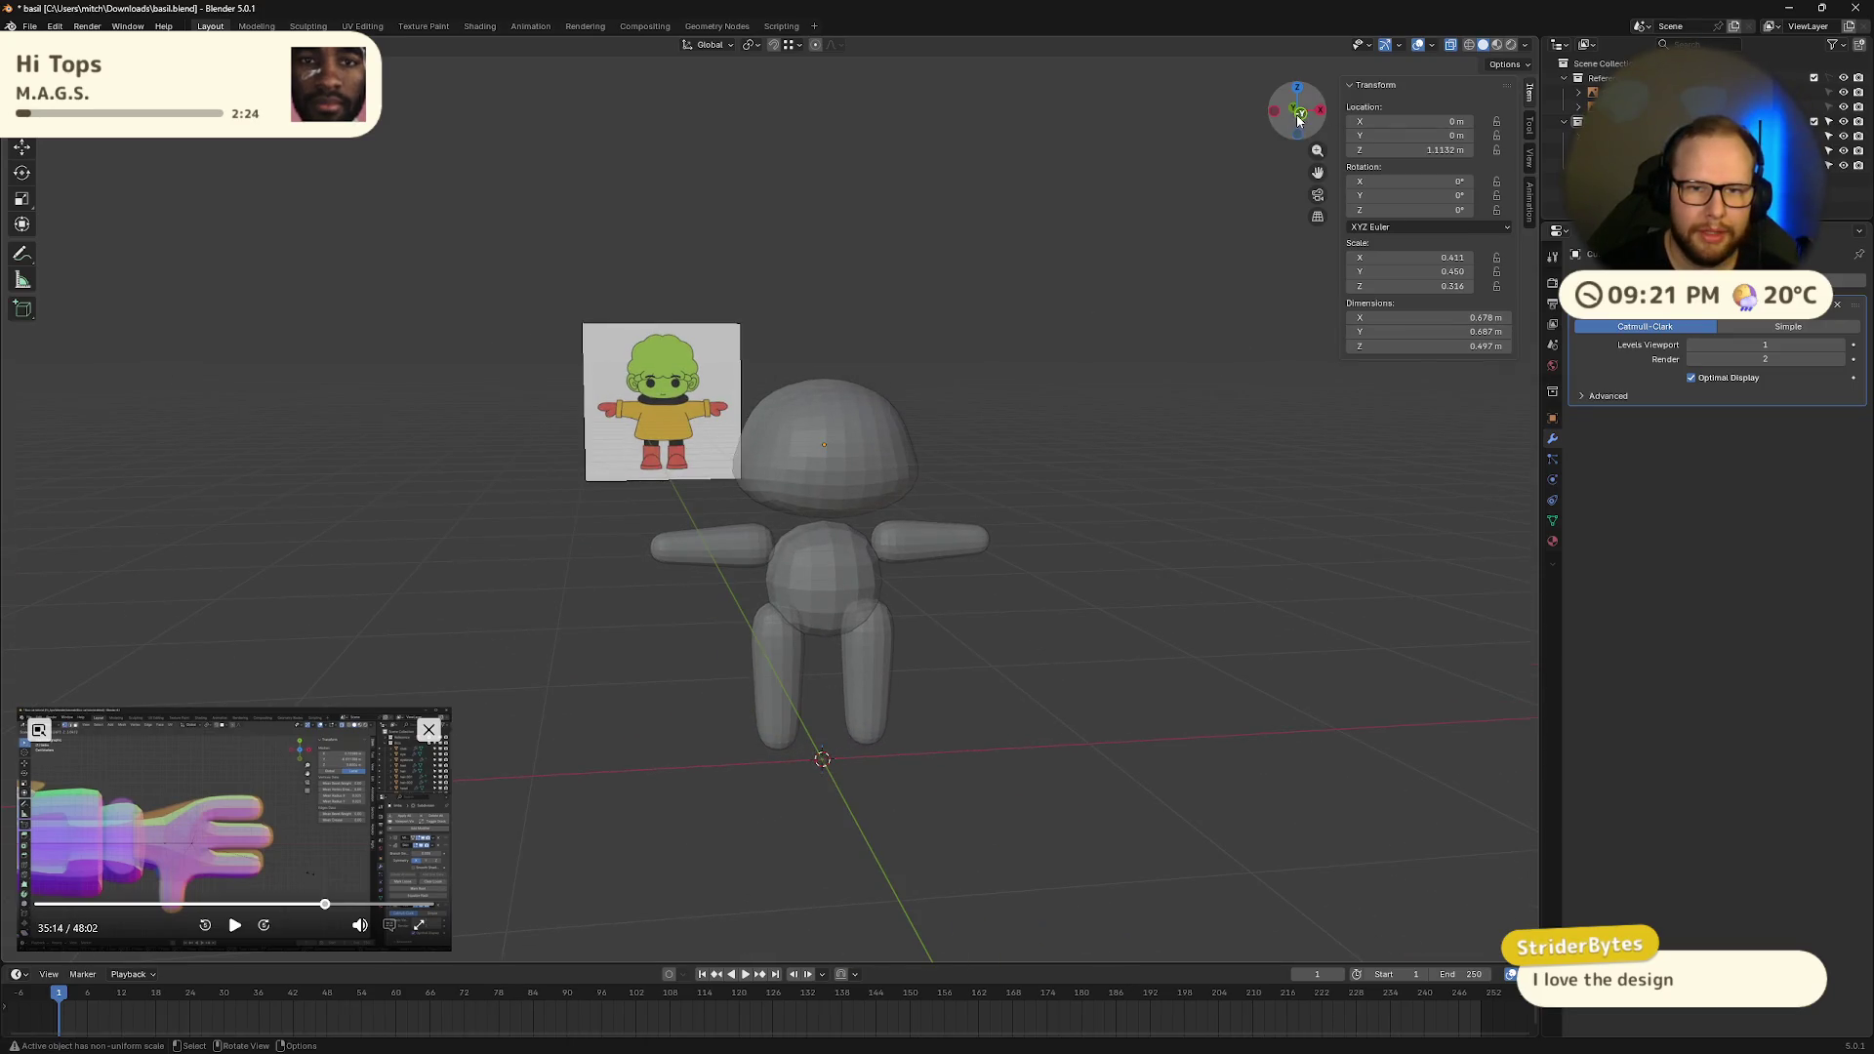
pyautogui.click(1298, 115)
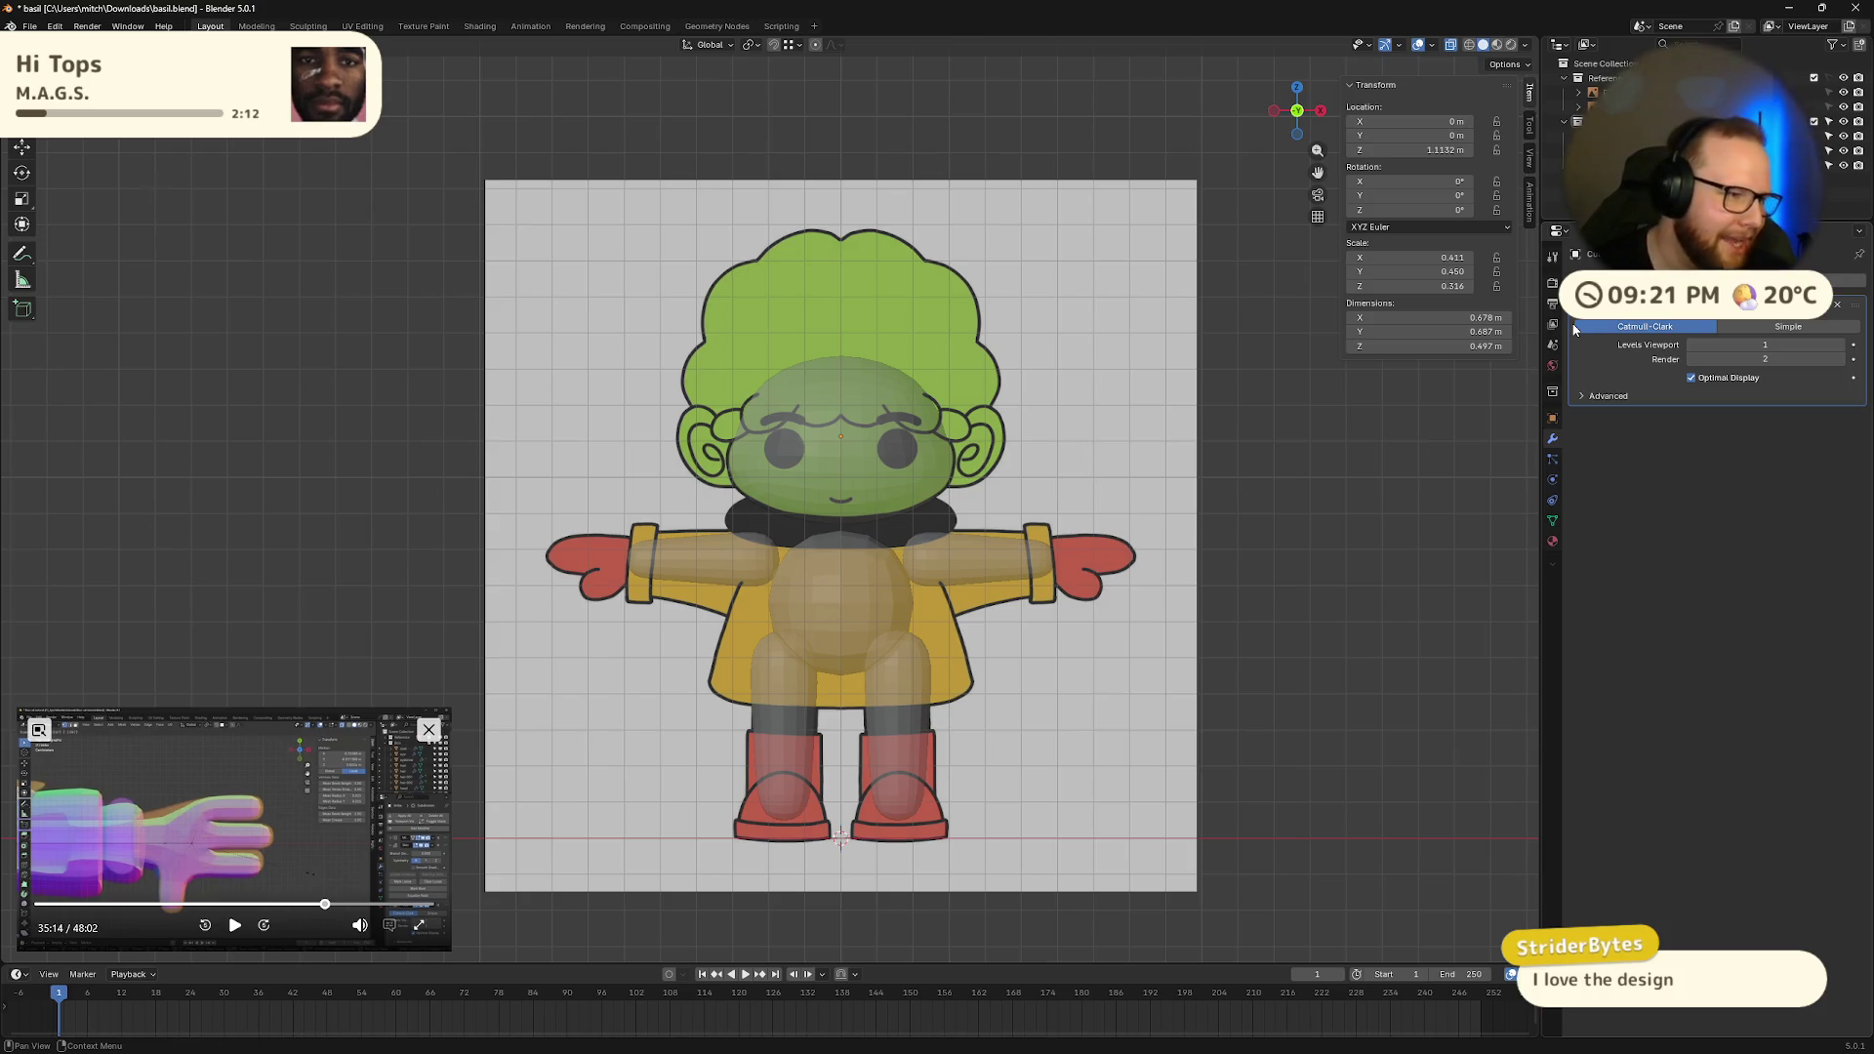
pyautogui.scroll(5, 1123, 290)
pyautogui.scroll(-5, 1123, 290)
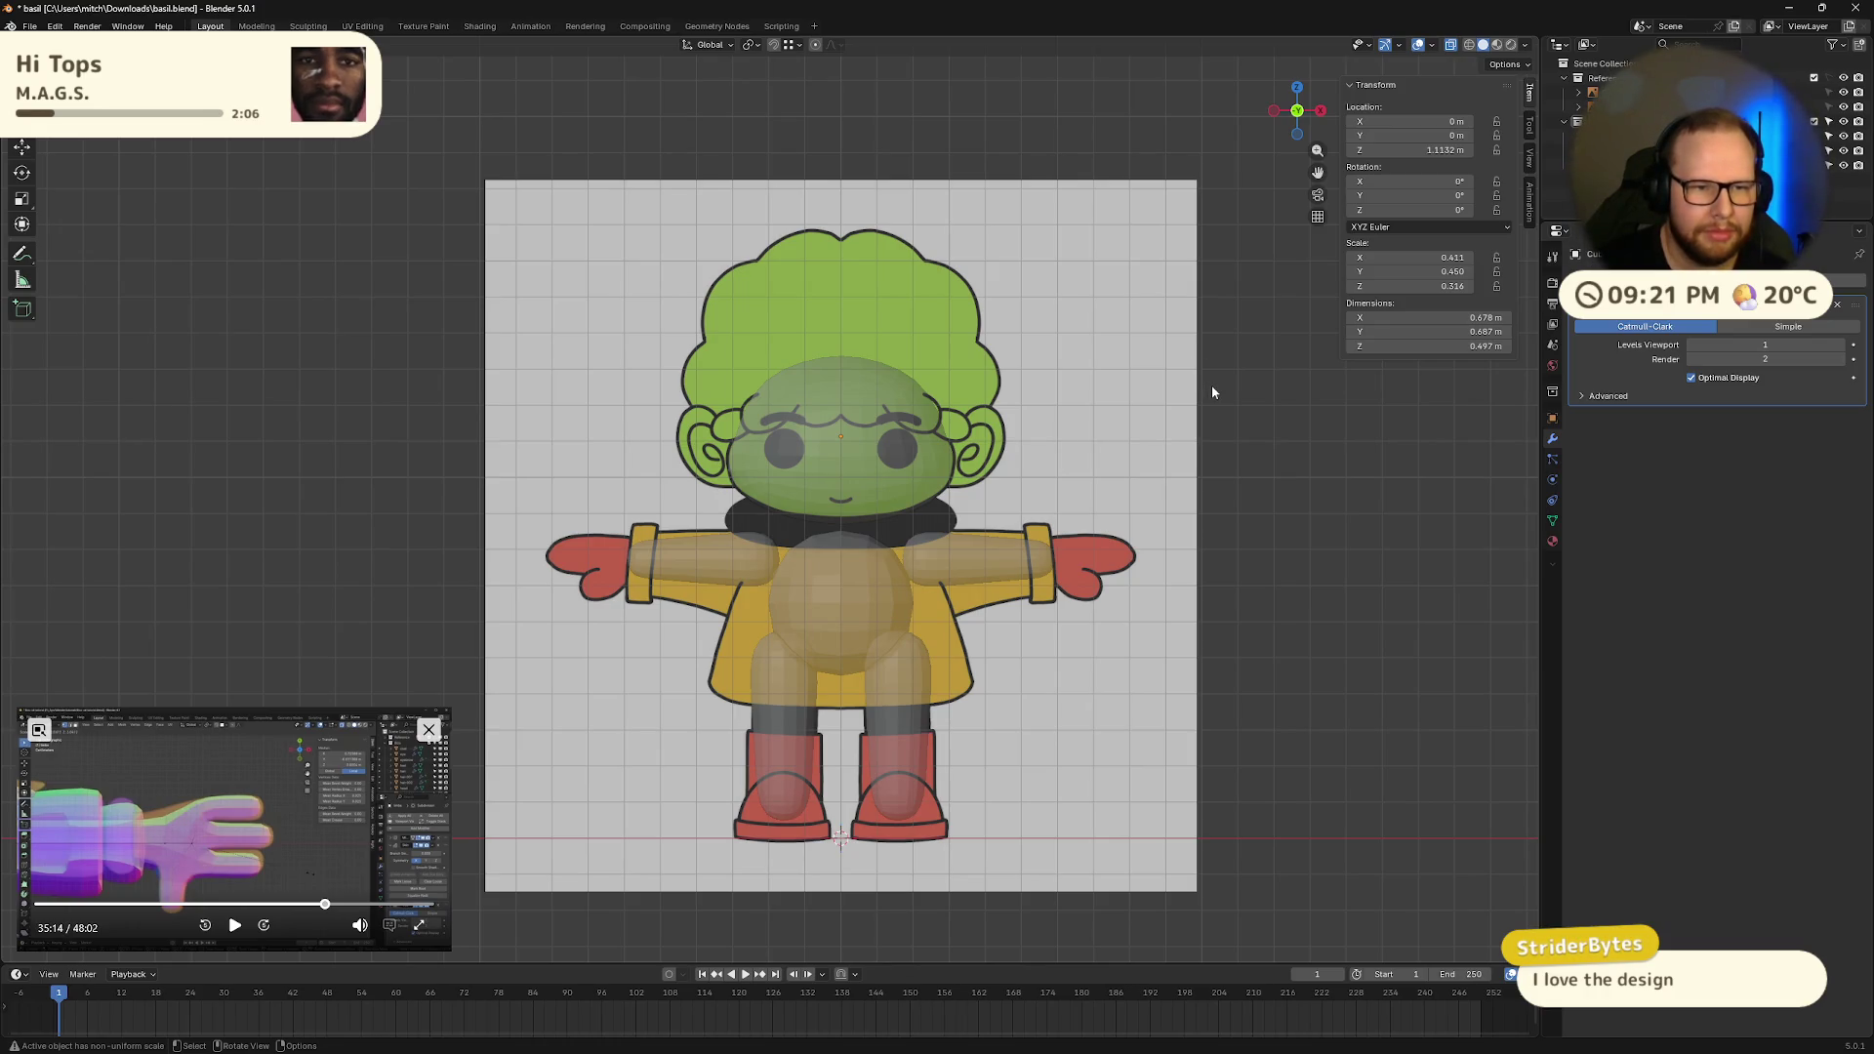
pyautogui.scroll(1, 1212, 392)
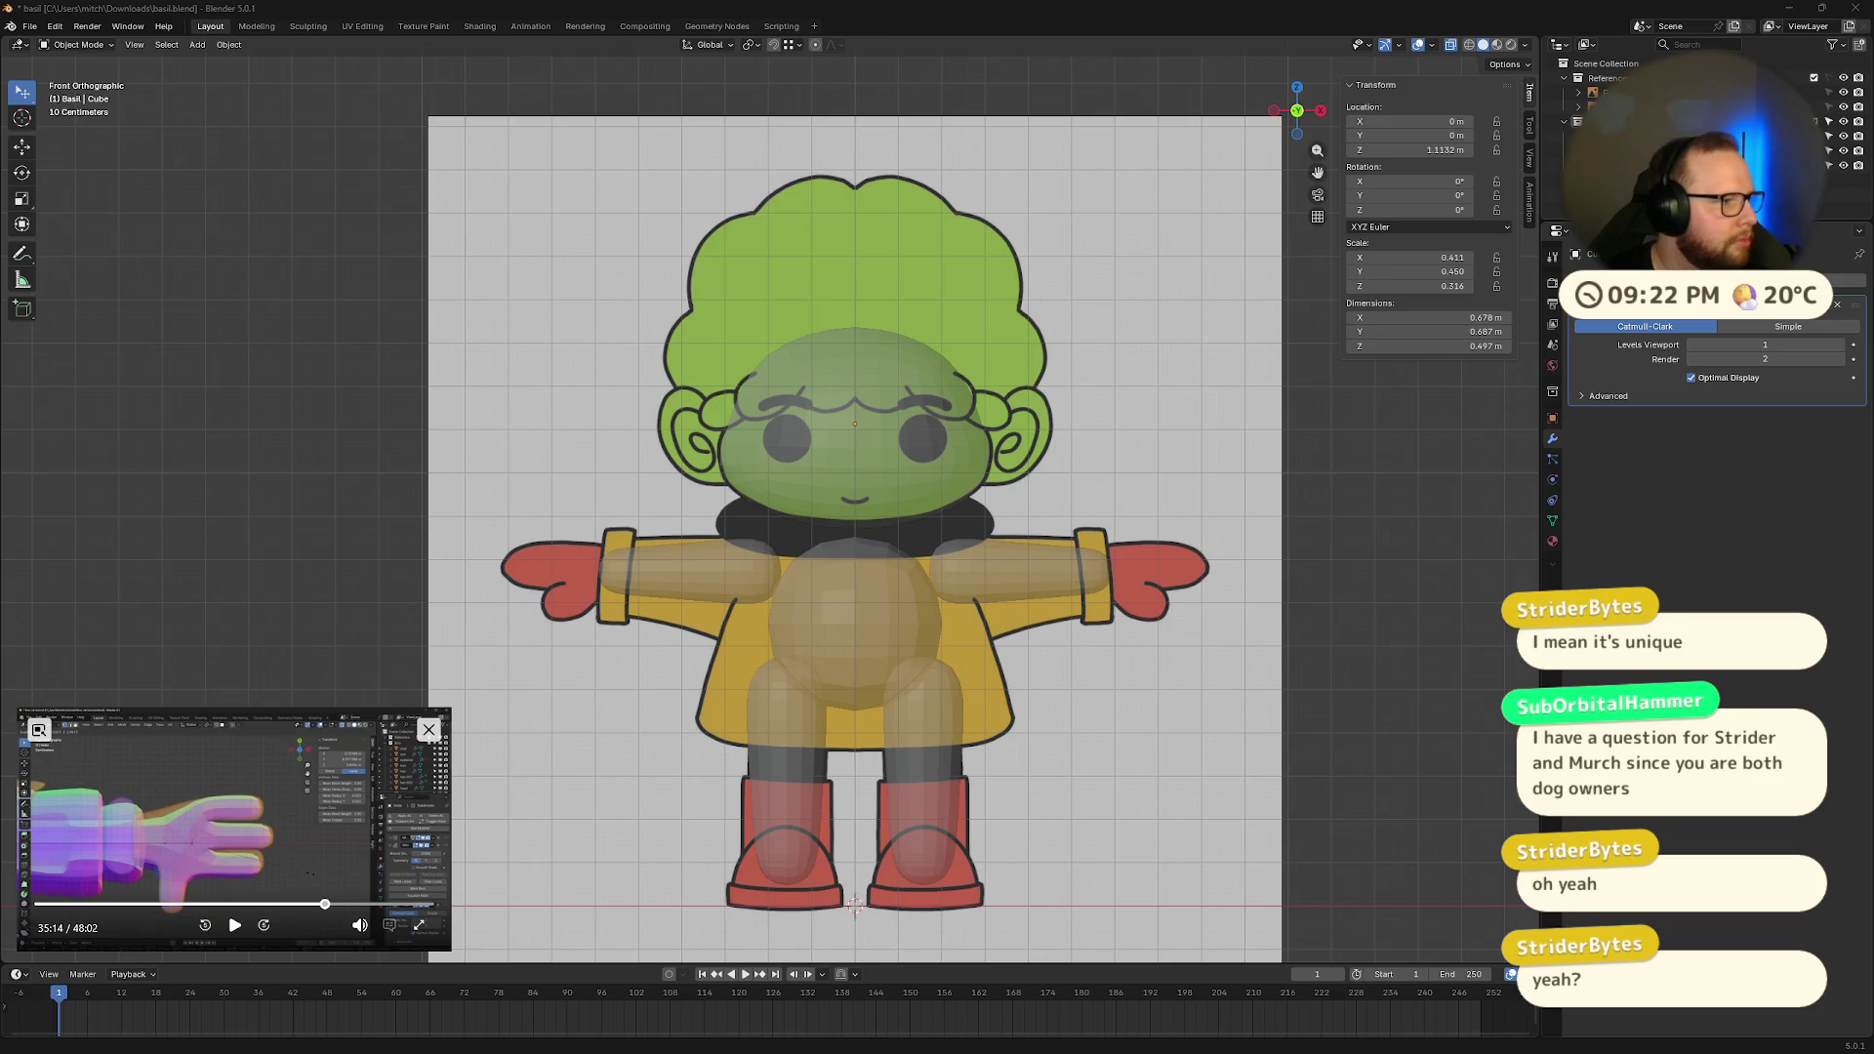
# Step: Close the picture-in-picture tutorial video player
pyautogui.click(428, 730)
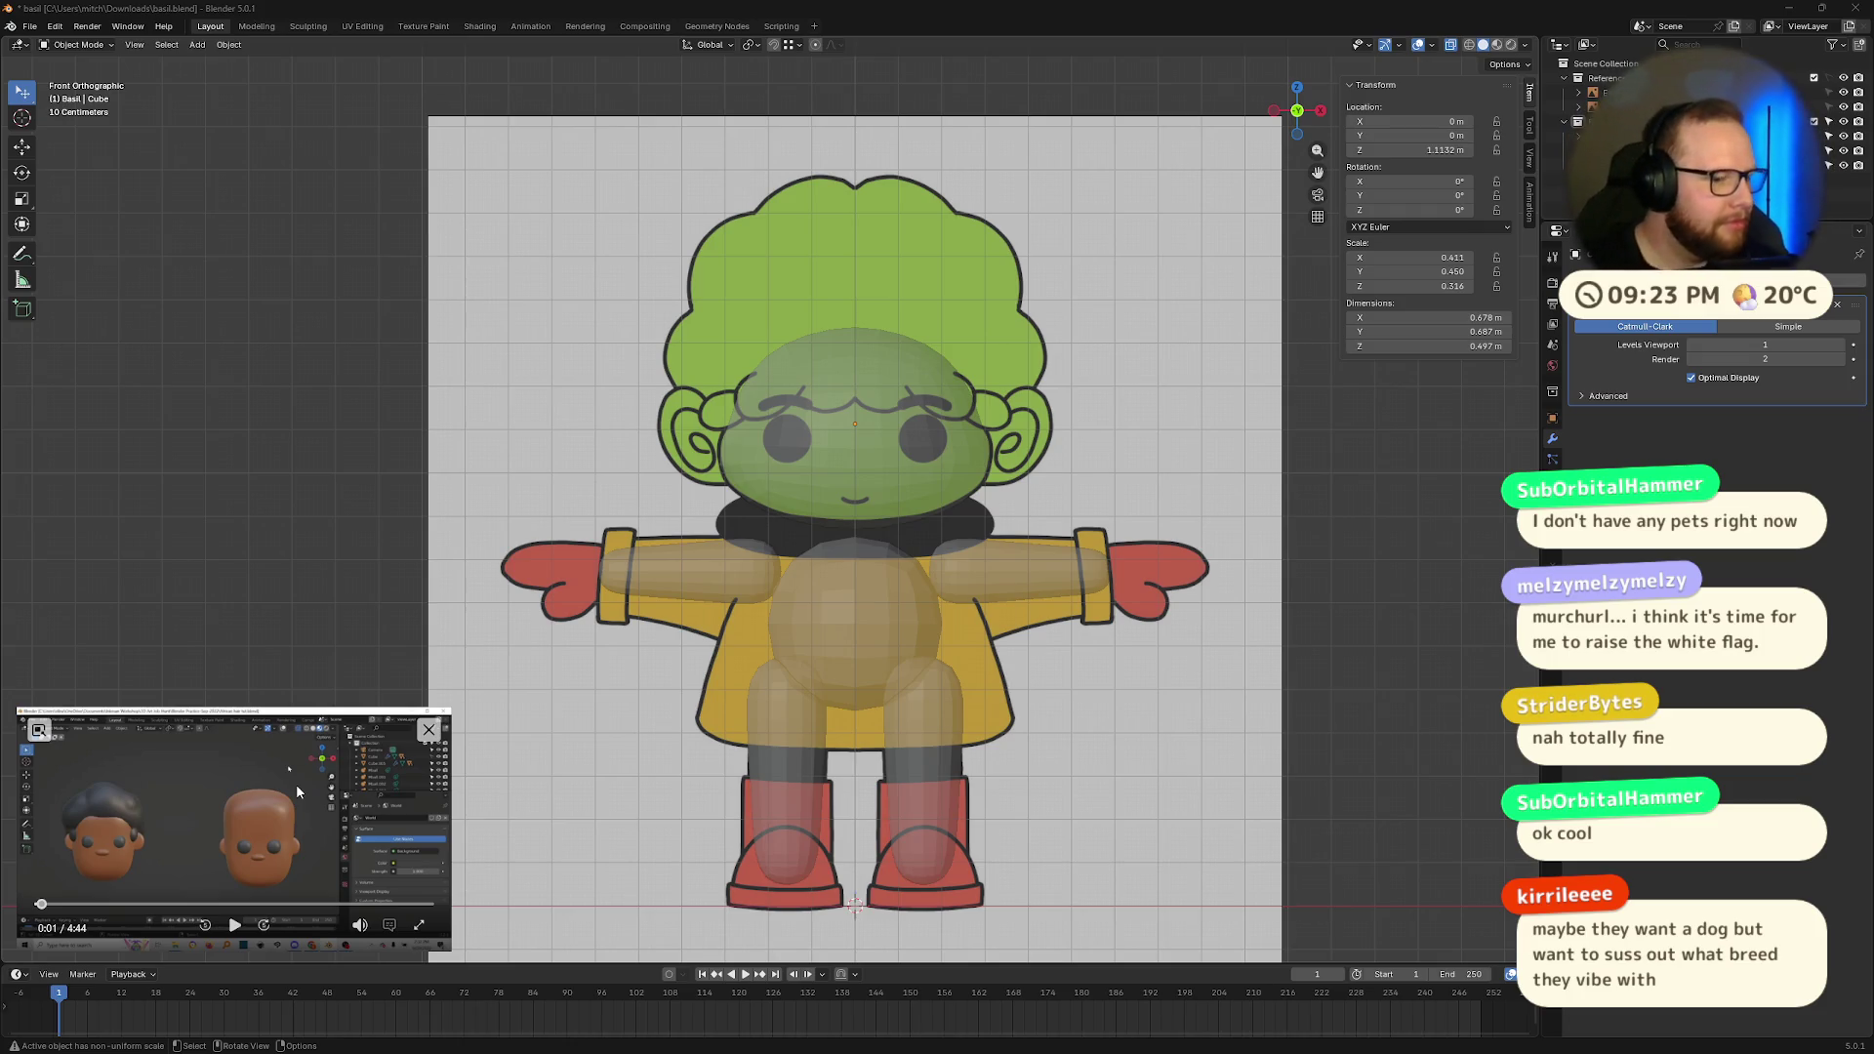
# Step: Play the head-modelling tutorial with pauses, then select the head sphere
pyautogui.click(234, 925)
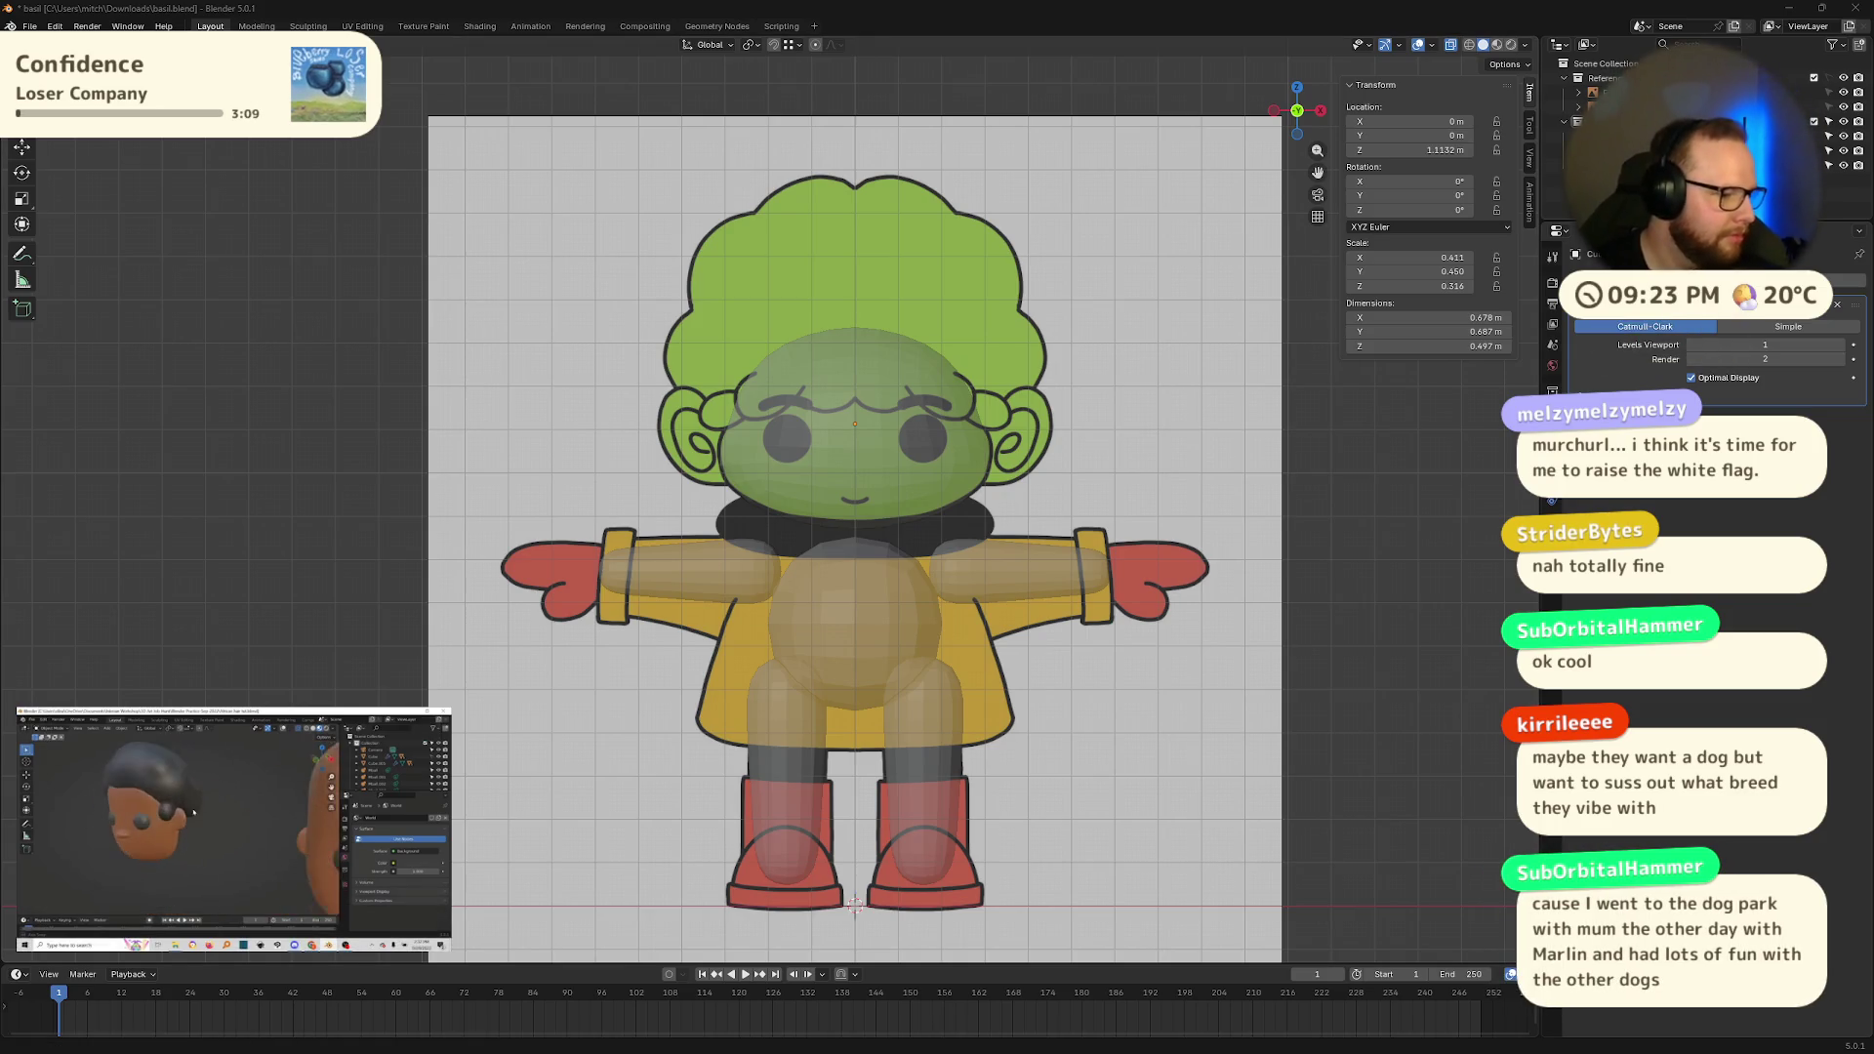
pyautogui.click(235, 934)
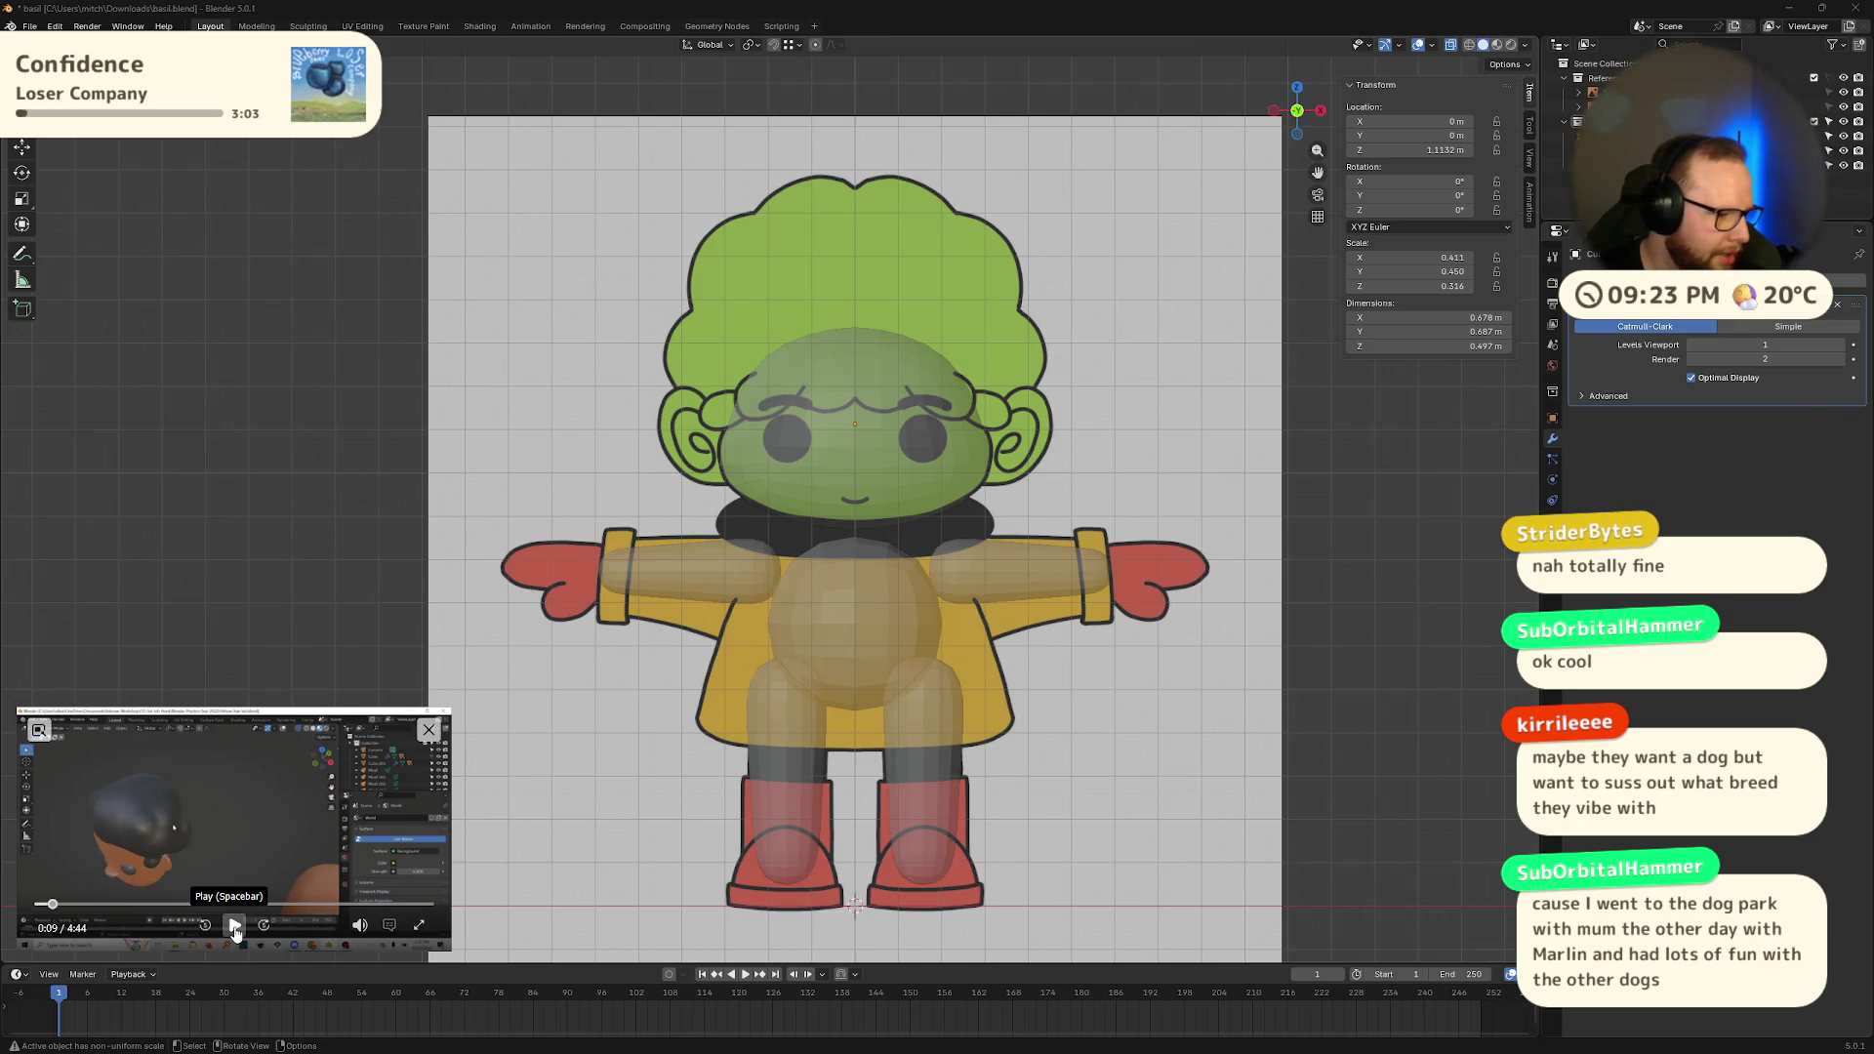
pyautogui.click(235, 932)
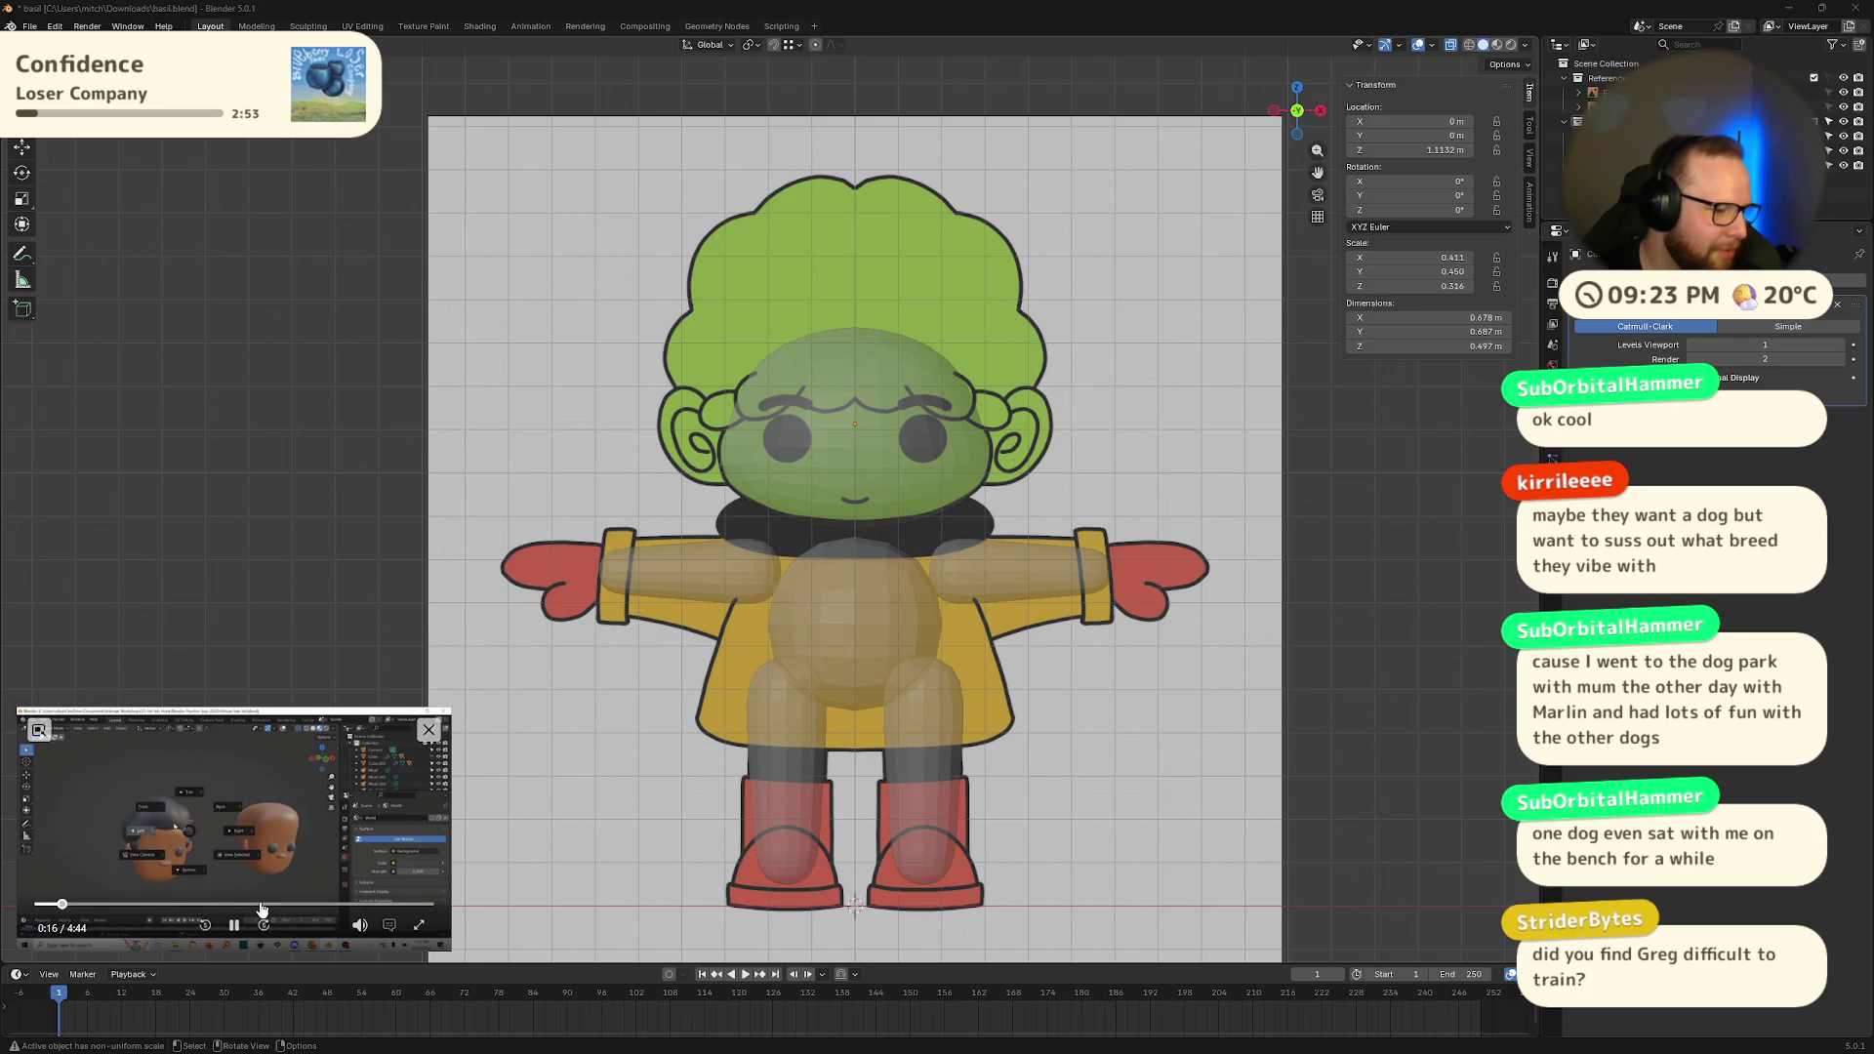
pyautogui.click(235, 925)
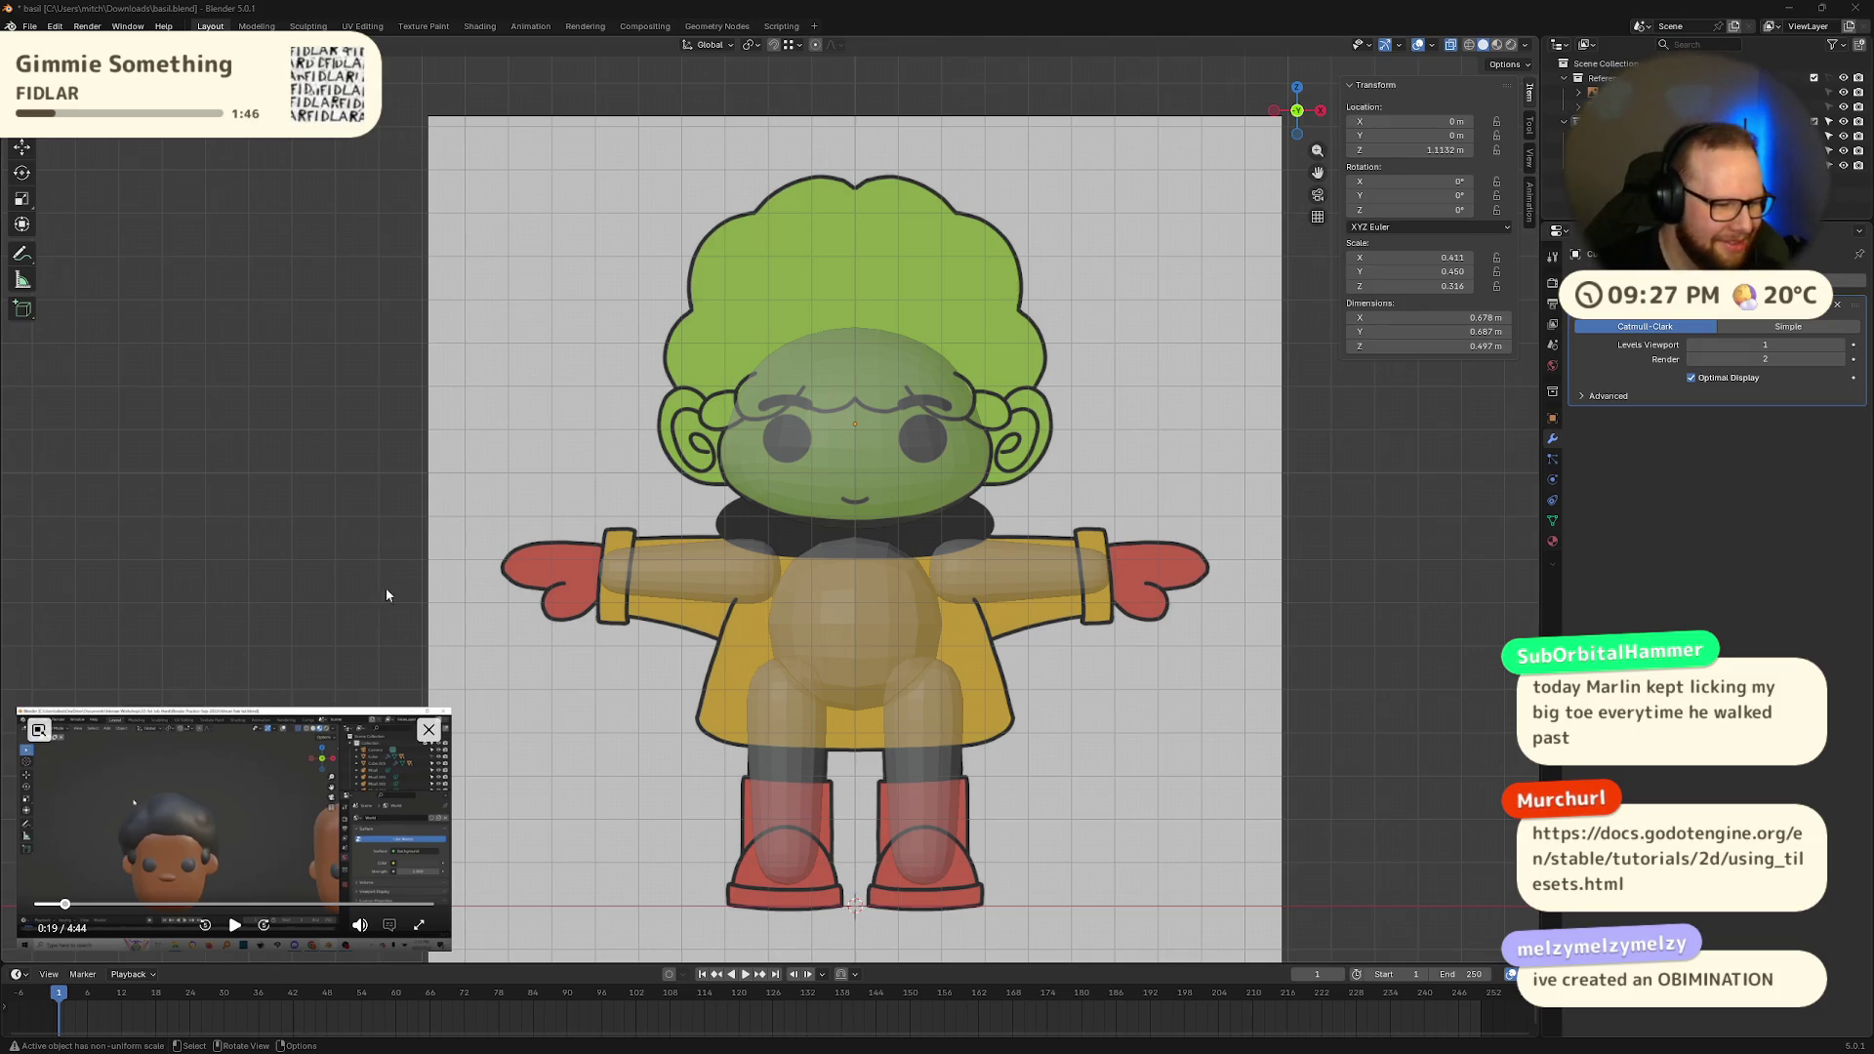
pyautogui.click(234, 925)
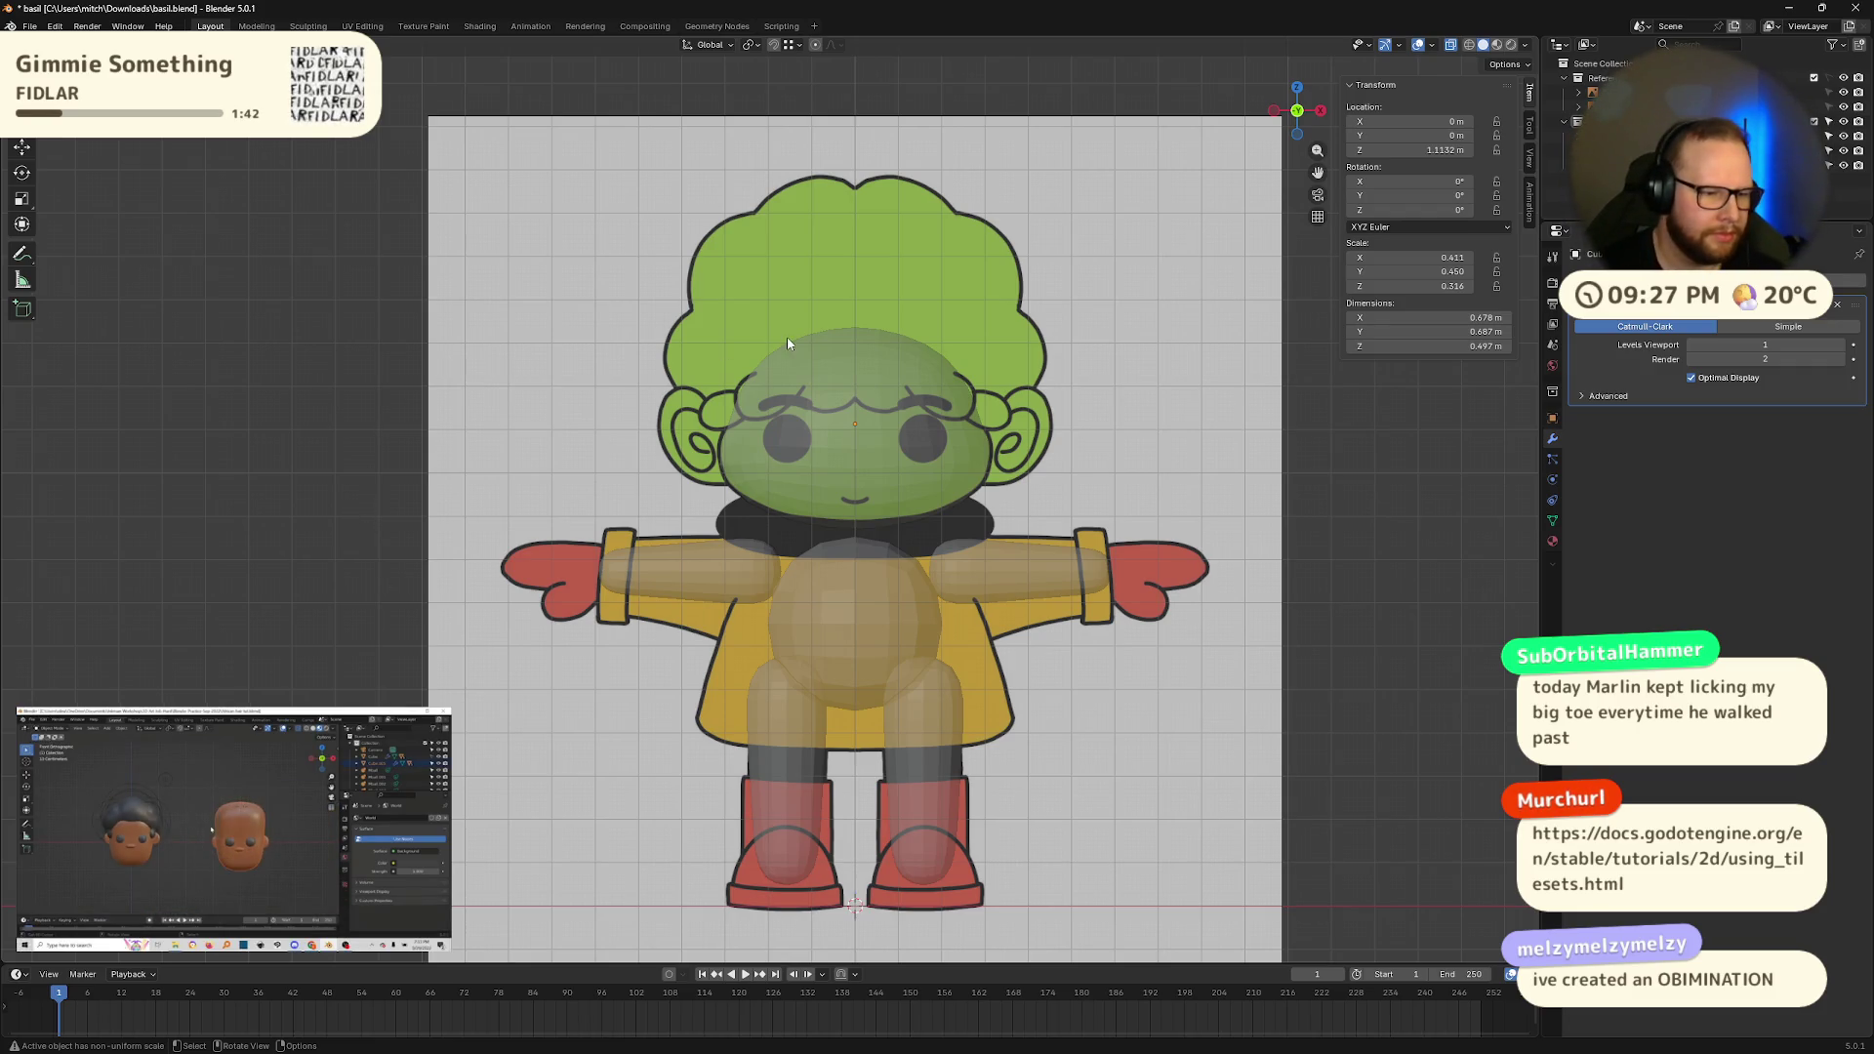
pyautogui.click(859, 410)
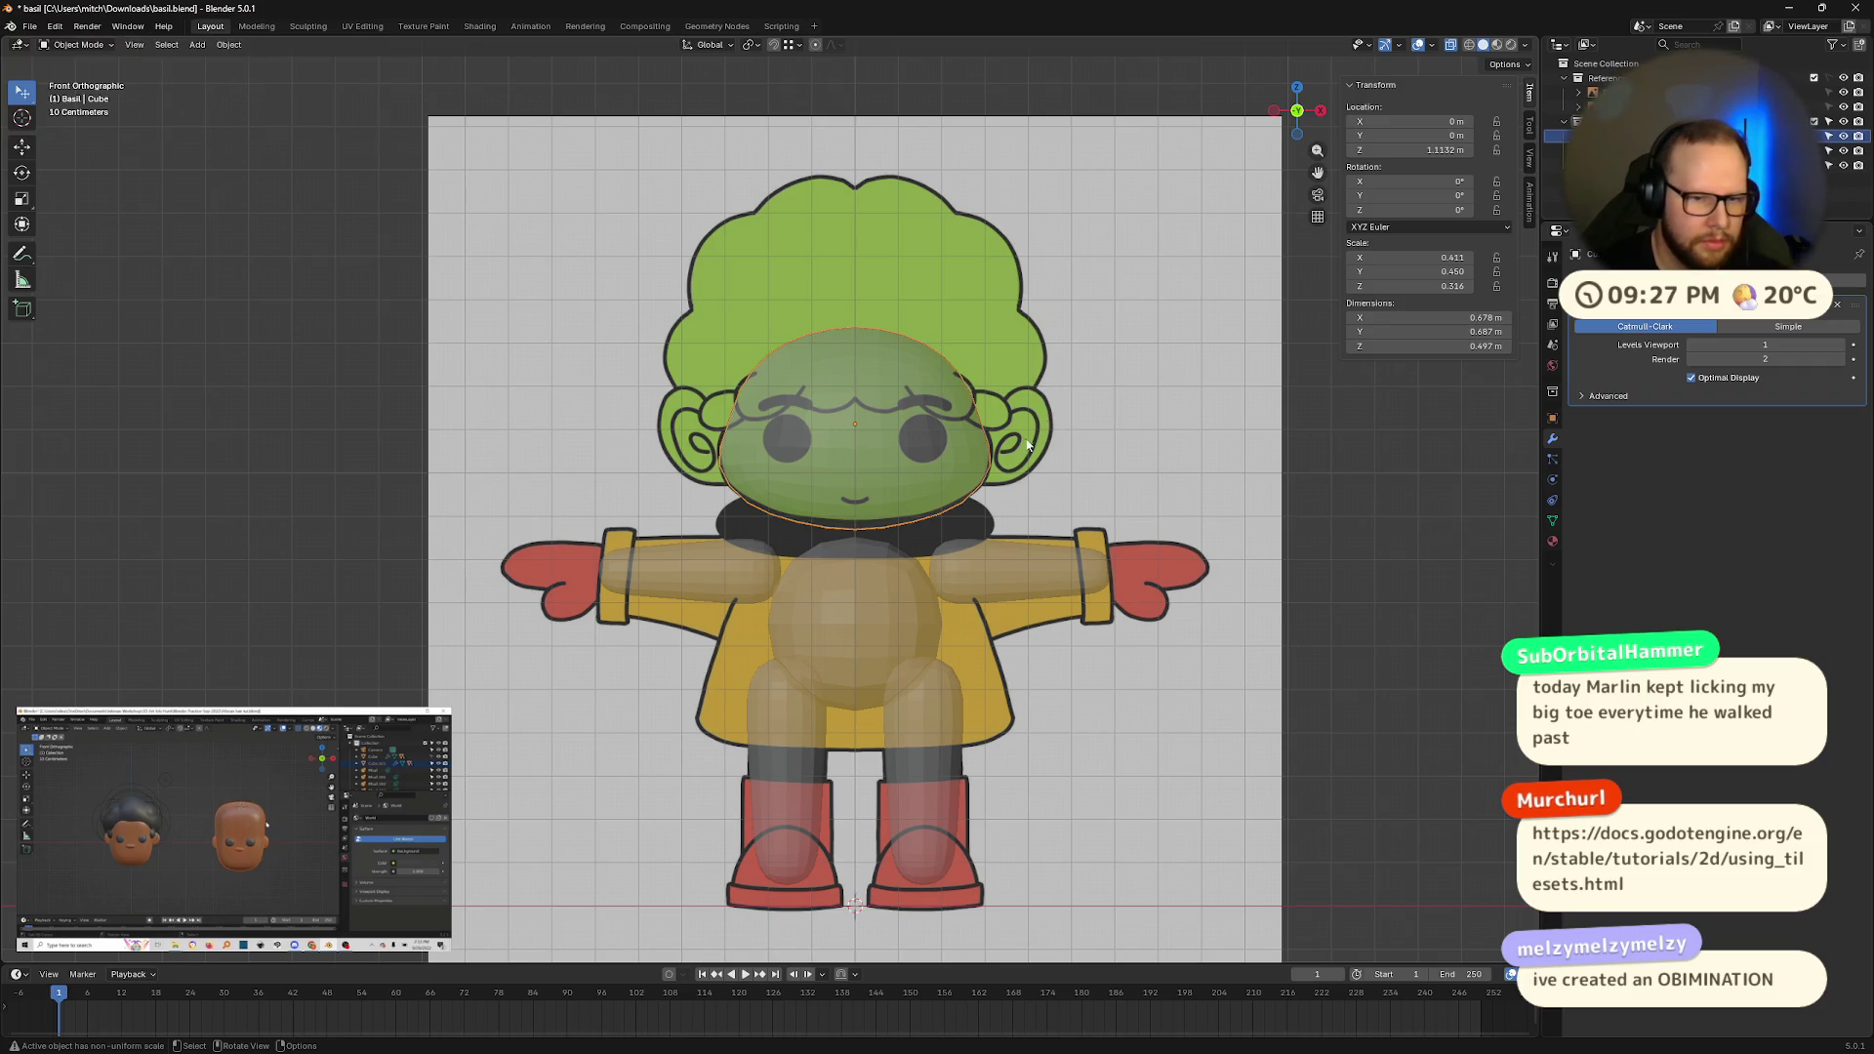
# Step: Nudge the head's bottom vertex rows slightly along Z in Edit Mode to refine its underside
pyautogui.scroll(2, 875, 477)
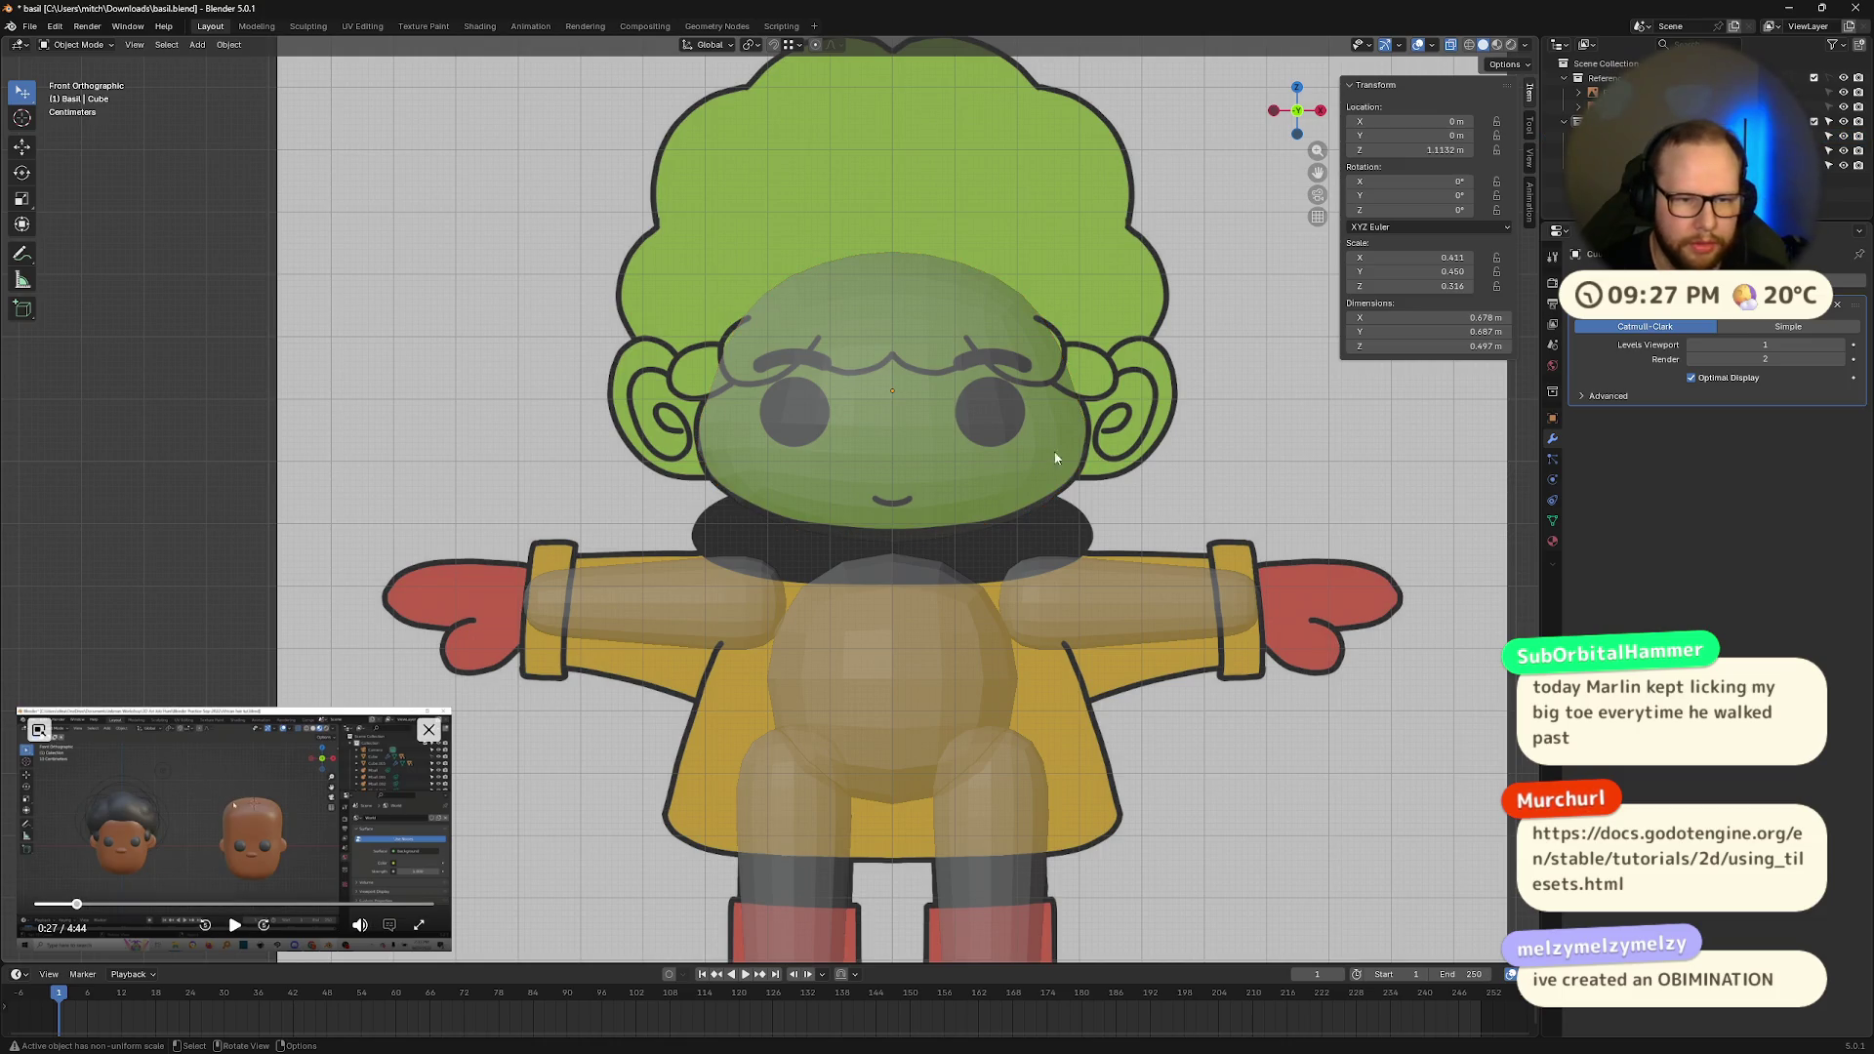
pyautogui.press('Tab')
pyautogui.moveTo(712, 474); pyautogui.dragTo(1091, 556)
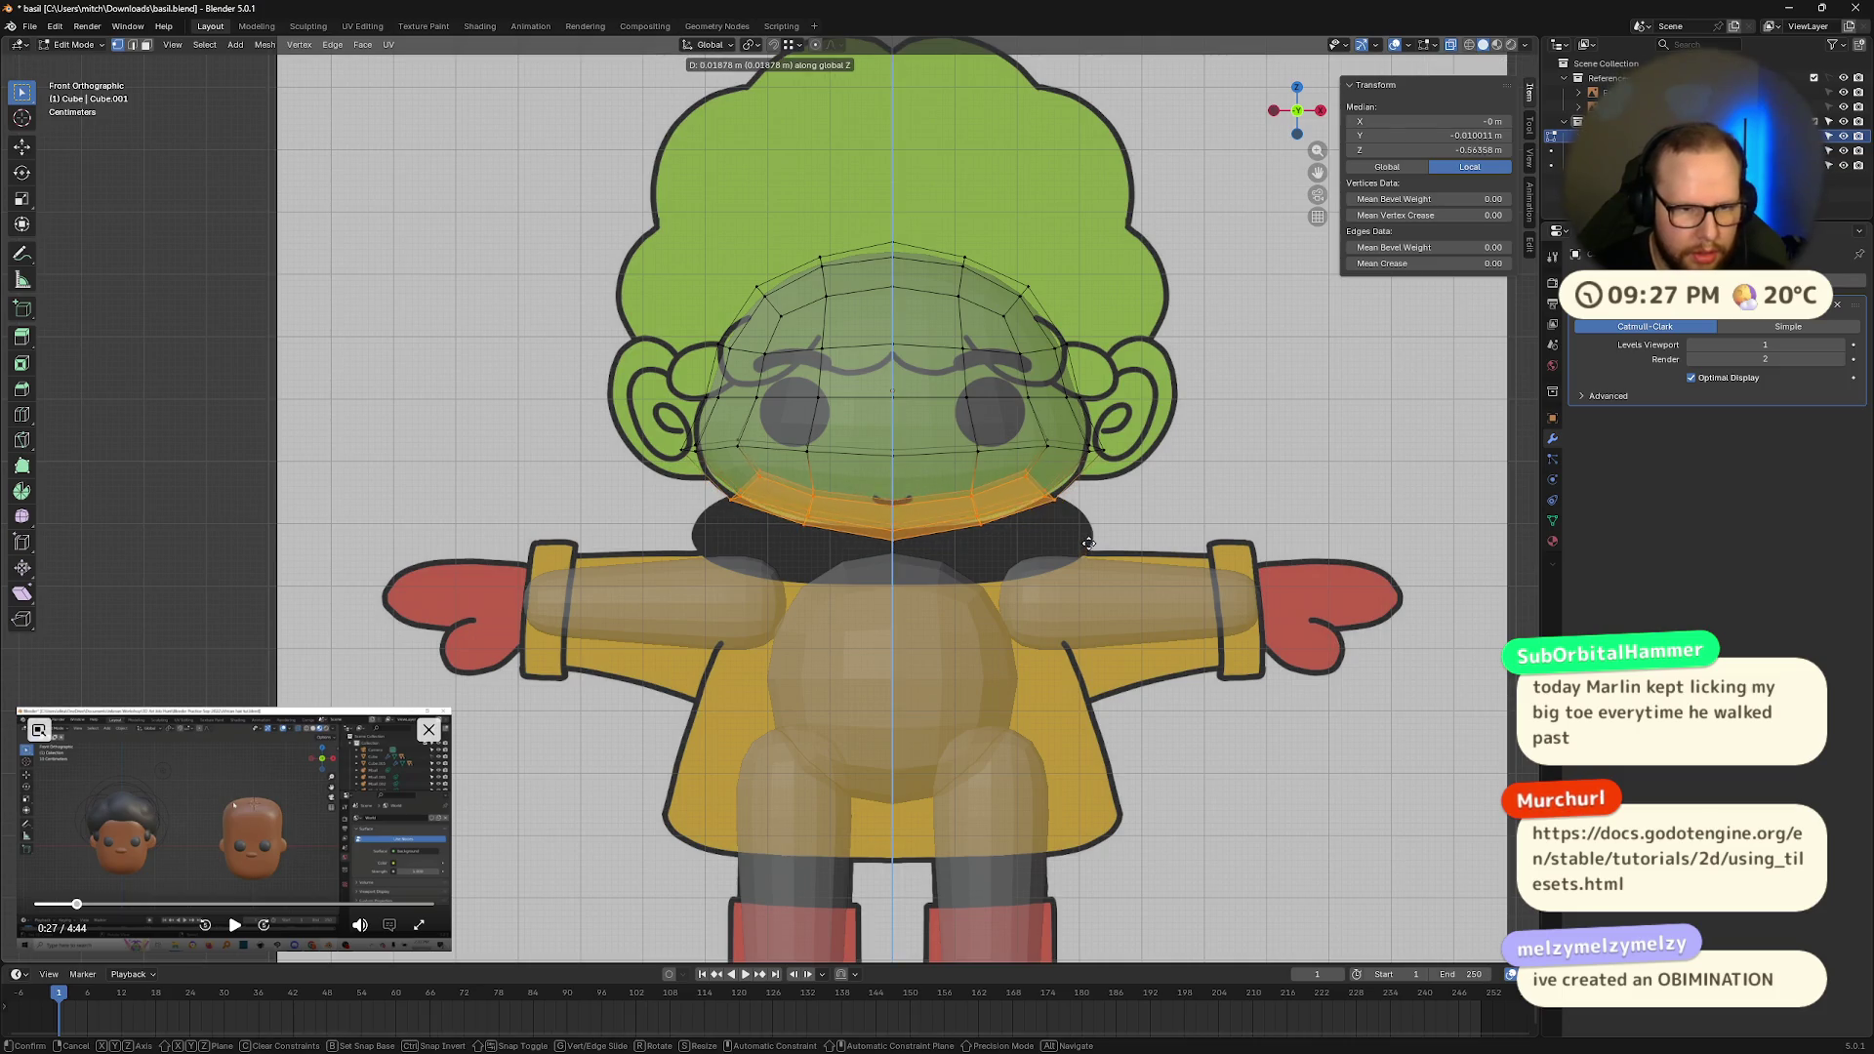
pyautogui.click(1092, 551)
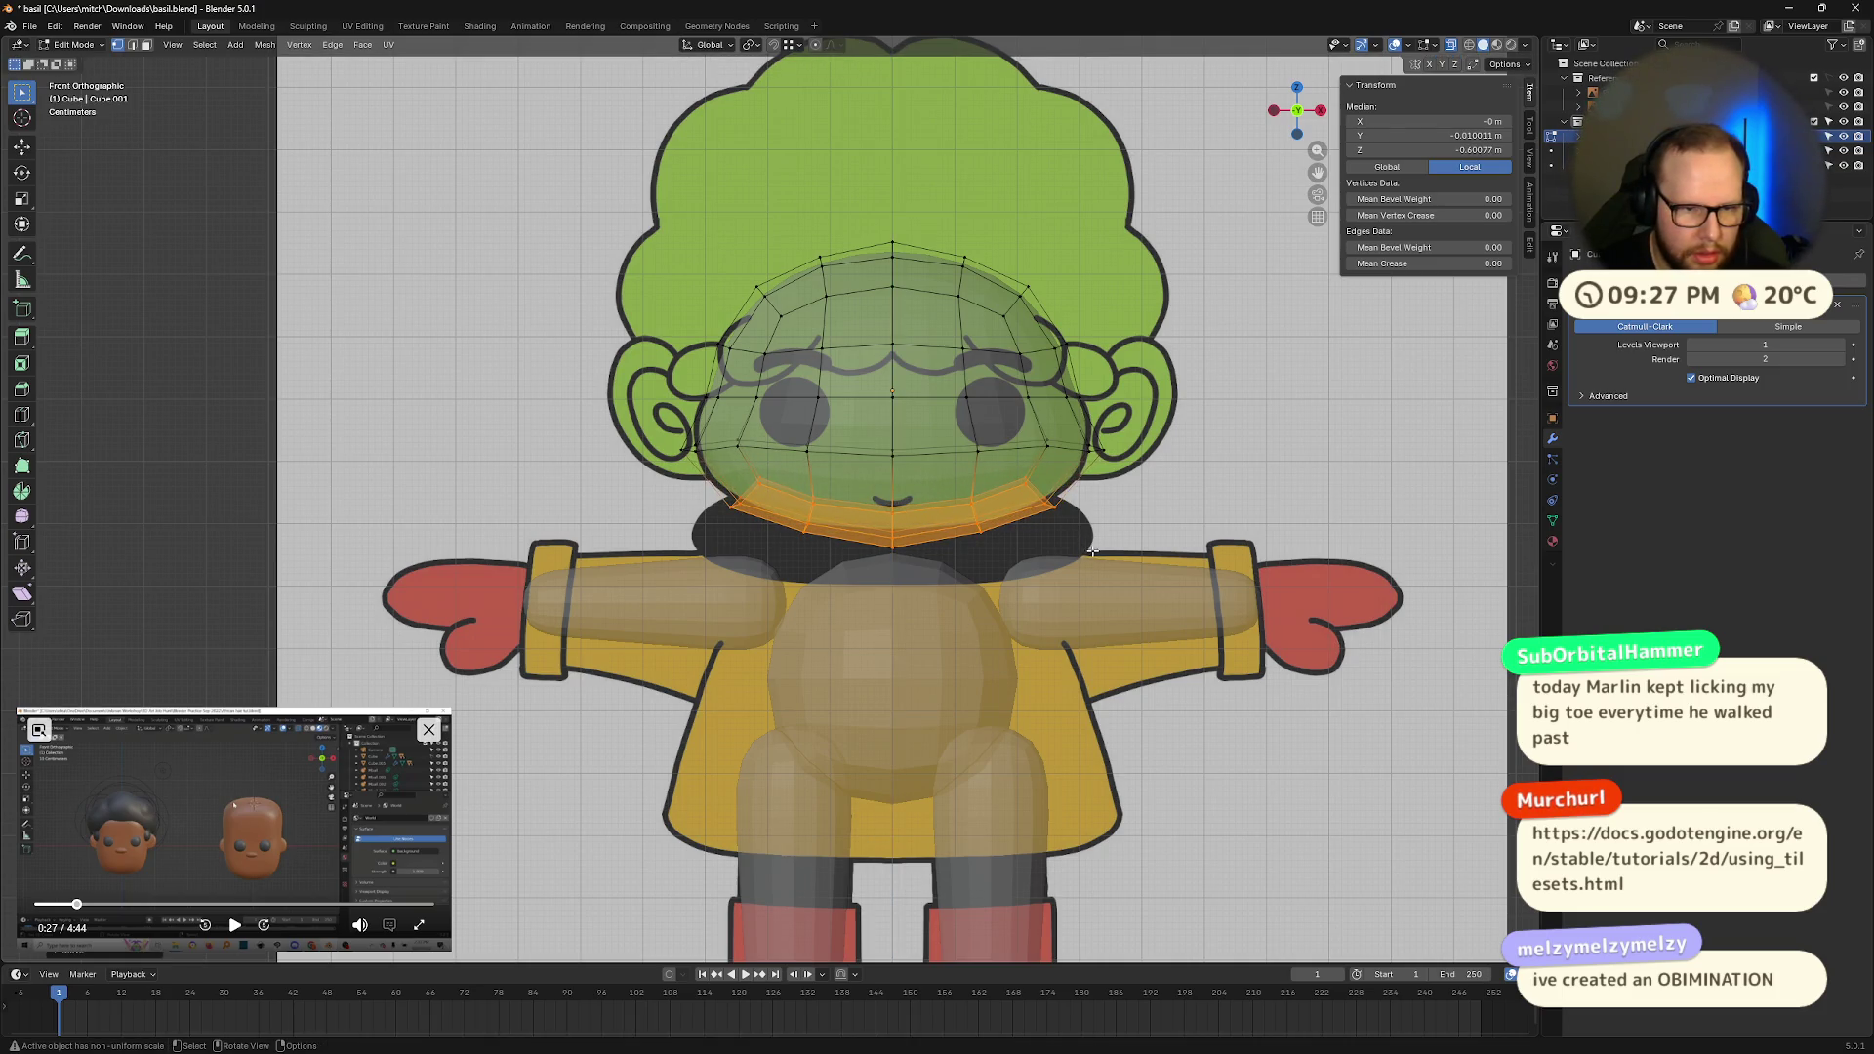
pyautogui.press('Tab')
# Step: Check the head in 3D, return to front view, play the tutorial, and reselect the head
pyautogui.moveTo(1223, 503)
pyautogui.mouseDown(button='middle')
pyautogui.moveTo(1118, 364)
pyautogui.moveTo(1230, 514)
pyautogui.mouseUp(button='middle')
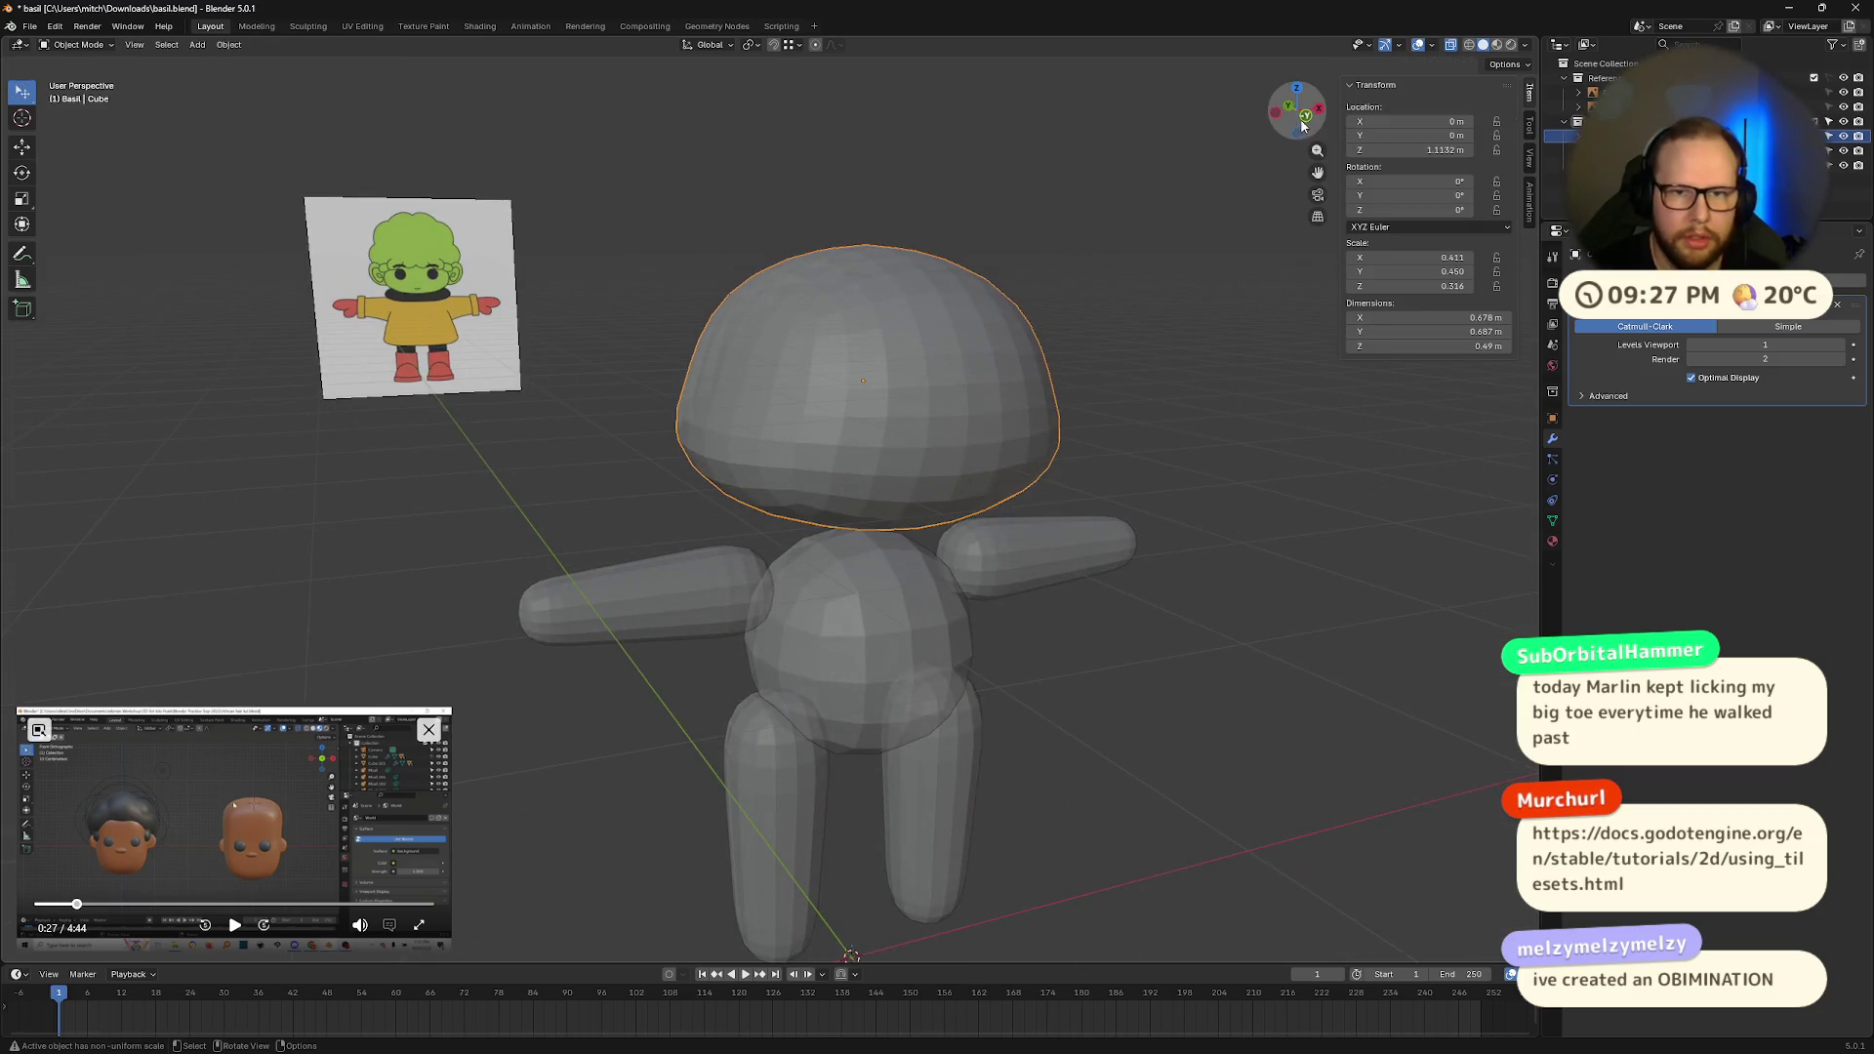
pyautogui.click(1304, 125)
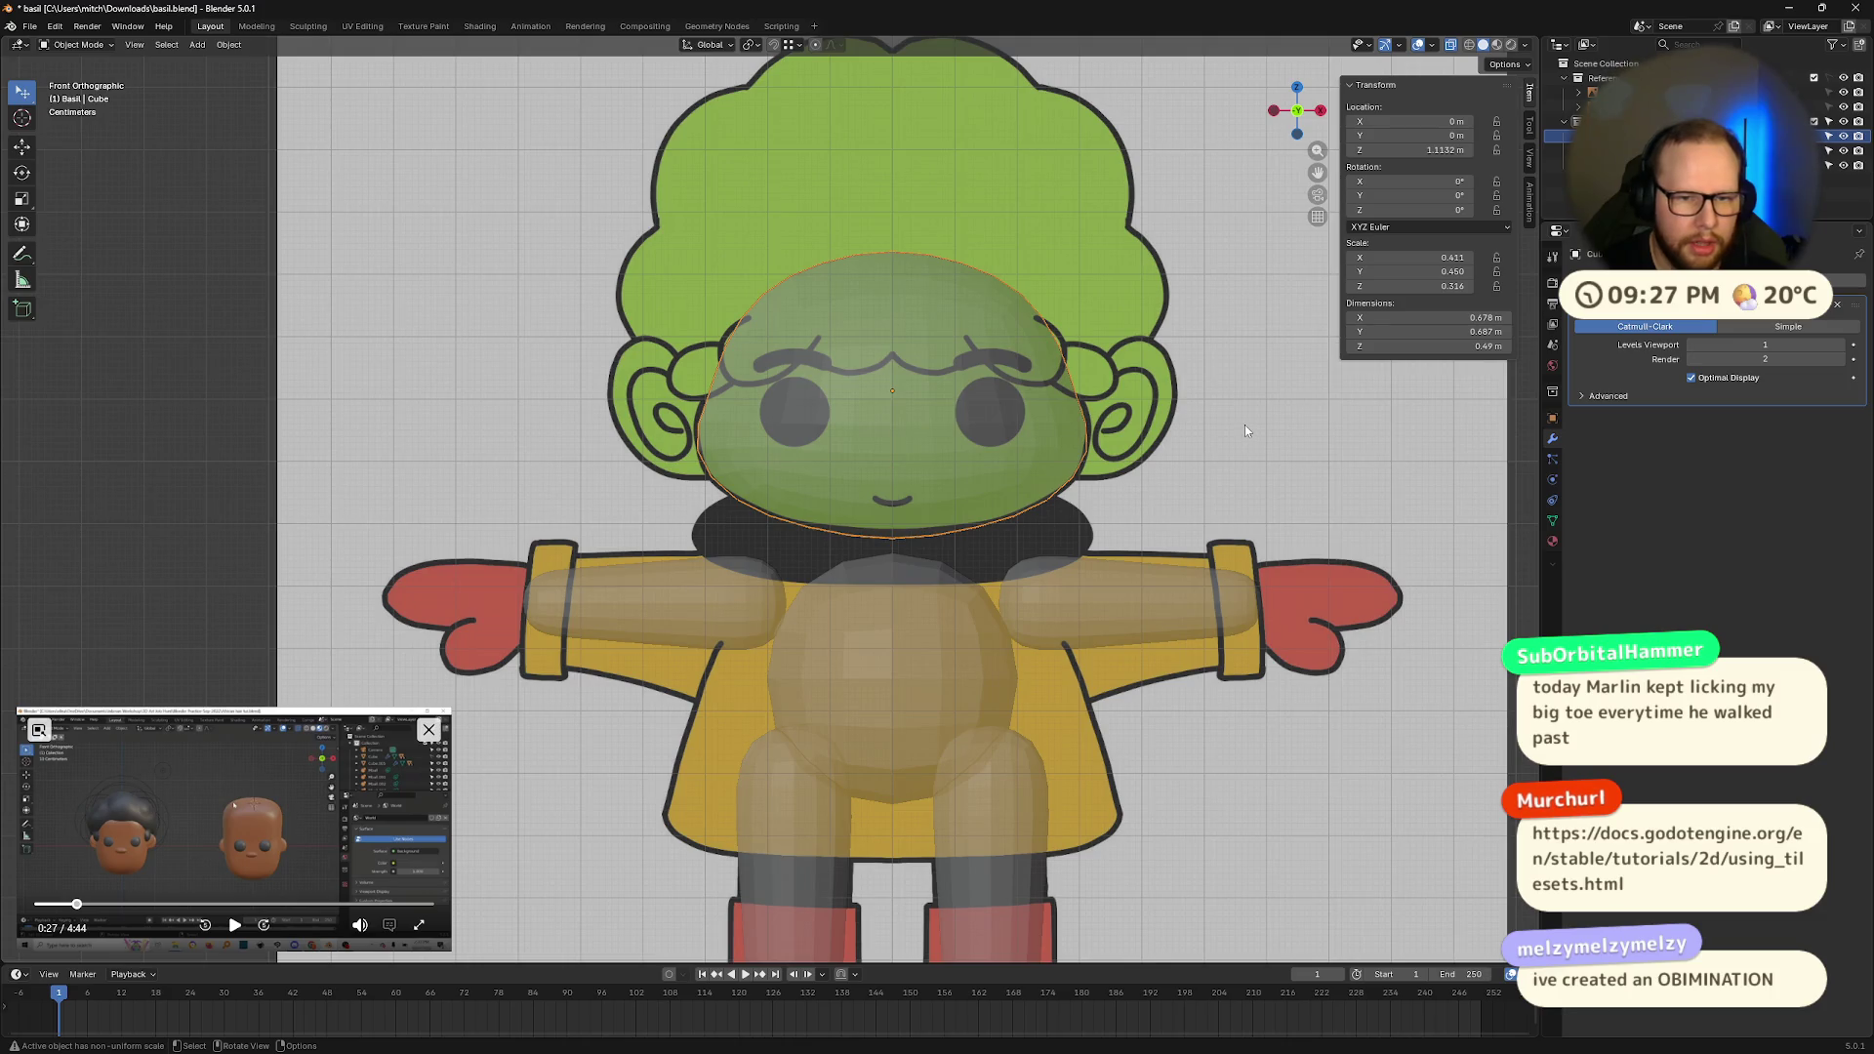
pyautogui.click(234, 925)
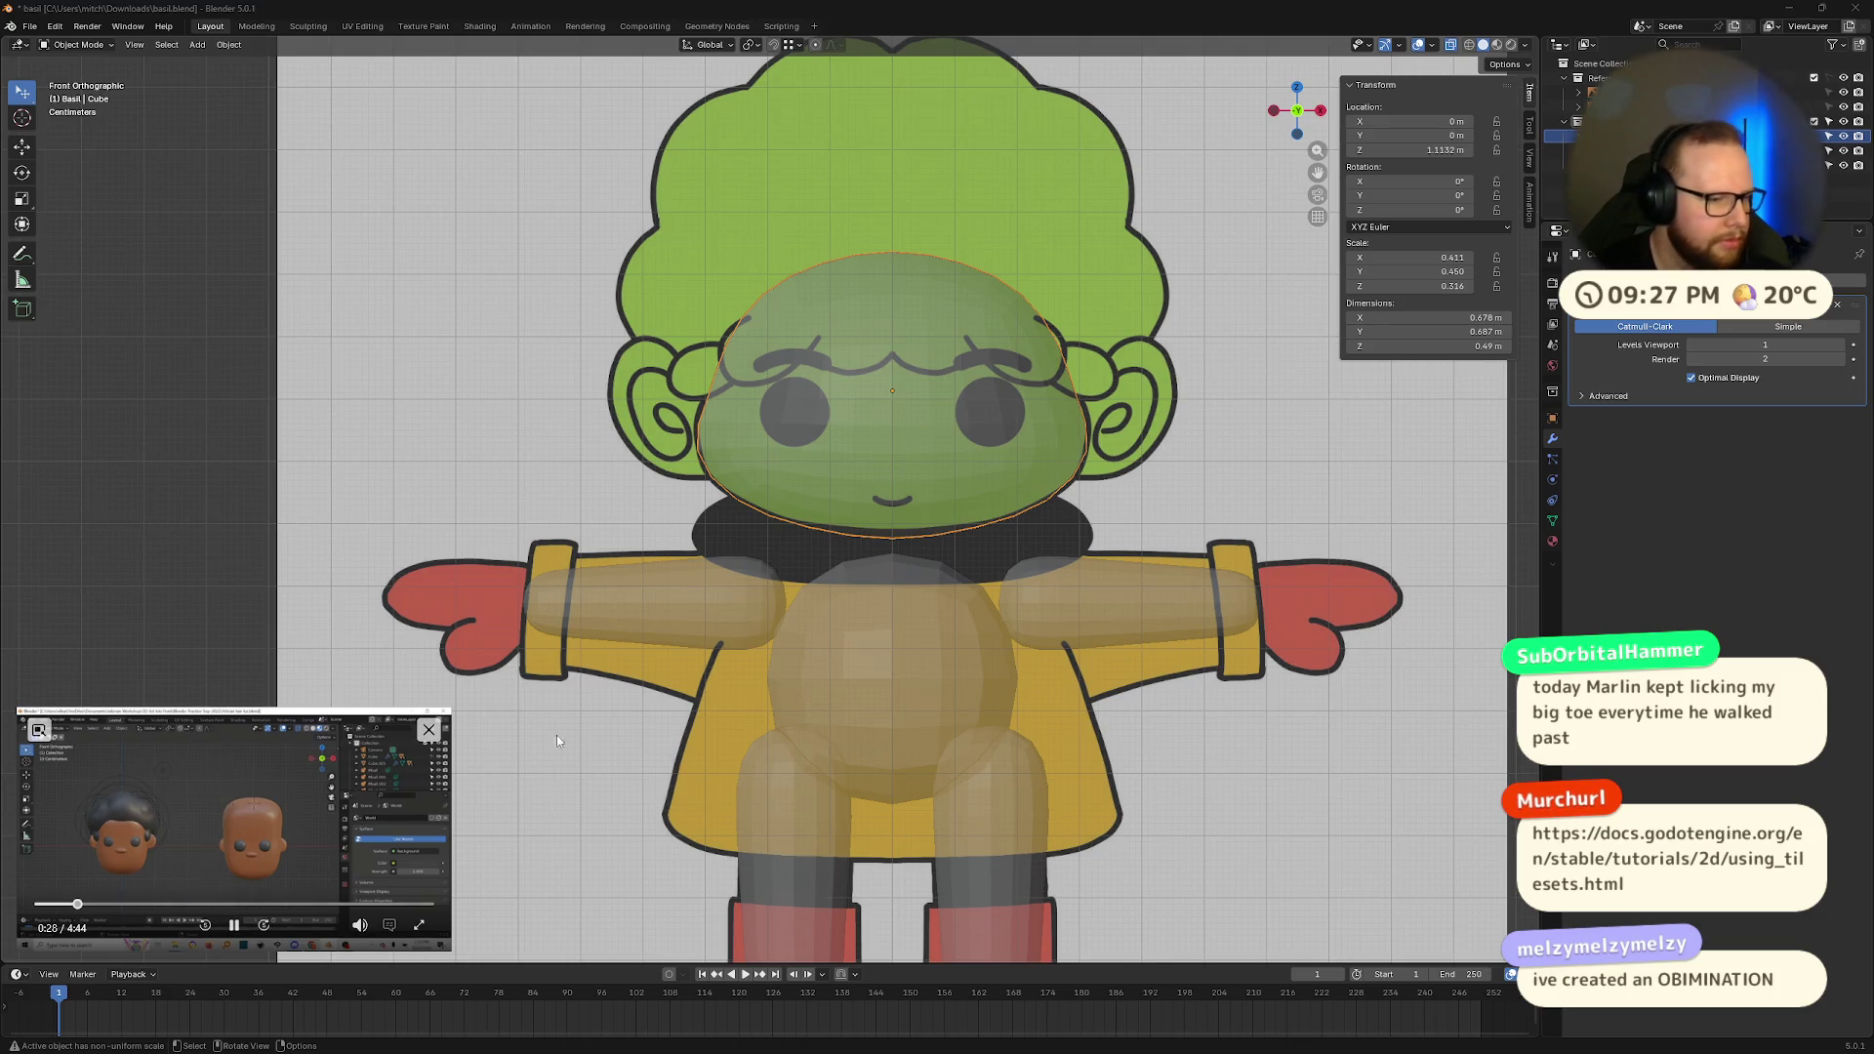
pyautogui.click(529, 305)
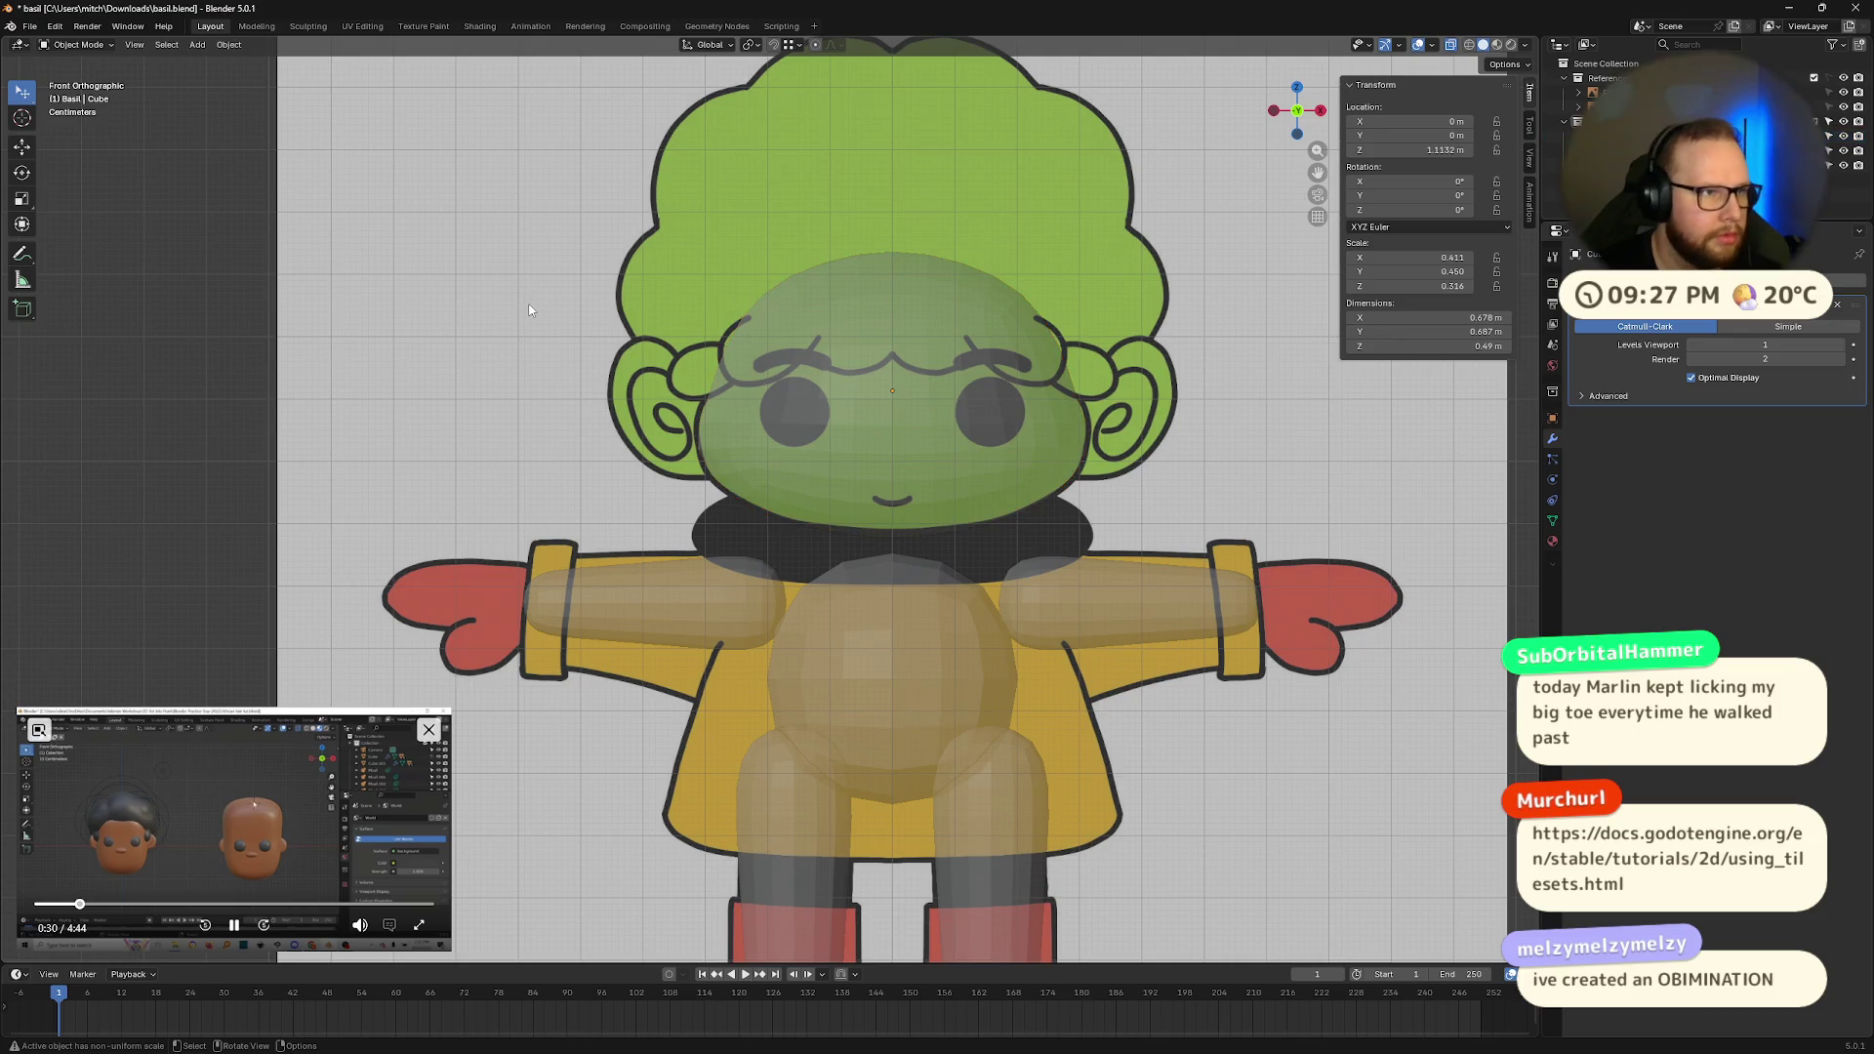
pyautogui.click(902, 258)
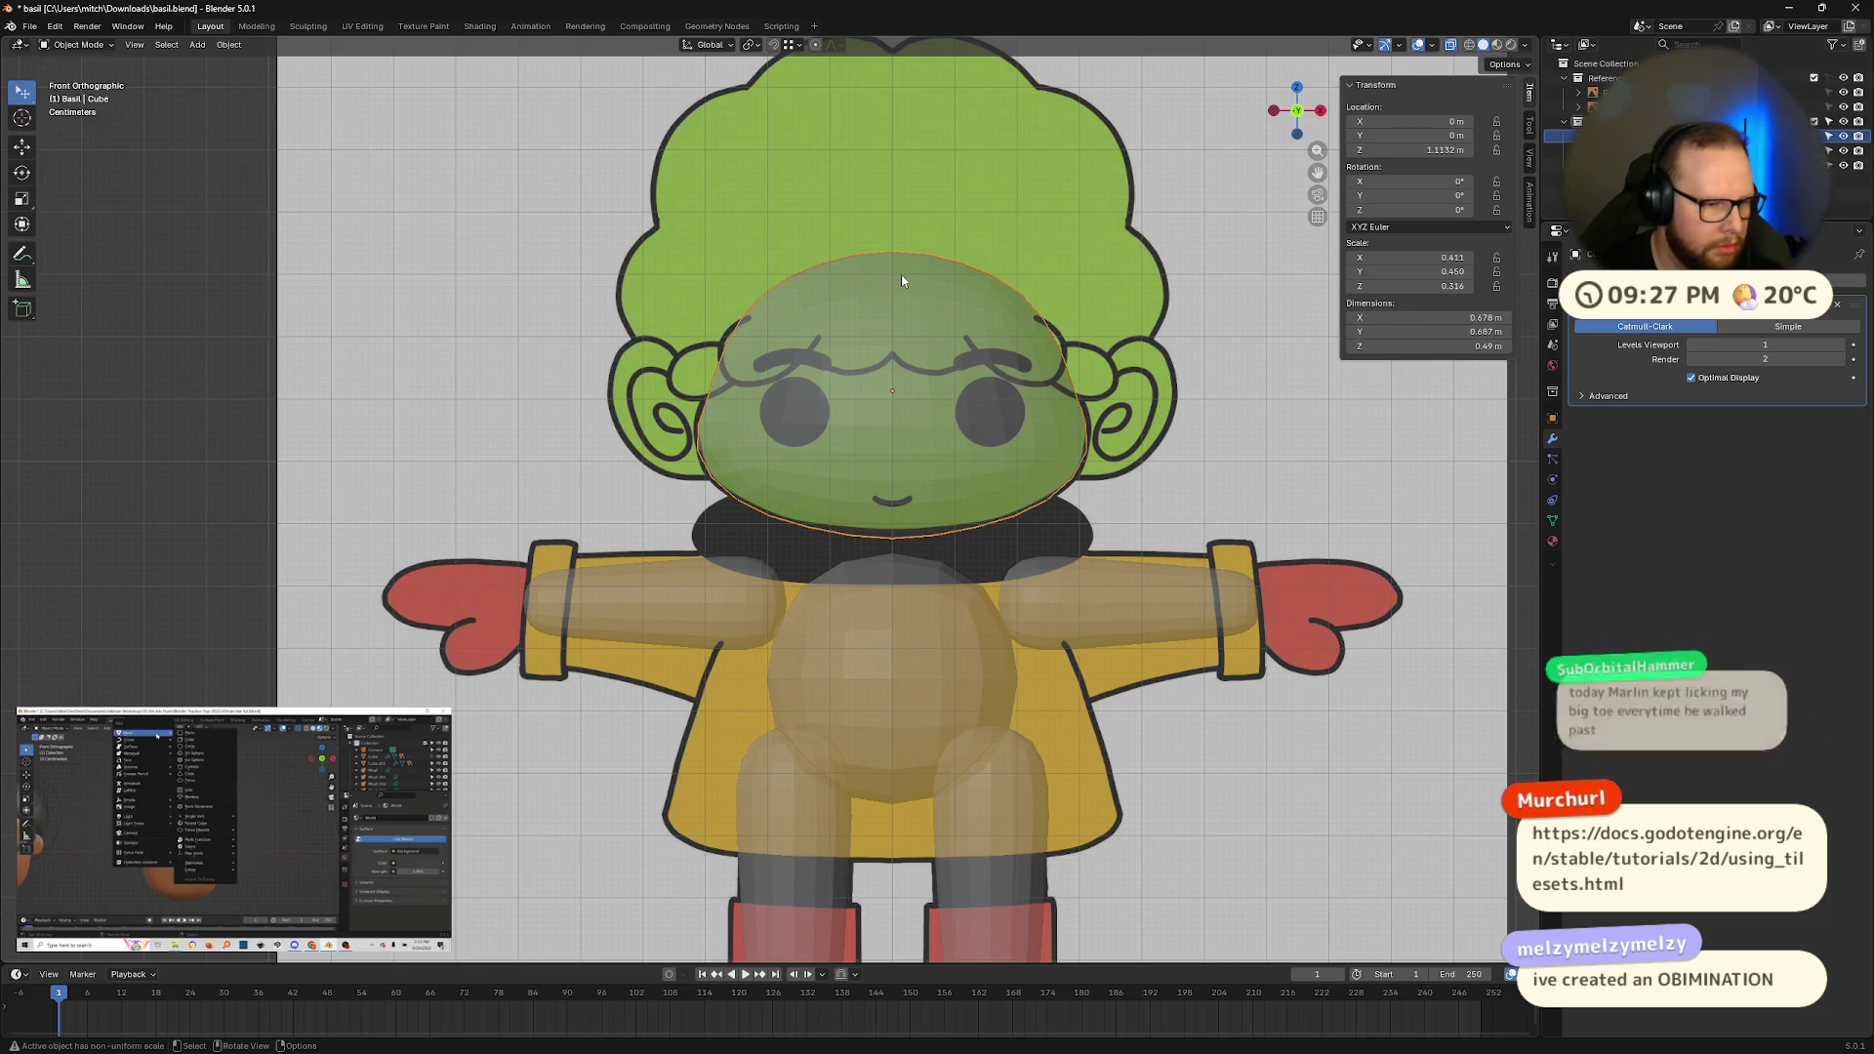
pyautogui.hotkey('shift', 'a')
# Step: Add a Metaball Ball to the scene
pyautogui.moveTo(892, 276)
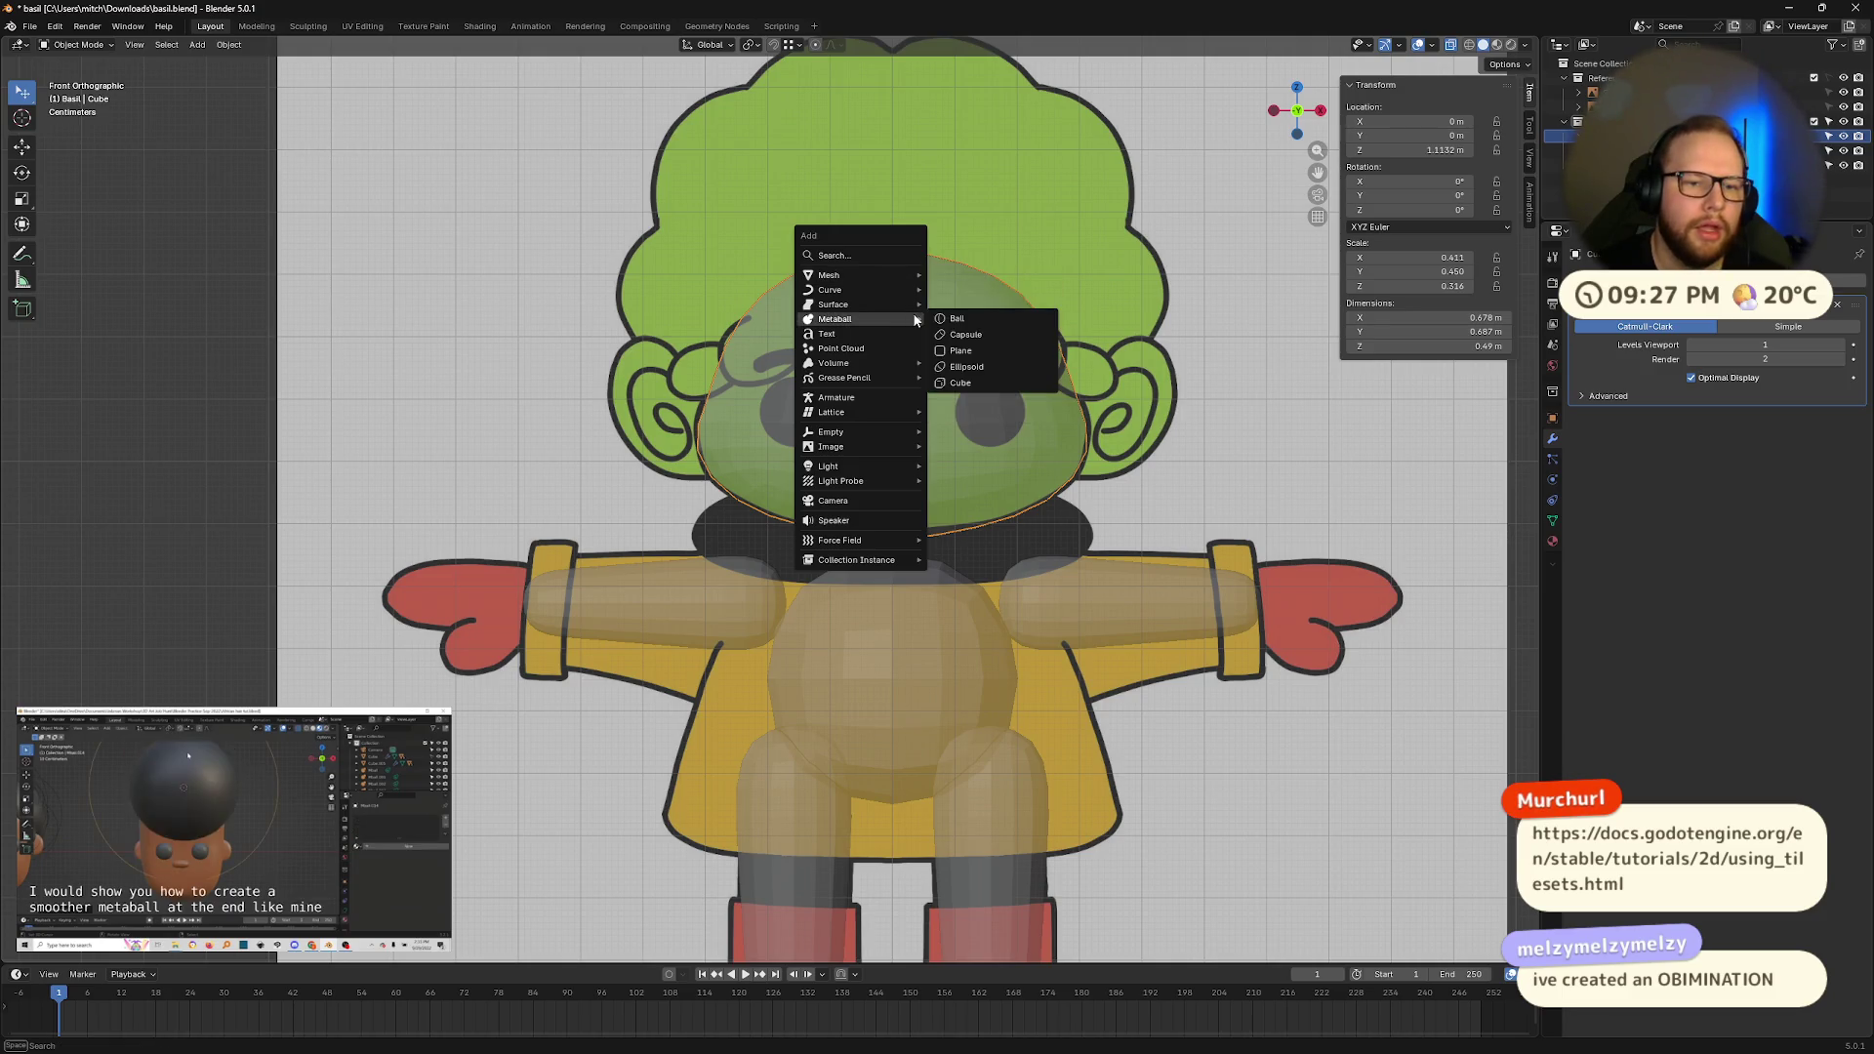
pyautogui.click(958, 318)
pyautogui.scroll(-8, 958, 314)
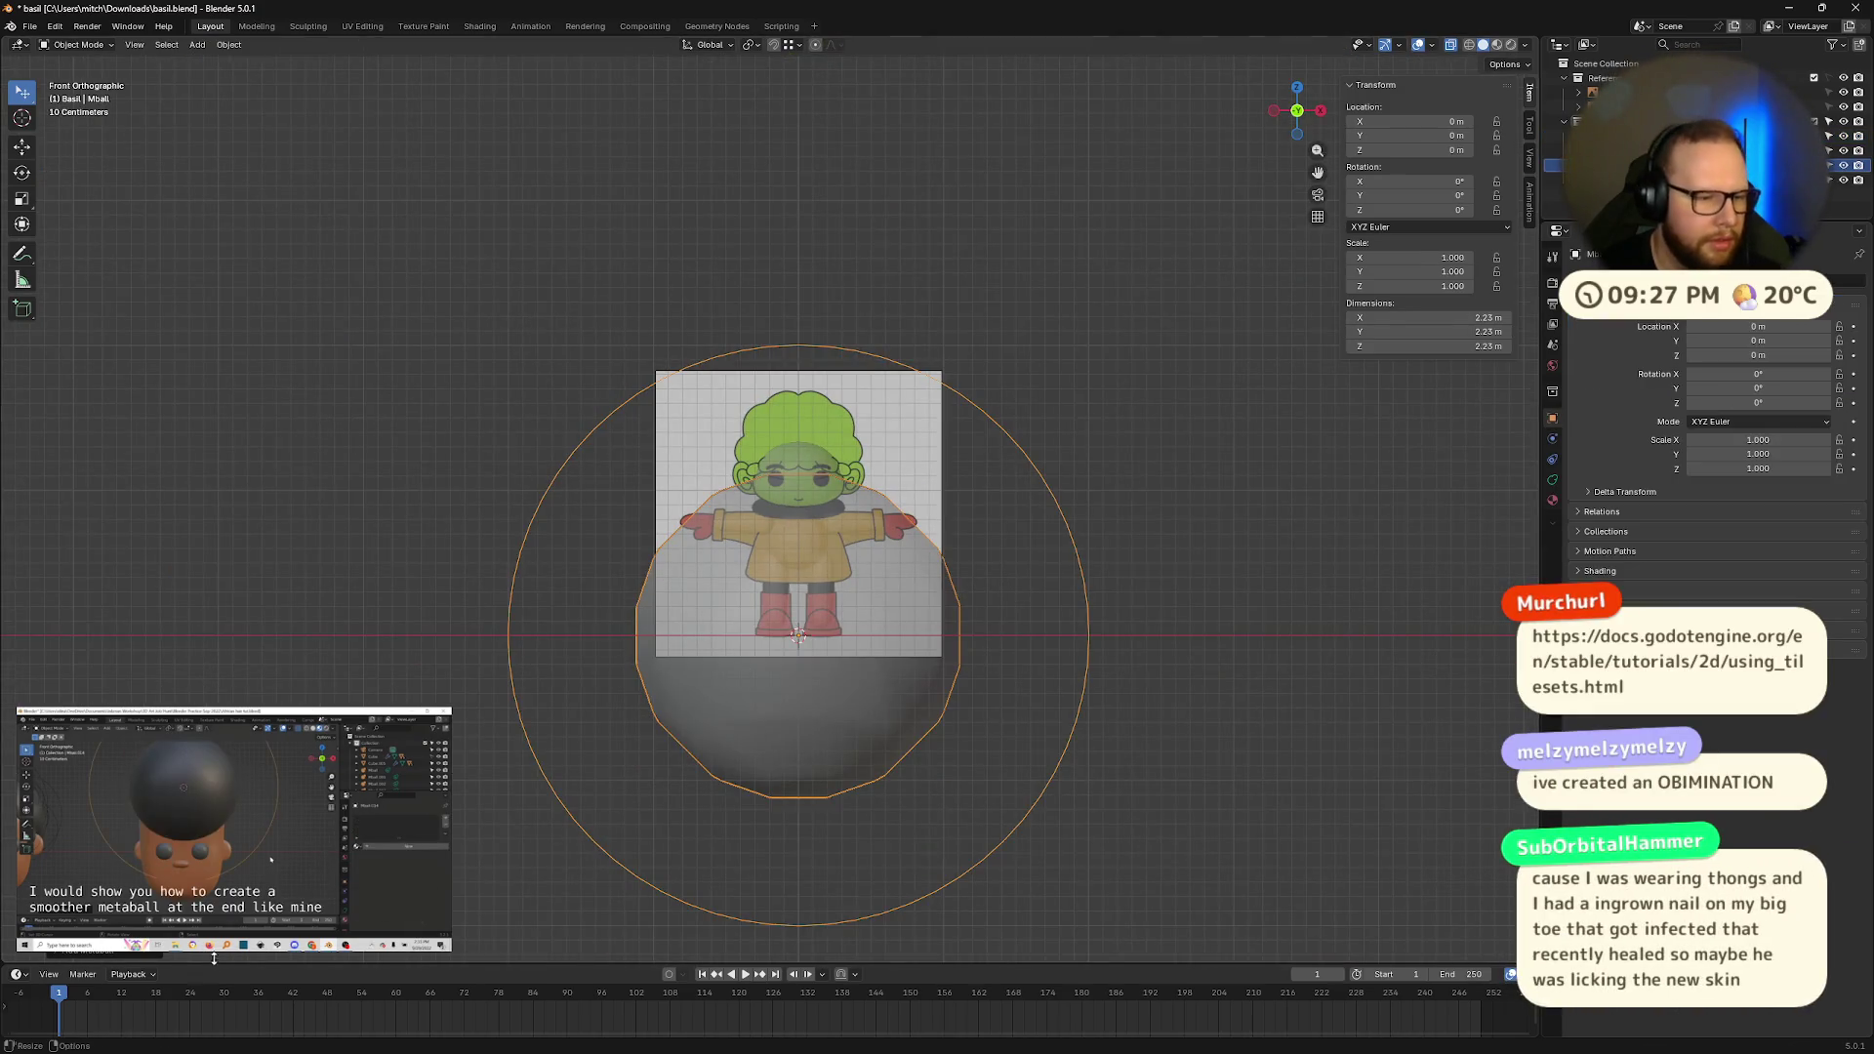
pyautogui.moveTo(239, 929)
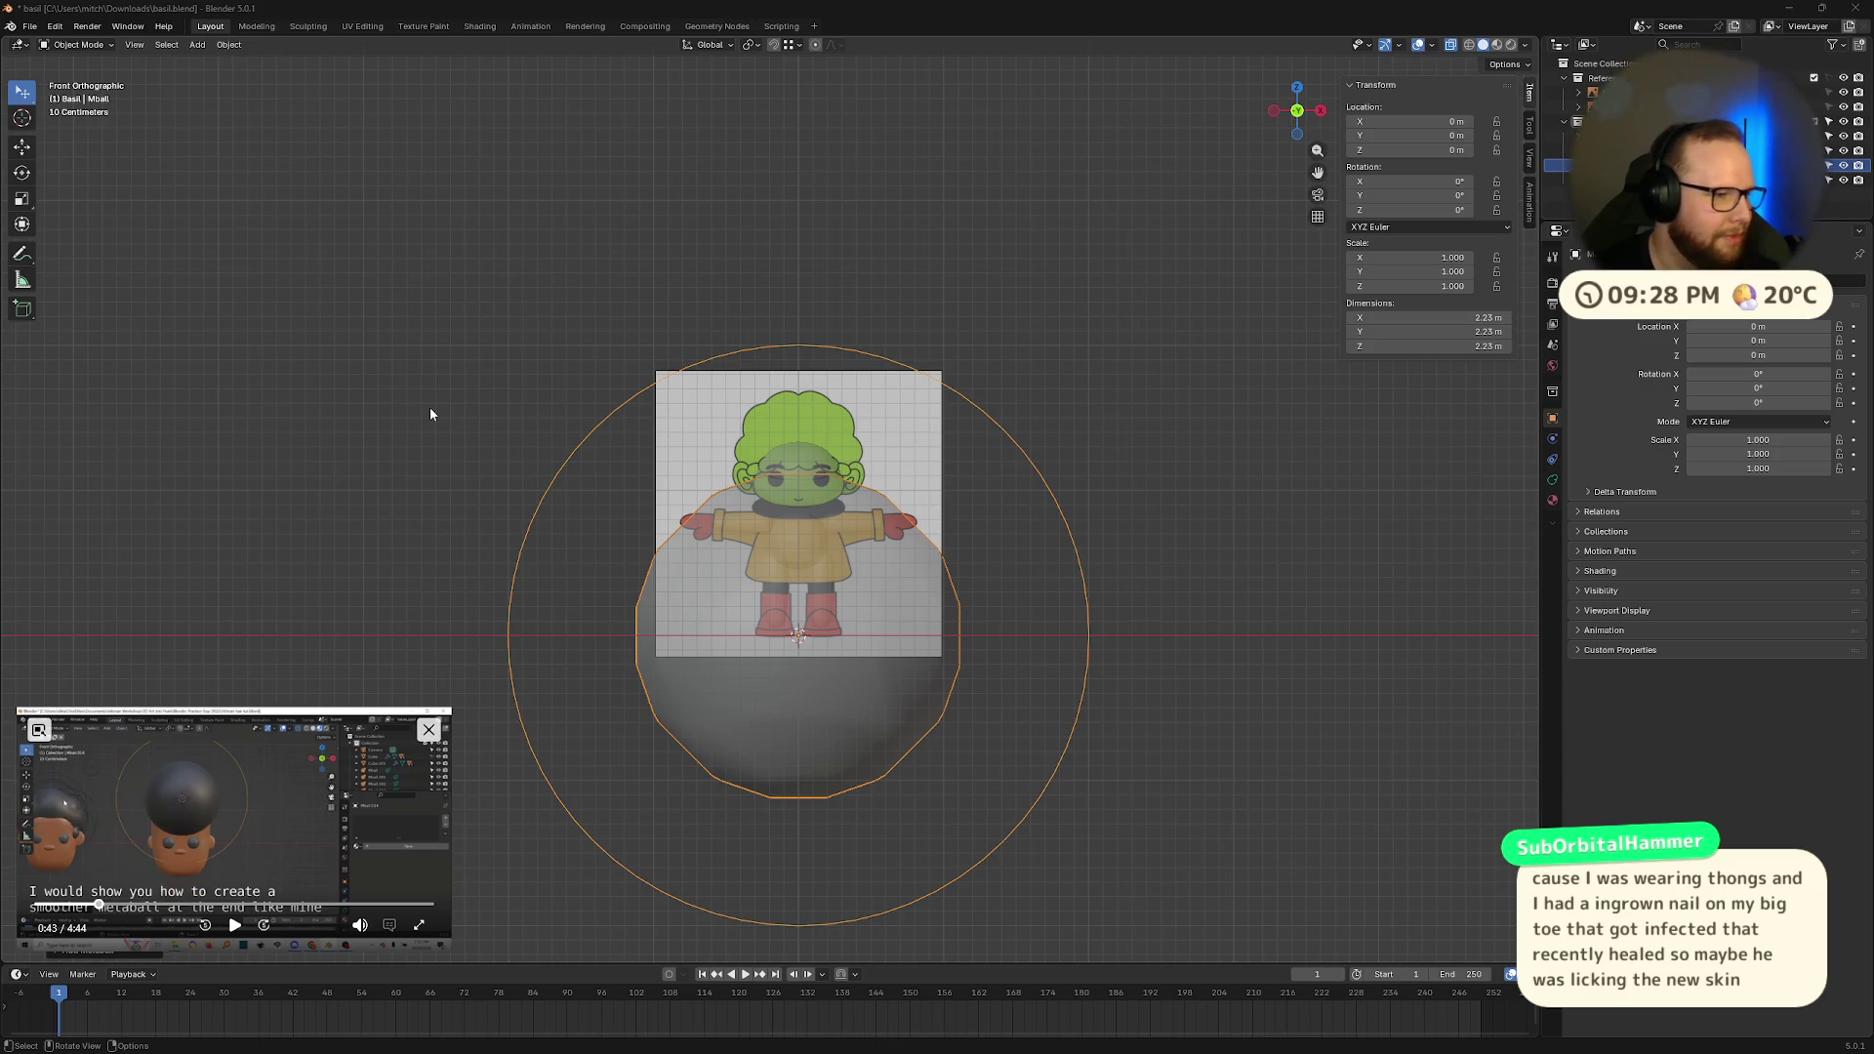
pyautogui.scroll(-2, 969, 642)
pyautogui.scroll(5, 998, 648)
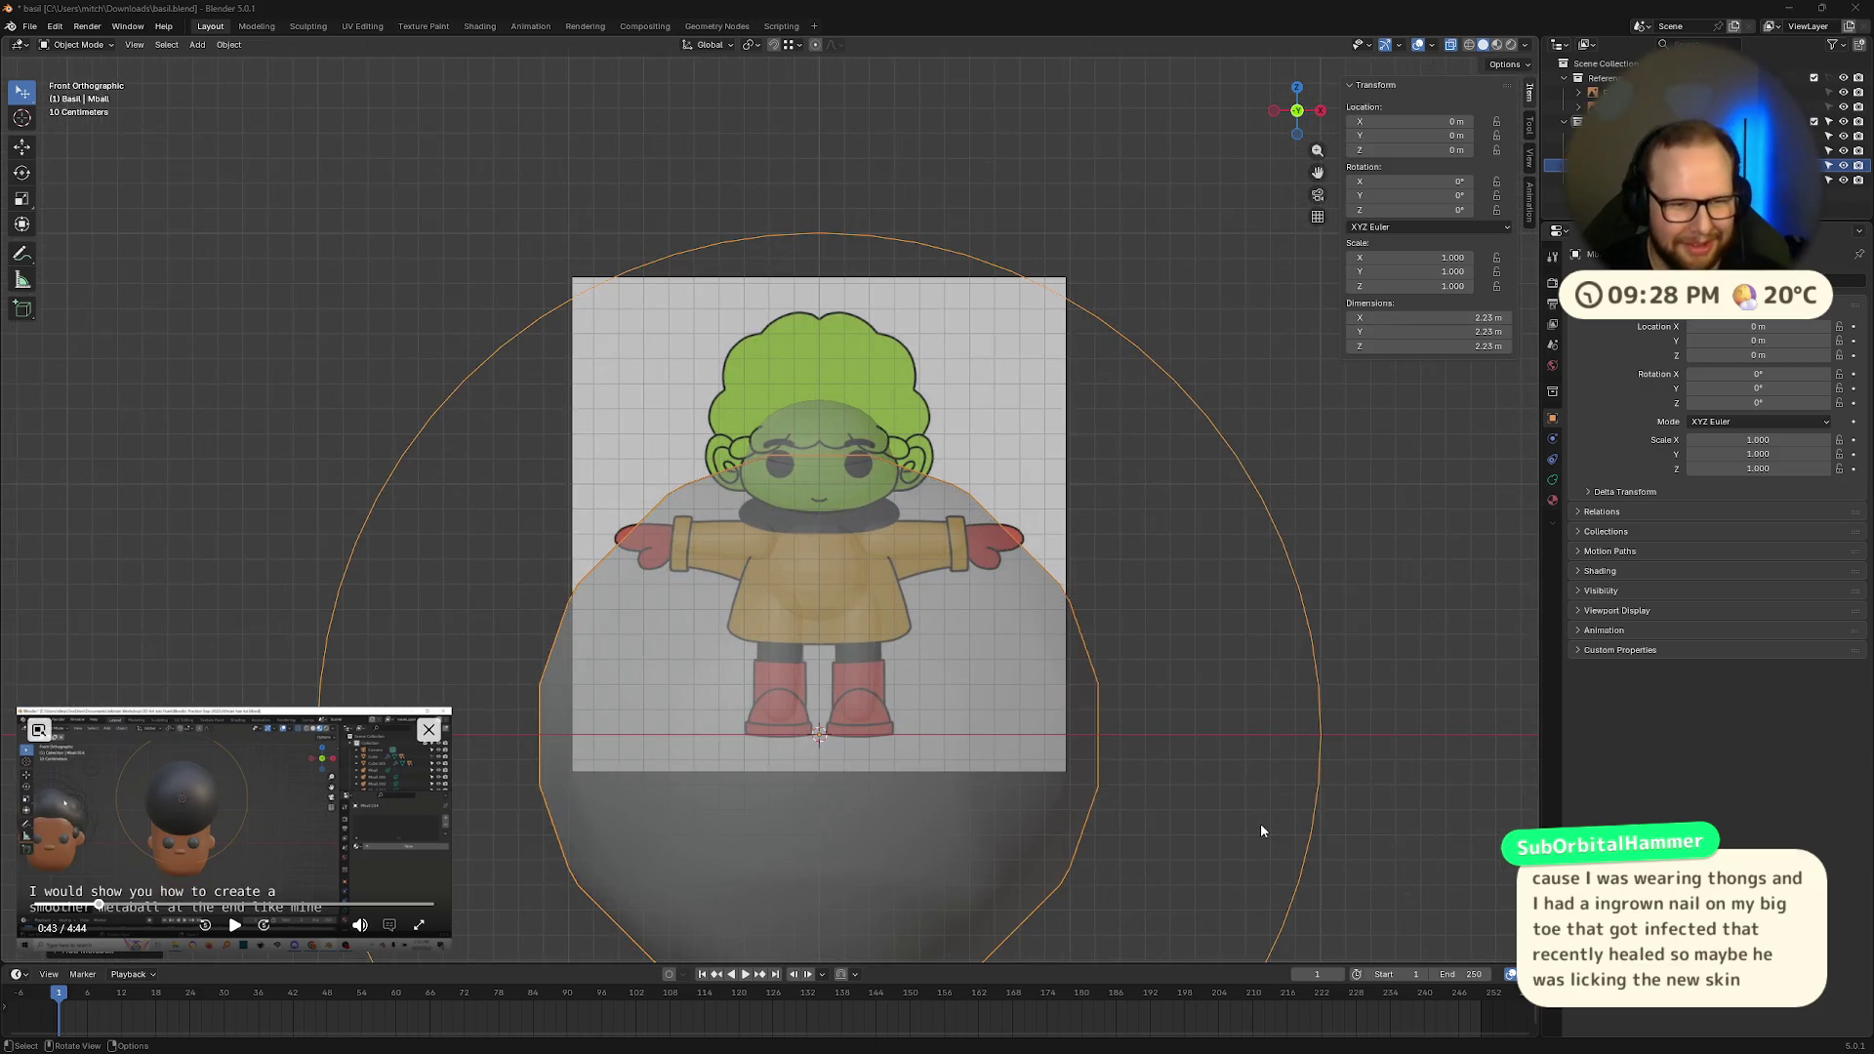
pyautogui.scroll(-2, 1261, 831)
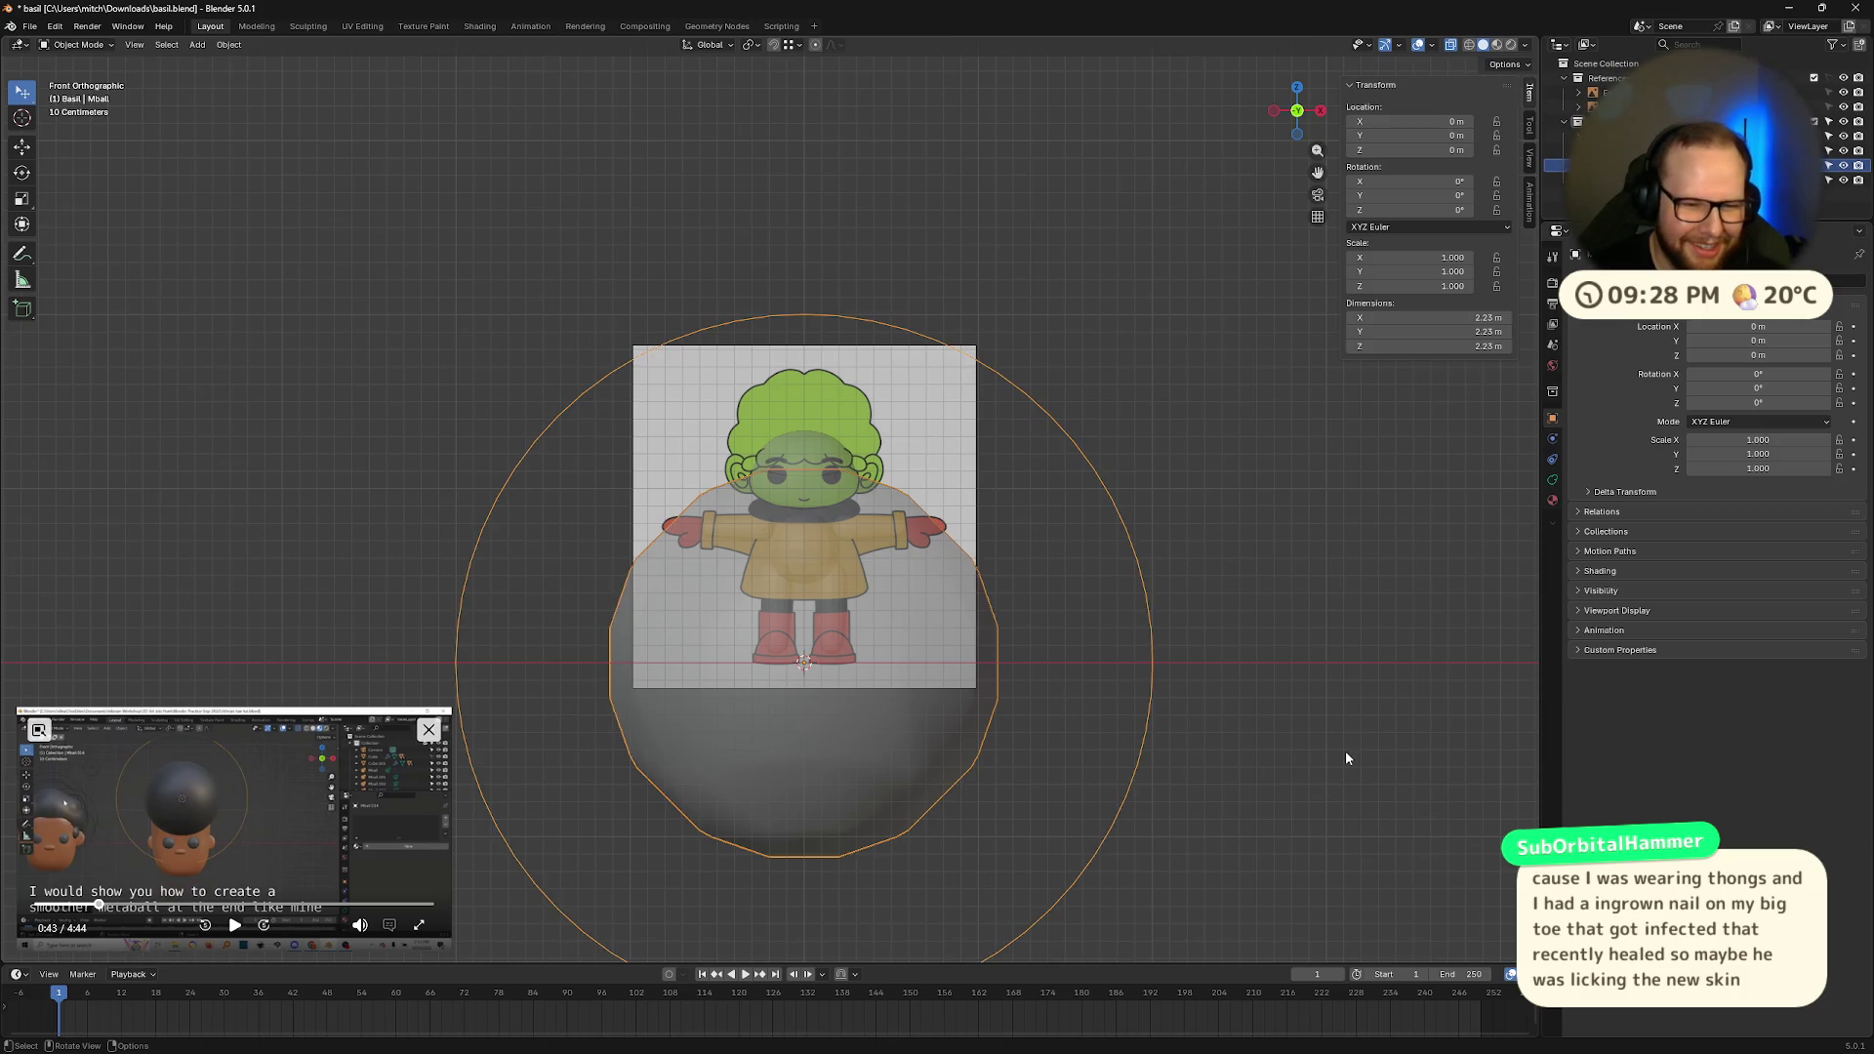
# Step: Shrink the metaball, move it up to the head, and scale it to 0.150
pyautogui.press('s')
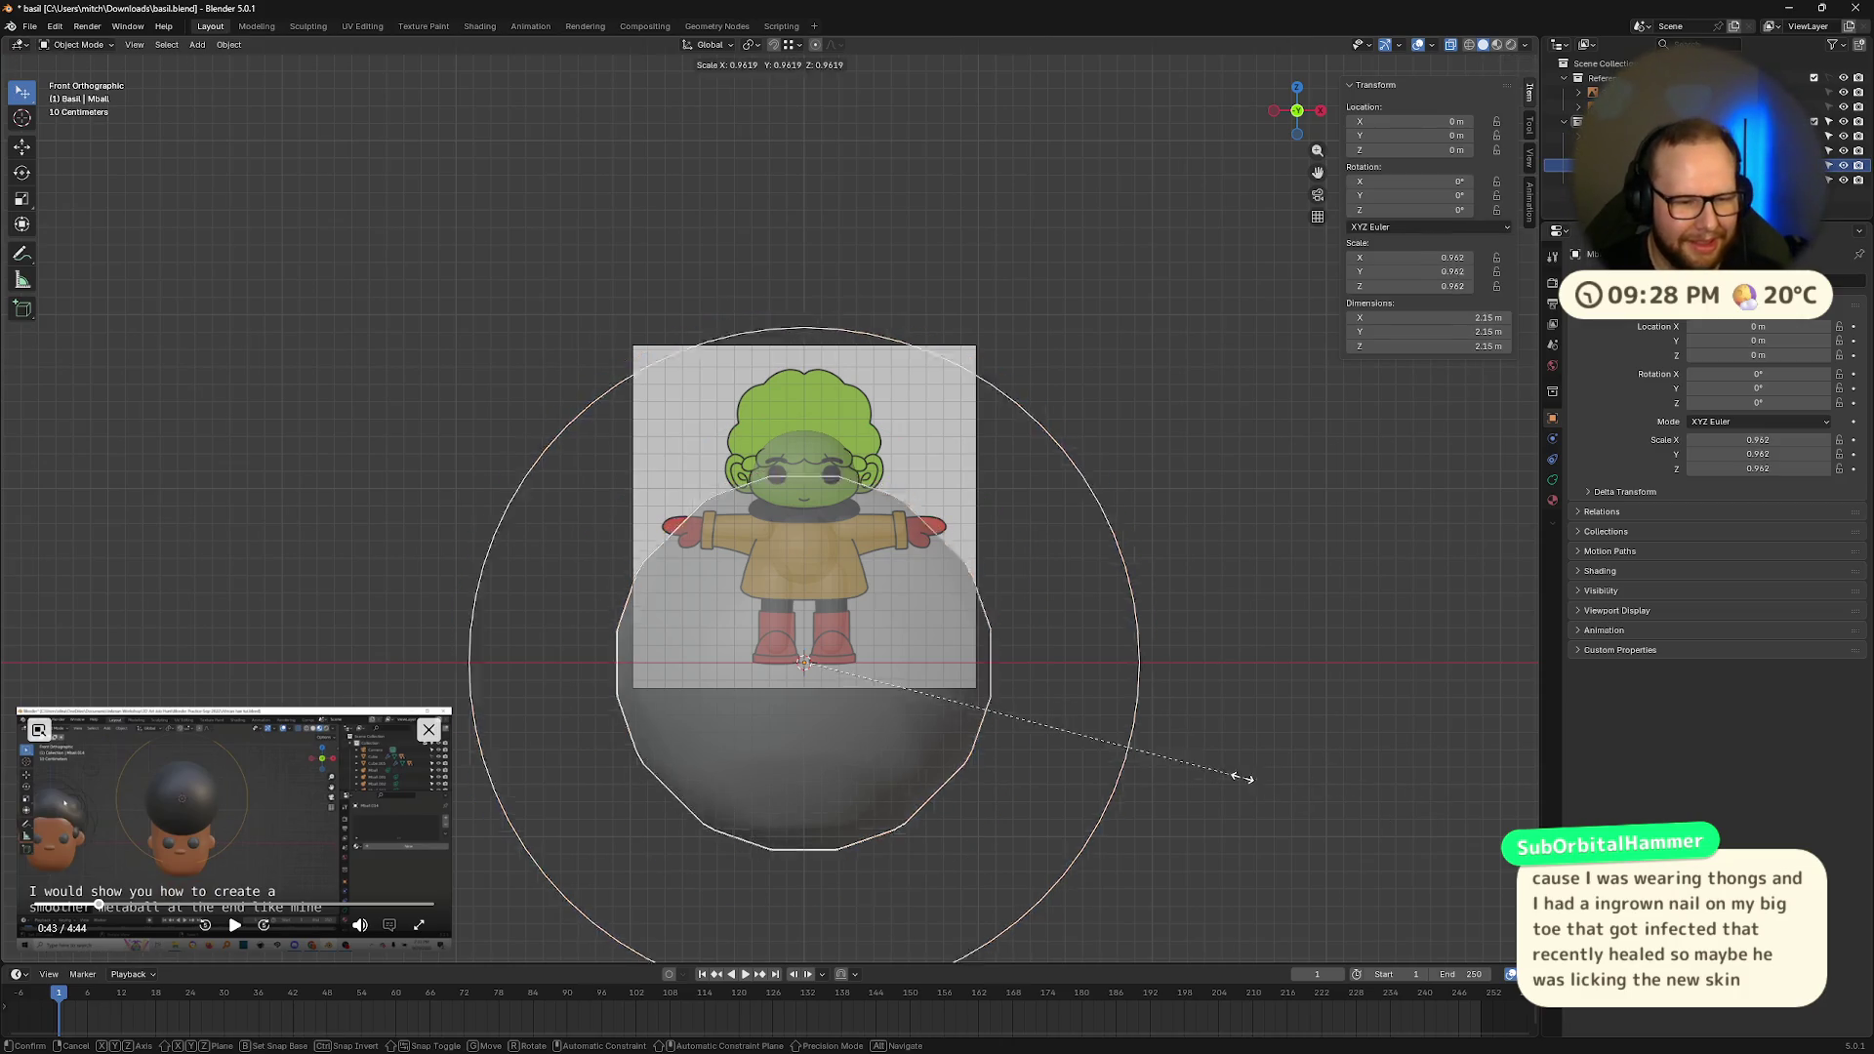
pyautogui.click(942, 715)
pyautogui.press('g')
pyautogui.click(900, 489)
pyautogui.press('s')
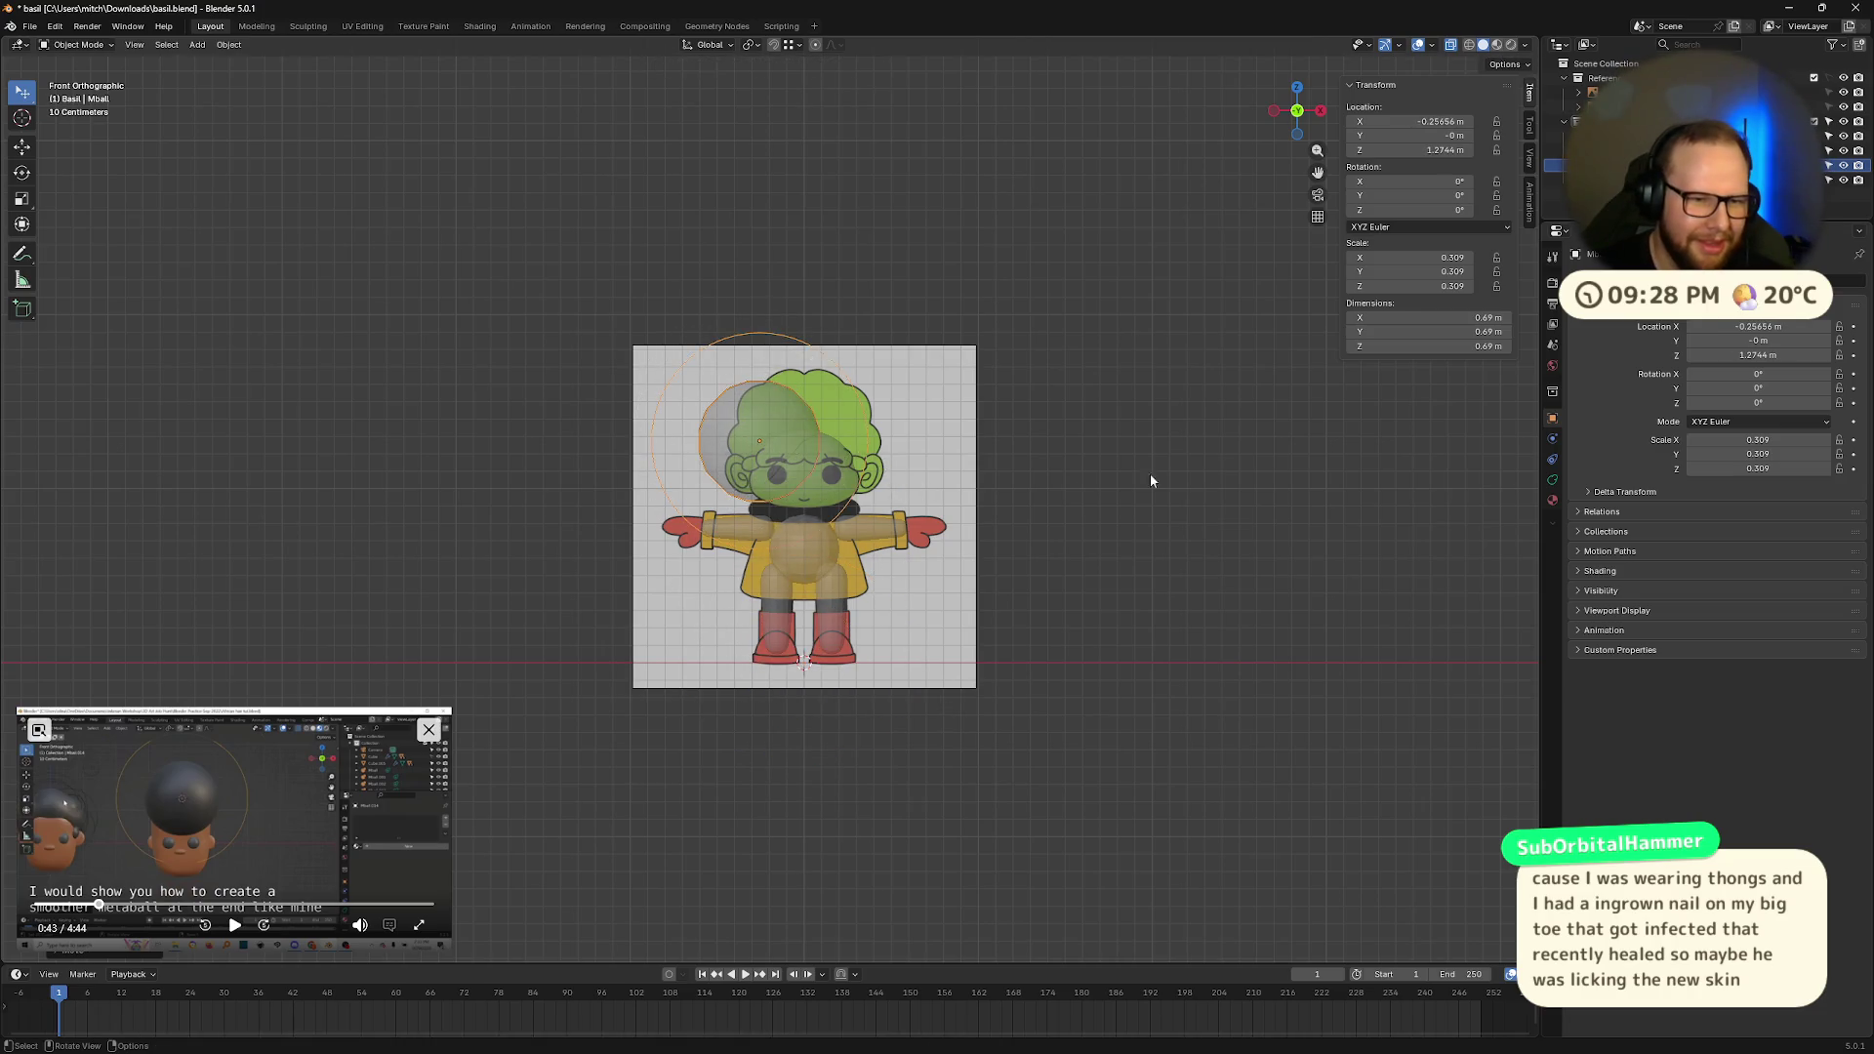
pyautogui.click(982, 426)
# Step: Lower the metaball along Z onto the left hair and scale it to 0.145
pyautogui.press('g')
pyautogui.press('z')
pyautogui.click(972, 424)
pyautogui.press('s')
pyautogui.click(1255, 494)
# Step: Orbit to check the metaball's depth, then return to front view centred on the head
pyautogui.scroll(4, 874, 472)
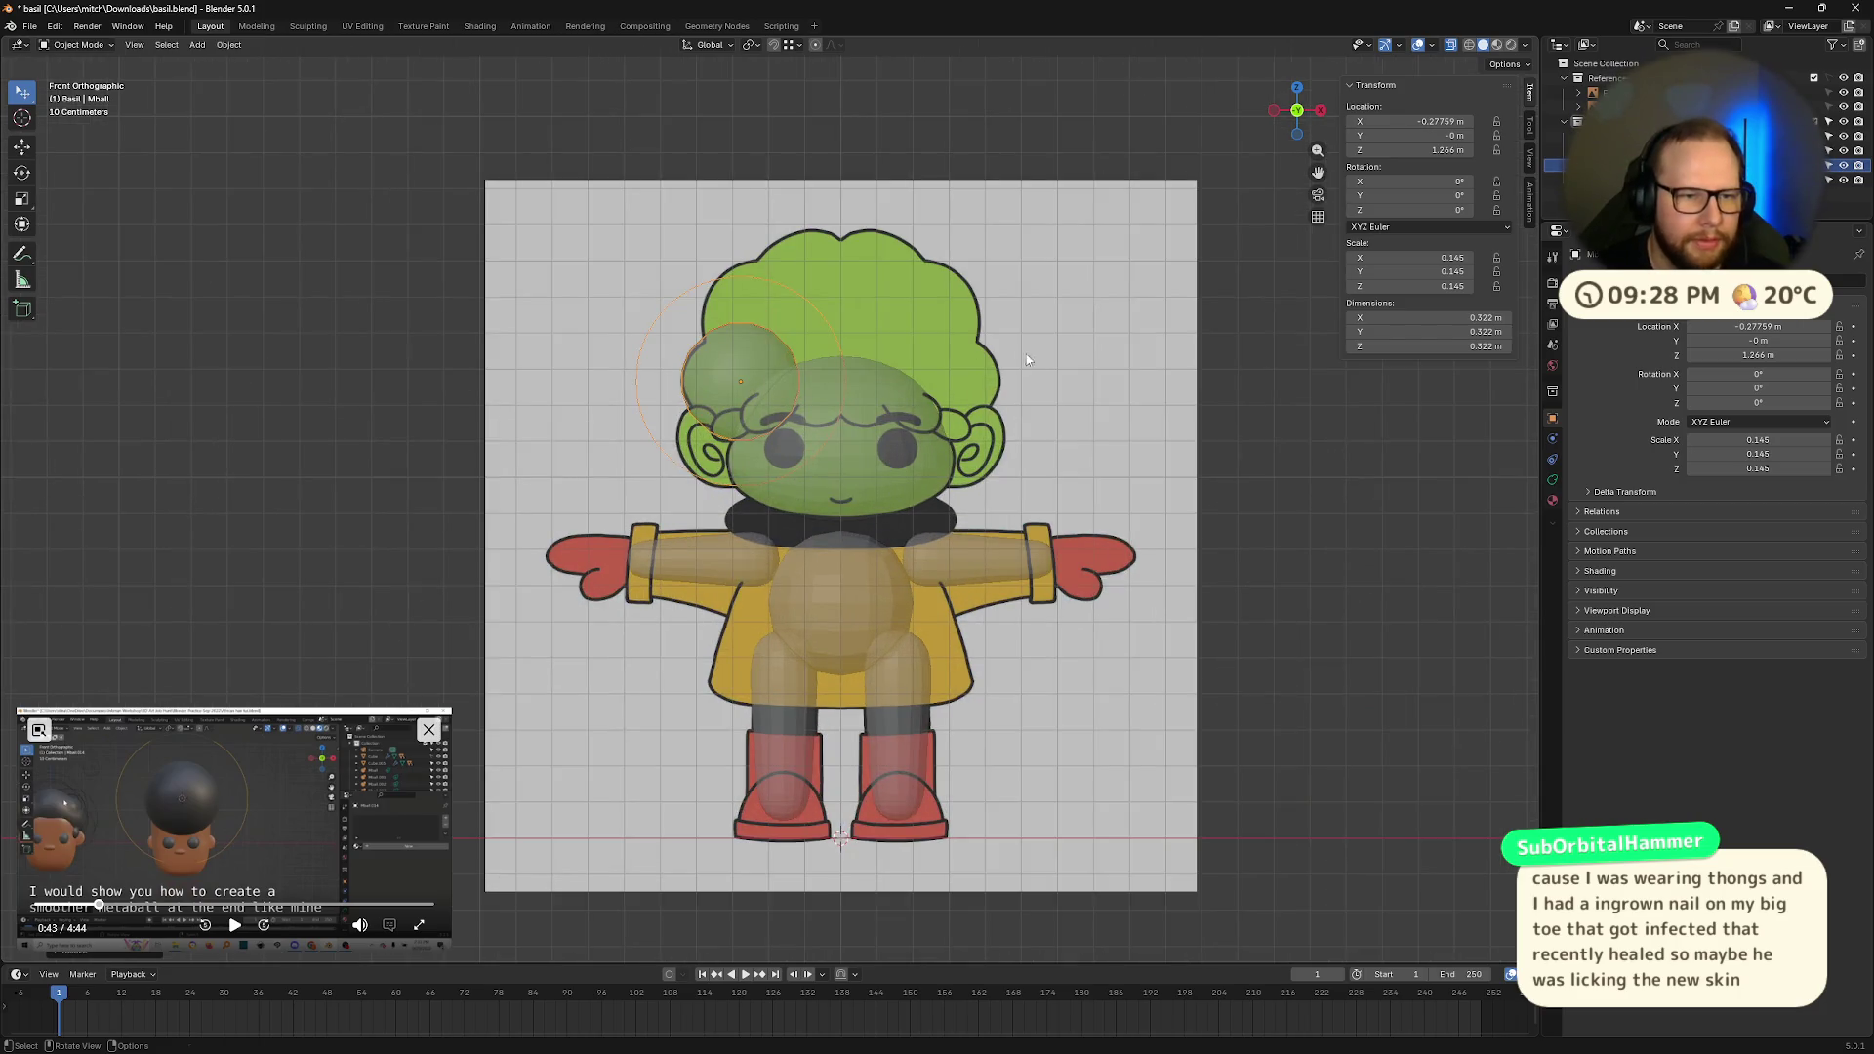
pyautogui.moveTo(1238, 414)
pyautogui.mouseDown(button='middle')
pyautogui.moveTo(1226, 436)
pyautogui.moveTo(1086, 461)
pyautogui.moveTo(1053, 490)
pyautogui.moveTo(1179, 496)
pyautogui.moveTo(1150, 433)
pyautogui.mouseUp(button='middle')
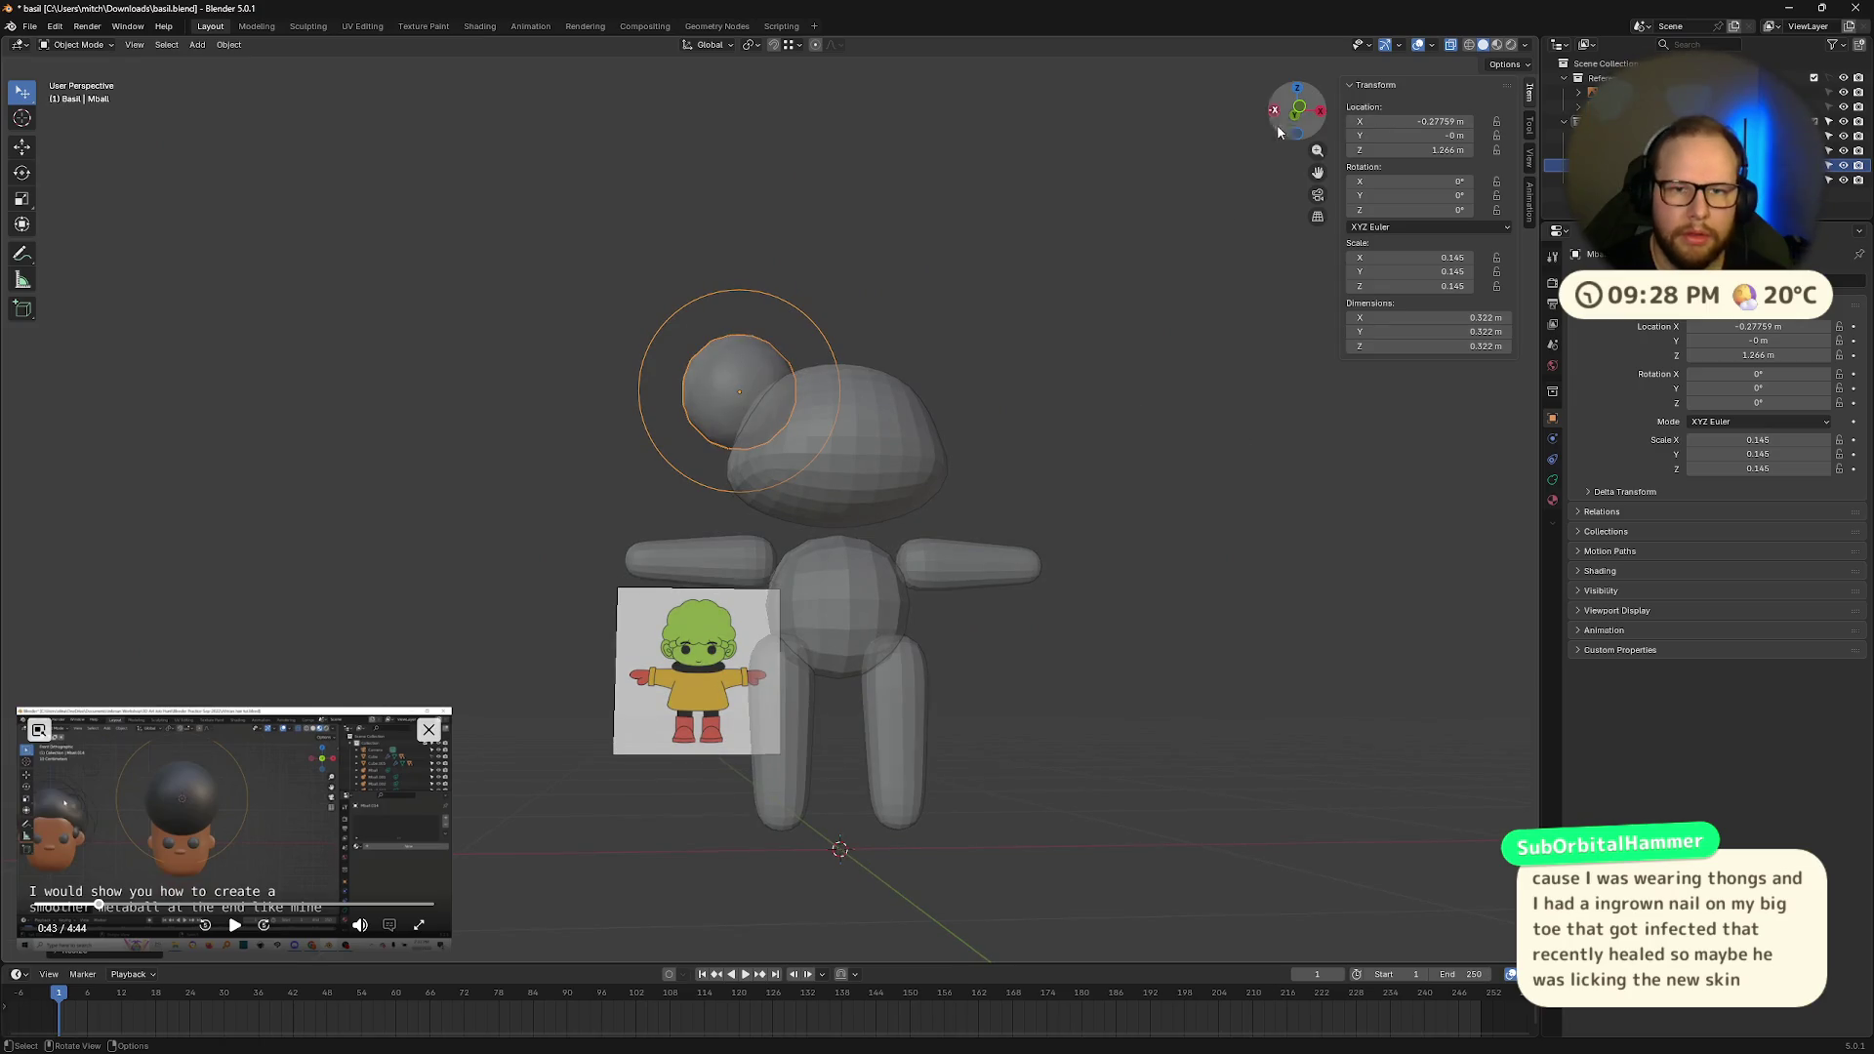
pyautogui.press('KP_1')
pyautogui.scroll(-1, 1033, 414)
pyautogui.scroll(3, 906, 390)
pyautogui.keyDown('shift'); pyautogui.moveTo(926, 358); pyautogui.dragTo(894, 435, button='middle'); pyautogui.keyUp('shift')
# Step: Move the metaball to the upper right (X 0.285, Z 1.264), scale to 0.138, and resume the tutorial
pyautogui.press('g')
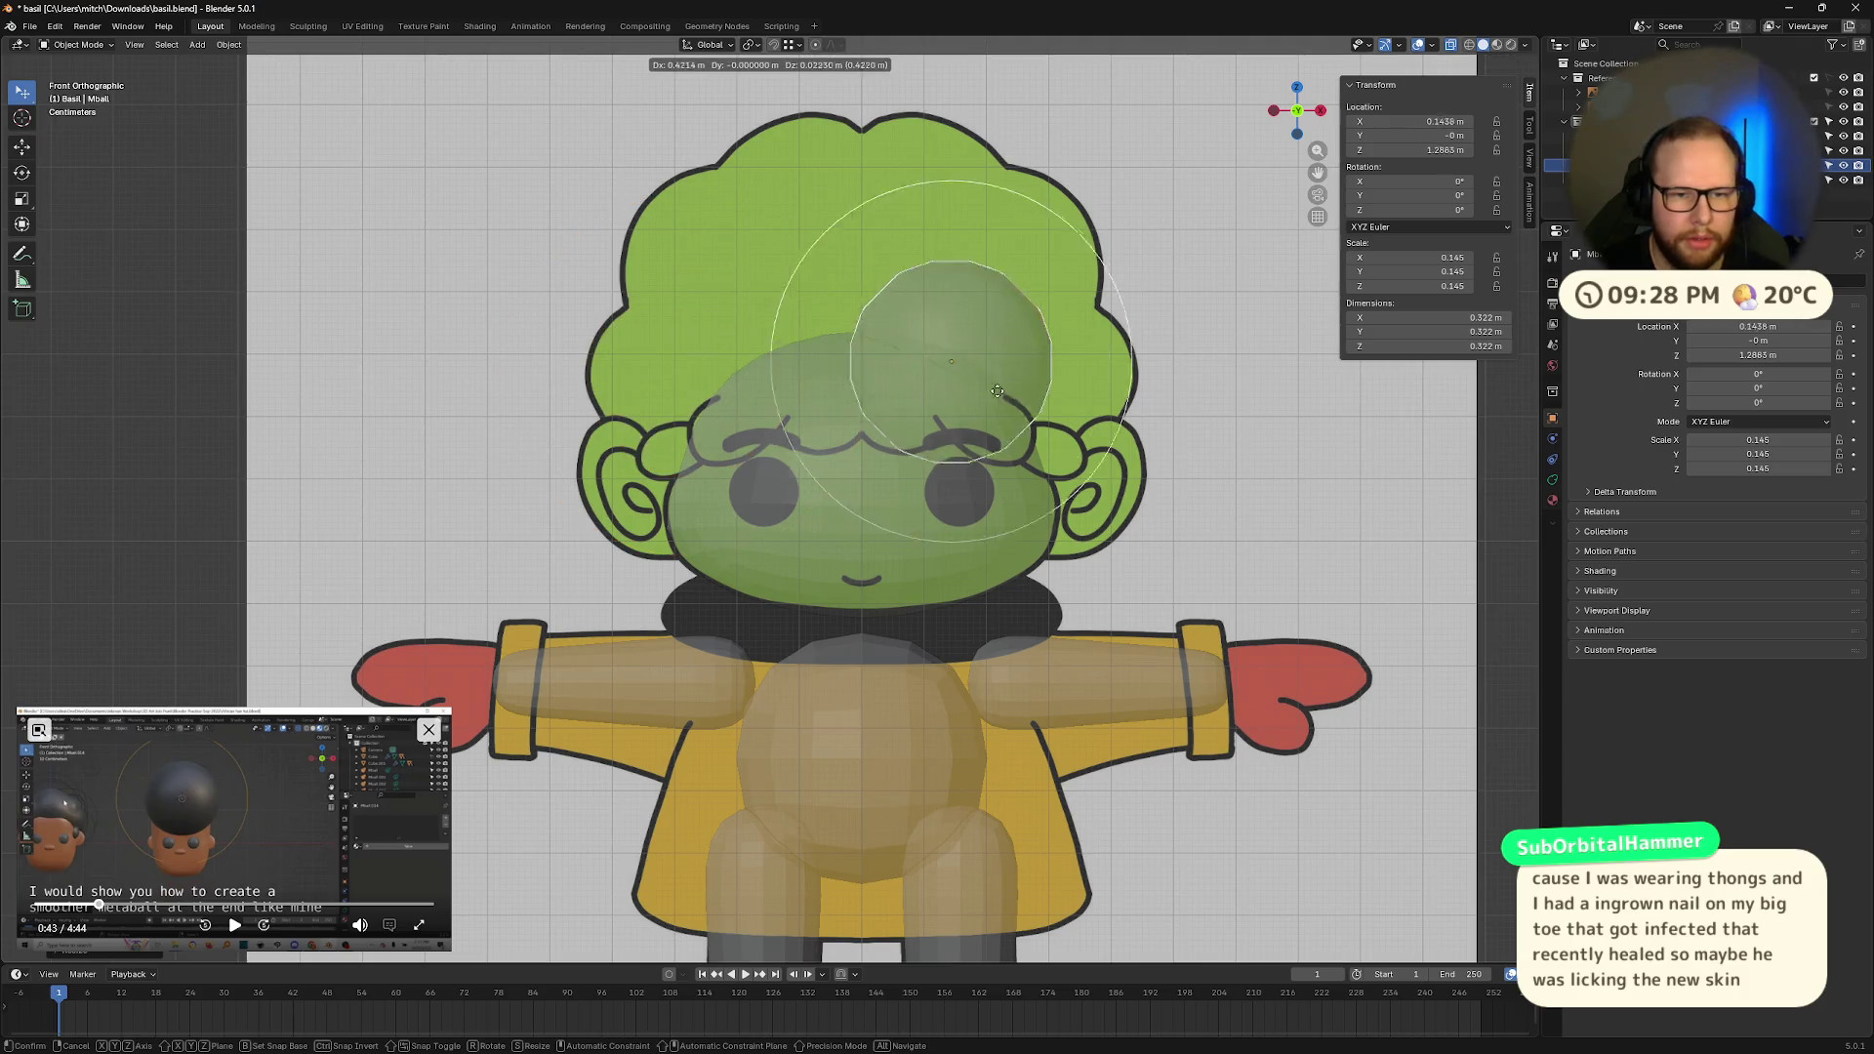
pyautogui.press('s')
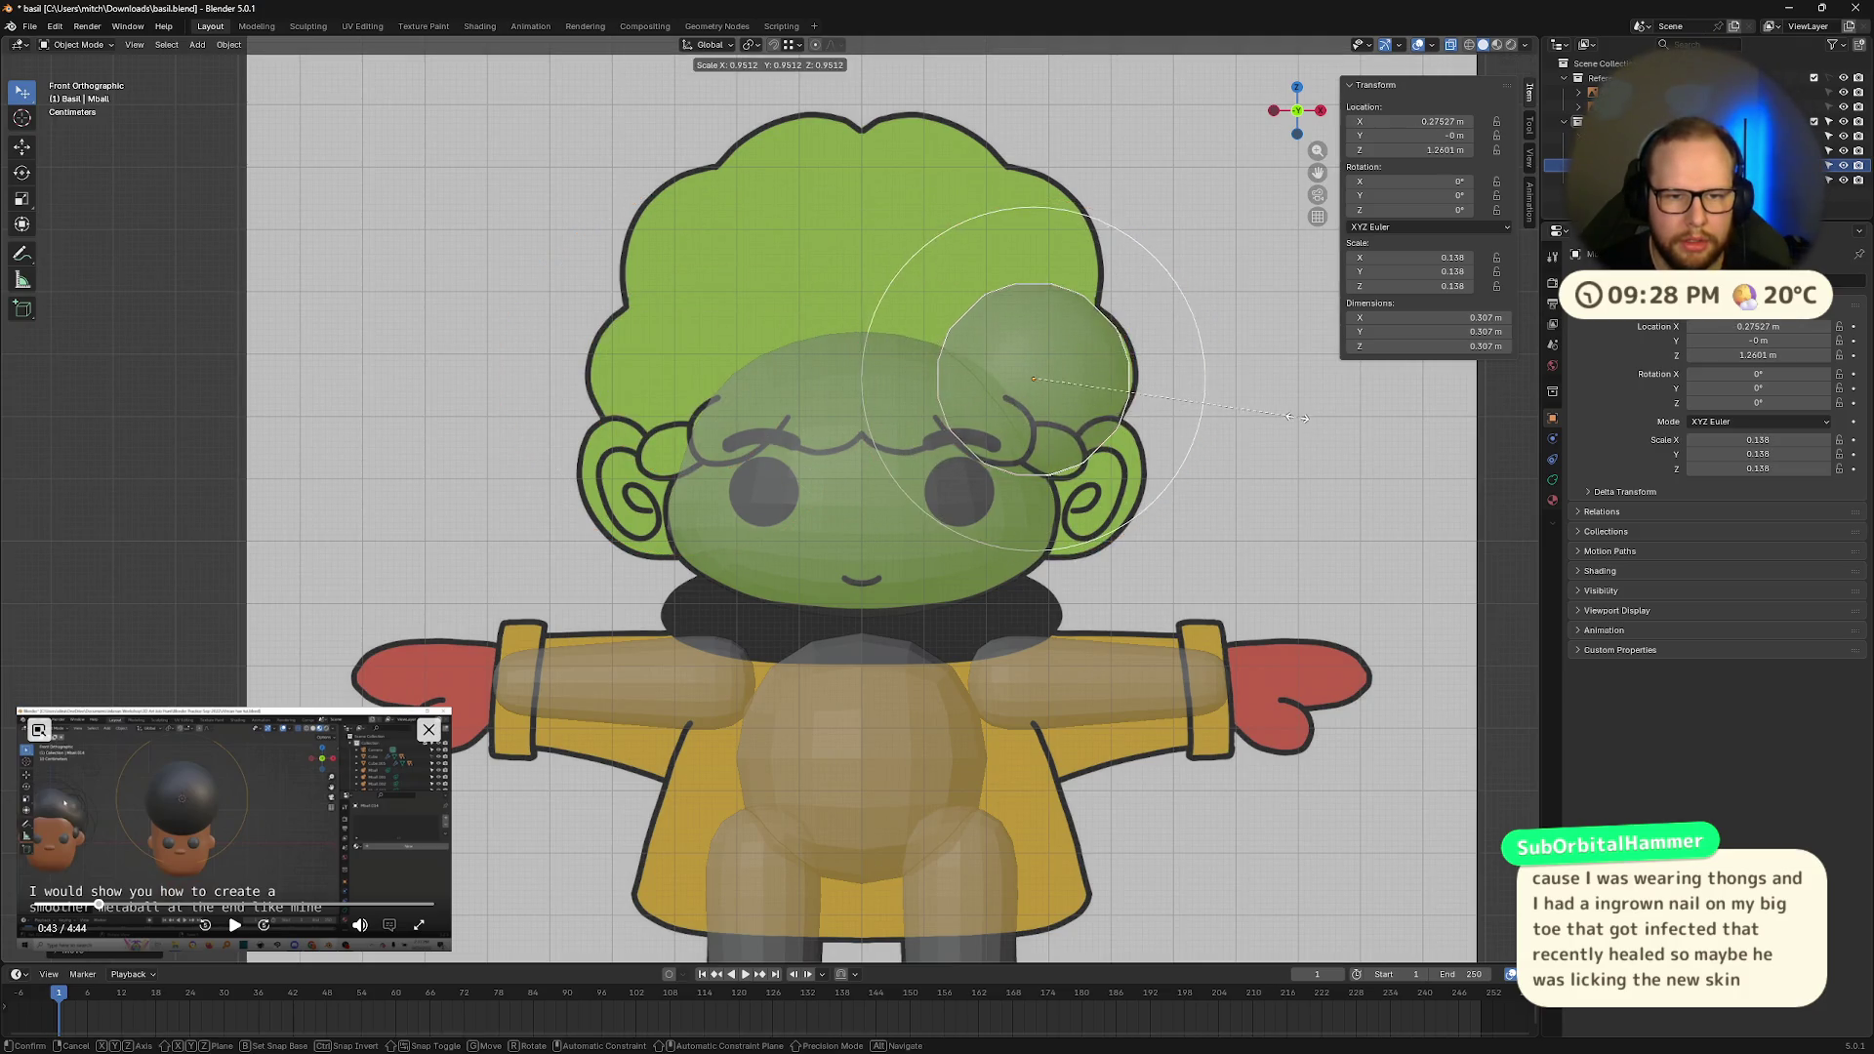
pyautogui.press('g')
pyautogui.click(1164, 411)
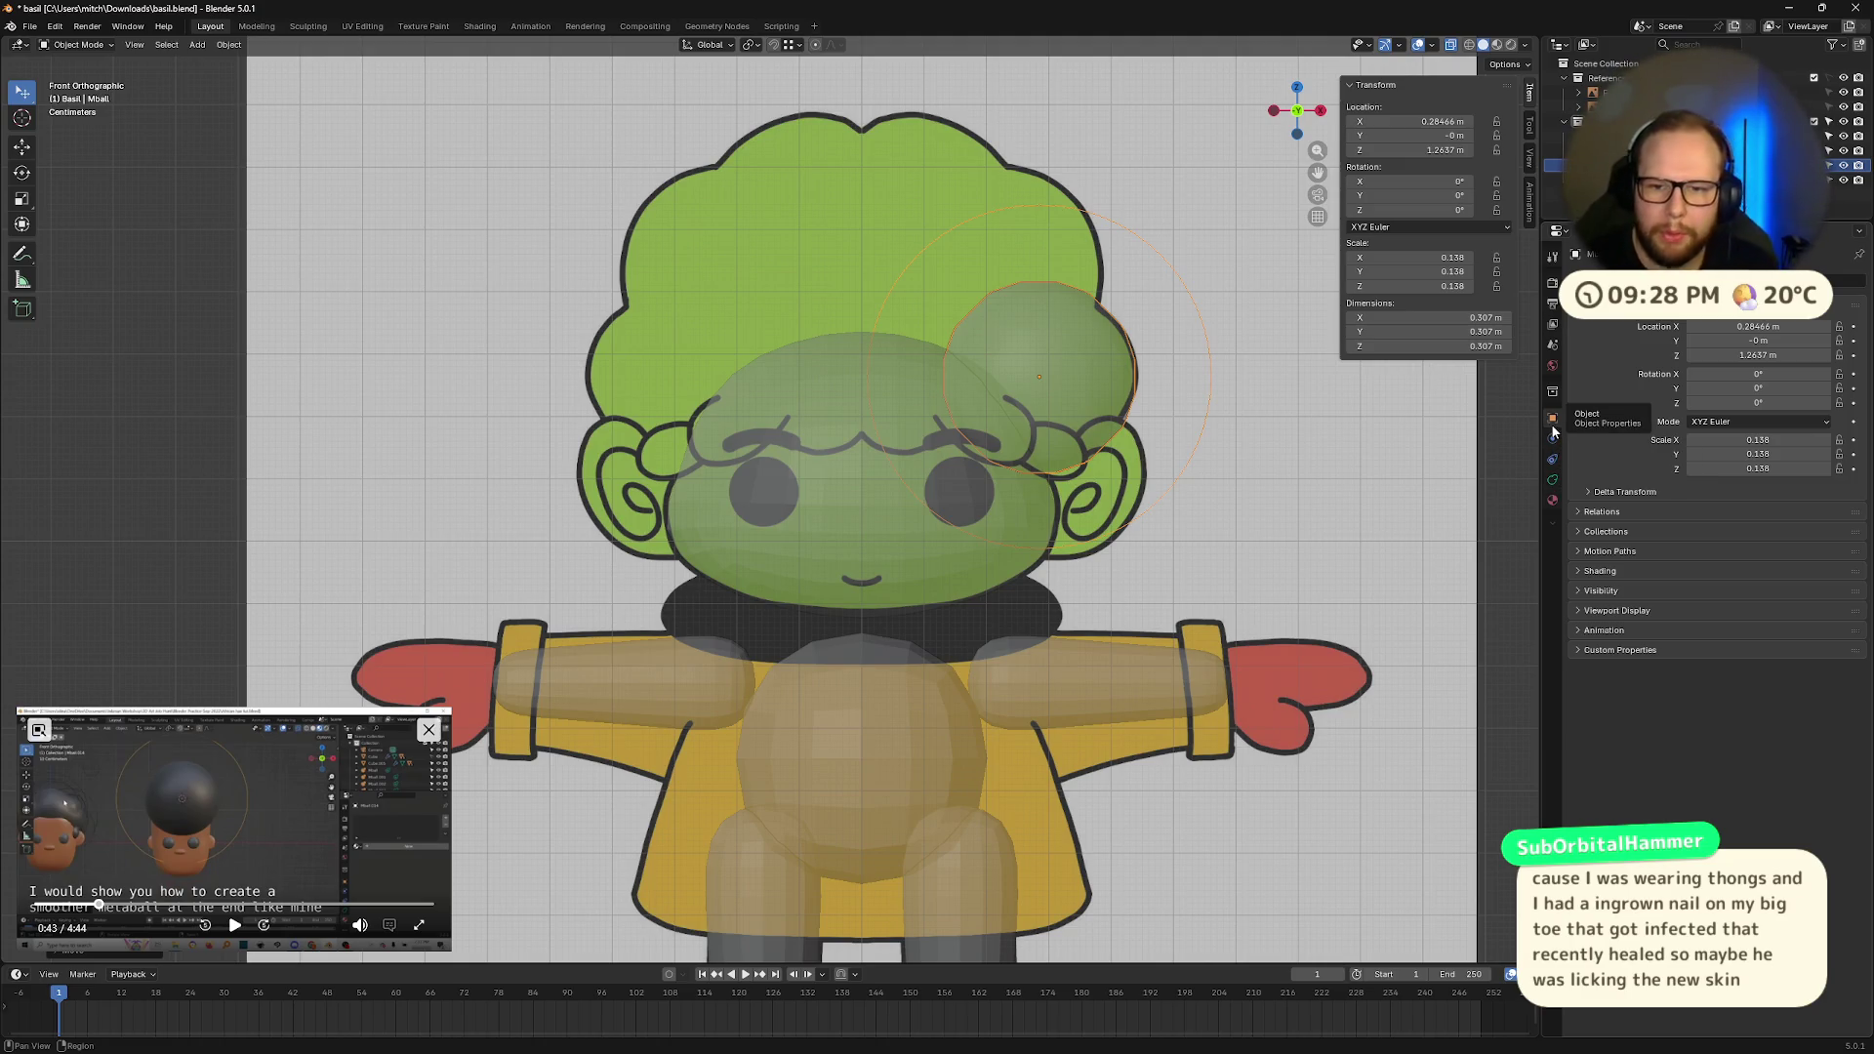
pyautogui.click(183, 916)
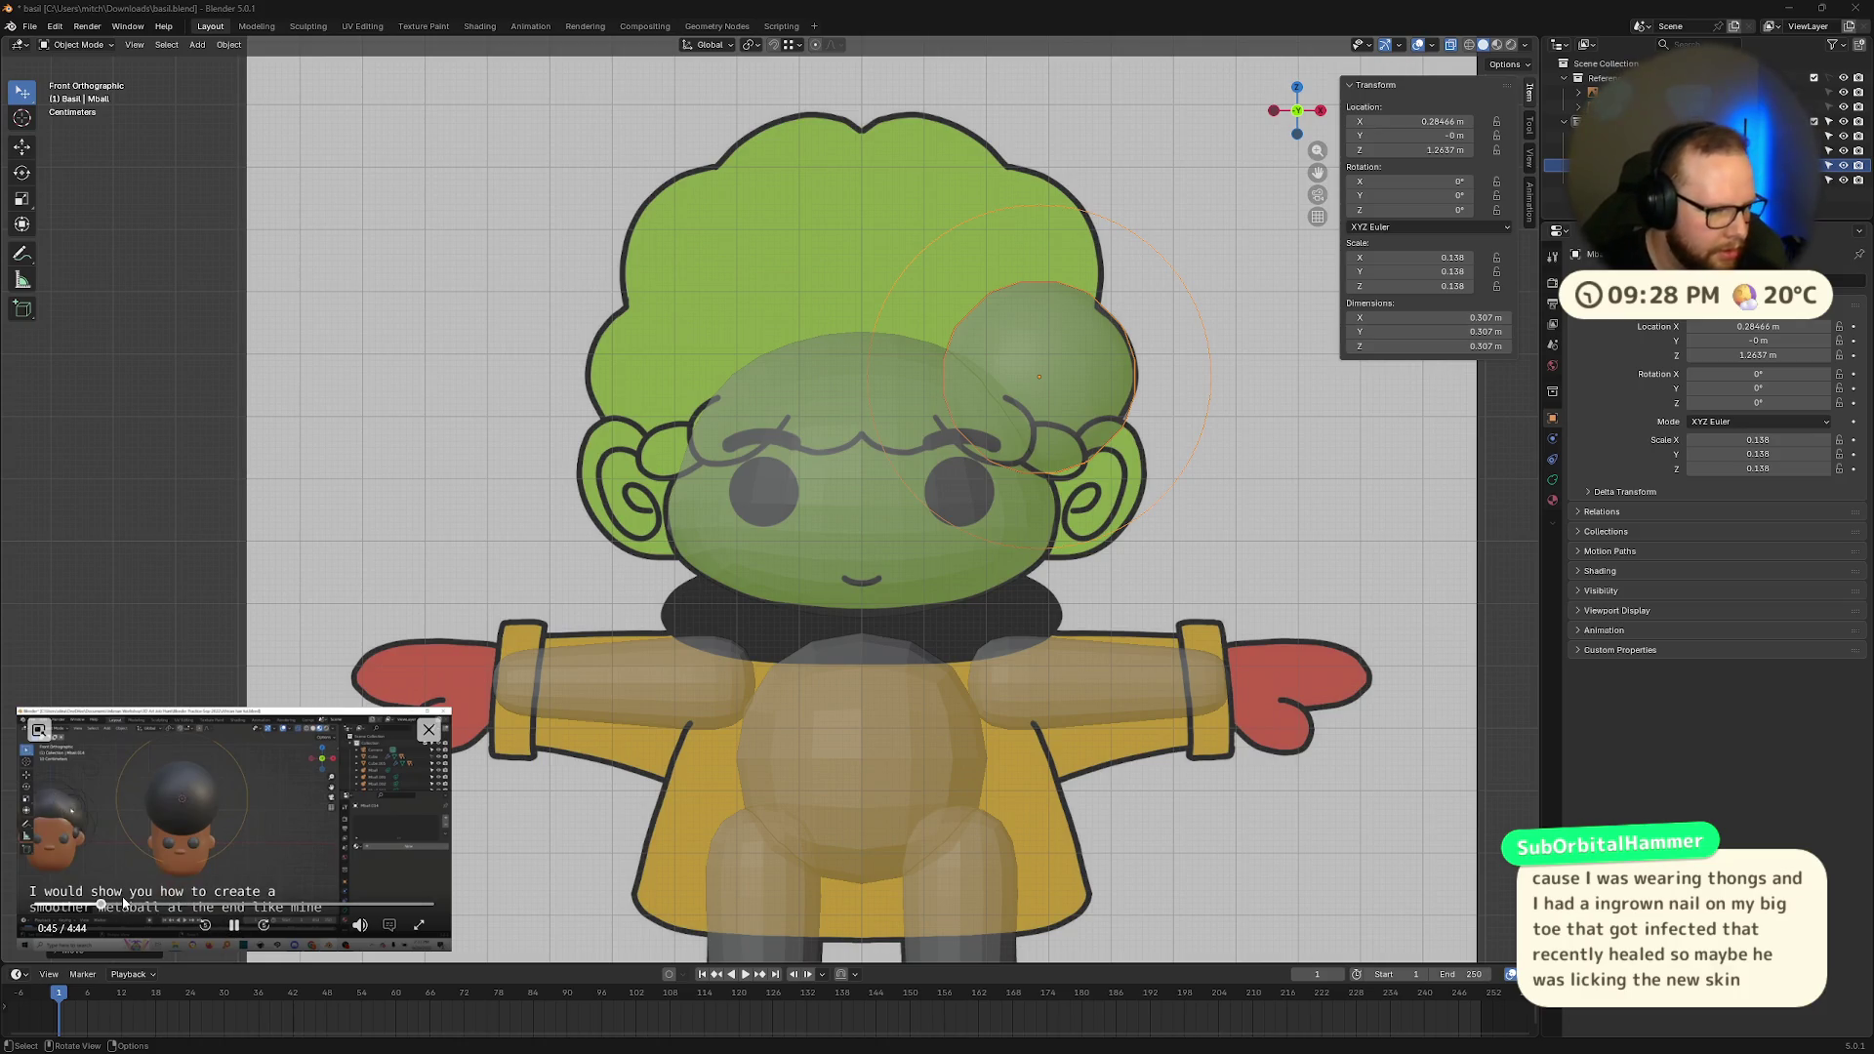
# Step: Skip the reference tutorial ahead and pause it at 3:20 of 4:44
pyautogui.click(129, 905)
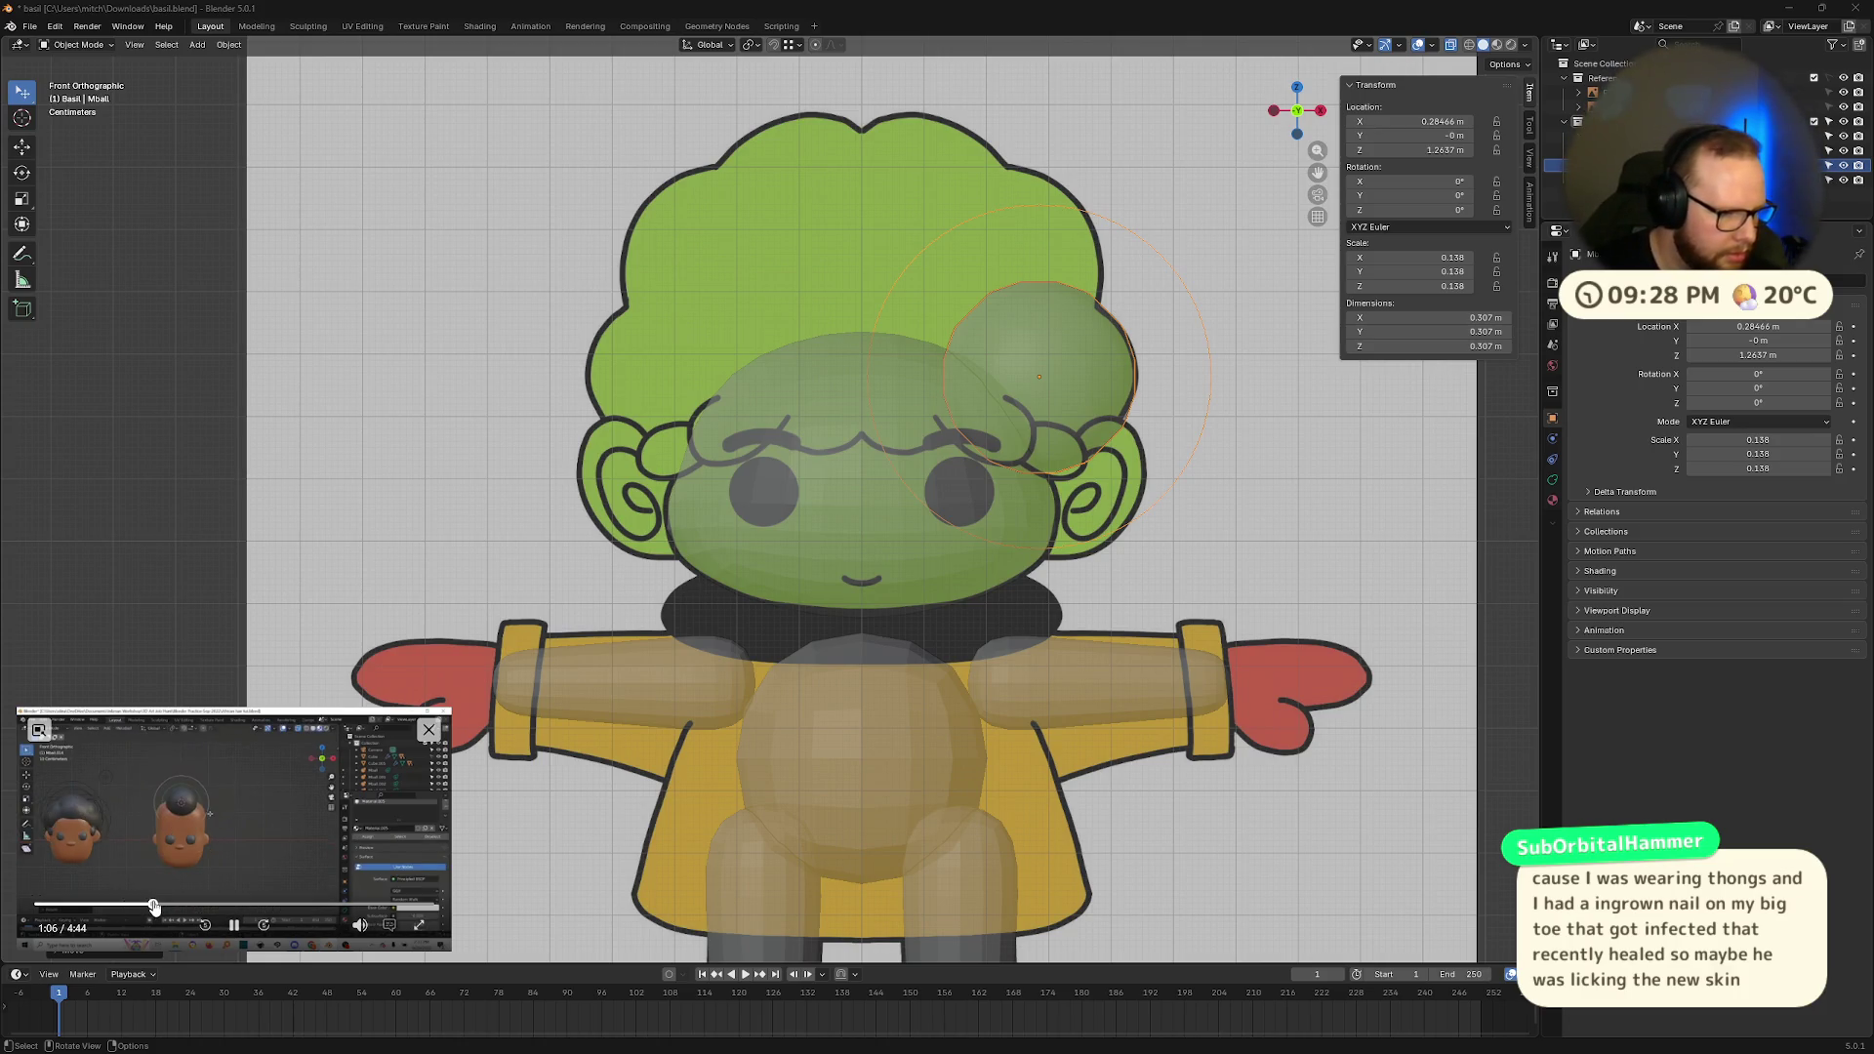
pyautogui.moveTo(161, 906); pyautogui.dragTo(310, 905)
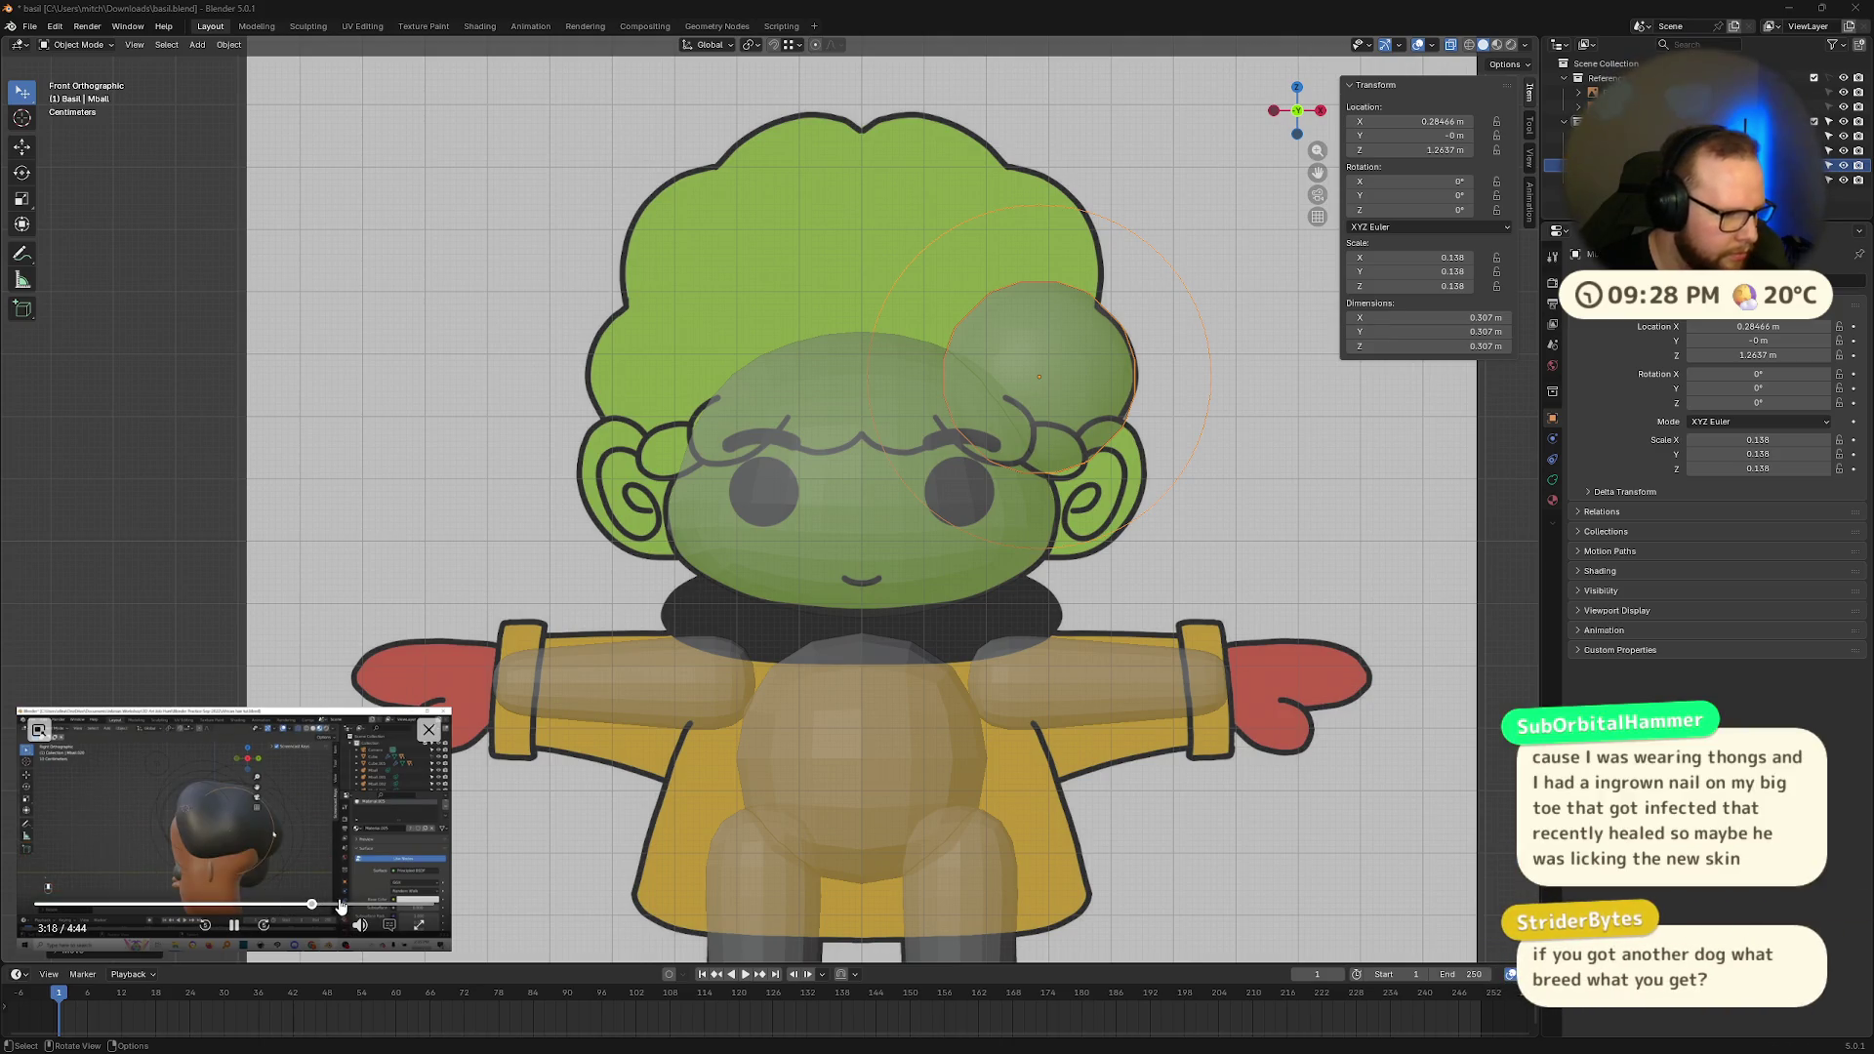
pyautogui.click(234, 928)
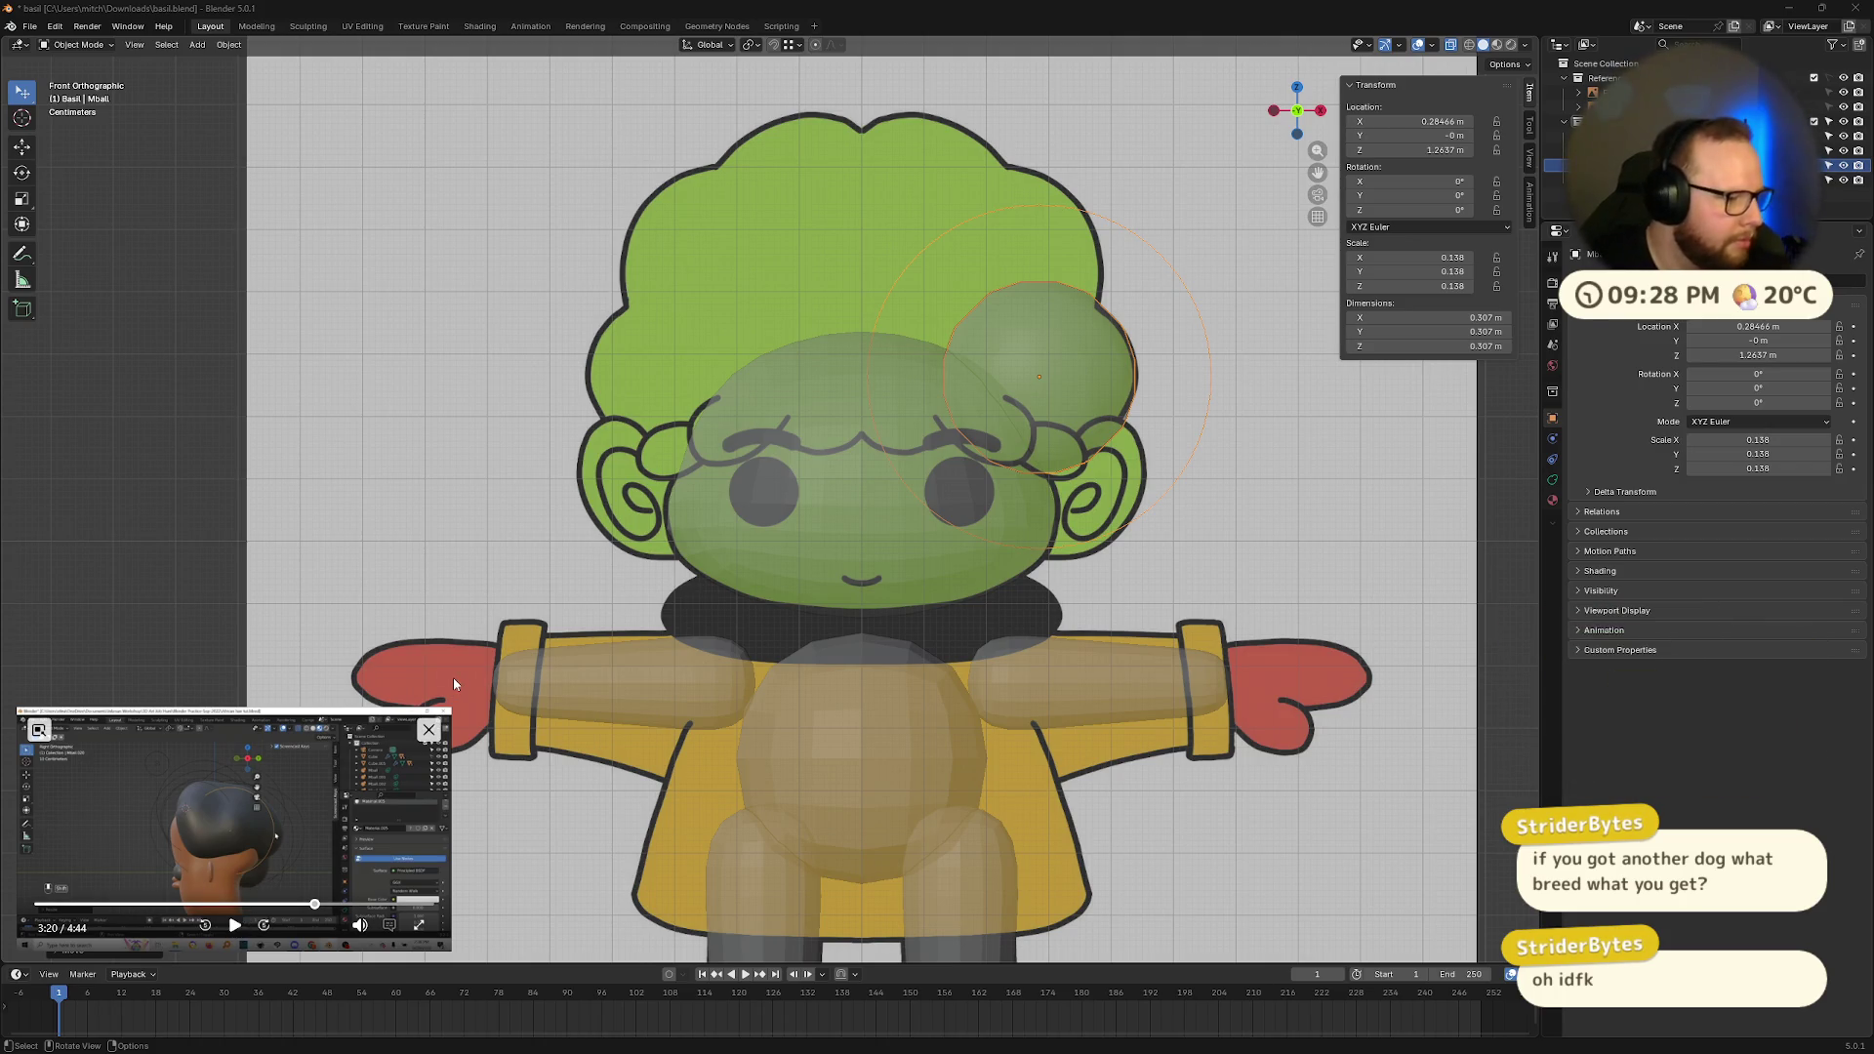
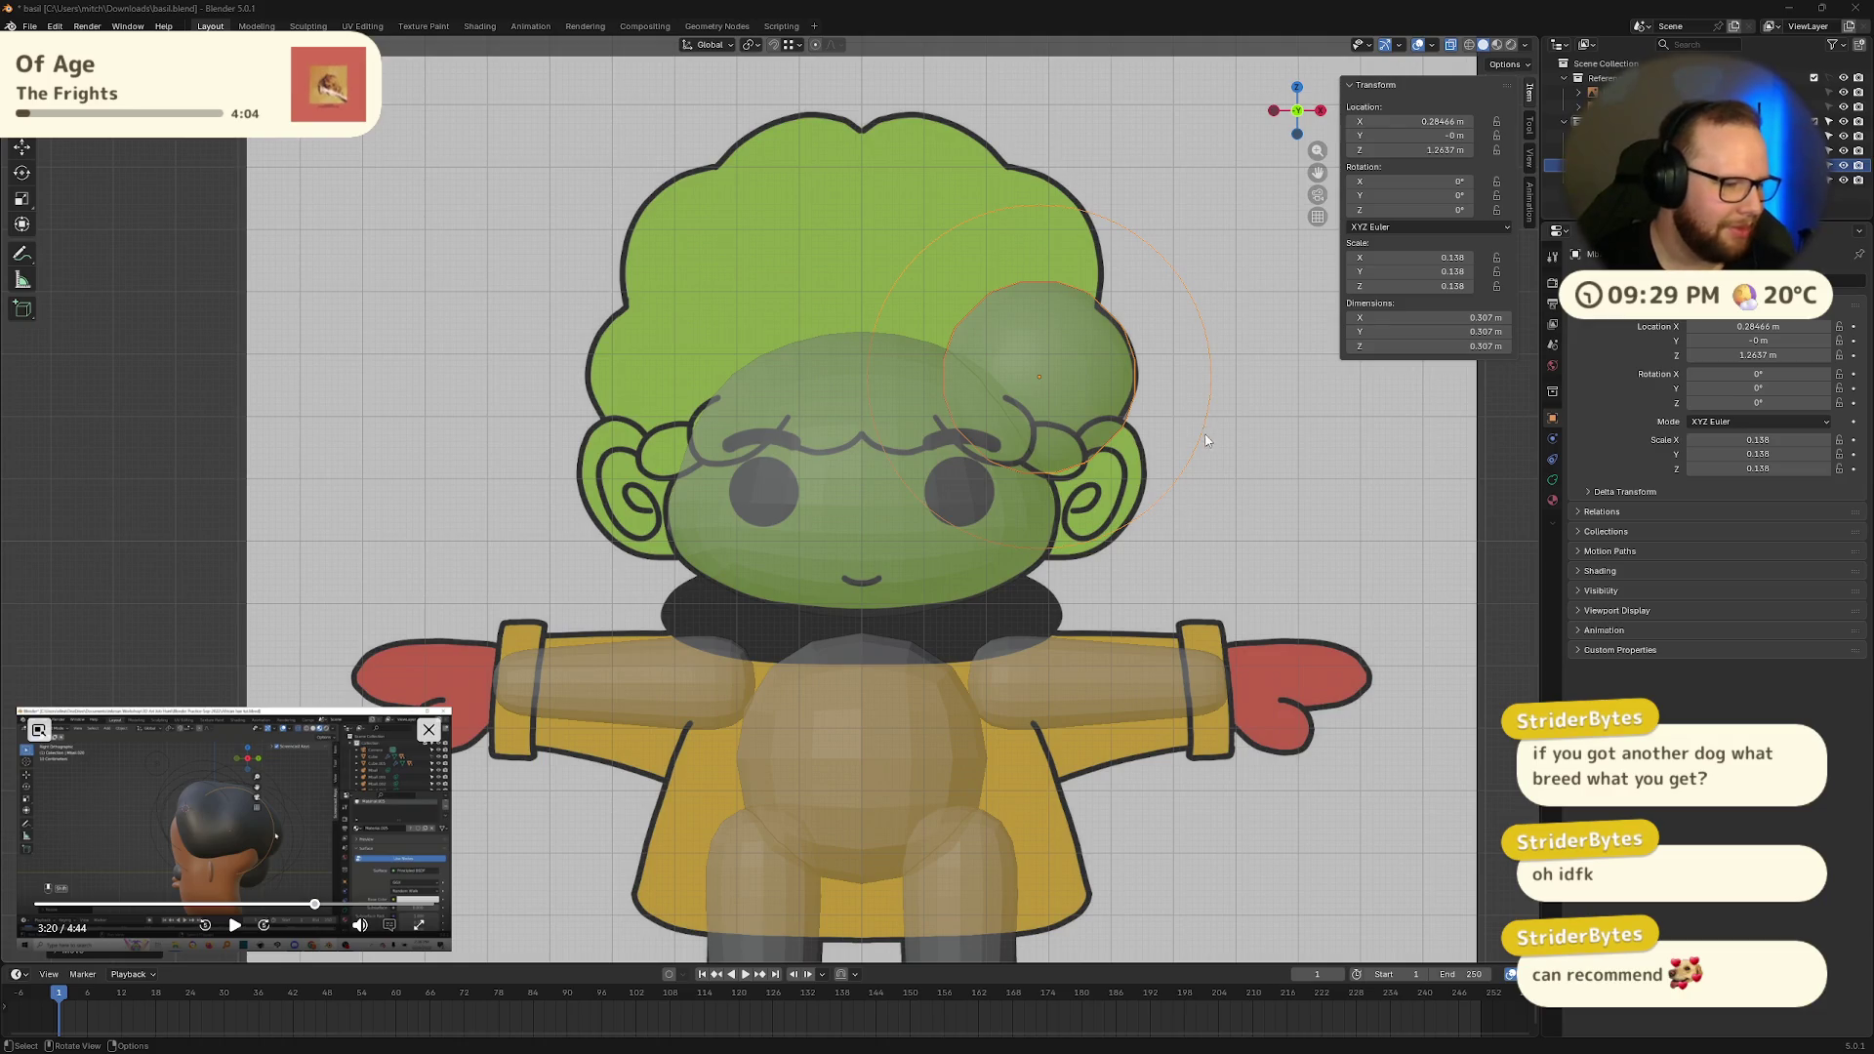
# Step: Frame the head close up in Front Orthographic view (numpad 1), aligned with the reference
pyautogui.moveTo(1288, 454)
pyautogui.mouseDown(button='middle')
pyautogui.moveTo(1291, 422)
pyautogui.moveTo(1166, 464)
pyautogui.moveTo(1224, 457)
pyautogui.moveTo(1167, 460)
pyautogui.moveTo(1243, 313)
pyautogui.mouseUp(button='middle')
pyautogui.scroll(-3, 1168, 460)
pyautogui.press('KP_1')
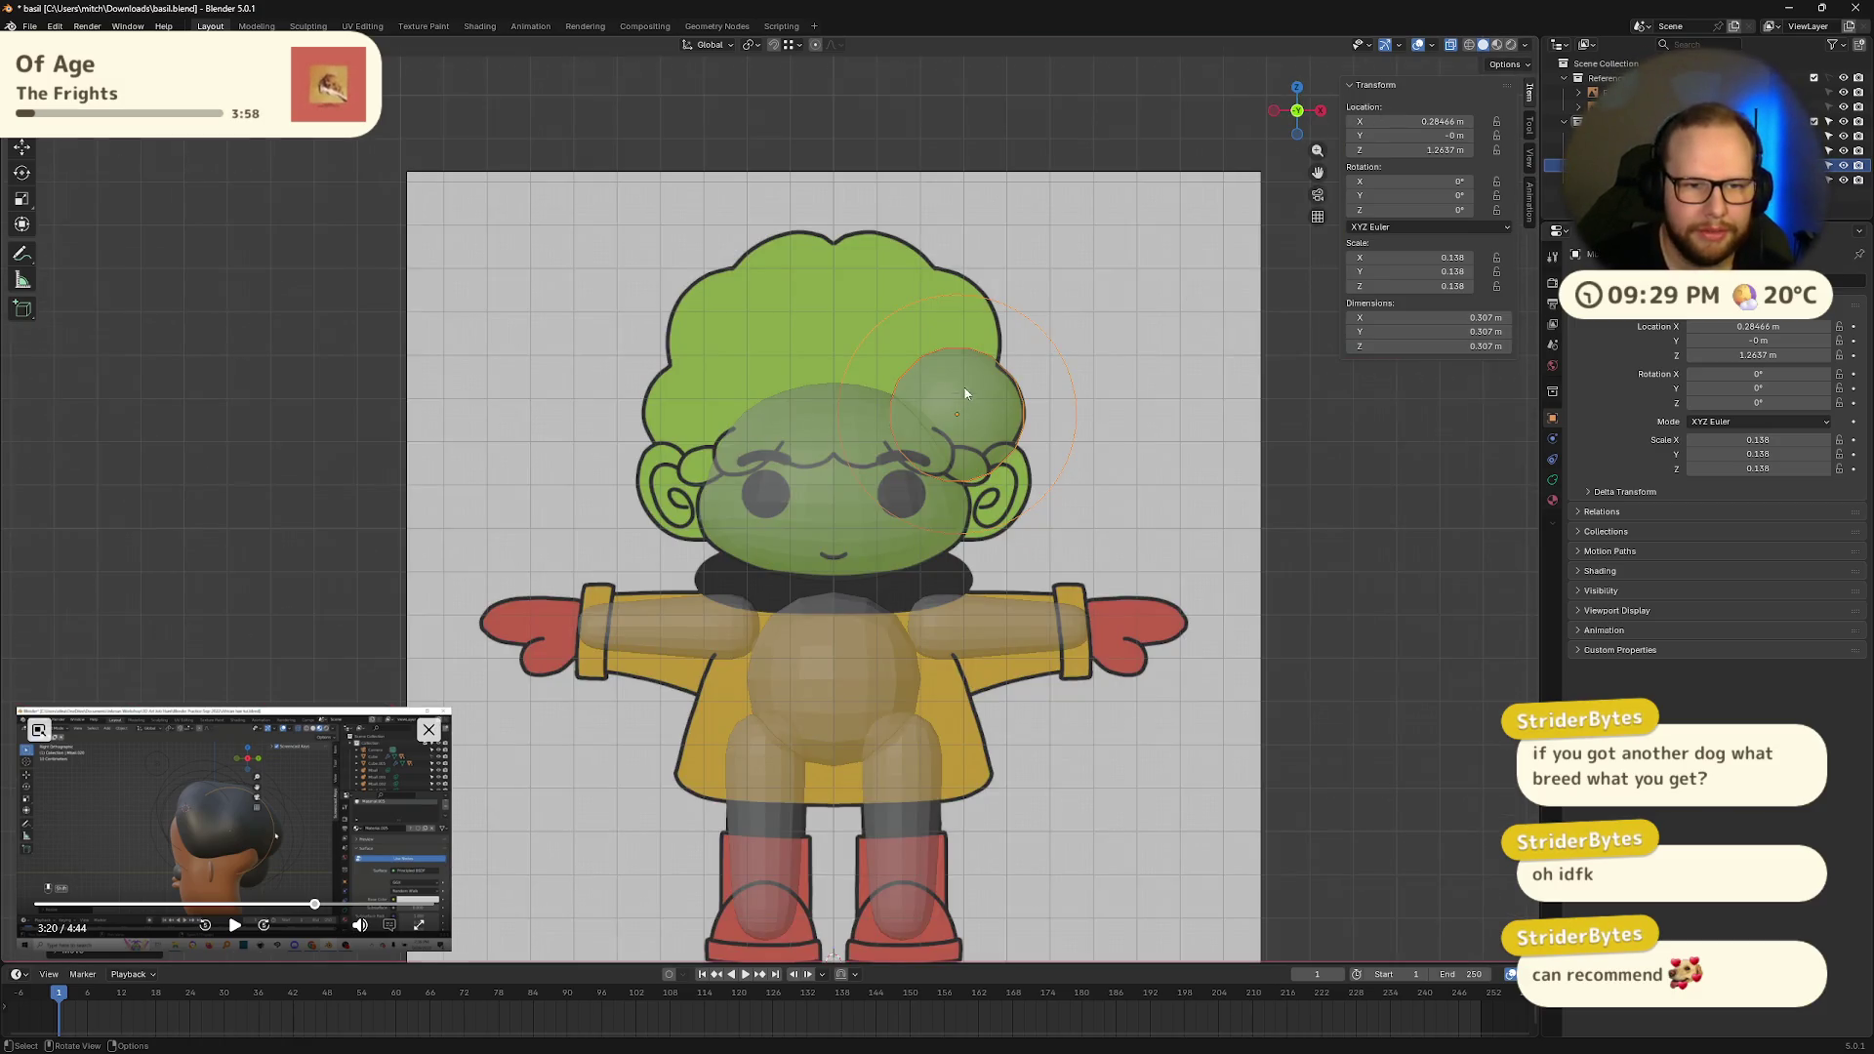
pyautogui.scroll(2, 1297, 390)
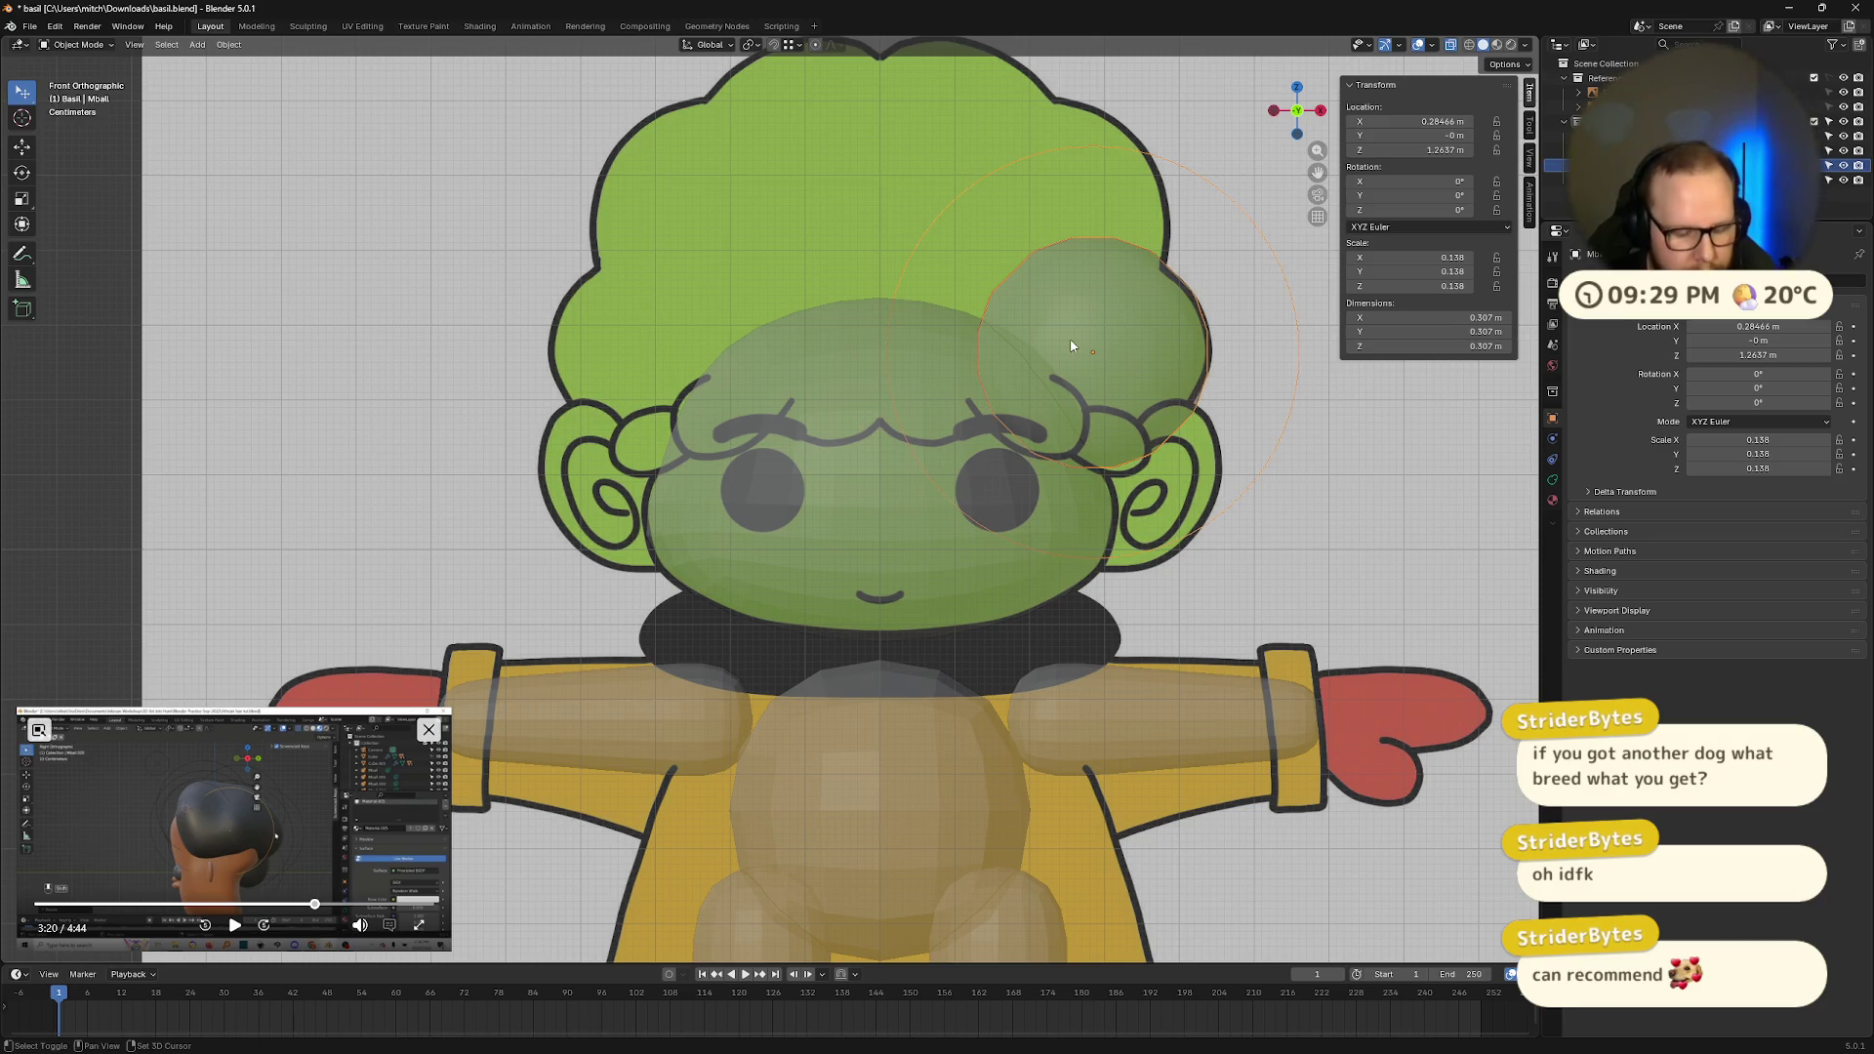
# Step: Duplicate the hair blob, then resize and position the copy beside it
pyautogui.hotkey('shift', 'd')
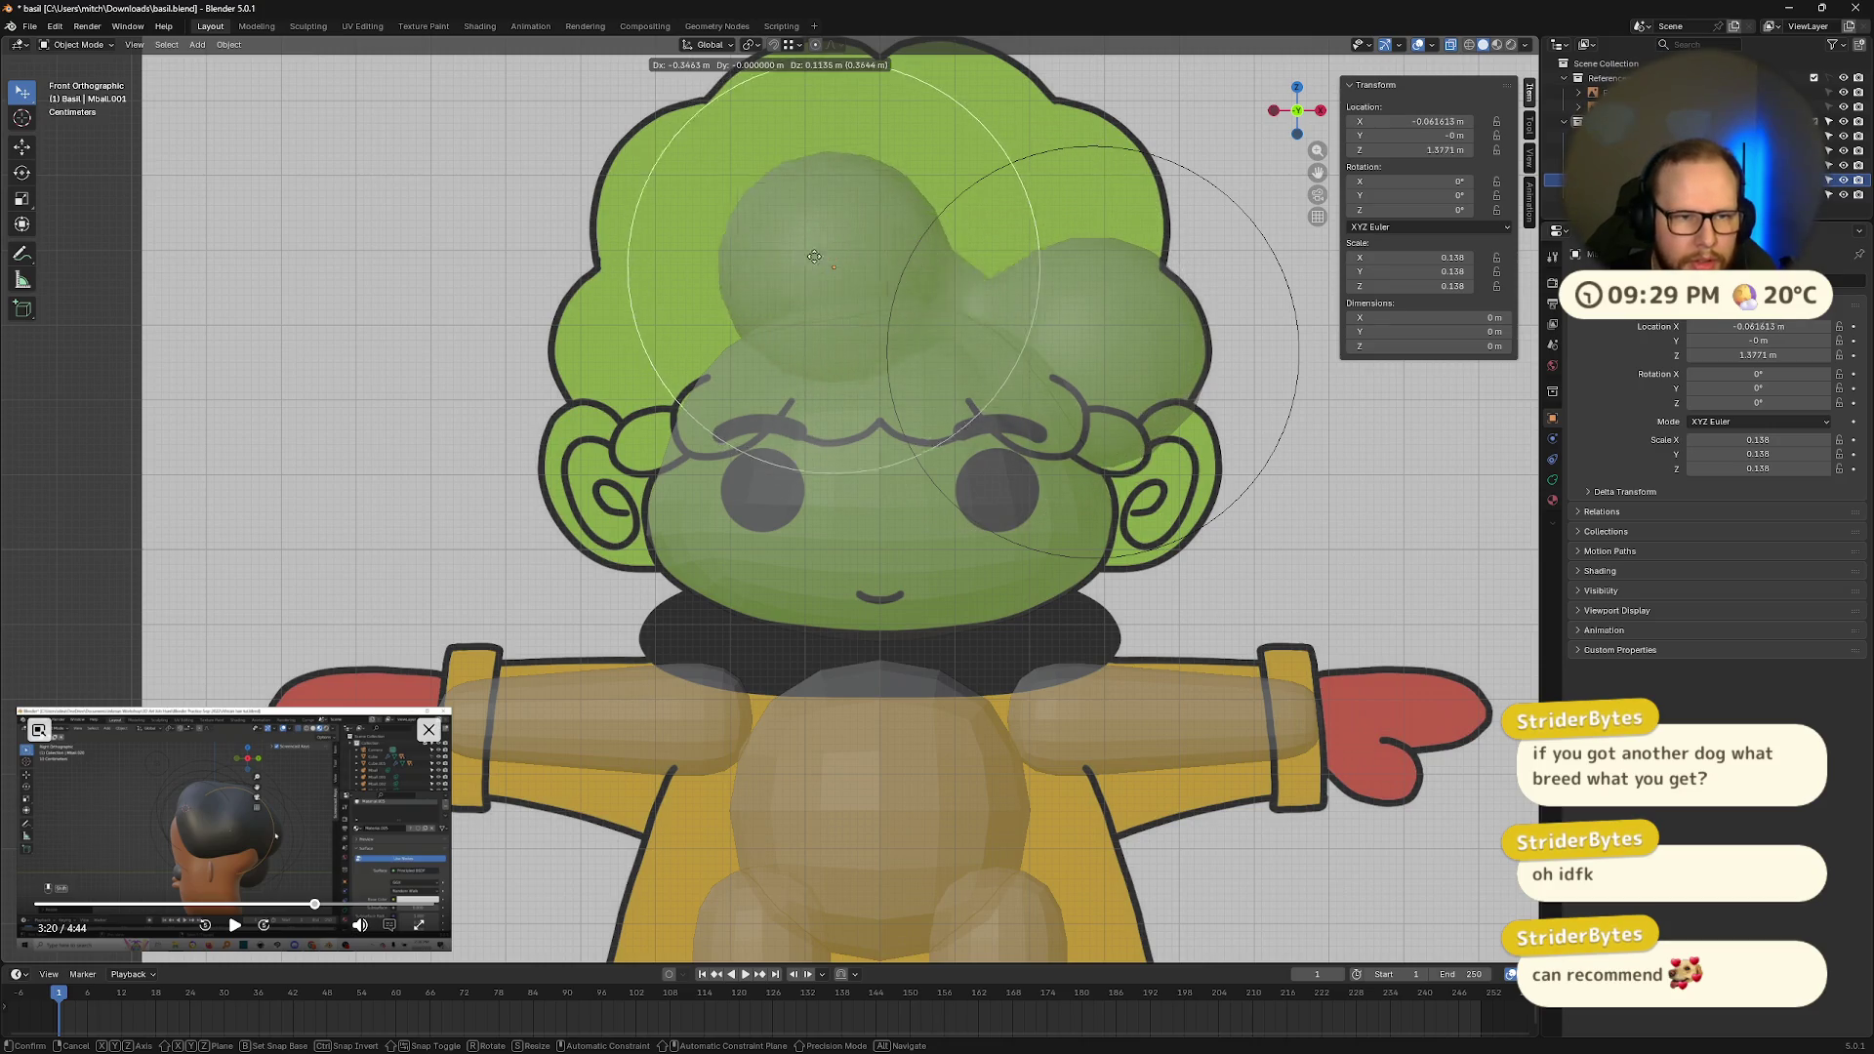
pyautogui.press('s')
pyautogui.click(1256, 283)
pyautogui.moveTo(1255, 287); pyautogui.dragTo(1276, 294)
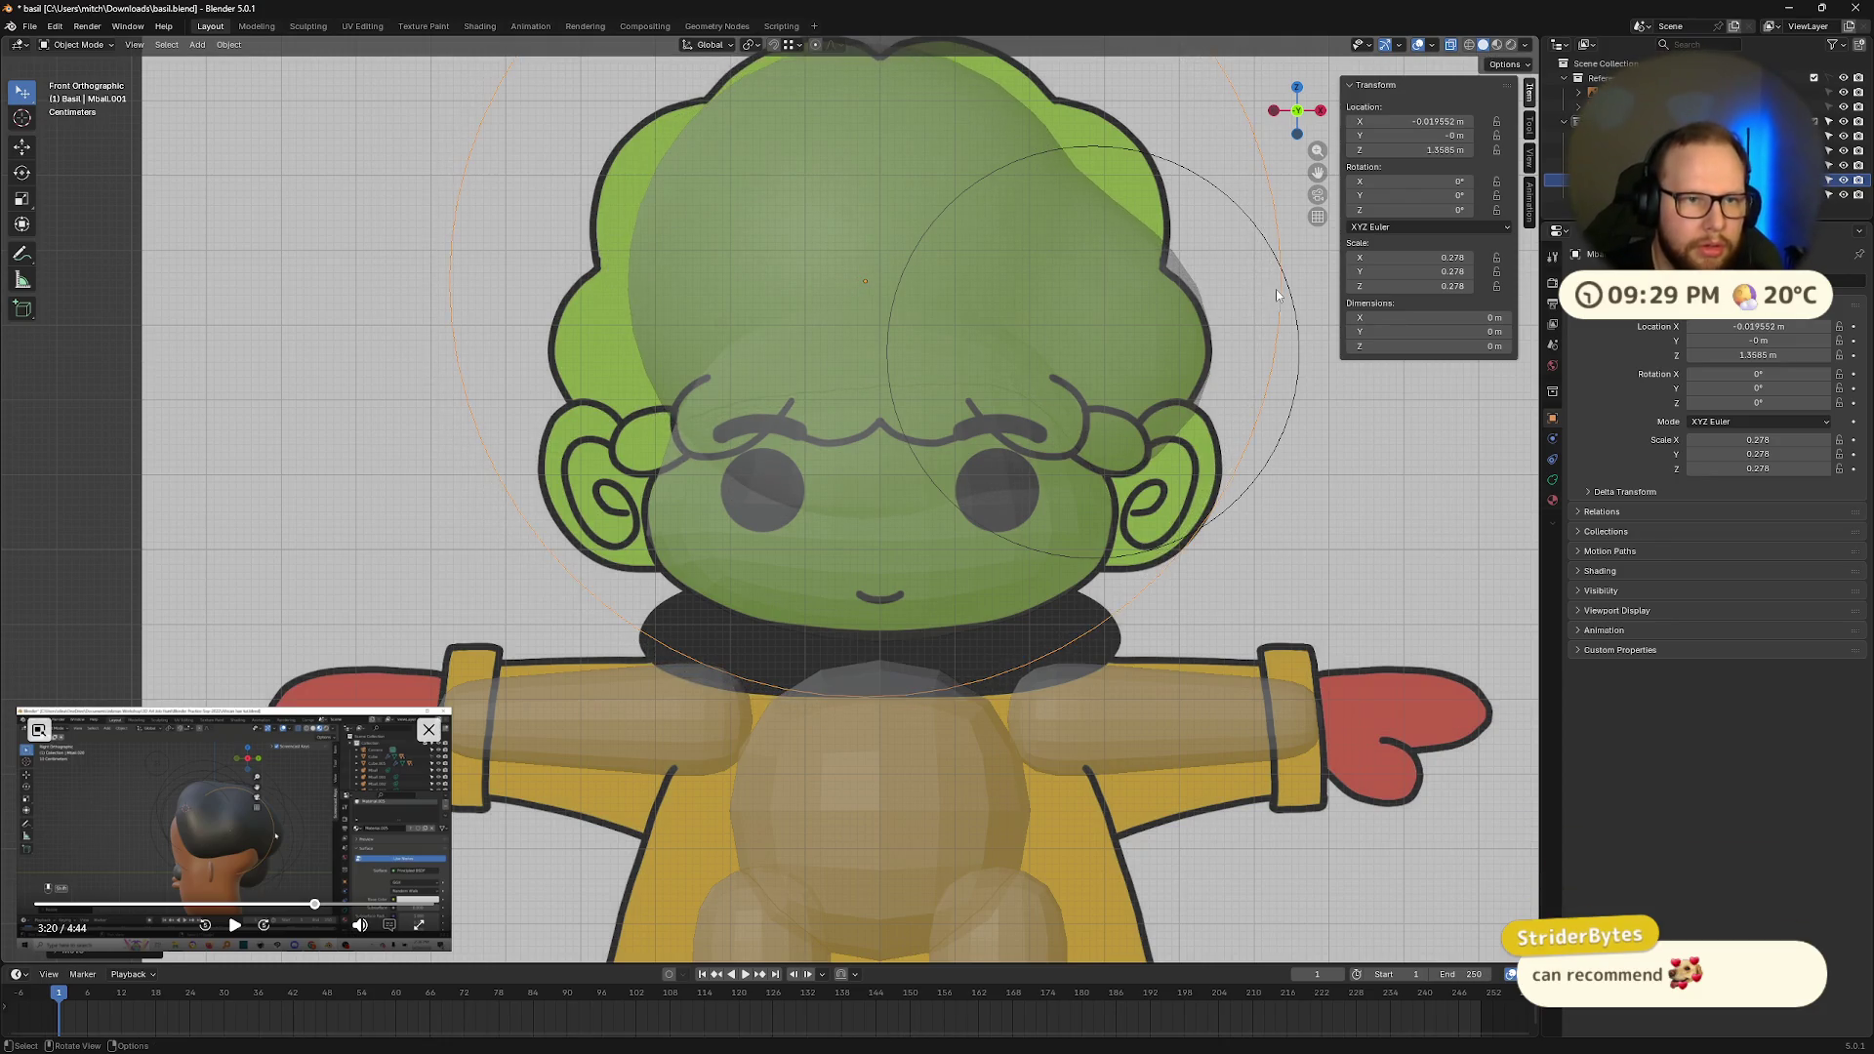
pyautogui.press('s')
pyautogui.click(1276, 294)
pyautogui.press('g')
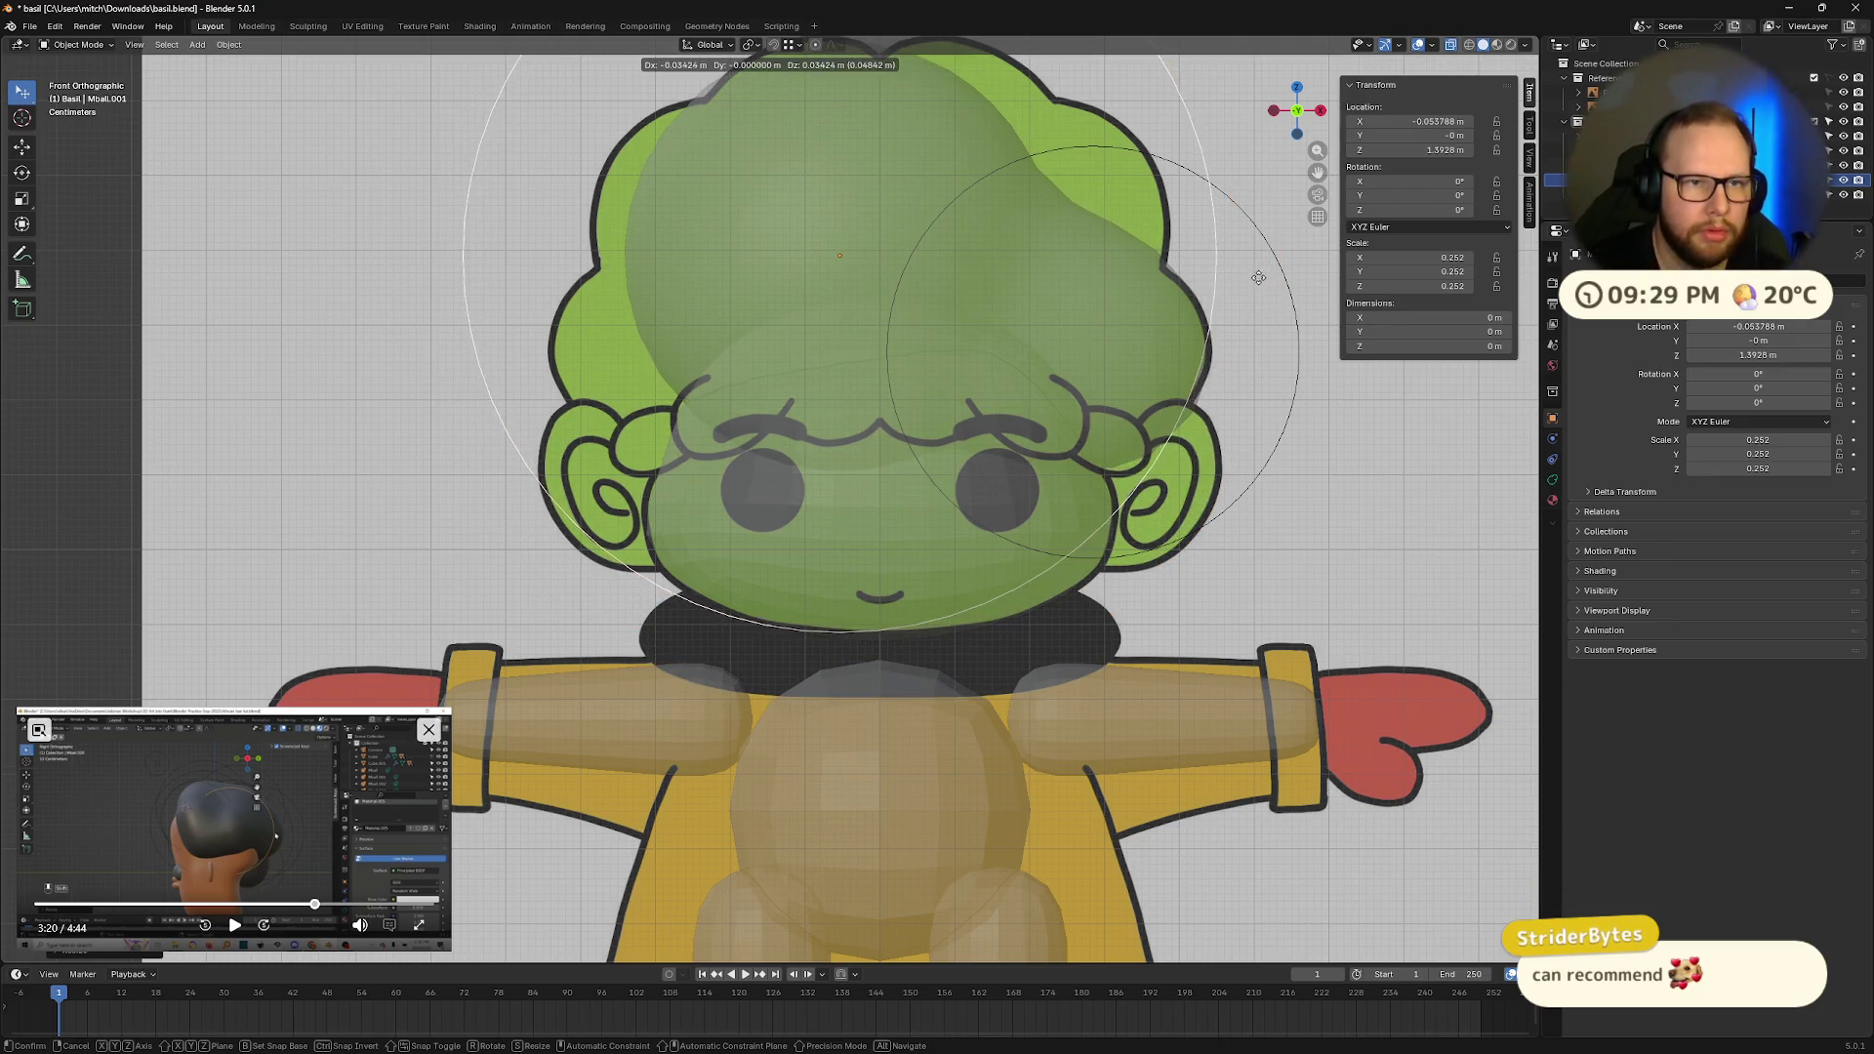
pyautogui.click(1259, 277)
# Step: Duplicate the original hair blob again, shrinking the copy and placing it up and right
pyautogui.keyDown('shift'); pyautogui.moveTo(1205, 324); pyautogui.dragTo(1204, 480, button='middle'); pyautogui.keyUp('shift')
pyautogui.click(1203, 507)
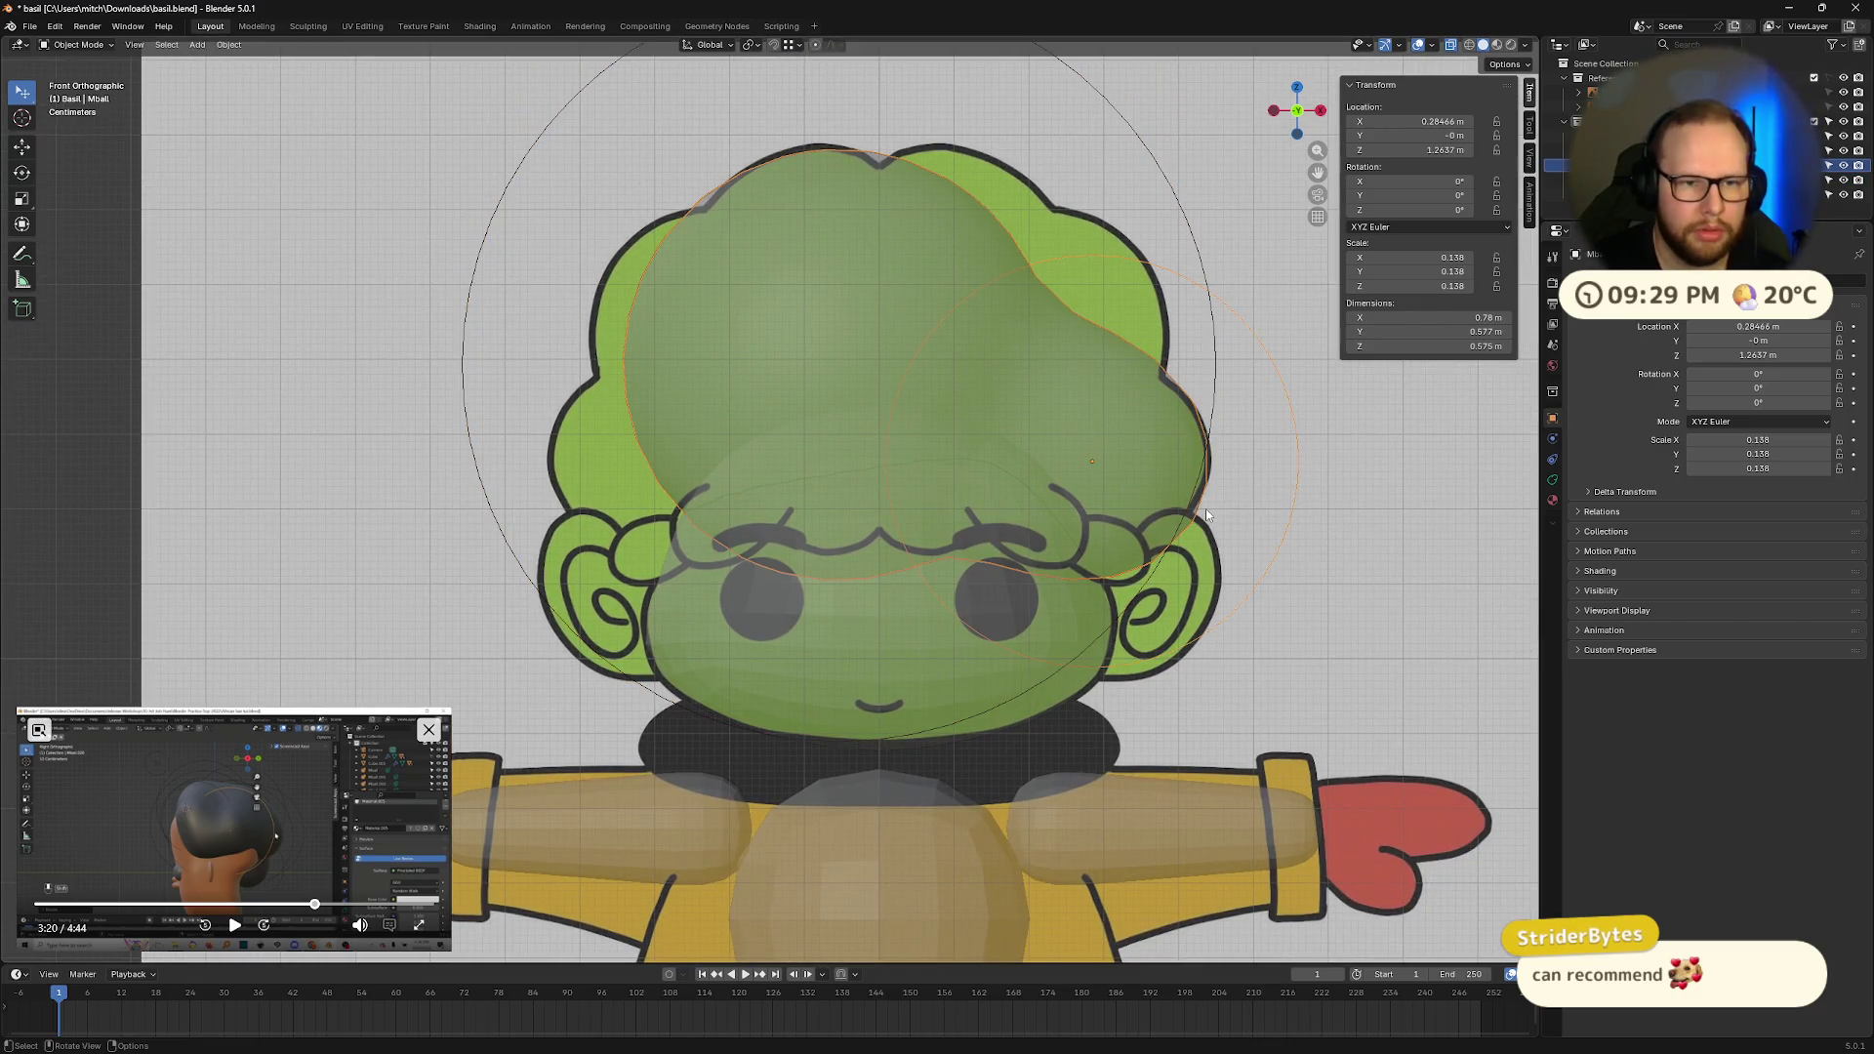
pyautogui.hotkey('shift', 'd')
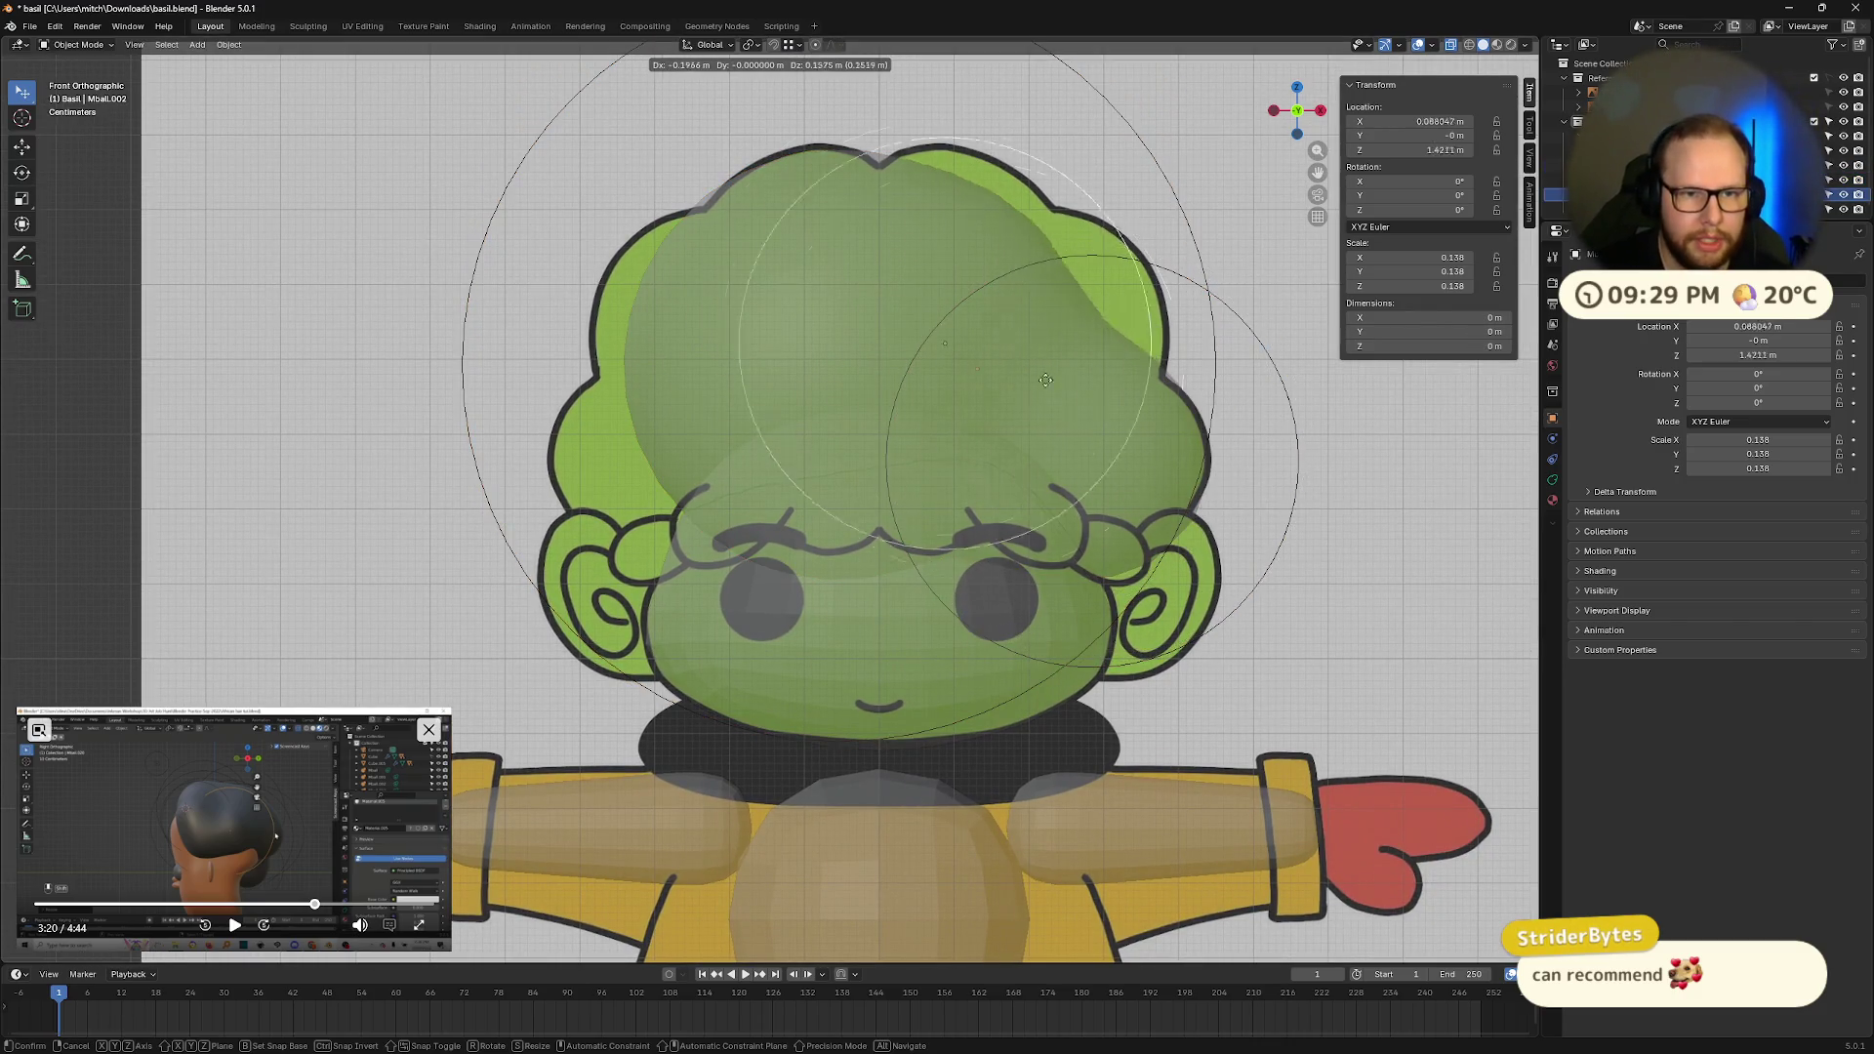
pyautogui.click(1043, 359)
pyautogui.press('s')
pyautogui.click(1272, 393)
pyautogui.press('g')
pyautogui.click(1295, 344)
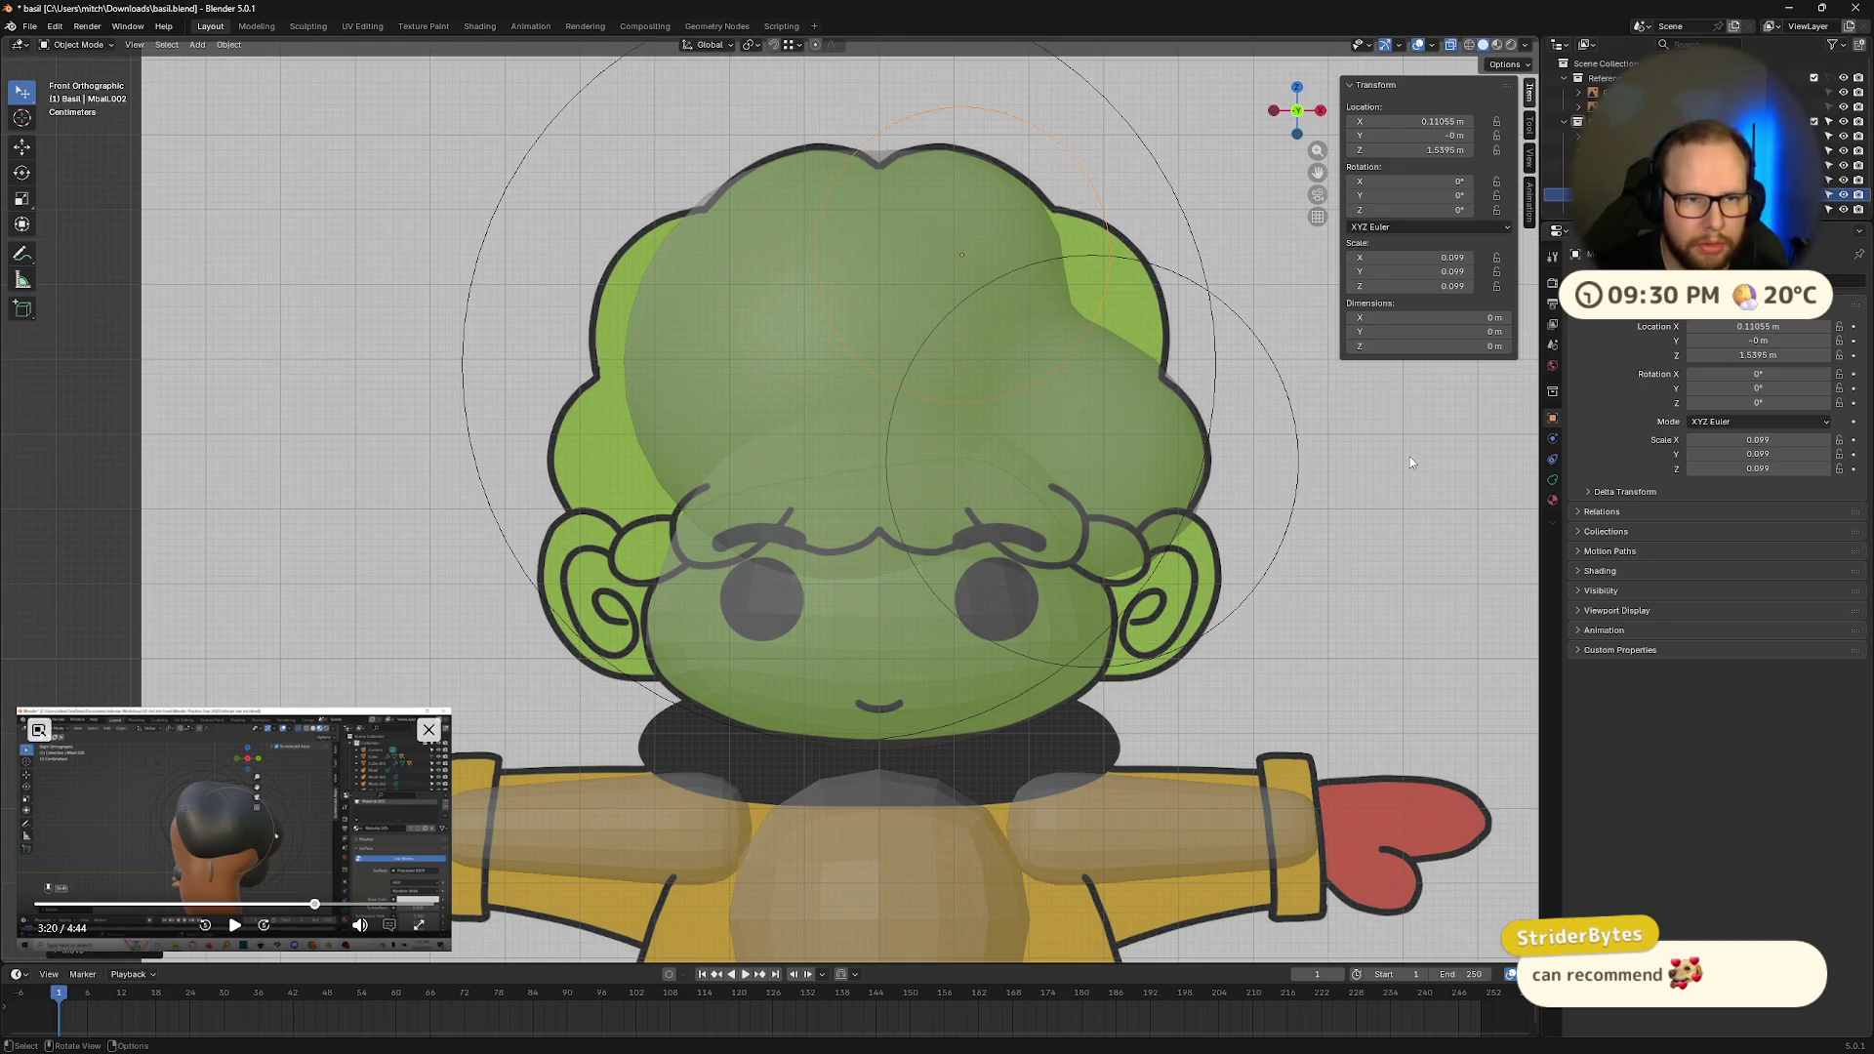
# Step: Shrink the large top hair blob and raise it higher
pyautogui.click(1235, 529)
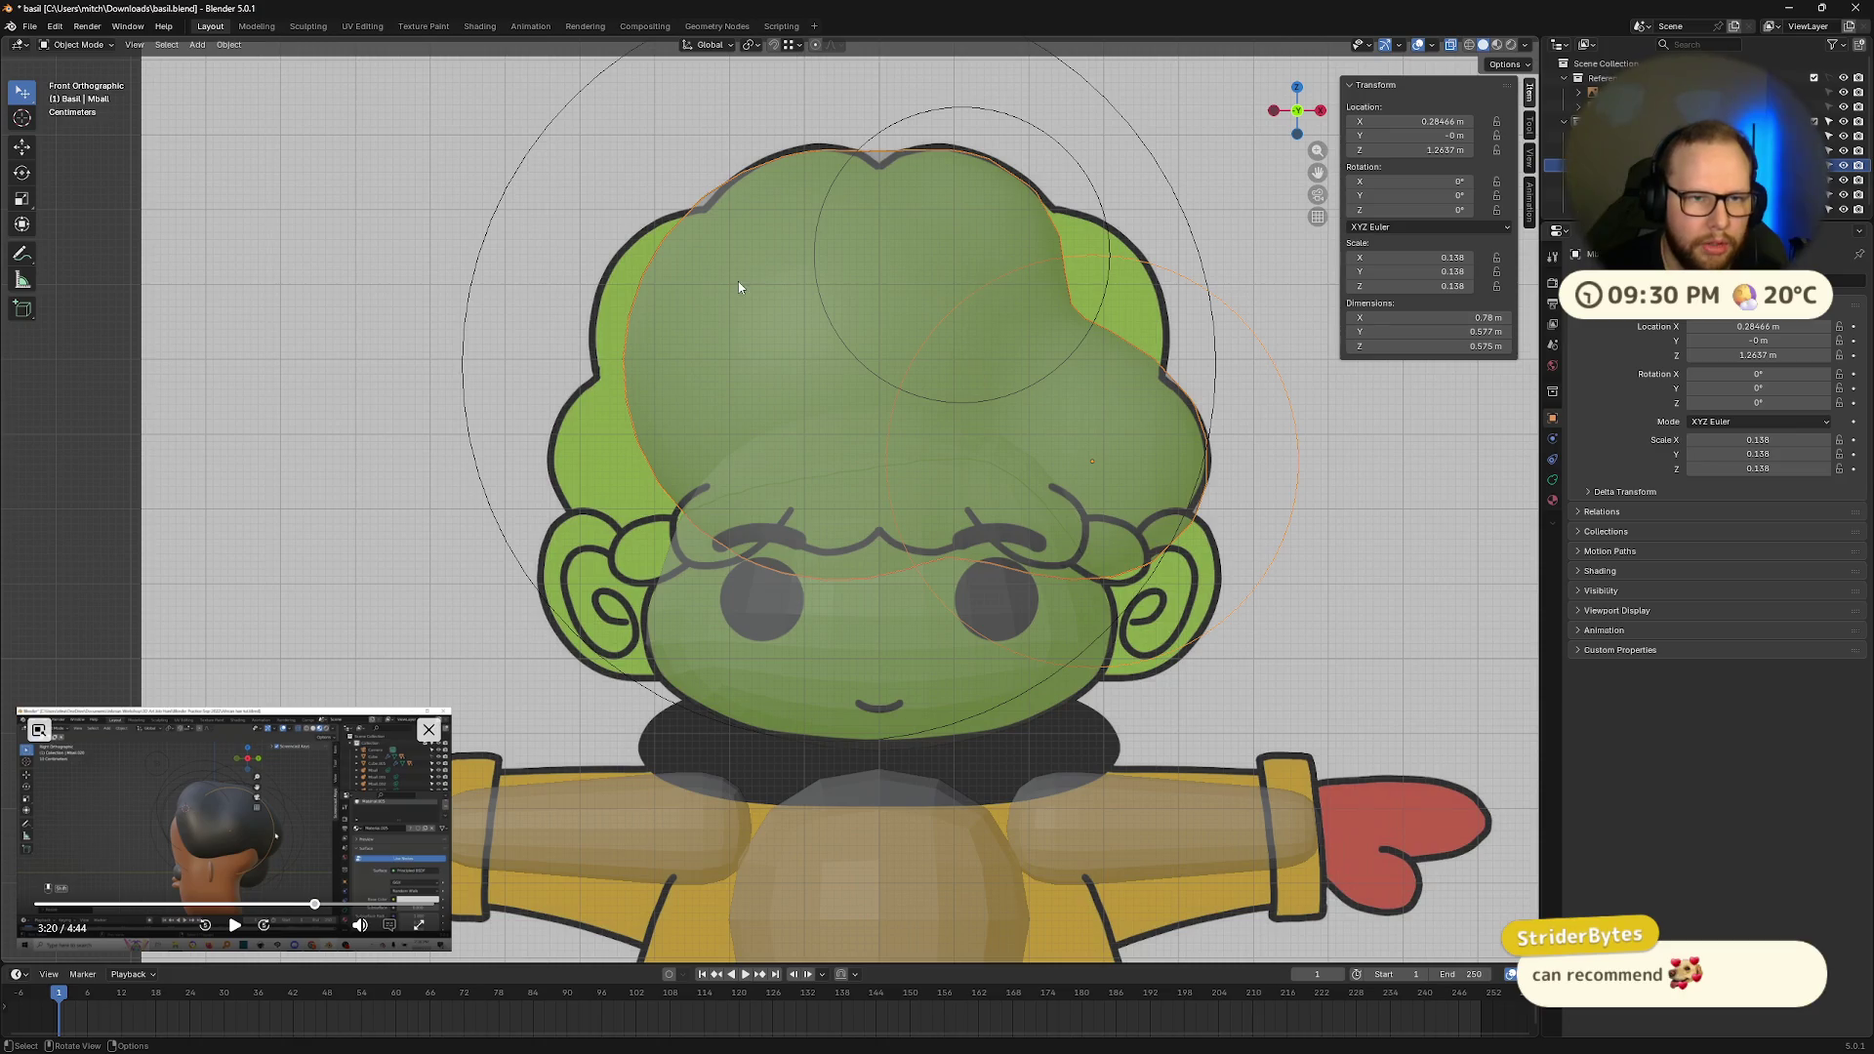
pyautogui.click(1099, 179)
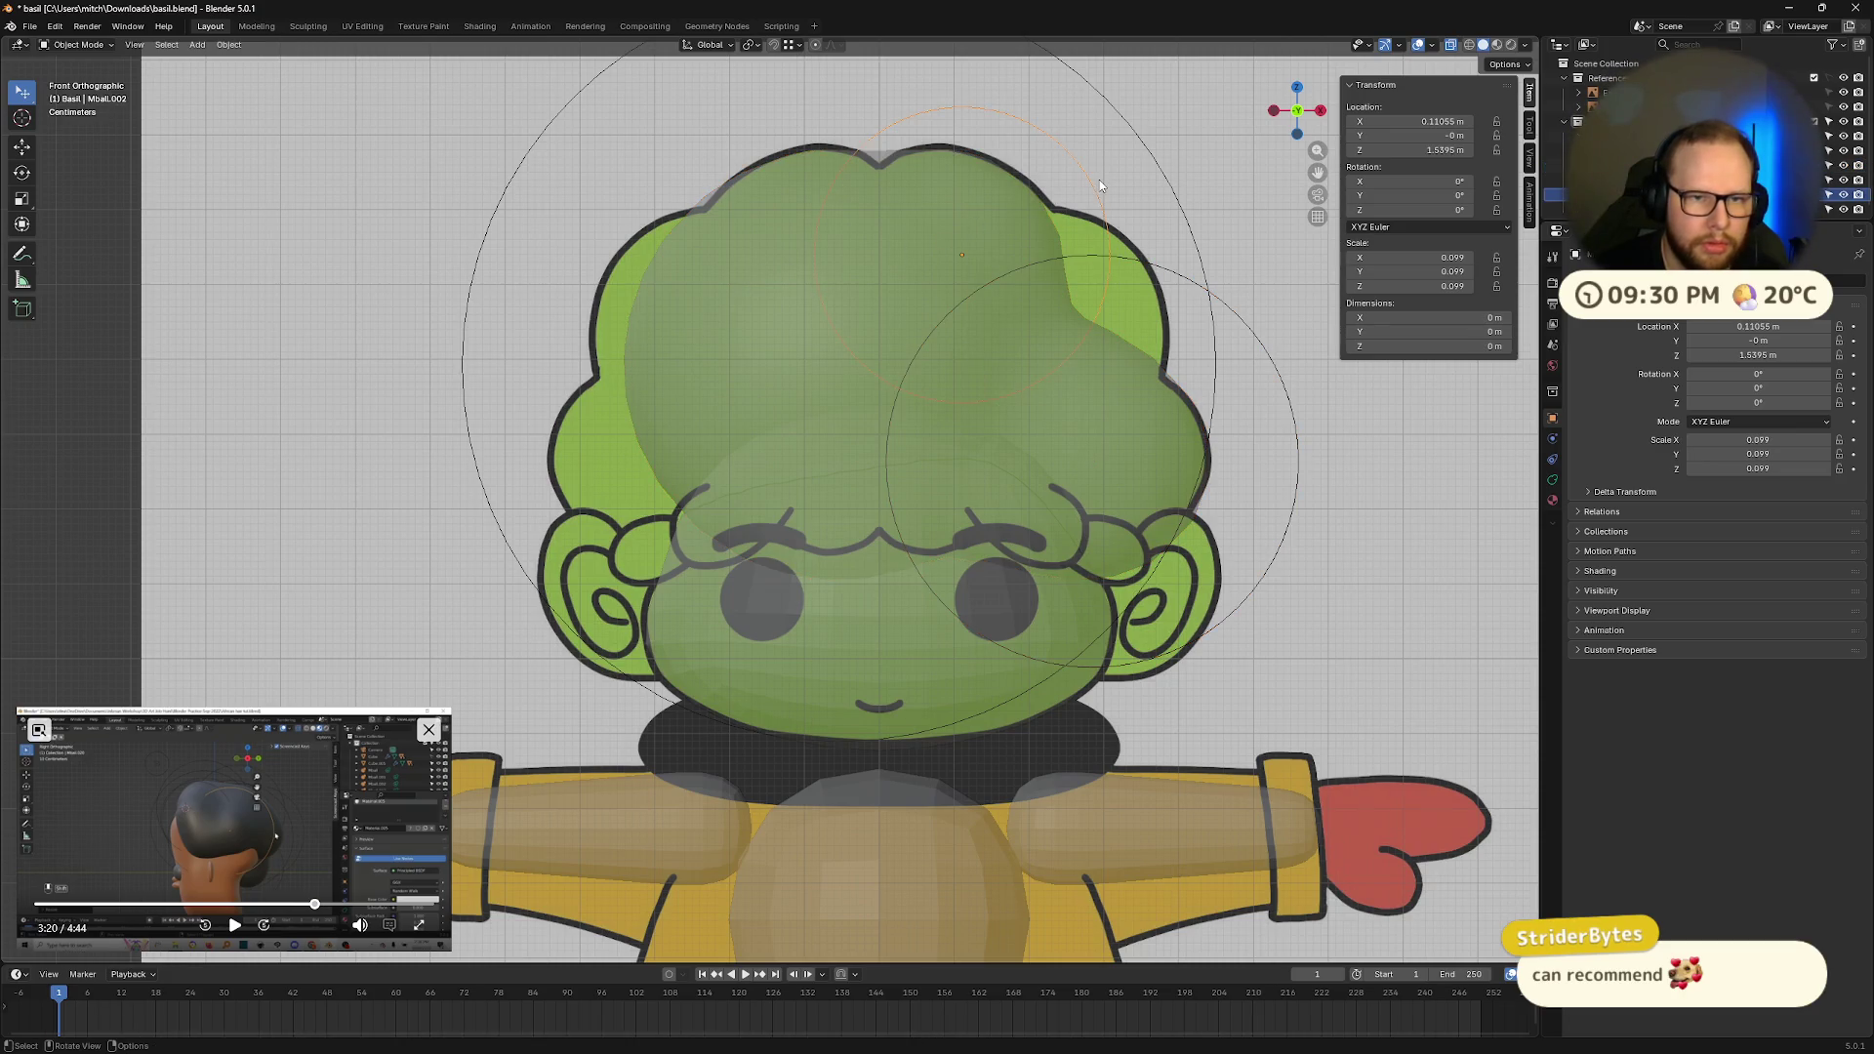
pyautogui.click(498, 248)
pyautogui.press('s')
pyautogui.press('g')
pyautogui.click(1306, 447)
# Step: Refine the top blob further, shrinking it more and shifting it up and left
pyautogui.press('s')
pyautogui.press('g')
pyautogui.click(1285, 415)
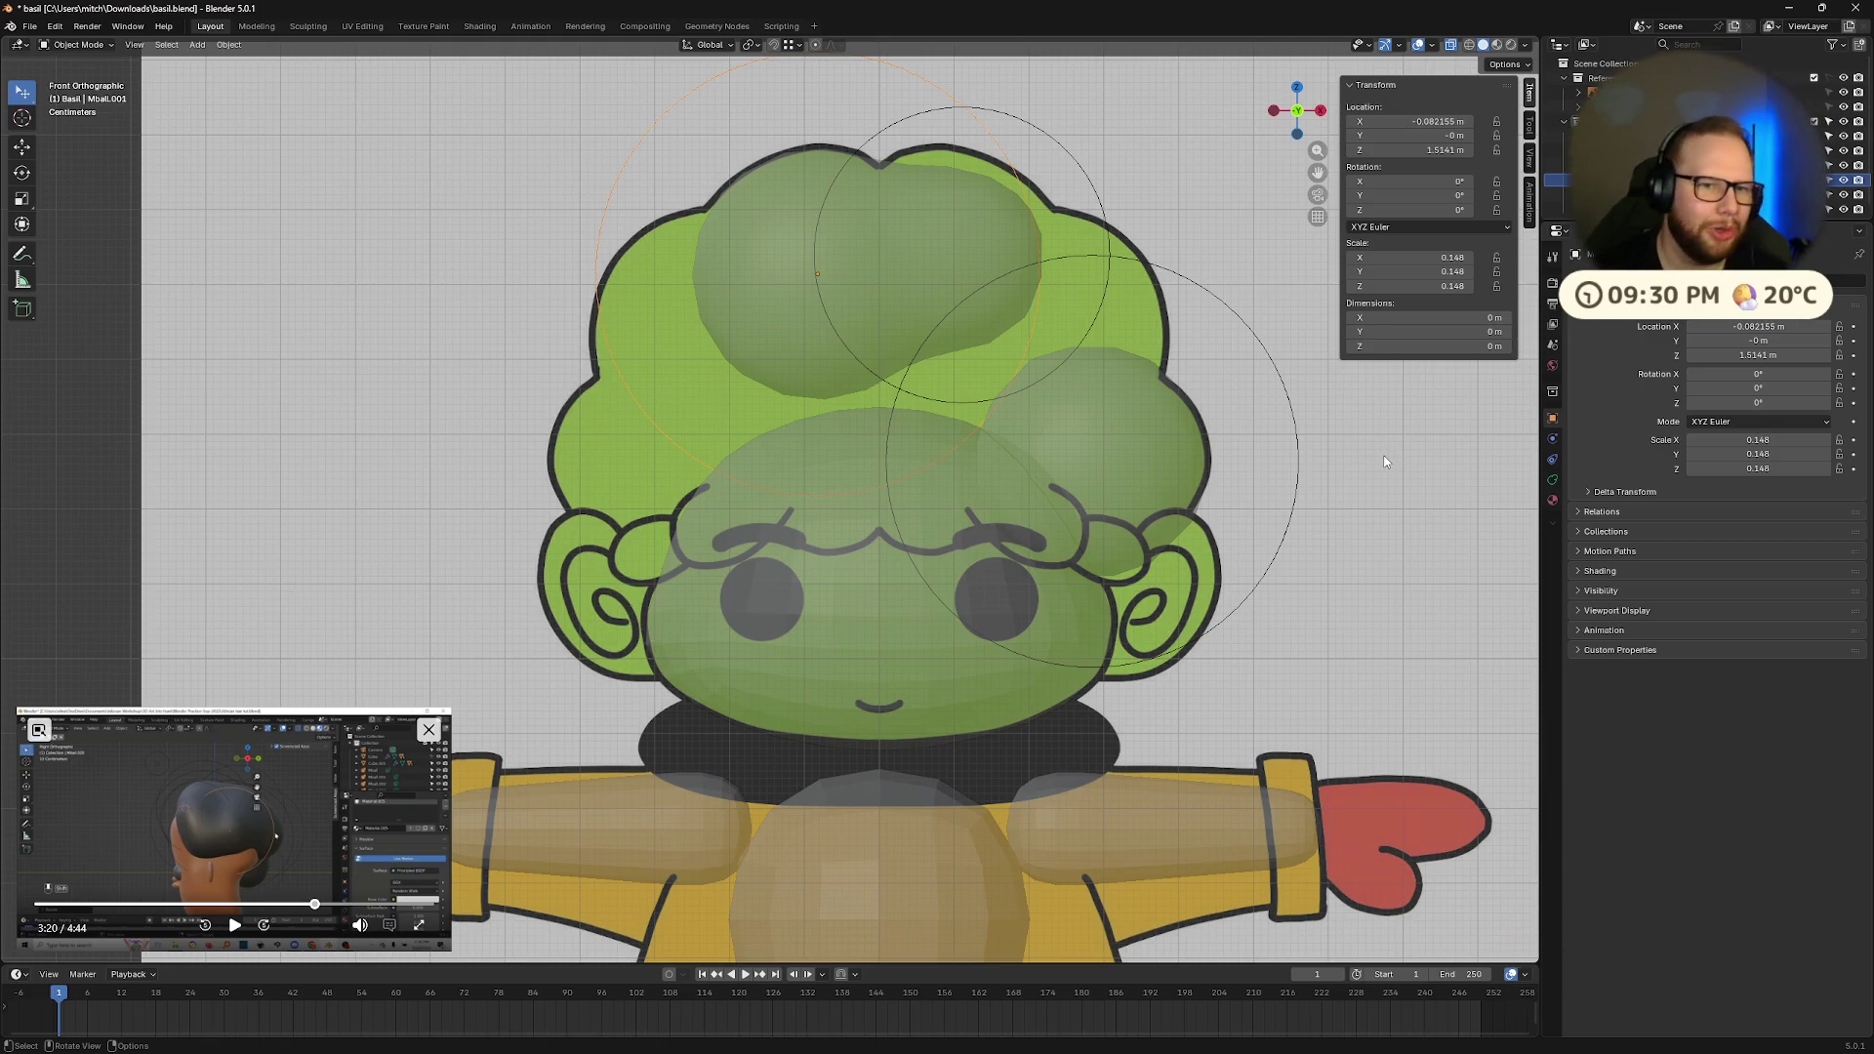
pyautogui.press('s')
pyautogui.click(1347, 493)
pyautogui.press('g')
pyautogui.click(1309, 495)
# Step: Reposition and slightly enlarge the upper-right hair blob, then orbit to check the hair
pyautogui.click(971, 244)
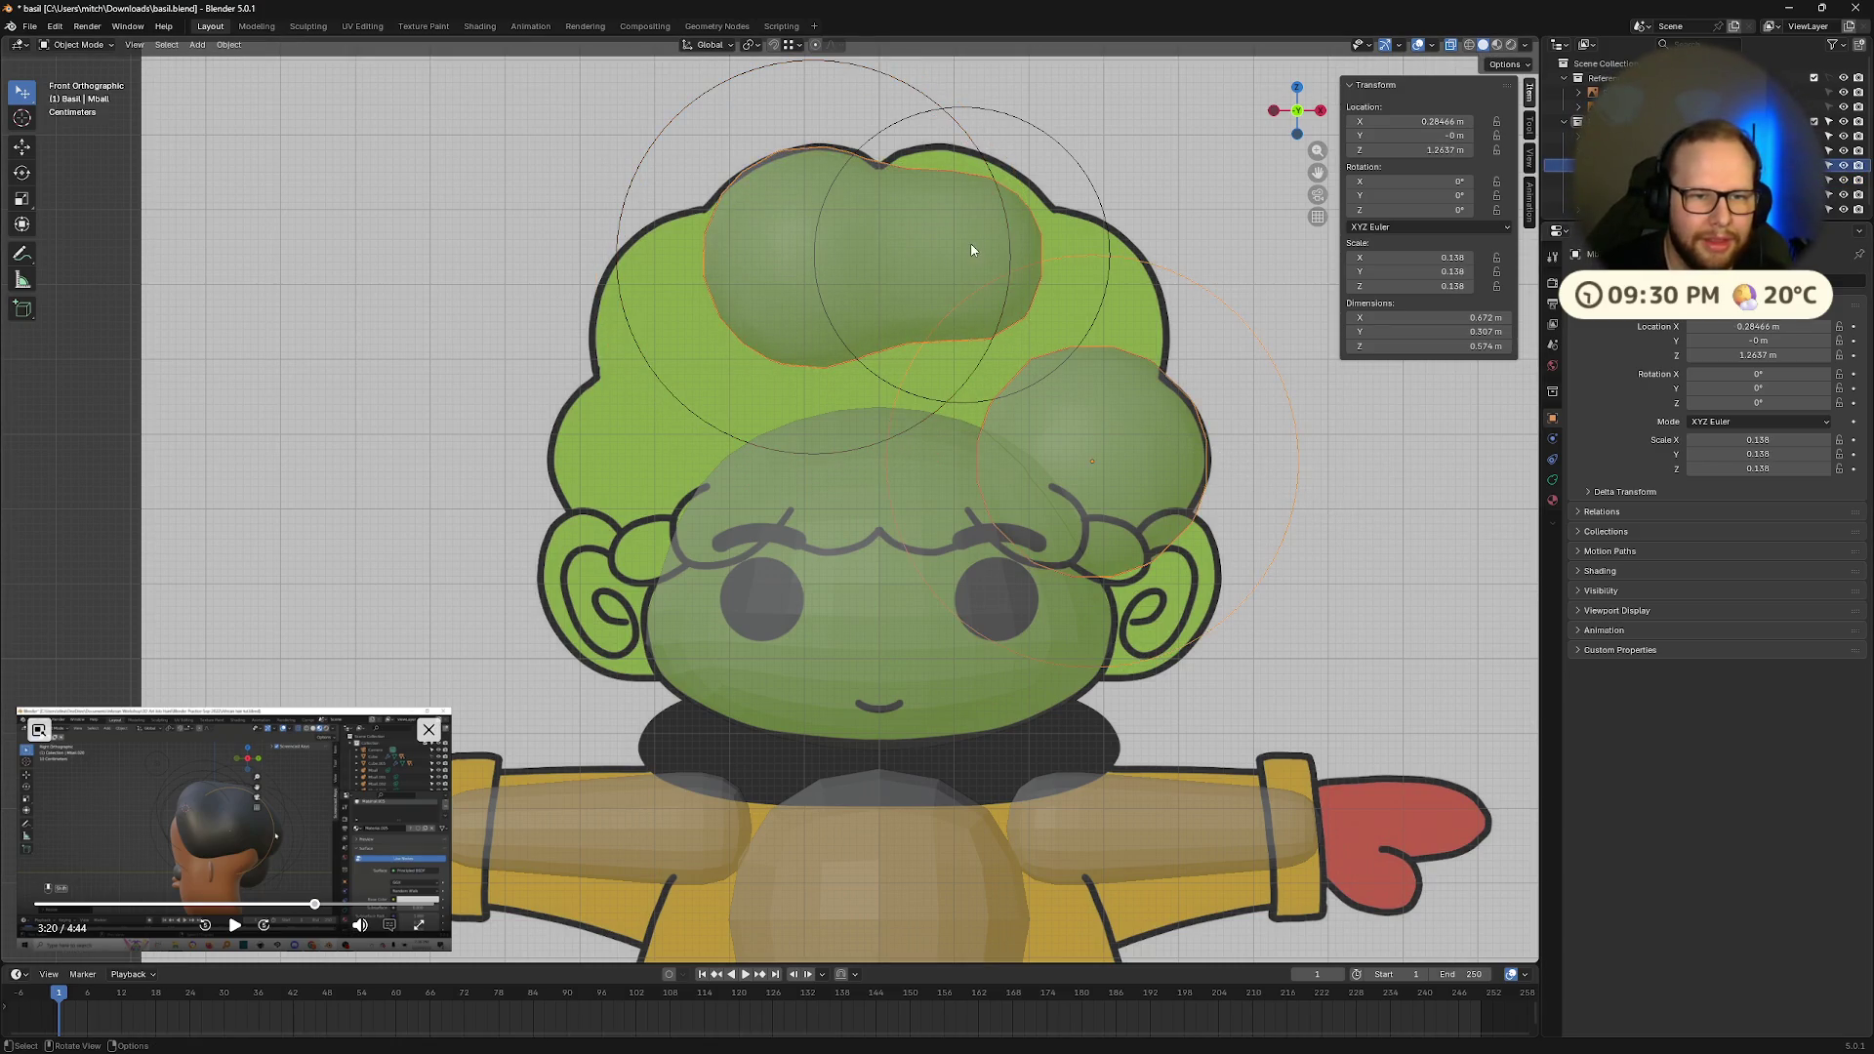
pyautogui.press('g')
pyautogui.click(1079, 391)
pyautogui.press('s')
pyautogui.click(1175, 399)
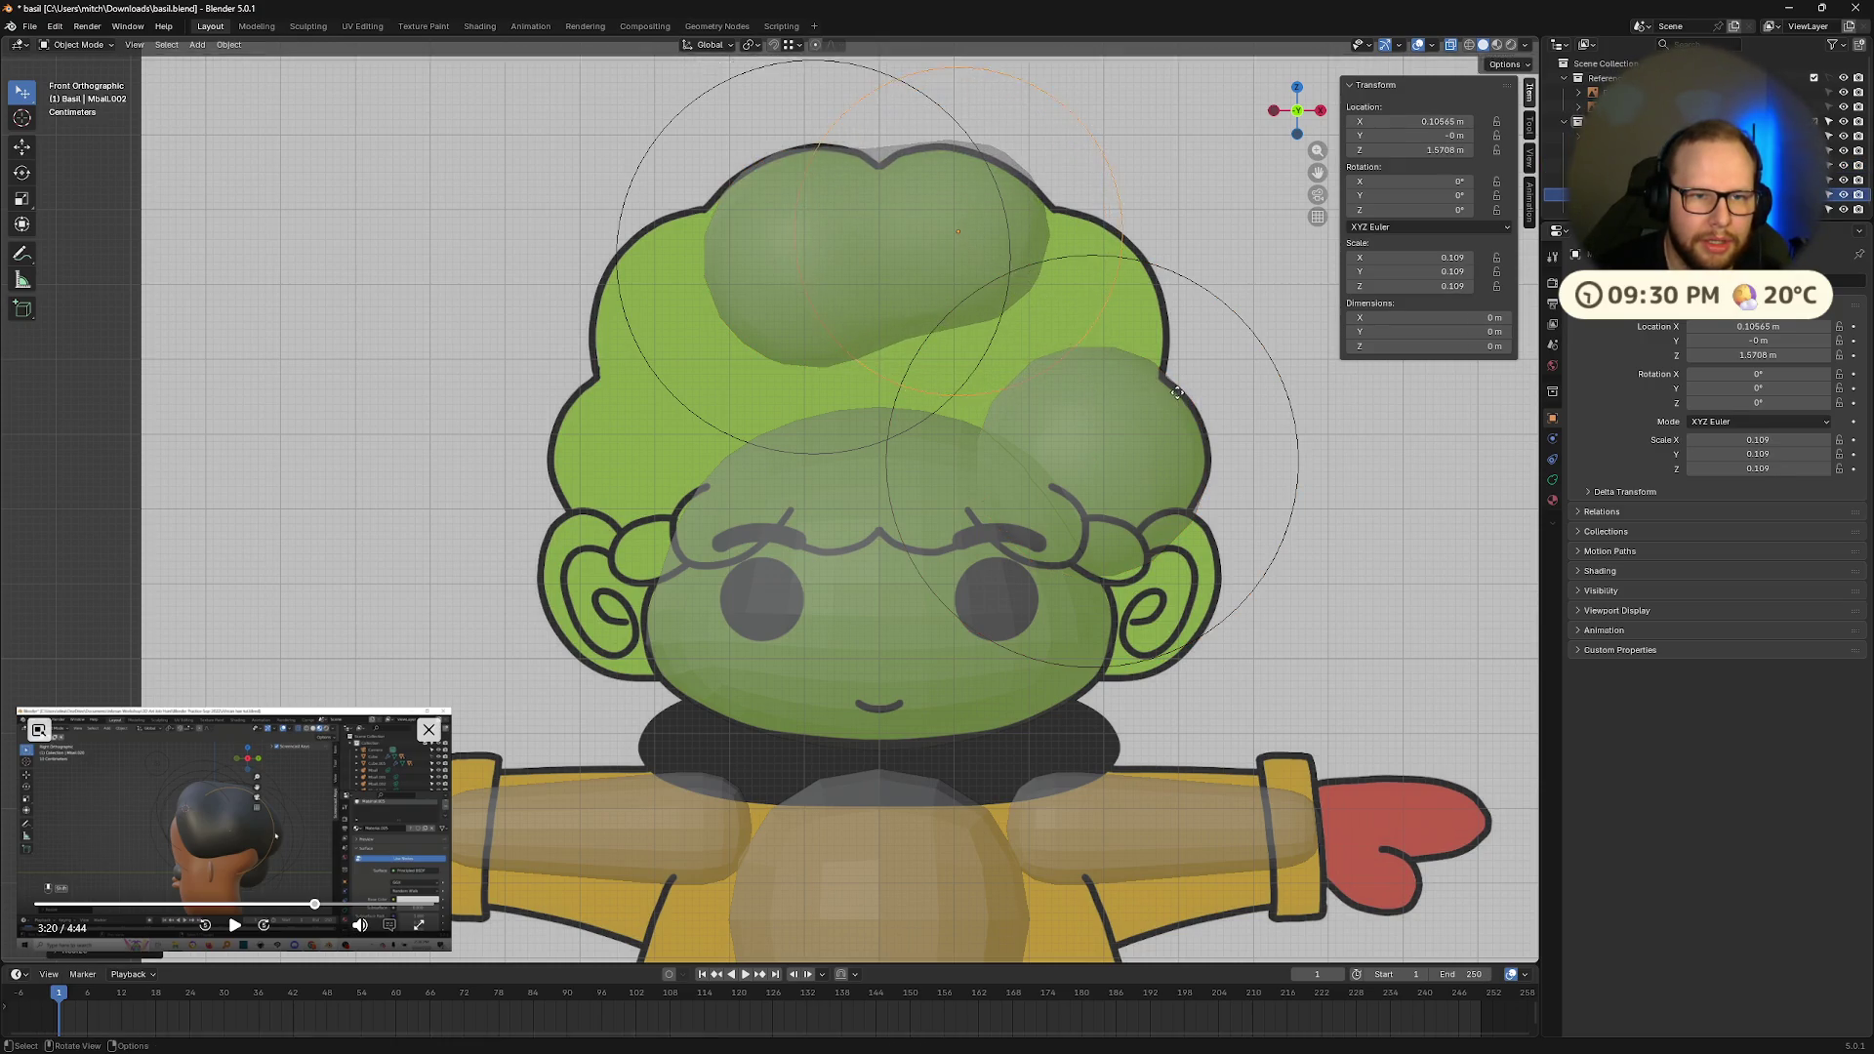
pyautogui.press('g')
pyautogui.click(1181, 409)
pyautogui.moveTo(1228, 298)
pyautogui.mouseDown(button='middle')
pyautogui.moveTo(1134, 432)
pyautogui.moveTo(1045, 431)
pyautogui.moveTo(1146, 418)
pyautogui.mouseUp(button='middle')
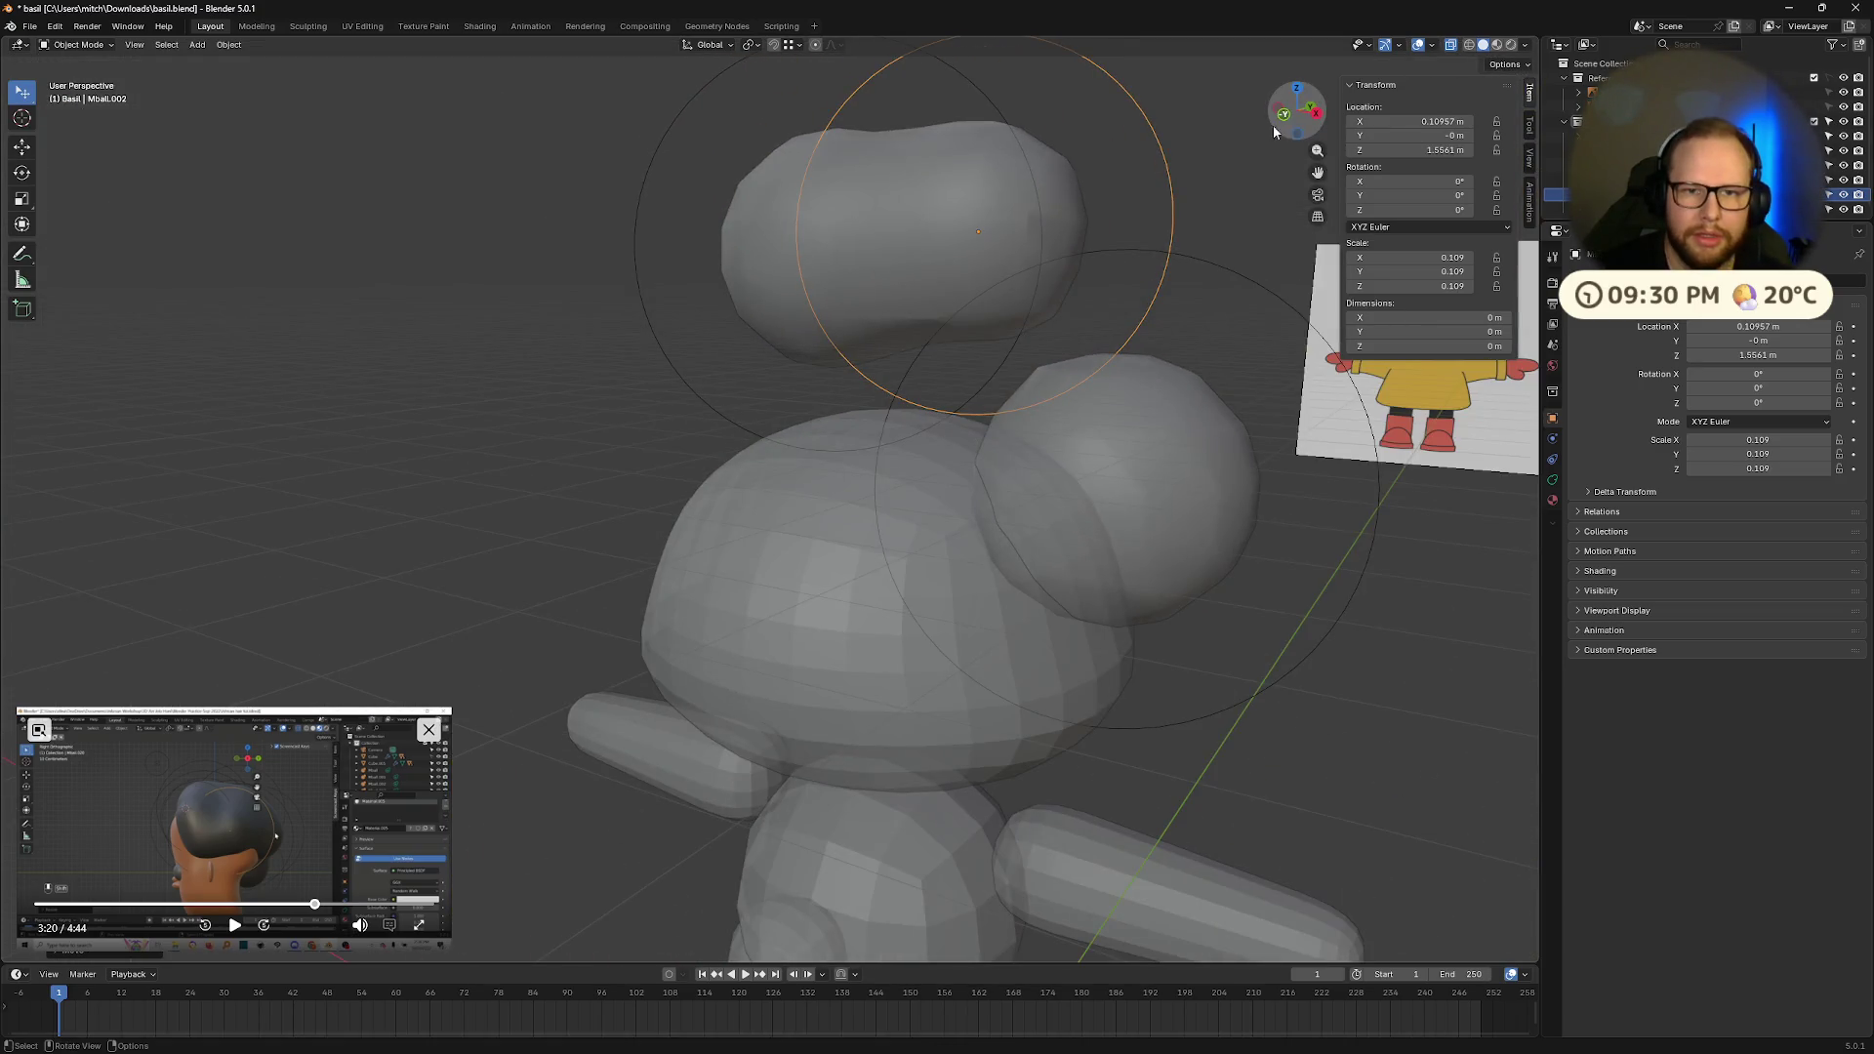
# Step: In front view, add a smaller hair blob on the upper right of the hair
pyautogui.click(1274, 125)
pyautogui.click(1133, 459)
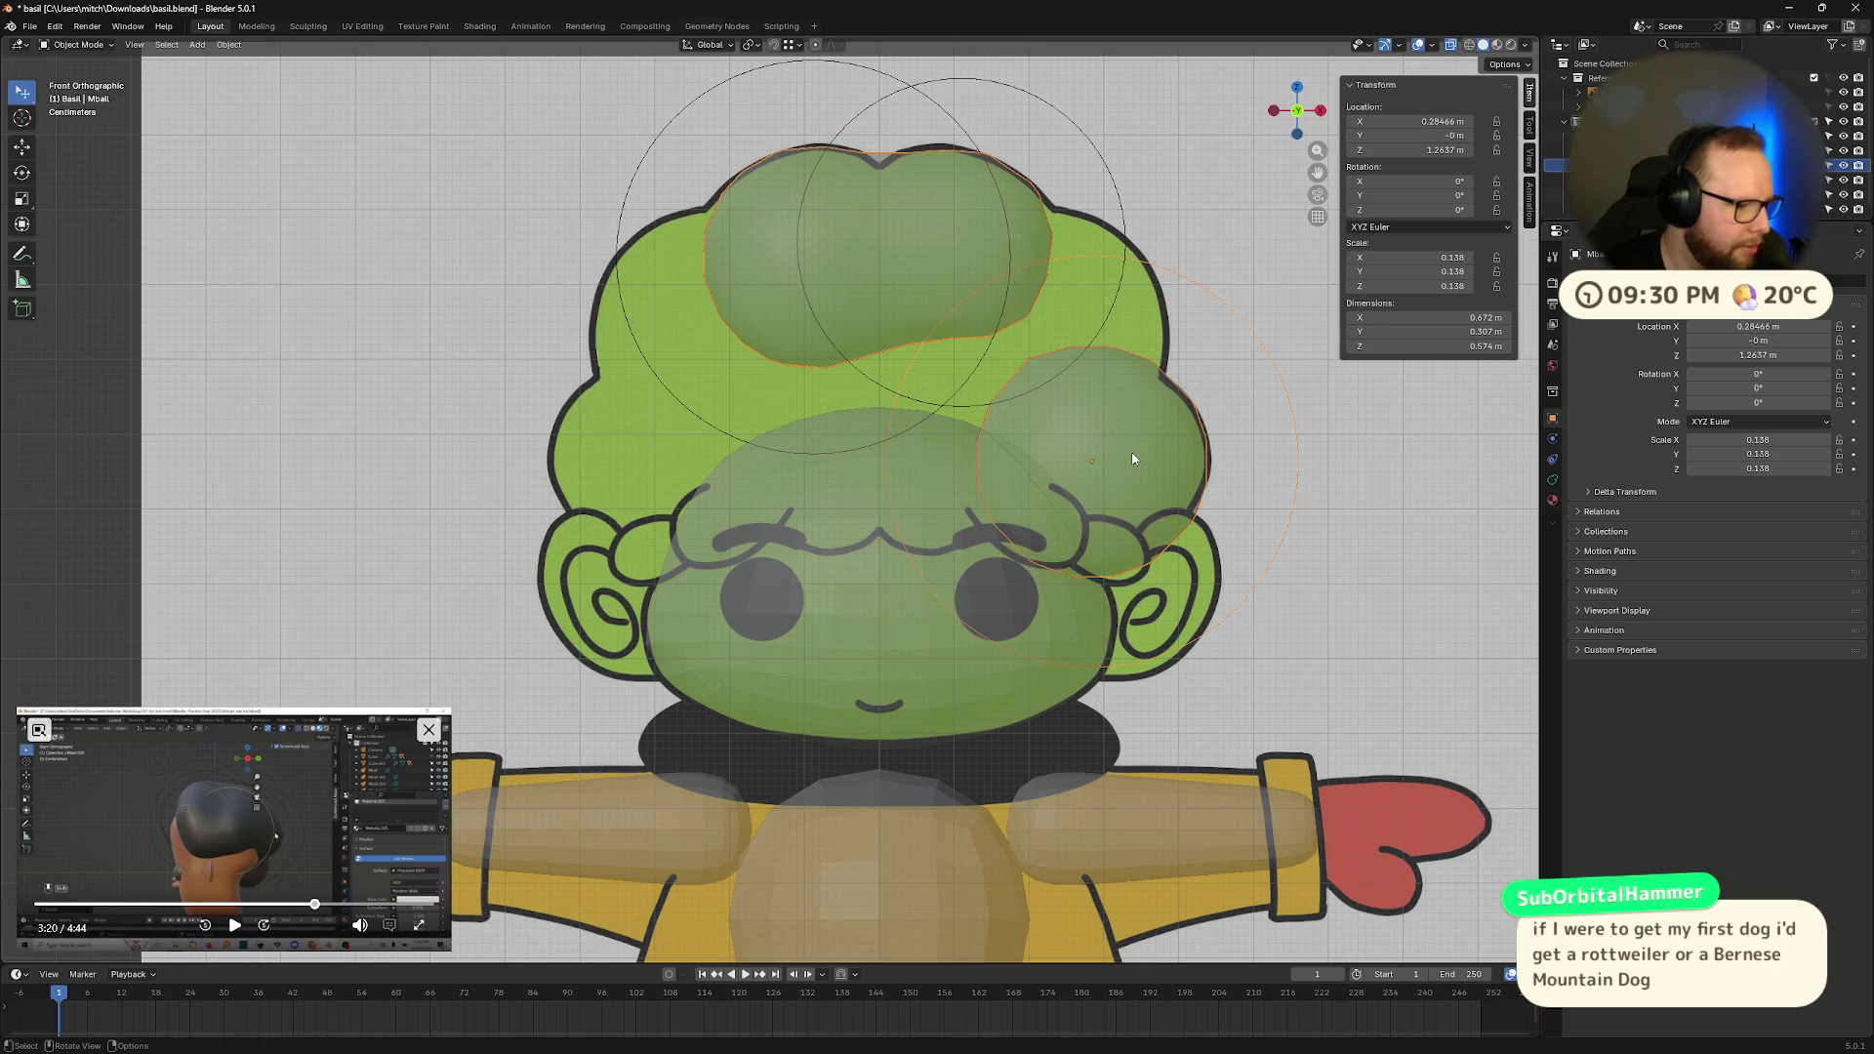
pyautogui.press('g')
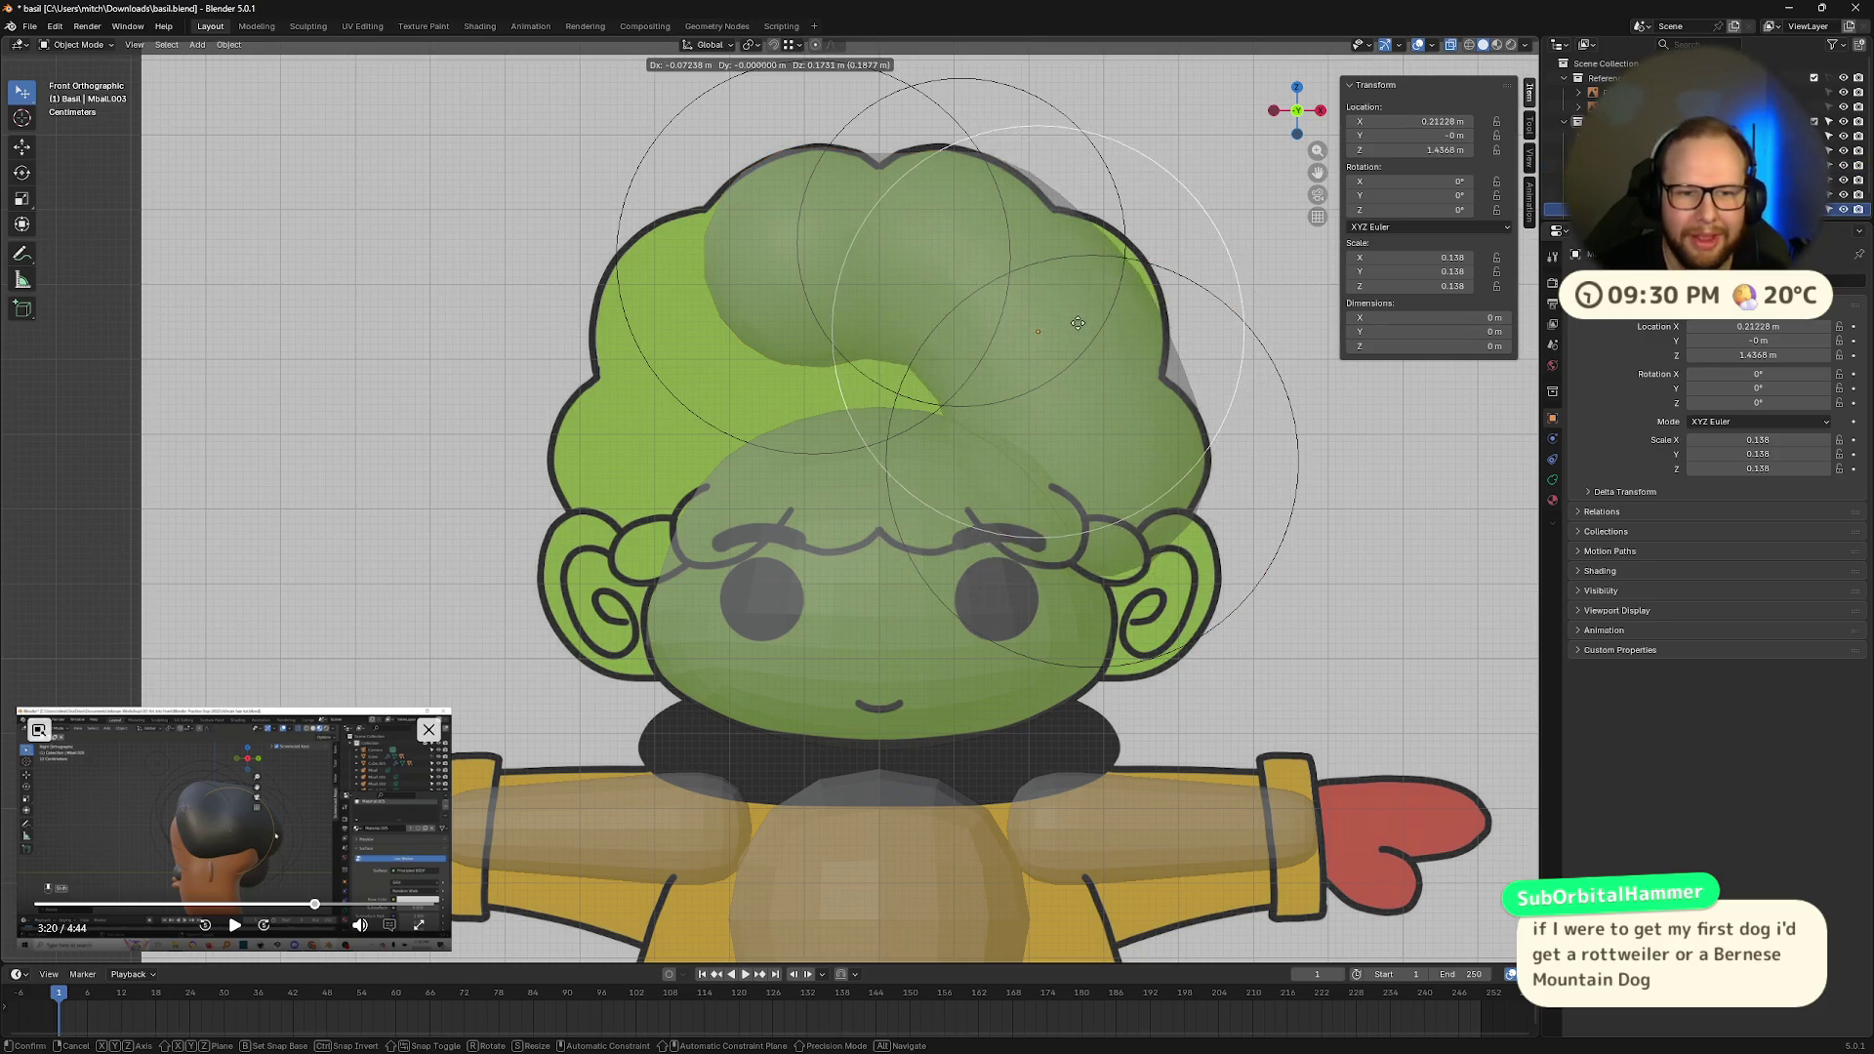
pyautogui.click(1085, 314)
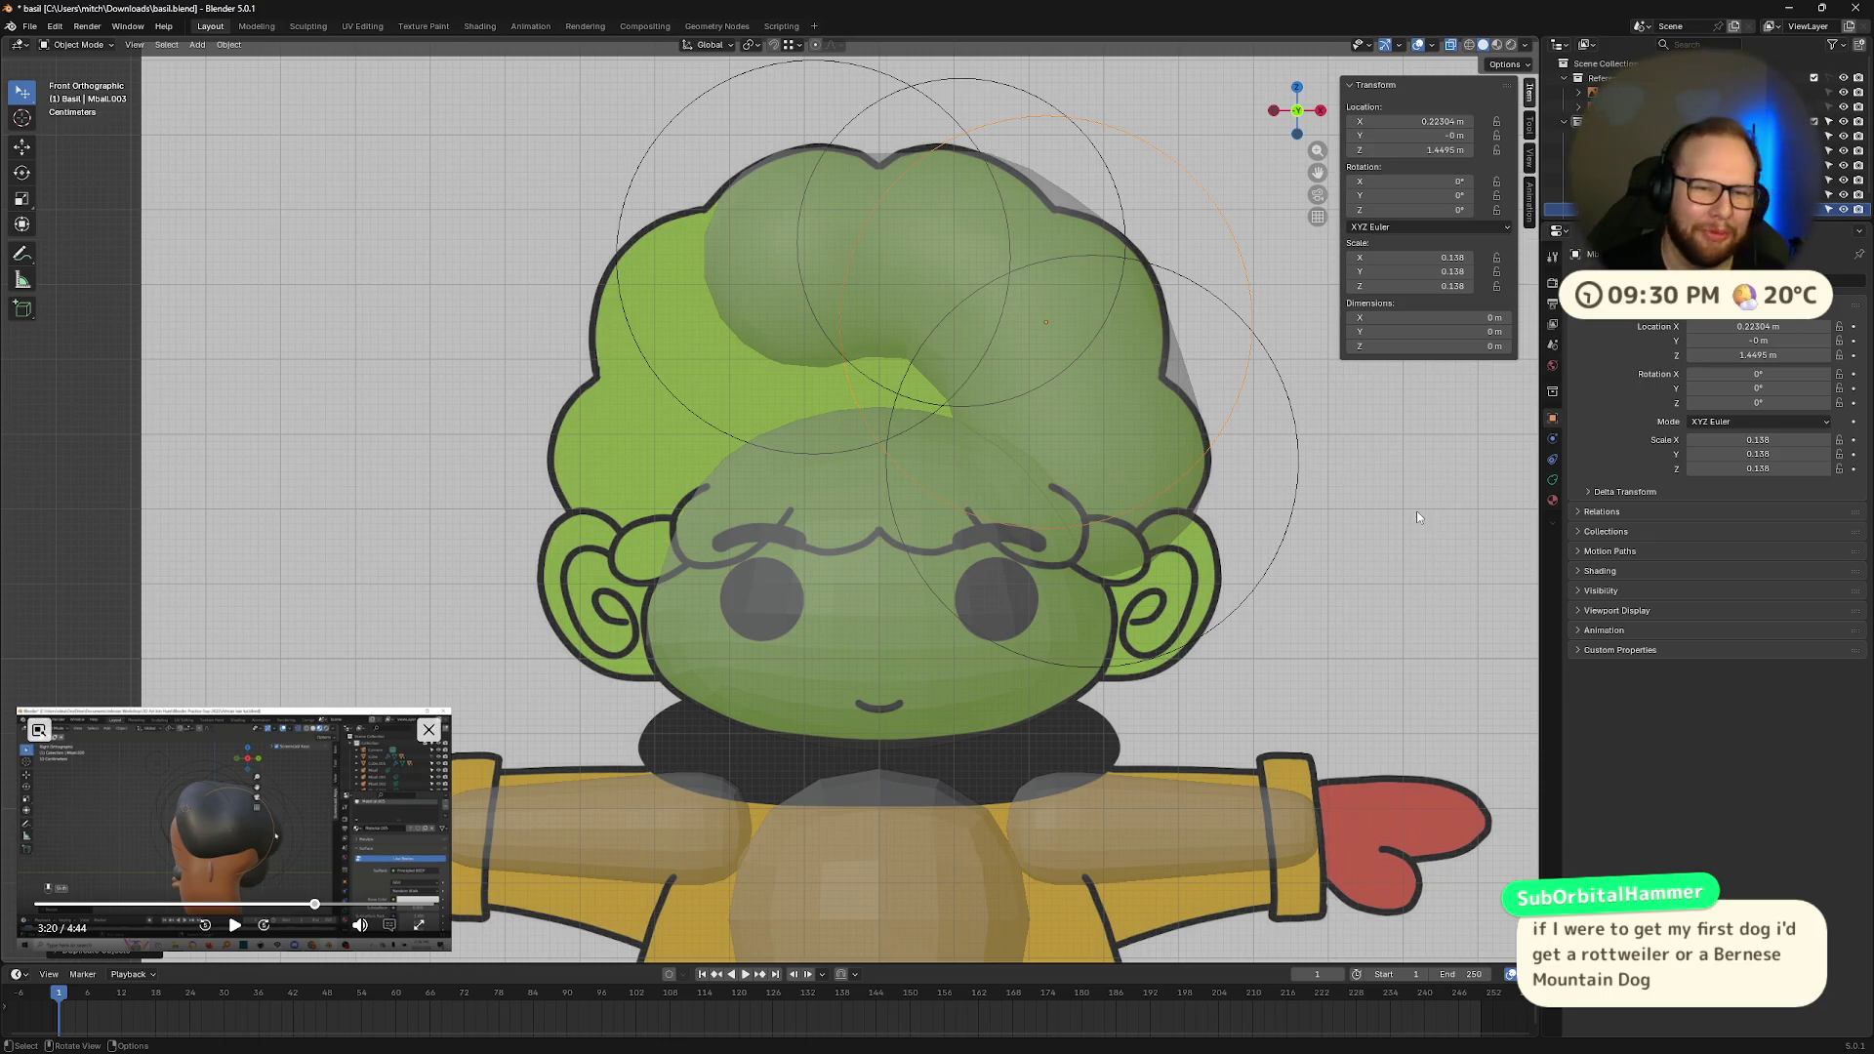
pyautogui.press('s')
pyautogui.click(1333, 470)
pyautogui.press('g')
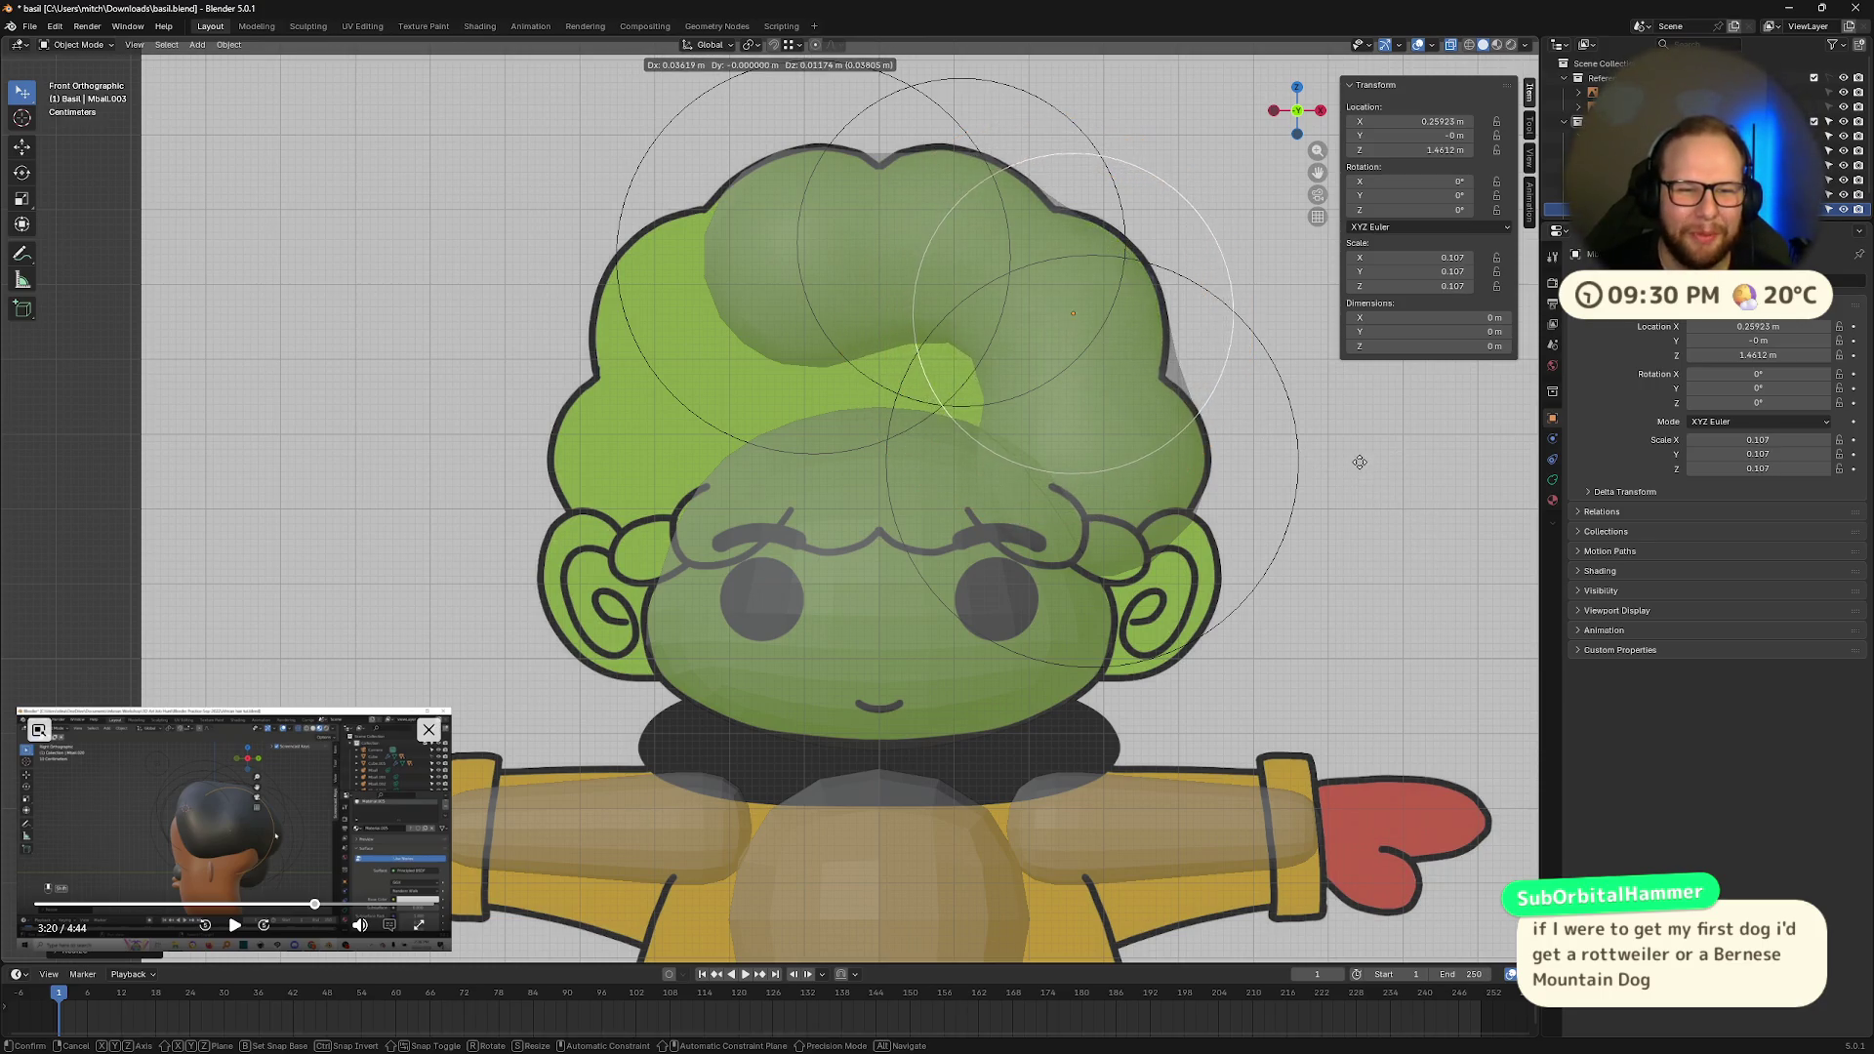
pyautogui.click(1364, 465)
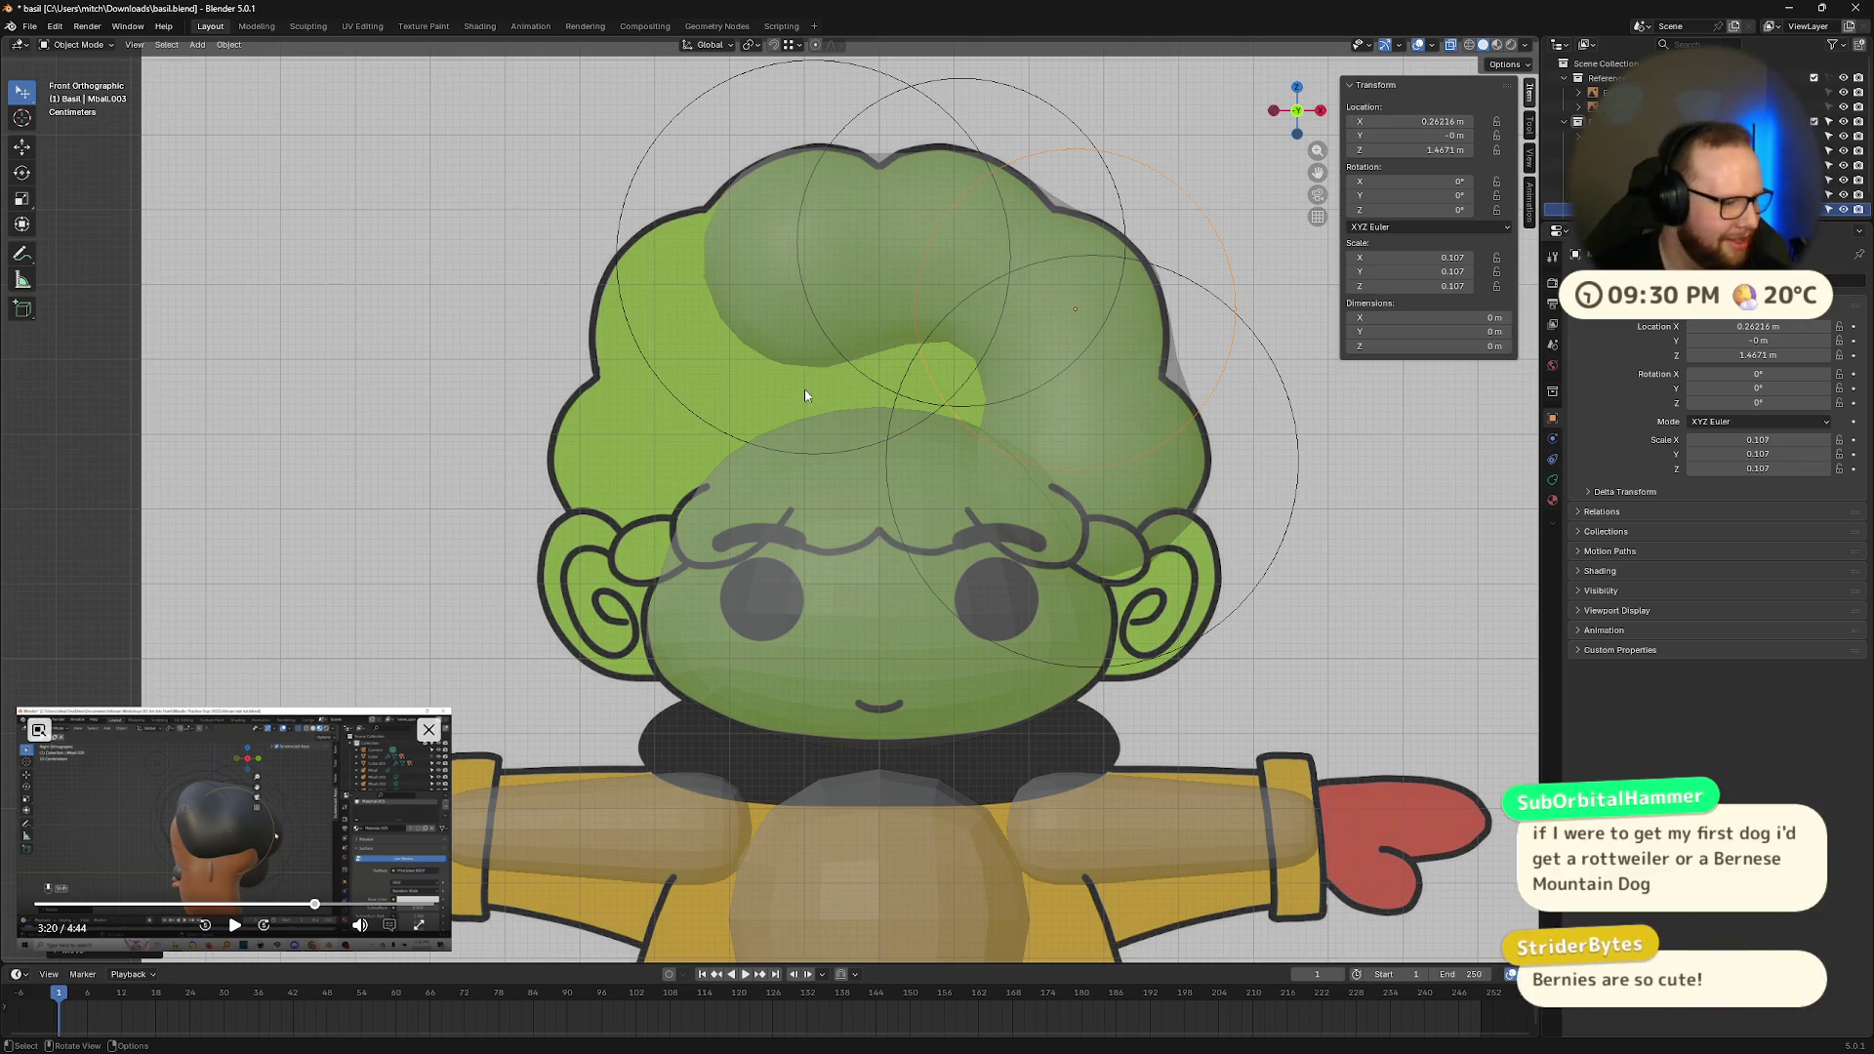
# Step: Duplicate the original hair blob and fit a resized copy at the hair's top-left
pyautogui.click(1436, 477)
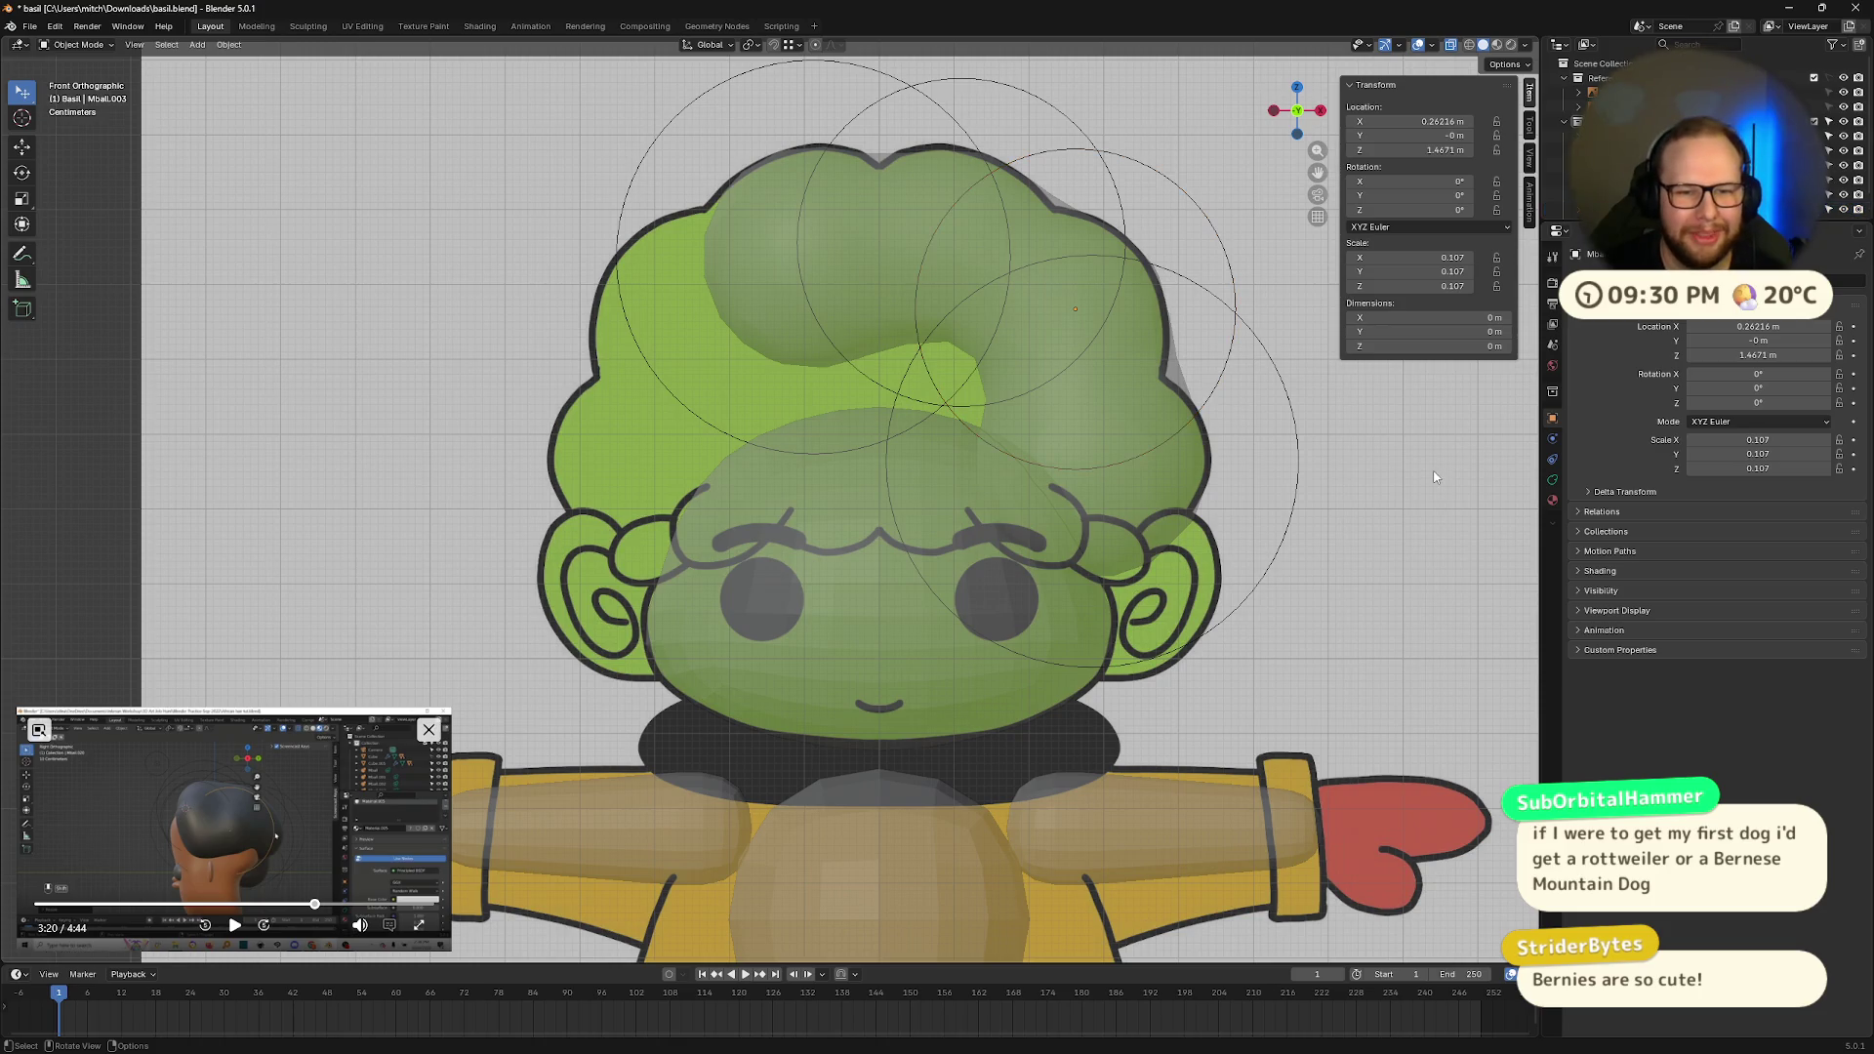
pyautogui.click(761, 259)
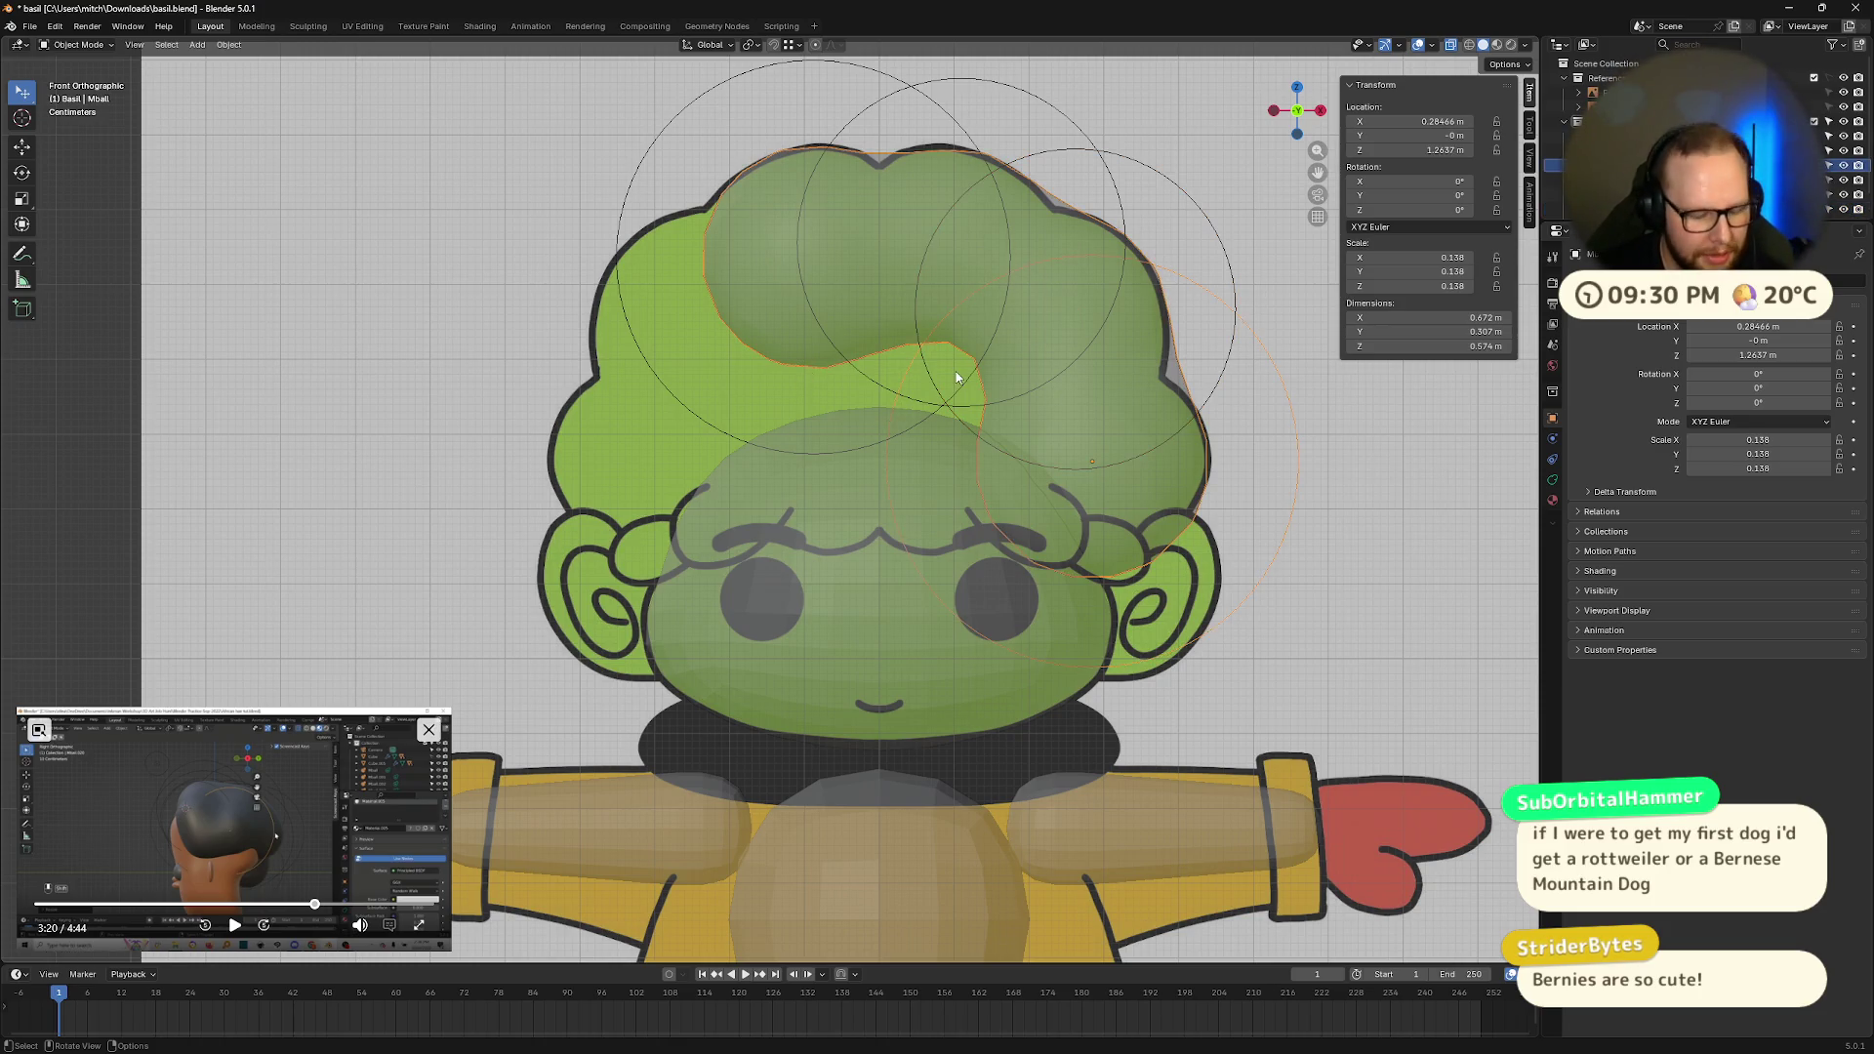
pyautogui.hotkey('shift', 'd')
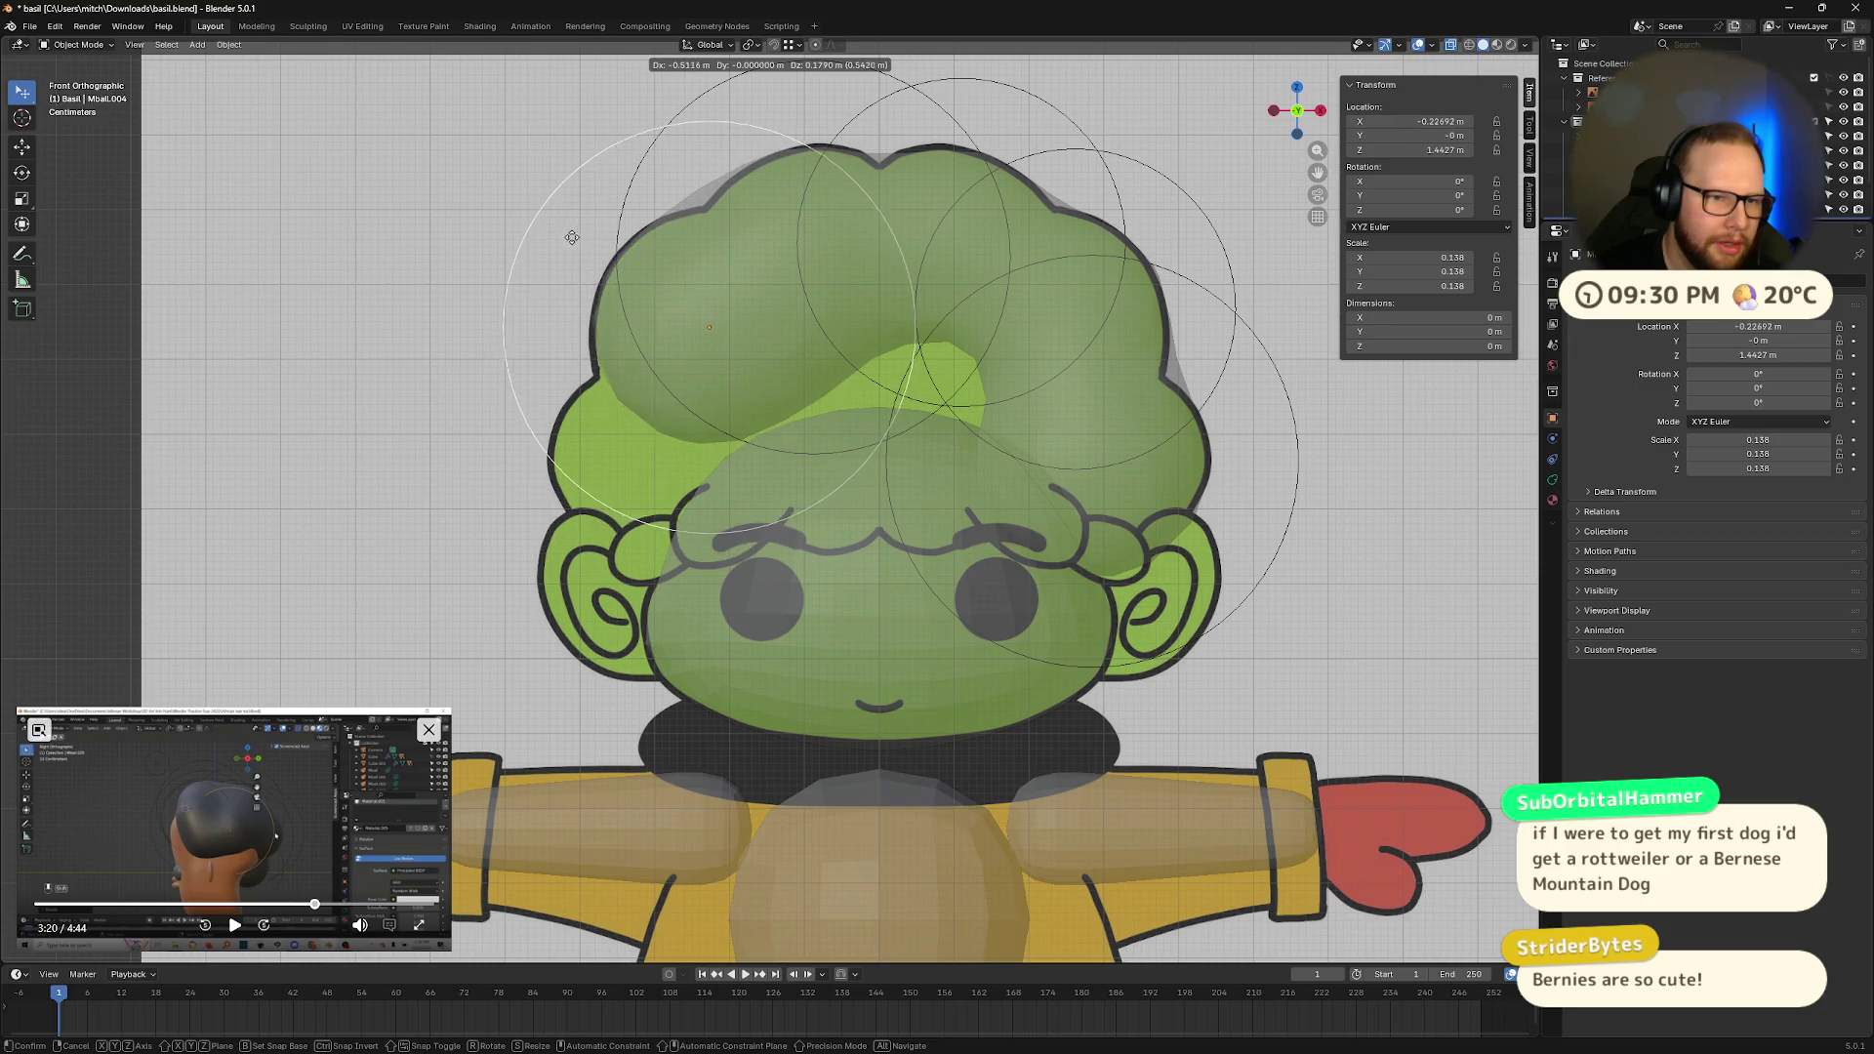
pyautogui.press('s')
pyautogui.press('g')
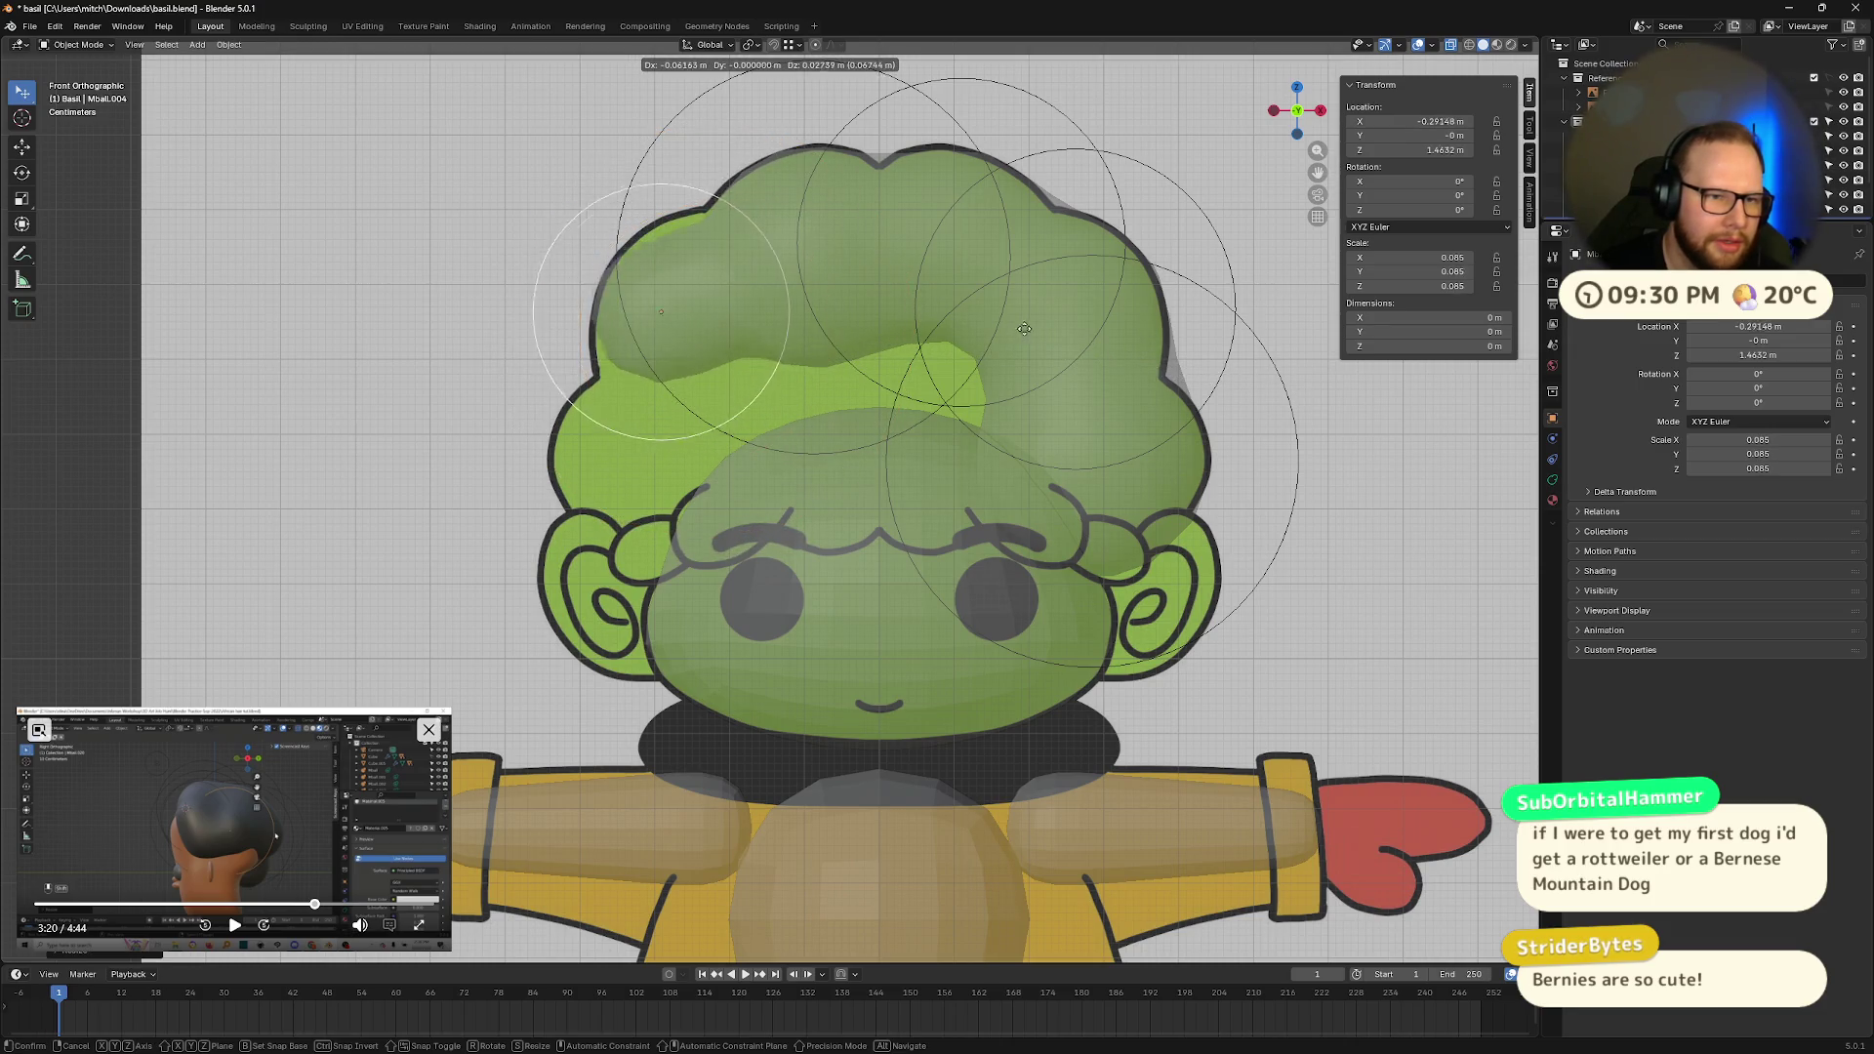
pyautogui.press('s')
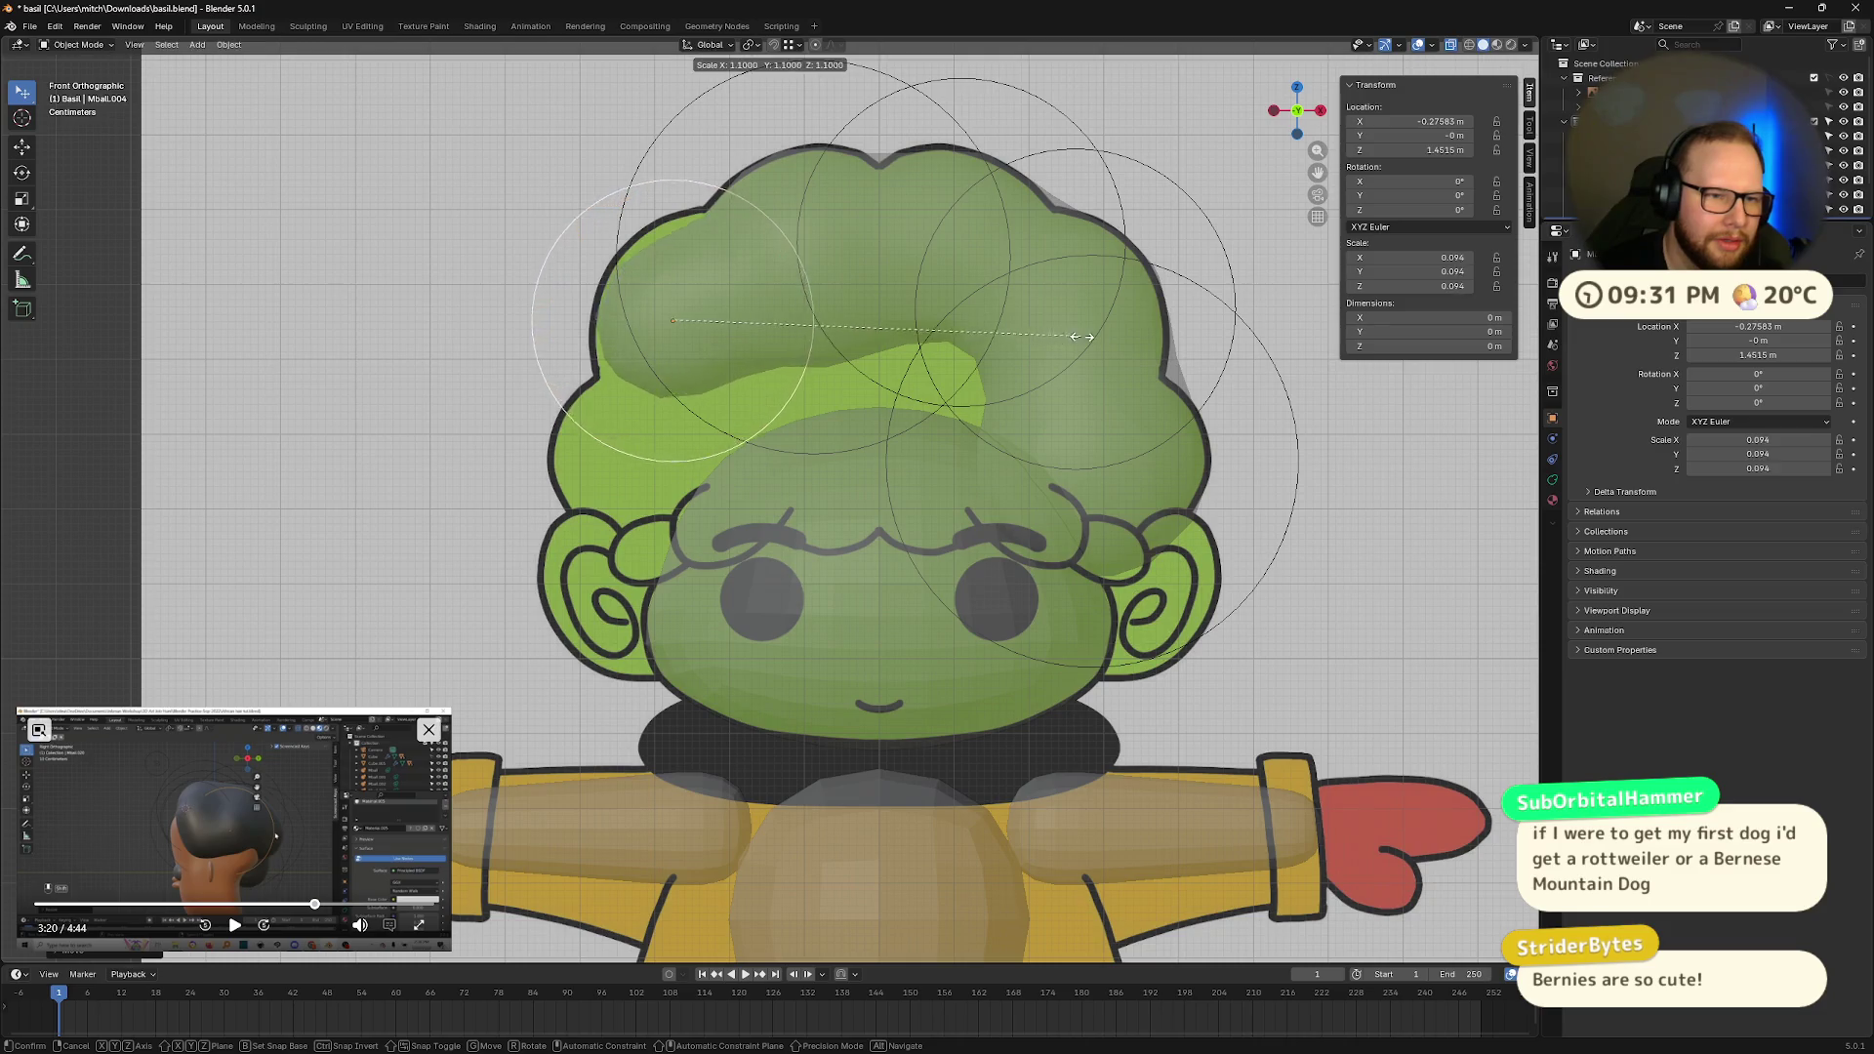
pyautogui.press('g')
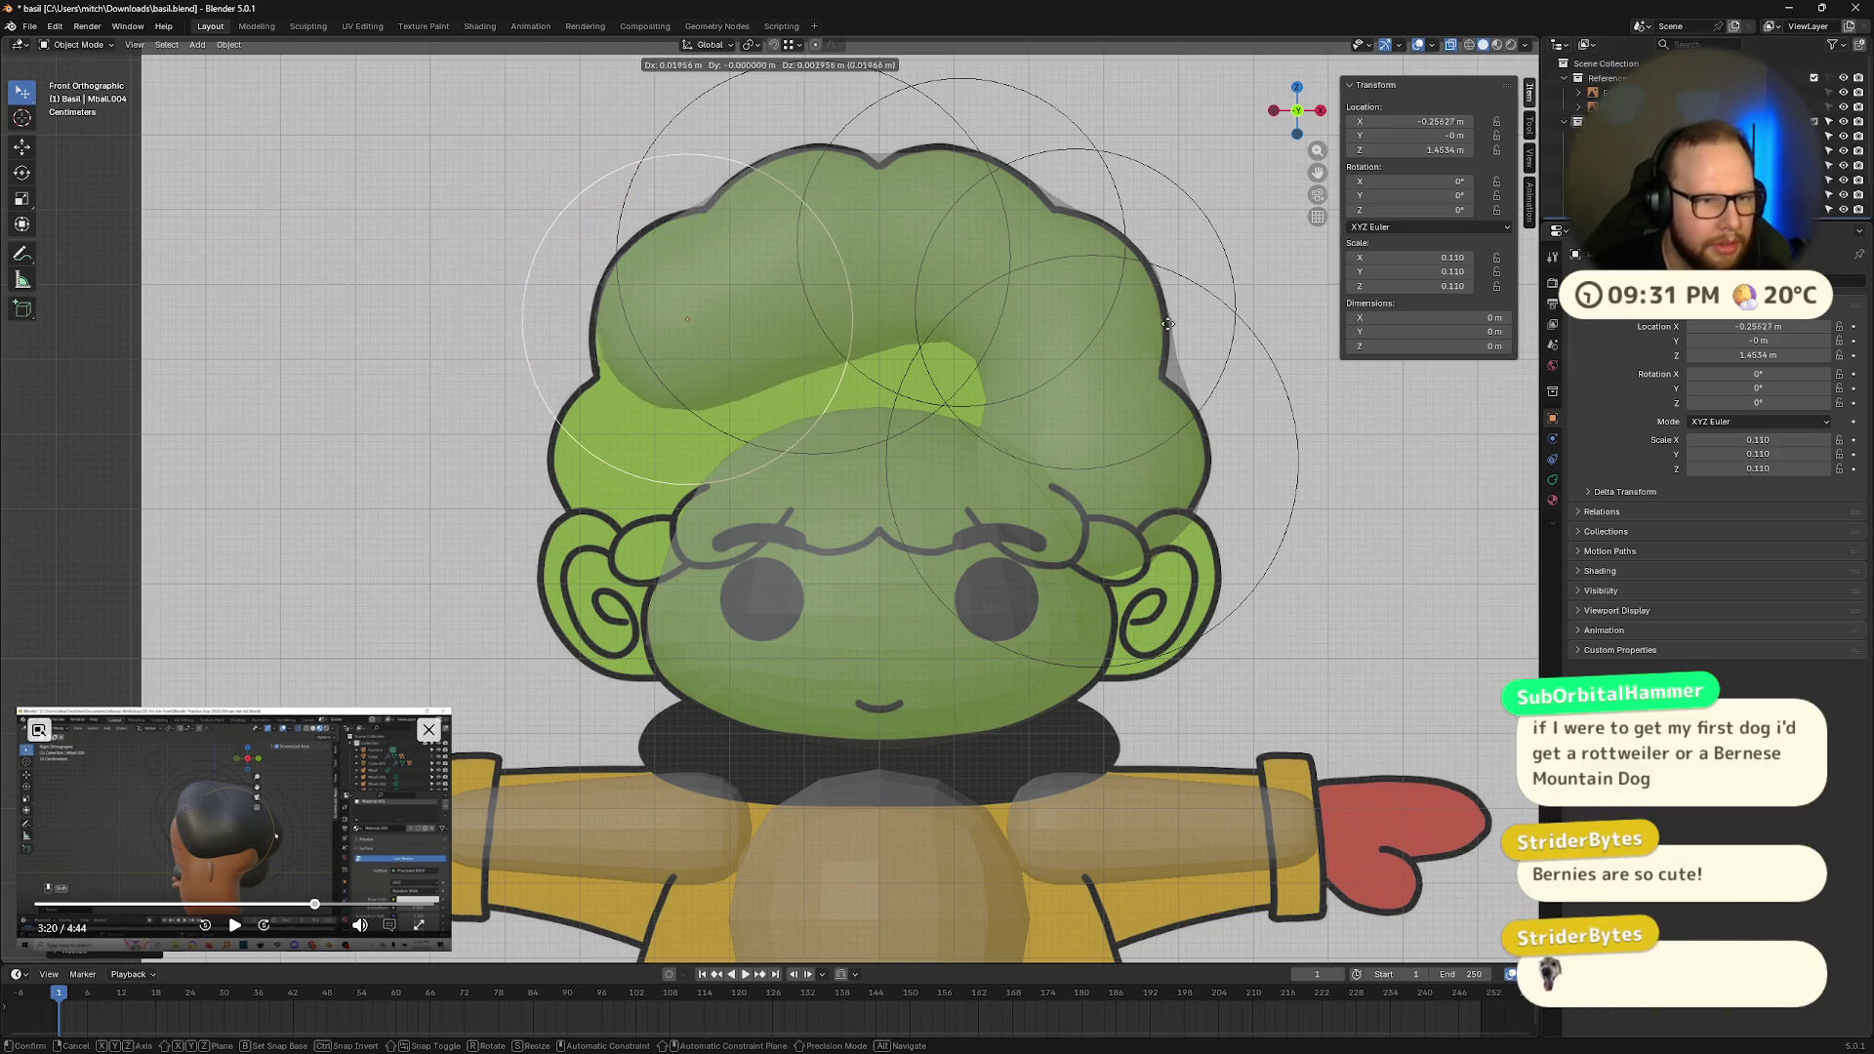
pyautogui.click(1162, 332)
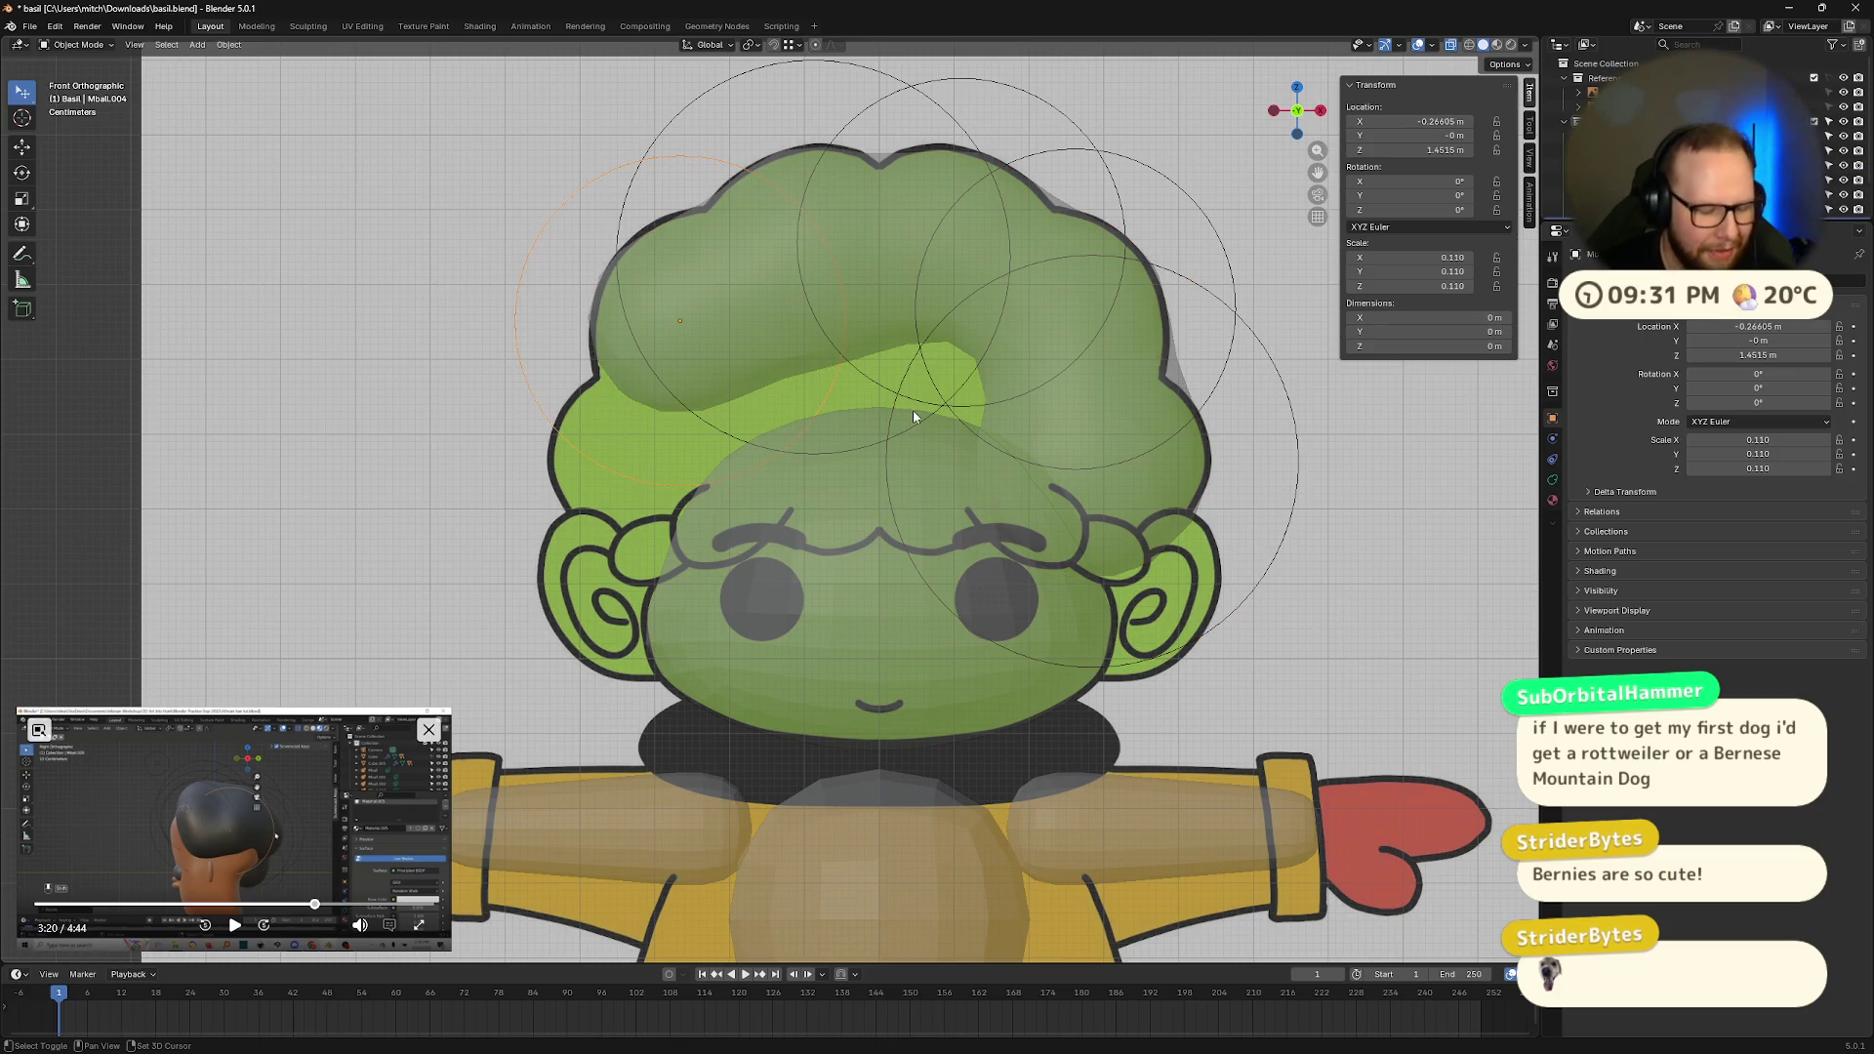
# Step: Add a smaller lower-left blob toward the ear, then switch to Right Orthographic view
pyautogui.hotkey('shift', 'd')
pyautogui.press('s')
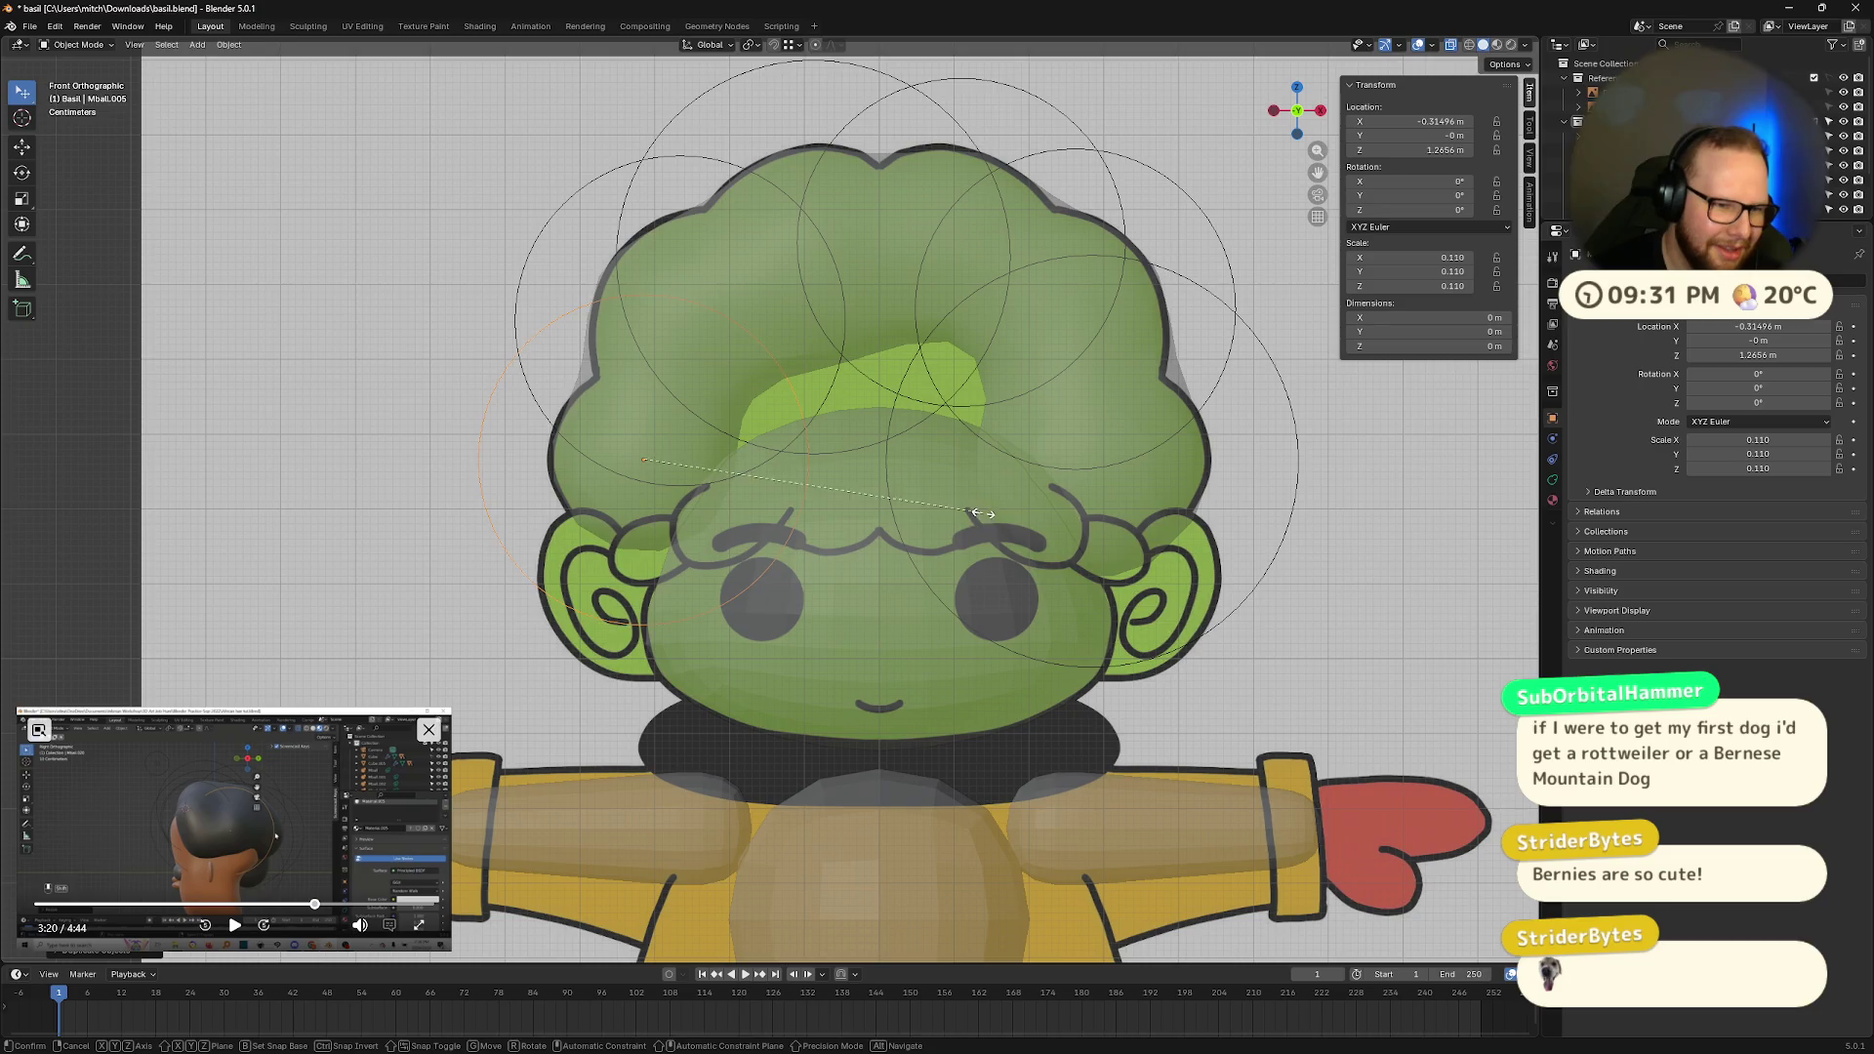
pyautogui.click(1022, 506)
pyautogui.moveTo(1363, 429)
pyautogui.mouseDown(button='middle')
pyautogui.moveTo(1398, 432)
pyautogui.moveTo(1269, 449)
pyautogui.moveTo(1137, 435)
pyautogui.moveTo(1219, 363)
pyautogui.moveTo(1227, 410)
pyautogui.moveTo(1071, 435)
pyautogui.moveTo(1011, 414)
pyautogui.moveTo(1035, 430)
pyautogui.mouseUp(button='middle')
pyautogui.click(1297, 119)
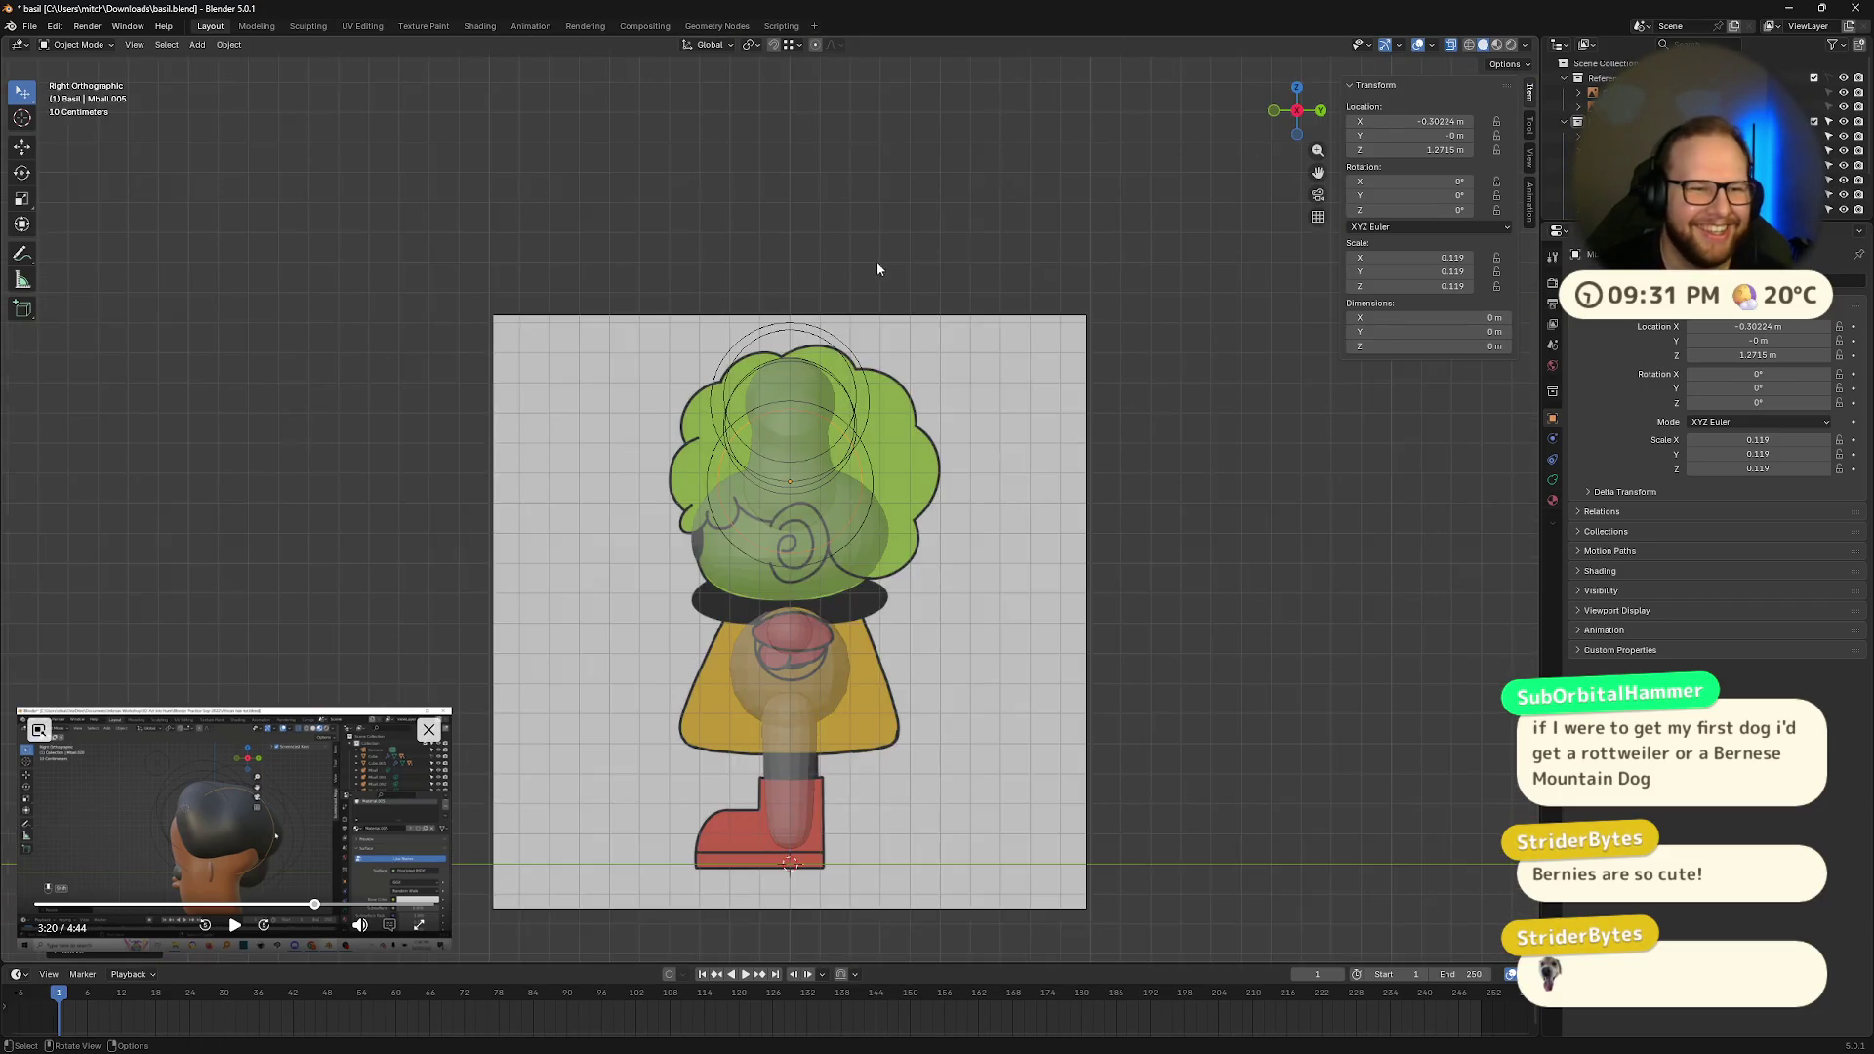
# Step: In side view, duplicate the head metaball and shrink the copy toward the back of the head
pyautogui.scroll(5, 877, 262)
pyautogui.keyDown('shift'); pyautogui.moveTo(945, 289); pyautogui.dragTo(974, 348, button='middle'); pyautogui.keyUp('shift')
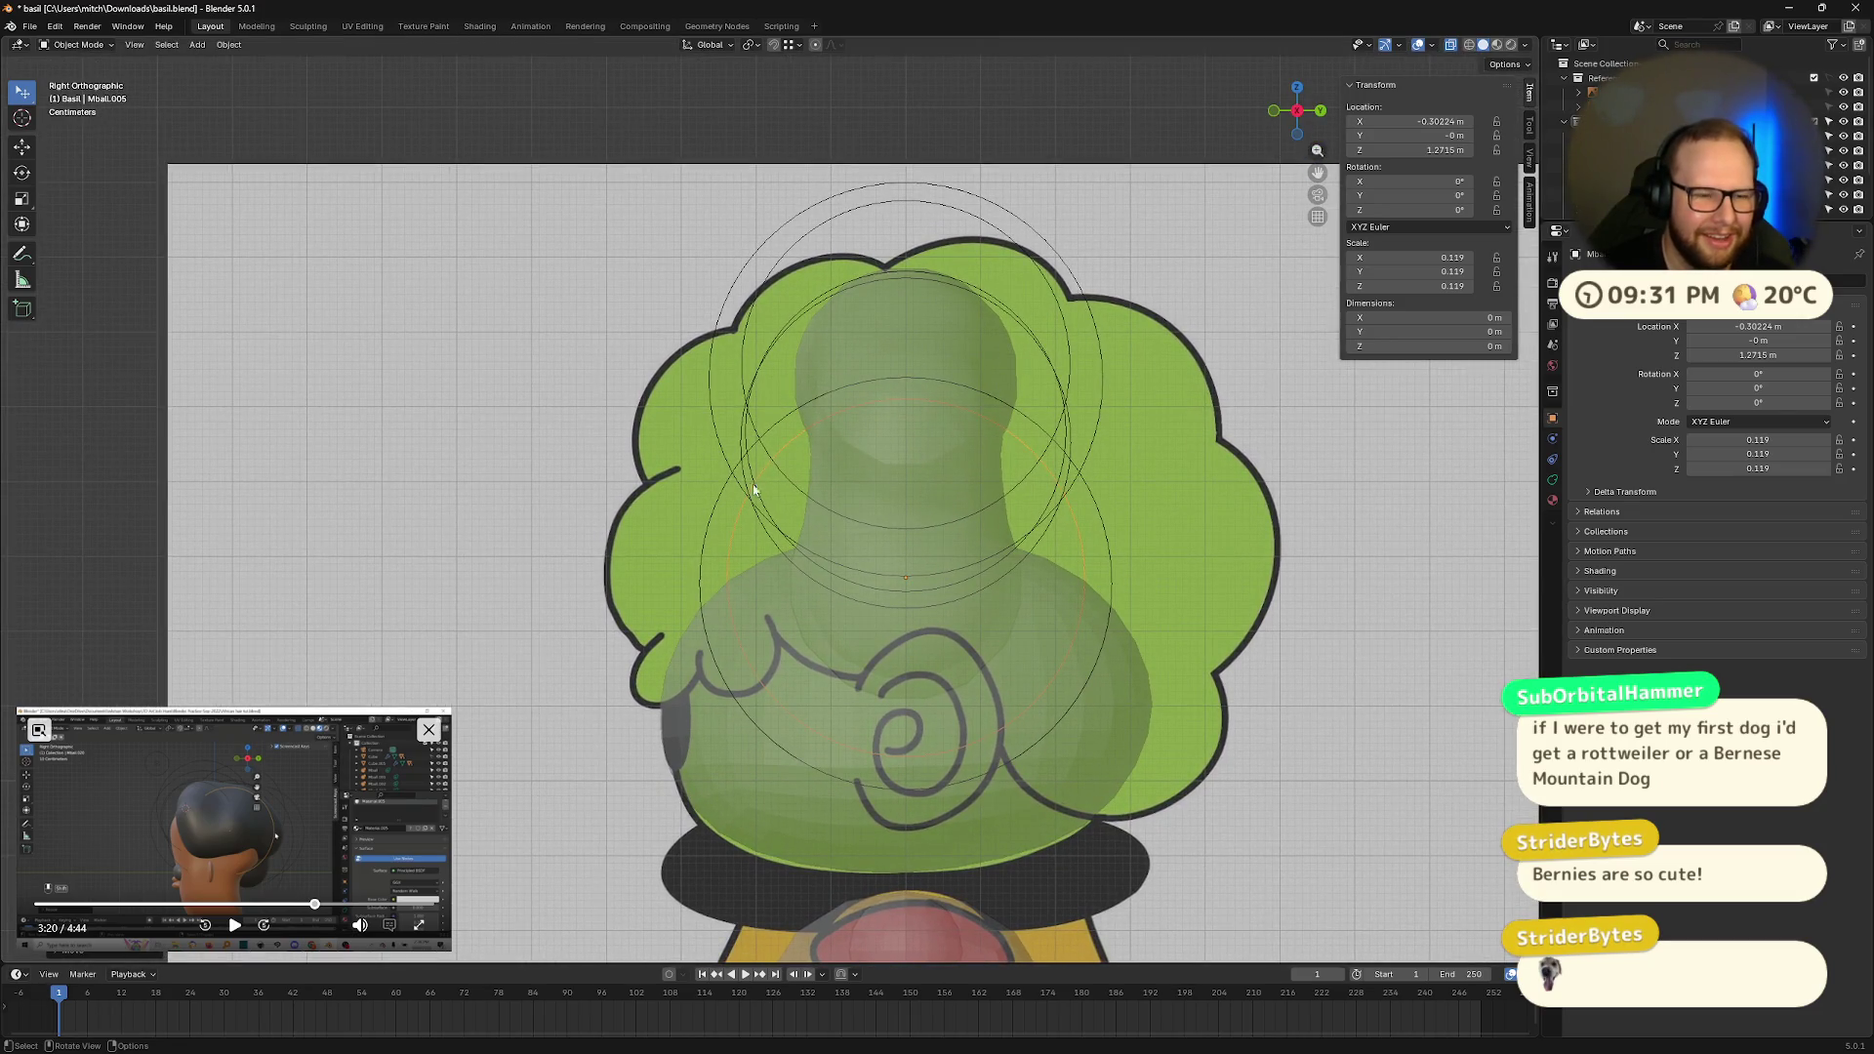
pyautogui.click(908, 603)
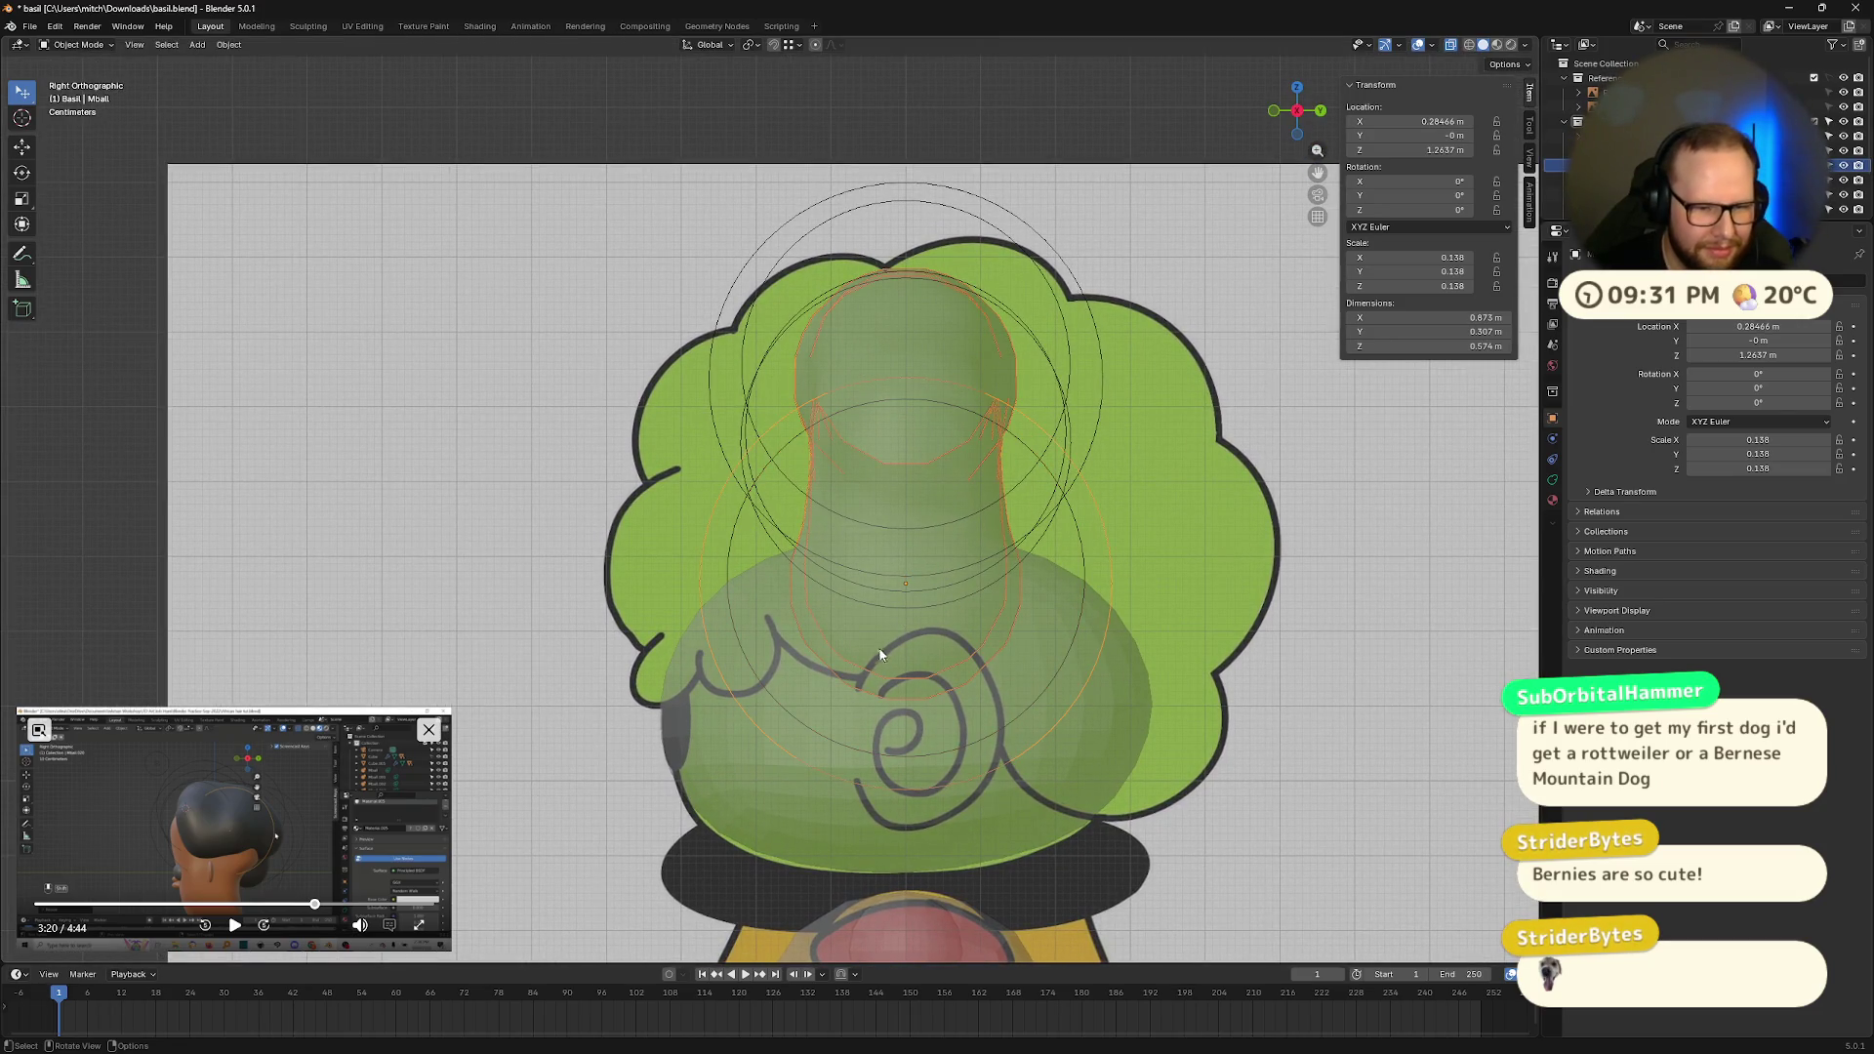
pyautogui.click(781, 725)
pyautogui.click(767, 742)
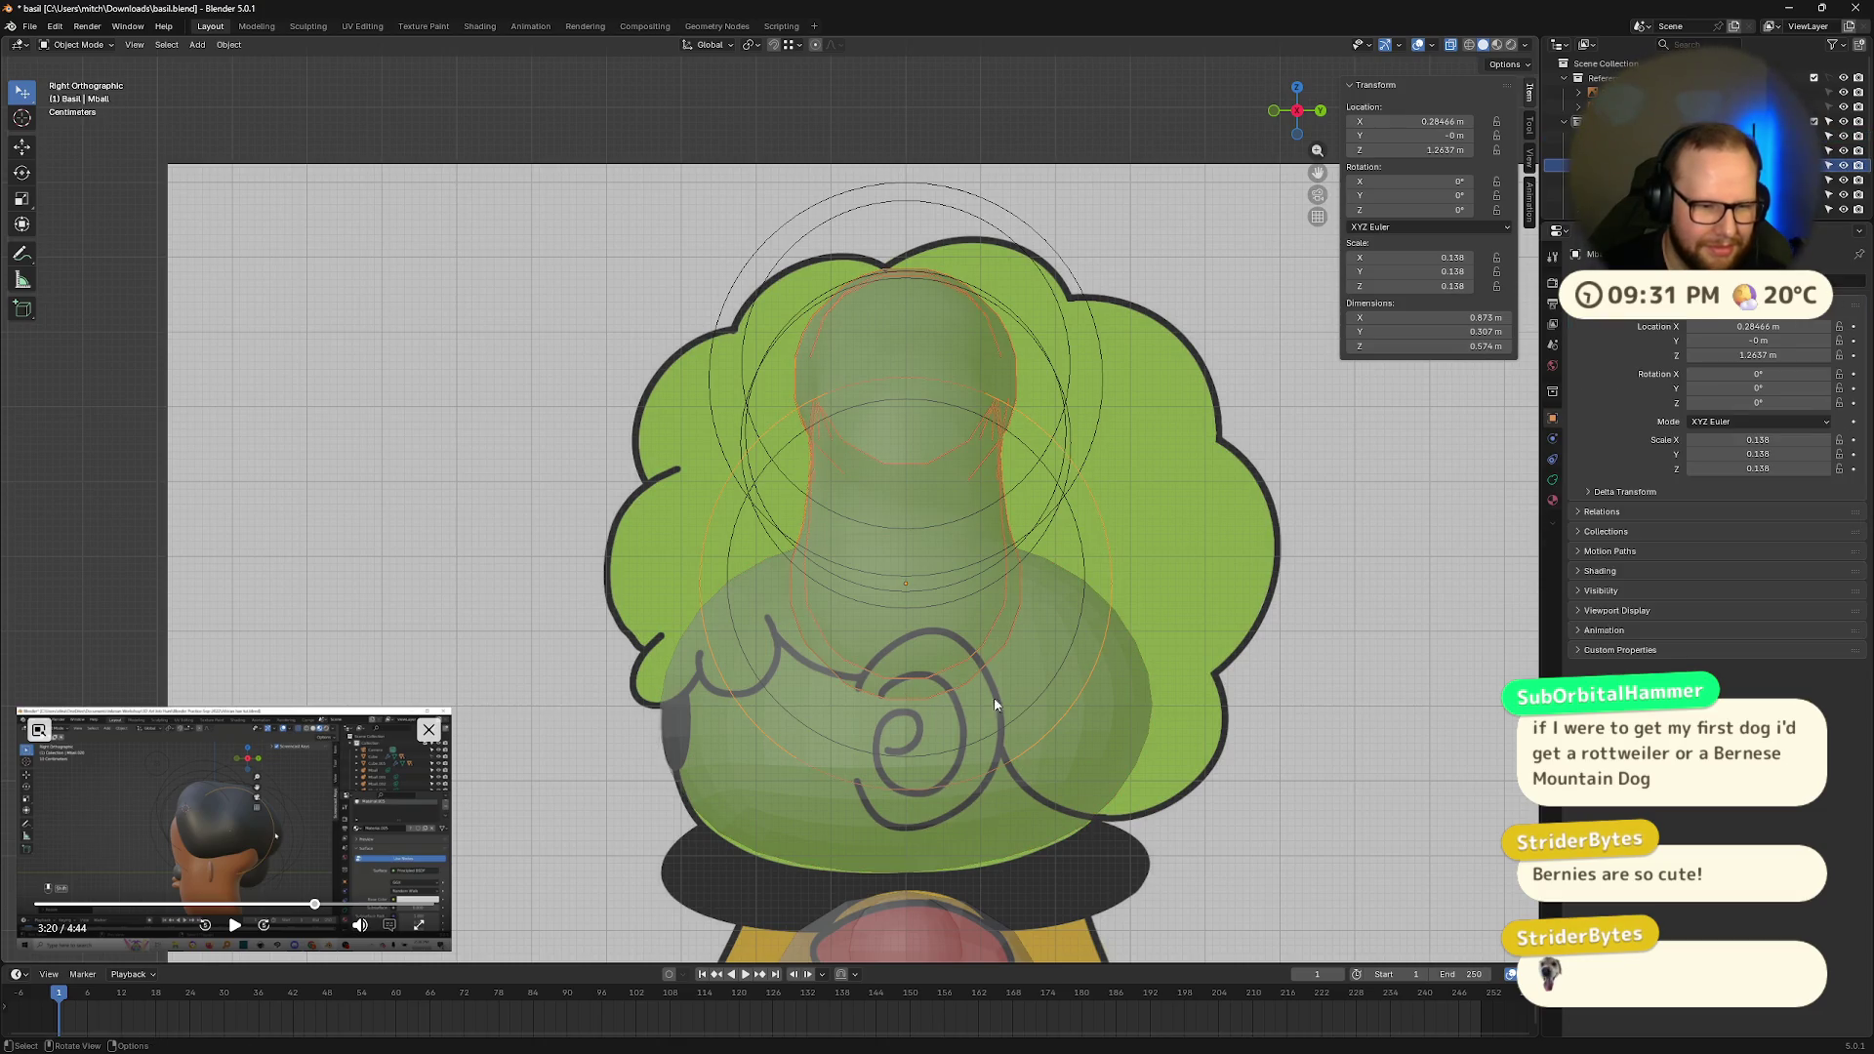
pyautogui.hotkey('shift', 'd')
pyautogui.click(903, 689)
pyautogui.press('s')
pyautogui.click(1002, 520)
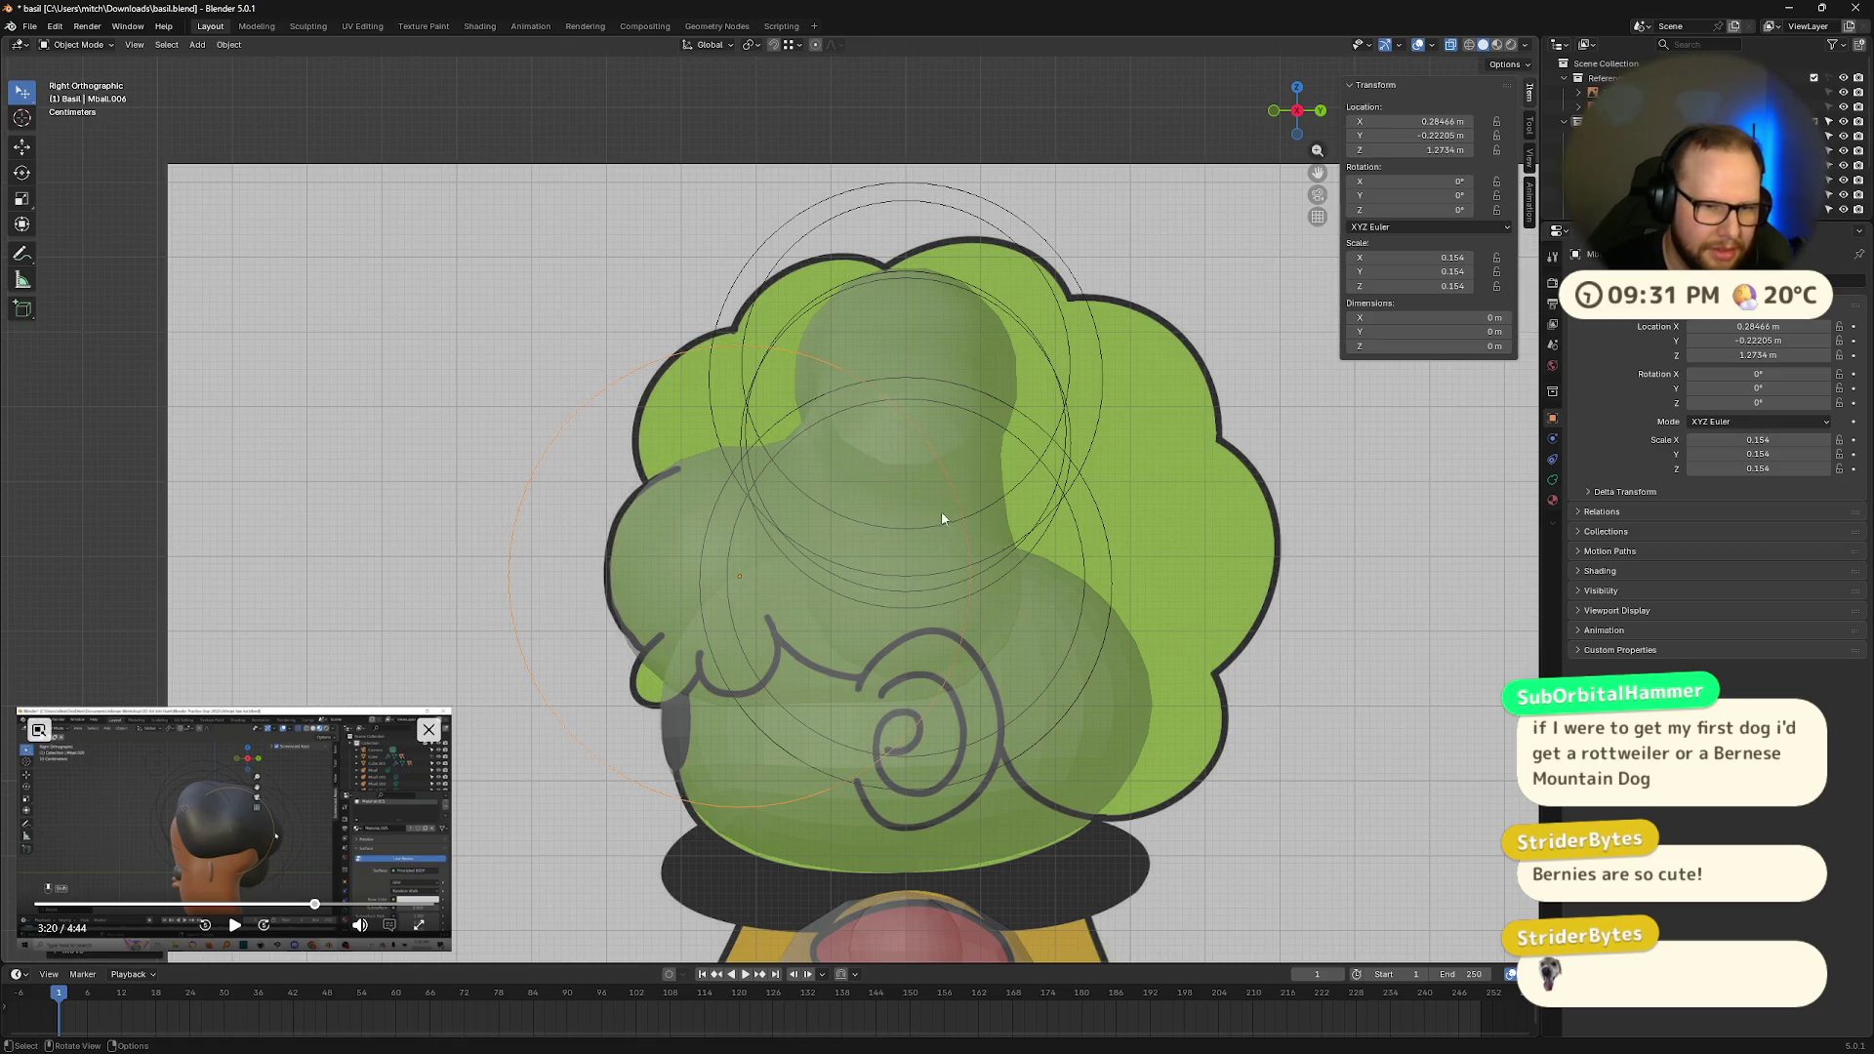
# Step: Add smaller spheres along the top-left and top of the hair outline
pyautogui.hotkey('shift', 'd')
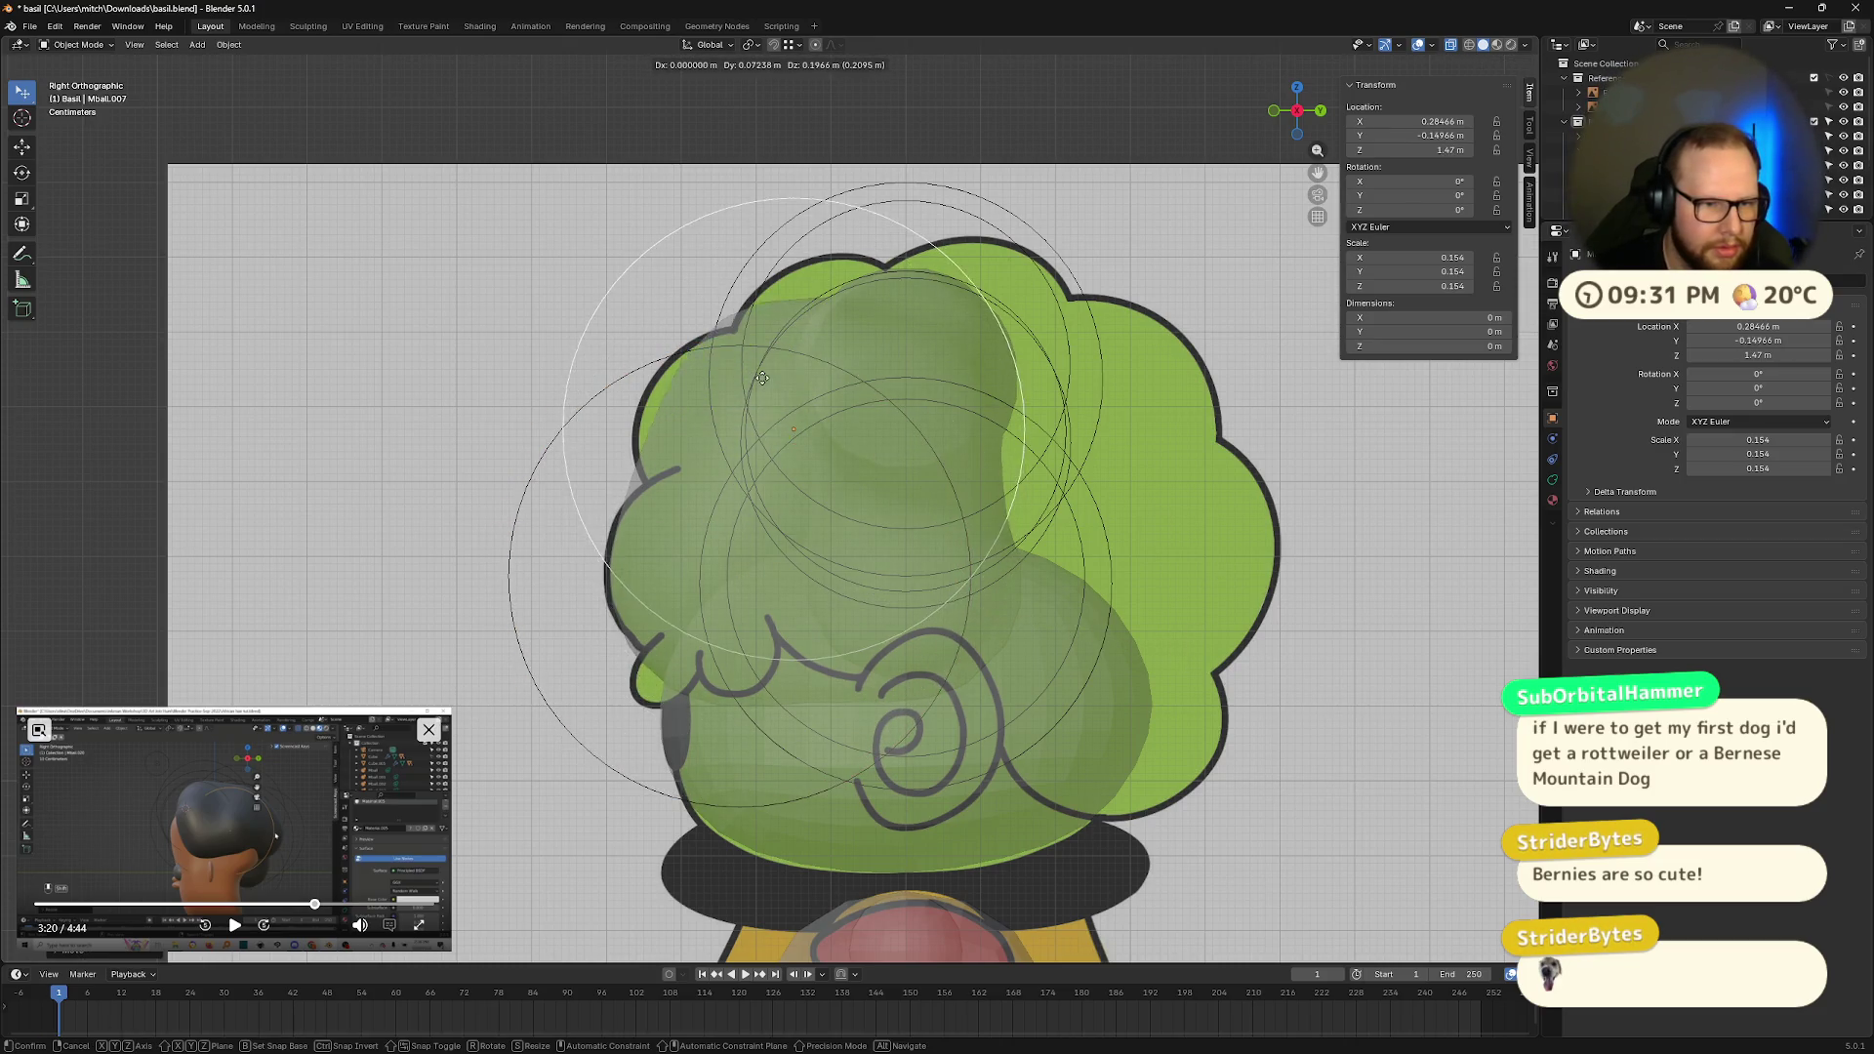
pyautogui.press('s')
pyautogui.press('g')
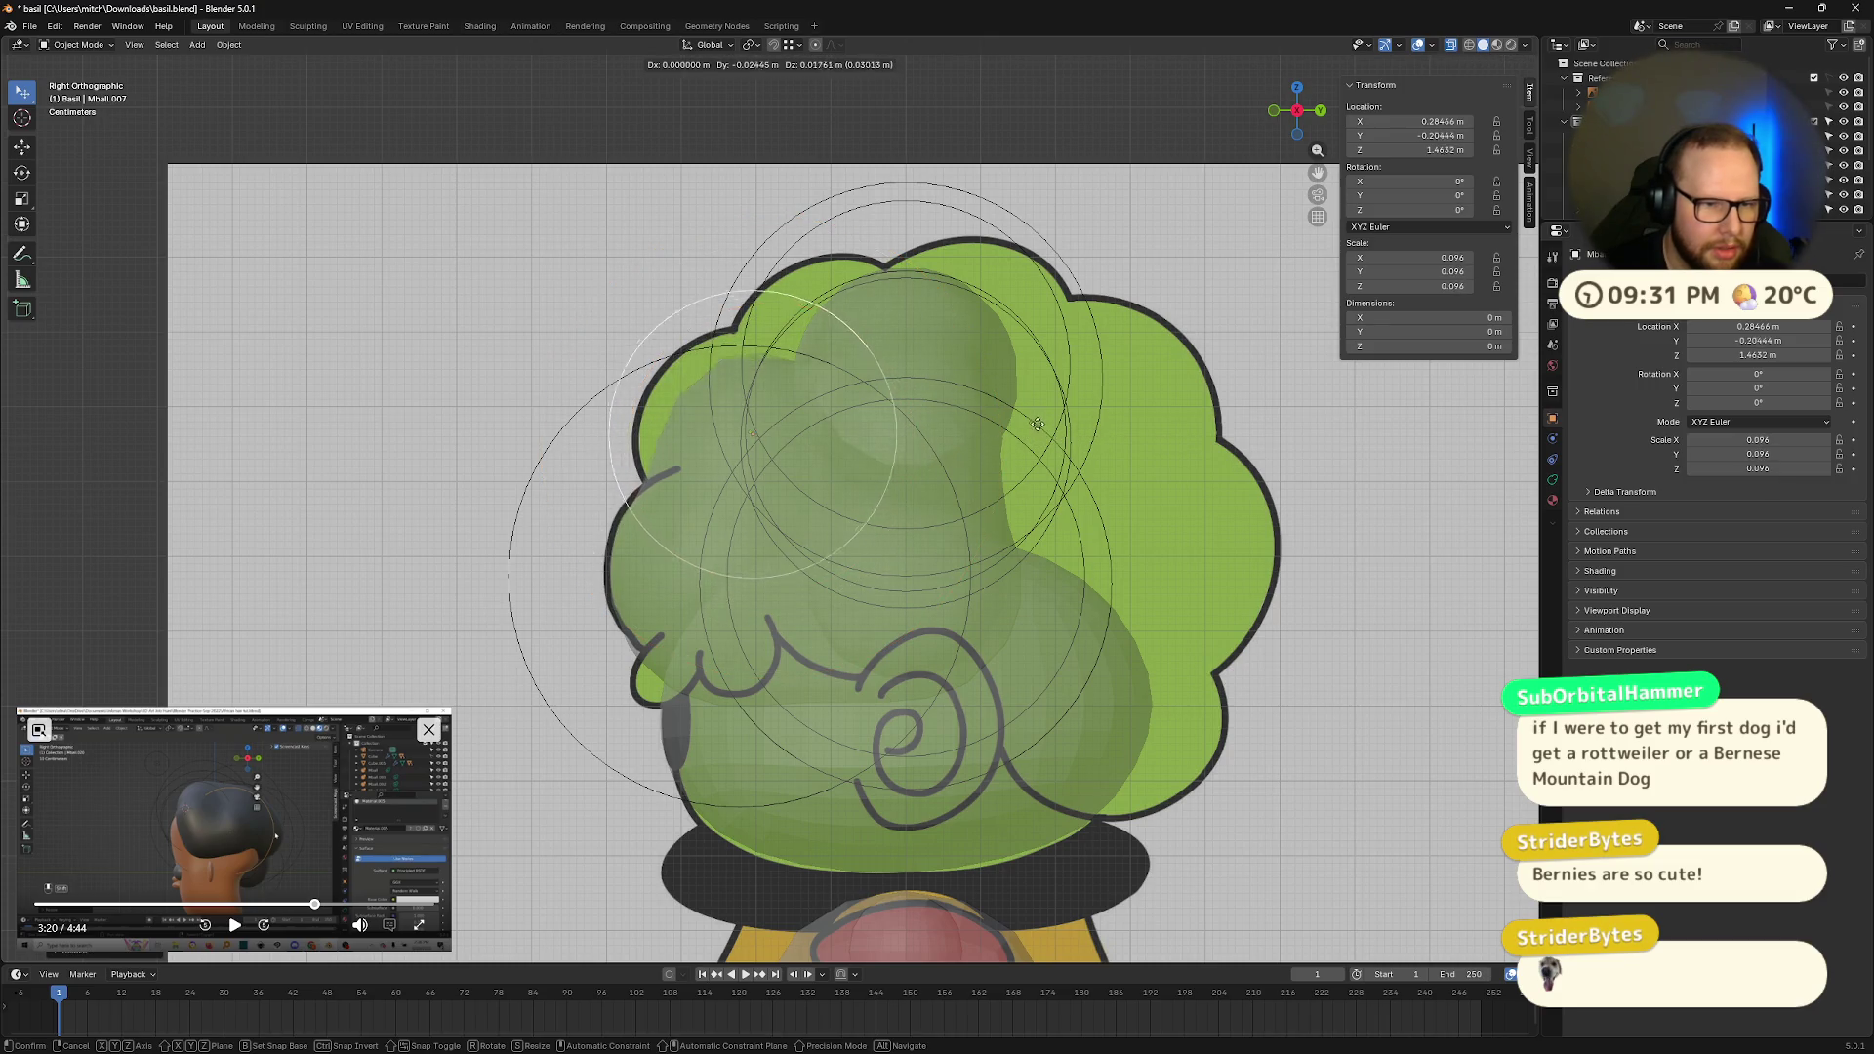
pyautogui.click(1013, 416)
pyautogui.press('g')
pyautogui.click(965, 439)
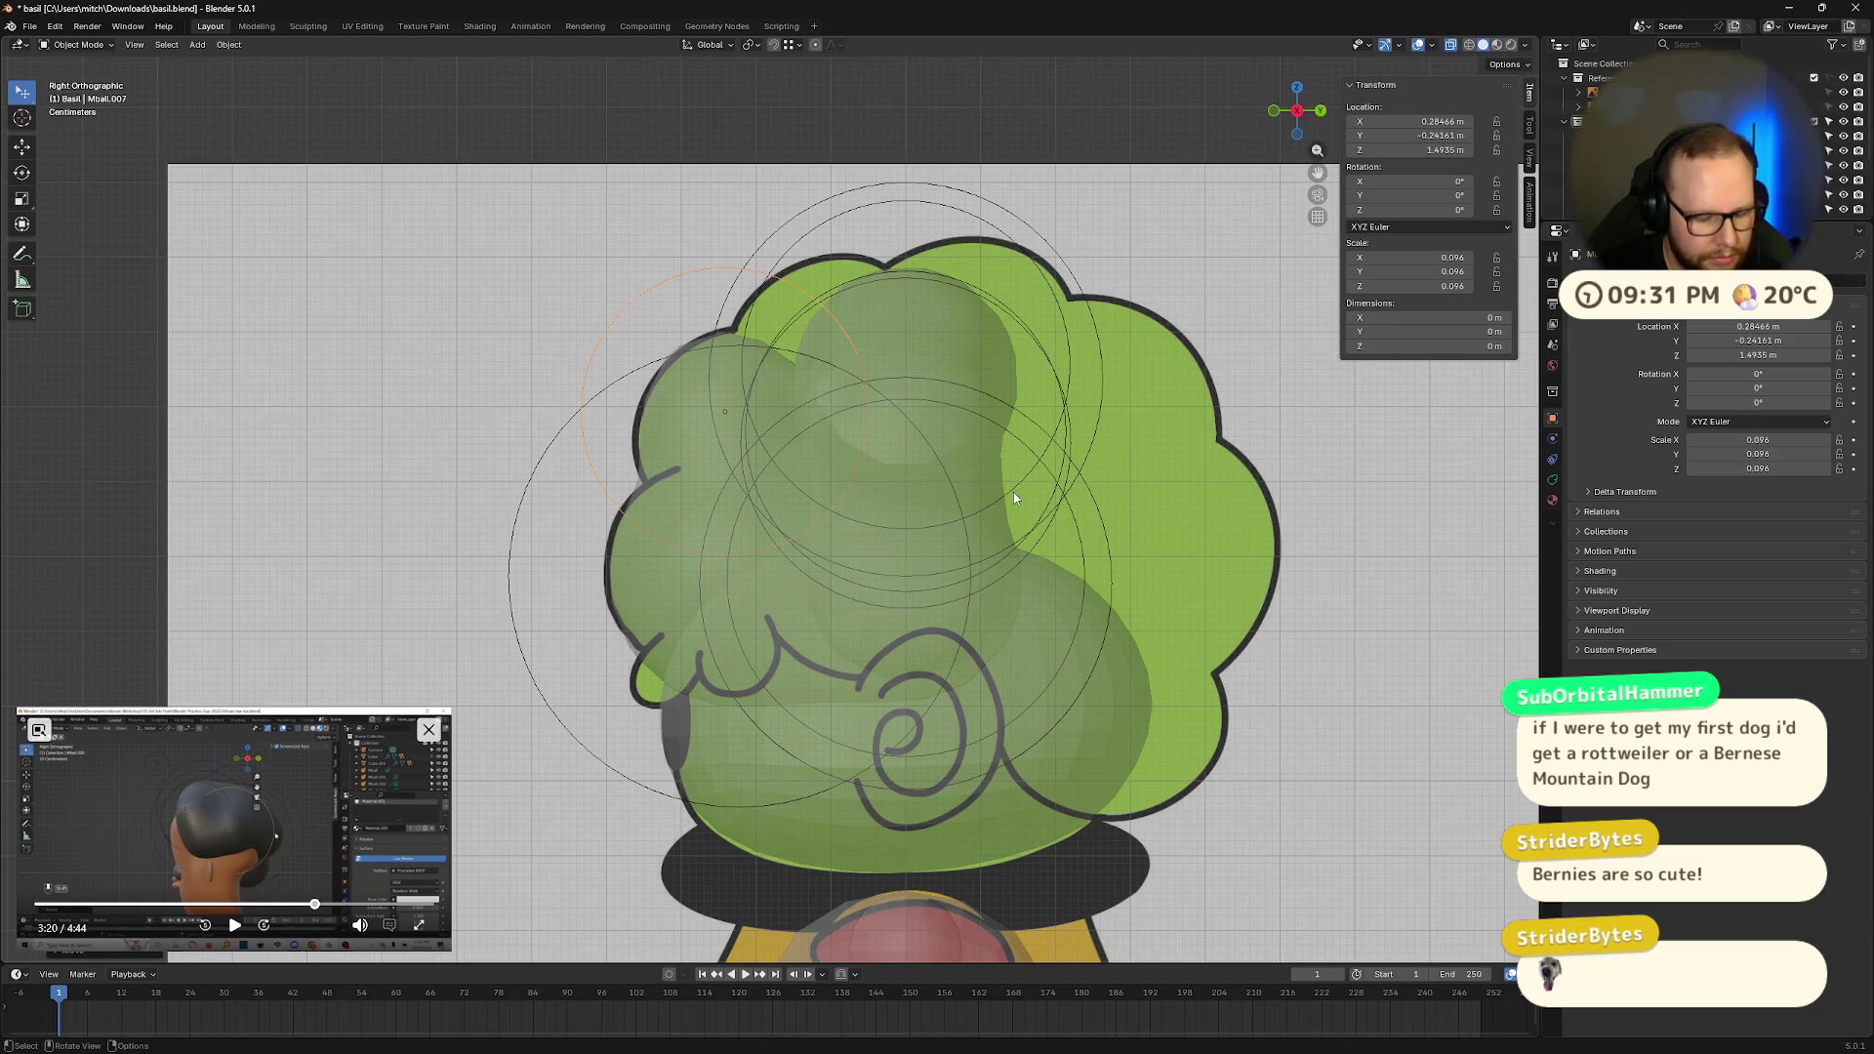
pyautogui.hotkey('shift', 'd')
pyautogui.click(1119, 418)
pyautogui.press('s')
pyautogui.click(1167, 441)
pyautogui.press('g')
pyautogui.click(1179, 456)
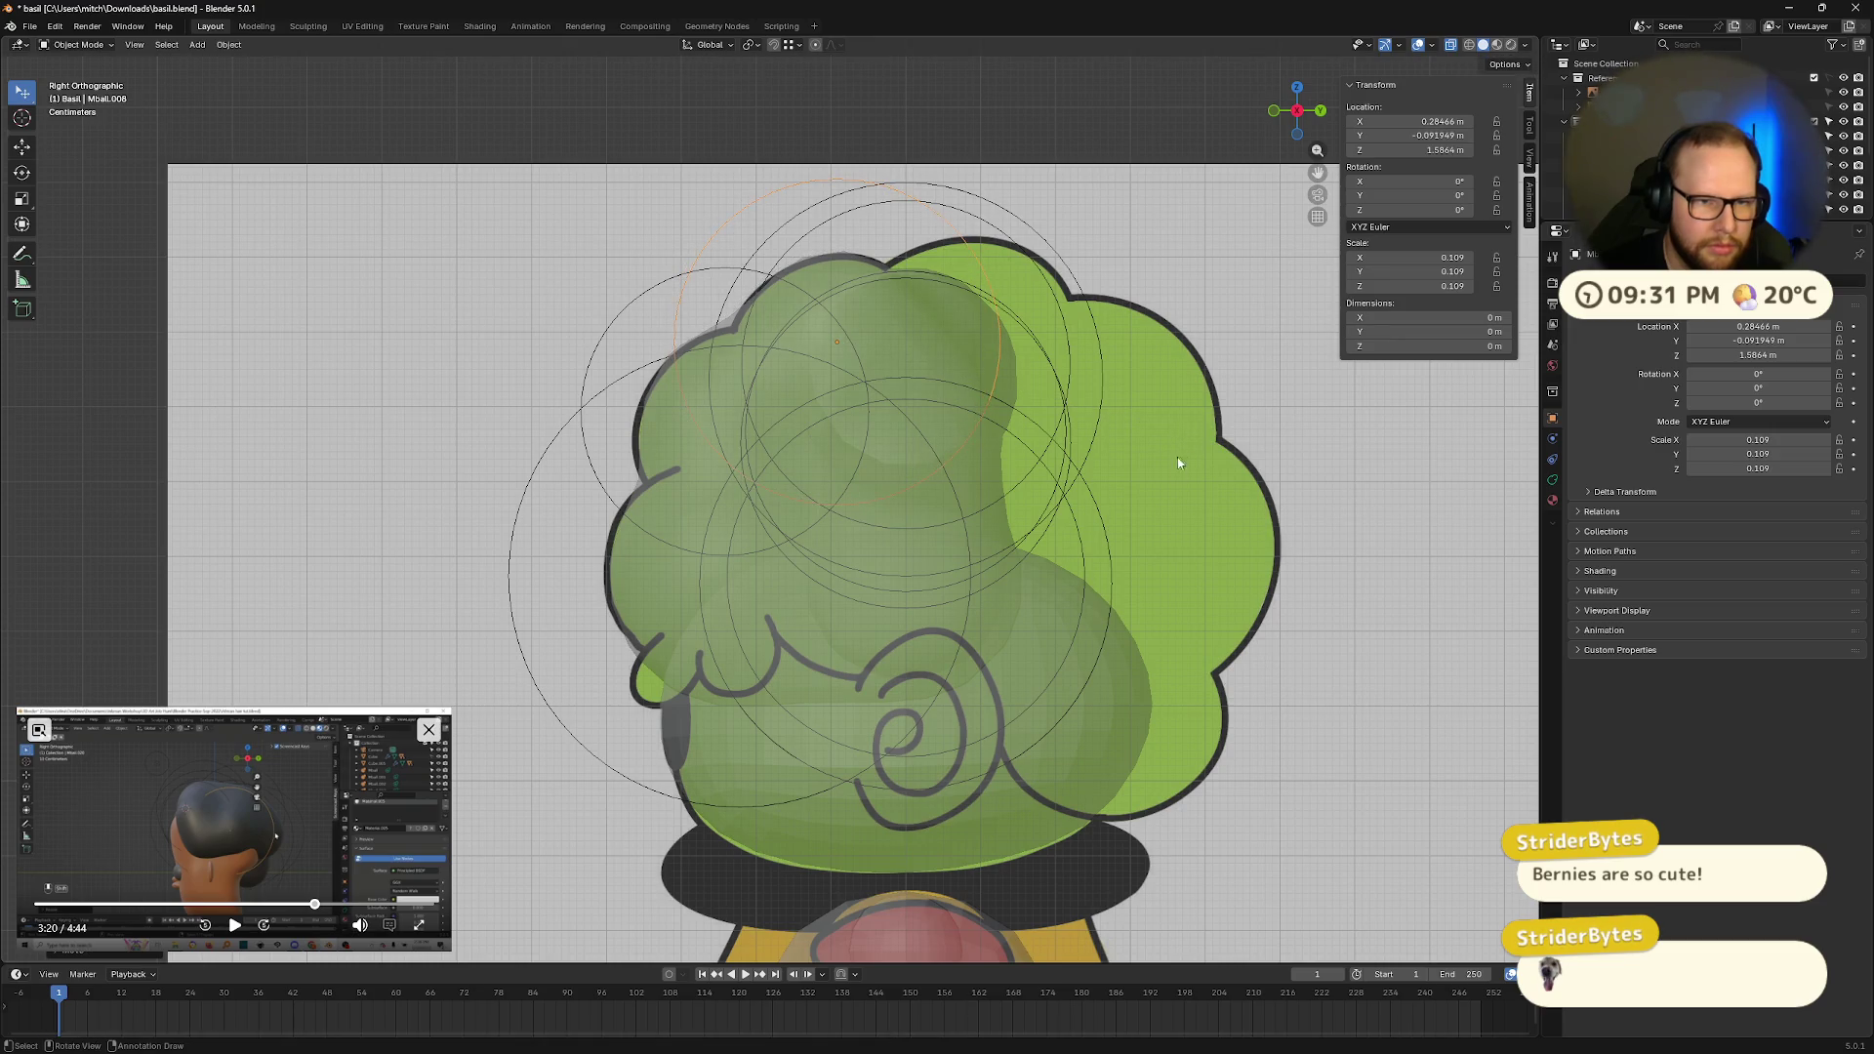
# Step: Add spheres at the top-right and right side of the hair, enlarging the right one
pyautogui.hotkey('shift', 'd')
pyautogui.click(1312, 515)
pyautogui.press('s')
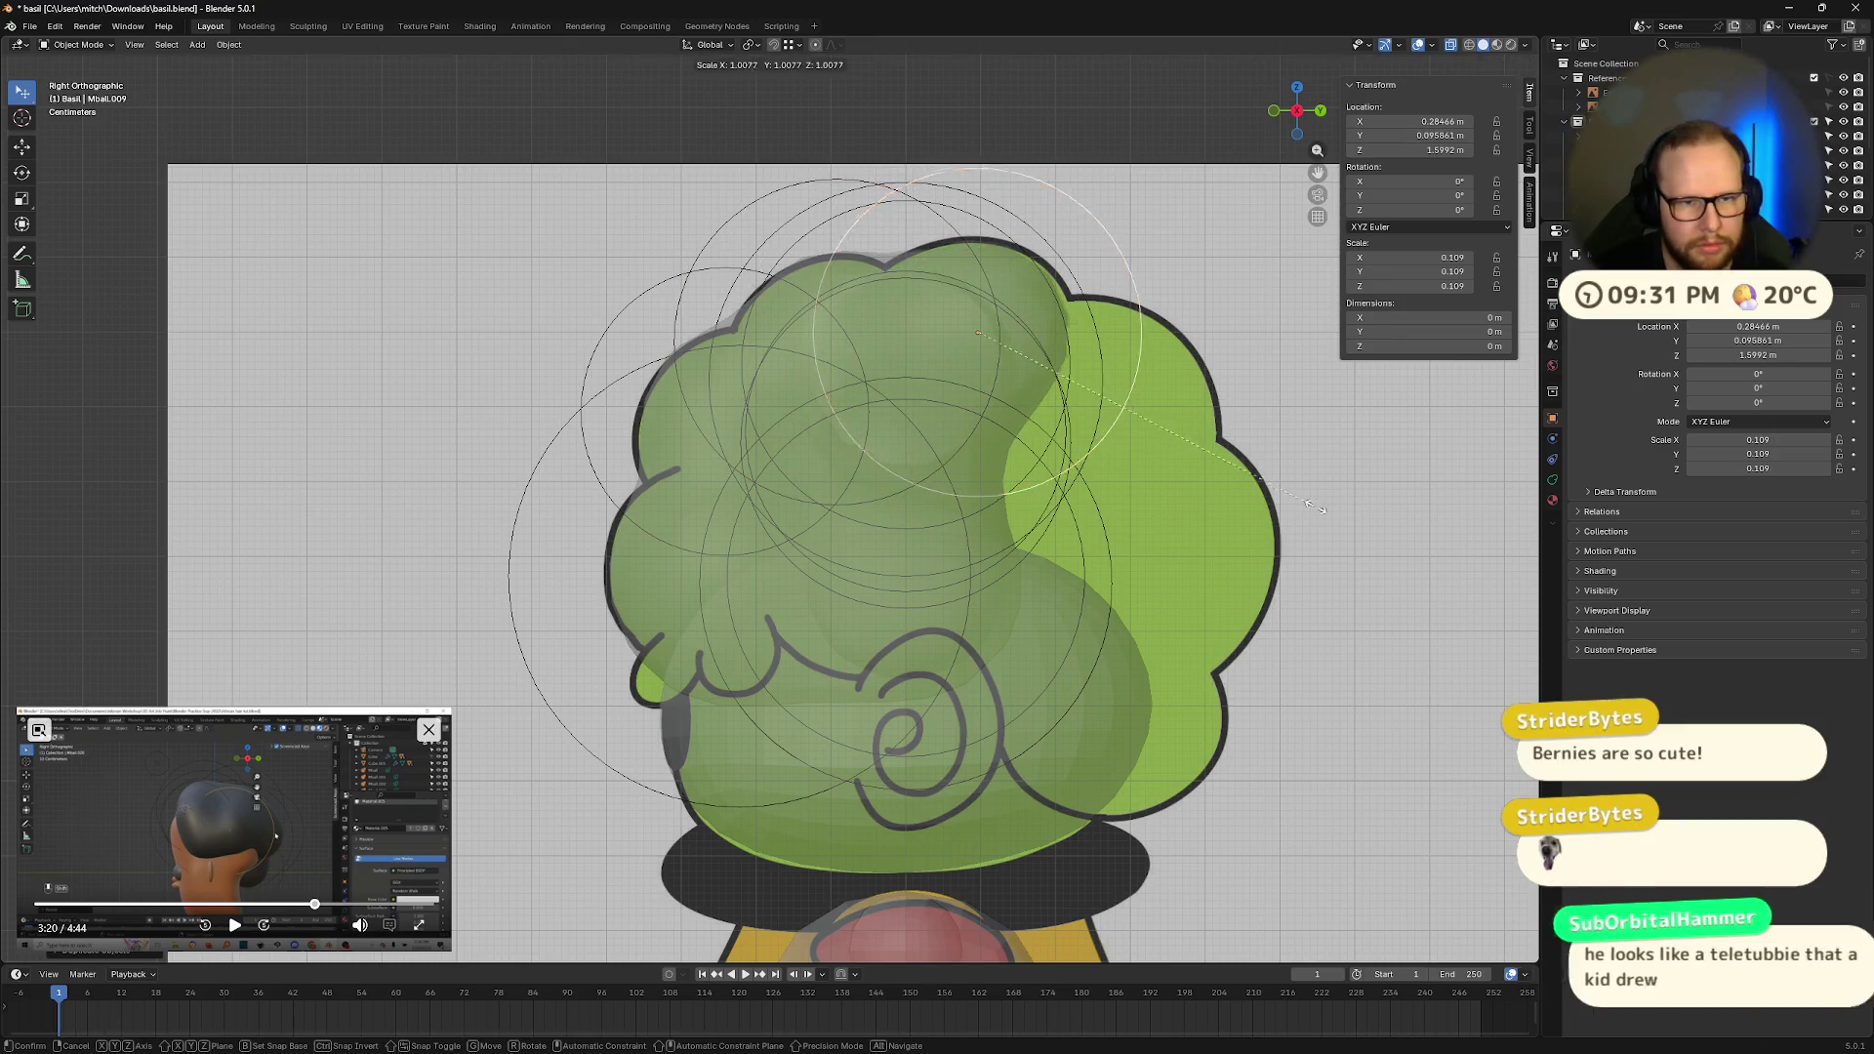
pyautogui.click(1339, 512)
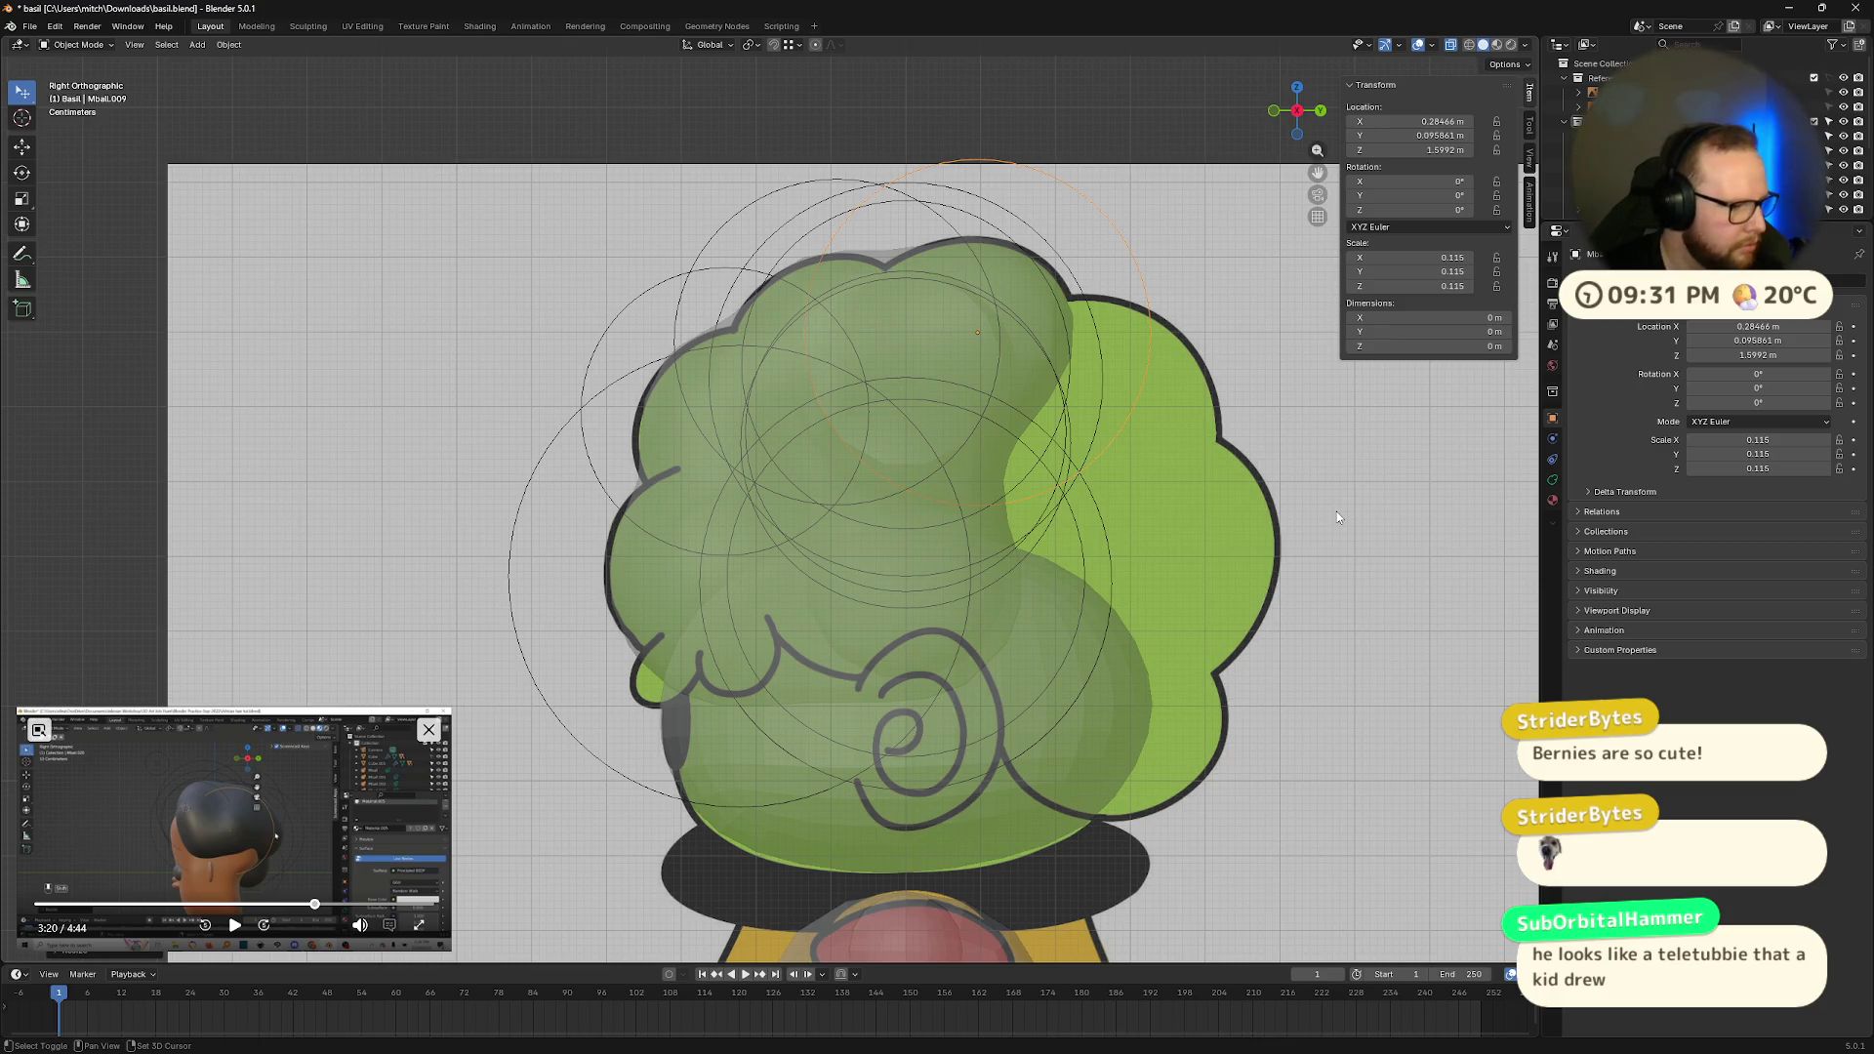
pyautogui.hotkey('shift', 'd')
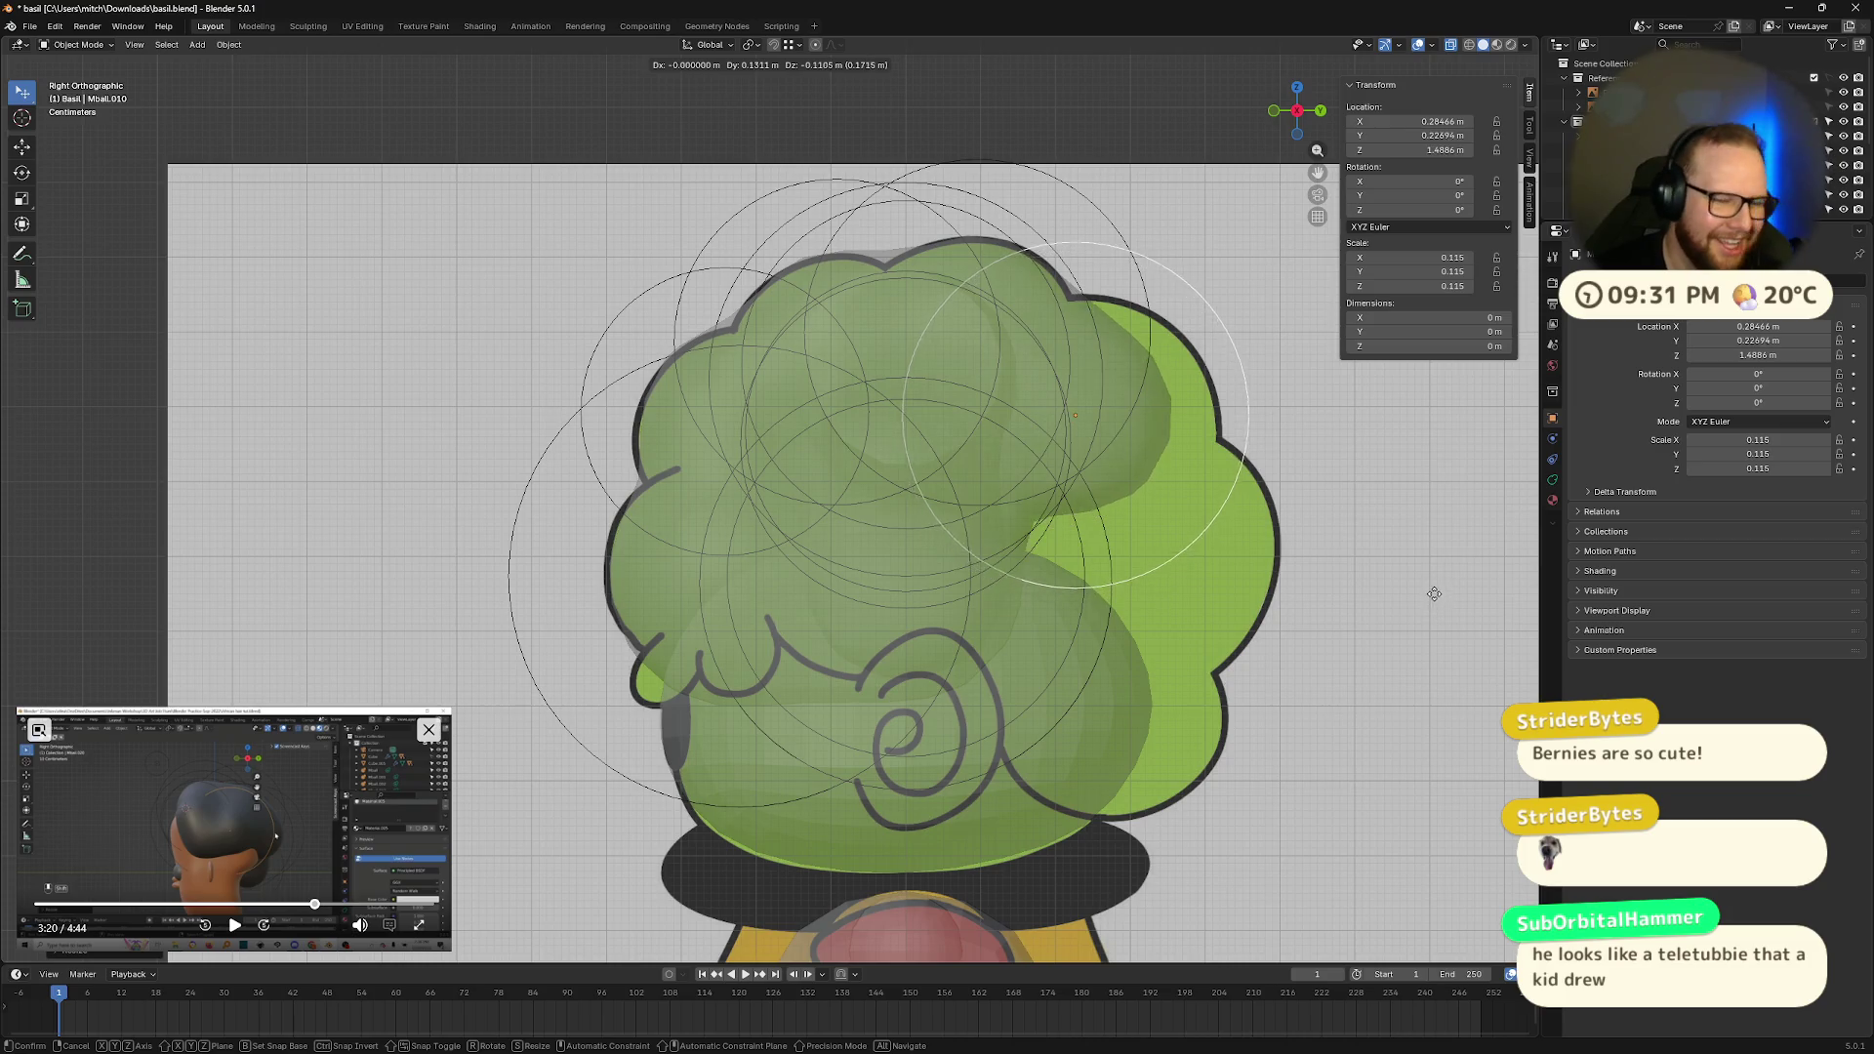
pyautogui.click(1505, 584)
pyautogui.press('s')
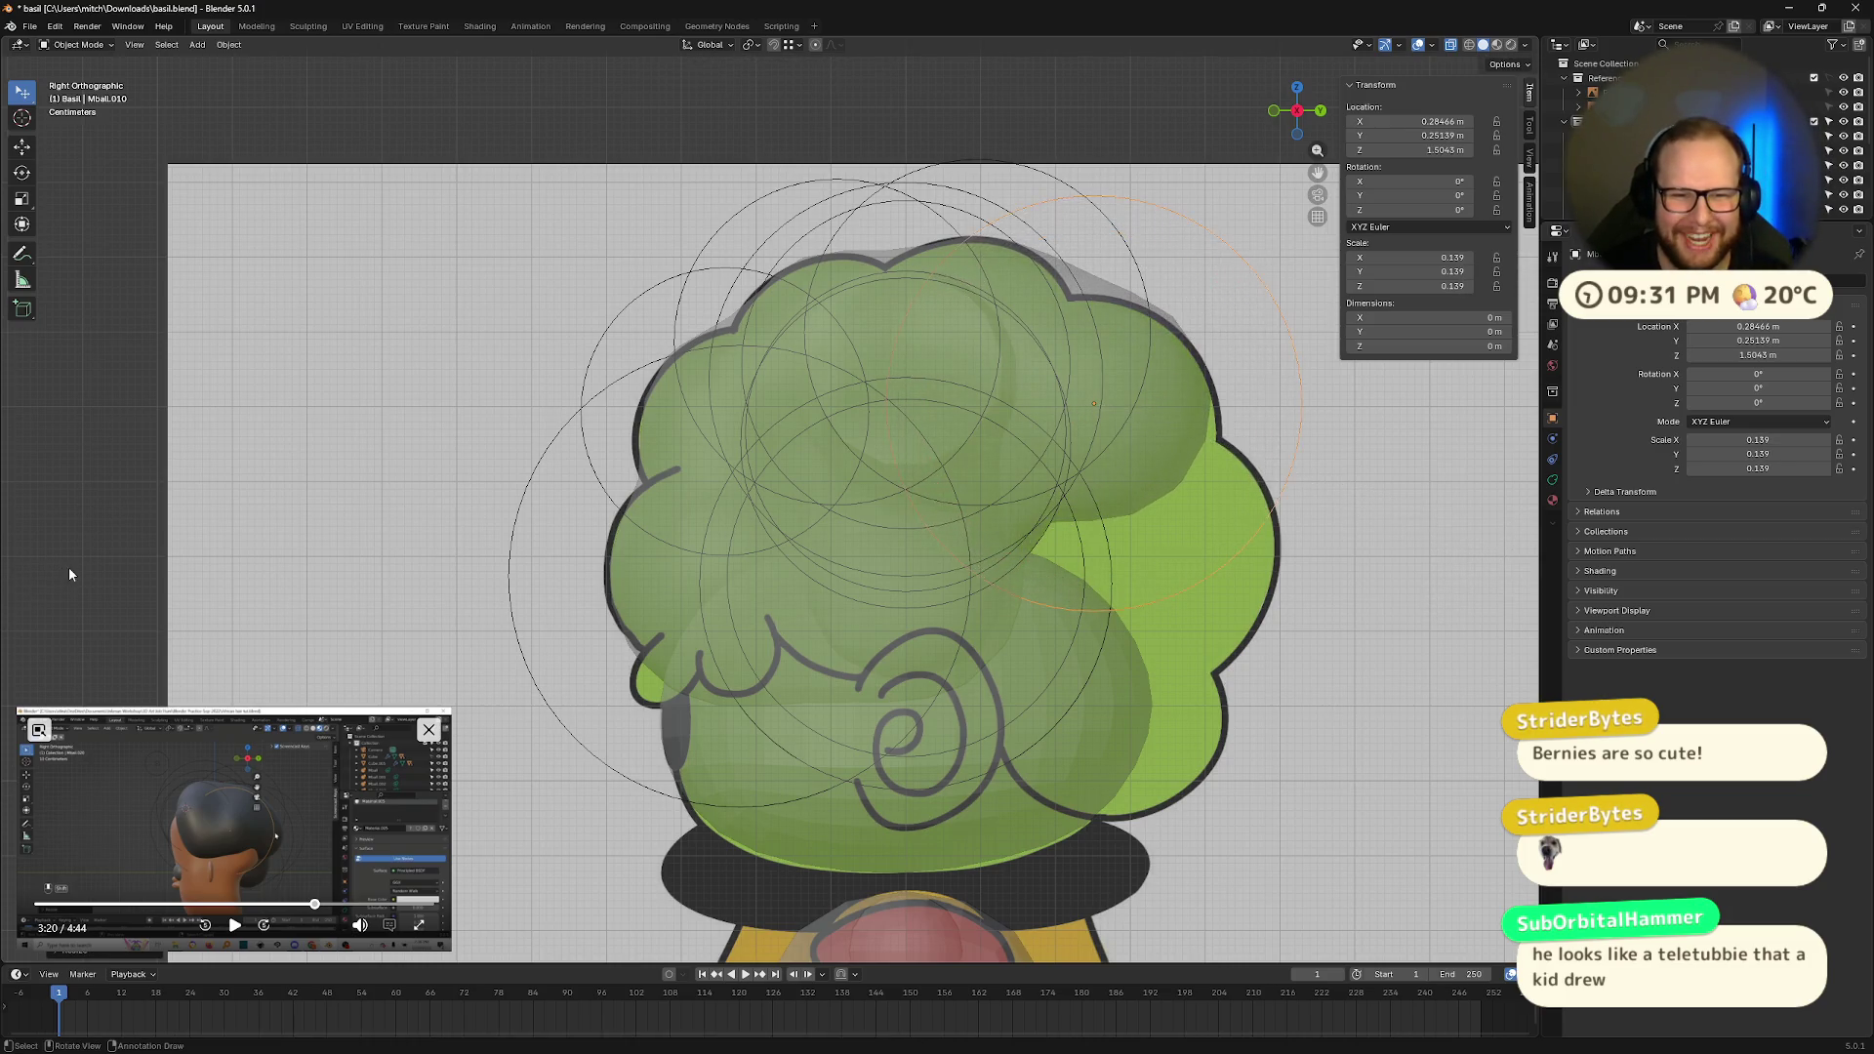
pyautogui.press('g')
pyautogui.click(78, 584)
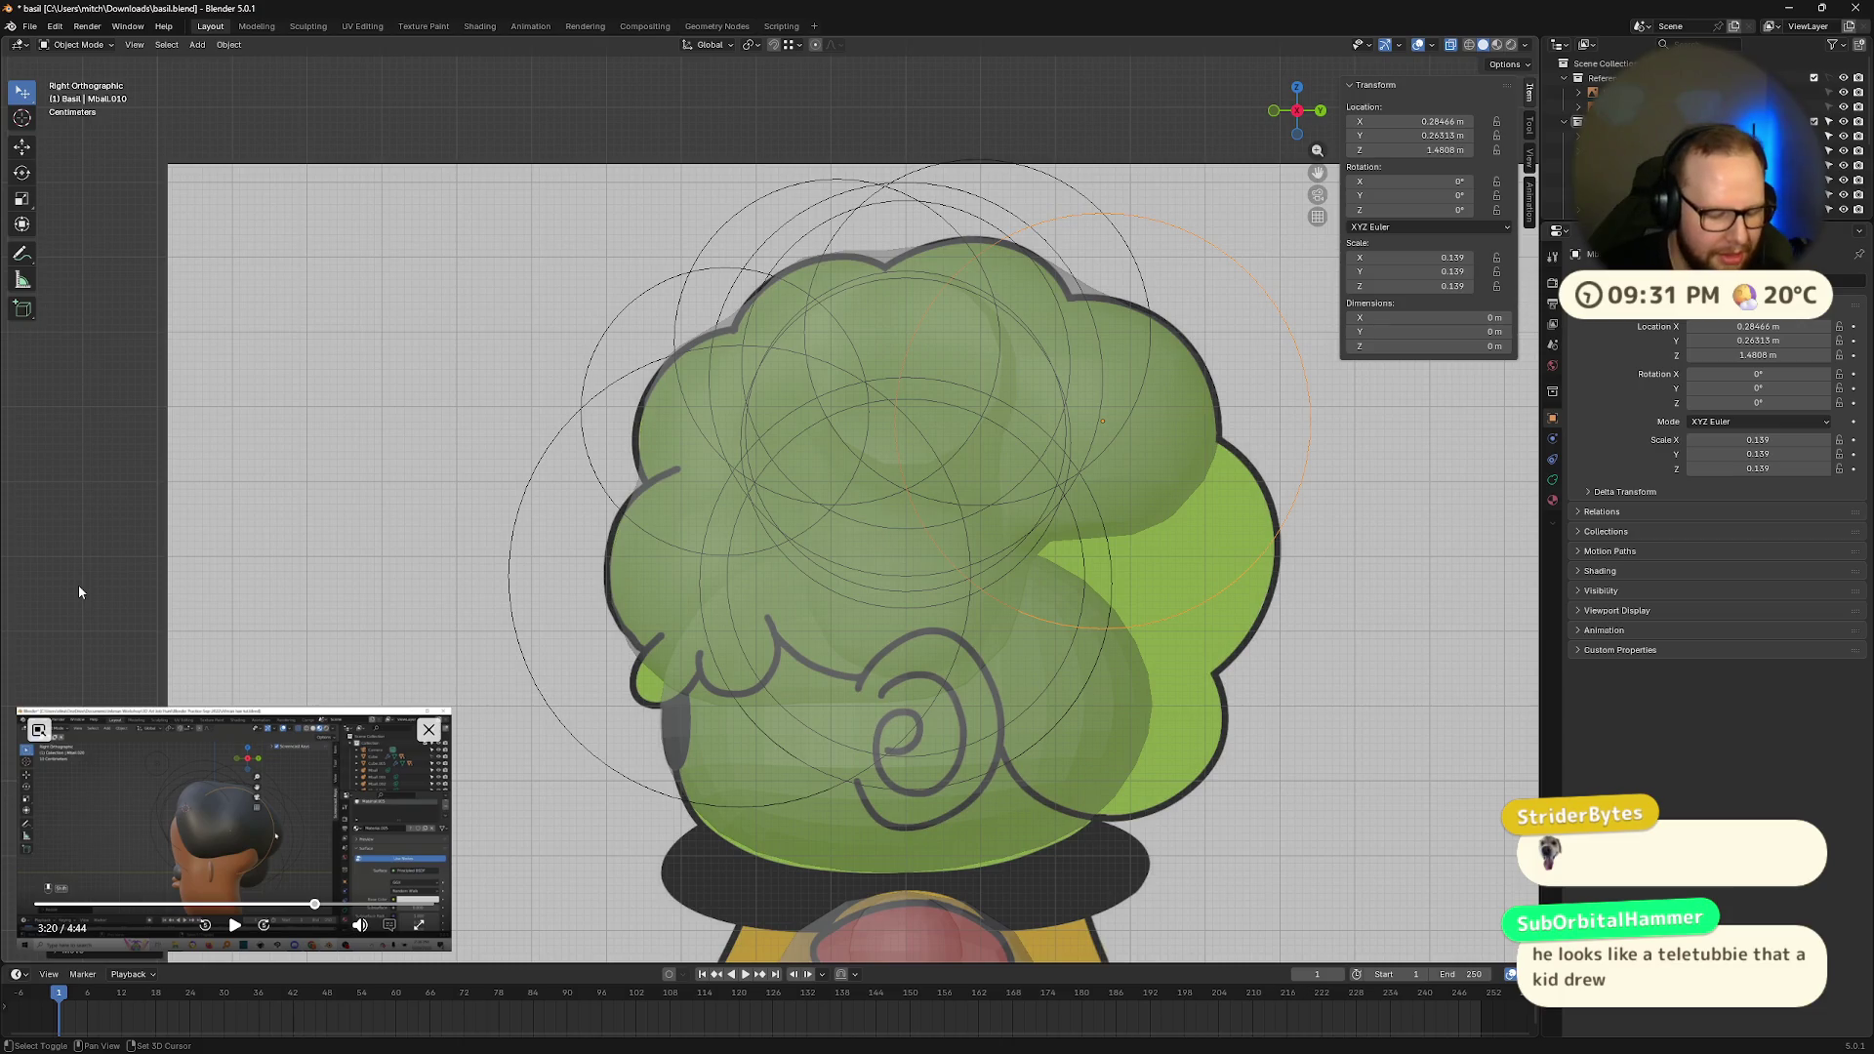
# Step: Add two more spheres down the back behind the ear, the last scaled 0.114, then inspect in perspective
pyautogui.hotkey('shift', 'd')
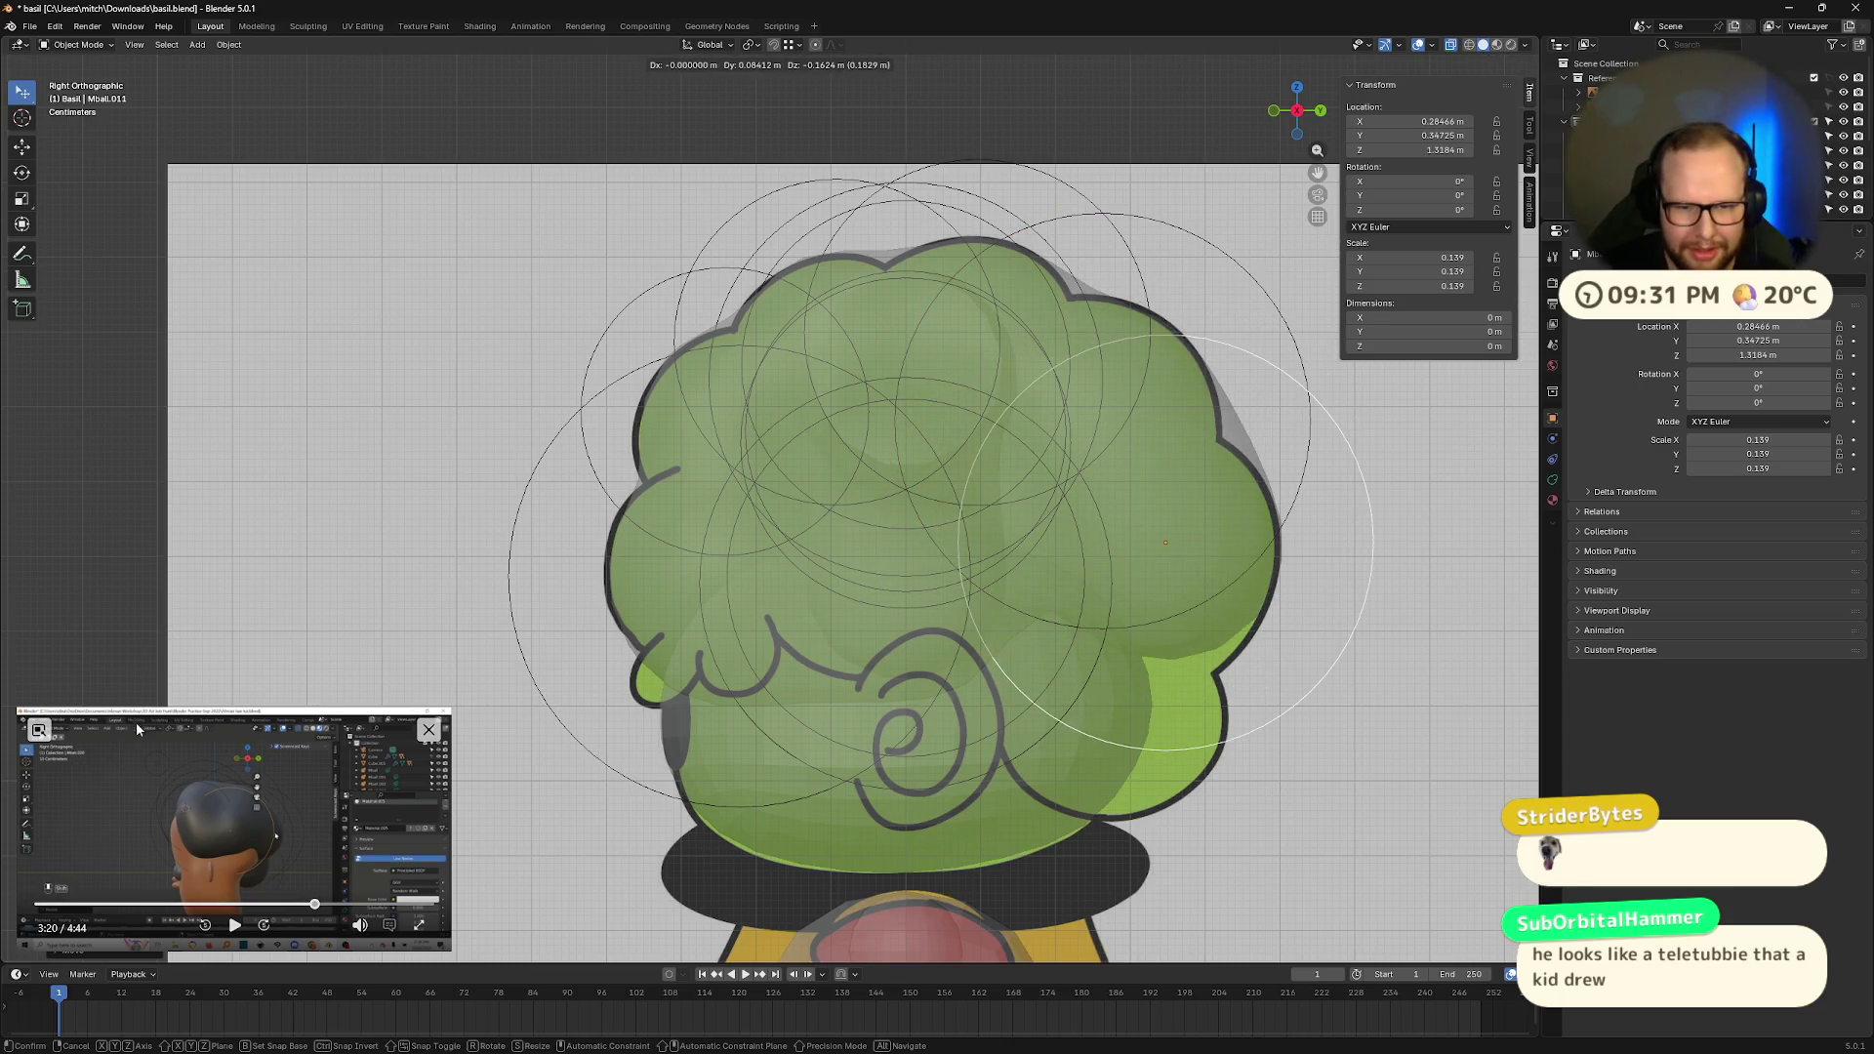
pyautogui.click(135, 673)
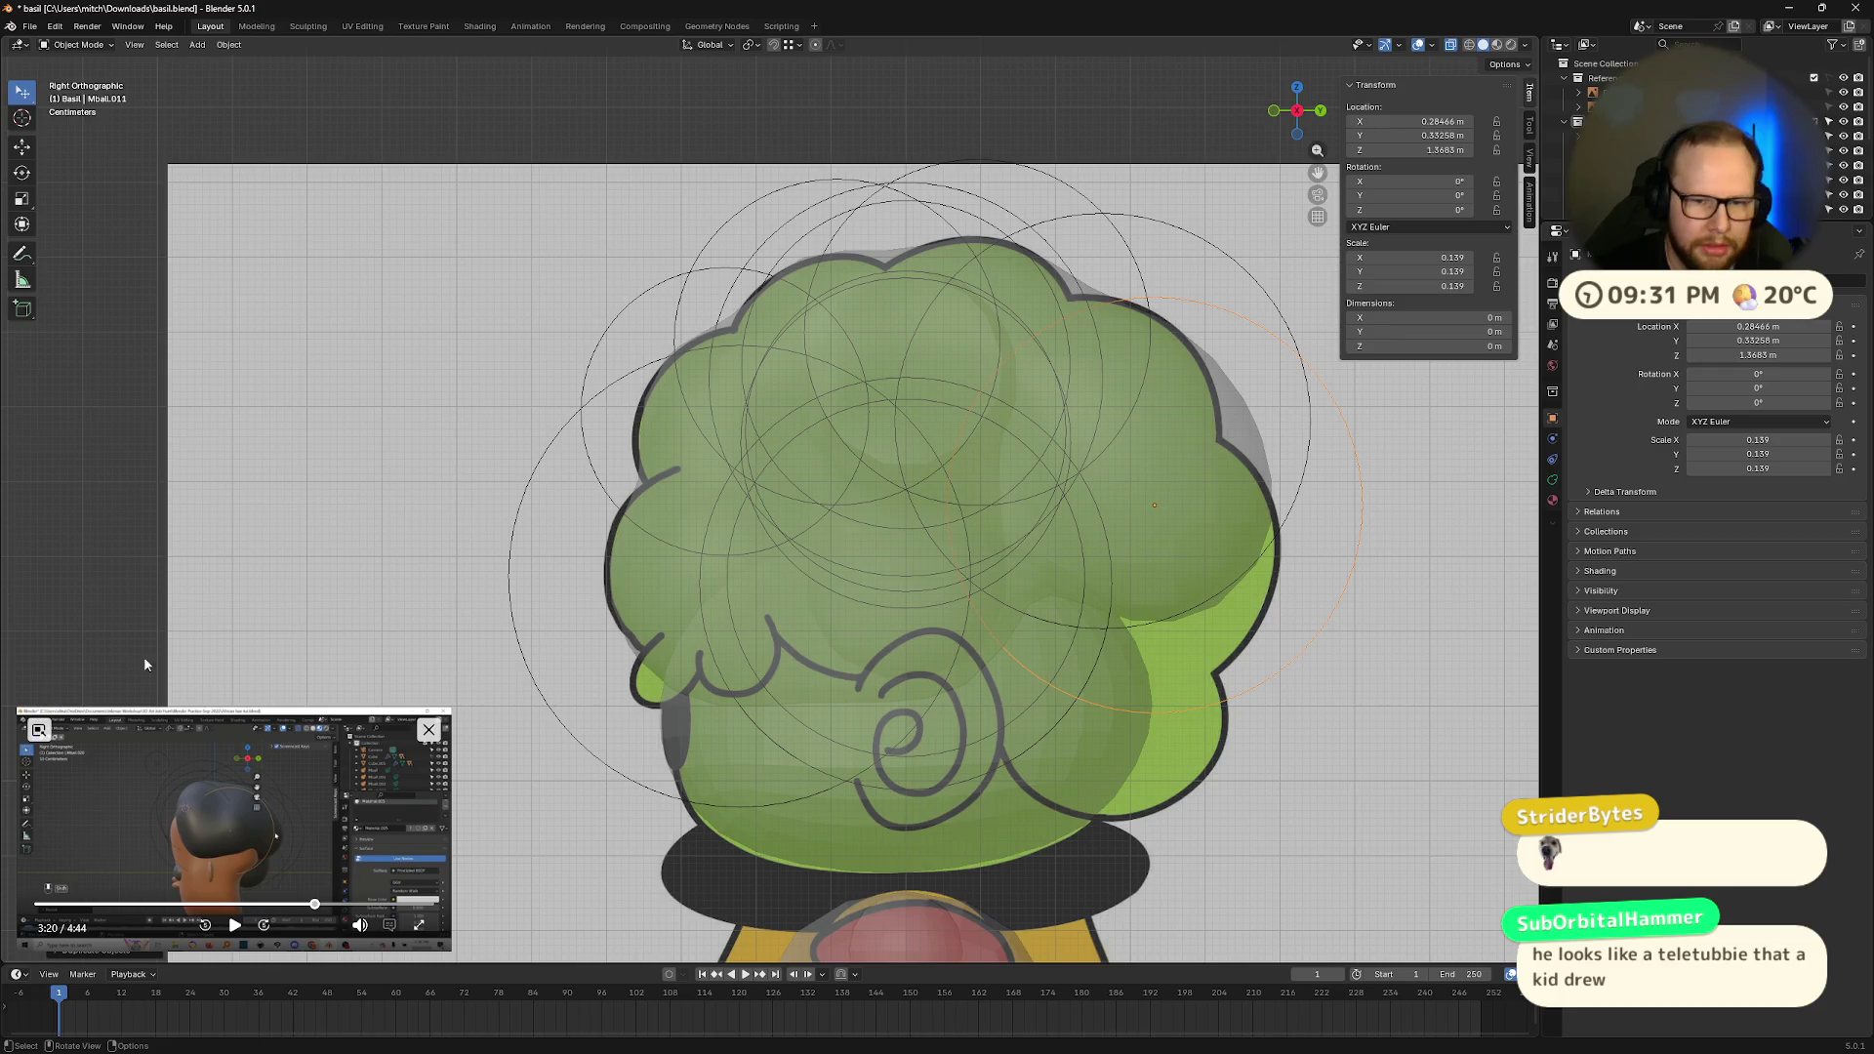
pyautogui.press('s')
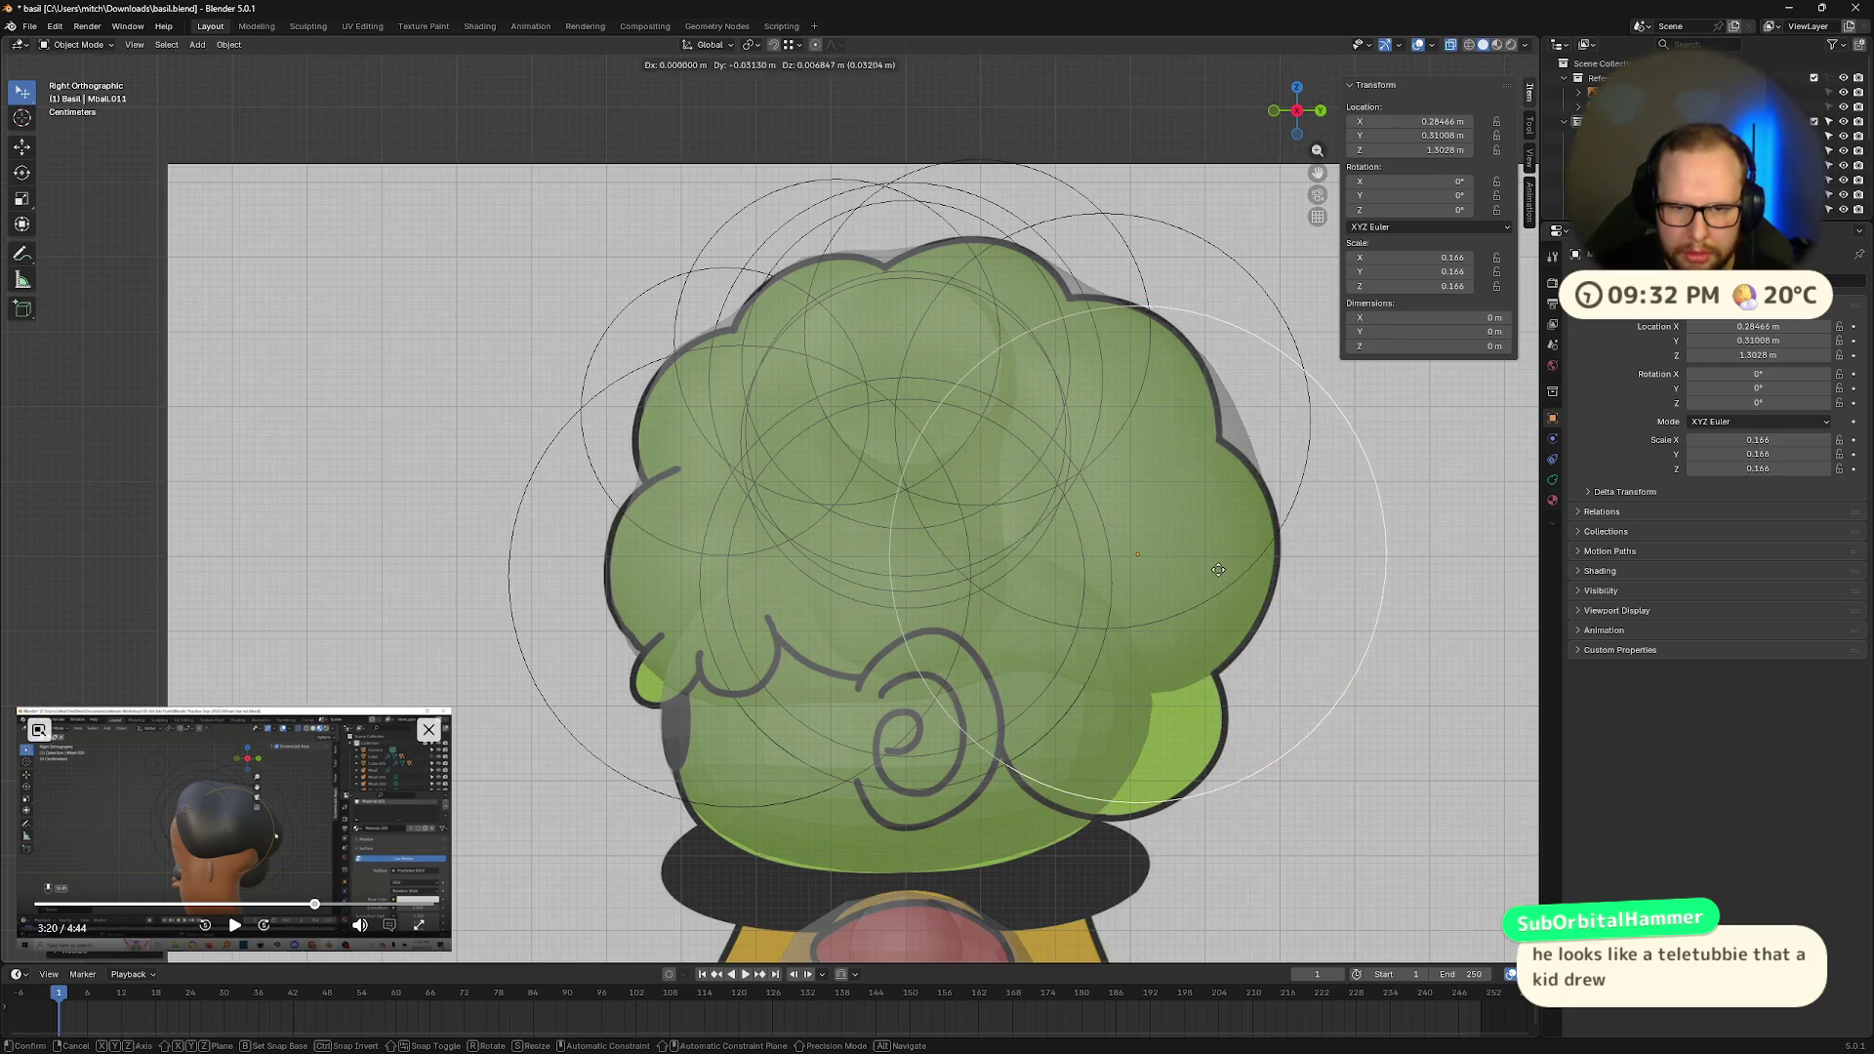
pyautogui.click(1220, 664)
pyautogui.hotkey('shift', 'd')
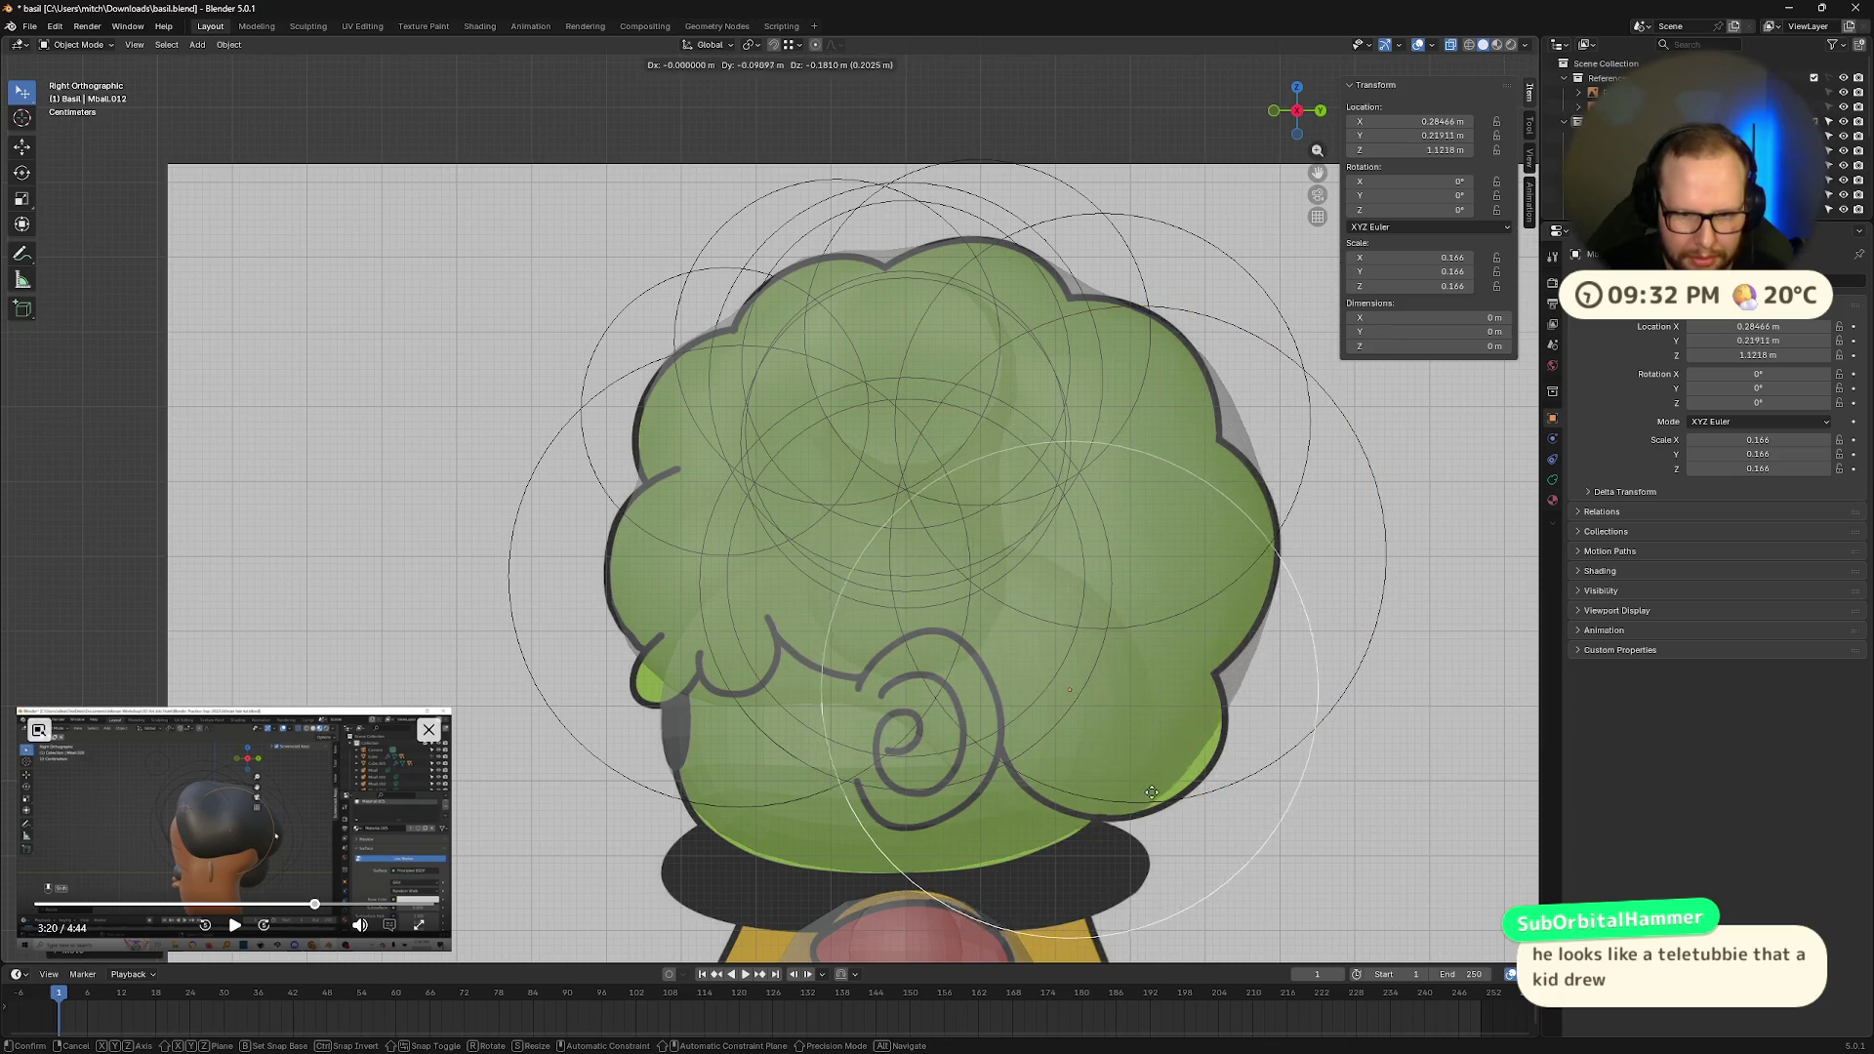
pyautogui.click(1175, 799)
pyautogui.press('s')
pyautogui.click(1293, 716)
pyautogui.press('g')
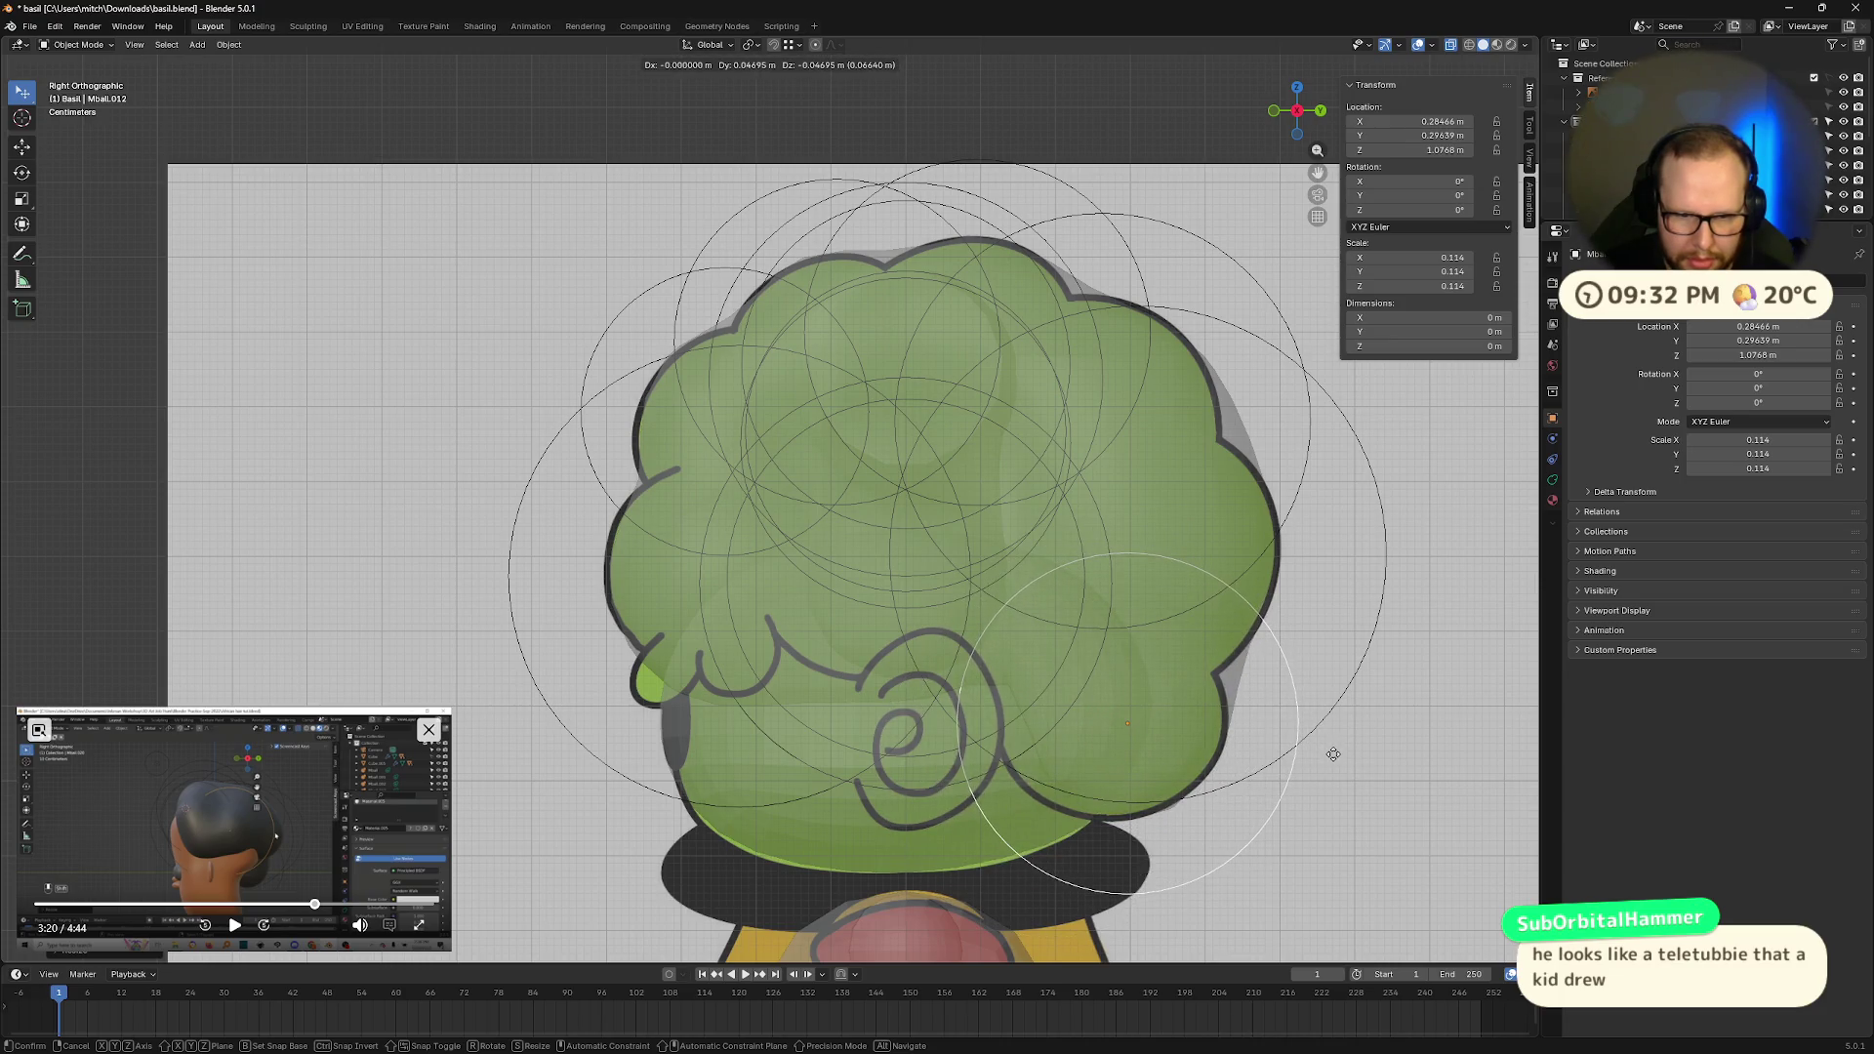
pyautogui.click(1331, 758)
pyautogui.scroll(-6, 1079, 758)
pyautogui.moveTo(993, 649)
pyautogui.mouseDown(button='middle')
pyautogui.moveTo(1165, 670)
pyautogui.moveTo(1109, 724)
pyautogui.moveTo(998, 604)
pyautogui.moveTo(1092, 548)
pyautogui.moveTo(1199, 699)
pyautogui.moveTo(1158, 712)
pyautogui.moveTo(1151, 672)
pyautogui.mouseUp(button='middle')
pyautogui.moveTo(1017, 647)
pyautogui.mouseDown(button='middle')
pyautogui.moveTo(1058, 644)
pyautogui.moveTo(787, 586)
pyautogui.moveTo(962, 589)
pyautogui.moveTo(879, 594)
pyautogui.mouseUp(button='middle')
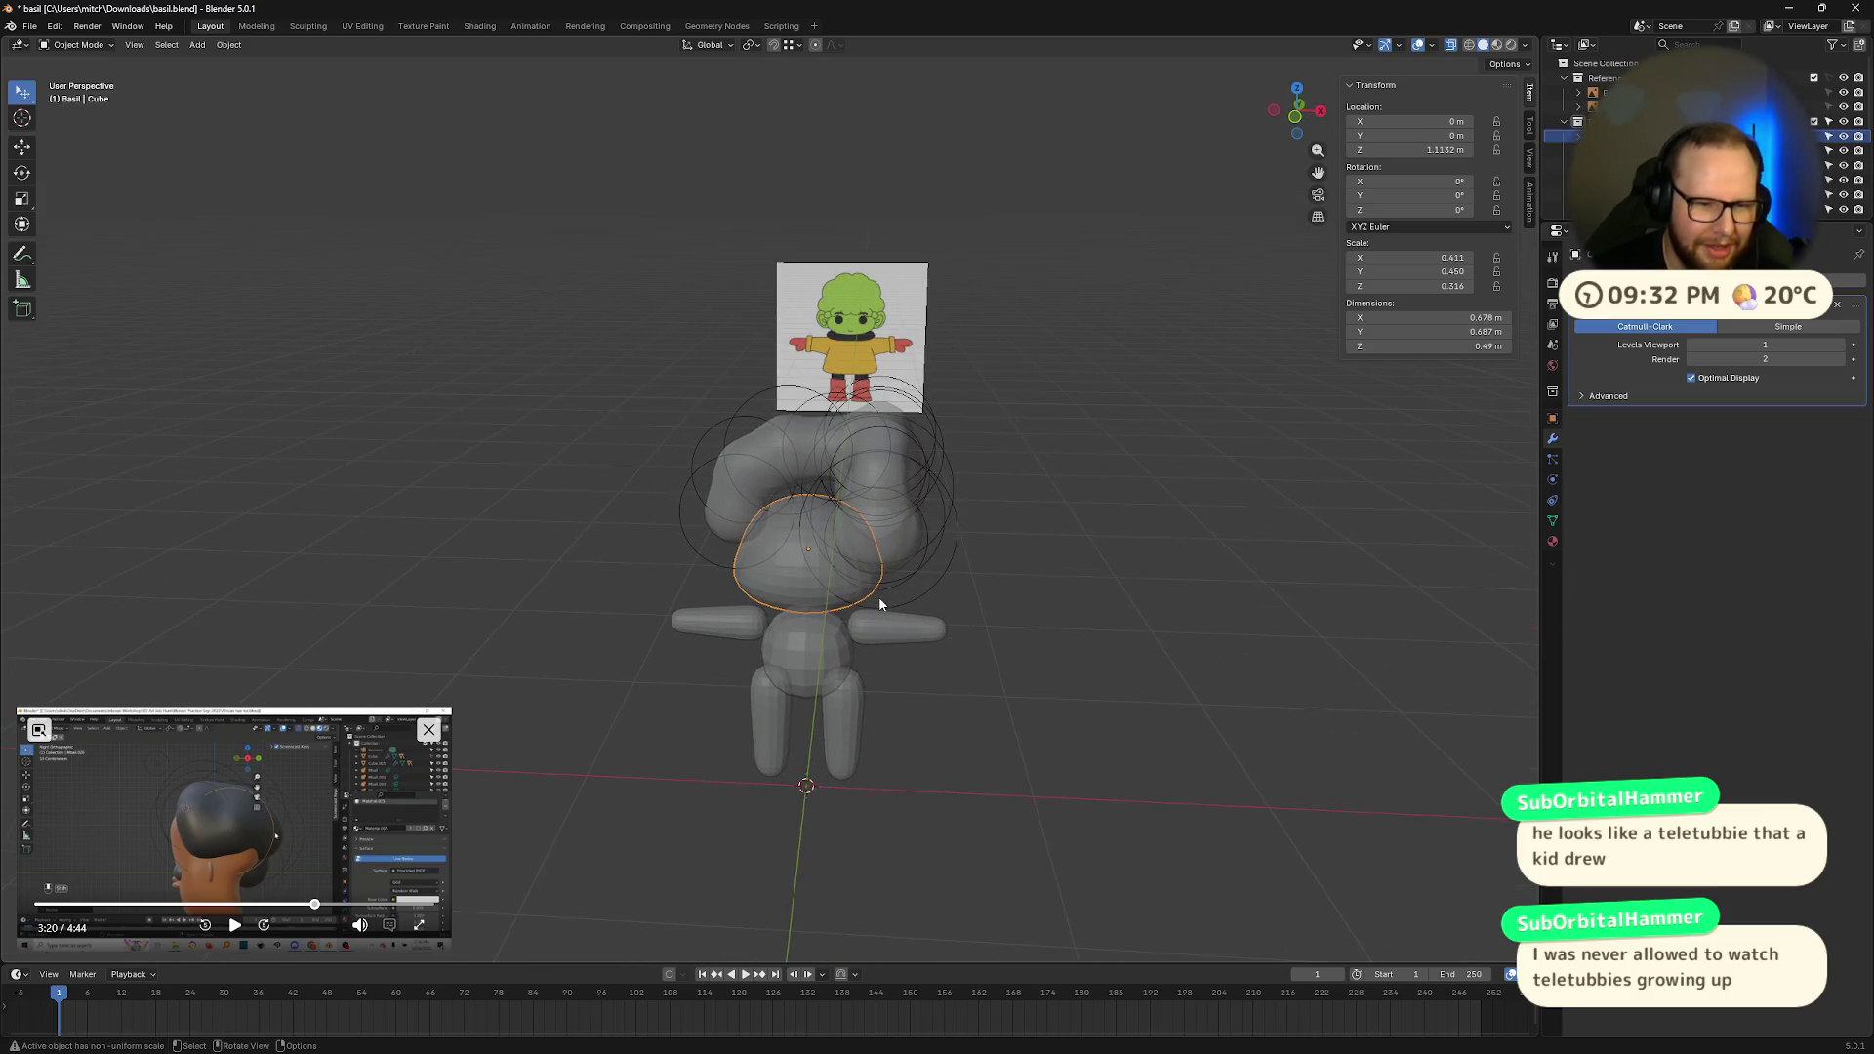
# Step: Check the hair in front view with X-ray toggled off, and move one hair sphere
pyautogui.click(878, 594)
pyautogui.click(1296, 116)
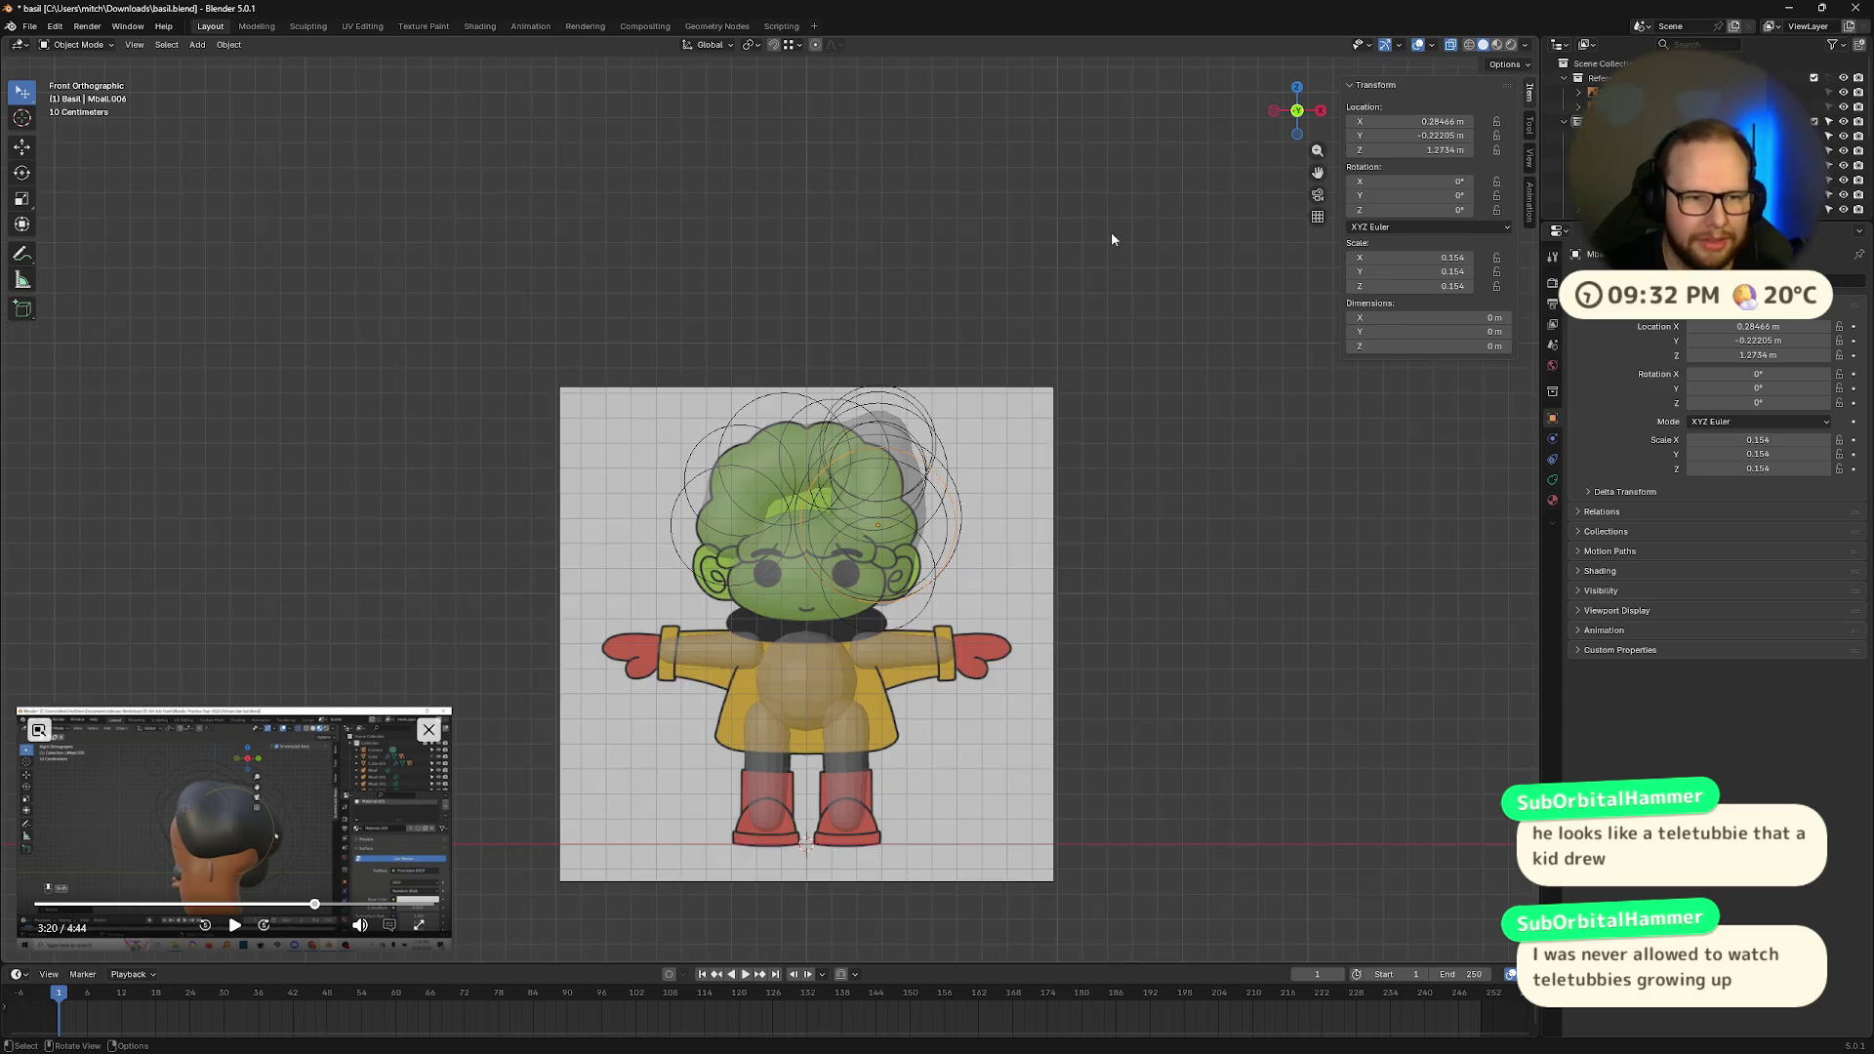
pyautogui.scroll(5, 925, 359)
pyautogui.scroll(-5, 1043, 749)
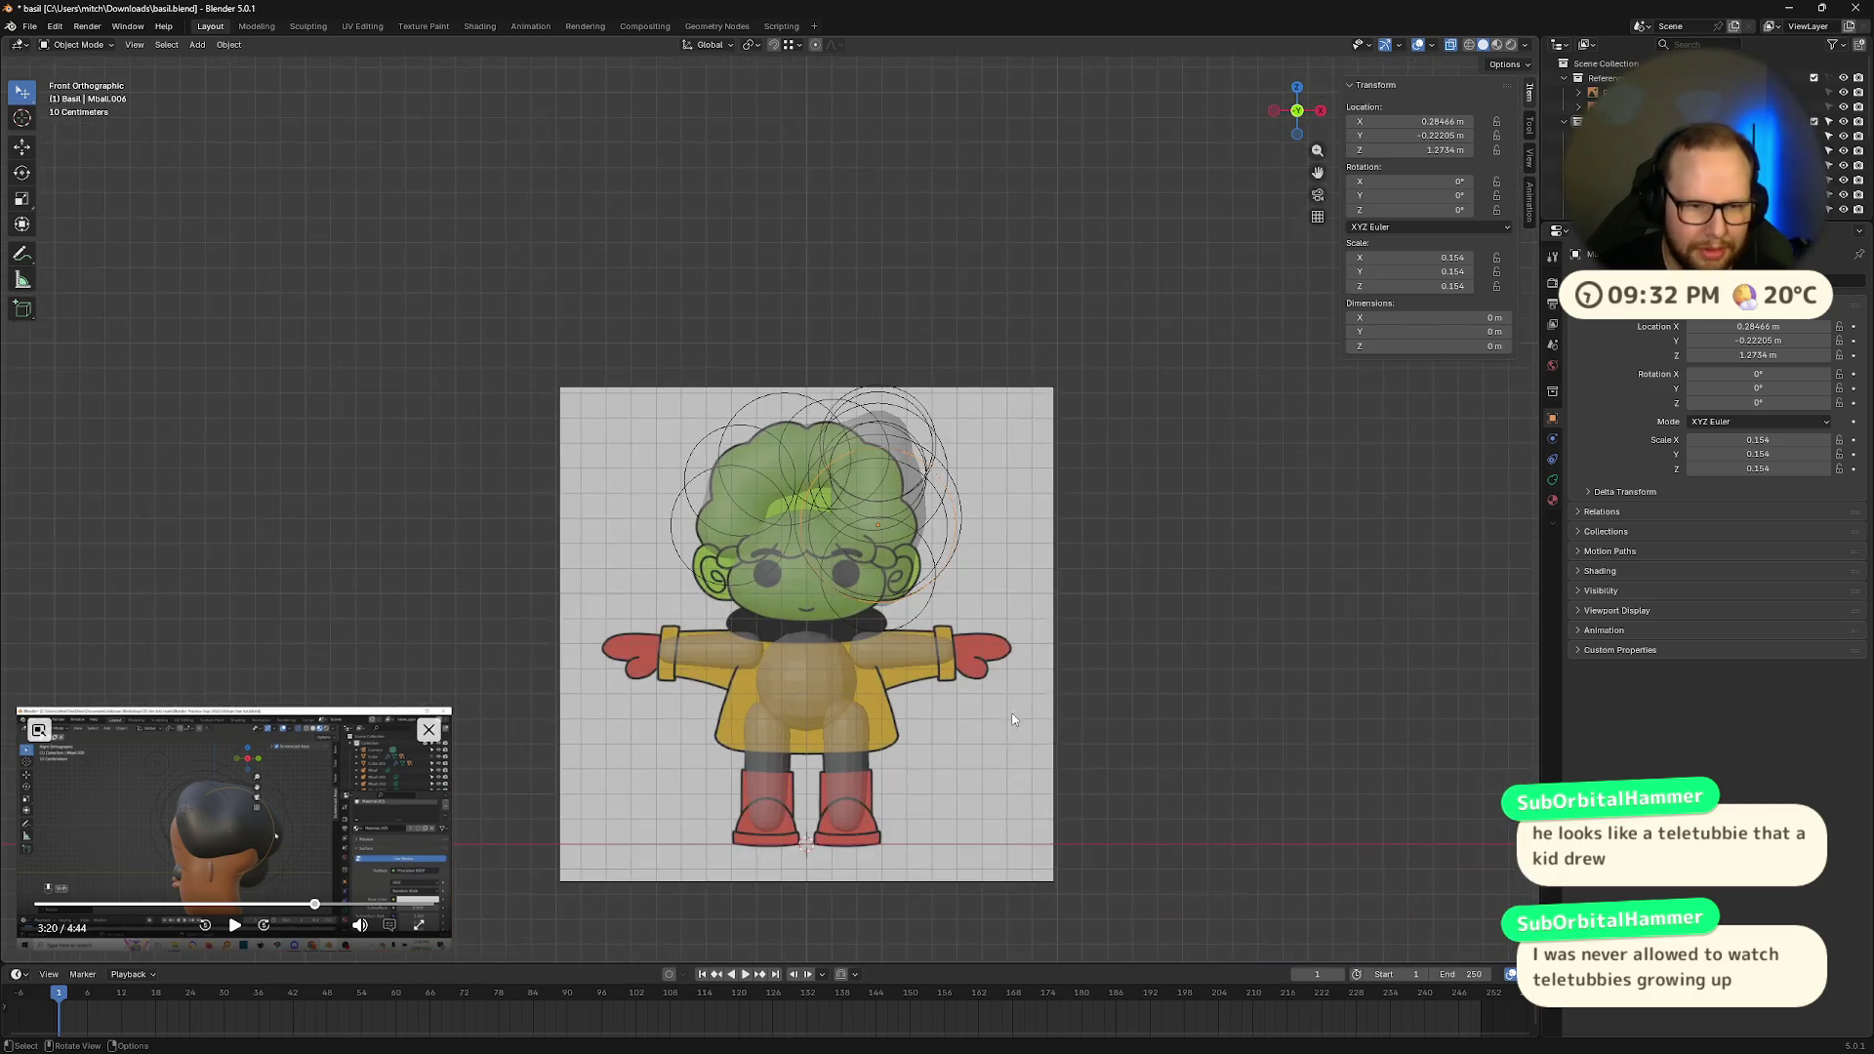
pyautogui.scroll(2, 1058, 666)
pyautogui.hotkey('alt', 'z')
pyautogui.moveTo(1047, 673)
pyautogui.mouseDown(button='middle')
pyautogui.moveTo(1016, 635)
pyautogui.moveTo(992, 656)
pyautogui.moveTo(1015, 671)
pyautogui.moveTo(904, 482)
pyautogui.moveTo(933, 460)
pyautogui.moveTo(870, 376)
pyautogui.moveTo(748, 448)
pyautogui.moveTo(759, 422)
pyautogui.moveTo(904, 483)
pyautogui.moveTo(961, 438)
pyautogui.mouseUp(button='middle')
pyautogui.press('g')
pyautogui.click(976, 635)
# Step: Reposition two more hair spheres, checking from another angle
pyautogui.click(961, 437)
pyautogui.press('g')
pyautogui.click(1084, 465)
pyautogui.moveTo(1084, 465)
pyautogui.mouseDown(button='middle')
pyautogui.moveTo(961, 360)
pyautogui.moveTo(1051, 543)
pyautogui.moveTo(1002, 845)
pyautogui.moveTo(1033, 612)
pyautogui.moveTo(1027, 553)
pyautogui.moveTo(988, 502)
pyautogui.mouseUp(button='middle')
pyautogui.press('g')
pyautogui.click(957, 324)
# Step: Undo the hair sphere edits back to the plain head and delete the leftover extra metaball
pyautogui.hotkey('ctrl', 'z')
pyautogui.hotkey('ctrl', 'z')
pyautogui.hotkey('ctrl', 'z')
pyautogui.hotkey('ctrl', 'z')
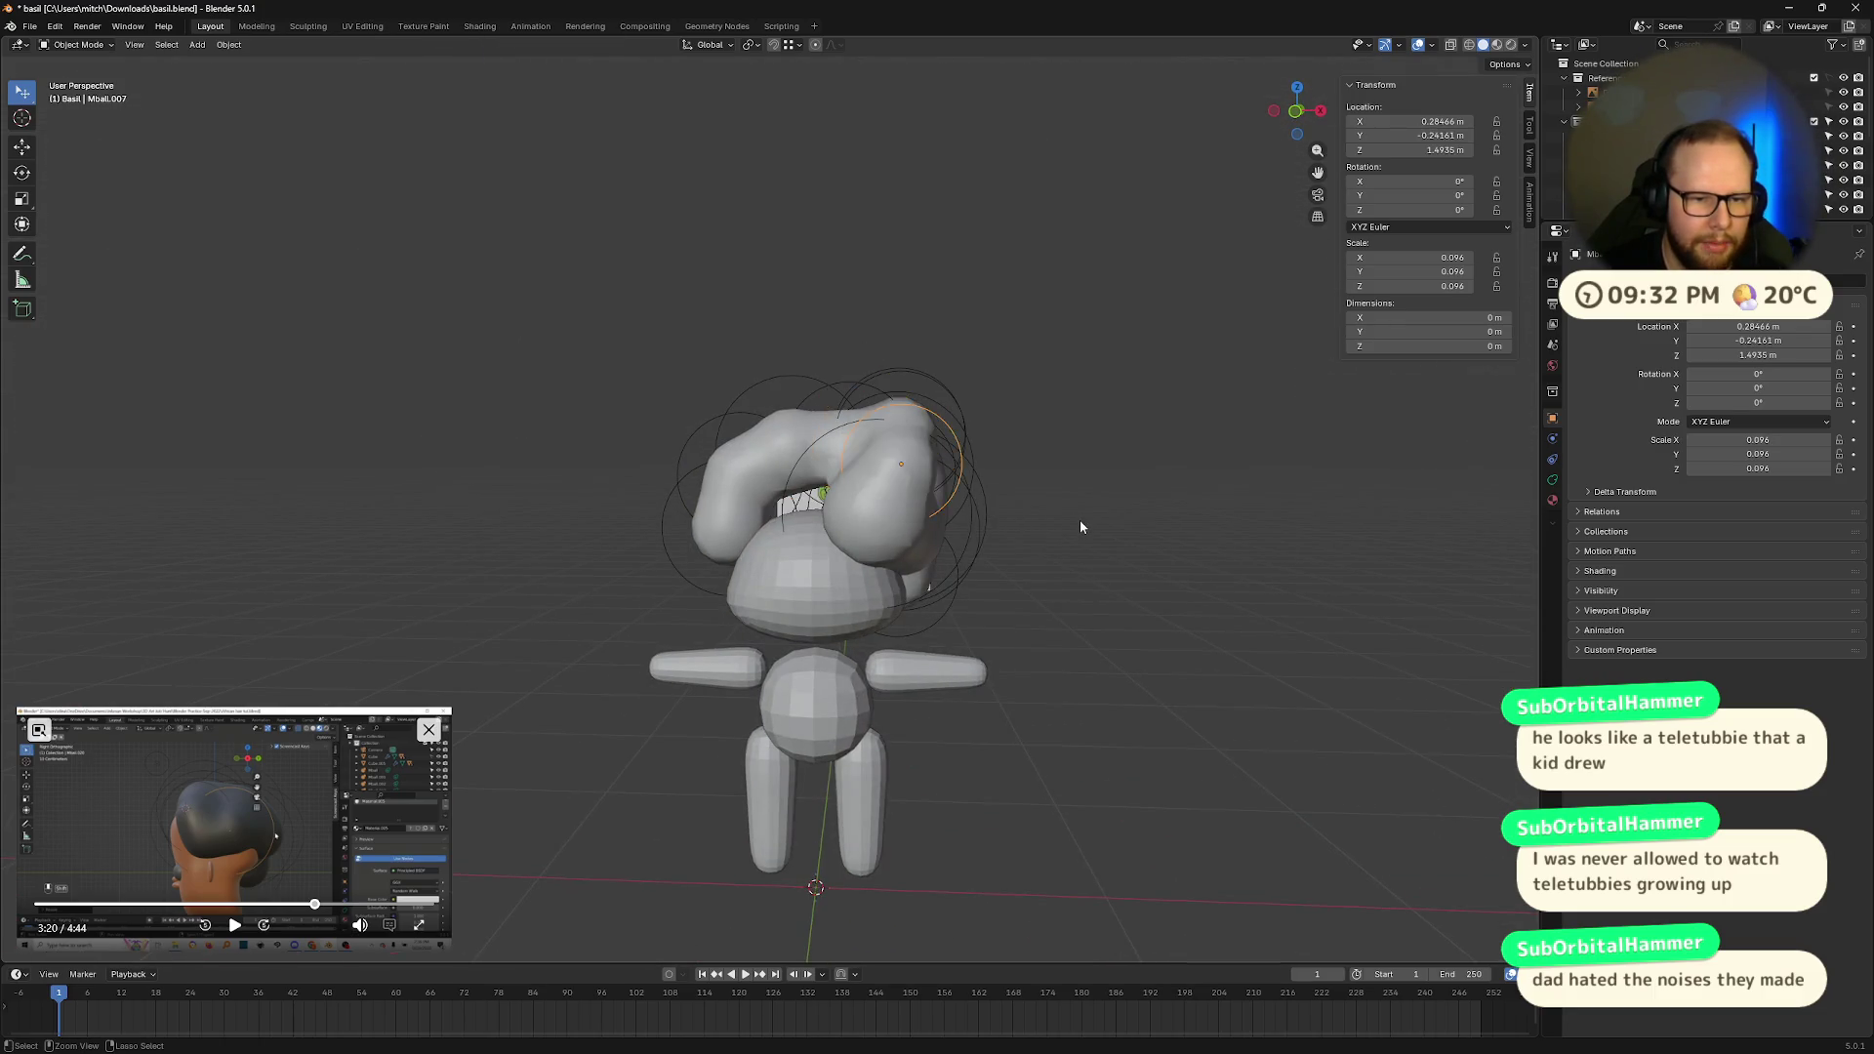
pyautogui.hotkey('ctrl', 'z')
pyautogui.hotkey('ctrl', 'z')
pyautogui.hotkey('ctrl', 'z')
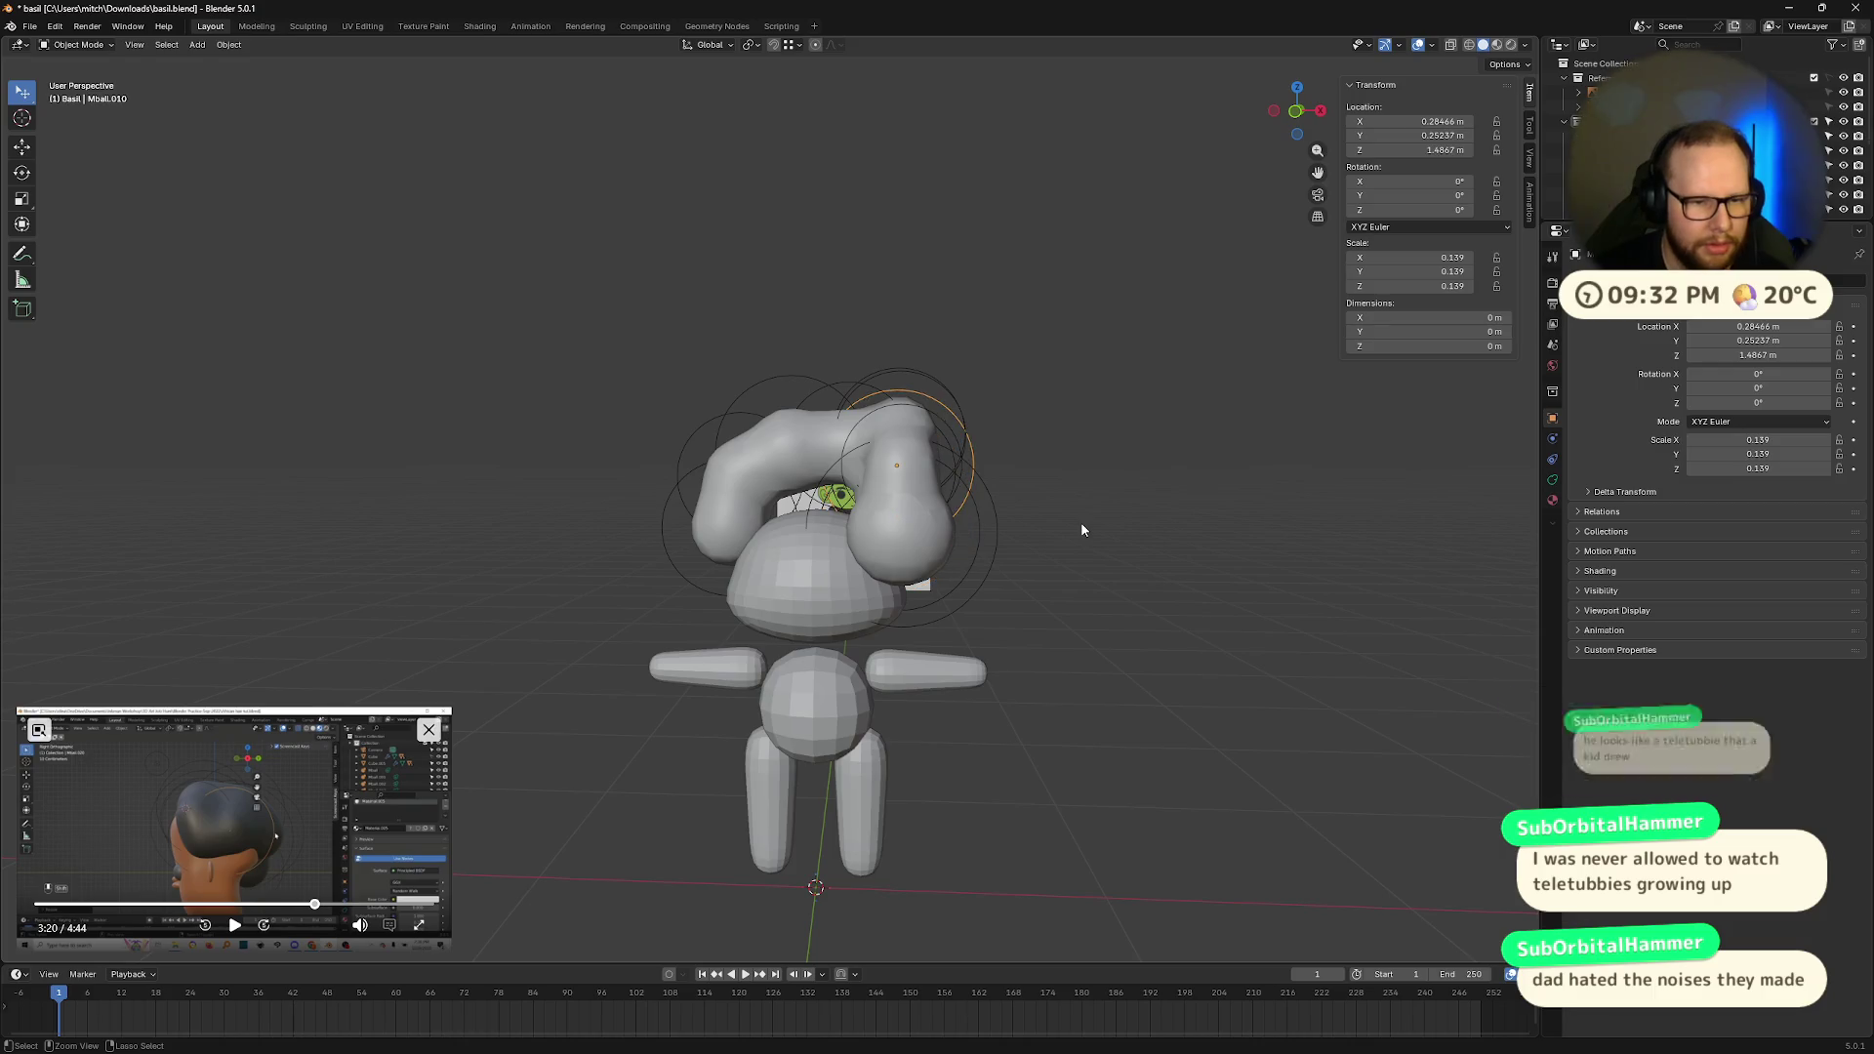
pyautogui.hotkey('ctrl', 'z')
pyautogui.hotkey('ctrl', 'z')
pyautogui.hotkey('ctrl', 'z')
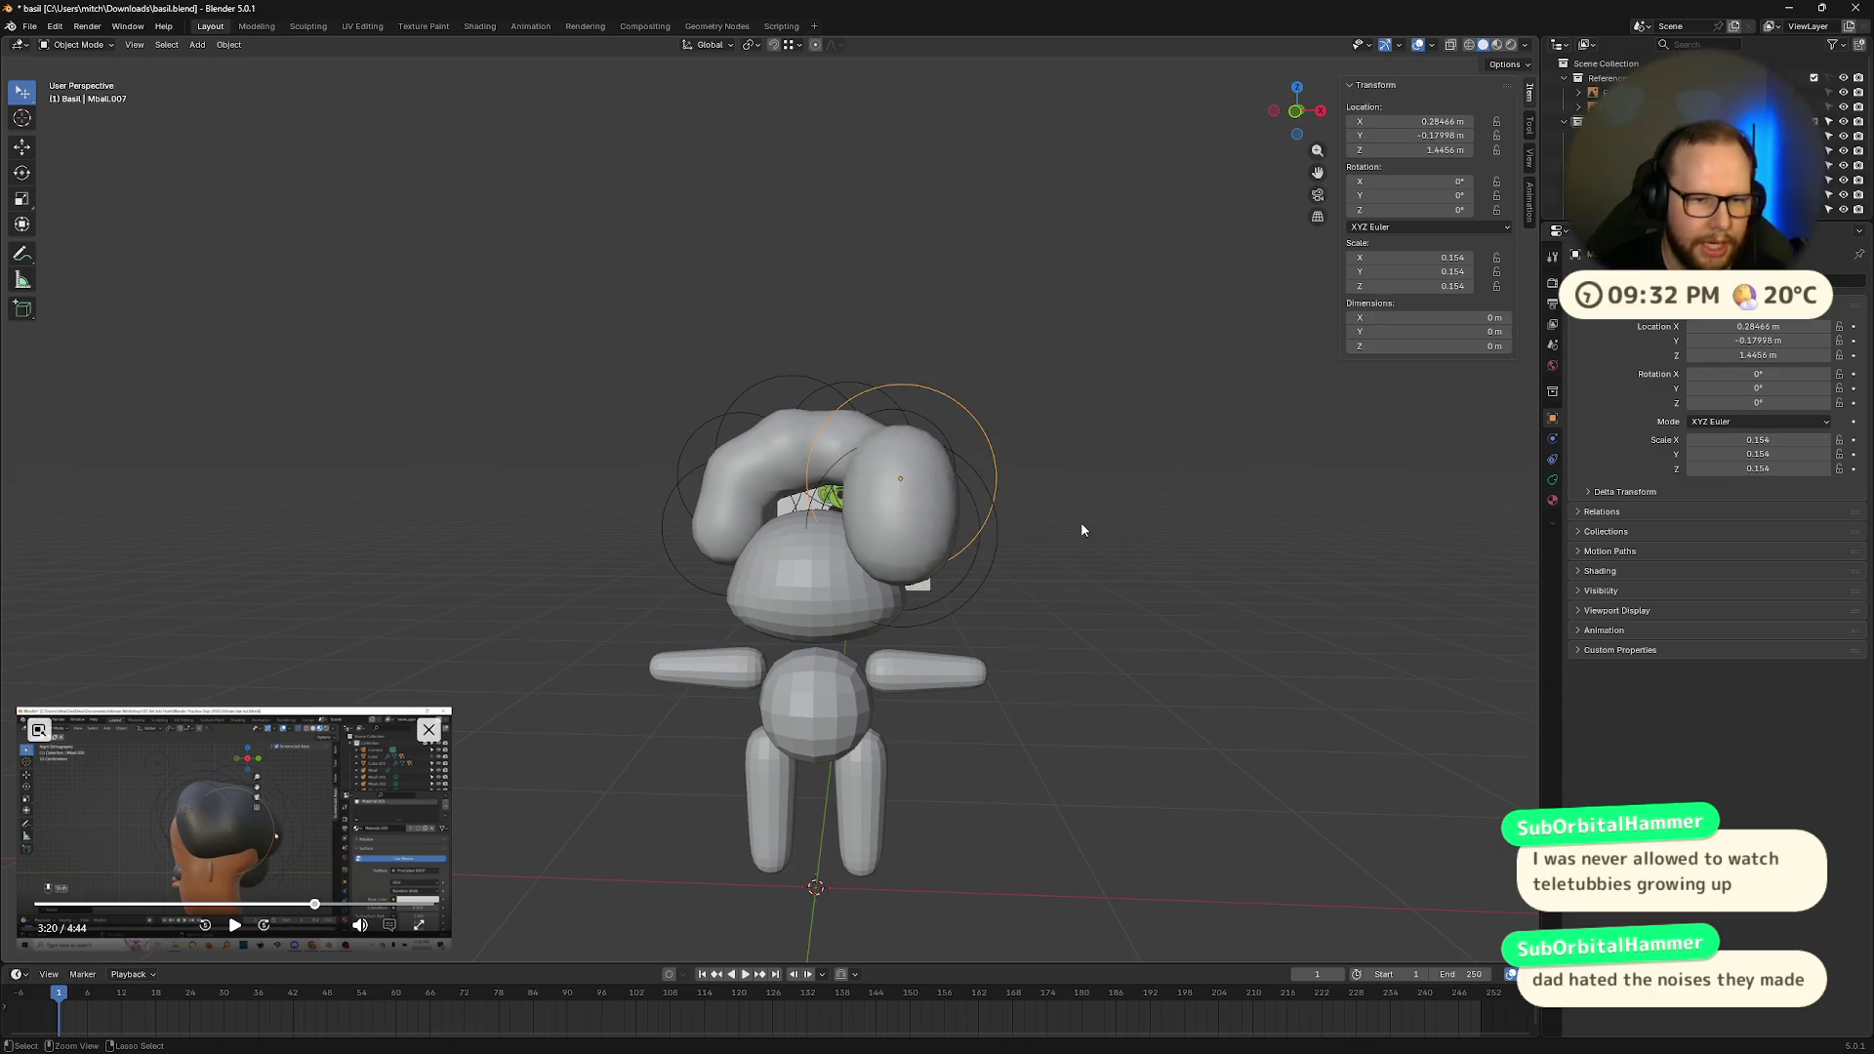
pyautogui.hotkey('ctrl', 'z')
pyautogui.hotkey('ctrl', 'z')
pyautogui.hotkey('ctrl', 'z')
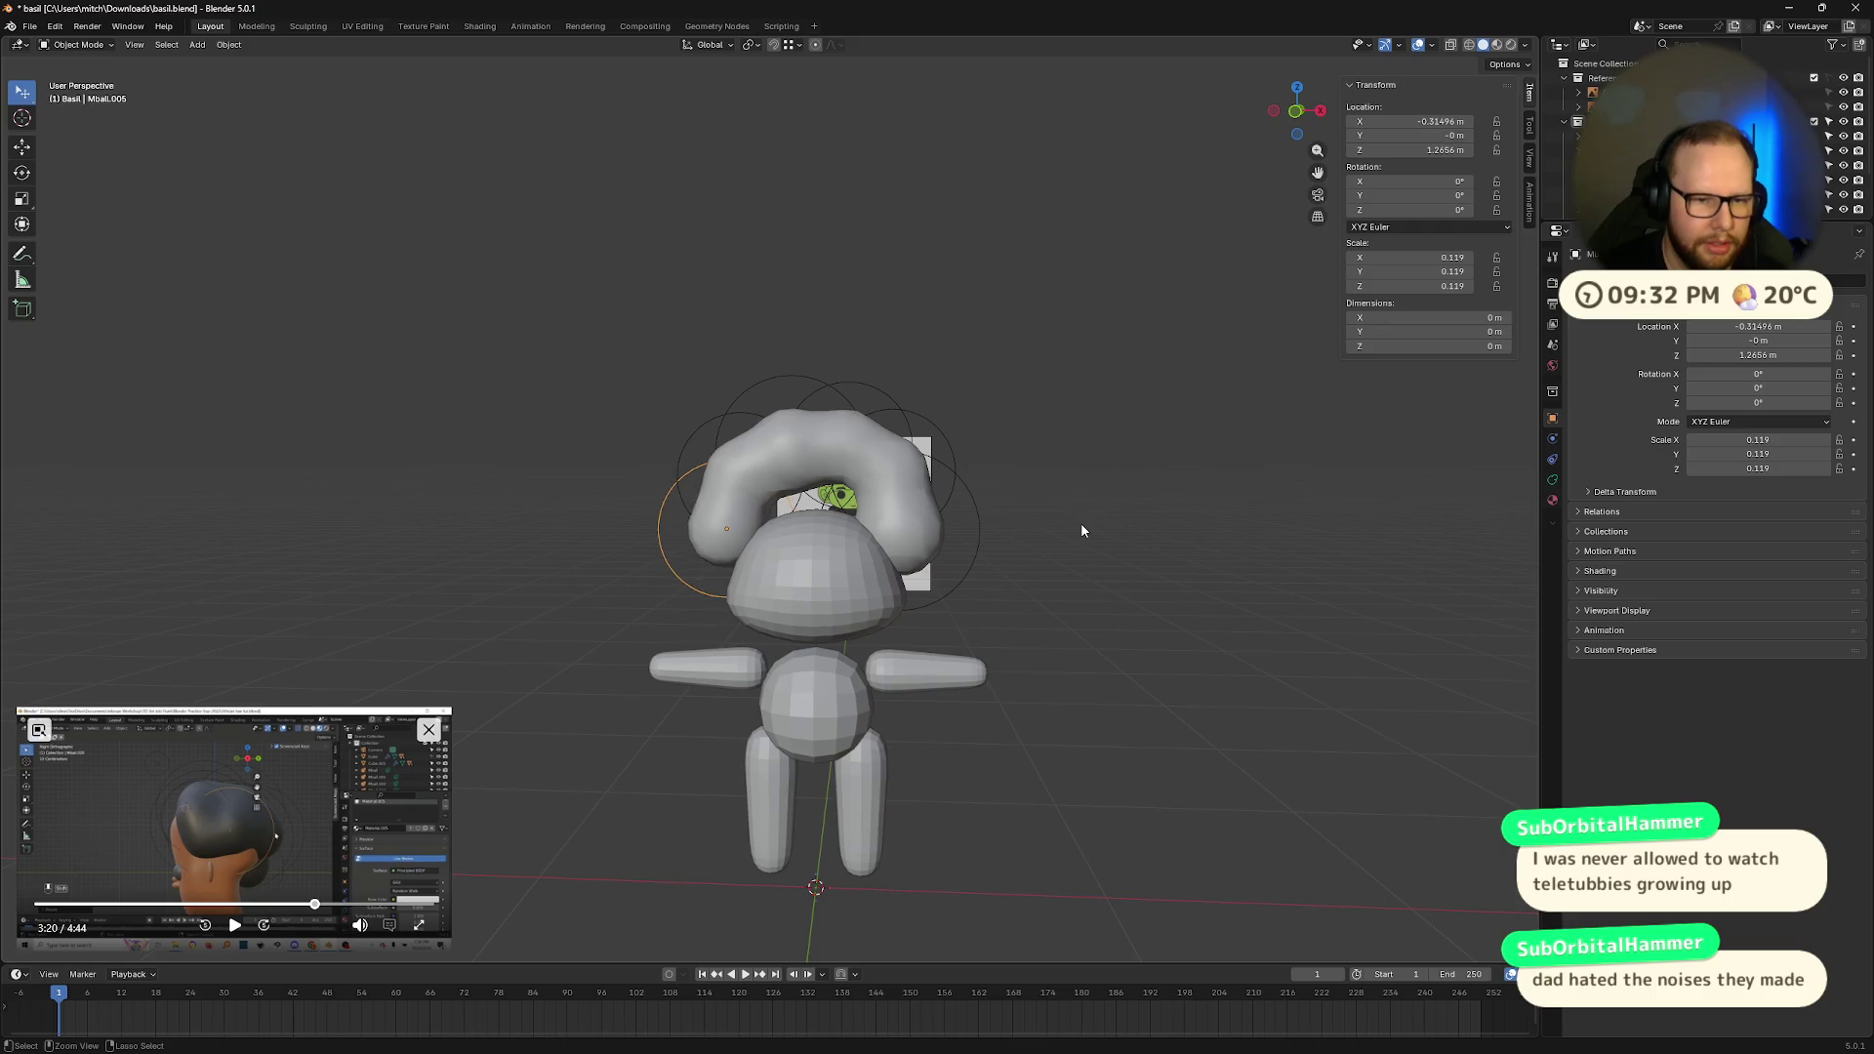
pyautogui.hotkey('ctrl', 'z')
pyautogui.hotkey('ctrl', 'z')
pyautogui.hotkey('ctrl', 'z')
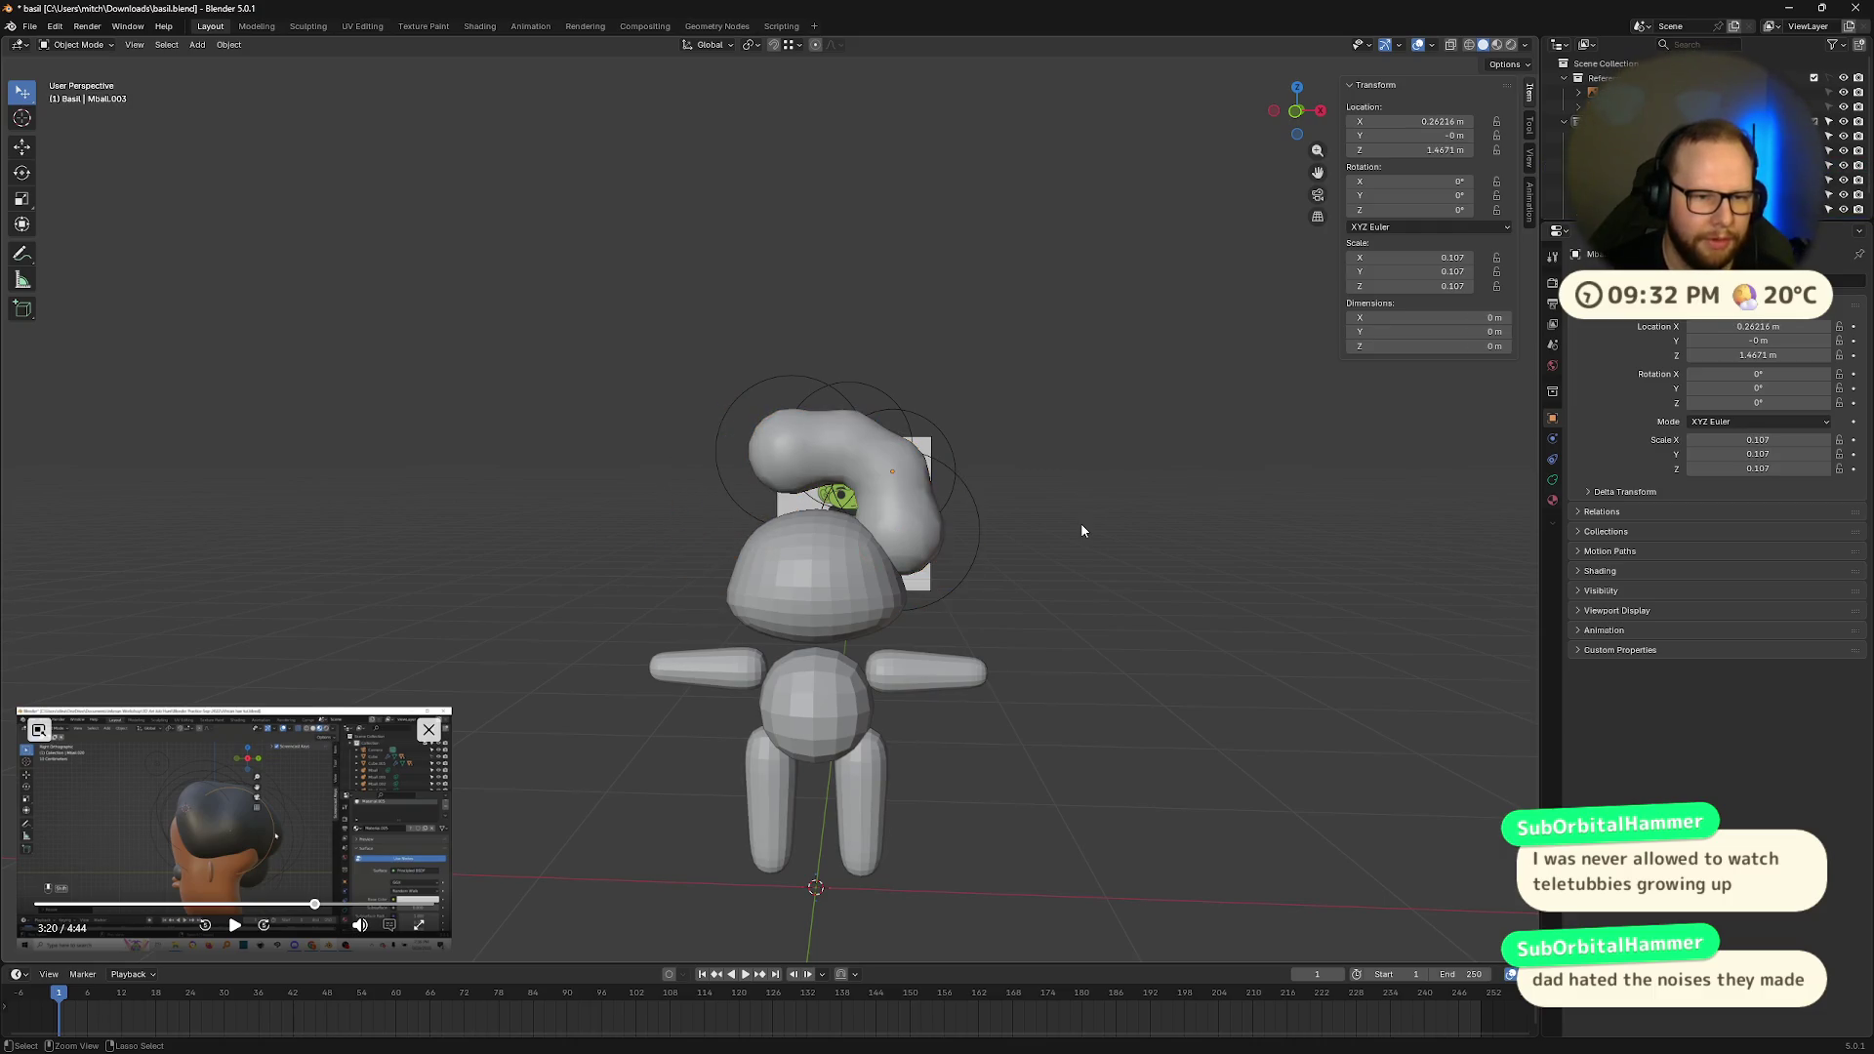
pyautogui.hotkey('ctrl', 'z')
pyautogui.hotkey('ctrl', 'z')
pyautogui.hotkey('ctrl', 'z')
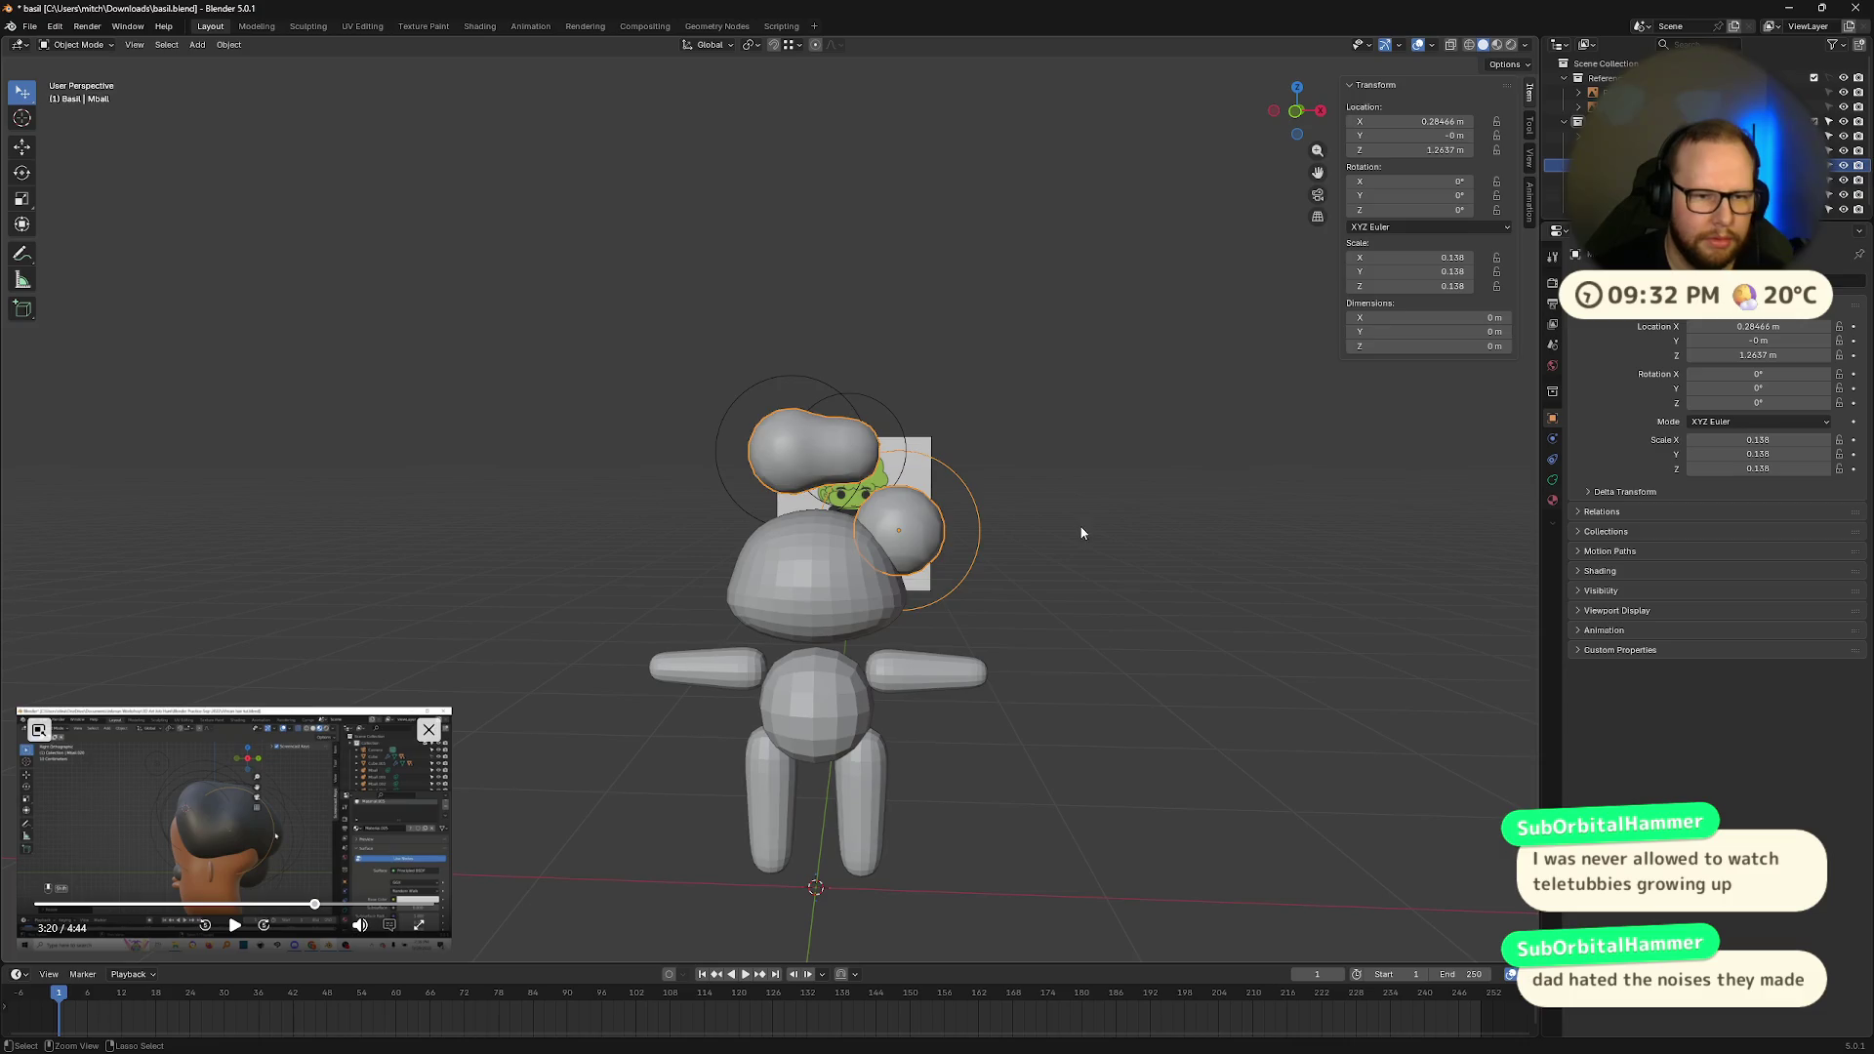
pyautogui.hotkey('ctrl', 'z')
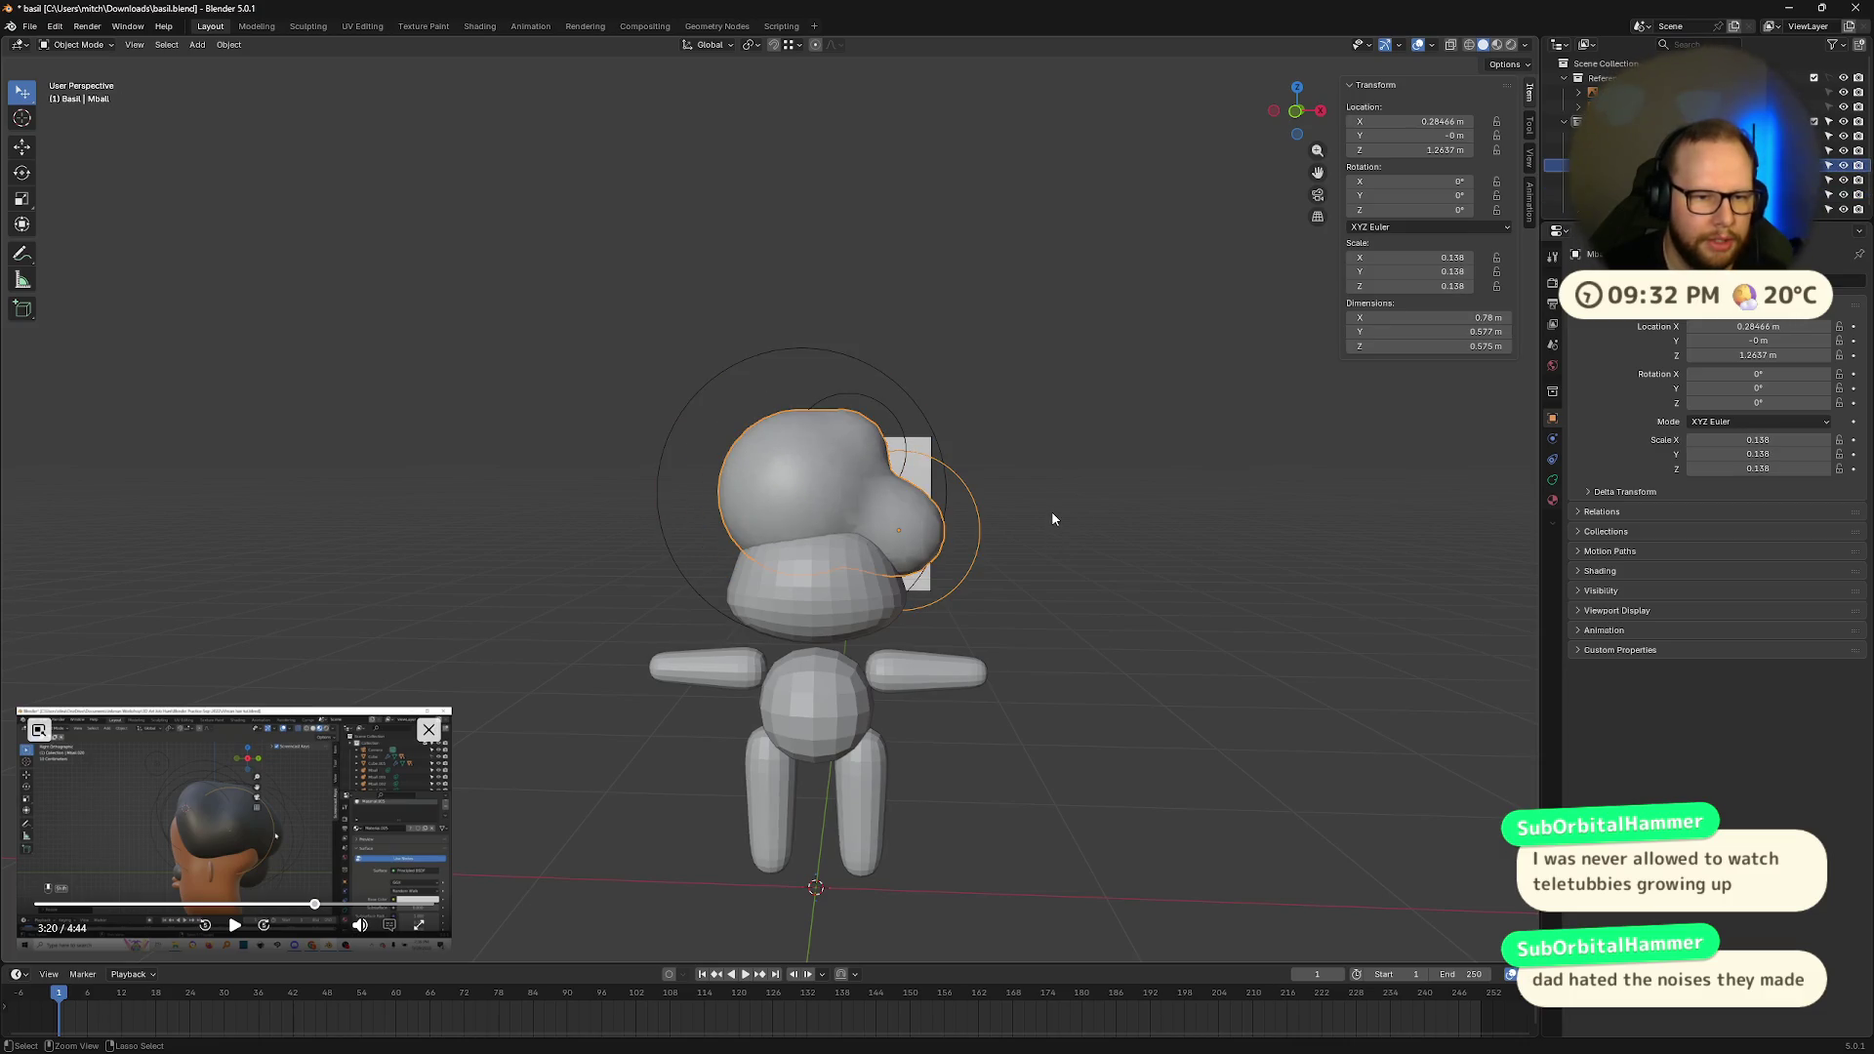
pyautogui.moveTo(1053, 515)
pyautogui.mouseDown(button='middle')
pyautogui.moveTo(976, 595)
pyautogui.moveTo(1084, 467)
pyautogui.mouseUp(button='middle')
pyautogui.press('Delete')
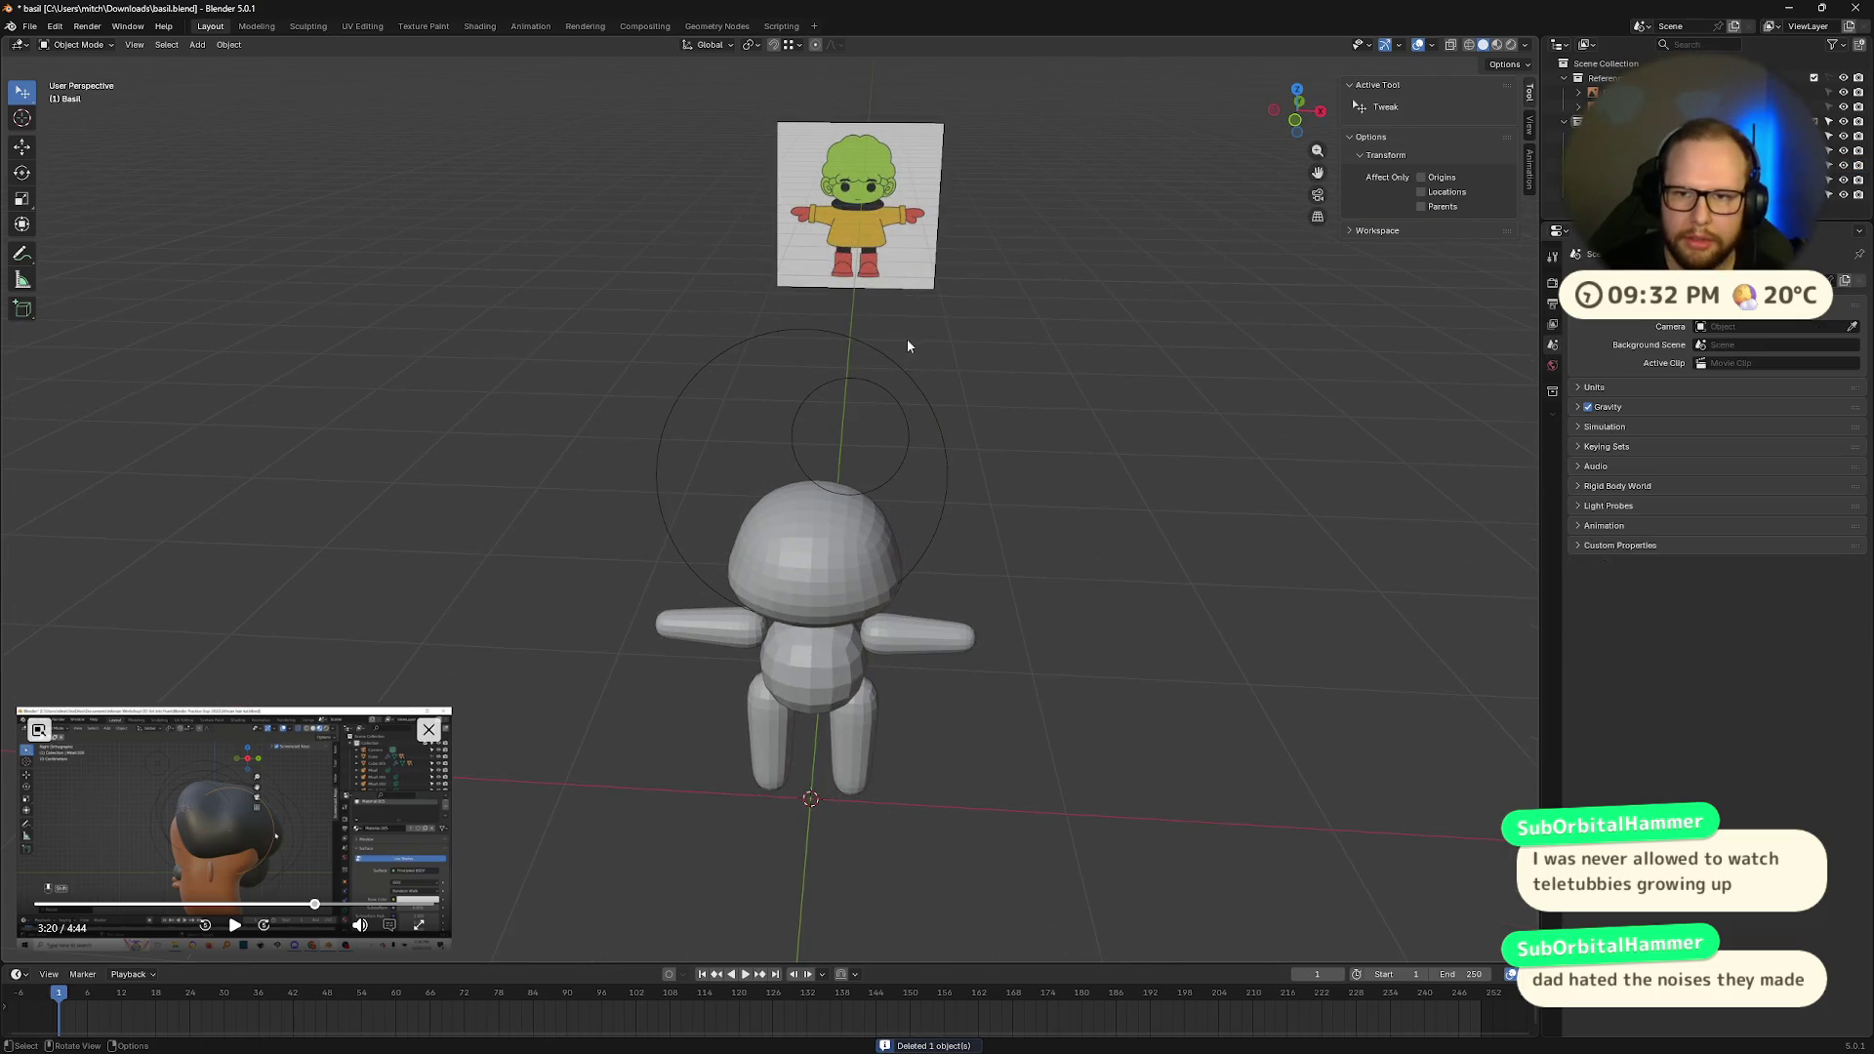
pyautogui.click(656, 479)
# Step: Delete the stray Mball.001 and add a new metaball ball at head height in front view
pyautogui.press('Delete')
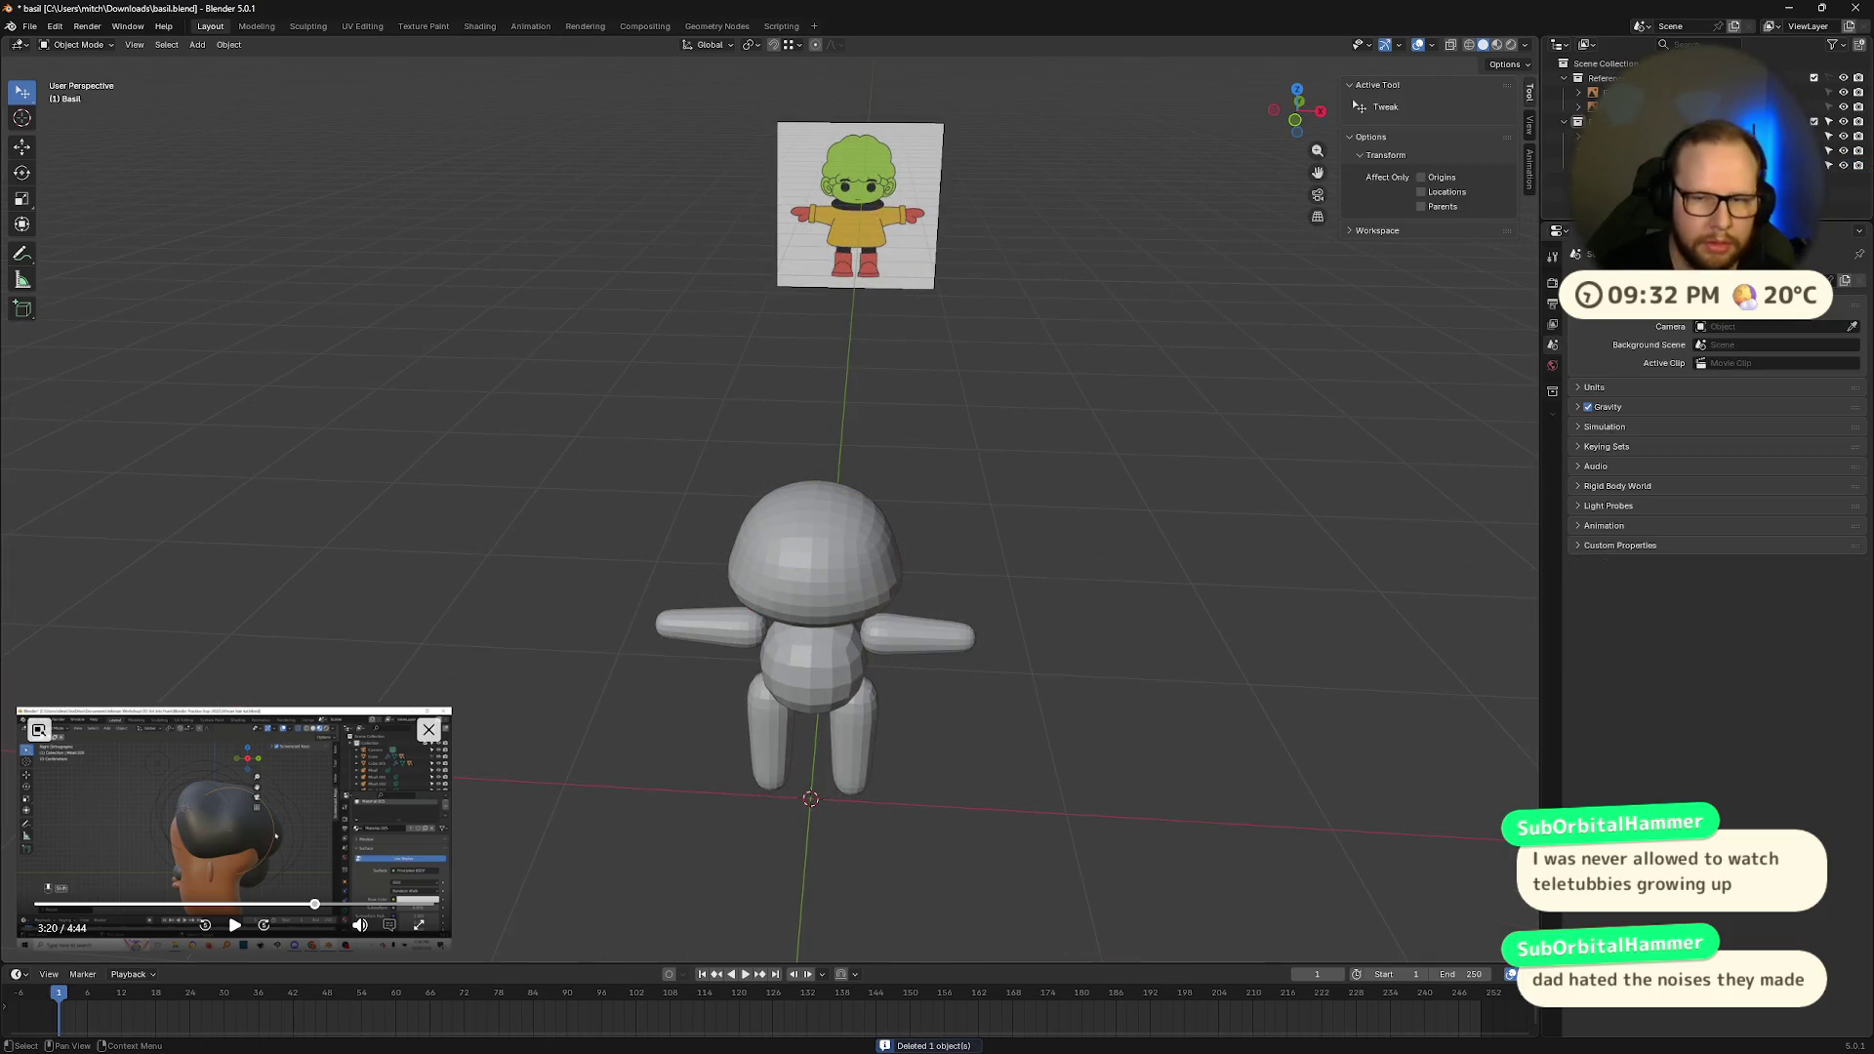
pyautogui.click(1293, 122)
pyautogui.scroll(4, 1047, 599)
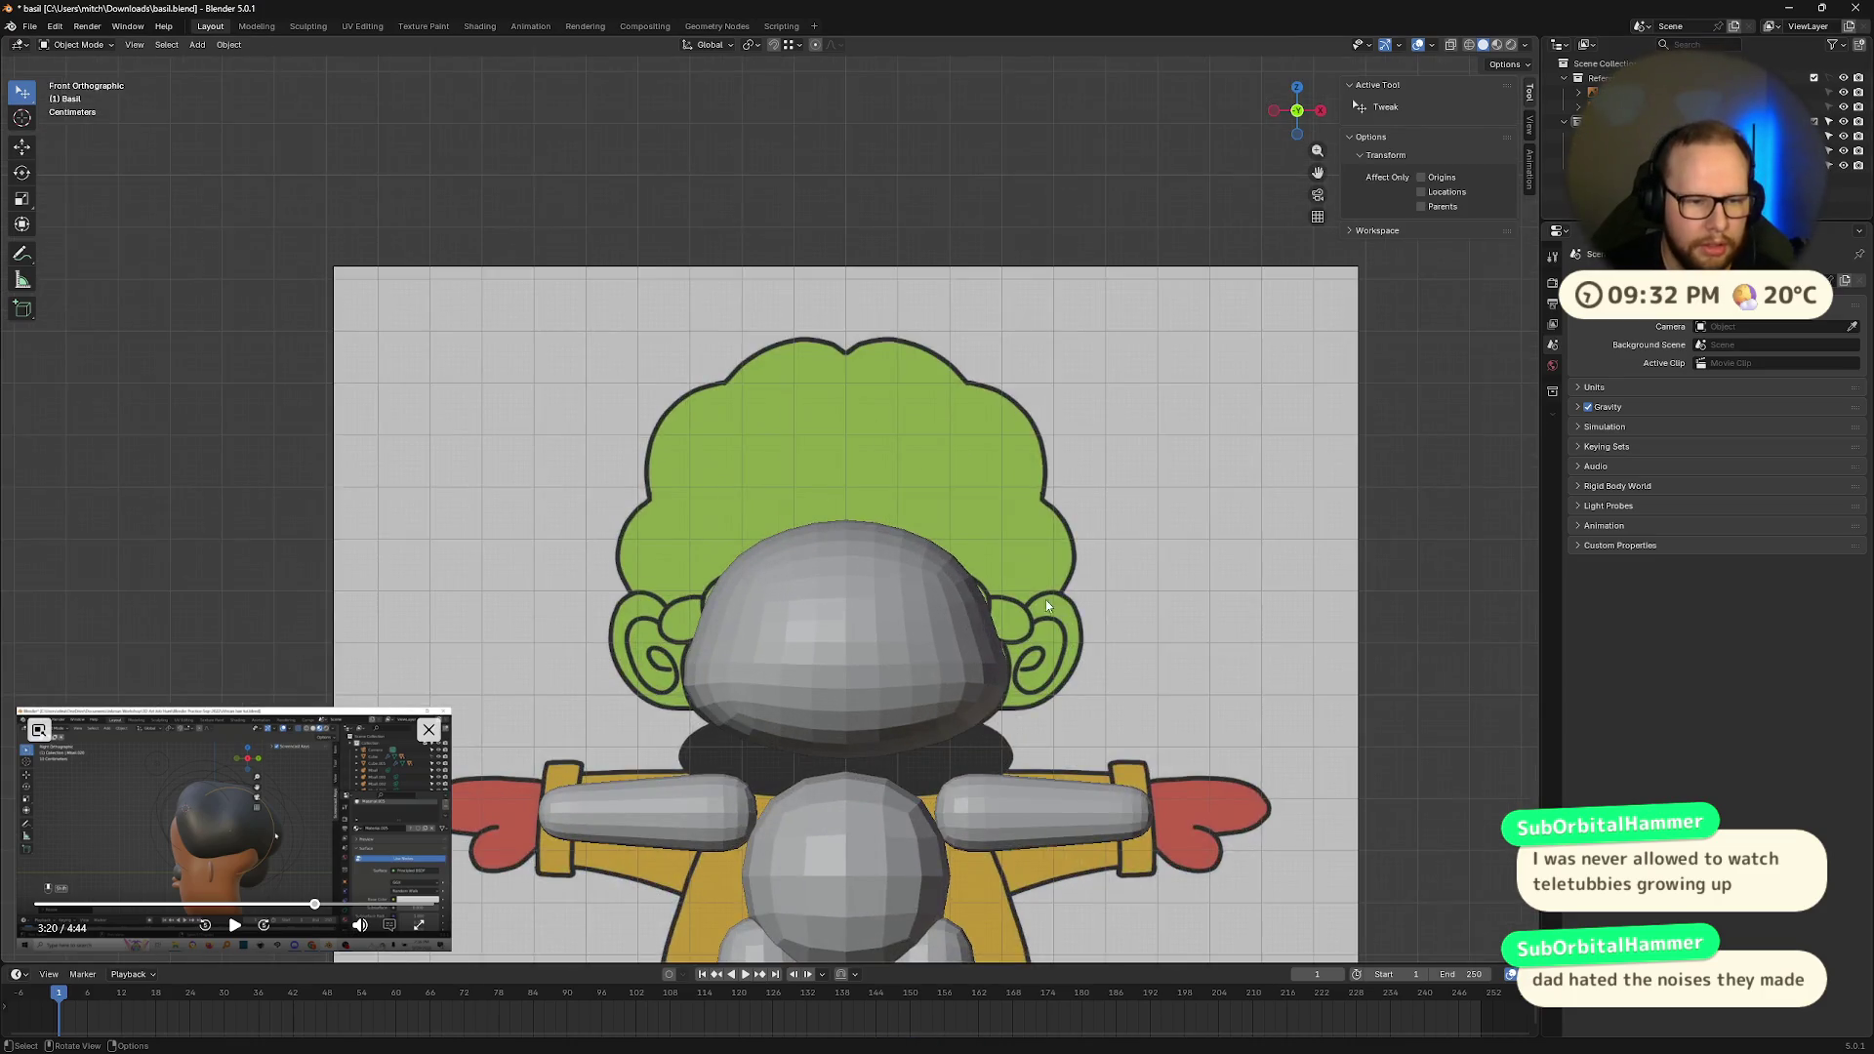
pyautogui.scroll(-2, 1015, 586)
pyautogui.hotkey('shift', 'a')
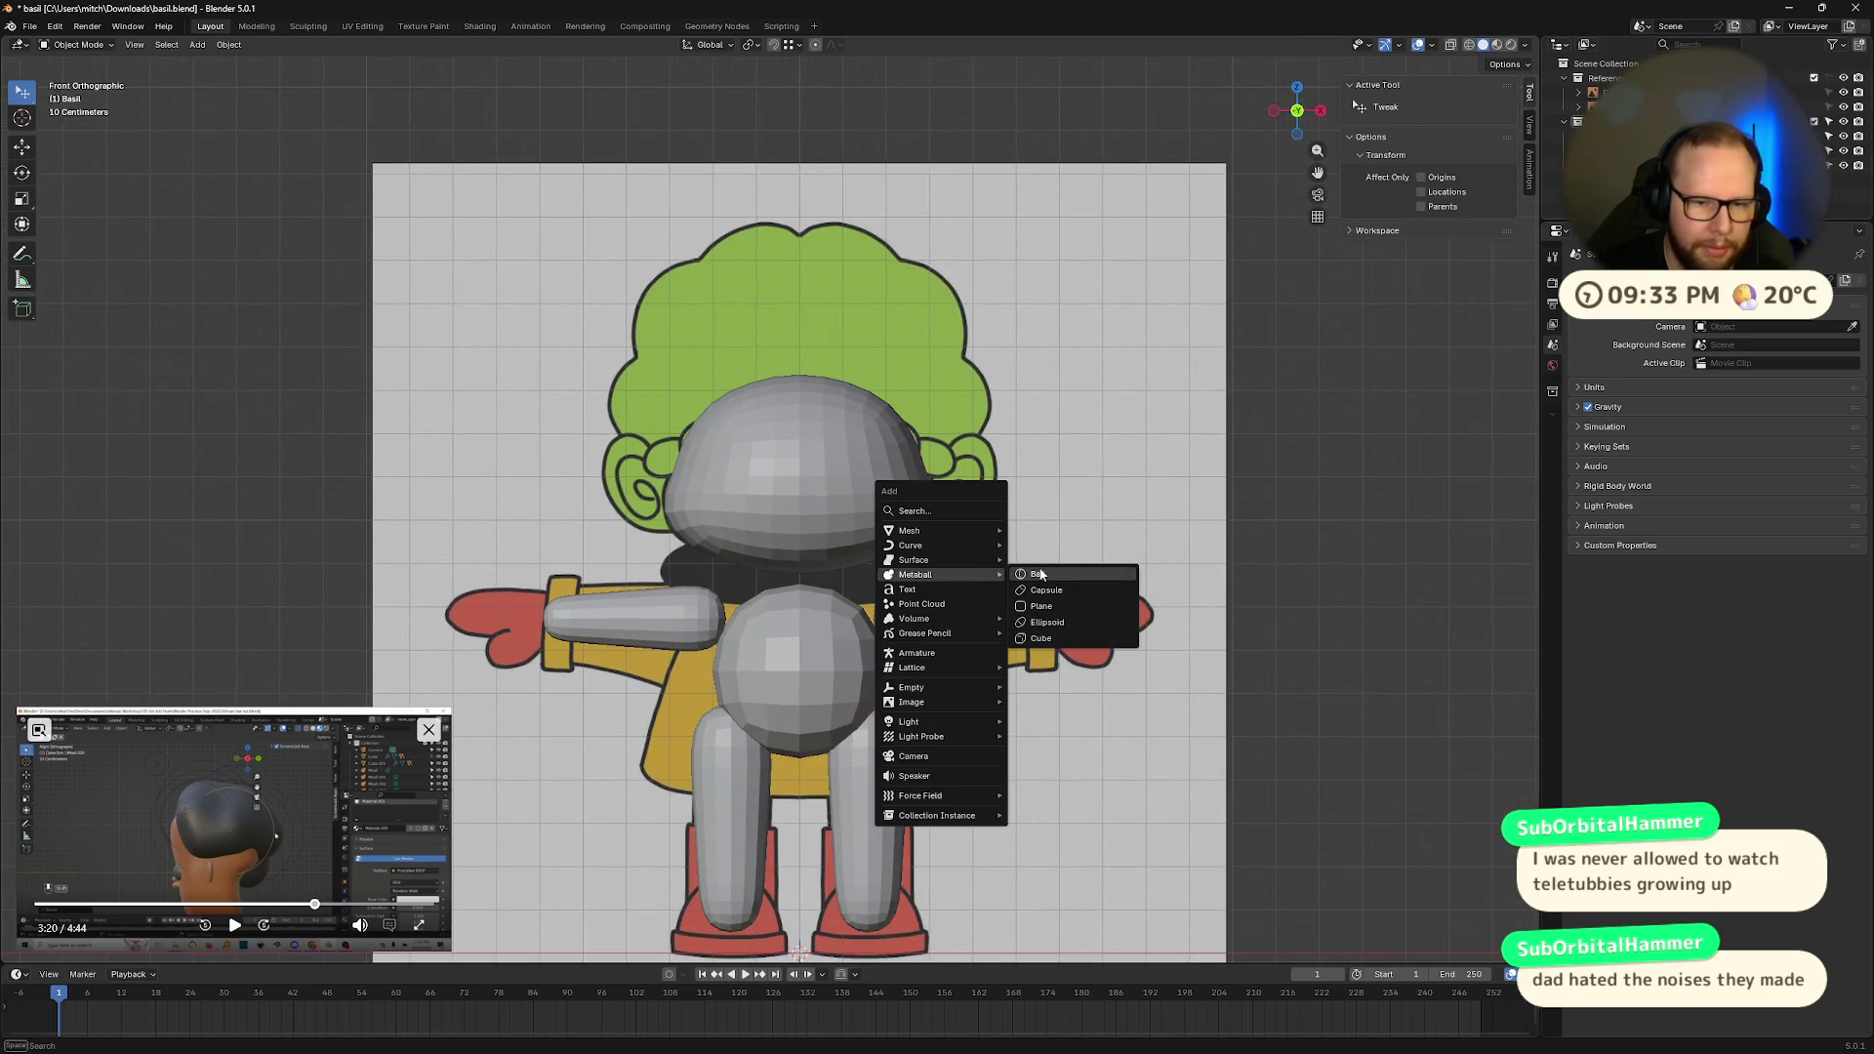
pyautogui.click(1035, 575)
pyautogui.press('g')
pyautogui.click(1037, 196)
# Step: Scale the new ball down to 0.246 and settle it at the head's upper left
pyautogui.press('s')
pyautogui.click(1035, 513)
pyautogui.press('g')
pyautogui.click(1045, 364)
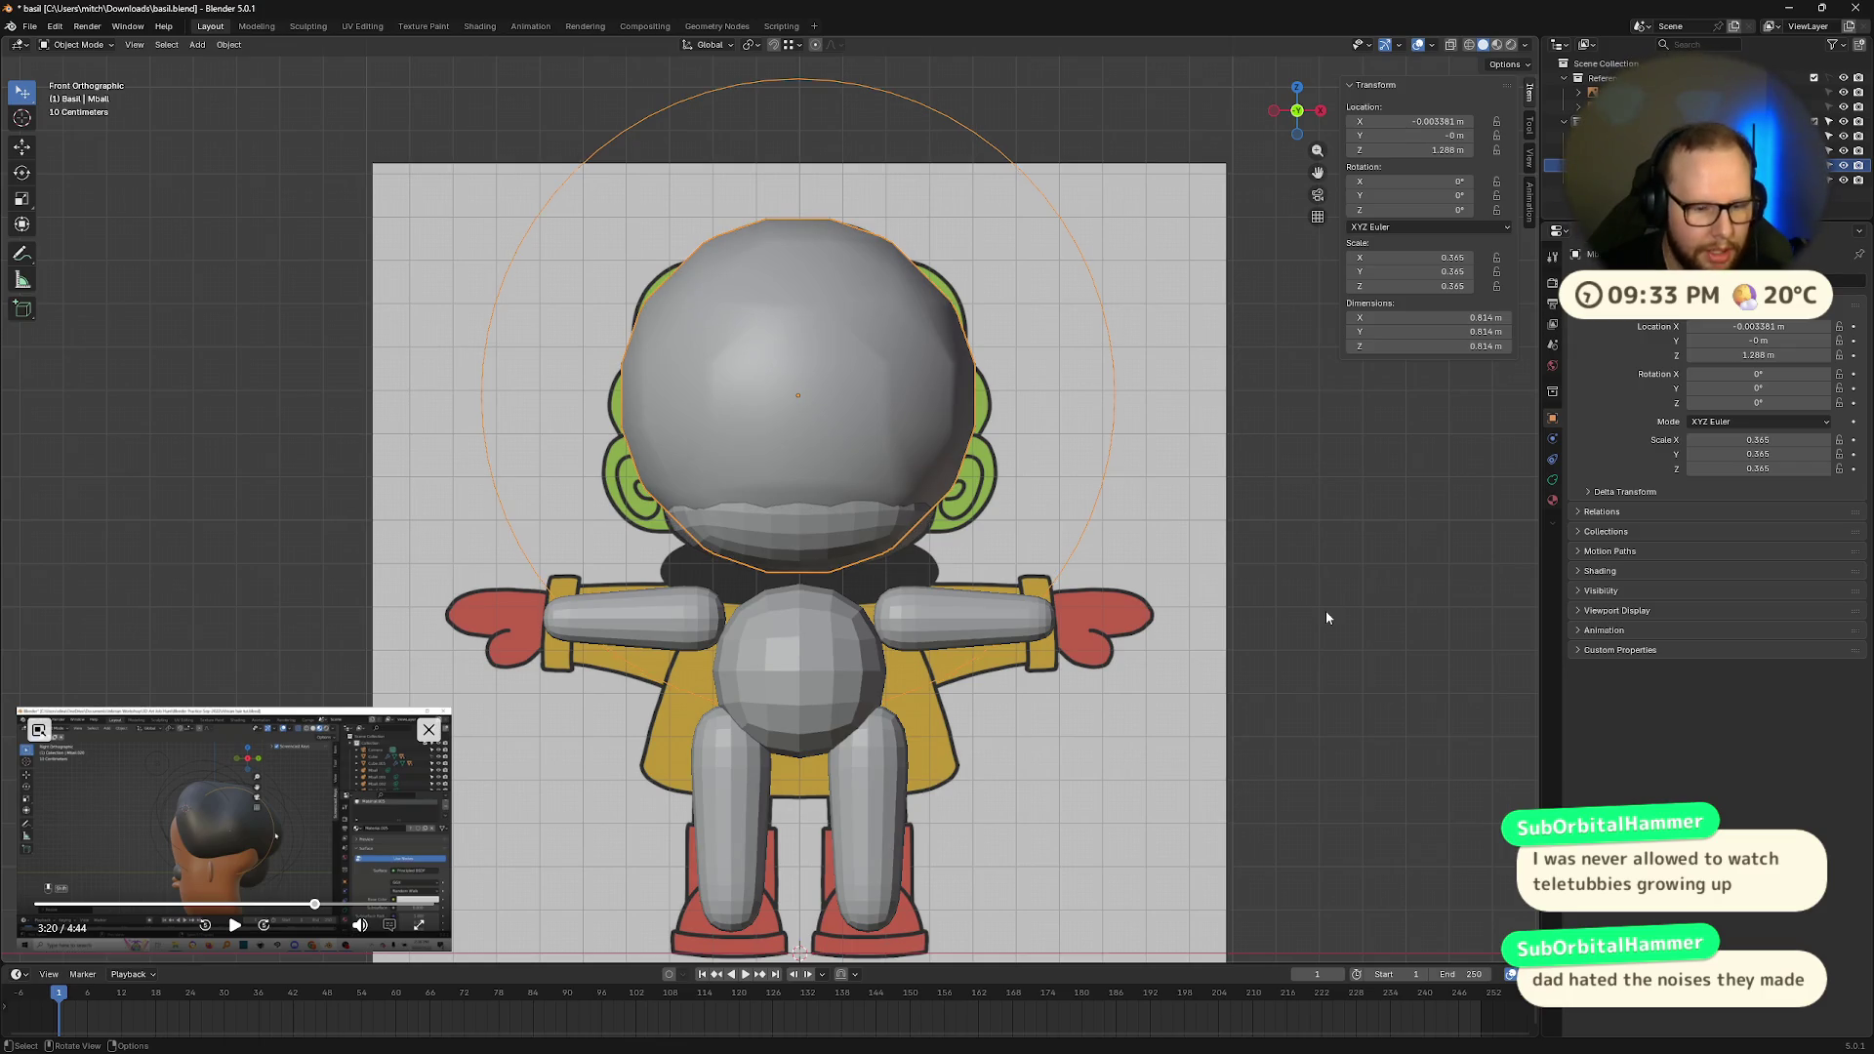
pyautogui.press('s')
pyautogui.click(1225, 542)
pyautogui.press('g')
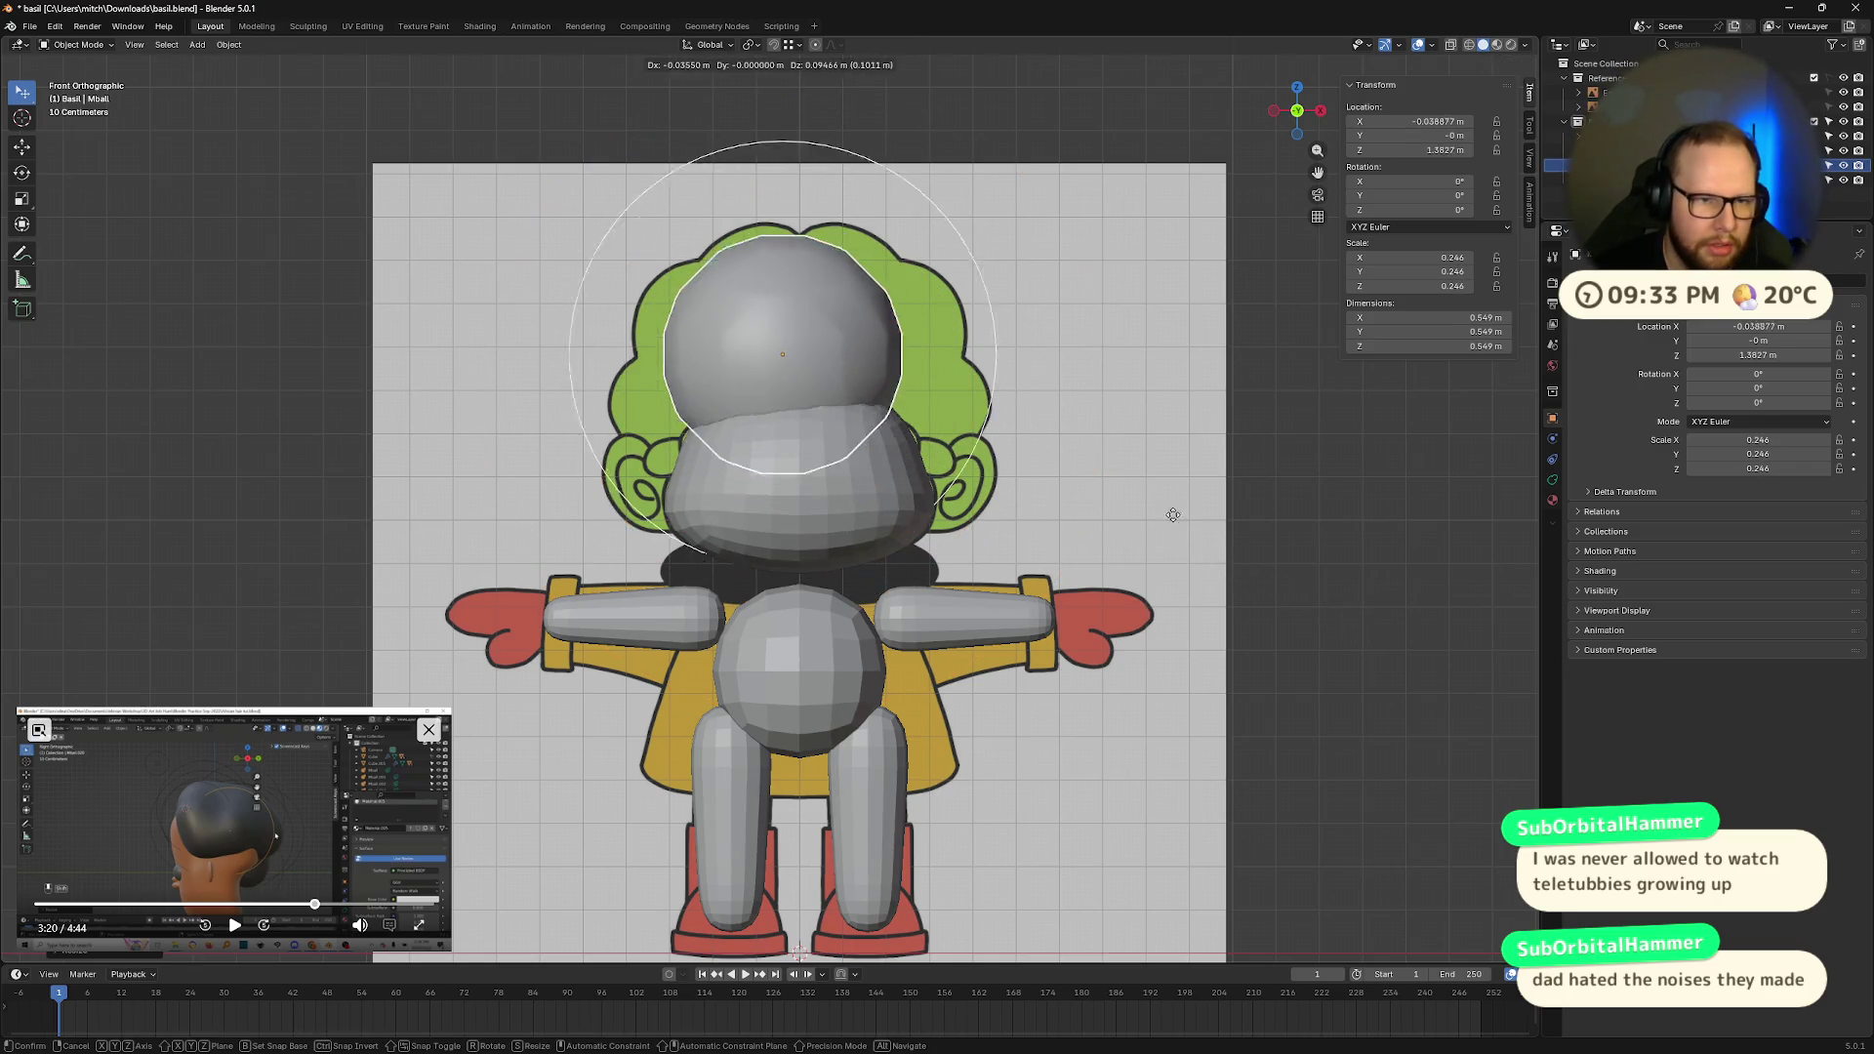
pyautogui.click(1149, 509)
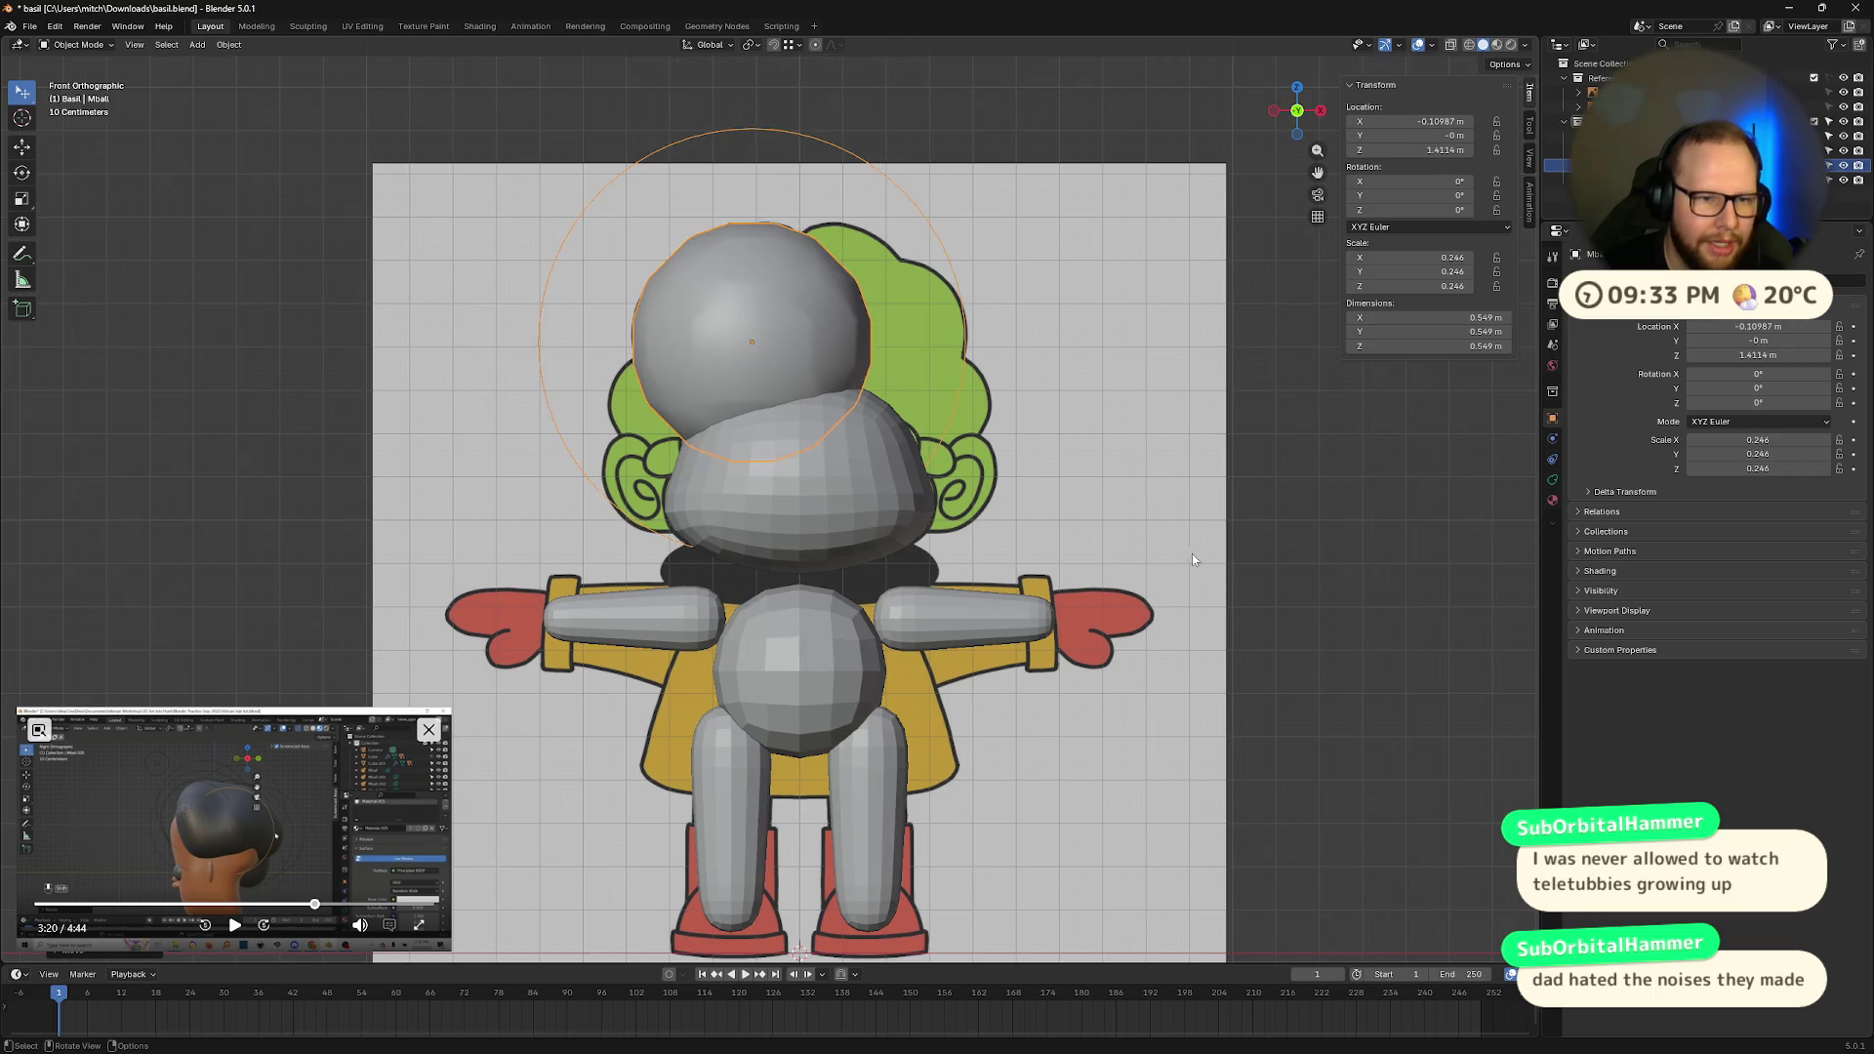
# Step: Duplicate the head ball and place the copy on the head's right side
pyautogui.hotkey('shift', 'd')
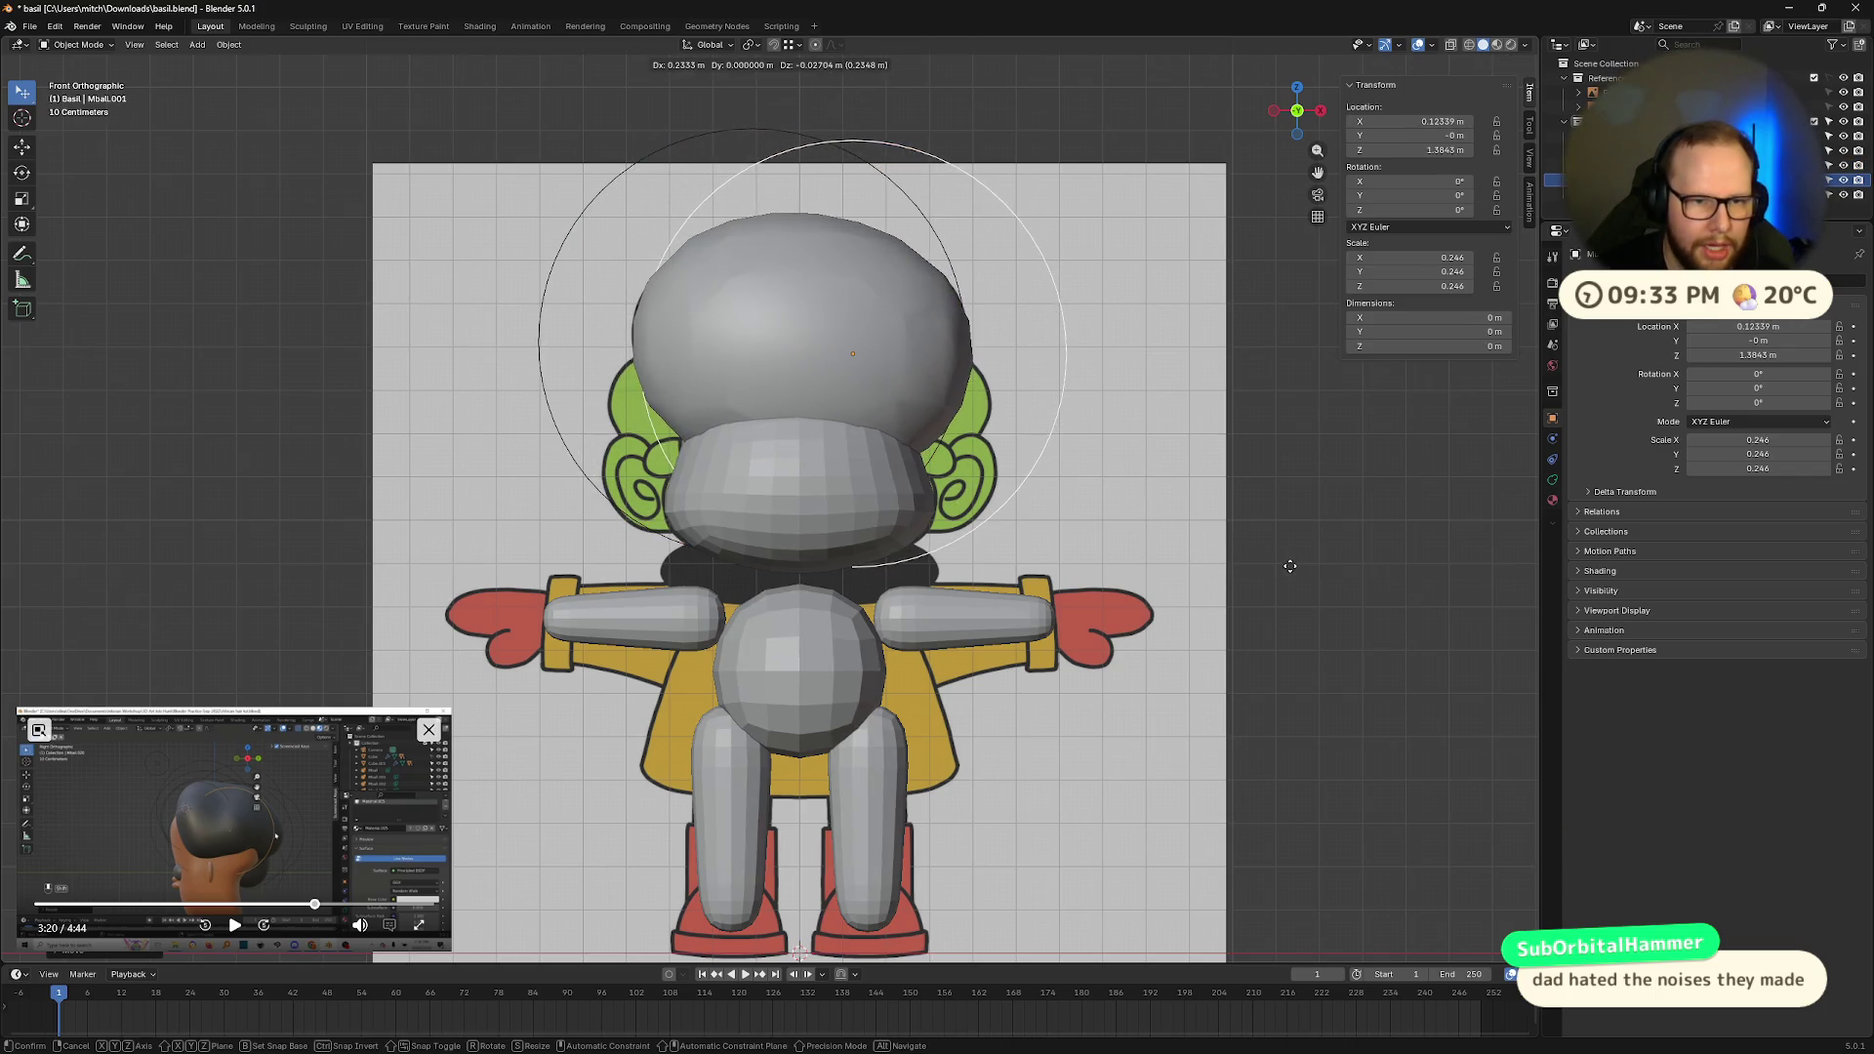
pyautogui.click(1291, 566)
pyautogui.moveTo(1344, 578)
pyautogui.mouseDown(button='middle')
pyautogui.moveTo(1170, 623)
pyautogui.moveTo(1303, 573)
pyautogui.moveTo(1138, 591)
pyautogui.mouseUp(button='middle')
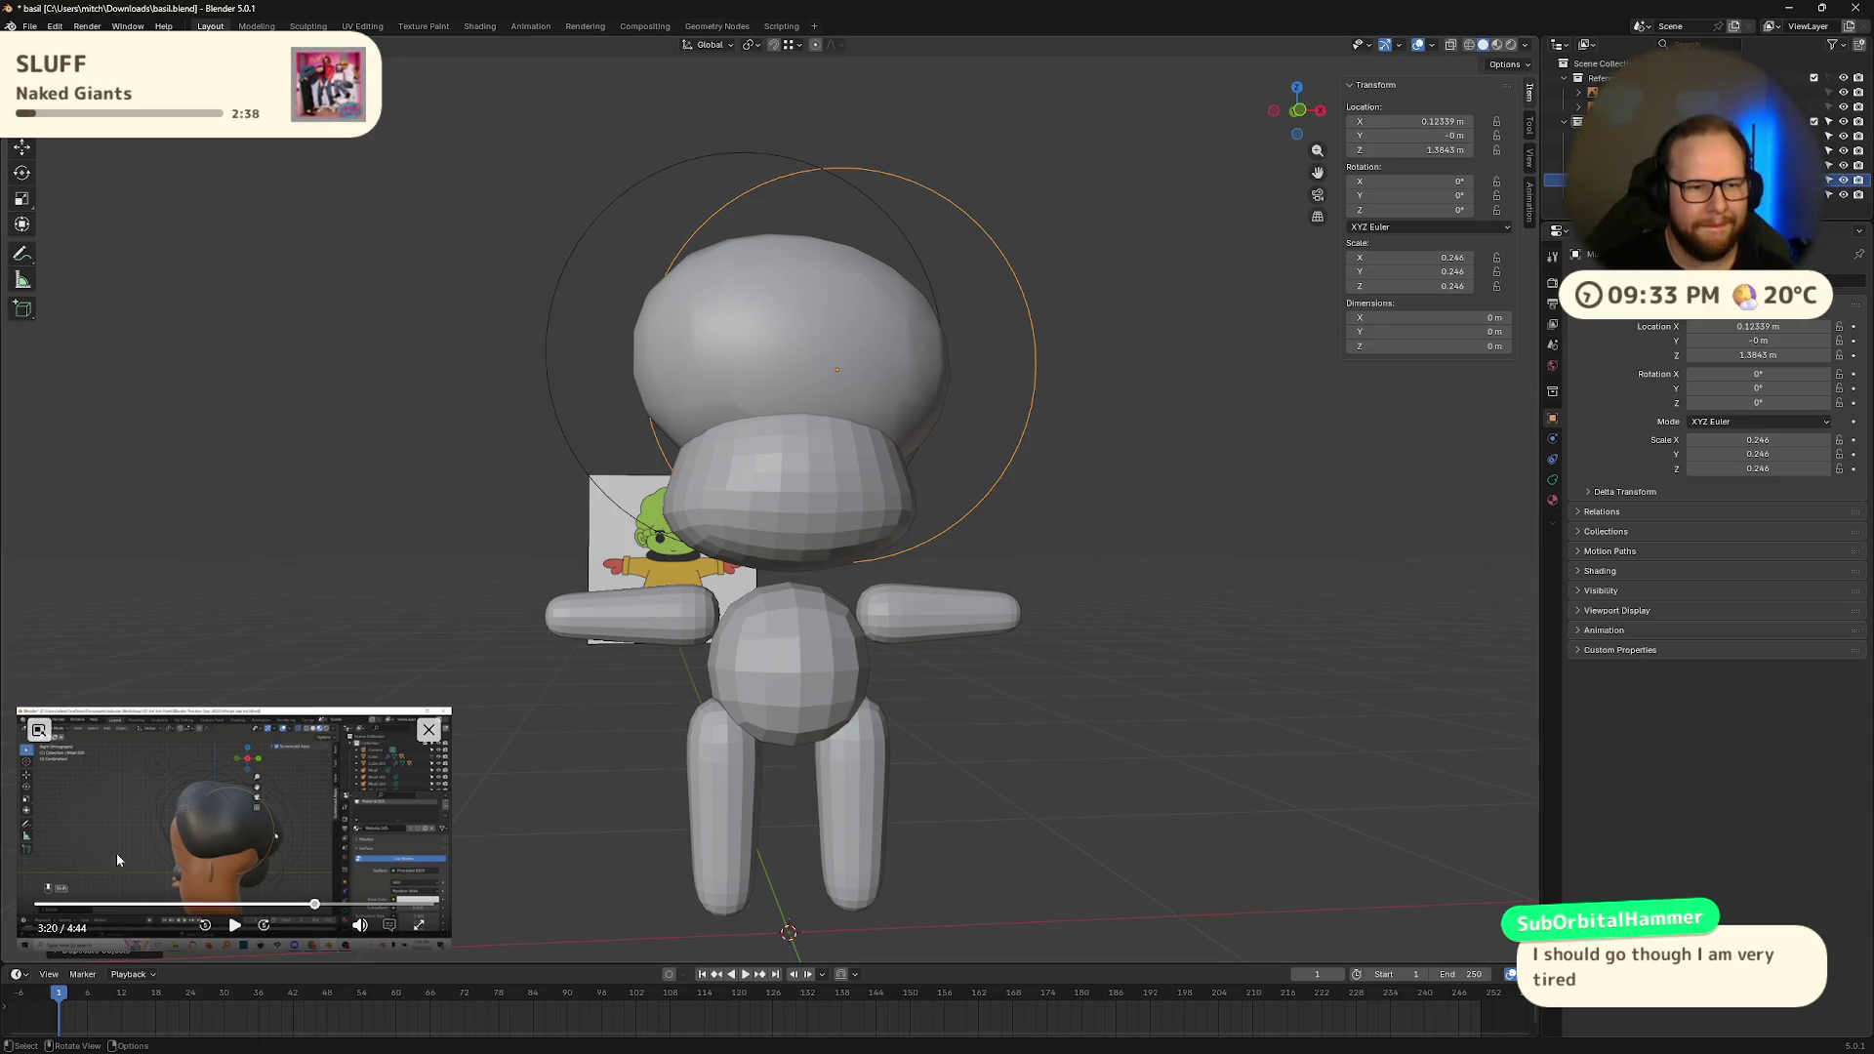
# Step: Try moving the head ball down and back in side view, then undo that move
pyautogui.moveTo(860, 651)
pyautogui.mouseDown(button='middle')
pyautogui.moveTo(703, 670)
pyautogui.moveTo(731, 659)
pyautogui.mouseUp(button='middle')
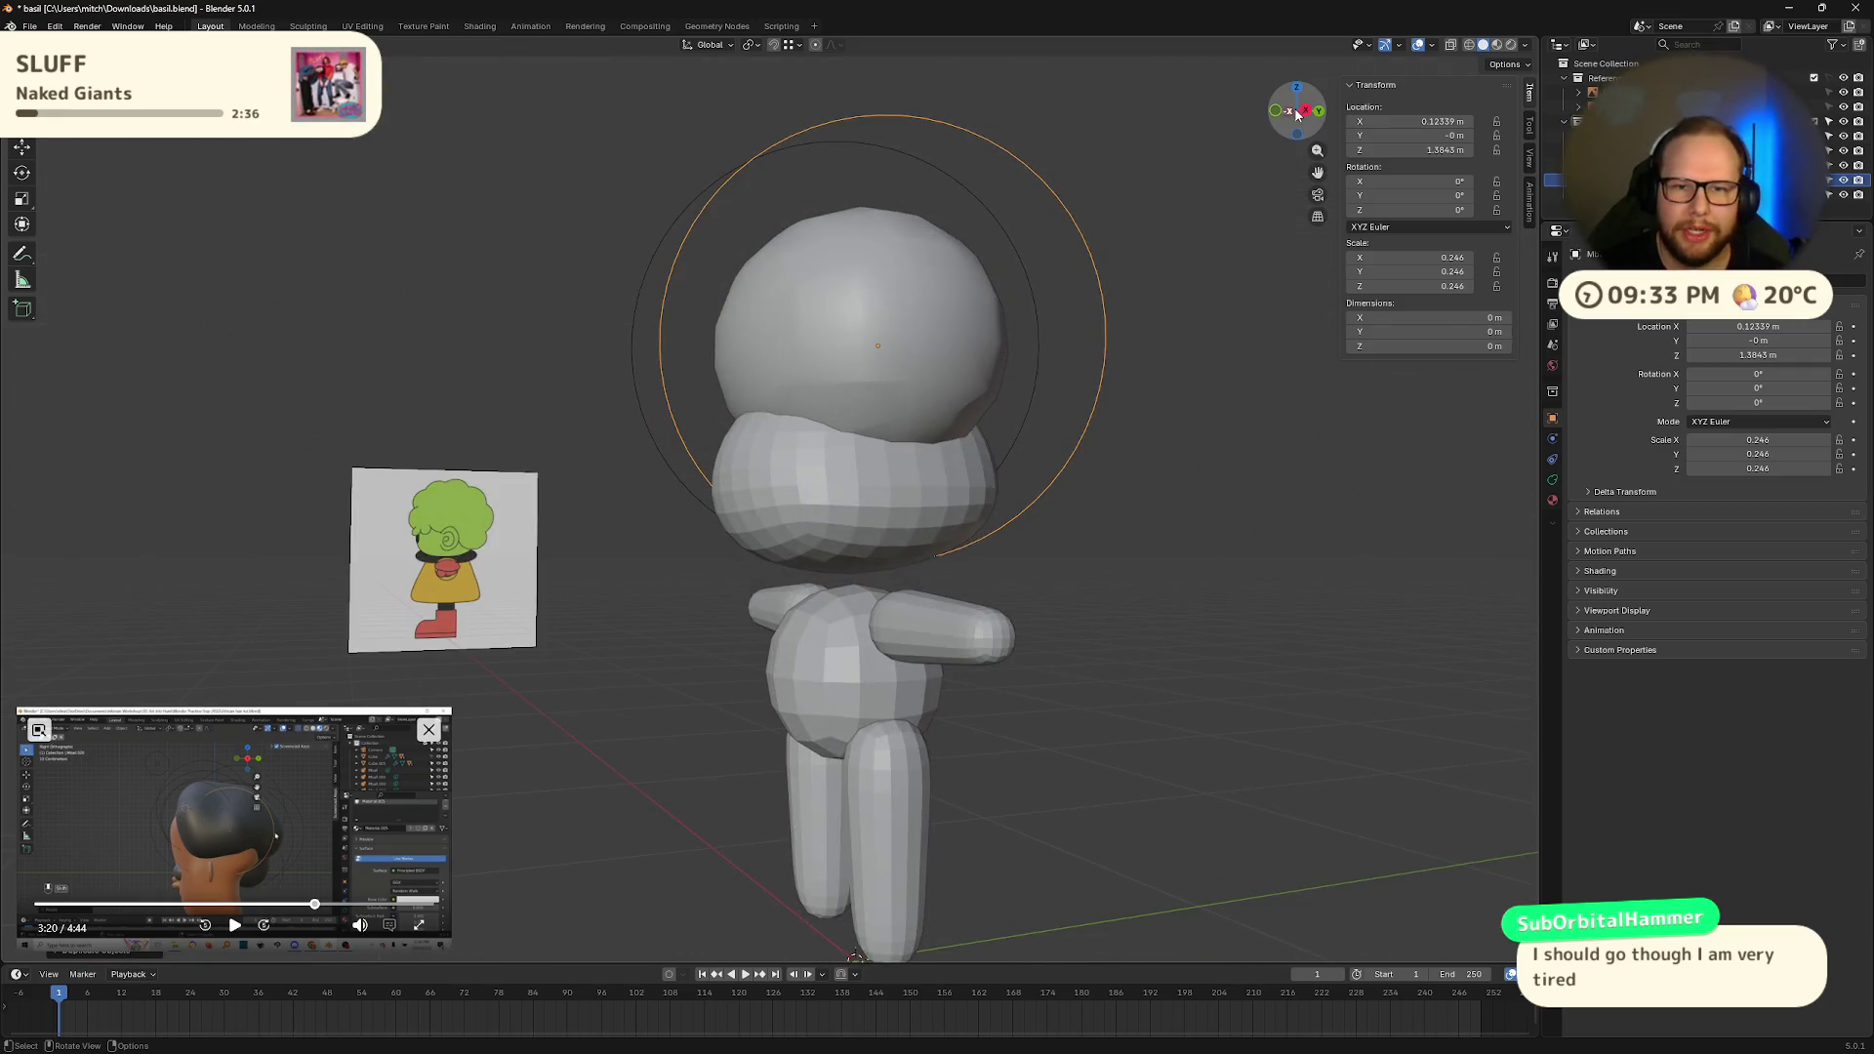
pyautogui.click(1298, 114)
pyautogui.scroll(1, 858, 589)
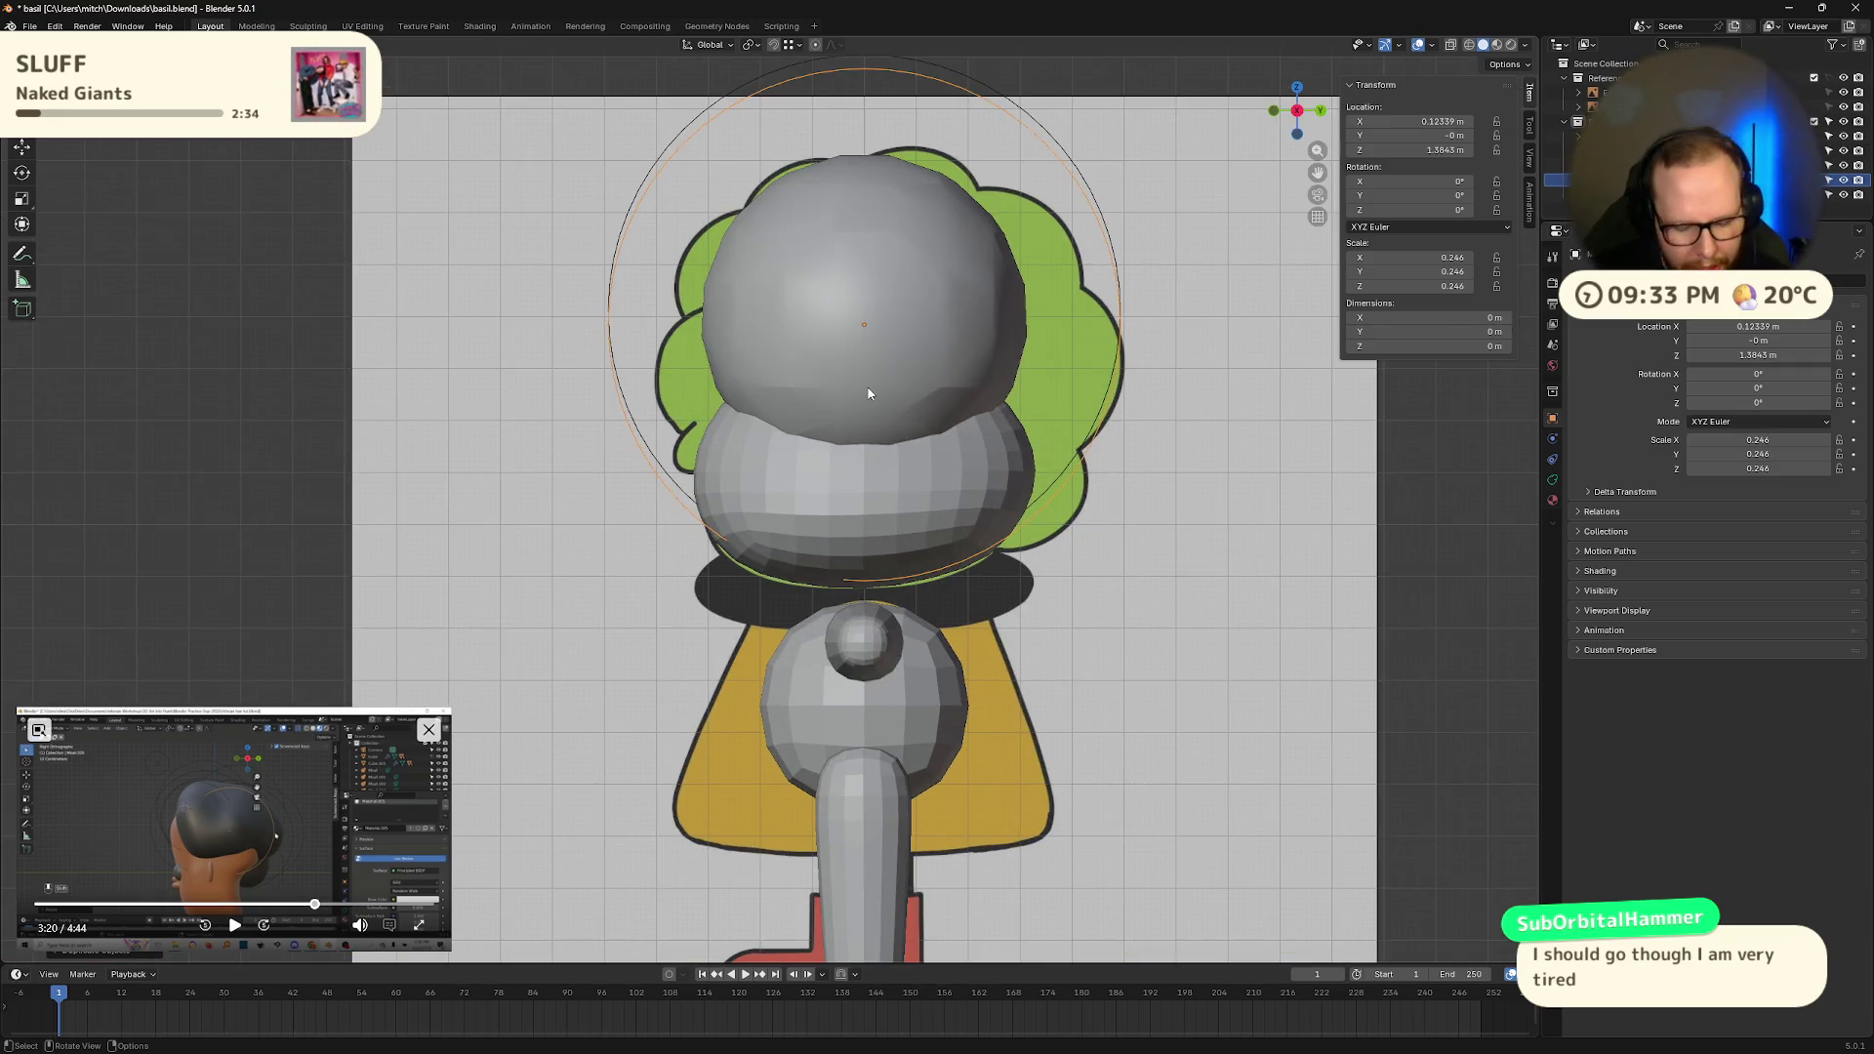
pyautogui.press('g')
pyautogui.click(858, 430)
pyautogui.hotkey('ctrl', 'z')
pyautogui.moveTo(857, 430)
pyautogui.mouseDown(button='middle')
pyautogui.moveTo(988, 406)
pyautogui.moveTo(931, 455)
pyautogui.moveTo(1167, 435)
pyautogui.moveTo(934, 423)
pyautogui.moveTo(878, 381)
pyautogui.moveTo(981, 395)
pyautogui.moveTo(891, 423)
pyautogui.moveTo(1012, 431)
pyautogui.moveTo(820, 430)
pyautogui.moveTo(879, 416)
pyautogui.mouseUp(button='middle')
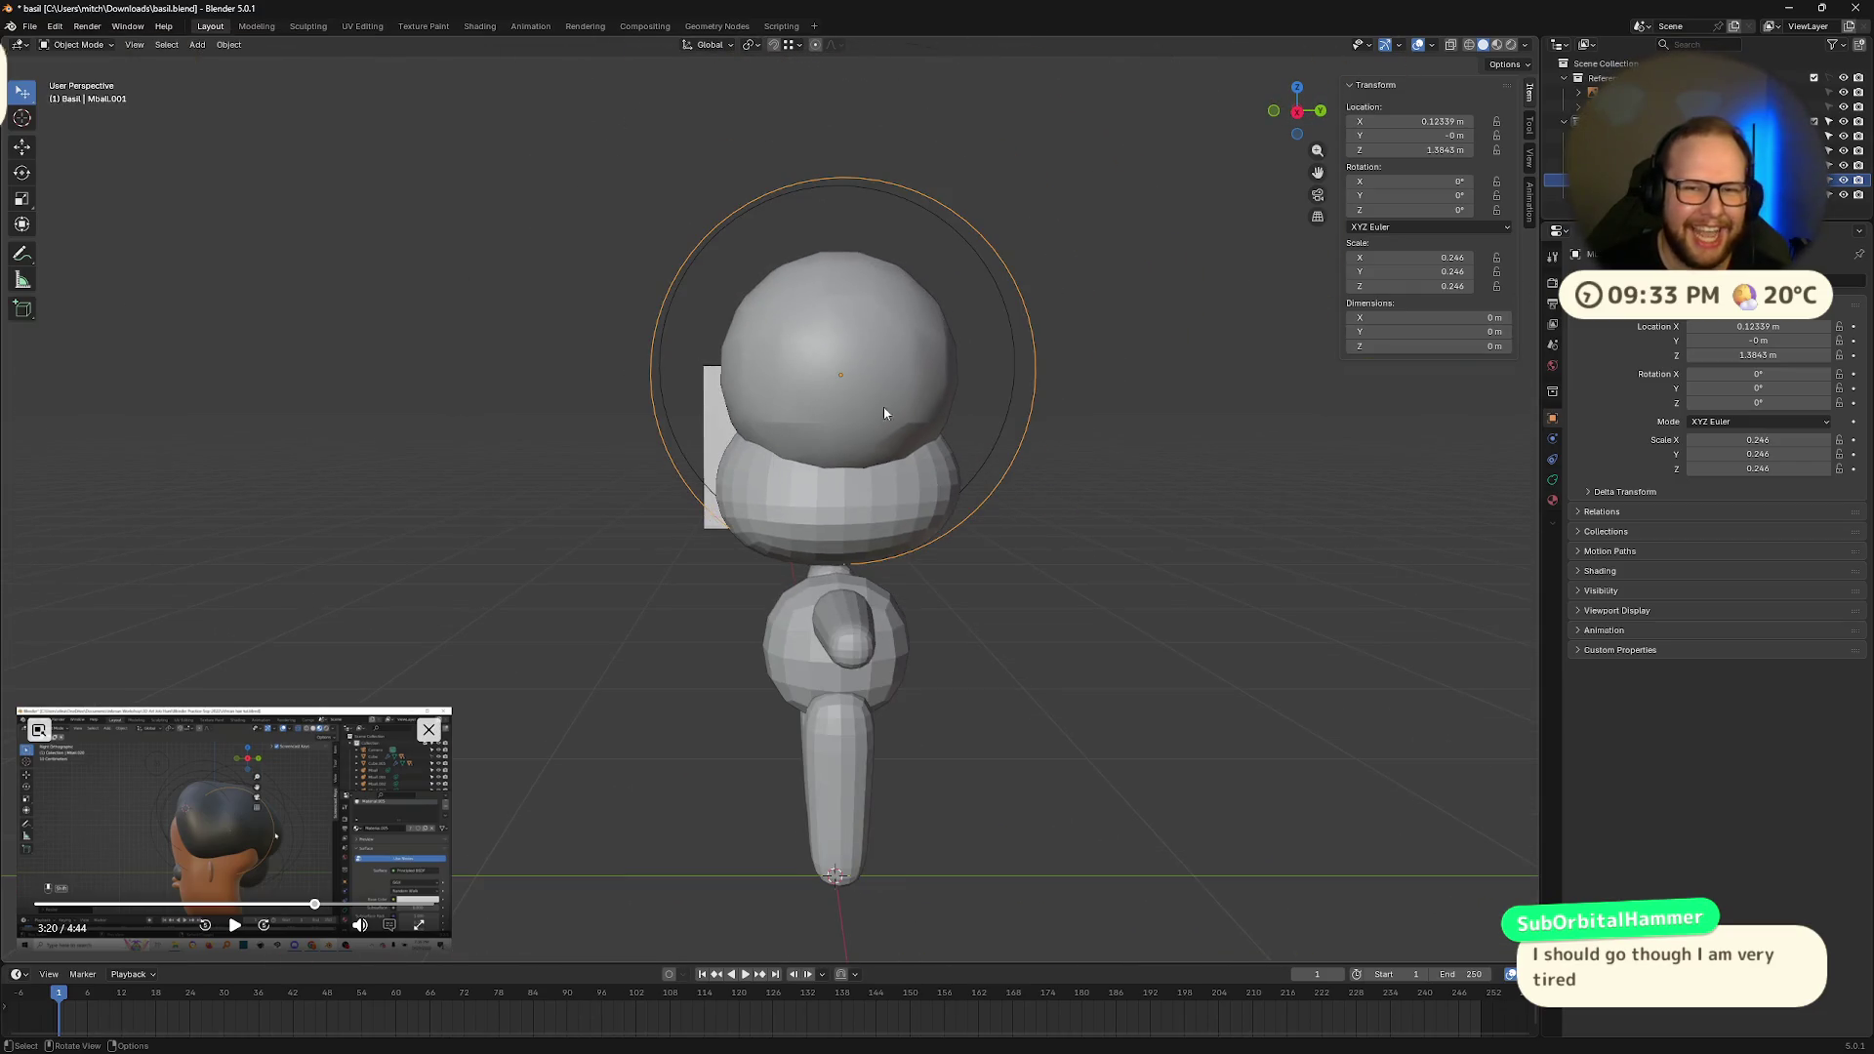
# Step: In Right Orthographic view, select the head metaball and duplicate it
pyautogui.click(1298, 111)
pyautogui.keyDown('shift'); pyautogui.moveTo(1039, 414); pyautogui.dragTo(994, 445, button='middle'); pyautogui.keyUp('shift')
pyautogui.keyDown('shift'); pyautogui.click(824, 417); pyautogui.keyUp('shift')
pyautogui.hotkey('shift', 'd')
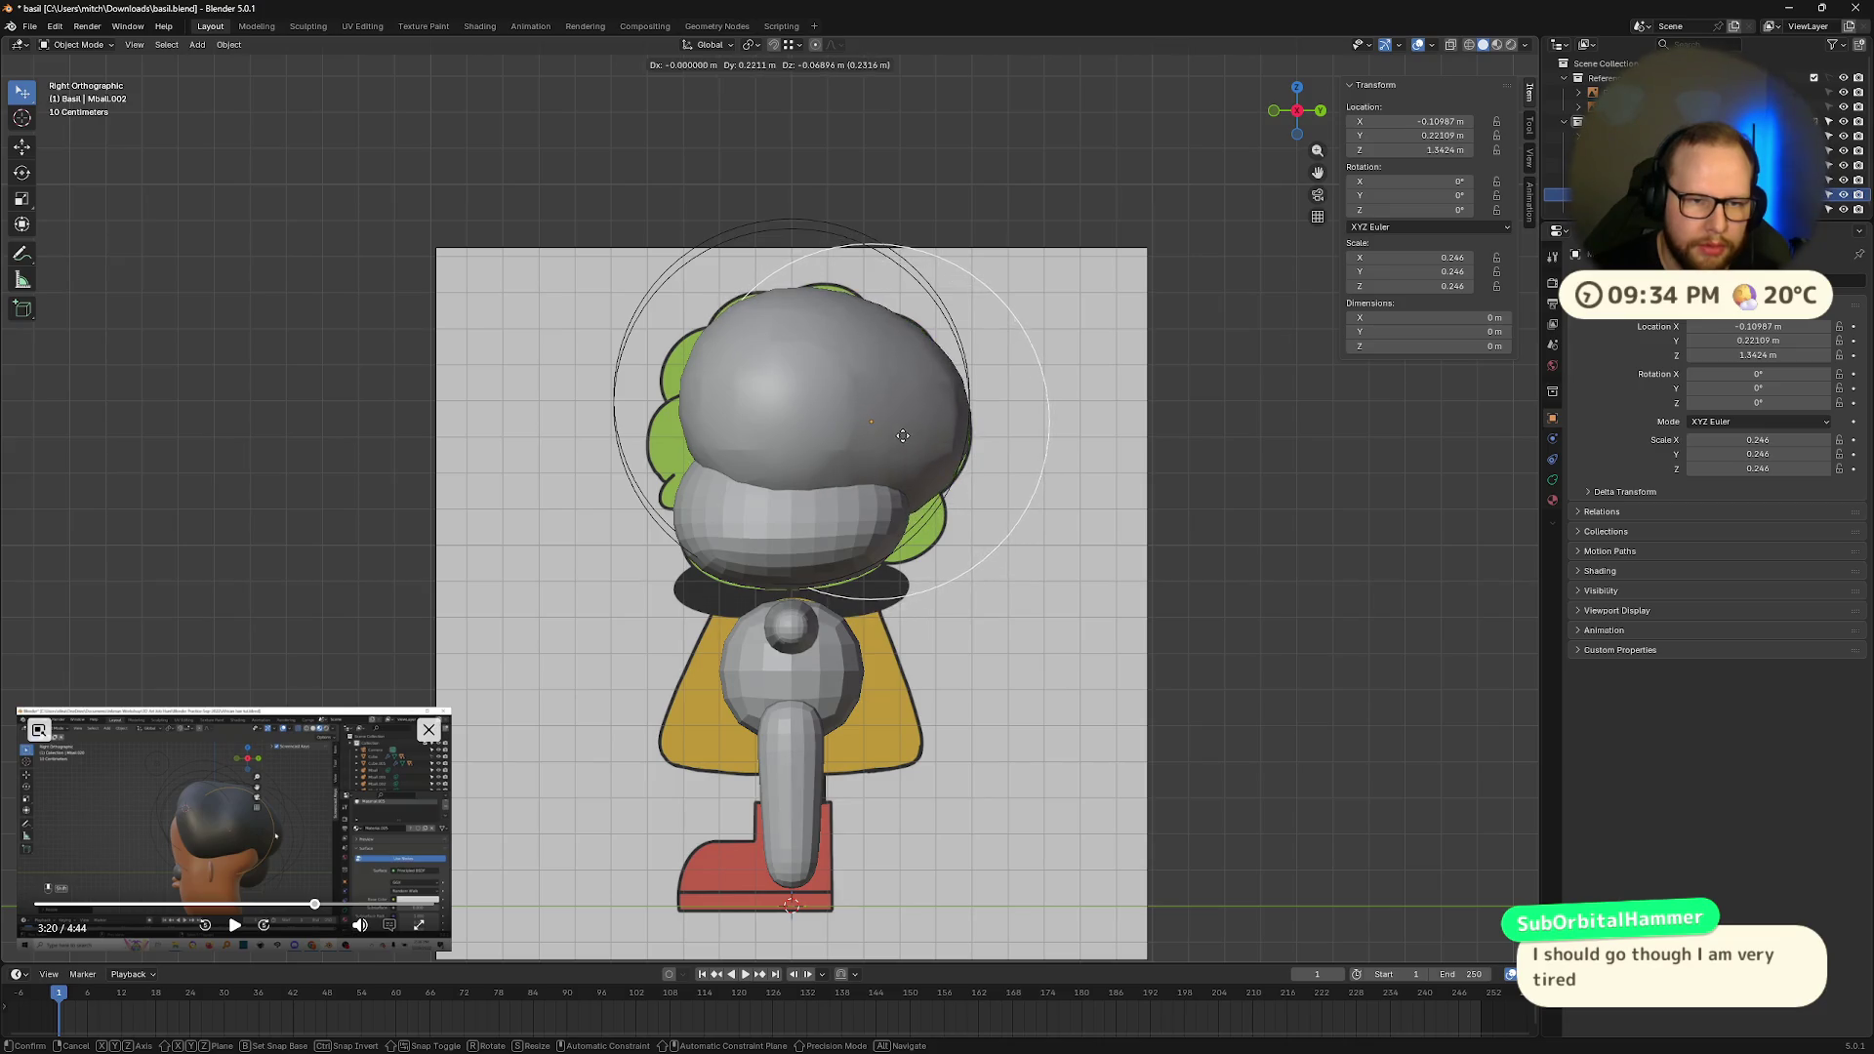
# Step: Place the copy at the back of the head, then add another copy lower and shift it along X
pyautogui.click(904, 436)
pyautogui.hotkey('shift', 'd')
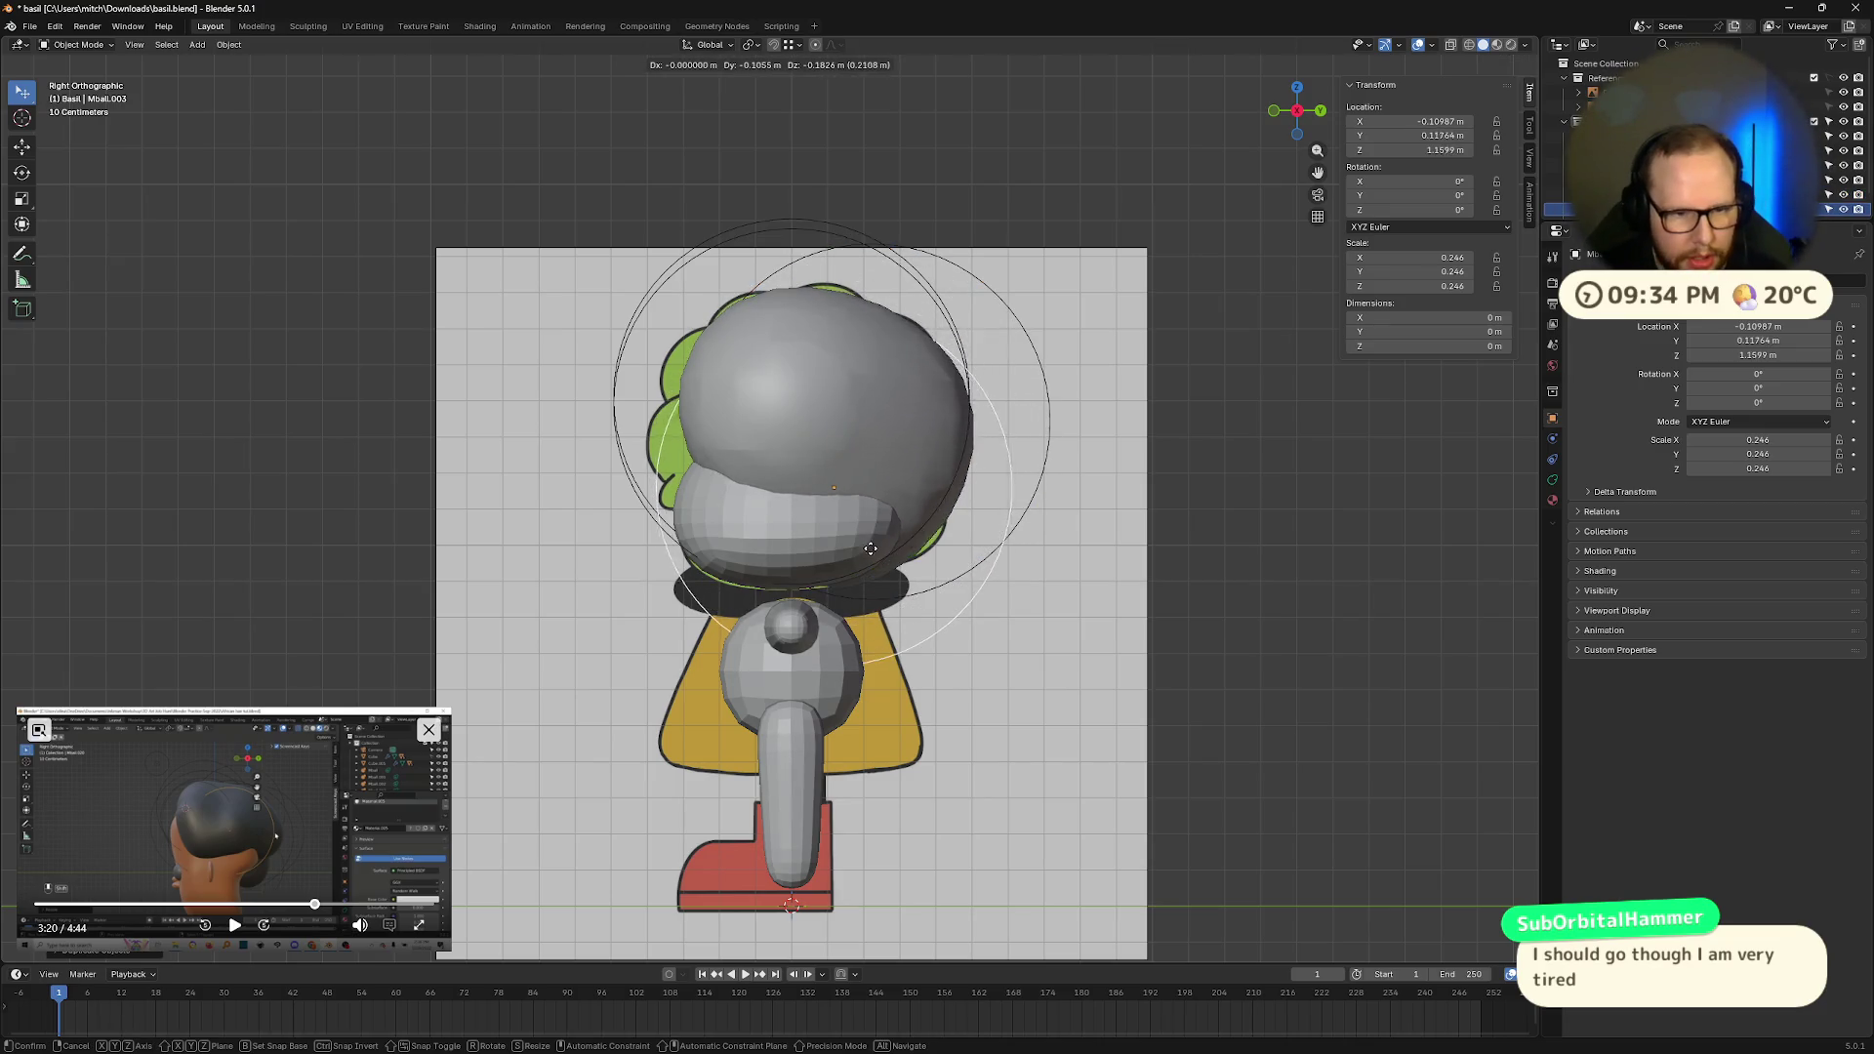
pyautogui.click(877, 541)
pyautogui.moveTo(876, 540); pyautogui.dragTo(1023, 562, button='middle')
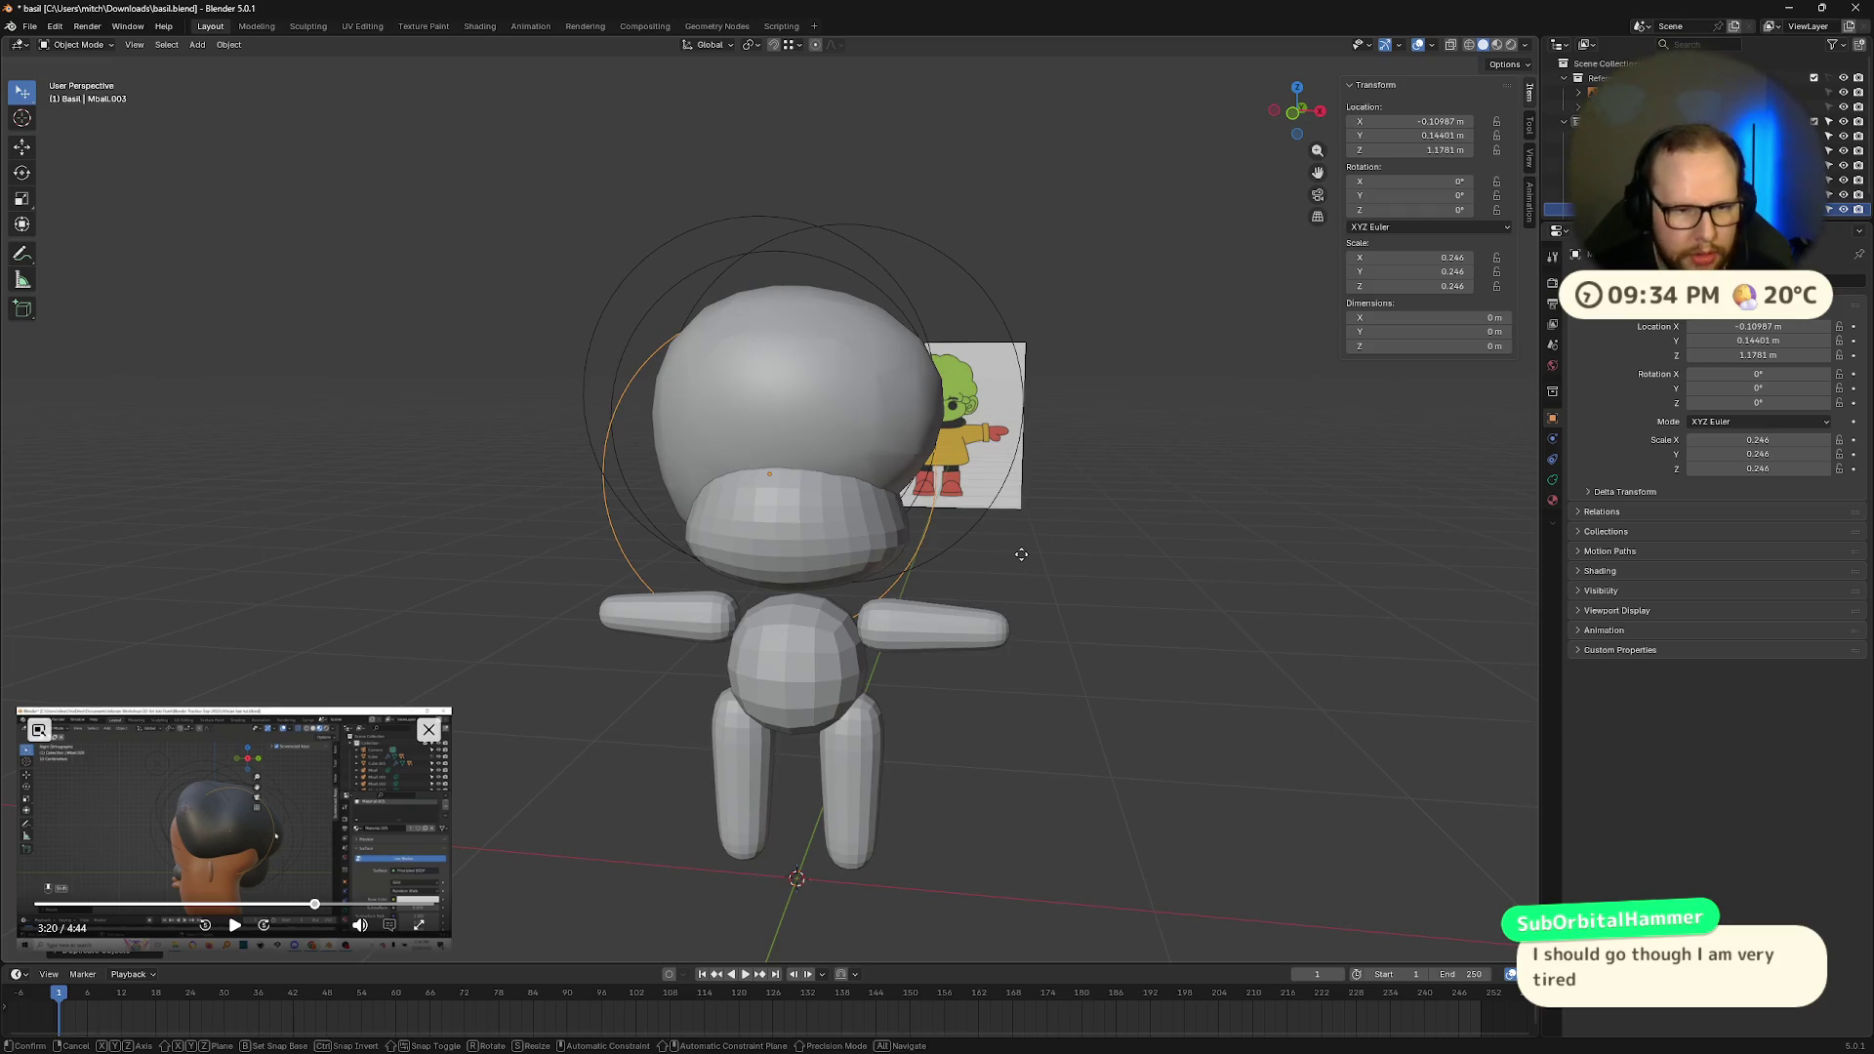
pyautogui.press('g')
pyautogui.press('x')
pyautogui.click(1091, 554)
# Step: Duplicate the back-of-head ball and move the copy straight down along Z
pyautogui.moveTo(1092, 554)
pyautogui.mouseDown(button='middle')
pyautogui.moveTo(738, 530)
pyautogui.moveTo(769, 495)
pyautogui.moveTo(818, 537)
pyautogui.moveTo(786, 530)
pyautogui.mouseUp(button='middle')
pyautogui.click(766, 486)
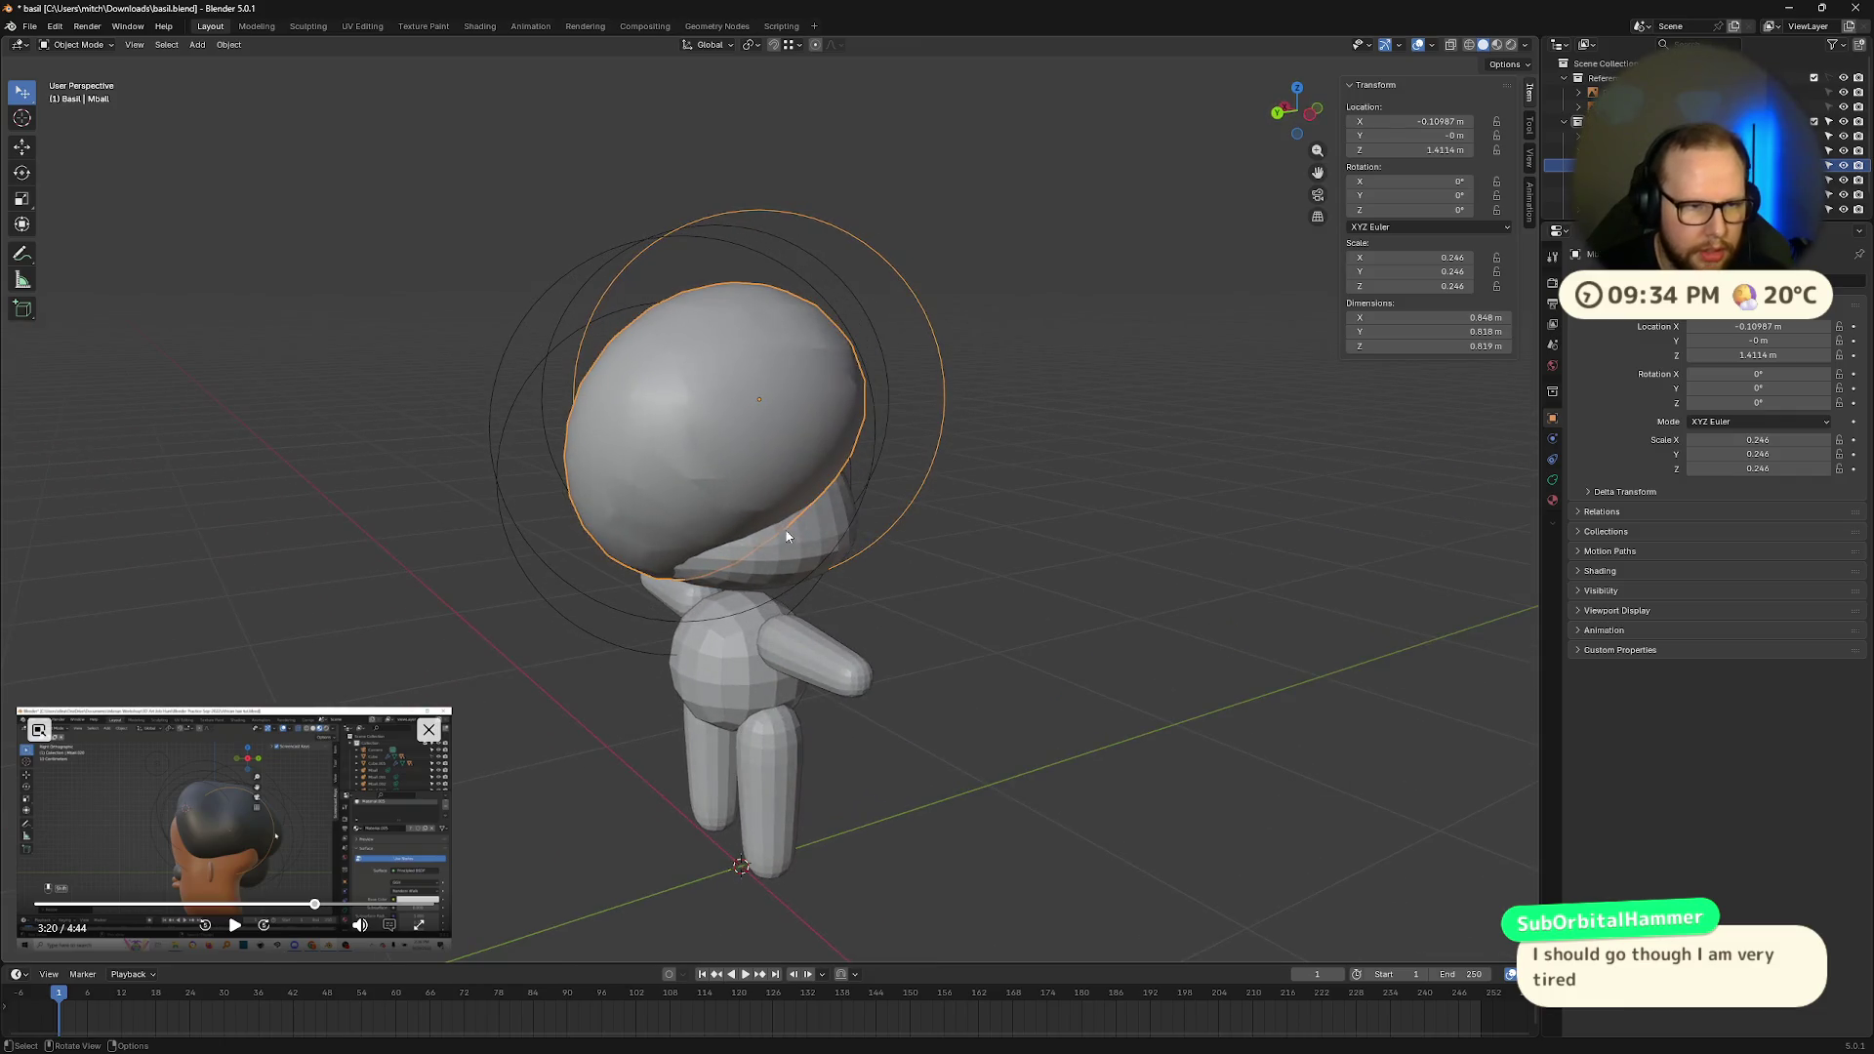
pyautogui.click(756, 611)
pyautogui.moveTo(756, 611); pyautogui.dragTo(791, 617, button='middle')
pyautogui.hotkey('shift', 'd')
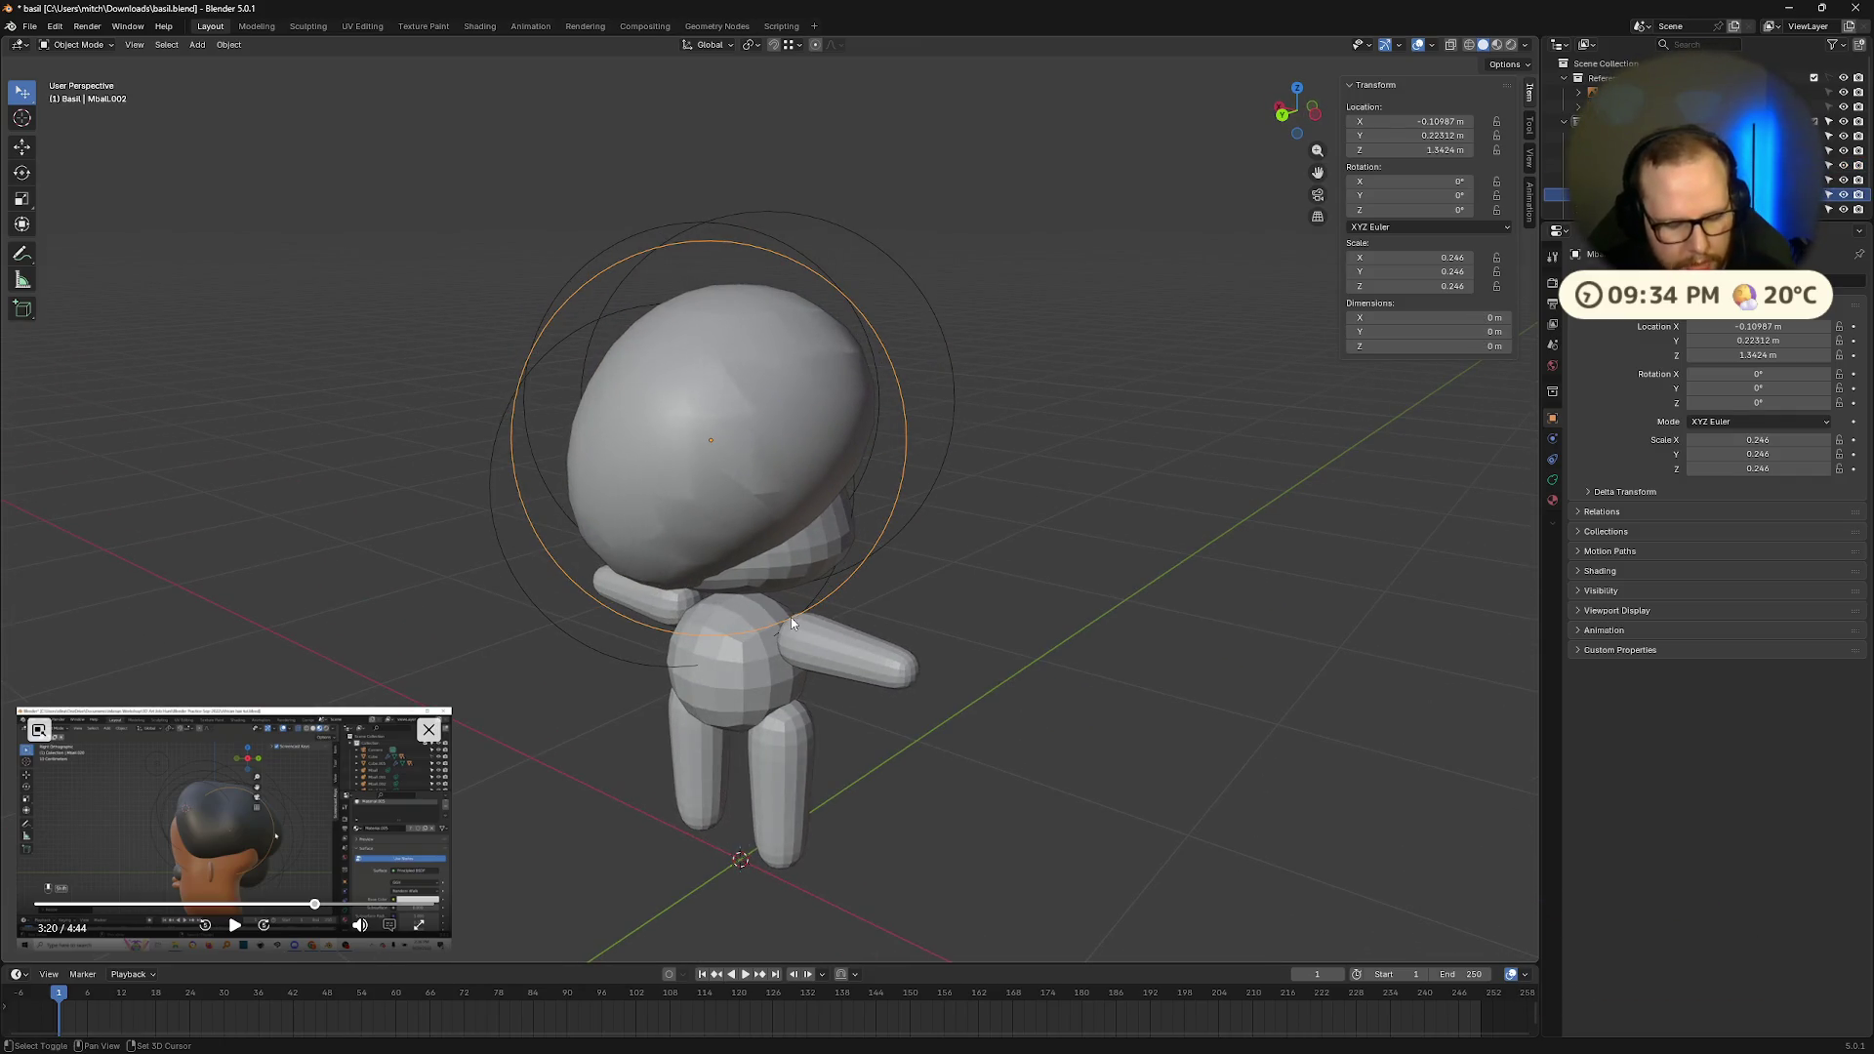
pyautogui.press('z')
pyautogui.click(800, 674)
# Step: Move that copy along X then Y to sit at X −0.26 m, Z 1.19 m
pyautogui.press('g')
pyautogui.press('x')
pyautogui.click(820, 664)
pyautogui.moveTo(820, 664)
pyautogui.mouseDown(button='middle')
pyautogui.moveTo(844, 657)
pyautogui.moveTo(753, 629)
pyautogui.moveTo(788, 638)
pyautogui.mouseUp(button='middle')
pyautogui.press('g')
pyautogui.press('y')
pyautogui.click(845, 641)
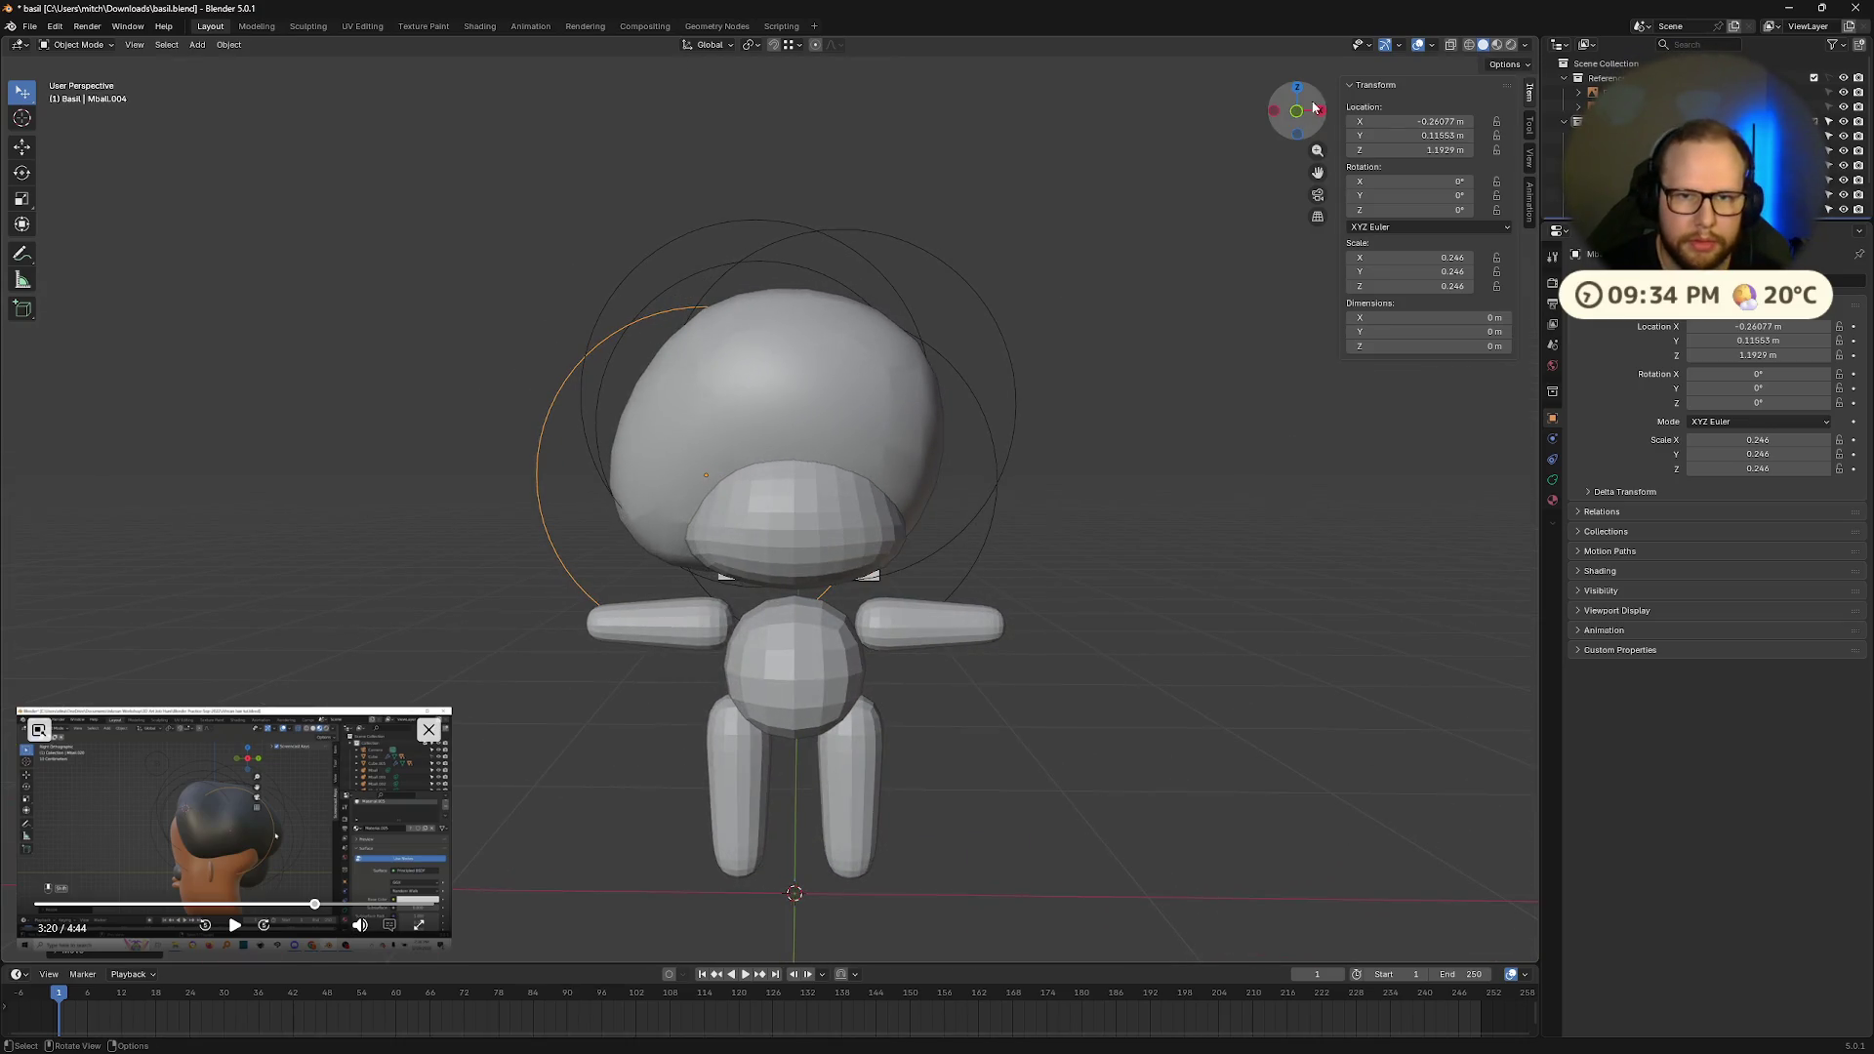
# Step: Return to Front Orthographic view and zoom in on the character
pyautogui.click(1297, 111)
pyautogui.moveTo(1265, 115); pyautogui.dragTo(1303, 112)
pyautogui.click(1298, 110)
pyautogui.scroll(3, 681, 506)
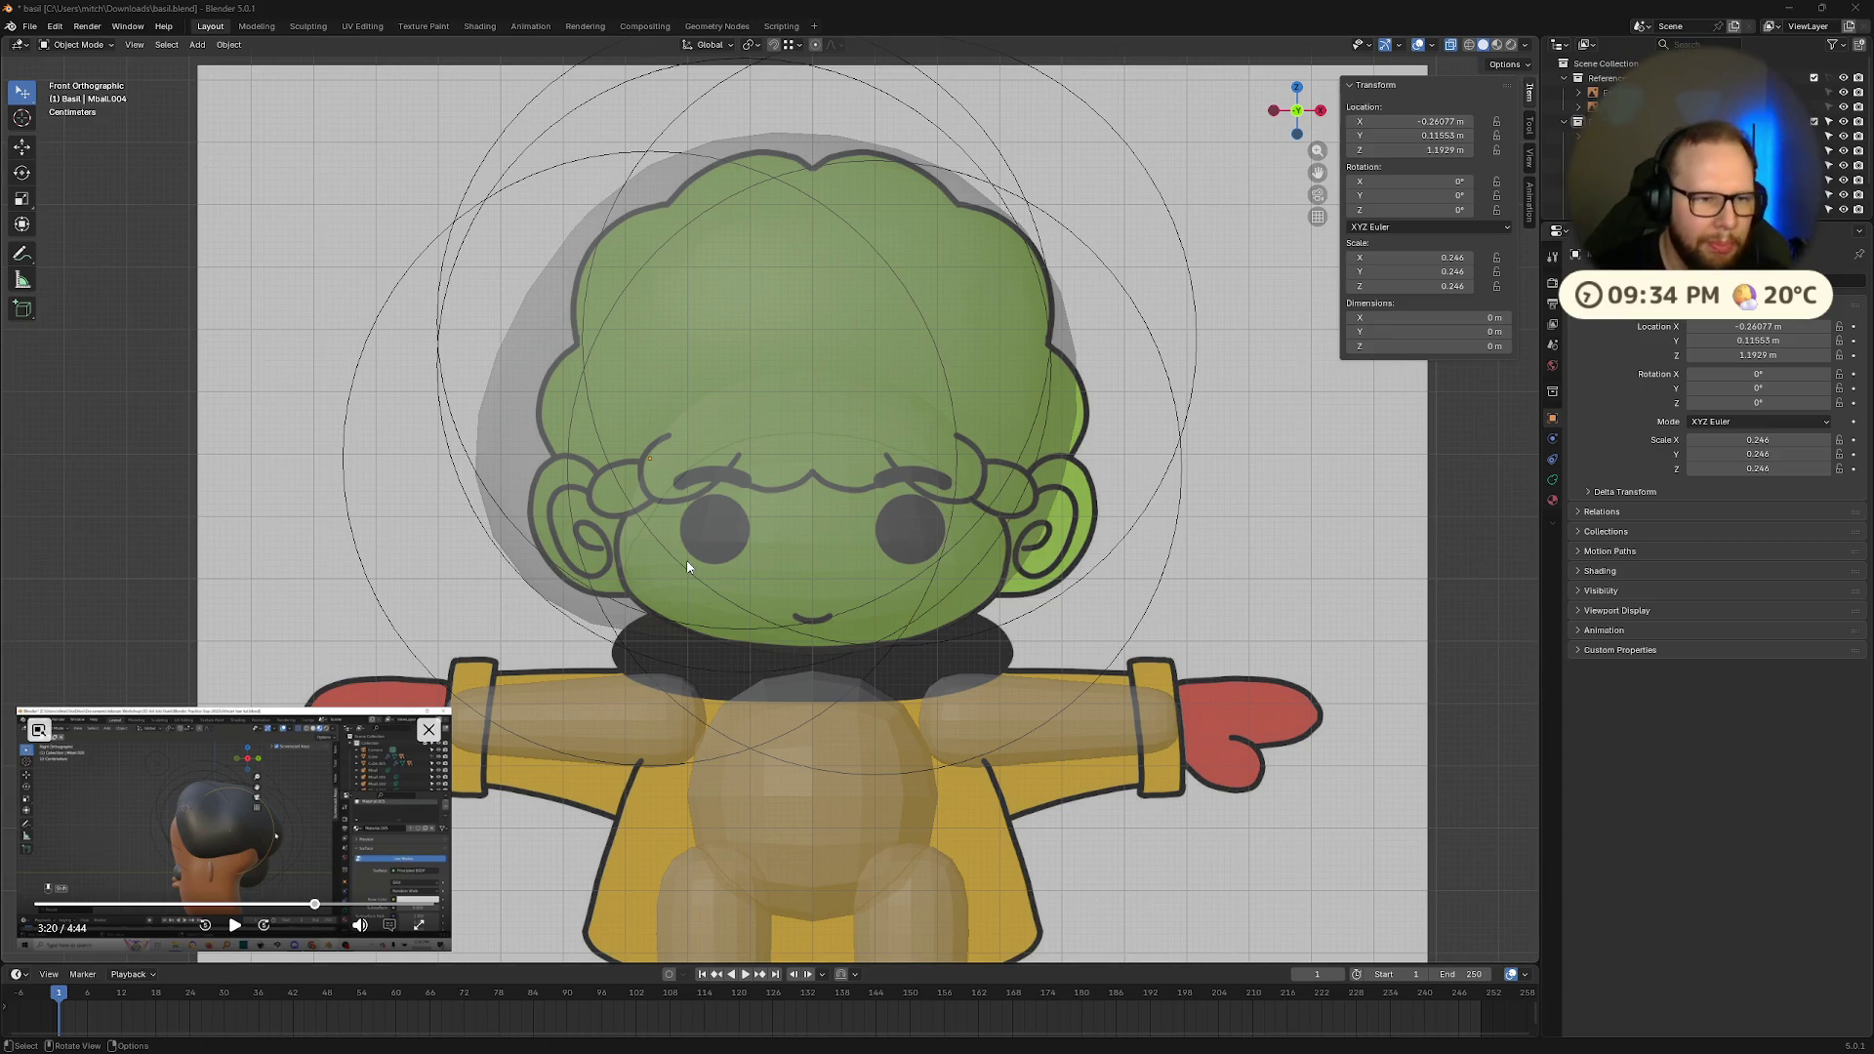
# Step: Move the large left ball onto the head, then return to front view with X-ray on
pyautogui.click(354, 527)
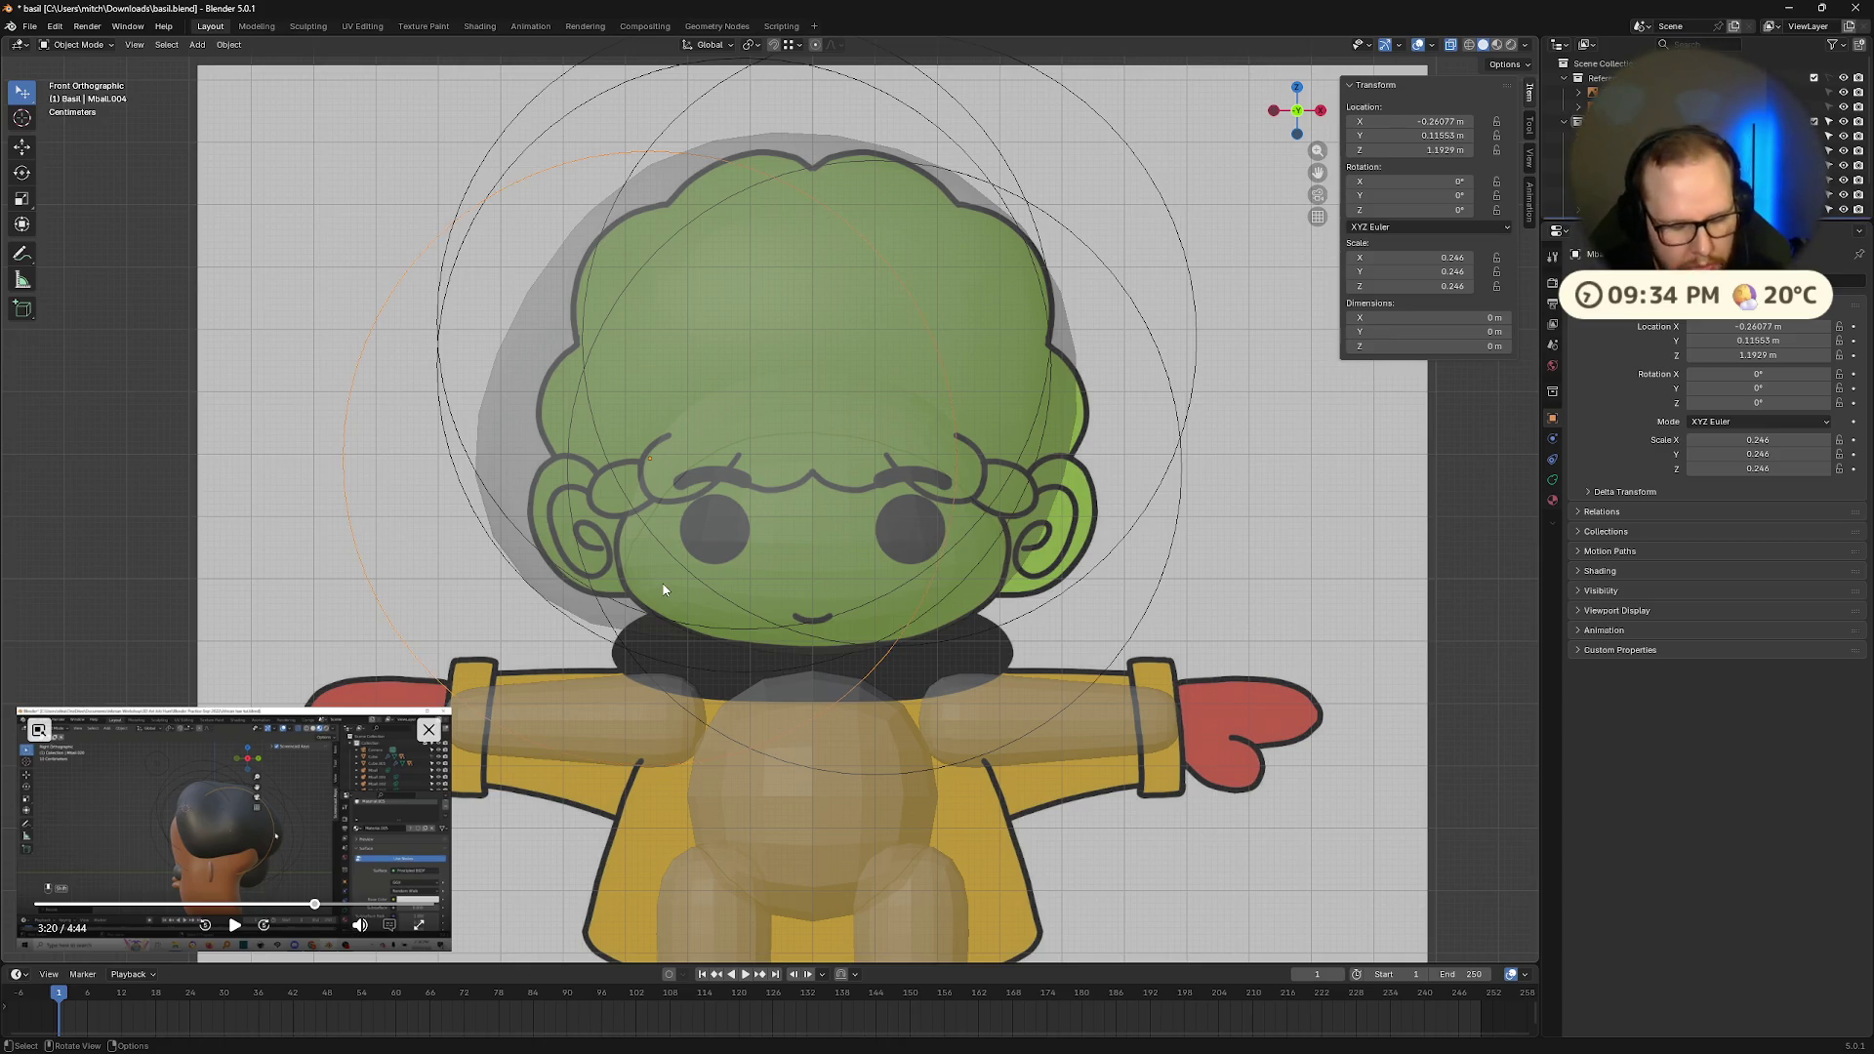
pyautogui.press('g')
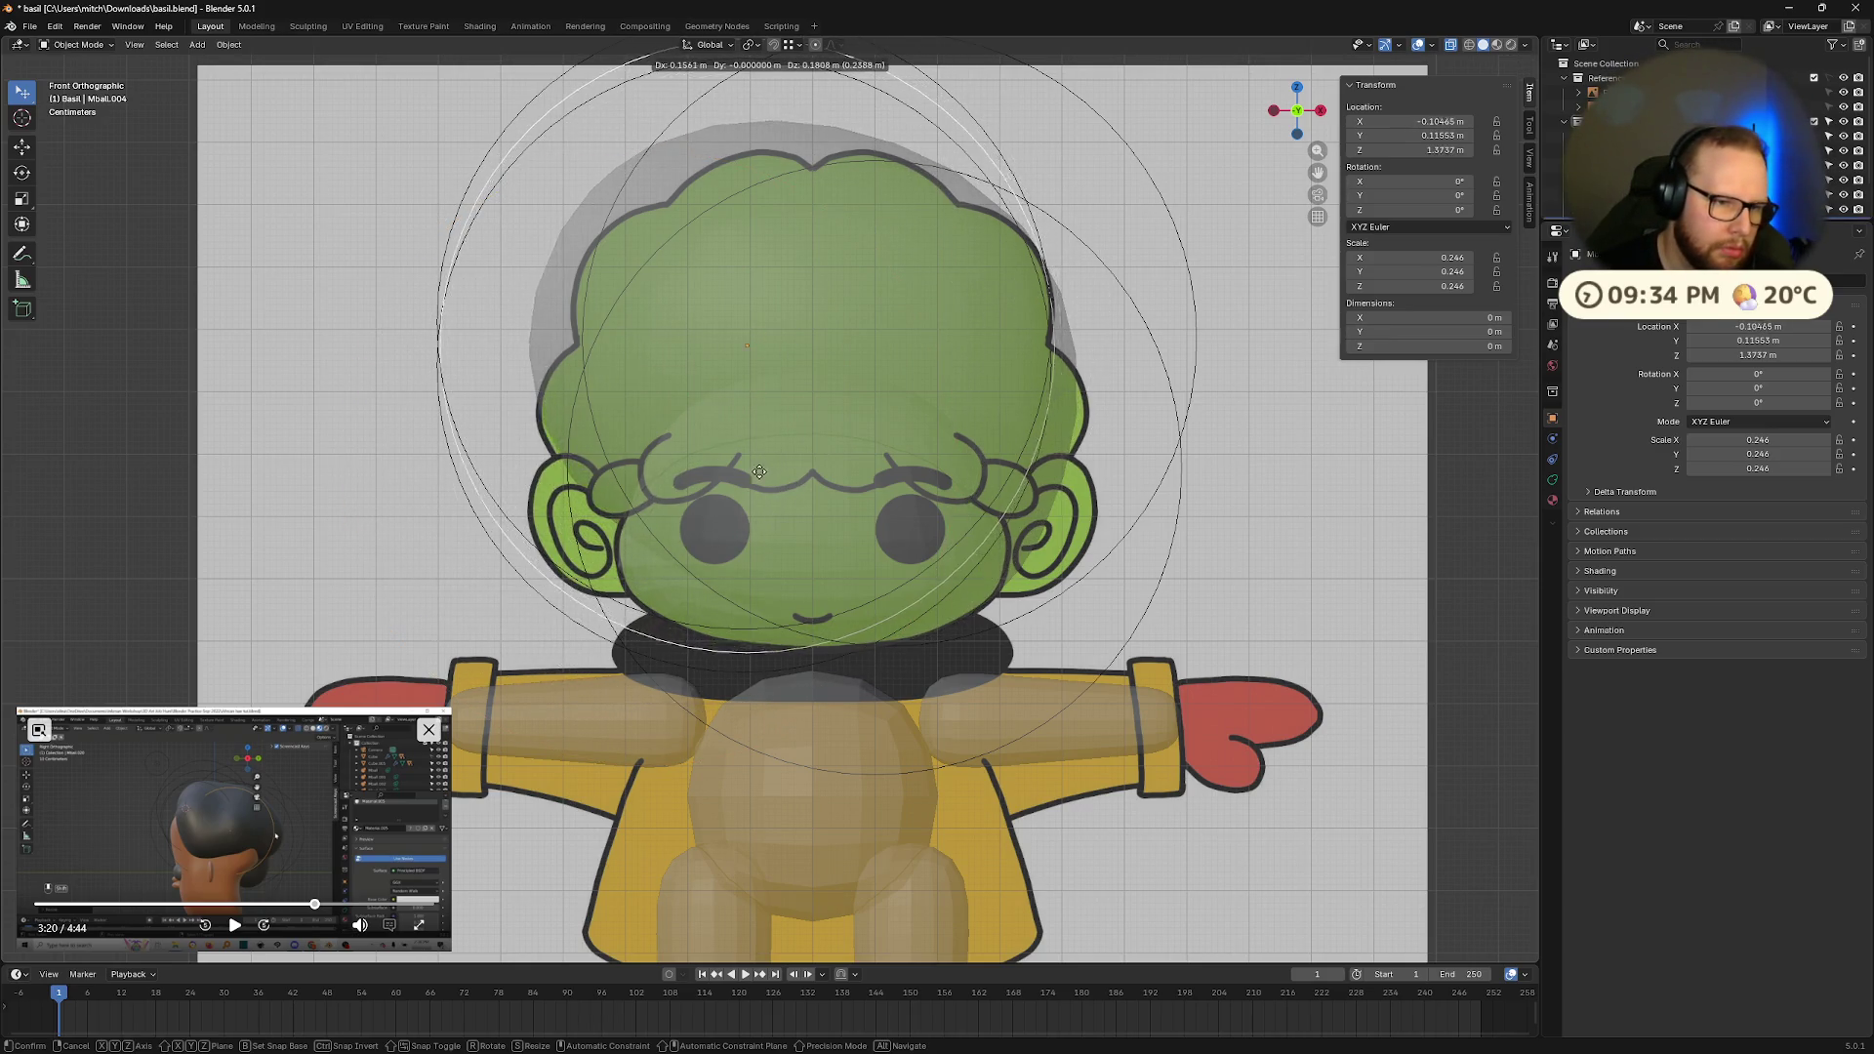
pyautogui.click(759, 471)
pyautogui.moveTo(759, 470)
pyautogui.mouseDown(button='middle')
pyautogui.moveTo(842, 658)
pyautogui.moveTo(908, 659)
pyautogui.moveTo(707, 606)
pyautogui.moveTo(825, 652)
pyautogui.mouseUp(button='middle')
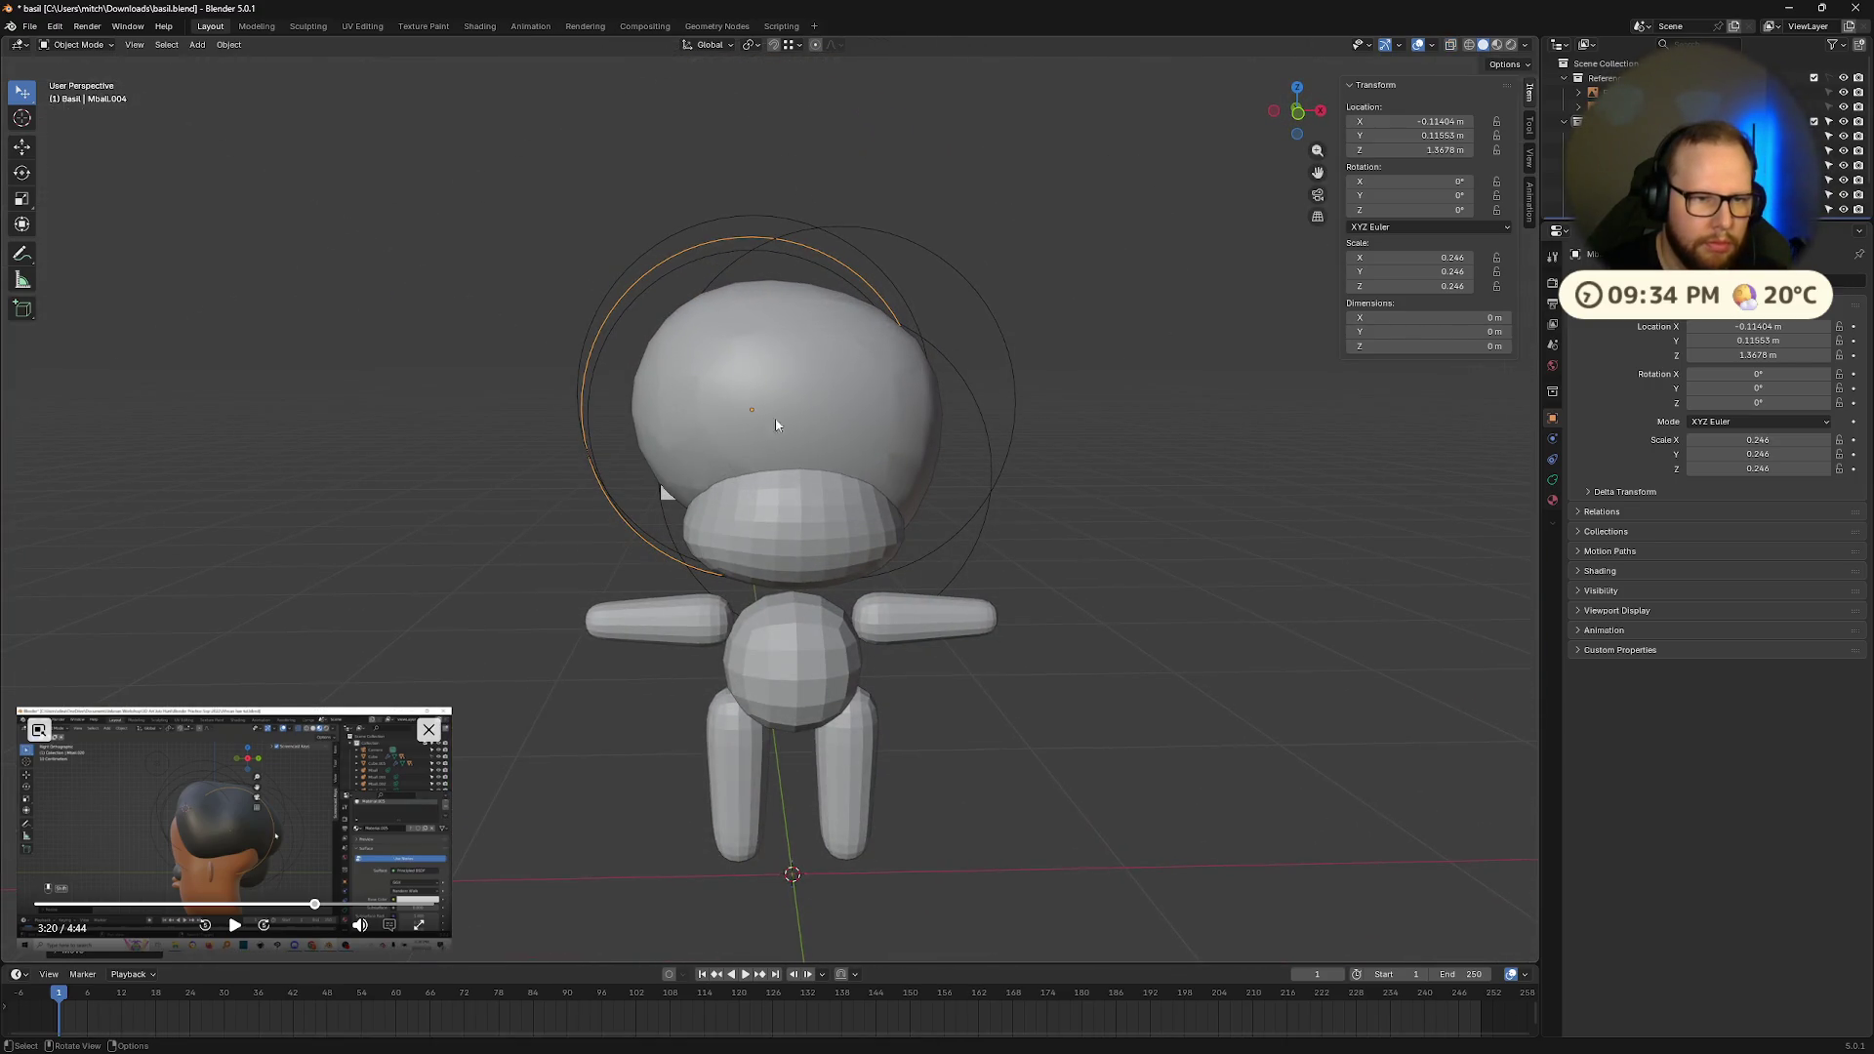
pyautogui.scroll(-5, 758, 440)
pyautogui.scroll(6, 833, 476)
pyautogui.click(1299, 114)
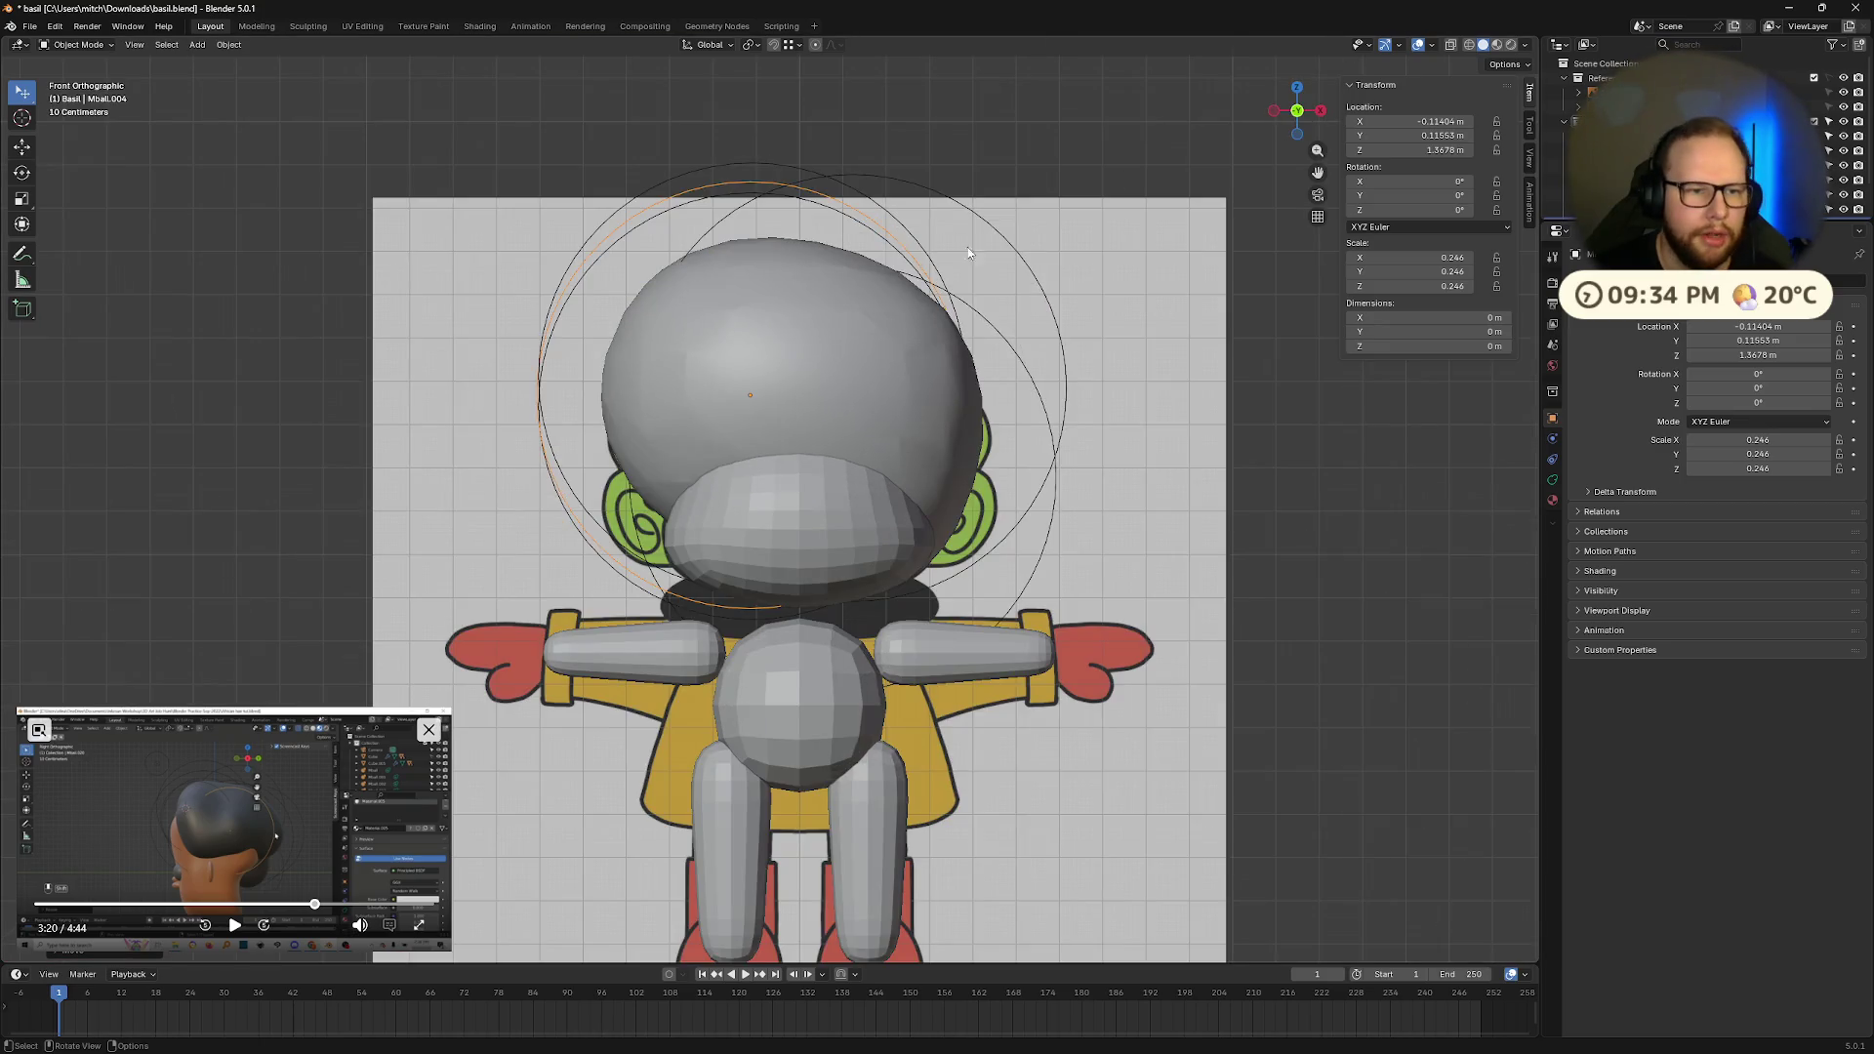
pyautogui.hotkey('alt', 'z')
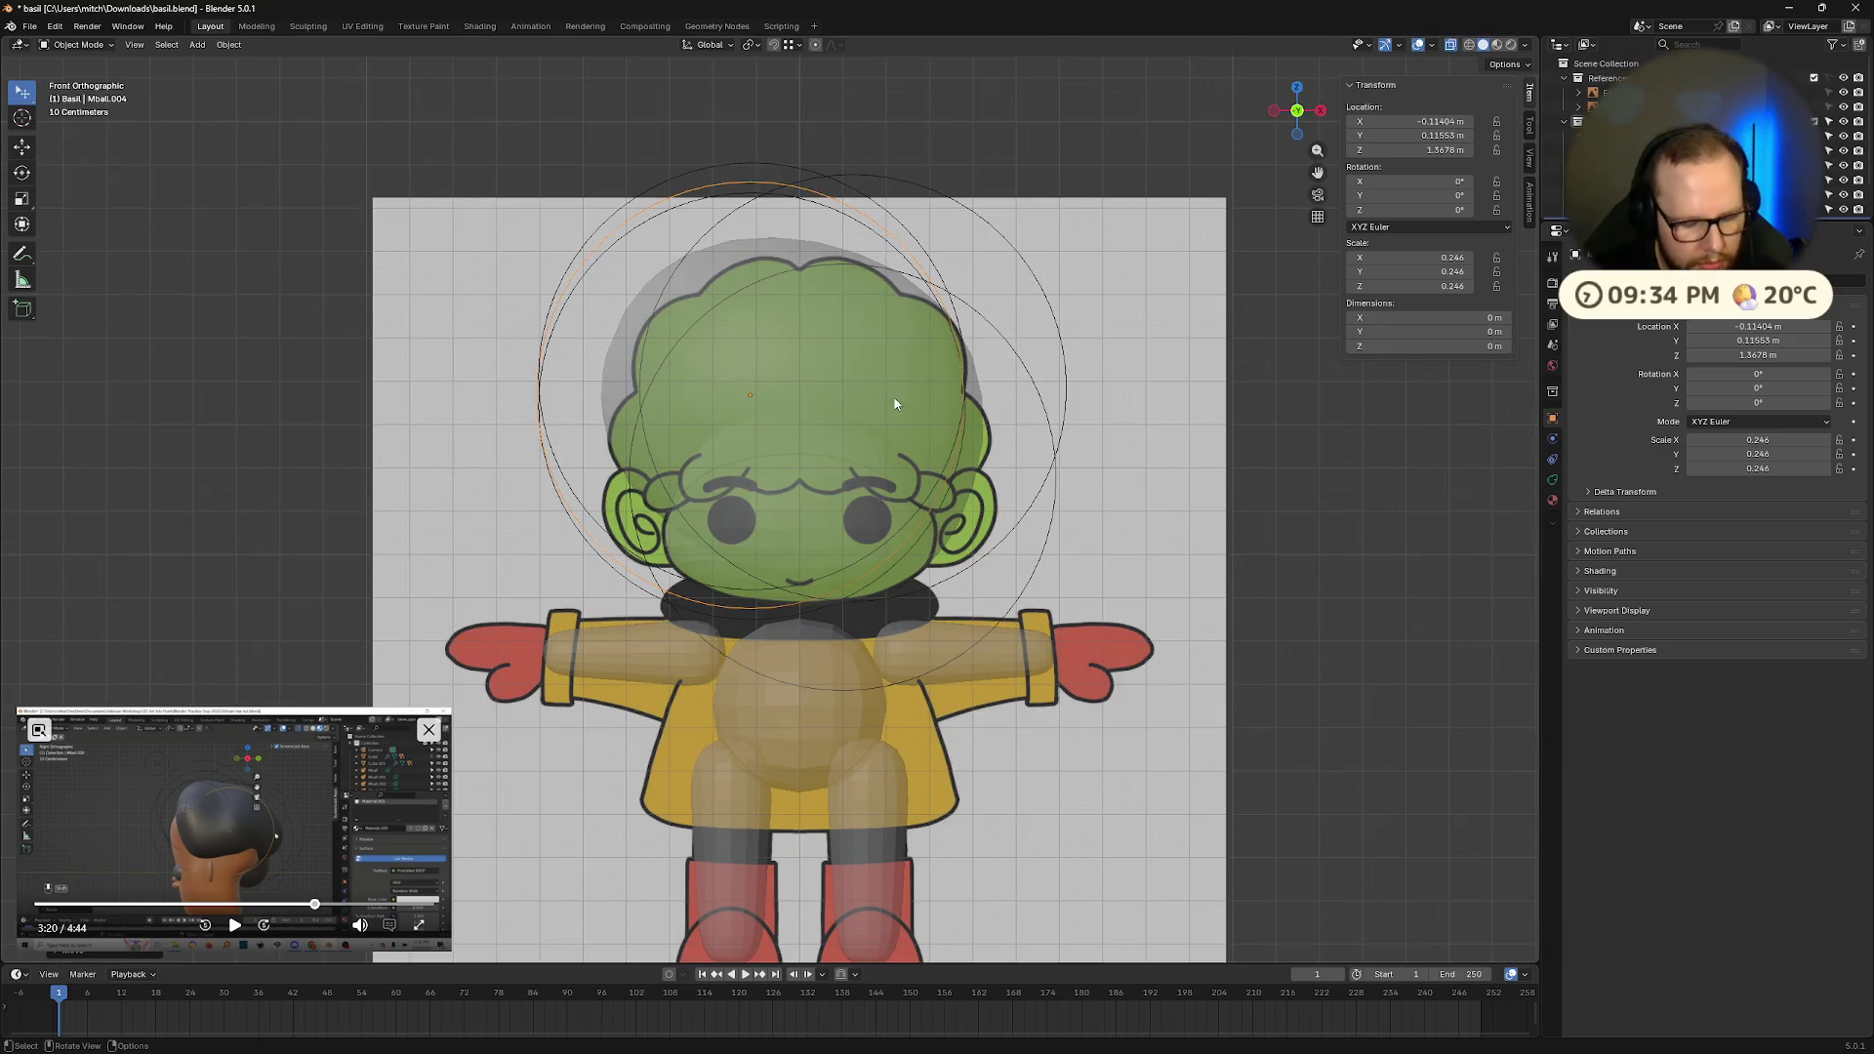
# Step: Shrink and reposition the selected ball, and shrink the back-of-head ball to 0.174
pyautogui.press('s')
pyautogui.press('g')
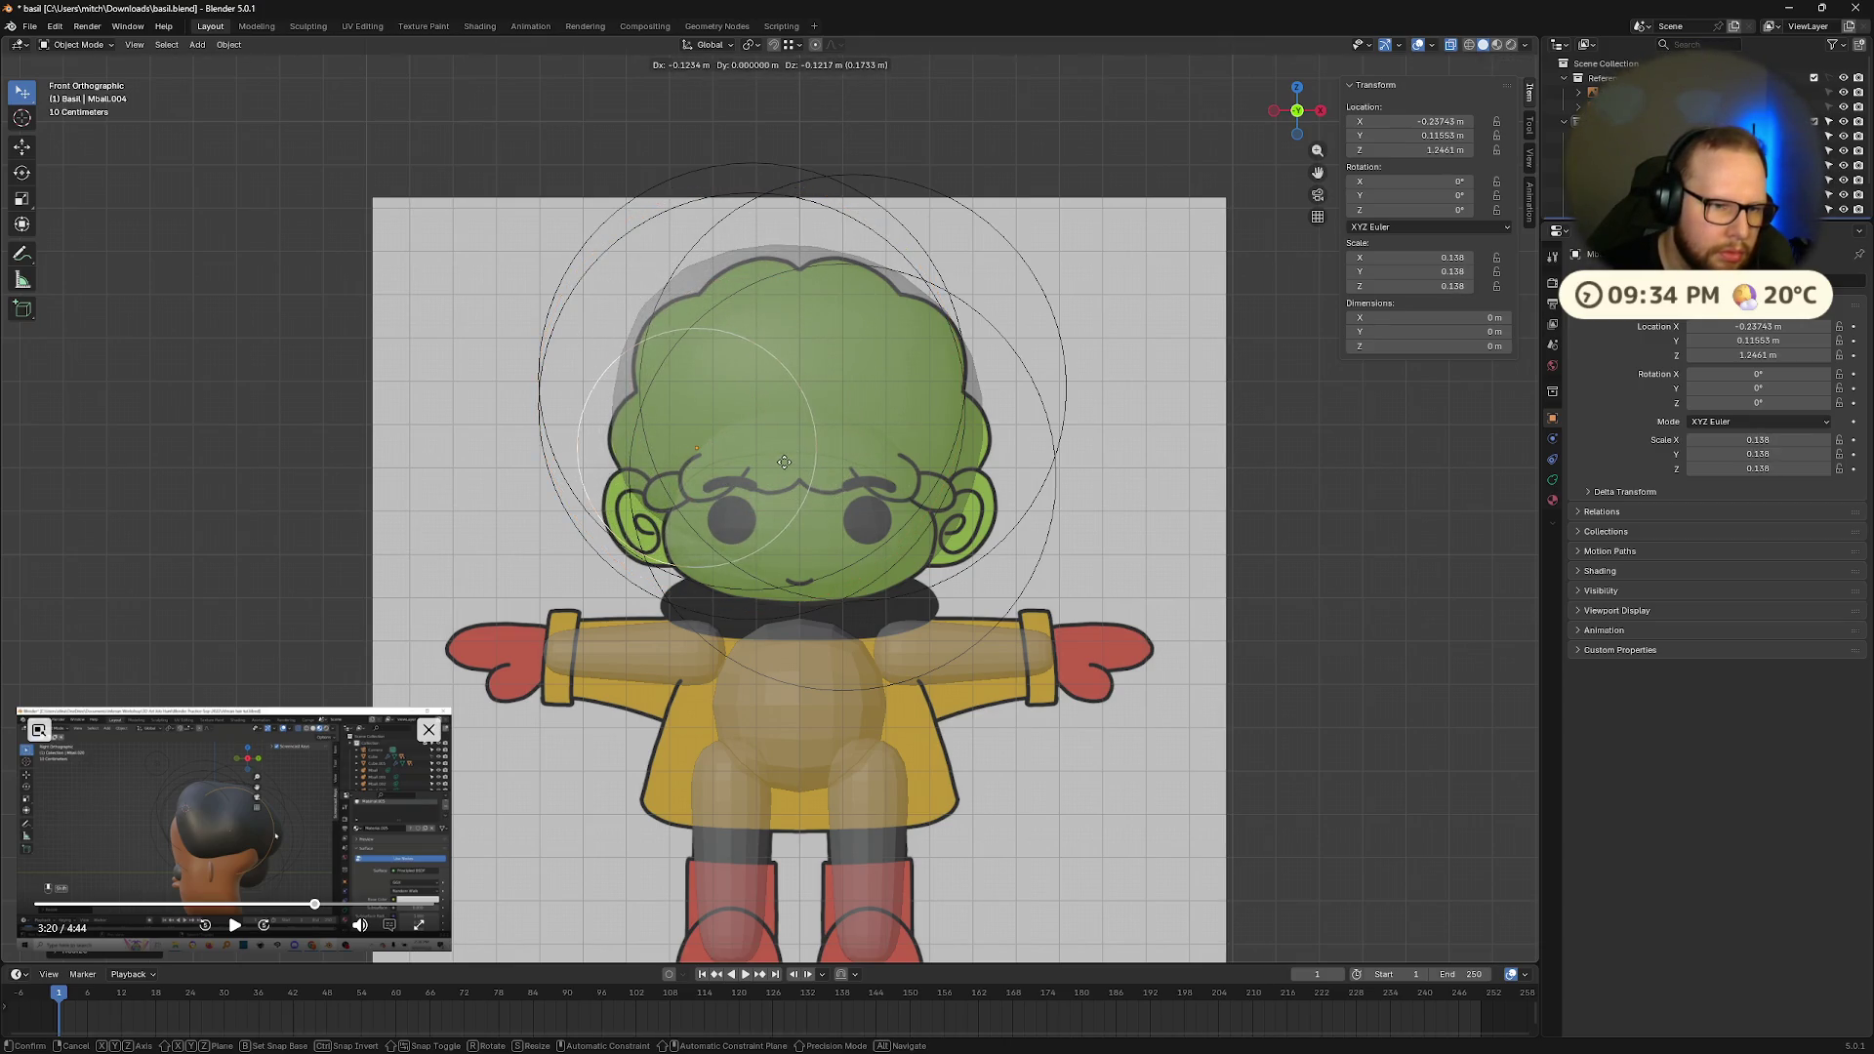
pyautogui.click(784, 462)
pyautogui.click(945, 383)
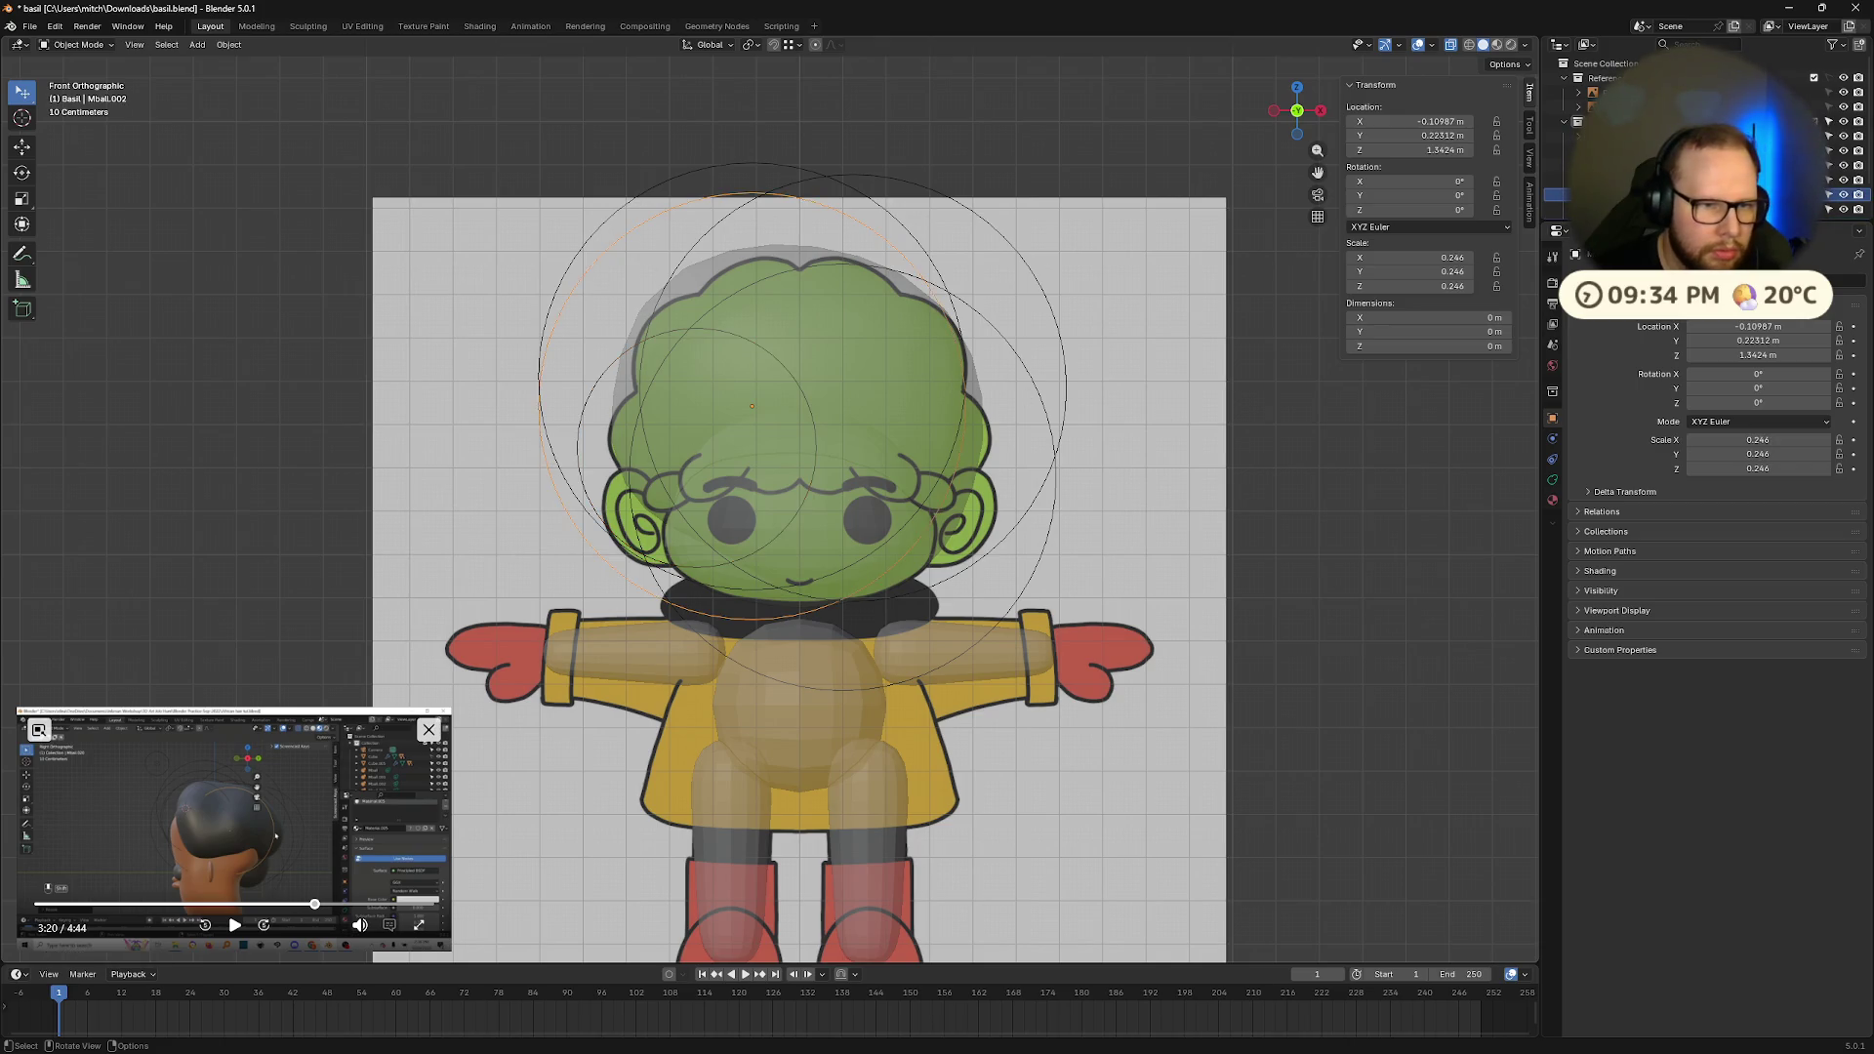
pyautogui.press('s')
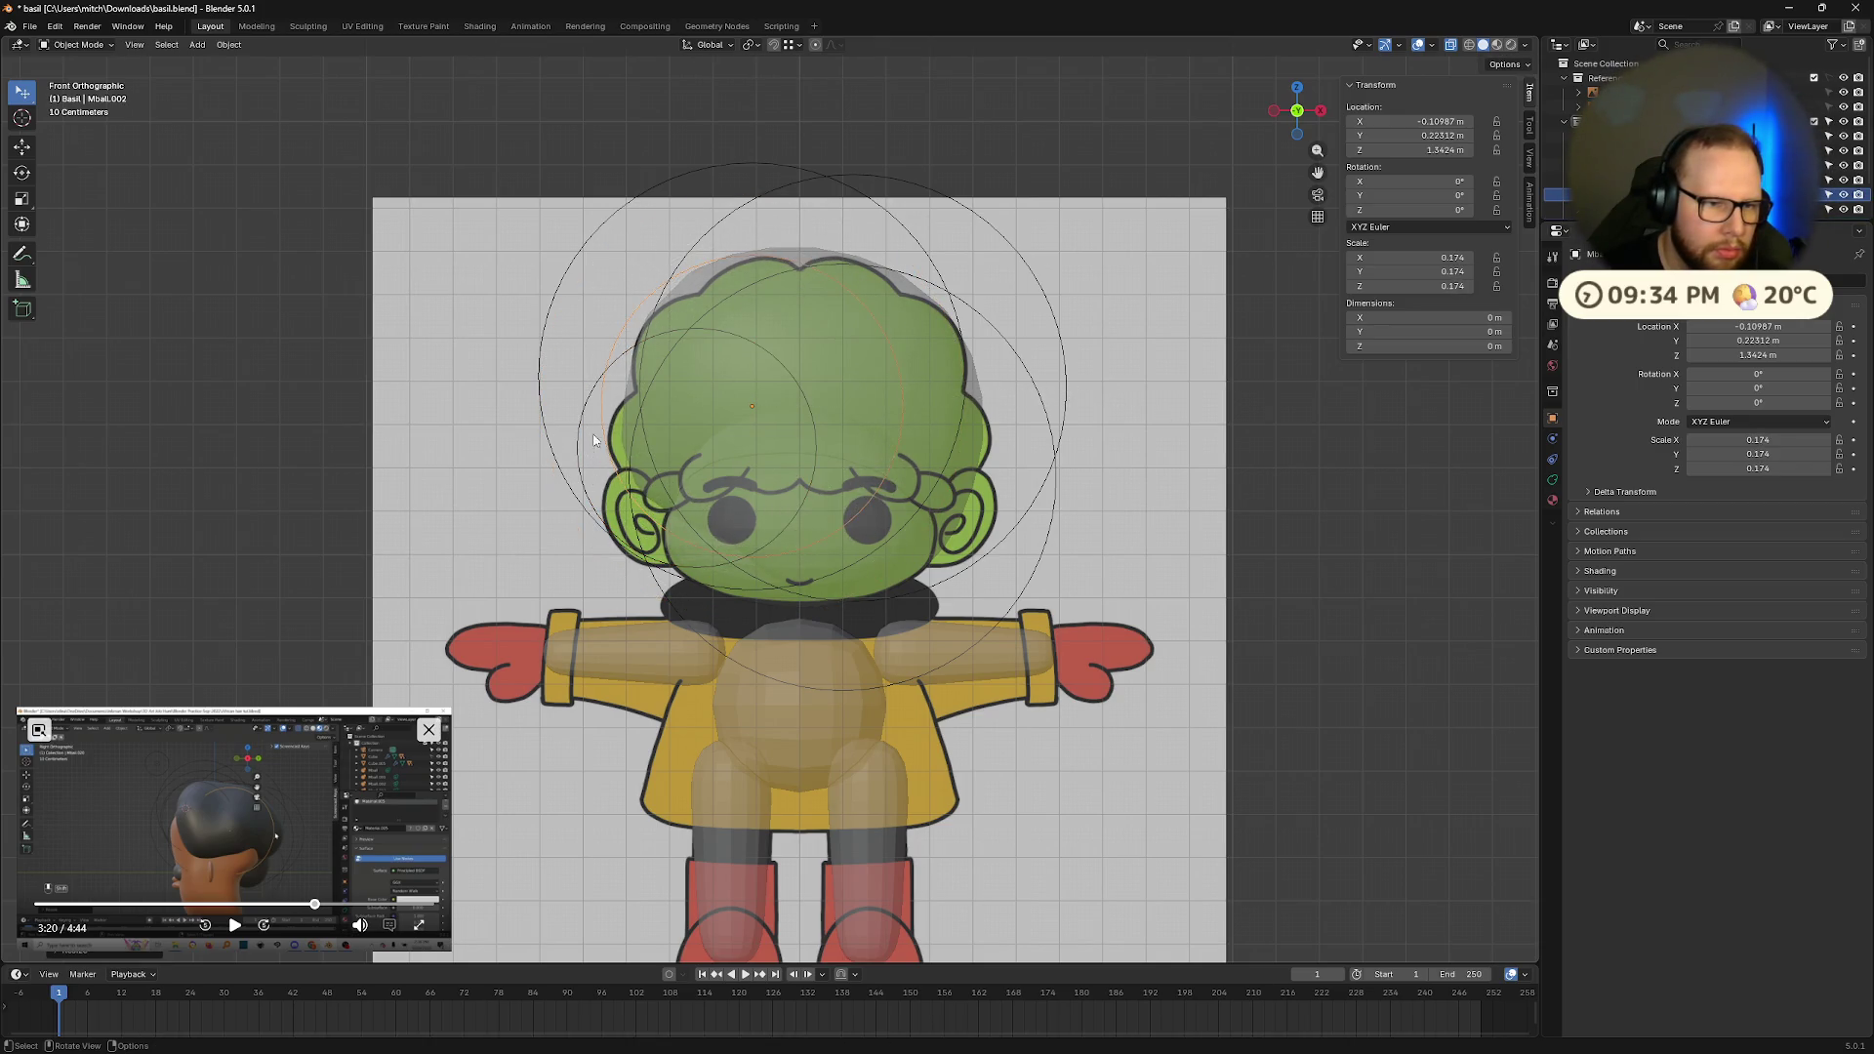
pyautogui.click(772, 464)
# Step: Shrink the smaller side ball and move it over the head
pyautogui.click(876, 452)
pyautogui.press('s')
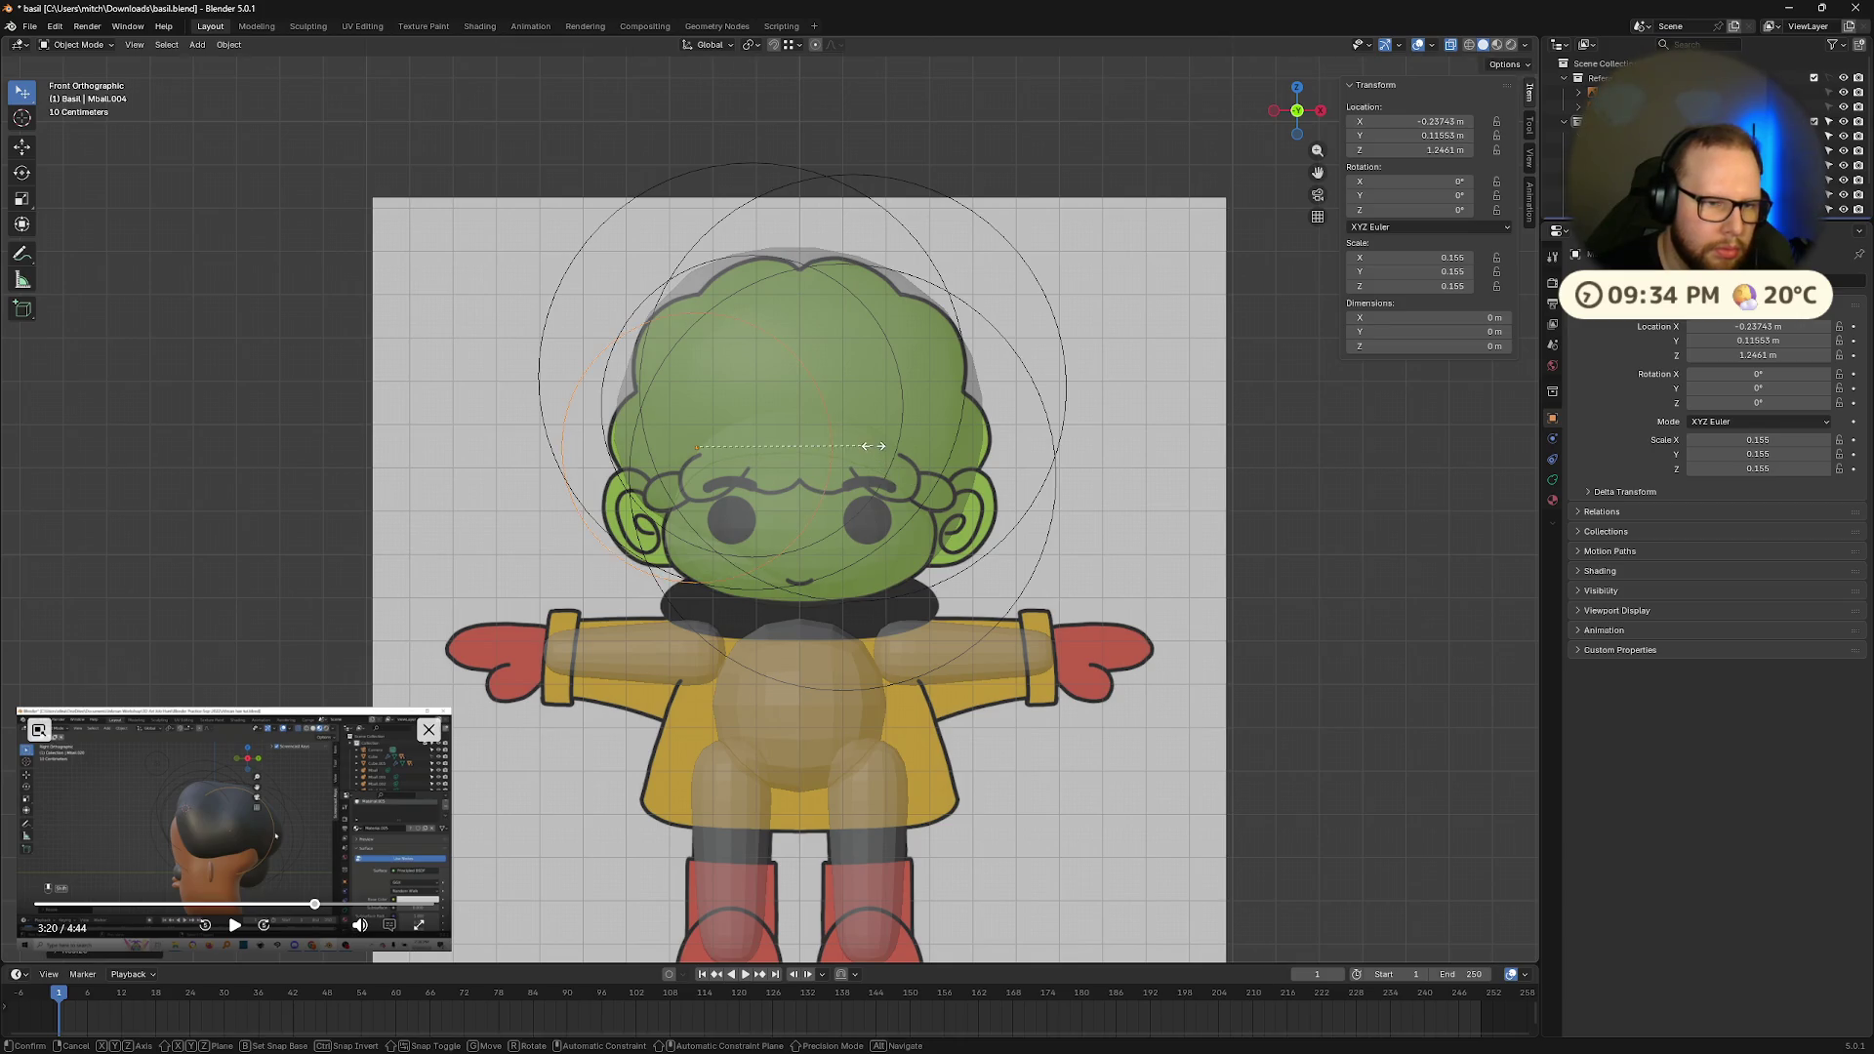
pyautogui.press('g')
pyautogui.click(798, 448)
pyautogui.moveTo(799, 449)
pyautogui.mouseDown(button='middle')
pyautogui.moveTo(1042, 456)
pyautogui.moveTo(1114, 378)
pyautogui.moveTo(1213, 472)
pyautogui.moveTo(1130, 498)
pyautogui.moveTo(950, 439)
pyautogui.moveTo(754, 463)
pyautogui.moveTo(640, 443)
pyautogui.moveTo(875, 514)
pyautogui.moveTo(794, 436)
pyautogui.moveTo(658, 461)
pyautogui.moveTo(632, 485)
pyautogui.moveTo(795, 502)
pyautogui.moveTo(663, 547)
pyautogui.moveTo(600, 535)
pyautogui.moveTo(769, 547)
pyautogui.mouseUp(button='middle')
# Step: Move another head ball lower, then go back to the front view
pyautogui.click(772, 546)
pyautogui.press('g')
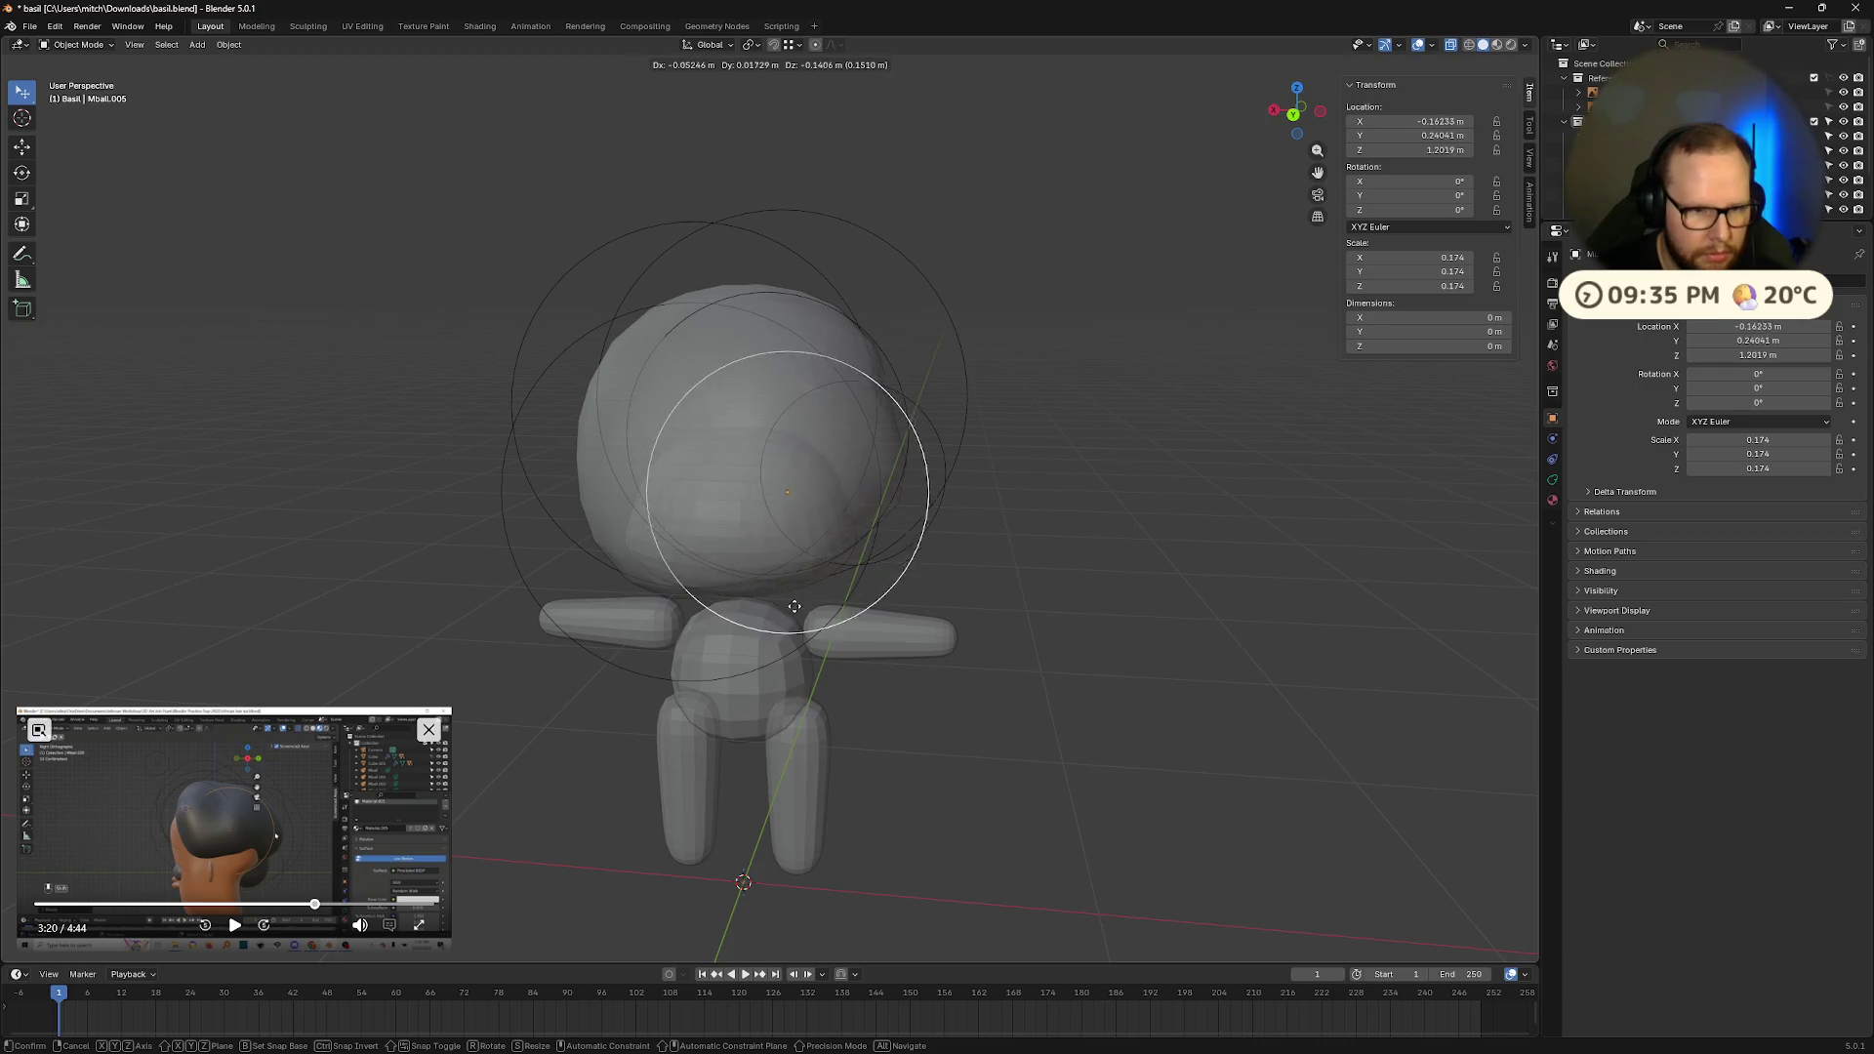
pyautogui.click(820, 674)
pyautogui.moveTo(820, 673); pyautogui.dragTo(535, 609, button='middle')
pyautogui.click(1299, 121)
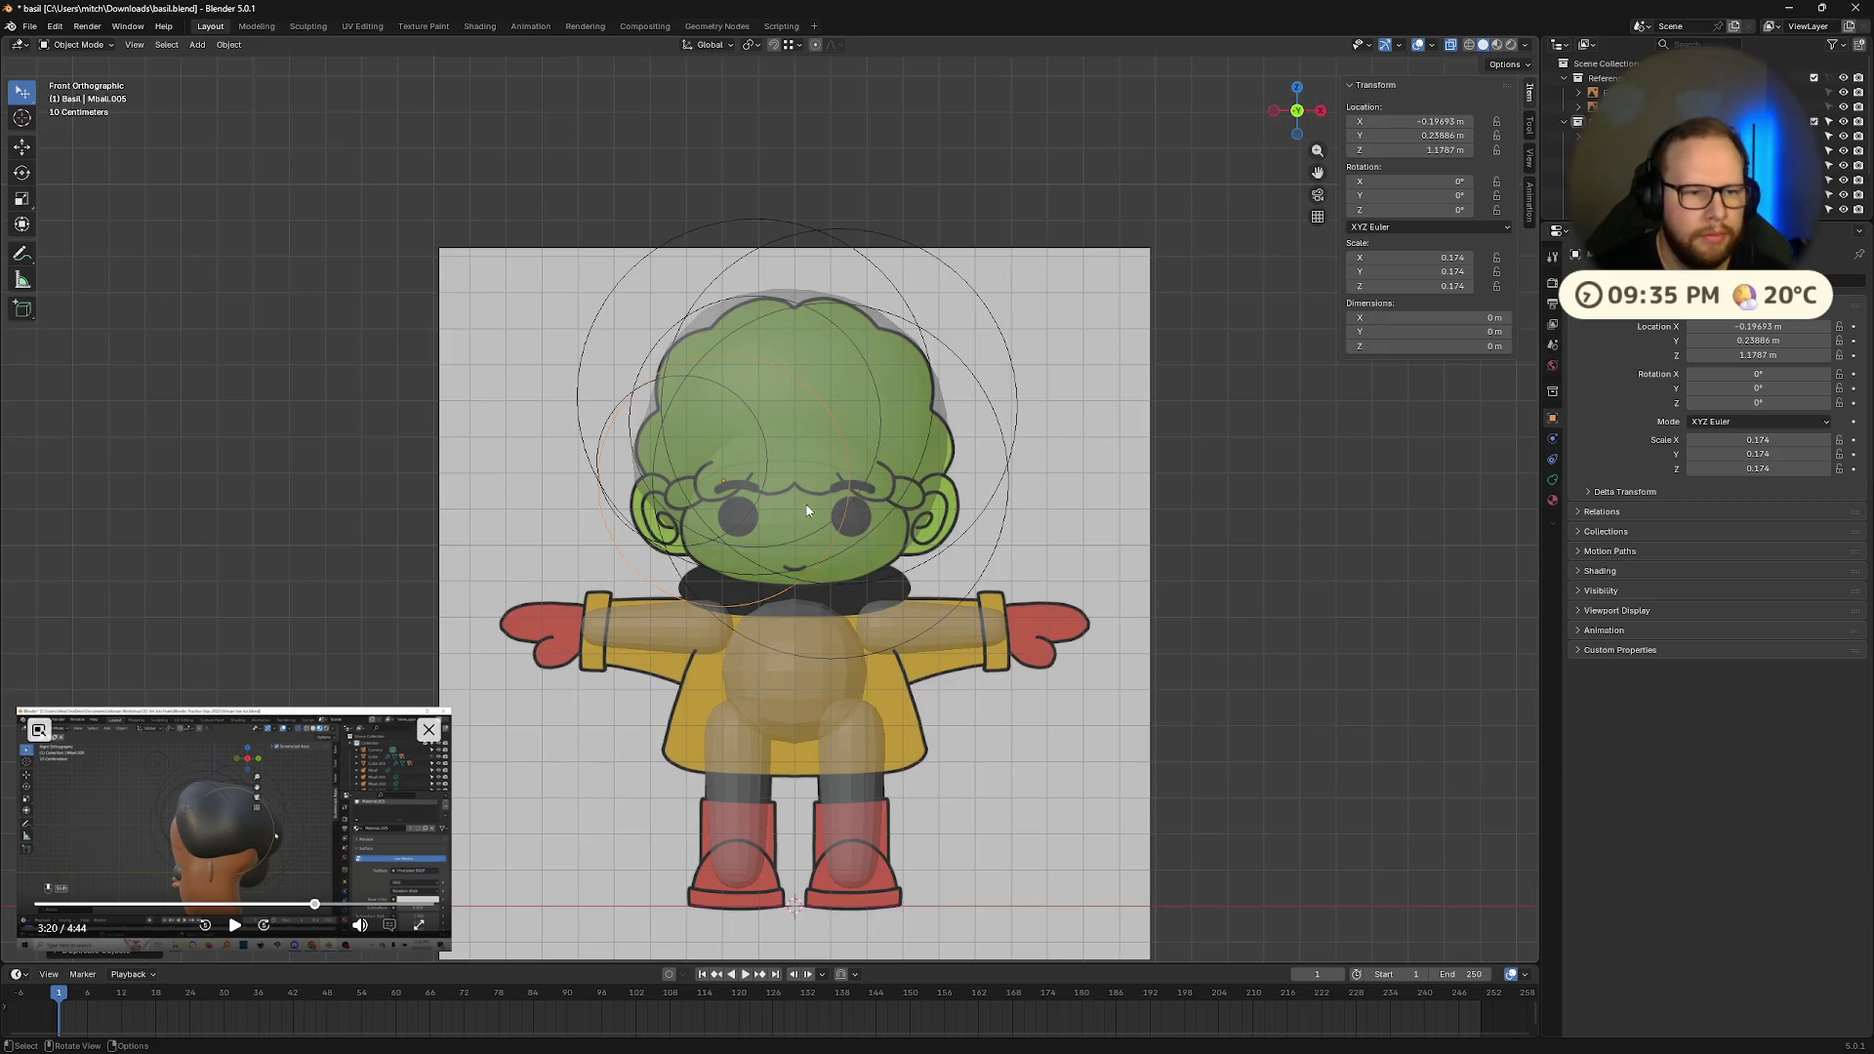
pyautogui.scroll(3, 830, 498)
# Step: Reposition that sphere again and return to the front view
pyautogui.press('g')
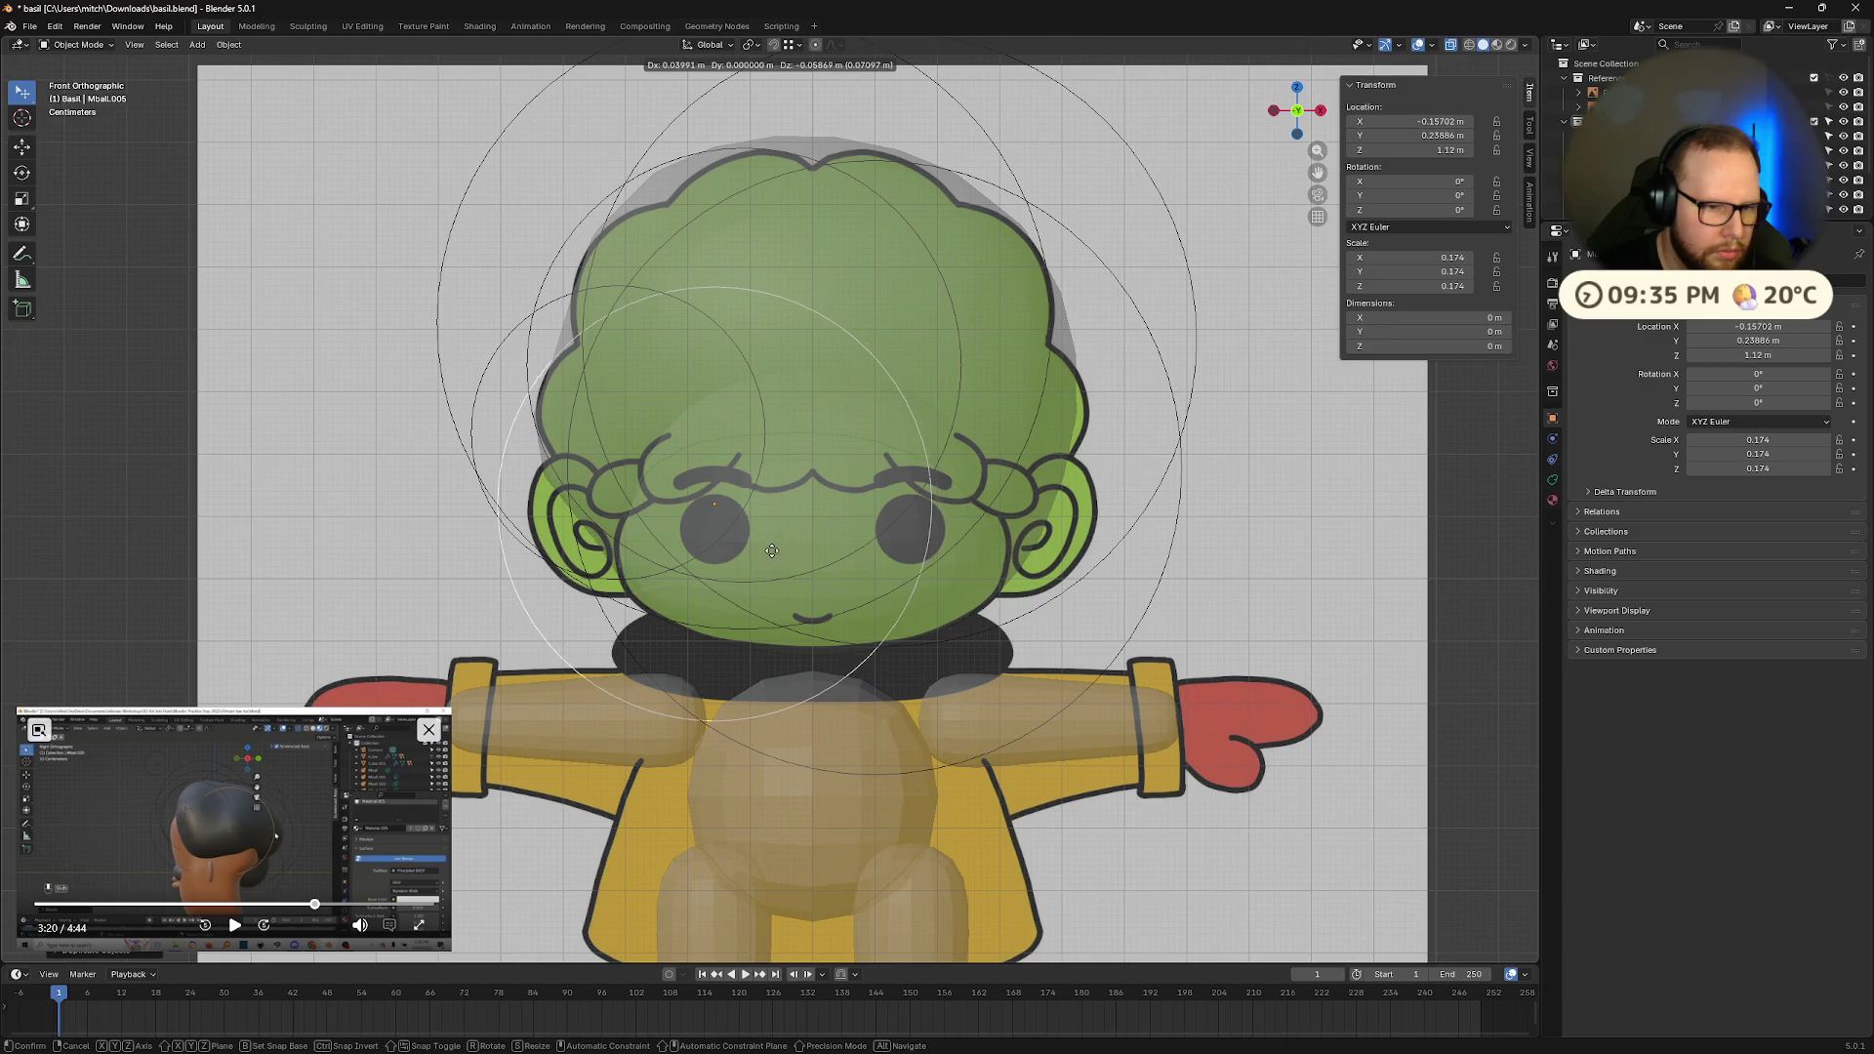
pyautogui.click(771, 551)
pyautogui.moveTo(772, 551)
pyautogui.mouseDown(button='middle')
pyautogui.moveTo(840, 537)
pyautogui.moveTo(1037, 566)
pyautogui.moveTo(801, 532)
pyautogui.moveTo(898, 488)
pyautogui.moveTo(1044, 582)
pyautogui.moveTo(1172, 543)
pyautogui.moveTo(1318, 564)
pyautogui.moveTo(1196, 522)
pyautogui.moveTo(1146, 550)
pyautogui.mouseUp(button='middle')
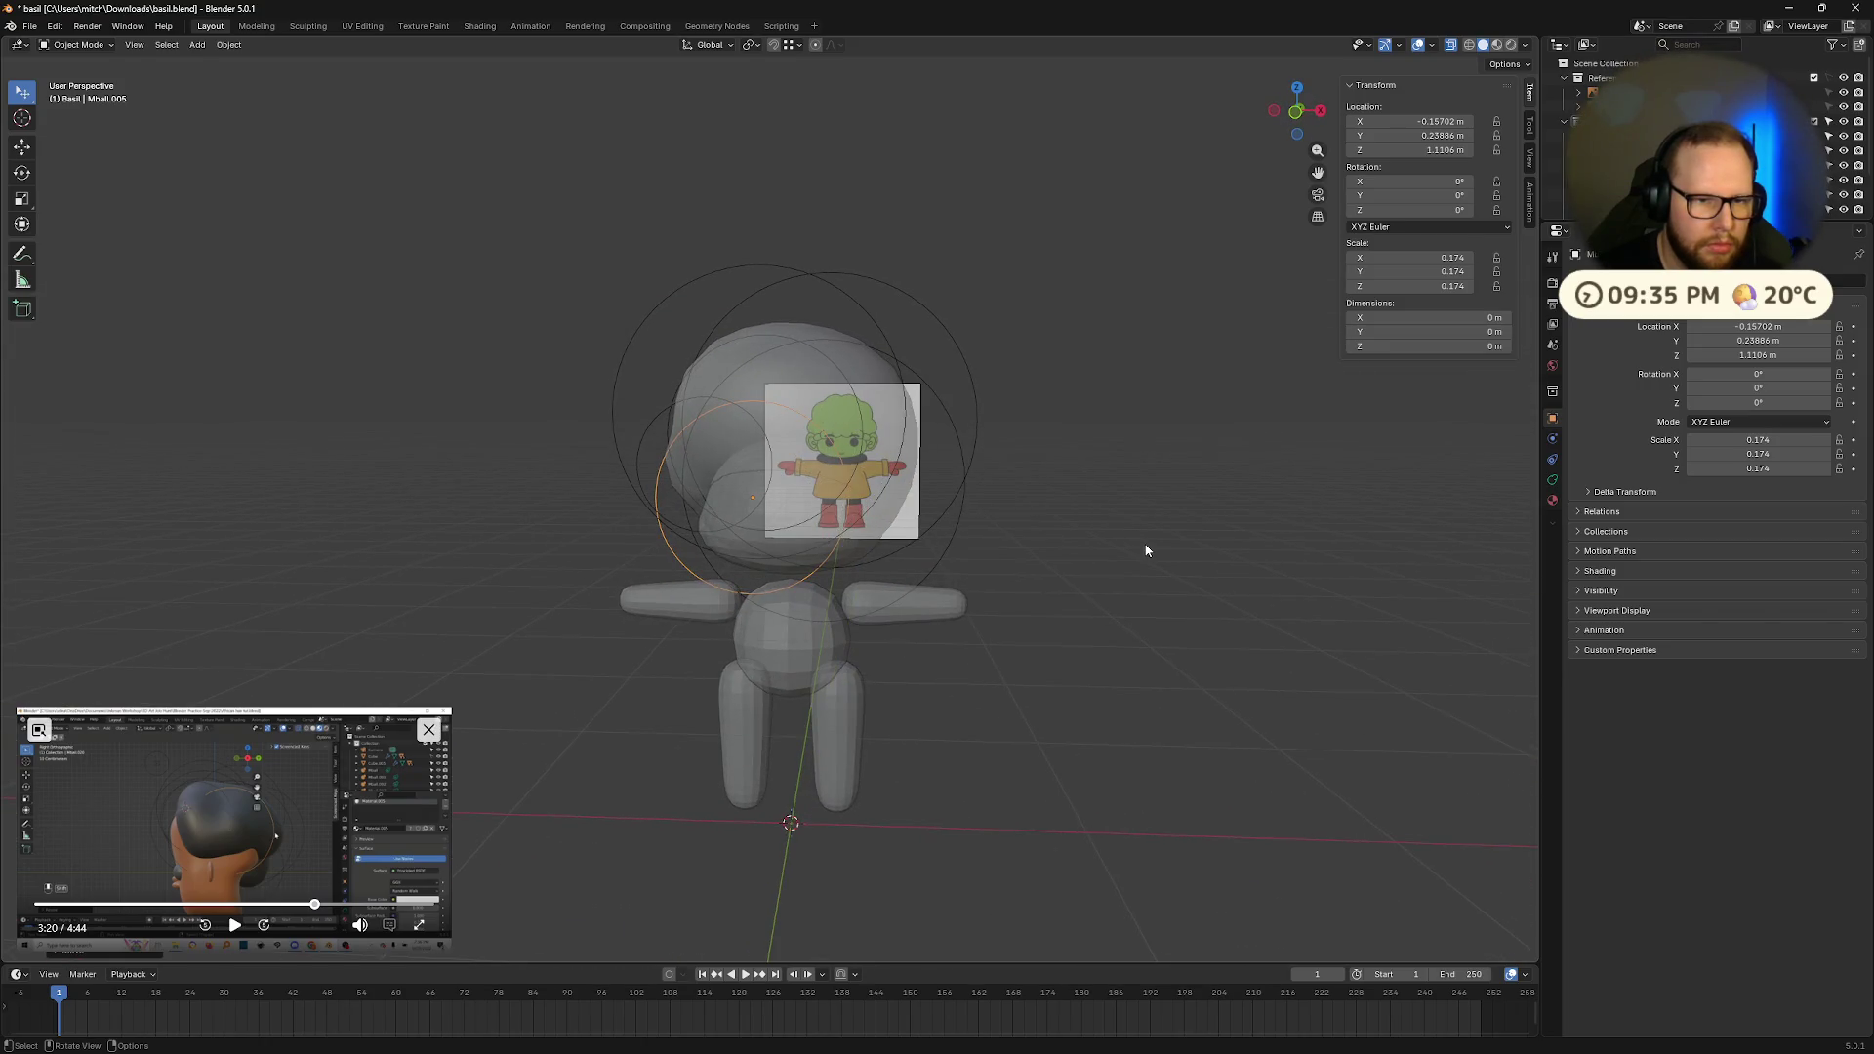
pyautogui.click(1297, 119)
pyautogui.scroll(3, 745, 302)
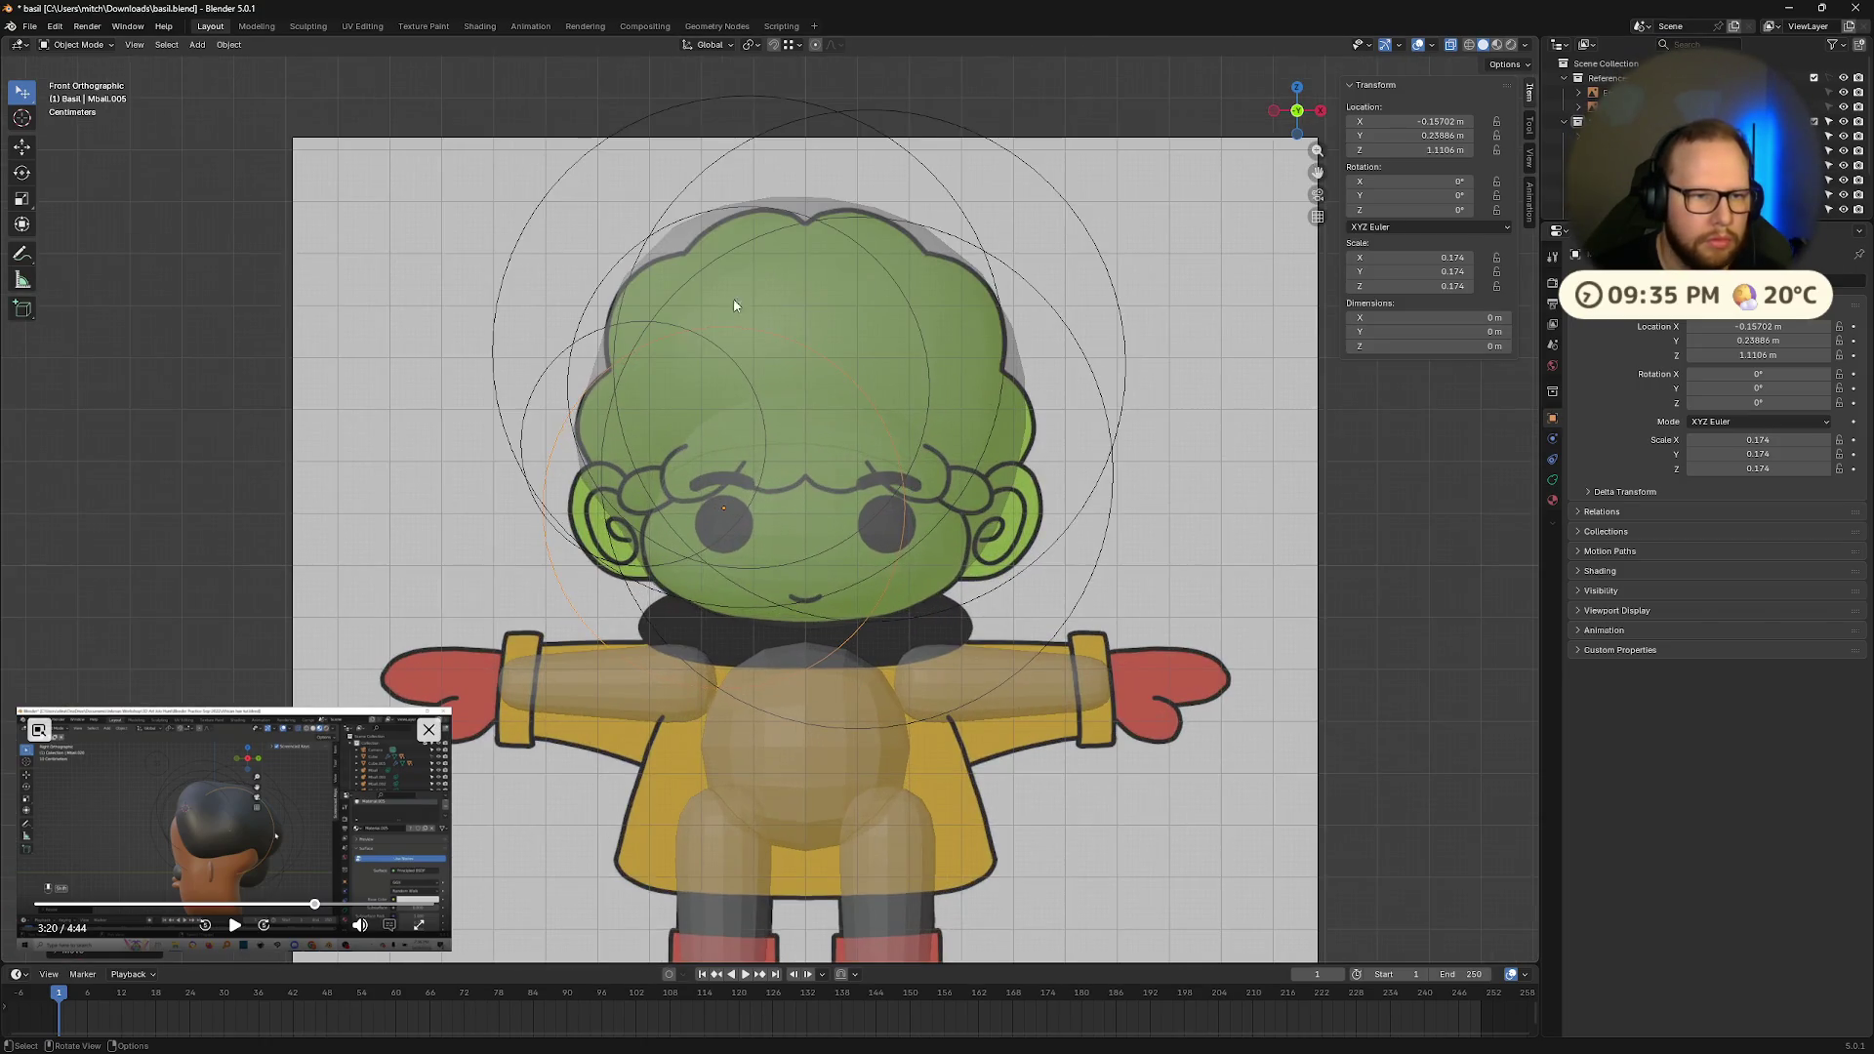
# Step: Move Mball, Mball.001 and Mball.003 over the reference drawing's hair outline
pyautogui.click(673, 246)
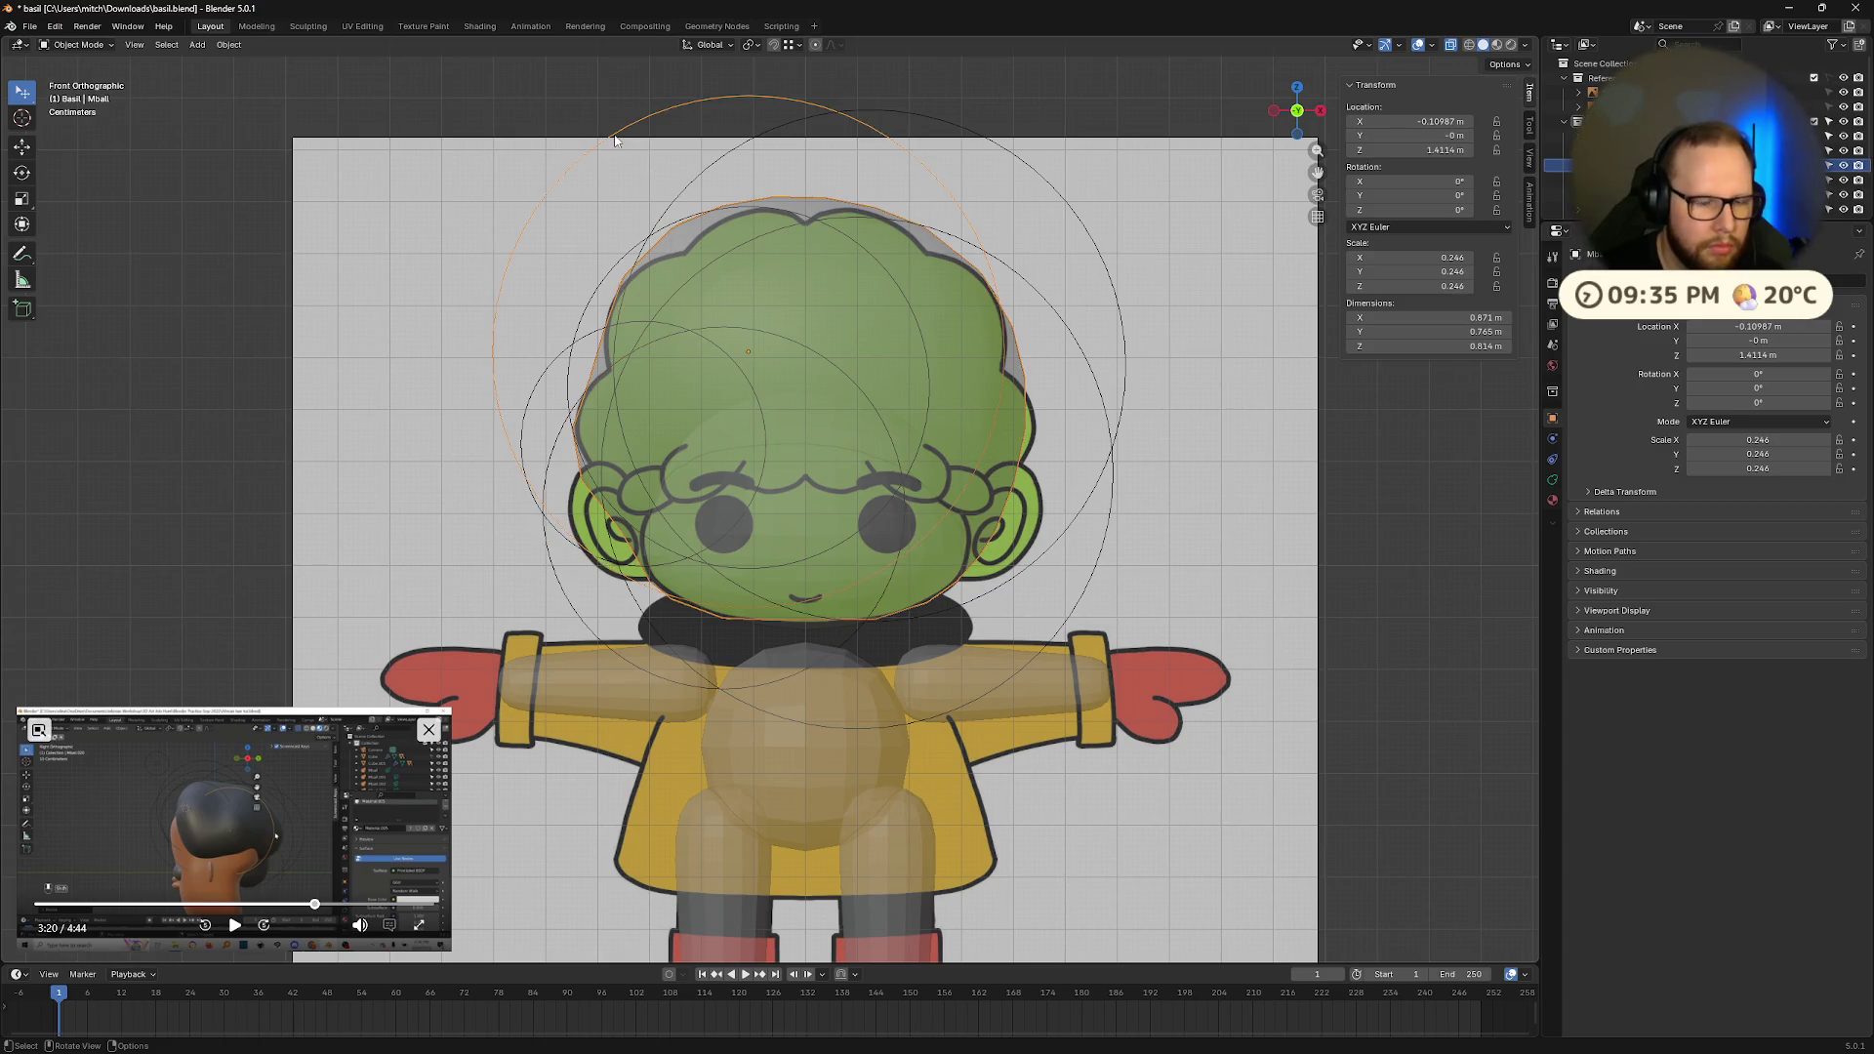
pyautogui.press('g')
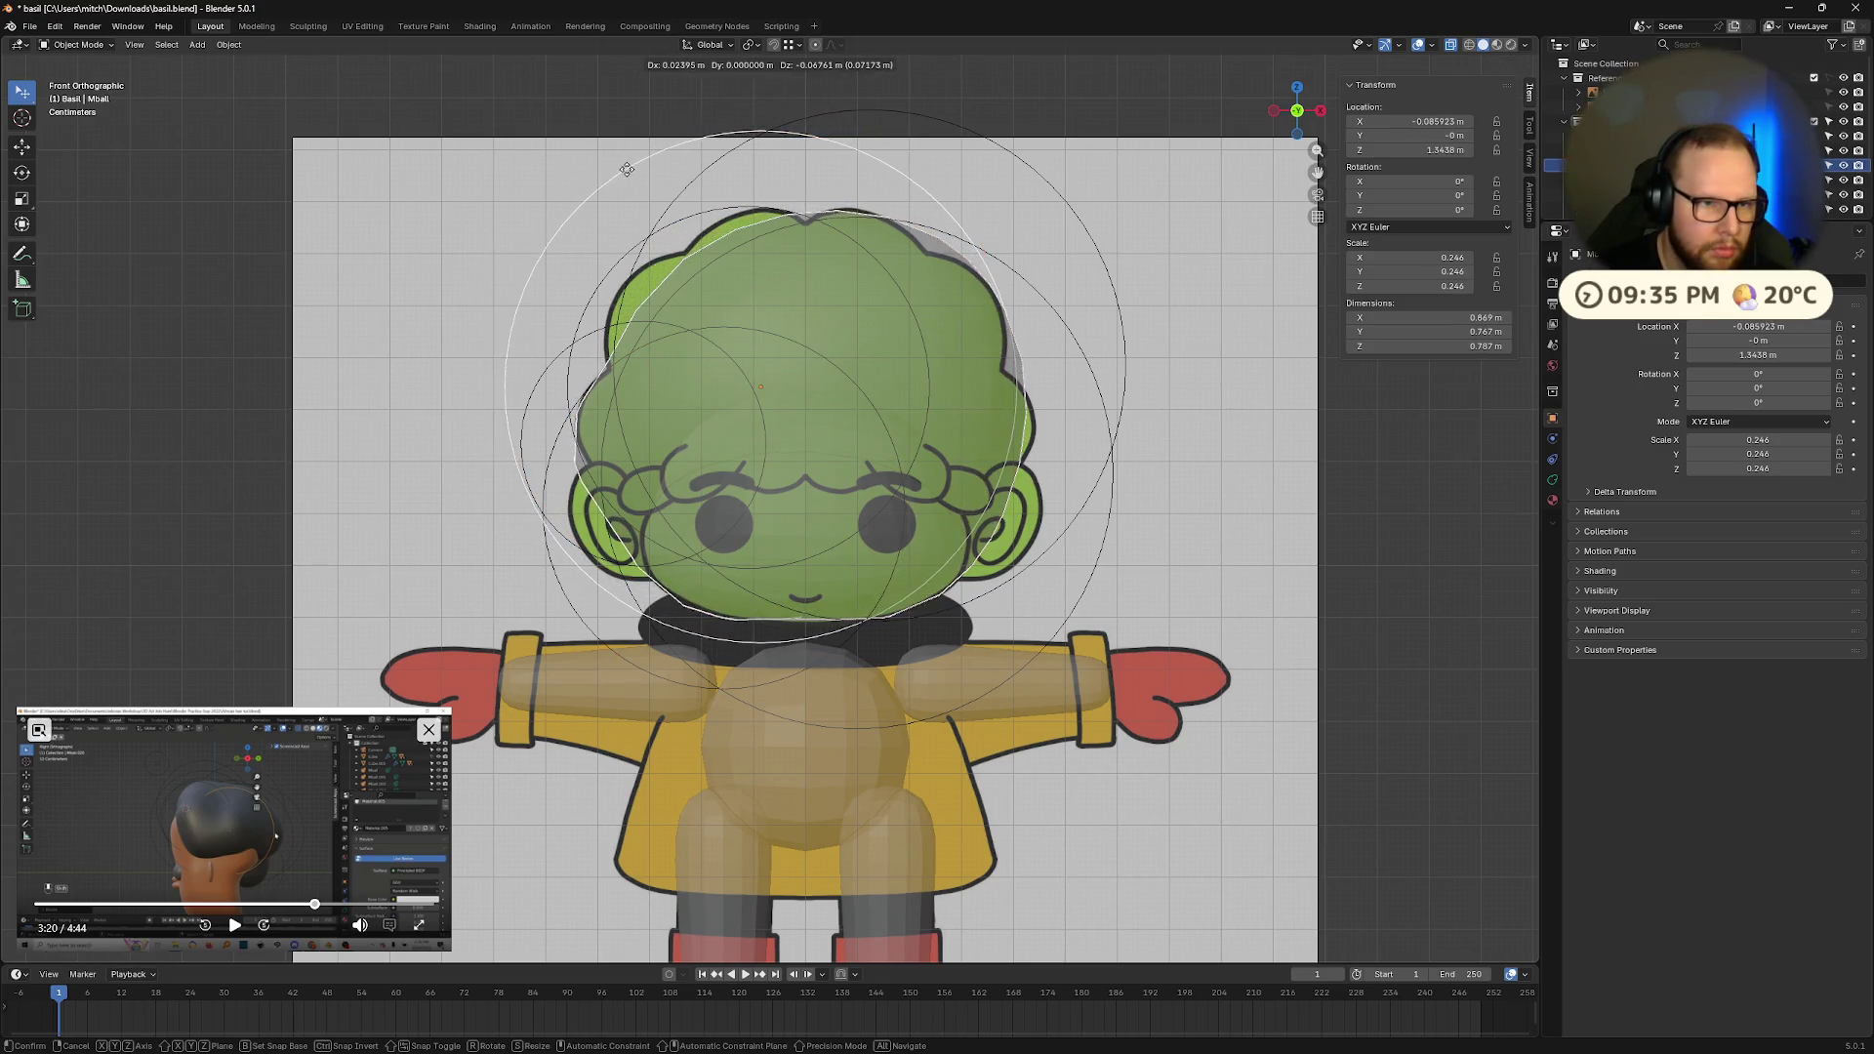
pyautogui.click(907, 125)
pyautogui.click(958, 130)
pyautogui.press('g')
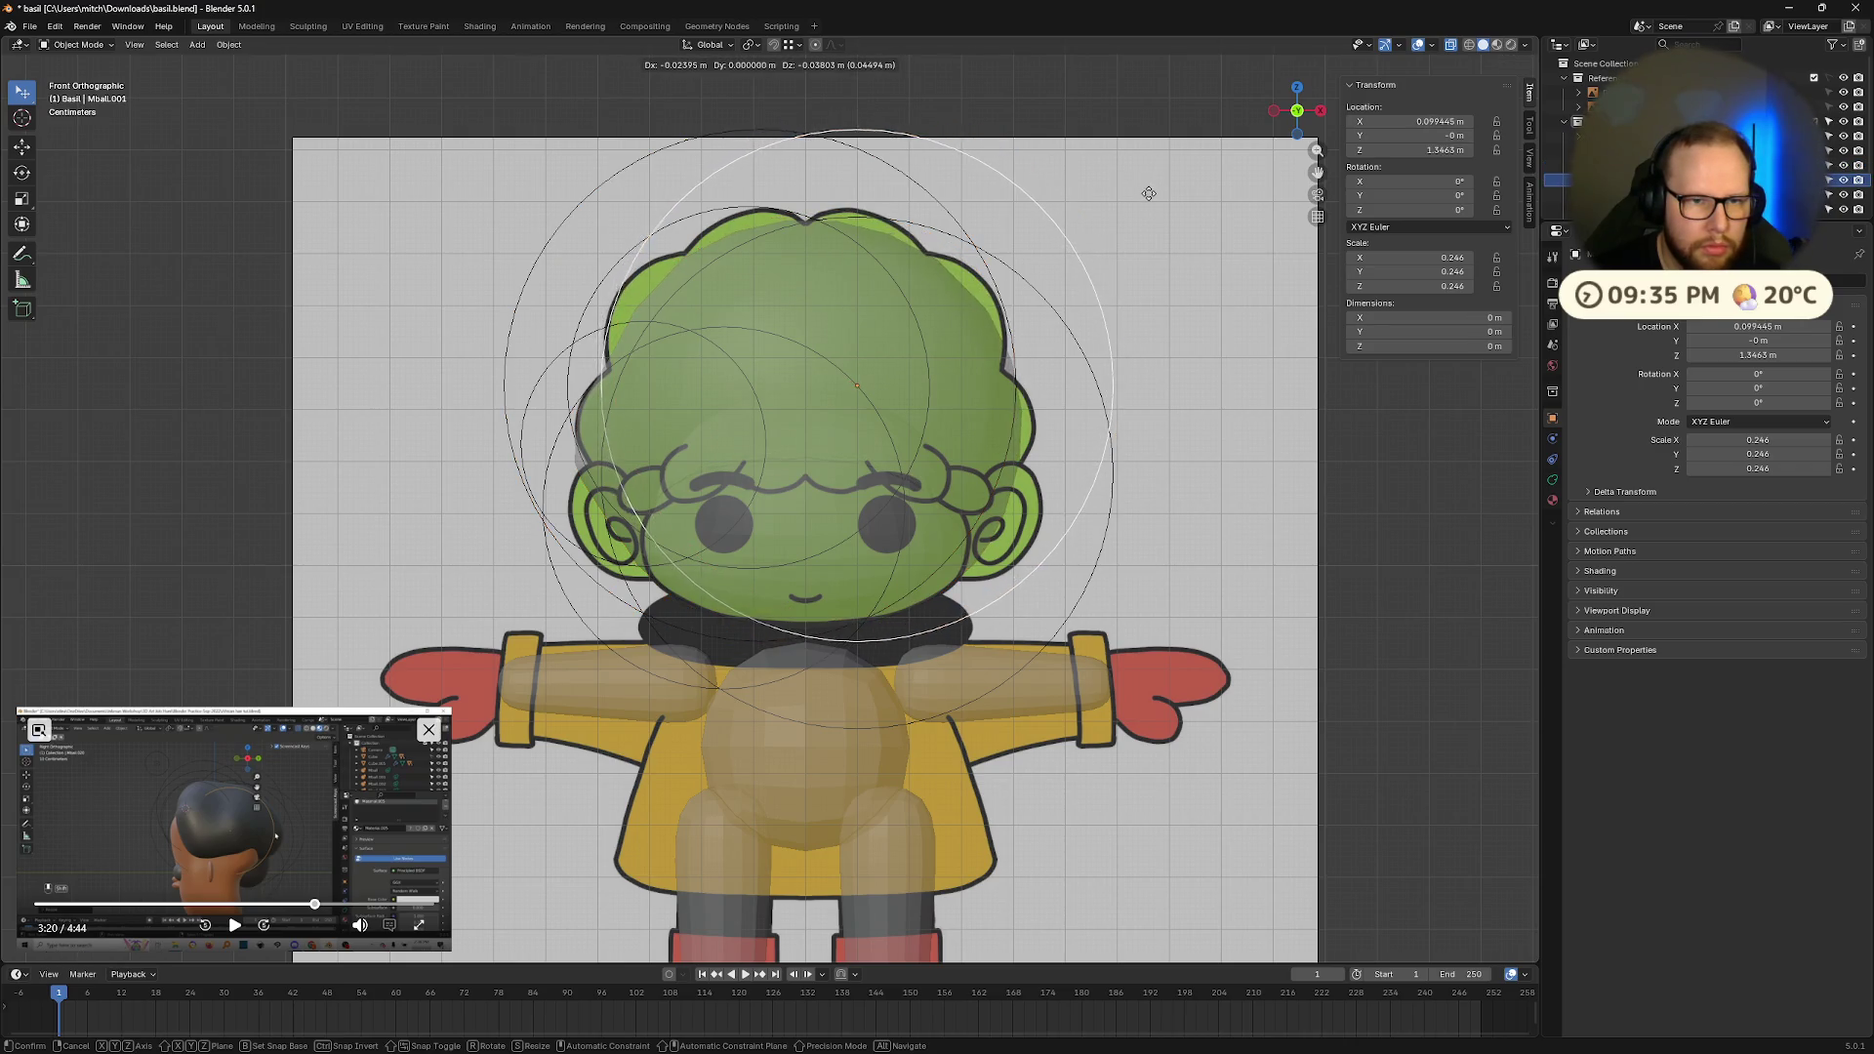
pyautogui.click(1145, 199)
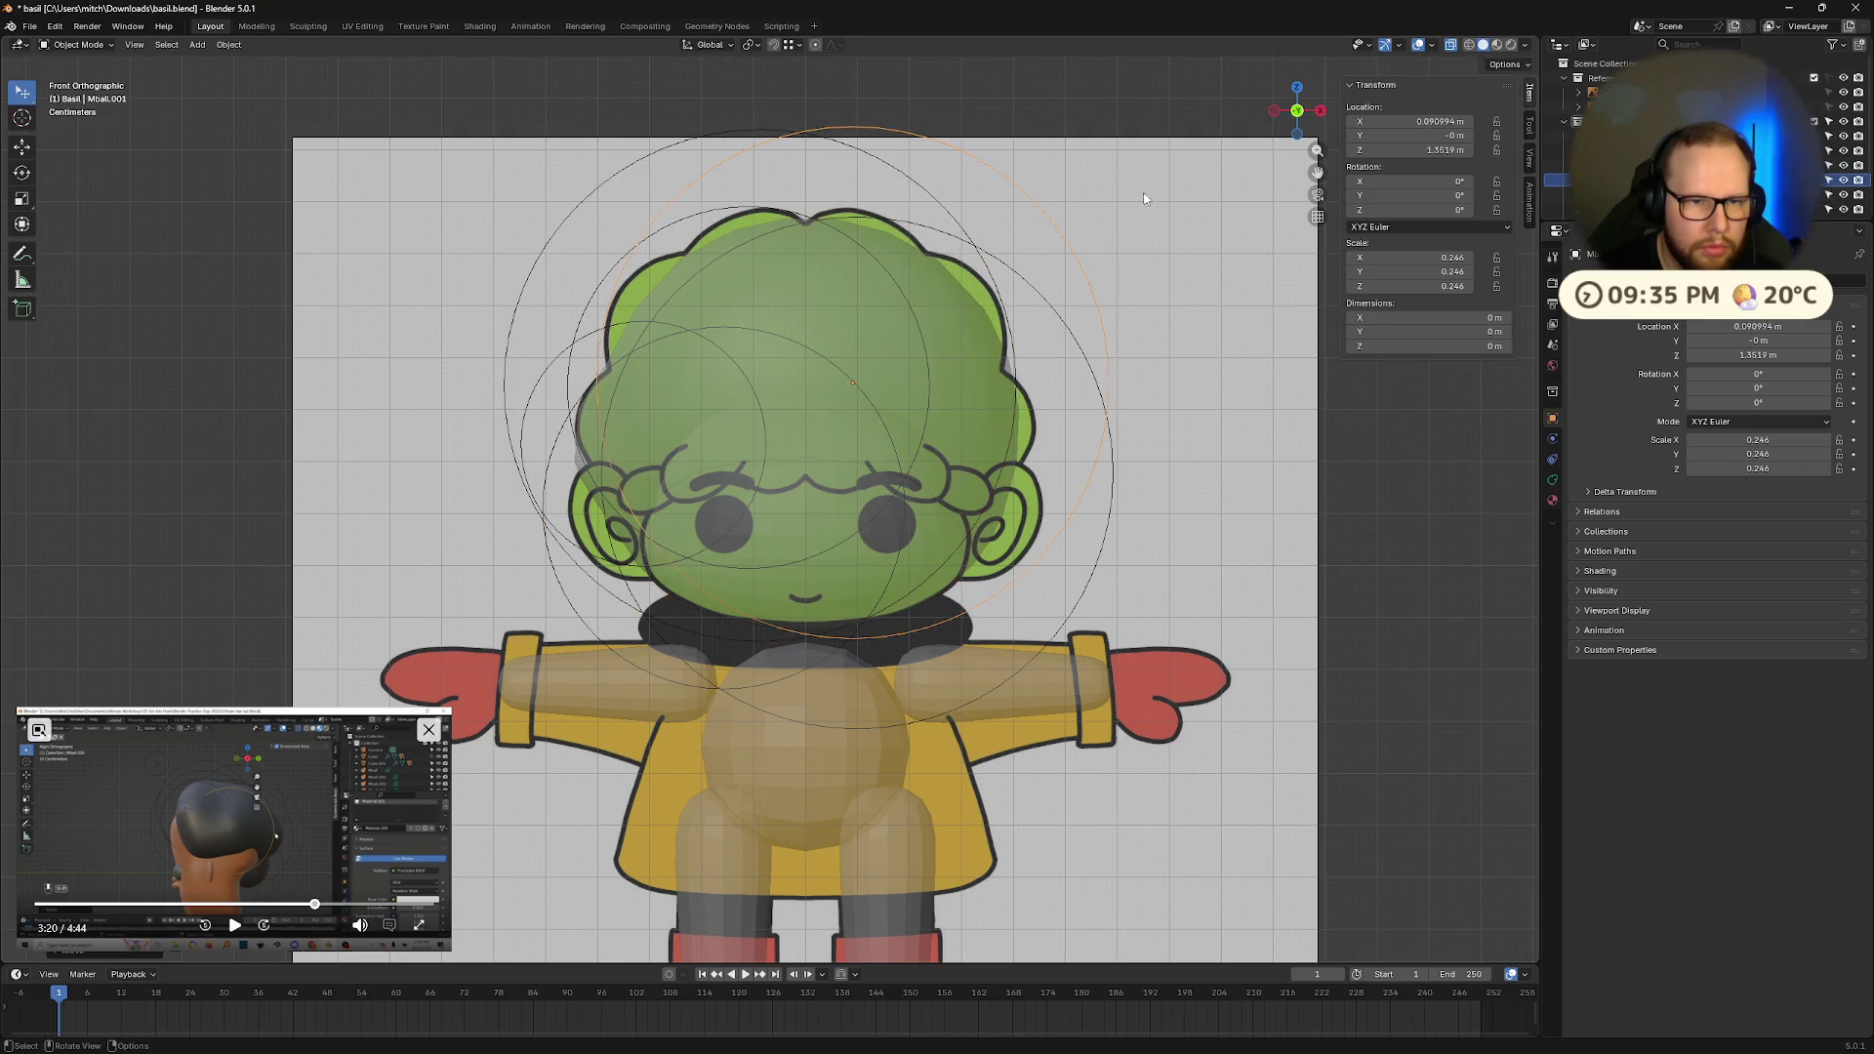
pyautogui.click(1116, 472)
pyautogui.press('g')
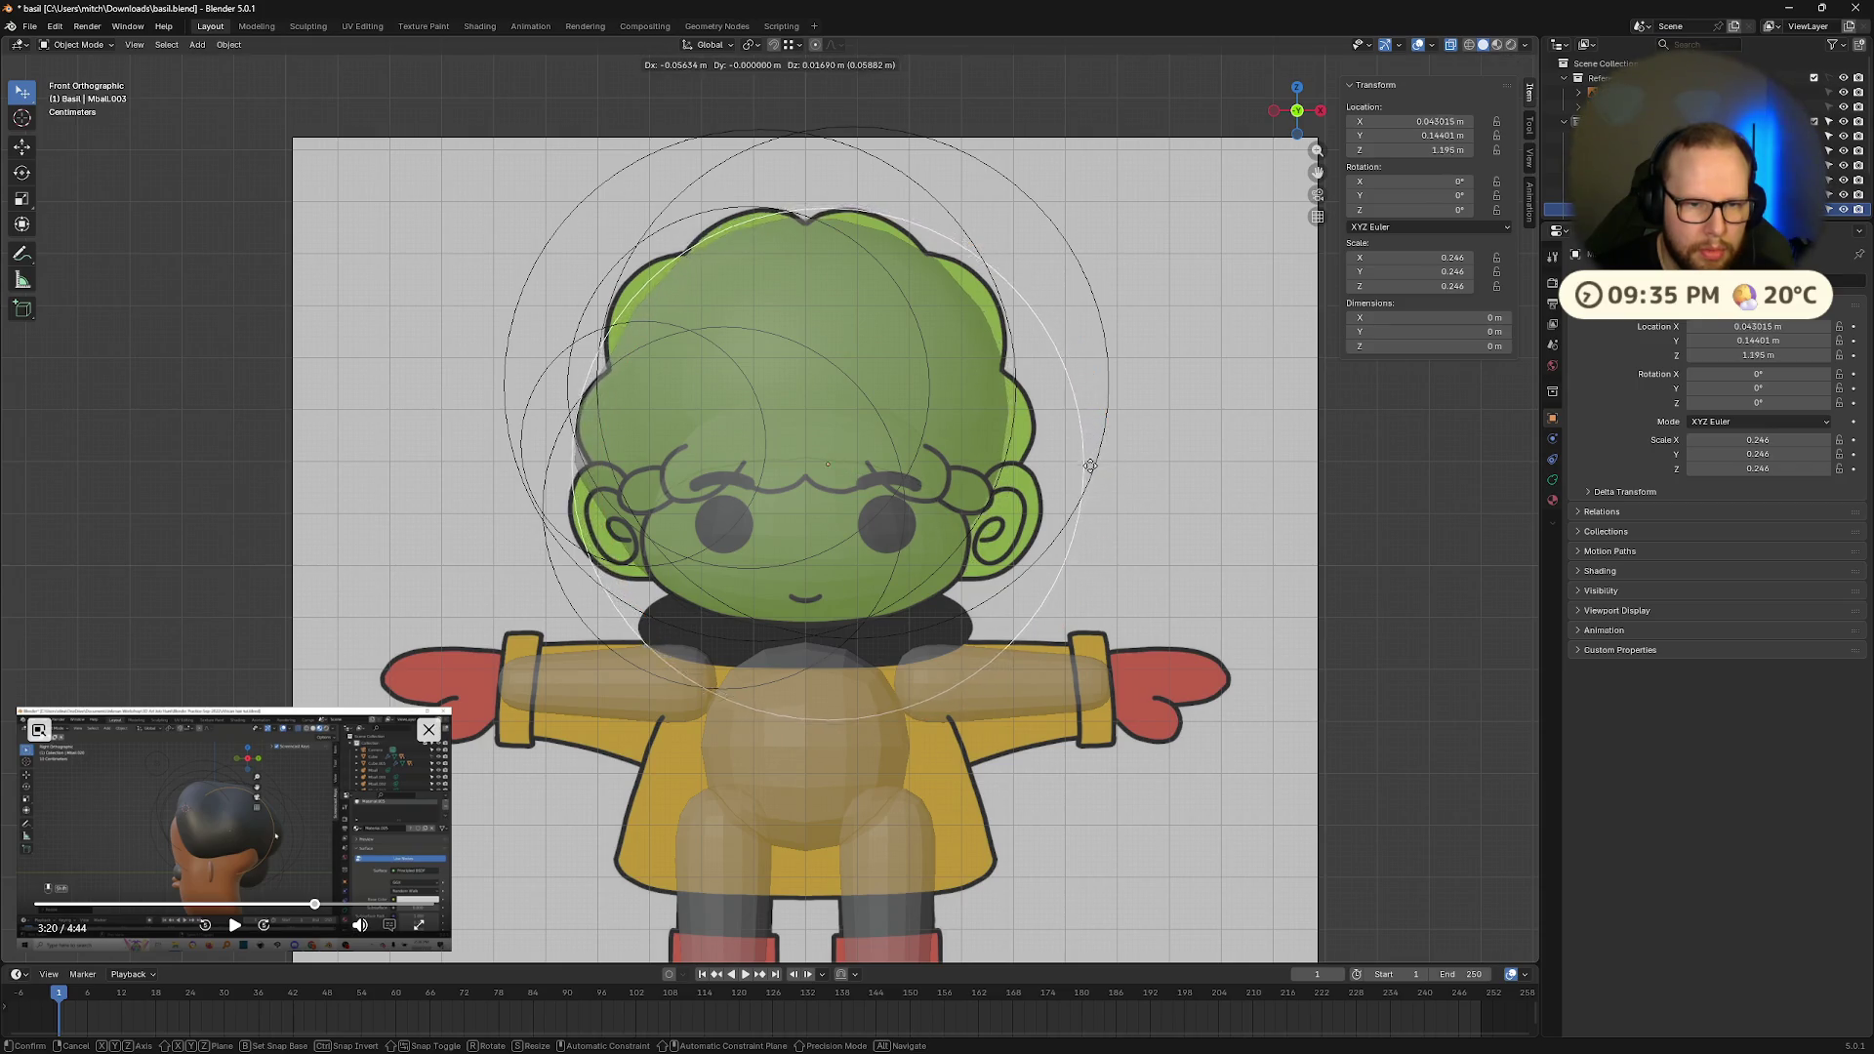
pyautogui.click(1106, 485)
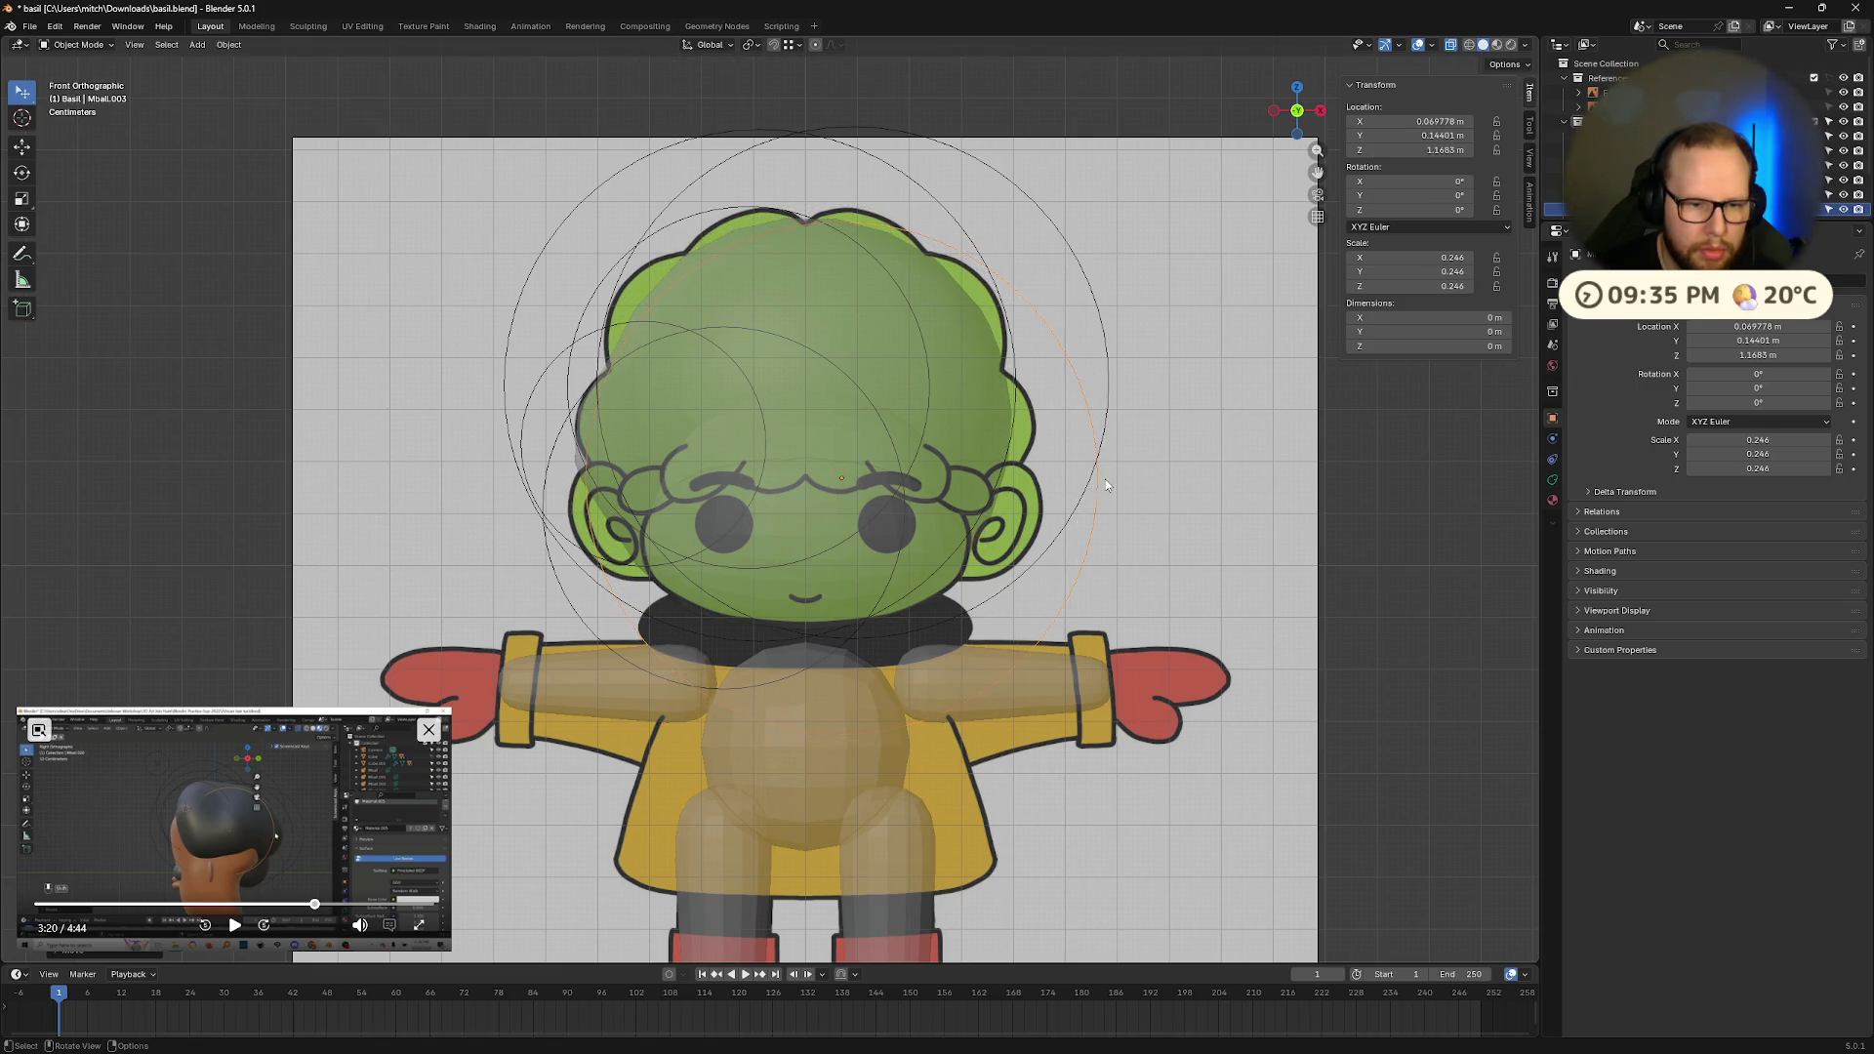
# Step: Reposition Mball to X −0.079 m, Z 1.58 m, rounding the top of the head
pyautogui.click(561, 597)
pyautogui.click(612, 588)
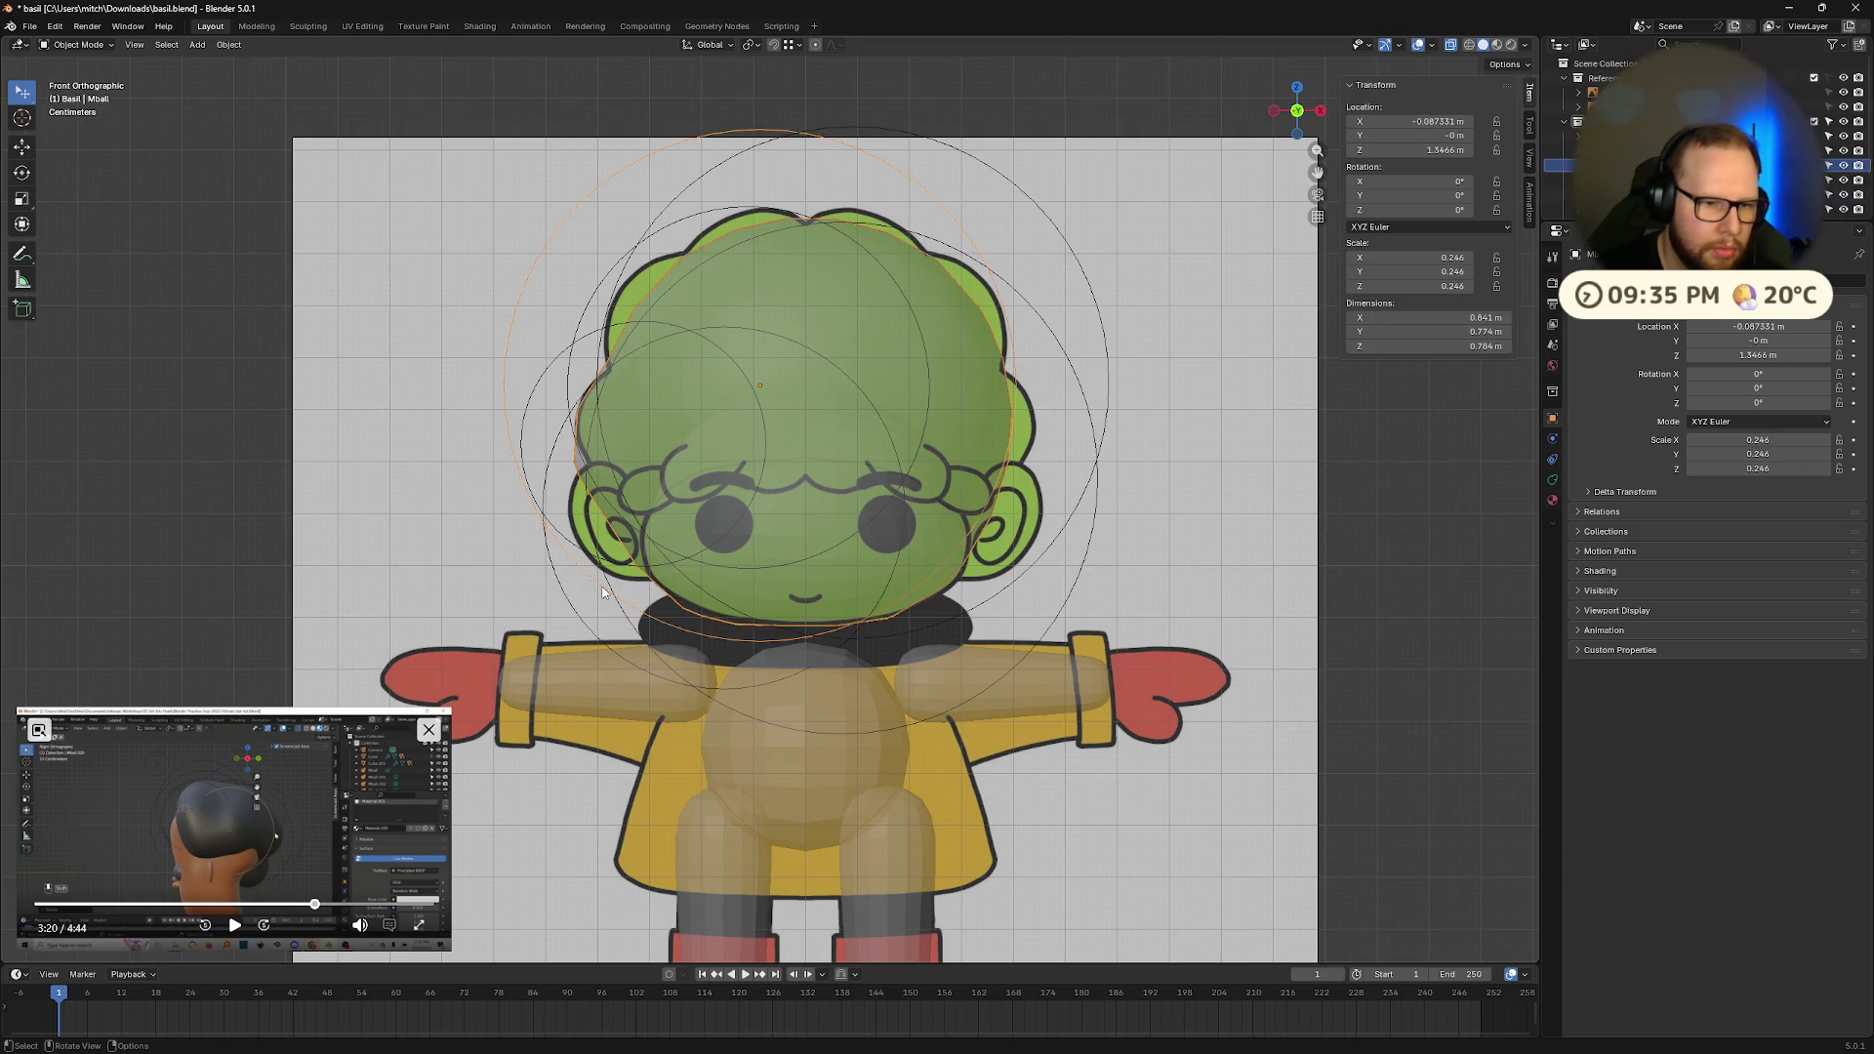
pyautogui.press('g')
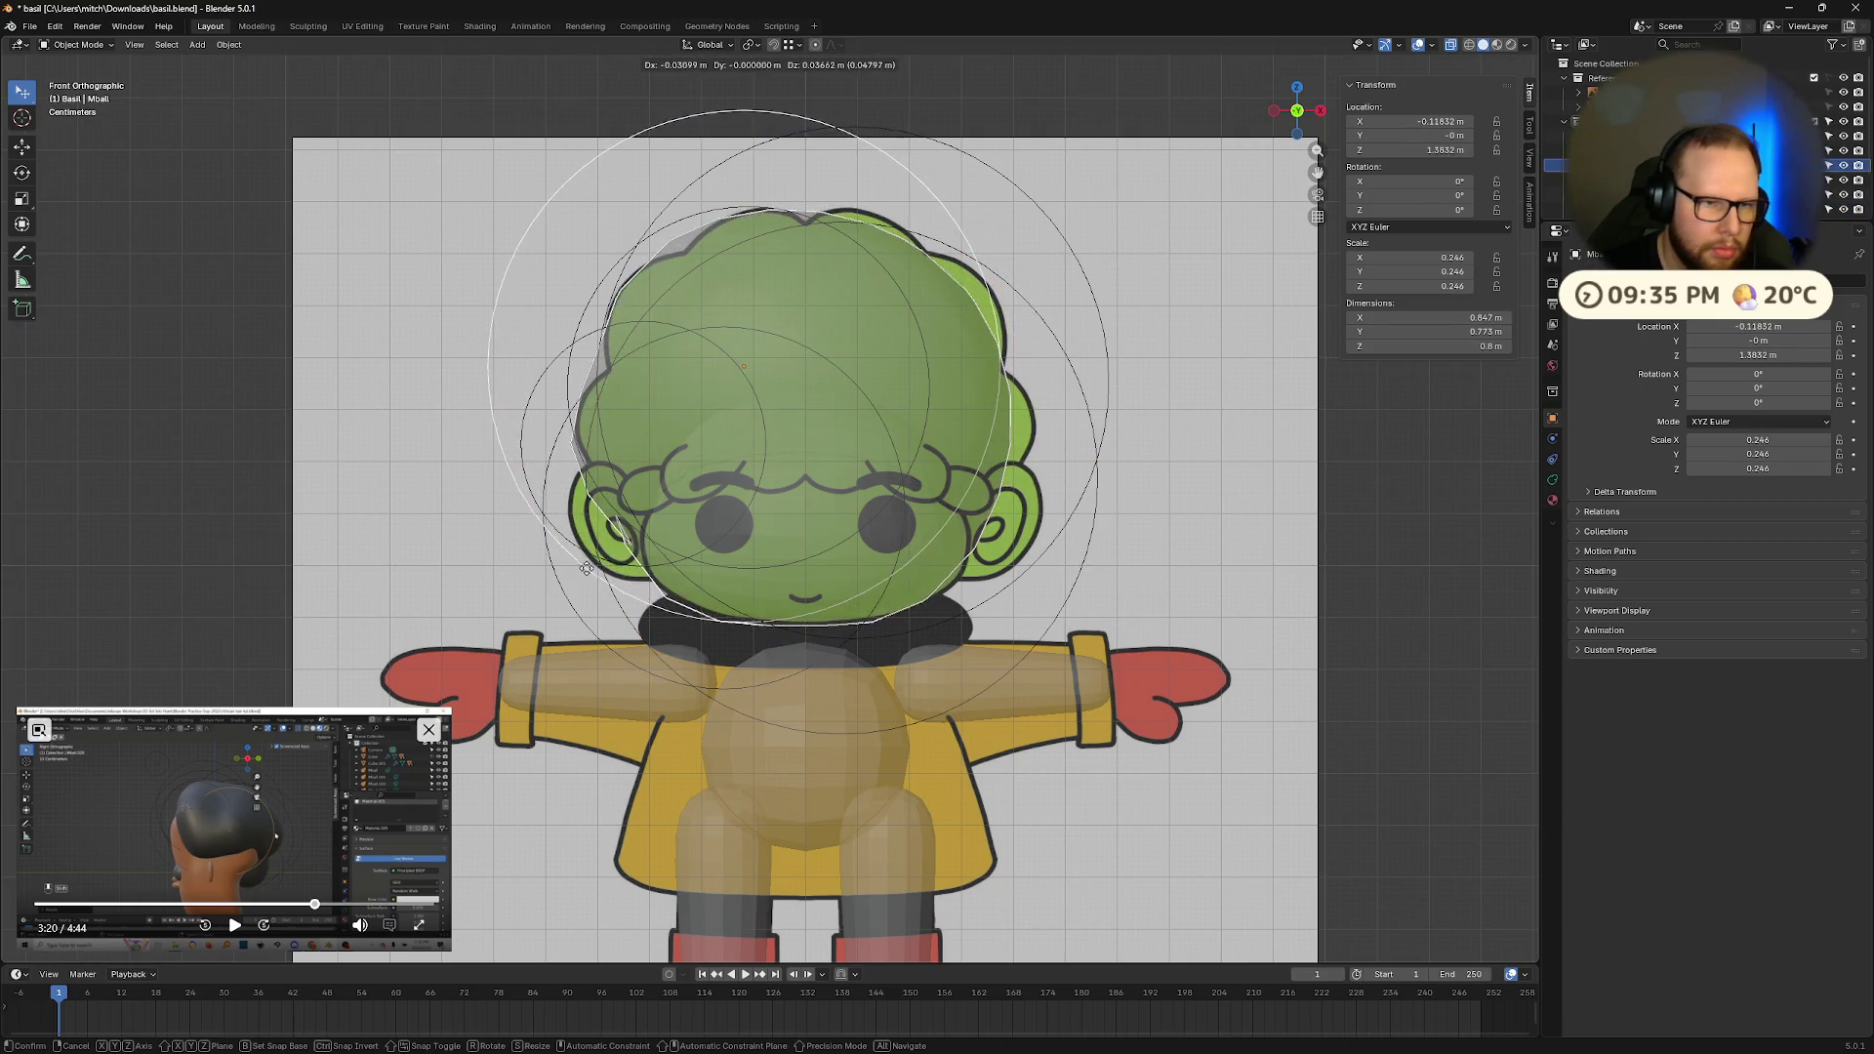
pyautogui.click(607, 566)
pyautogui.scroll(-3, 1098, 537)
pyautogui.moveTo(1129, 520)
pyautogui.mouseDown(button='middle')
pyautogui.moveTo(1089, 543)
pyautogui.moveTo(933, 527)
pyautogui.moveTo(958, 531)
pyautogui.mouseUp(button='middle')
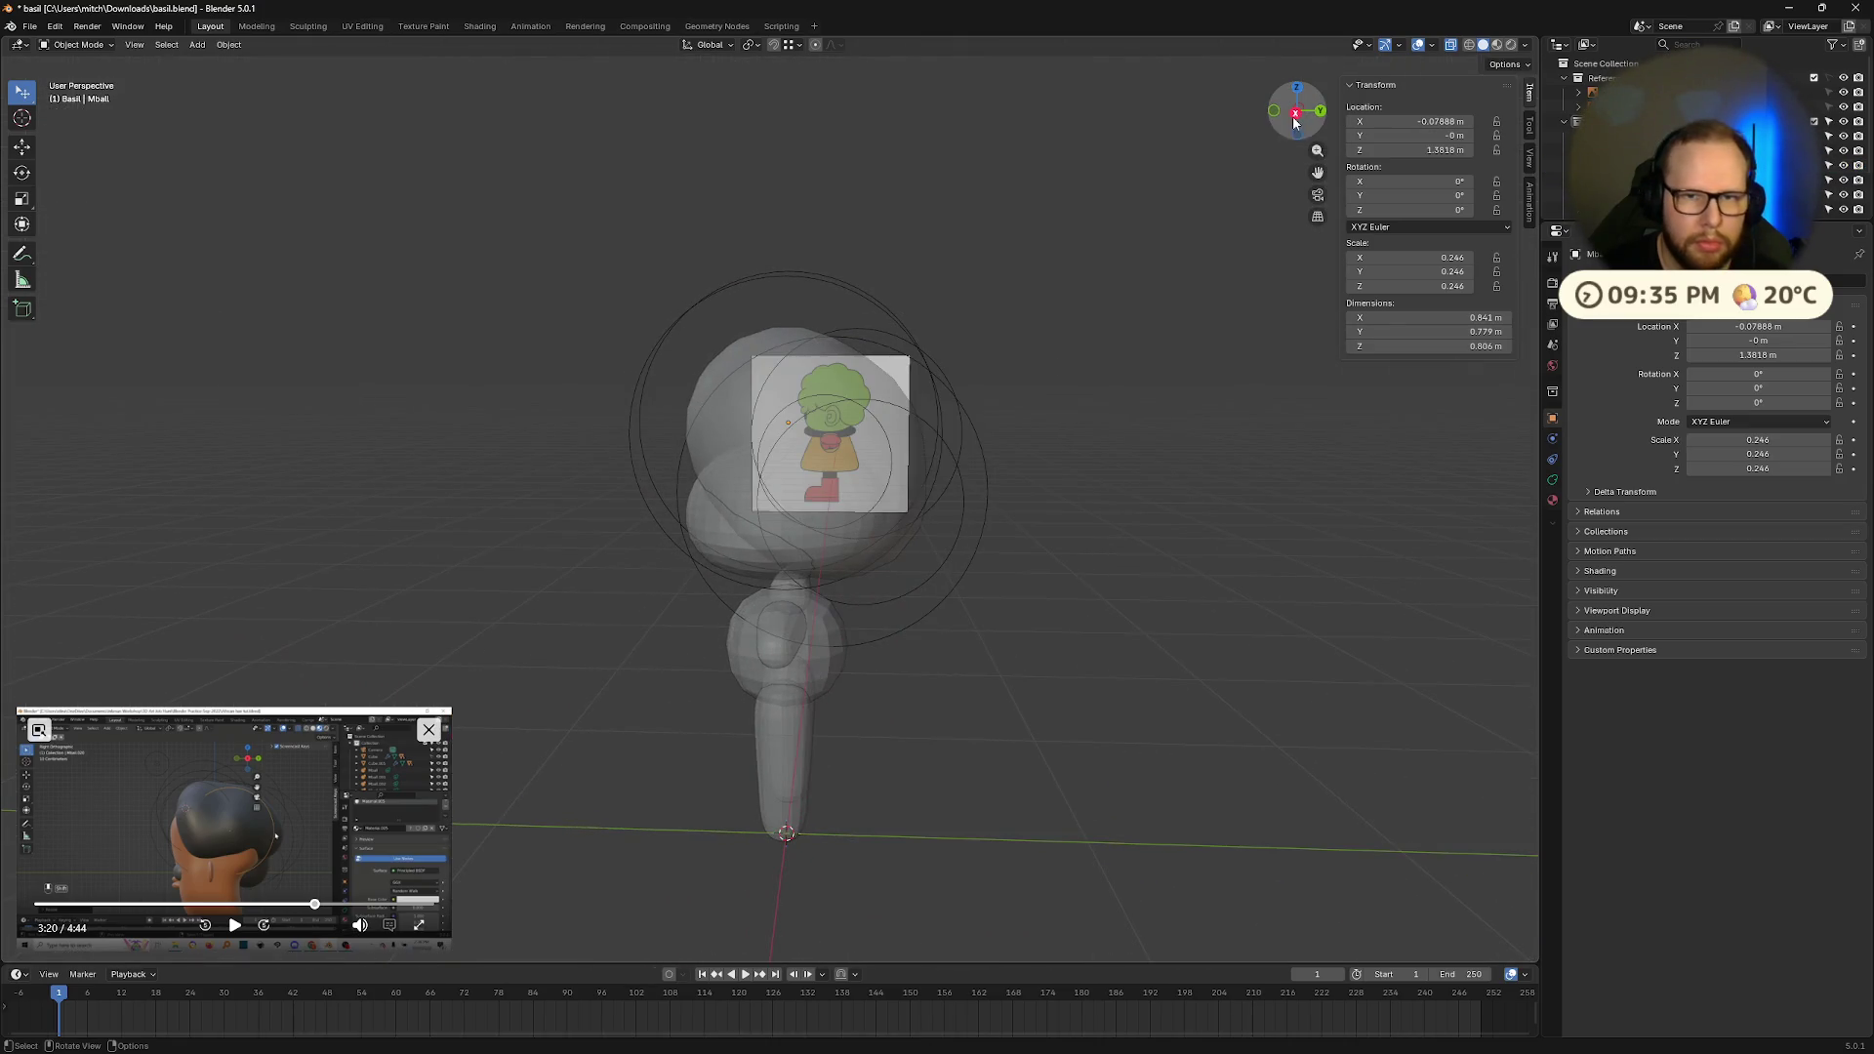
# Step: Align Mball.003, Mball.001 and Mball to the side-view reference
pyautogui.scroll(4, 1158, 221)
pyautogui.scroll(2, 1158, 222)
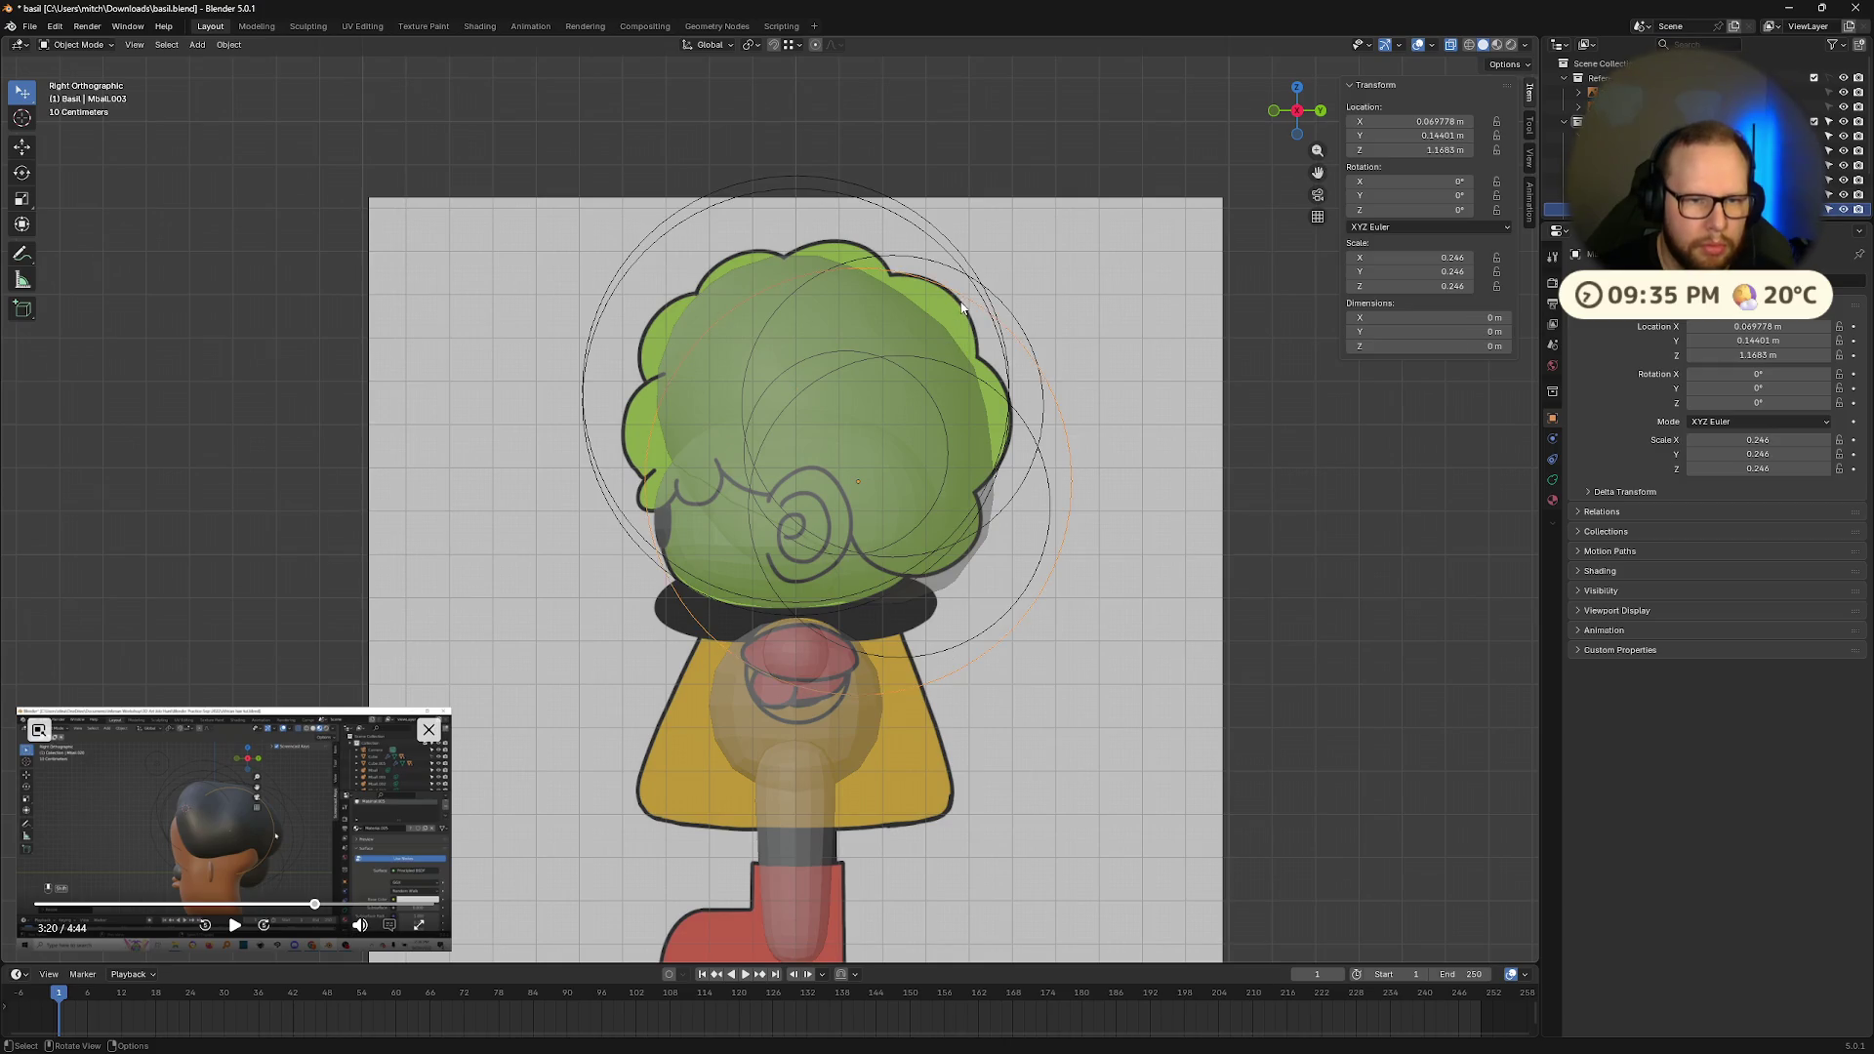
pyautogui.press('g')
pyautogui.click(987, 264)
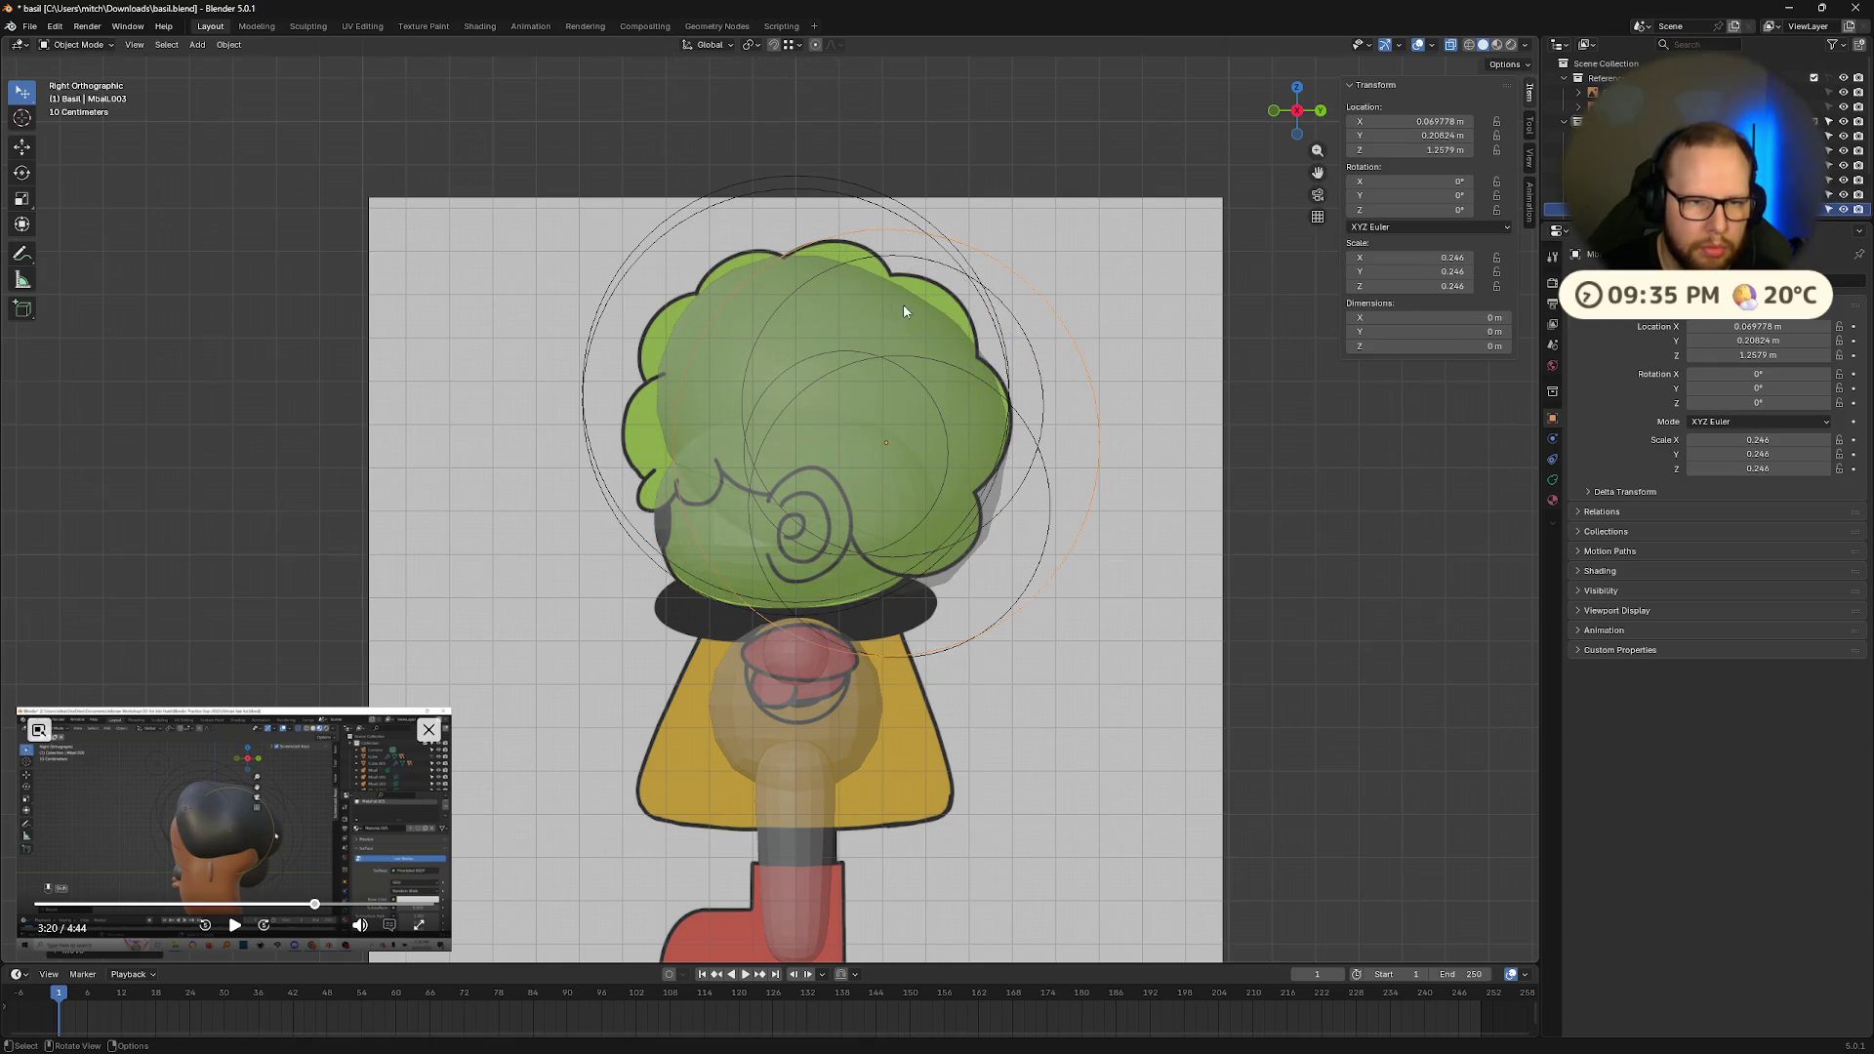
pyautogui.click(823, 220)
pyautogui.press('g')
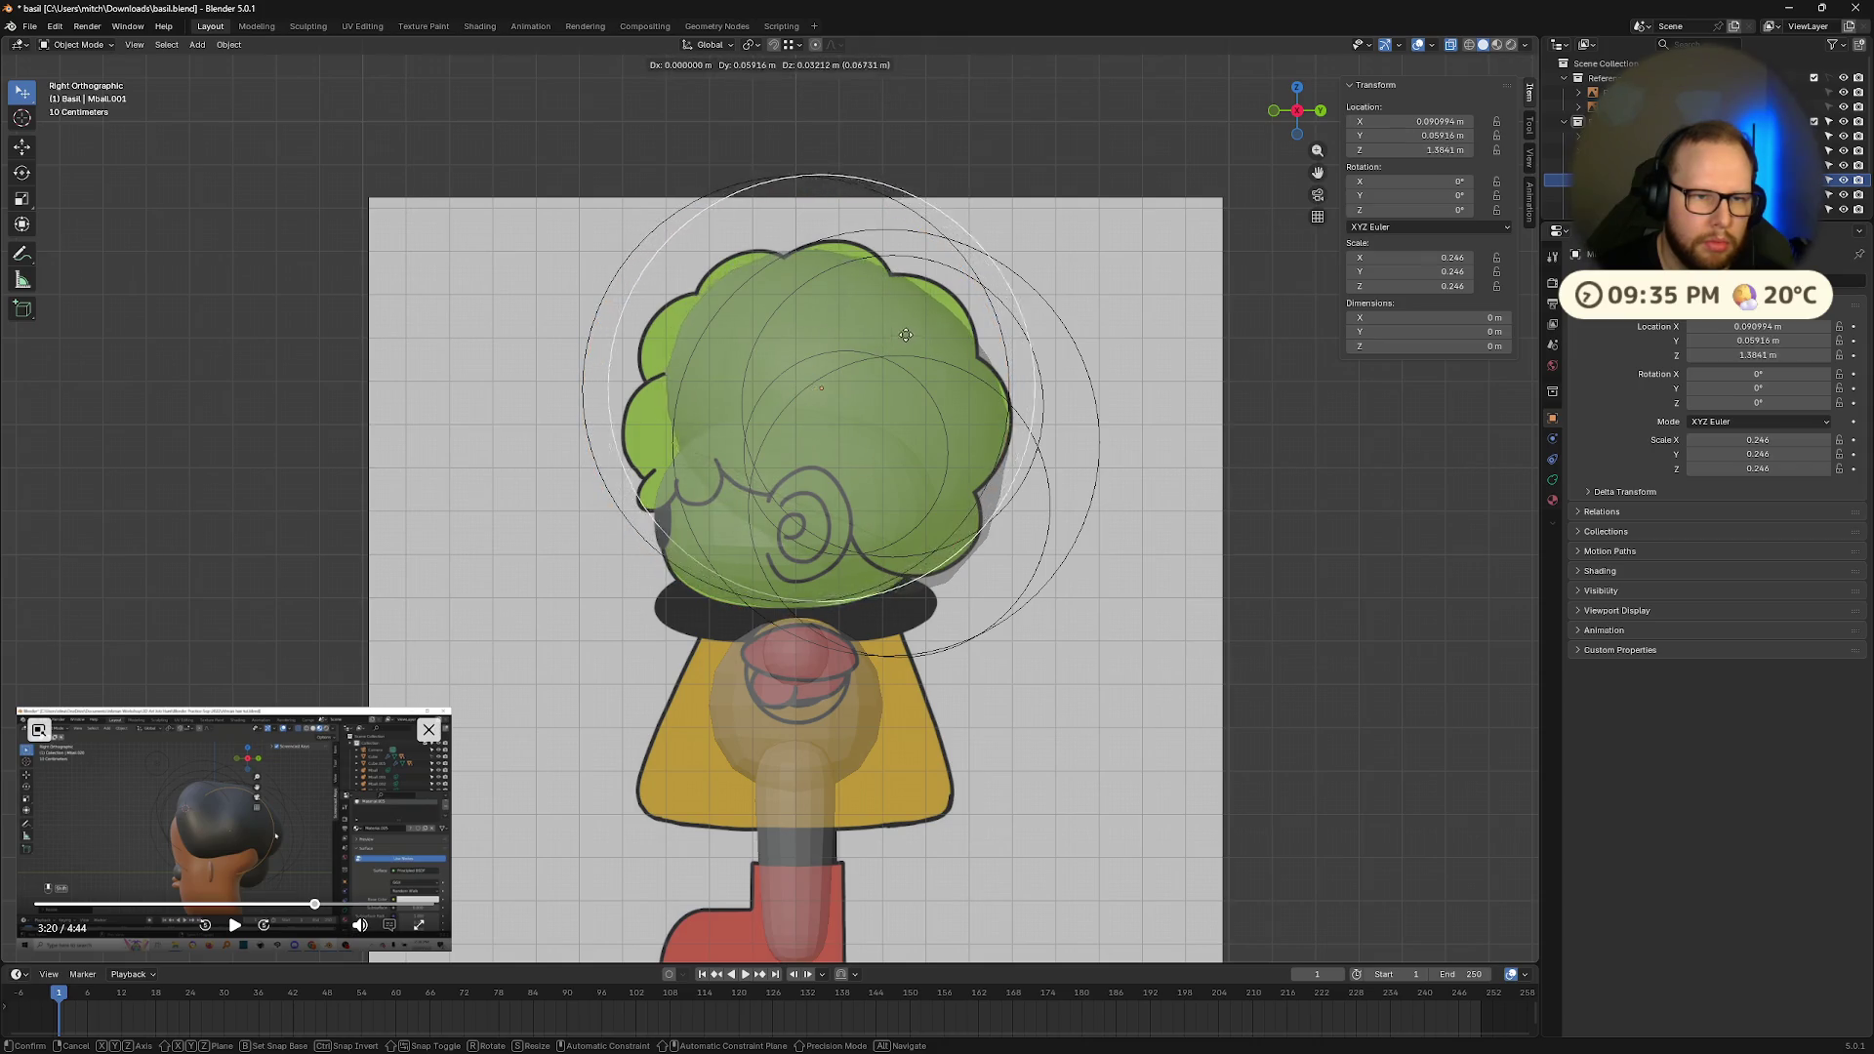
pyautogui.click(915, 322)
pyautogui.click(601, 328)
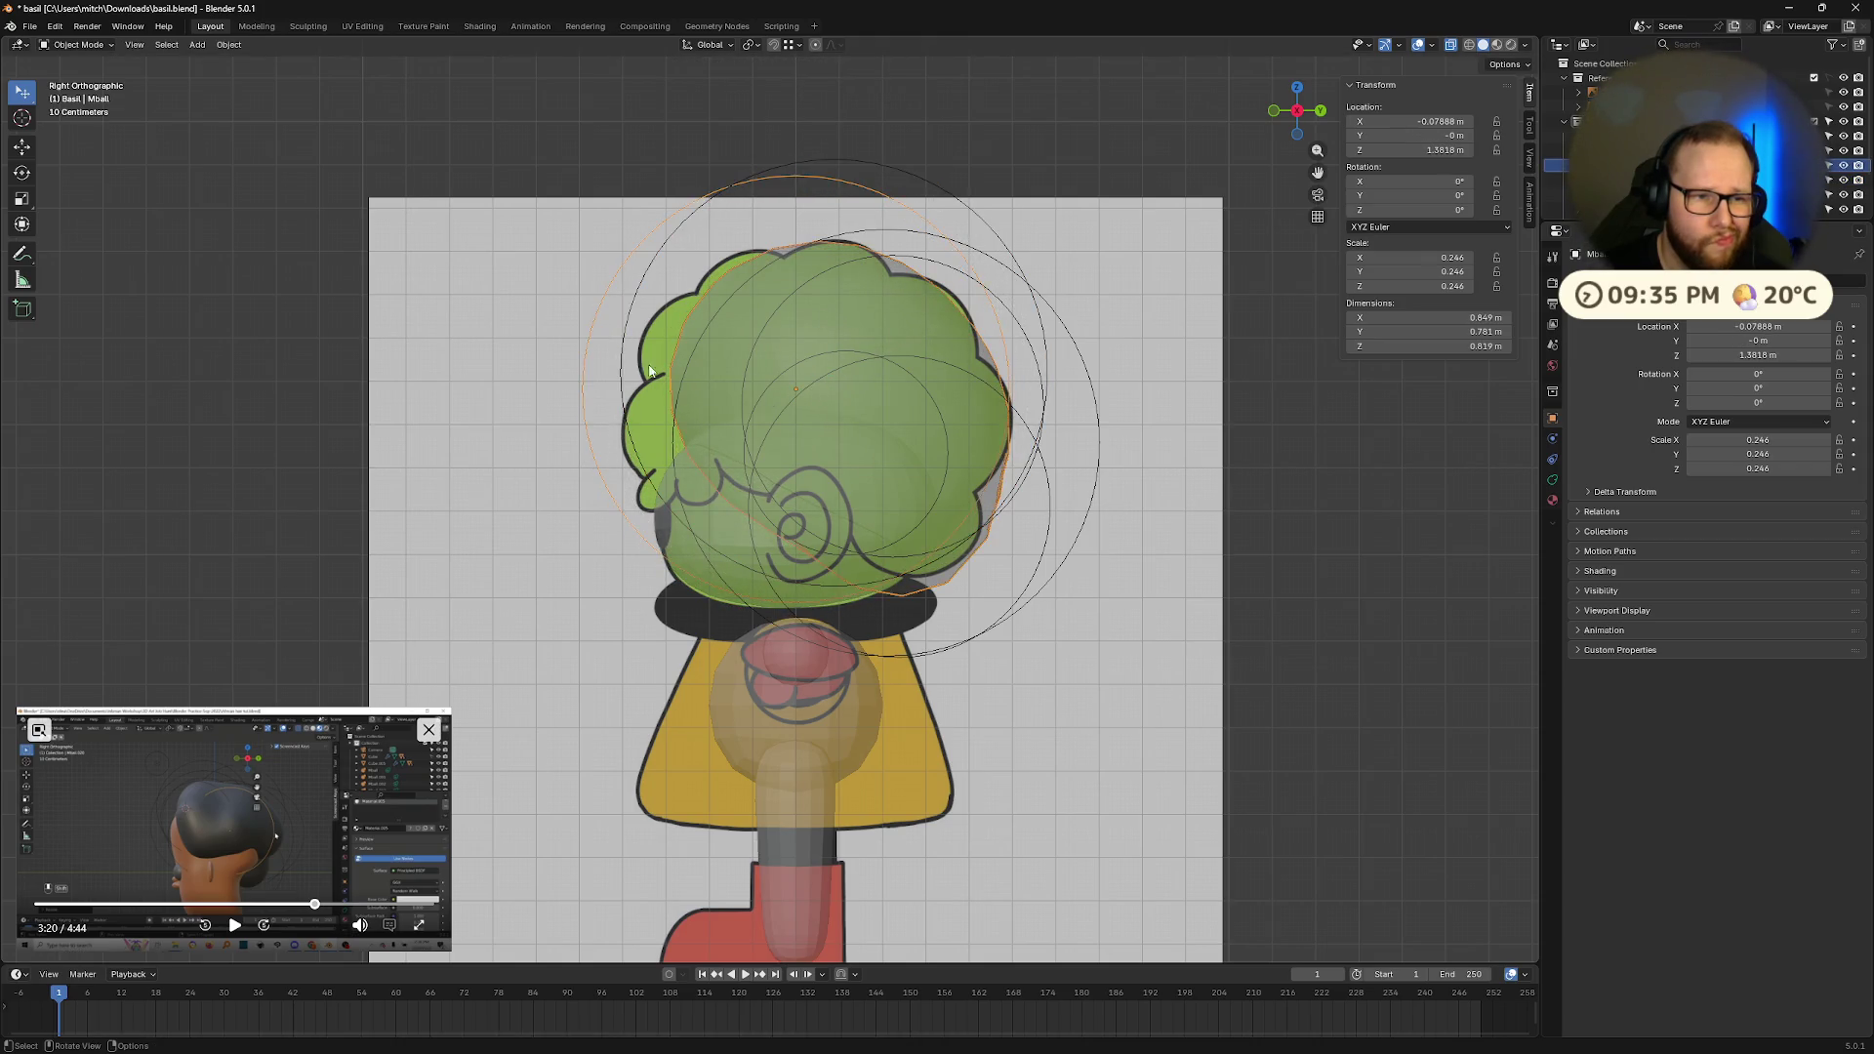
pyautogui.press('g')
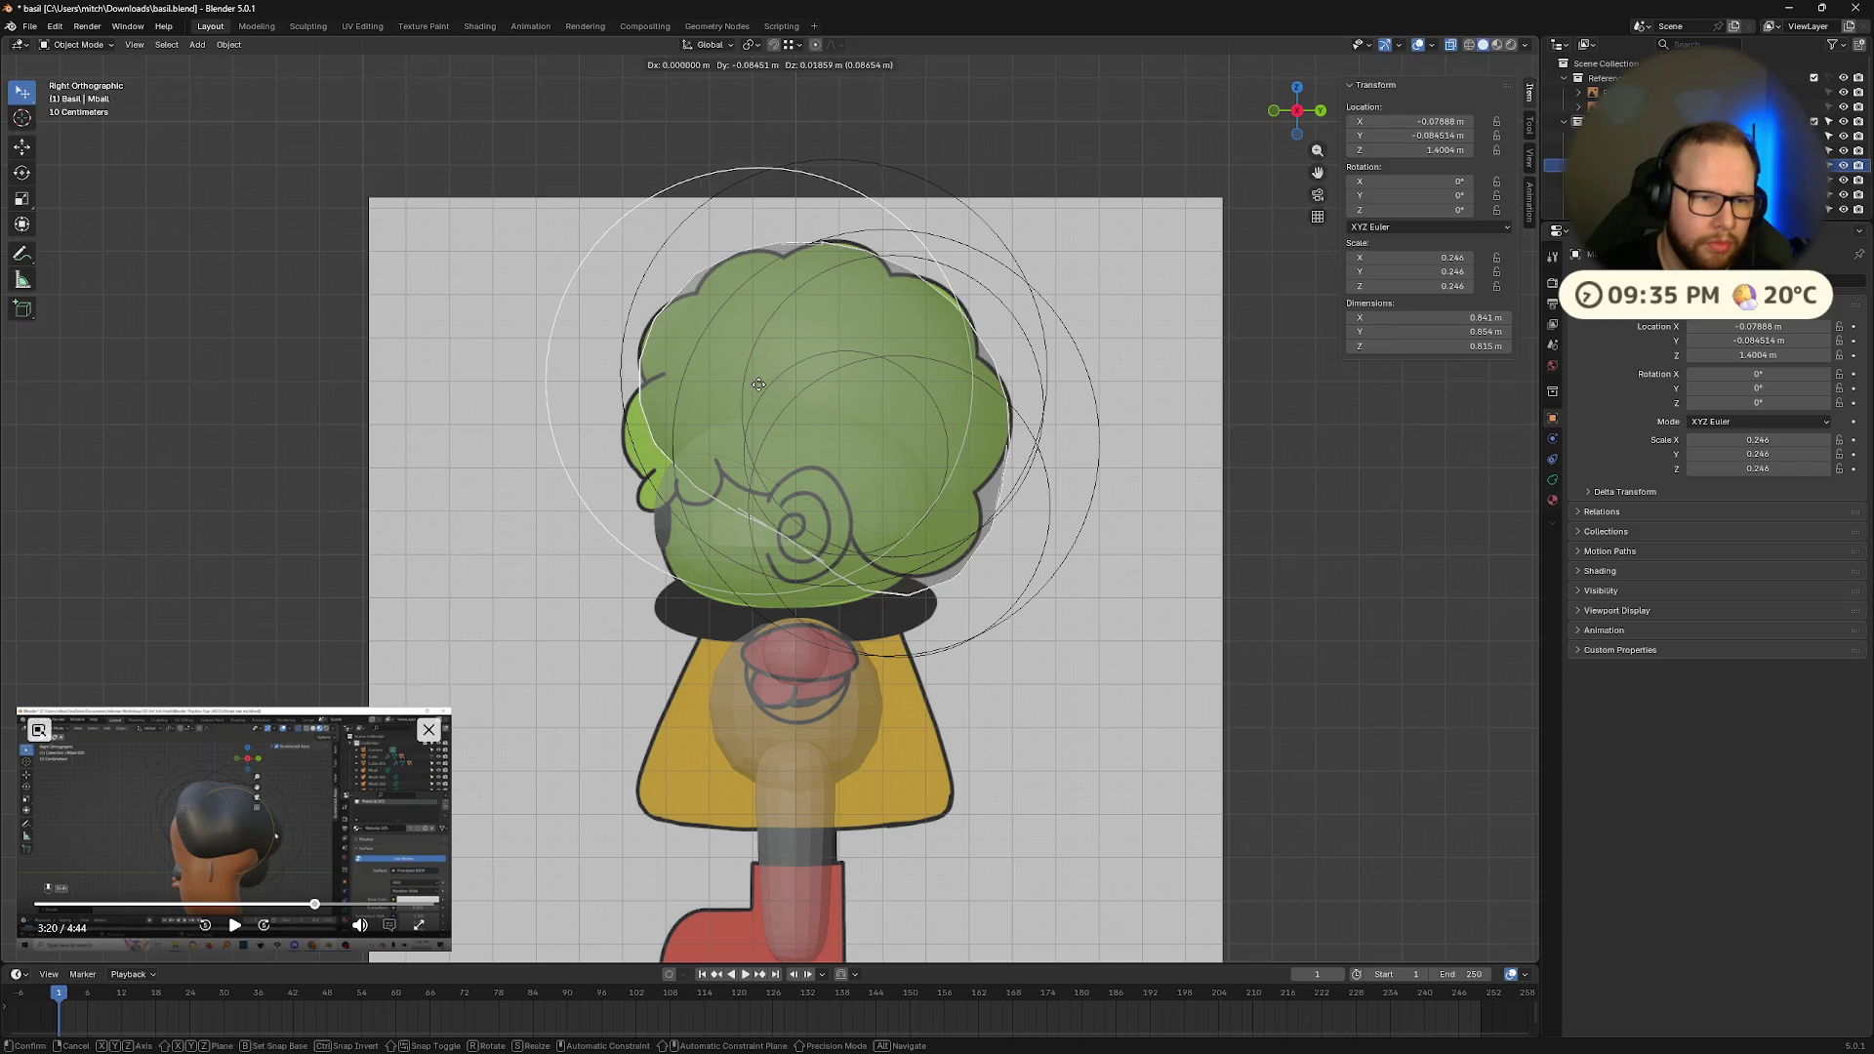
pyautogui.click(771, 393)
# Step: Select Mball.003 and Mball, then orbit to inspect the head shape
pyautogui.click(680, 427)
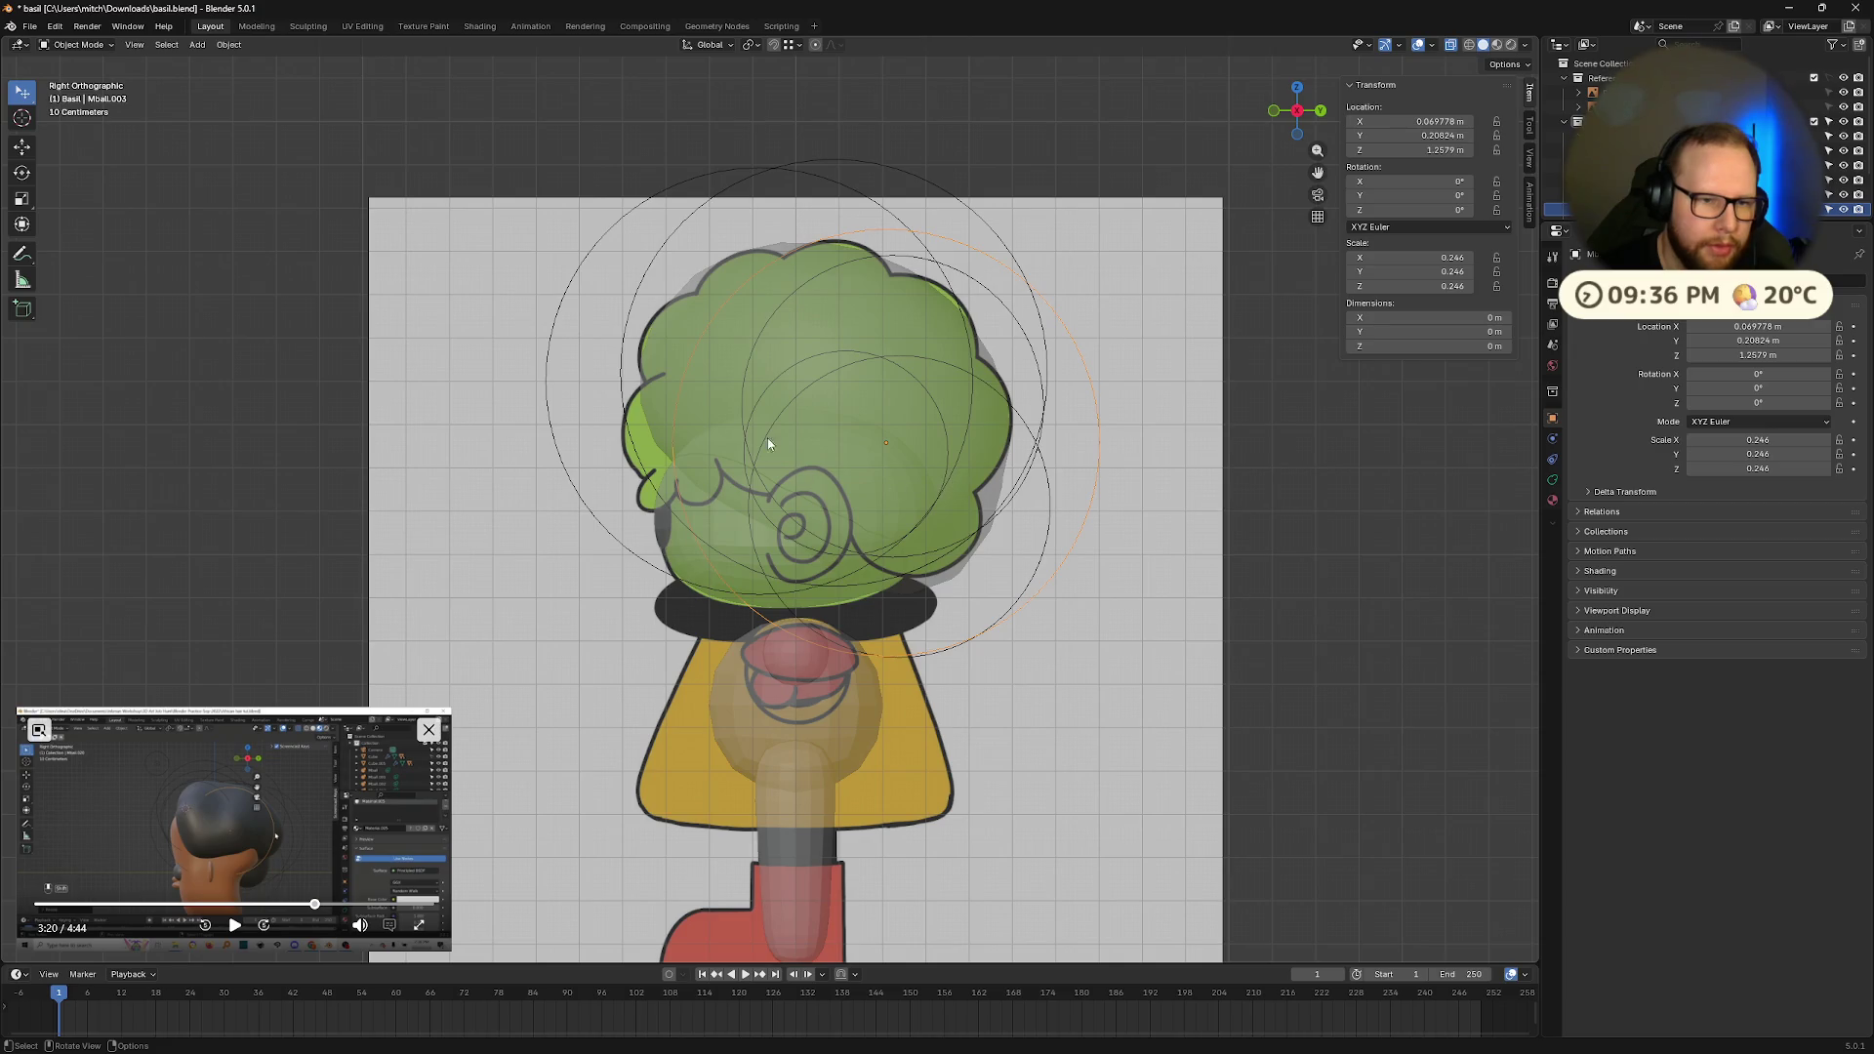
pyautogui.click(733, 407)
pyautogui.moveTo(676, 445)
pyautogui.mouseDown(button='middle')
pyautogui.moveTo(924, 652)
pyautogui.moveTo(975, 649)
pyautogui.moveTo(969, 592)
pyautogui.moveTo(1269, 129)
pyautogui.moveTo(1084, 488)
pyautogui.moveTo(1013, 427)
pyautogui.moveTo(1129, 478)
pyautogui.moveTo(976, 494)
pyautogui.mouseUp(button='middle')
pyautogui.scroll(-3, 1129, 477)
pyautogui.scroll(-4, 982, 494)
pyautogui.scroll(5, 985, 497)
pyautogui.scroll(5, 895, 502)
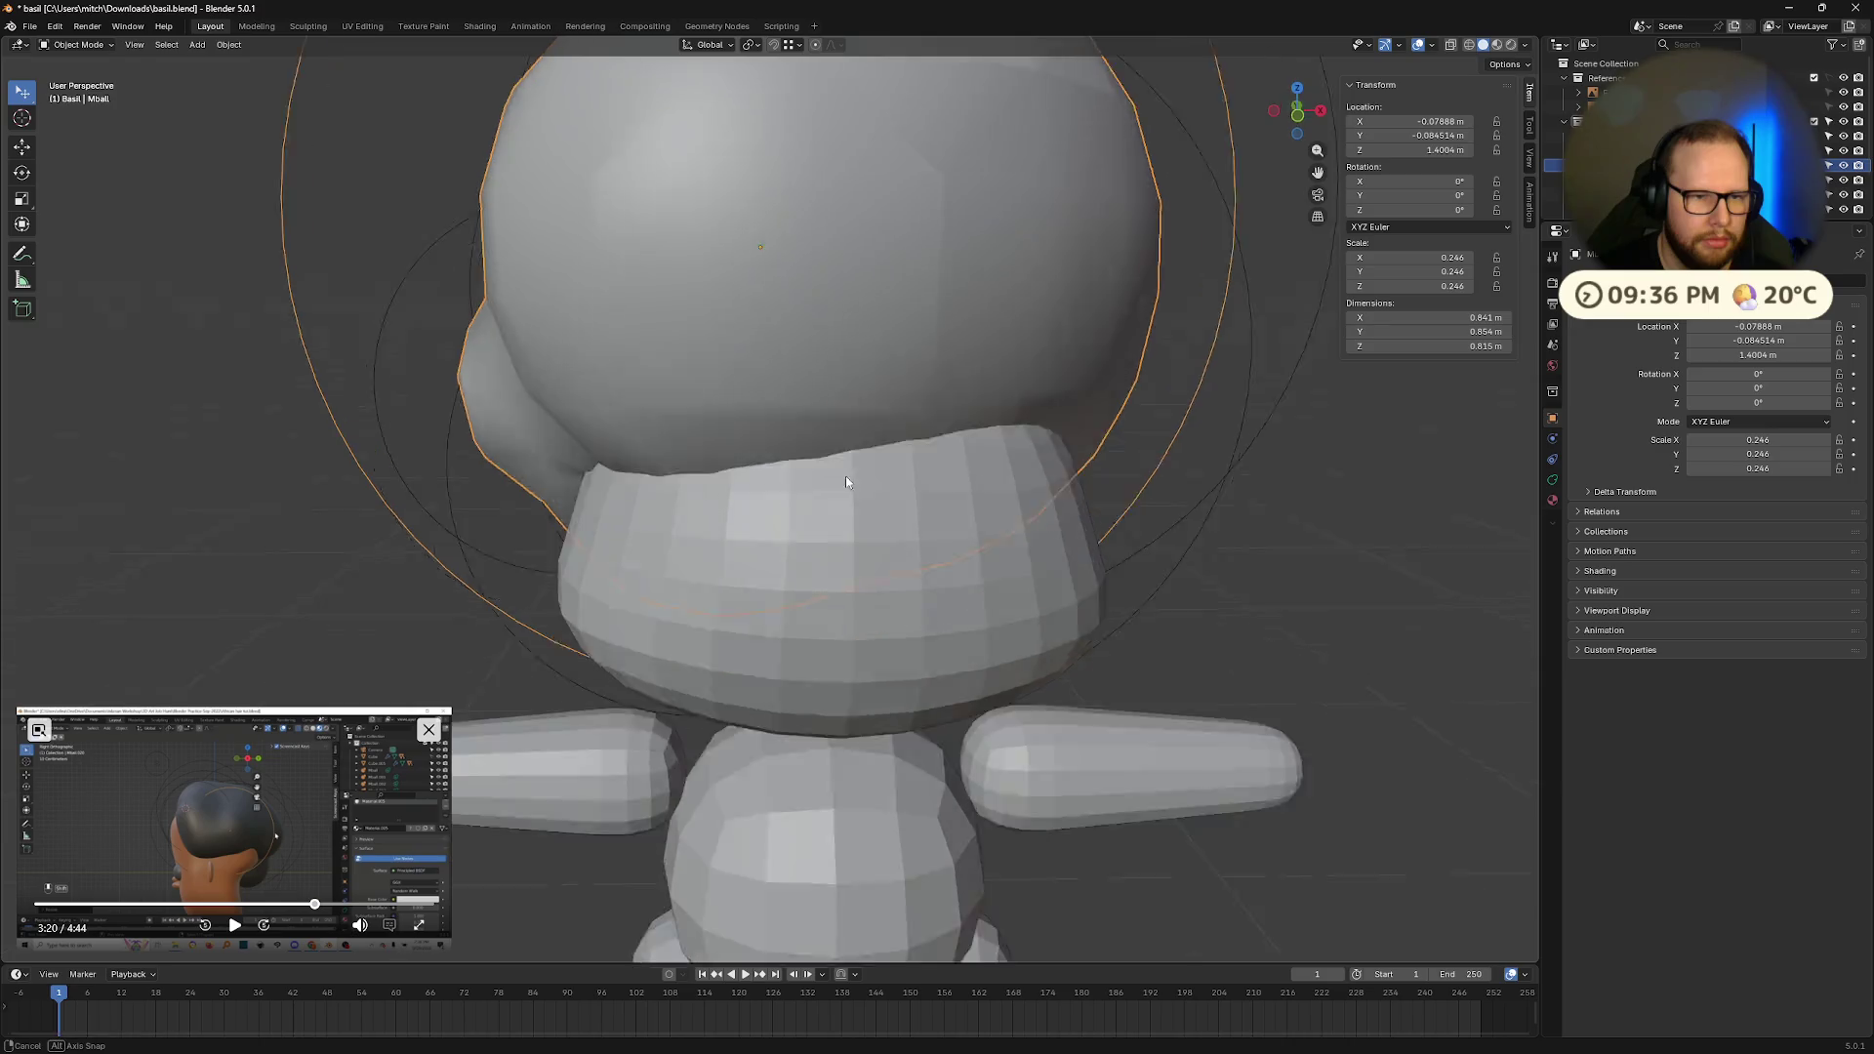
pyautogui.scroll(-6, 845, 470)
pyautogui.moveTo(845, 471)
pyautogui.mouseDown(button='middle')
pyautogui.moveTo(850, 516)
pyautogui.moveTo(894, 424)
pyautogui.moveTo(968, 520)
pyautogui.moveTo(847, 461)
pyautogui.moveTo(642, 496)
pyautogui.moveTo(789, 512)
pyautogui.moveTo(979, 496)
pyautogui.moveTo(968, 367)
pyautogui.moveTo(1056, 521)
pyautogui.moveTo(982, 537)
pyautogui.moveTo(1062, 536)
pyautogui.mouseUp(button='middle')
# Step: Duplicate Mball.001, scale the copy to 0.196 and place it at X 0.207 m, Z 1.23 m
pyautogui.click(968, 367)
pyautogui.hotkey('shift', 'd')
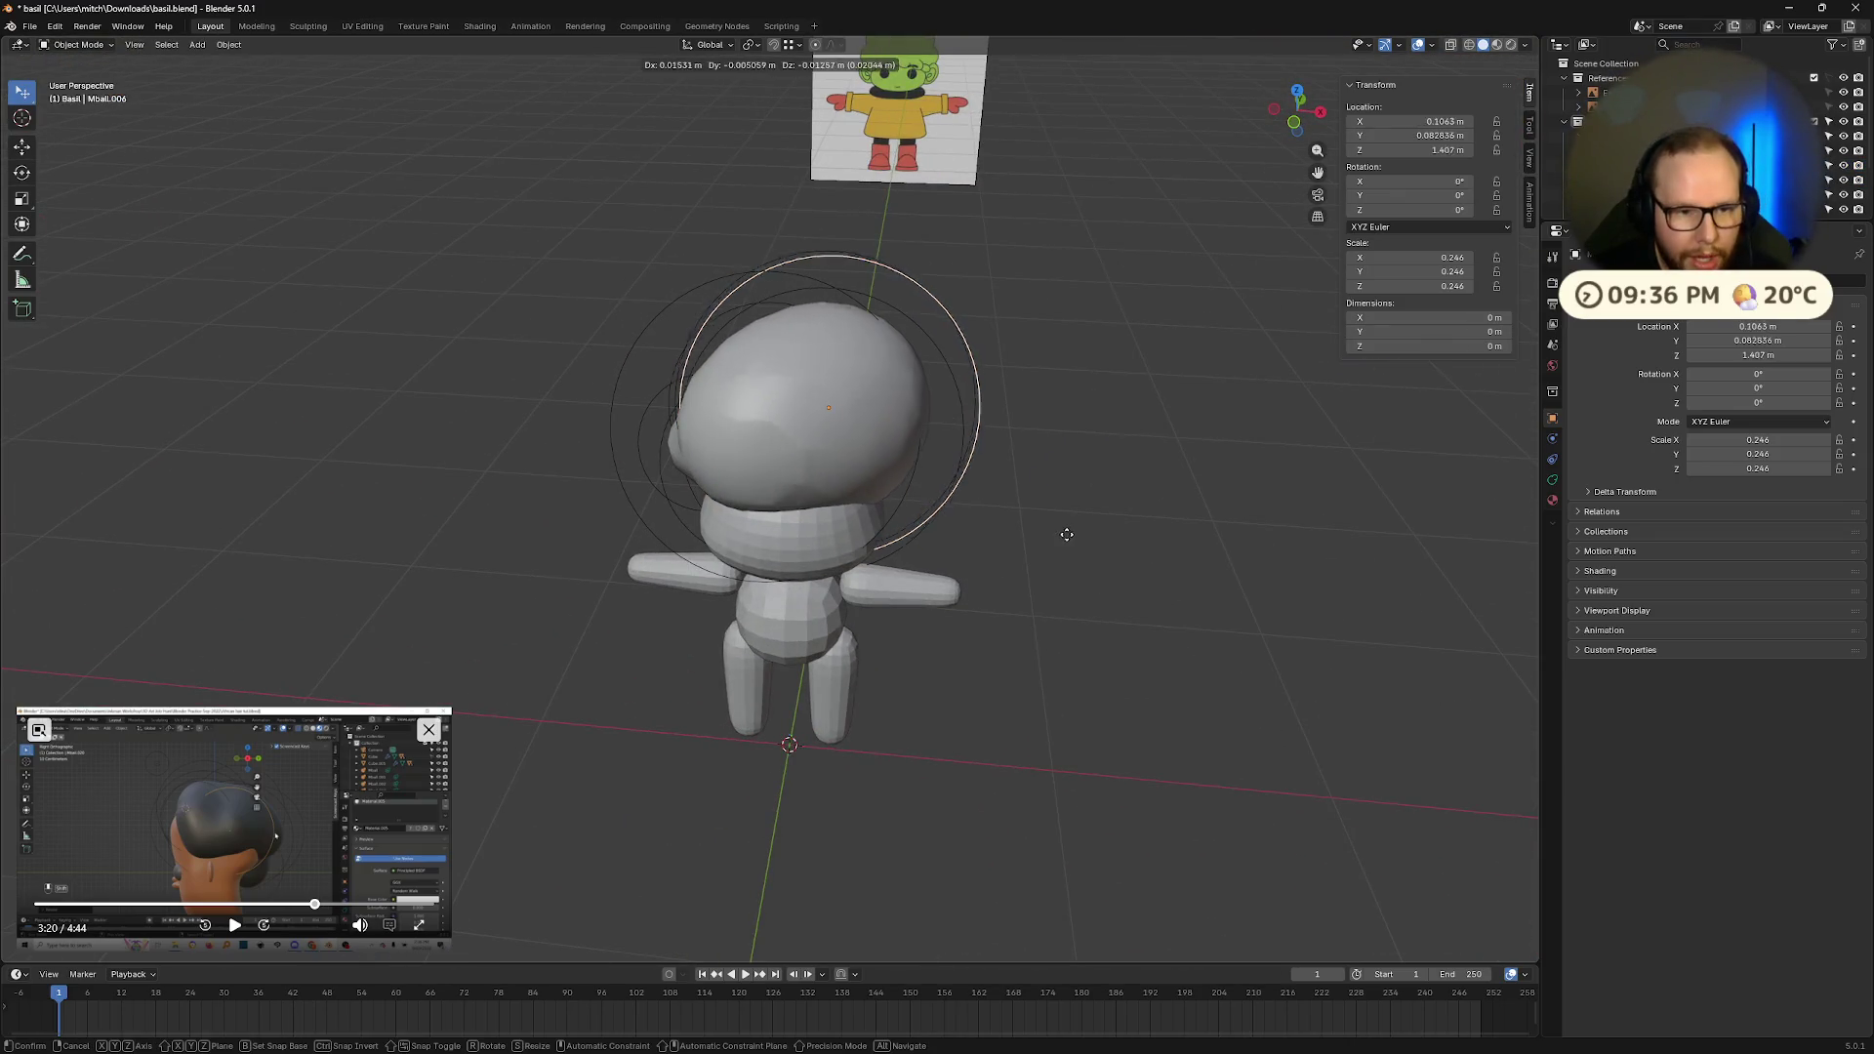
pyautogui.click(1088, 567)
pyautogui.press('s')
pyautogui.click(1080, 581)
pyautogui.moveTo(1080, 582); pyautogui.dragTo(1204, 565, button='middle')
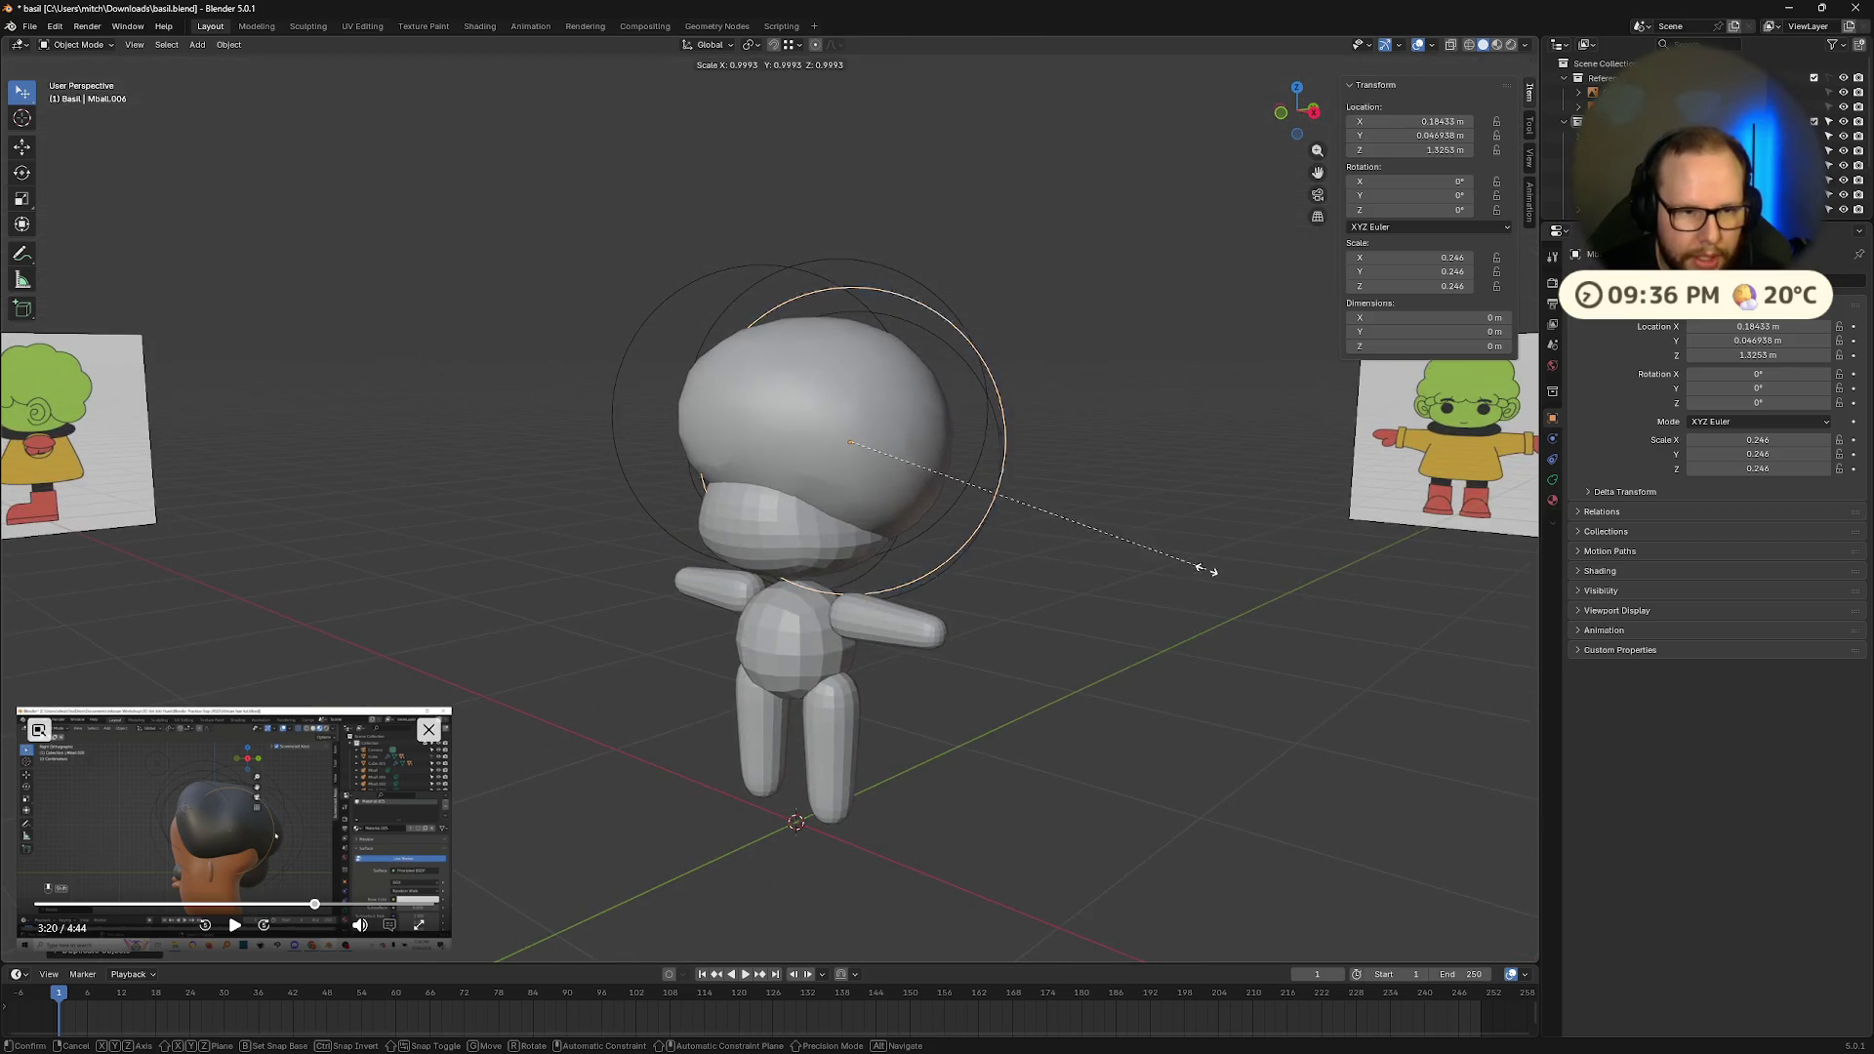
pyautogui.press('g')
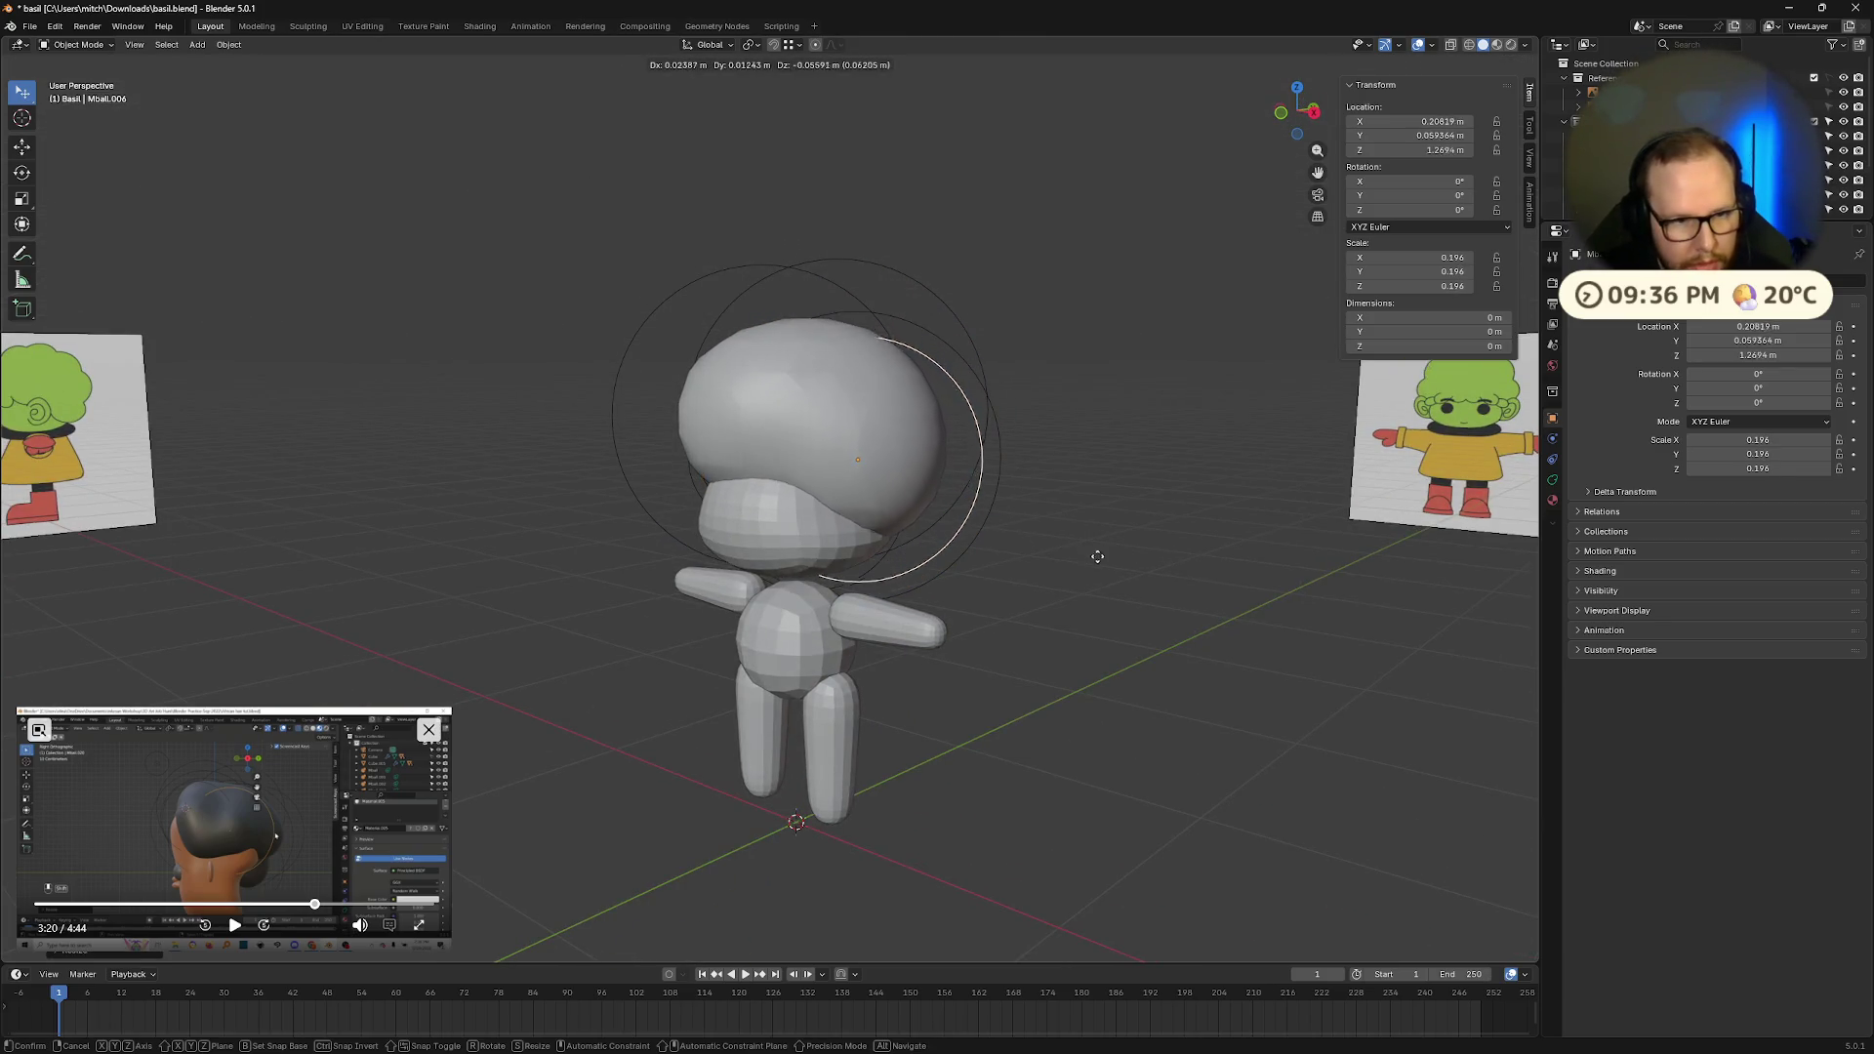
pyautogui.click(1095, 568)
pyautogui.moveTo(1095, 568)
pyautogui.mouseDown(button='middle')
pyautogui.moveTo(1142, 559)
pyautogui.moveTo(1055, 488)
pyautogui.moveTo(1217, 543)
pyautogui.moveTo(1338, 554)
pyautogui.moveTo(1121, 511)
pyautogui.moveTo(935, 586)
pyautogui.moveTo(601, 572)
pyautogui.moveTo(782, 448)
pyautogui.moveTo(921, 448)
pyautogui.moveTo(761, 454)
pyautogui.mouseUp(button='middle')
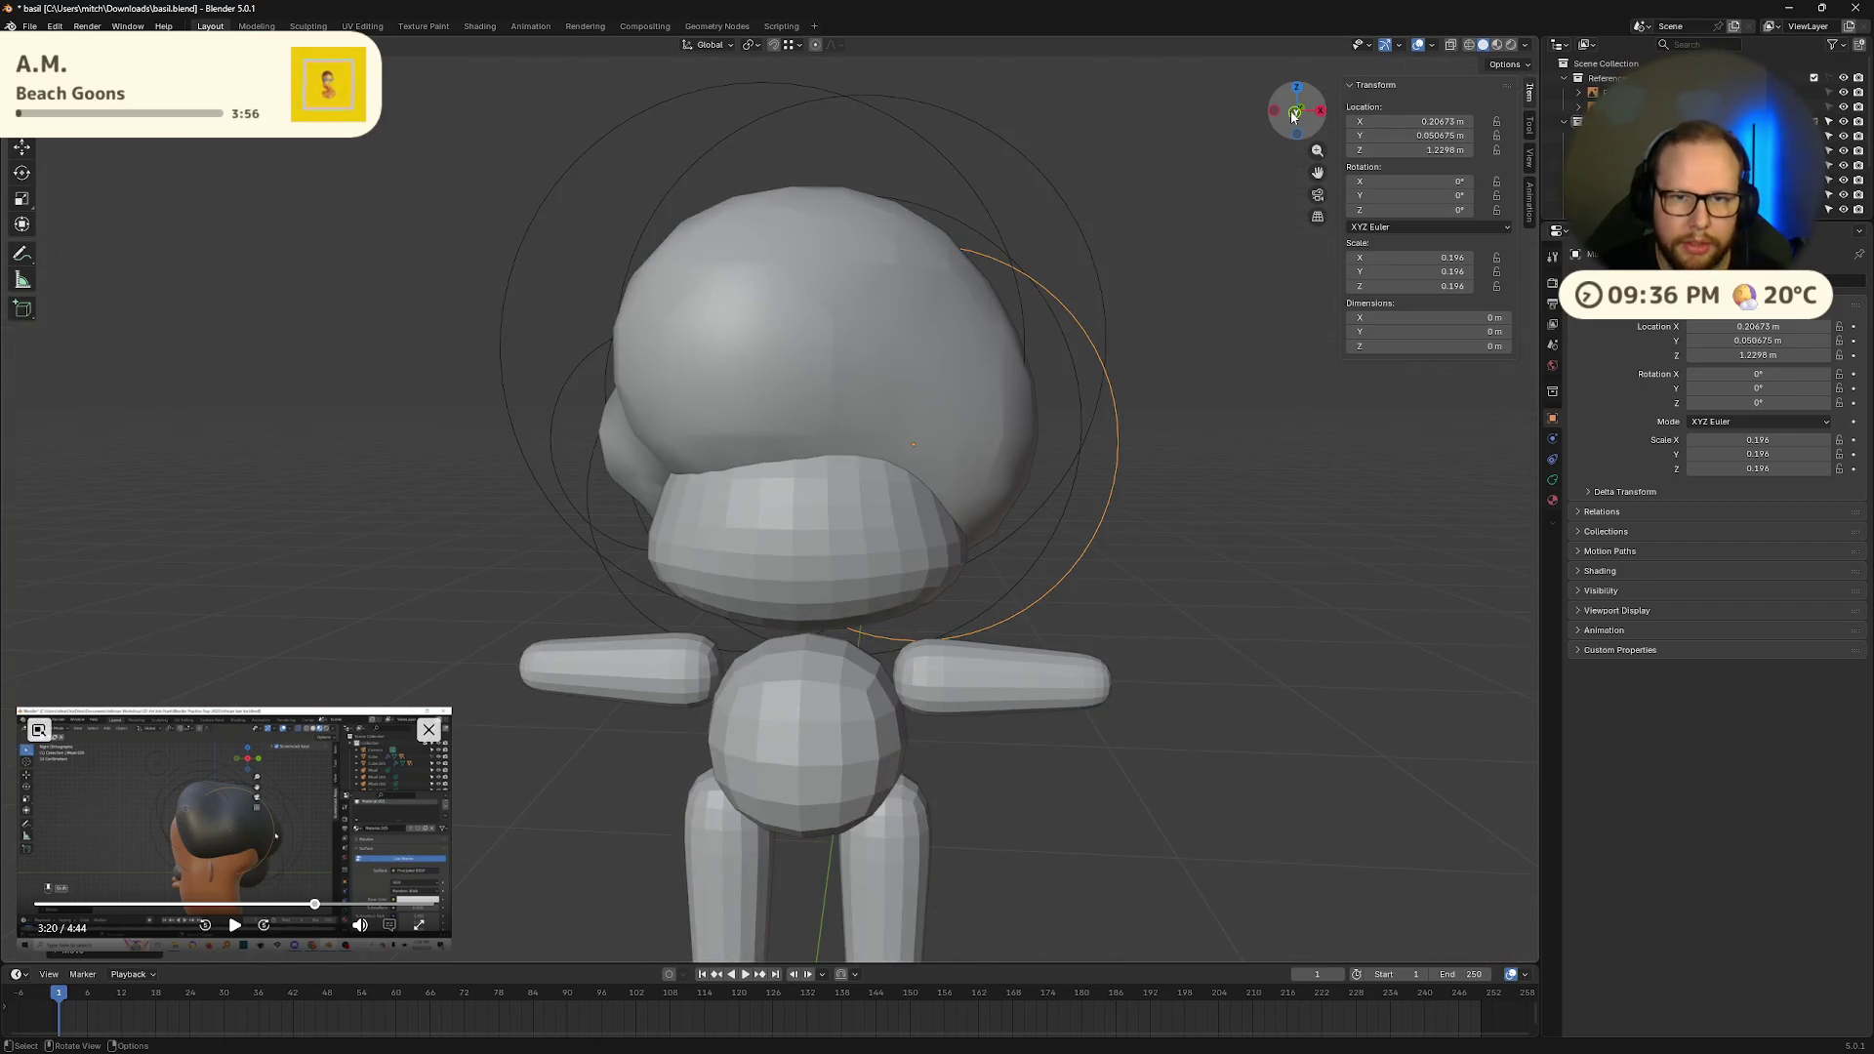
# Step: In front view with X-ray on, move the head metaball Mball against the reference drawing
pyautogui.click(1294, 114)
pyautogui.hotkey('alt', 'z')
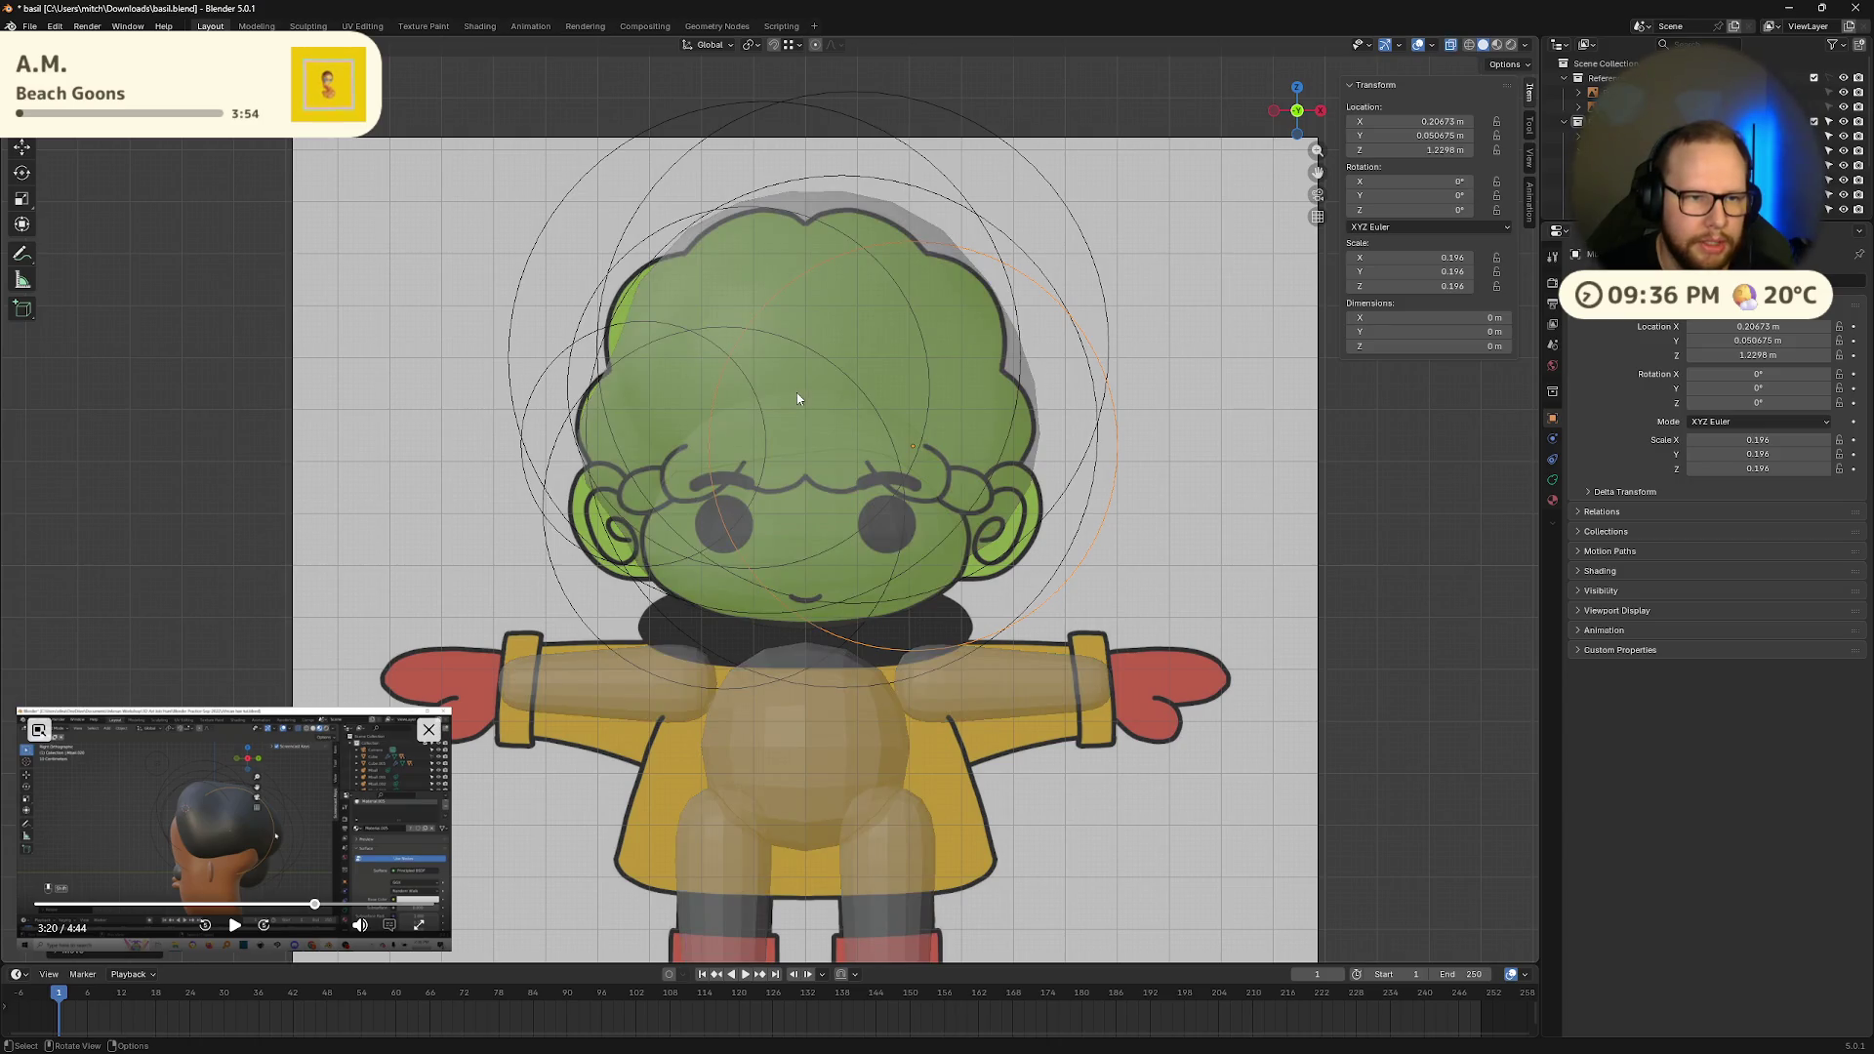
pyautogui.click(932, 213)
pyautogui.click(847, 145)
pyautogui.press('g')
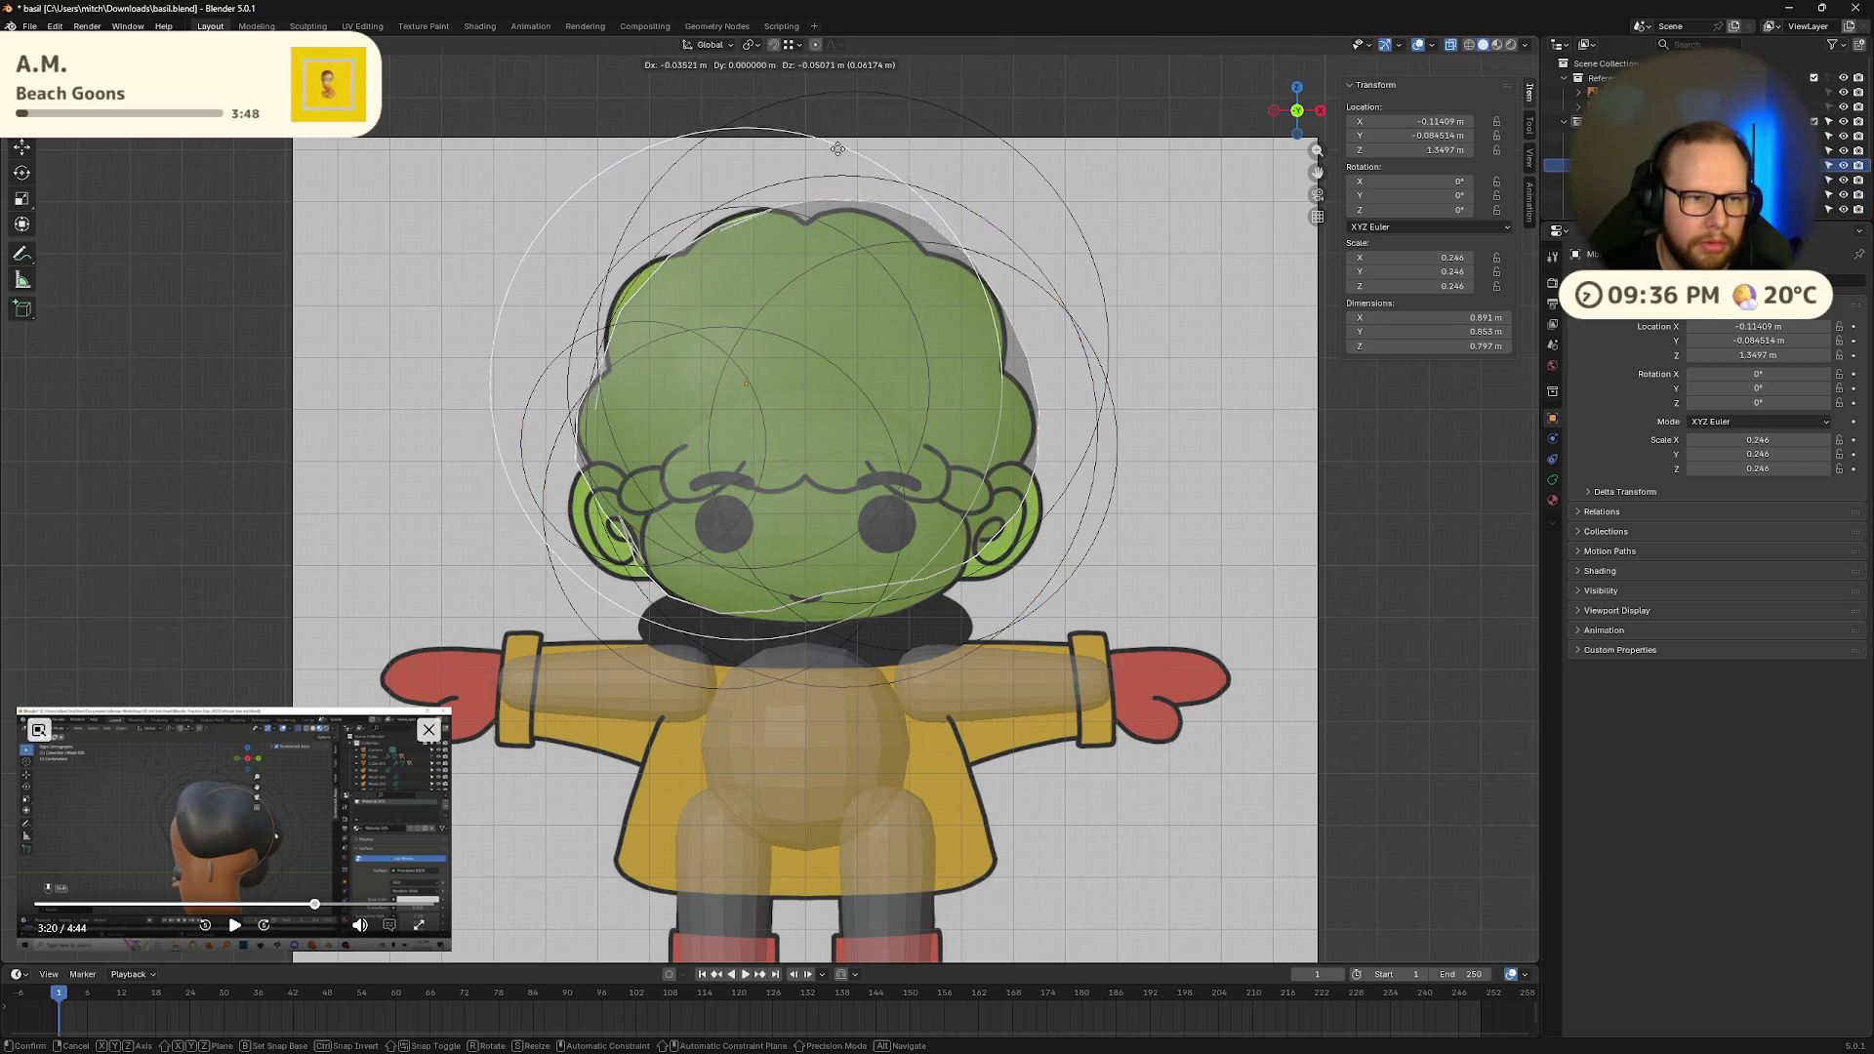
pyautogui.click(967, 146)
# Step: Check the head spheres one by one and orbit around the head and body to verify the fit
pyautogui.click(982, 143)
pyautogui.click(1016, 207)
pyautogui.click(1008, 271)
pyautogui.click(942, 338)
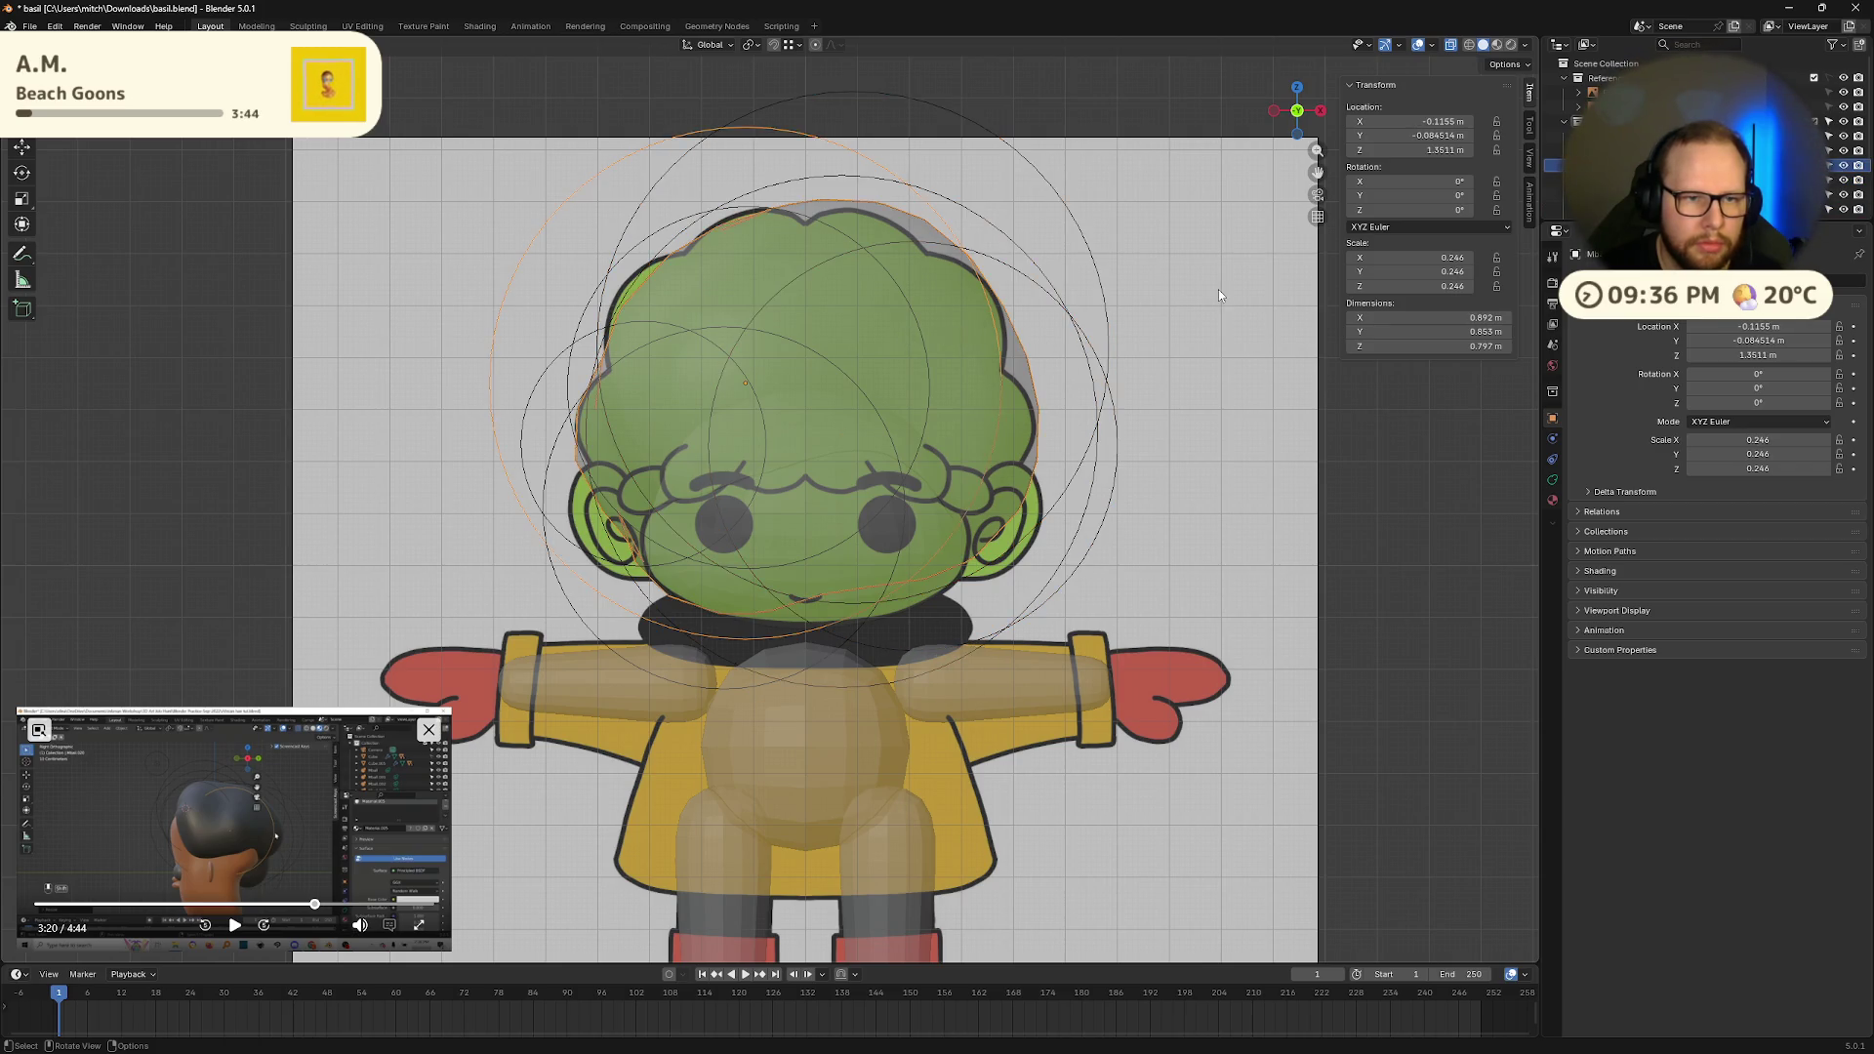
pyautogui.click(1083, 355)
pyautogui.scroll(-5, 1177, 501)
pyautogui.moveTo(1178, 501)
pyautogui.mouseDown(button='middle')
pyautogui.moveTo(1005, 502)
pyautogui.moveTo(928, 547)
pyautogui.moveTo(859, 486)
pyautogui.moveTo(498, 727)
pyautogui.mouseUp(button='middle')
pyautogui.scroll(5, 1003, 488)
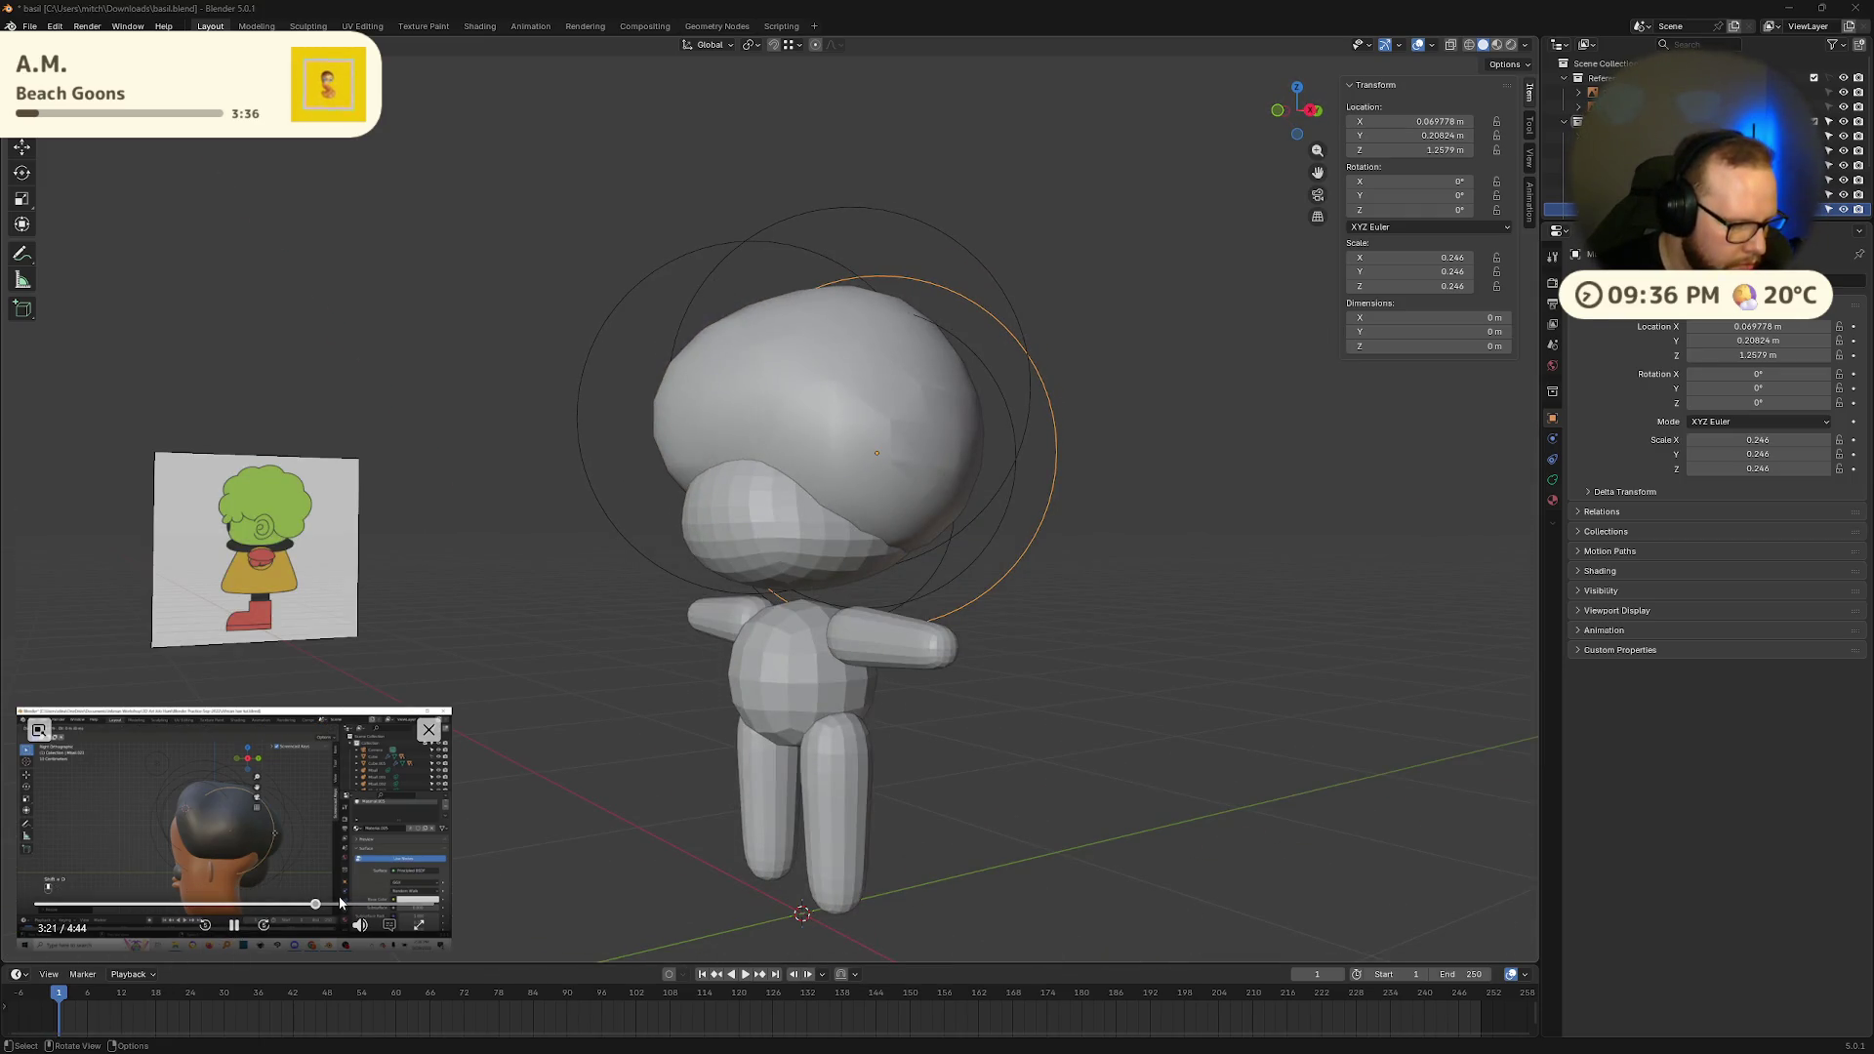
pyautogui.moveTo(338, 905); pyautogui.dragTo(410, 906)
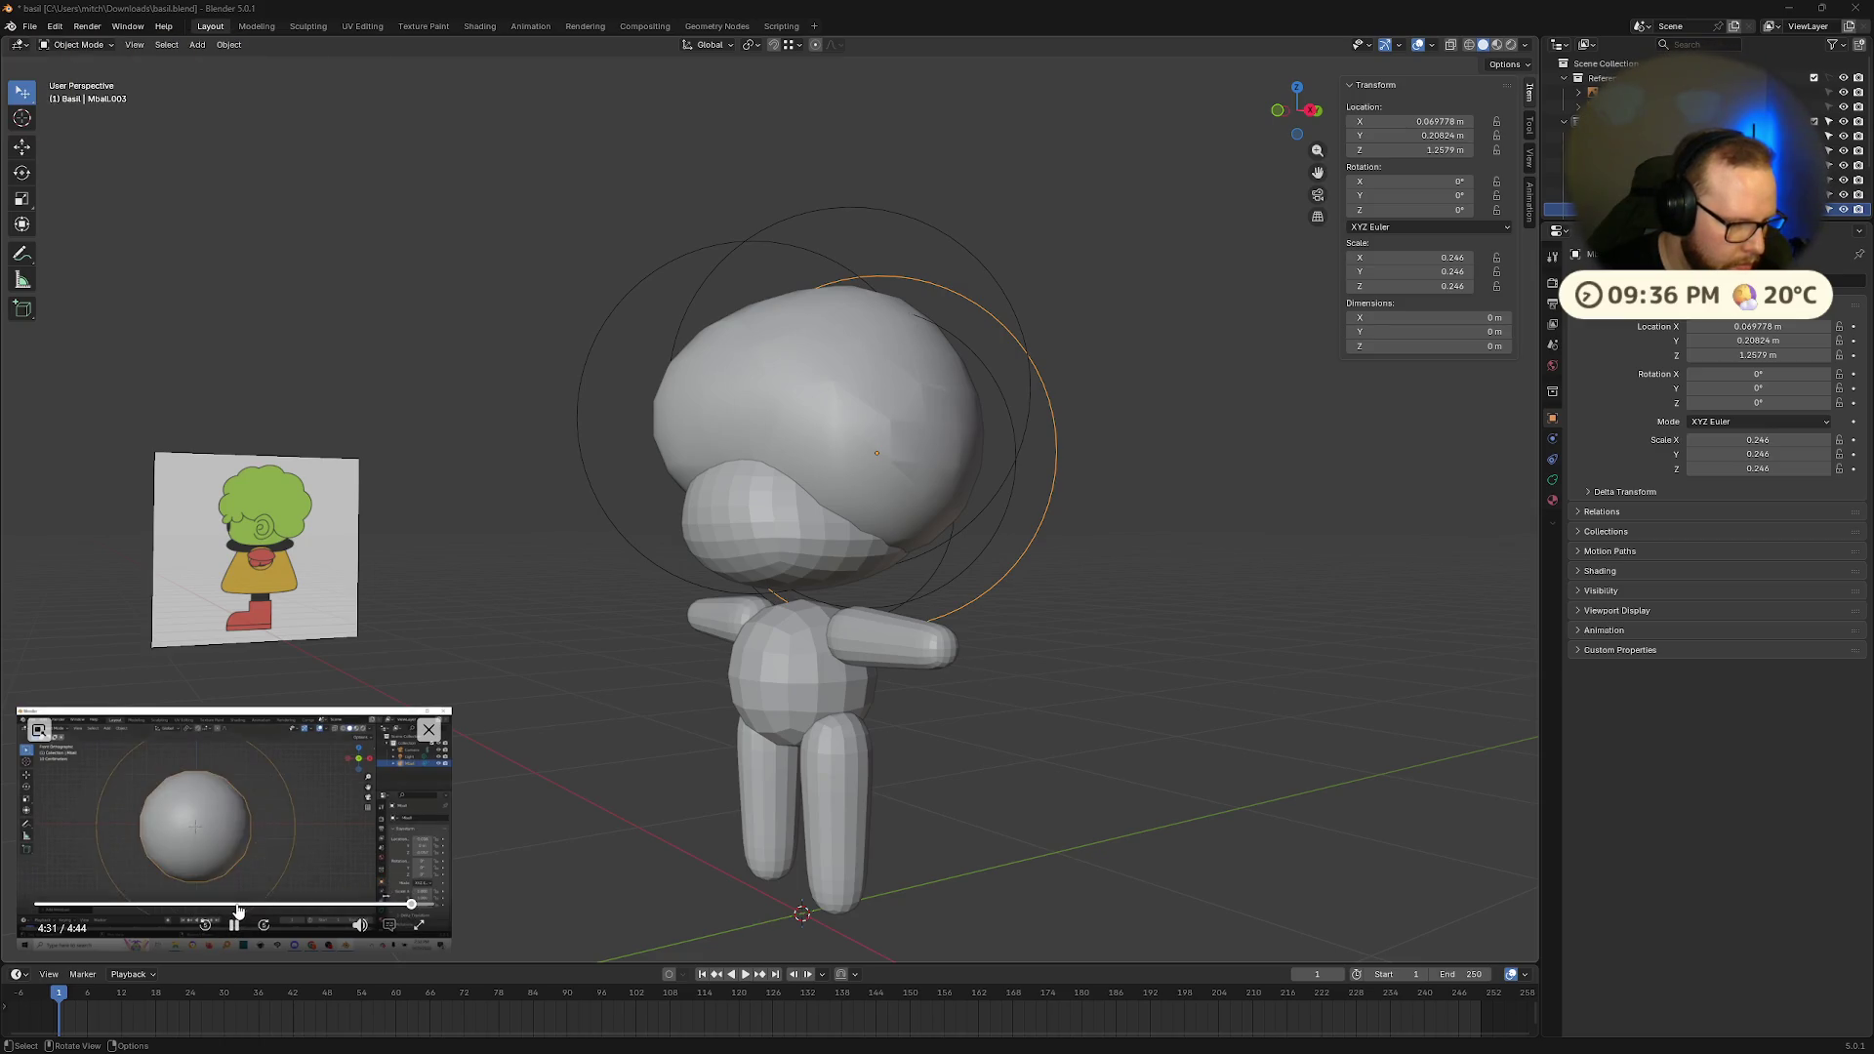
# Step: Set the metaball's Resolution Viewport to 0.2 m in its Data properties
pyautogui.click(1554, 438)
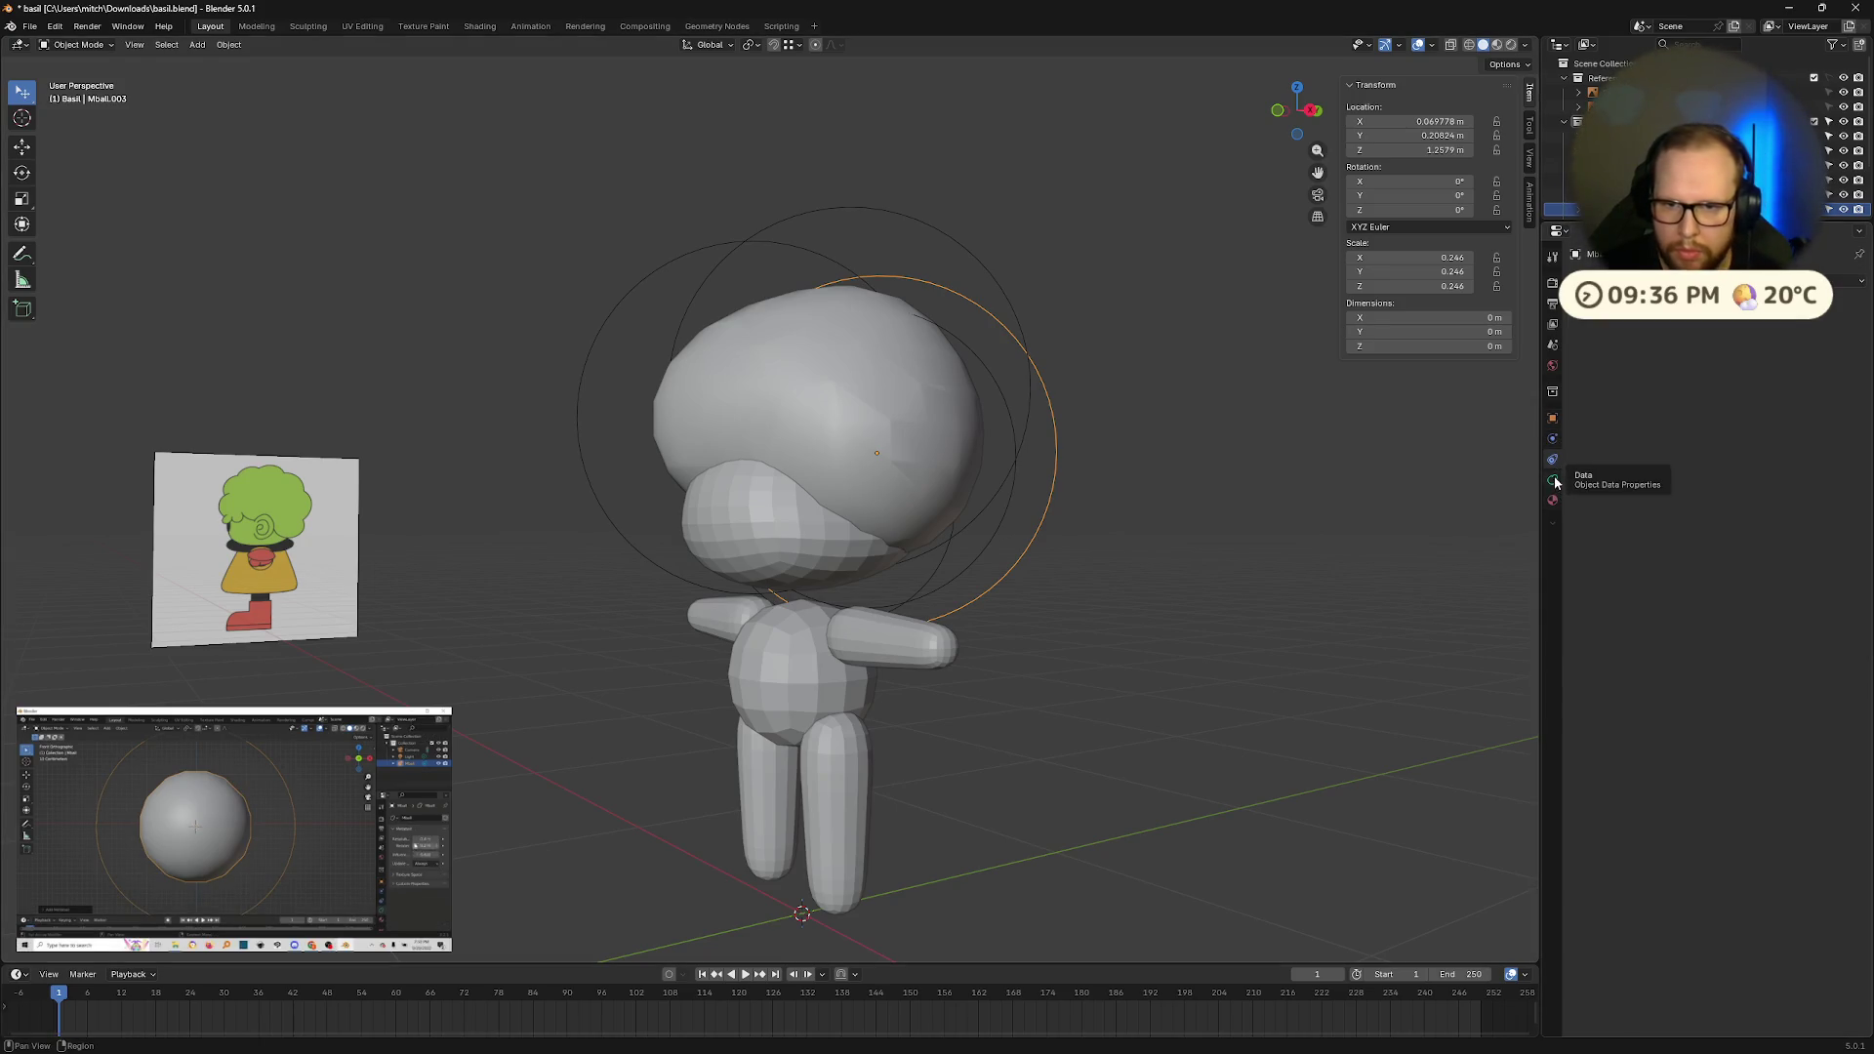
pyautogui.moveTo(336, 757)
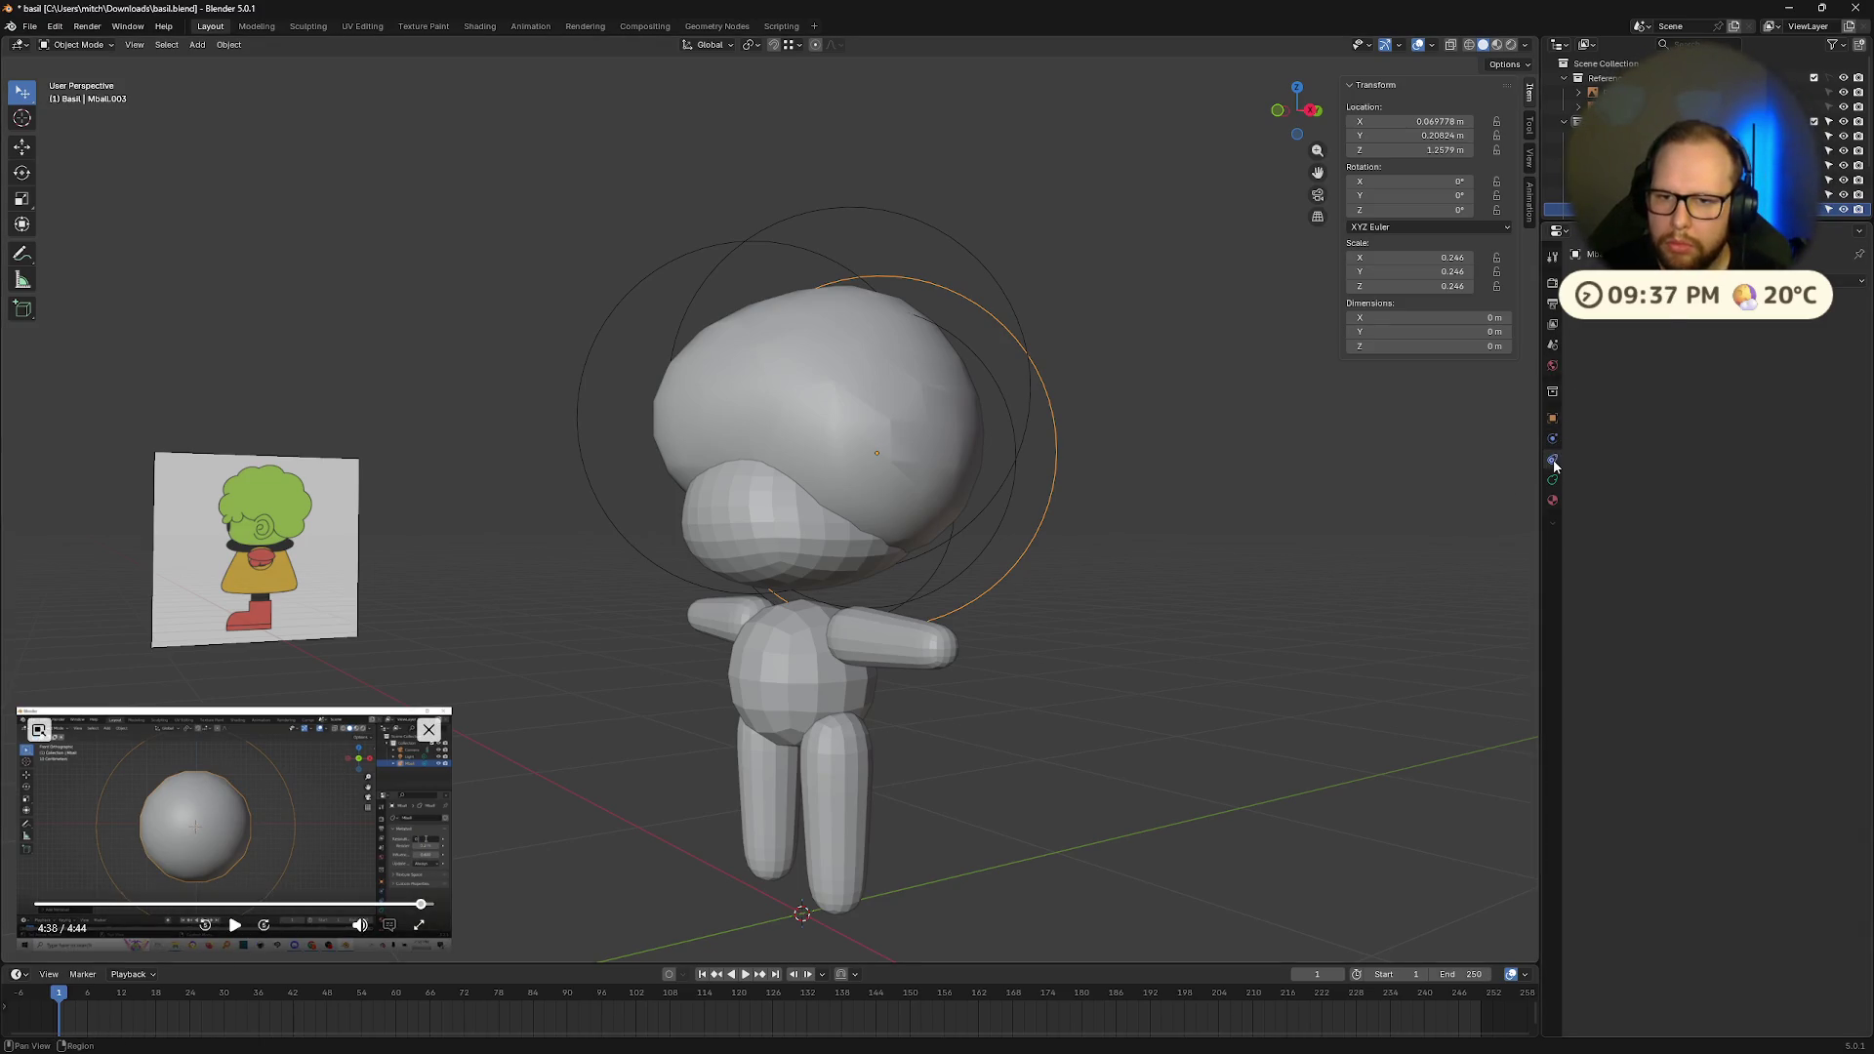
pyautogui.click(1617, 281)
pyautogui.click(1554, 480)
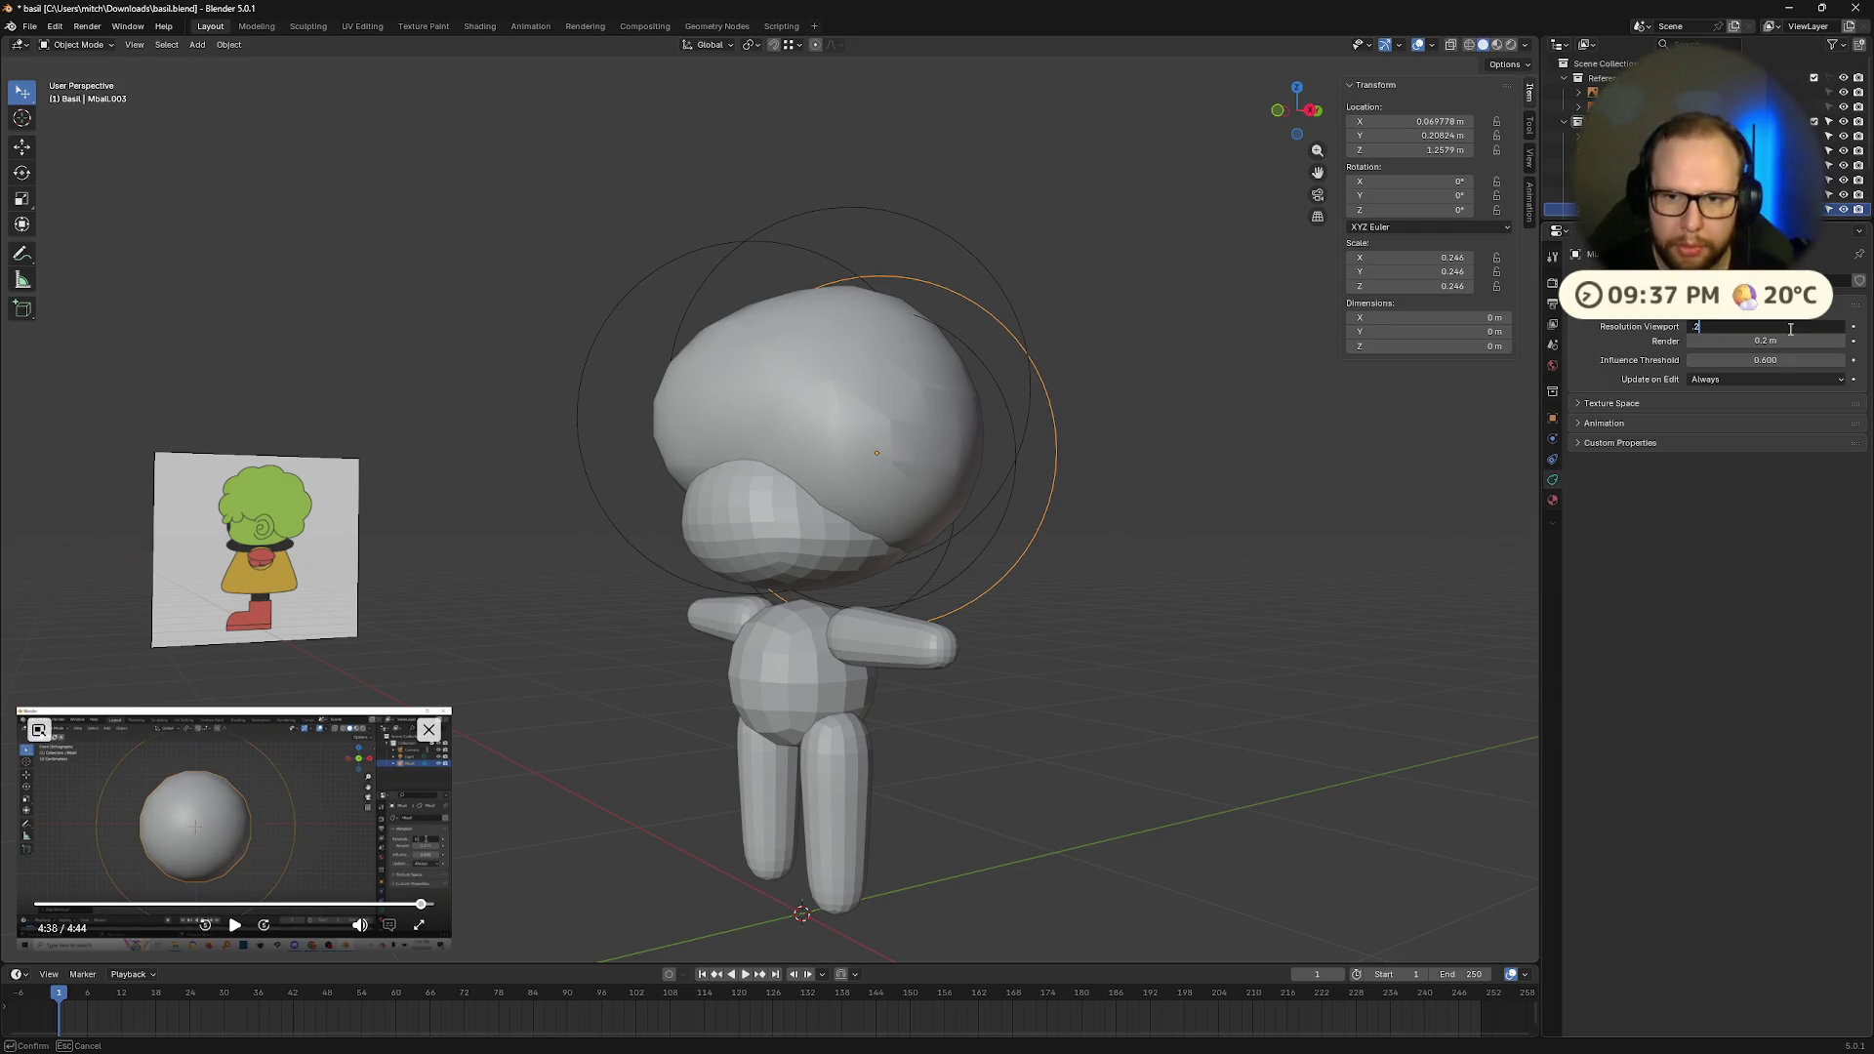
# Step: Switch to Front Orthographic view and select the main head metaball Mball
pyautogui.scroll(-3, 913, 473)
pyautogui.moveTo(913, 472)
pyautogui.mouseDown(button='middle')
pyautogui.moveTo(1109, 501)
pyautogui.moveTo(1239, 494)
pyautogui.moveTo(1104, 426)
pyautogui.moveTo(868, 452)
pyautogui.mouseUp(button='middle')
pyautogui.scroll(3, 1103, 426)
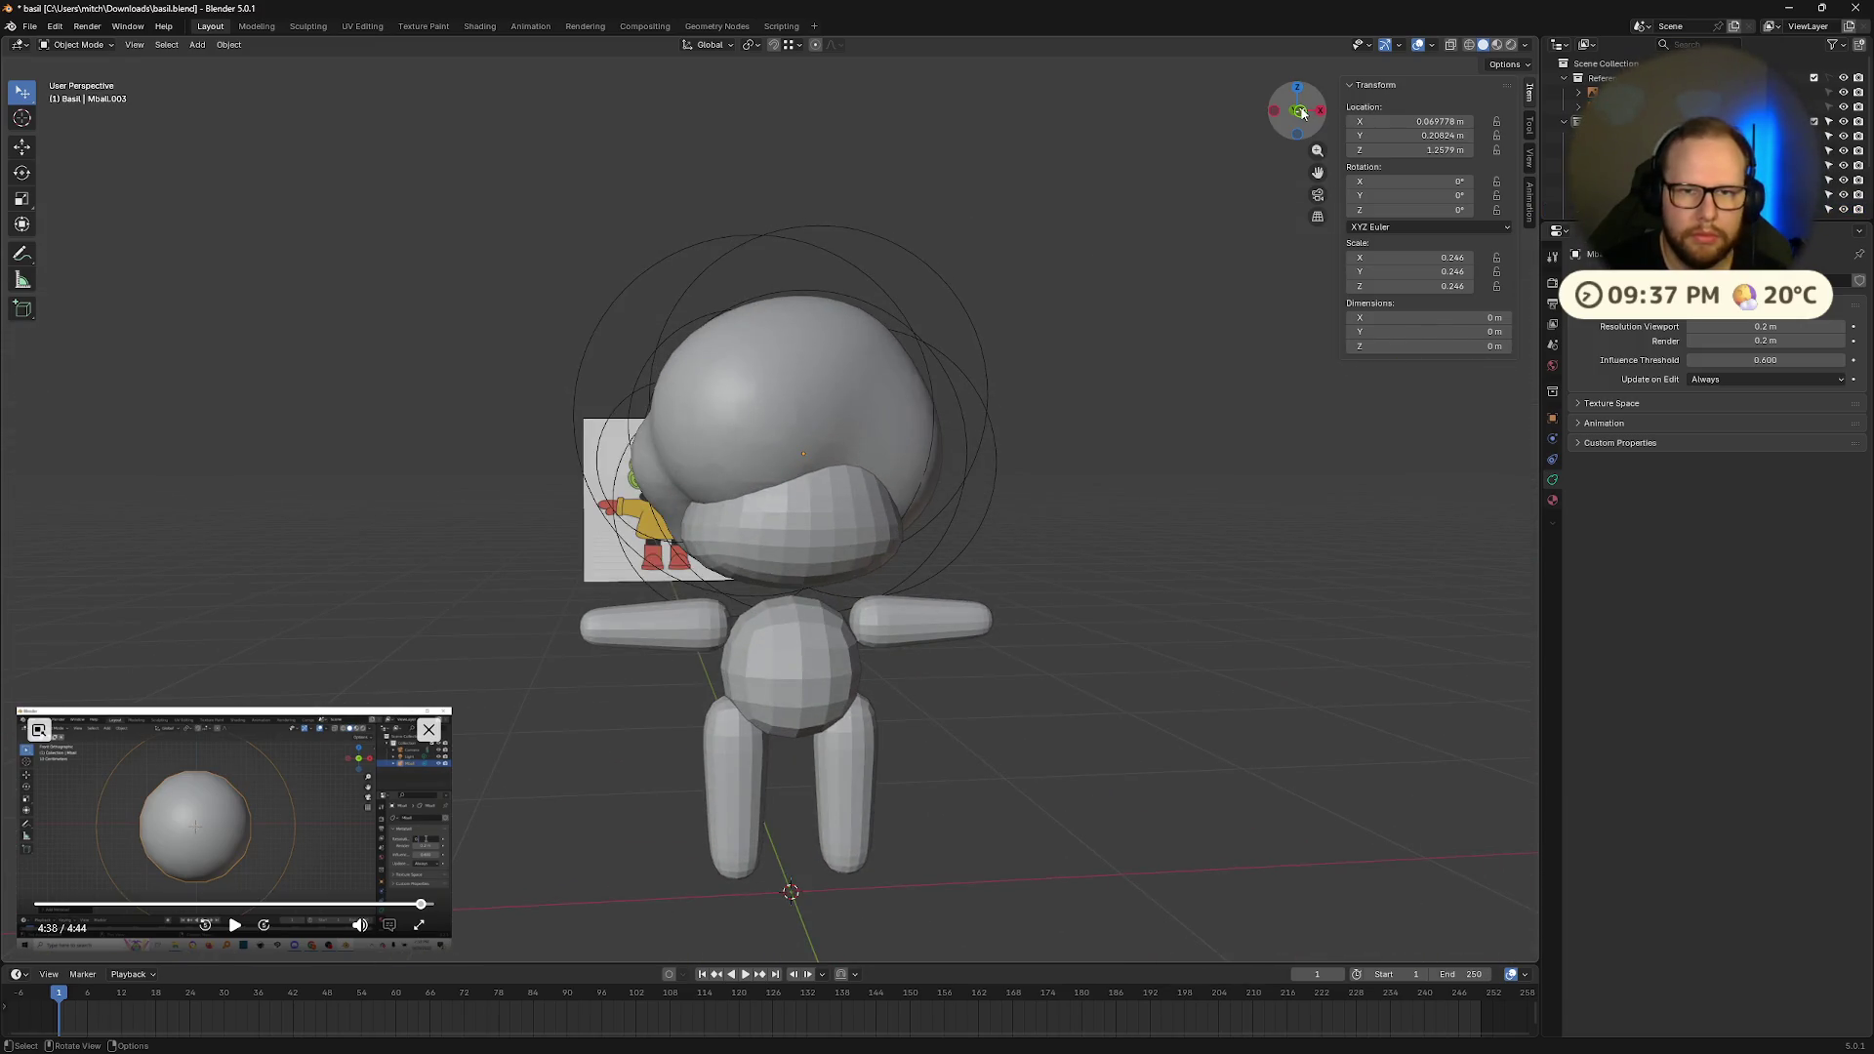
pyautogui.click(1301, 112)
pyautogui.scroll(2, 771, 391)
pyautogui.click(593, 466)
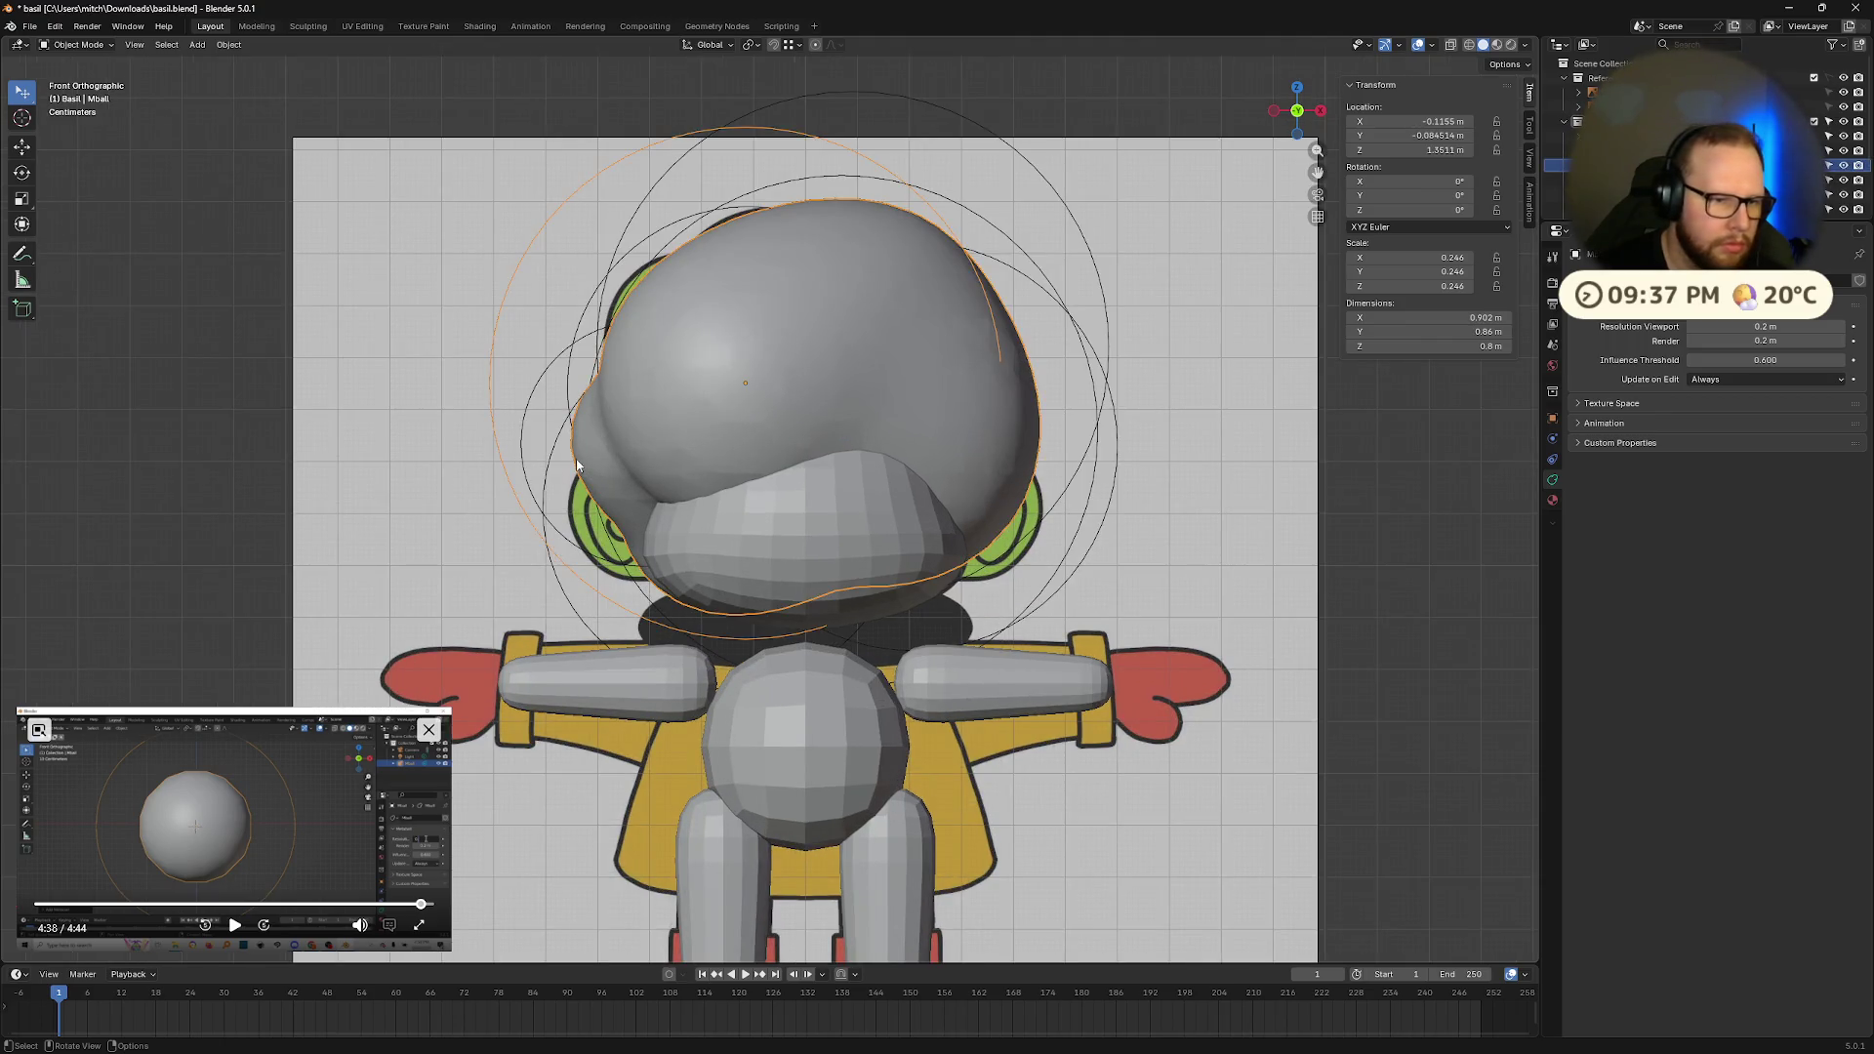
# Step: With X-ray on, shift the head metaball Mball to fit the reference drawing, then deselect it
pyautogui.hotkey('alt', 'z')
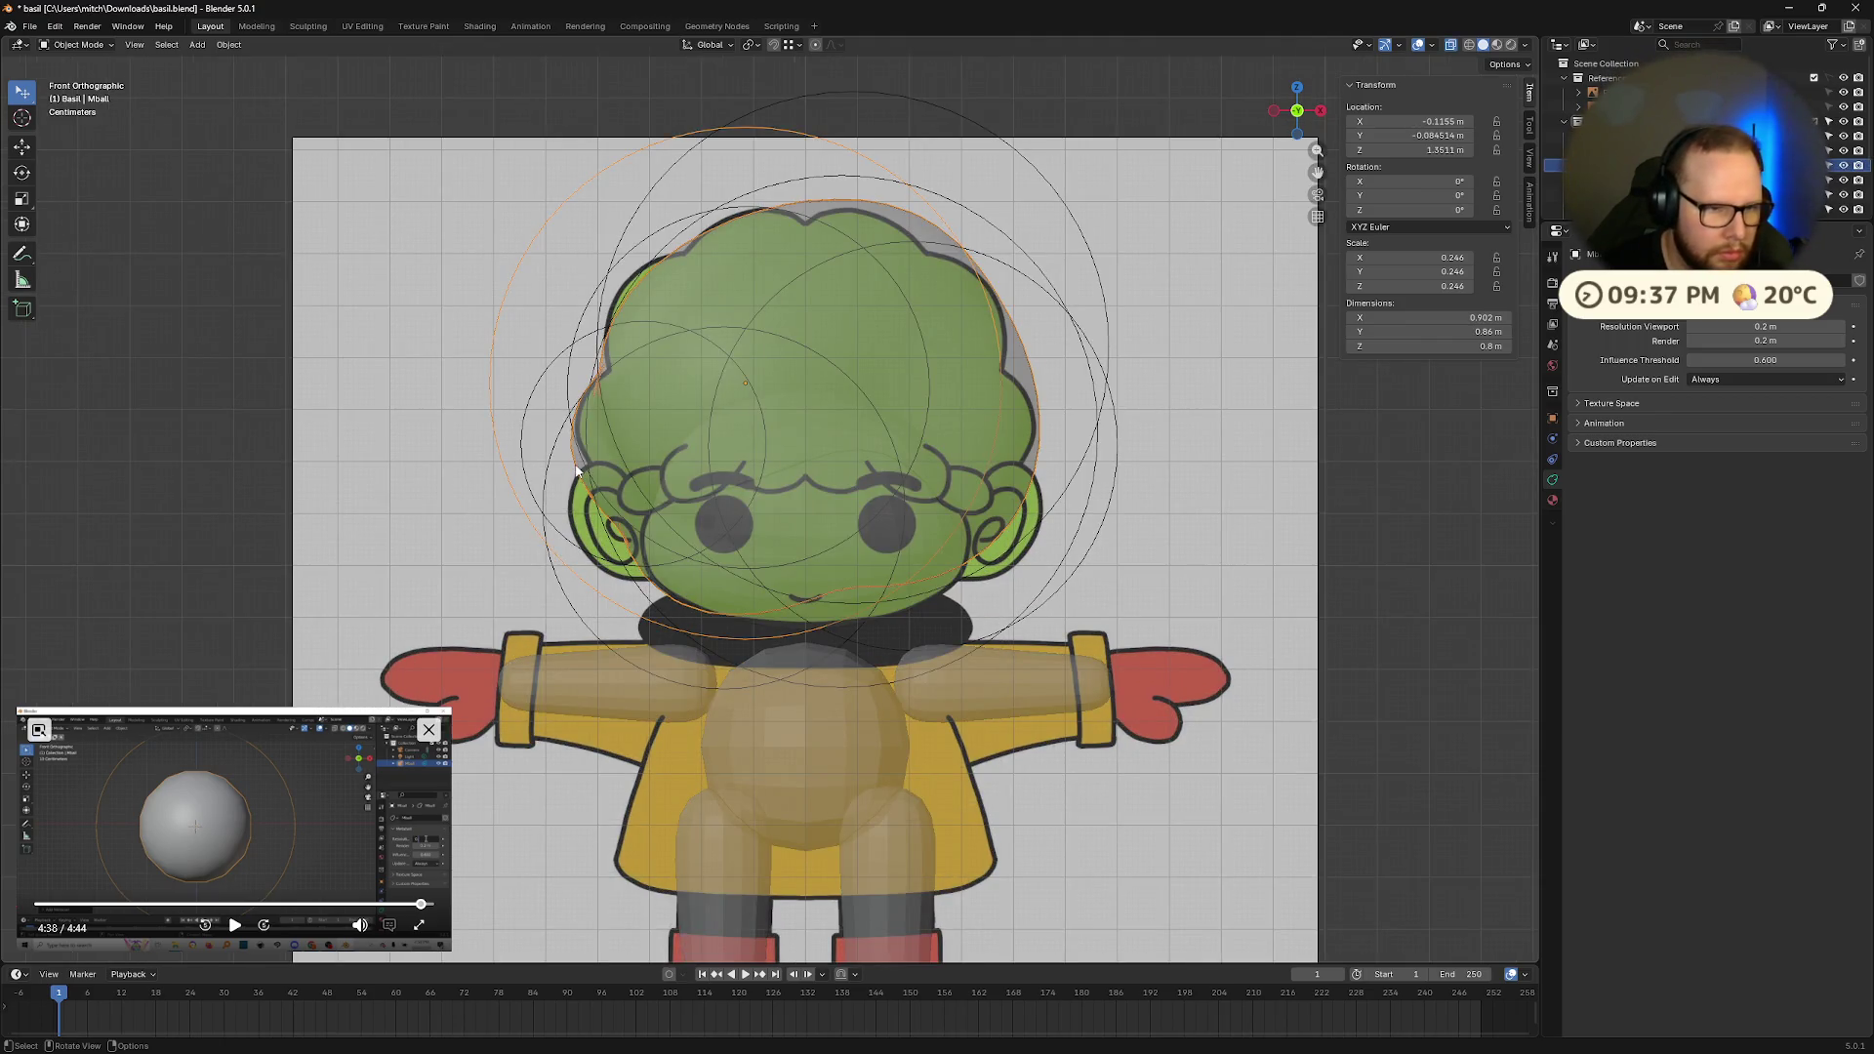
pyautogui.press('g')
pyautogui.click(712, 447)
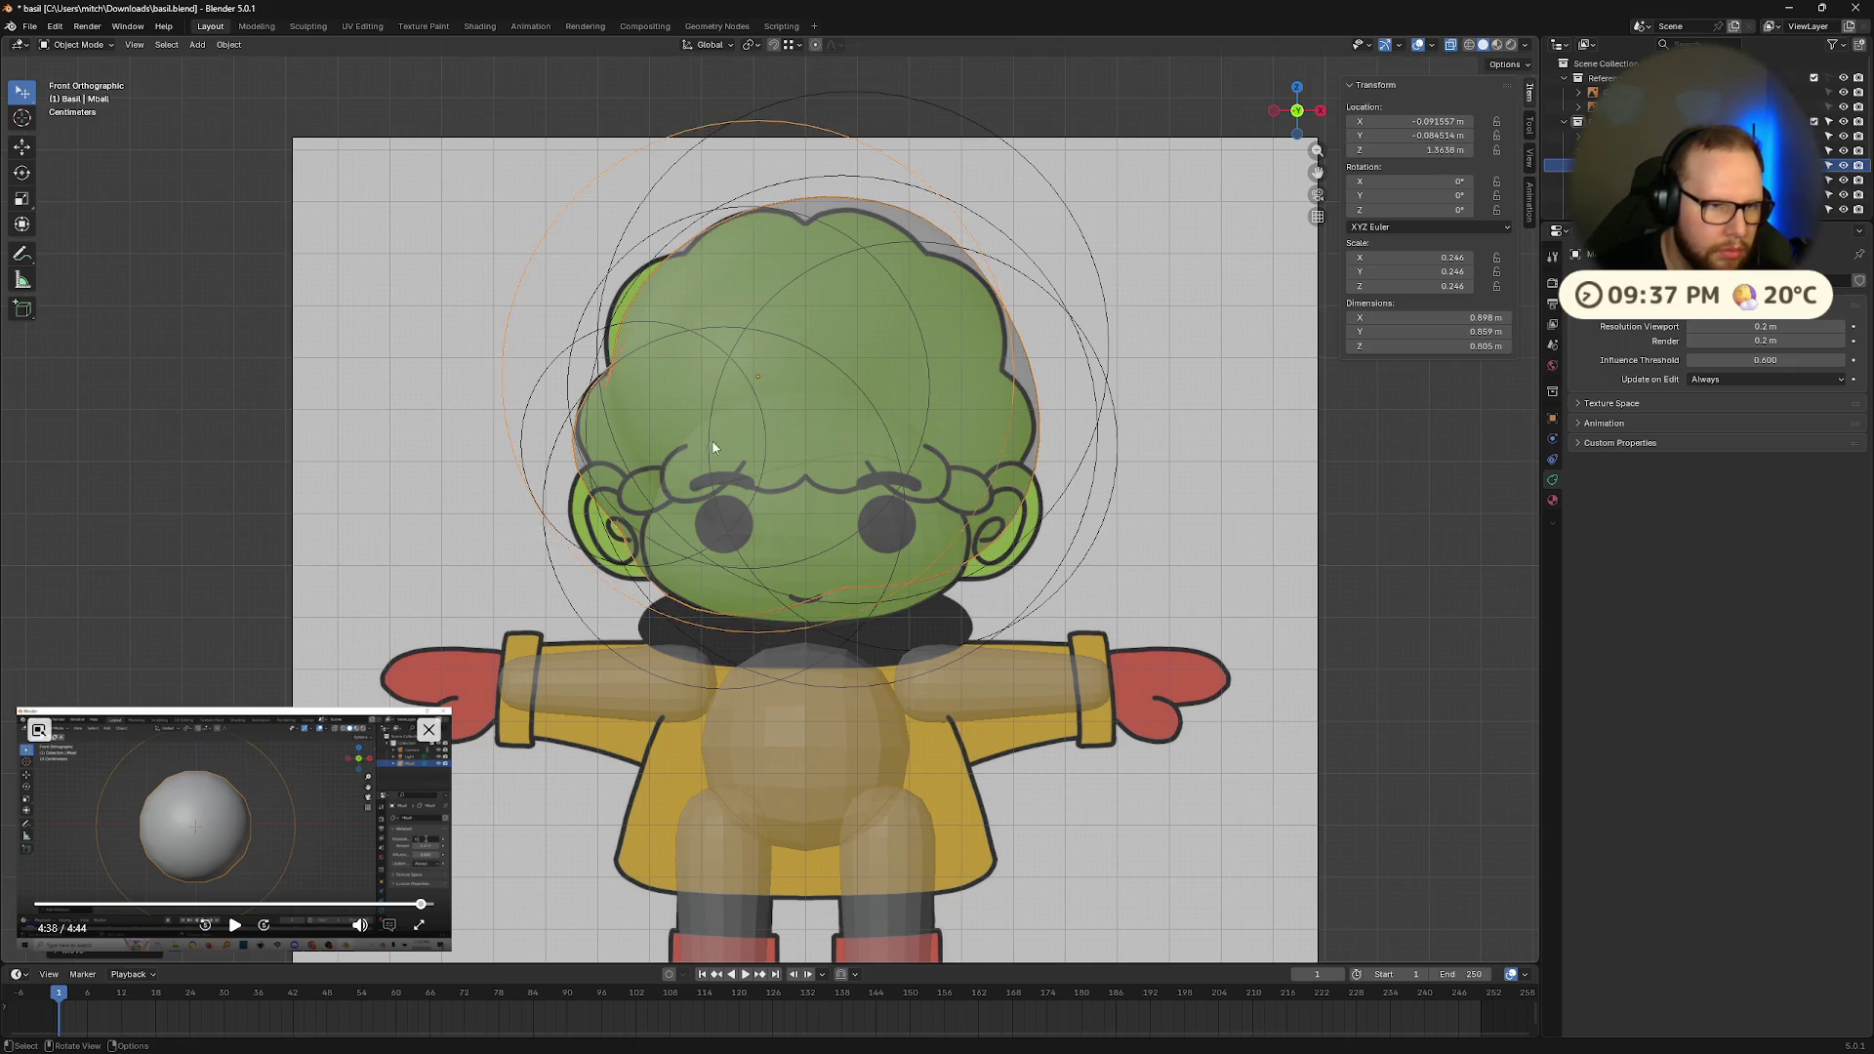
pyautogui.hotkey('alt', 'a')
pyautogui.moveTo(1302, 444)
pyautogui.mouseDown(button='middle')
pyautogui.moveTo(1200, 498)
pyautogui.moveTo(1234, 489)
pyautogui.moveTo(1115, 475)
pyautogui.mouseUp(button='middle')
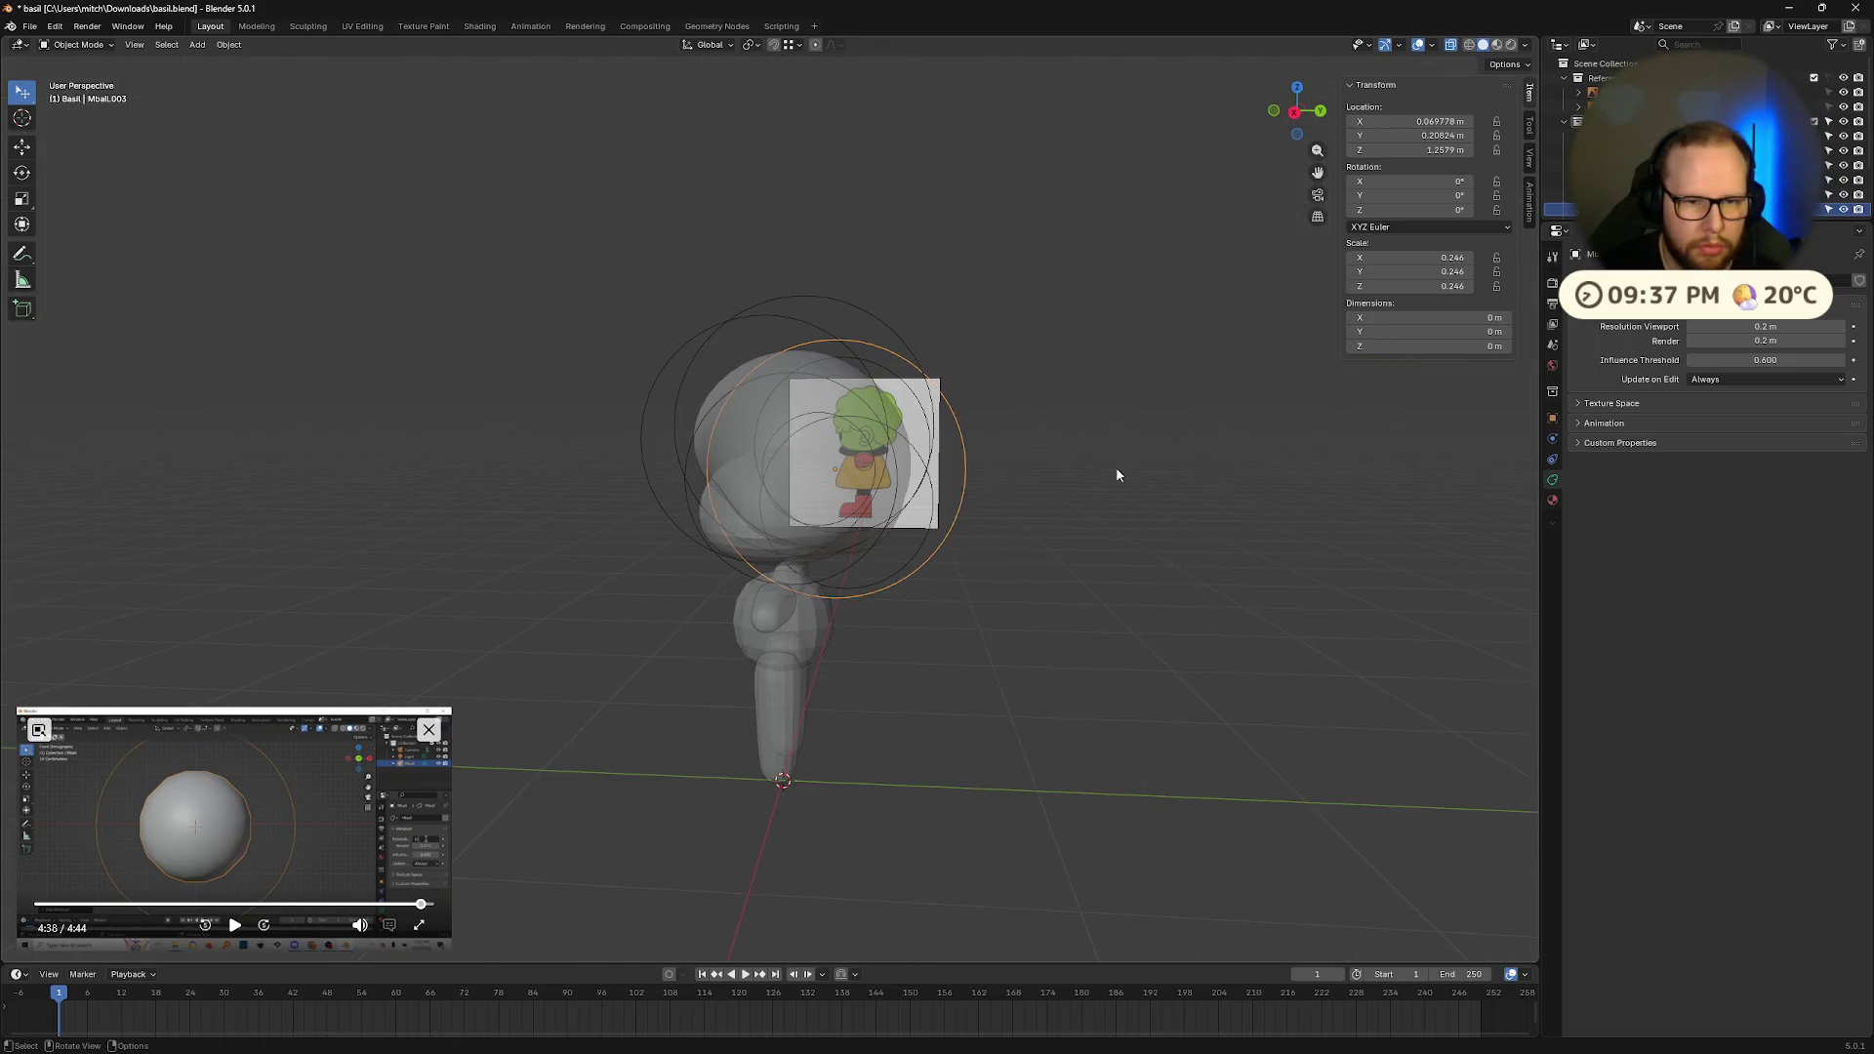
# Step: In Right view, add a 0.060 metaball blob at the back of the head (Y 0.410 m, Z 1.537 m)
pyautogui.press('s')
pyautogui.click(1295, 113)
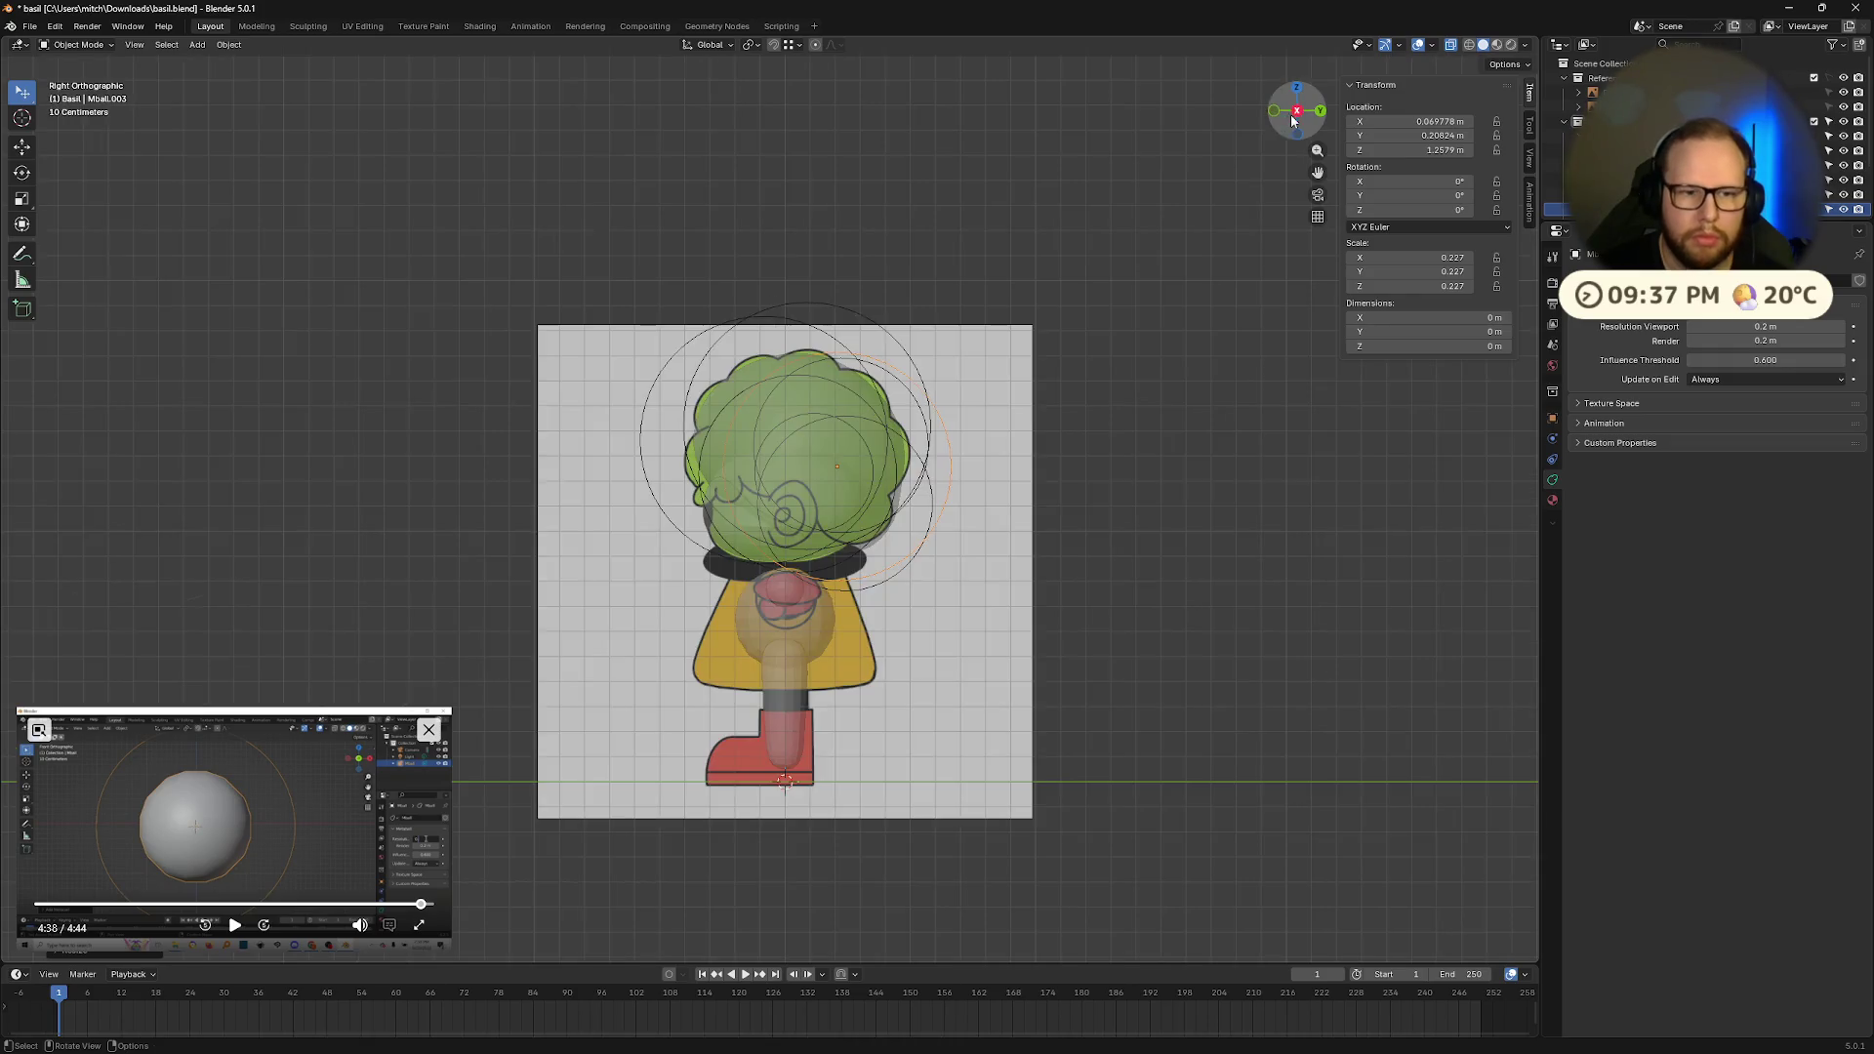
pyautogui.scroll(3, 1158, 373)
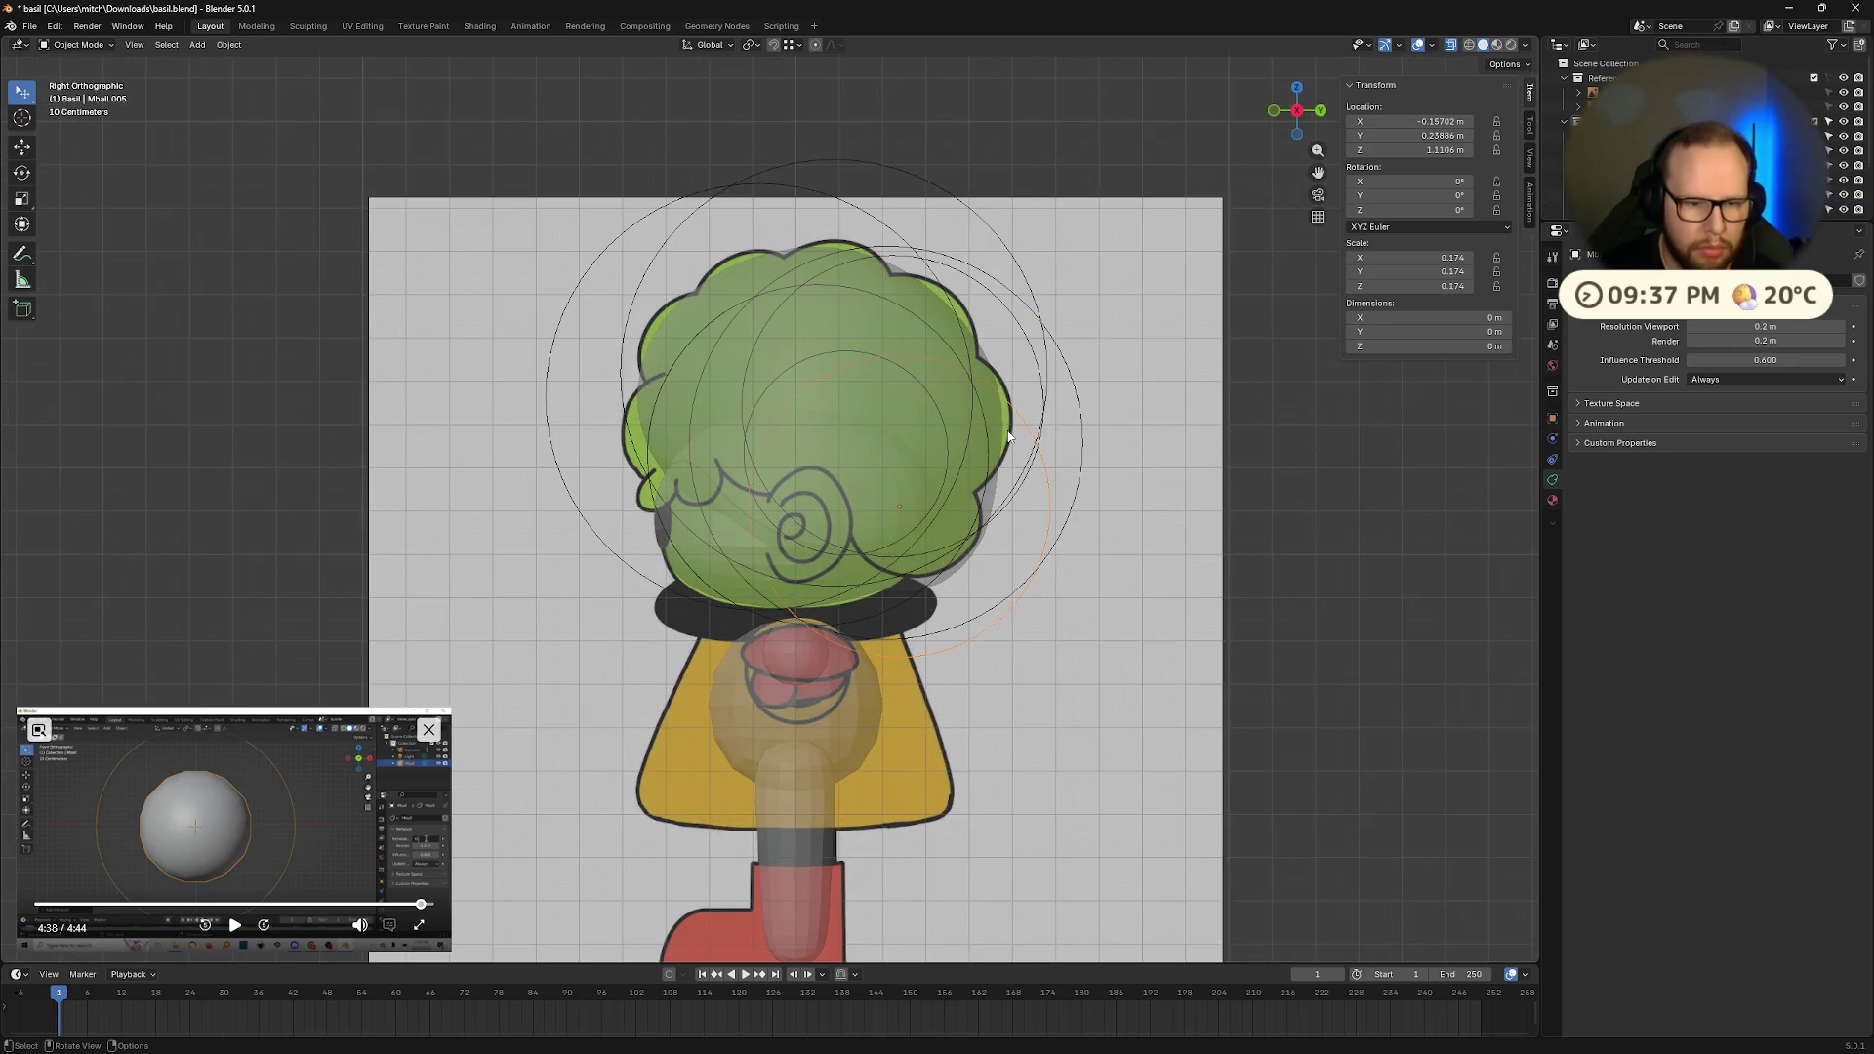
pyautogui.hotkey('shift', 'd')
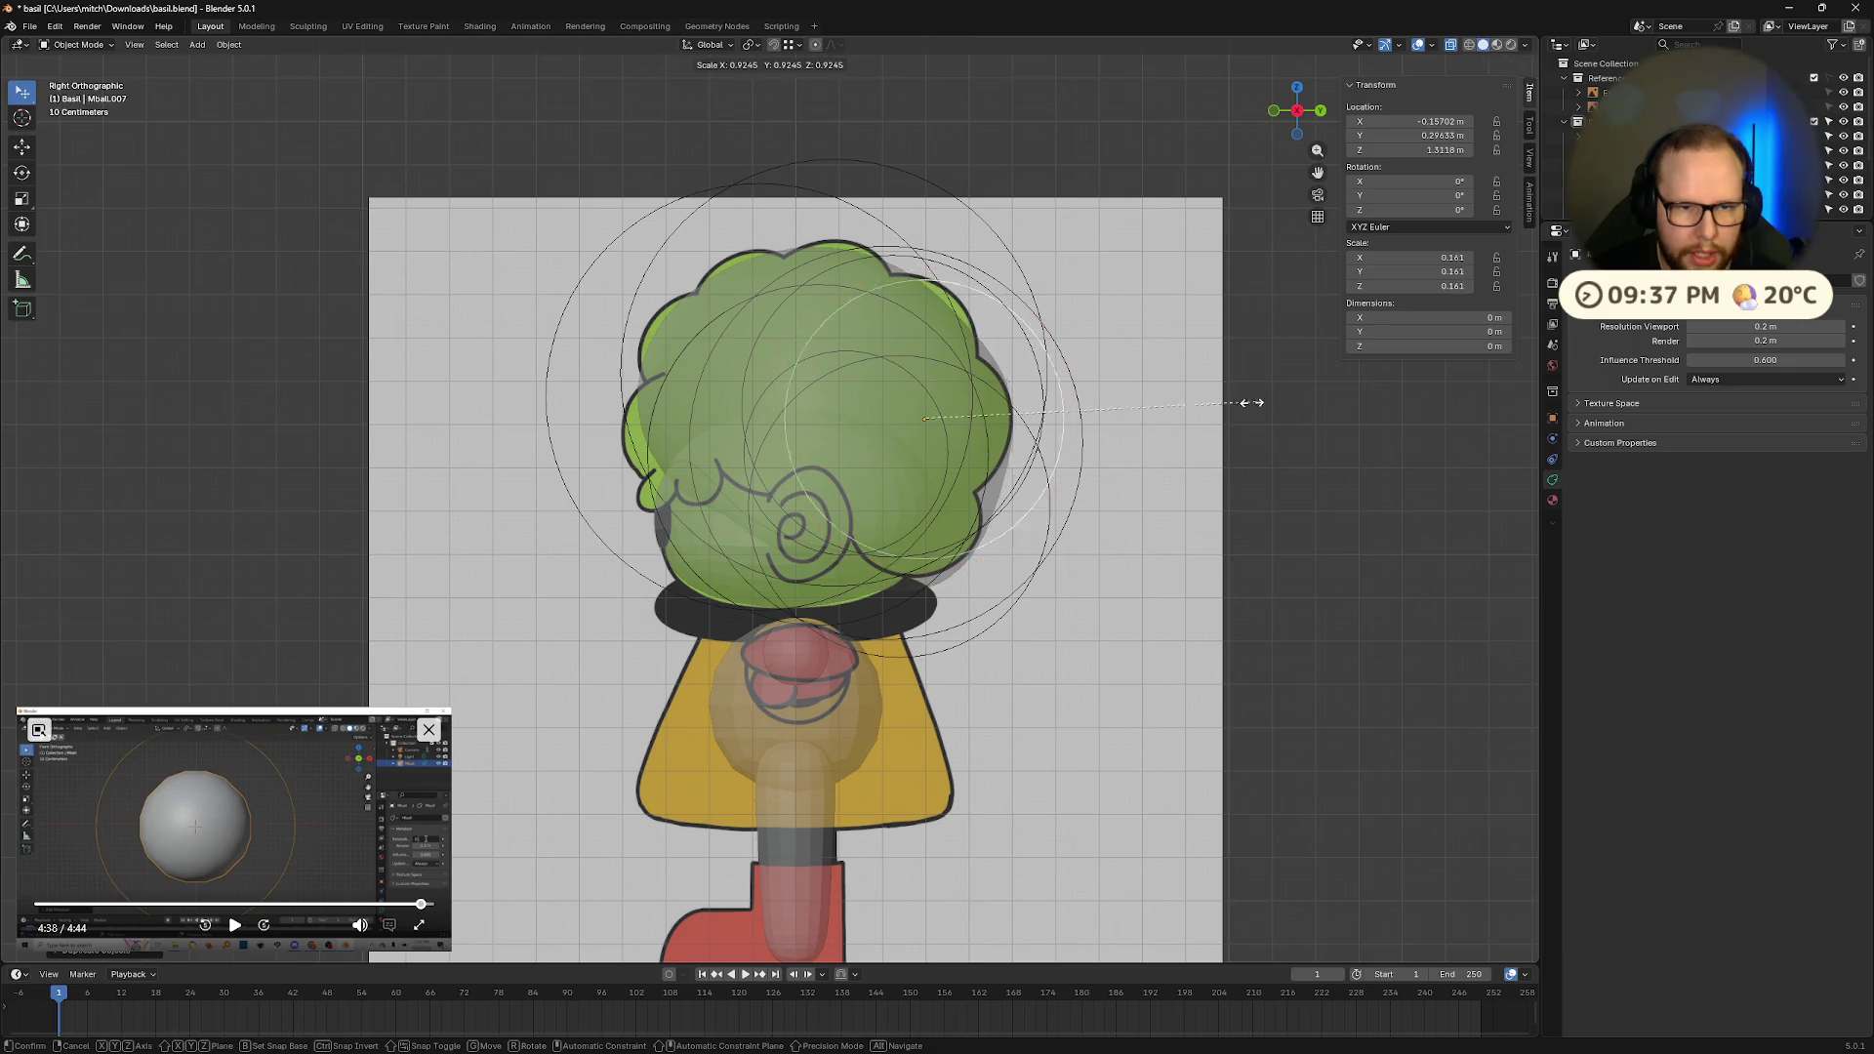
pyautogui.moveTo(1140, 408)
pyautogui.mouseDown(button='middle')
pyautogui.moveTo(1039, 426)
pyautogui.moveTo(1074, 397)
pyautogui.moveTo(1021, 433)
pyautogui.moveTo(1126, 424)
pyautogui.mouseUp(button='middle')
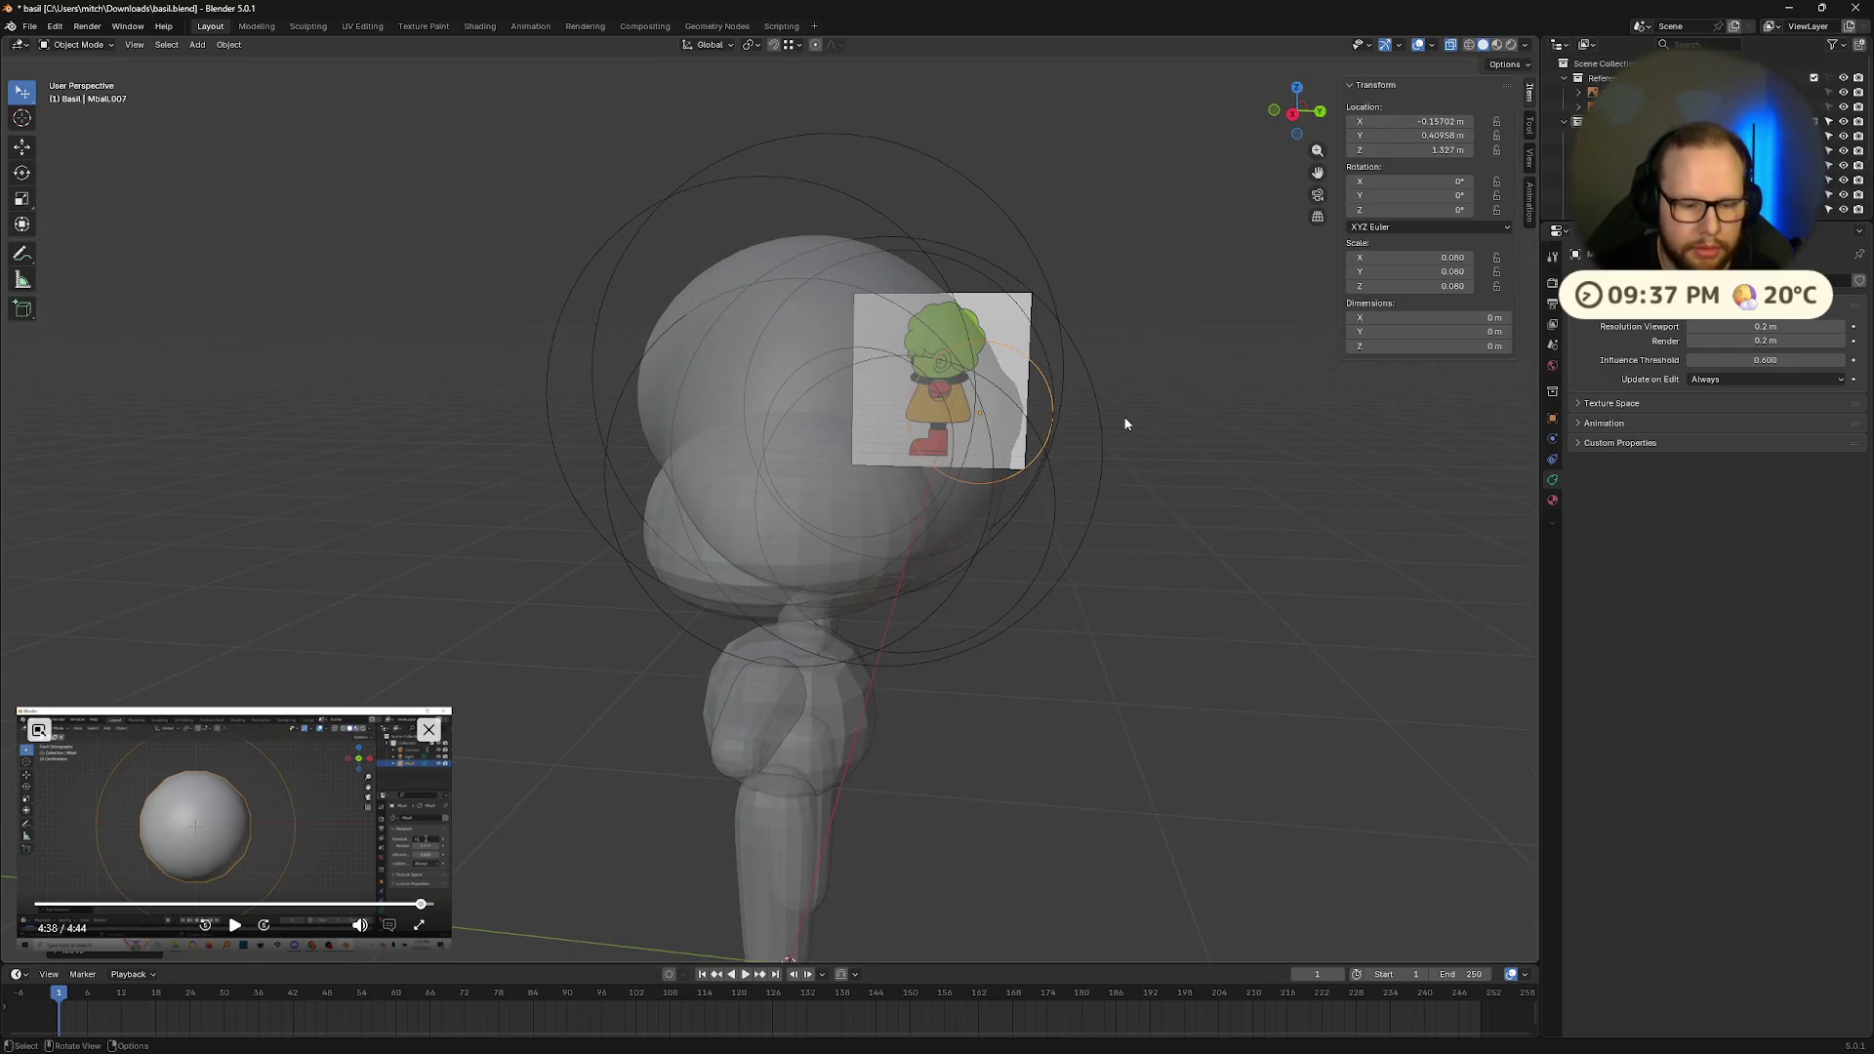
# Step: Duplicate the small blob and place the copy on the head
pyautogui.hotkey('shift', 'd')
pyautogui.moveTo(1083, 344)
pyautogui.mouseDown(button='middle')
pyautogui.moveTo(945, 394)
pyautogui.moveTo(932, 351)
pyautogui.moveTo(1073, 390)
pyautogui.moveTo(877, 420)
pyautogui.mouseUp(button='middle')
pyautogui.press('g')
pyautogui.click(955, 349)
# Step: Add another bump higher on the head and enlarge it to 0.100
pyautogui.hotkey('shift', 'd')
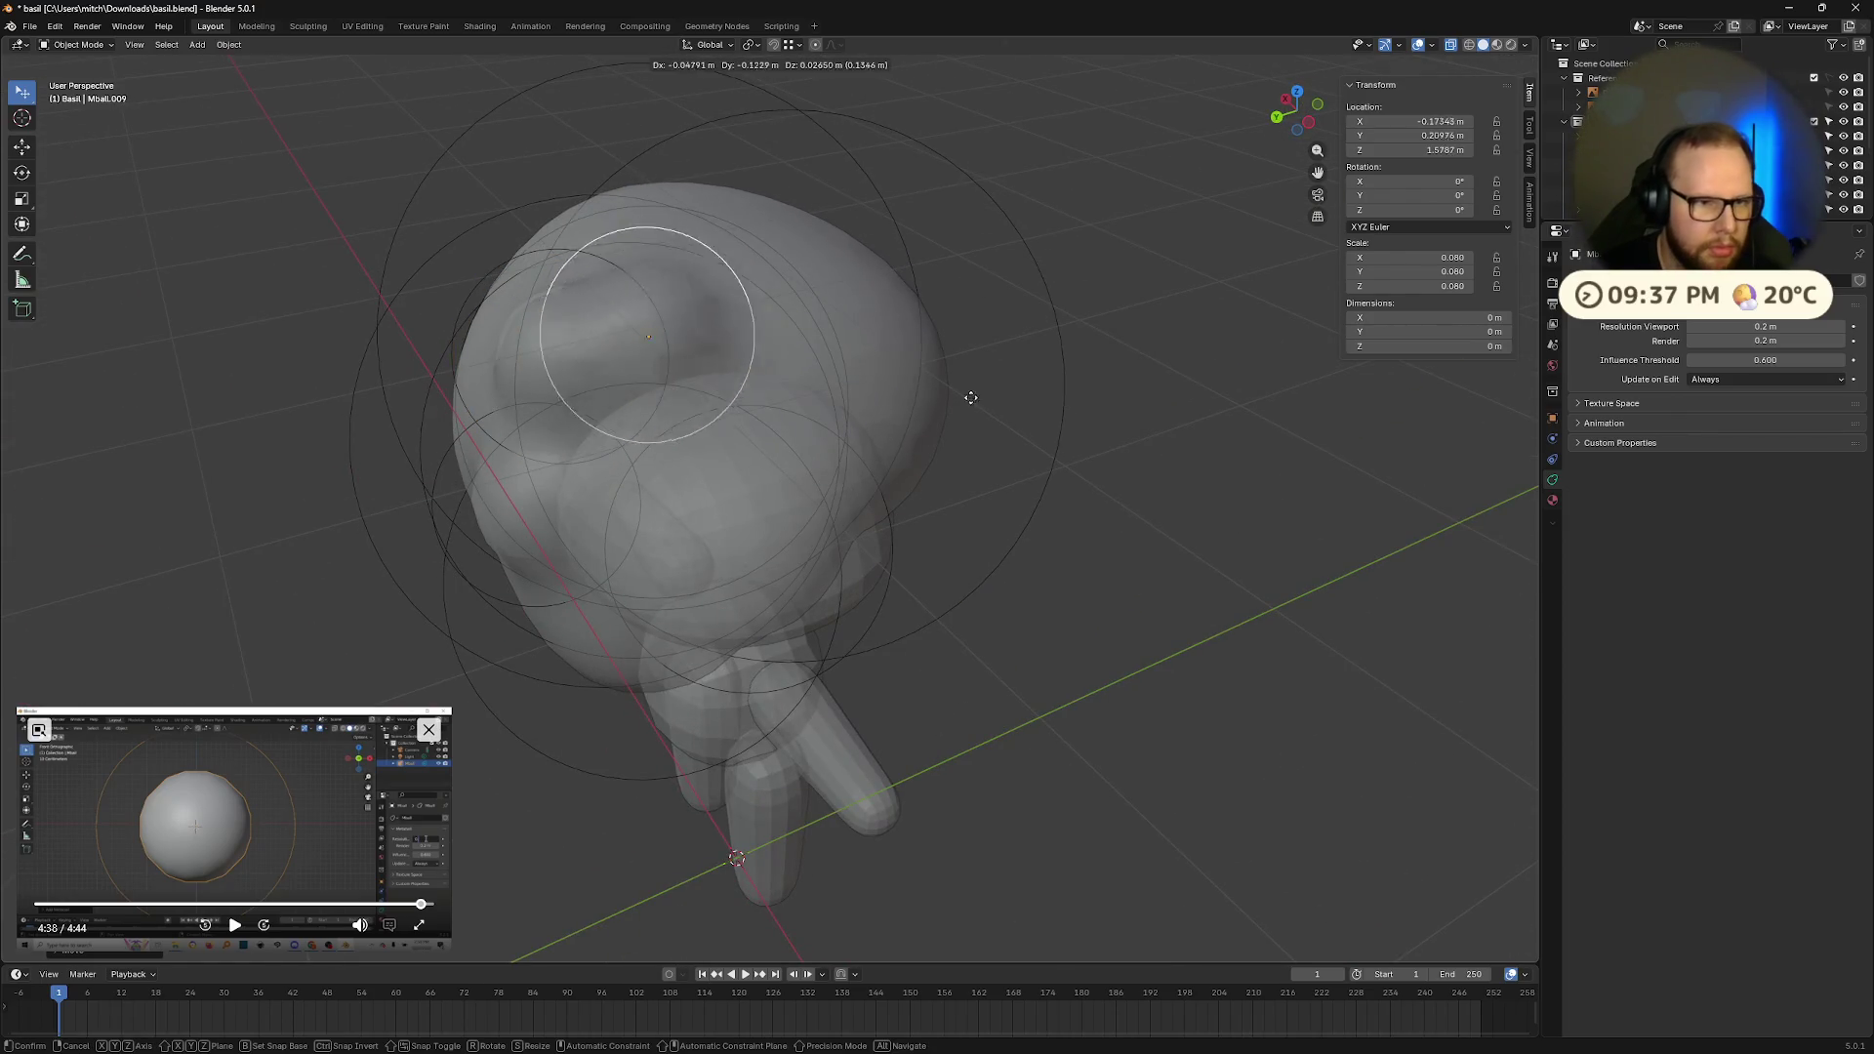
pyautogui.click(1037, 384)
pyautogui.press('s')
pyautogui.click(1038, 414)
pyautogui.moveTo(1080, 401); pyautogui.dragTo(1172, 379, button='middle')
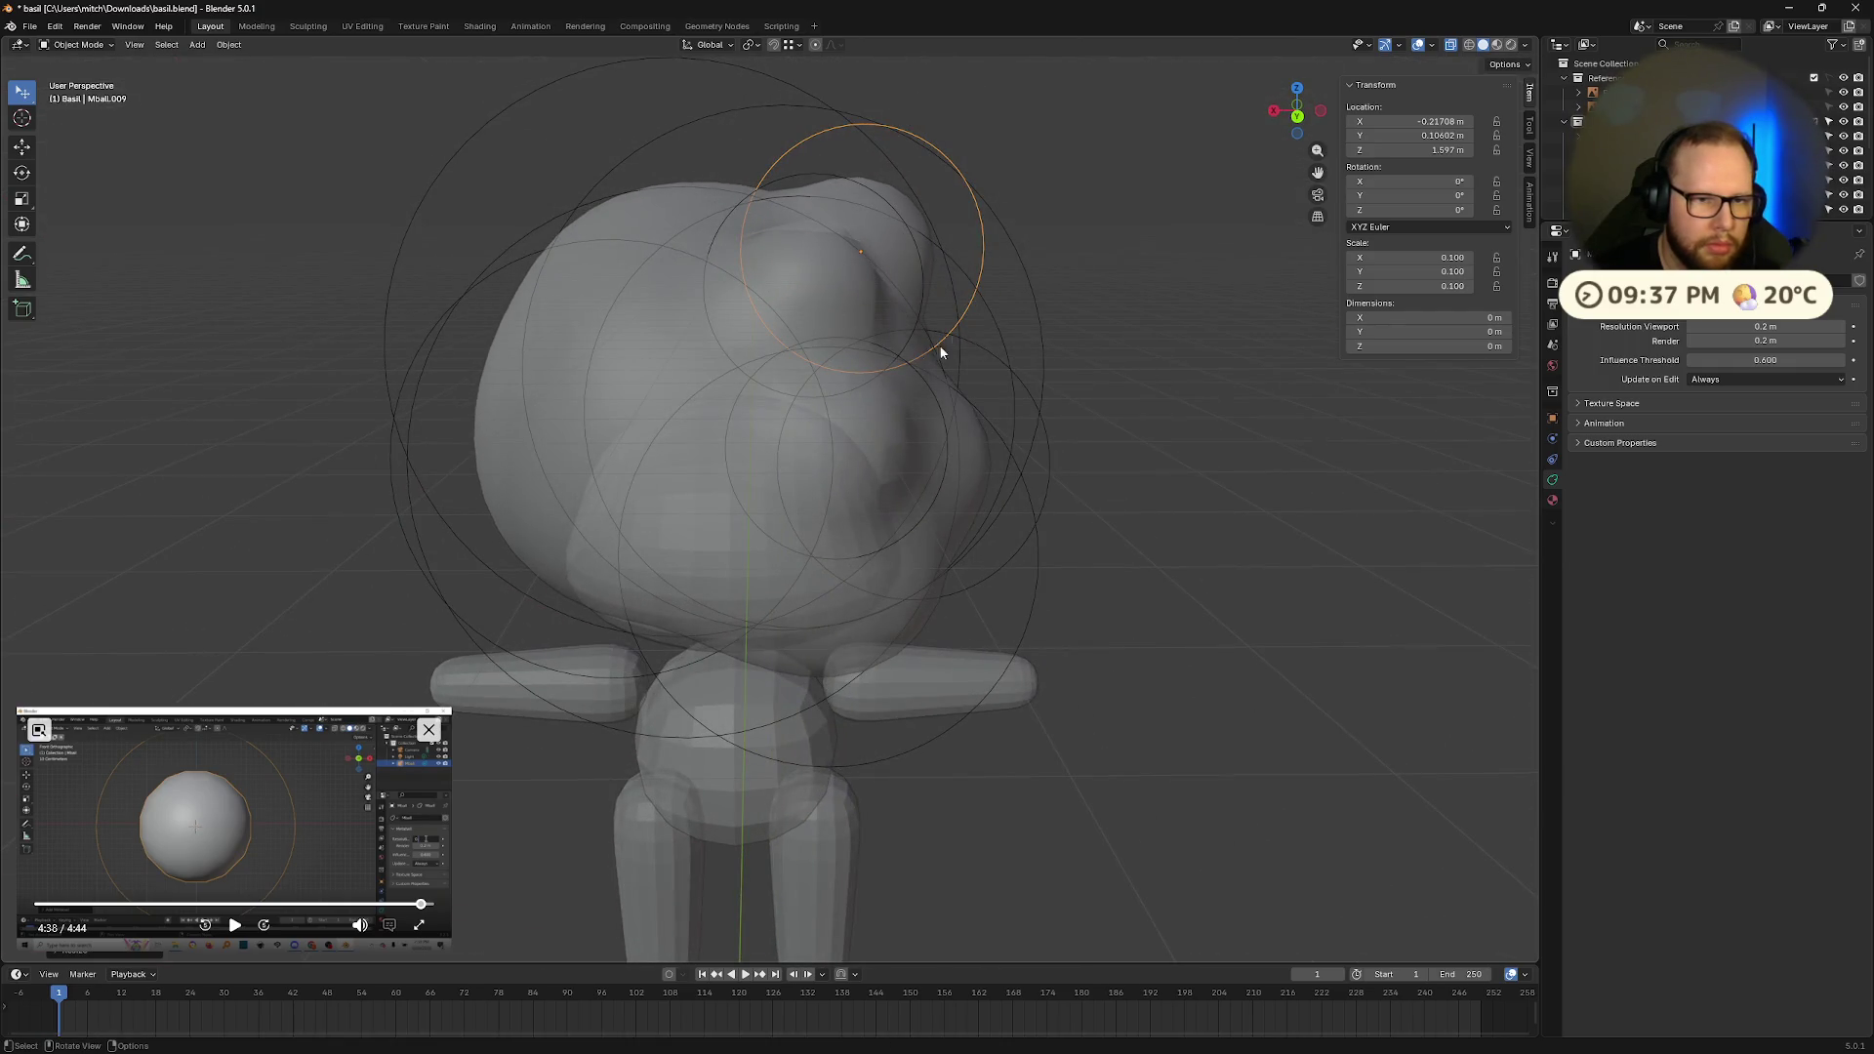
# Step: Reselect the large head metaball Mball and reposition it against the reference
pyautogui.click(725, 361)
pyautogui.moveTo(901, 436)
pyautogui.mouseDown(button='middle')
pyautogui.moveTo(687, 431)
pyautogui.moveTo(625, 407)
pyautogui.moveTo(799, 436)
pyautogui.moveTo(879, 418)
pyautogui.moveTo(807, 465)
pyautogui.moveTo(891, 486)
pyautogui.moveTo(840, 393)
pyautogui.moveTo(1046, 466)
pyautogui.moveTo(789, 497)
pyautogui.mouseUp(button='middle')
pyautogui.click(788, 497)
pyautogui.click(794, 502)
pyautogui.moveTo(991, 516)
pyautogui.mouseDown(button='middle')
pyautogui.moveTo(807, 474)
pyautogui.moveTo(677, 479)
pyautogui.moveTo(814, 536)
pyautogui.moveTo(980, 544)
pyautogui.moveTo(1064, 577)
pyautogui.mouseUp(button='middle')
pyautogui.press('g')
pyautogui.click(940, 454)
pyautogui.moveTo(940, 454); pyautogui.dragTo(806, 300, button='middle')
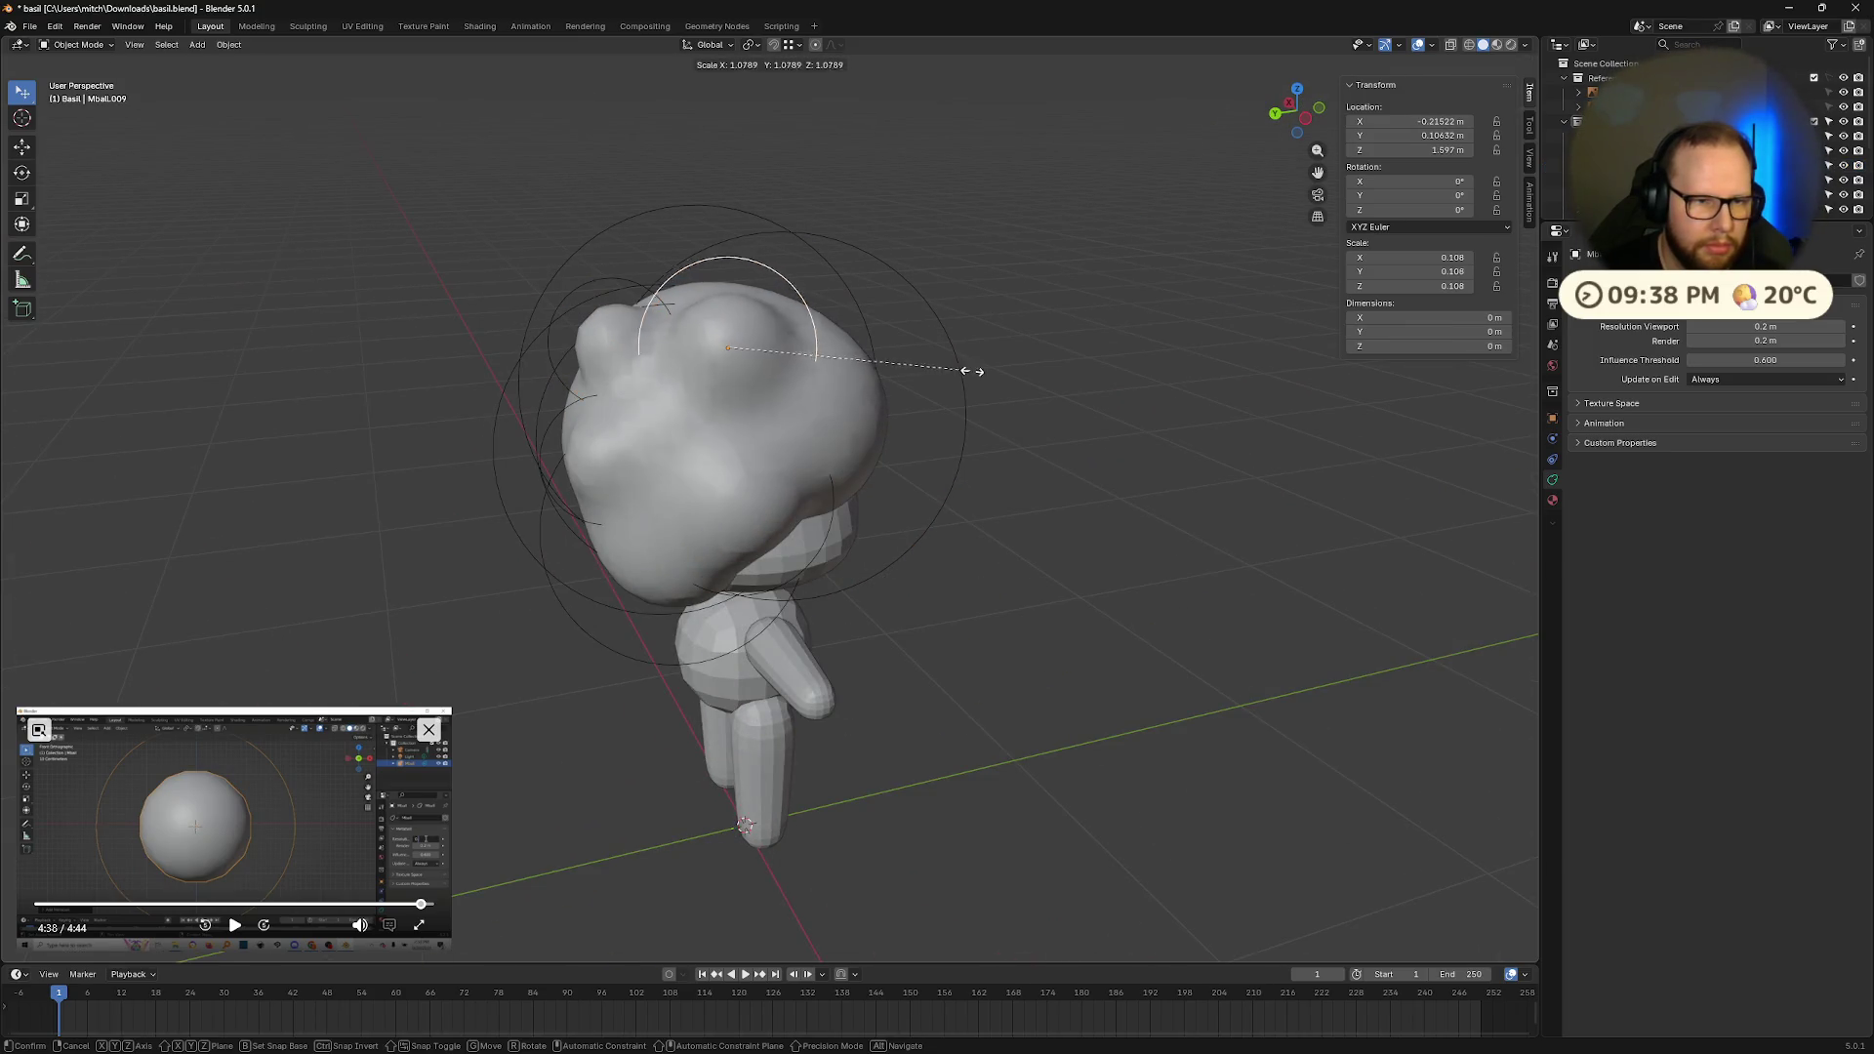
pyautogui.click(887, 381)
pyautogui.moveTo(886, 381)
pyautogui.mouseDown(button='middle')
pyautogui.moveTo(1004, 335)
pyautogui.moveTo(1068, 384)
pyautogui.moveTo(1000, 351)
pyautogui.moveTo(925, 379)
pyautogui.mouseUp(button='middle')
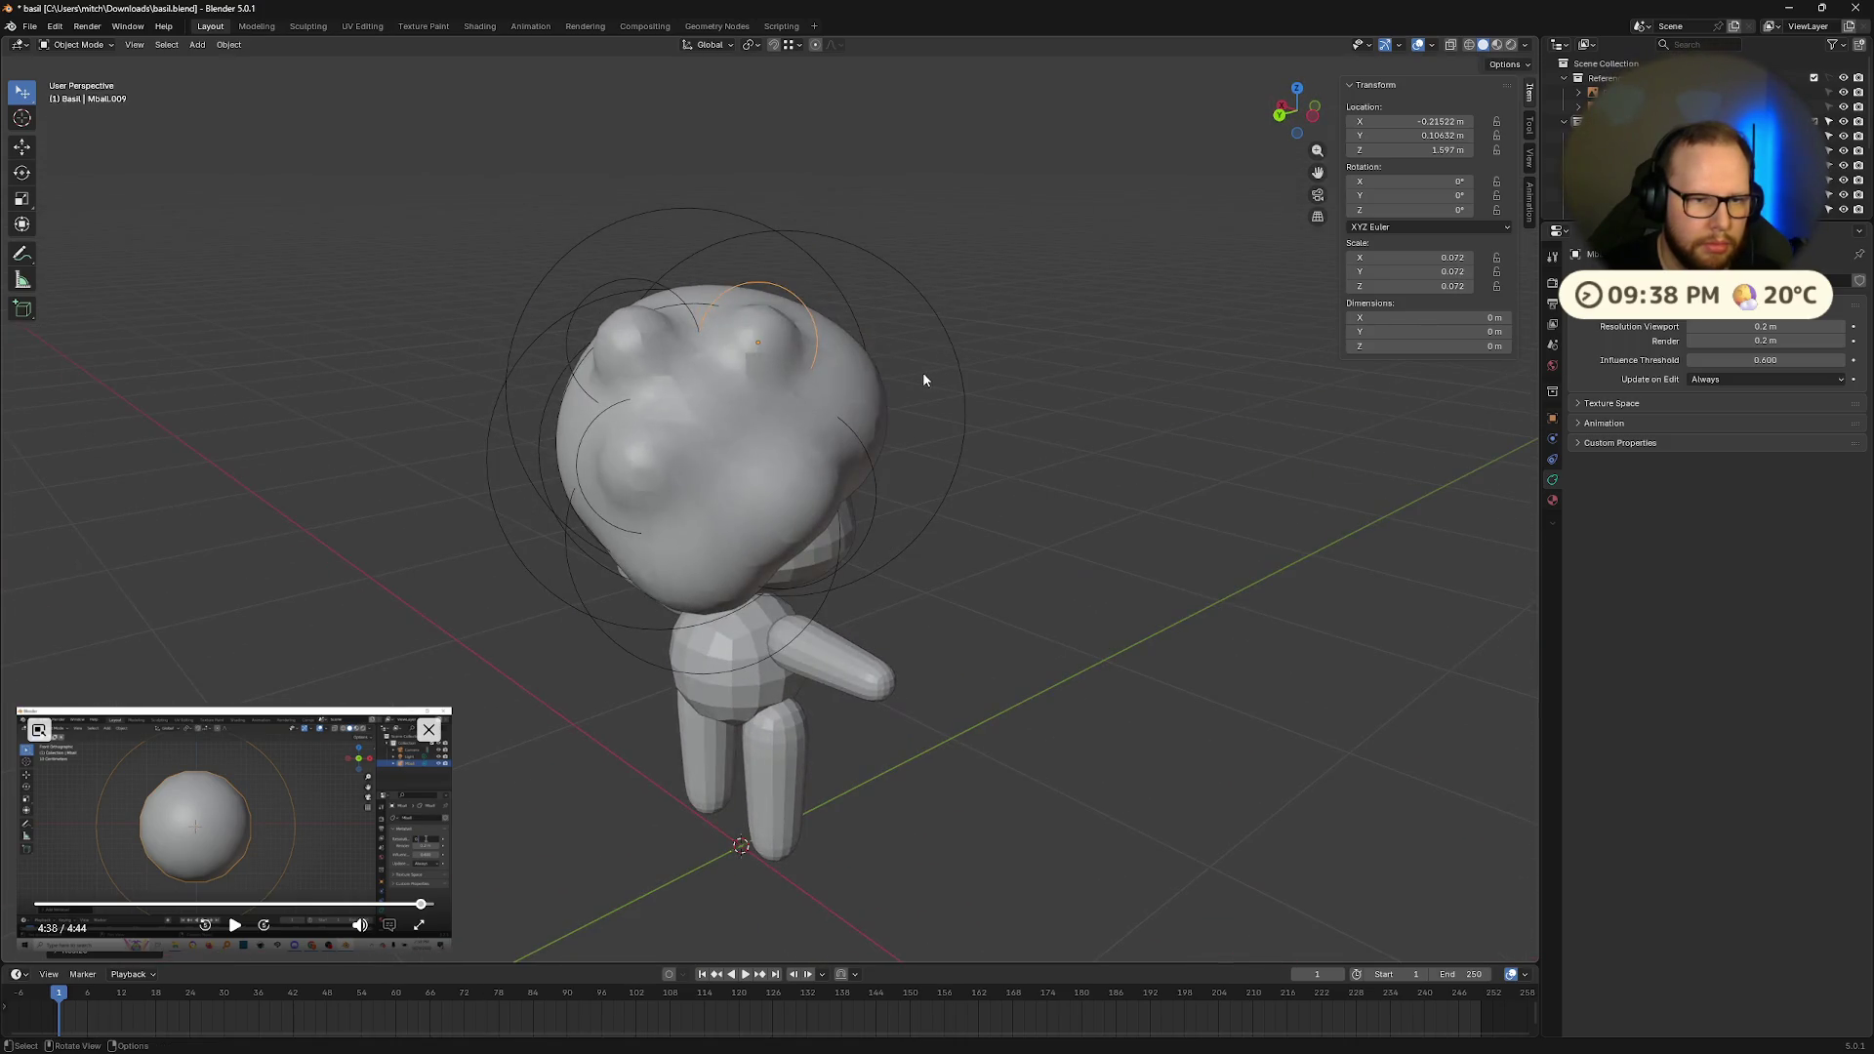
# Step: Enlarge the selected hair bump in two passes and start moving it
pyautogui.press('s')
pyautogui.click(1067, 360)
pyautogui.moveTo(1068, 360)
pyautogui.mouseDown(button='middle')
pyautogui.moveTo(930, 373)
pyautogui.moveTo(800, 344)
pyautogui.moveTo(1146, 369)
pyautogui.moveTo(889, 296)
pyautogui.mouseUp(button='middle')
pyautogui.press('s')
pyautogui.click(1138, 331)
pyautogui.press('g')
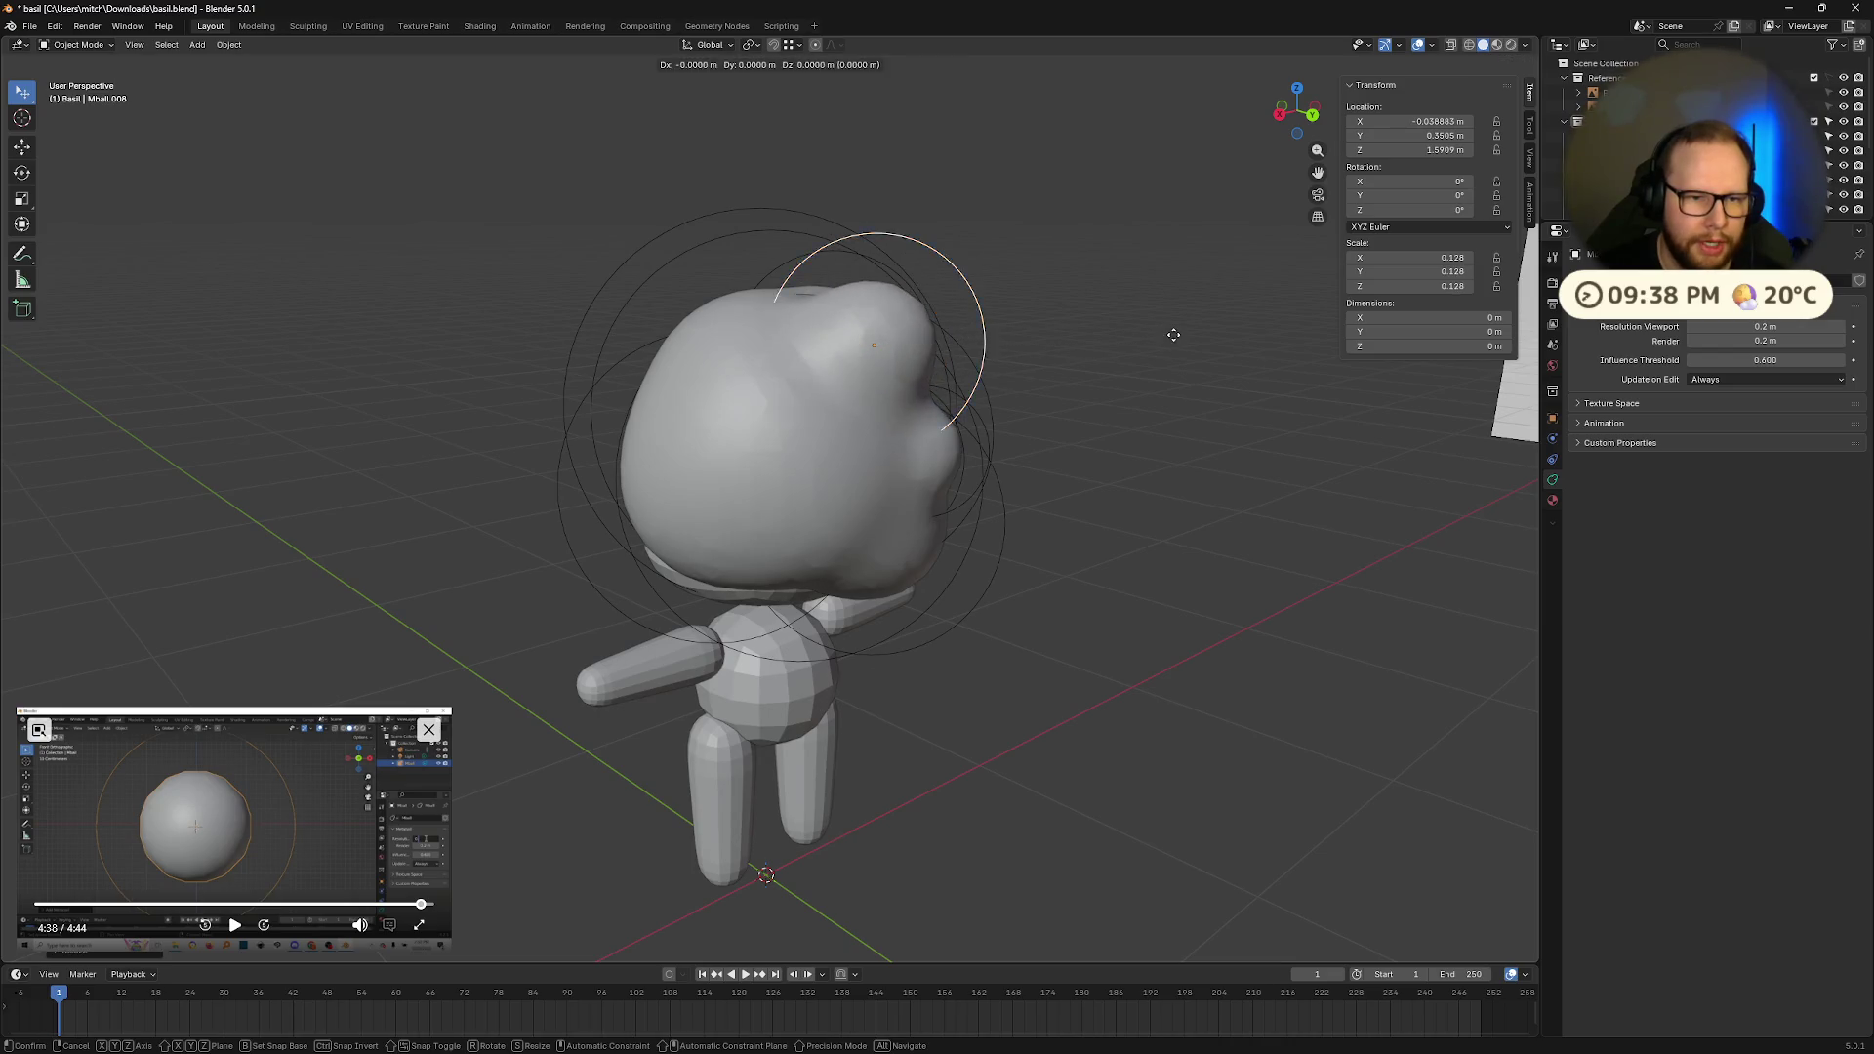
pyautogui.moveTo(1138, 374)
pyautogui.mouseDown(button='middle')
pyautogui.moveTo(965, 339)
pyautogui.moveTo(547, 408)
pyautogui.mouseUp(button='middle')
# Step: Reposition the Mball.007 and Mball.008 bumps, then duplicate Mball.008 for another bump
pyautogui.click(547, 408)
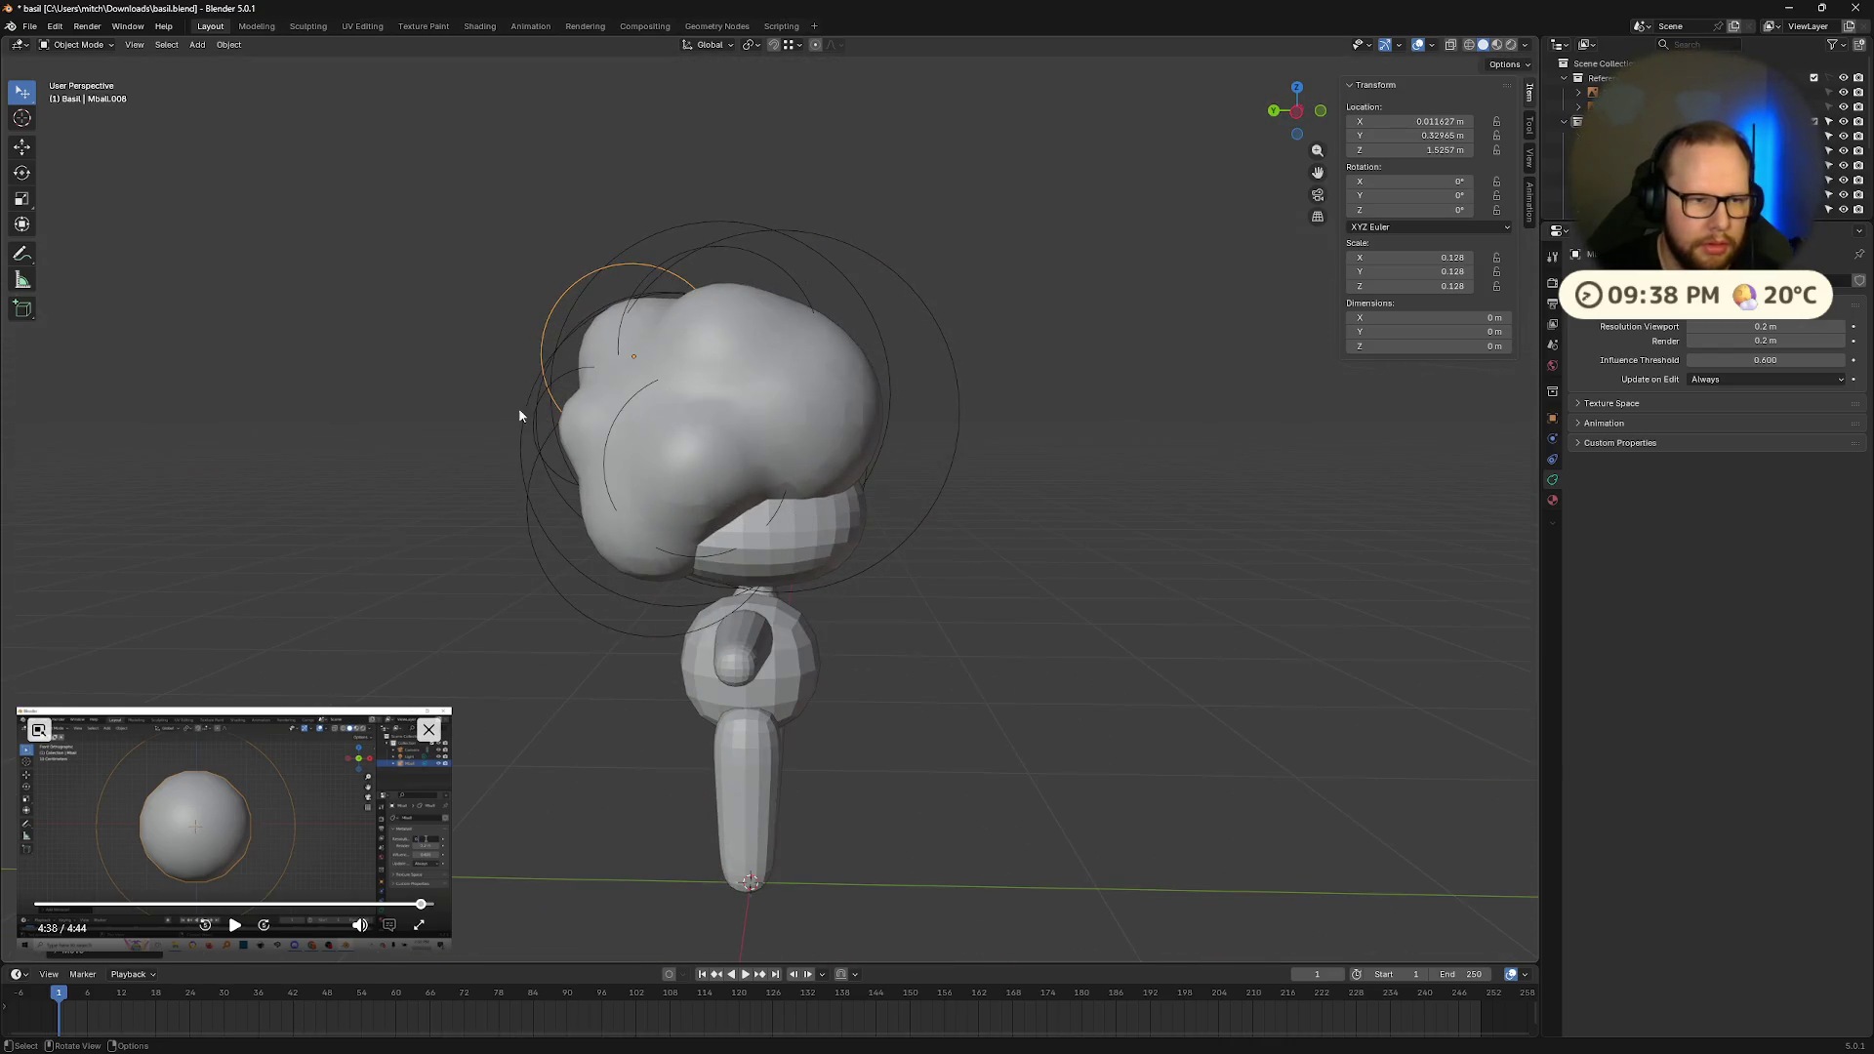
pyautogui.press('g')
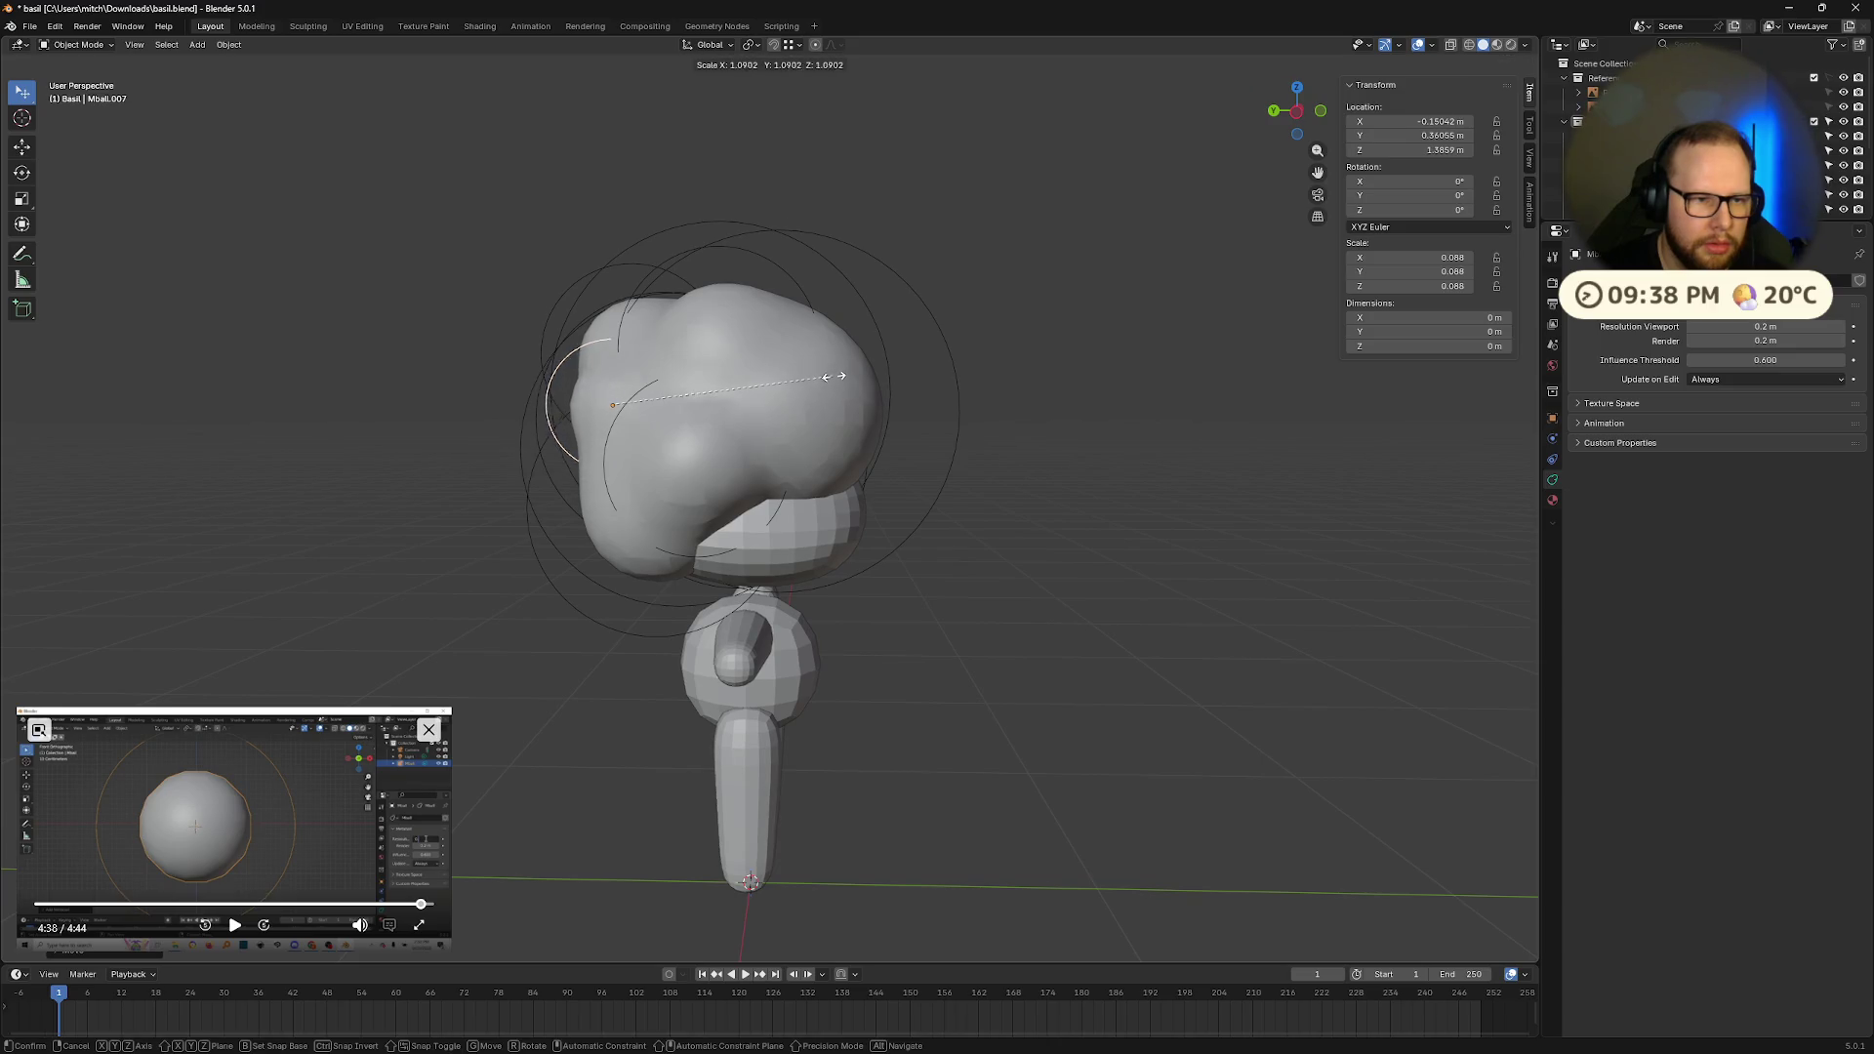
pyautogui.moveTo(888, 373)
pyautogui.mouseDown(button='middle')
pyautogui.moveTo(1066, 391)
pyautogui.moveTo(912, 376)
pyautogui.moveTo(699, 459)
pyautogui.moveTo(974, 395)
pyautogui.moveTo(928, 389)
pyautogui.mouseUp(button='middle')
pyautogui.press('g')
pyautogui.press('g')
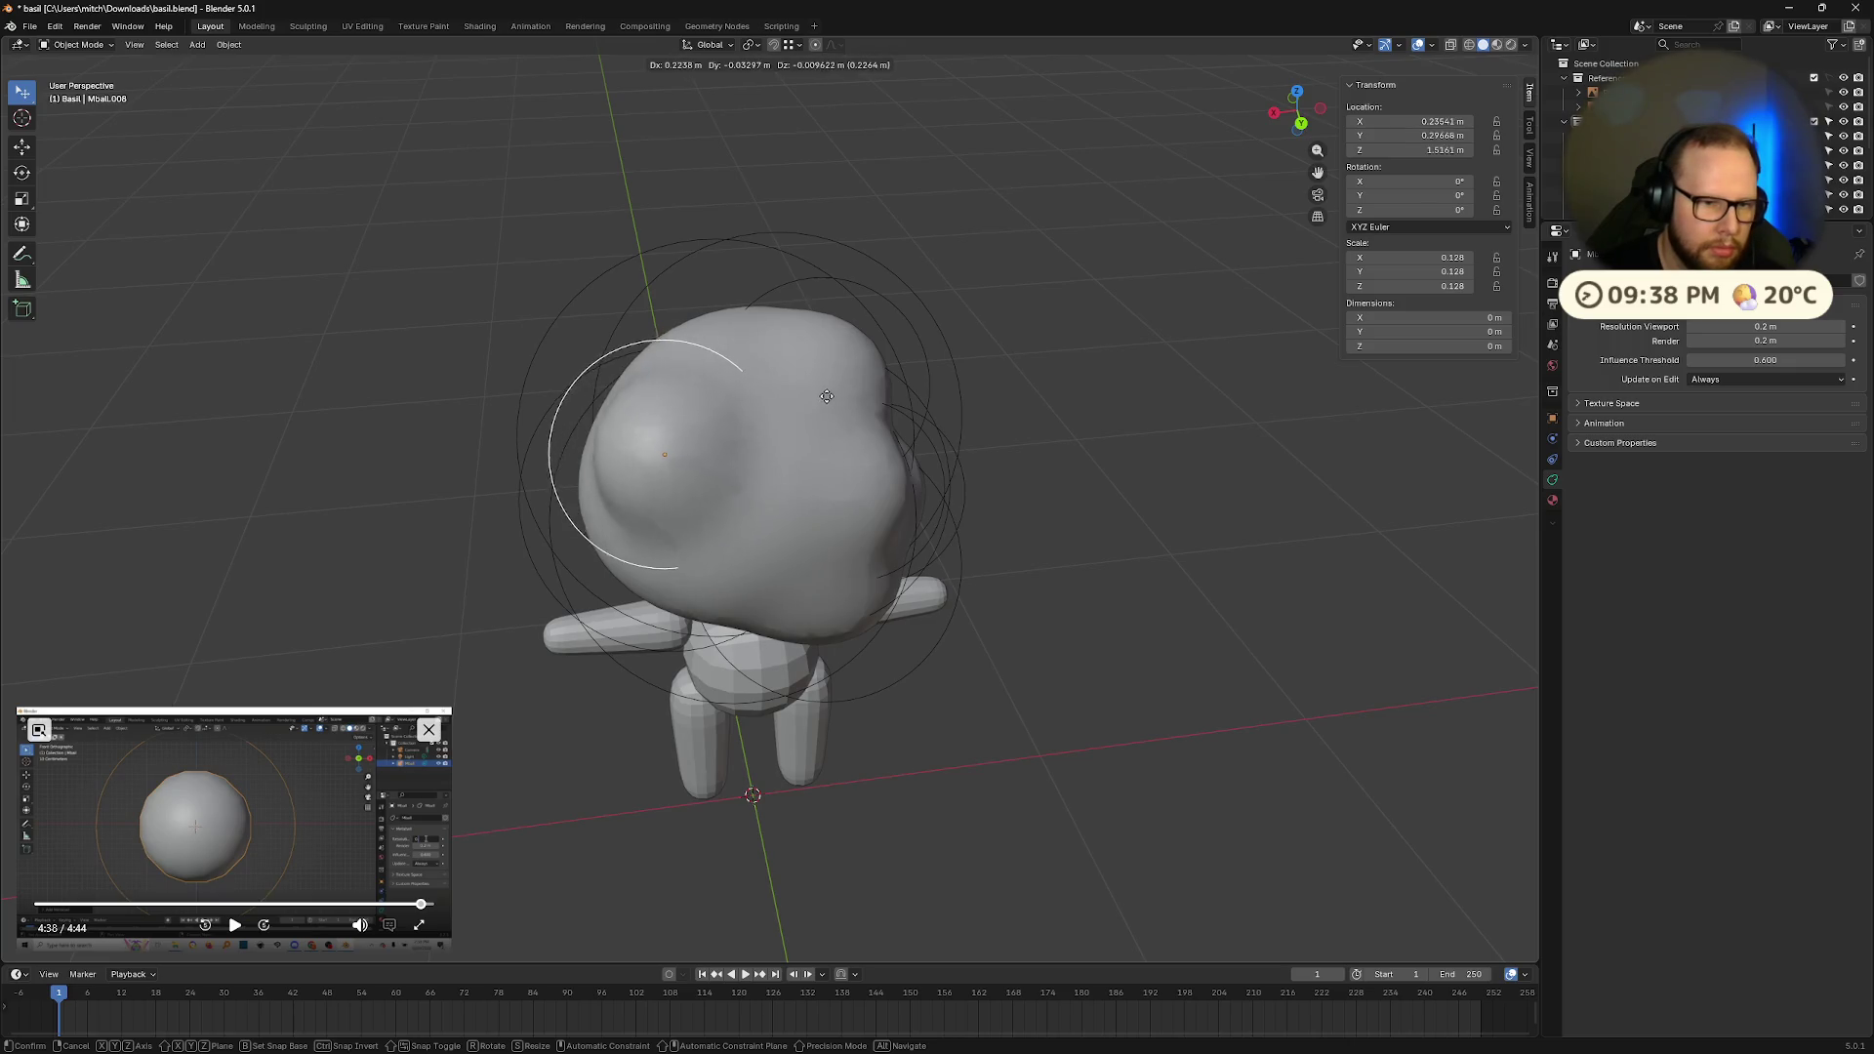
pyautogui.click(811, 412)
pyautogui.moveTo(517, 431)
pyautogui.mouseDown(button='middle')
pyautogui.moveTo(727, 420)
pyautogui.moveTo(804, 436)
pyautogui.moveTo(921, 406)
pyautogui.moveTo(987, 360)
pyautogui.moveTo(1012, 404)
pyautogui.mouseUp(button='middle')
pyautogui.press('g')
pyautogui.click(773, 437)
pyautogui.hotkey('shift', 'd')
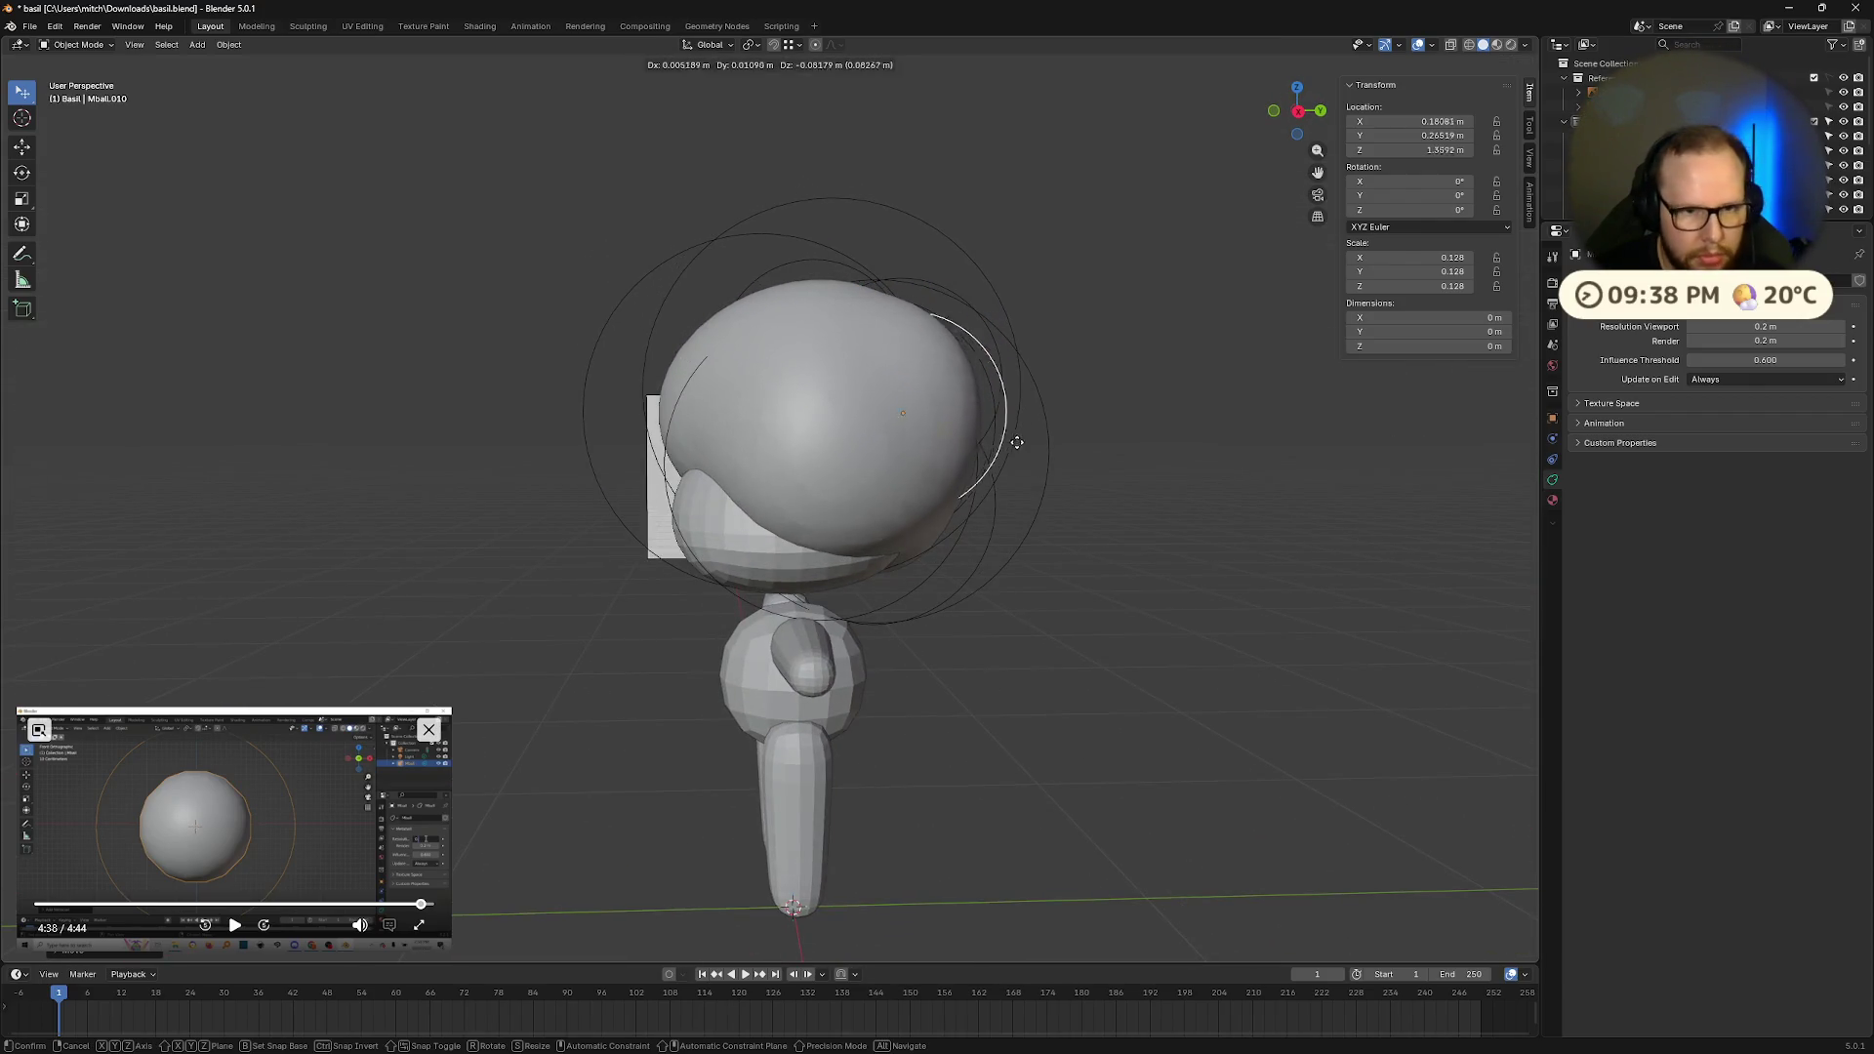
# Step: Move the new Mball.010 bump into place using the side reference
pyautogui.moveTo(981, 474)
pyautogui.mouseDown(button='middle')
pyautogui.moveTo(847, 416)
pyautogui.moveTo(820, 424)
pyautogui.moveTo(1039, 461)
pyautogui.moveTo(929, 430)
pyautogui.mouseUp(button='middle')
pyautogui.press('g')
pyautogui.moveTo(1105, 471)
pyautogui.mouseDown(button='middle')
pyautogui.moveTo(1204, 494)
pyautogui.moveTo(1003, 523)
pyautogui.moveTo(1050, 530)
pyautogui.moveTo(850, 574)
pyautogui.moveTo(1093, 498)
pyautogui.moveTo(1034, 556)
pyautogui.moveTo(984, 564)
pyautogui.moveTo(1174, 497)
pyautogui.mouseUp(button='middle')
pyautogui.press('g')
pyautogui.click(1018, 549)
# Step: Duplicate Mball.010 and orbit around the character to inspect the hair bumps
pyautogui.hotkey('shift', 'd')
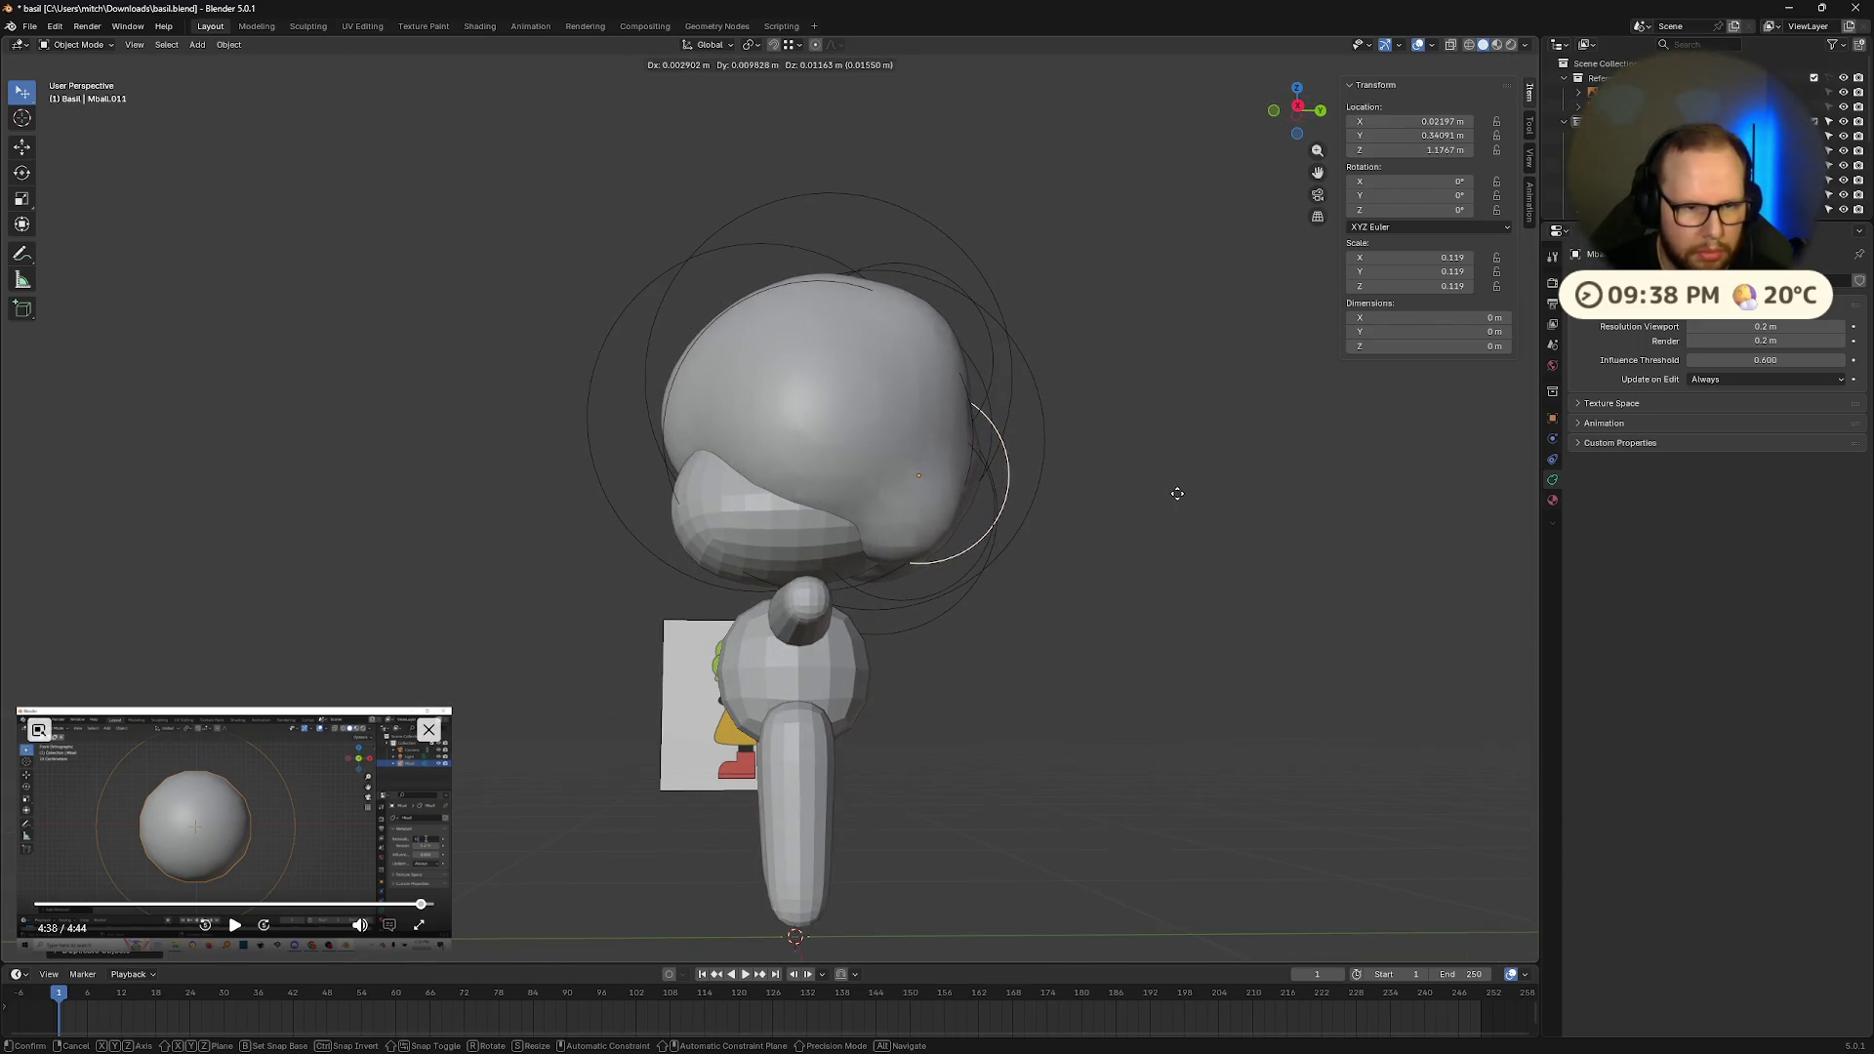
pyautogui.moveTo(1245, 552); pyautogui.dragTo(623, 812, button='middle')
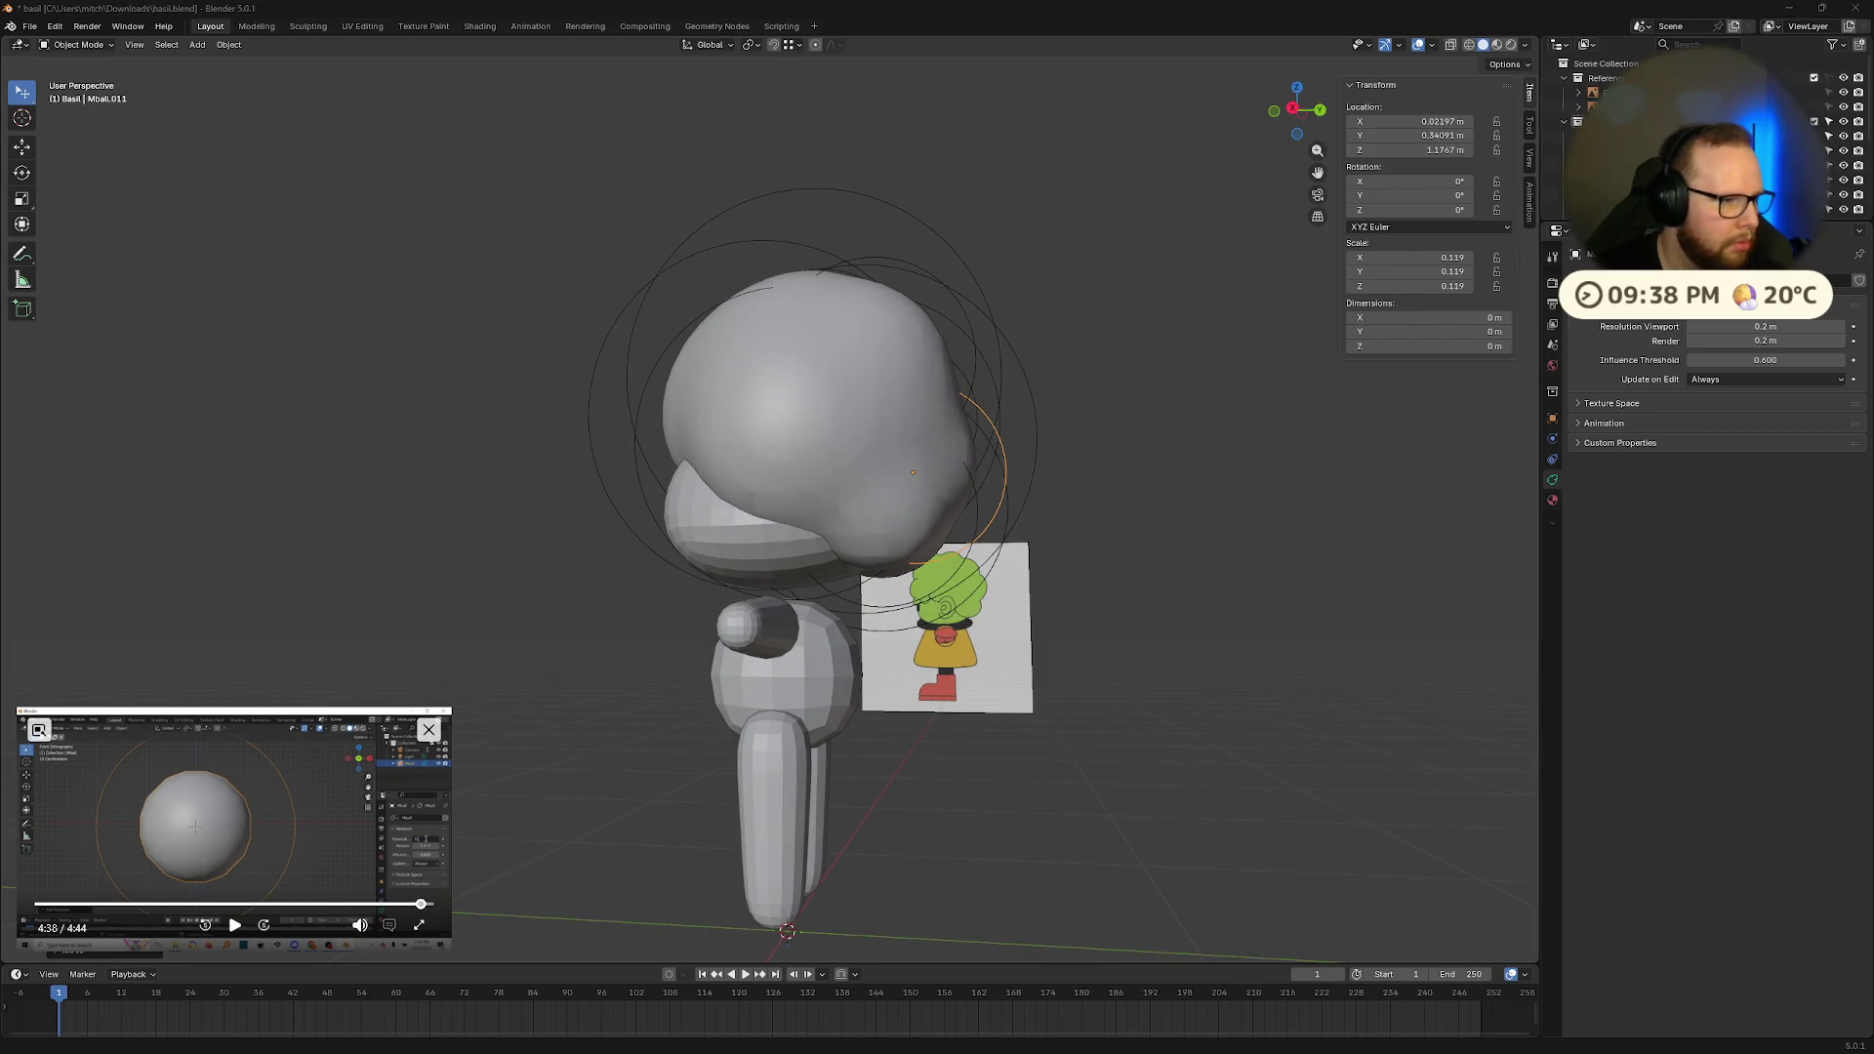
pyautogui.moveTo(1260, 615)
pyautogui.mouseDown(button='middle')
pyautogui.moveTo(858, 691)
pyautogui.moveTo(745, 607)
pyautogui.moveTo(606, 694)
pyautogui.moveTo(484, 496)
pyautogui.mouseUp(button='middle')
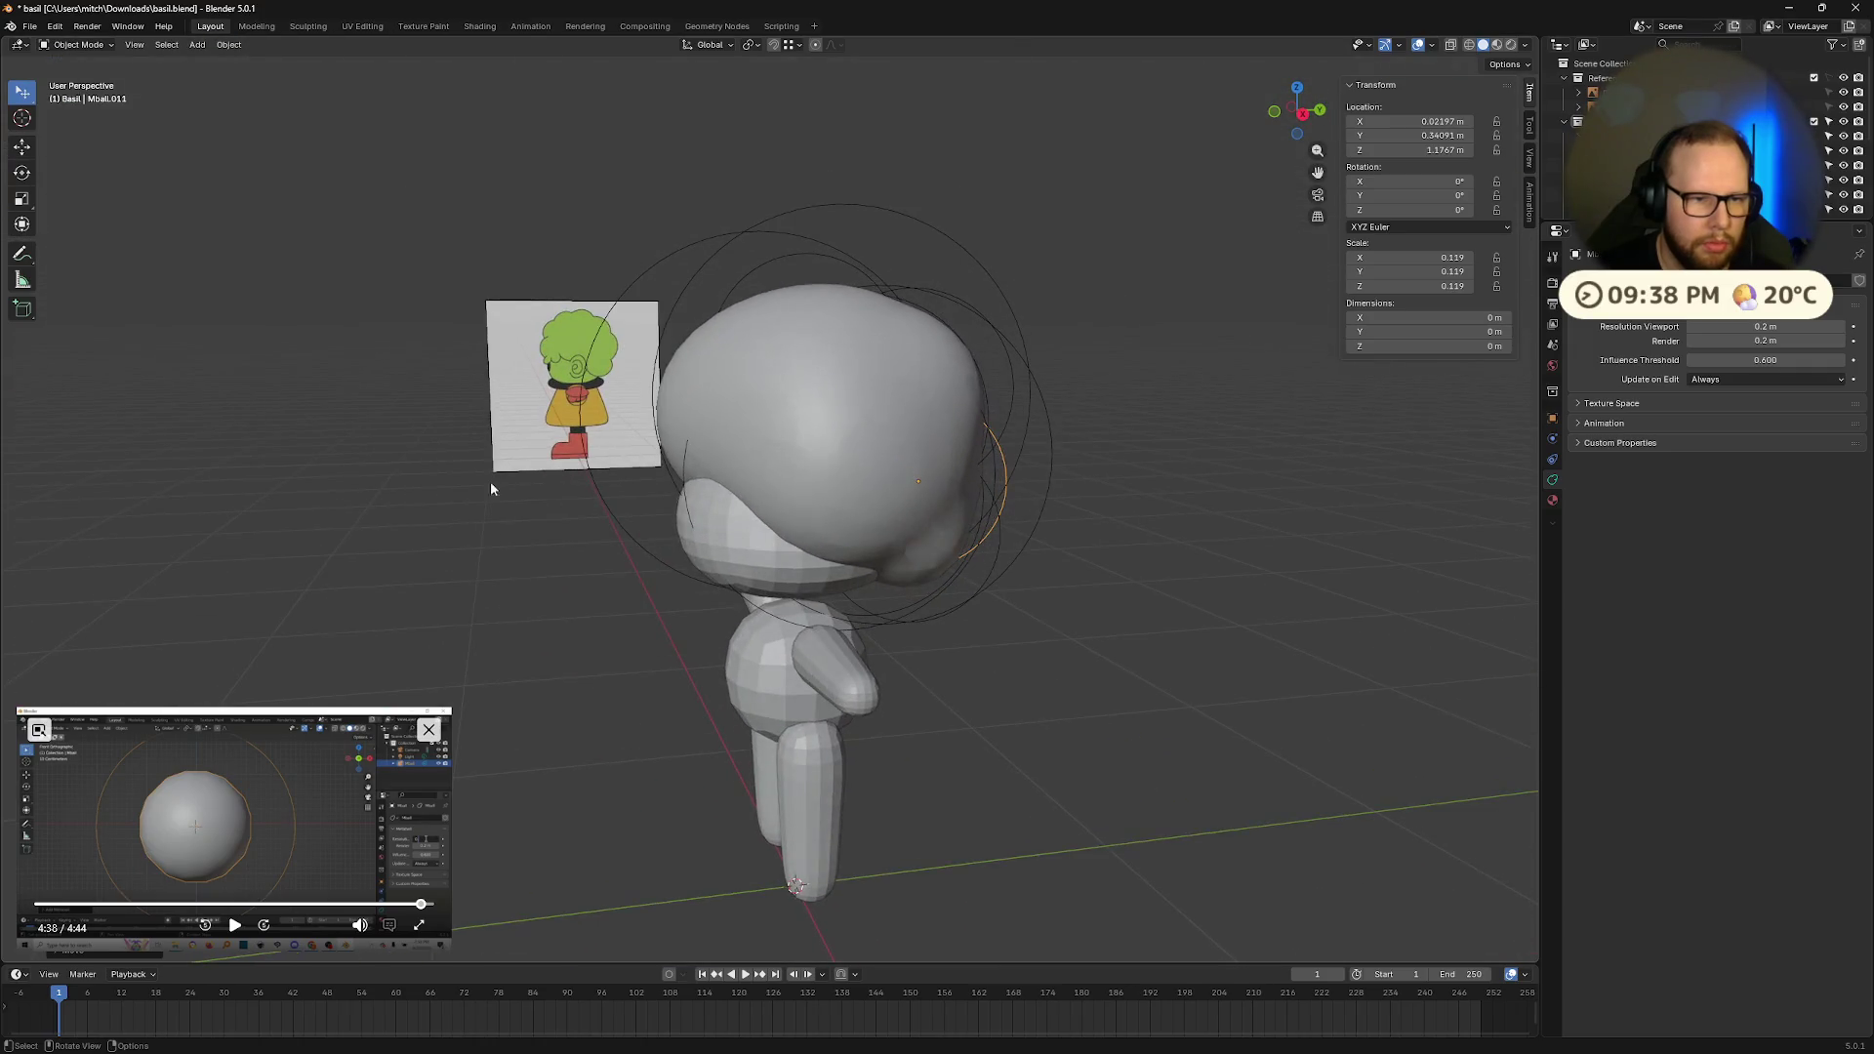
pyautogui.moveTo(587, 435)
pyautogui.mouseDown(button='middle')
pyautogui.moveTo(666, 482)
pyautogui.moveTo(676, 449)
pyautogui.moveTo(646, 438)
pyautogui.moveTo(808, 477)
pyautogui.moveTo(945, 436)
pyautogui.moveTo(791, 503)
pyautogui.mouseUp(button='middle')
pyautogui.moveTo(831, 617)
pyautogui.mouseDown(button='middle')
pyautogui.moveTo(688, 524)
pyautogui.moveTo(674, 400)
pyautogui.moveTo(740, 306)
pyautogui.mouseUp(button='middle')
pyautogui.moveTo(659, 435)
pyautogui.mouseDown(button='middle')
pyautogui.moveTo(812, 525)
pyautogui.moveTo(664, 527)
pyautogui.mouseUp(button='middle')
# Step: Duplicate the Mball.006 bump and move the copy higher on the head
pyautogui.click(681, 439)
pyautogui.moveTo(681, 440)
pyautogui.mouseDown(button='middle')
pyautogui.moveTo(877, 447)
pyautogui.moveTo(815, 475)
pyautogui.moveTo(924, 417)
pyautogui.moveTo(1265, 527)
pyautogui.moveTo(1137, 537)
pyautogui.moveTo(1055, 518)
pyautogui.moveTo(1091, 530)
pyautogui.moveTo(1031, 551)
pyautogui.mouseUp(button='middle')
pyautogui.hotkey('shift', 'd')
pyautogui.click(815, 474)
pyautogui.press('s')
pyautogui.press('g')
pyautogui.press('g')
pyautogui.click(1093, 517)
# Step: Add Mball.012 on the upper right of the head and shrink it to 0.104
pyautogui.hotkey('shift', 'd')
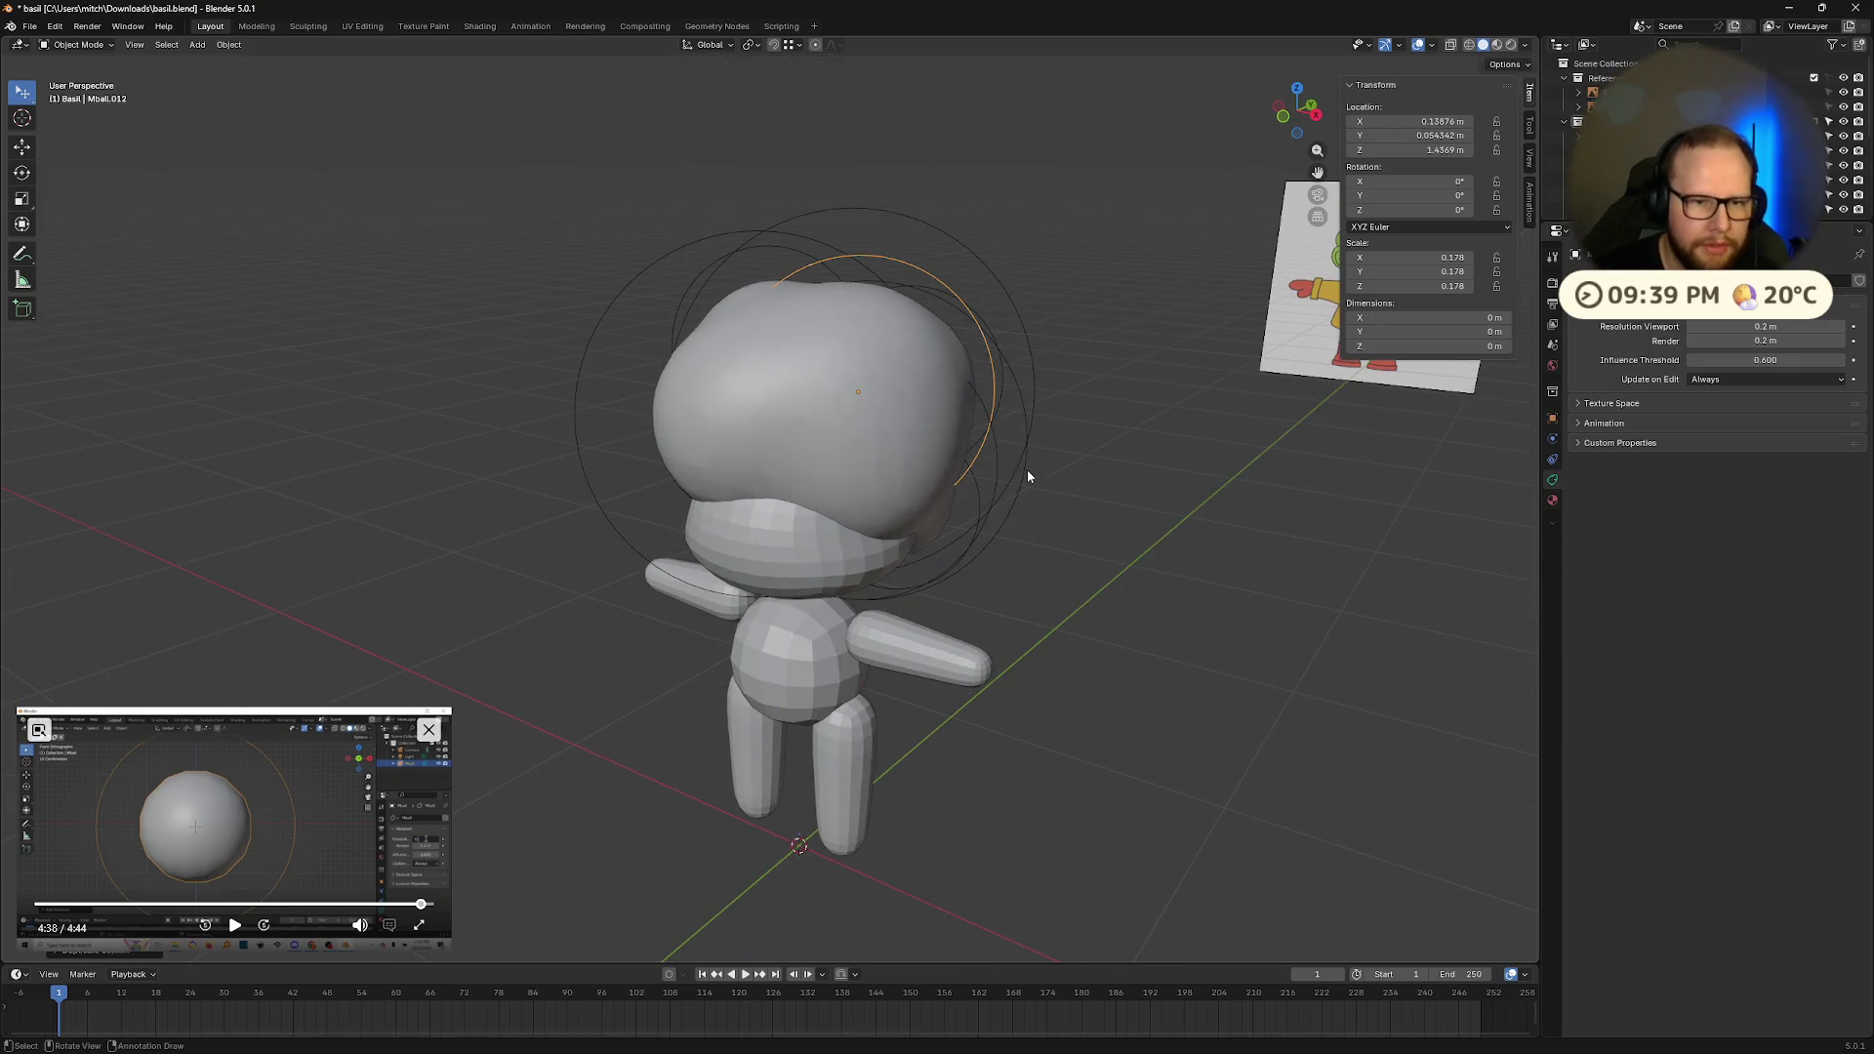
pyautogui.click(1234, 508)
pyautogui.click(1146, 482)
pyautogui.moveTo(1146, 482)
pyautogui.mouseDown(button='middle')
pyautogui.moveTo(1322, 429)
pyautogui.moveTo(1276, 451)
pyautogui.moveTo(1181, 427)
pyautogui.moveTo(970, 438)
pyautogui.moveTo(1122, 390)
pyautogui.moveTo(1268, 437)
pyautogui.moveTo(1181, 414)
pyautogui.moveTo(1121, 336)
pyautogui.moveTo(859, 439)
pyautogui.mouseUp(button='middle')
pyautogui.press('s')
pyautogui.click(1206, 444)
pyautogui.press('g')
# Step: Reposition the Mball.010 hair bump, undoing an accidental shrink
pyautogui.click(1265, 442)
pyautogui.click(638, 510)
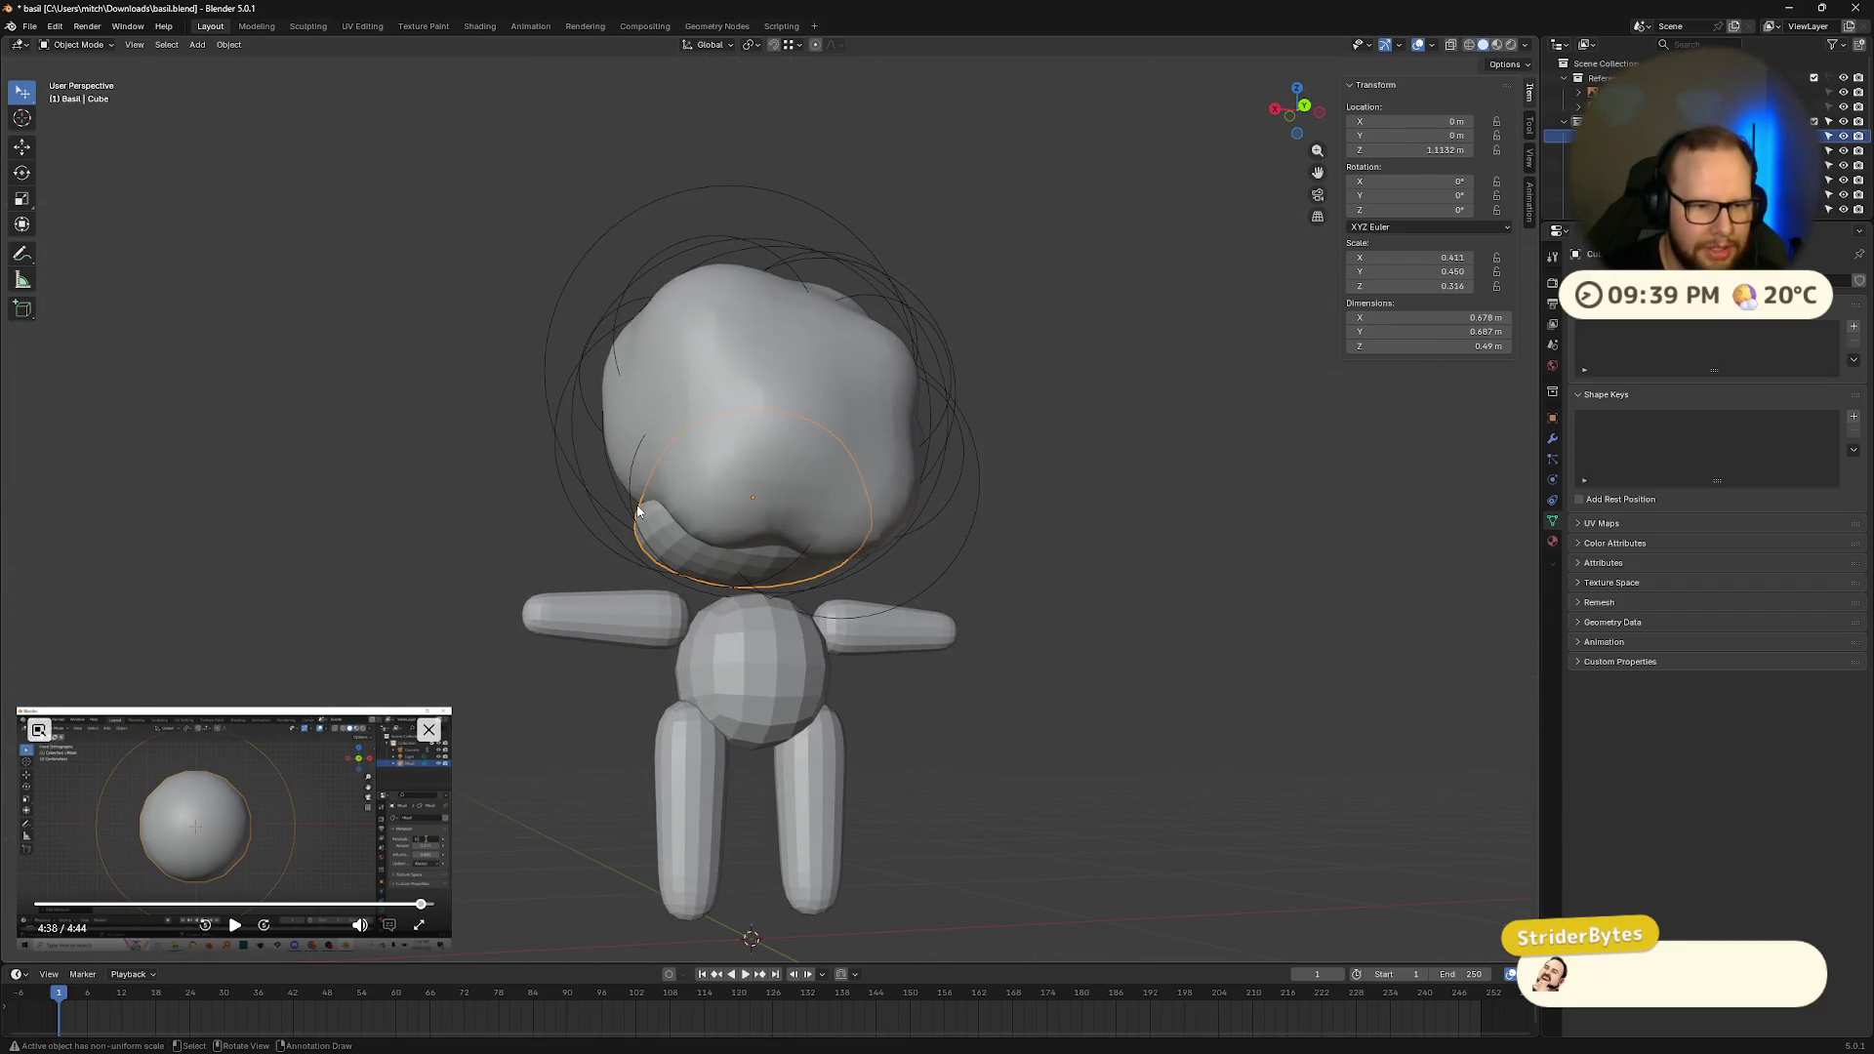
pyautogui.click(607, 476)
pyautogui.moveTo(992, 531)
pyautogui.mouseDown(button='middle')
pyautogui.moveTo(1032, 513)
pyautogui.moveTo(980, 552)
pyautogui.moveTo(914, 557)
pyautogui.moveTo(912, 593)
pyautogui.moveTo(972, 607)
pyautogui.moveTo(941, 473)
pyautogui.moveTo(849, 573)
pyautogui.moveTo(772, 533)
pyautogui.moveTo(971, 469)
pyautogui.moveTo(1062, 511)
pyautogui.moveTo(547, 482)
pyautogui.moveTo(837, 557)
pyautogui.moveTo(987, 496)
pyautogui.moveTo(1091, 559)
pyautogui.moveTo(1141, 546)
pyautogui.moveTo(950, 557)
pyautogui.moveTo(1137, 564)
pyautogui.moveTo(1109, 590)
pyautogui.moveTo(1169, 595)
pyautogui.mouseUp(button='middle')
pyautogui.click(1012, 503)
pyautogui.press('s')
pyautogui.hotkey('ctrl', 'z')
pyautogui.press('g')
pyautogui.click(972, 606)
# Step: Select the Mball.002 metaball and orbit around the head to check the outline
pyautogui.click(548, 483)
pyautogui.scroll(-6, 1240, 605)
pyautogui.scroll(7, 882, 466)
pyautogui.moveTo(801, 441); pyautogui.dragTo(702, 447, button='middle')
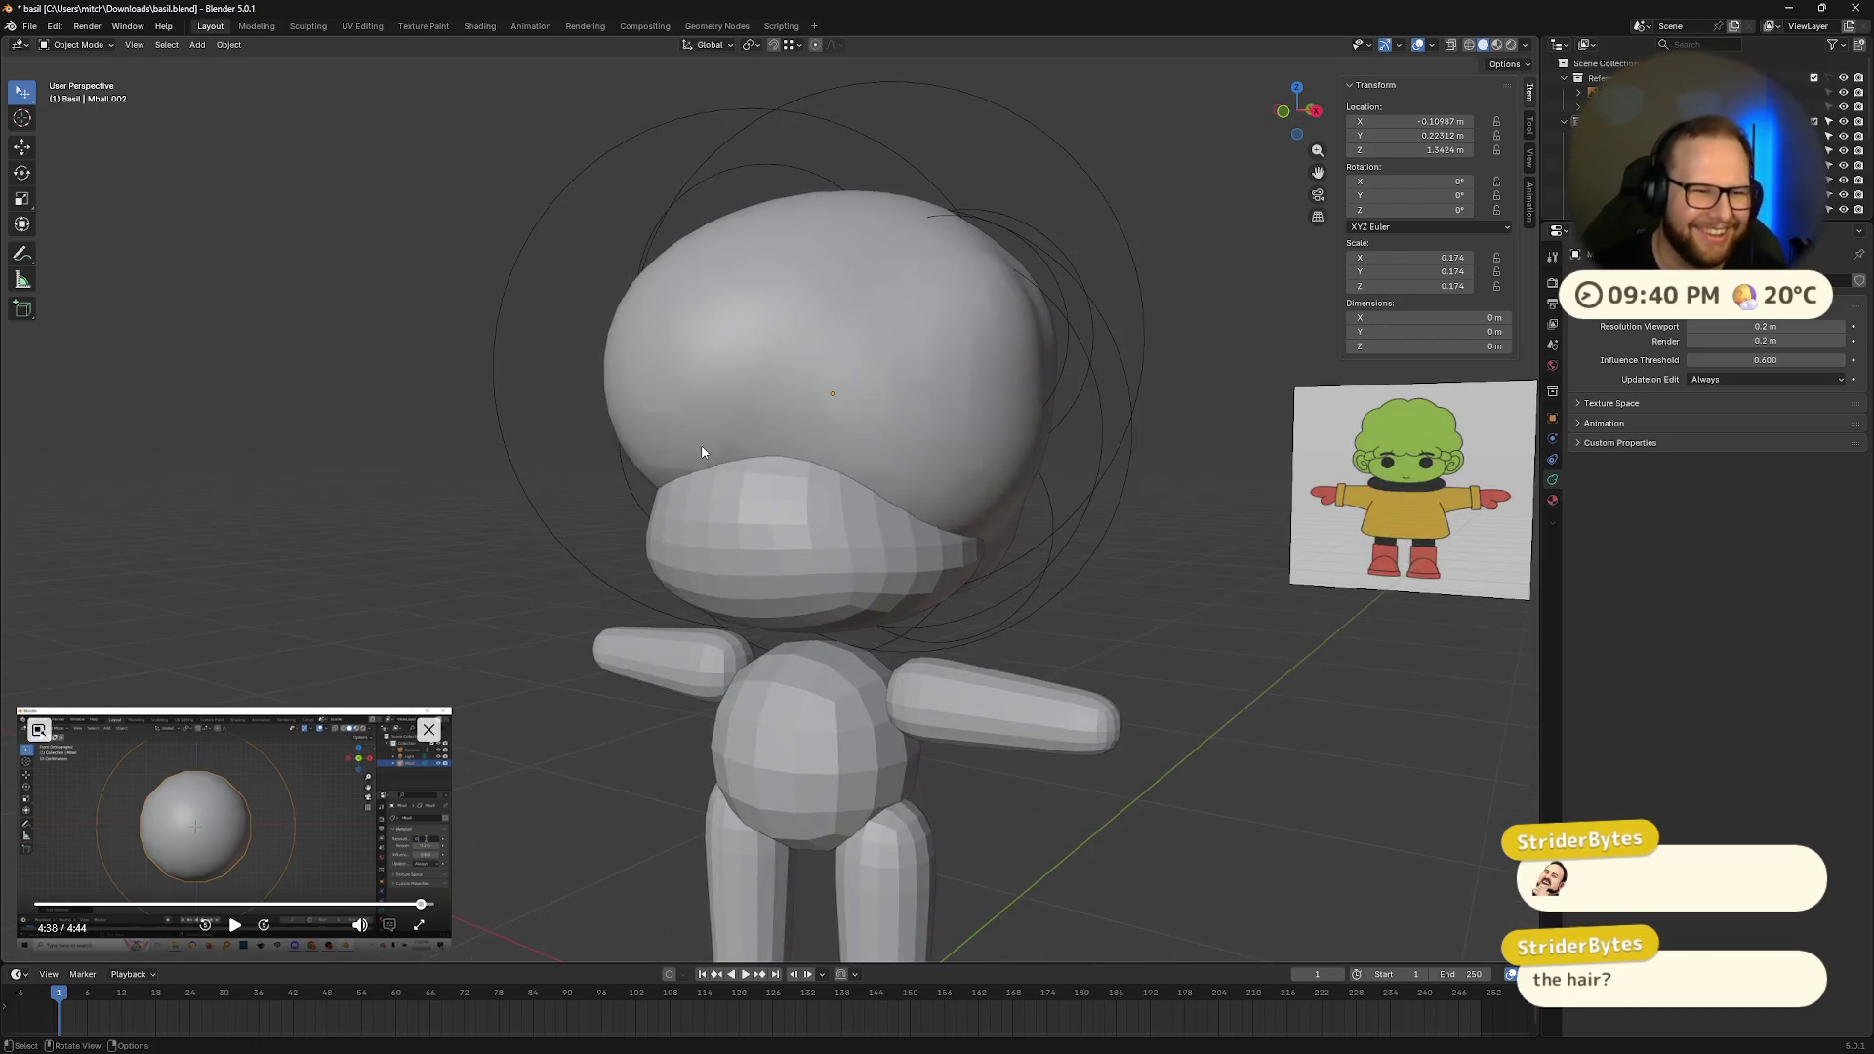
# Step: Move and shrink the head metaball to reshape the head
pyautogui.moveTo(505, 409); pyautogui.dragTo(557, 419, button='middle')
pyautogui.press('g')
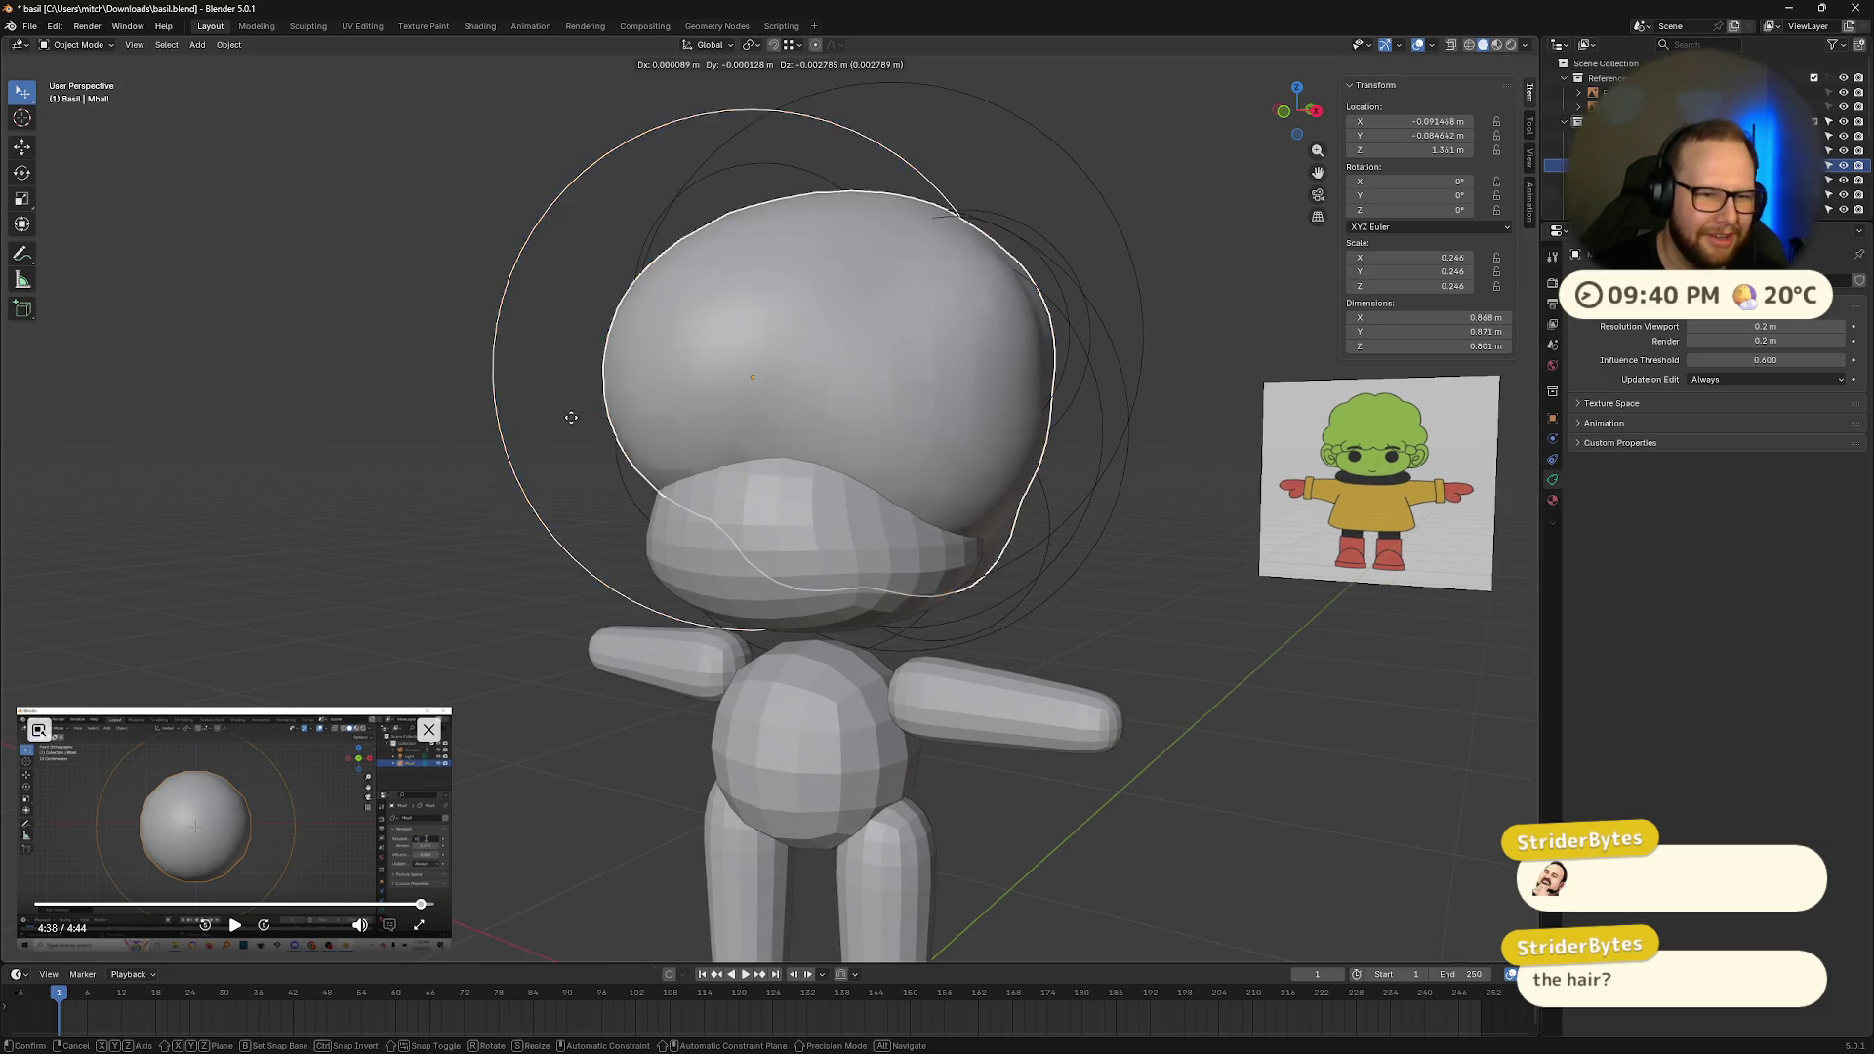
pyautogui.click(589, 440)
pyautogui.press('s')
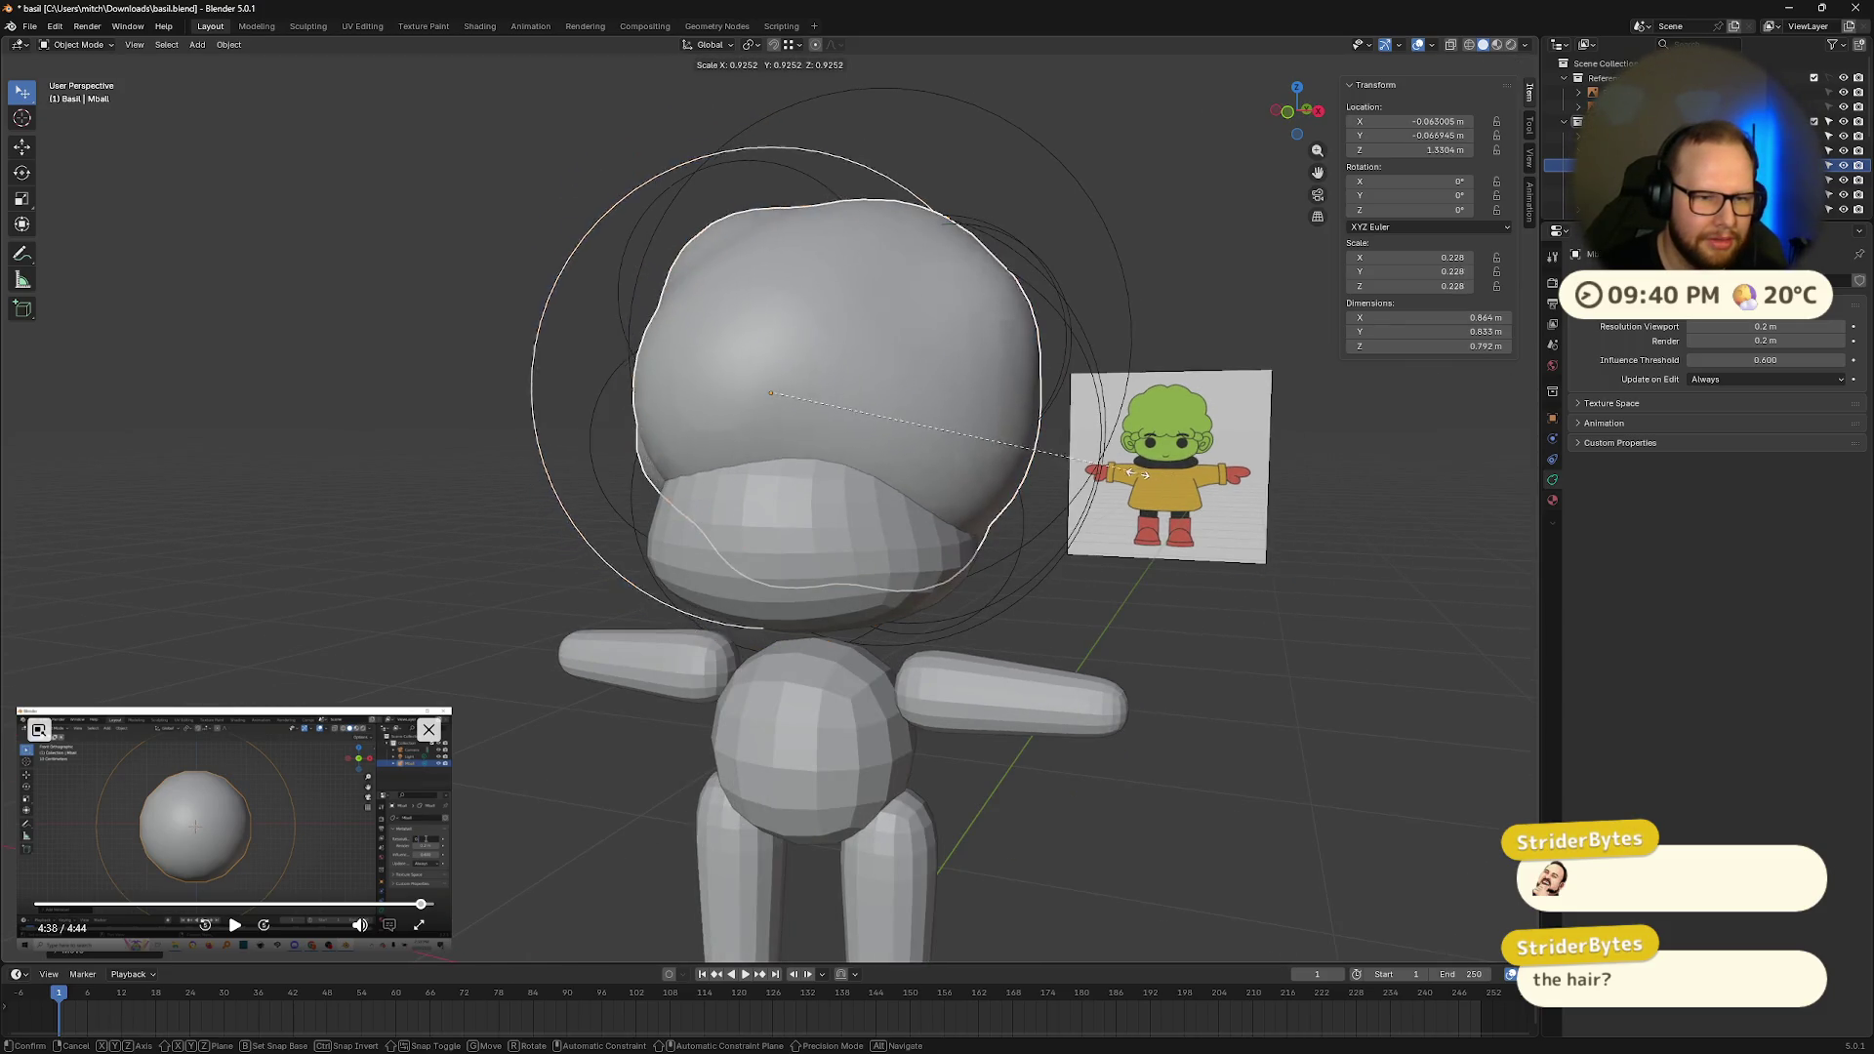
pyautogui.moveTo(879, 467)
pyautogui.mouseDown(button='middle')
pyautogui.moveTo(967, 472)
pyautogui.moveTo(1146, 426)
pyautogui.moveTo(1174, 465)
pyautogui.moveTo(1203, 465)
pyautogui.mouseUp(button='middle')
# Step: Duplicate Mball.009 into a slightly smaller Mball.013 bump and place it on the head
pyautogui.click(618, 260)
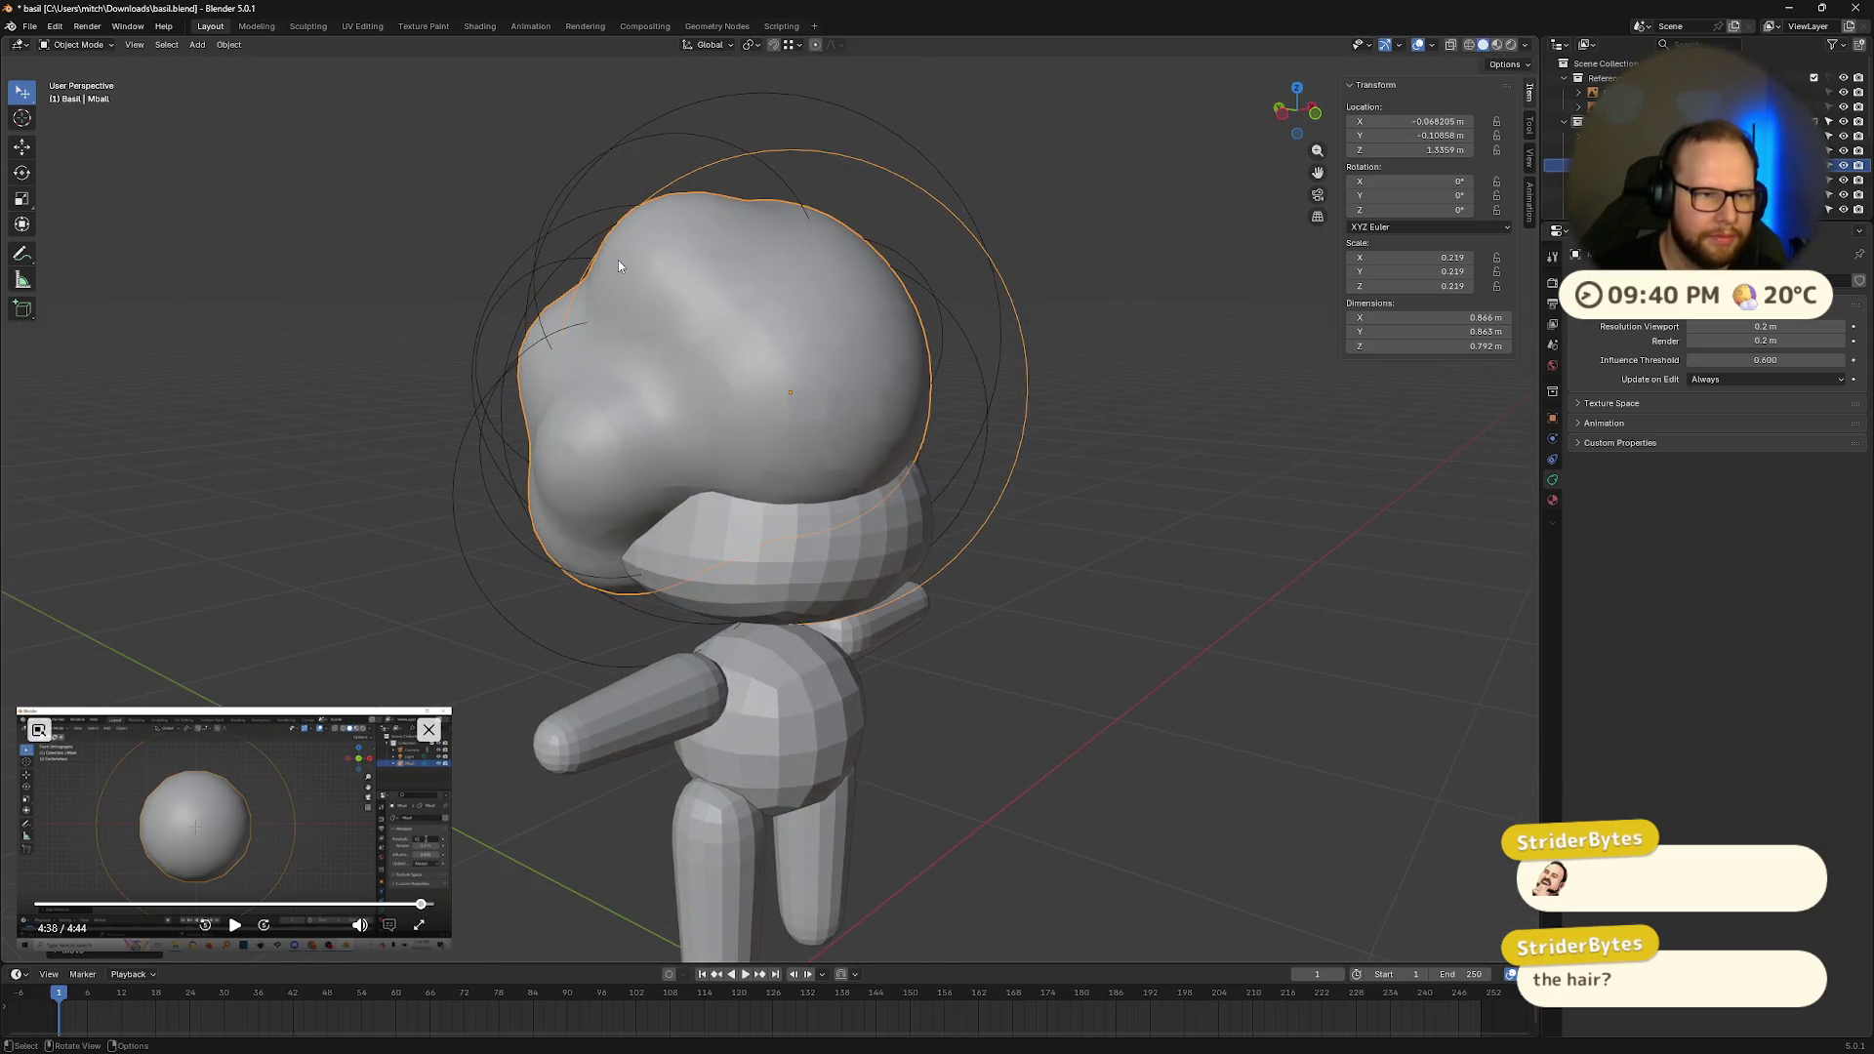
pyautogui.moveTo(566, 186)
pyautogui.mouseDown(button='middle')
pyautogui.moveTo(746, 263)
pyautogui.moveTo(896, 262)
pyautogui.moveTo(870, 293)
pyautogui.moveTo(779, 300)
pyautogui.moveTo(839, 336)
pyautogui.moveTo(928, 317)
pyautogui.moveTo(1109, 377)
pyautogui.moveTo(1043, 344)
pyautogui.moveTo(887, 418)
pyautogui.moveTo(738, 436)
pyautogui.moveTo(662, 395)
pyautogui.moveTo(880, 459)
pyautogui.moveTo(1074, 444)
pyautogui.mouseUp(button='middle')
pyautogui.hotkey('shift', 'd')
pyautogui.press('s')
pyautogui.press('g')
pyautogui.click(961, 334)
# Step: Shrink another head bump to 0.153 and move it to X 0.216 m, Z 1.231 m
pyautogui.click(880, 458)
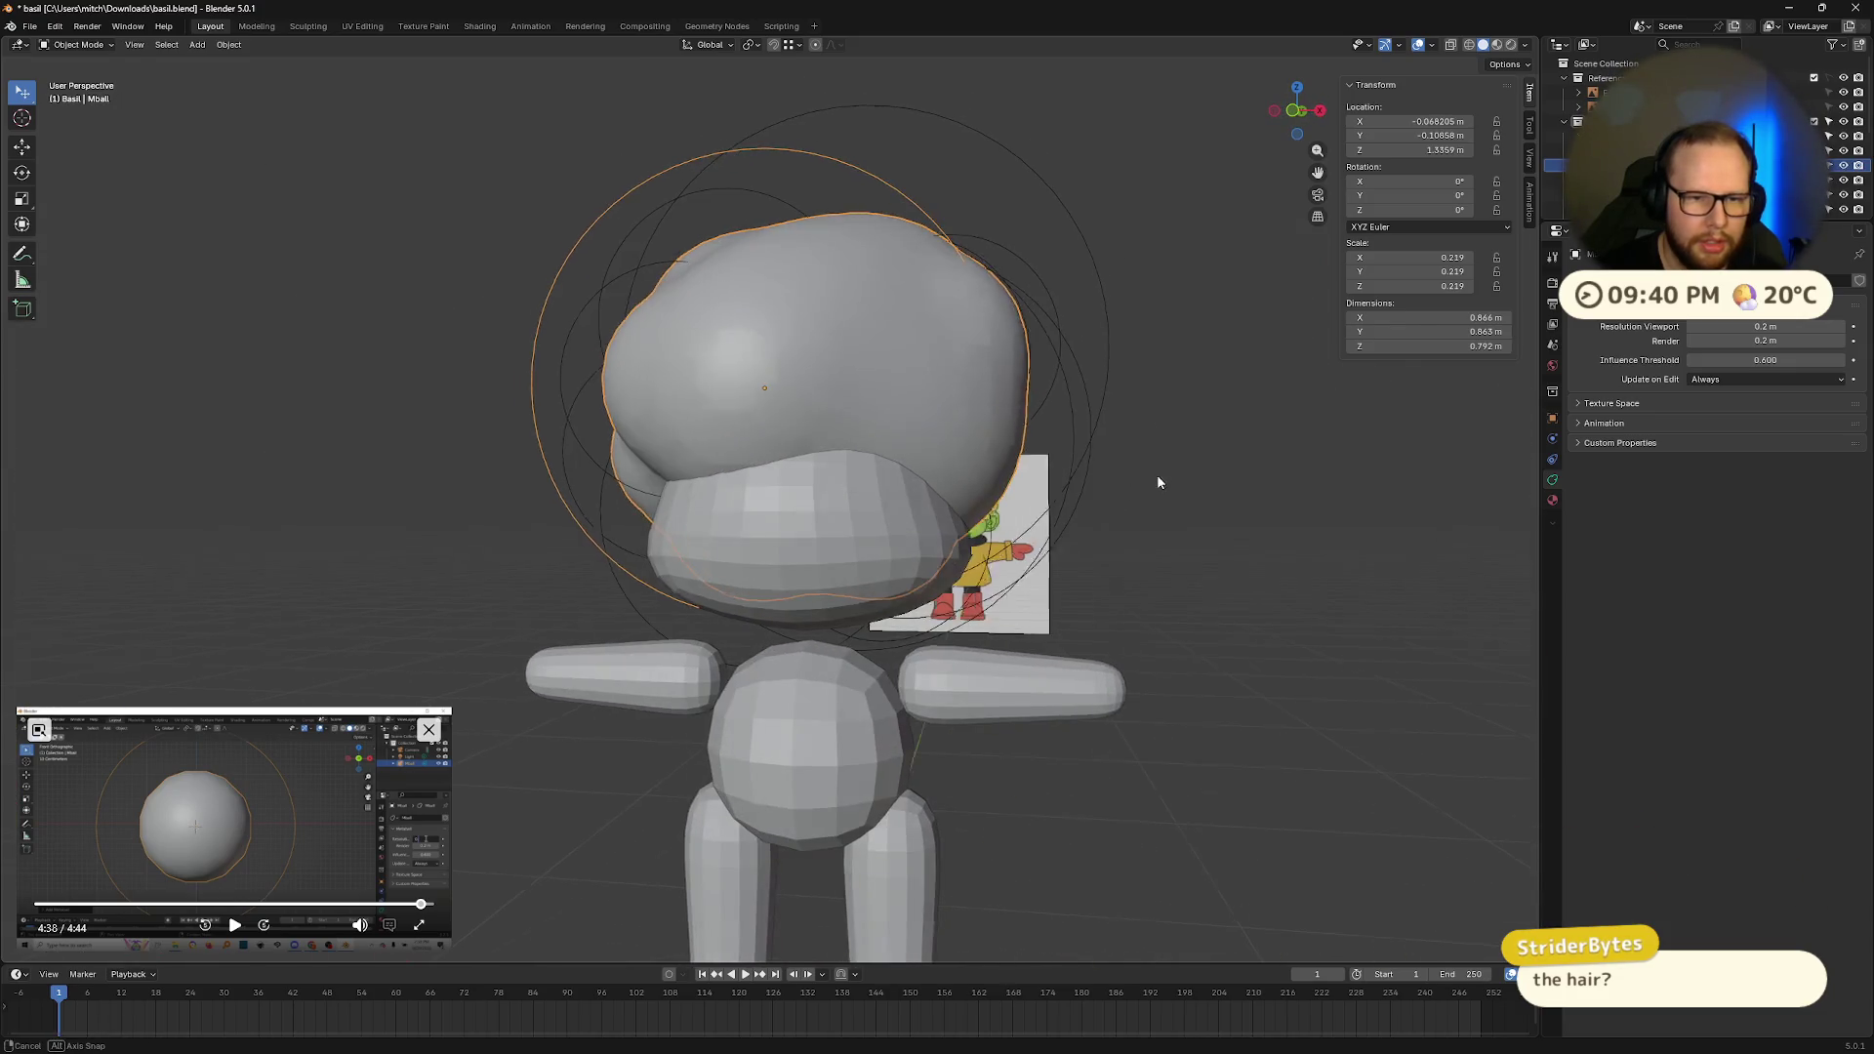
pyautogui.click(1074, 438)
pyautogui.press('g')
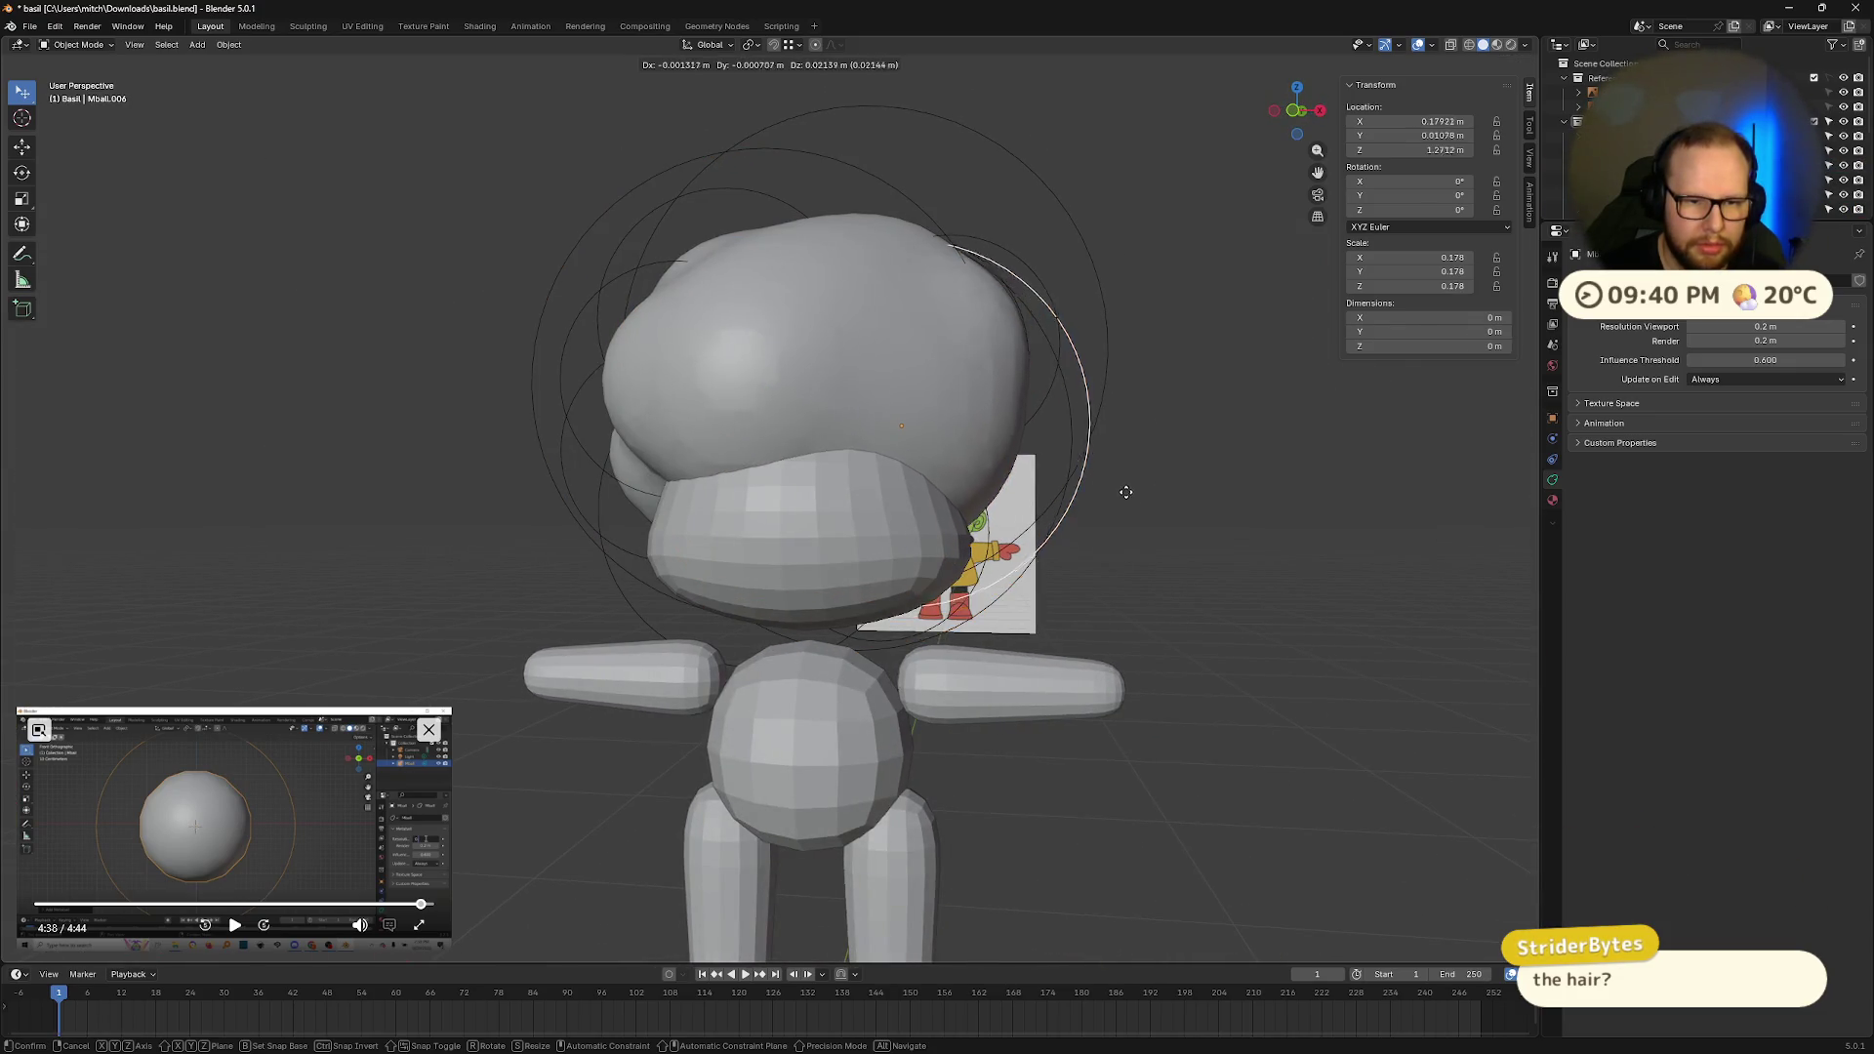
pyautogui.press('s')
pyautogui.moveTo(1199, 489)
pyautogui.mouseDown(button='middle')
pyautogui.moveTo(1083, 514)
pyautogui.moveTo(1028, 466)
pyautogui.moveTo(1024, 515)
pyautogui.moveTo(966, 535)
pyautogui.moveTo(931, 490)
pyautogui.moveTo(1174, 526)
pyautogui.moveTo(1213, 498)
pyautogui.mouseUp(button='middle')
pyautogui.press('g')
# Step: Select all the character's metaballs and scale them down slightly
pyautogui.press('a')
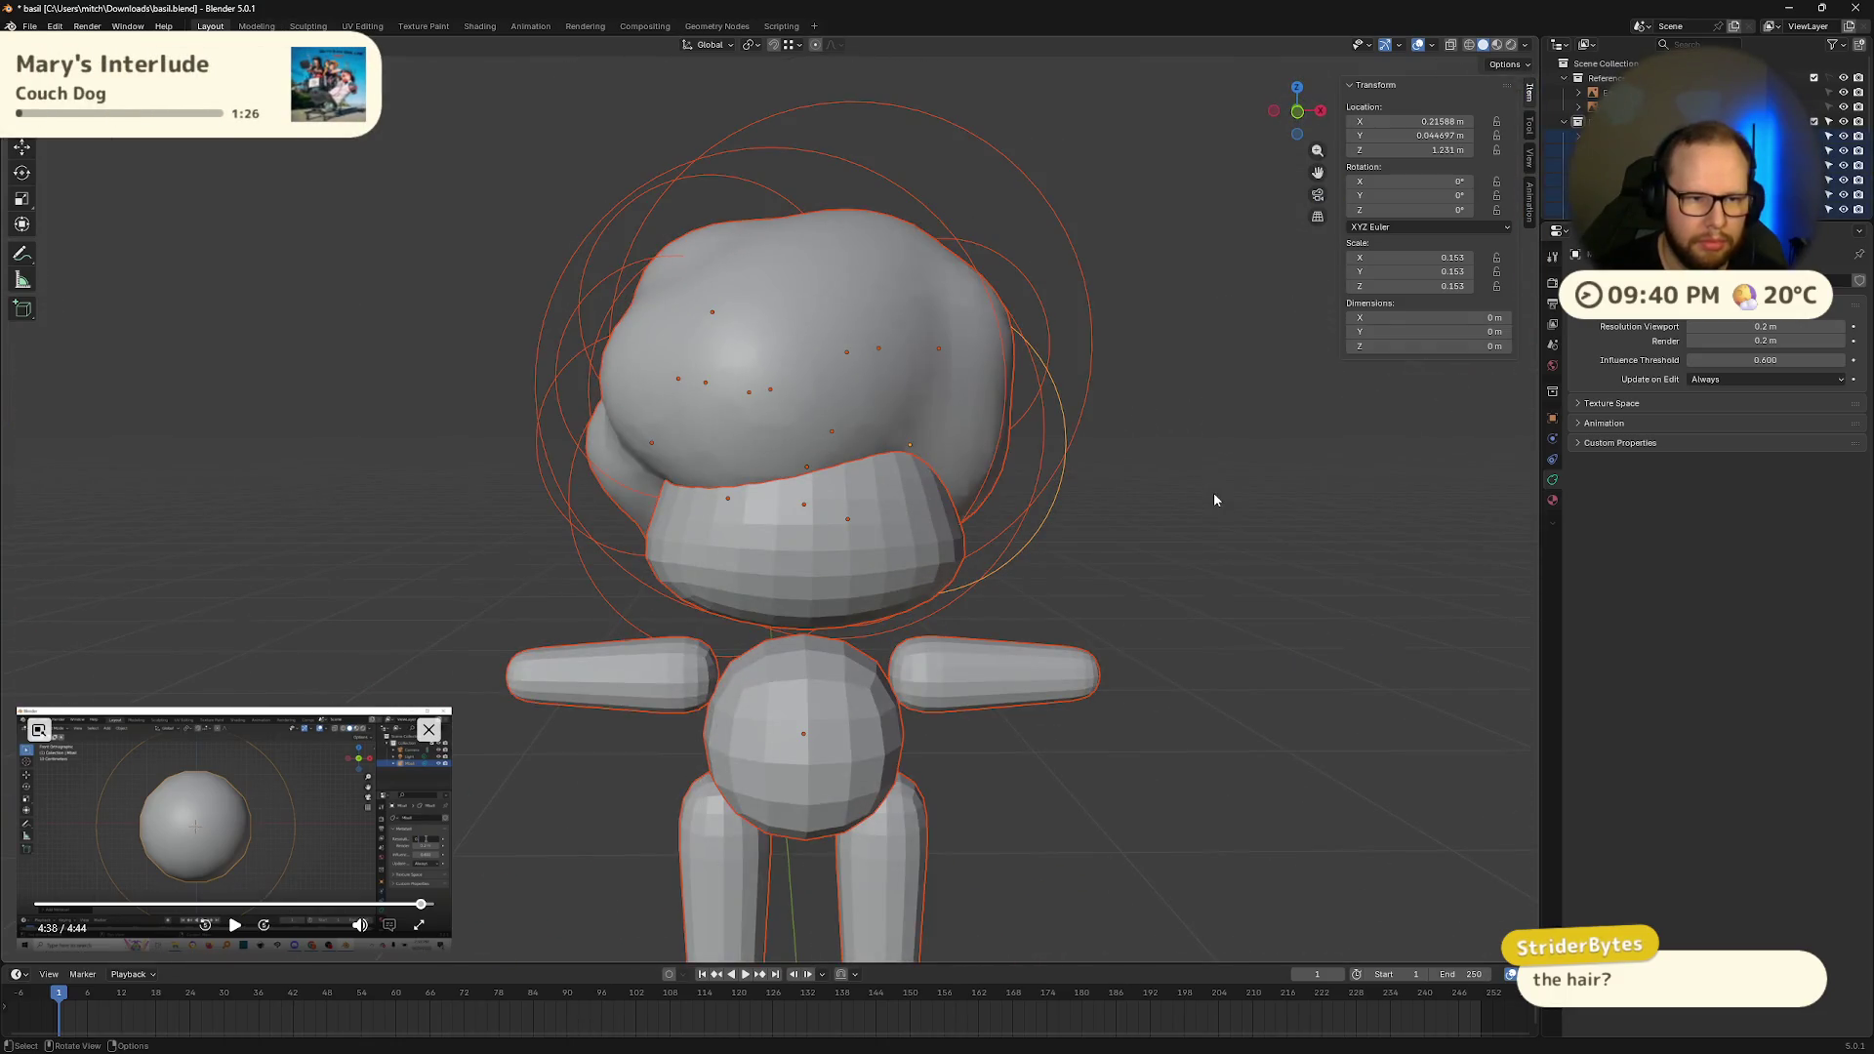
pyautogui.click(1394, 521)
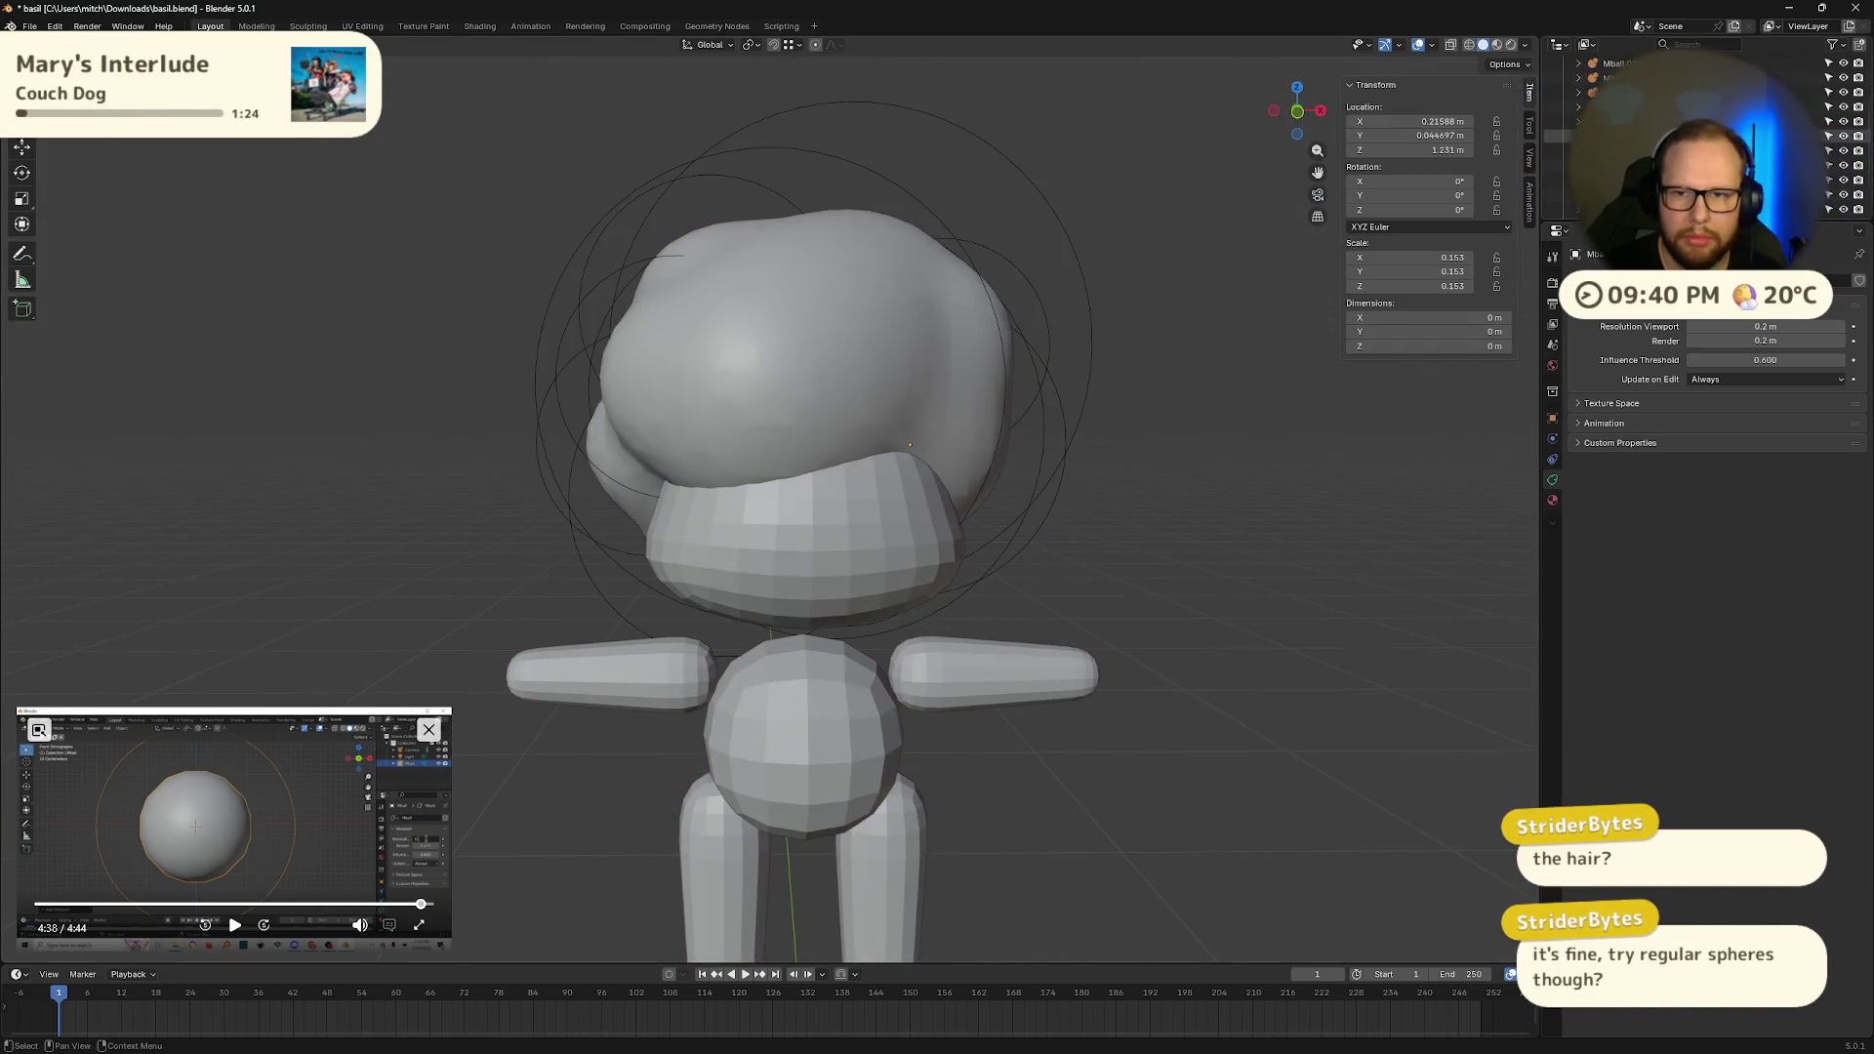
pyautogui.press('a')
pyautogui.press('s')
pyautogui.click(1309, 516)
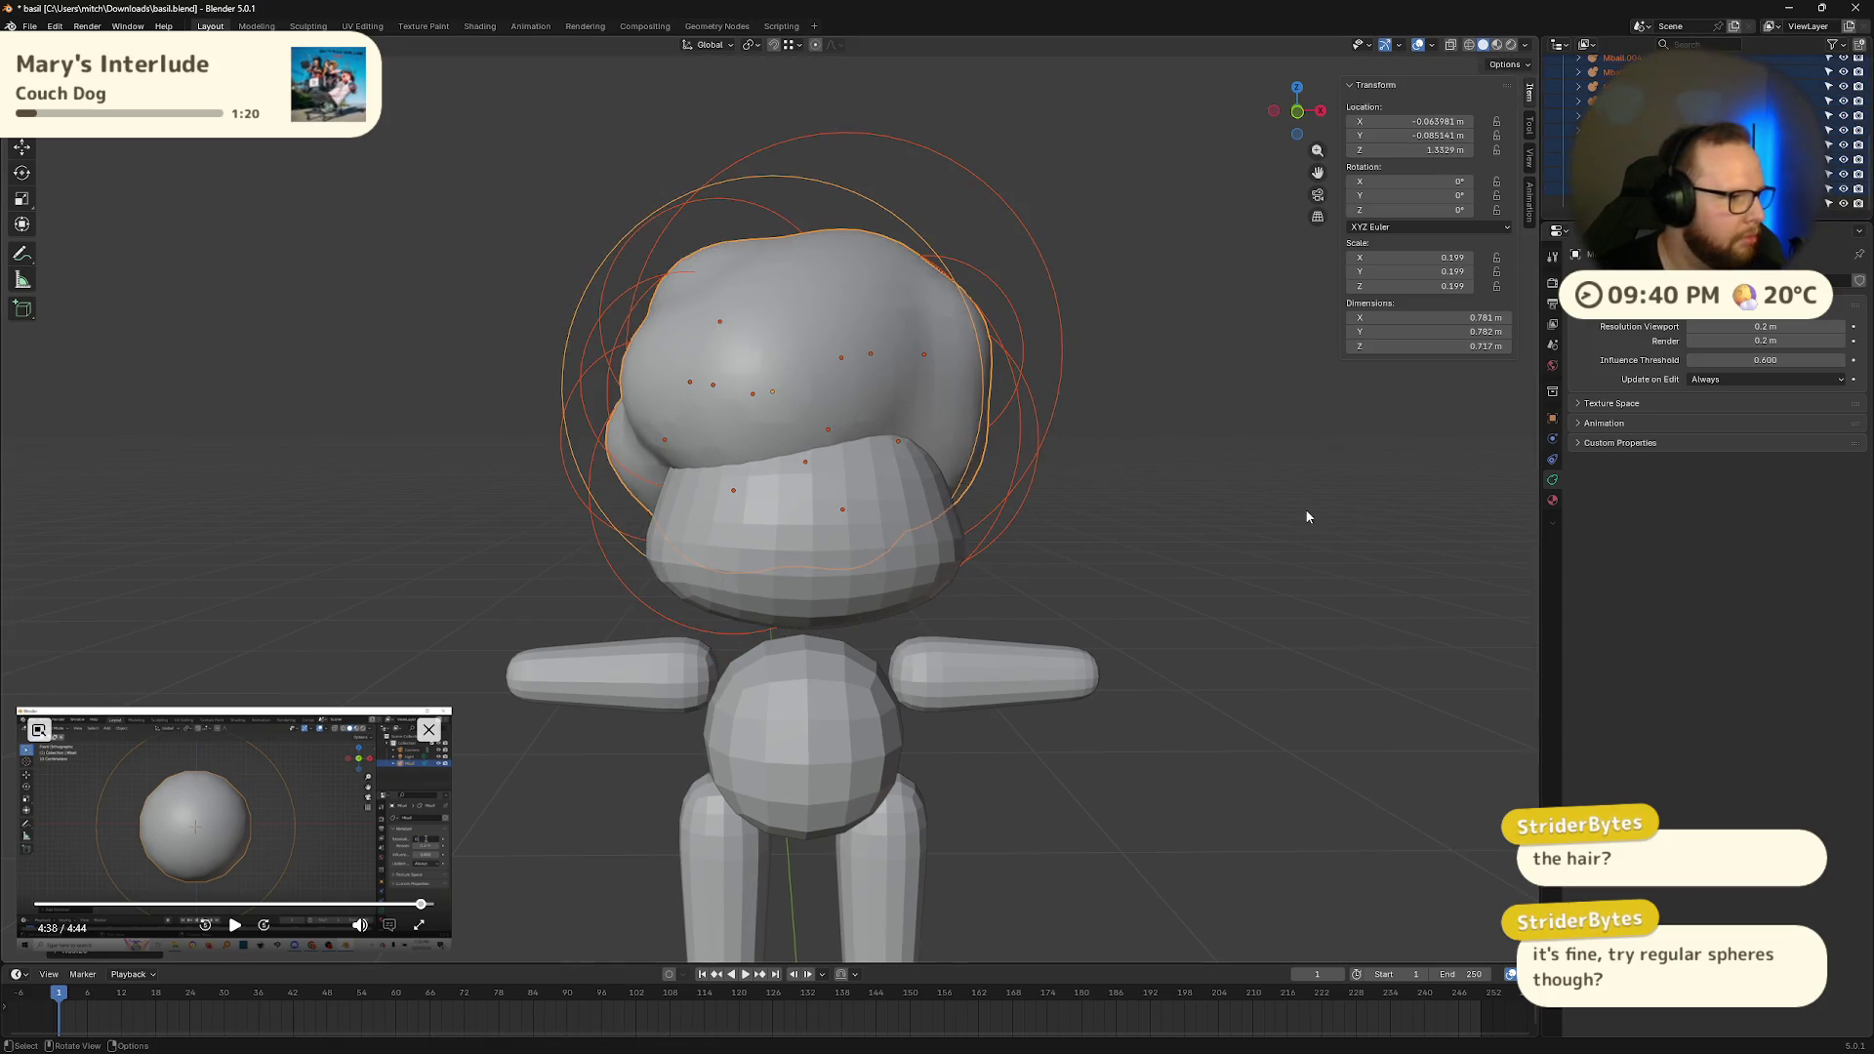
# Step: Lower the head metaball toward the body, adjusting its depth and settling its height at 1.317 m
pyautogui.moveTo(1233, 473)
pyautogui.mouseDown(button='middle')
pyautogui.moveTo(1021, 481)
pyautogui.moveTo(1243, 489)
pyautogui.moveTo(1159, 501)
pyautogui.moveTo(828, 407)
pyautogui.mouseUp(button='middle')
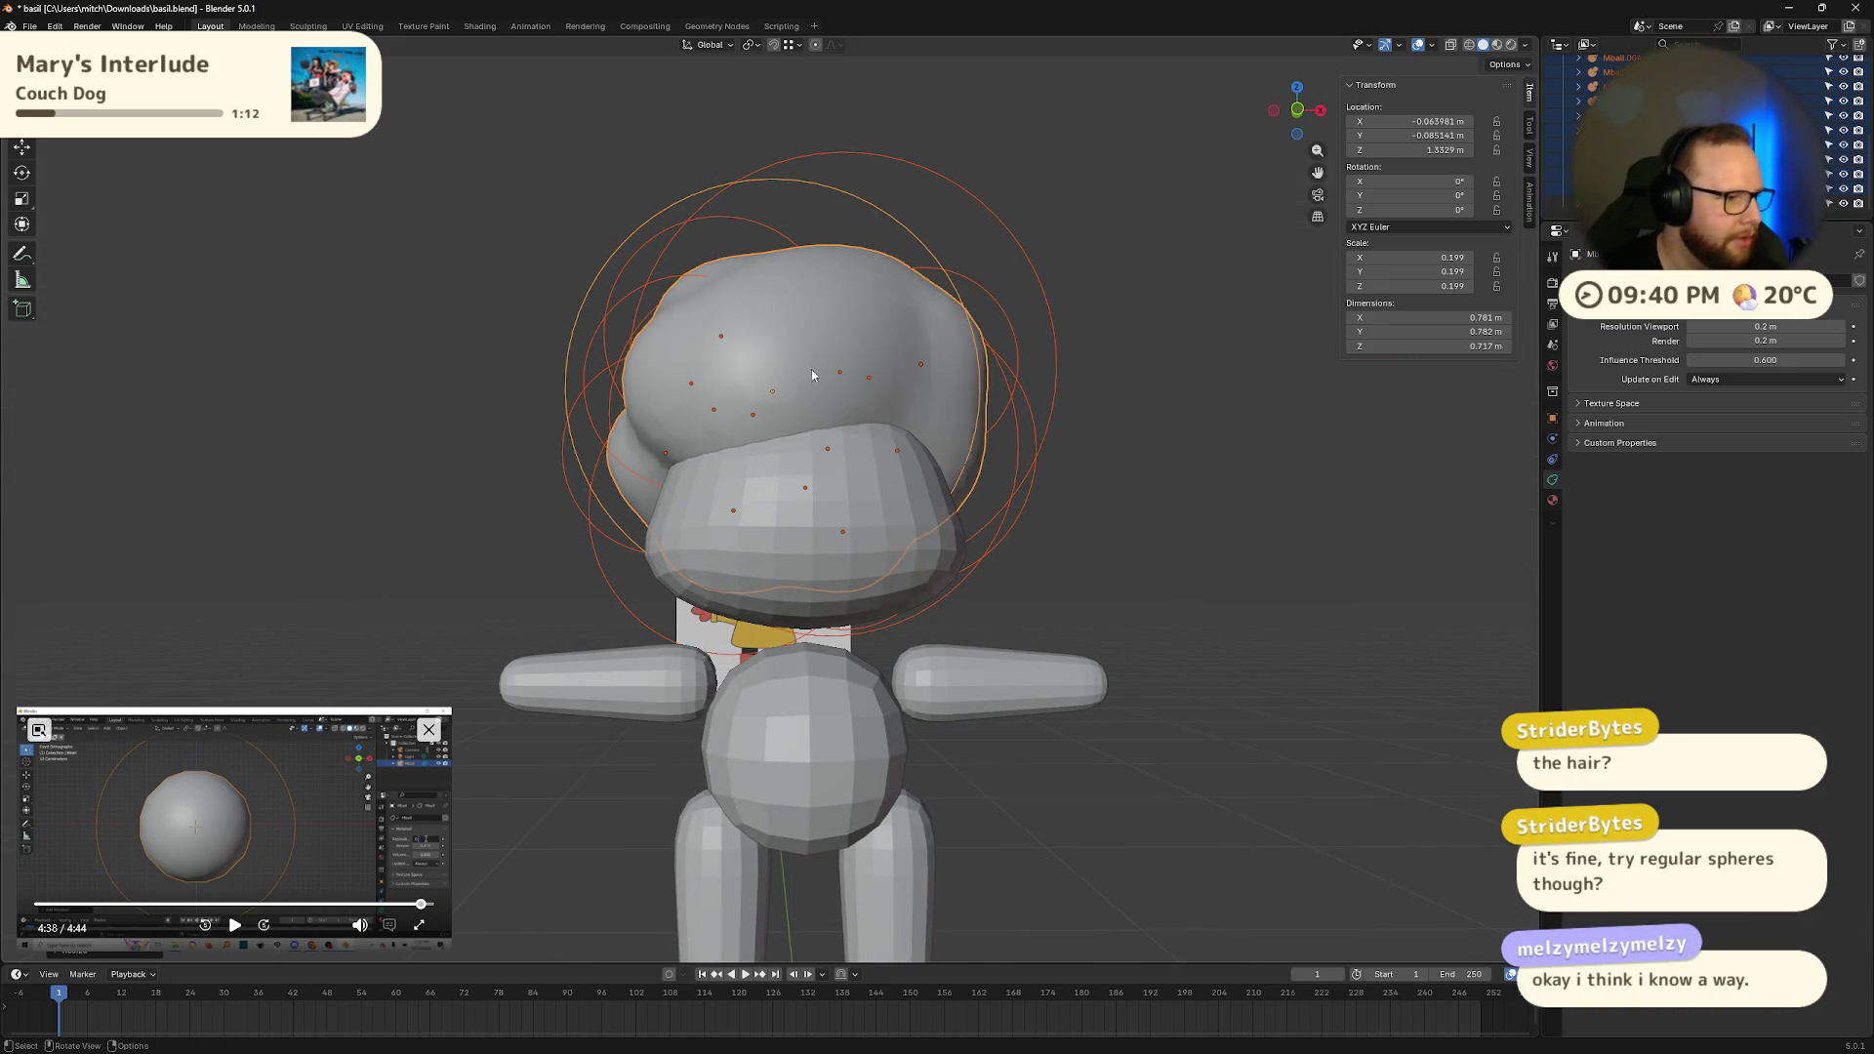
pyautogui.moveTo(812, 367)
pyautogui.mouseDown(button='middle')
pyautogui.moveTo(871, 410)
pyautogui.moveTo(1047, 431)
pyautogui.moveTo(1163, 402)
pyautogui.mouseUp(button='middle')
pyautogui.press('g')
pyautogui.press('z')
pyautogui.click(1041, 445)
pyautogui.moveTo(1249, 416)
pyautogui.mouseDown(button='middle')
pyautogui.moveTo(1212, 400)
pyautogui.moveTo(1115, 424)
pyautogui.moveTo(1016, 390)
pyautogui.moveTo(1002, 400)
pyautogui.moveTo(1194, 474)
pyautogui.moveTo(1084, 452)
pyautogui.moveTo(996, 465)
pyautogui.moveTo(1045, 524)
pyautogui.moveTo(898, 518)
pyautogui.moveTo(935, 484)
pyautogui.moveTo(859, 483)
pyautogui.moveTo(1152, 467)
pyautogui.moveTo(771, 497)
pyautogui.moveTo(586, 501)
pyautogui.moveTo(572, 484)
pyautogui.moveTo(861, 413)
pyautogui.moveTo(974, 447)
pyautogui.mouseUp(button='middle')
pyautogui.press('g')
pyautogui.press('y')
pyautogui.click(1228, 404)
pyautogui.press('g')
pyautogui.press('z')
pyautogui.click(1122, 401)
pyautogui.scroll(-4, 1184, 472)
# Step: In metaball edit mode, reposition one hair bump and duplicate it
pyautogui.press('Tab')
pyautogui.press('Tab')
pyautogui.click(890, 490)
pyautogui.press('g')
pyautogui.click(887, 494)
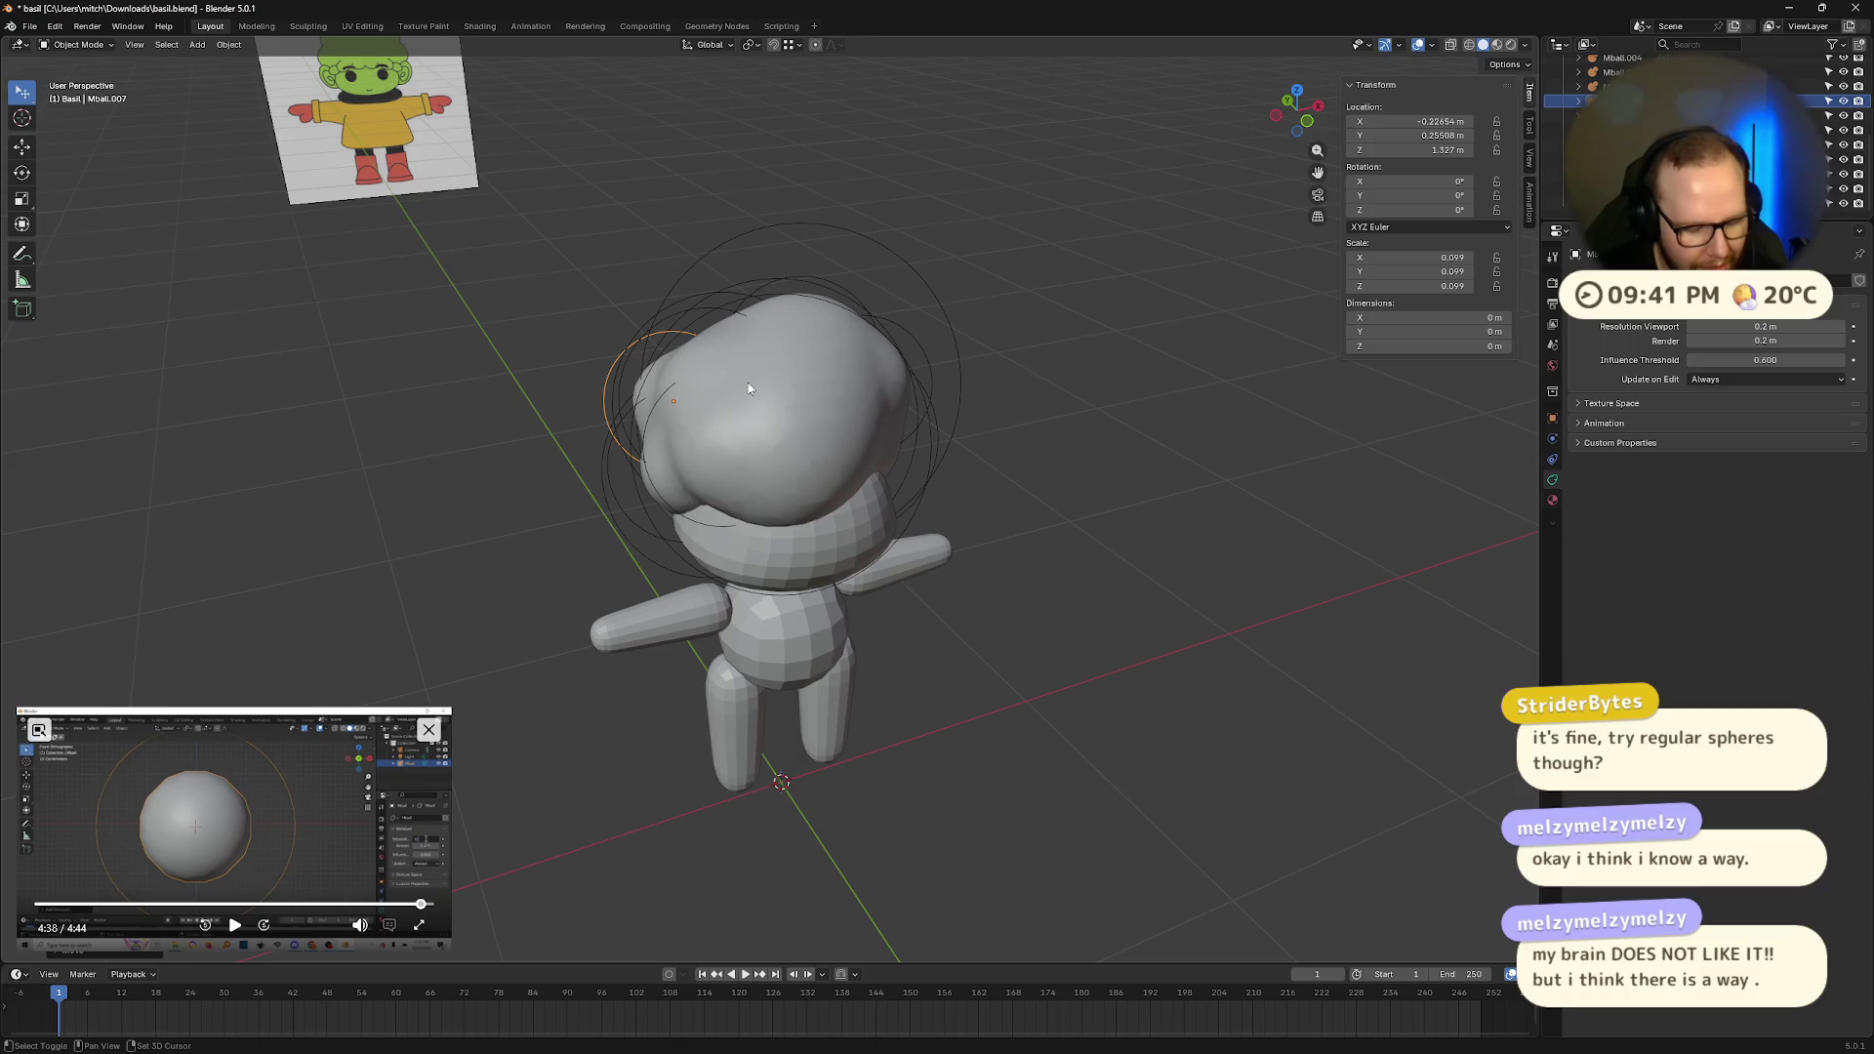
pyautogui.hotkey('shift', 'd')
# Step: Place the duplicated hair bump on the head's right side and adjust its size and position
pyautogui.click(1028, 406)
pyautogui.moveTo(1028, 406)
pyautogui.mouseDown(button='middle')
pyautogui.moveTo(793, 339)
pyautogui.moveTo(885, 389)
pyautogui.moveTo(974, 379)
pyautogui.moveTo(1216, 461)
pyautogui.moveTo(958, 448)
pyautogui.moveTo(925, 437)
pyautogui.moveTo(1216, 477)
pyautogui.moveTo(1159, 418)
pyautogui.moveTo(1045, 450)
pyautogui.moveTo(1293, 472)
pyautogui.moveTo(1304, 410)
pyautogui.moveTo(1312, 431)
pyautogui.moveTo(1167, 433)
pyautogui.moveTo(1257, 456)
pyautogui.moveTo(1115, 414)
pyautogui.moveTo(1019, 425)
pyautogui.mouseUp(button='middle')
pyautogui.press('s')
pyautogui.click(1140, 445)
pyautogui.press('g')
pyautogui.click(1168, 412)
pyautogui.press('s')
pyautogui.click(1109, 444)
pyautogui.press('g')
pyautogui.click(1246, 456)
# Step: Add a second hair-bump copy and position and shrink it on the head
pyautogui.hotkey('shift', 'd')
pyautogui.click(1181, 430)
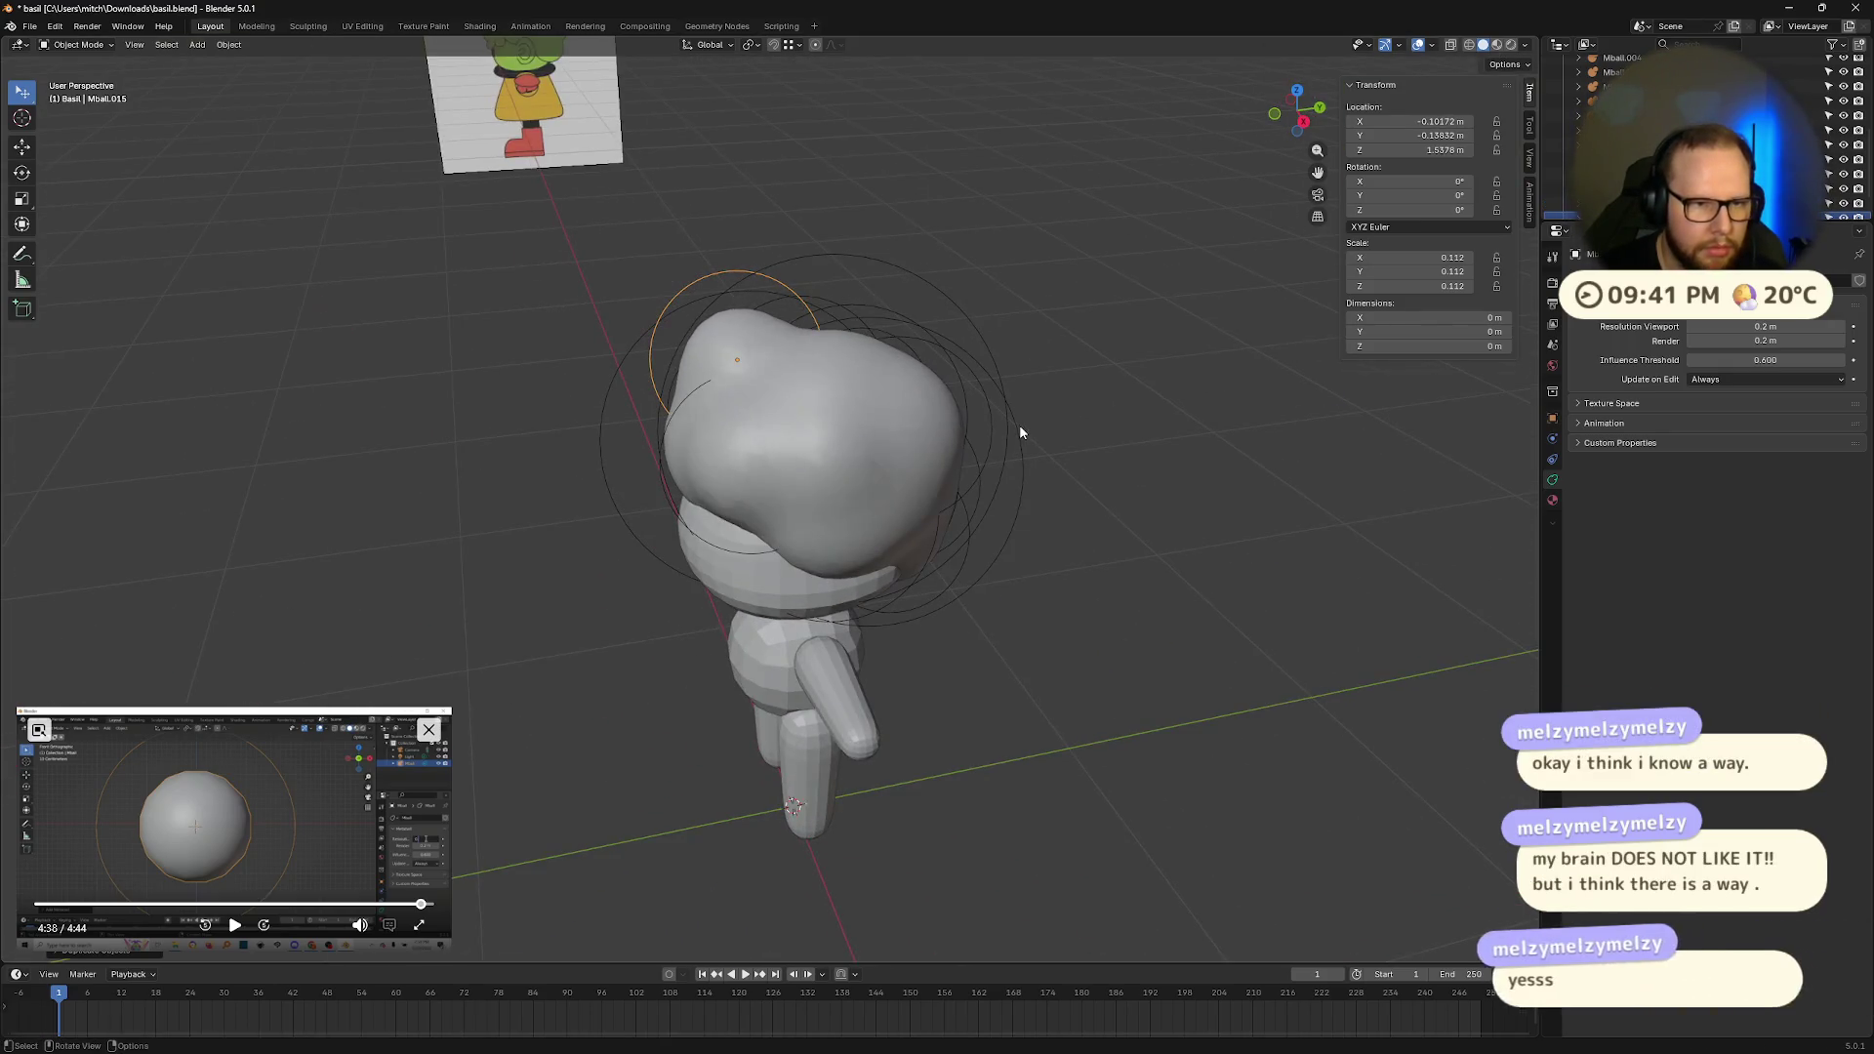
pyautogui.press('g')
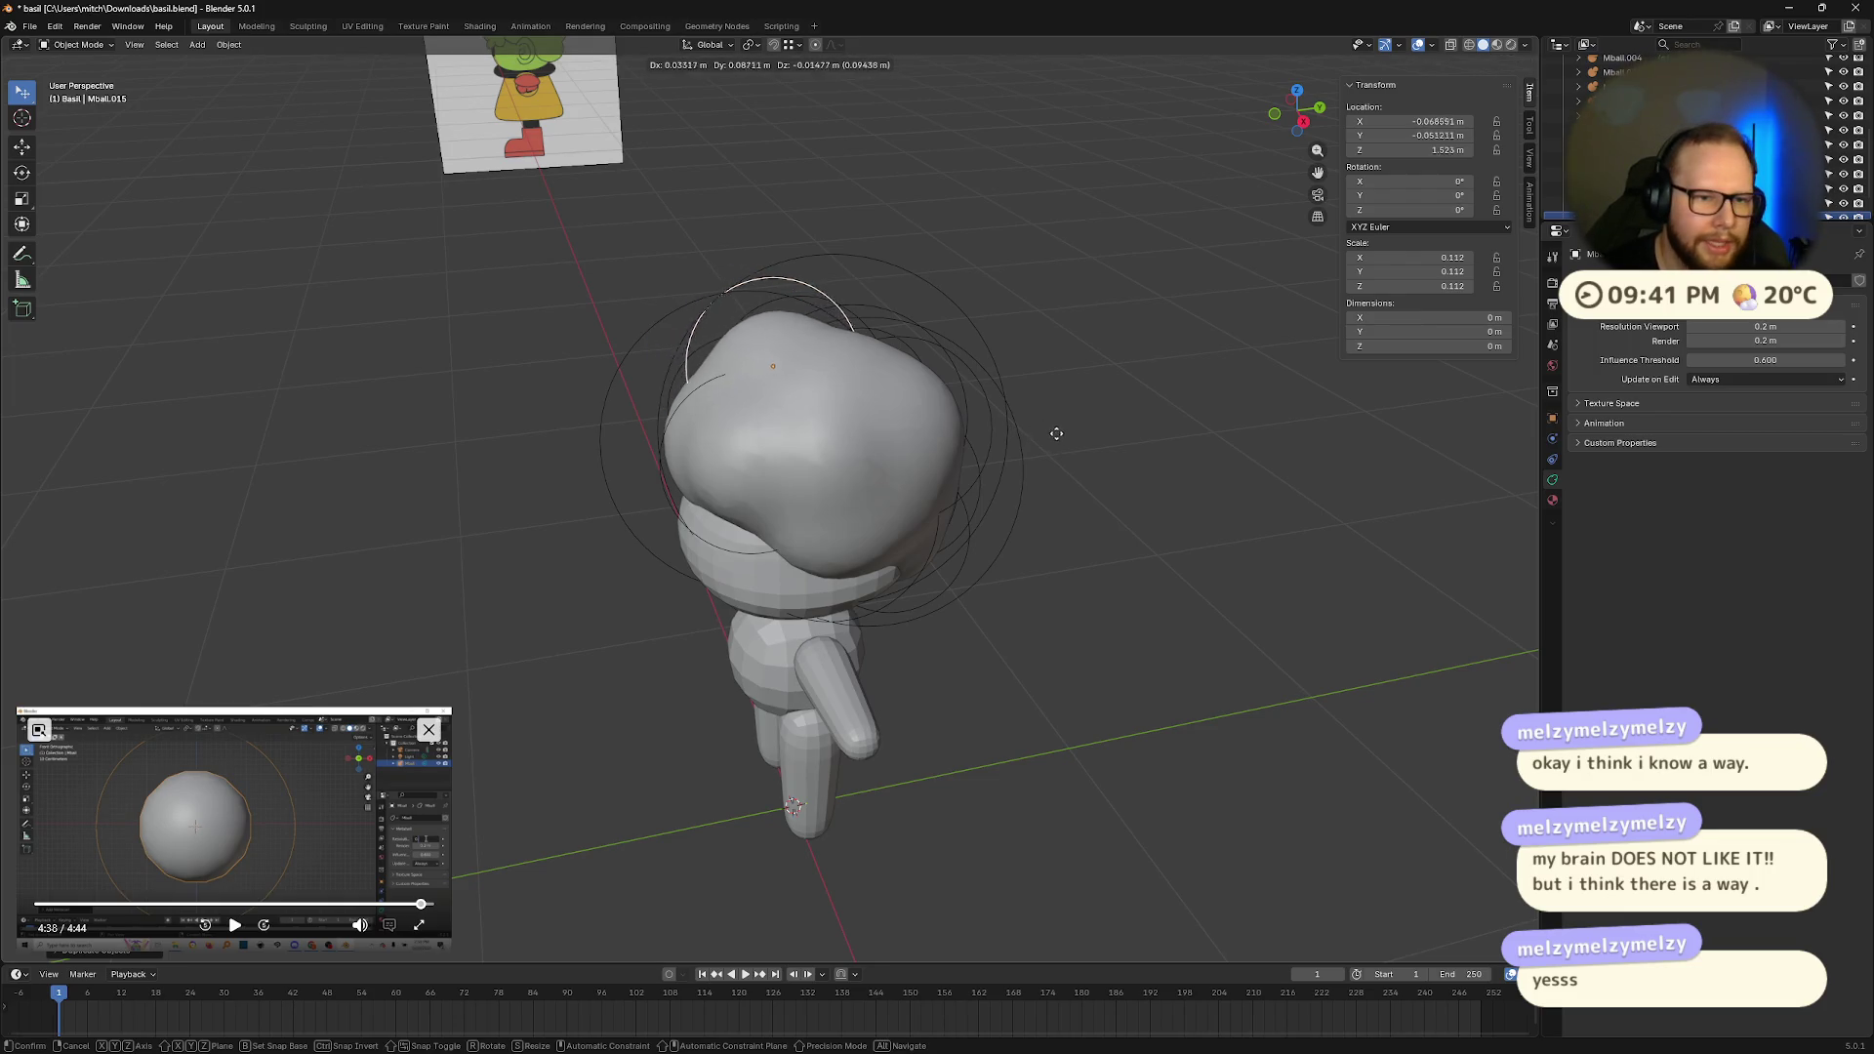
pyautogui.click(1058, 437)
pyautogui.moveTo(1060, 440)
pyautogui.mouseDown(button='middle')
pyautogui.moveTo(1244, 383)
pyautogui.moveTo(1063, 475)
pyautogui.moveTo(931, 438)
pyautogui.moveTo(879, 469)
pyautogui.mouseUp(button='middle')
pyautogui.press('g')
pyautogui.click(952, 449)
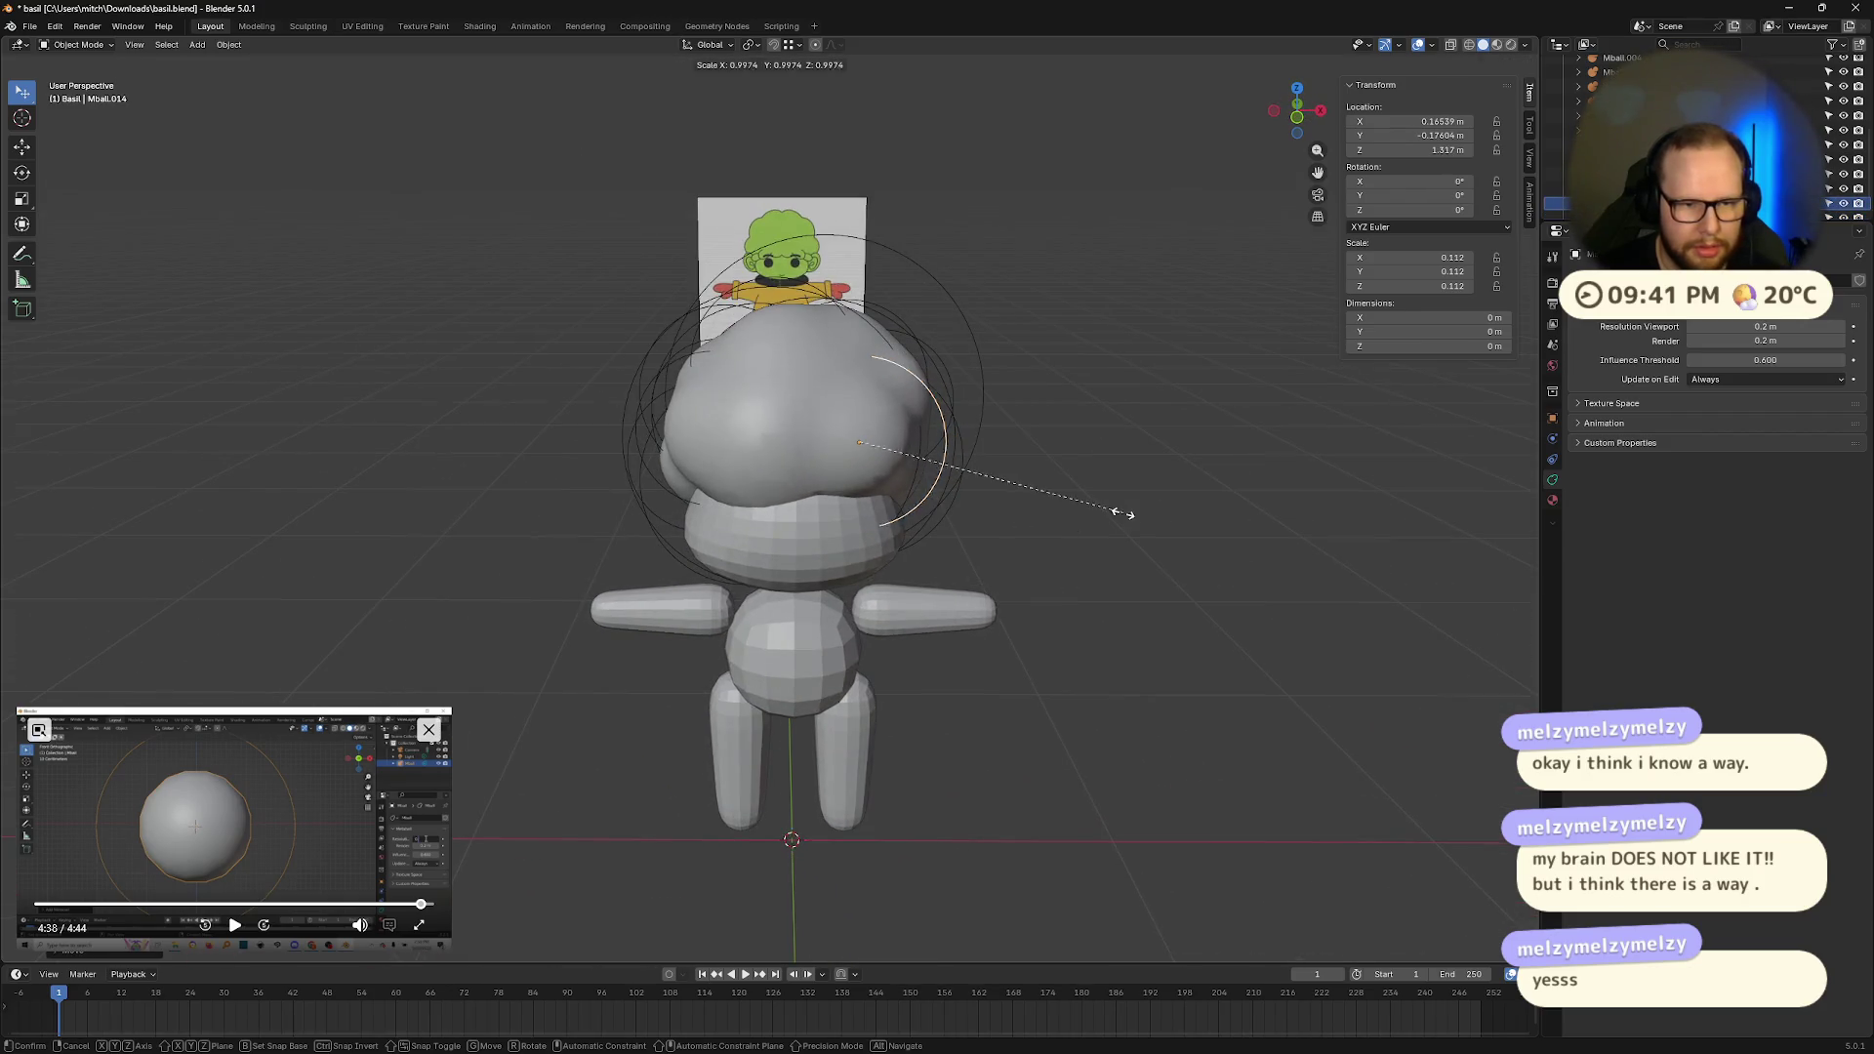
pyautogui.press('s')
pyautogui.click(1109, 507)
pyautogui.moveTo(1109, 507)
pyautogui.mouseDown(button='middle')
pyautogui.moveTo(970, 466)
pyautogui.moveTo(582, 544)
pyautogui.moveTo(764, 486)
pyautogui.moveTo(682, 473)
pyautogui.moveTo(849, 517)
pyautogui.moveTo(996, 519)
pyautogui.mouseUp(button='middle')
# Step: Shift the main head ball and another bump slightly against the reference
pyautogui.click(670, 536)
pyautogui.press('g')
pyautogui.click(776, 493)
pyautogui.press('g')
pyautogui.click(939, 447)
pyautogui.moveTo(939, 447)
pyautogui.mouseDown(button='middle')
pyautogui.moveTo(917, 420)
pyautogui.moveTo(935, 459)
pyautogui.moveTo(1046, 469)
pyautogui.moveTo(758, 417)
pyautogui.moveTo(899, 453)
pyautogui.mouseUp(button='middle')
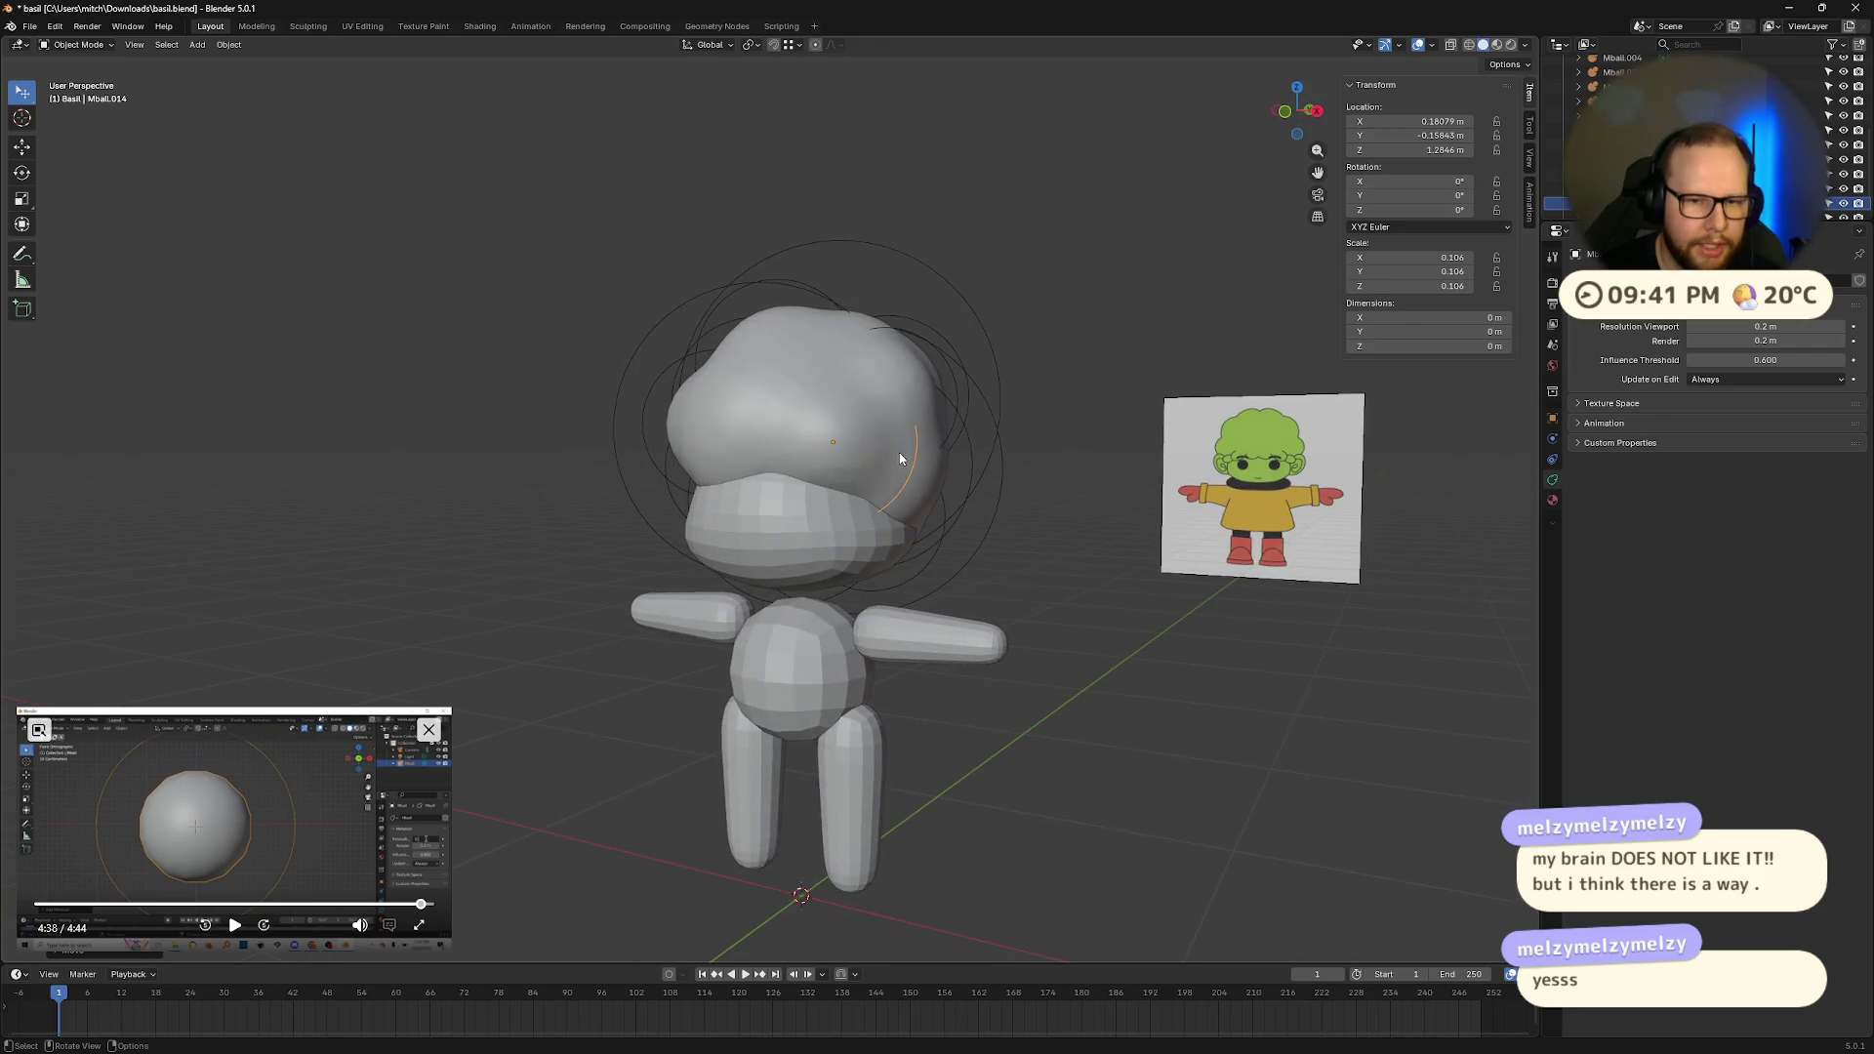
pyautogui.moveTo(1241, 464)
pyautogui.mouseDown(button='middle')
pyautogui.moveTo(1018, 477)
pyautogui.moveTo(1122, 483)
pyautogui.moveTo(1062, 447)
pyautogui.moveTo(1050, 477)
pyautogui.moveTo(1075, 510)
pyautogui.moveTo(1109, 479)
pyautogui.moveTo(1241, 465)
pyautogui.moveTo(1033, 453)
pyautogui.moveTo(1146, 460)
pyautogui.mouseUp(button='middle')
# Step: Duplicate a head bump and place a smaller copy low on the head
pyautogui.click(775, 482)
pyautogui.click(857, 395)
pyautogui.hotkey('shift', 'd')
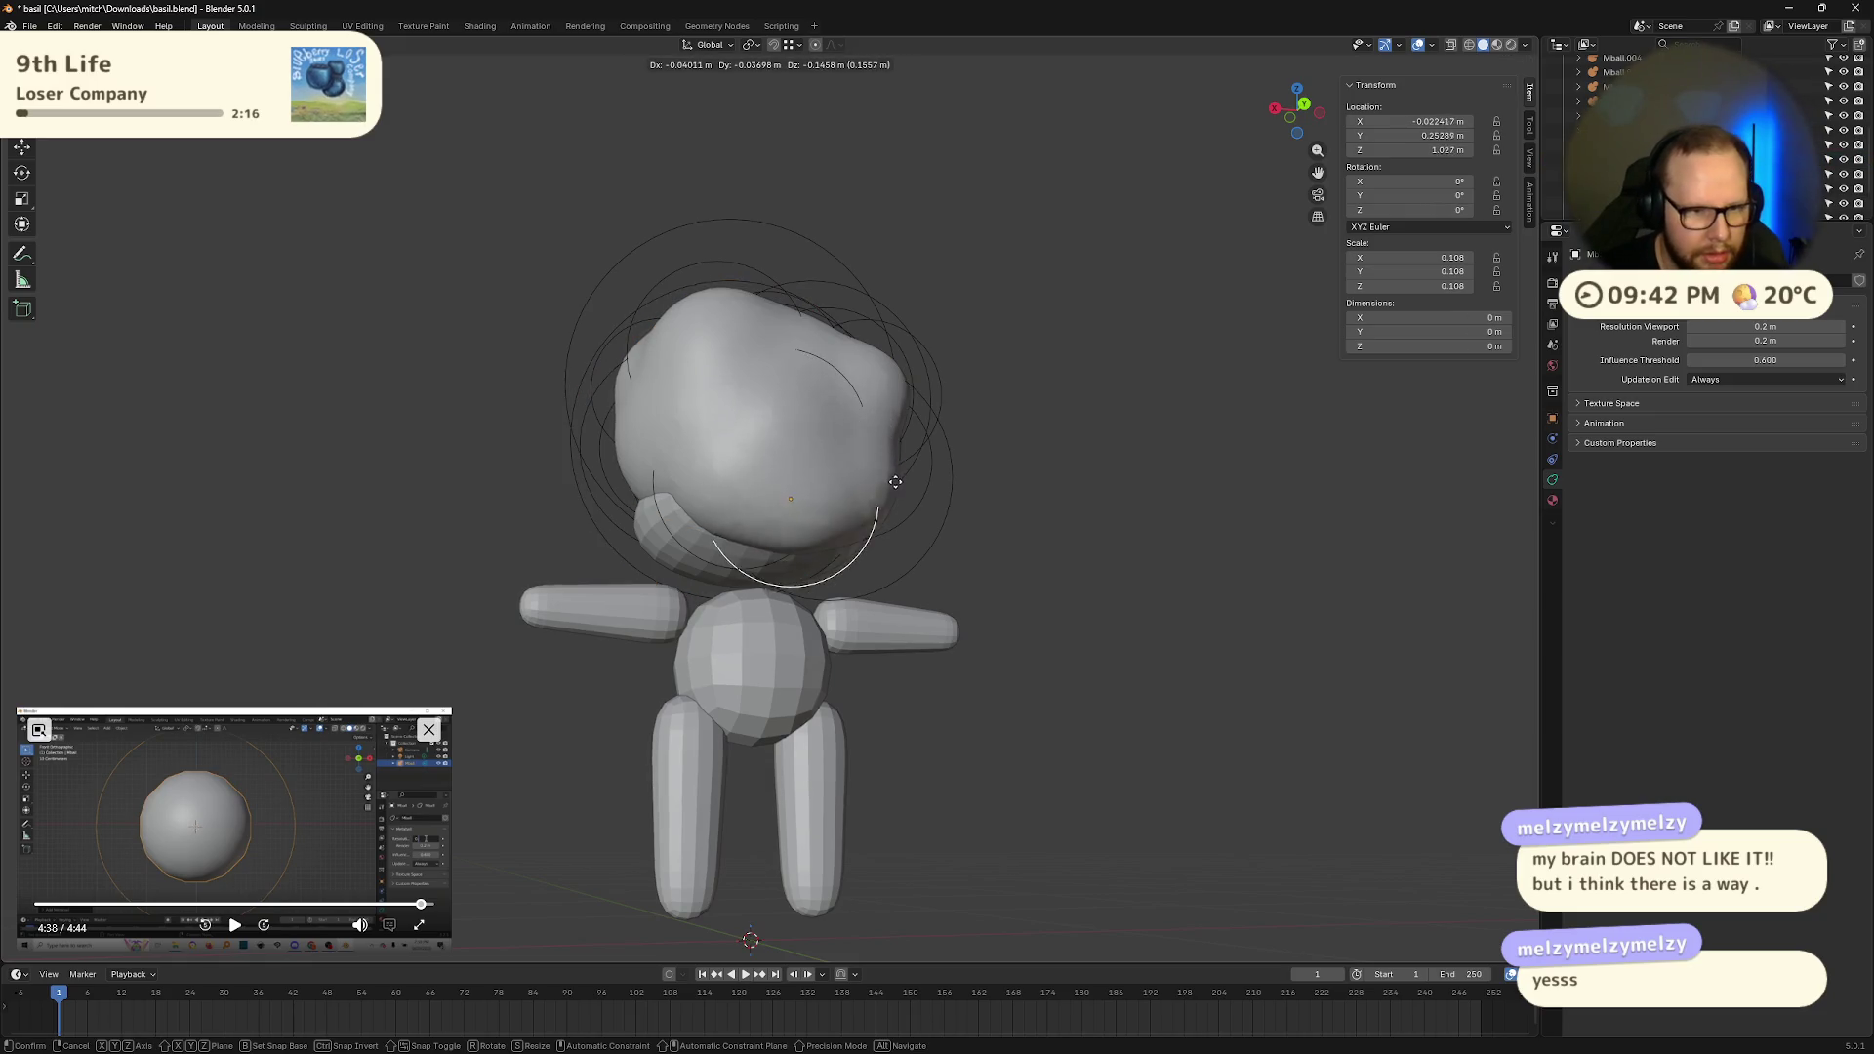
pyautogui.click(943, 502)
pyautogui.press('s')
pyautogui.click(1023, 535)
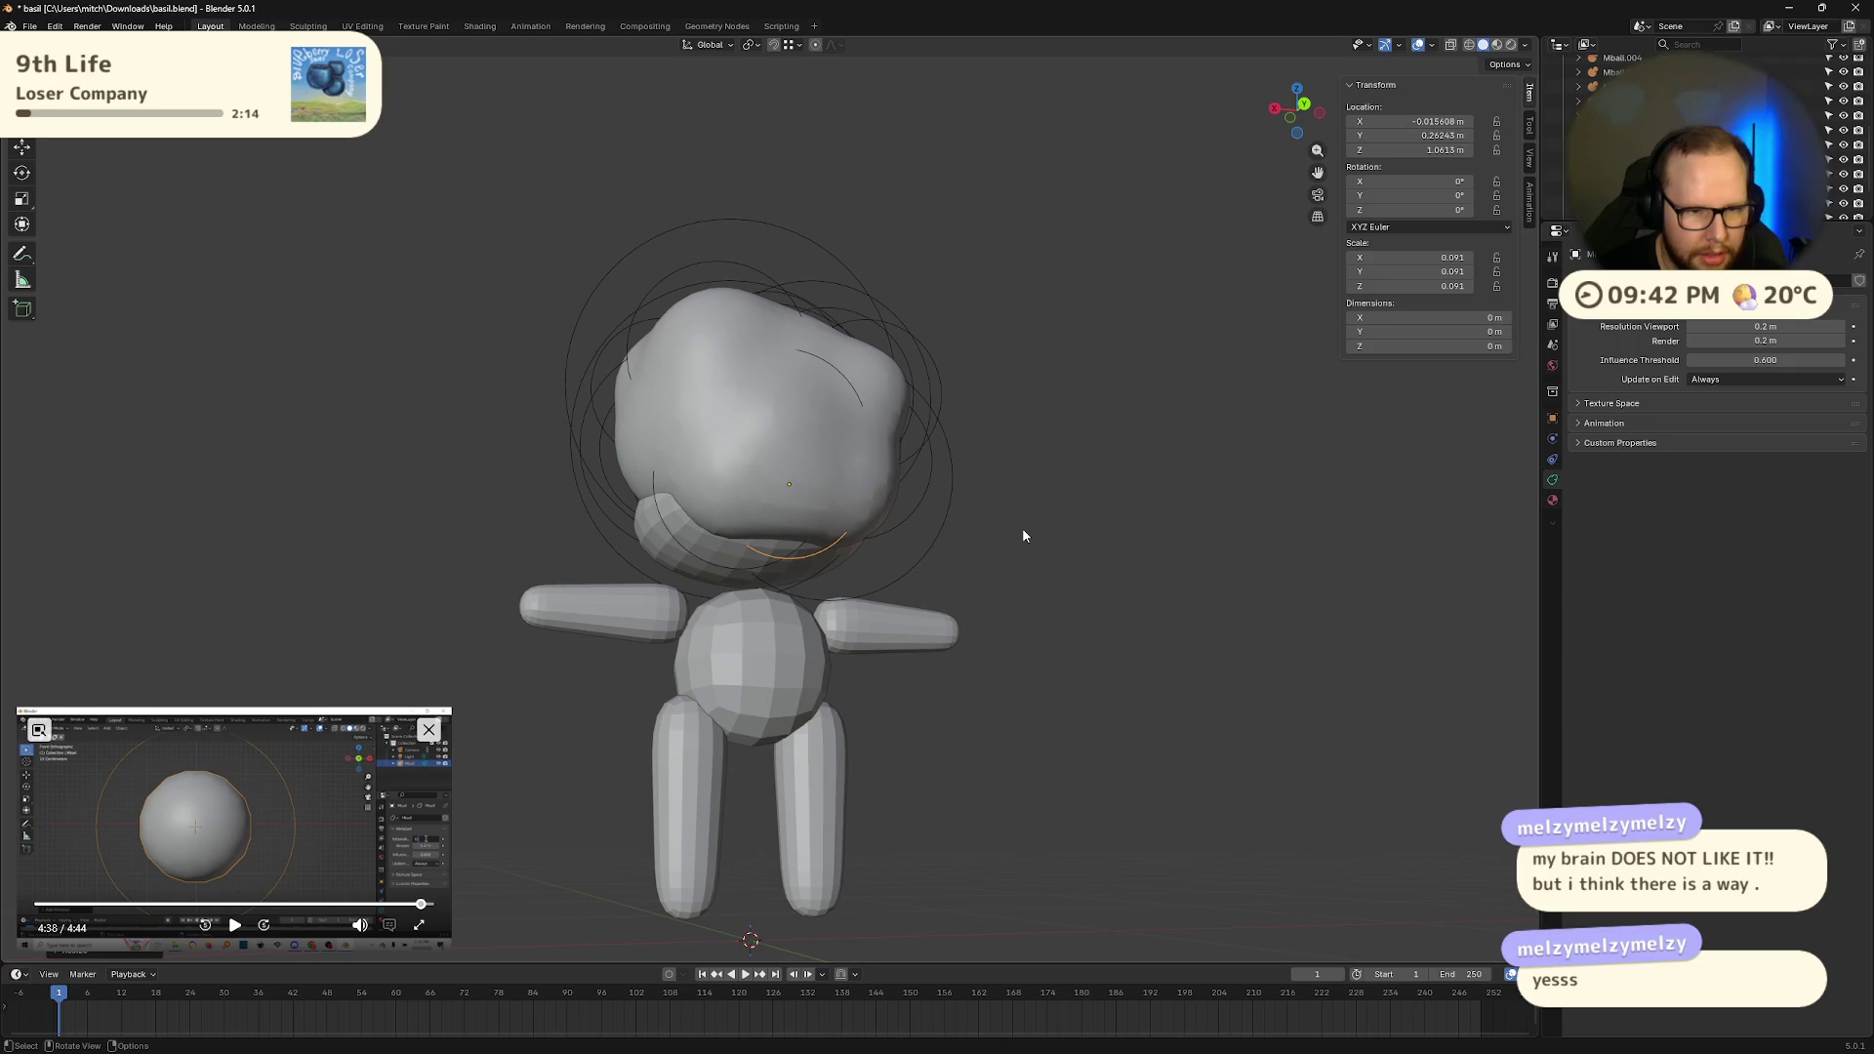
pyautogui.press('g')
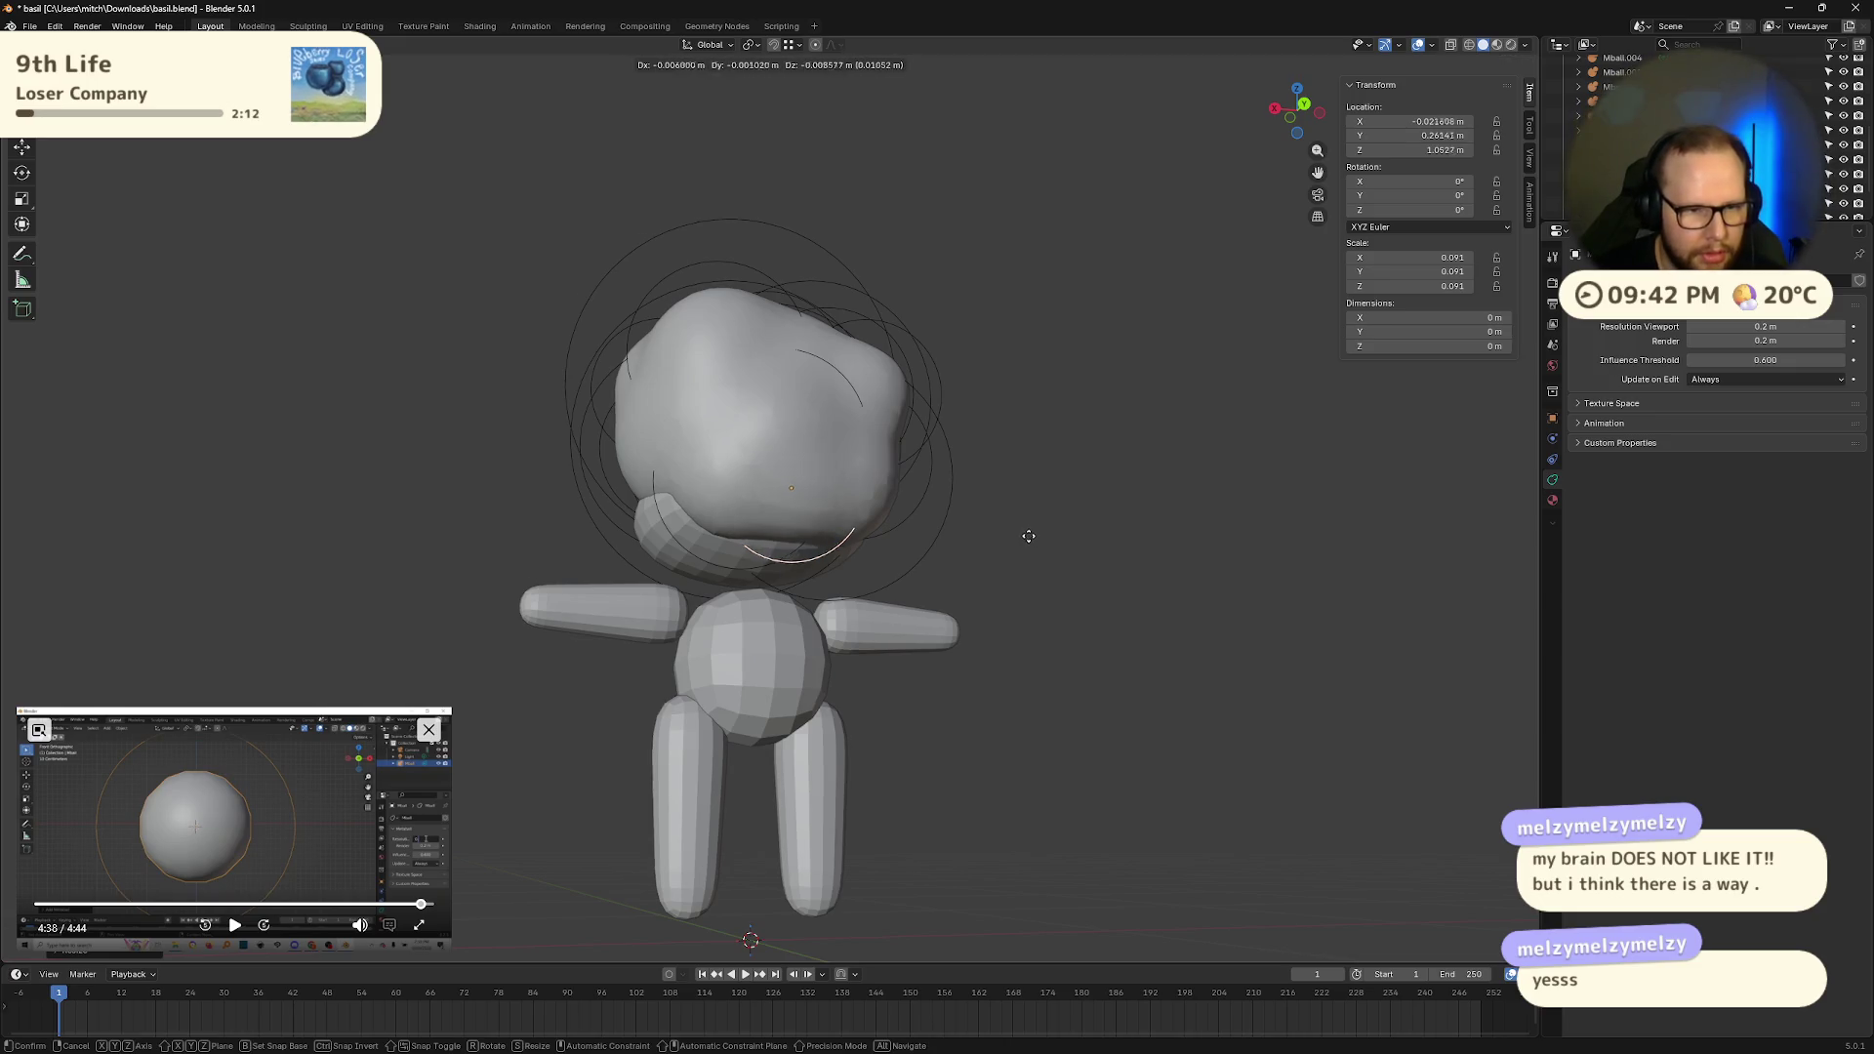
# Step: Reposition the lower bump from a side view and shrink it a little
pyautogui.moveTo(1013, 537)
pyautogui.mouseDown(button='middle')
pyautogui.moveTo(882, 494)
pyautogui.moveTo(818, 557)
pyautogui.mouseUp(button='middle')
pyautogui.press('g')
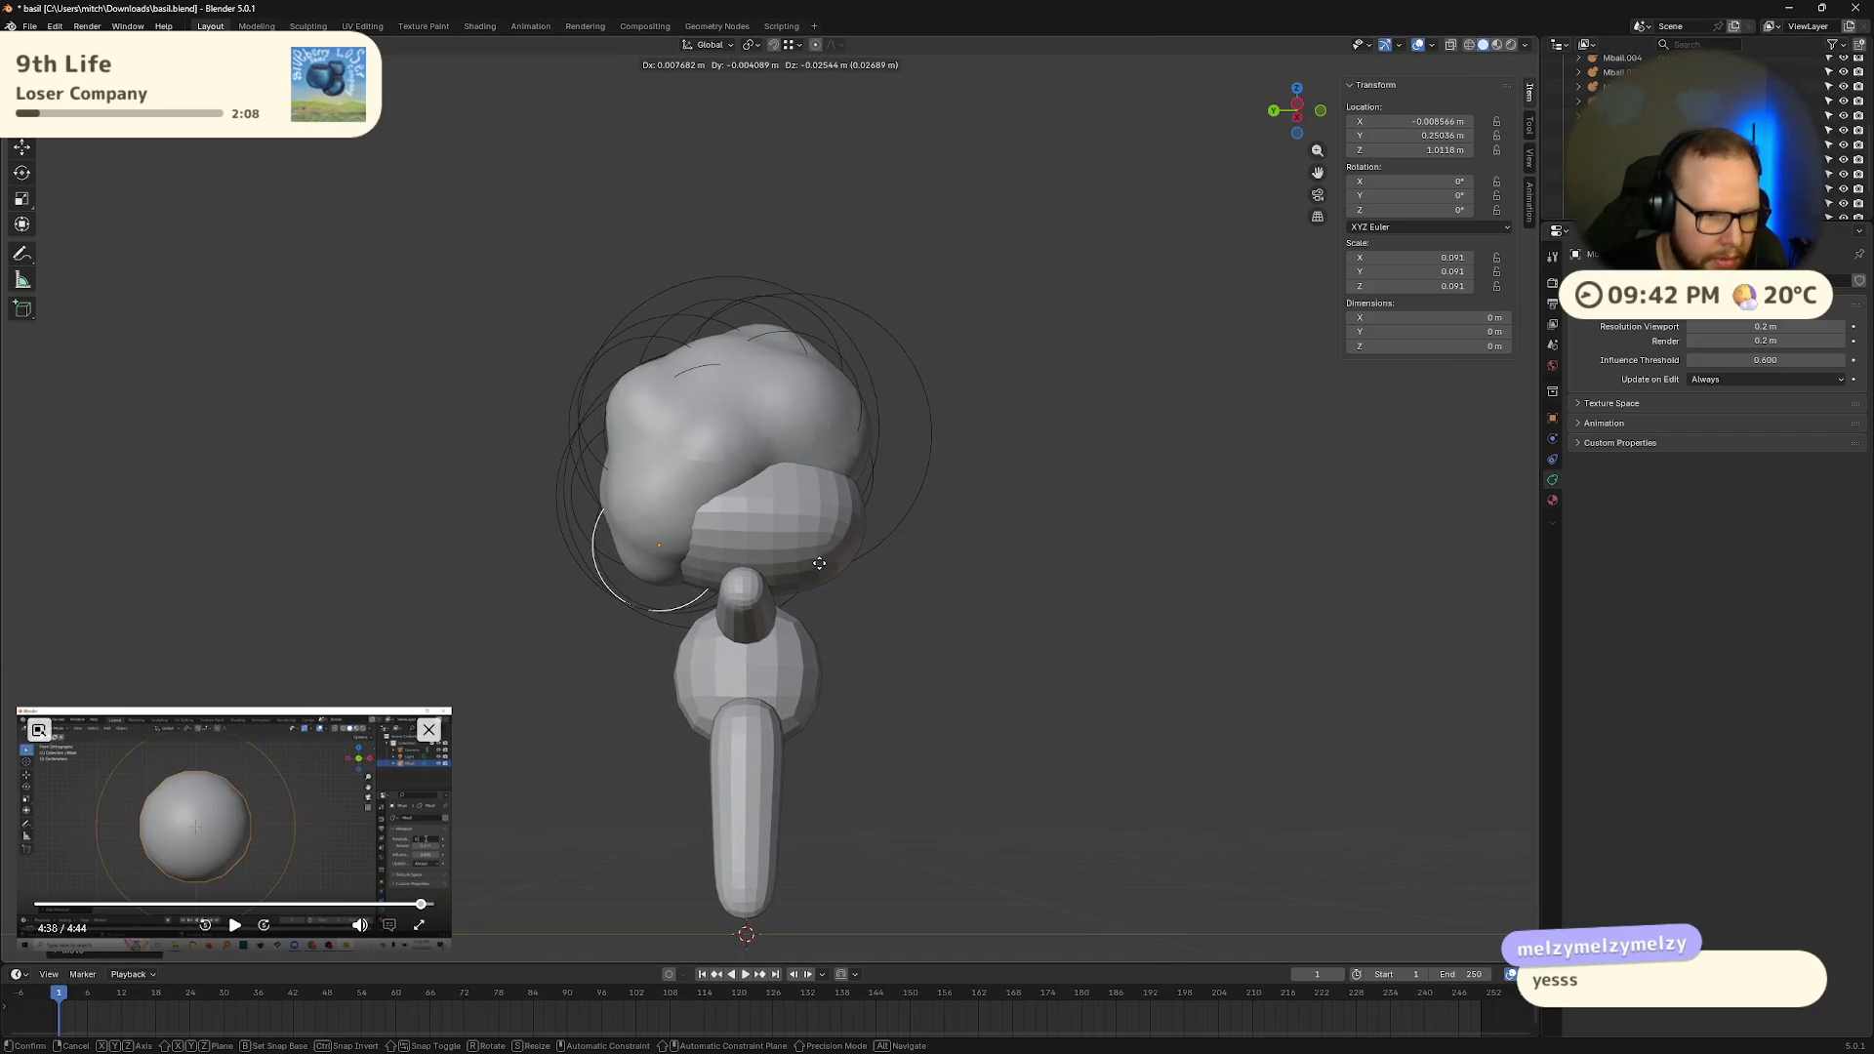
pyautogui.click(838, 559)
pyautogui.moveTo(838, 558)
pyautogui.mouseDown(button='middle')
pyautogui.moveTo(976, 595)
pyautogui.moveTo(1160, 594)
pyautogui.moveTo(961, 368)
pyautogui.mouseUp(button='middle')
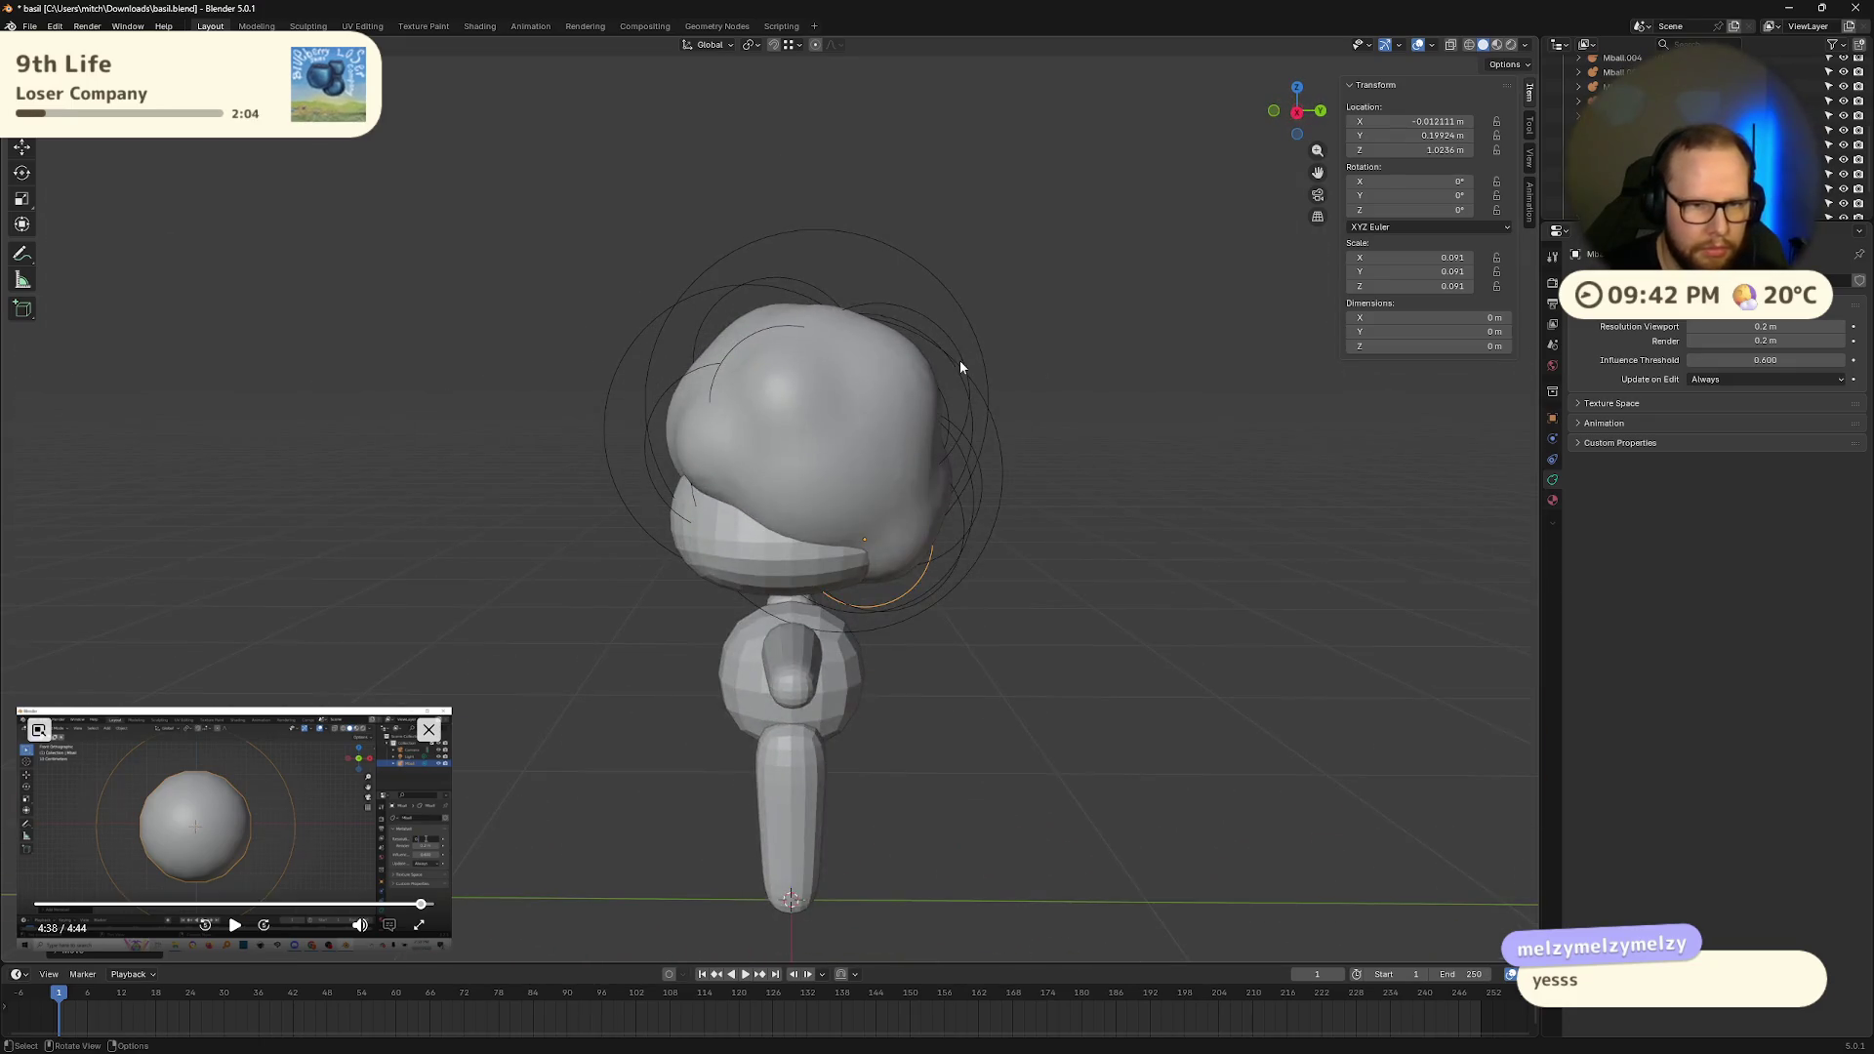
pyautogui.press('s')
pyautogui.click(1158, 406)
# Step: Shrink the lower bump further and settle it at X 0.235 m, Z 1.208 m on the head's lower right
pyautogui.moveTo(1159, 406)
pyautogui.mouseDown(button='middle')
pyautogui.moveTo(1013, 439)
pyautogui.moveTo(1013, 406)
pyautogui.moveTo(1045, 422)
pyautogui.moveTo(1225, 409)
pyautogui.moveTo(1197, 414)
pyautogui.mouseUp(button='middle')
pyautogui.press('s')
pyautogui.click(1109, 410)
pyautogui.press('g')
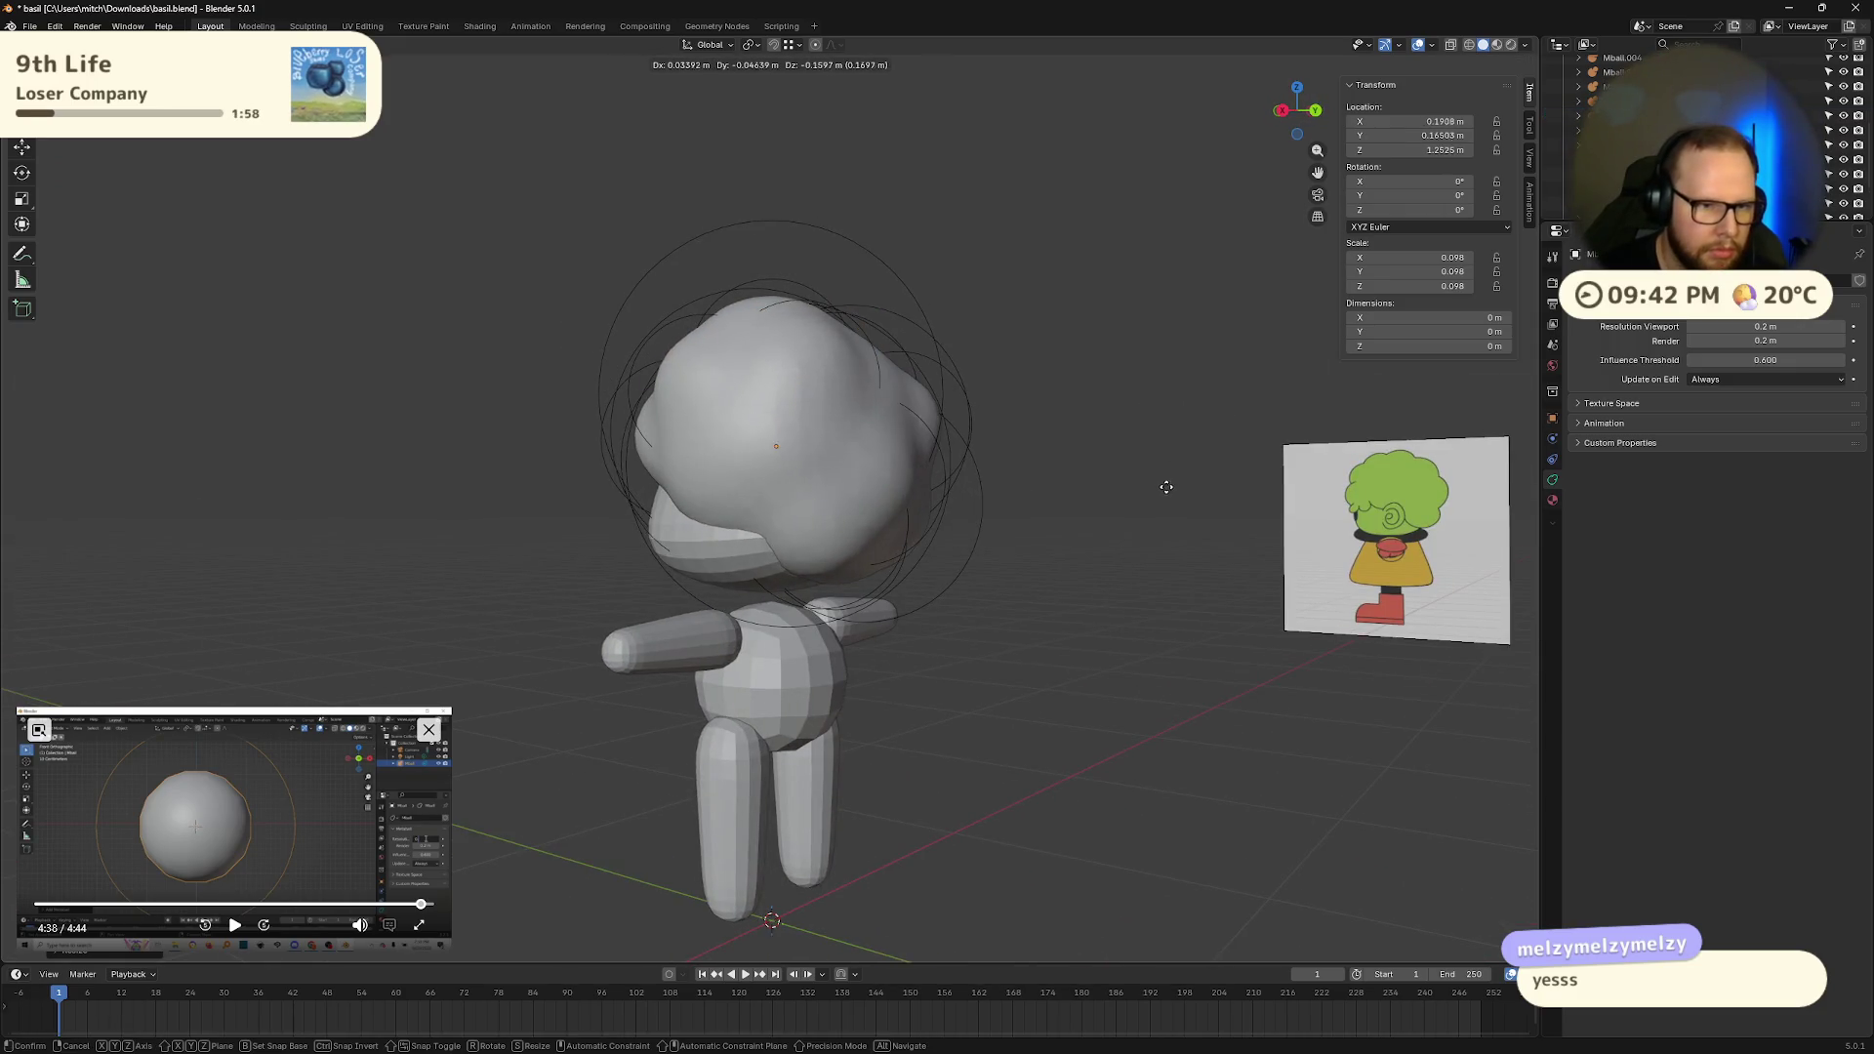
pyautogui.click(1169, 485)
pyautogui.moveTo(1201, 489); pyautogui.dragTo(1360, 500, button='middle')
pyautogui.press('s')
pyautogui.click(1350, 515)
pyautogui.press('g')
pyautogui.click(1346, 528)
pyautogui.moveTo(1345, 528)
pyautogui.mouseDown(button='middle')
pyautogui.moveTo(1285, 525)
pyautogui.moveTo(1344, 535)
pyautogui.moveTo(1284, 488)
pyautogui.mouseUp(button='middle')
pyautogui.press('g')
pyautogui.click(1293, 531)
# Step: In front orthographic view, move the hair bump onto the reference image's hair edge
pyautogui.click(1293, 116)
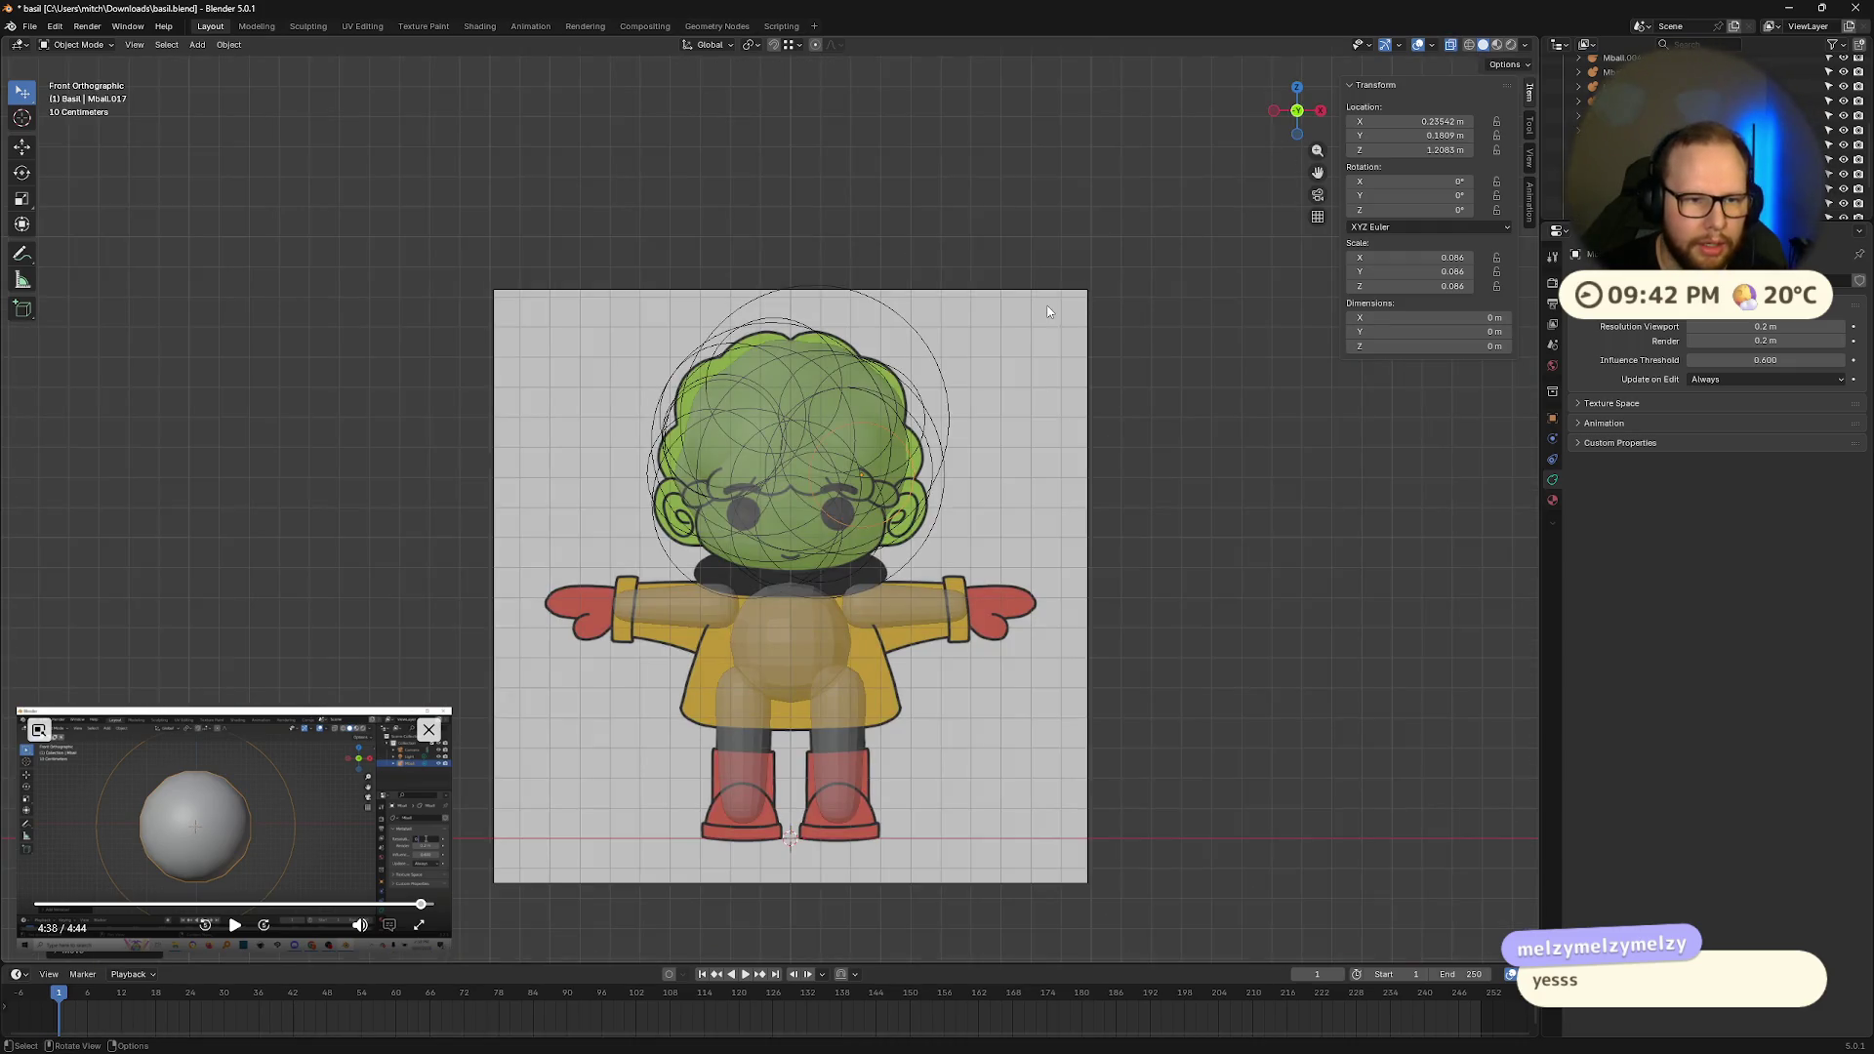
pyautogui.scroll(3, 1049, 312)
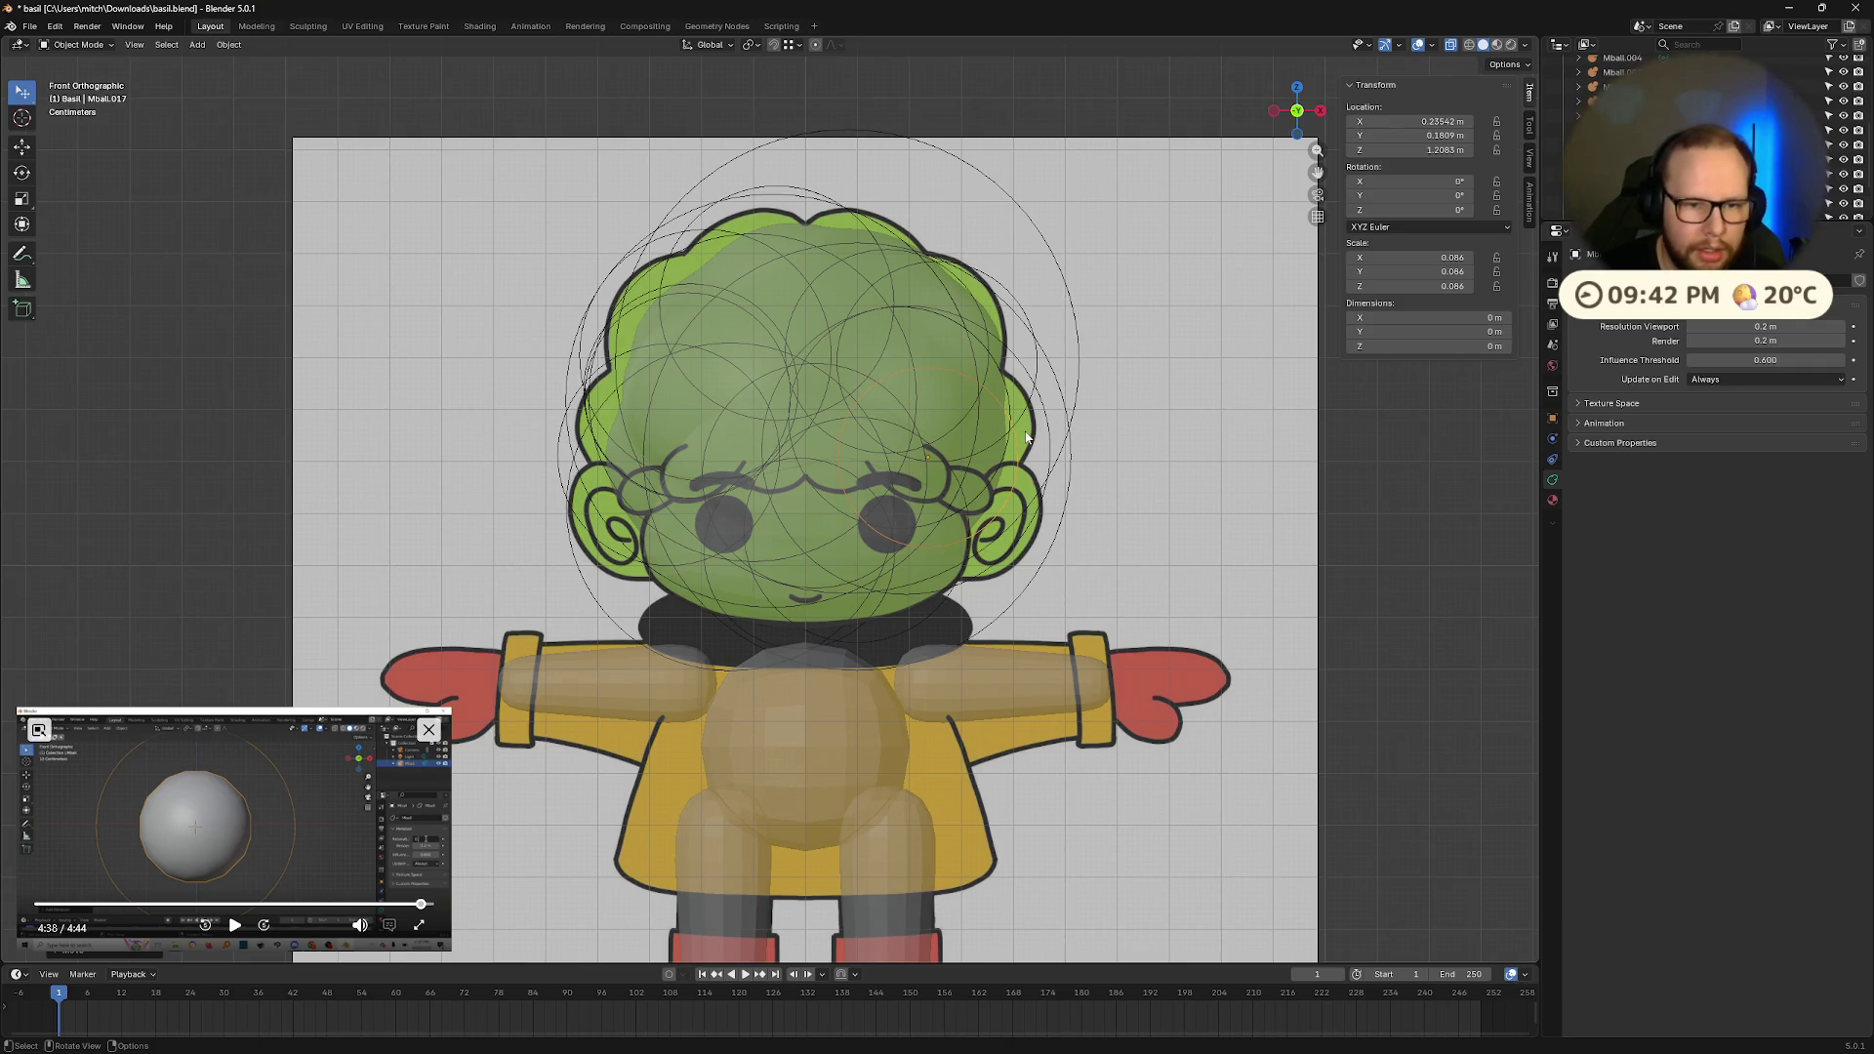
pyautogui.press('g')
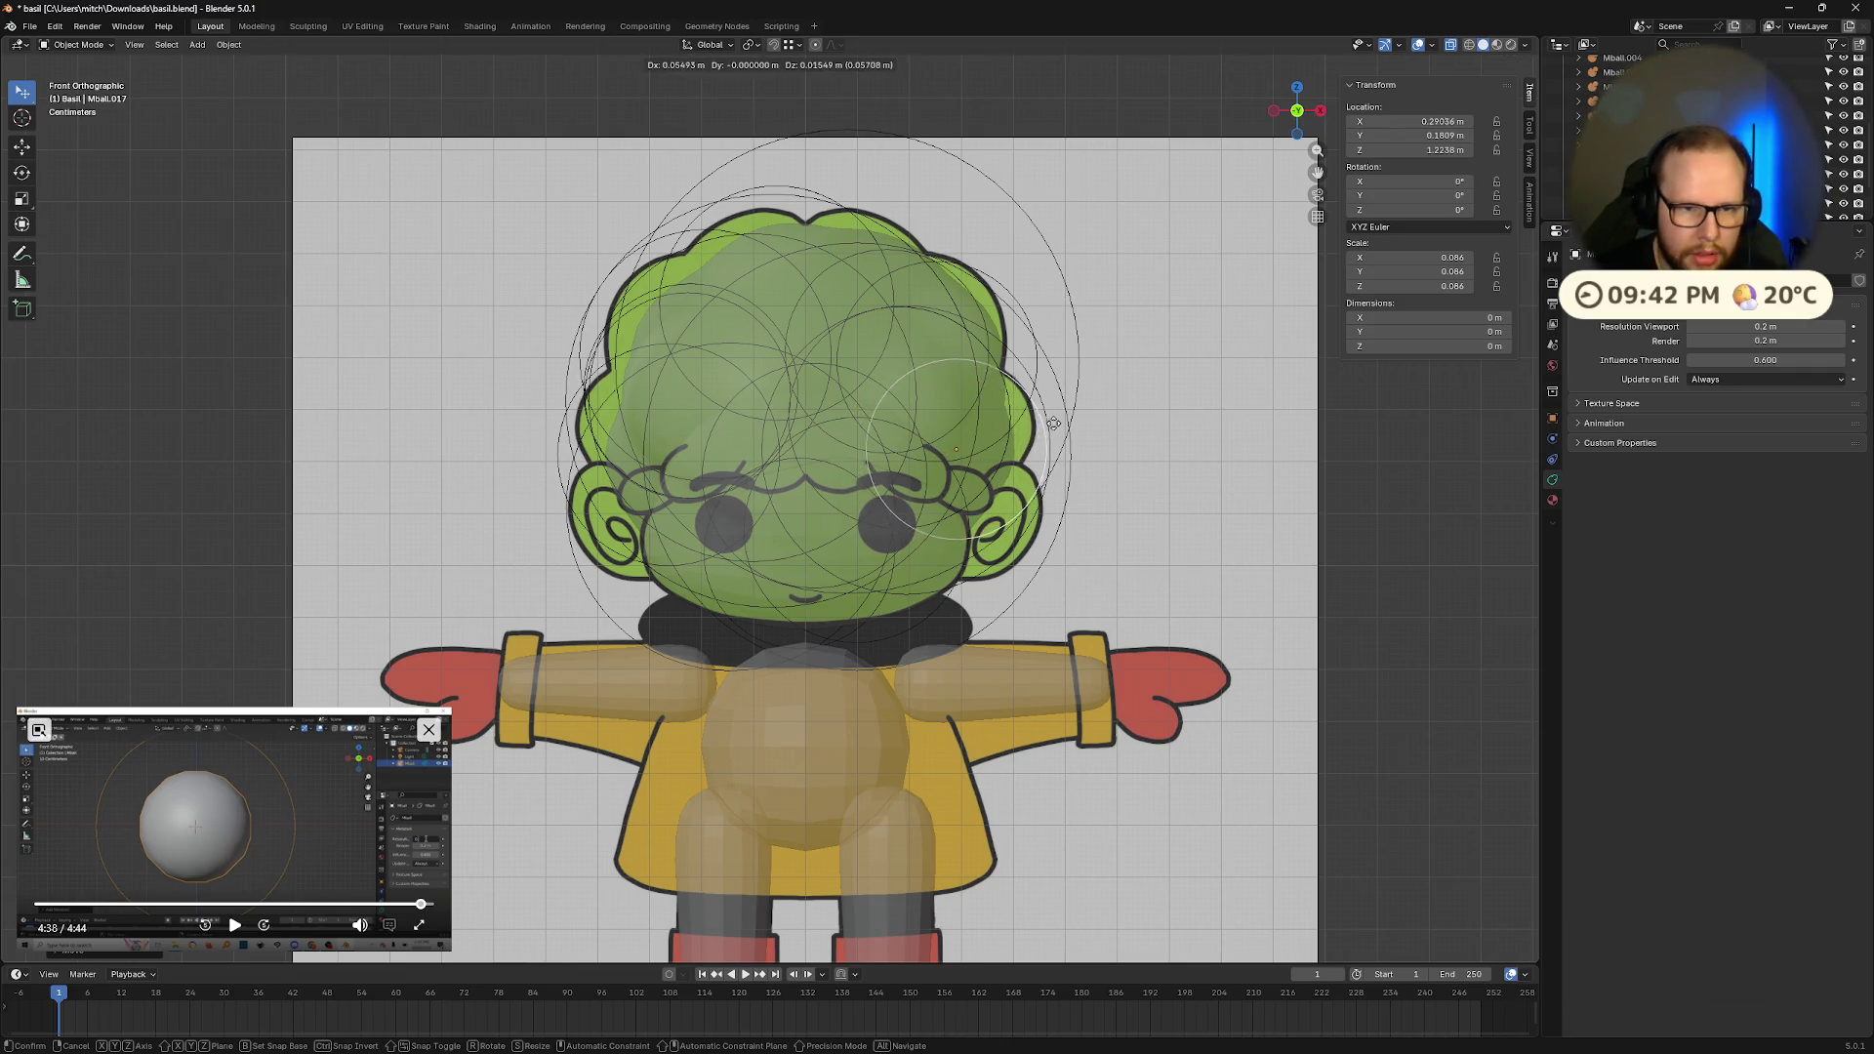
pyautogui.click(1051, 436)
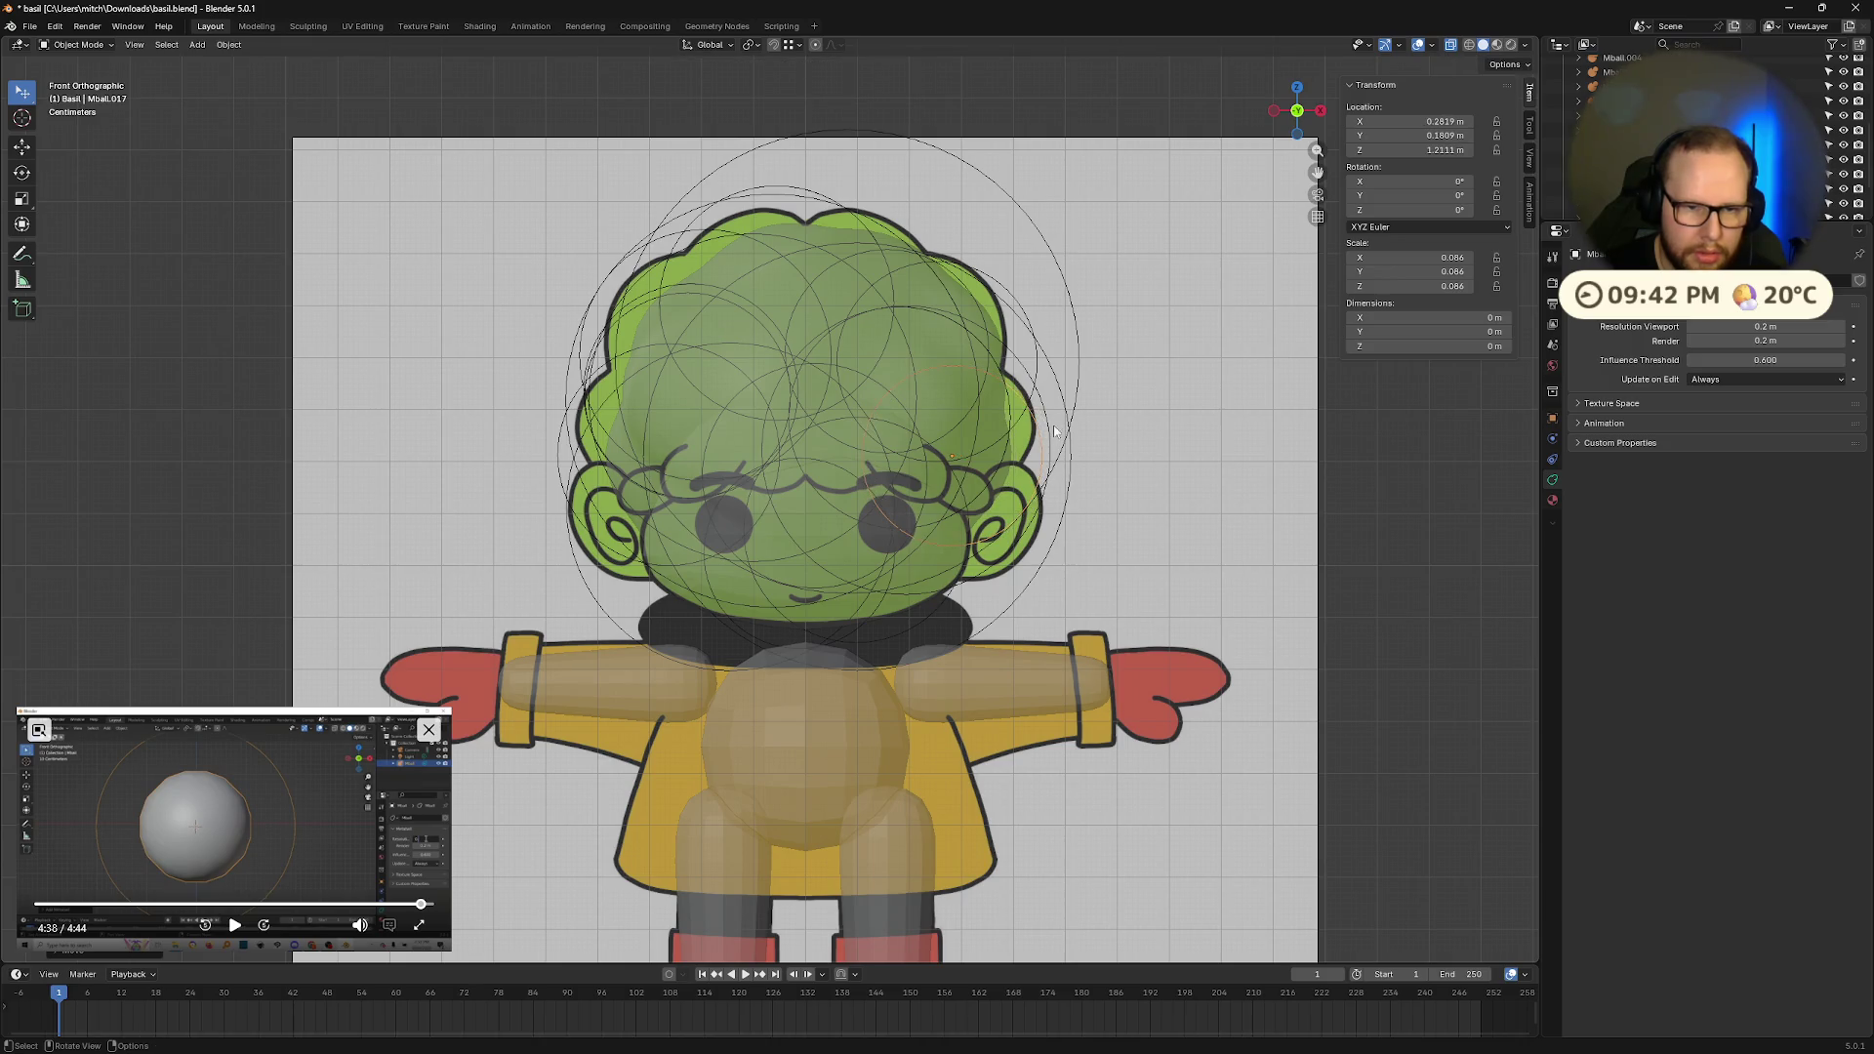
# Step: Toggle edit mode and select the hair bump on the head's left side
pyautogui.moveTo(1318, 116)
pyautogui.mouseDown()
pyautogui.moveTo(1150, 397)
pyautogui.moveTo(1080, 390)
pyautogui.mouseUp()
pyautogui.press('Tab')
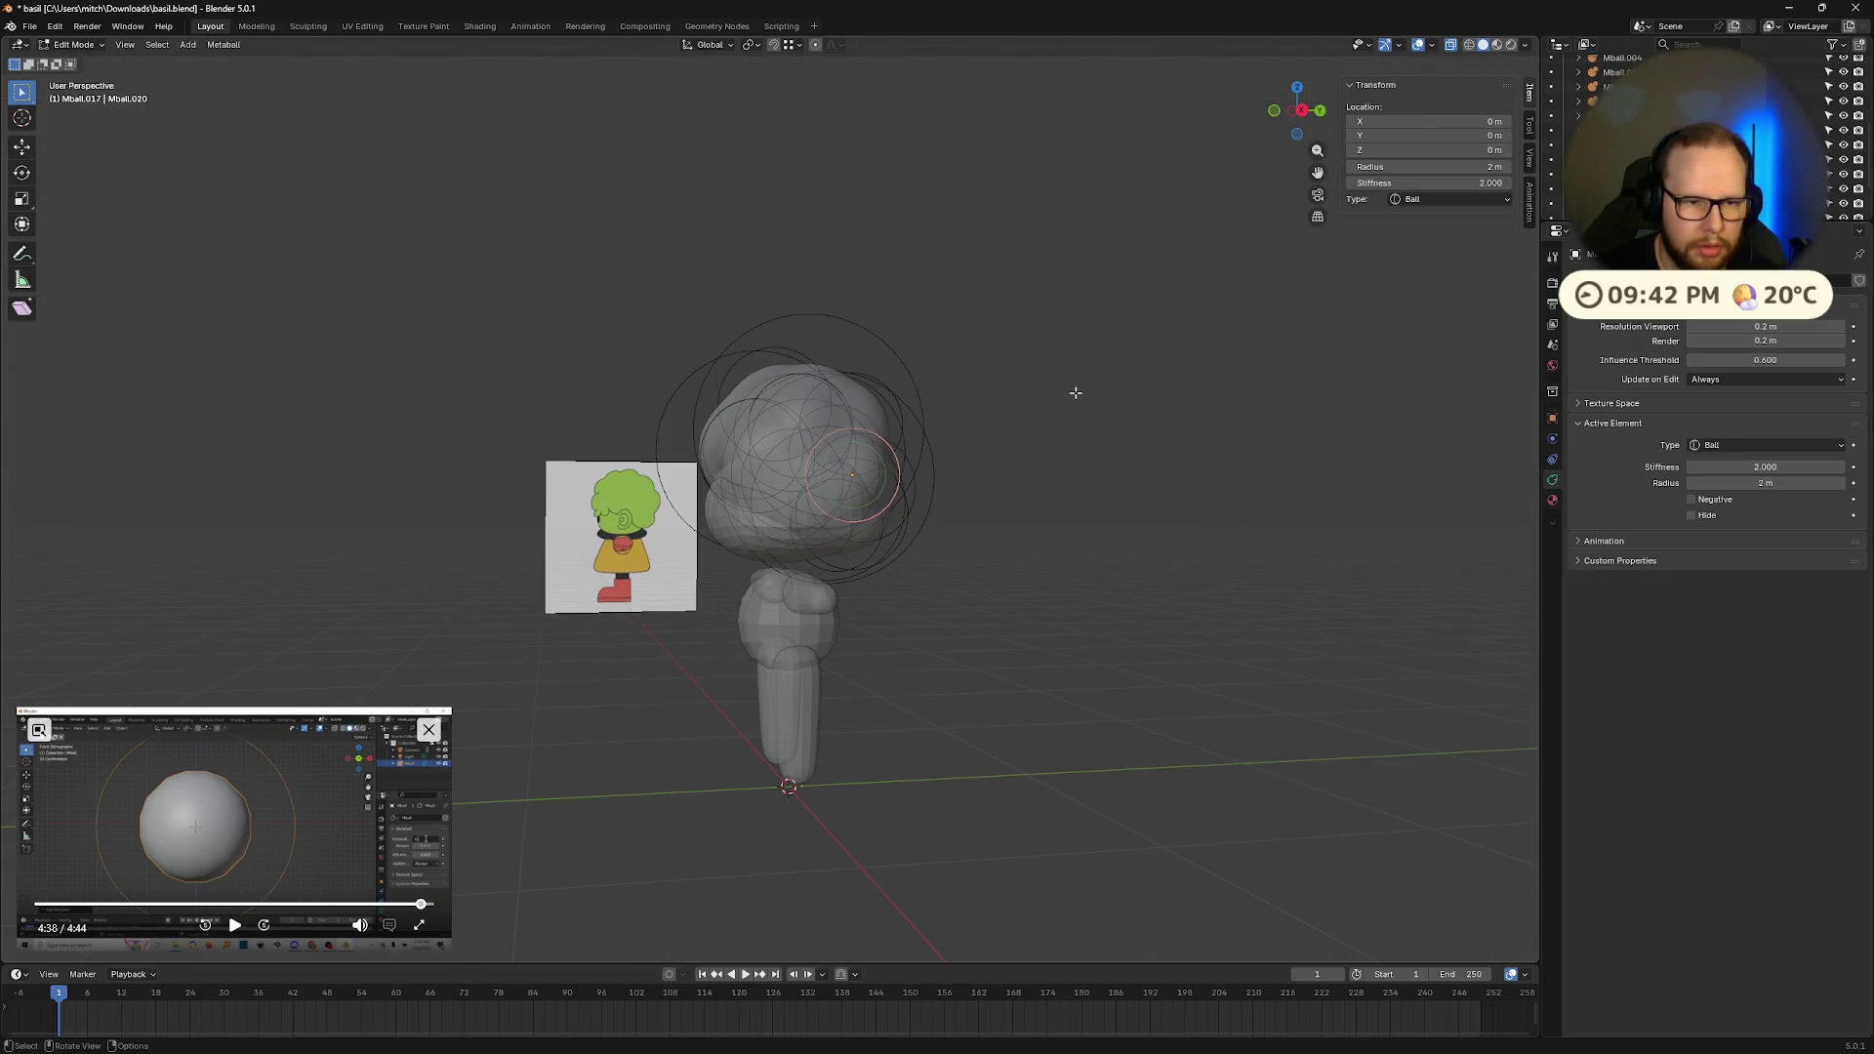
pyautogui.moveTo(1080, 398)
pyautogui.mouseDown(button='middle')
pyautogui.moveTo(967, 440)
pyautogui.moveTo(953, 406)
pyautogui.moveTo(1073, 466)
pyautogui.mouseUp(button='middle')
pyautogui.scroll(3, 1073, 467)
pyautogui.moveTo(964, 487); pyautogui.dragTo(624, 522, button='middle')
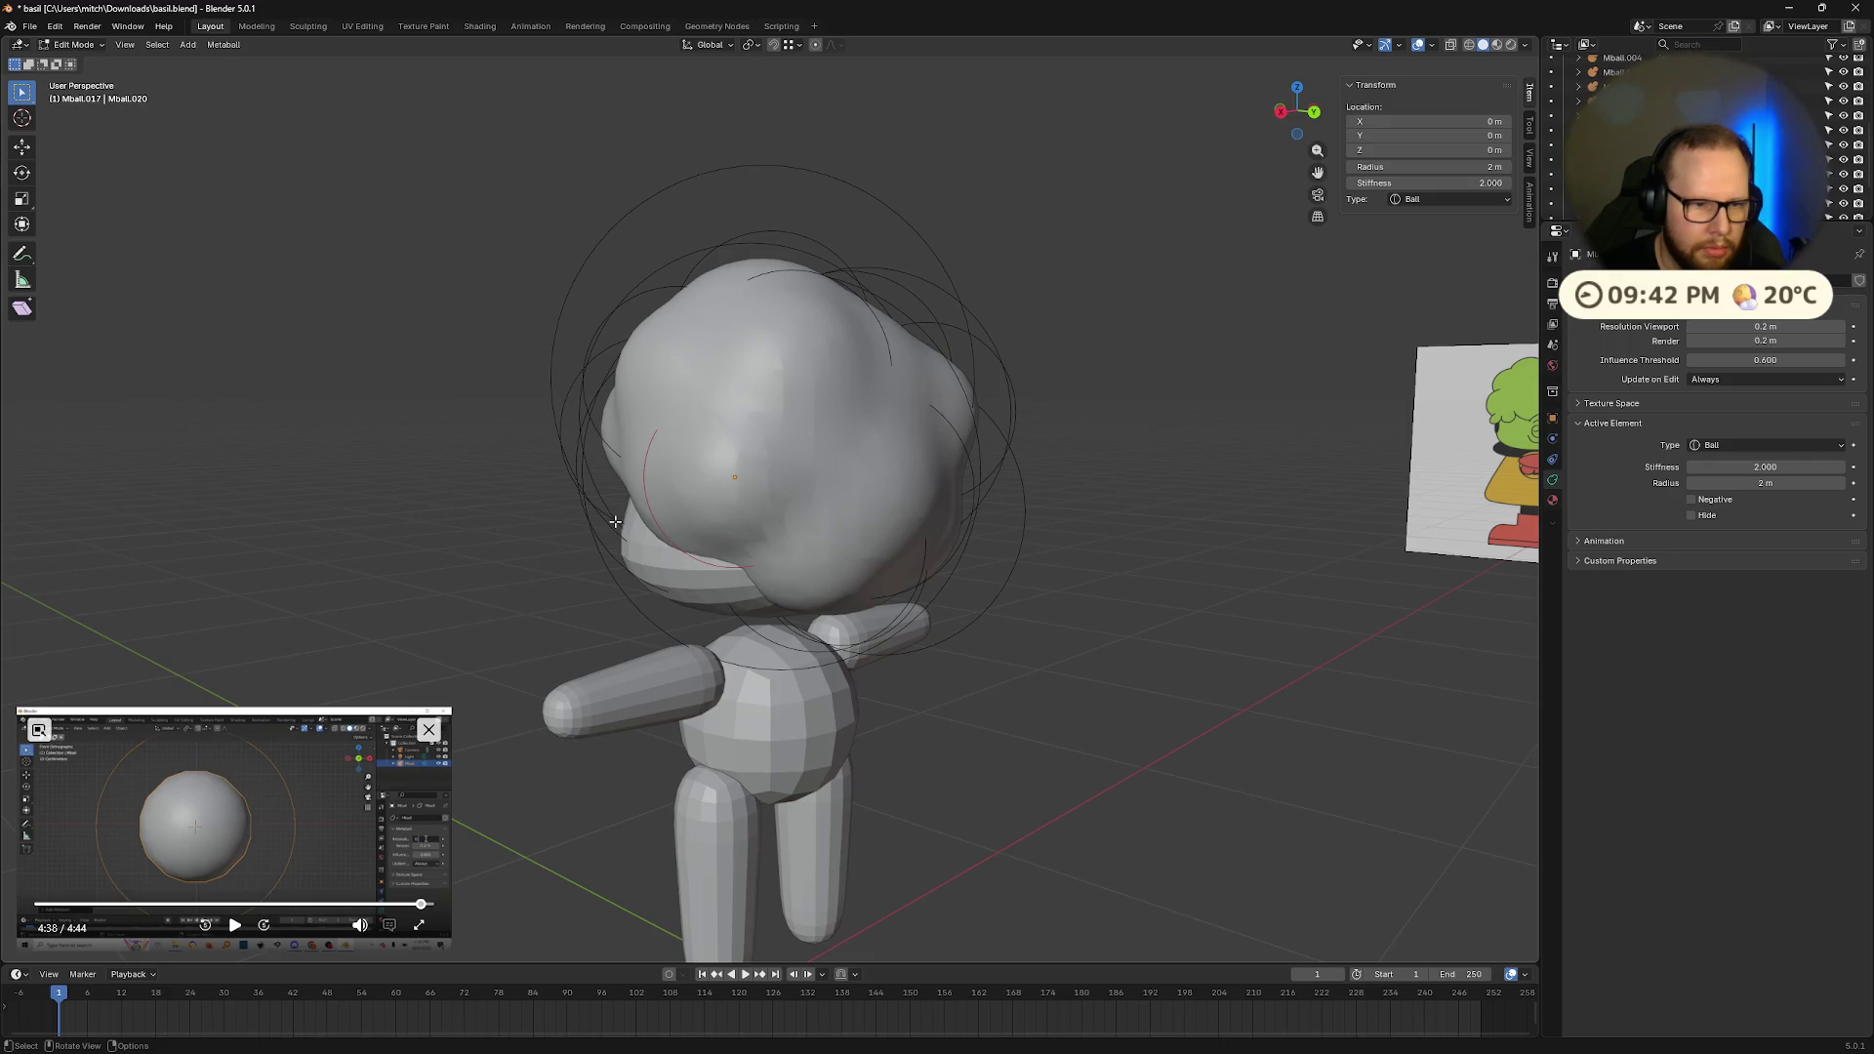
pyautogui.press('Tab')
pyautogui.click(607, 517)
pyautogui.moveTo(607, 518)
pyautogui.mouseDown(button='middle')
pyautogui.moveTo(887, 513)
pyautogui.moveTo(996, 483)
pyautogui.moveTo(989, 444)
pyautogui.mouseUp(button='middle')
# Step: Reposition a hair bump from front and side views and shrink it to 0.123
pyautogui.click(996, 483)
pyautogui.click(989, 444)
pyautogui.click(989, 444)
pyautogui.press('g')
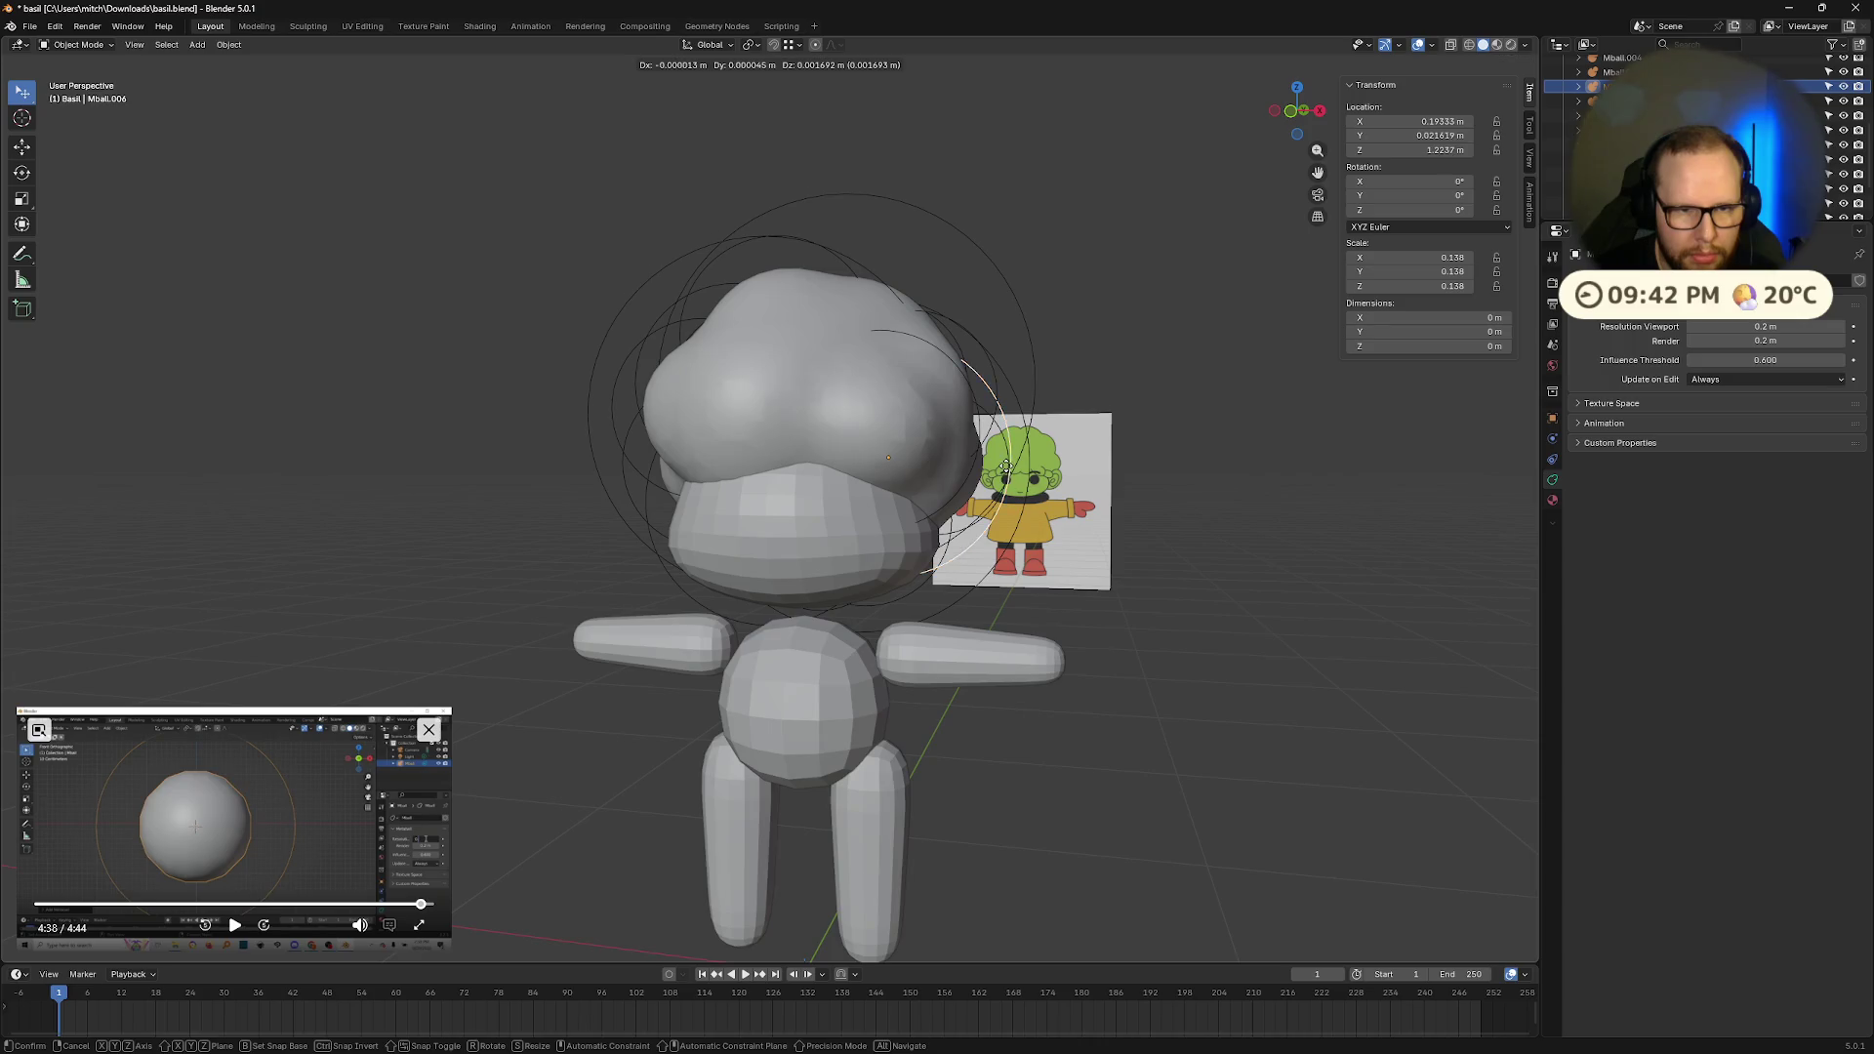
pyautogui.click(1010, 469)
pyautogui.moveTo(1010, 469)
pyautogui.mouseDown(button='middle')
pyautogui.moveTo(1031, 478)
pyautogui.moveTo(887, 479)
pyautogui.moveTo(998, 465)
pyautogui.moveTo(1039, 492)
pyautogui.moveTo(1246, 466)
pyautogui.mouseUp(button='middle')
pyautogui.press('g')
pyautogui.click(1123, 482)
pyautogui.press('s')
pyautogui.click(1211, 494)
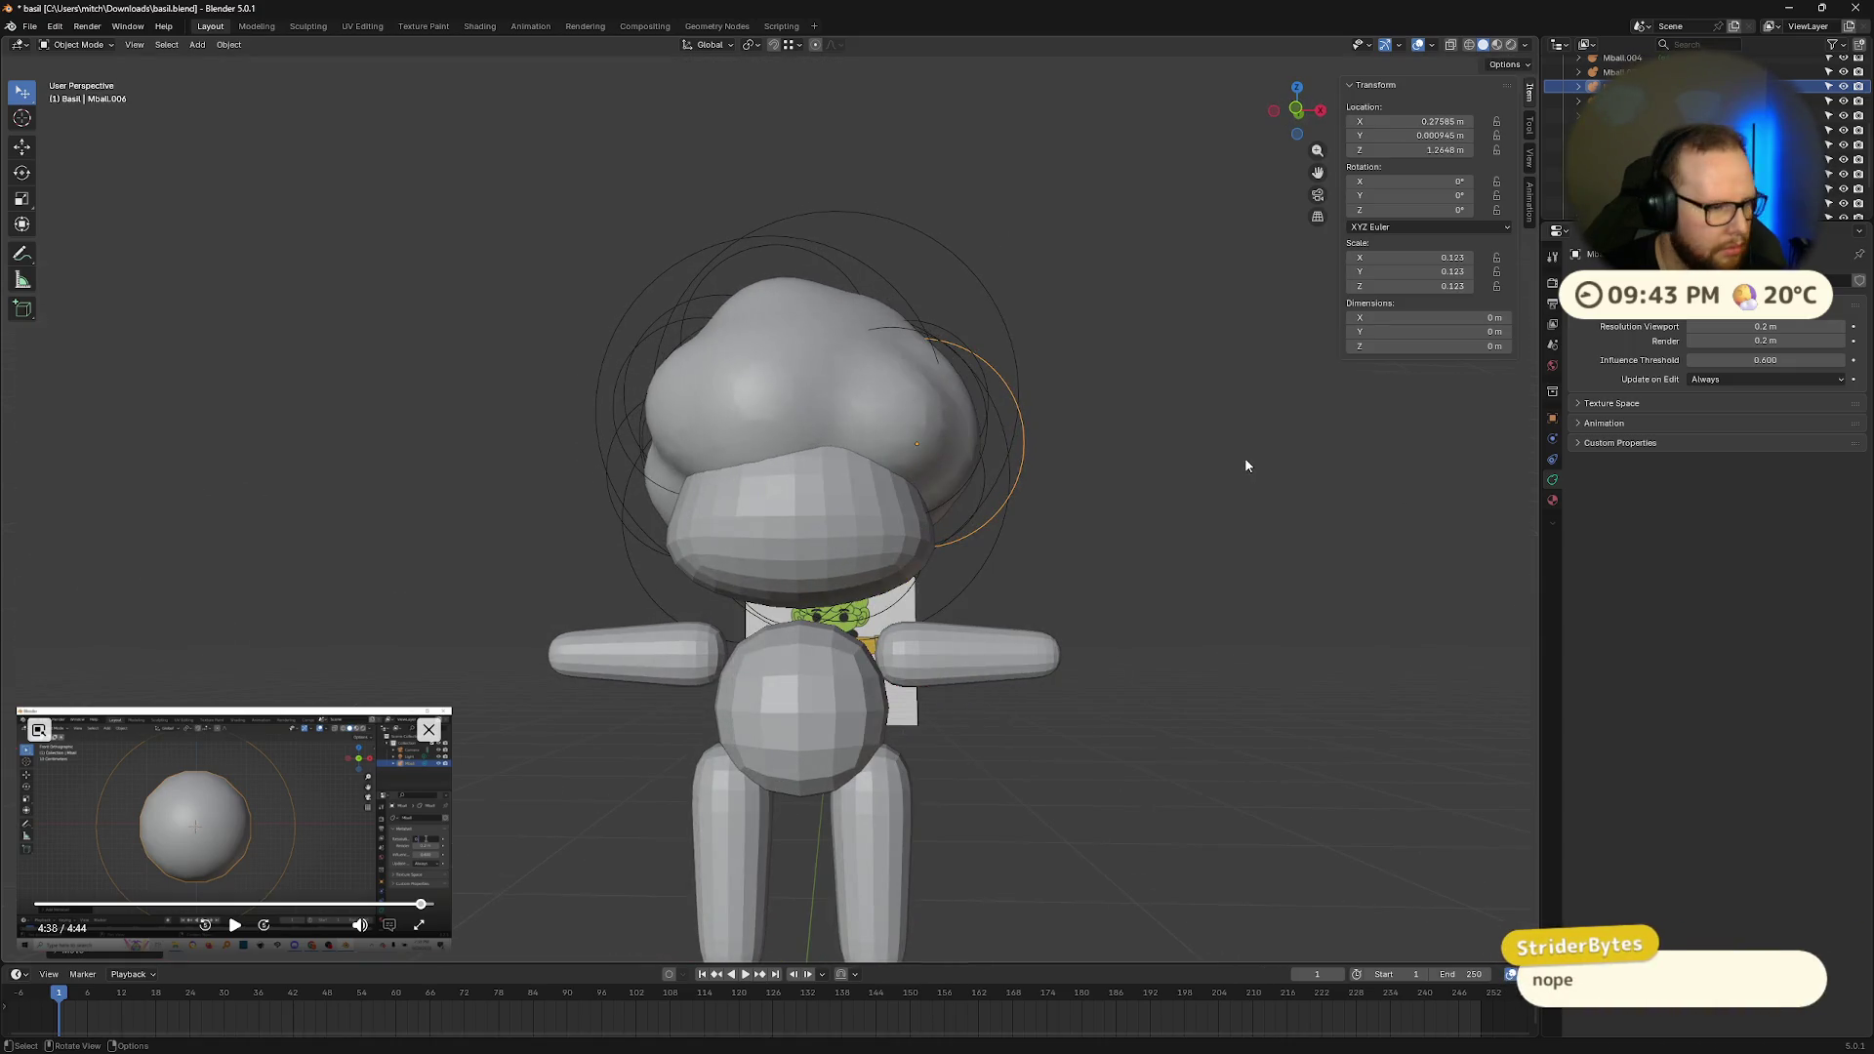
pyautogui.moveTo(976, 466)
pyautogui.mouseDown(button='middle')
pyautogui.moveTo(1000, 472)
pyautogui.moveTo(720, 501)
pyautogui.moveTo(896, 485)
pyautogui.moveTo(795, 439)
pyautogui.moveTo(722, 488)
pyautogui.moveTo(683, 479)
pyautogui.moveTo(1034, 466)
pyautogui.moveTo(1034, 419)
pyautogui.moveTo(1137, 479)
pyautogui.mouseUp(button='middle')
# Step: Enlarge and shift another hair bump, then nudge a third one slightly
pyautogui.click(884, 474)
pyautogui.press('g')
pyautogui.press('s')
pyautogui.click(974, 473)
pyautogui.press('g')
pyautogui.click(686, 479)
pyautogui.click(985, 430)
pyautogui.press('g')
pyautogui.click(1078, 438)
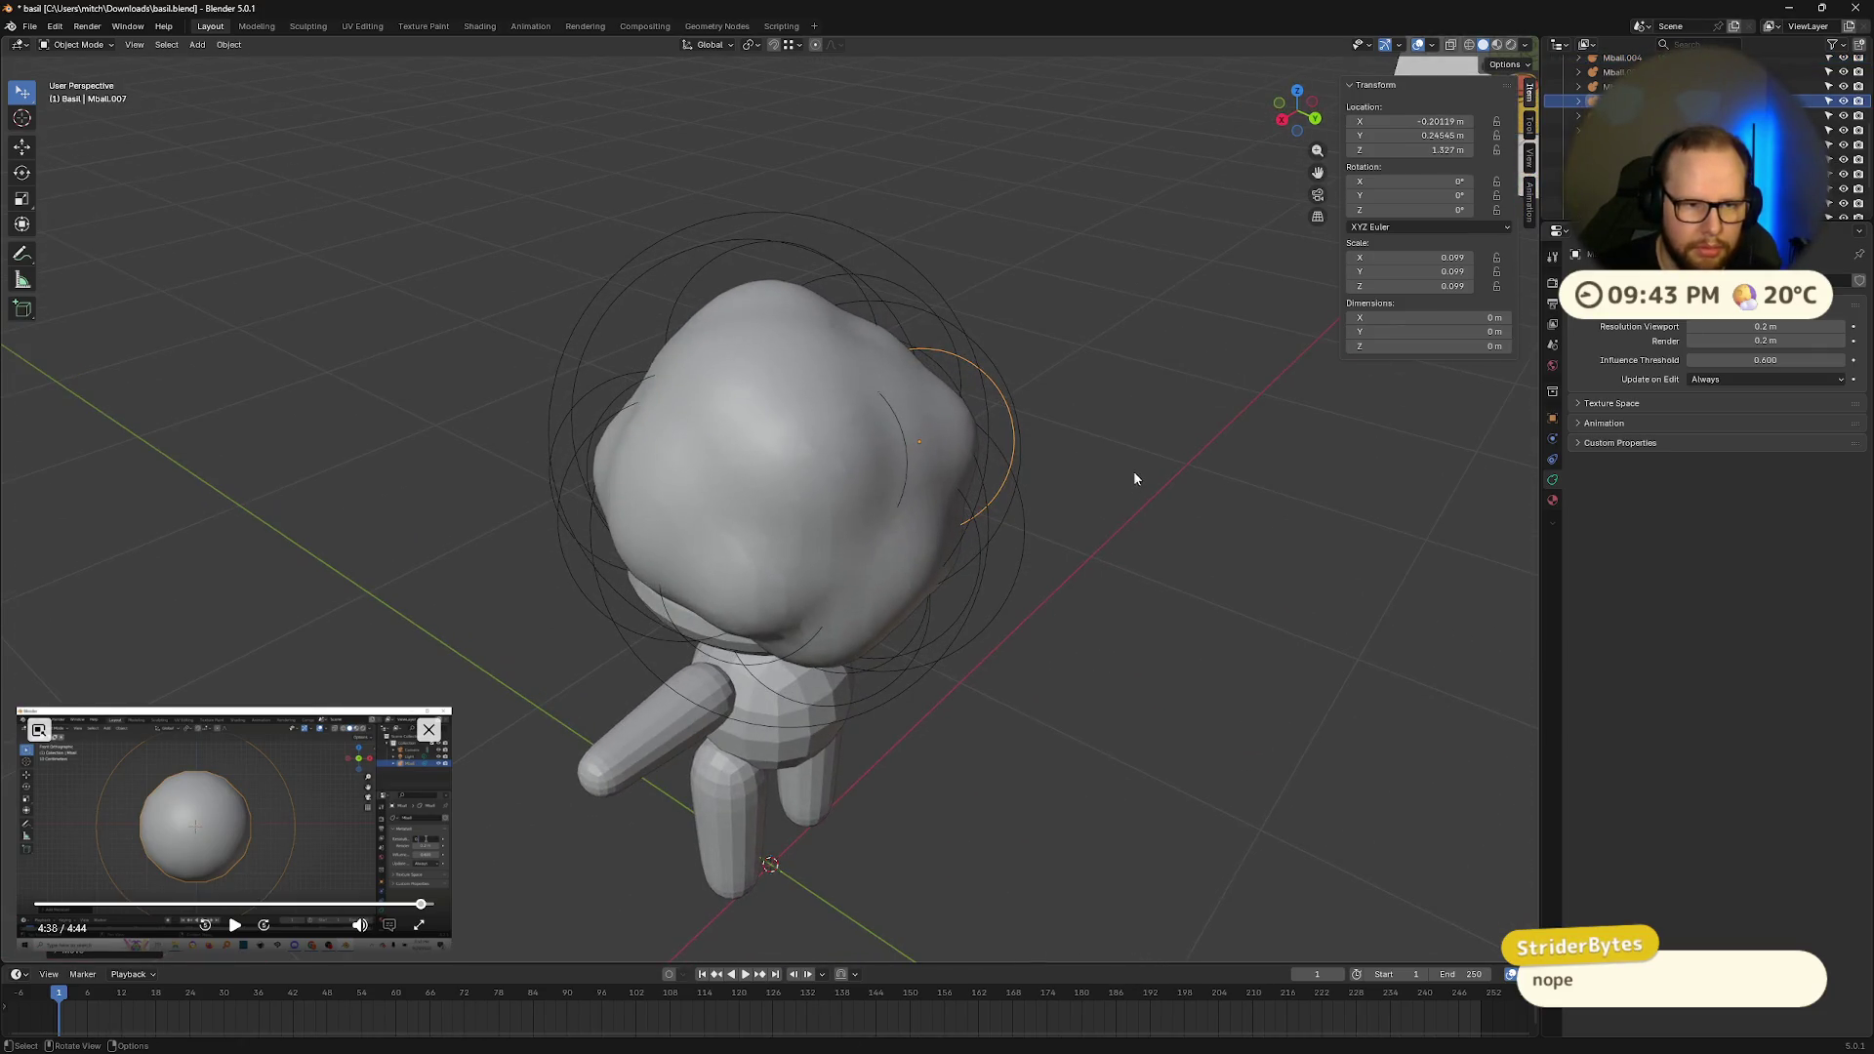
# Step: Move the next hair bump and resize it to 0.110 at Z 1.592 m
pyautogui.click(906, 424)
pyautogui.press('g')
pyautogui.click(927, 408)
pyautogui.moveTo(928, 414)
pyautogui.mouseDown(button='middle')
pyautogui.moveTo(874, 390)
pyautogui.moveTo(975, 360)
pyautogui.moveTo(1214, 390)
pyautogui.moveTo(860, 400)
pyautogui.moveTo(810, 376)
pyautogui.moveTo(929, 326)
pyautogui.moveTo(957, 332)
pyautogui.moveTo(745, 364)
pyautogui.moveTo(766, 389)
pyautogui.moveTo(866, 384)
pyautogui.moveTo(1078, 341)
pyautogui.moveTo(1209, 439)
pyautogui.moveTo(1061, 466)
pyautogui.mouseUp(button='middle')
pyautogui.press('s')
pyautogui.click(883, 372)
pyautogui.scroll(-5, 1201, 461)
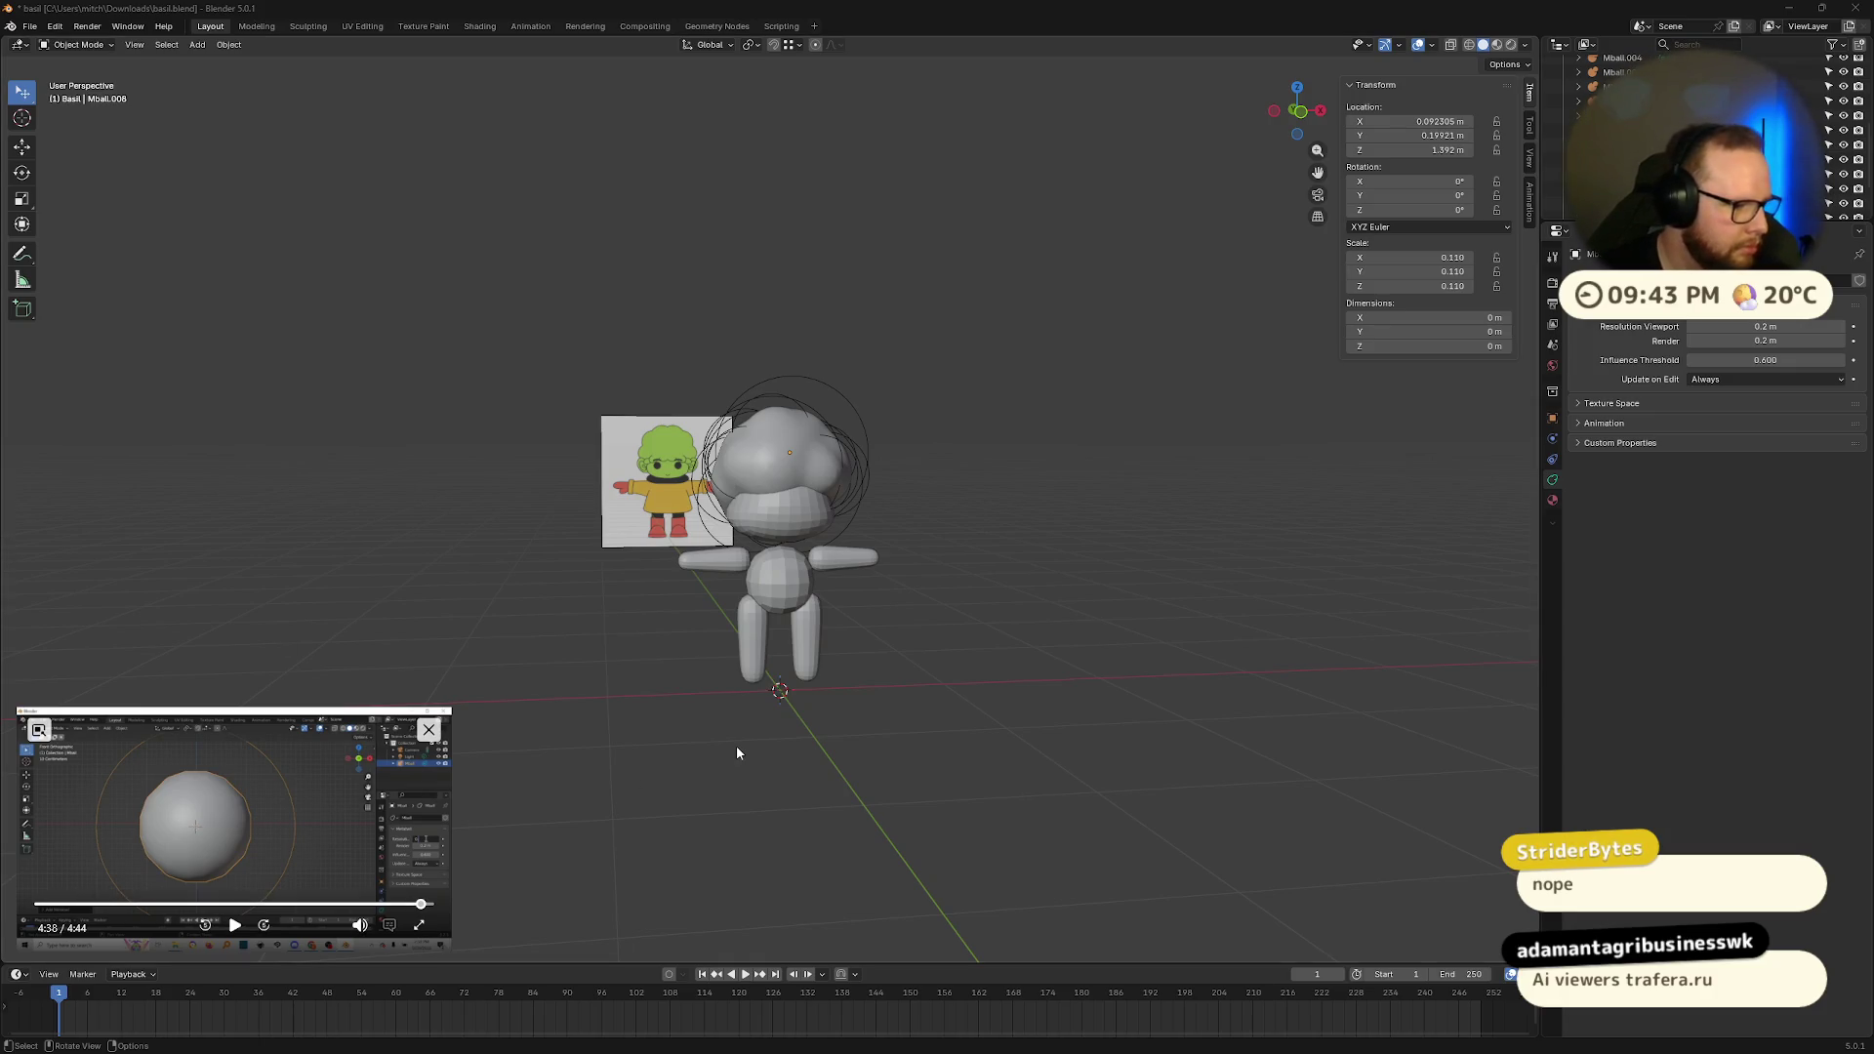
pyautogui.press('super')
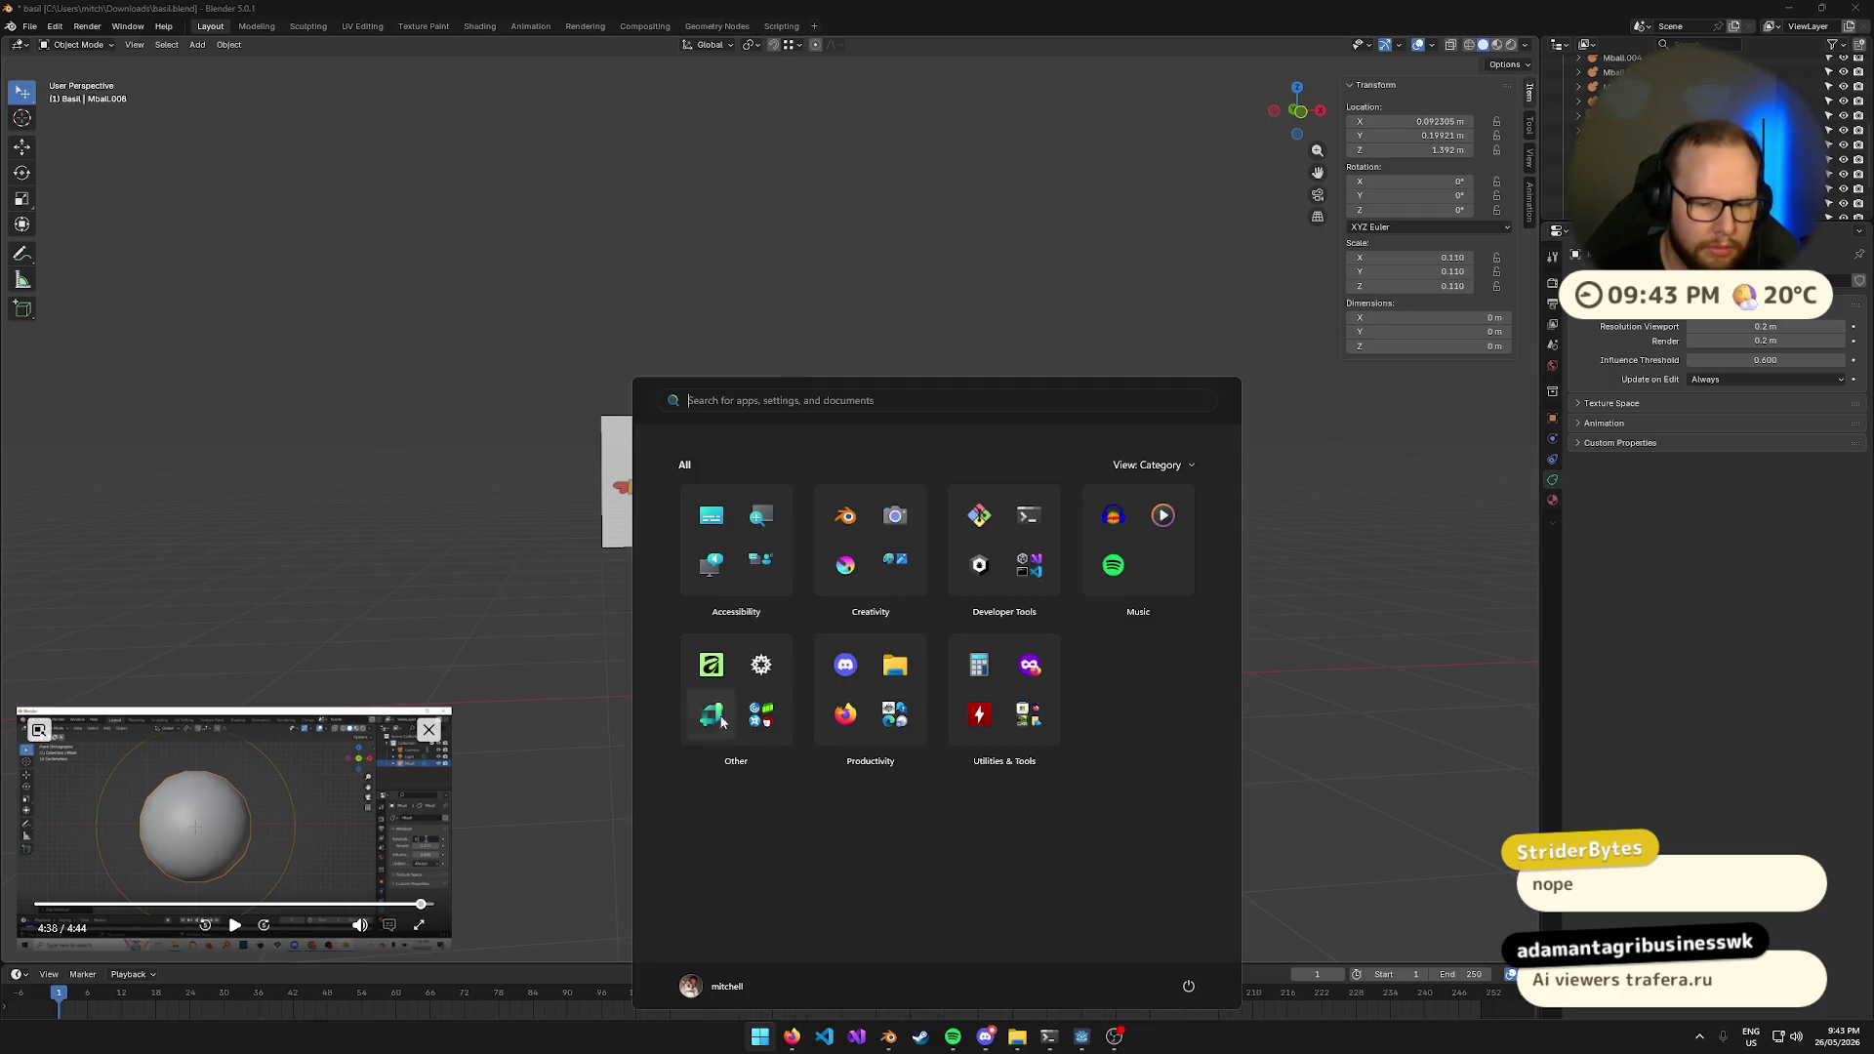
pyautogui.press('super')
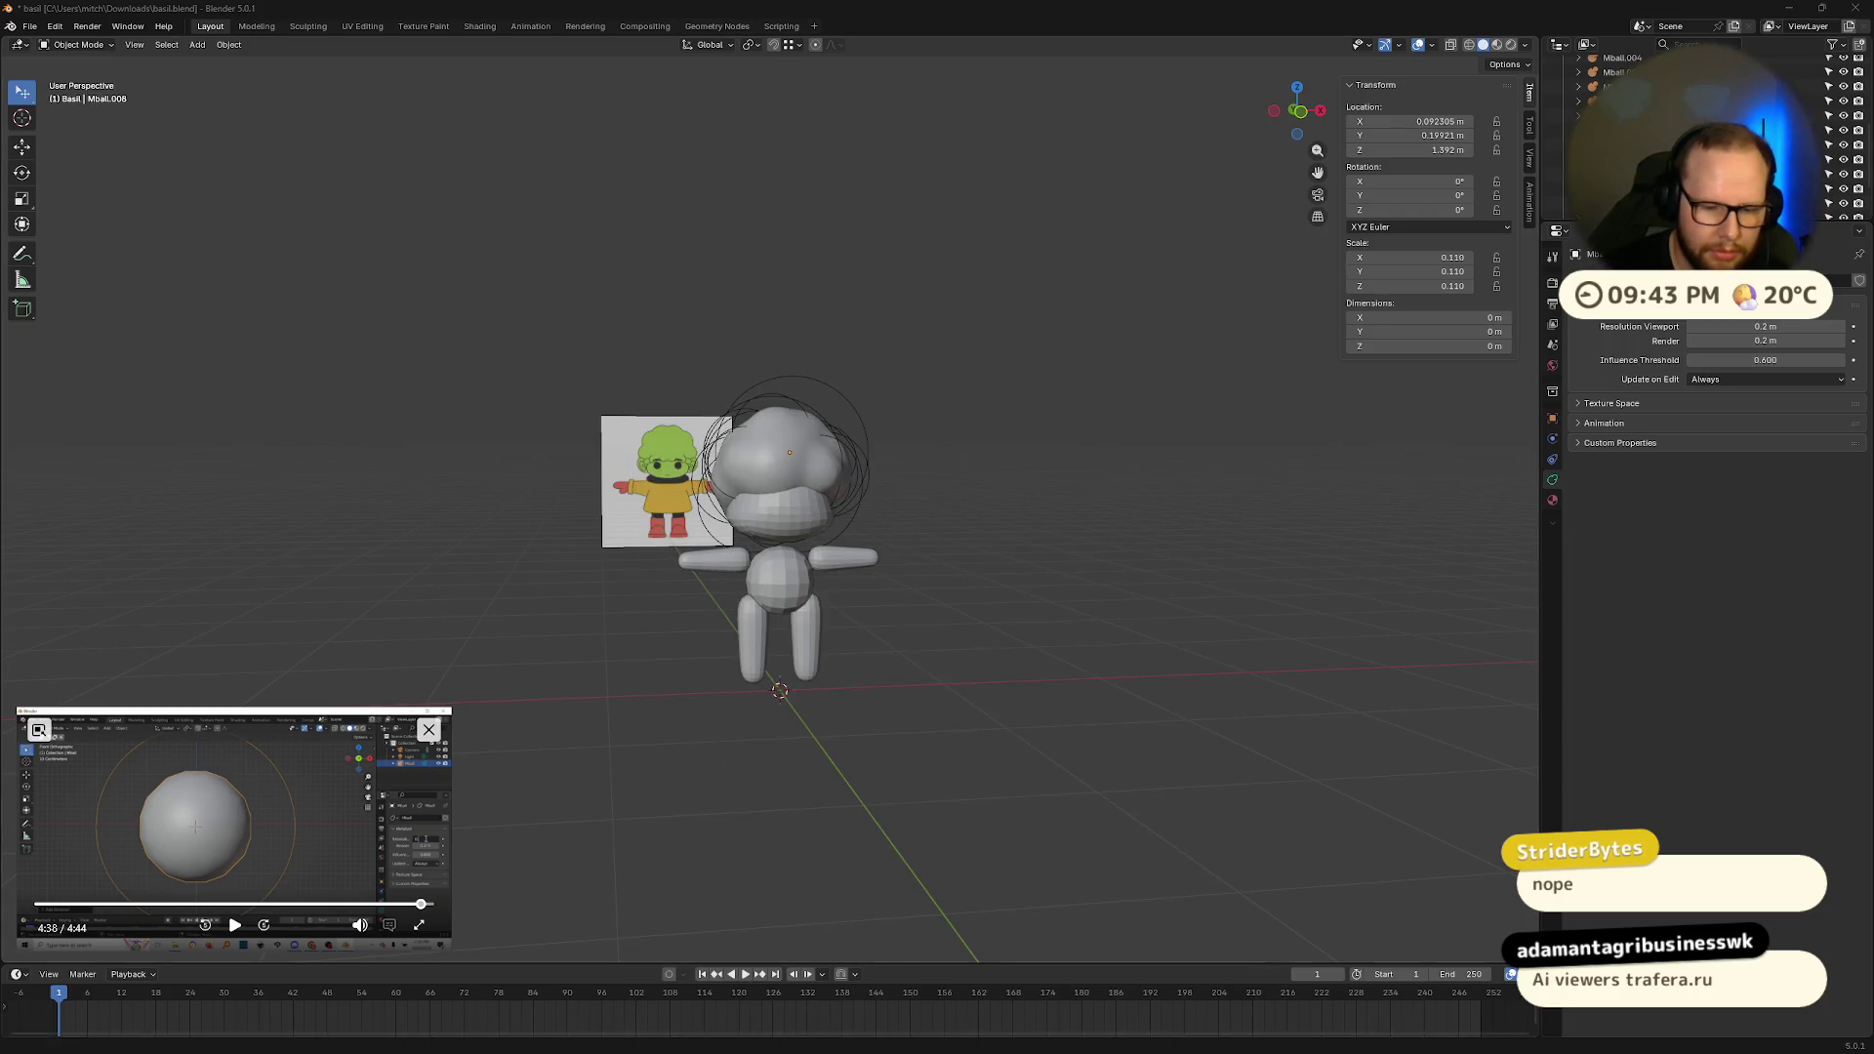
pyautogui.moveTo(1082, 1037)
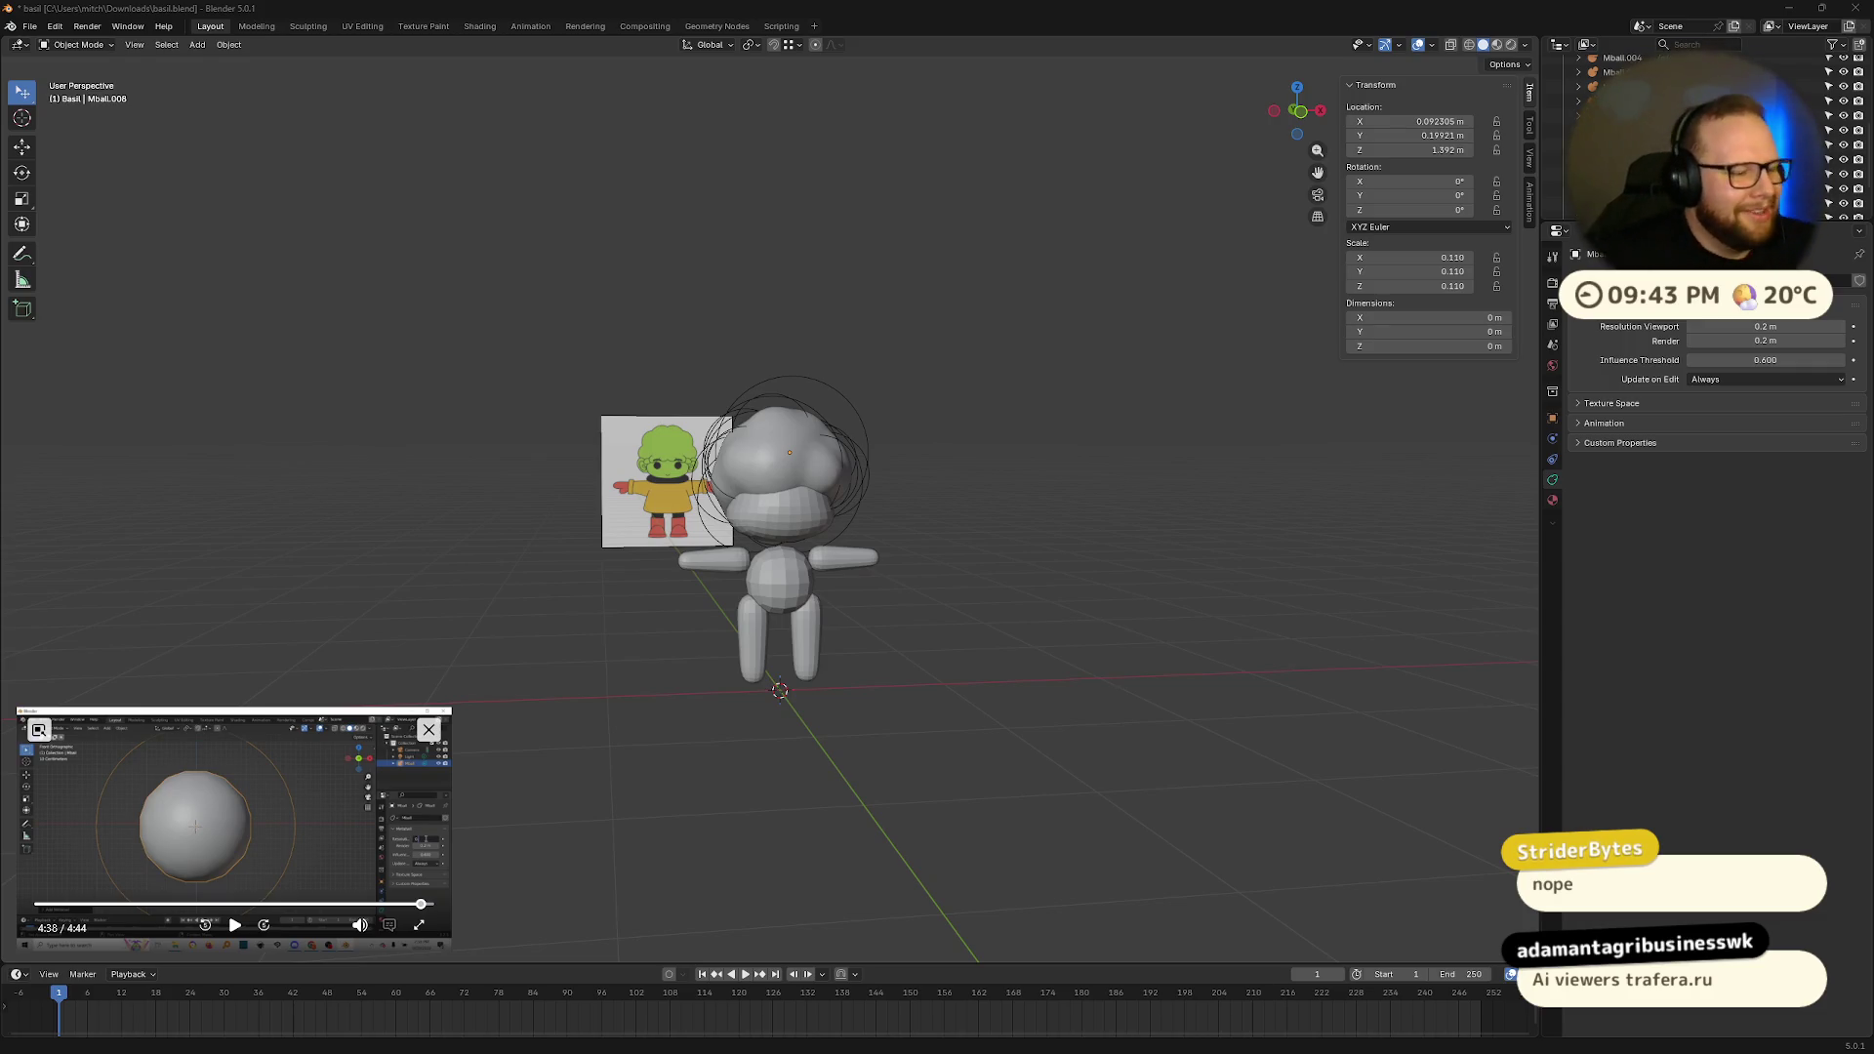
pyautogui.moveTo(713, 422)
pyautogui.mouseDown(button='middle')
pyautogui.moveTo(726, 493)
pyautogui.moveTo(686, 501)
pyautogui.moveTo(856, 485)
pyautogui.moveTo(668, 452)
pyautogui.moveTo(781, 483)
pyautogui.moveTo(943, 478)
pyautogui.moveTo(886, 424)
pyautogui.moveTo(723, 465)
pyautogui.moveTo(664, 447)
pyautogui.mouseUp(button='middle')
pyautogui.scroll(3, 668, 451)
pyautogui.click(886, 424)
pyautogui.press('g')
# Step: Place the new metaball, then move the main head metaball while viewing from the side
pyautogui.click(707, 469)
pyautogui.click(781, 361)
pyautogui.moveTo(781, 365)
pyautogui.mouseDown(button='middle')
pyautogui.moveTo(826, 437)
pyautogui.moveTo(944, 431)
pyautogui.moveTo(754, 436)
pyautogui.moveTo(786, 437)
pyautogui.mouseUp(button='middle')
pyautogui.press('g')
pyautogui.click(801, 441)
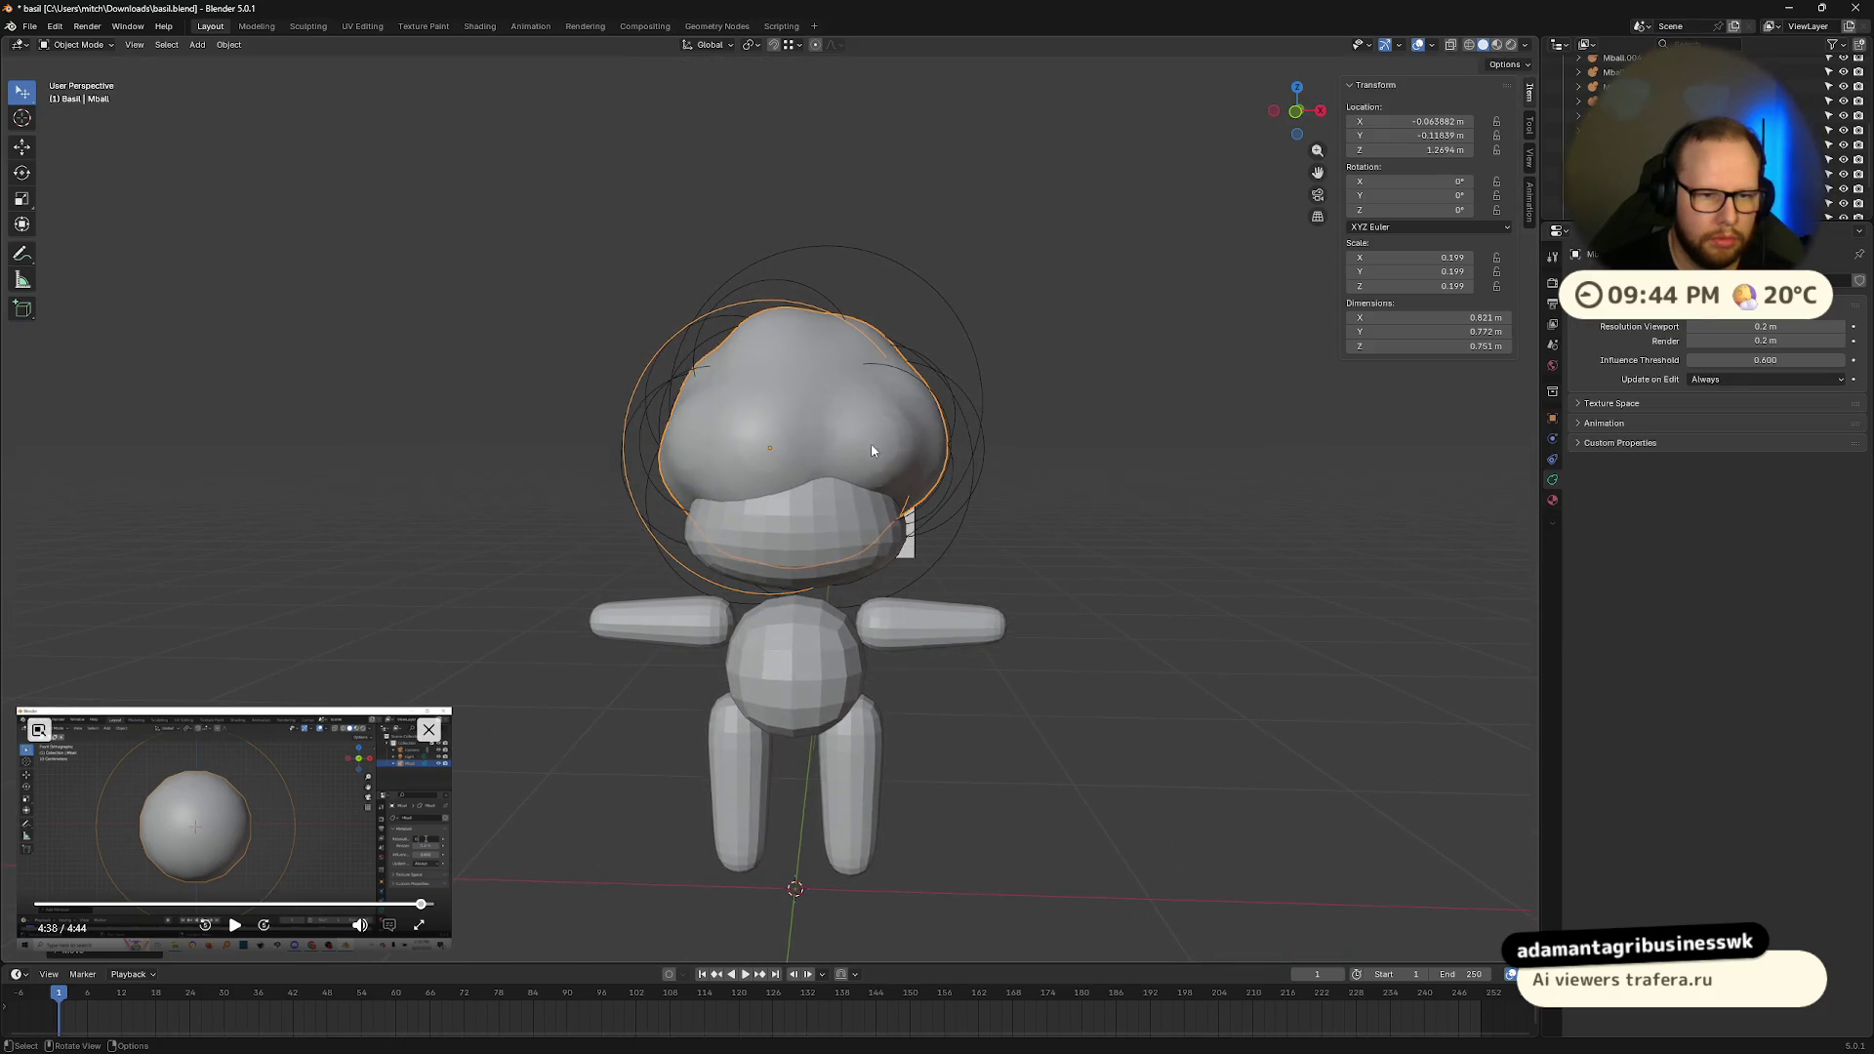
# Step: Move and resize the small Mball.014 sphere on the head
pyautogui.moveTo(911, 439); pyautogui.dragTo(993, 445, button='middle')
pyautogui.click(946, 400)
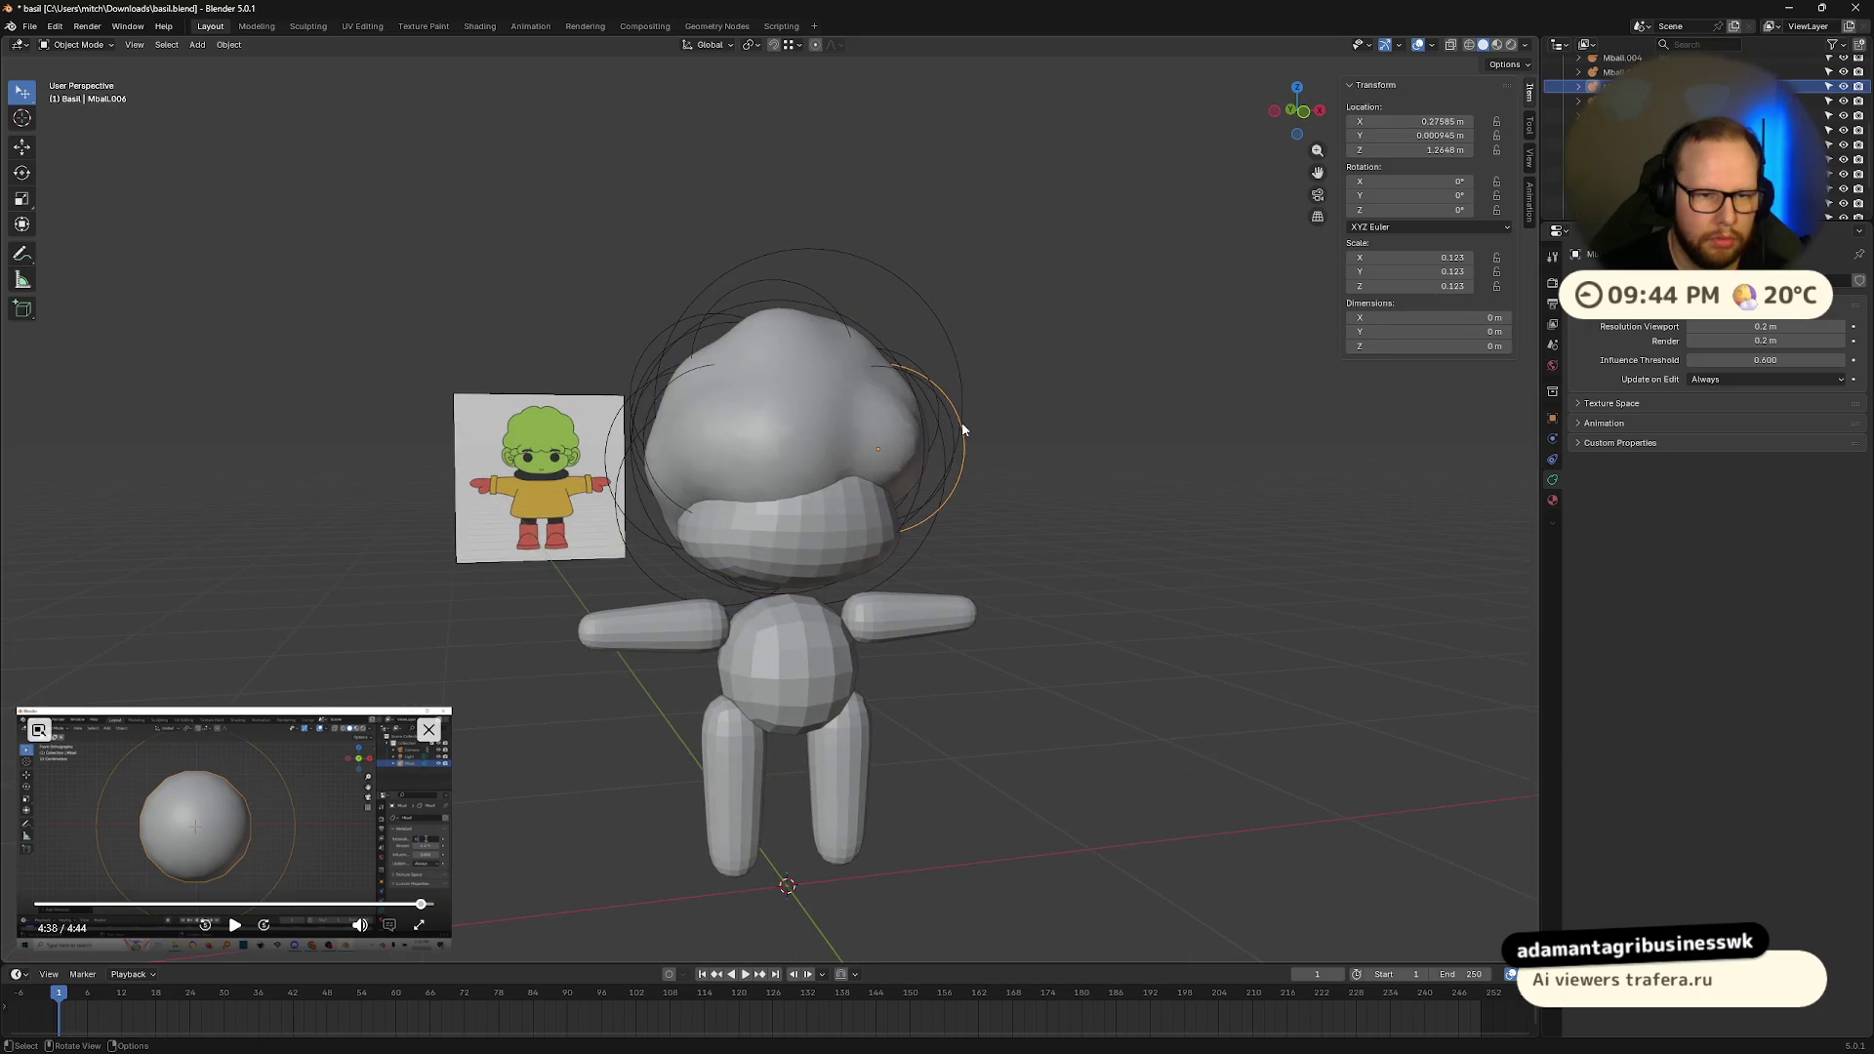
pyautogui.click(964, 420)
pyautogui.moveTo(986, 430); pyautogui.dragTo(884, 451, button='middle')
pyautogui.press('g')
pyautogui.click(892, 457)
pyautogui.moveTo(892, 457)
pyautogui.mouseDown(button='middle')
pyautogui.moveTo(838, 426)
pyautogui.moveTo(975, 436)
pyautogui.moveTo(1031, 468)
pyautogui.moveTo(1093, 448)
pyautogui.moveTo(1042, 393)
pyautogui.moveTo(1159, 448)
pyautogui.moveTo(1096, 440)
pyautogui.mouseUp(button='middle')
pyautogui.press('s')
pyautogui.click(1130, 479)
# Step: Shrink the top head metaball and reposition it against the reference image
pyautogui.click(832, 304)
pyautogui.moveTo(833, 305); pyautogui.dragTo(767, 381, button='middle')
pyautogui.press('g')
pyautogui.press('s')
pyautogui.click(874, 395)
pyautogui.moveTo(875, 395)
pyautogui.mouseDown(button='middle')
pyautogui.moveTo(1142, 364)
pyautogui.moveTo(1058, 365)
pyautogui.moveTo(1192, 371)
pyautogui.moveTo(1051, 387)
pyautogui.moveTo(1172, 427)
pyautogui.moveTo(1218, 413)
pyautogui.mouseUp(button='middle')
pyautogui.press('g')
pyautogui.click(1082, 374)
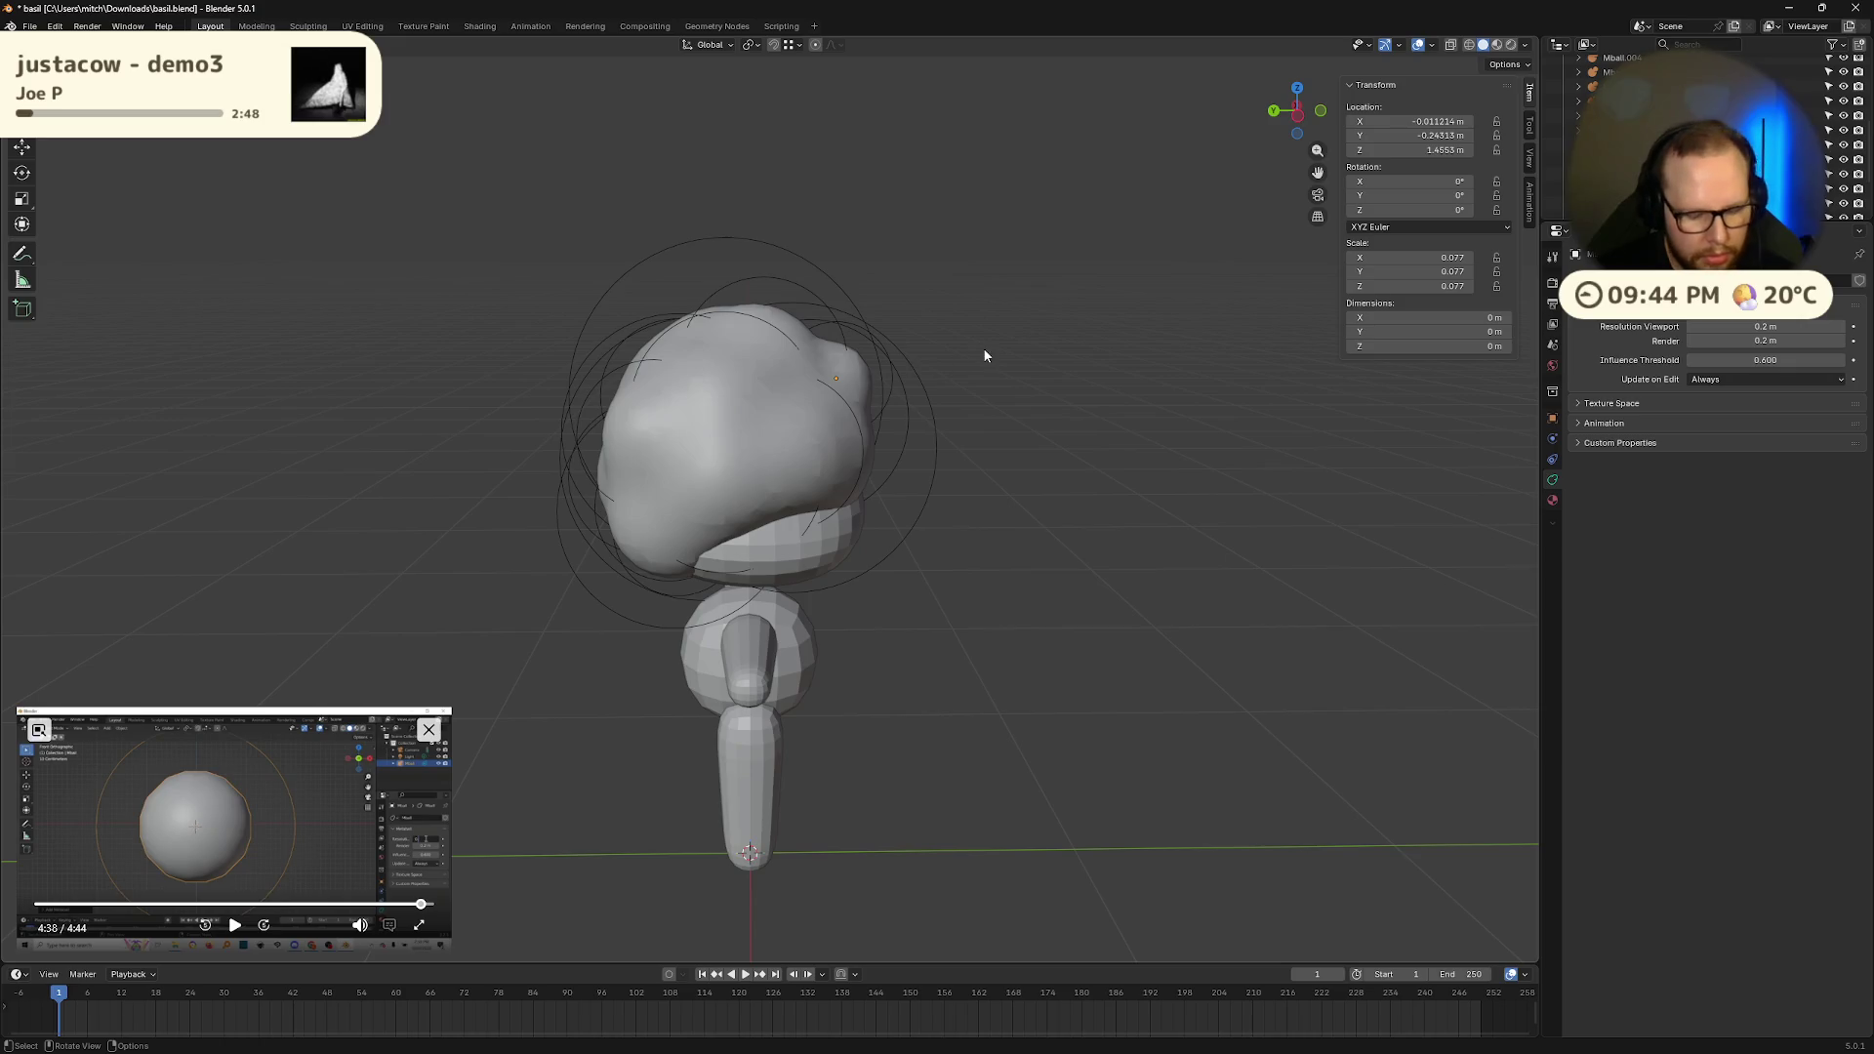
# Step: Move the top-right head metaball and another head metaball in front view
pyautogui.click(883, 342)
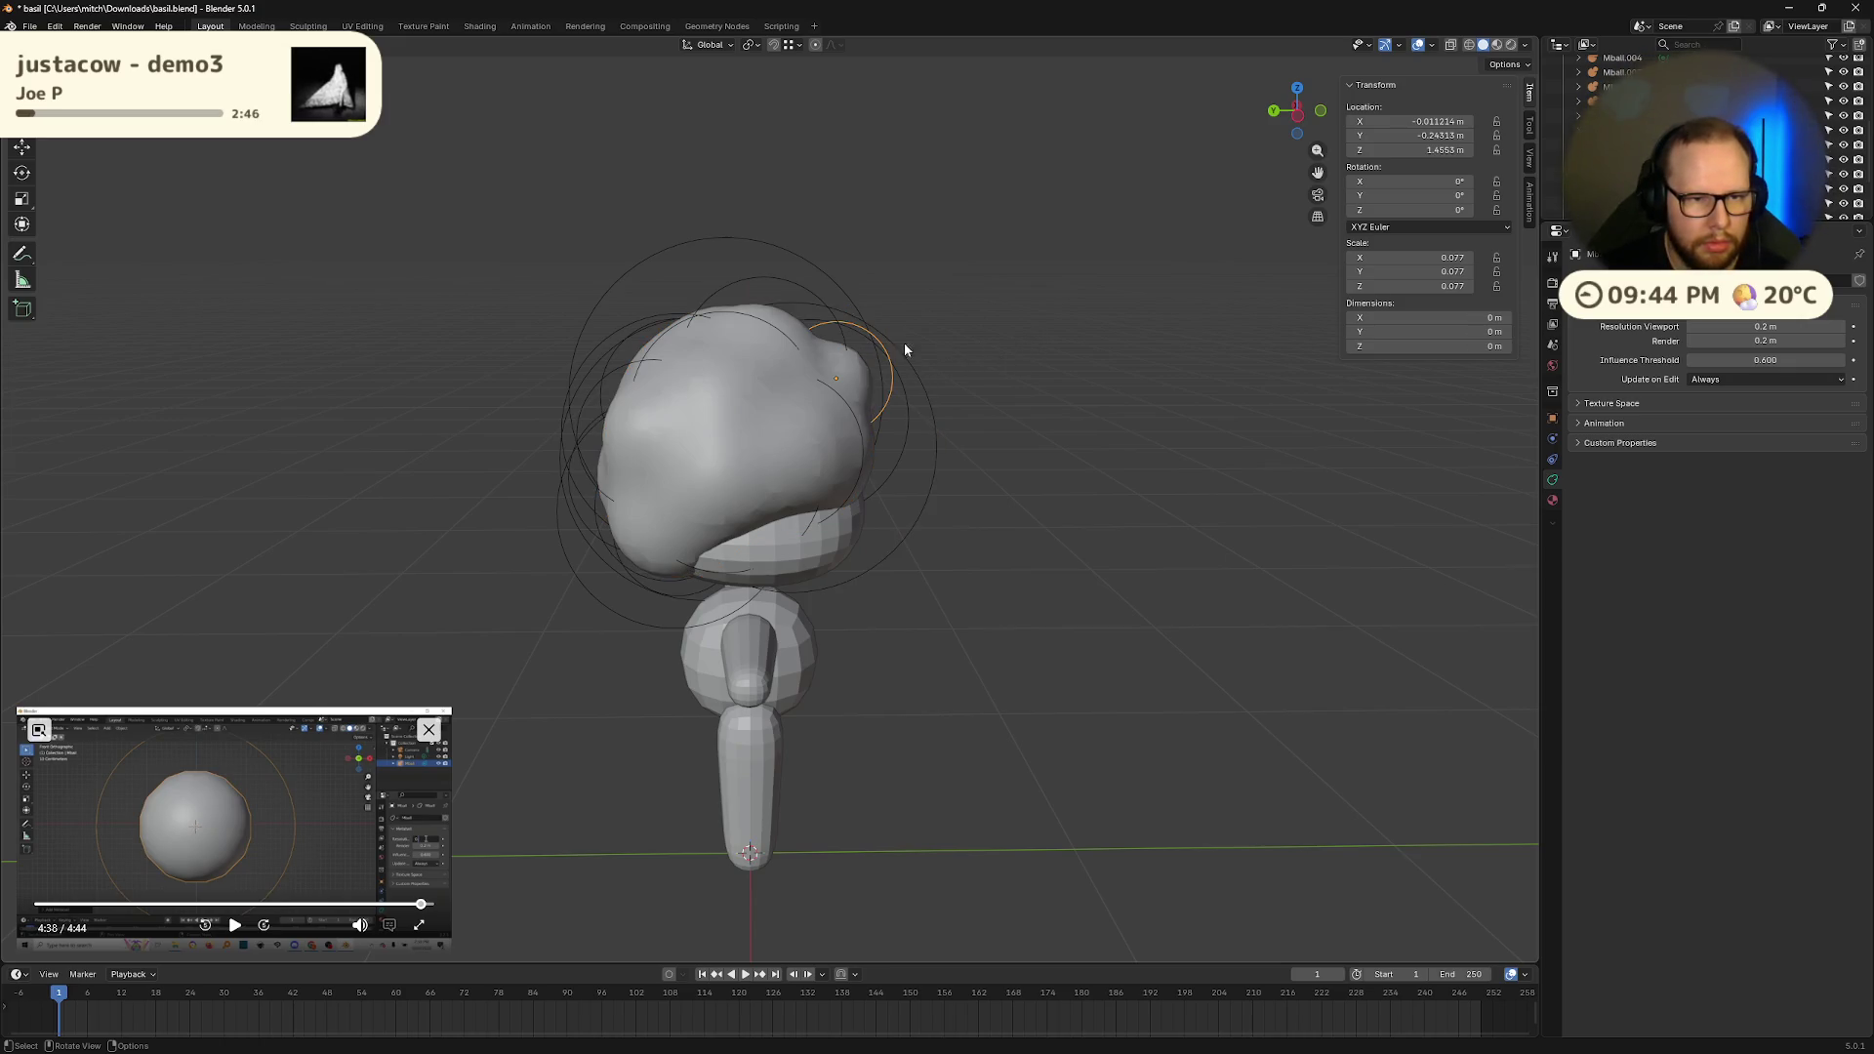
pyautogui.press('g')
pyautogui.click(1043, 342)
pyautogui.moveTo(1044, 342)
pyautogui.mouseDown(button='middle')
pyautogui.moveTo(1175, 343)
pyautogui.moveTo(1026, 367)
pyautogui.mouseUp(button='middle')
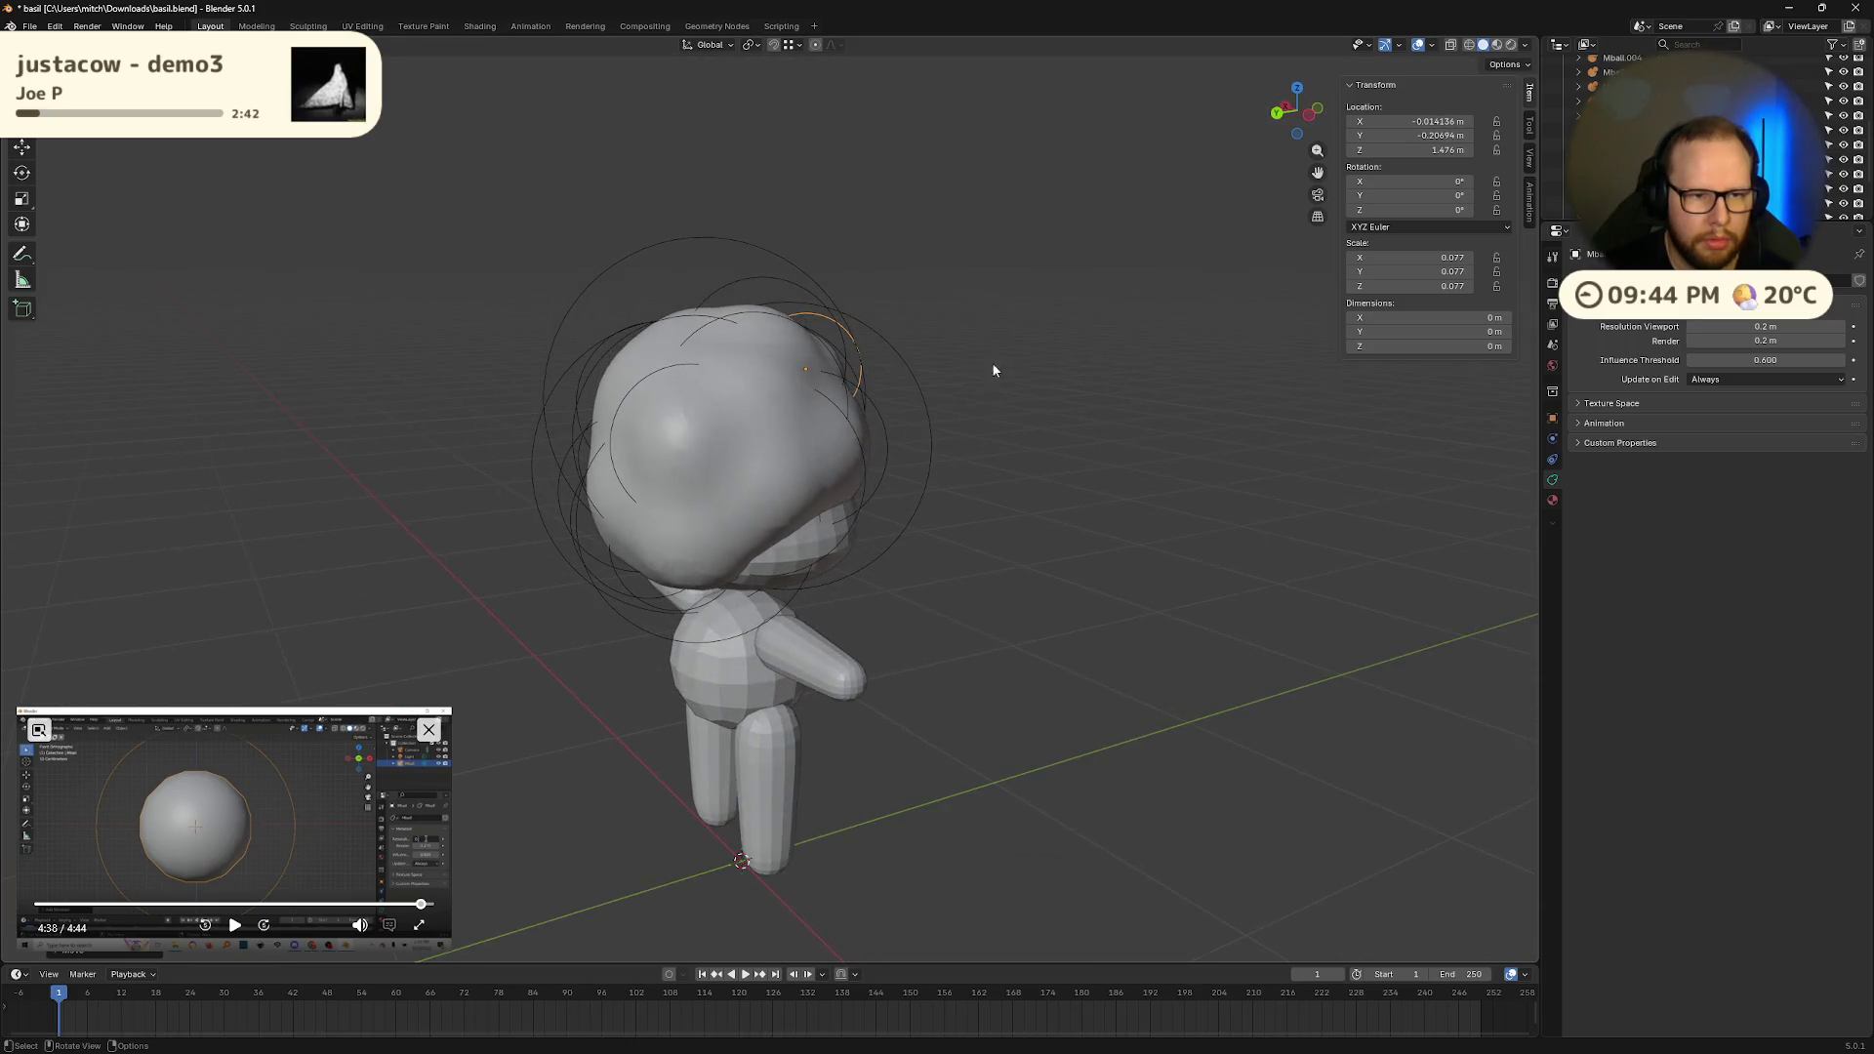
pyautogui.click(831, 352)
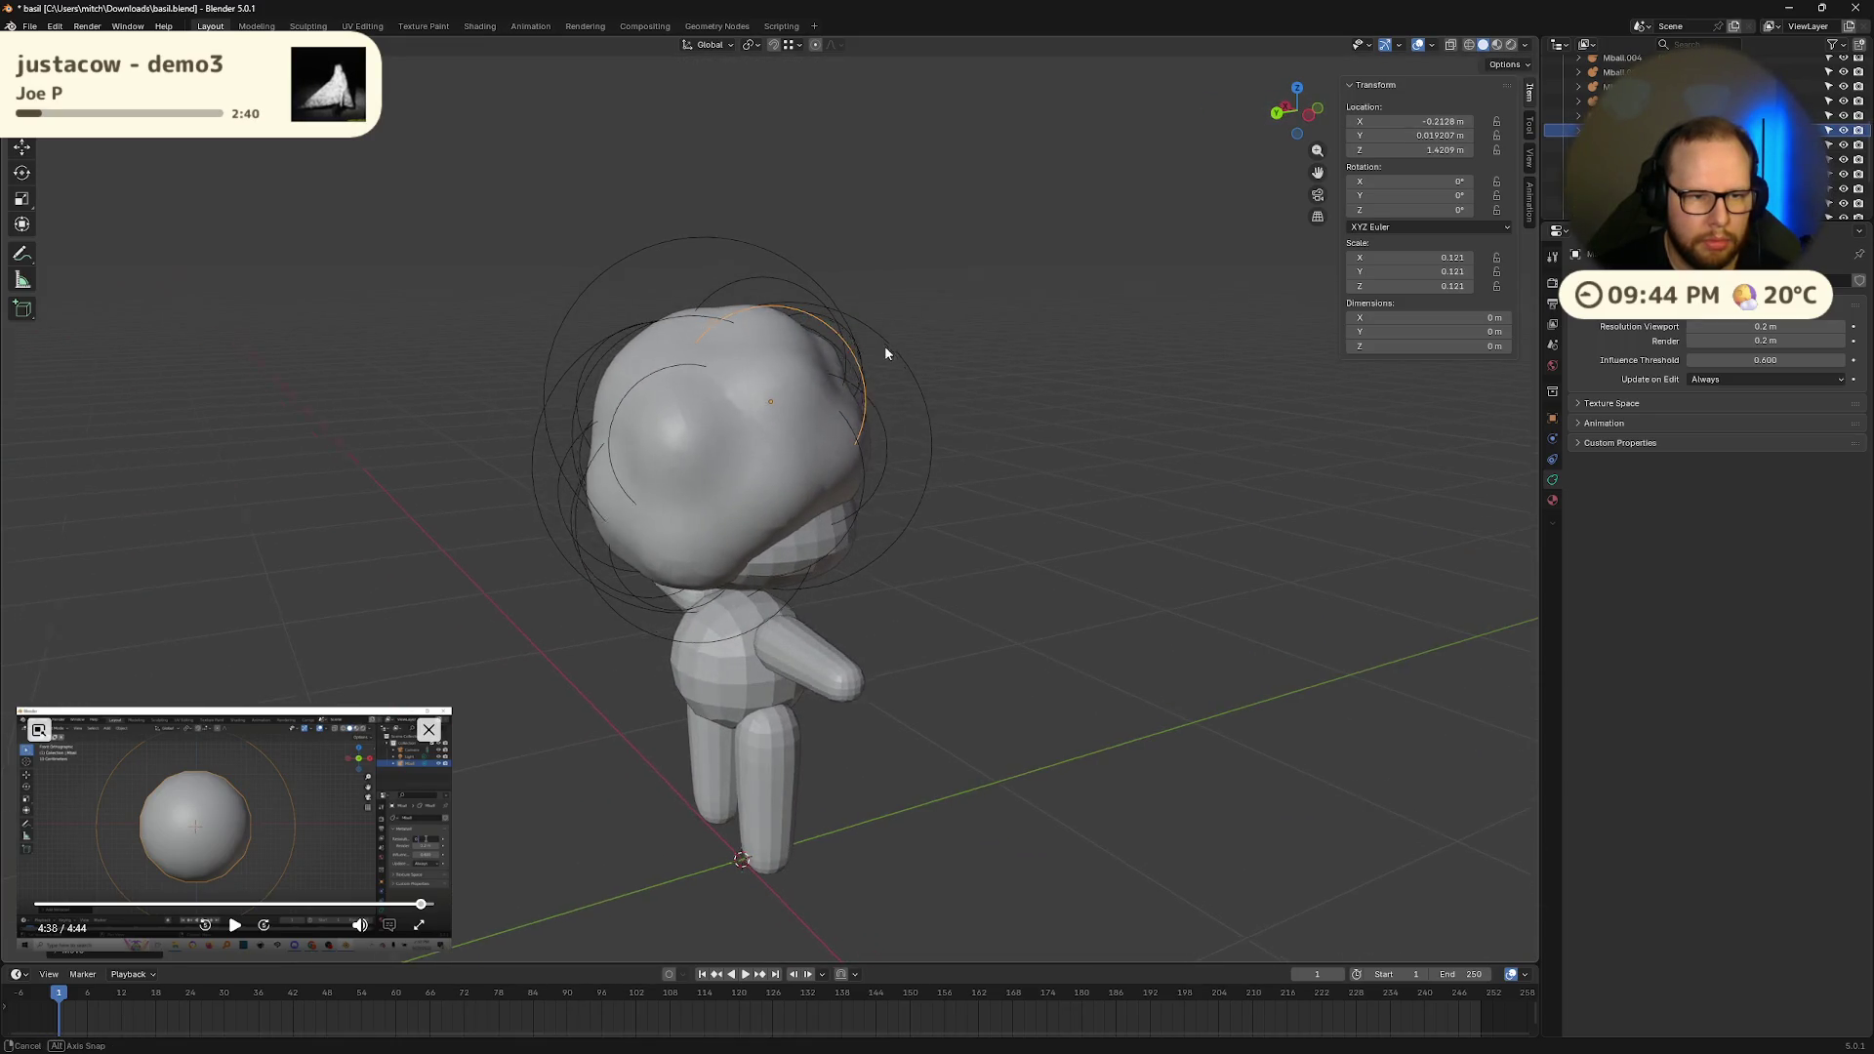
pyautogui.press('KP_1')
pyautogui.press('g')
pyautogui.click(826, 324)
pyautogui.moveTo(826, 324)
pyautogui.mouseDown(button='middle')
pyautogui.moveTo(716, 342)
pyautogui.moveTo(935, 349)
pyautogui.moveTo(776, 320)
pyautogui.moveTo(920, 334)
pyautogui.mouseUp(button='middle')
# Step: Move a smaller head metaball and enlarge it
pyautogui.click(776, 320)
pyautogui.press('g')
pyautogui.click(905, 322)
pyautogui.press('s')
pyautogui.click(961, 330)
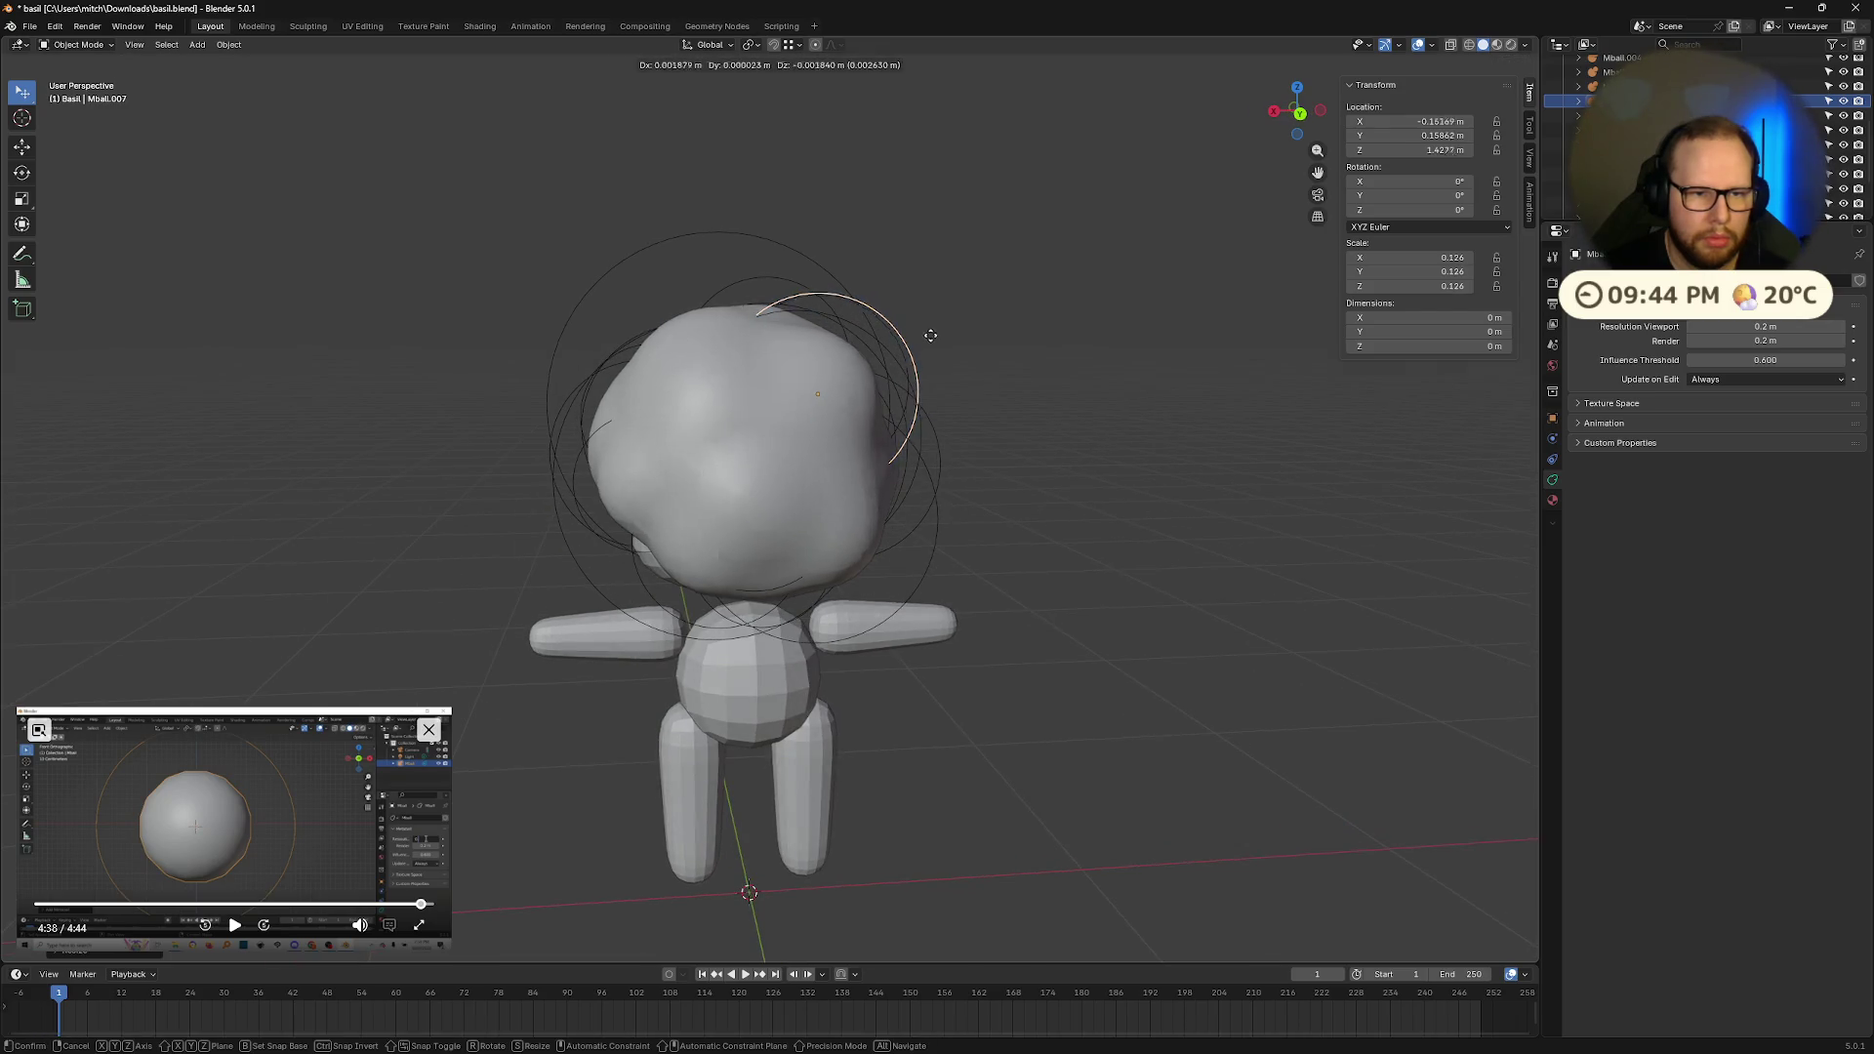
pyautogui.moveTo(1000, 346)
pyautogui.mouseDown(button='middle')
pyautogui.moveTo(635, 342)
pyautogui.moveTo(672, 372)
pyautogui.moveTo(883, 363)
pyautogui.moveTo(742, 332)
pyautogui.moveTo(939, 328)
pyautogui.moveTo(1017, 367)
pyautogui.moveTo(1169, 372)
pyautogui.moveTo(1274, 342)
pyautogui.moveTo(1449, 346)
pyautogui.moveTo(787, 545)
pyautogui.mouseUp(button='middle')
# Step: Enlarge Mball.018 and Mball.017 slightly, then save basil.blend
pyautogui.click(808, 356)
pyautogui.press('s')
pyautogui.click(828, 347)
pyautogui.click(661, 515)
pyautogui.press('s')
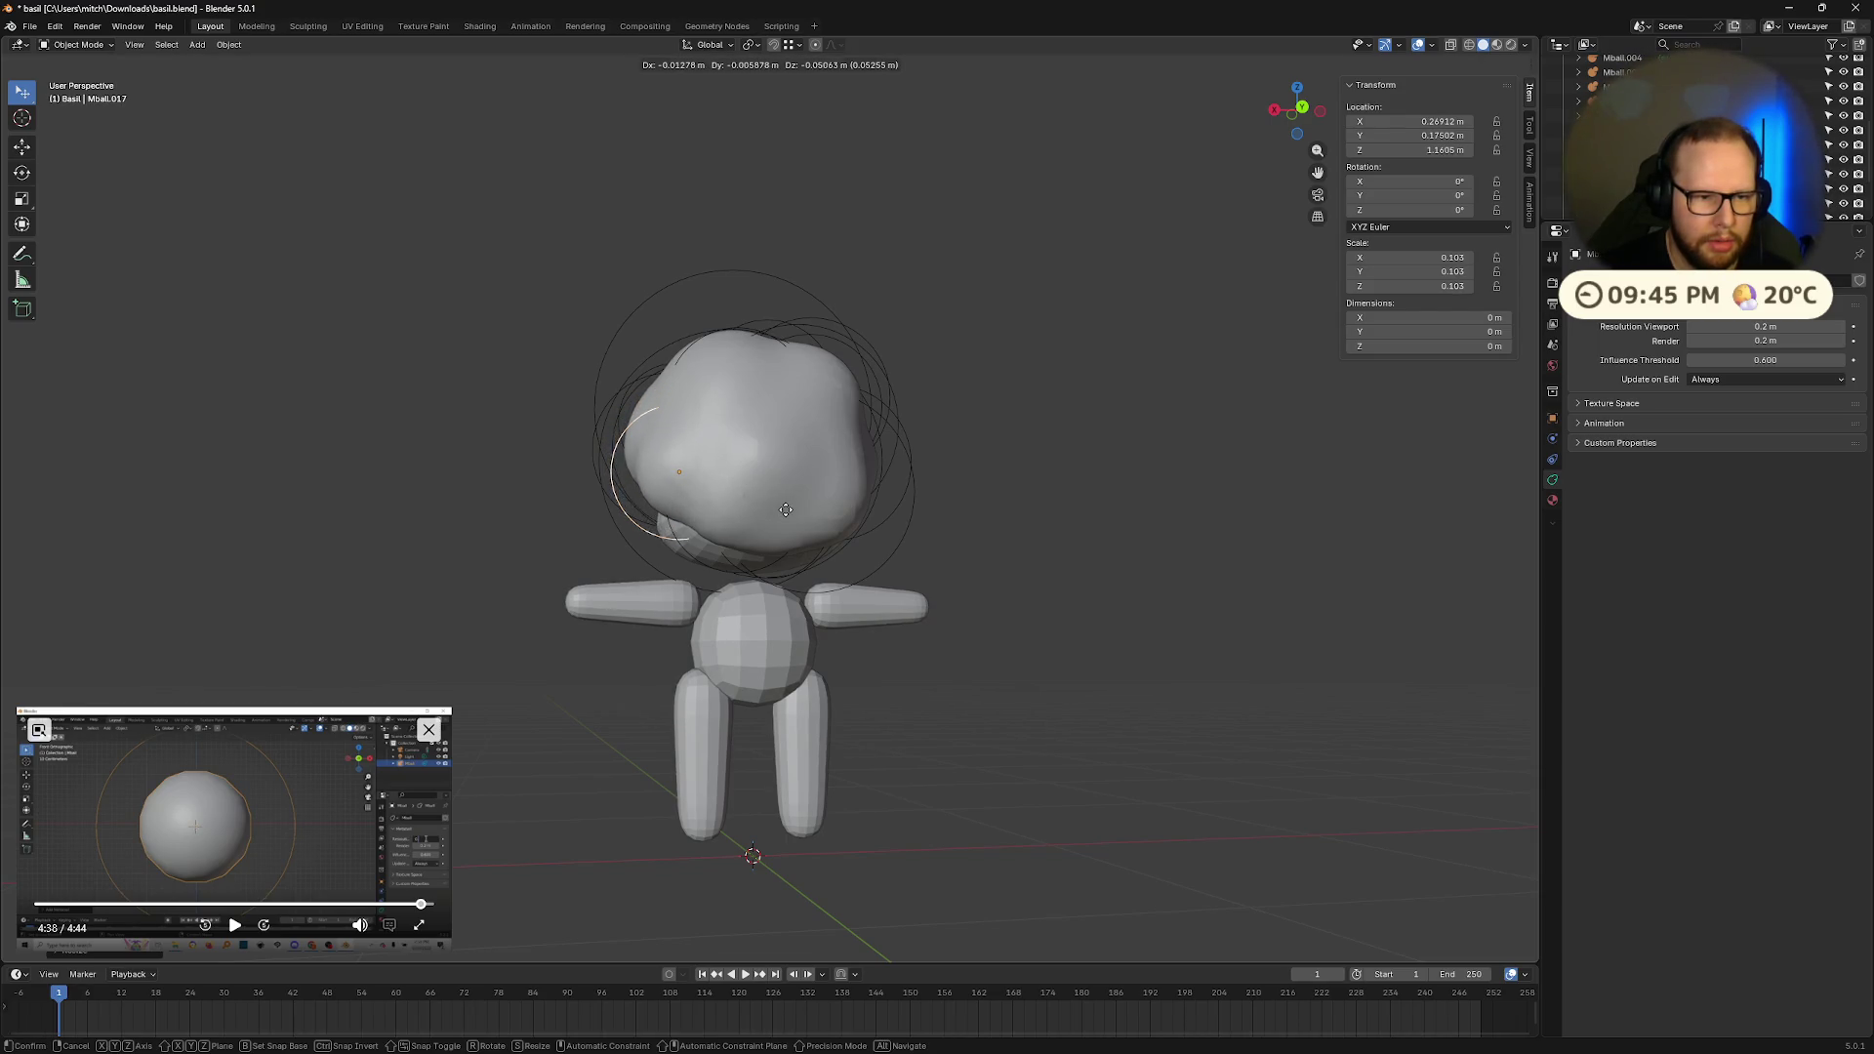
pyautogui.click(785, 510)
pyautogui.moveTo(786, 510); pyautogui.dragTo(861, 515, button='middle')
pyautogui.hotkey('ctrl', 's')
# Step: Enlarge the Mball.013 hair sphere
pyautogui.moveTo(987, 511)
pyautogui.mouseDown(button='middle')
pyautogui.moveTo(1188, 544)
pyautogui.moveTo(1272, 528)
pyautogui.moveTo(1215, 537)
pyautogui.mouseUp(button='middle')
pyautogui.click(677, 479)
pyautogui.moveTo(678, 479)
pyautogui.mouseDown(button='middle')
pyautogui.moveTo(953, 454)
pyautogui.moveTo(878, 449)
pyautogui.mouseUp(button='middle')
pyautogui.press('s')
pyautogui.click(890, 444)
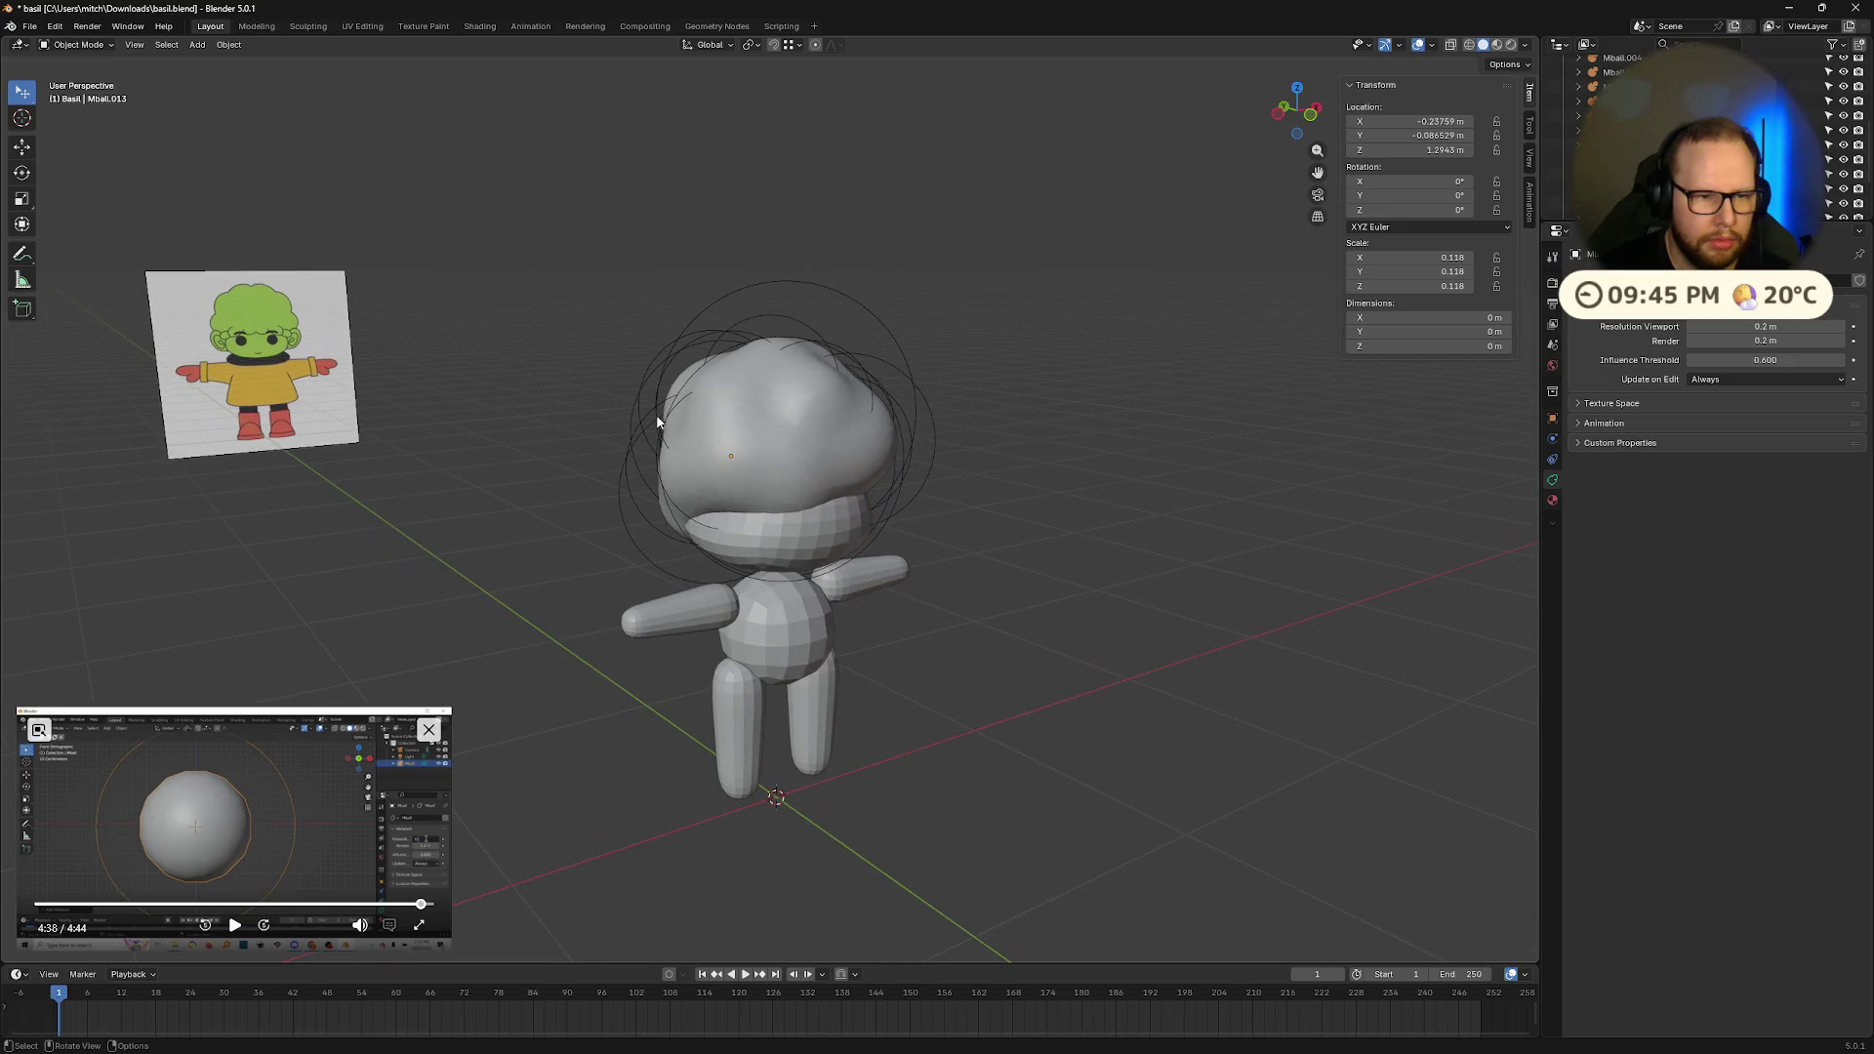
# Step: Reposition Mball.009 on the head with two small moves
pyautogui.click(652, 414)
pyautogui.moveTo(652, 414)
pyautogui.mouseDown(button='middle')
pyautogui.moveTo(805, 424)
pyautogui.moveTo(760, 431)
pyautogui.mouseUp(button='middle')
pyautogui.press('g')
pyautogui.click(795, 426)
pyautogui.press('g')
pyautogui.click(776, 417)
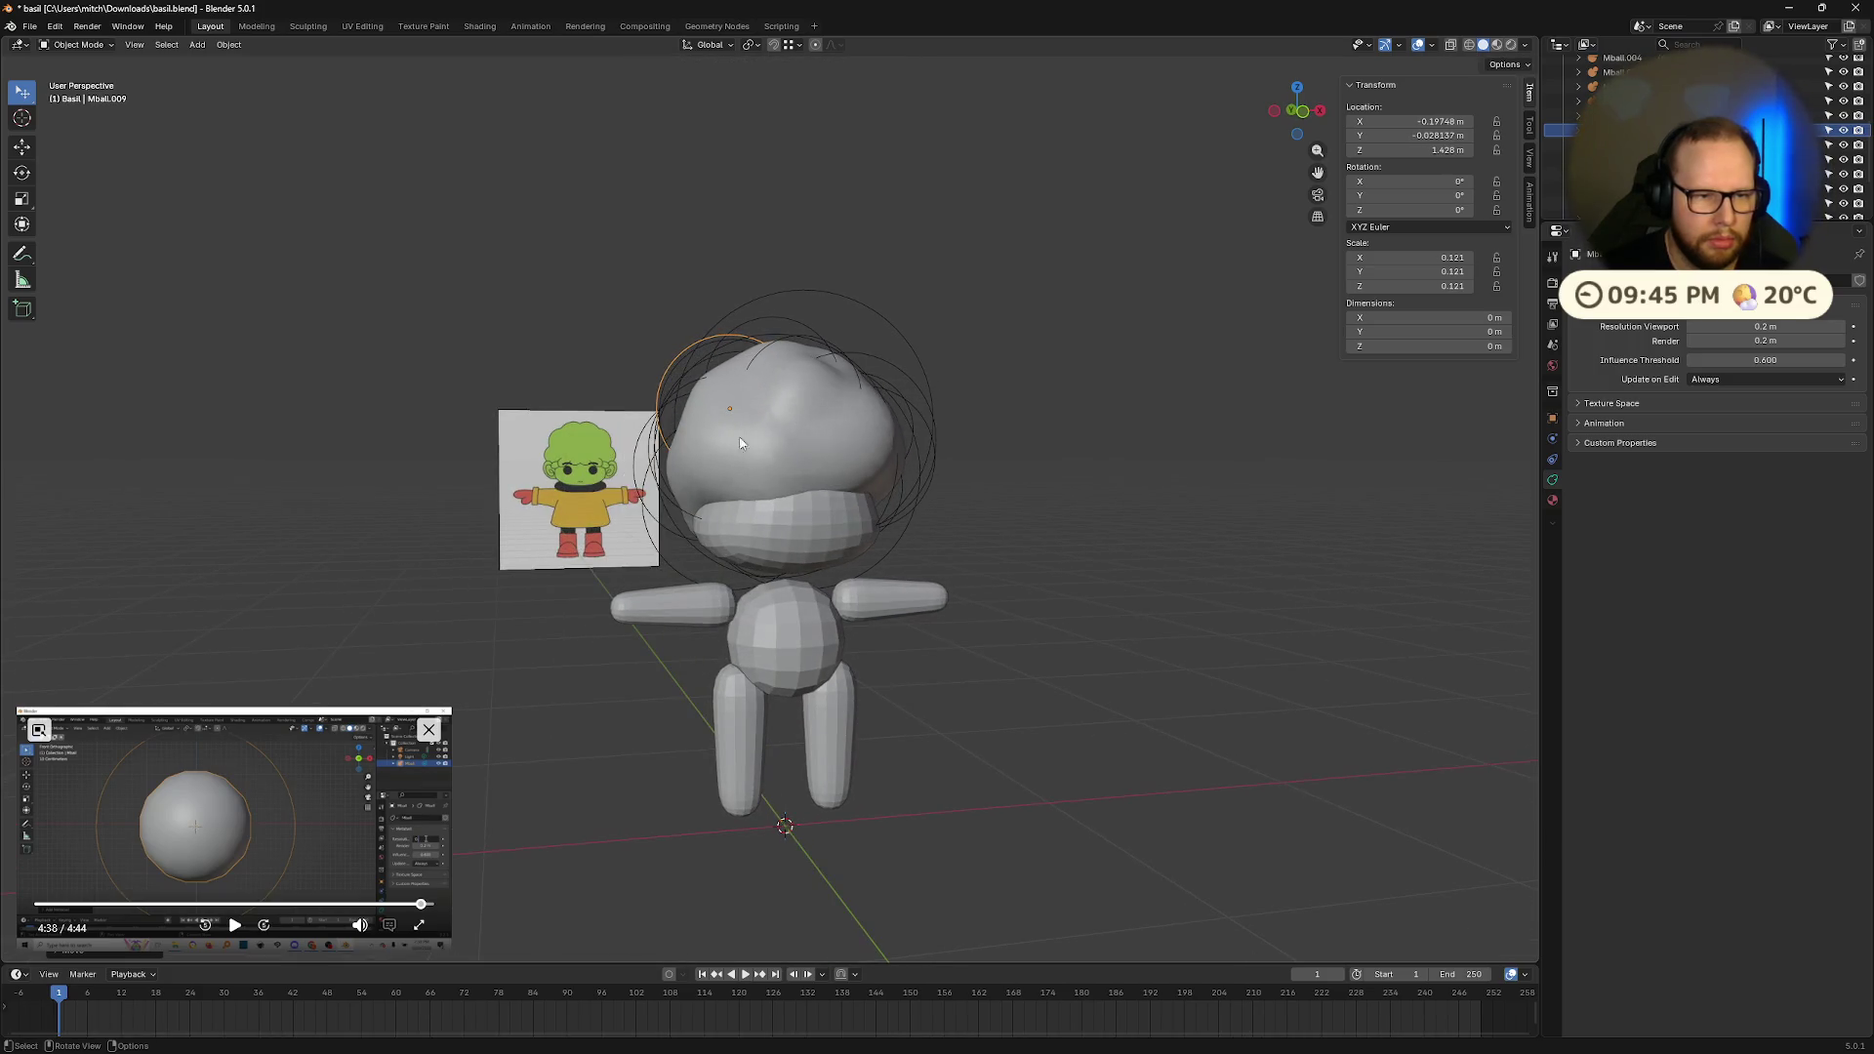
# Step: Pick Mball.002 among the overlapping head spheres and move it
pyautogui.click(654, 458)
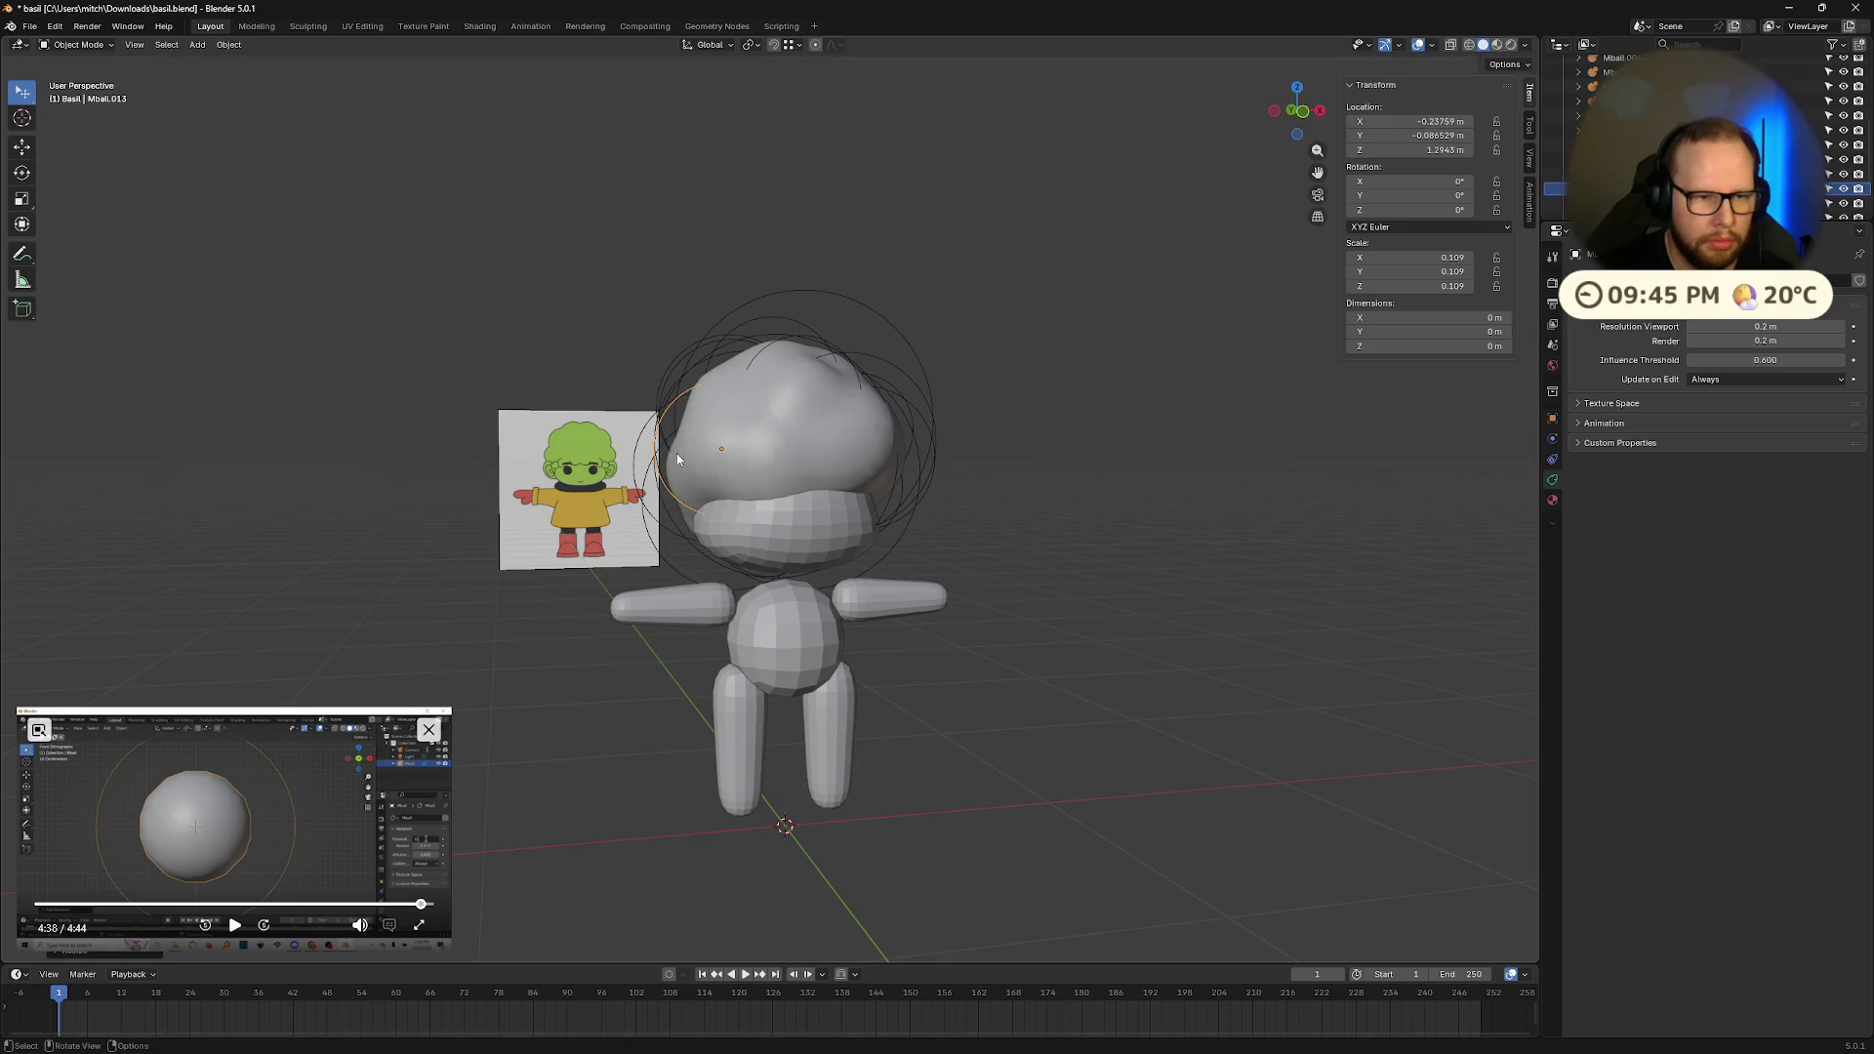
pyautogui.click(658, 461)
pyautogui.click(664, 461)
pyautogui.moveTo(664, 460)
pyautogui.mouseDown(button='middle')
pyautogui.moveTo(799, 484)
pyautogui.moveTo(718, 464)
pyautogui.moveTo(1023, 461)
pyautogui.moveTo(717, 421)
pyautogui.moveTo(1067, 389)
pyautogui.moveTo(773, 441)
pyautogui.moveTo(635, 415)
pyautogui.mouseUp(button='middle')
pyautogui.press('g')
pyautogui.click(718, 464)
# Step: Cycle through the overlapping head metaballs to select Mball.009 on the left
pyautogui.click(872, 401)
pyautogui.click(631, 415)
pyautogui.click(631, 415)
pyautogui.click(625, 409)
pyautogui.click(613, 398)
pyautogui.click(601, 389)
pyautogui.moveTo(602, 385); pyautogui.dragTo(701, 410, button='middle')
pyautogui.click(630, 391)
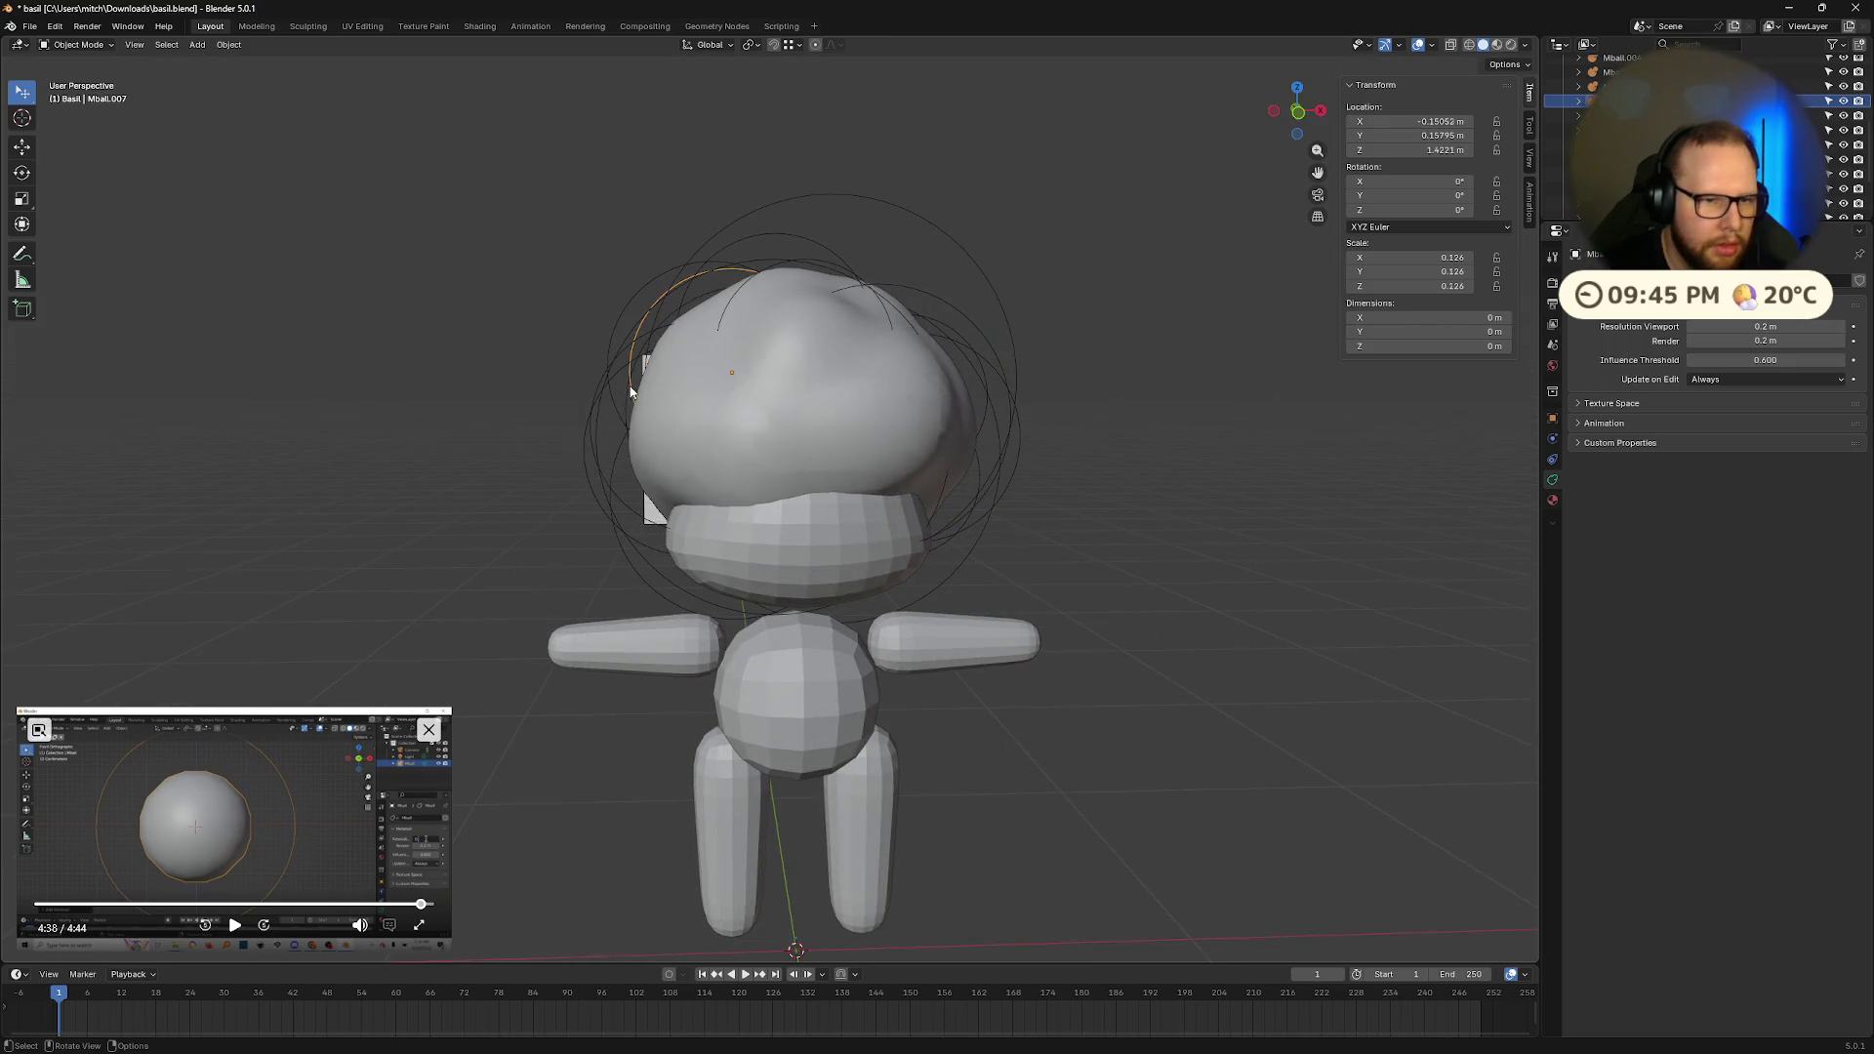
pyautogui.click(623, 406)
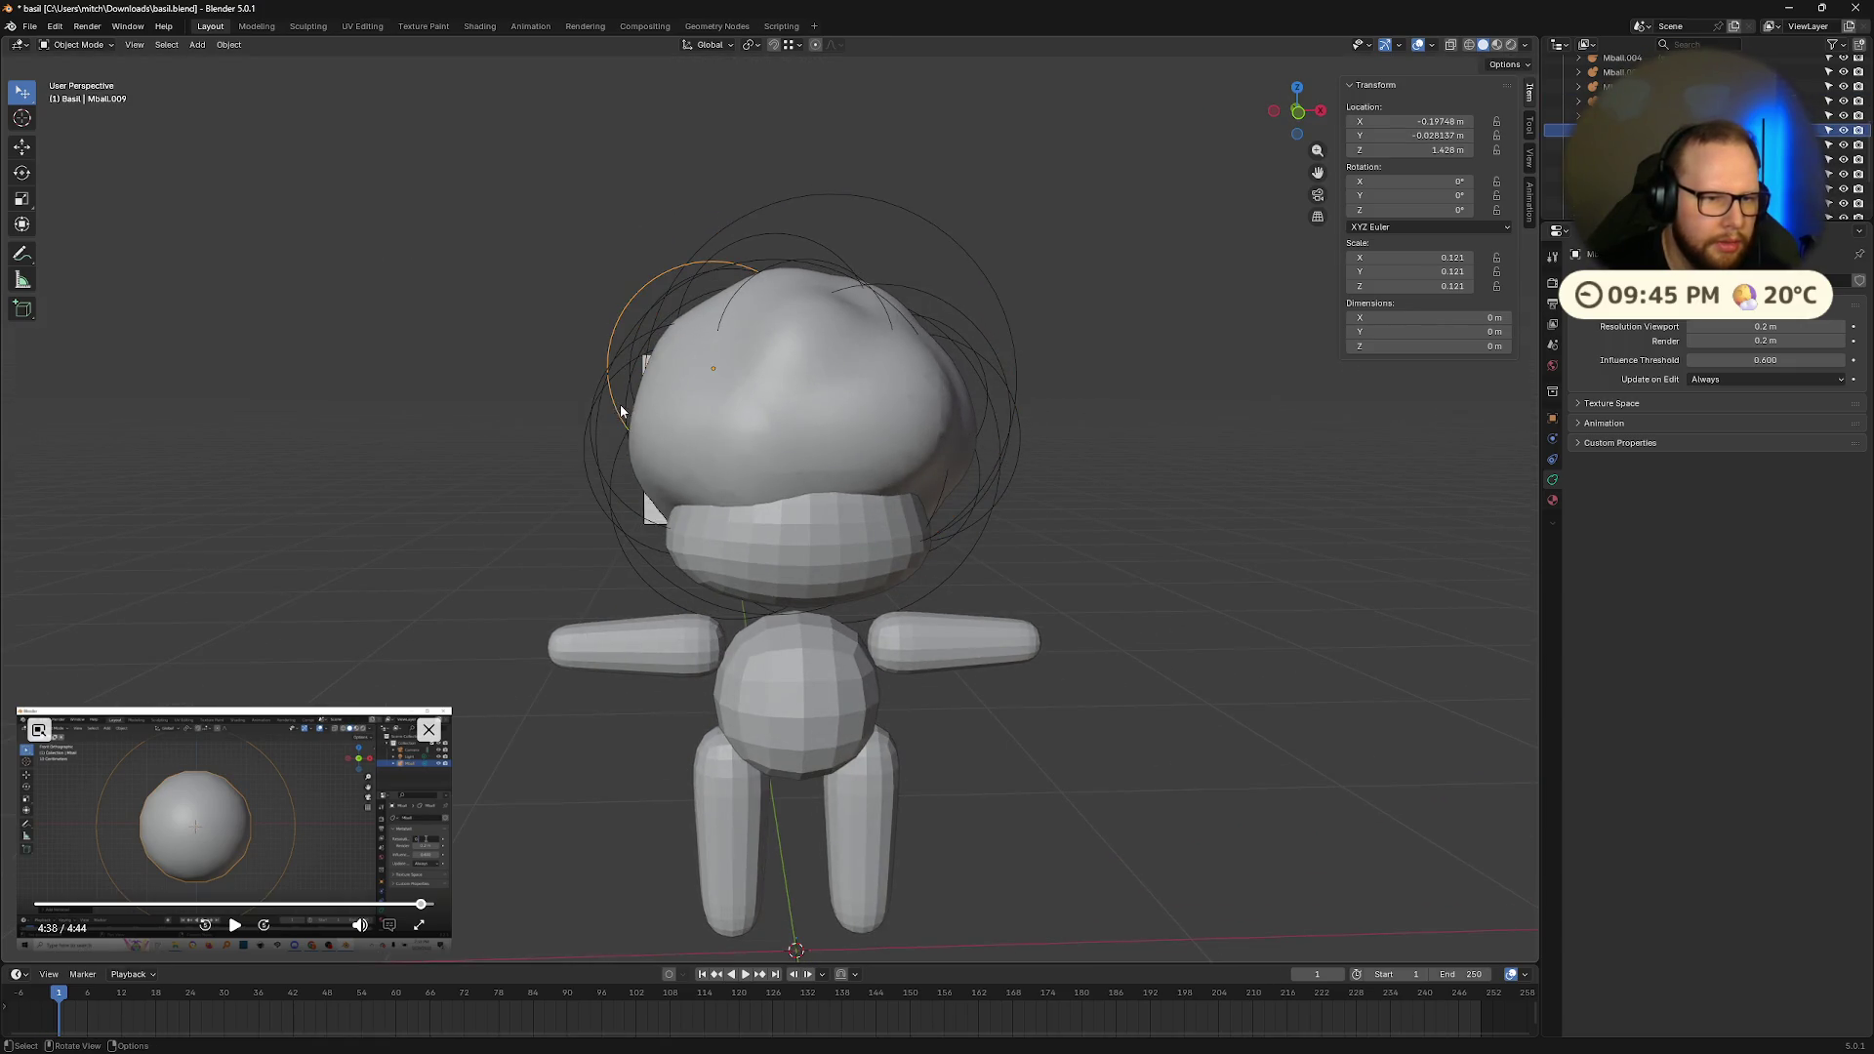
pyautogui.moveTo(619, 405); pyautogui.dragTo(700, 435, button='middle')
# Step: Enlarge Mball.009 to 0.155 and move it near X −0.191 m, Z 1.409 m
pyautogui.press('g')
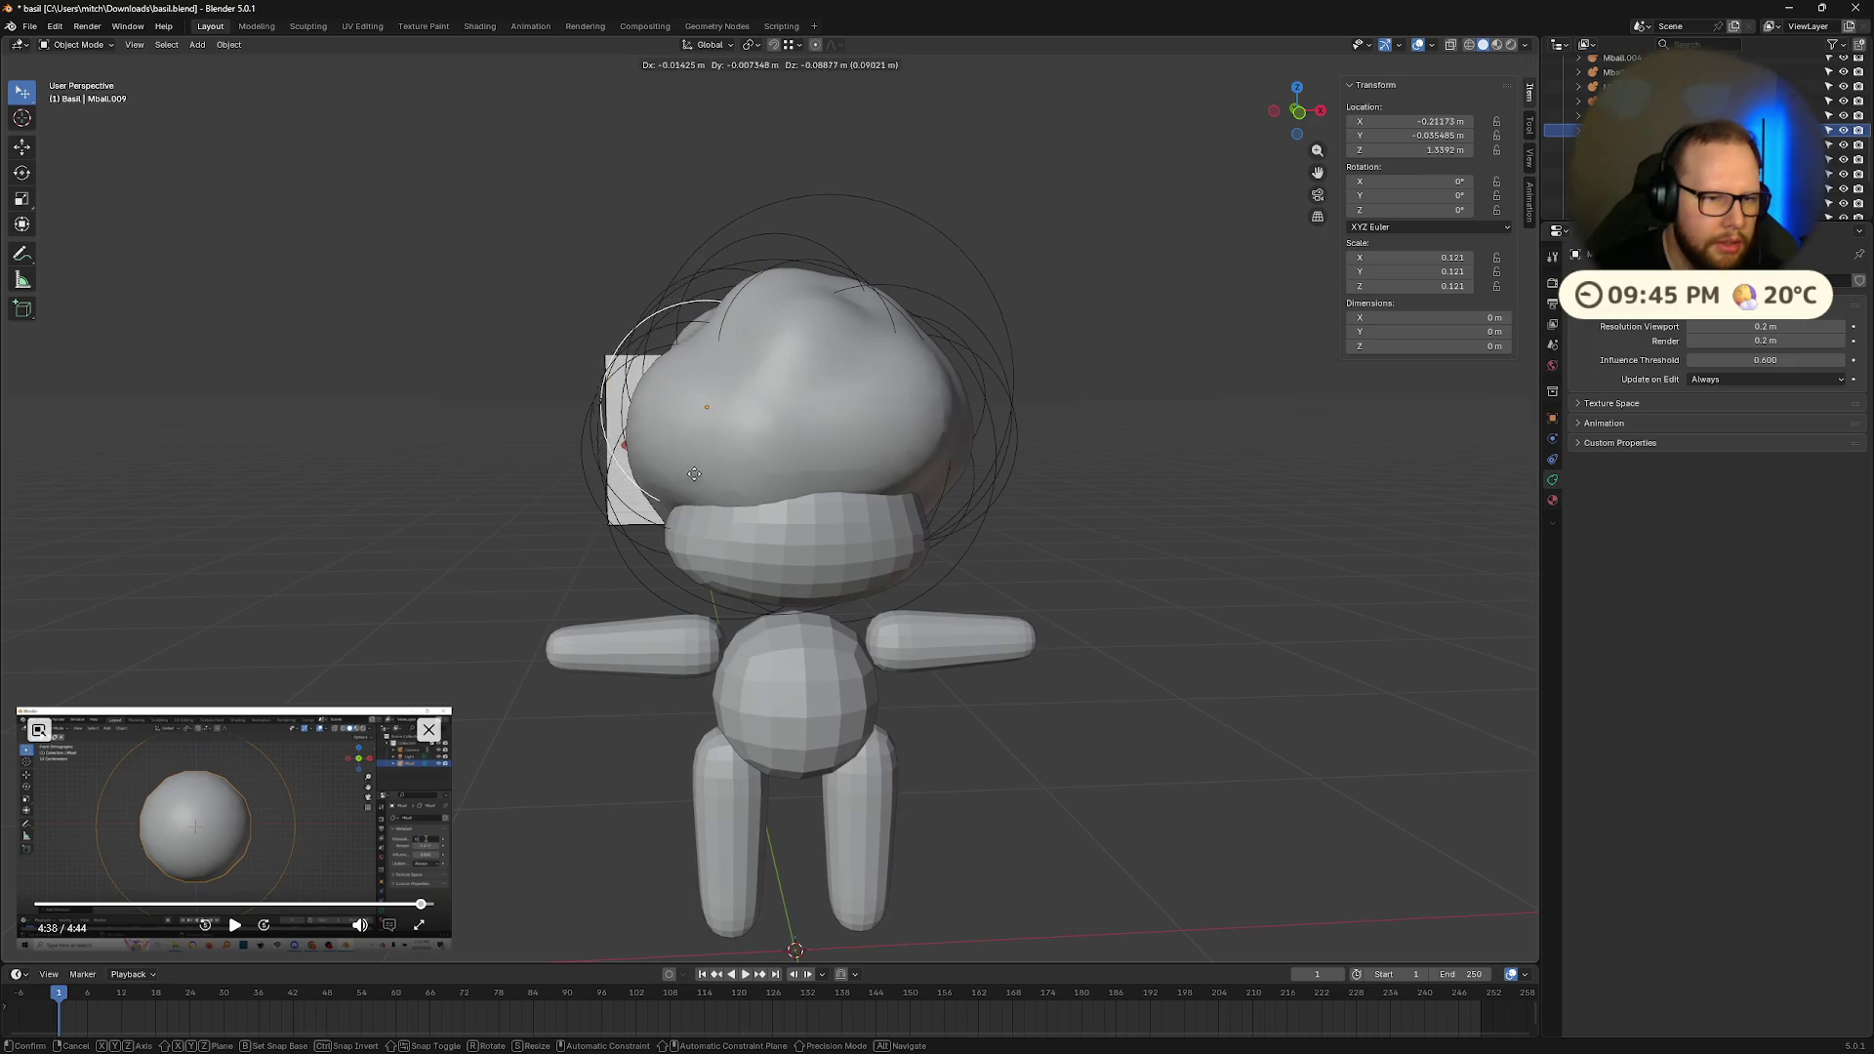
pyautogui.click(705, 456)
pyautogui.press('s')
pyautogui.click(786, 472)
pyautogui.press('g')
pyautogui.click(792, 458)
pyautogui.moveTo(792, 459)
pyautogui.mouseDown(button='middle')
pyautogui.moveTo(998, 466)
pyautogui.moveTo(913, 439)
pyautogui.moveTo(1180, 381)
pyautogui.moveTo(1021, 406)
pyautogui.mouseUp(button='middle')
pyautogui.scroll(-5, 1031, 396)
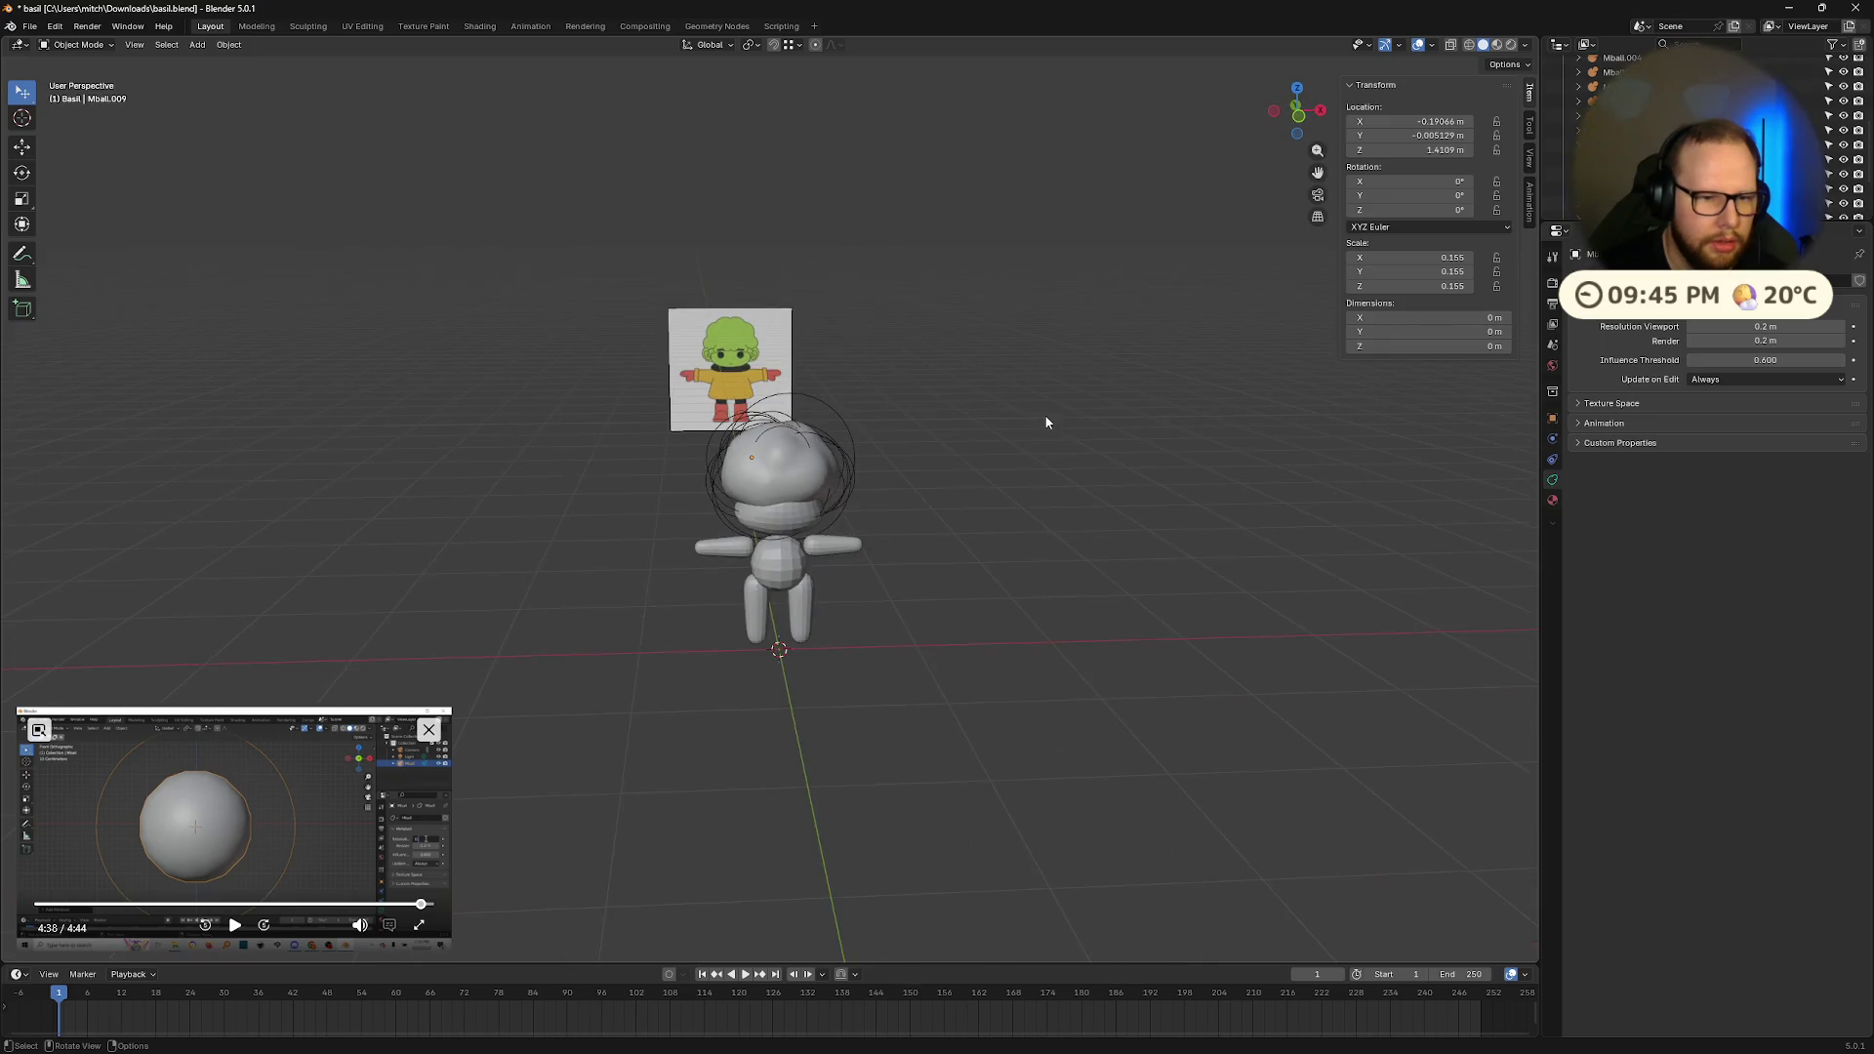
# Step: Go to front view, toggle Edit Mode on and off, and switch to Material Preview shading
pyautogui.press('KP_1')
pyautogui.scroll(5, 1156, 418)
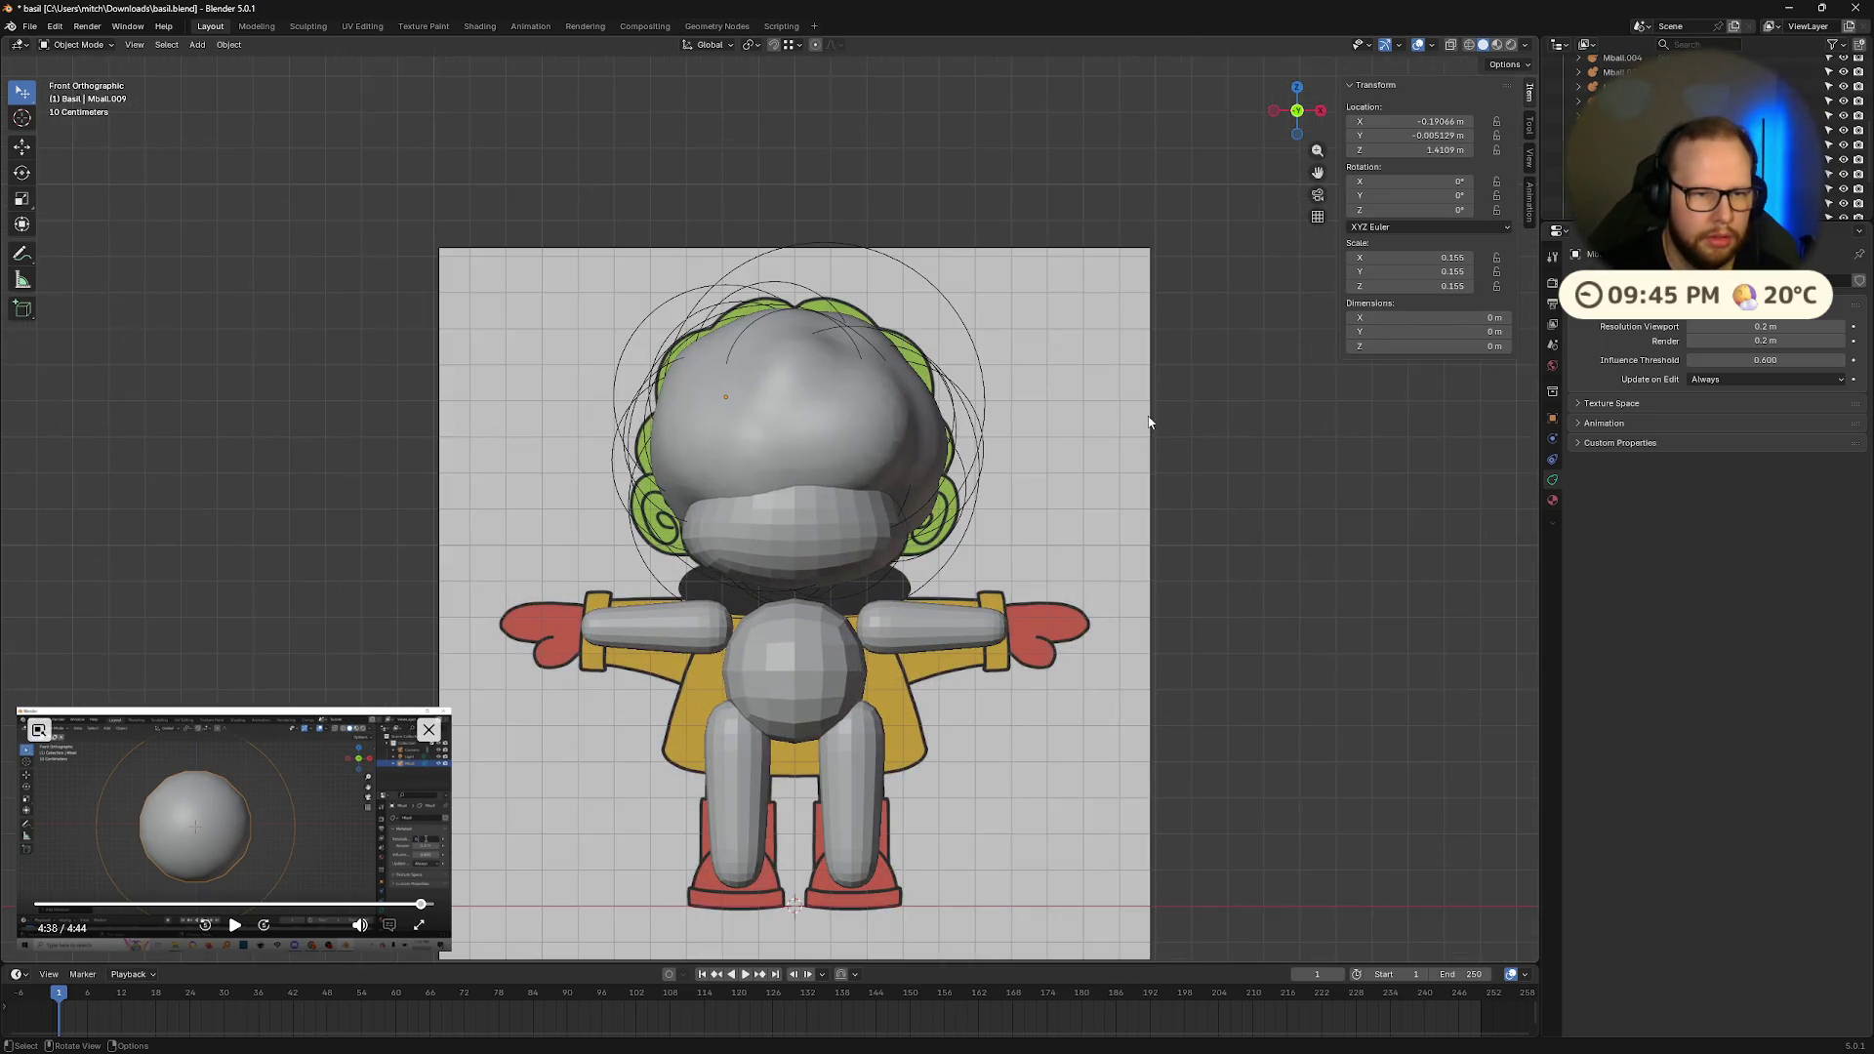
pyautogui.press('Tab')
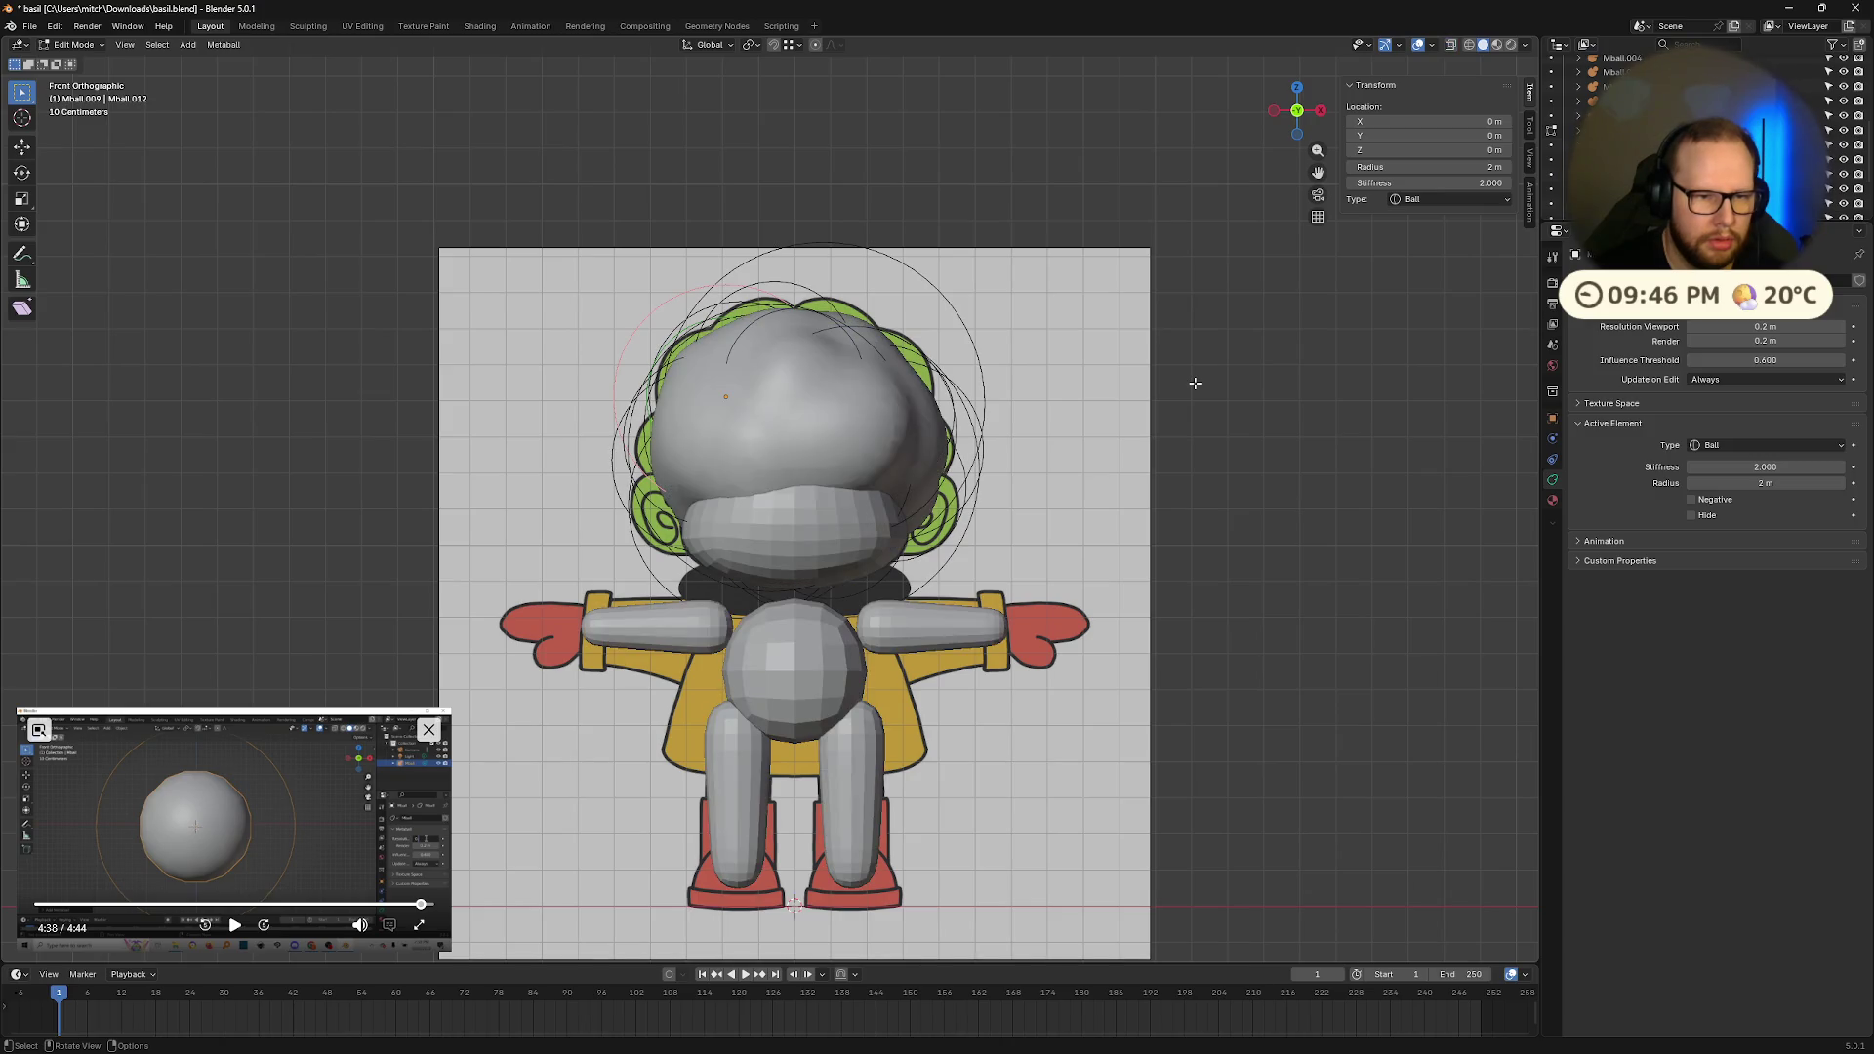
pyautogui.scroll(2, 1195, 383)
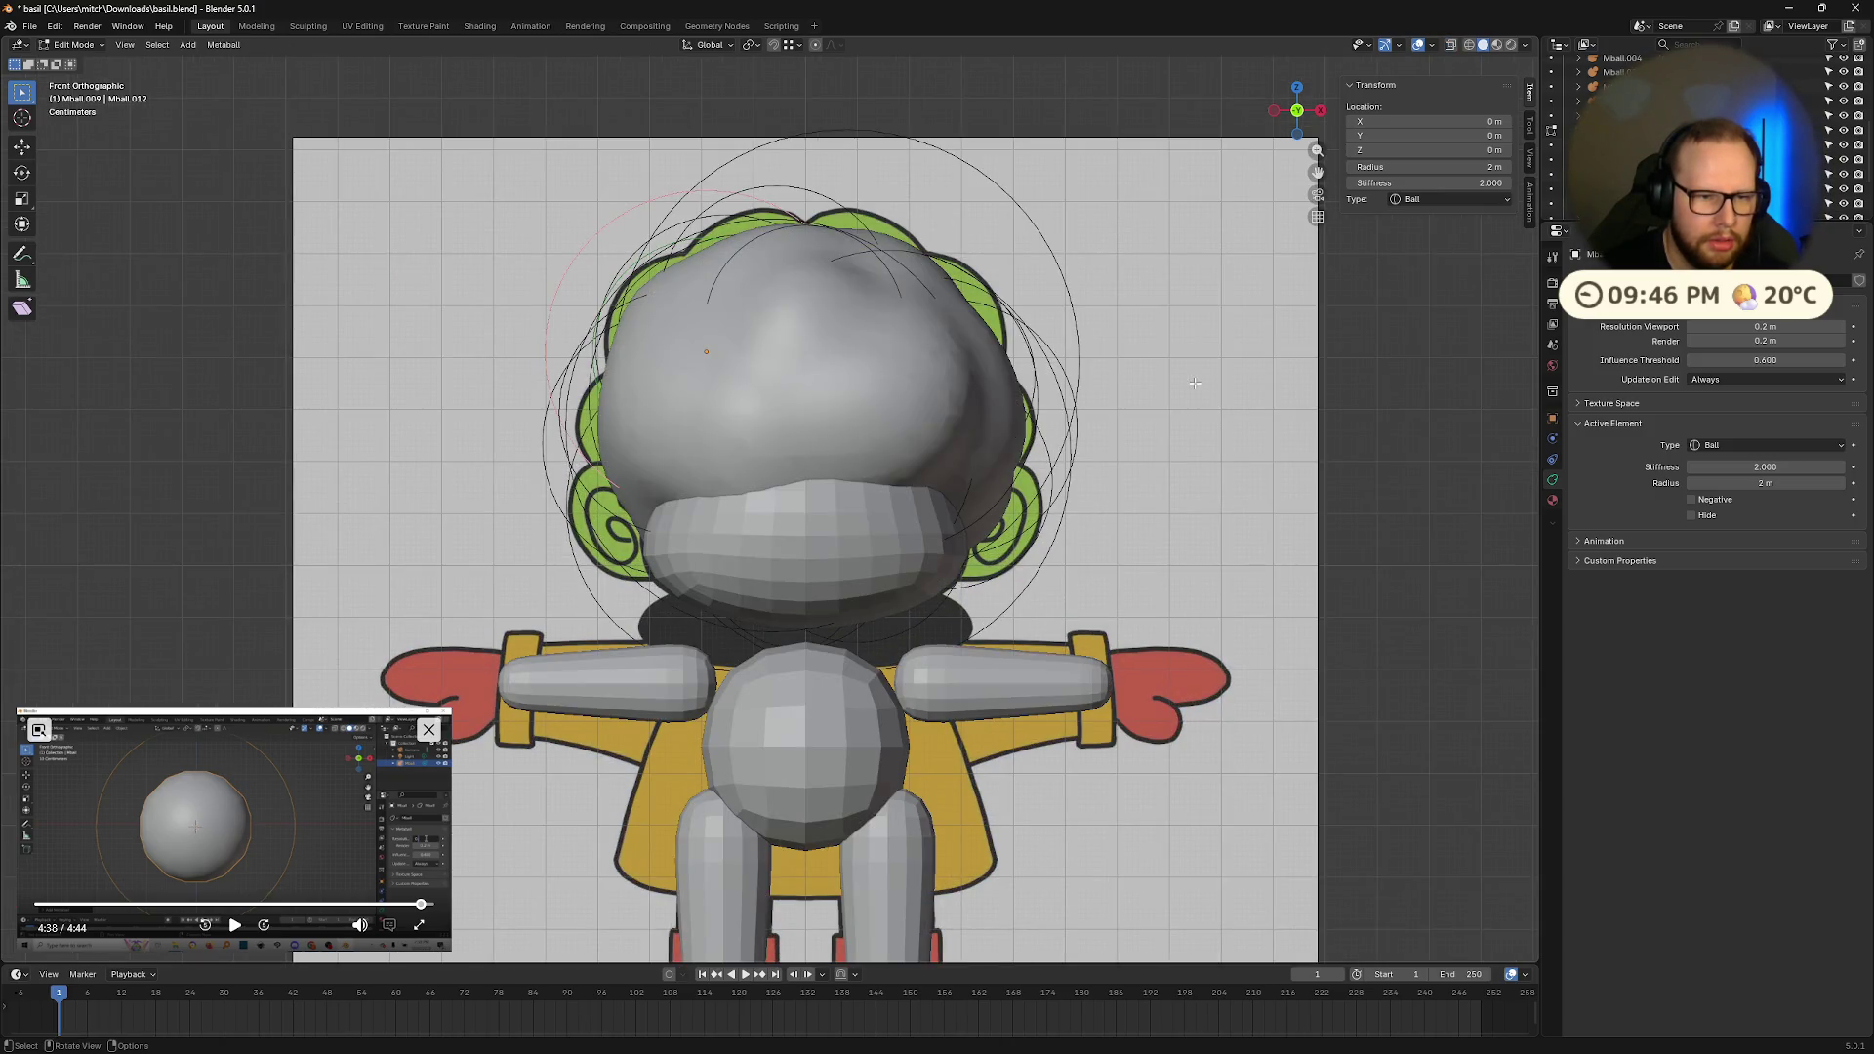
pyautogui.scroll(-5, 1195, 382)
pyautogui.moveTo(1195, 382)
pyautogui.mouseDown(button='middle')
pyautogui.moveTo(1272, 448)
pyautogui.moveTo(1170, 433)
pyautogui.mouseUp(button='middle')
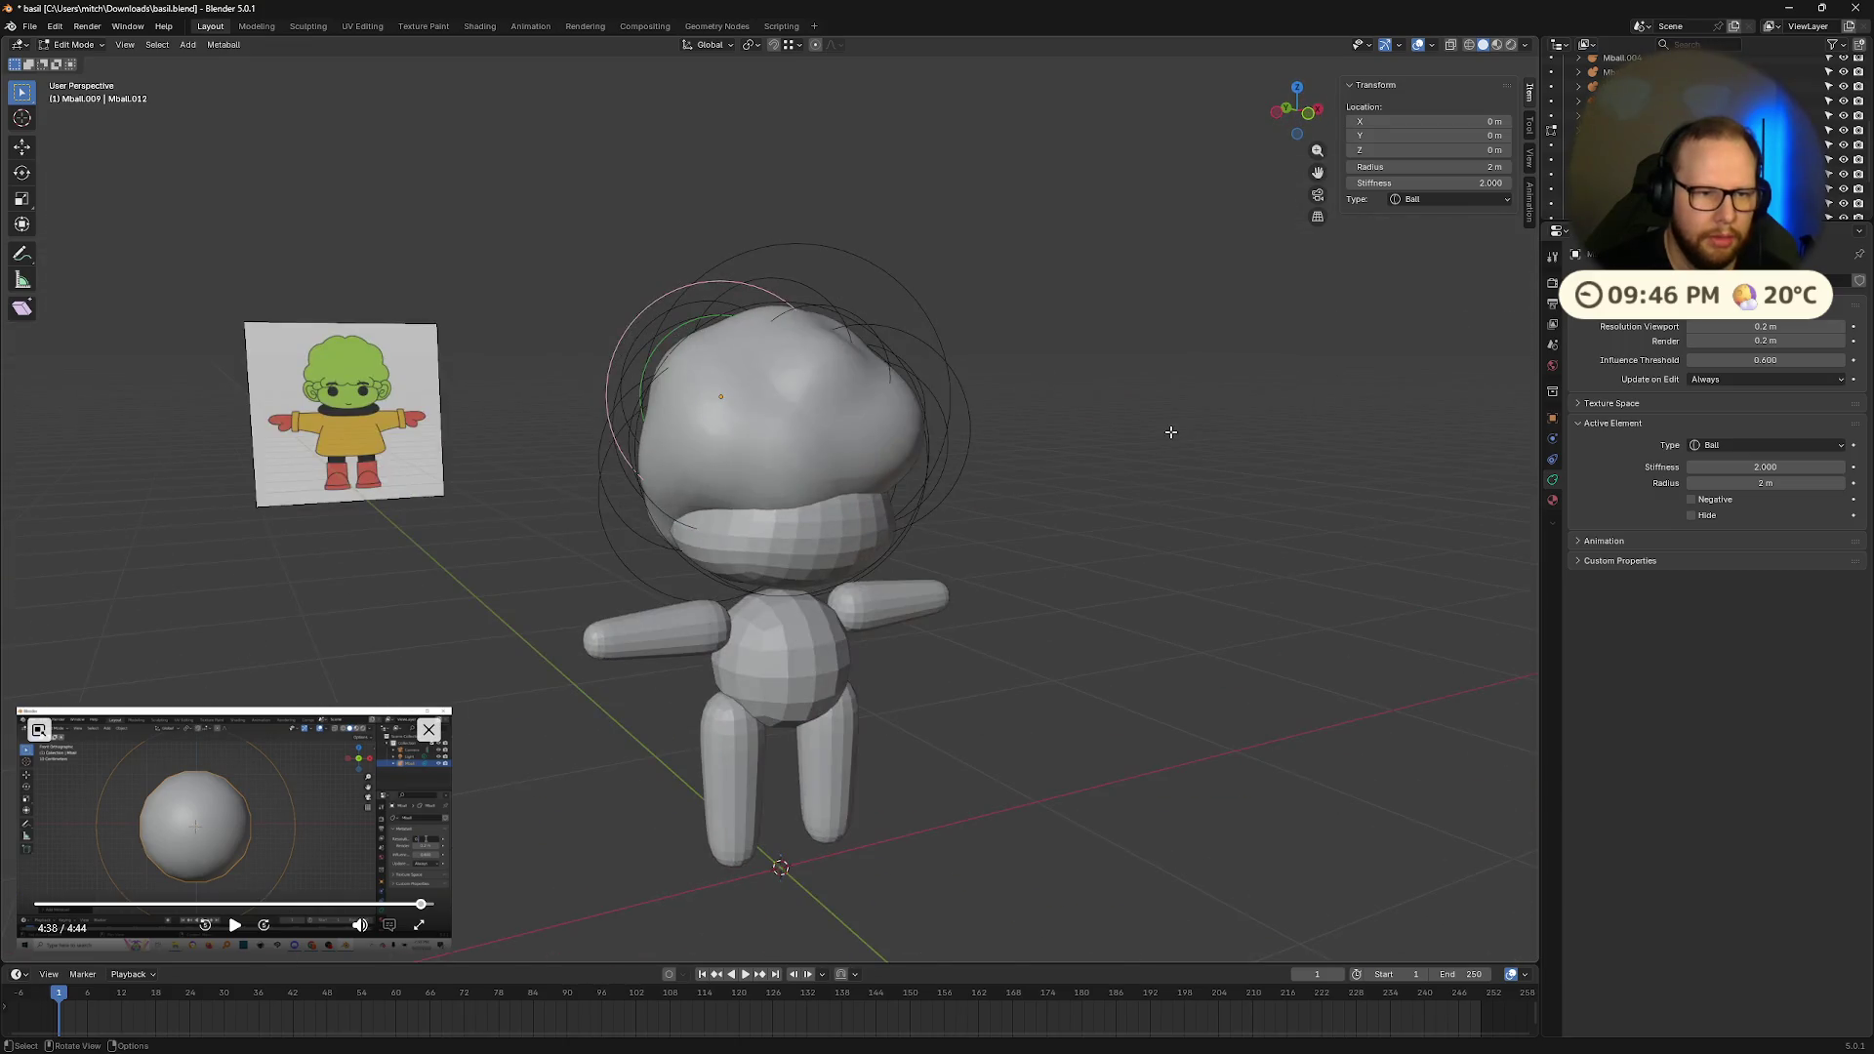
pyautogui.press('Tab')
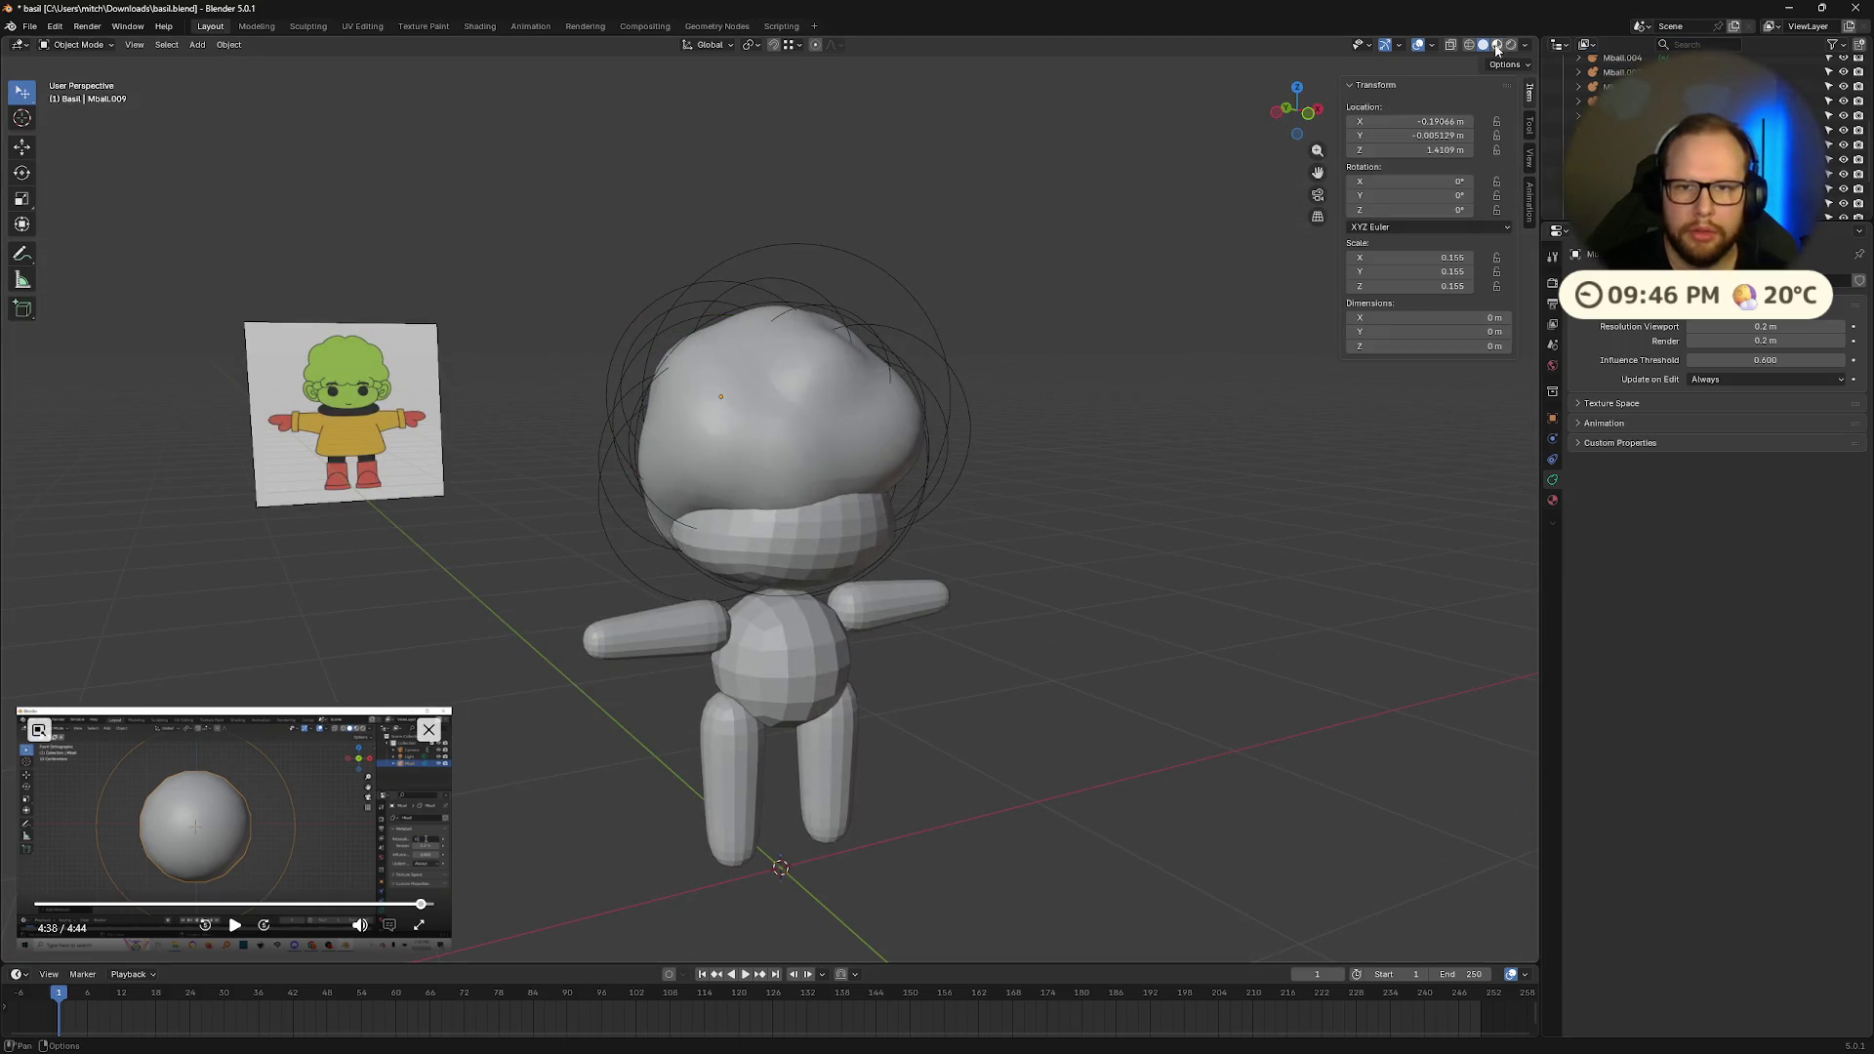
pyautogui.click(1499, 49)
pyautogui.moveTo(1129, 515)
pyautogui.mouseDown(button='middle')
pyautogui.moveTo(957, 527)
pyautogui.moveTo(993, 484)
pyautogui.moveTo(1339, 502)
pyautogui.moveTo(1334, 422)
pyautogui.moveTo(1152, 530)
pyautogui.moveTo(1027, 531)
pyautogui.mouseUp(button='middle')
# Step: Select the main Mball object in the Outliner and open its Object context menu
pyautogui.scroll(-3, 1709, 147)
pyautogui.click(1640, 144)
pyautogui.scroll(5, 1708, 146)
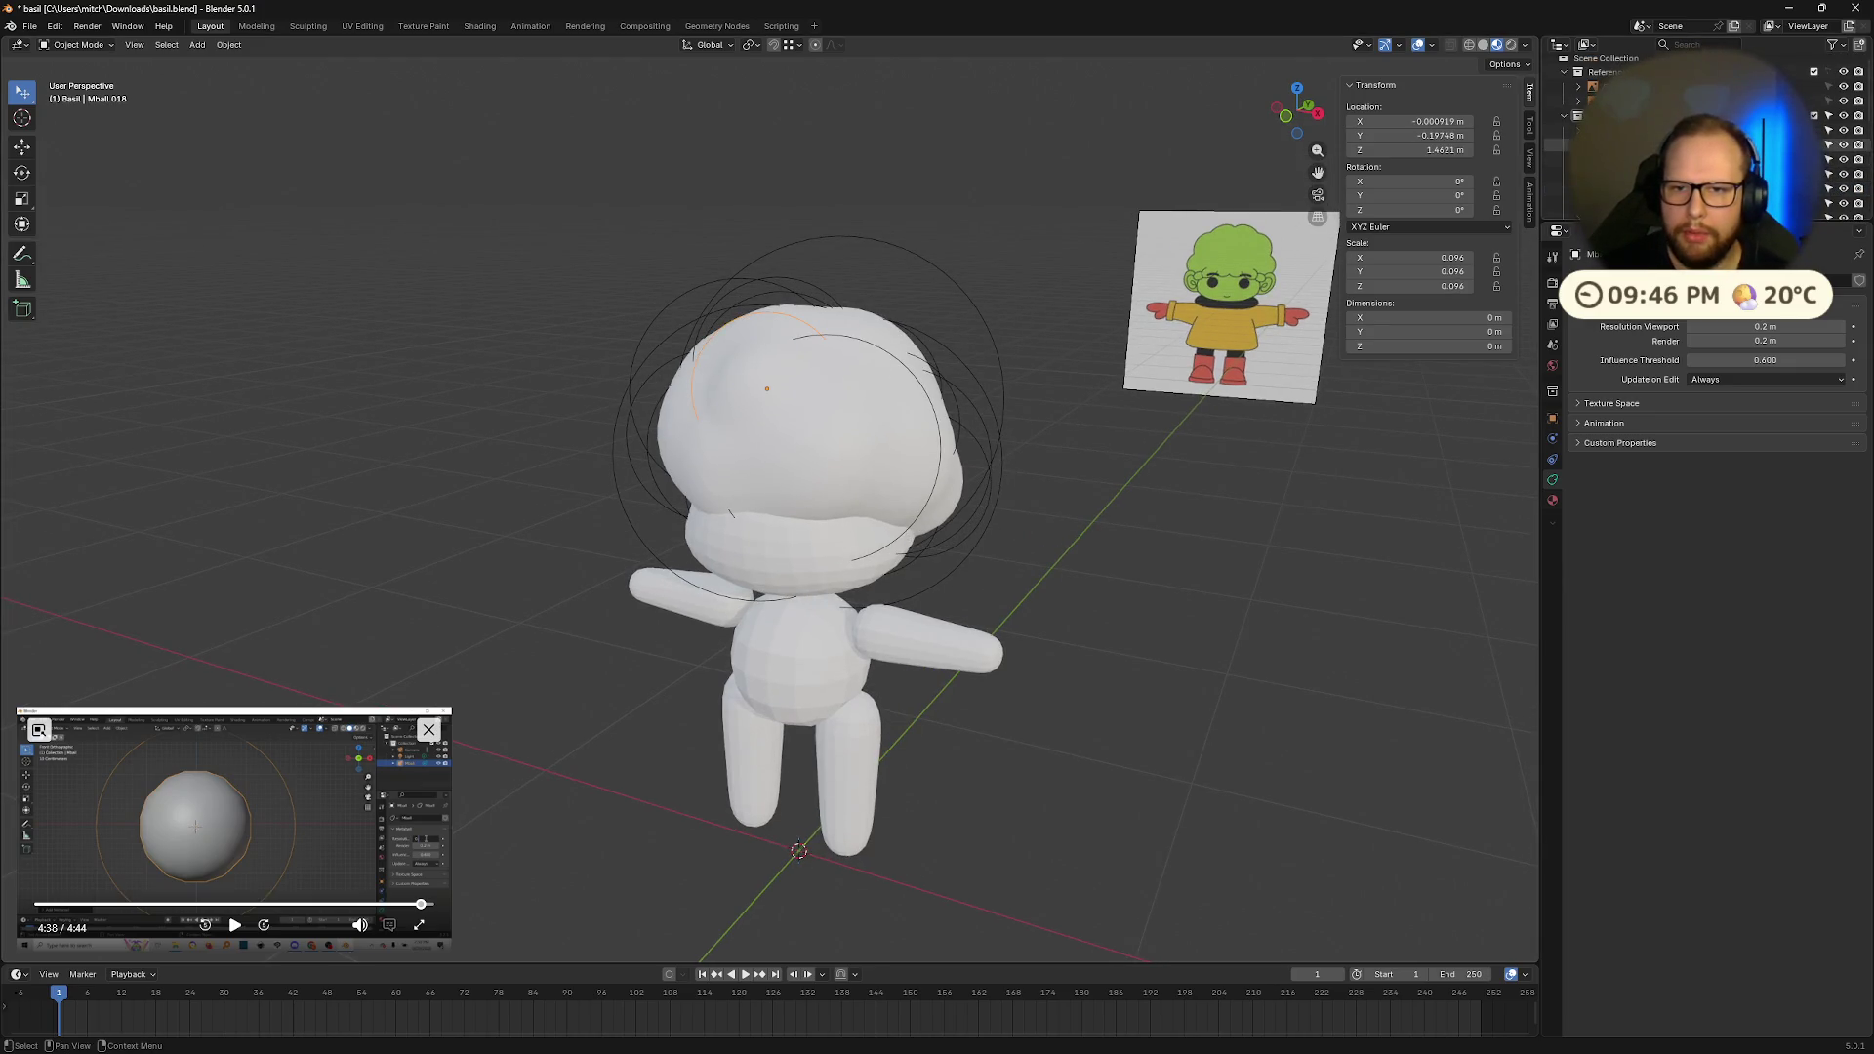
pyautogui.click(1602, 159)
pyautogui.rightClick(1560, 162)
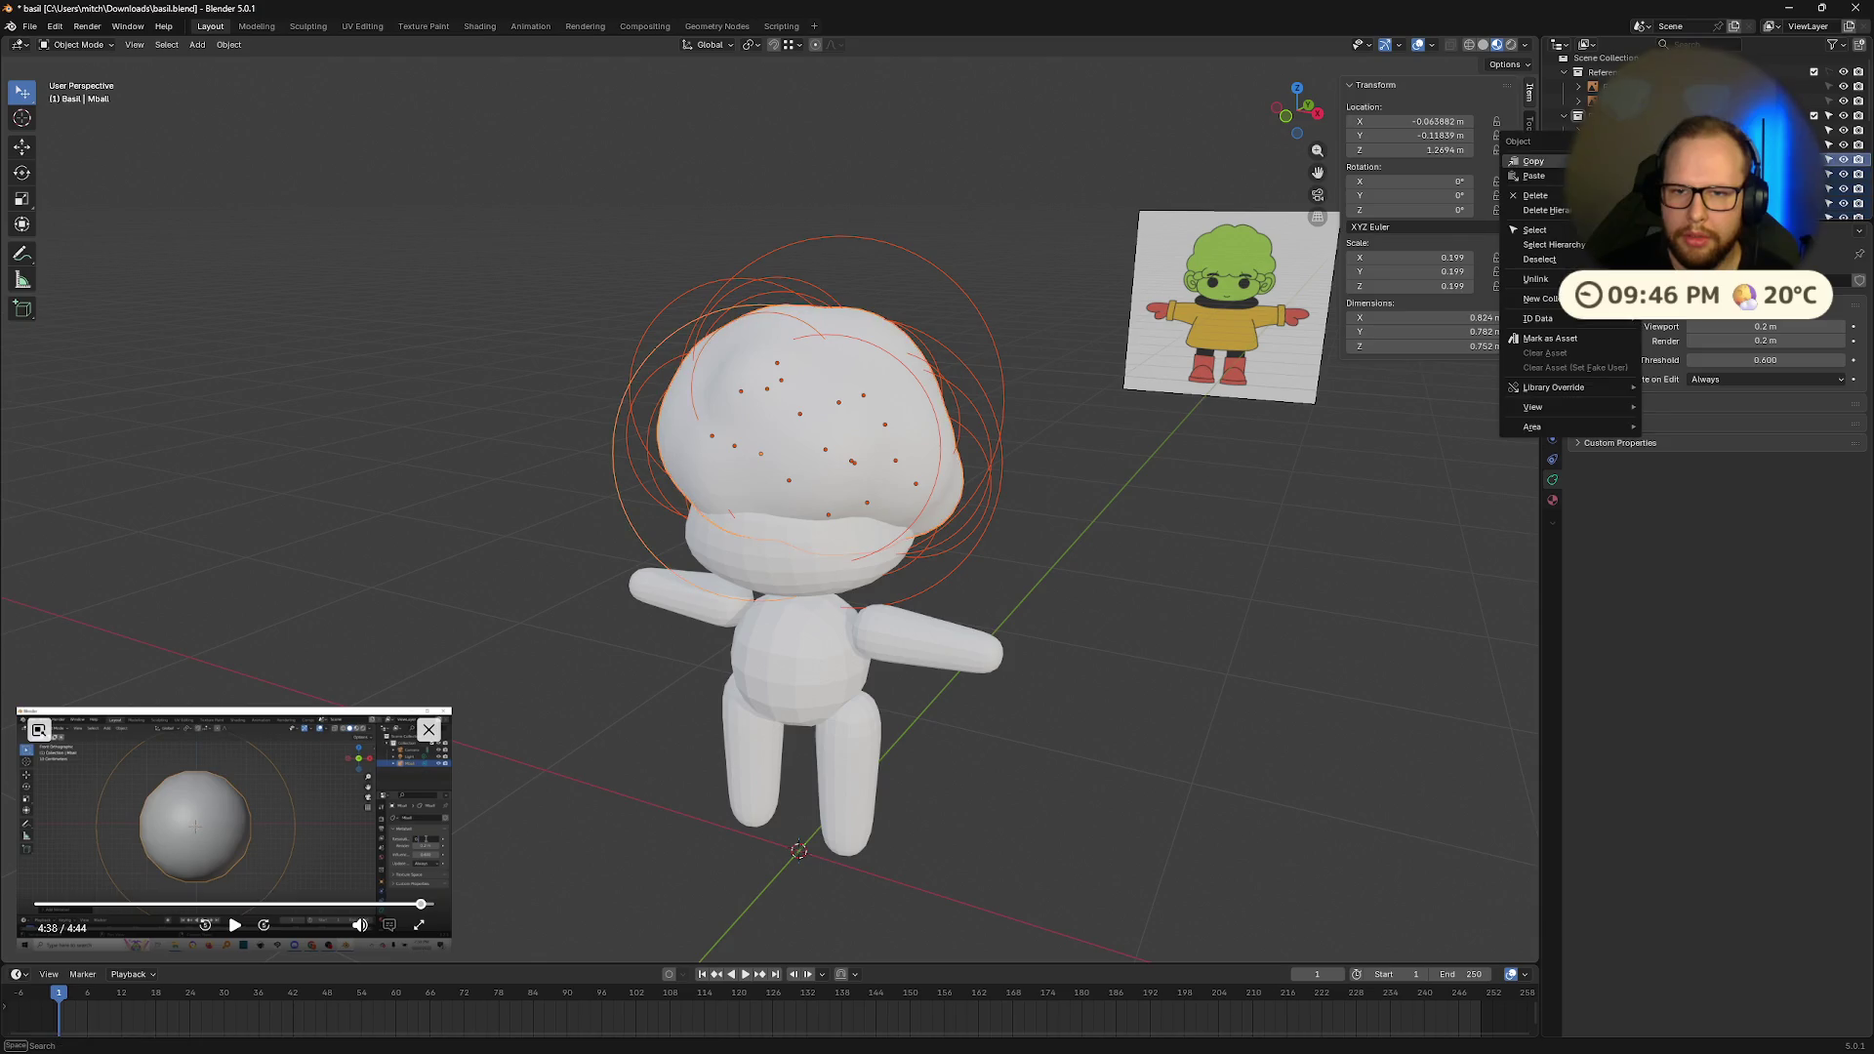
pyautogui.moveTo(1562, 427)
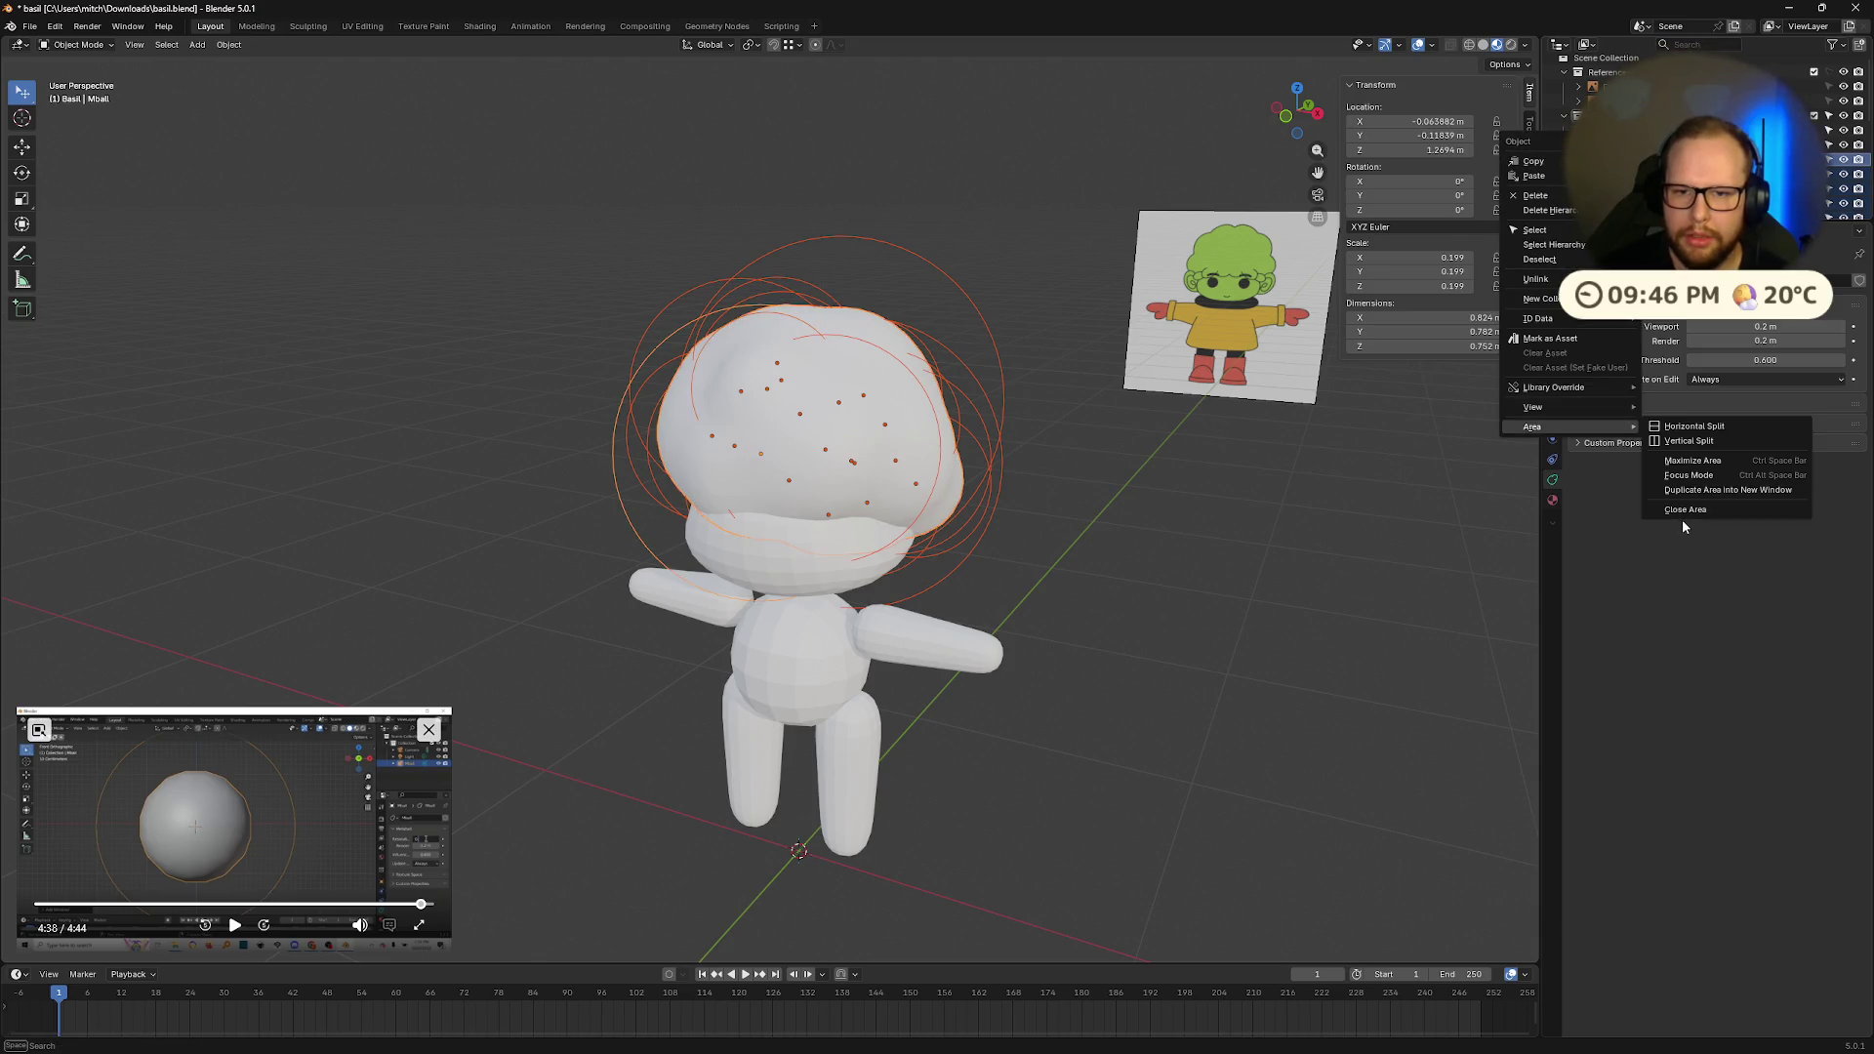
pyautogui.click(1679, 602)
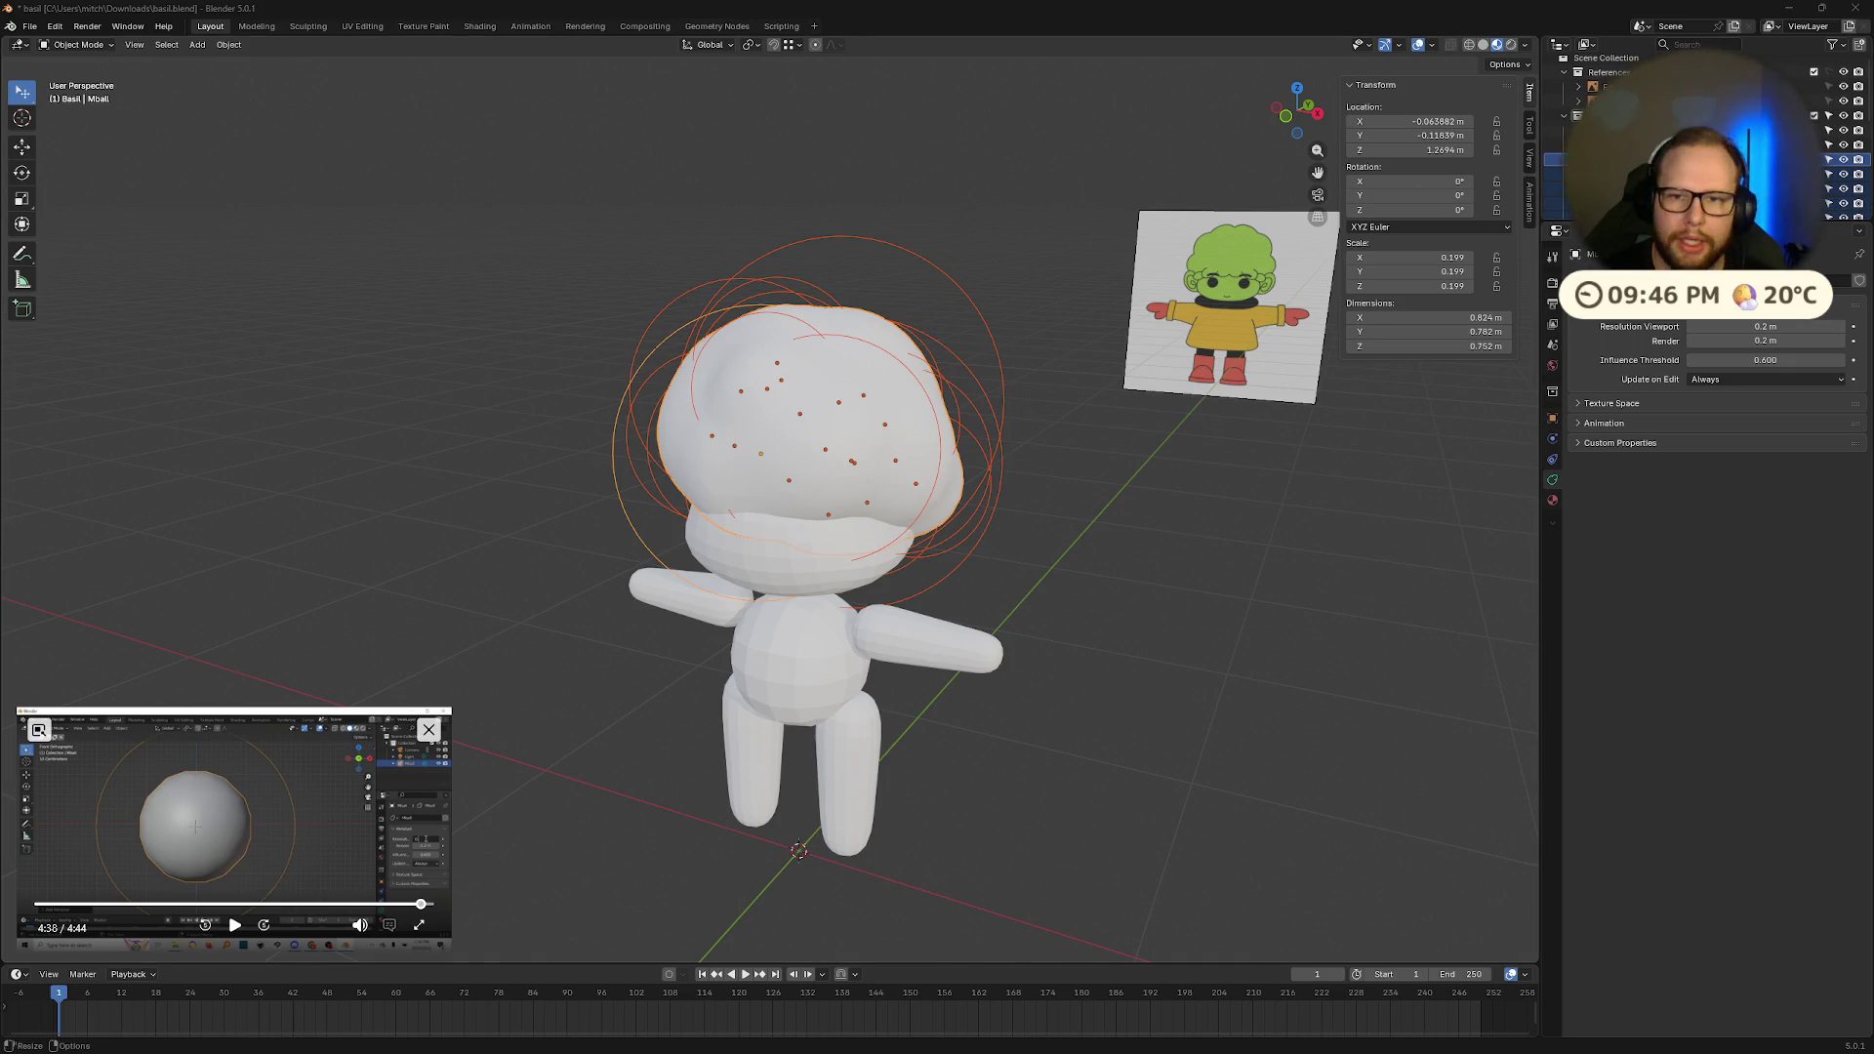
pyautogui.rightClick(1552, 174)
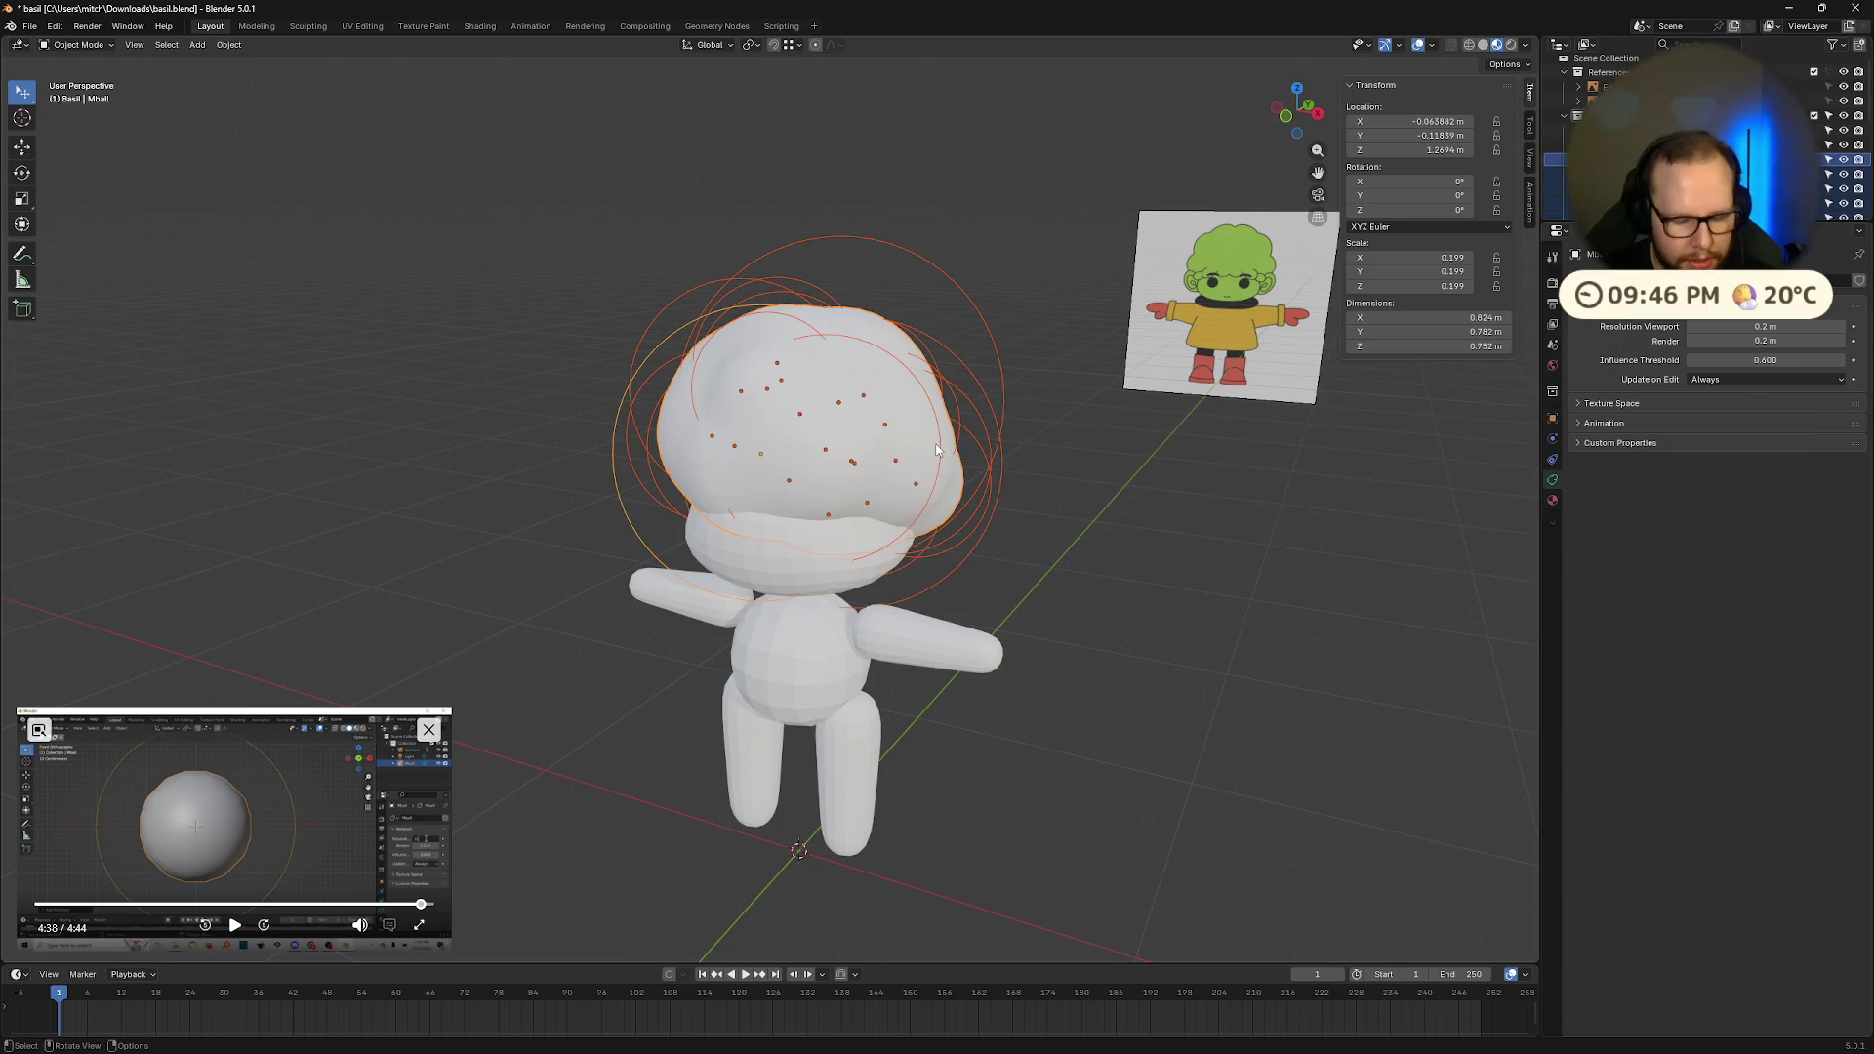
# Step: Select all the head metaballs and save the file
pyautogui.click(1044, 437)
pyautogui.click(1557, 166)
pyautogui.scroll(-3, 1557, 176)
pyautogui.press('a')
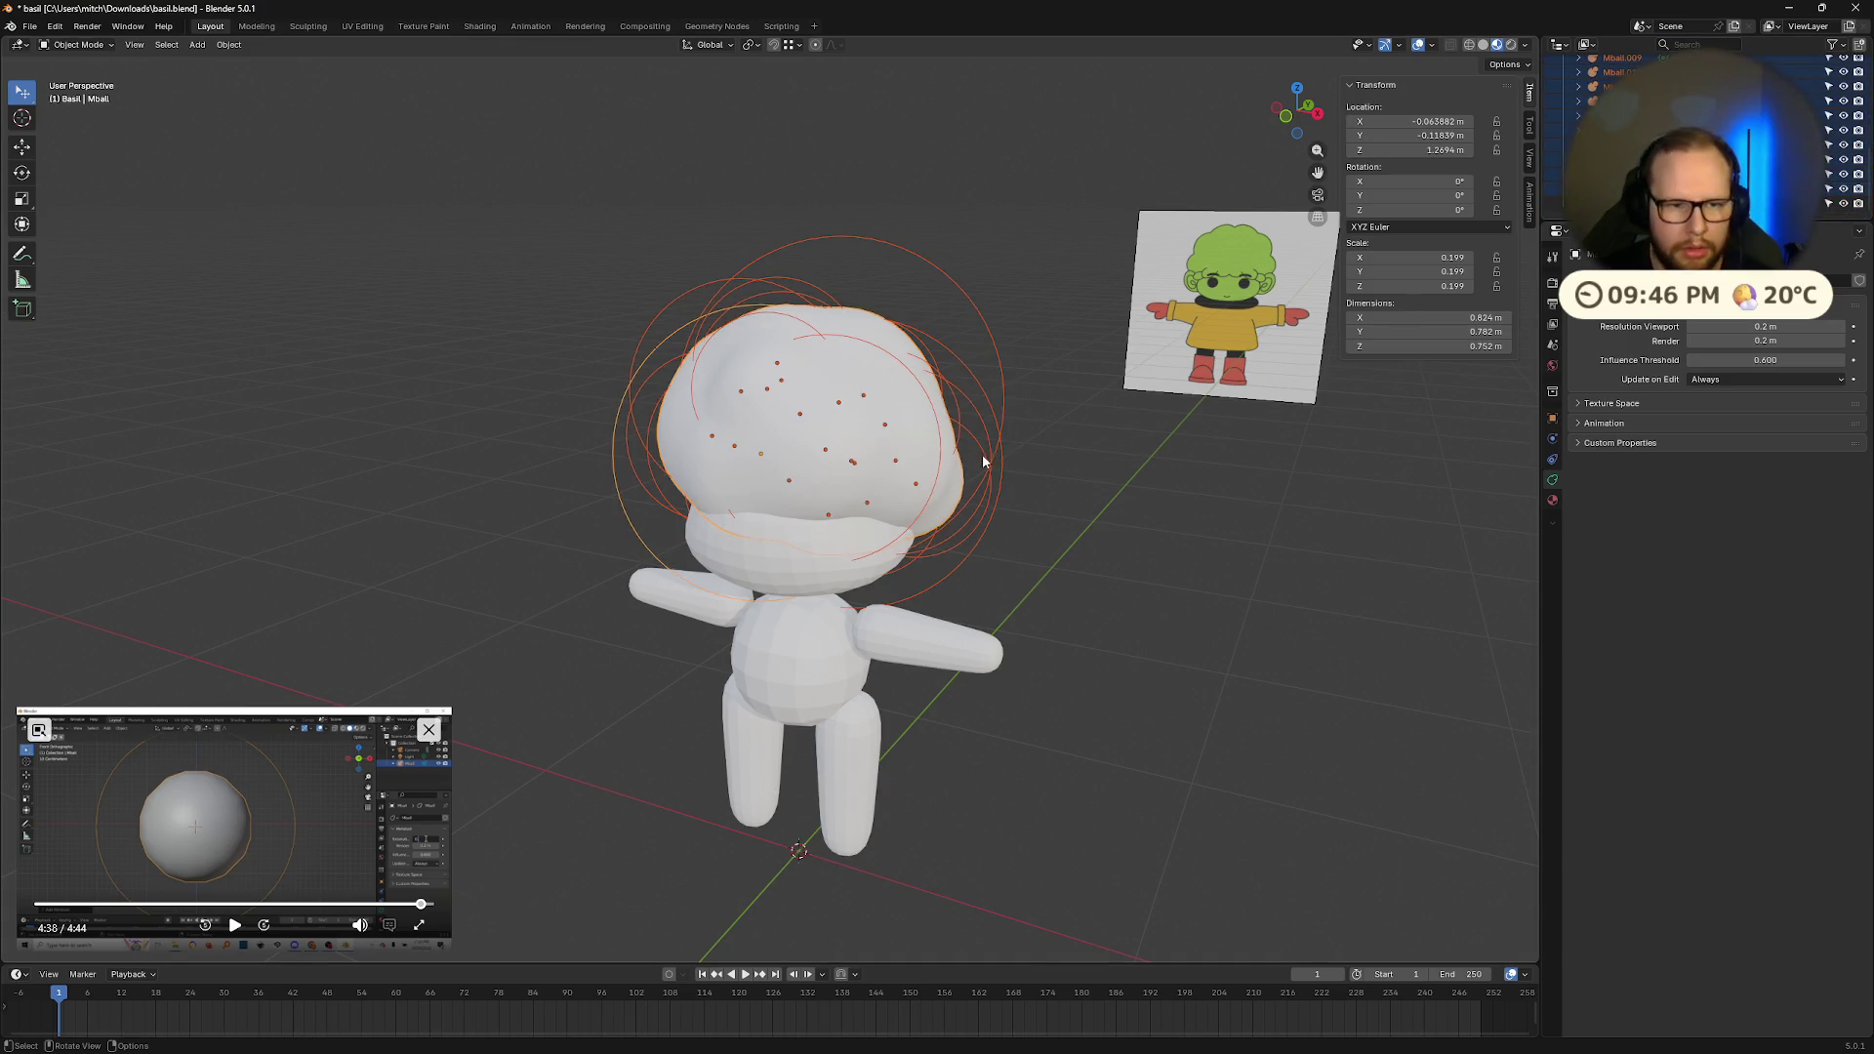
pyautogui.hotkey('ctrl', 's')
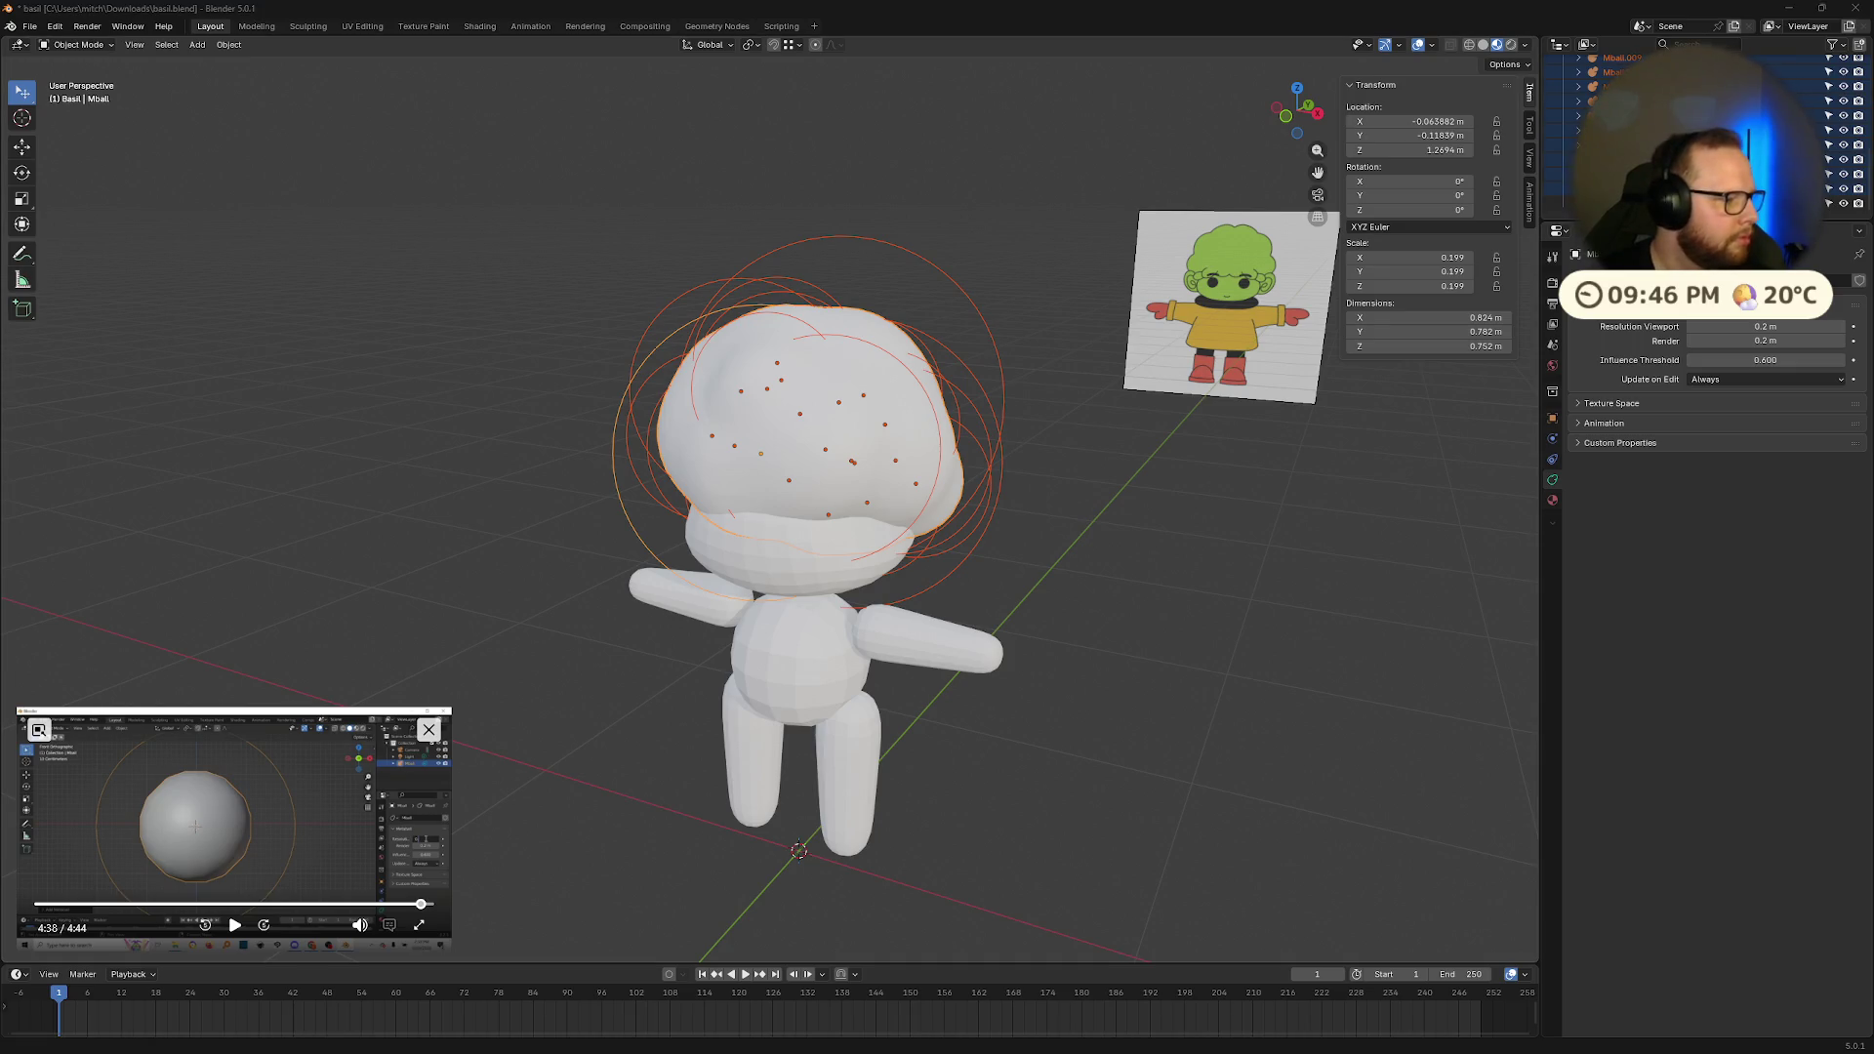
pyautogui.moveTo(845, 427); pyautogui.dragTo(810, 418, button='middle')
# Step: Join with Ctrl+J, select the Basil collection's metaballs, and toggle Edit Mode back to Object Mode
pyautogui.hotkey('ctrl', 'j')
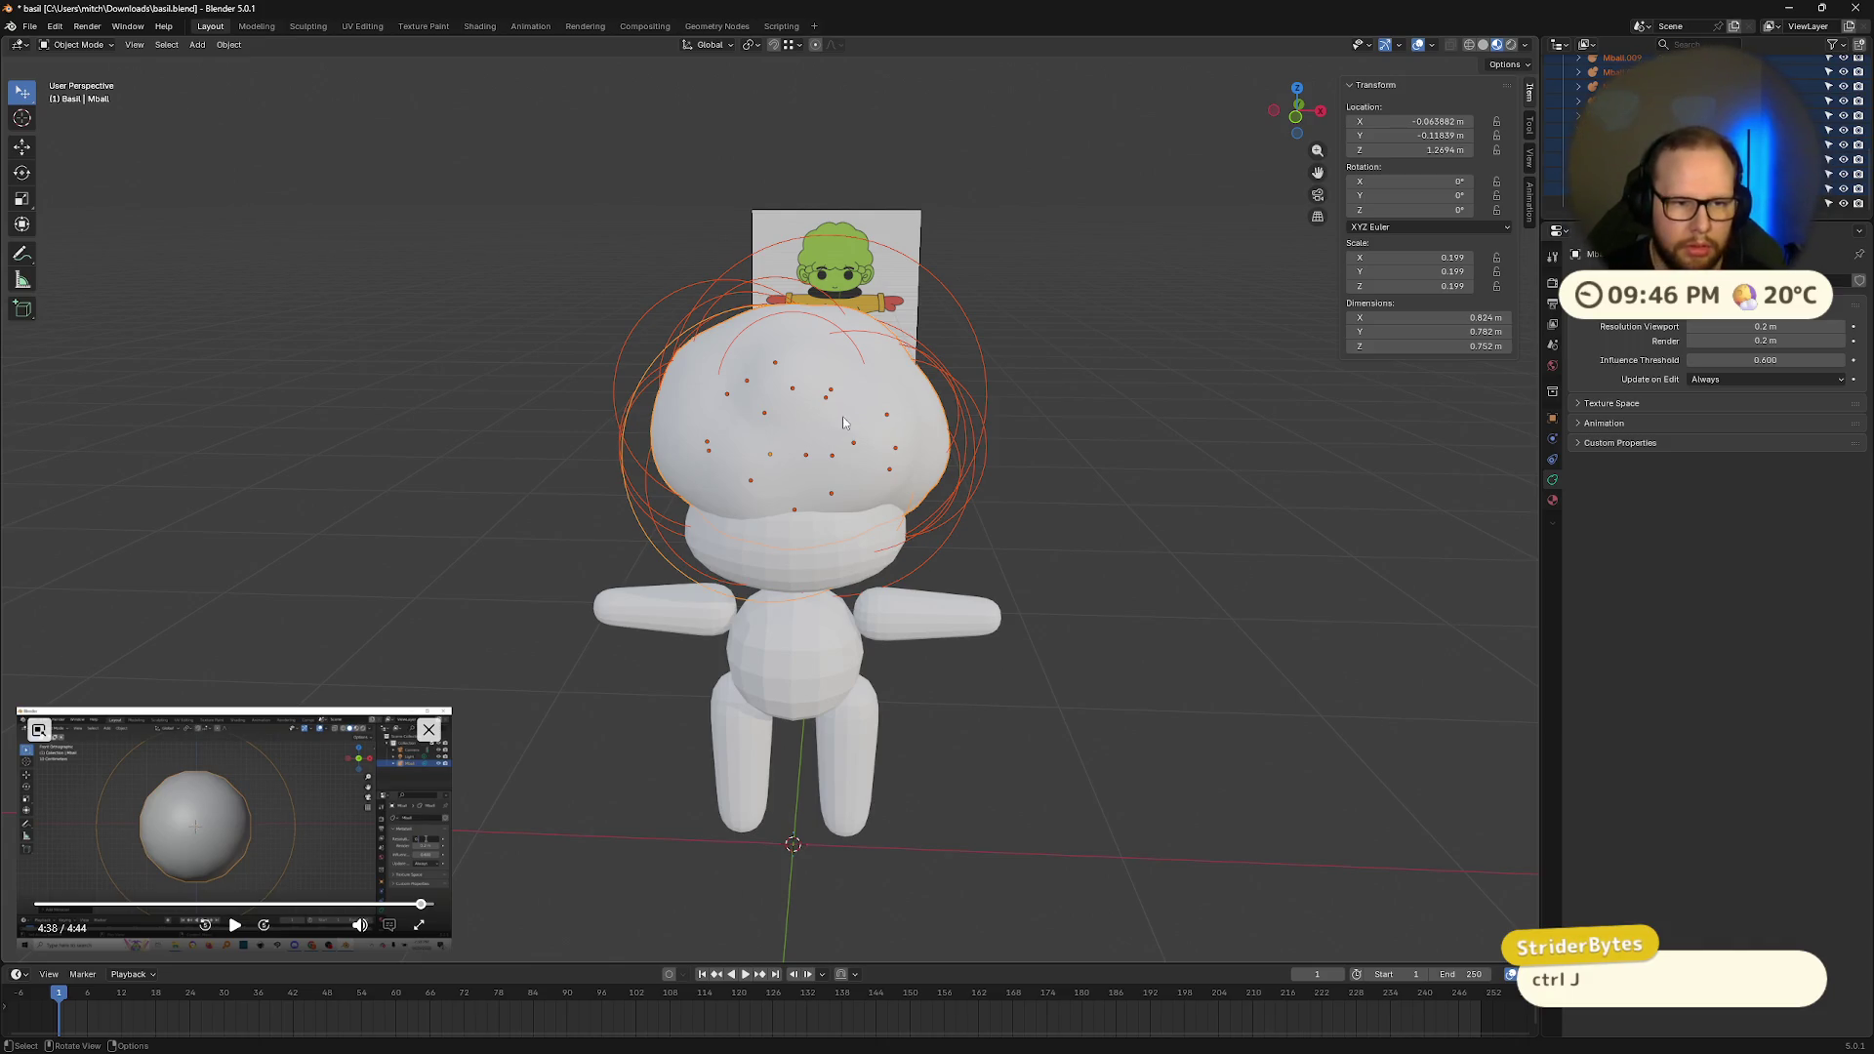
pyautogui.moveTo(843, 422); pyautogui.dragTo(1080, 425, button='middle')
pyautogui.click(1611, 188)
pyautogui.scroll(3, 1611, 147)
pyautogui.keyDown('shift'); pyautogui.click(1611, 100); pyautogui.keyUp('shift')
pyautogui.press('Tab')
pyautogui.moveTo(1074, 322); pyautogui.dragTo(1013, 320, button='middle')
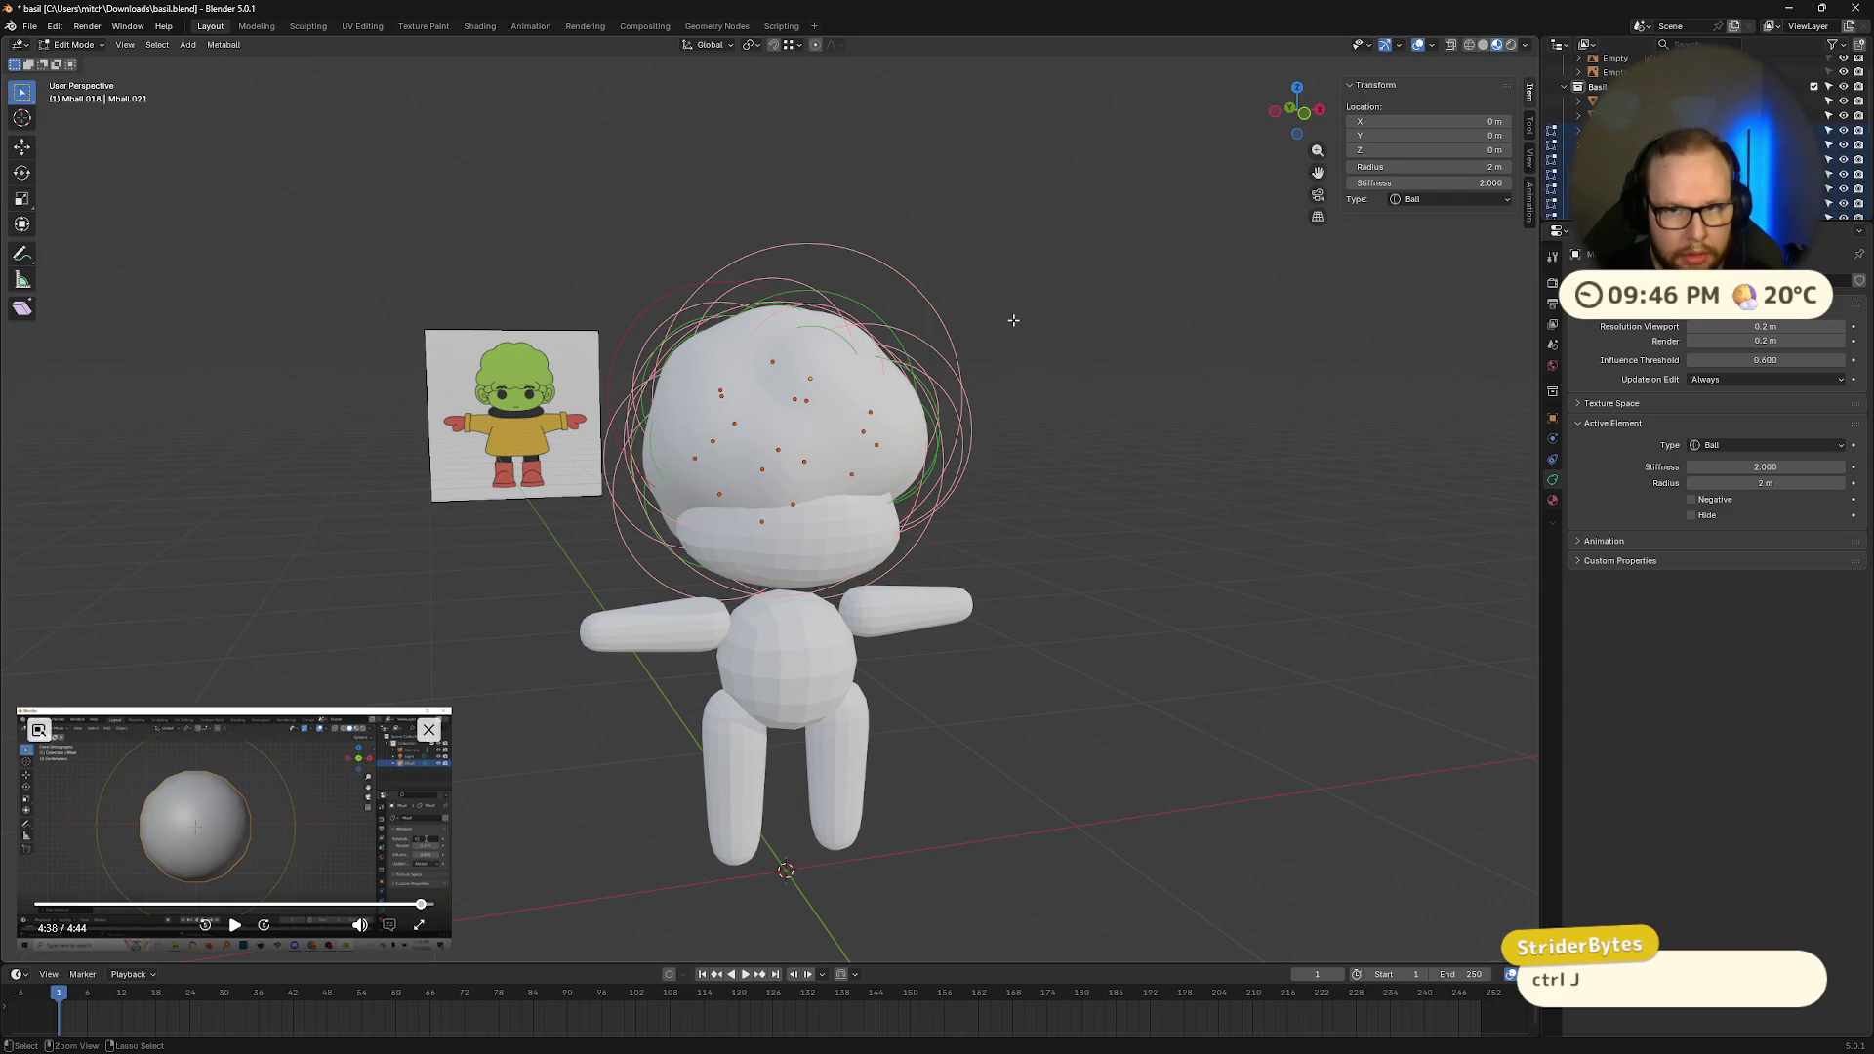
pyautogui.press('Tab')
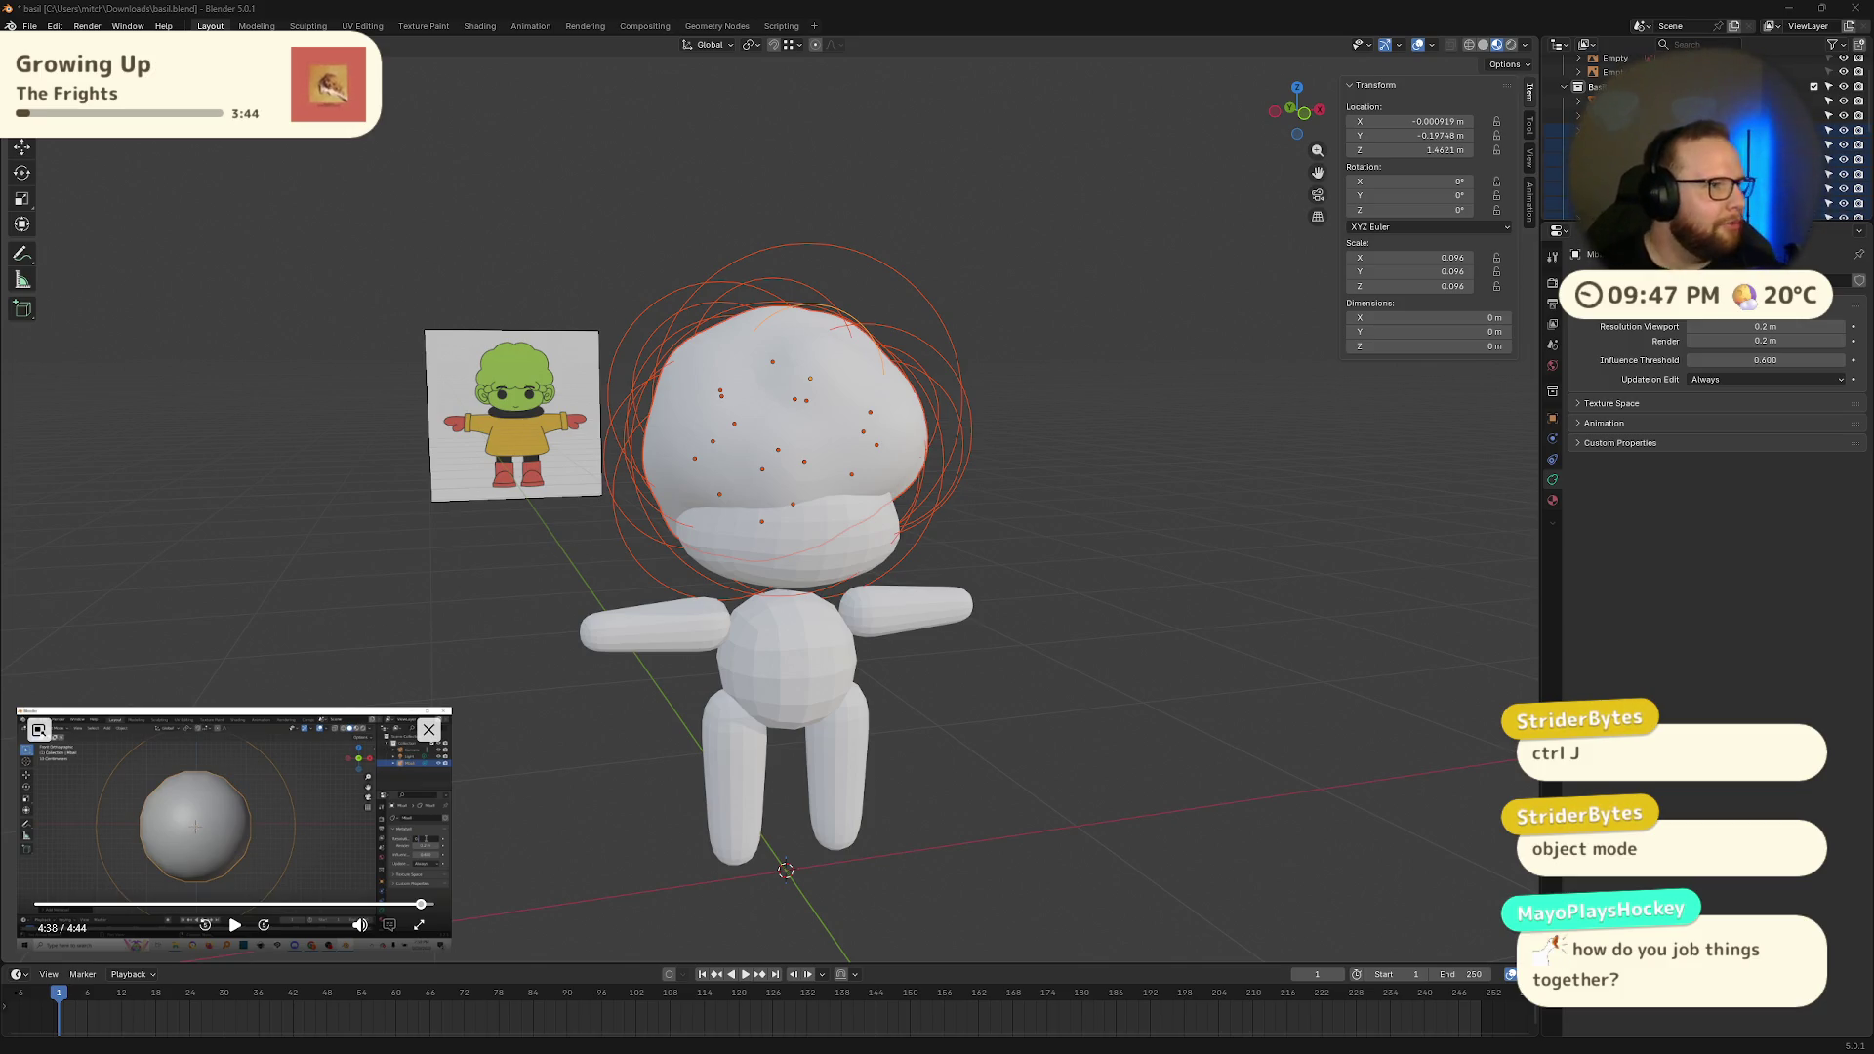
pyautogui.moveTo(1129, 460); pyautogui.dragTo(1138, 453, button='middle')
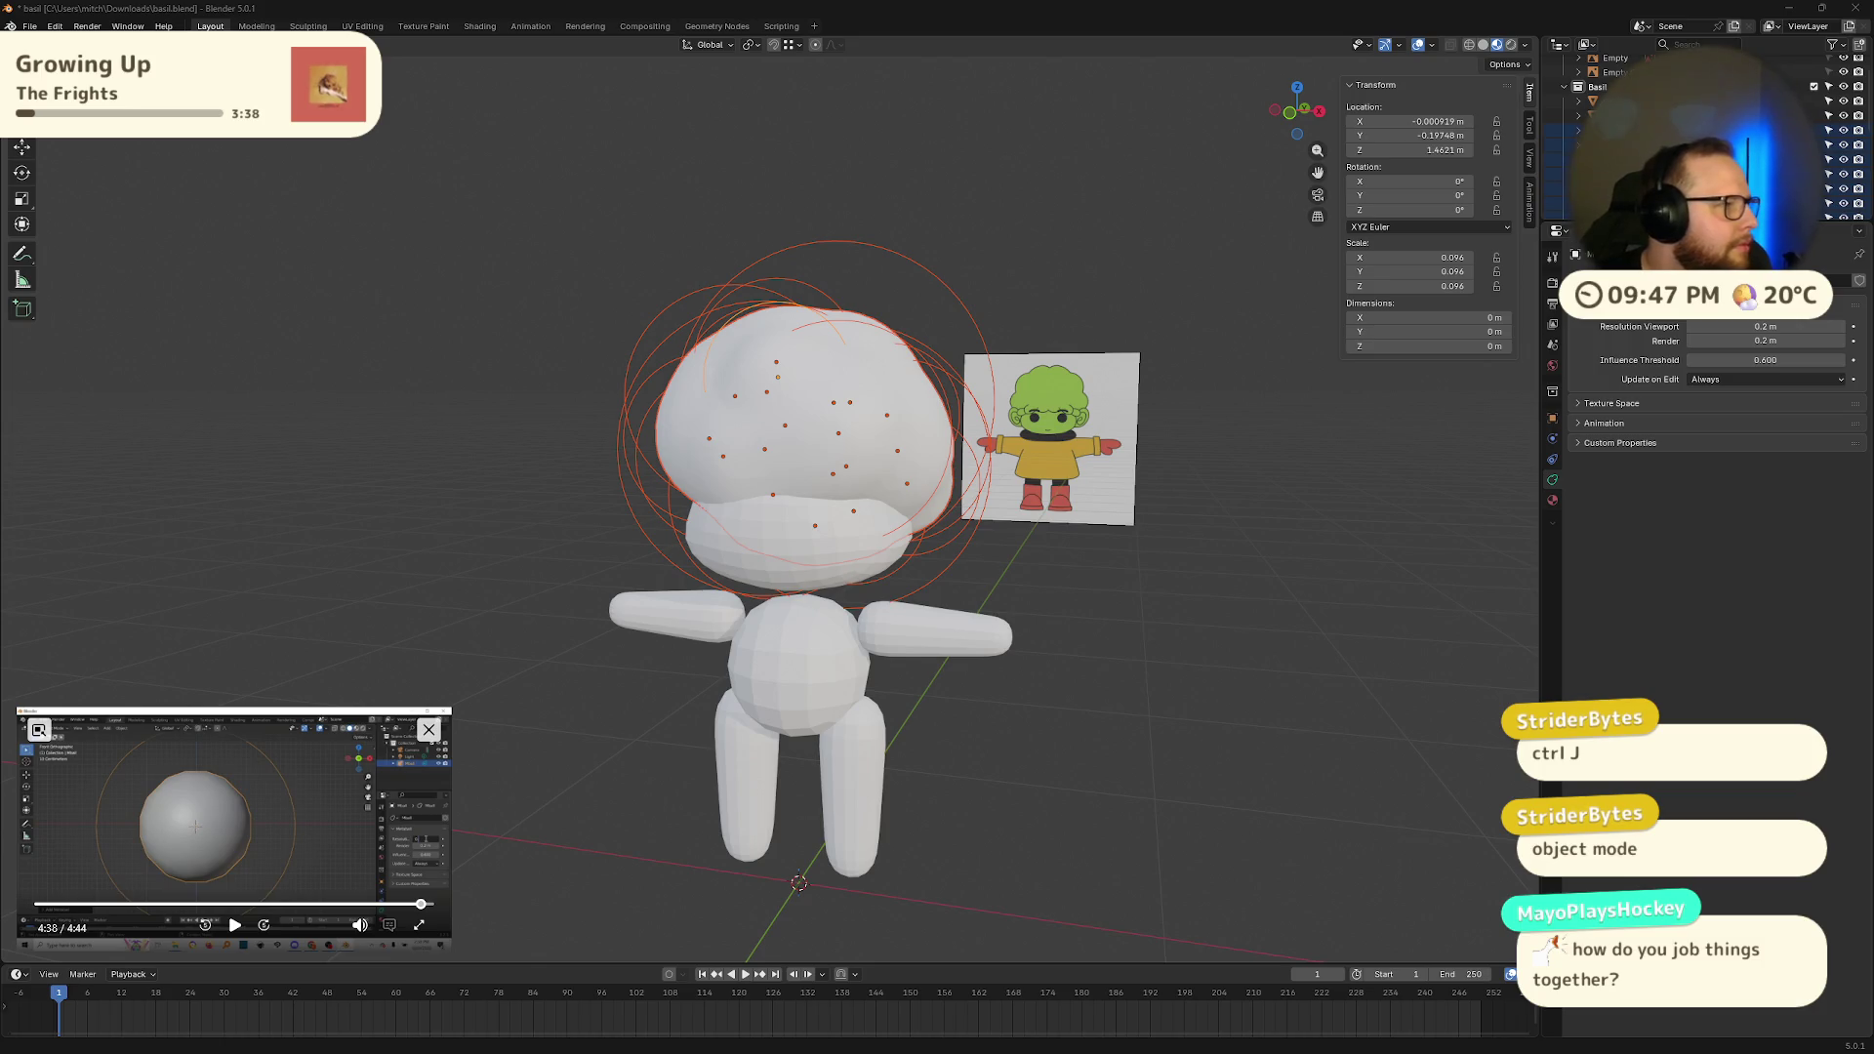
pyautogui.moveTo(291, 498); pyautogui.dragTo(295, 472)
pyautogui.click(295, 471)
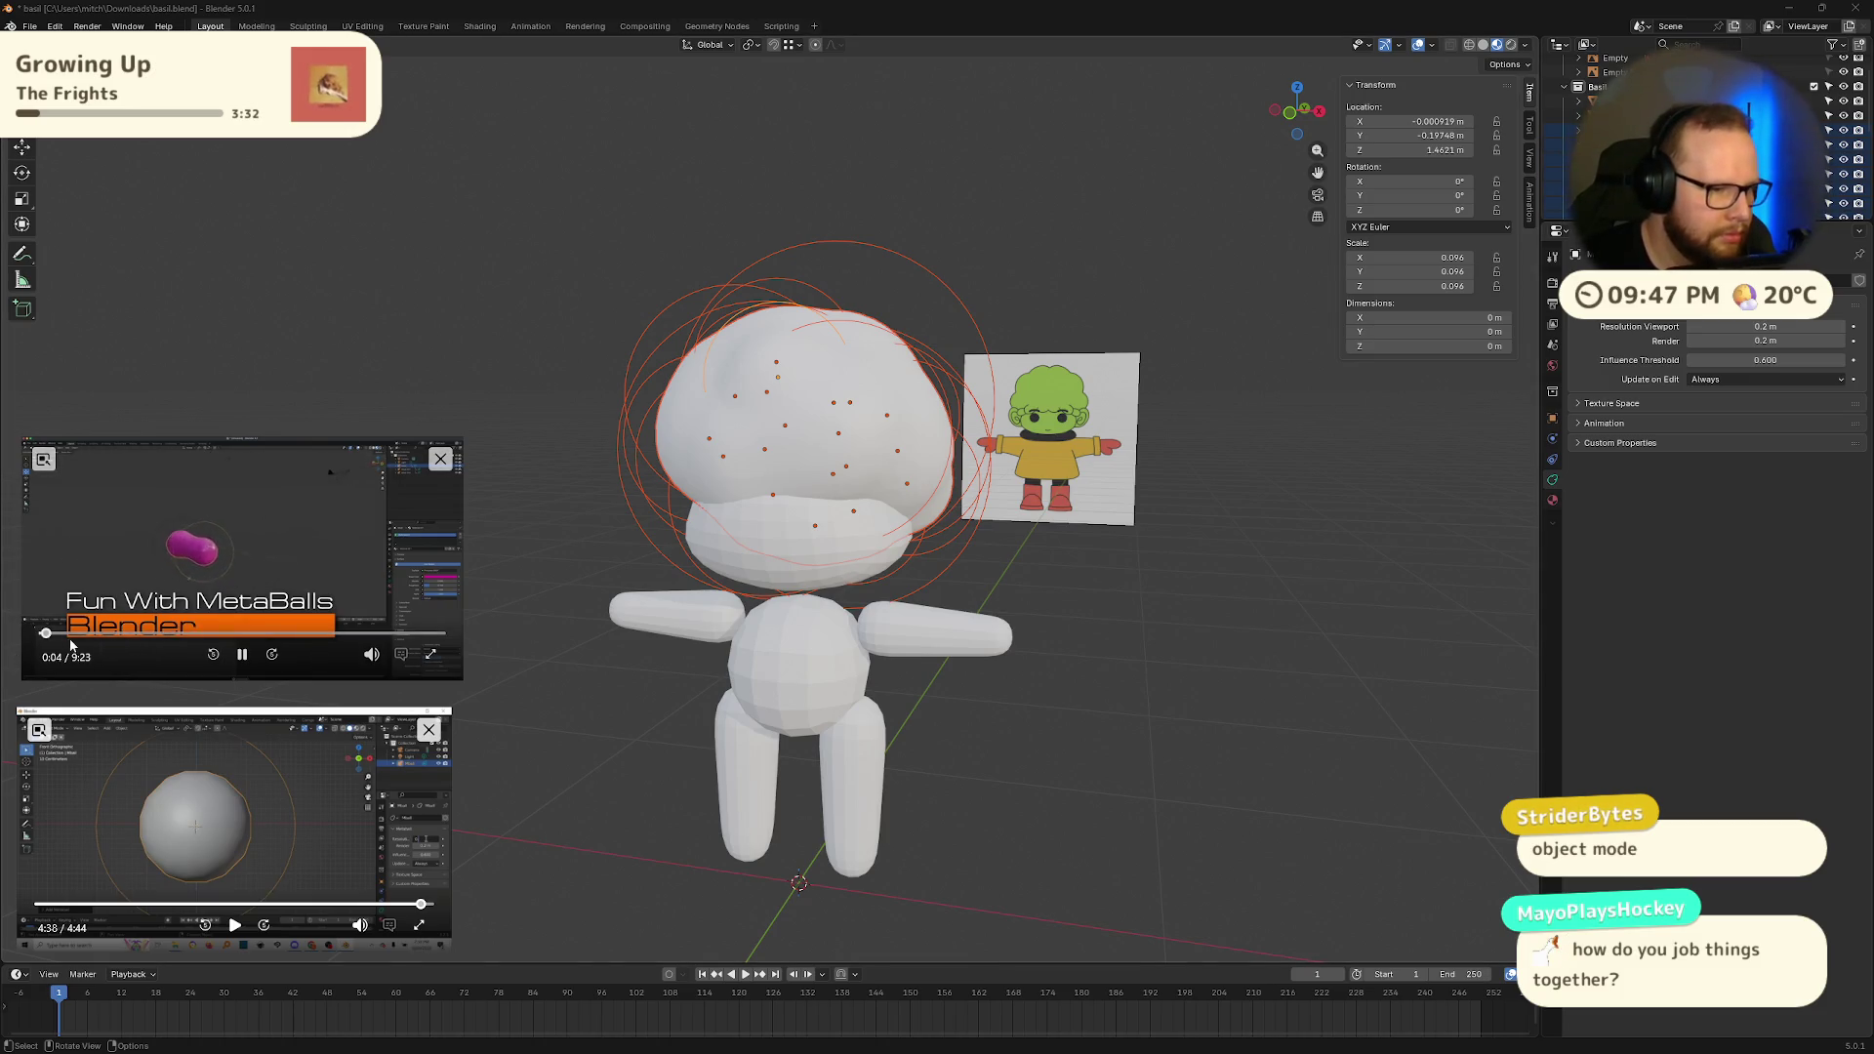
pyautogui.click(60, 634)
pyautogui.moveTo(61, 637); pyautogui.dragTo(221, 636)
pyautogui.click(261, 635)
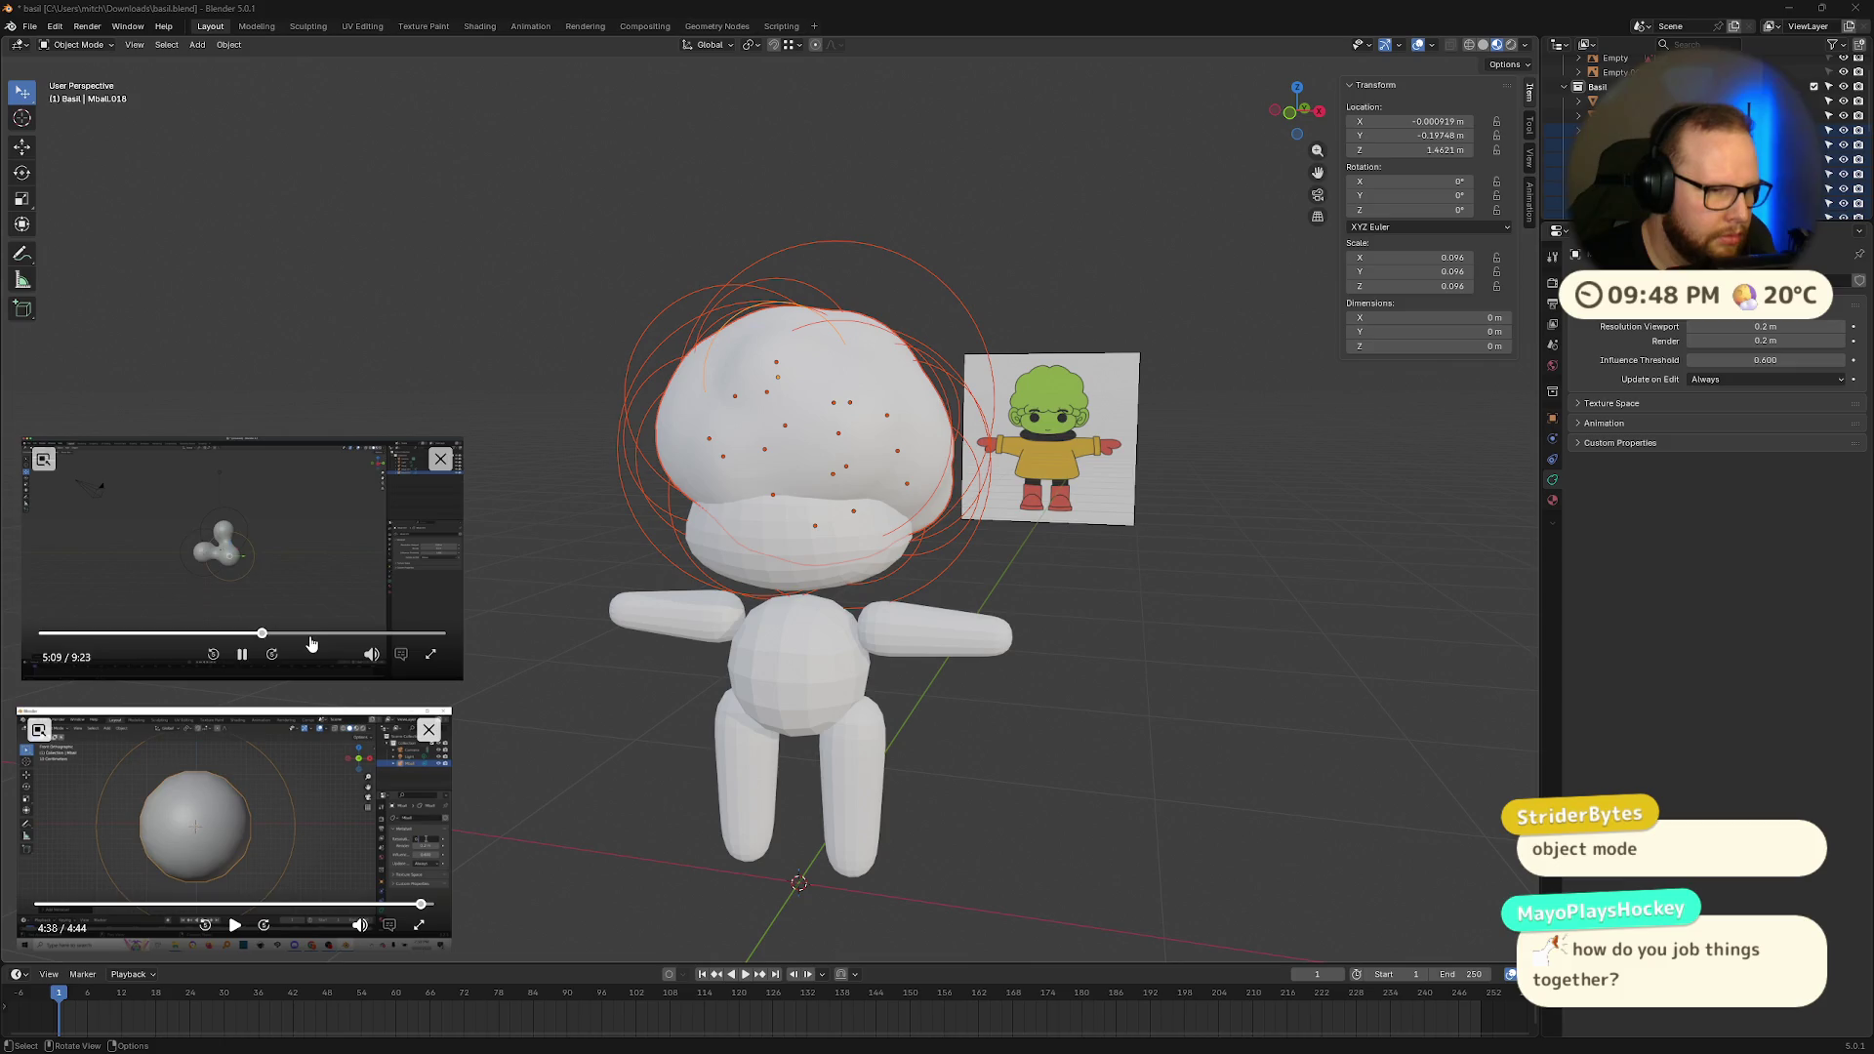
pyautogui.click(311, 637)
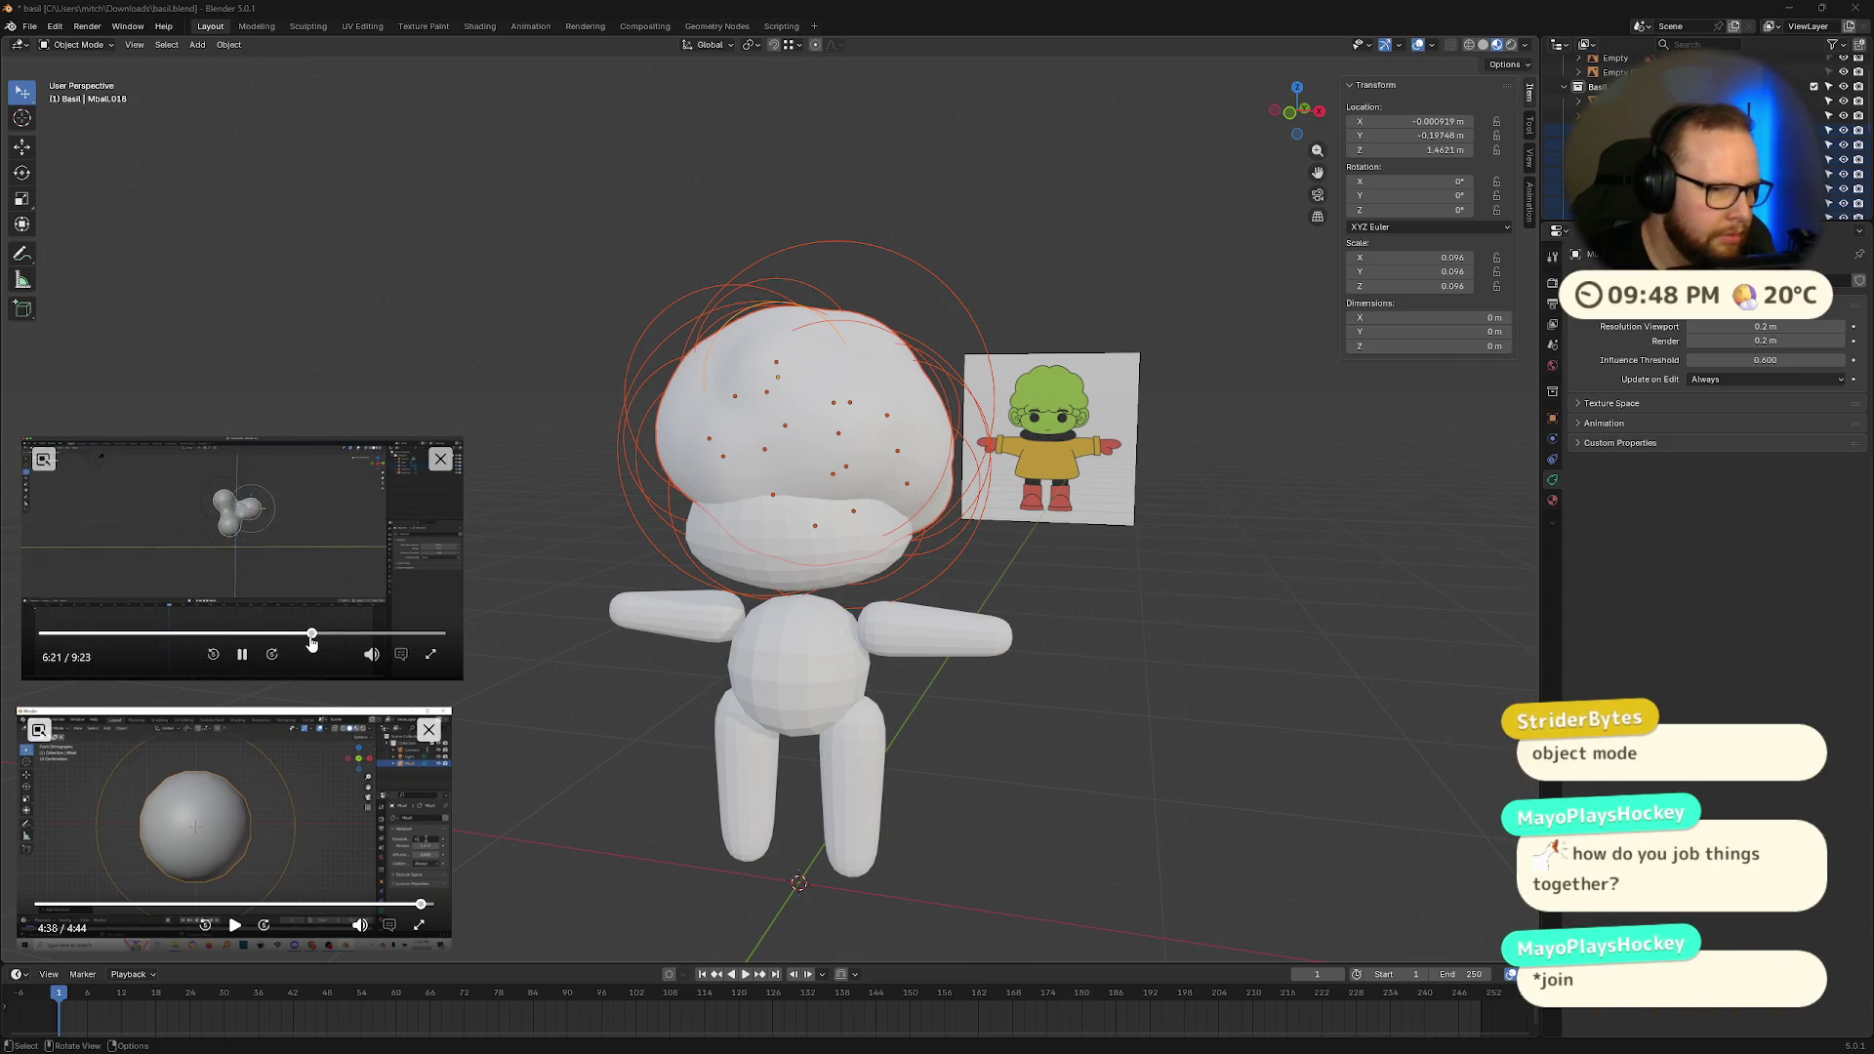
pyautogui.click(242, 654)
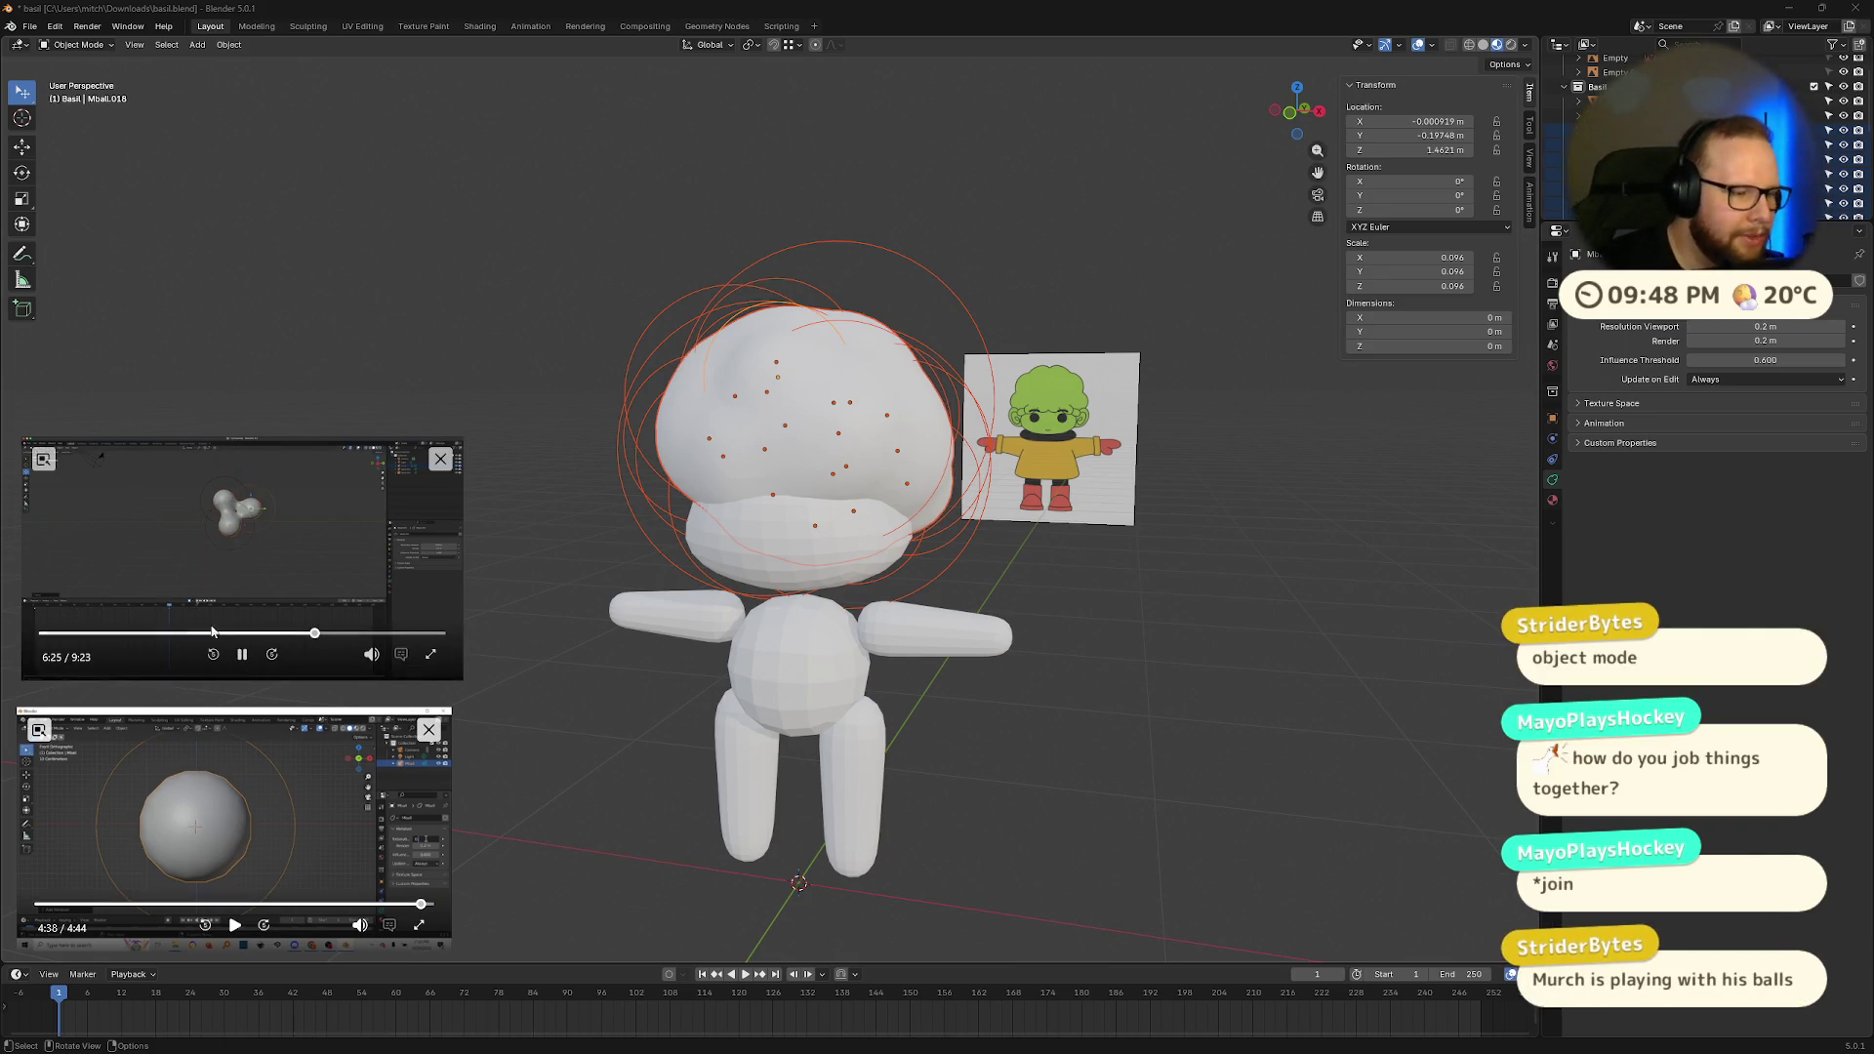
pyautogui.click(241, 655)
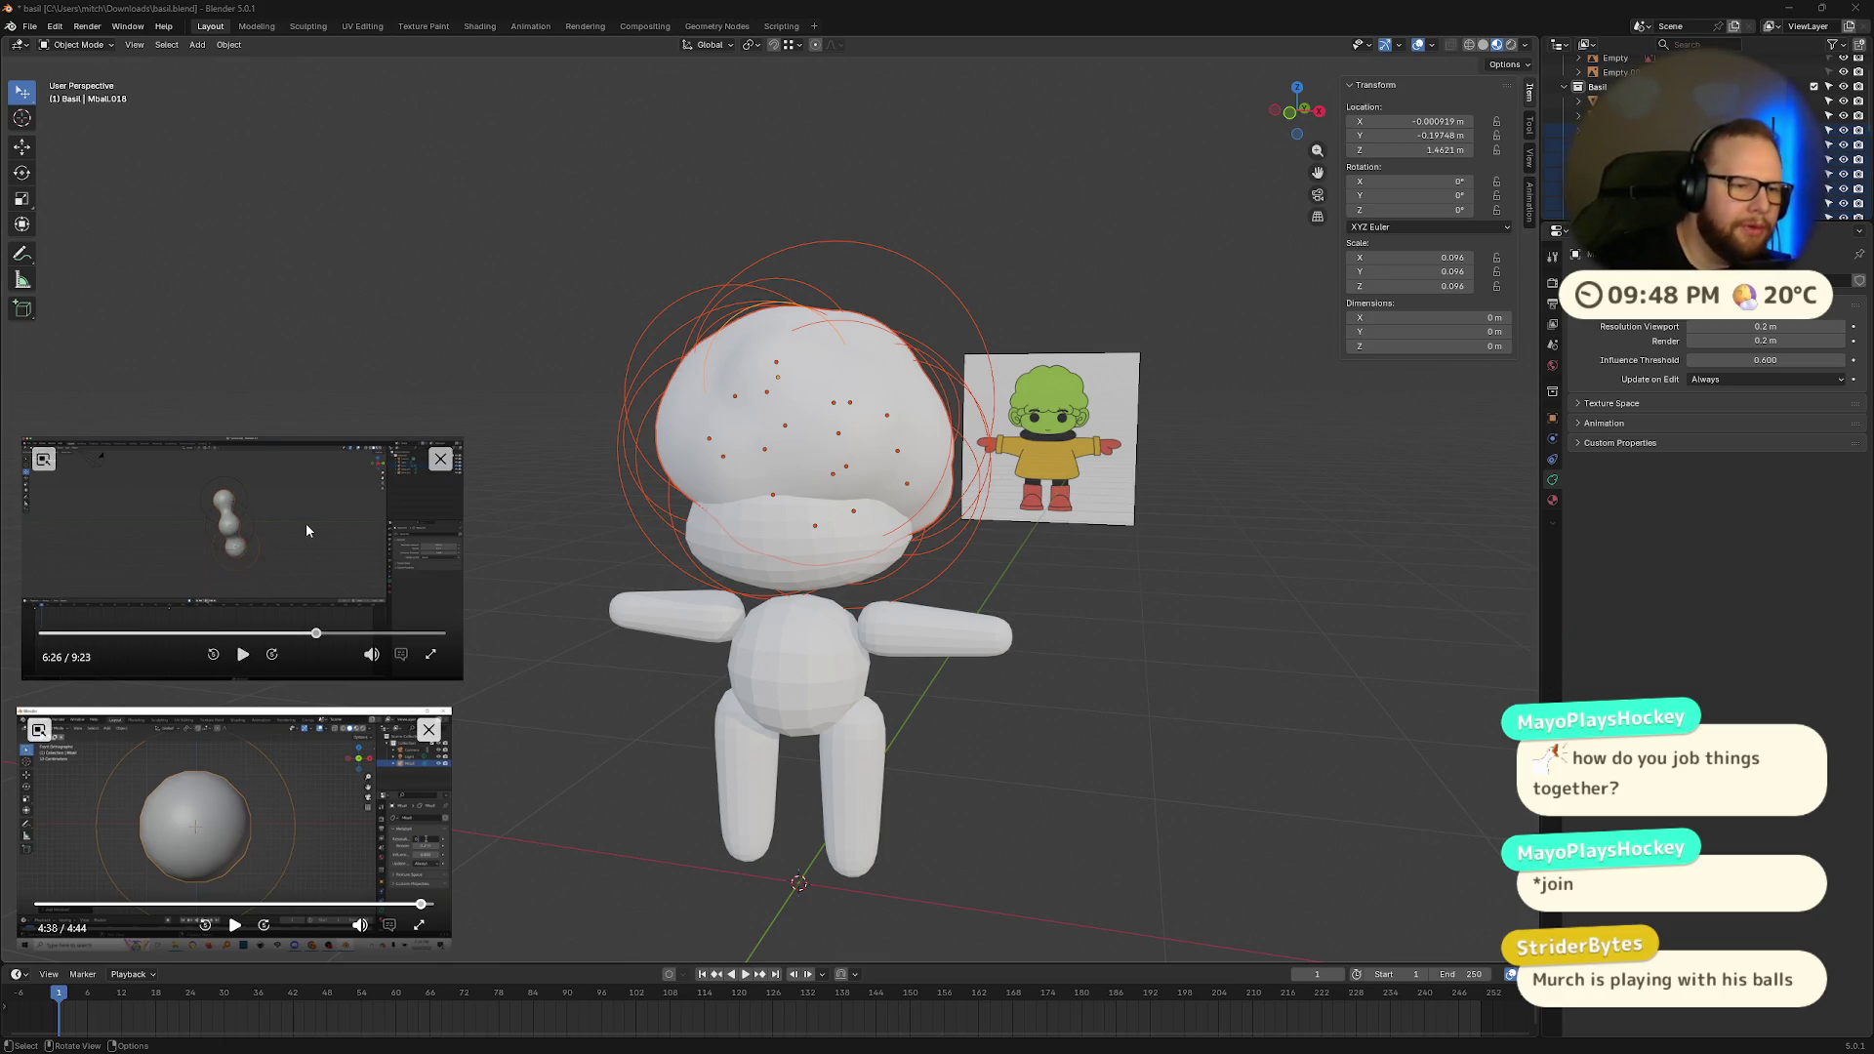
pyautogui.click(242, 654)
pyautogui.click(420, 634)
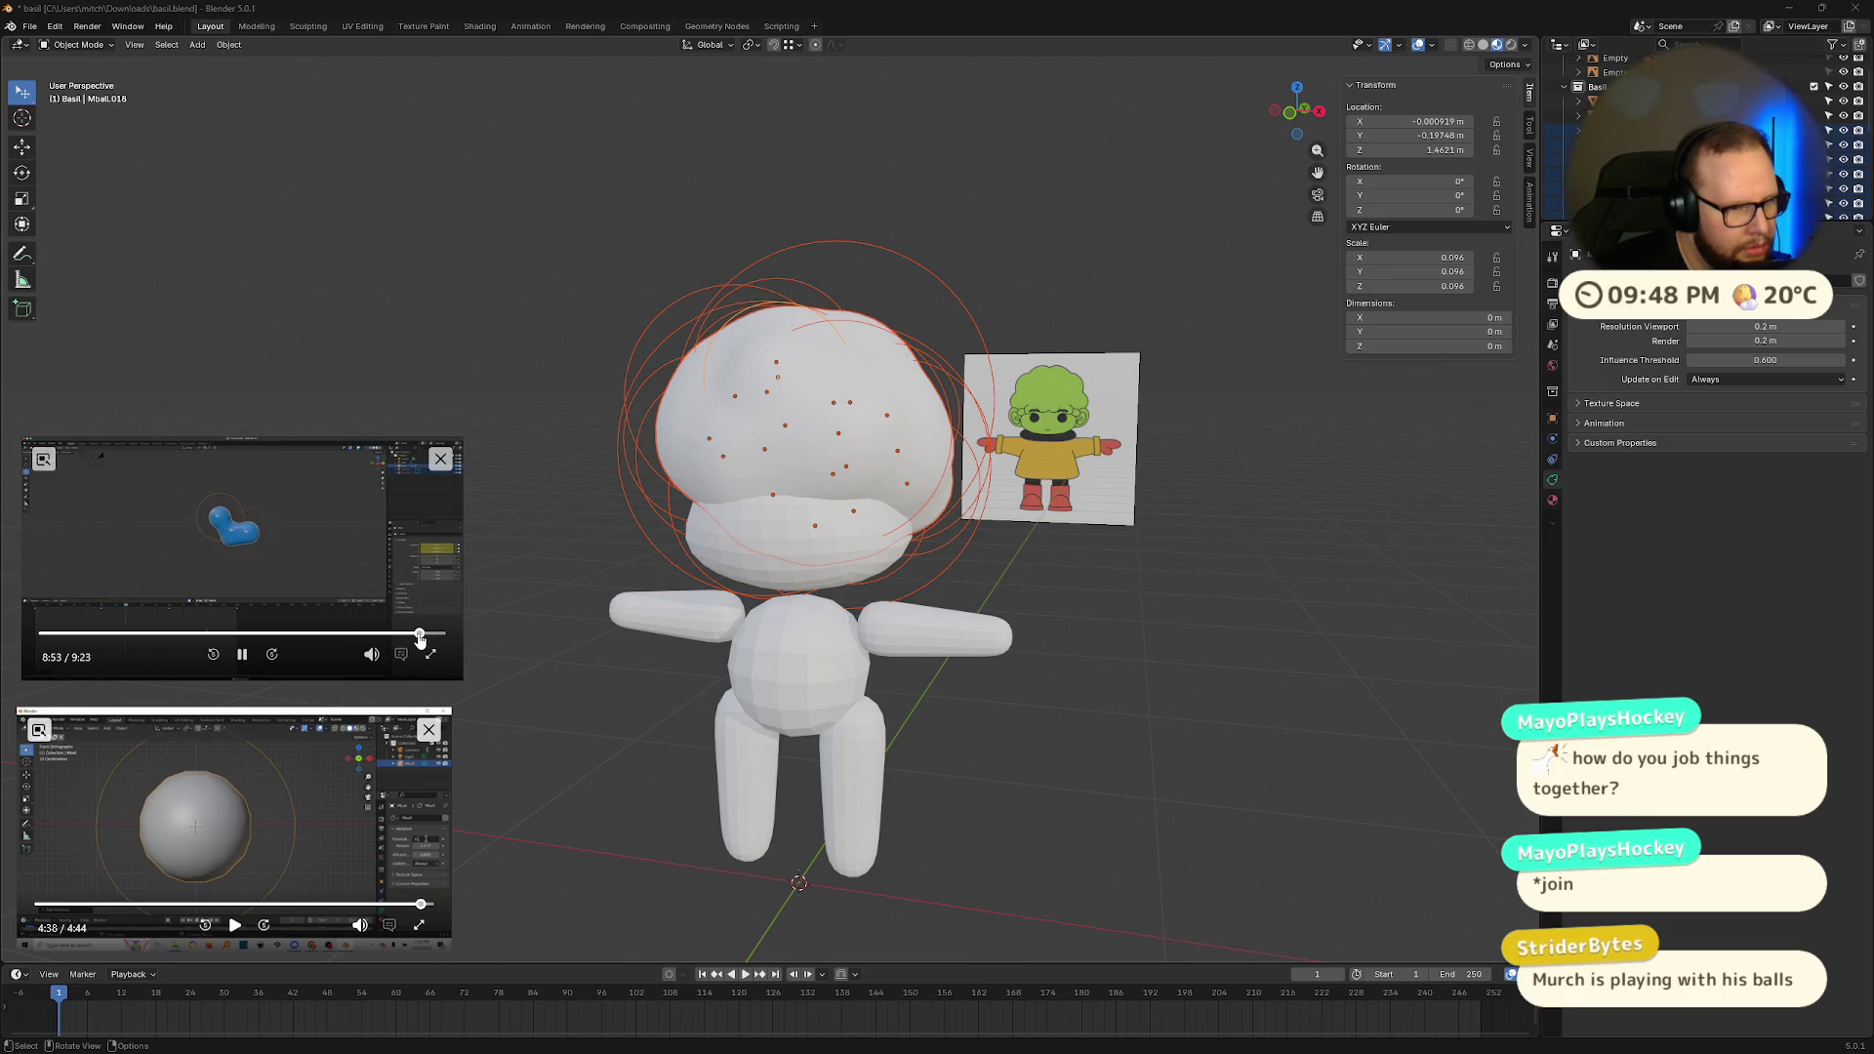
pyautogui.moveTo(420, 634); pyautogui.dragTo(389, 633)
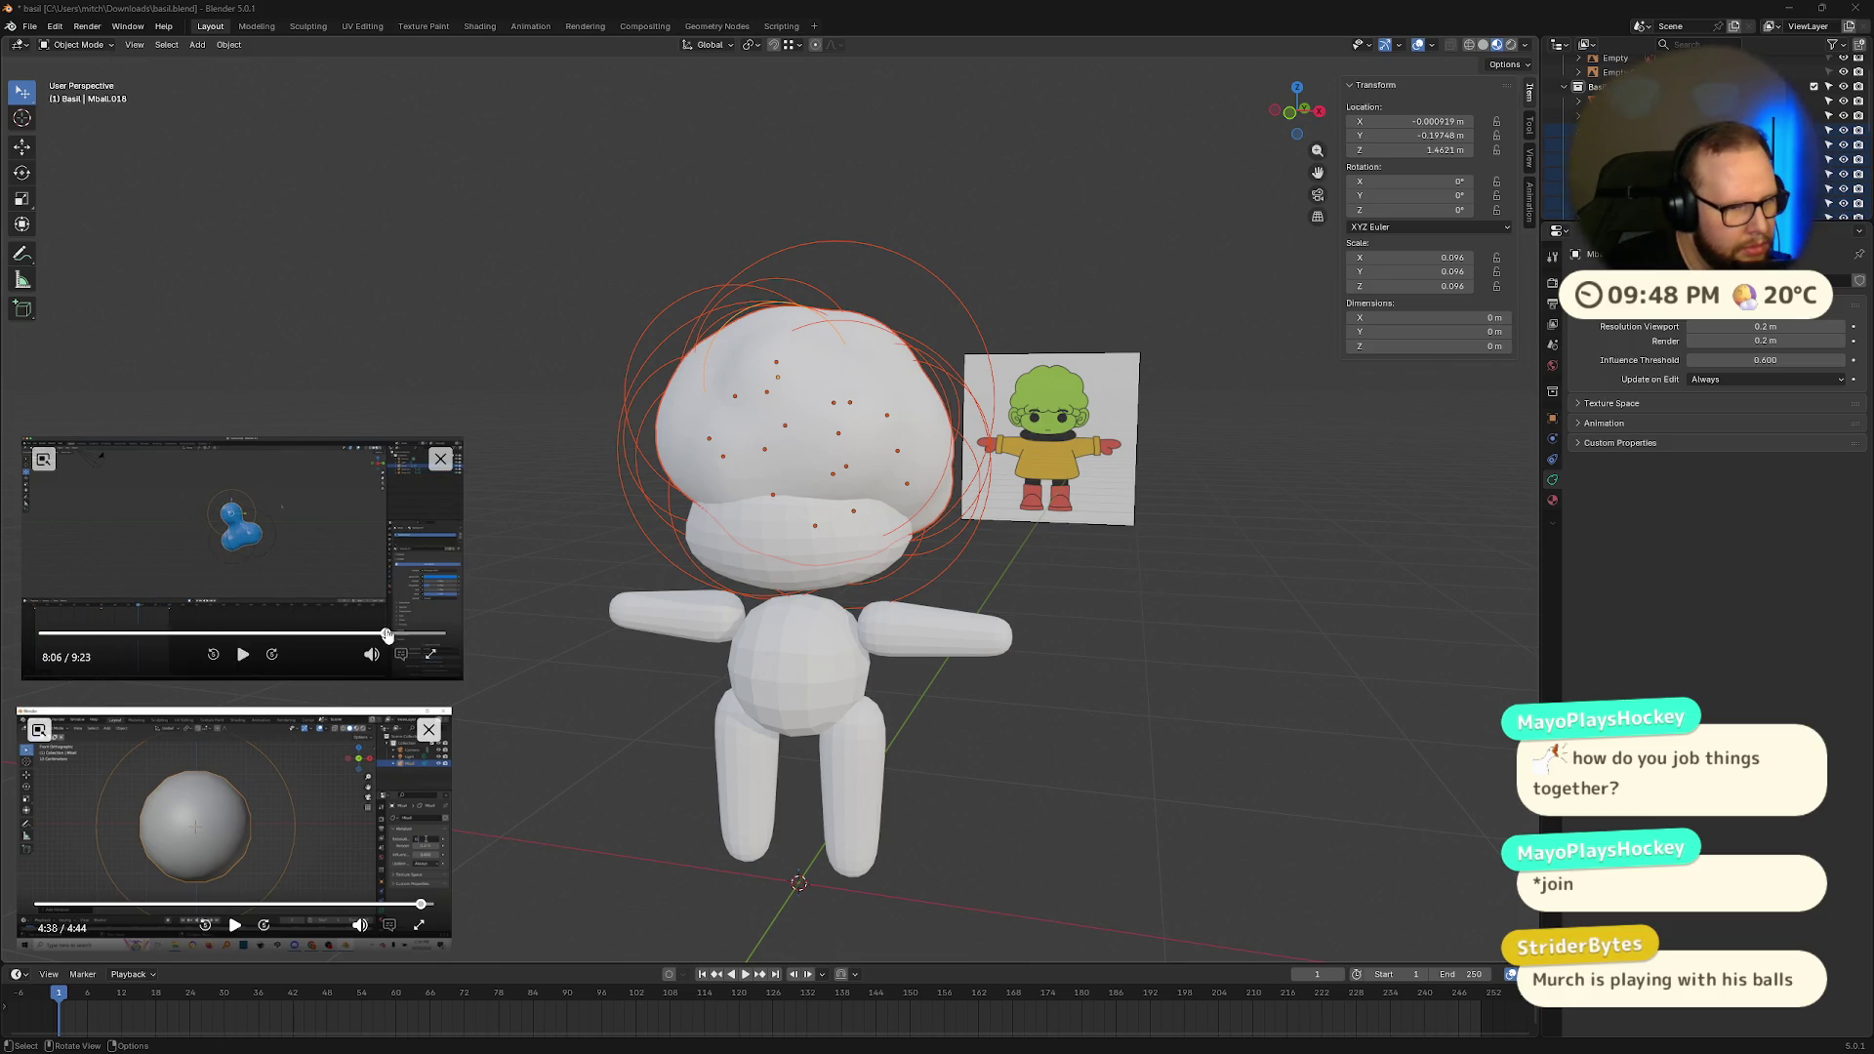
pyautogui.click(442, 462)
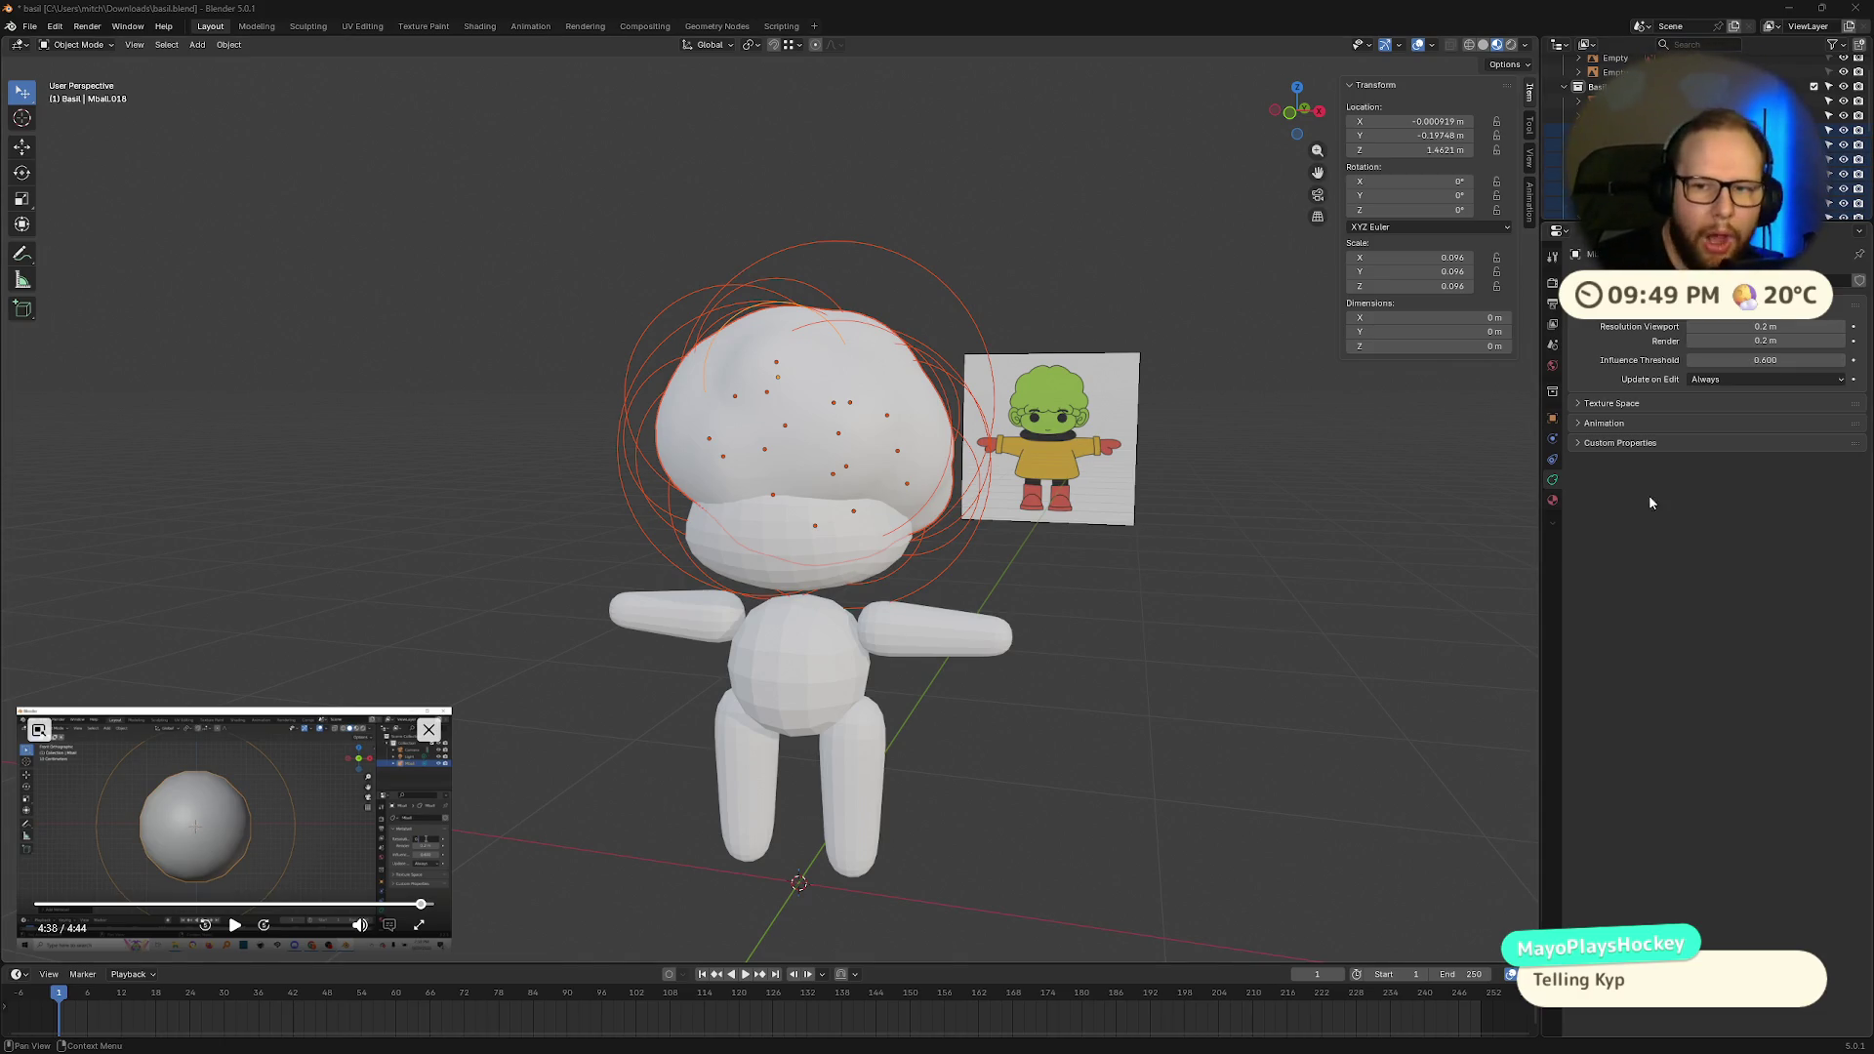
pyautogui.rightClick(1572, 130)
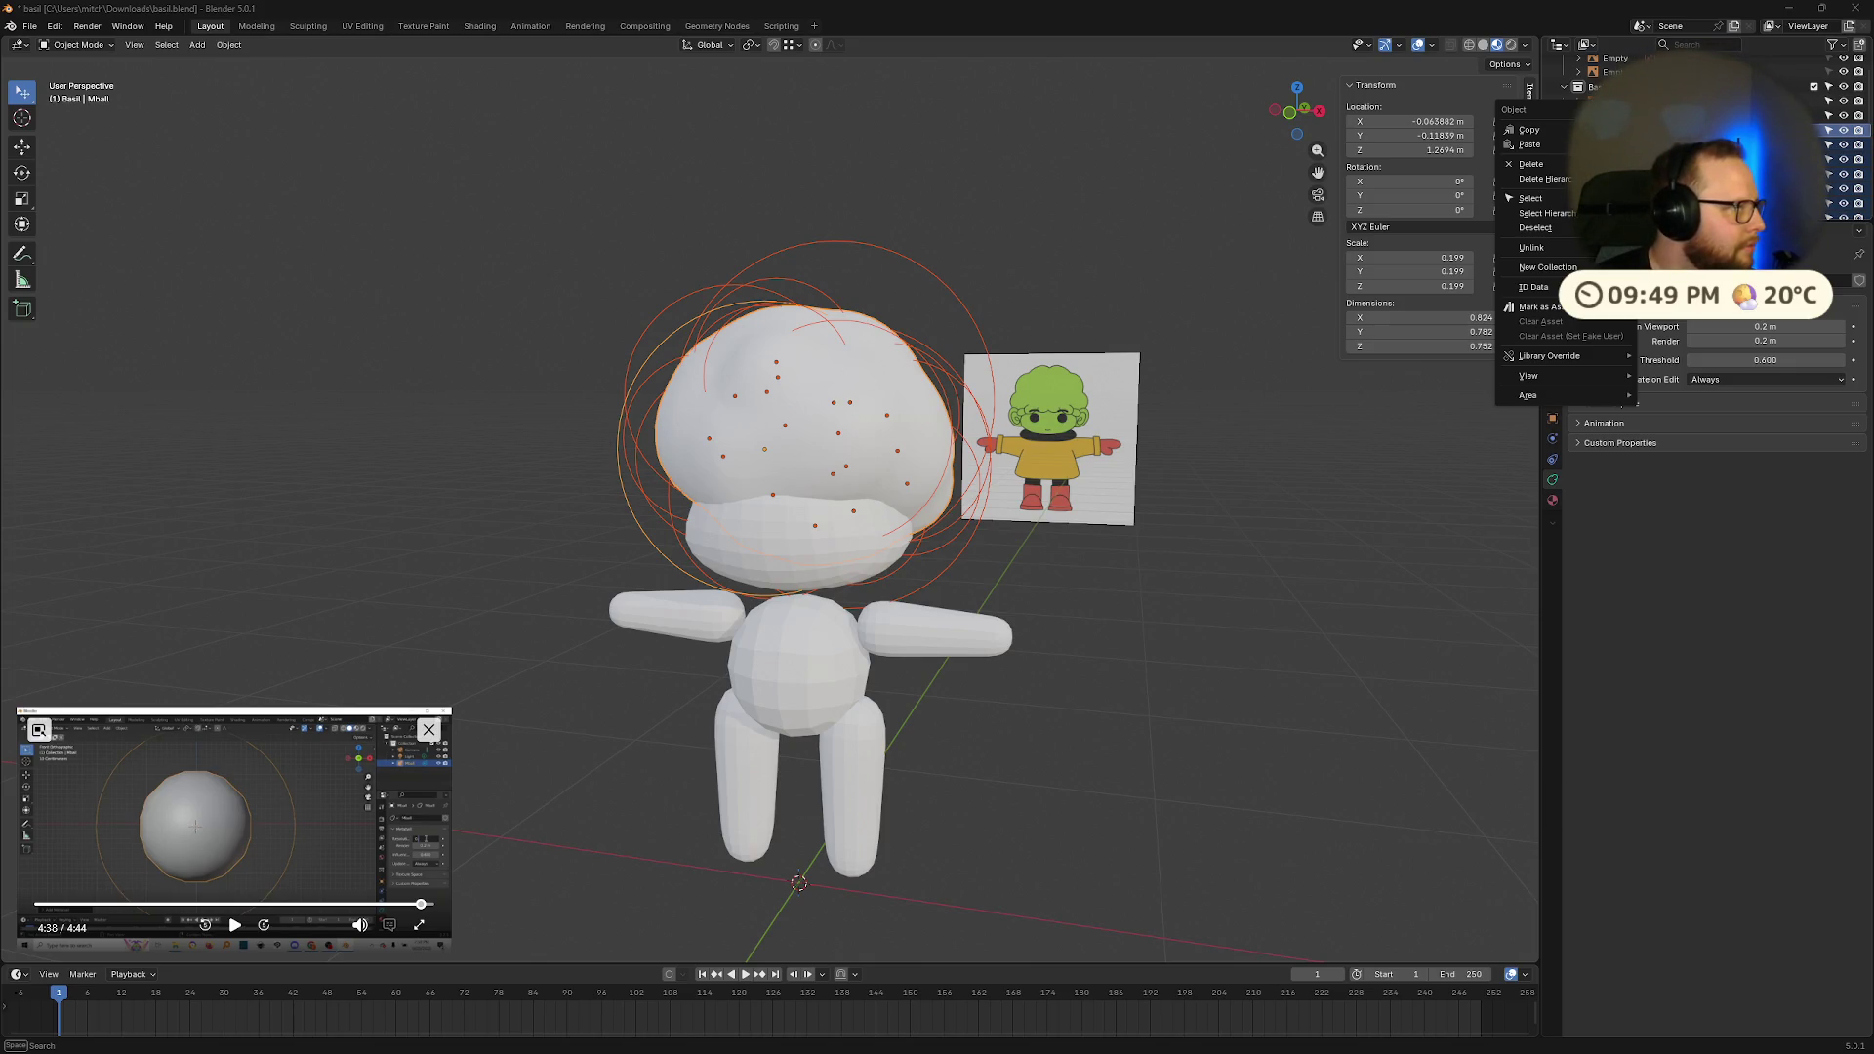
# Step: Convert the hair metaball to a mesh with Convert To > Mesh, then select the lower head part
pyautogui.rightClick(916, 395)
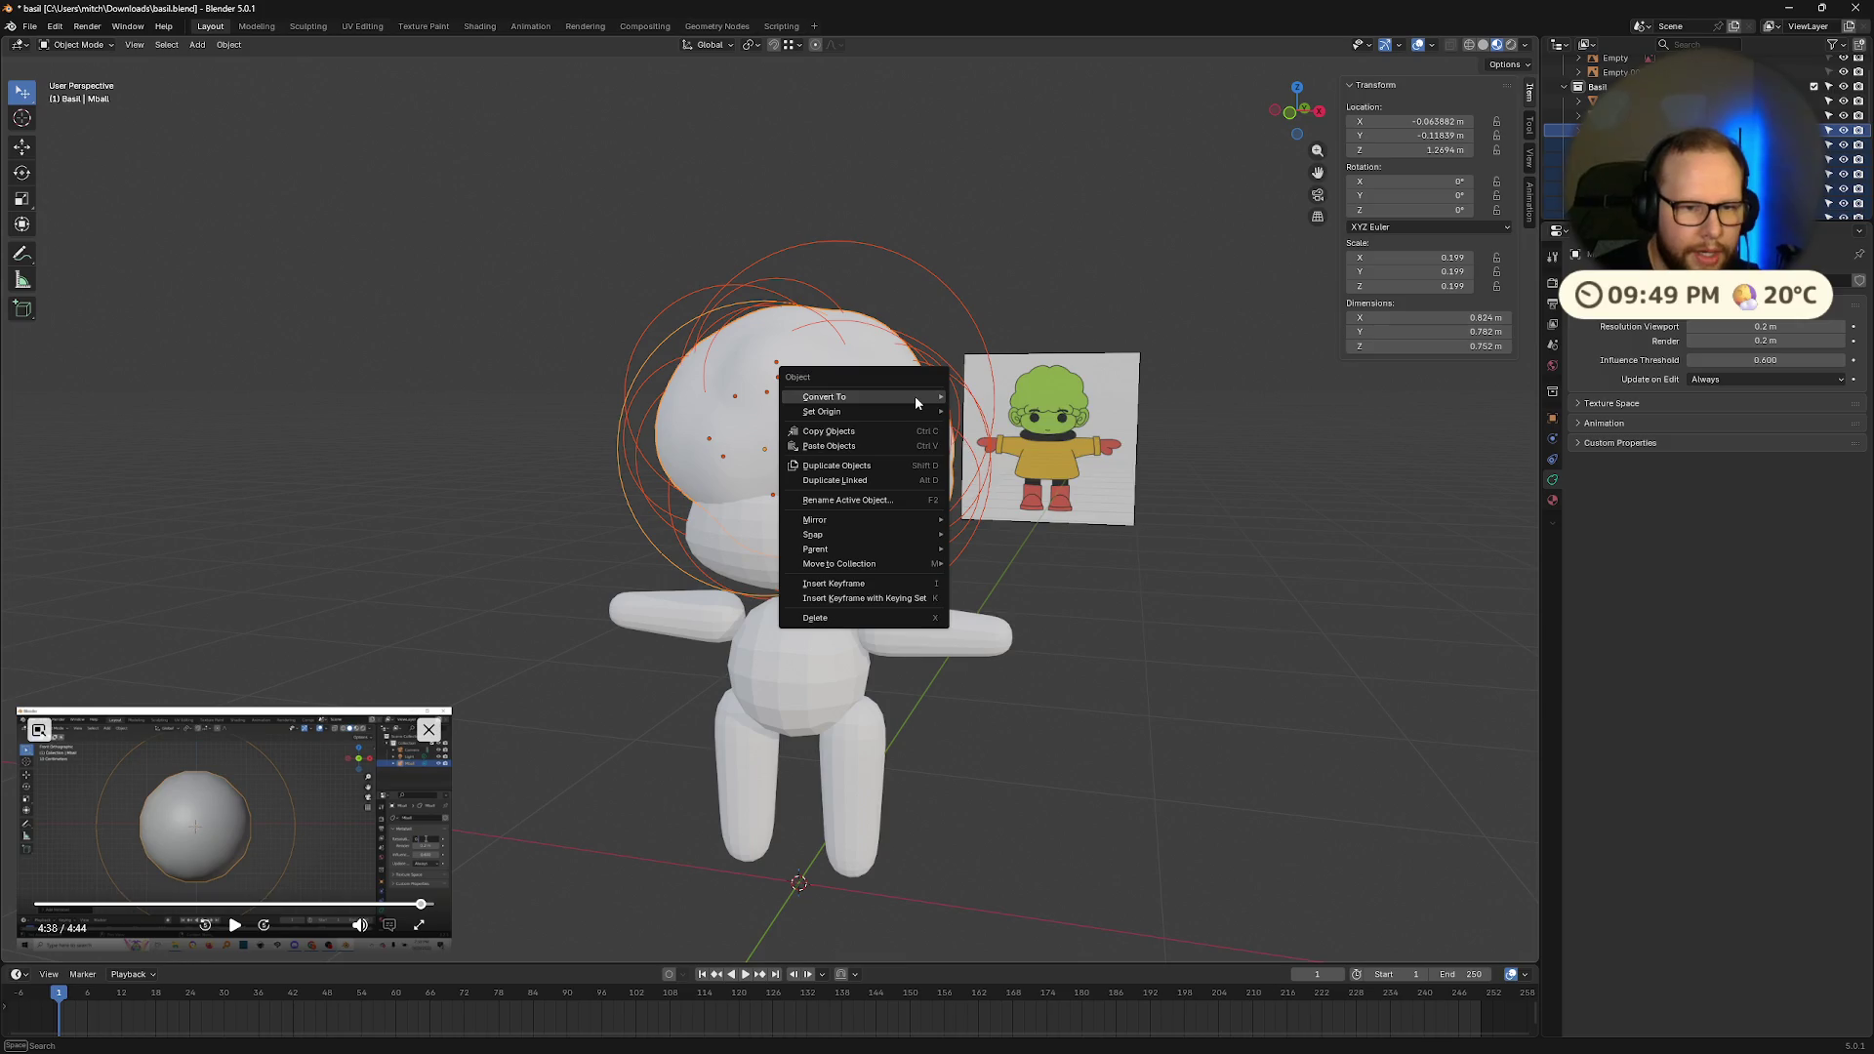
pyautogui.moveTo(928, 398)
pyautogui.click(1003, 397)
pyautogui.moveTo(981, 515)
pyautogui.mouseDown(button='middle')
pyautogui.moveTo(1122, 610)
pyautogui.moveTo(992, 571)
pyautogui.moveTo(1068, 461)
pyautogui.moveTo(1097, 486)
pyautogui.moveTo(1268, 502)
pyautogui.moveTo(1311, 473)
pyautogui.moveTo(781, 507)
pyautogui.mouseUp(button='middle')
pyautogui.click(781, 507)
pyautogui.moveTo(1115, 533); pyautogui.dragTo(918, 494, button='middle')
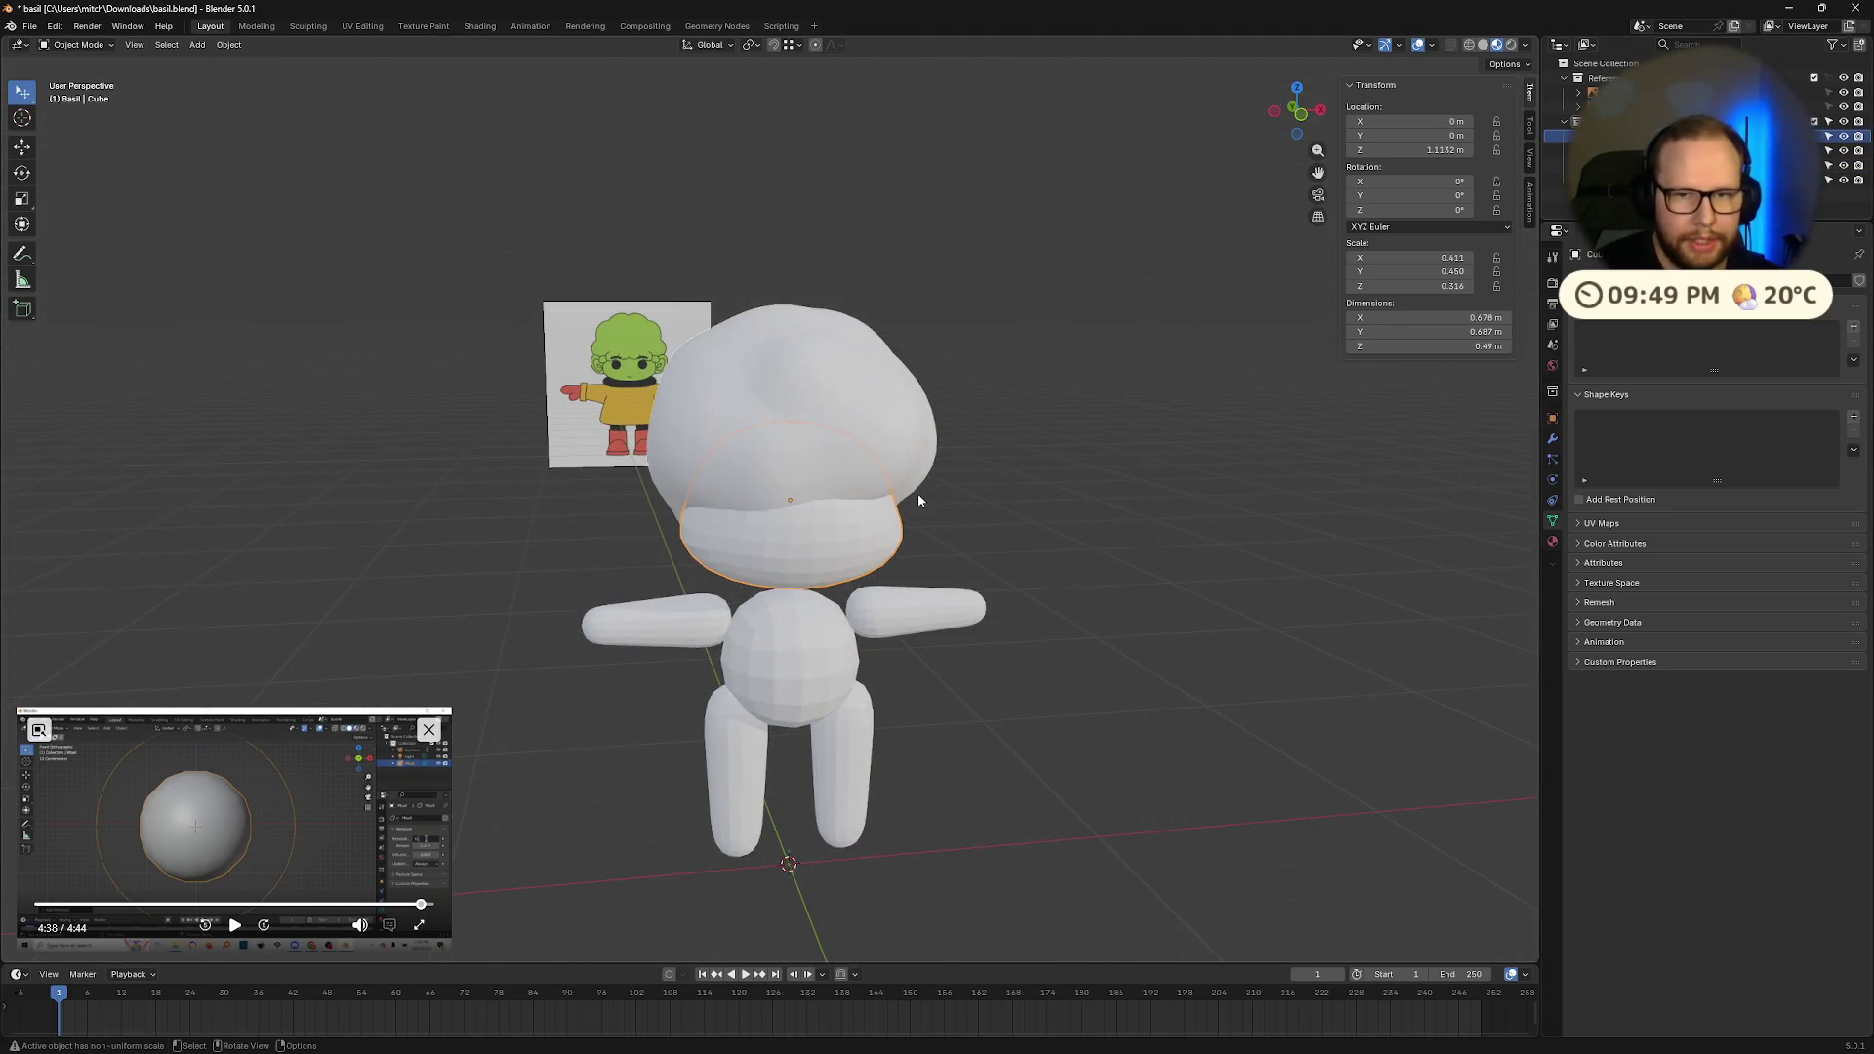
# Step: Name the lower face blob 'head' and the arms-and-legs object 'limbs'
pyautogui.press('F2')
pyautogui.write('head')
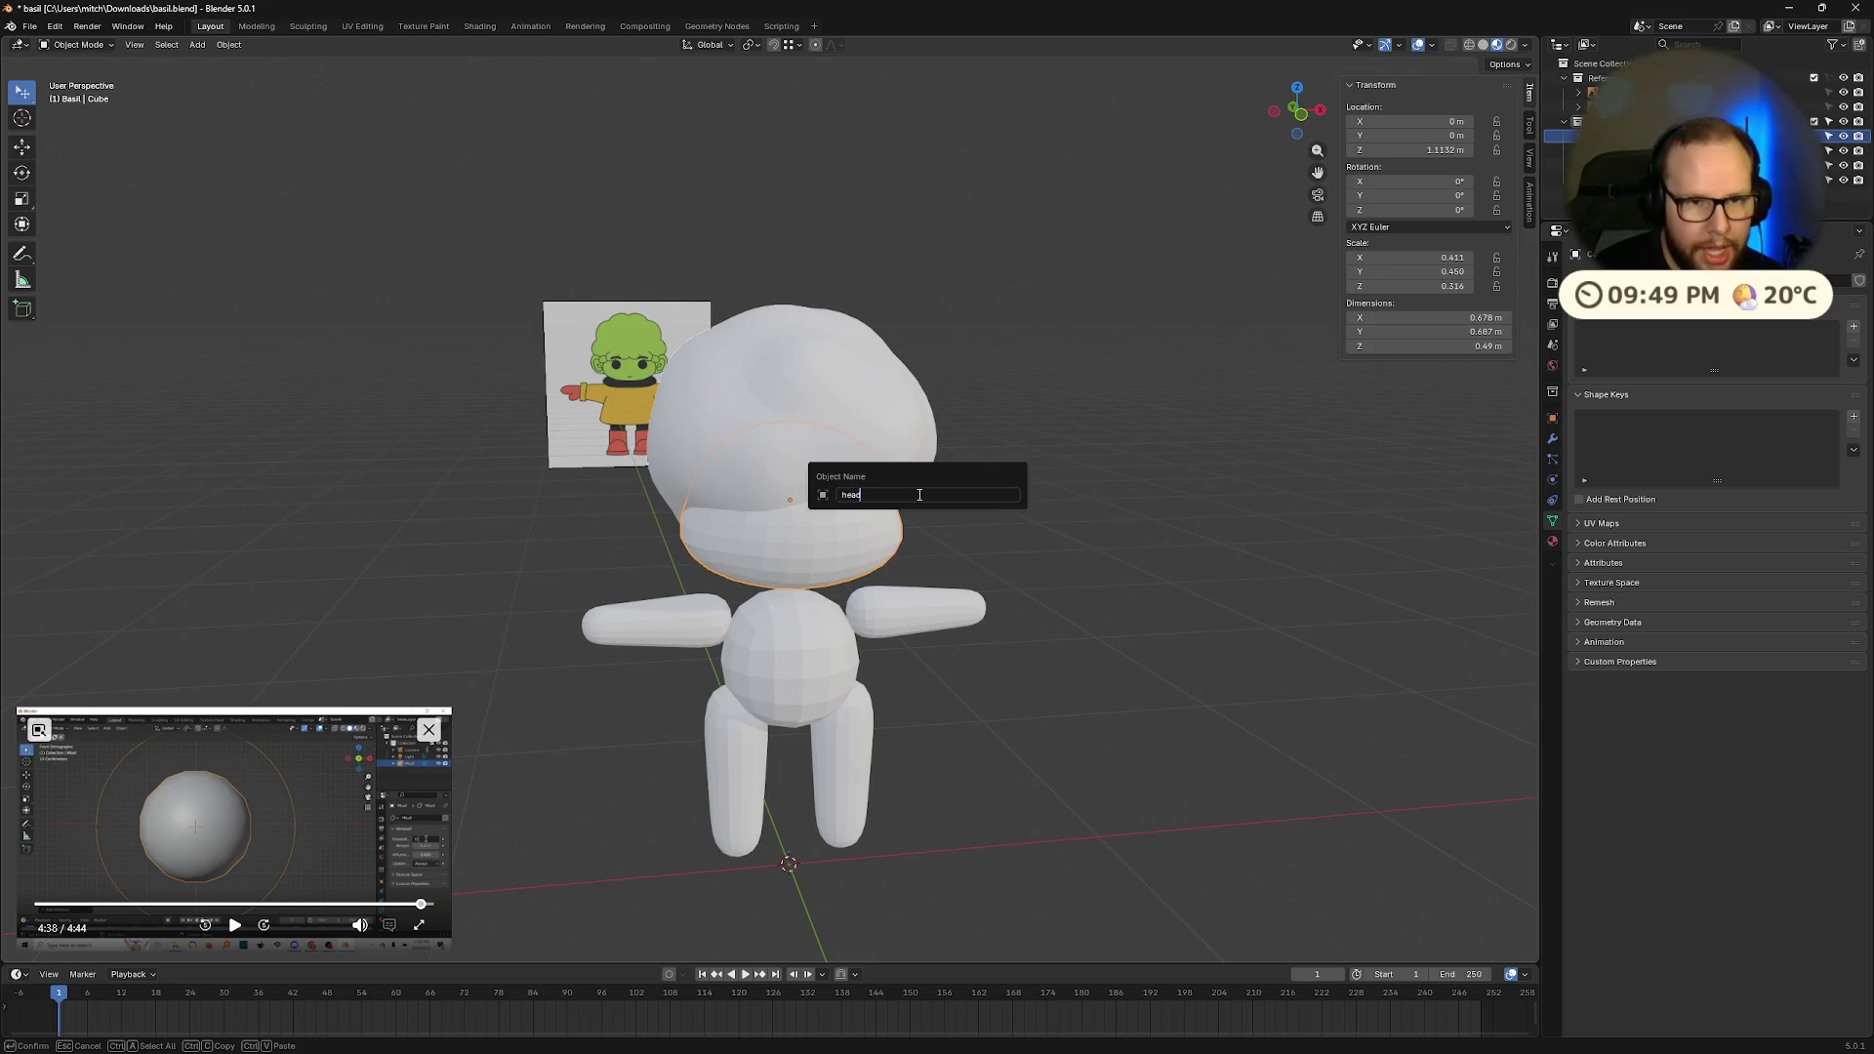
pyautogui.press('Return')
pyautogui.click(1659, 135)
pyautogui.press('F2')
pyautogui.press('Escape')
pyautogui.press('Down')
pyautogui.press('Down')
pyautogui.press('F2')
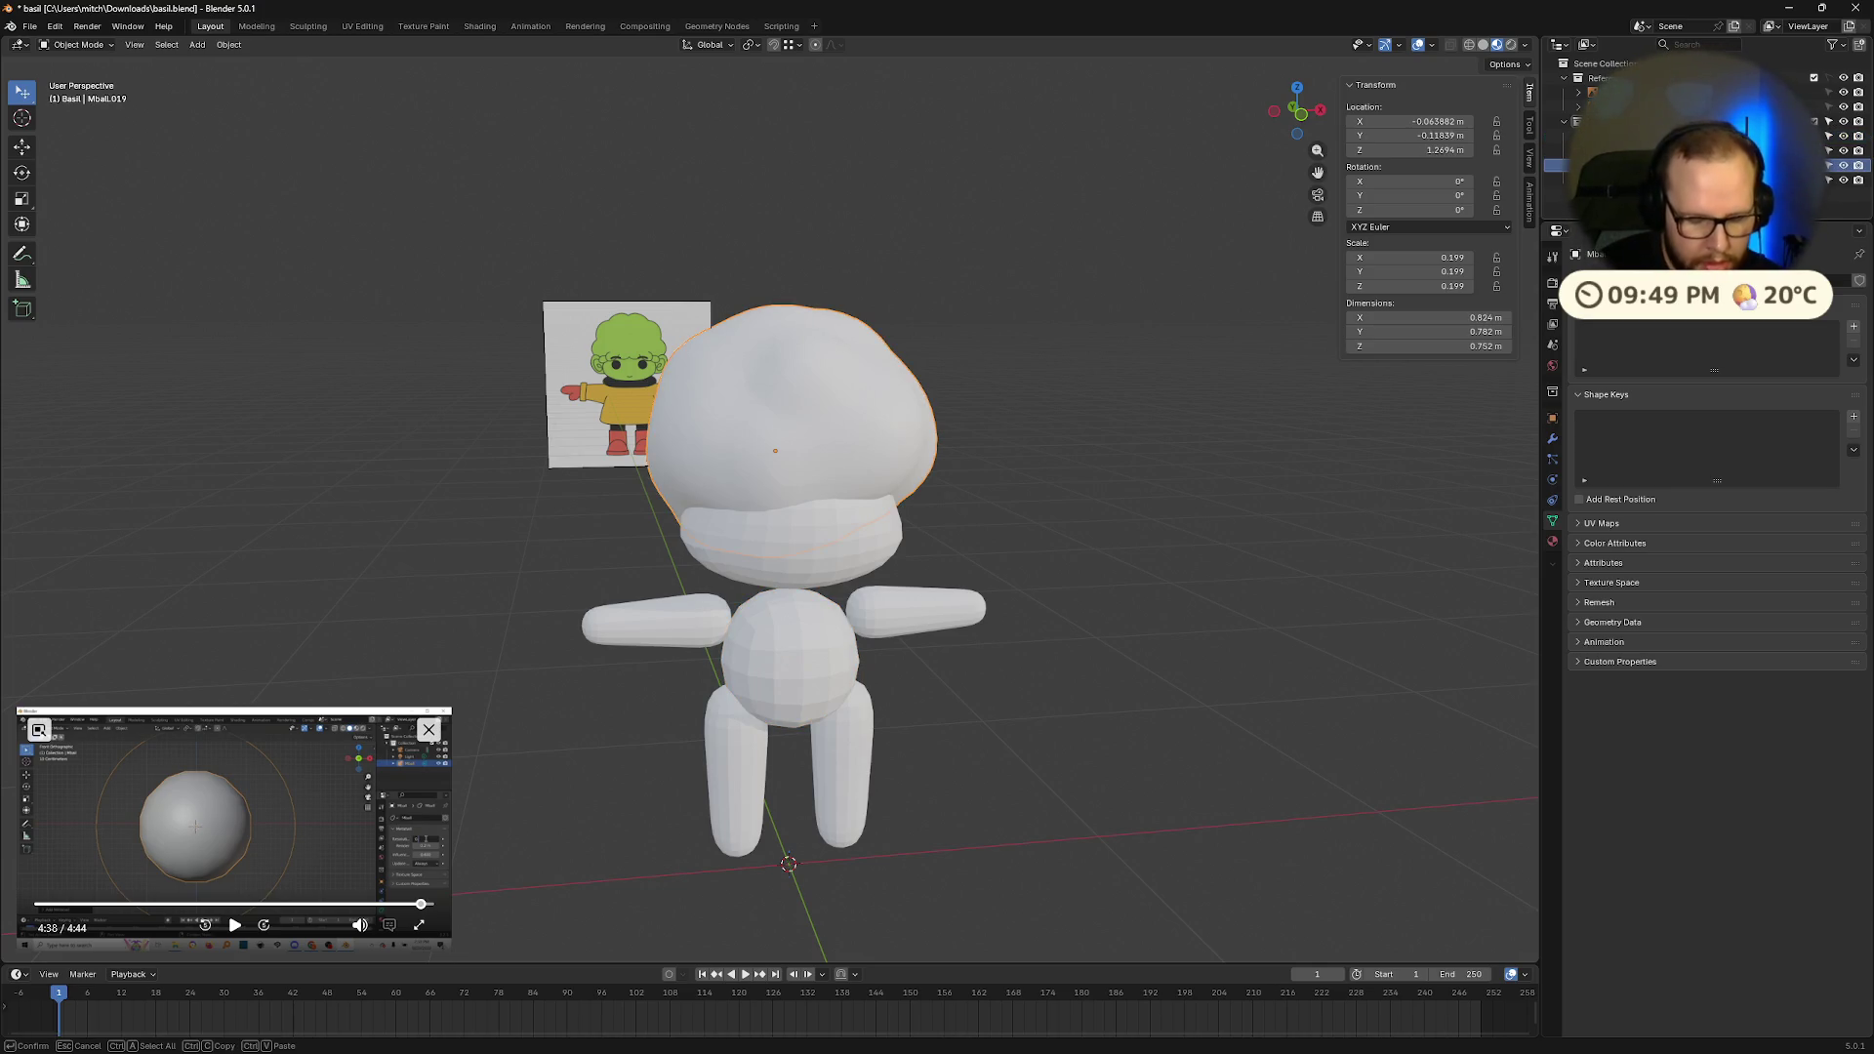
pyautogui.press('Escape')
pyautogui.press('Down')
pyautogui.press('F2')
pyautogui.write('limbs')
pyautogui.press('Return')
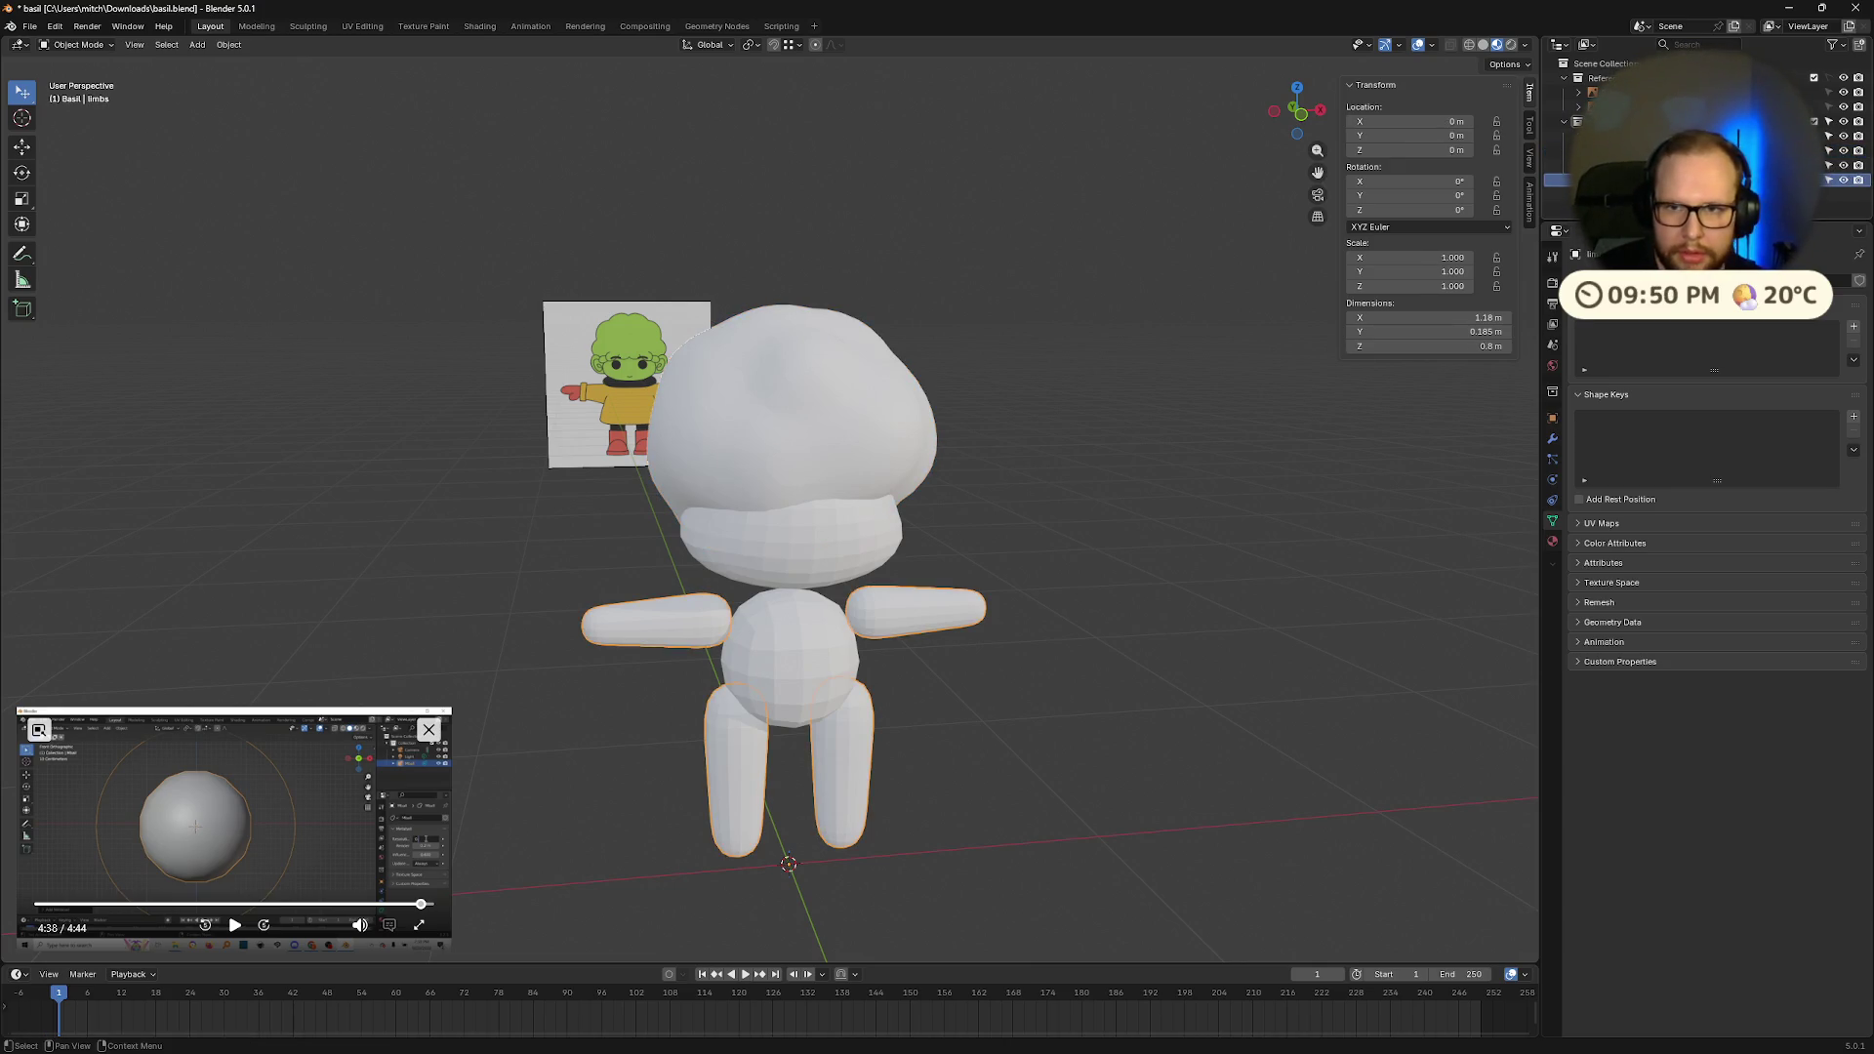
# Step: Capitalise the object names to Body, Hair, Head and Limbs, then save the file
pyautogui.scroll(3, 1033, 447)
pyautogui.click(1660, 136)
pyautogui.press('F2')
pyautogui.press('Return')
pyautogui.click(1659, 150)
pyautogui.press('F2')
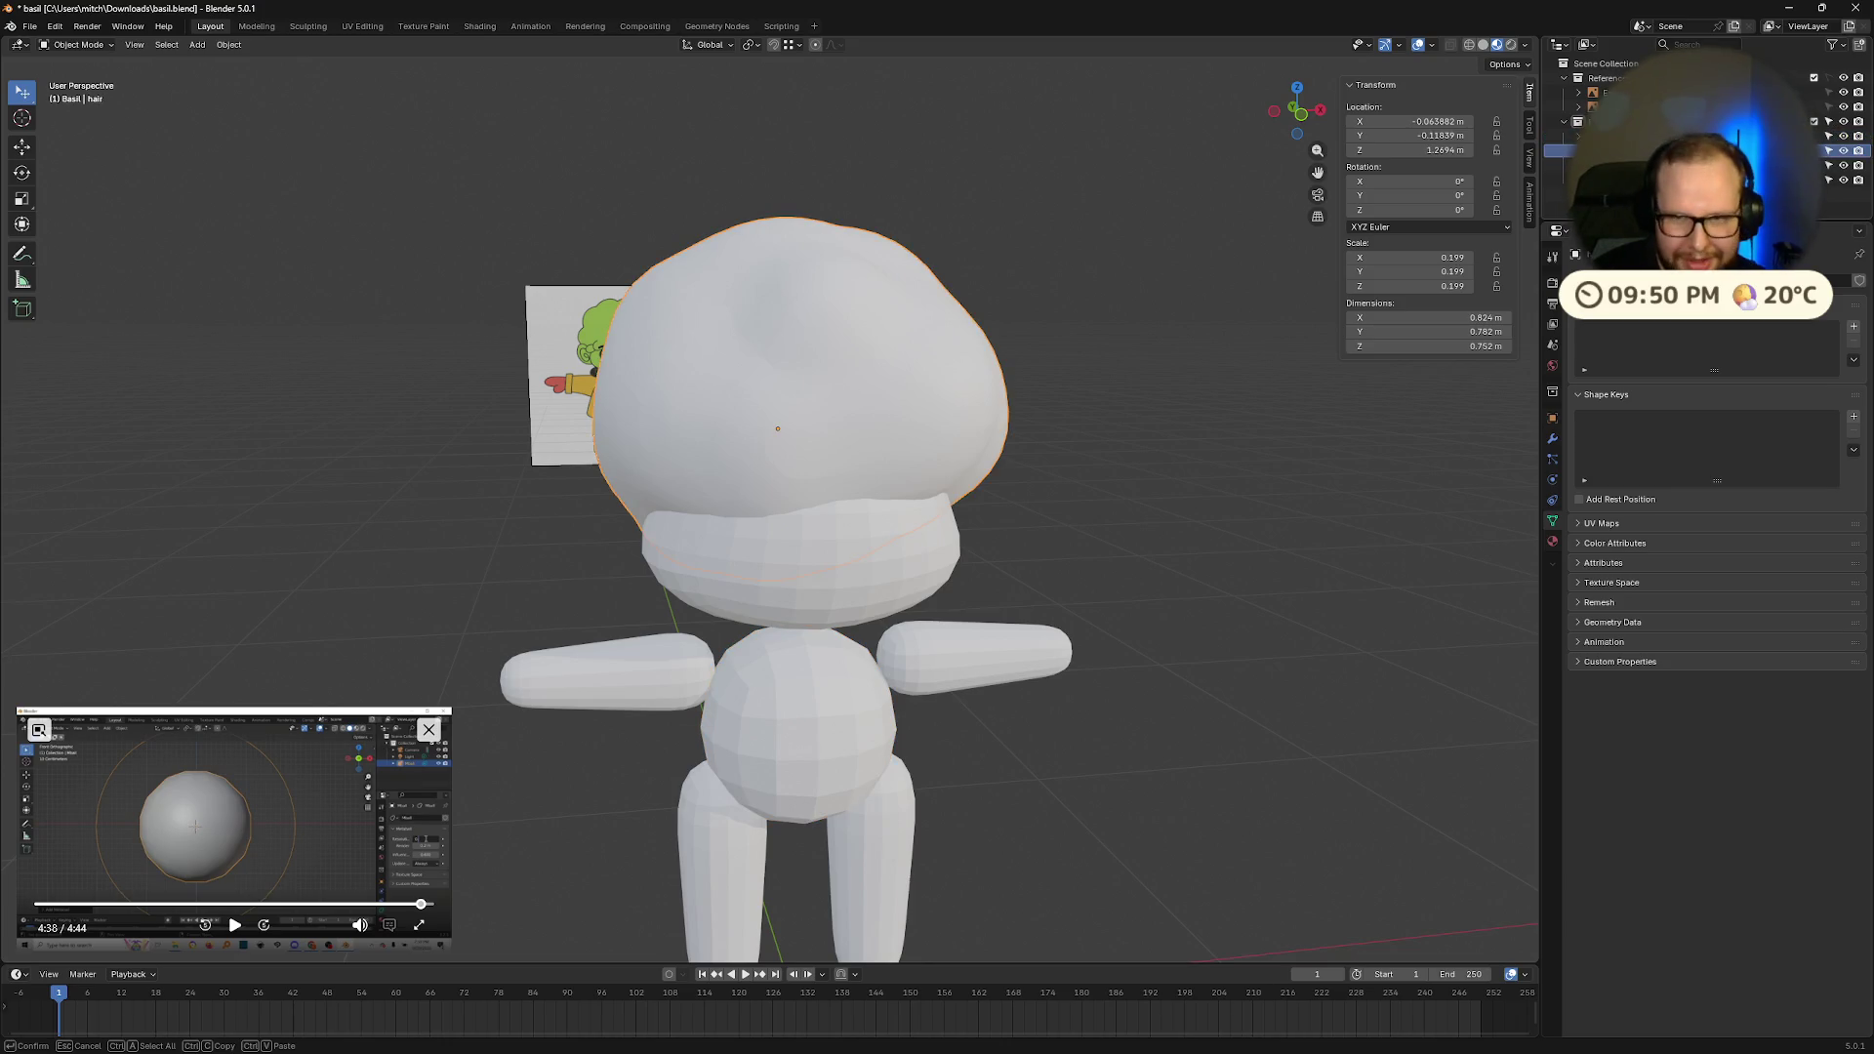
pyautogui.press('Escape')
pyautogui.click(1660, 165)
pyautogui.press('F2')
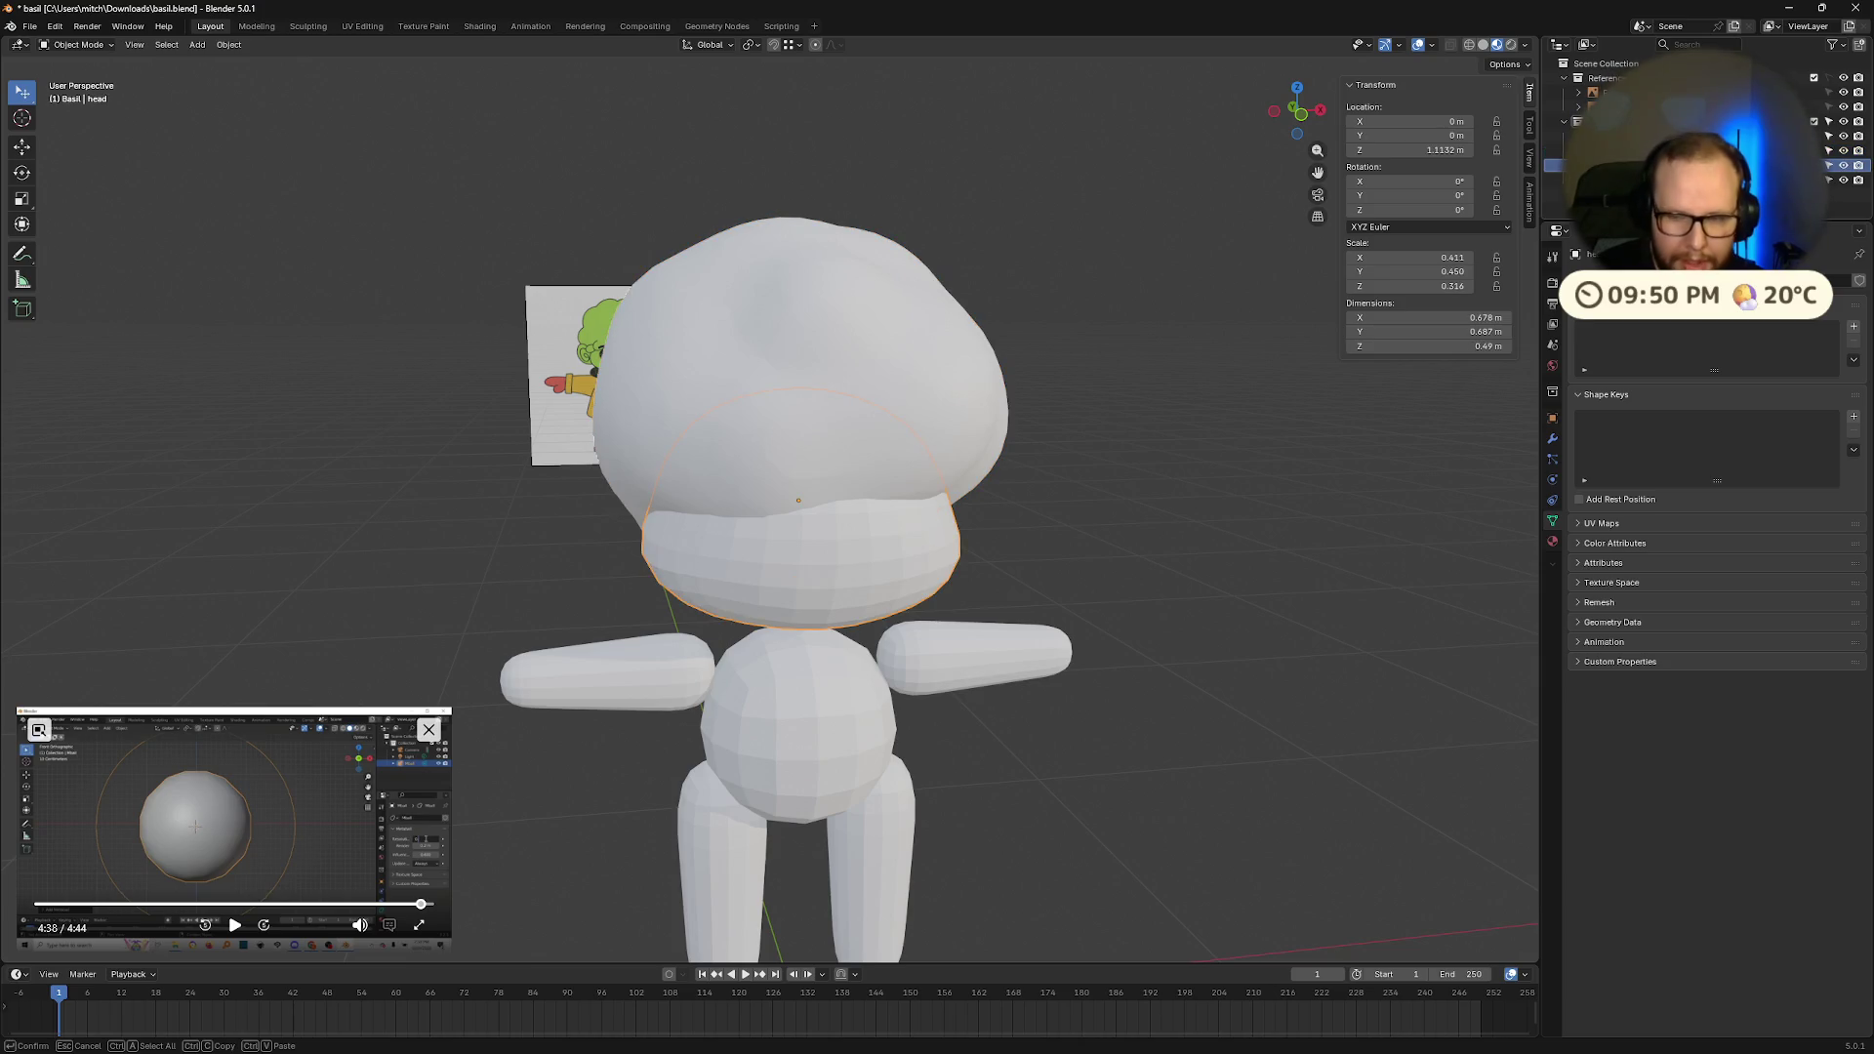
pyautogui.press('Escape')
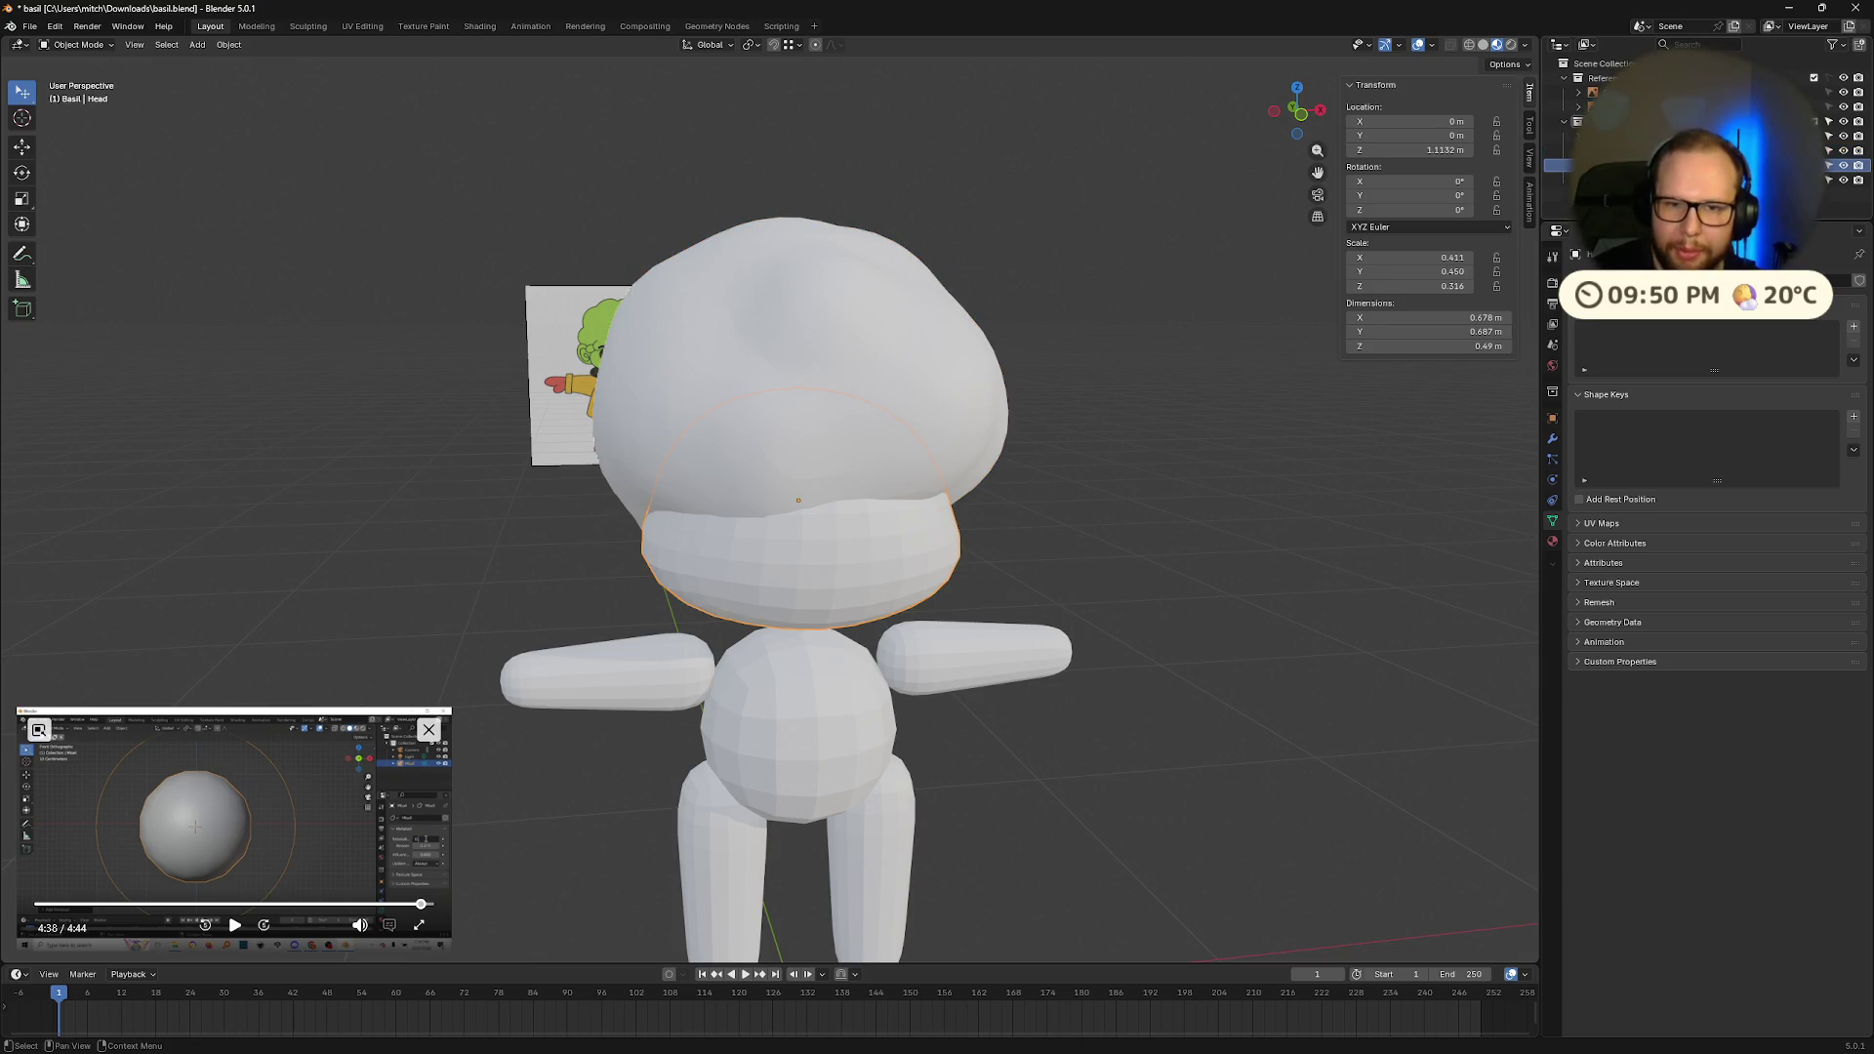
pyautogui.click(1660, 180)
pyautogui.press('F2')
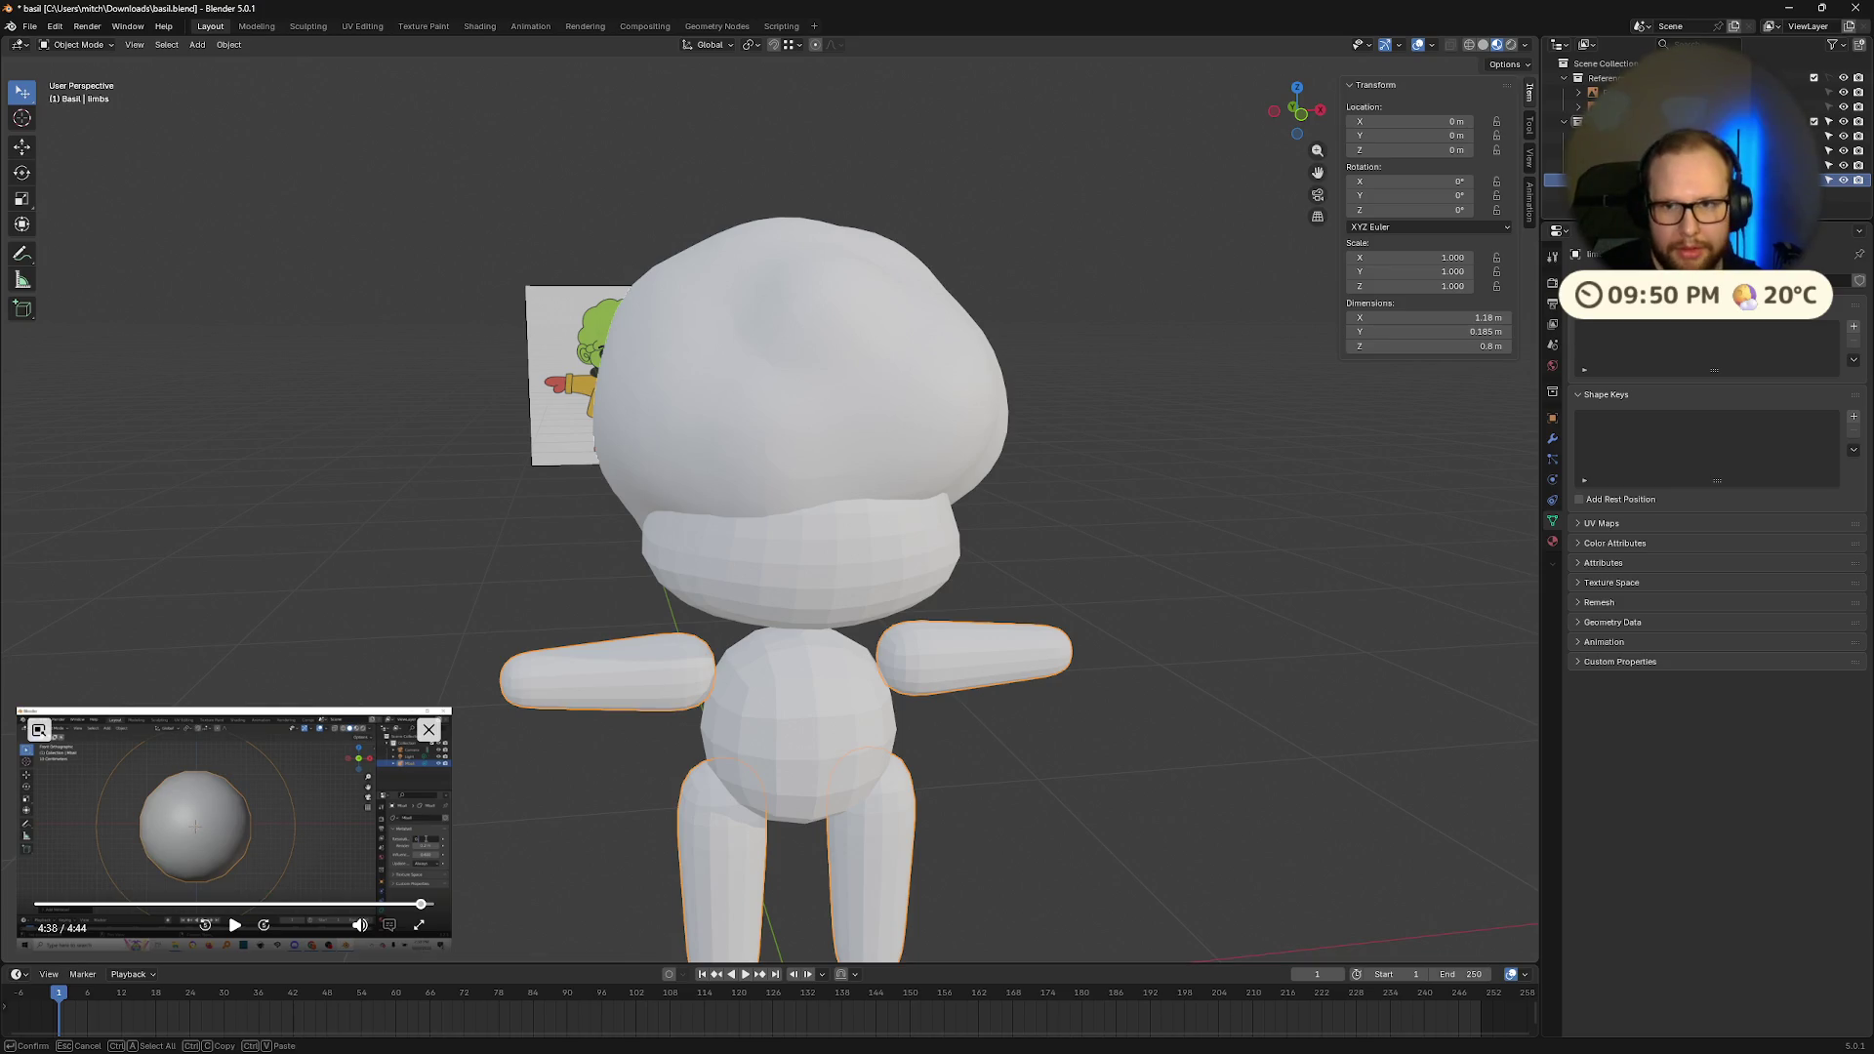
pyautogui.press('Escape')
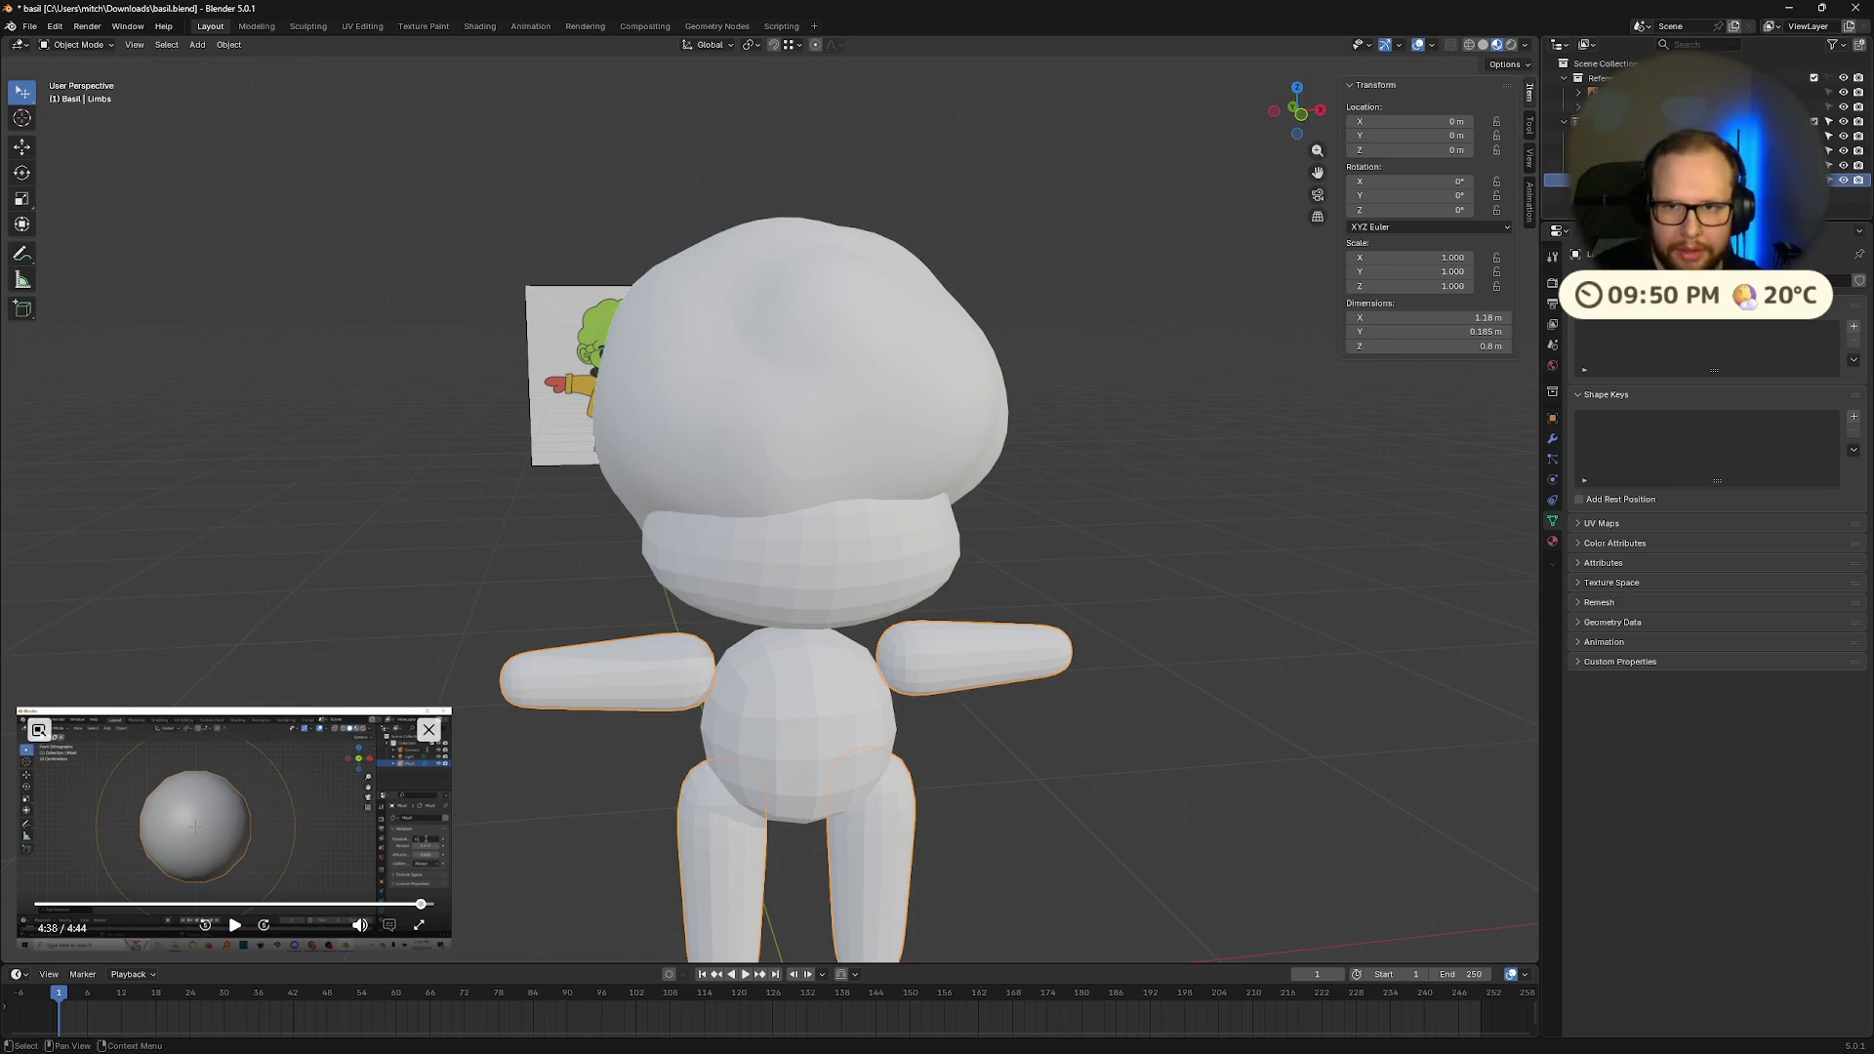
pyautogui.hotkey('ctrl', 's')
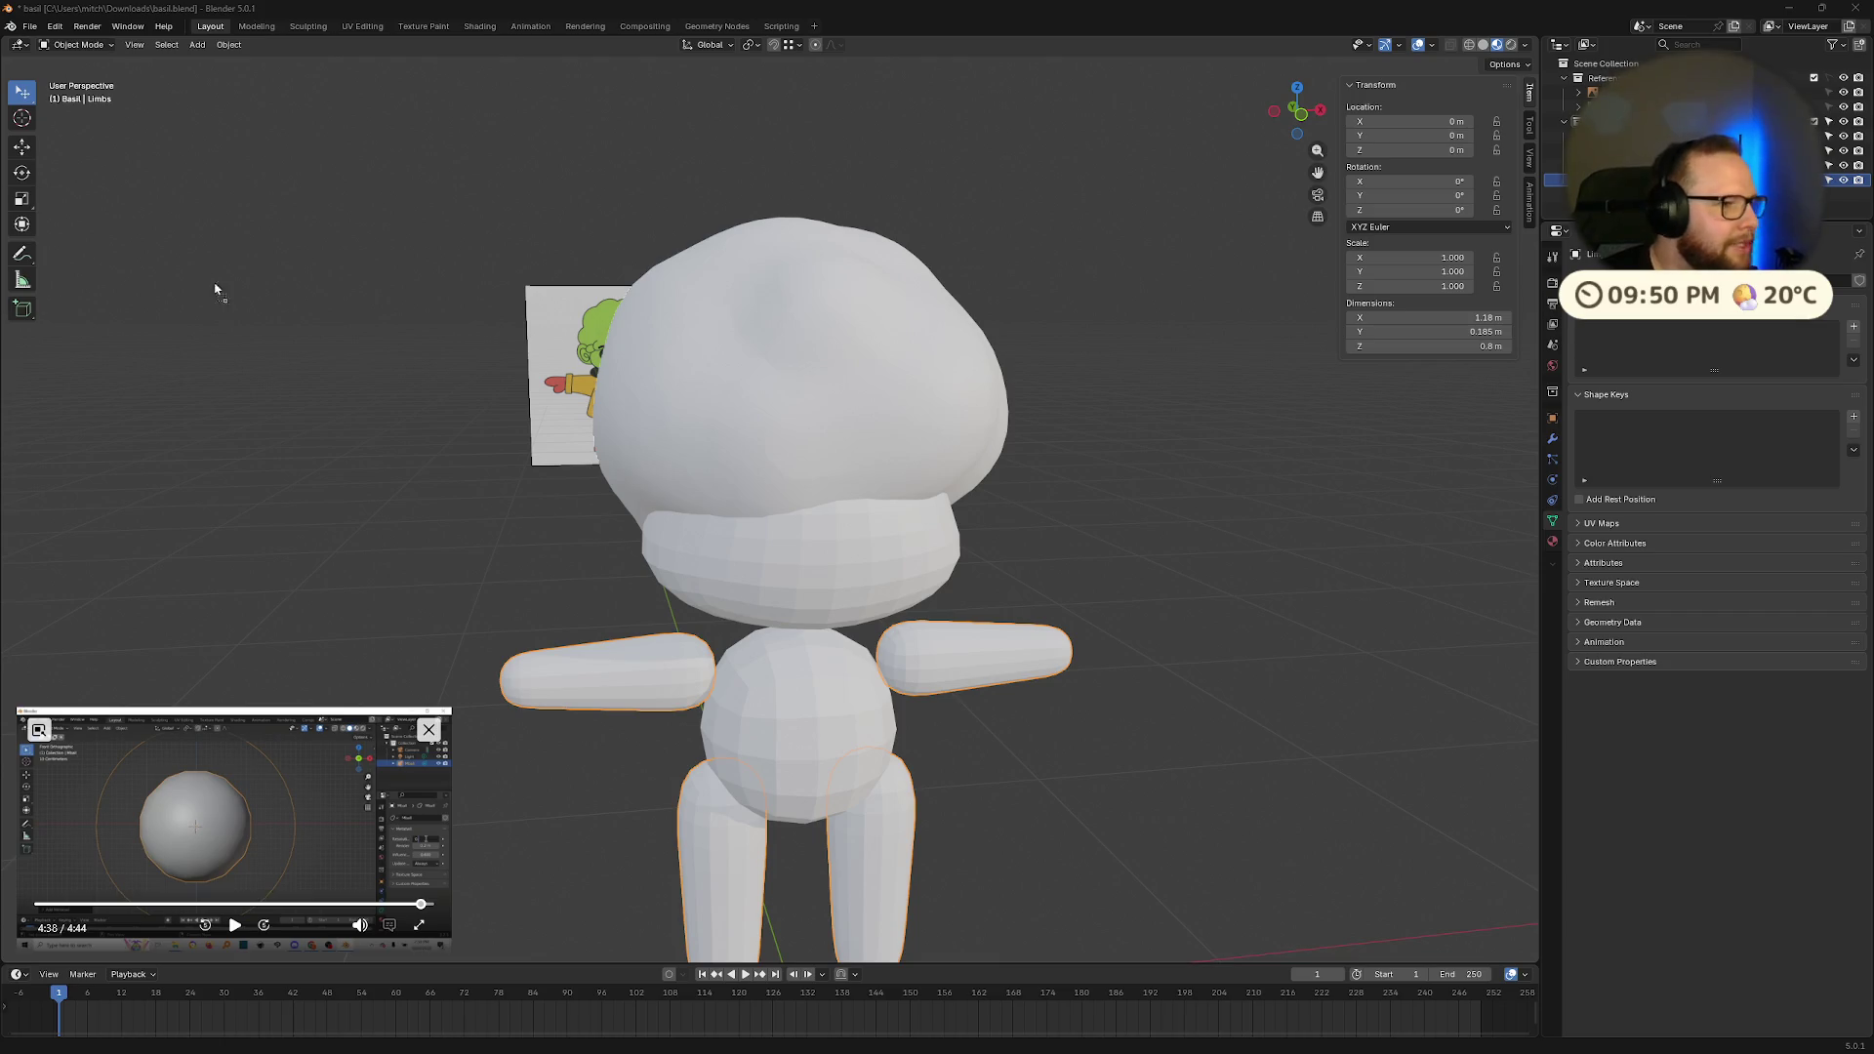
# Step: Remove the accidentally dropped-in reference picture and save the file
pyautogui.moveTo(0, 342); pyautogui.dragTo(313, 441)
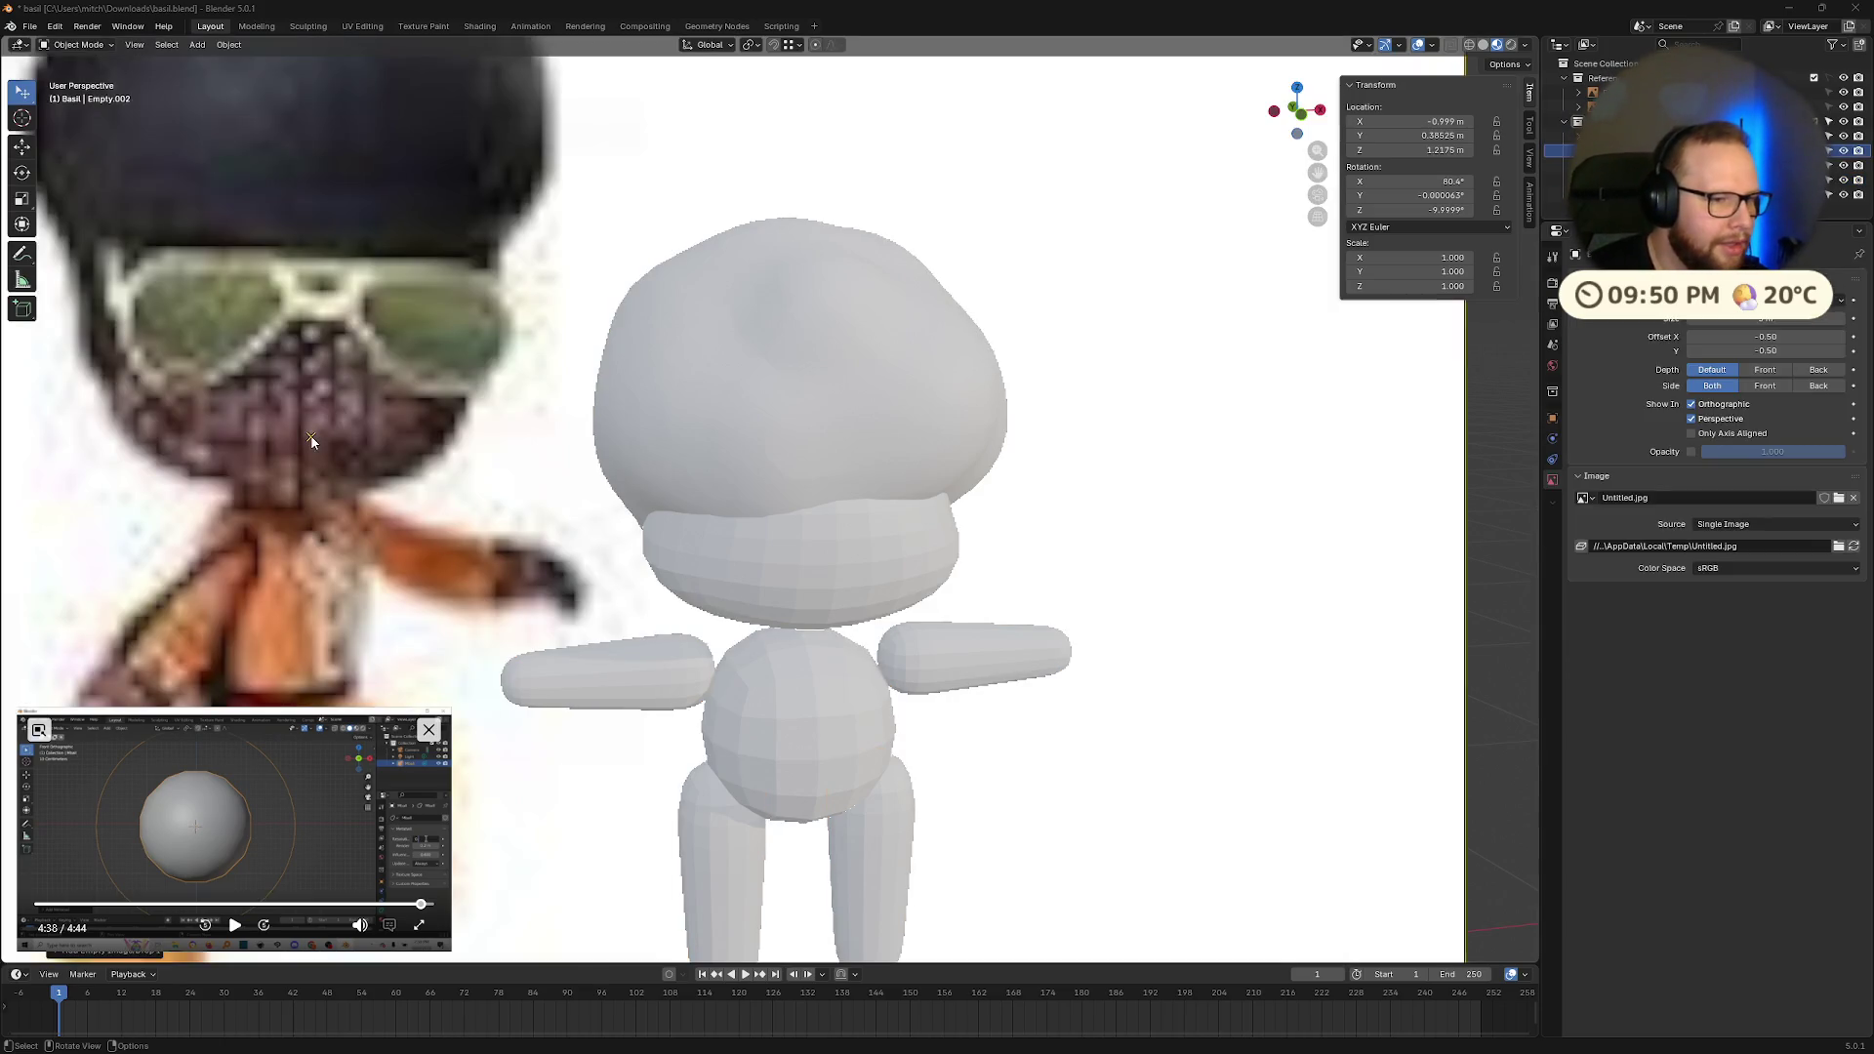
pyautogui.scroll(-5, 518, 461)
pyautogui.moveTo(532, 468)
pyautogui.mouseDown(button='middle')
pyautogui.moveTo(765, 476)
pyautogui.moveTo(879, 522)
pyautogui.mouseUp(button='middle')
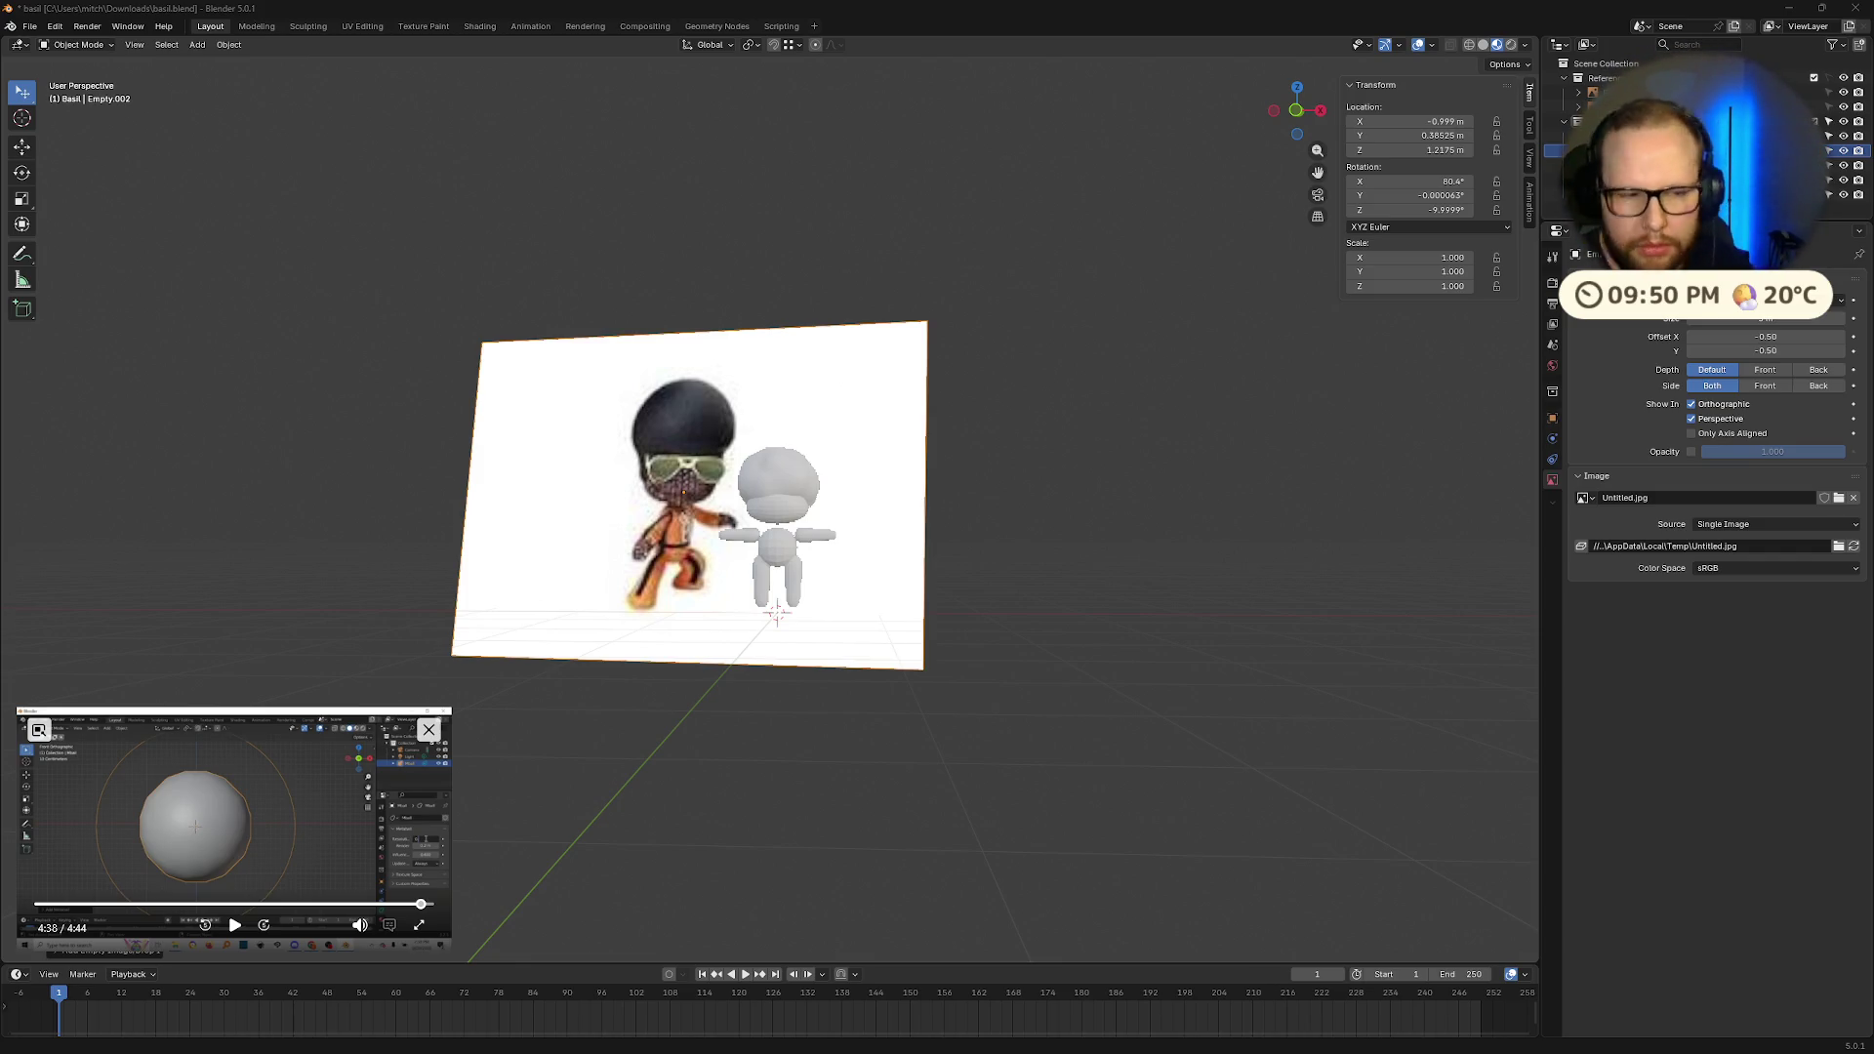
pyautogui.moveTo(423, 502)
pyautogui.mouseDown(button='middle')
pyautogui.moveTo(586, 523)
pyautogui.moveTo(419, 519)
pyautogui.mouseUp(button='middle')
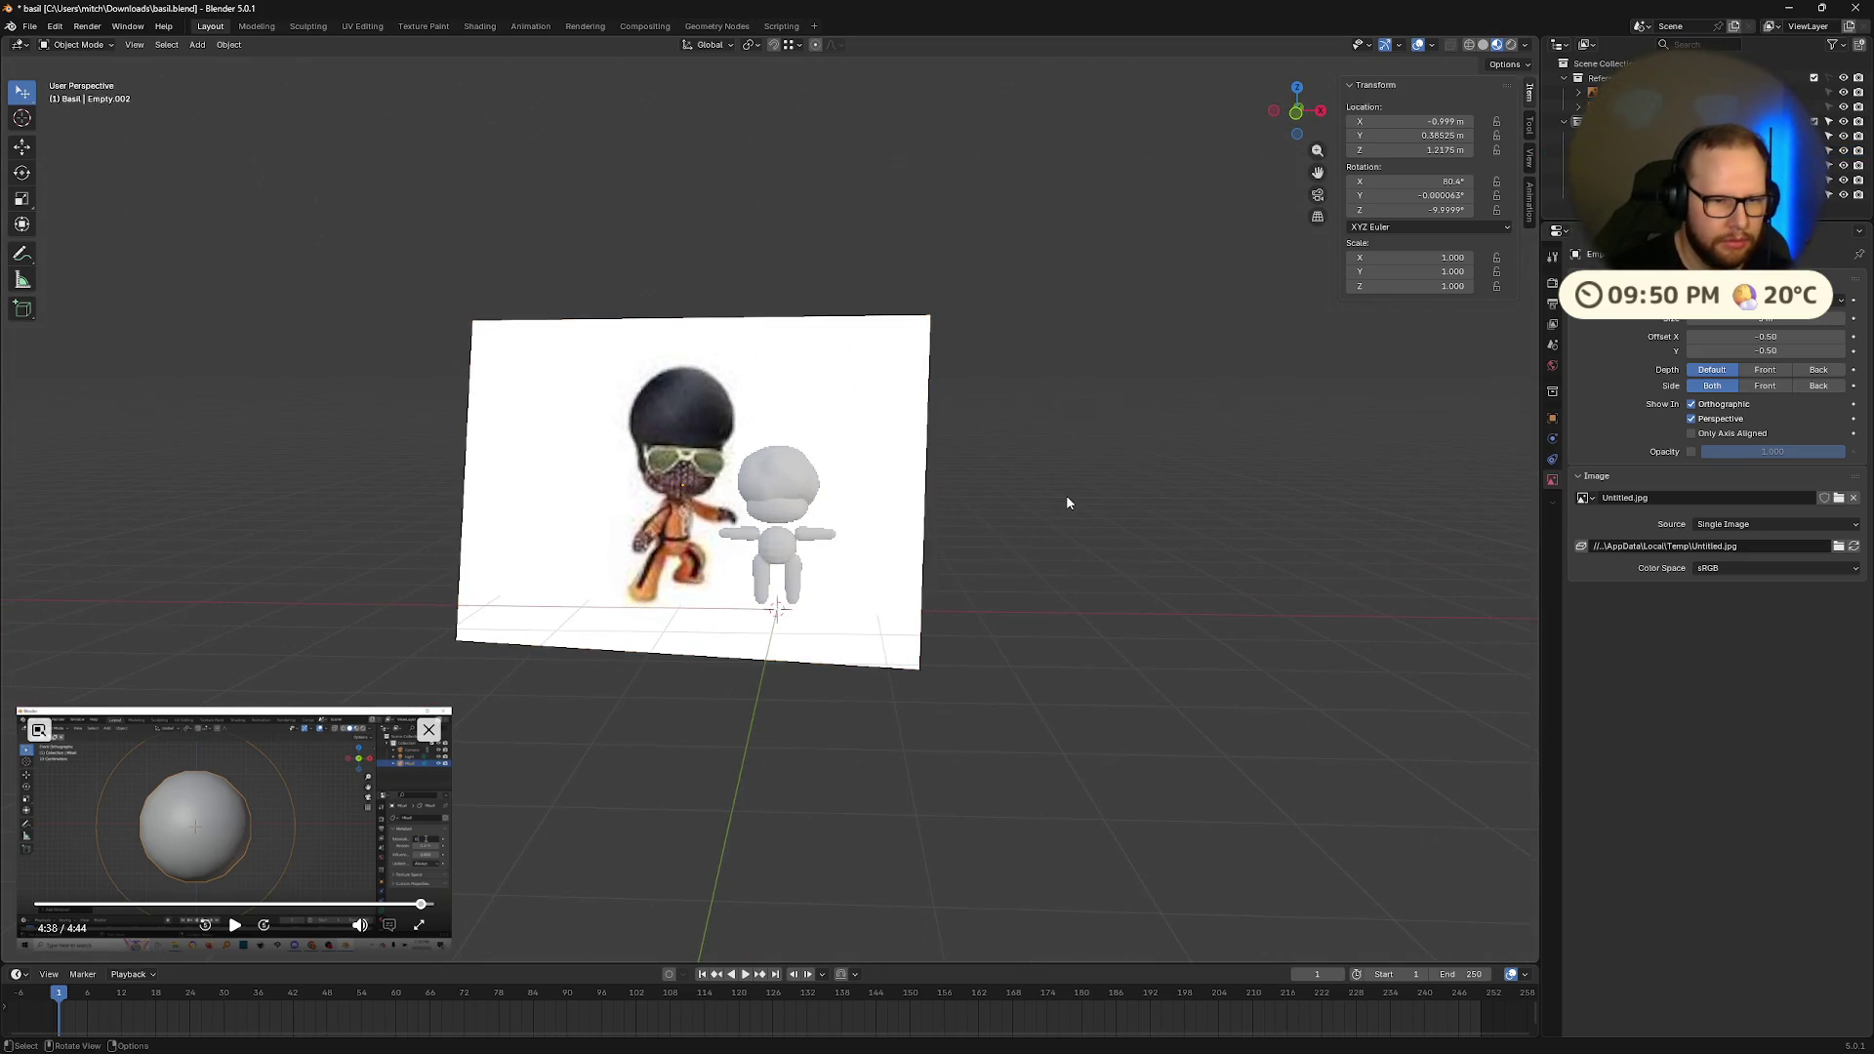
pyautogui.hotkey('ctrl', 'z')
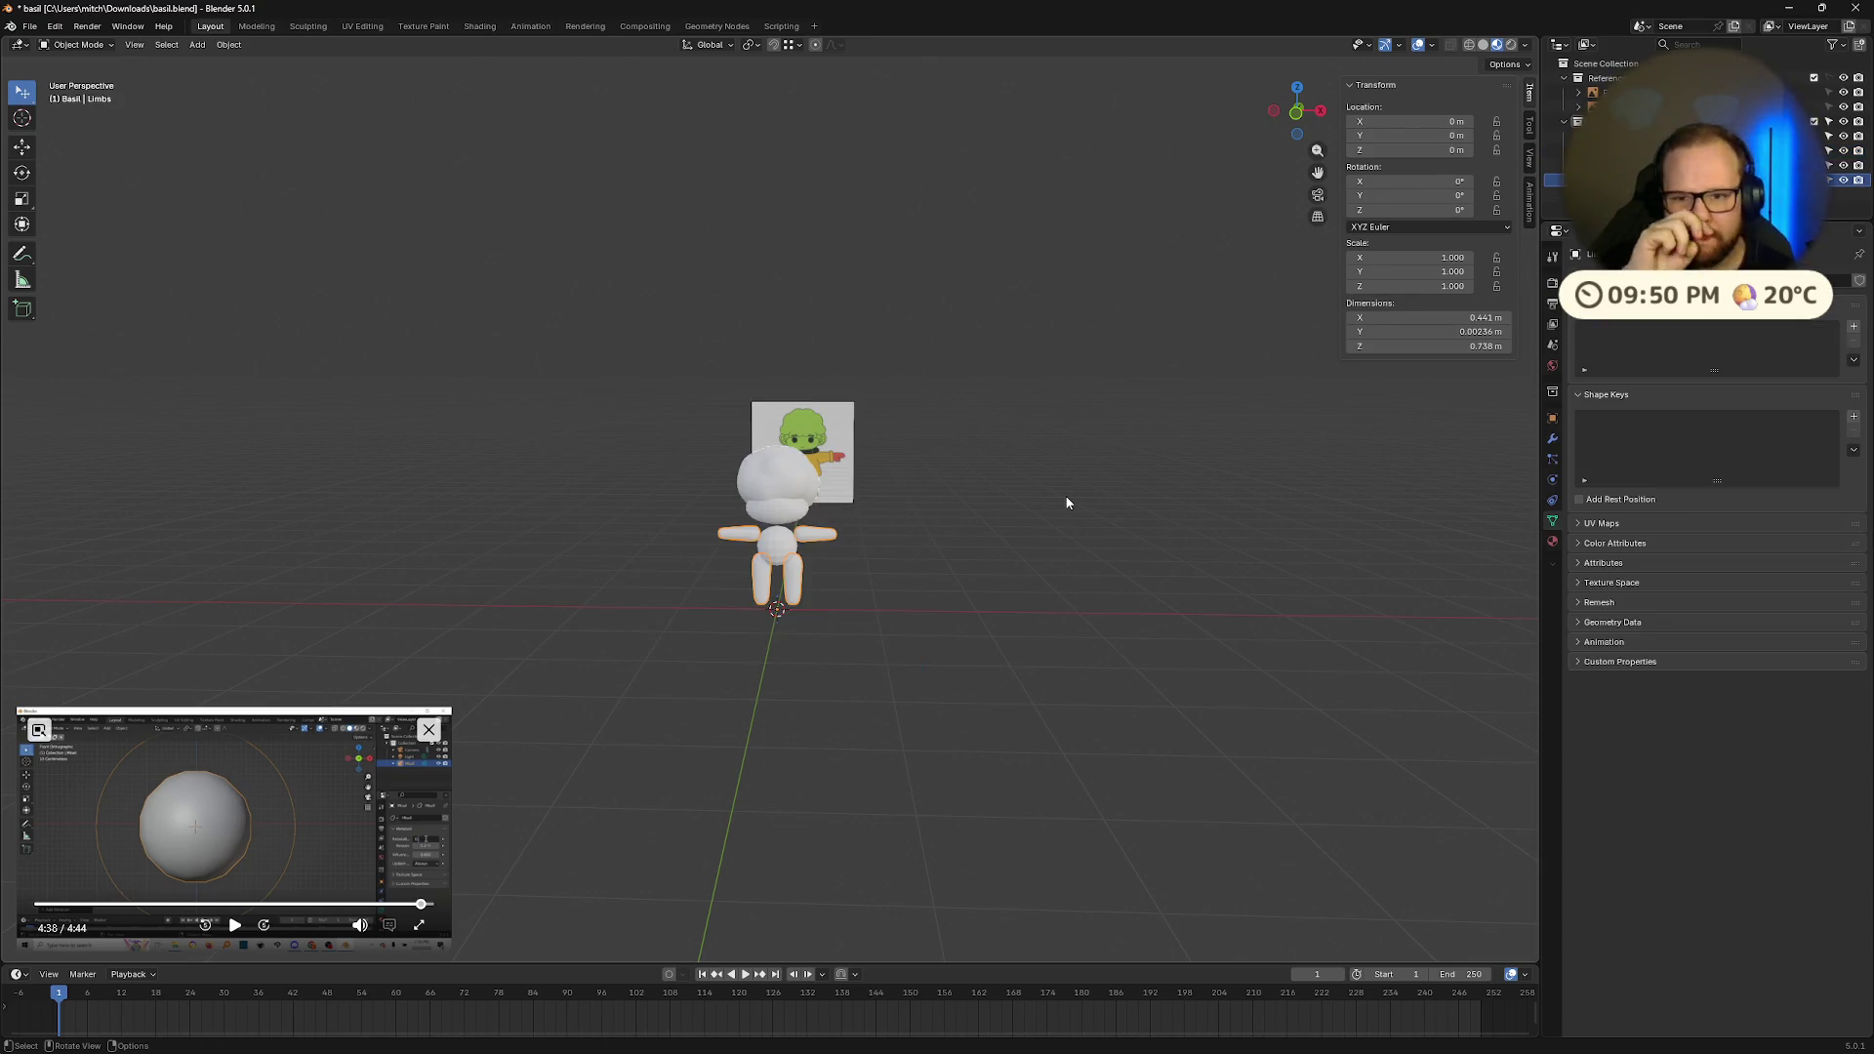
pyautogui.scroll(5, 912, 619)
pyautogui.moveTo(912, 619); pyautogui.dragTo(899, 662, button='middle')
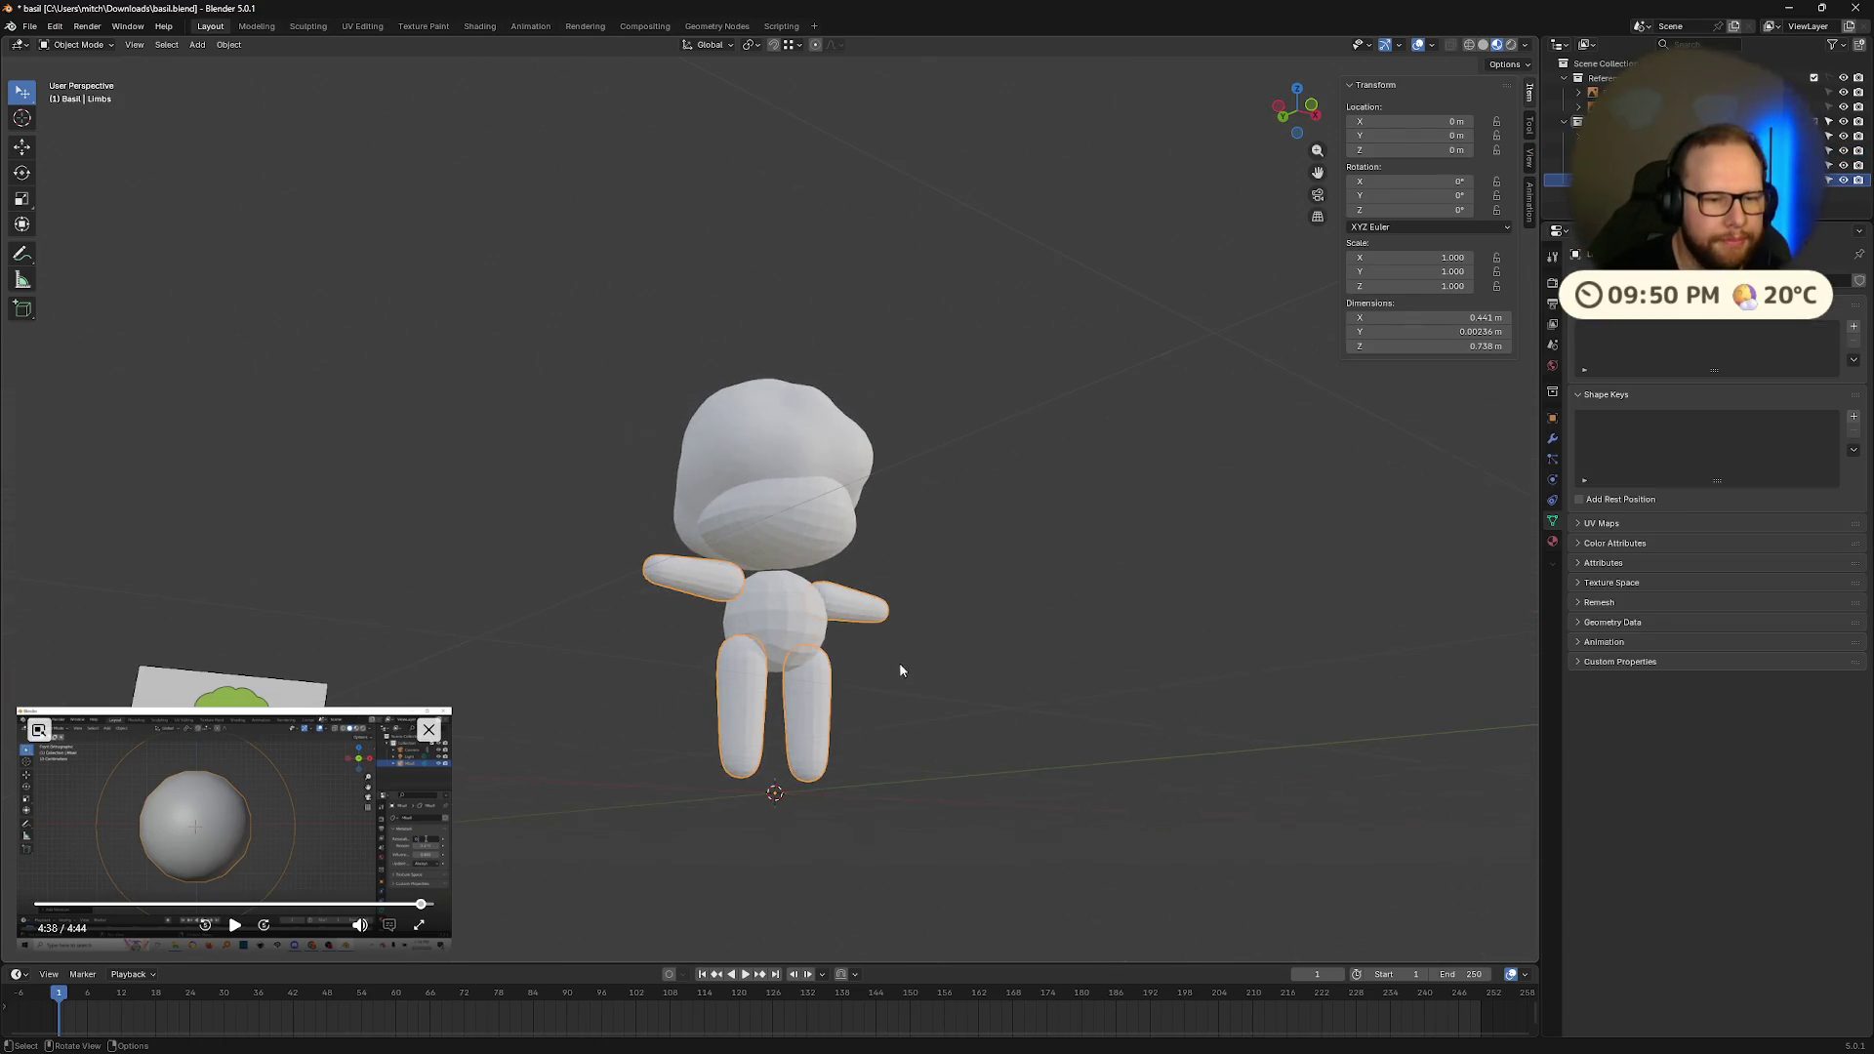
pyautogui.hotkey('ctrl', 's')
# Step: Scale the Hair mesh slightly larger to 0.225
pyautogui.hotkey('ctrl', 'a')
pyautogui.click(1115, 660)
pyautogui.moveTo(1099, 502)
pyautogui.mouseDown(button='middle')
pyautogui.moveTo(851, 658)
pyautogui.moveTo(742, 613)
pyautogui.moveTo(844, 467)
pyautogui.mouseUp(button='middle')
pyautogui.scroll(7, 859, 658)
pyautogui.press('s')
pyautogui.click(1070, 479)
pyautogui.moveTo(1070, 478); pyautogui.dragTo(1181, 474, button='middle')
# Step: Try bigger and smaller hair sizes, undoing both to keep the 0.225 scale
pyautogui.press('s')
pyautogui.click(1219, 542)
pyautogui.moveTo(1219, 542); pyautogui.dragTo(1217, 441, button='middle')
pyautogui.scroll(-5, 1216, 433)
pyautogui.moveTo(1144, 524)
pyautogui.mouseDown(button='middle')
pyautogui.moveTo(1046, 565)
pyautogui.moveTo(1084, 589)
pyautogui.moveTo(1104, 553)
pyautogui.moveTo(1213, 557)
pyautogui.moveTo(1076, 548)
pyautogui.moveTo(1184, 527)
pyautogui.moveTo(1146, 544)
pyautogui.moveTo(1180, 536)
pyautogui.moveTo(1106, 520)
pyautogui.mouseUp(button='middle')
pyautogui.hotkey('ctrl', 'z')
pyautogui.press('s')
pyautogui.click(1074, 546)
pyautogui.scroll(3, 1076, 542)
pyautogui.hotkey('ctrl', 'z')
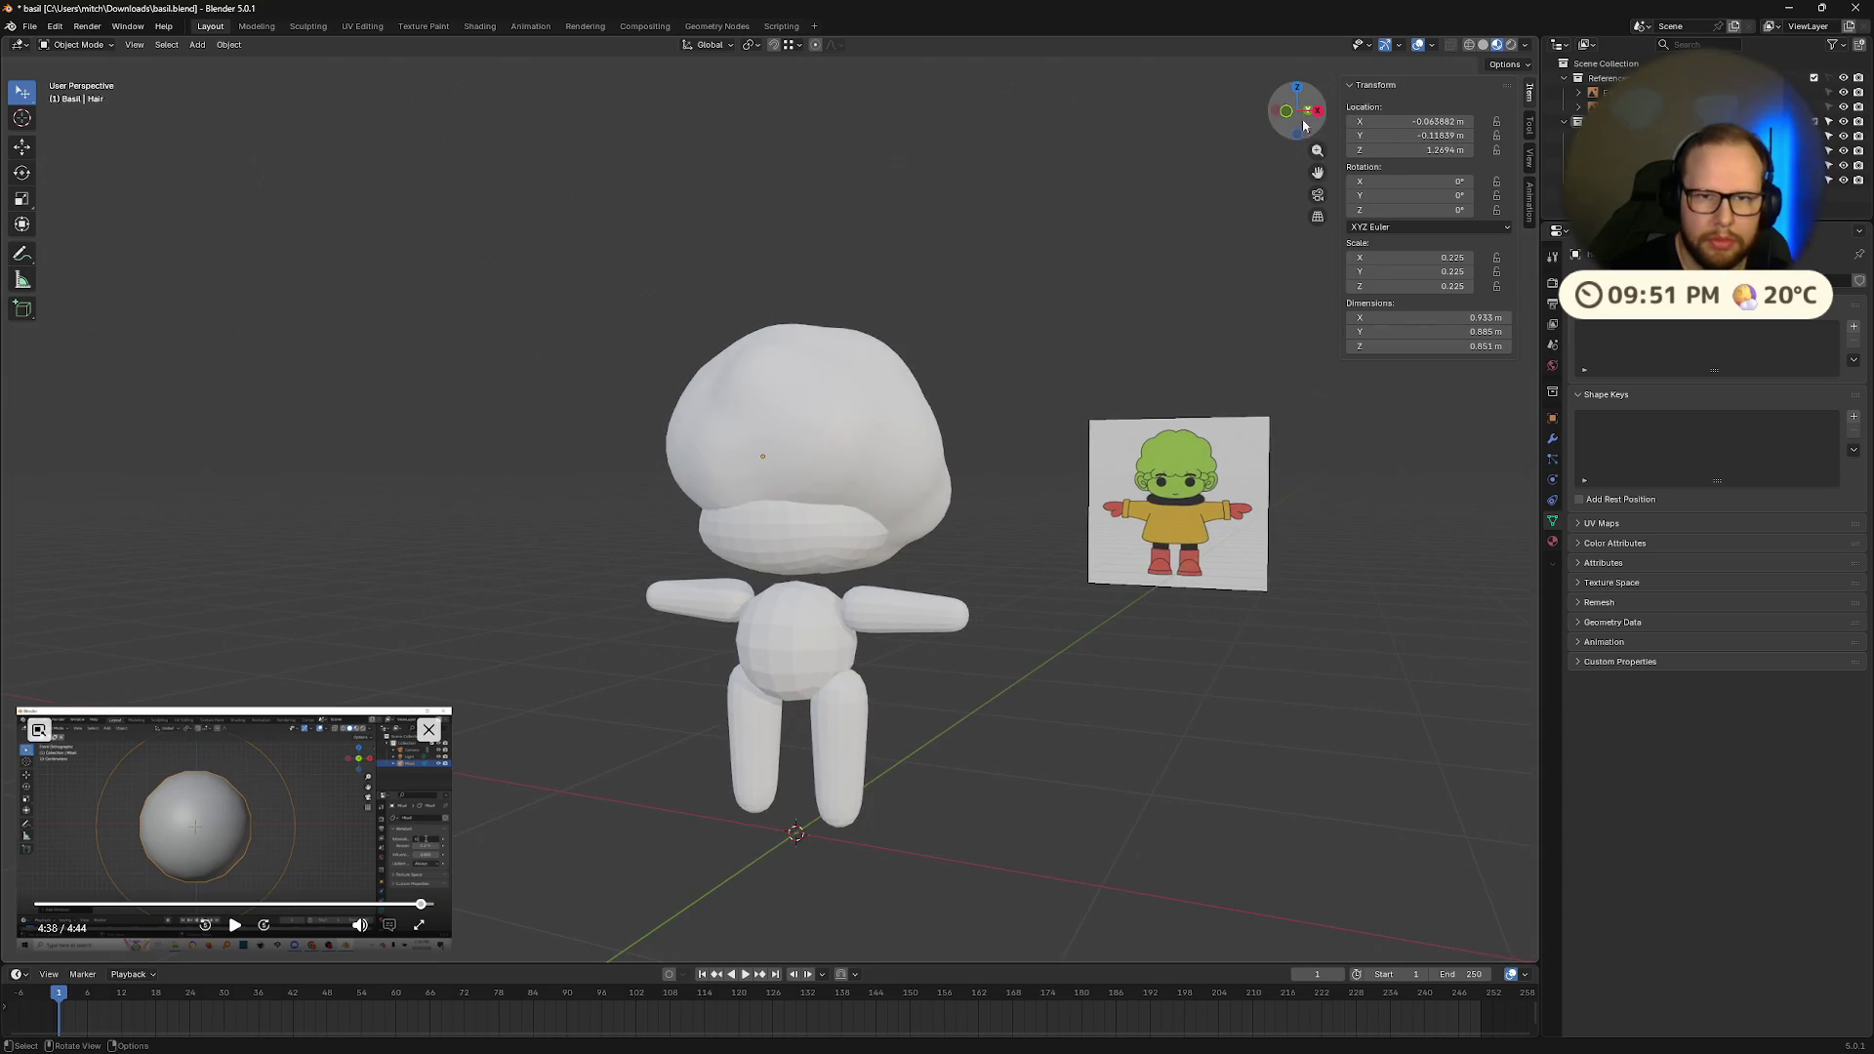
# Step: Switch to the front view with X-ray on and select the Hair mesh
pyautogui.click(1287, 111)
pyautogui.hotkey('alt', 'z')
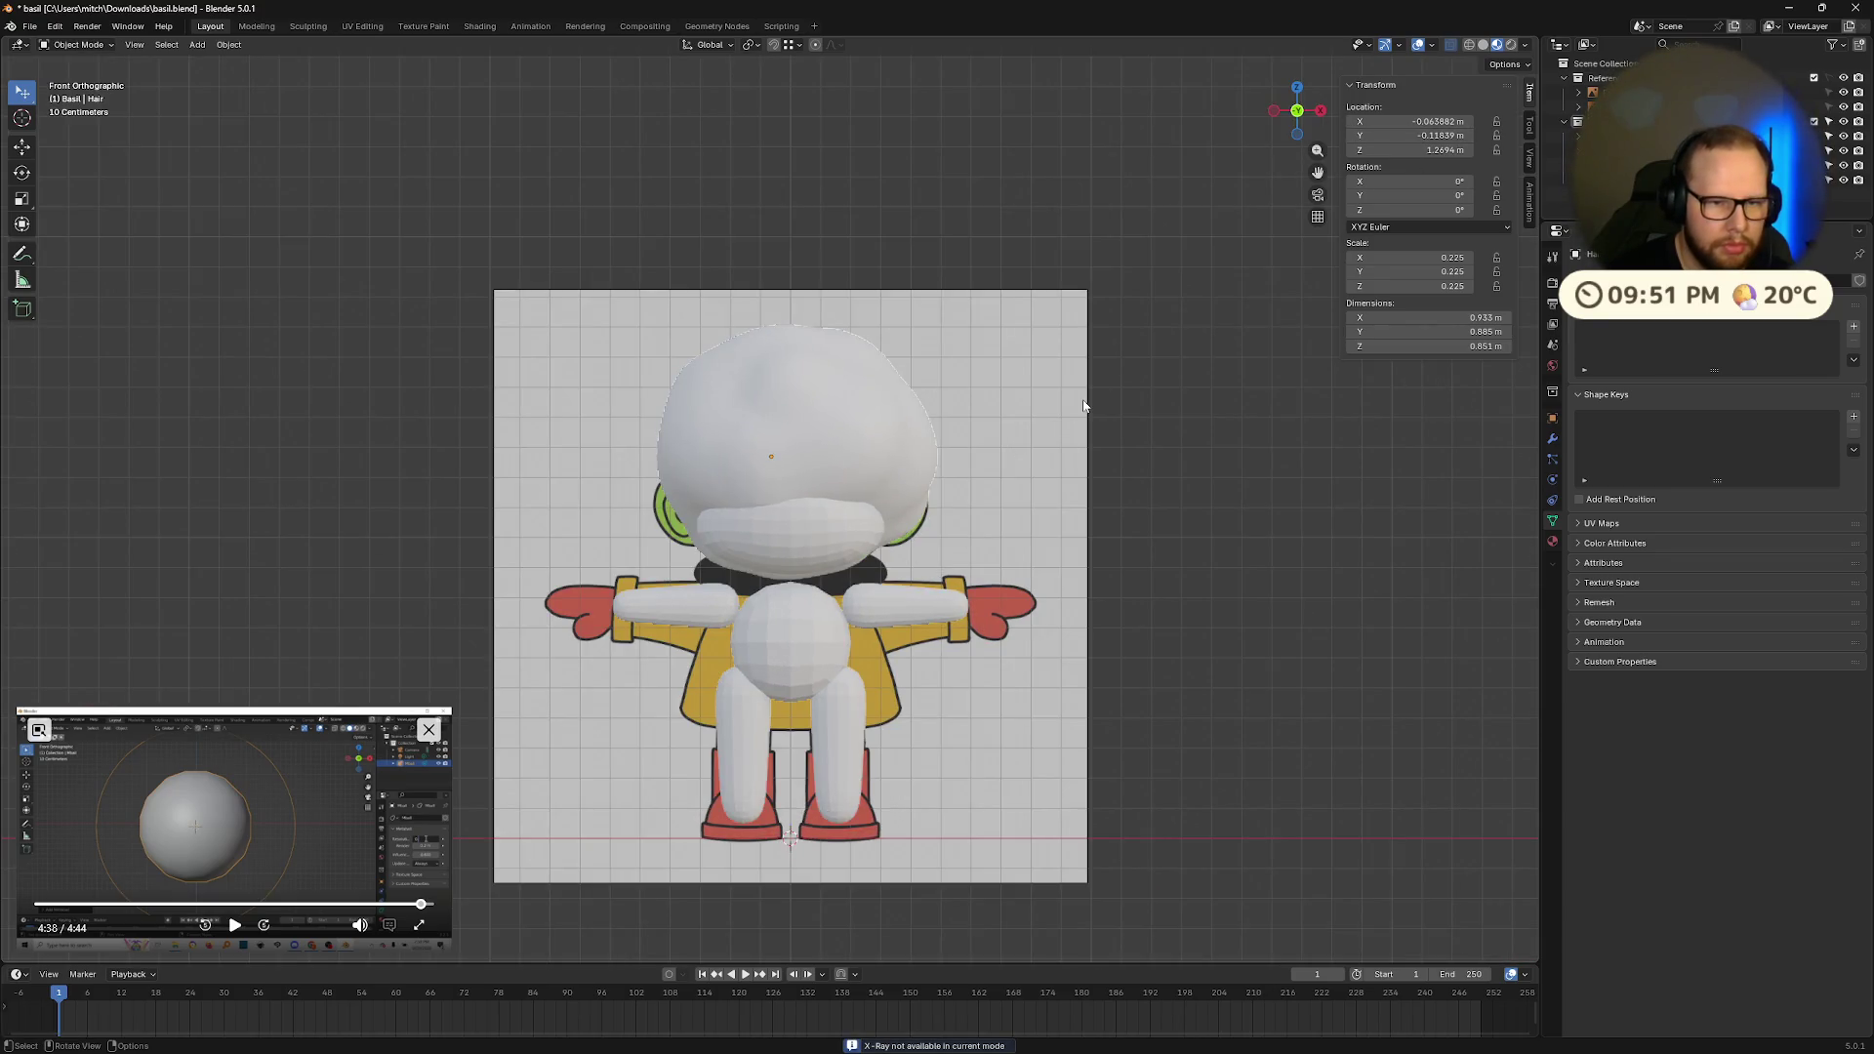
pyautogui.click(827, 446)
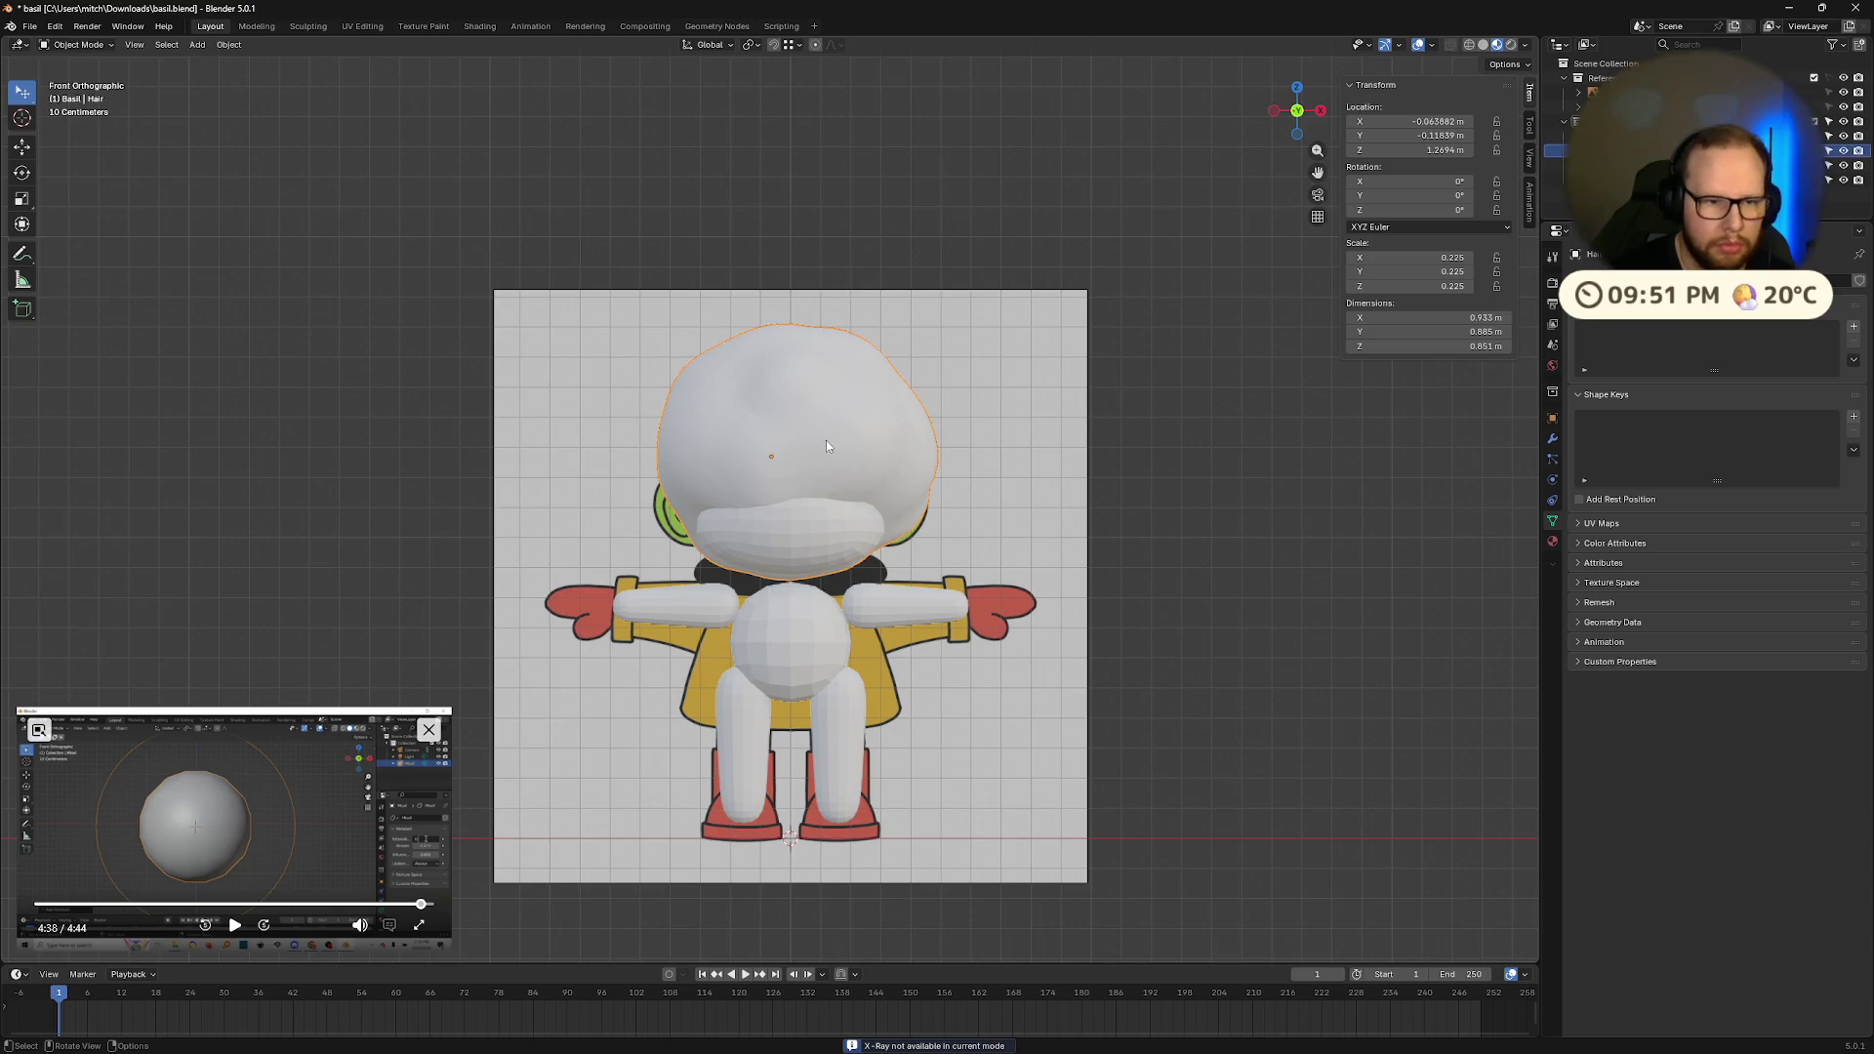
pyautogui.press('Tab')
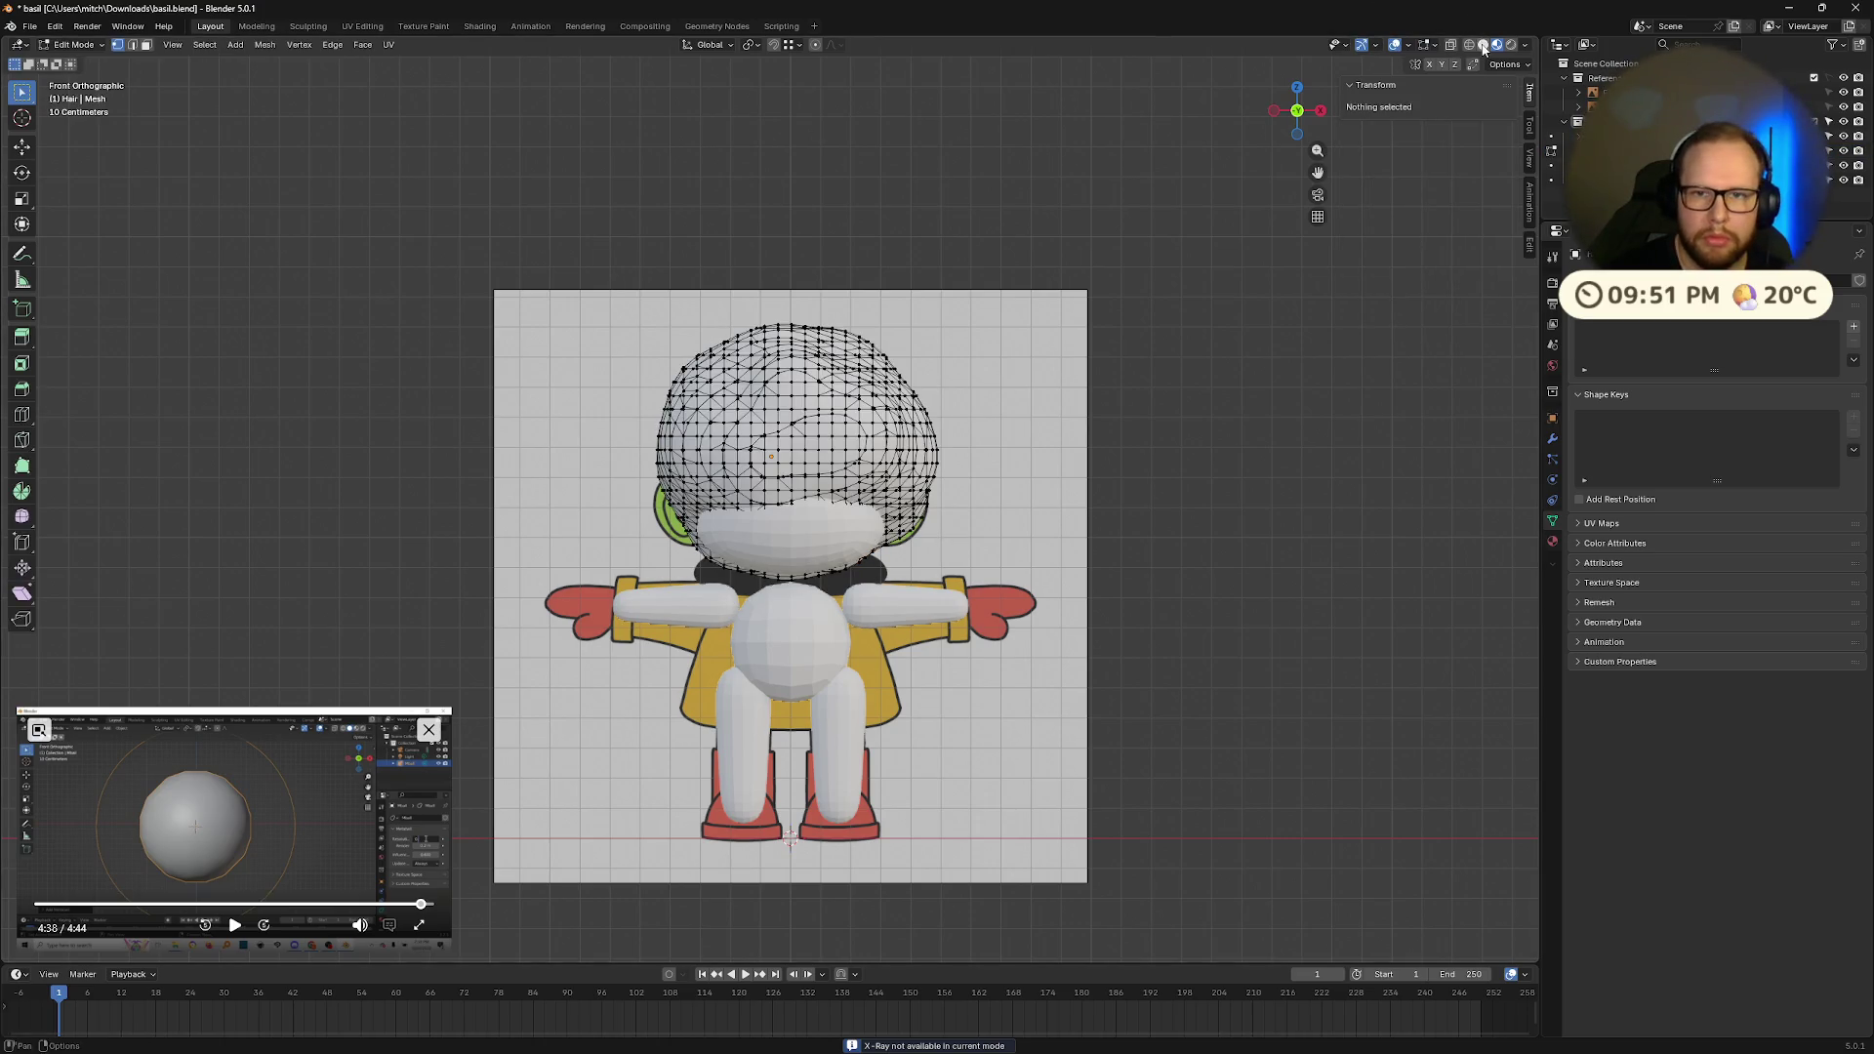
pyautogui.press('Tab')
pyautogui.hotkey('alt', 'z')
pyautogui.scroll(1, 888, 392)
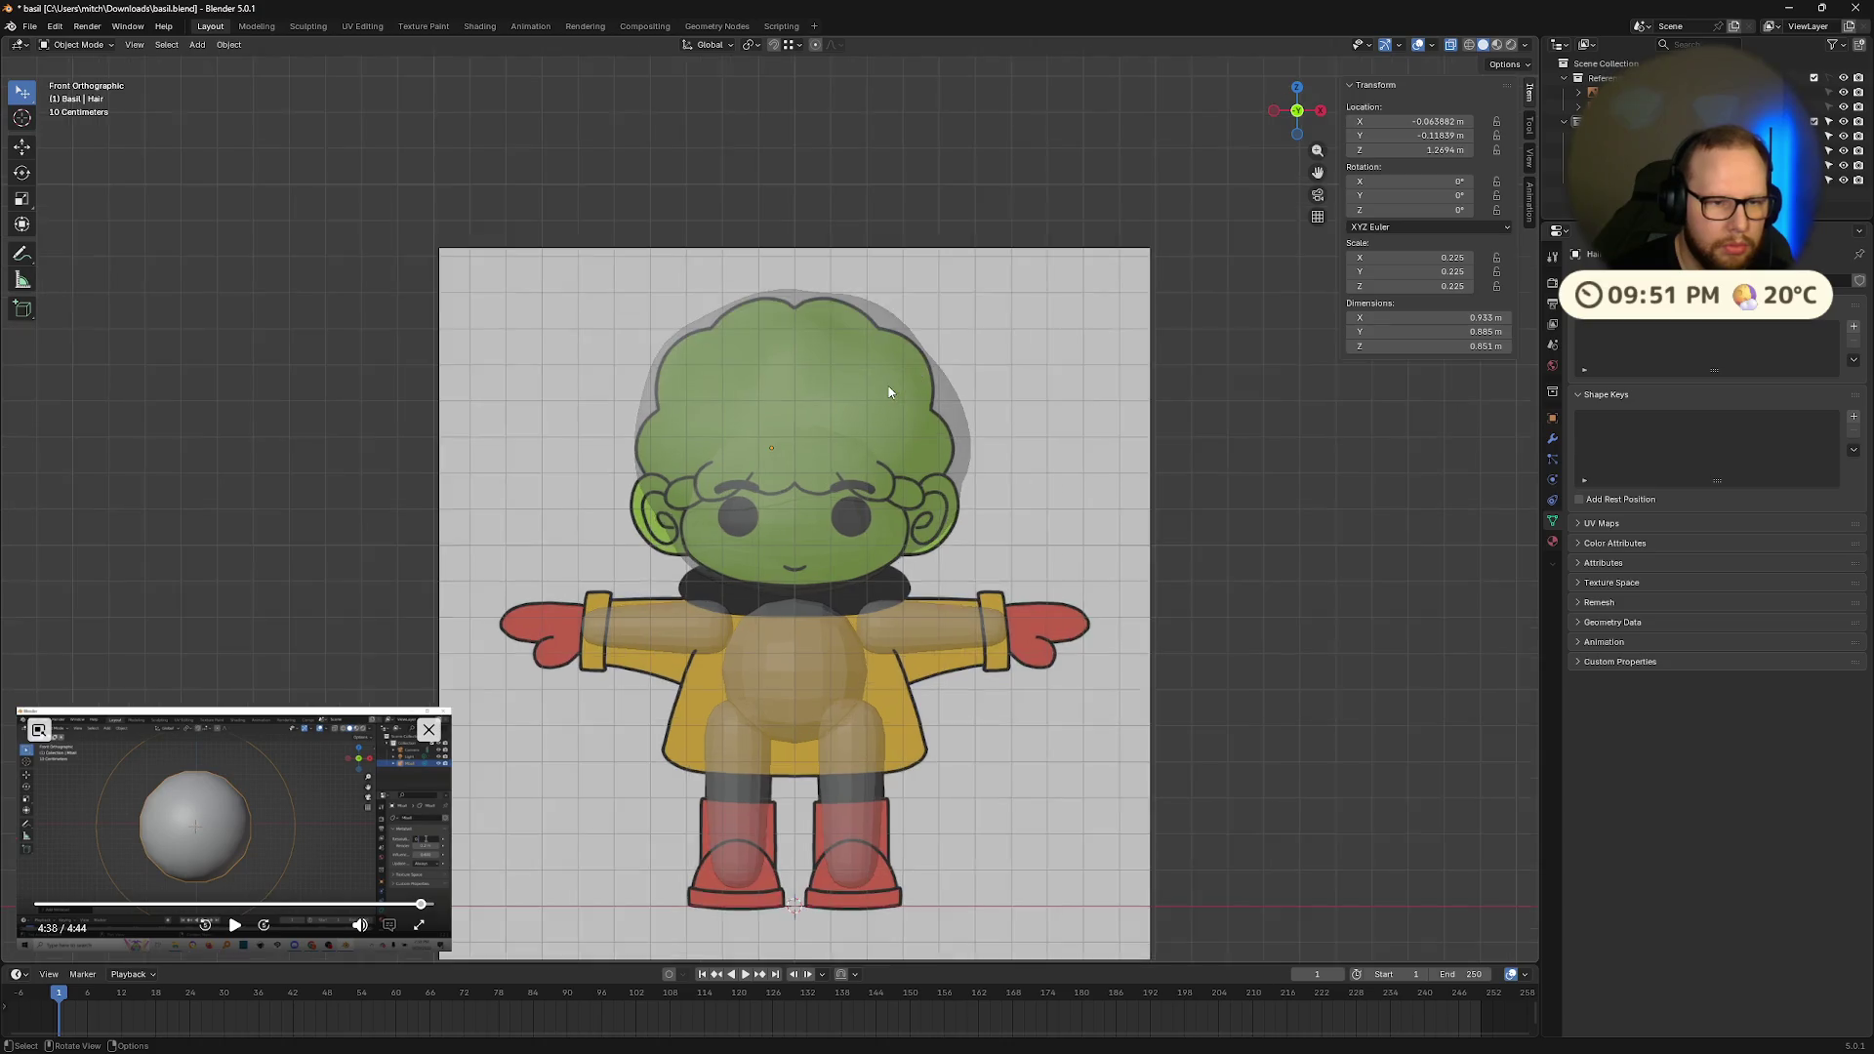
pyautogui.scroll(1, 888, 393)
pyautogui.press('Tab')
pyautogui.press('Tab')
pyautogui.click(934, 335)
pyautogui.moveTo(934, 335)
pyautogui.mouseDown(button='middle')
pyautogui.moveTo(1159, 368)
pyautogui.moveTo(1091, 364)
pyautogui.mouseUp(button='middle')
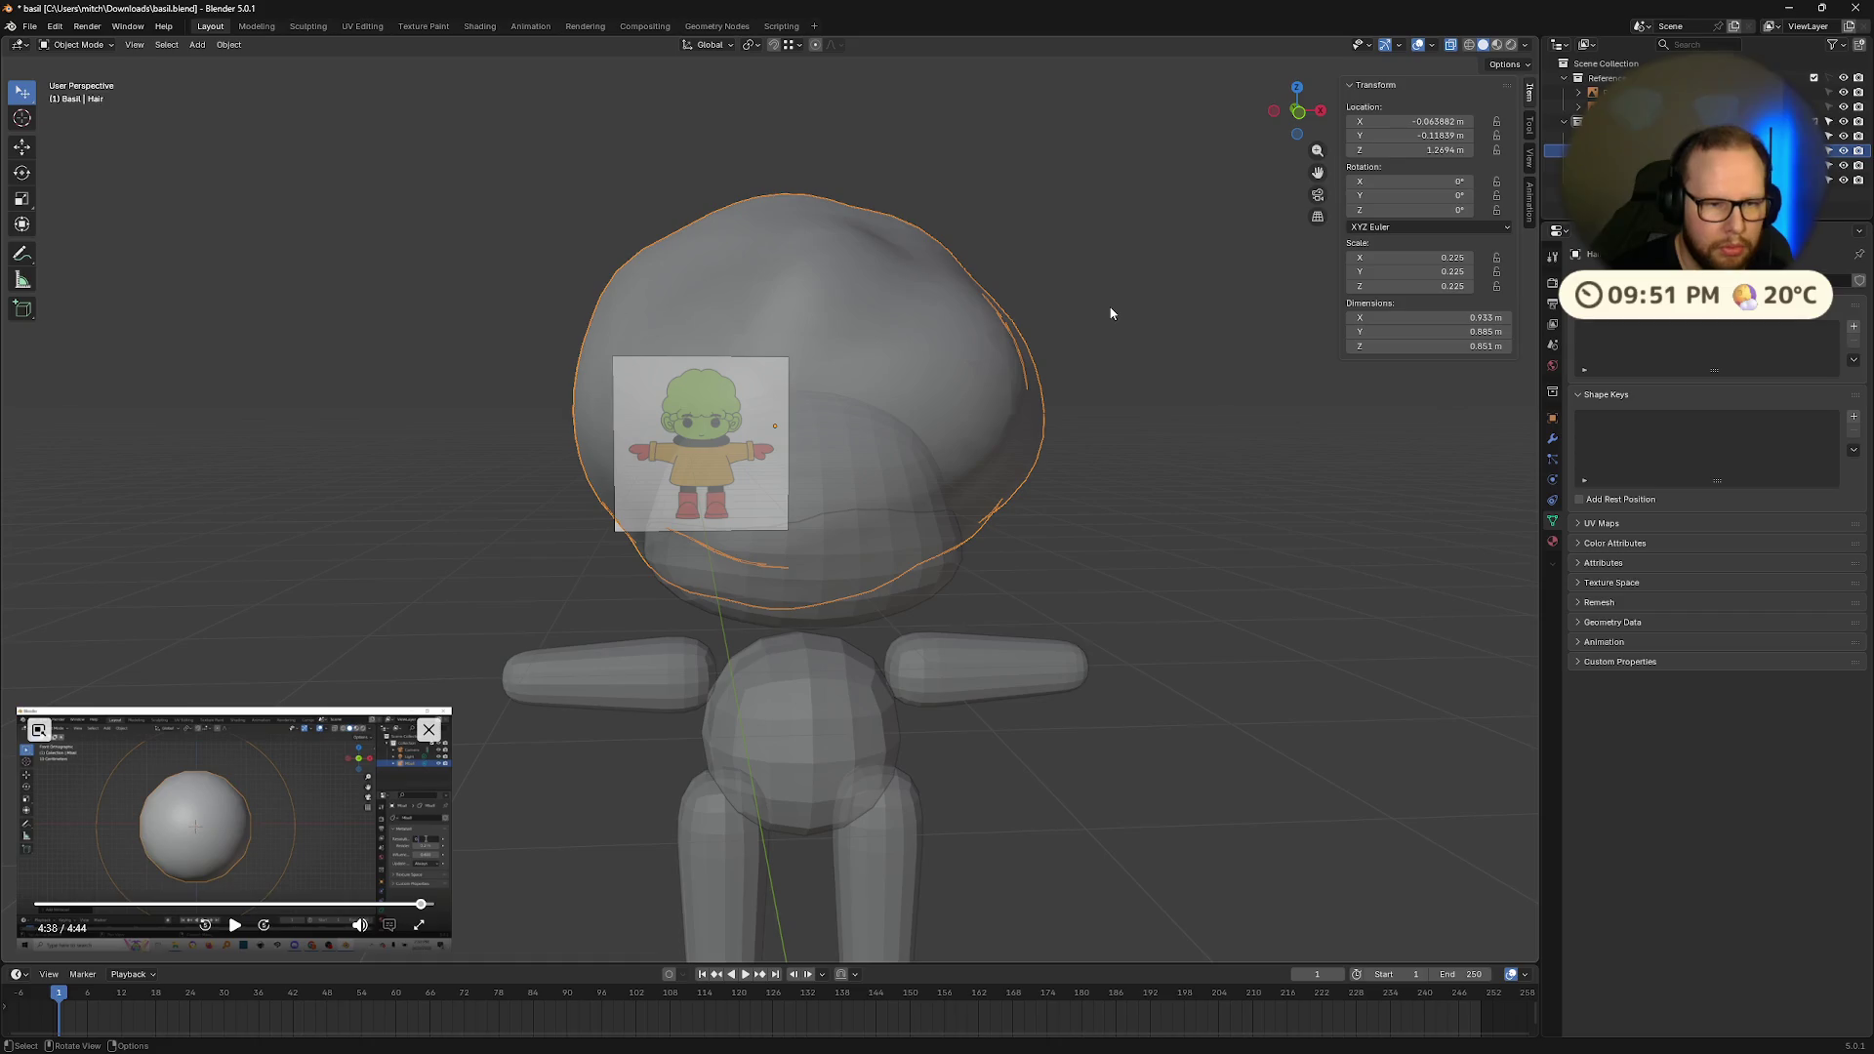
# Step: Raise the Hair mesh to Z 1.5046 m and tilt it −5.409° on X
pyautogui.press('g')
pyautogui.press('z')
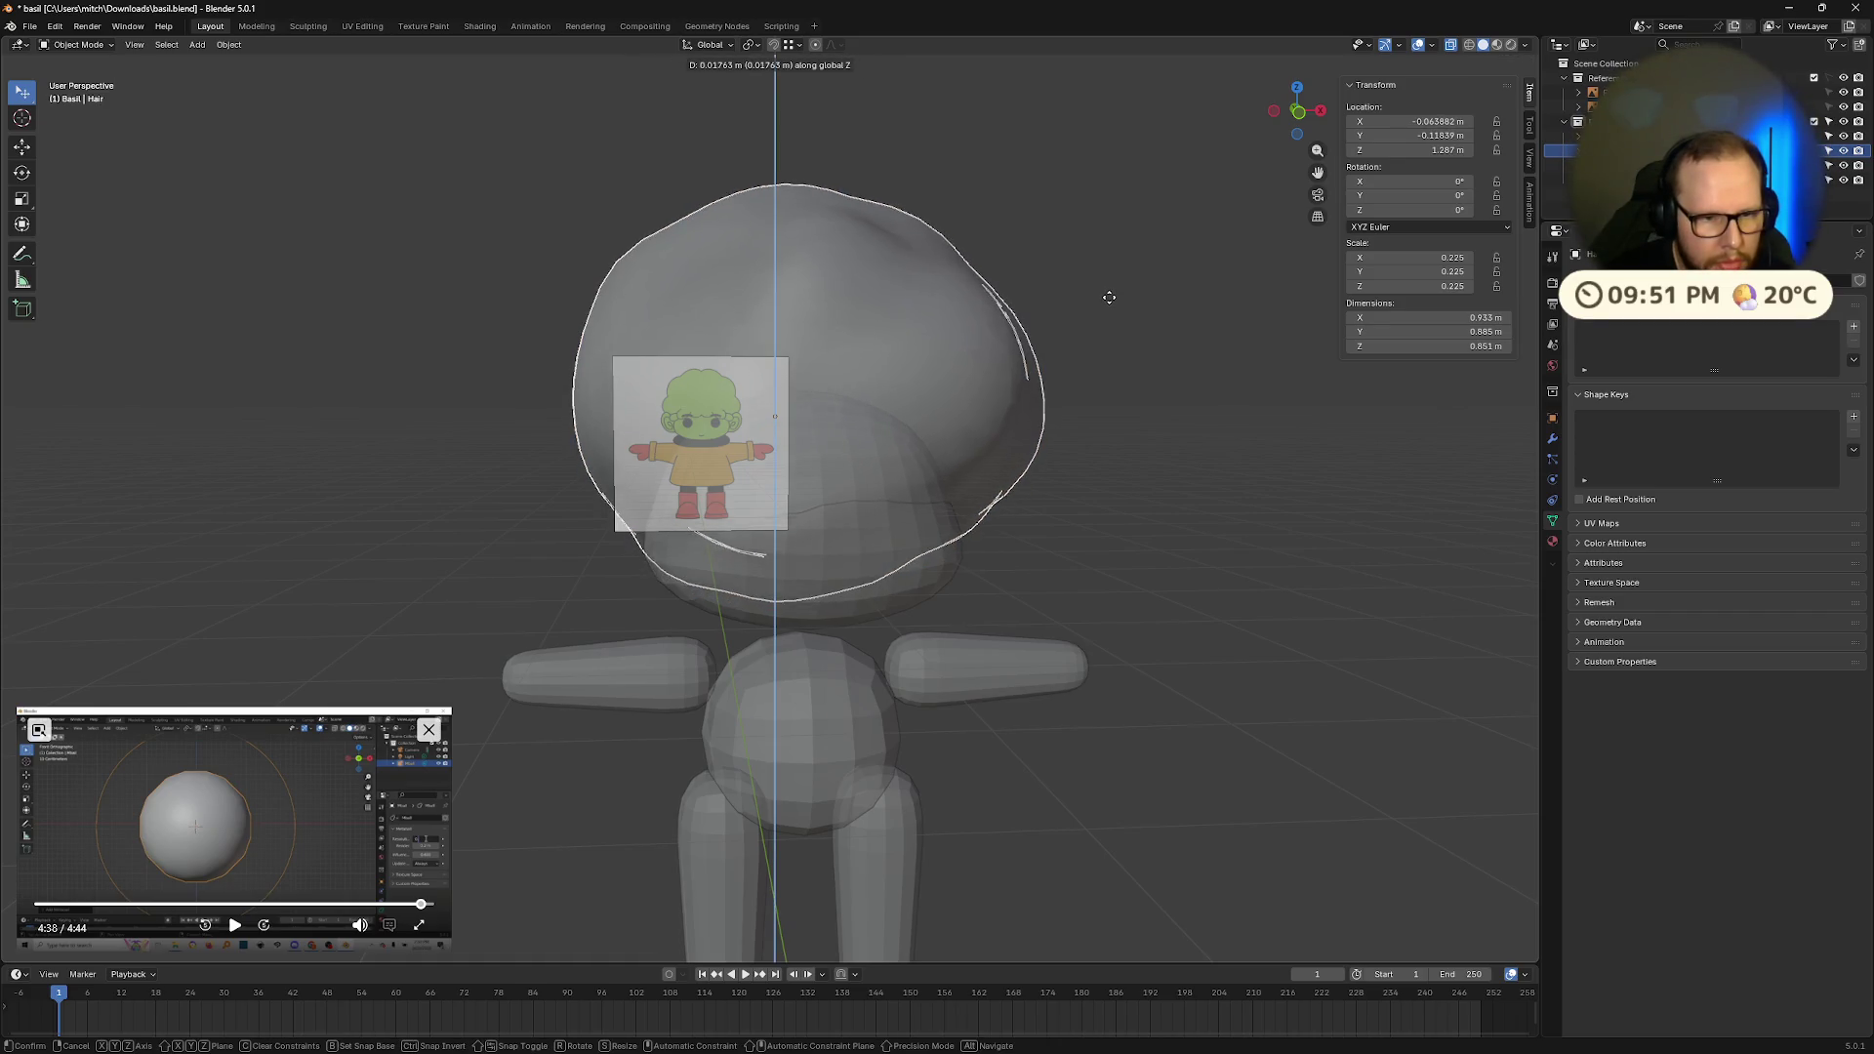
pyautogui.click(1113, 293)
pyautogui.moveTo(1113, 293)
pyautogui.mouseDown(button='middle')
pyautogui.moveTo(1167, 342)
pyautogui.moveTo(1232, 342)
pyautogui.mouseUp(button='middle')
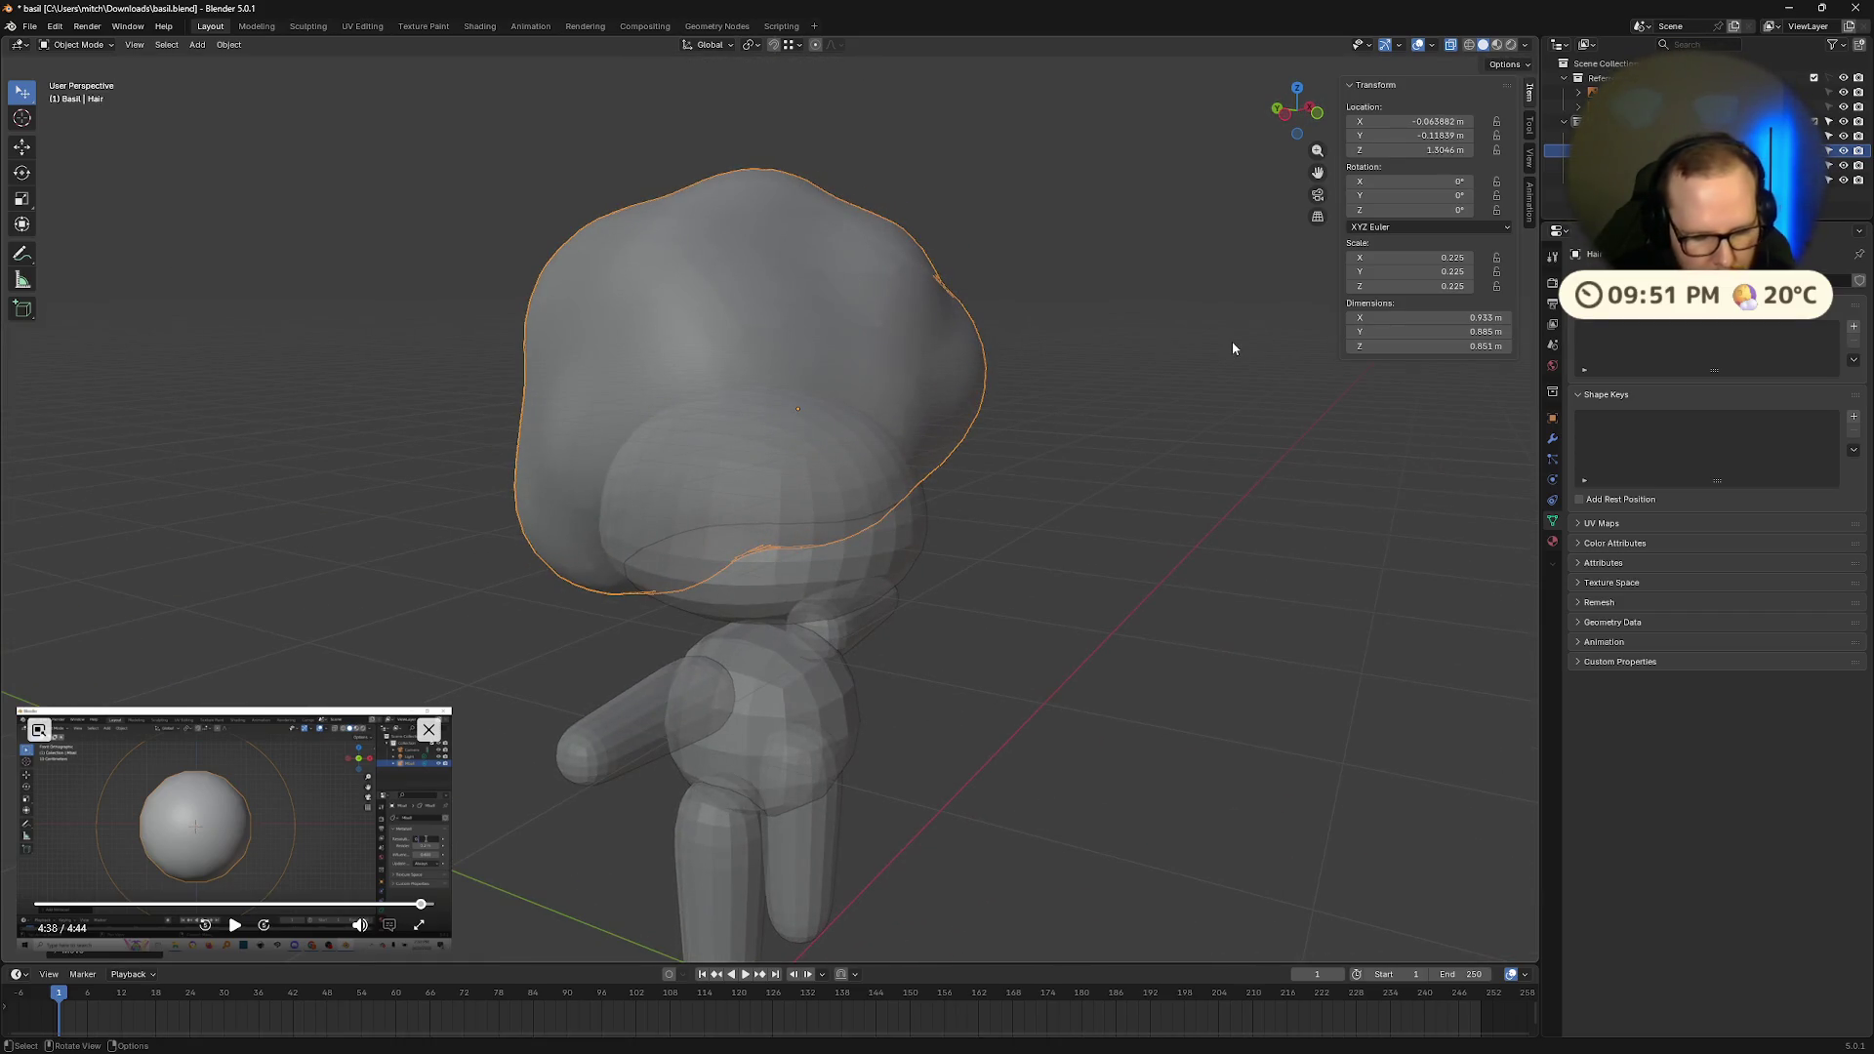
pyautogui.press('r')
pyautogui.press('x')
pyautogui.click(1216, 305)
pyautogui.moveTo(1222, 326)
pyautogui.mouseDown(button='middle')
pyautogui.moveTo(1154, 309)
pyautogui.moveTo(1040, 435)
pyautogui.mouseUp(button='middle')
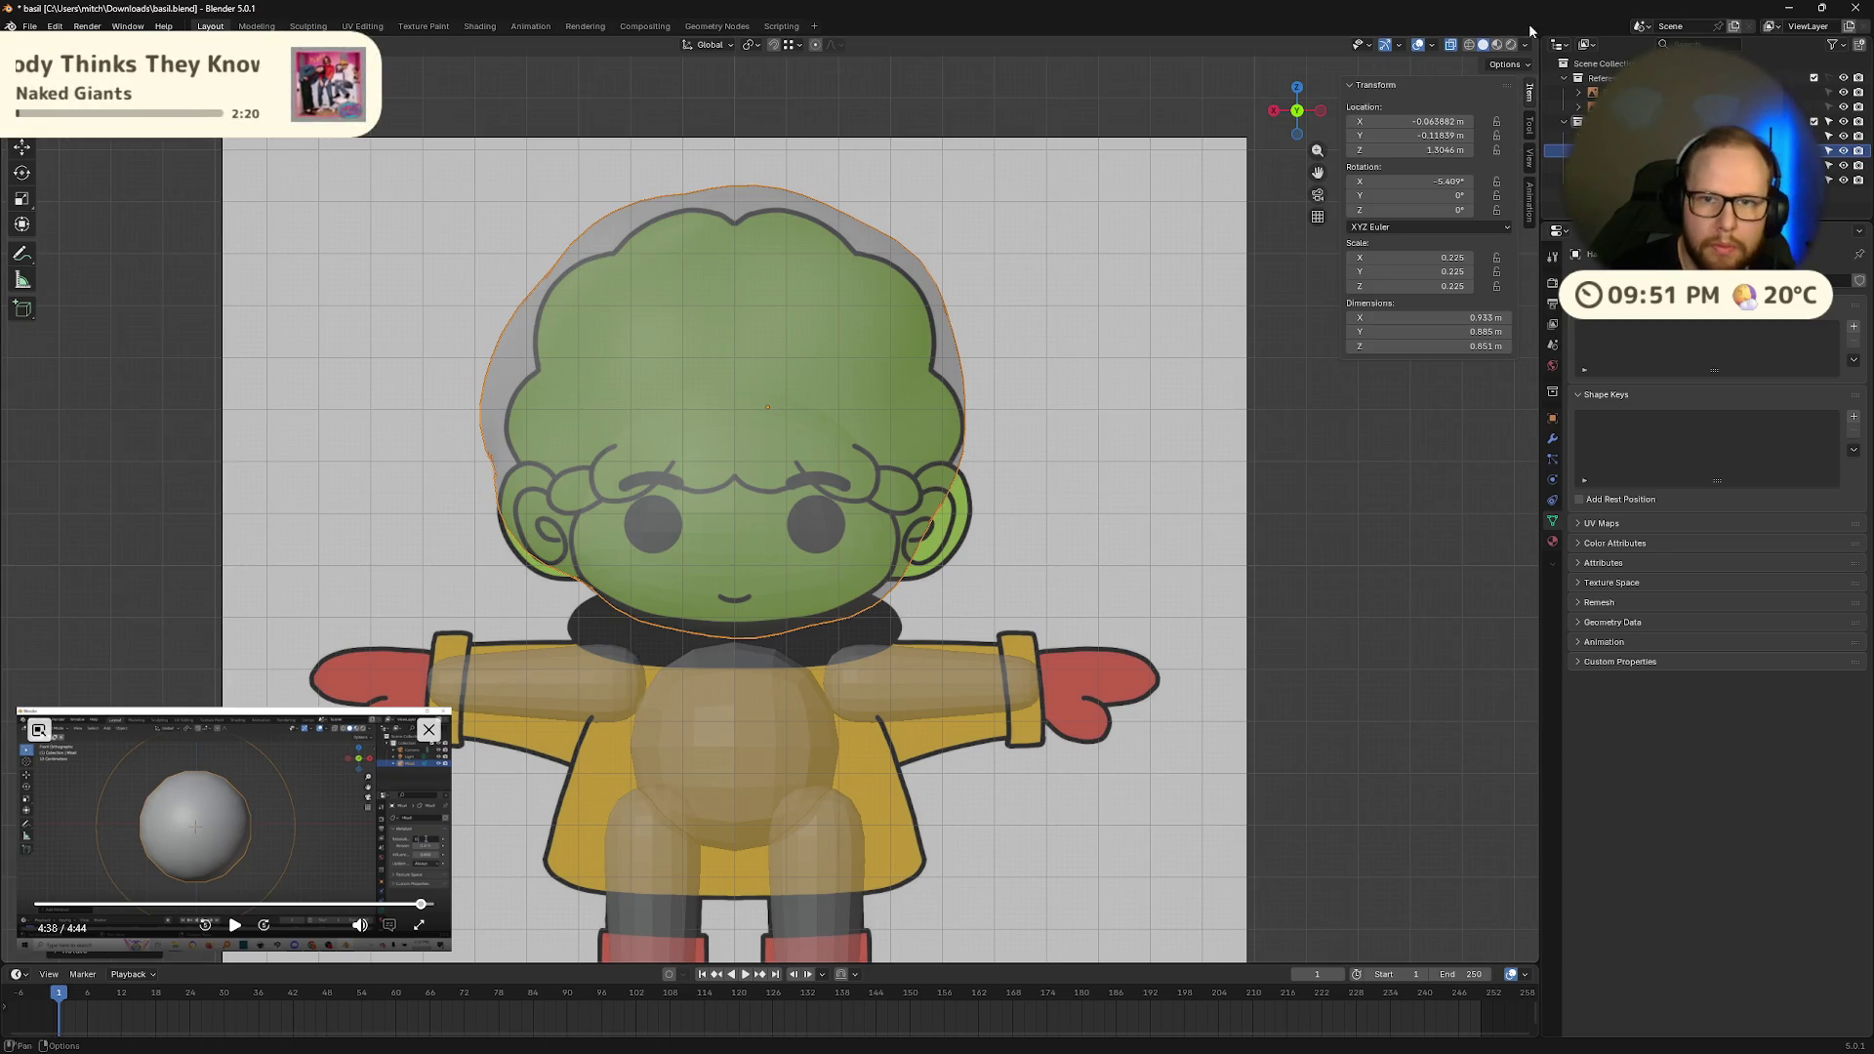
# Step: Enable the Wireframe overlay in solid shading and inspect the head, then edit the Hair mesh
pyautogui.click(1495, 45)
pyautogui.click(1482, 45)
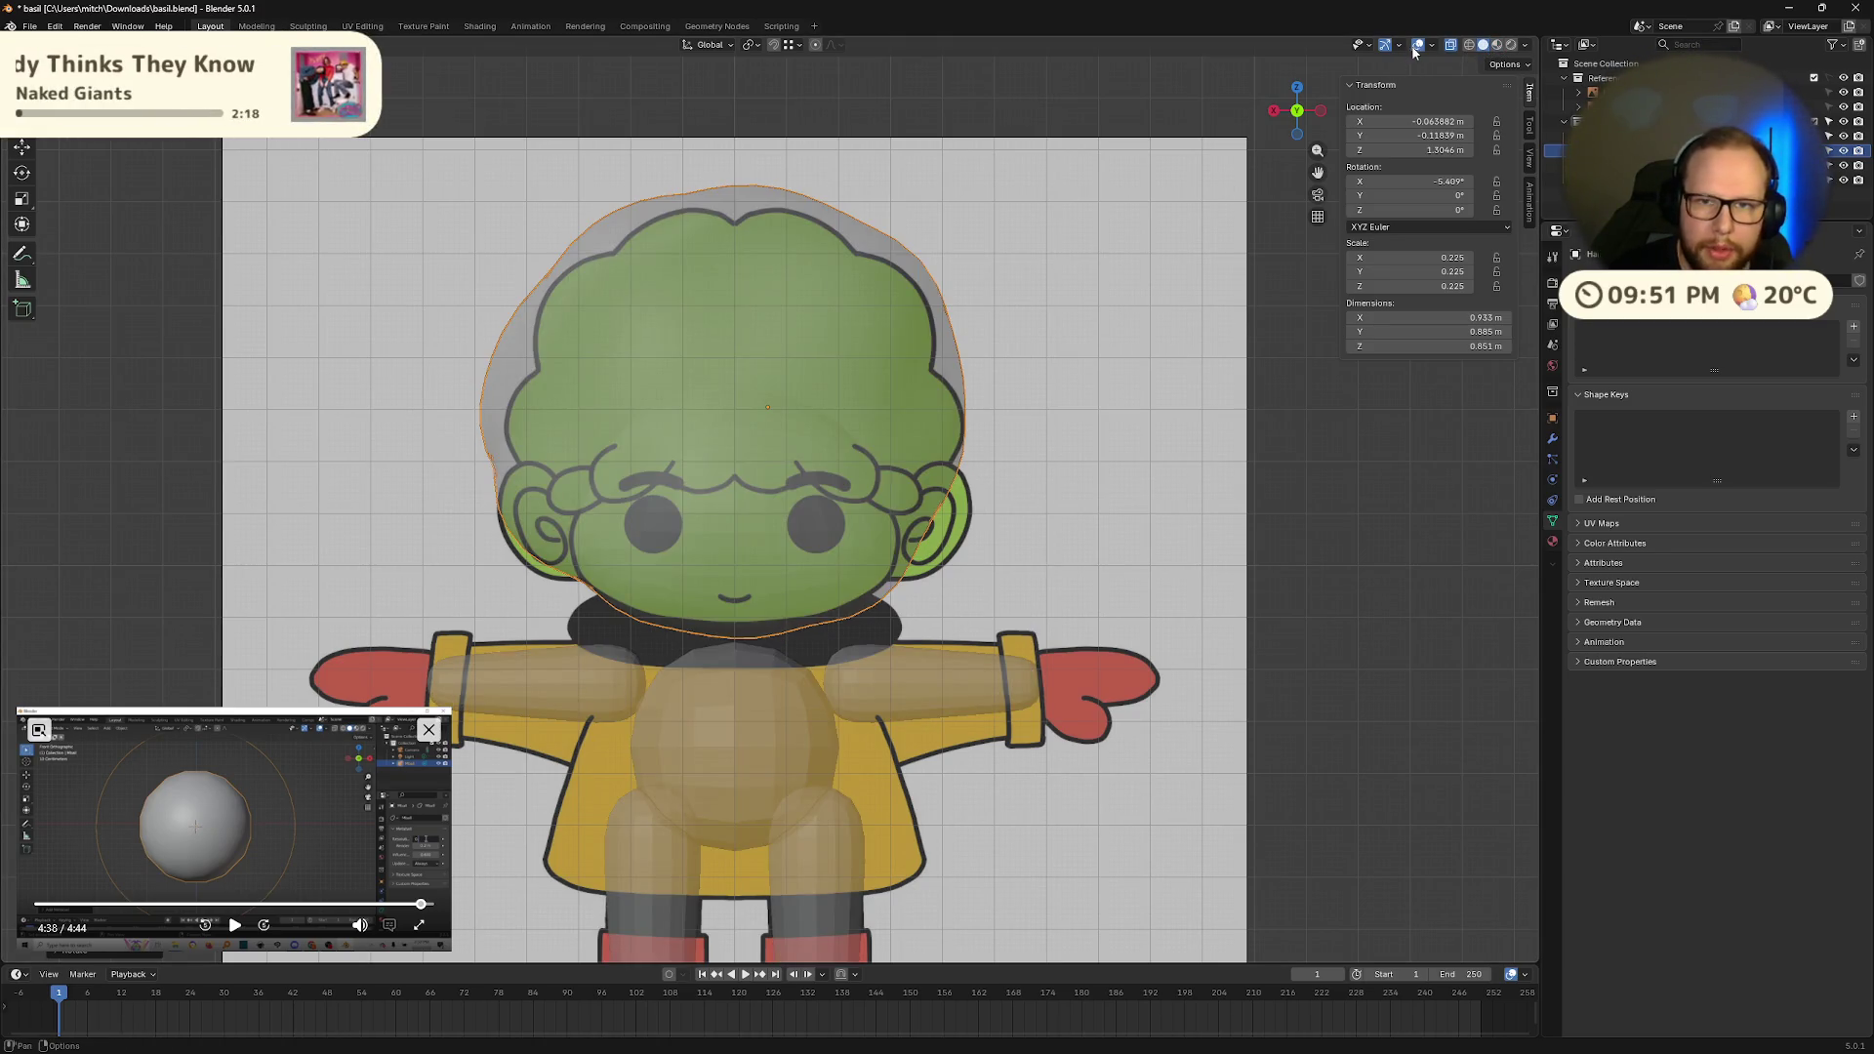
pyautogui.click(1431, 46)
pyautogui.click(1335, 293)
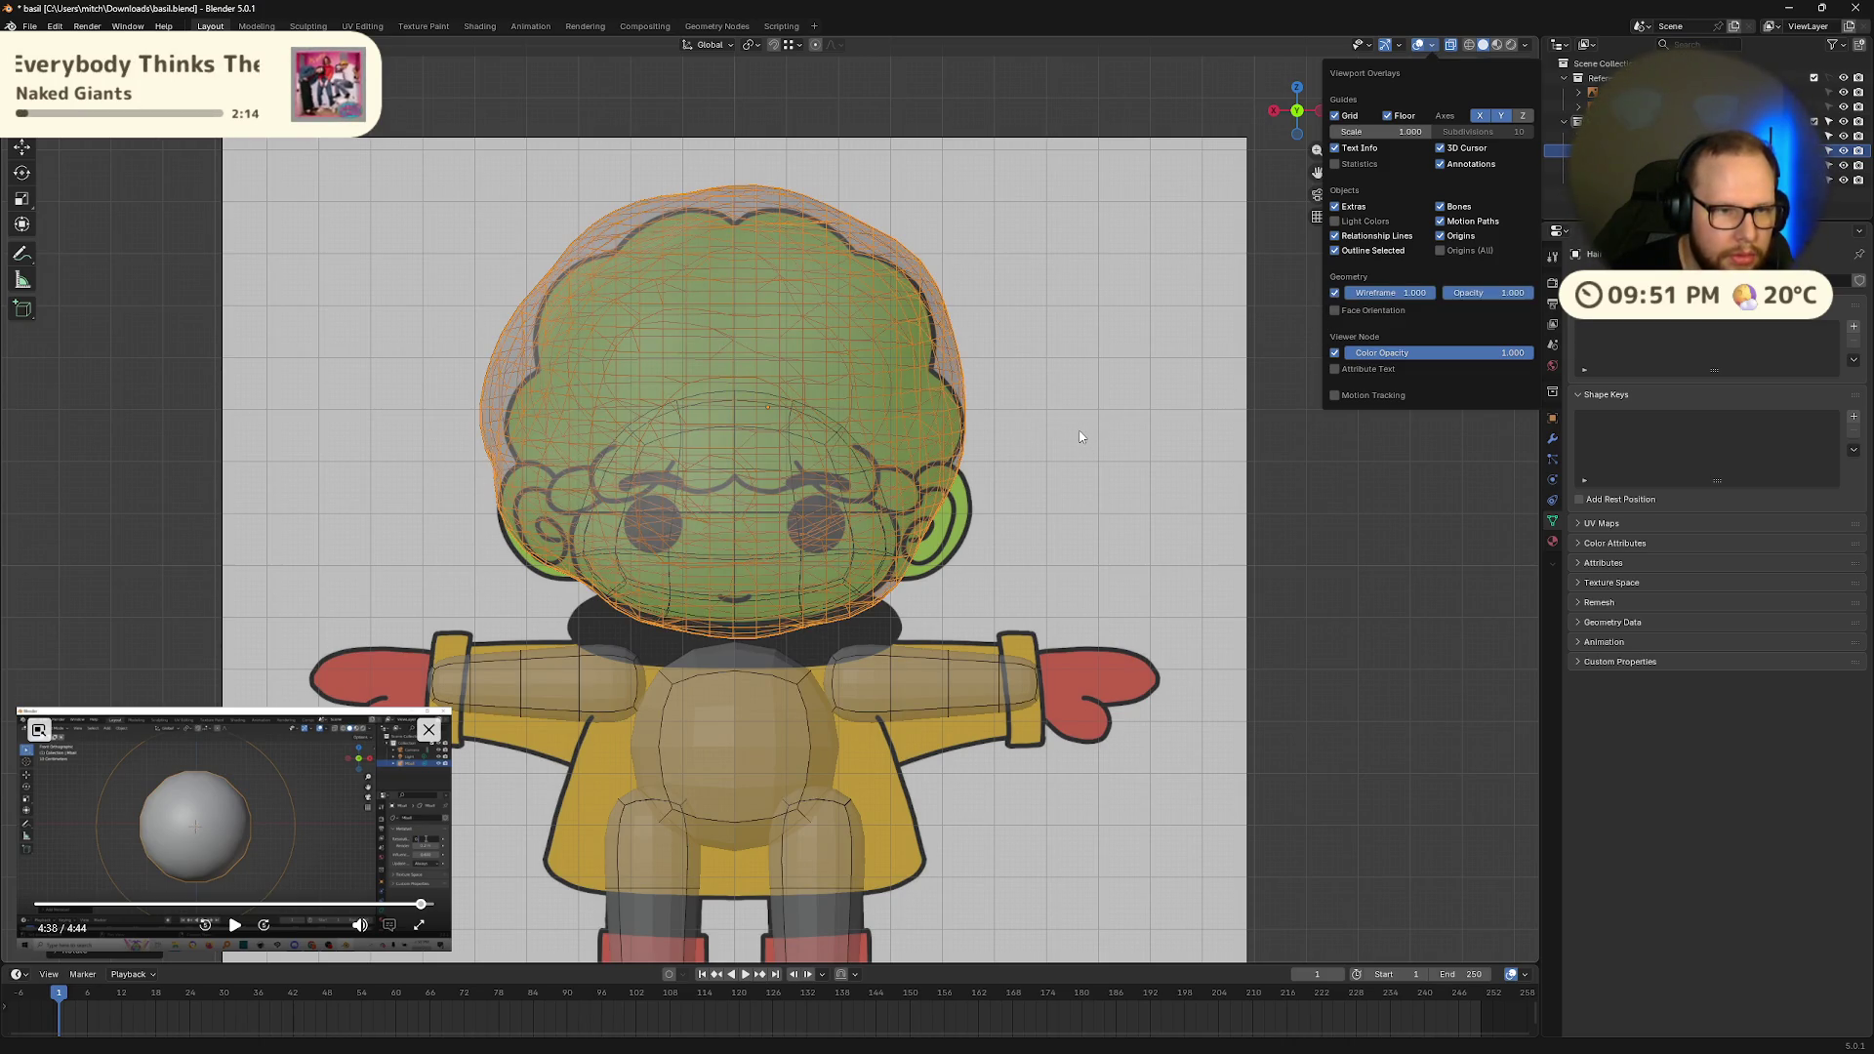
pyautogui.moveTo(1099, 437)
pyautogui.mouseDown(button='middle')
pyautogui.moveTo(1256, 421)
pyautogui.moveTo(1277, 371)
pyautogui.moveTo(1353, 370)
pyautogui.moveTo(1402, 400)
pyautogui.moveTo(1421, 461)
pyautogui.moveTo(1378, 512)
pyautogui.moveTo(1348, 481)
pyautogui.moveTo(1381, 473)
pyautogui.moveTo(875, 313)
pyautogui.mouseUp(button='middle')
pyautogui.scroll(5, 747, 358)
pyautogui.scroll(-5, 742, 351)
pyautogui.moveTo(732, 335)
pyautogui.mouseDown(button='middle')
pyautogui.moveTo(765, 272)
pyautogui.moveTo(799, 260)
pyautogui.moveTo(815, 376)
pyautogui.moveTo(723, 205)
pyautogui.moveTo(1010, 326)
pyautogui.moveTo(907, 377)
pyautogui.moveTo(970, 369)
pyautogui.moveTo(1181, 532)
pyautogui.mouseUp(button='middle')
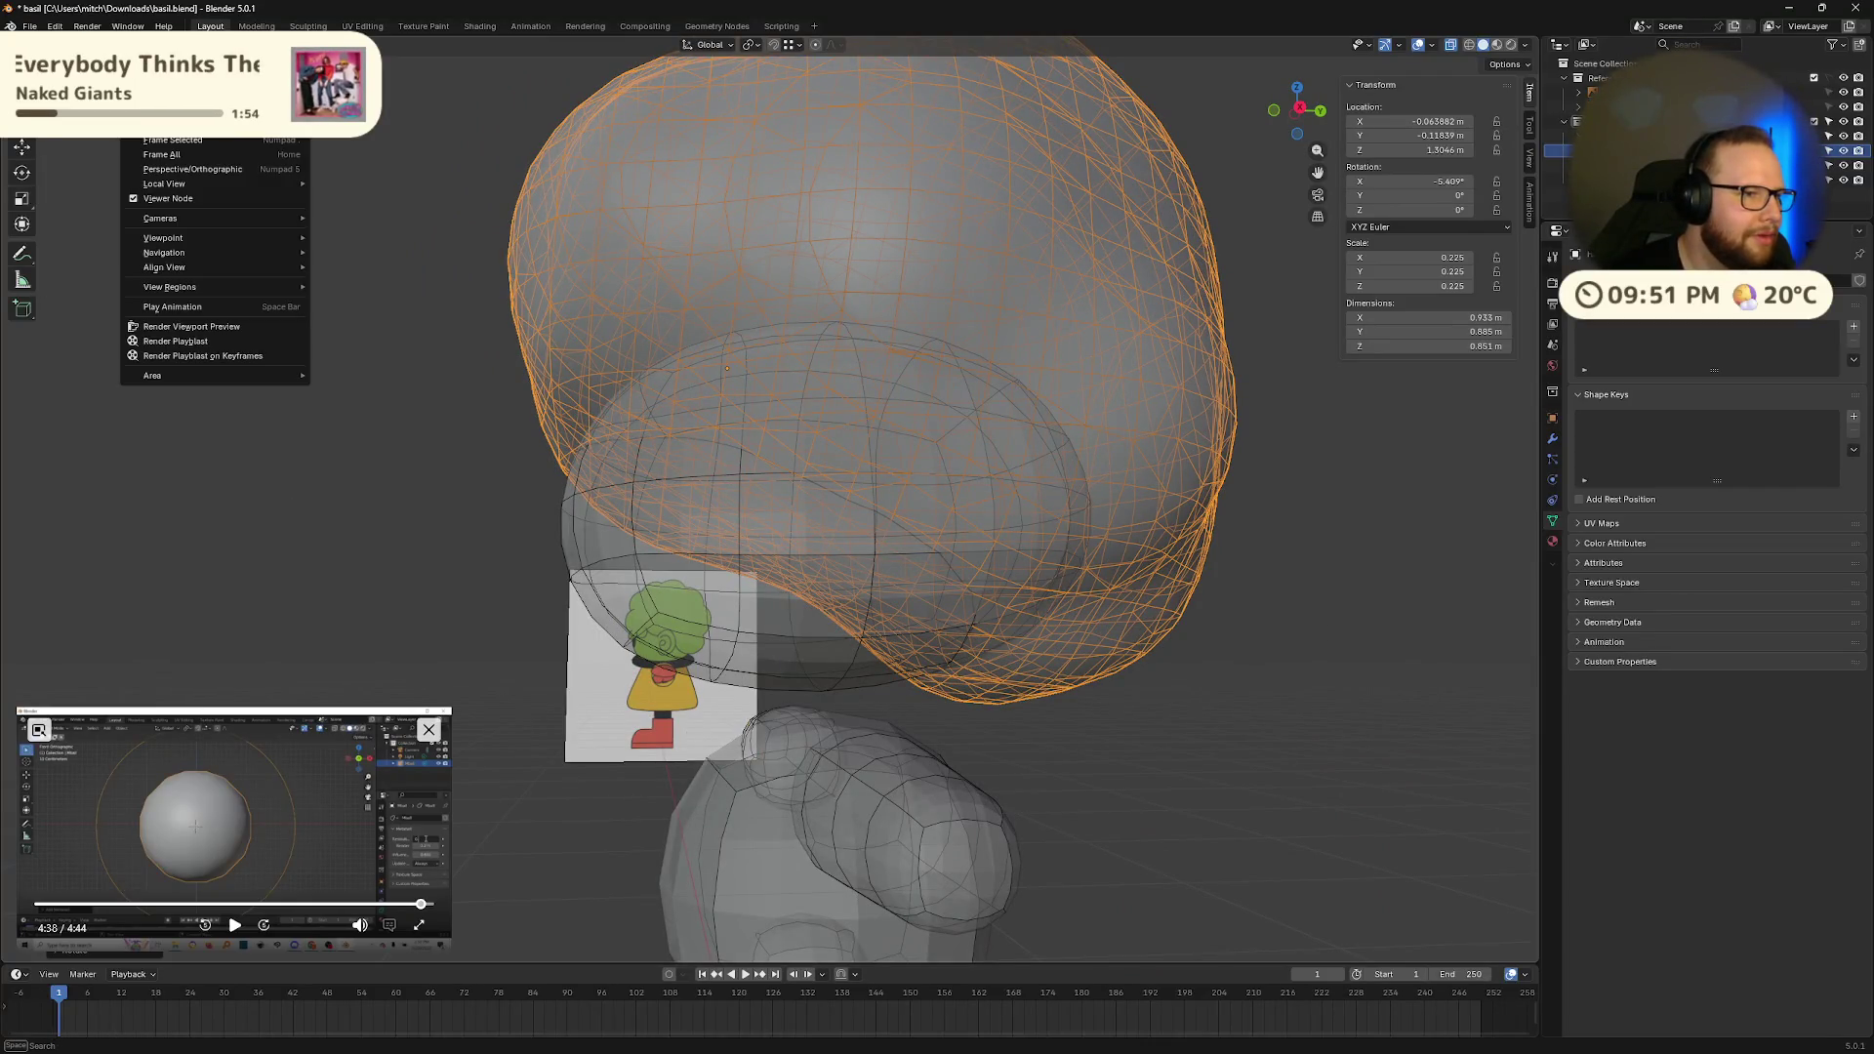
pyautogui.press('Tab')
# Step: Inspect the Hair mesh from several angles, switching between Edit and Object Mode
pyautogui.moveTo(378, 340)
pyautogui.mouseDown(button='middle')
pyautogui.moveTo(370, 353)
pyautogui.moveTo(440, 361)
pyautogui.moveTo(1058, 398)
pyautogui.moveTo(993, 388)
pyautogui.mouseUp(button='middle')
pyautogui.click(1171, 401)
pyautogui.moveTo(1172, 401); pyautogui.dragTo(1028, 366, button='middle')
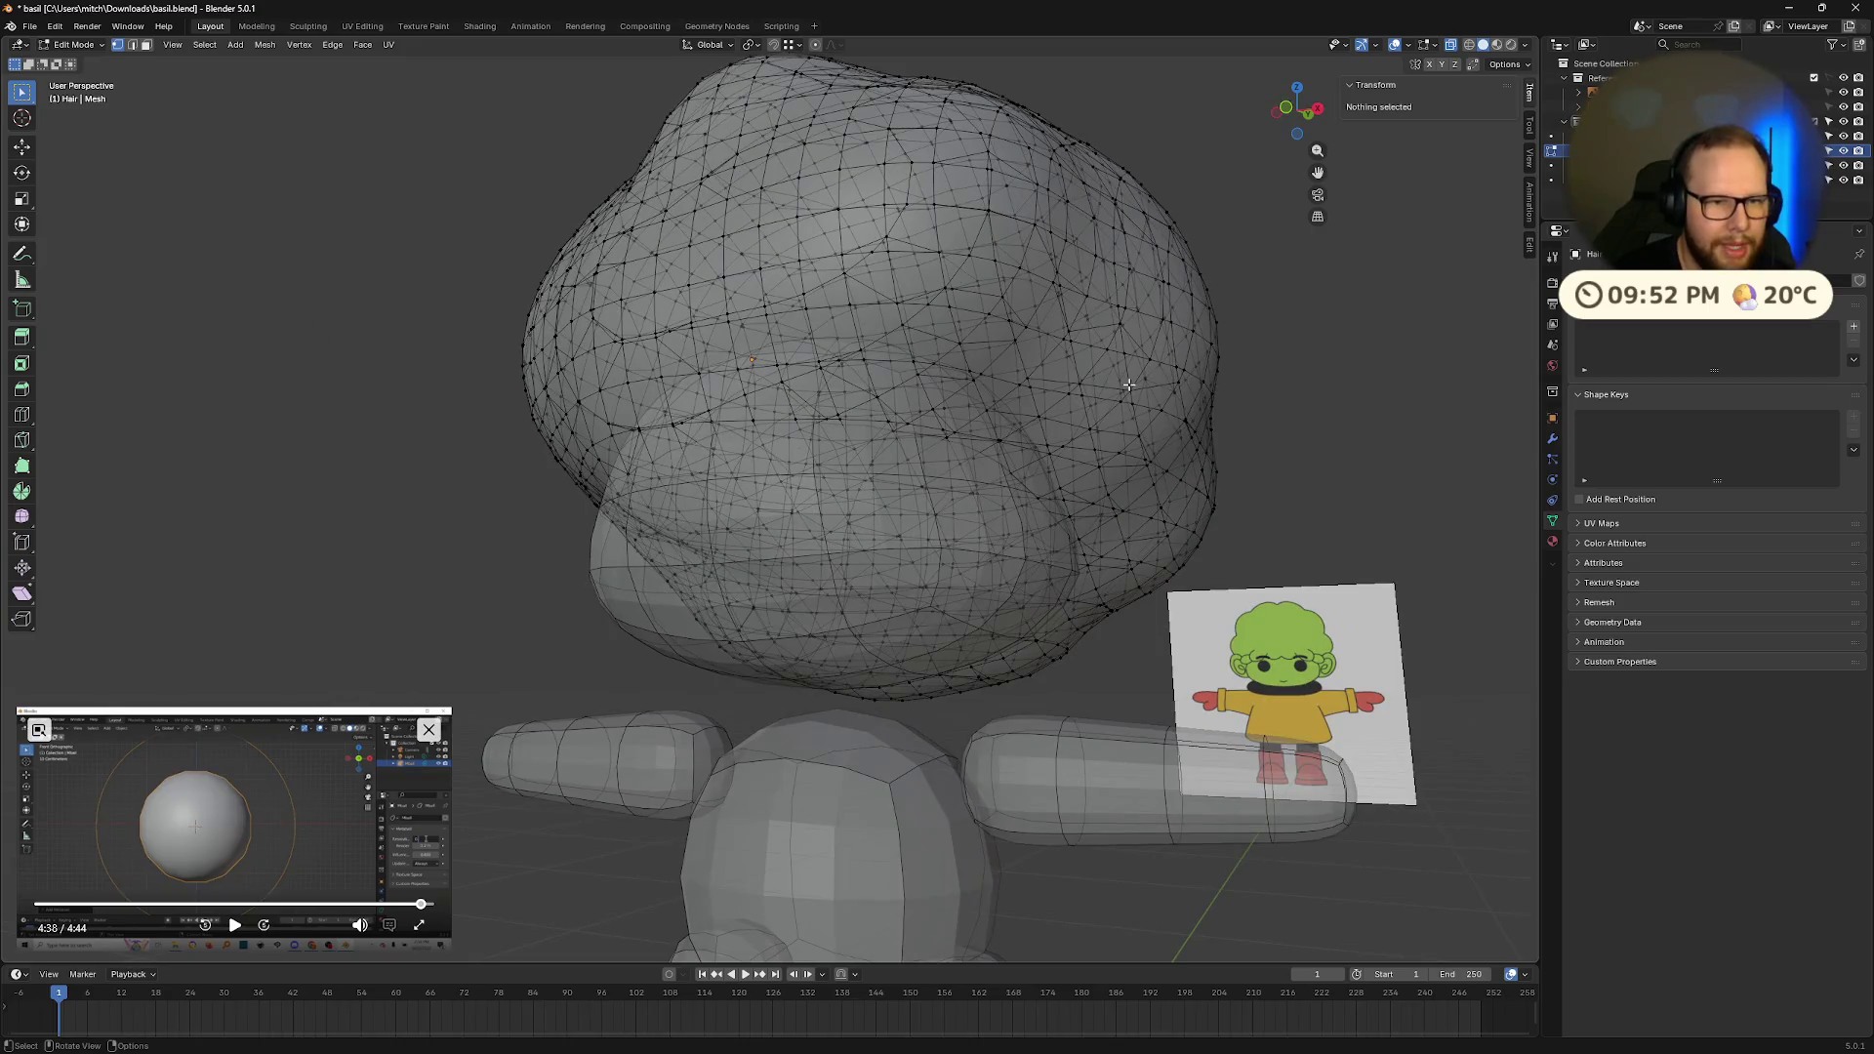
pyautogui.scroll(-10, 1124, 383)
pyautogui.moveTo(830, 459); pyautogui.dragTo(821, 466, button='middle')
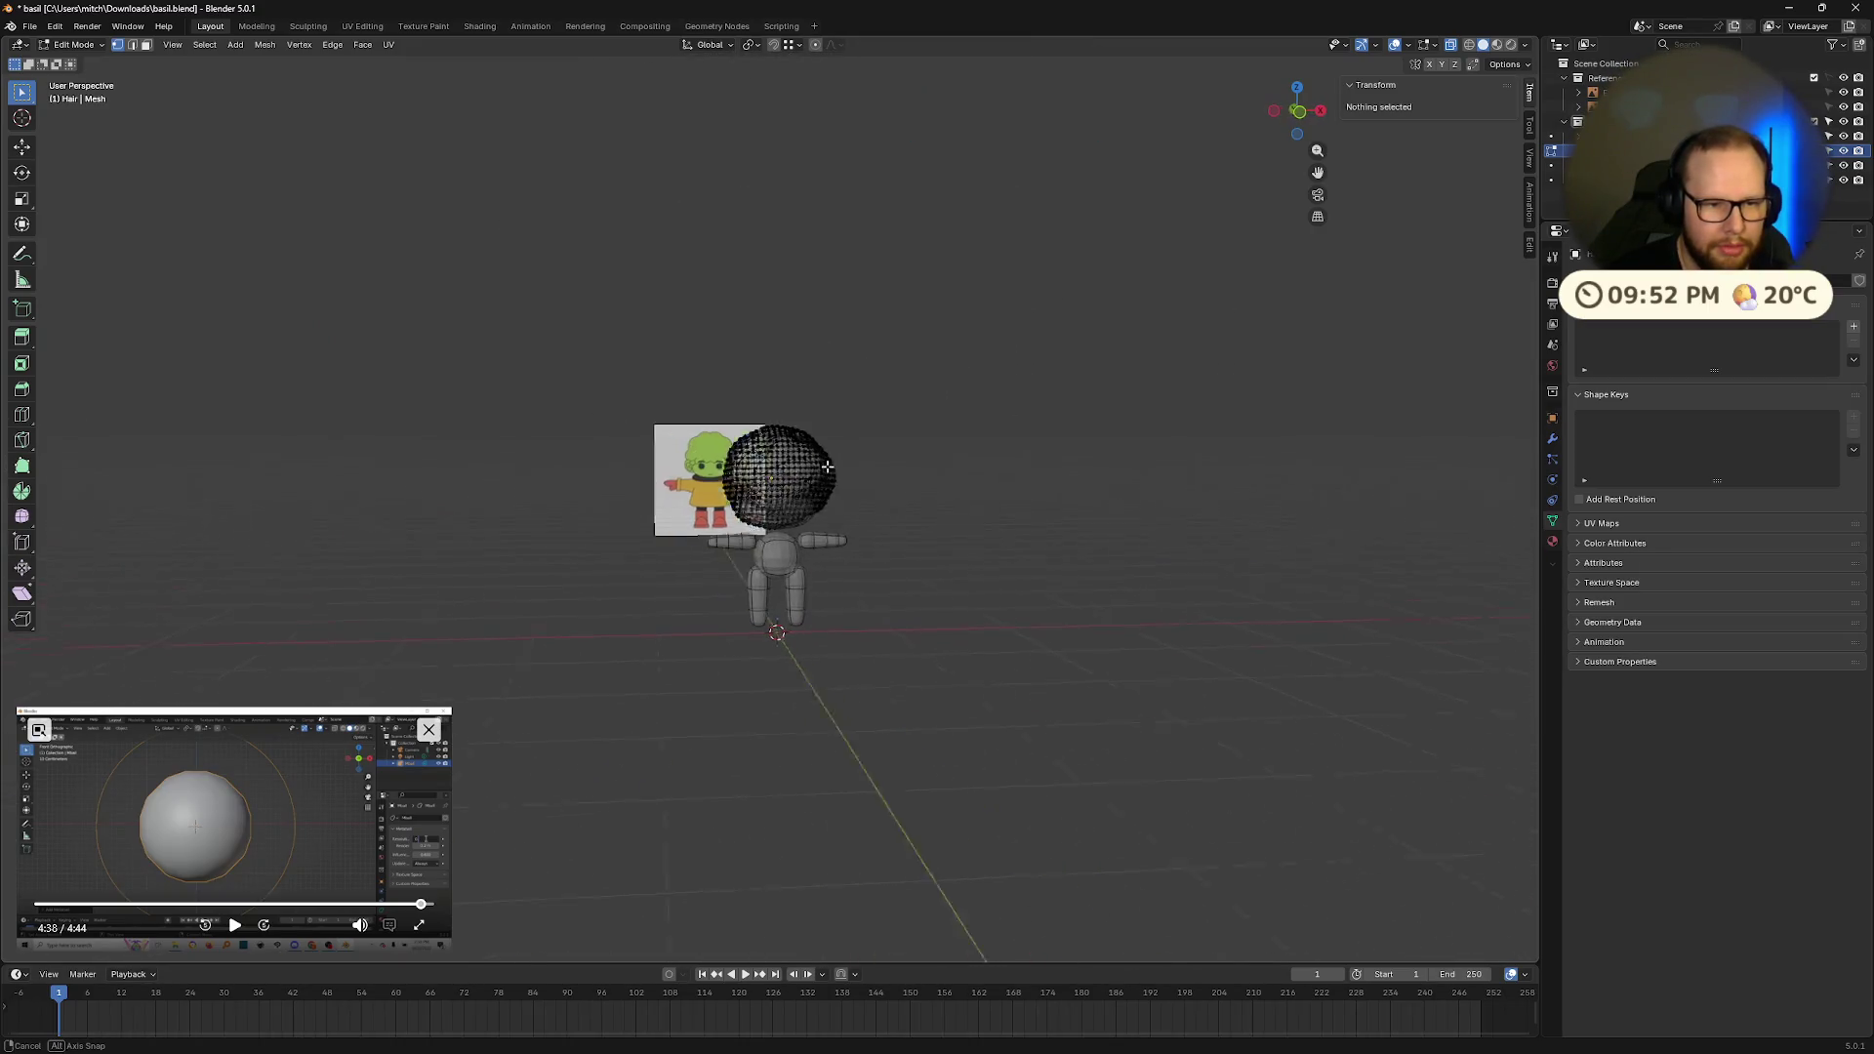
pyautogui.press('Tab')
pyautogui.scroll(10, 912, 486)
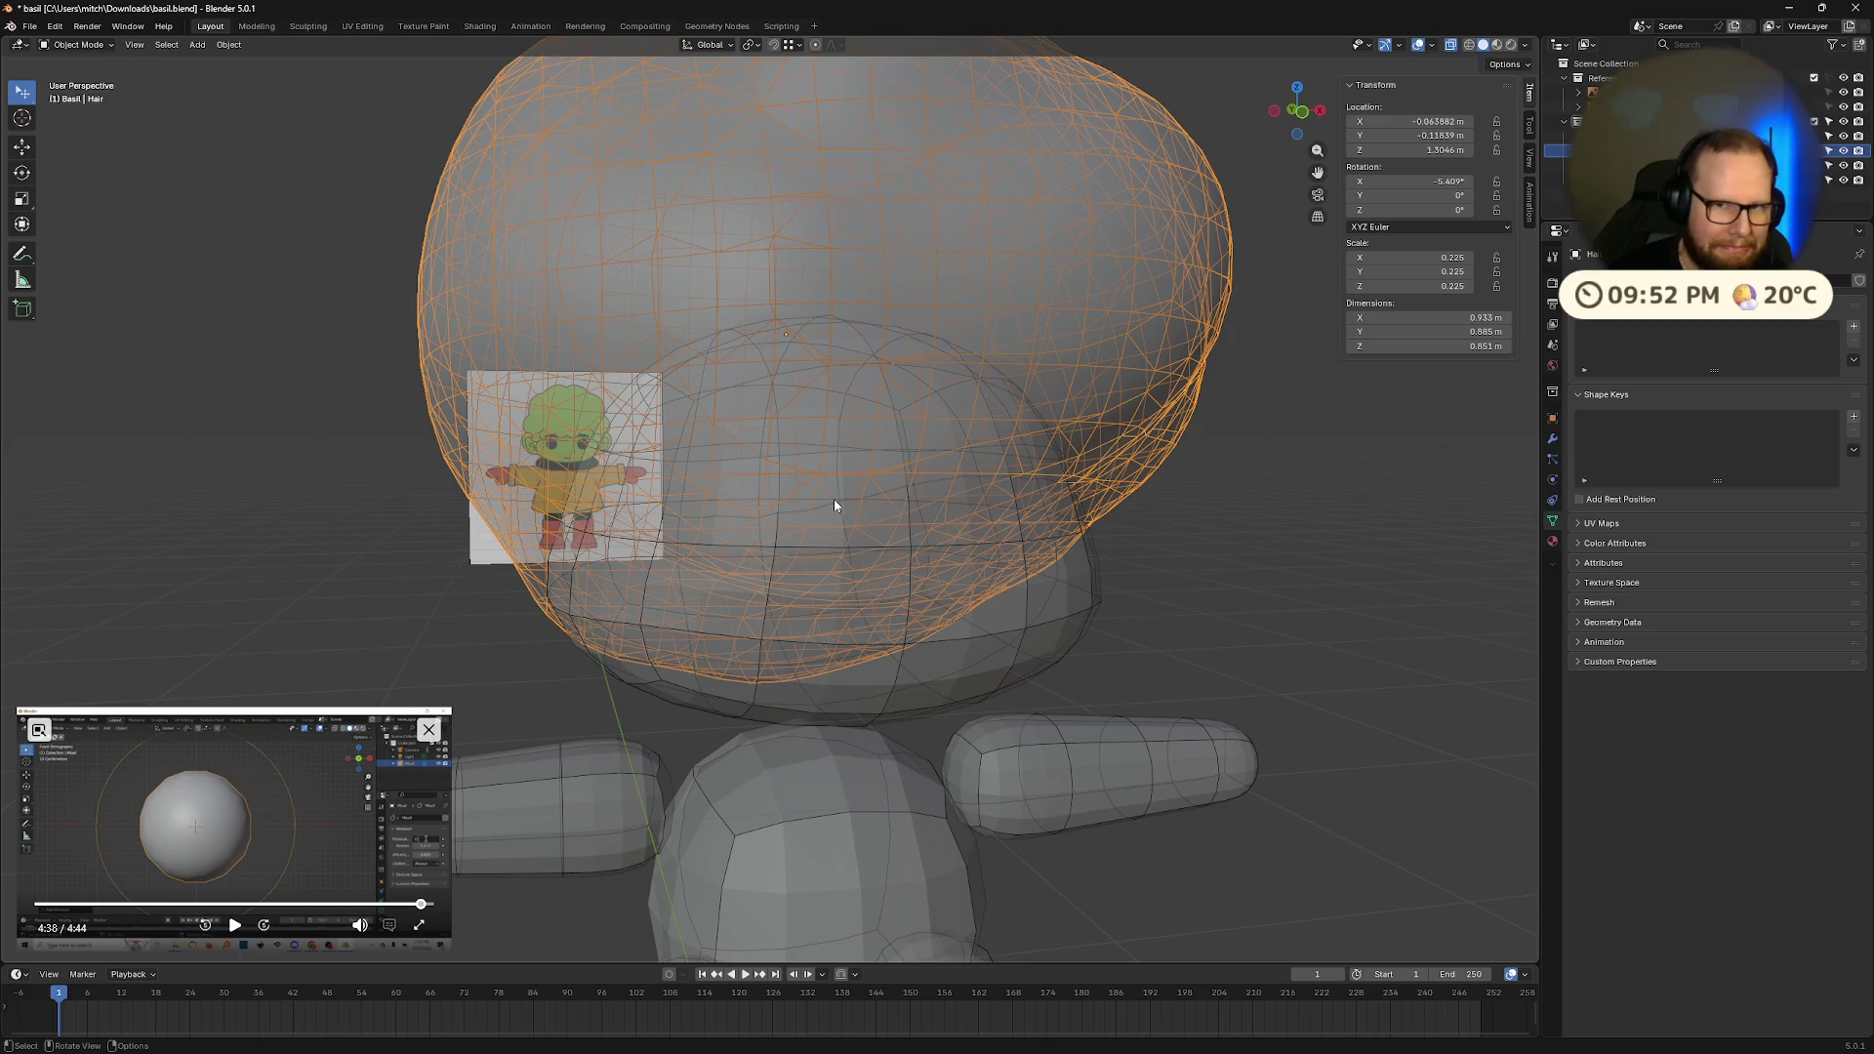
pyautogui.moveTo(834, 500)
pyautogui.mouseDown(button='middle')
pyautogui.moveTo(782, 485)
pyautogui.moveTo(1038, 514)
pyautogui.mouseUp(button='middle')
pyautogui.press('Tab')
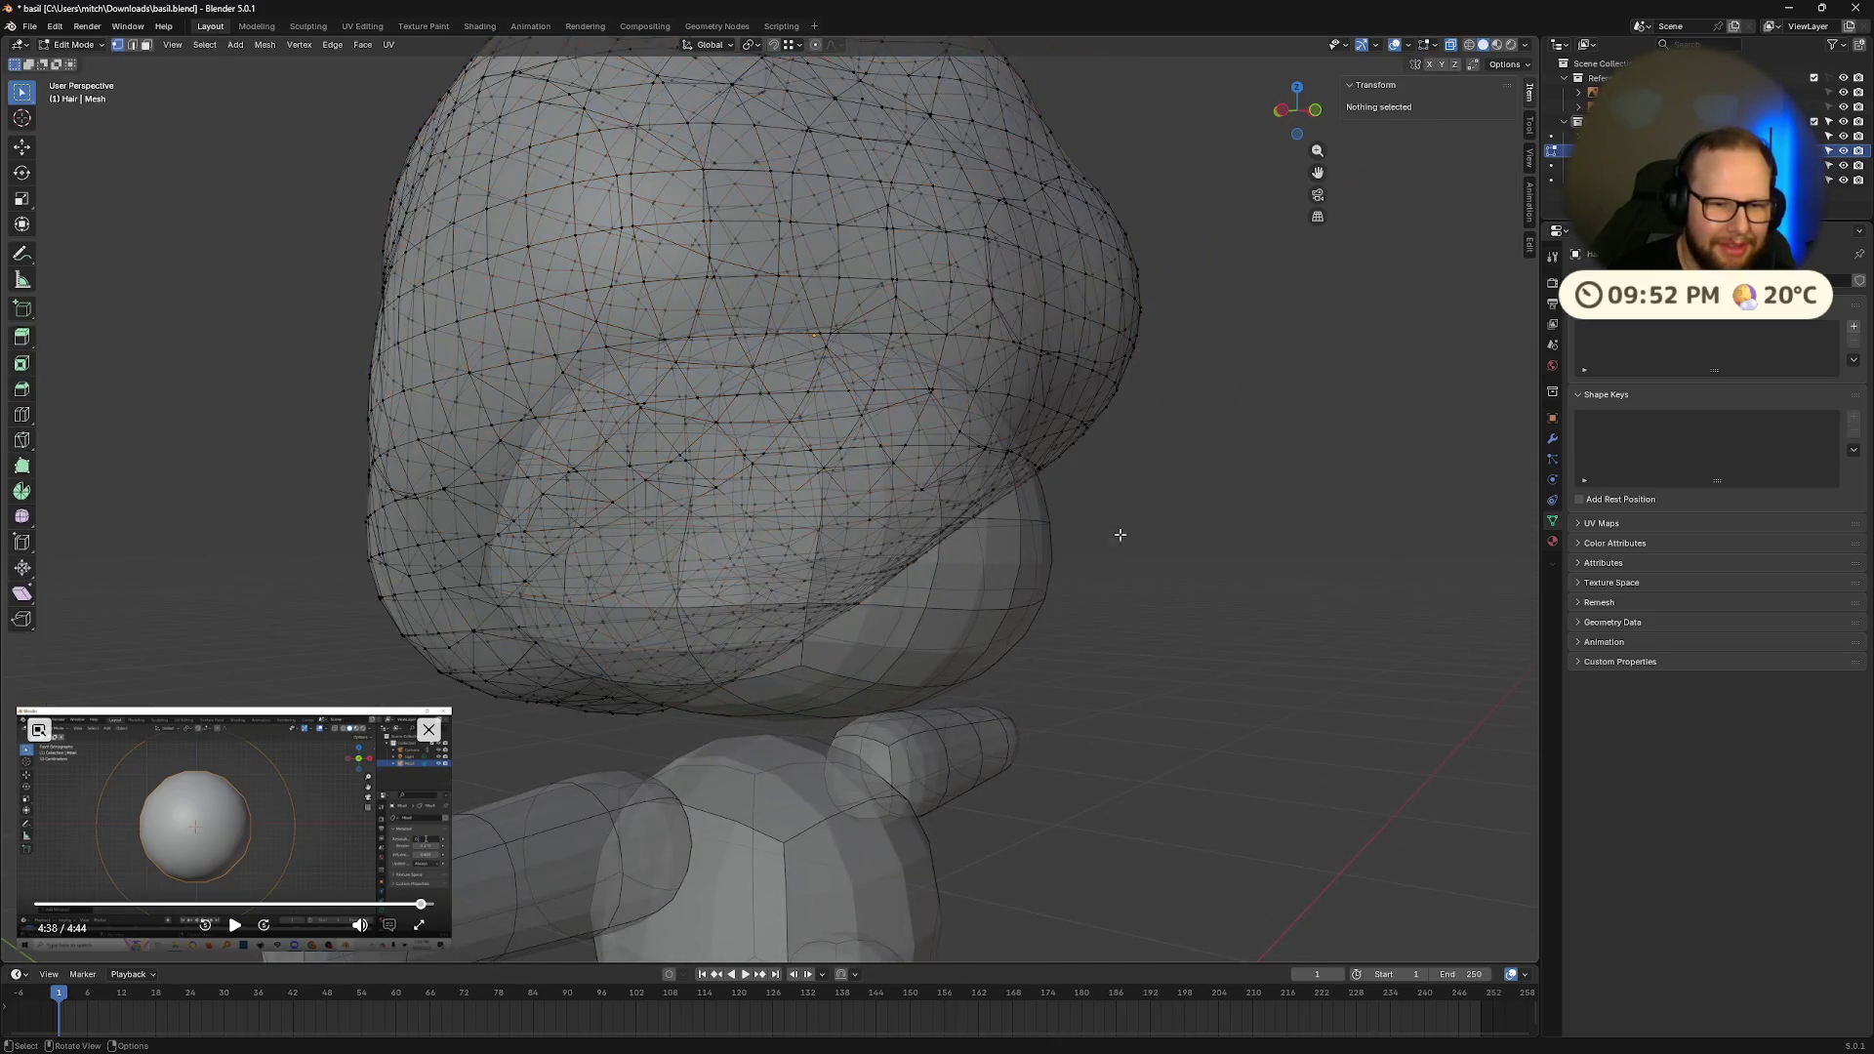
pyautogui.moveTo(1228, 529)
pyautogui.mouseDown(button='middle')
pyautogui.moveTo(1148, 537)
pyautogui.moveTo(1070, 494)
pyautogui.moveTo(1120, 545)
pyautogui.moveTo(1064, 489)
pyautogui.moveTo(1034, 488)
pyautogui.mouseUp(button='middle')
pyautogui.press('Tab')
pyautogui.scroll(-5, 1120, 545)
pyautogui.scroll(-4, 1120, 545)
pyautogui.scroll(5, 1105, 519)
pyautogui.scroll(-1, 1100, 518)
# Step: Uncheck Wireframe in the Viewport Overlays and return Hair to Object Mode
pyautogui.press('Tab')
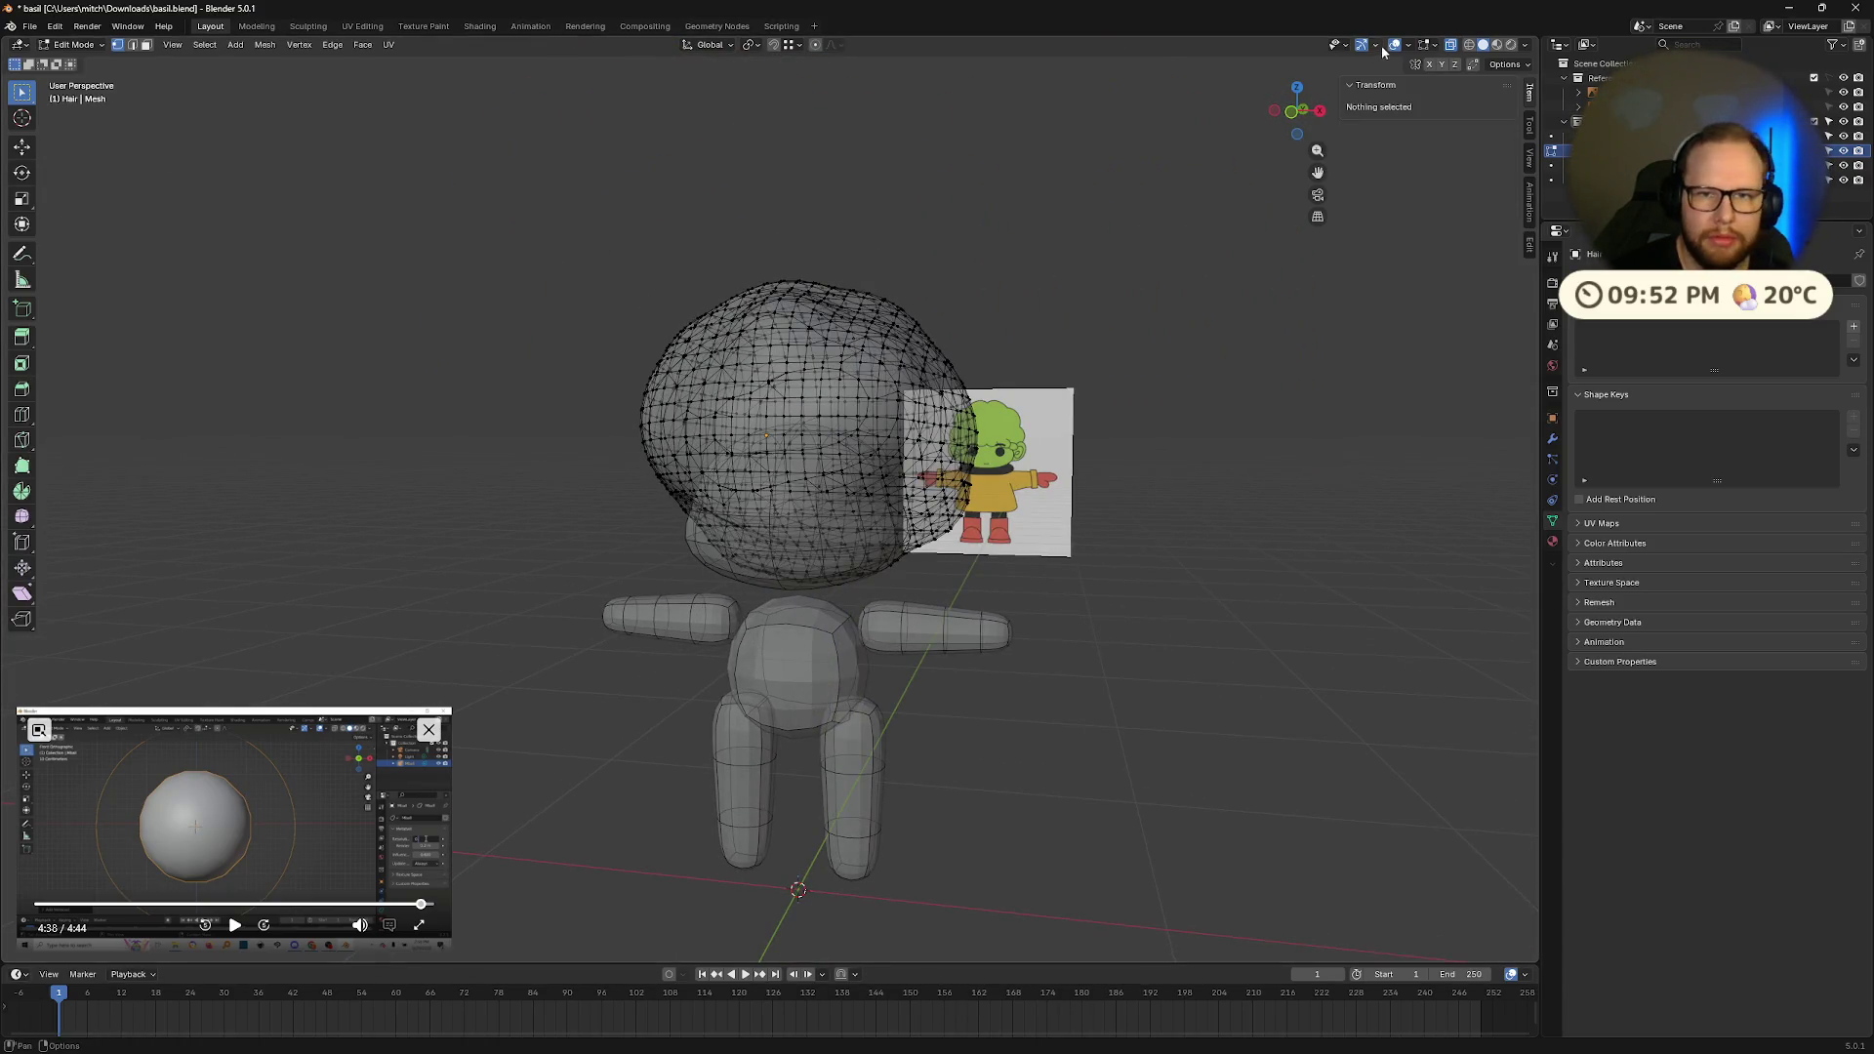
pyautogui.click(1411, 46)
pyautogui.click(1303, 294)
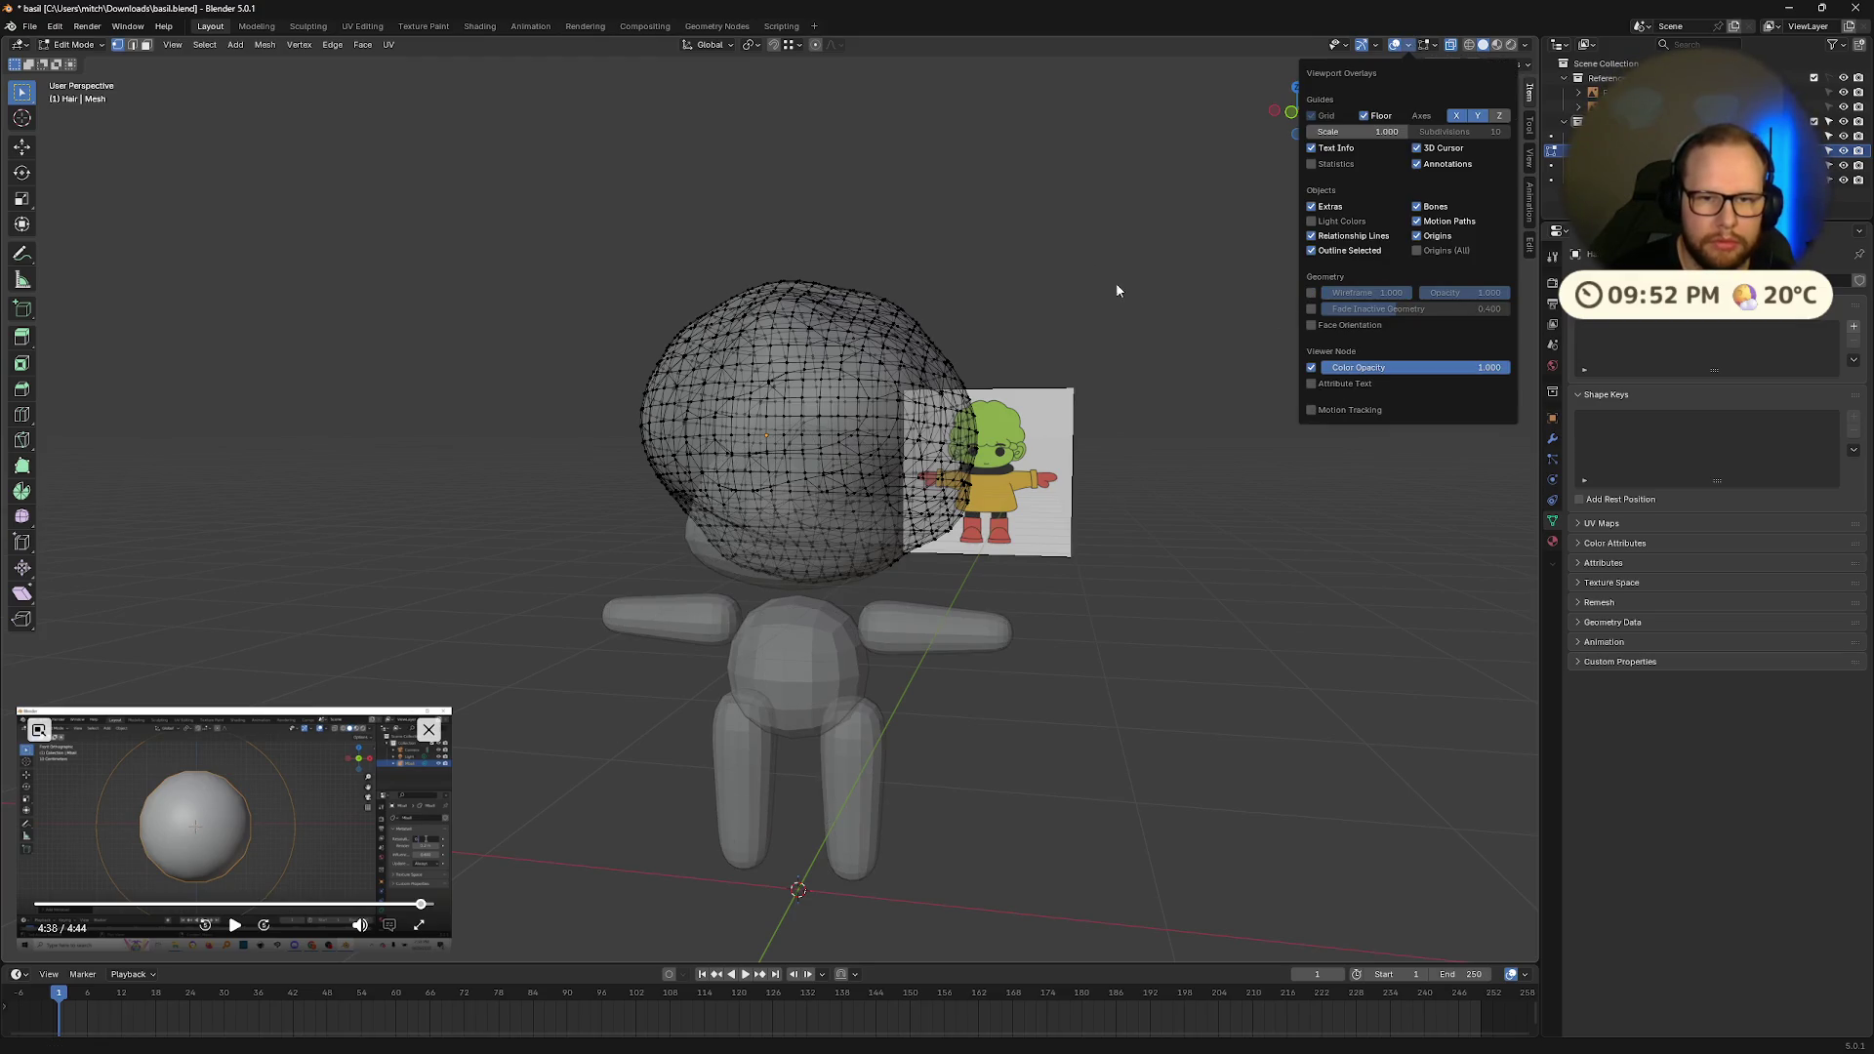
pyautogui.press('Tab')
pyautogui.moveTo(1025, 394)
pyautogui.mouseDown(button='middle')
pyautogui.moveTo(963, 384)
pyautogui.moveTo(859, 417)
pyautogui.mouseUp(button='middle')
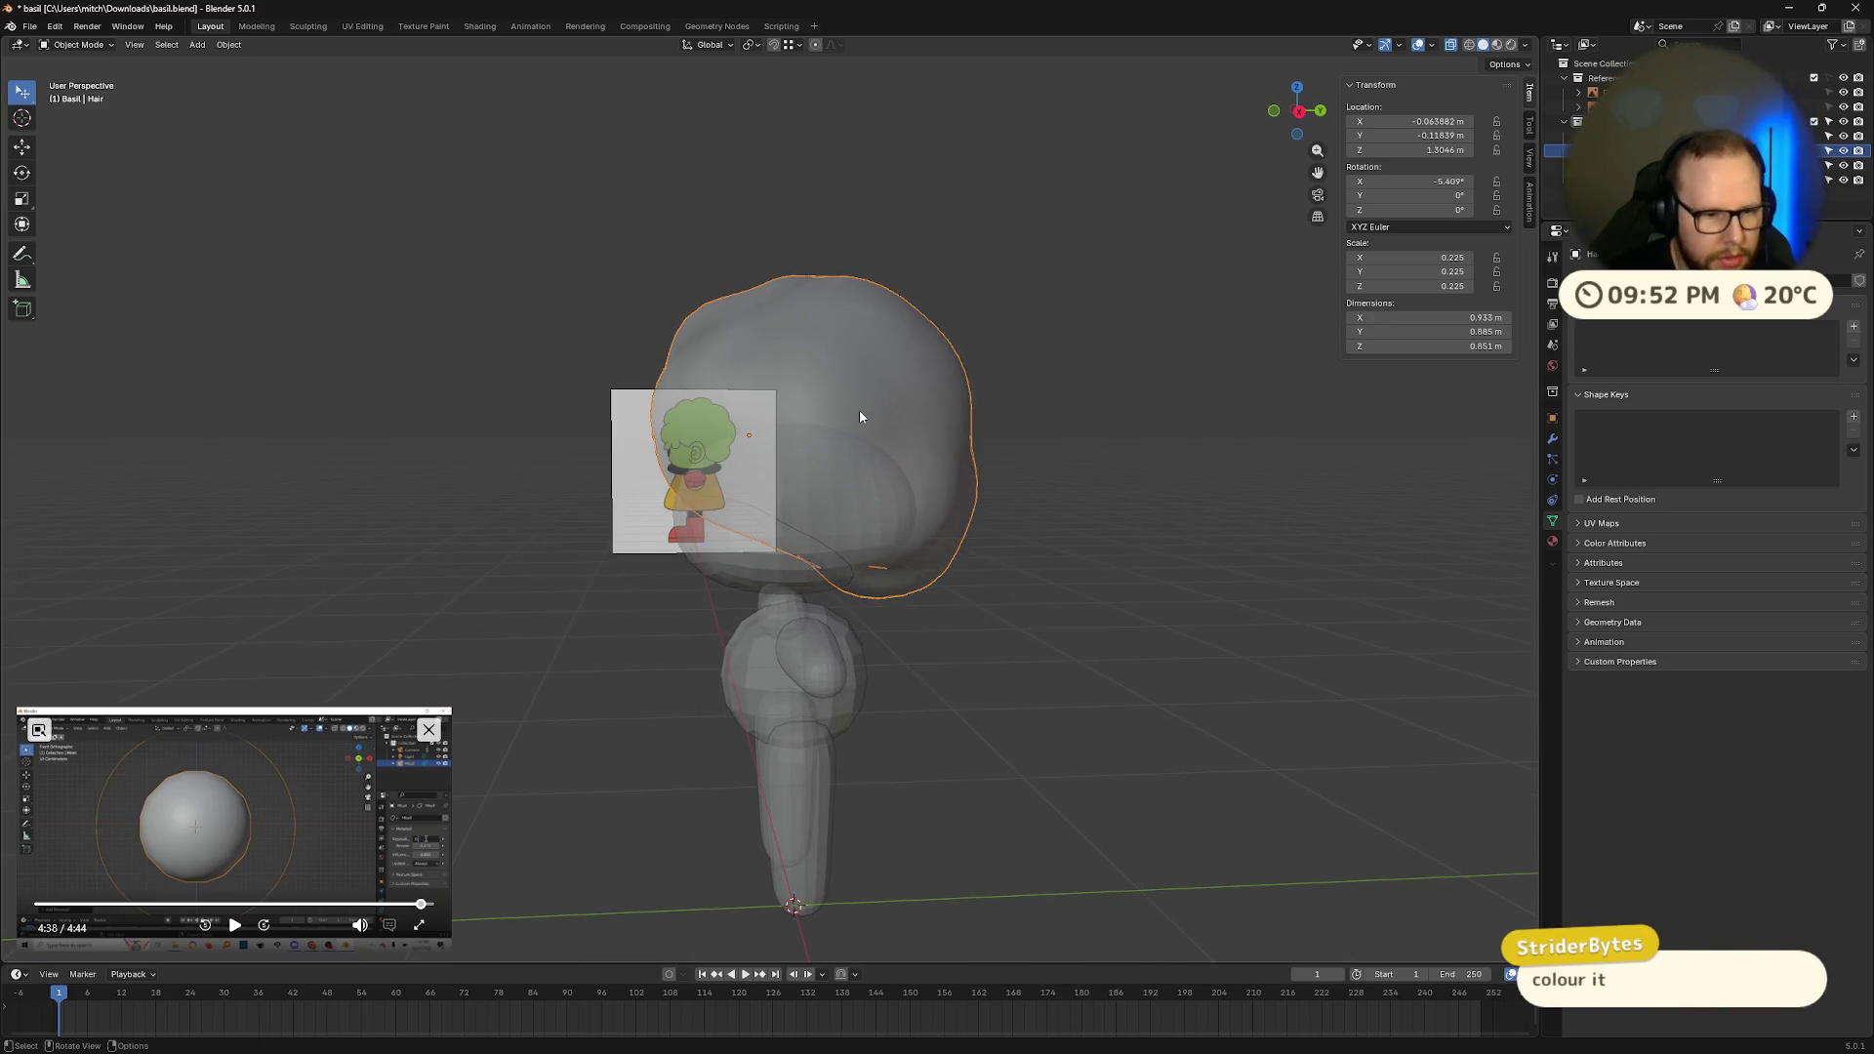
# Step: Lift the Hair mesh a little higher along Z
pyautogui.press('g')
pyautogui.press('z')
pyautogui.click(858, 409)
# Step: Try a steeper X tilt on the hair, check it from the front, then undo to −5.409°
pyautogui.press('r')
pyautogui.press('x')
pyautogui.click(865, 410)
pyautogui.moveTo(865, 410)
pyautogui.mouseDown(button='middle')
pyautogui.moveTo(984, 407)
pyautogui.moveTo(1130, 460)
pyautogui.moveTo(1121, 525)
pyautogui.moveTo(1155, 494)
pyautogui.moveTo(1243, 507)
pyautogui.moveTo(1144, 483)
pyautogui.mouseUp(button='middle')
pyautogui.press('KP_1')
pyautogui.moveTo(1121, 375)
pyautogui.mouseDown(button='middle')
pyautogui.moveTo(1063, 418)
pyautogui.moveTo(987, 431)
pyautogui.mouseUp(button='middle')
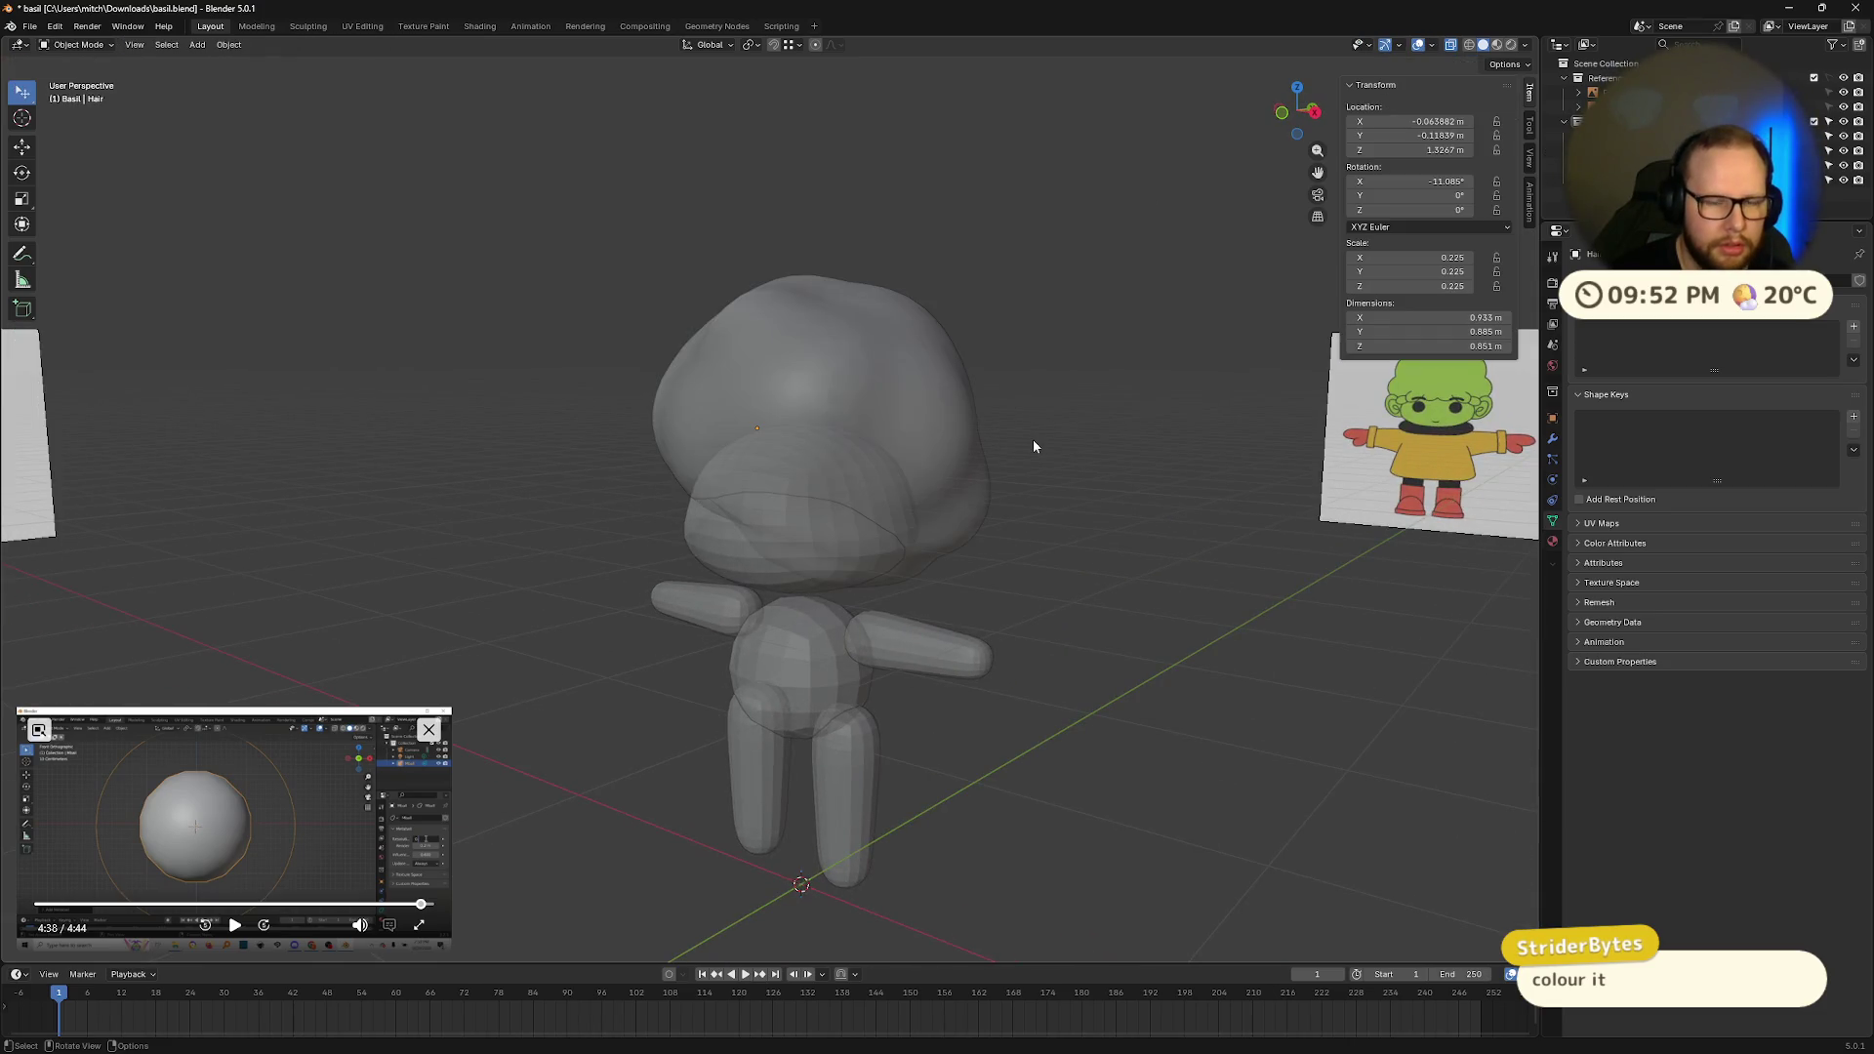
pyautogui.moveTo(1095, 343)
pyautogui.mouseDown(button='middle')
pyautogui.moveTo(1035, 367)
pyautogui.moveTo(1151, 348)
pyautogui.moveTo(976, 436)
pyautogui.moveTo(998, 444)
pyautogui.moveTo(837, 448)
pyautogui.moveTo(868, 459)
pyautogui.moveTo(818, 436)
pyautogui.moveTo(1037, 434)
pyautogui.mouseUp(button='middle')
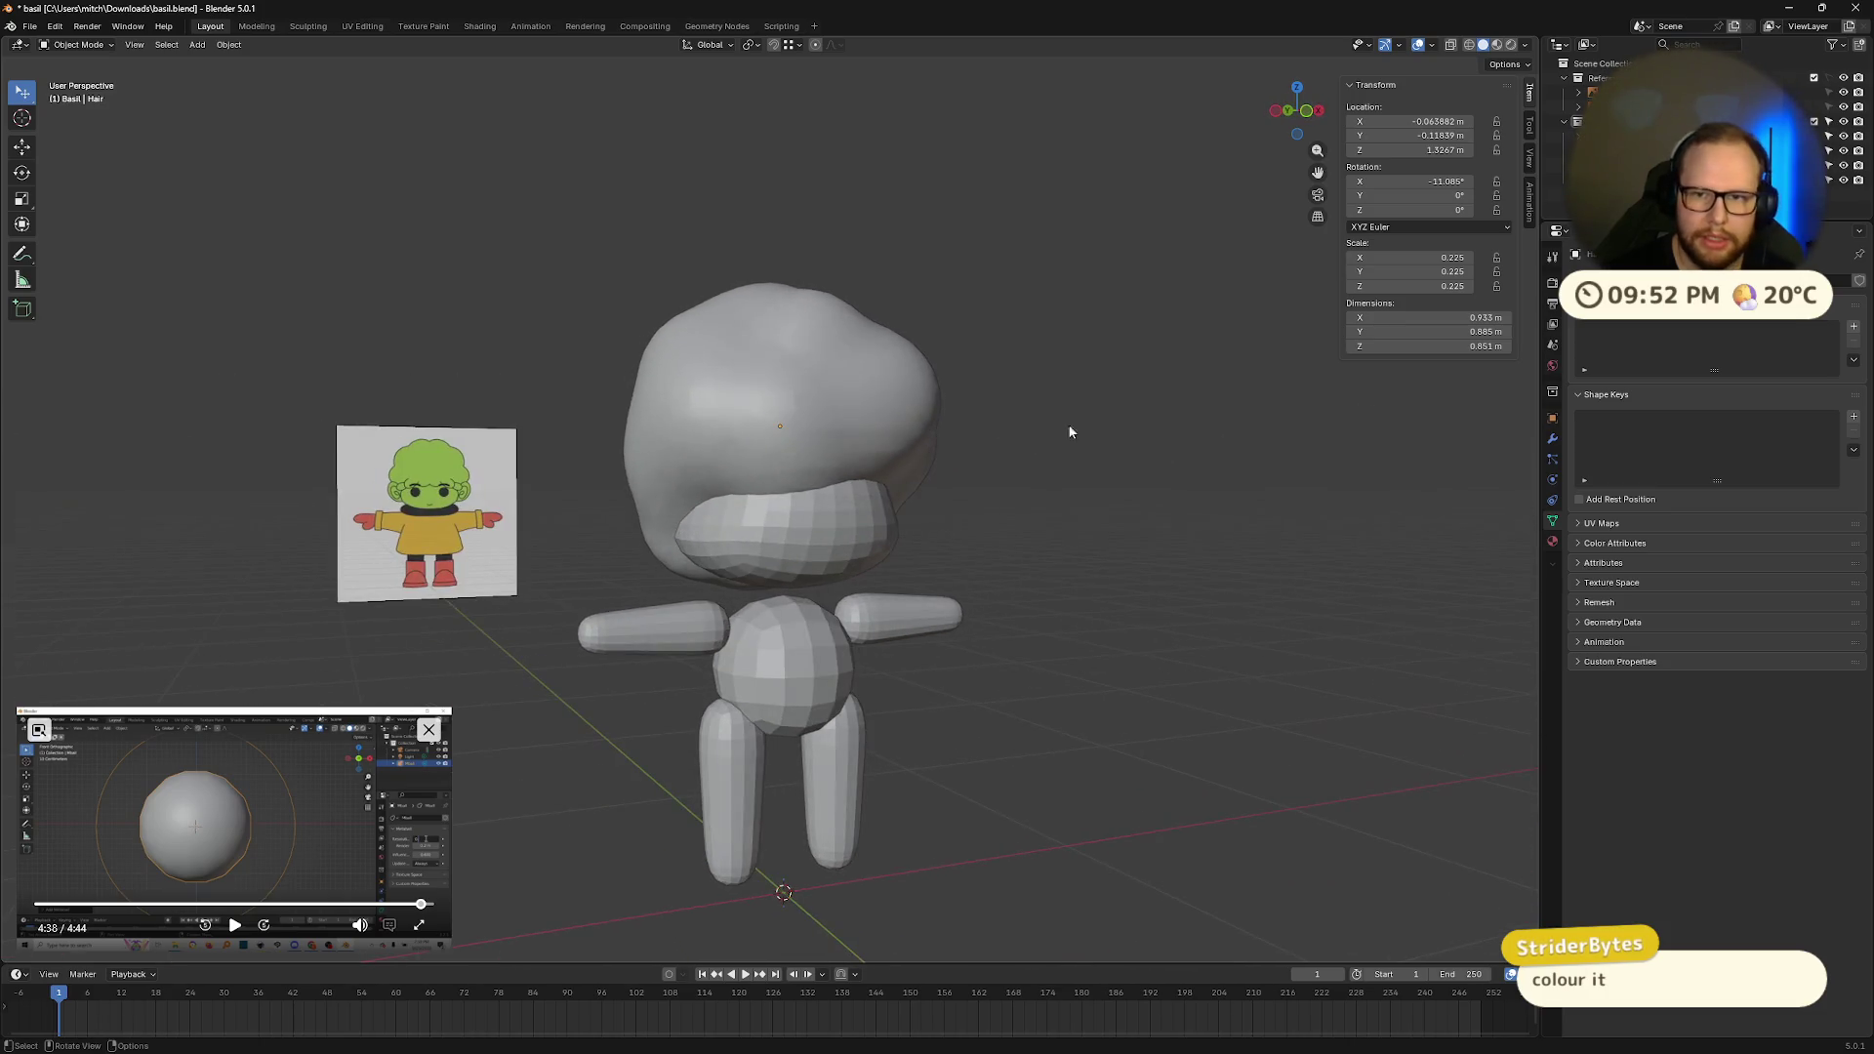
pyautogui.moveTo(1272, 423); pyautogui.dragTo(1138, 452, button='middle')
pyautogui.hotkey('ctrl', 'z')
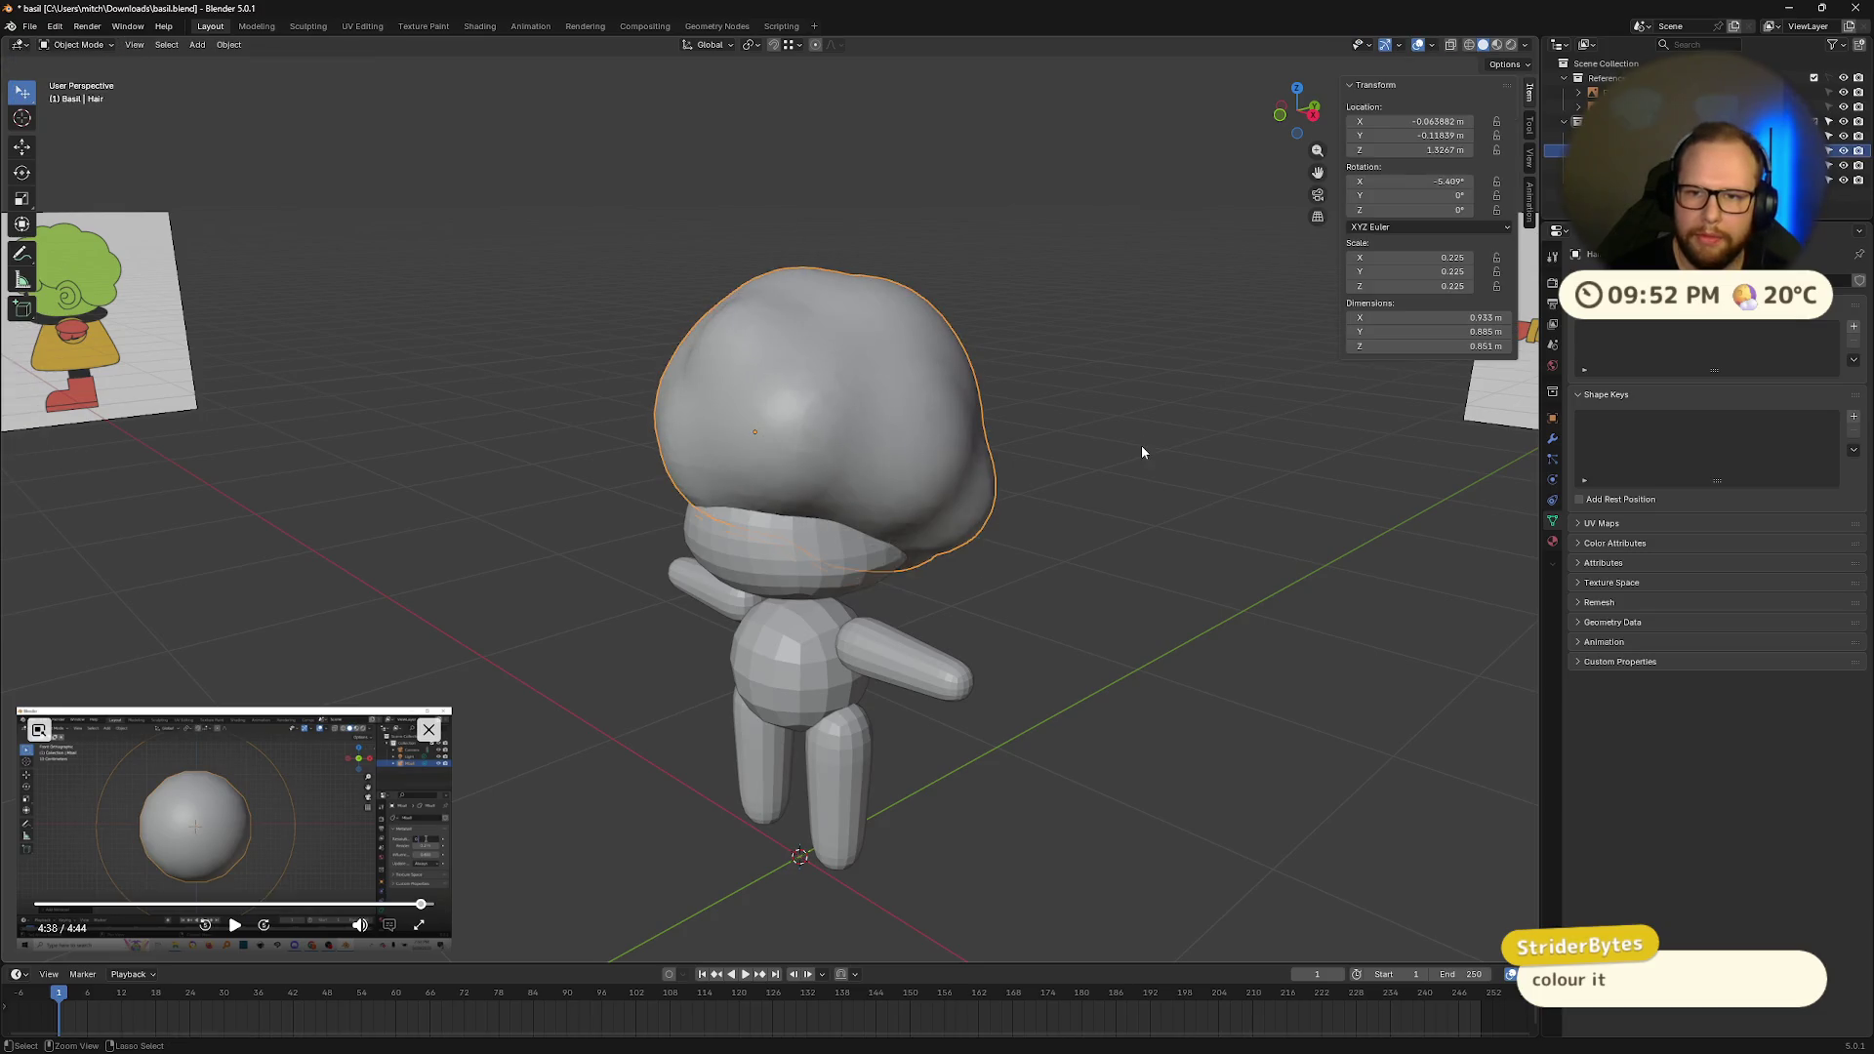
# Step: Rename the hair collection to Hair and review the hair metaball selection
pyautogui.press('Tab')
pyautogui.press('Tab')
pyautogui.press('Tab')
pyautogui.press('Tab')
pyautogui.hotkey('ctrl', 'z')
pyautogui.hotkey('ctrl', 'z')
pyautogui.hotkey('ctrl', 'z')
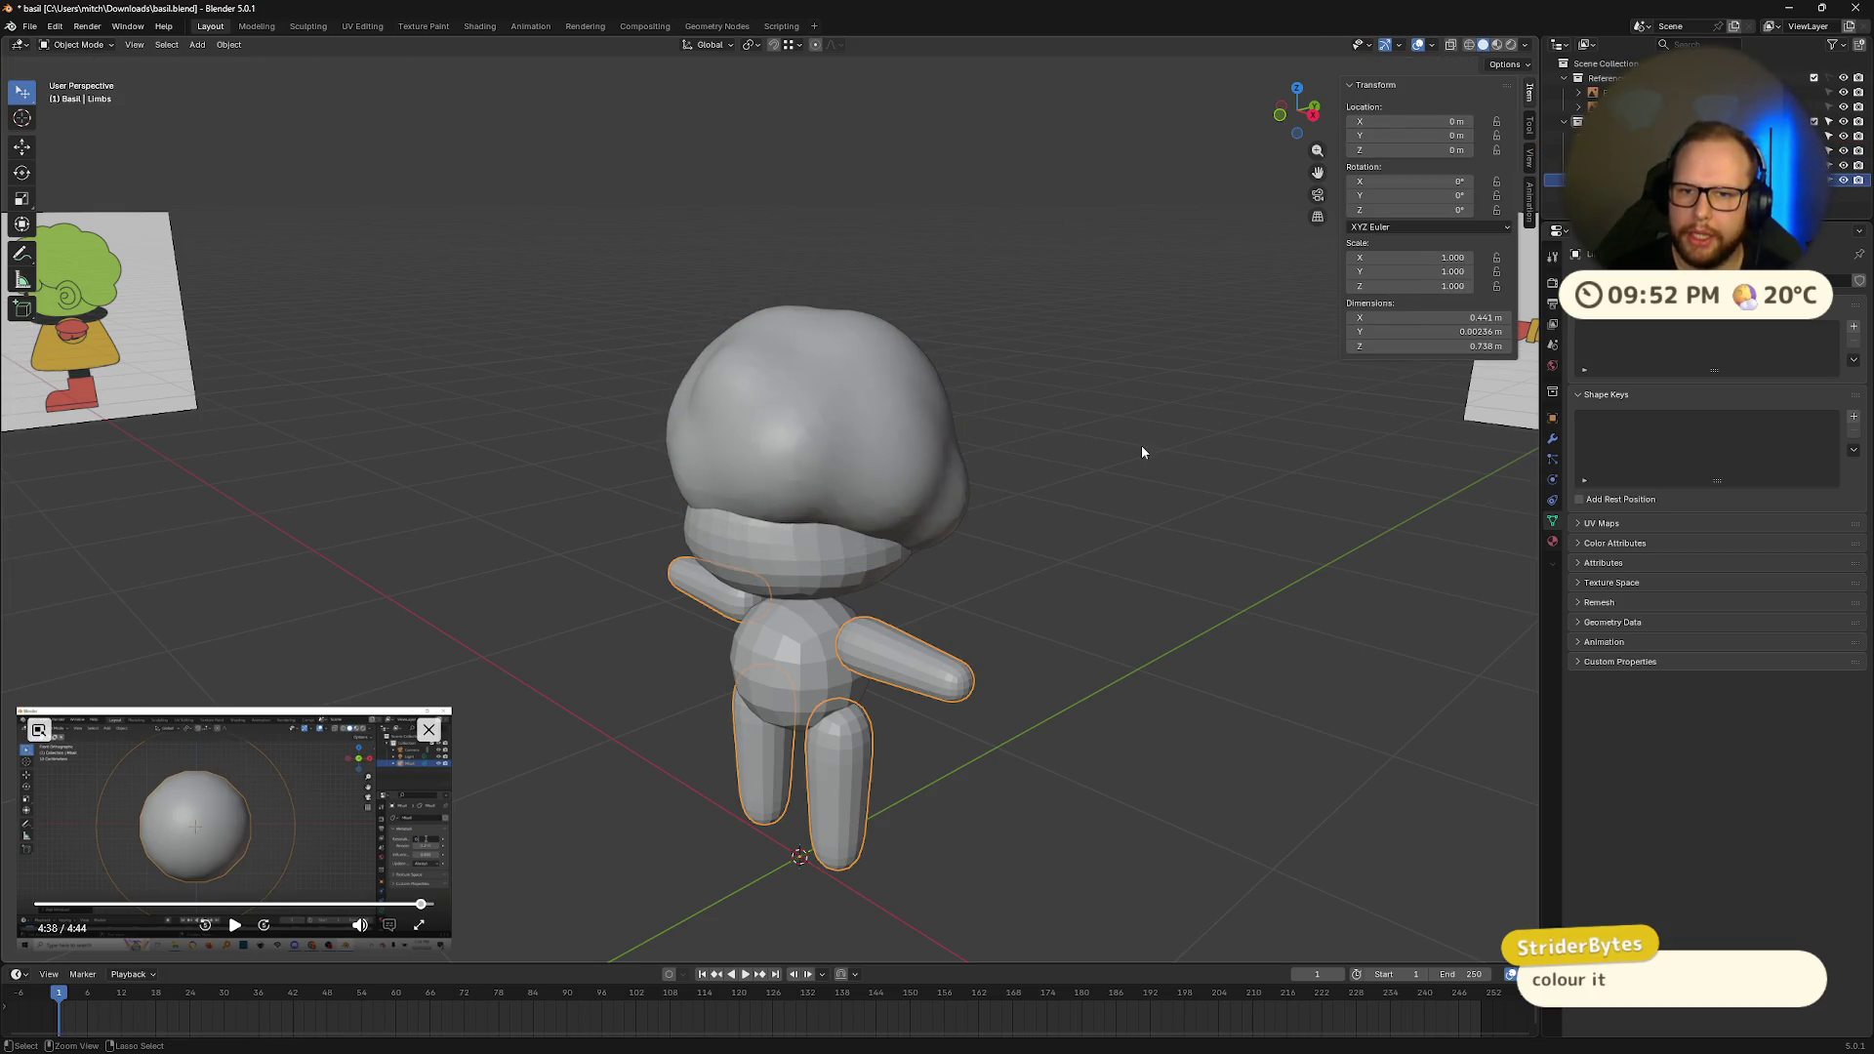
pyautogui.hotkey('ctrl', 'z')
pyautogui.hotkey('ctrl', 'z')
pyautogui.hotkey('ctrl', 'z')
pyautogui.hotkey('ctrl', 'z')
pyautogui.hotkey('ctrl', 'z')
pyautogui.hotkey('ctrl', 'z')
pyautogui.hotkey('ctrl', 'z')
pyautogui.hotkey('ctrl', 'z')
pyautogui.hotkey('ctrl', 'z')
pyautogui.click(1125, 427)
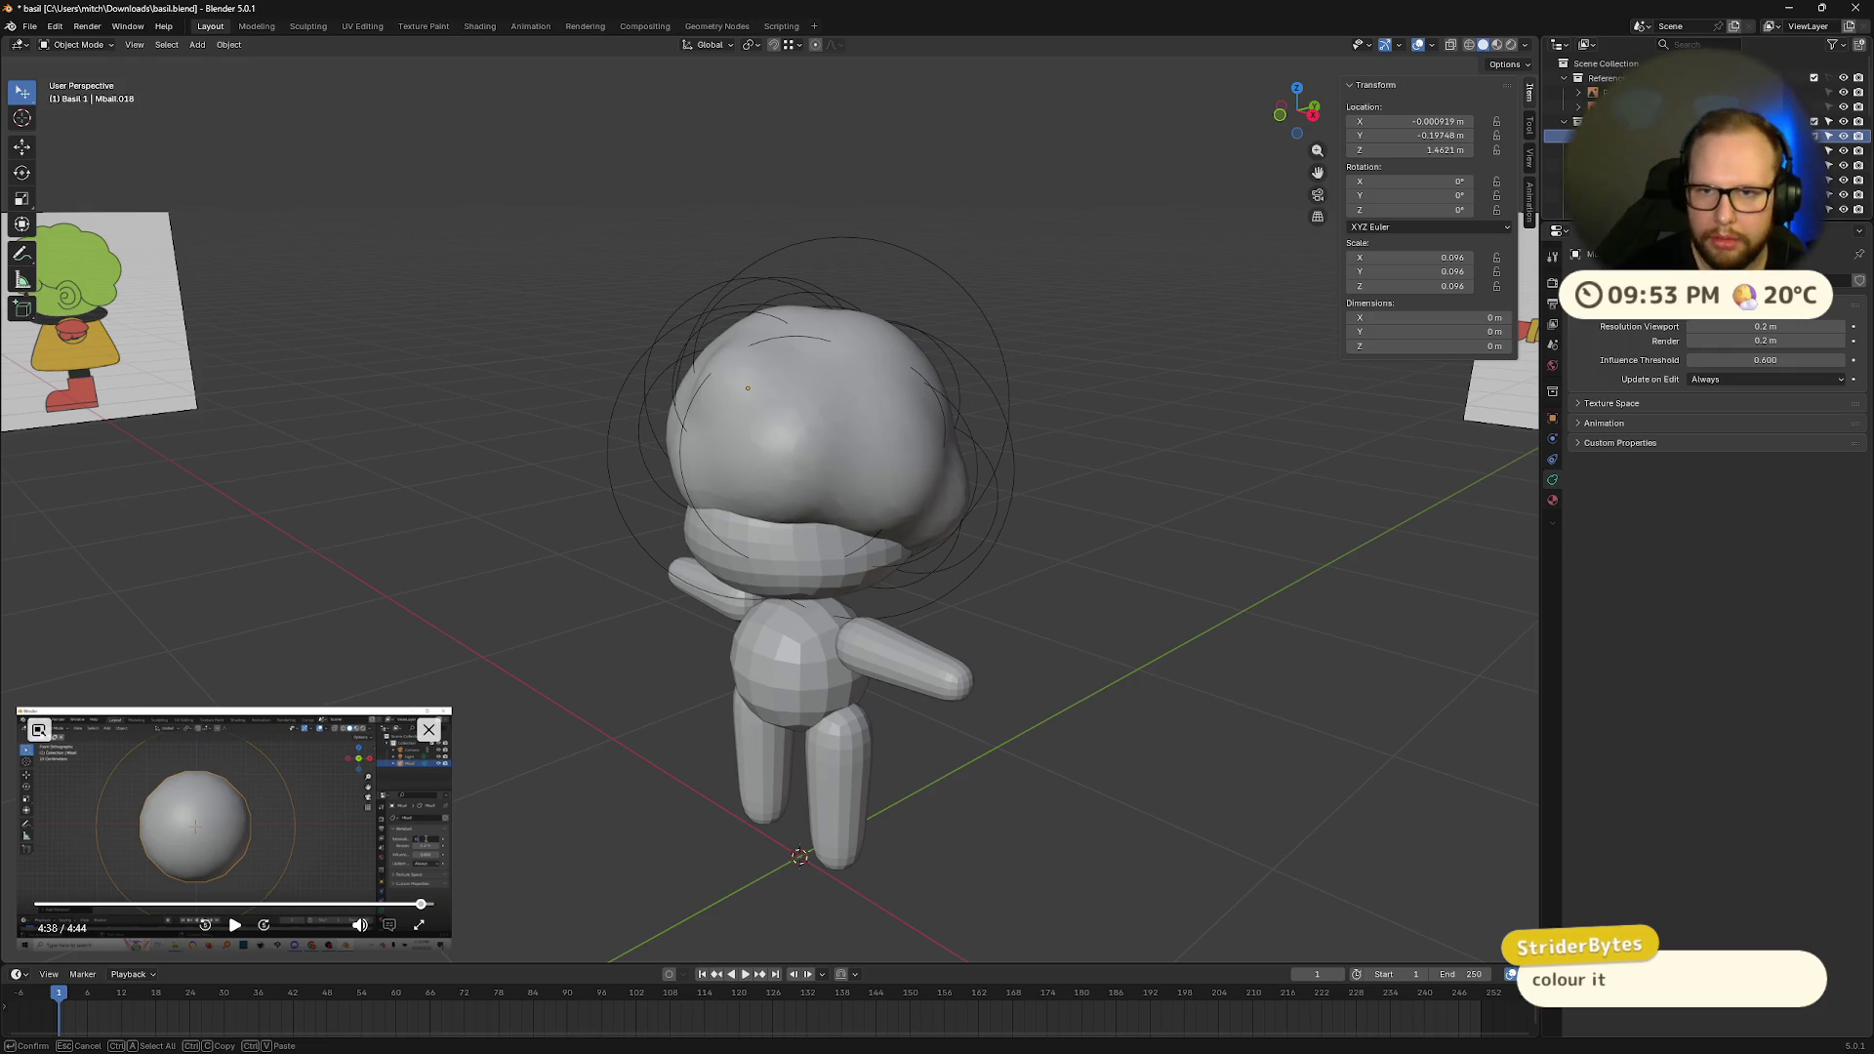
pyautogui.press('Return')
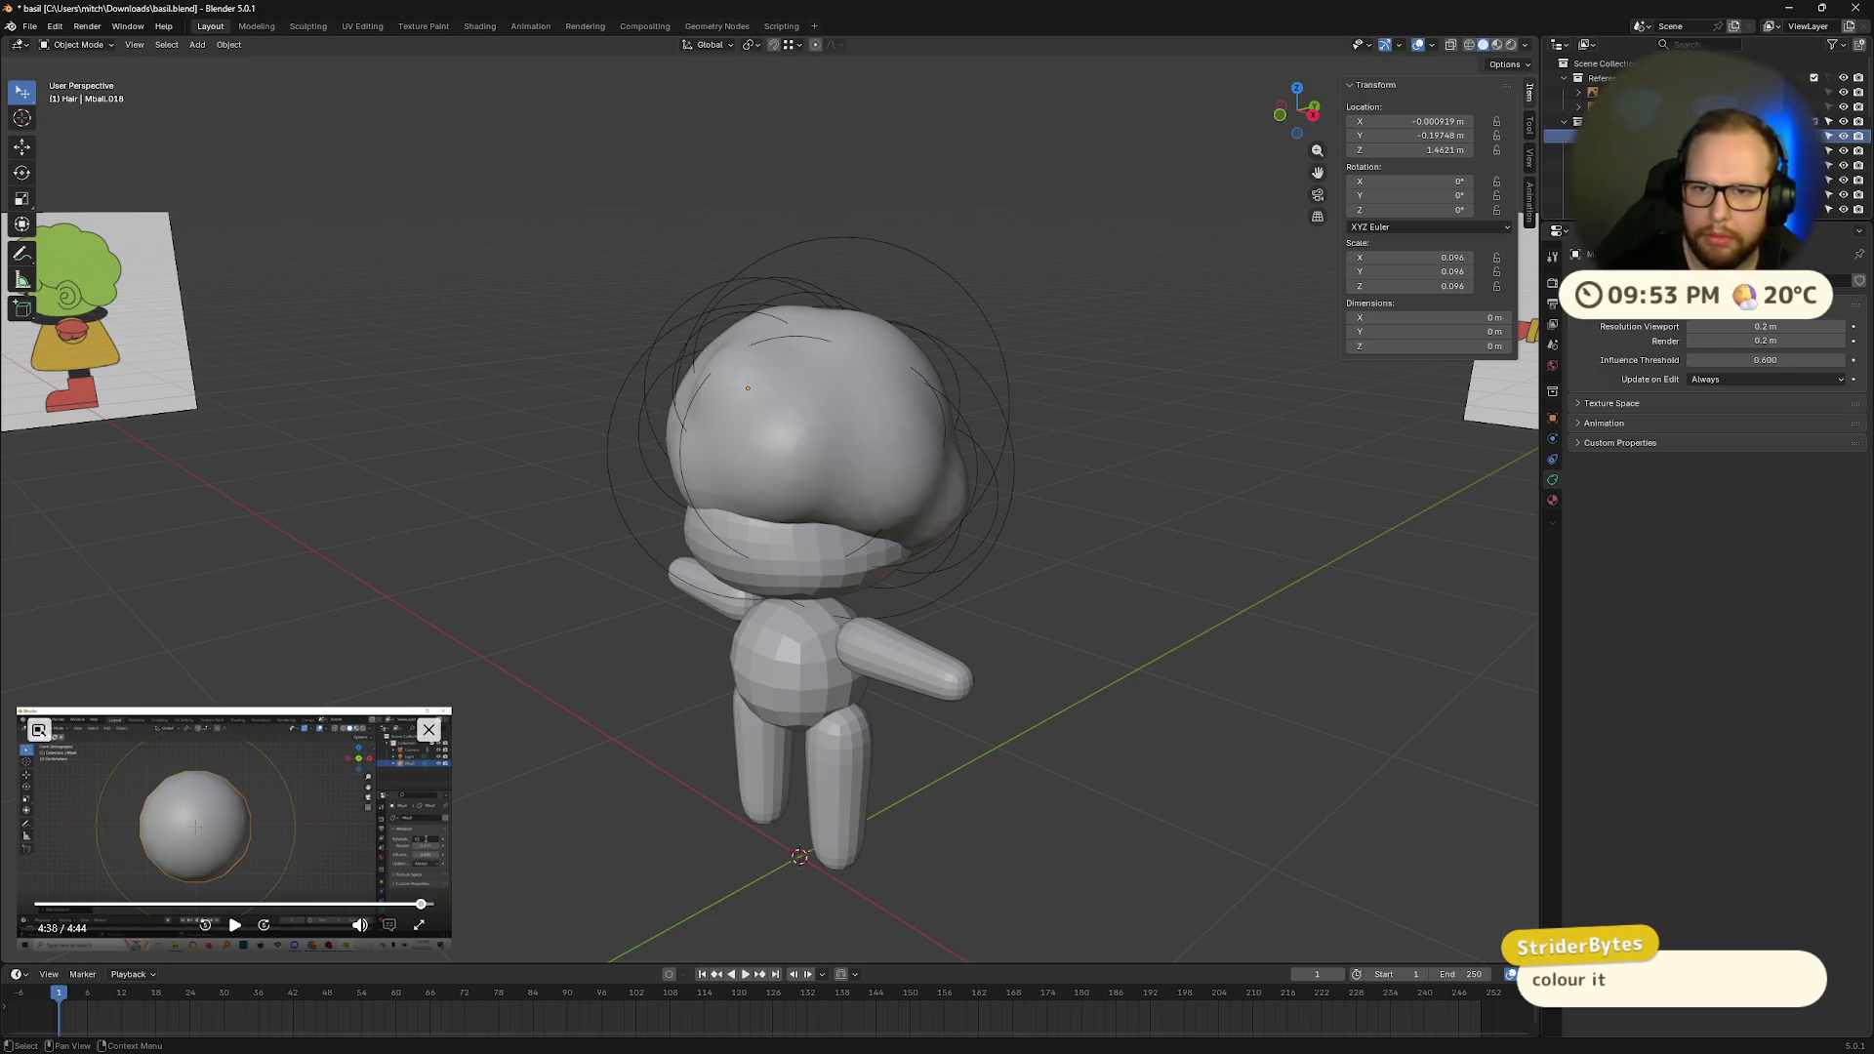
pyautogui.click(1602, 165)
pyautogui.keyDown('shift'); pyautogui.click(1601, 203); pyautogui.keyUp('shift')
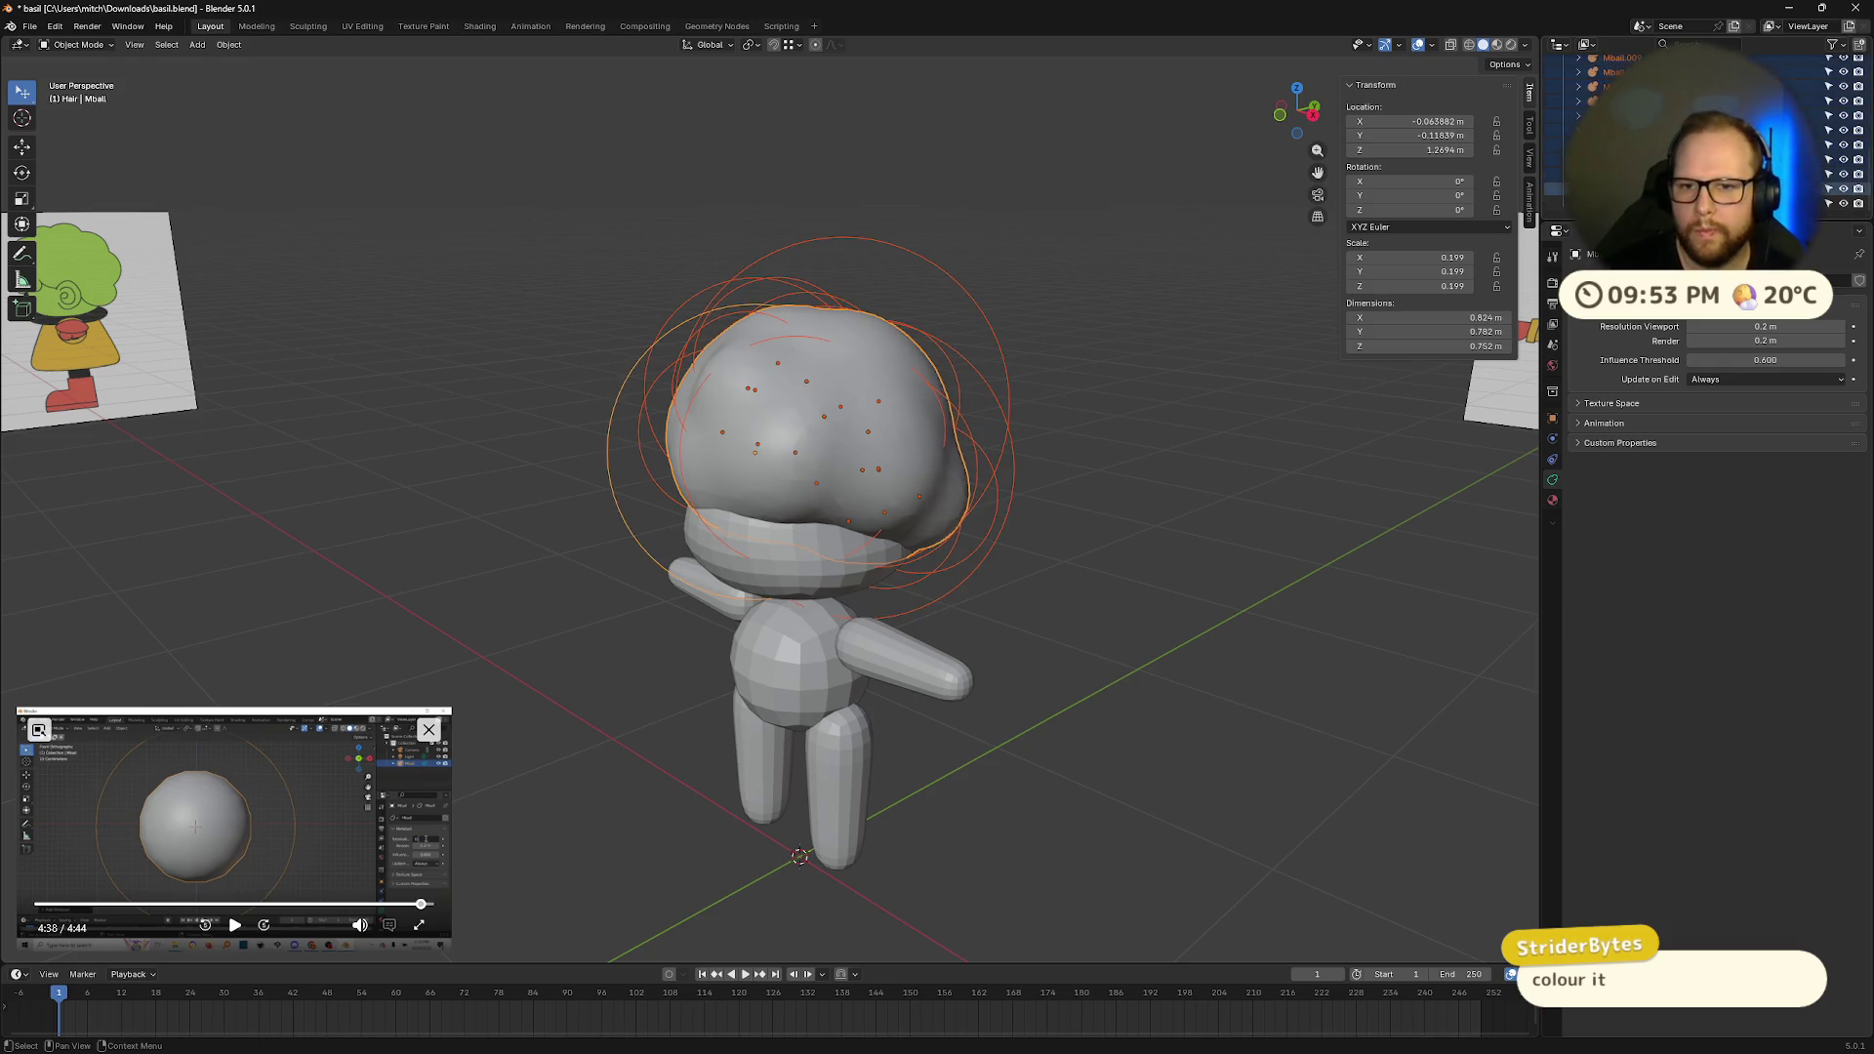
pyautogui.scroll(5, 1659, 146)
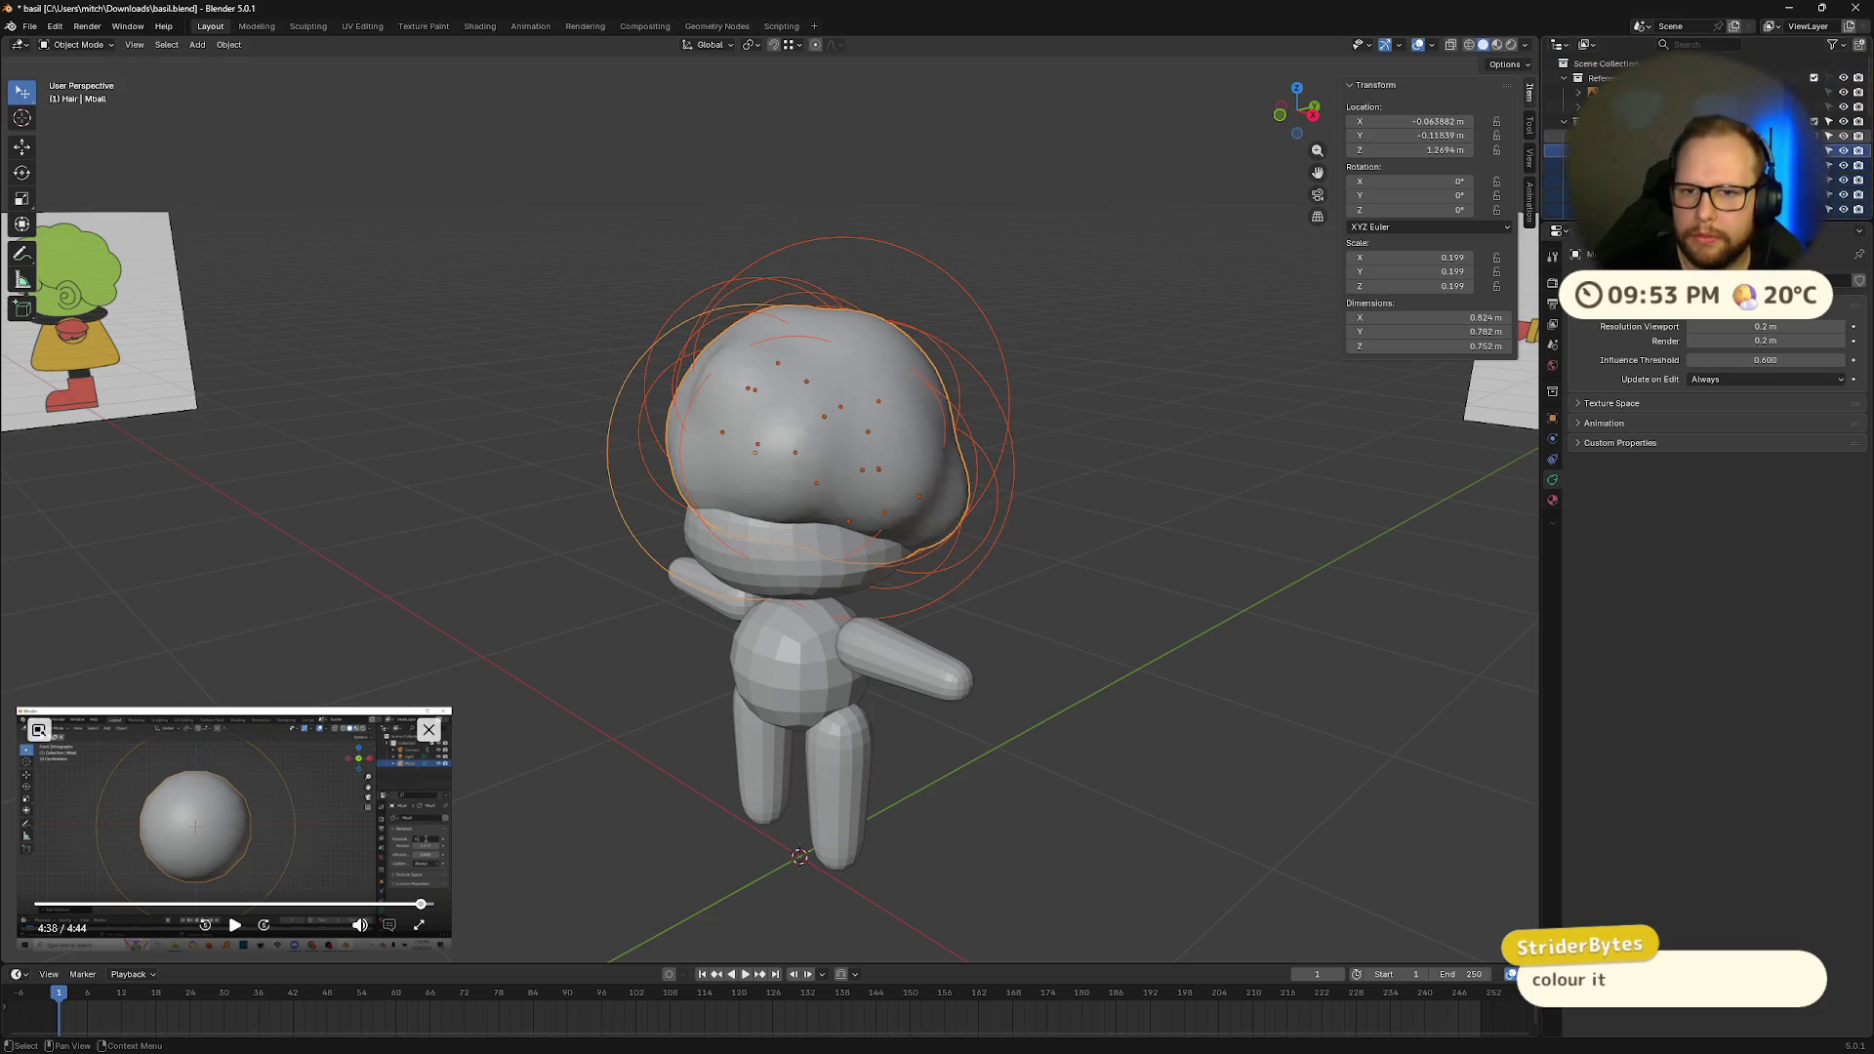
pyautogui.click(1601, 136)
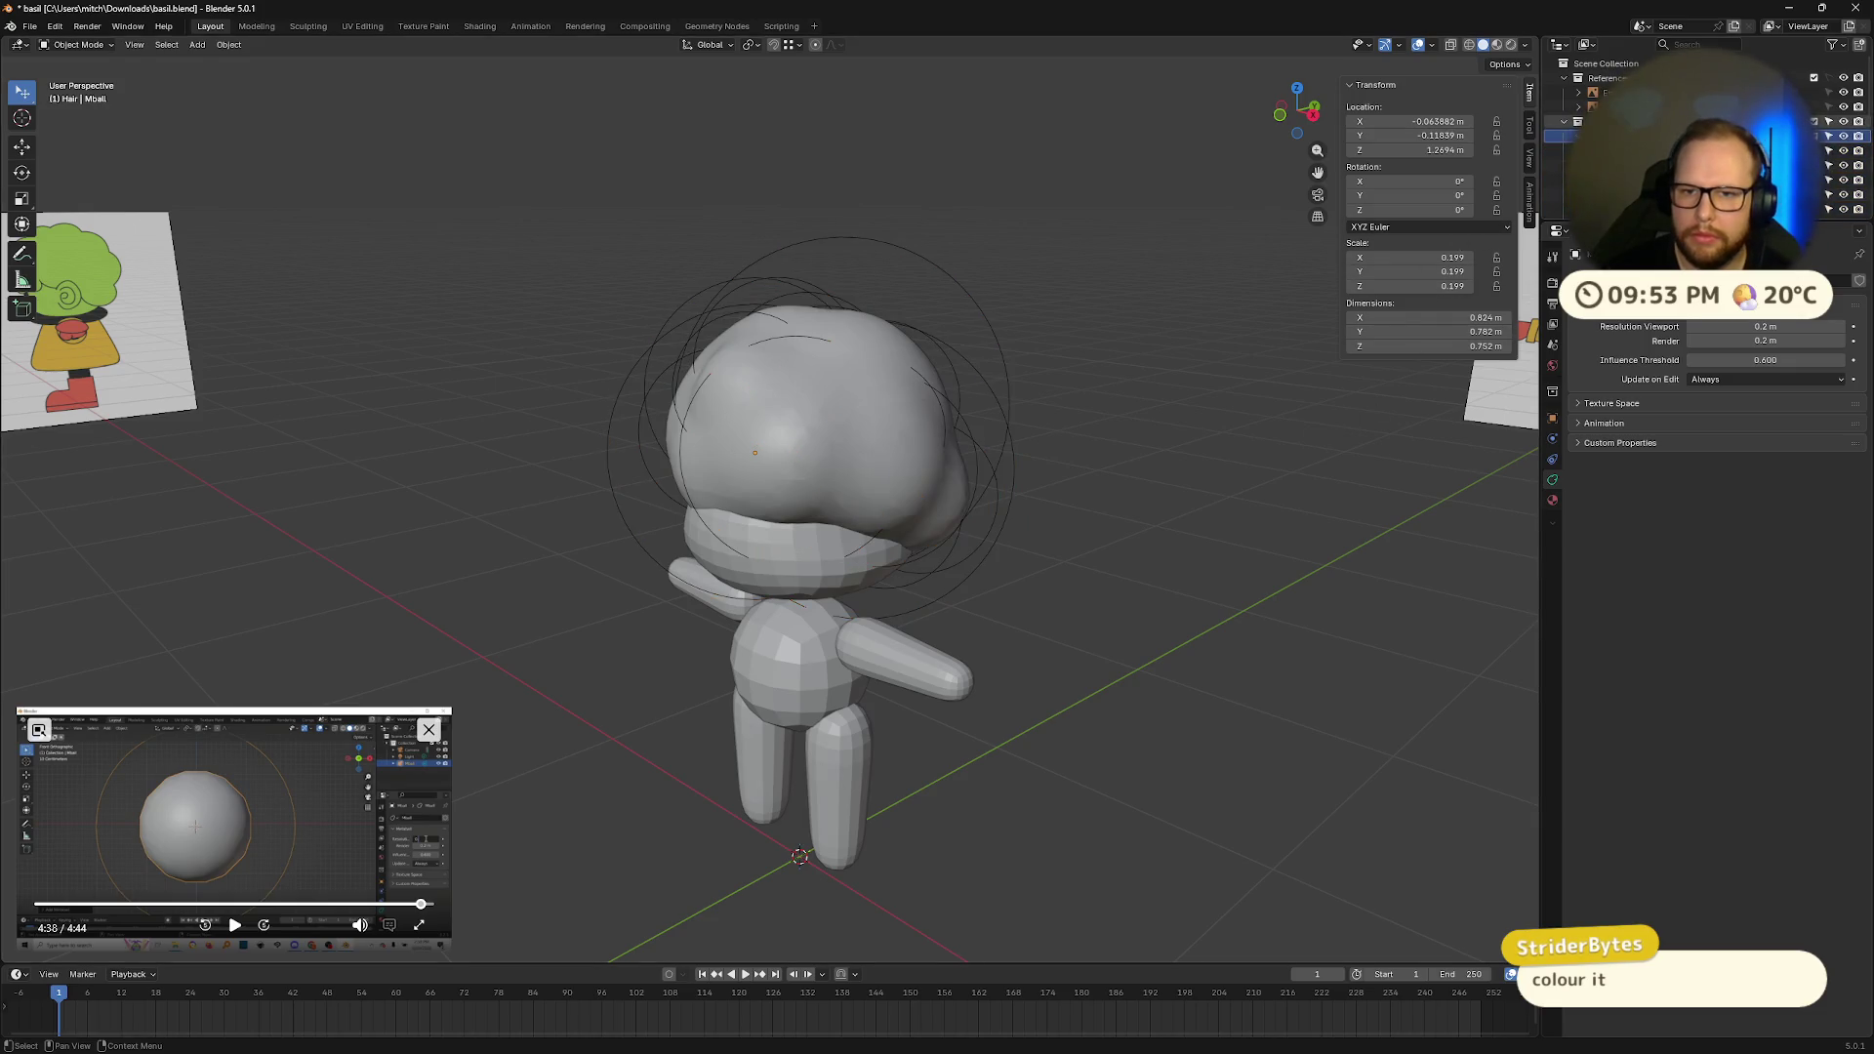
pyautogui.moveTo(1133, 506)
pyautogui.mouseDown(button='middle')
pyautogui.moveTo(1172, 485)
pyautogui.moveTo(1120, 486)
pyautogui.moveTo(1200, 488)
pyautogui.mouseUp(button='middle')
# Step: Rename the torso mesh to Body and the arms-and-legs mesh to Limbs
pyautogui.click(1621, 150)
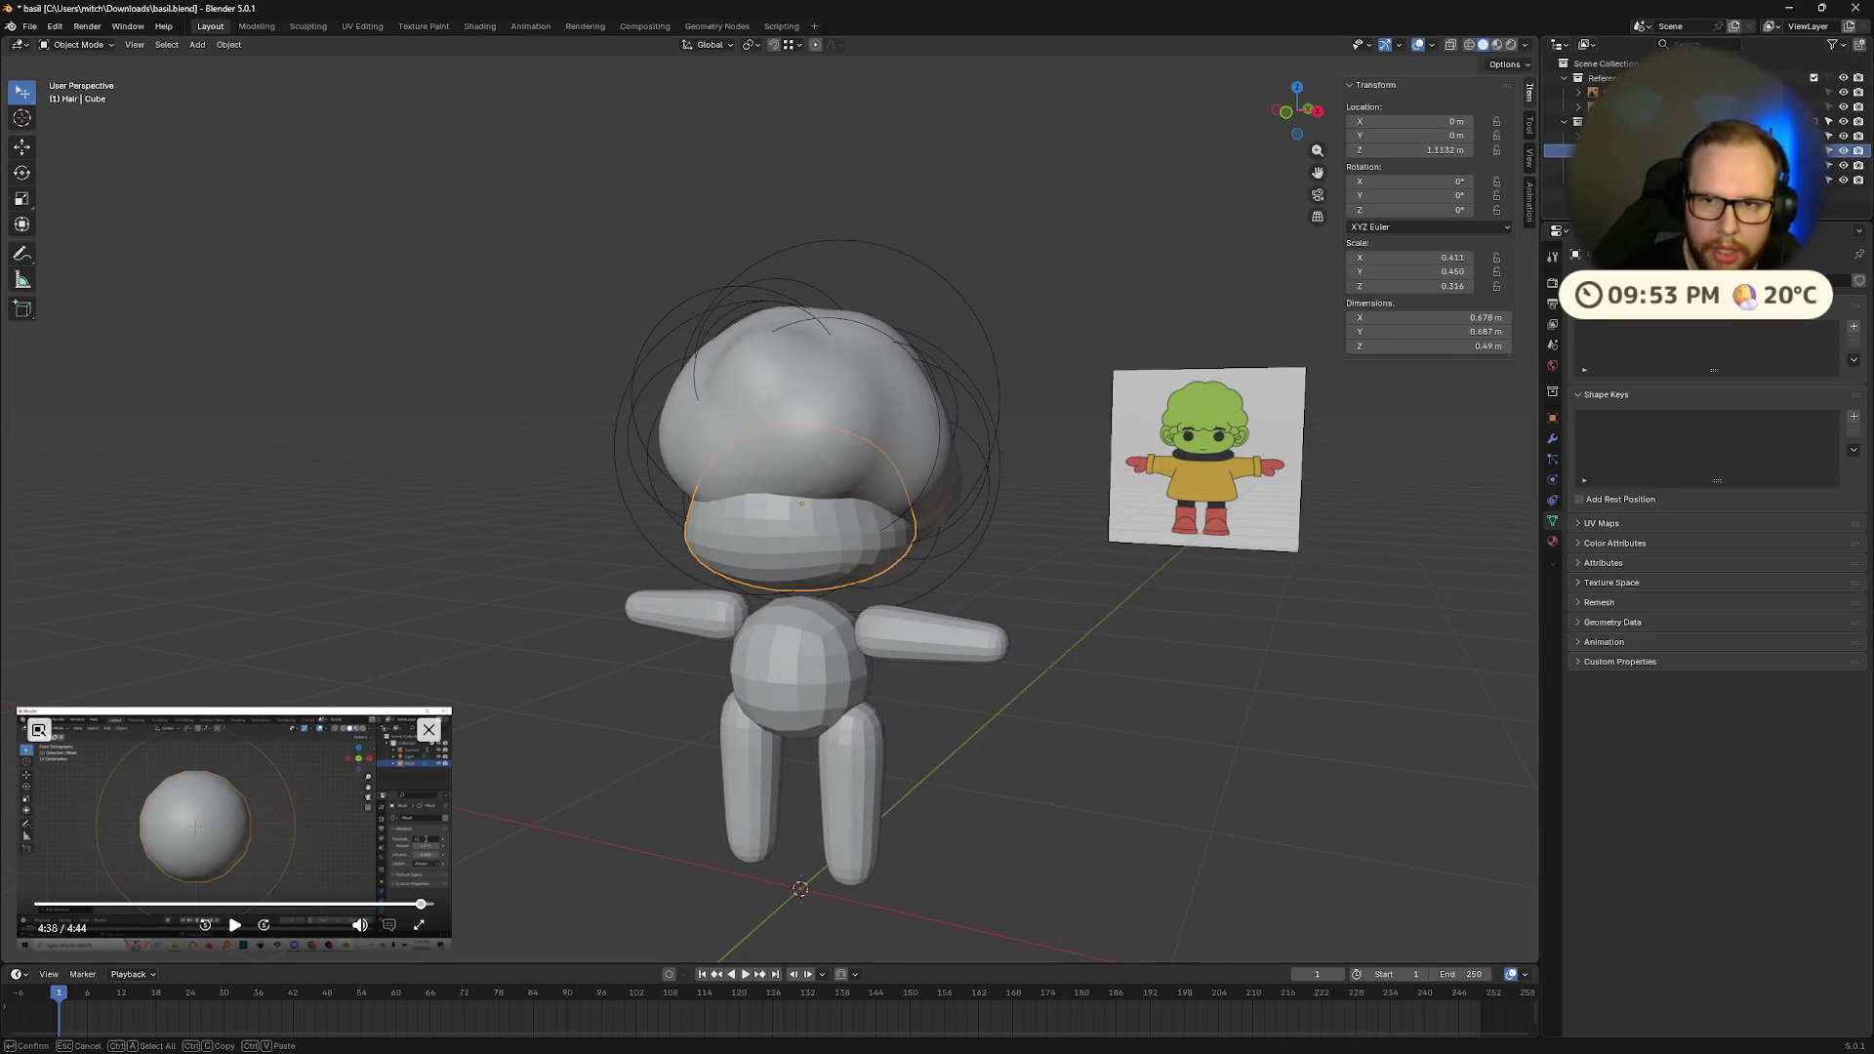
pyautogui.click(1620, 165)
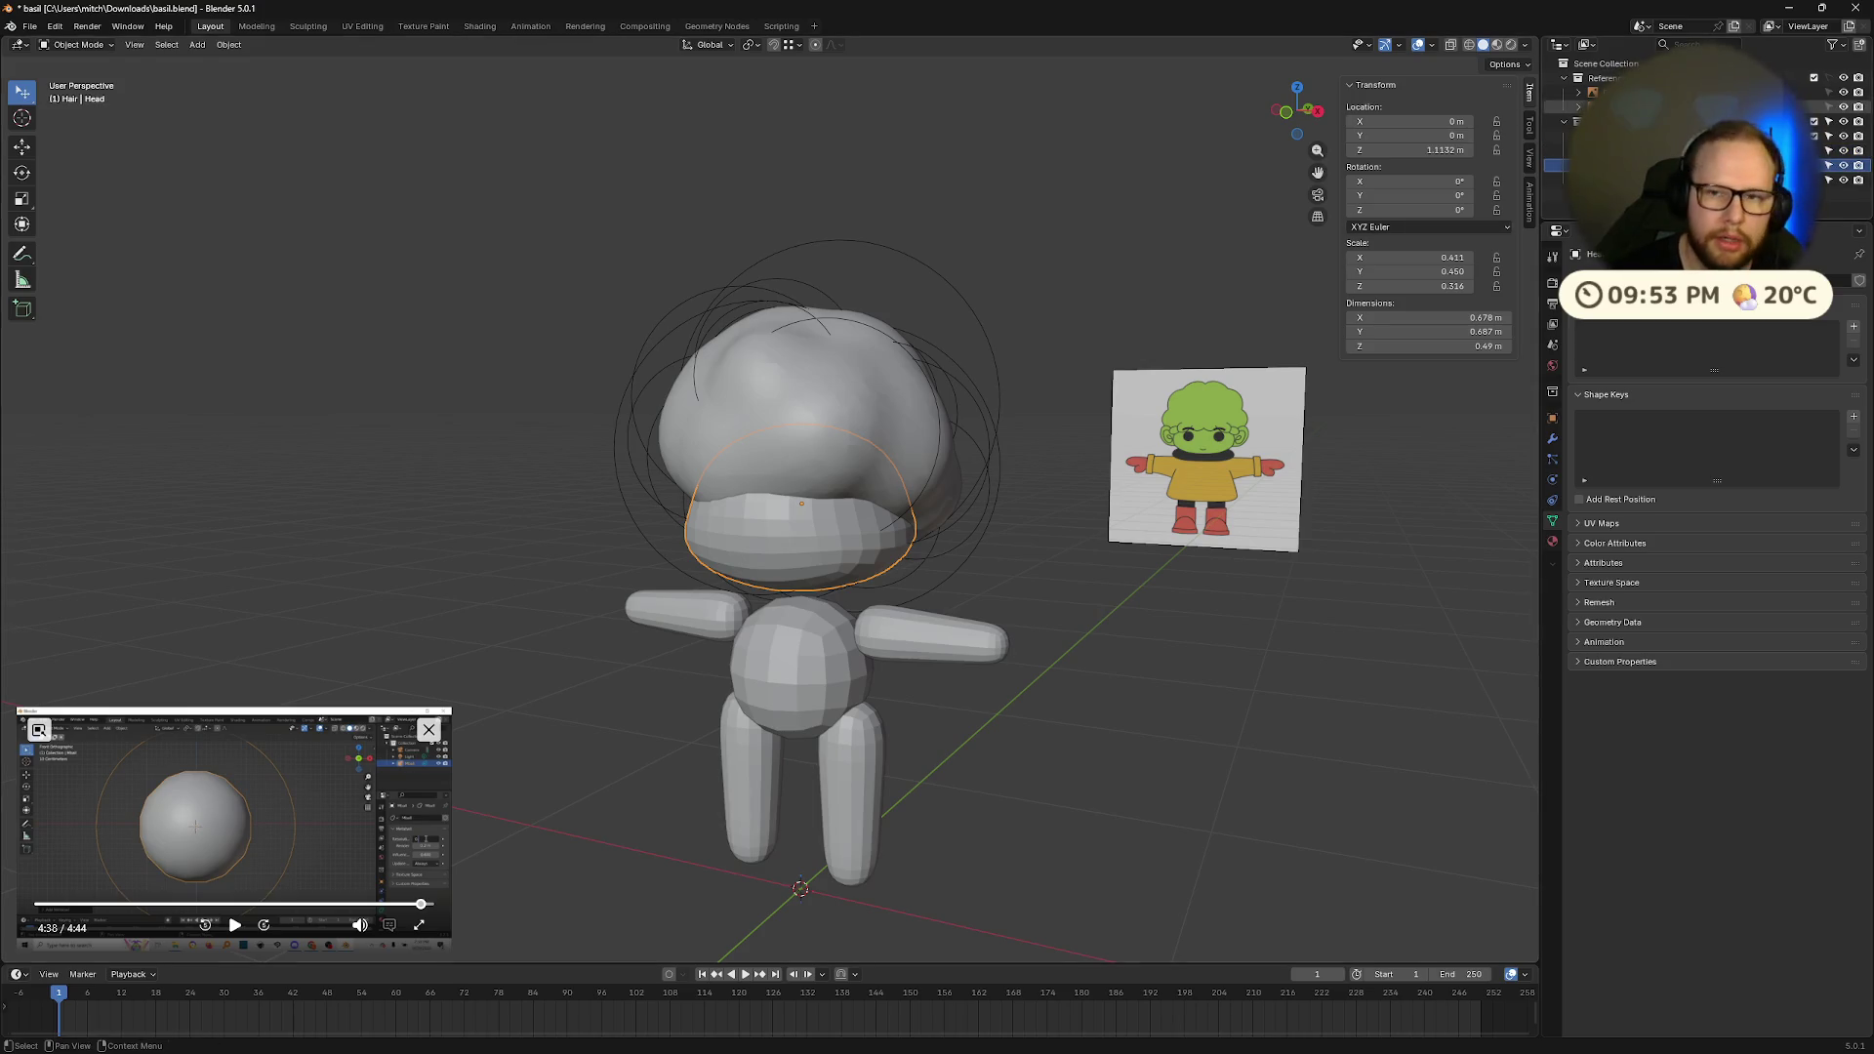
pyautogui.click(1601, 151)
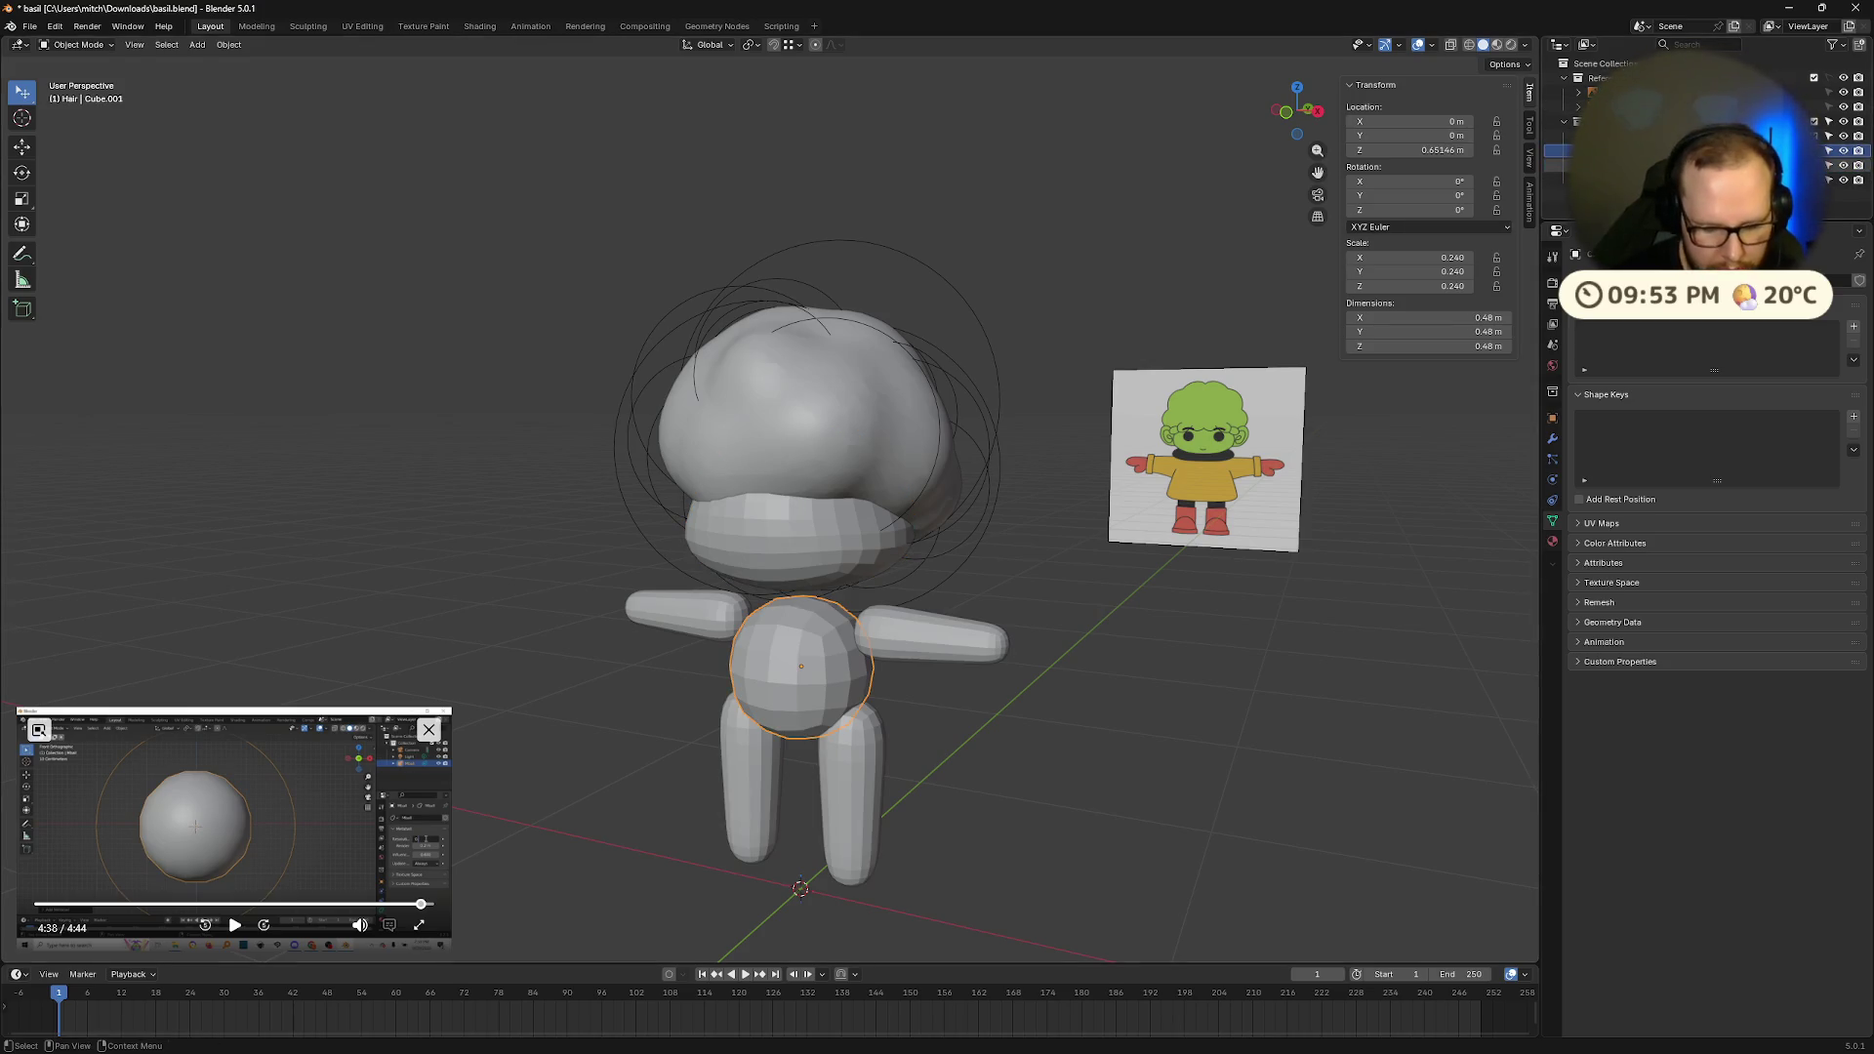
pyautogui.press('Return')
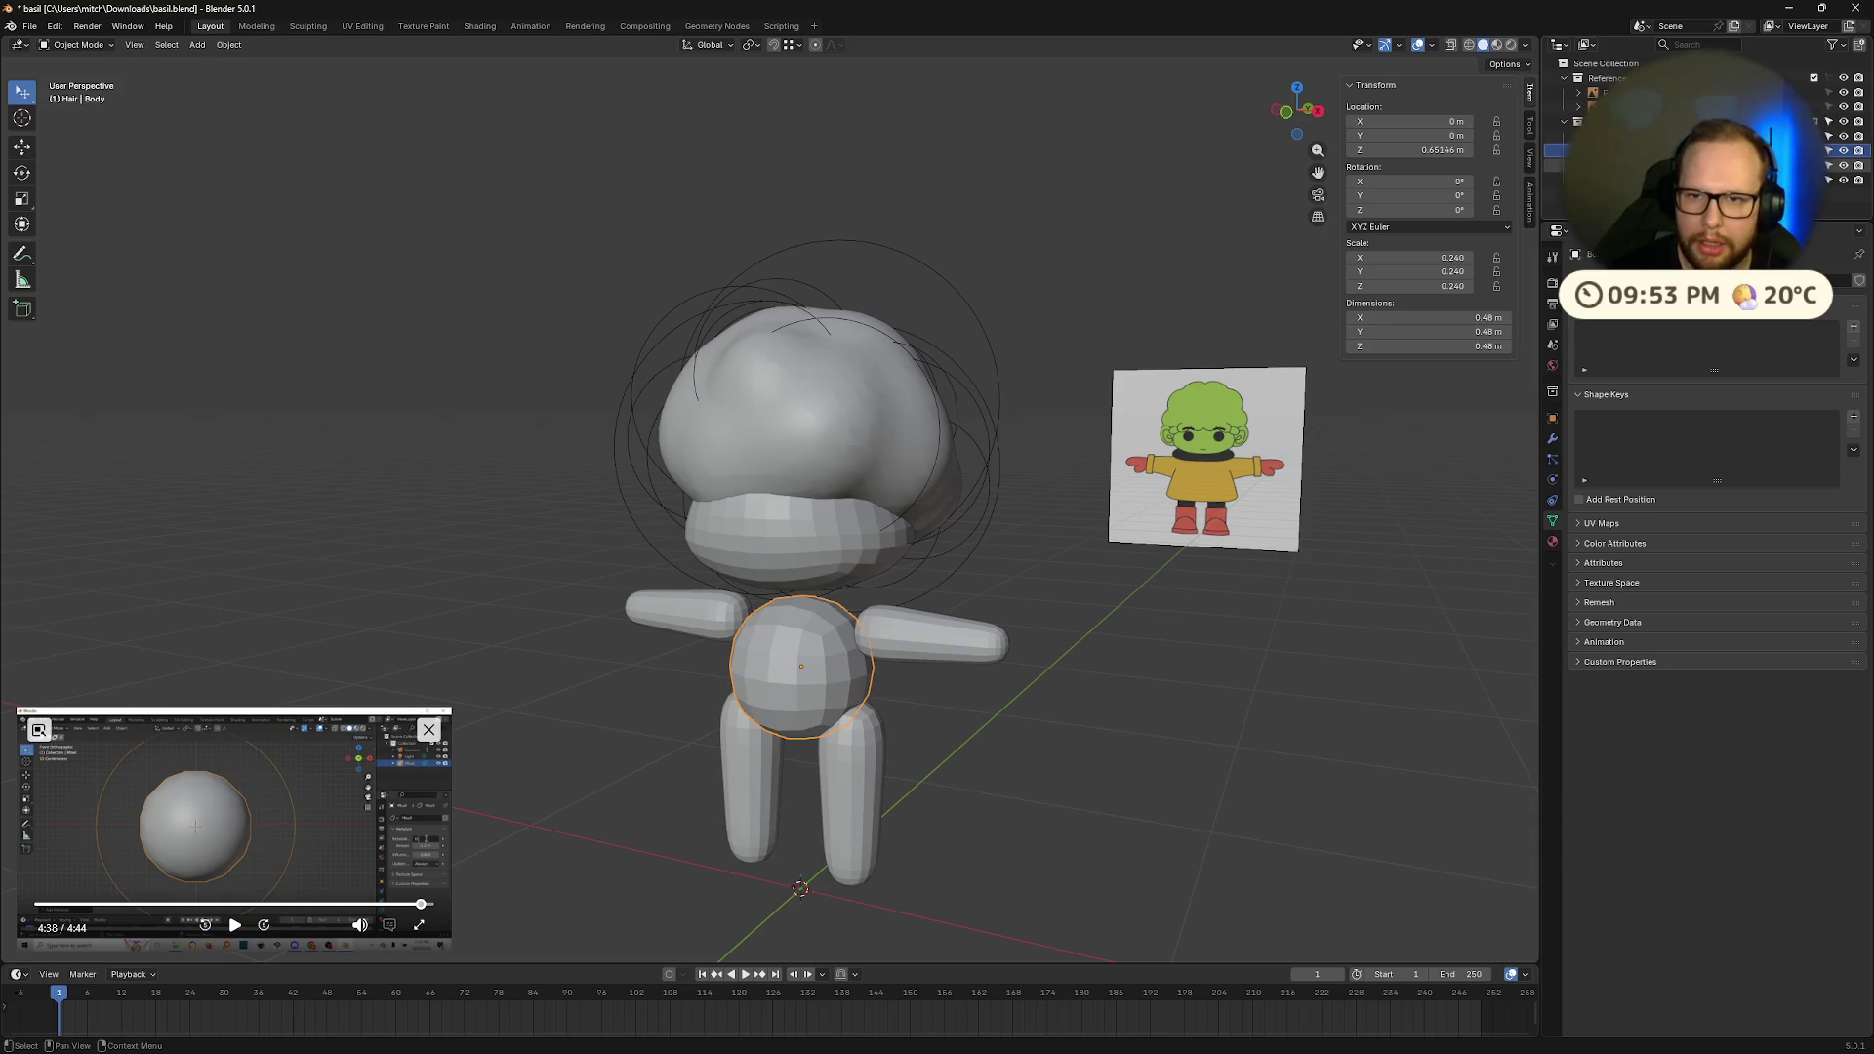
pyautogui.click(1602, 180)
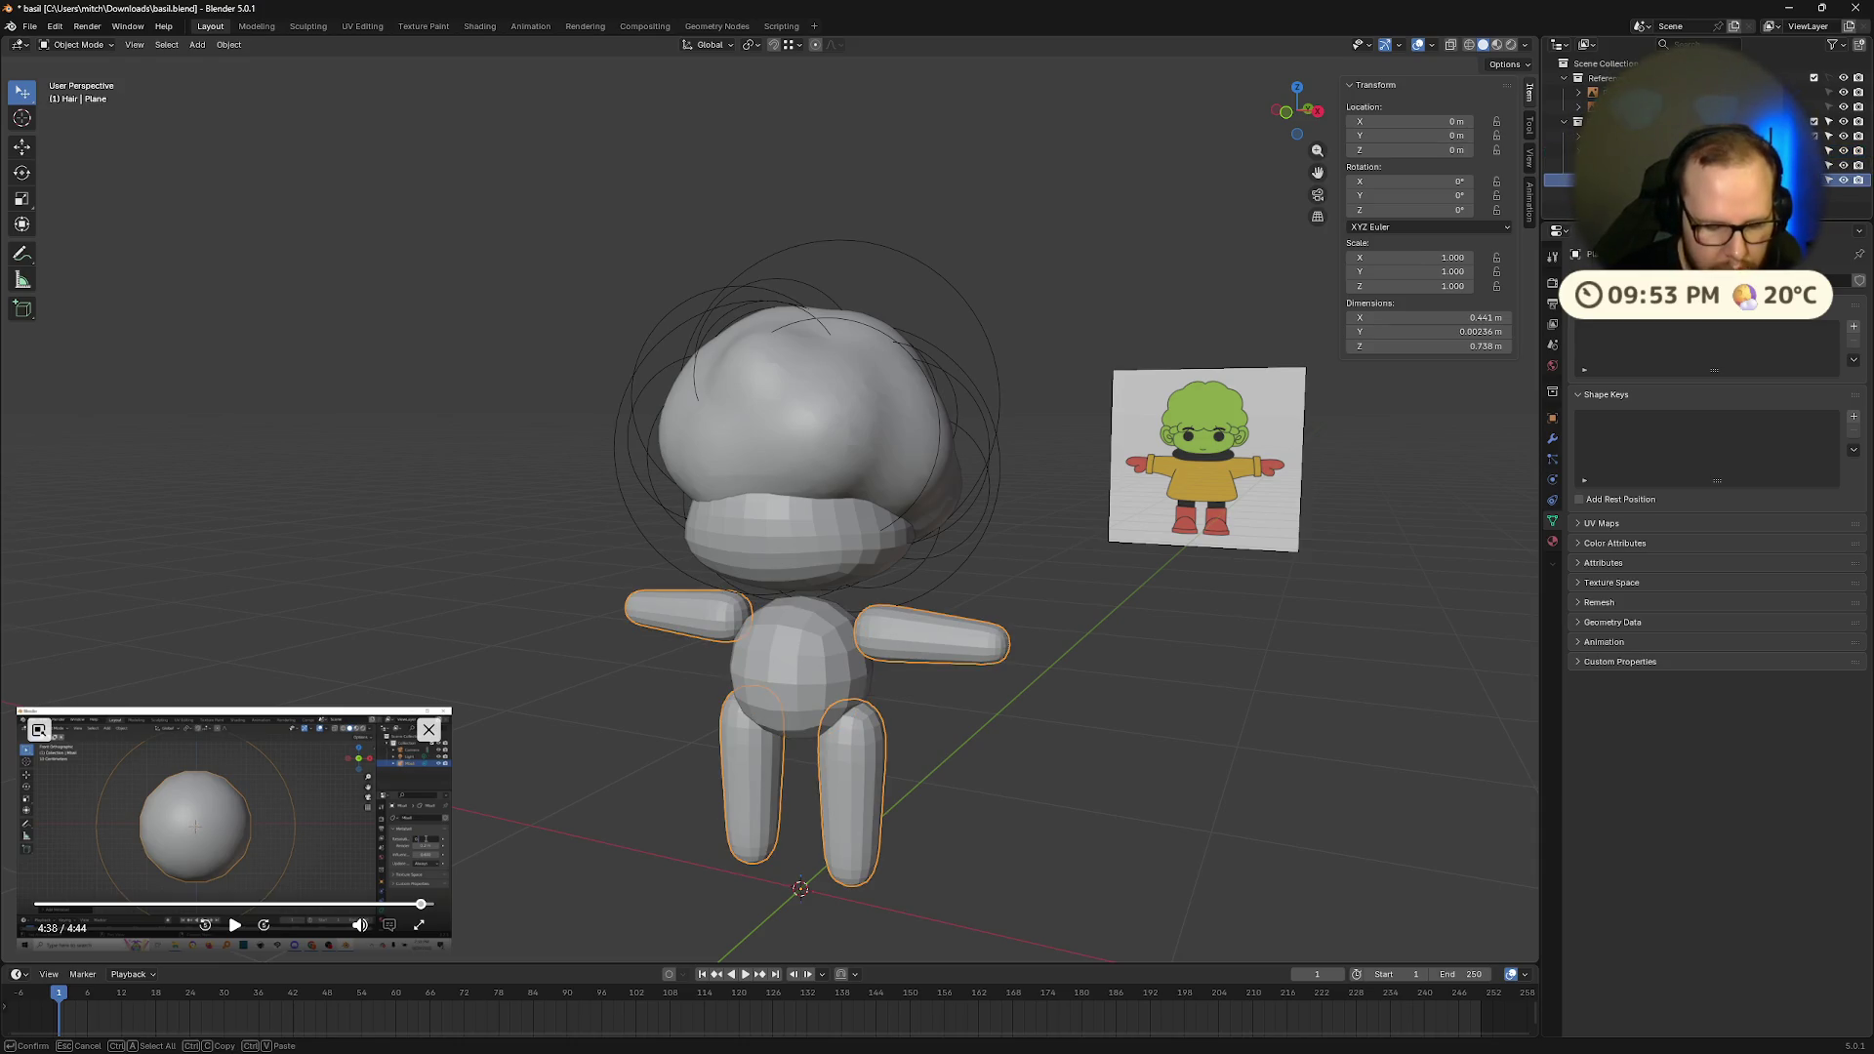
pyautogui.press('Return')
pyautogui.click(1222, 627)
pyautogui.moveTo(1273, 369)
pyautogui.mouseDown(button='middle')
pyautogui.moveTo(1150, 397)
pyautogui.moveTo(996, 381)
pyautogui.moveTo(1080, 383)
pyautogui.moveTo(1063, 377)
pyautogui.moveTo(942, 599)
pyautogui.moveTo(1005, 619)
pyautogui.moveTo(884, 634)
pyautogui.moveTo(890, 605)
pyautogui.mouseUp(button='middle')
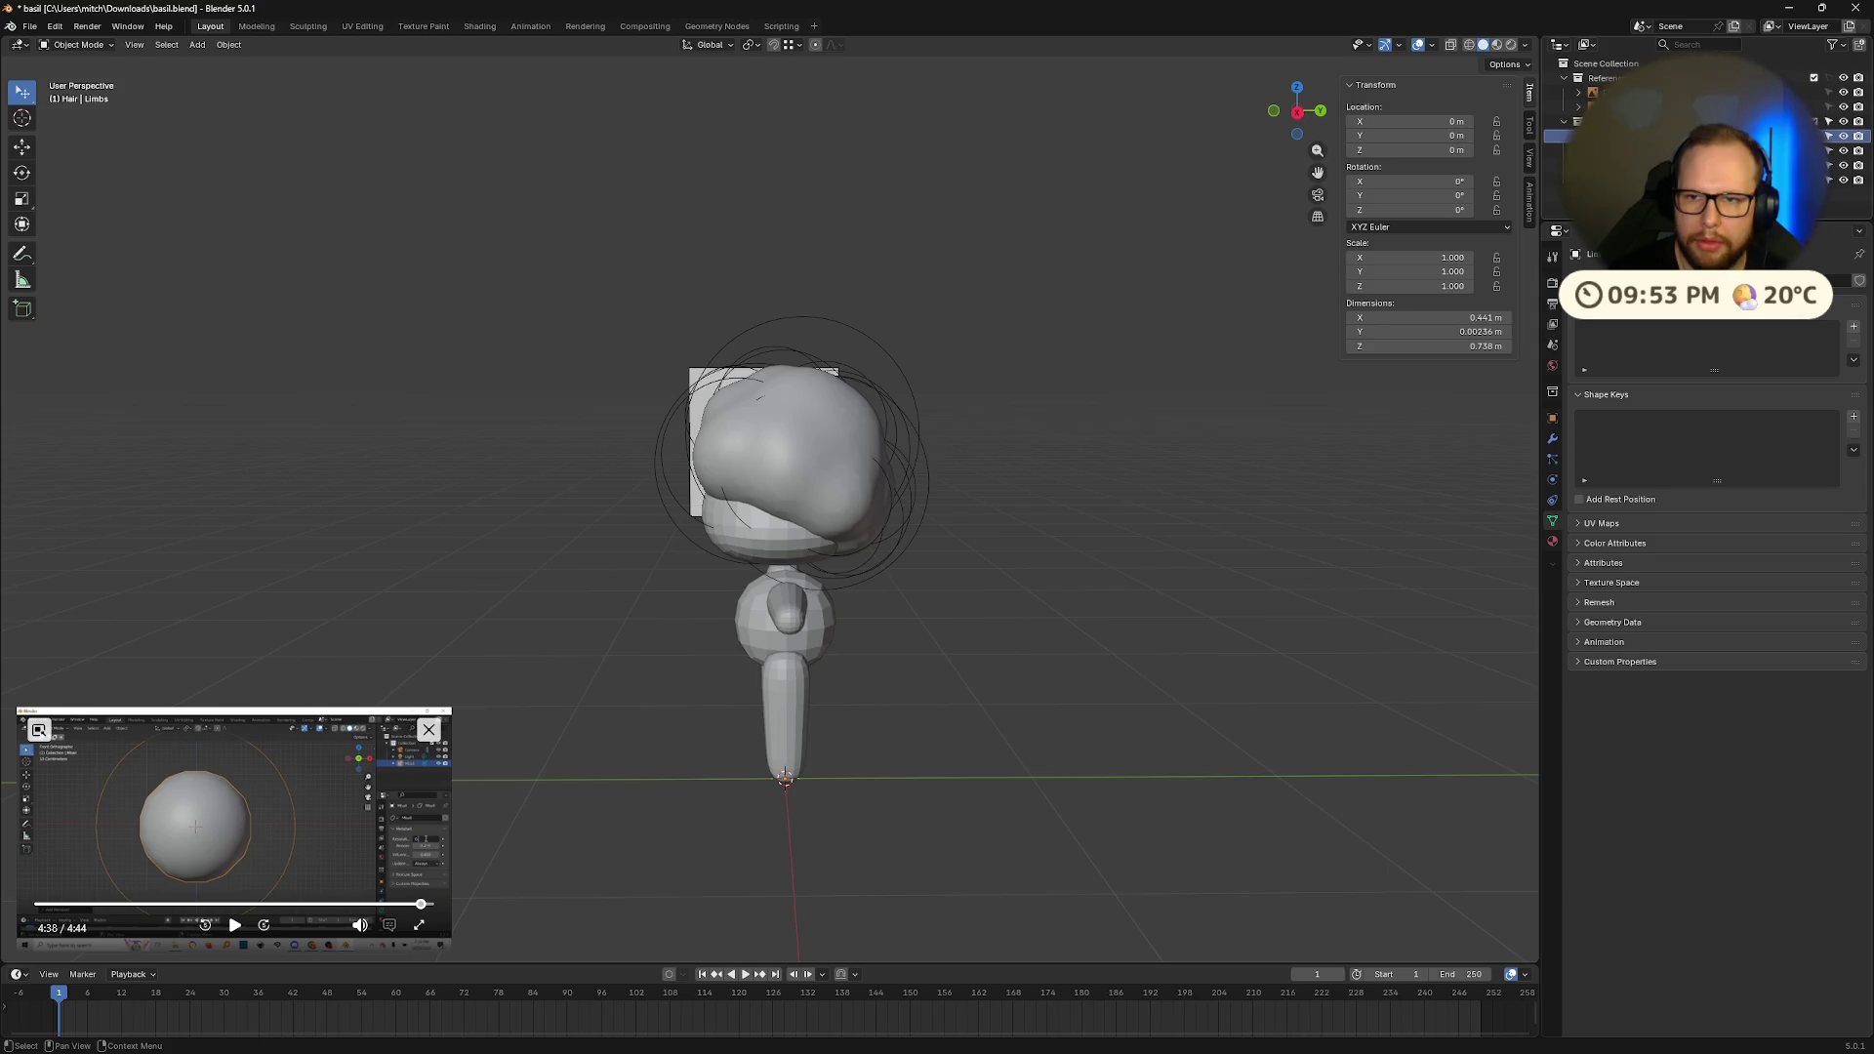
pyautogui.rightClick(1570, 135)
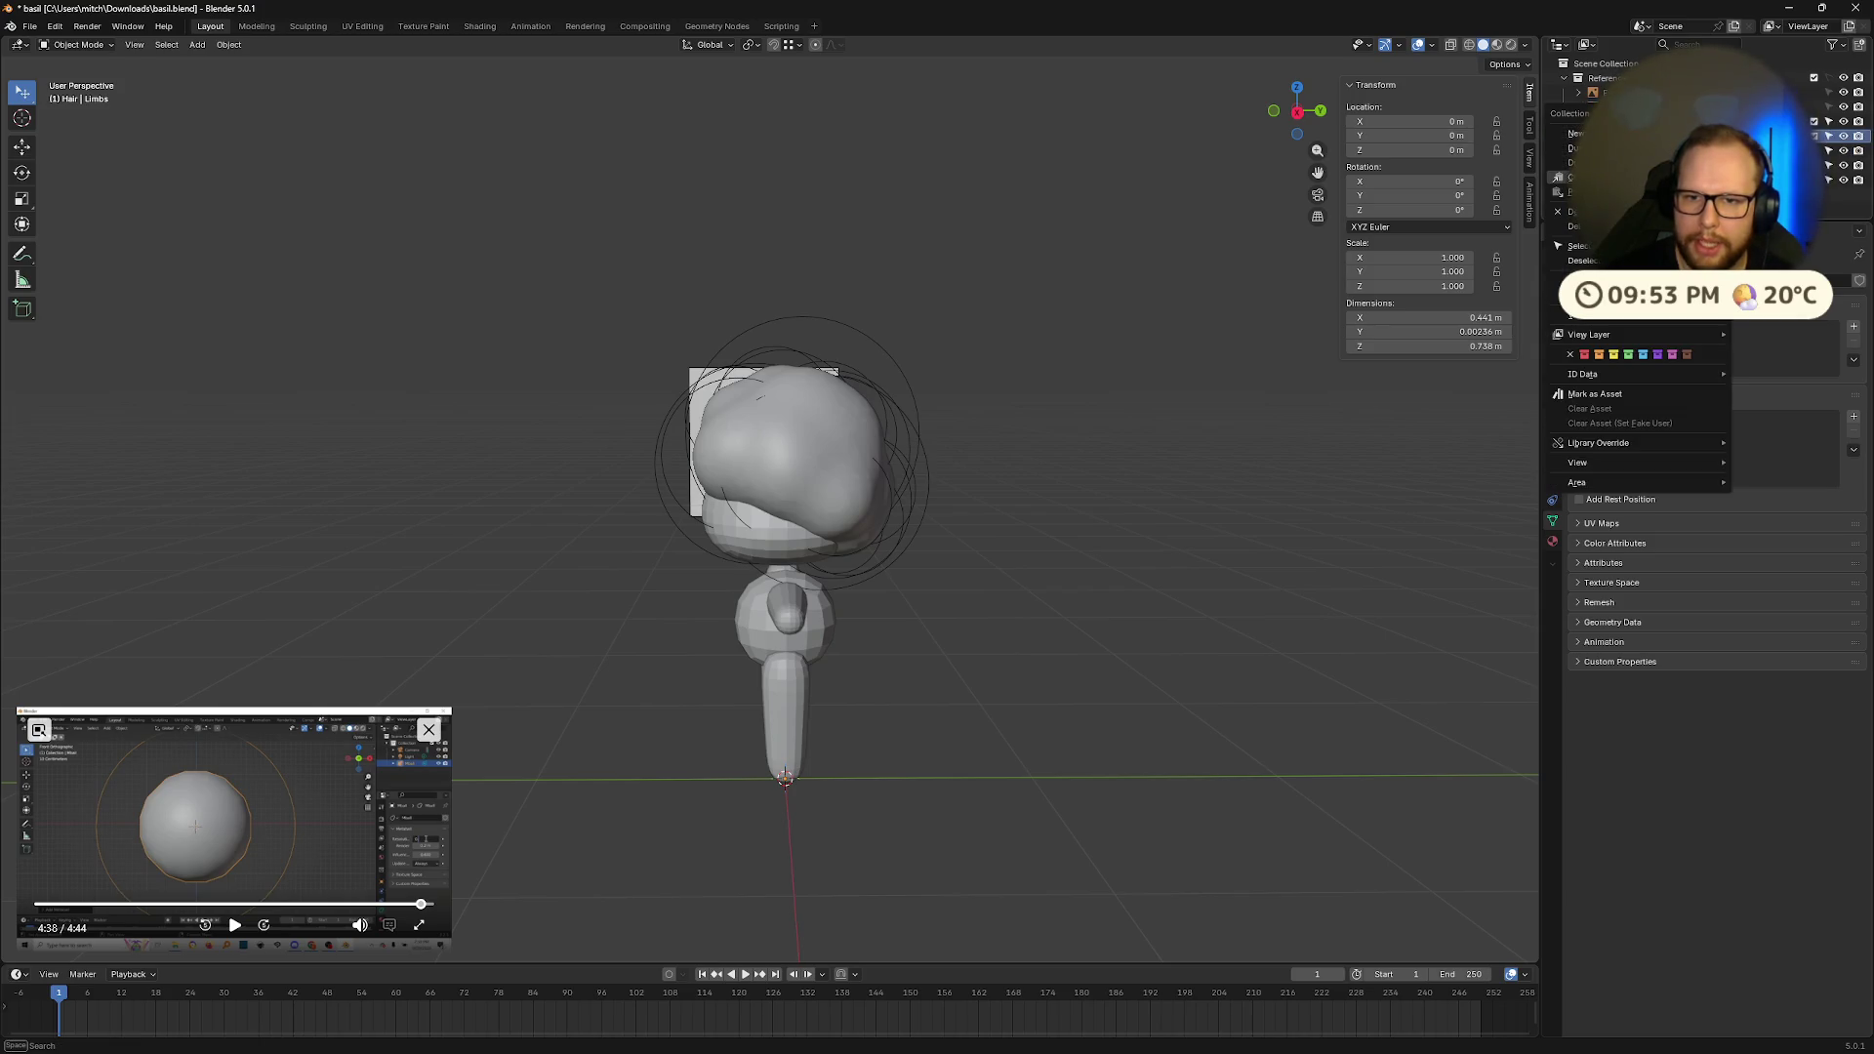
# Step: Select all hair metaballs, rotate them slightly and lower them along Z
pyautogui.click(1582, 246)
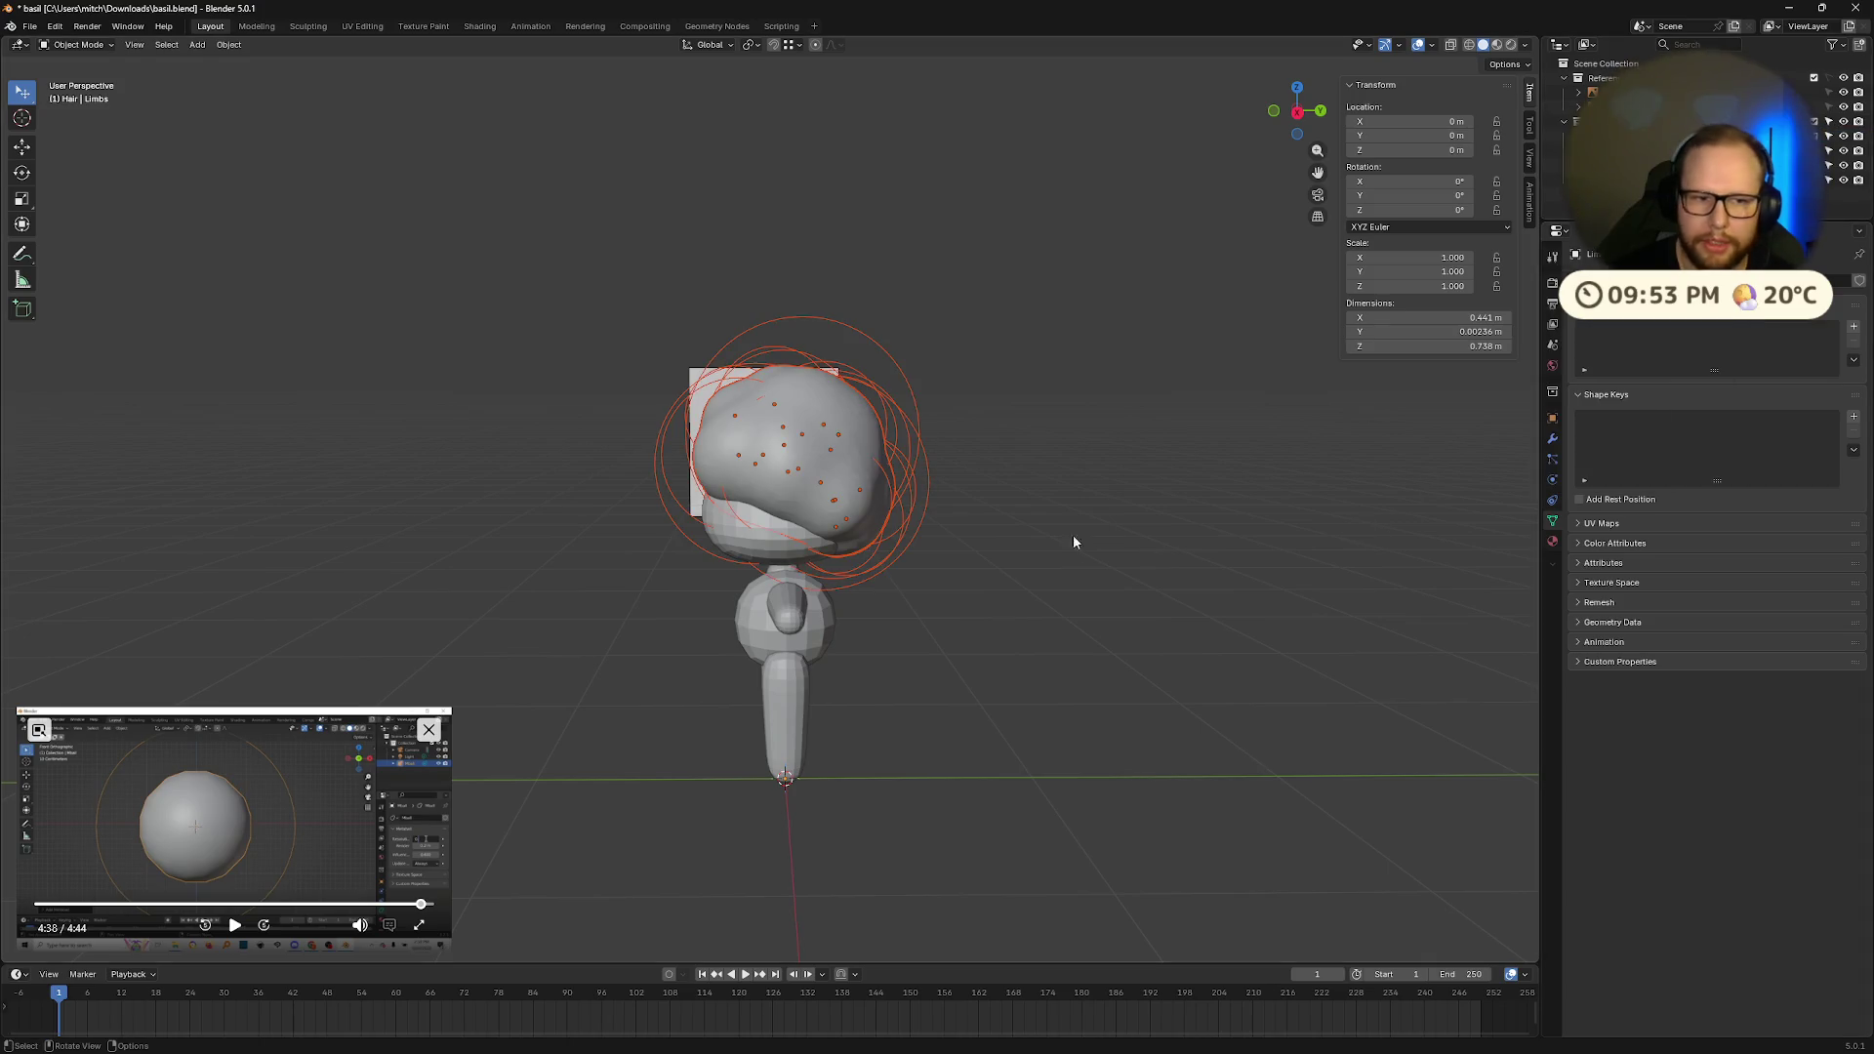
pyautogui.press('r')
pyautogui.click(986, 495)
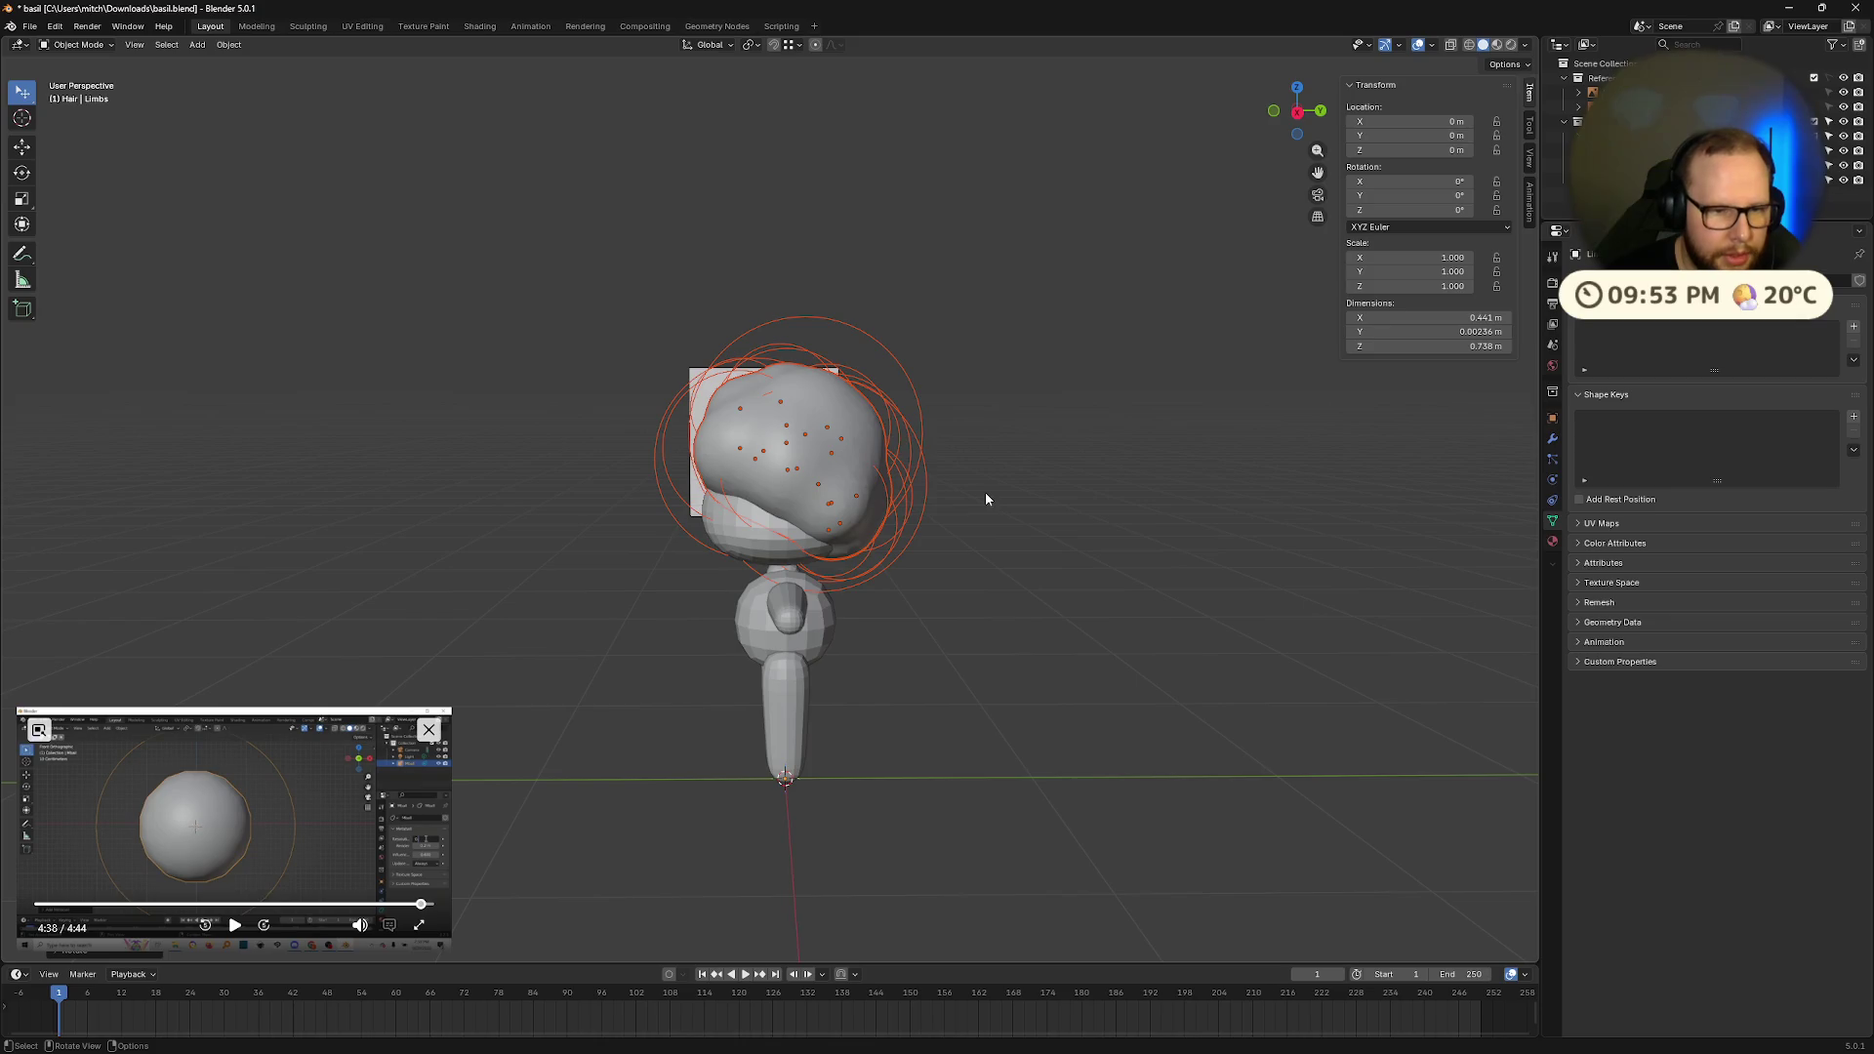
pyautogui.moveTo(987, 484)
pyautogui.mouseDown(button='middle')
pyautogui.moveTo(1009, 453)
pyautogui.moveTo(982, 477)
pyautogui.moveTo(1004, 495)
pyautogui.mouseUp(button='middle')
pyautogui.press('r')
pyautogui.press('Escape')
pyautogui.press('g')
pyautogui.press('x')
pyautogui.press('z')
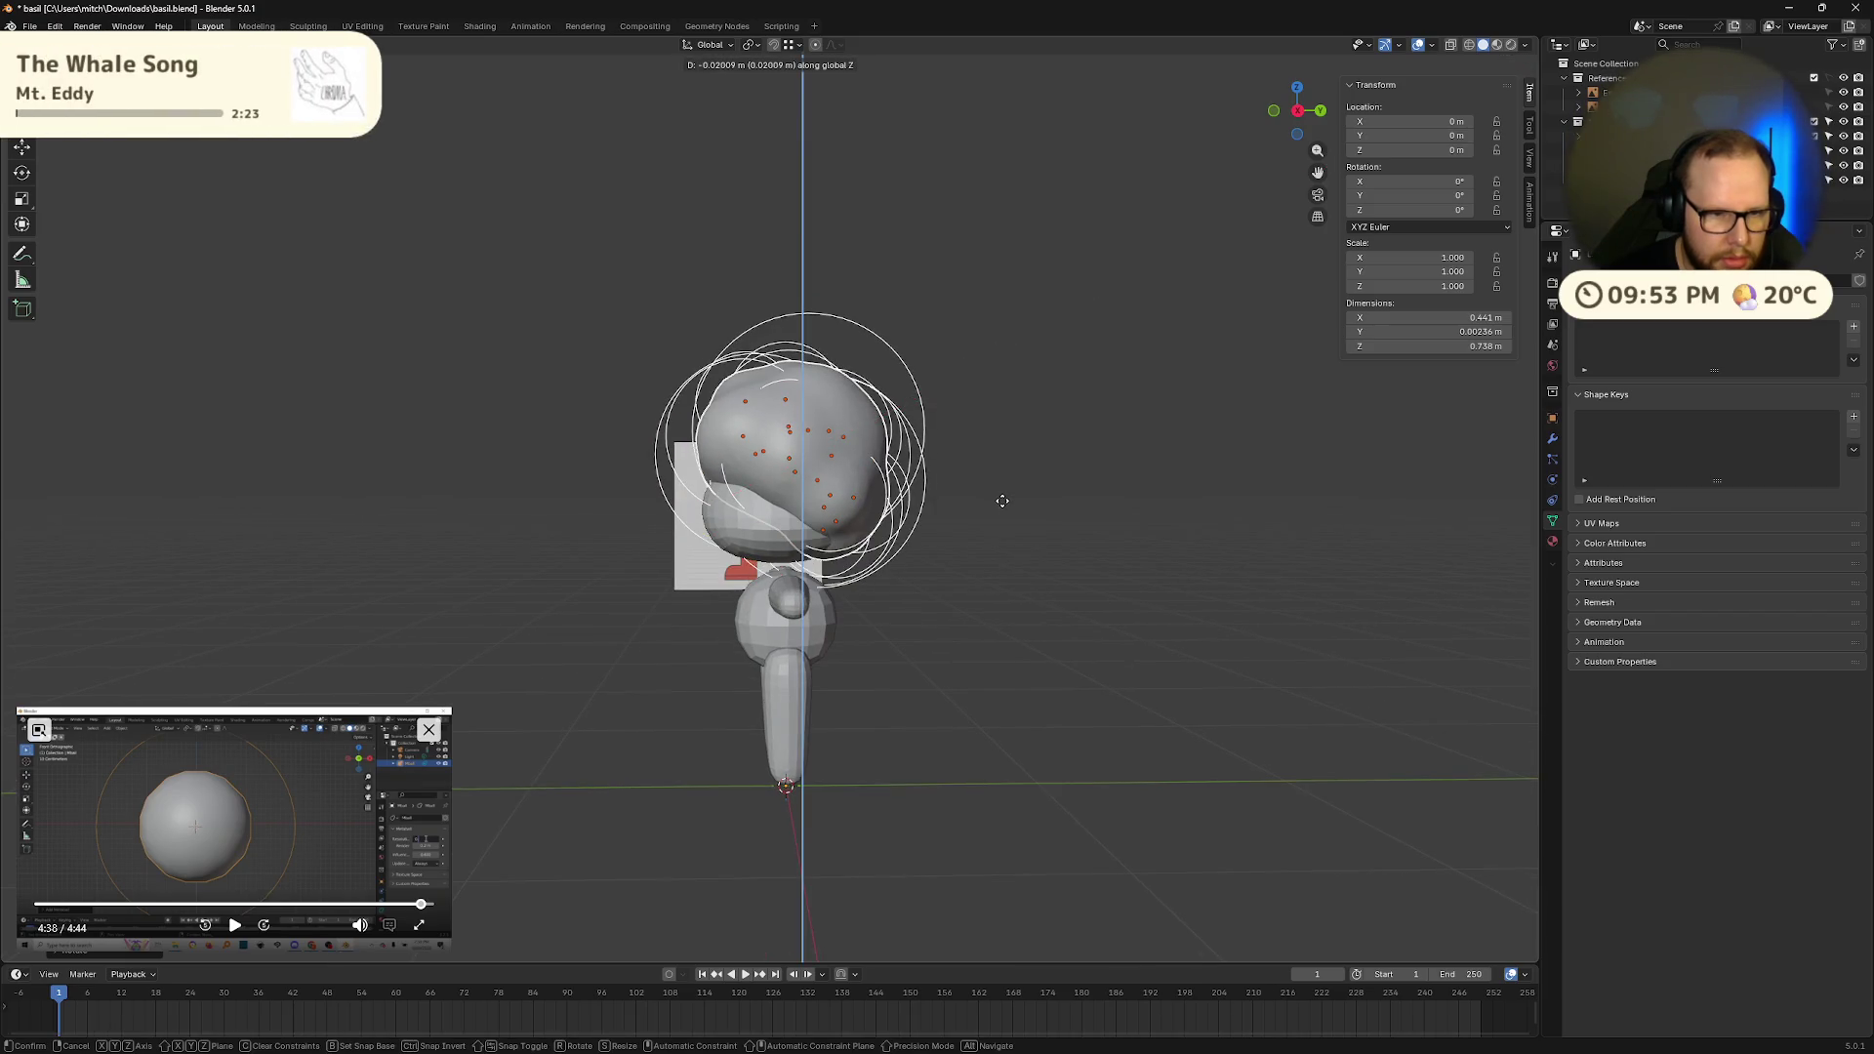
pyautogui.click(1009, 505)
pyautogui.moveTo(1008, 505)
pyautogui.mouseDown(button='middle')
pyautogui.moveTo(1037, 501)
pyautogui.moveTo(1008, 503)
pyautogui.mouseUp(button='middle')
# Step: Compare the hair's fit against the side and front reference drawings, then orbit around the character
pyautogui.click(1323, 109)
pyautogui.hotkey('alt', 'z')
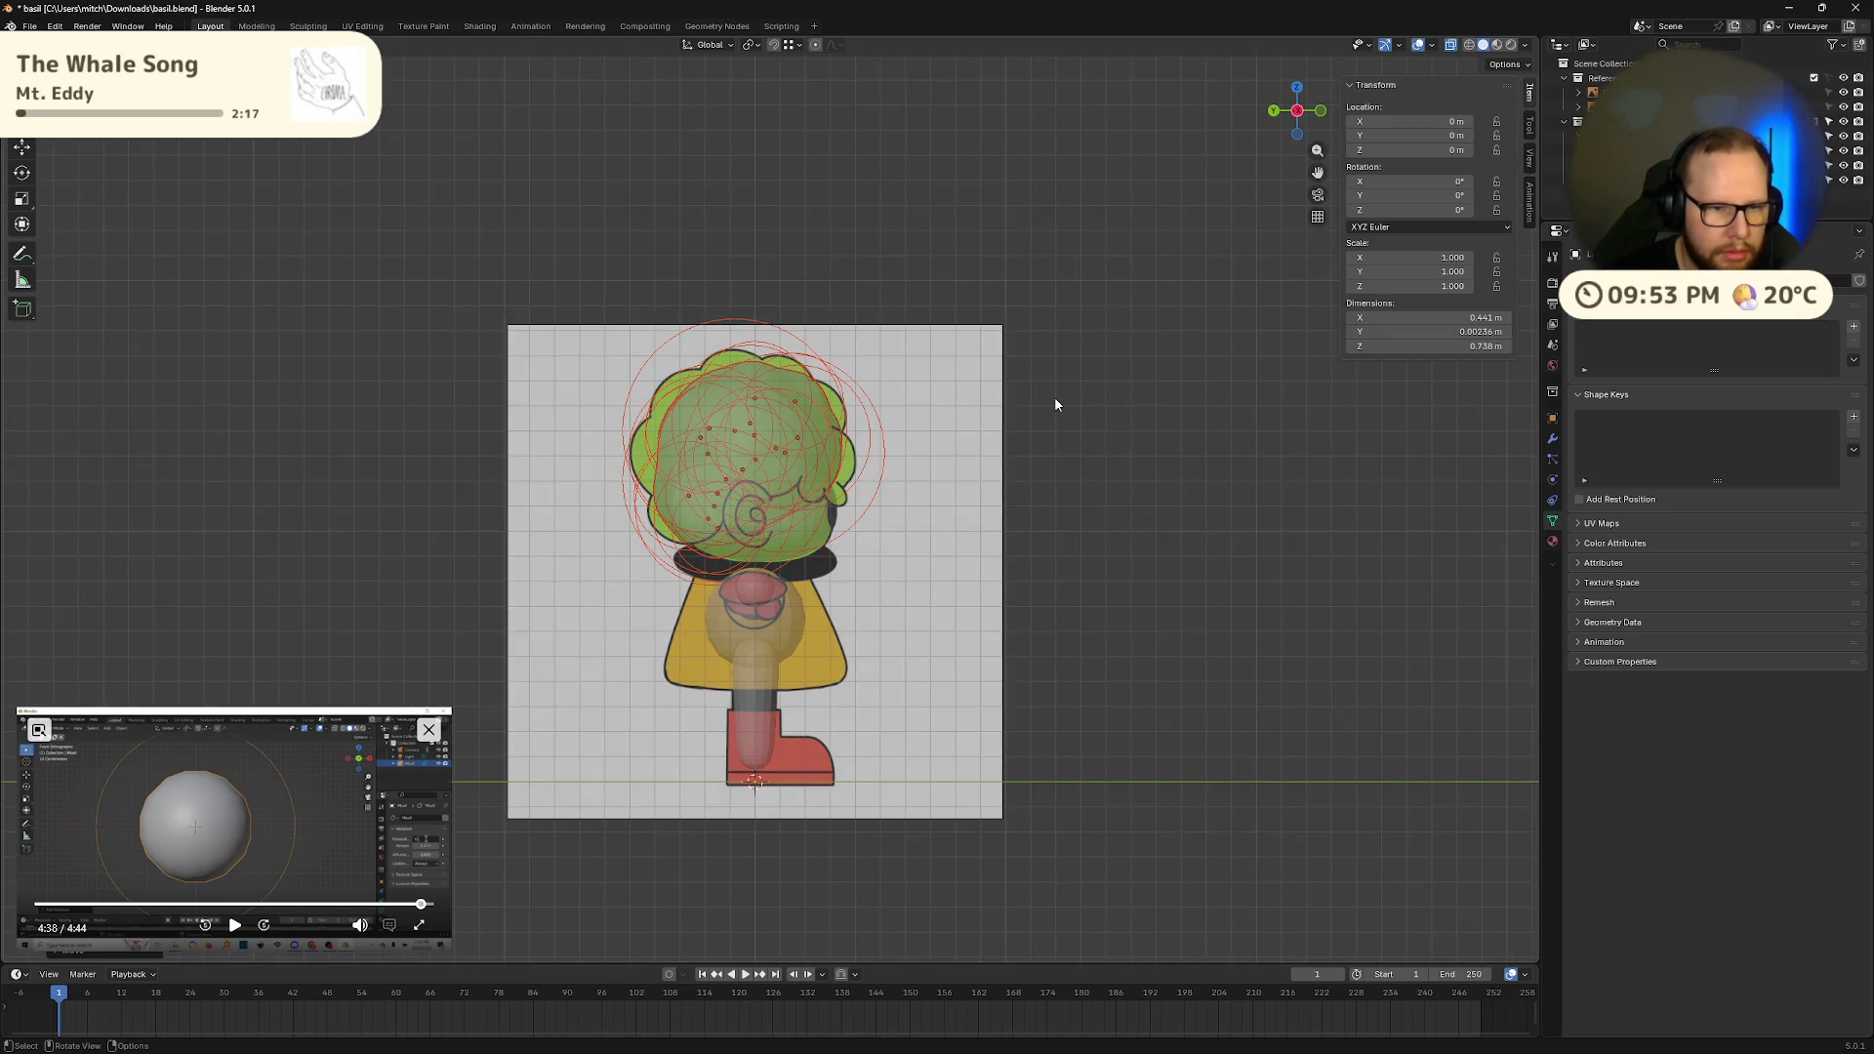
pyautogui.hotkey('alt', 'z')
pyautogui.click(1320, 112)
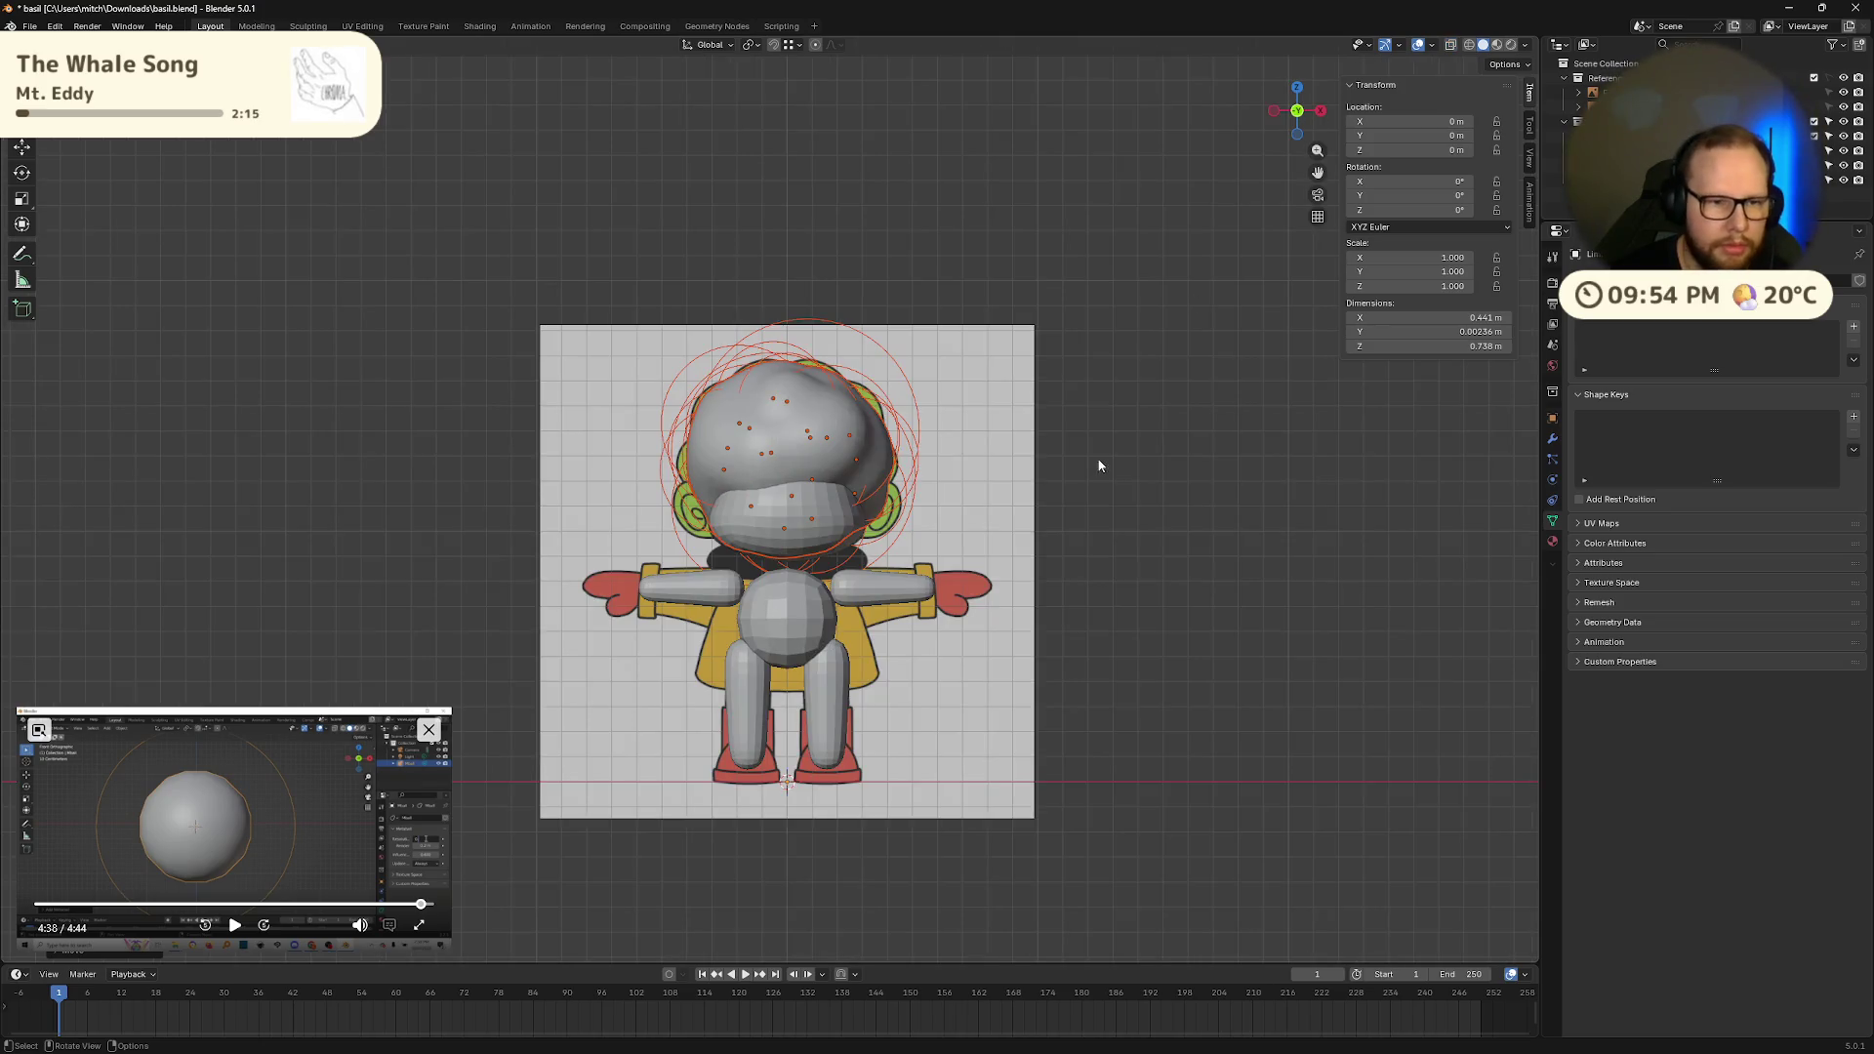
pyautogui.click(1082, 467)
pyautogui.moveTo(1101, 463); pyautogui.dragTo(1006, 493, button='middle')
pyautogui.press('Tab')
pyautogui.press('Tab')
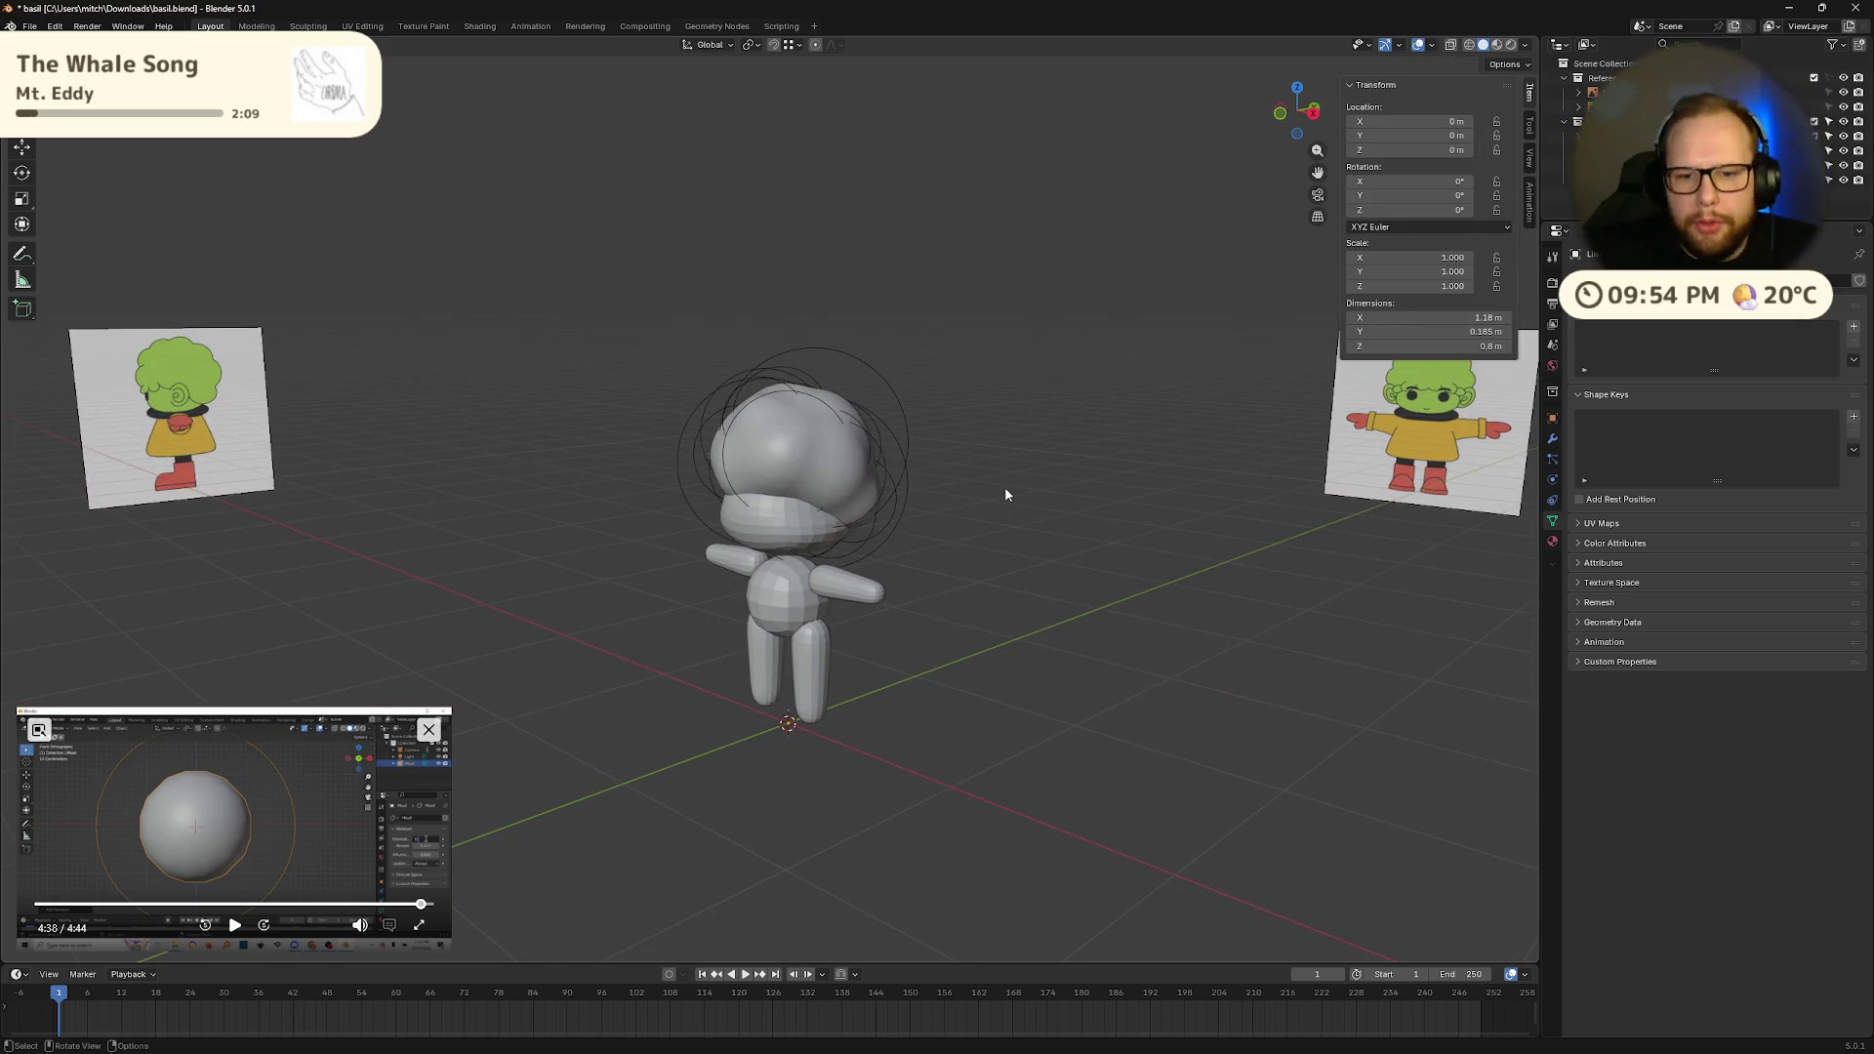
pyautogui.scroll(3, 1004, 493)
pyautogui.moveTo(1005, 493)
pyautogui.mouseDown(button='middle')
pyautogui.moveTo(850, 446)
pyautogui.moveTo(883, 477)
pyautogui.moveTo(1129, 523)
pyautogui.moveTo(1093, 531)
pyautogui.mouseUp(button='middle')
pyautogui.scroll(3, 913, 476)
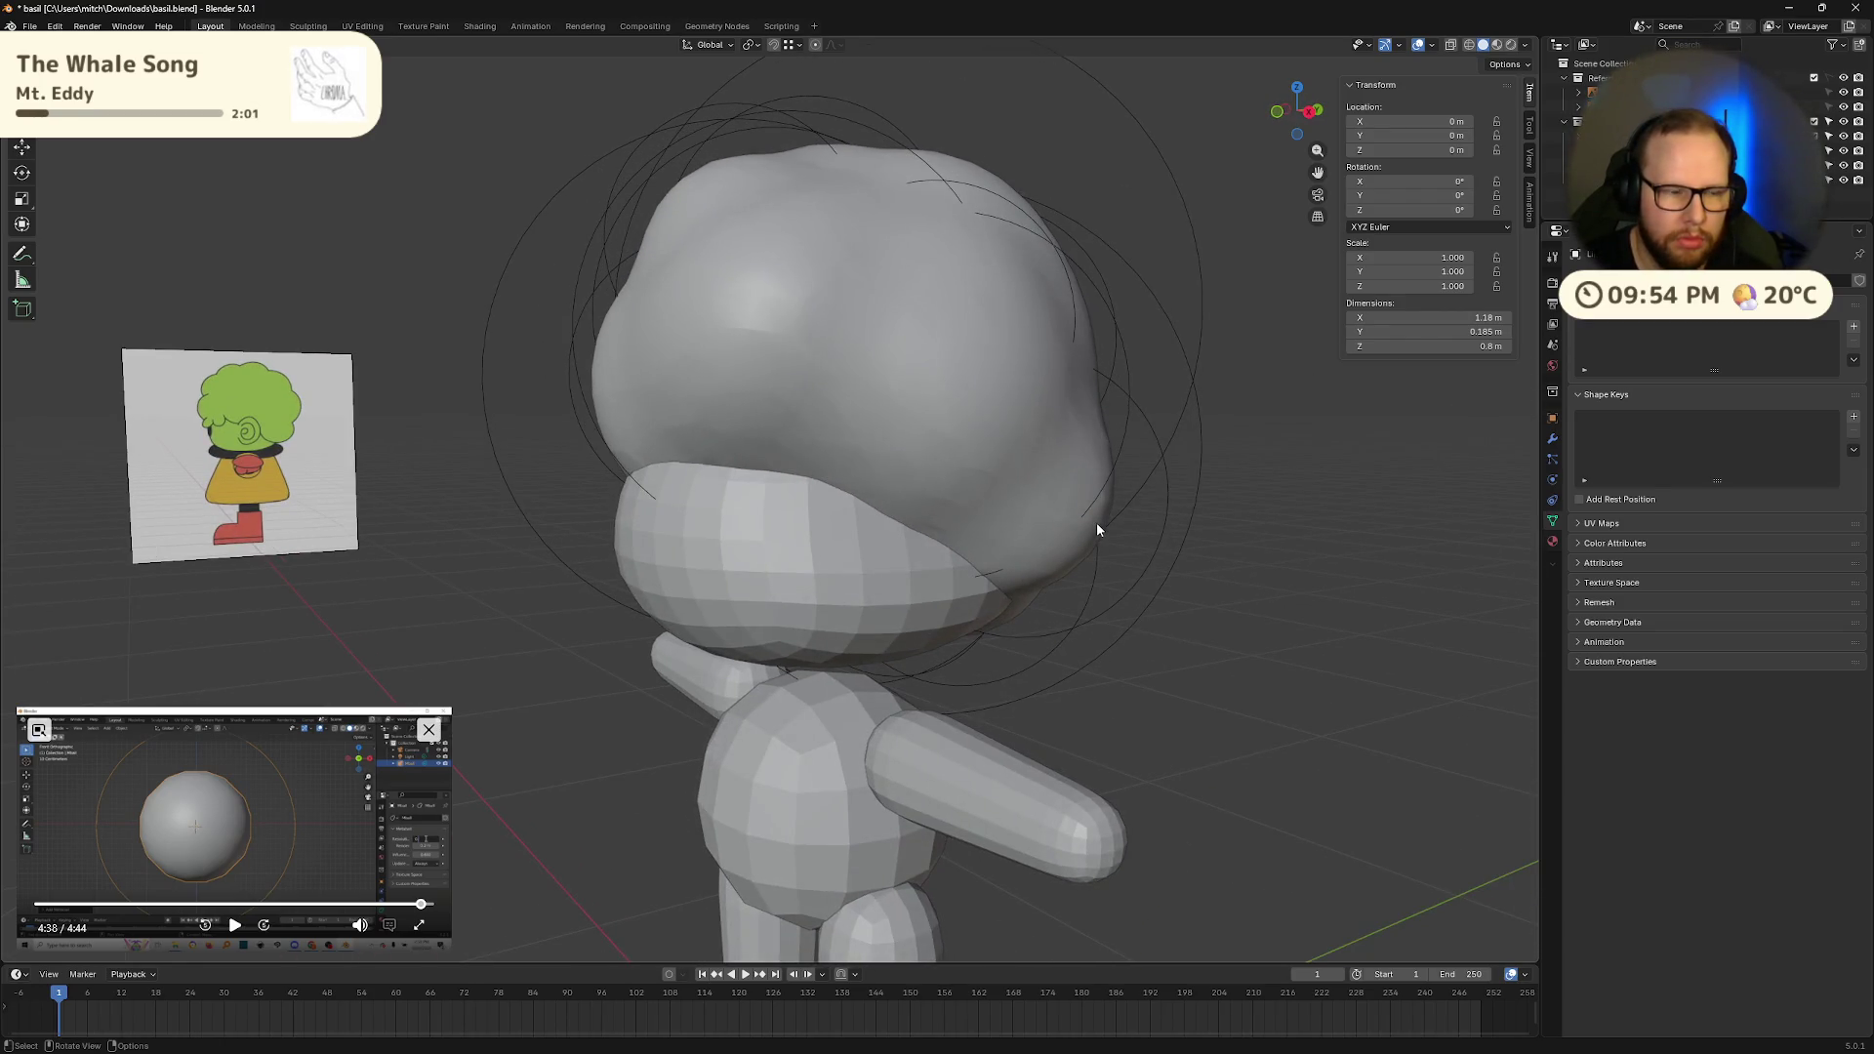
pyautogui.scroll(-4, 1097, 530)
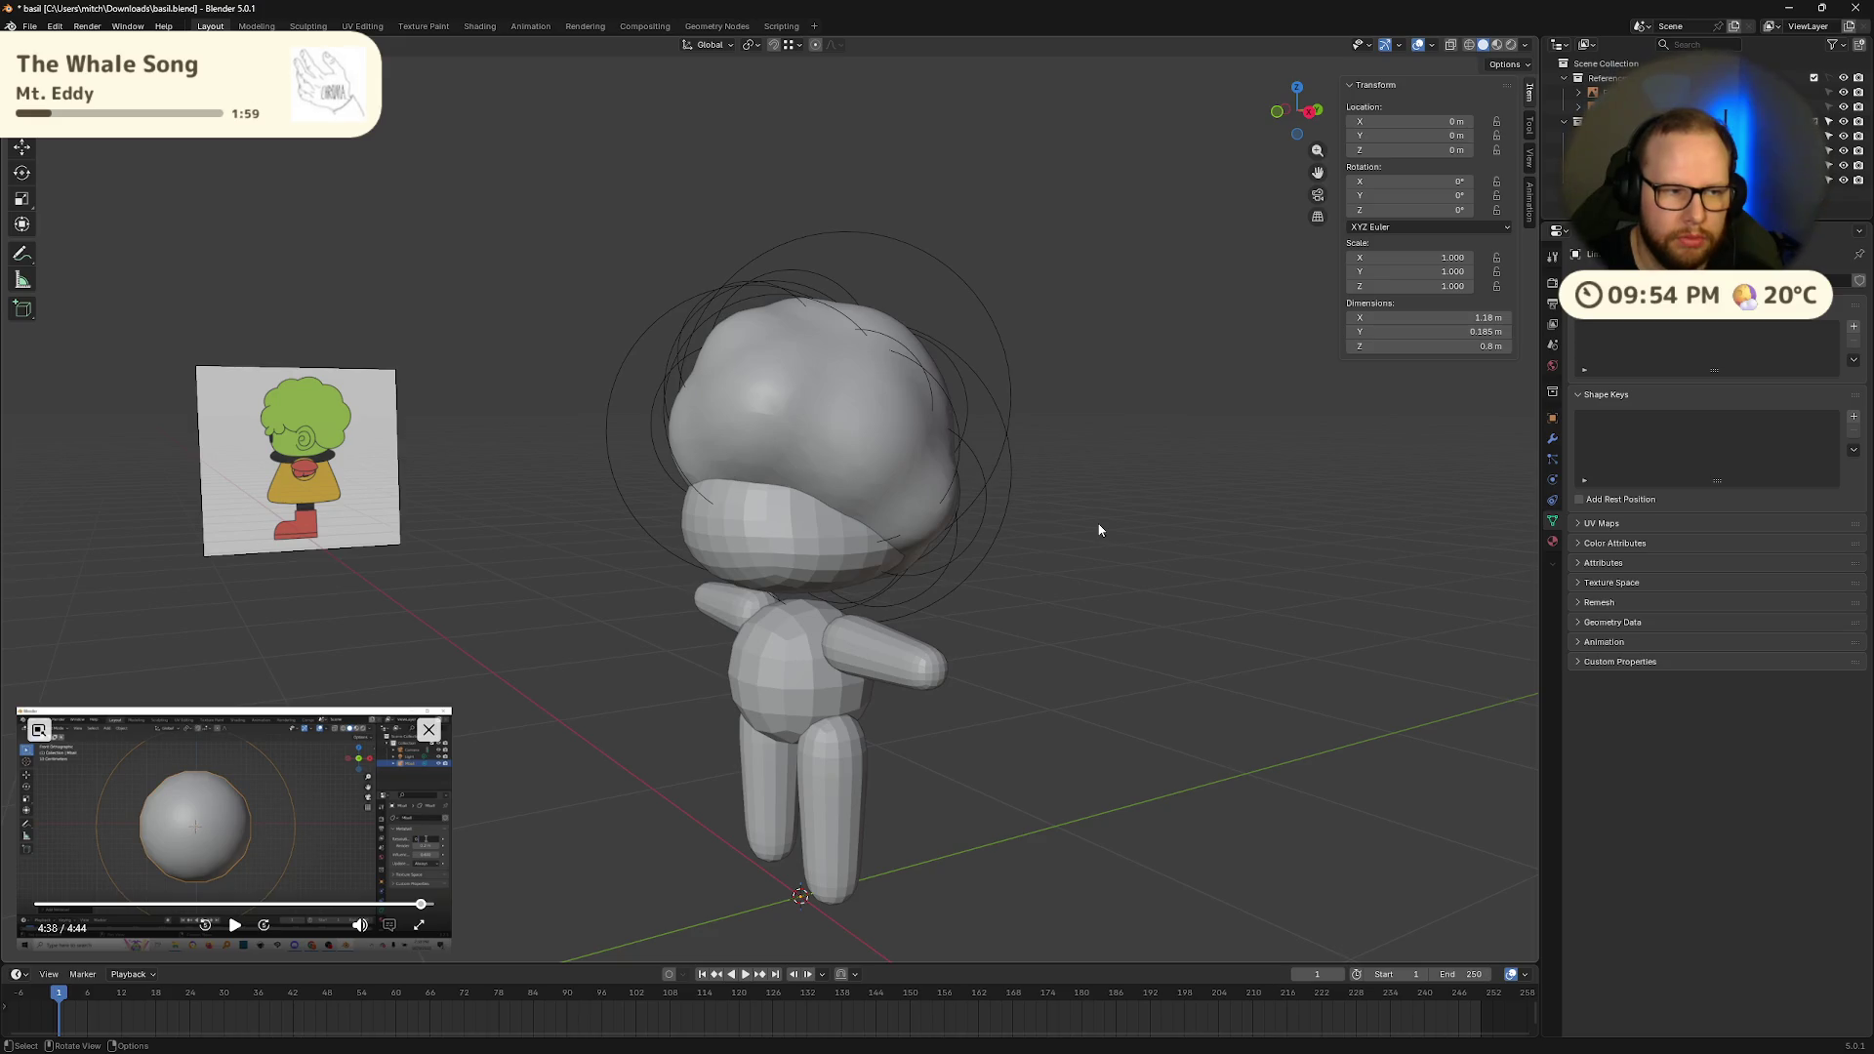
pyautogui.moveTo(1099, 530)
pyautogui.mouseDown(button='middle')
pyautogui.moveTo(1084, 527)
pyautogui.moveTo(1218, 510)
pyautogui.moveTo(1103, 547)
pyautogui.mouseUp(button='middle')
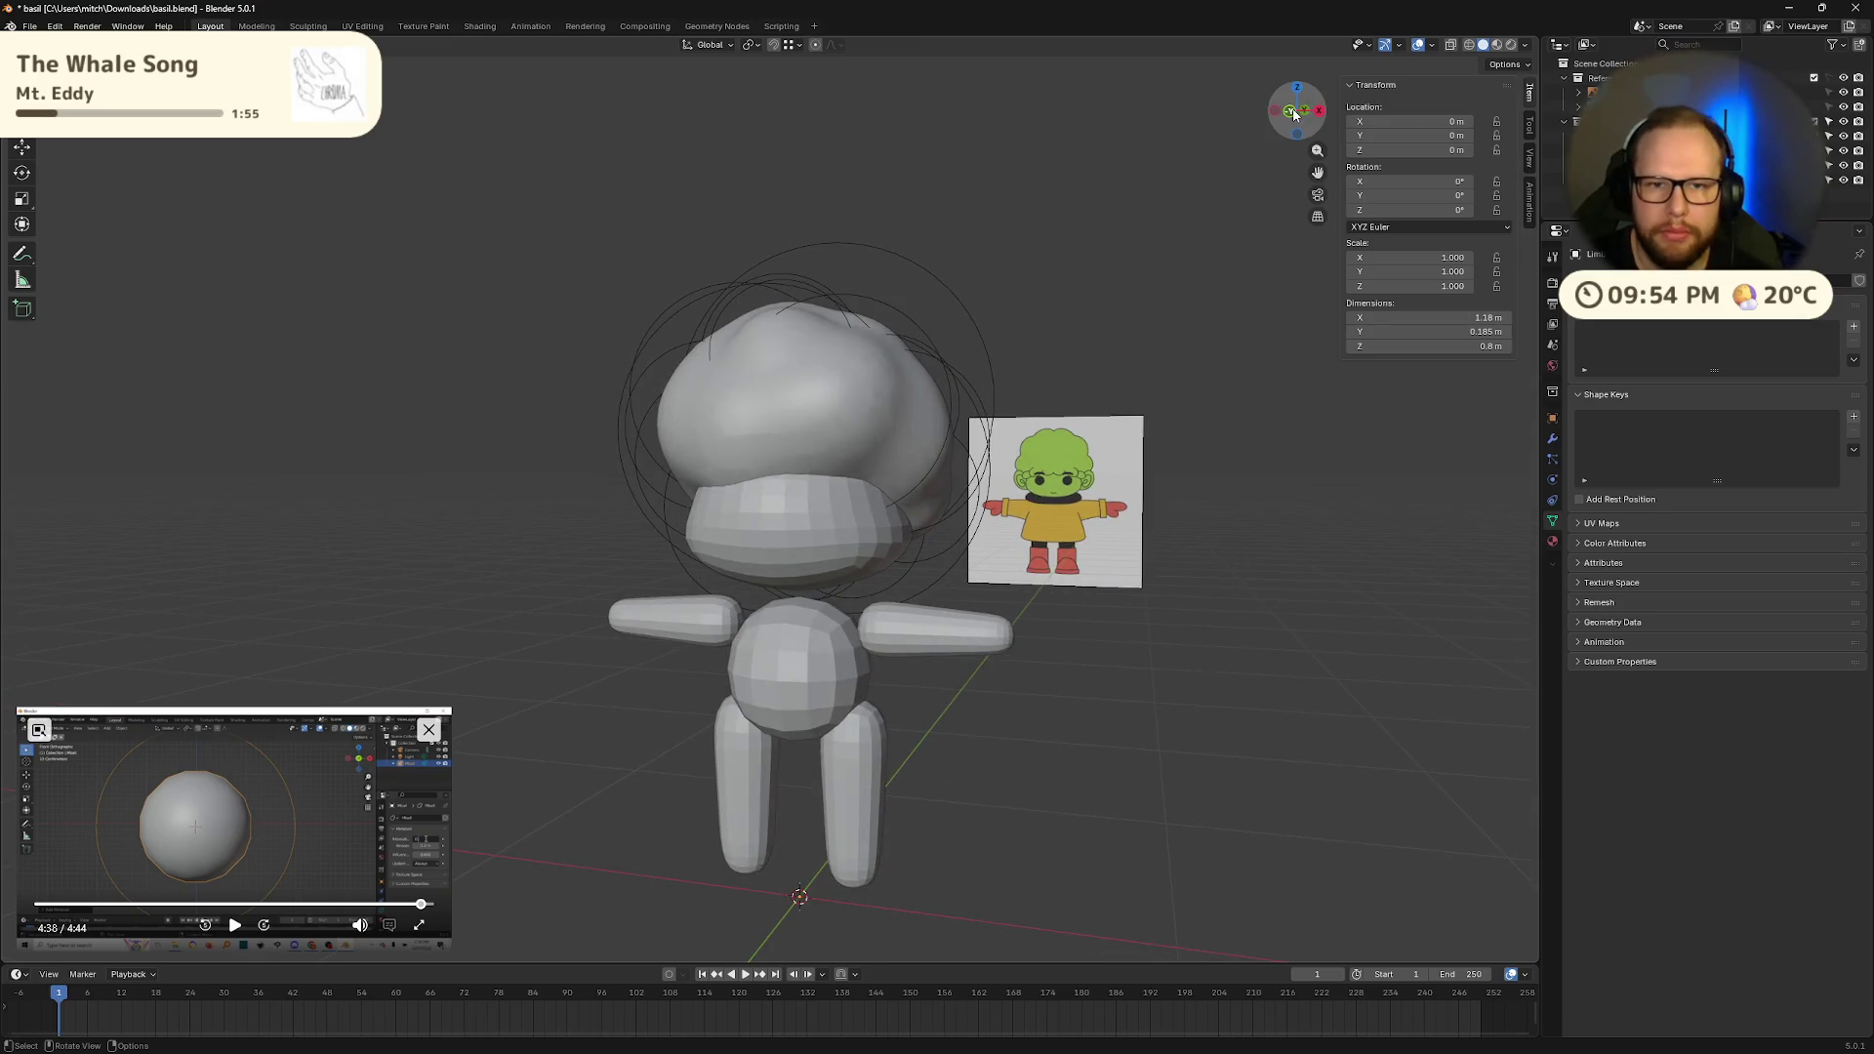
# Step: Add a cube mesh in front view and smooth it with Ctrl+2 subdivision
pyautogui.press('KP_1')
pyautogui.scroll(-2, 1152, 547)
pyautogui.scroll(4, 1105, 533)
pyautogui.hotkey('shift', 'a')
pyautogui.moveTo(1104, 535)
pyautogui.moveTo(1094, 487)
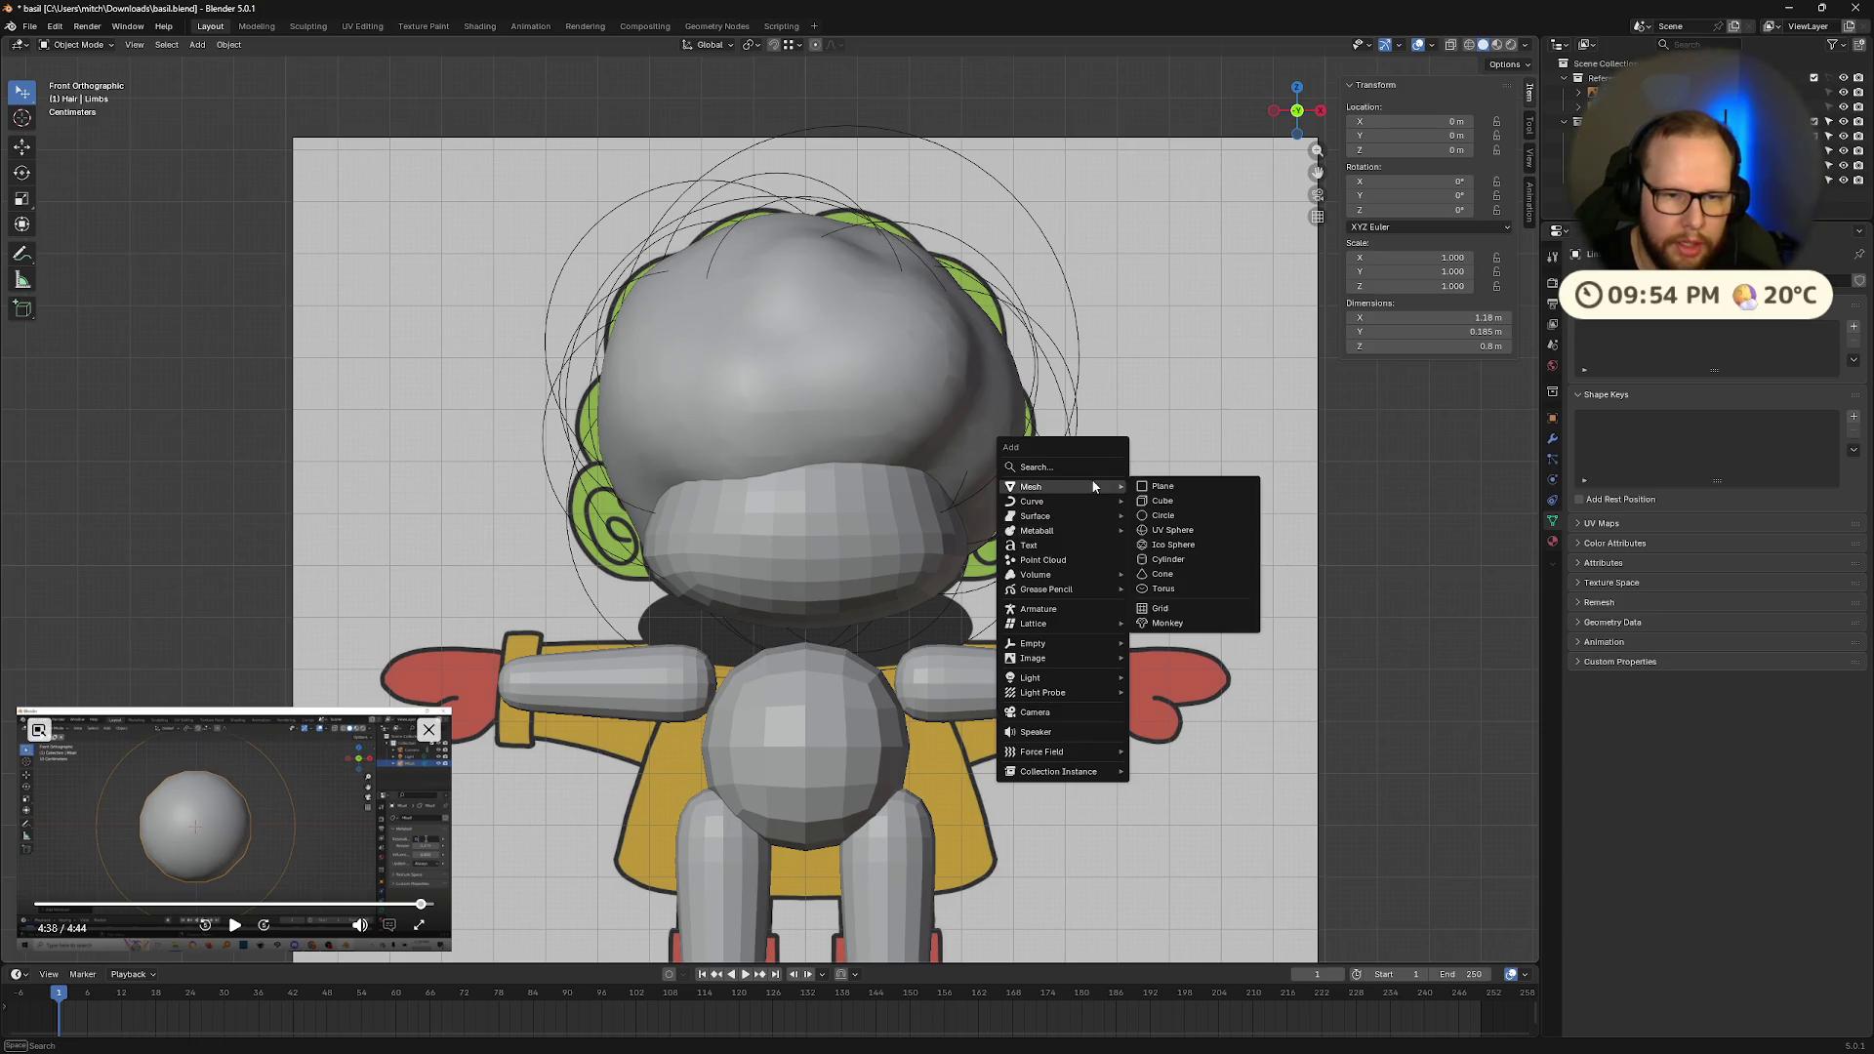
pyautogui.click(1198, 500)
pyautogui.scroll(-6, 1195, 510)
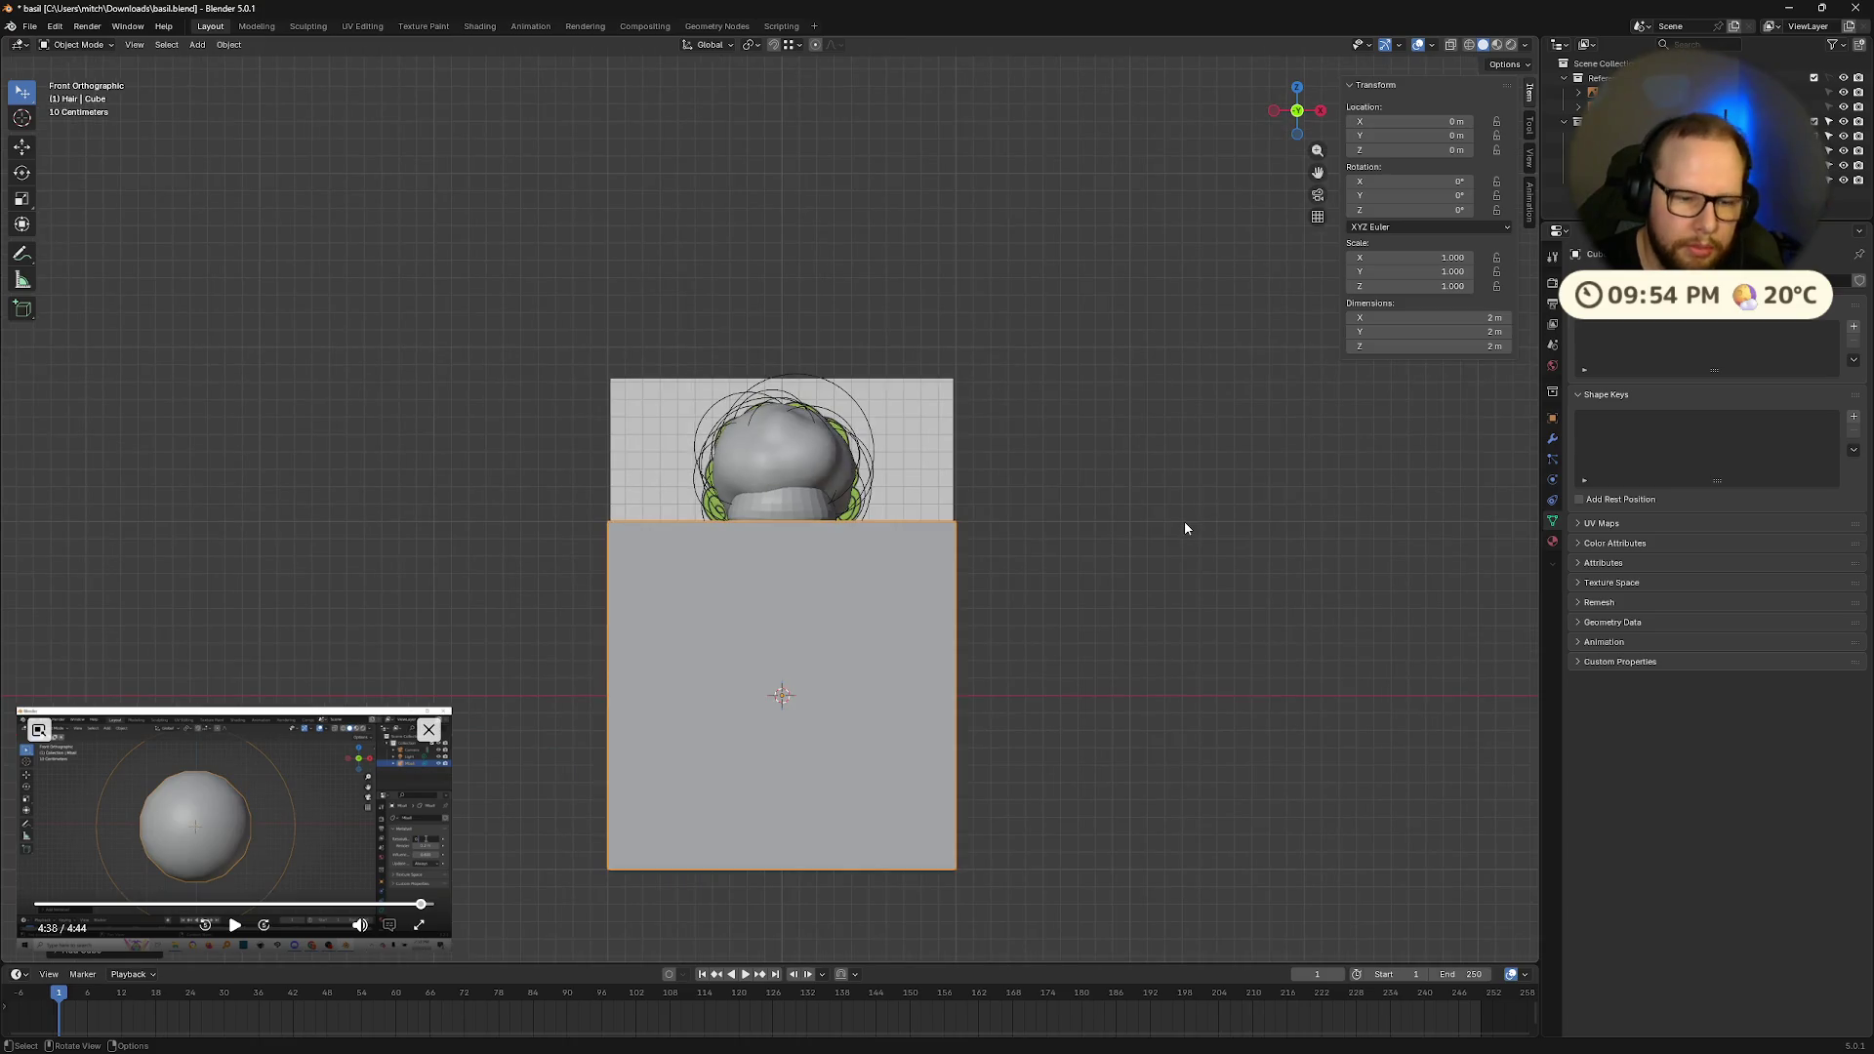
pyautogui.hotkey('ctrl', '2')
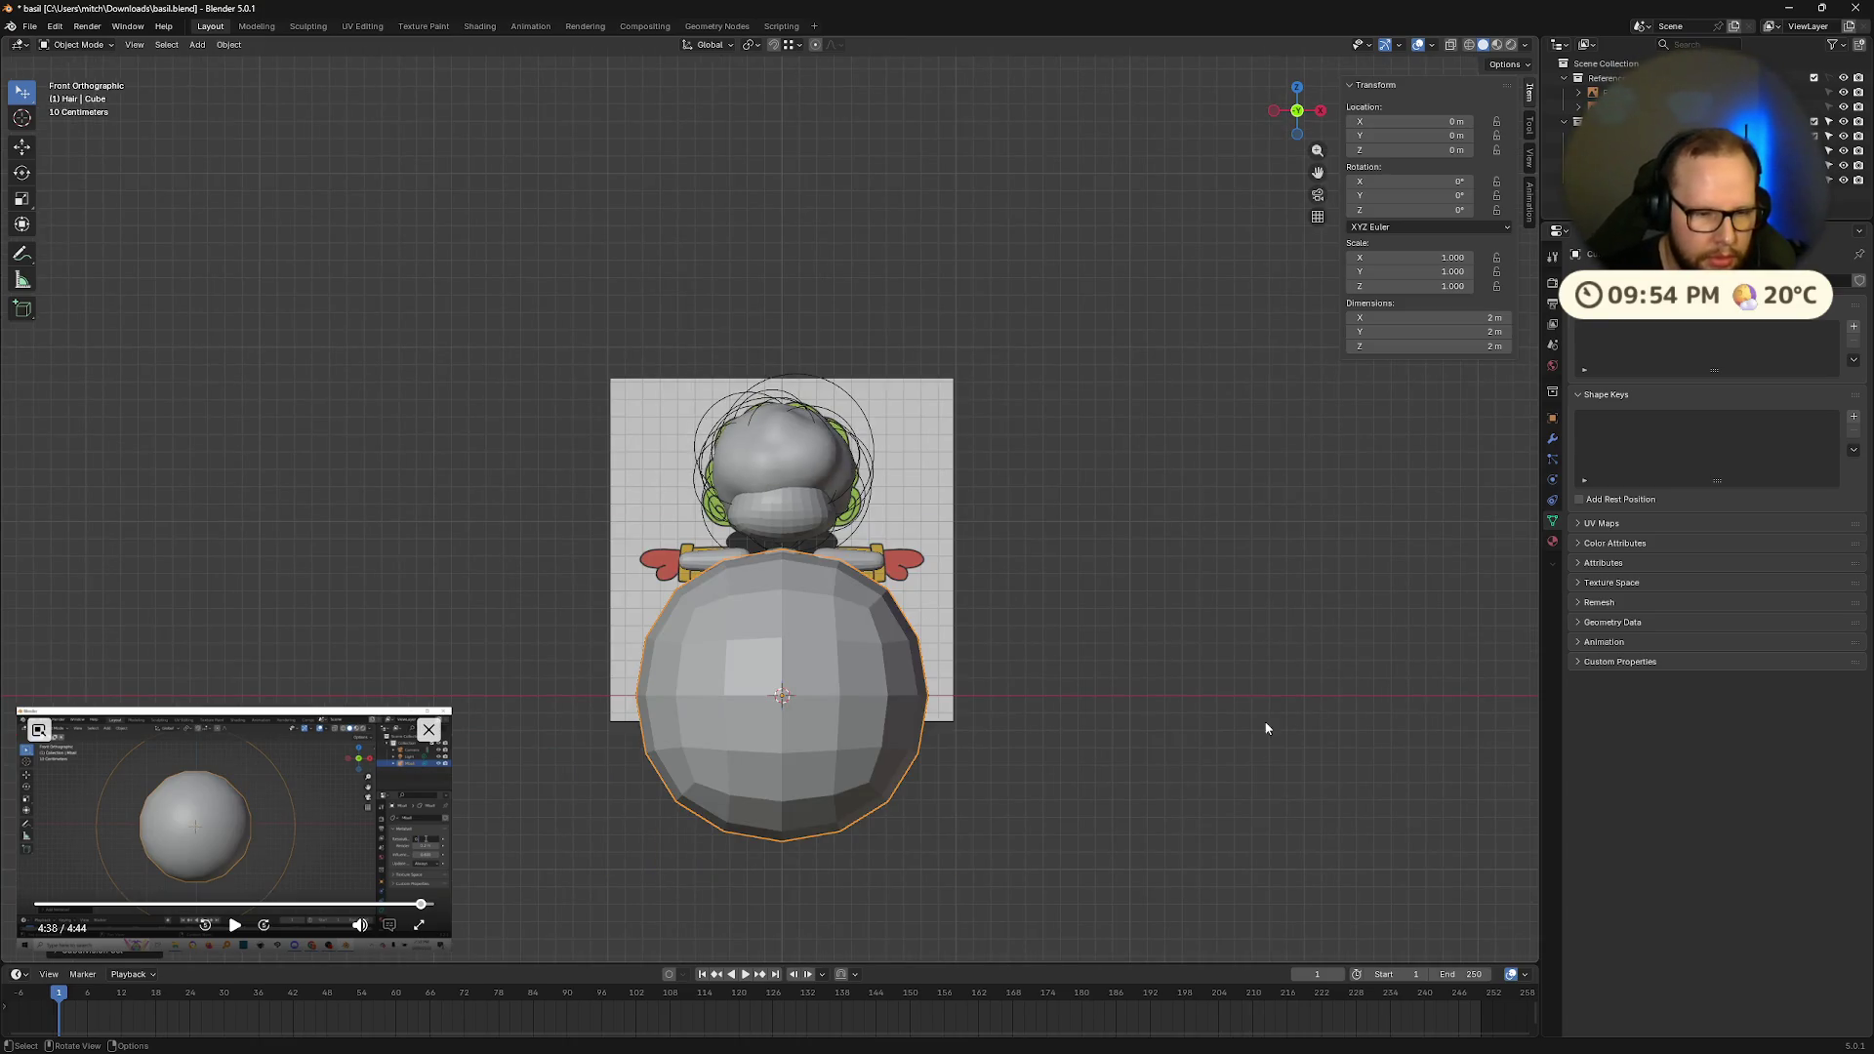
# Step: Narrow the rounded cube along X and stretch it taller along Z
pyautogui.press('s')
pyautogui.press('x')
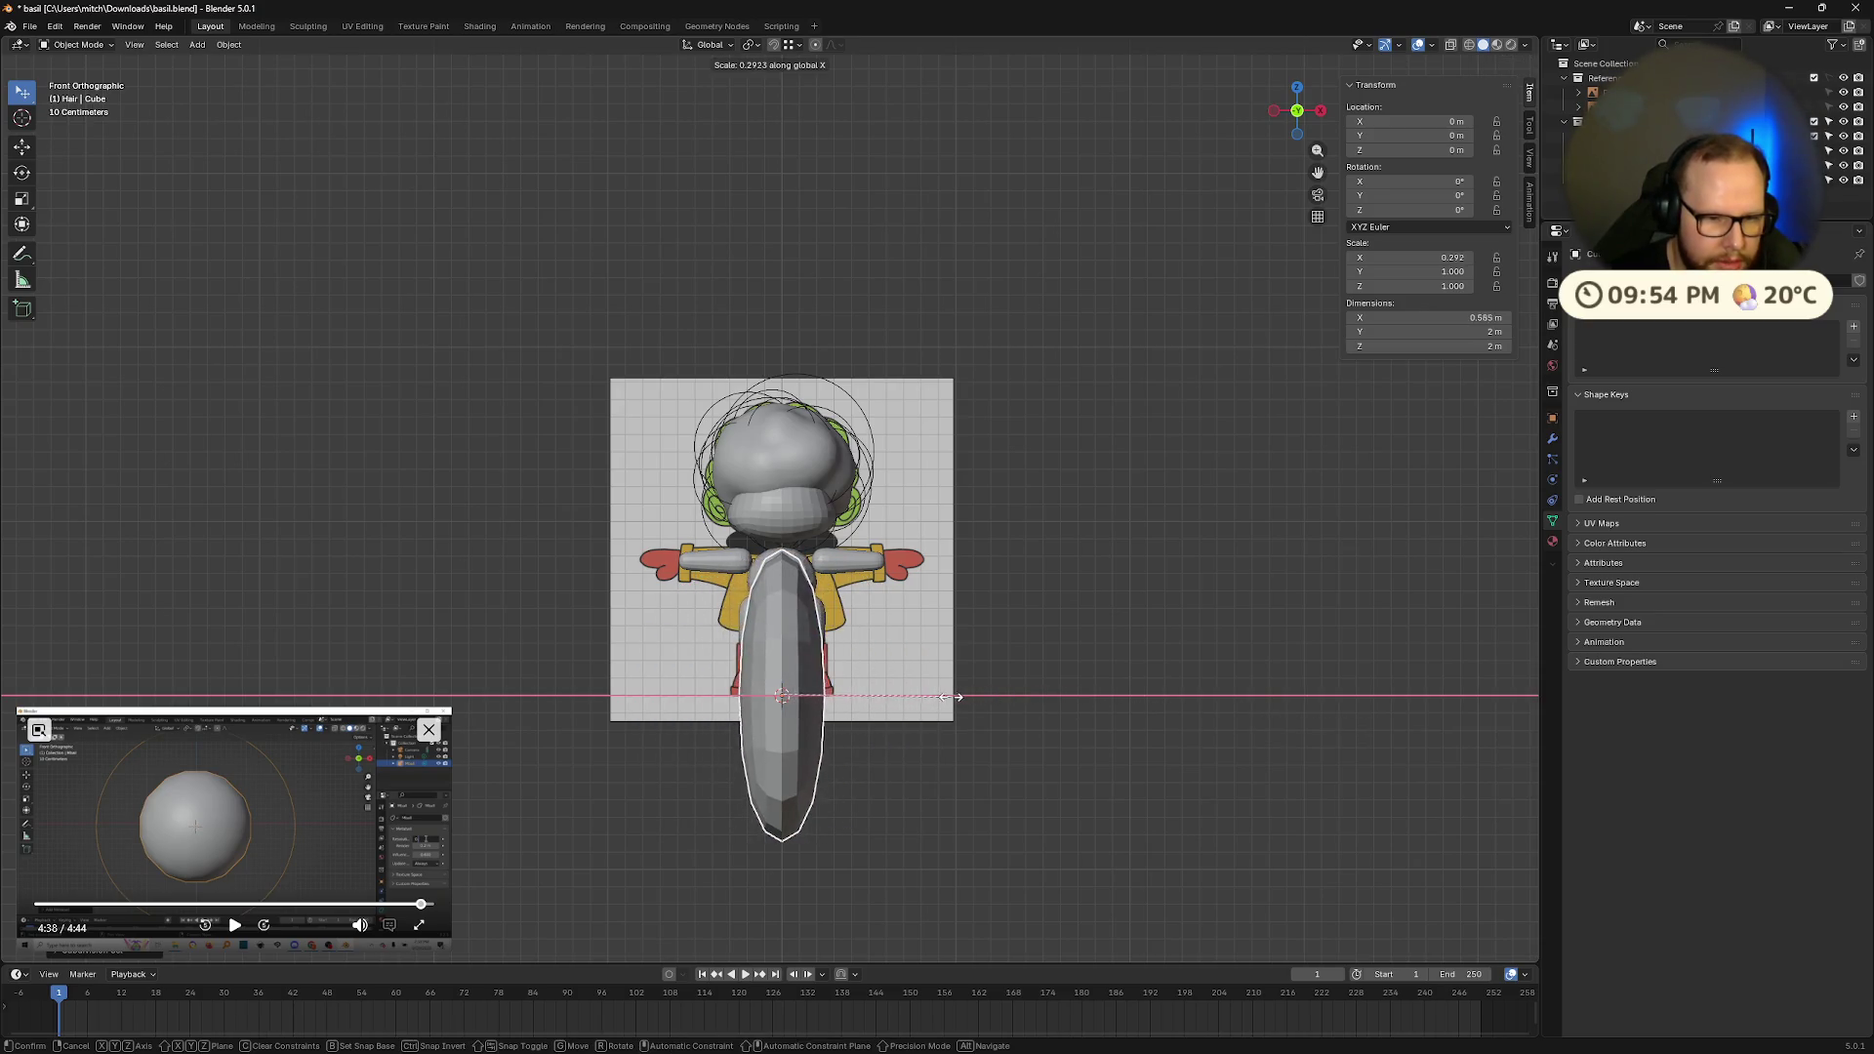
pyautogui.click(937, 696)
pyautogui.moveTo(1281, 670)
pyautogui.mouseDown(button='middle')
pyautogui.moveTo(1122, 683)
pyautogui.moveTo(1221, 683)
pyautogui.moveTo(1127, 654)
pyautogui.mouseUp(button='middle')
pyautogui.press('s')
pyautogui.press('y')
pyautogui.click(1215, 656)
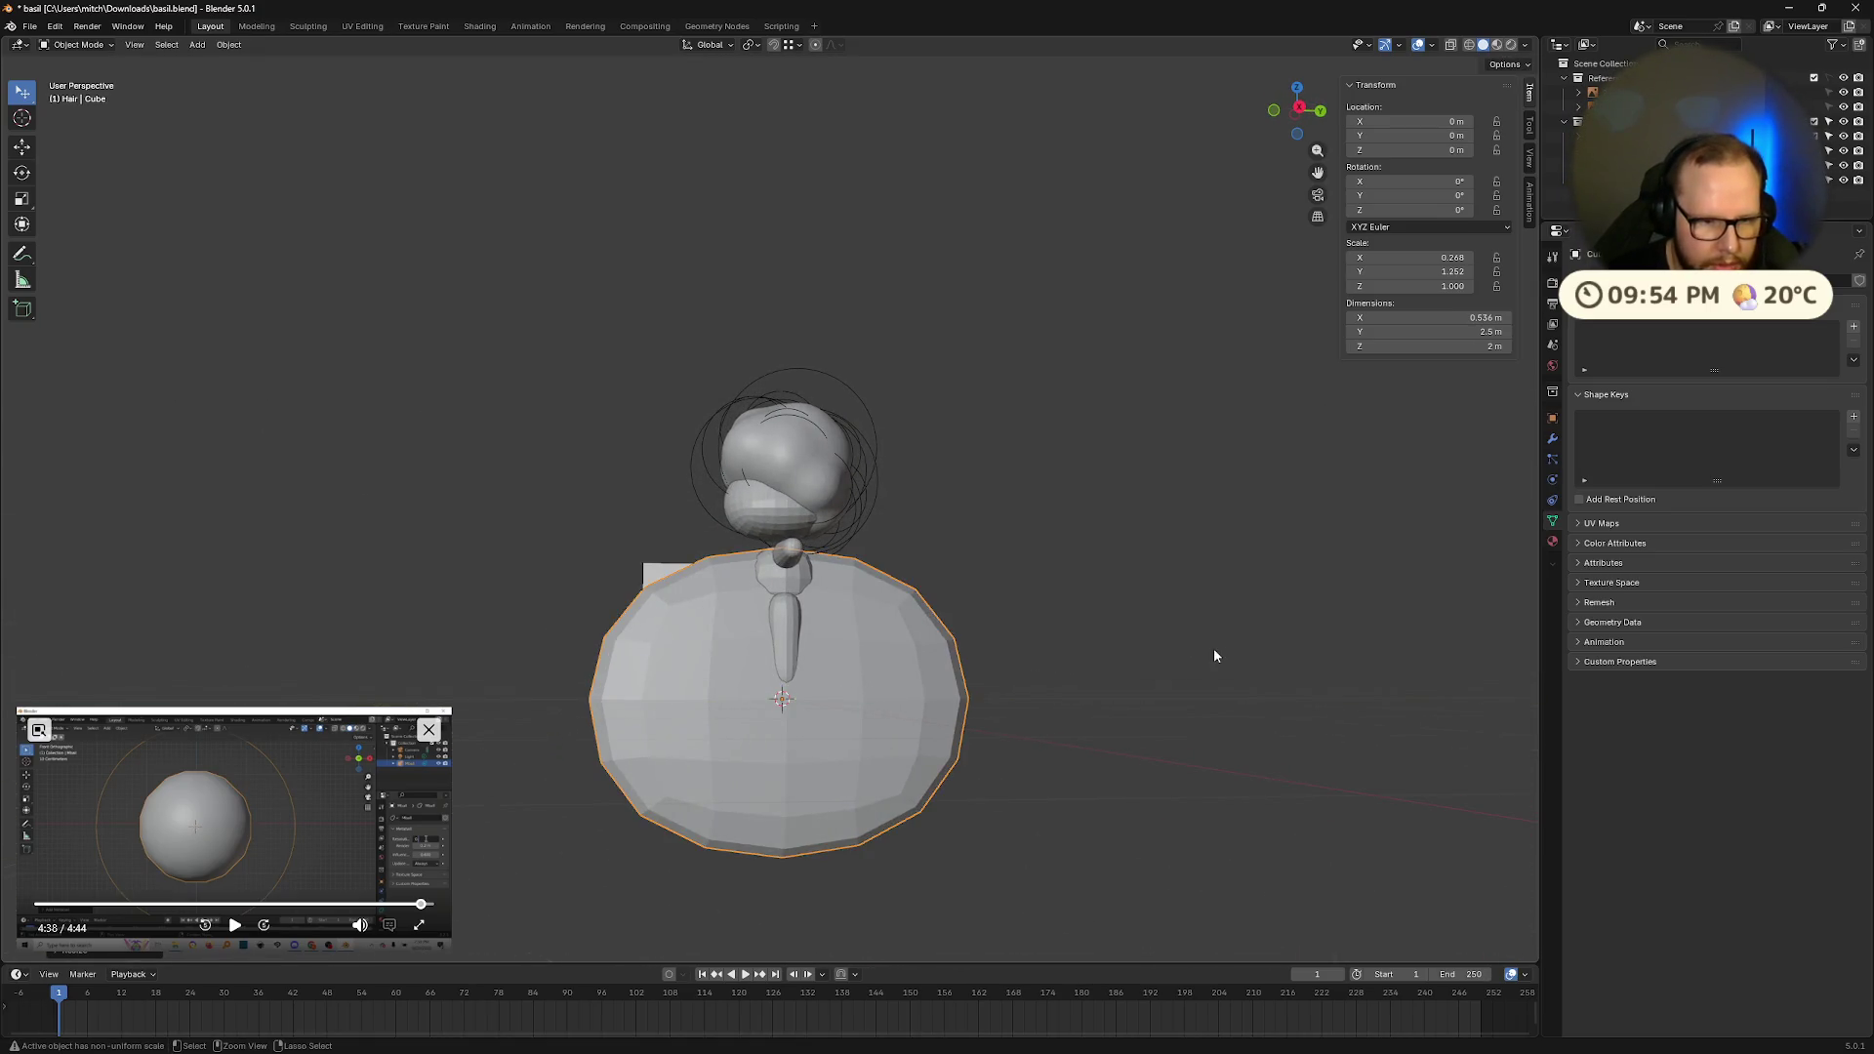
pyautogui.hotkey('ctrl', 'z')
pyautogui.press('s')
pyautogui.press('z')
pyautogui.click(1344, 648)
# Step: Thin the shape's Y depth and shrink it evenly to a small eye size
pyautogui.press('s')
pyautogui.press('y')
pyautogui.click(1222, 662)
pyautogui.press('s')
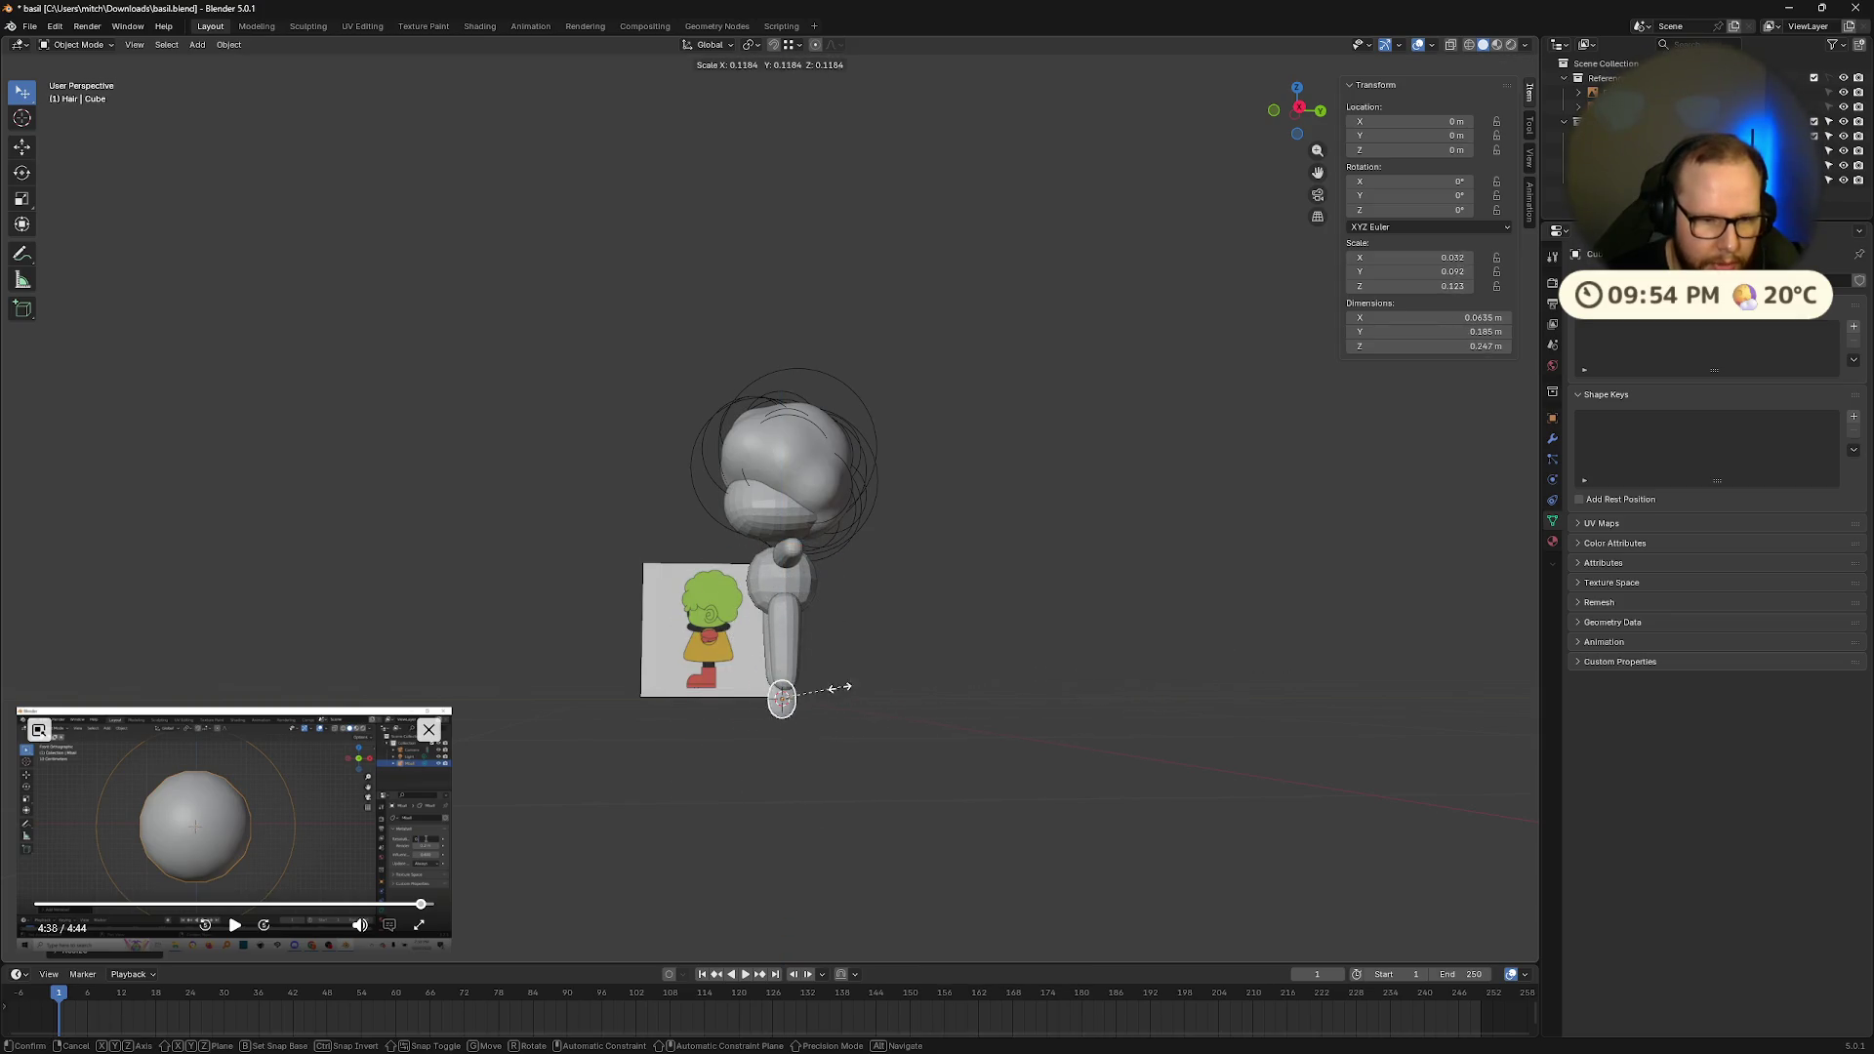
pyautogui.moveTo(840, 699); pyautogui.dragTo(903, 699, button='middle')
pyautogui.click(958, 699)
# Step: Leave the eye at the origin and open the Add Modifier list in its Modifier properties
pyautogui.press('g')
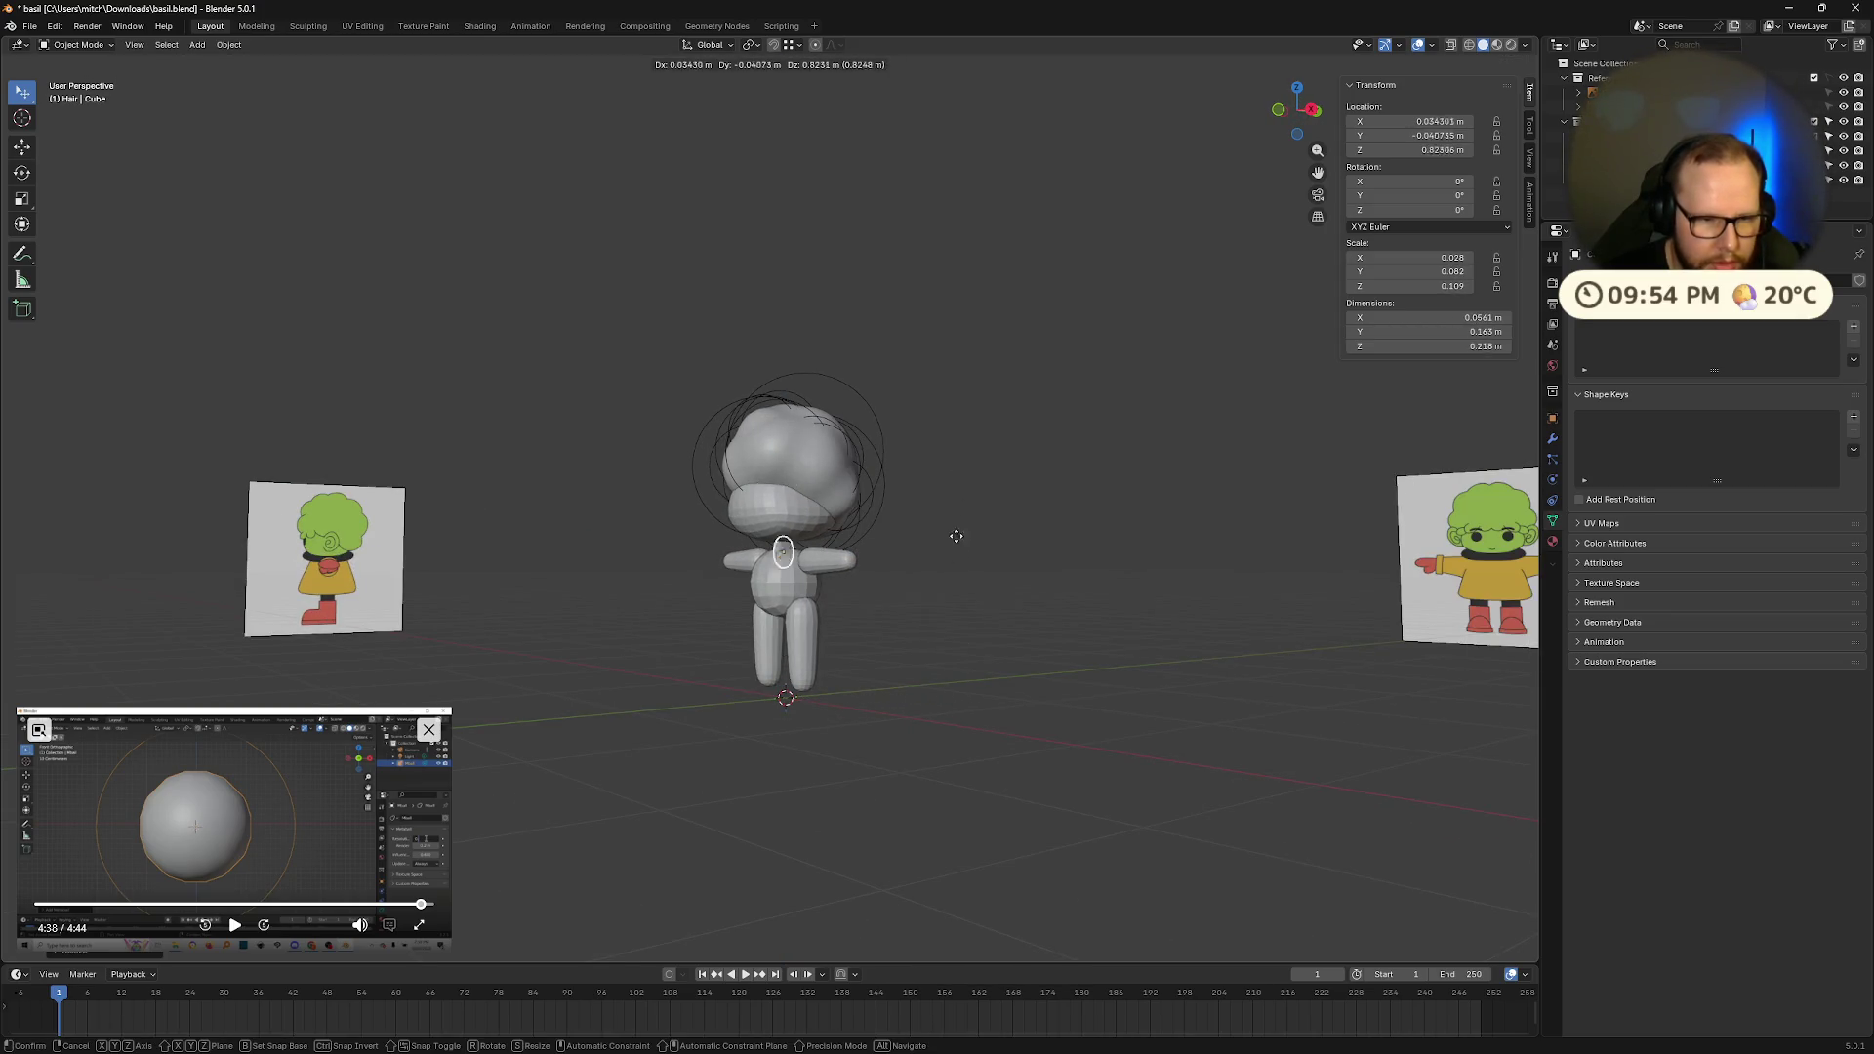
pyautogui.rightClick(971, 513)
pyautogui.moveTo(972, 513); pyautogui.dragTo(1079, 544, button='middle')
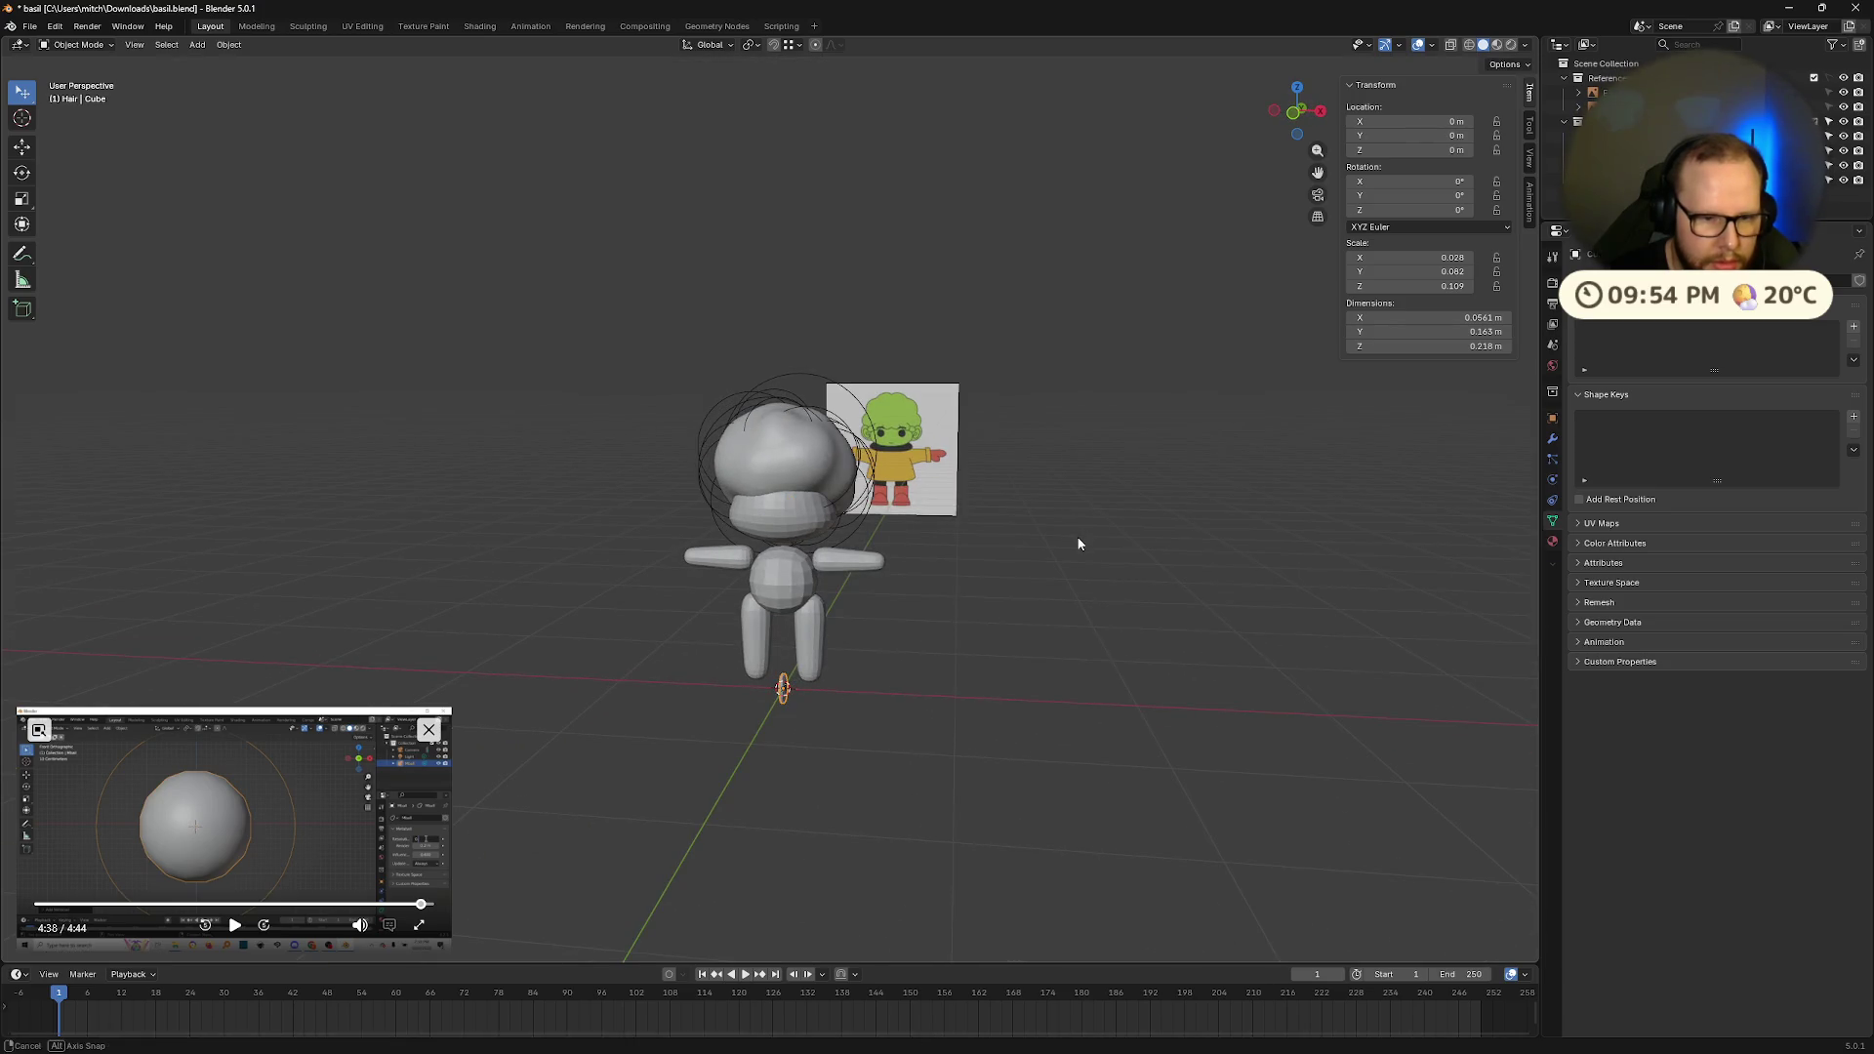
pyautogui.click(1552, 439)
pyautogui.click(1640, 261)
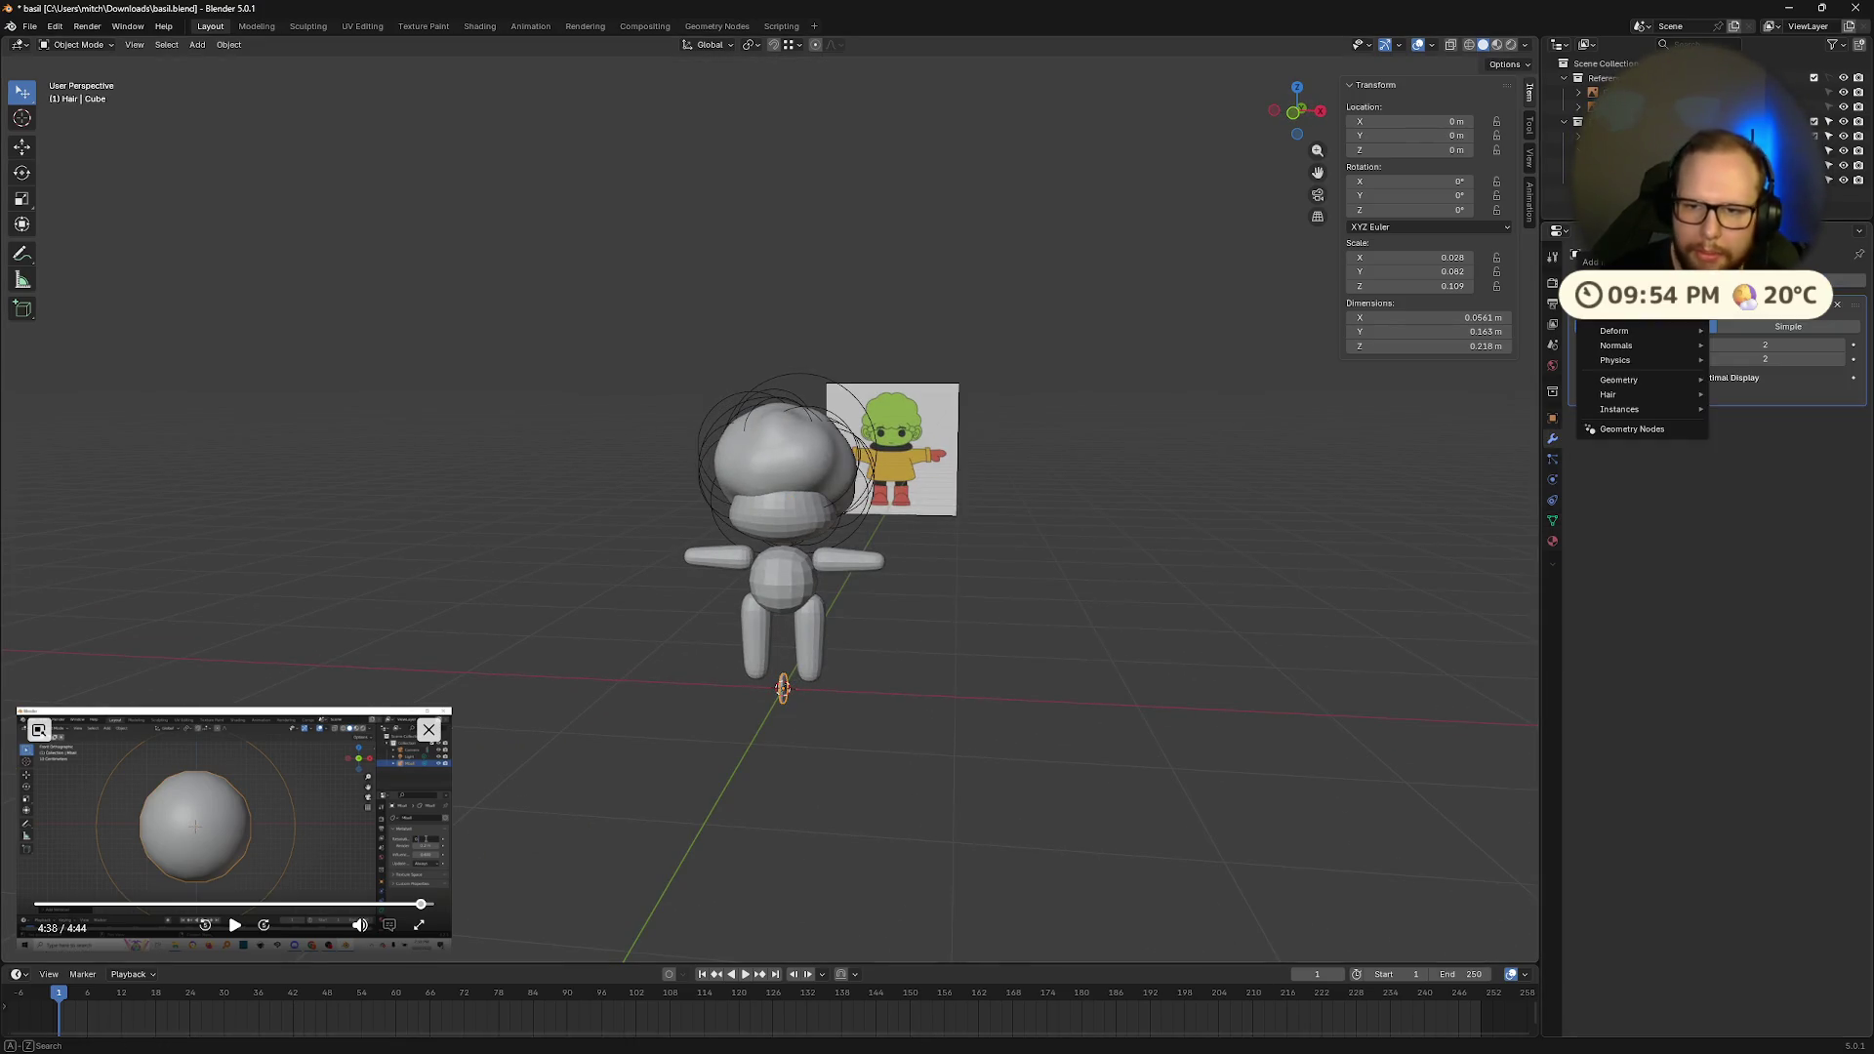
# Step: Add a Mirror modifier to the eye with Head as the Mirror Object
pyautogui.write('mirro')
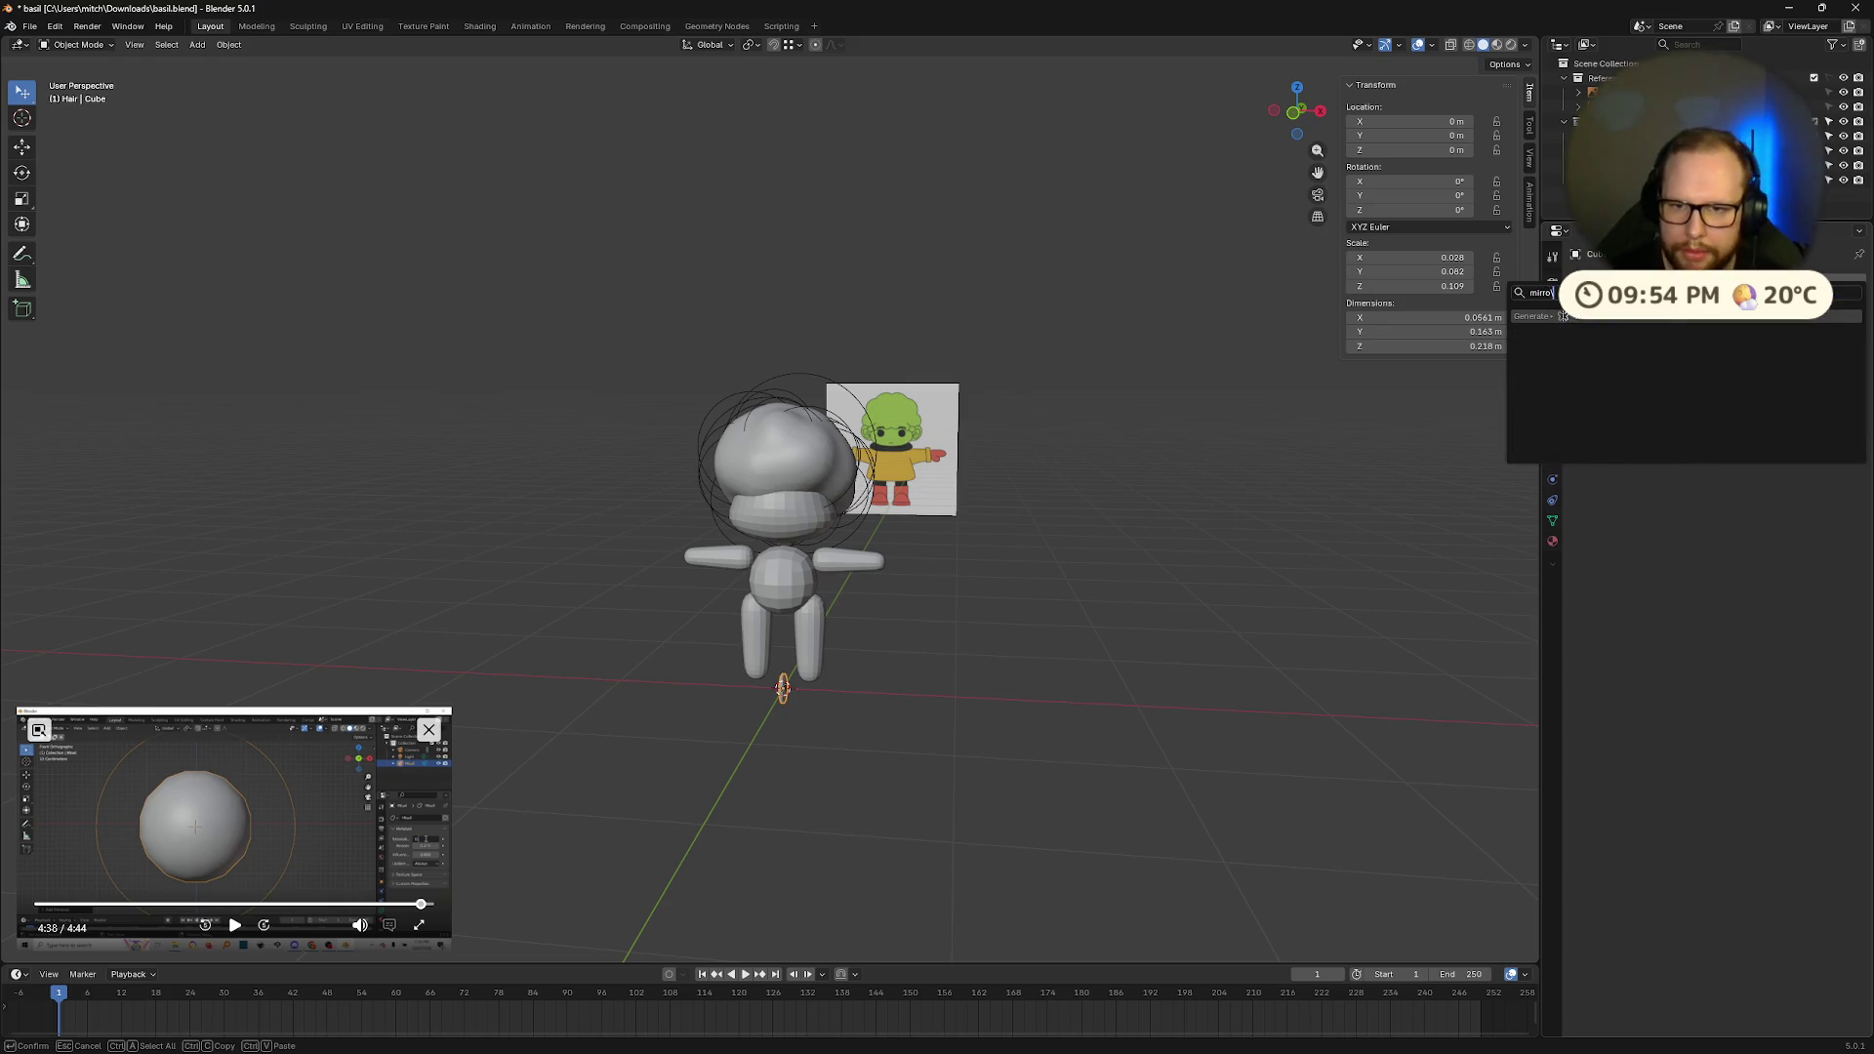
pyautogui.press('Return')
pyautogui.press('g')
pyautogui.click(1046, 536)
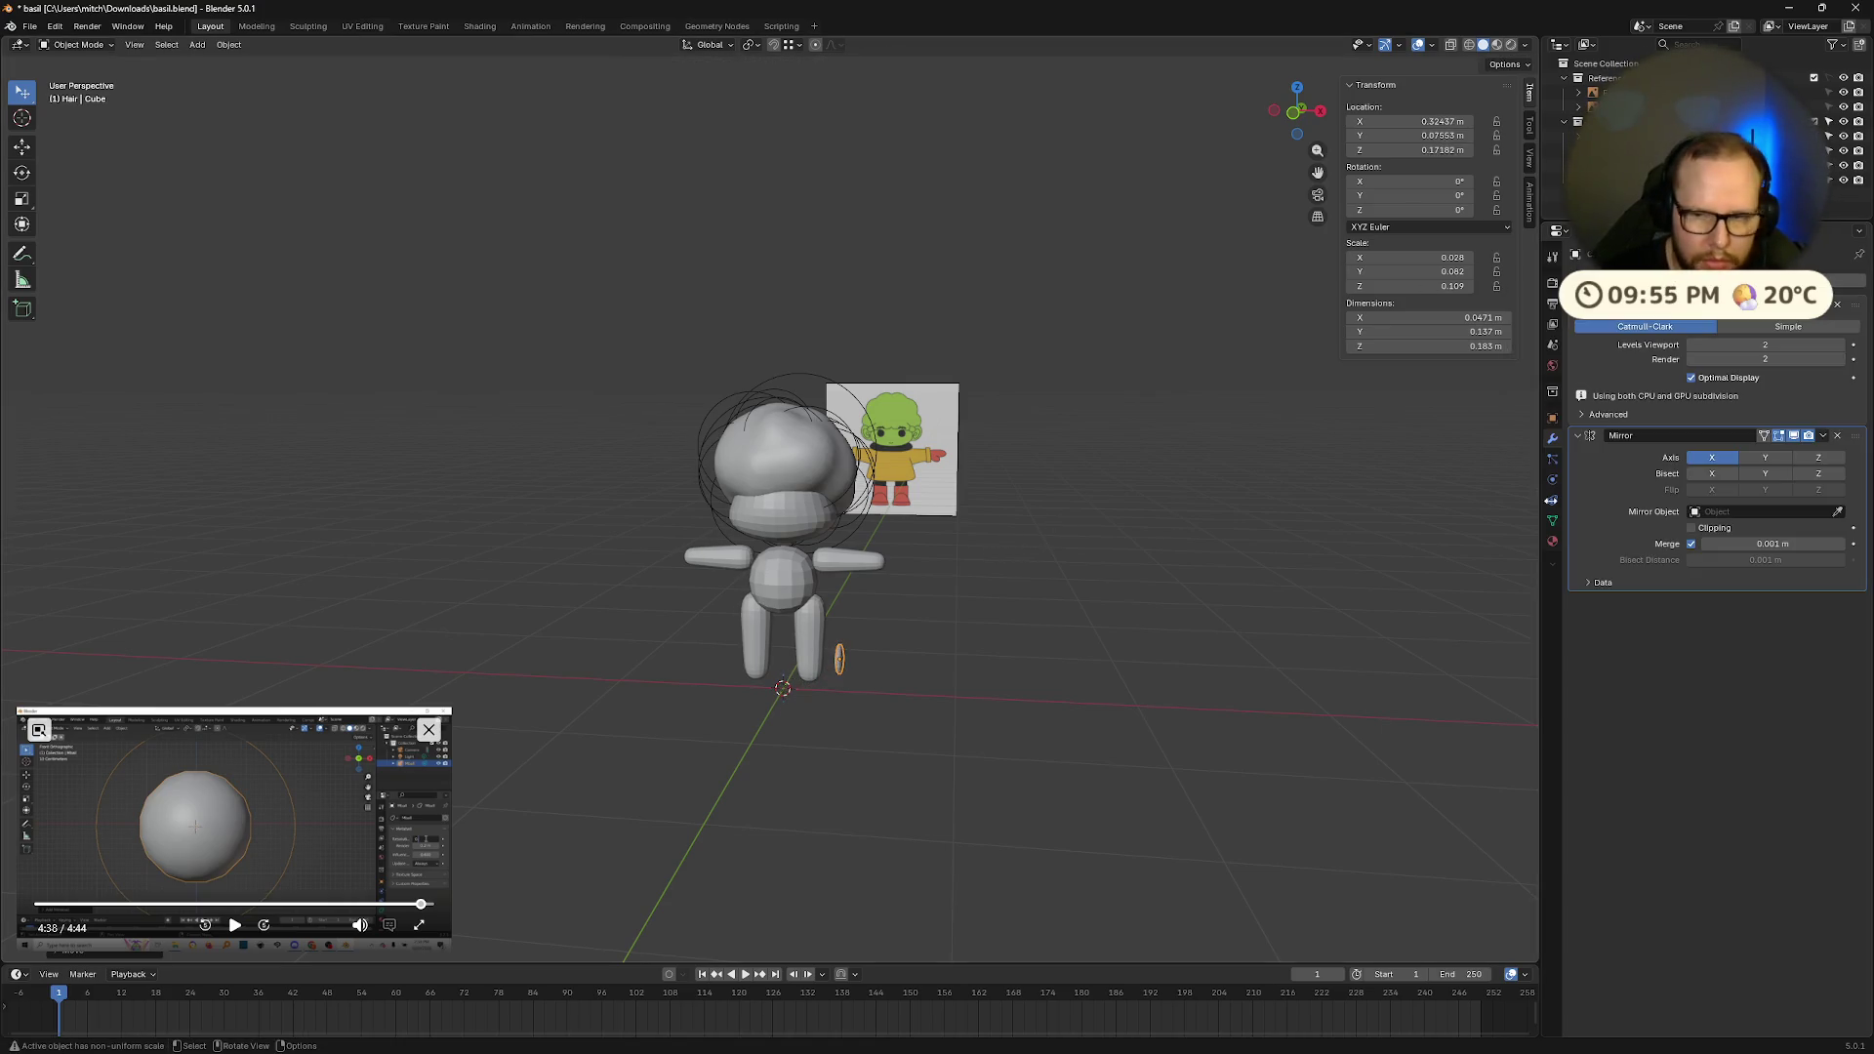
pyautogui.scroll(5, 1095, 670)
pyautogui.moveTo(1095, 670); pyautogui.dragTo(896, 671, button='middle')
pyautogui.click(1837, 511)
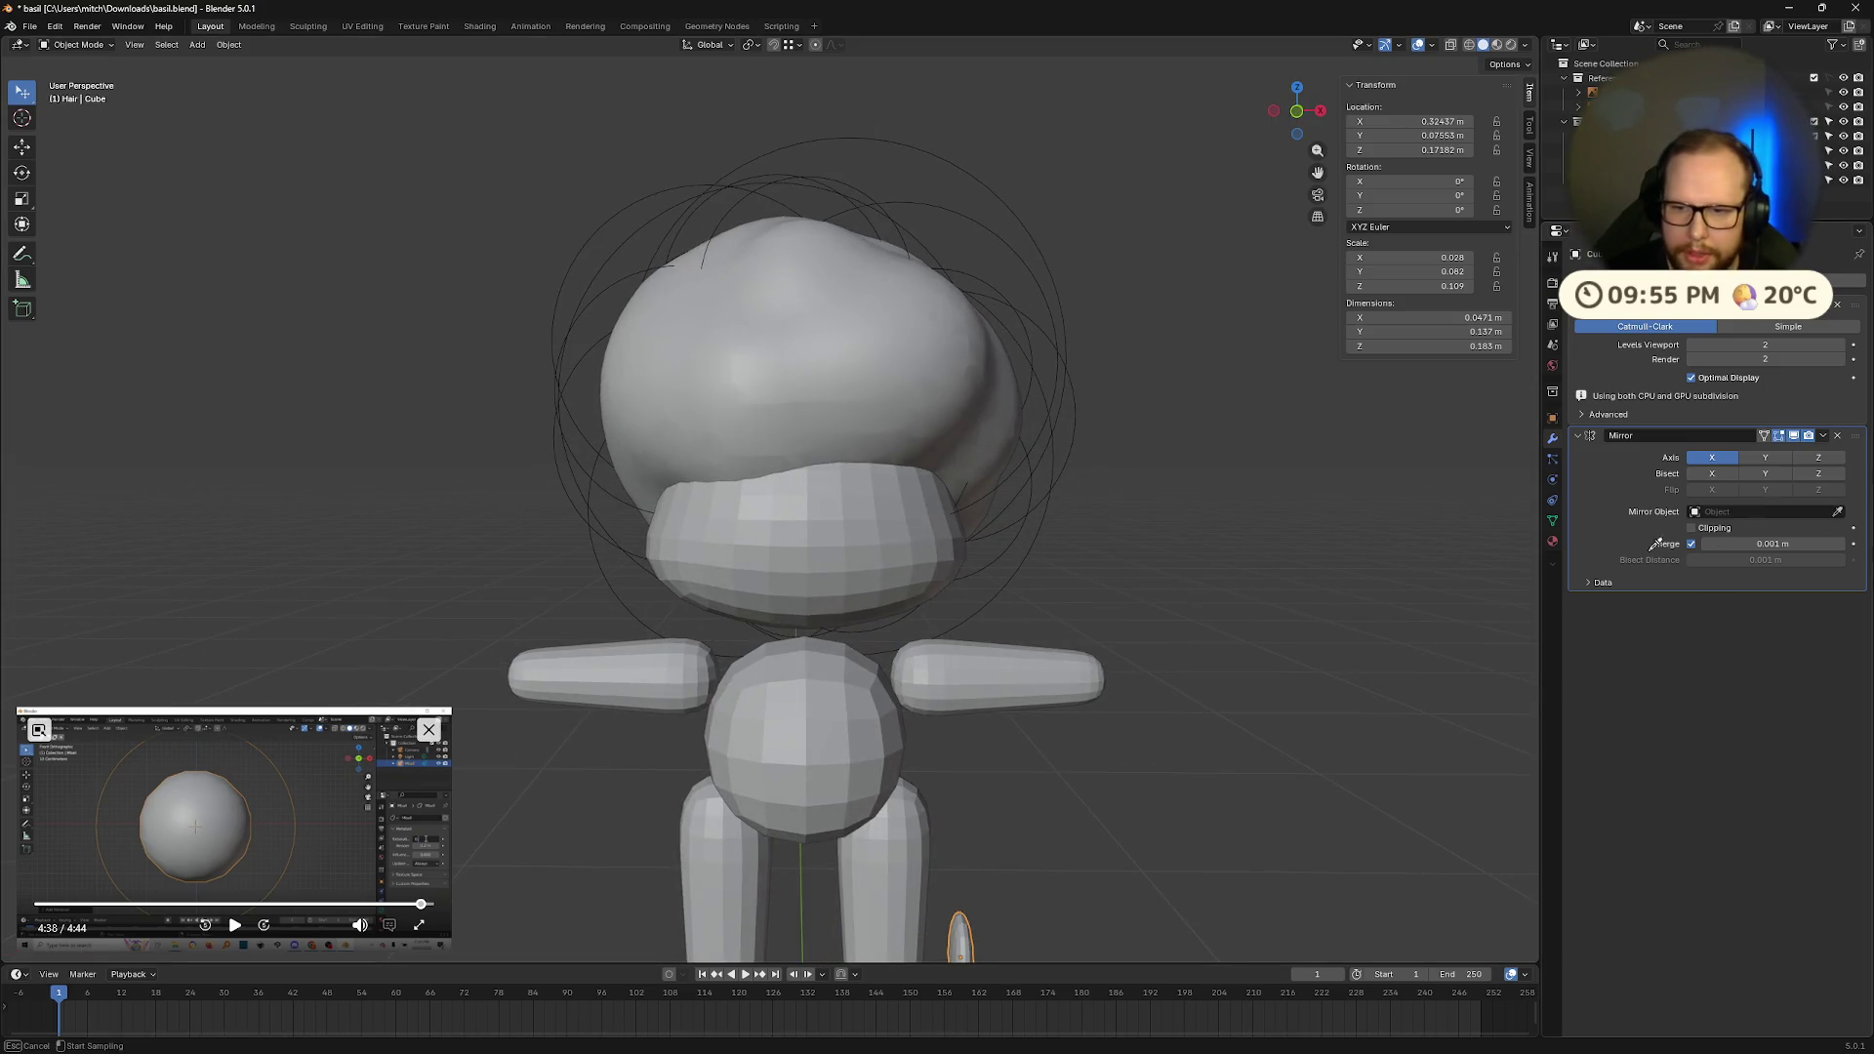
pyautogui.click(810, 552)
pyautogui.scroll(-3, 1181, 629)
pyautogui.moveTo(1181, 629)
pyautogui.mouseDown(button='middle')
pyautogui.moveTo(1074, 641)
pyautogui.moveTo(935, 822)
pyautogui.moveTo(904, 799)
pyautogui.mouseUp(button='middle')
# Step: Place the eye on the face, adjust its X width, and enlarge it evenly
pyautogui.press('g')
pyautogui.click(837, 550)
pyautogui.moveTo(836, 551)
pyautogui.mouseDown(button='middle')
pyautogui.moveTo(945, 573)
pyautogui.moveTo(888, 584)
pyautogui.moveTo(1101, 554)
pyautogui.moveTo(937, 557)
pyautogui.moveTo(1150, 551)
pyautogui.moveTo(1040, 553)
pyautogui.mouseUp(button='middle')
pyautogui.press('s')
pyautogui.press('x')
pyautogui.click(947, 570)
pyautogui.scroll(3, 1099, 555)
pyautogui.press('s')
pyautogui.press('x')
pyautogui.click(1184, 548)
pyautogui.press('s')
pyautogui.click(1121, 536)
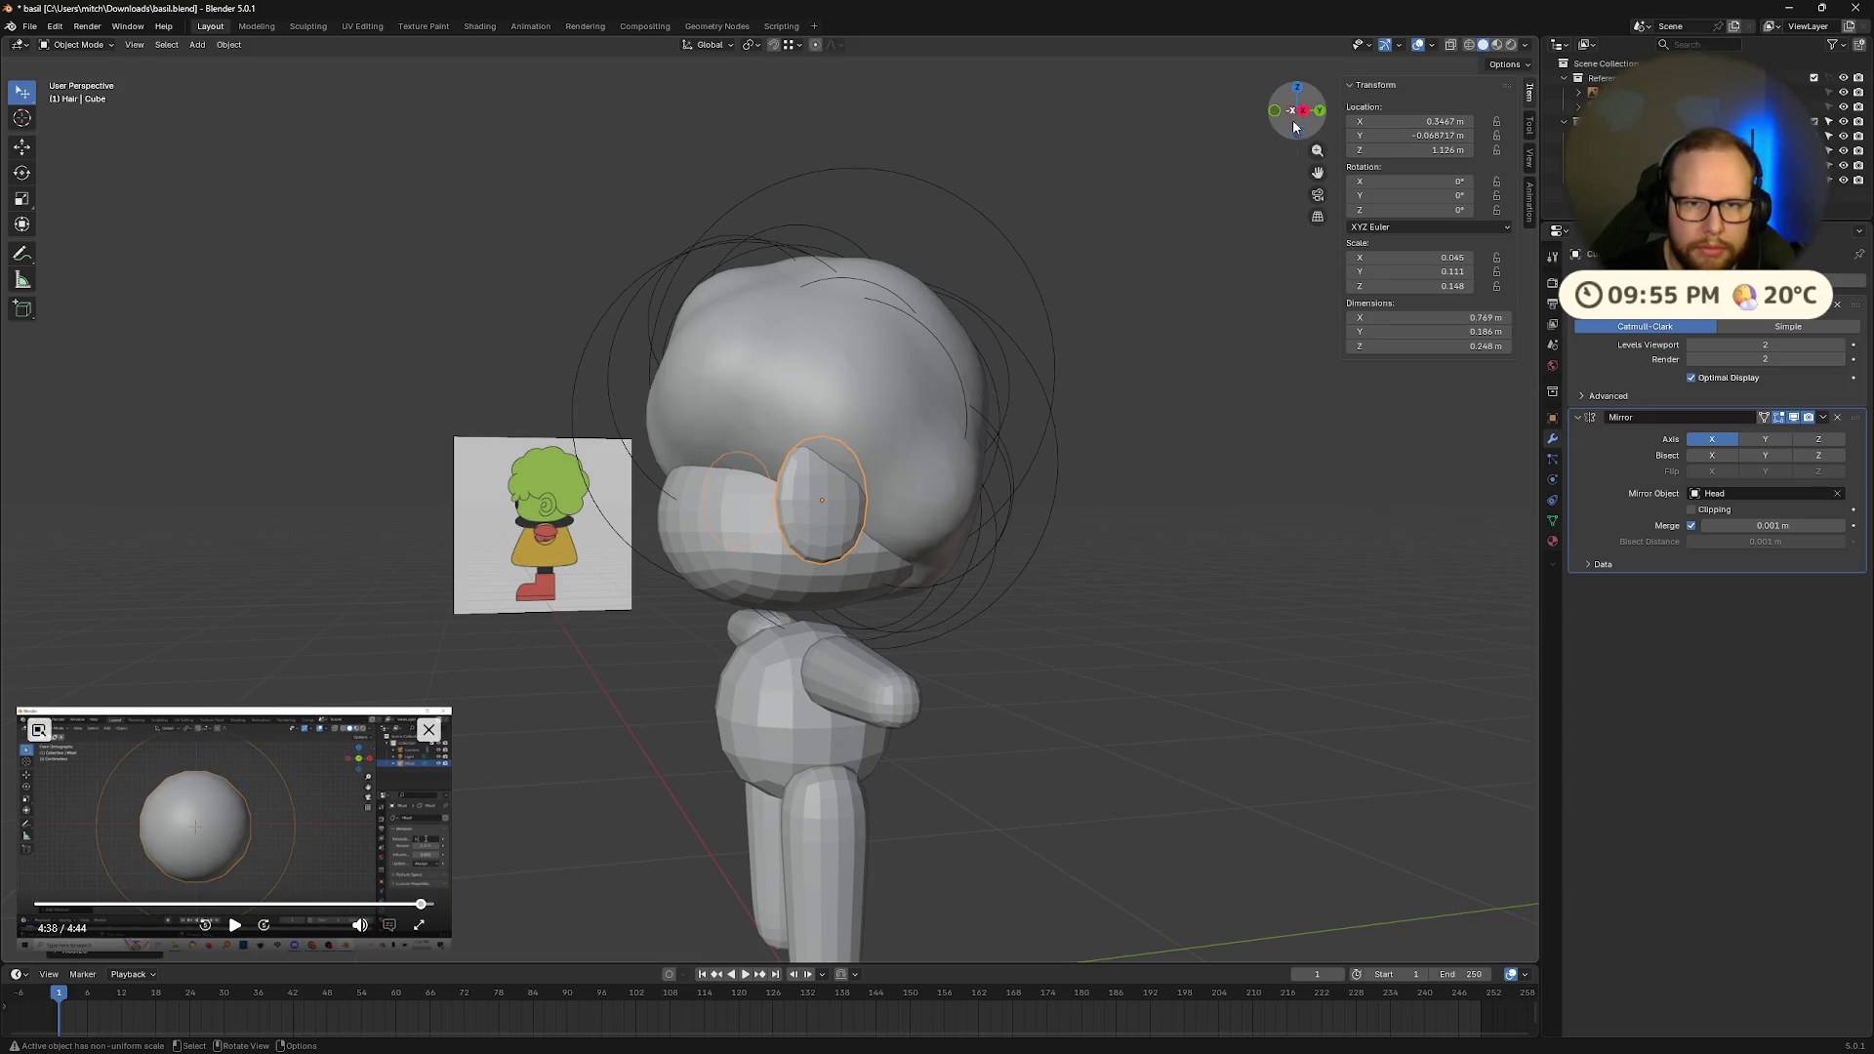
# Step: Inspect the eyes from the right orthographic view in see-through wireframe
pyautogui.click(1304, 110)
pyautogui.hotkey('shift', 'z')
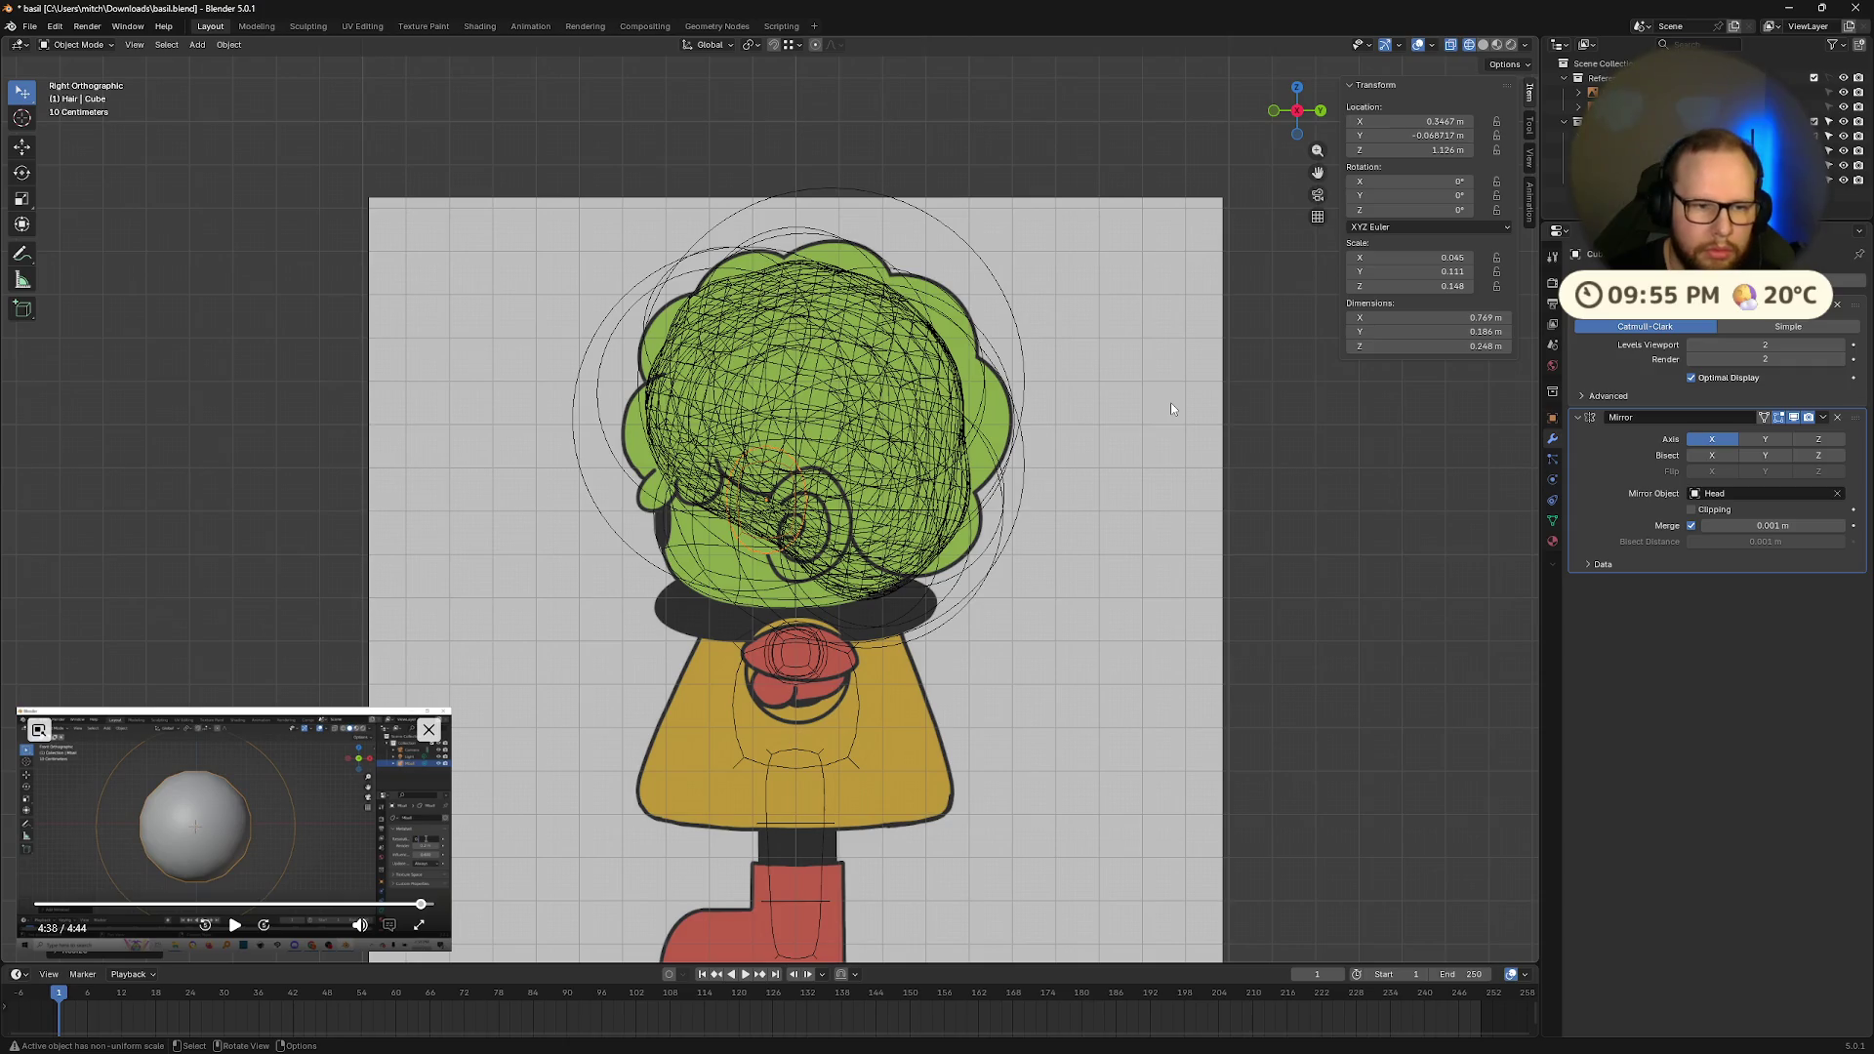
pyautogui.hotkey('alt', 'z')
pyautogui.hotkey('alt', 'z')
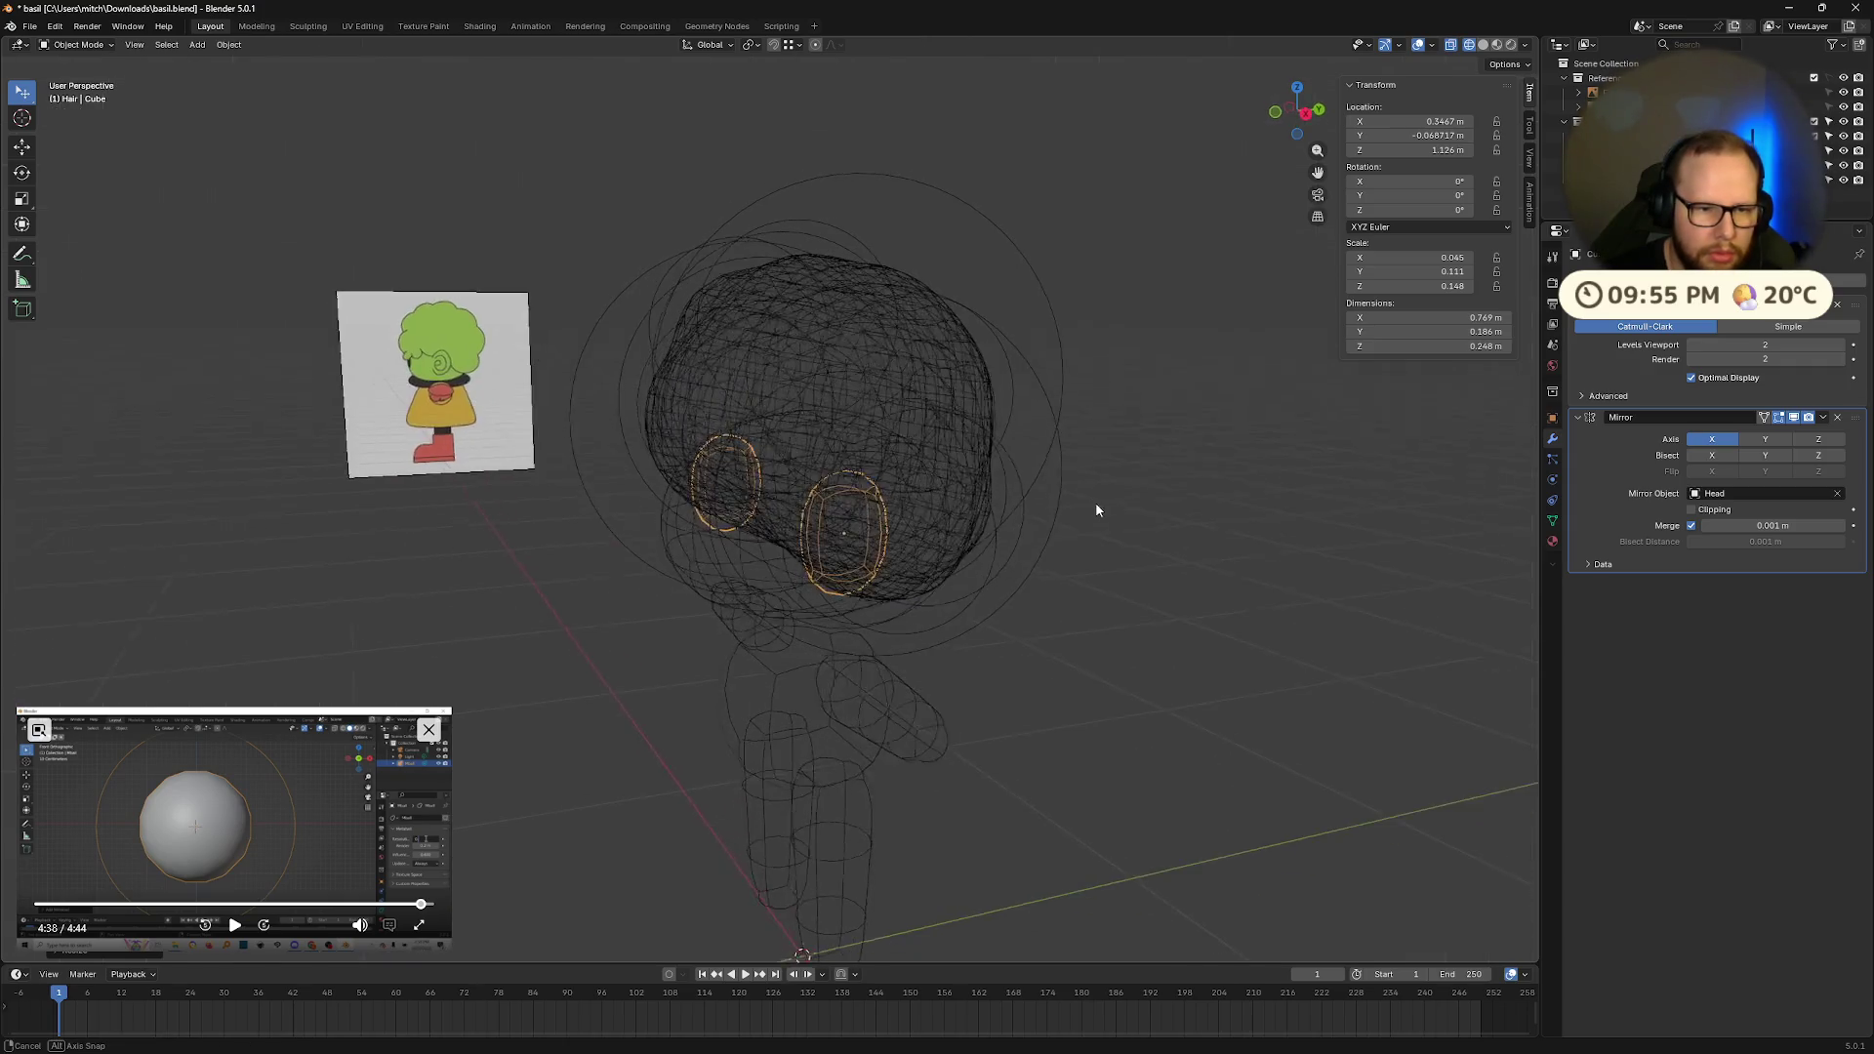